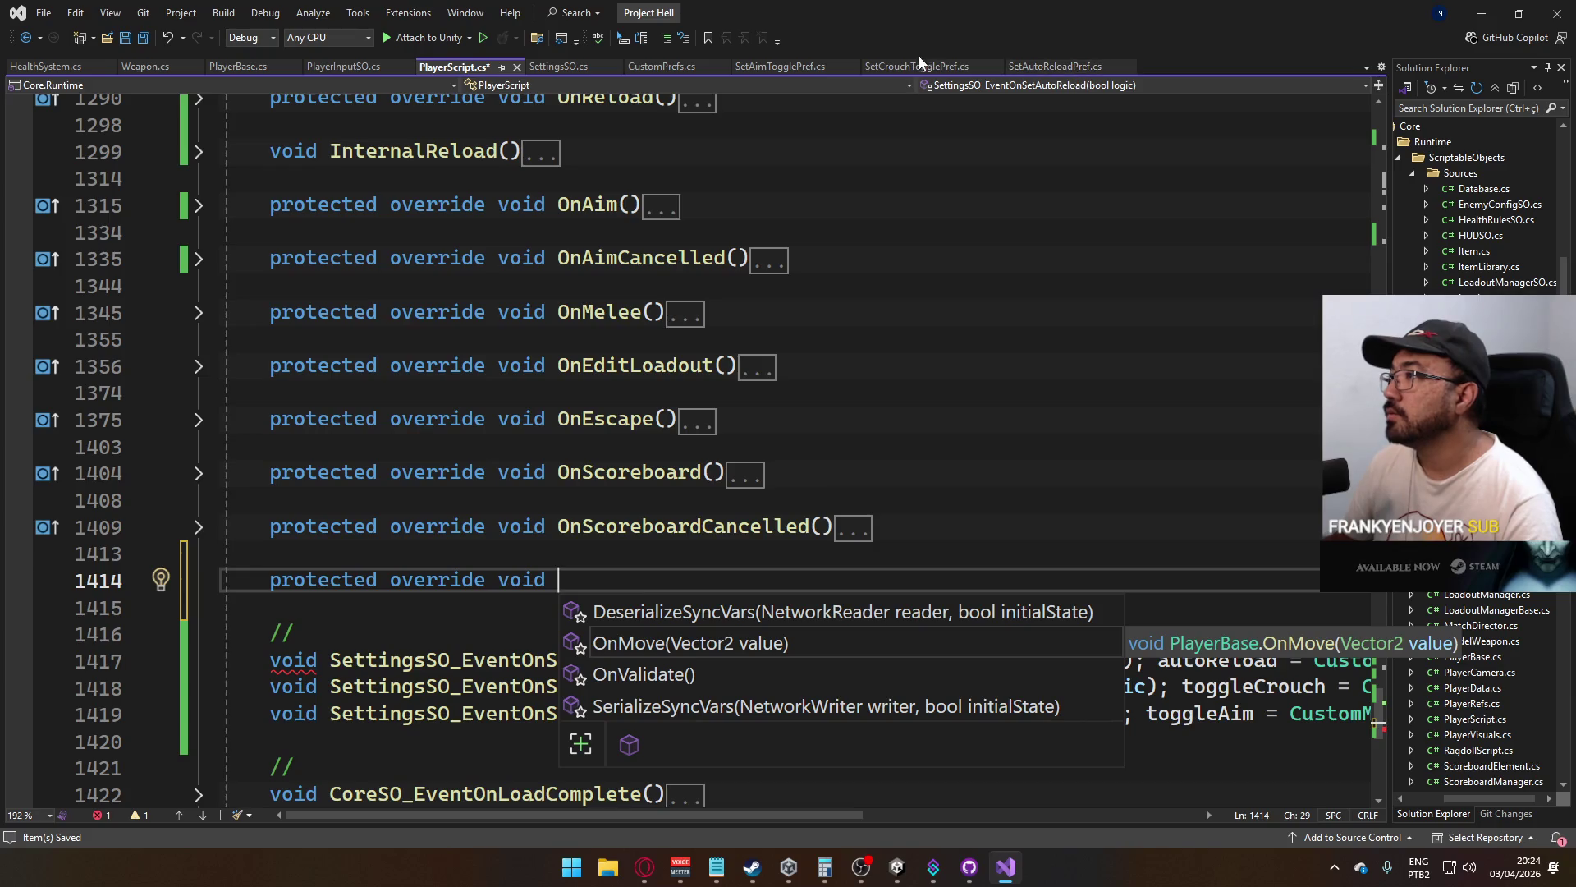
# Check SettingsSO.cs and PlayerBase.cs, jumping to where EventOnAnyButton is defined
pyautogui.click(578, 65)
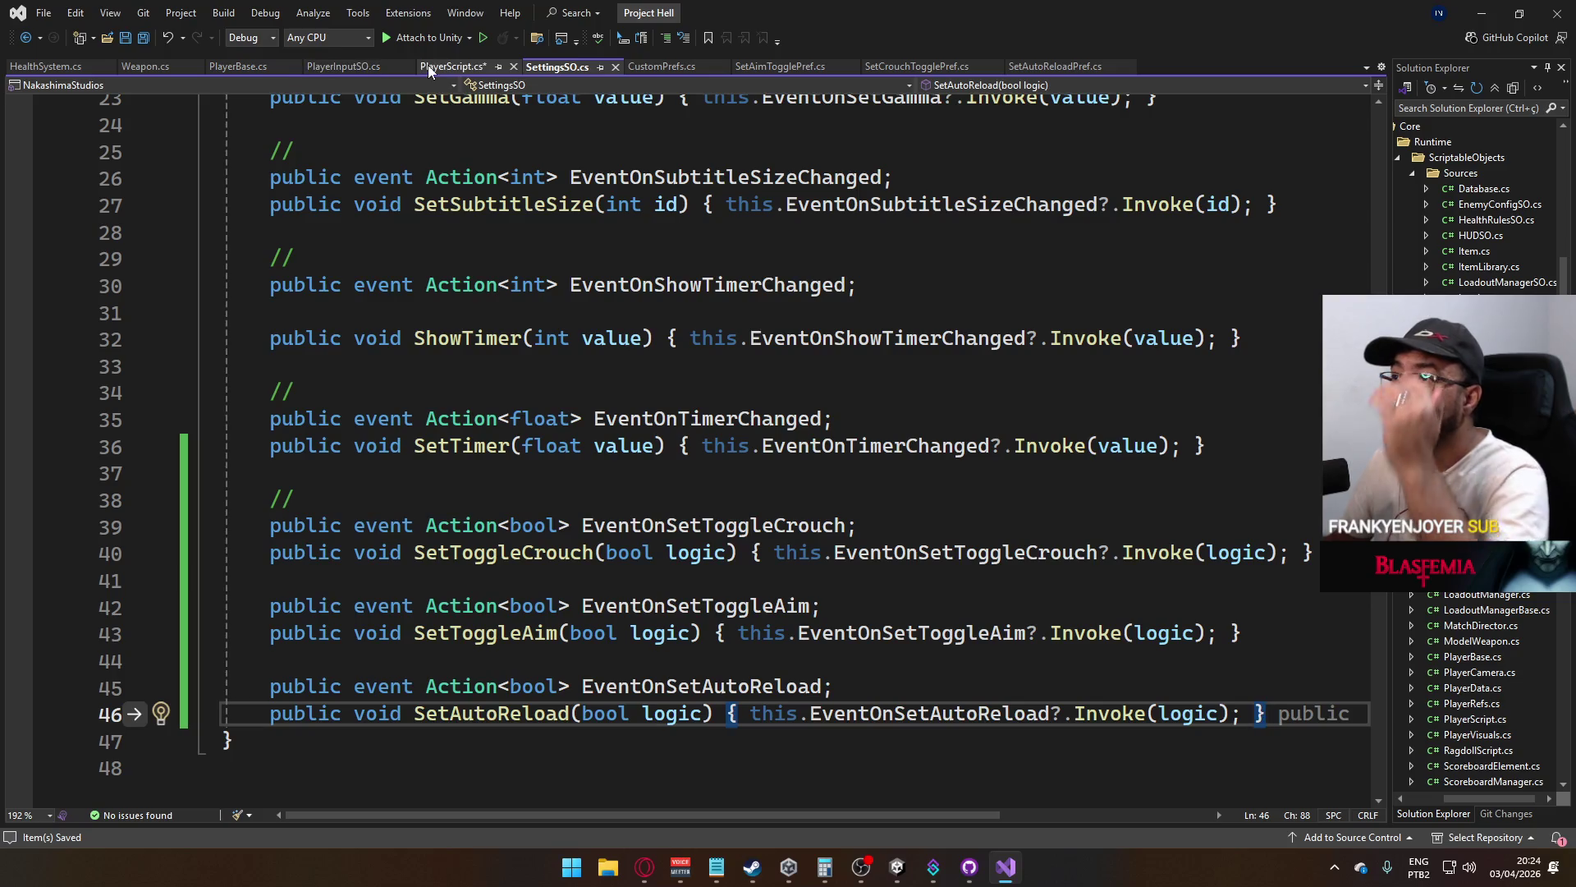
pyautogui.click(239, 67)
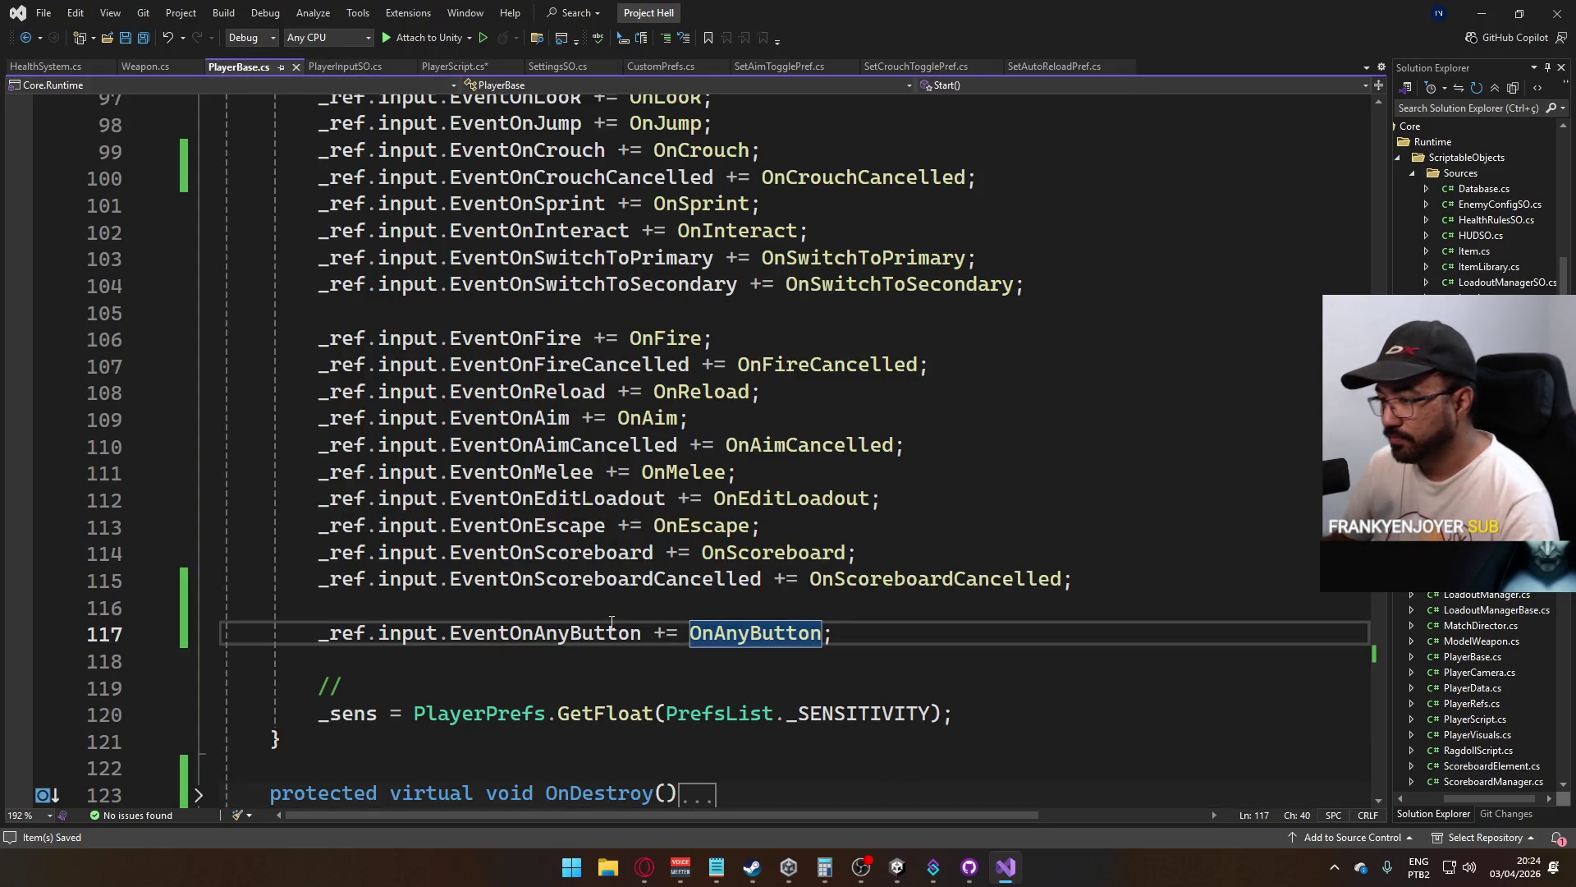
pyautogui.keyDown('ctrl'); pyautogui.click(541, 634); pyautogui.keyUp('ctrl')
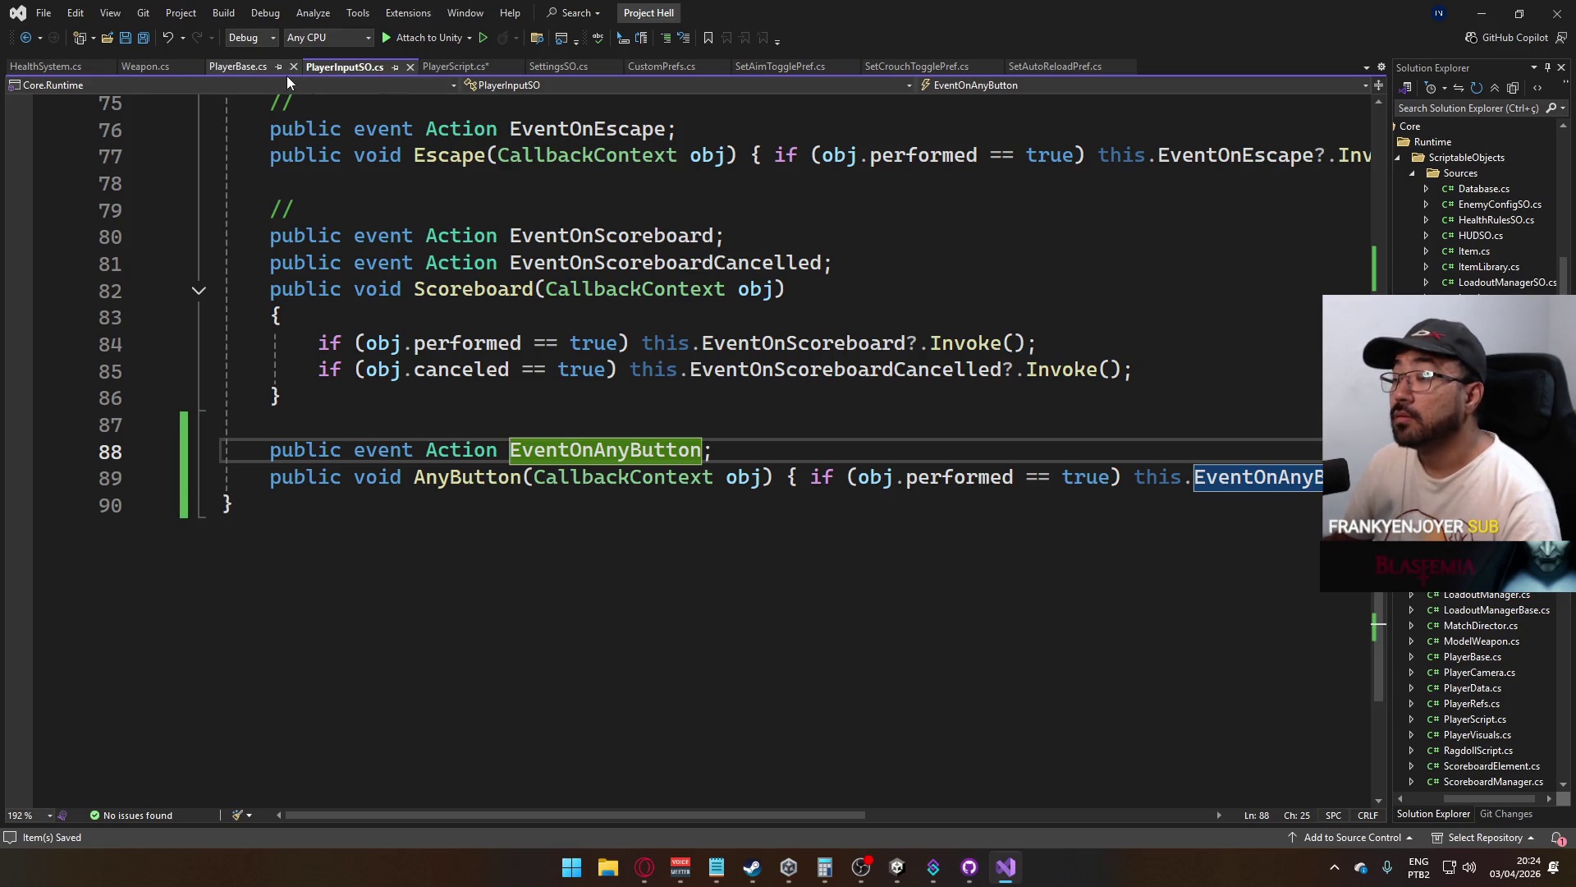
# Declare OnAnyButton in PlayerBase.cs as protected virtual
pyautogui.click(244, 67)
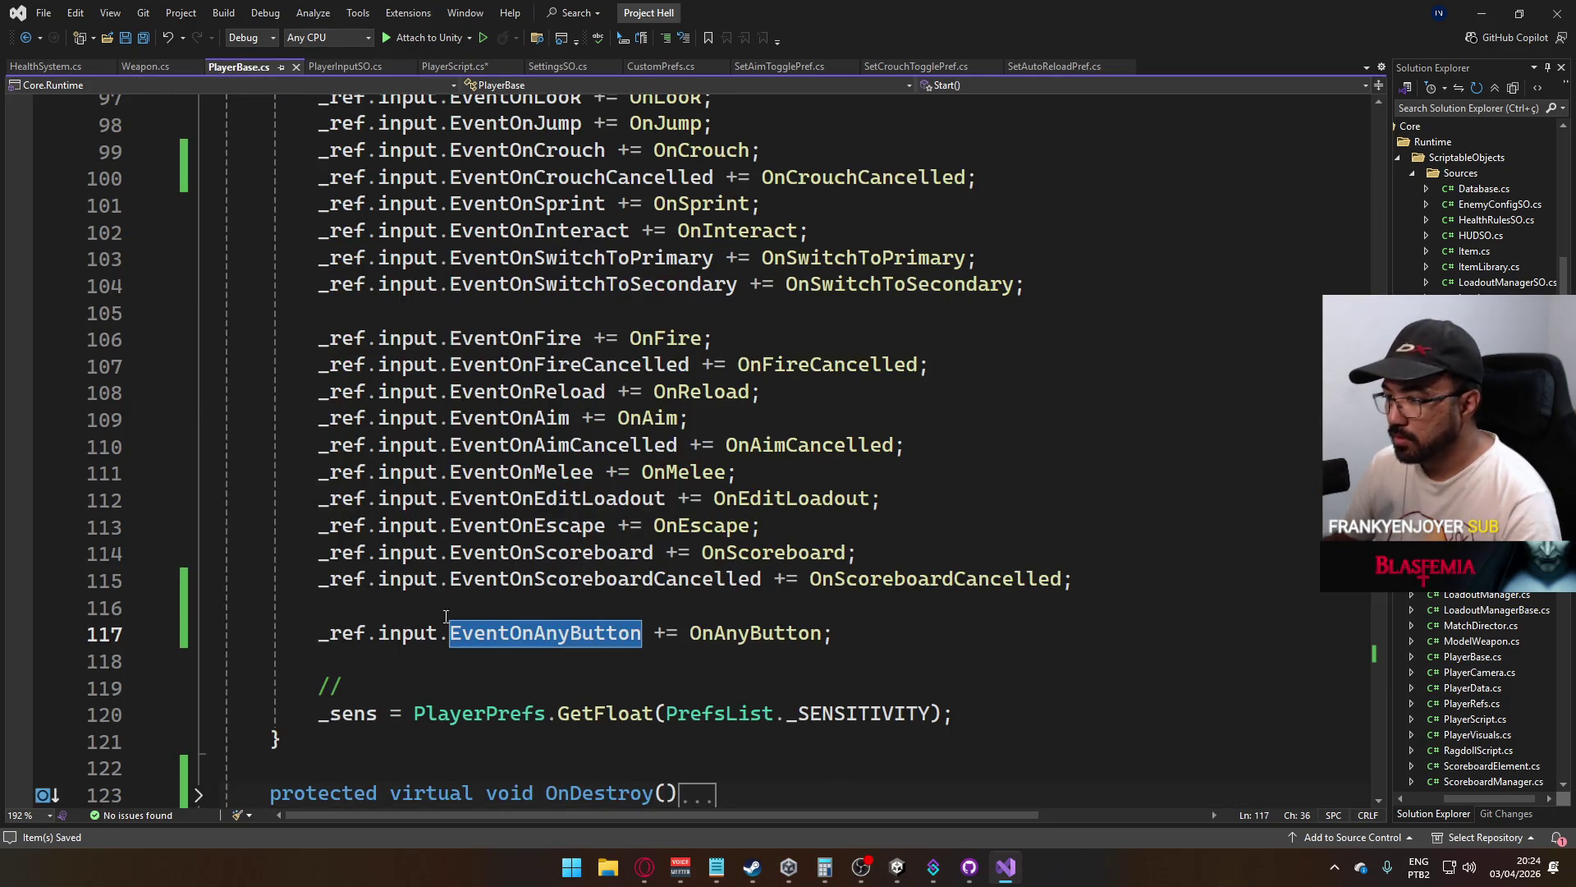
pyautogui.scroll(-20, 446, 616)
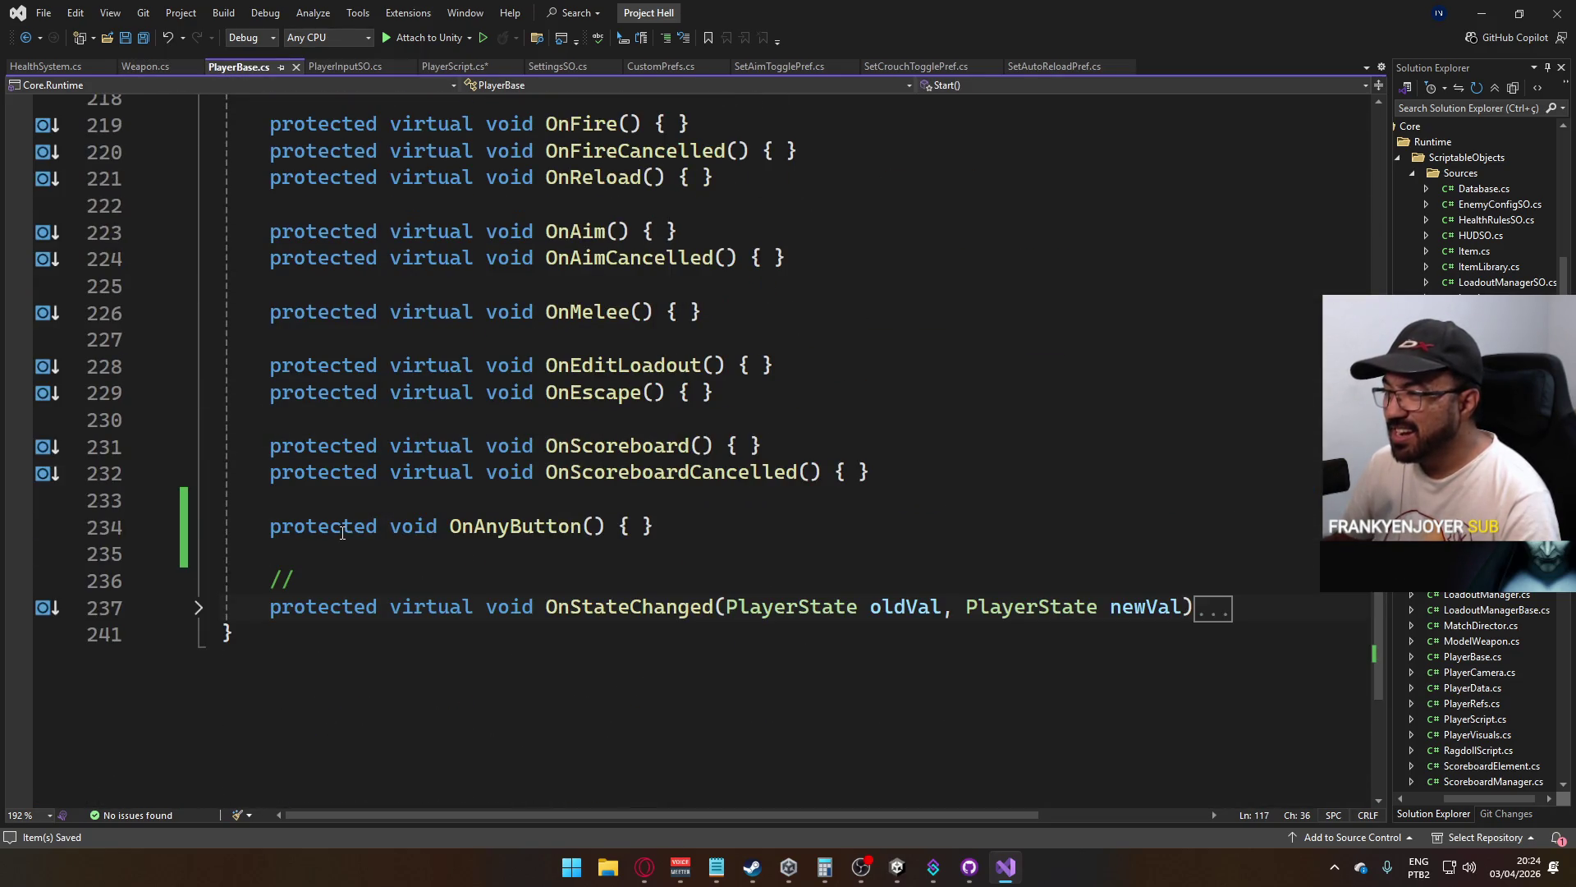
pyautogui.click(417, 479)
pyautogui.click(390, 526)
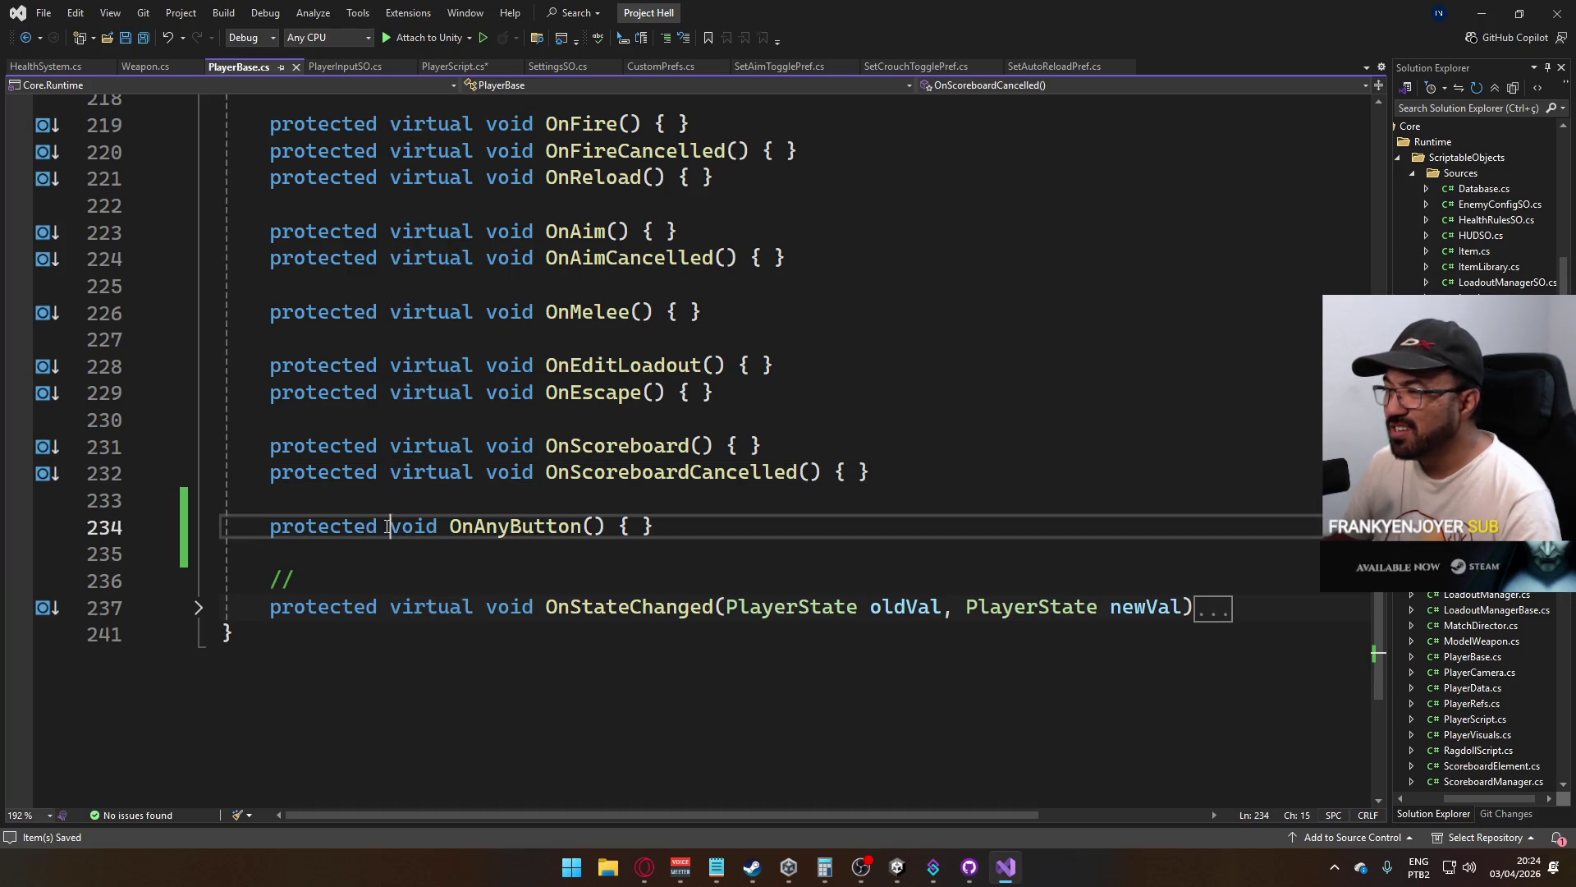
pyautogui.write('virtual')
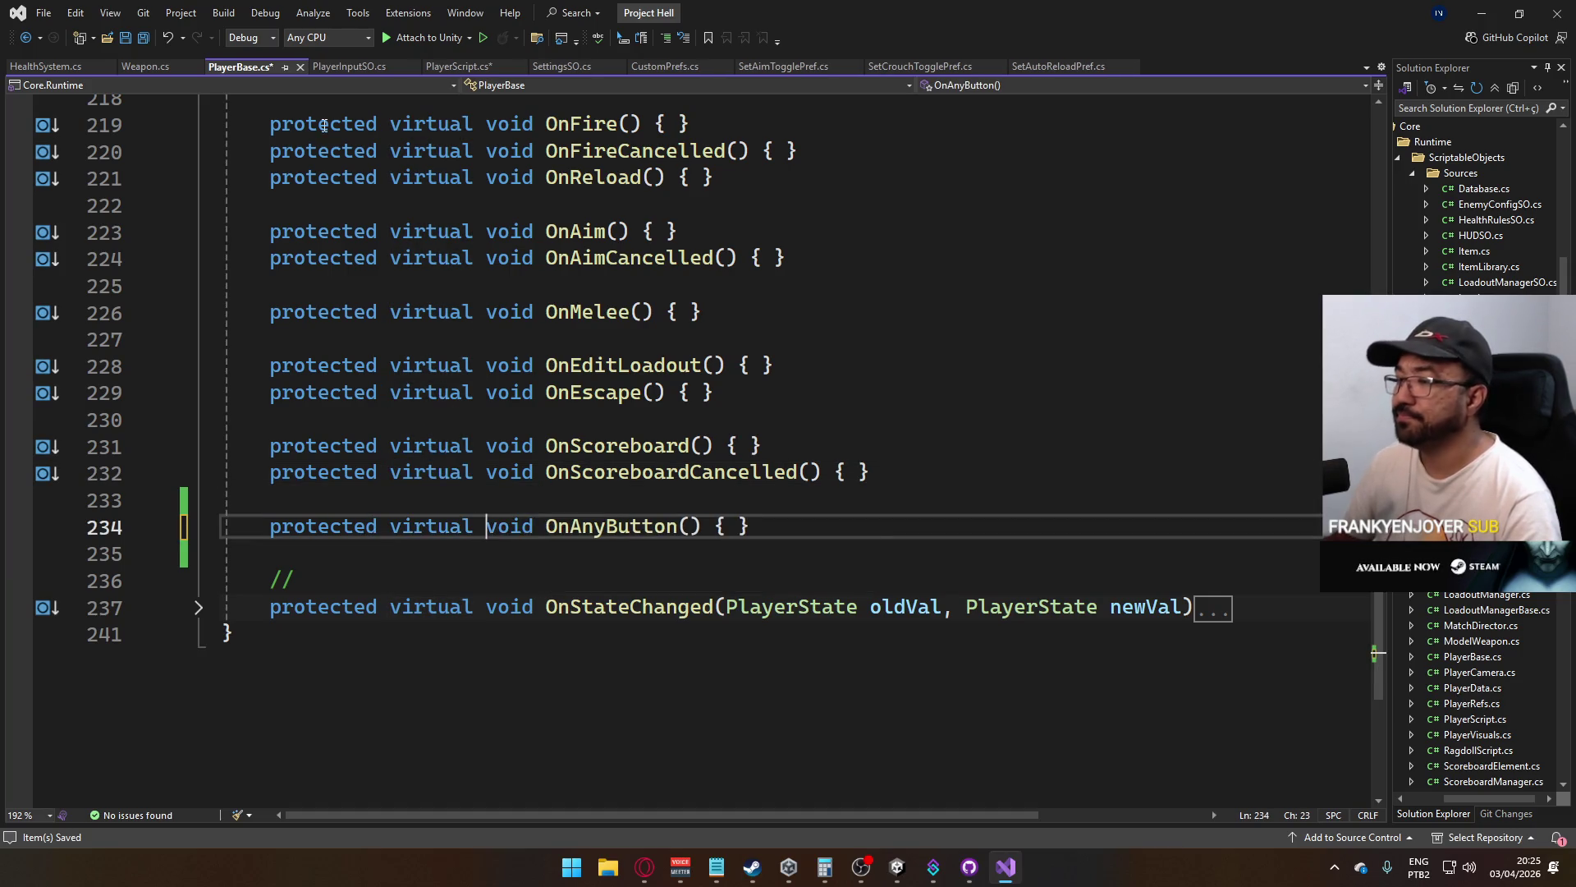
pyautogui.click(474, 66)
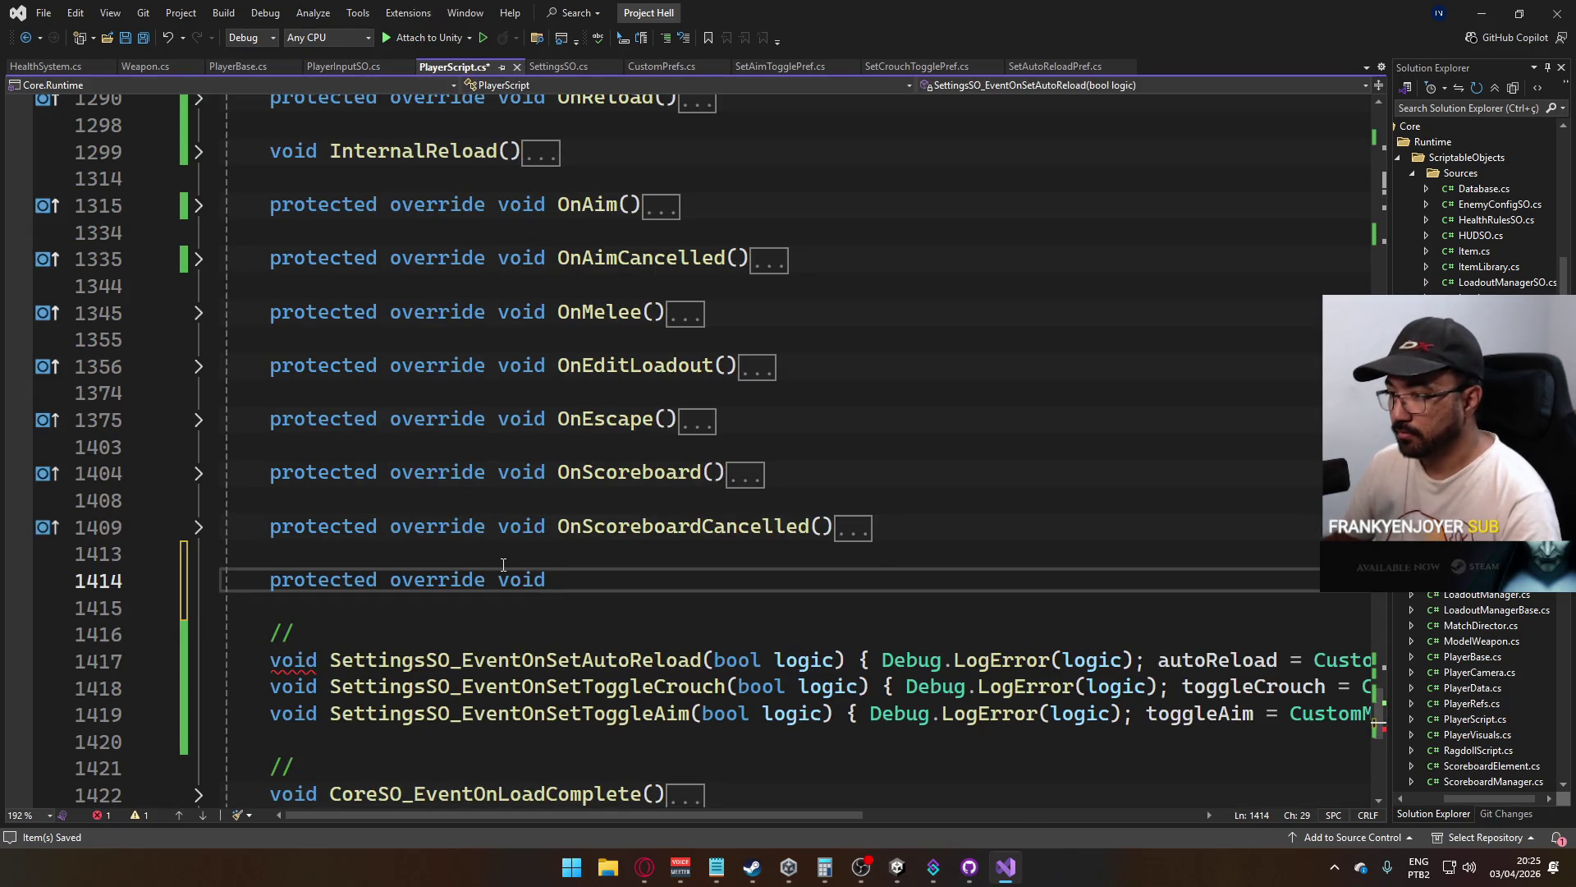
# Add an OnAnyButton override with an emptied body to PlayerScript.cs and save
pyautogui.write('On')
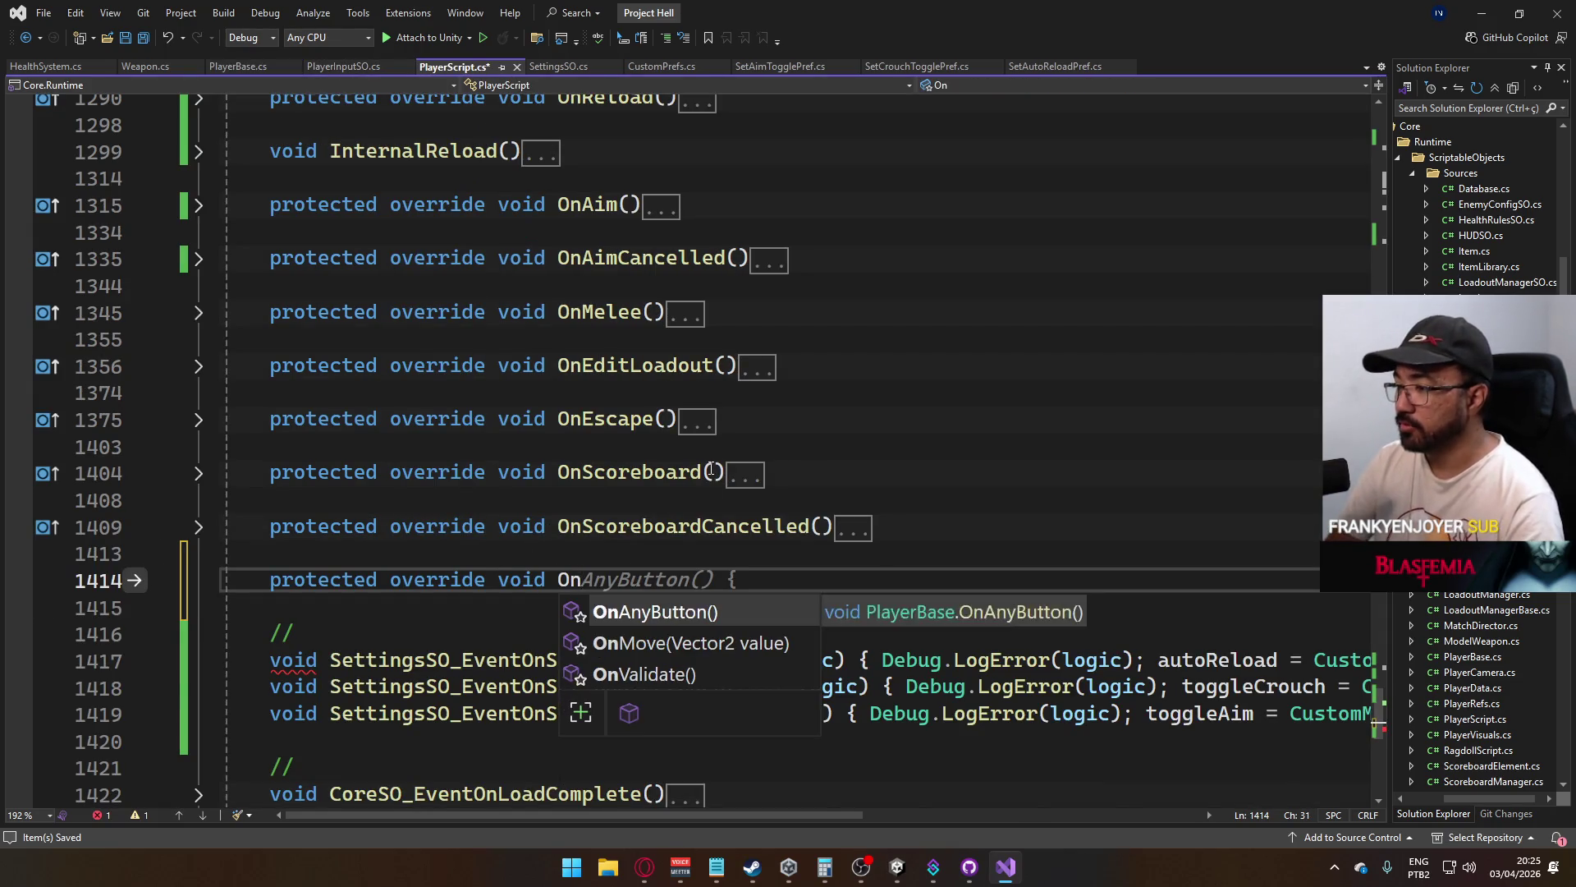
pyautogui.press('Tab')
pyautogui.press('BackSpace')
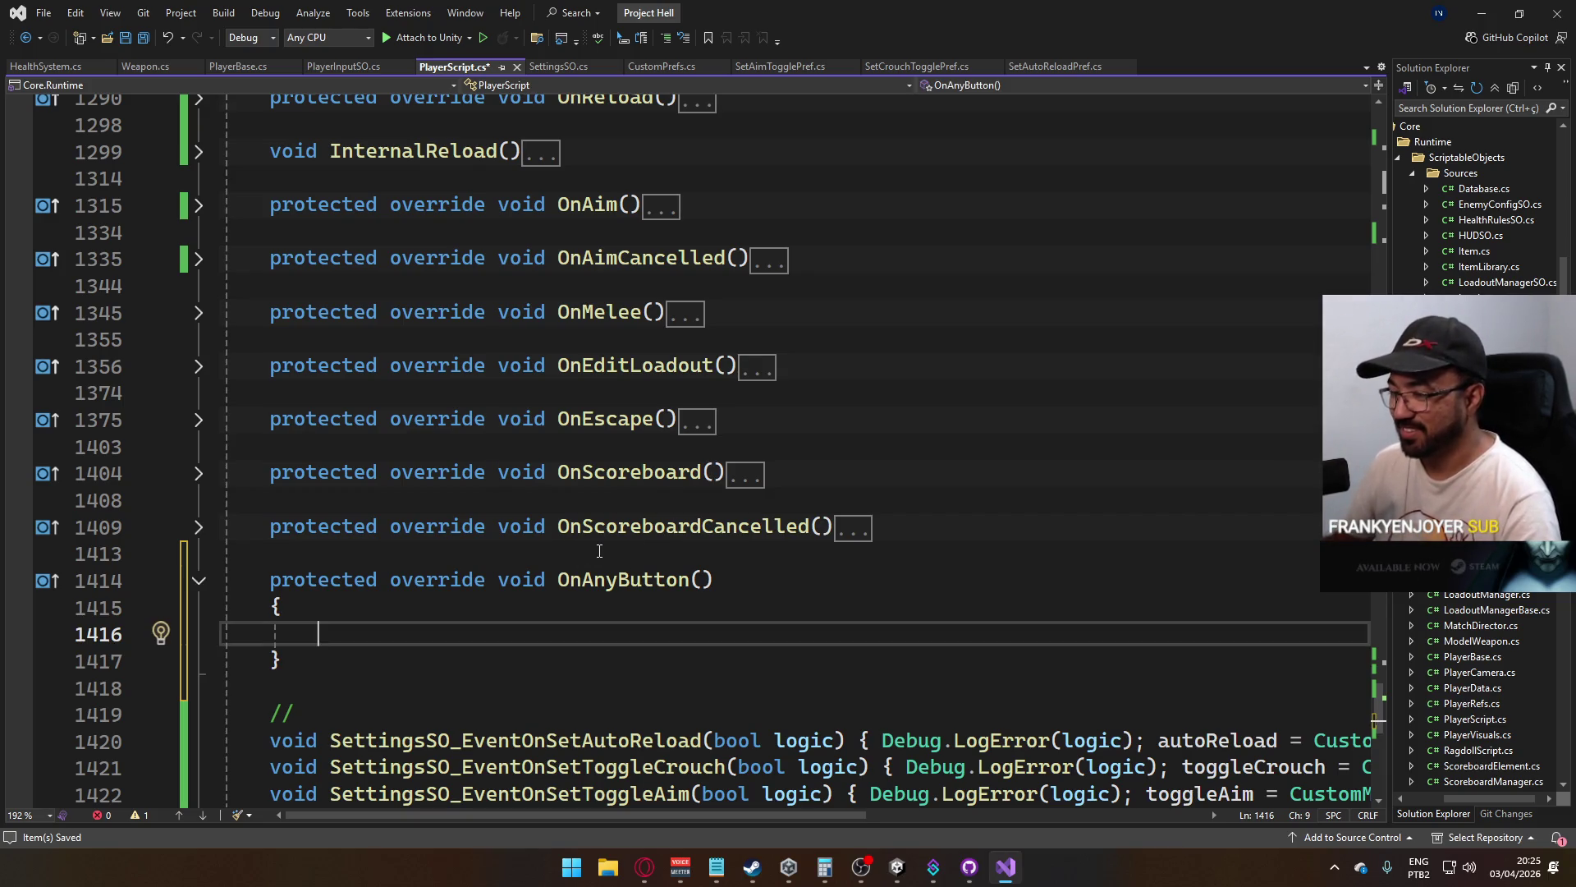
pyautogui.hotkey('ctrl', 's')
# Delete the OnAnyButton override and leftover blank lines, save, and bring up HealthSystem.cs
pyautogui.scroll(-1, 665, 557)
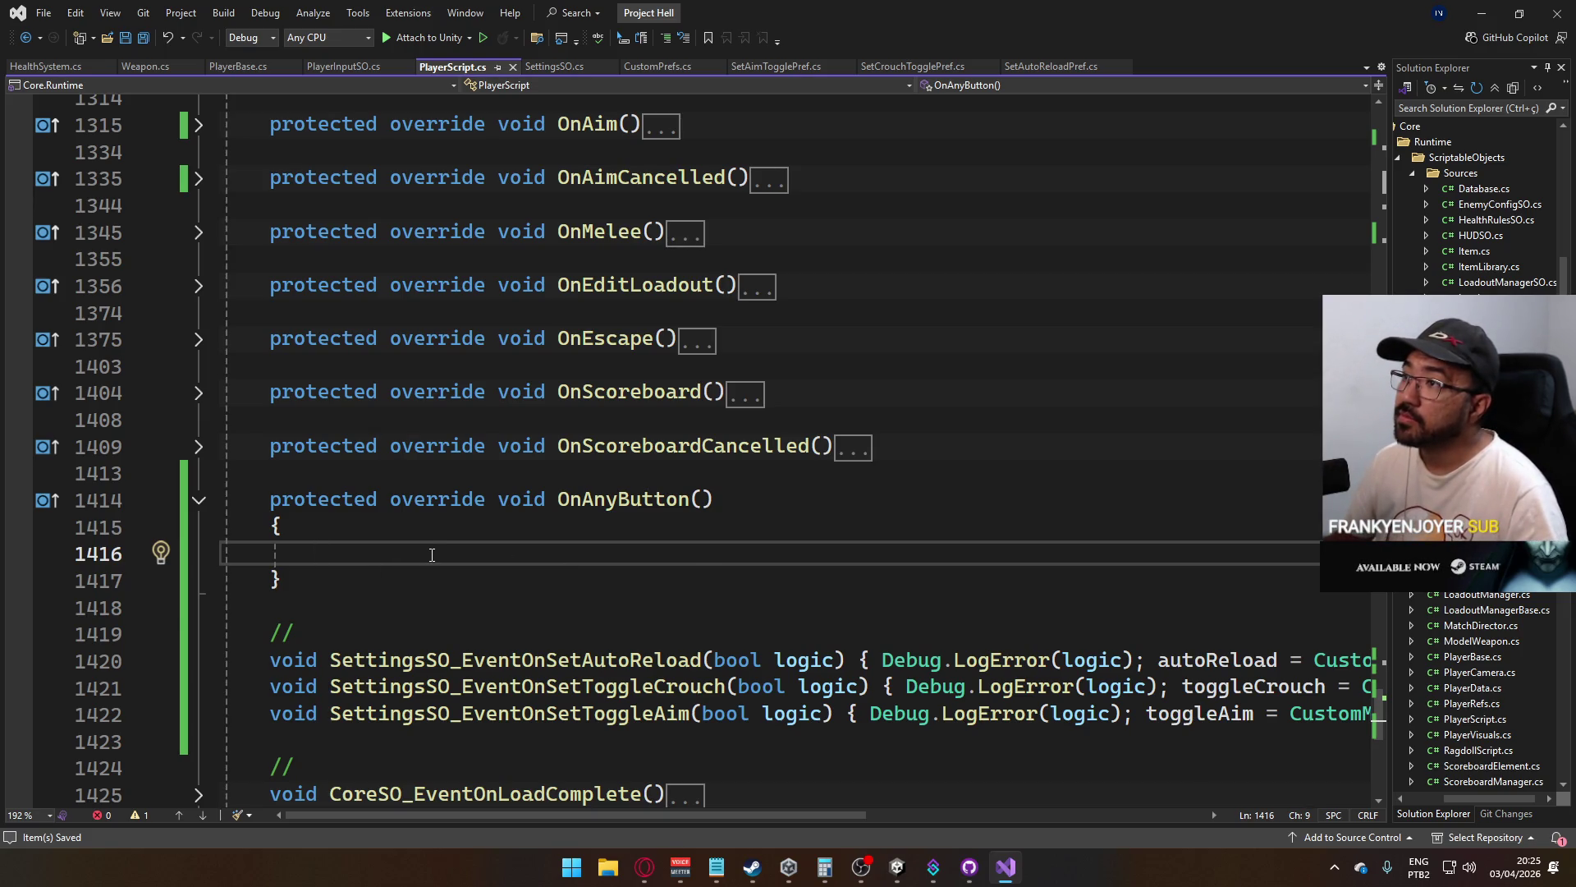
pyautogui.scroll(3, 432, 554)
pyautogui.scroll(-1, 432, 552)
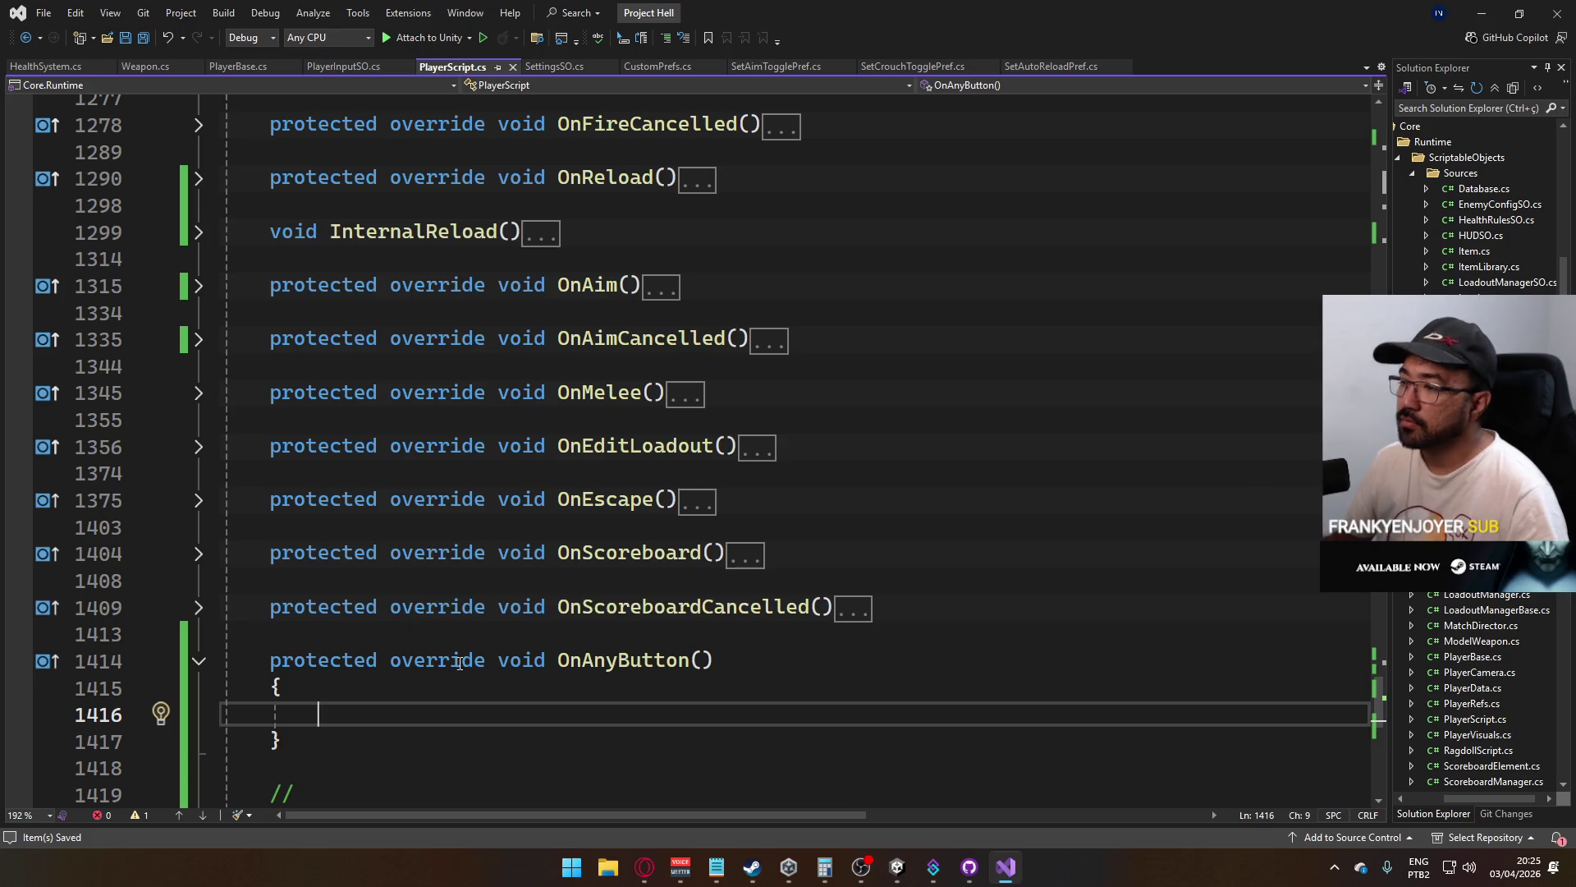
pyautogui.moveTo(388, 739)
pyautogui.mouseDown()
pyautogui.moveTo(309, 660)
pyautogui.moveTo(271, 660)
pyautogui.mouseUp()
pyautogui.press('Delete')
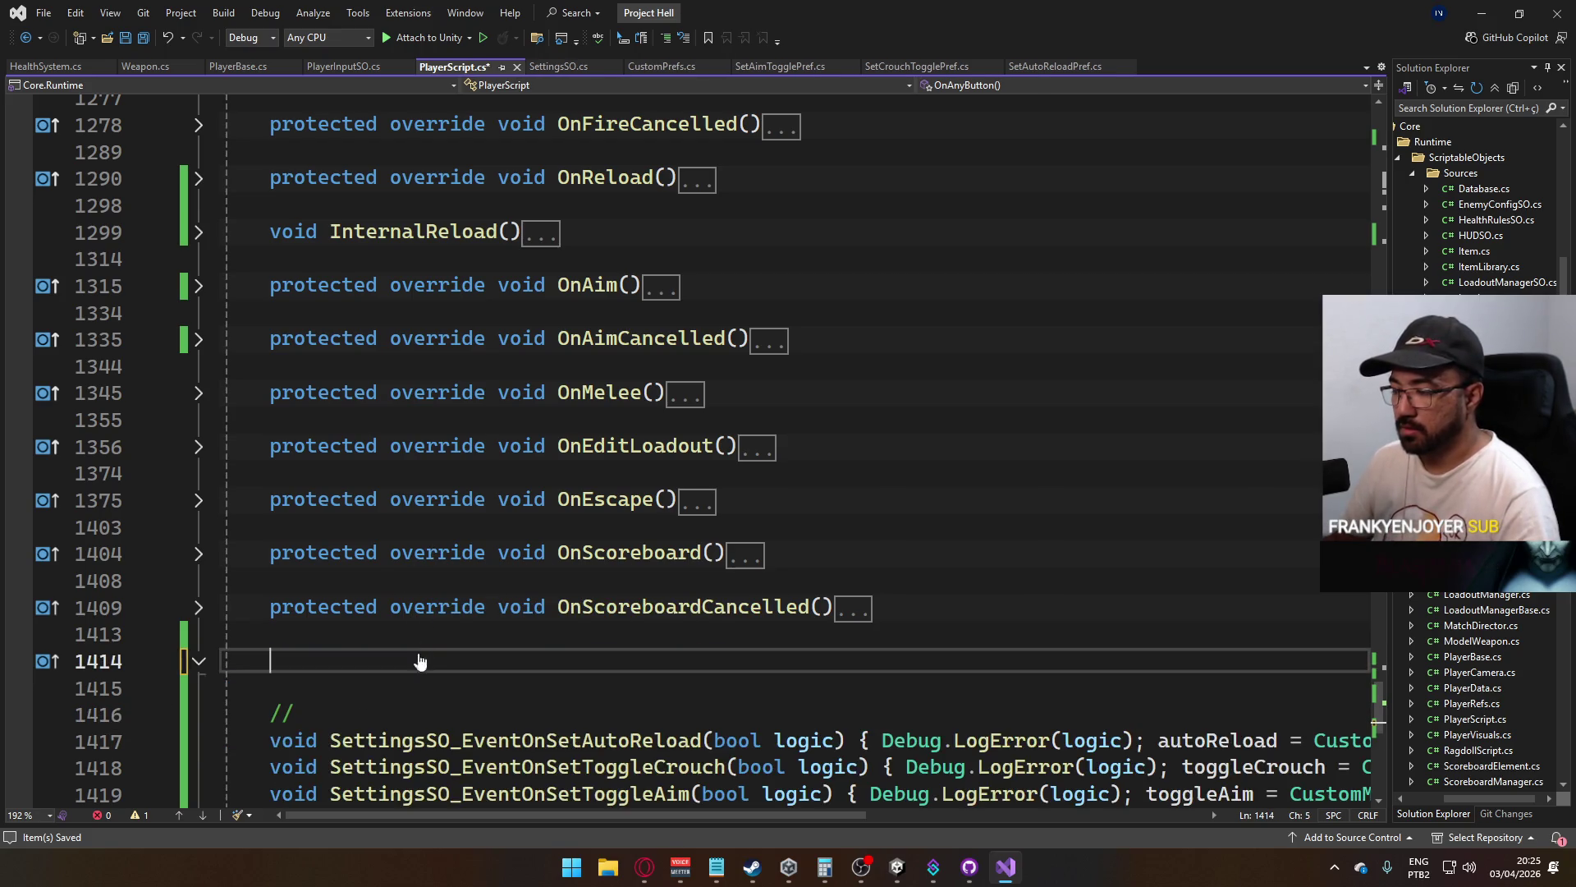
pyautogui.click(399, 630)
pyautogui.moveTo(398, 630); pyautogui.dragTo(425, 667)
pyautogui.press('Delete')
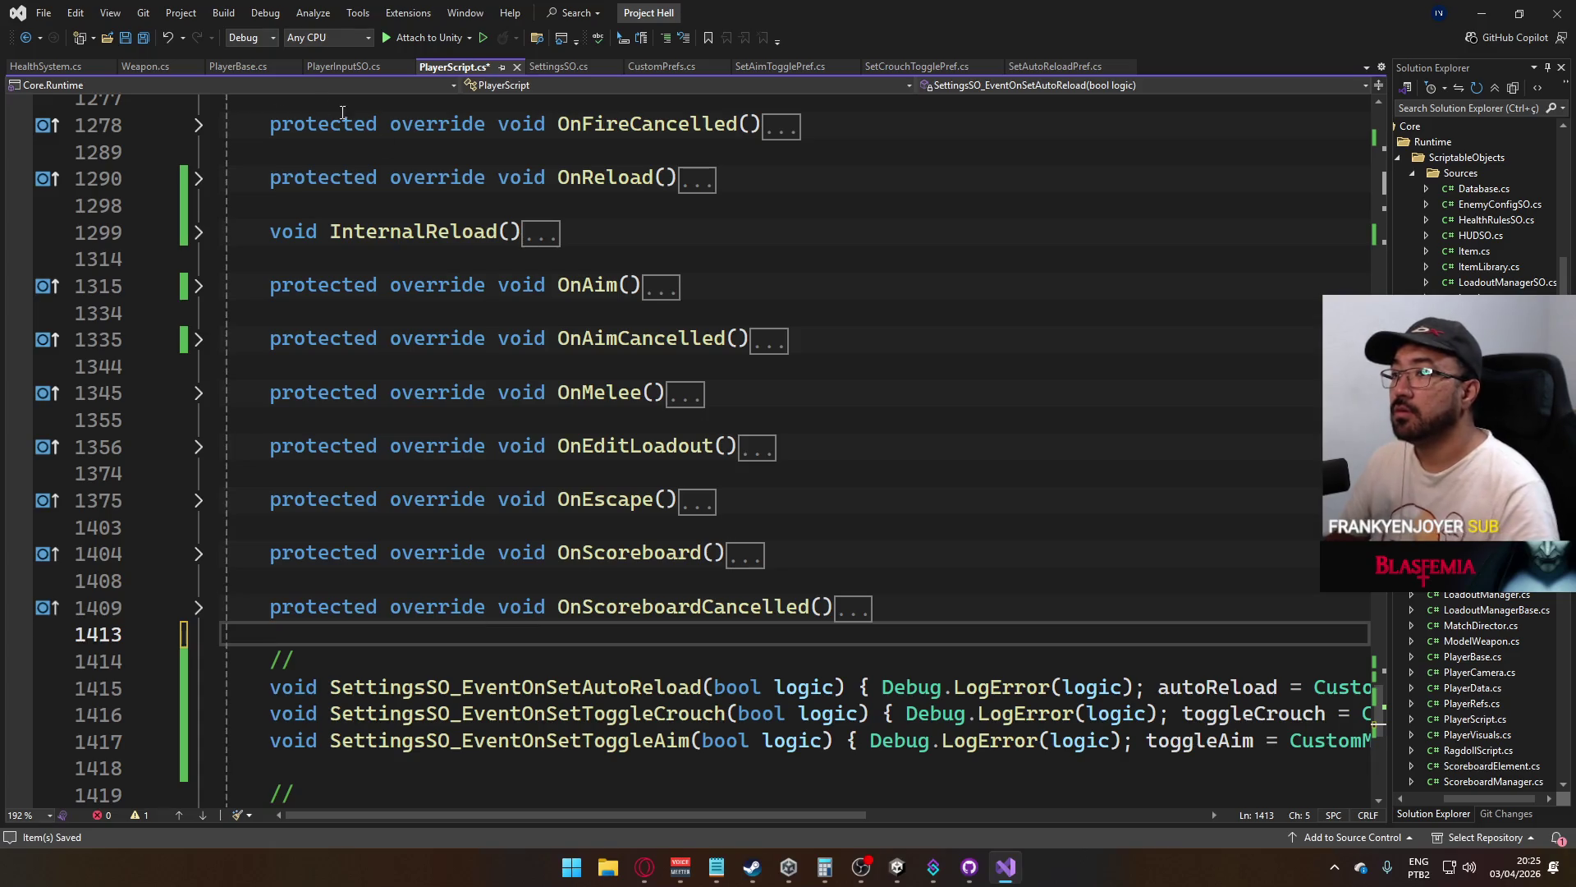
pyautogui.hotkey('ctrl', 's')
pyautogui.click(53, 73)
pyautogui.scroll(6, 524, 446)
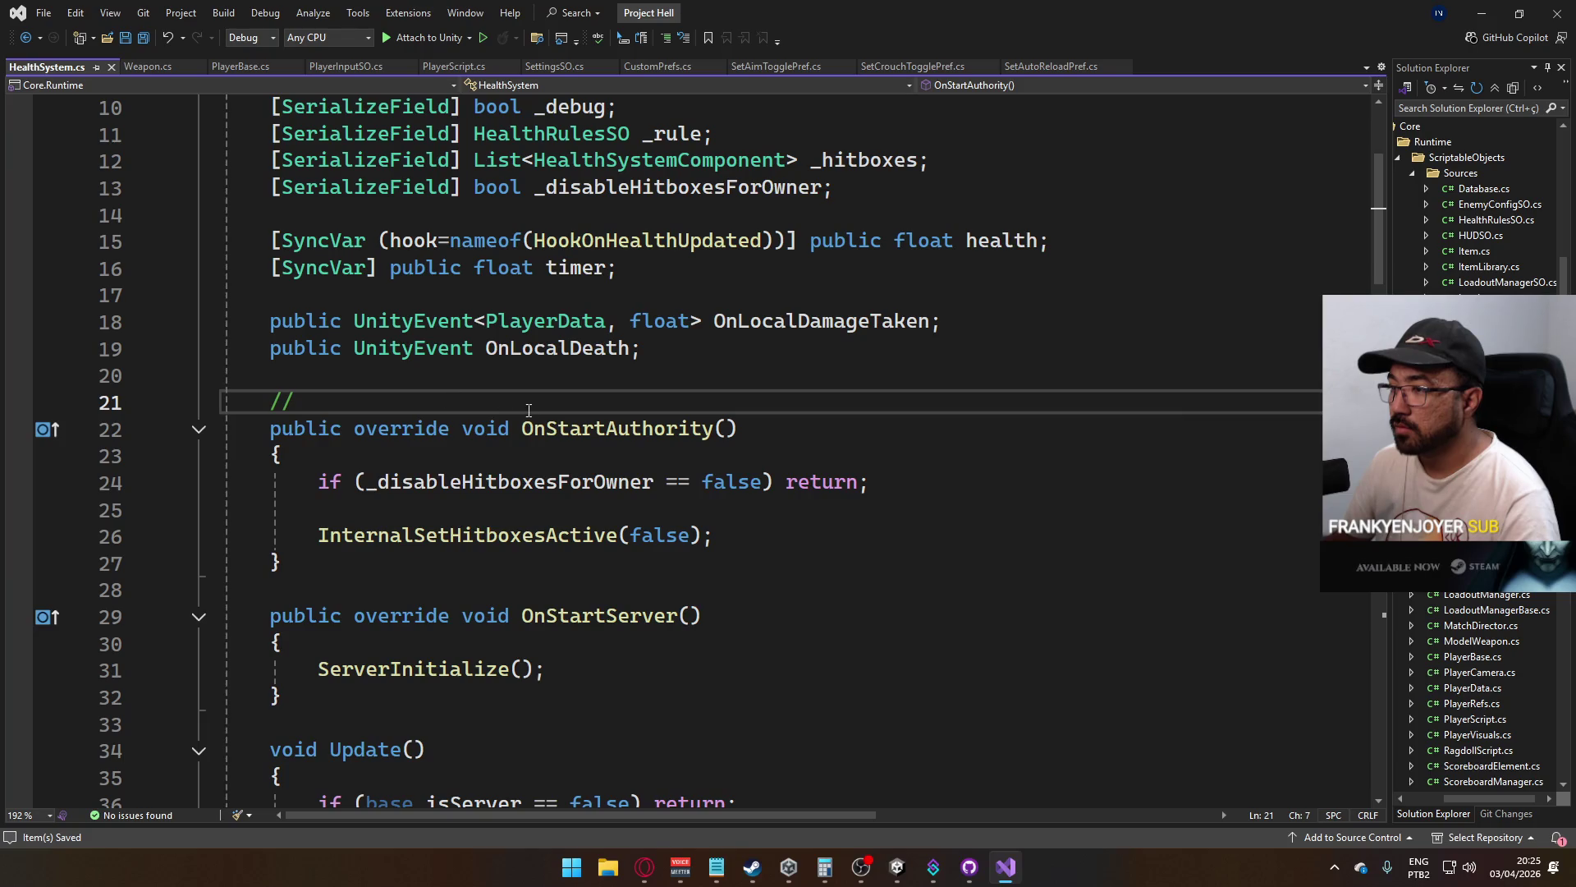
pyautogui.scroll(2, 529, 409)
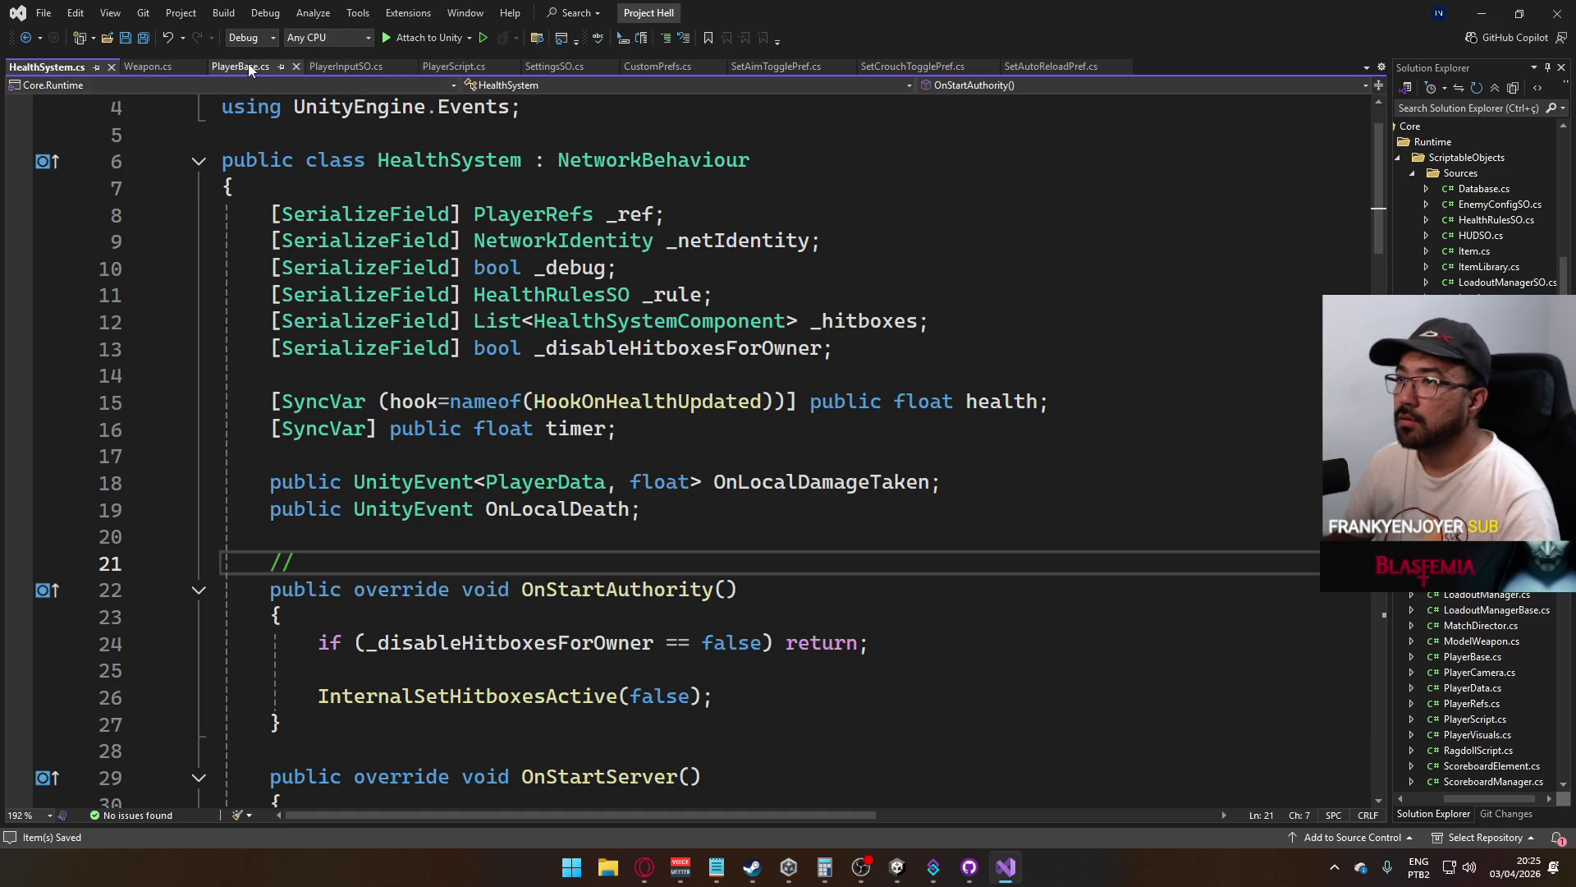
pyautogui.click(453, 65)
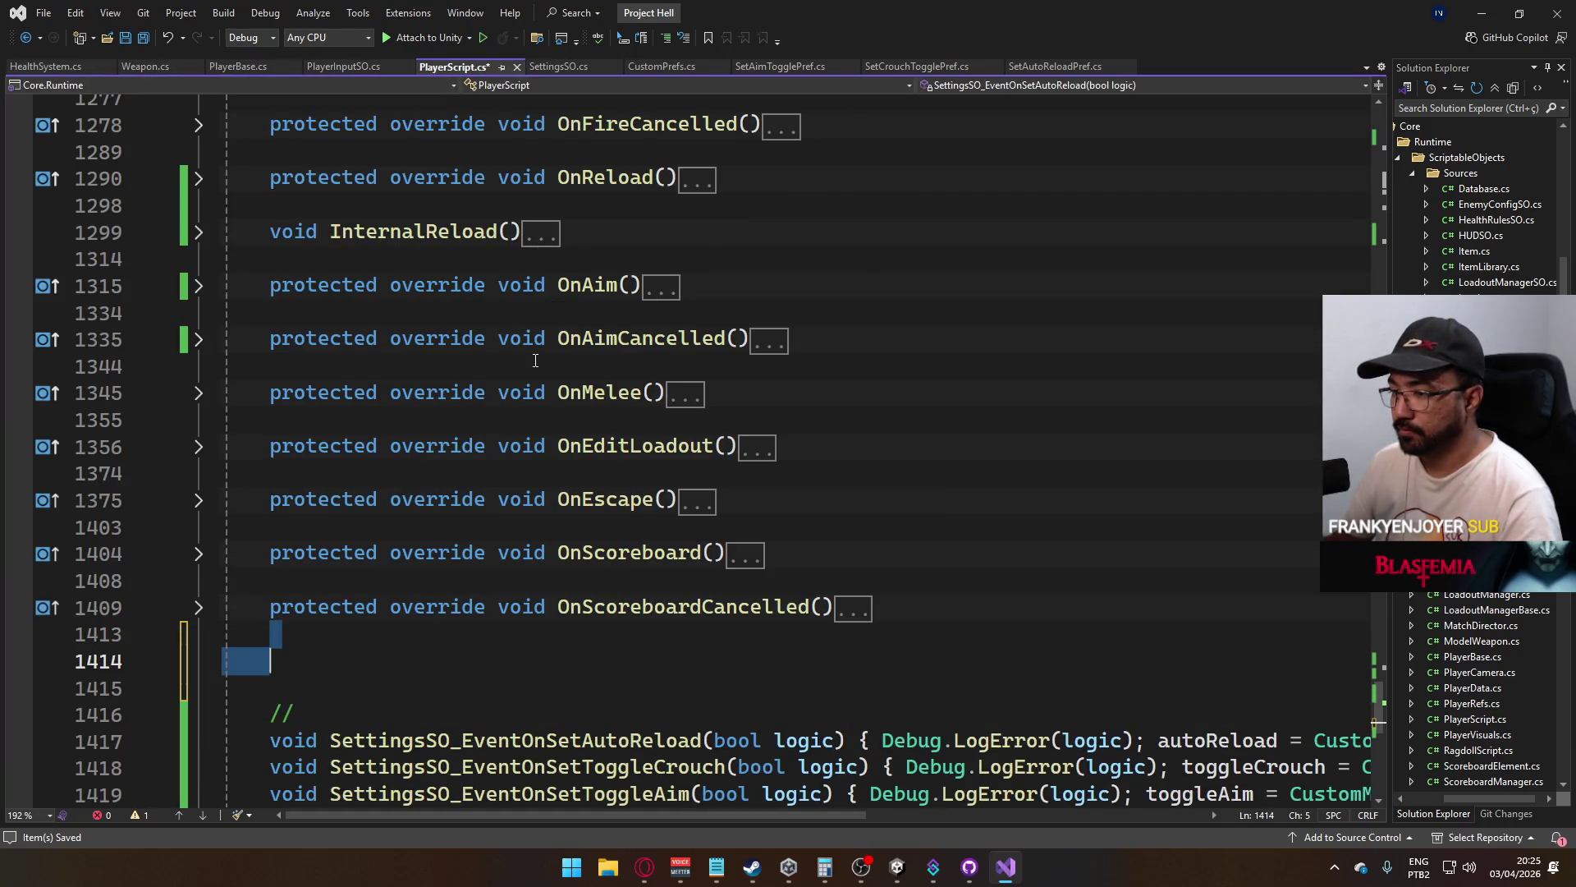
pyautogui.press('Tab')
pyautogui.click(611, 713)
pyautogui.hotkey('ctrl', 's')
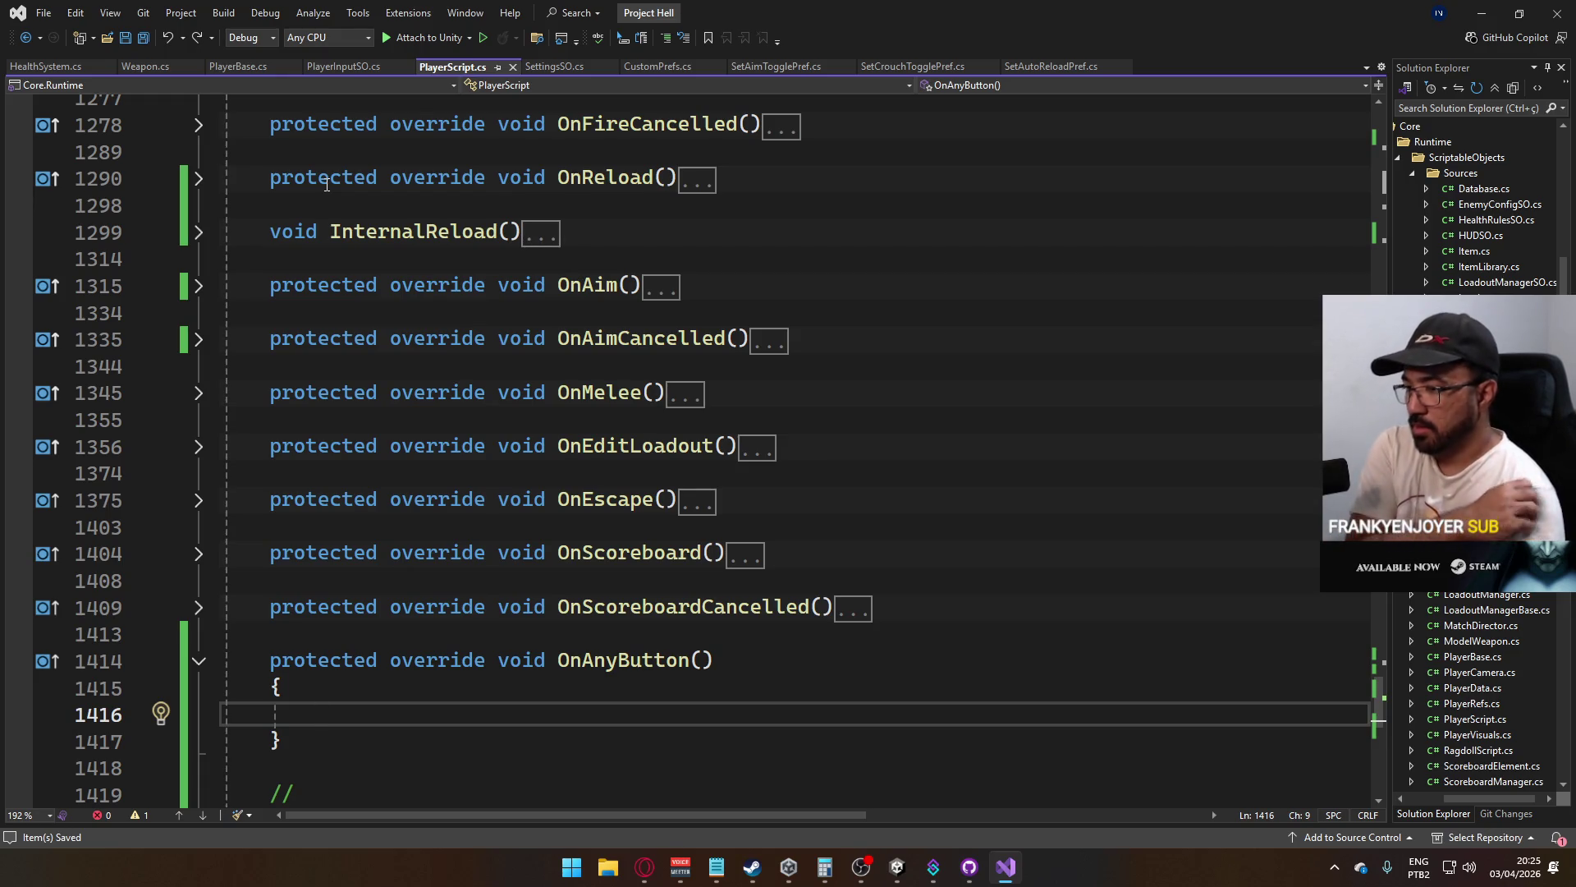
pyautogui.hotkey('ctrl', 'Tab')
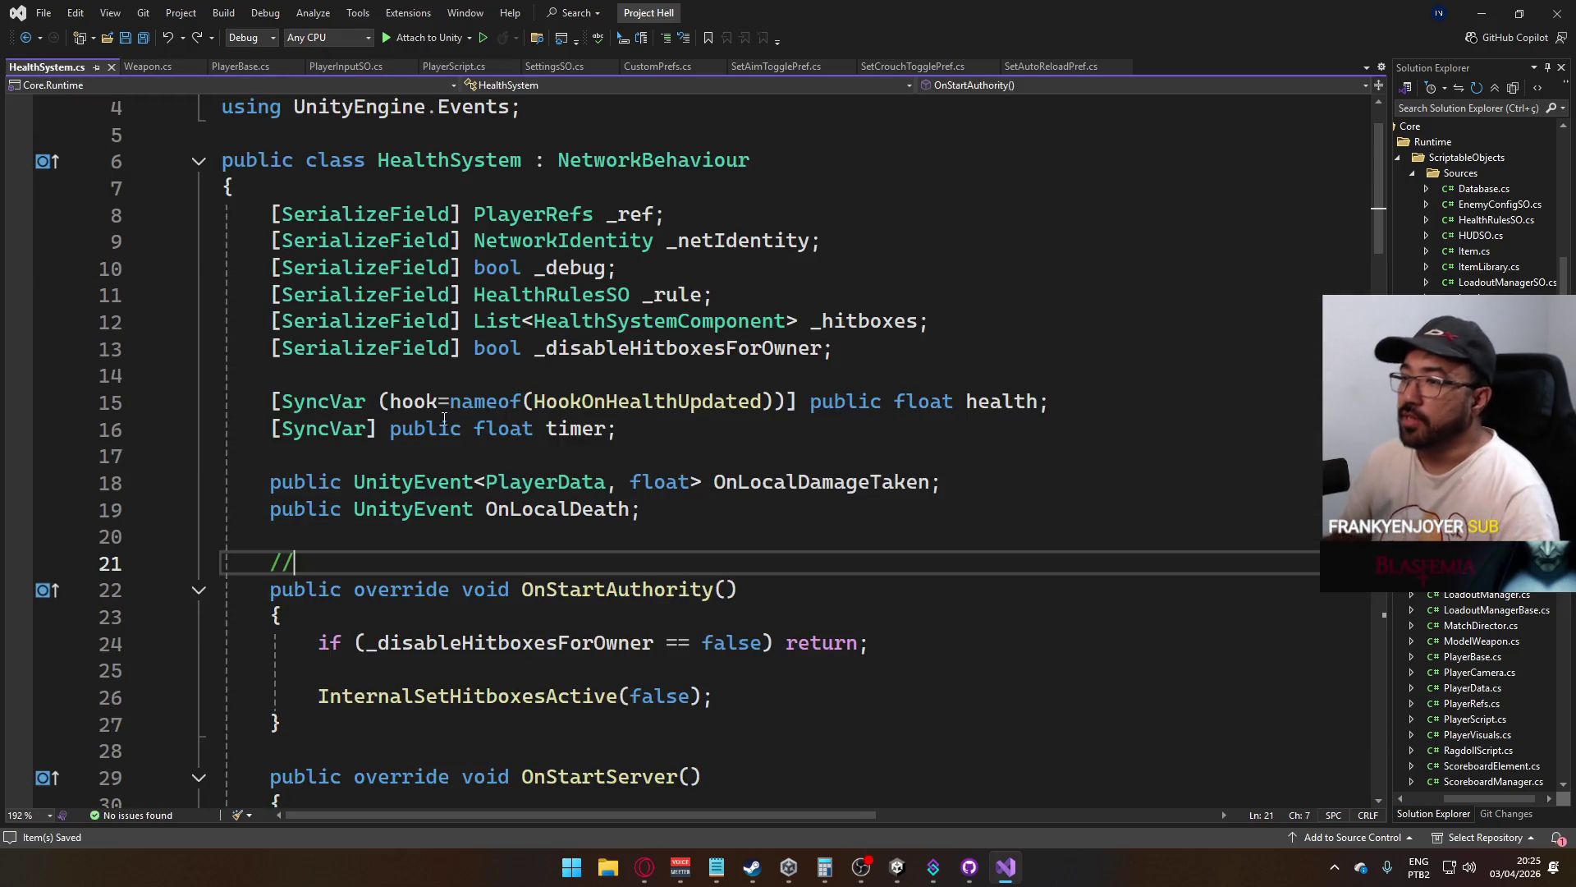
pyautogui.scroll(-2, 444, 420)
pyautogui.click(198, 429)
pyautogui.click(200, 485)
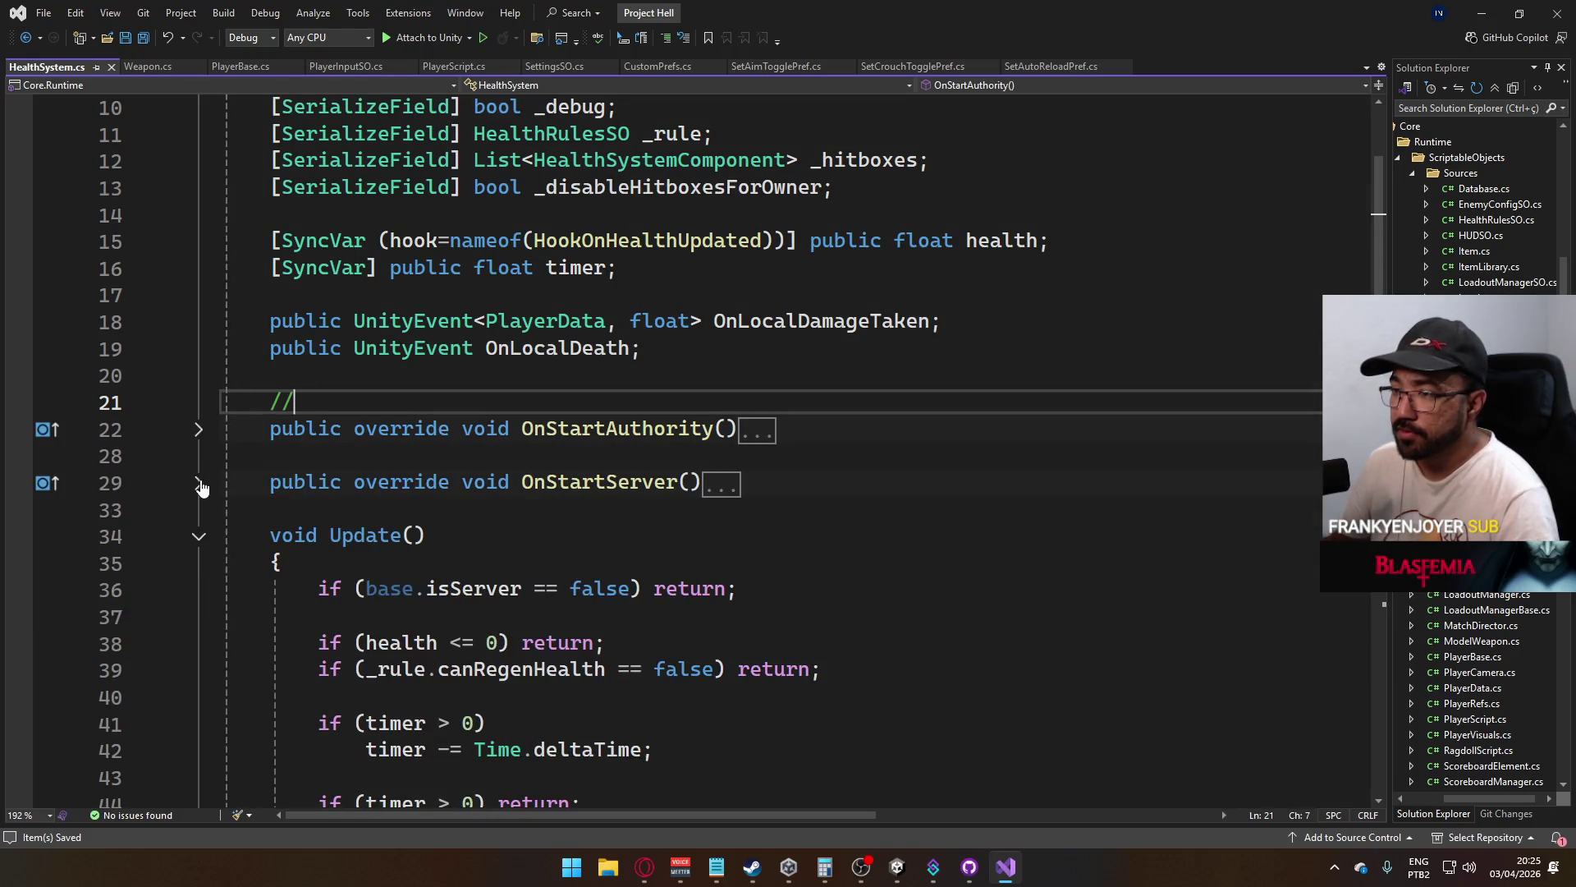
pyautogui.click(198, 536)
pyautogui.scroll(-4, 344, 535)
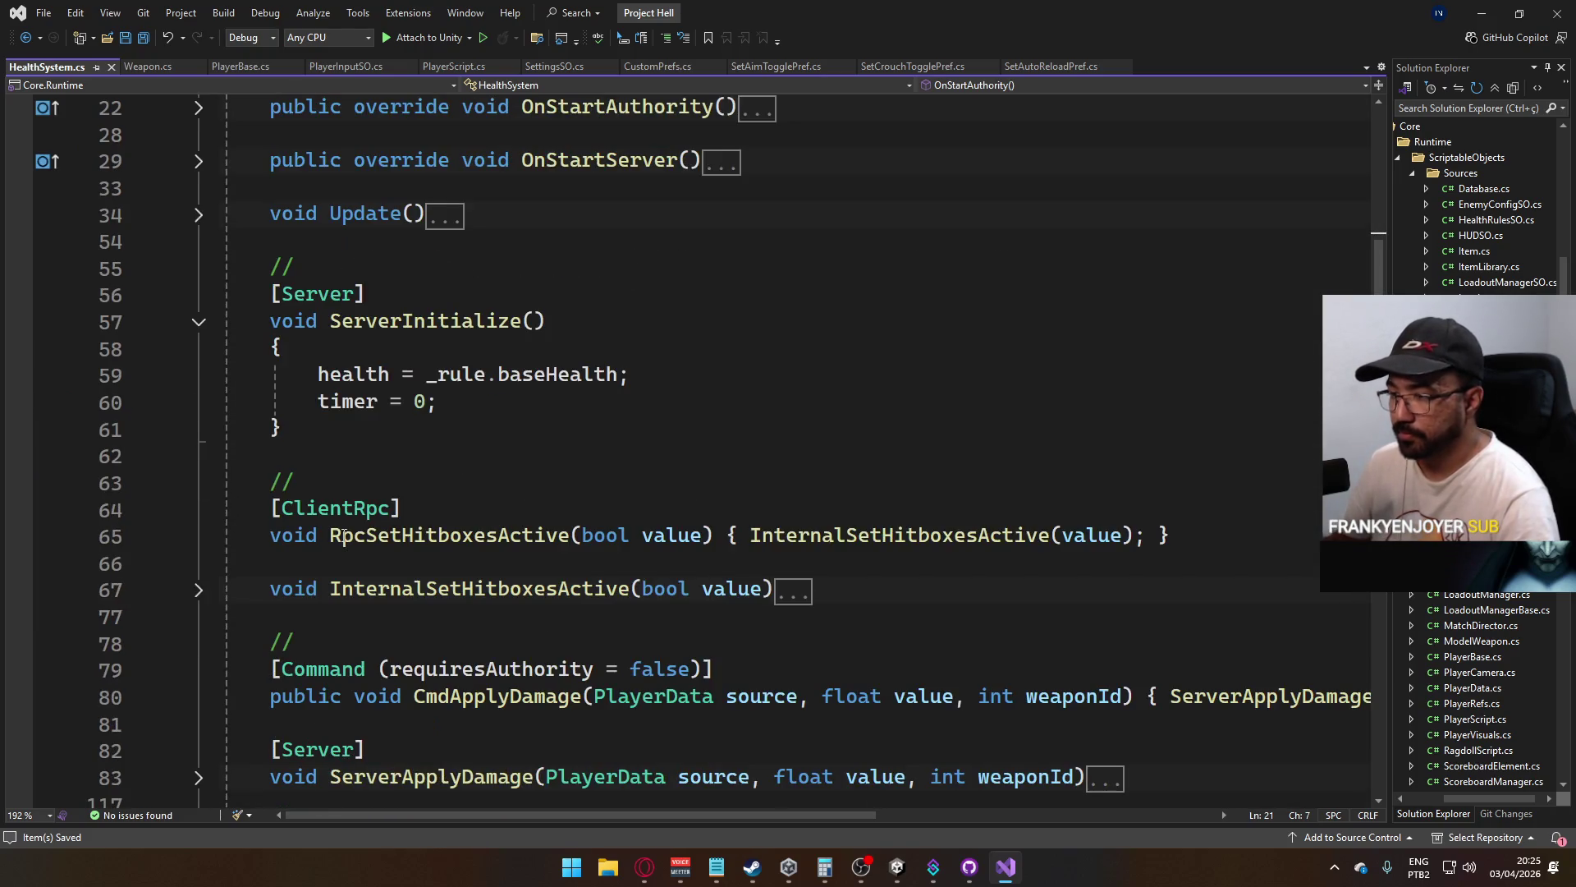
pyautogui.click(199, 321)
pyautogui.scroll(-7, 338, 509)
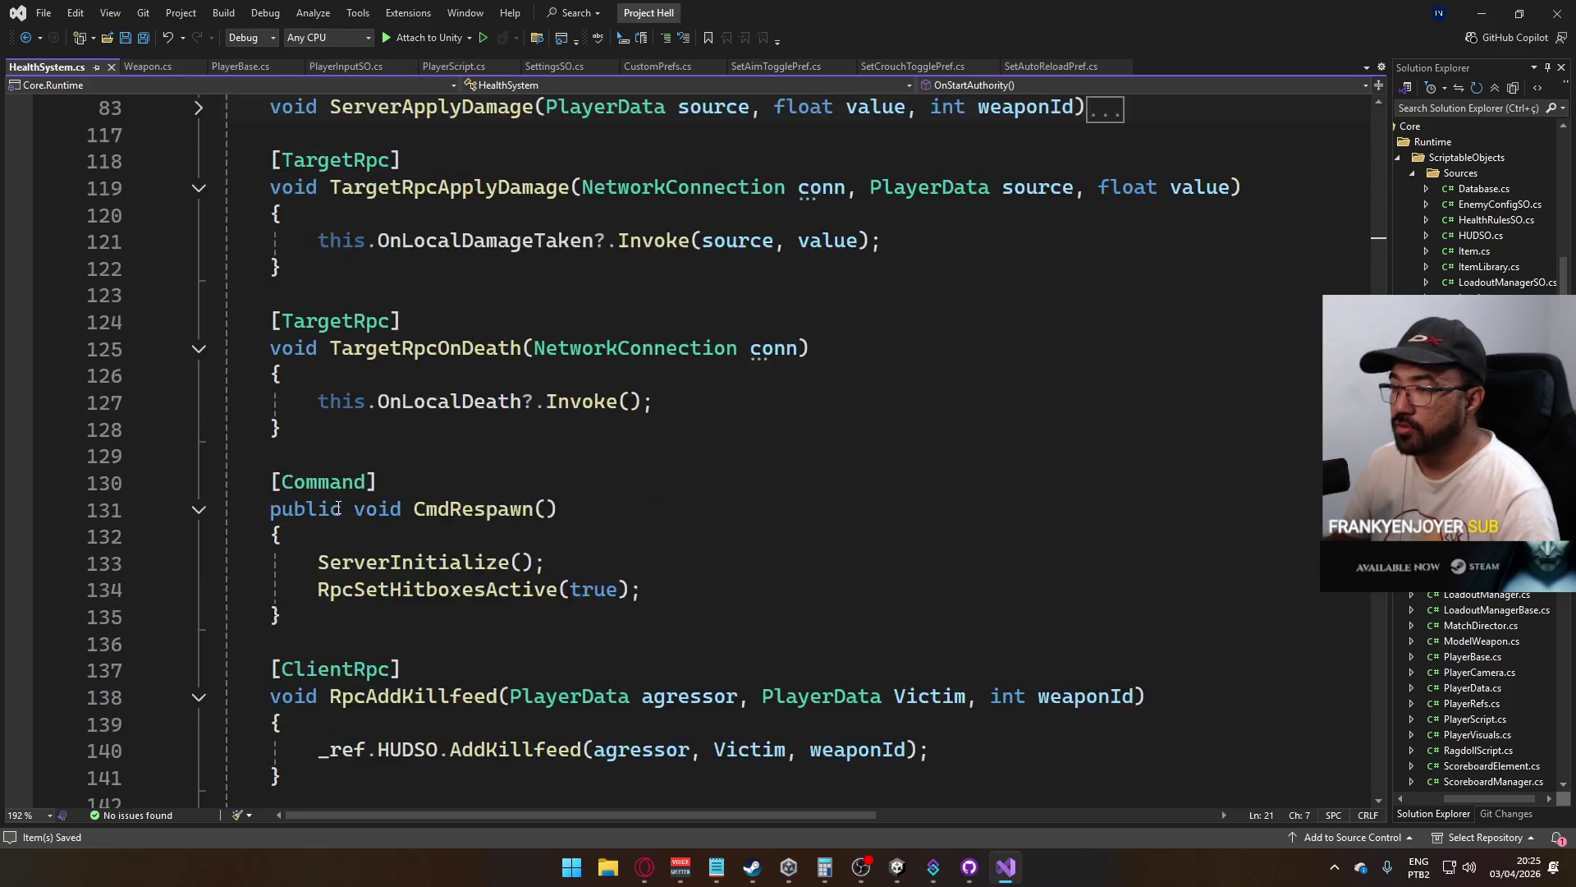
pyautogui.scroll(-7, 338, 509)
pyautogui.scroll(4, 406, 523)
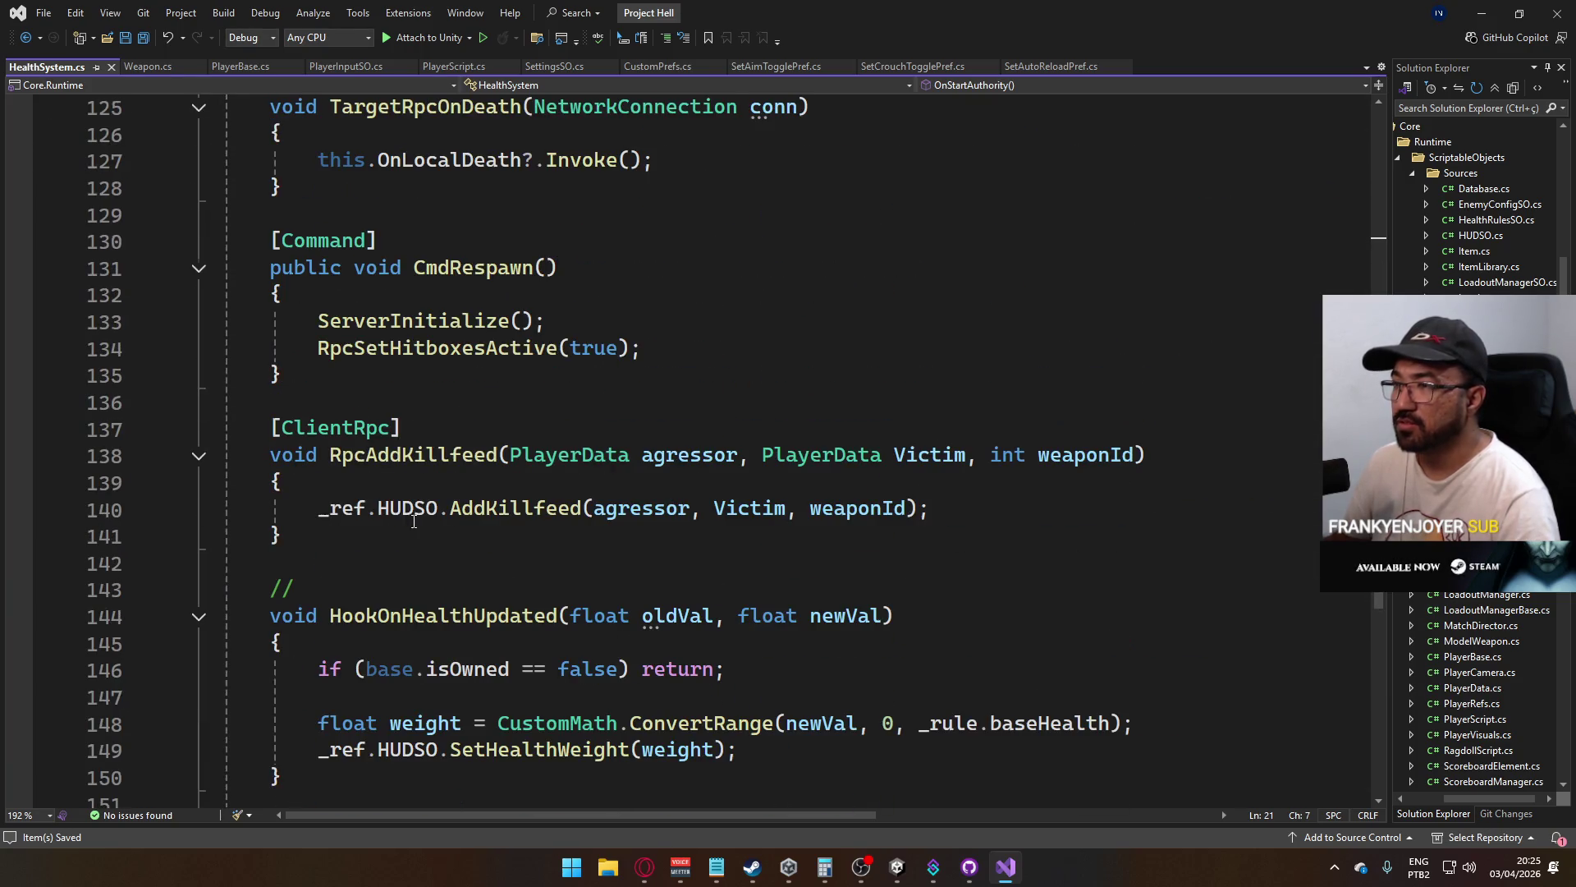
pyautogui.scroll(2, 488, 490)
pyautogui.scroll(-3, 468, 550)
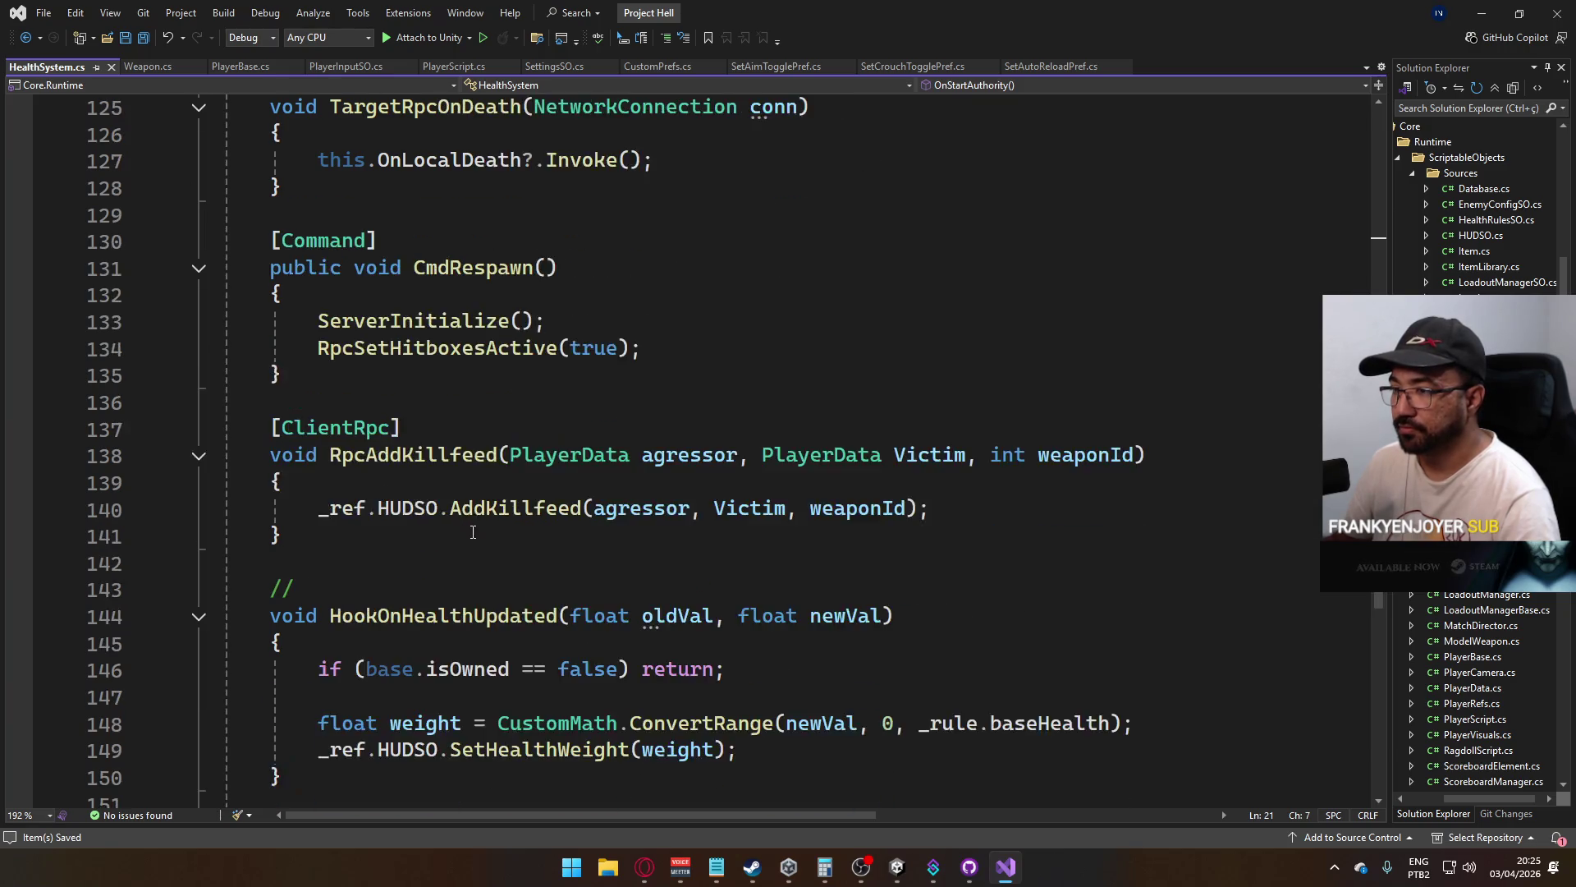
pyautogui.scroll(1, 446, 598)
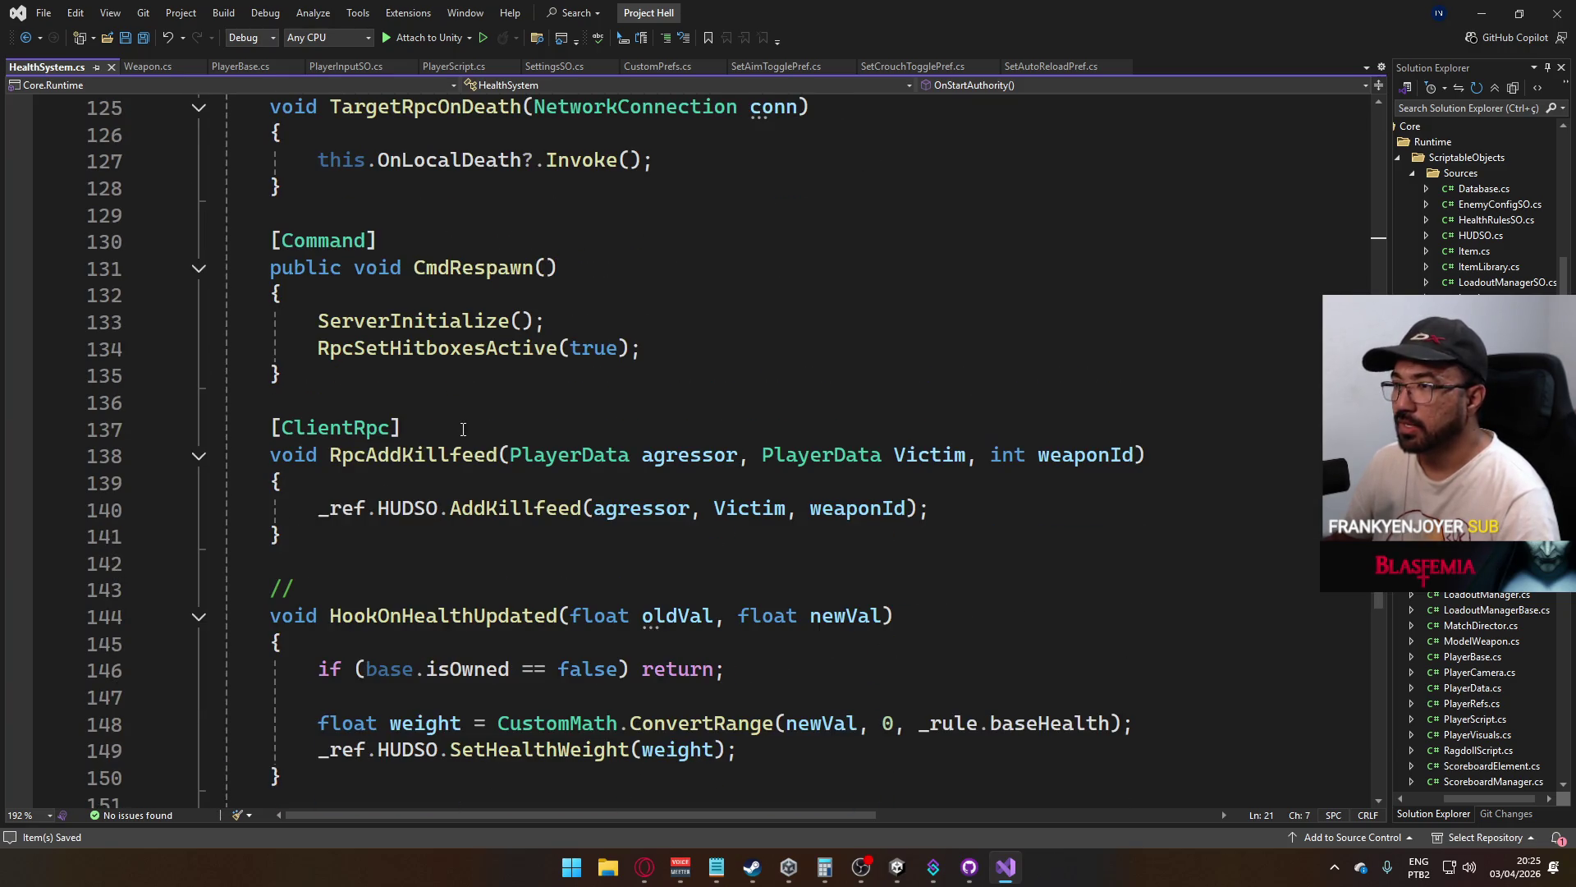
pyautogui.scroll(-3, 463, 429)
pyautogui.scroll(5, 435, 514)
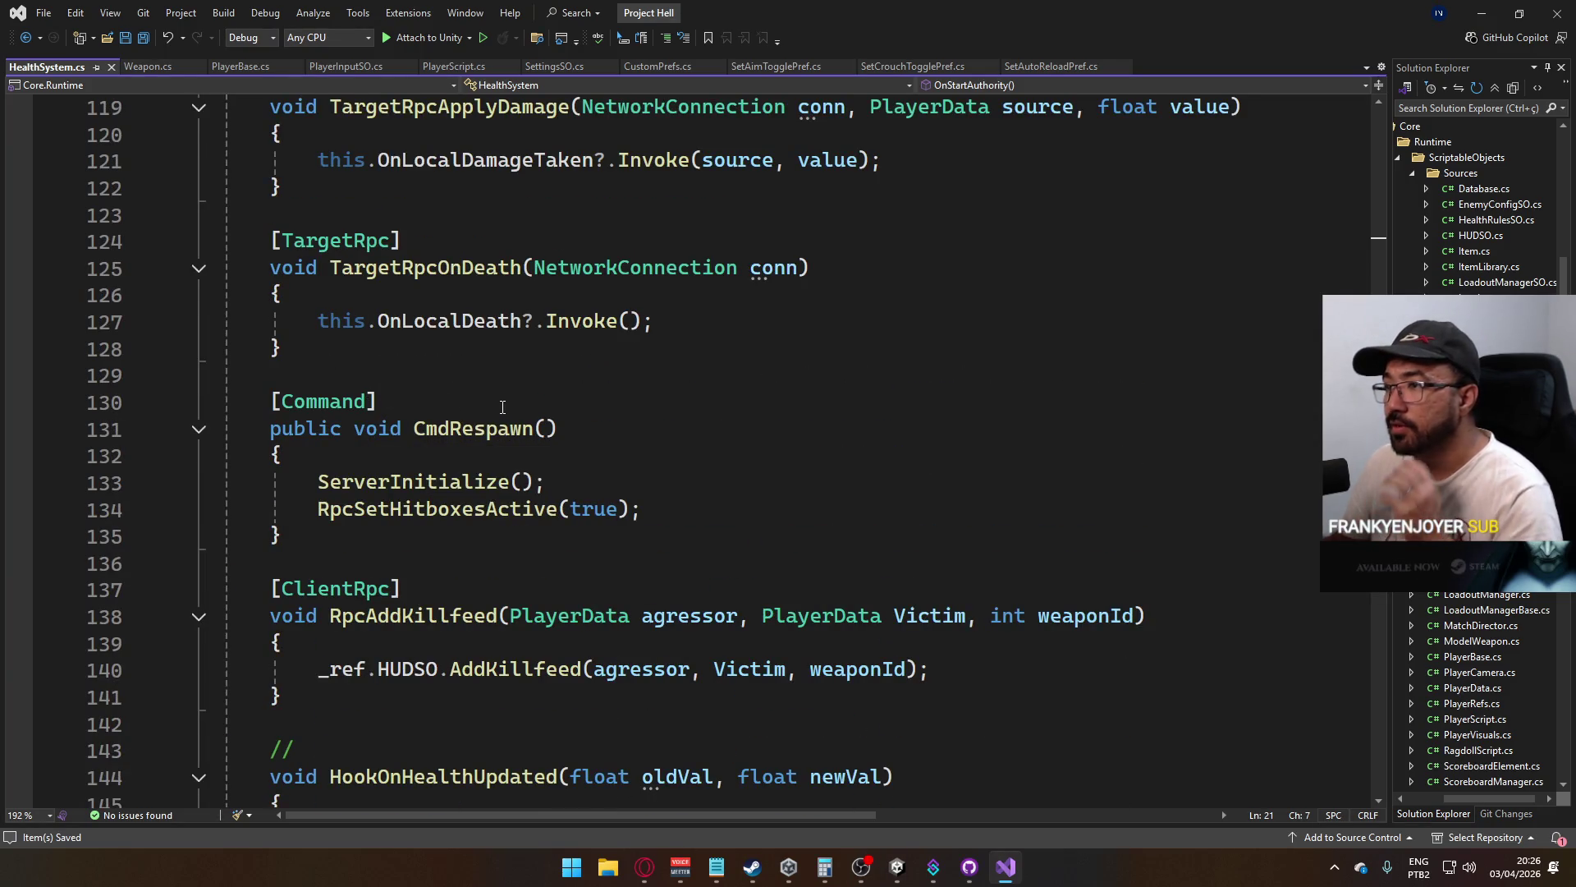
pyautogui.scroll(1, 460, 452)
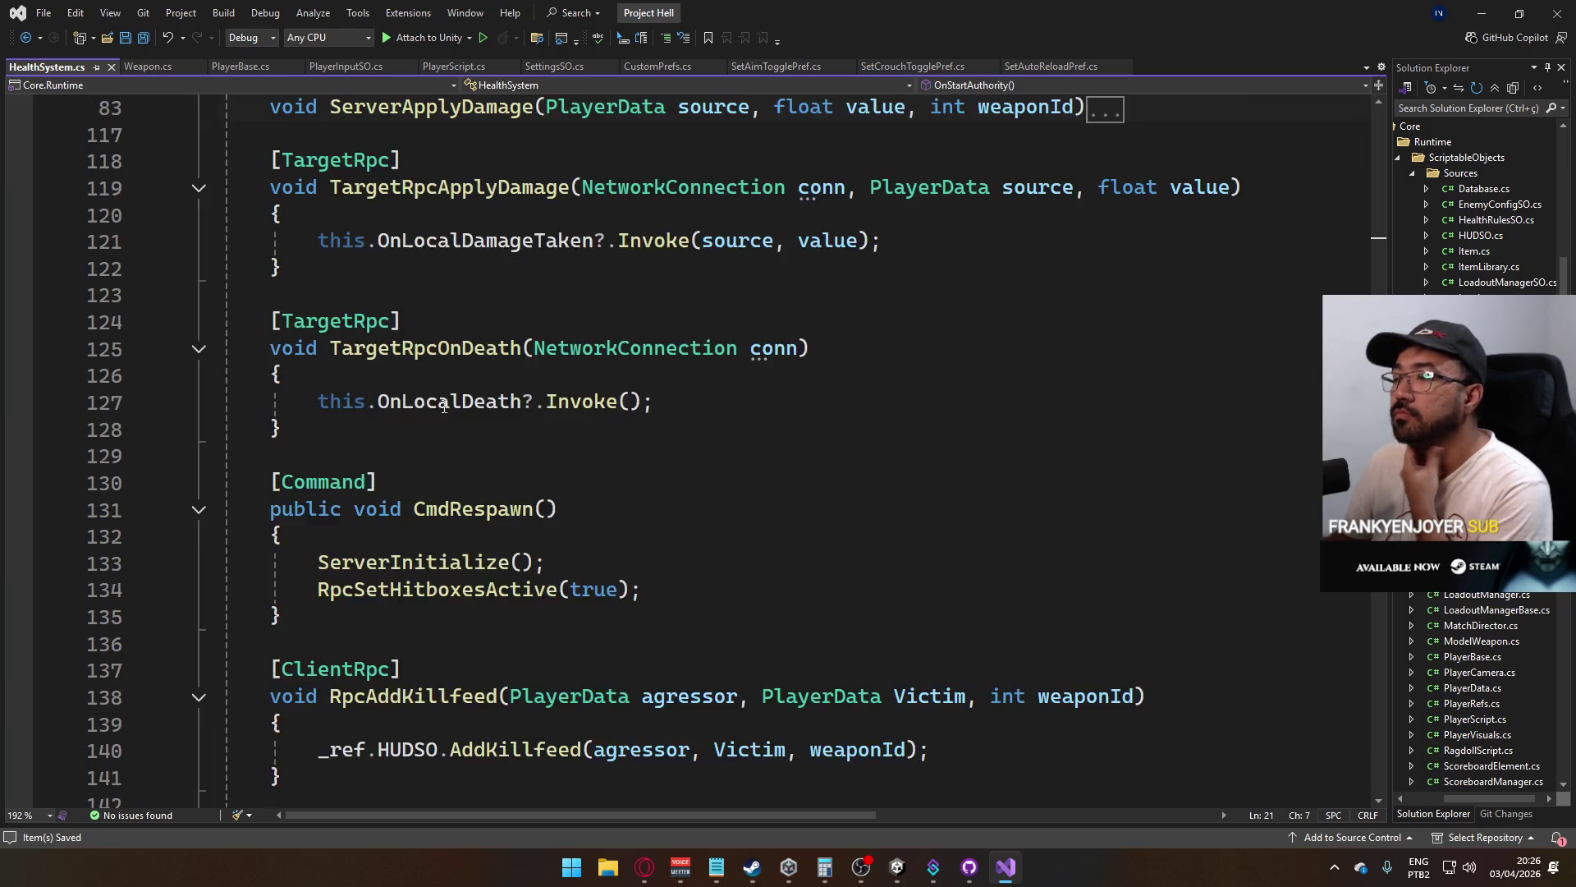
pyautogui.scroll(-1, 447, 480)
pyautogui.scroll(1, 440, 479)
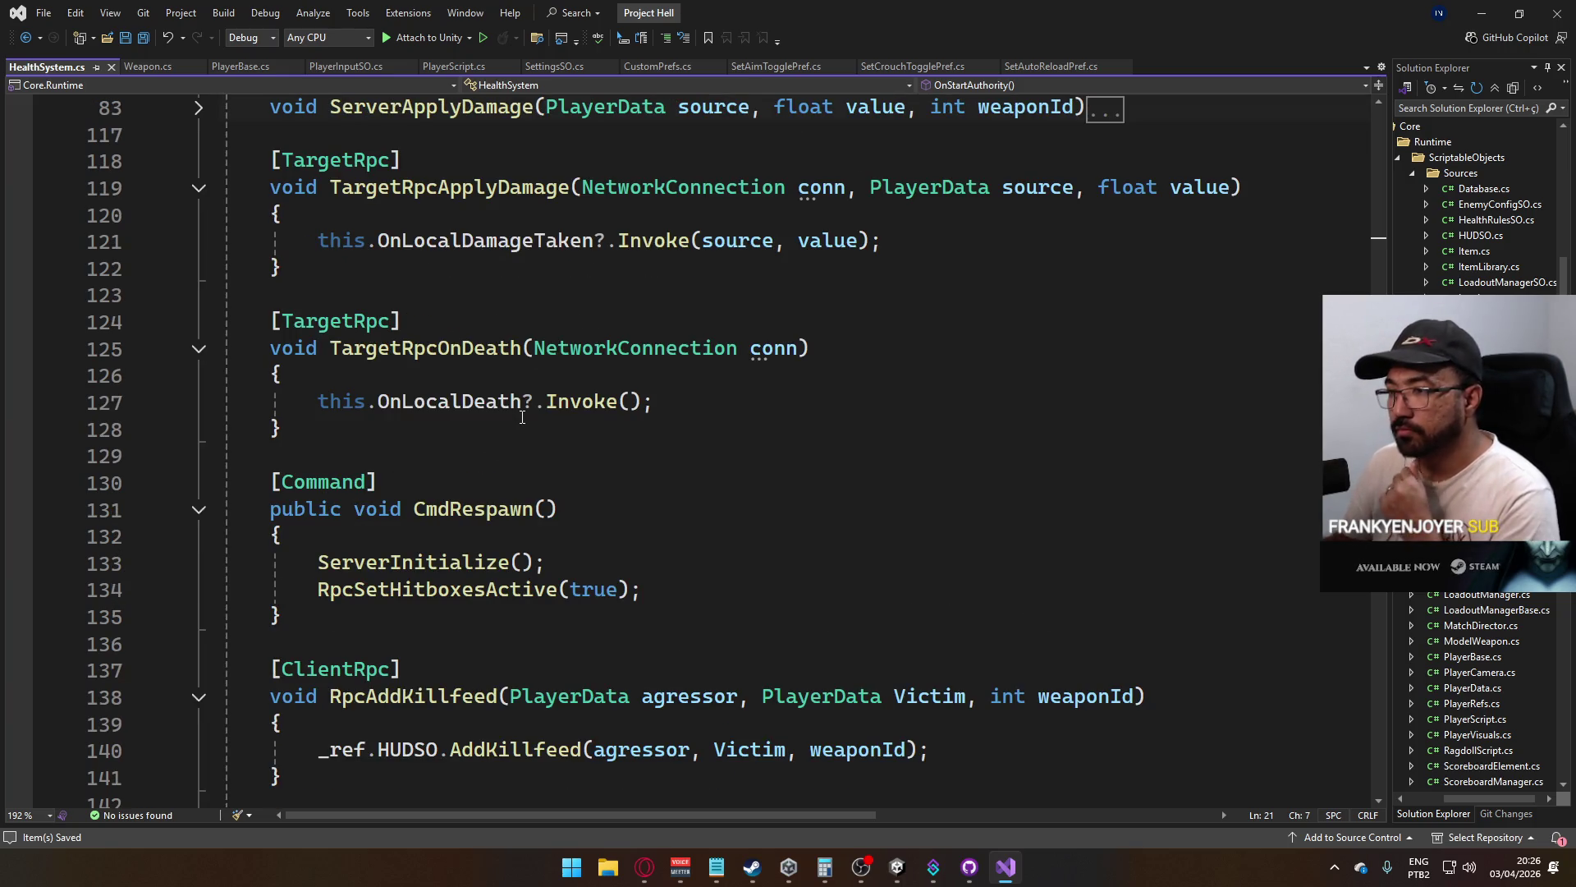
pyautogui.scroll(-5, 503, 427)
pyautogui.click(448, 616)
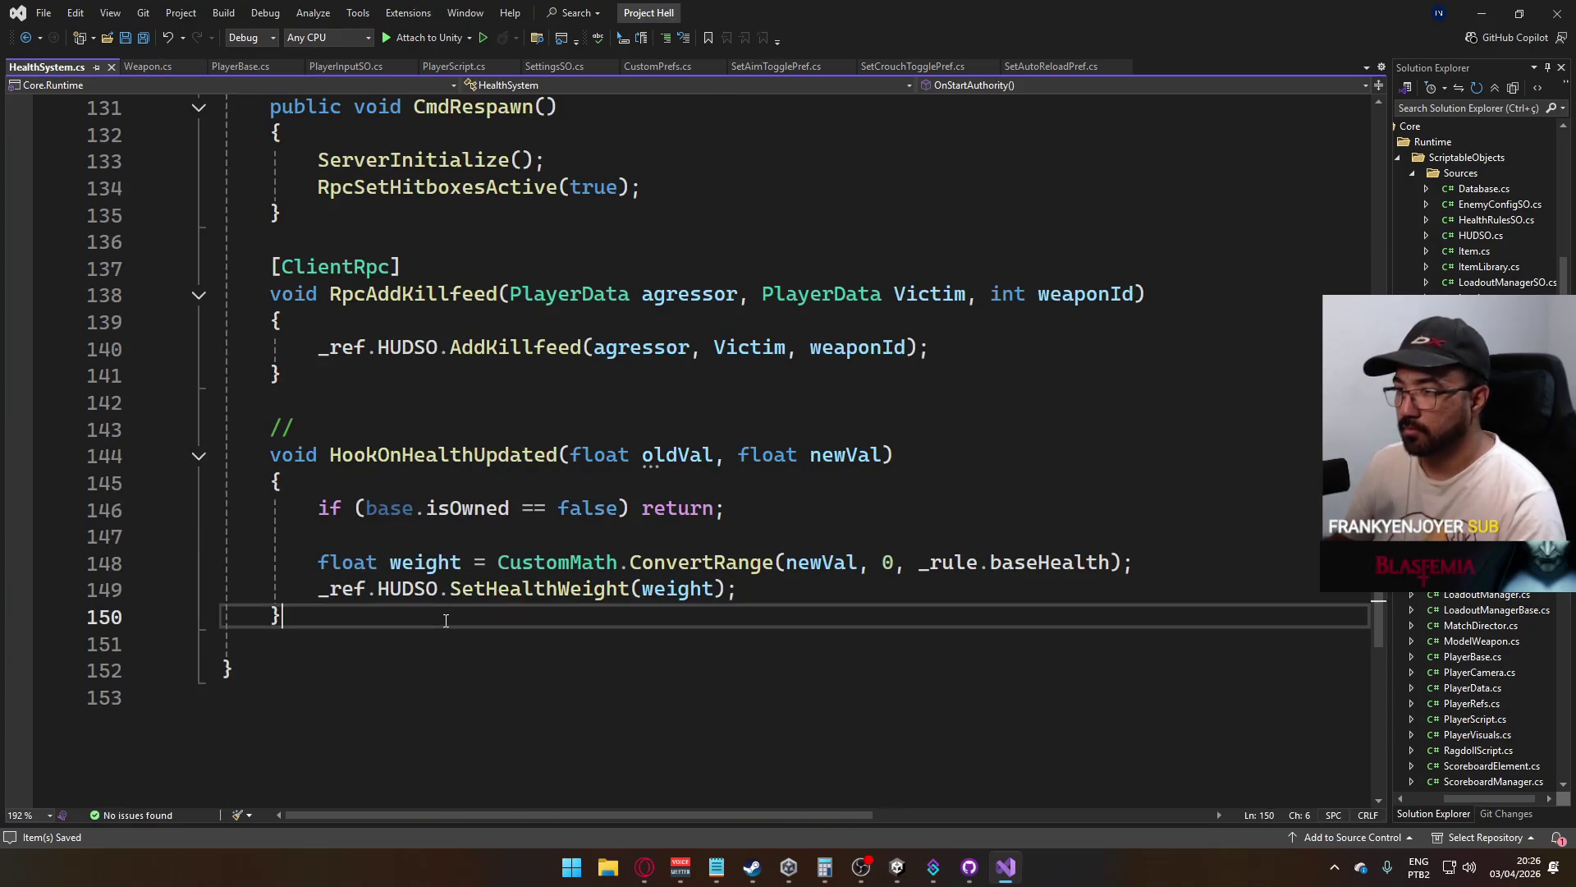
pyautogui.scroll(3, 483, 562)
pyautogui.scroll(7, 483, 563)
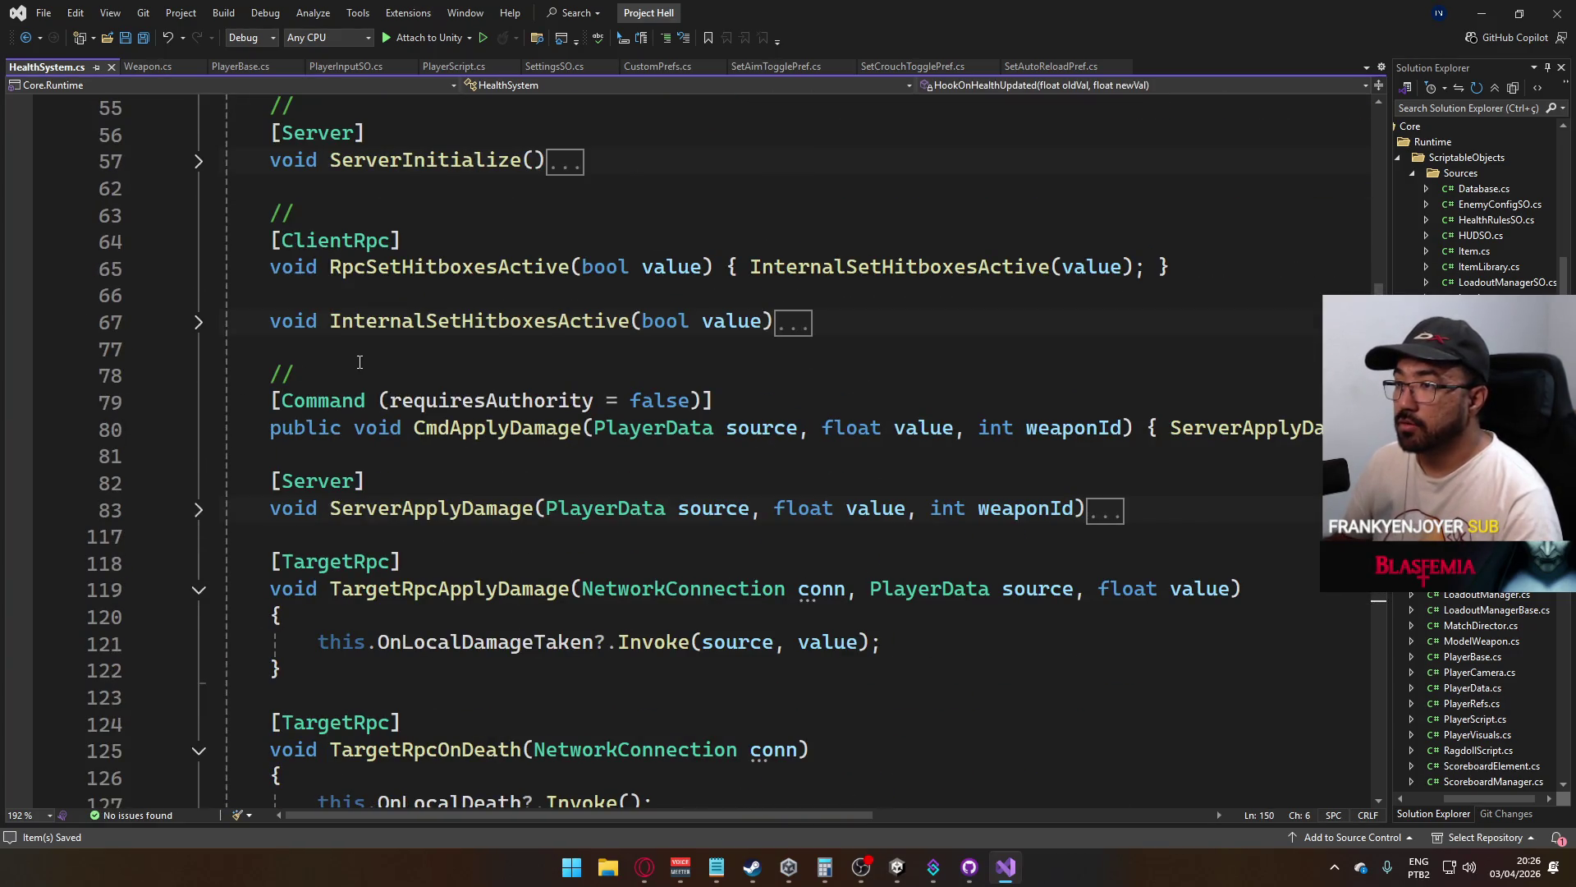
pyautogui.scroll(3, 359, 362)
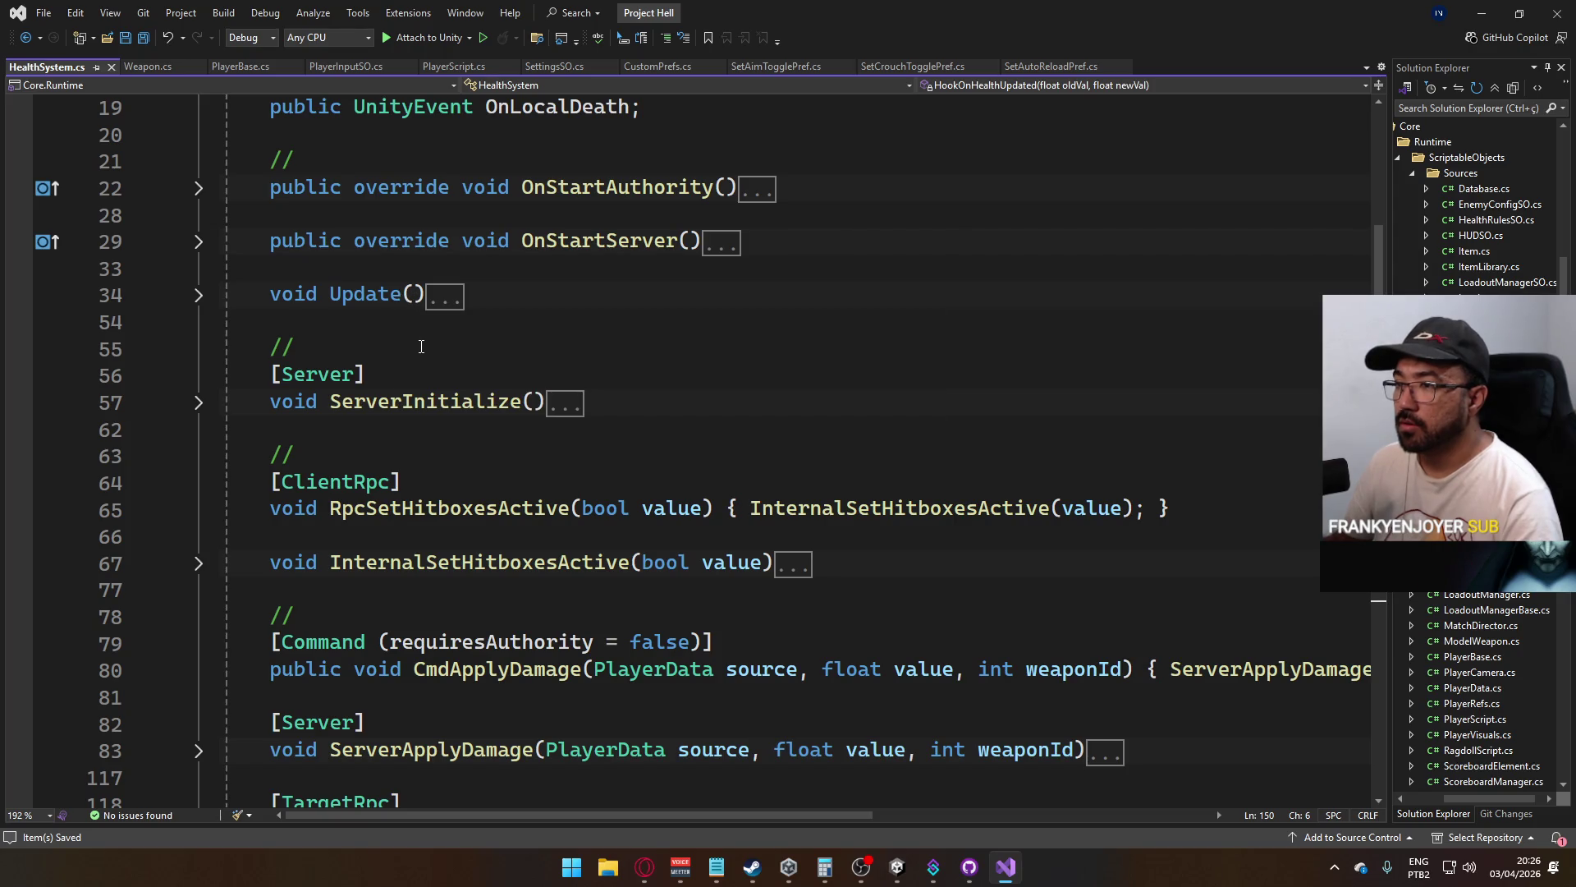
# Below Update, add a // comment line and a 'public void BreakSpawnProtection()' declaration
pyautogui.click(421, 346)
pyautogui.press('Up')
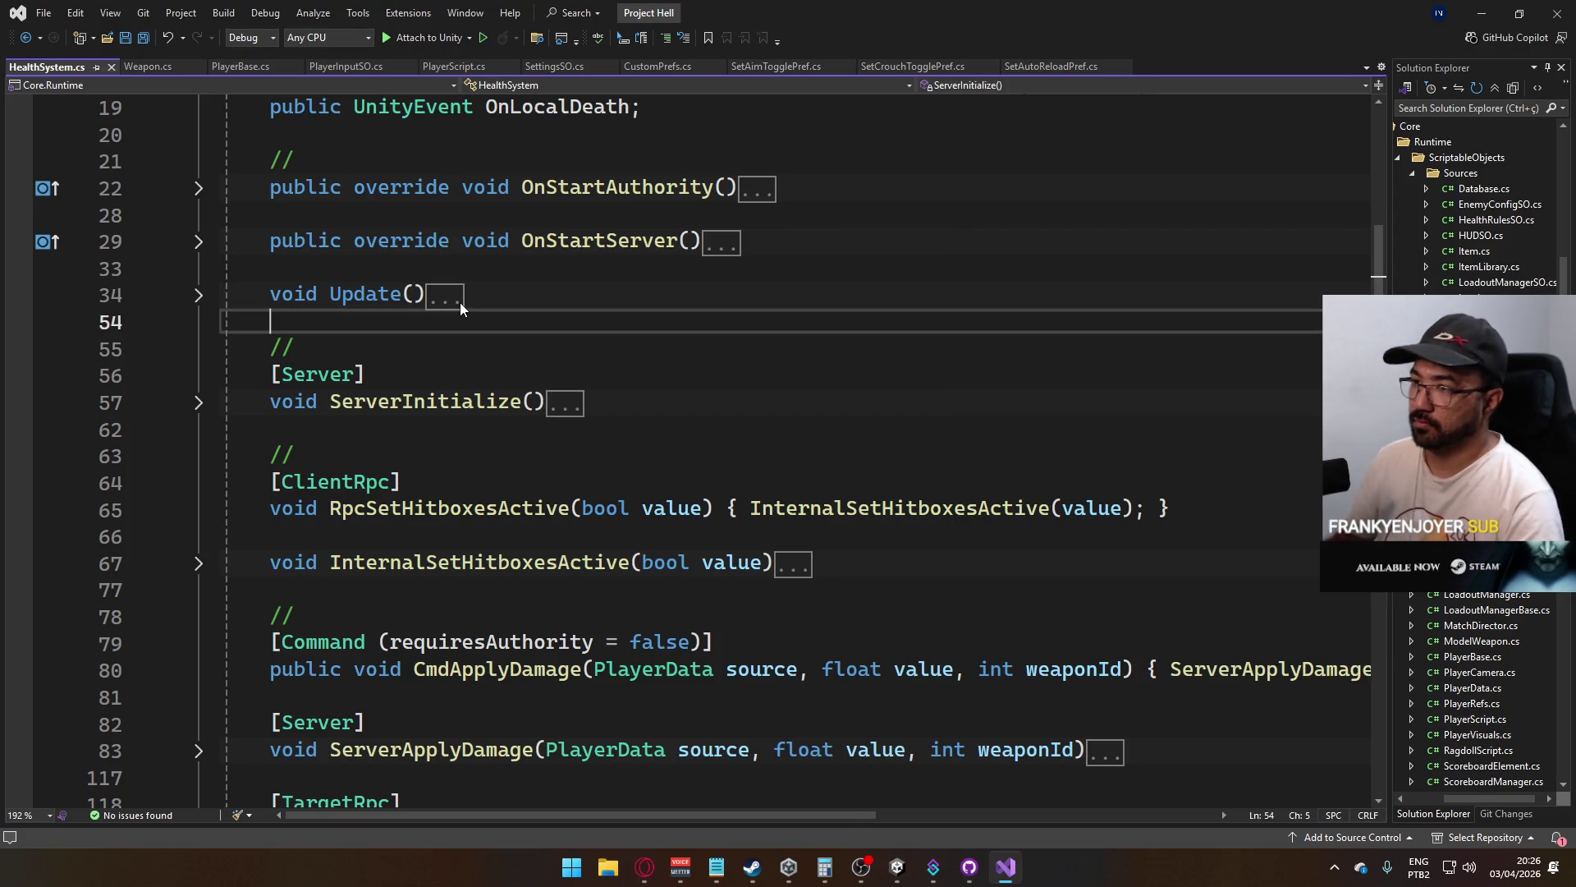
pyautogui.press('Return')
pyautogui.write('//')
pyautogui.press('Return')
pyautogui.write('pu')
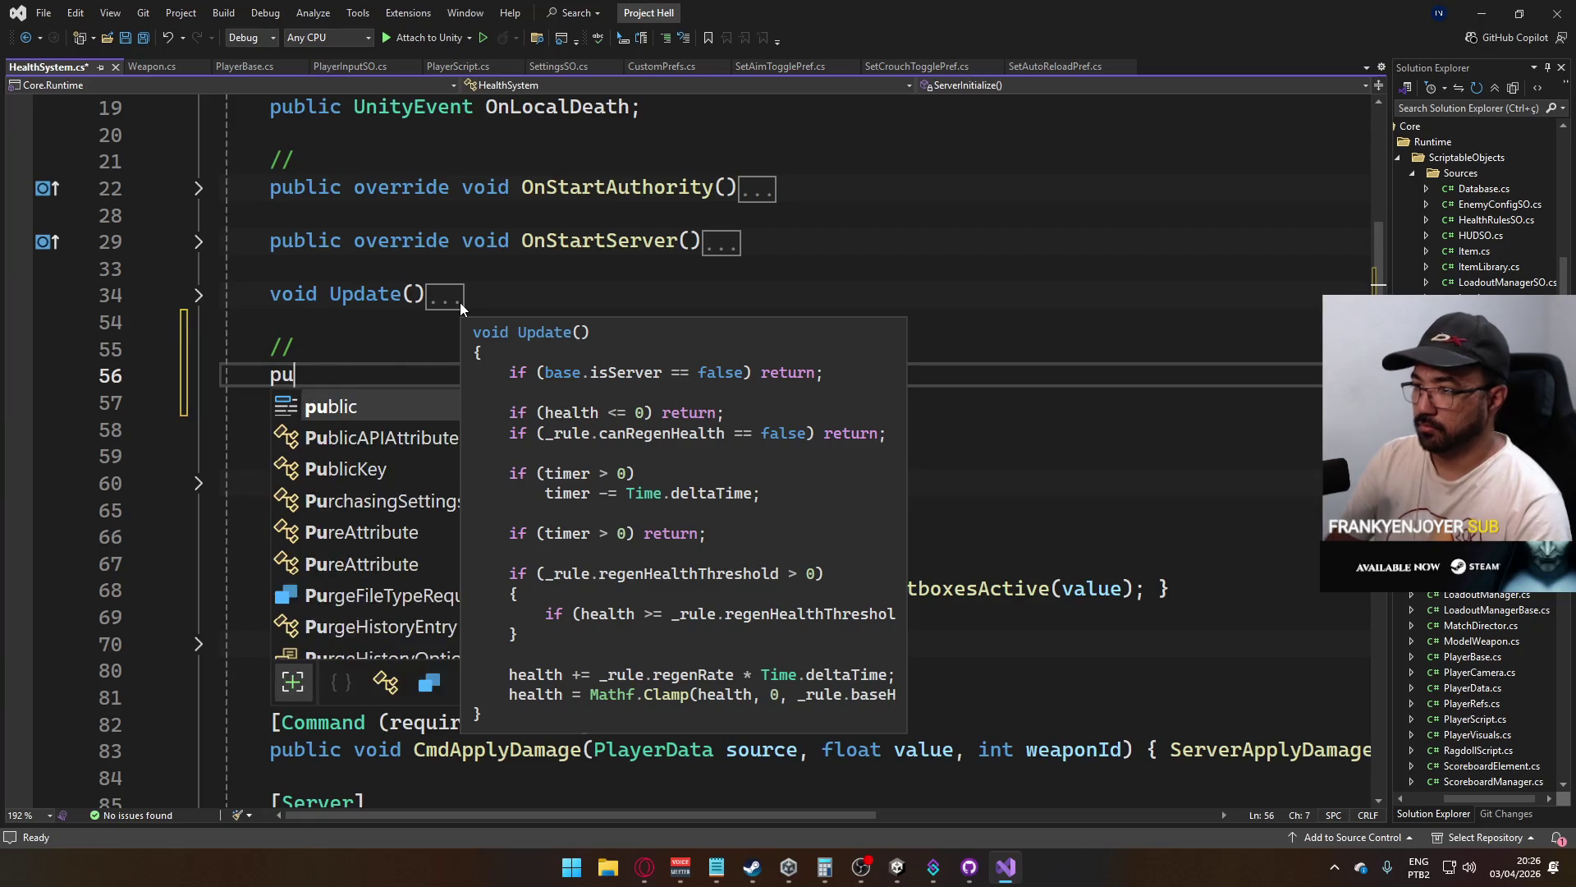
pyautogui.write('blic void')
pyautogui.click(767, 268)
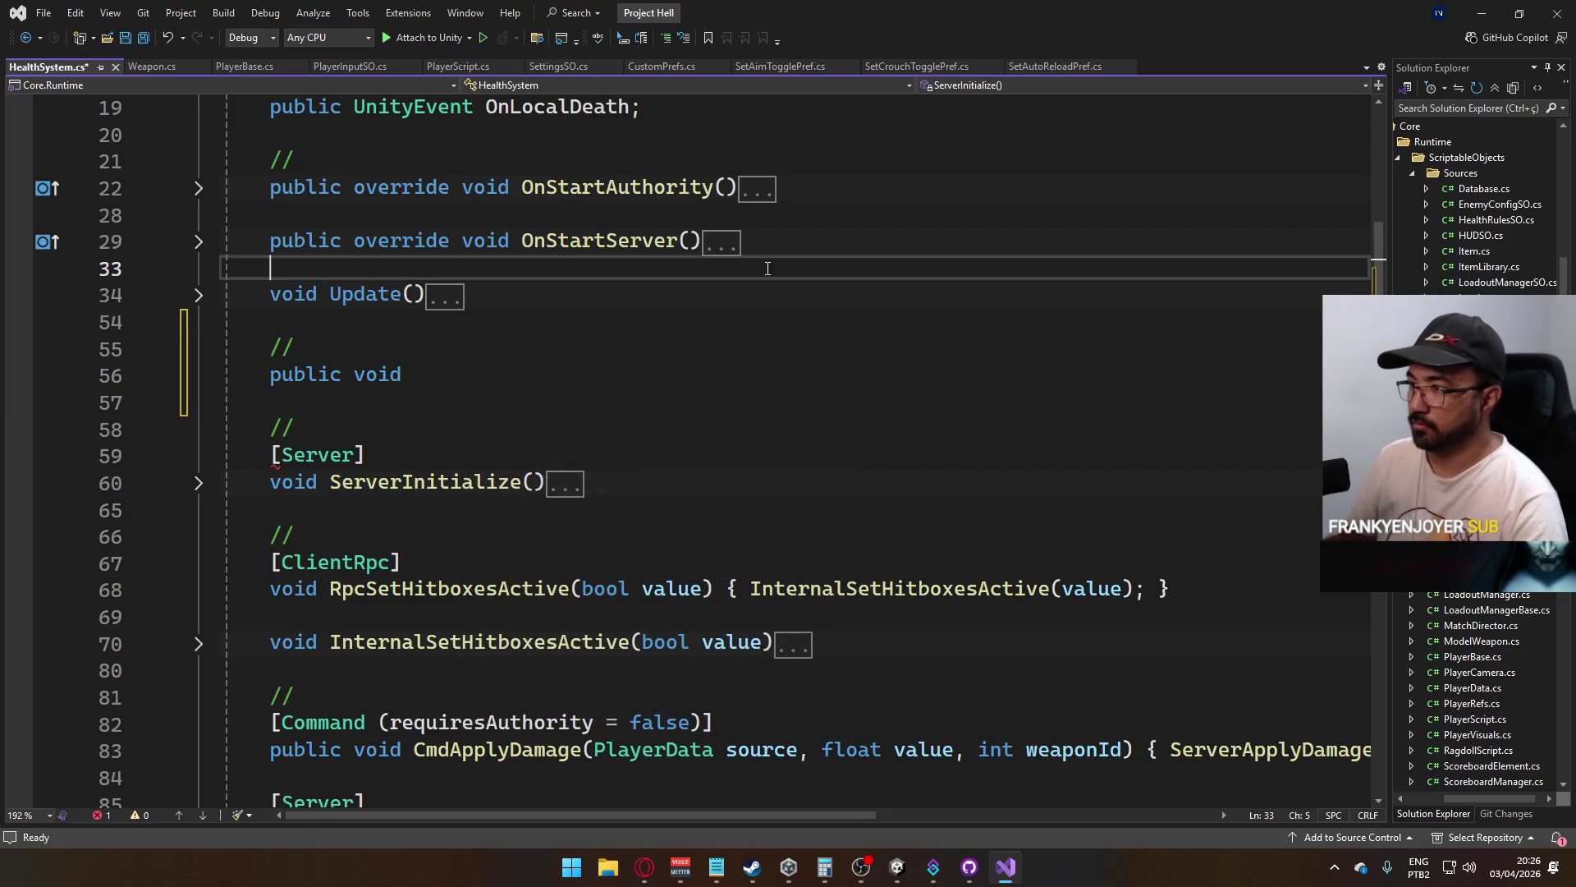
pyautogui.click(451, 374)
pyautogui.write('OnB')
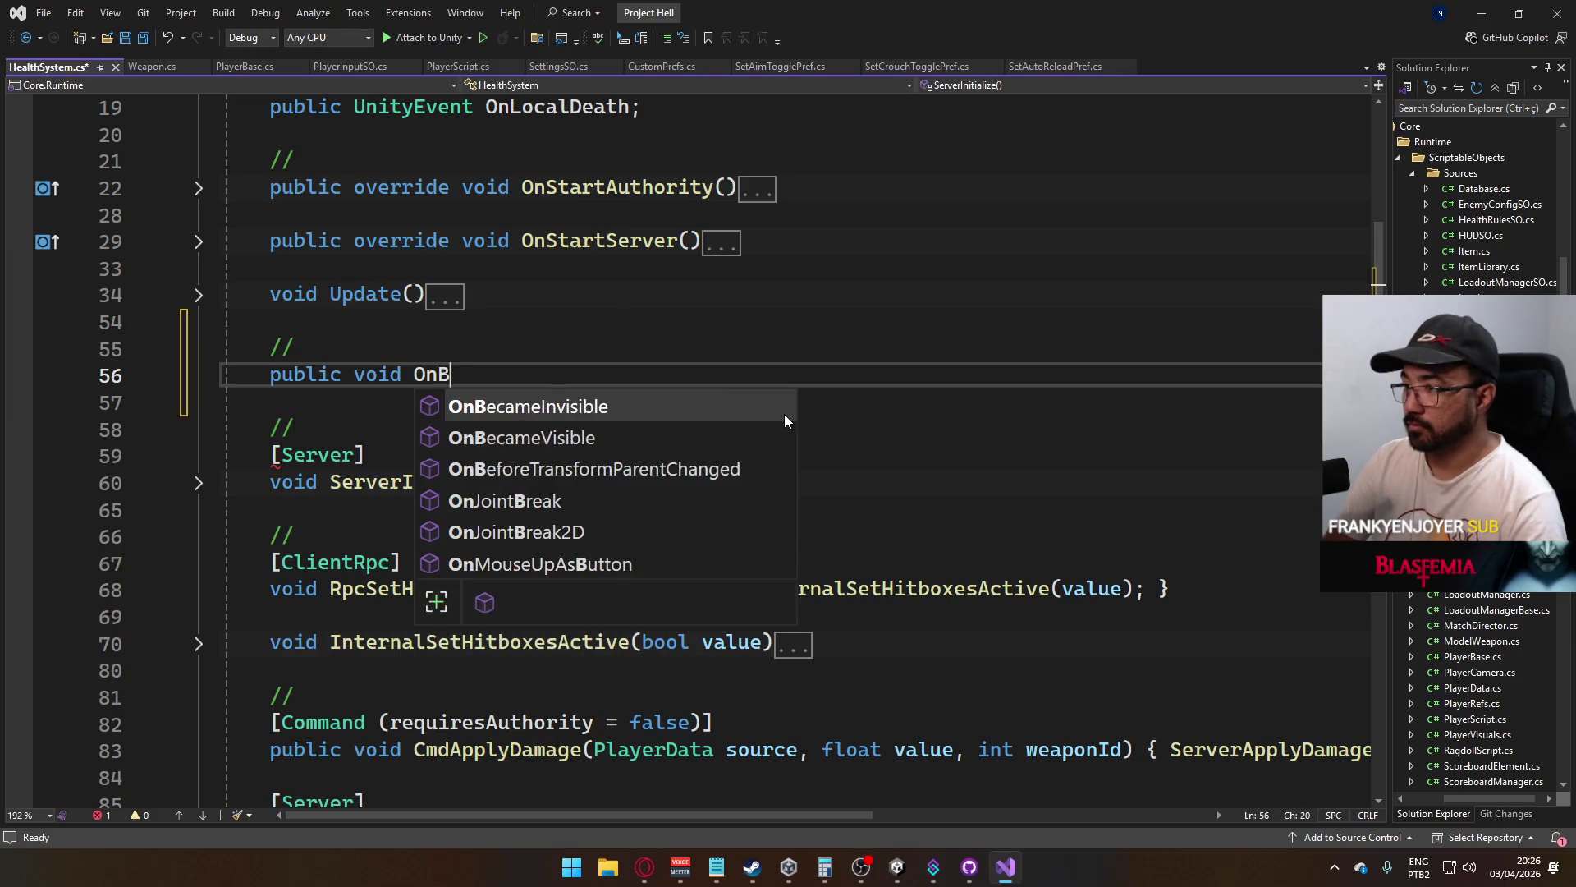
pyautogui.write('rea')
pyautogui.press('BackSpace')
pyautogui.press('BackSpace')
pyautogui.press('BackSpace')
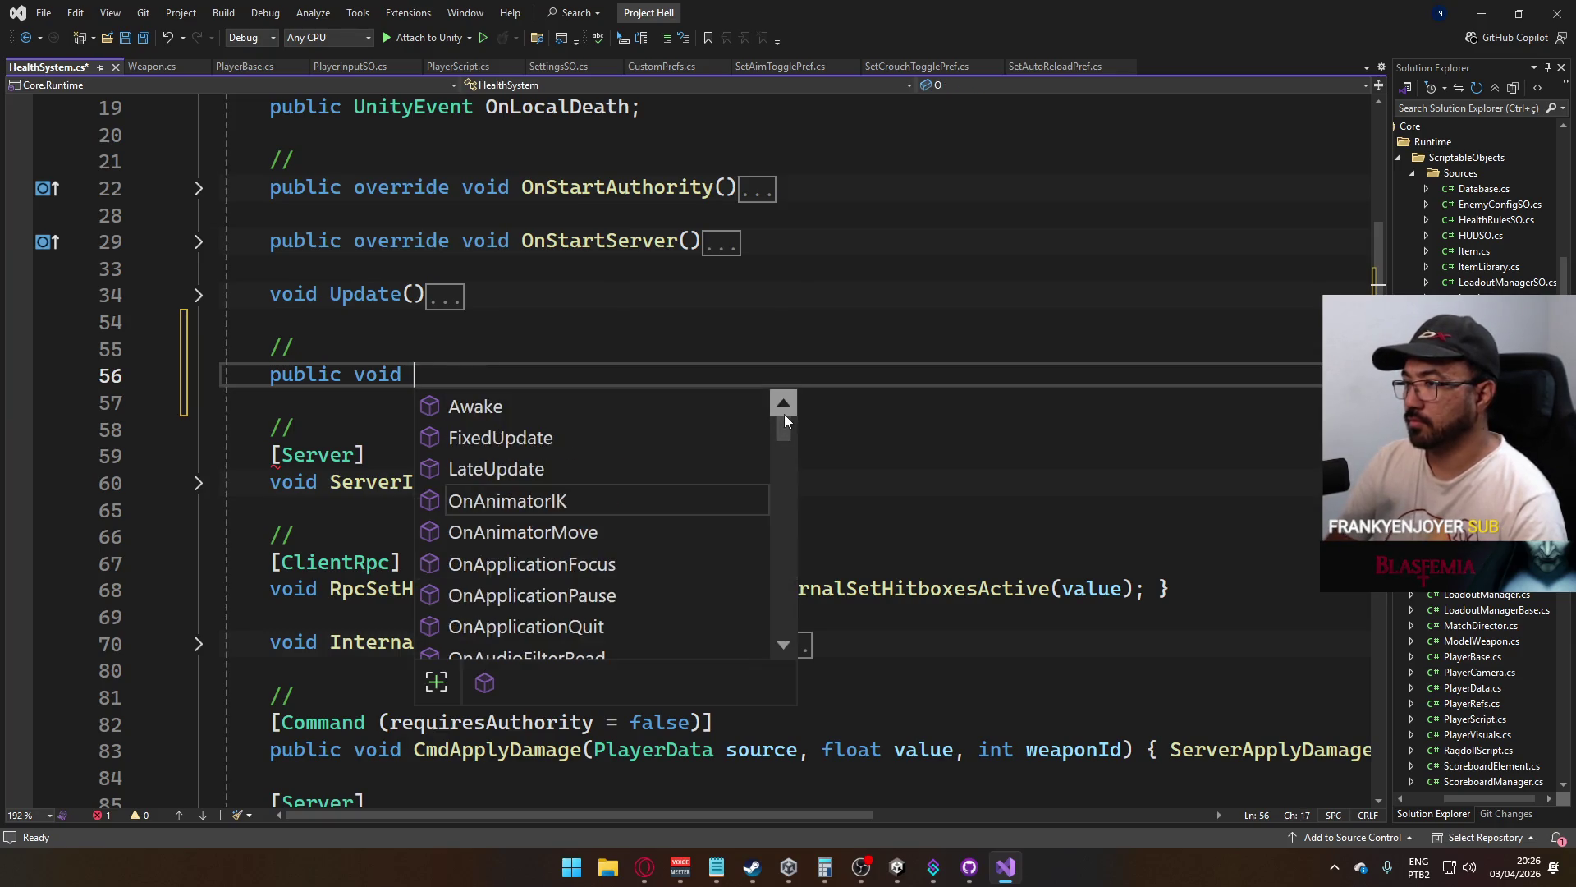
pyautogui.write('Break')
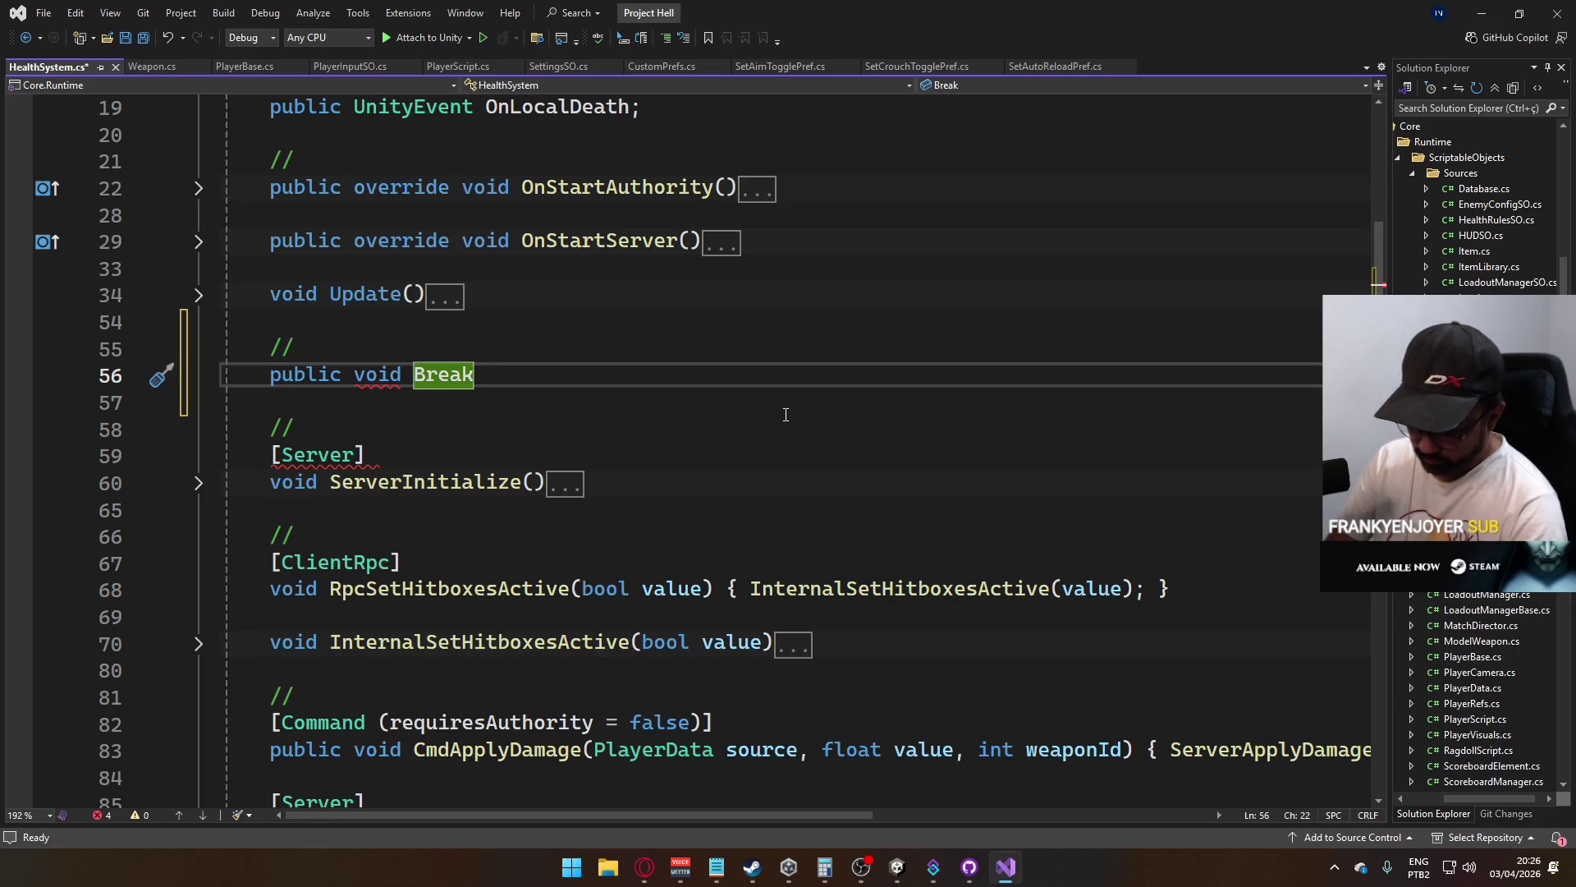
pyautogui.write('SpawnProtecti')
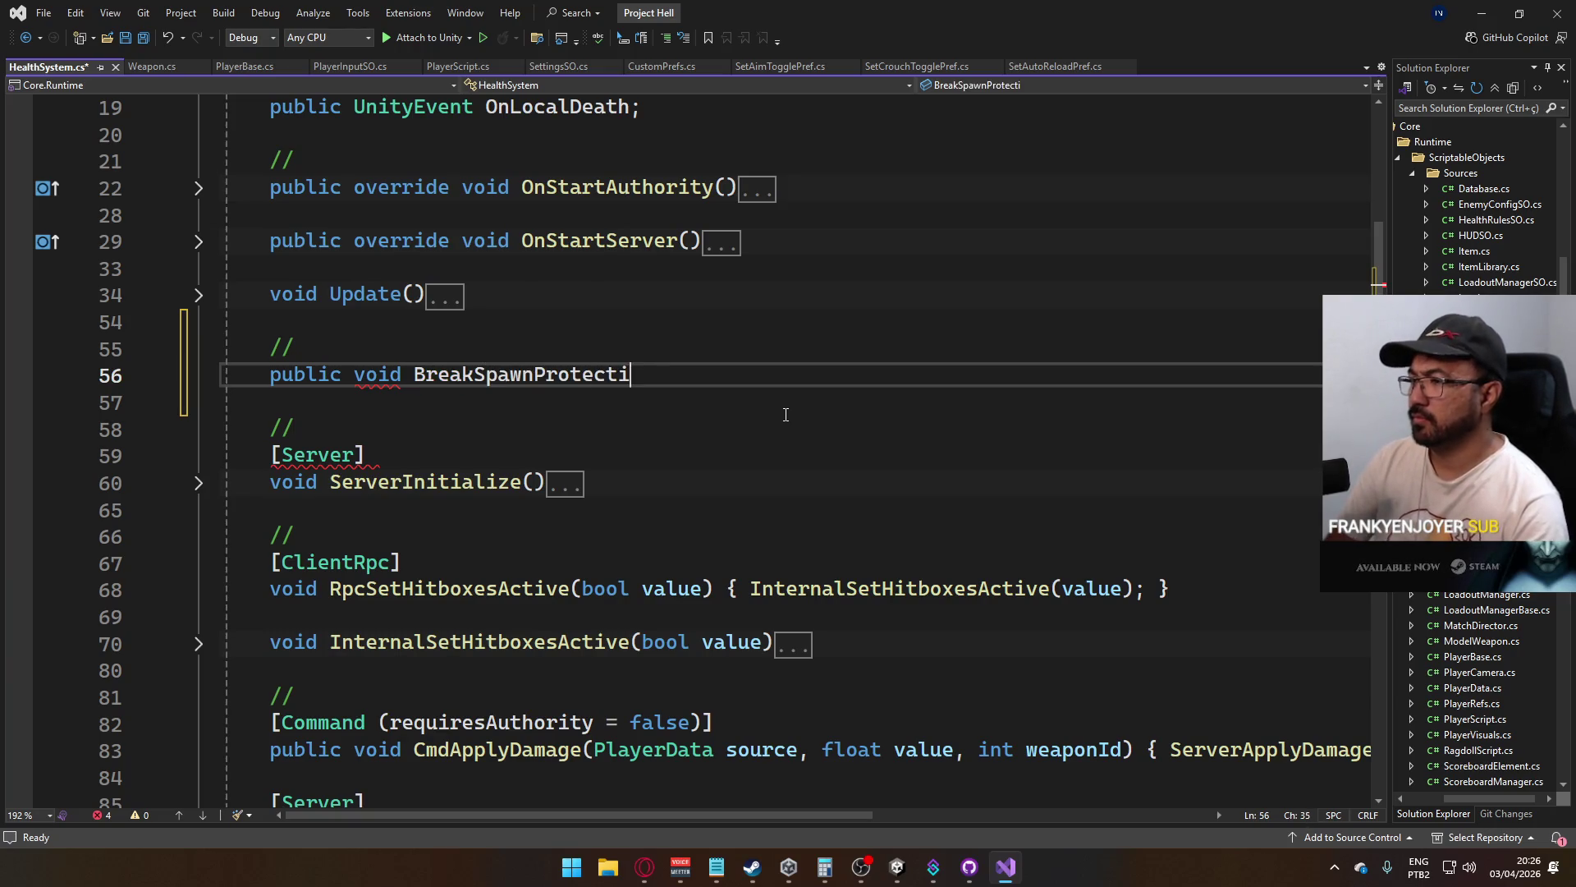
pyautogui.write('on()')
# Give BreakSpawnProtection() an empty { } body and save HealthSystem.cs
pyautogui.press('Return')
pyautogui.write('{')
pyautogui.press('Return')
pyautogui.press('Return')
pyautogui.write('}')
pyautogui.hotkey('ctrl', 's')
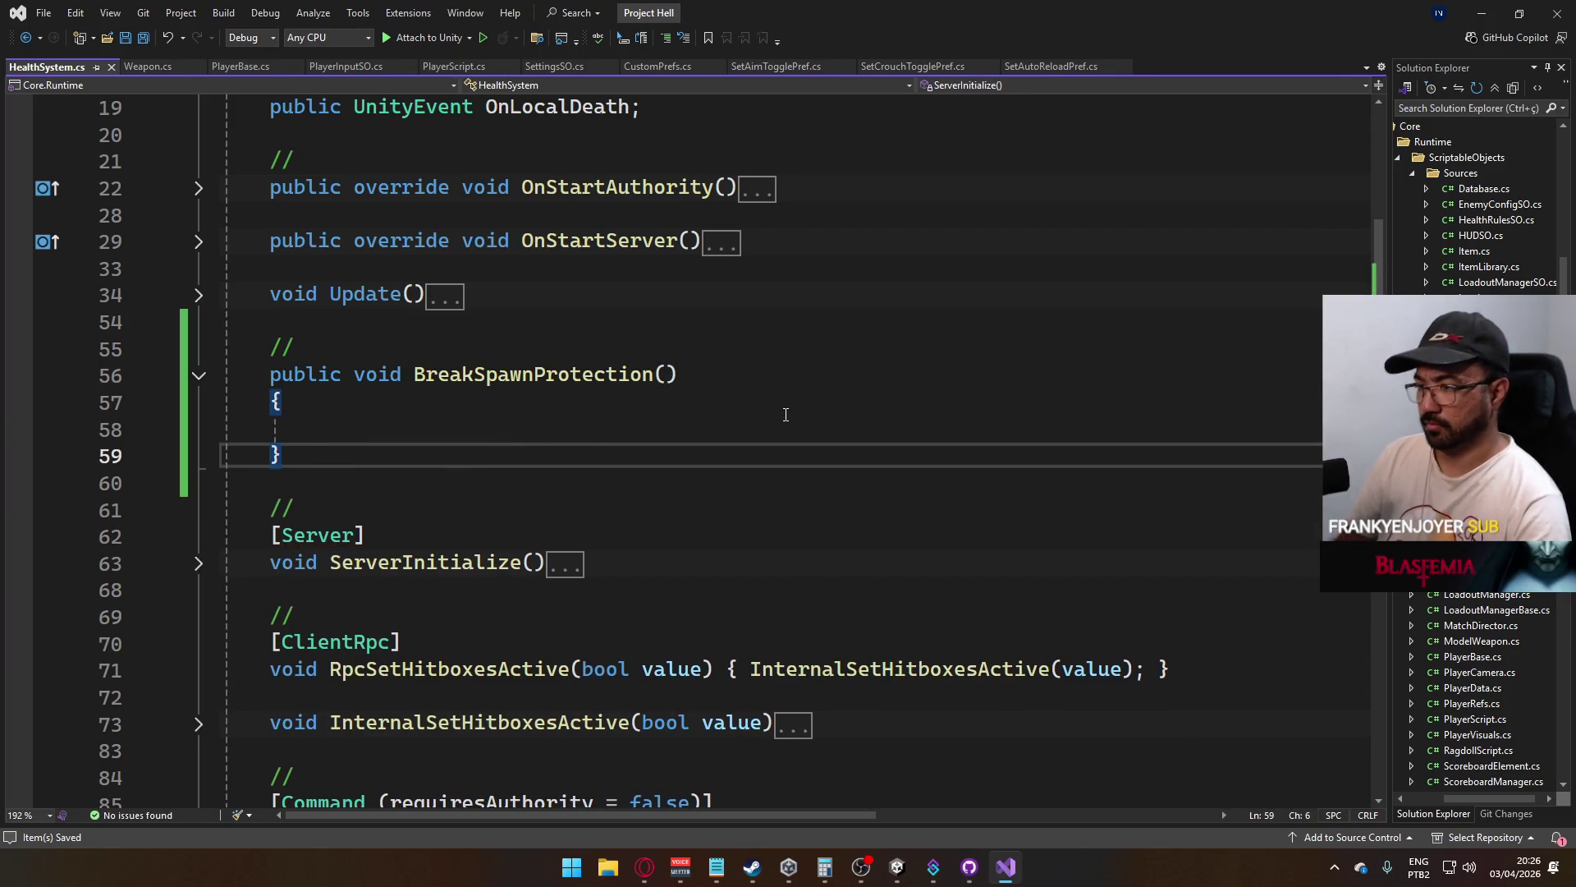
pyautogui.press('Up')
pyautogui.scroll(2, 513, 365)
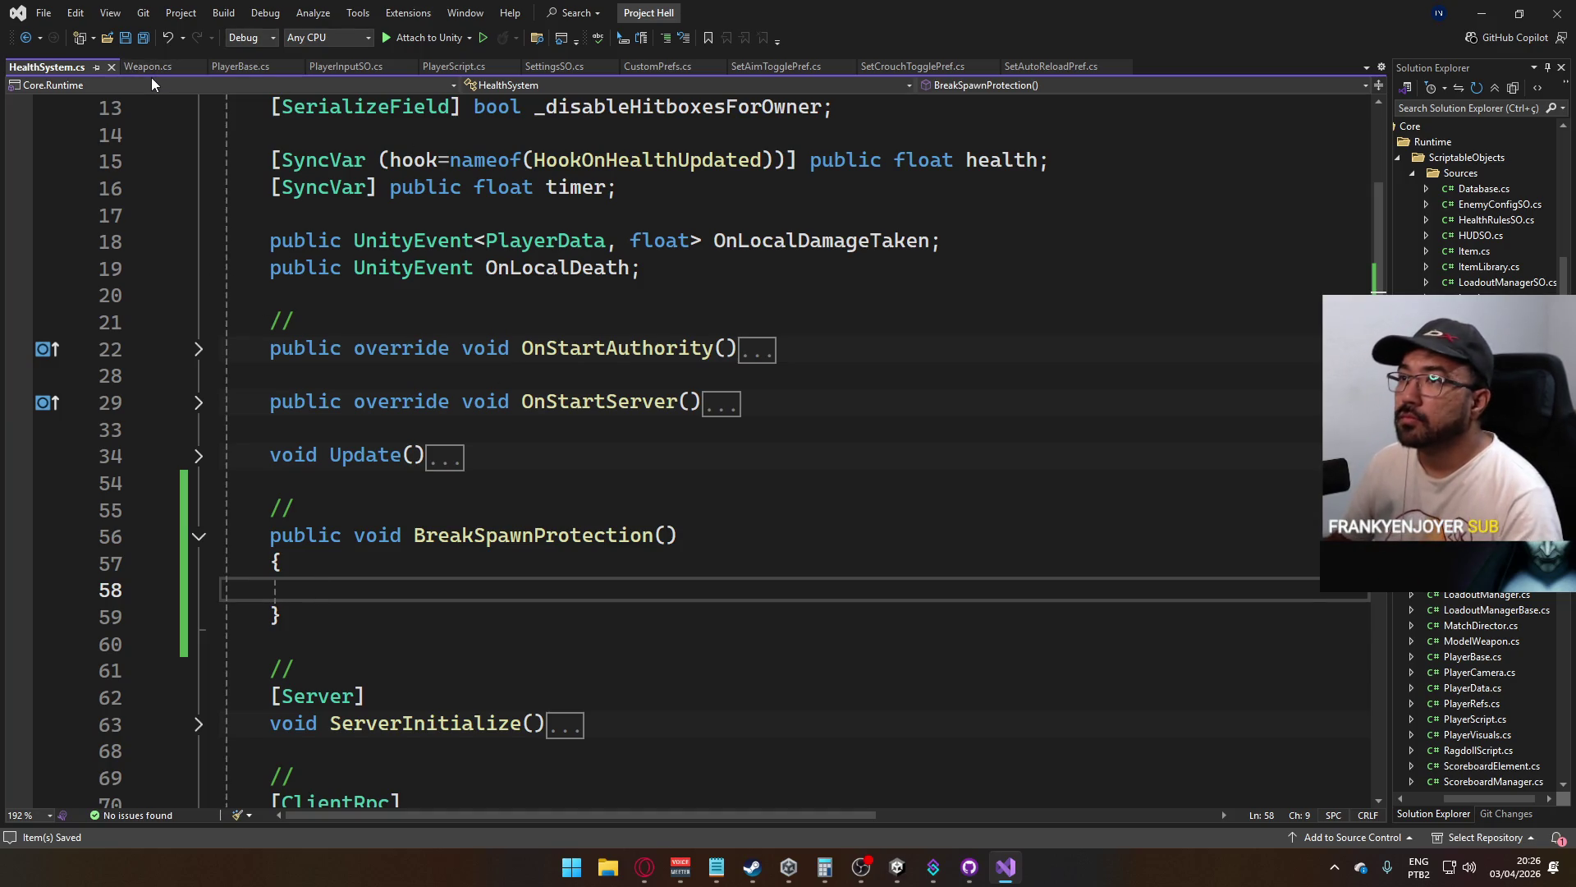
pyautogui.click(454, 66)
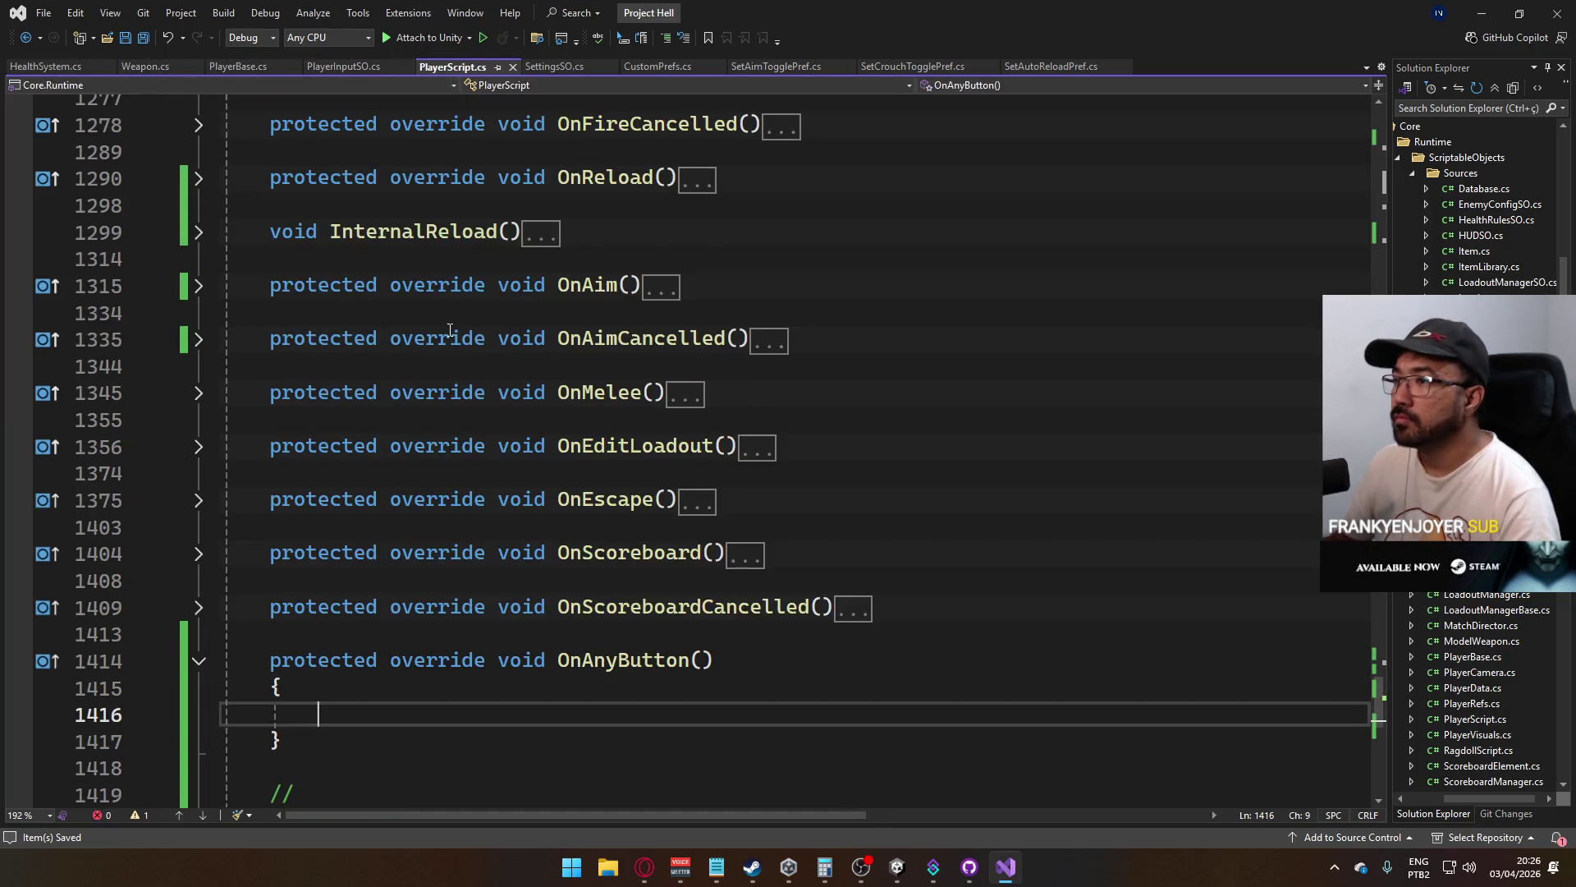
# Start the call in OnAnyButton as _ref.HealthSystem. using IntelliSense
pyautogui.write('_ref,.')
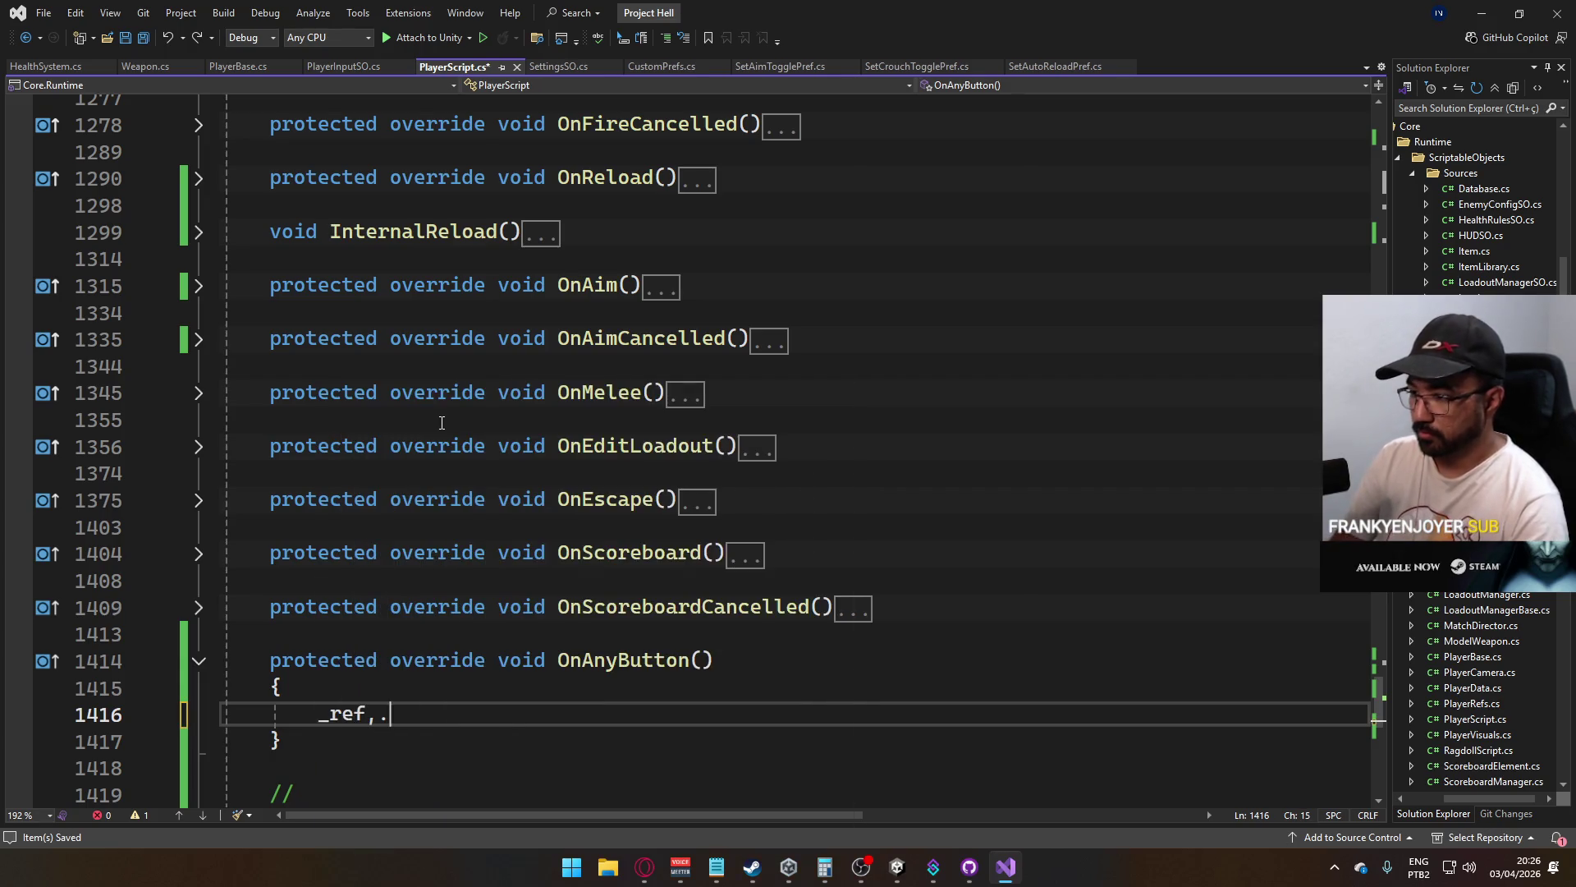
pyautogui.press('BackSpace')
pyautogui.press('BackSpace')
pyautogui.write('.')
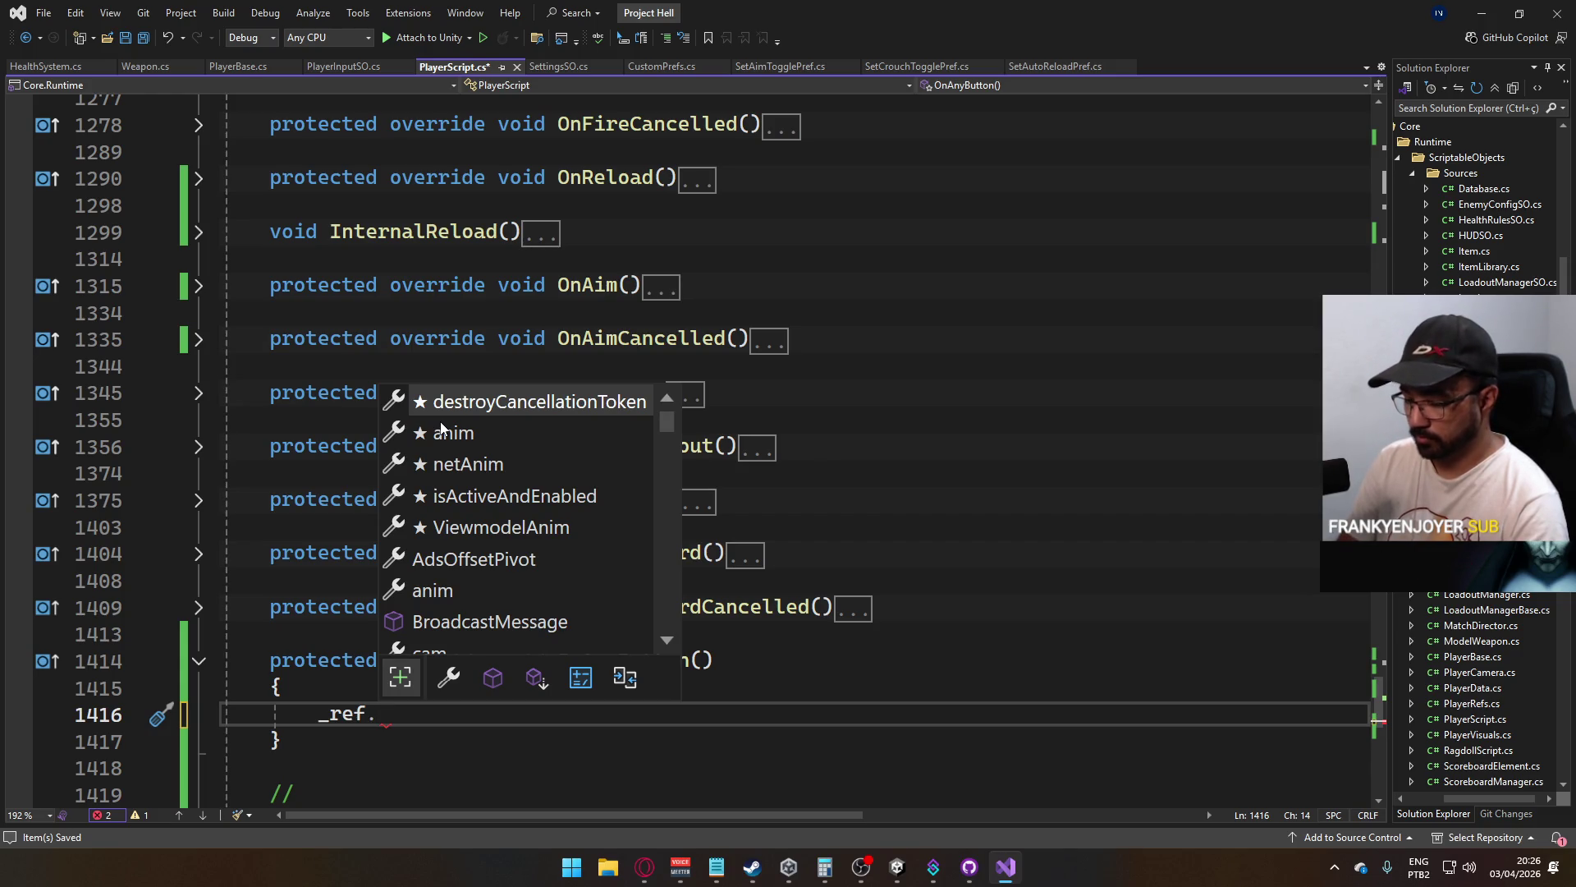
pyautogui.write('pu')
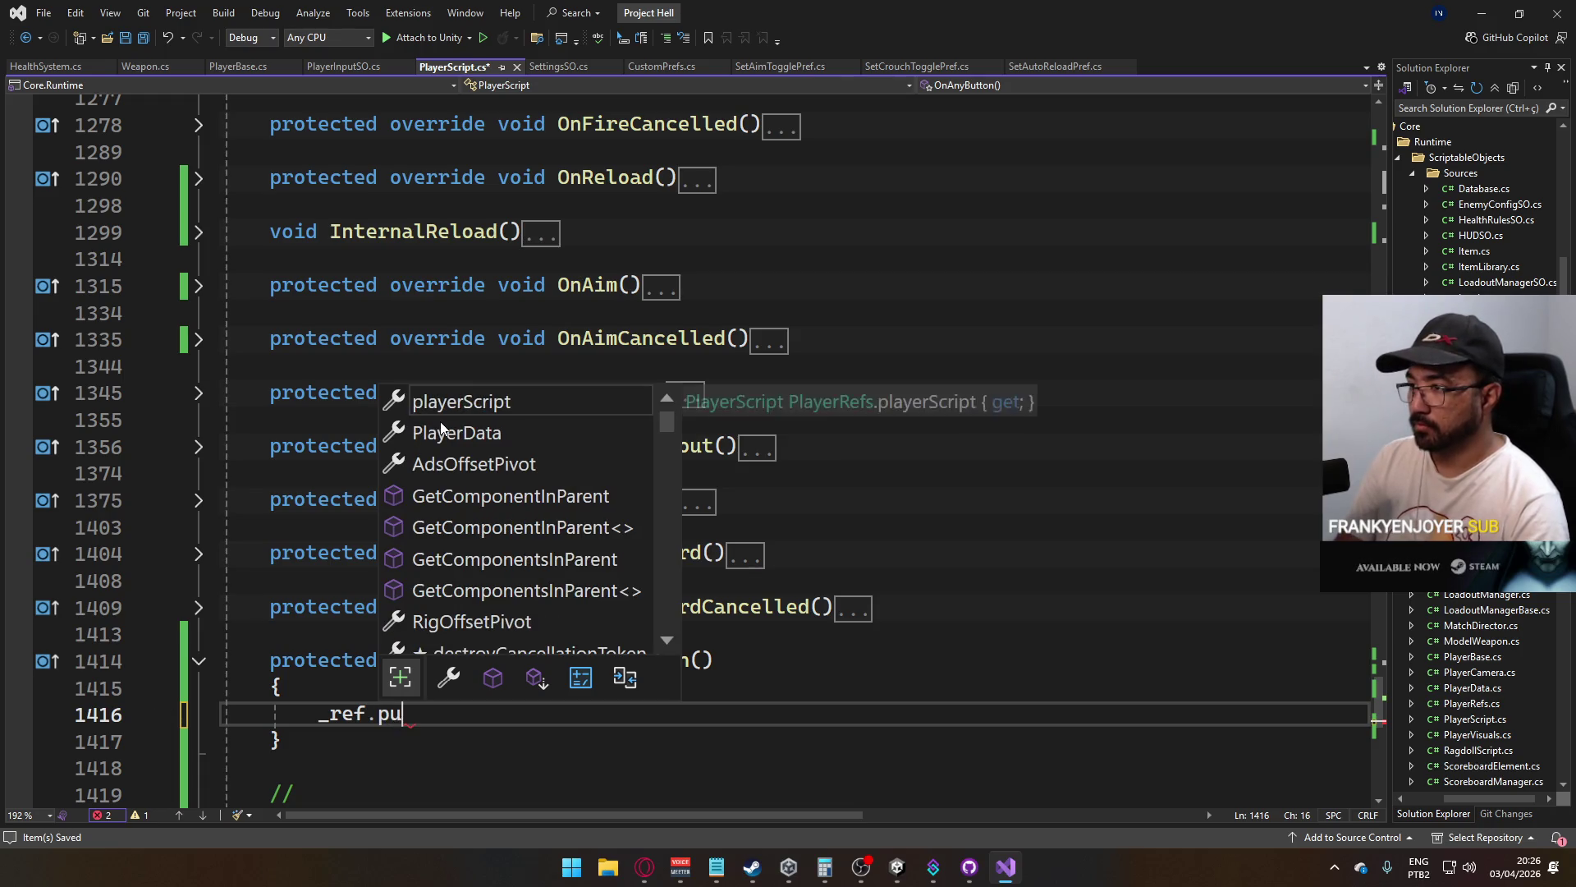
pyautogui.press('BackSpace')
pyautogui.write('sp')
pyautogui.press('BackSpace')
pyautogui.press('BackSpace')
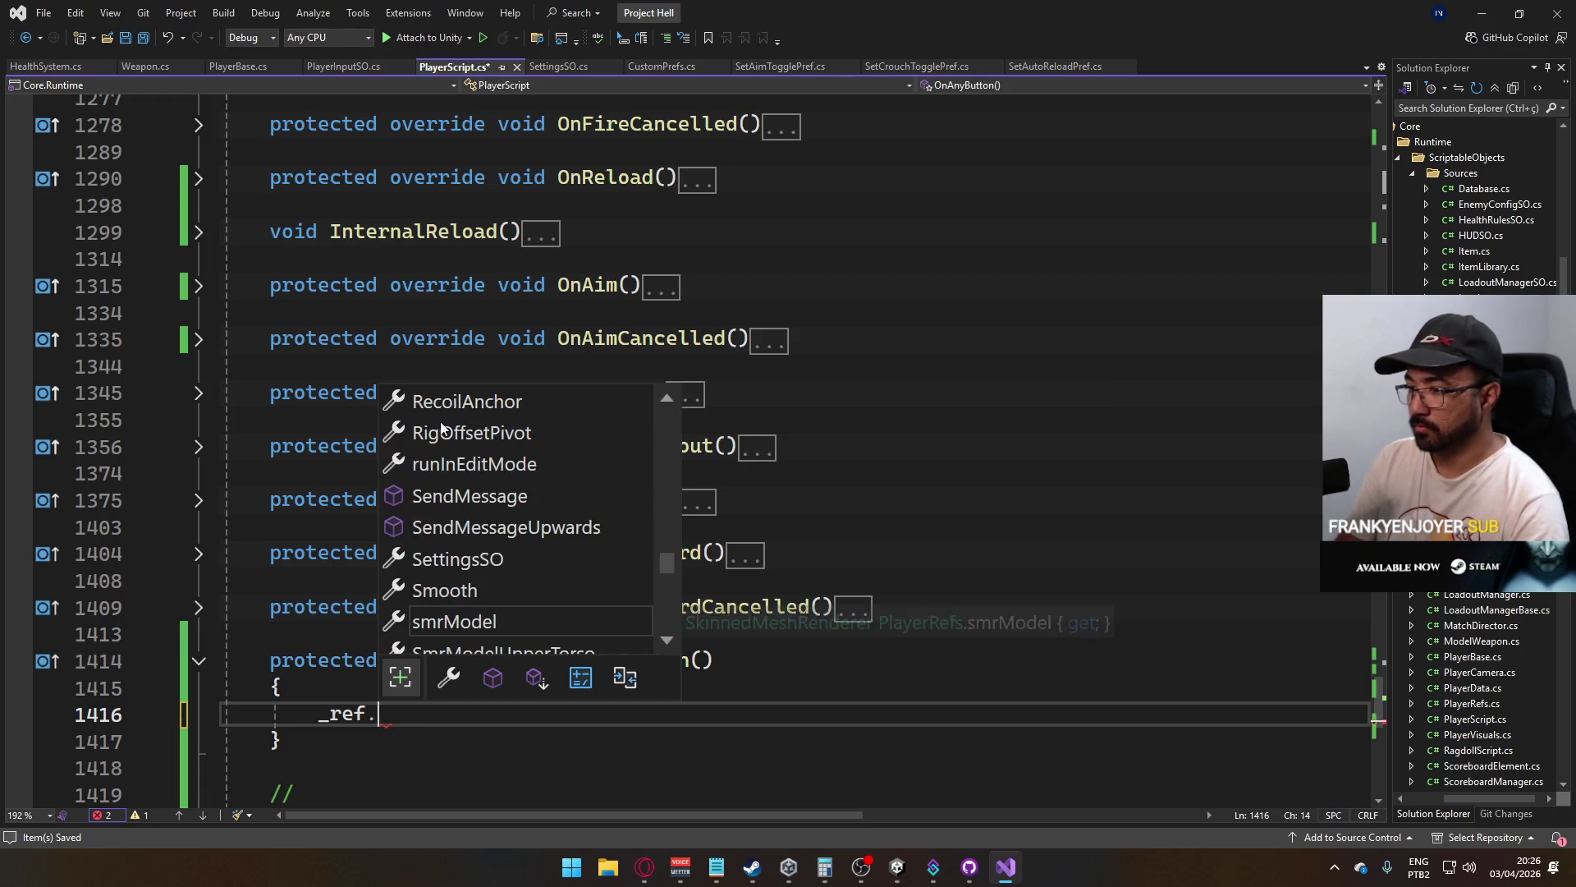
pyautogui.write('hea')
pyautogui.press('Tab')
pyautogui.write('.')
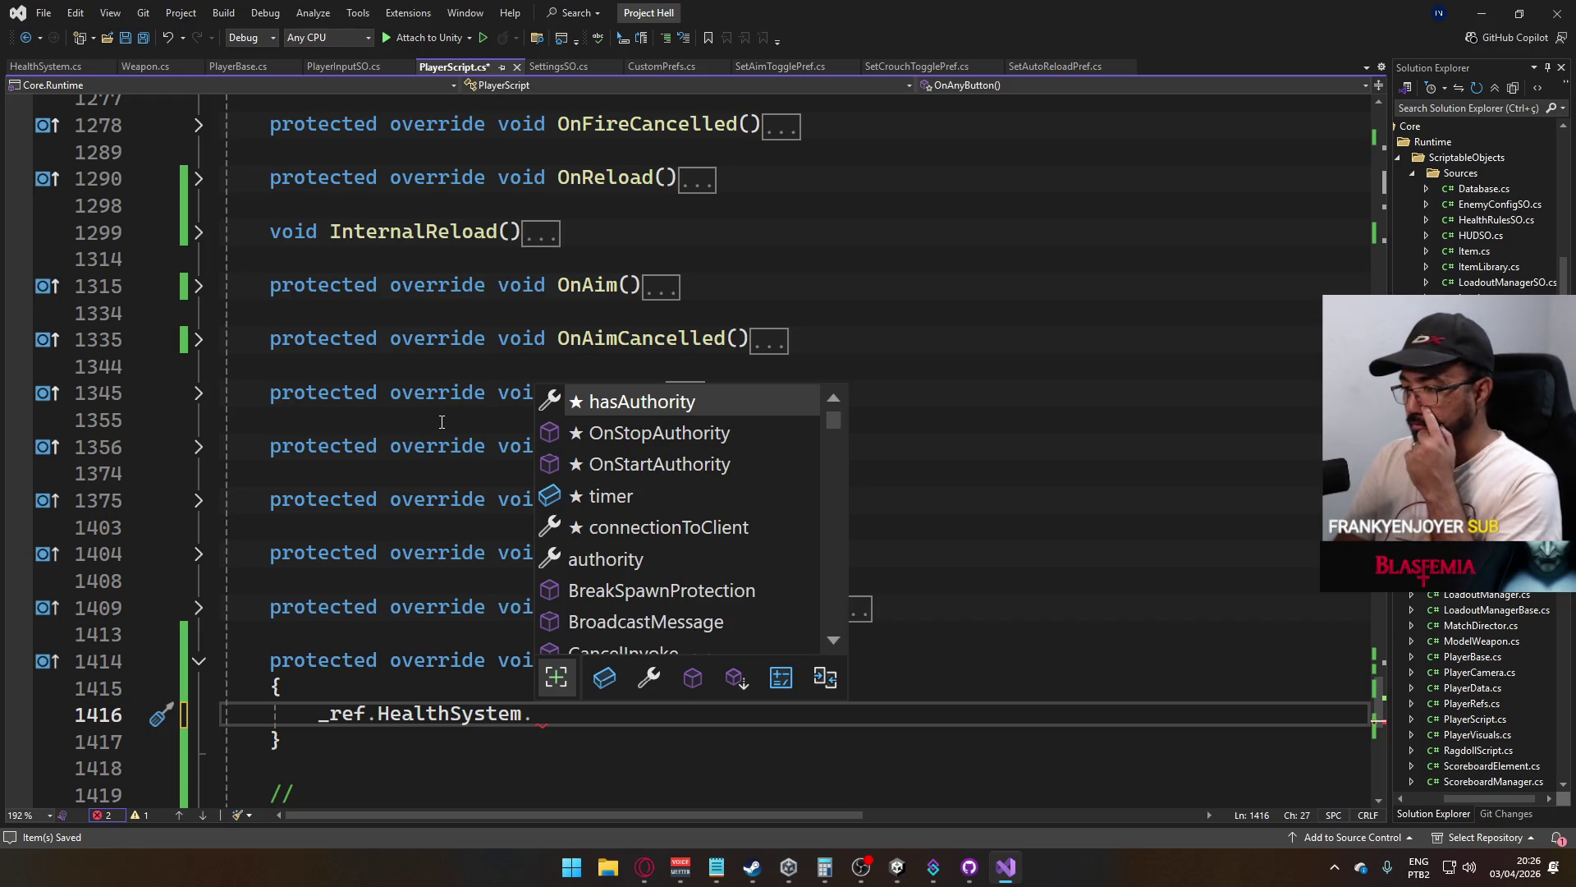
# Complete the call as _ref.HealthSystem.BreakSpawnProtection(); and save PlayerScript.cs
pyautogui.write('Brea')
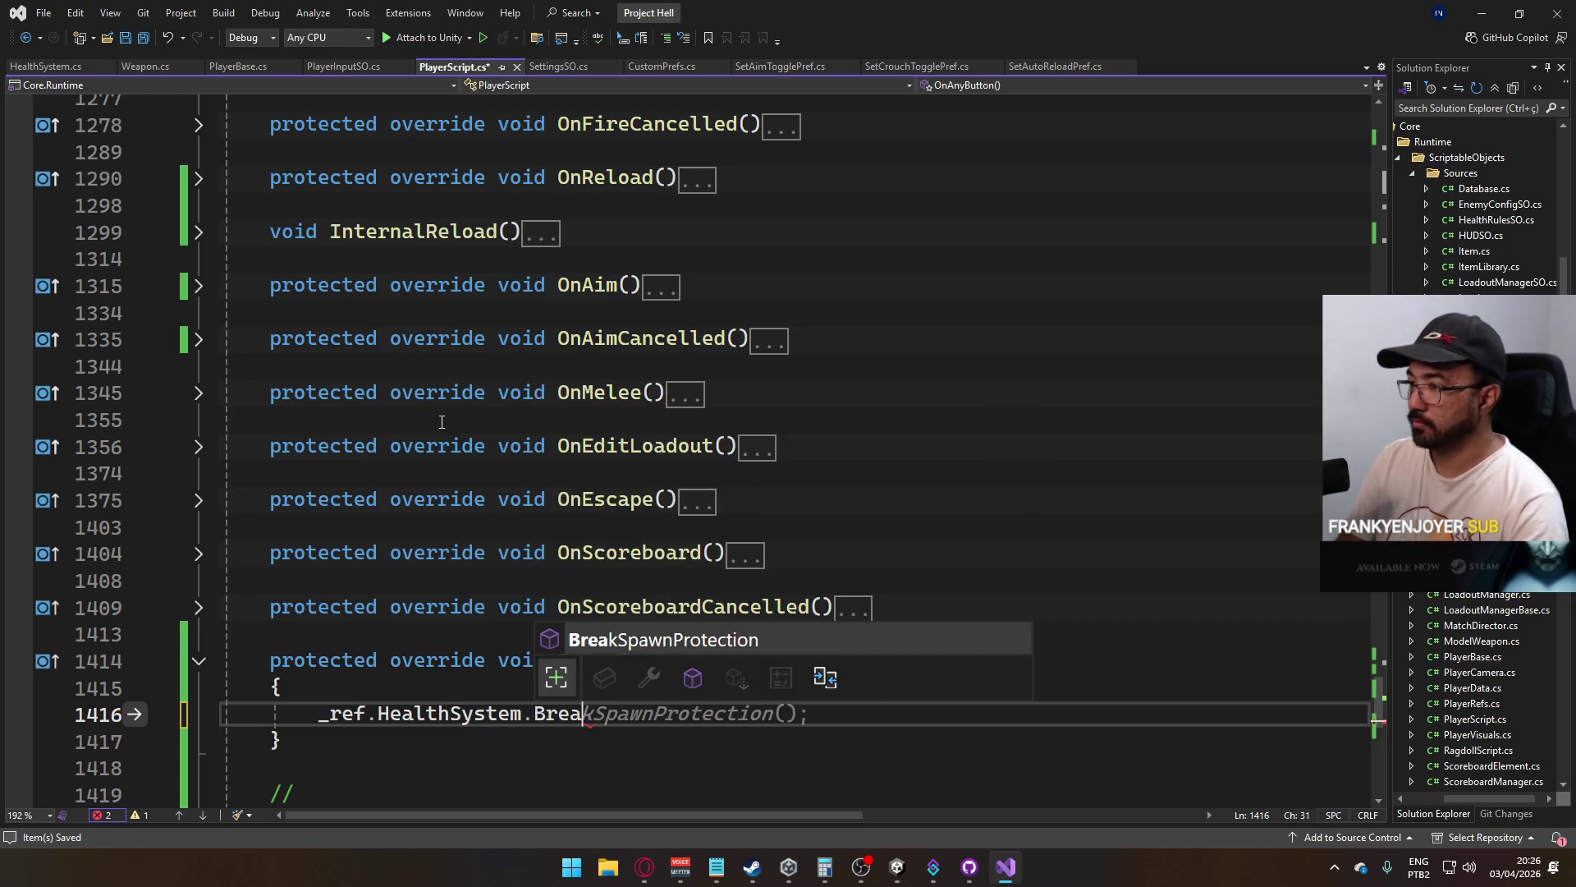
pyautogui.press('Tab')
pyautogui.write(';')
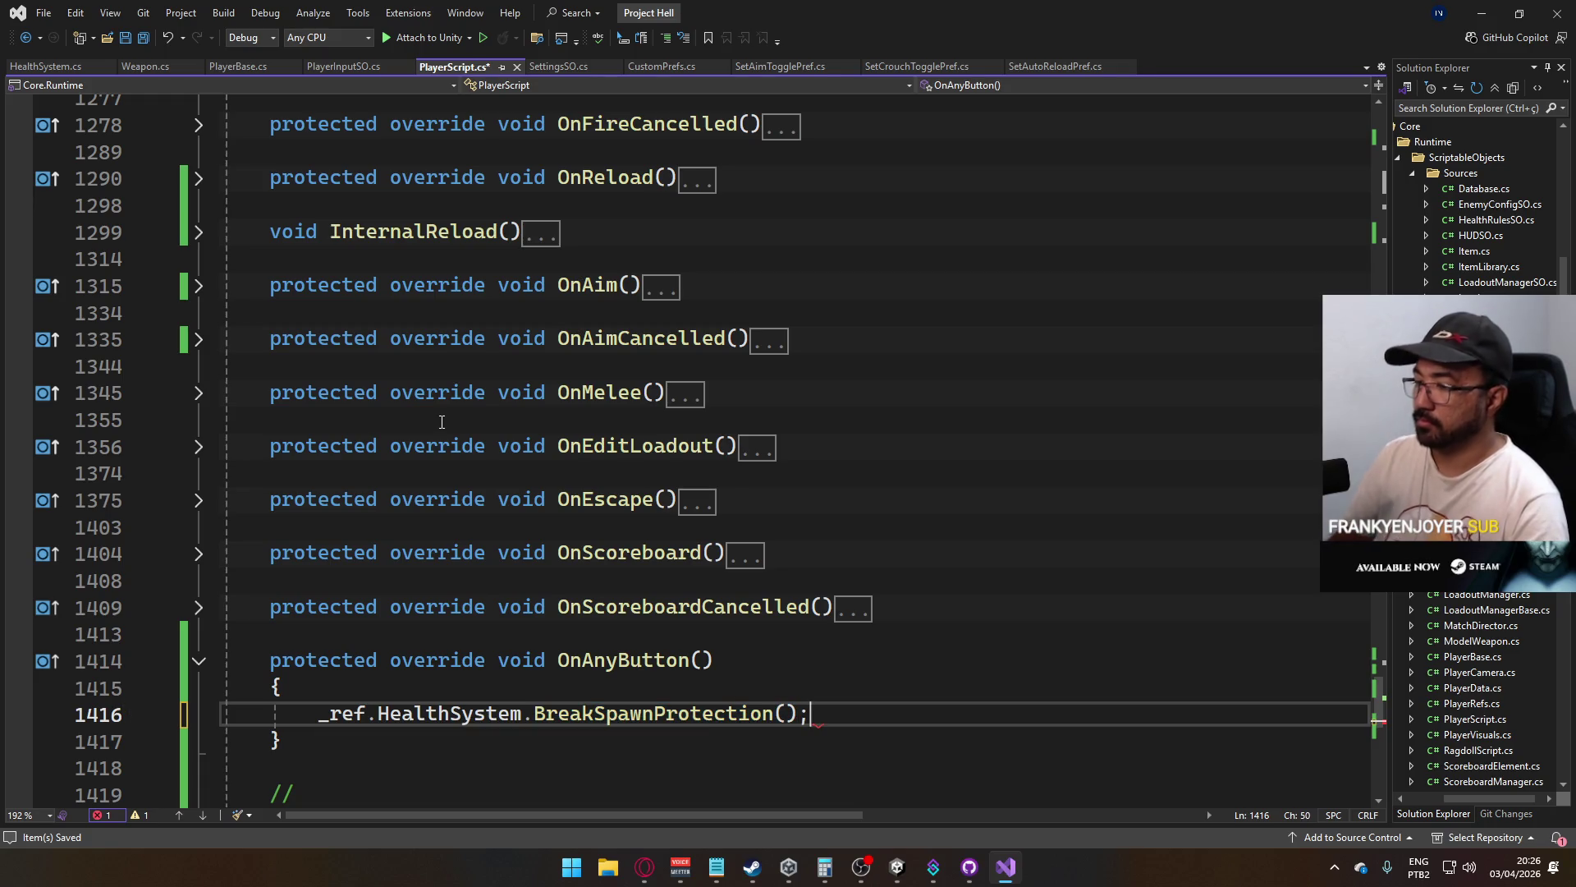
pyautogui.hotkey('ctrl', 's')
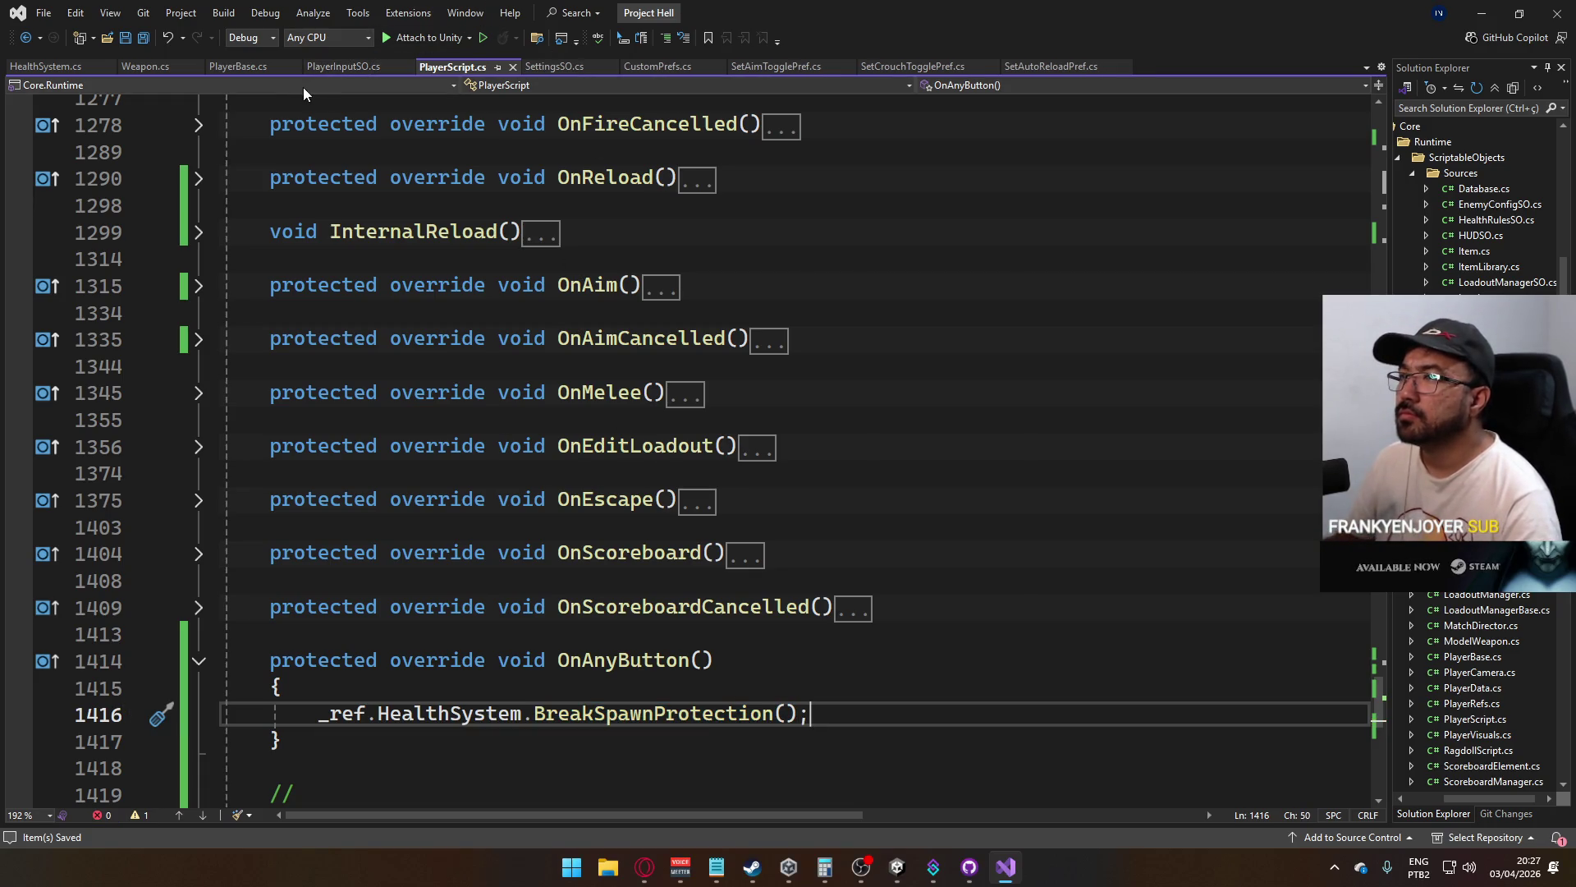
pyautogui.click(53, 61)
# Add a [SyncVar] public float protectionTimer field below timer in HealthSystem.cs and save
pyautogui.scroll(4, 547, 433)
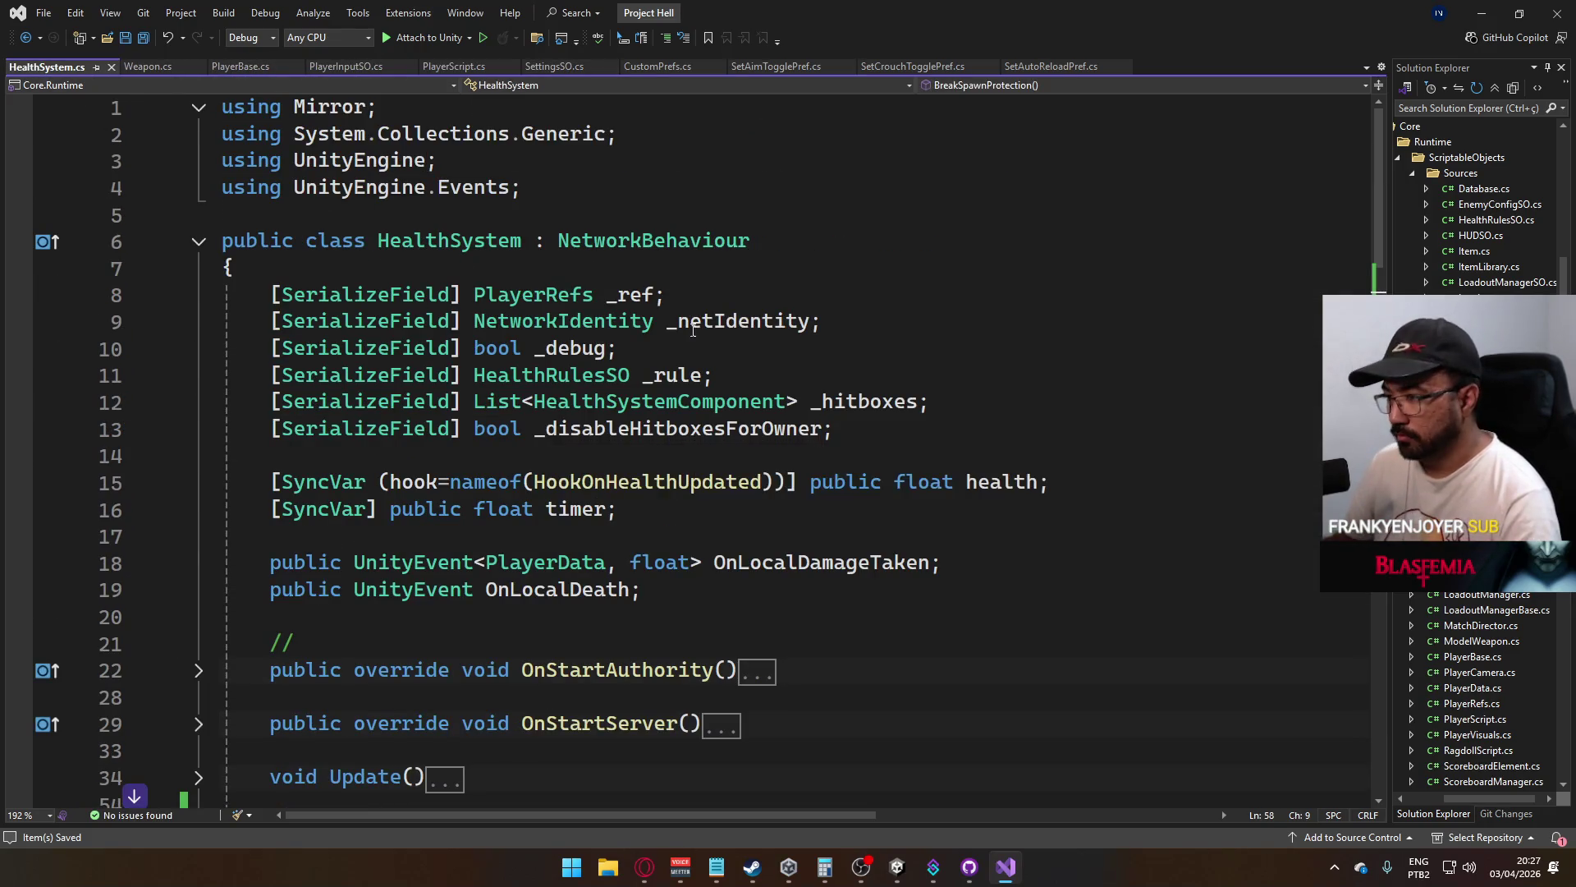
pyautogui.click(828, 503)
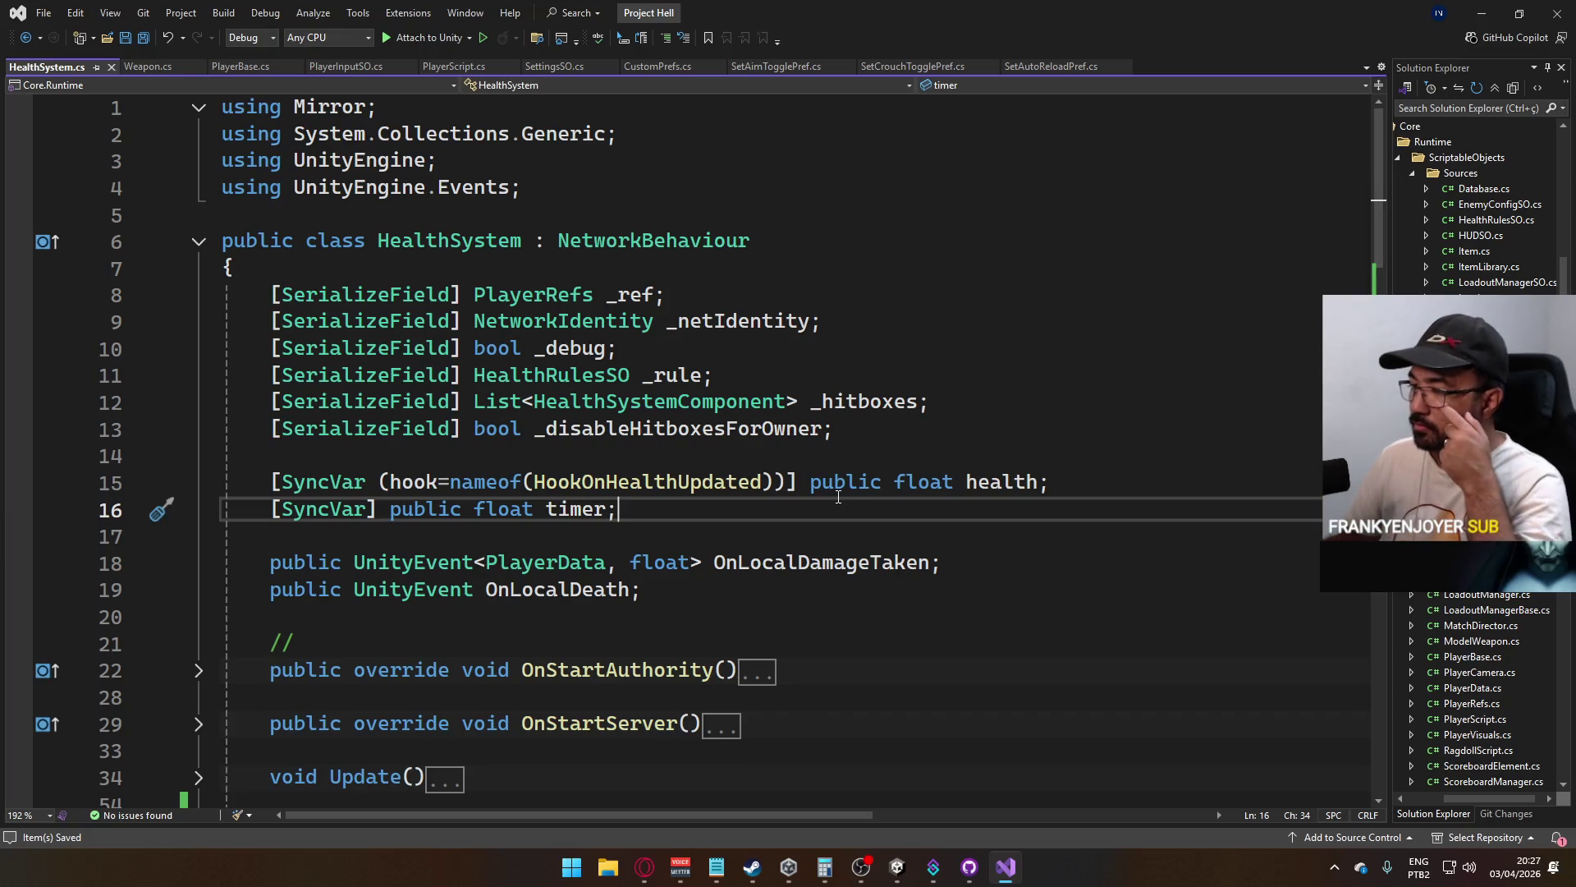
pyautogui.press('Return')
pyautogui.write('[')
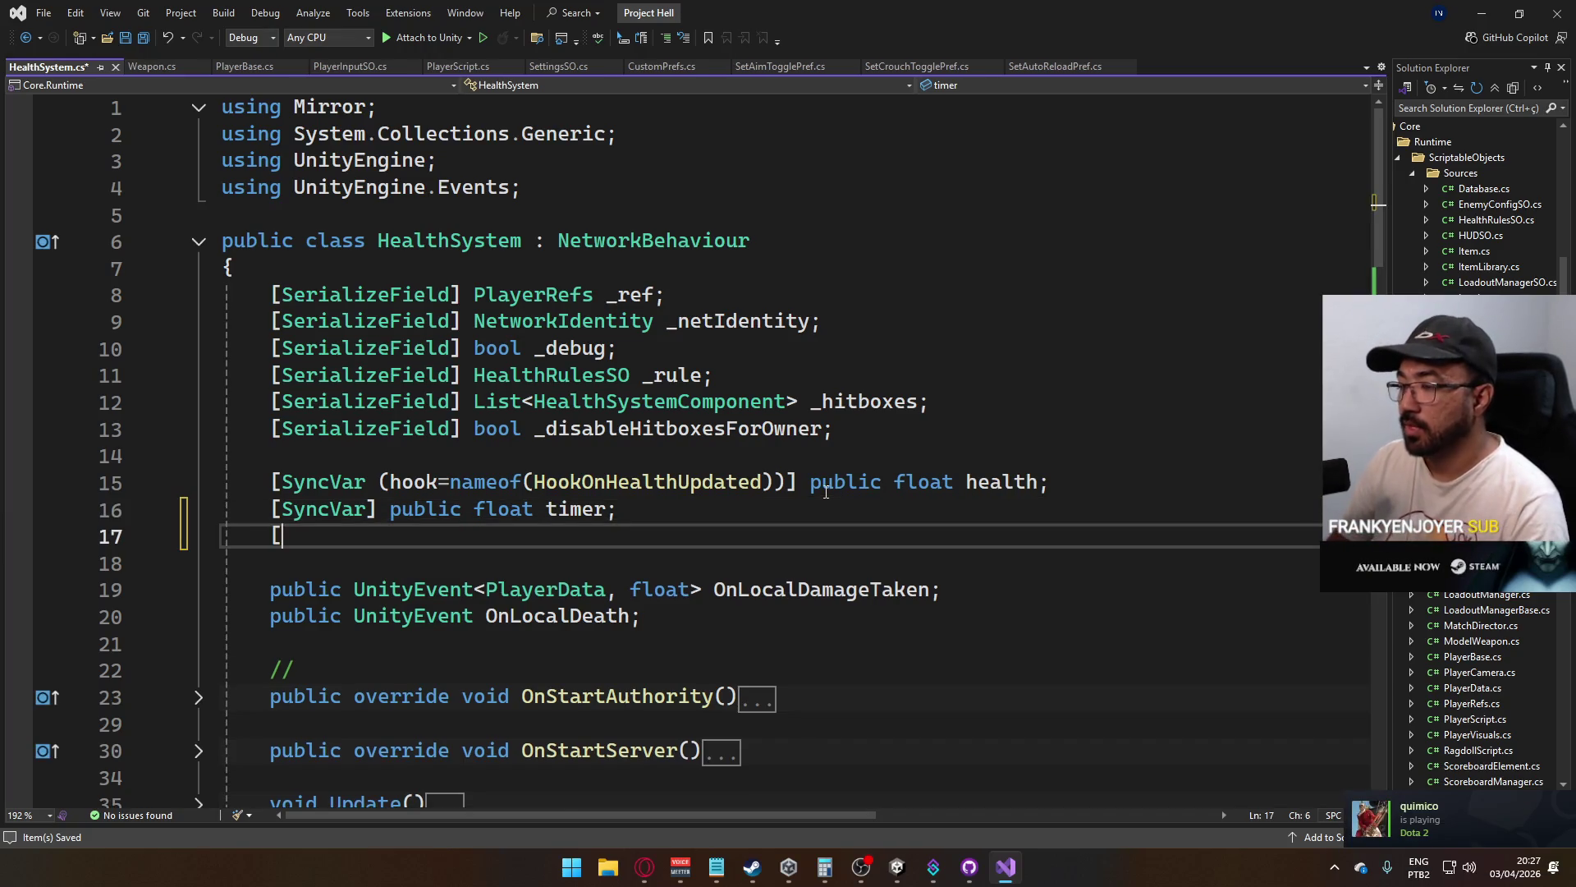
pyautogui.write('Sync')
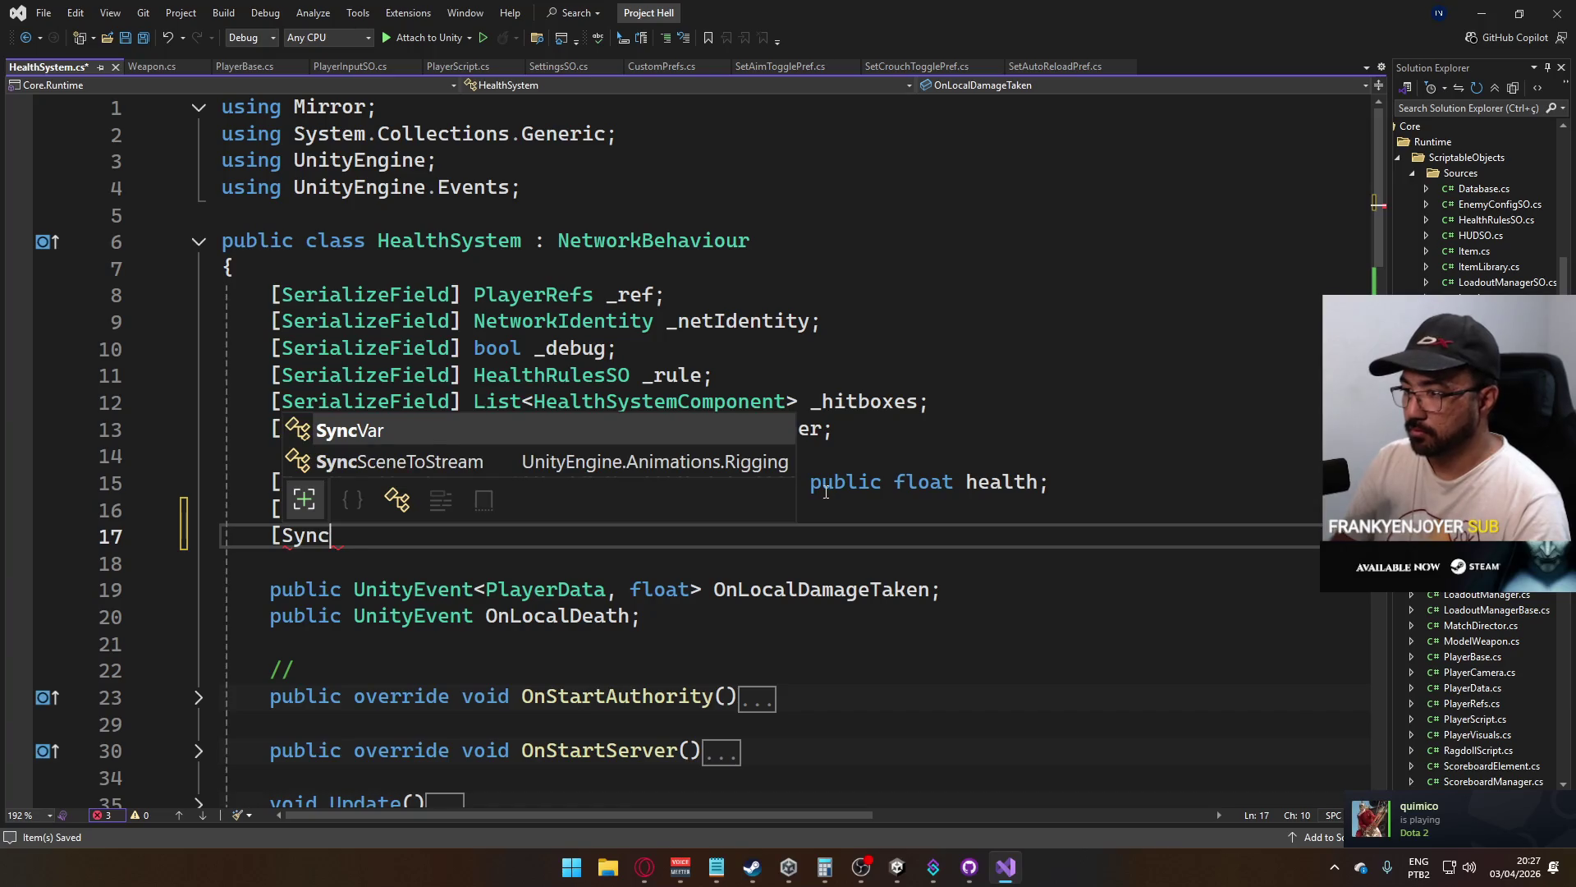
pyautogui.press('Tab')
pyautogui.write('] ')
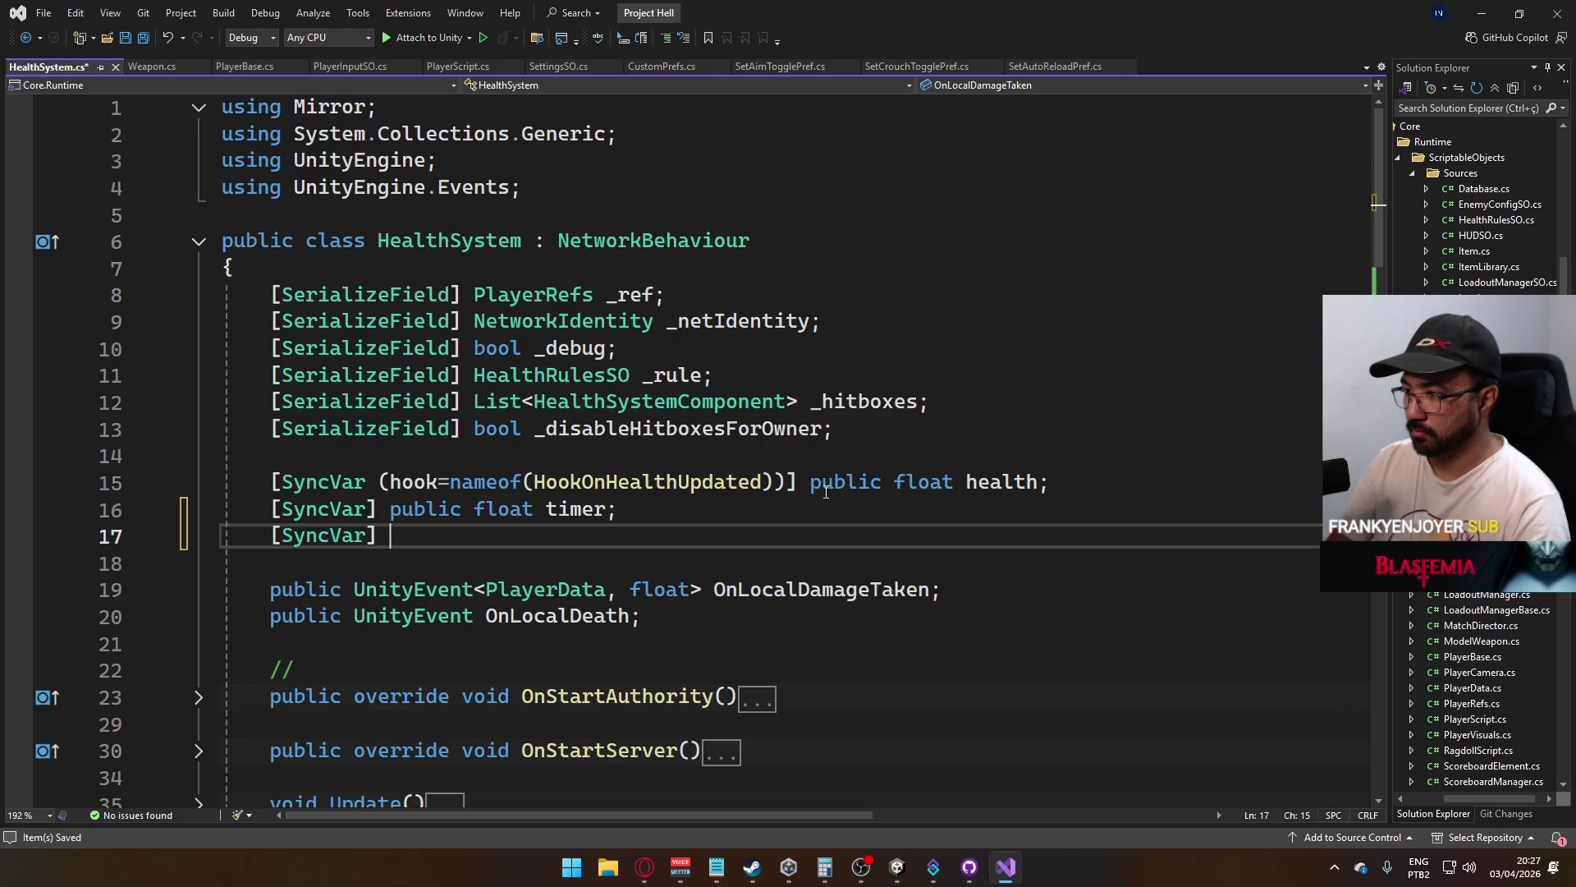
pyautogui.write('public f')
pyautogui.press('Tab')
pyautogui.write('p')
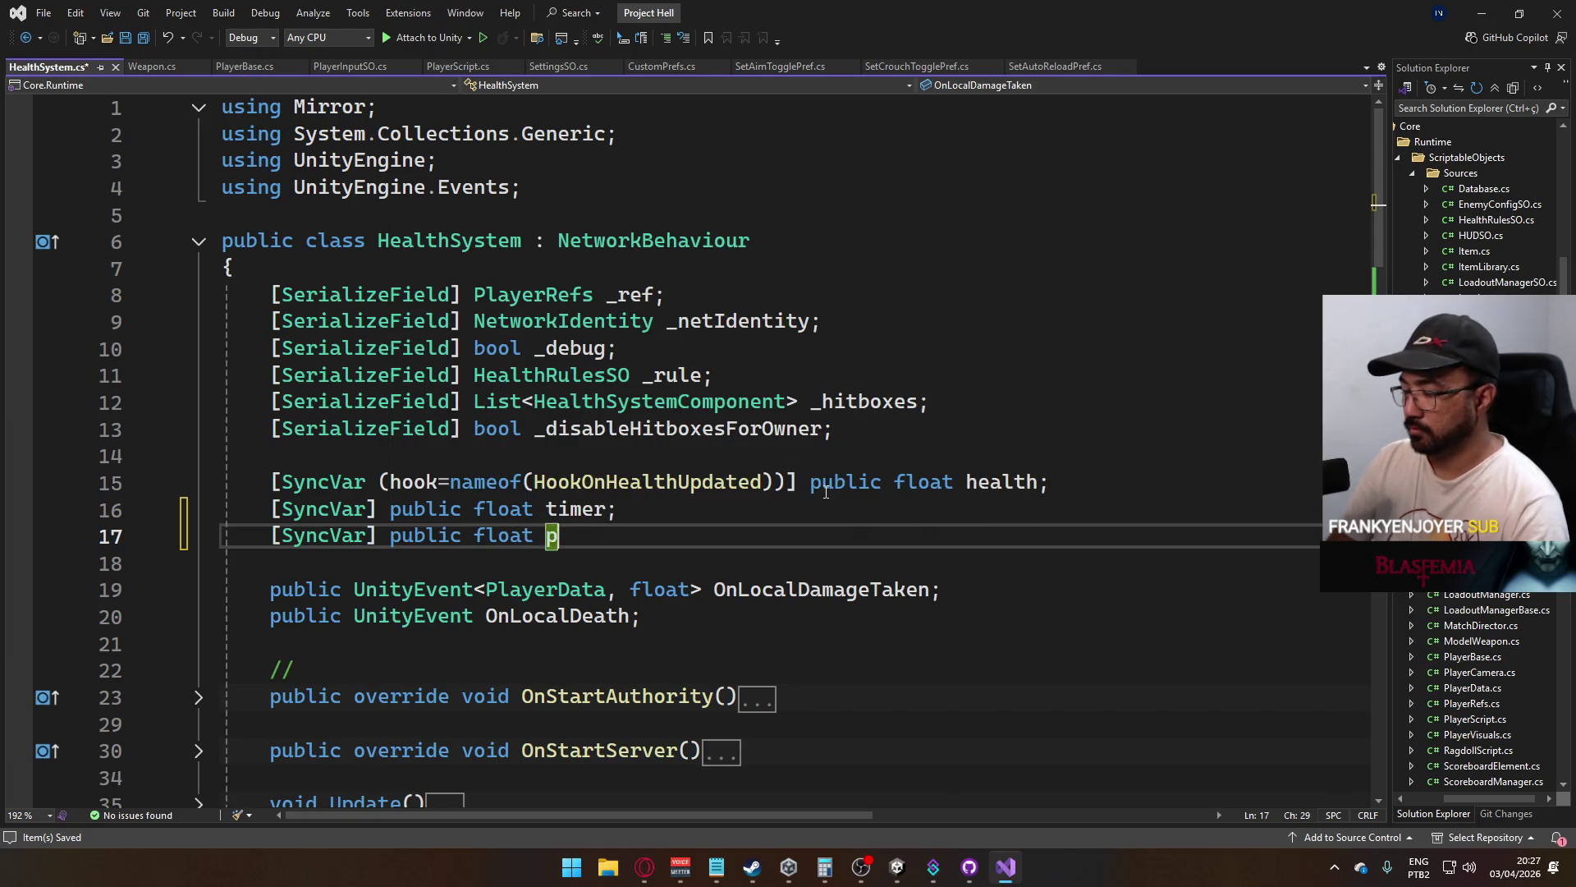
pyautogui.write('rotectionTimer;')
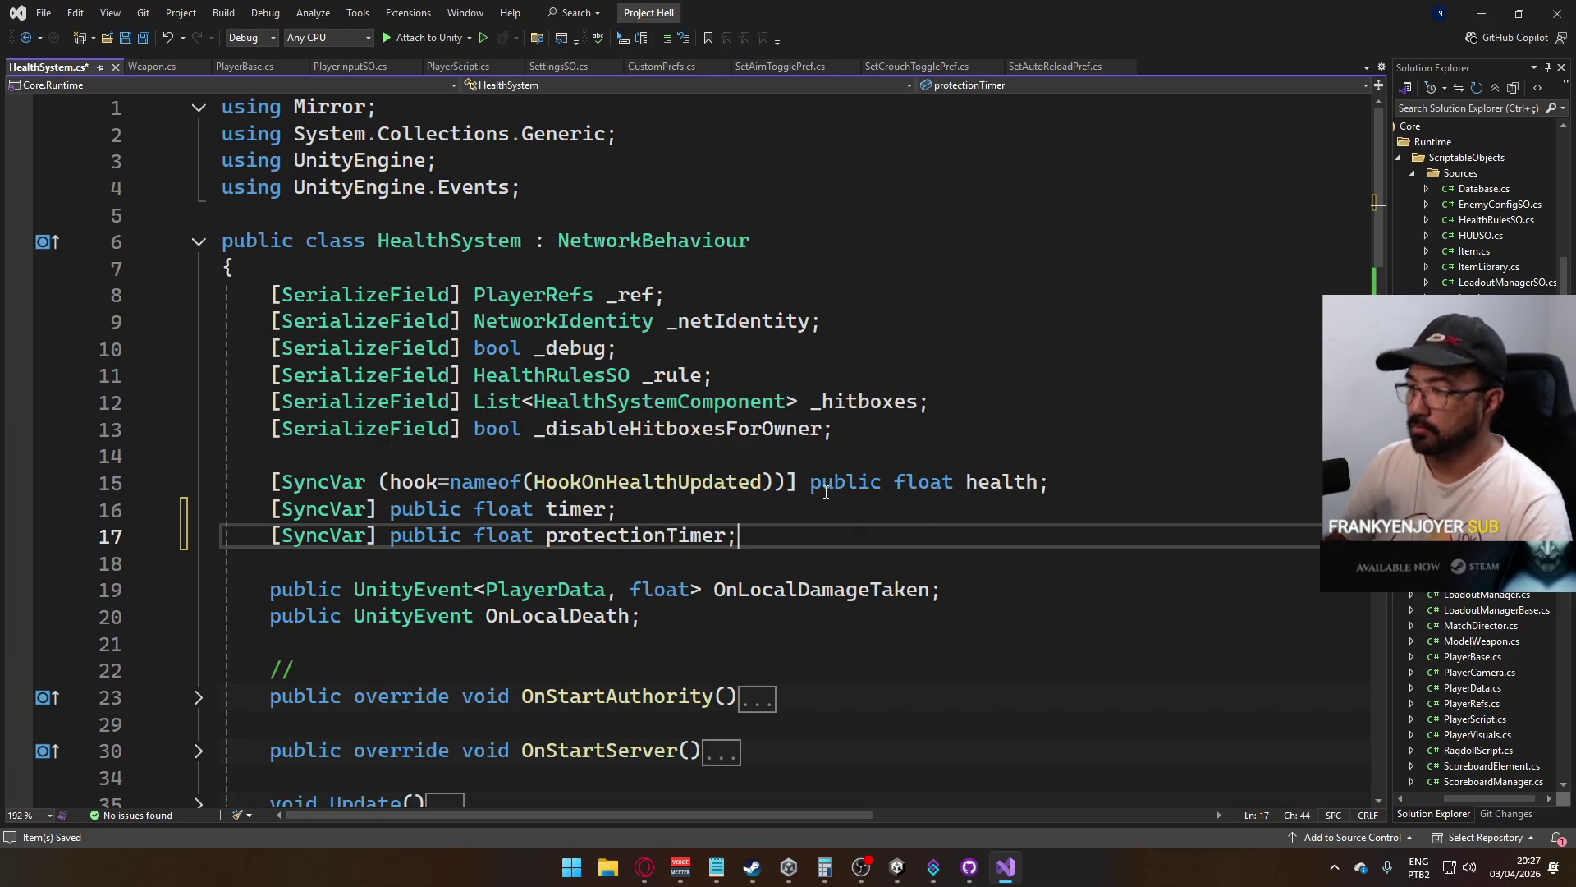
pyautogui.hotkey('ctrl', 's')
# Review HealthSystem.cs, then bring up PlayerScript.cs at the OnAnyButton handler
pyautogui.scroll(-5, 817, 493)
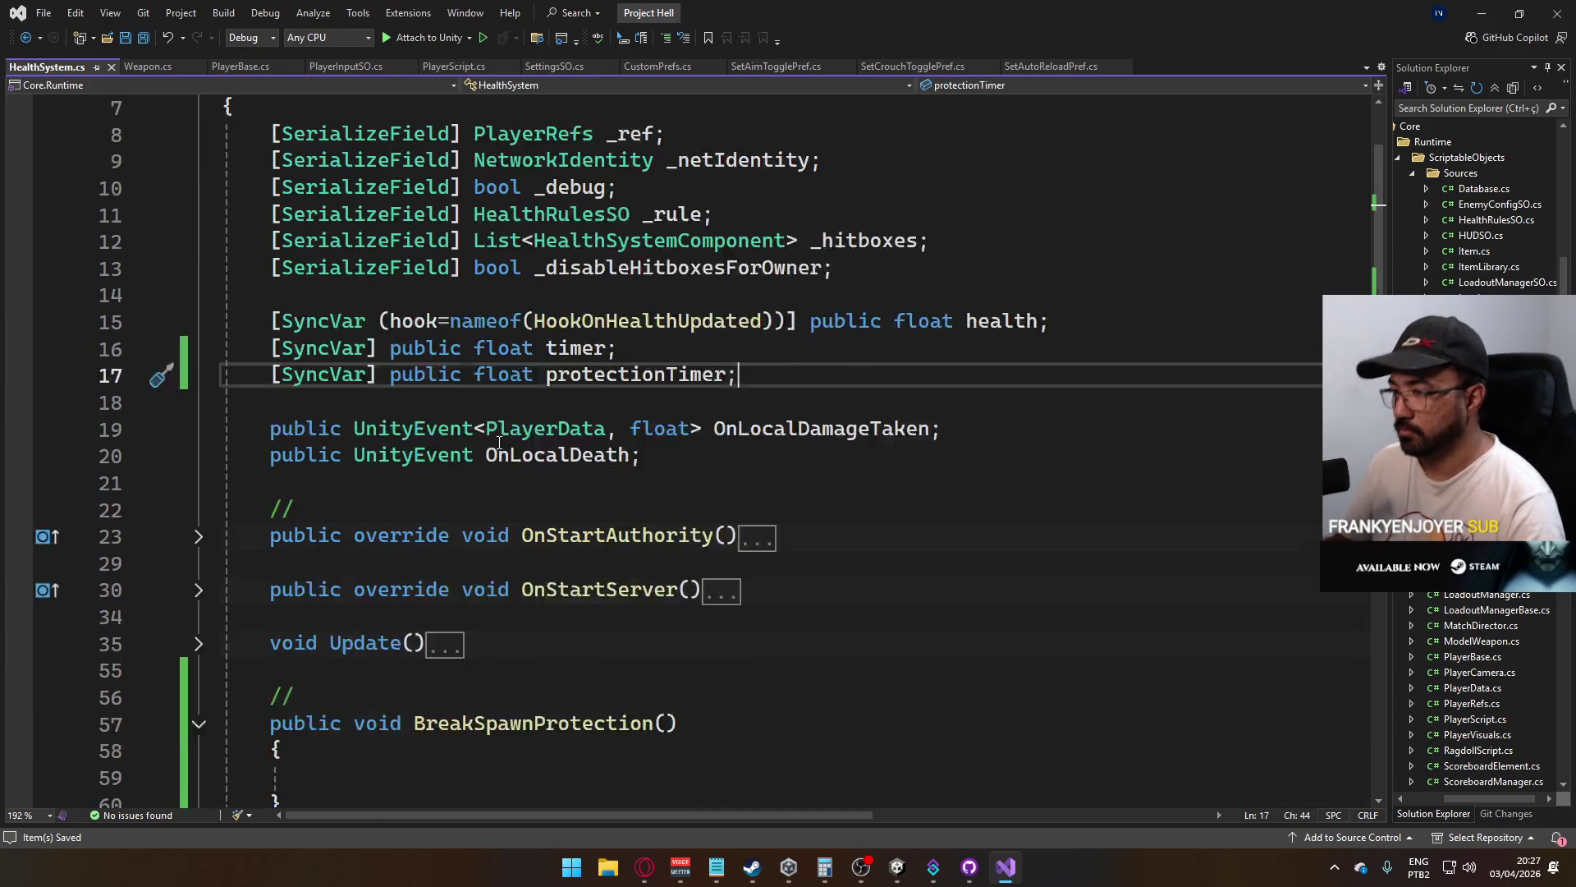
pyautogui.scroll(-4, 468, 504)
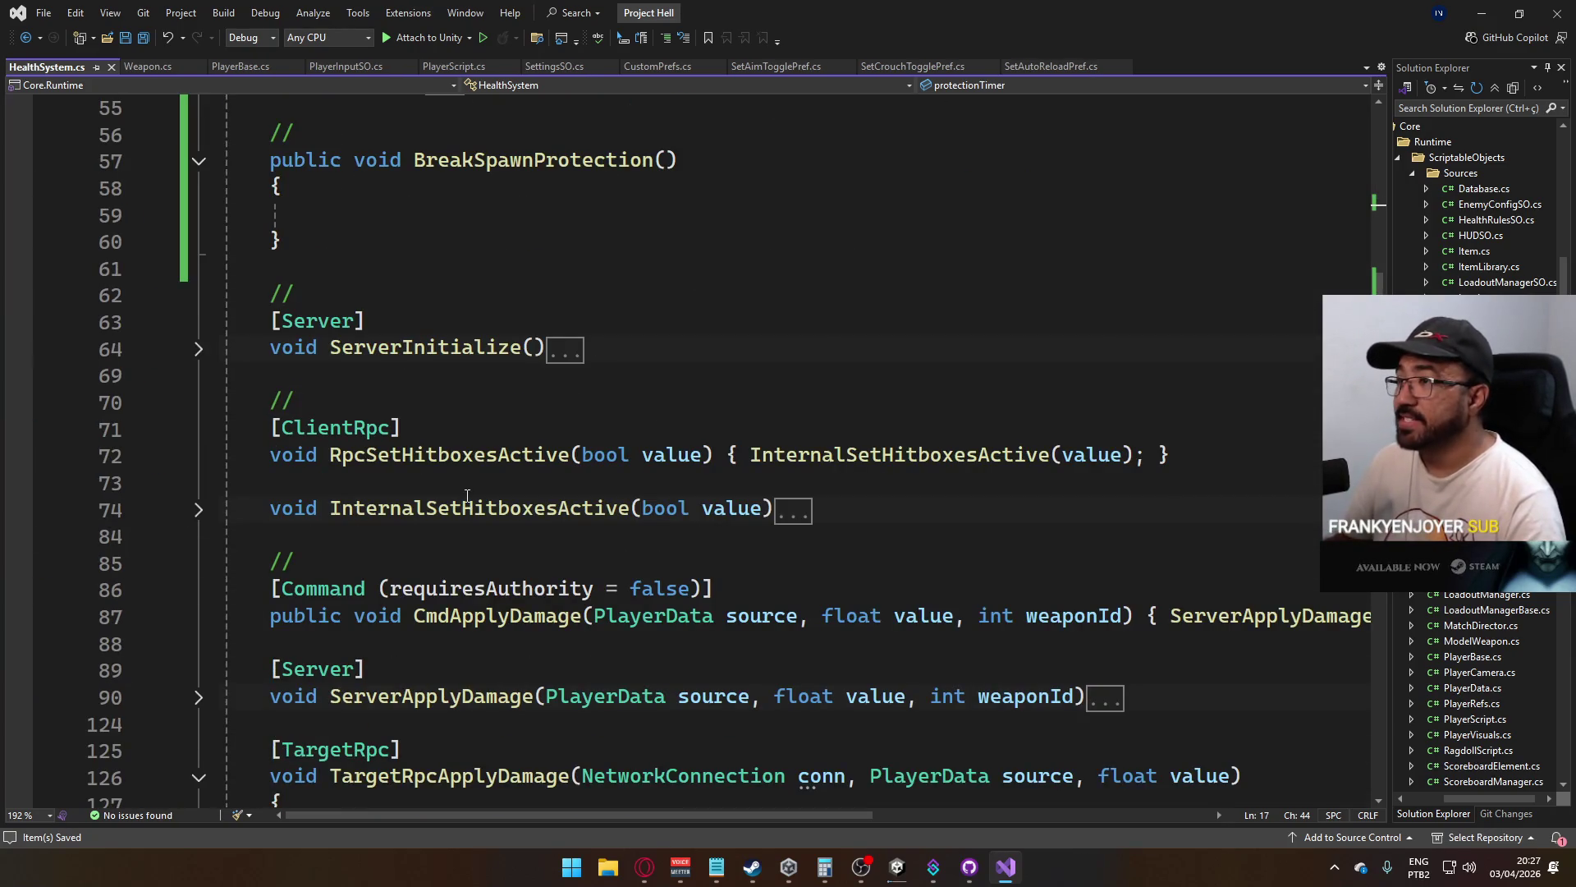
pyautogui.scroll(2, 467, 495)
pyautogui.scroll(2, 524, 508)
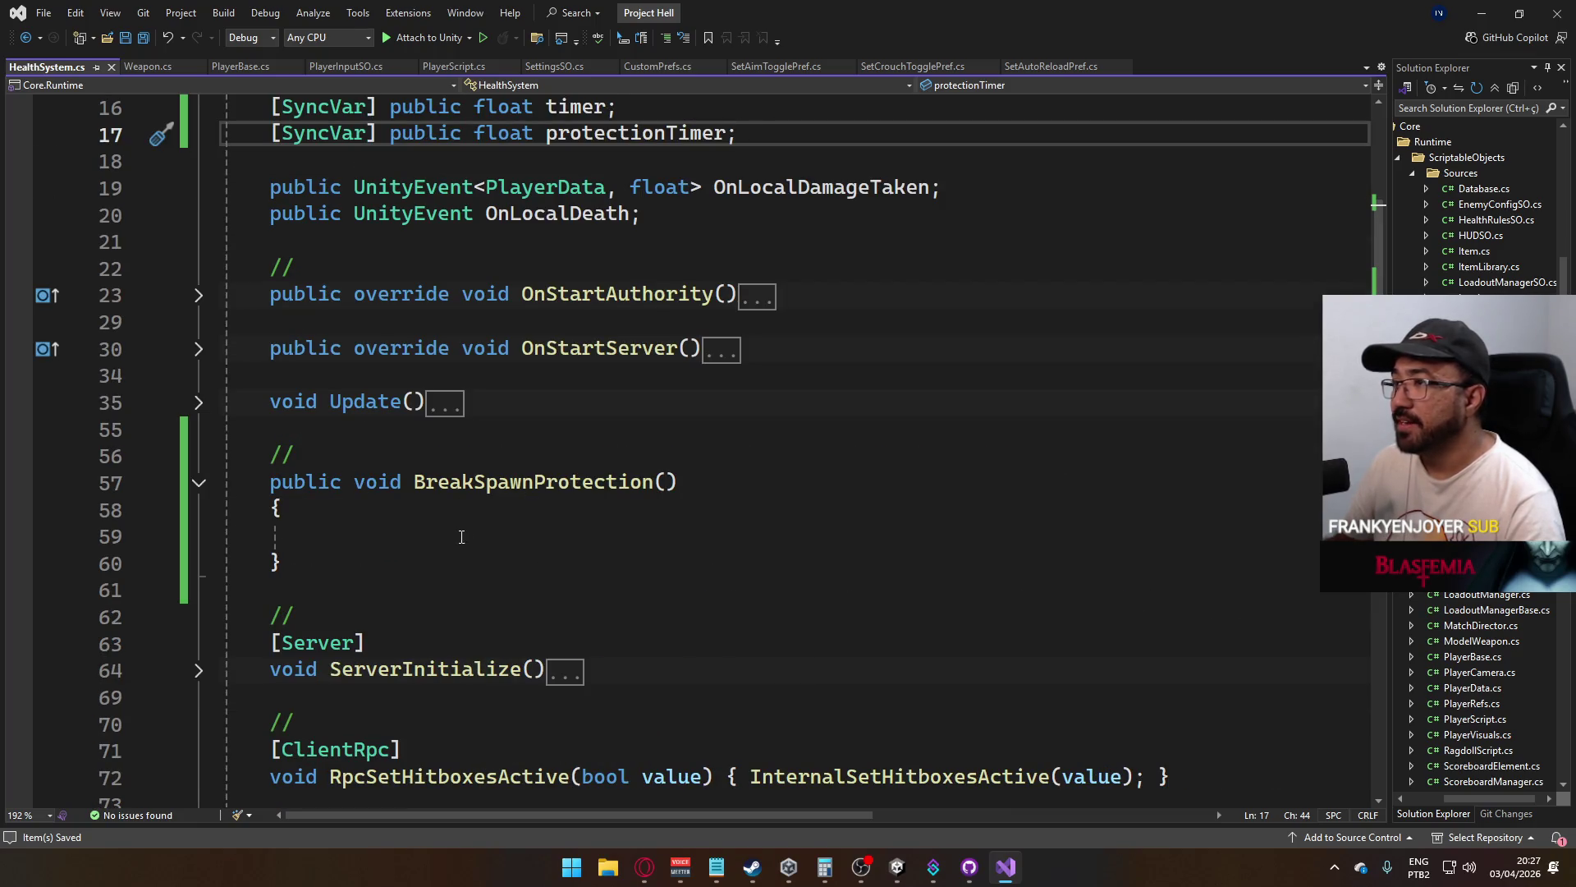
pyautogui.scroll(3, 775, 363)
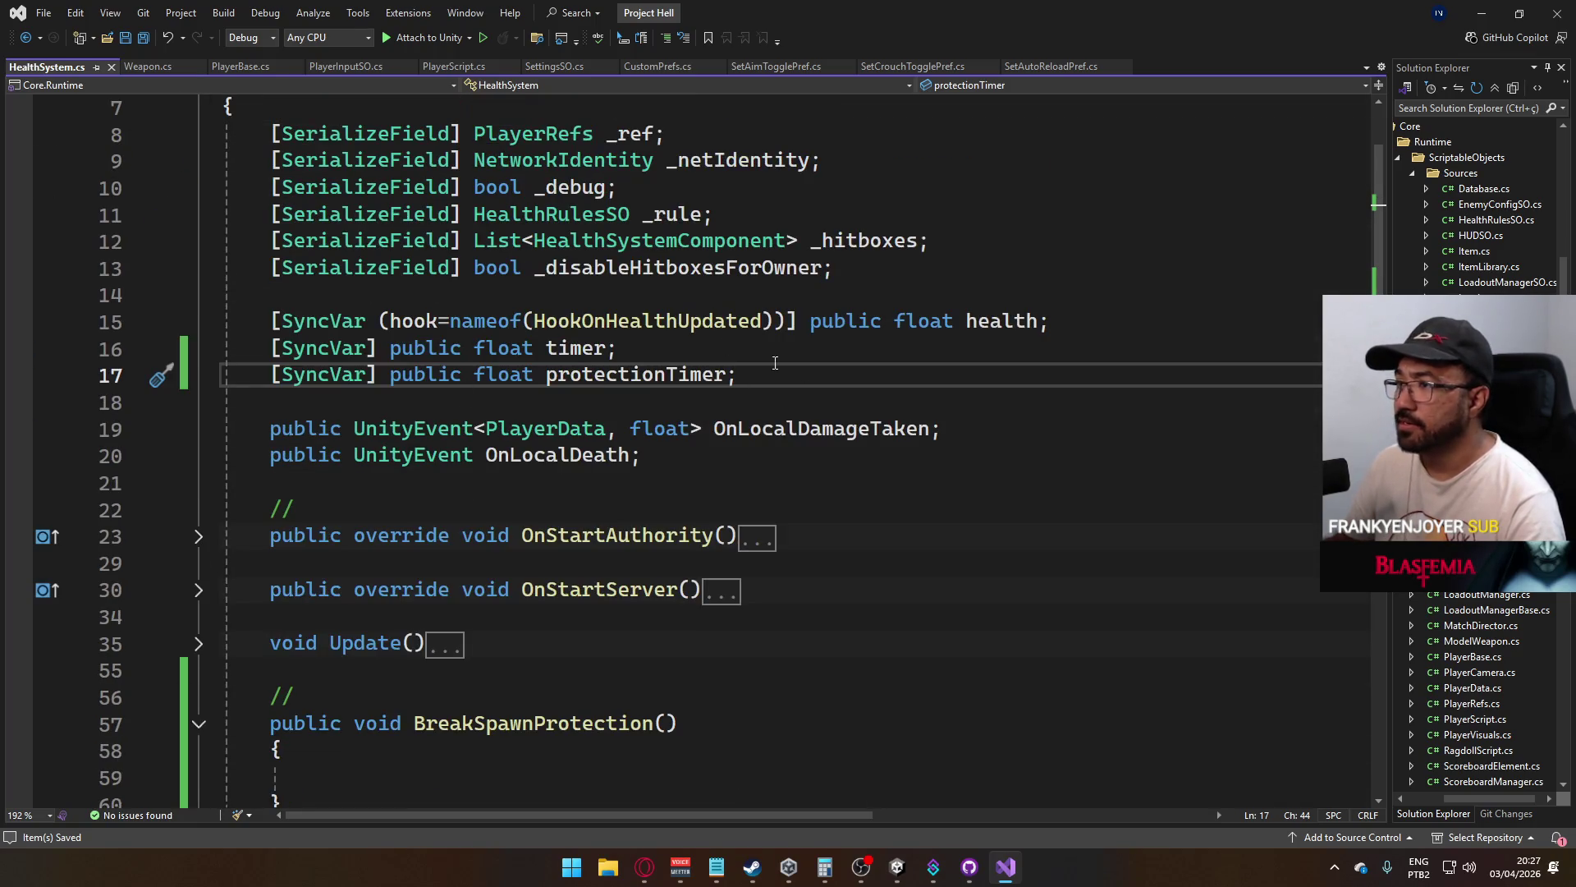
pyautogui.click(465, 67)
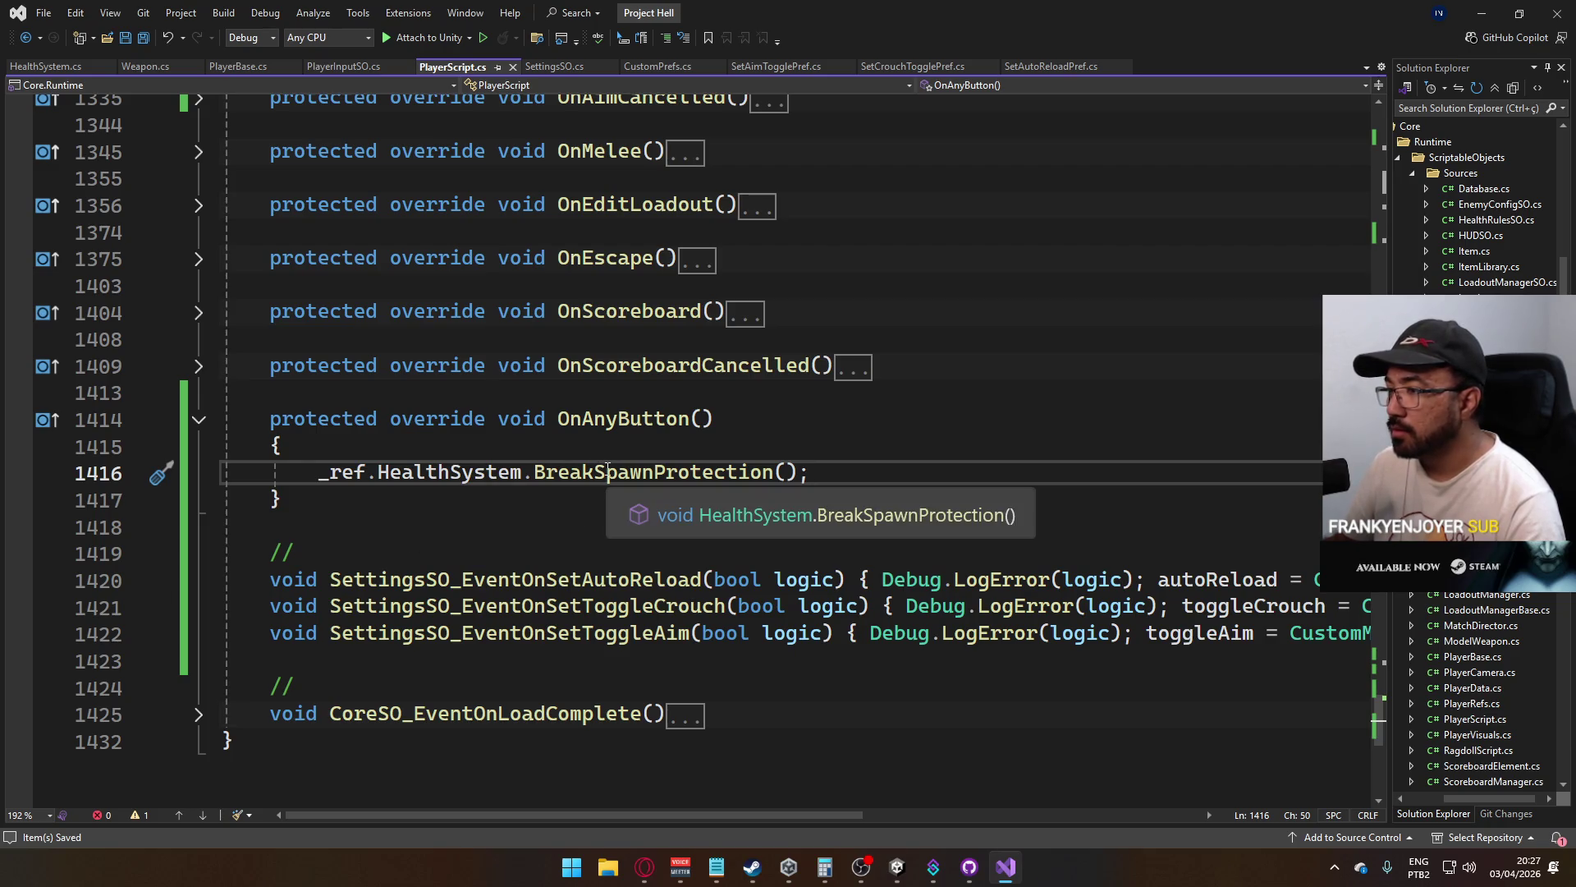
# Wrap the BreakSpawnProtection call in 'if (_ref.HealthSystem.protectionTimer > 0)' and indent it
pyautogui.click(529, 448)
pyautogui.press('Return')
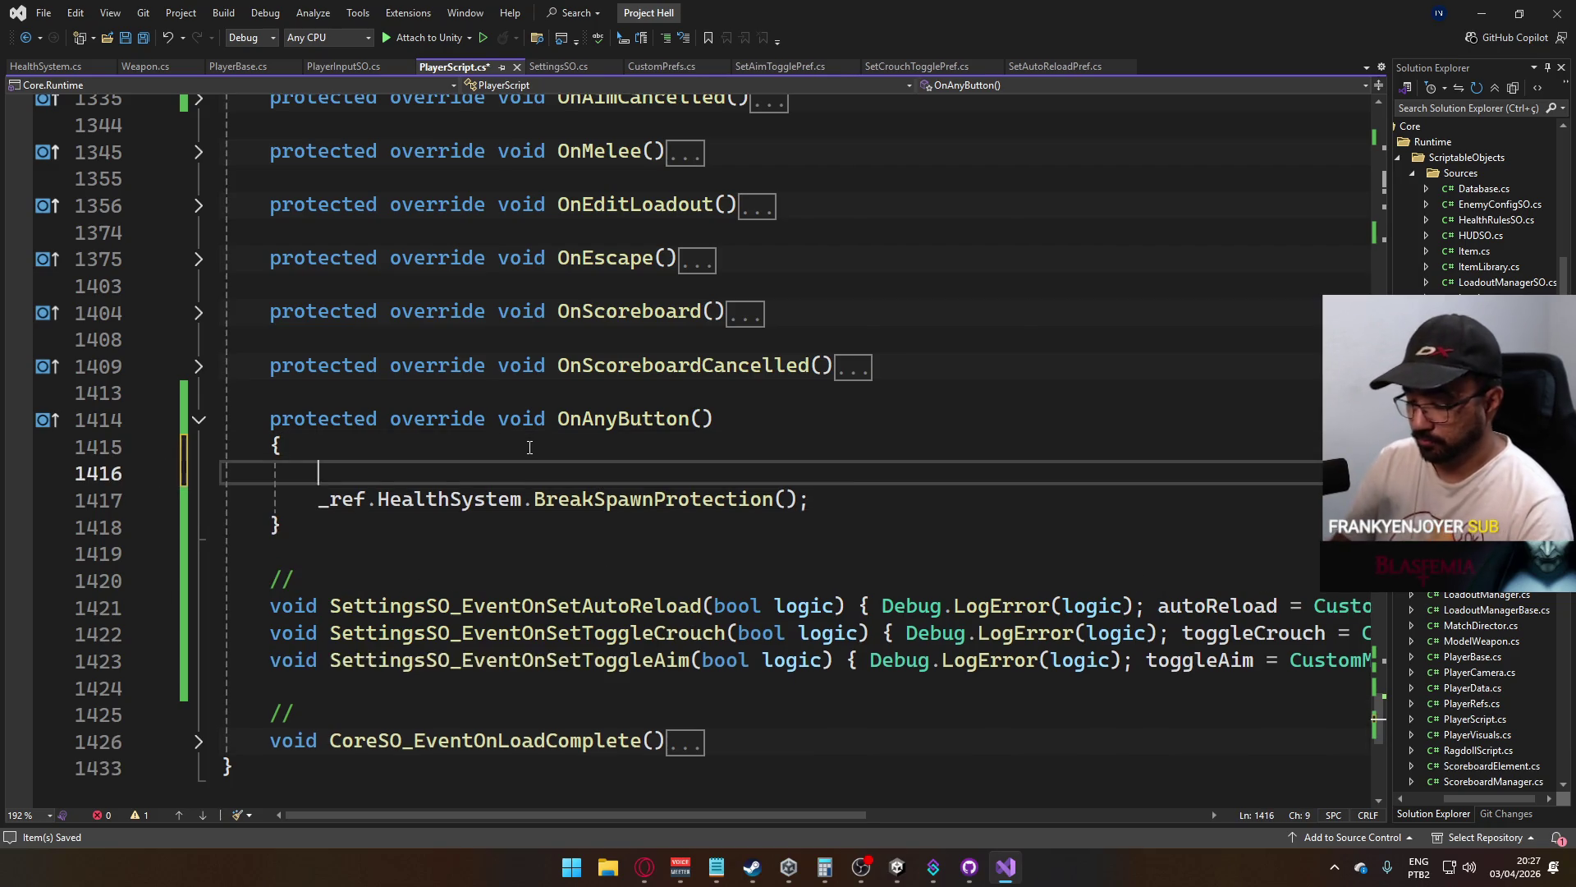
pyautogui.write('if (_ref')
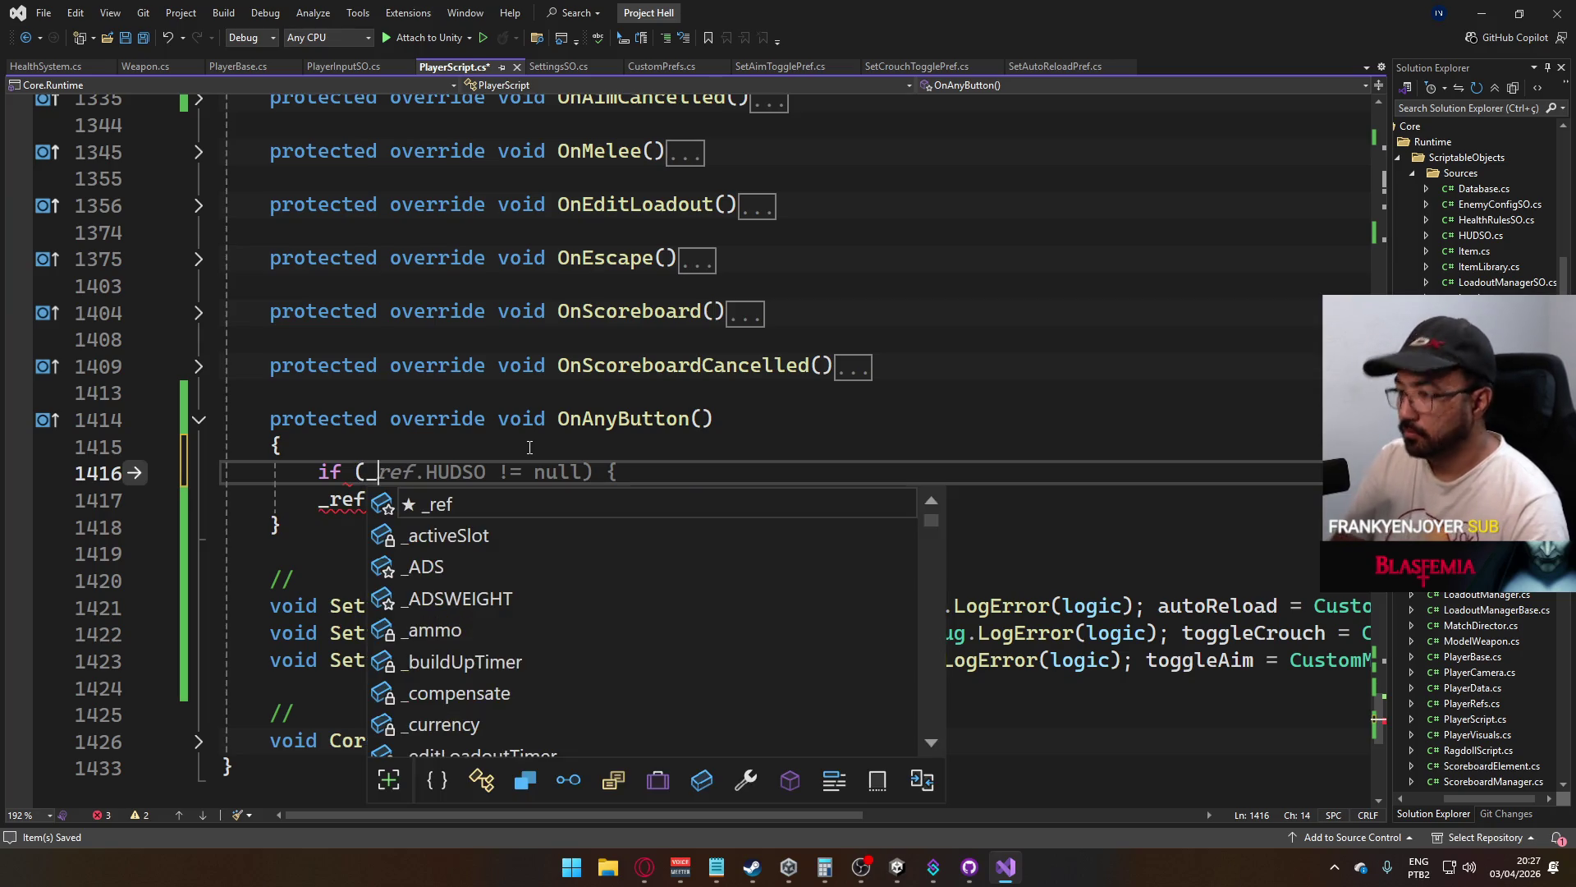
pyautogui.write('.HealthSystem.')
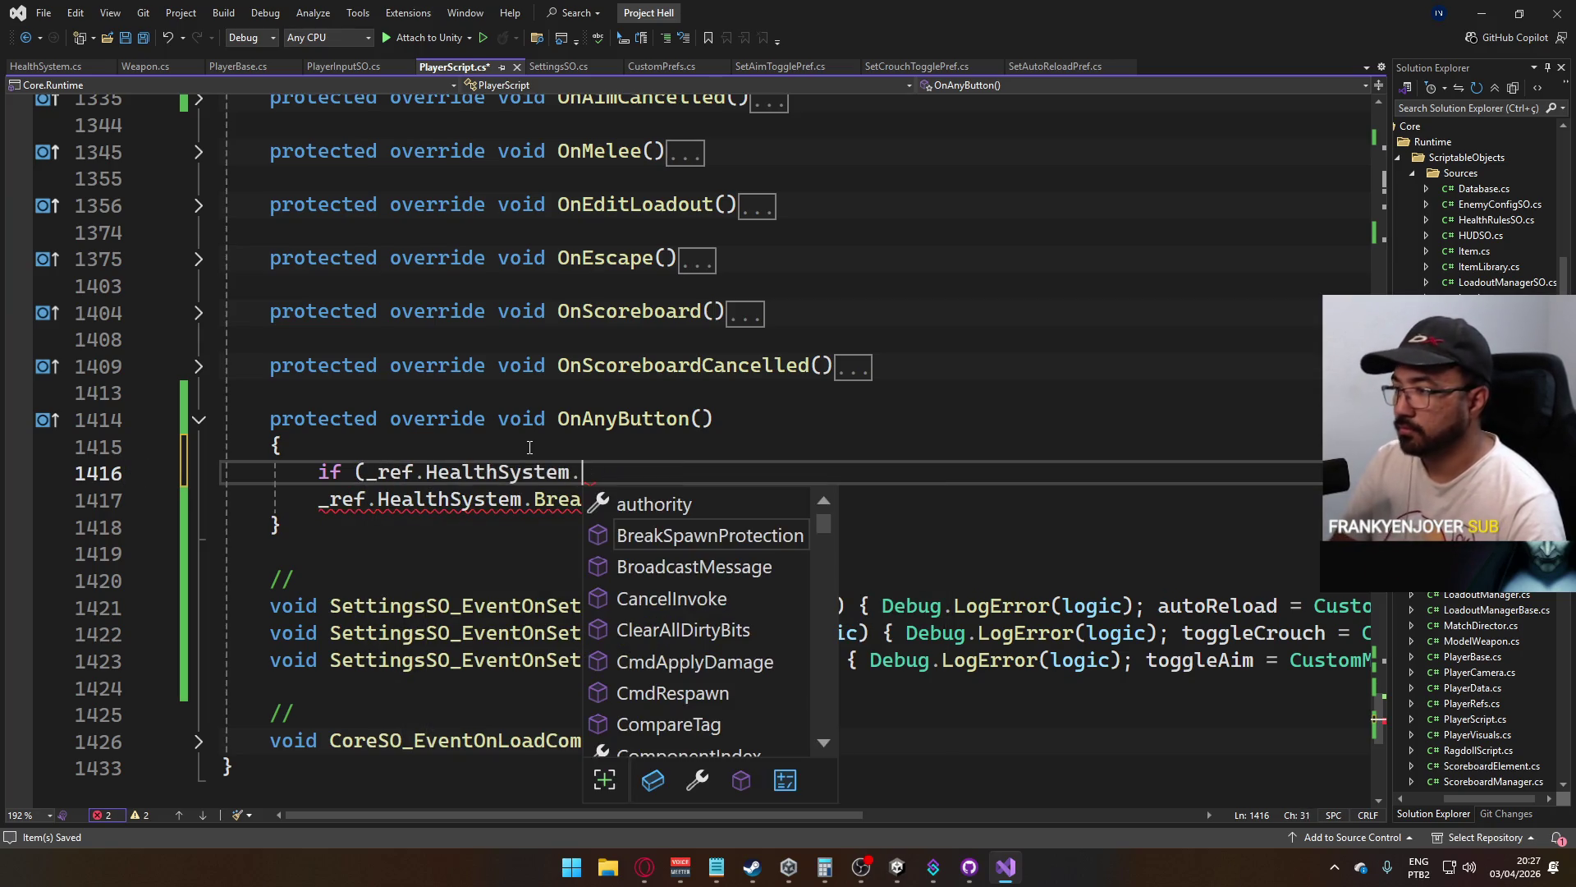
pyautogui.write('s')
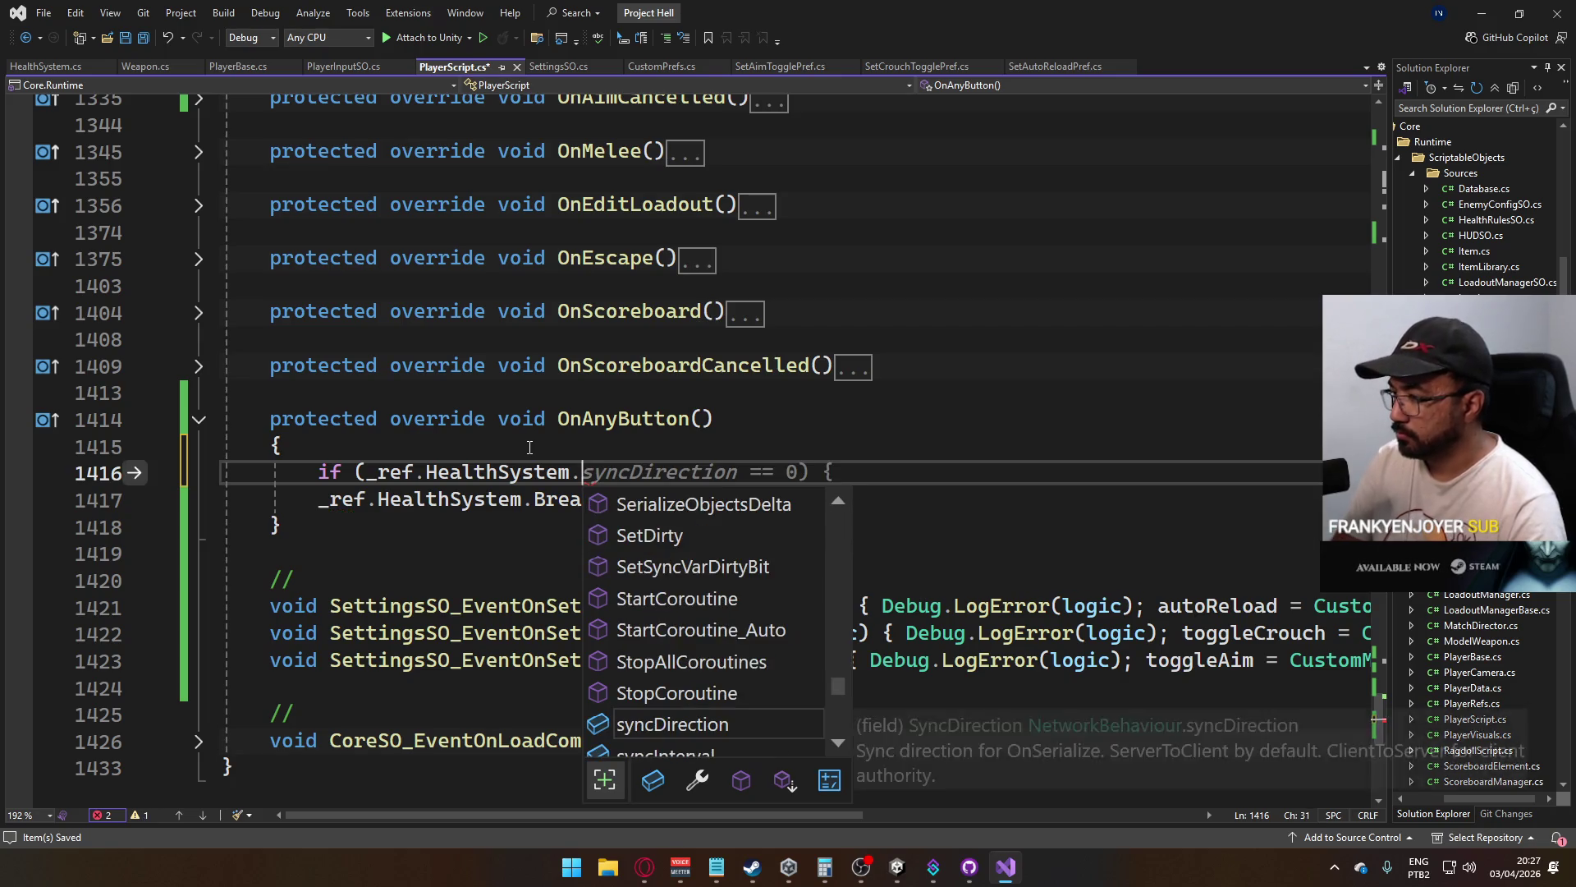
pyautogui.press('BackSpace')
pyautogui.write('pr')
pyautogui.press('Tab')
pyautogui.write('> ')
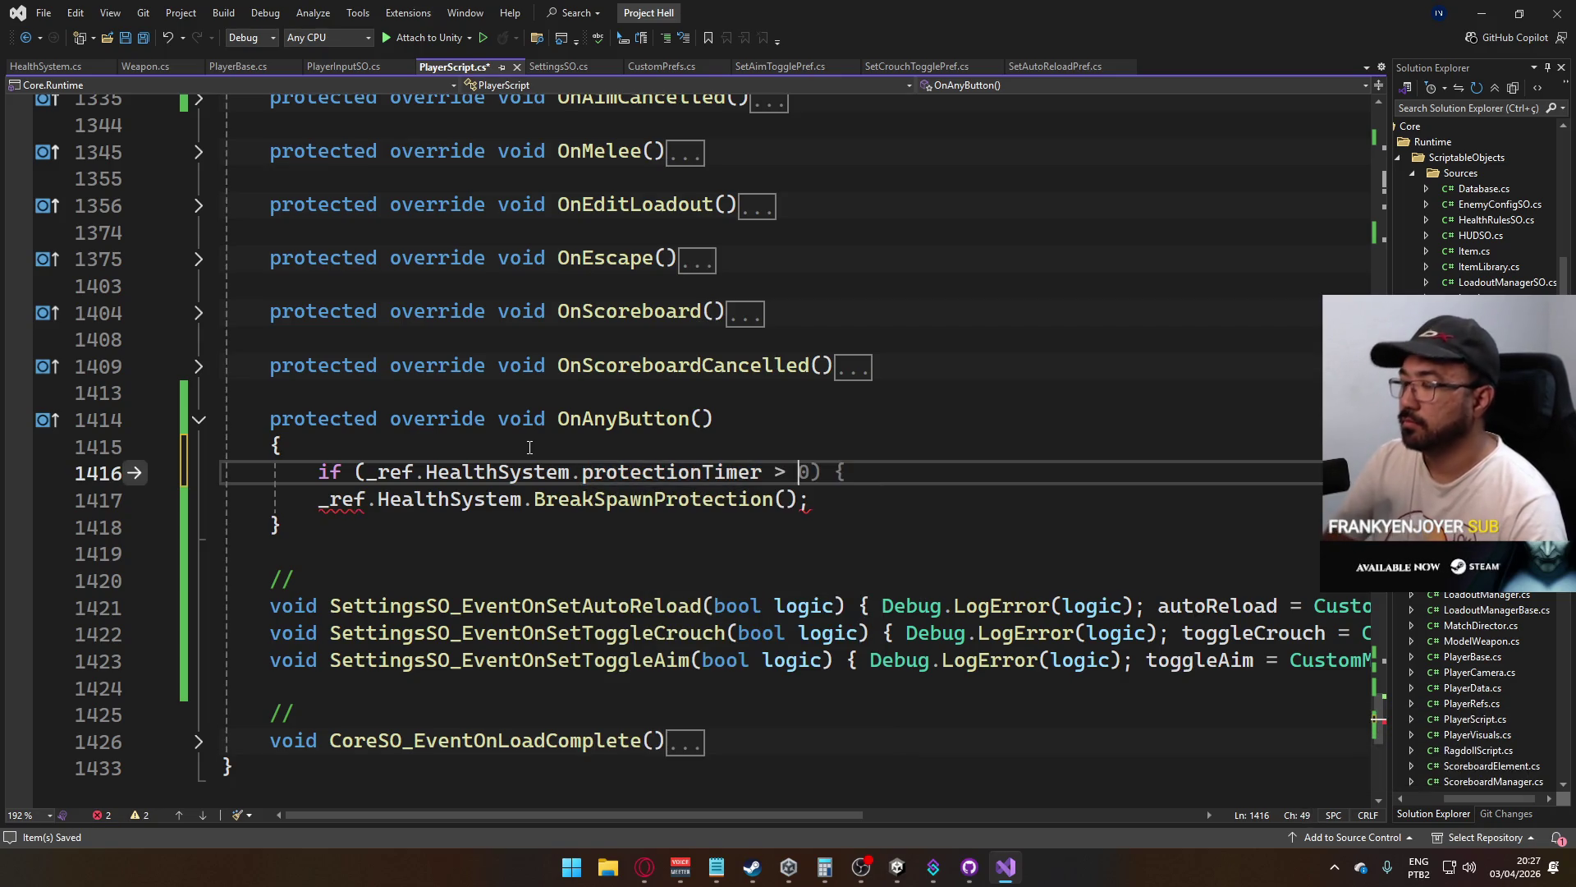
pyautogui.write('0)')
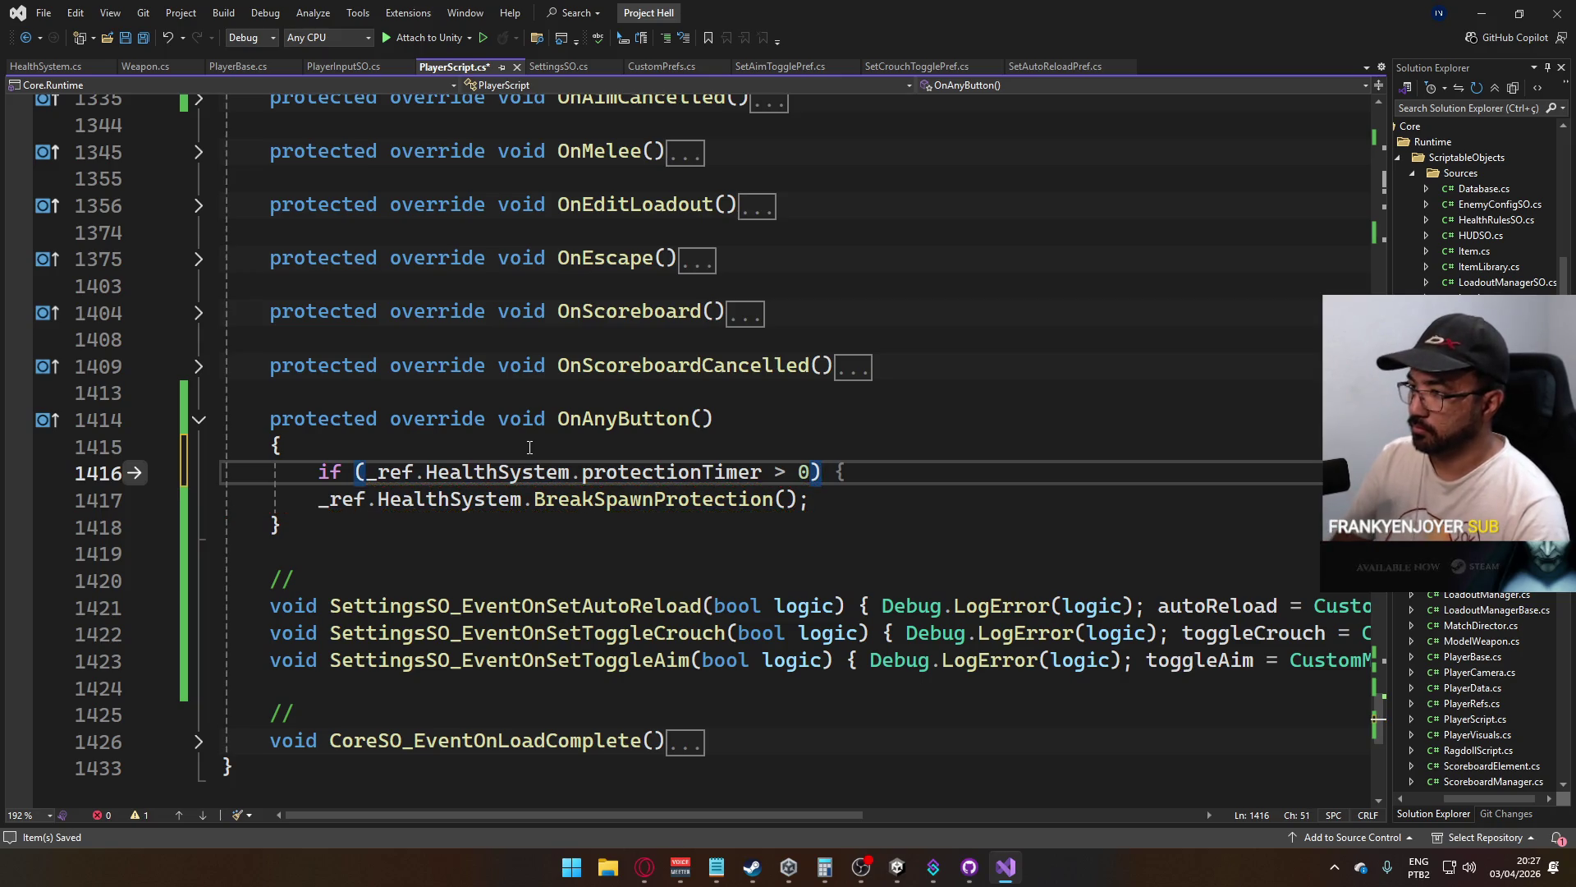
pyautogui.press('Down')
pyautogui.press('Home')
pyautogui.press('Tab')
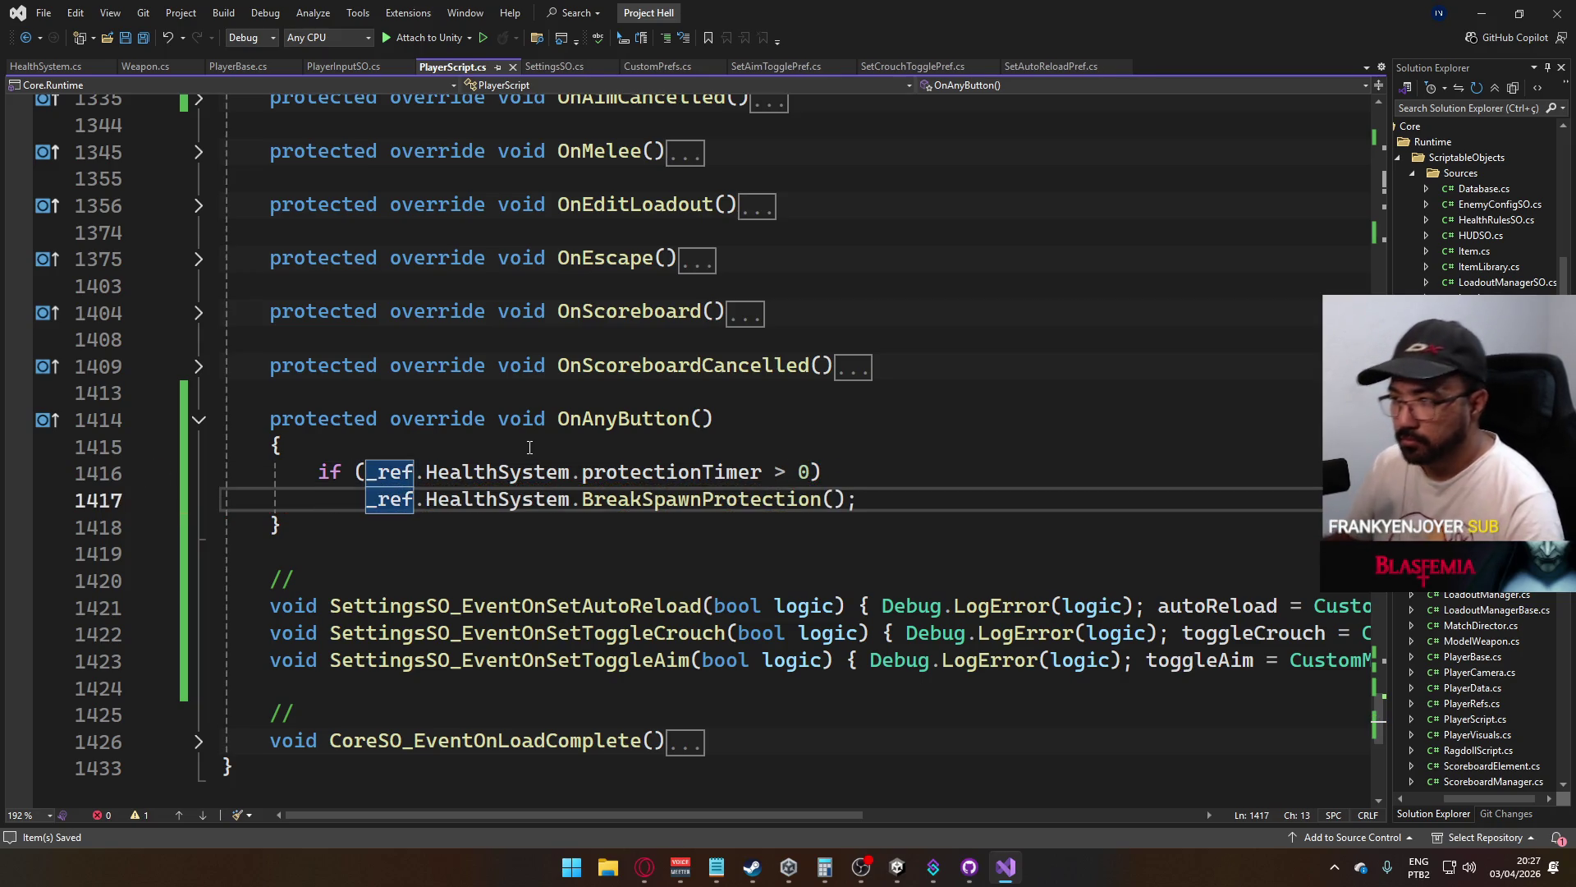
# In HealthSystem.cs, move from the empty BreakSpawnProtection body to just after RpcAddKillfeed's closing brace
pyautogui.click(53, 66)
pyautogui.scroll(-4, 575, 411)
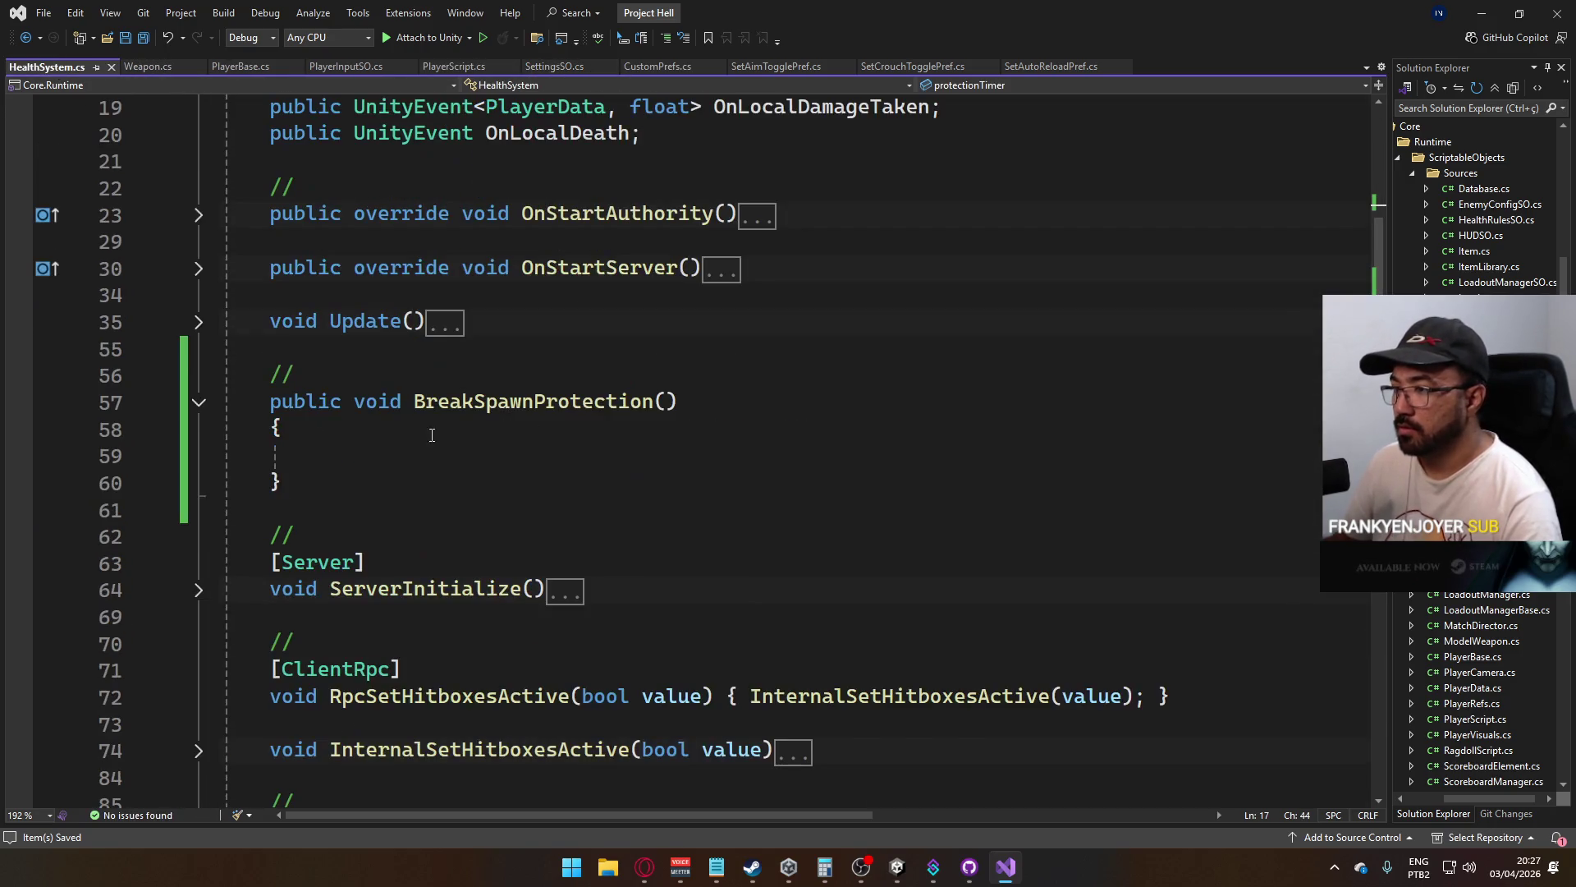
pyautogui.click(582, 465)
pyautogui.scroll(-1, 604, 353)
pyautogui.scroll(2, 607, 336)
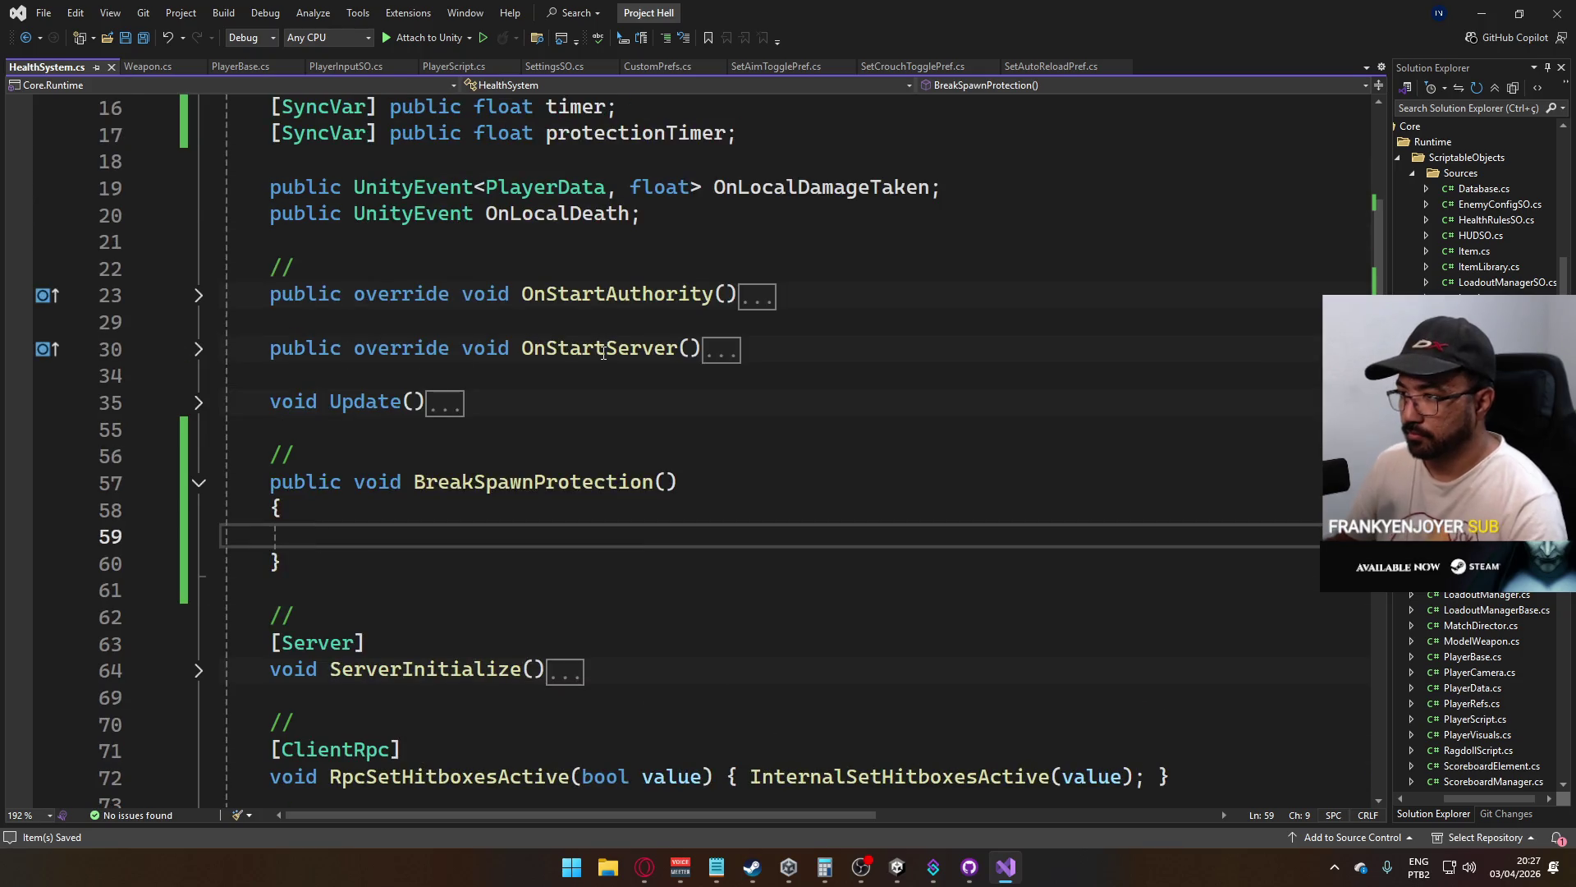
pyautogui.scroll(1, 642, 295)
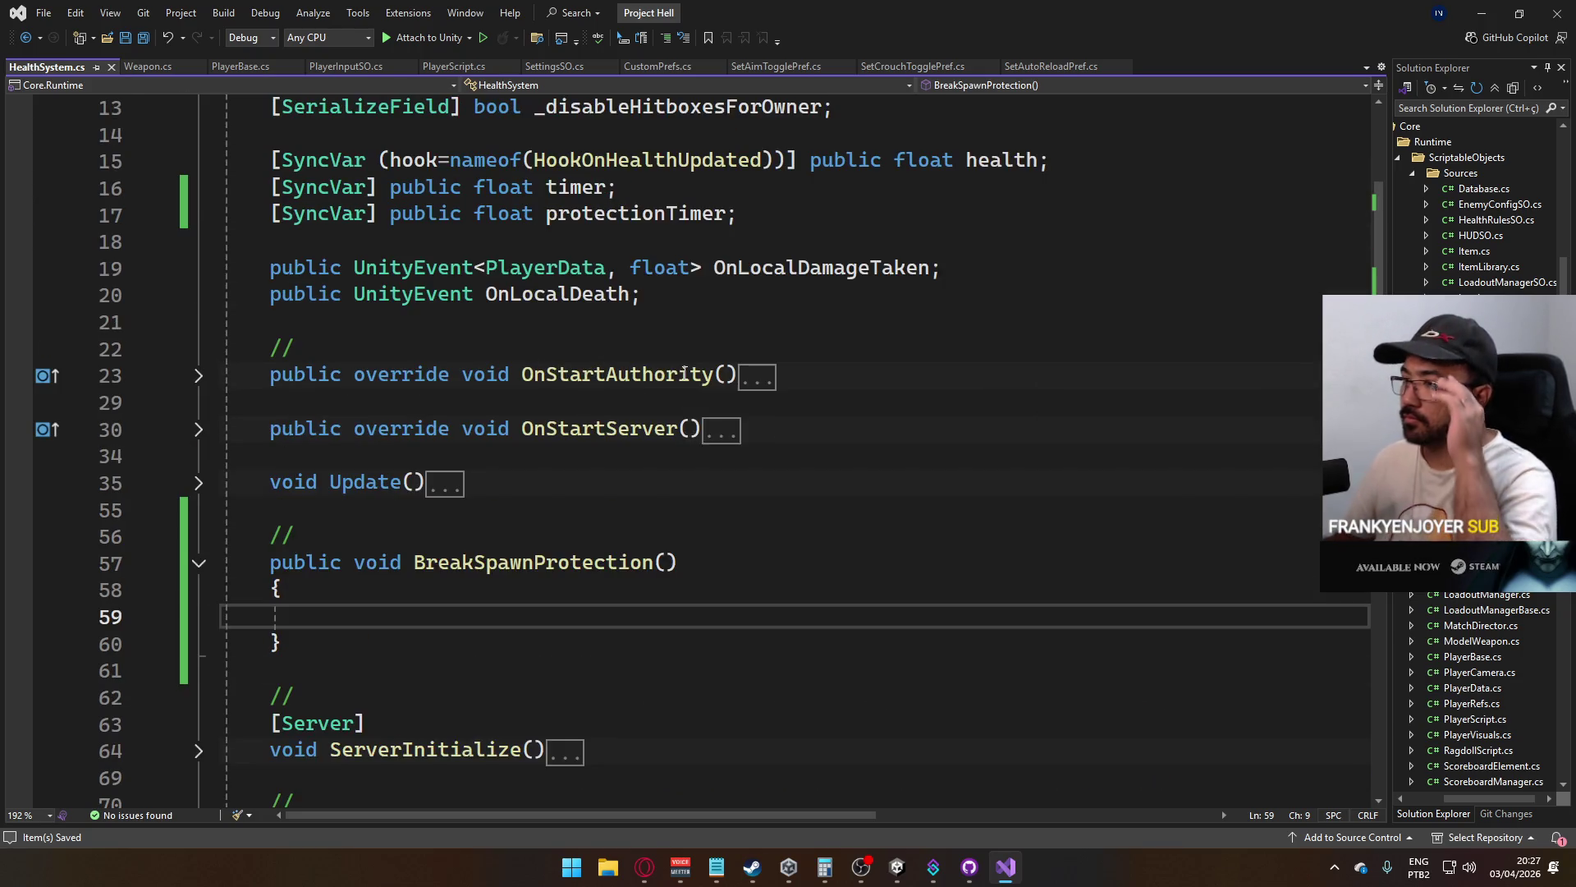
pyautogui.scroll(-10, 481, 423)
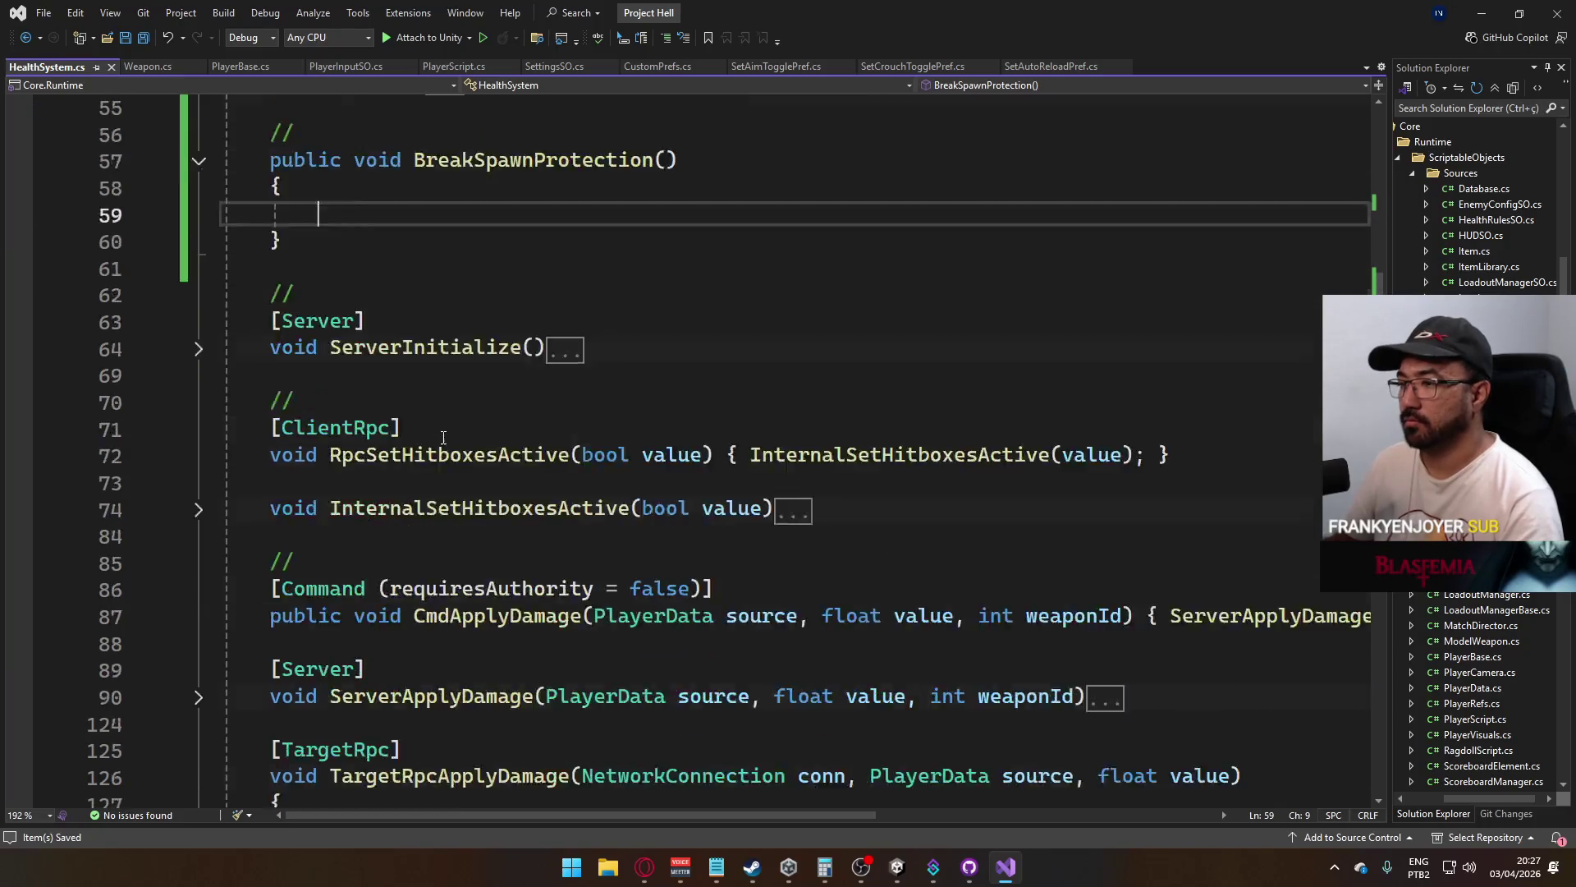
pyautogui.scroll(-4, 420, 528)
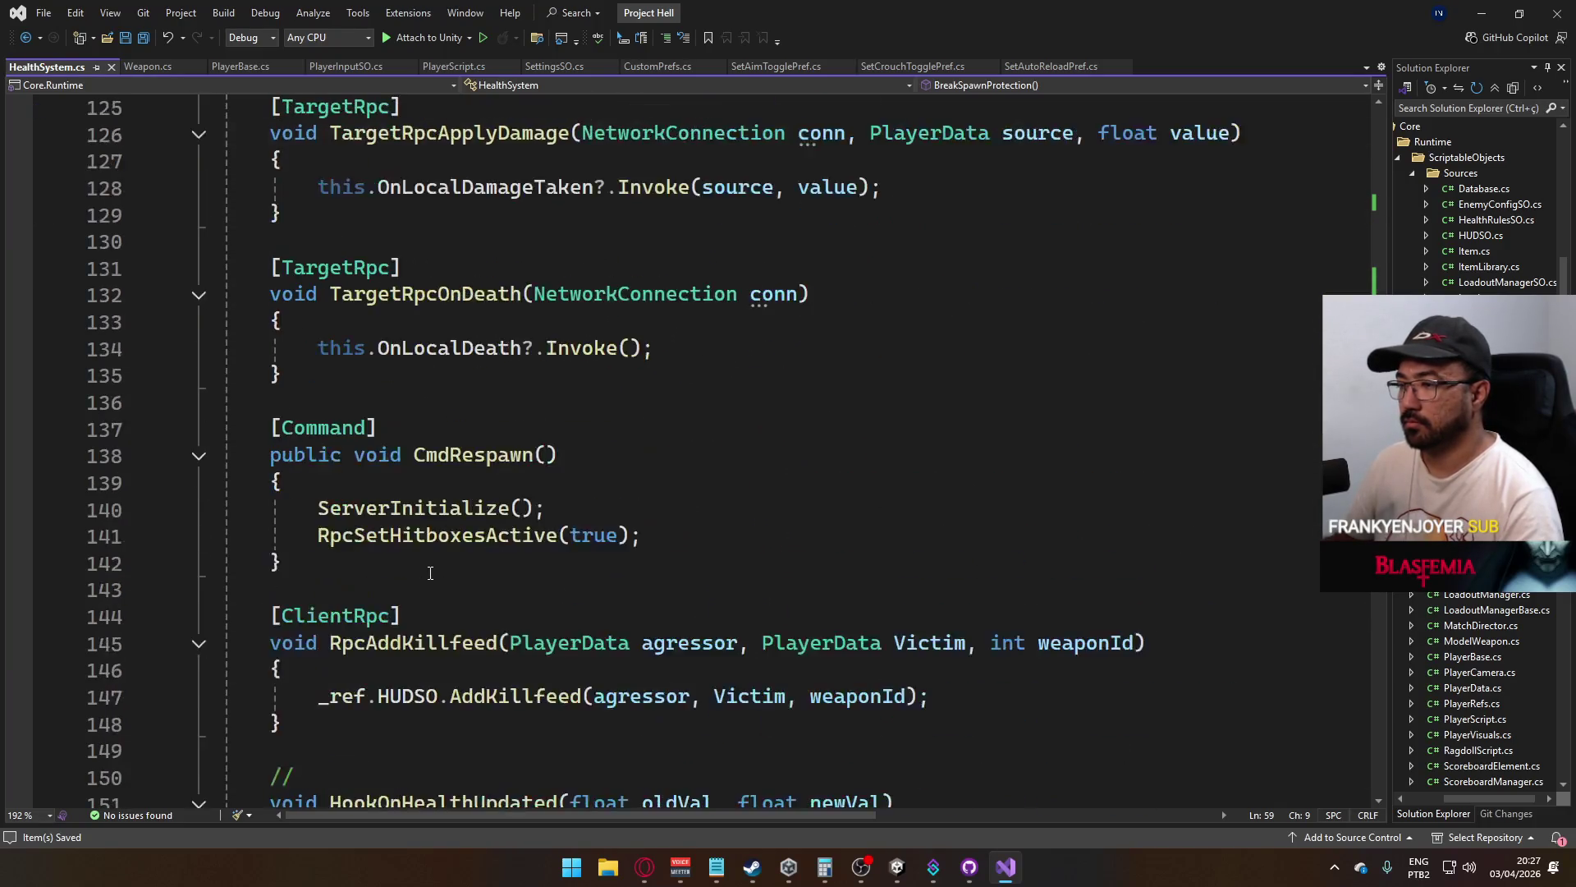
pyautogui.click(401, 477)
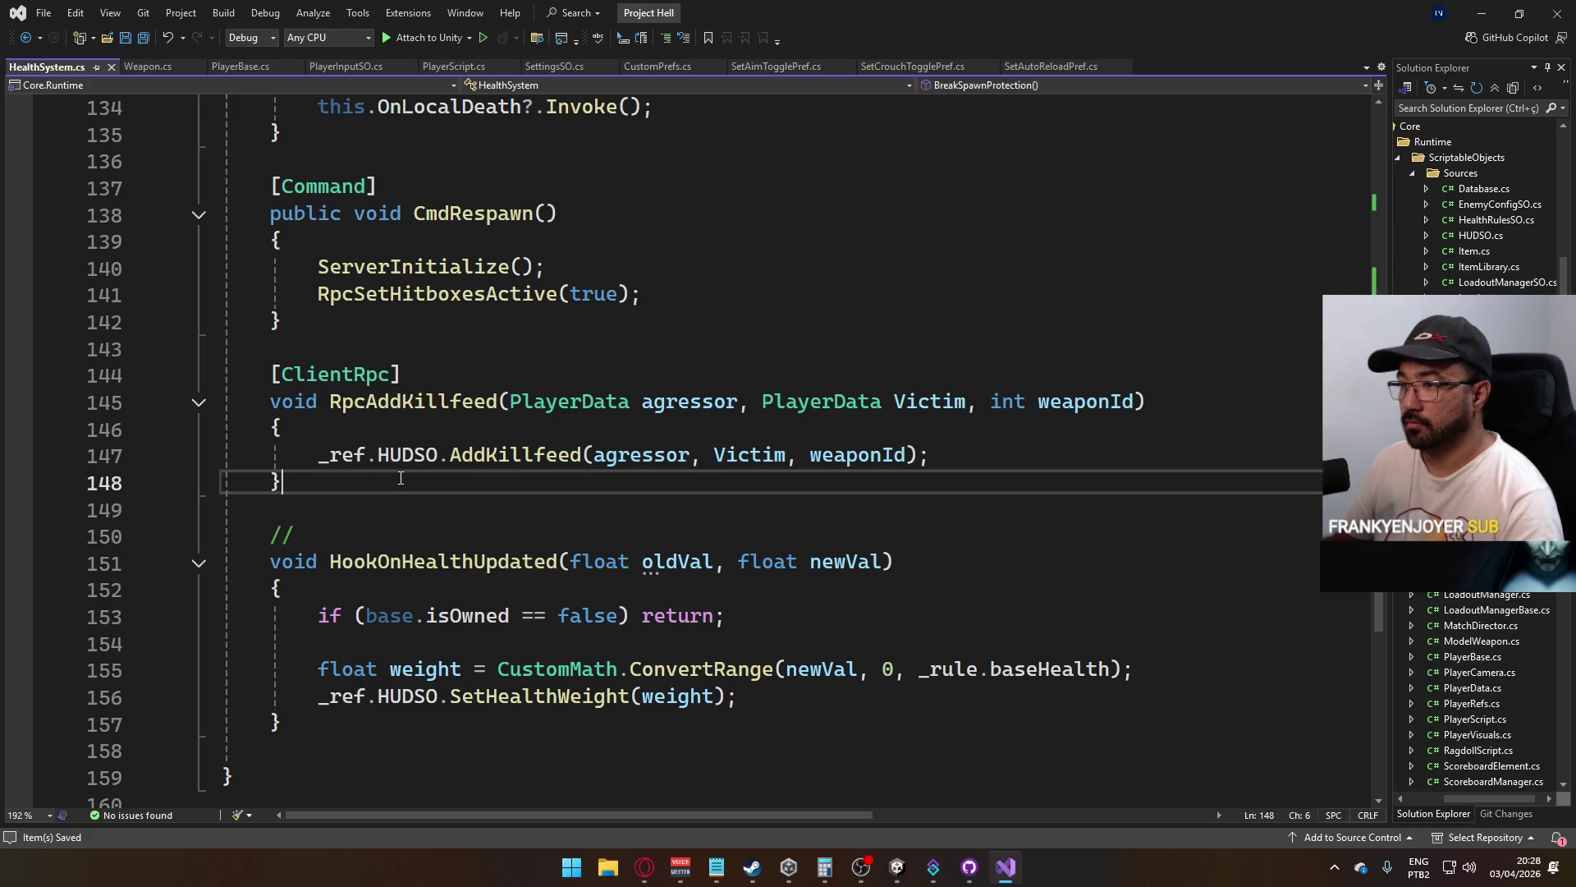
# Add a [Command] CmdBreakSpawnProtection() method setting protectionTimer = 0, and save
pyautogui.press('Return')
pyautogui.press('Return')
pyautogui.write('[Command')
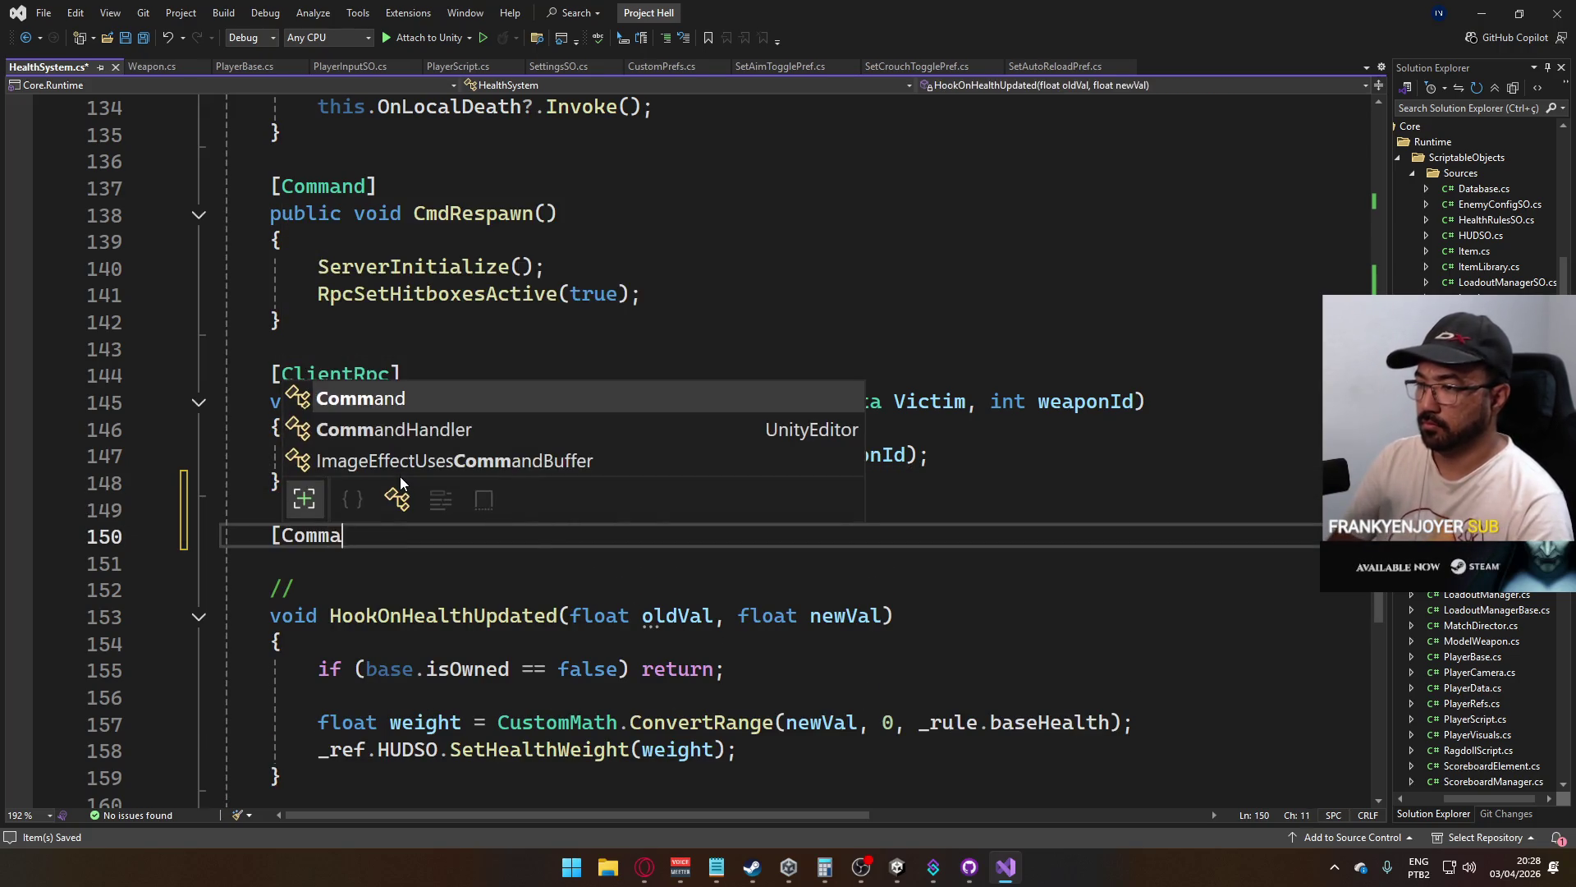
pyautogui.write(']')
pyautogui.press('Return')
pyautogui.write('public')
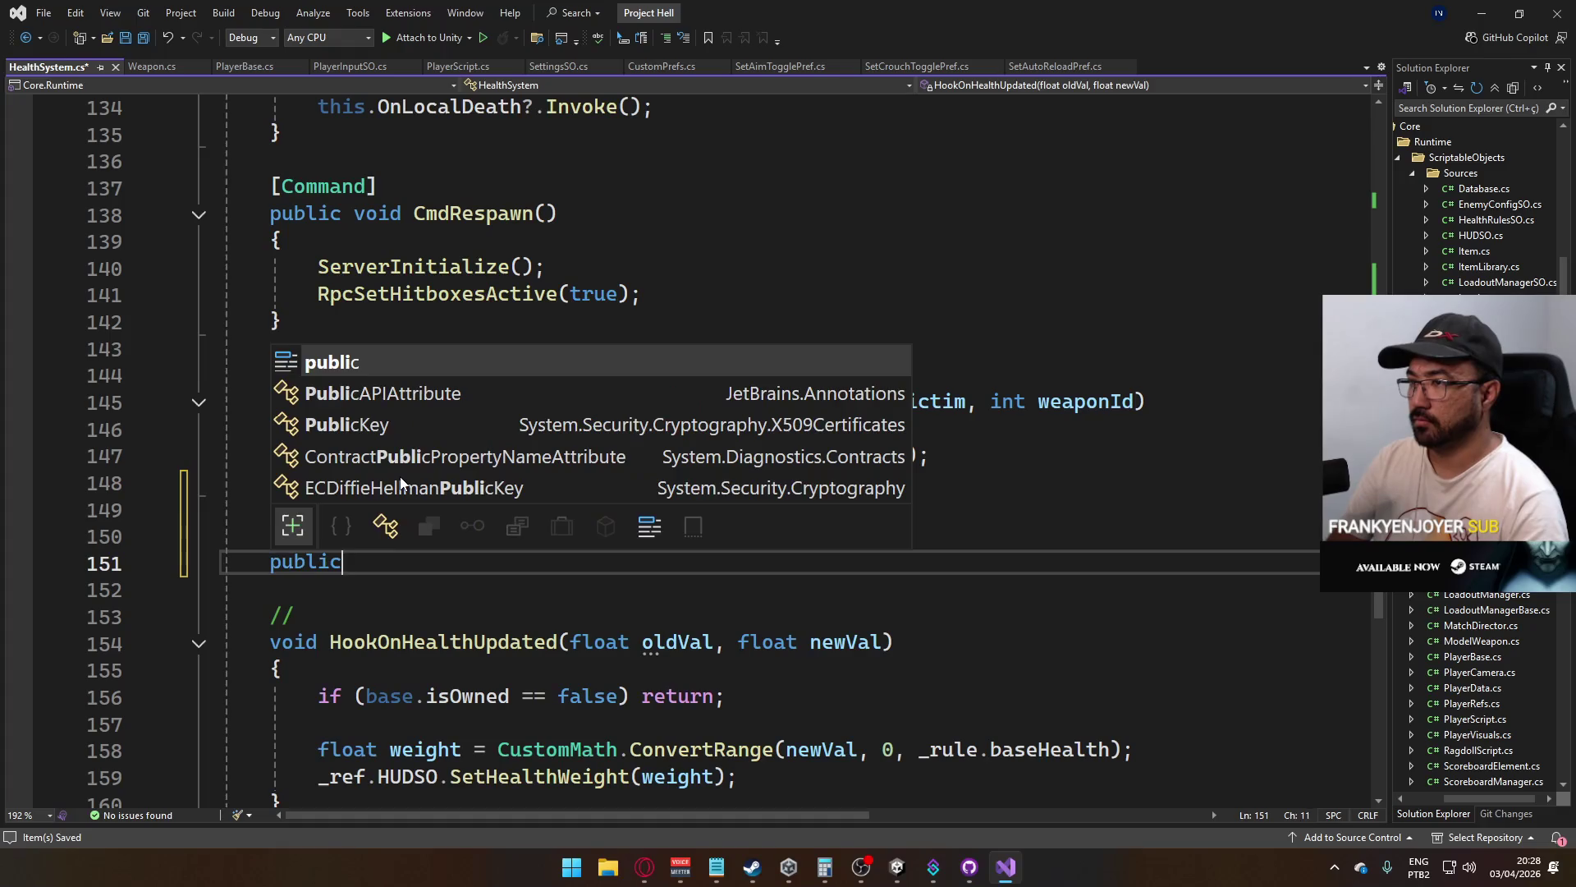
pyautogui.write(' void CmdBr')
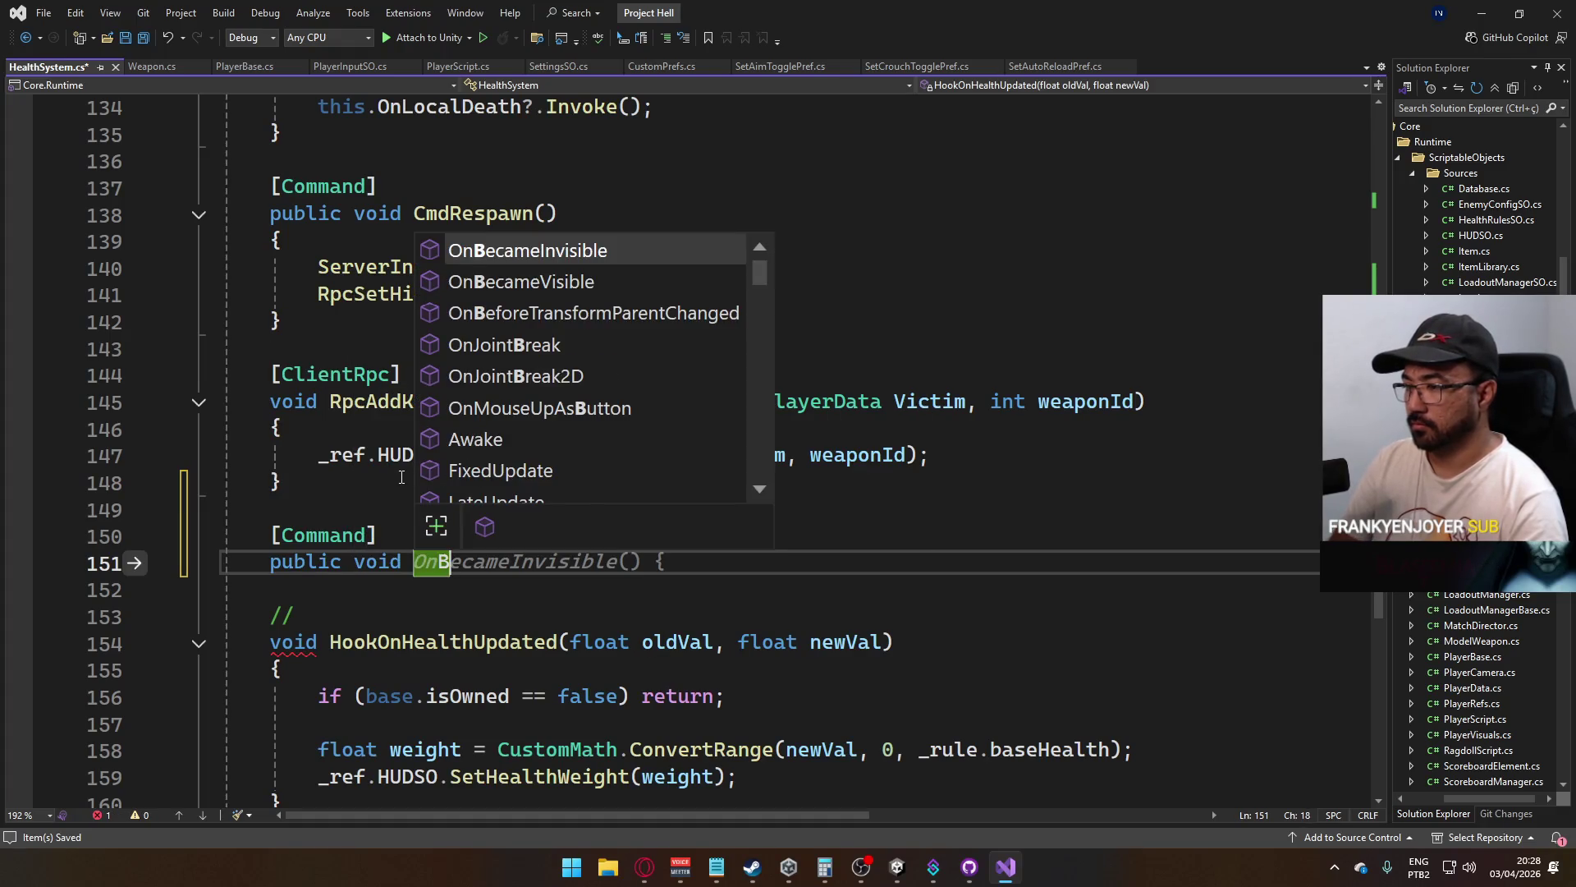
pyautogui.write('eakSpaw')
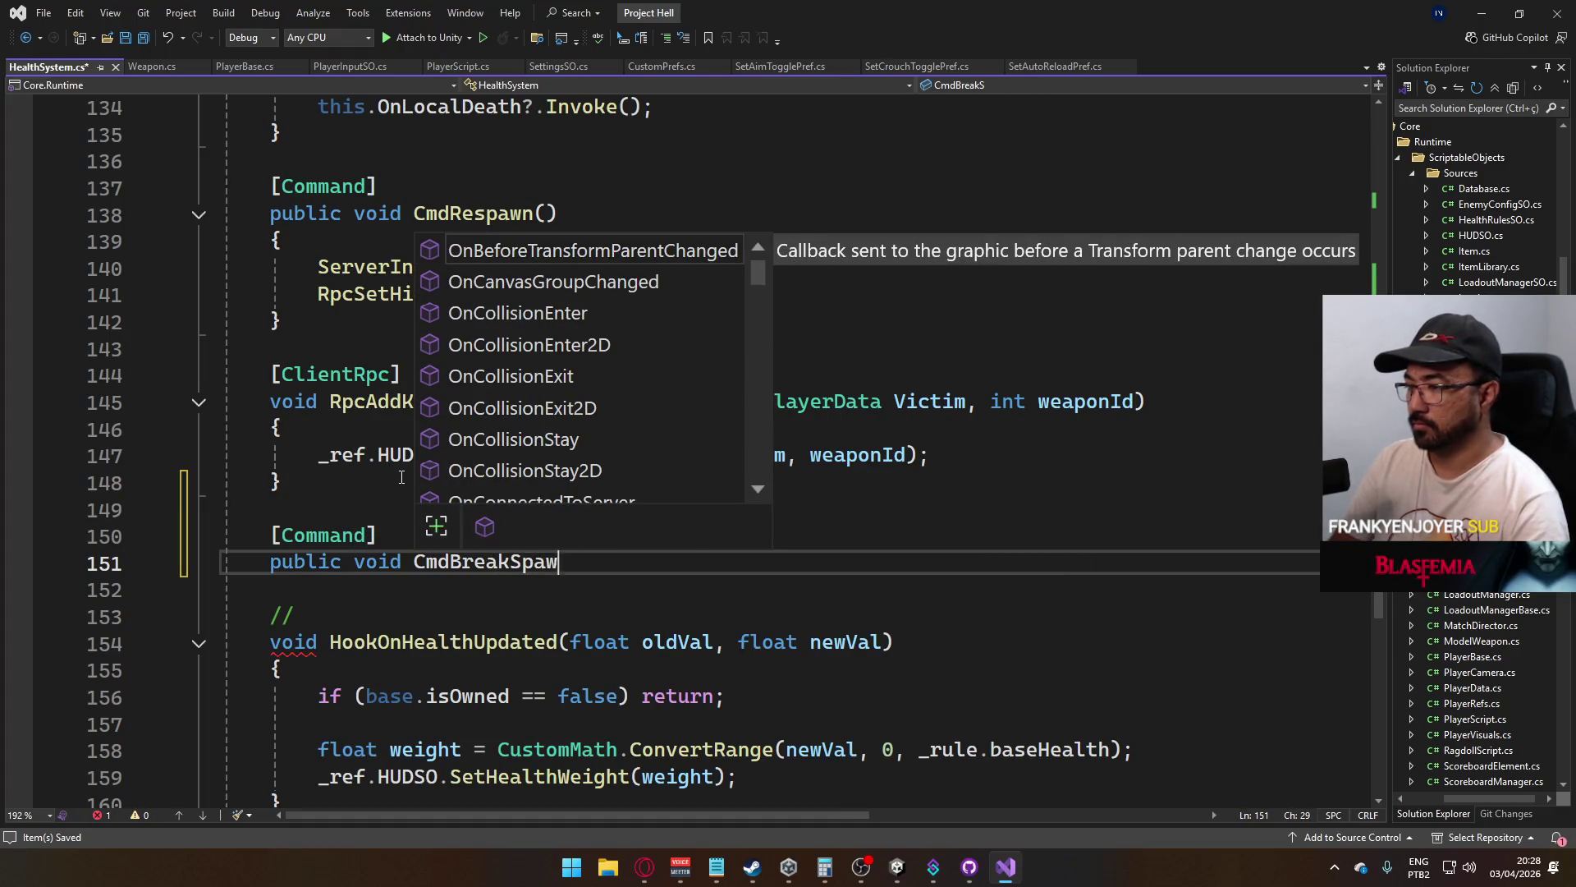
pyautogui.write('nProtection()')
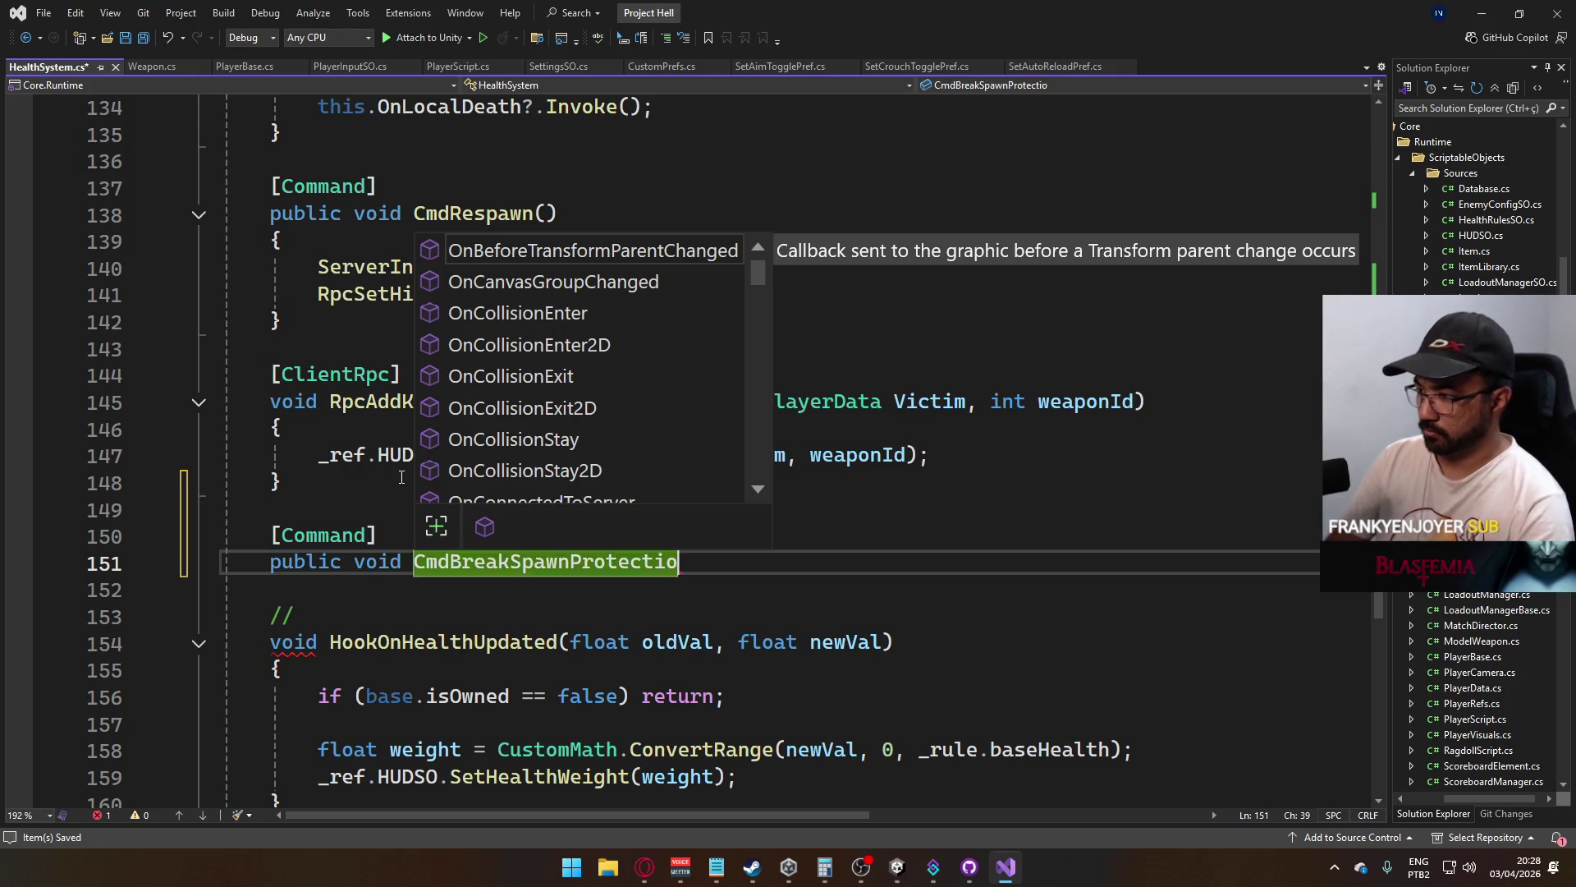
pyautogui.press('Return')
pyautogui.write('{')
pyautogui.press('Return')
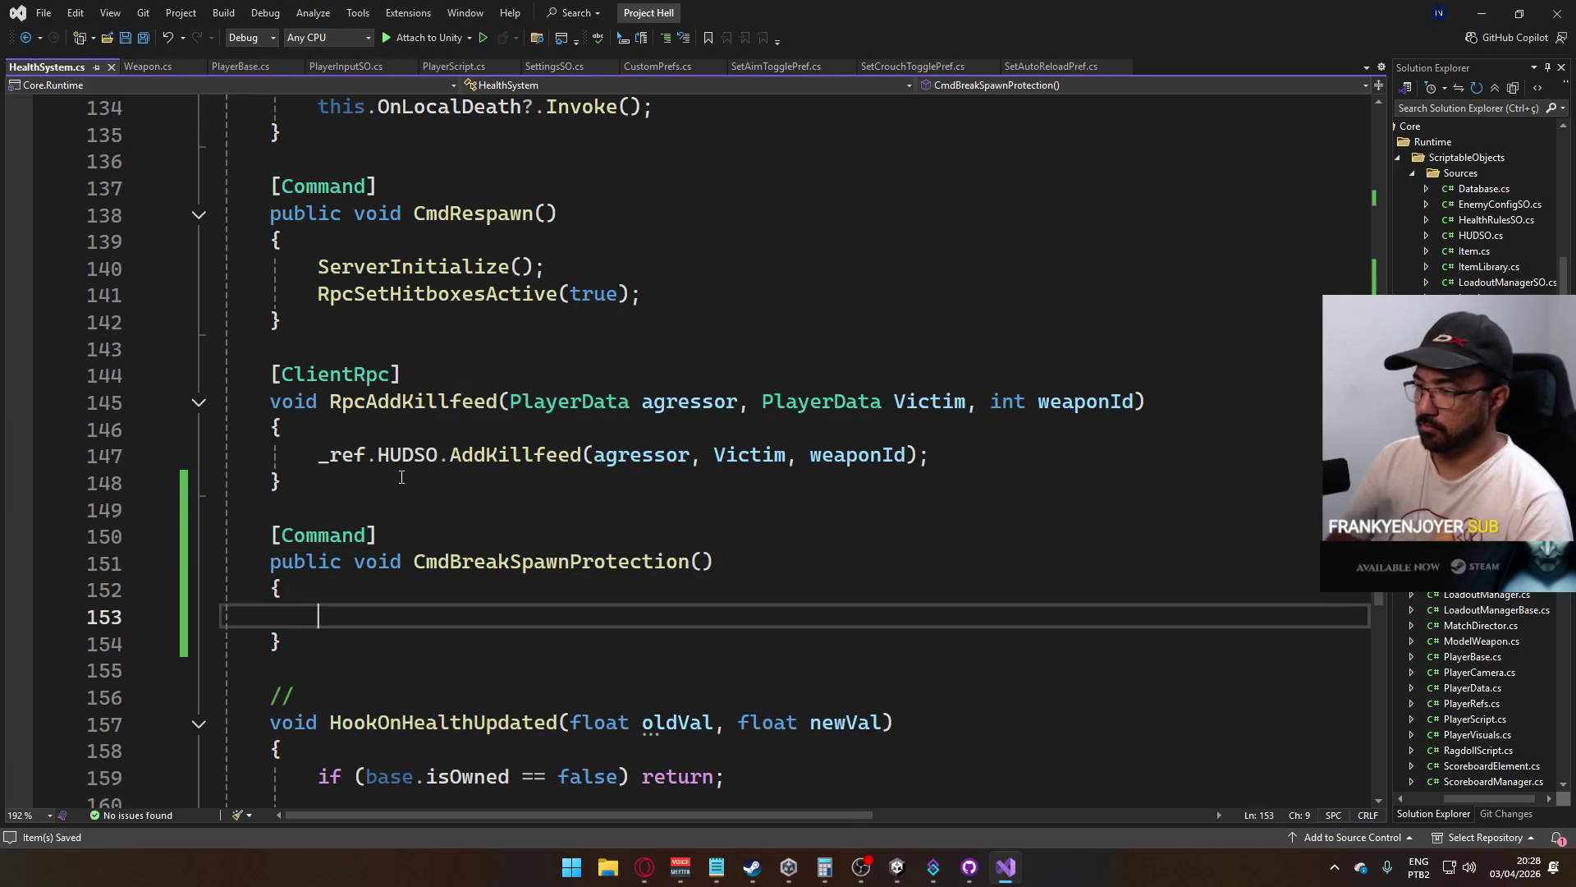
pyautogui.write('p')
pyautogui.press('BackSpace')
pyautogui.write('protec')
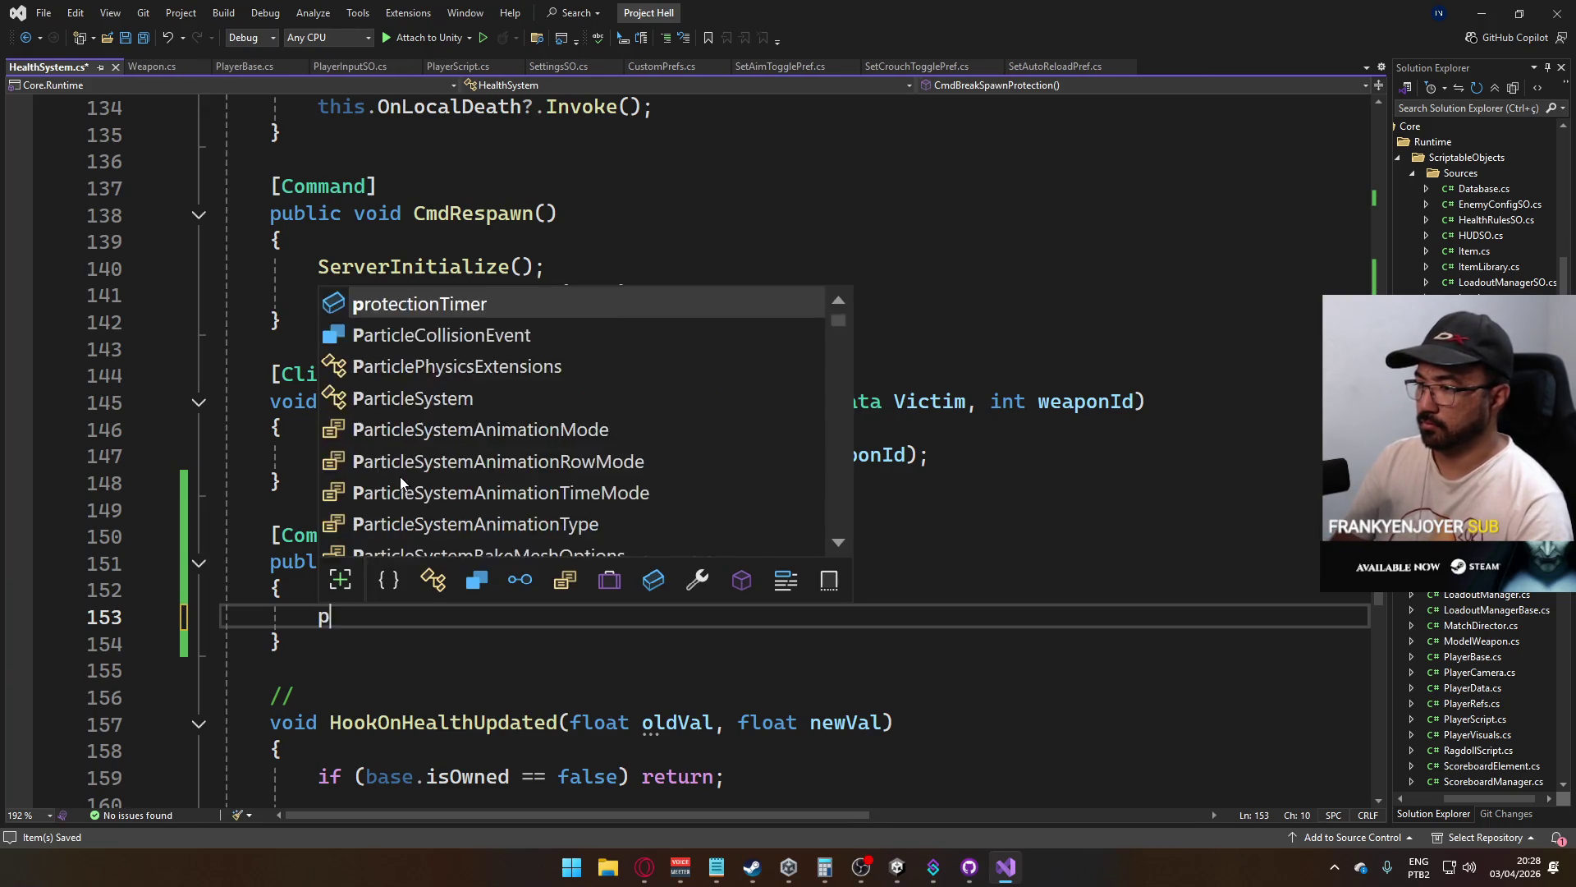
pyautogui.press('Tab')
pyautogui.write('= 0;')
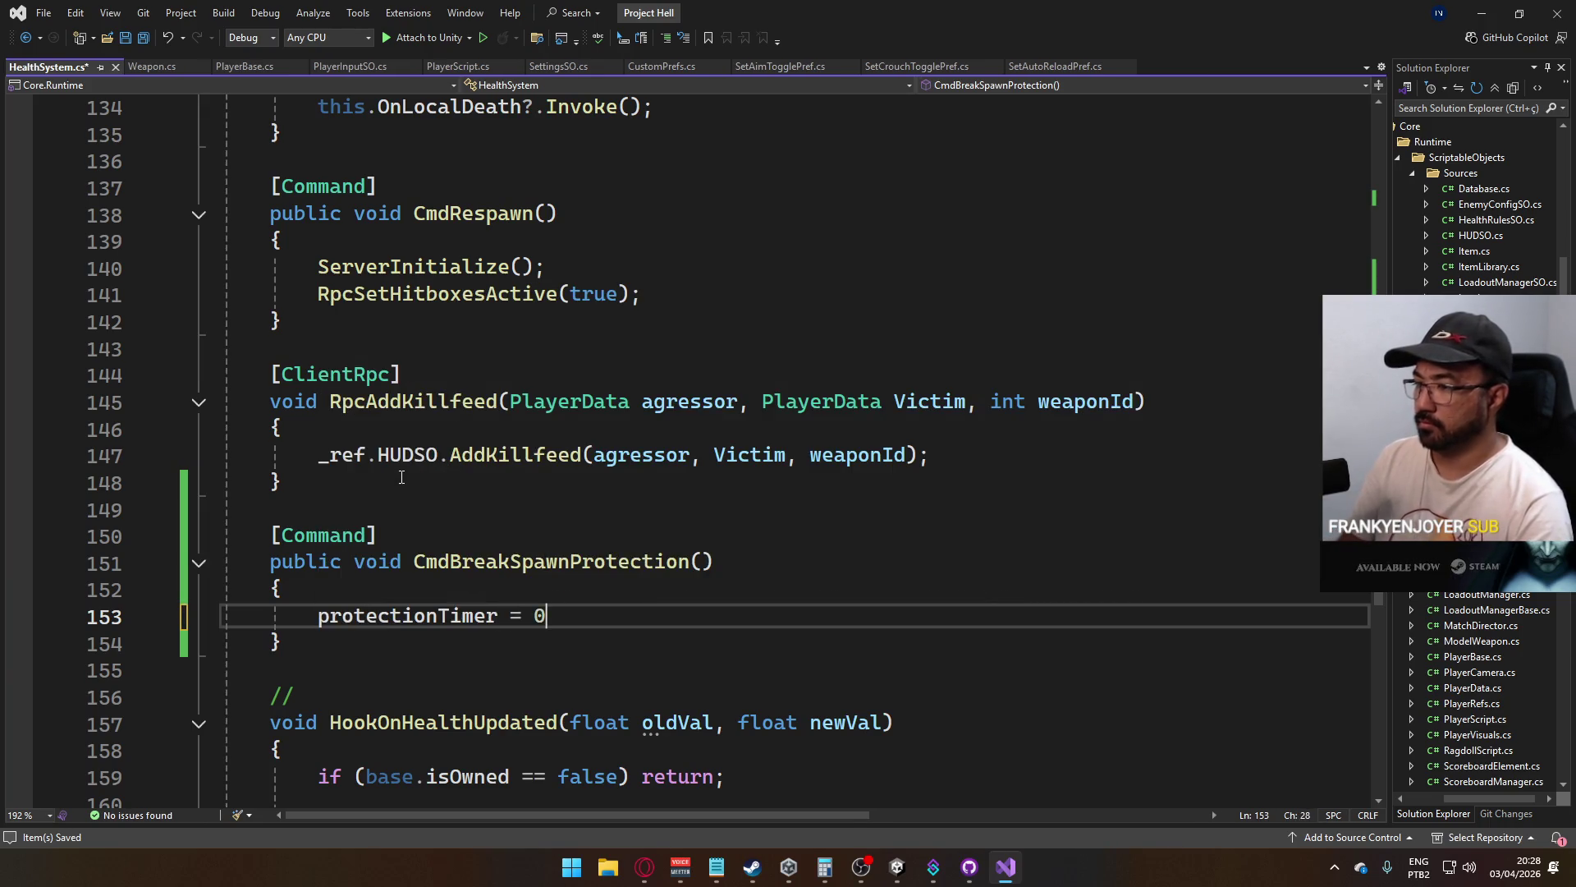
pyautogui.hotkey('ctrl', 's')
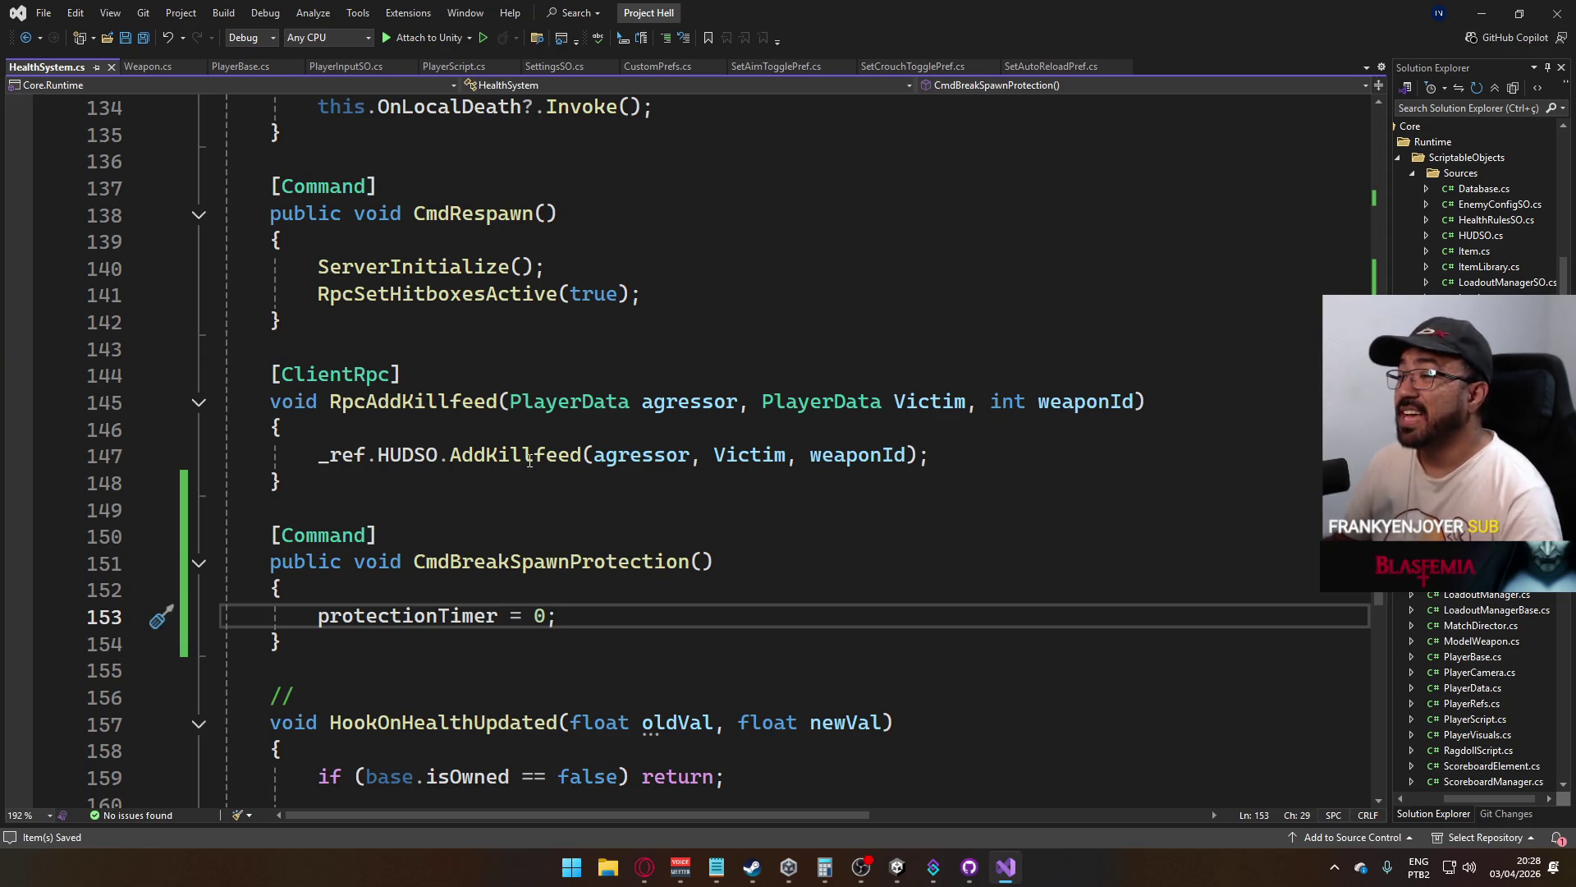
# Go to ServerInitialize's definition and expand its collapsed body
pyautogui.scroll(3, 530, 461)
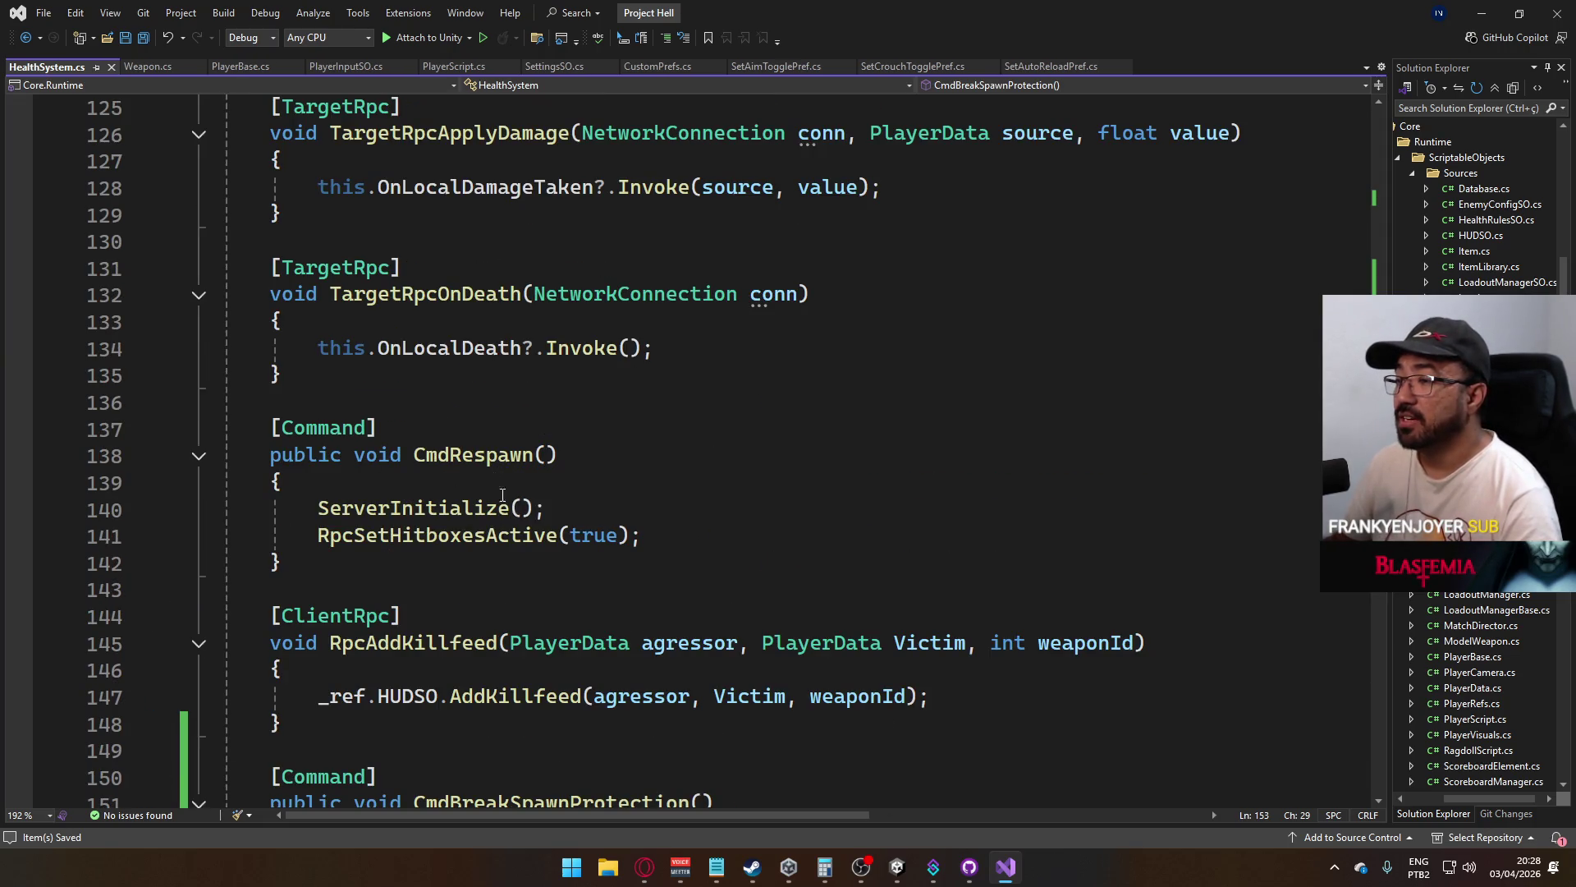
pyautogui.scroll(1, 500, 598)
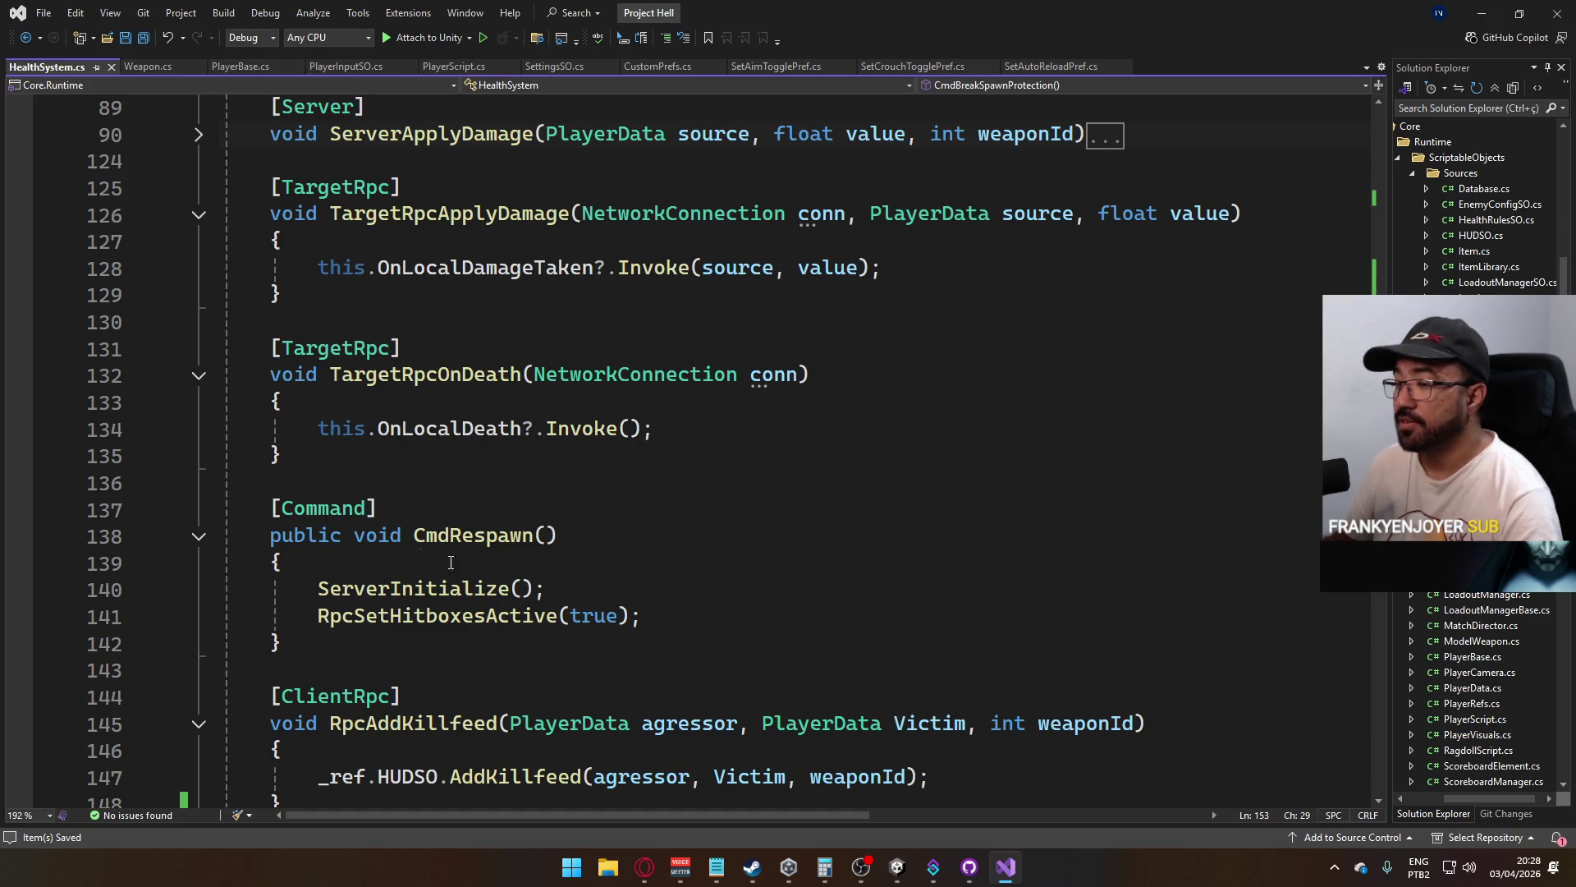
pyautogui.keyDown('ctrl'); pyautogui.click(415, 587); pyautogui.keyUp('ctrl')
pyautogui.click(215, 452)
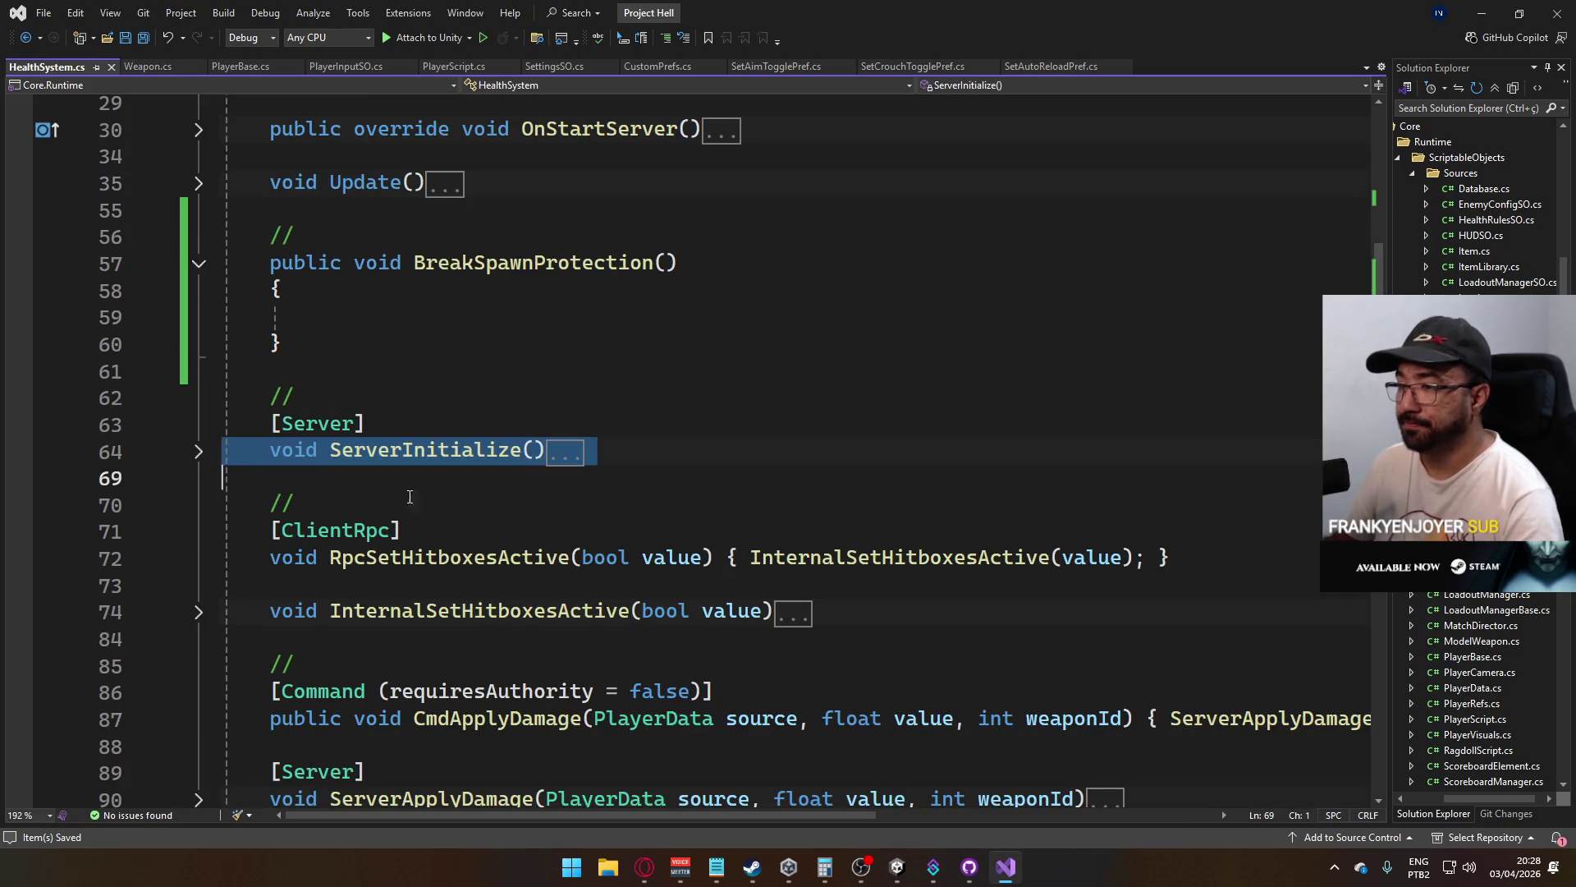
pyautogui.hotkey('ctrl', 'm')
pyautogui.hotkey('ctrl', 'm')
pyautogui.click(653, 492)
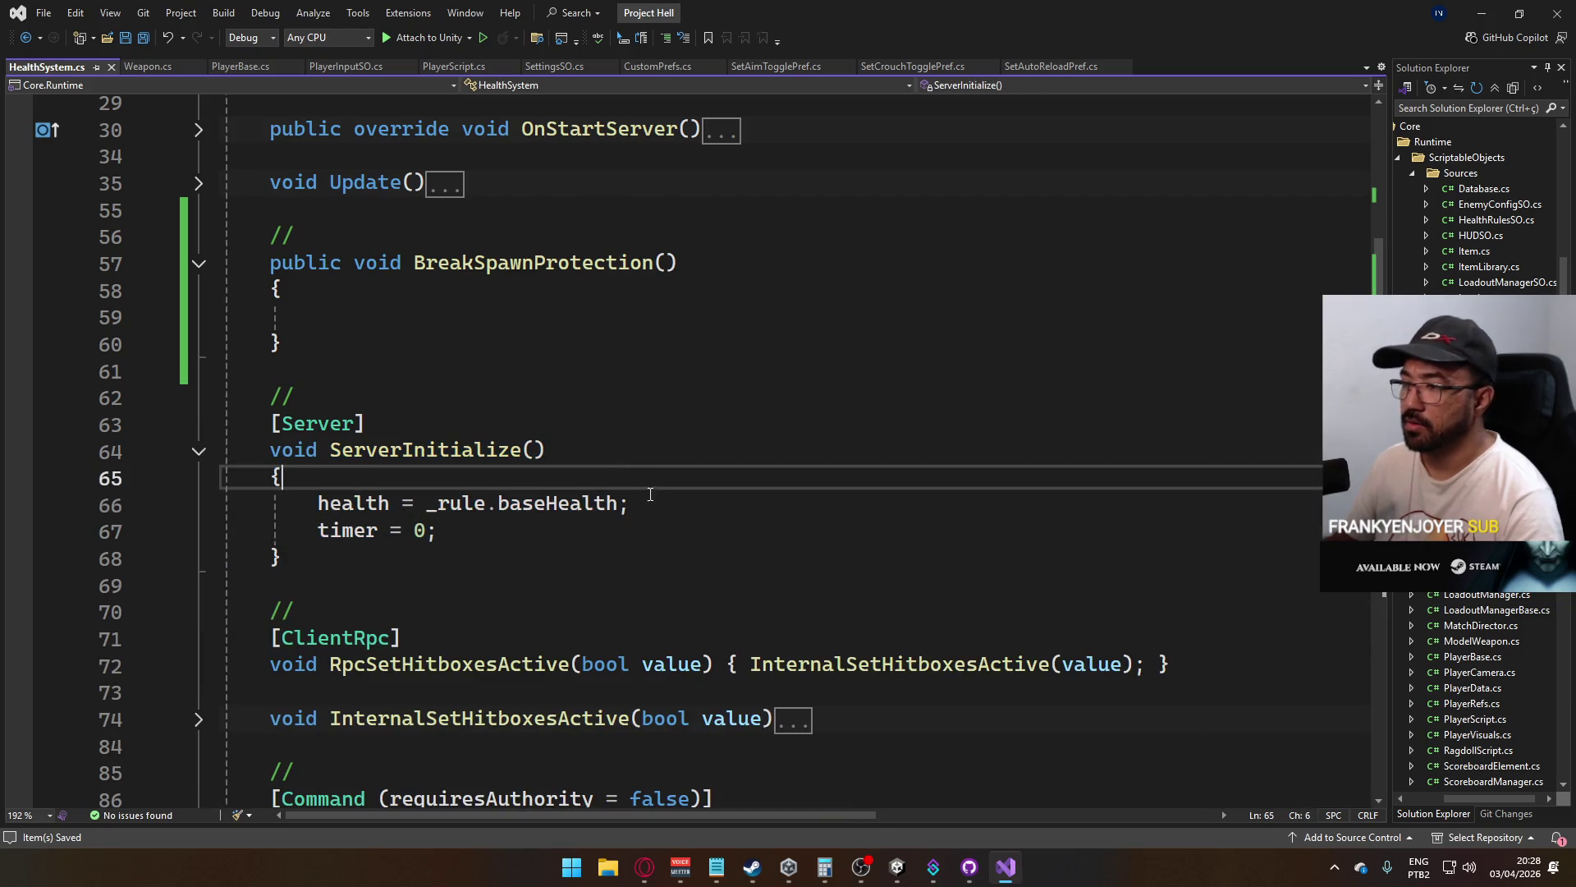
pyautogui.click(651, 494)
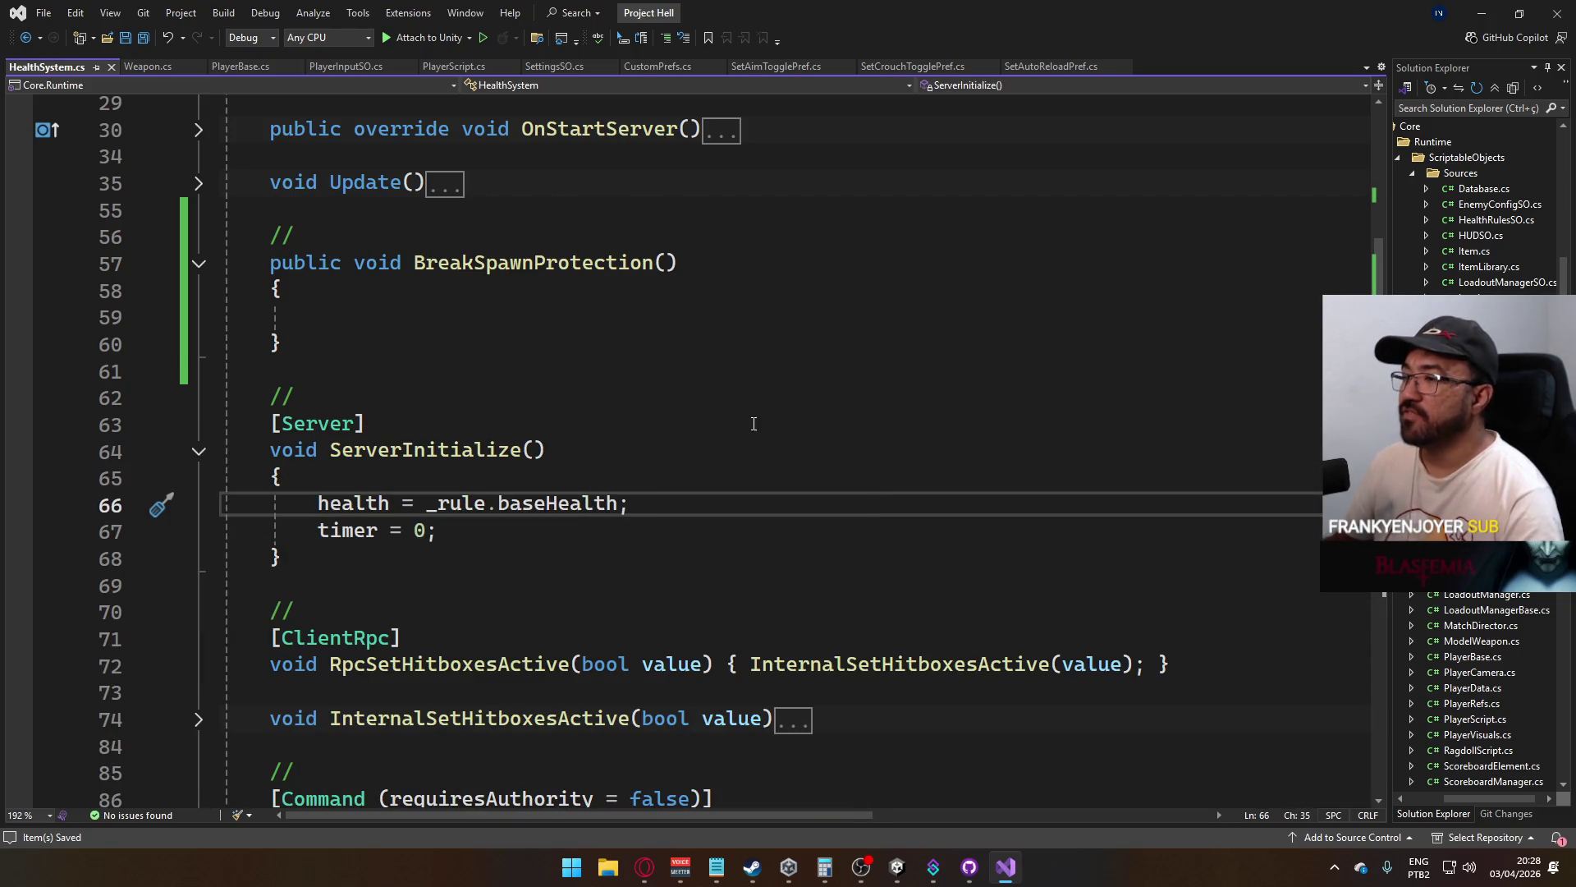
# Add 'public float spawnProtectionDuration;' after regenHealthThreshold in HealthRulesSO.cs and save
pyautogui.keyDown('ctrl'); pyautogui.click(450, 503); pyautogui.keyUp('ctrl')
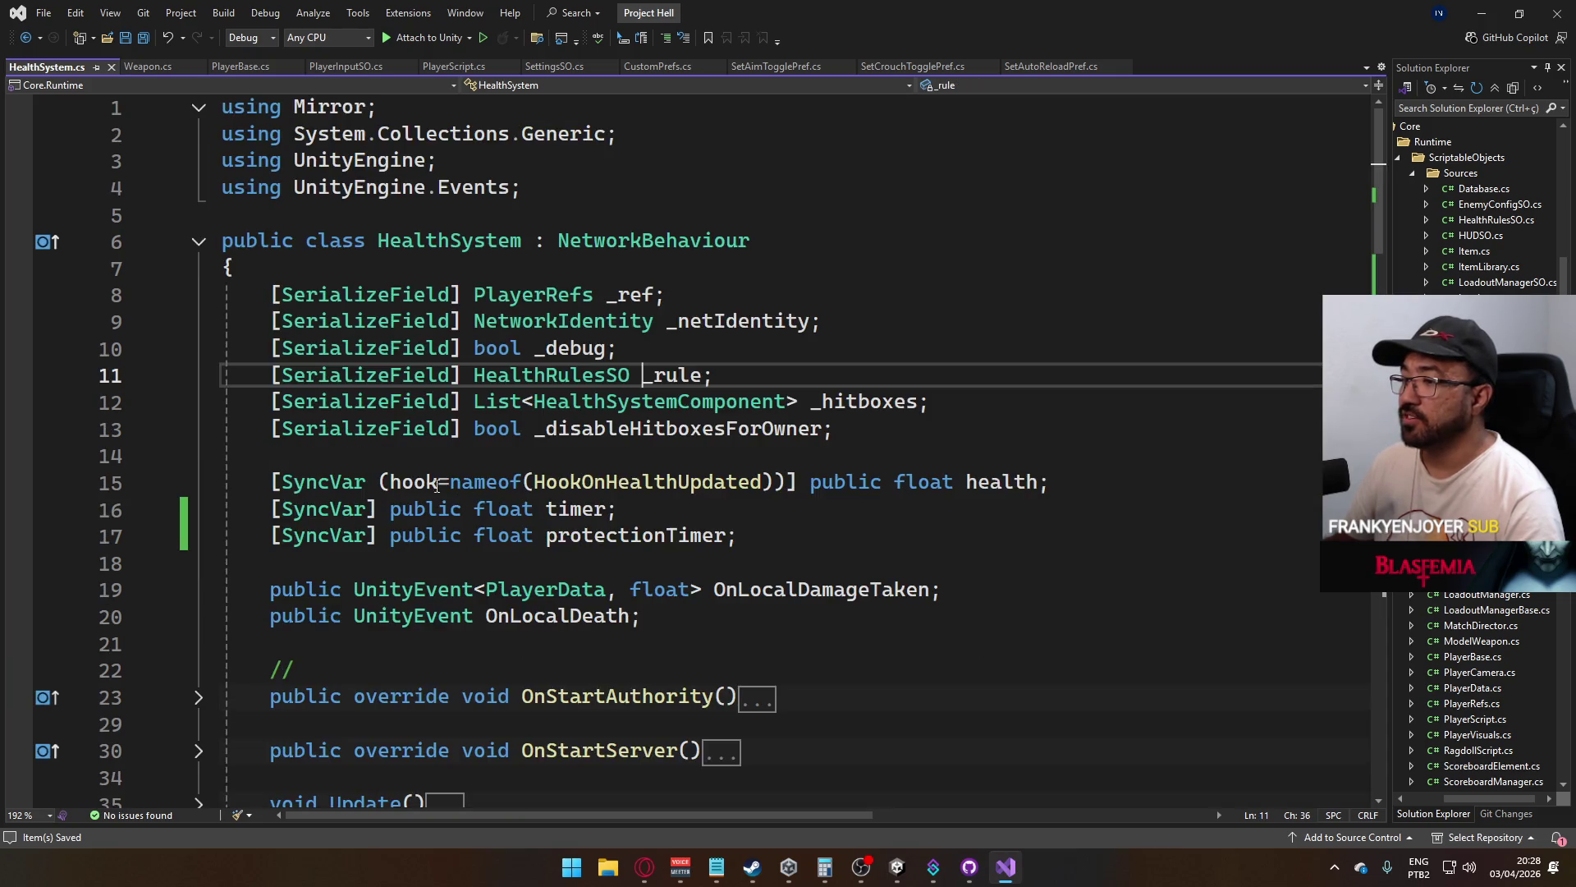
pyautogui.keyDown('ctrl'); pyautogui.click(584, 375); pyautogui.keyUp('ctrl')
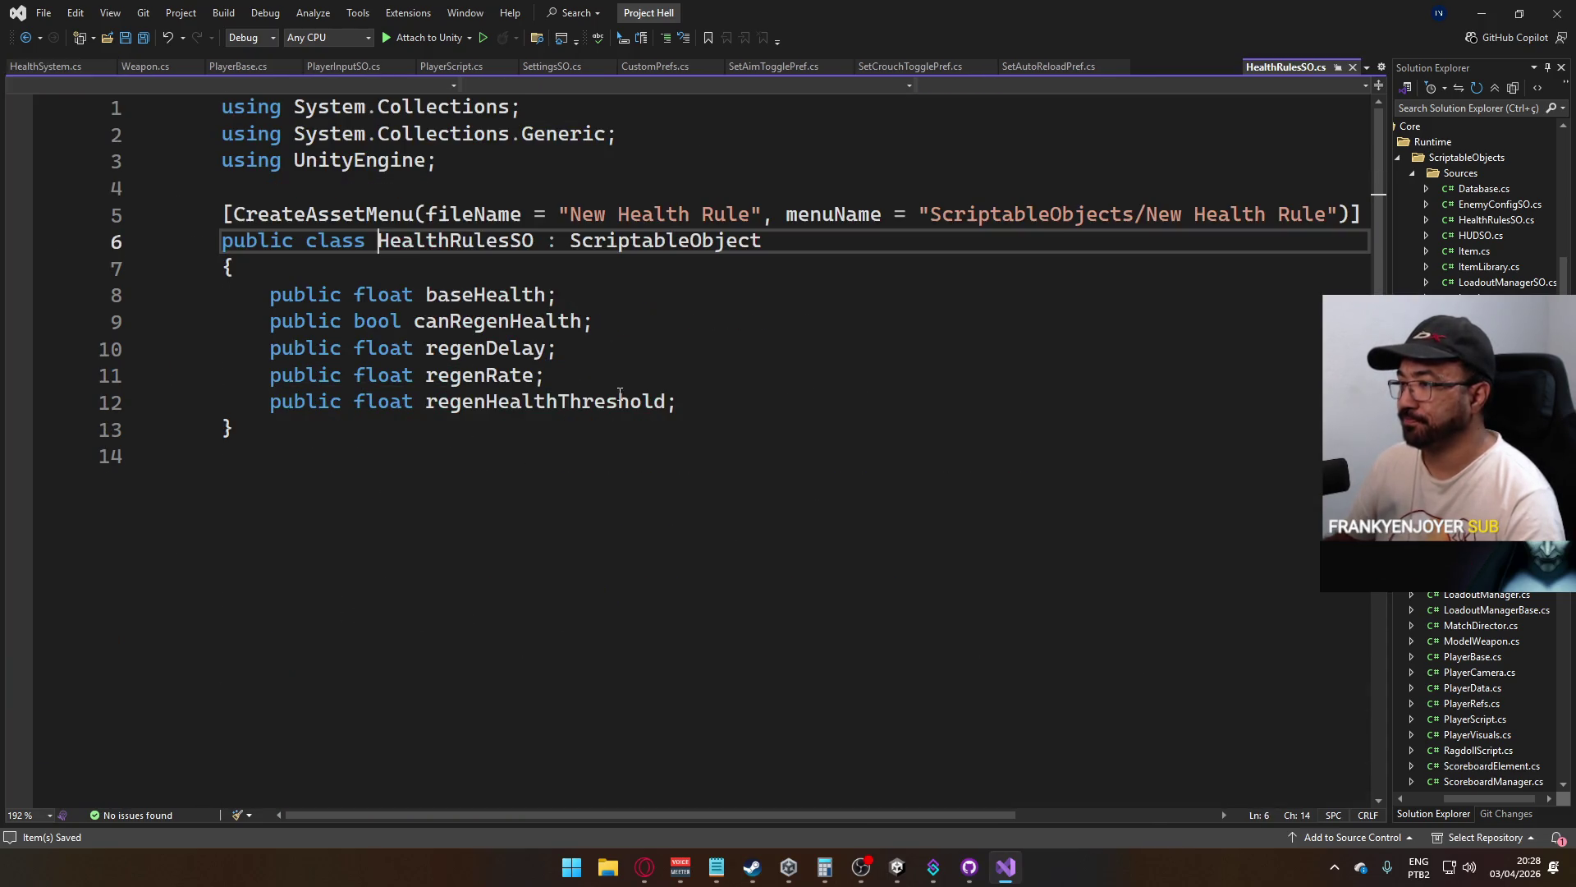
pyautogui.click(671, 406)
pyautogui.click(749, 401)
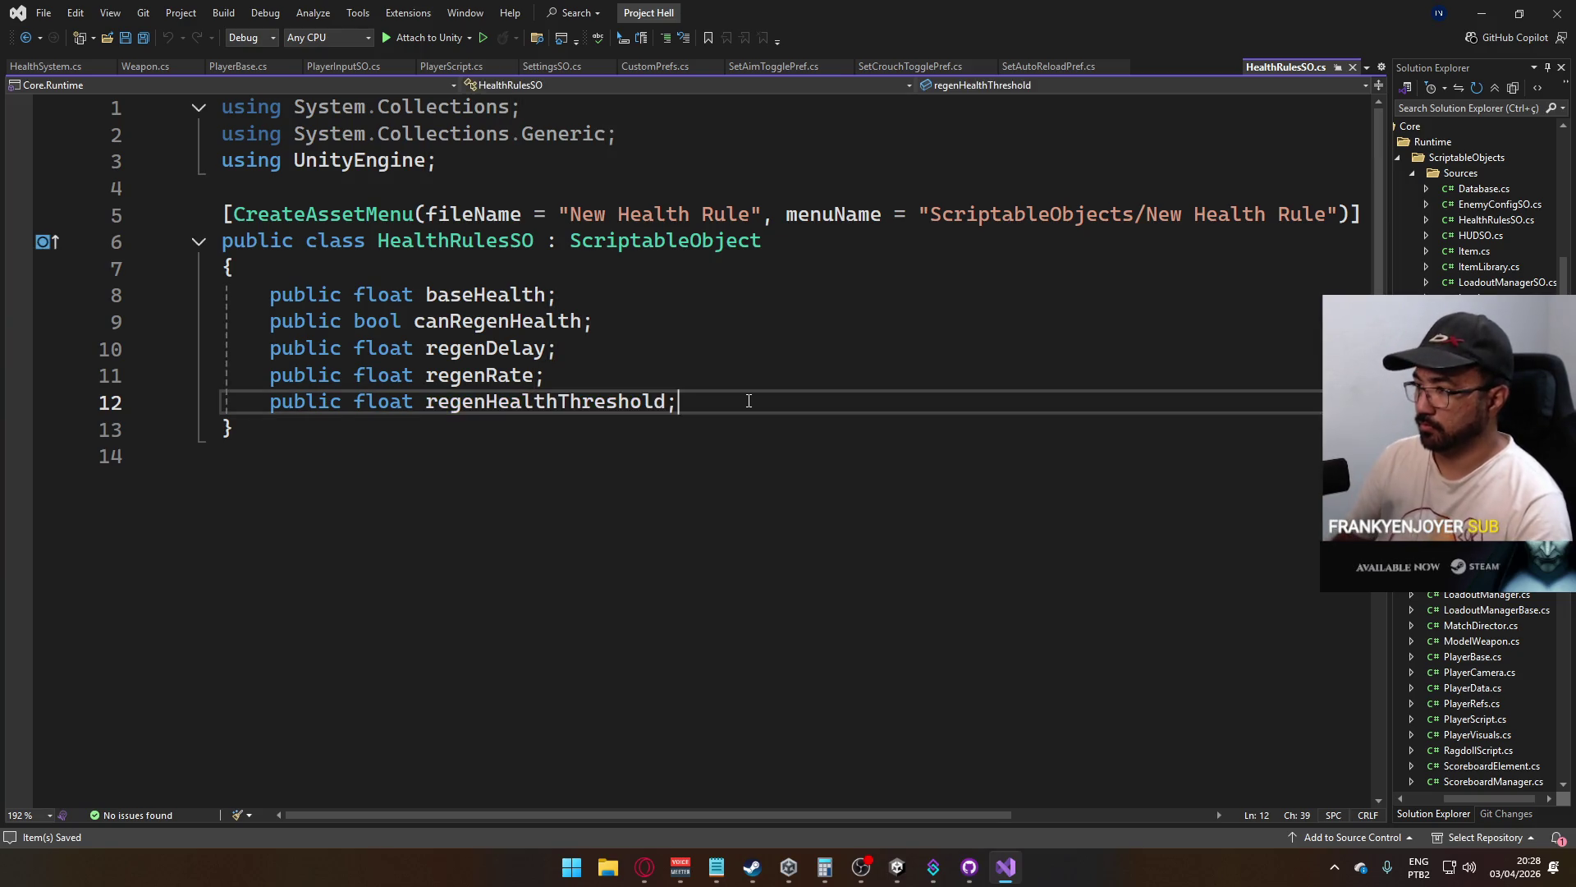
pyautogui.press('Return')
pyautogui.write('public float spawnProte')
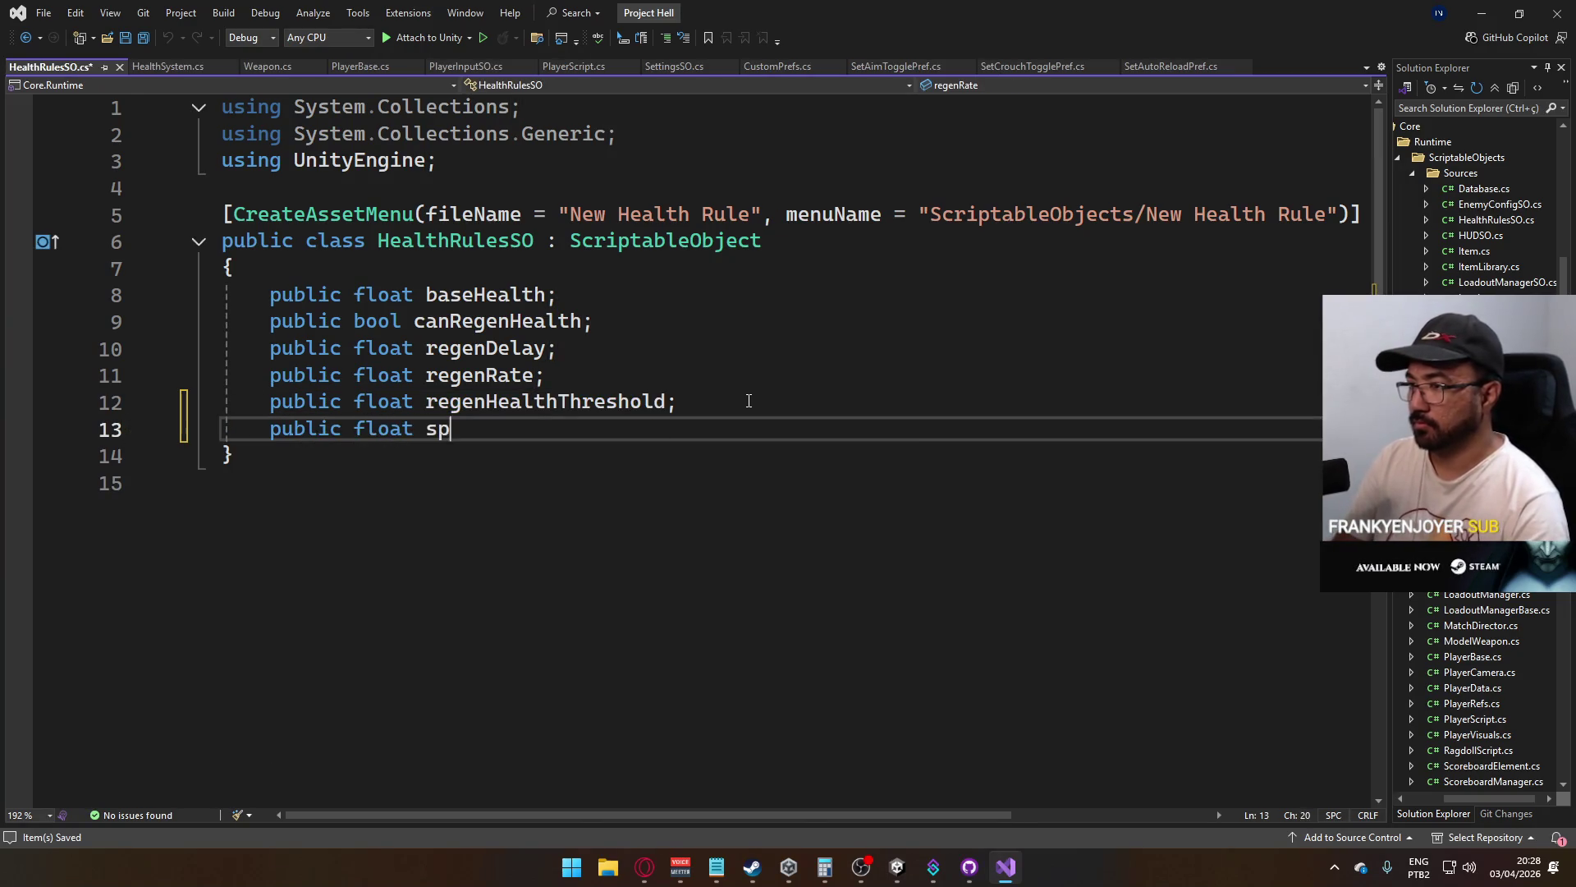
pyautogui.write('ctionDuration;')
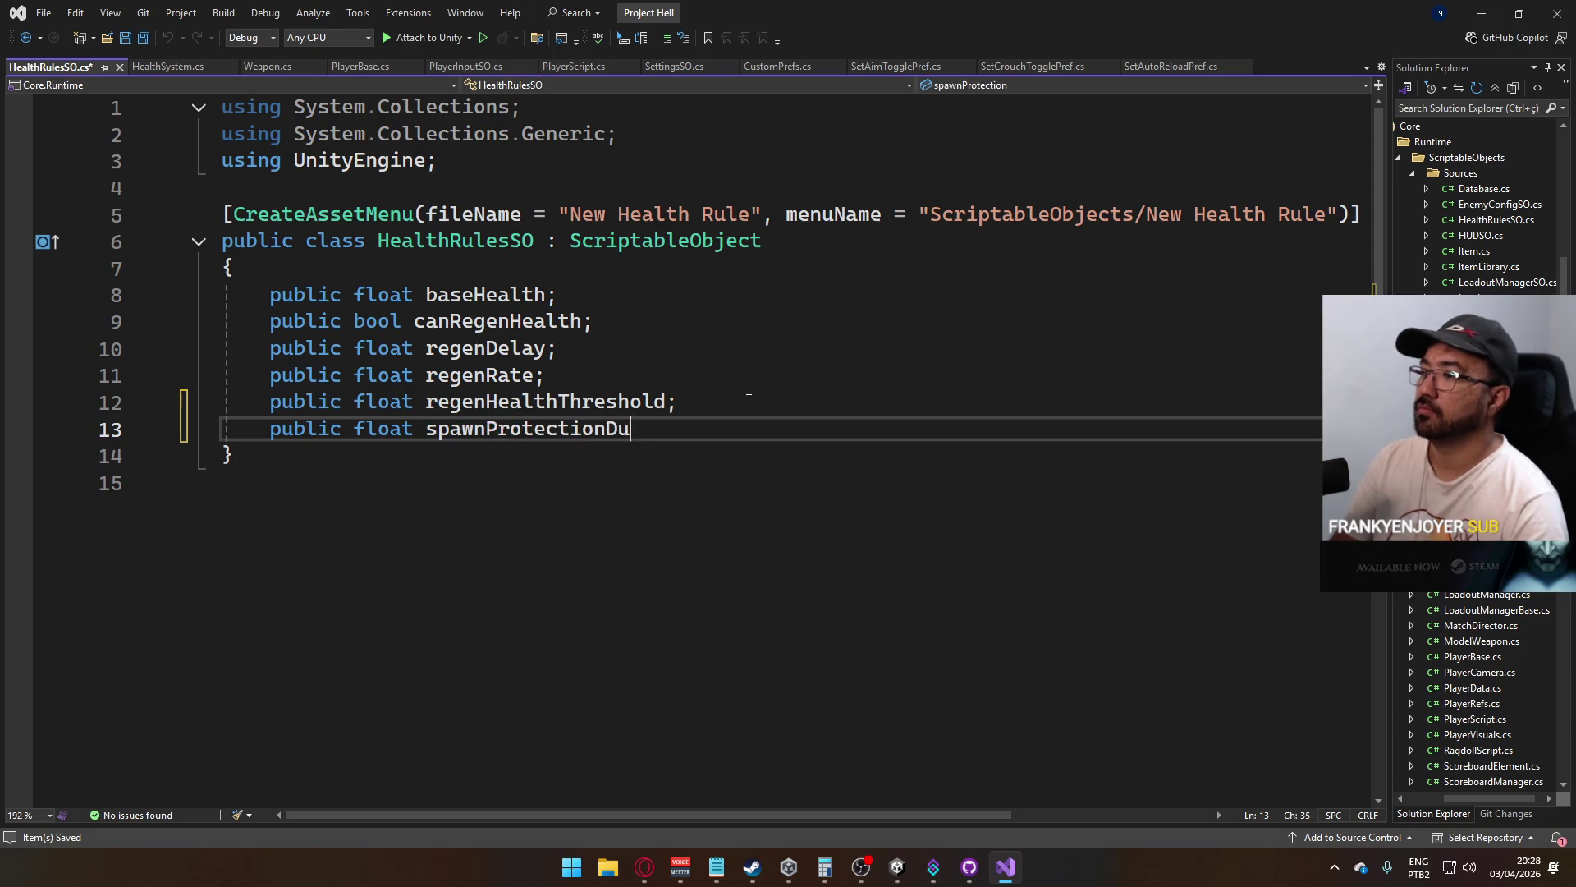
pyautogui.hotkey('ctrl', 's')
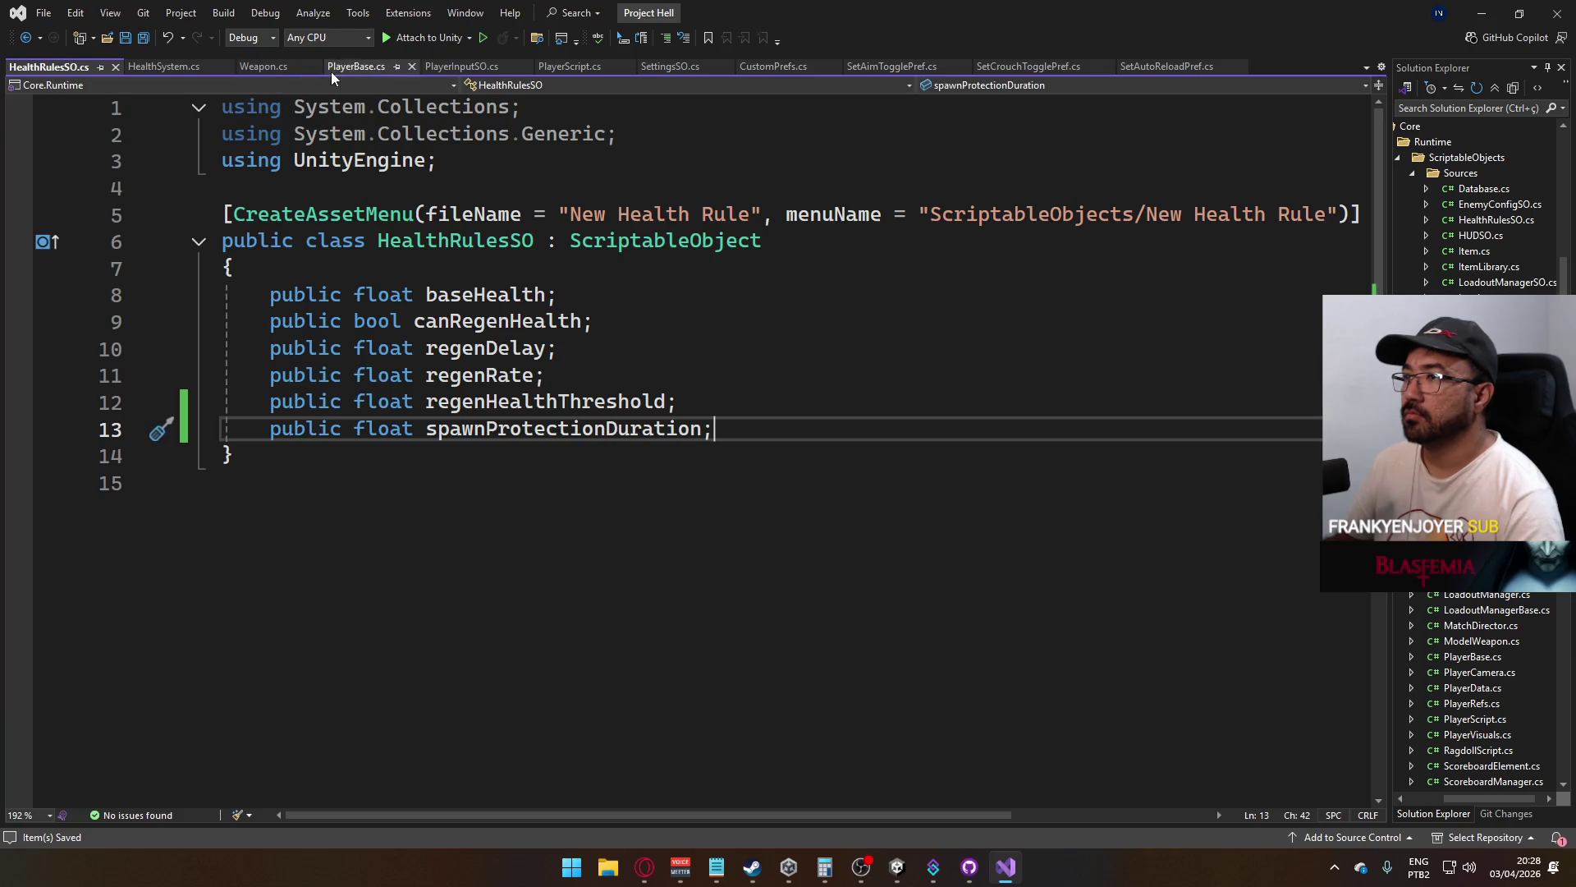
pyautogui.click(570, 65)
pyautogui.click(501, 360)
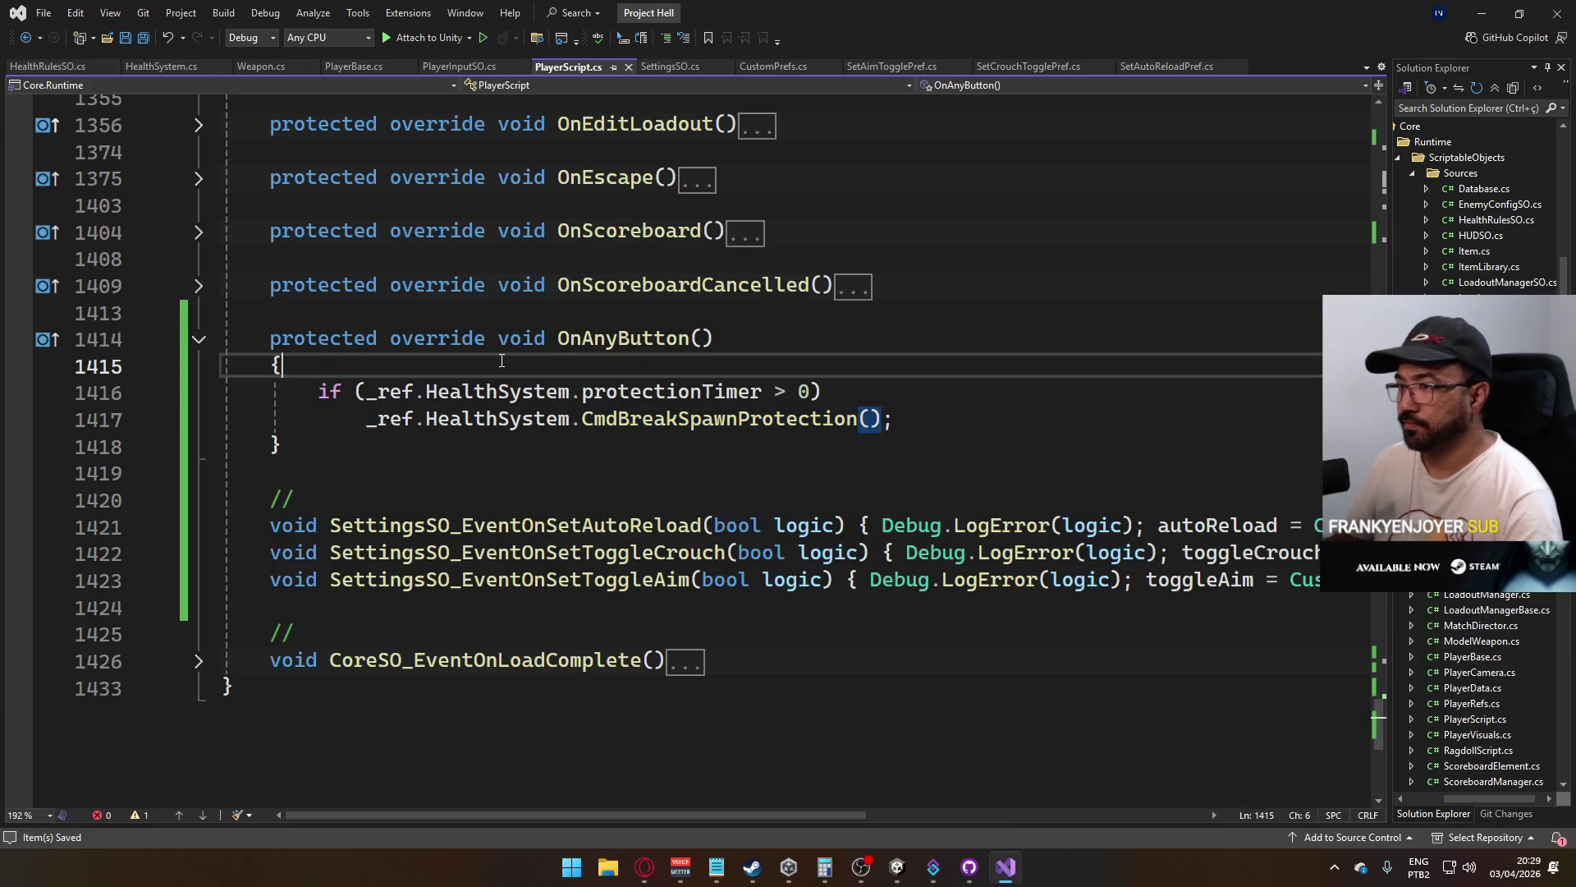
# Insert Debug.LogError("ANY BUTTON"); at the top of OnAnyButton and save
pyautogui.press('Return')
pyautogui.write('Debug.loger')
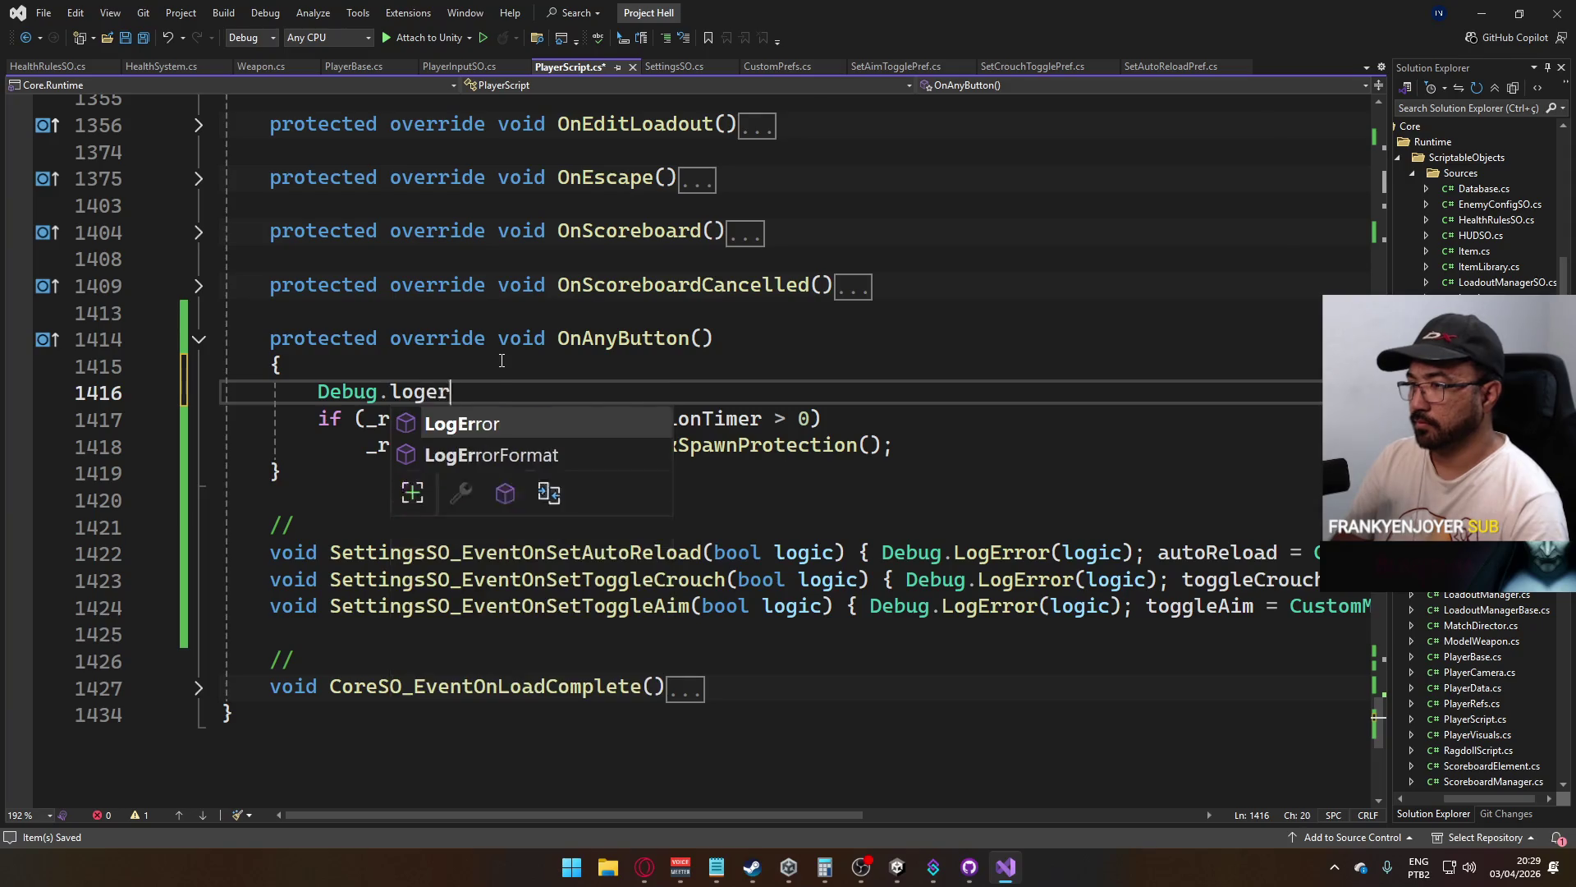
pyautogui.write('r("ANY BUTTON");')
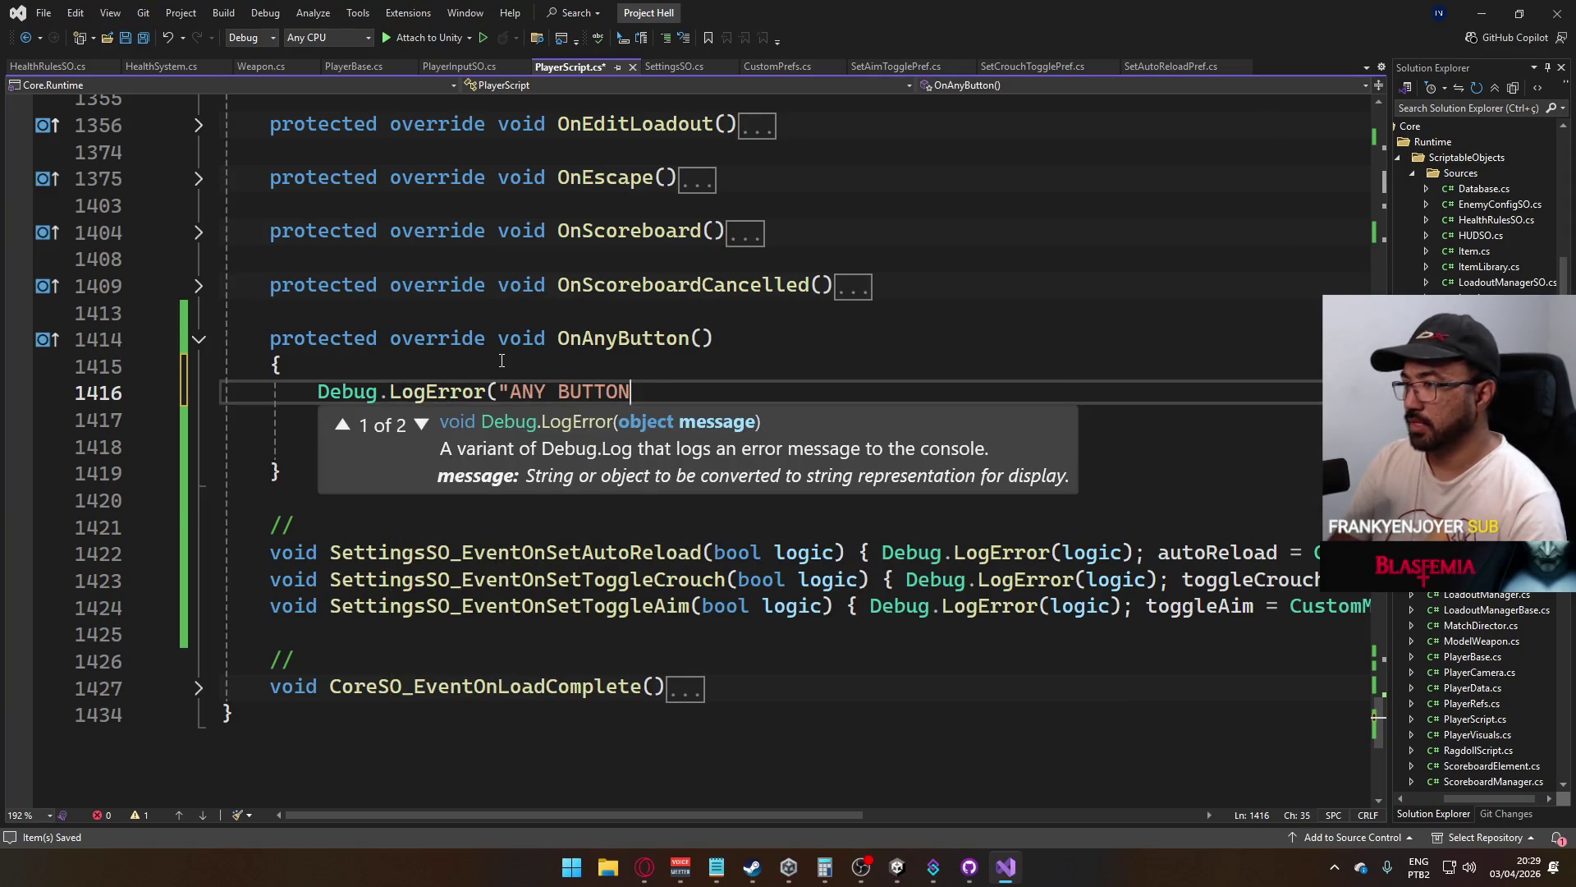
pyautogui.hotkey('ctrl', 's')
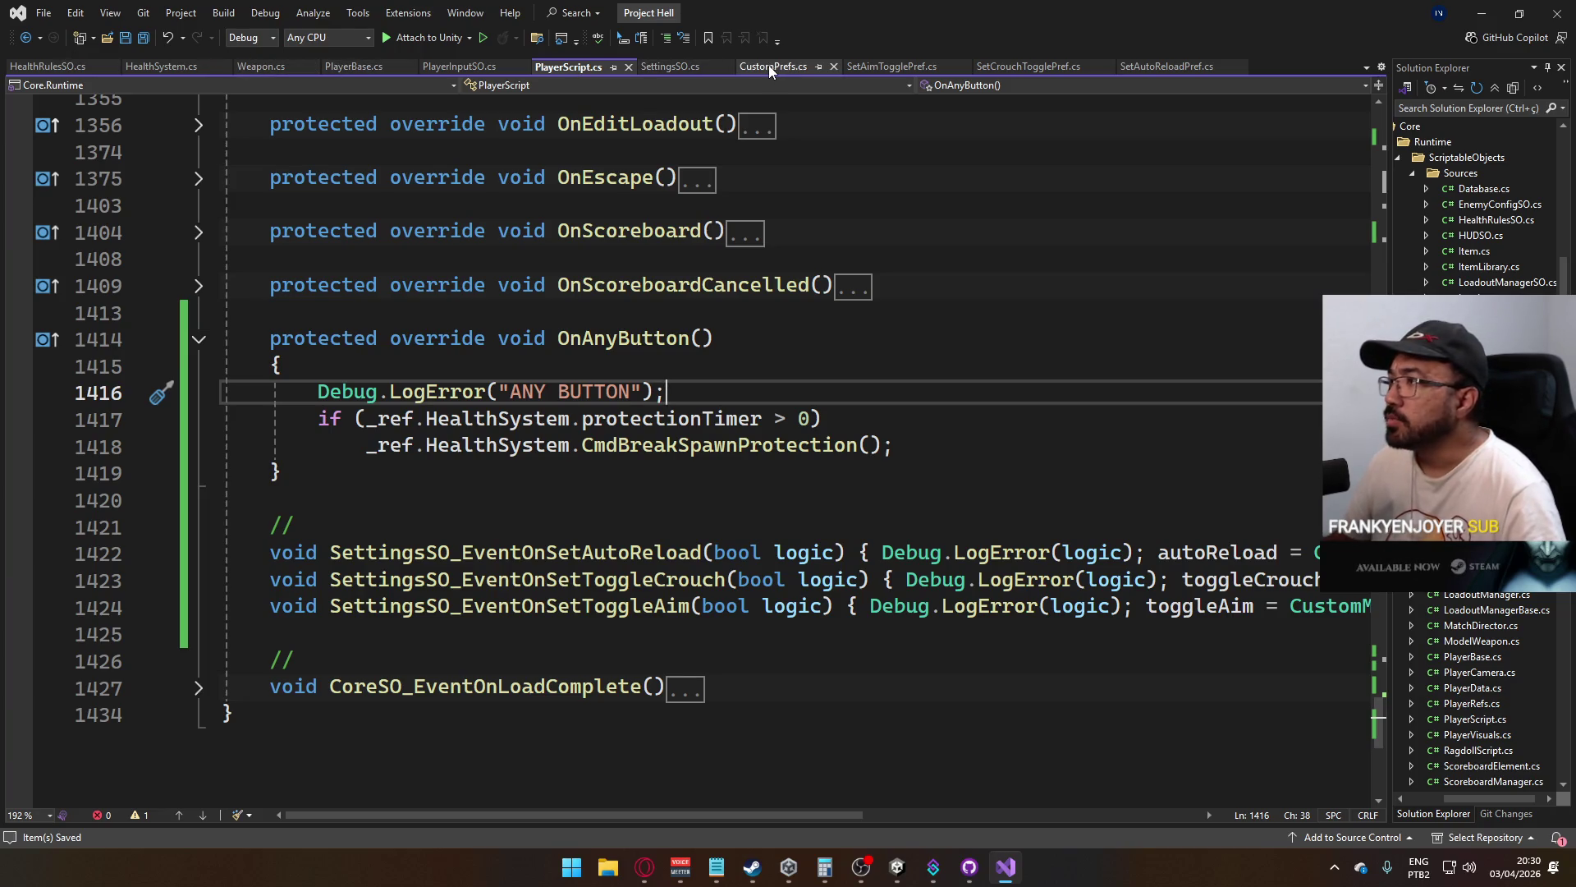
# Switch to HealthSystem.cs and scroll through its spawn protection code
pyautogui.click(156, 71)
pyautogui.scroll(-4, 539, 367)
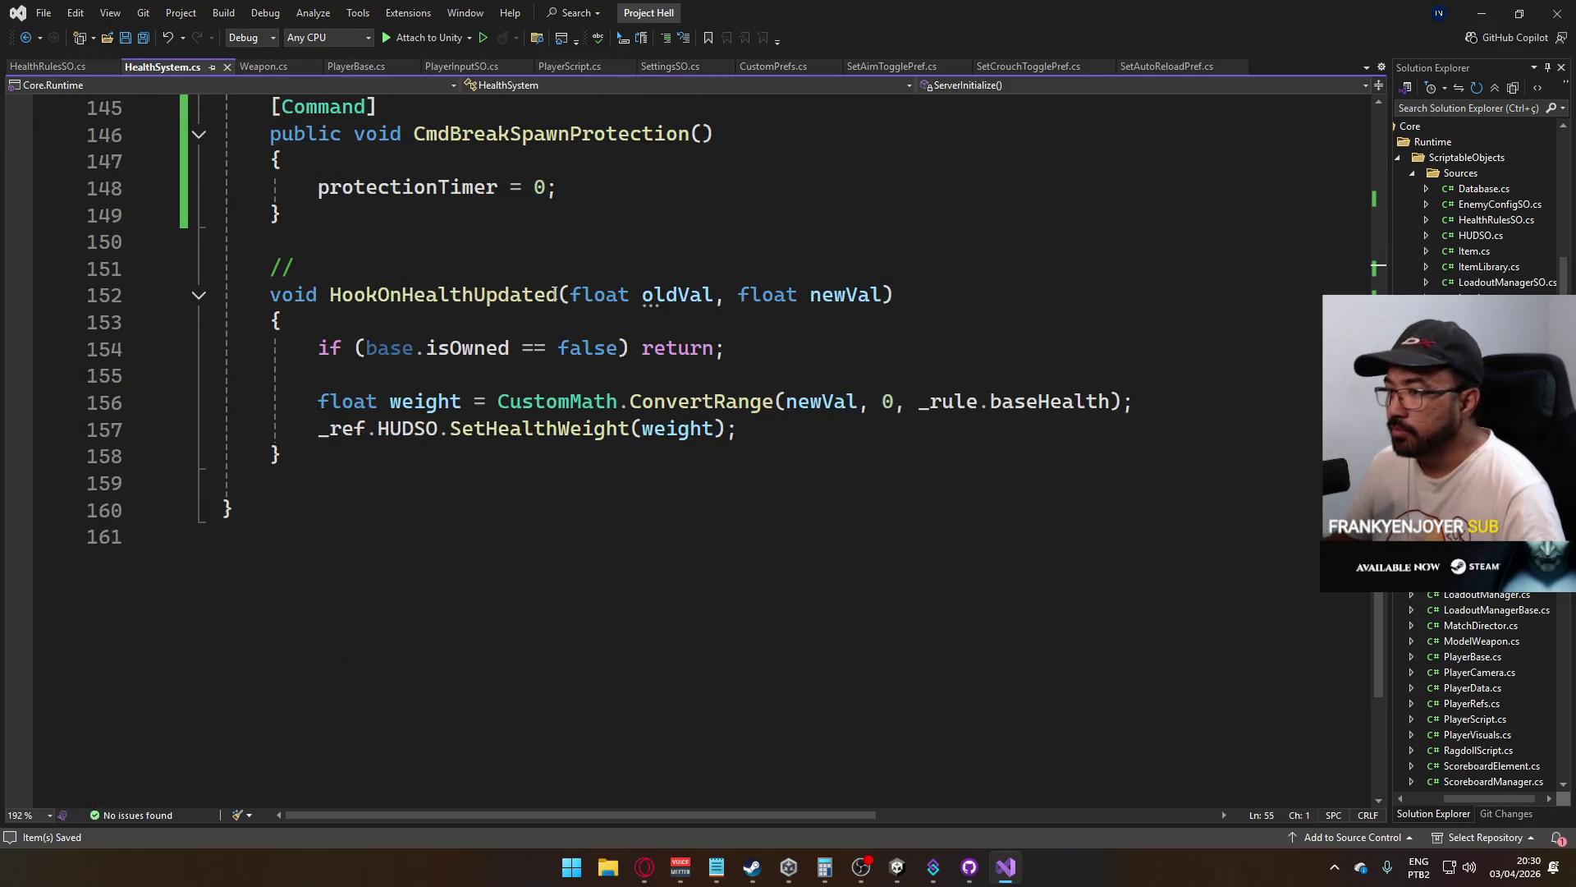
pyautogui.scroll(3, 539, 366)
pyautogui.scroll(4, 539, 369)
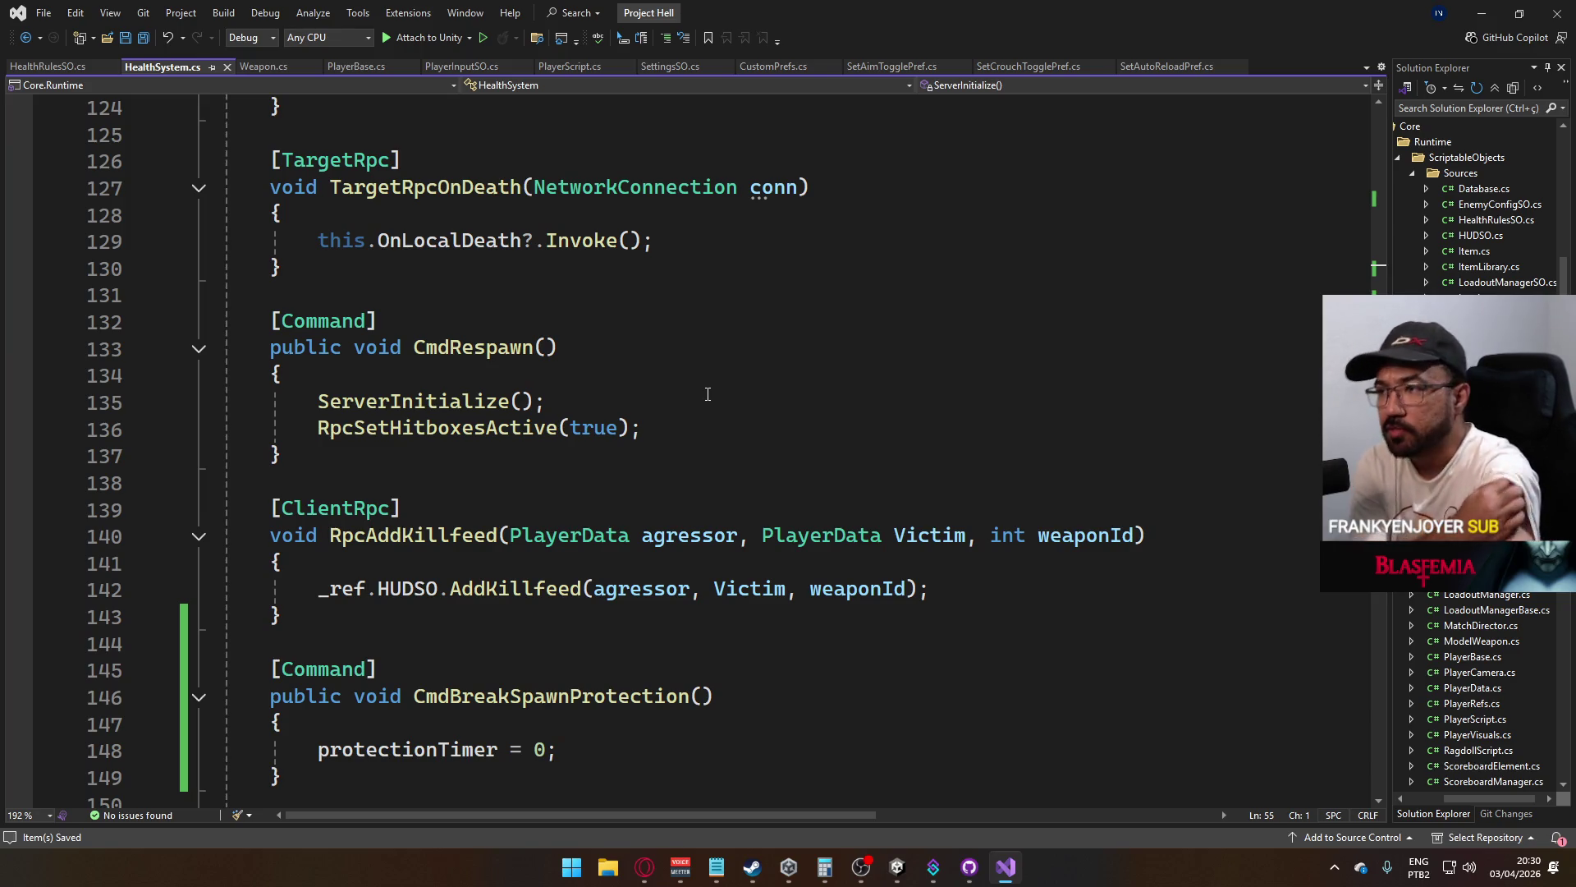
pyautogui.scroll(-4, 706, 392)
pyautogui.scroll(3, 668, 393)
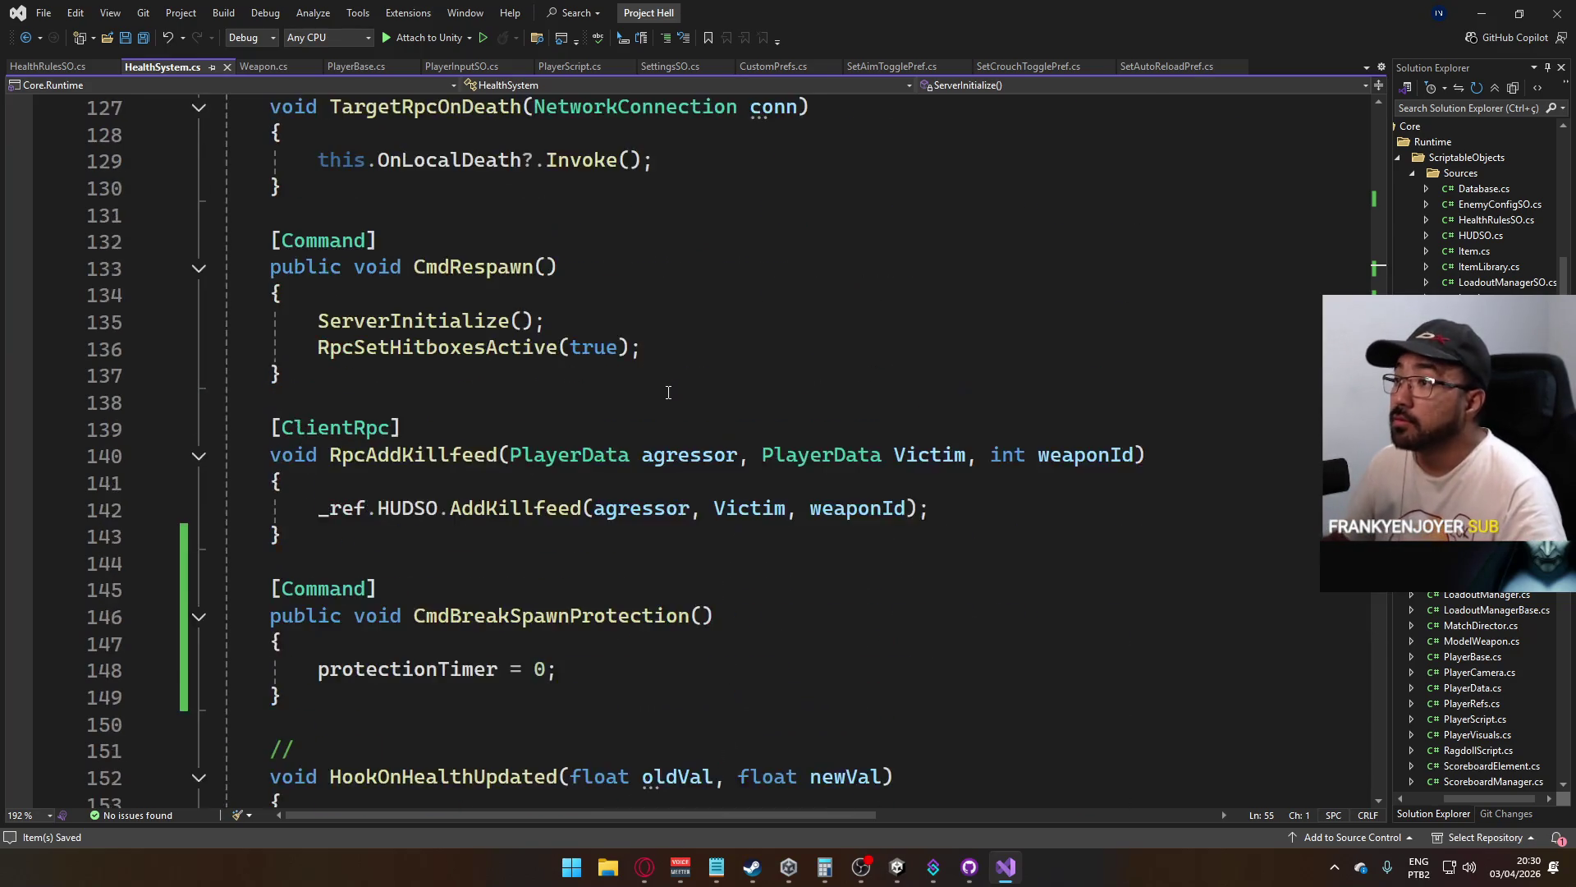
pyautogui.scroll(8, 668, 392)
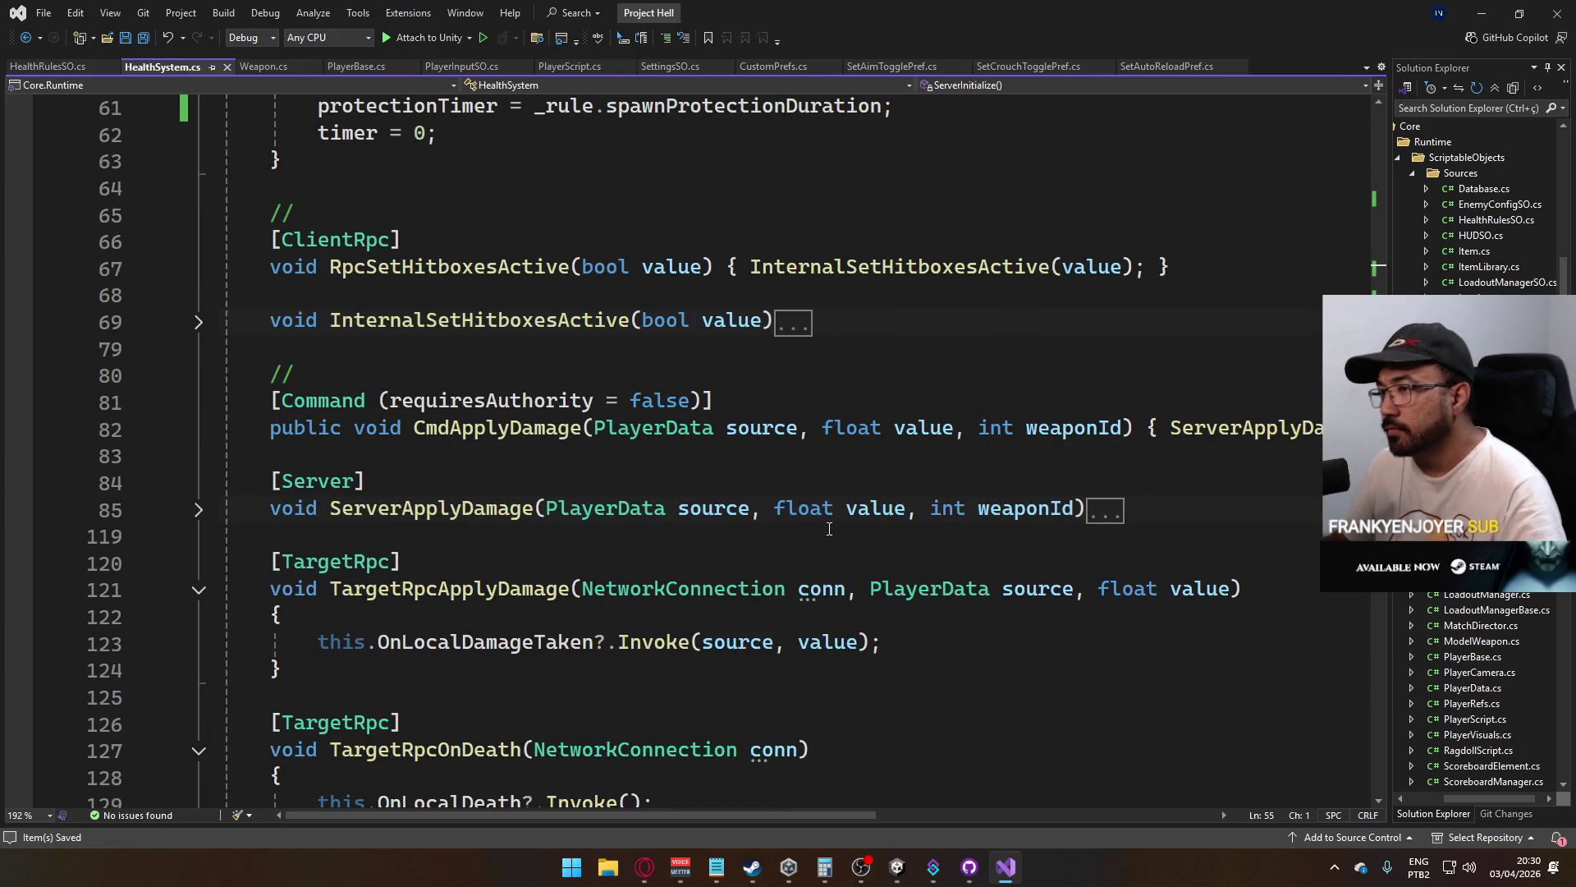
pyautogui.scroll(4, 810, 519)
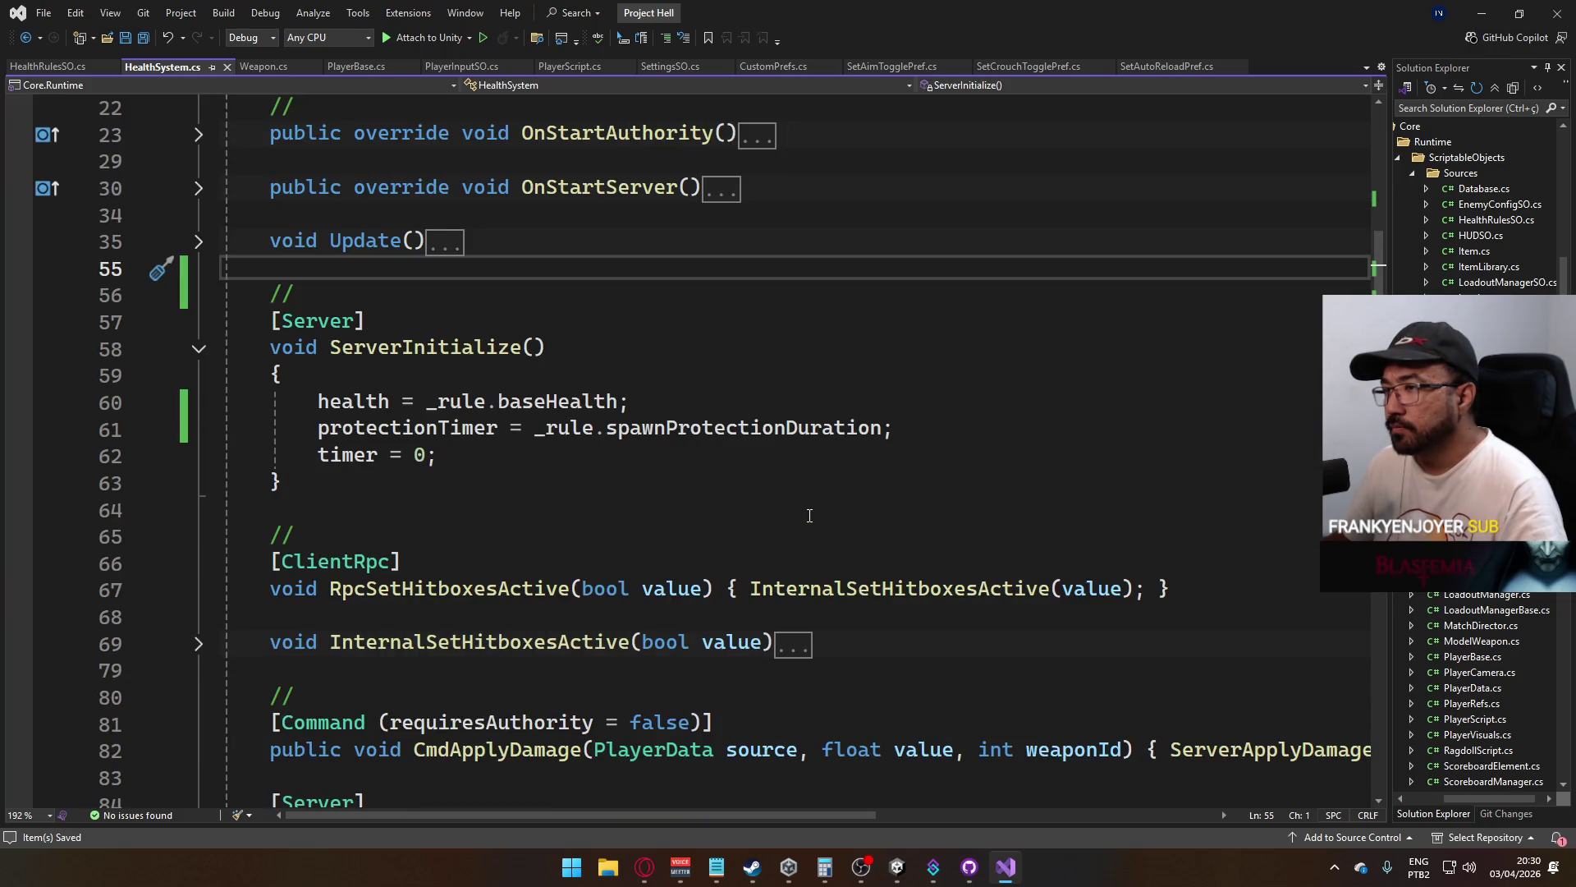
pyautogui.scroll(-3, 809, 516)
pyautogui.scroll(-7, 810, 516)
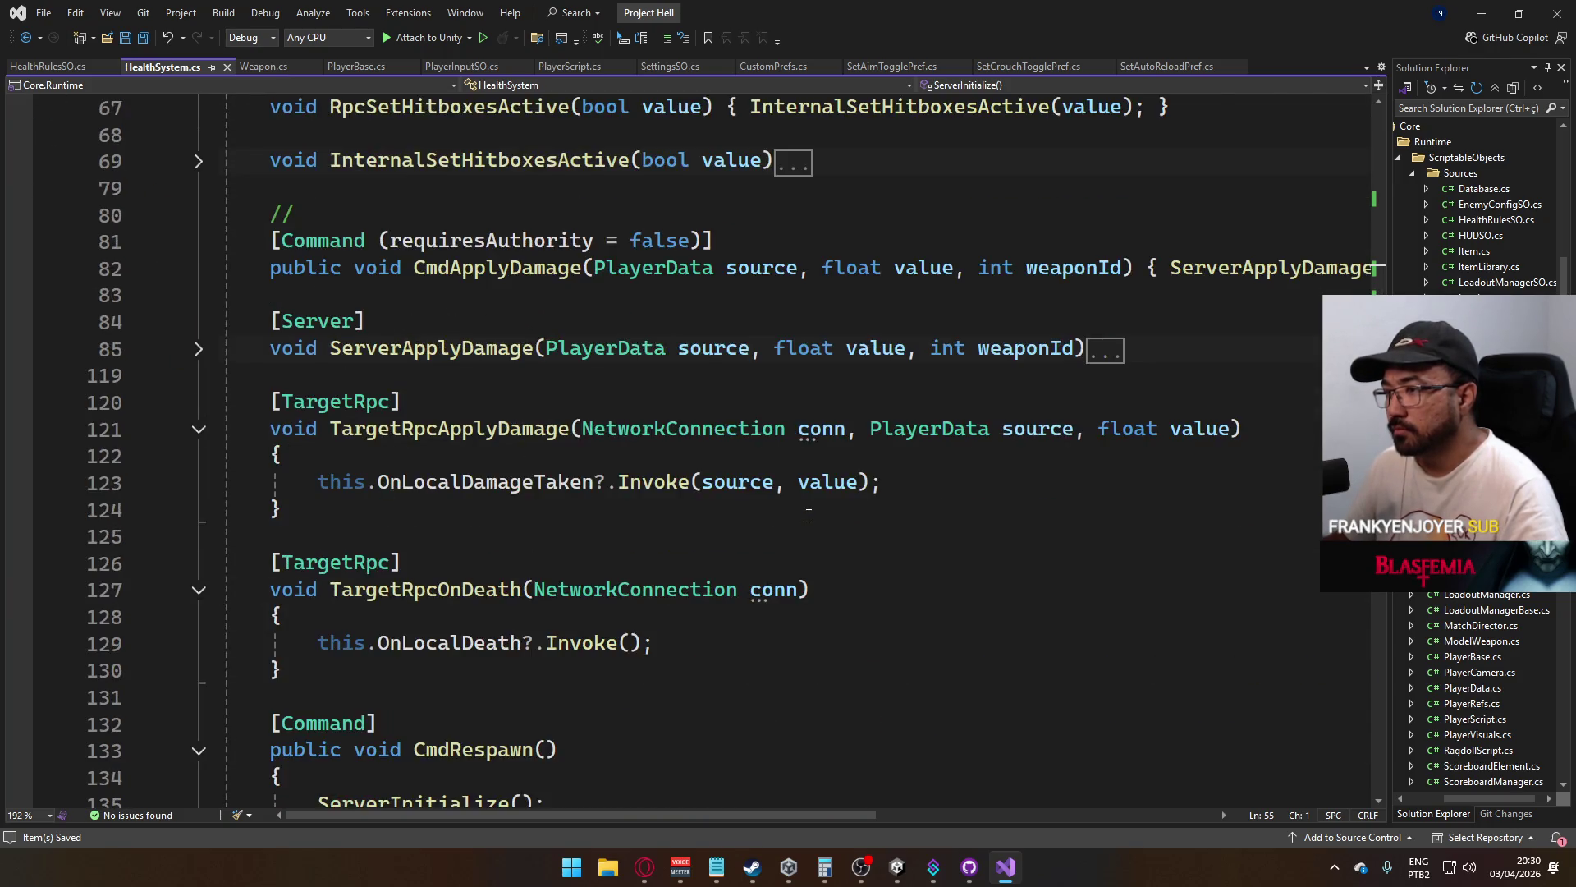
pyautogui.scroll(8, 808, 513)
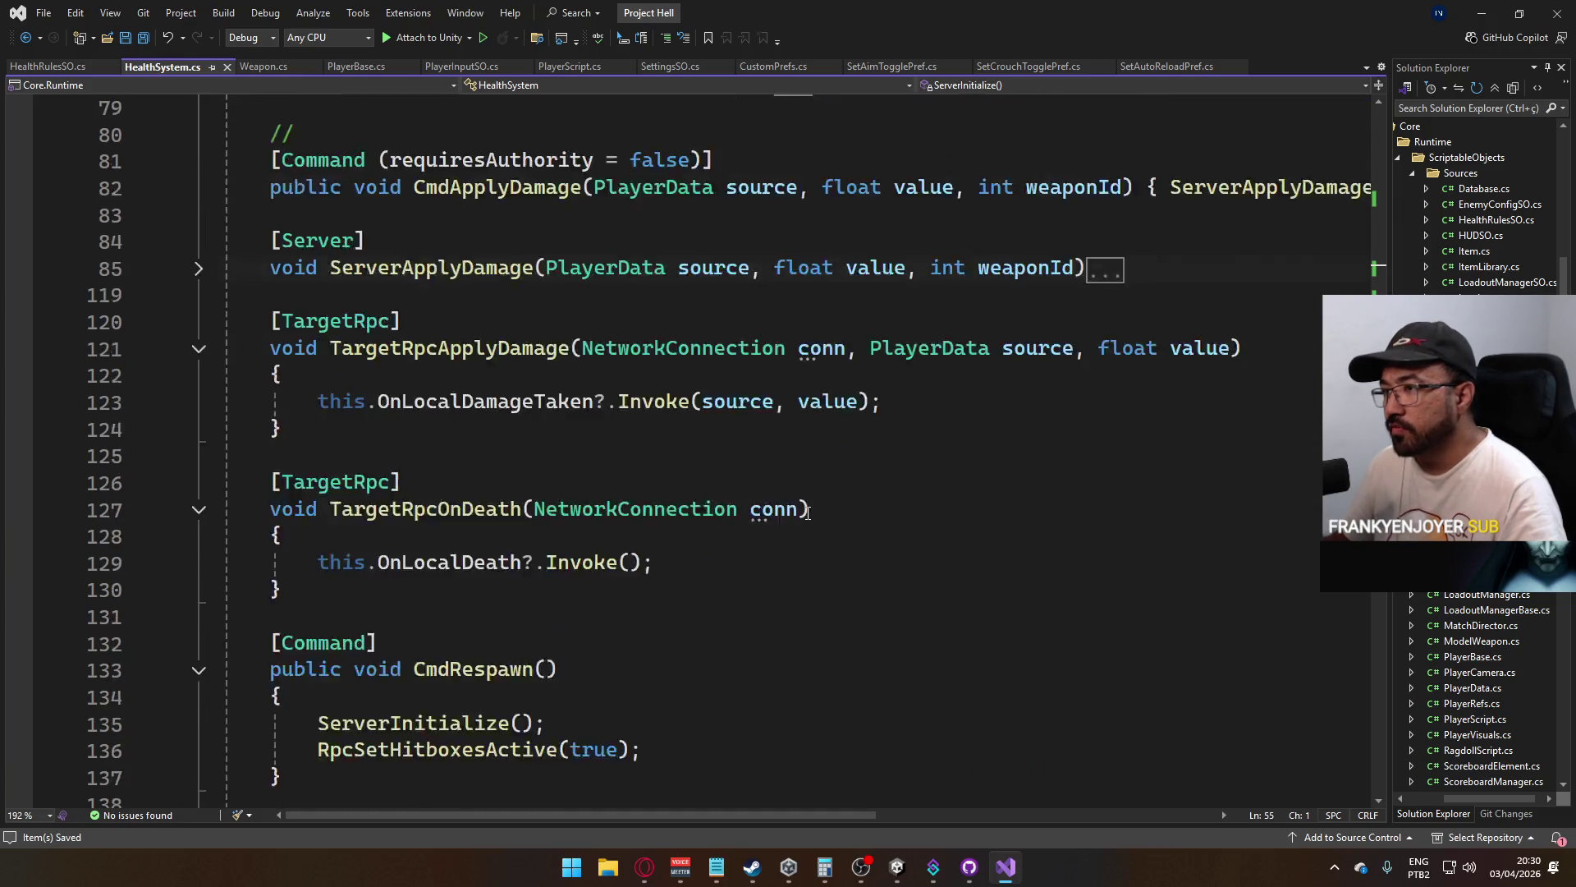
pyautogui.scroll(-1, 827, 540)
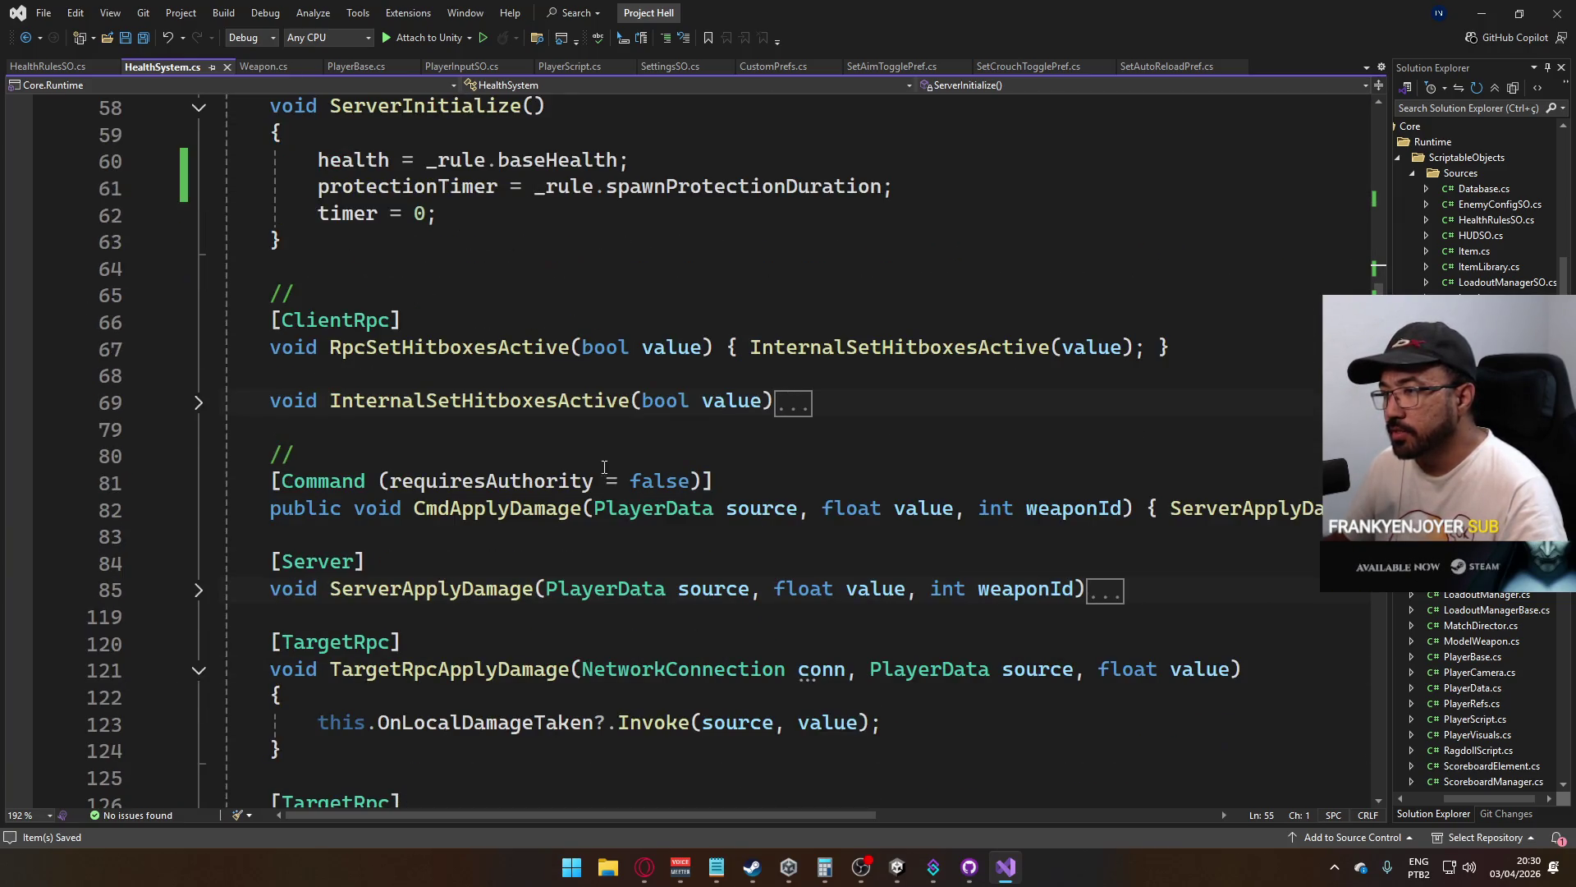
# Expand and collapse InternalSetHitboxesActive, then return to protectionTimer's [SyncVar] attribute near the top
pyautogui.click(196, 403)
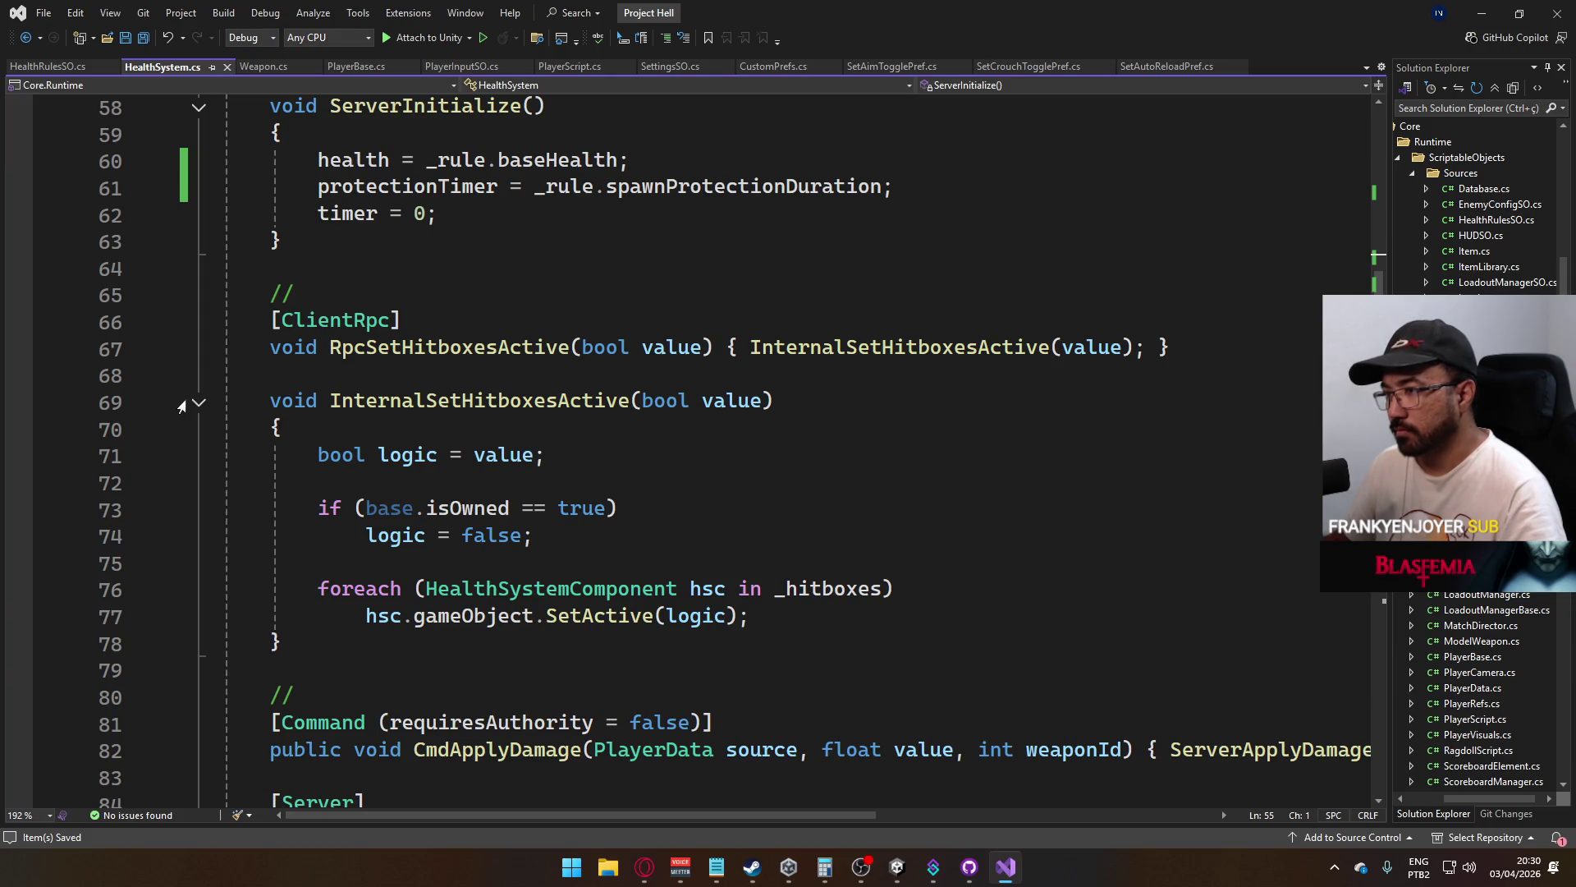
pyautogui.click(197, 403)
pyautogui.scroll(3, 502, 387)
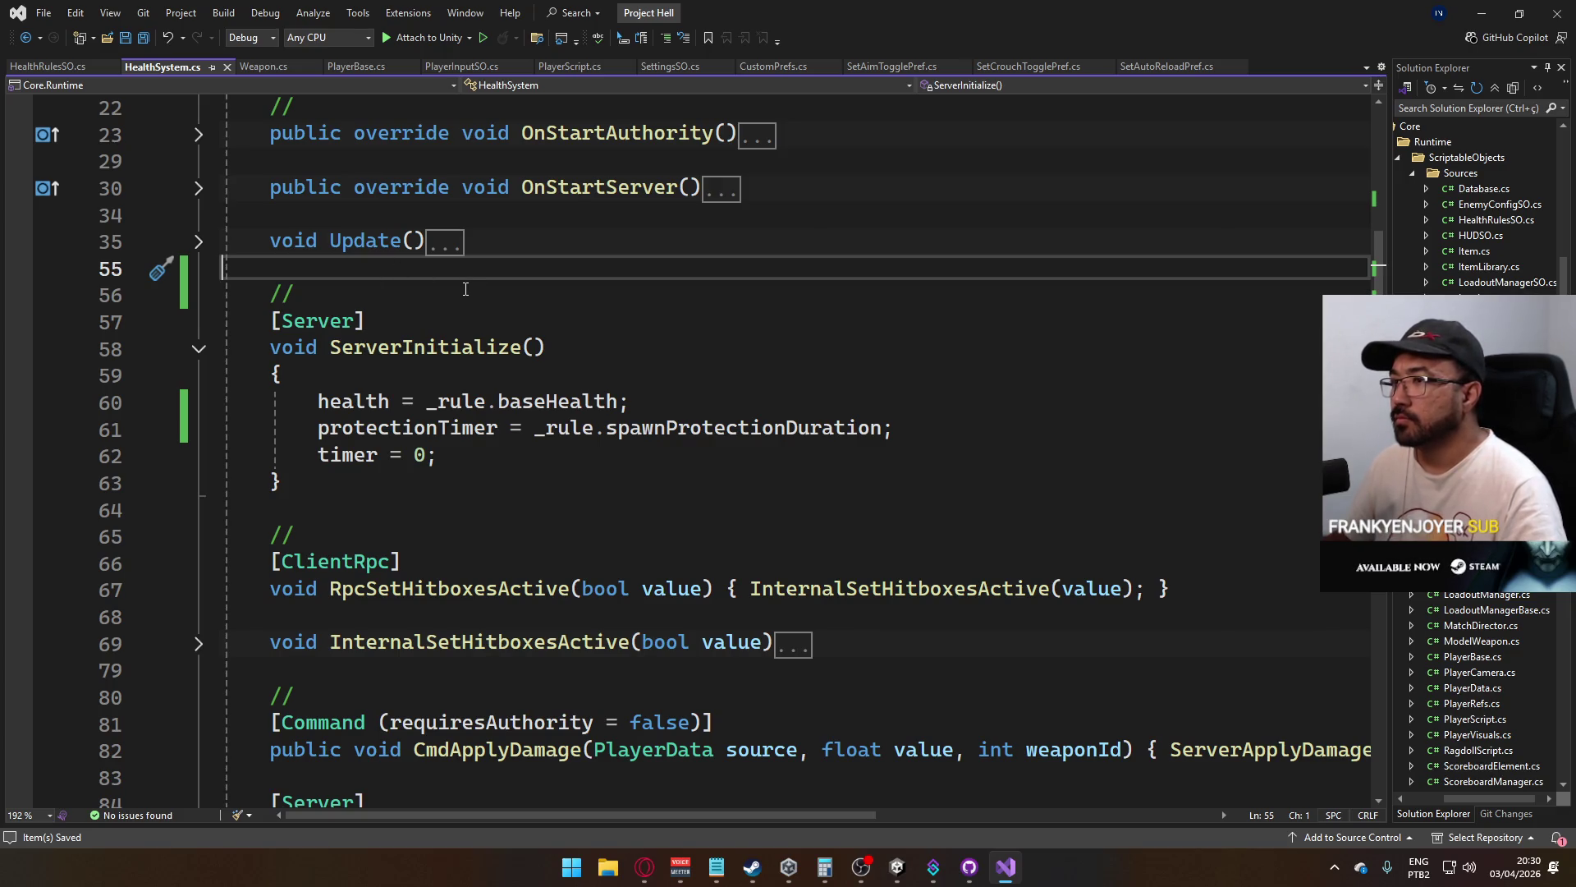
pyautogui.scroll(-20, 468, 312)
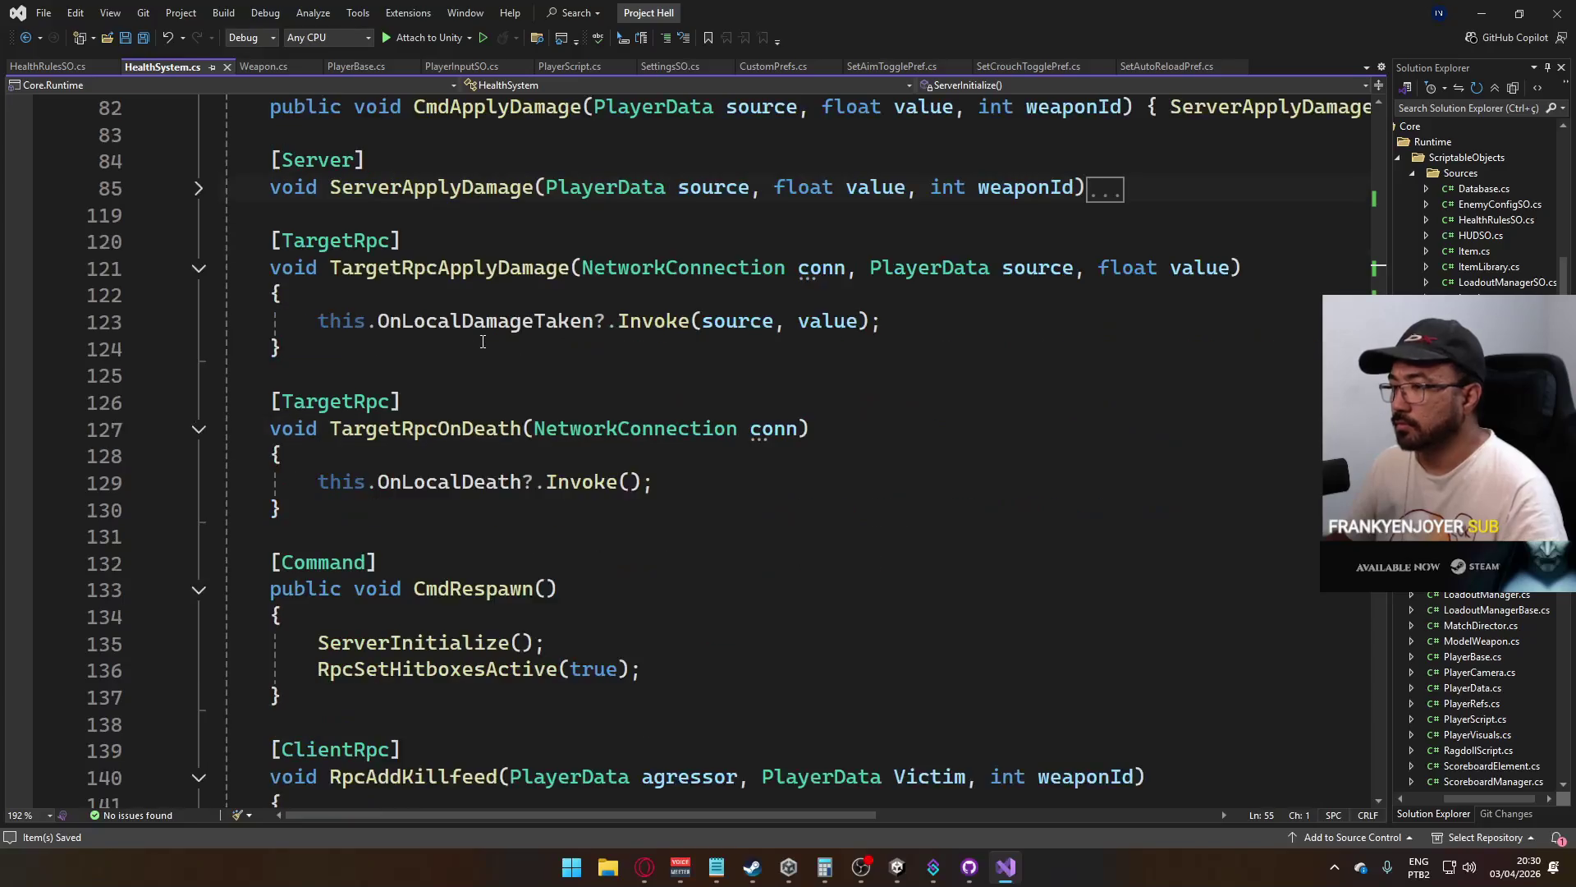
pyautogui.scroll(-9, 483, 341)
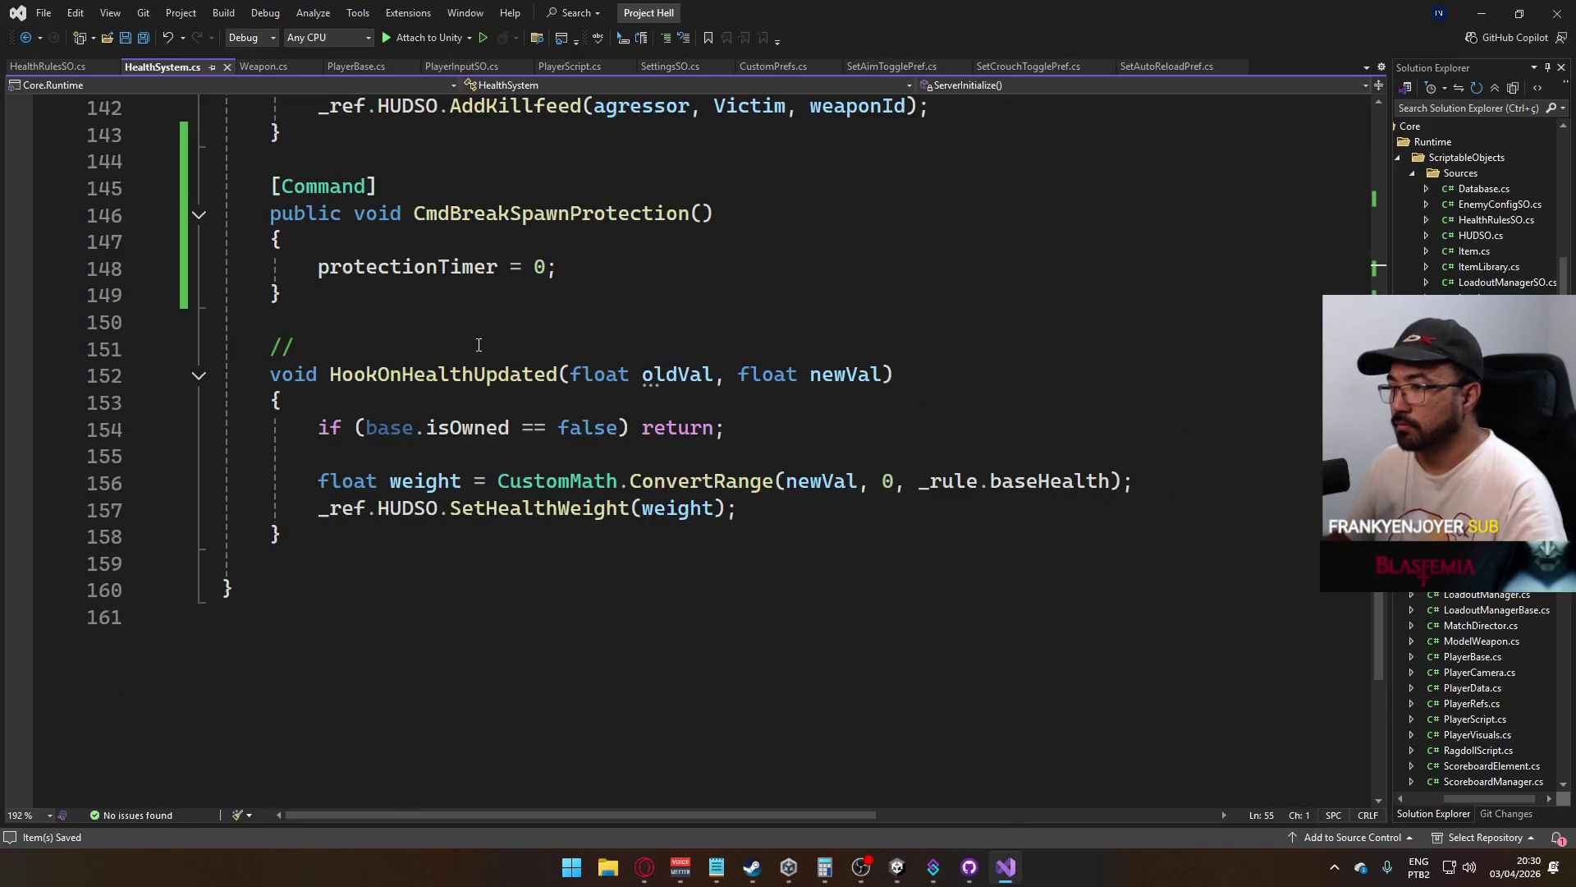
pyautogui.scroll(20, 477, 344)
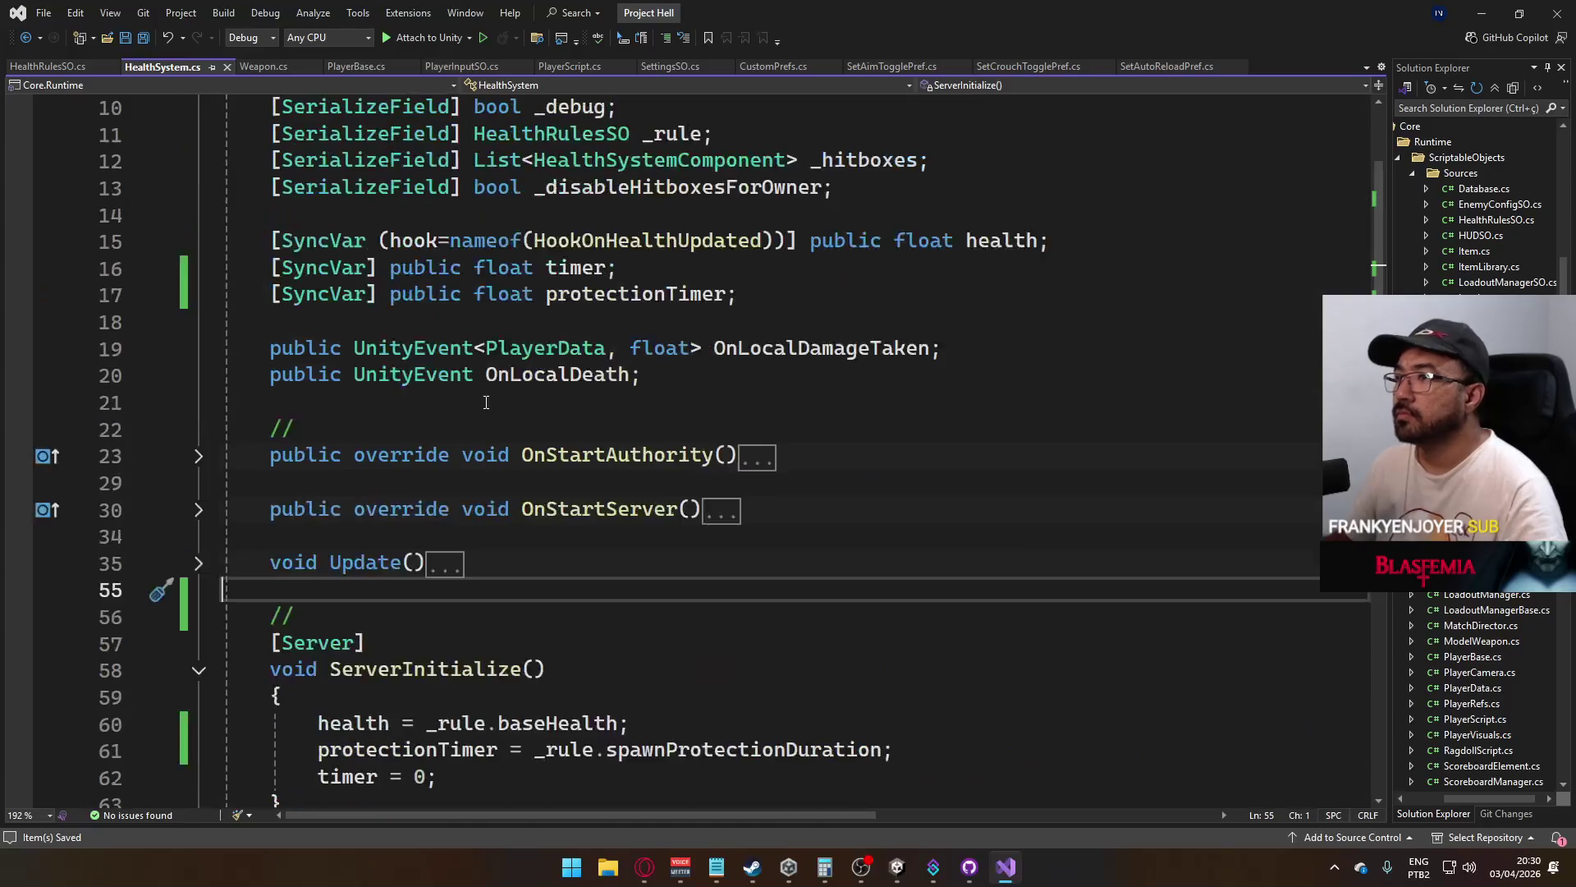
pyautogui.scroll(3, 393, 469)
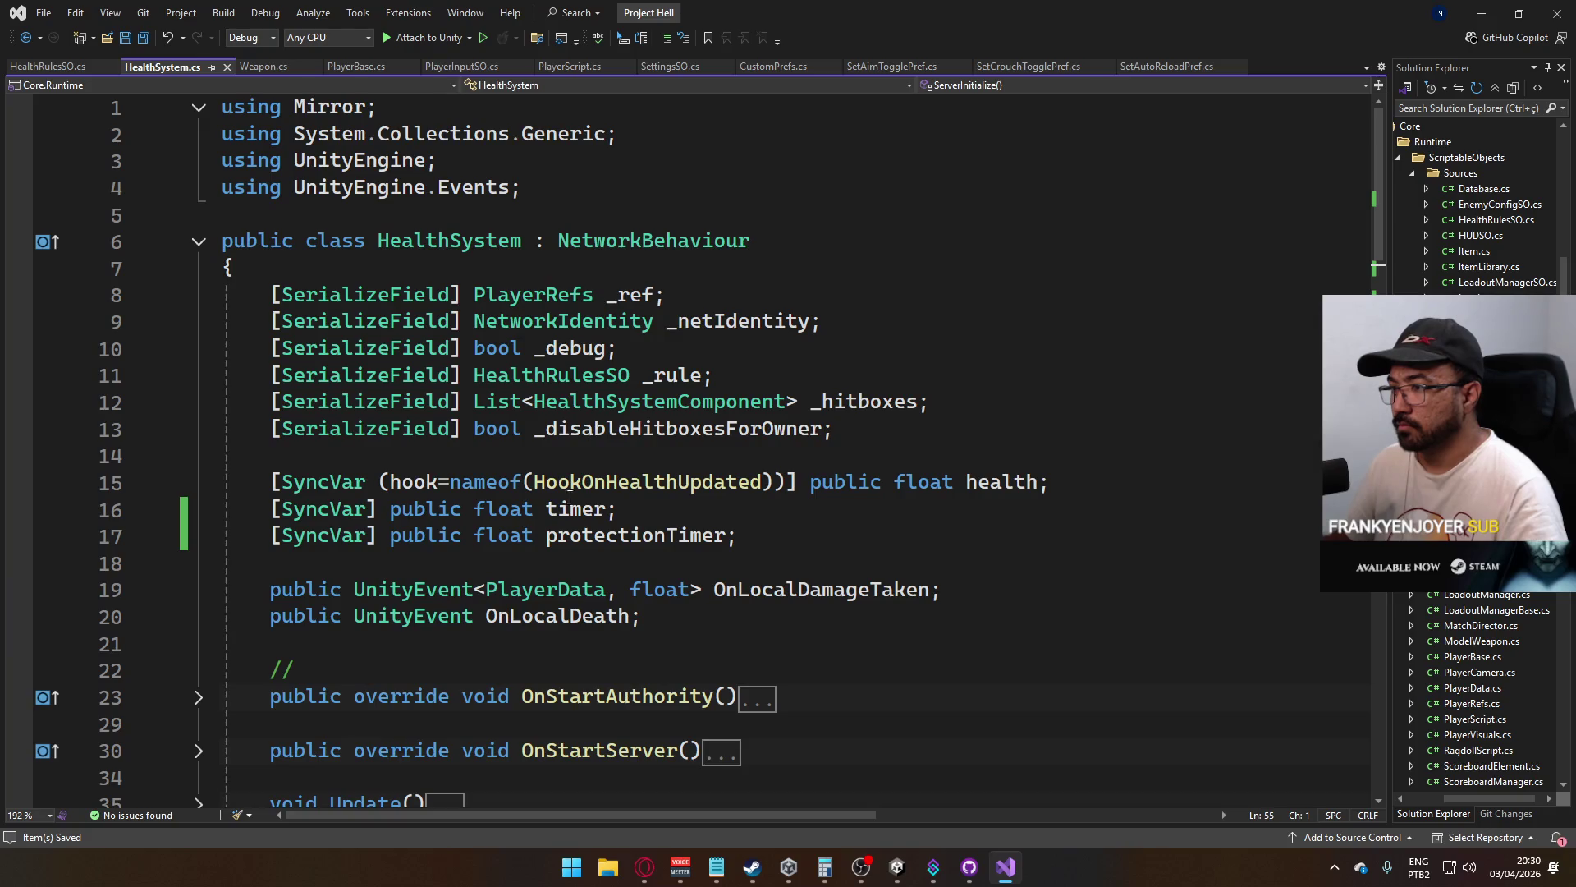
pyautogui.click(367, 535)
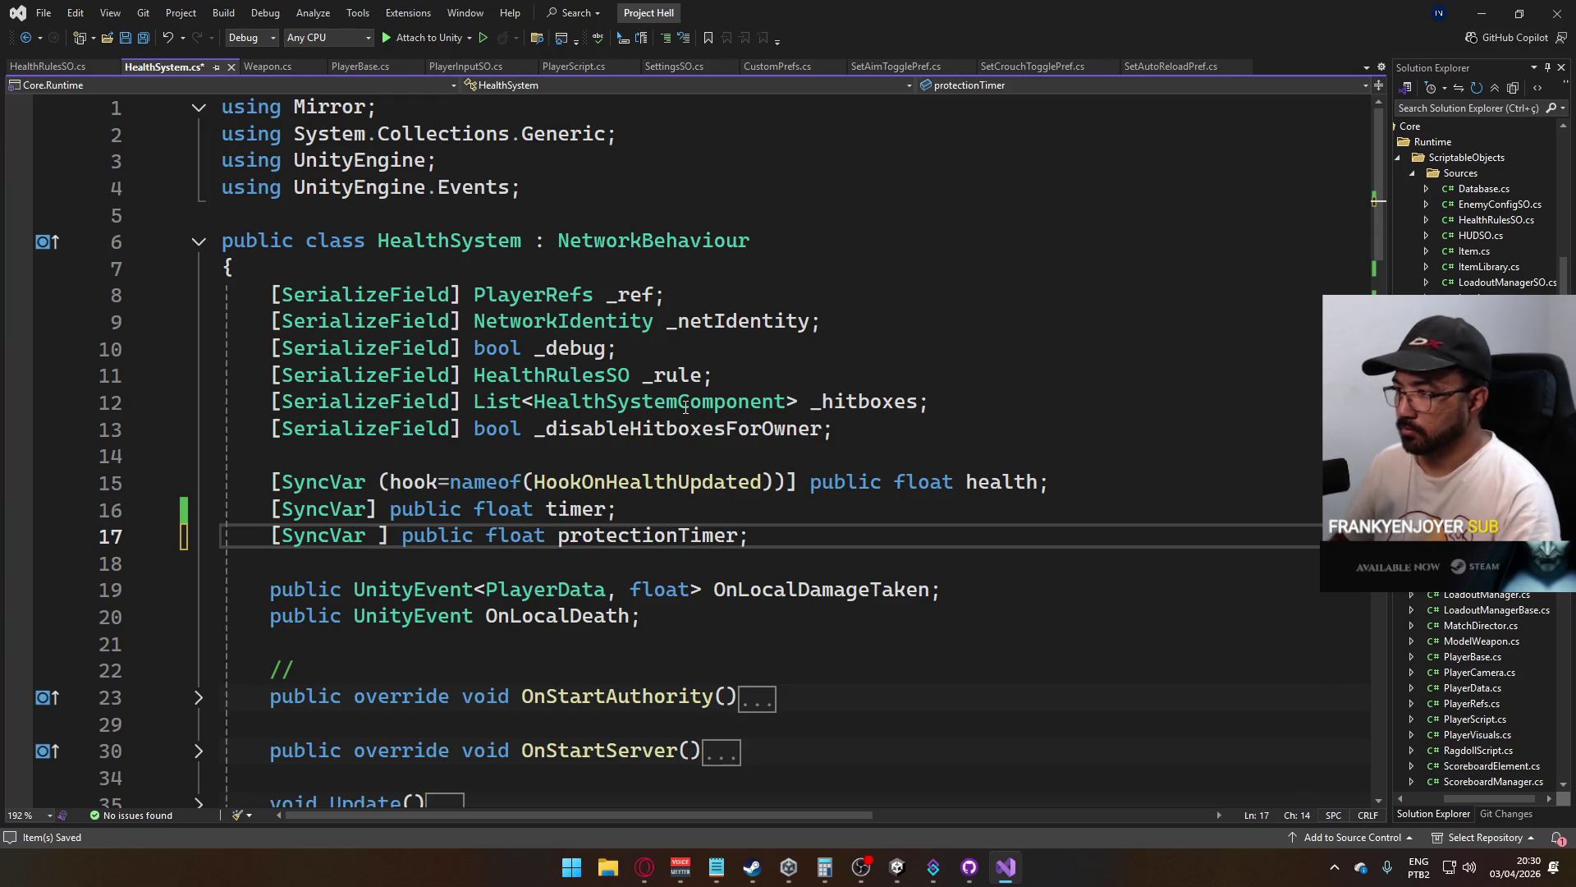
# Change protectionTimer's attribute to [SyncVar(hook=nameof())] and save HealthSystem.cs
pyautogui.write('(hook =')
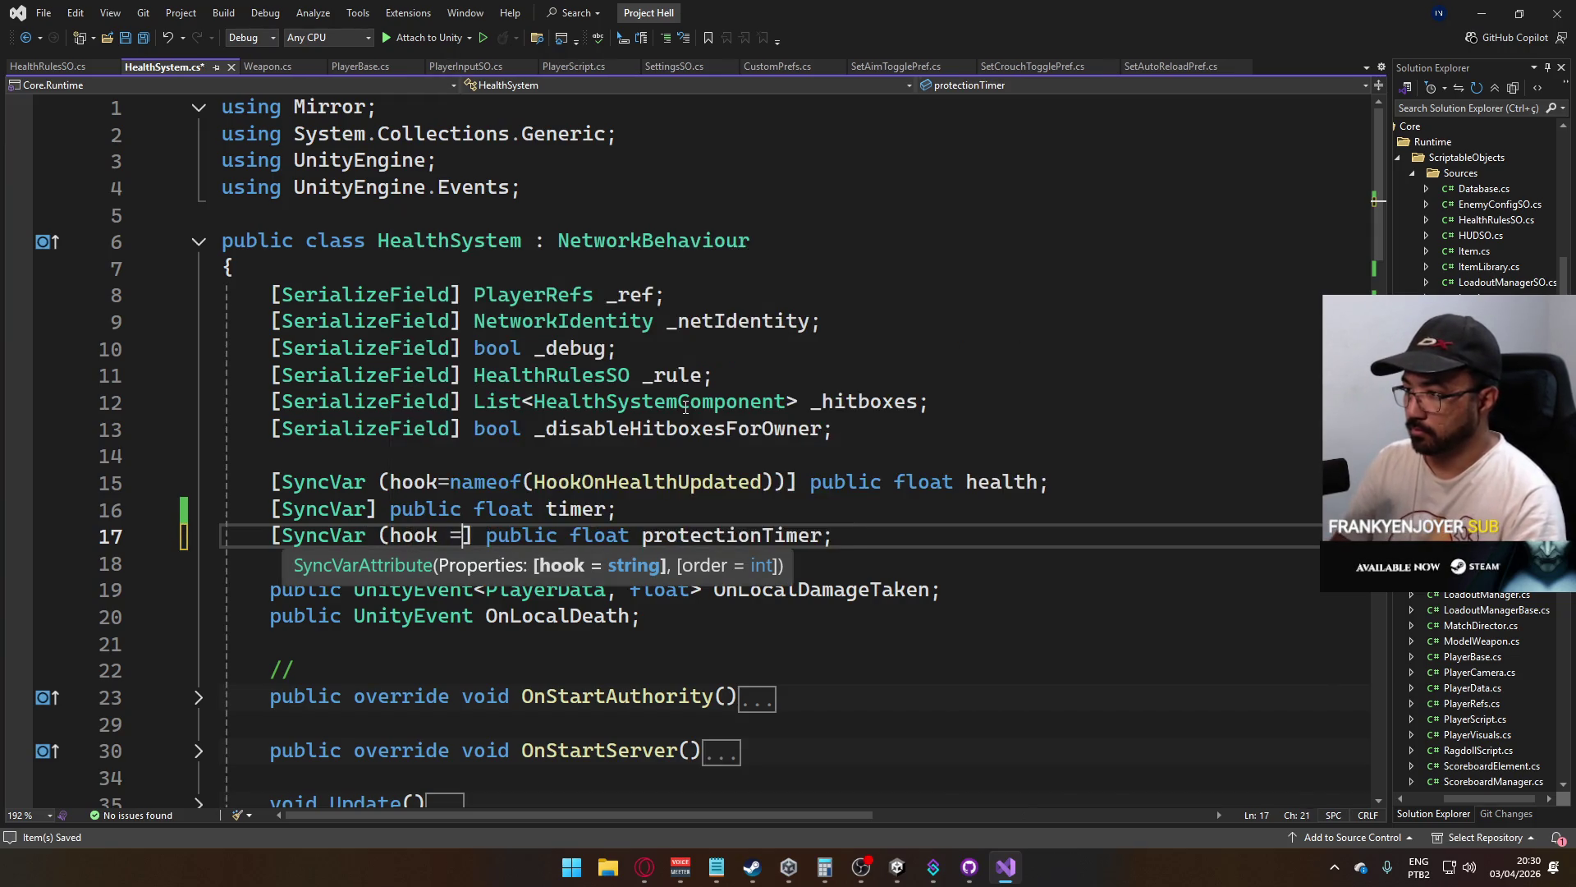
pyautogui.write('na')
pyautogui.press('BackSpace')
pyautogui.press('BackSpace')
pyautogui.press('BackSpace')
pyautogui.write('=nameof')
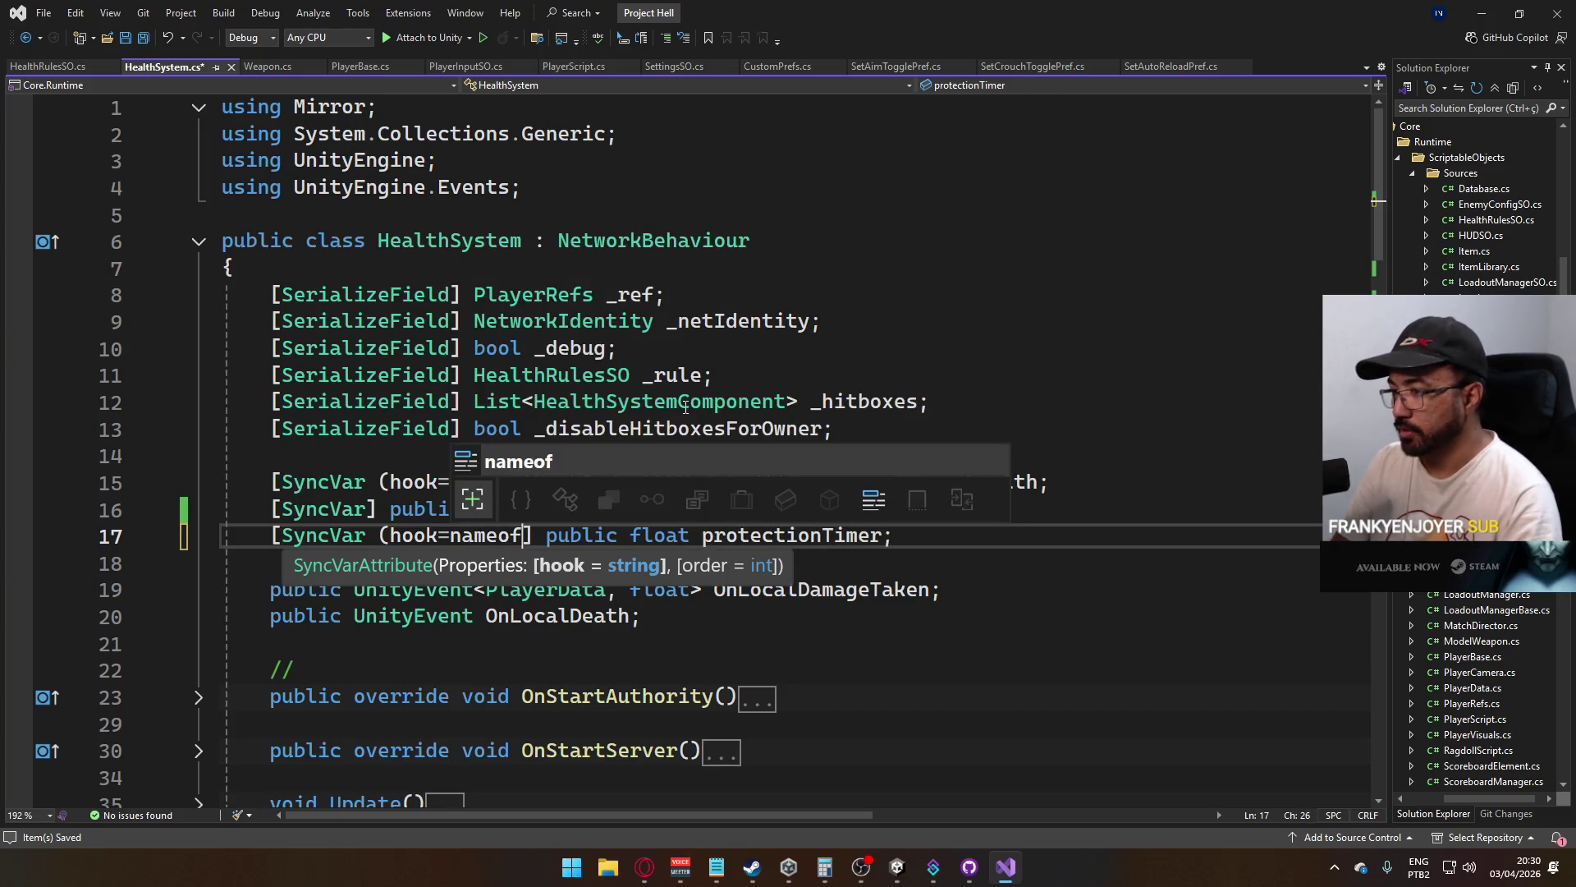
pyautogui.write('()')
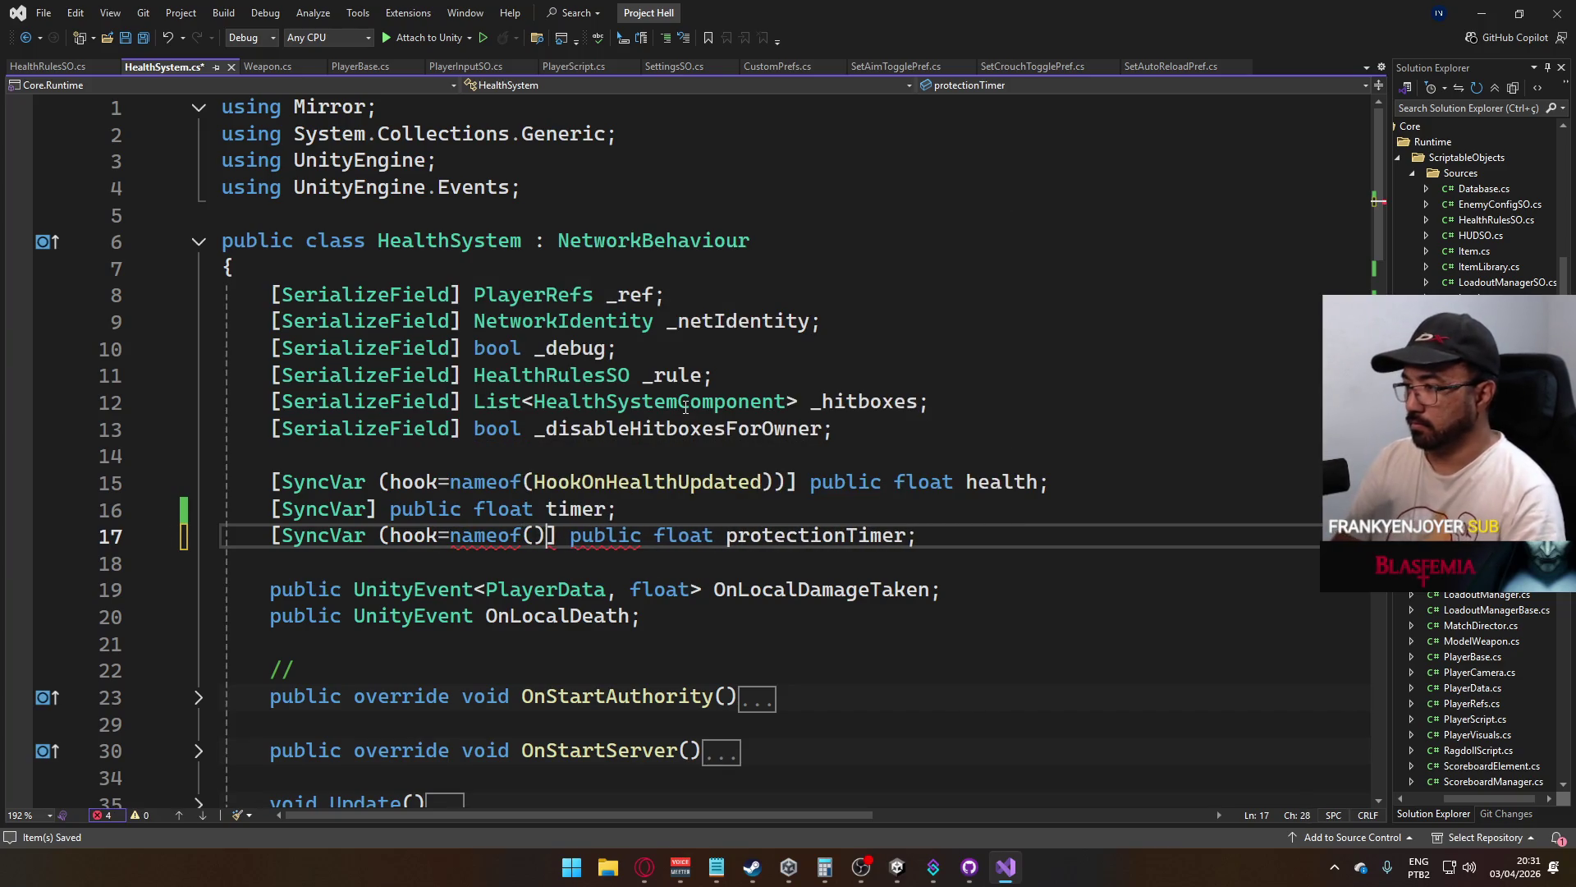
pyautogui.press('Right')
pyautogui.hotkey('ctrl', 's')
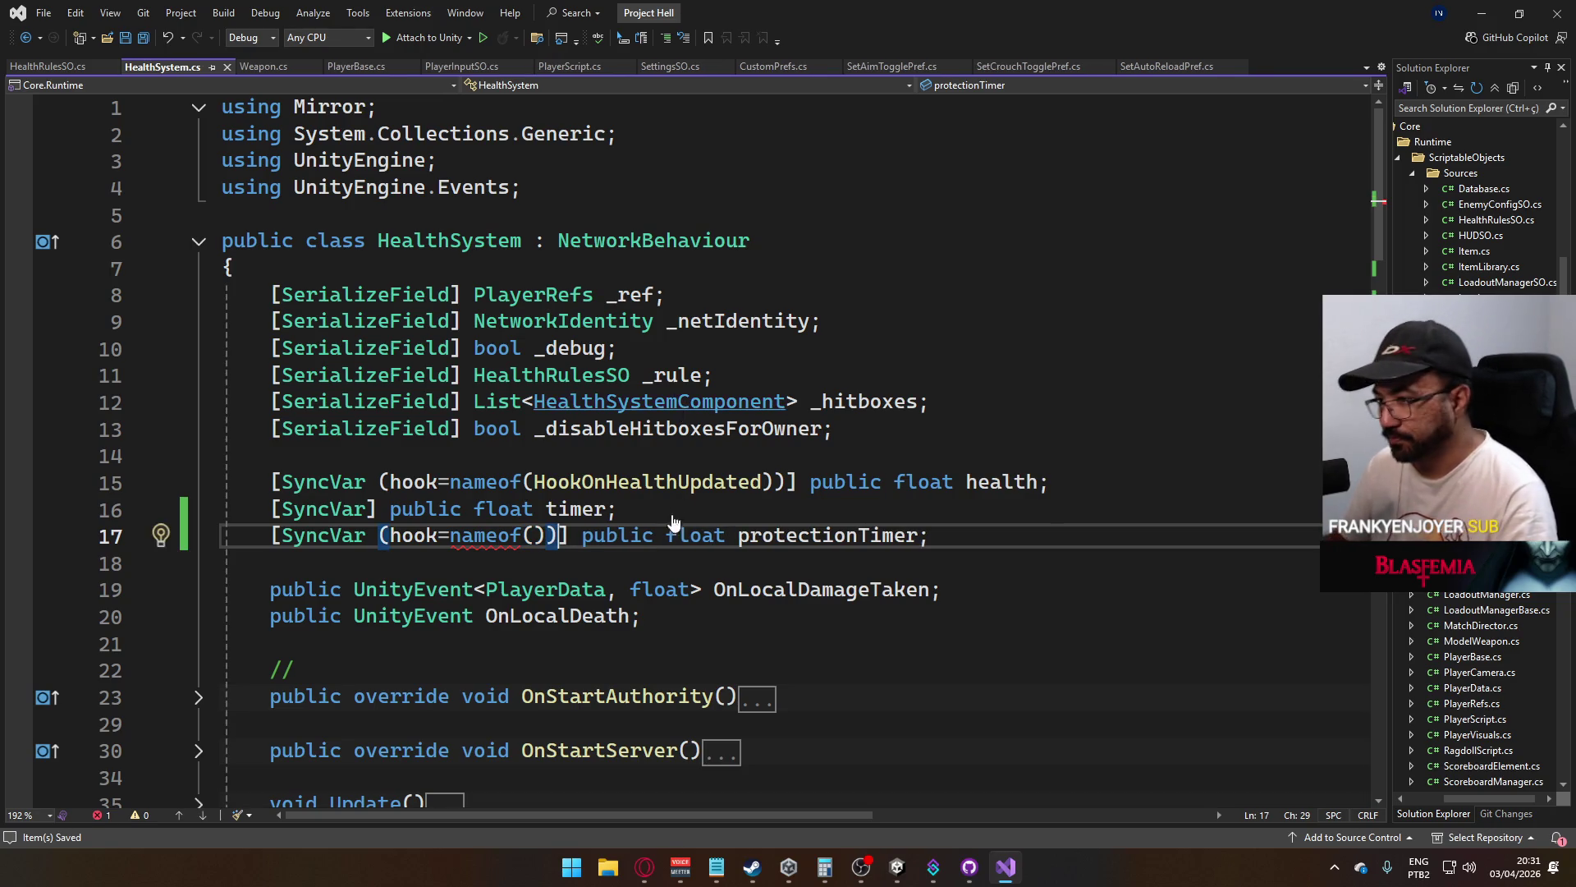
pyautogui.scroll(-15, 669, 516)
pyautogui.scroll(-15, 669, 517)
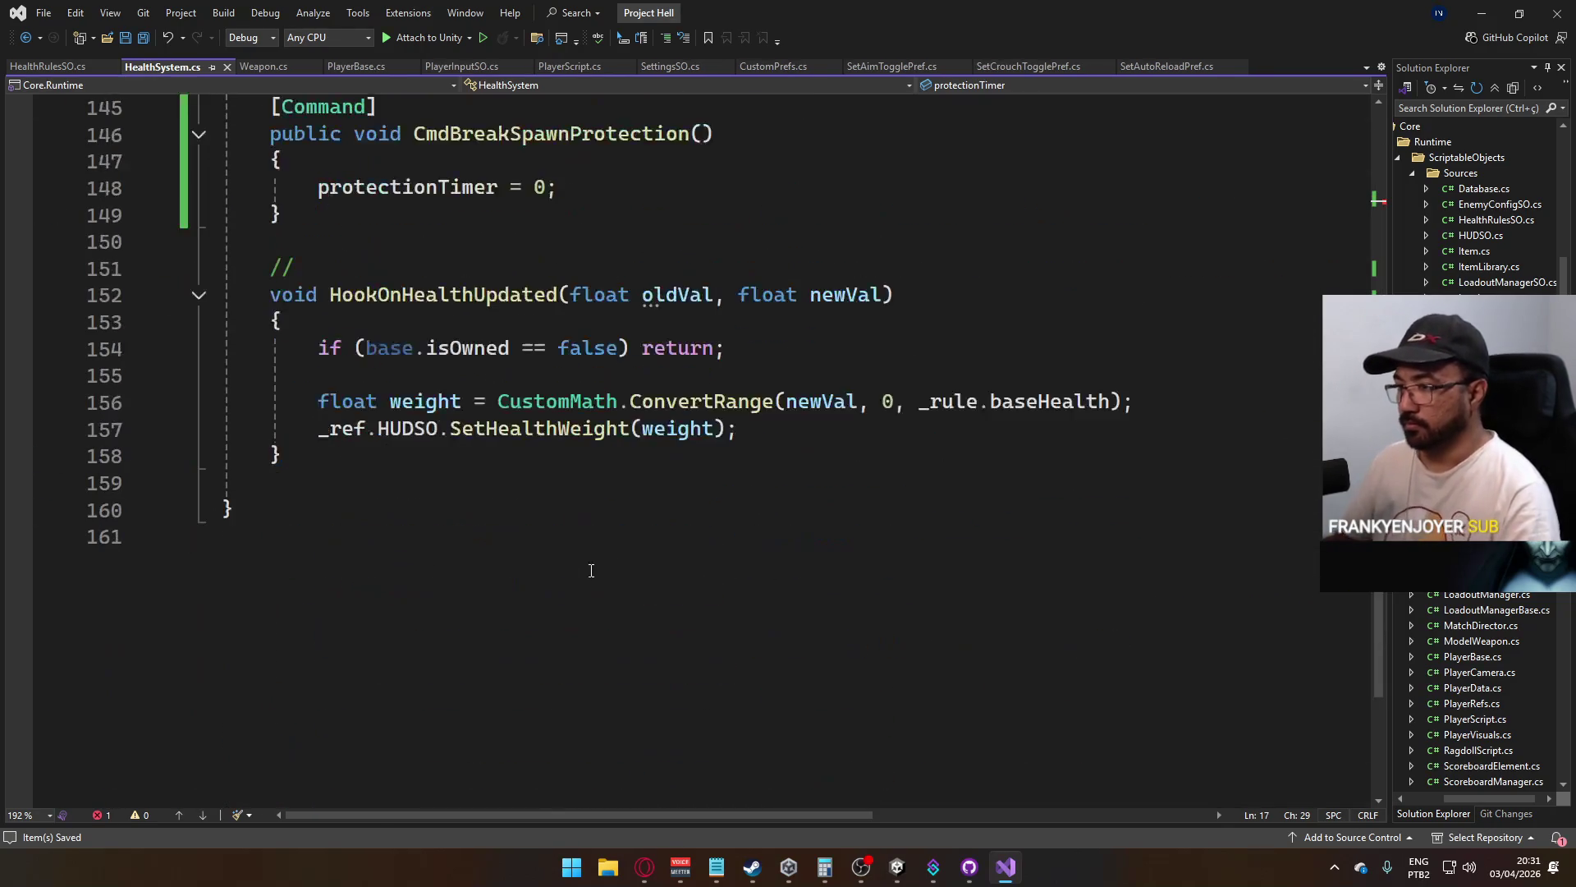
pyautogui.click(512, 563)
# Write an empty void HookOnProtectionTimerUpdated(float oldVal, float newVal) method below HookOnHealthUpdated and save
pyautogui.press('Return')
pyautogui.write('void ')
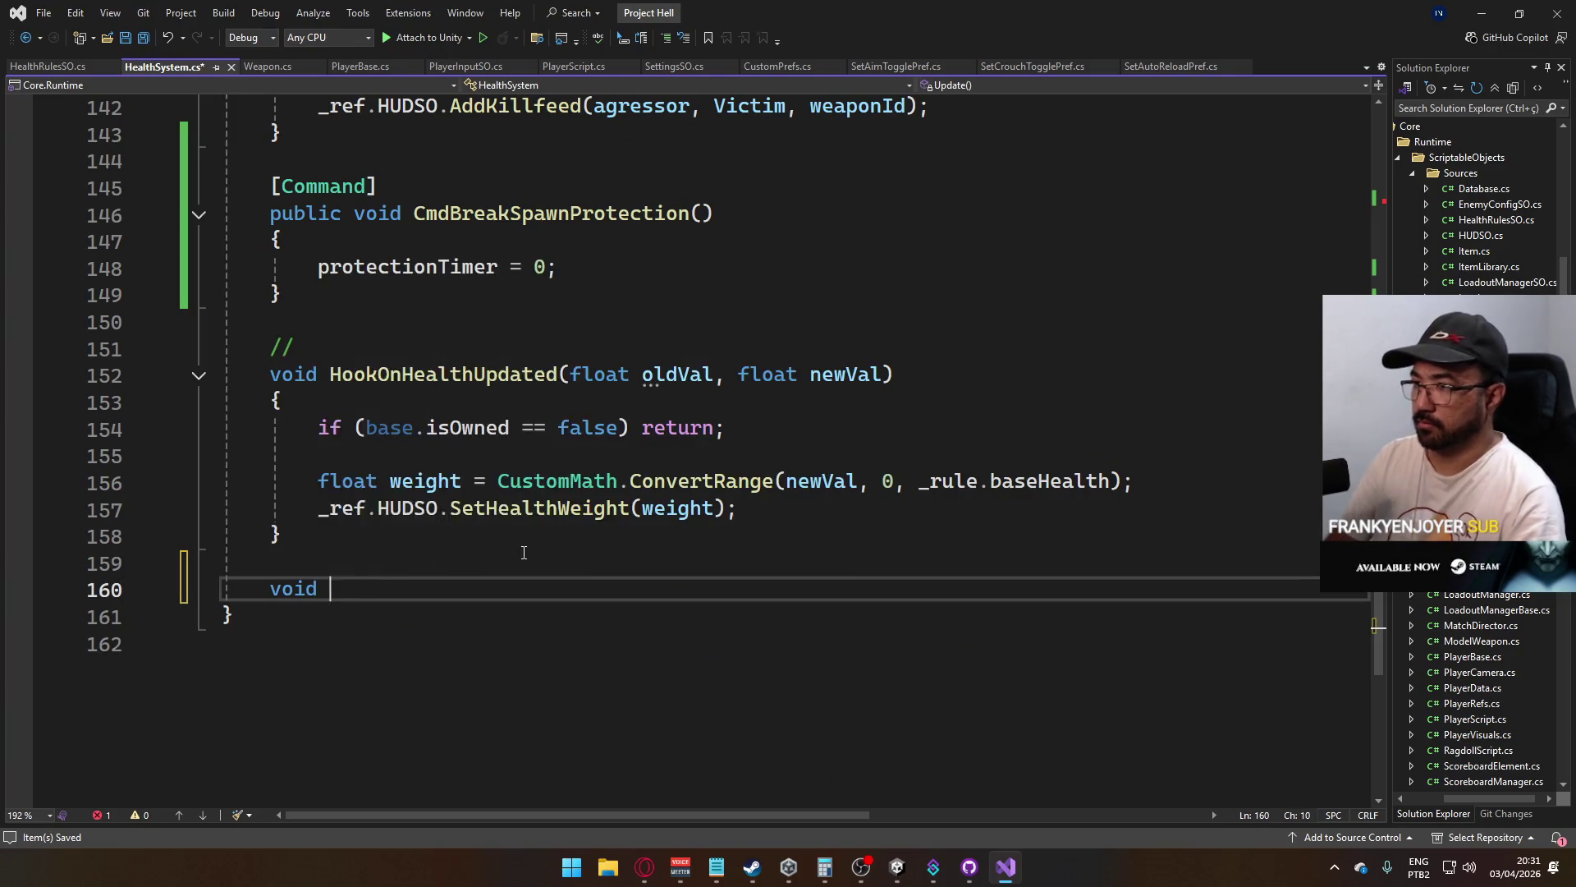
pyautogui.write('HookOnR')
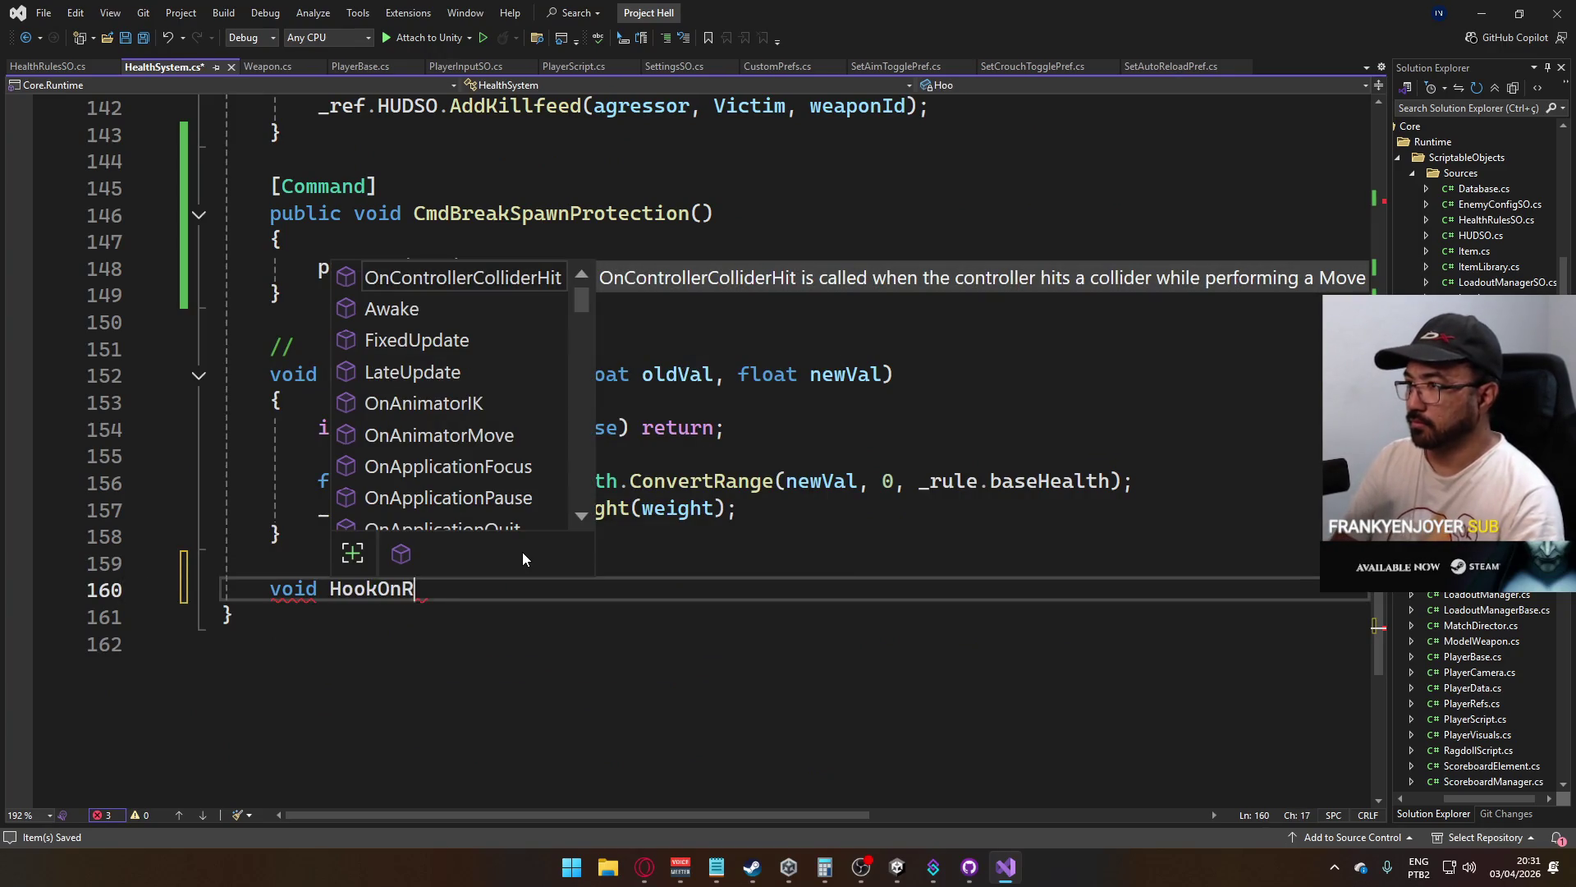
pyautogui.press('BackSpace')
pyautogui.write('Prot')
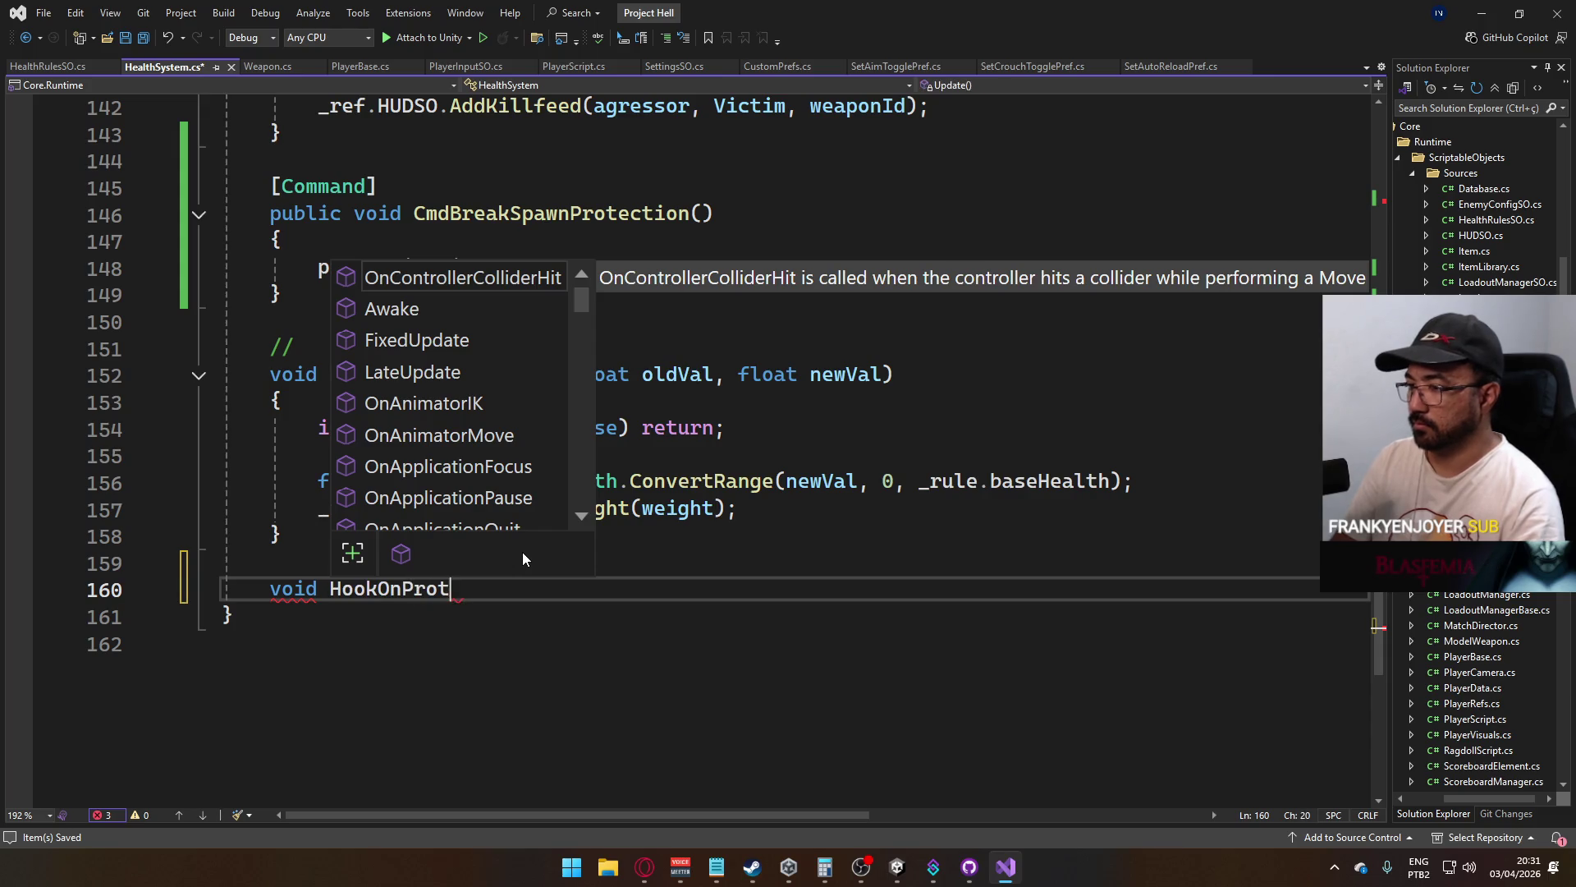
pyautogui.write('ectionTimerUpdate')
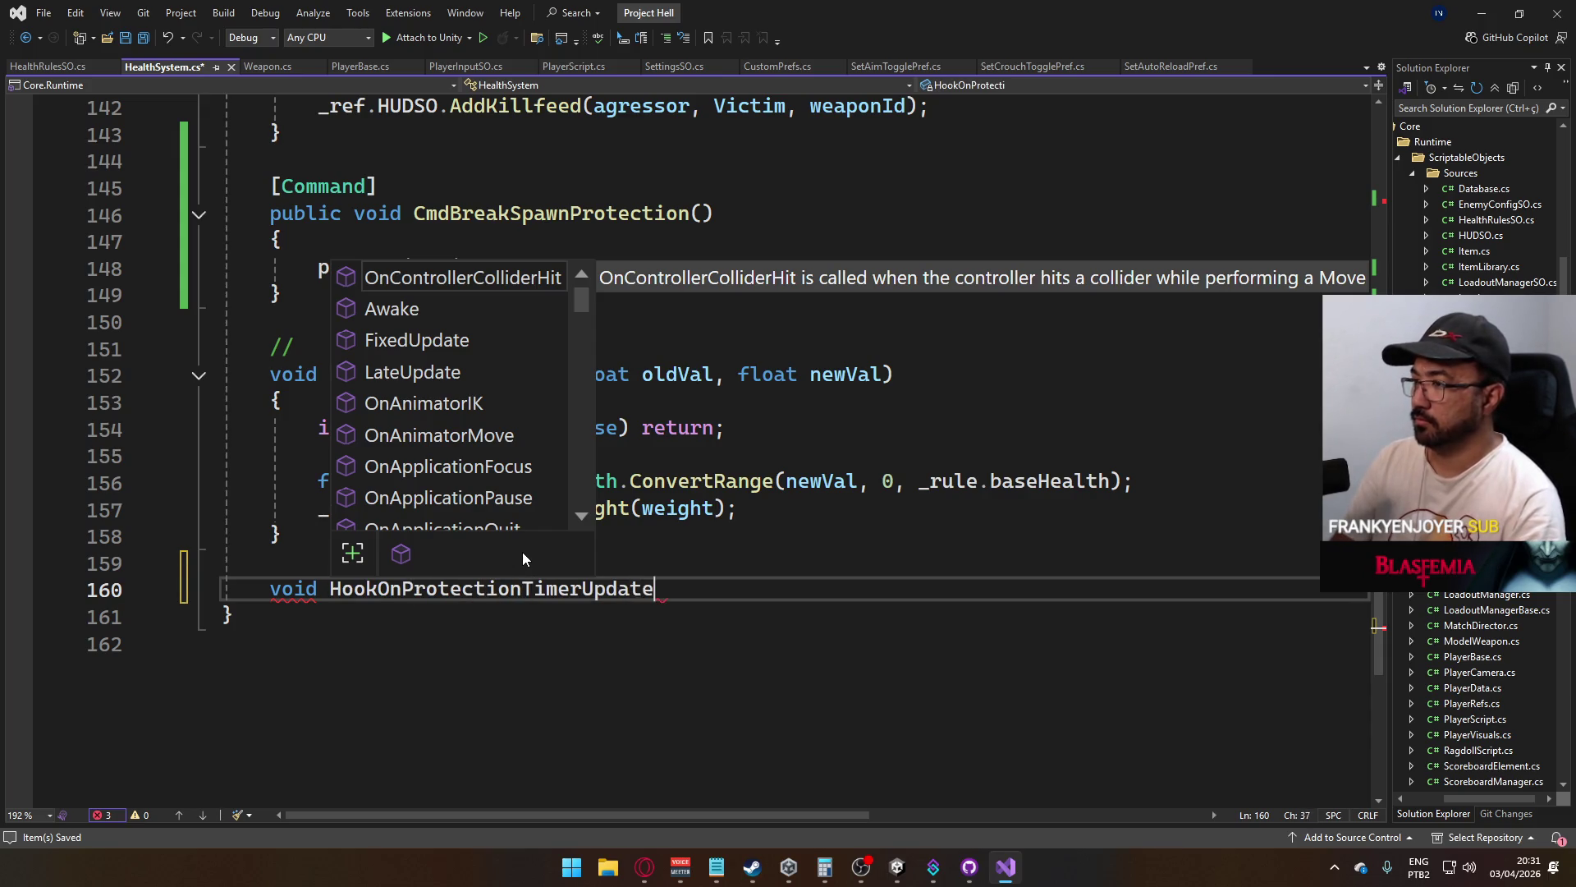
pyautogui.write('d(fl')
pyautogui.press('Tab')
pyautogui.press('Tab')
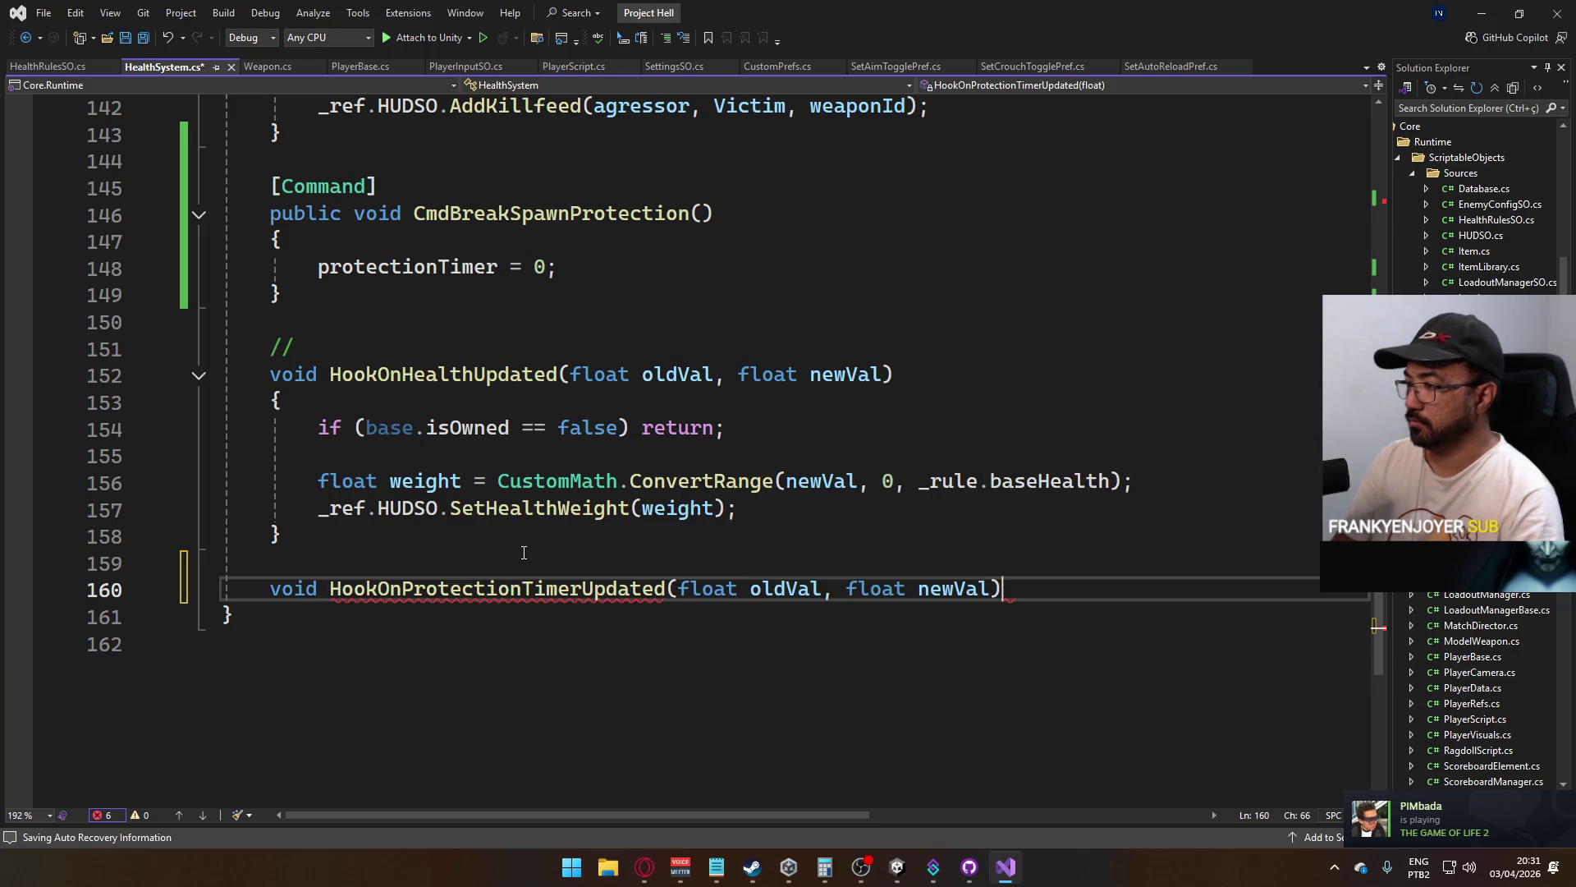
pyautogui.press('Return')
pyautogui.write('{')
pyautogui.press('Return')
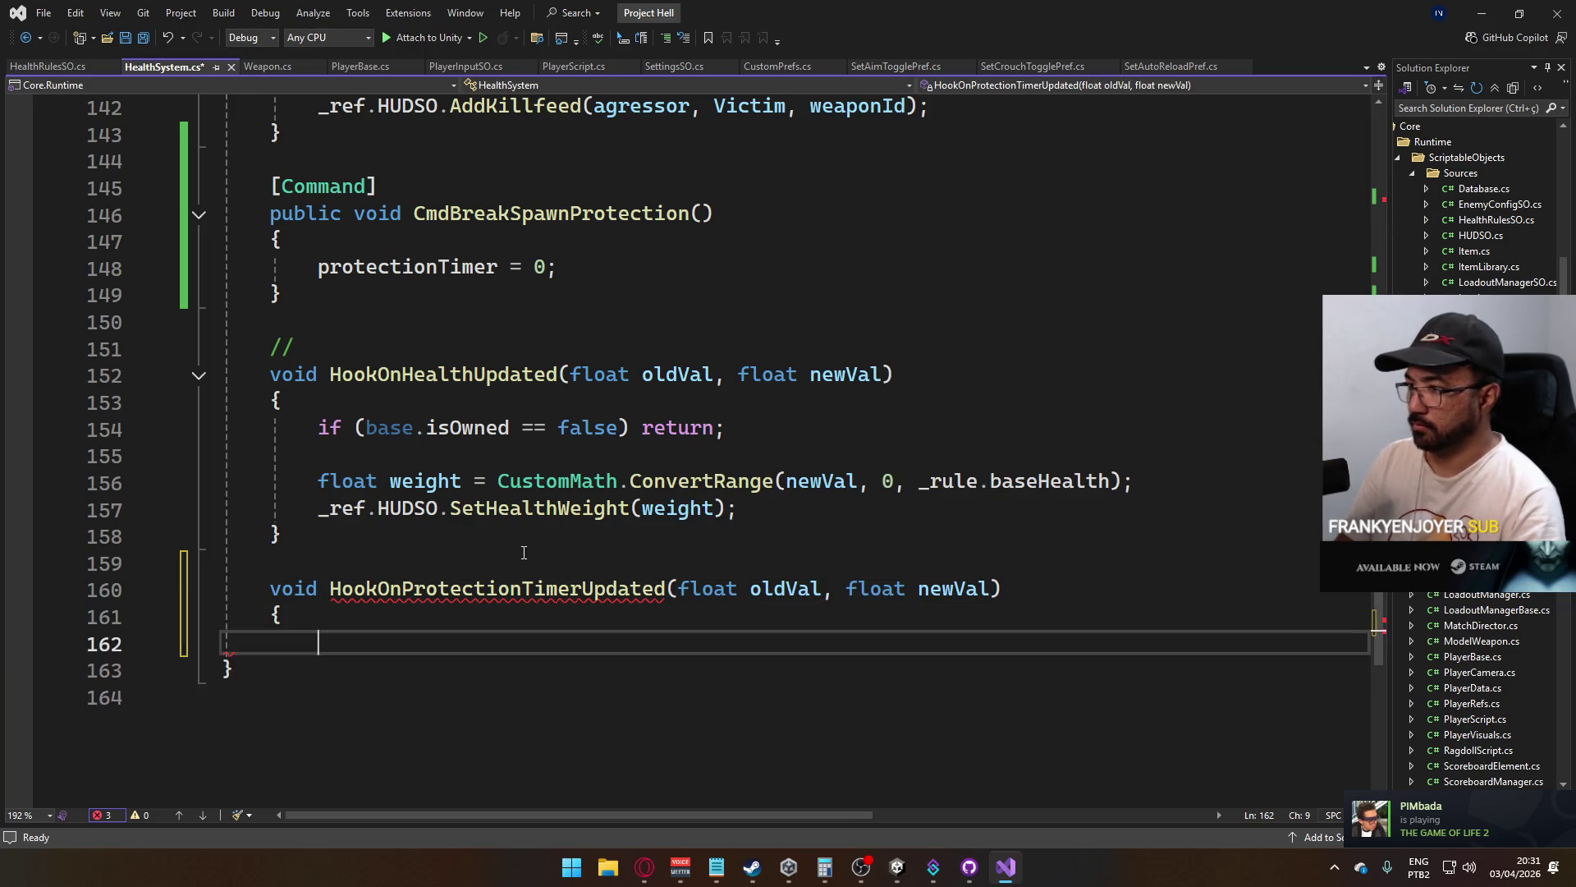
pyautogui.hotkey('ctrl', 's')
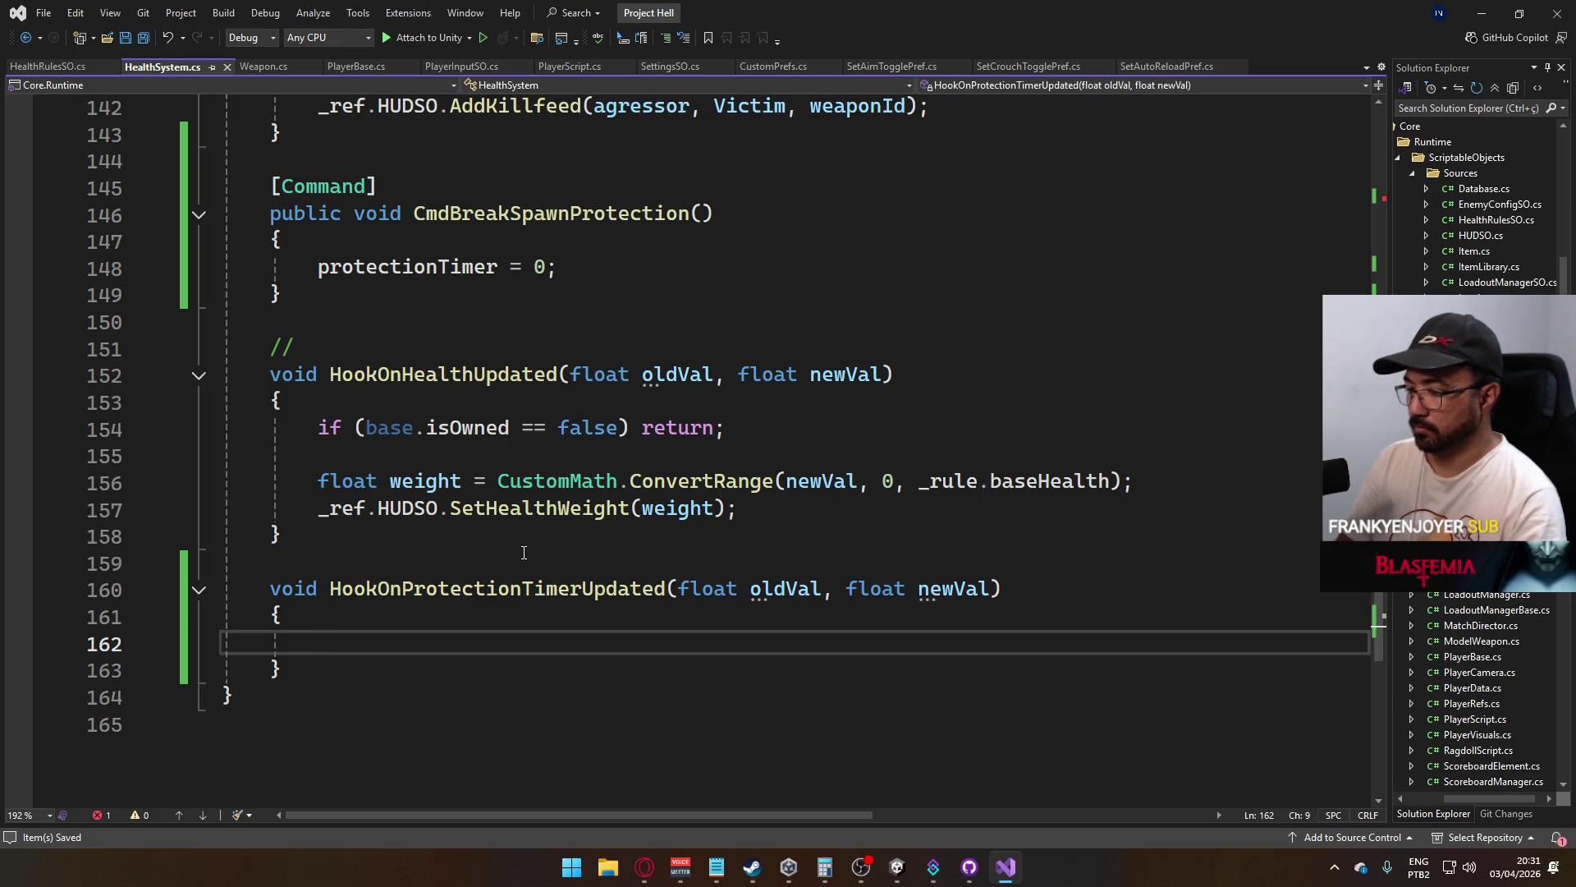
# Draft an if (newVal > 0) condition in the new method, then delete it
pyautogui.write('if (newv')
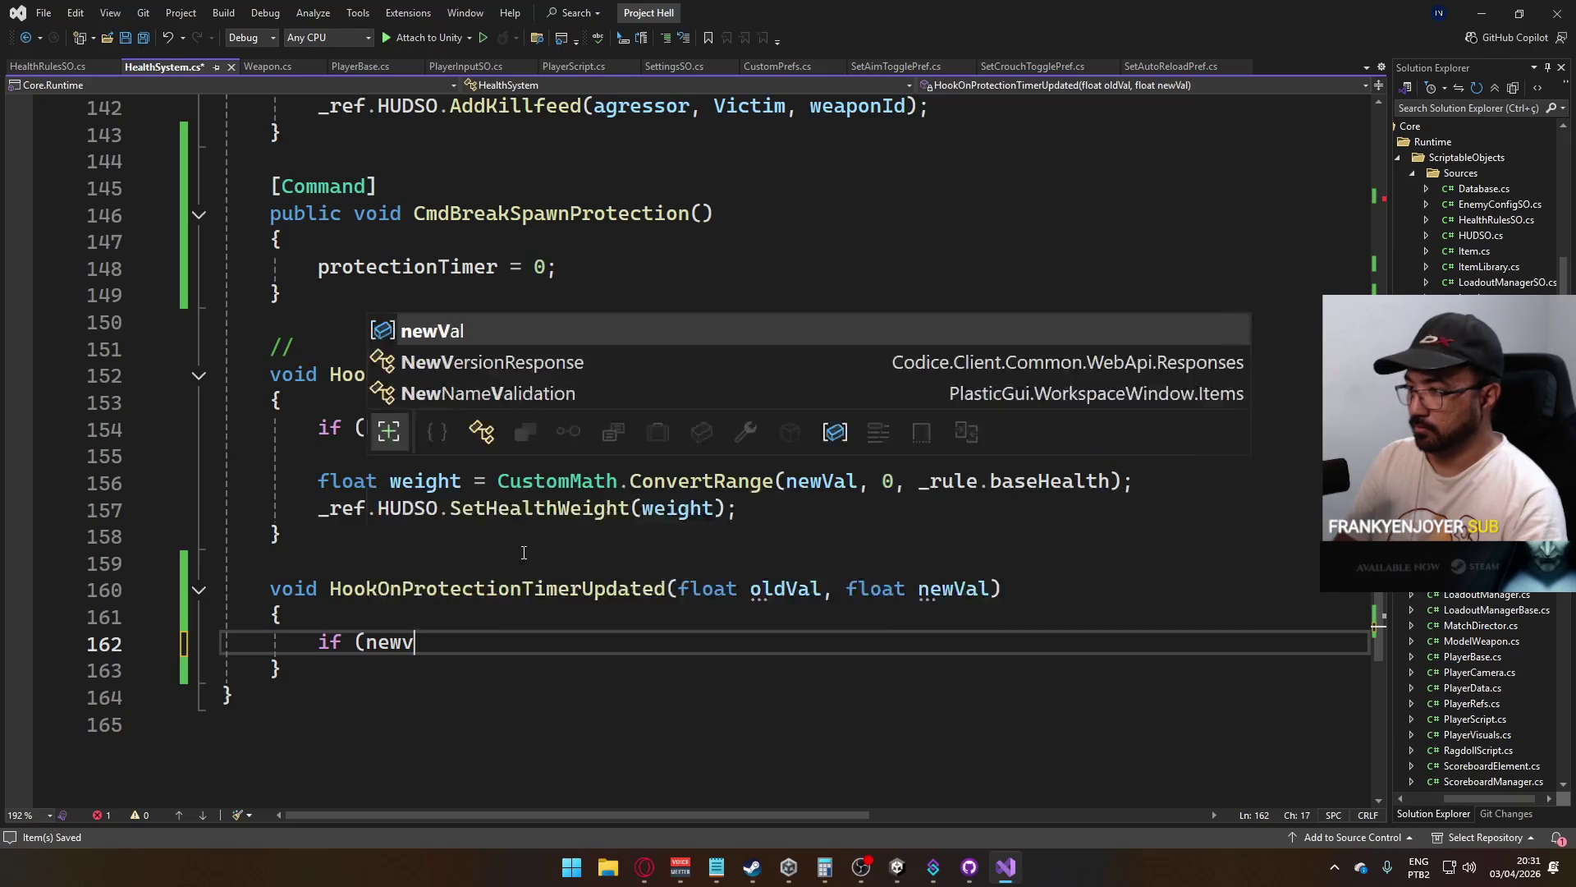
pyautogui.press('Tab')
pyautogui.write('>')
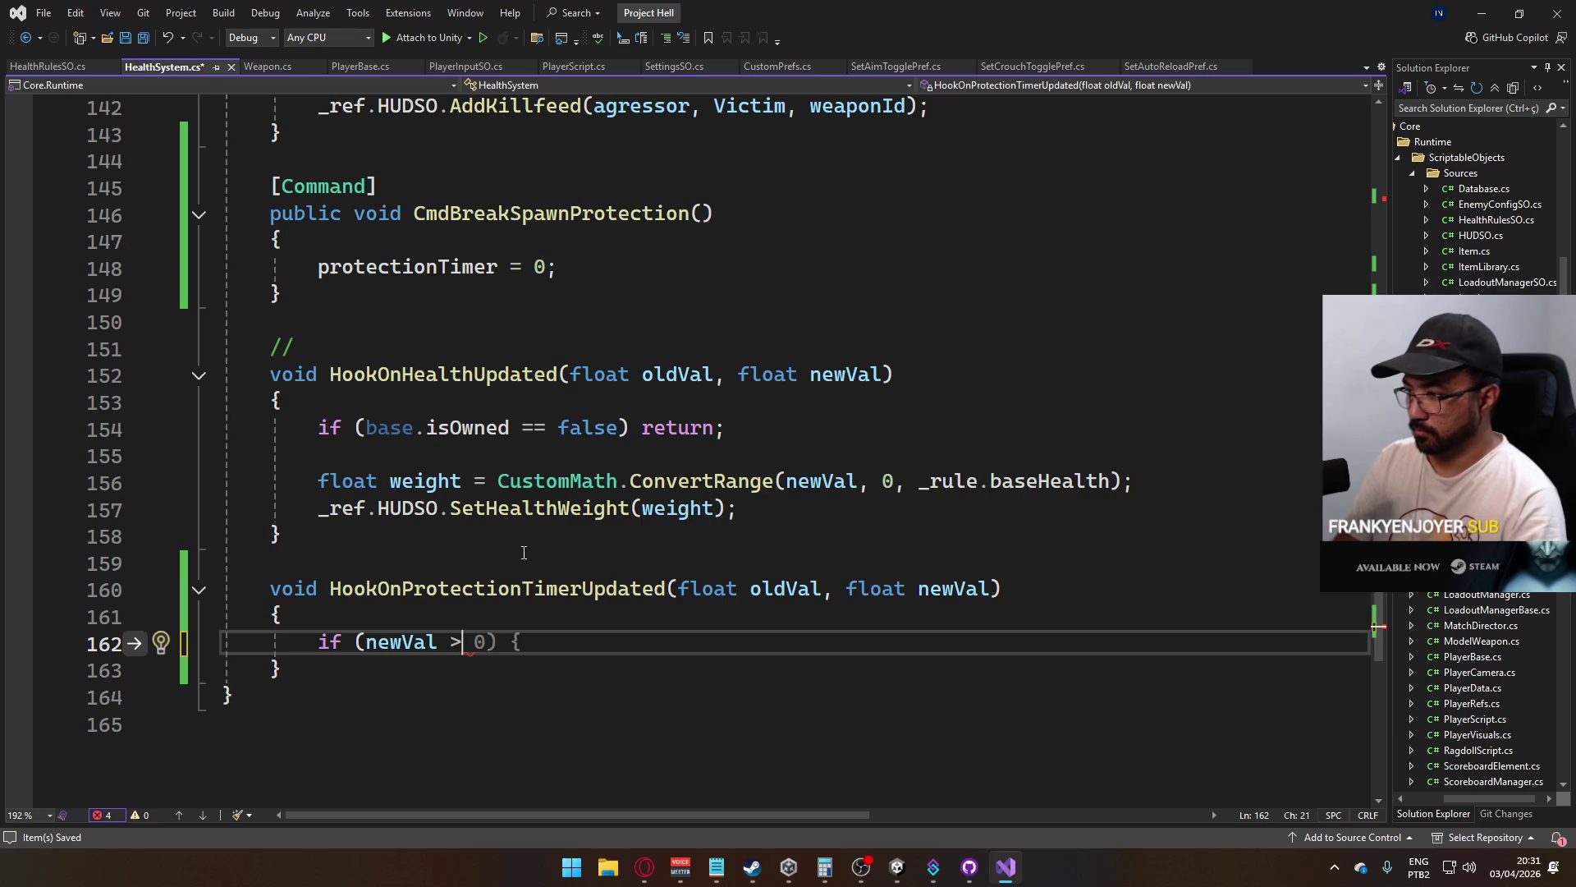
pyautogui.write(' 0')
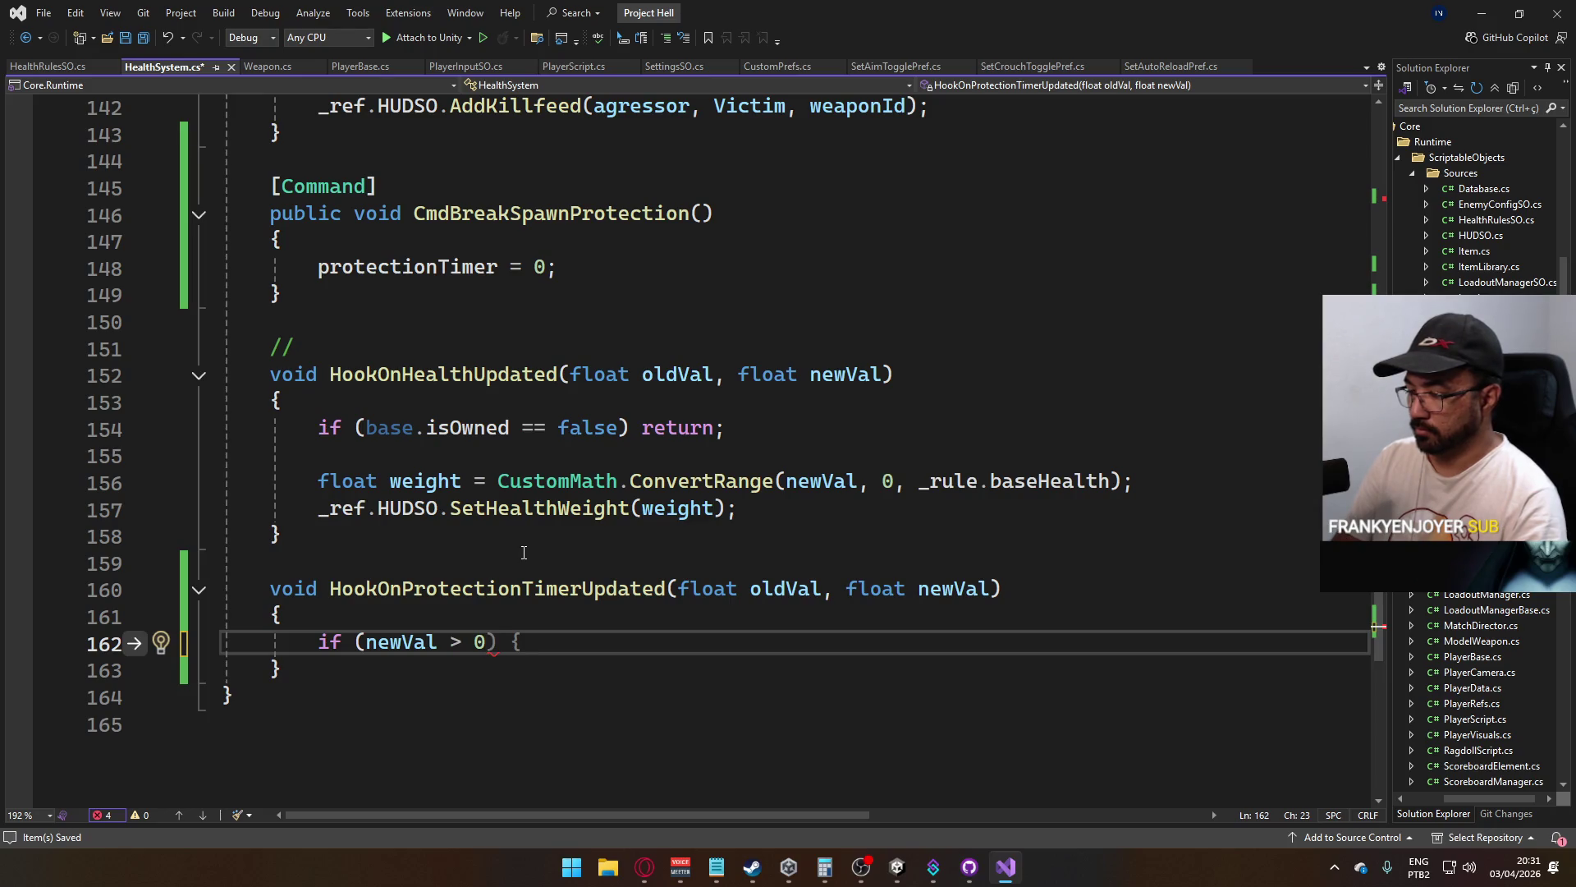
pyautogui.write('0')
pyautogui.press('BackSpace')
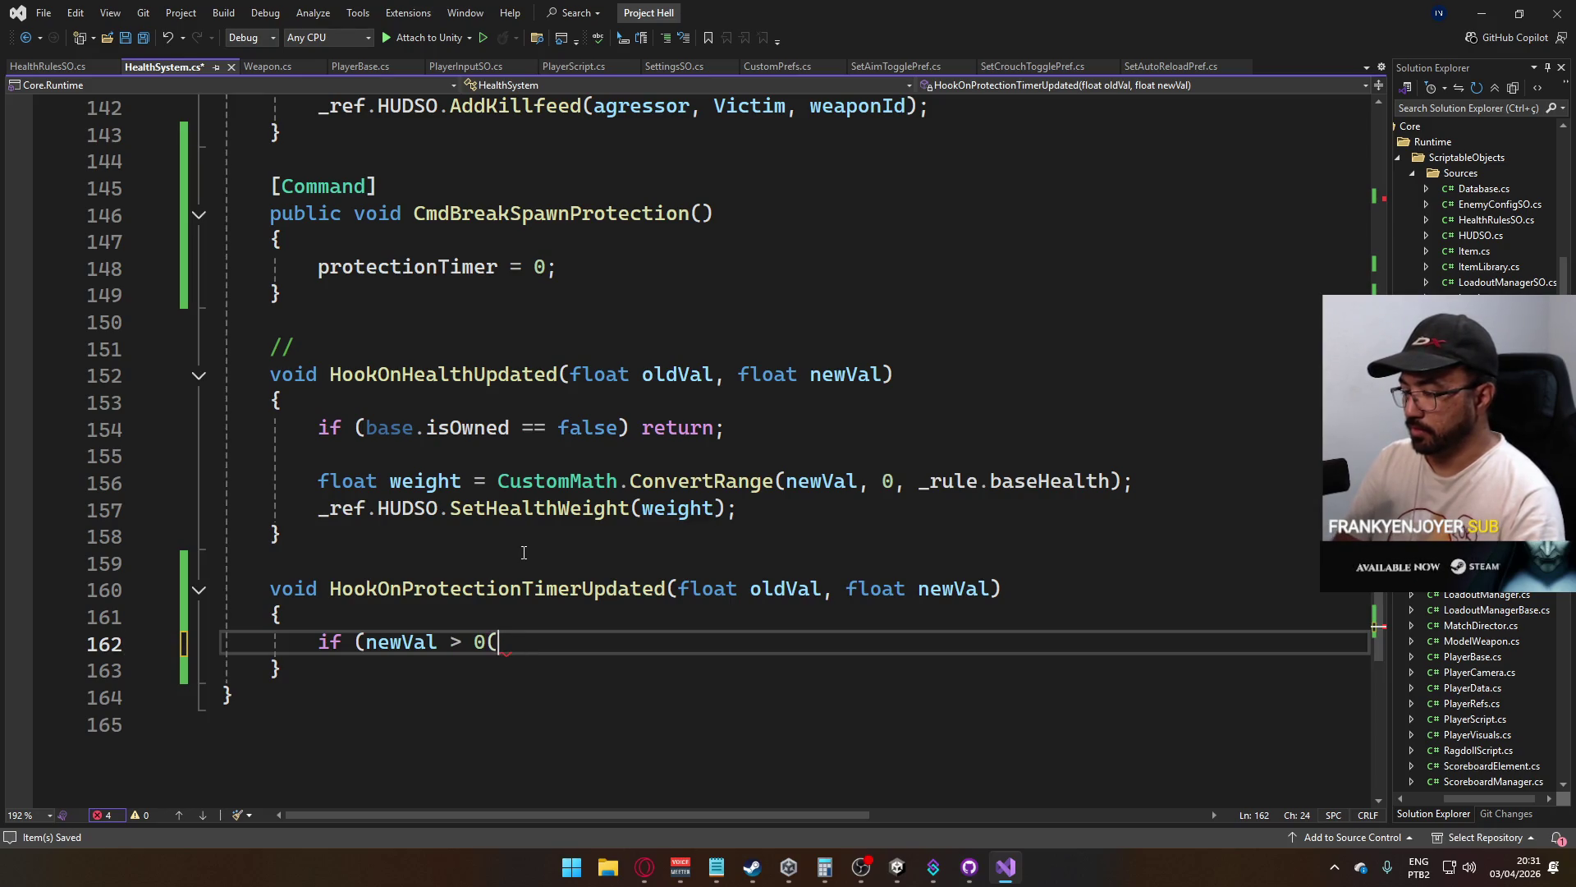
pyautogui.write('_')
pyautogui.press('BackSpace')
pyautogui.write(')')
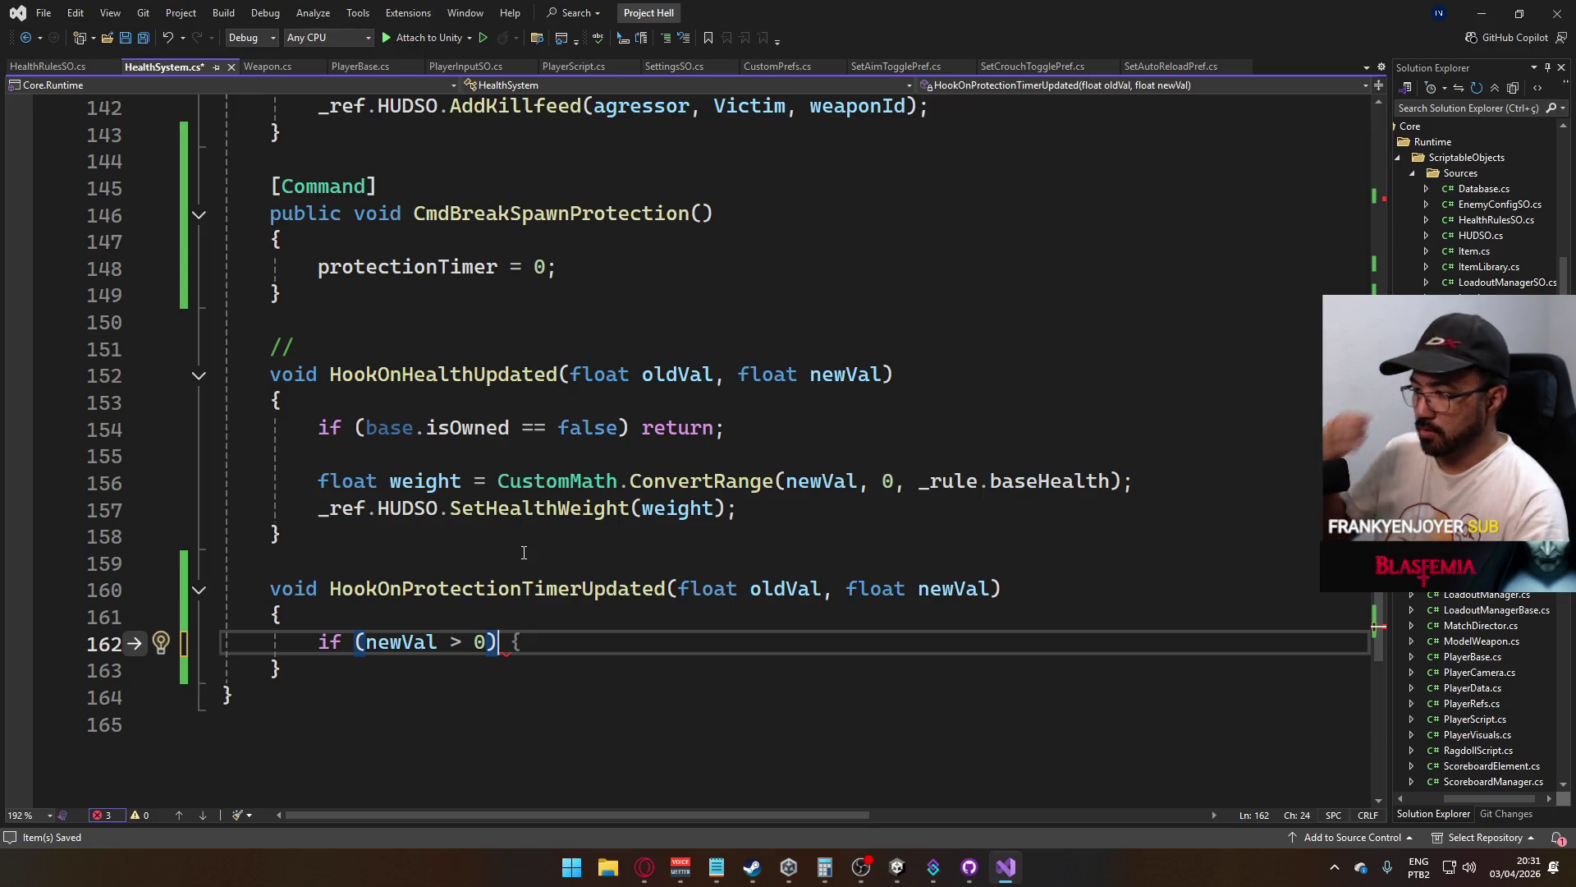
pyautogui.moveTo(503, 641); pyautogui.dragTo(319, 642)
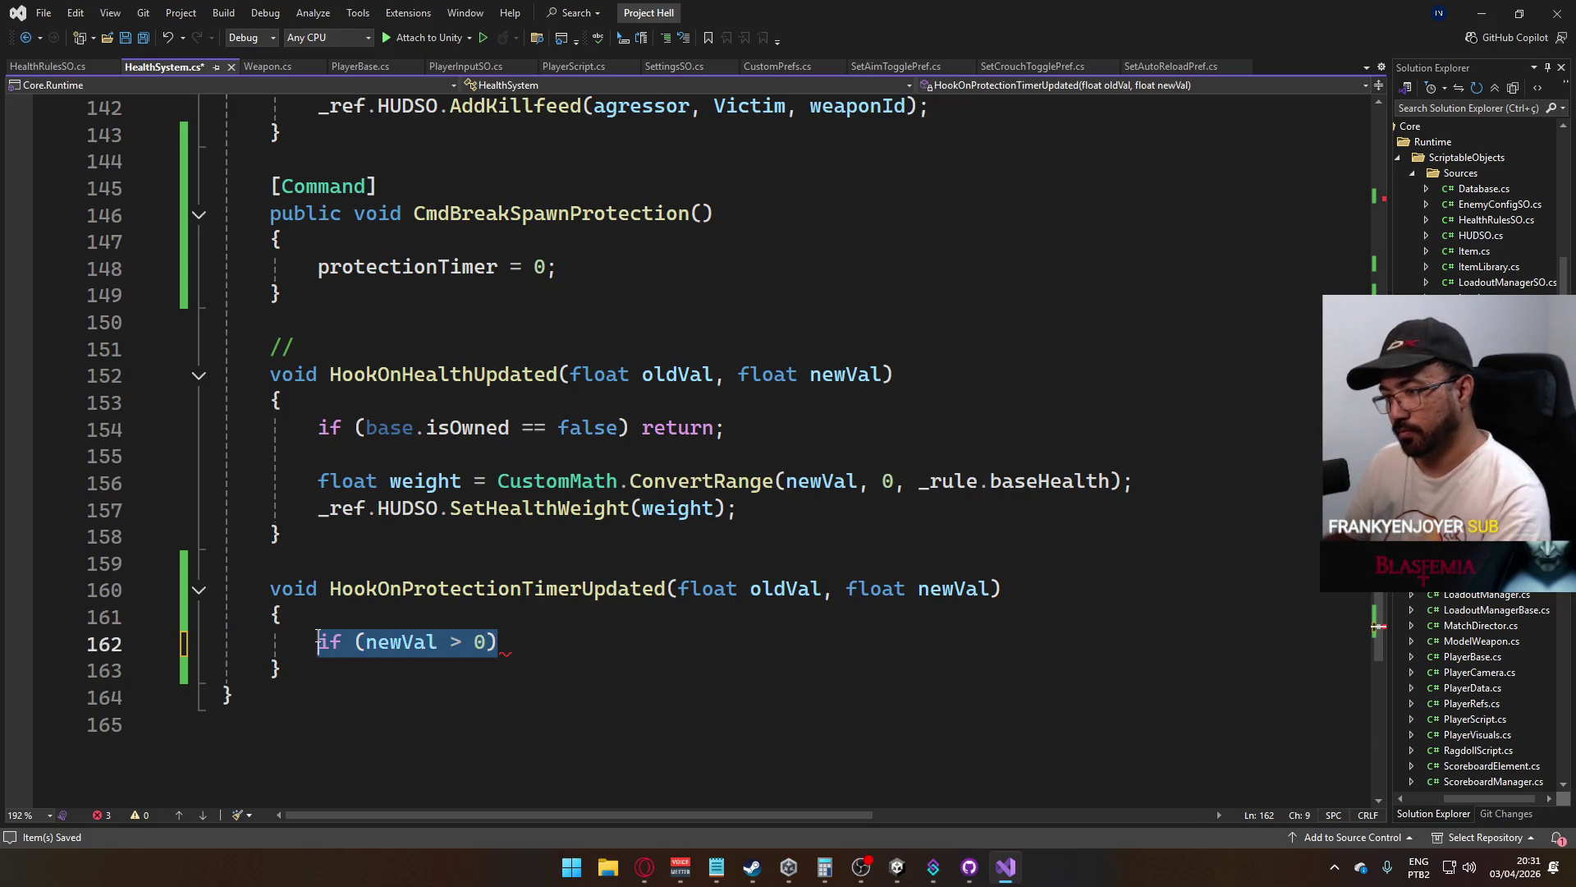
pyautogui.press('BackSpace')
# Copy the HookOnProtectionTimerUpdated name and paste it into protectionTimer's SyncVar nameof() hook
pyautogui.scroll(12, 537, 611)
pyautogui.scroll(10, 537, 611)
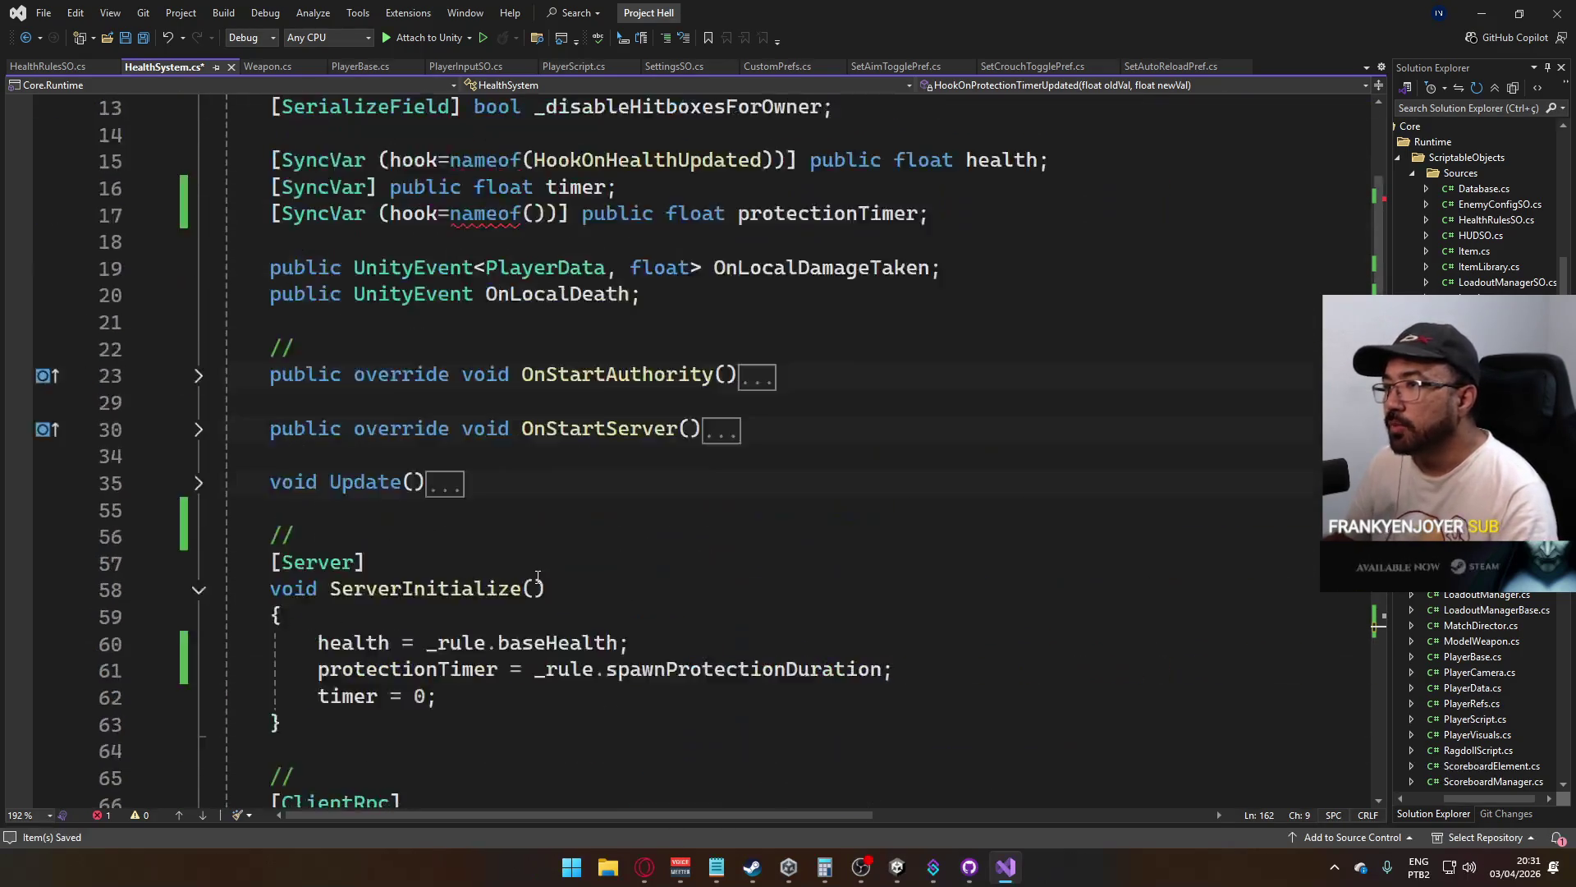
pyautogui.scroll(-20, 539, 379)
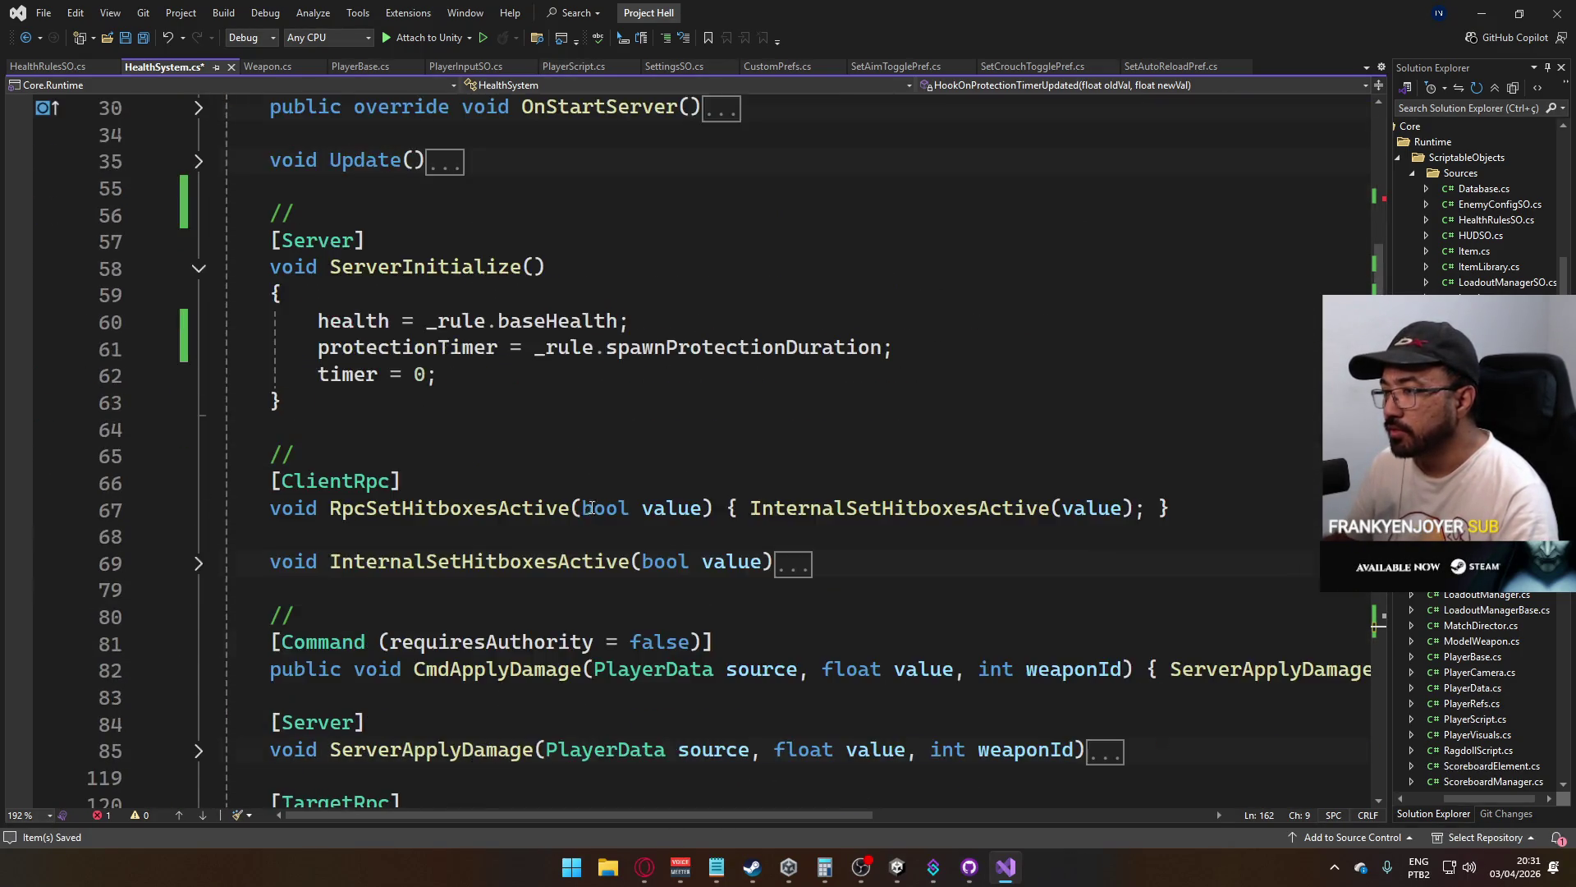
pyautogui.click(498, 589)
pyautogui.doubleClick(498, 589)
pyautogui.scroll(20, 509, 452)
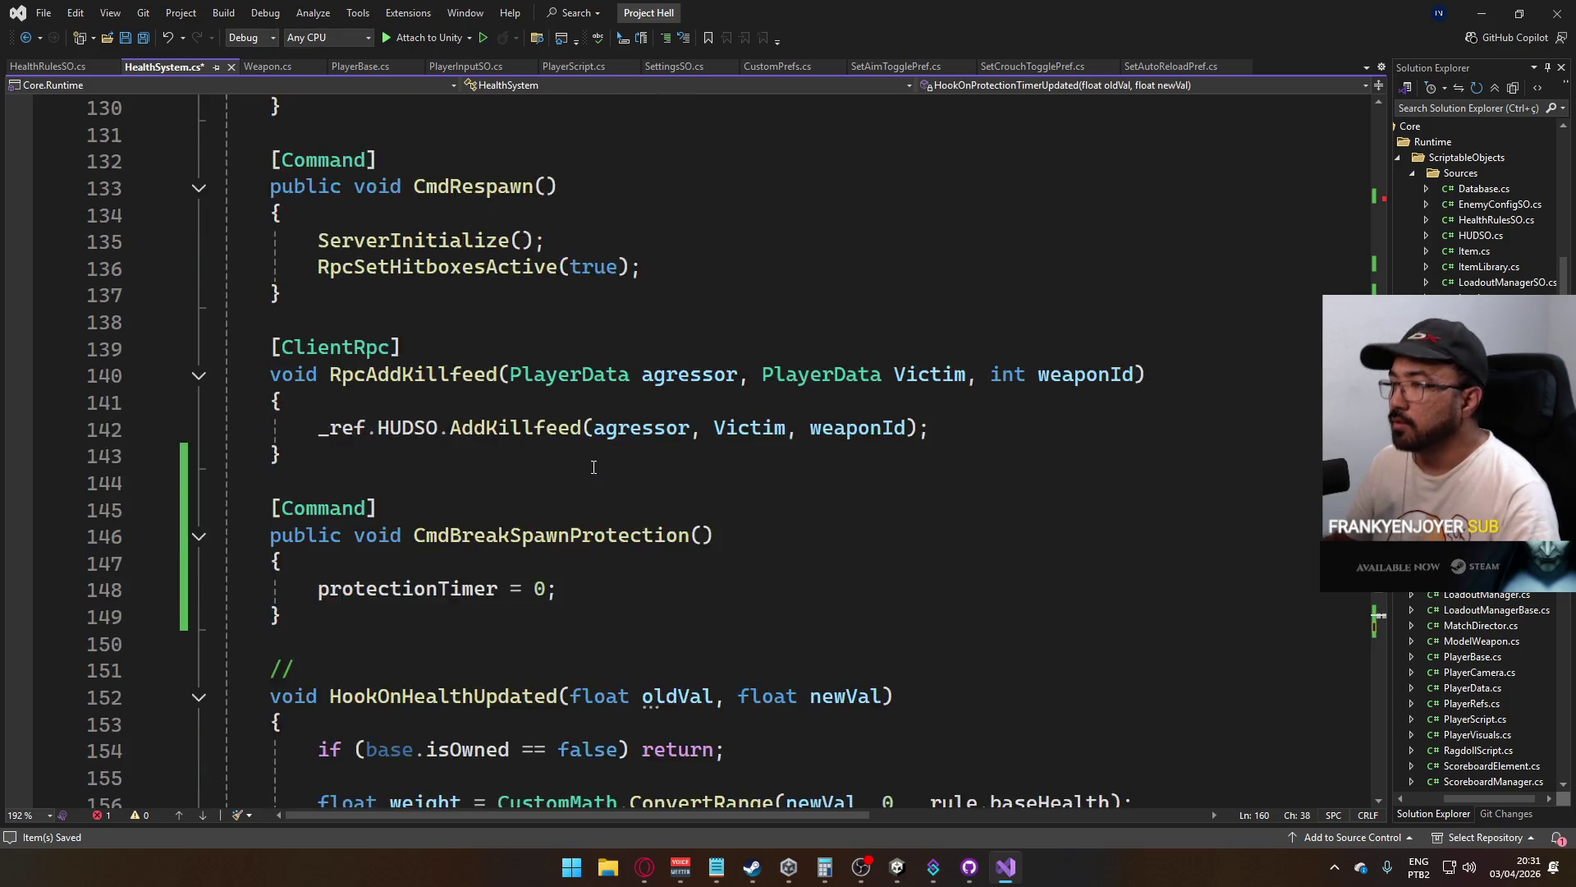
pyautogui.scroll(3, 524, 328)
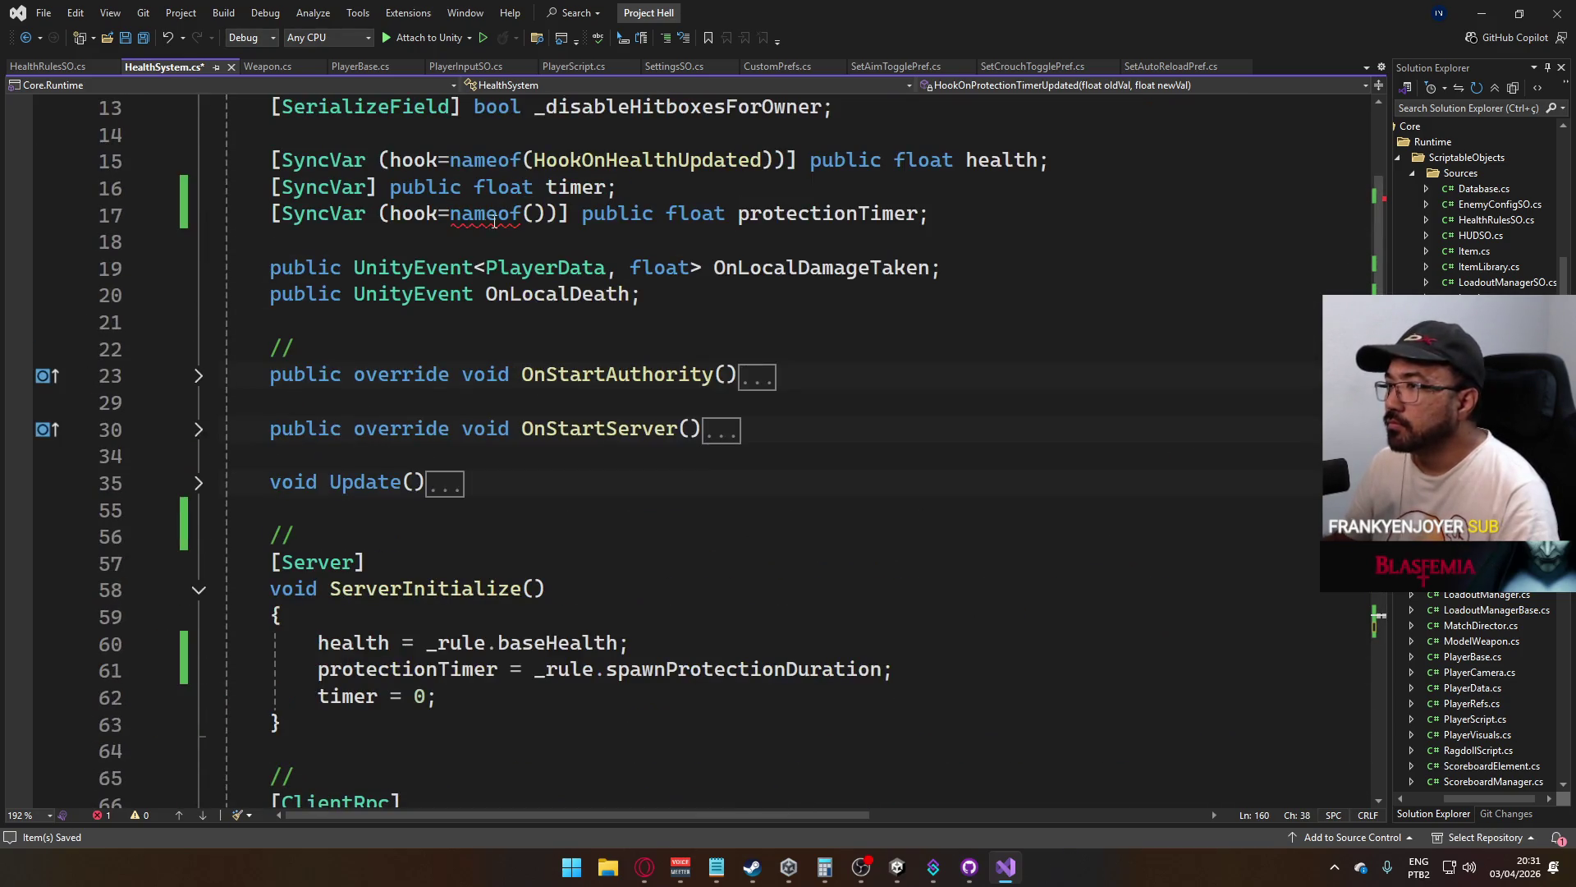
pyautogui.click(532, 214)
pyautogui.write('HookOnProtectionTimerUpdated')
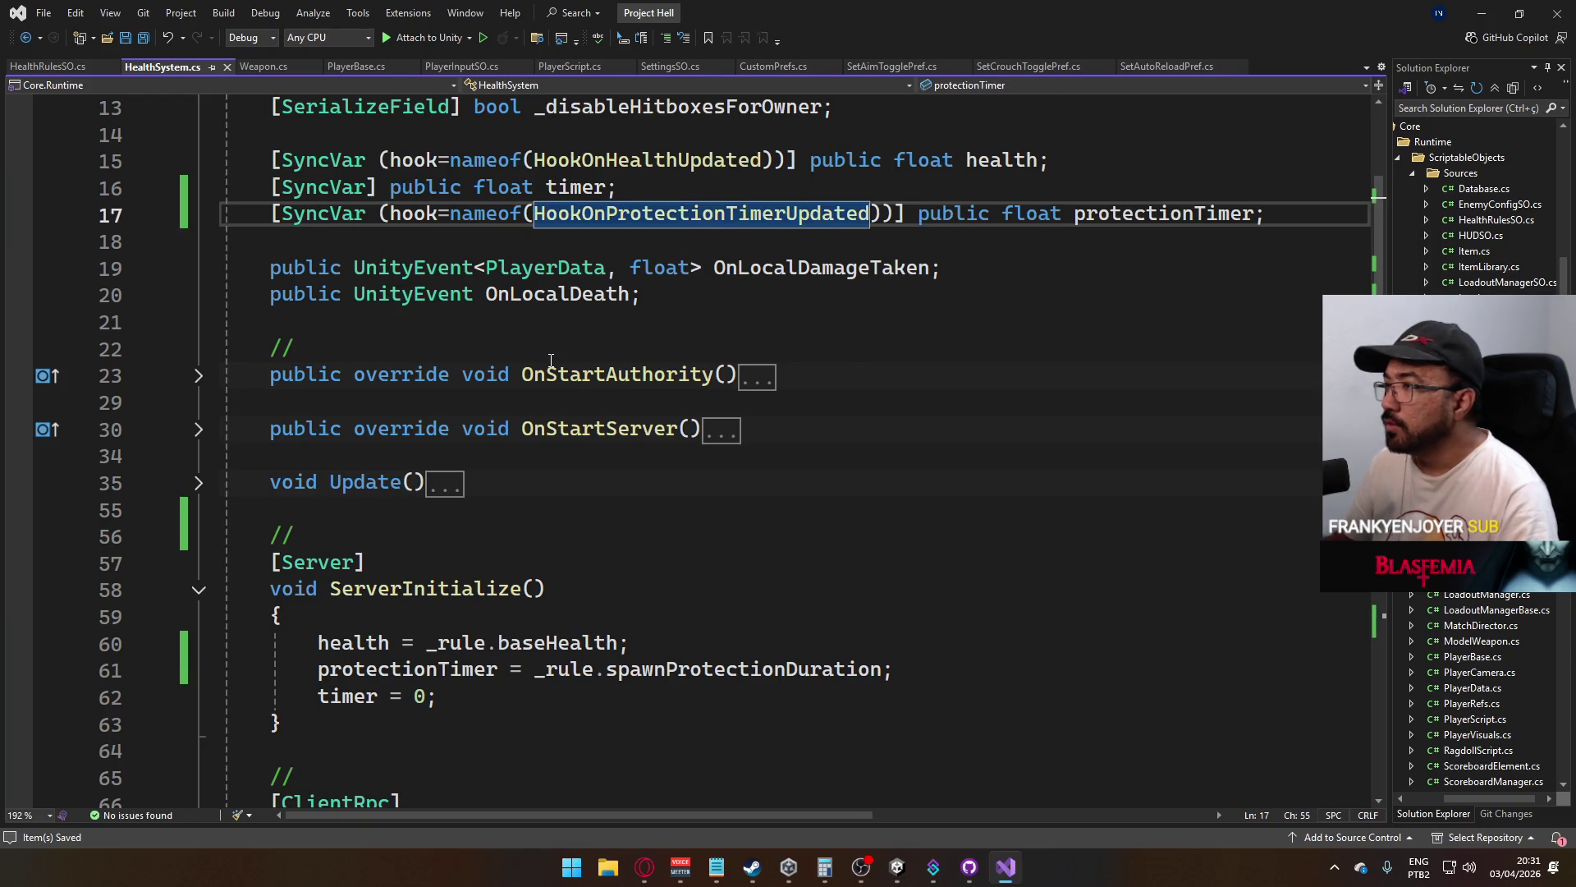
# Insert blank lines after the OnLocalDeath declaration for a new field
pyautogui.scroll(3, 574, 369)
pyautogui.scroll(-1, 624, 410)
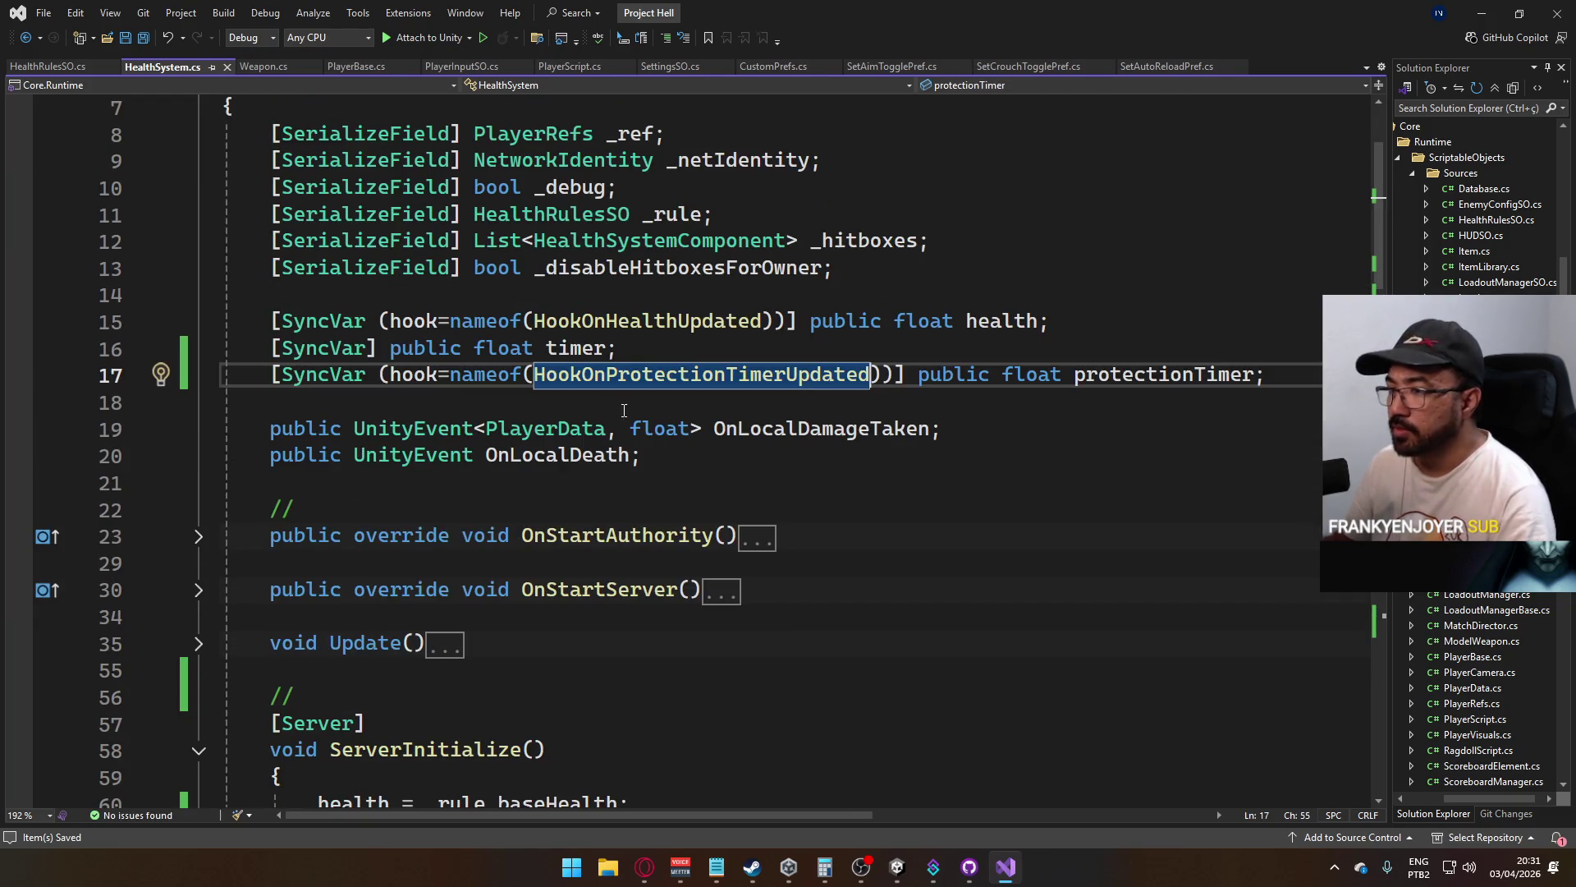
pyautogui.click(699, 462)
pyautogui.press('Return')
pyautogui.press('Return')
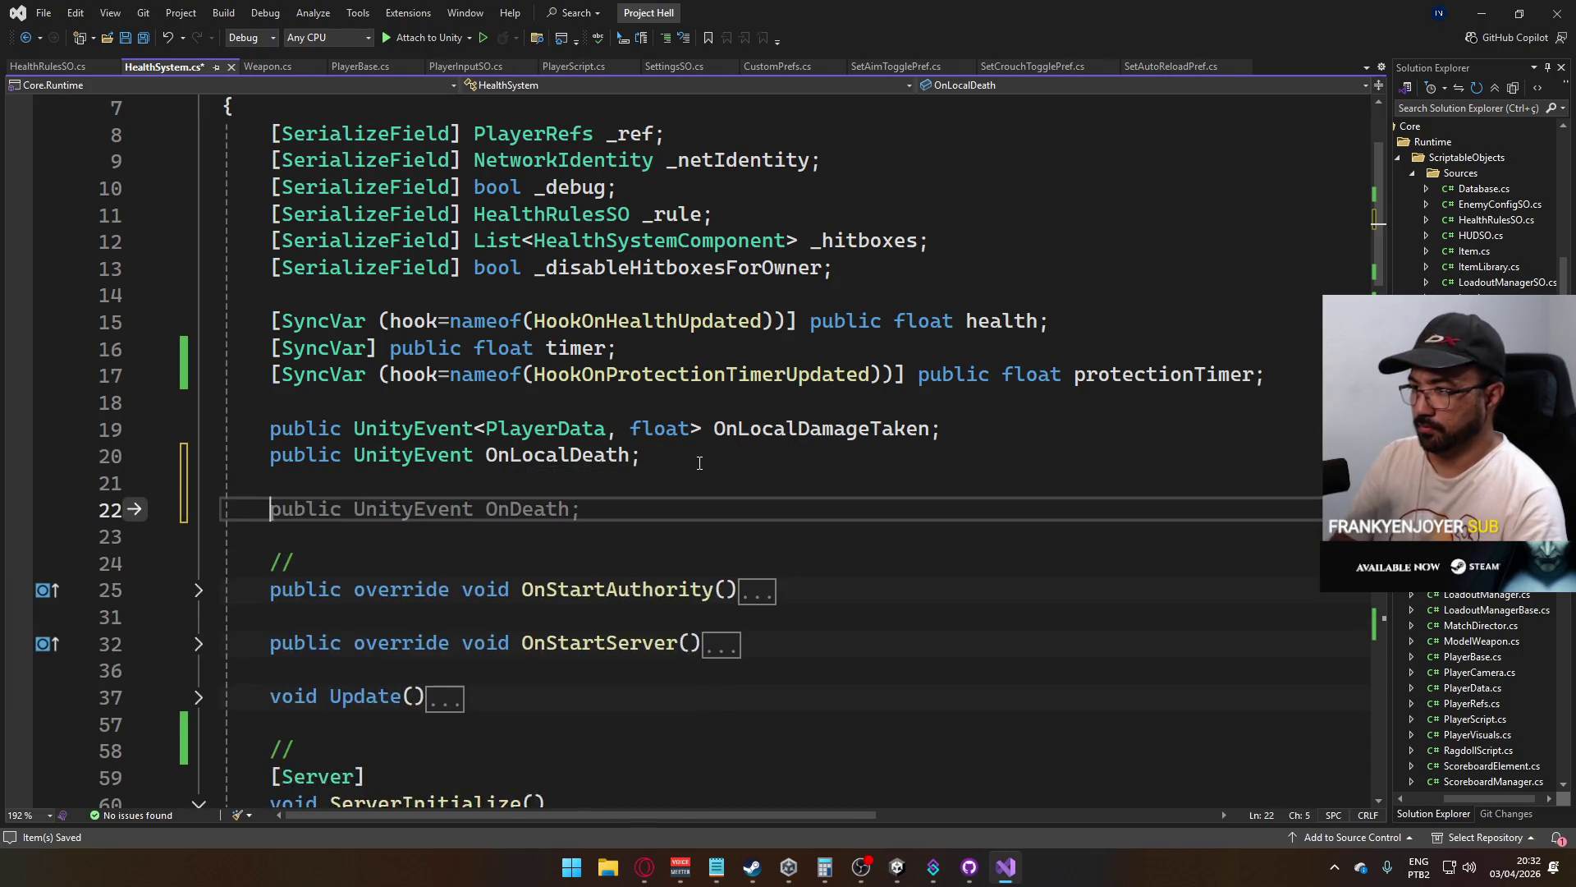
# Declare a public bool field, settling on the name HitboxesAreActive after trying protected and immune
pyautogui.write('public boo')
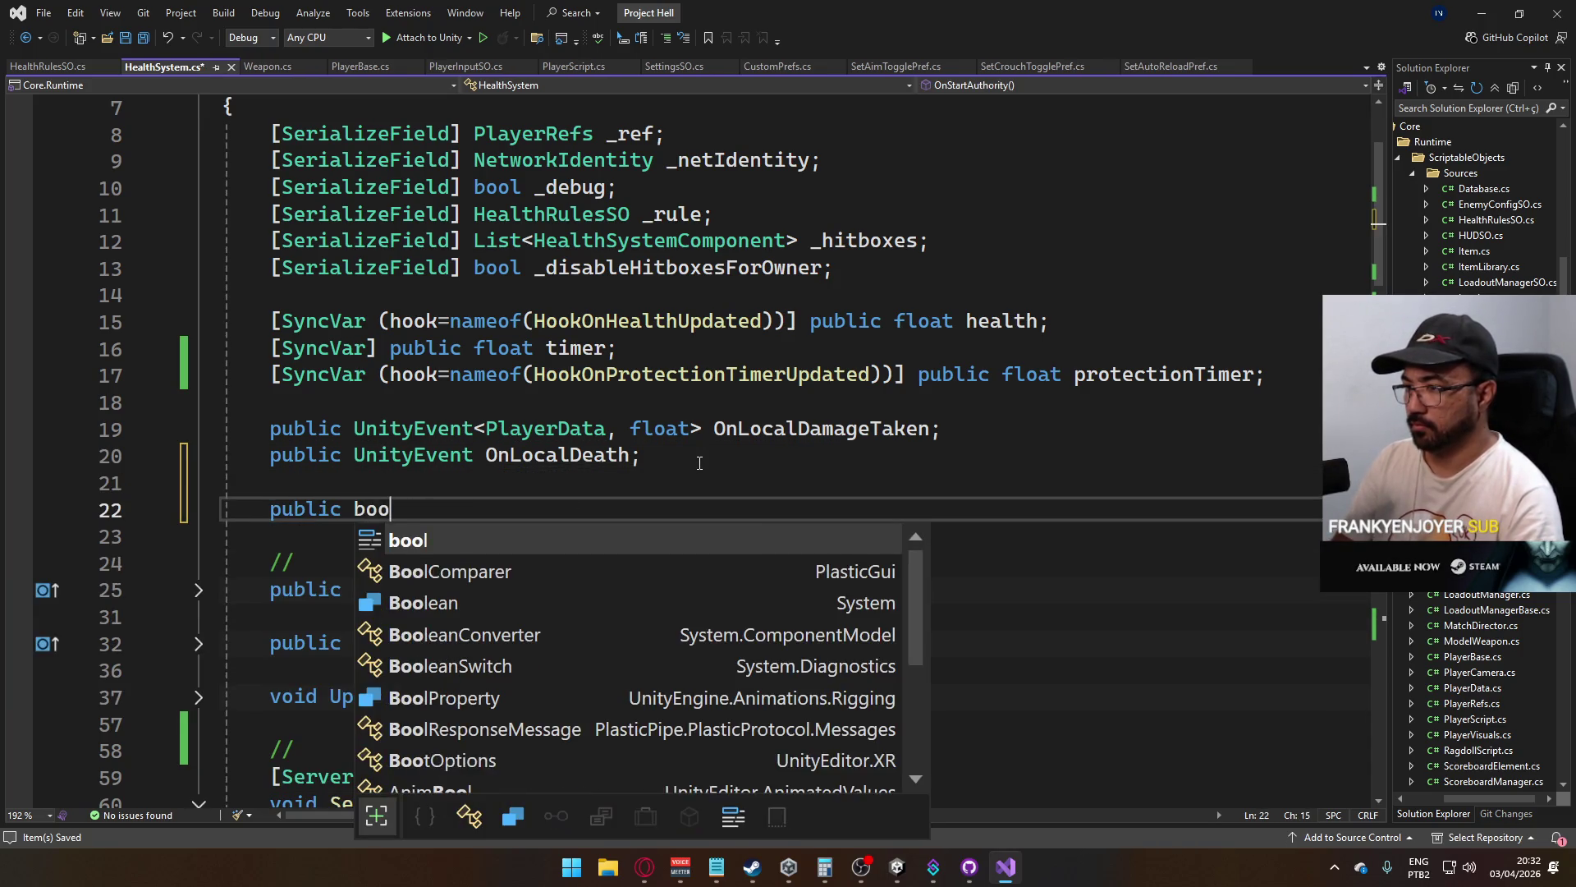
pyautogui.write('l protected;')
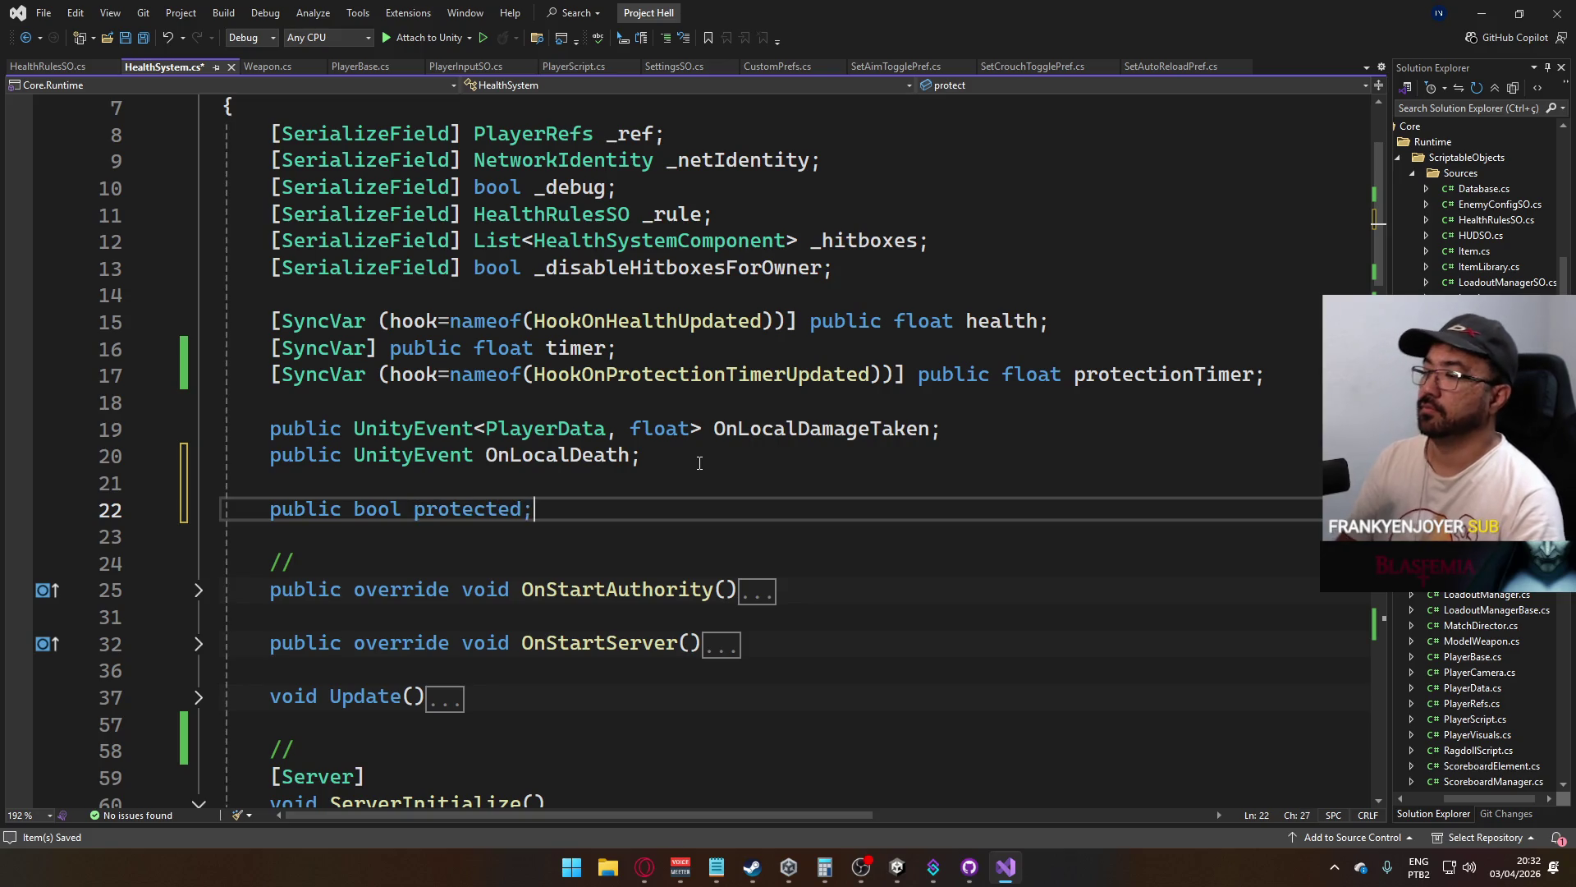
pyautogui.press('Up')
pyautogui.press('Down')
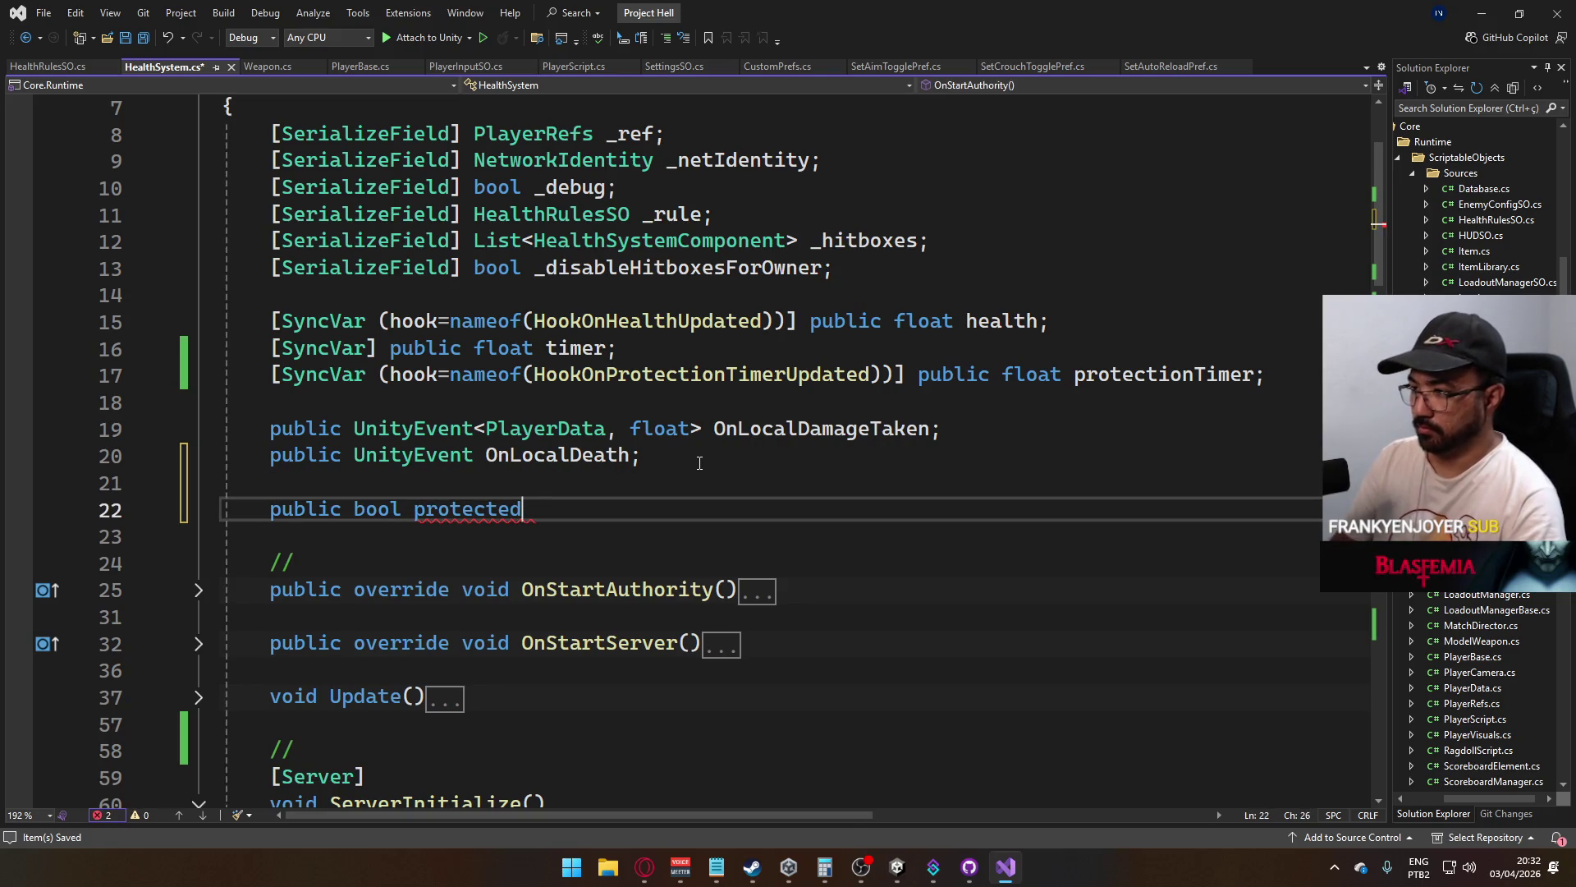
pyautogui.press('BackSpace')
pyautogui.press('BackSpace')
pyautogui.press('BackSpace')
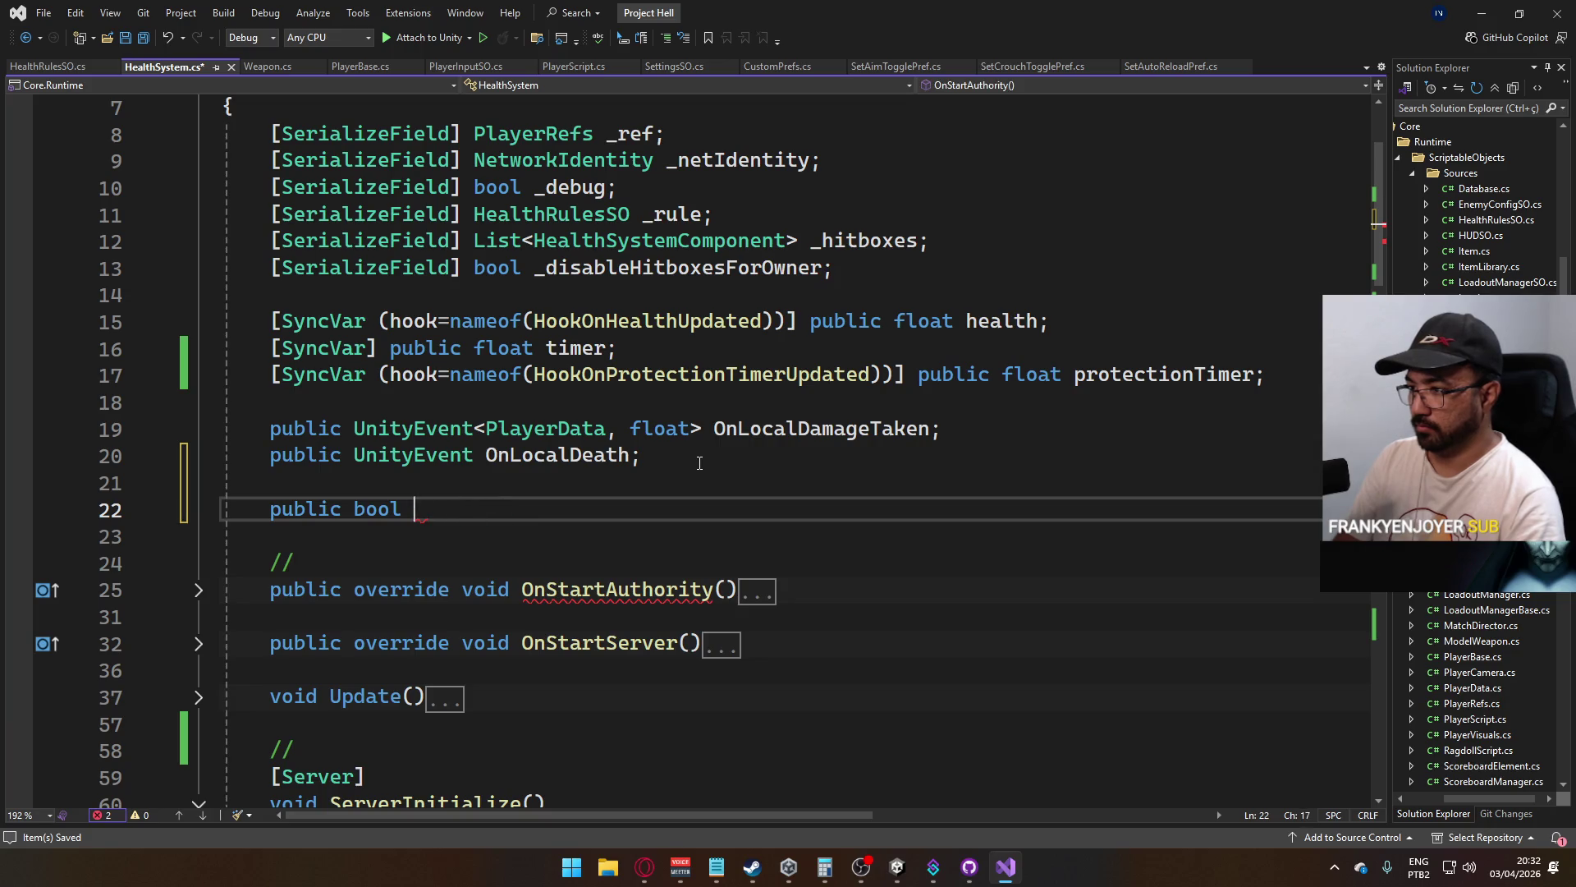
pyautogui.write('Protected')
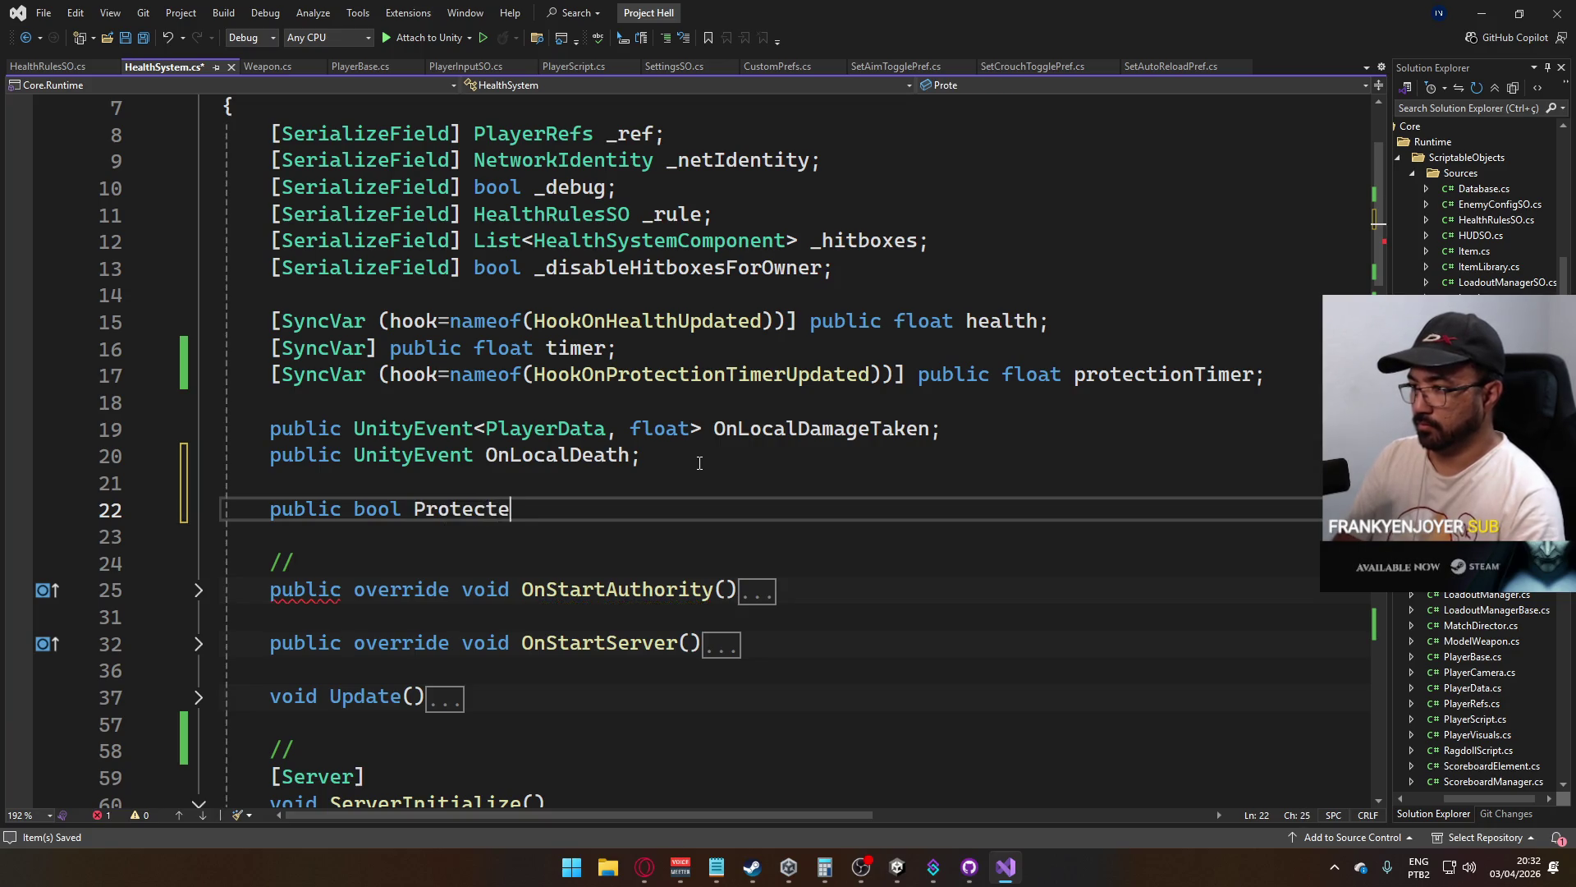
pyautogui.press('BackSpace')
pyautogui.press('BackSpace')
pyautogui.press('BackSpace')
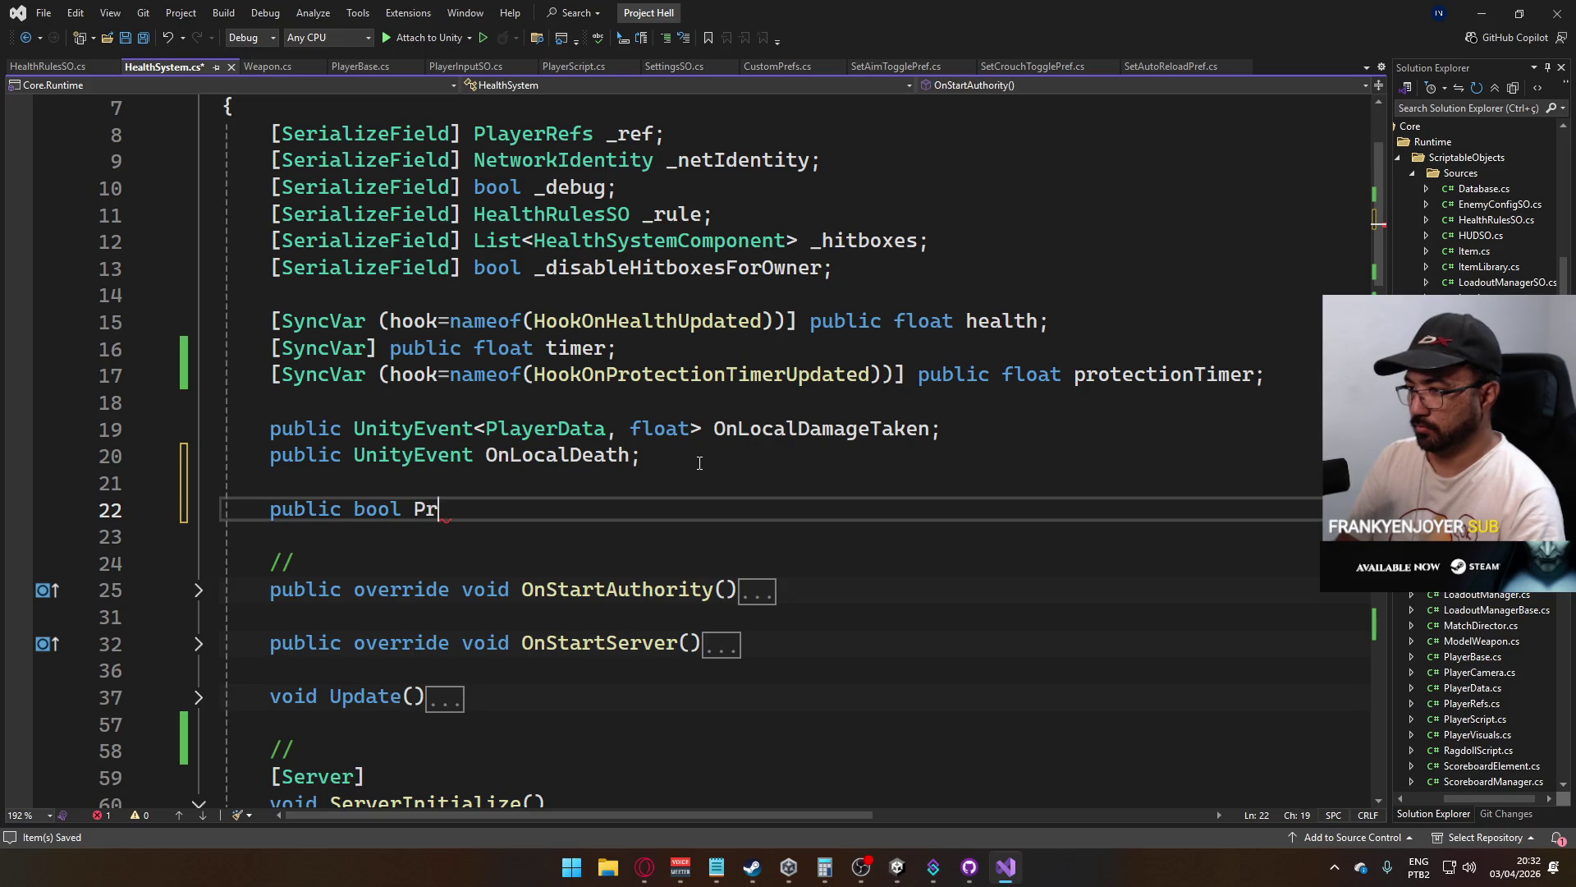
pyautogui.press('BackSpace')
pyautogui.write('Immune')
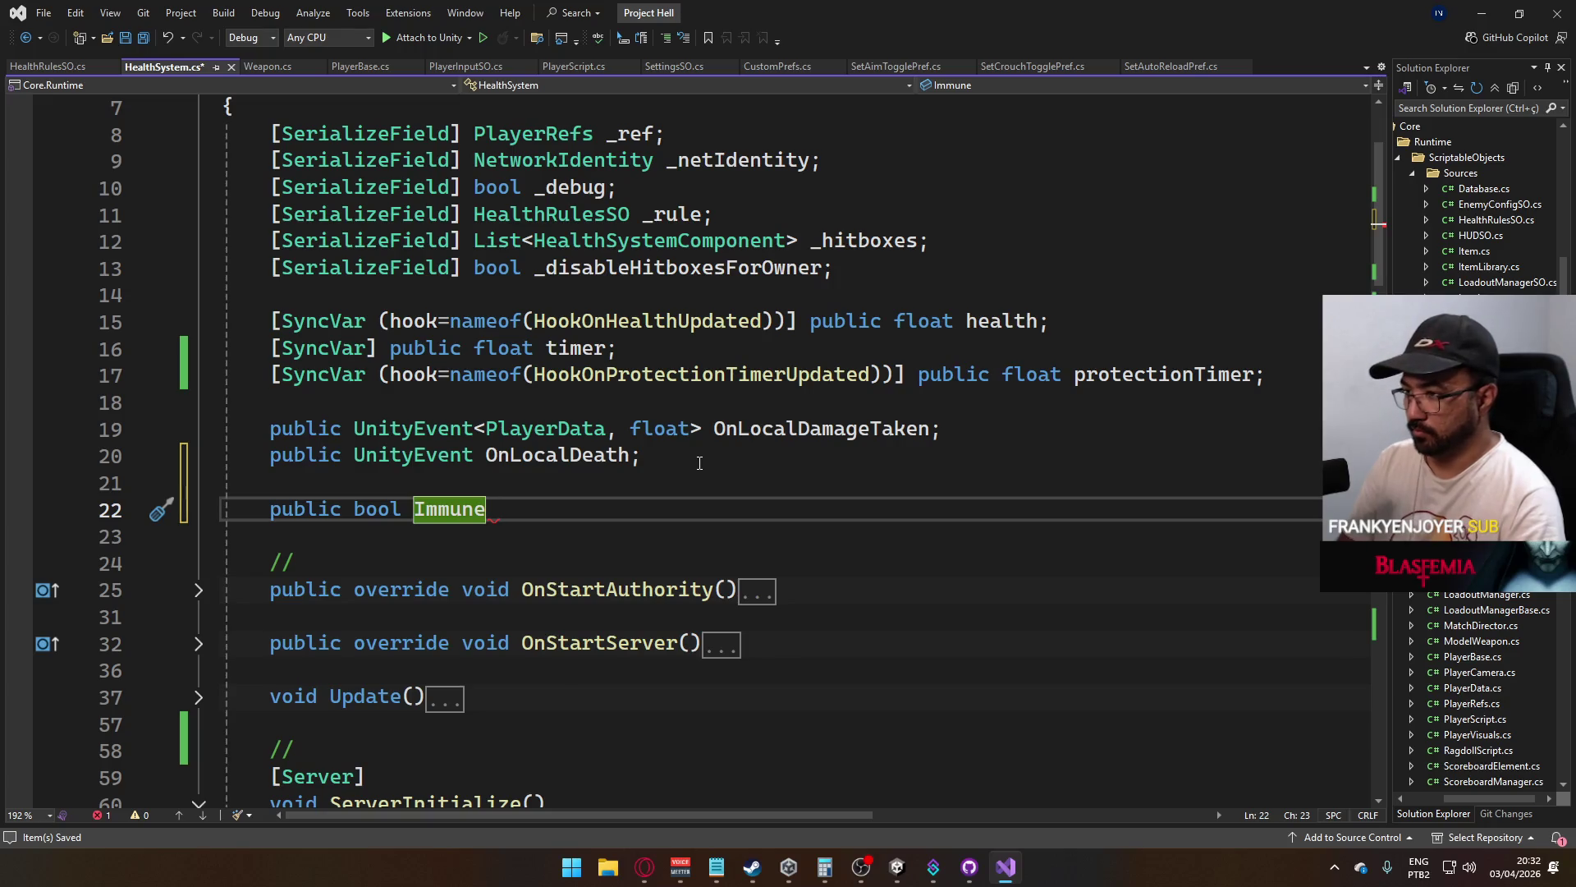
pyautogui.press('BackSpace')
pyautogui.press('BackSpace')
pyautogui.press('BackSpace')
pyautogui.write('i')
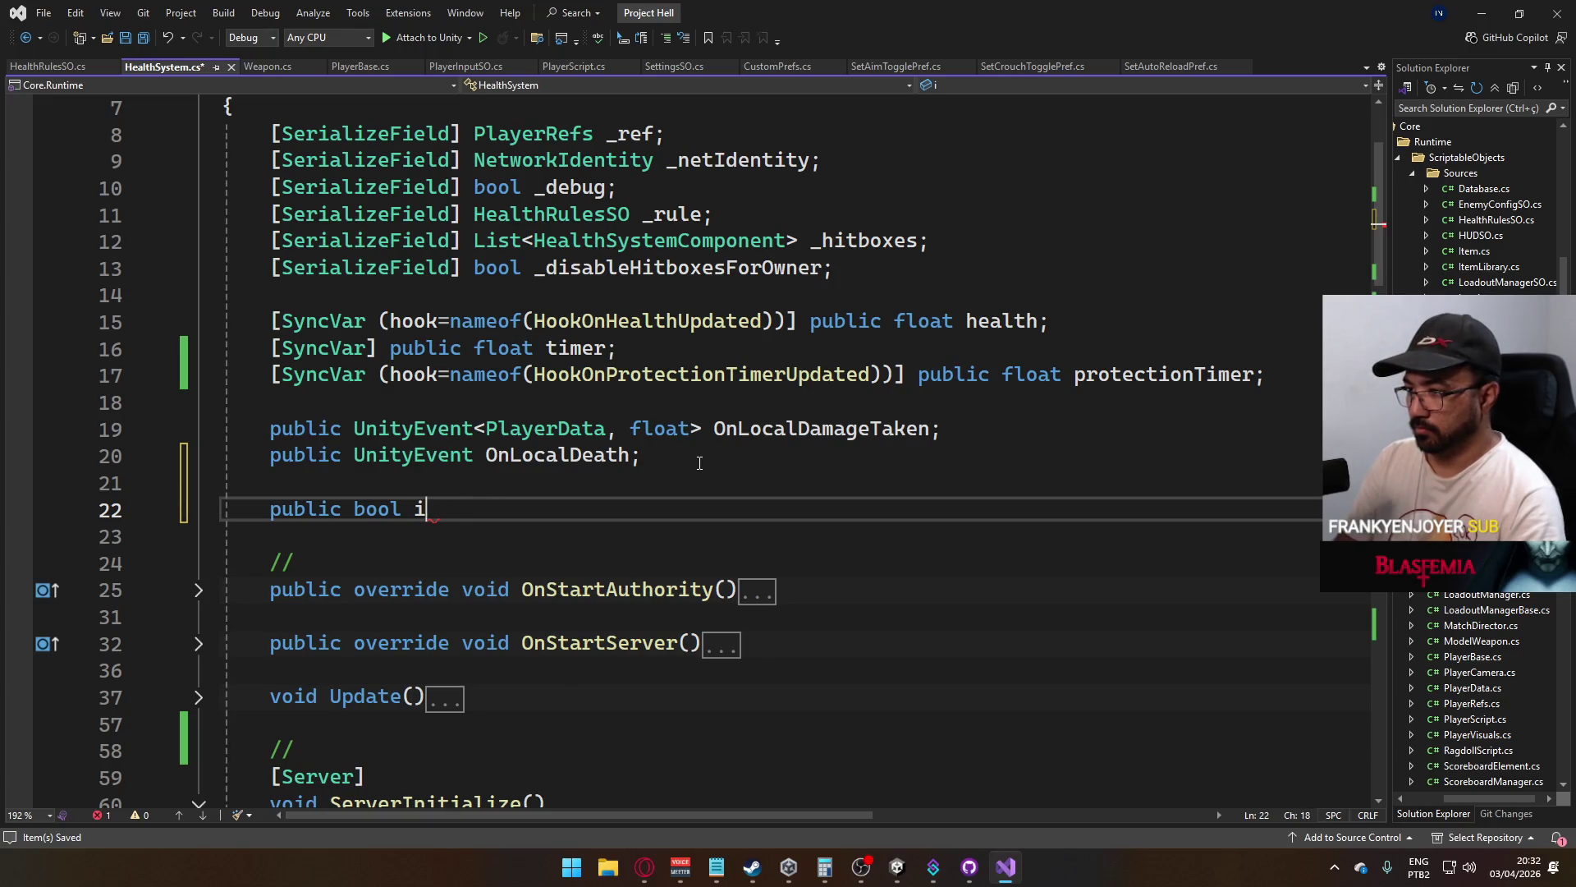
pyautogui.write('mmune')
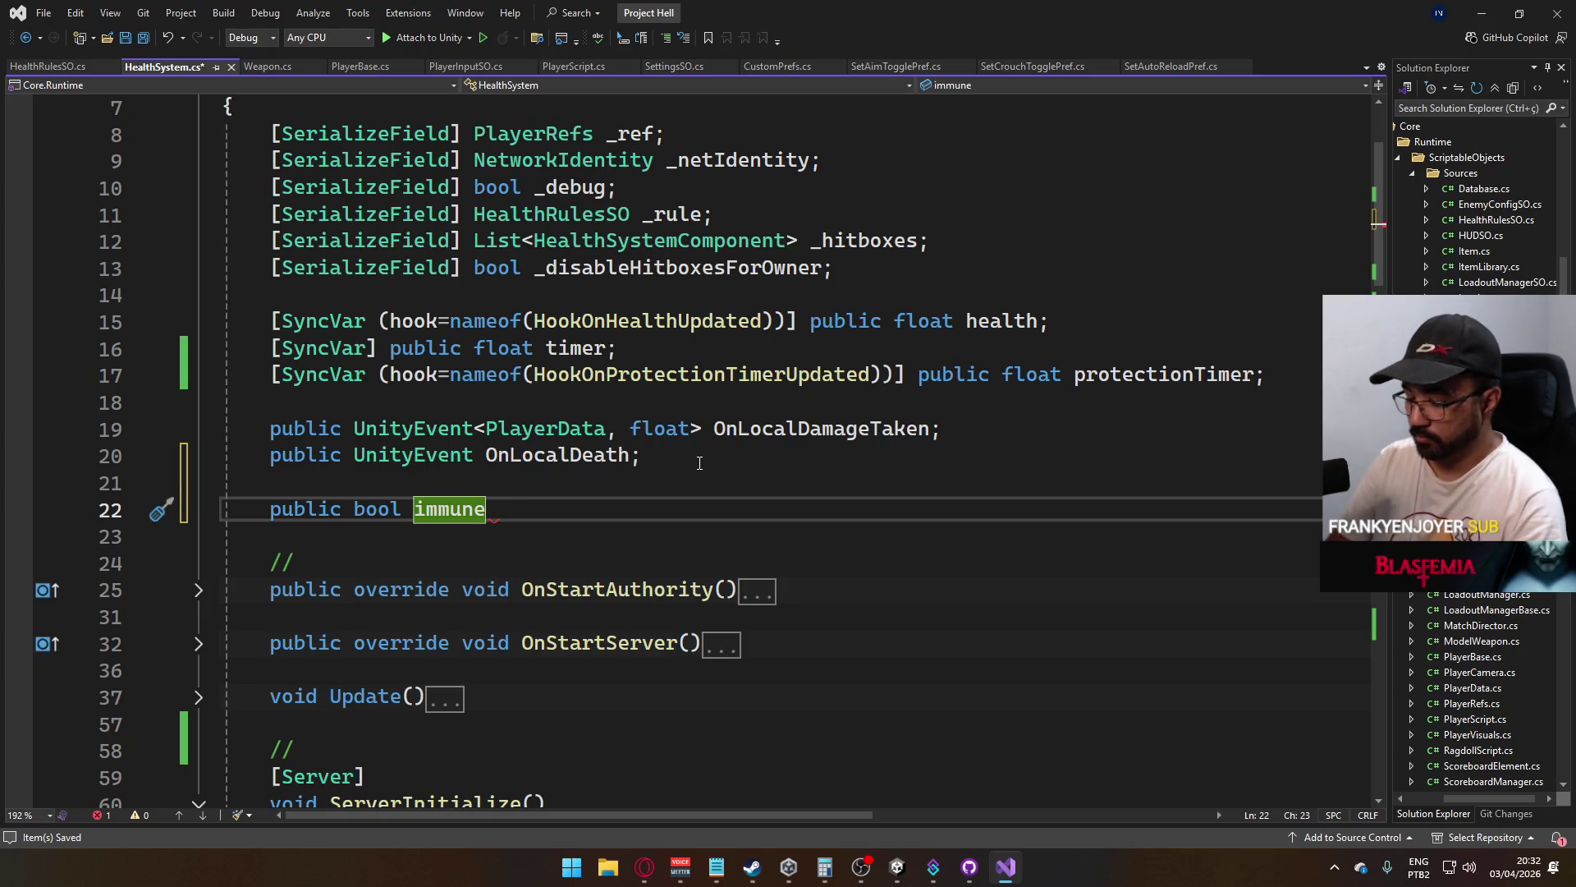
pyautogui.write('hitb')
pyautogui.press('BackSpace')
pyautogui.press('BackSpace')
pyautogui.press('BackSpace')
pyautogui.press('BackSpace')
pyautogui.press('BackSpace')
pyautogui.press('BackSpace')
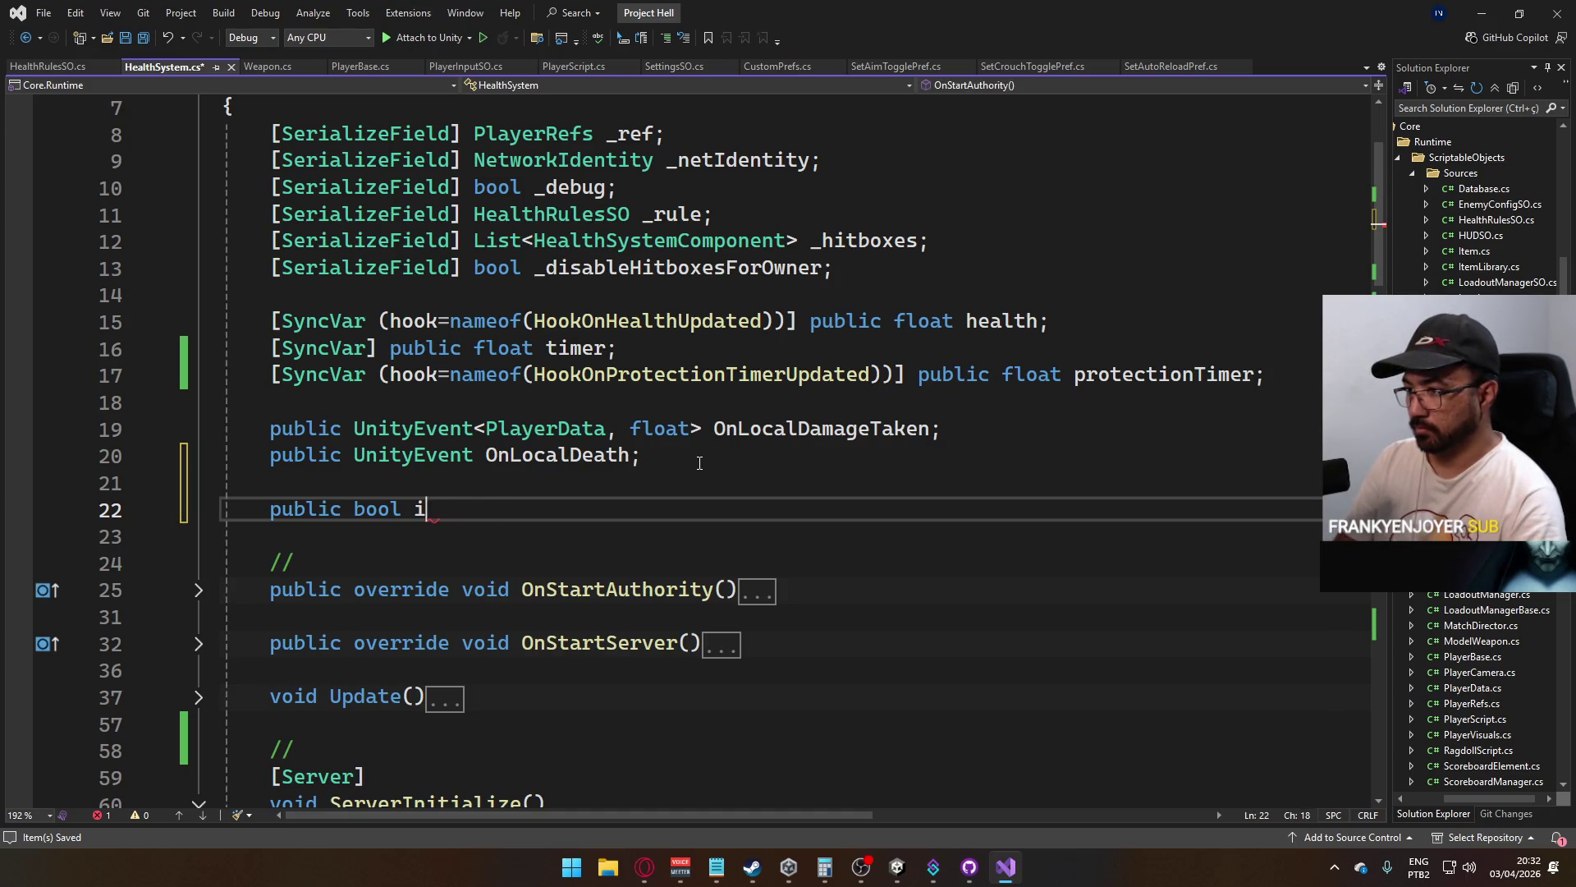
pyautogui.write('HitboxesAreActive')
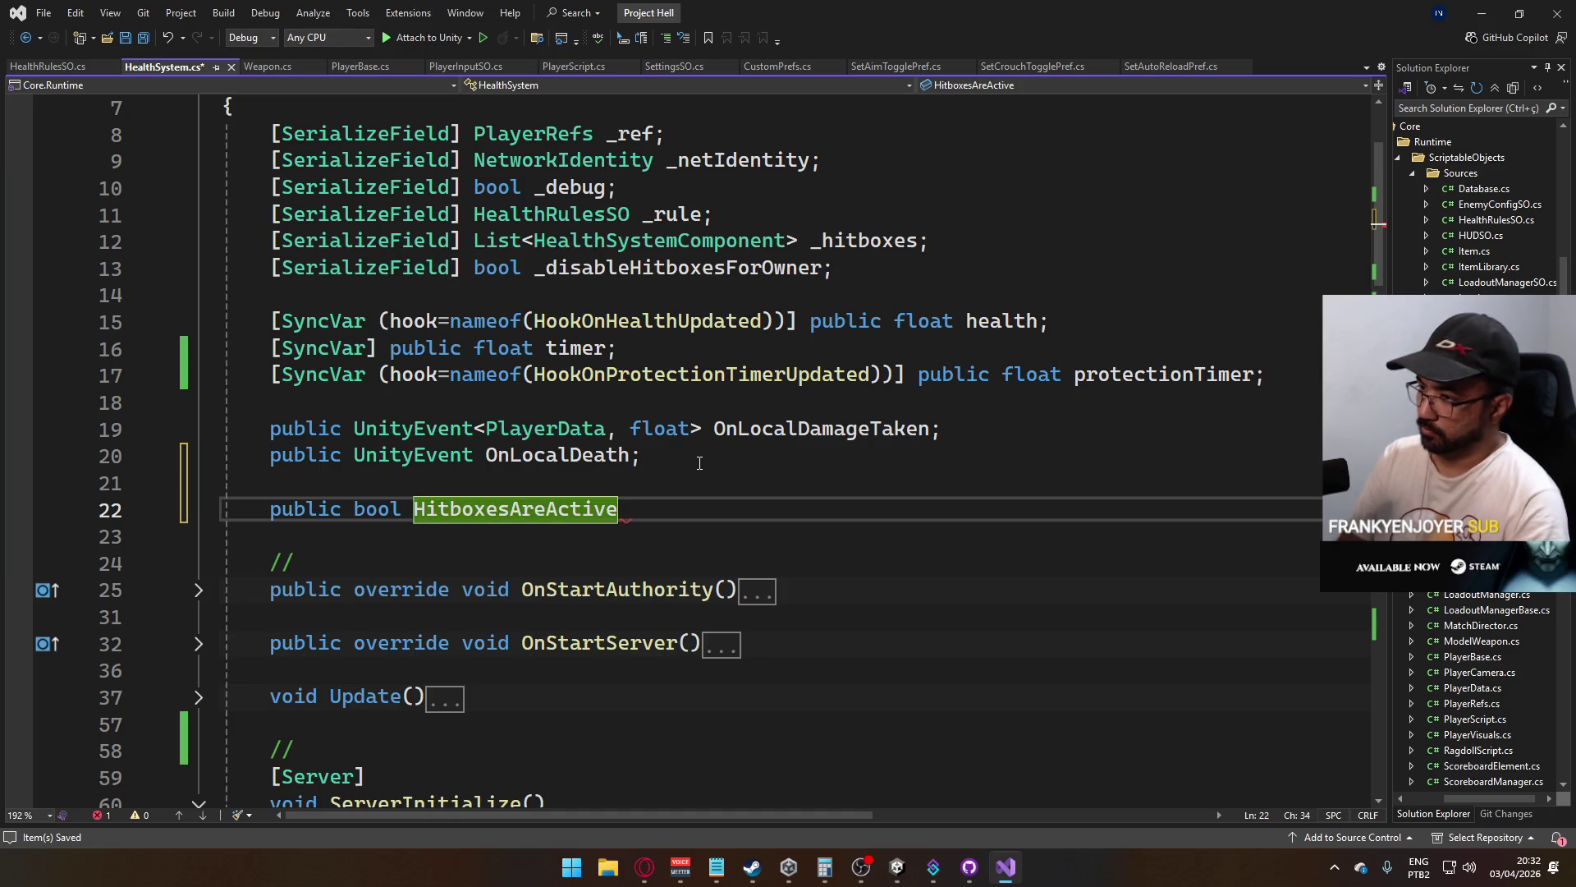
pyautogui.write(';')
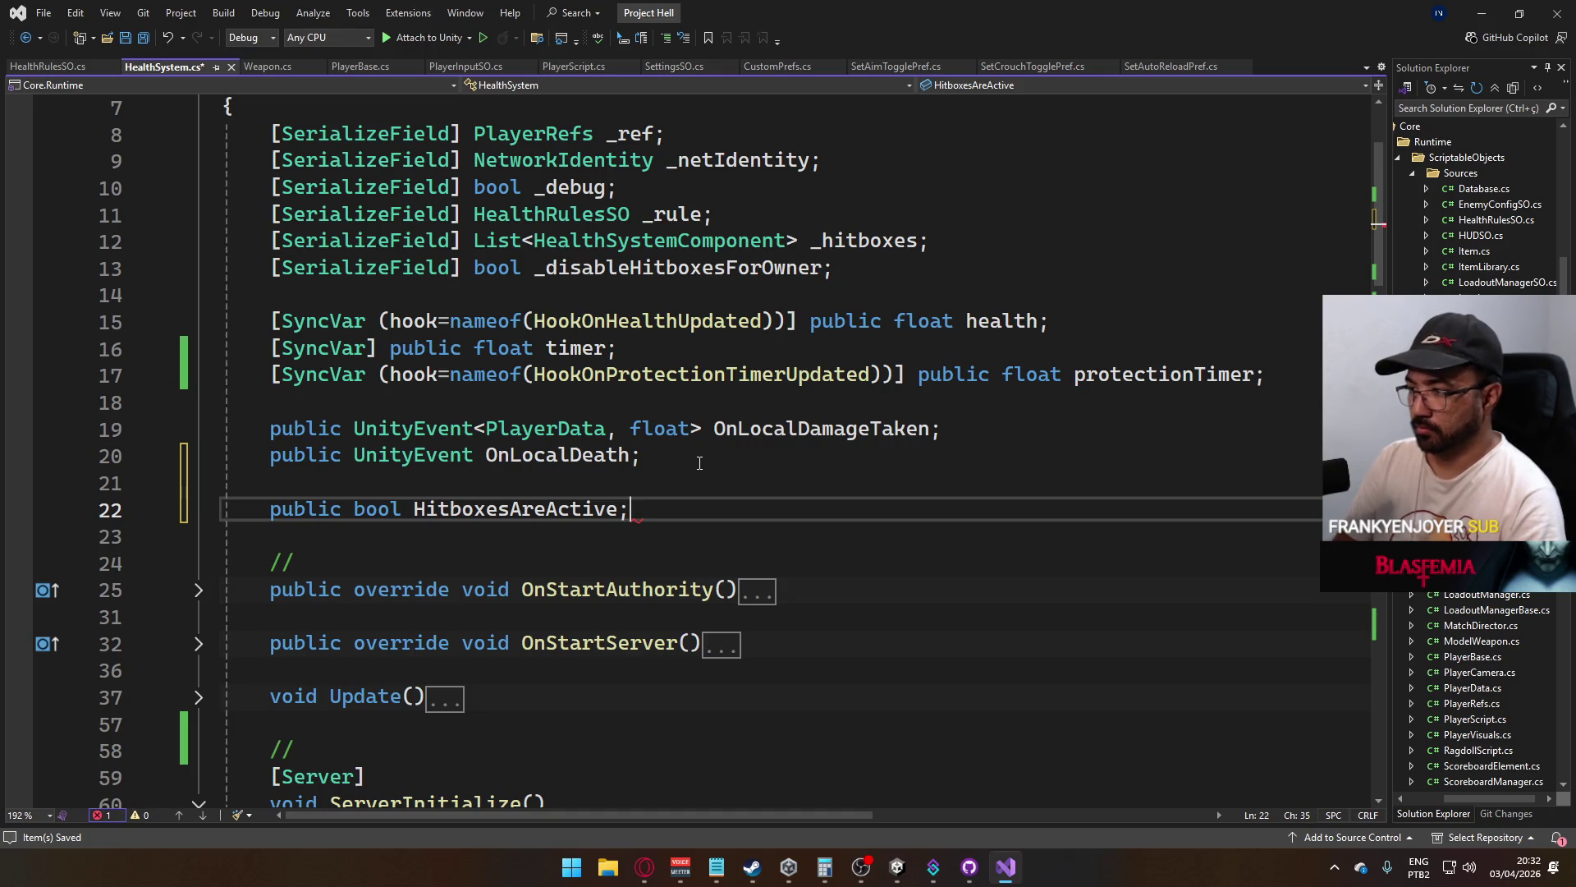
# Add 'public bool _hitboxesAreActive;' above it and drop HitboxesAreActive's semicolon to start a body
pyautogui.press('Up')
pyautogui.press('Return')
pyautogui.write('public bool ')
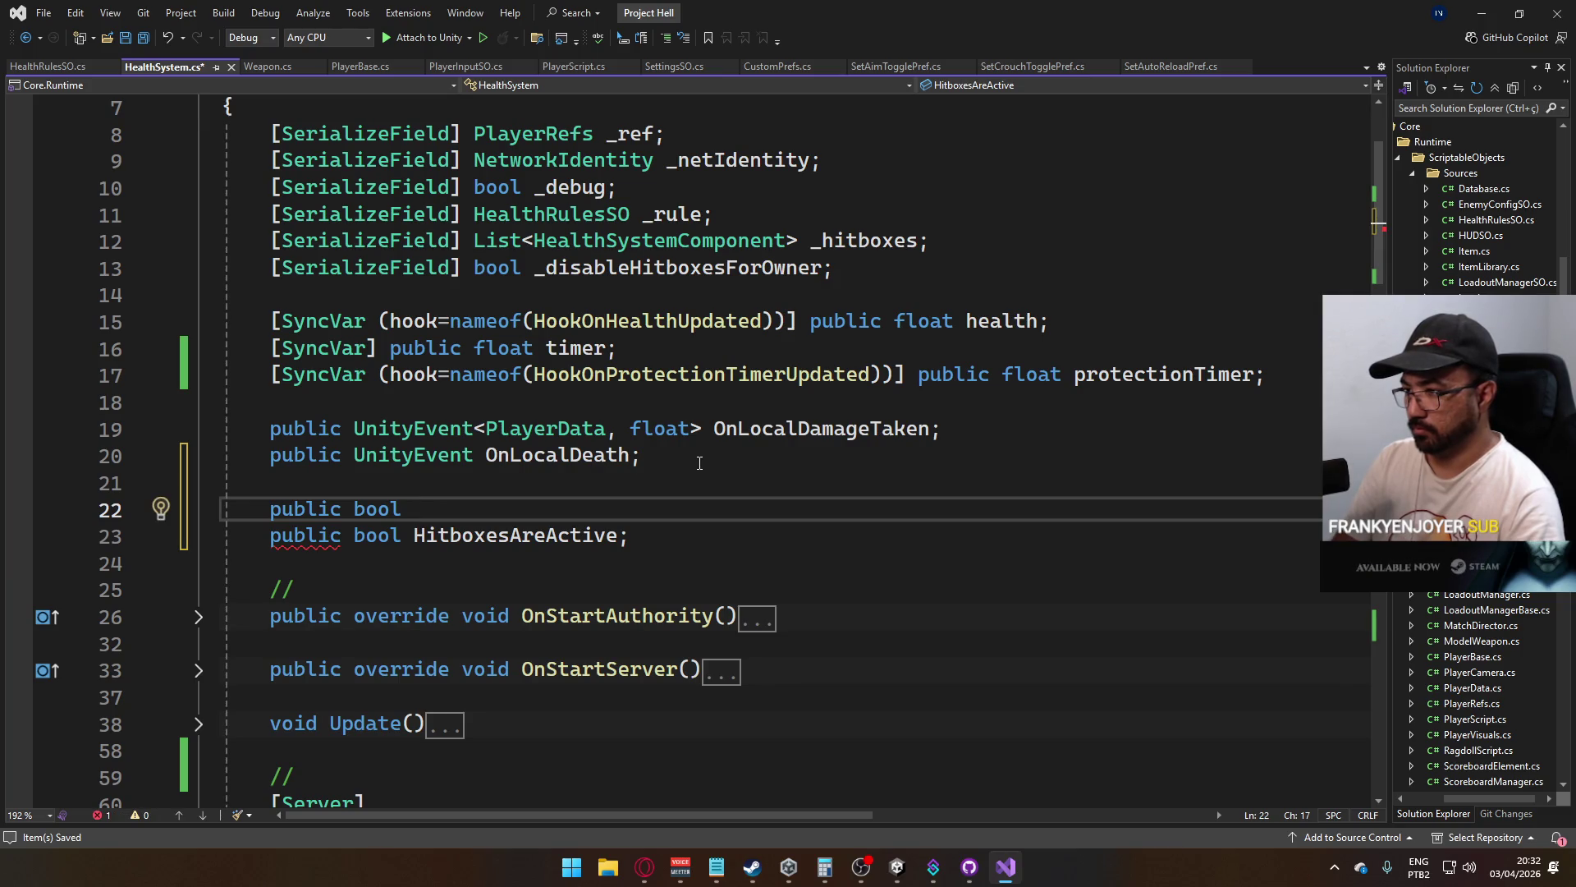
pyautogui.write('_hitboxesAre')
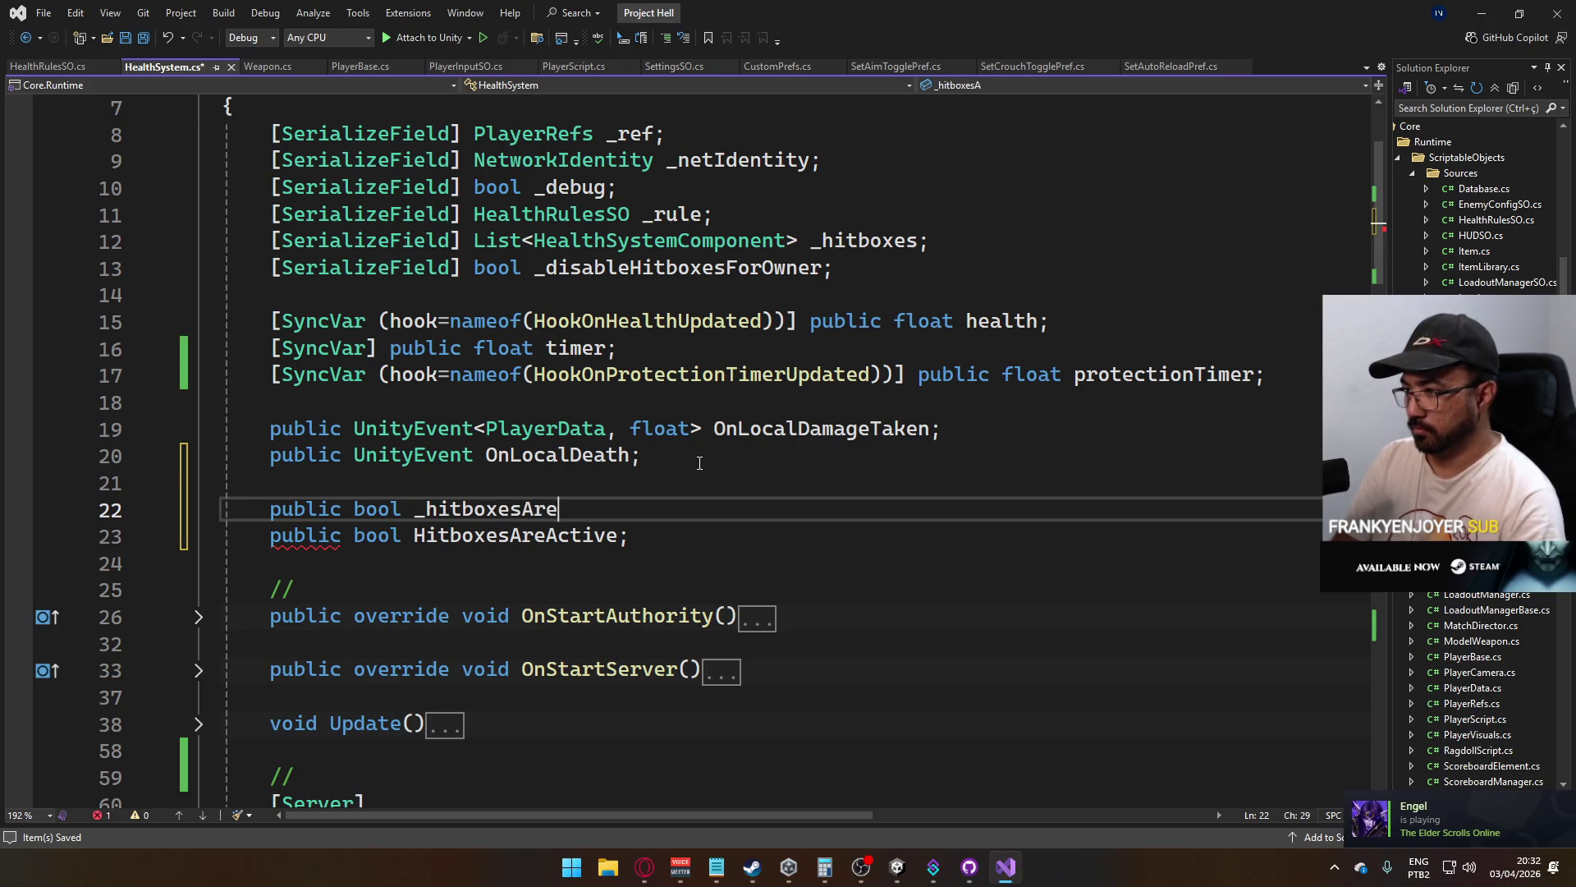
pyautogui.write('Active;')
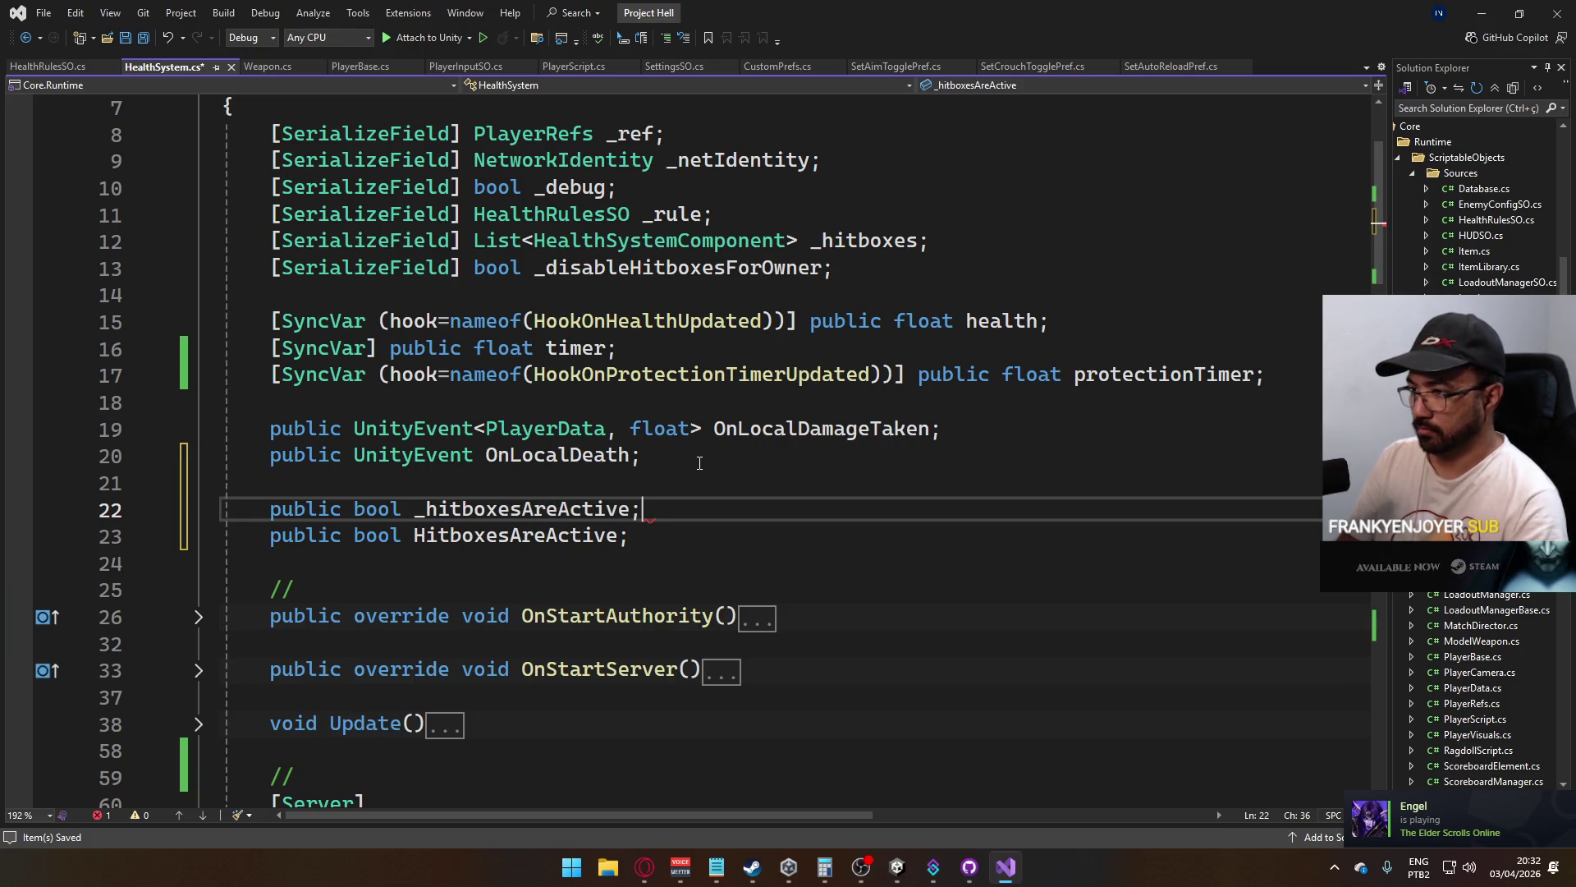
pyautogui.press('Down')
pyautogui.press('BackSpace')
pyautogui.press('Return')
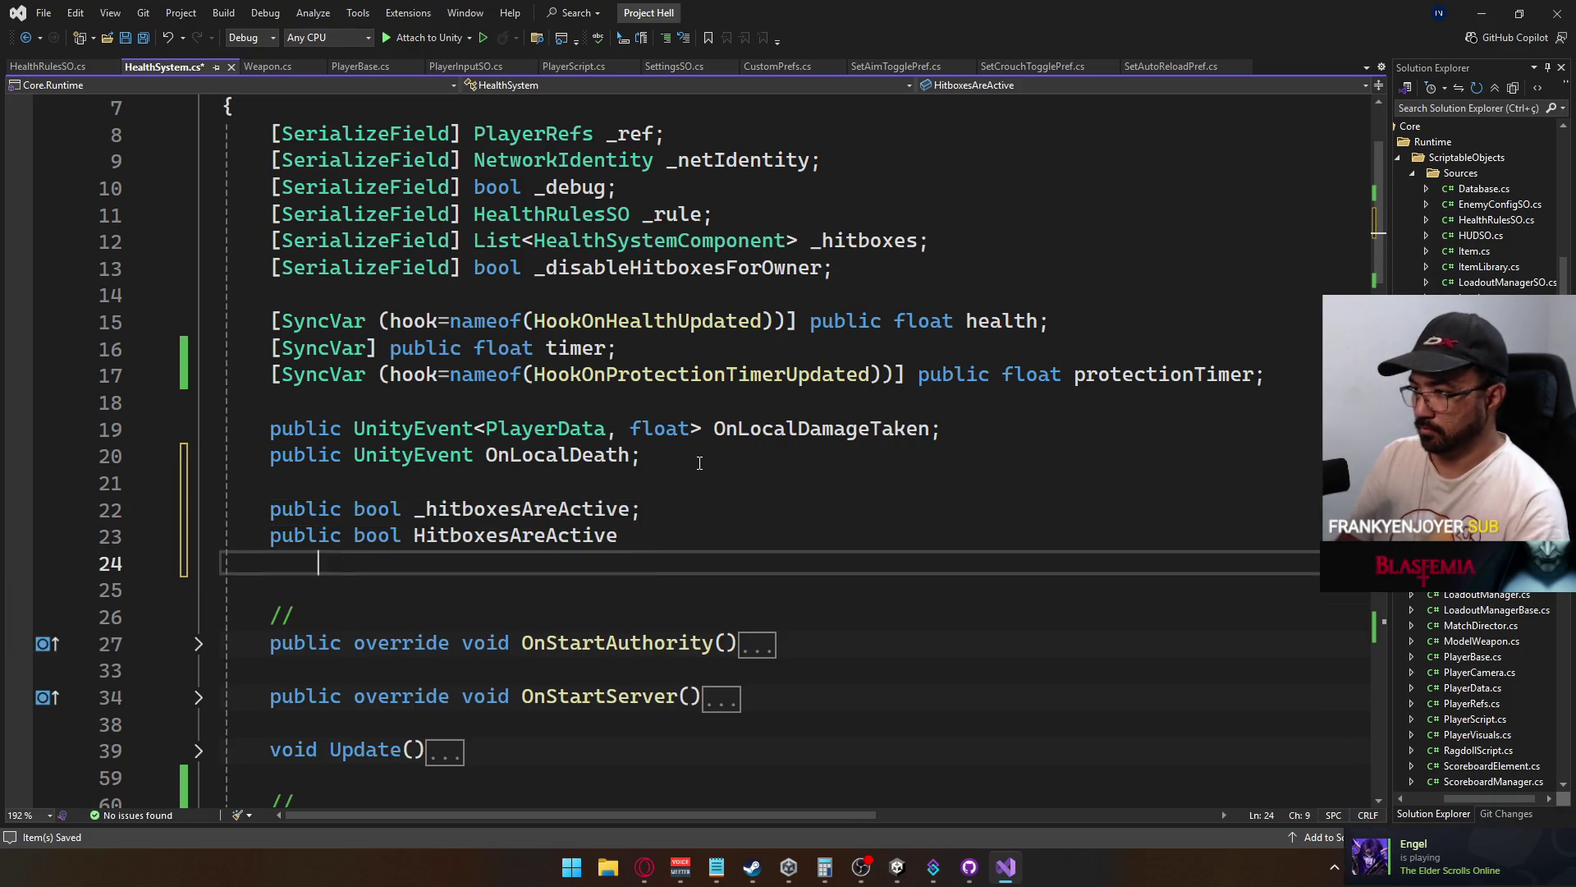
# Give HitboxesAreActive braces and a getter: get => _hitboxesAreActive;
pyautogui.write('{')
pyautogui.press('Return')
pyautogui.press('Return')
pyautogui.write('}')
pyautogui.press('Up')
pyautogui.write('get =')
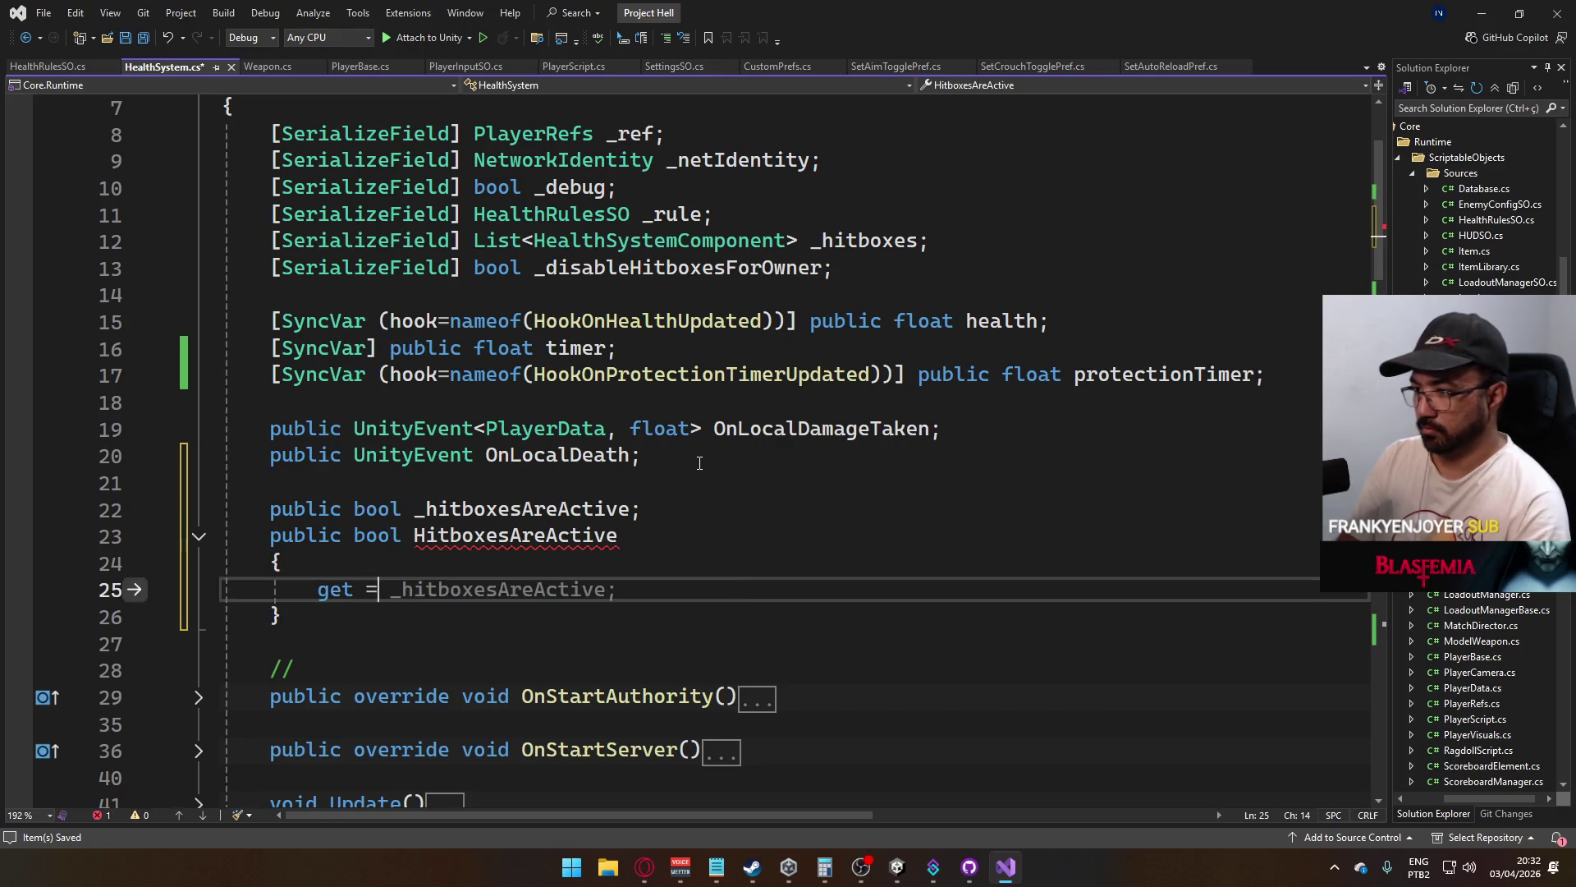
pyautogui.write('> _hit')
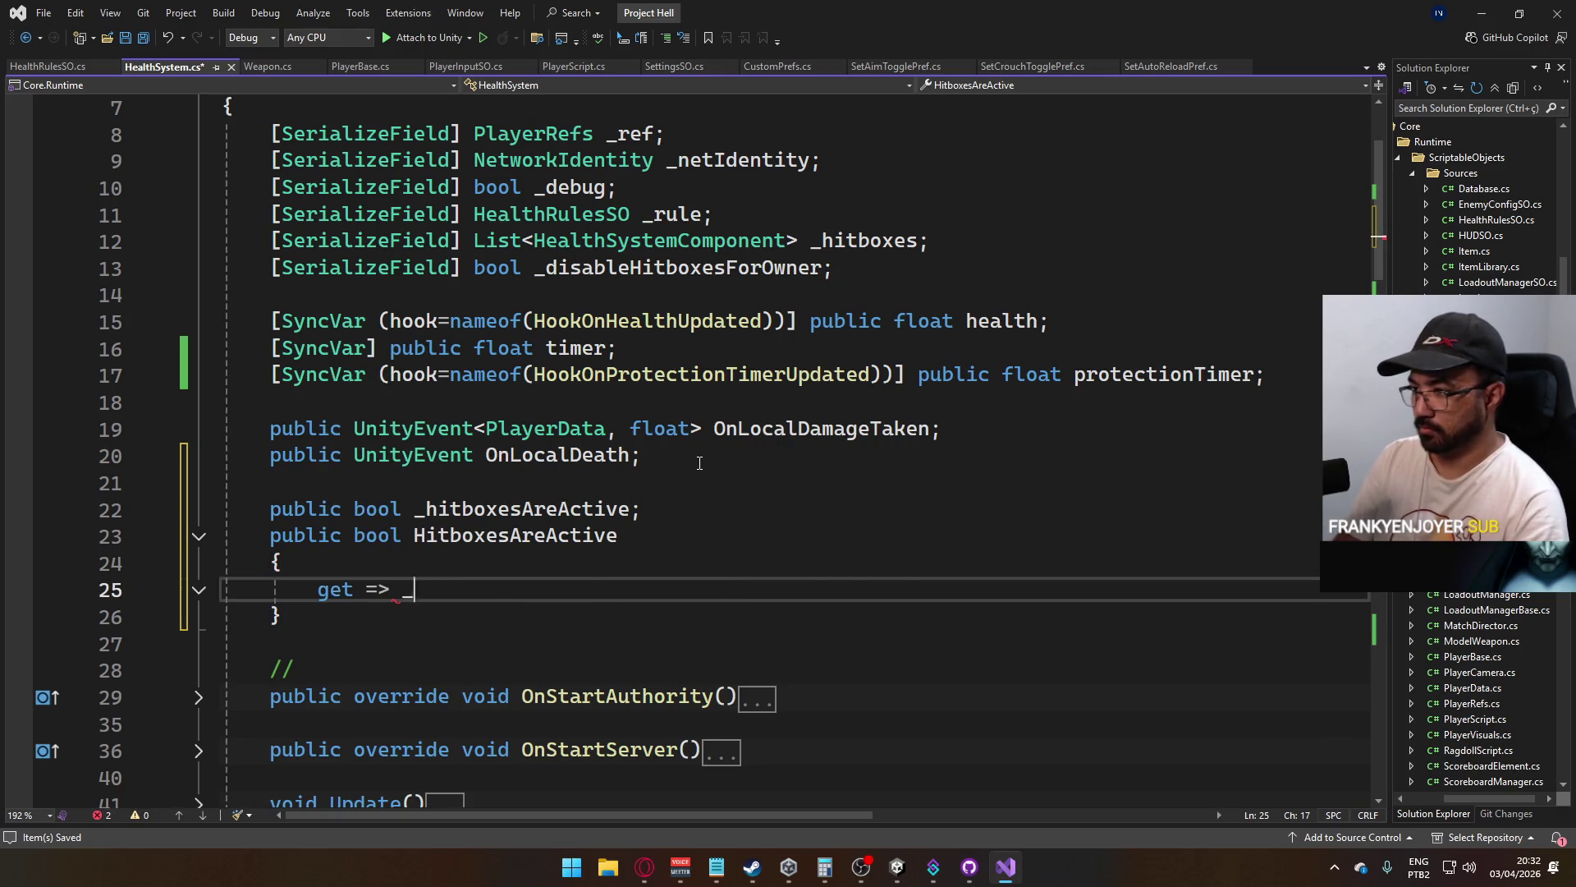
pyautogui.press('Down')
pyautogui.press('Tab')
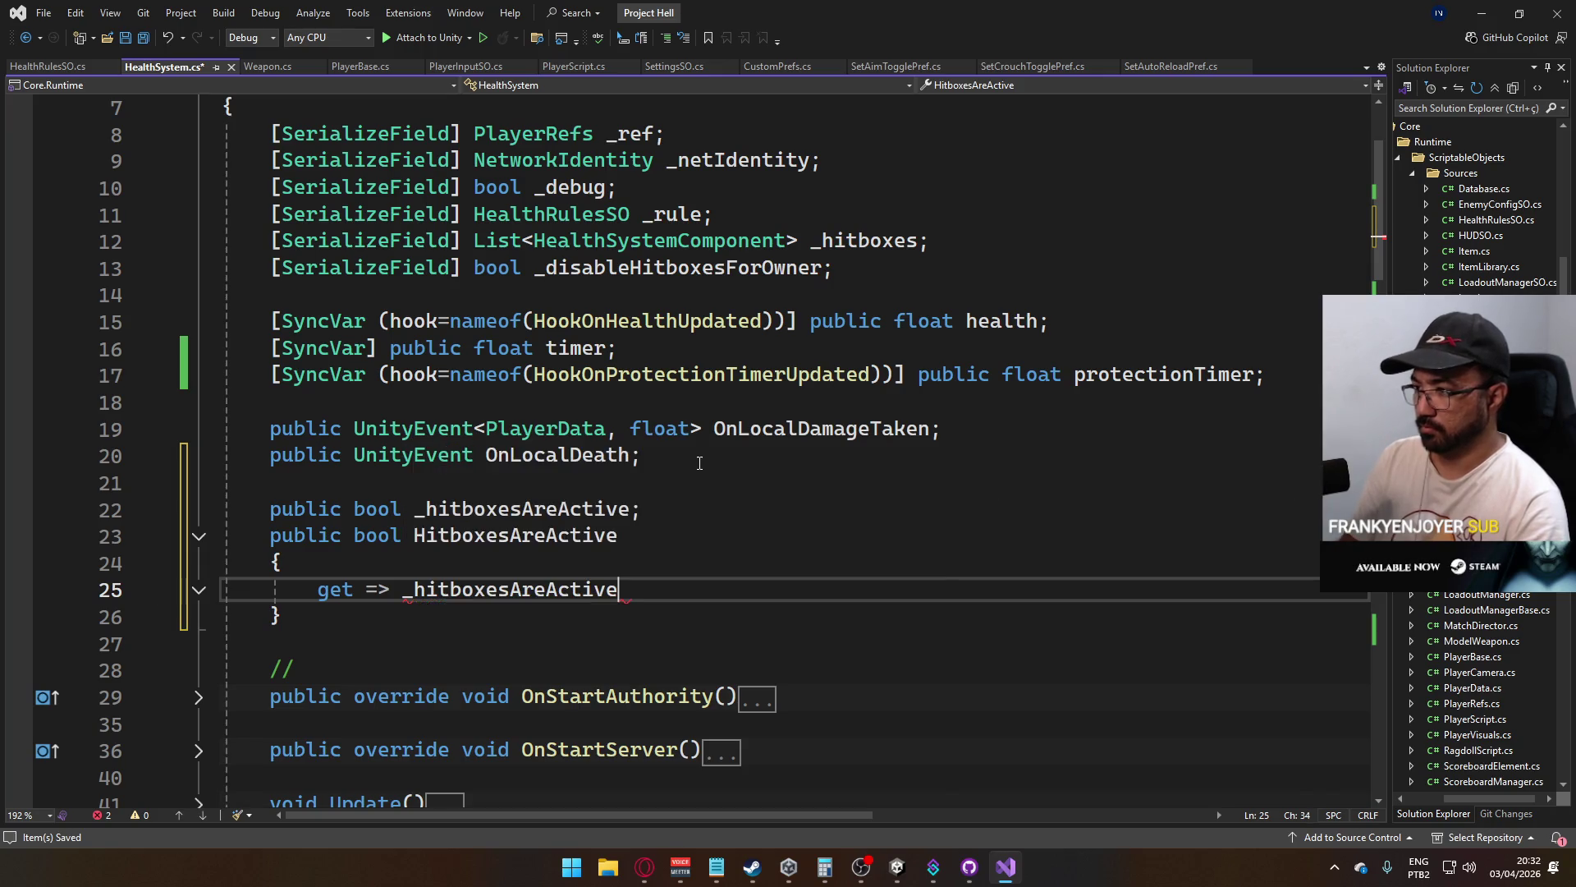
pyautogui.write('?')
pyautogui.press('BackSpace')
pyautogui.write(';')
pyautogui.press('Return')
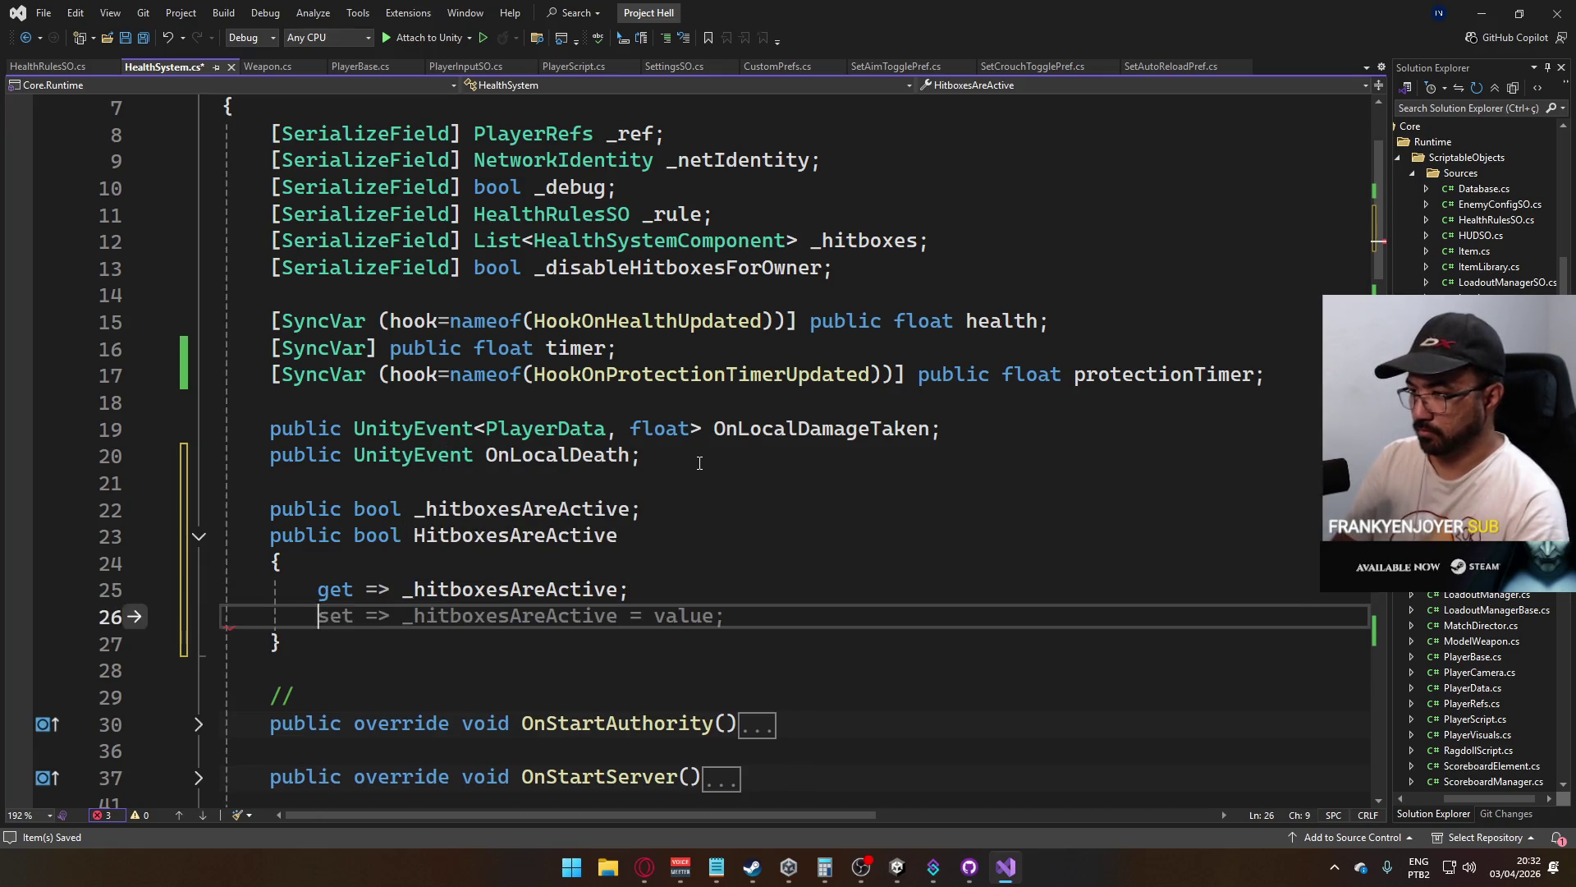
# Add an empty set block with its own braces below the getter
pyautogui.write('set =>')
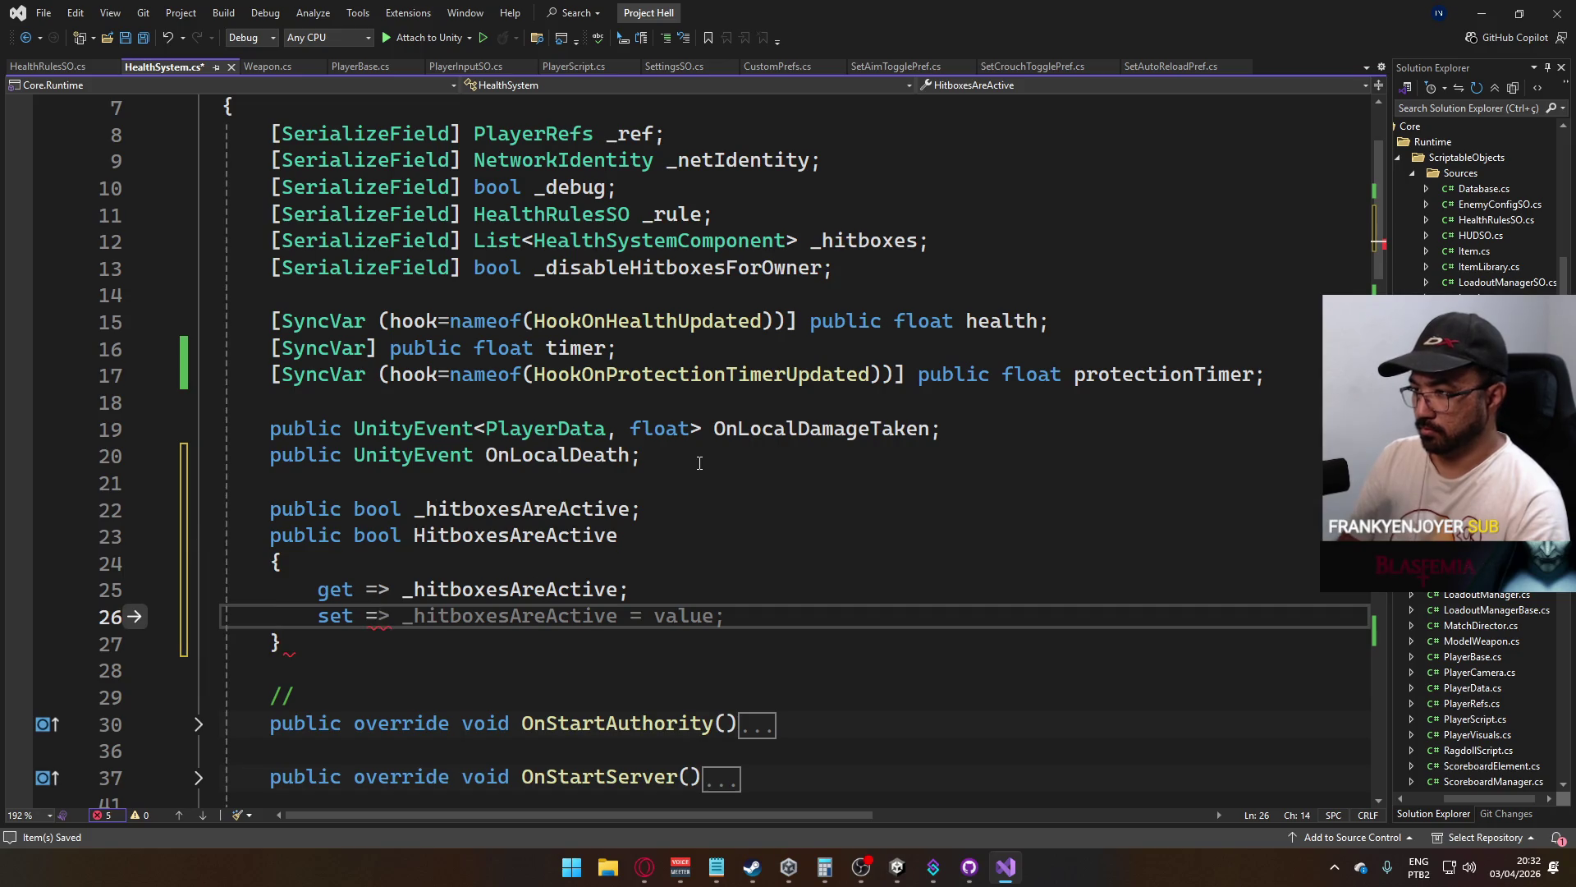
pyautogui.press('Return')
pyautogui.write('}')
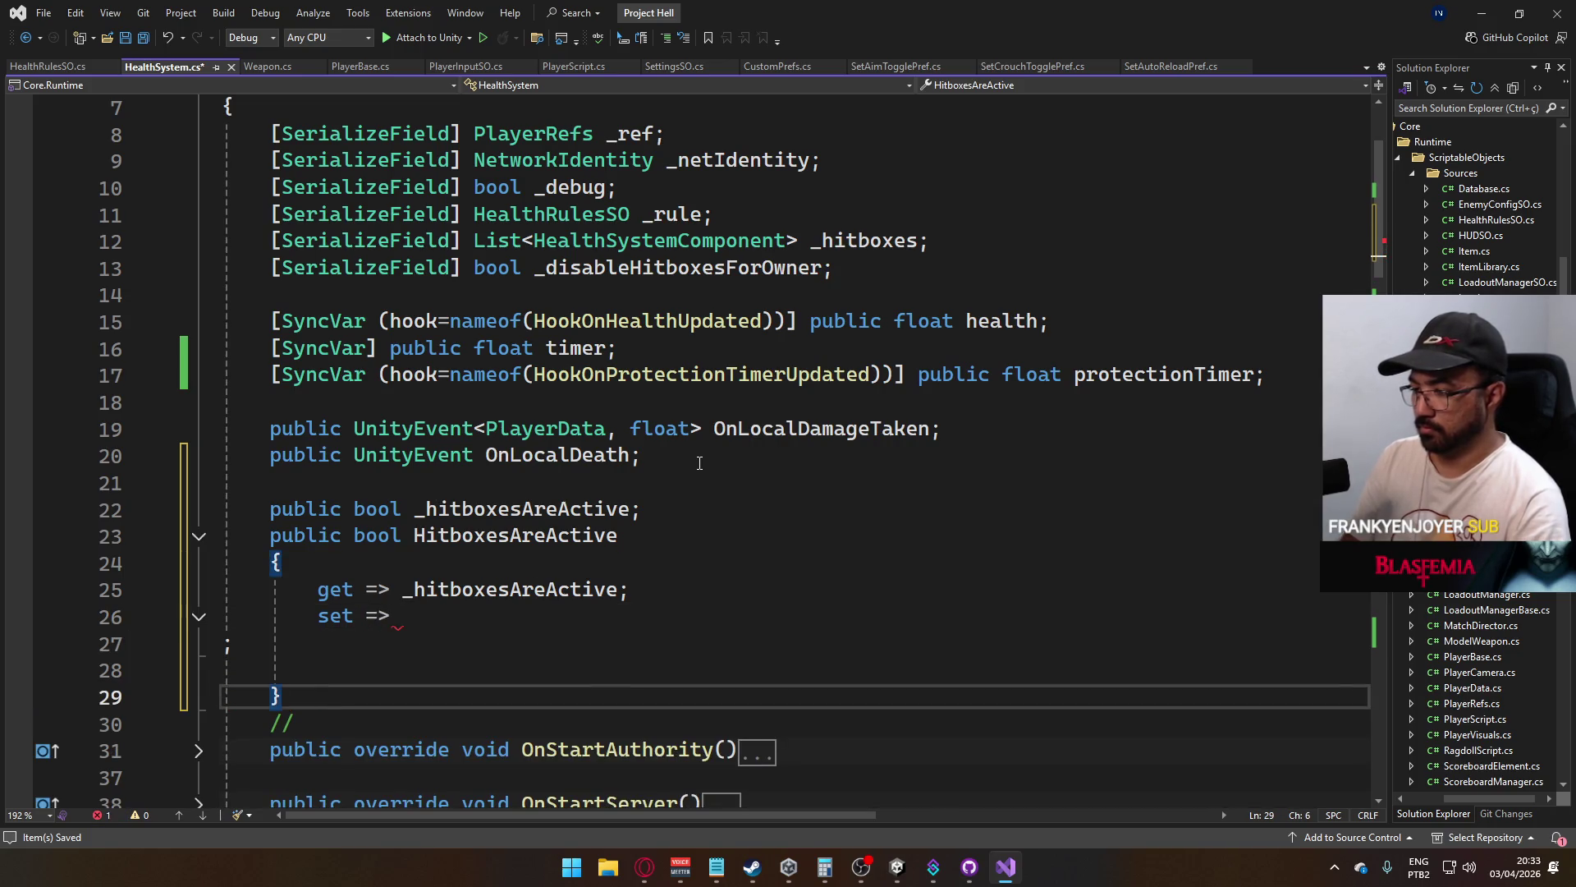
pyautogui.hotkey('ctrl', 'z')
pyautogui.press('BackSpace')
pyautogui.press('Up')
pyautogui.press('Up')
pyautogui.press('Up')
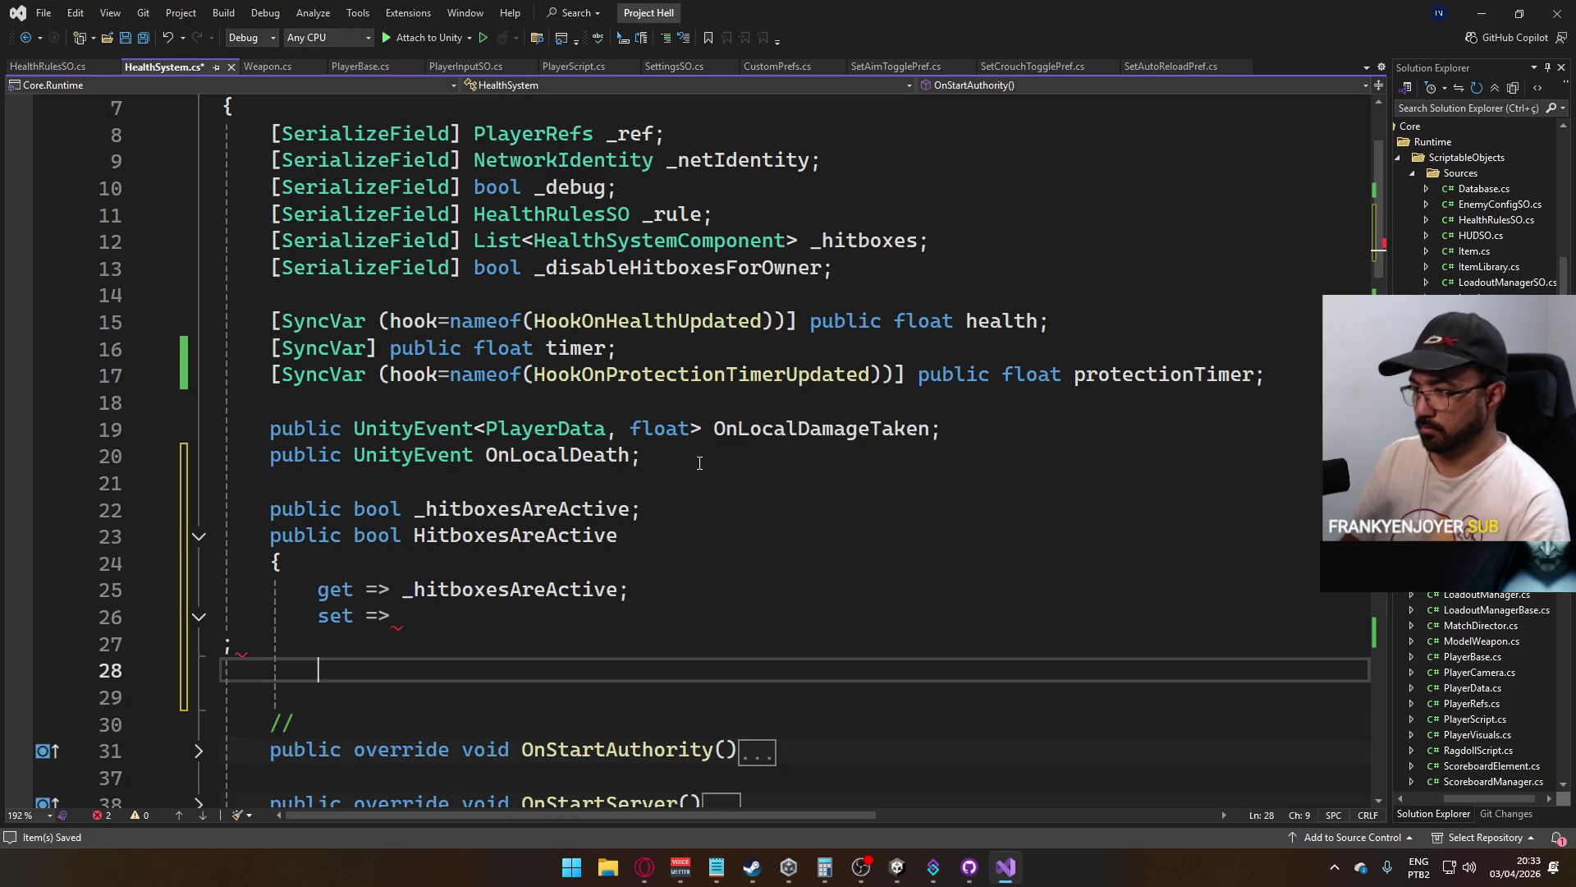
pyautogui.press('Right')
pyautogui.press('Right')
pyautogui.press('Right')
pyautogui.press('Delete')
pyautogui.press('Delete')
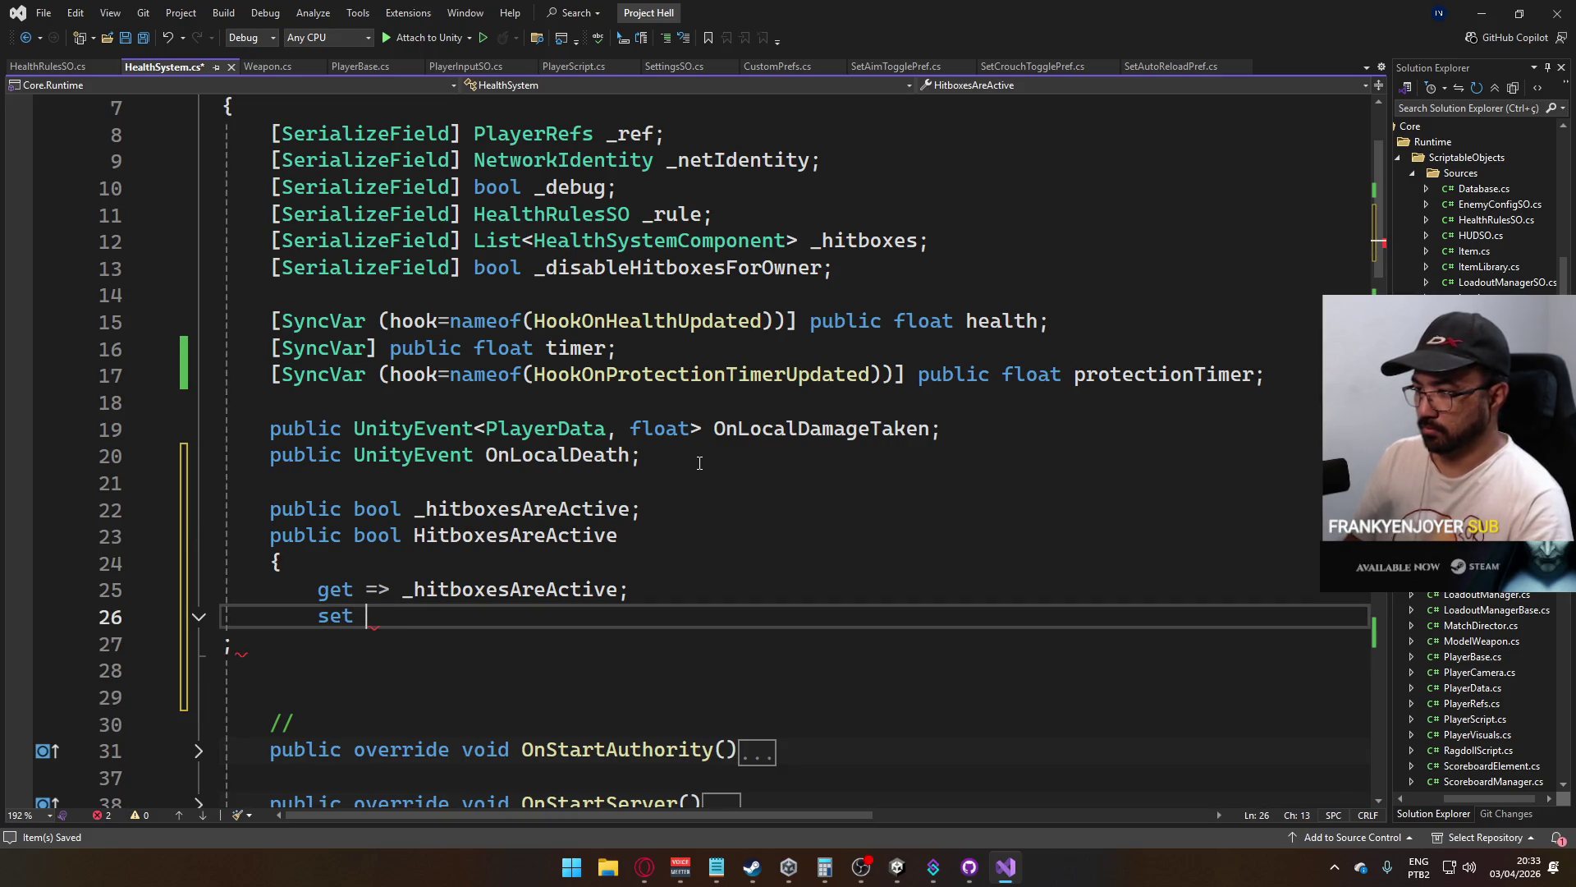
pyautogui.press('Return')
pyautogui.write('}')
pyautogui.press('Up')
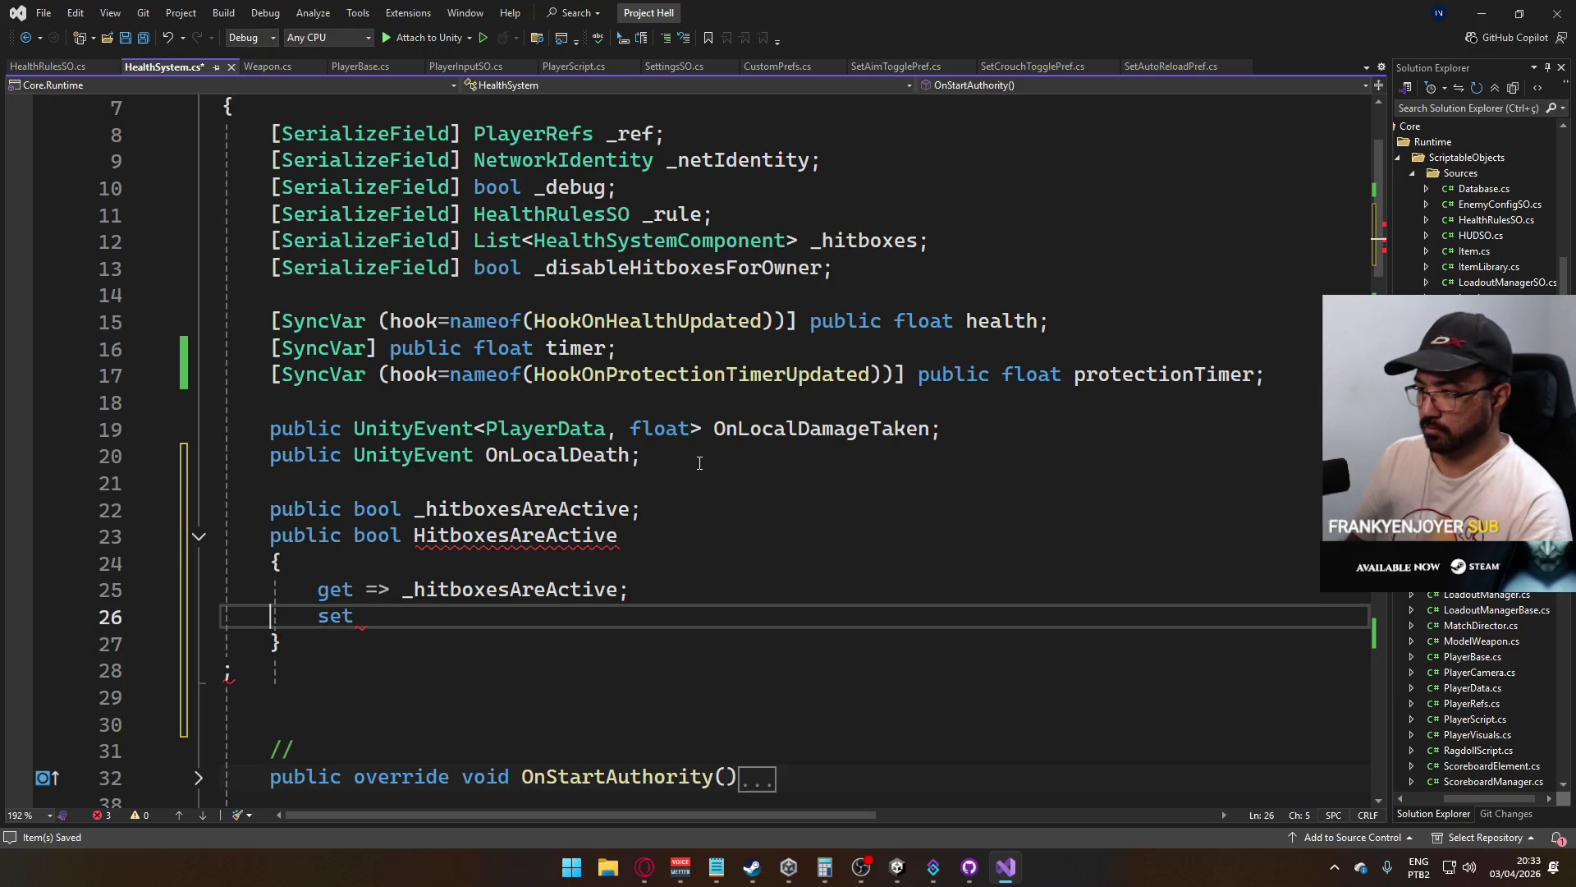
pyautogui.write('{')
pyautogui.press('Return')
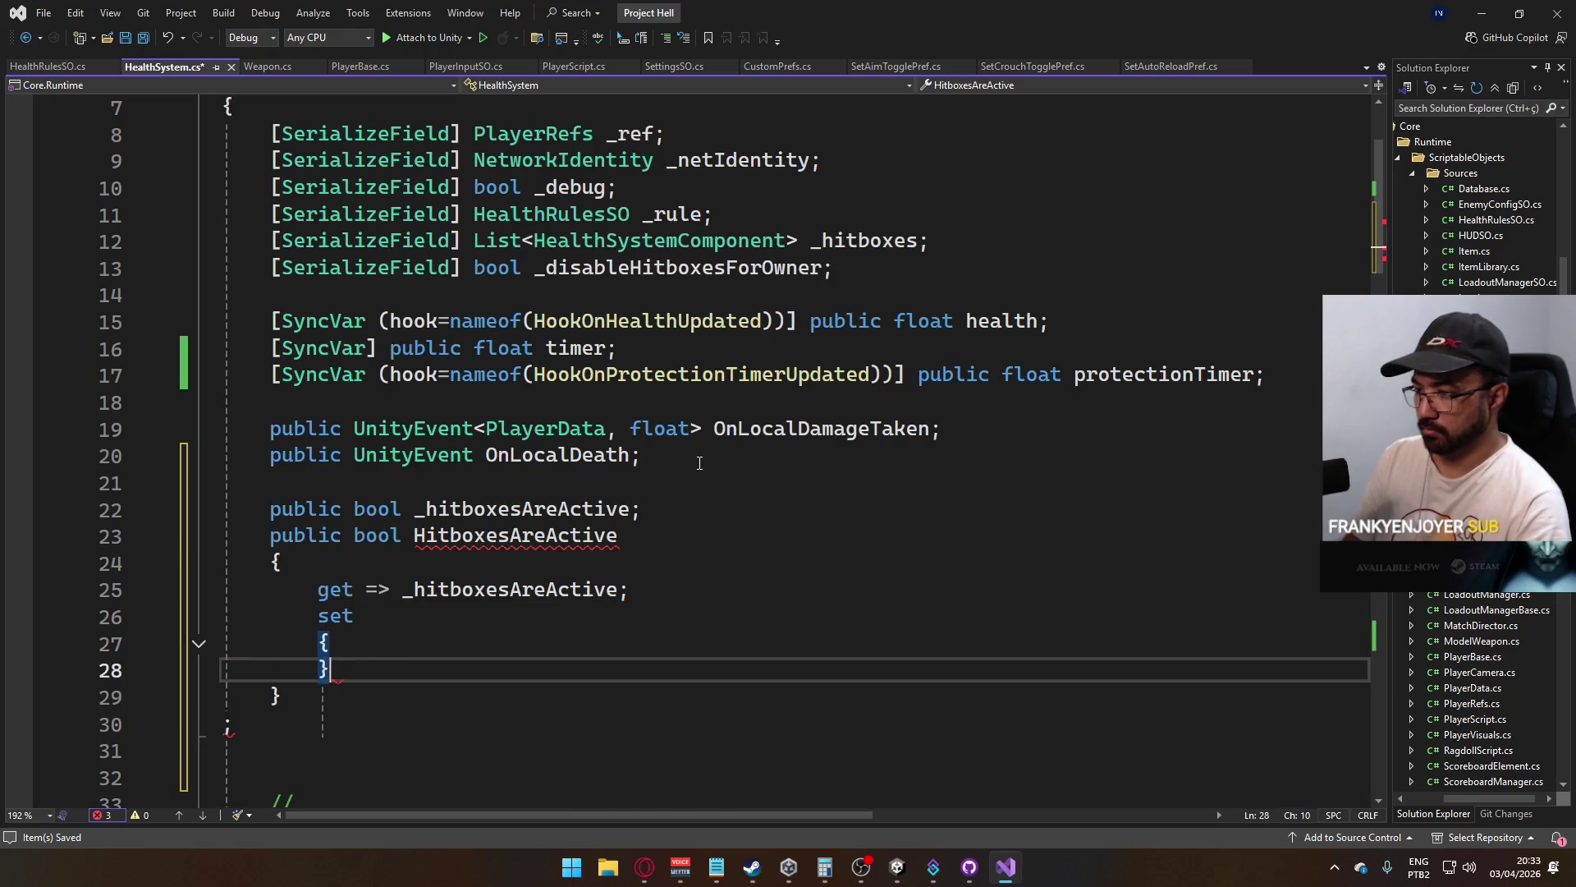
pyautogui.press('Return')
pyautogui.write('}')
pyautogui.press('Up')
pyautogui.press('Return')
pyautogui.press('Up')
# Start the setter with if (_hitboxesAreActive == value) return;
pyautogui.write('_valu')
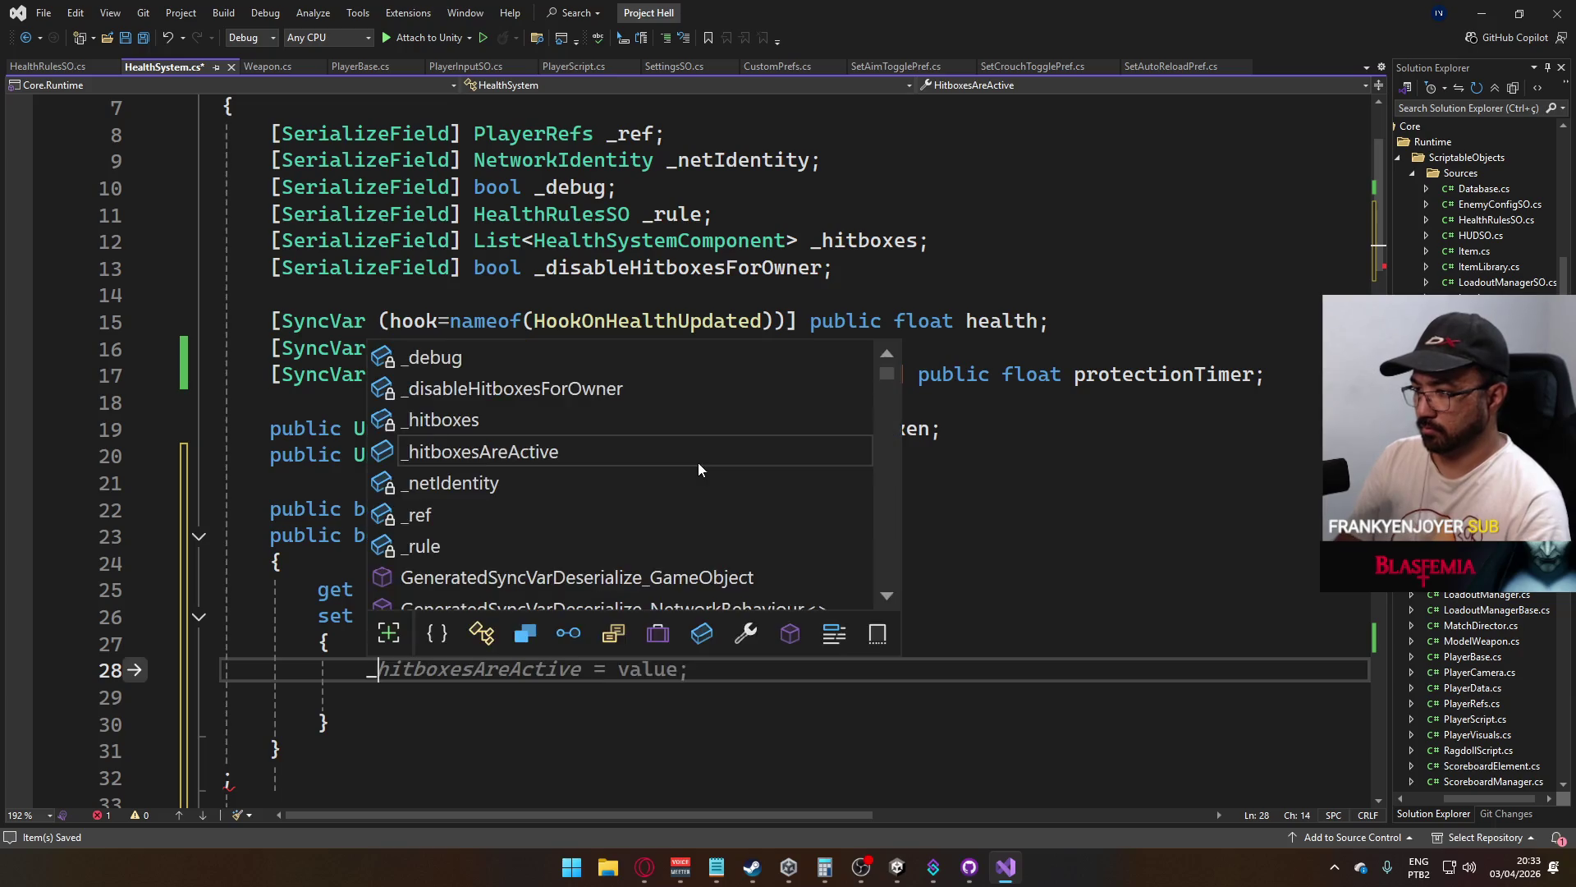
pyautogui.press('BackSpace')
pyautogui.press('BackSpace')
pyautogui.press('BackSpace')
pyautogui.press('BackSpace')
pyautogui.press('BackSpace')
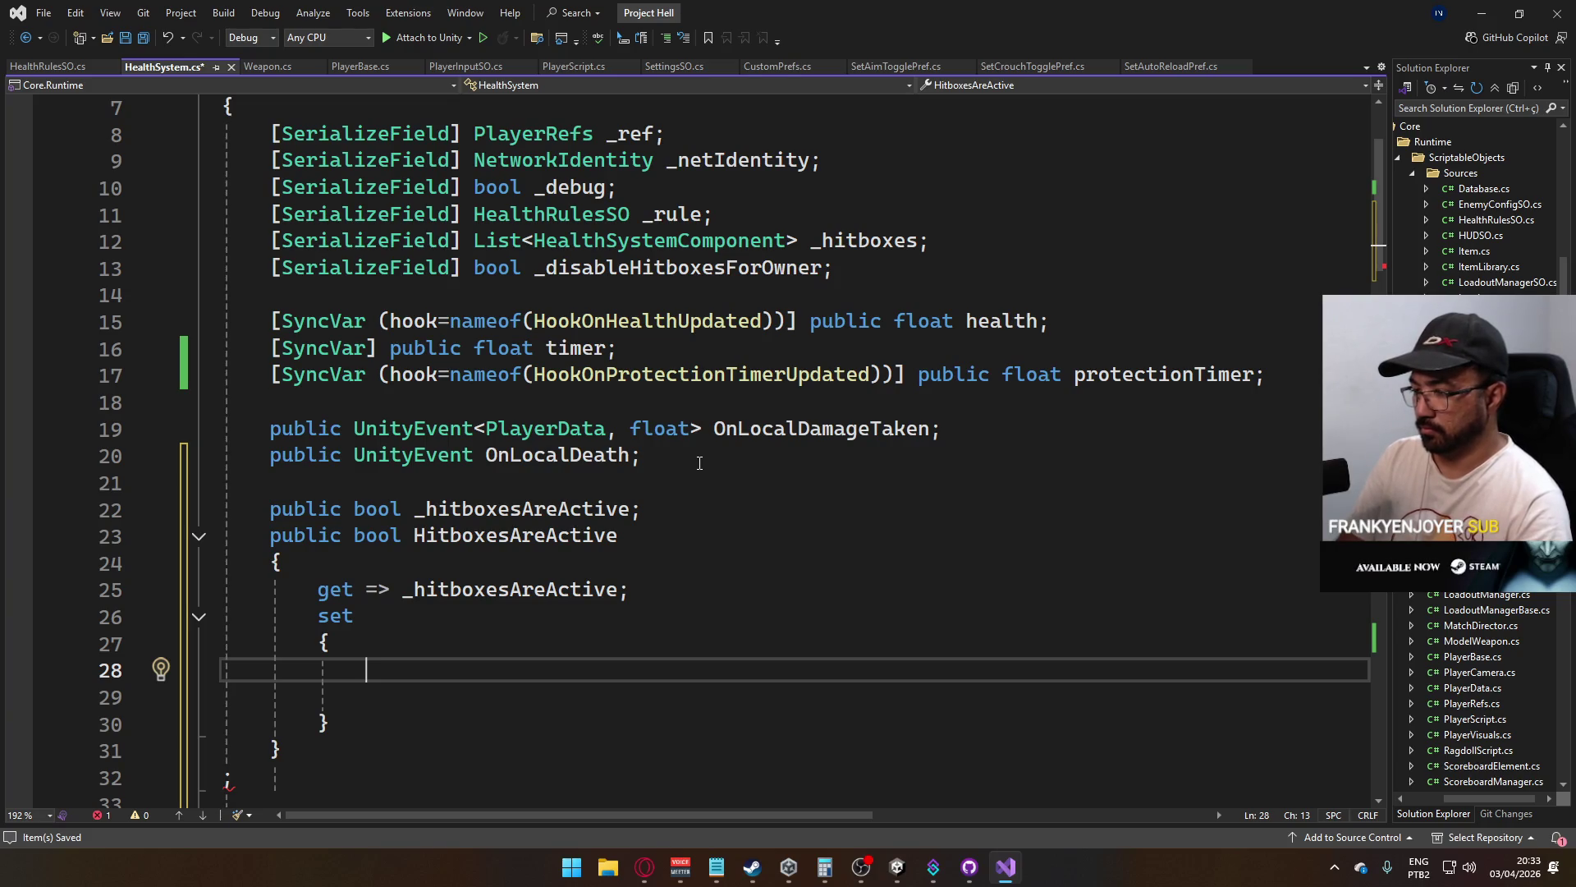
pyautogui.write('if (')
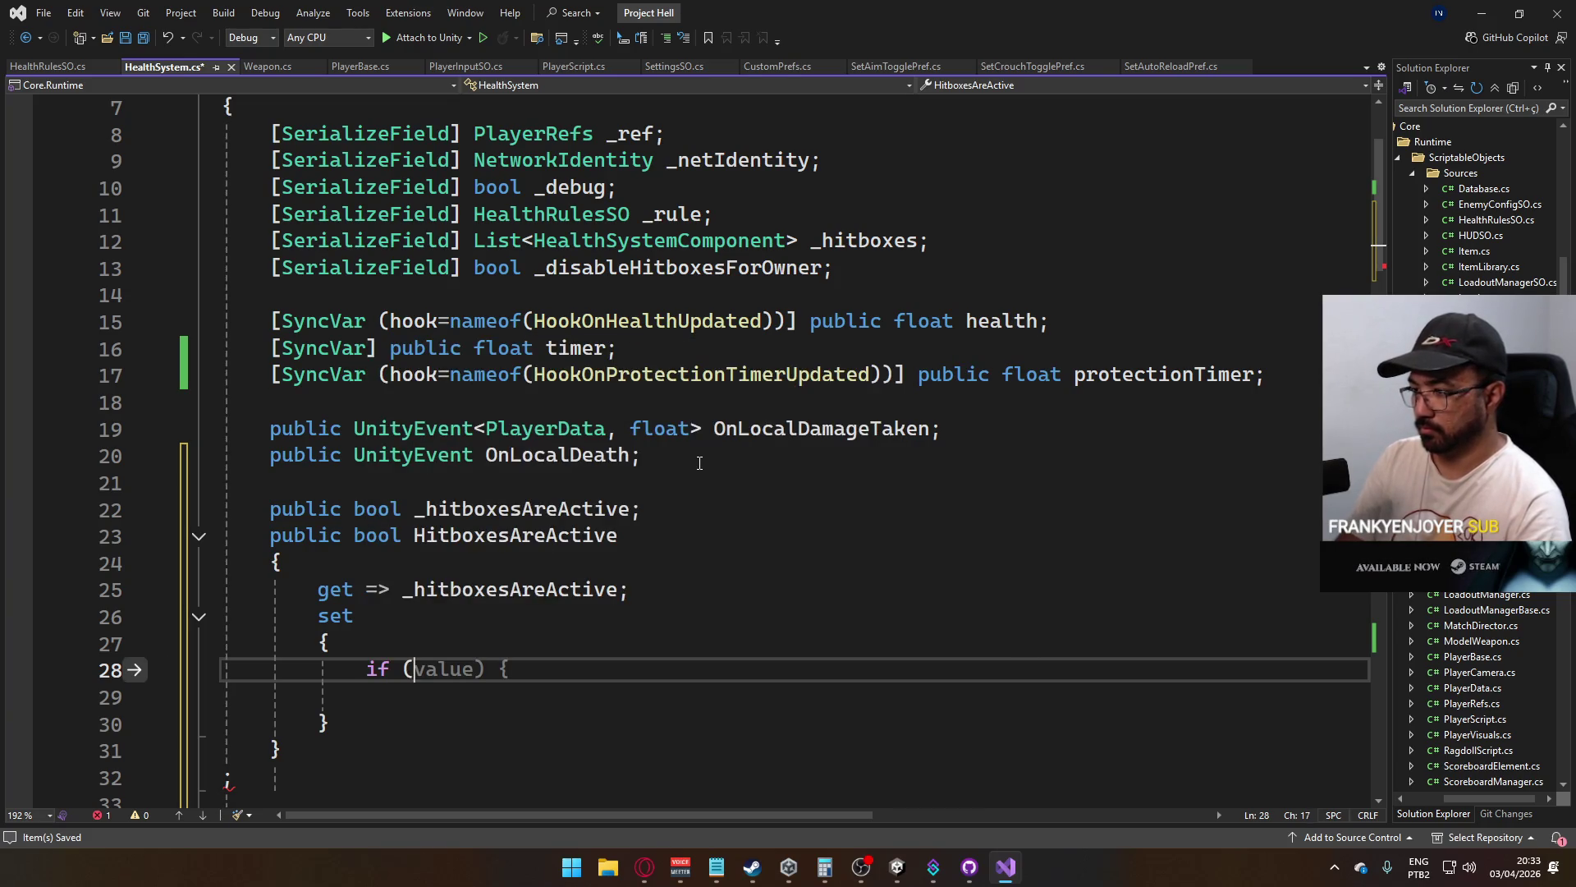
pyautogui.write('_hit')
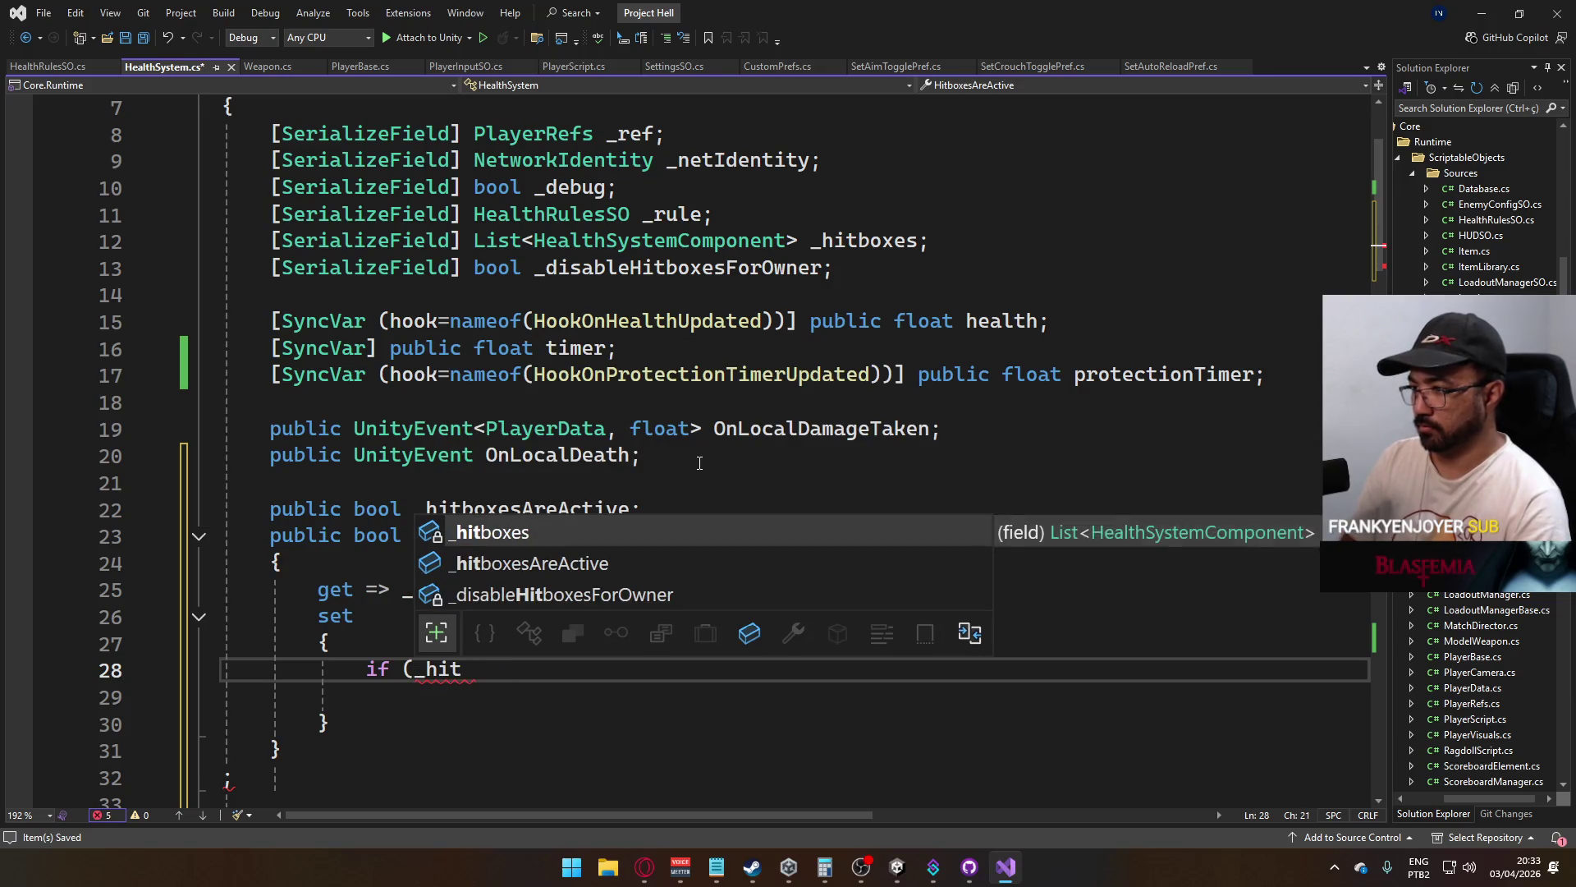
pyautogui.press('Down')
pyautogui.press('Tab')
pyautogui.write('== value) retu')
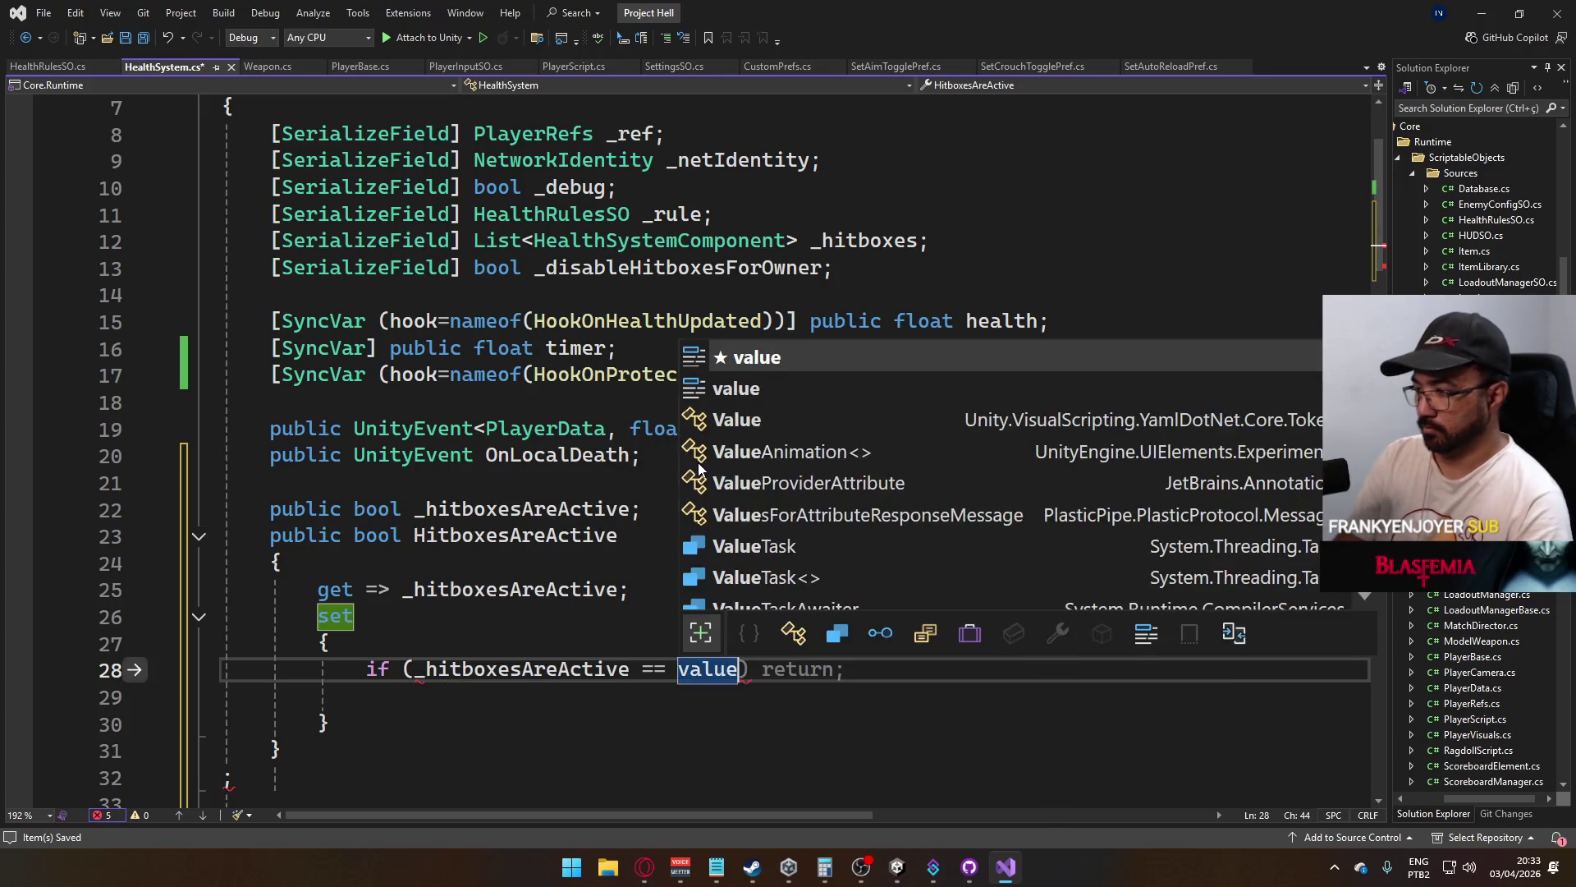
pyautogui.press('Tab')
# Finish the setter with _hitboxesAreActive = value; and InternalSetHitboxesActive(value);
pyautogui.press('Return')
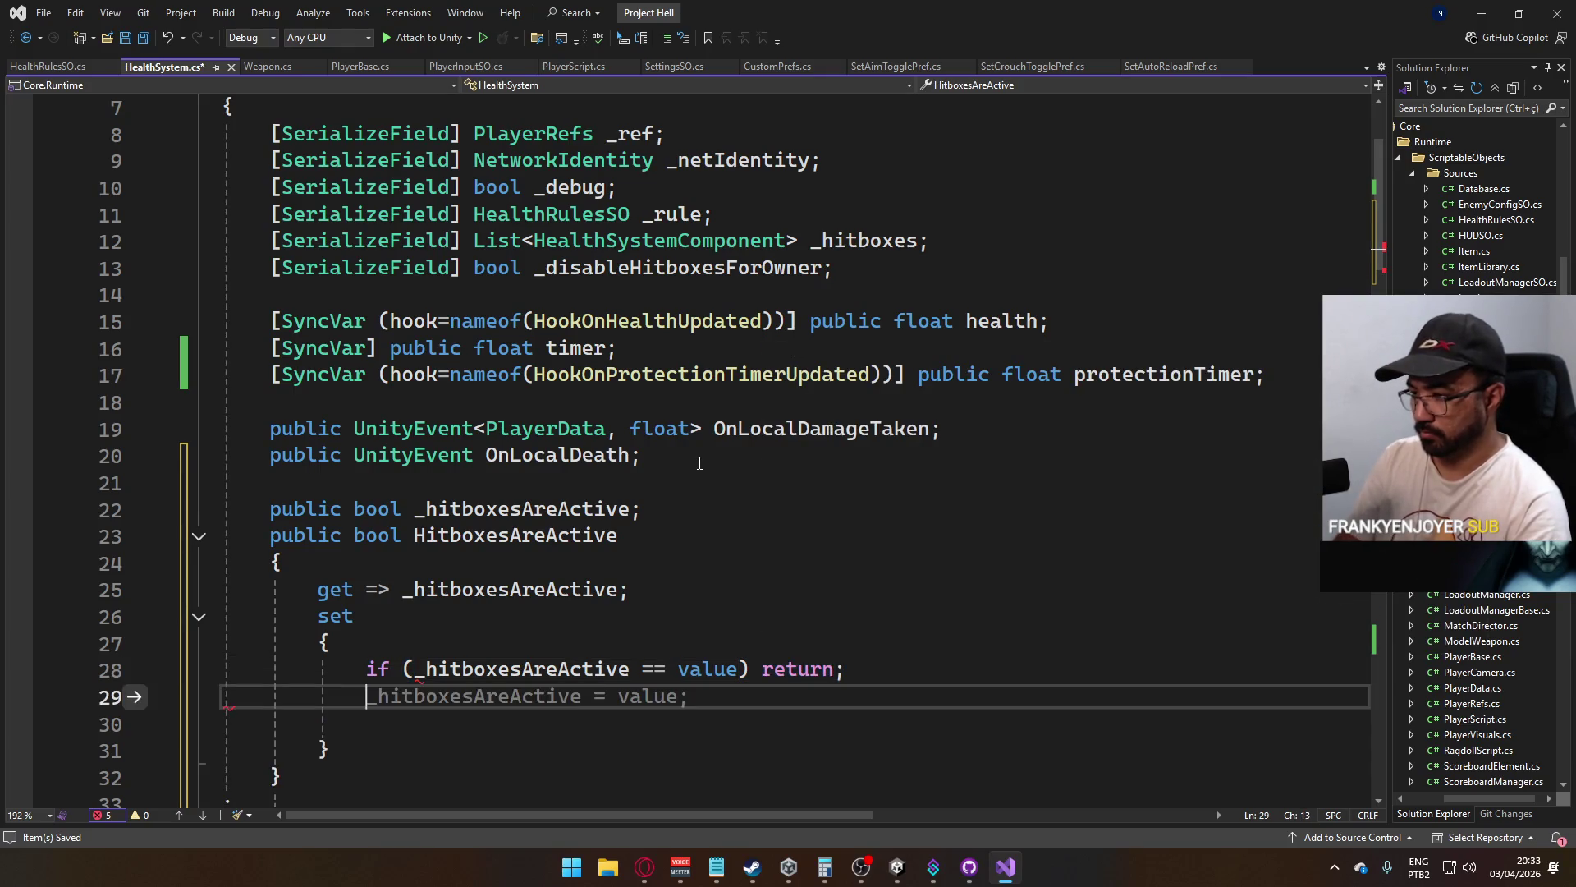
pyautogui.write('_h')
pyautogui.press('Tab')
pyautogui.write('= value;')
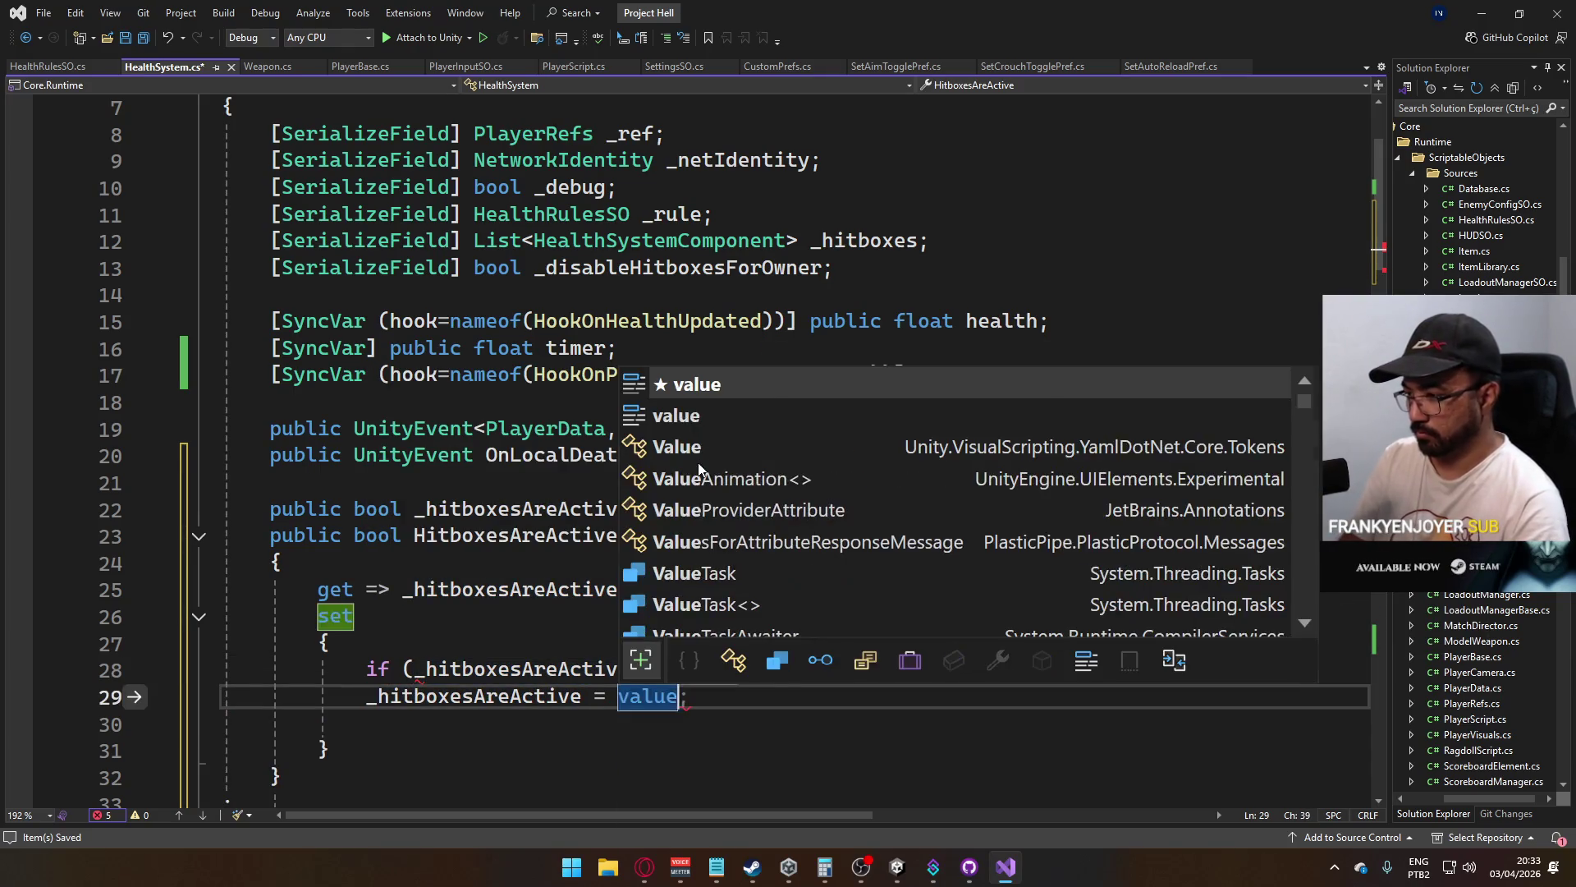
pyautogui.press('Return')
pyautogui.press('Return')
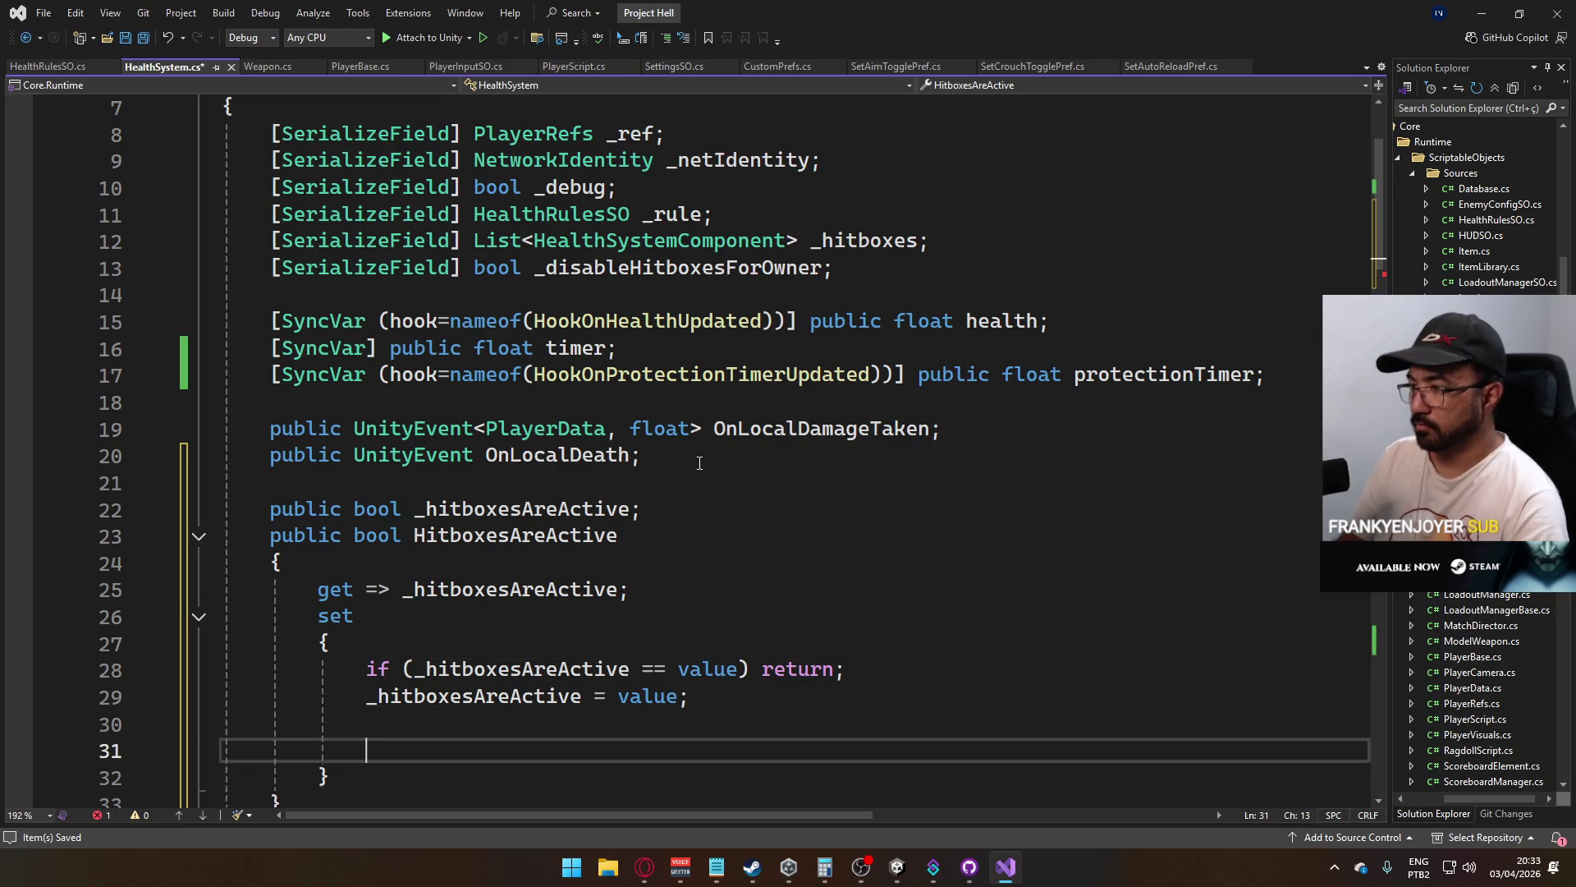
pyautogui.write('Internalse')
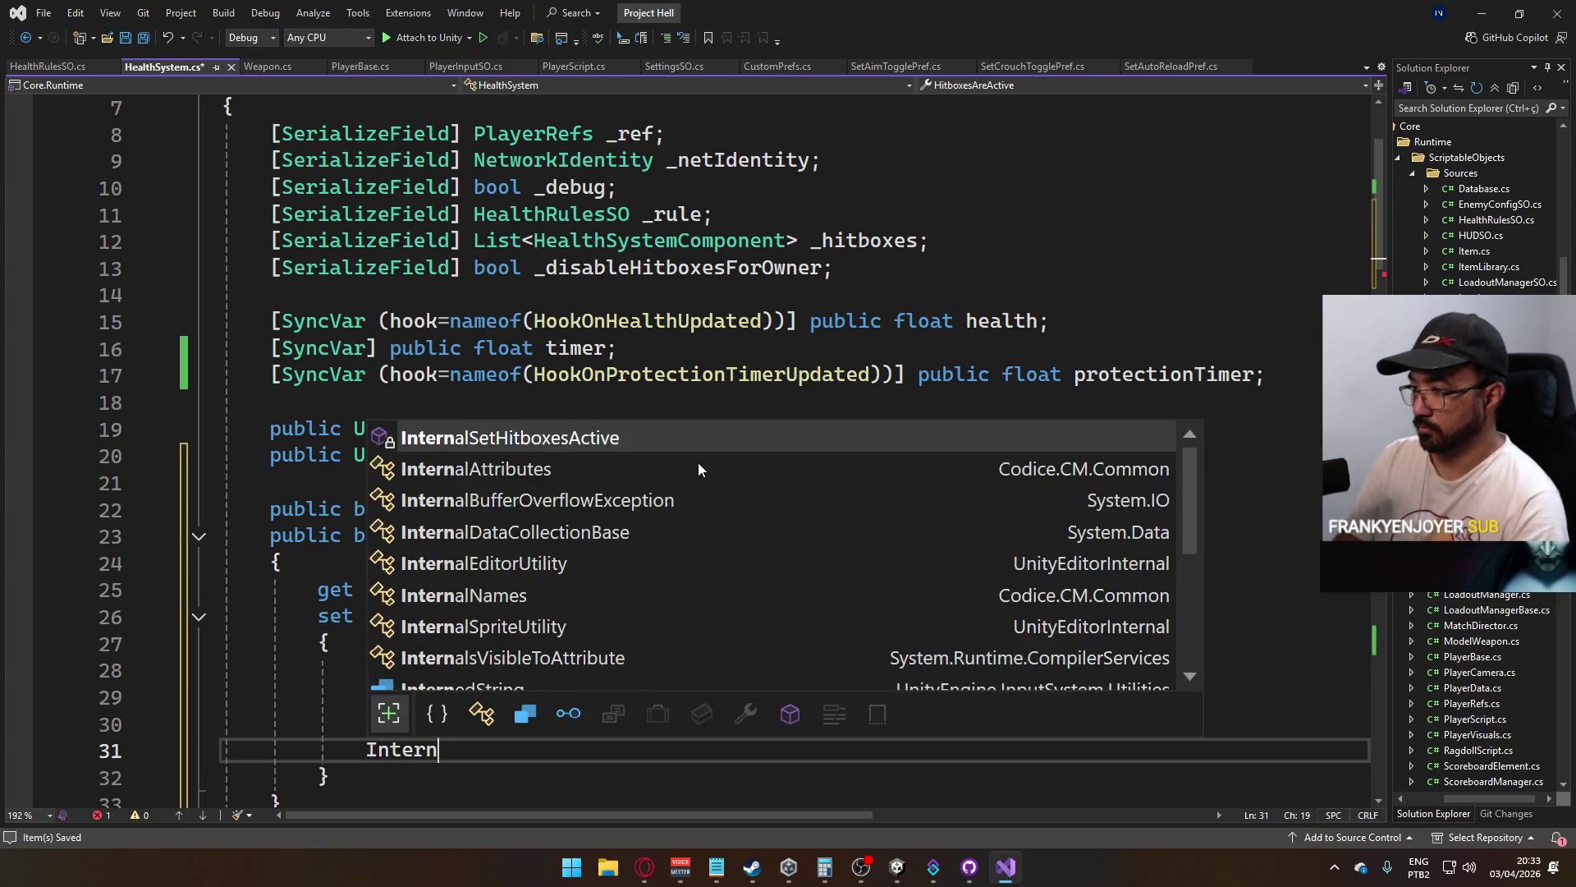
pyautogui.press('Tab')
pyautogui.write('(')
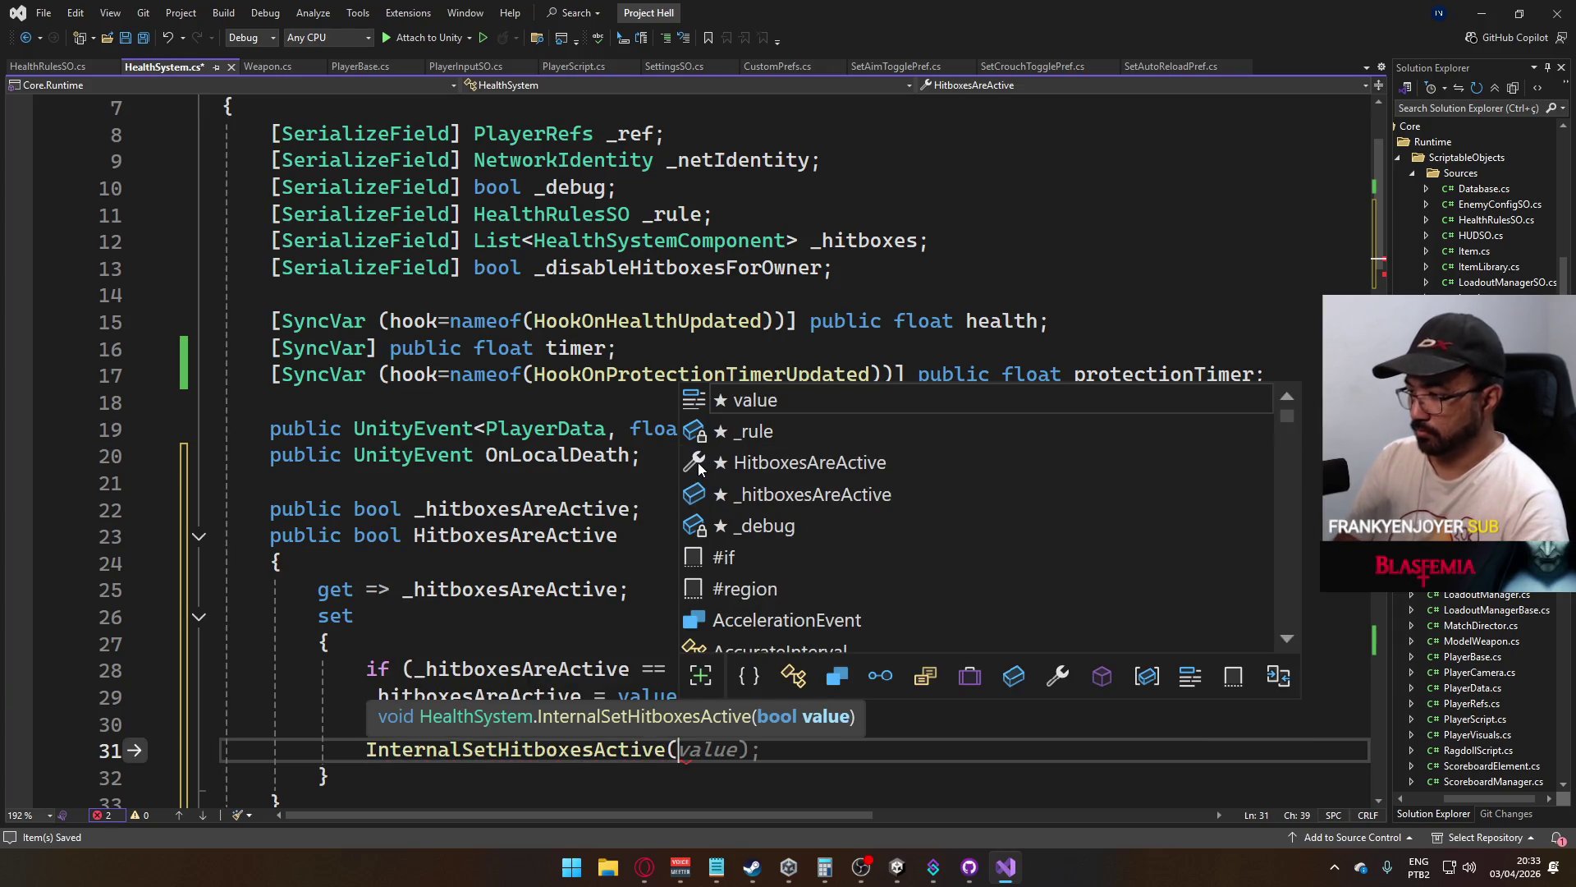
pyautogui.write('value);')
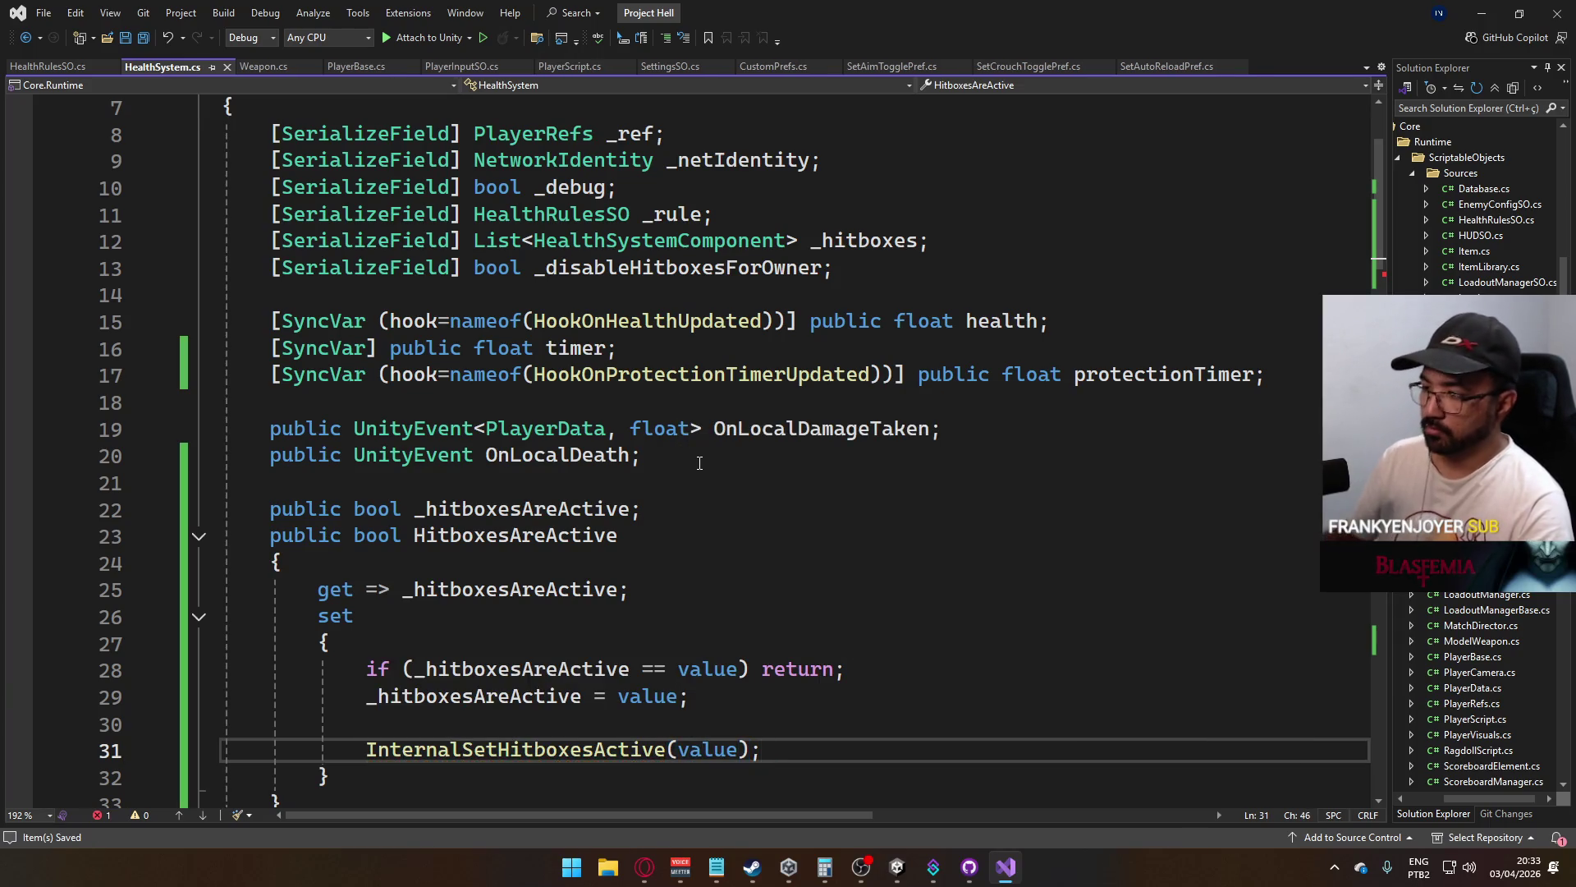
pyautogui.scroll(-15, 586, 651)
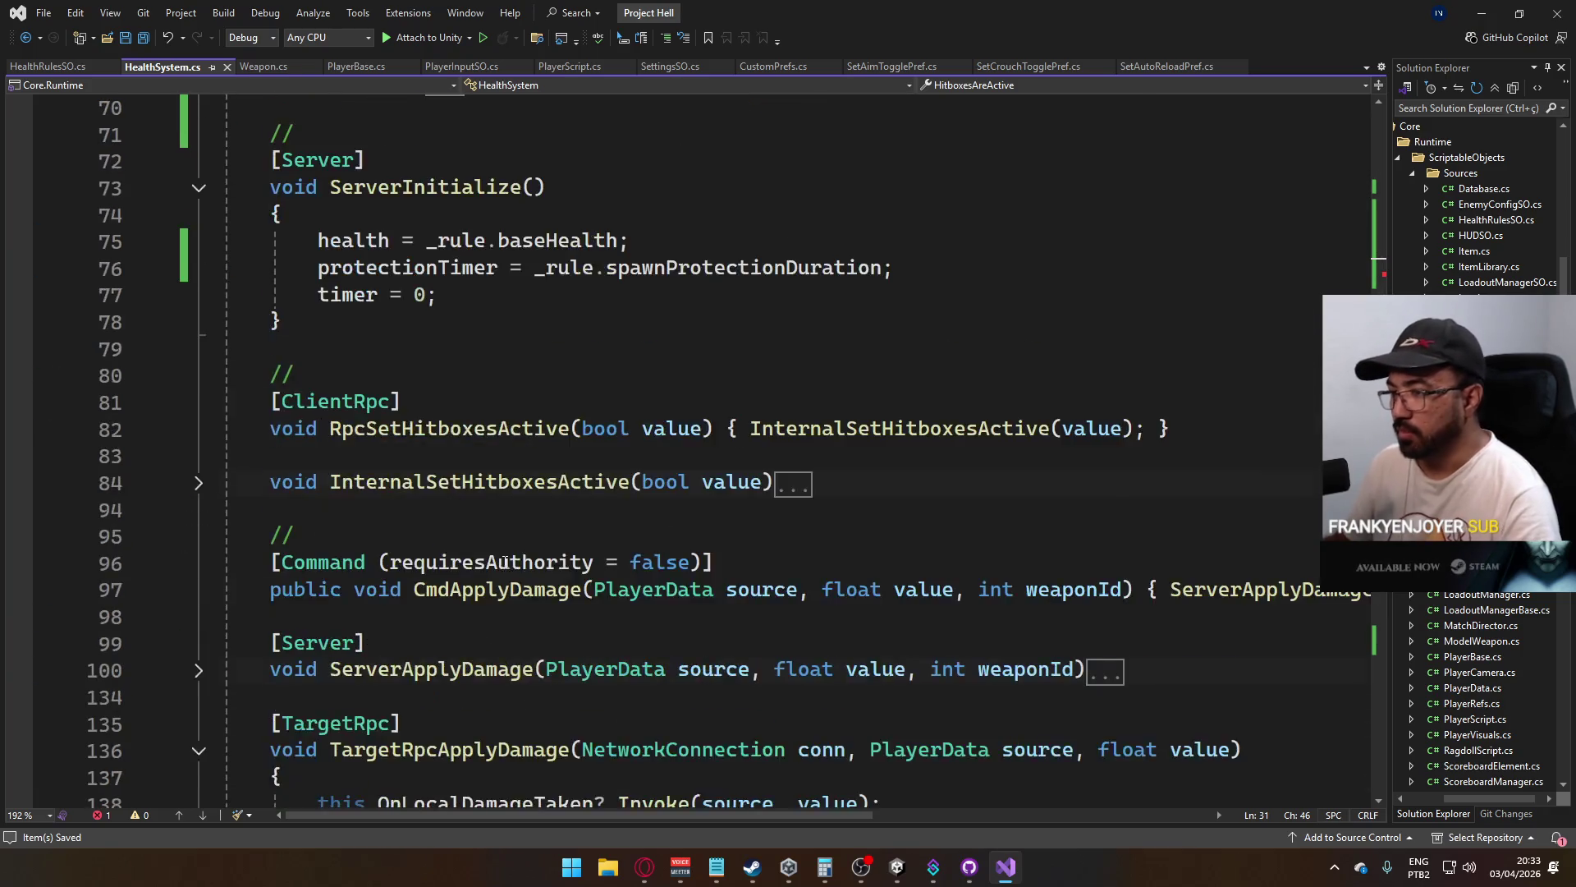
# Search the file for InternalSetHitboxesActive and jump to its next use
pyautogui.scroll(-9, 496, 562)
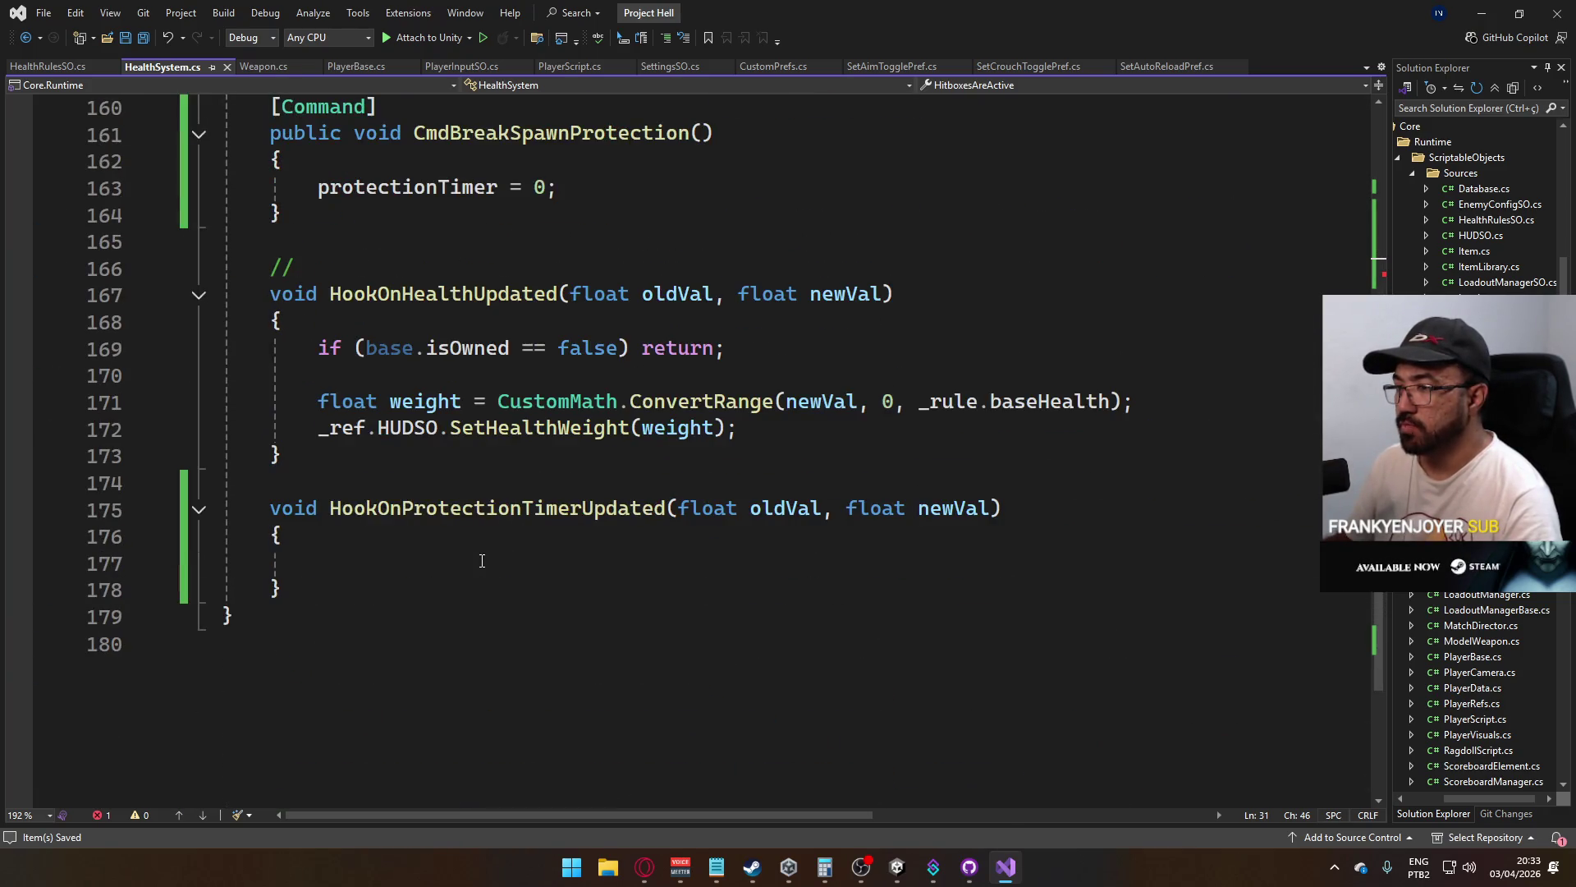
pyautogui.scroll(17, 482, 561)
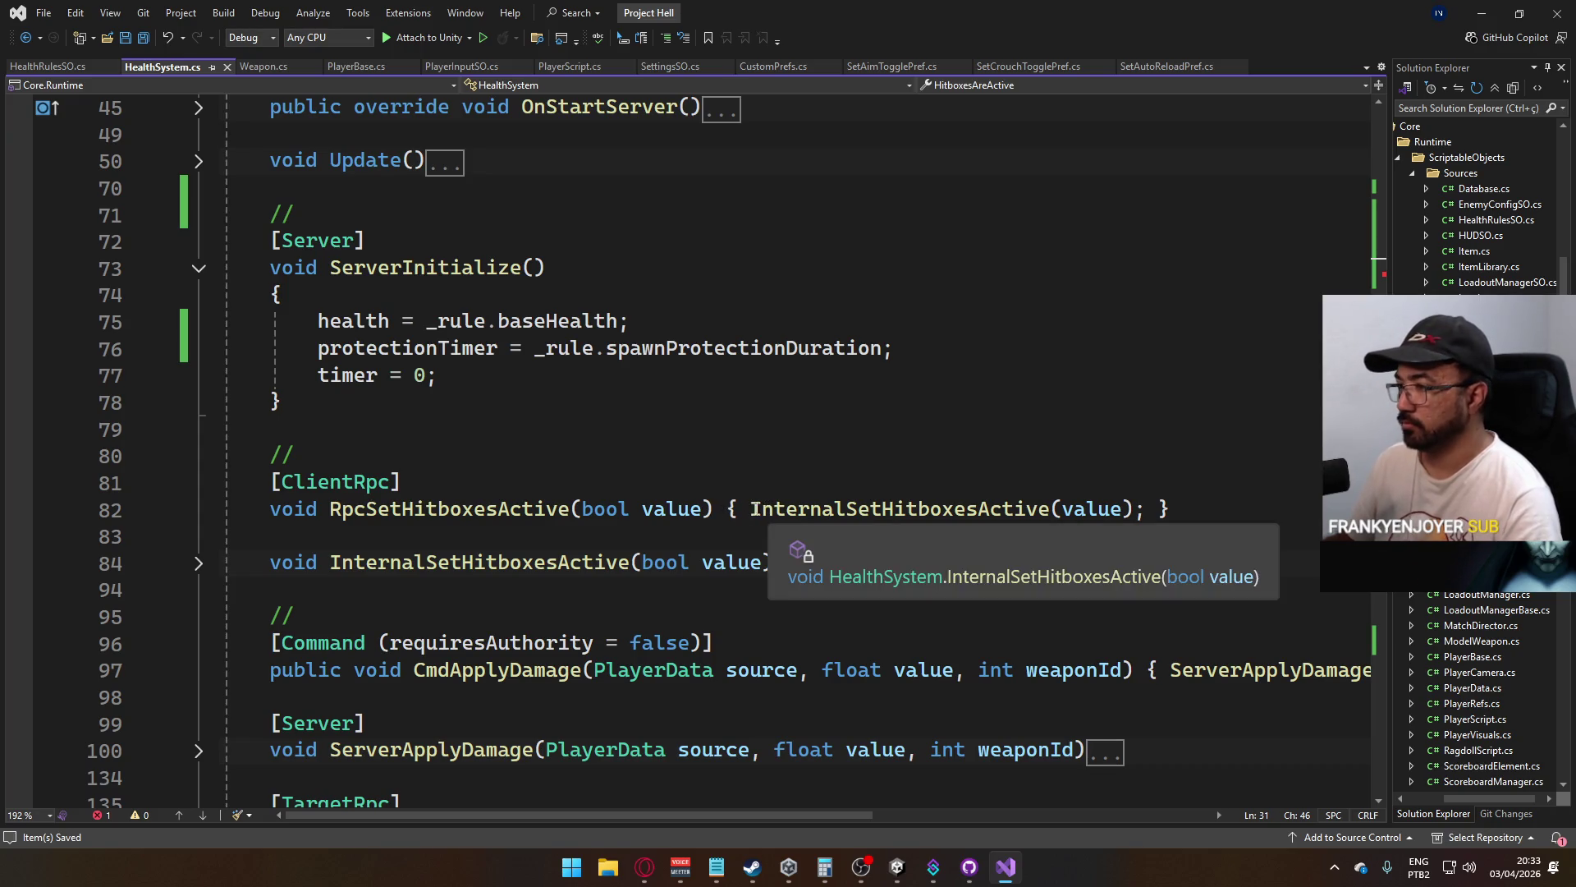
pyautogui.doubleClick(543, 563)
pyautogui.hotkey('ctrl', 'f')
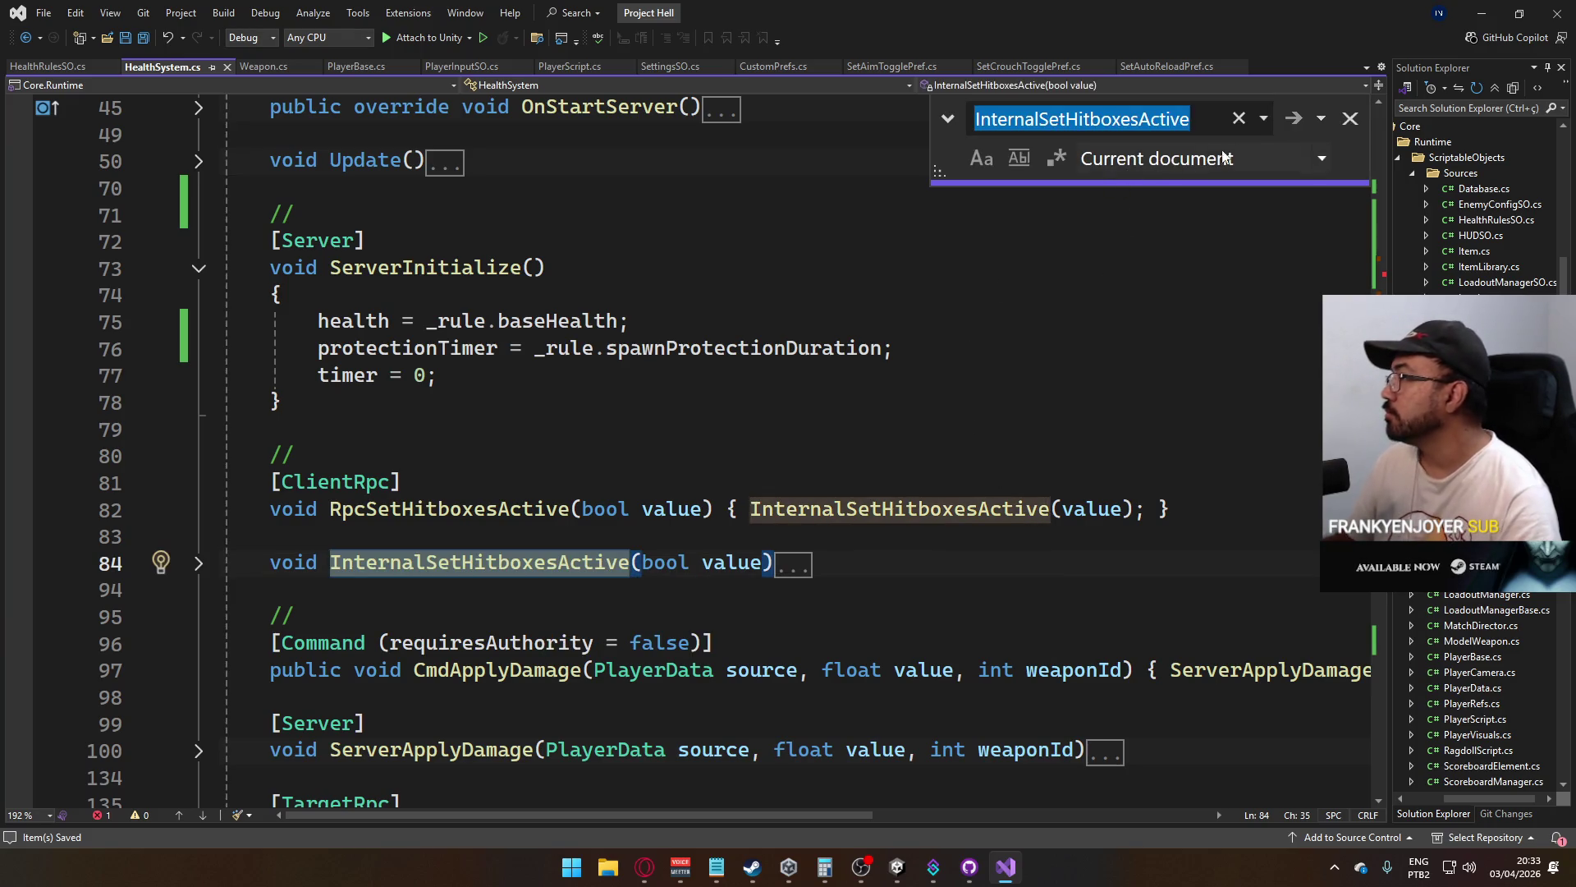
pyautogui.click(1295, 120)
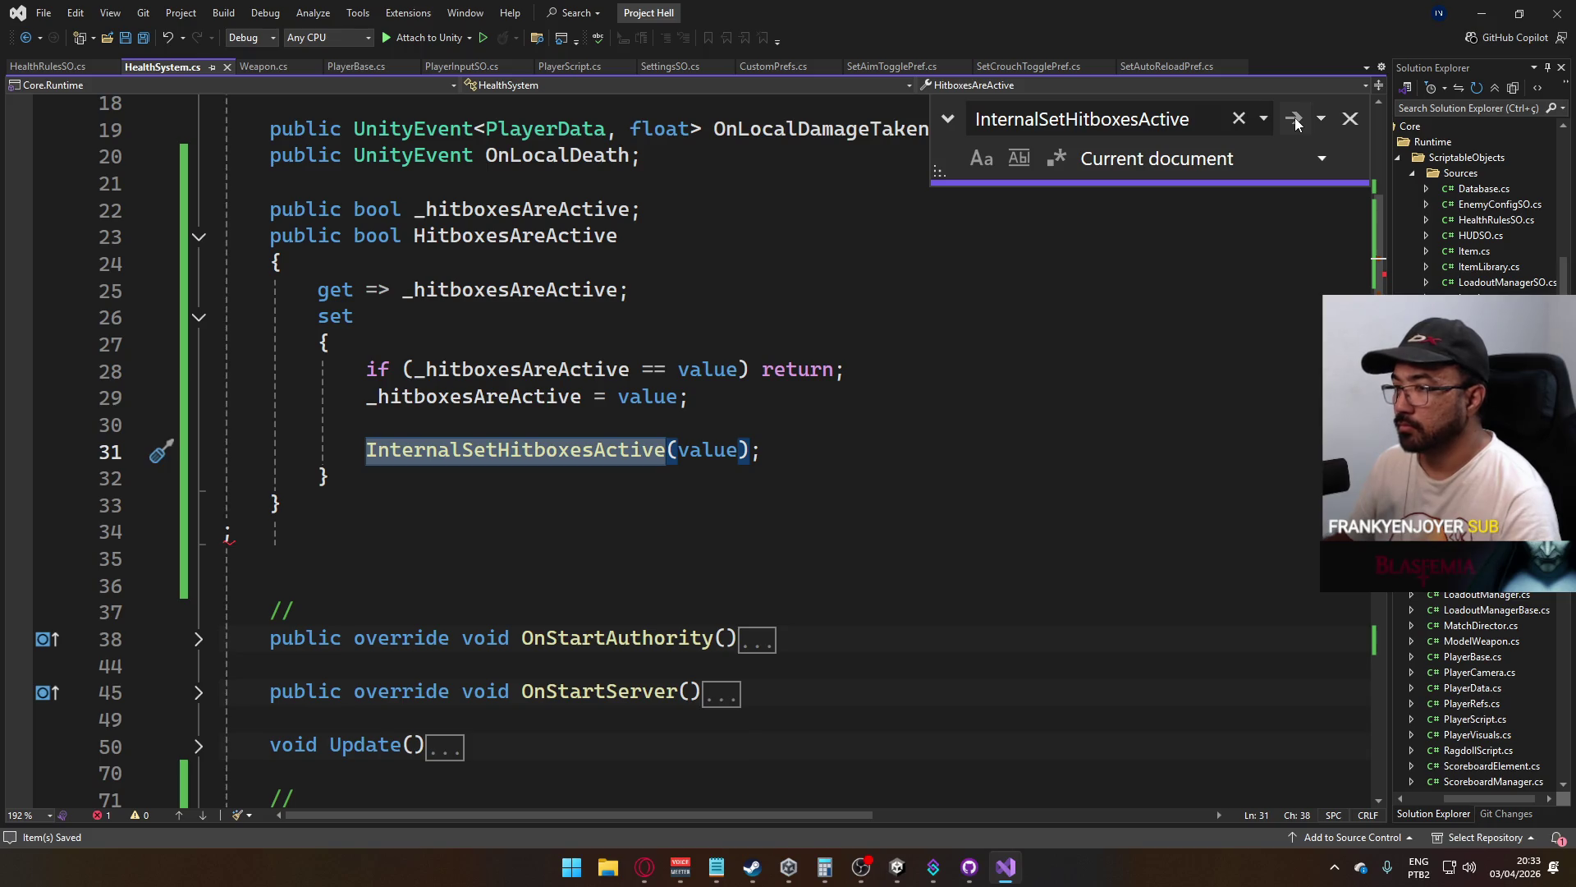
# Delete the stray character and empty lines after the HitboxesAreActive property, then save
pyautogui.click(343, 526)
pyautogui.press('BackSpace')
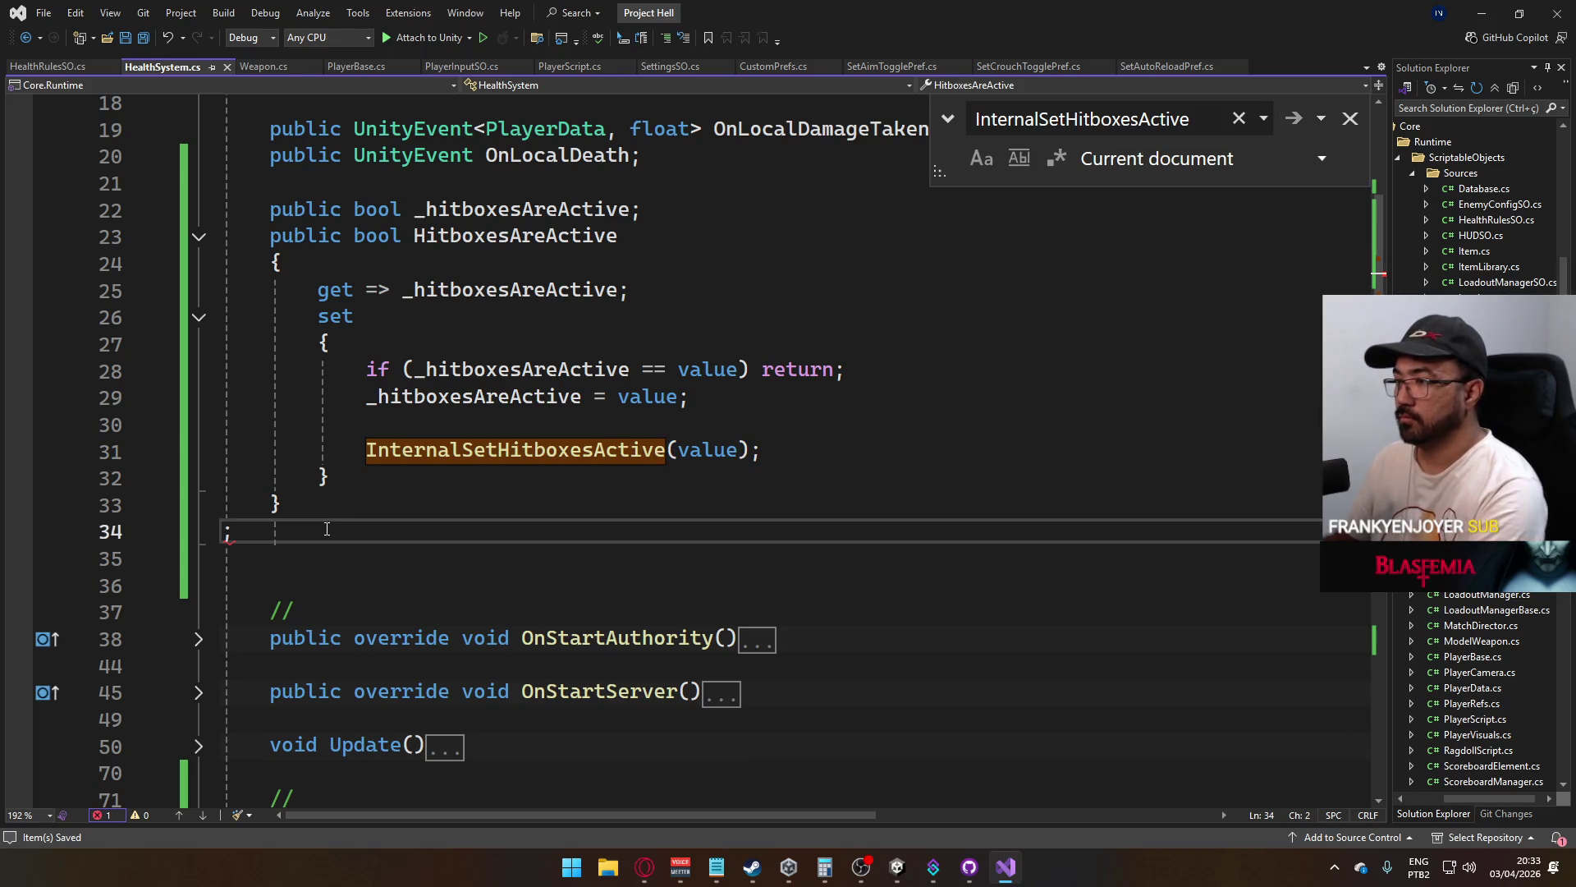
pyautogui.click(405, 510)
pyautogui.press('Delete')
pyautogui.press('Delete')
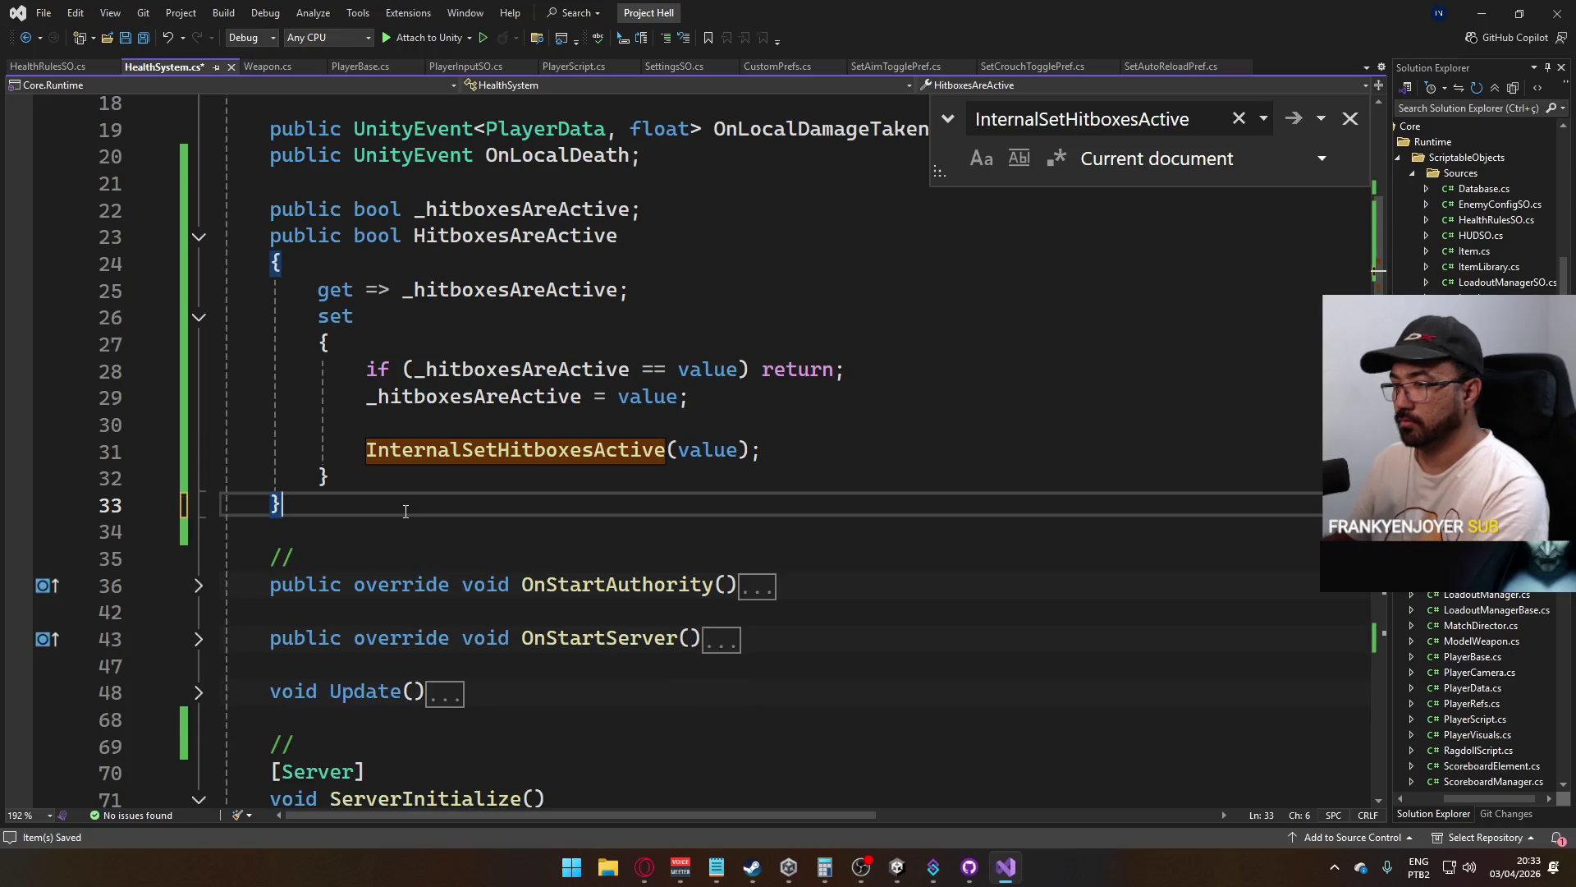
pyautogui.hotkey('ctrl', 's')
# Jump to the InternalSetHitboxesActive call in OnStartAuthority and place the caret before it
pyautogui.click(1294, 120)
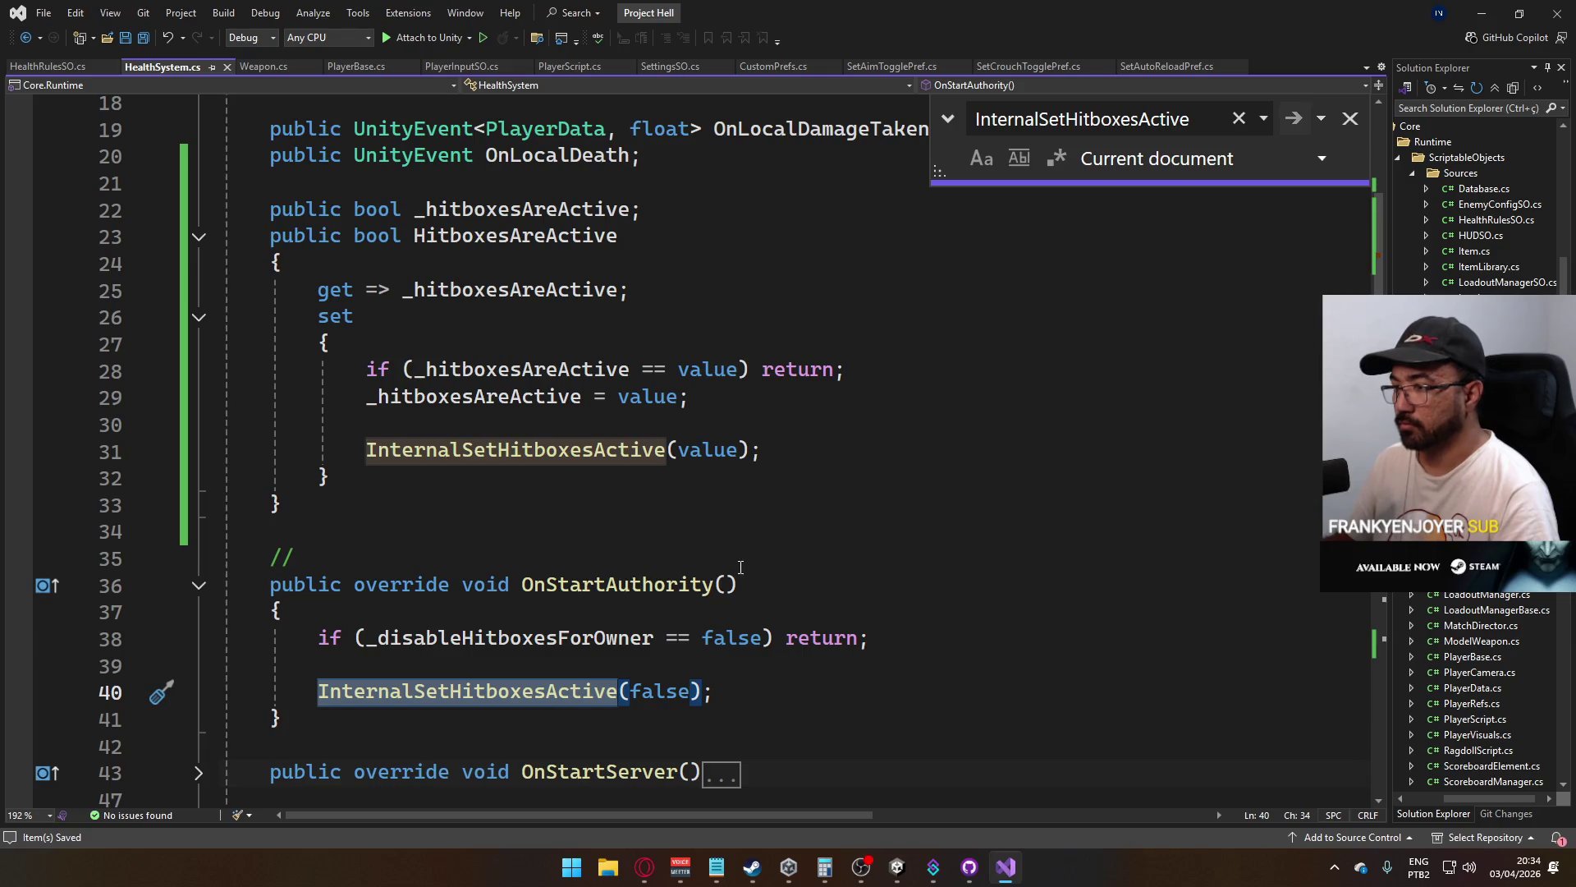
pyautogui.scroll(-1, 566, 544)
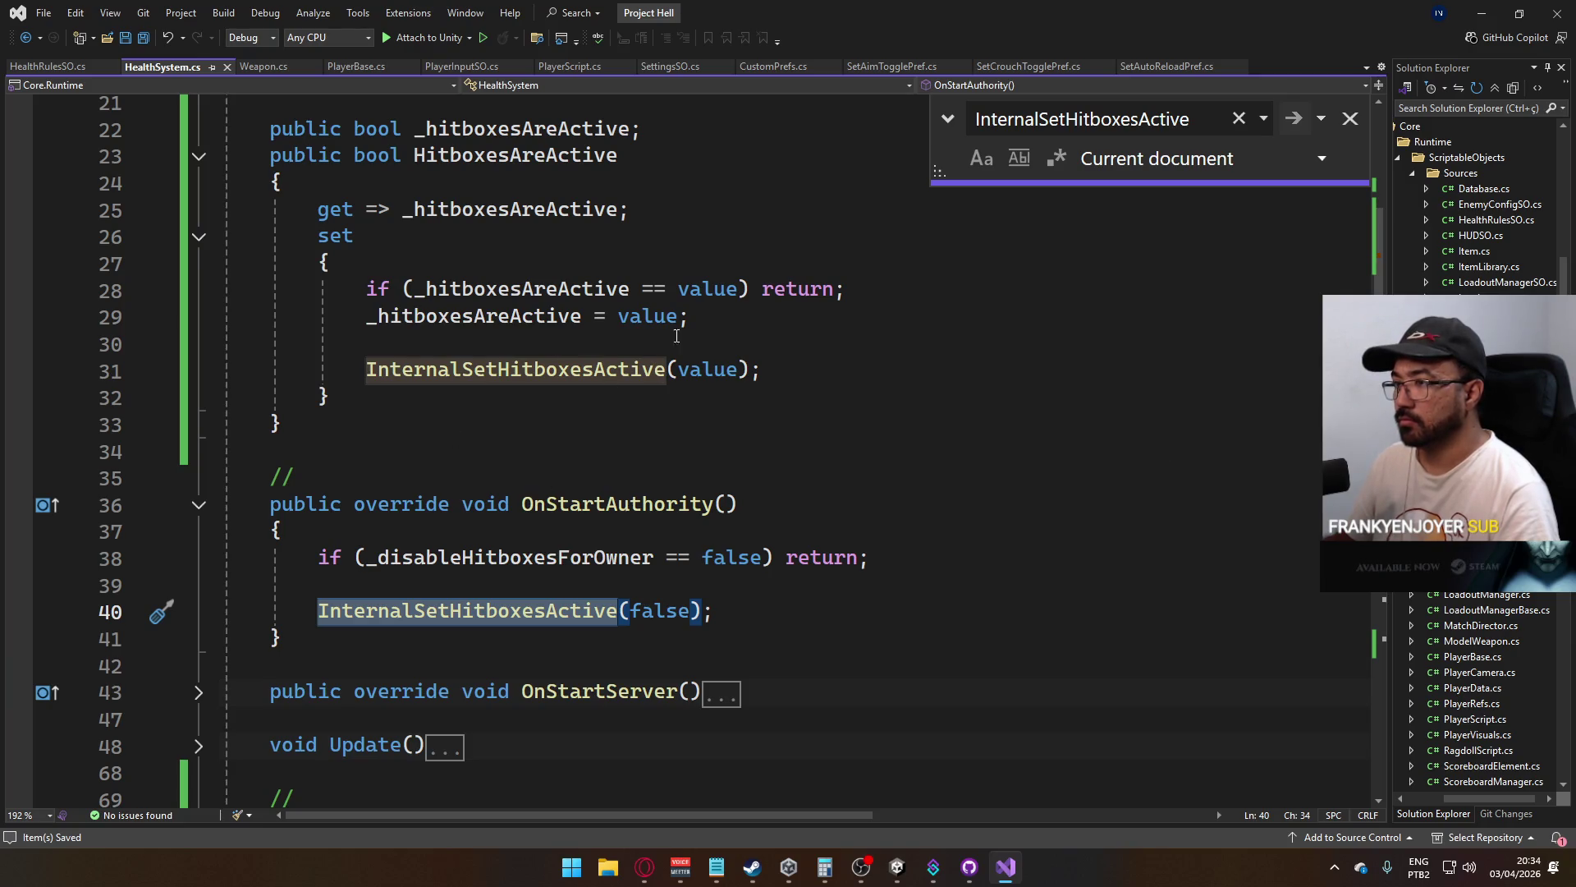
pyautogui.click(744, 327)
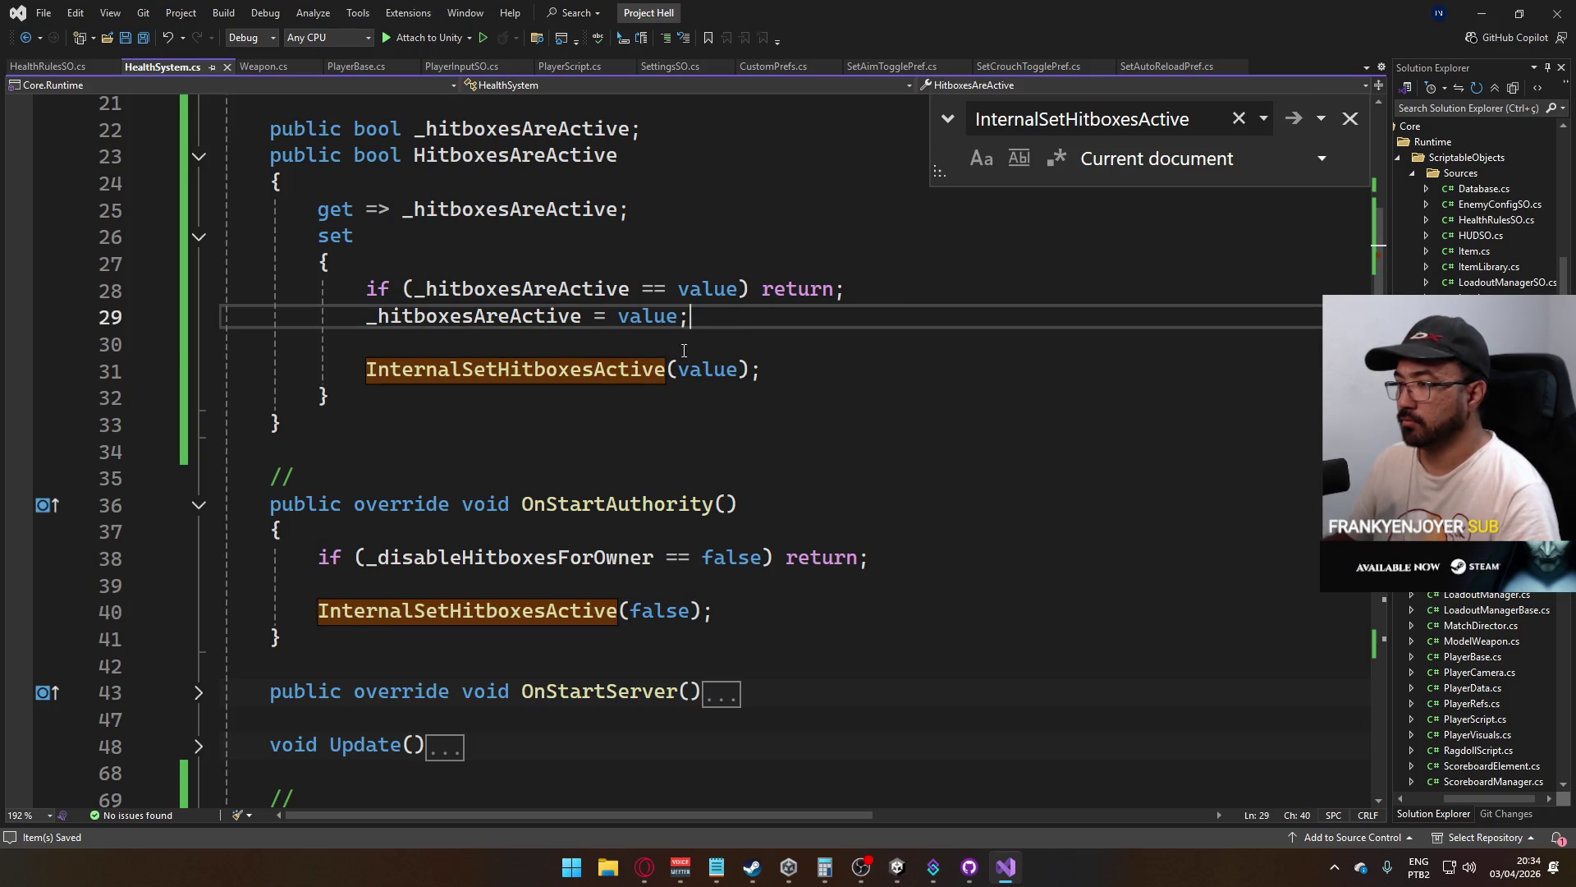
pyautogui.click(734, 346)
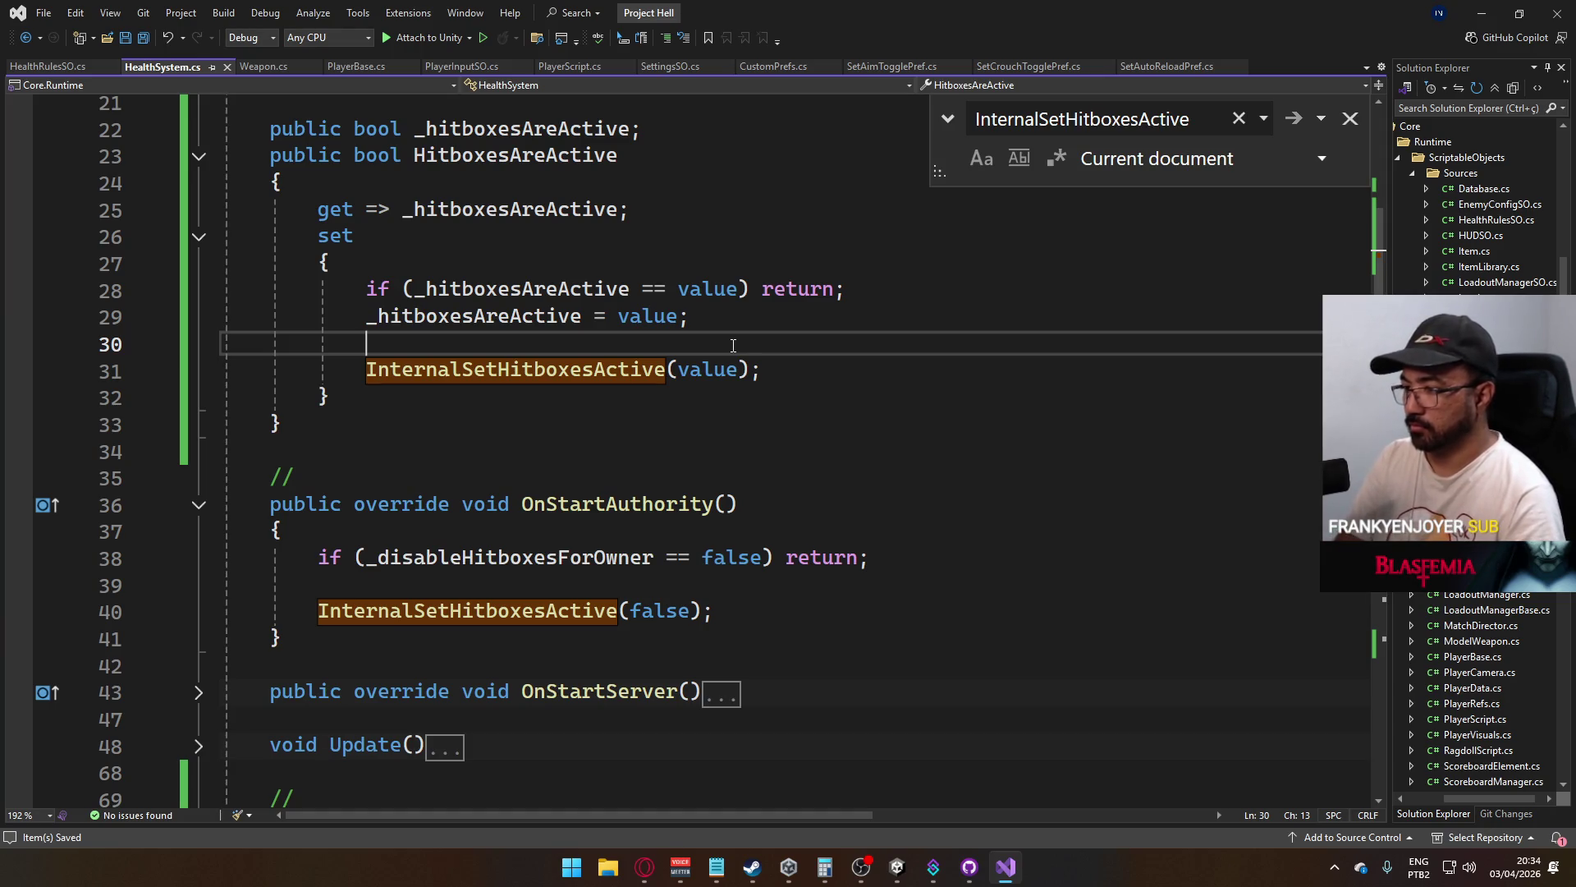
# Add an 'if (base.isOwned == true)' block containing 'return;' in the HitboxesAreActive setter
pyautogui.press('Return')
pyautogui.write('if (ba')
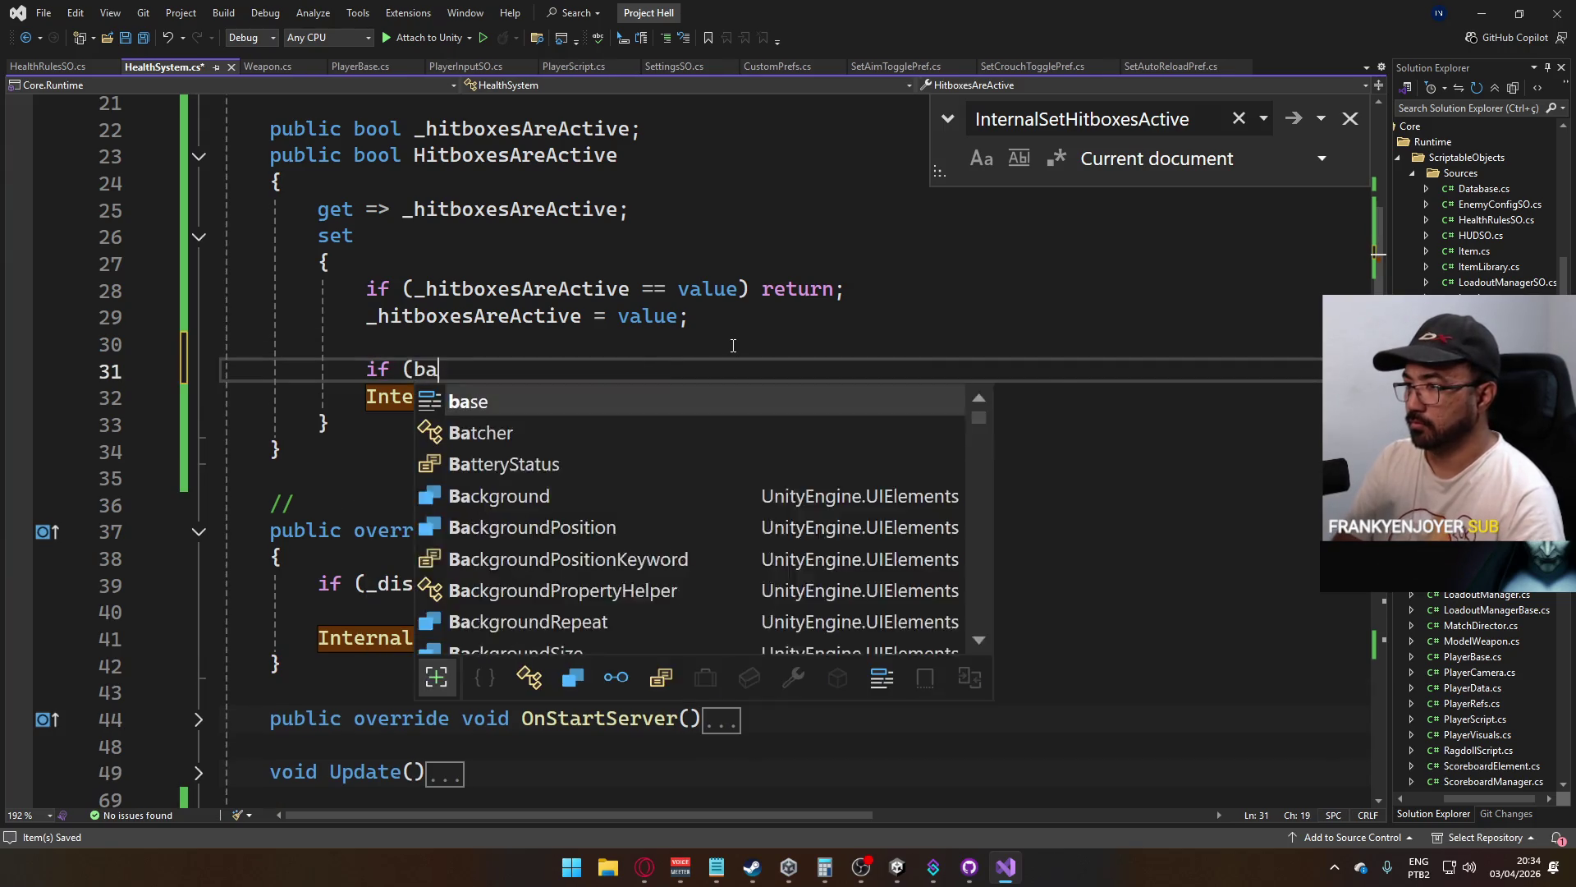
pyautogui.write('se.isow == true)')
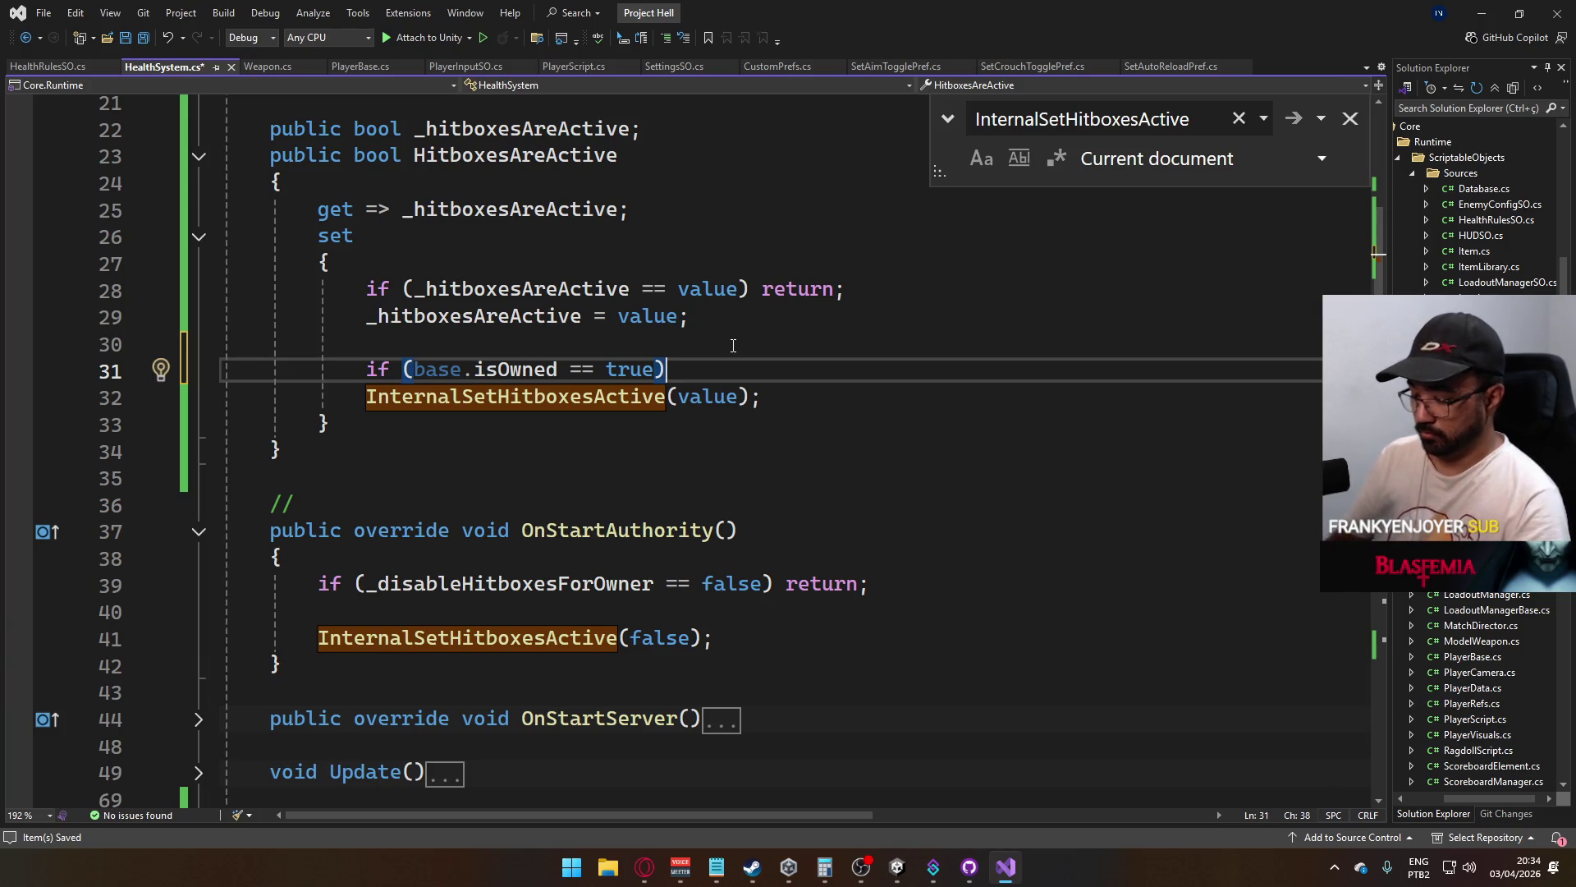
pyautogui.hotkey('shift', 'Home')
pyautogui.hotkey('ctrl', 'c')
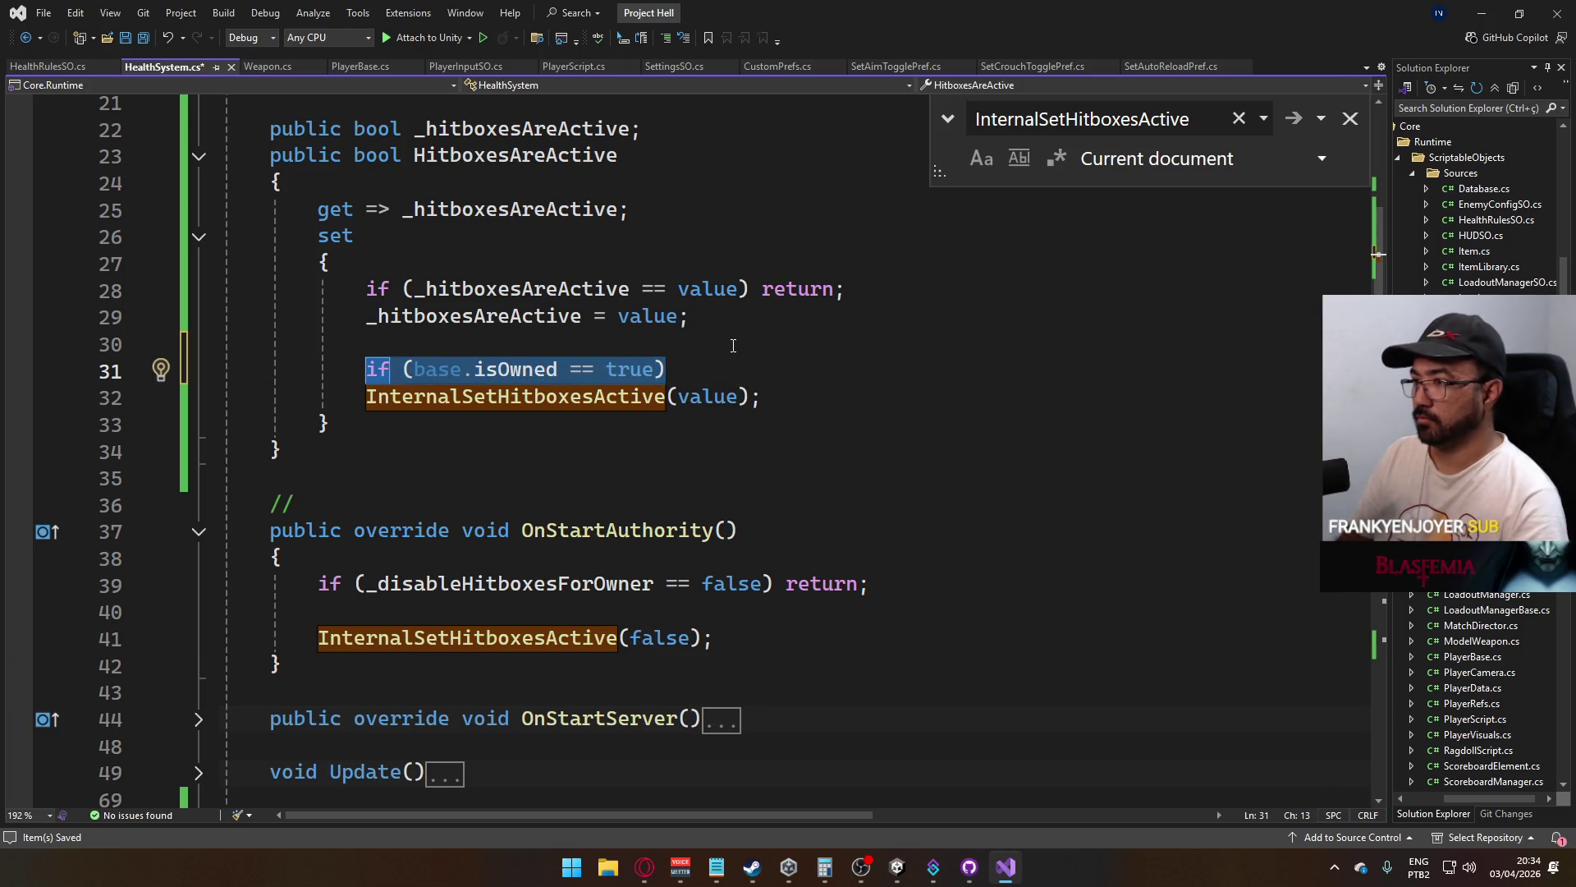
pyautogui.press('End')
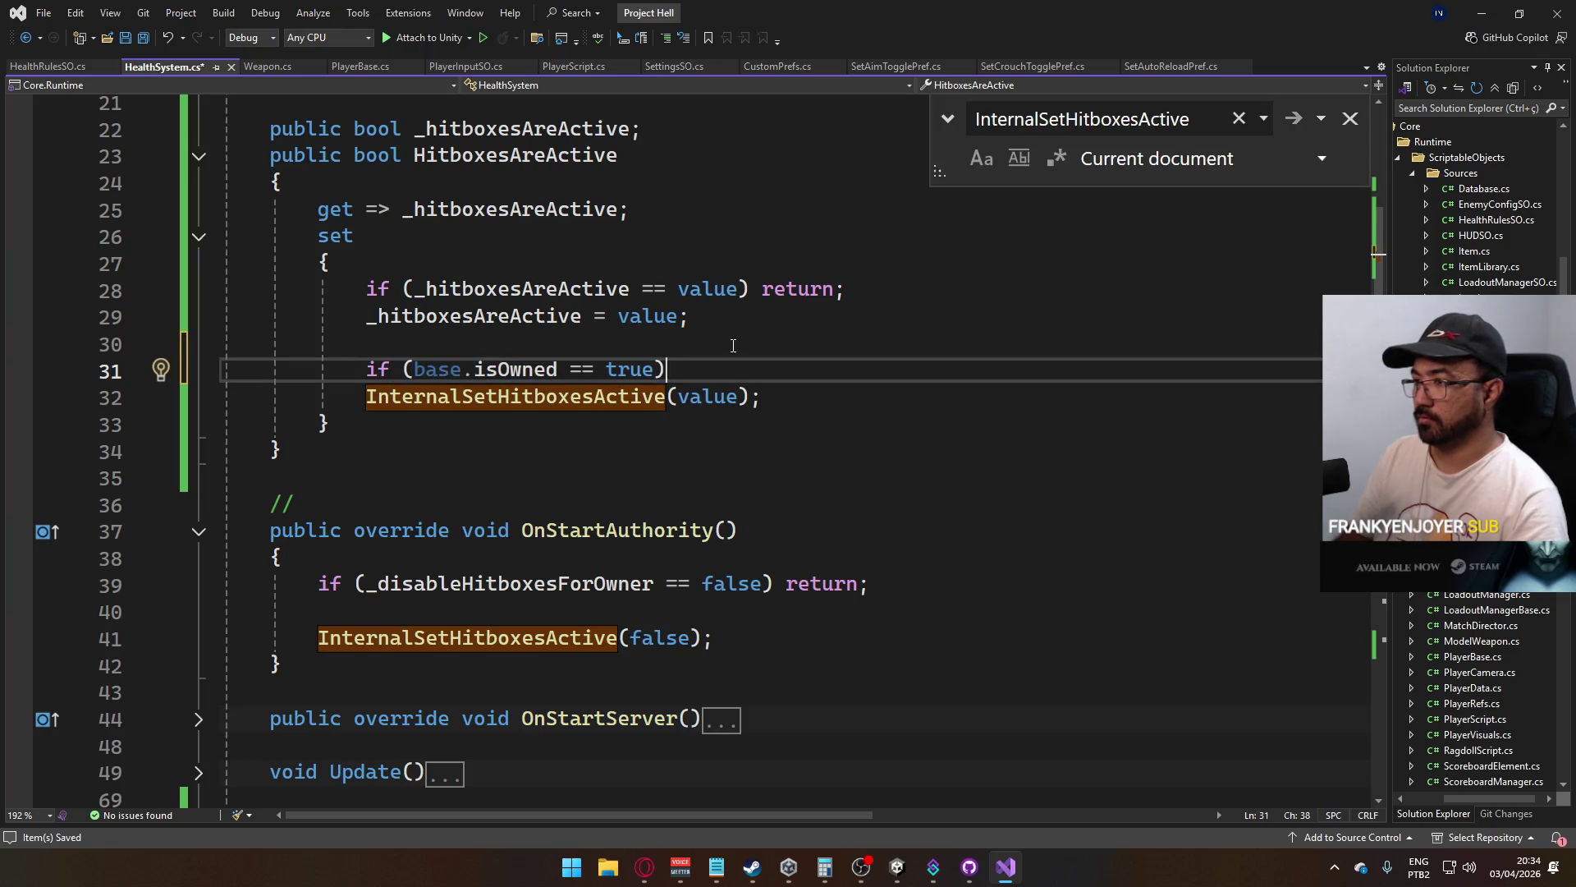
pyautogui.press('Return')
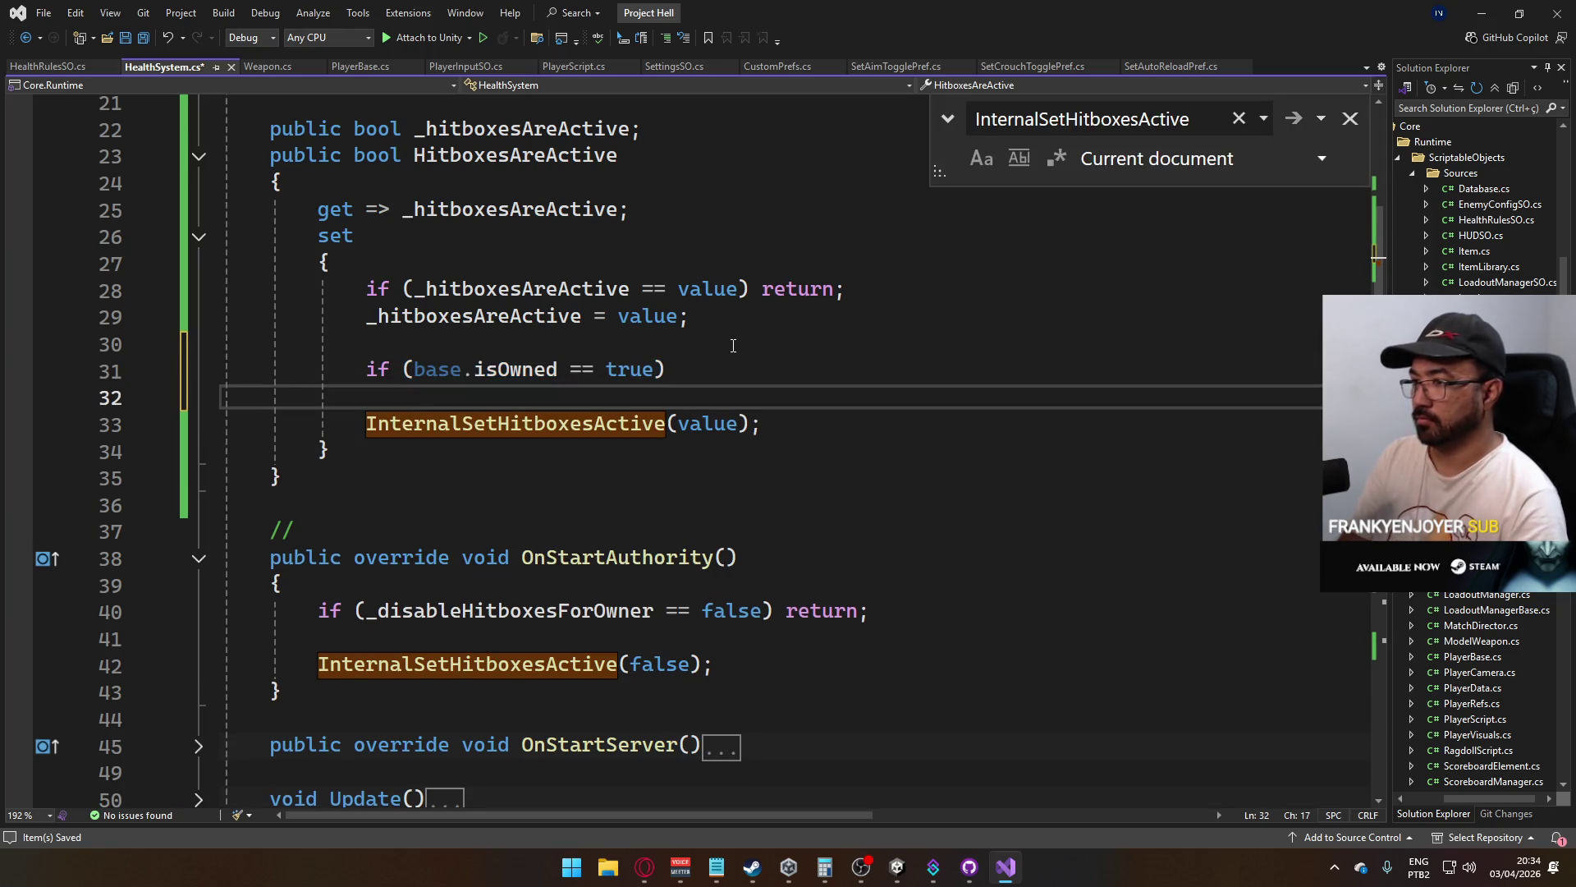
pyautogui.press('Up')
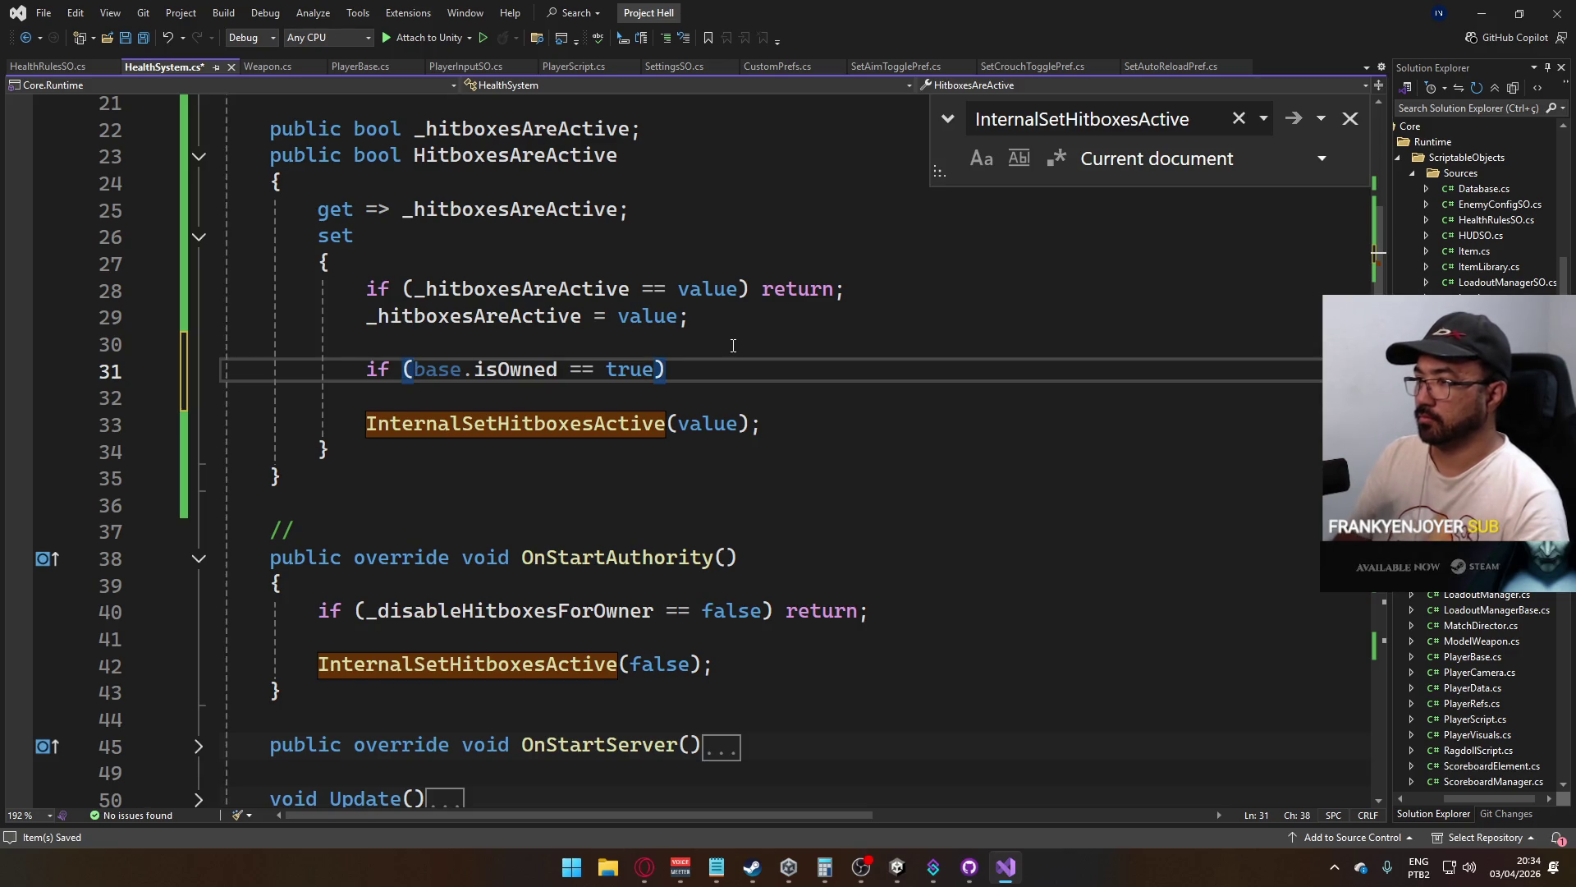
pyautogui.press('Return')
pyautogui.write('{')
pyautogui.press('Return')
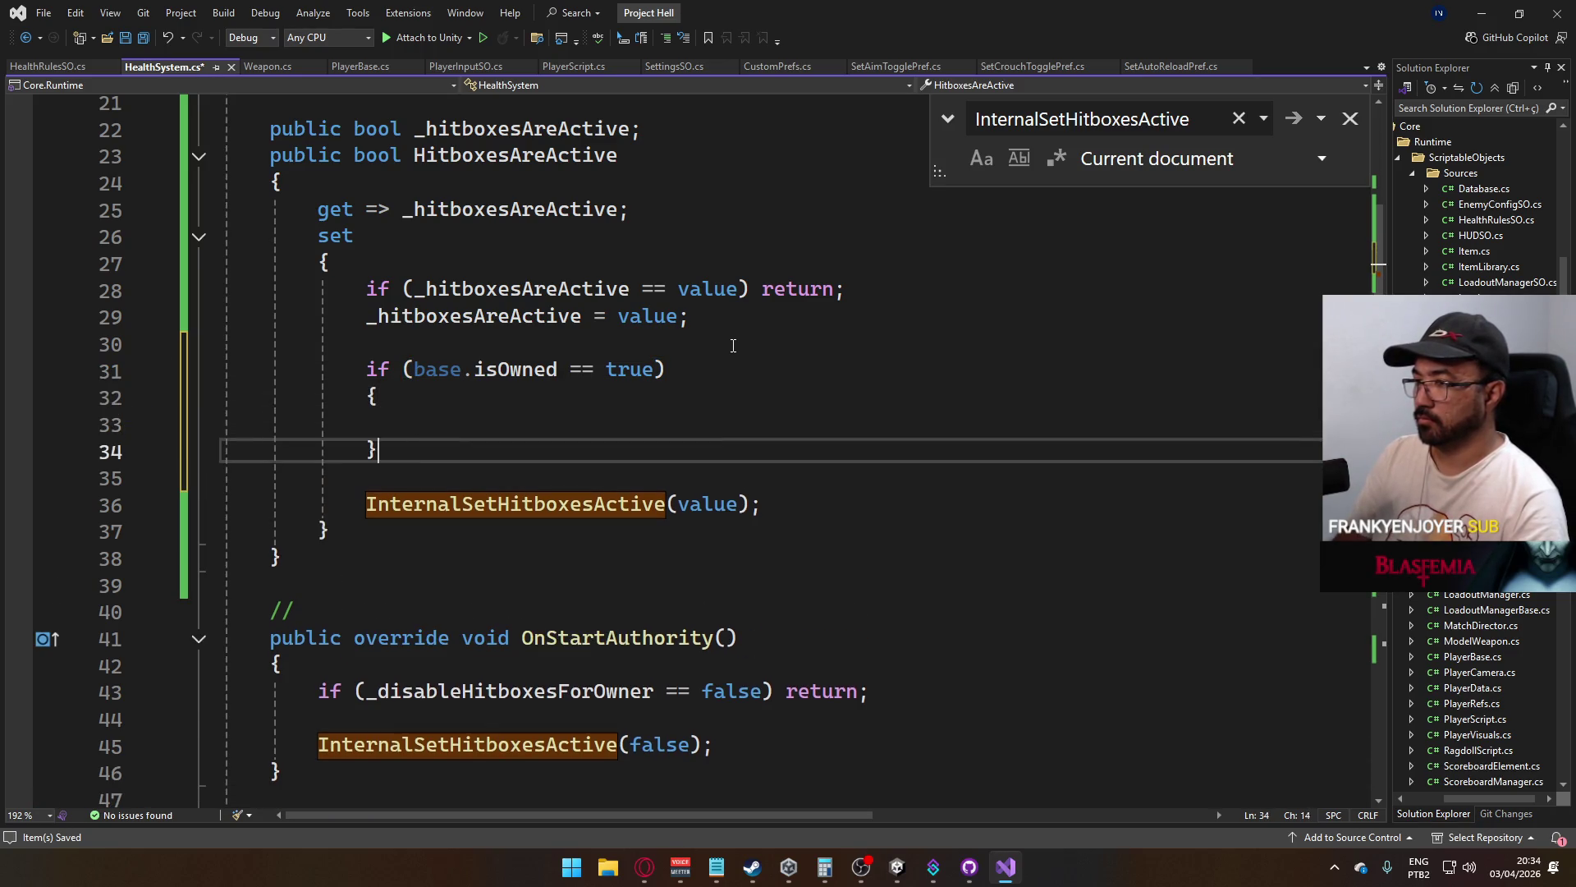
pyautogui.hotkey('ctrl', 'v')
pyautogui.hotkey('ctrl', 'z')
pyautogui.write('retu')
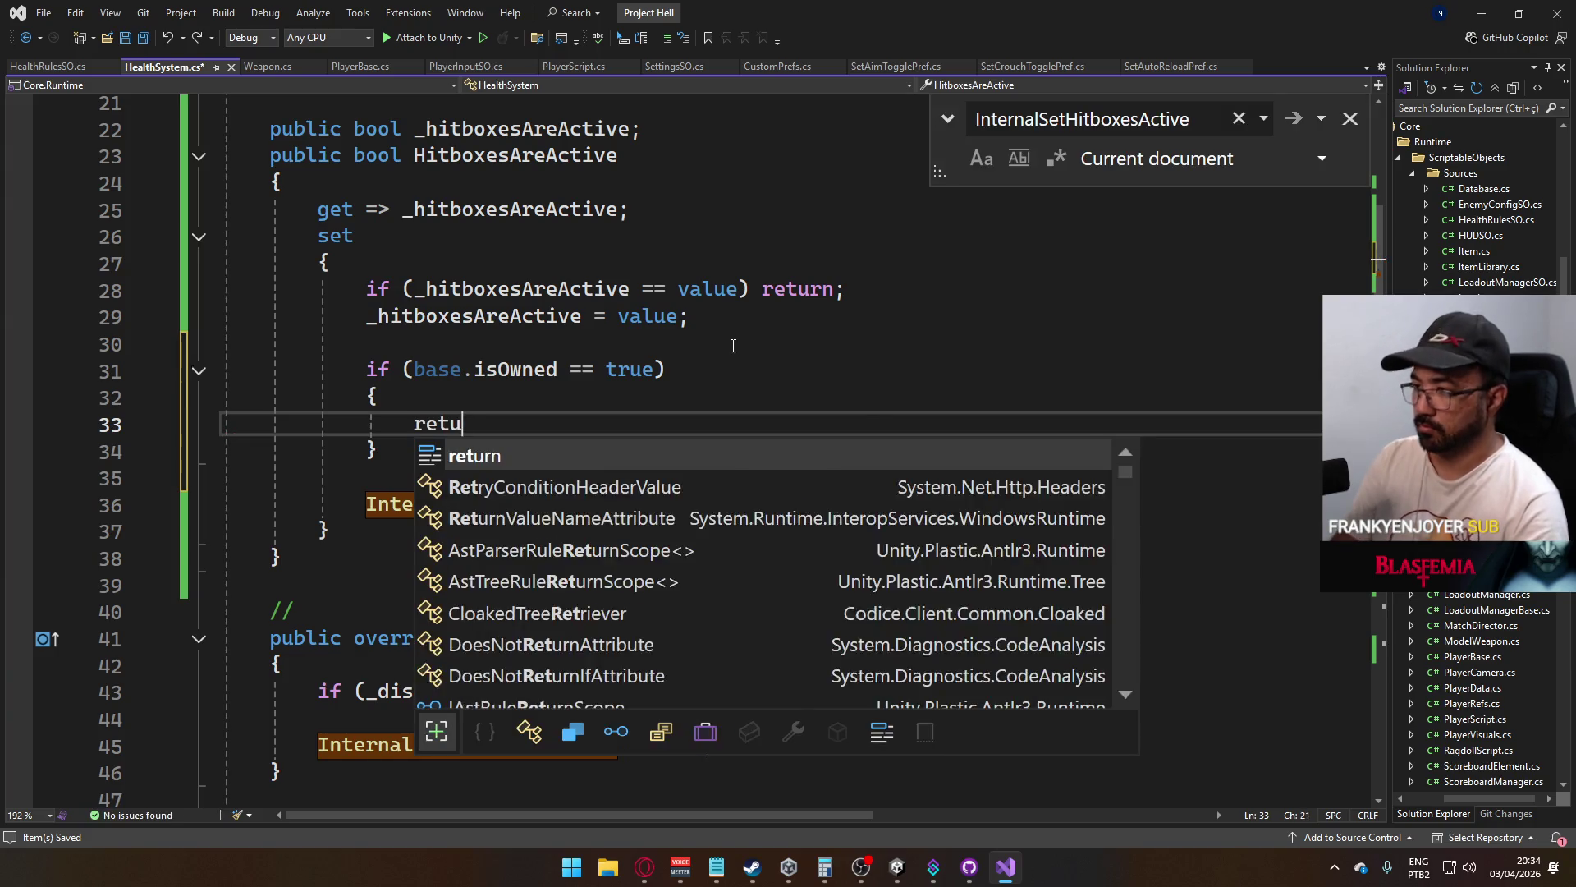
pyautogui.write('rn;')
# Put InternalSetHitboxesActive(false); above the return and save HealthSystem.cs
pyautogui.moveTo(762, 504); pyautogui.dragTo(382, 515)
pyautogui.hotkey('ctrl', 'c')
pyautogui.click(519, 403)
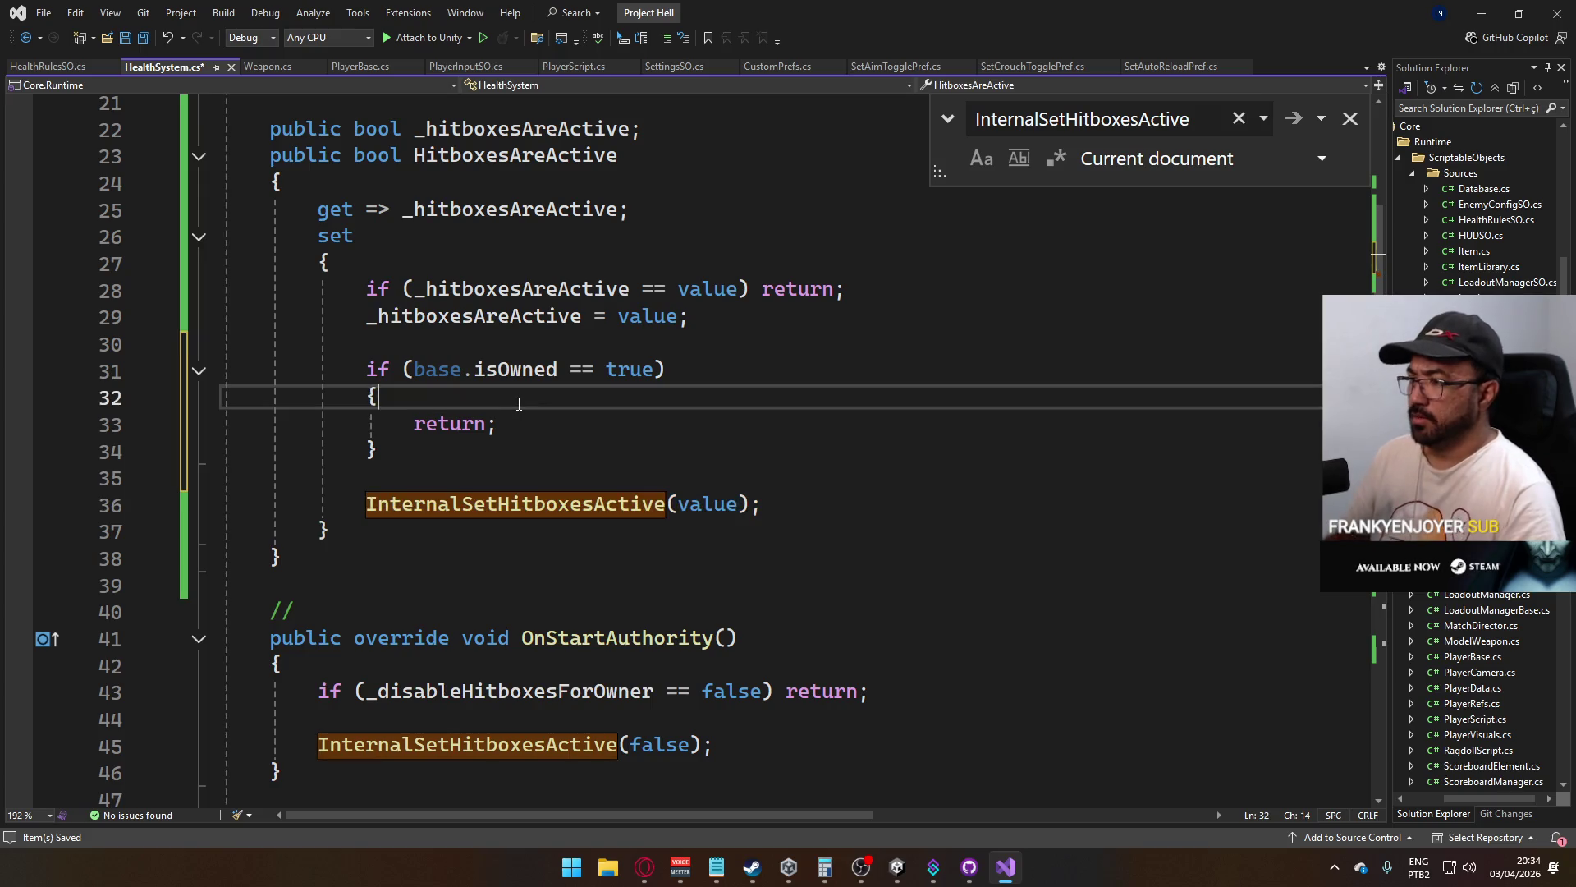
pyautogui.press('Return')
pyautogui.hotkey('ctrl', 'v')
pyautogui.doubleClick(751, 423)
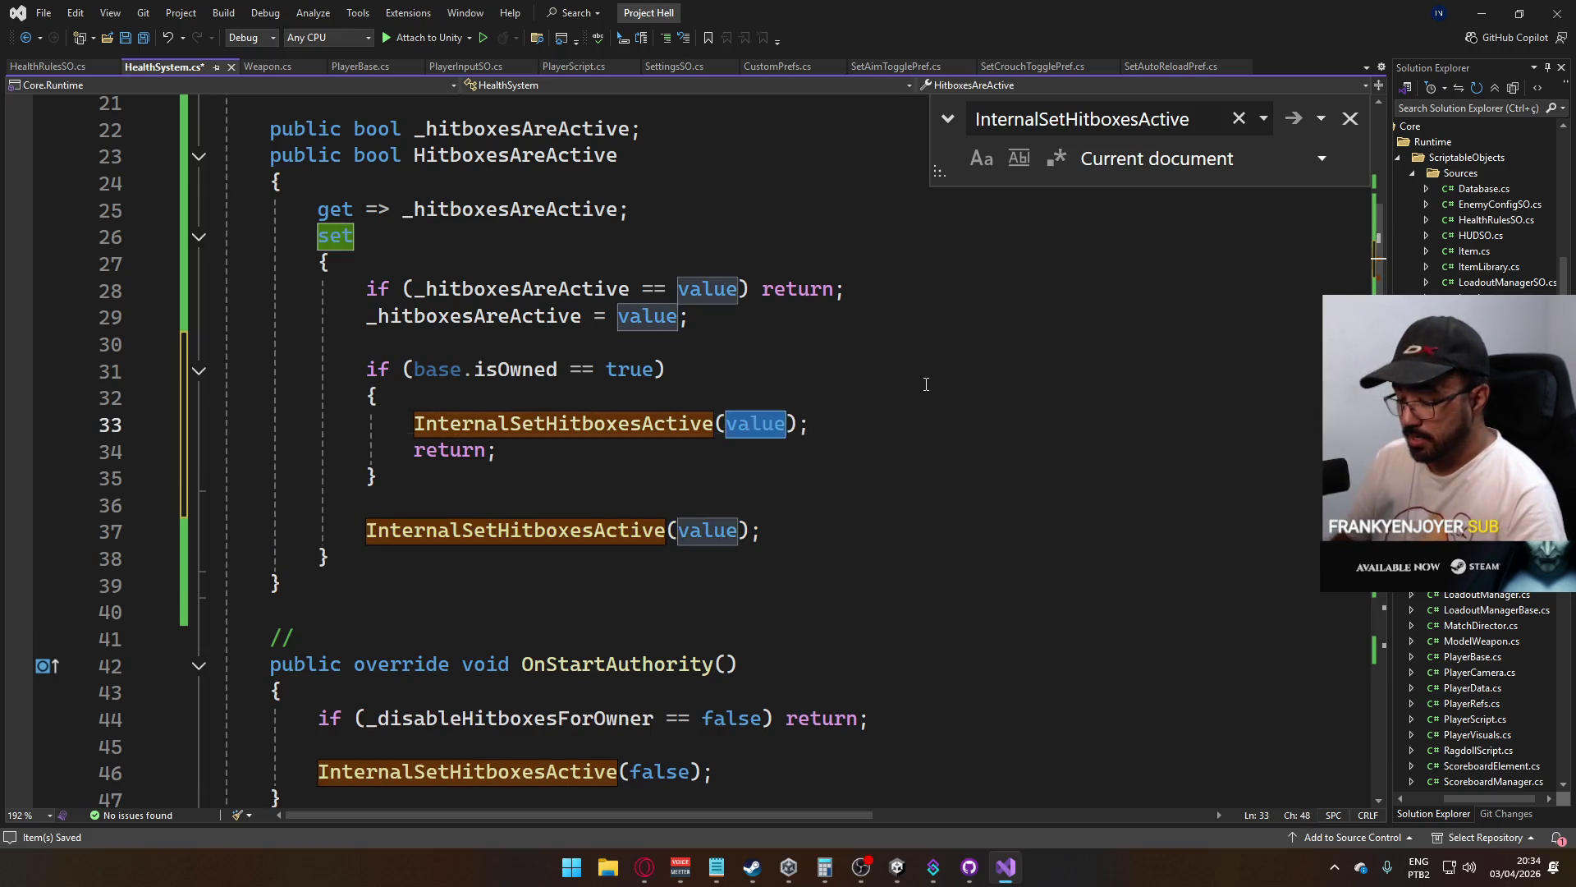
pyautogui.write('false')
pyautogui.press('Escape')
pyautogui.hotkey('ctrl', 's')
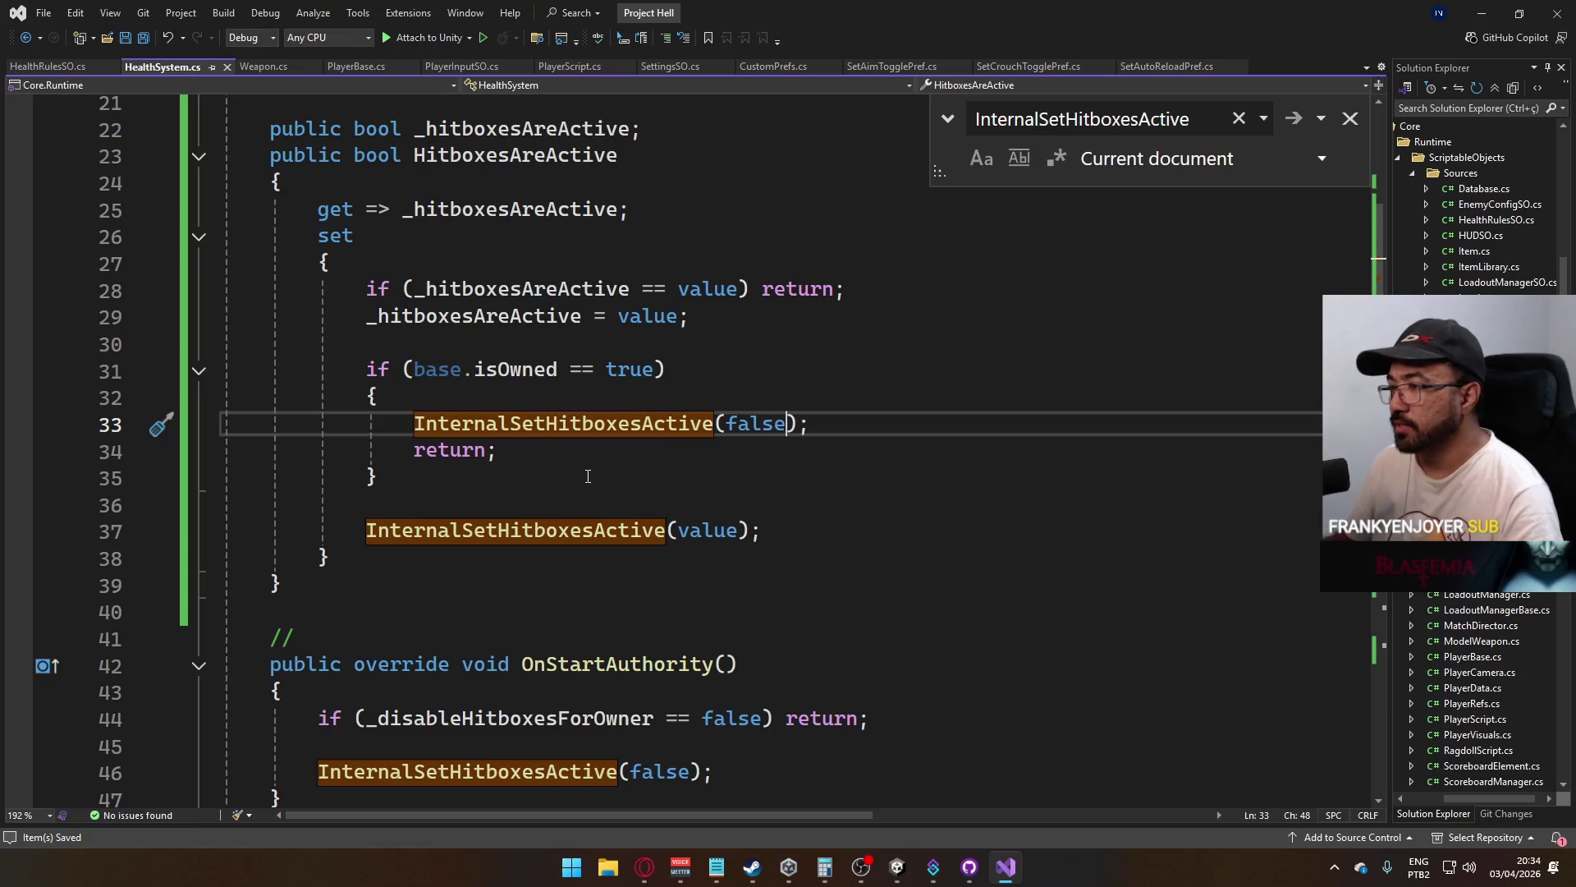
# Select the _disableHitboxesForOwner early-return line in OnStartAuthority
pyautogui.scroll(-3, 619, 485)
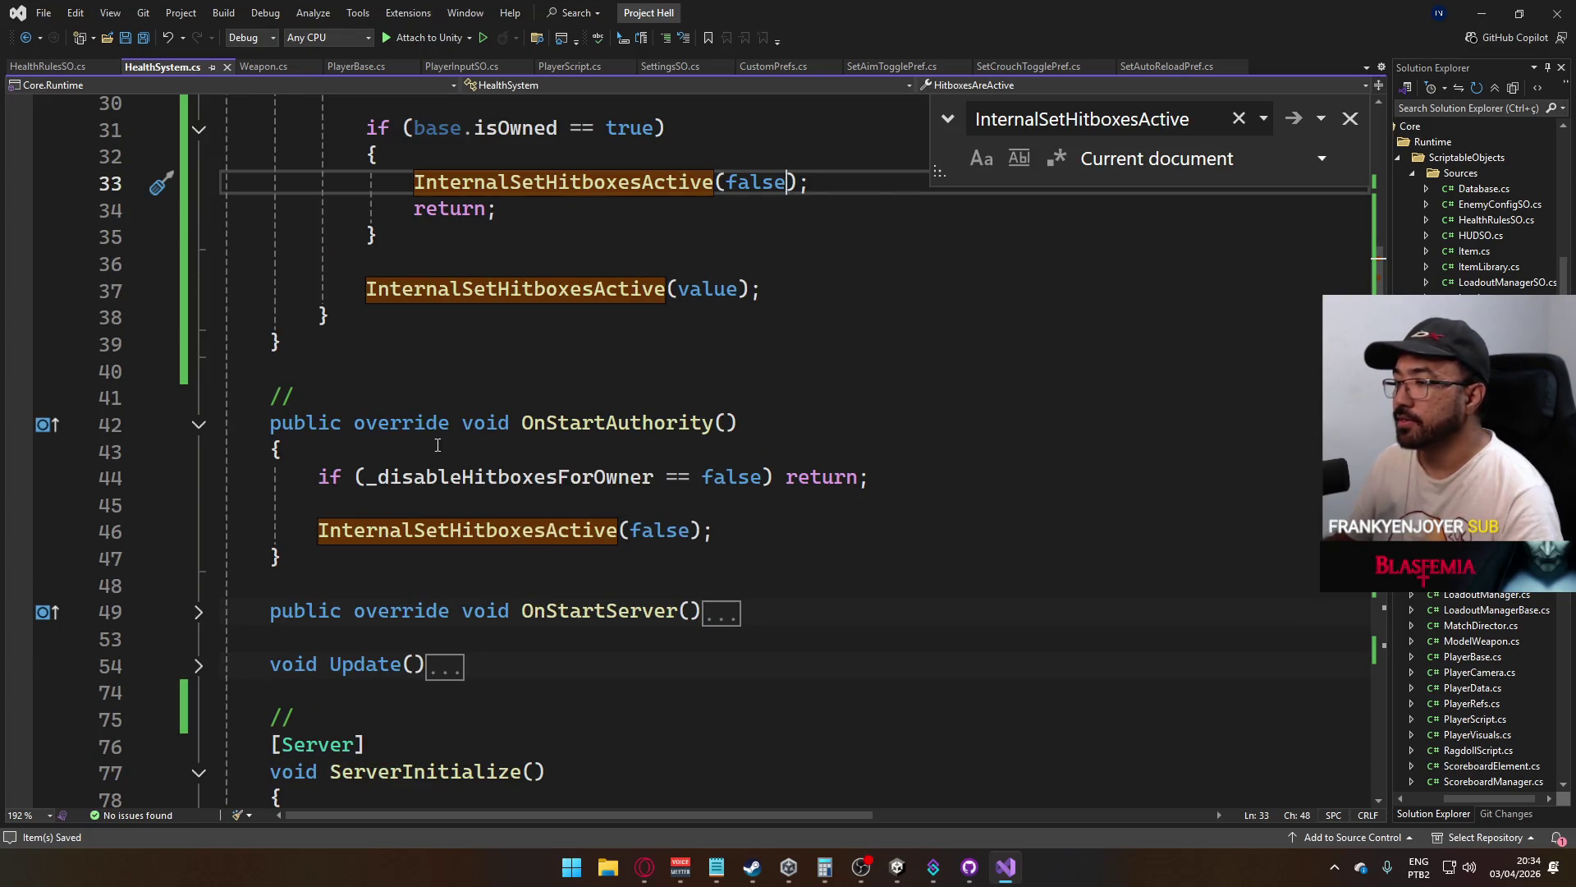
pyautogui.scroll(3, 425, 465)
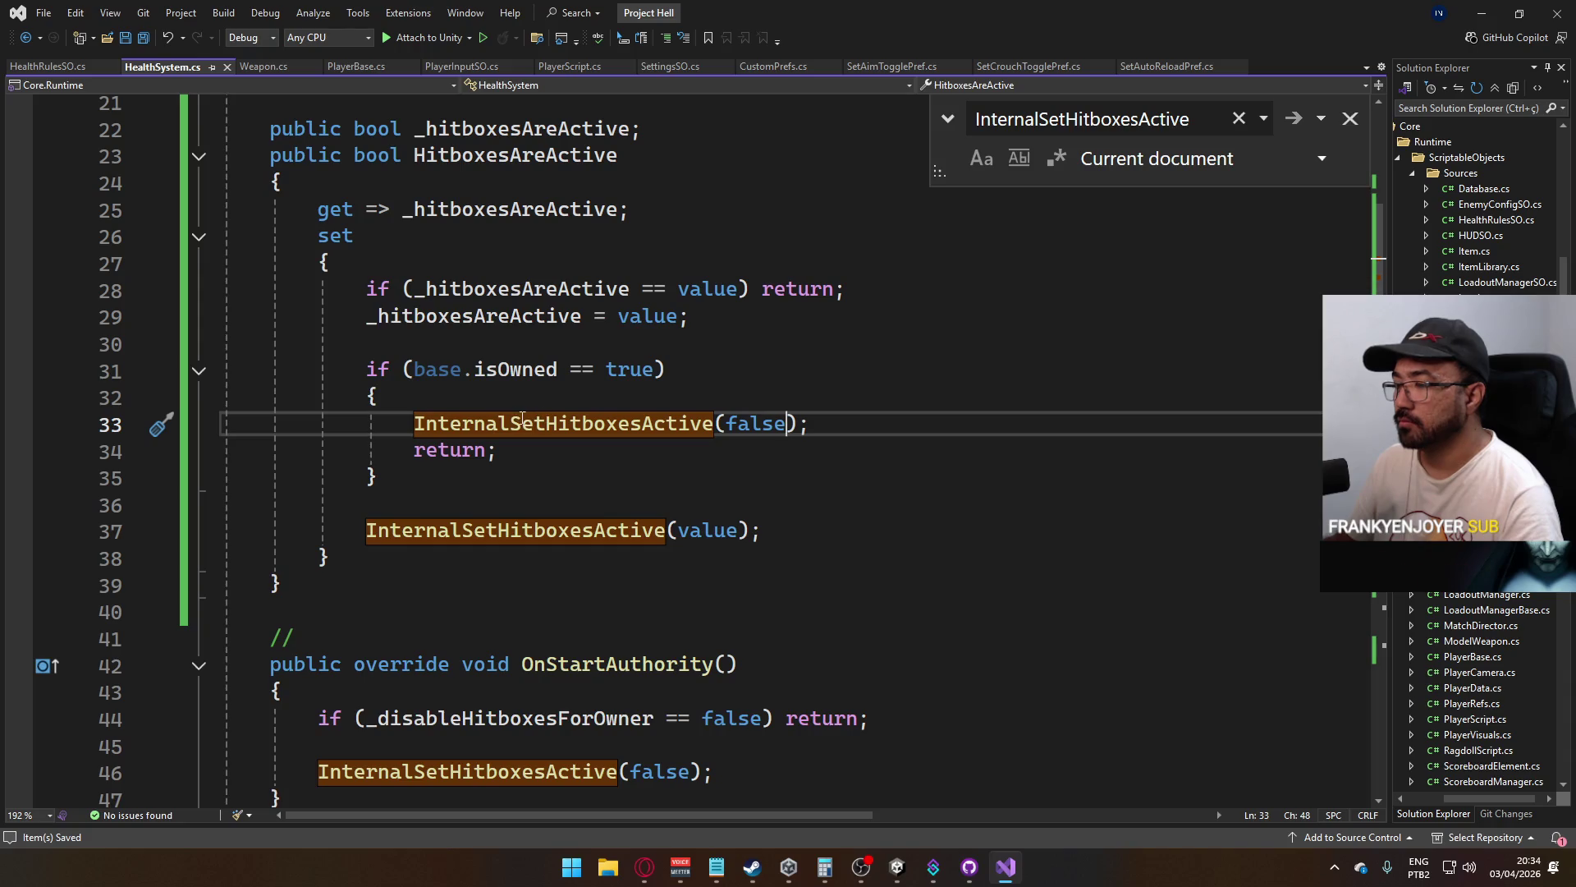
pyautogui.scroll(-2, 545, 499)
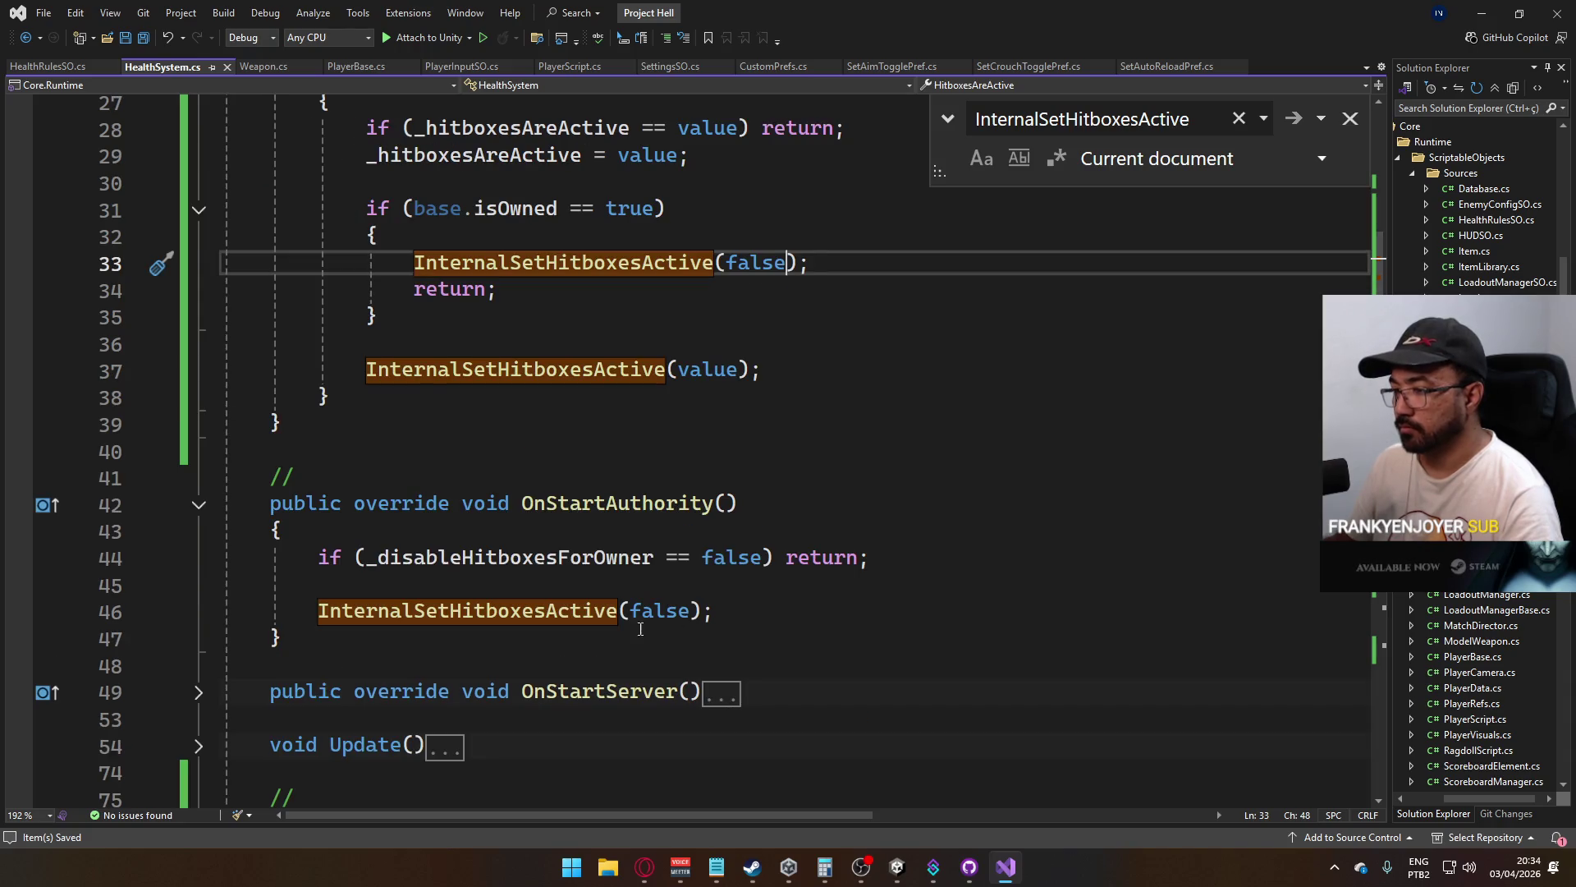
pyautogui.click(740, 614)
pyautogui.scroll(1, 435, 470)
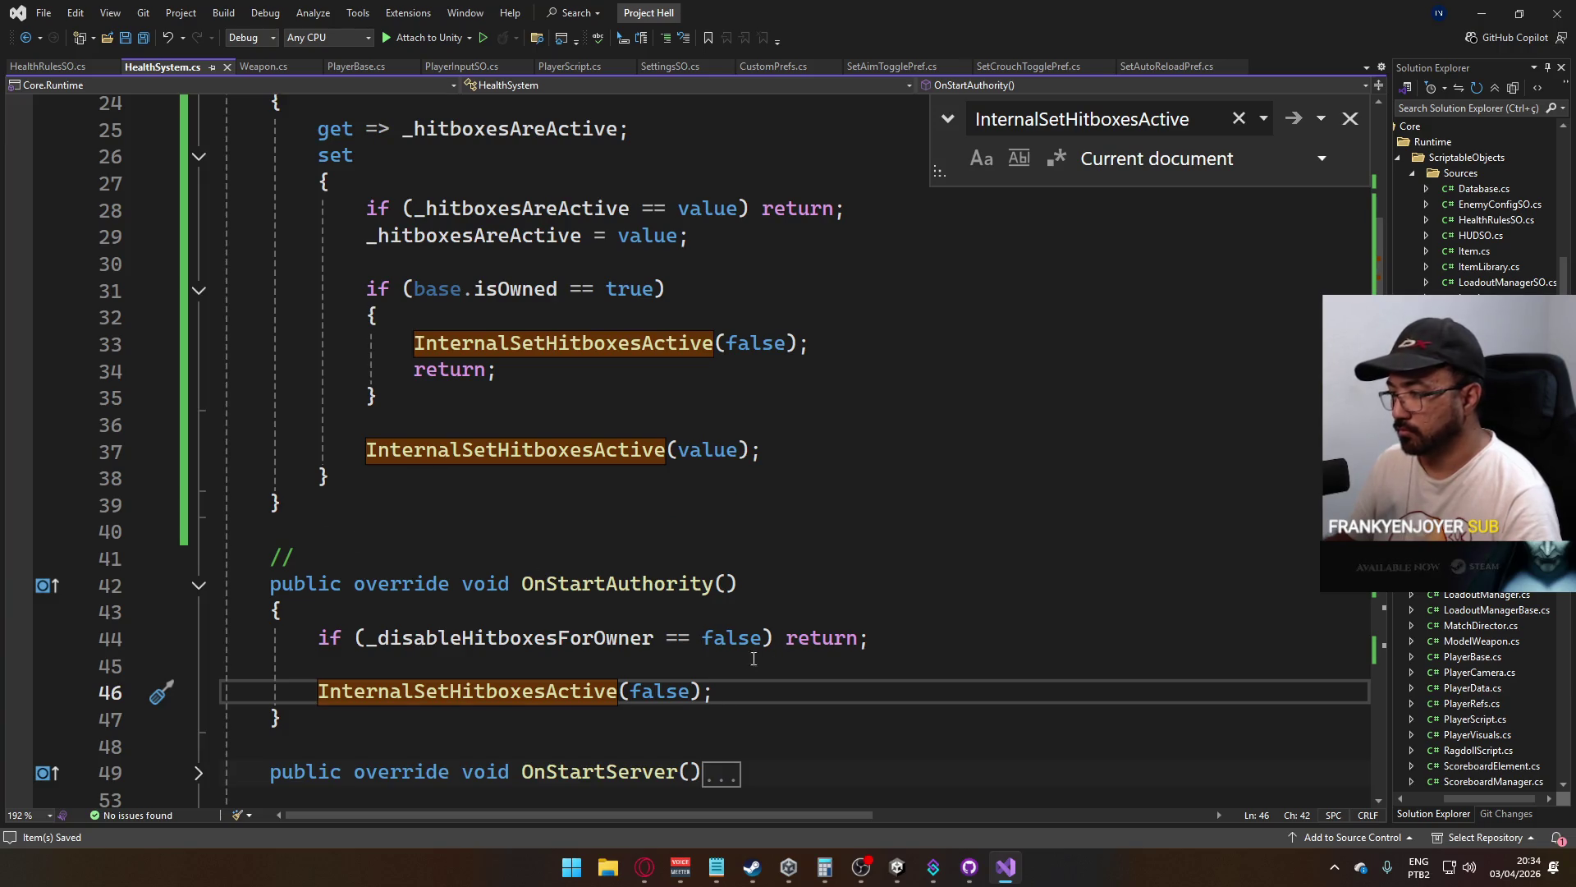
pyautogui.moveTo(328, 666)
pyautogui.mouseDown()
pyautogui.moveTo(223, 585)
pyautogui.moveTo(223, 611)
pyautogui.moveTo(304, 659)
pyautogui.moveTo(226, 638)
pyautogui.mouseUp()
# Delete the owner-check early return and the _disableHitboxesForOwner field, then save HealthSystem.cs
pyautogui.press('Delete')
pyautogui.scroll(3, 402, 522)
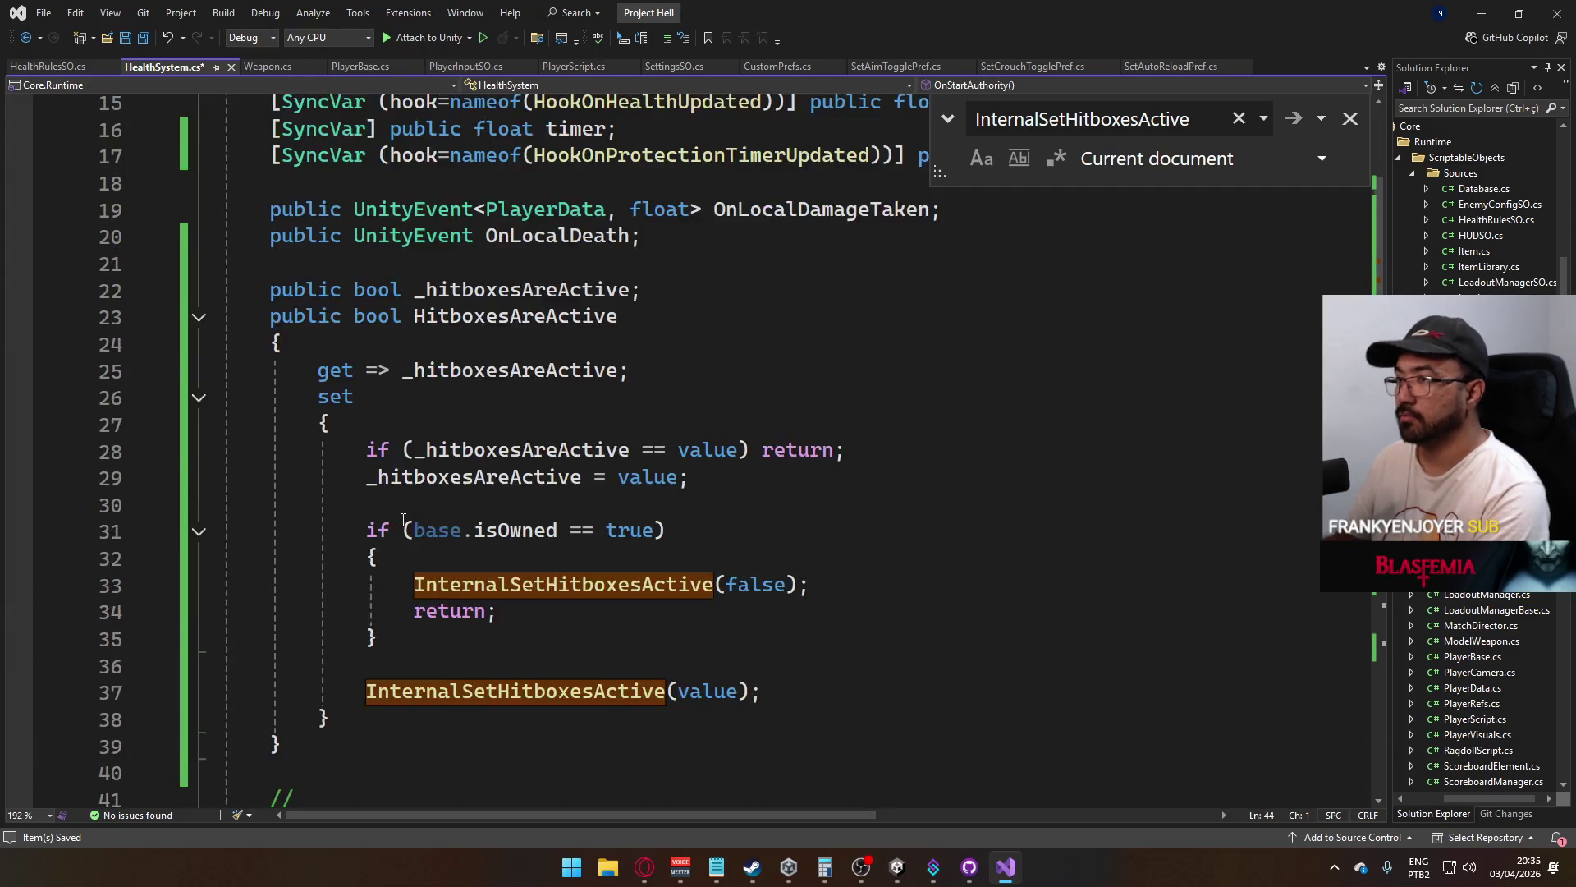
pyautogui.scroll(5, 403, 521)
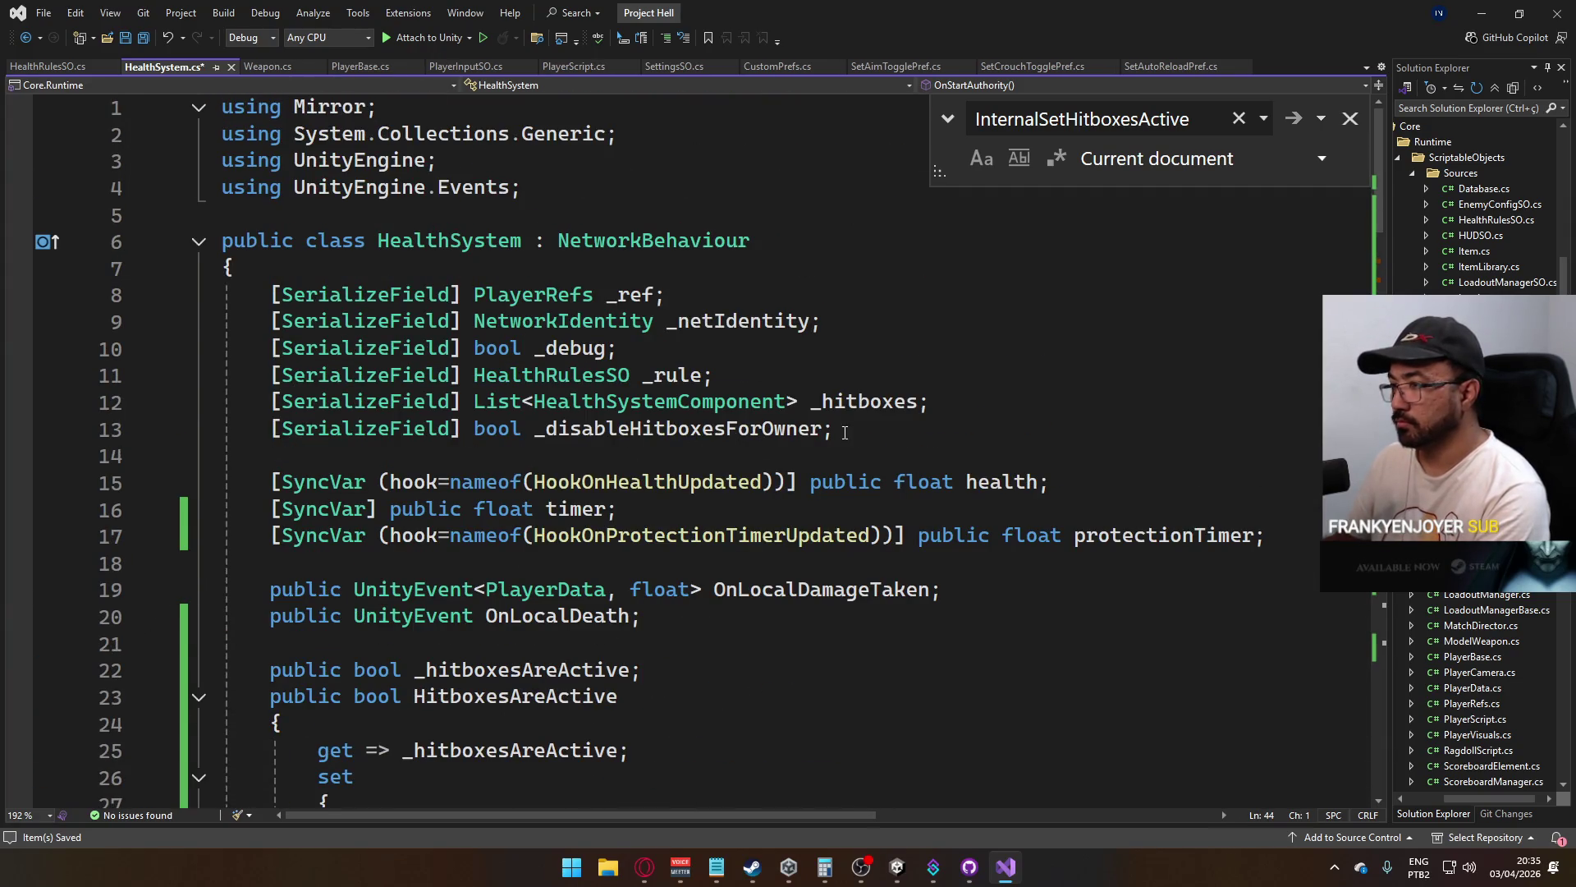
pyautogui.click(736, 435)
pyautogui.hotkey('ctrl', 'x')
pyautogui.scroll(-9, 580, 527)
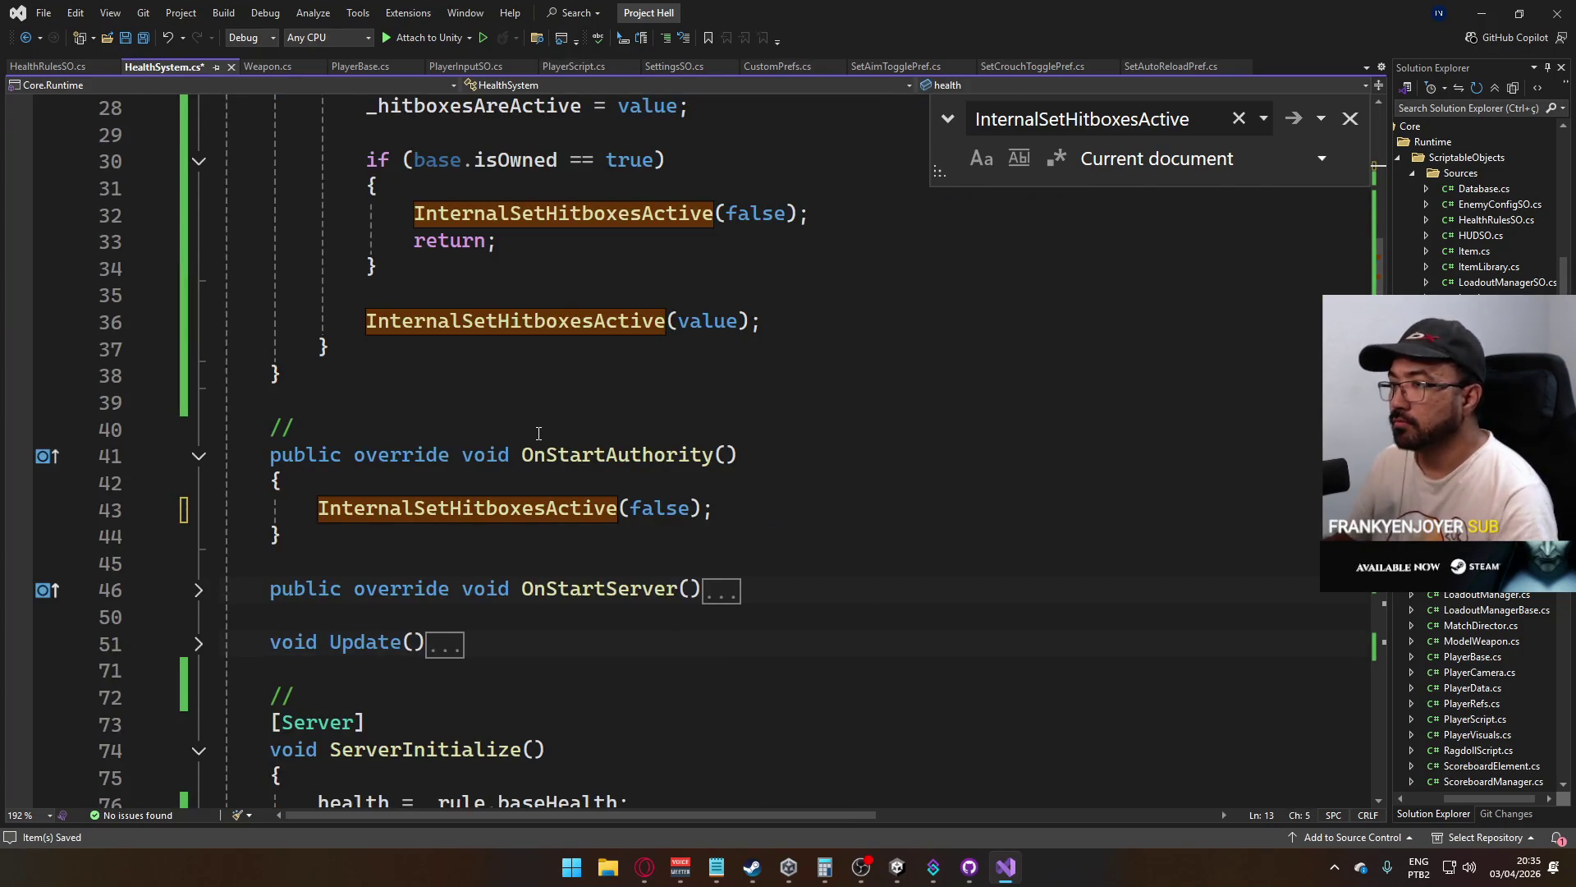
pyautogui.scroll(2, 580, 527)
pyautogui.hotkey('ctrl', 's')
# Select the InternalSetHitboxesActive(value) call inside the RpcSetHitboxesActive client RPC
pyautogui.click(549, 398)
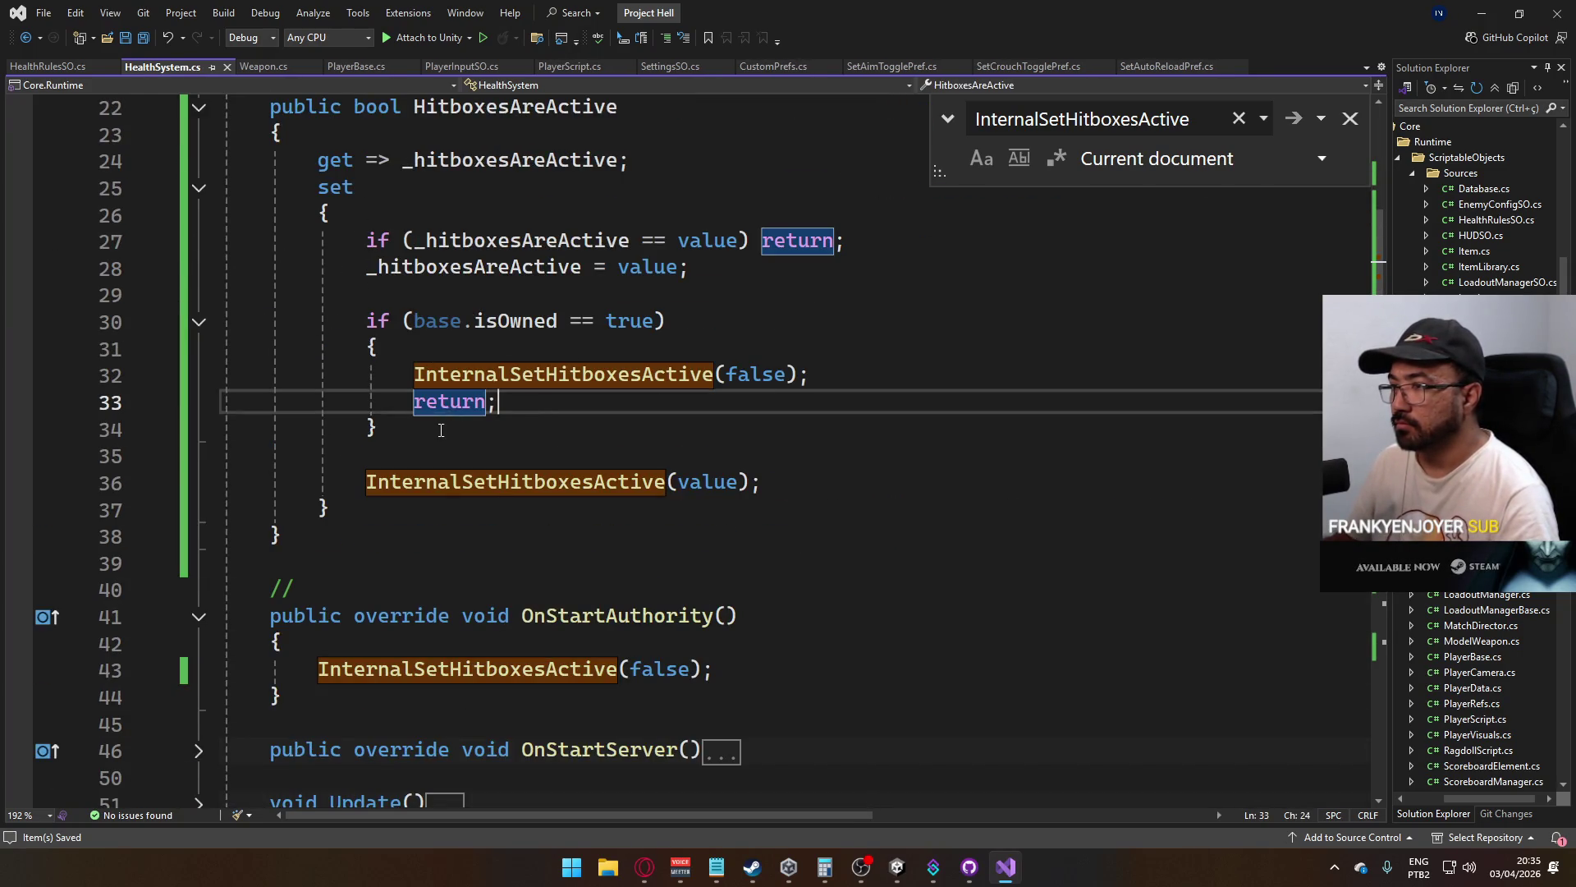
pyautogui.press('Down')
pyautogui.scroll(-2, 484, 501)
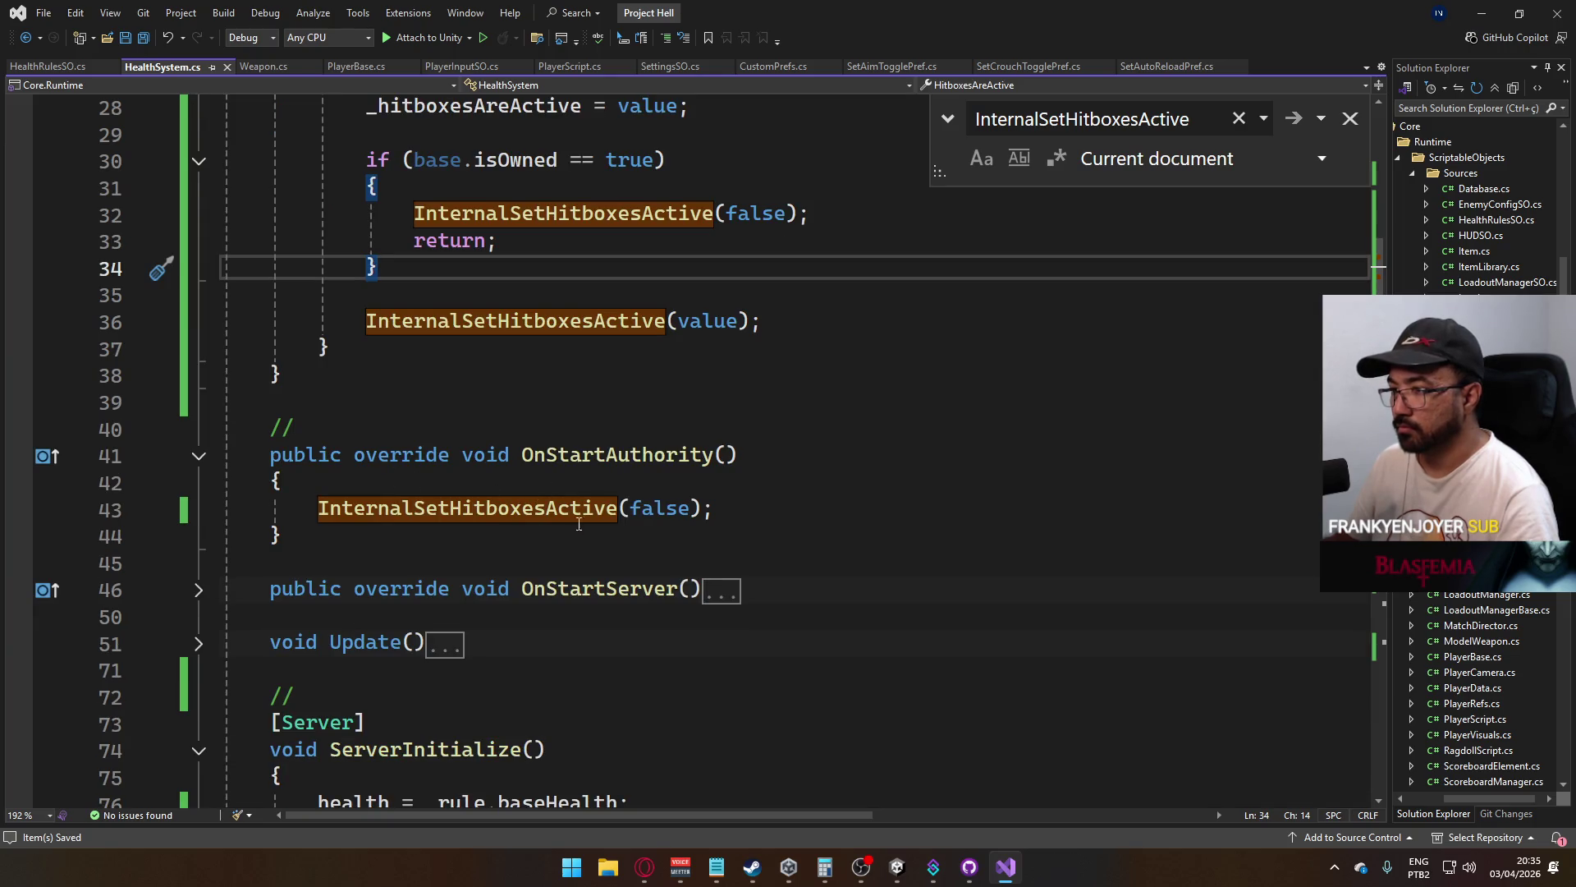
pyautogui.scroll(5, 579, 524)
pyautogui.scroll(-3, 588, 510)
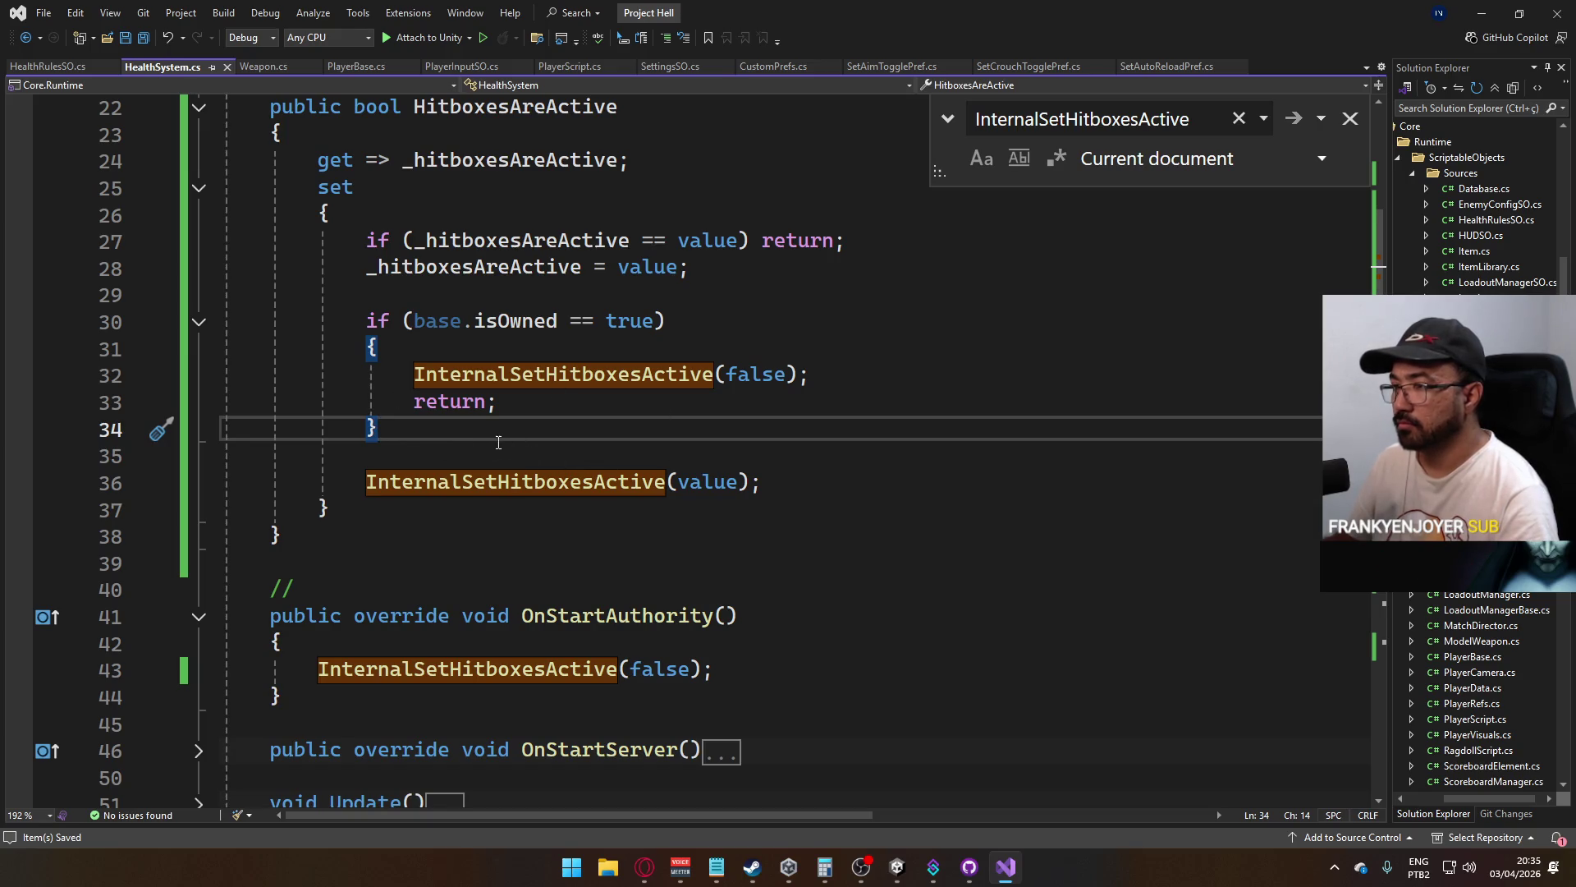
pyautogui.scroll(-7, 482, 496)
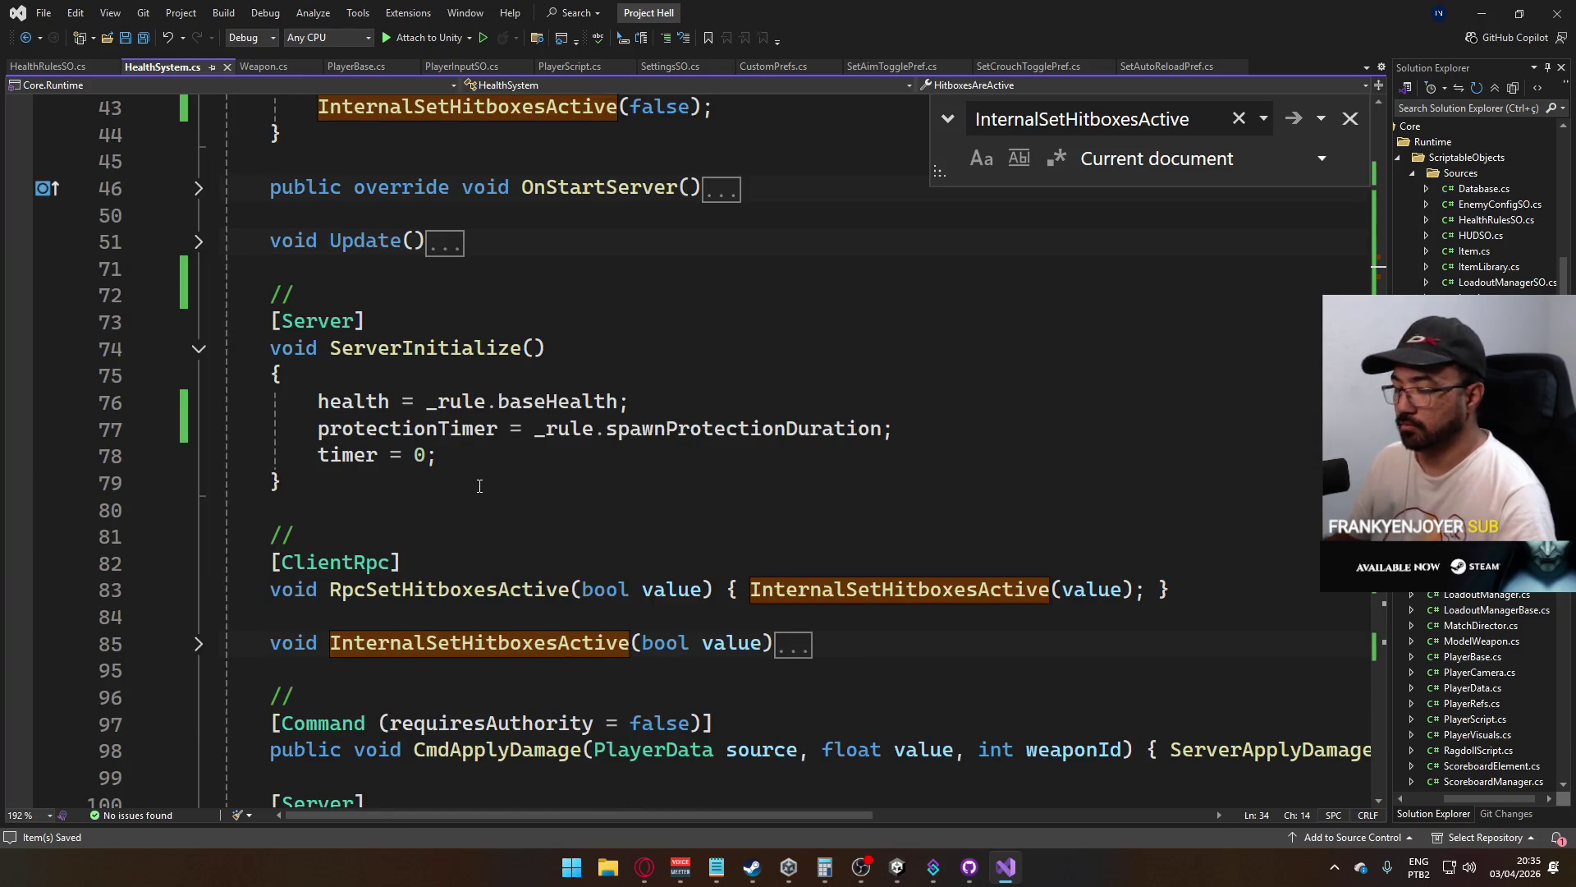
pyautogui.scroll(-1, 479, 486)
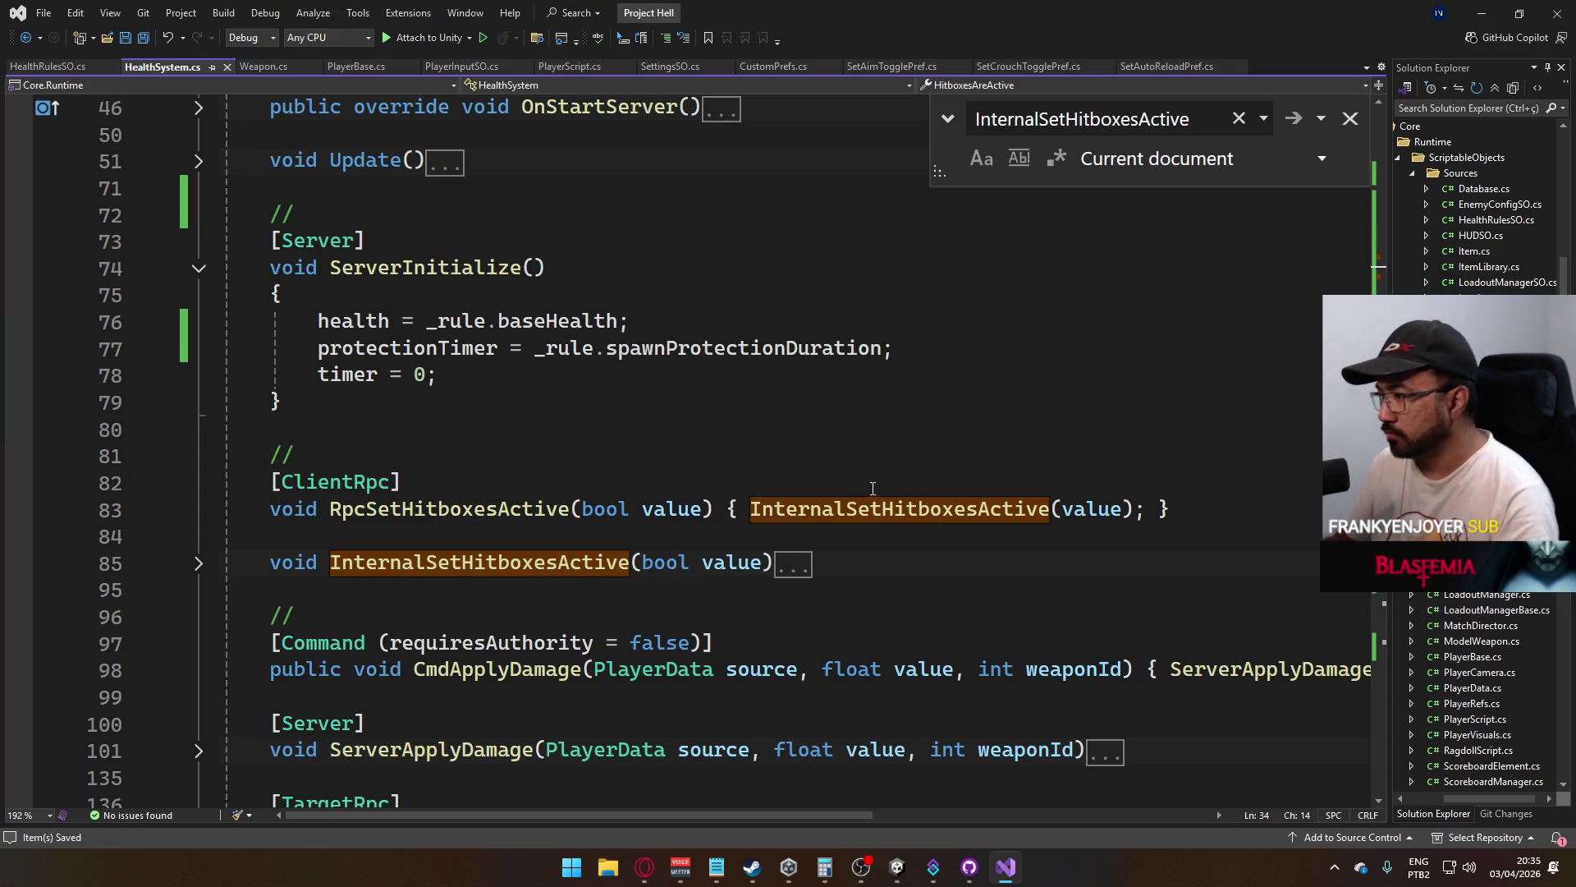
pyautogui.moveTo(750, 509)
pyautogui.mouseDown()
pyautogui.moveTo(1158, 513)
pyautogui.moveTo(1143, 517)
pyautogui.mouseUp()
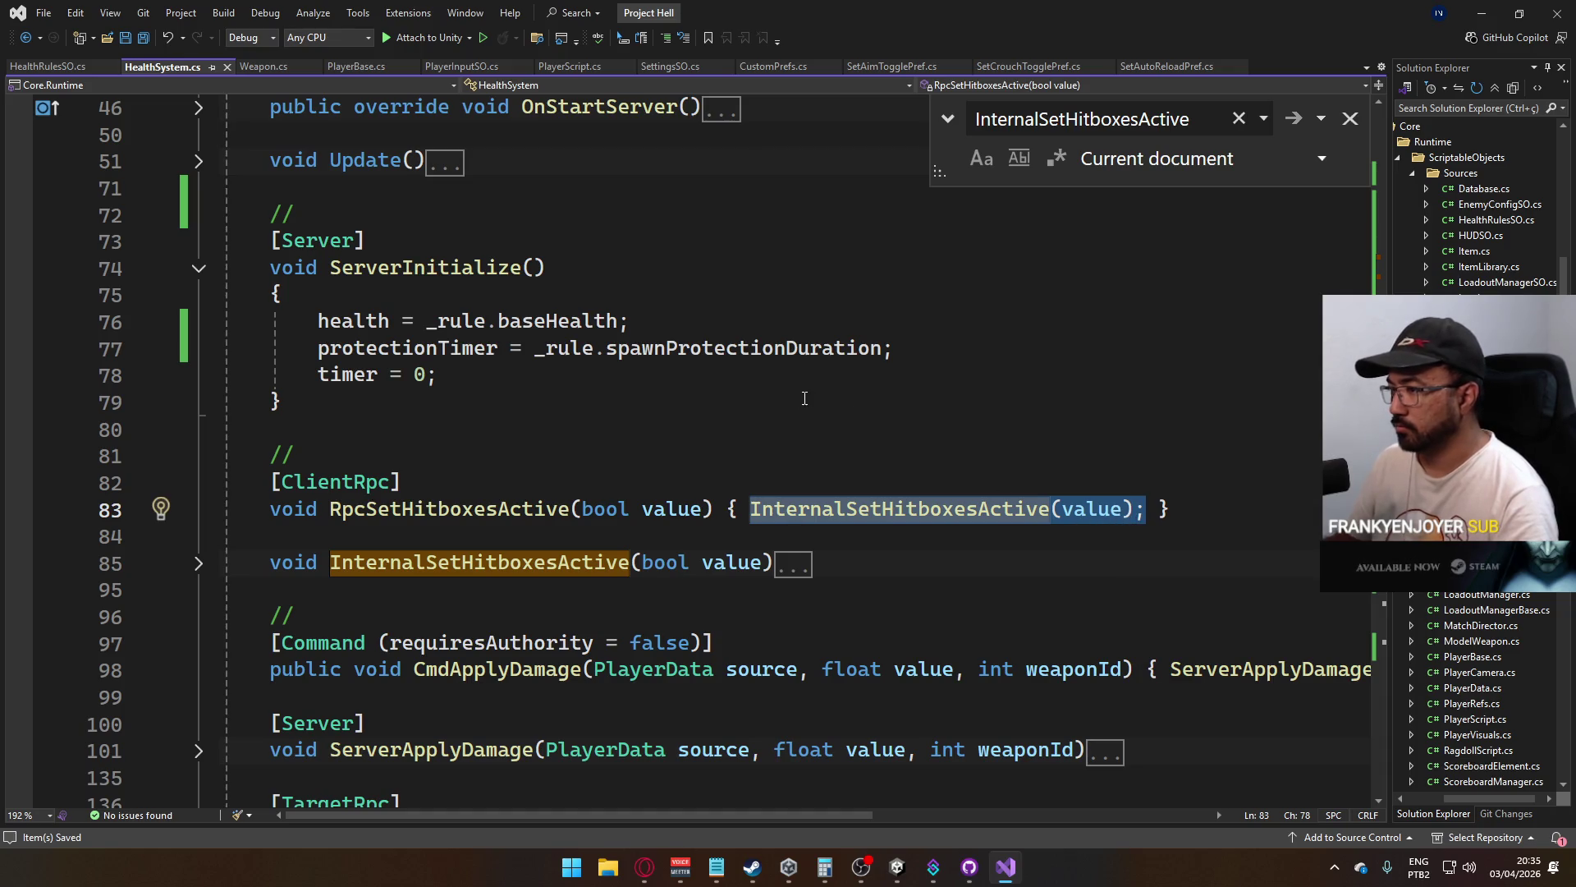
# Replace the RPC body with 'HitboxesAreActive = value;'
pyautogui.write('pro')
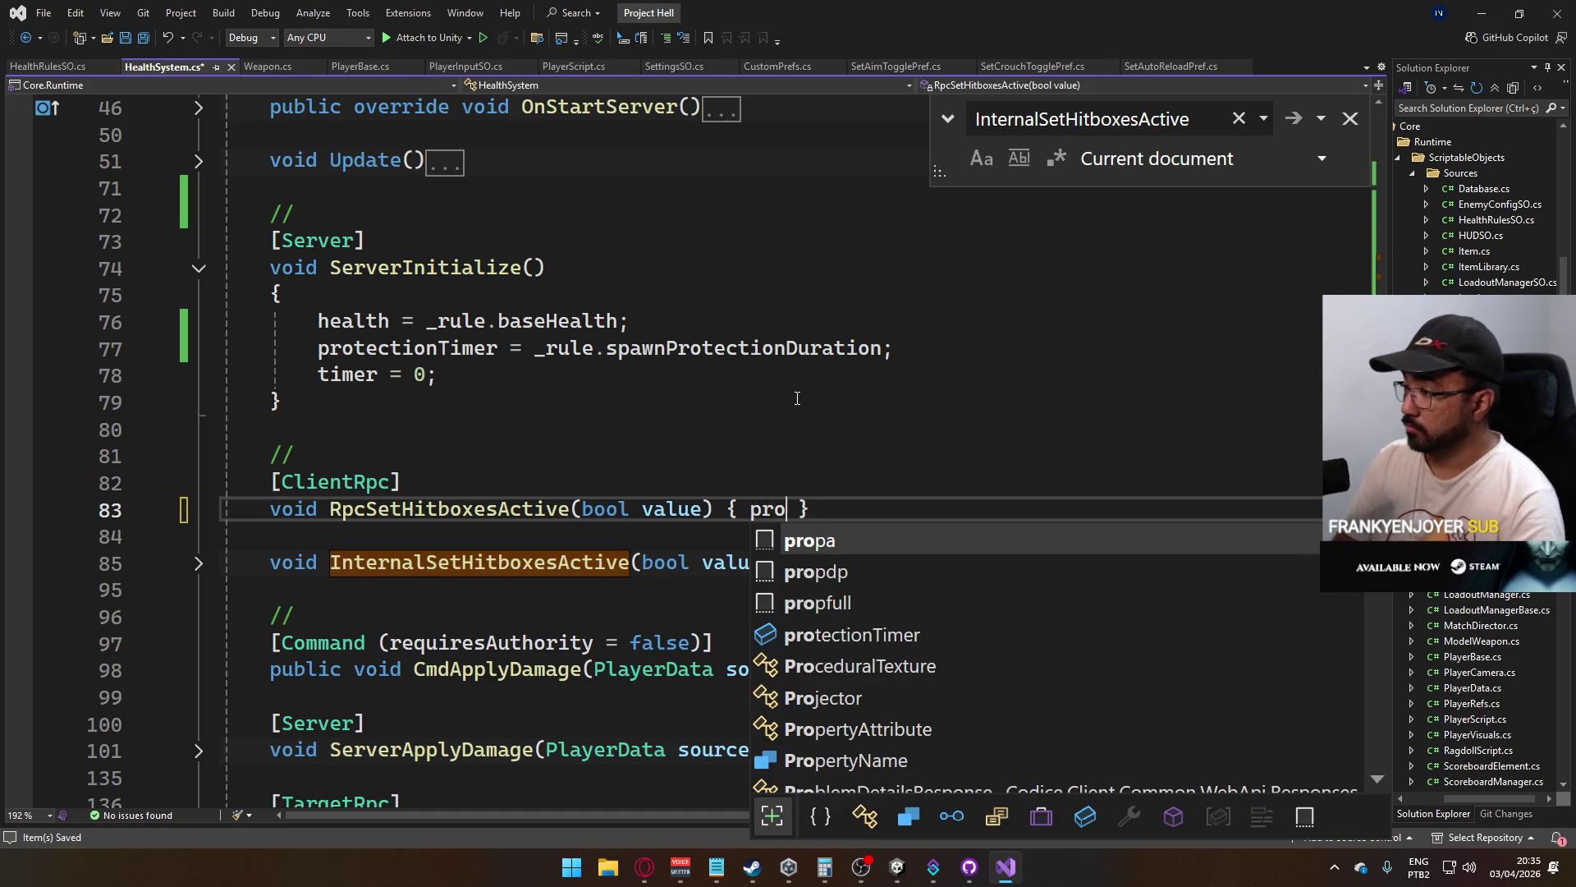
pyautogui.press('BackSpace')
pyautogui.press('BackSpace')
pyautogui.press('BackSpace')
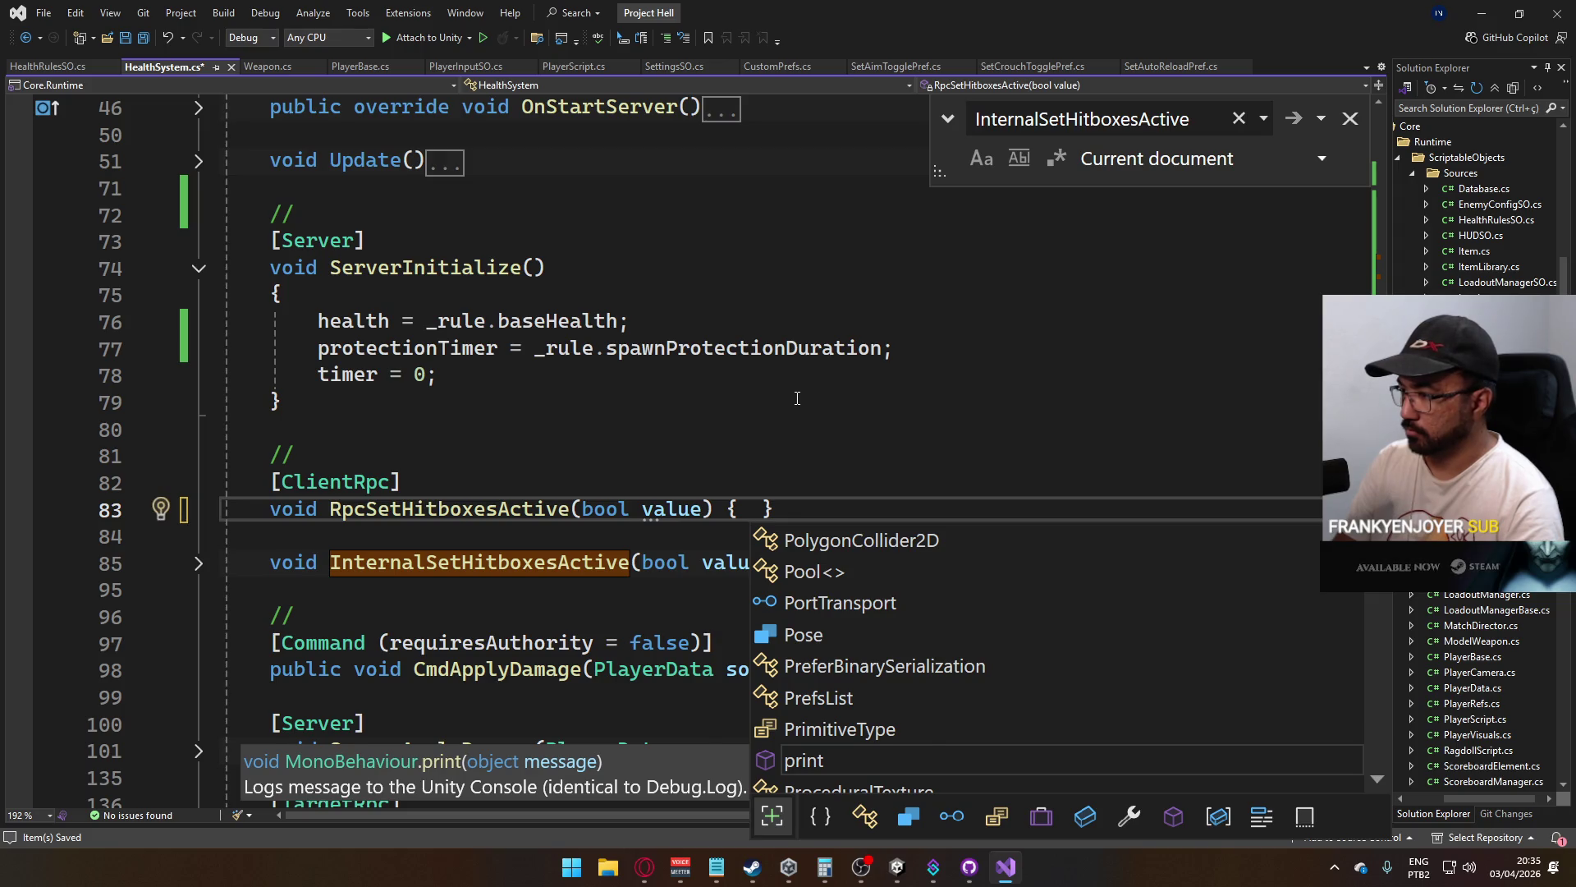
pyautogui.write('Hitb')
pyautogui.press('Tab')
pyautogui.write('=')
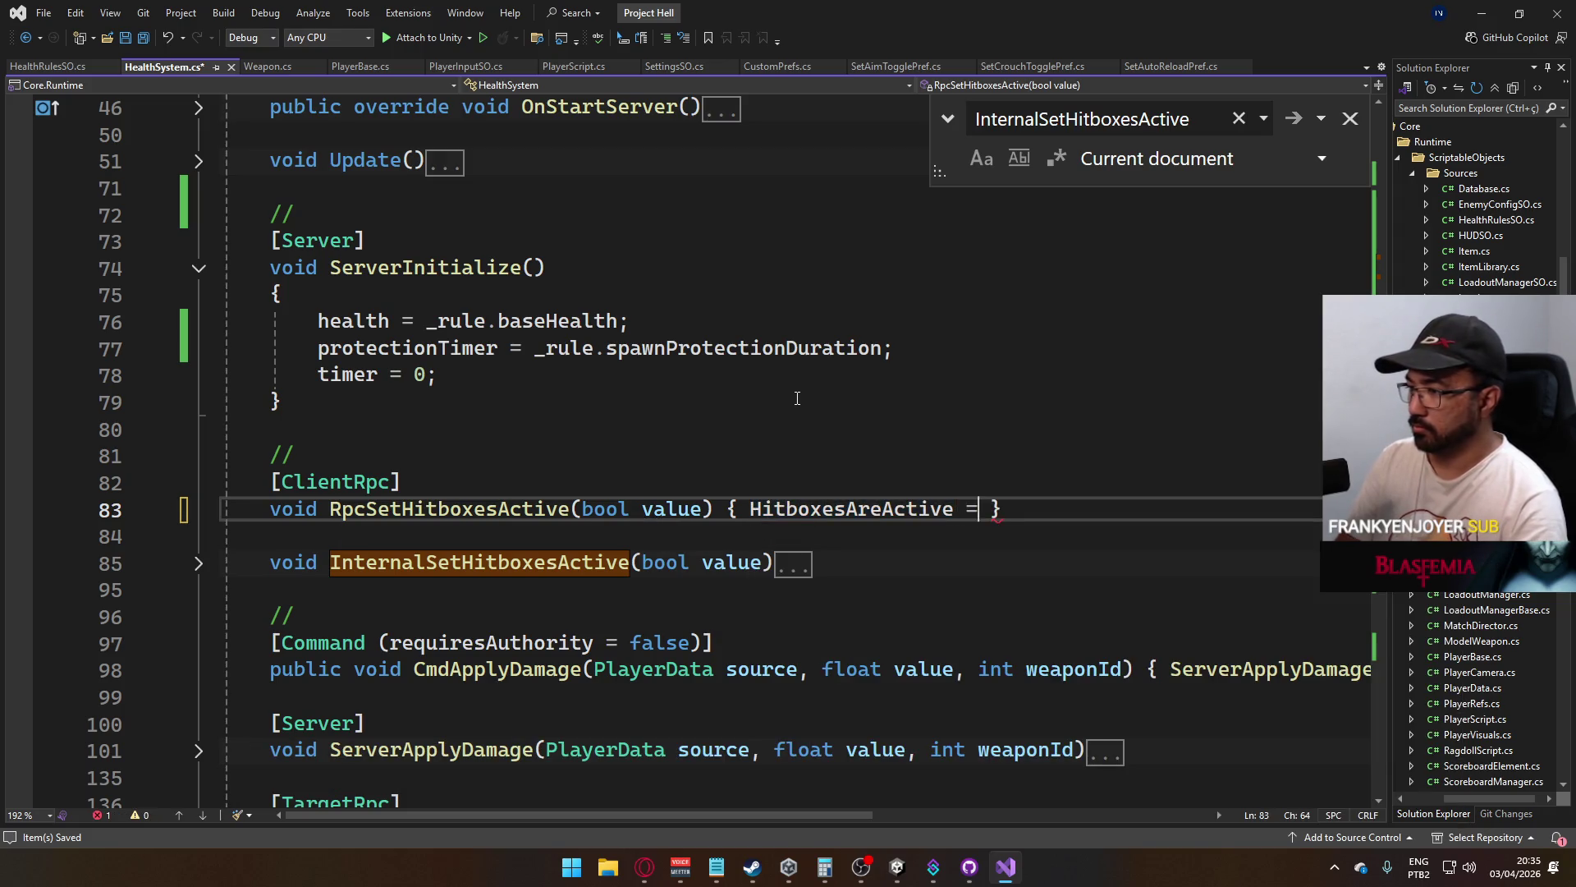
pyautogui.write(' value;')
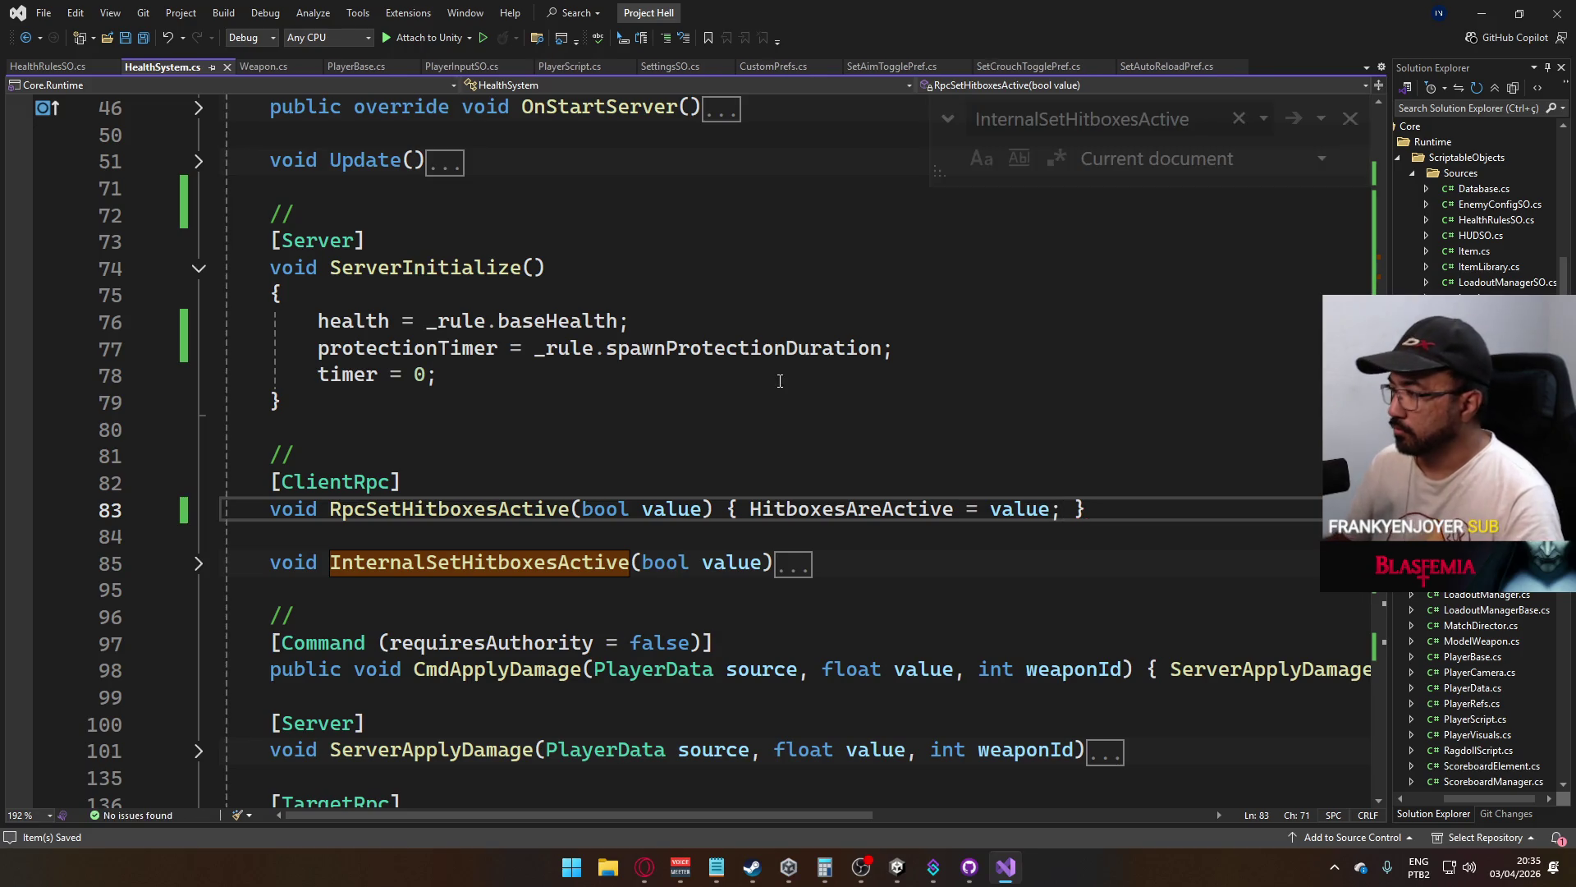
# Step through every InternalSetHitboxesActive occurrence with Find Next, then save HealthSystem.cs
pyautogui.hotkey('ctrl', 'f')
pyautogui.scroll(-1, 476, 500)
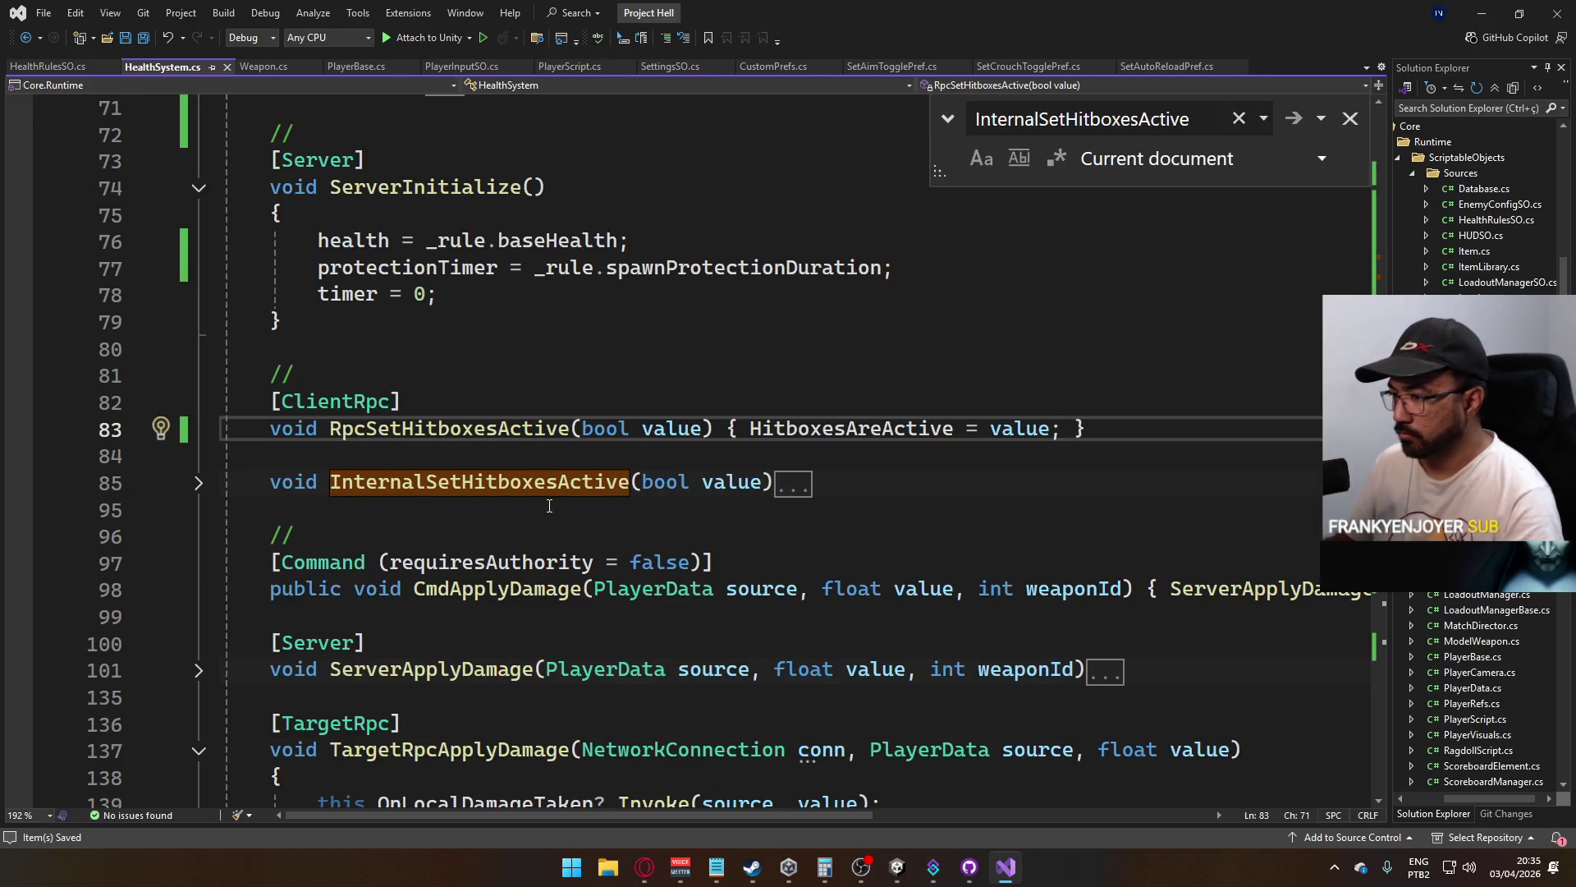
pyautogui.doubleClick(501, 486)
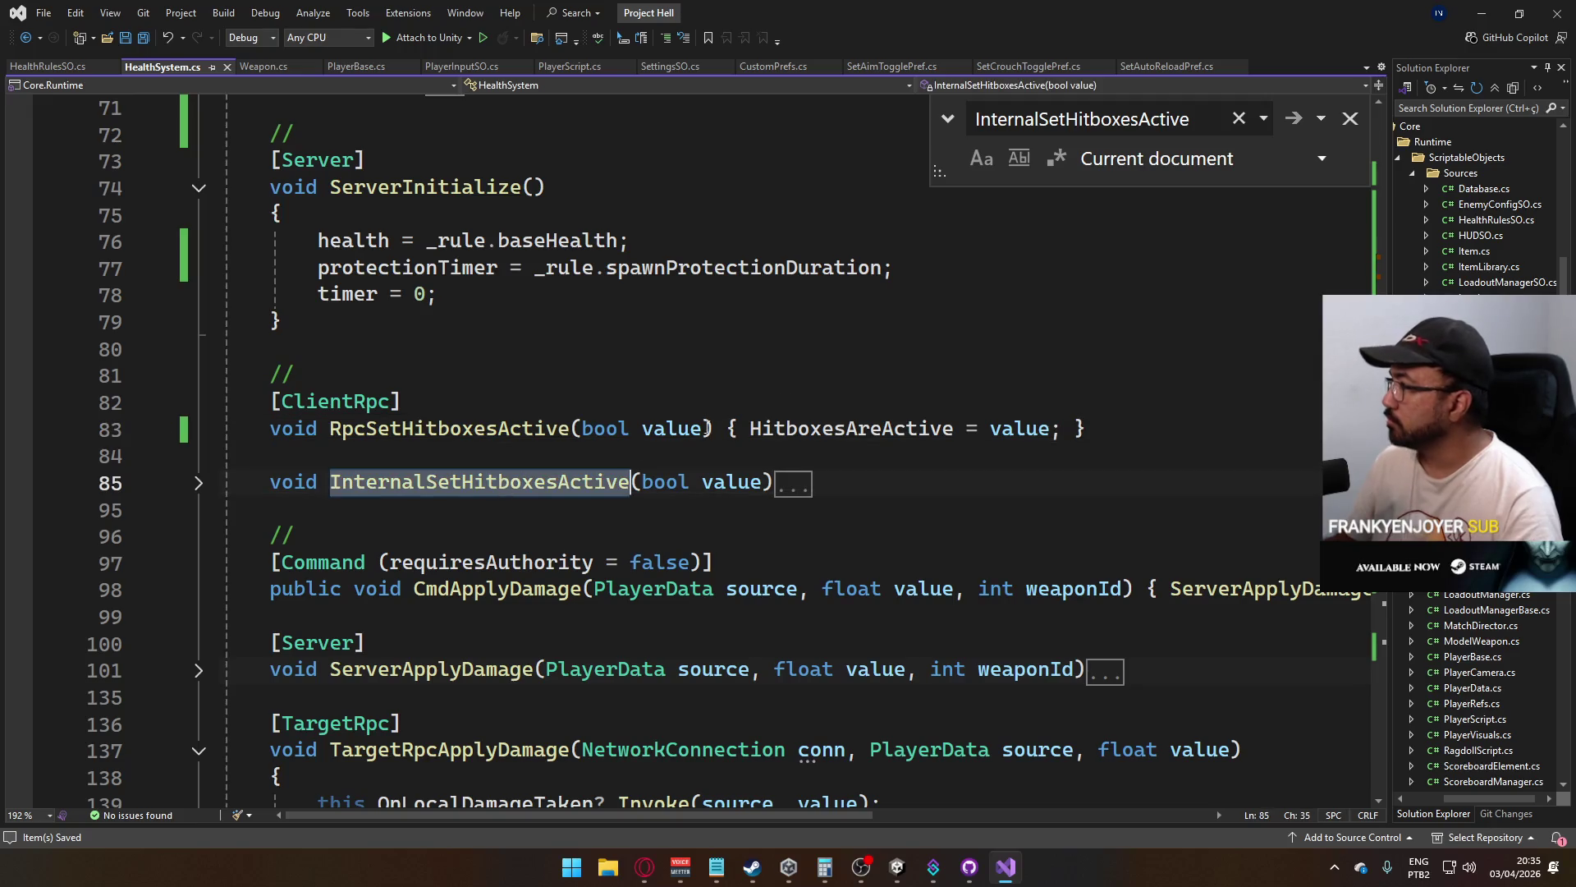
pyautogui.hotkey('ctrl', 'f')
pyautogui.click(1293, 119)
pyautogui.click(1294, 119)
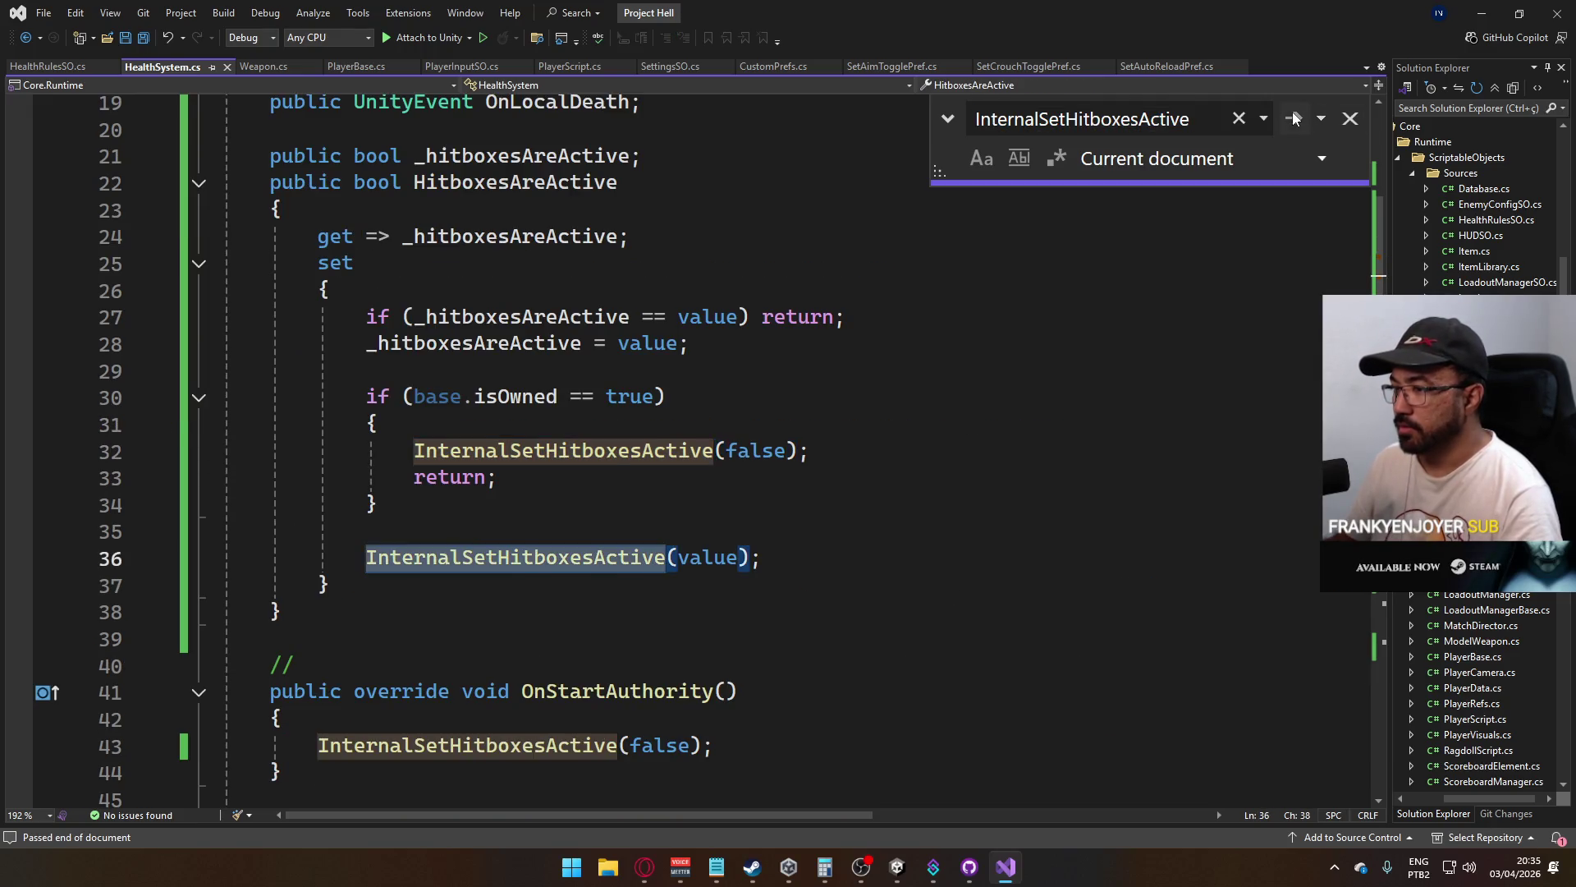
pyautogui.click(1294, 119)
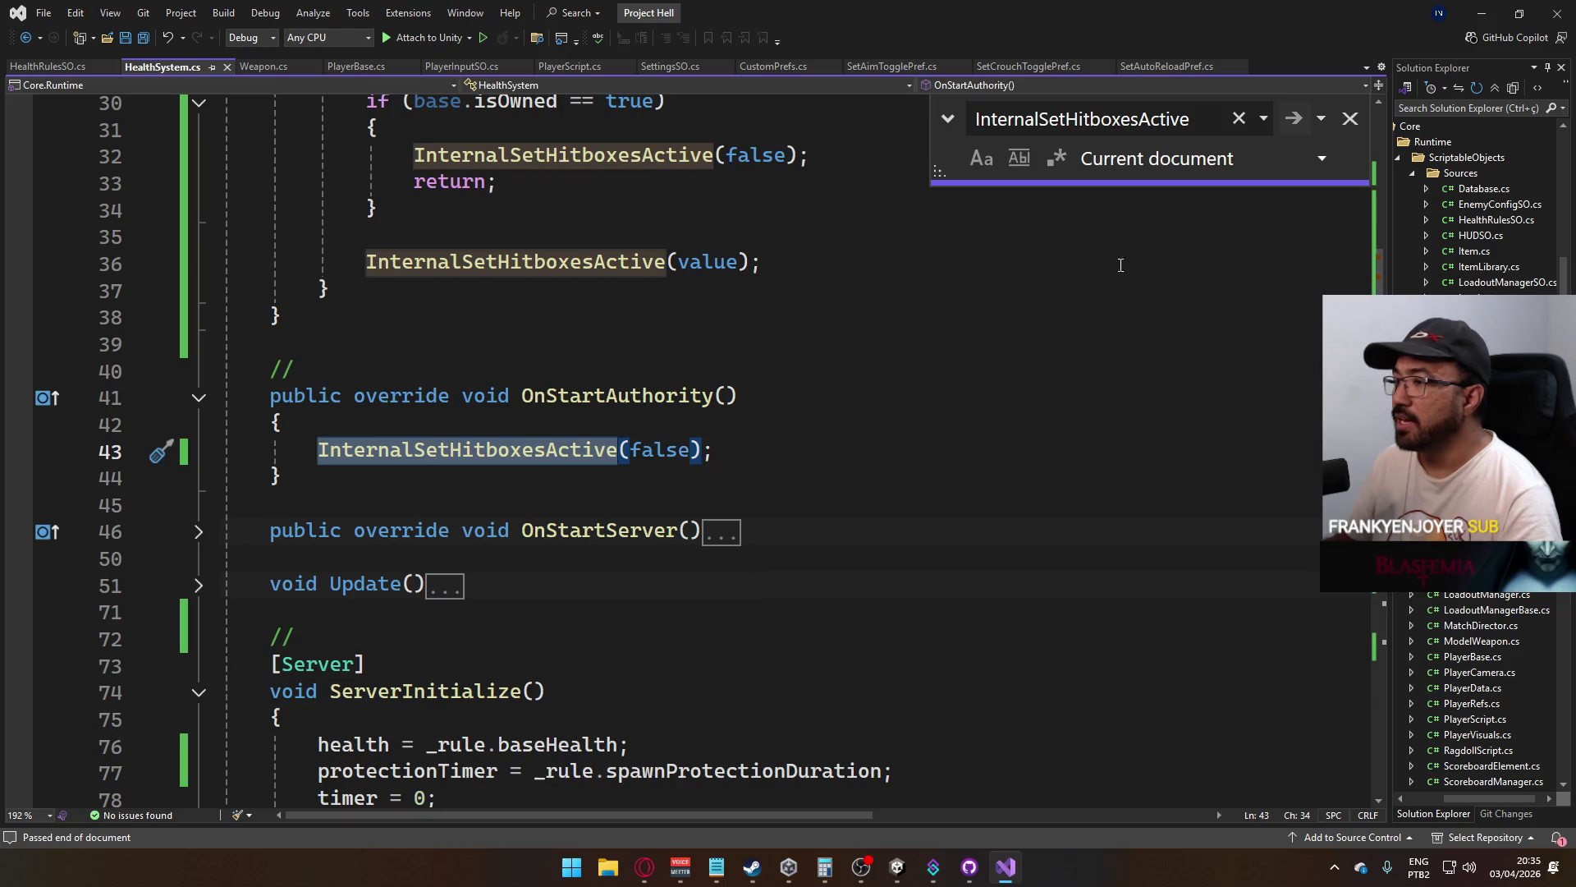
pyautogui.click(1293, 123)
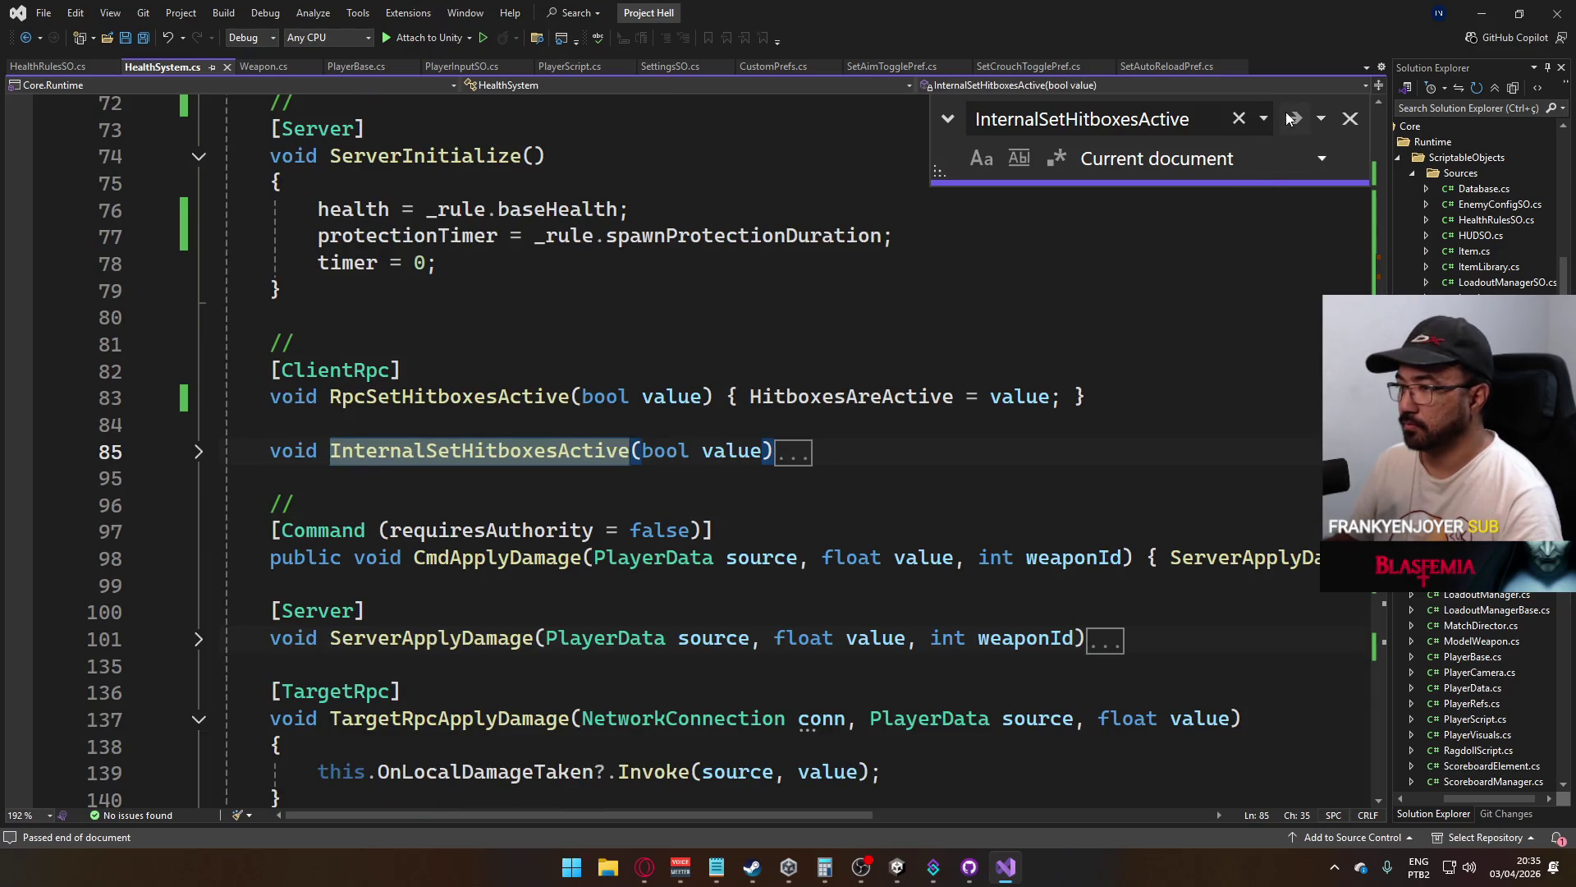
pyautogui.click(534, 262)
pyautogui.hotkey('ctrl', 's')
# Check that CmdRespawn calls RpcSetHitboxesActive(true), then start Play mode in Unity
pyautogui.moveTo(897, 866)
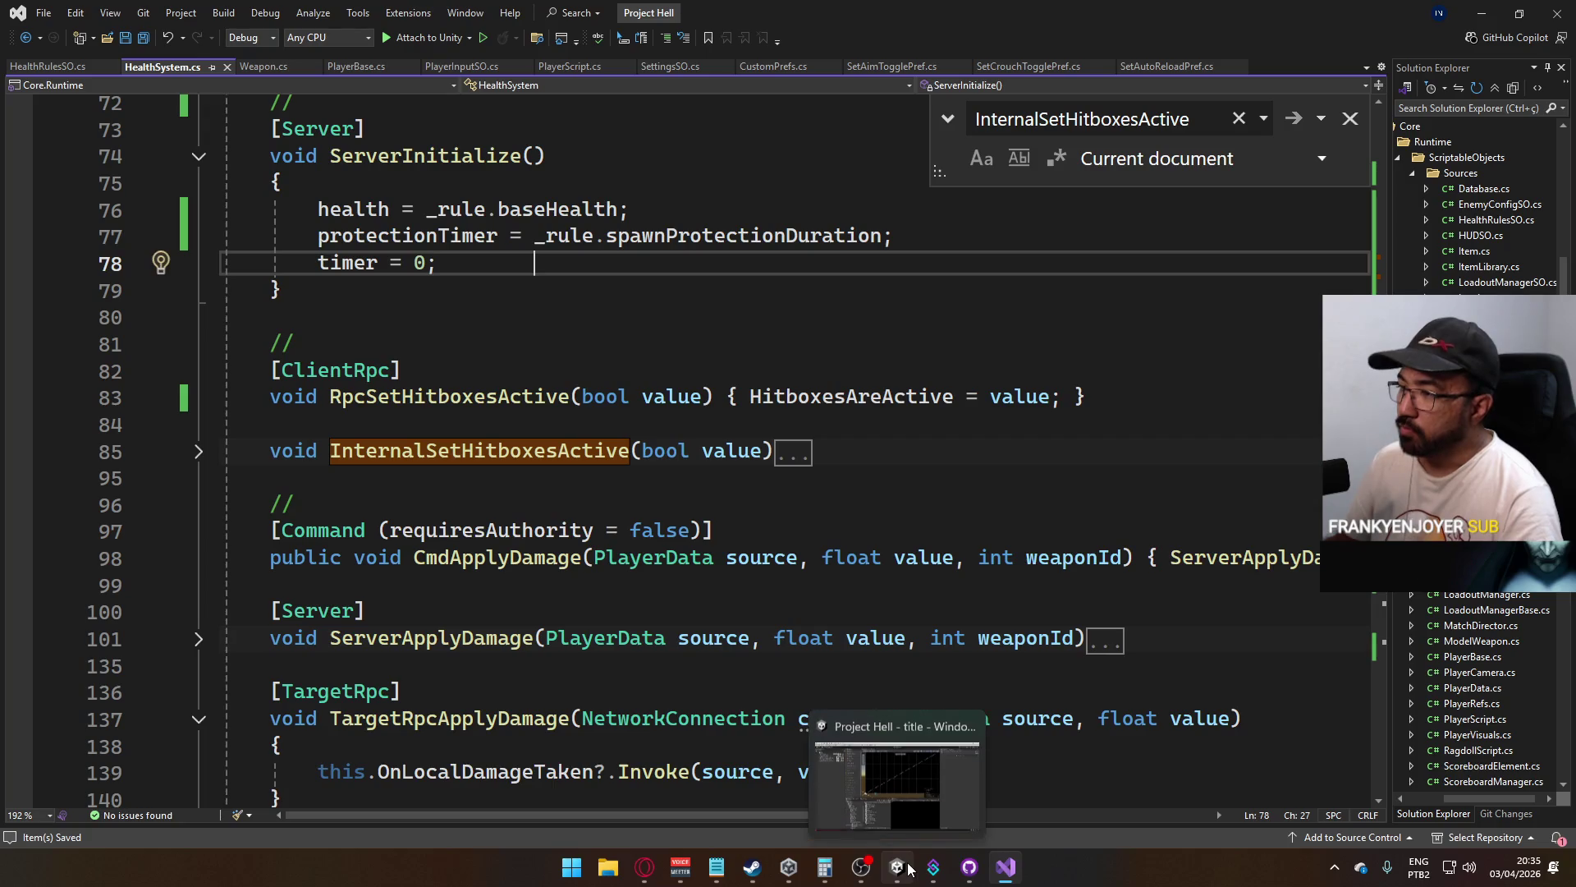
pyautogui.click(505, 396)
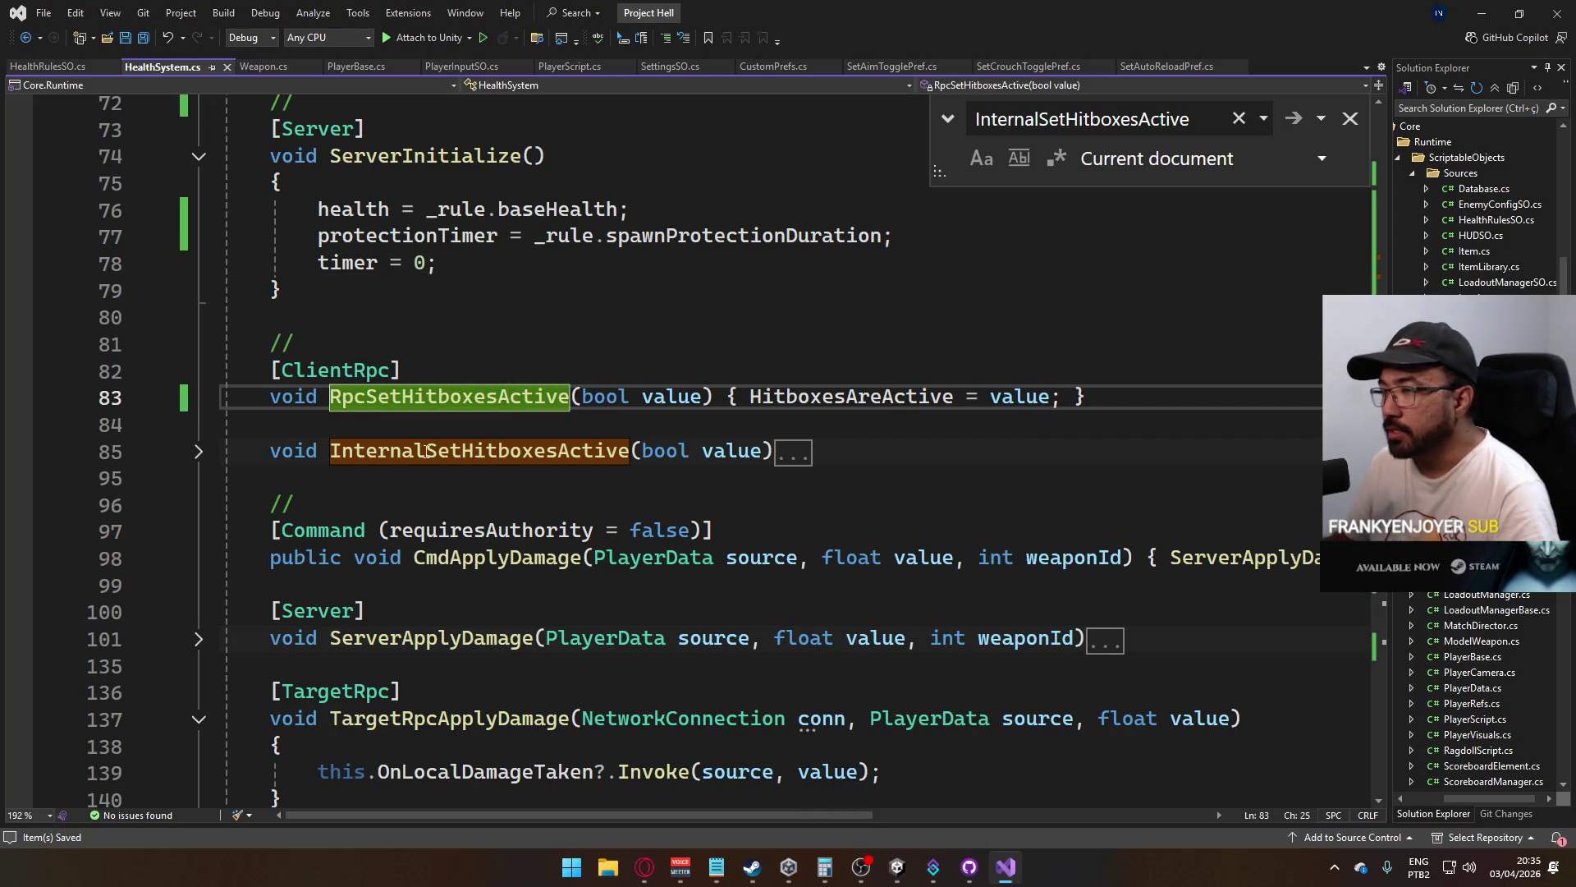
pyautogui.scroll(-5, 492, 458)
pyautogui.scroll(-3, 492, 458)
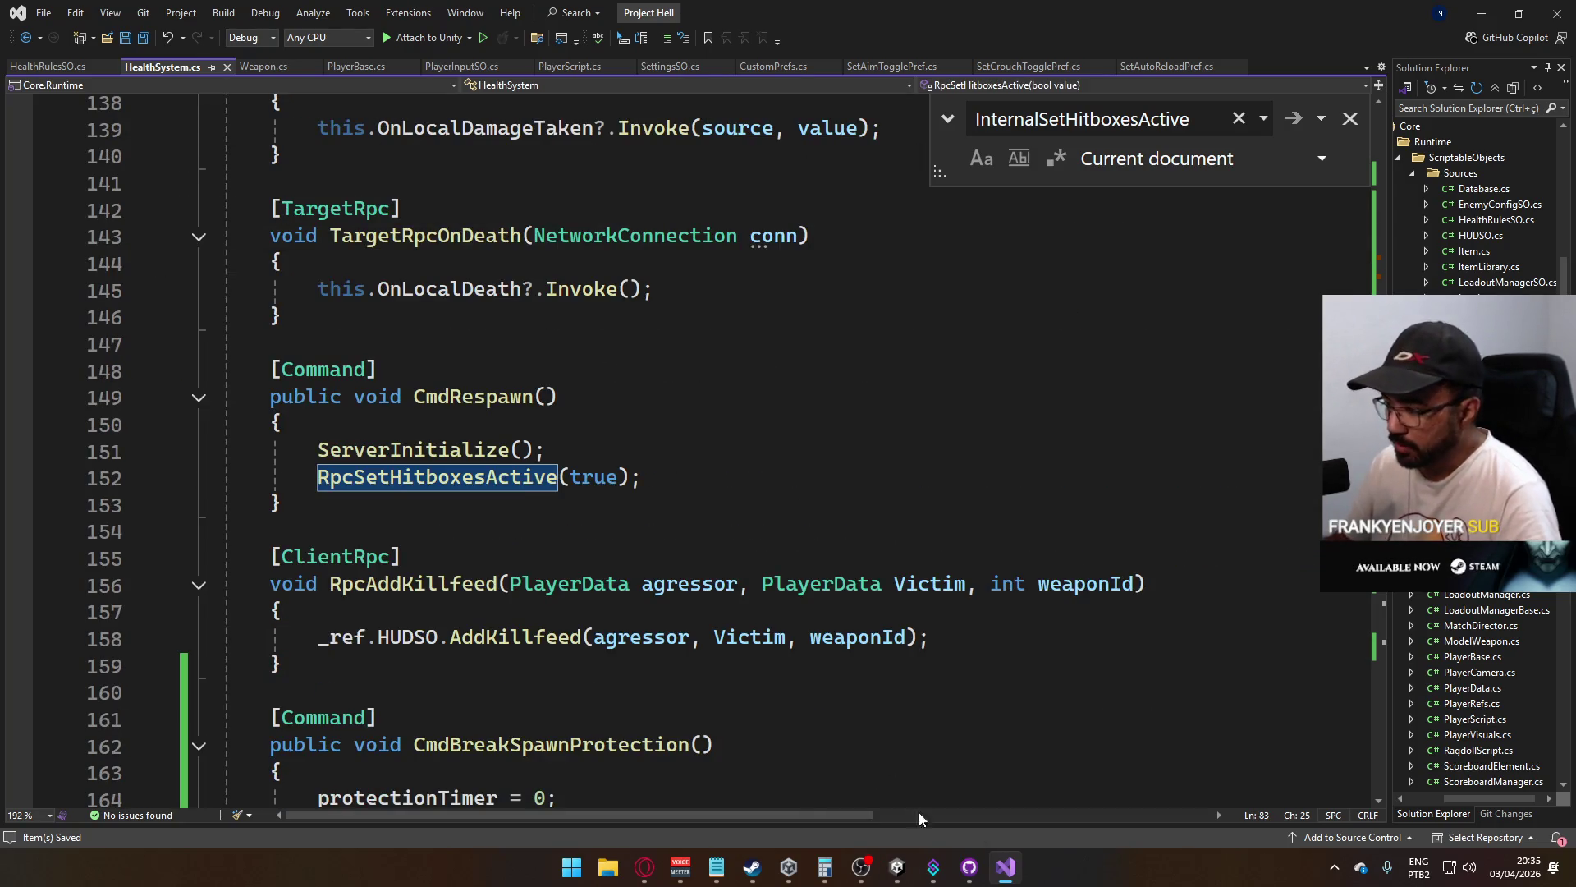
pyautogui.click(899, 871)
pyautogui.click(762, 46)
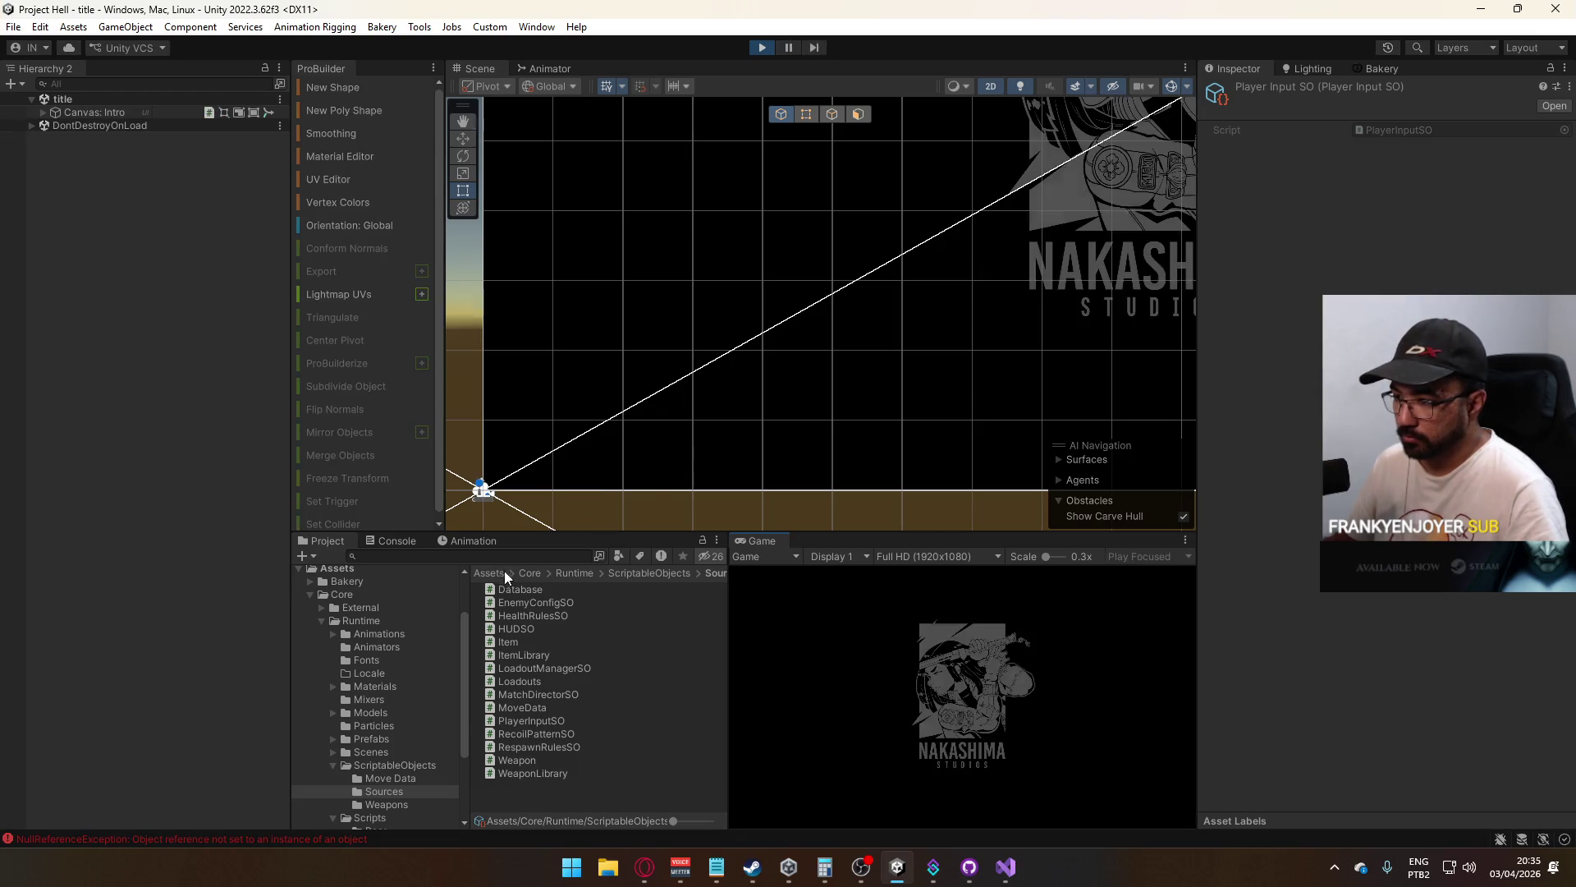
# Check the Console, stop Play mode, and go back to HealthSystem.cs in Visual Studio
pyautogui.click(397, 541)
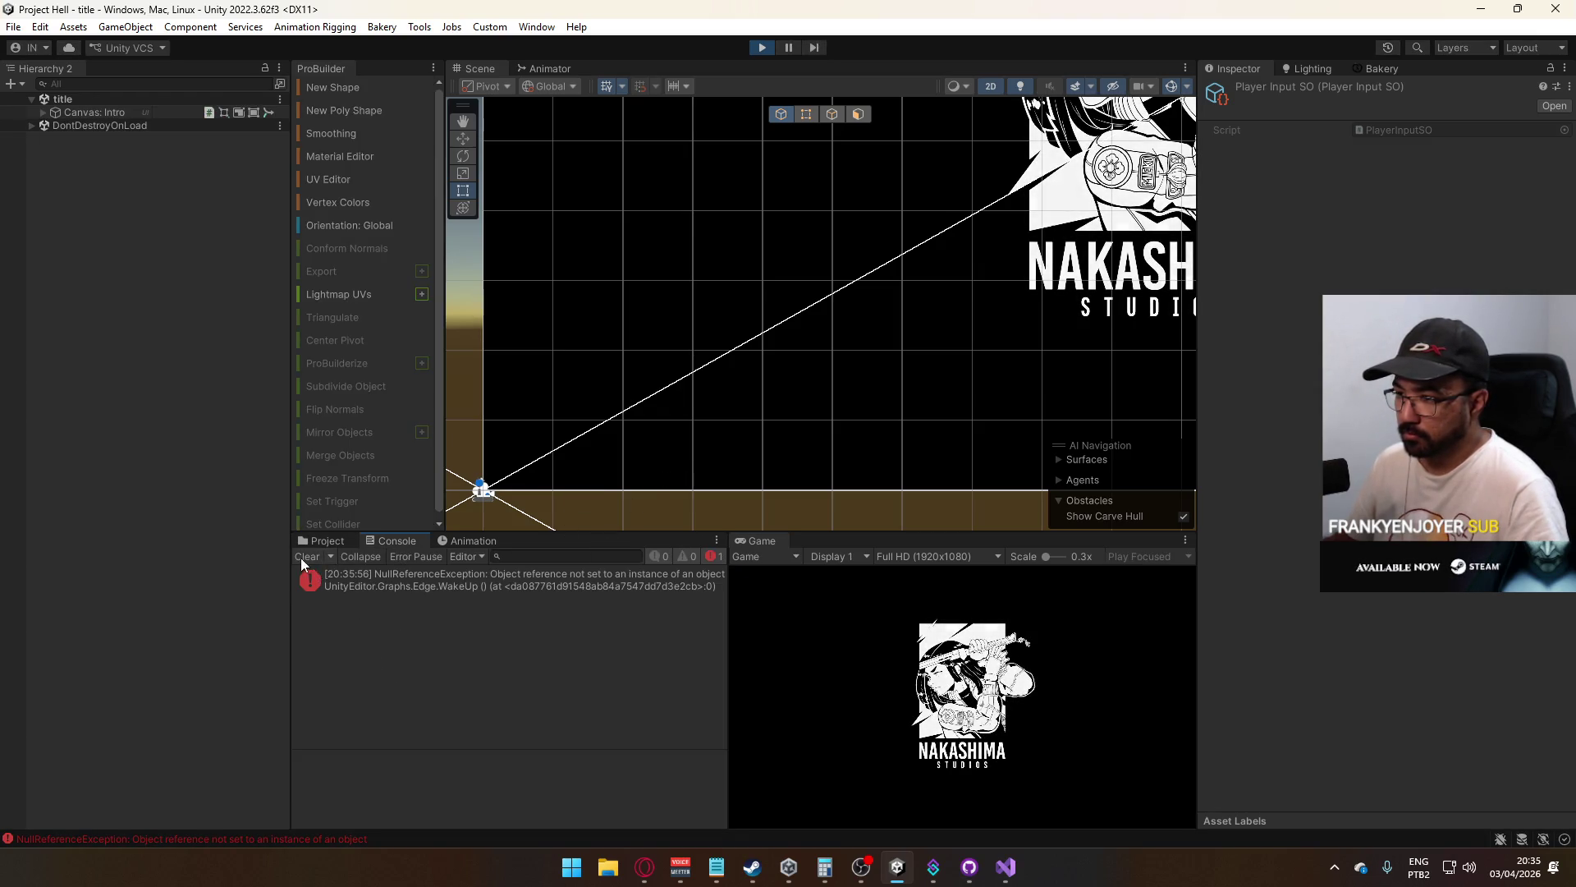
pyautogui.click(332, 541)
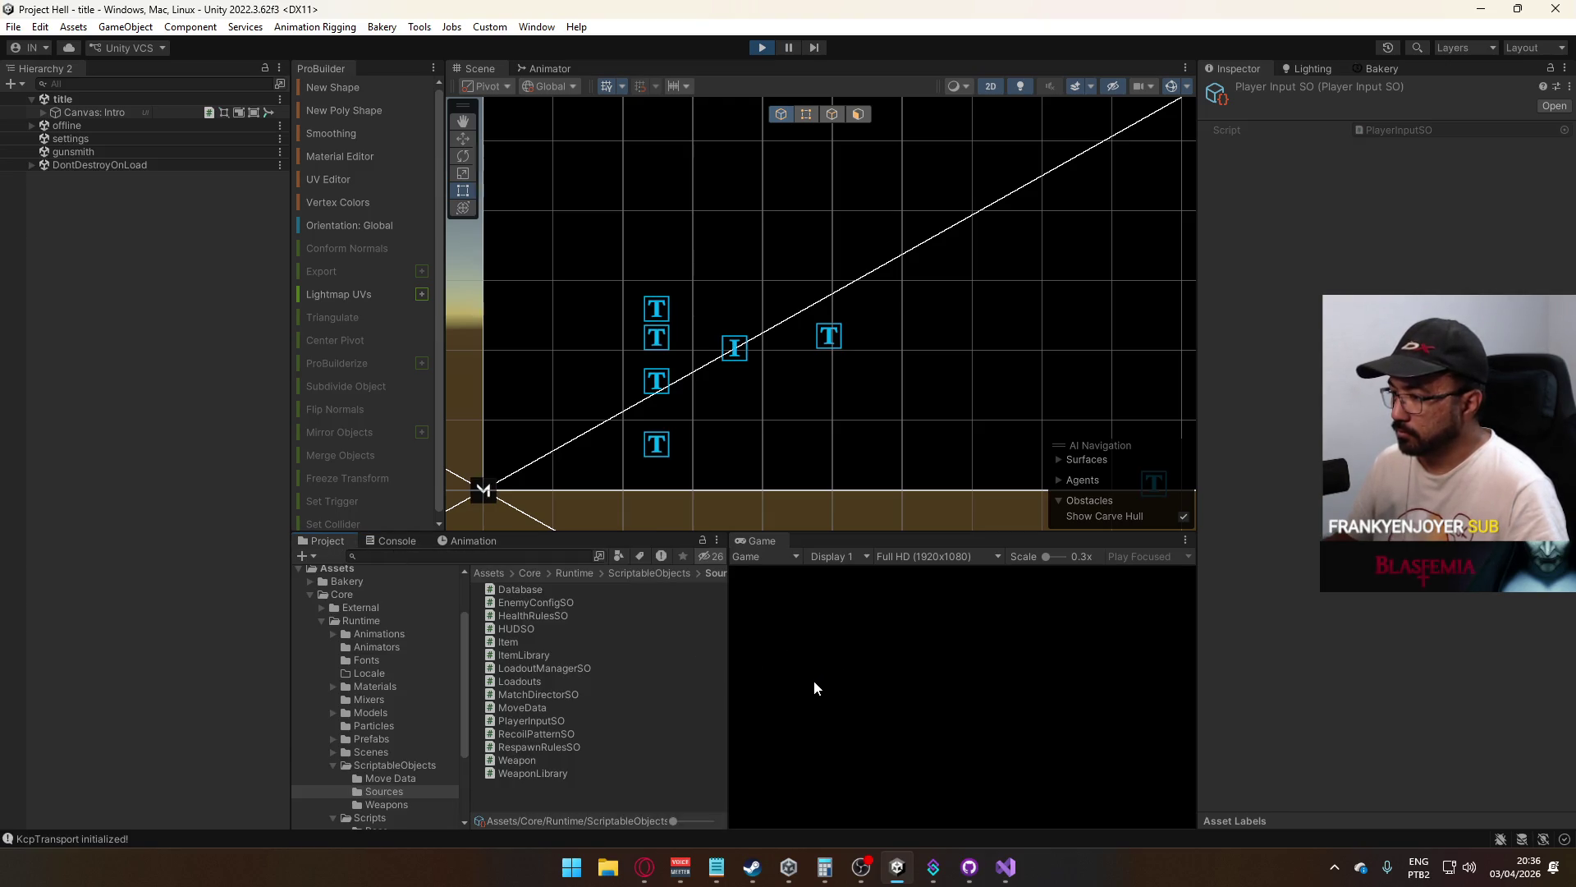
pyautogui.click(759, 51)
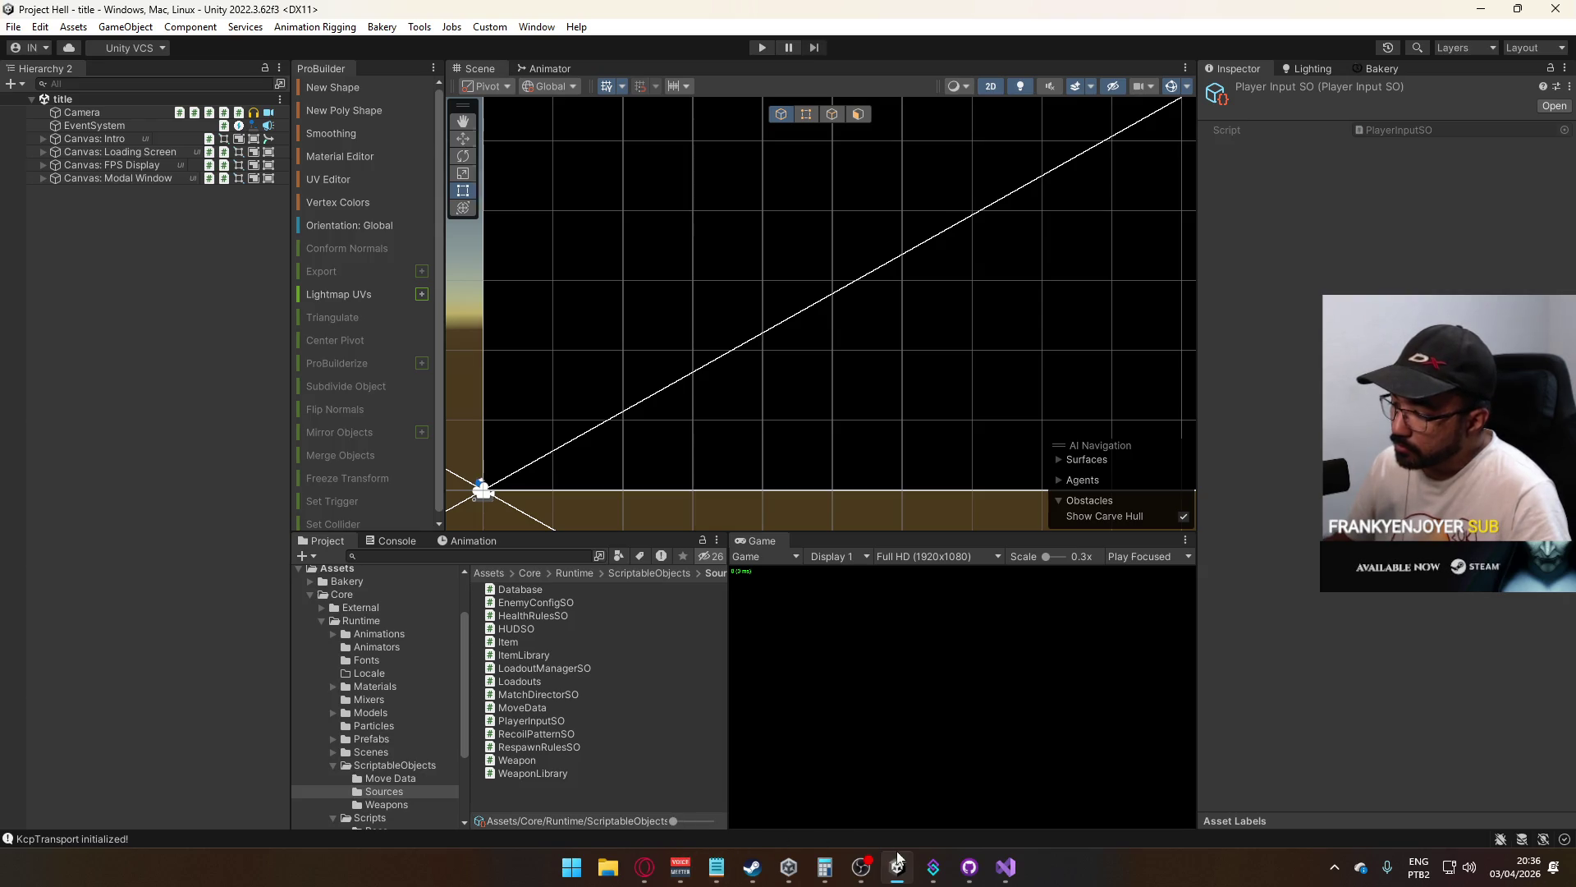
pyautogui.click(1005, 867)
pyautogui.scroll(-5, 637, 531)
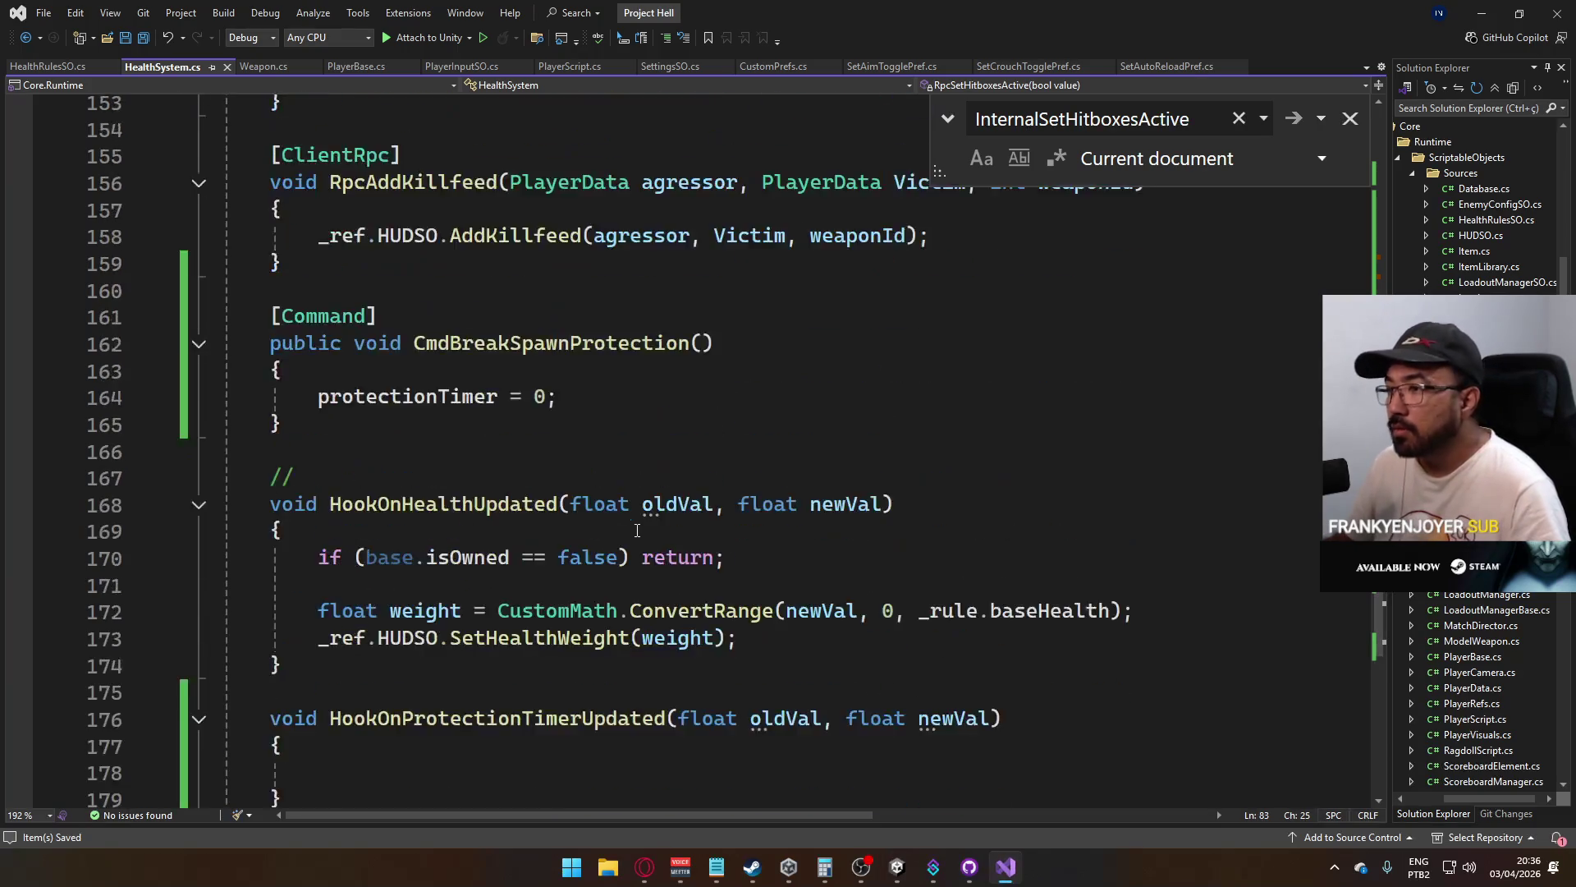
# Write 'HitboxesAreActive = (newVal <= 0);' in HookOnProtectionTimerUpdated and save the script
pyautogui.scroll(2, 637, 530)
pyautogui.scroll(-3, 657, 591)
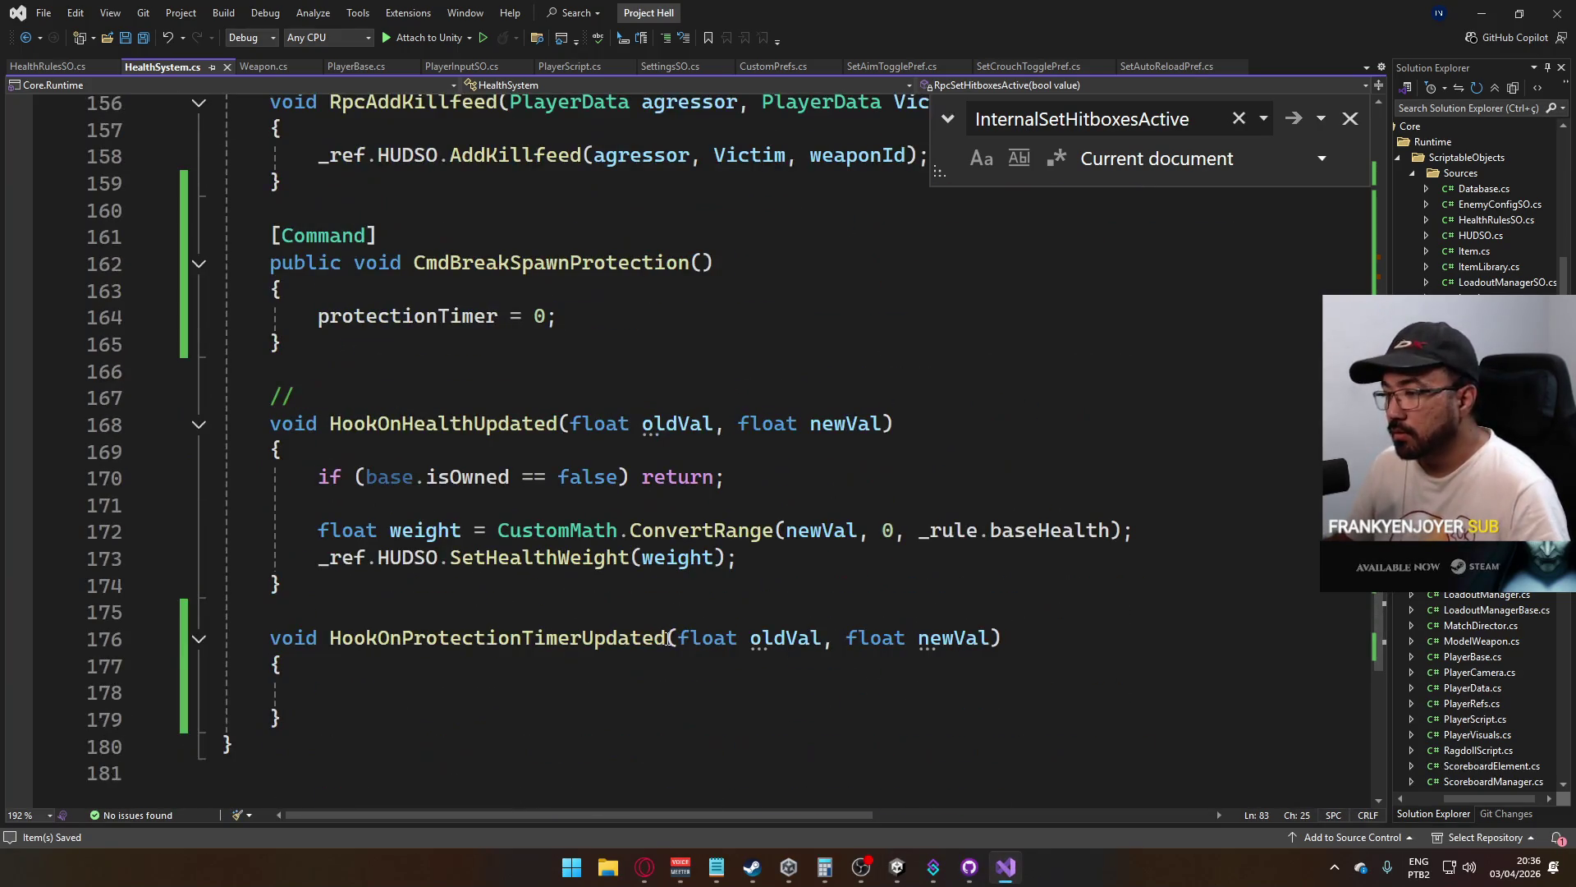
pyautogui.click(541, 700)
pyautogui.moveTo(482, 472)
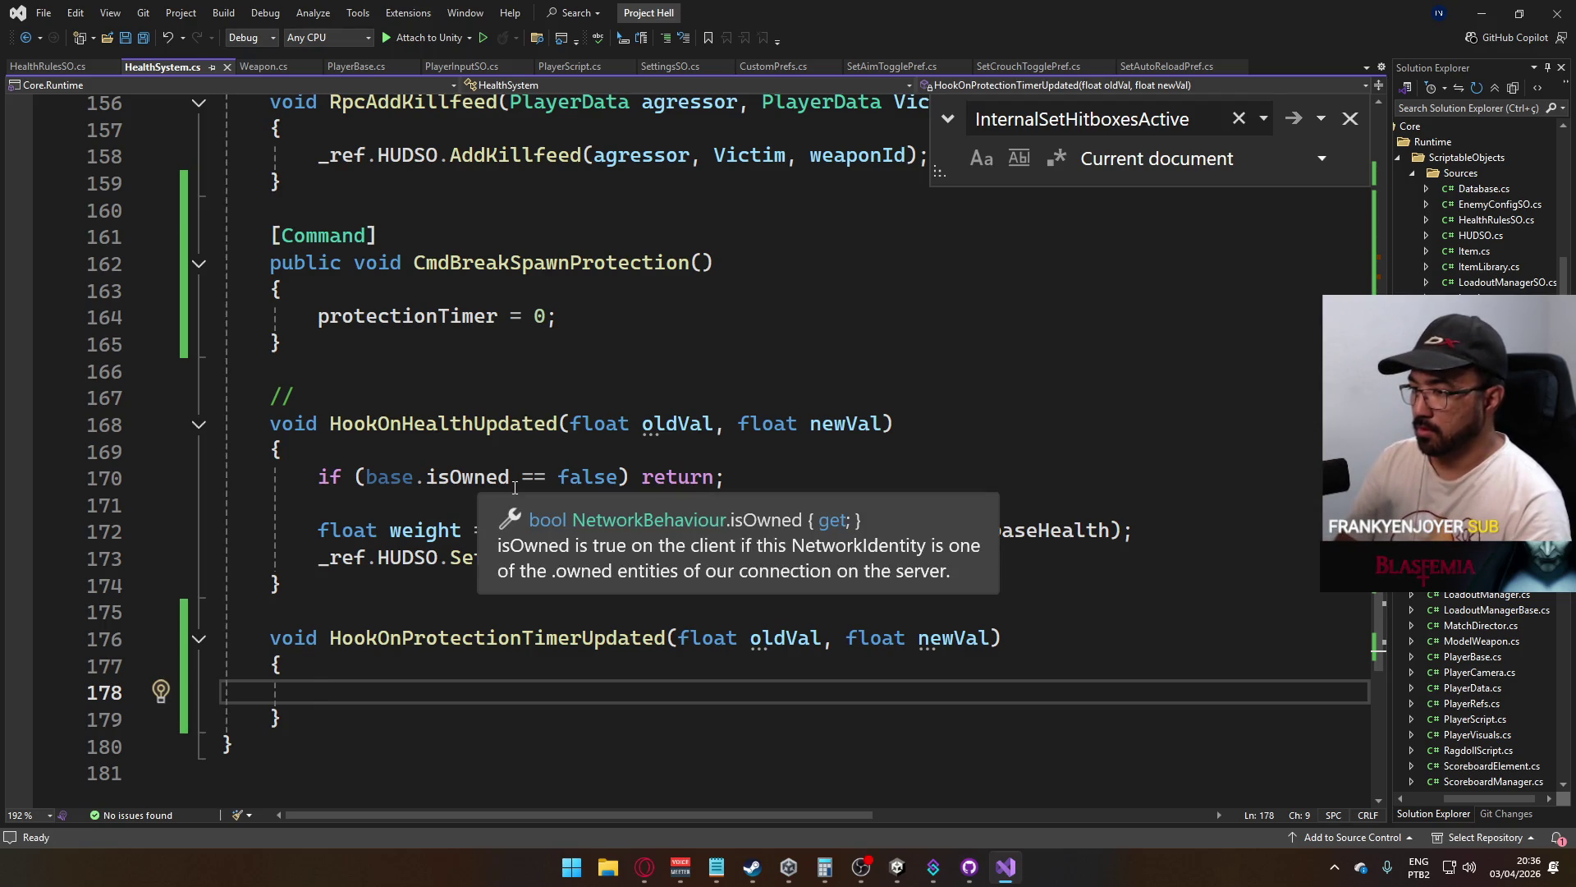
pyautogui.write('hi')
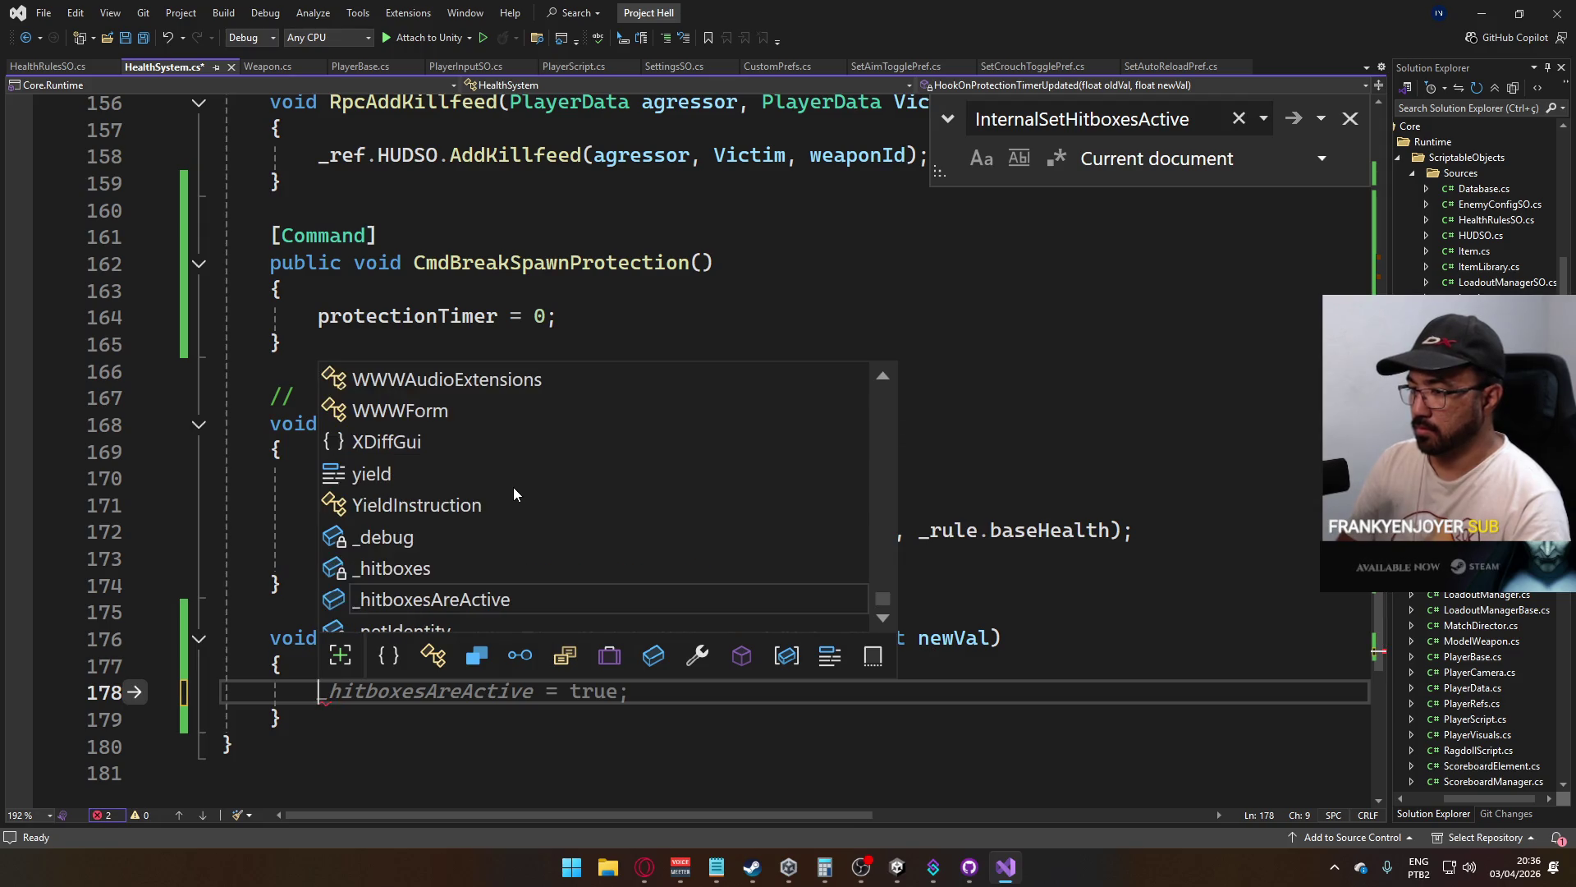
pyautogui.write('t')
pyautogui.press('Tab')
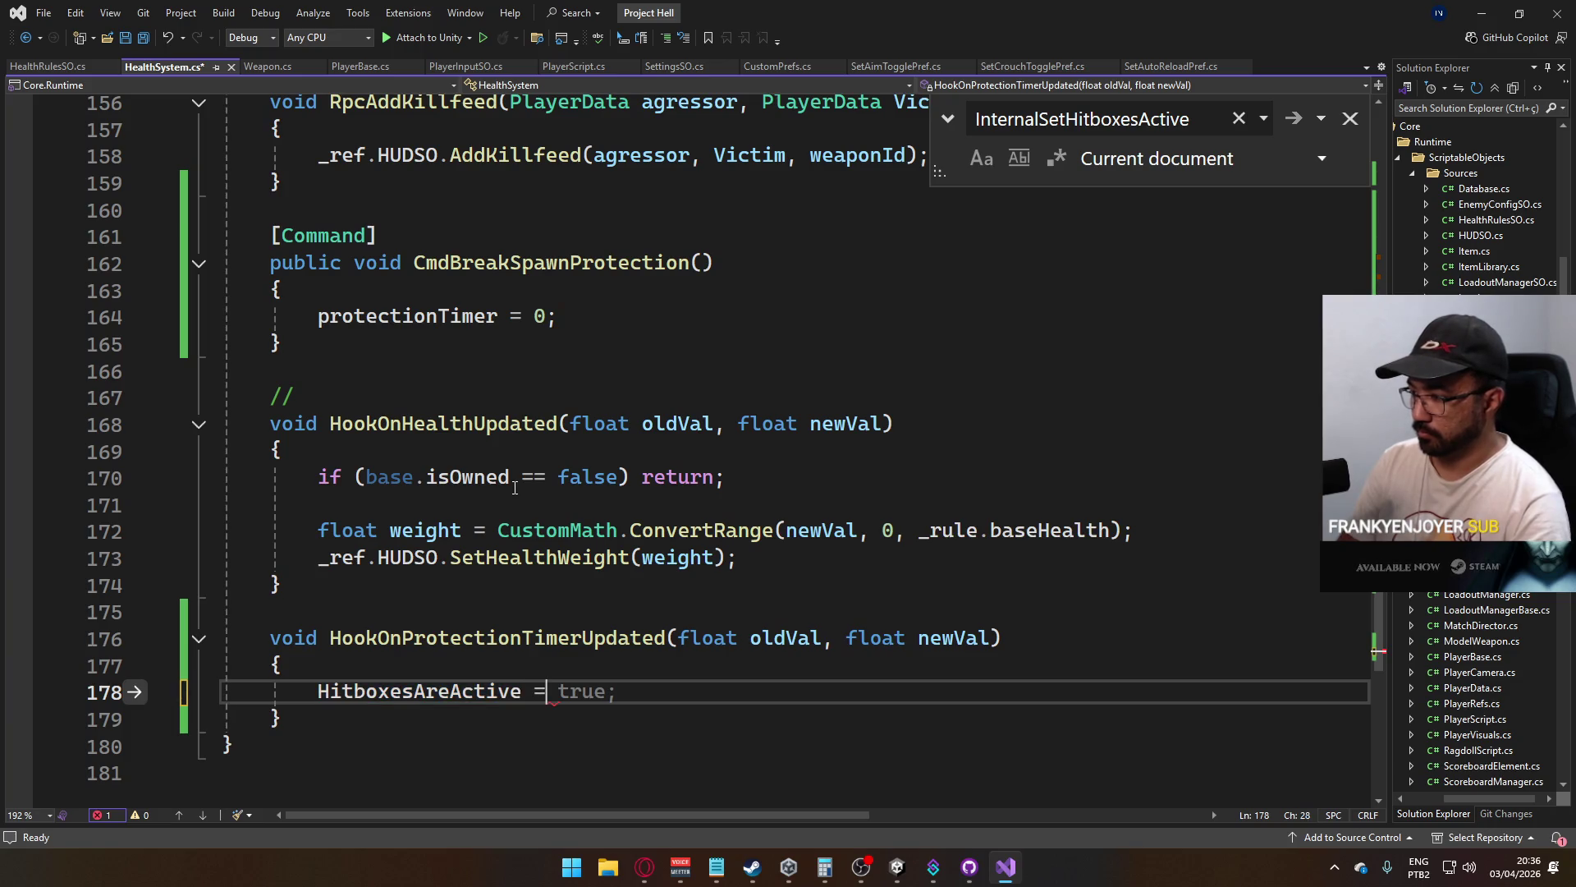
pyautogui.write('(newVal > 0')
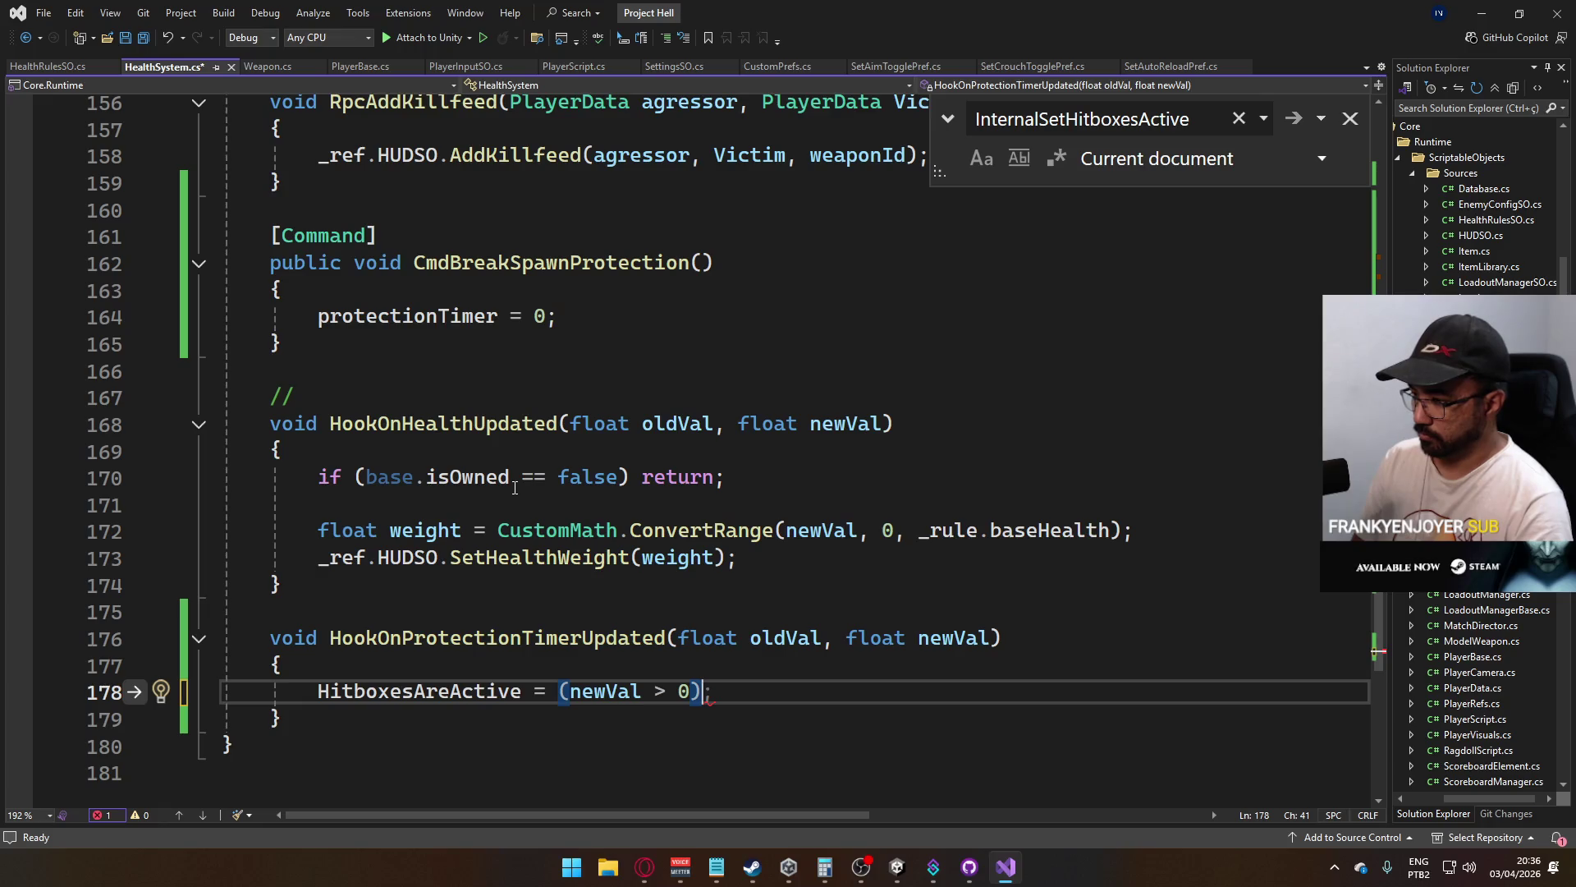
pyautogui.press('Left')
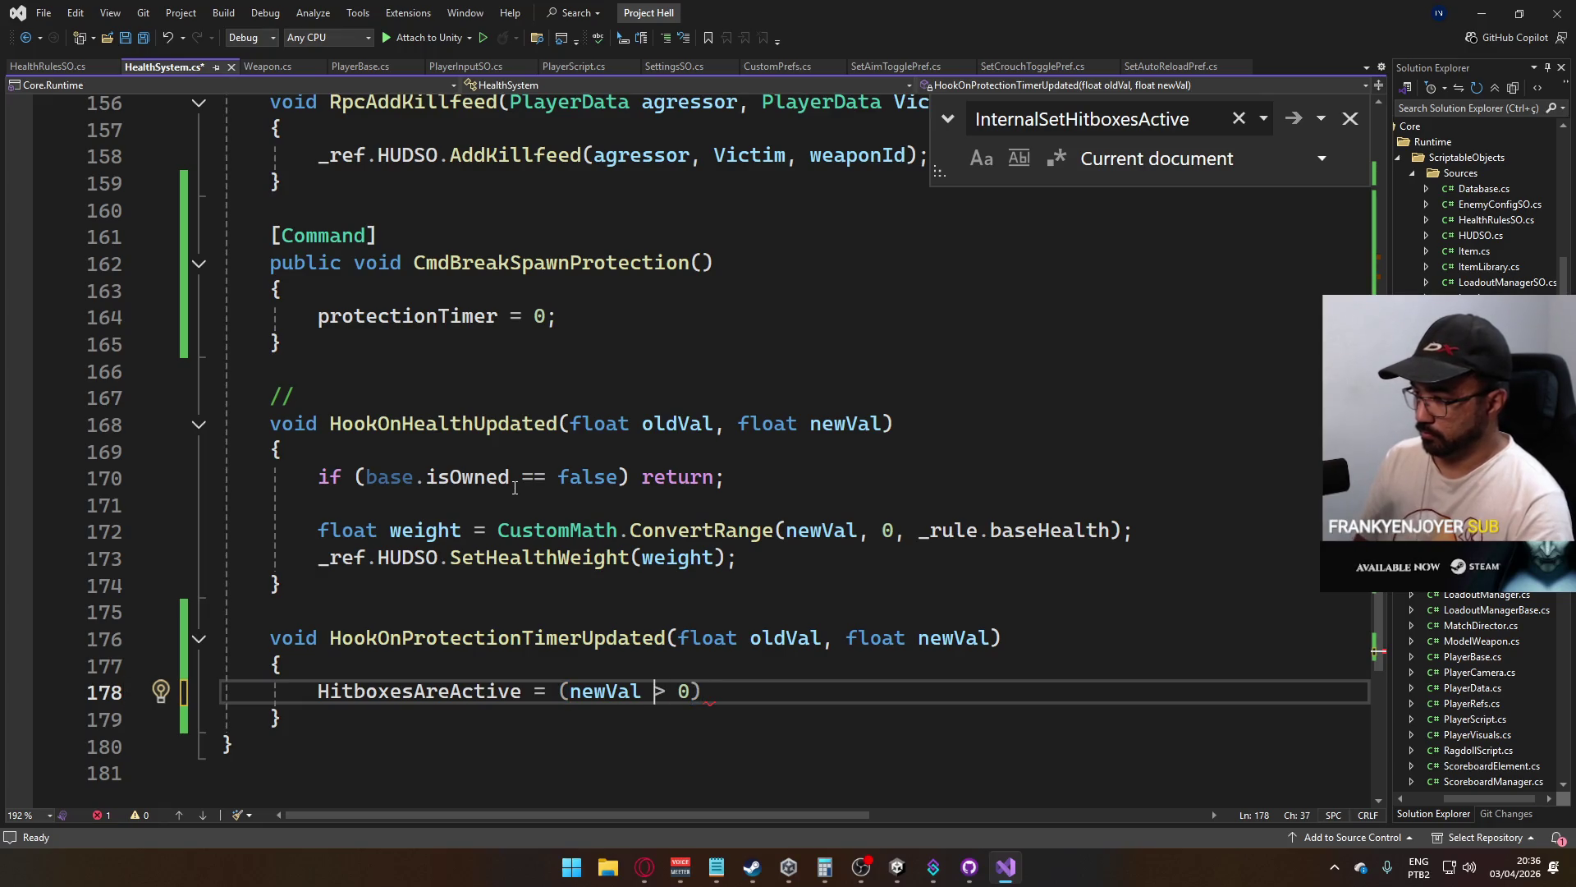
pyautogui.press('Right')
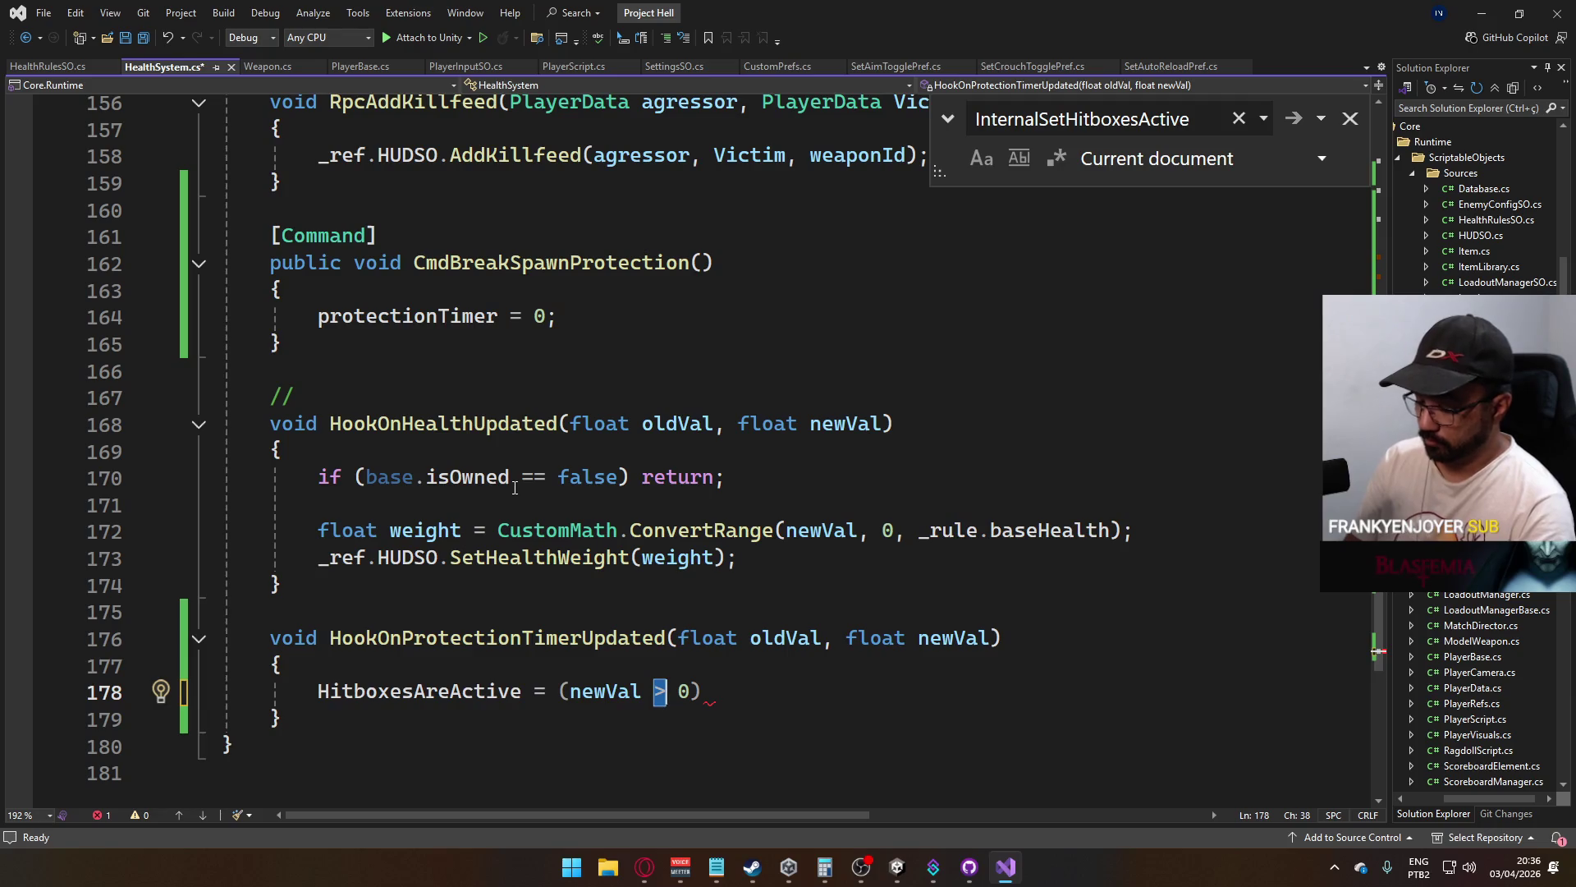
pyautogui.write('<=')
pyautogui.press('End')
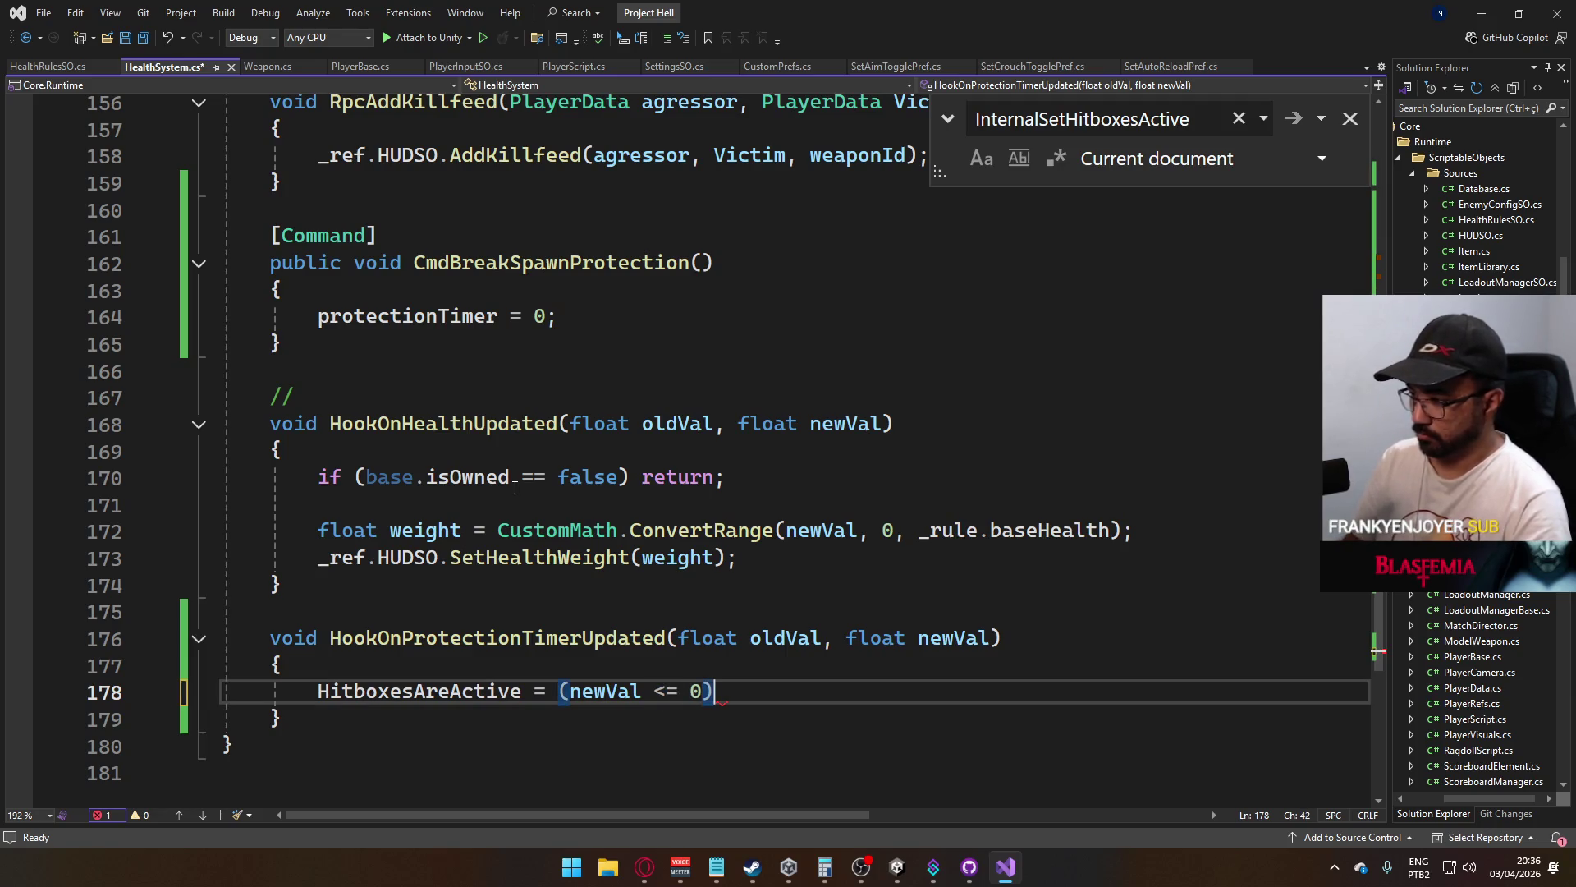
pyautogui.hotkey('ctrl', 's')
pyautogui.scroll(20, 574, 533)
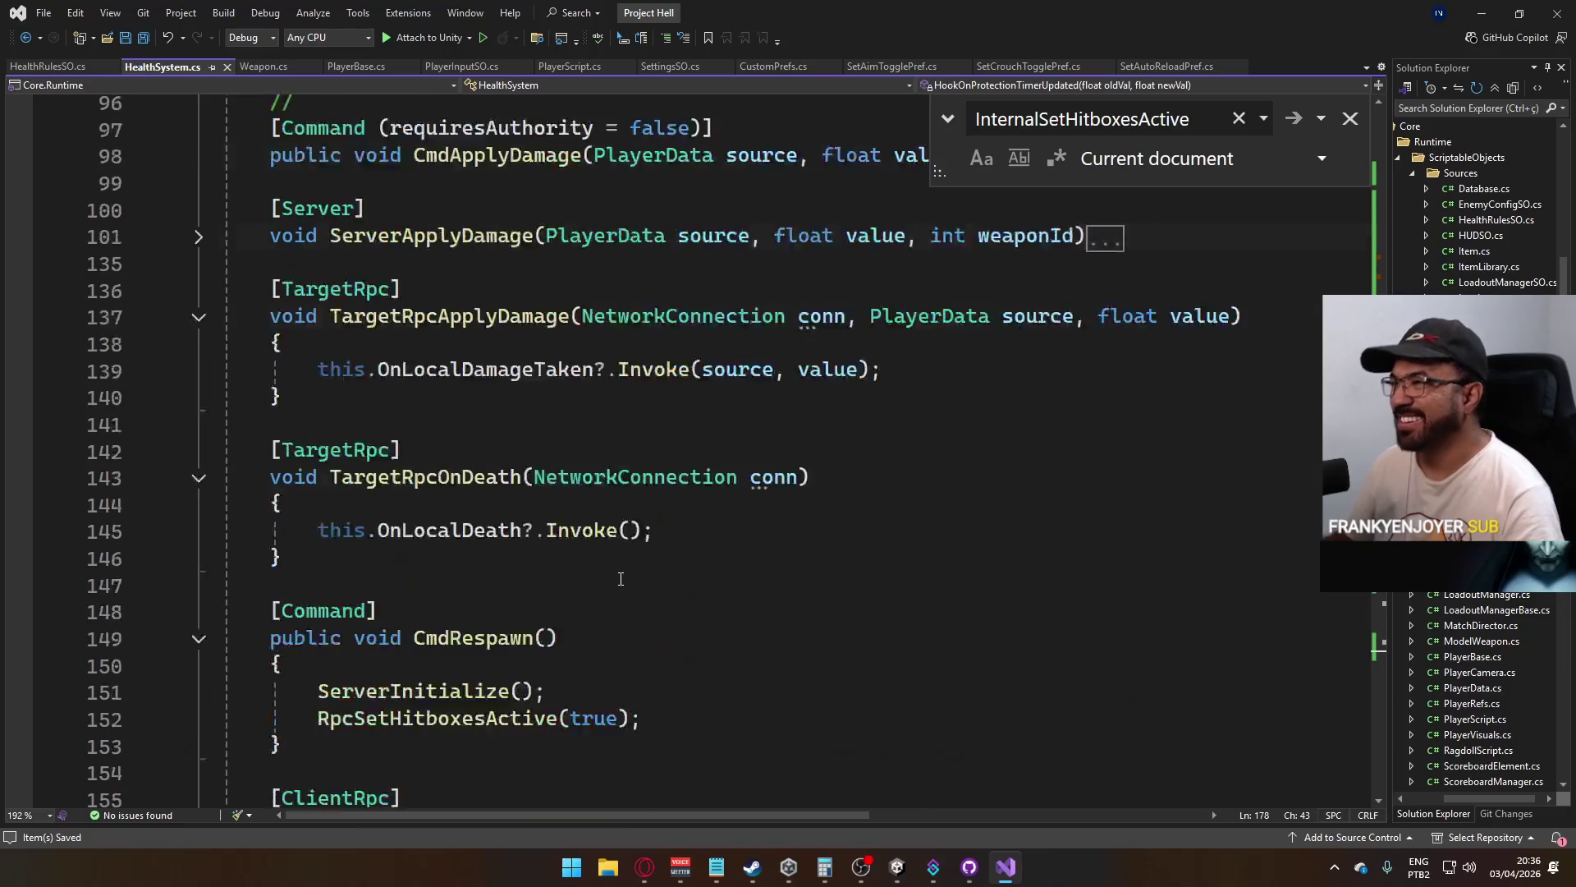
# Expand the collapsed Update method and place the cursor on its blank line
pyautogui.scroll(10, 615, 582)
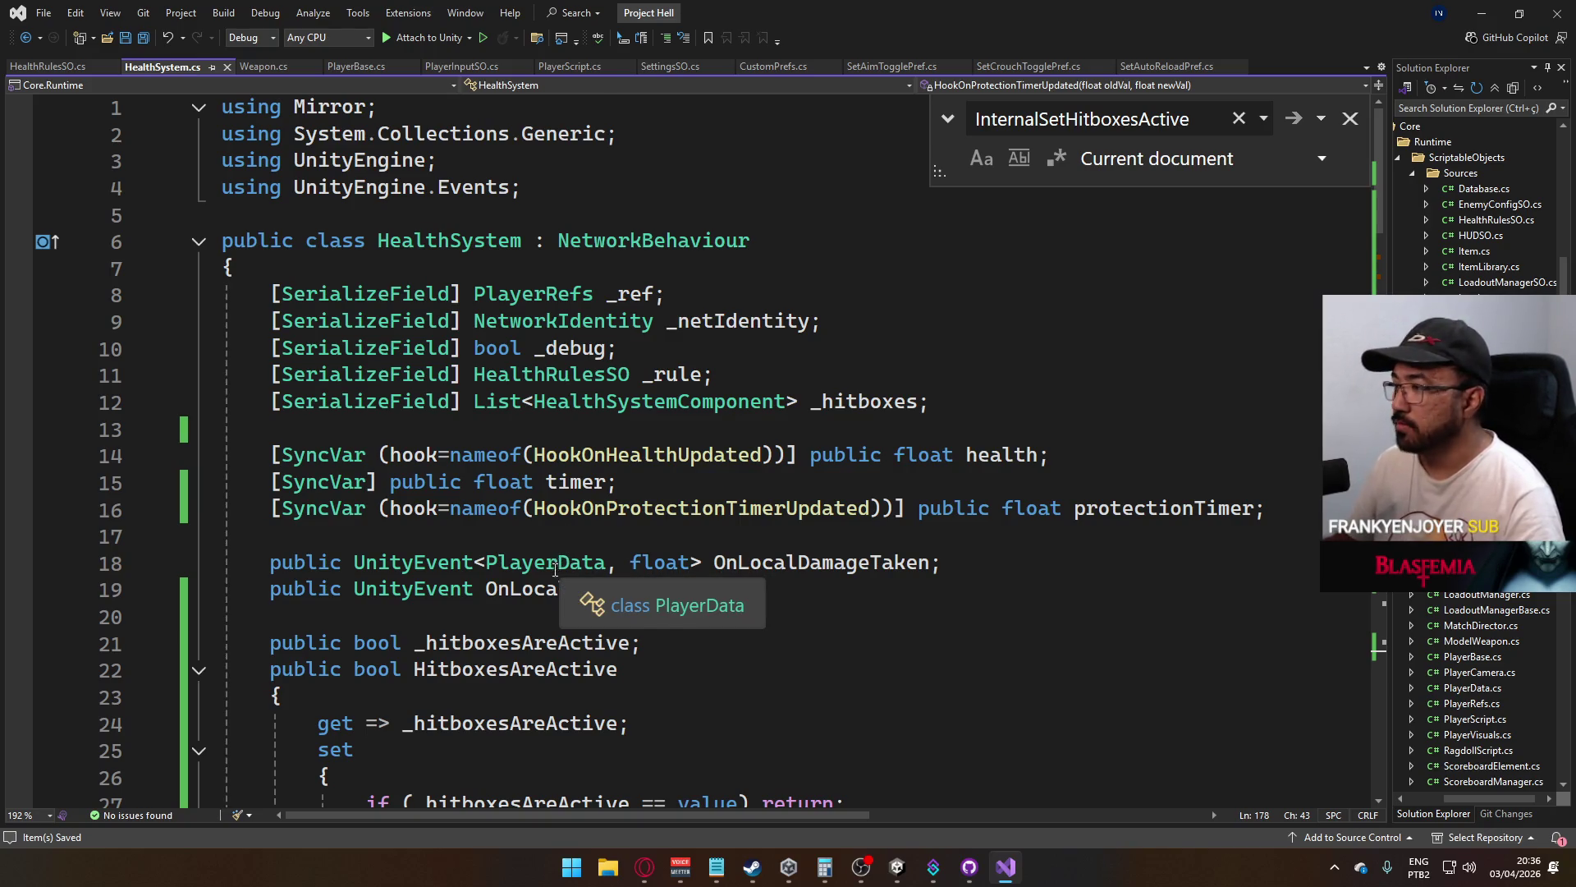
pyautogui.scroll(-3, 555, 569)
pyautogui.scroll(-11, 608, 484)
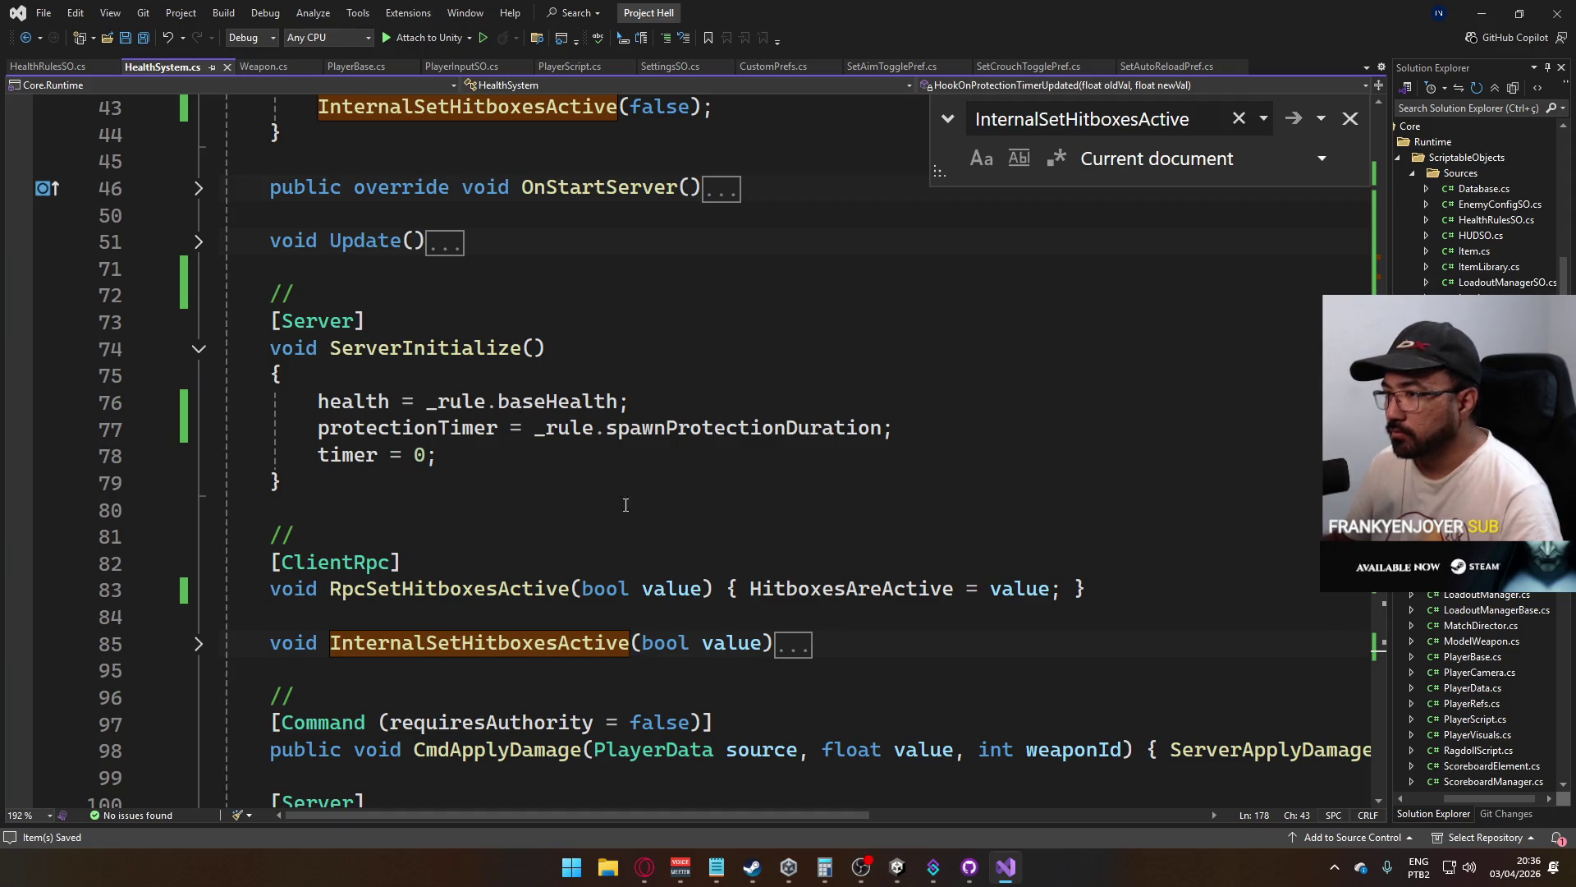
pyautogui.scroll(-6, 606, 413)
pyautogui.scroll(8, 525, 426)
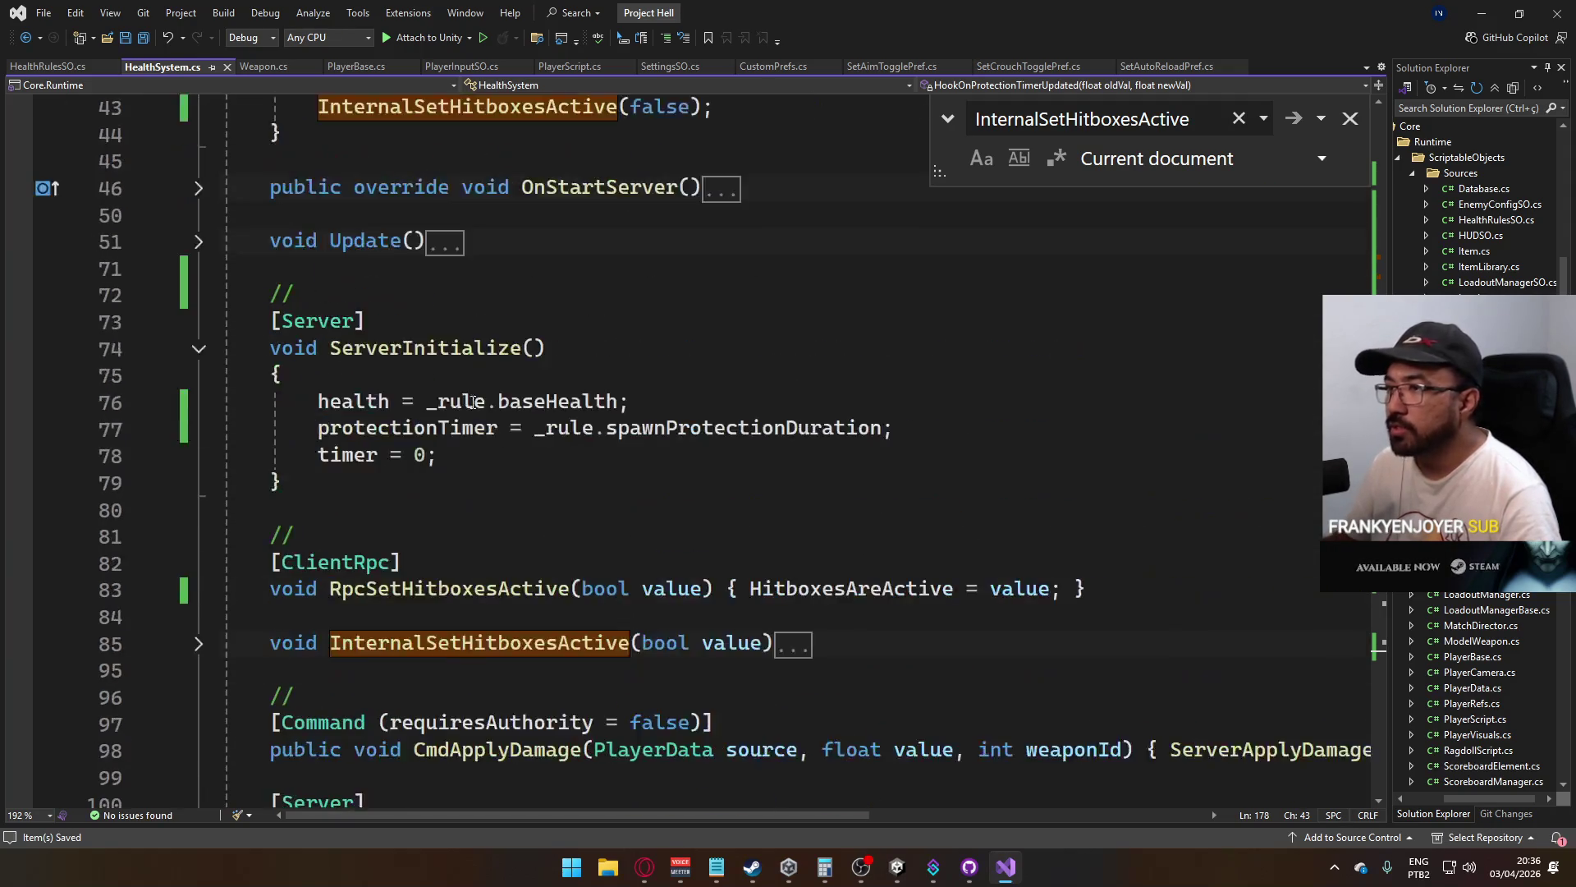
pyautogui.click(199, 401)
pyautogui.scroll(-2, 472, 479)
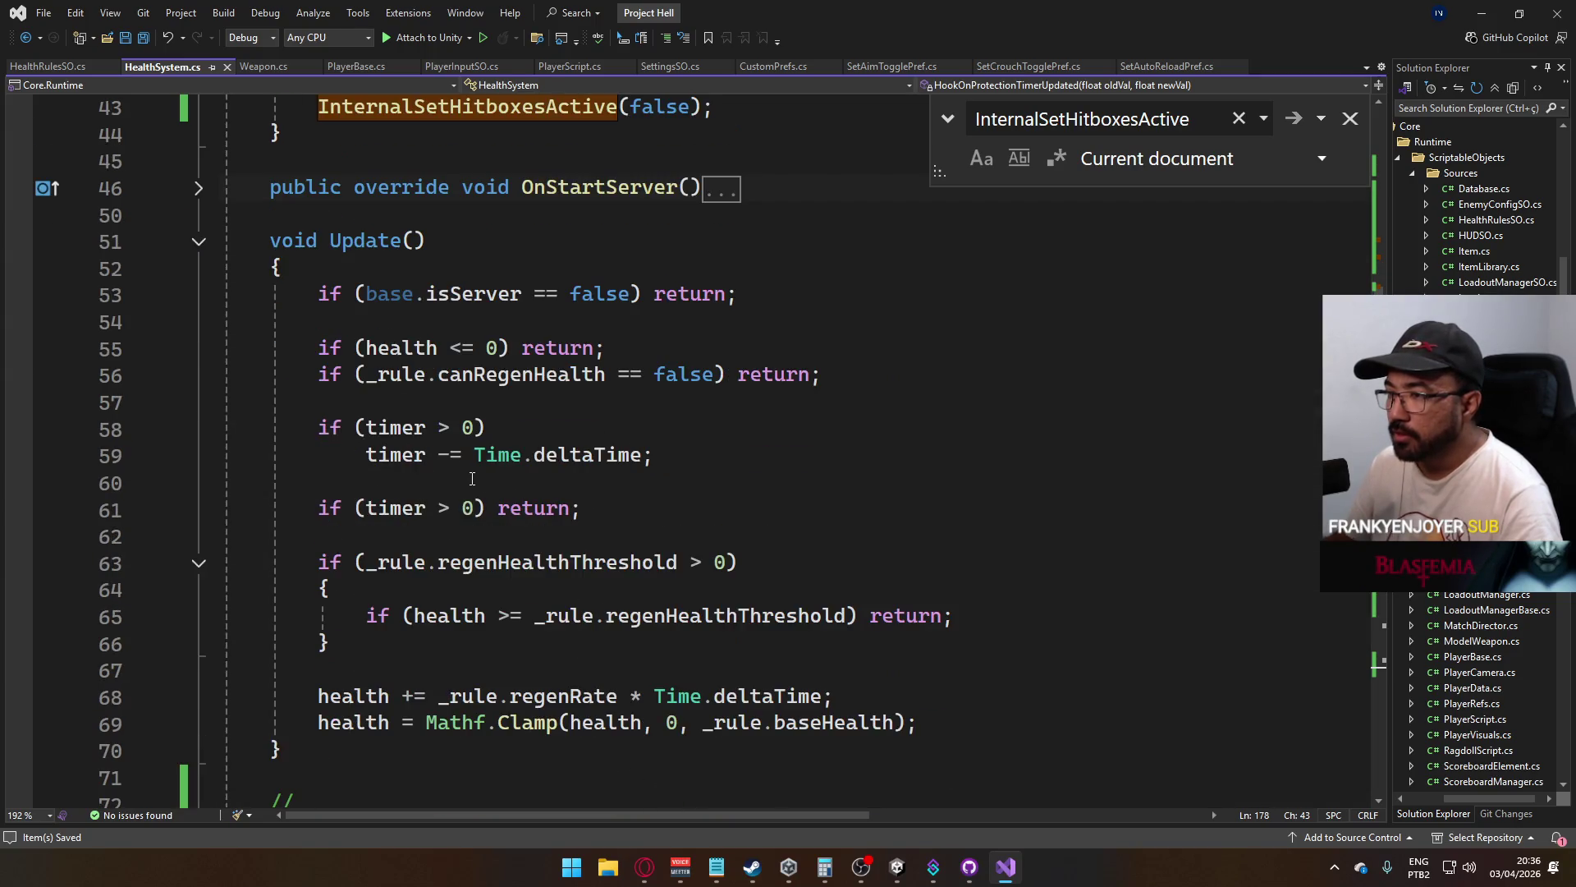
pyautogui.click(764, 325)
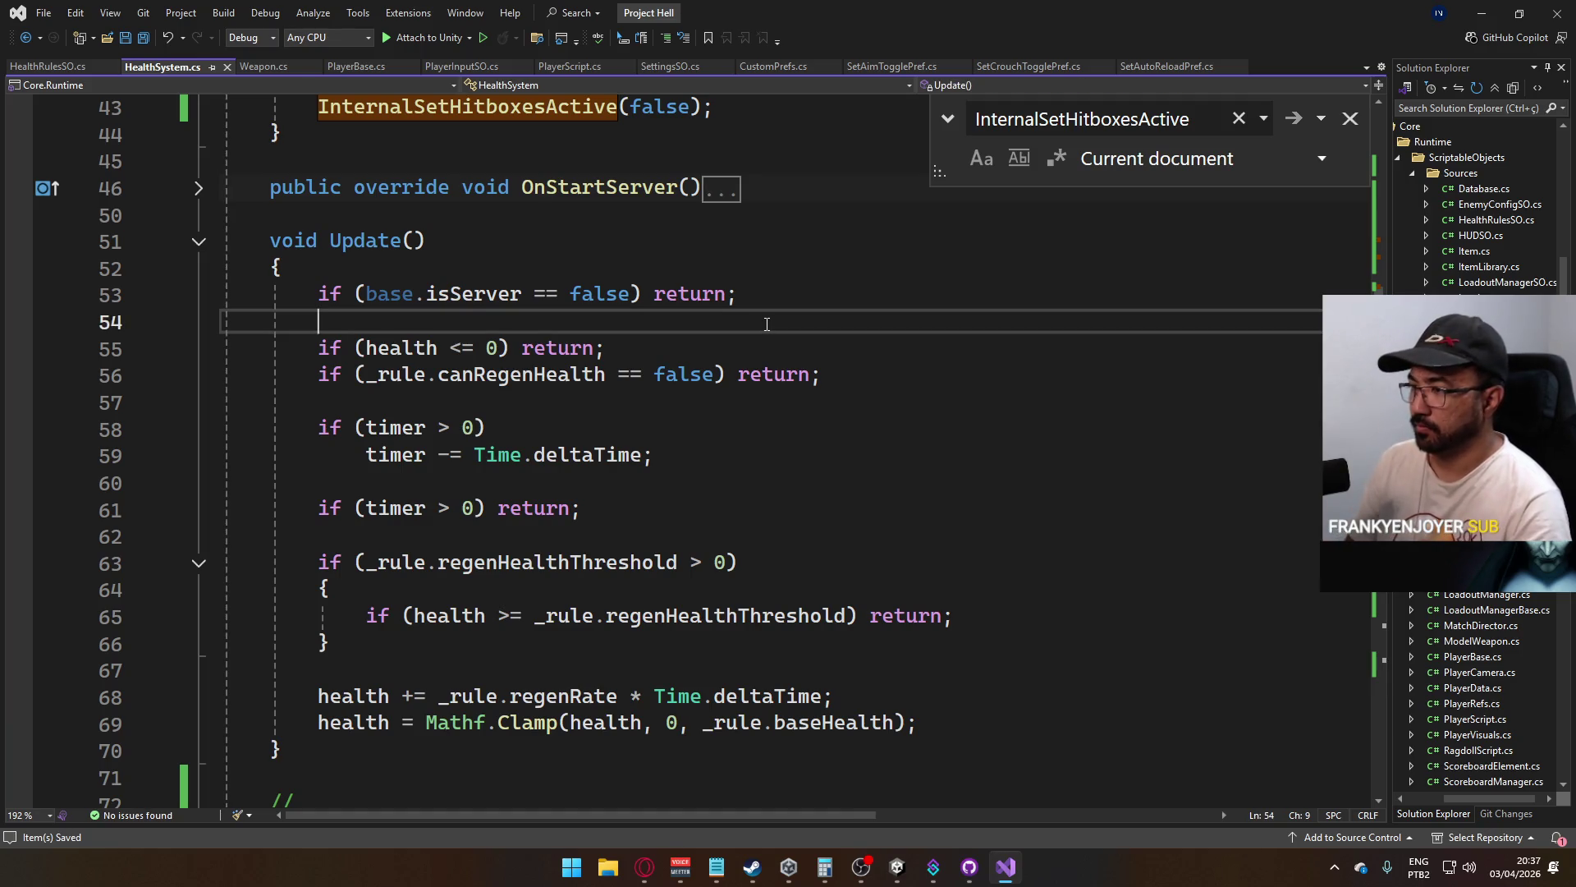
# Begin an if condition in Update and copy the protectionTimer field name from its declaration
pyautogui.press('Return')
pyautogui.press('Return')
pyautogui.press('Up')
pyautogui.write('if (')
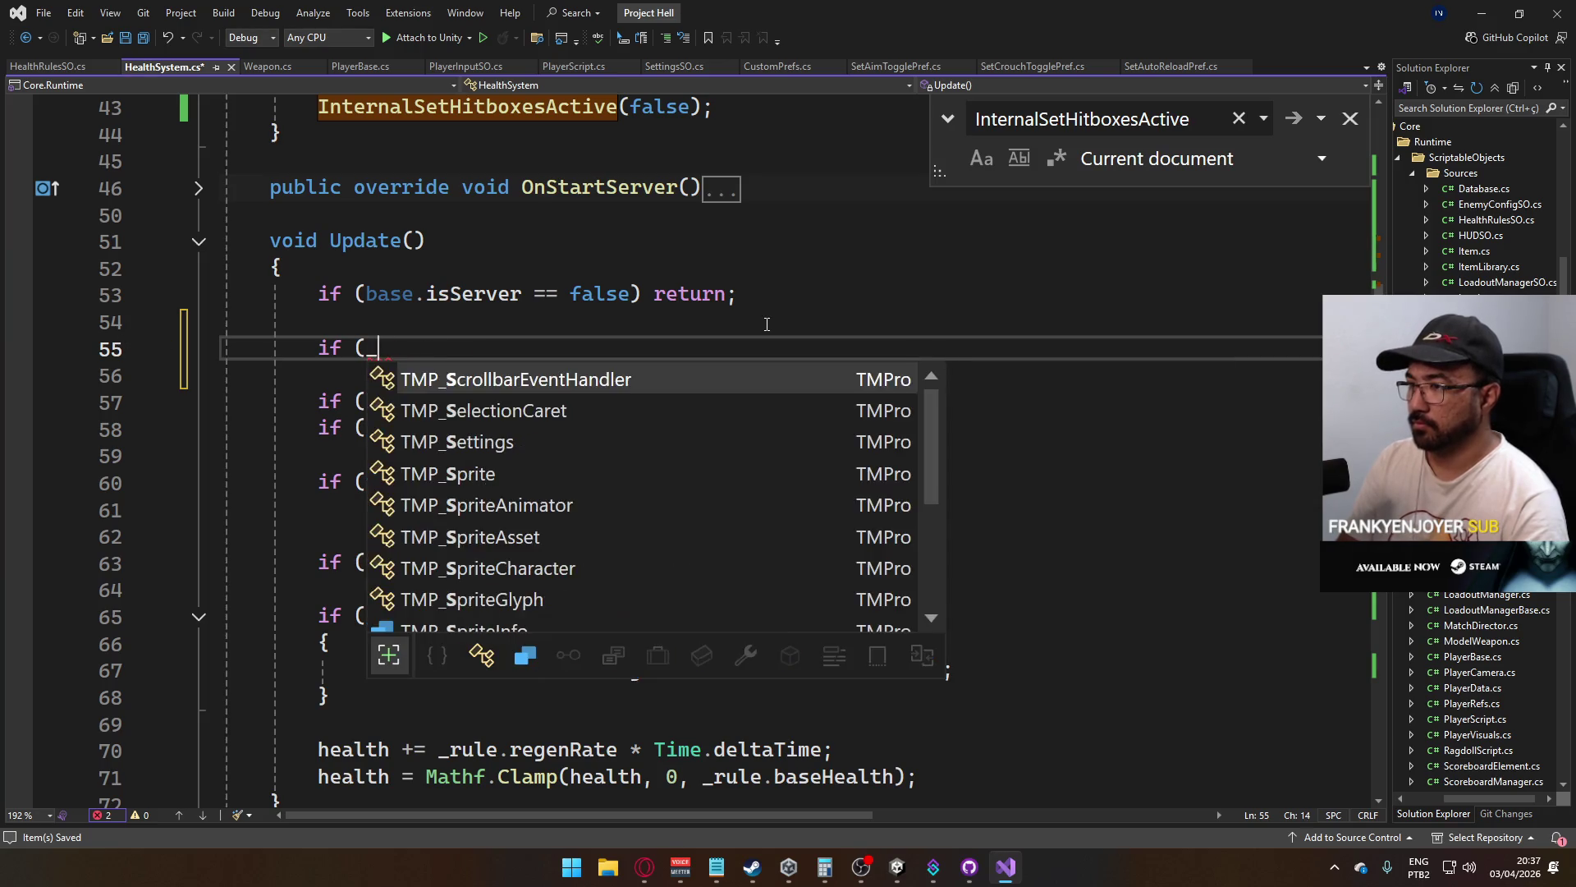
pyautogui.write('_prote')
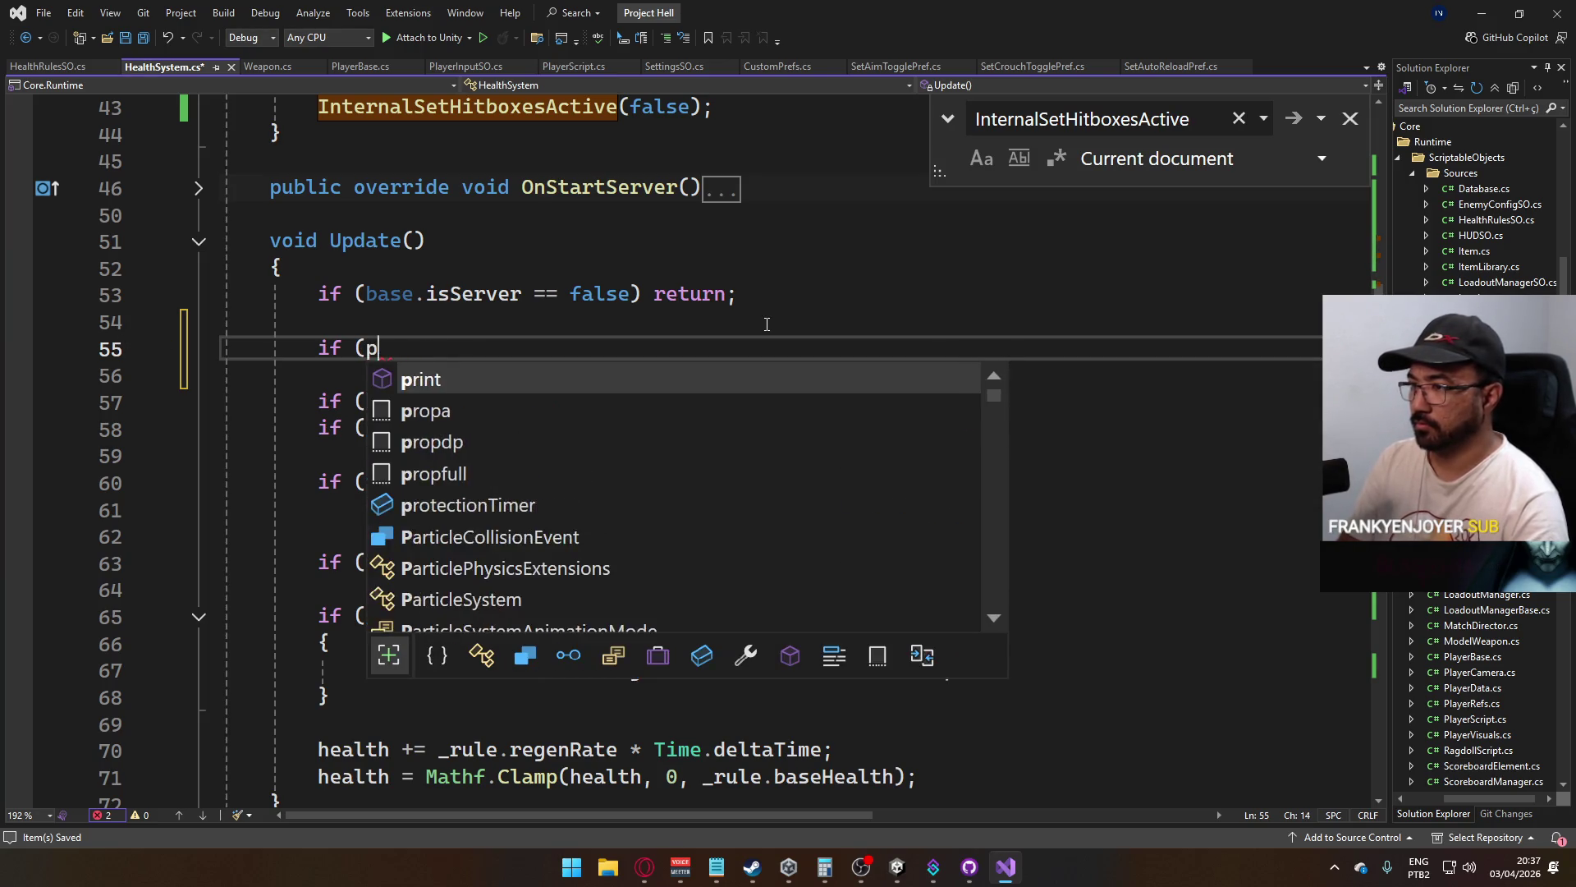
pyautogui.press('BackSpace')
pyautogui.press('BackSpace')
pyautogui.press('BackSpace')
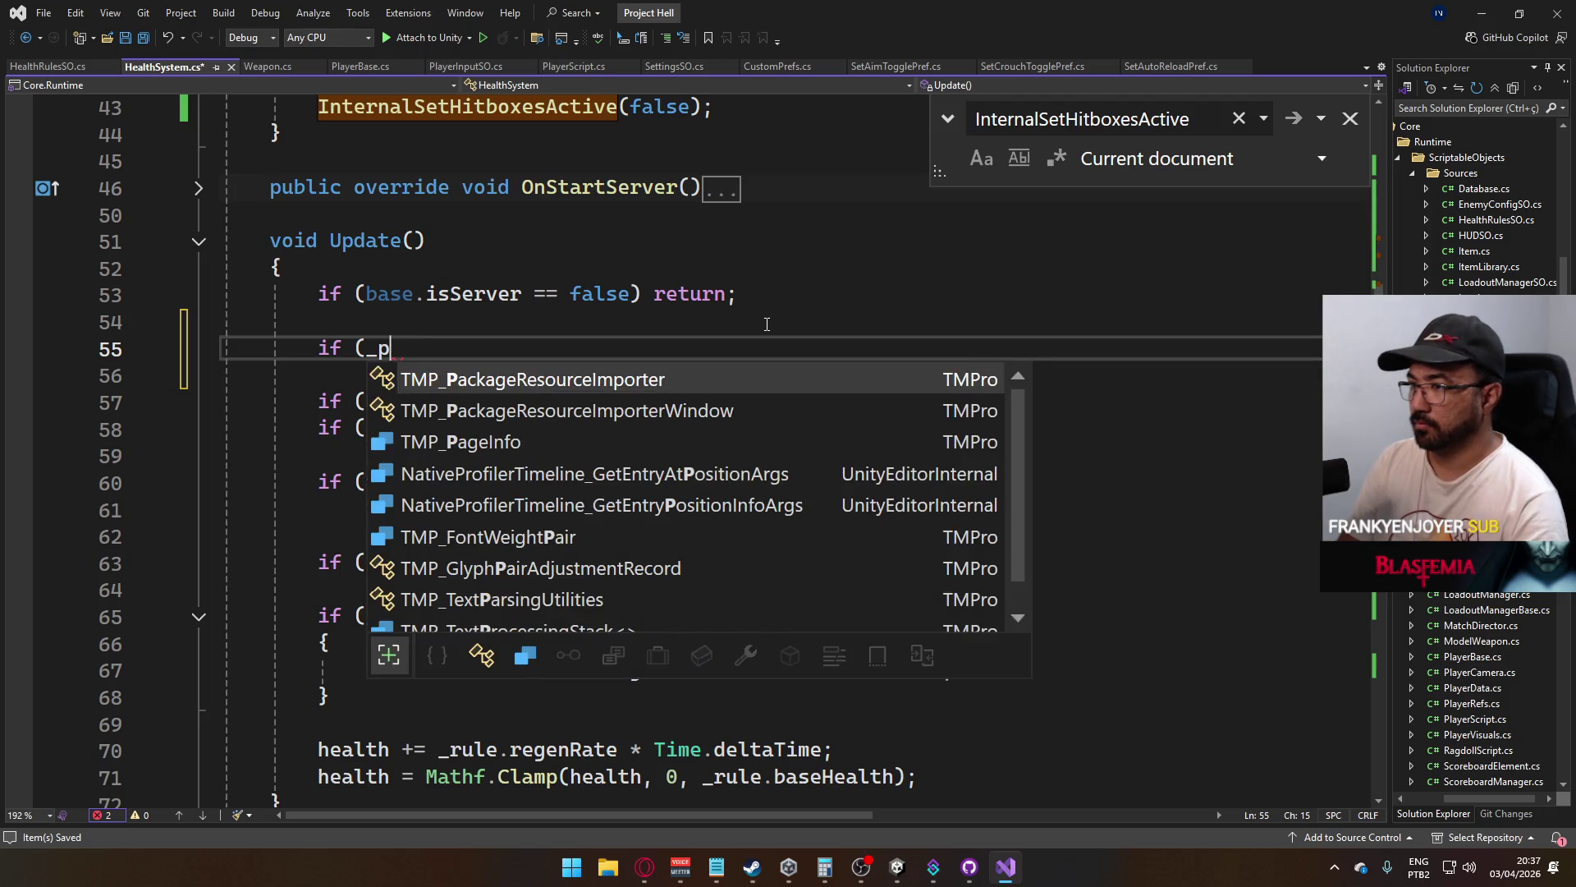
pyautogui.write('spawn')
pyautogui.press('BackSpace')
pyautogui.press('BackSpace')
pyautogui.press('BackSpace')
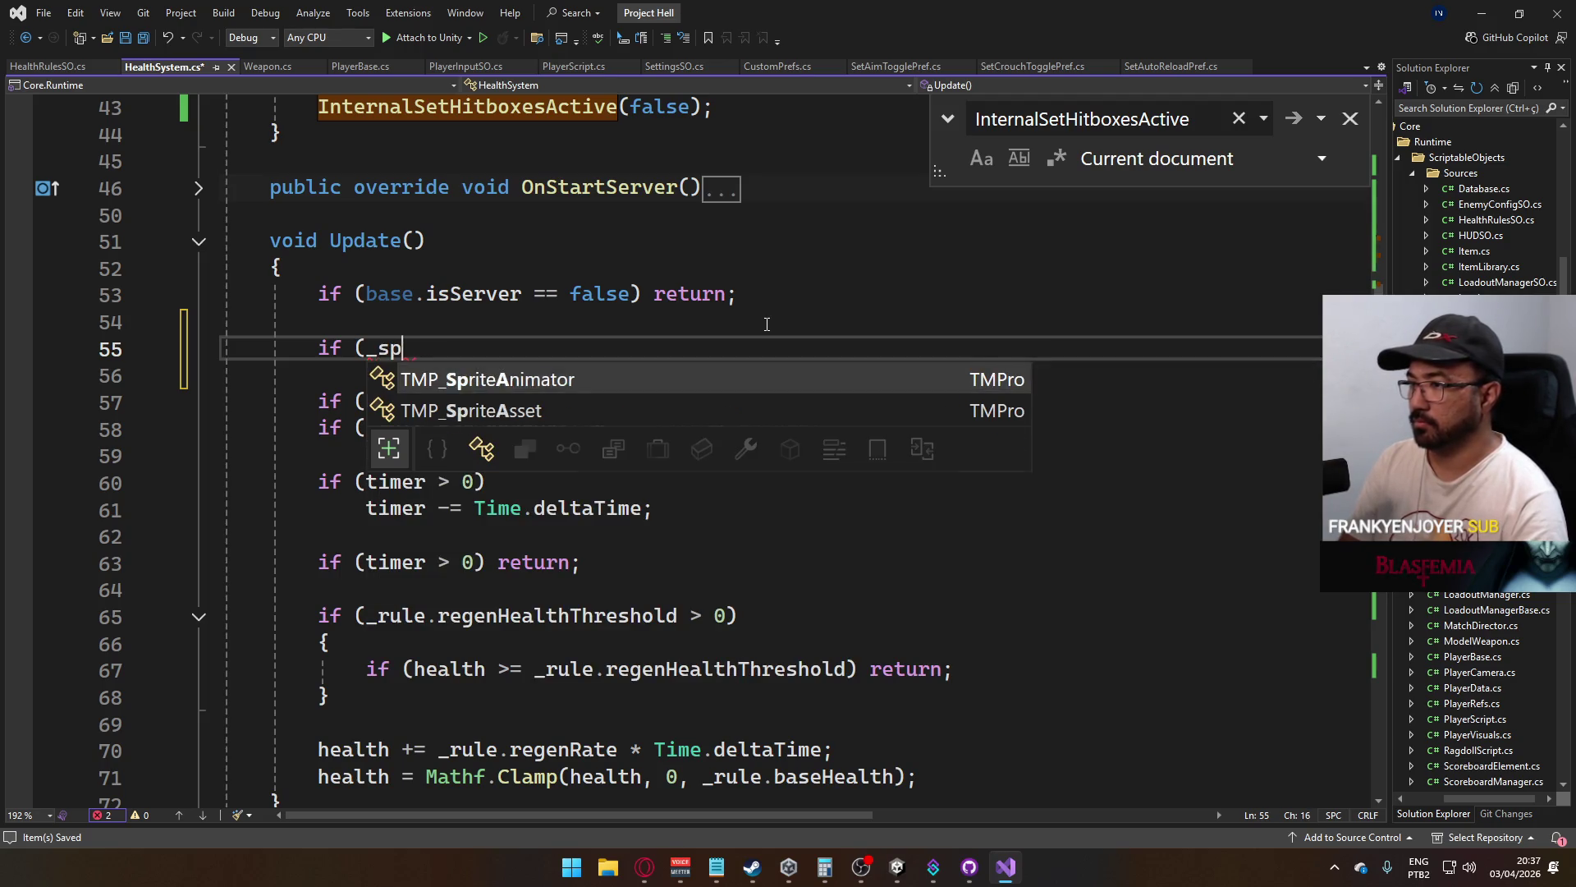
pyautogui.scroll(3, 864, 342)
pyautogui.rightClick(651, 264)
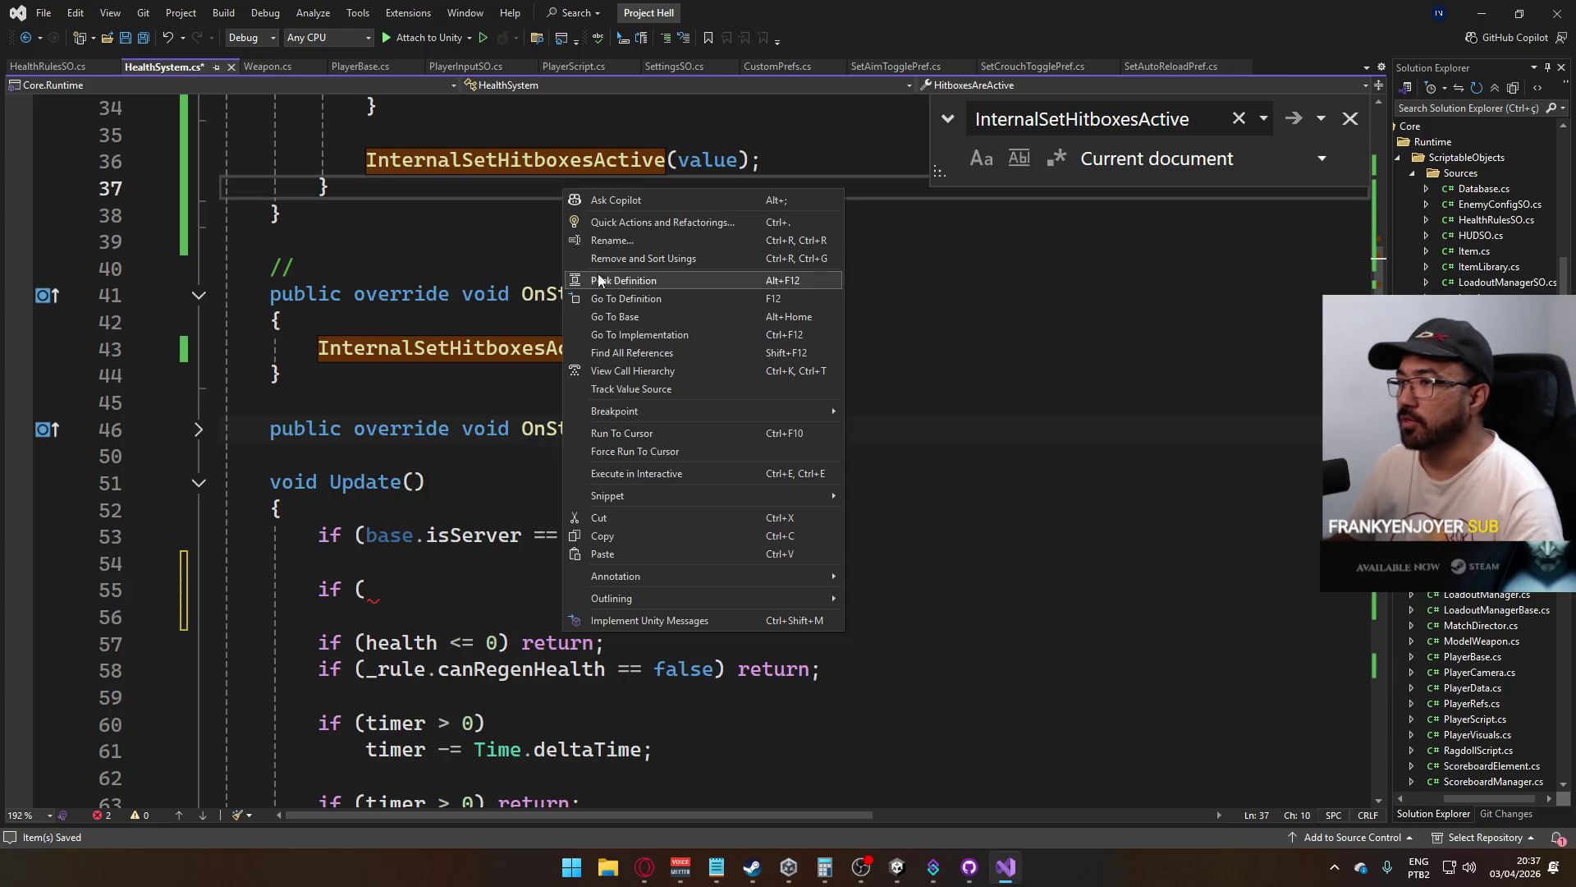
pyautogui.click(337, 374)
pyautogui.rightClick(338, 374)
pyautogui.click(690, 269)
pyautogui.scroll(8, 492, 308)
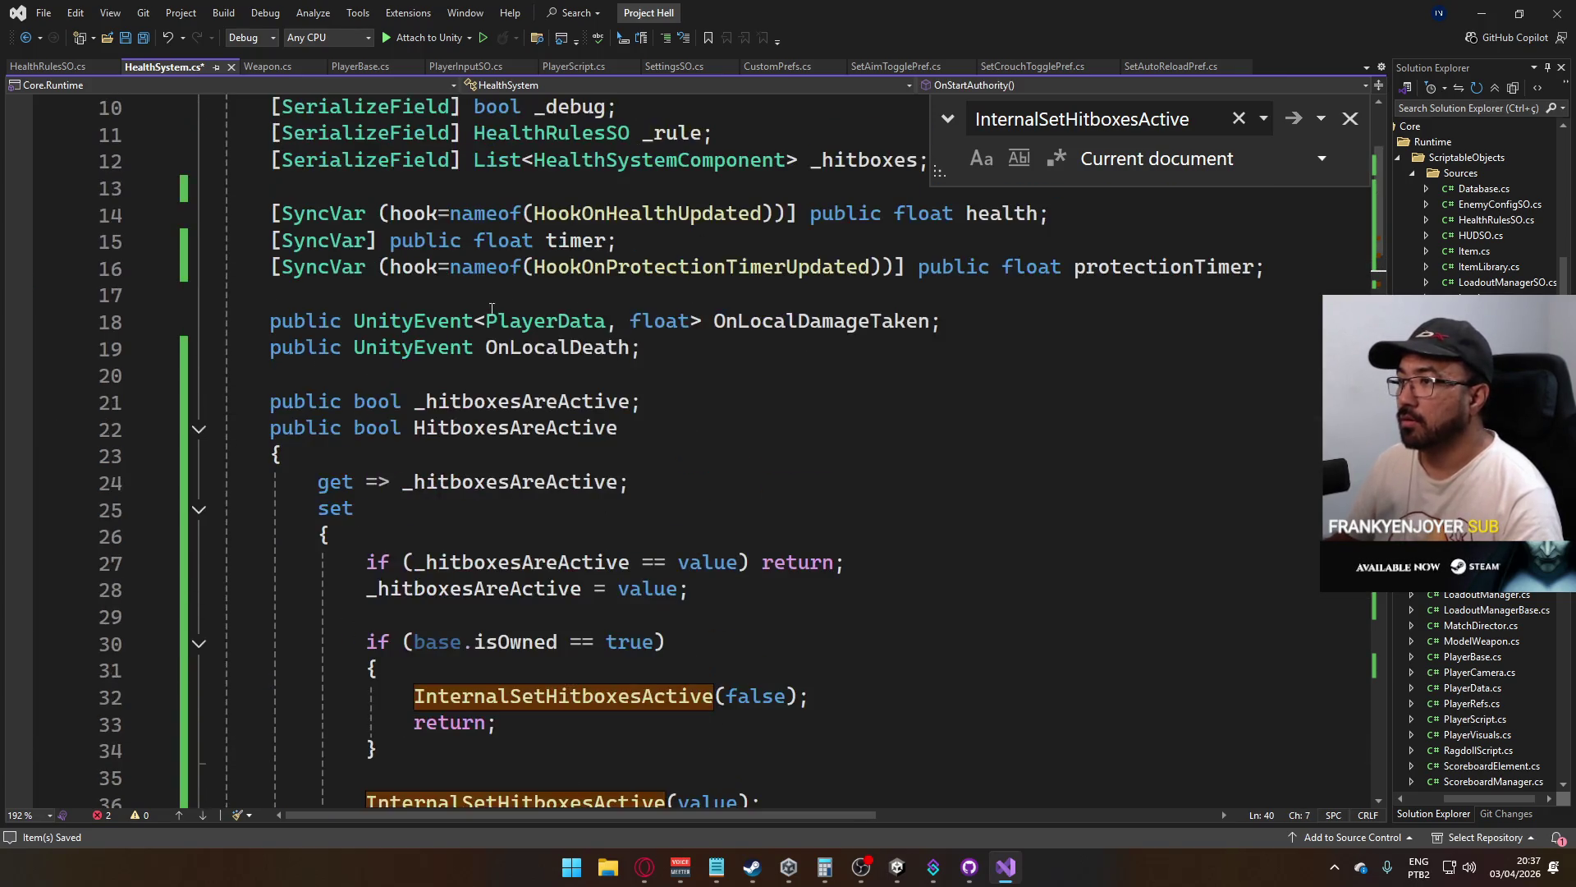
pyautogui.doubleClick(1097, 277)
pyautogui.hotkey('ctrl', 'c')
pyautogui.scroll(-10, 453, 359)
# Complete 'if (protectionTimer > 0) protectionTimer -= Time.deltaTime;' and save HealthSystem.cs
pyautogui.click(453, 359)
pyautogui.hotkey('ctrl', 'v')
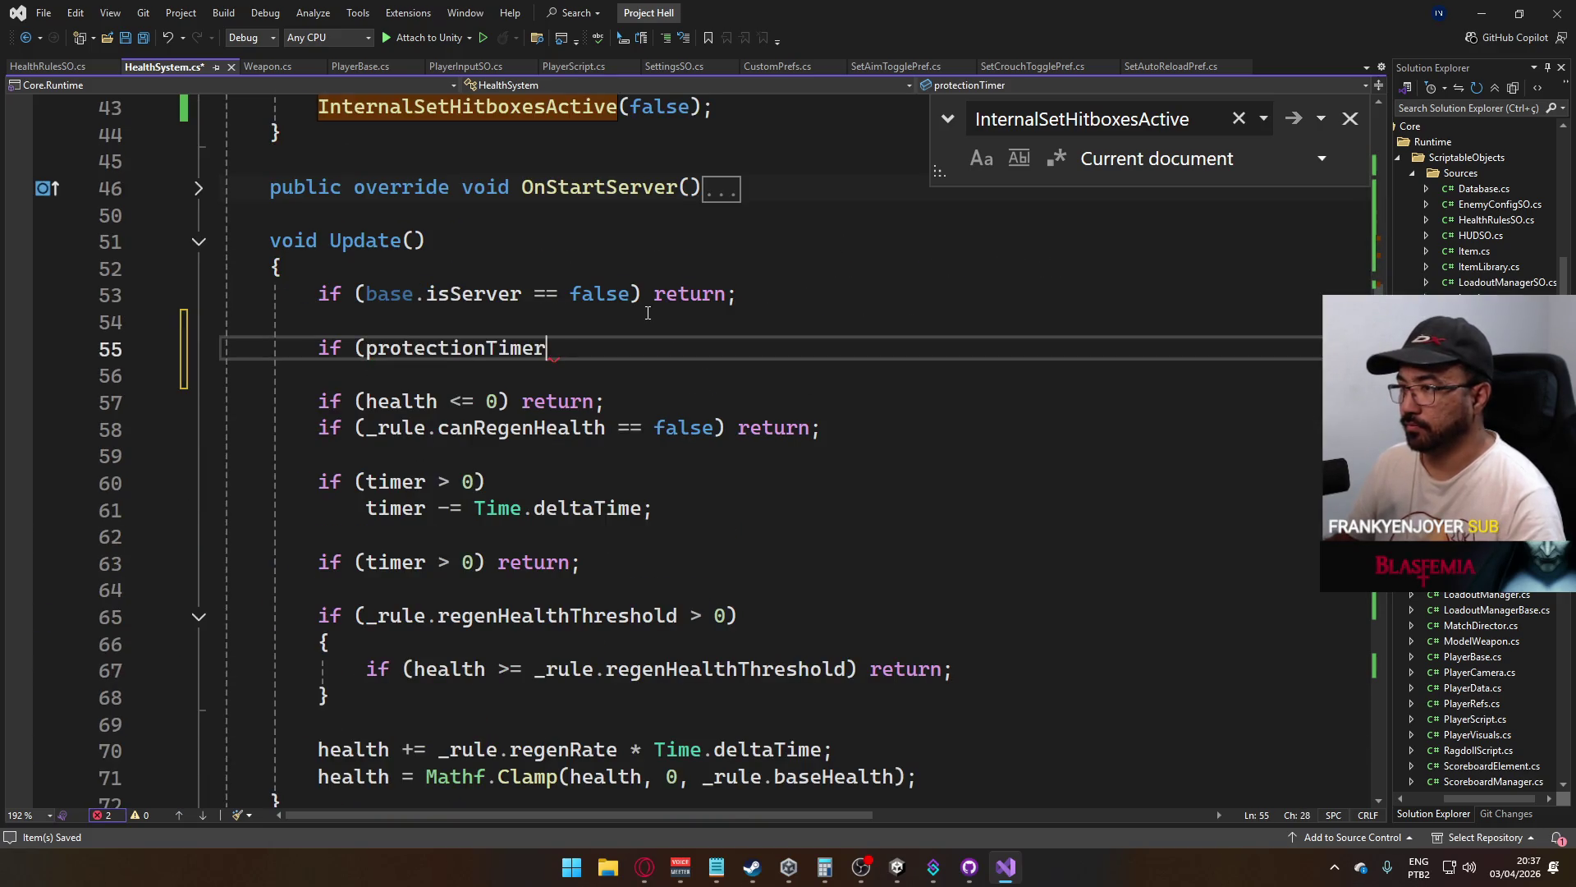
pyautogui.write(' > 0')
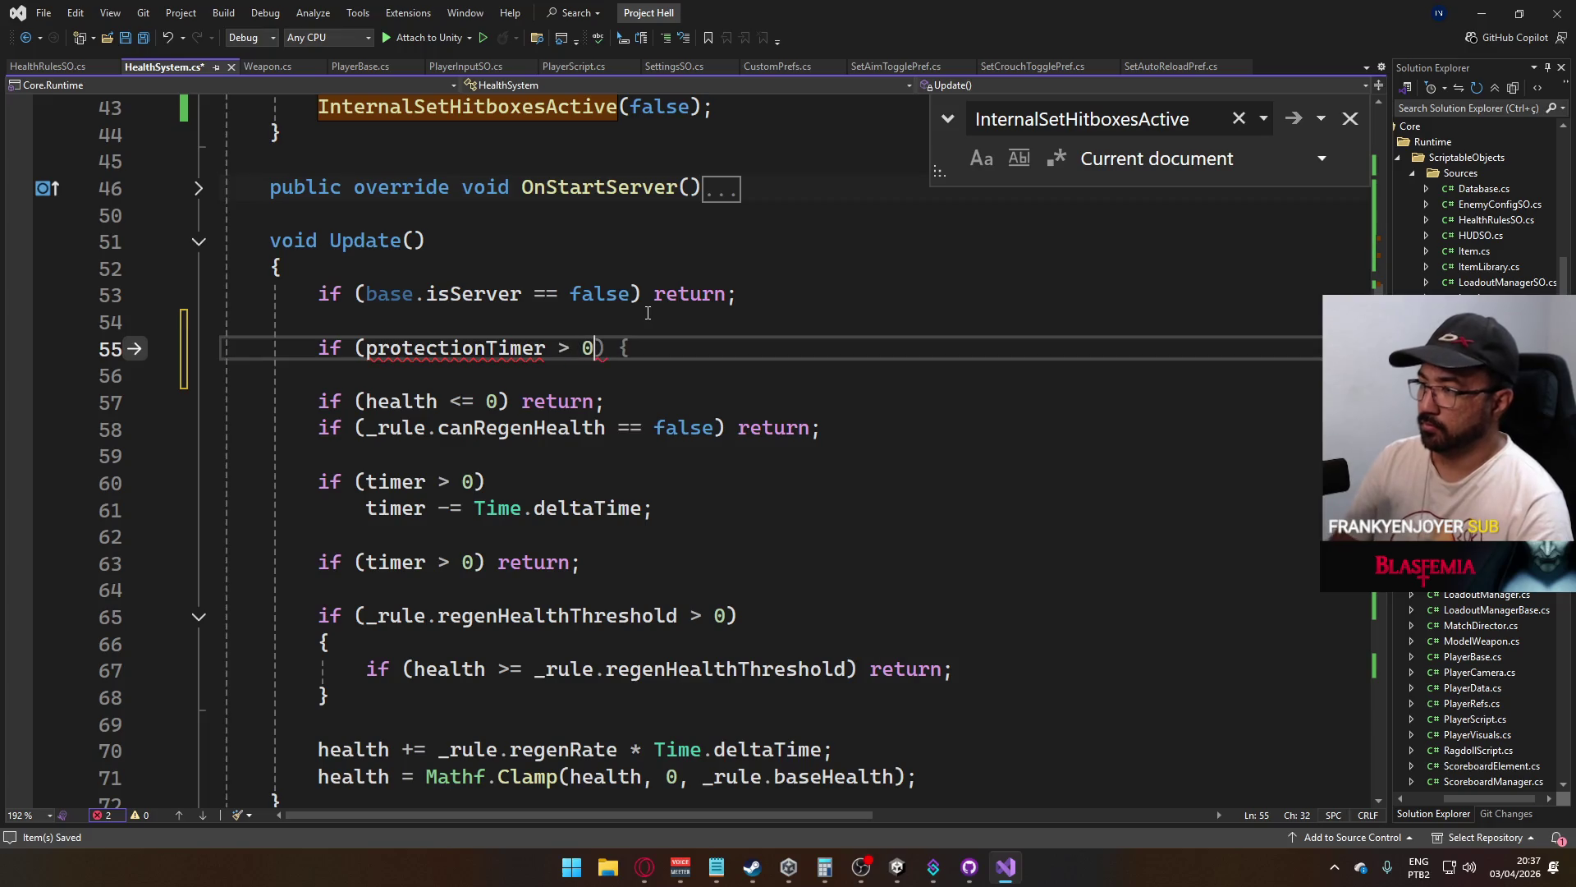
pyautogui.press('Return')
pyautogui.write('prote')
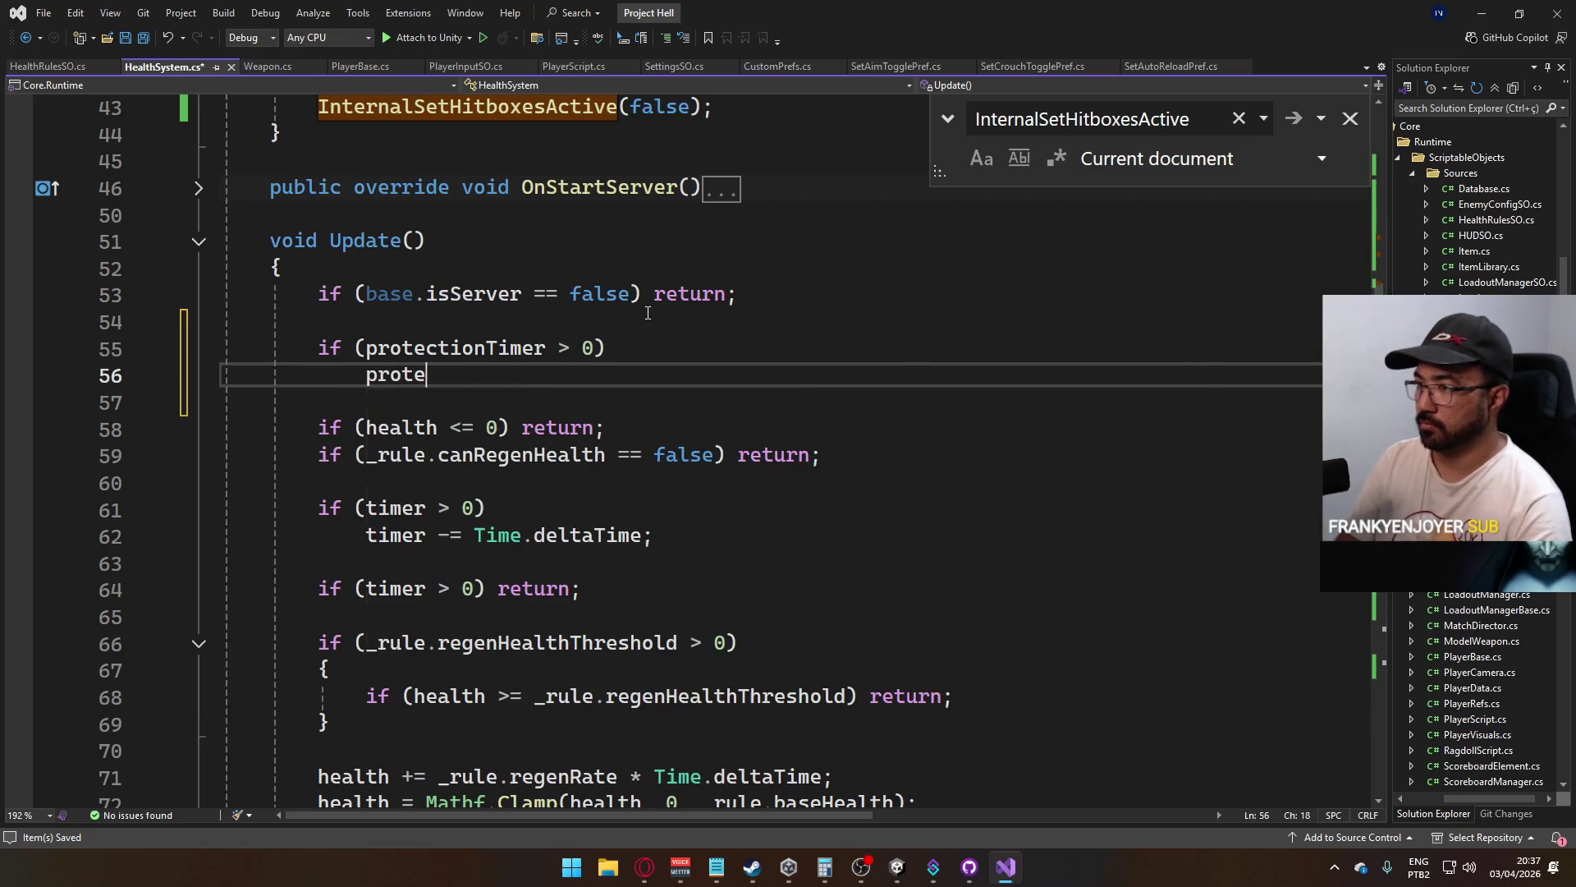
pyautogui.write('ctionTimer -= Time.deltaTime;')
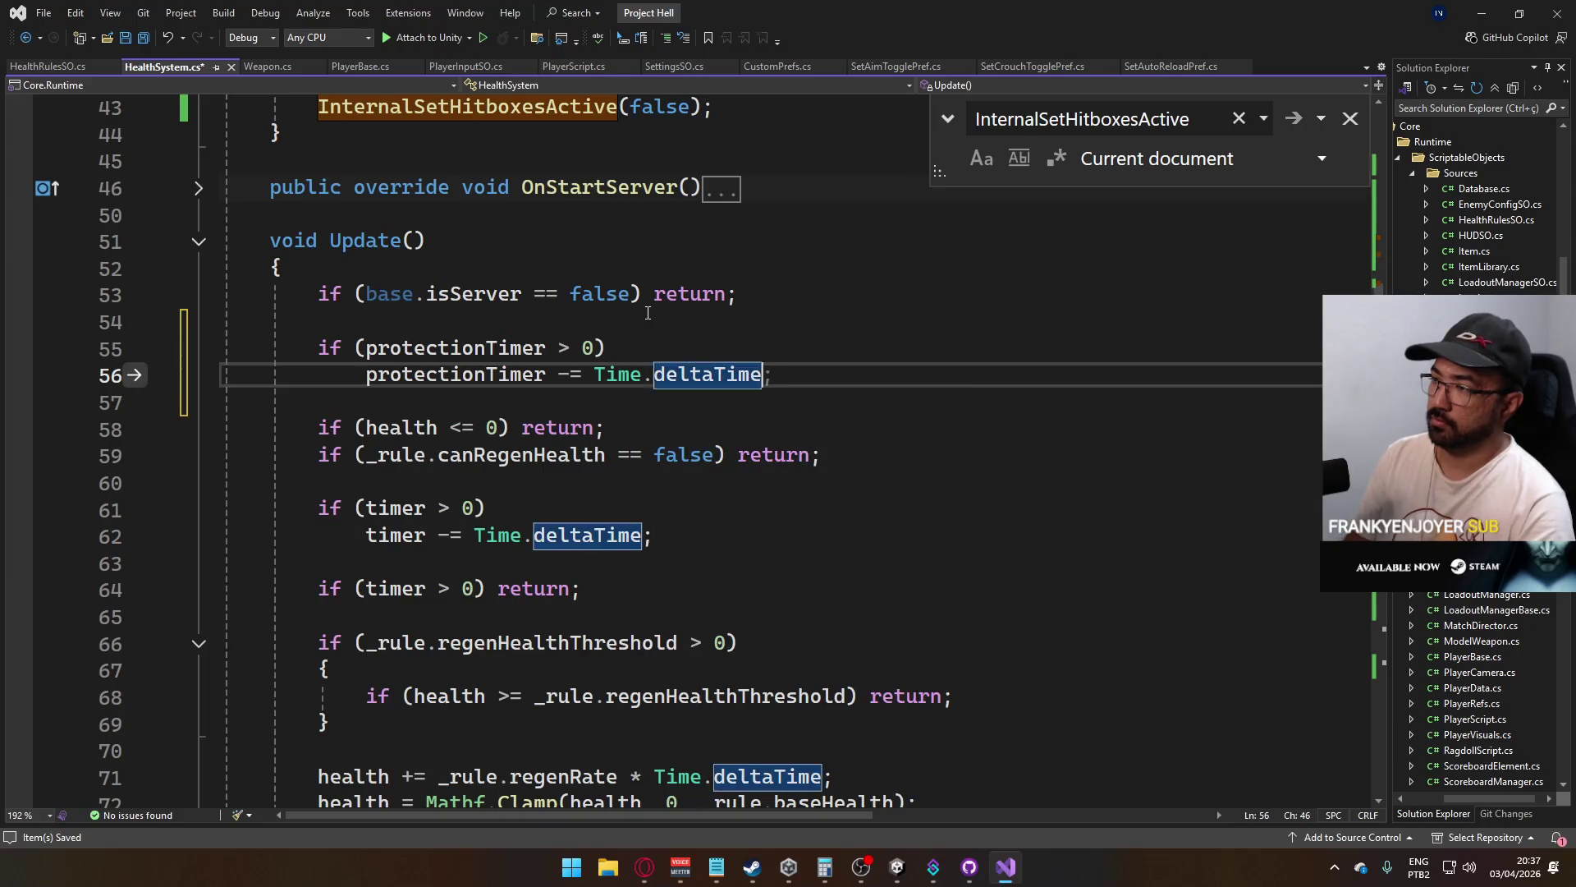
pyautogui.hotkey('ctrl', 's')
# Review the updated Update method and switch back to the Unity editor
pyautogui.scroll(11, 648, 312)
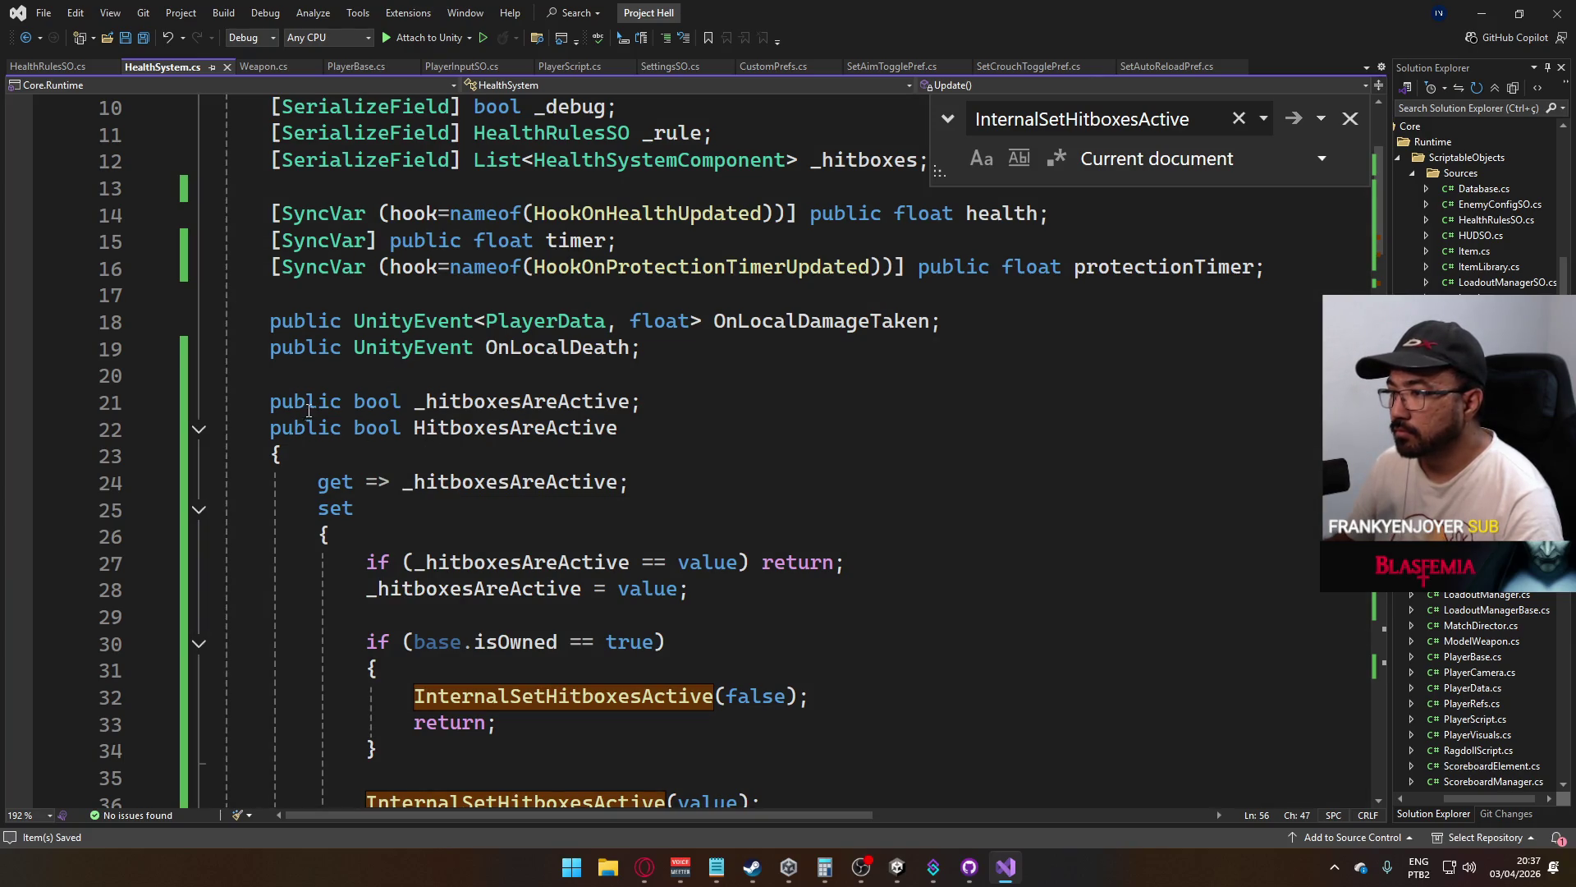
pyautogui.scroll(-2, 309, 410)
pyautogui.scroll(2, 415, 474)
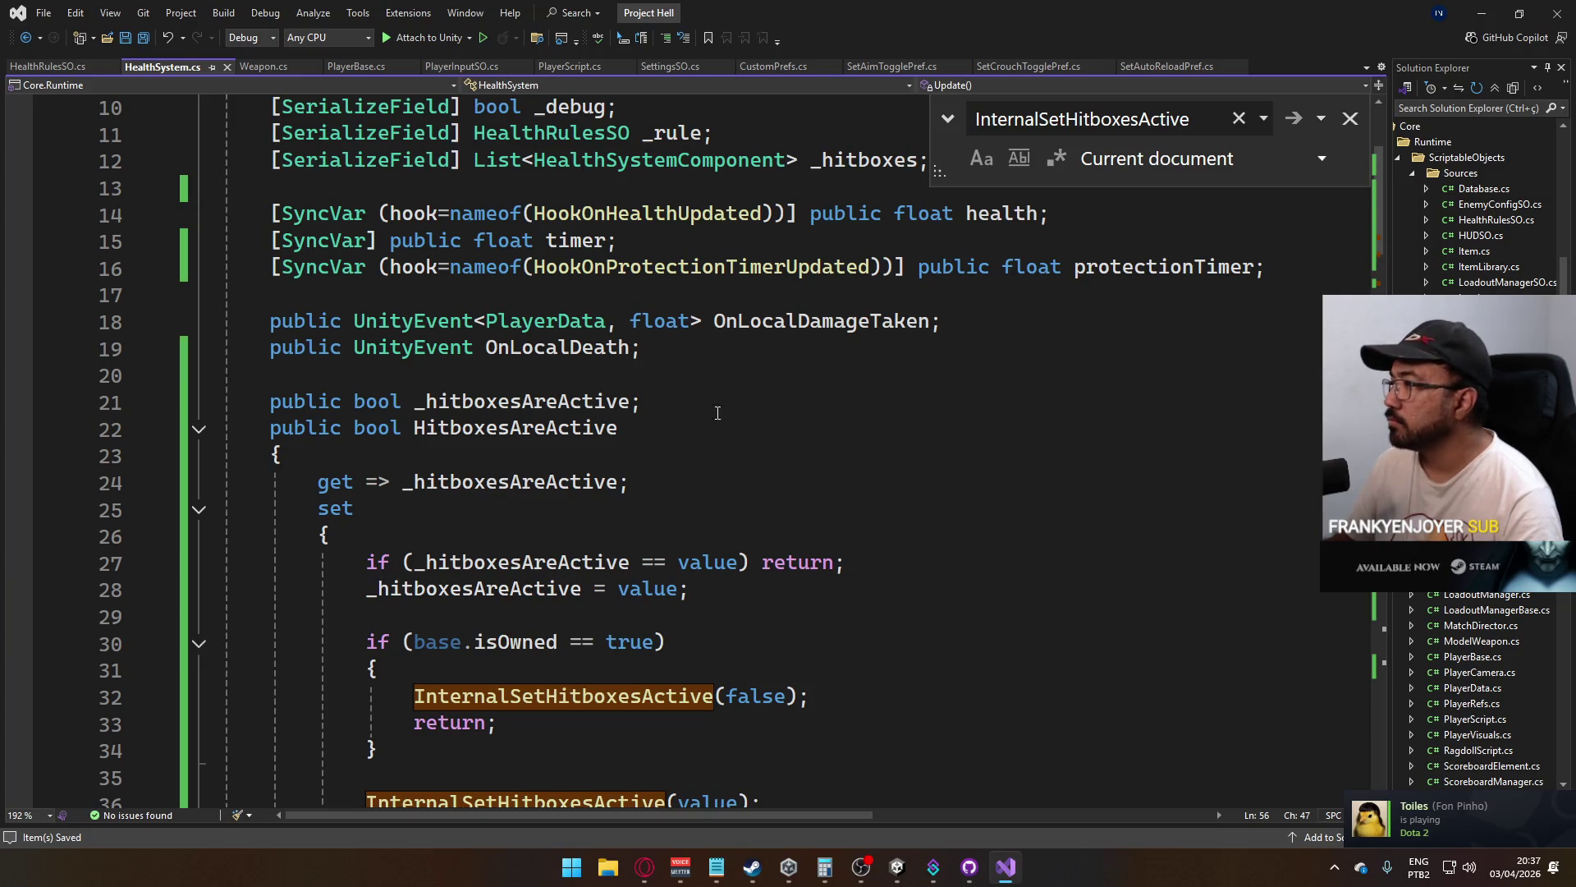
pyautogui.scroll(-10, 722, 444)
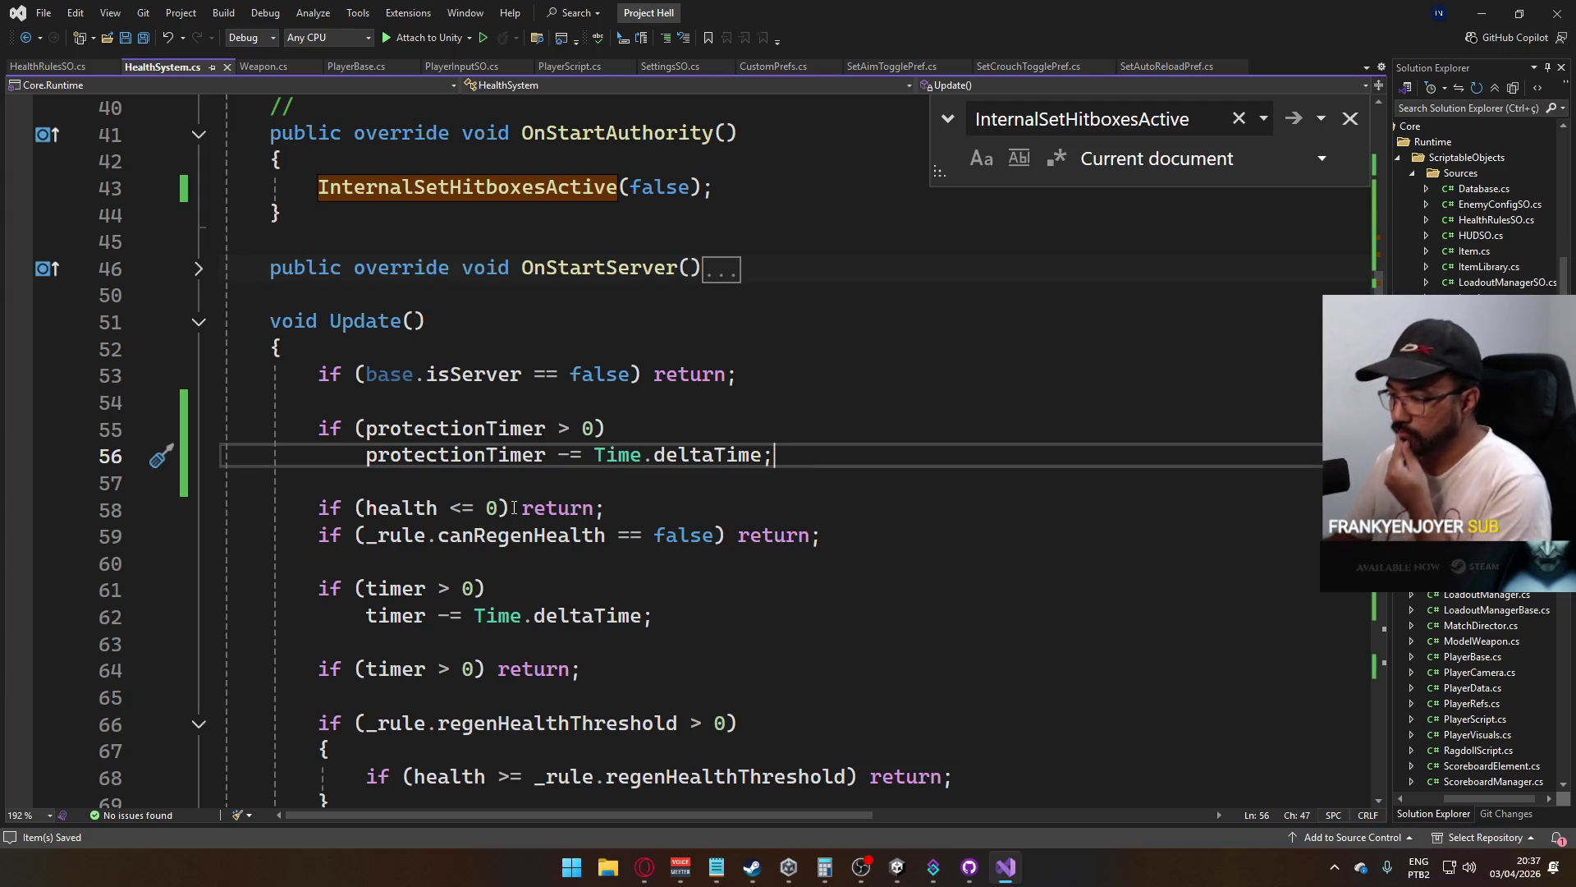
pyautogui.click(894, 864)
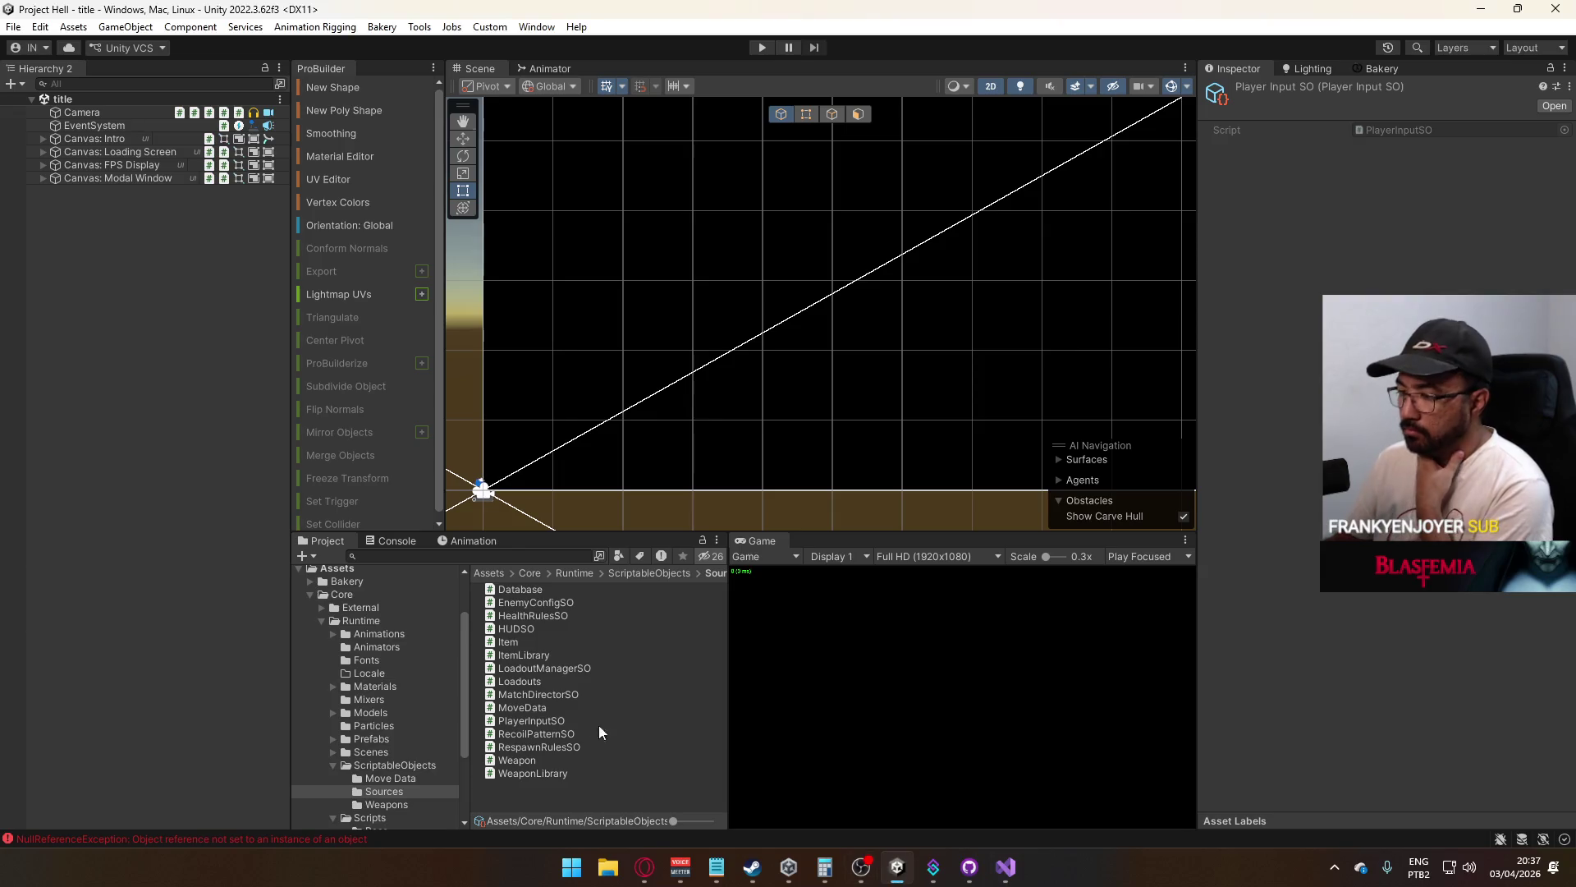
# Set Spawn Protection Duration to 3 in the Health Rule@Player Default asset
pyautogui.click(401, 764)
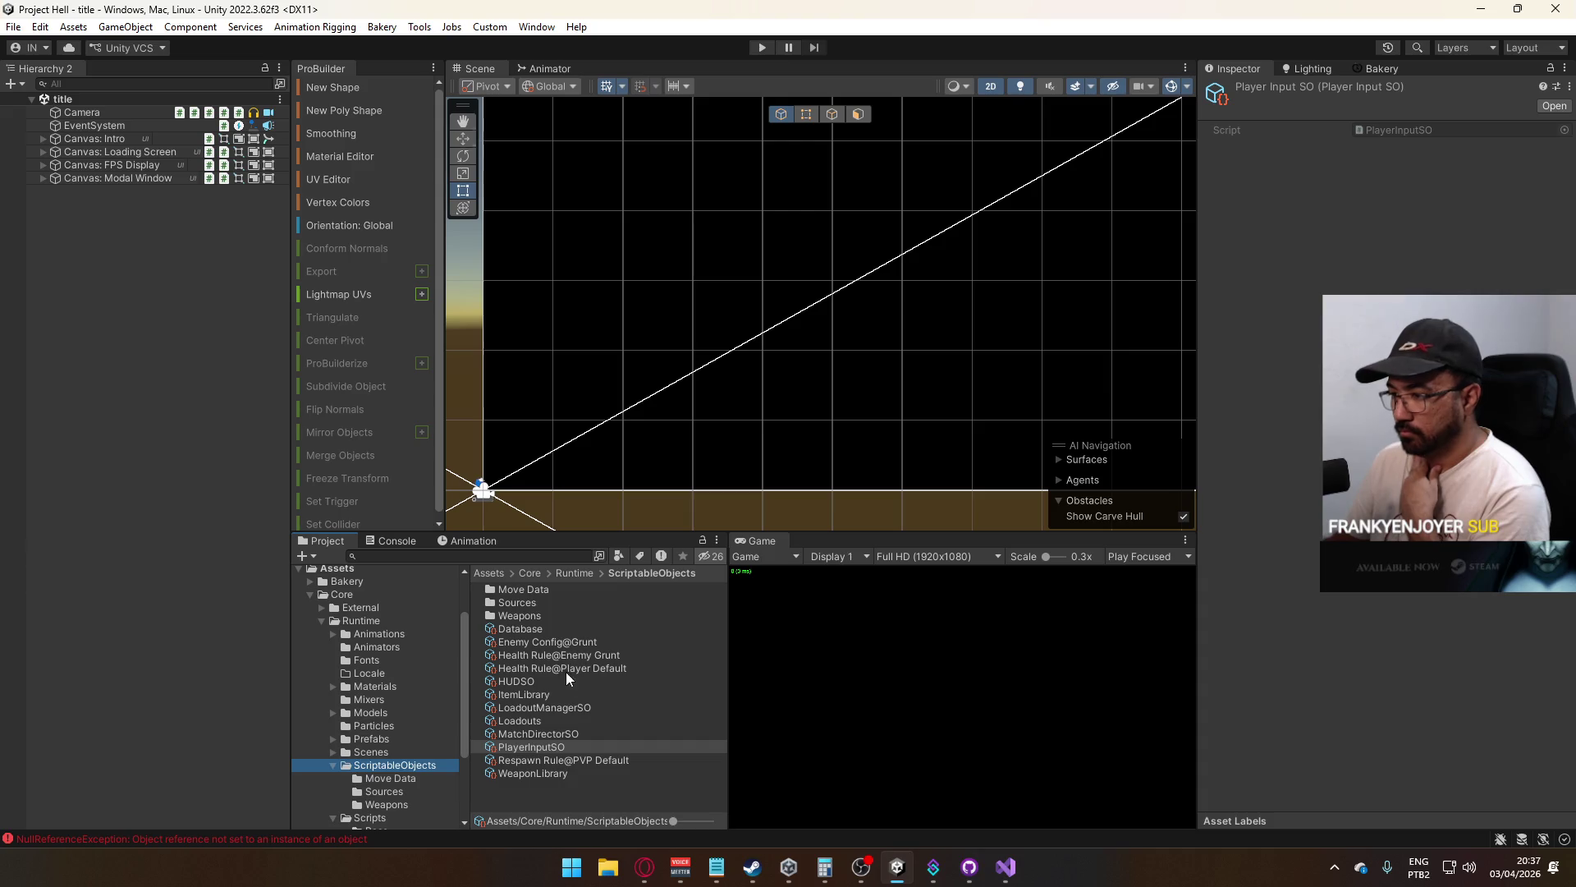
pyautogui.click(567, 667)
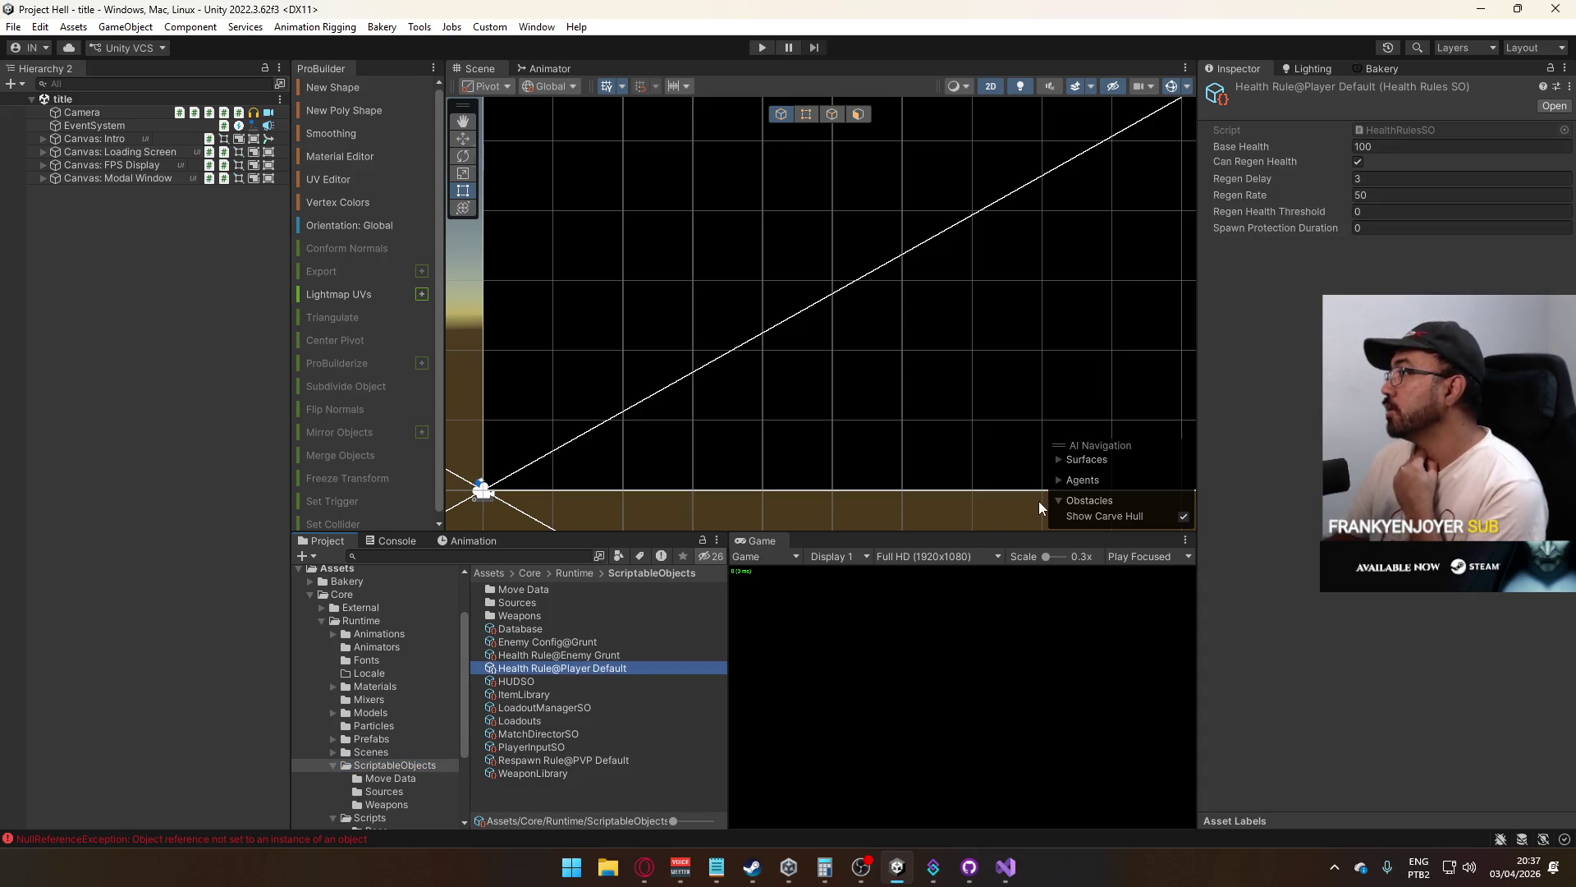
pyautogui.click(1412, 230)
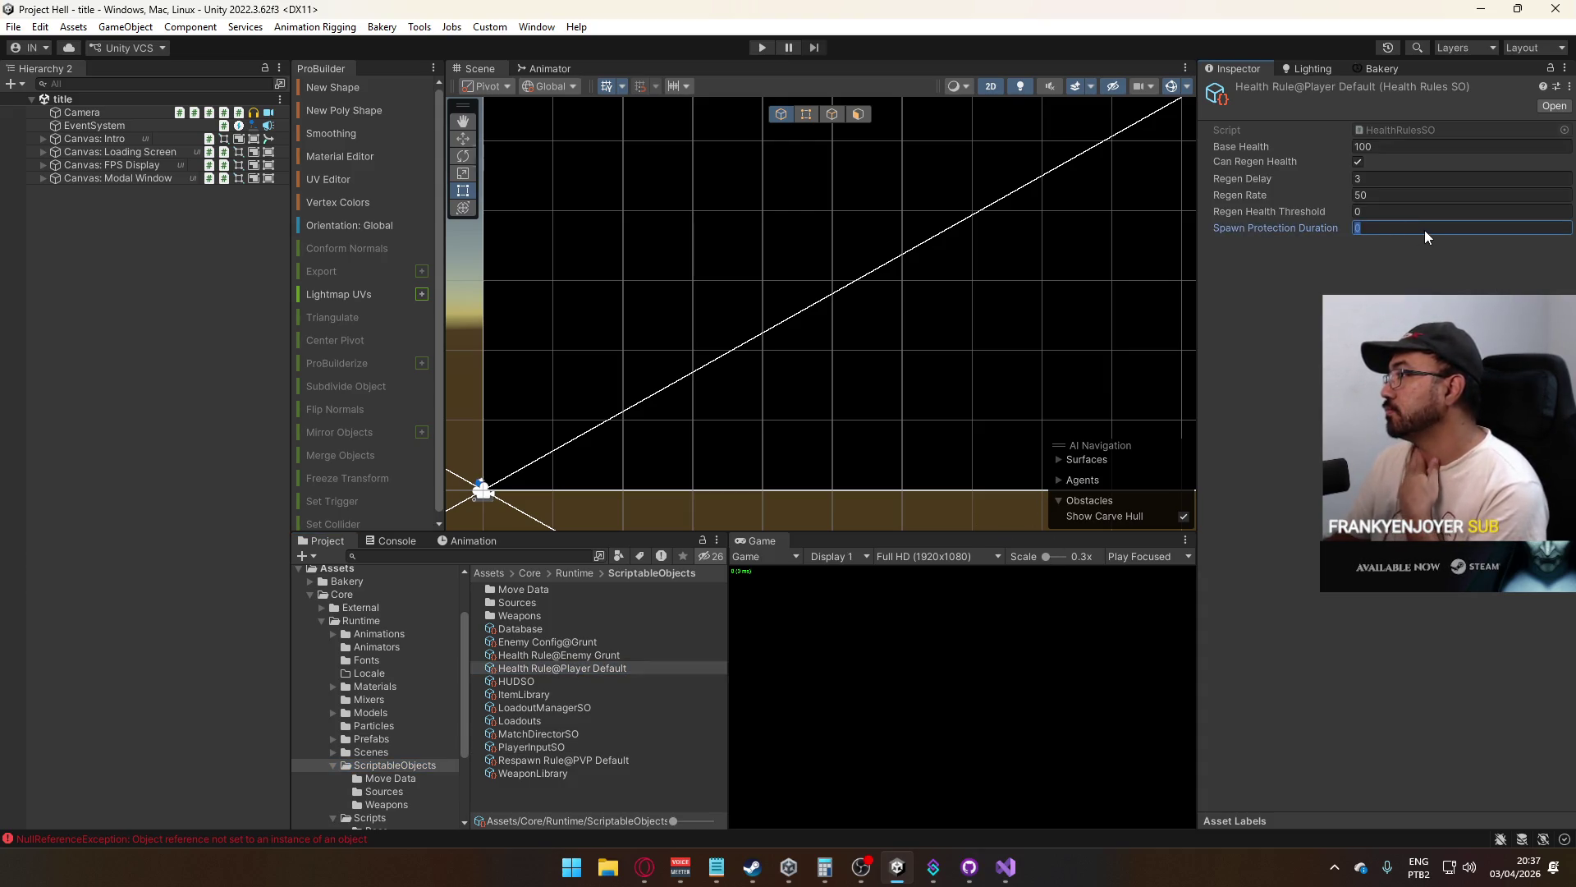
pyautogui.write('3')
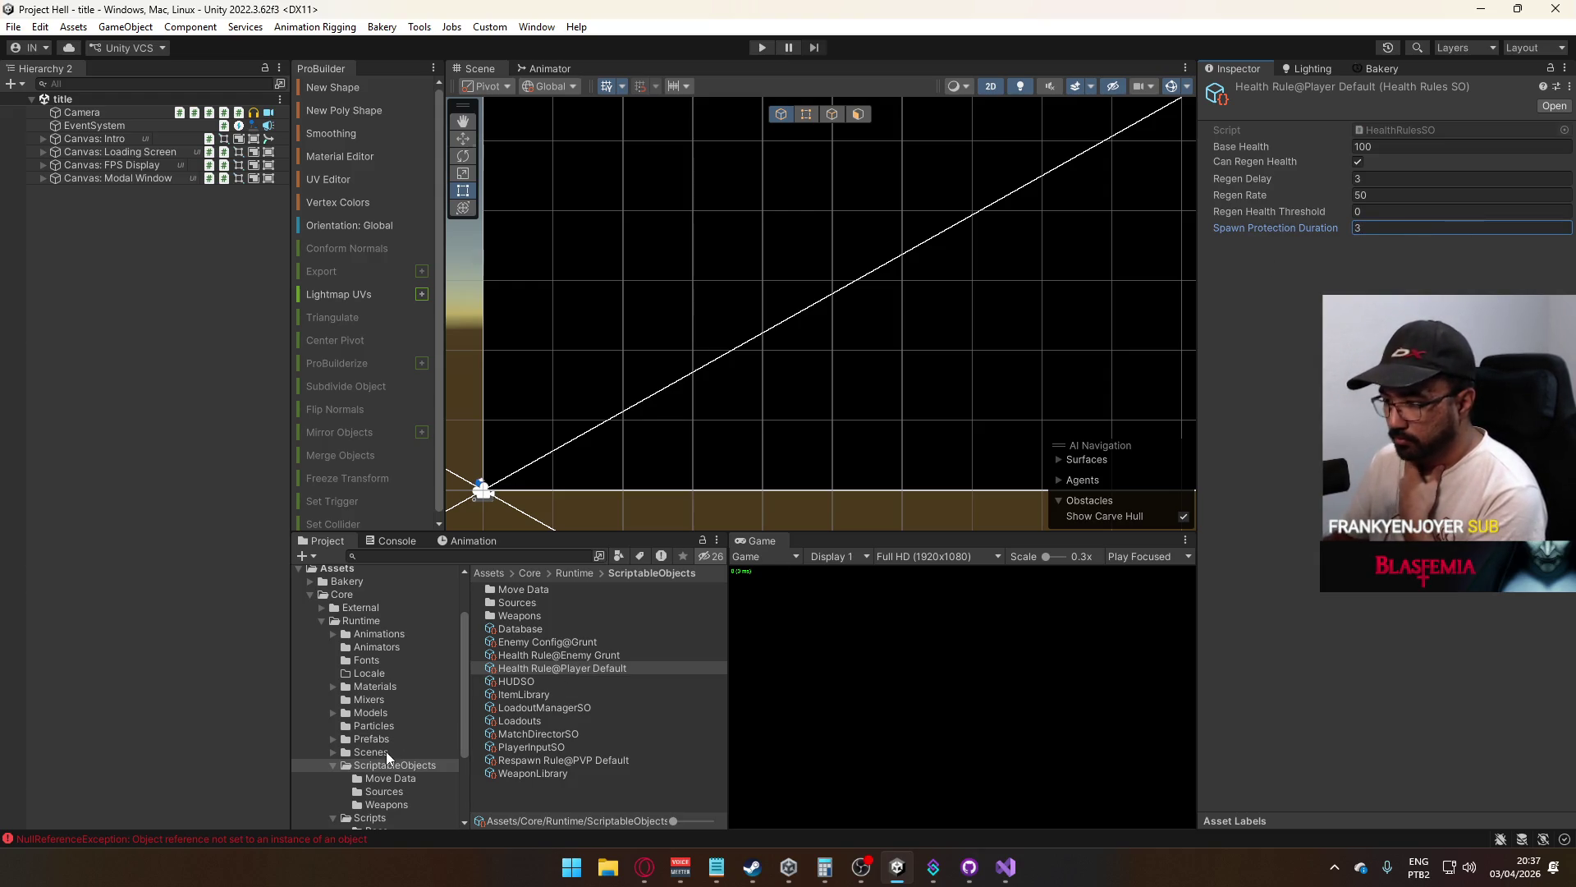
# Select the title scene in Scenes and start Play mode
pyautogui.click(371, 752)
pyautogui.click(517, 708)
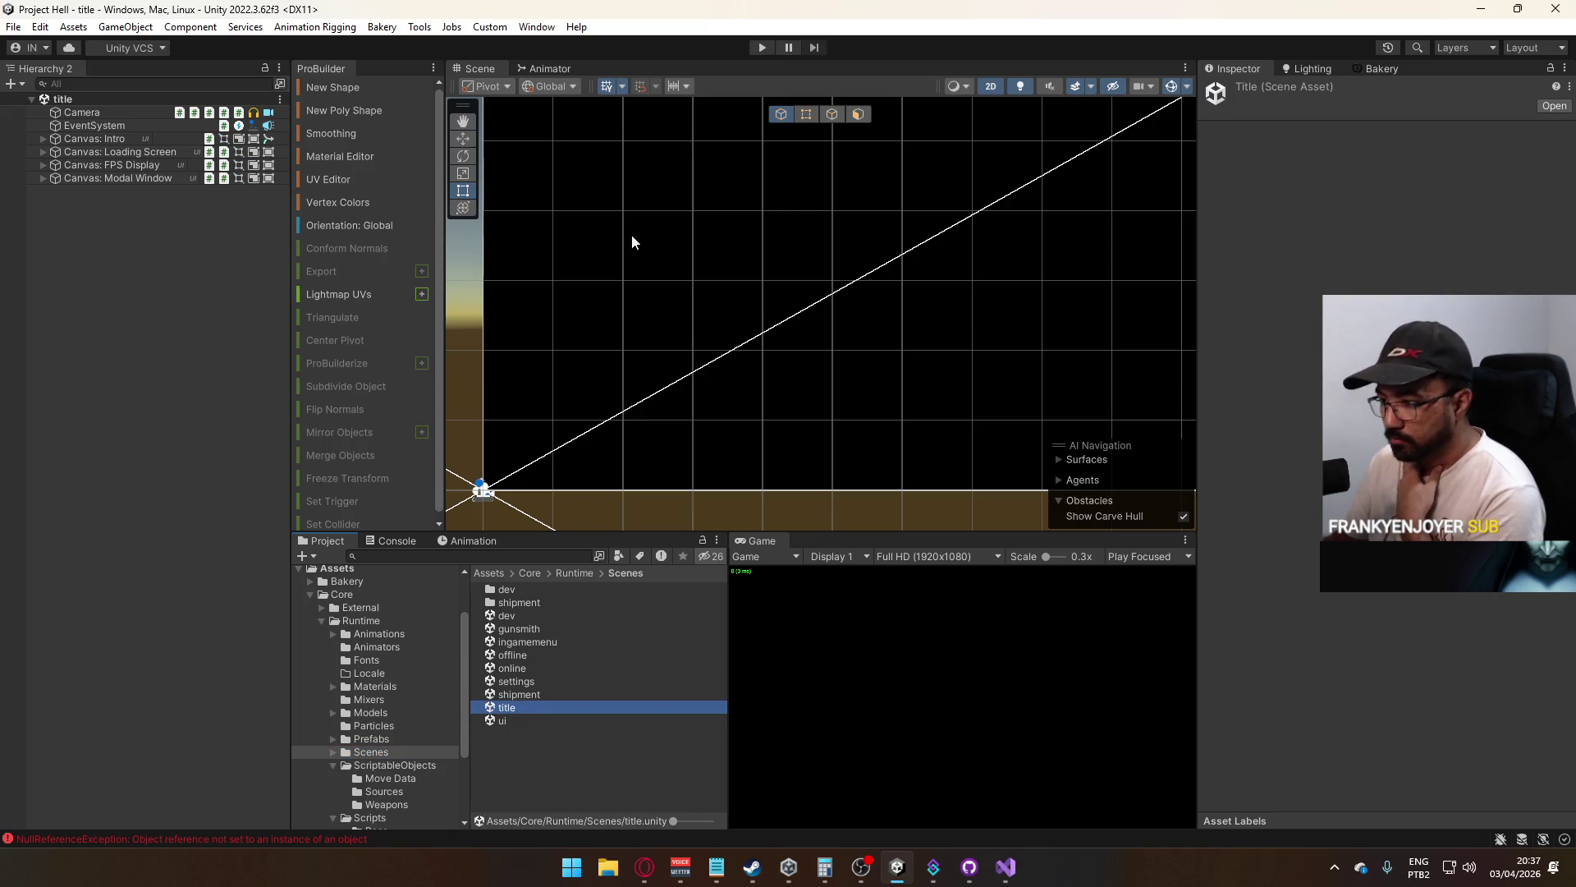
pyautogui.click(762, 47)
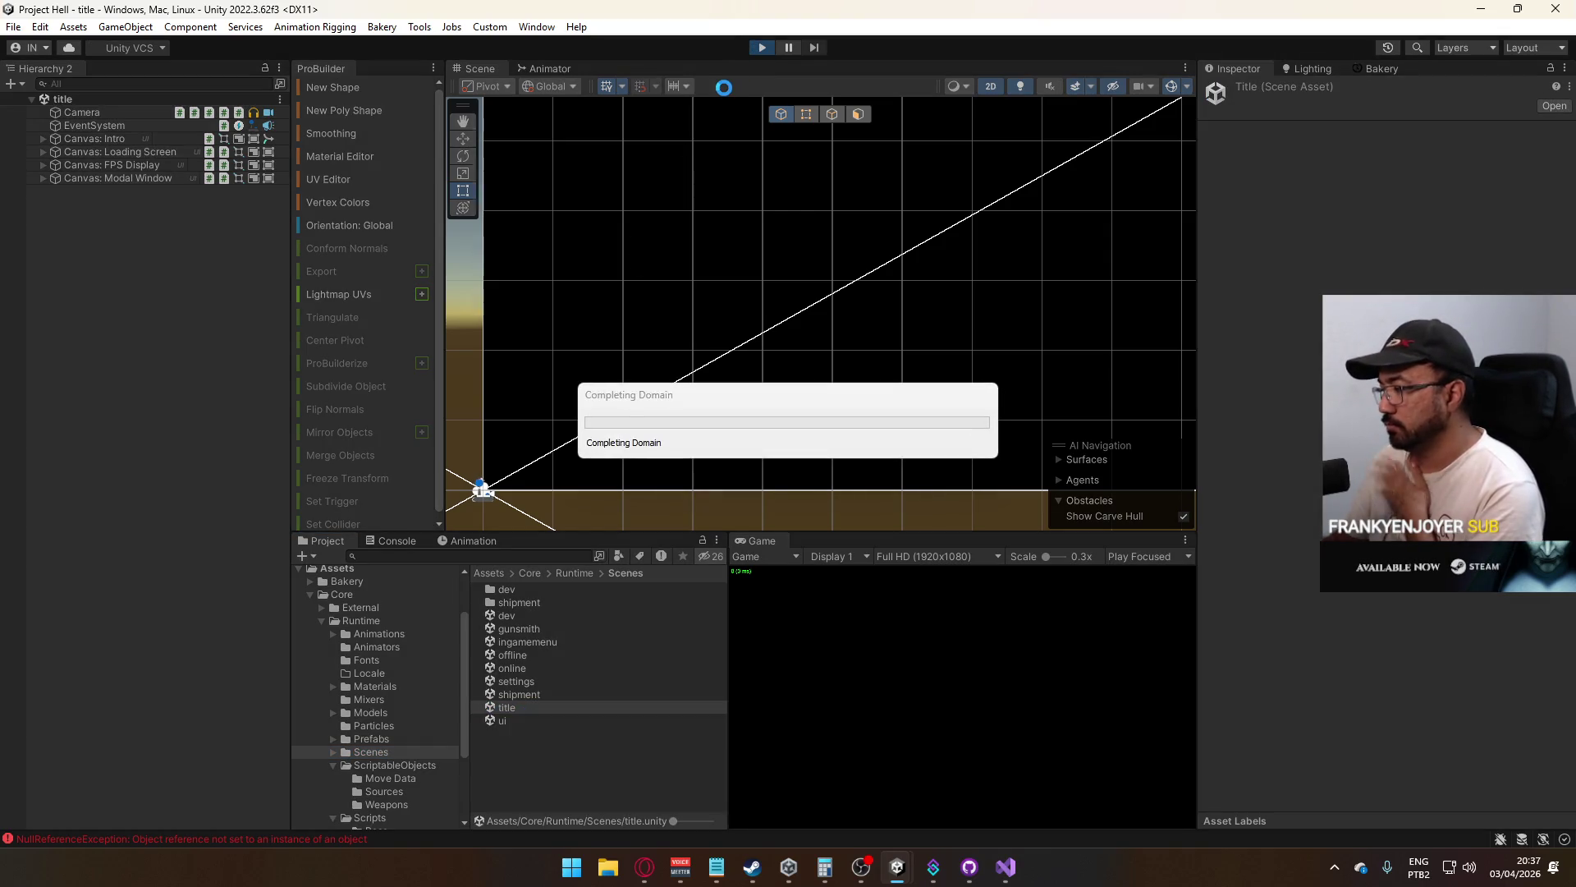
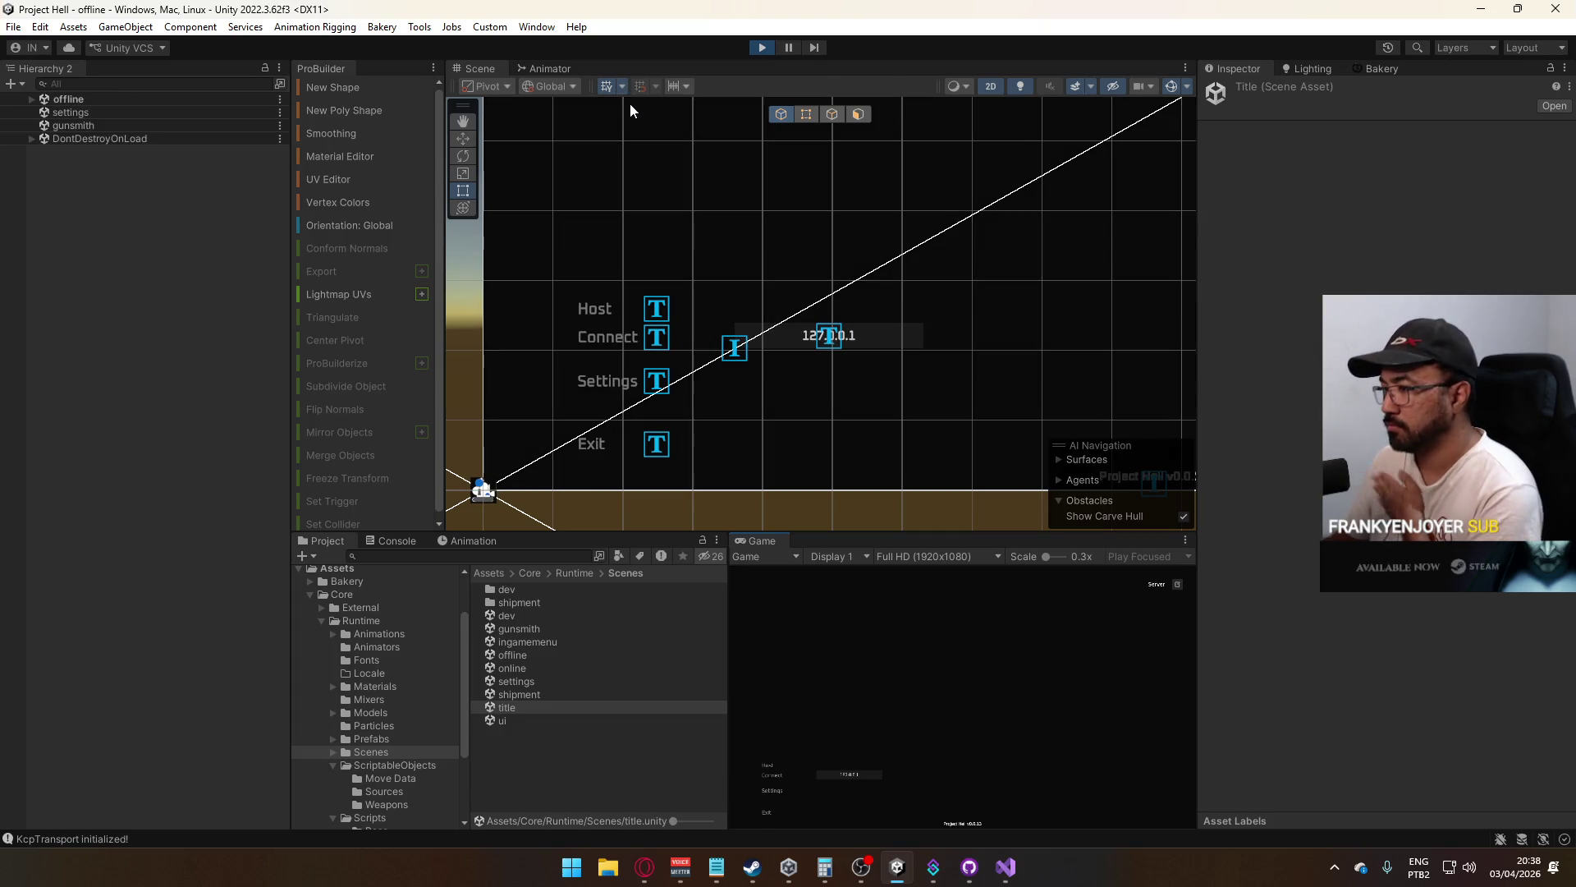
# Host a match from the title menu in the Game view
pyautogui.click(767, 765)
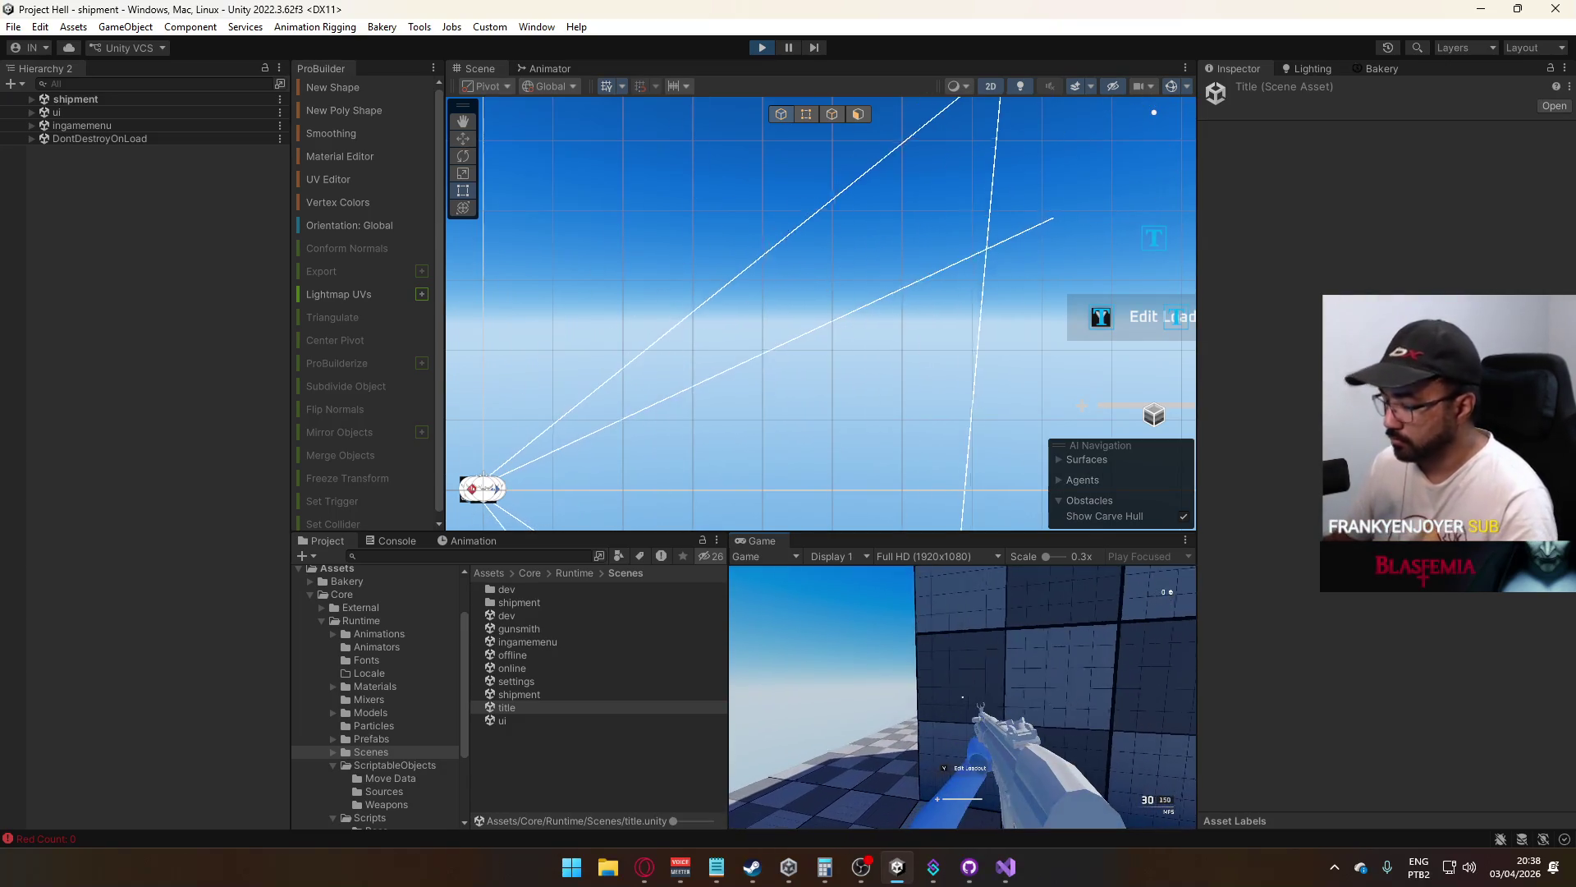
pyautogui.press('Escape')
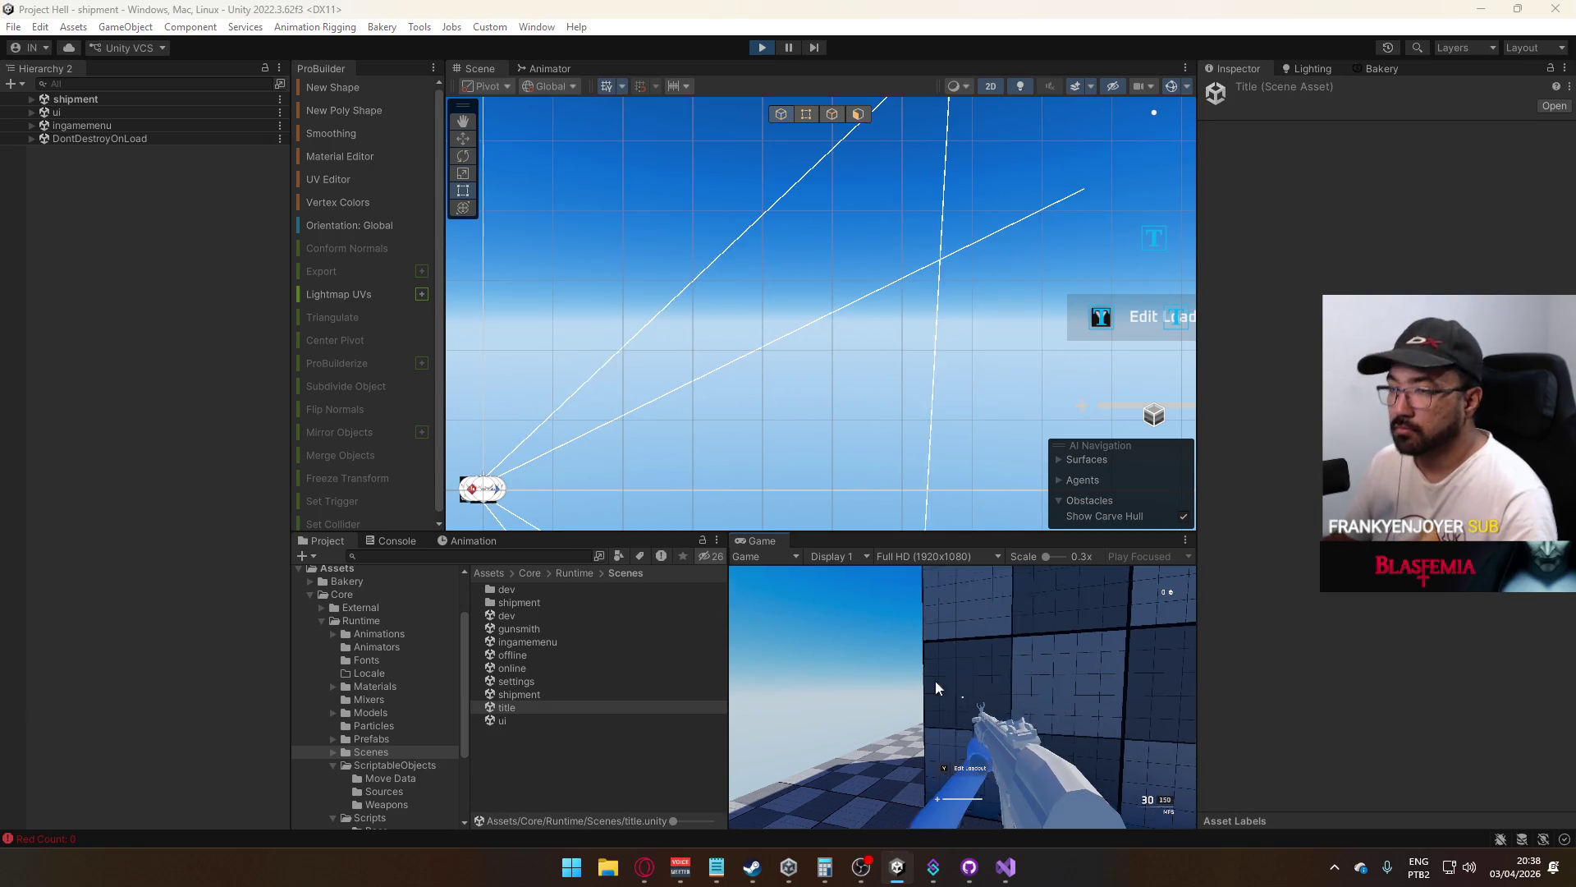
pyautogui.press('super')
# Inspect the spawned Server player's components under shipment, then stop play mode
pyautogui.click(121, 261)
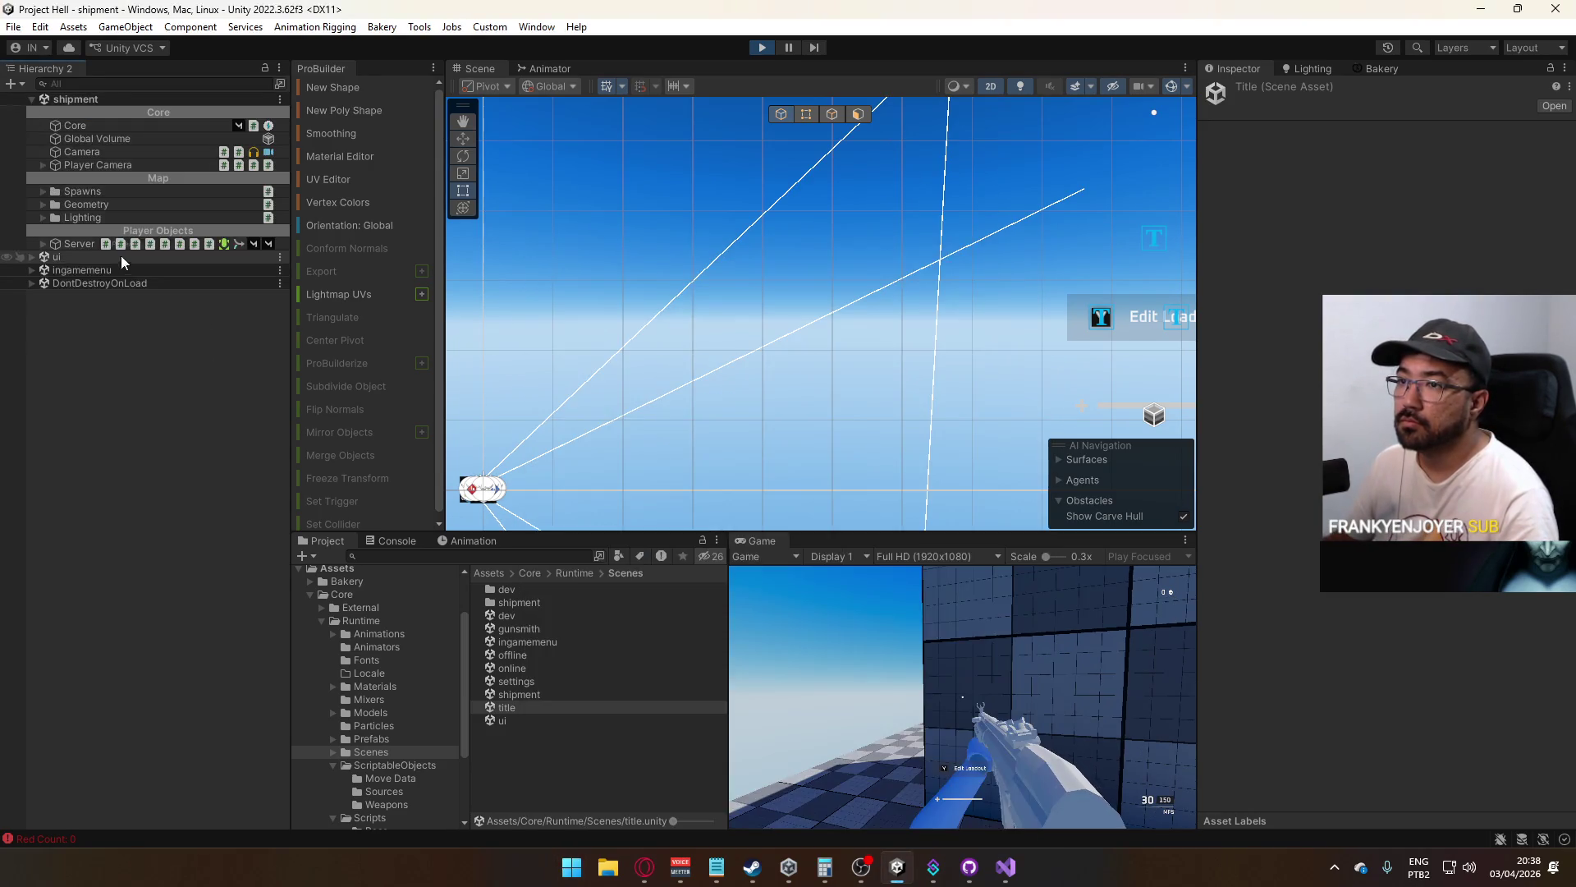
pyautogui.click(79, 244)
pyautogui.scroll(-5, 1383, 443)
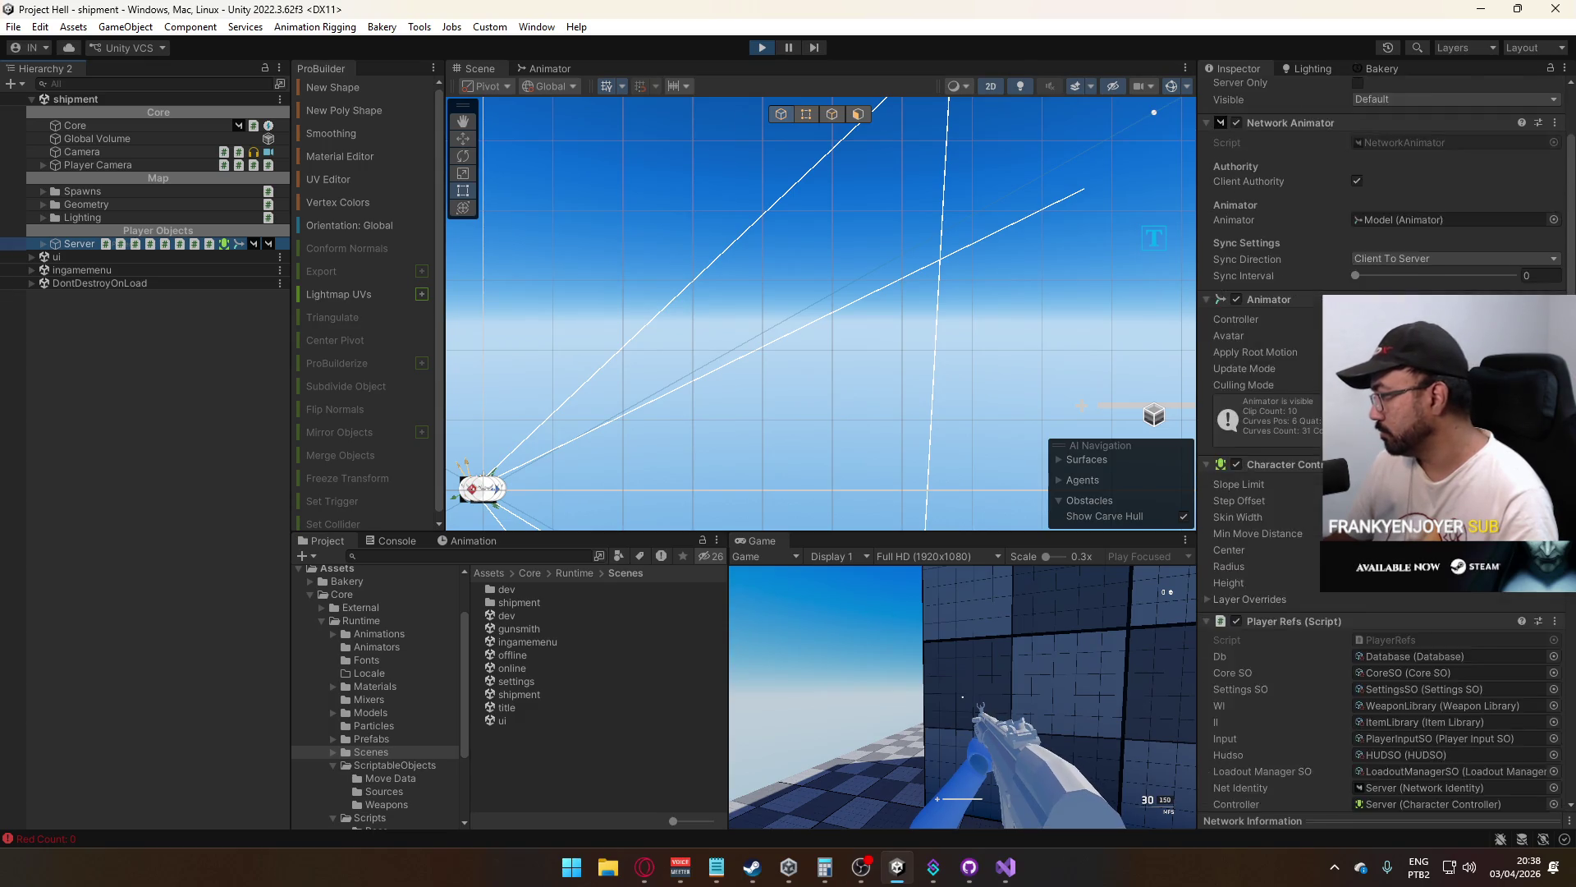
pyautogui.scroll(-10, 1383, 443)
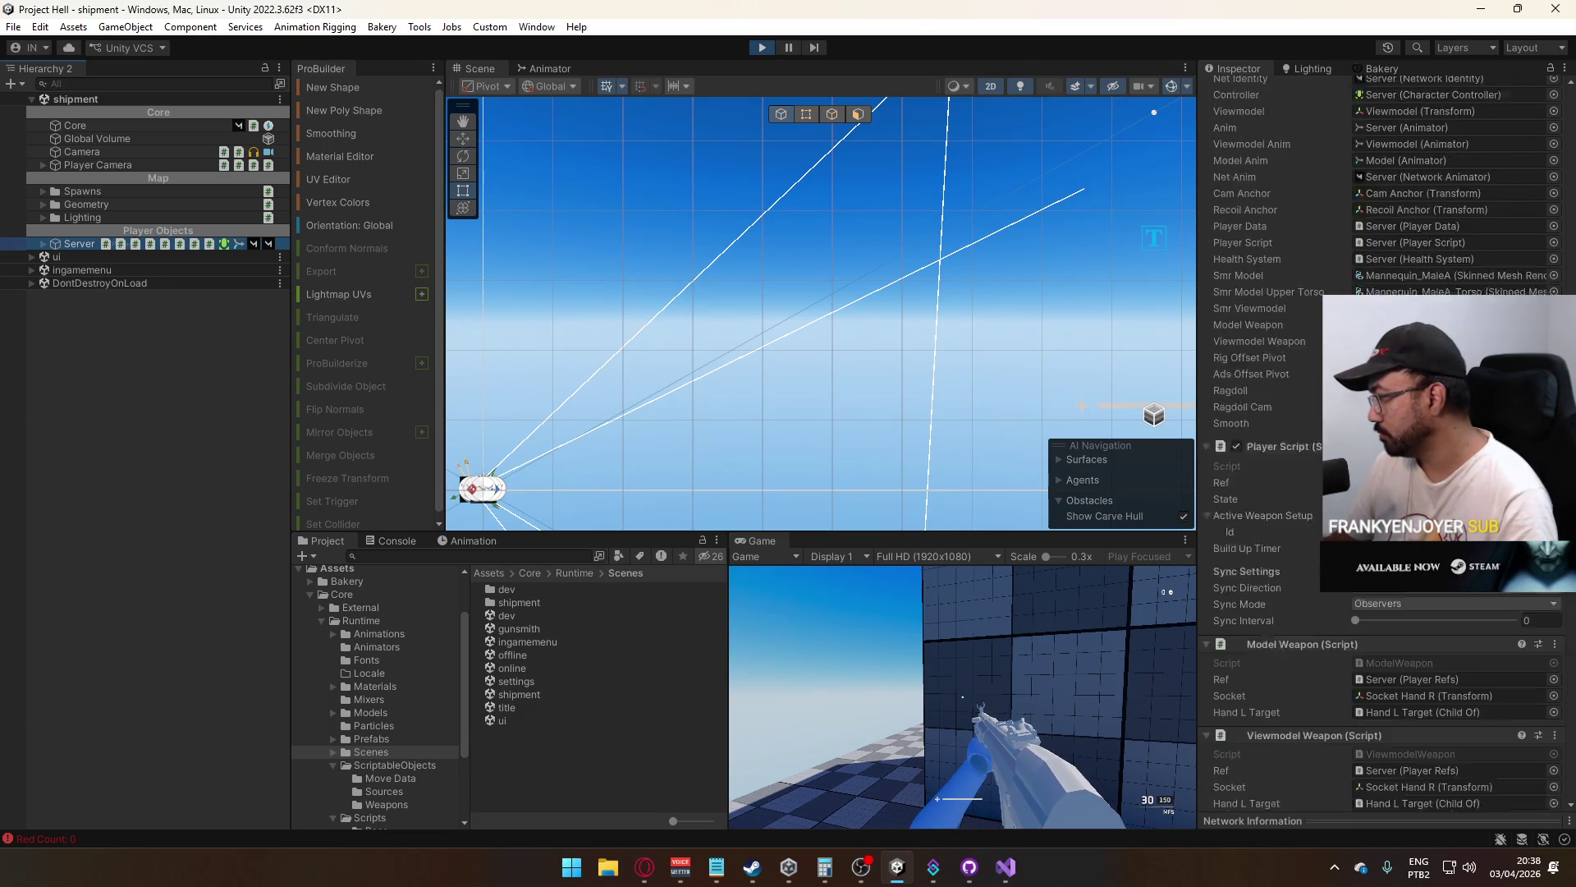
pyautogui.scroll(-8, 1384, 443)
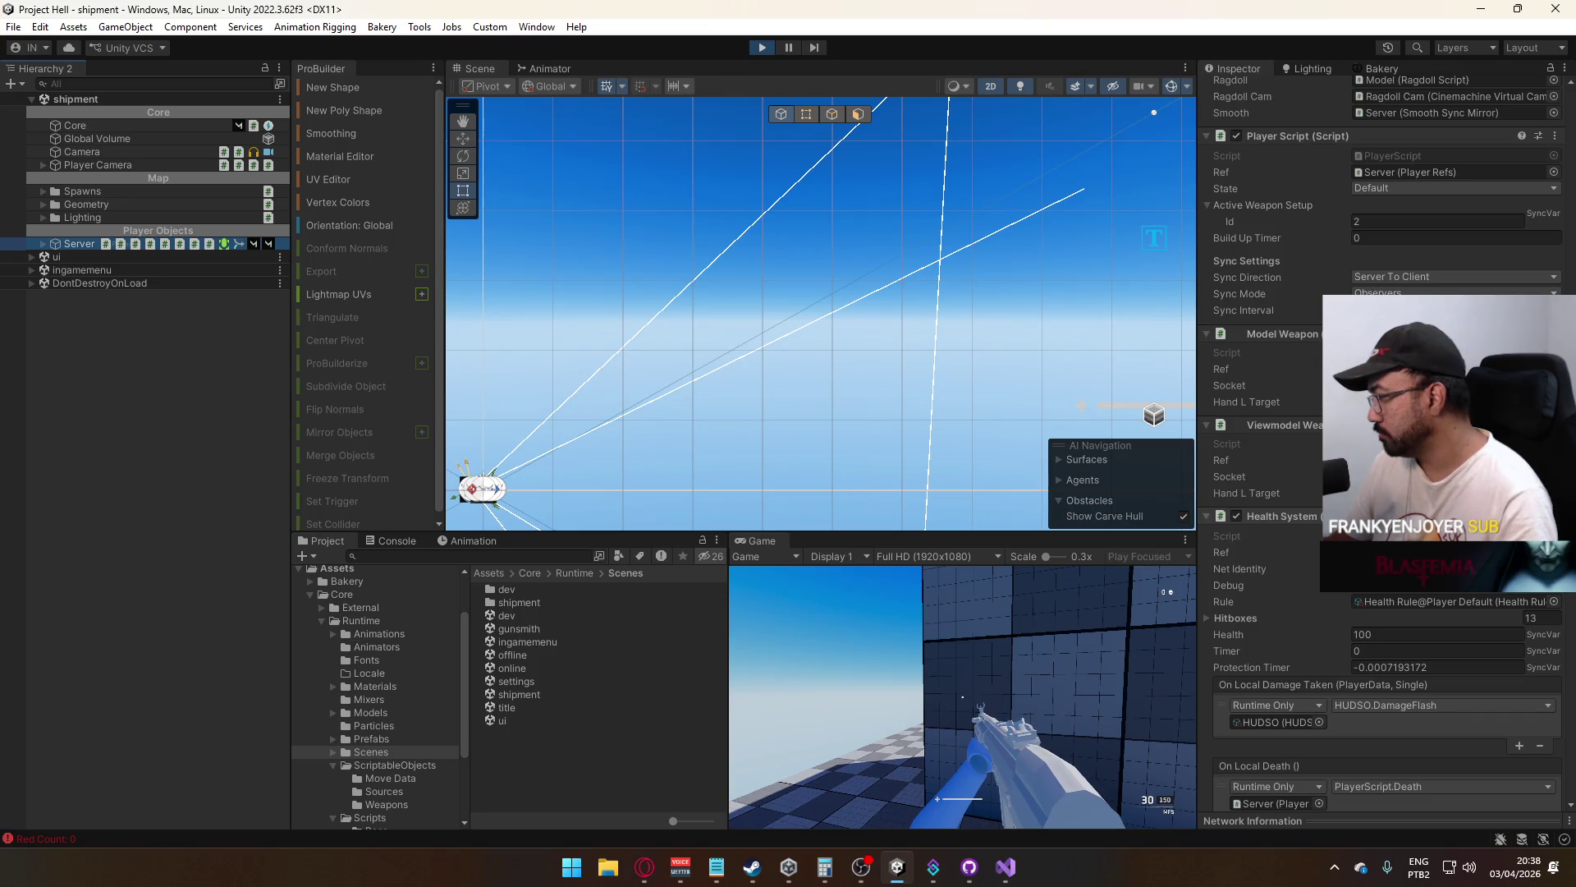
pyautogui.click(759, 49)
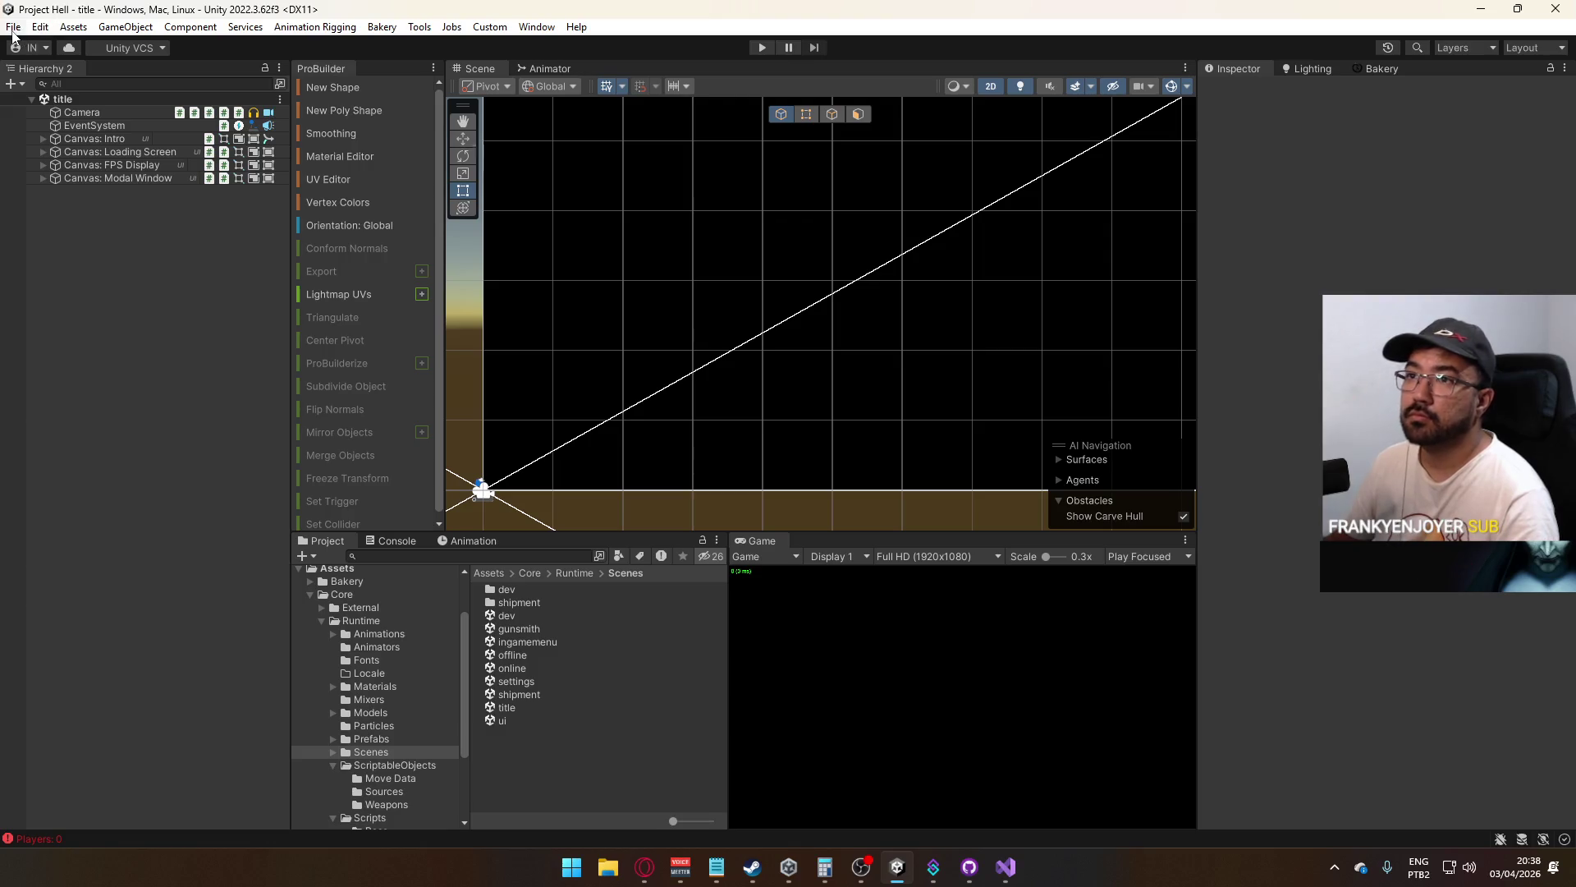
pyautogui.click(761, 48)
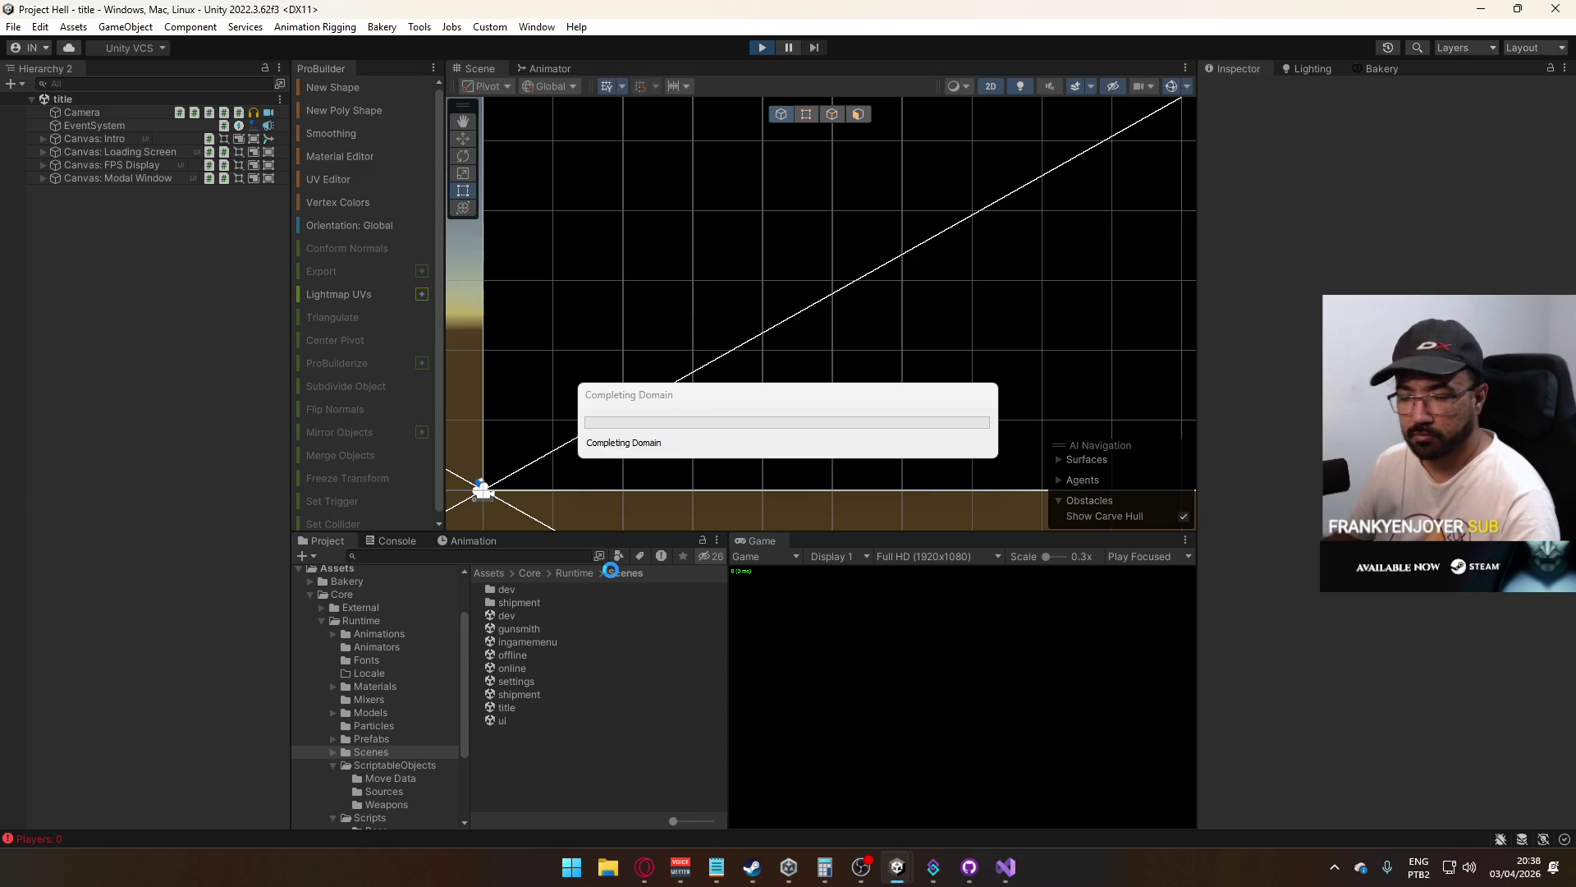
pyautogui.rightClick(750, 539)
pyautogui.click(816, 591)
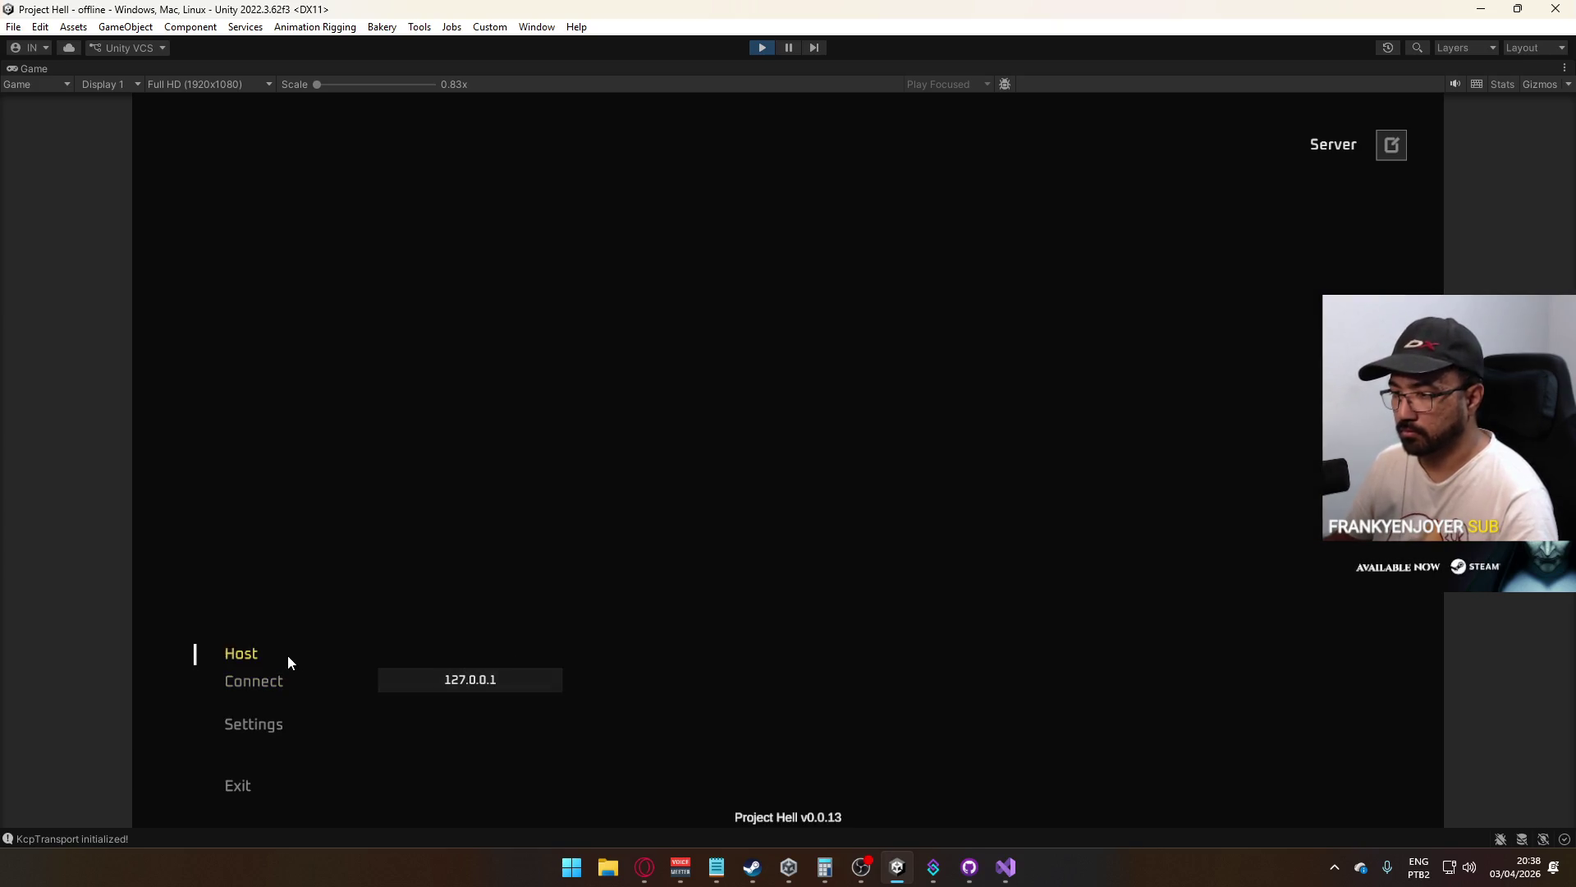
pyautogui.click(287, 653)
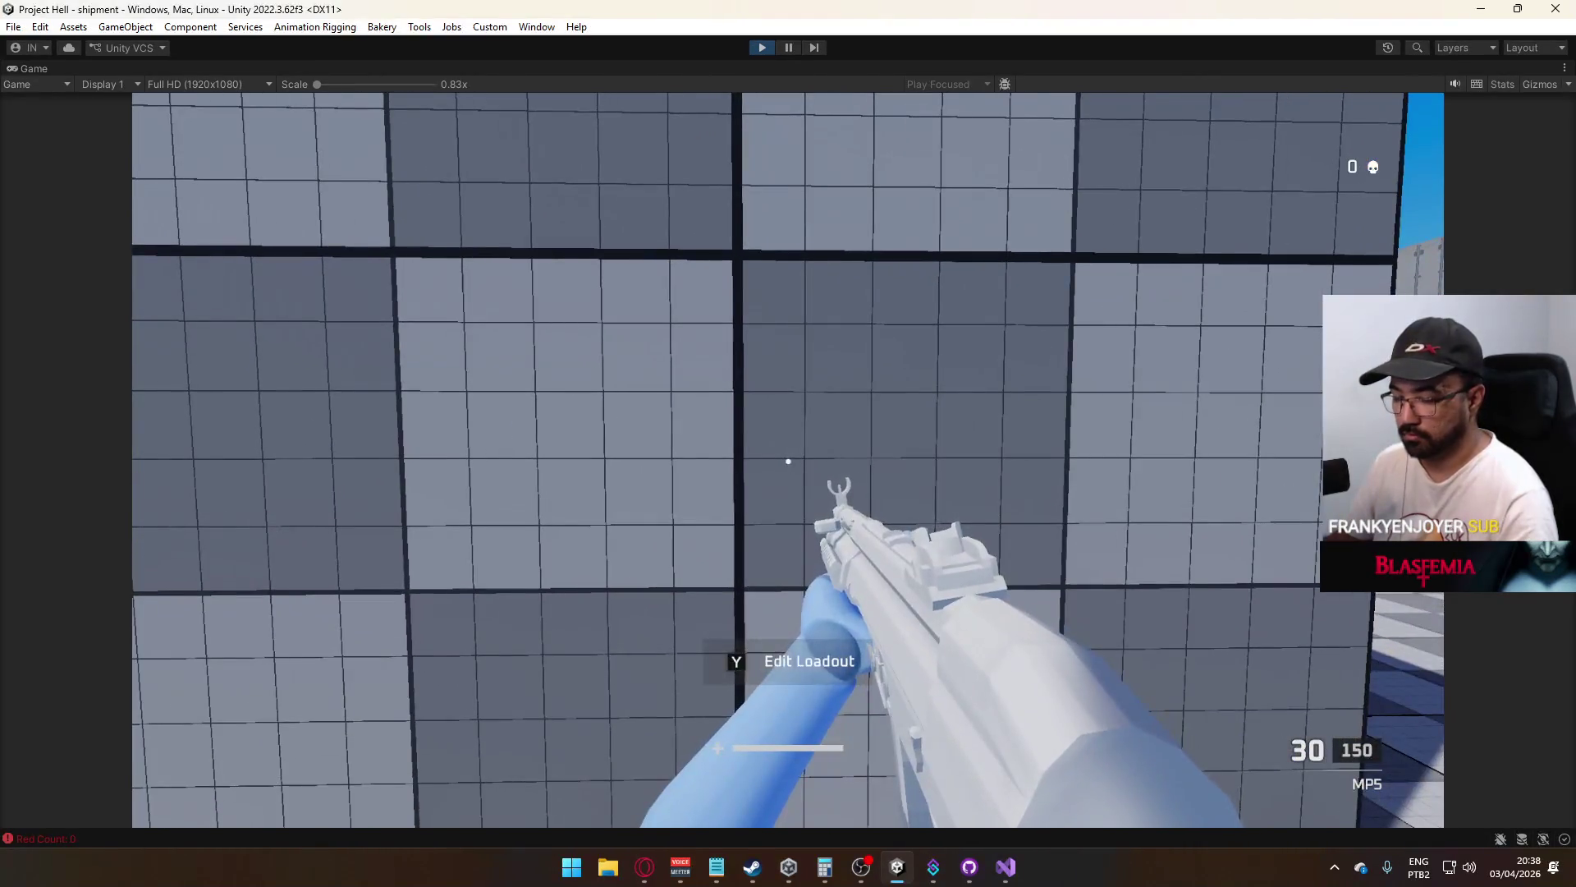
pyautogui.press('super')
pyautogui.click(742, 371)
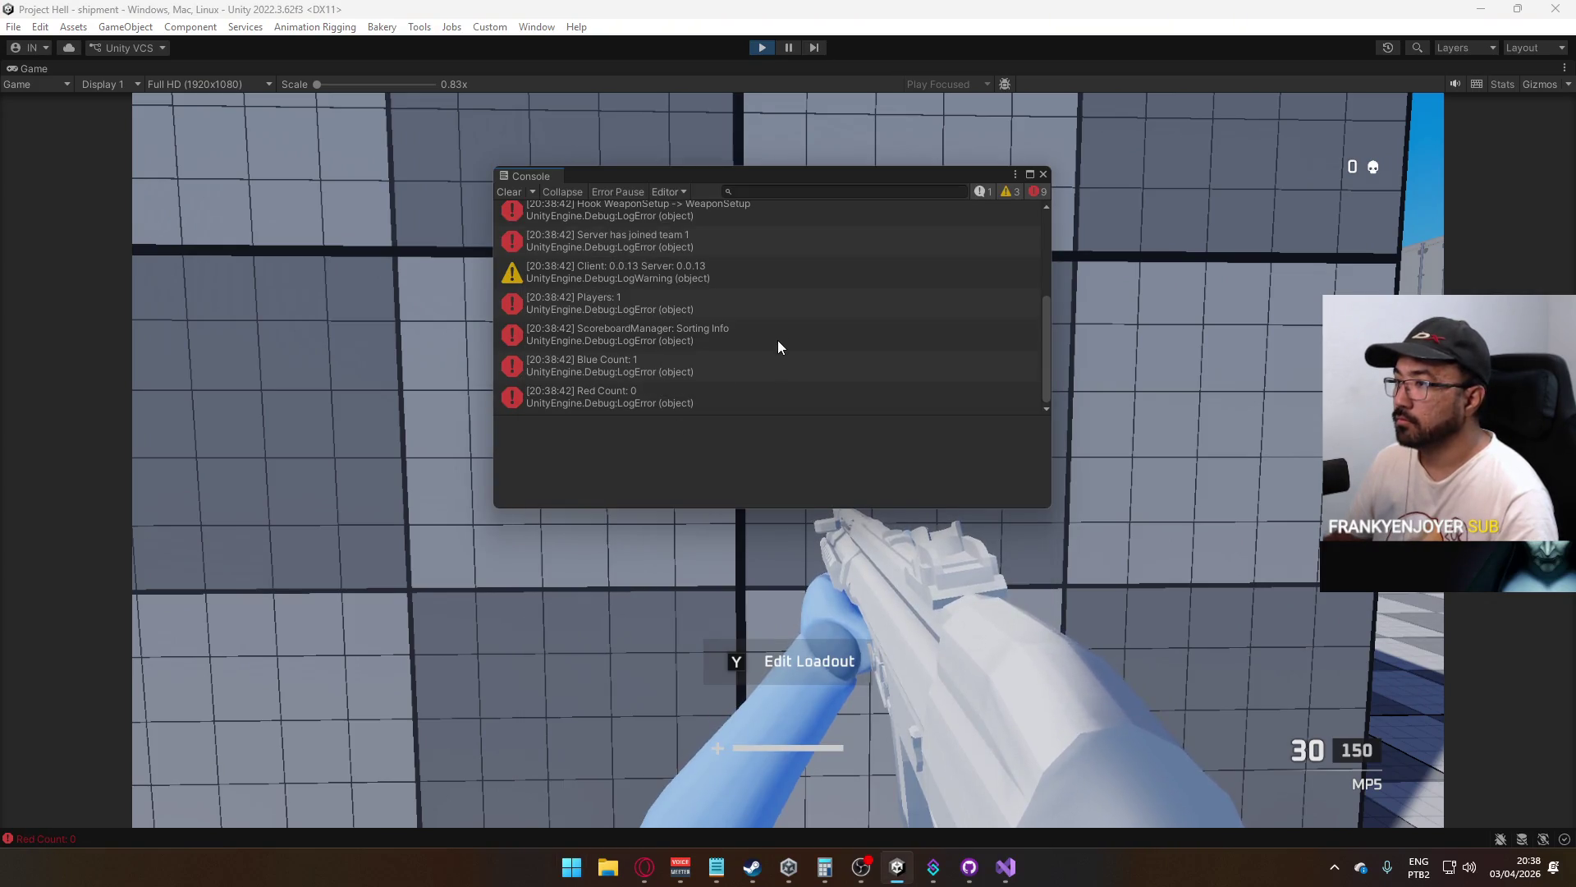
pyautogui.click(1042, 174)
pyautogui.click(761, 47)
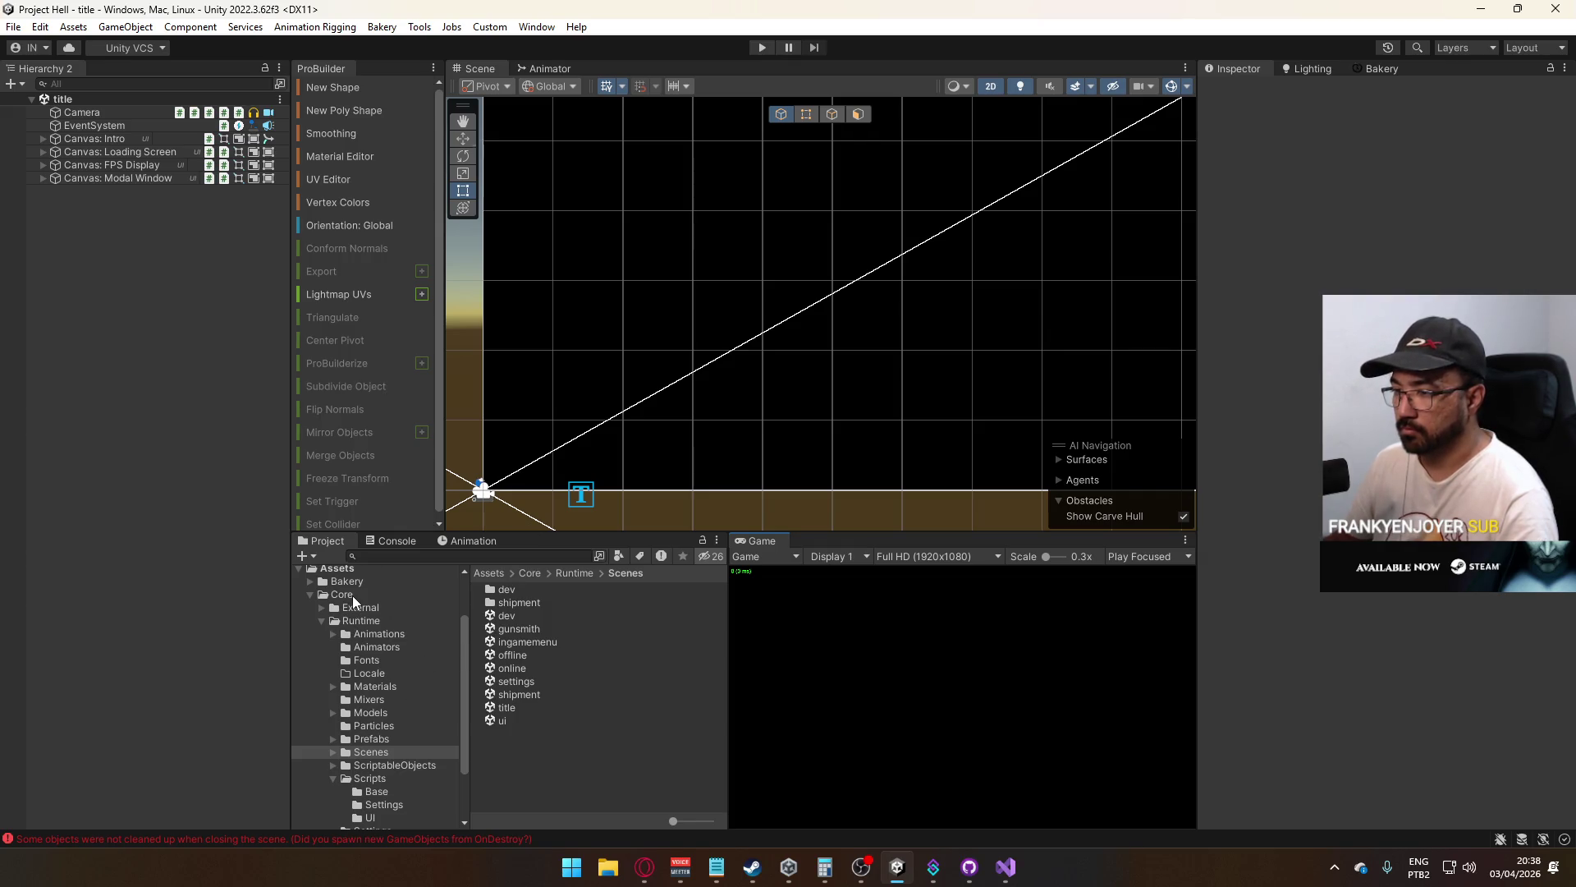
# Open the dev scene and expand Core's Player Input events to the Player group
pyautogui.doubleClick(507, 615)
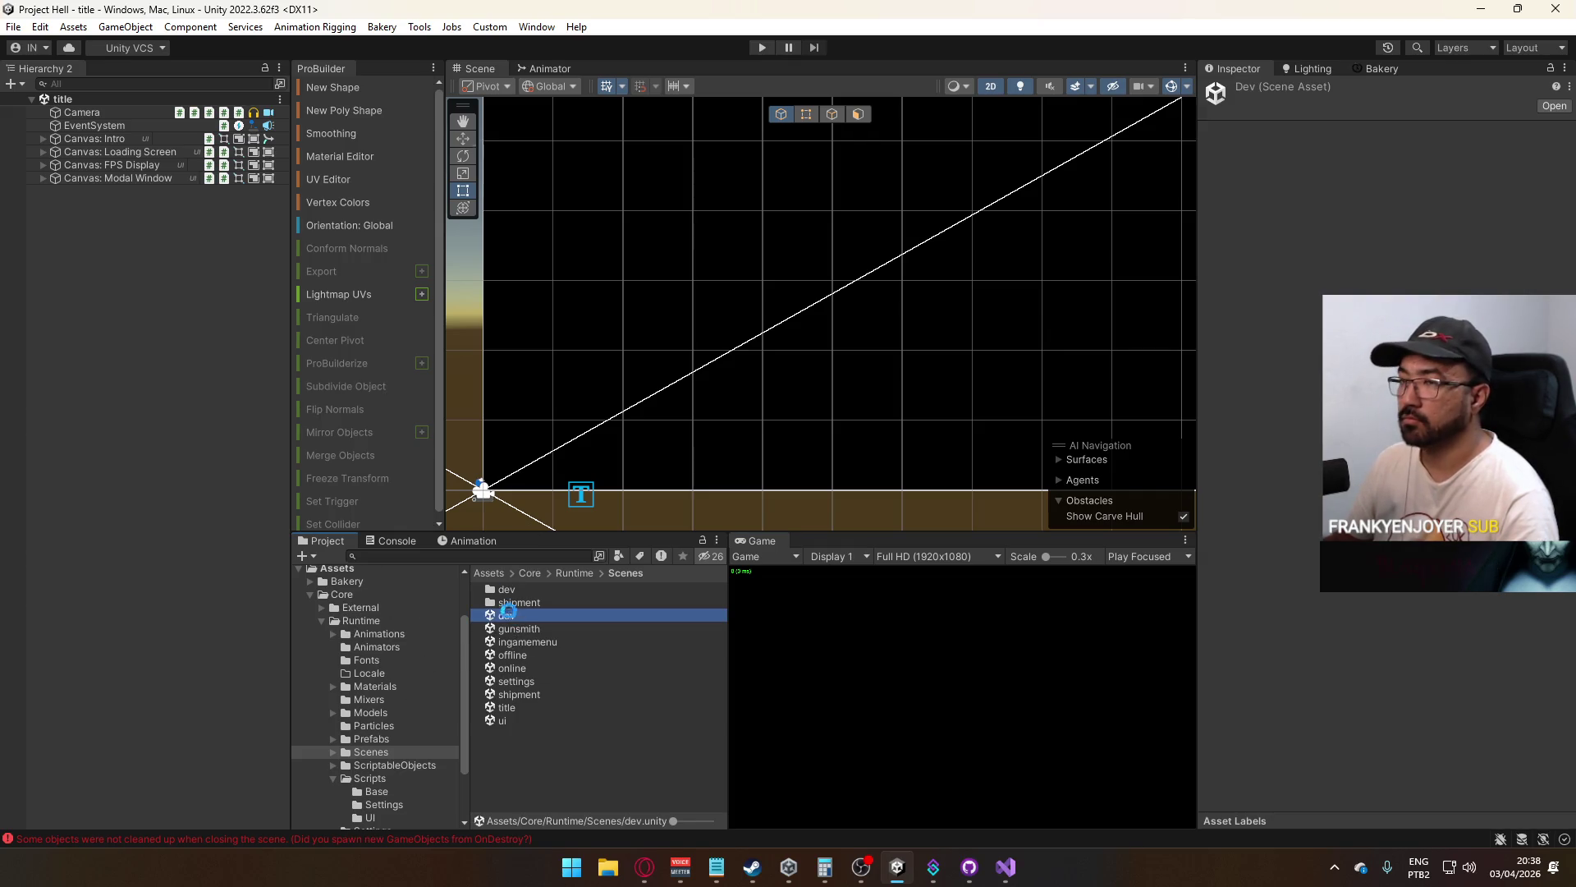
pyautogui.click(130, 138)
pyautogui.scroll(2, 1279, 271)
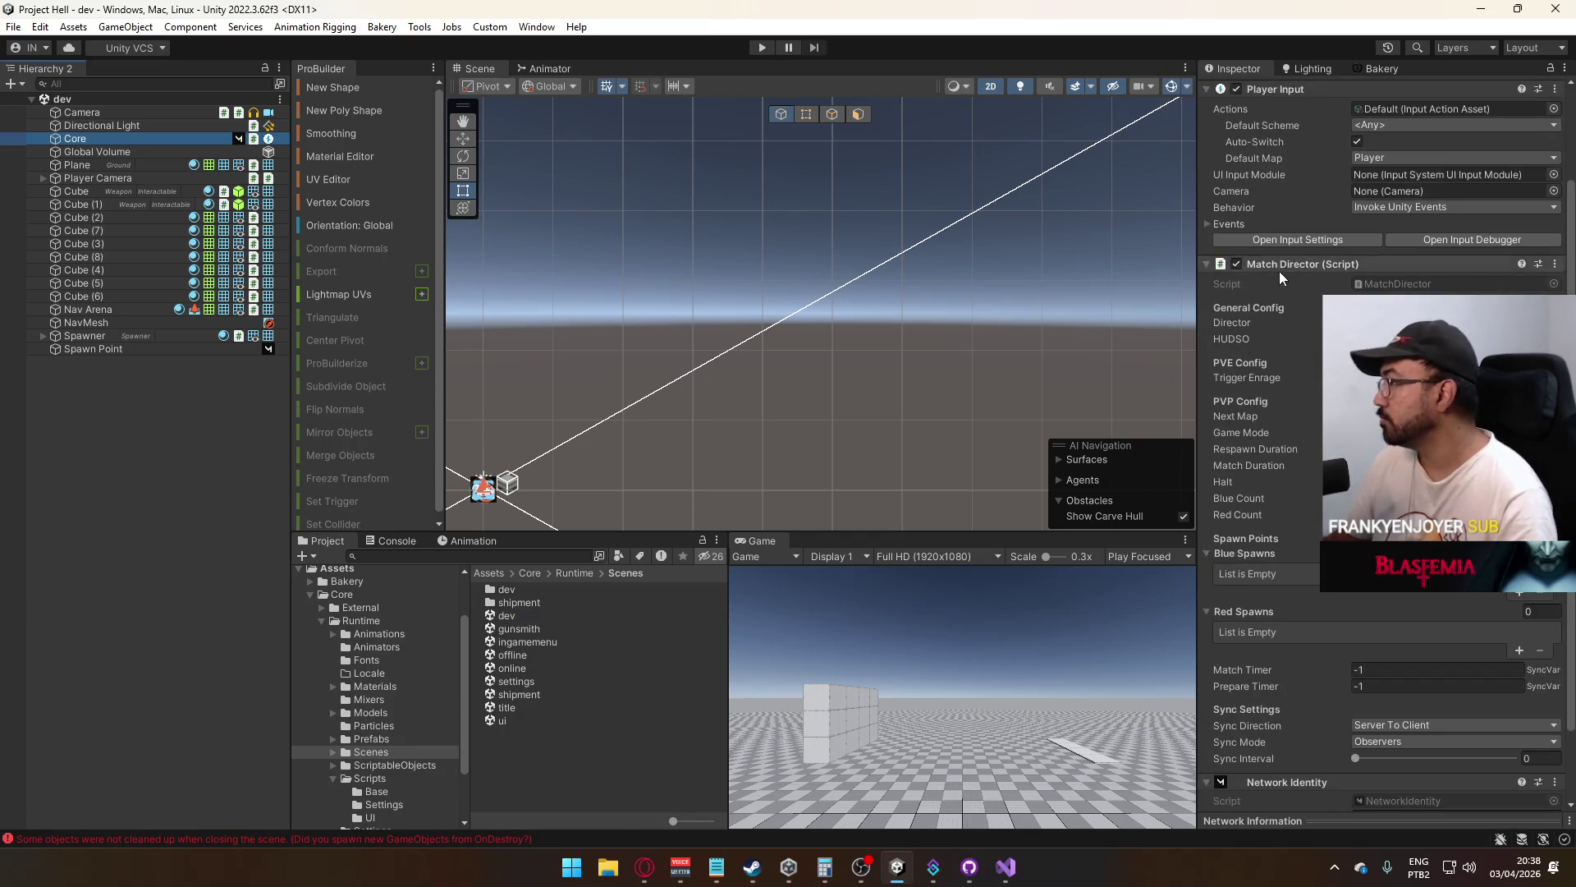
pyautogui.click(1231, 224)
pyautogui.click(1220, 238)
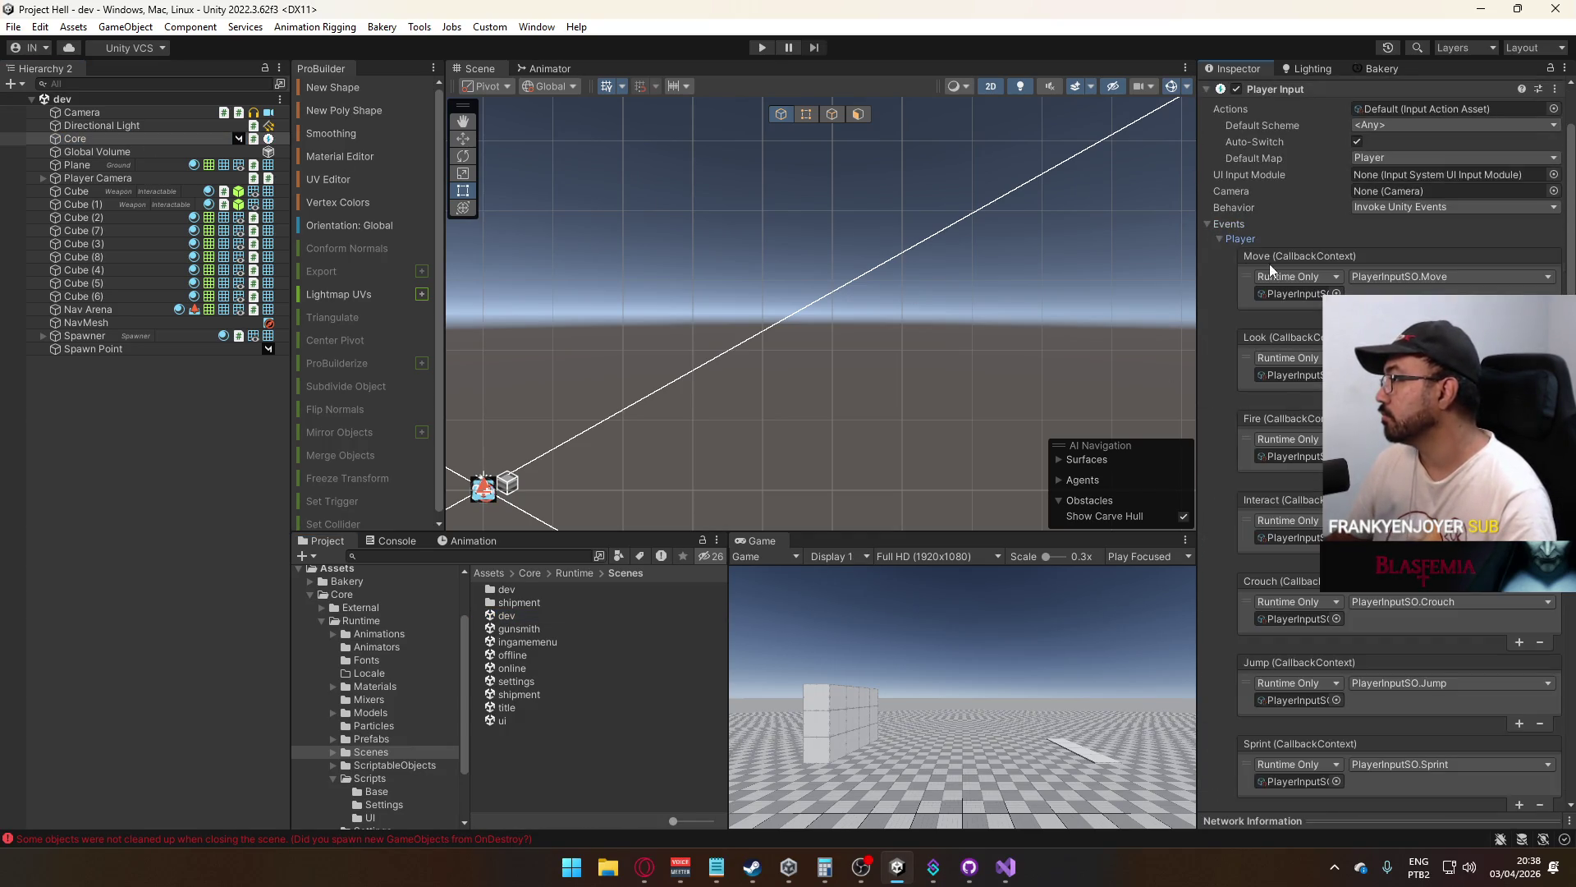
pyautogui.scroll(-10, 1270, 263)
pyautogui.scroll(-3, 1269, 264)
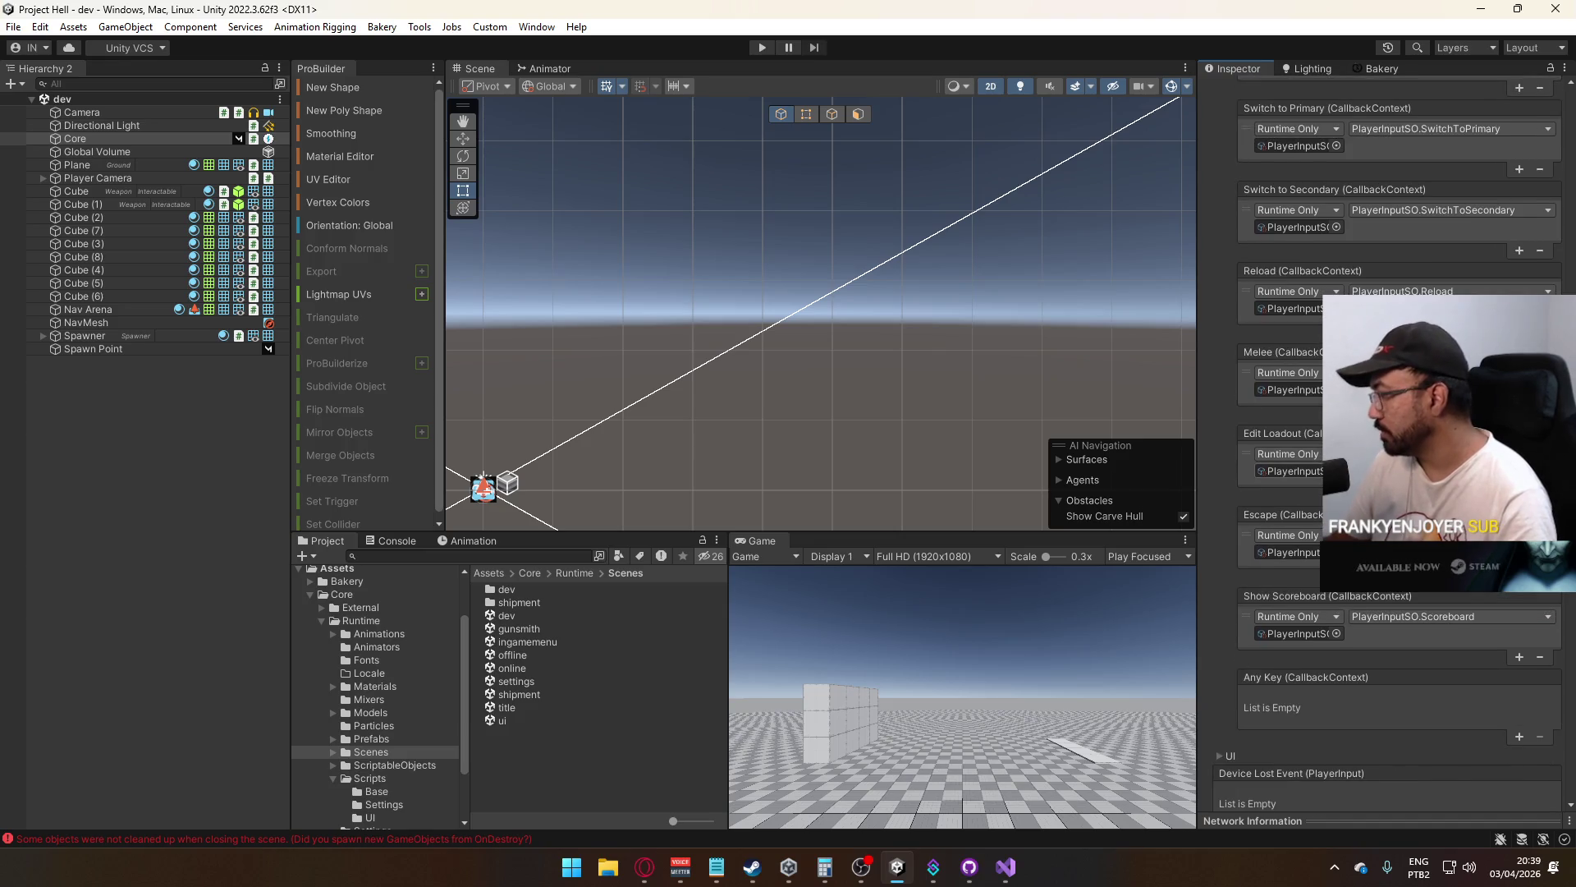
# Add an Any Key callback calling PlayerInputSO.AnyButton, save the dev scene, and open title
pyautogui.click(1514, 742)
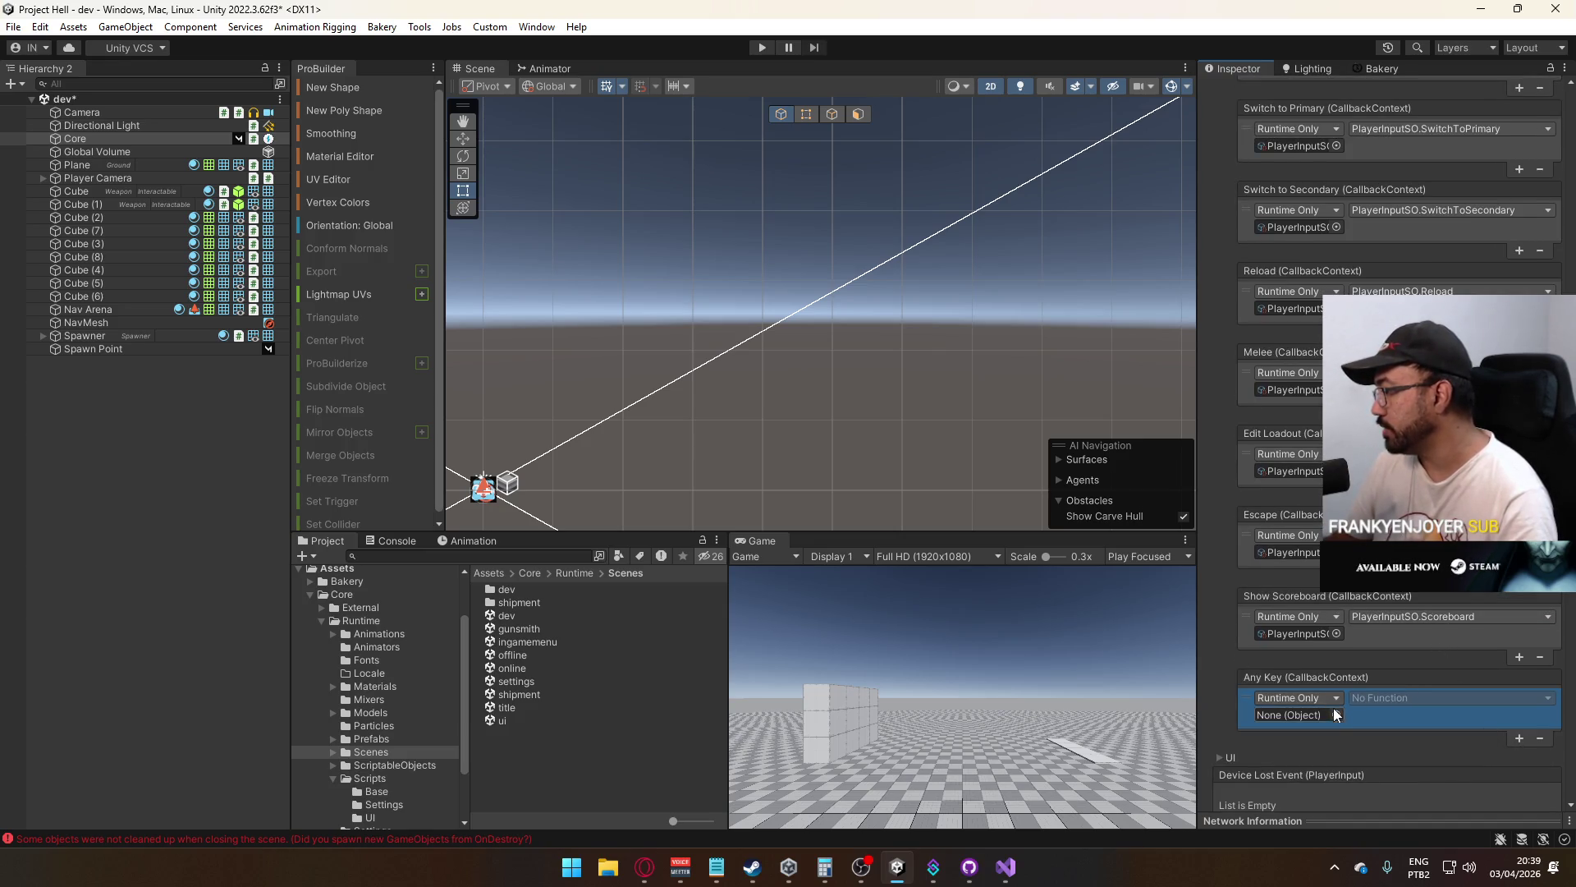
pyautogui.rightClick(1307, 637)
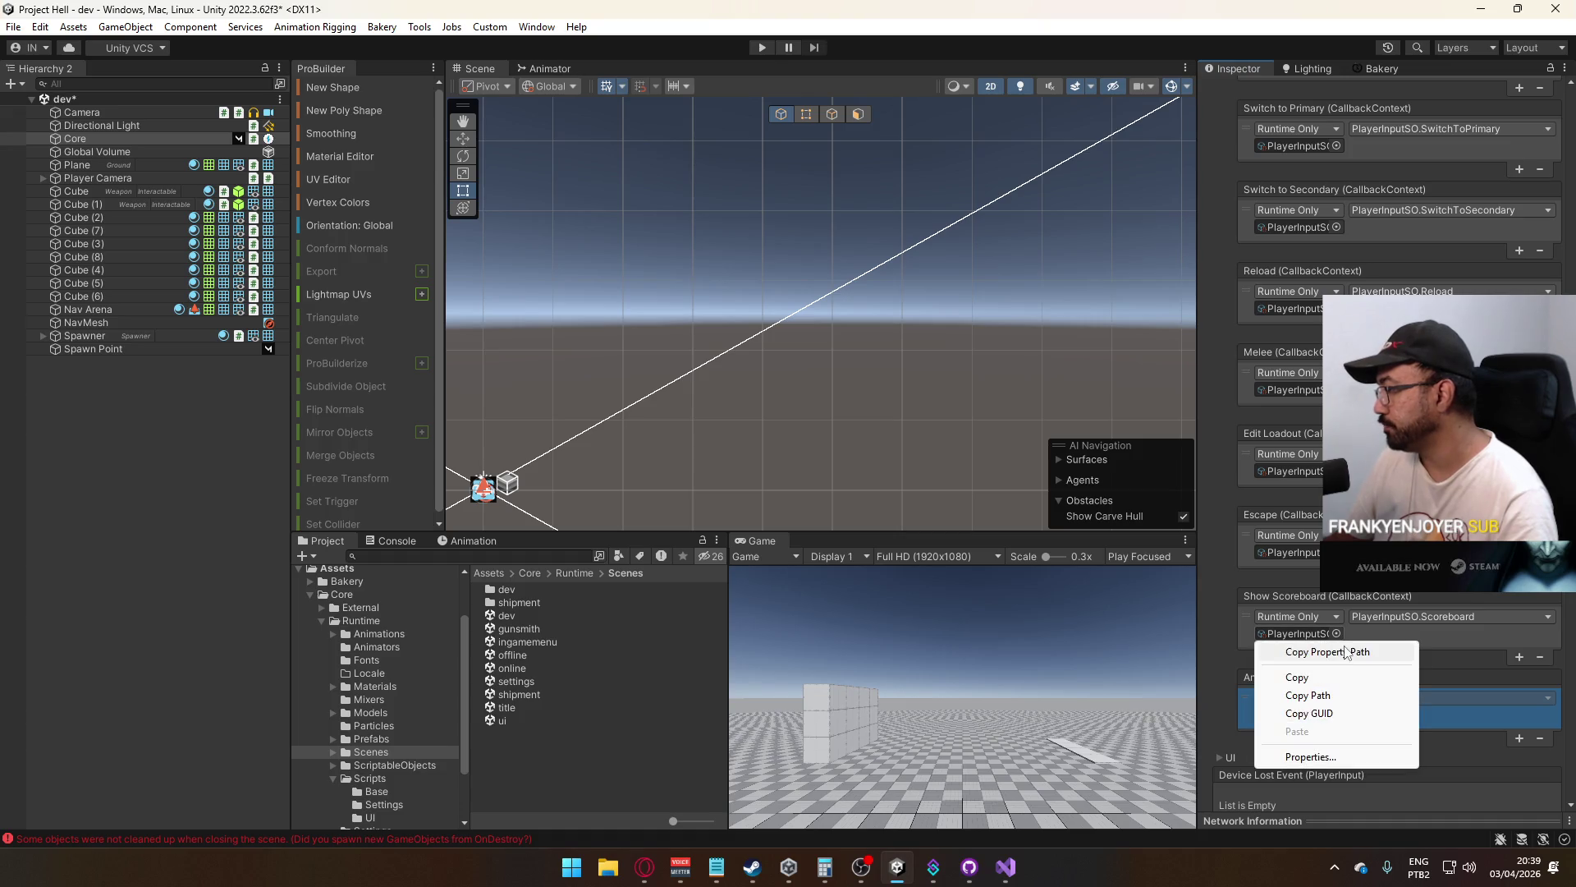
pyautogui.click(1333, 683)
pyautogui.rightClick(1308, 707)
pyautogui.click(1330, 688)
pyautogui.click(1412, 697)
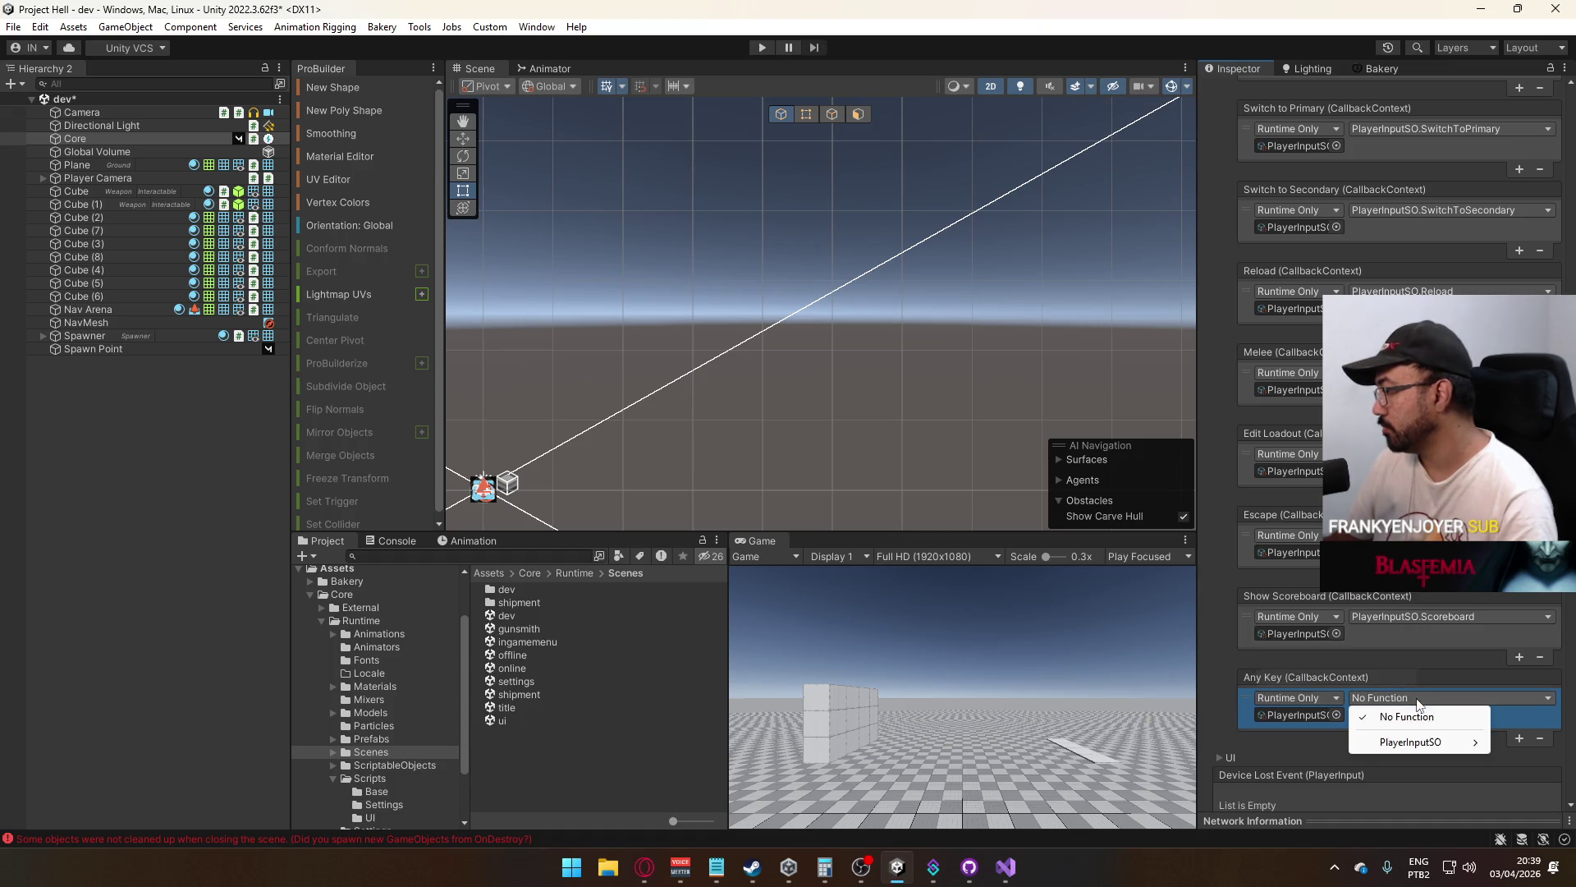
pyautogui.moveTo(1411, 743)
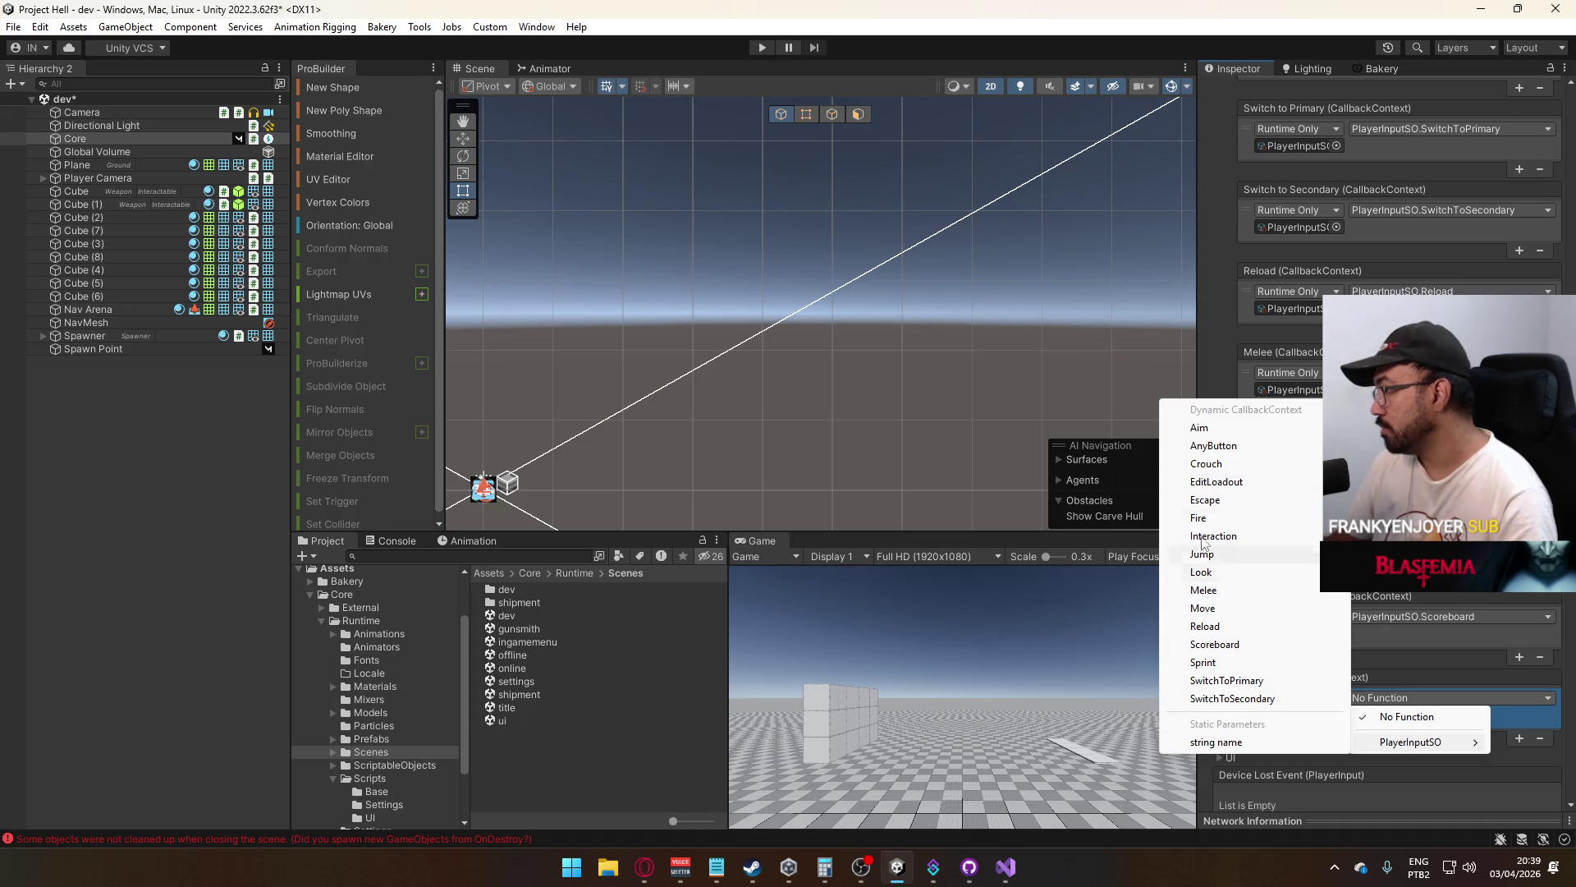
pyautogui.click(1213, 446)
pyautogui.hotkey('ctrl', 's')
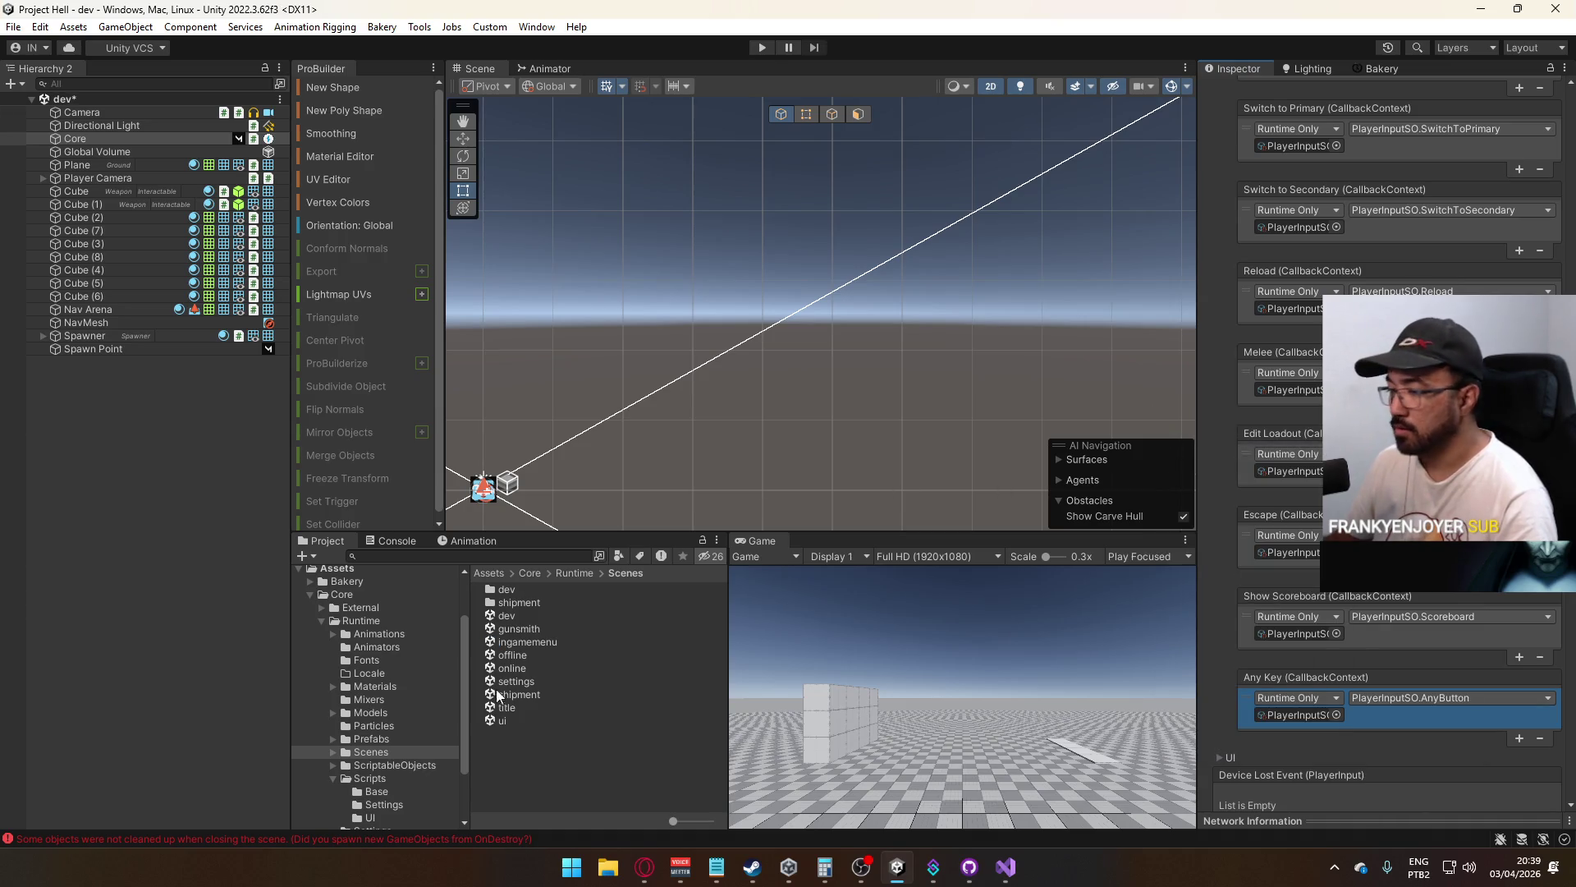
pyautogui.doubleClick(526, 711)
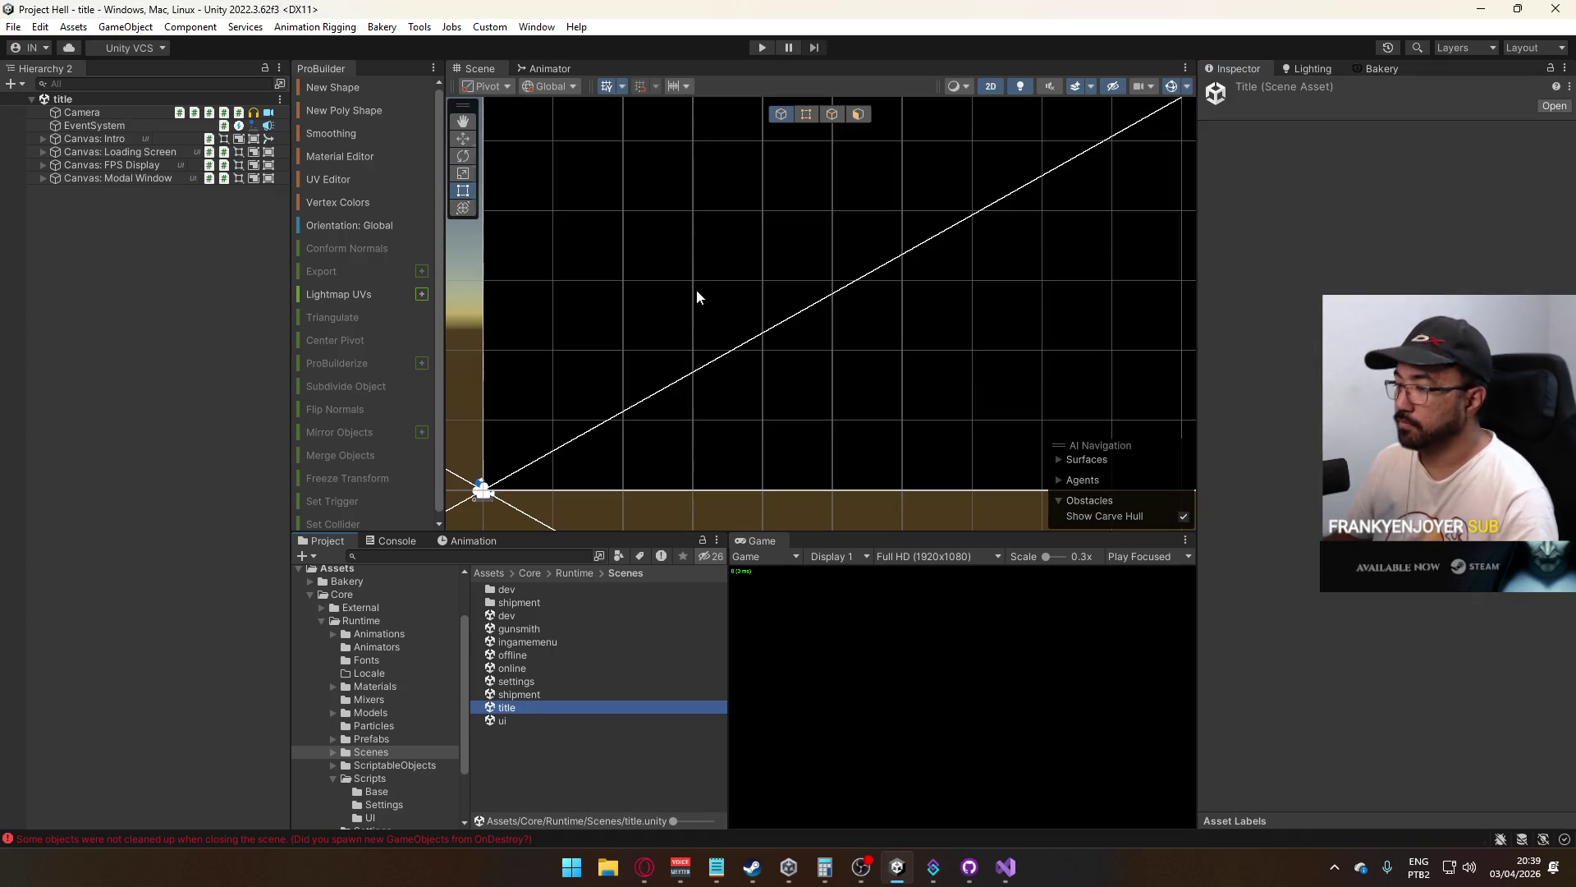
# Open the shipment scene and expand Core's Player Input events to the Player group
pyautogui.click(521, 693)
pyautogui.doubleClick(520, 693)
pyautogui.click(91, 126)
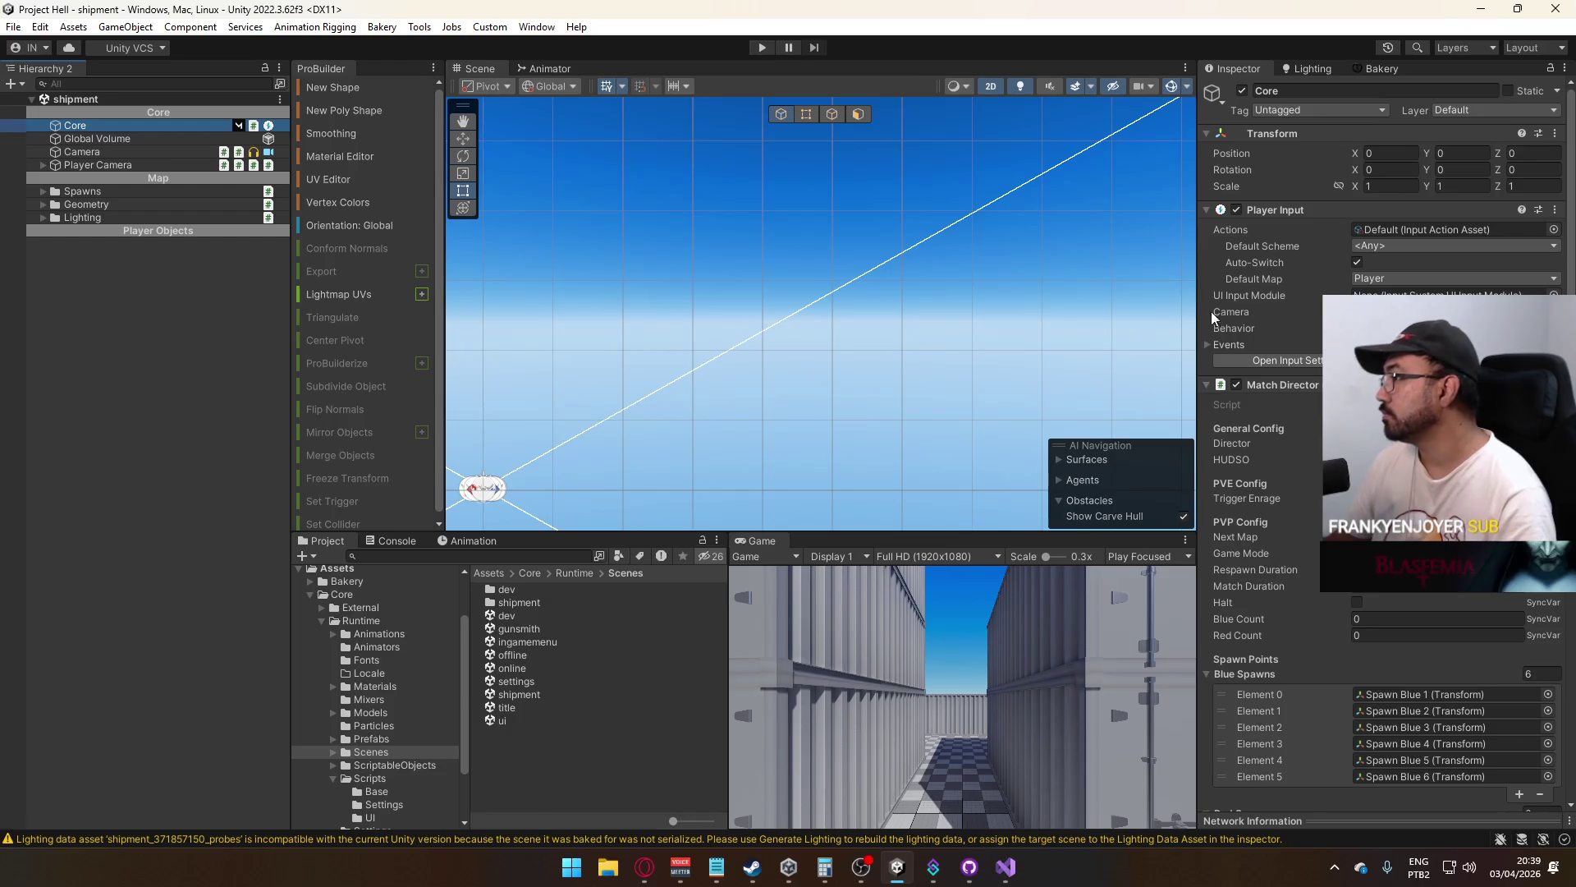
pyautogui.click(1208, 343)
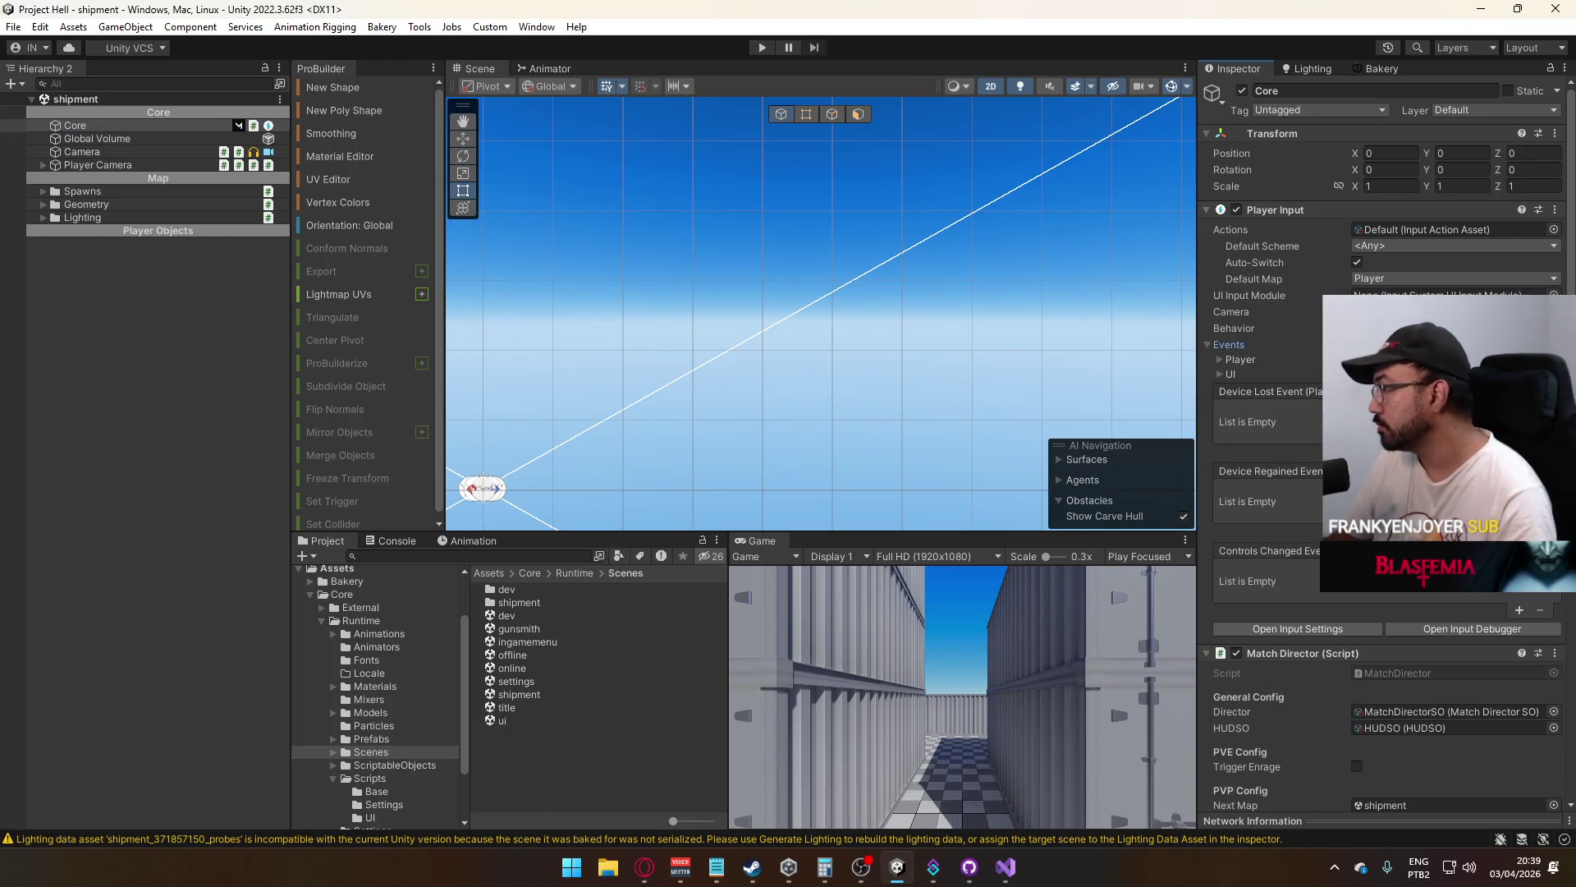
pyautogui.click(1224, 361)
pyautogui.scroll(-10, 1224, 361)
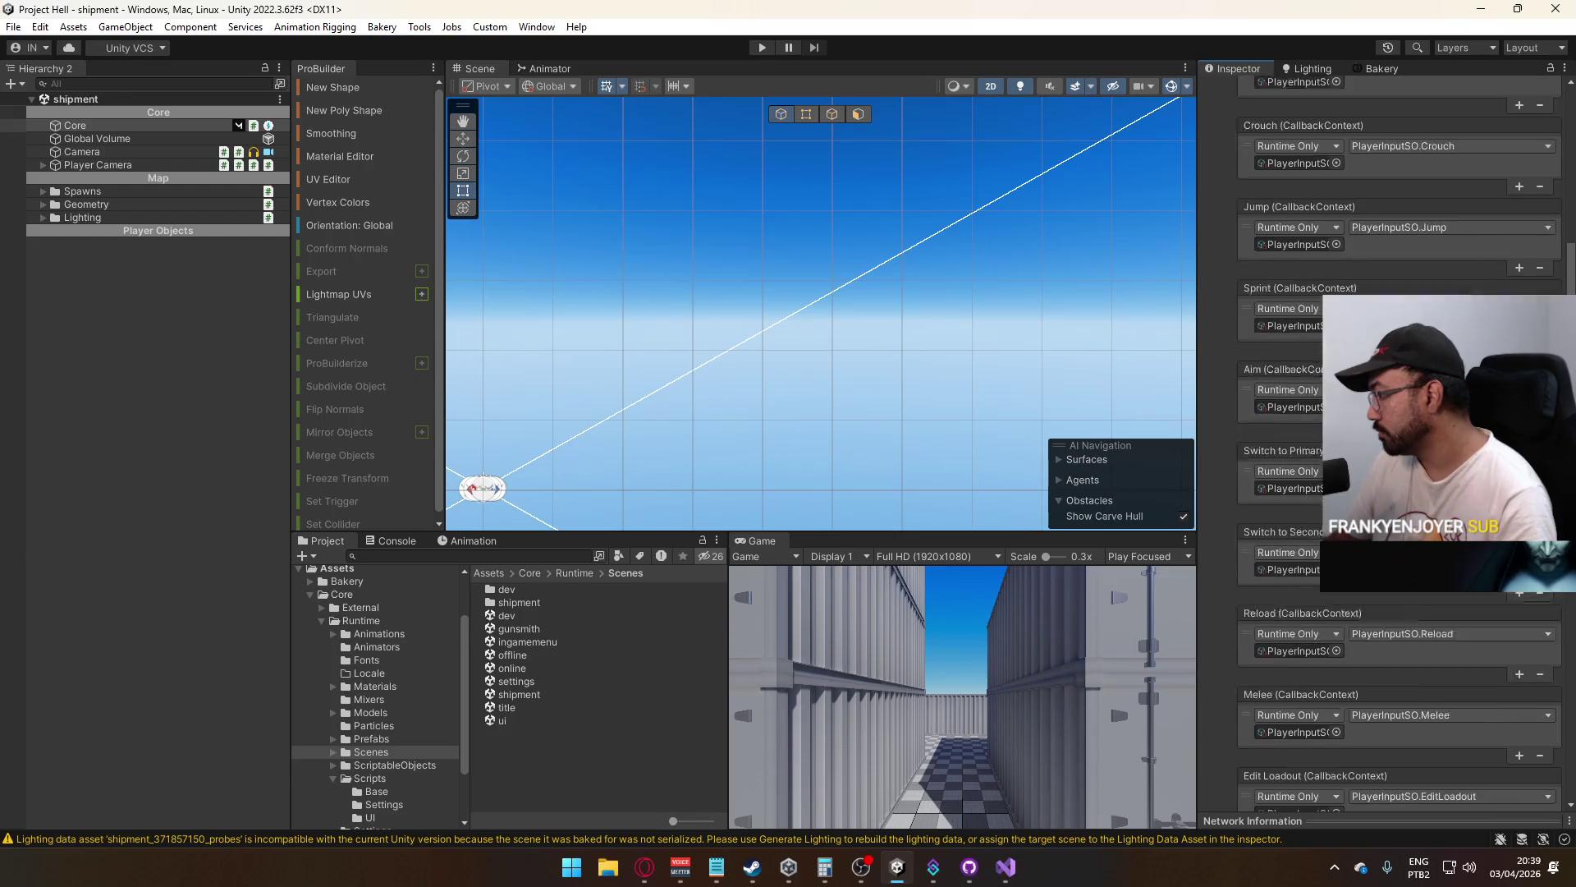
pyautogui.scroll(-2, 1505, 665)
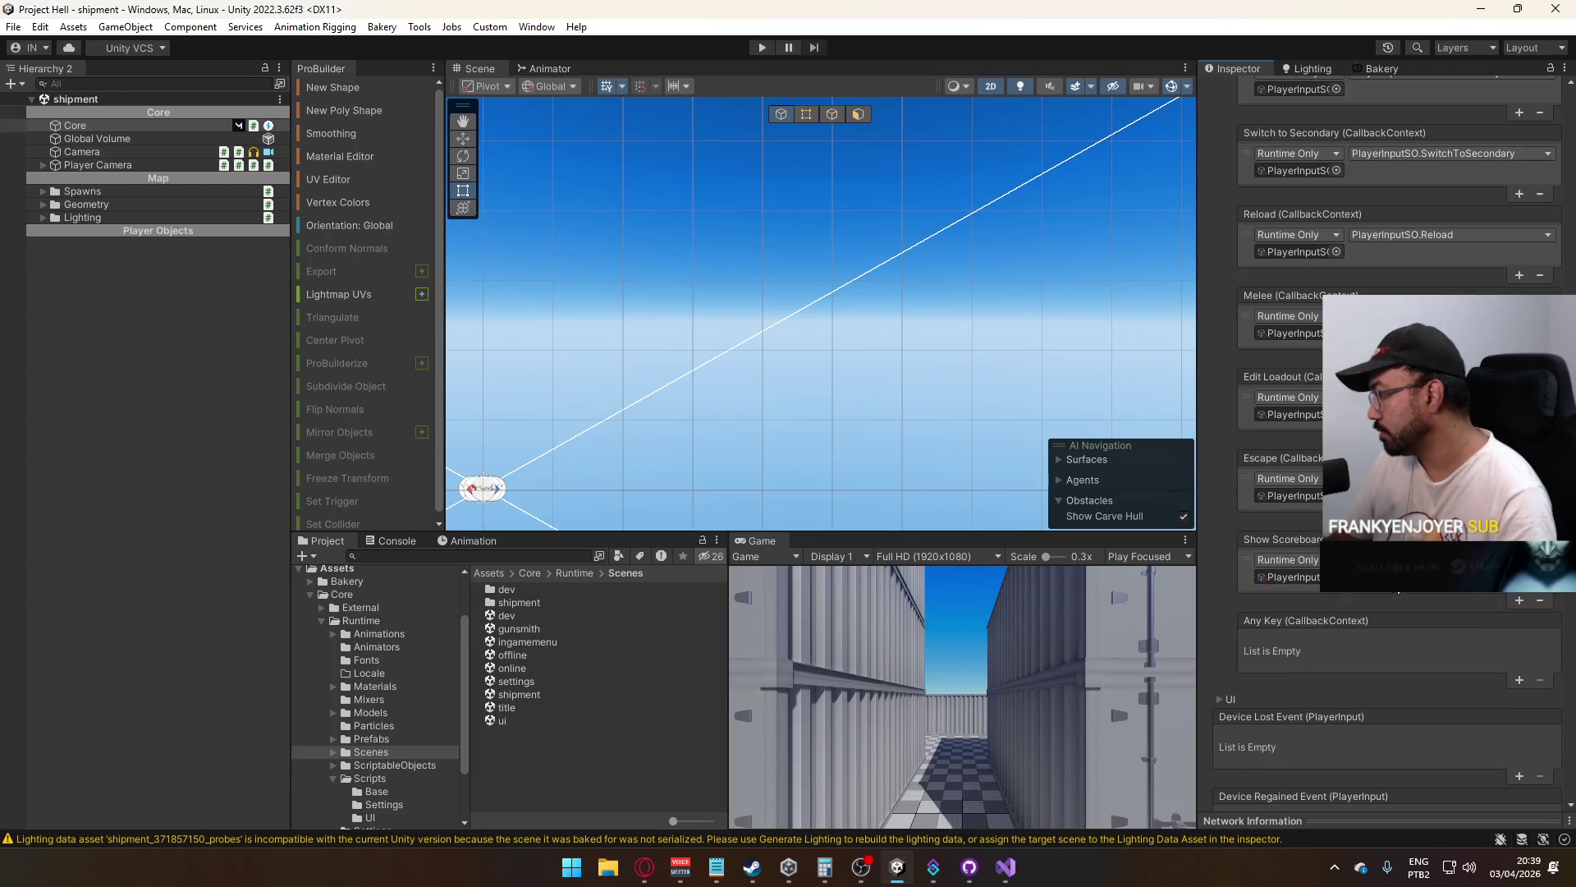
# Bind Any Key to PlayerInputSO.AnyButton, then open title, saving the shipment scene
pyautogui.click(1520, 682)
pyautogui.rightClick(1304, 588)
pyautogui.click(1298, 654)
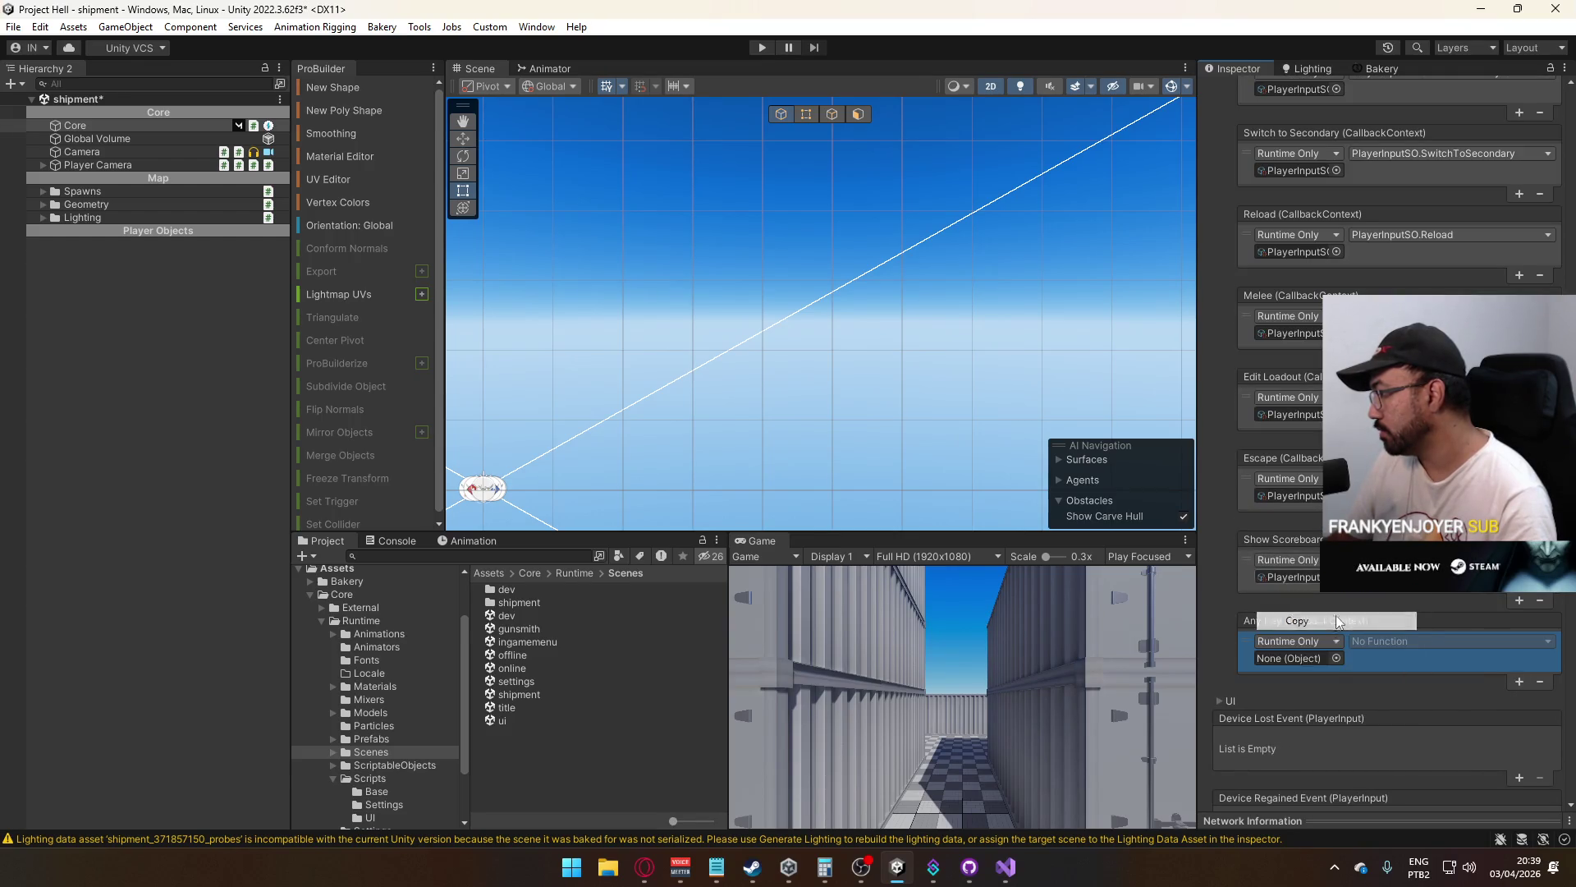
pyautogui.rightClick(1298, 657)
pyautogui.click(1361, 673)
pyautogui.click(1401, 642)
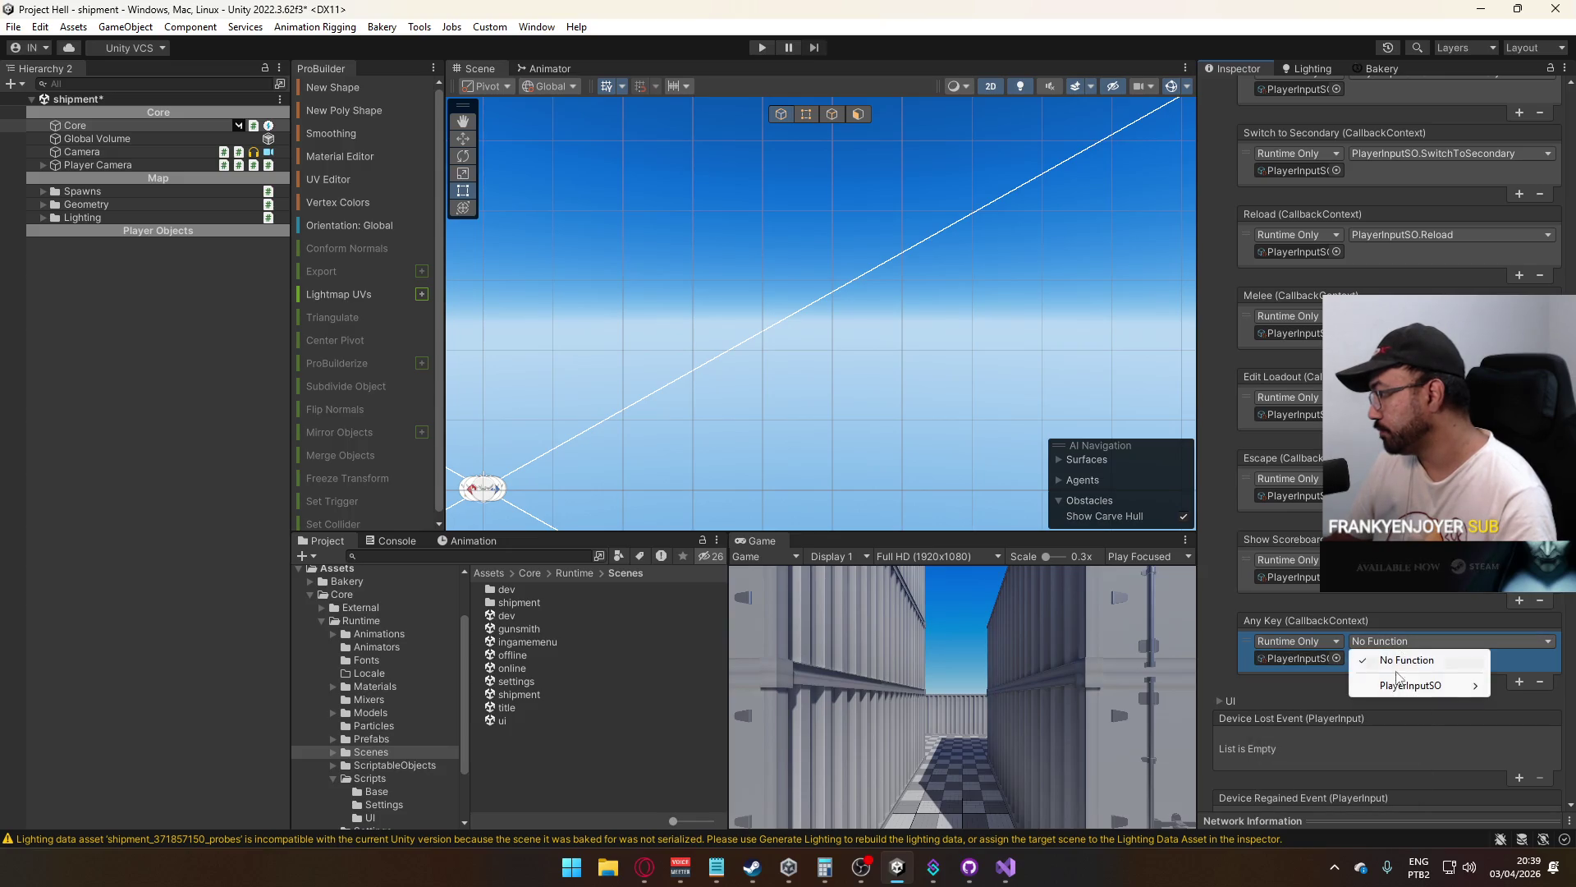
pyautogui.moveTo(1401, 686)
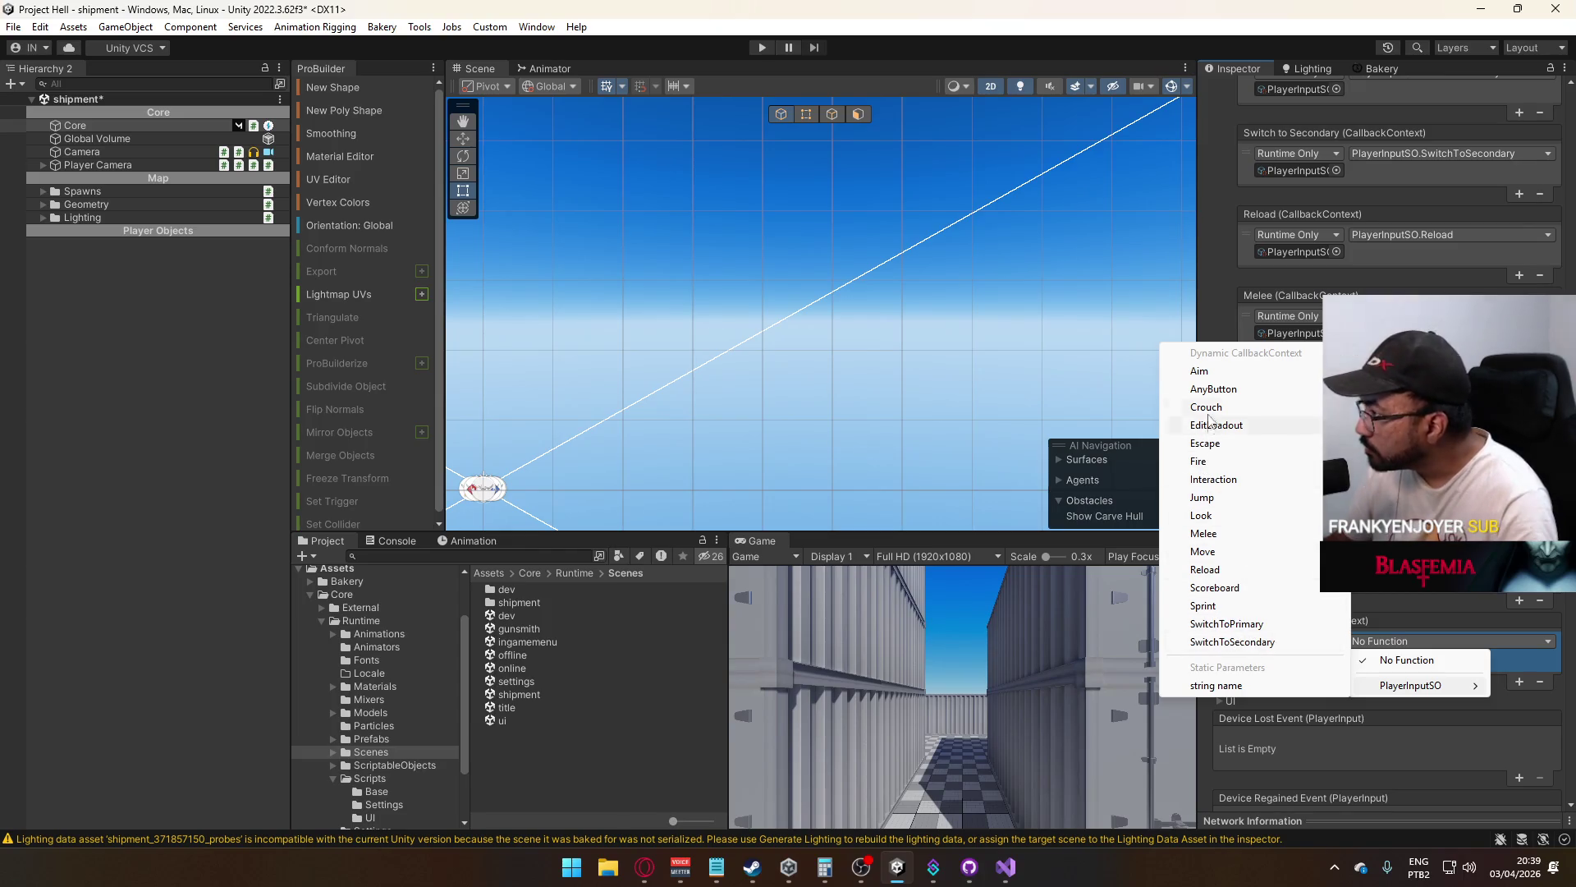
pyautogui.click(1213, 388)
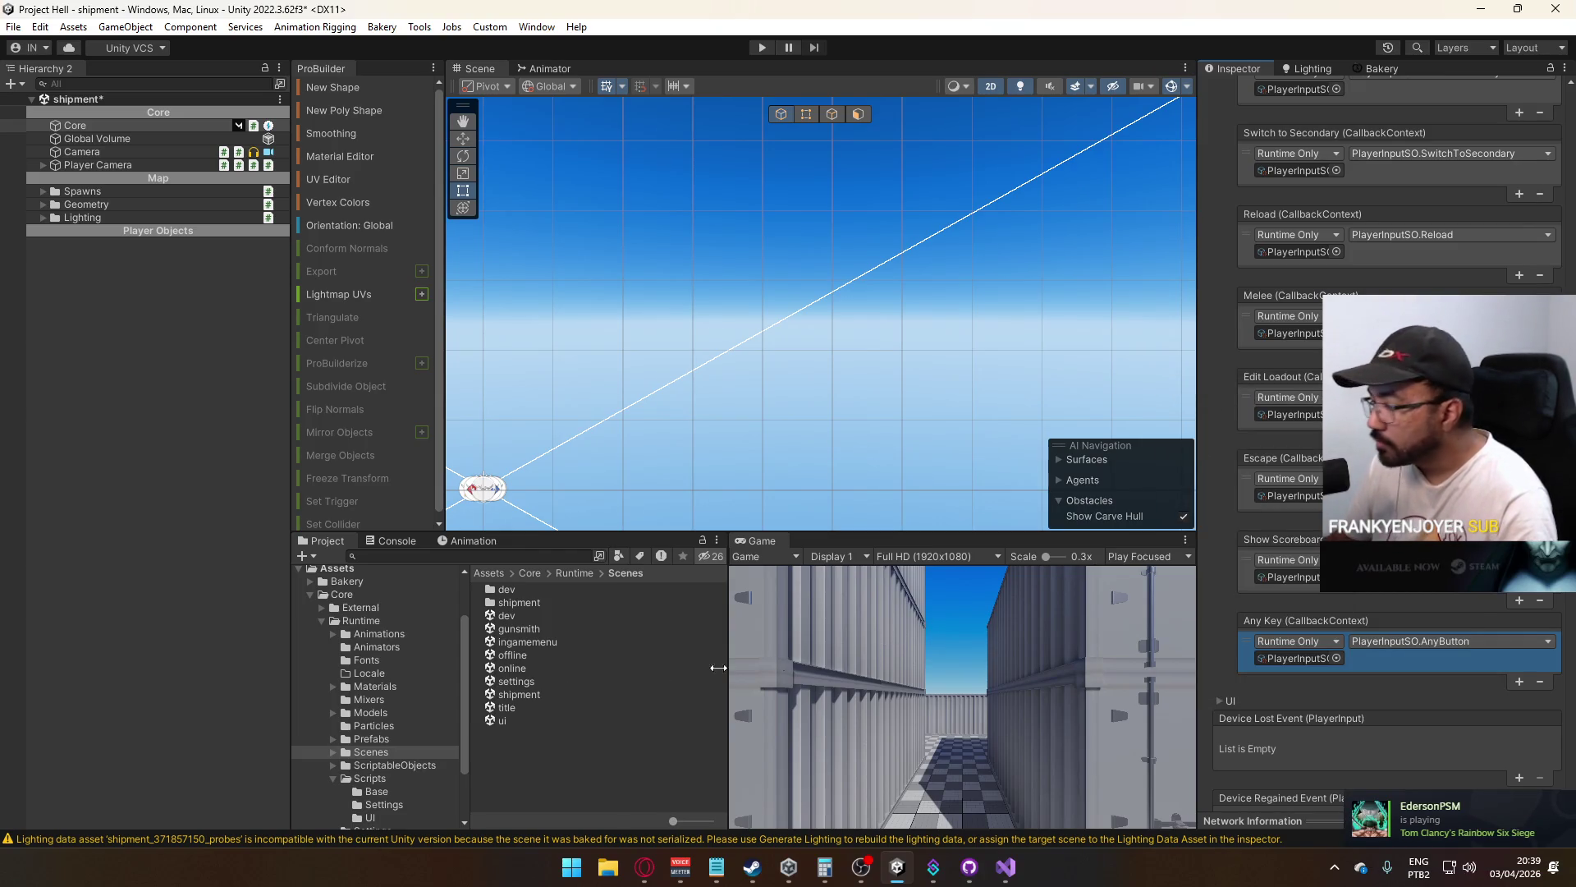
pyautogui.doubleClick(516, 707)
pyautogui.click(776, 479)
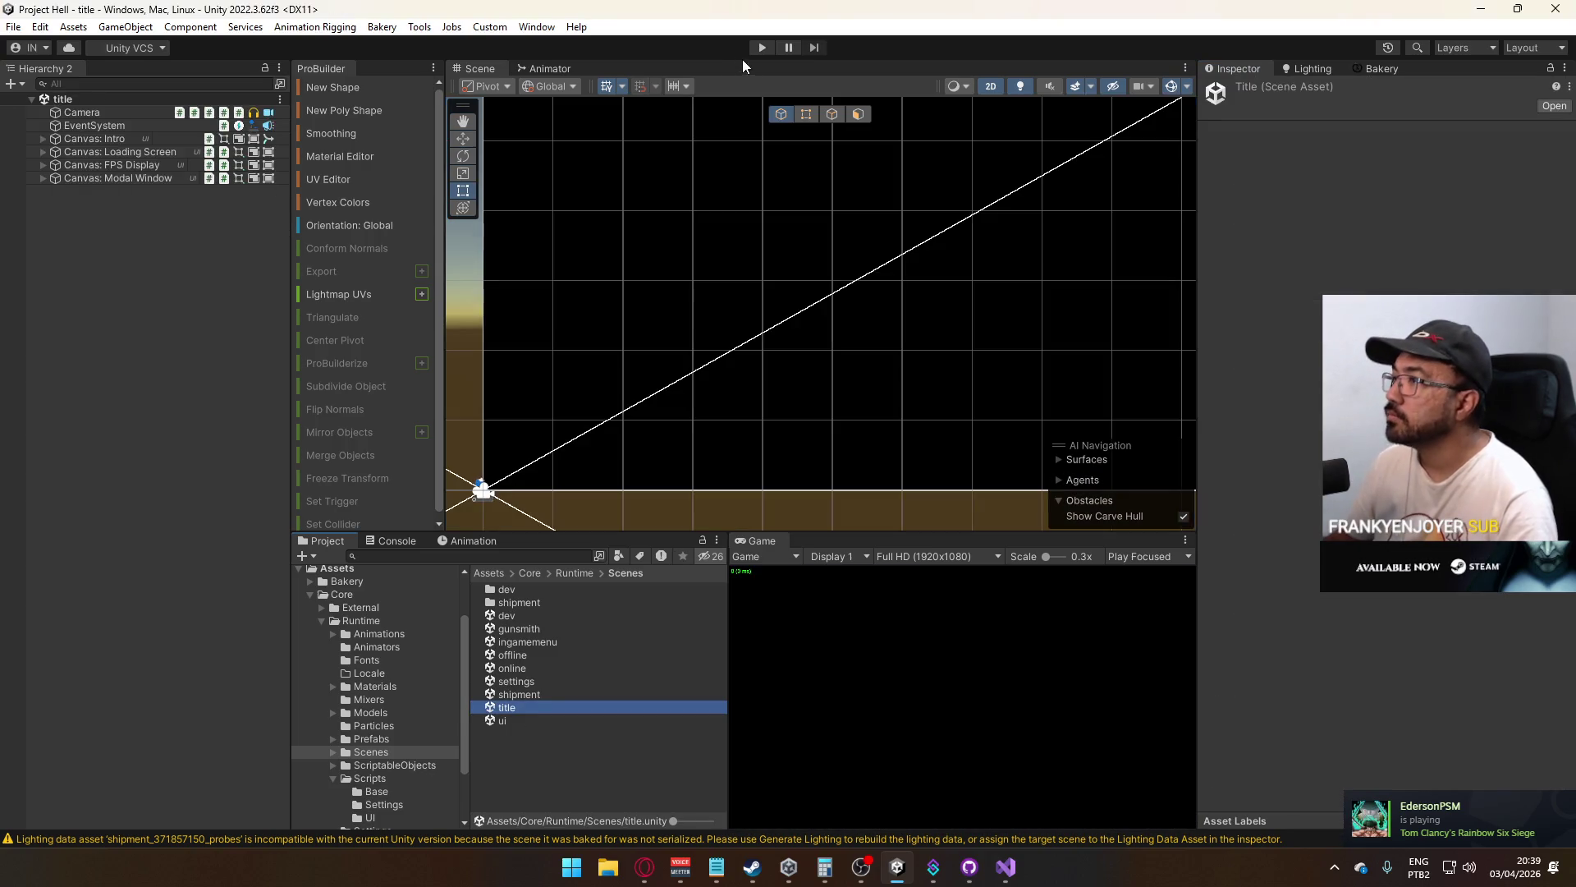
# Start Play mode, maximize the Game view, and clear the Console
pyautogui.click(757, 51)
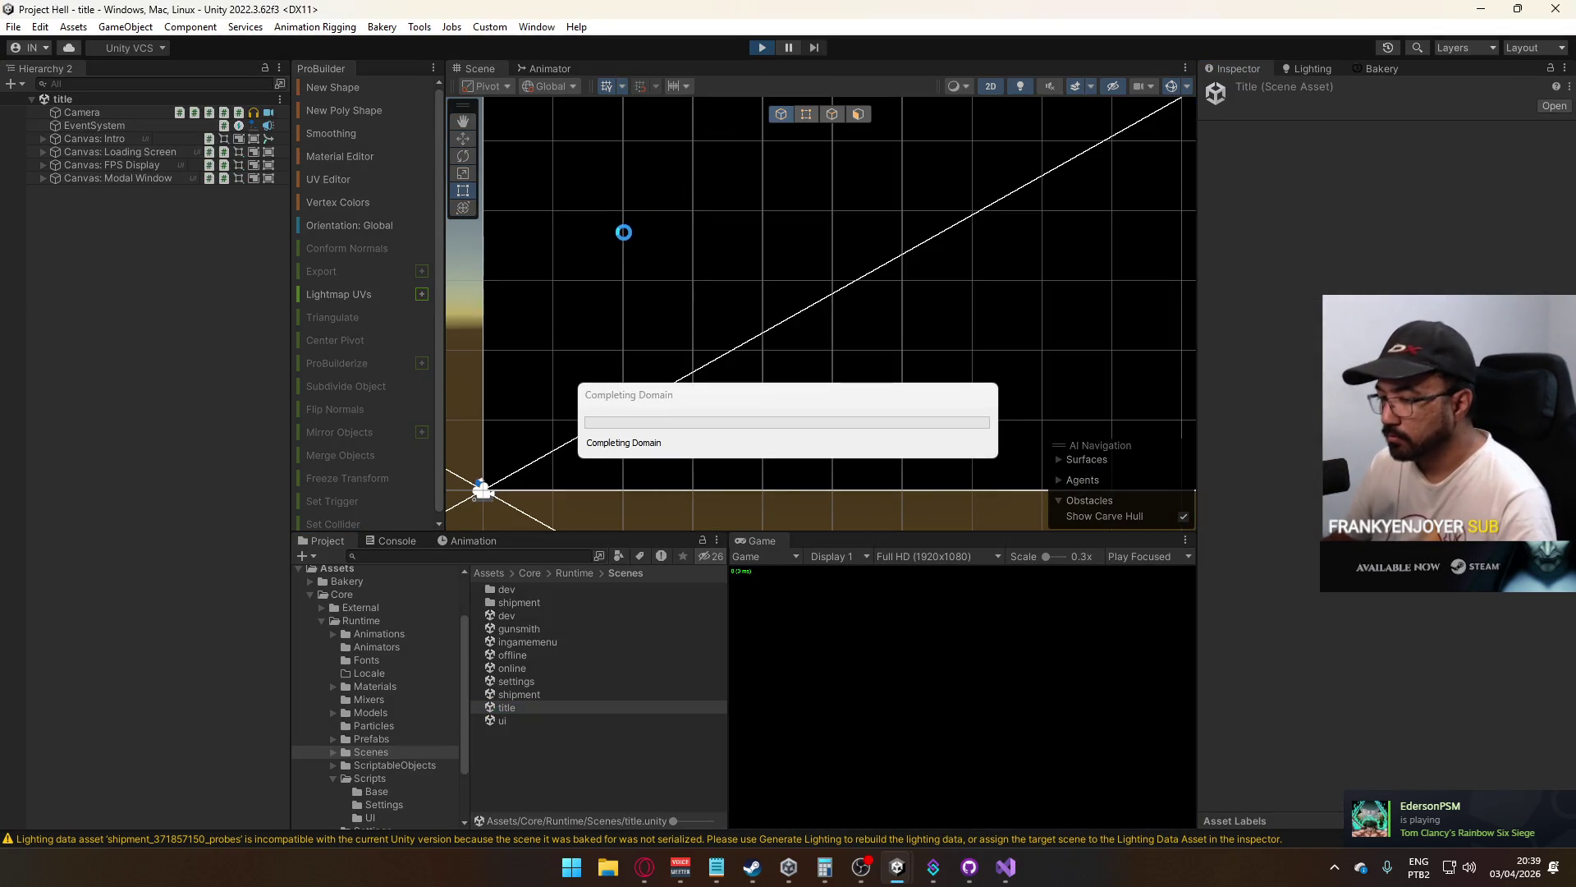
pyautogui.rightClick(757, 544)
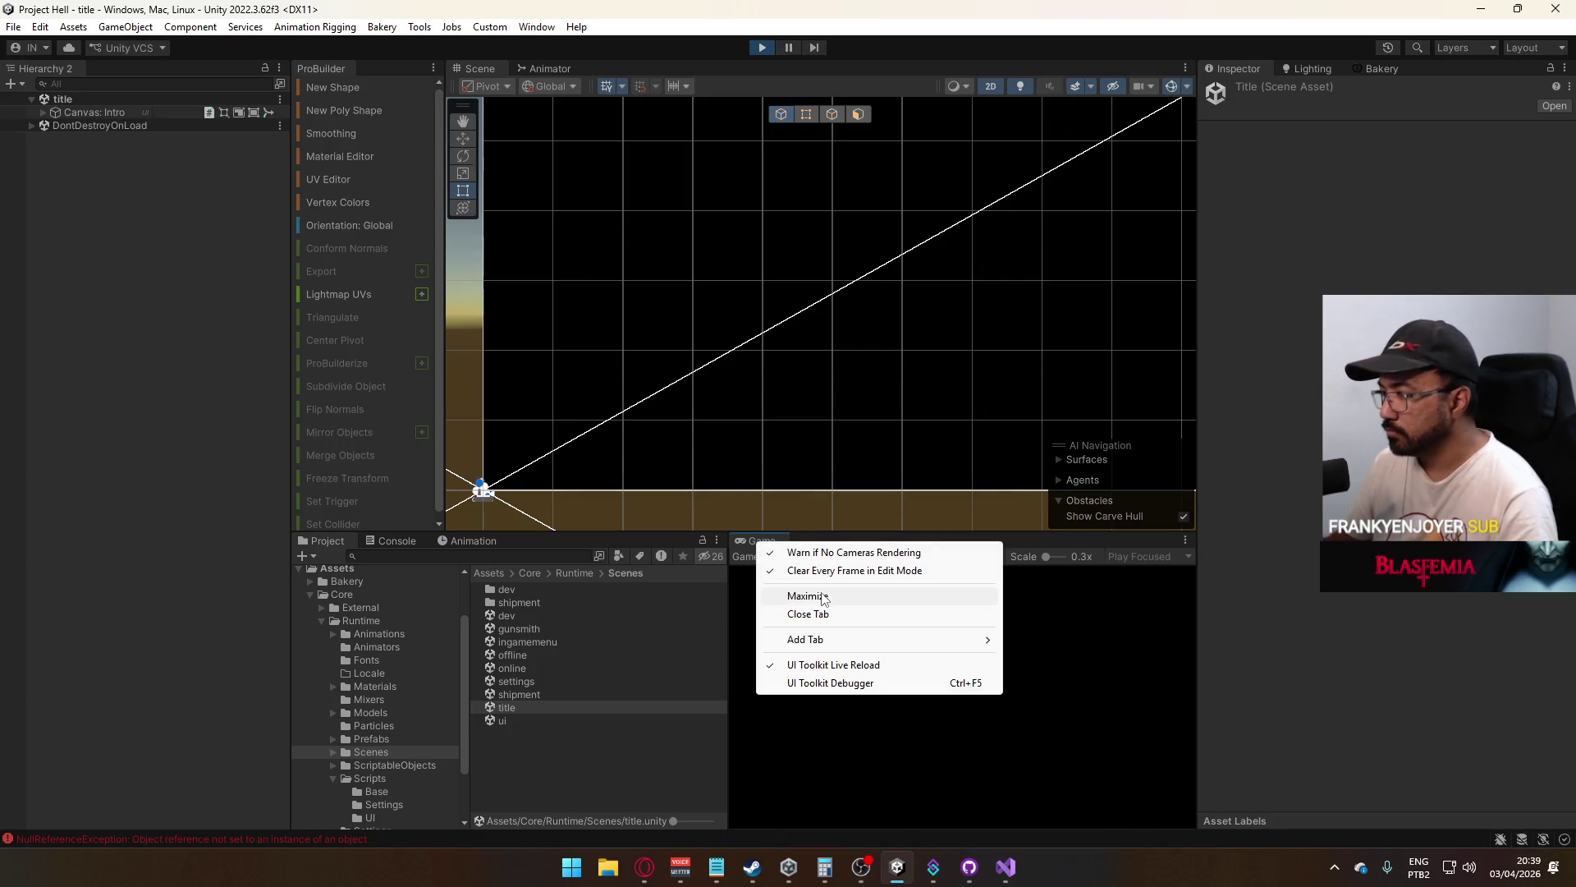
pyautogui.click(823, 597)
pyautogui.click(268, 835)
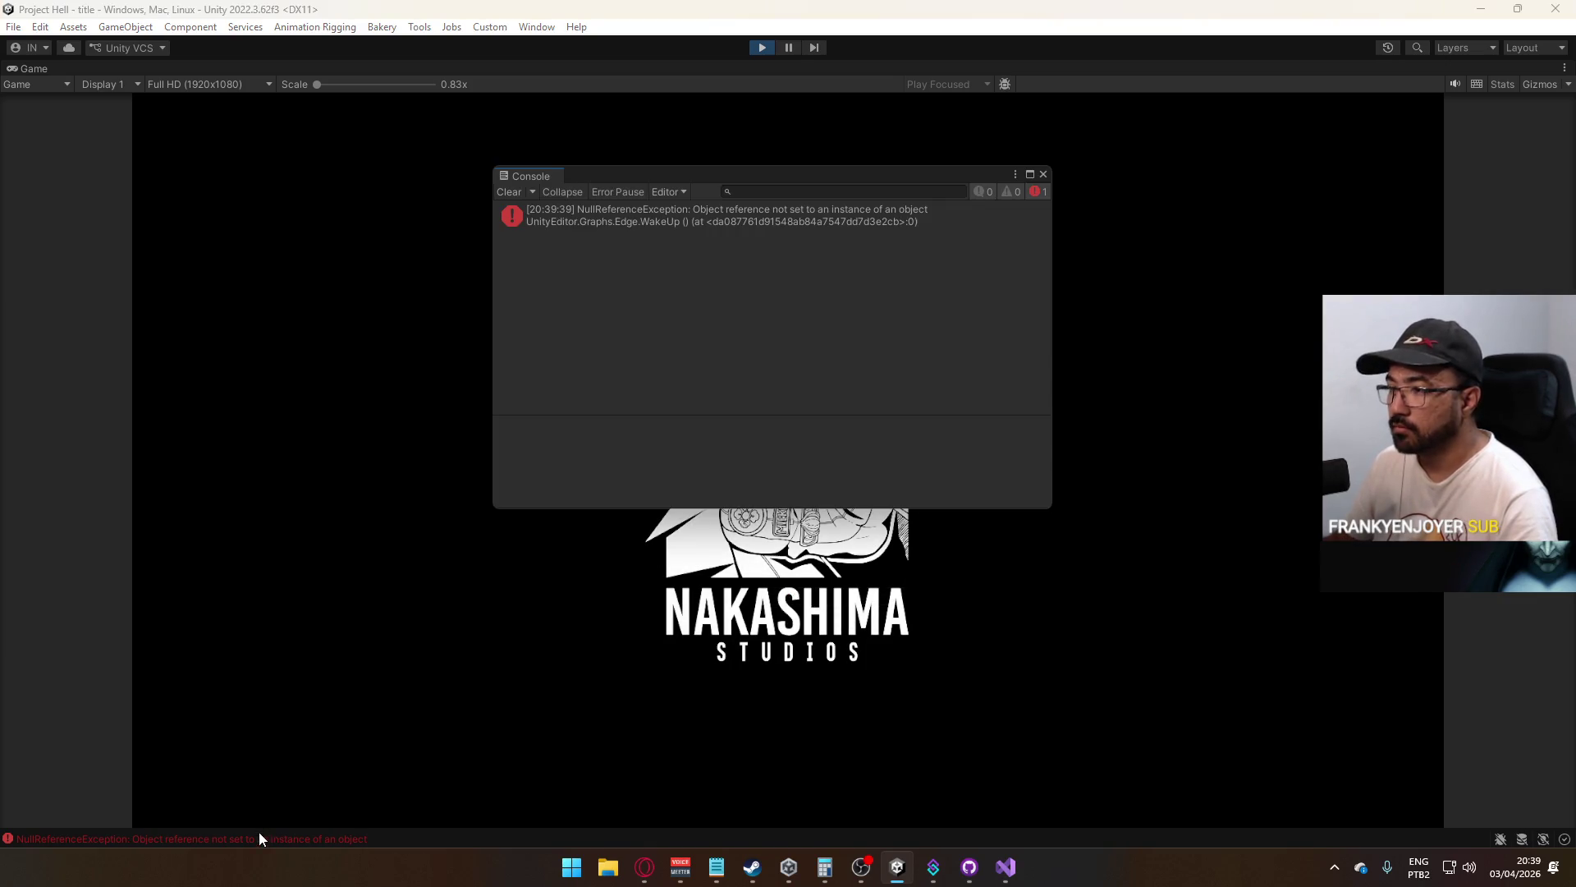
pyautogui.click(510, 192)
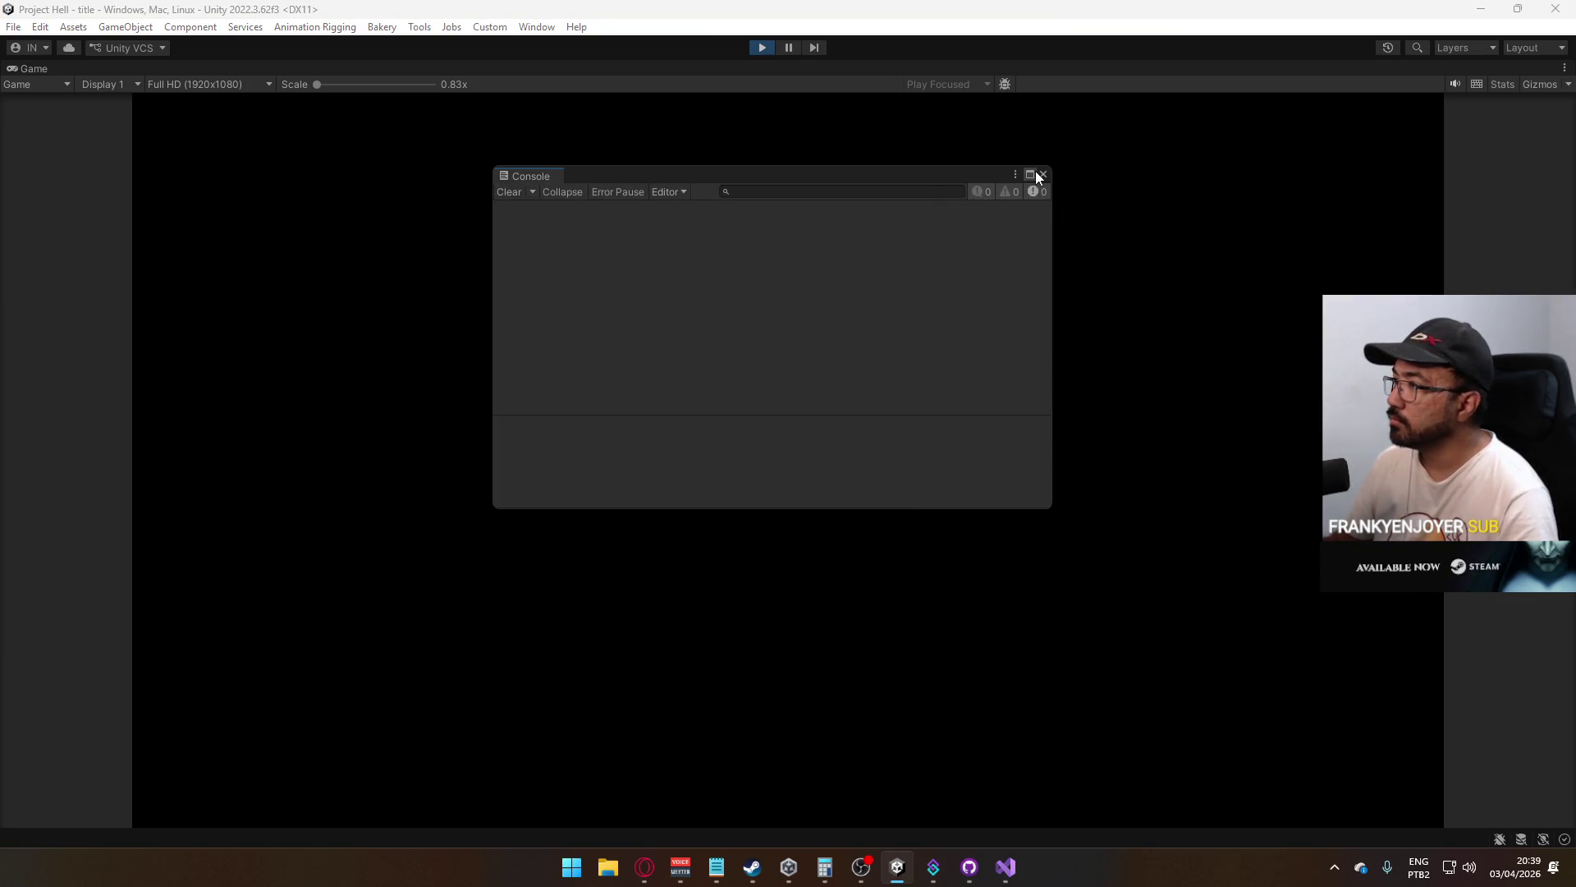
pyautogui.click(1042, 174)
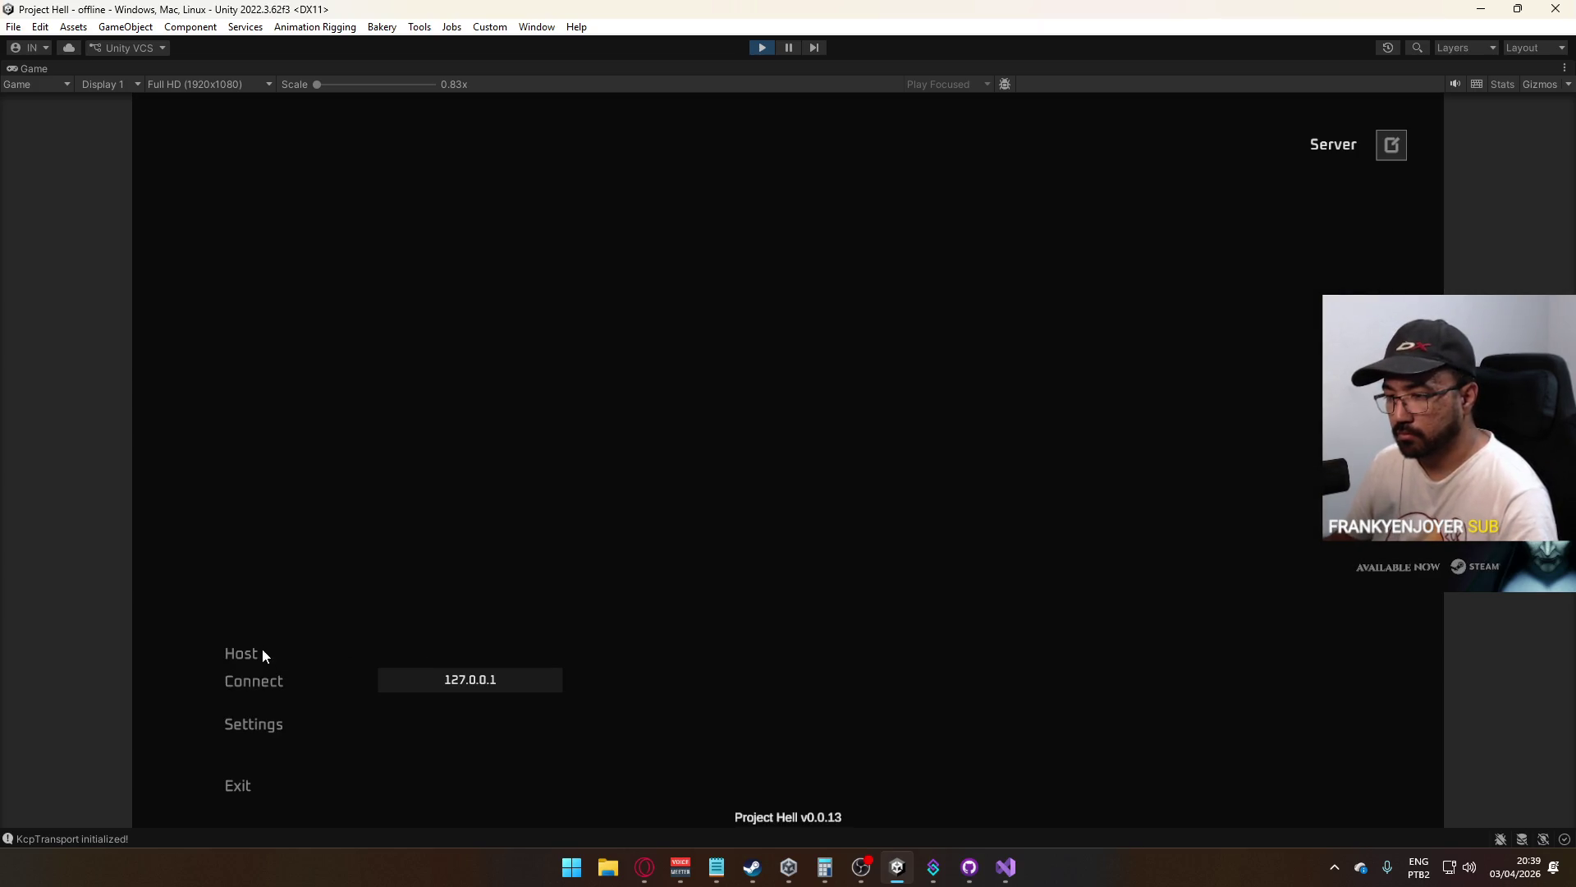
# Host a match and press keys to confirm ANY BUTTON is logged, then stop playing
pyautogui.click(249, 654)
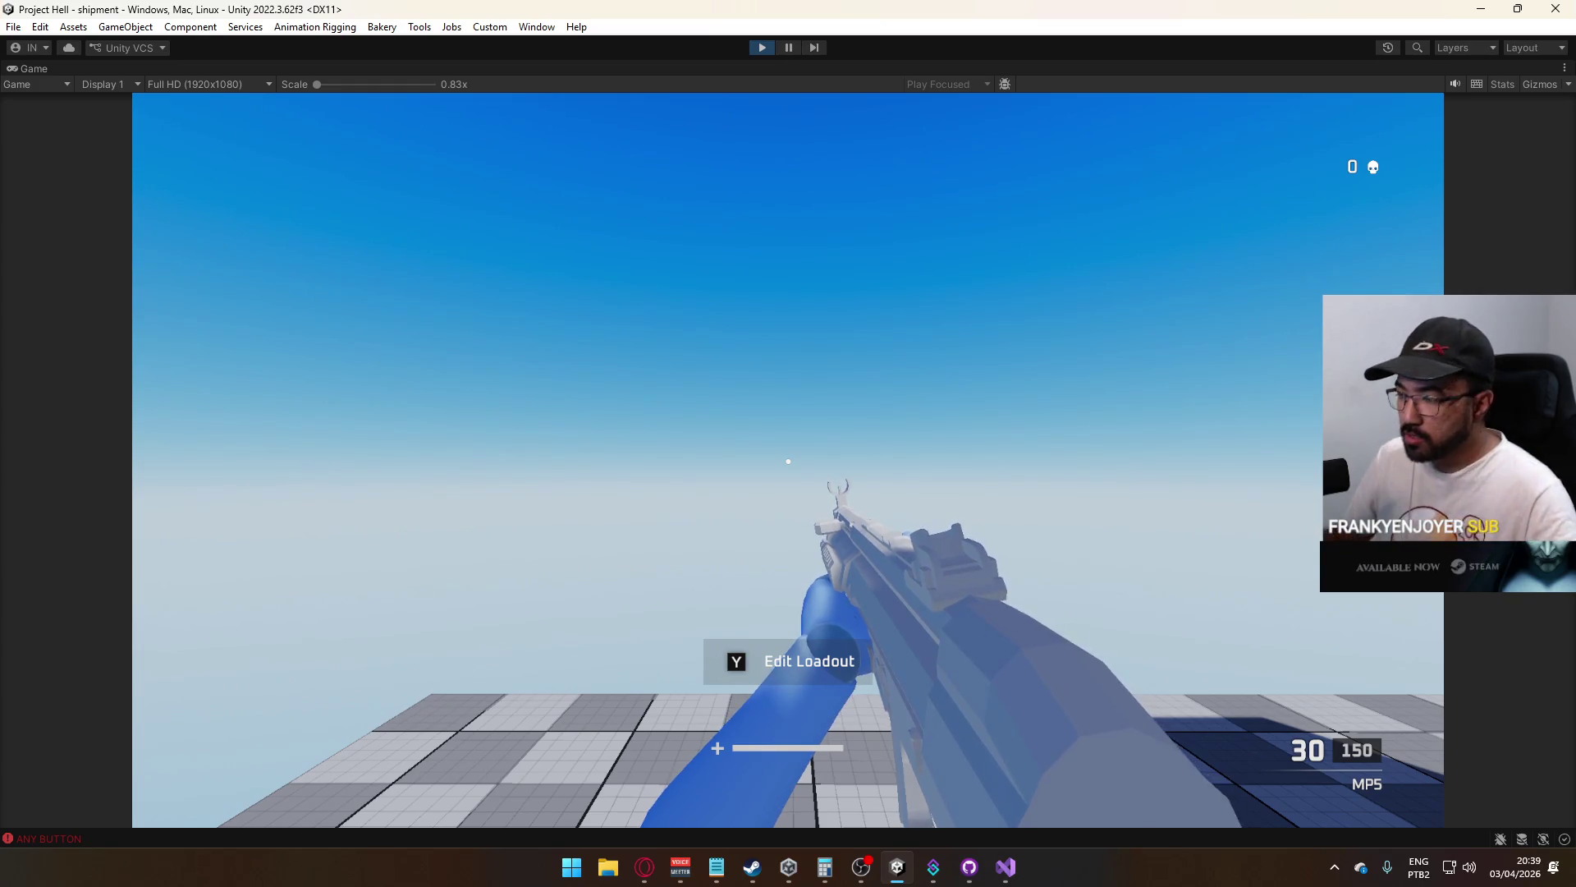
pyautogui.press('super')
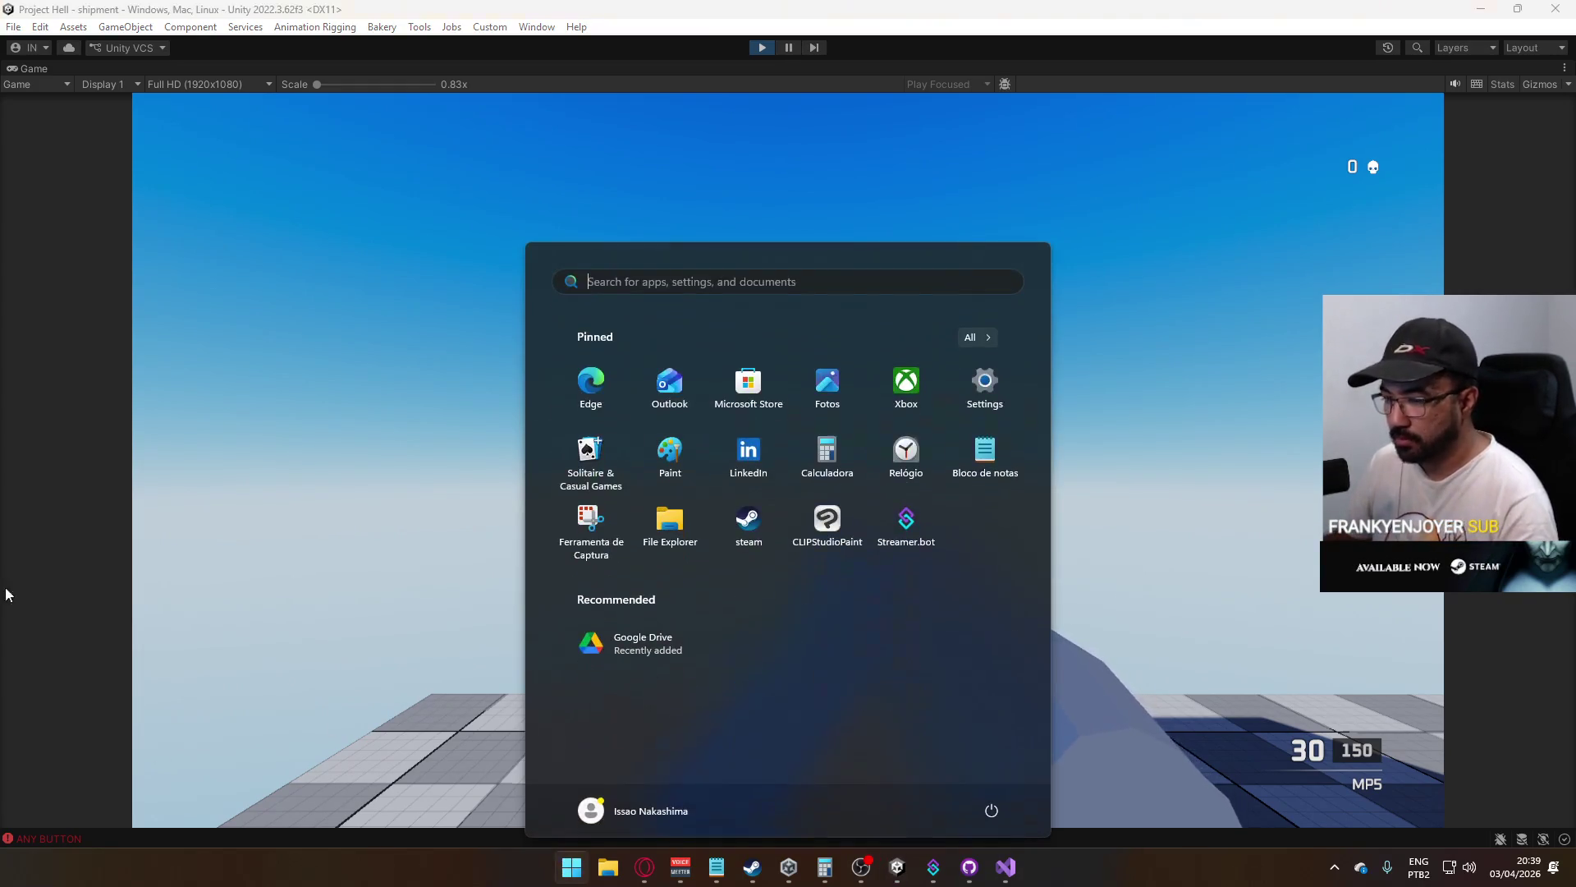
pyautogui.press('Escape')
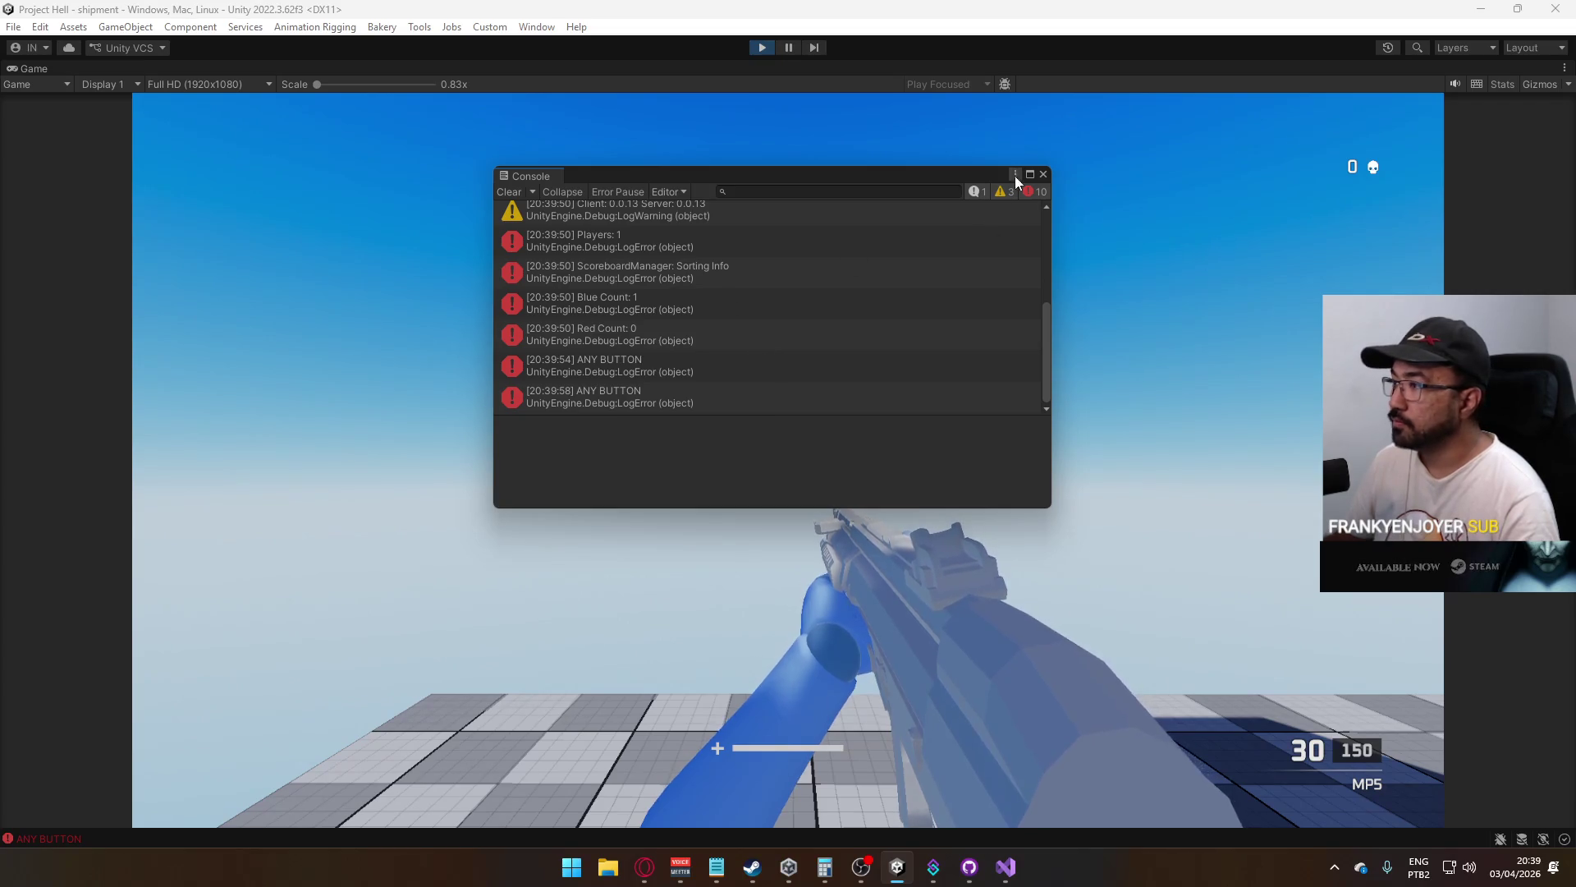
pyautogui.rightClick(1150, 274)
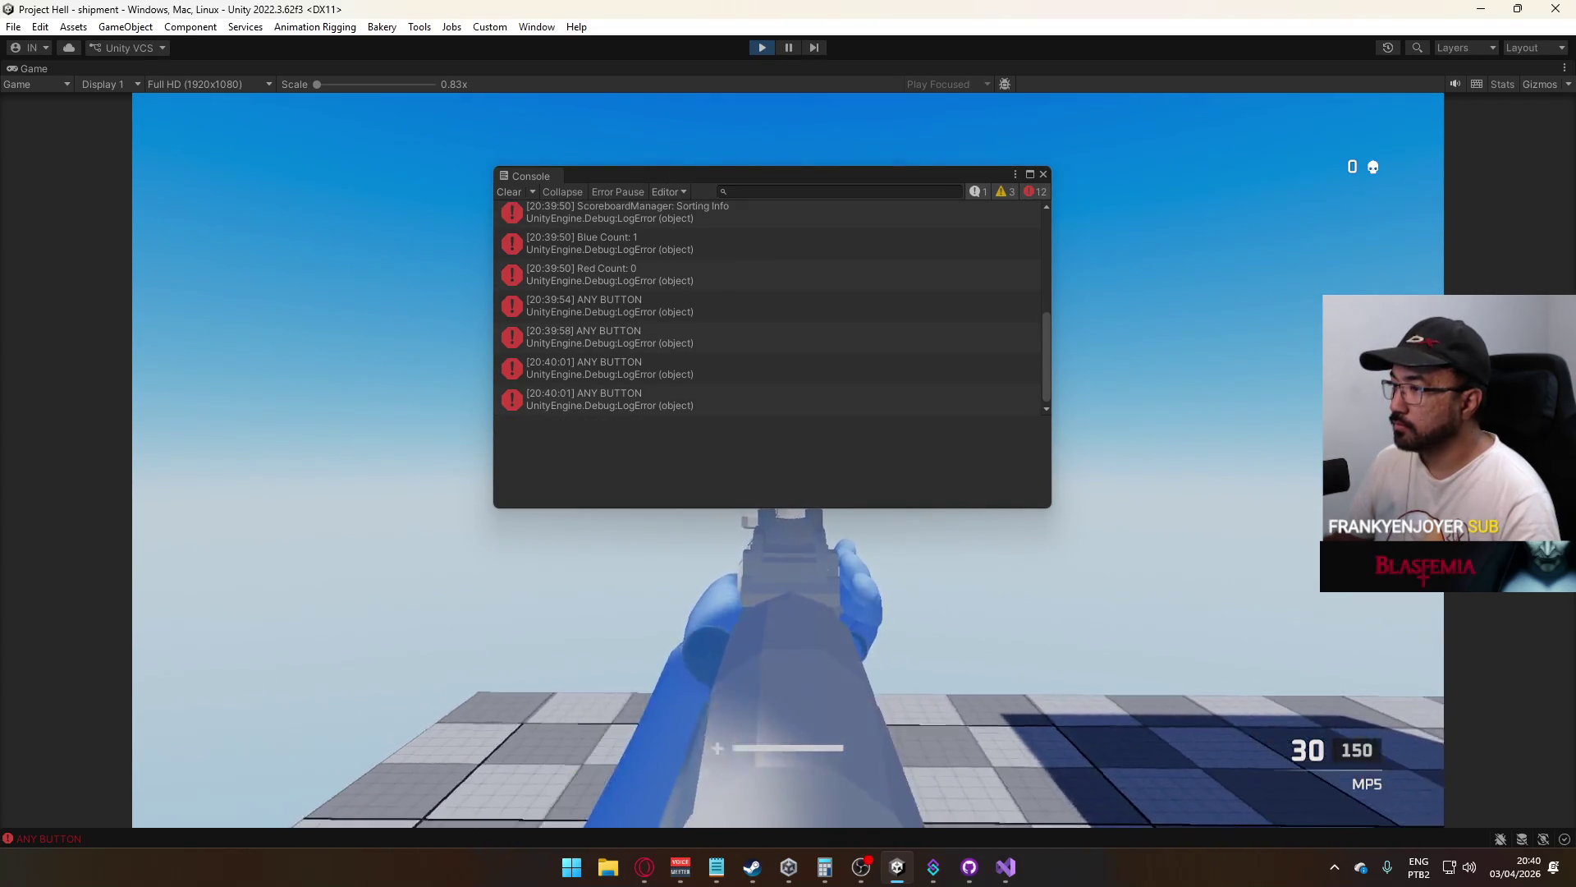
pyautogui.press('w')
pyautogui.press('w')
pyautogui.press('w')
pyautogui.press('w')
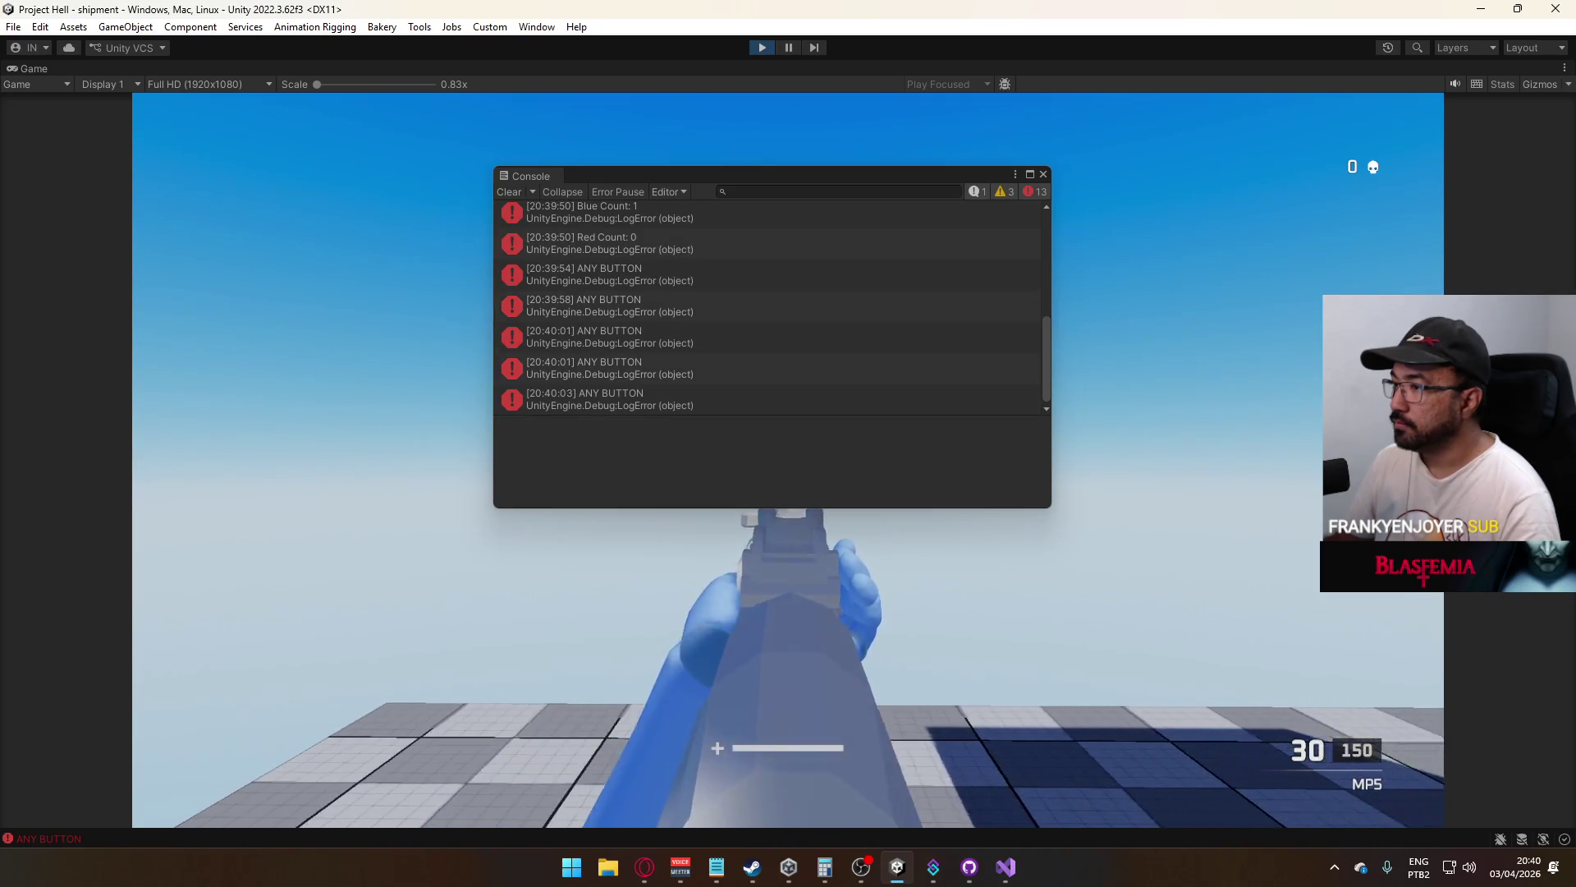
pyautogui.press('w')
pyautogui.press('w')
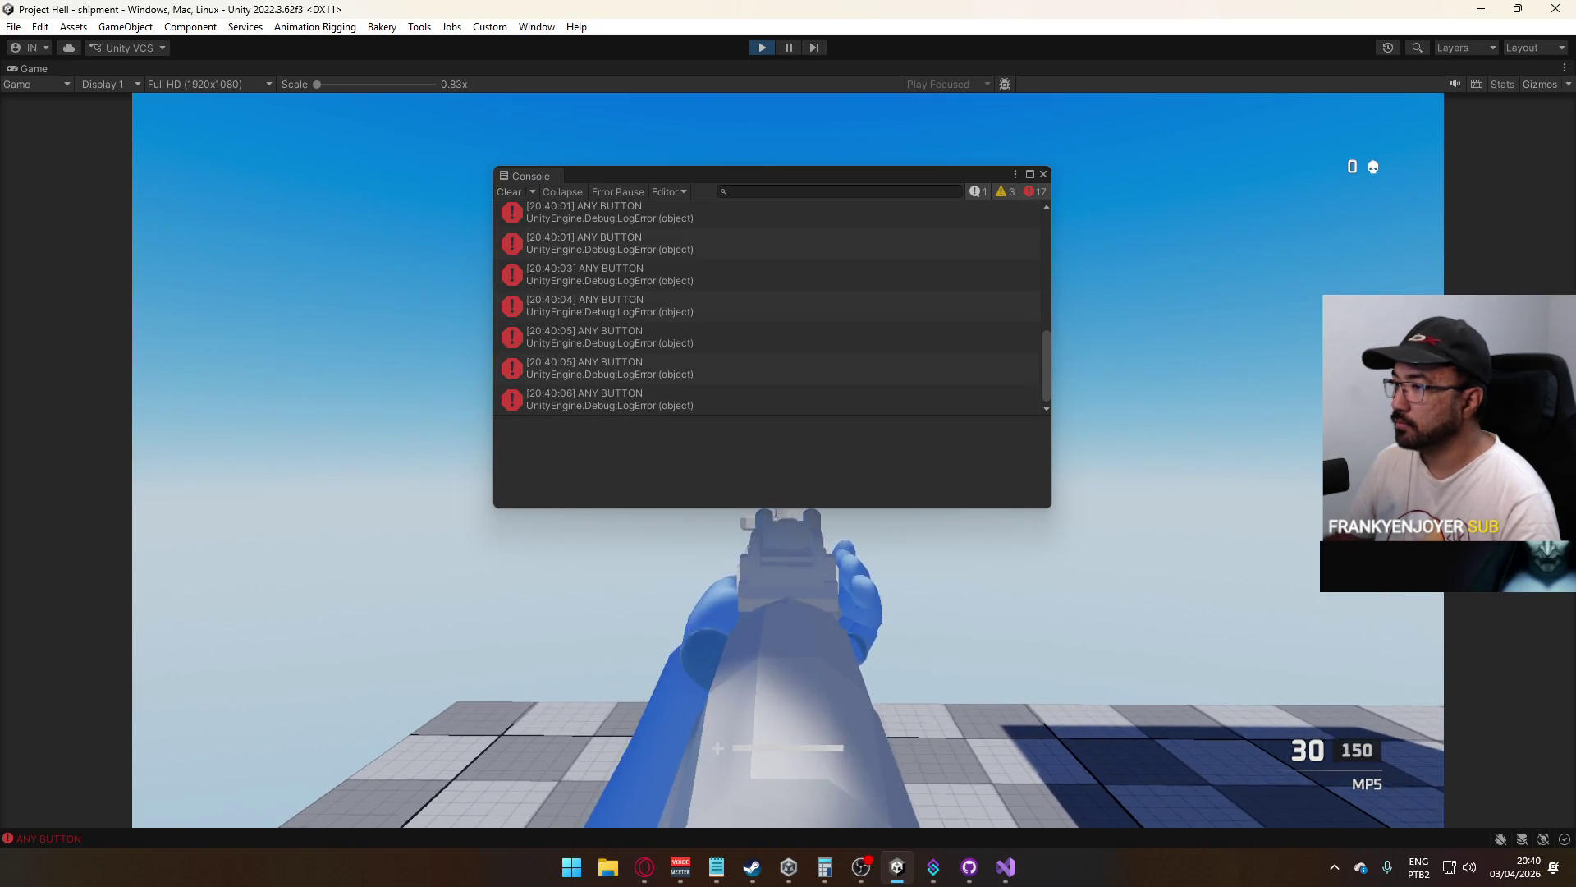
pyautogui.press('Escape')
pyautogui.click(767, 47)
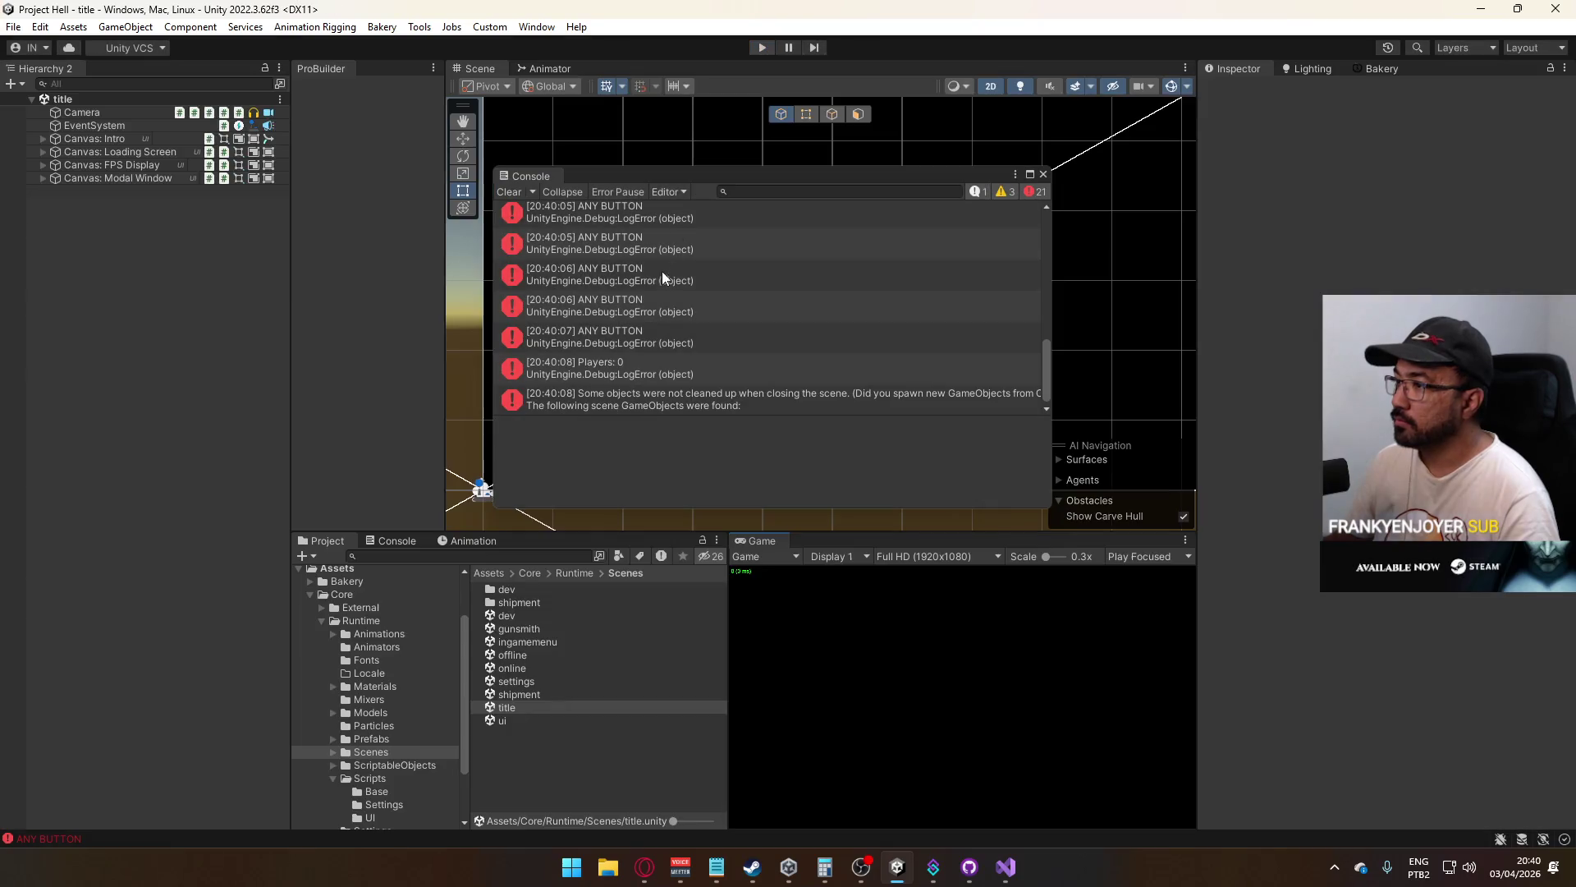
# Delete the ANY BUTTON Debug.LogError line from OnAnyButton and switch to HealthSystem.cs
pyautogui.doubleClick(688, 347)
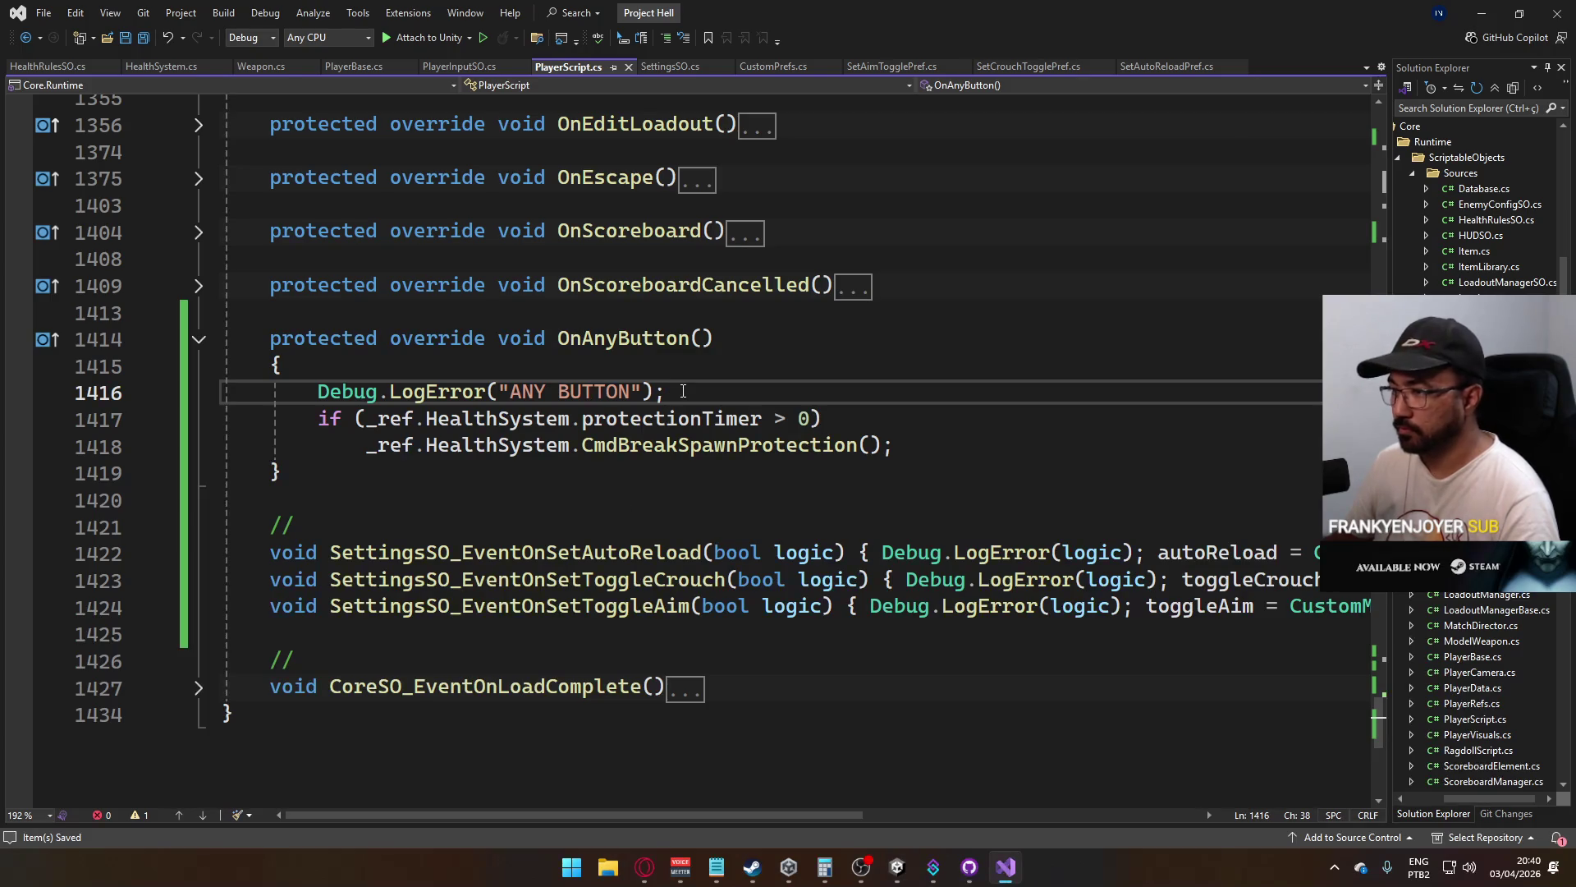
pyautogui.hotkey('ctrl', 'x')
pyautogui.click(669, 392)
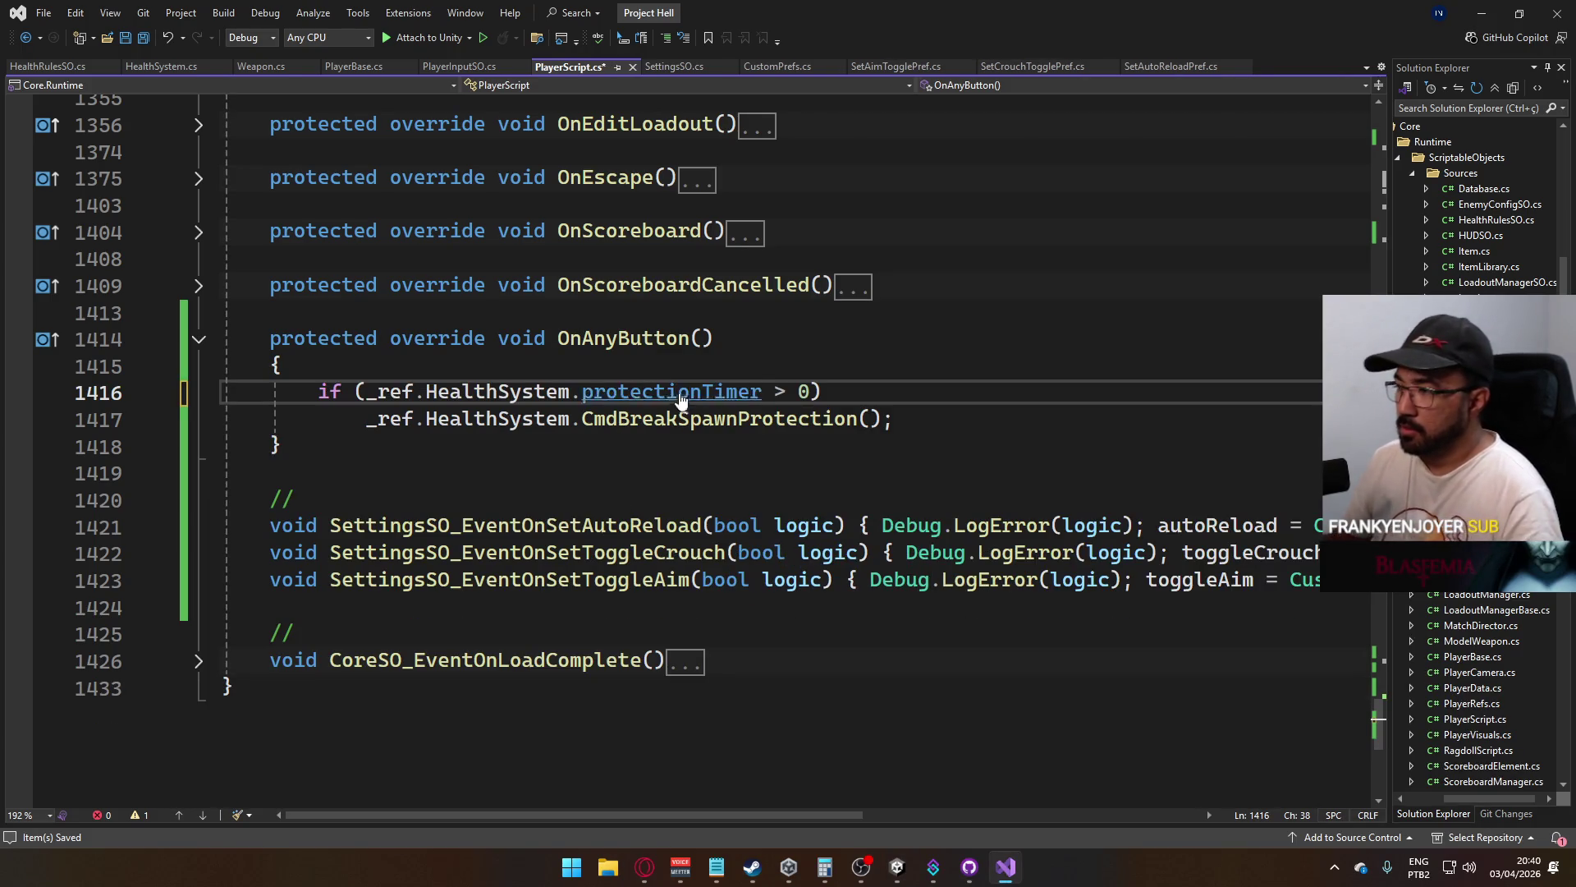
pyautogui.click(162, 66)
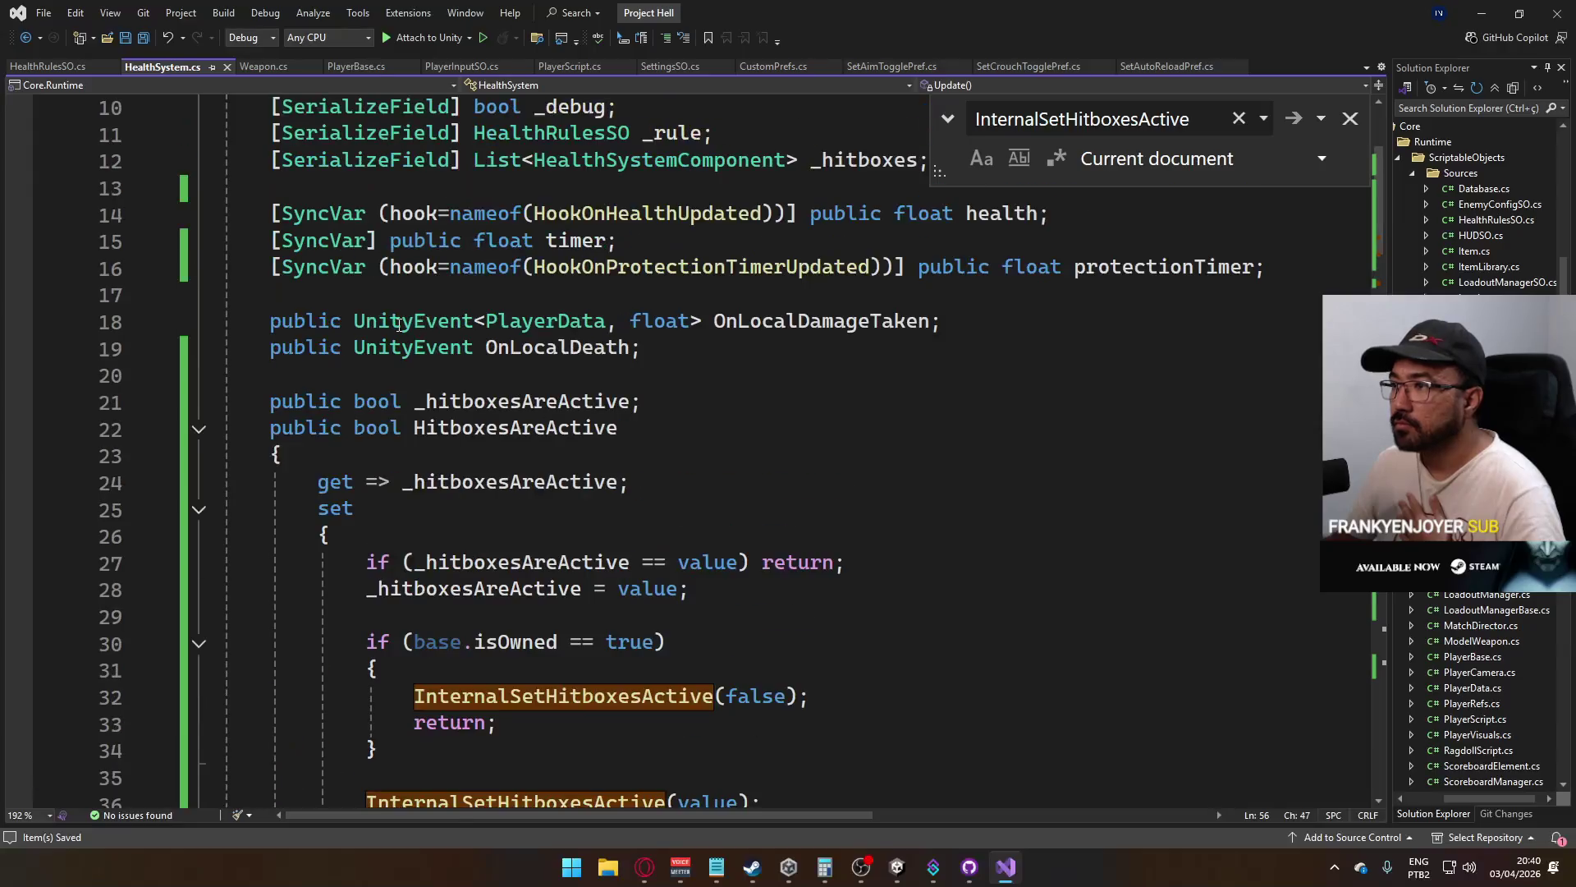
pyautogui.scroll(1, 517, 375)
pyautogui.scroll(1, 517, 375)
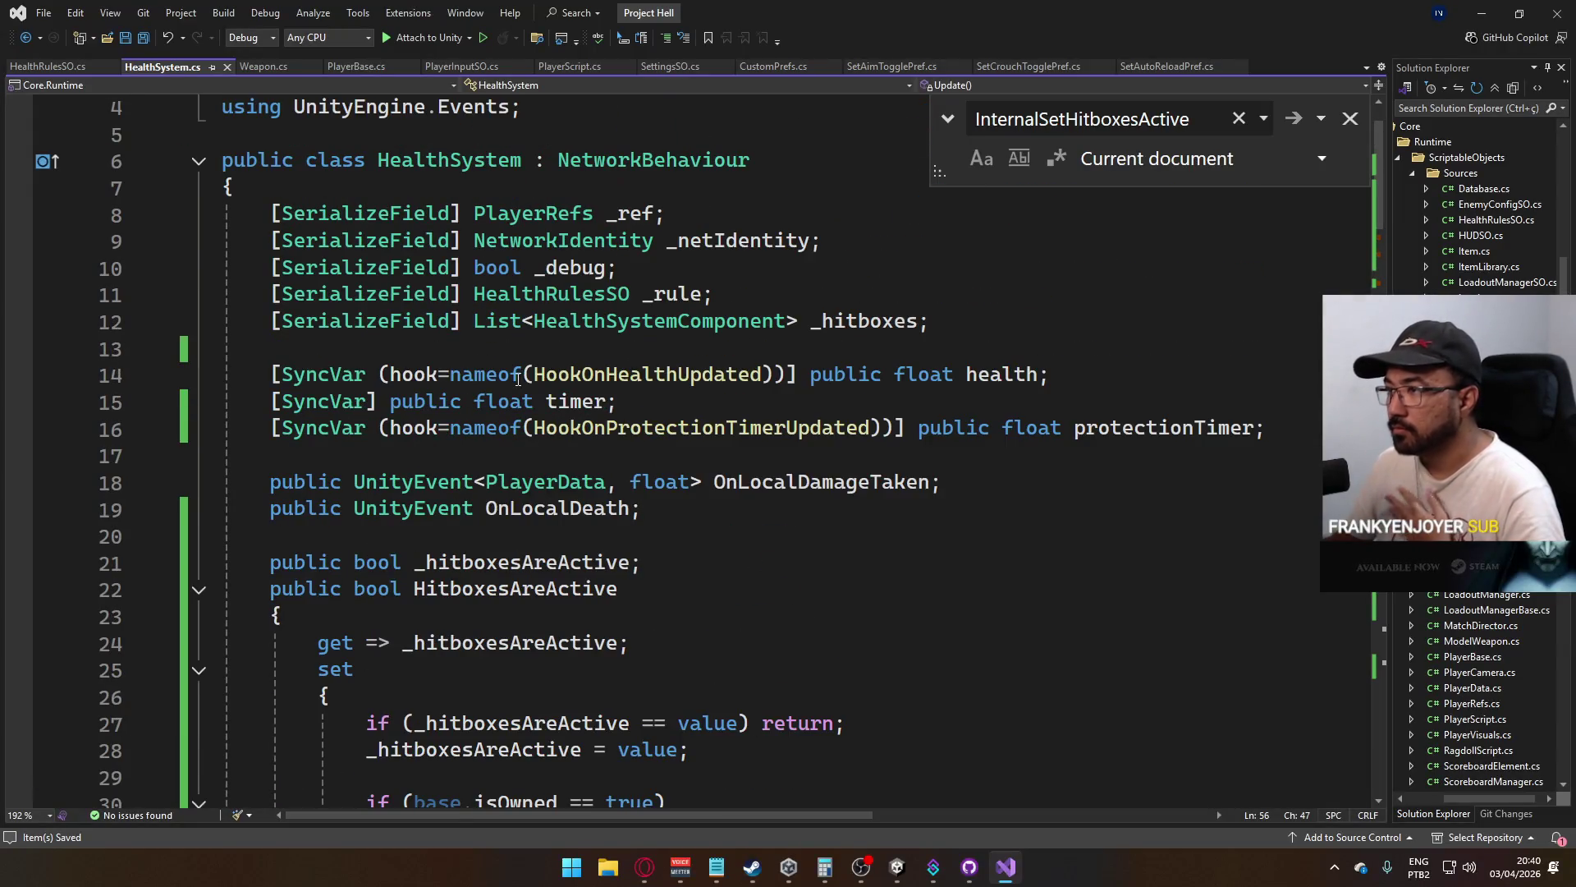
pyautogui.scroll(1, 517, 375)
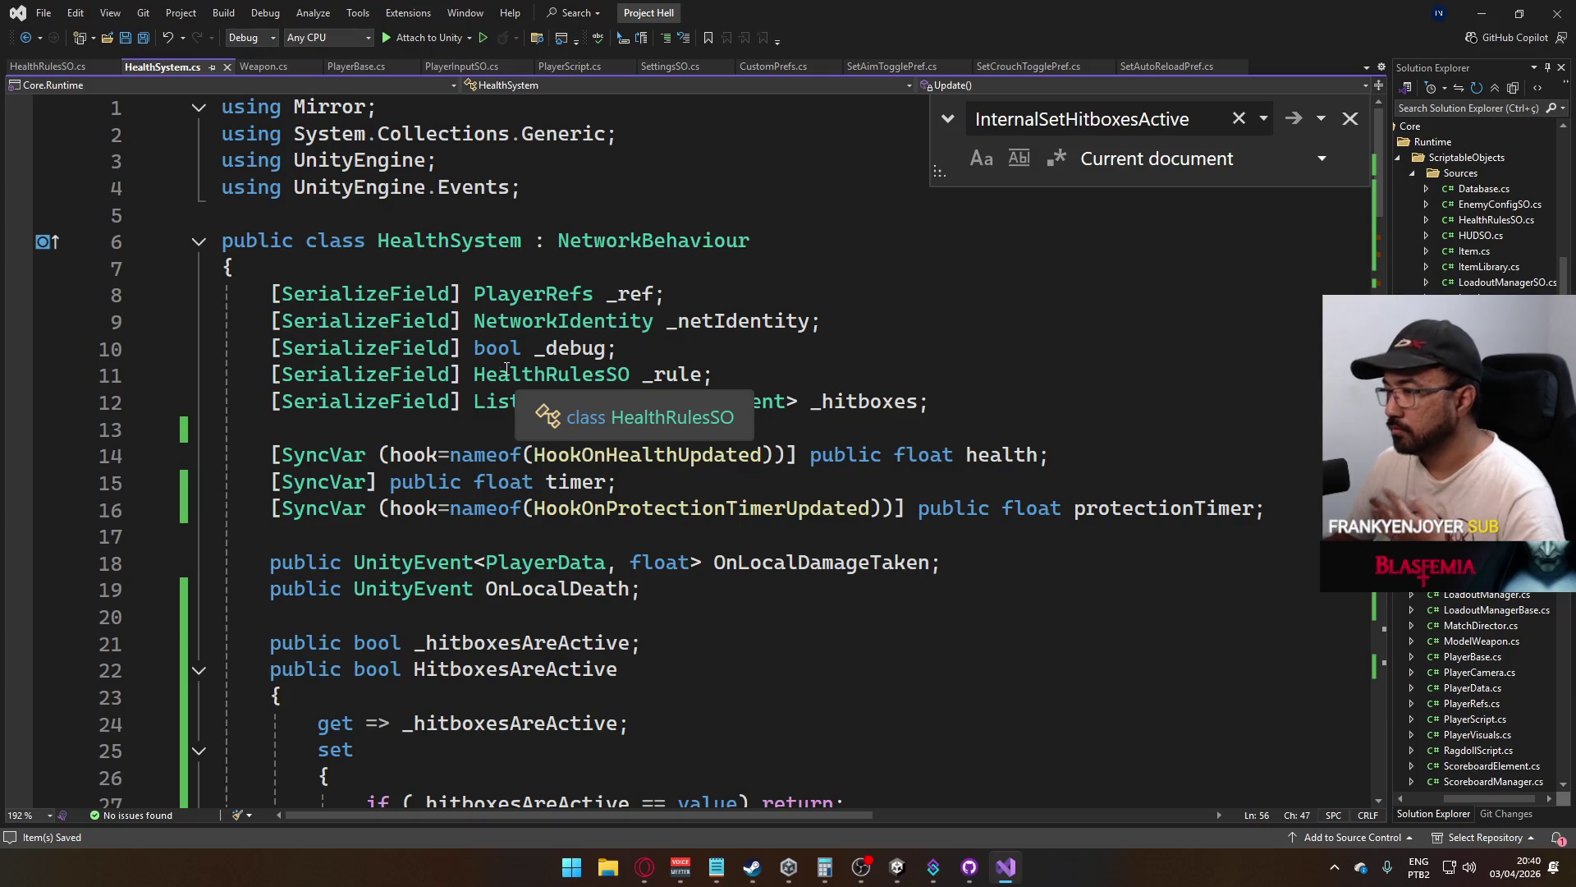
pyautogui.scroll(-2, 505, 378)
pyautogui.scroll(-2, 501, 390)
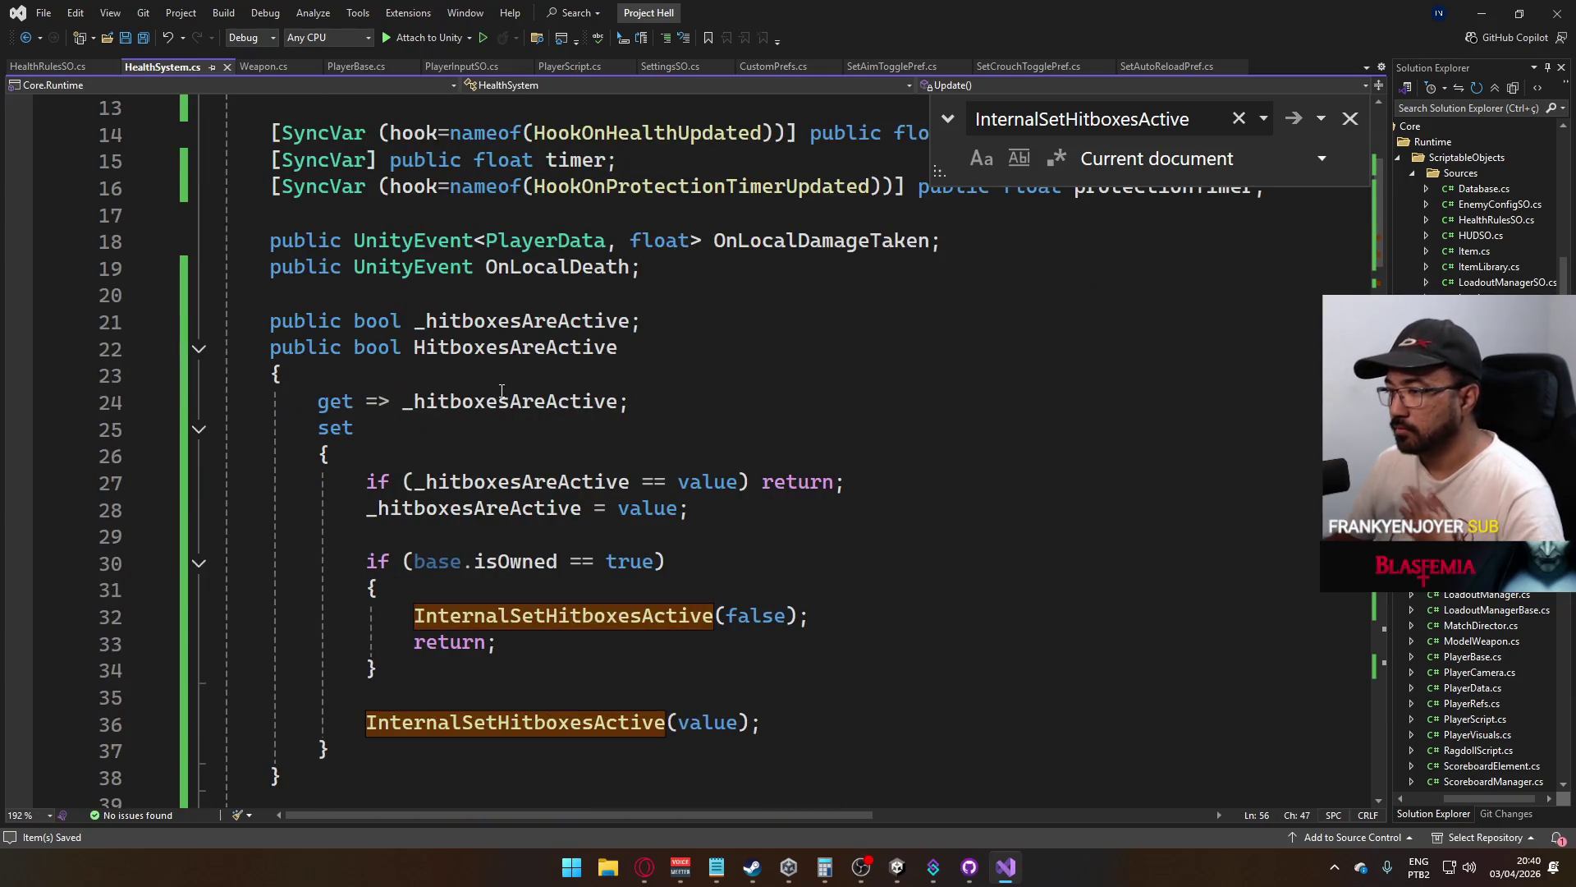
pyautogui.scroll(1, 499, 381)
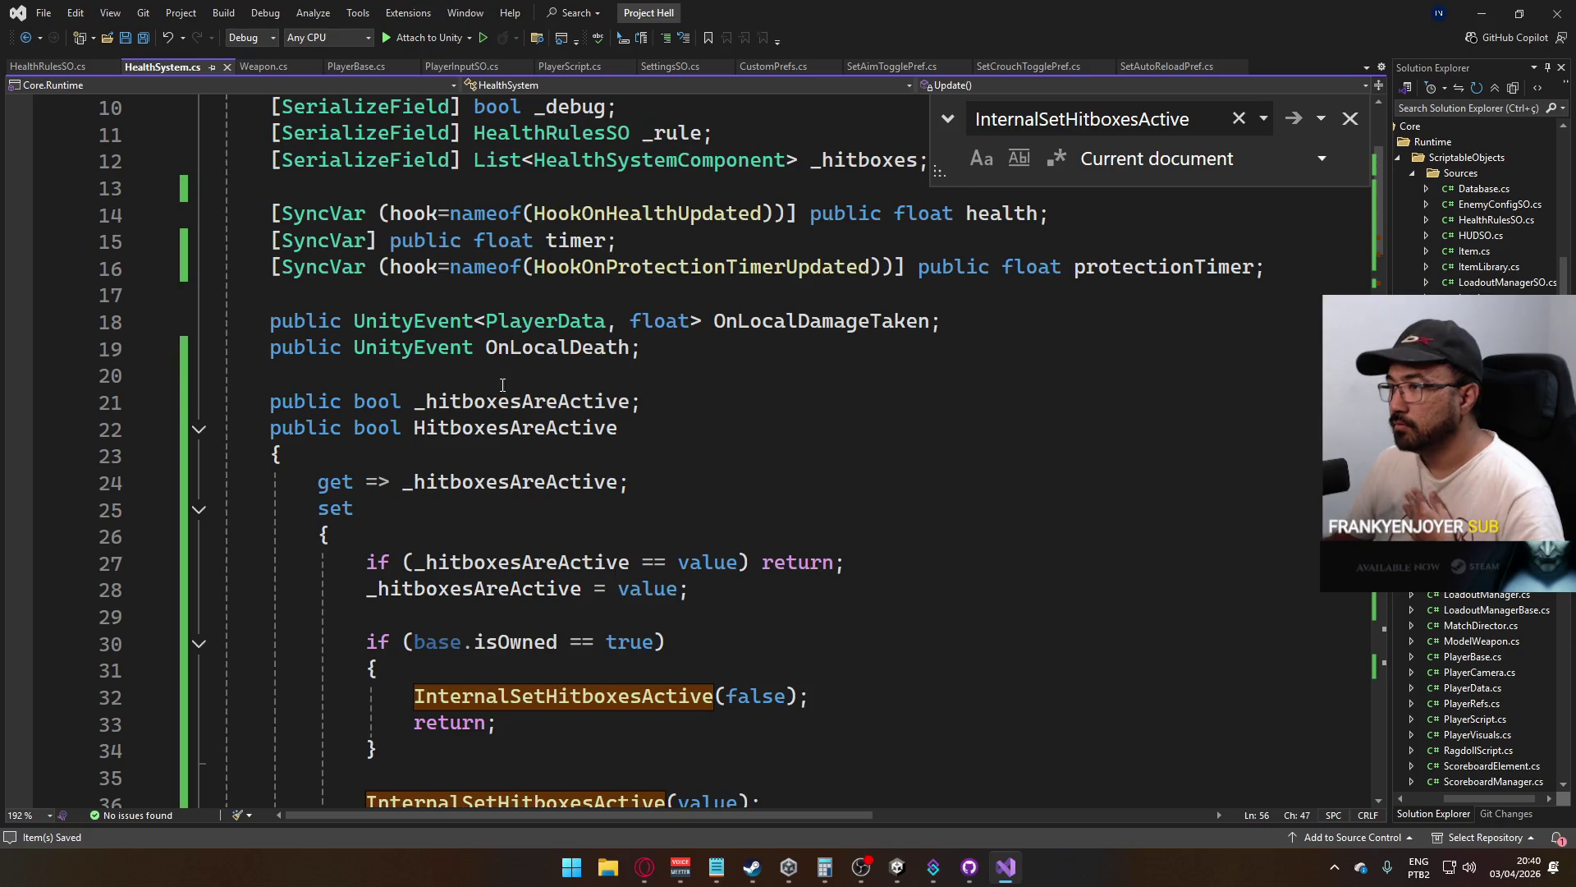
pyautogui.scroll(-5, 713, 374)
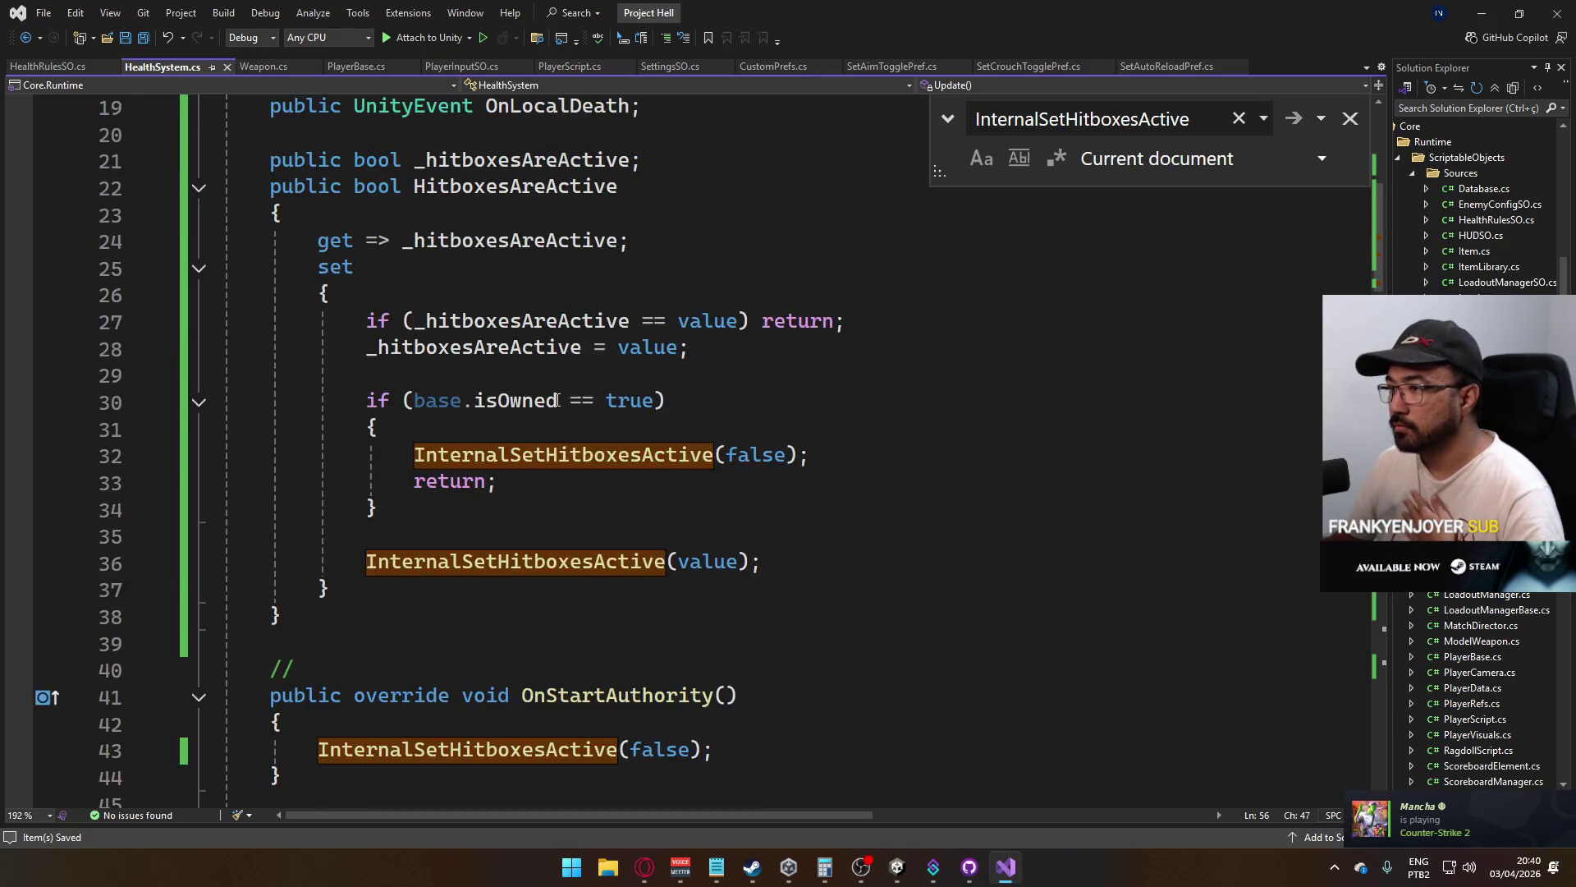
pyautogui.scroll(6, 671, 368)
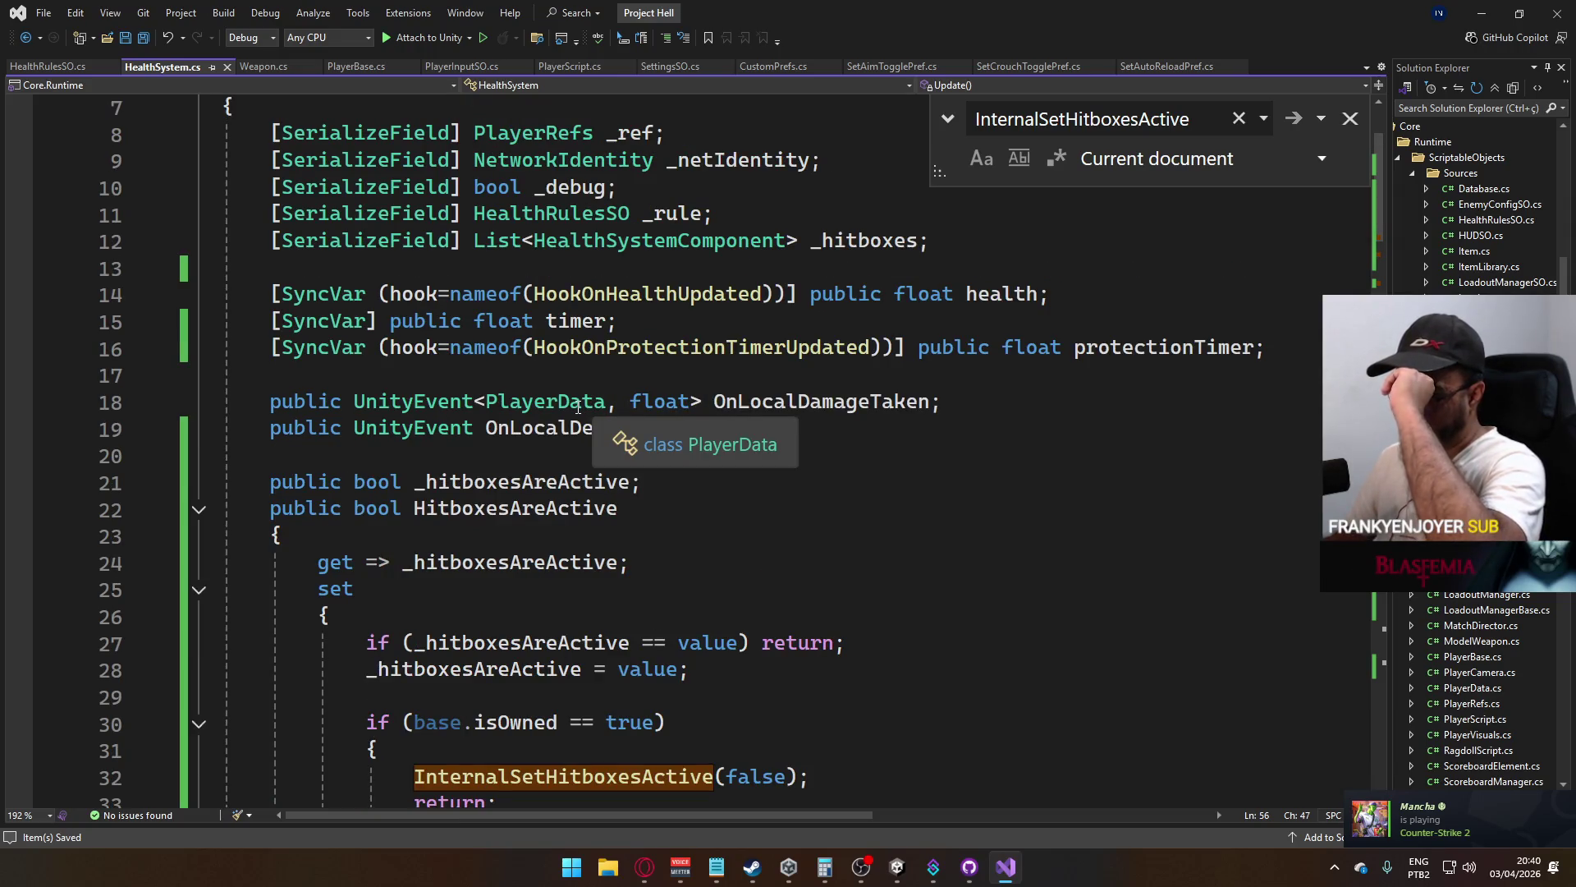
pyautogui.scroll(1, 553, 399)
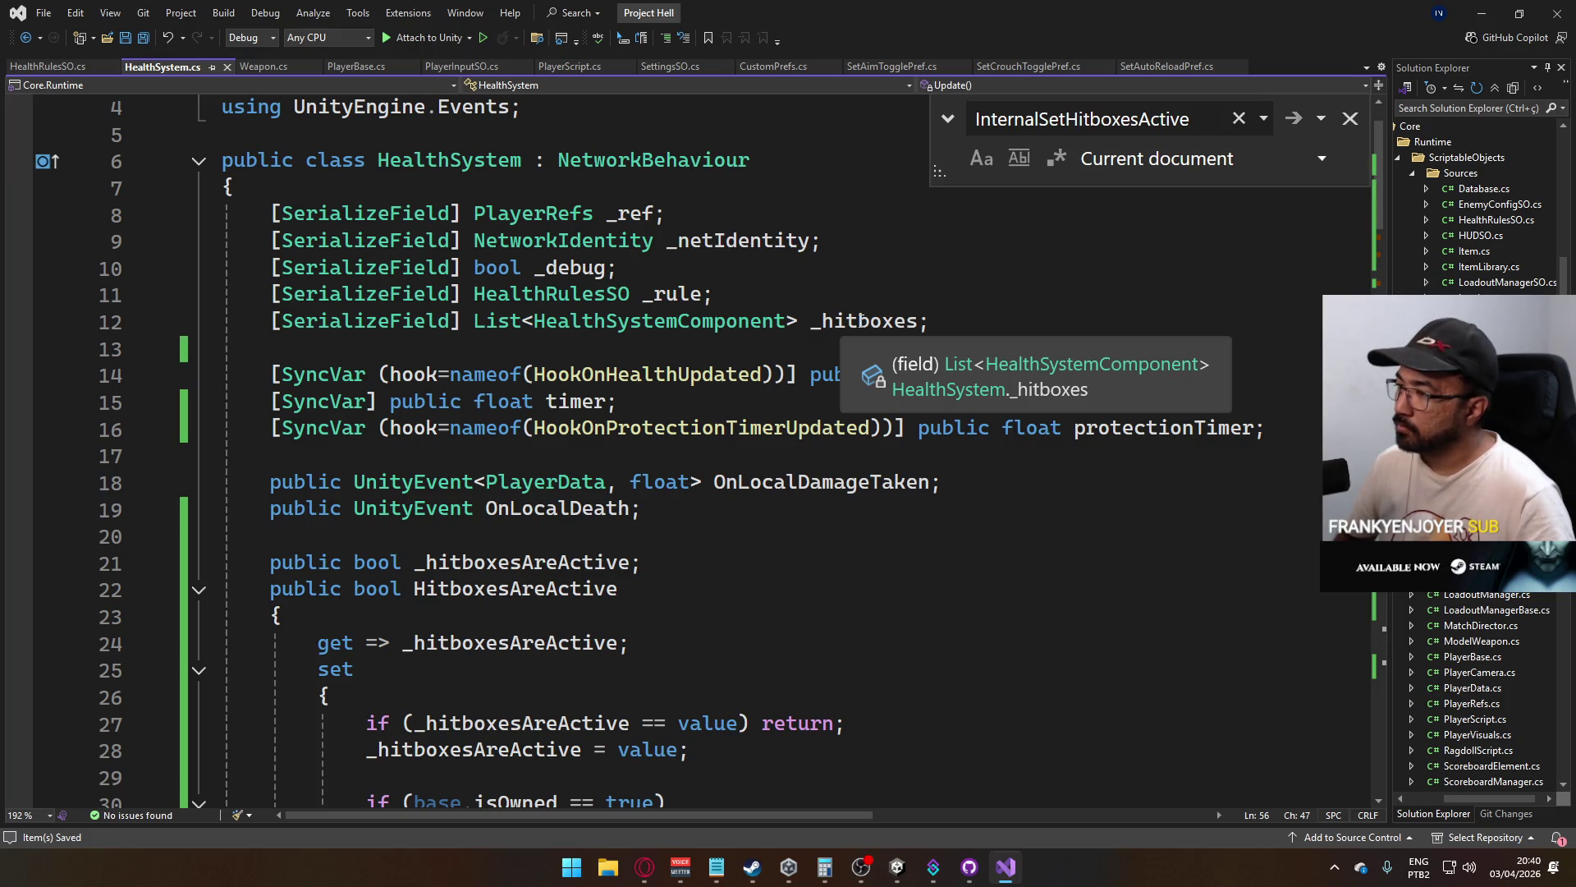
pyautogui.hotkey('alt', 'Tab')
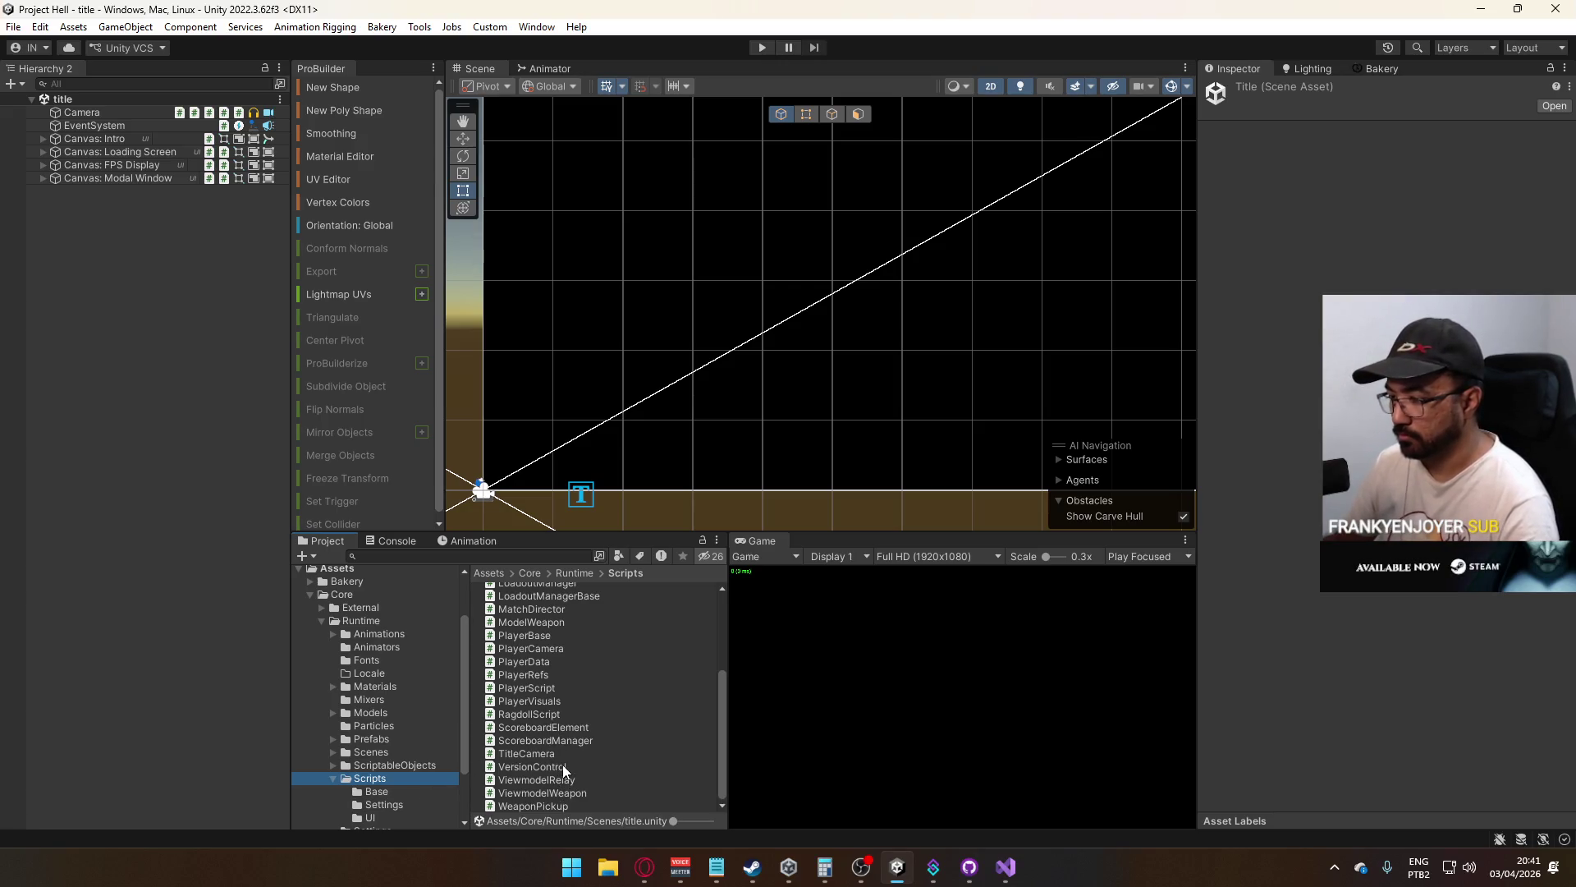
# Collapse Scripts, open Assets/Core/Runtime/Textures, and right-click the Full texture
pyautogui.scroll(3, 563, 765)
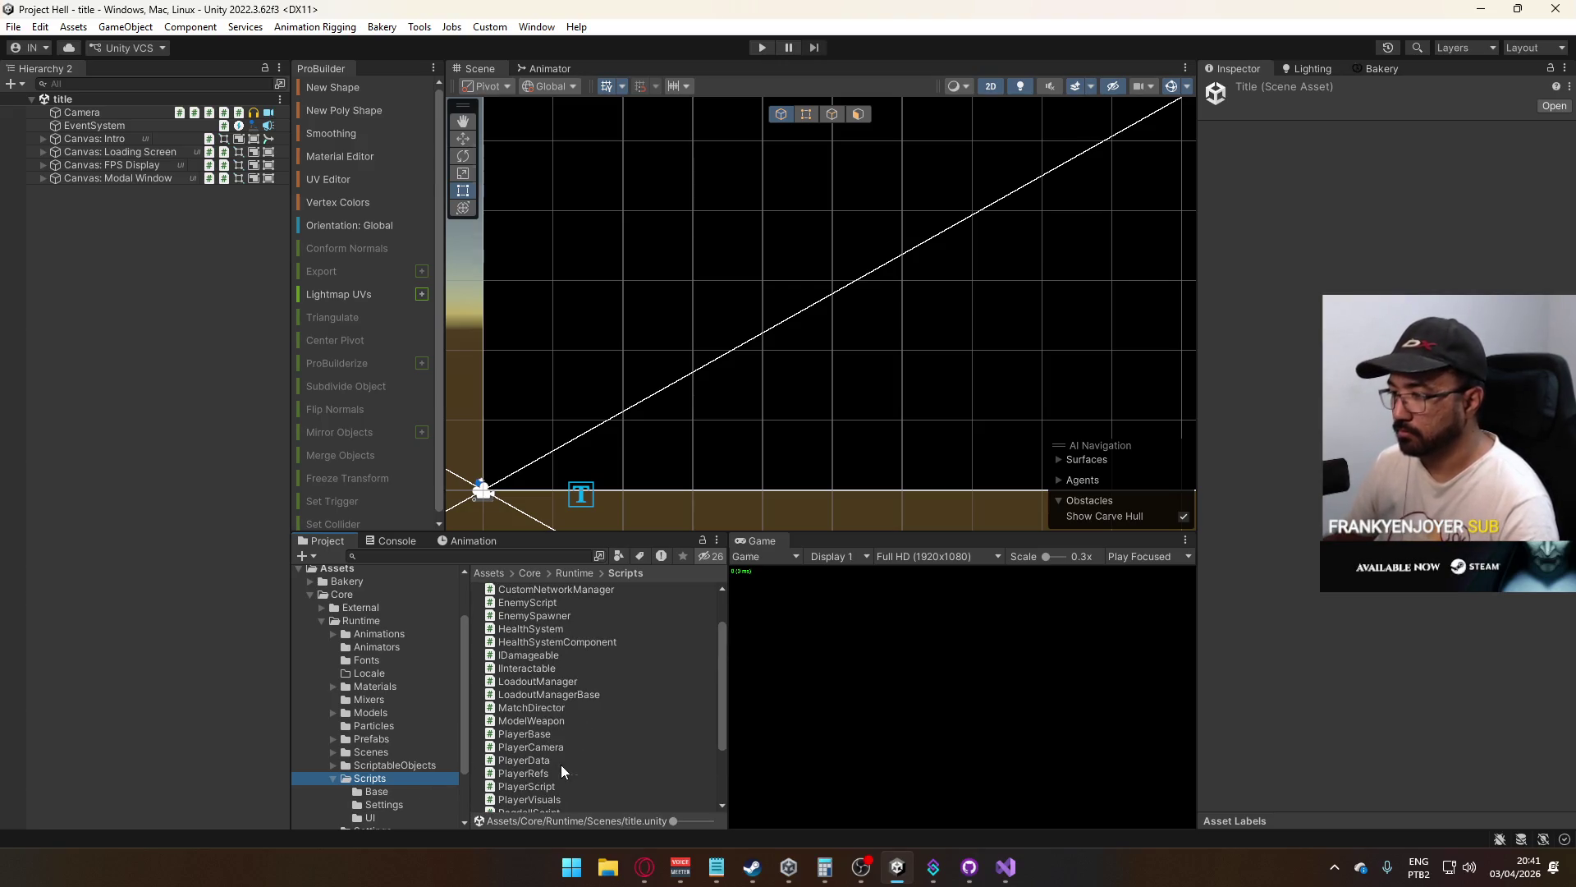
pyautogui.click(331, 780)
pyautogui.scroll(-2, 385, 751)
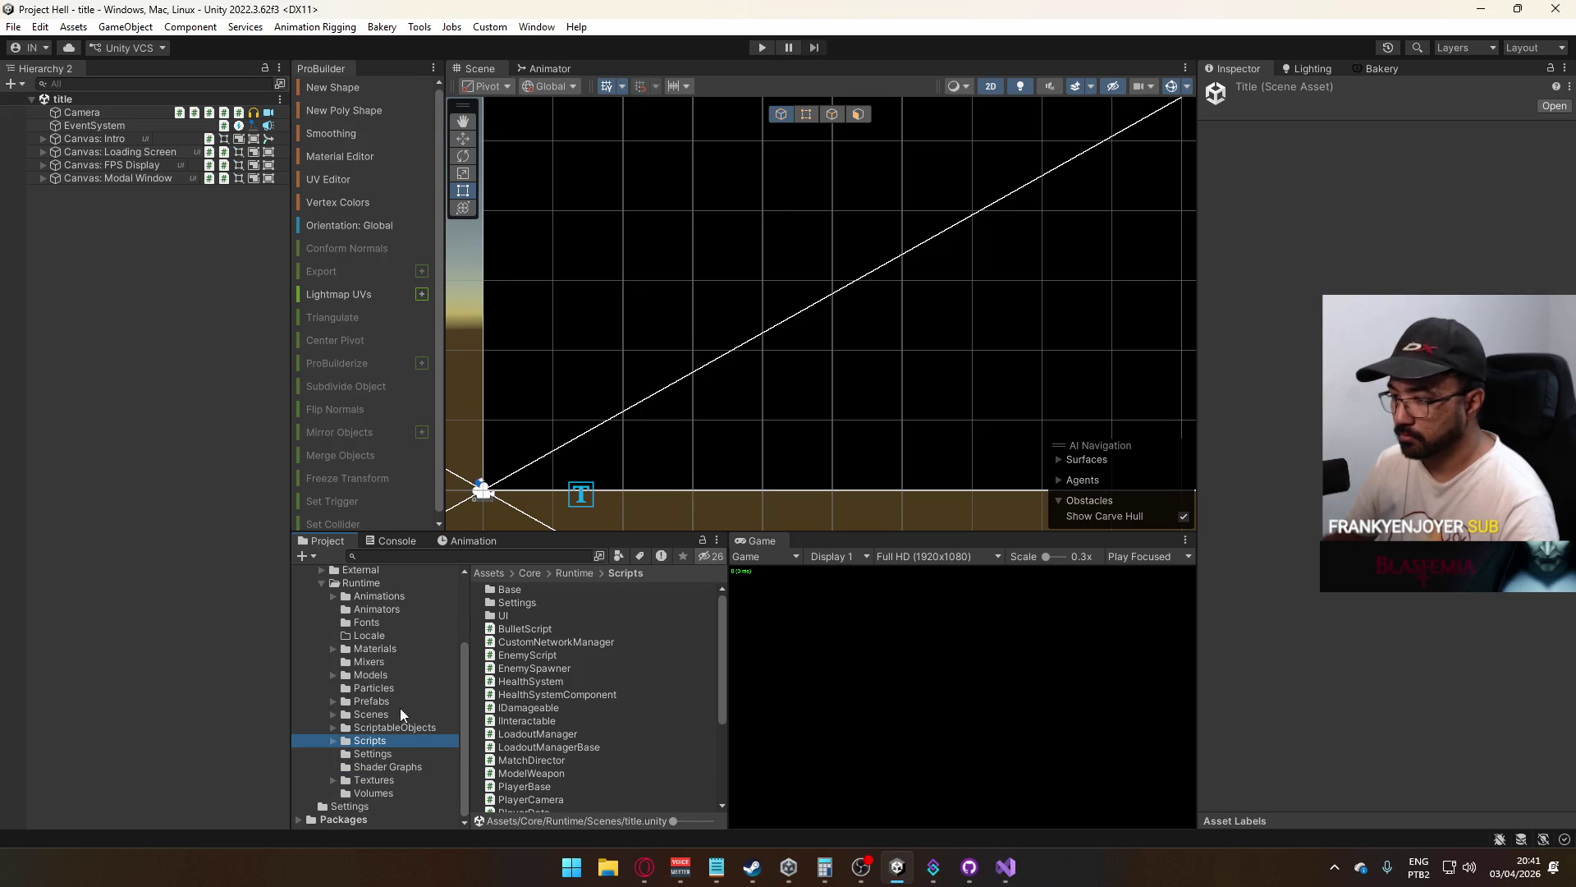
pyautogui.click(387, 778)
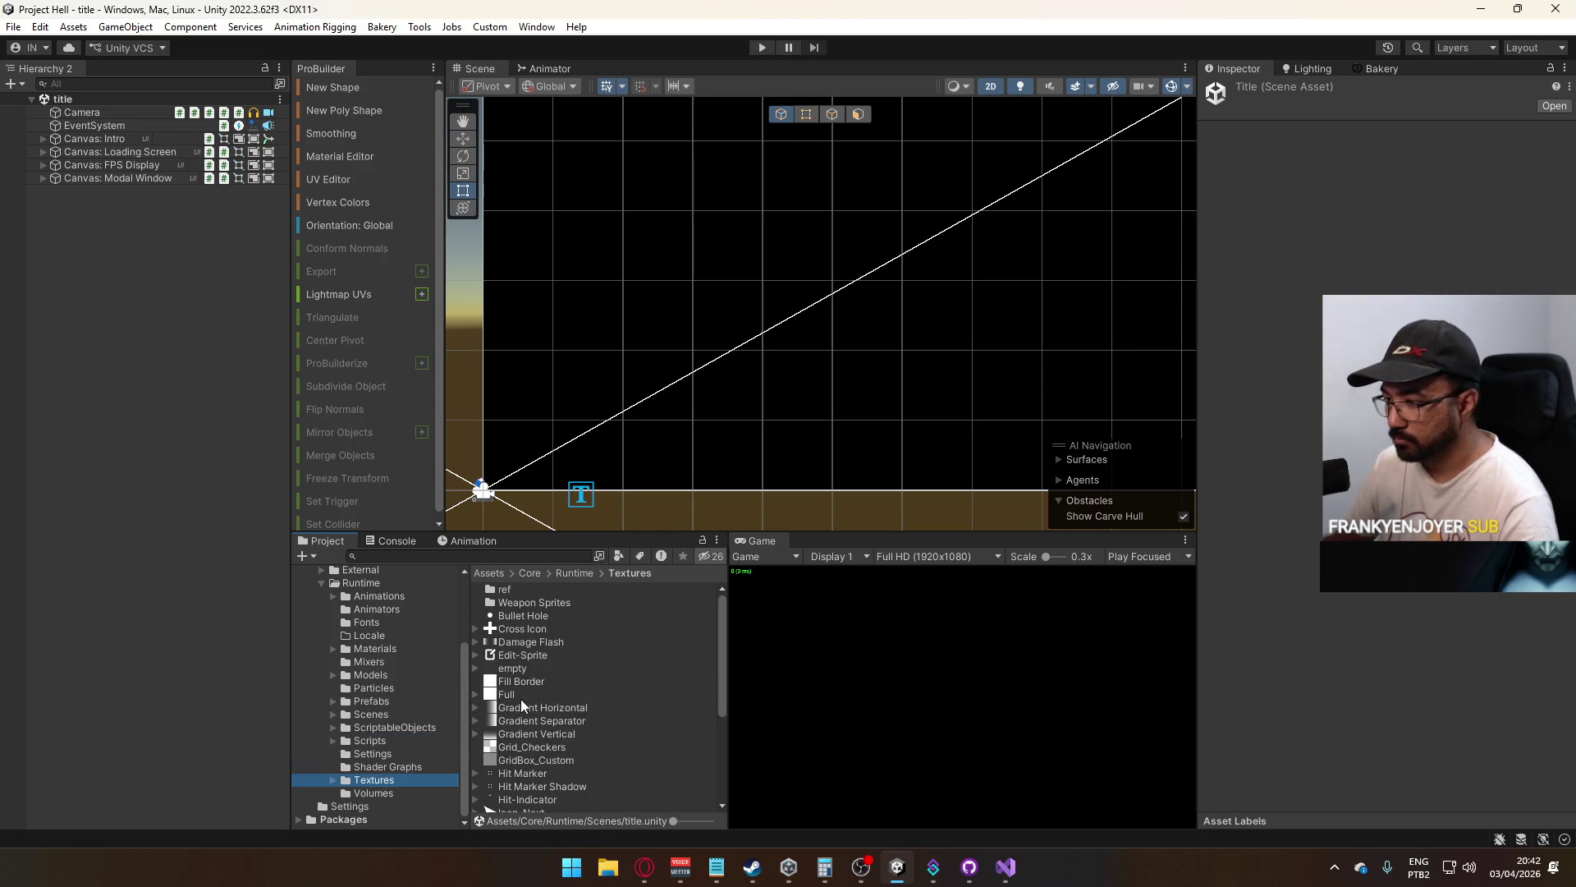
pyautogui.rightClick(507, 695)
# Show Full in Explorer and open Full.psd in Photoshop, closing the Textures folder window
pyautogui.click(574, 223)
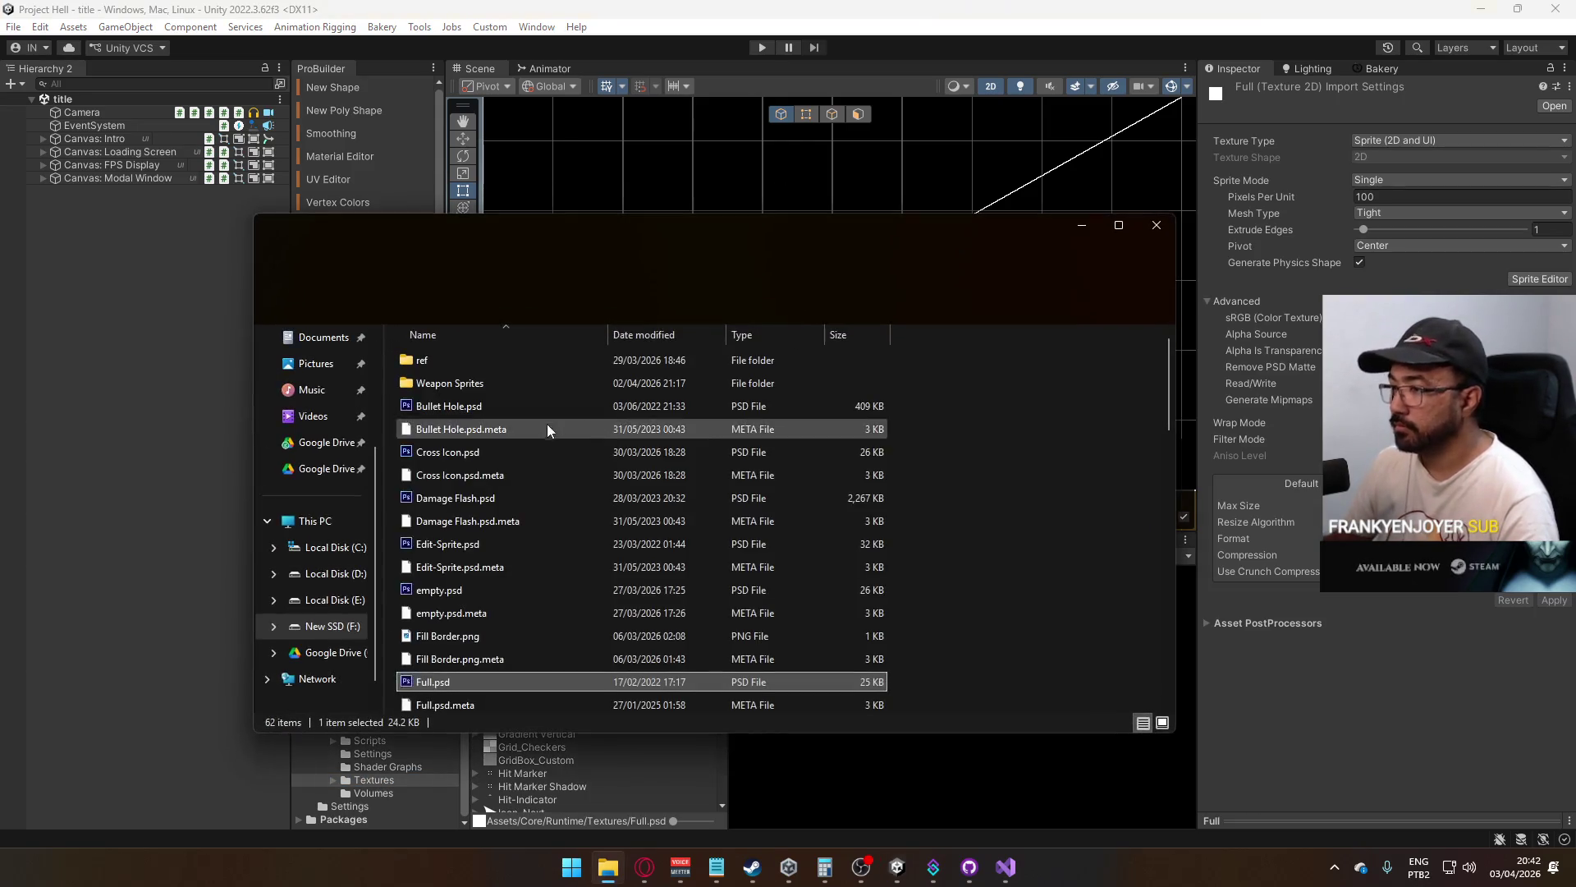
pyautogui.doubleClick(456, 683)
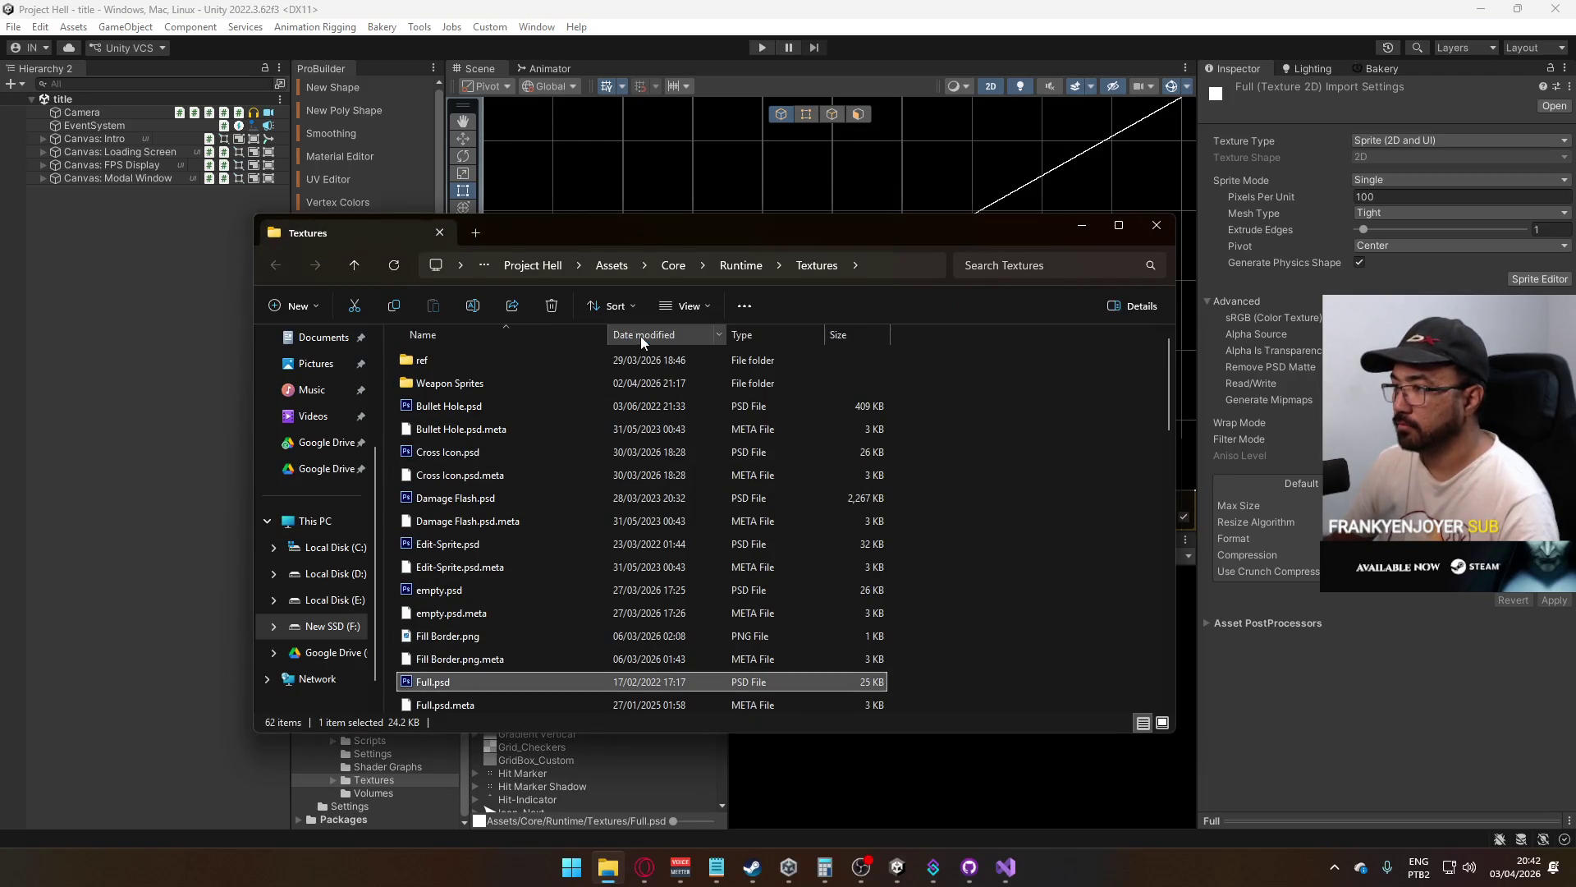
pyautogui.click(984, 354)
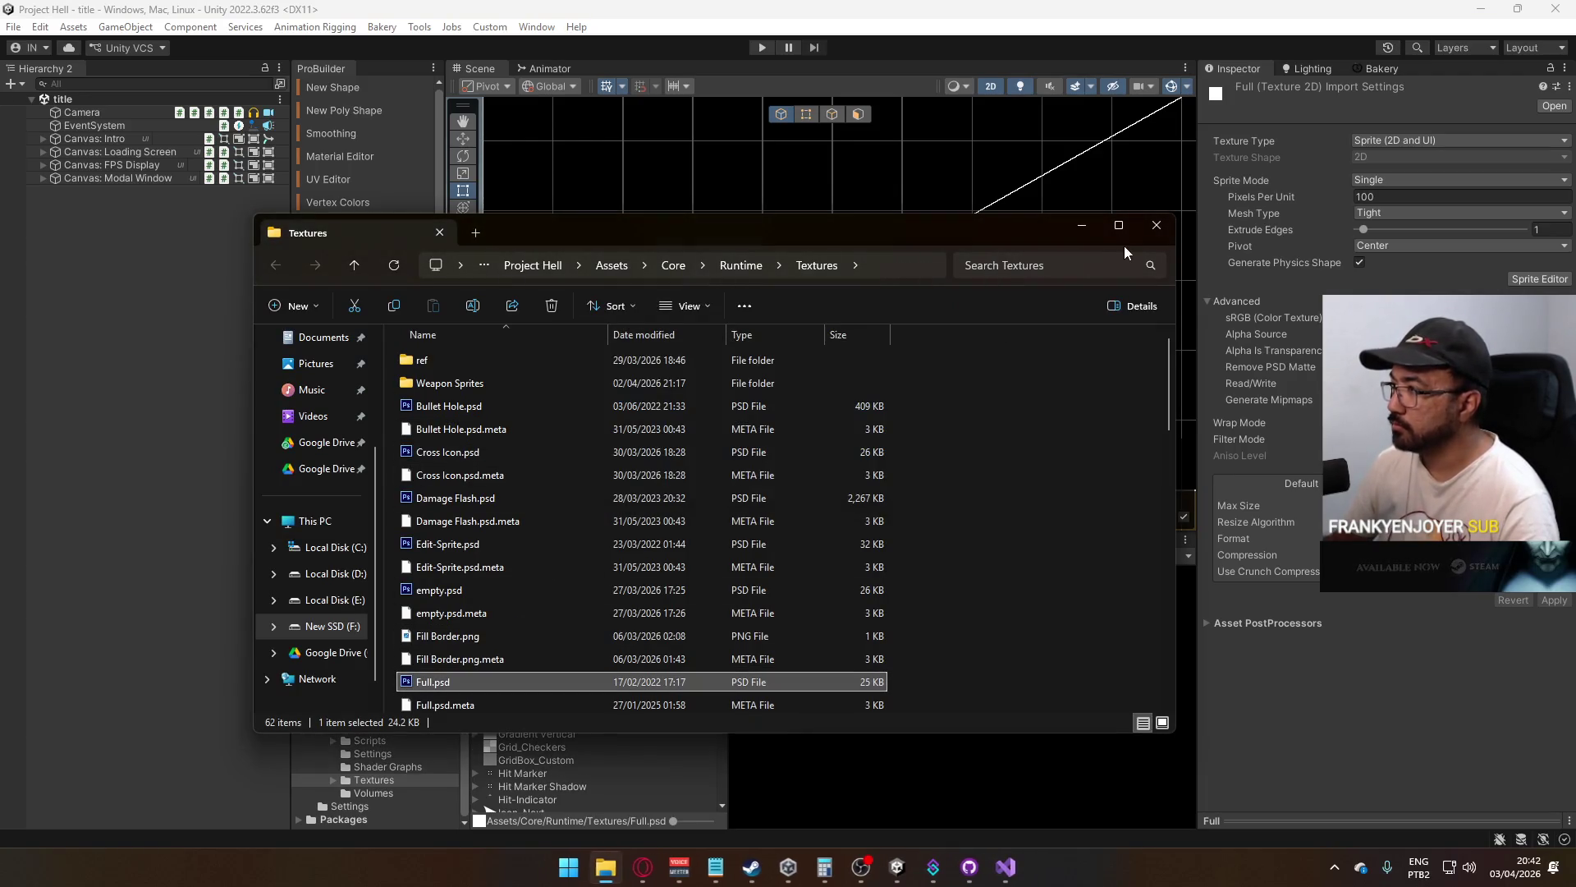
pyautogui.click(1157, 225)
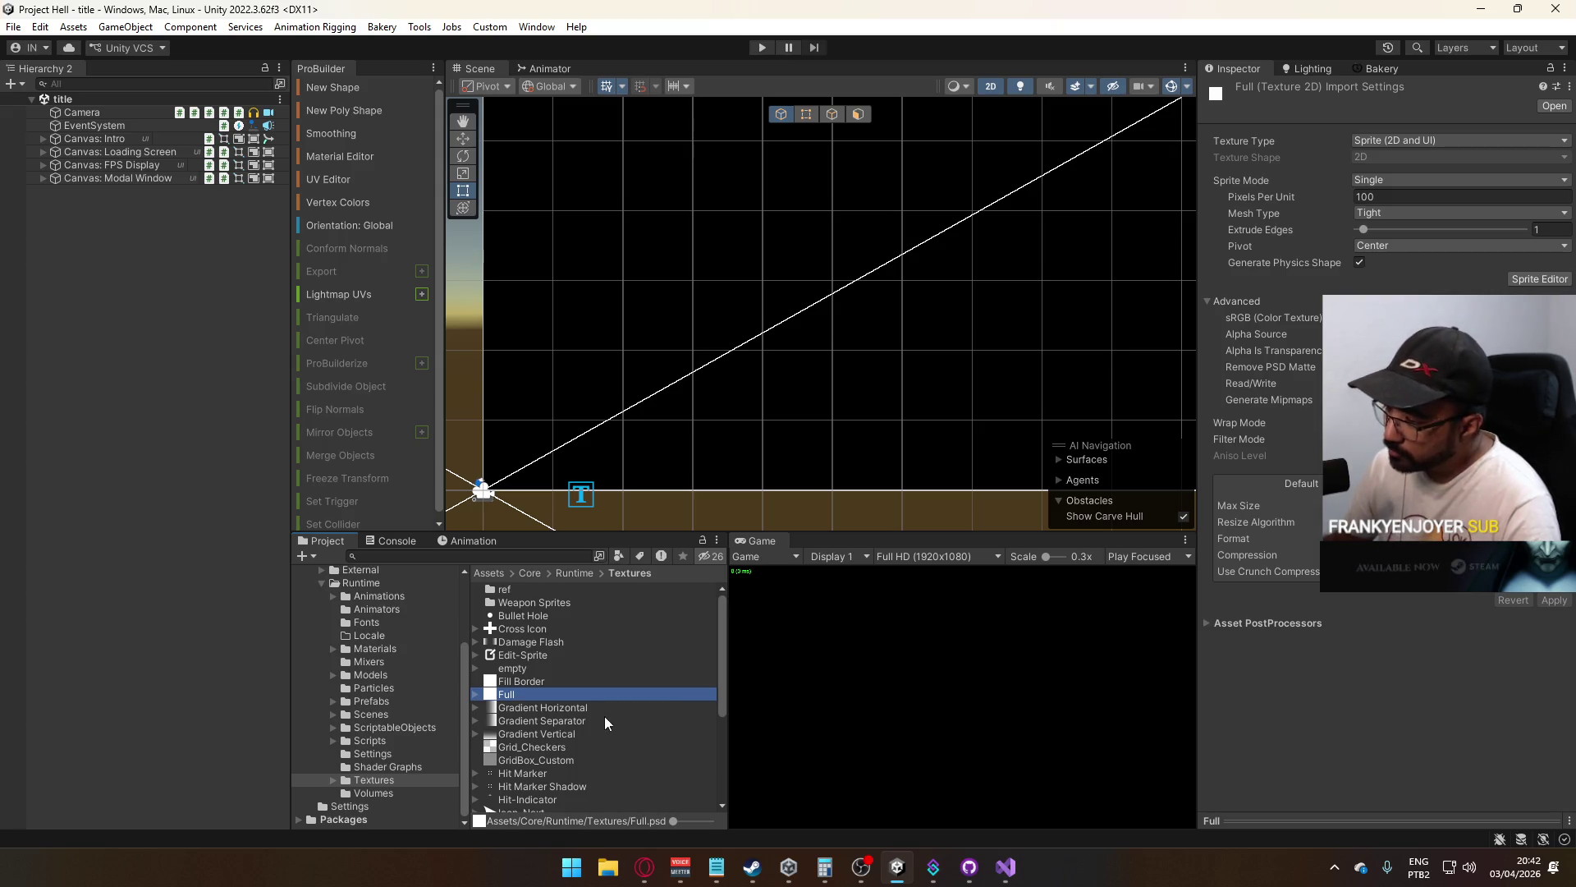
# Browse to D: > Google Drive > Project Hell > Models, select 1911.blend, and return to Photoshop
pyautogui.click(1329, 867)
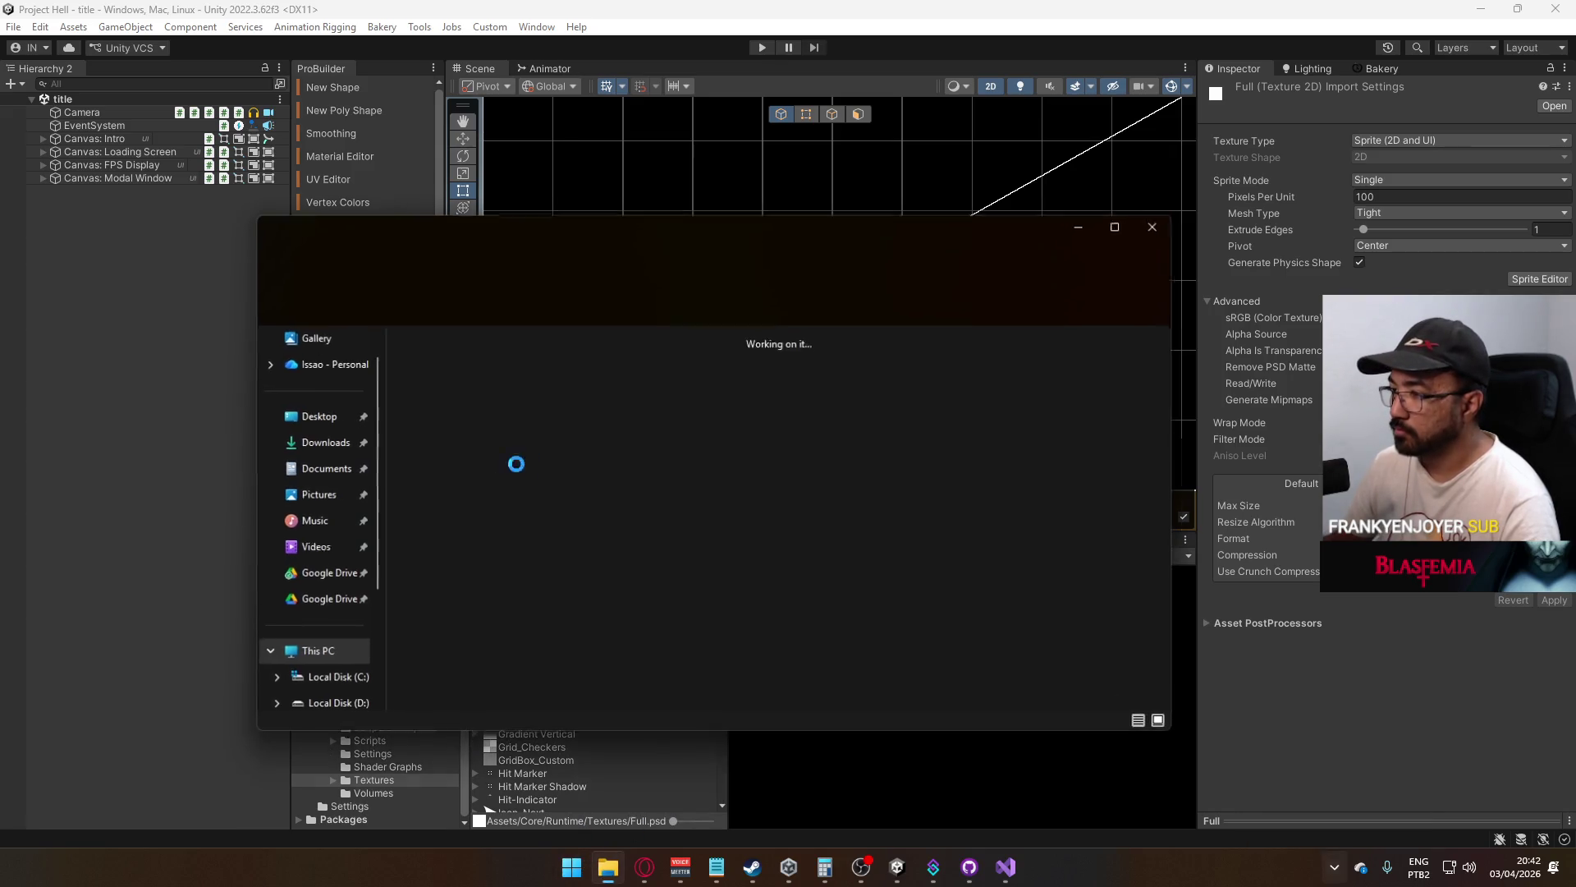
pyautogui.doubleClick(656, 377)
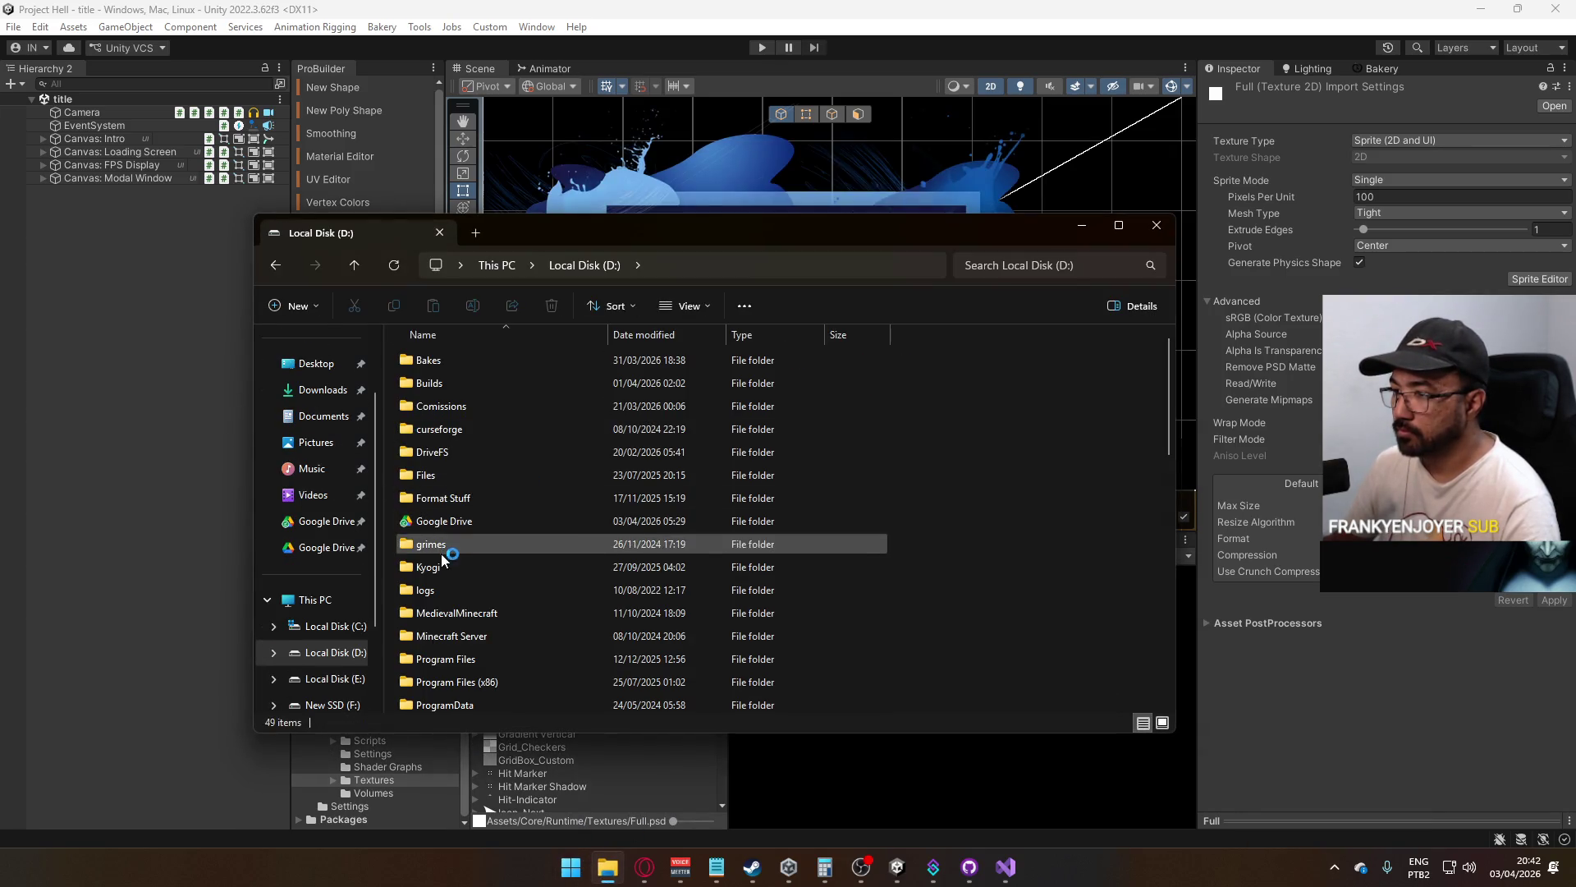
pyautogui.click(454, 526)
pyautogui.doubleClick(454, 526)
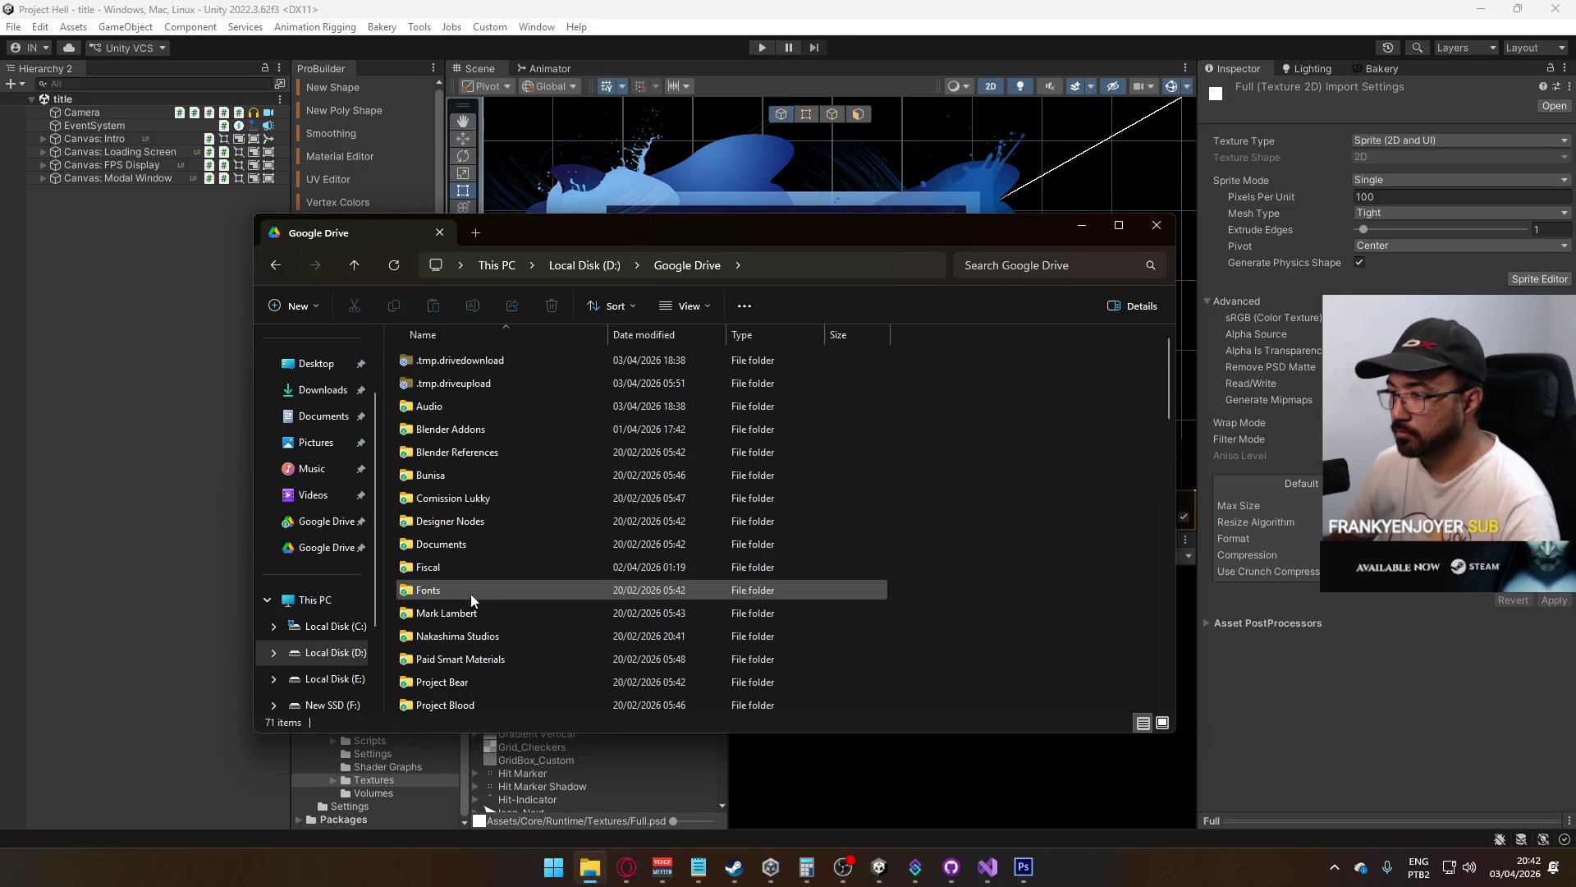
pyautogui.scroll(-3, 484, 607)
pyautogui.doubleClick(484, 610)
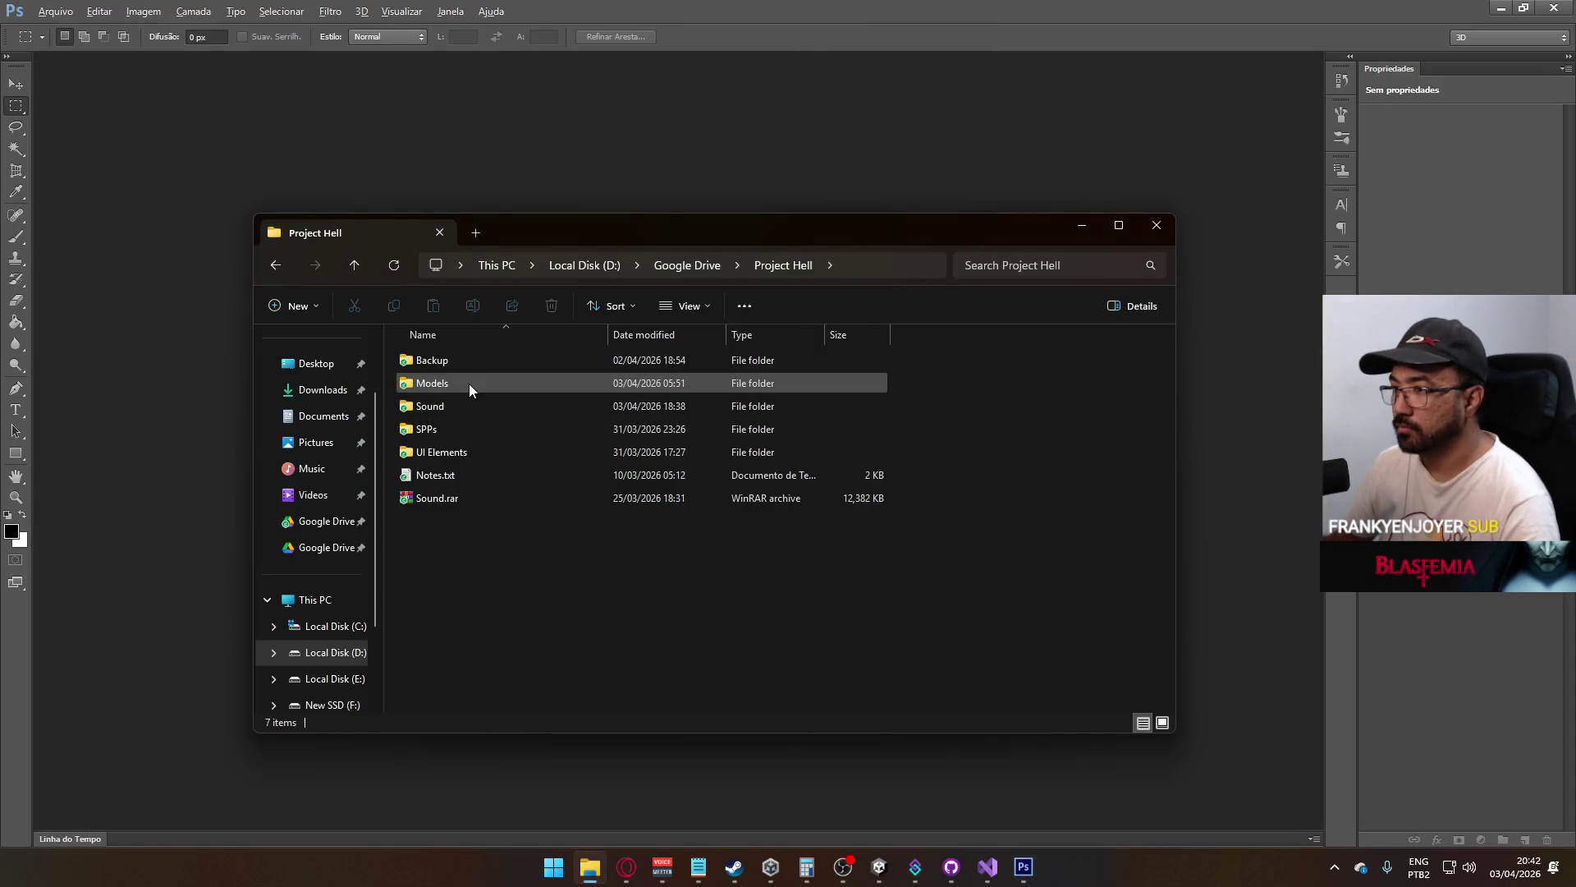
pyautogui.doubleClick(469, 382)
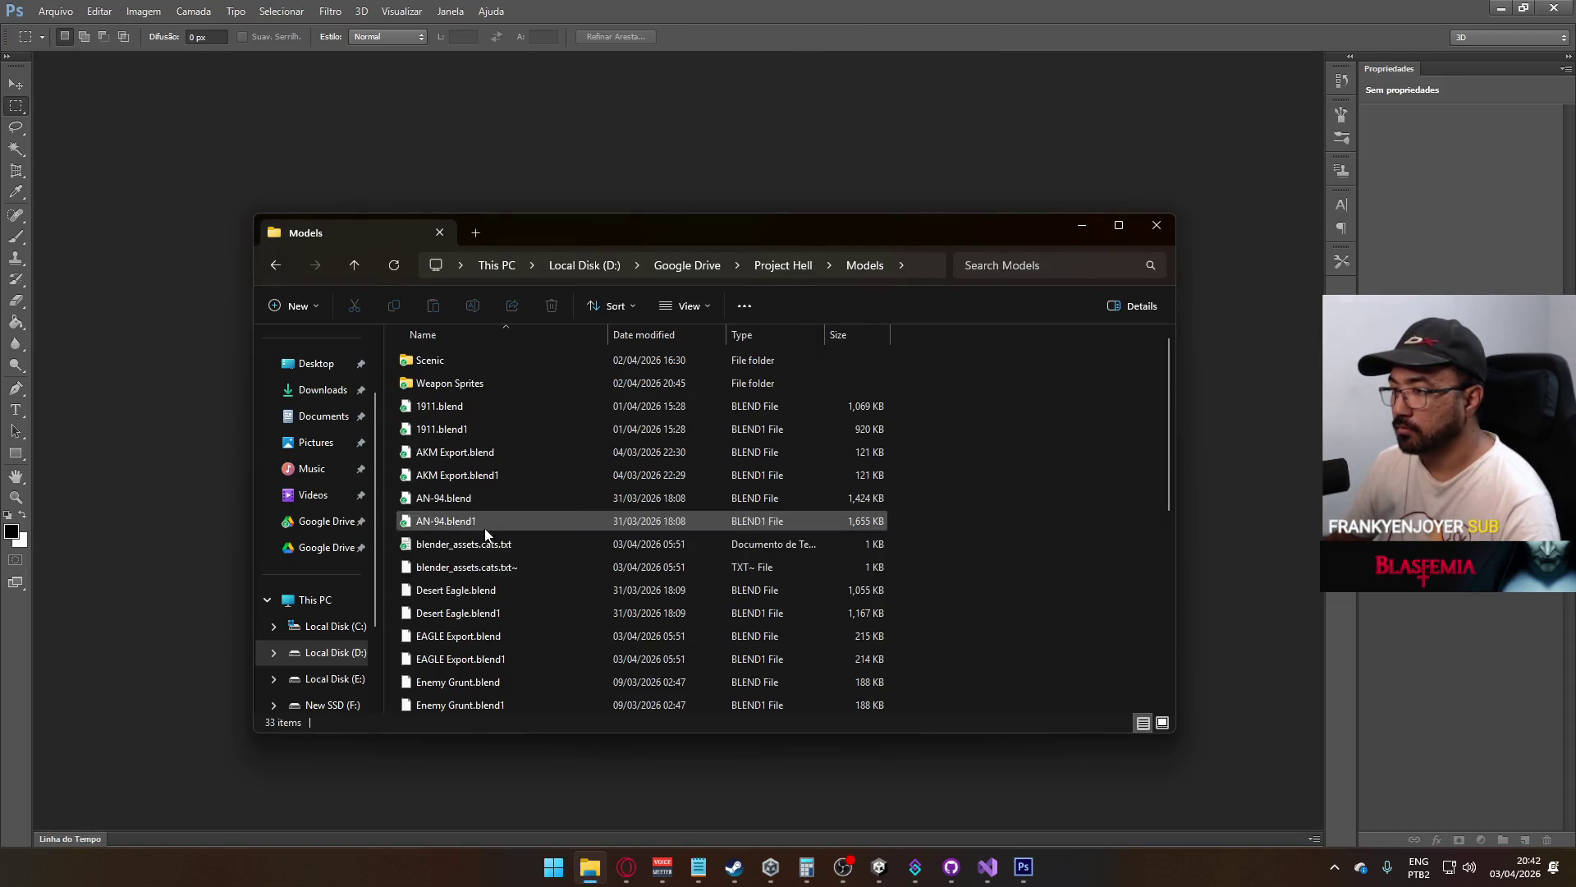
pyautogui.click(451, 406)
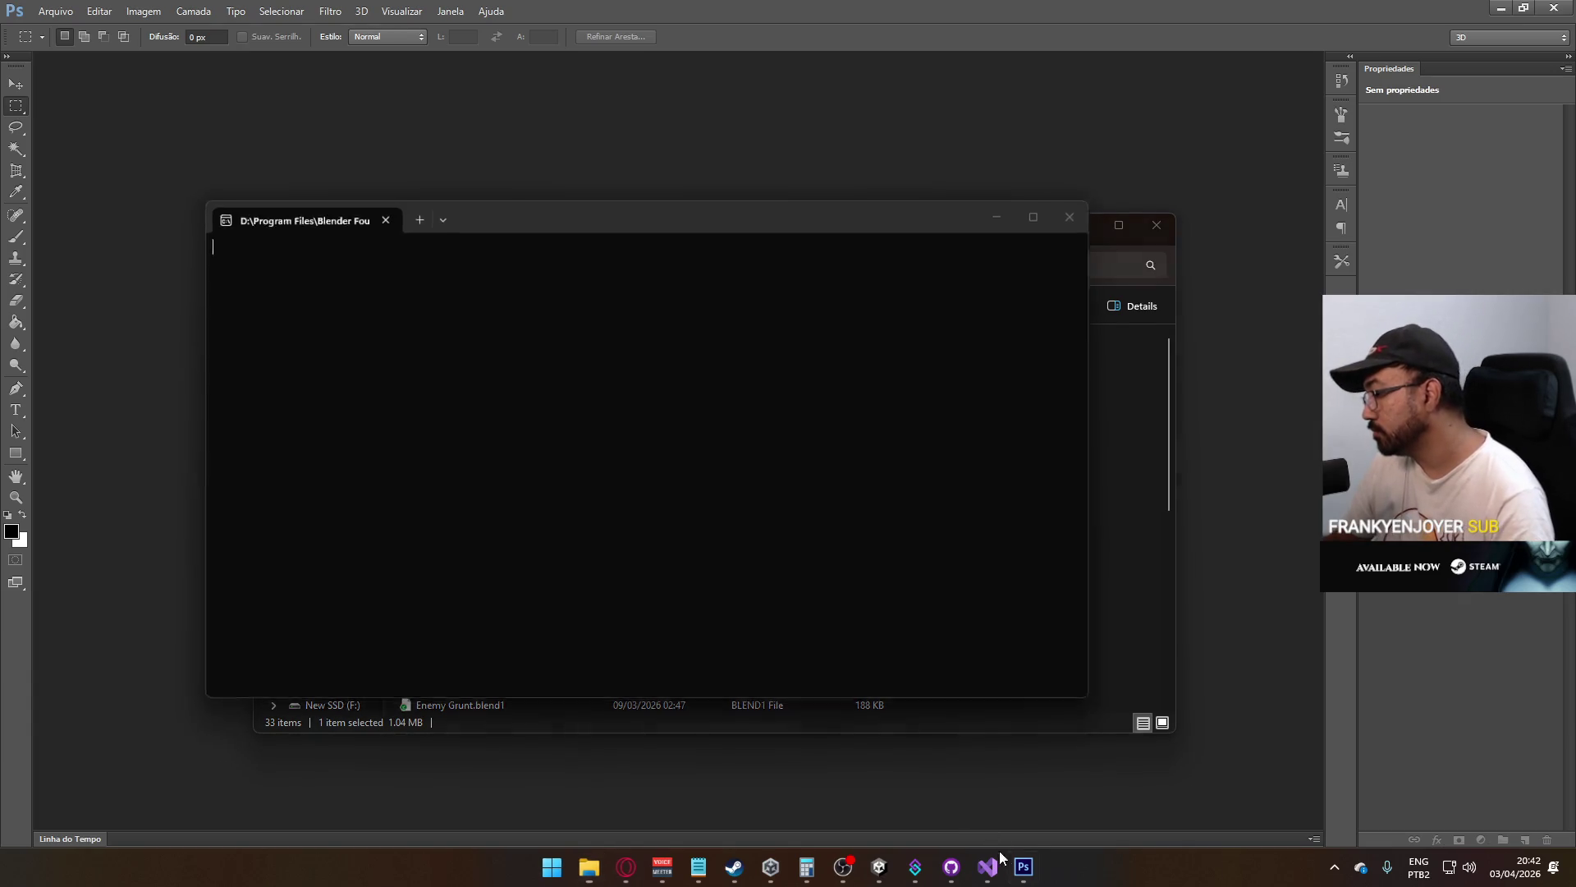
pyautogui.moveTo(1018, 864)
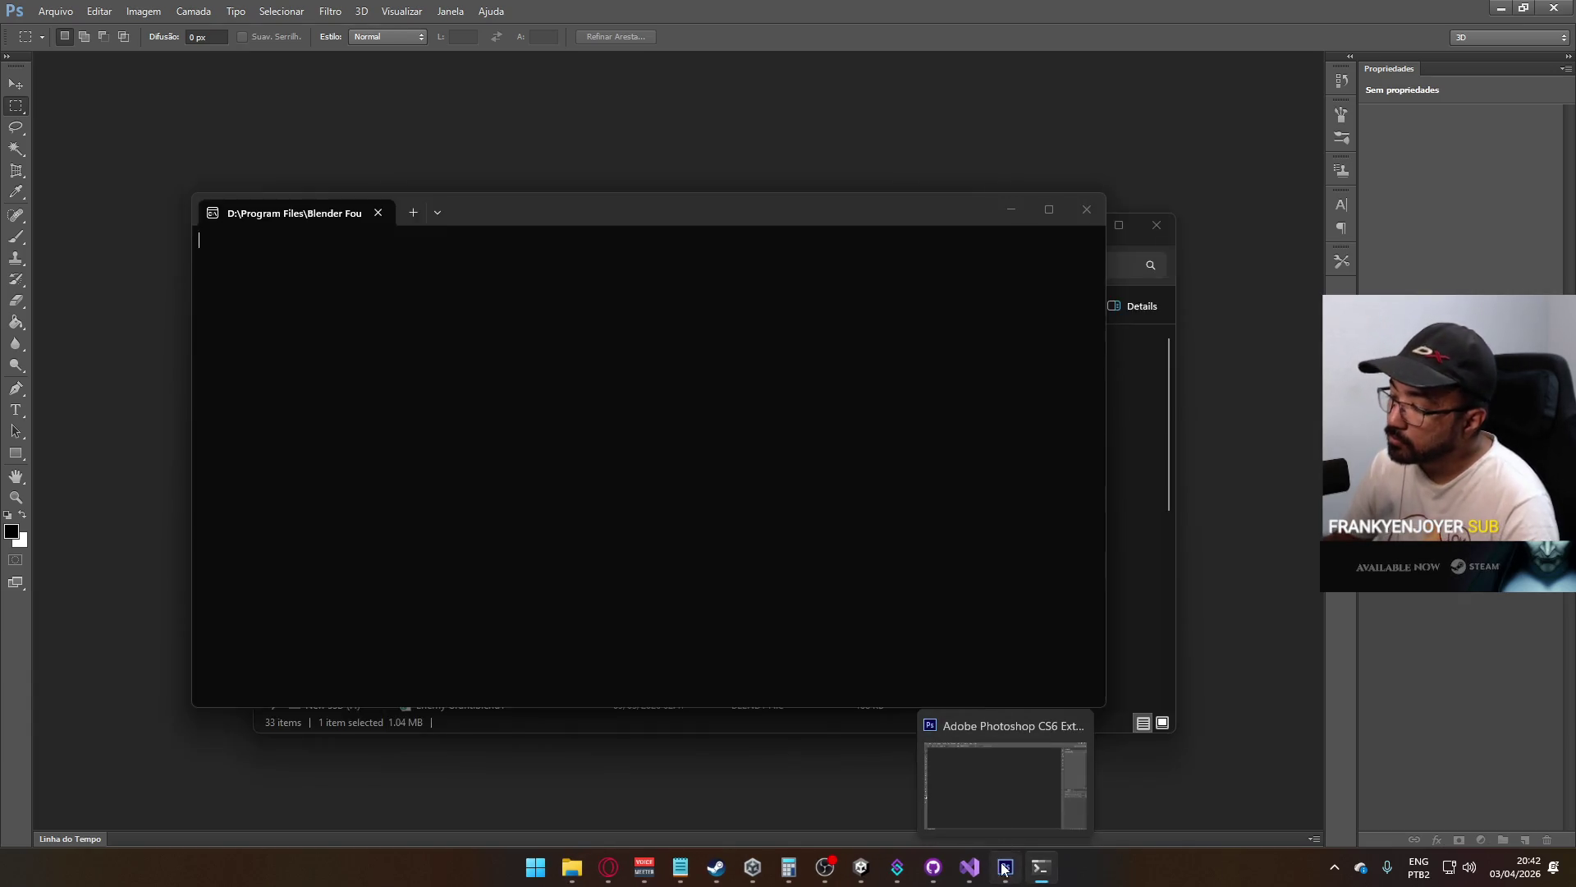
pyautogui.click(996, 801)
# Create a new transparent 256 × 256 px document, zoom in, and select the Pen tool
pyautogui.click(55, 11)
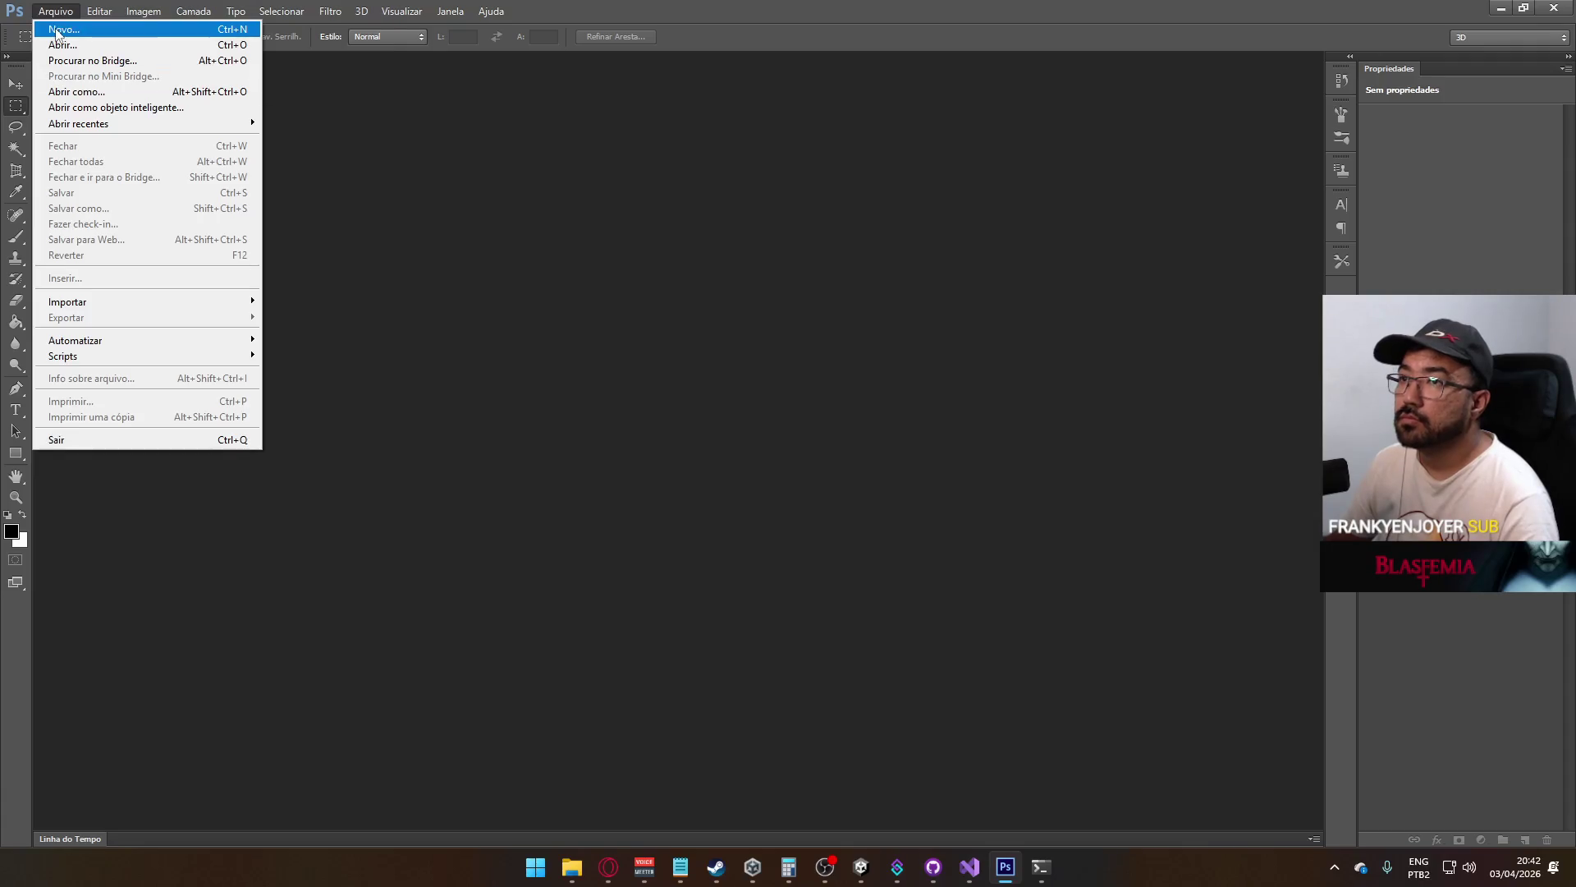
pyautogui.click(59, 31)
pyautogui.press('Tab')
pyautogui.press('Tab')
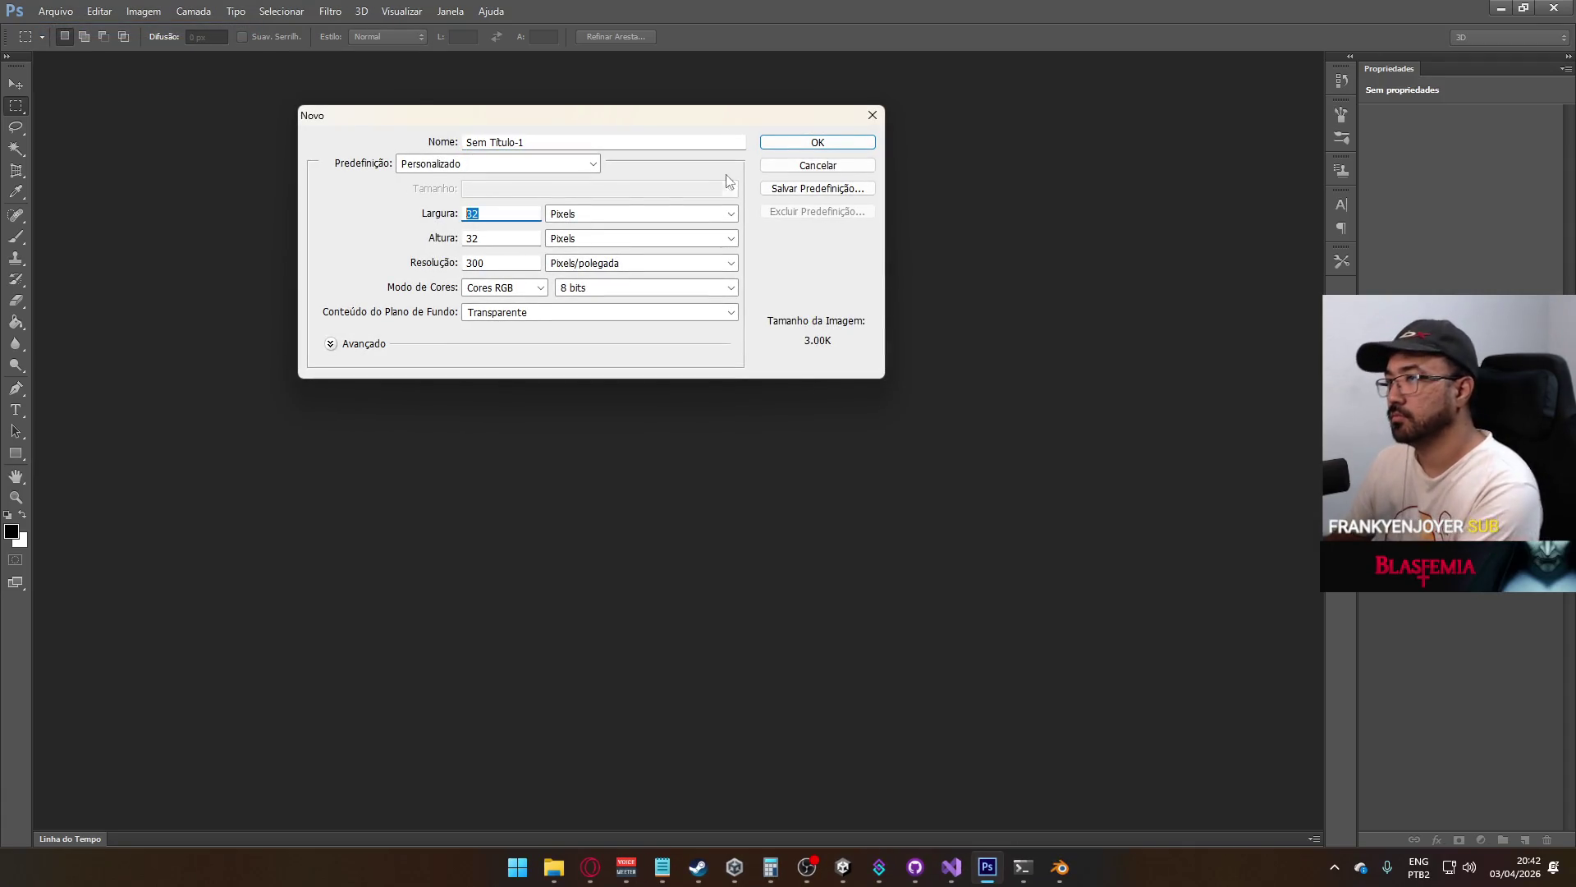
pyautogui.write('256')
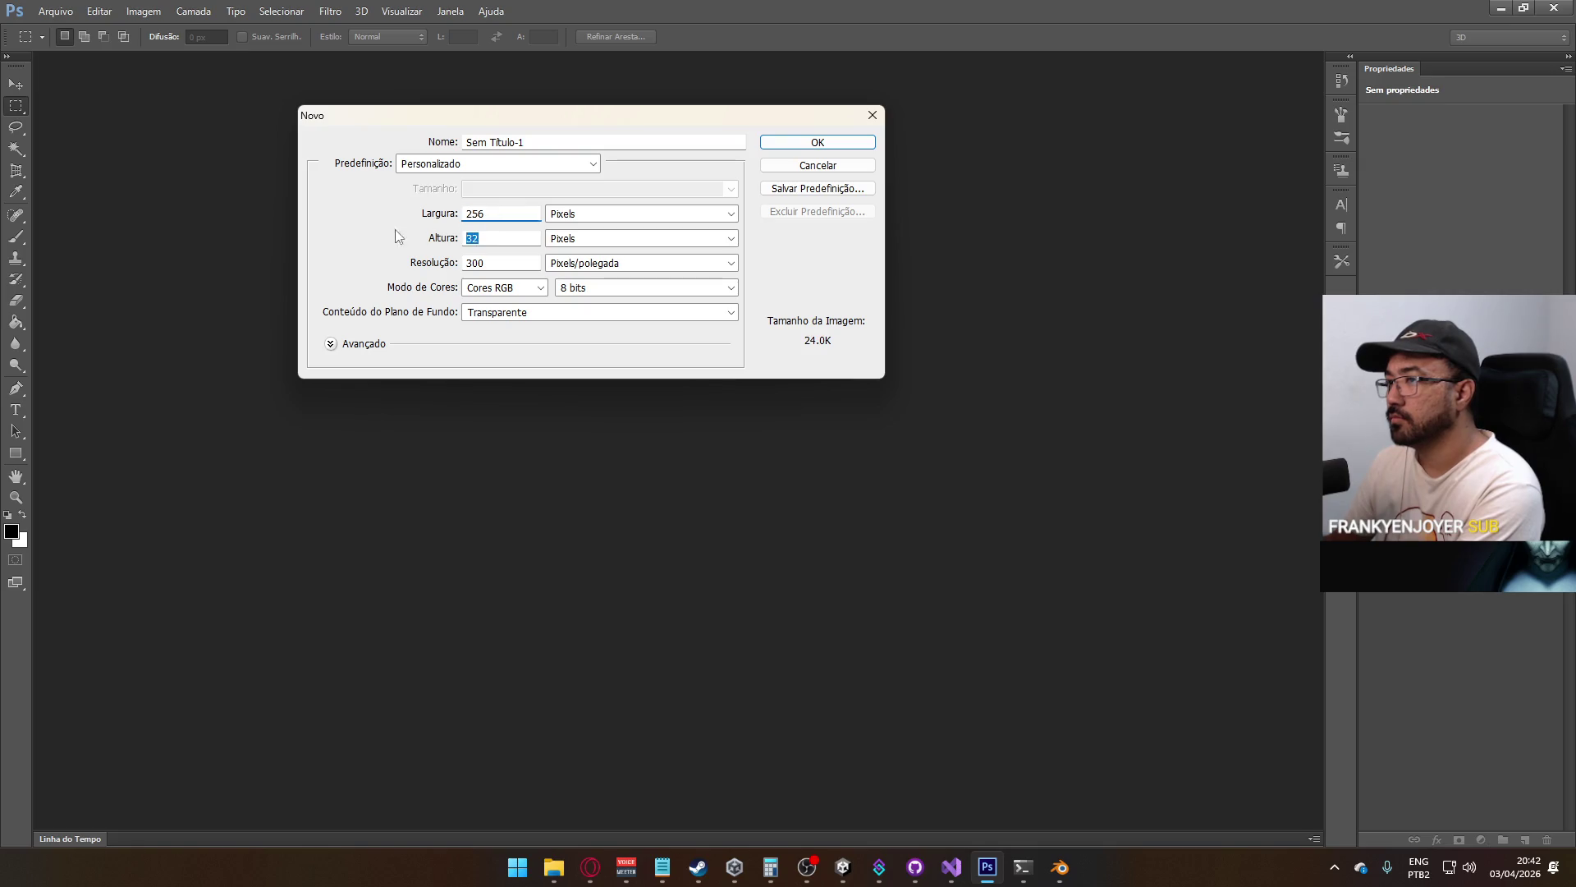
pyautogui.write('256')
pyautogui.click(831, 141)
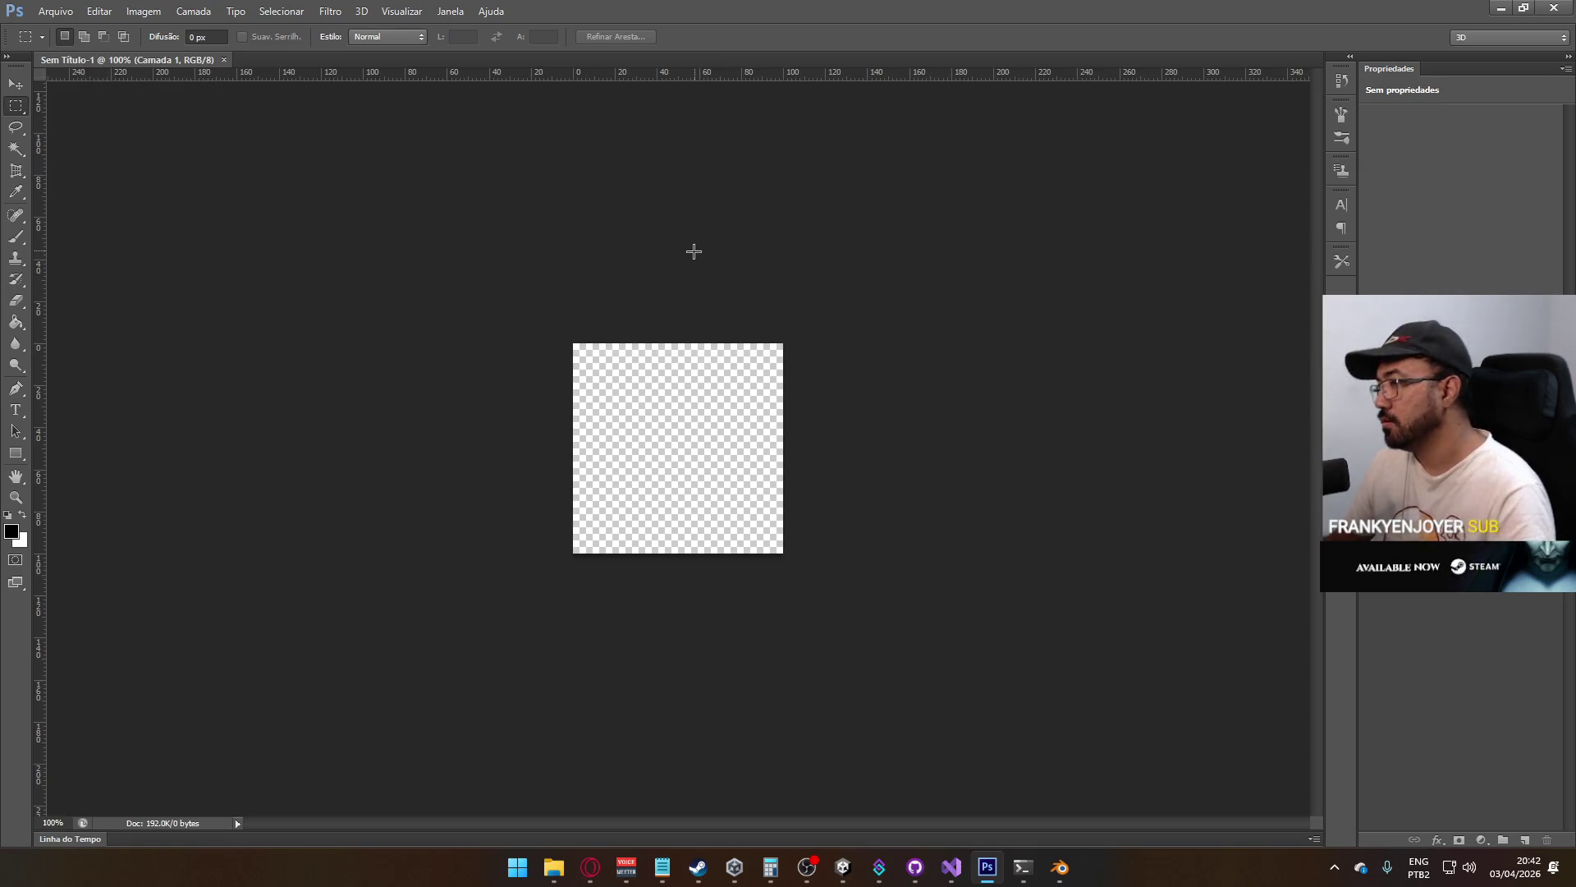
pyautogui.click(666, 453)
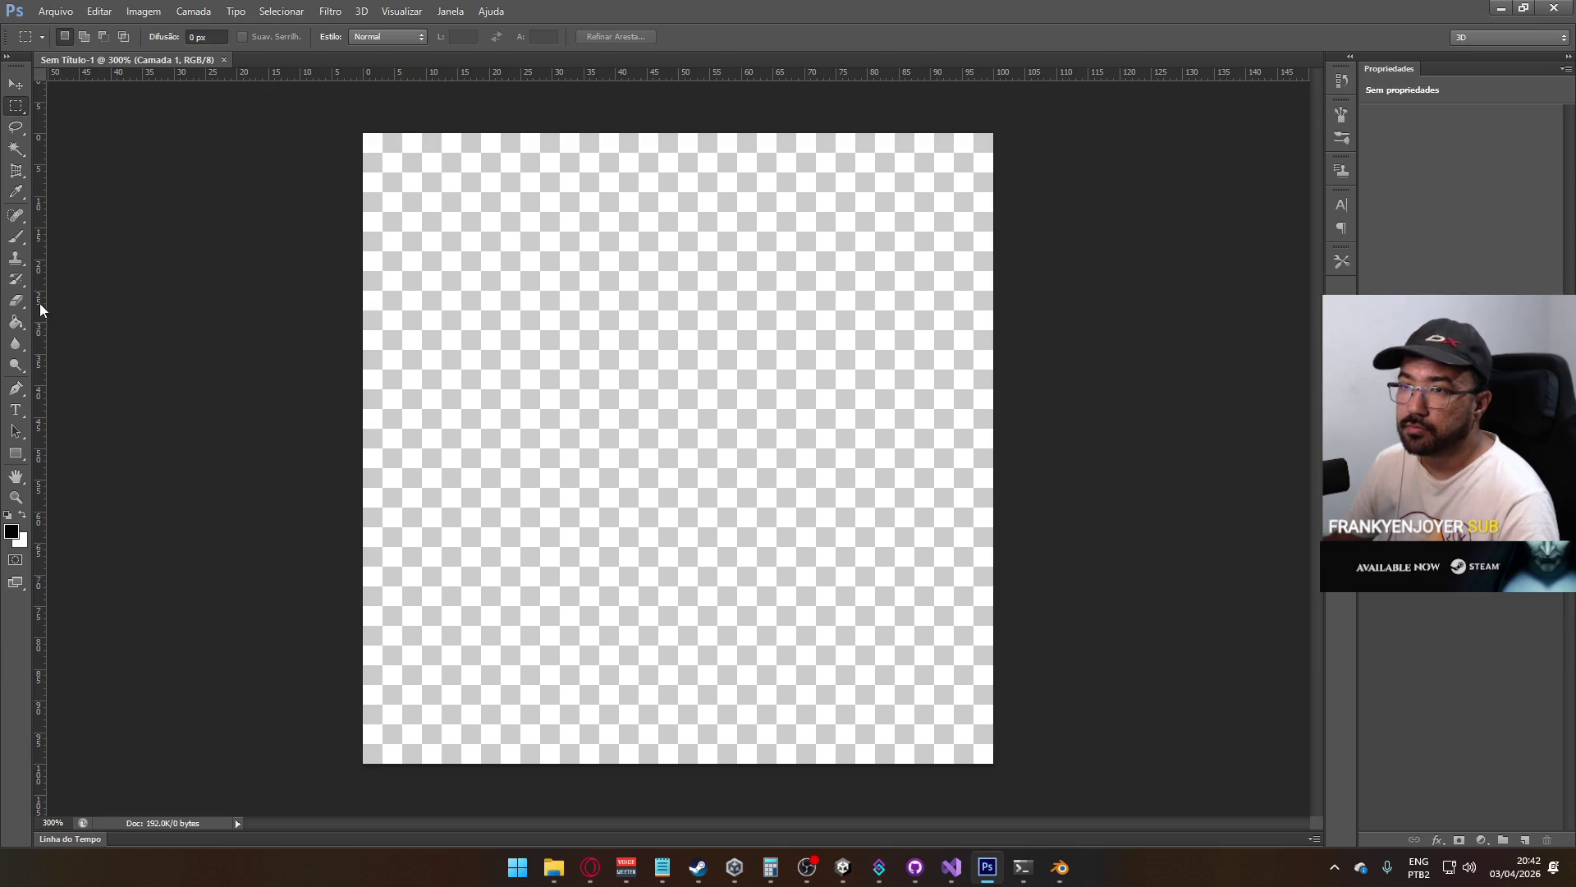
pyautogui.click(17, 454)
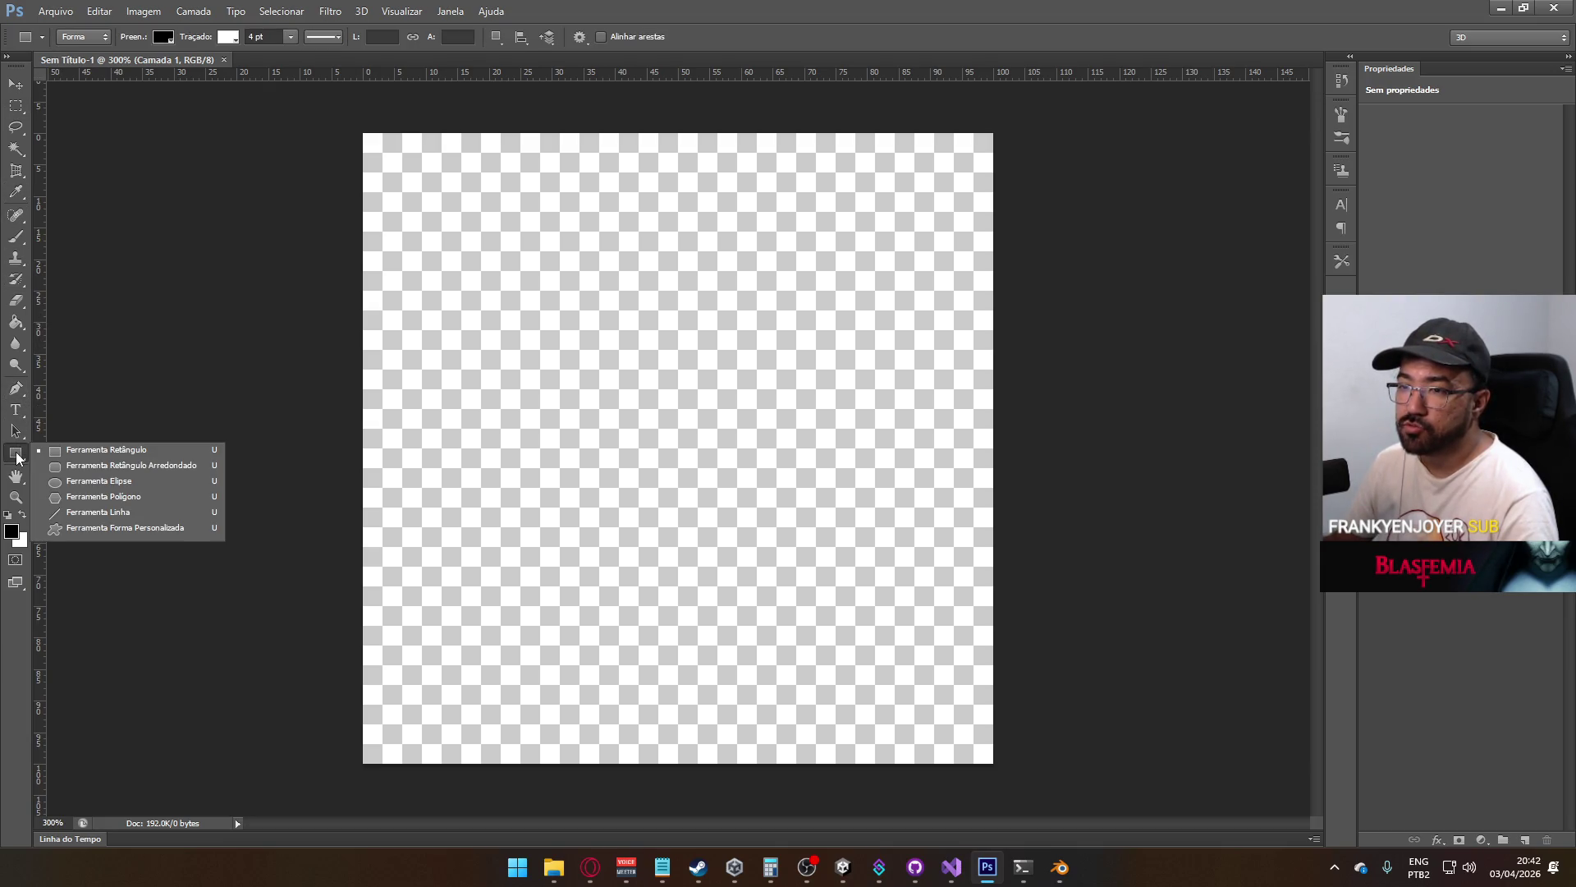
pyautogui.click(23, 395)
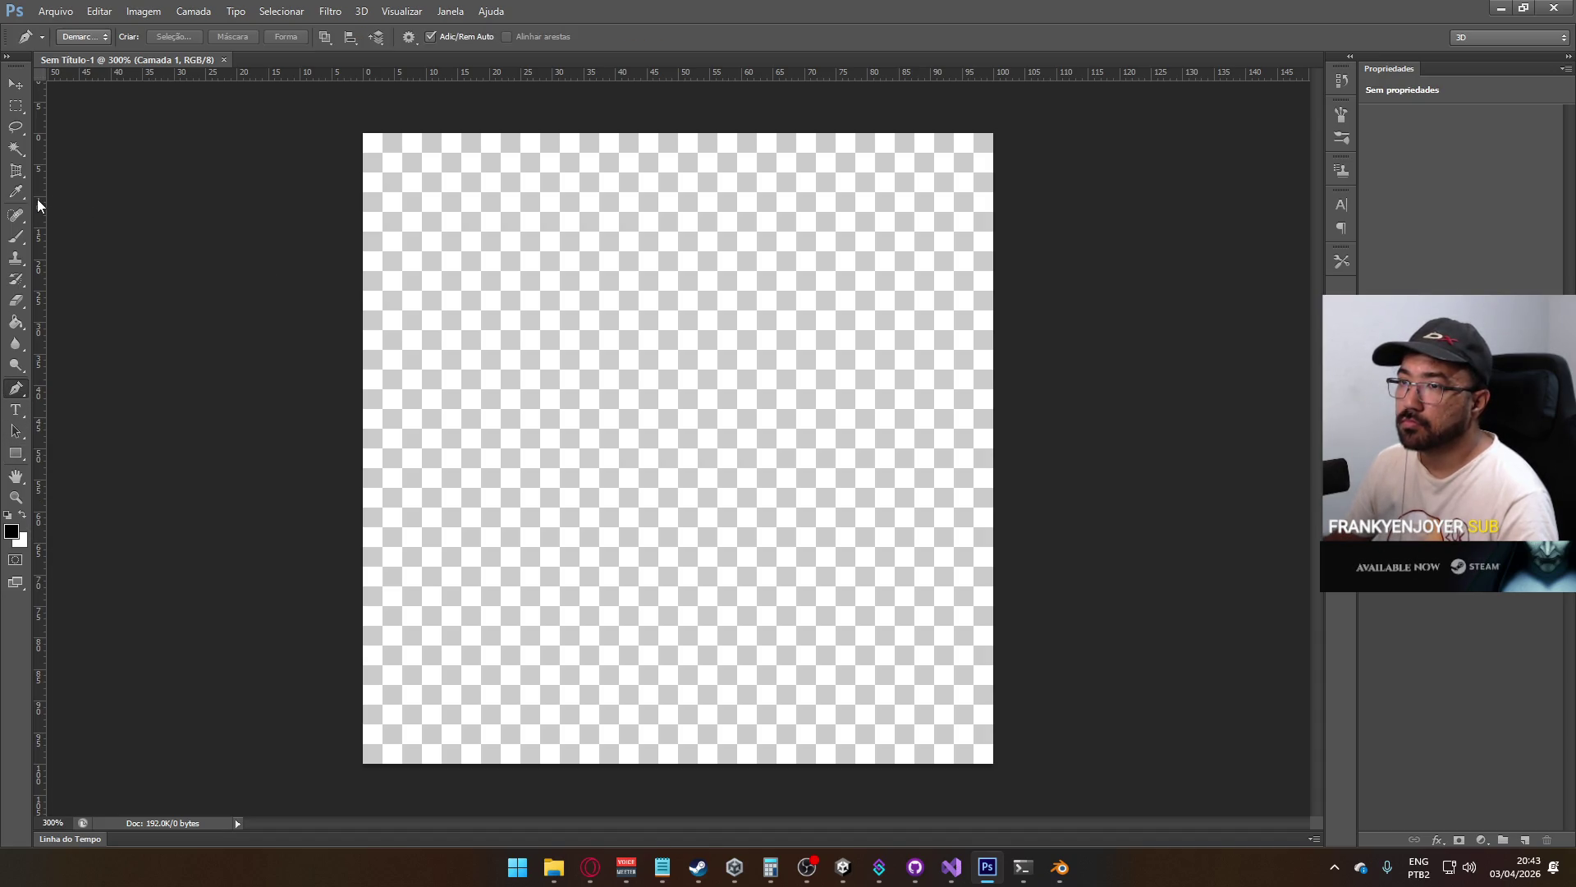
# Add a vertical centre guide and place the top, left and bottom anchors of the half-shield
pyautogui.moveTo(40, 205); pyautogui.dragTo(677, 223)
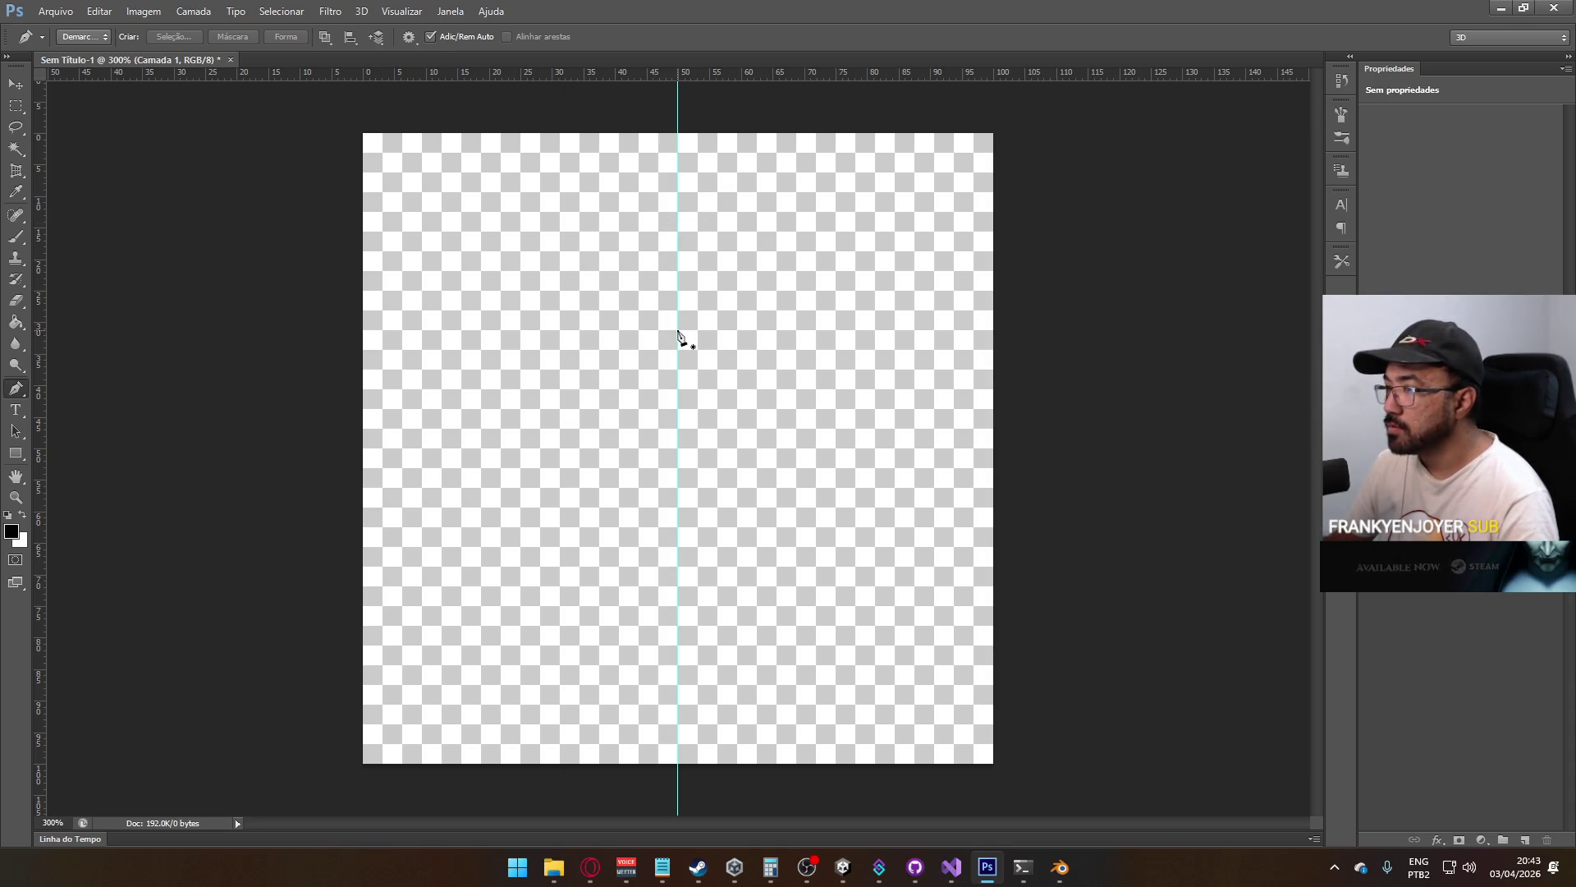
pyautogui.click(678, 331)
pyautogui.moveTo(538, 384)
pyautogui.mouseDown()
pyautogui.moveTo(503, 397)
pyautogui.moveTo(489, 371)
pyautogui.moveTo(437, 392)
pyautogui.moveTo(458, 382)
pyautogui.mouseUp()
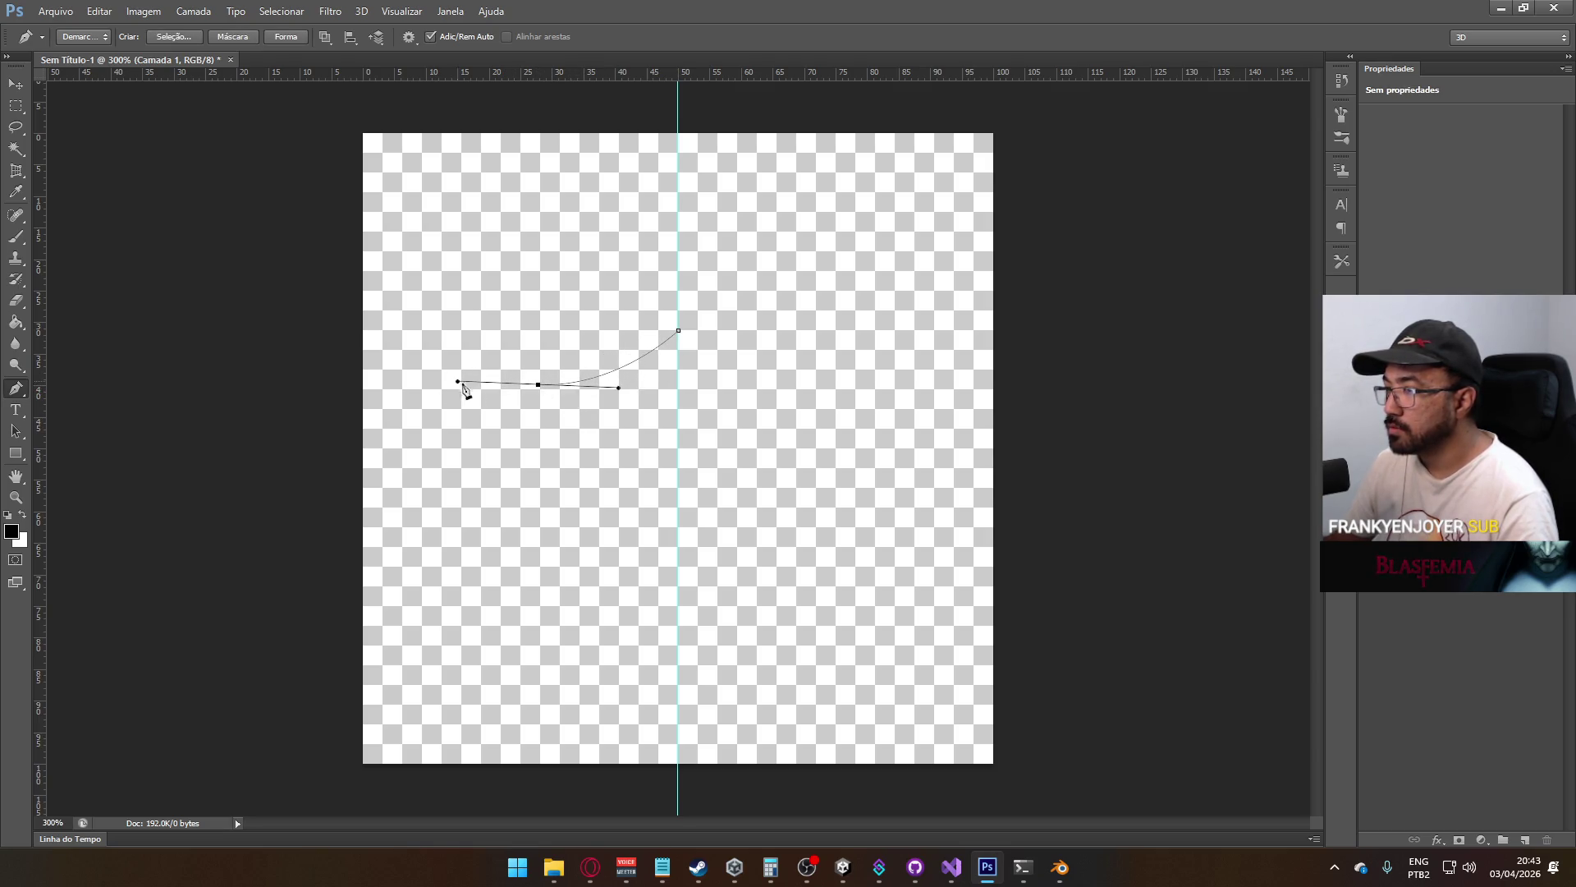
pyautogui.click(678, 590)
pyautogui.moveTo(678, 591)
pyautogui.mouseDown()
pyautogui.moveTo(694, 603)
pyautogui.moveTo(722, 575)
pyautogui.moveTo(737, 599)
pyautogui.moveTo(723, 615)
pyautogui.moveTo(740, 601)
pyautogui.mouseUp()
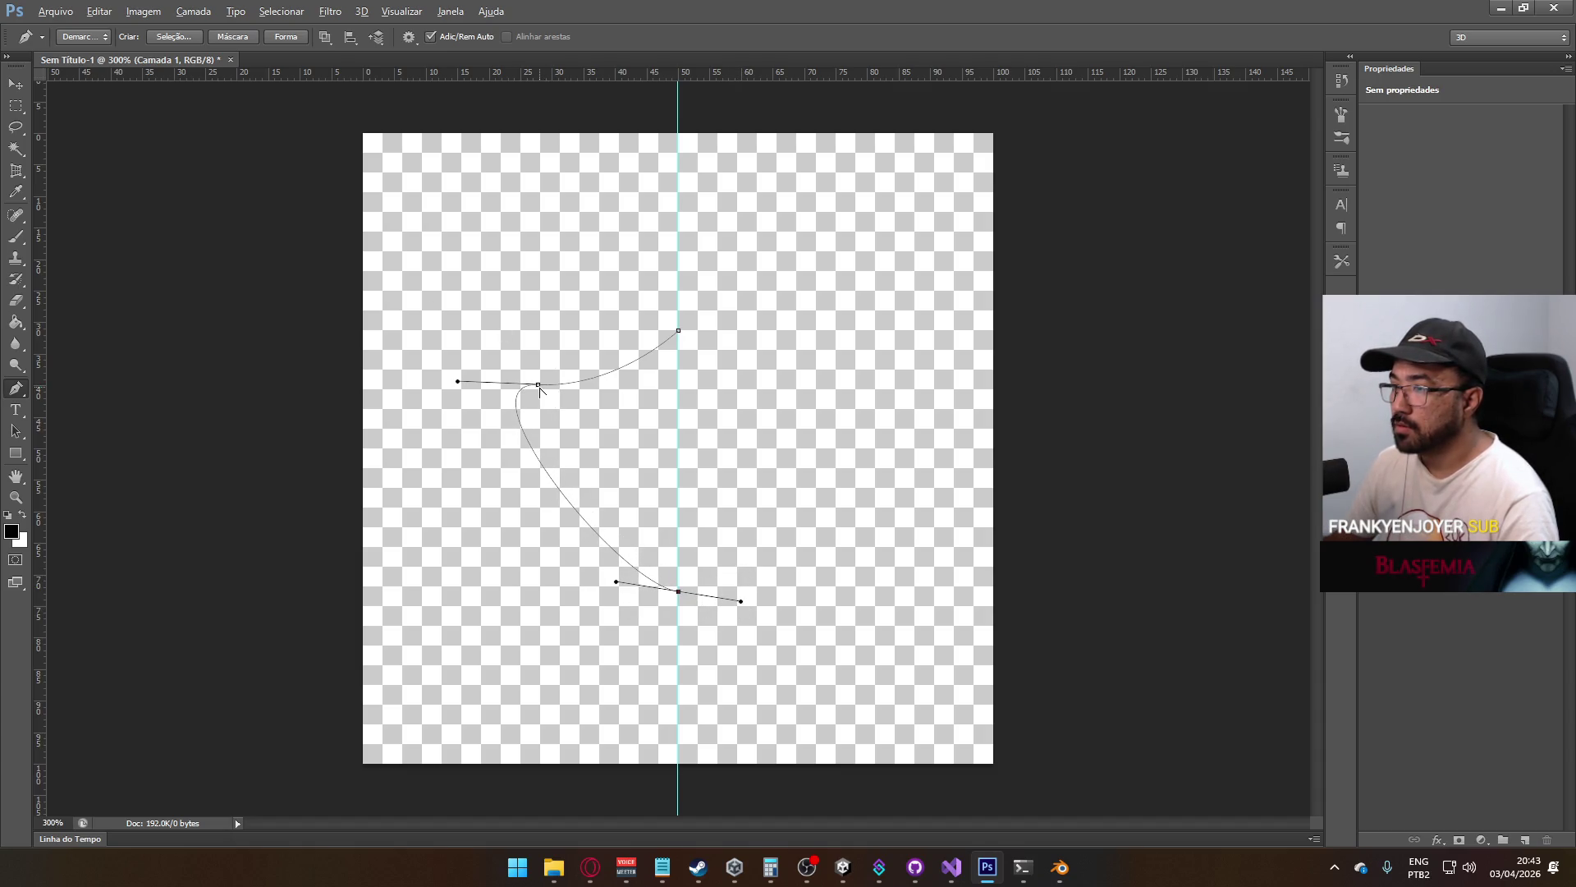
pyautogui.keyDown('alt'); pyautogui.click(538, 384); pyautogui.keyUp('alt')
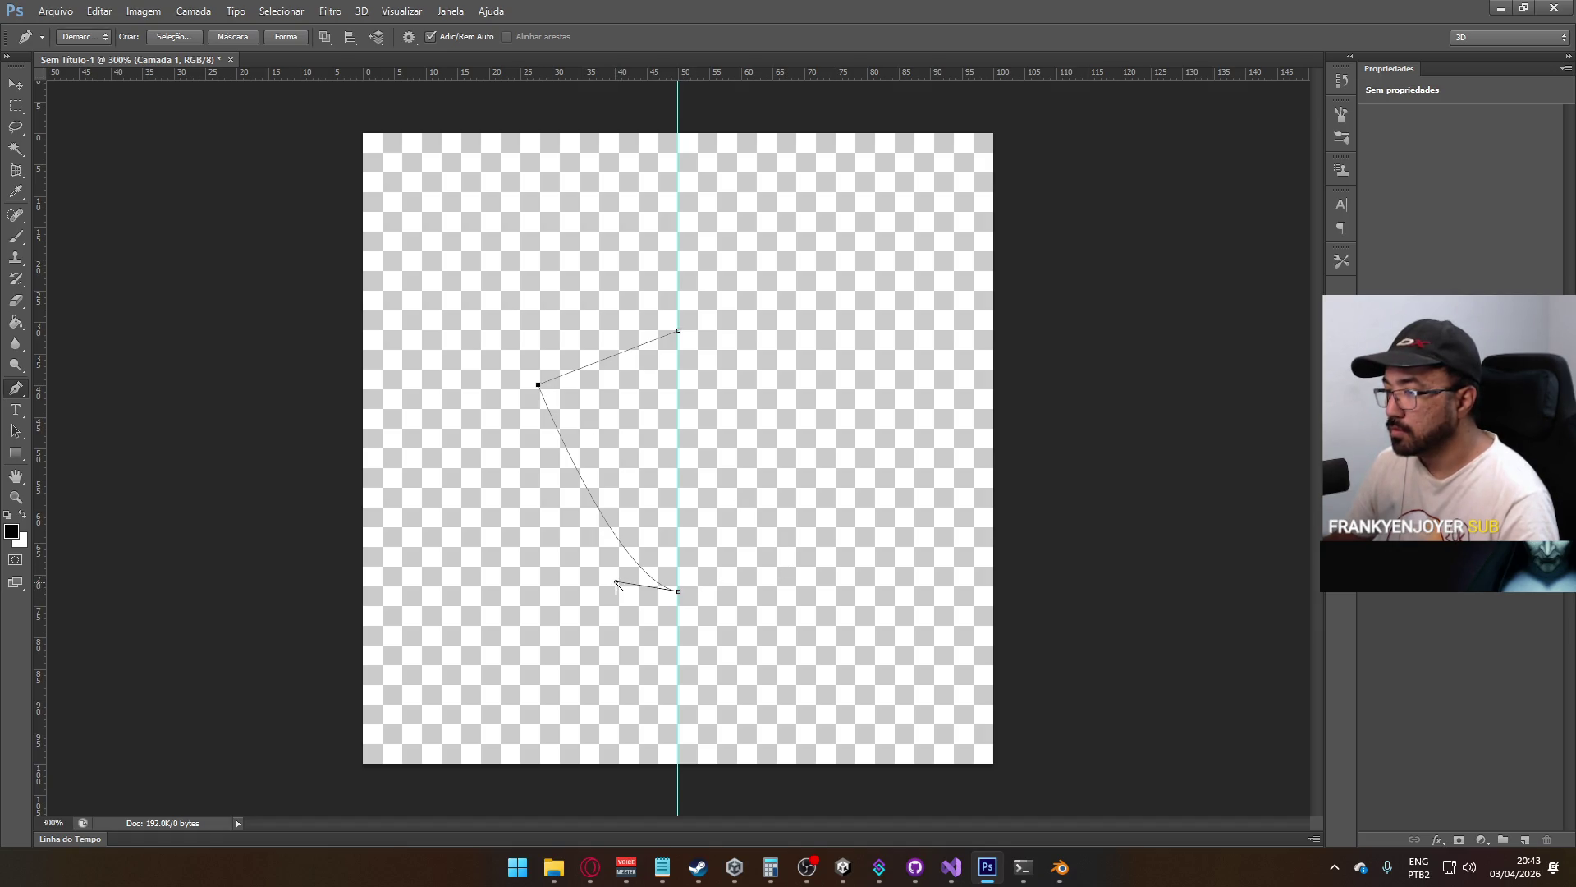
# Adjust the lower curve and close the half-shield path at the top anchor
pyautogui.moveTo(618, 584); pyautogui.dragTo(583, 524)
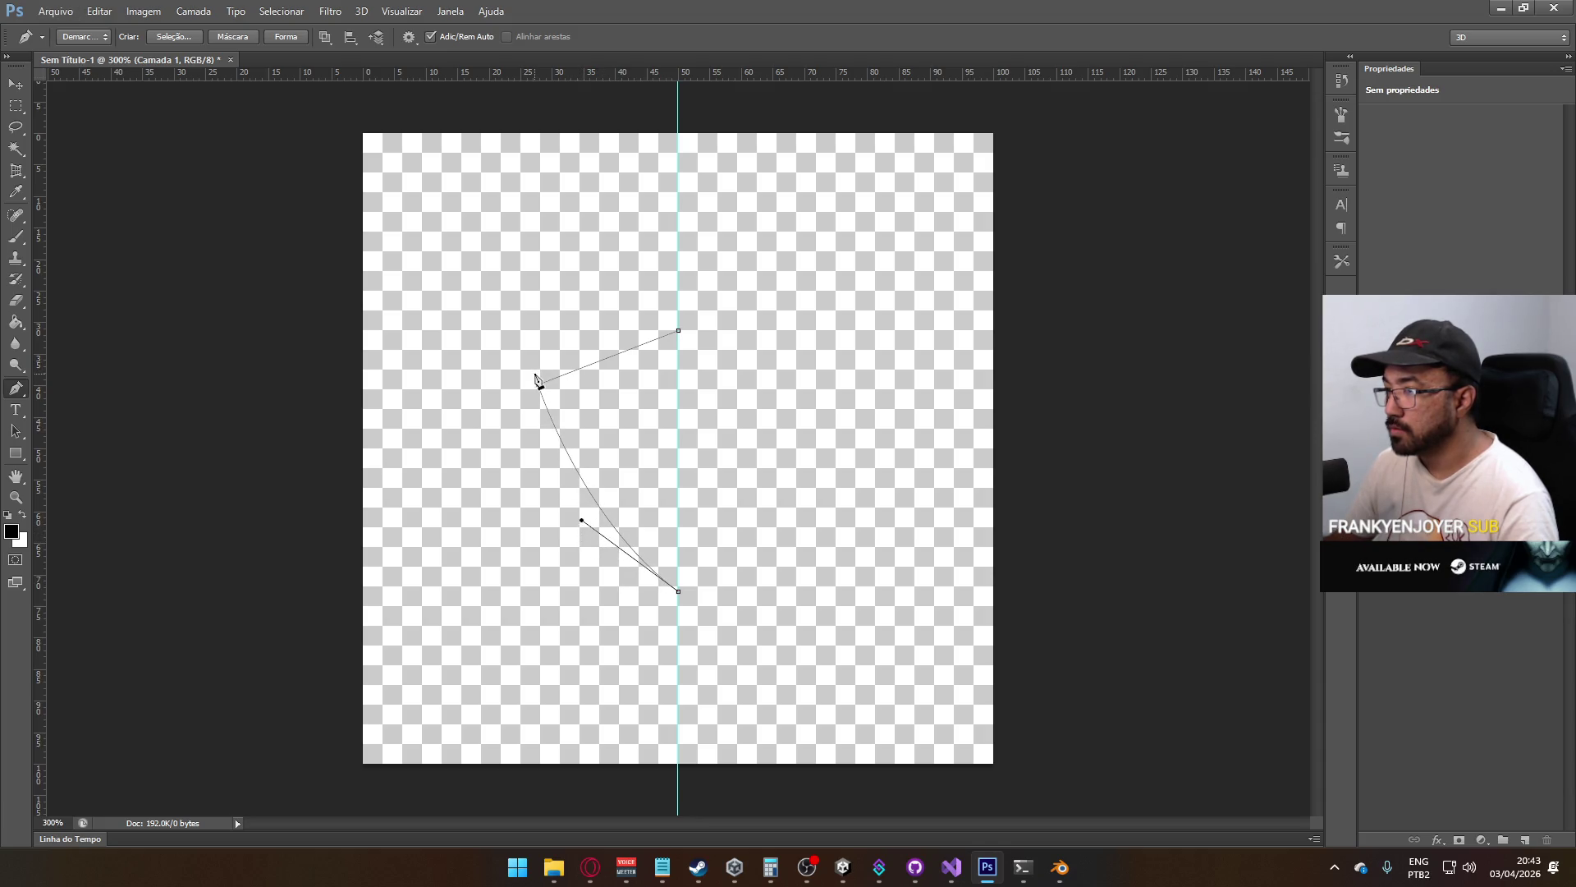
pyautogui.hotkey('ctrl', 'z')
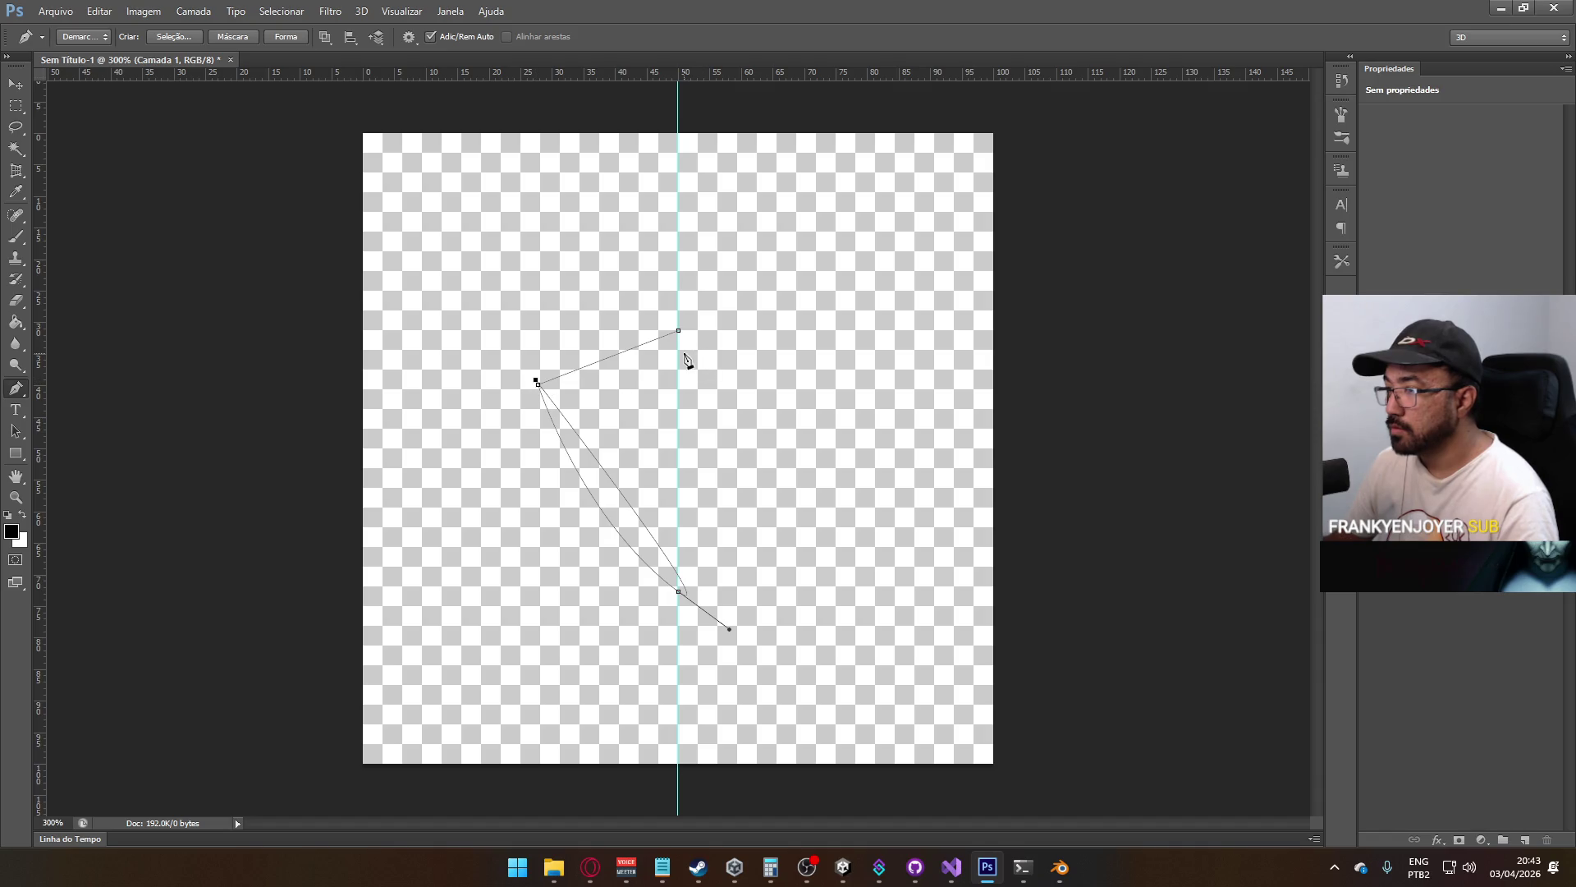
pyautogui.hotkey('ctrl', 'z')
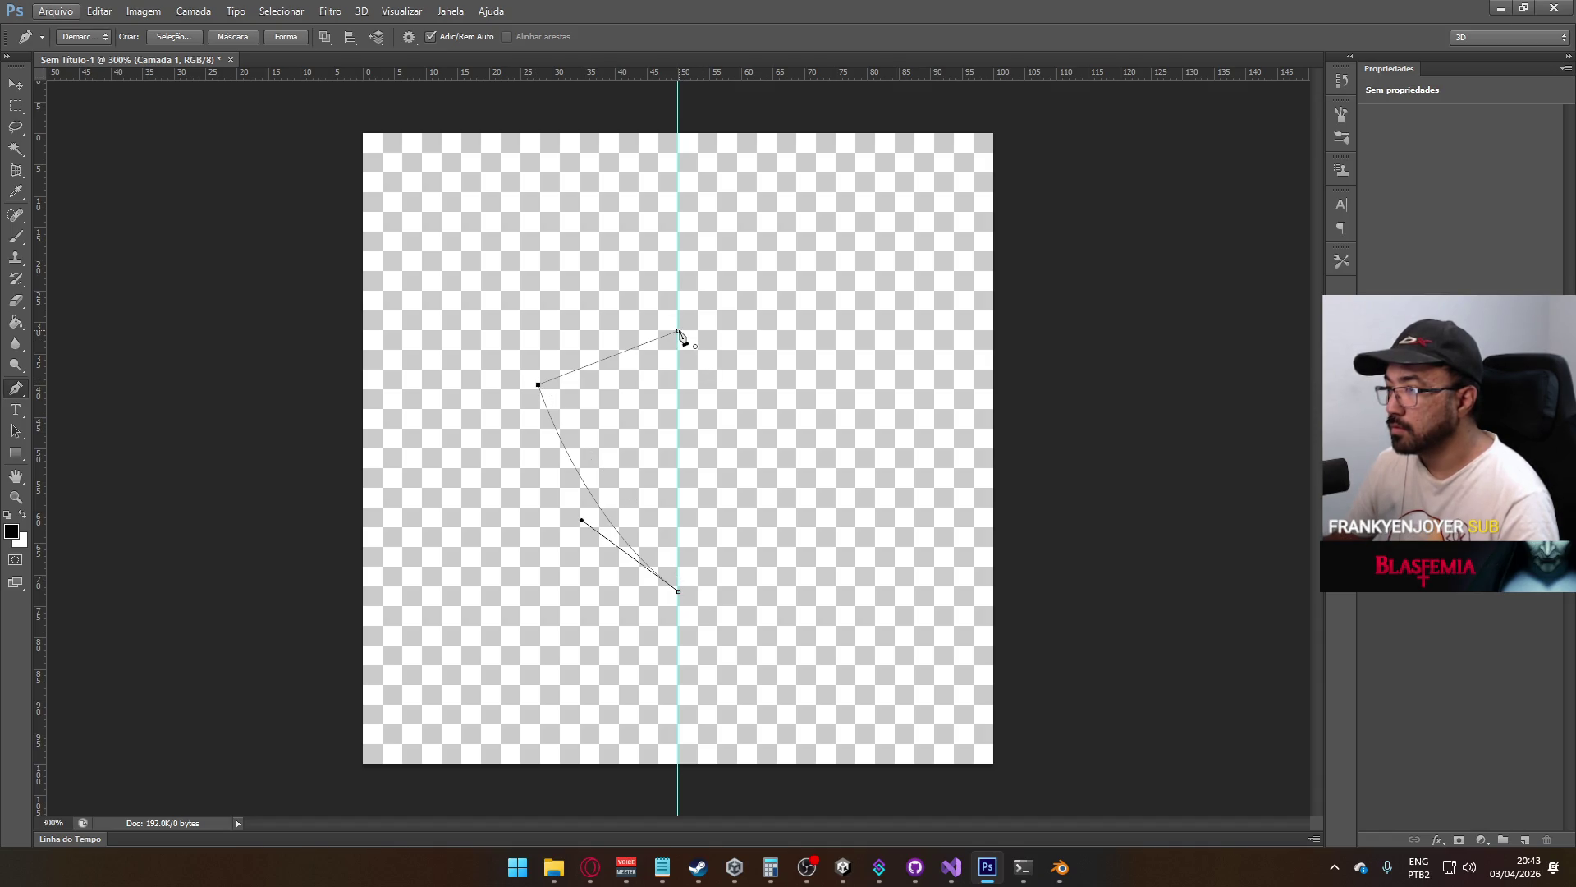
pyautogui.press('alt')
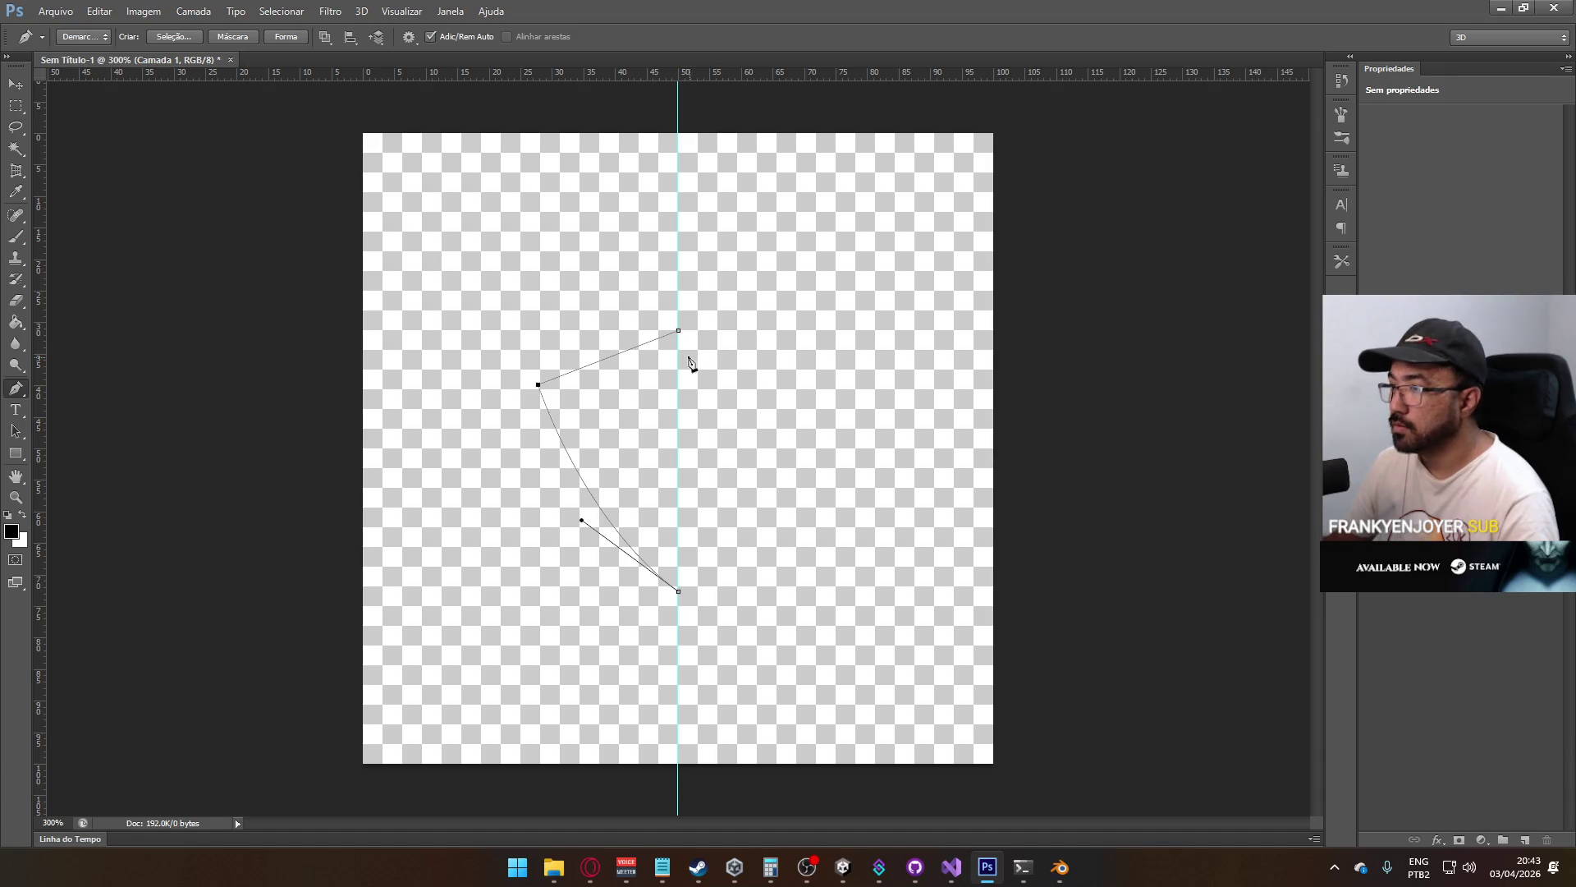
pyautogui.click(678, 331)
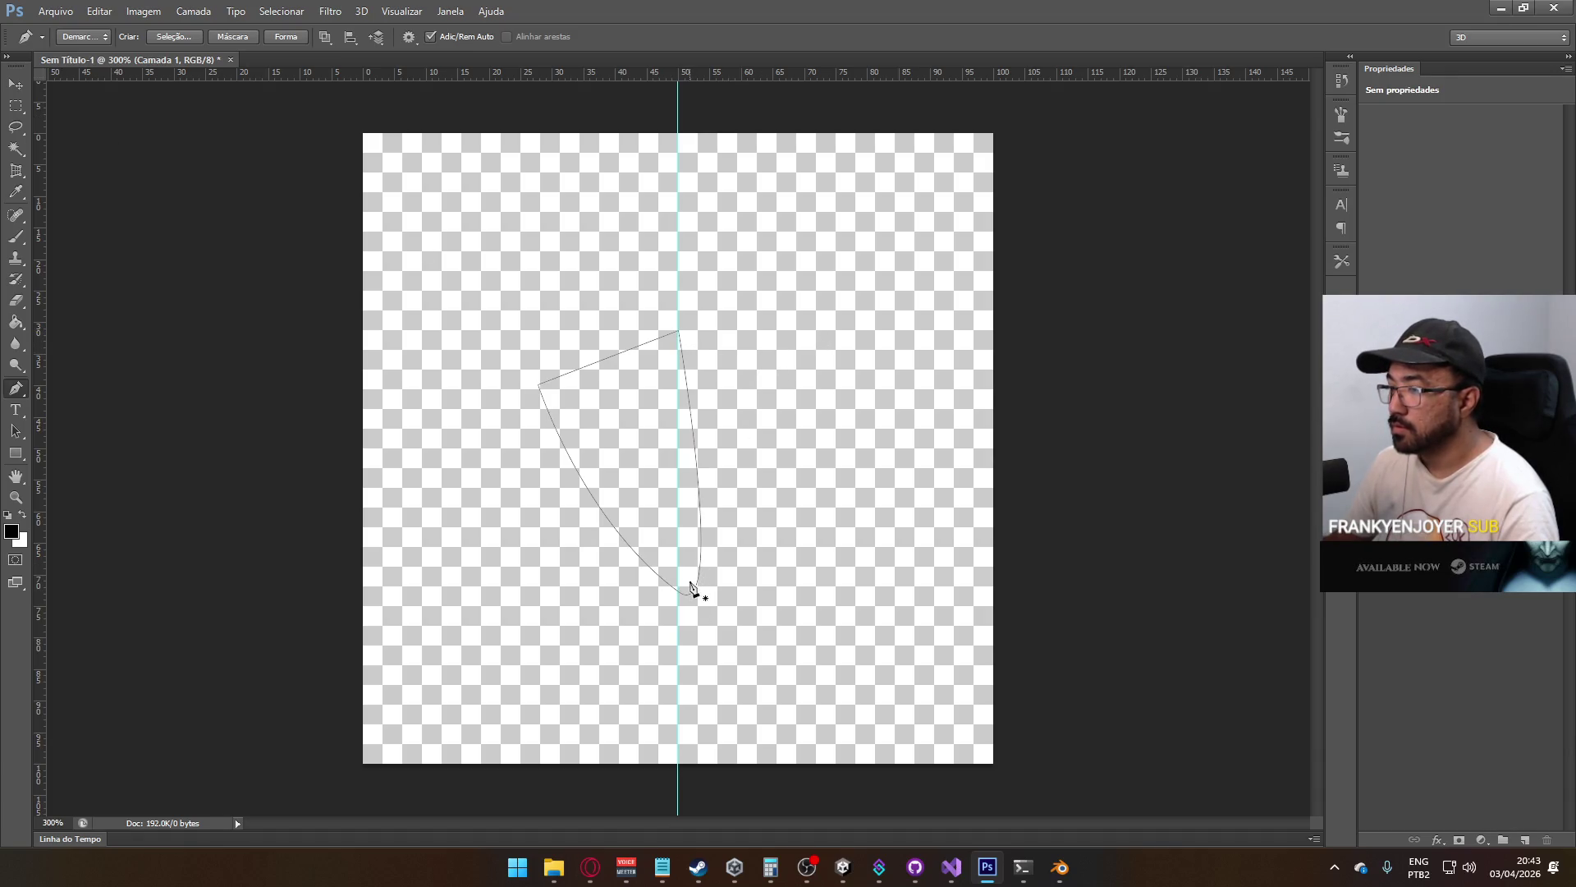
pyautogui.press('alt')
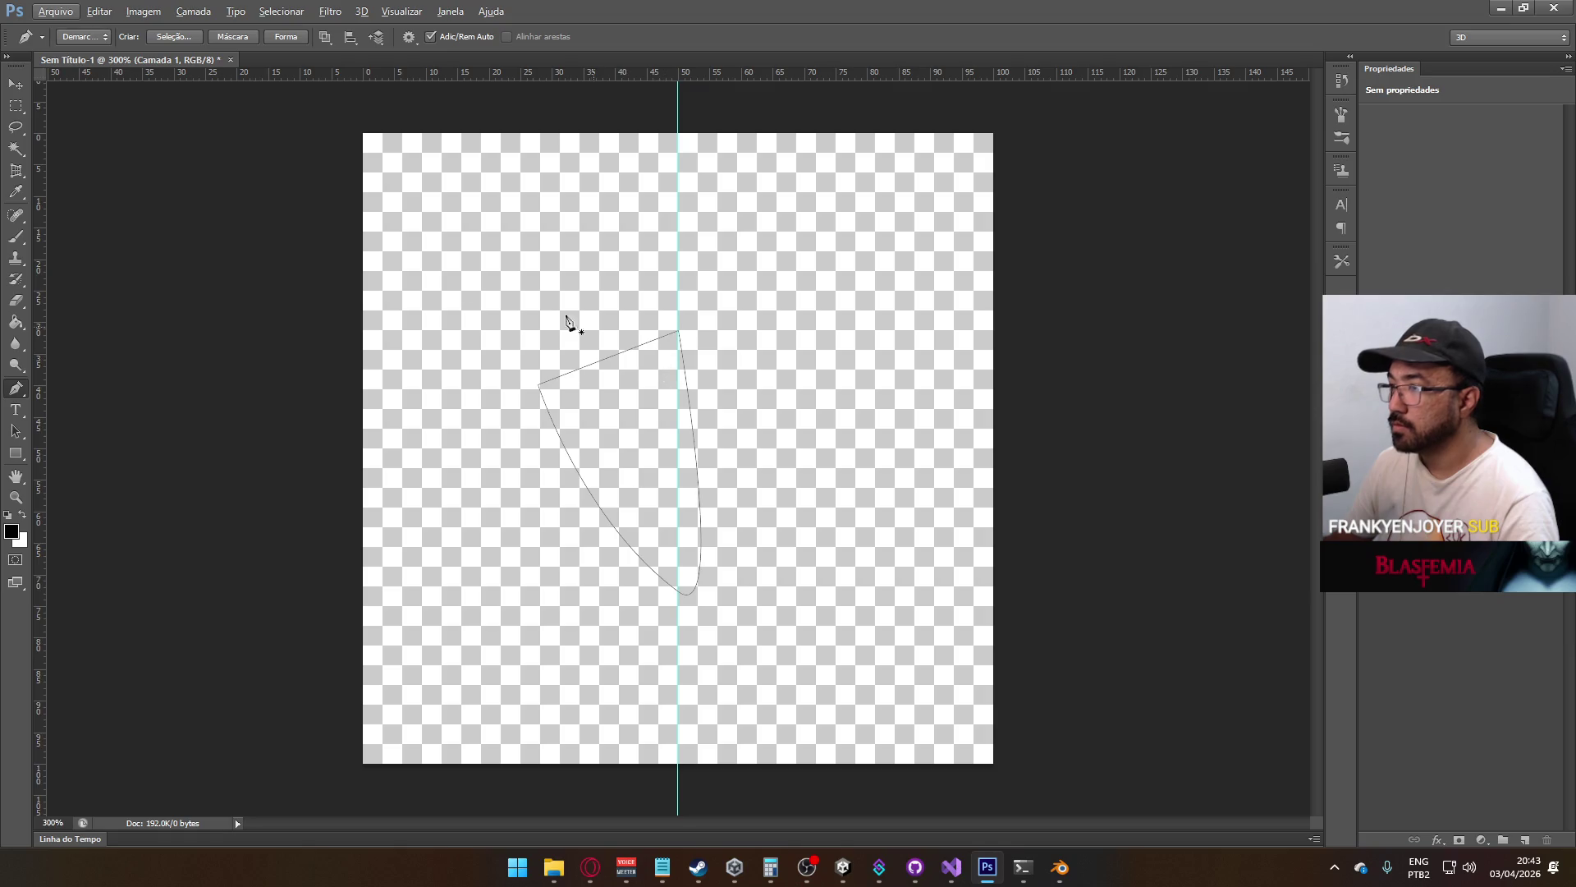
pyautogui.rightClick(14, 427)
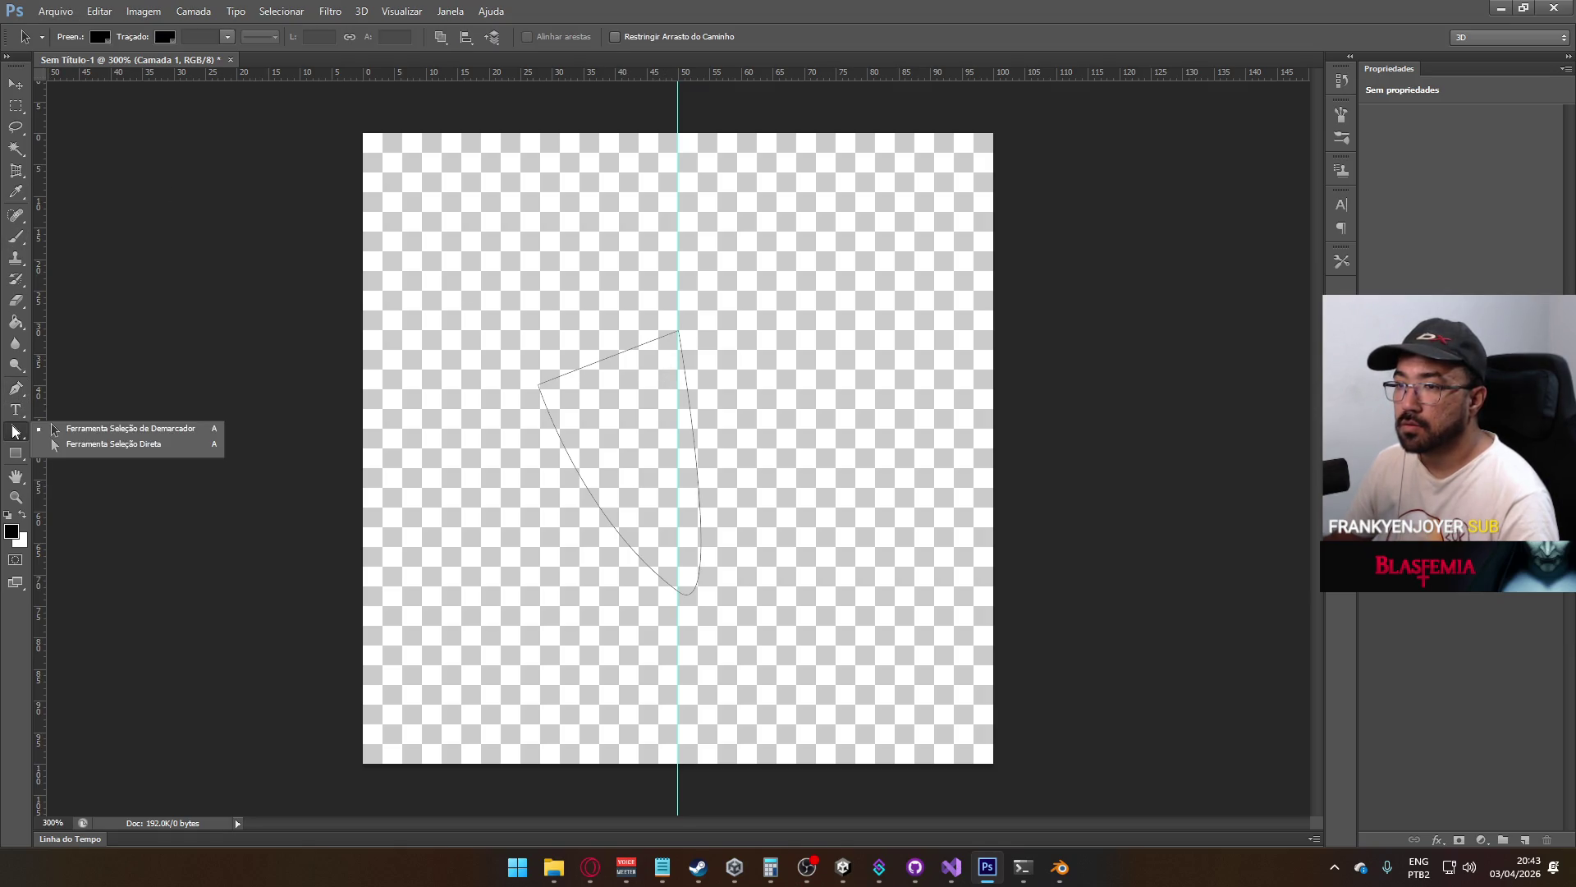
# Straighten the half-shield's inner edge along the centre guide with the Convert Point tool
pyautogui.click(95, 444)
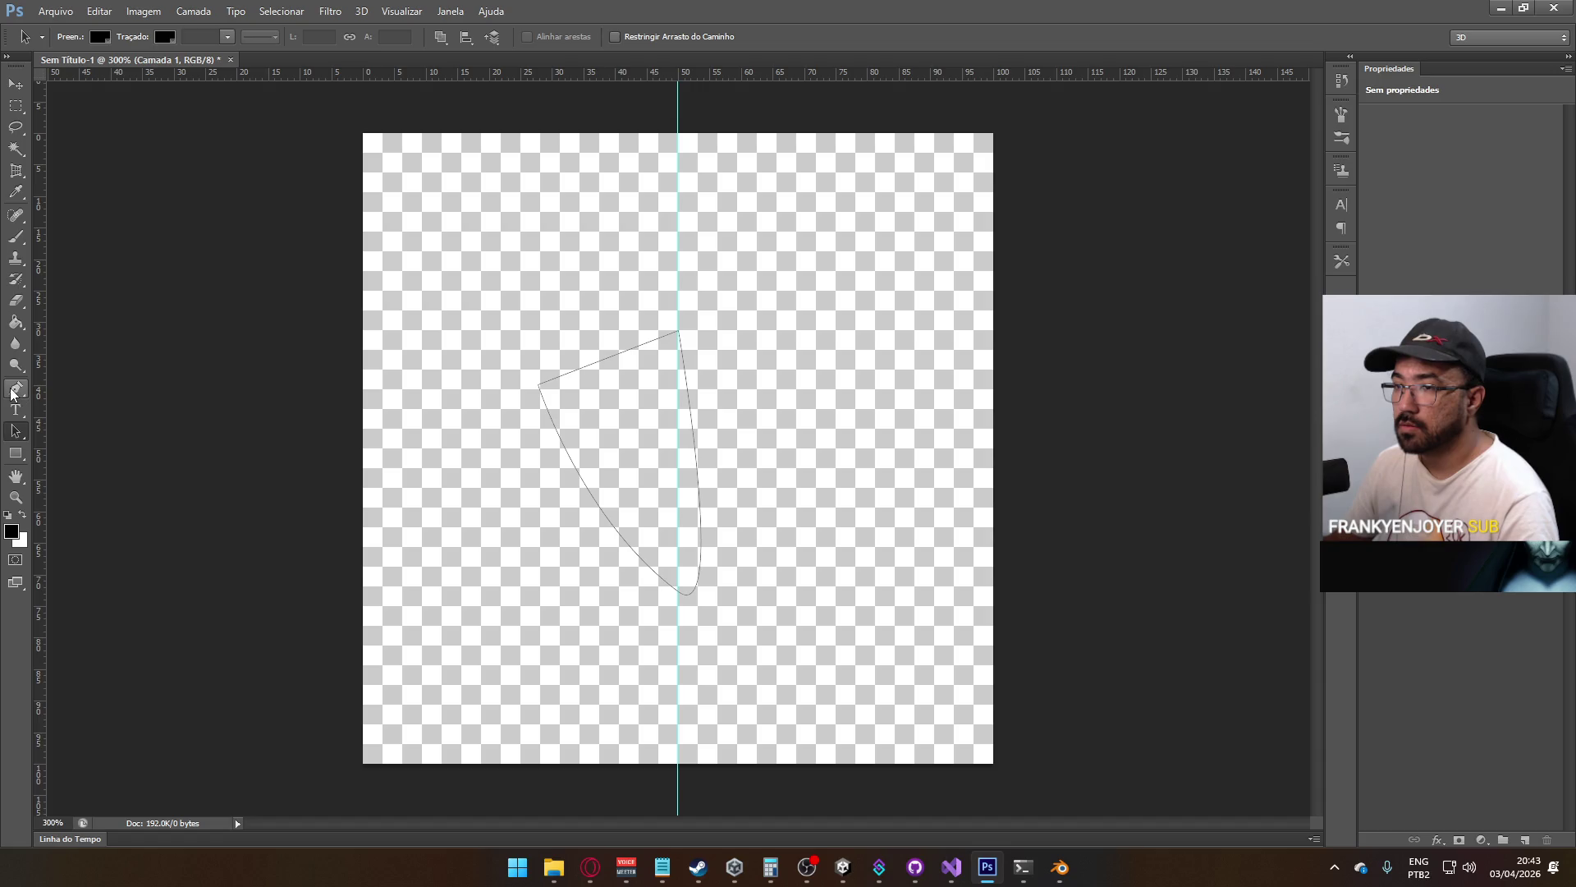
pyautogui.rightClick(14, 389)
pyautogui.click(98, 451)
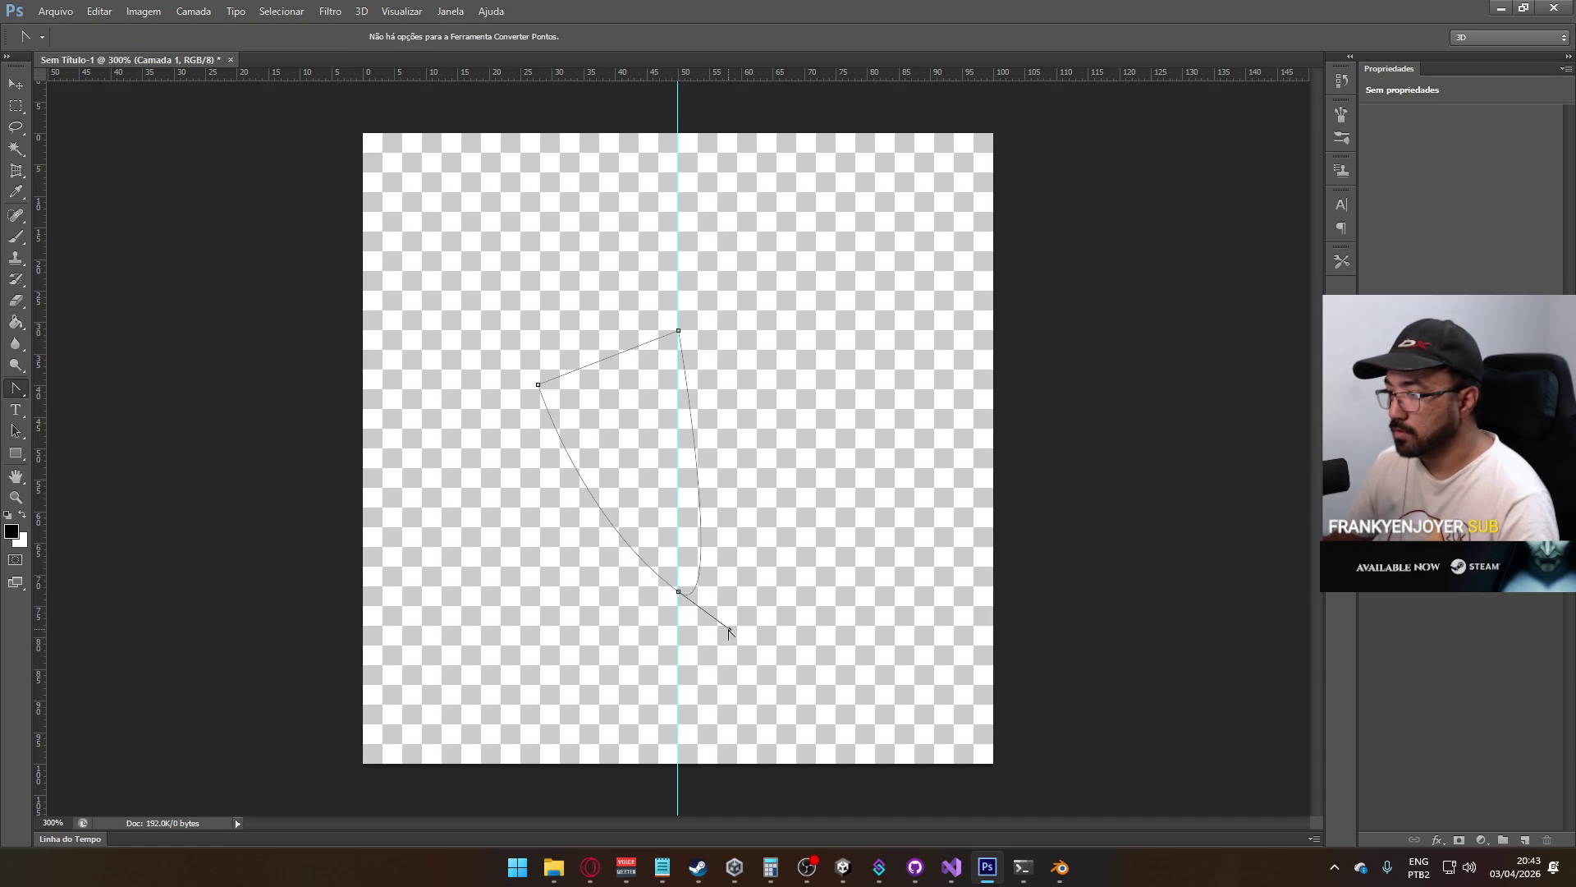
pyautogui.click(678, 592)
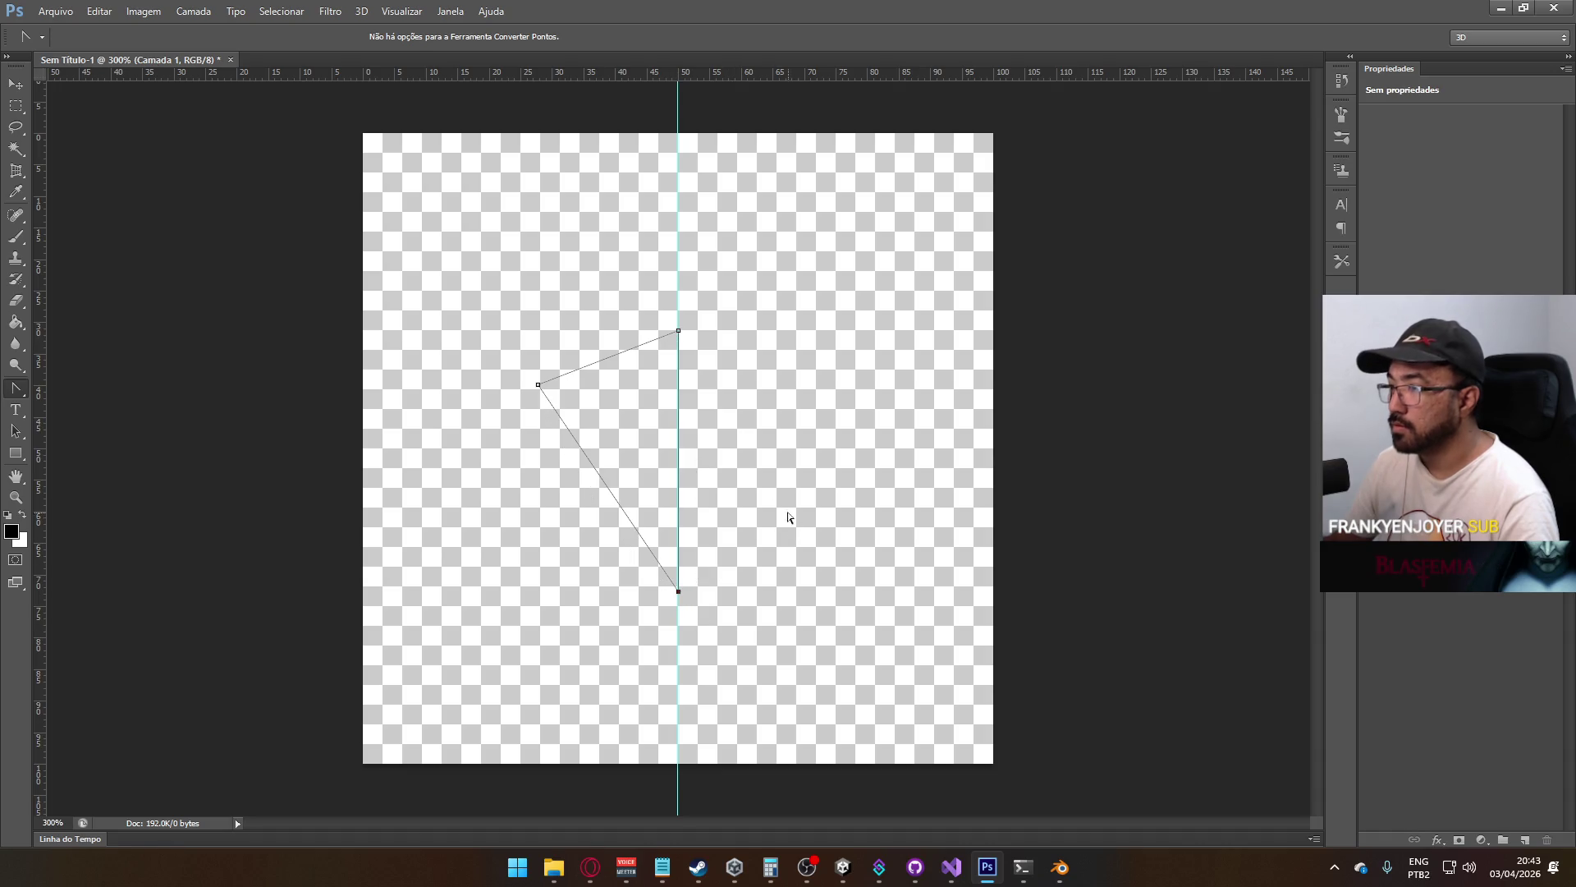
pyautogui.hotkey('ctrl', 'z')
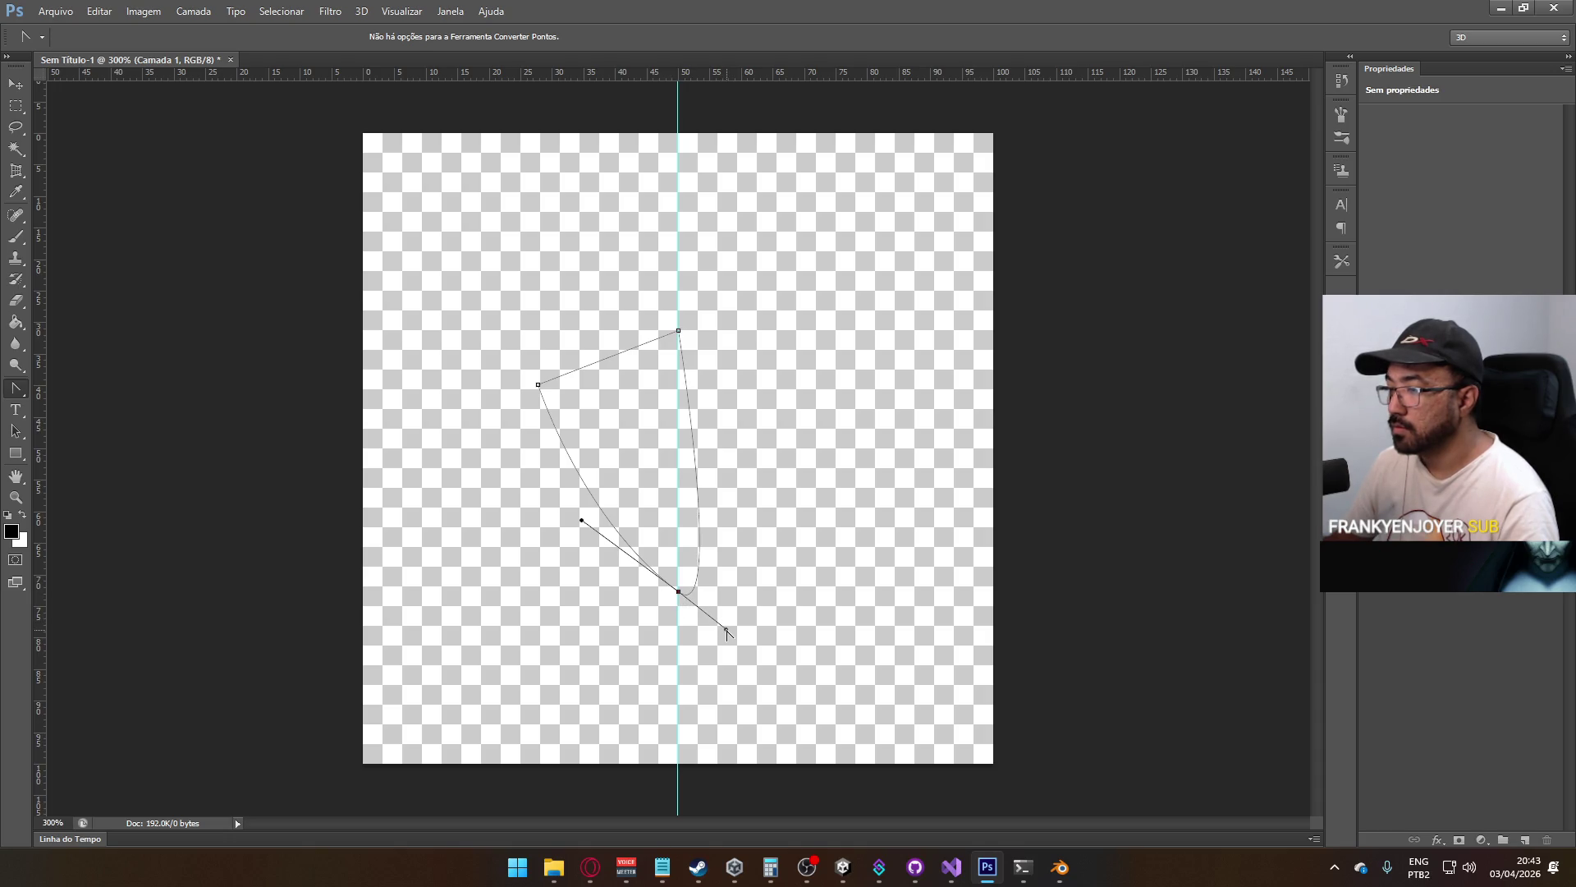
pyautogui.moveTo(726, 632); pyautogui.dragTo(681, 594)
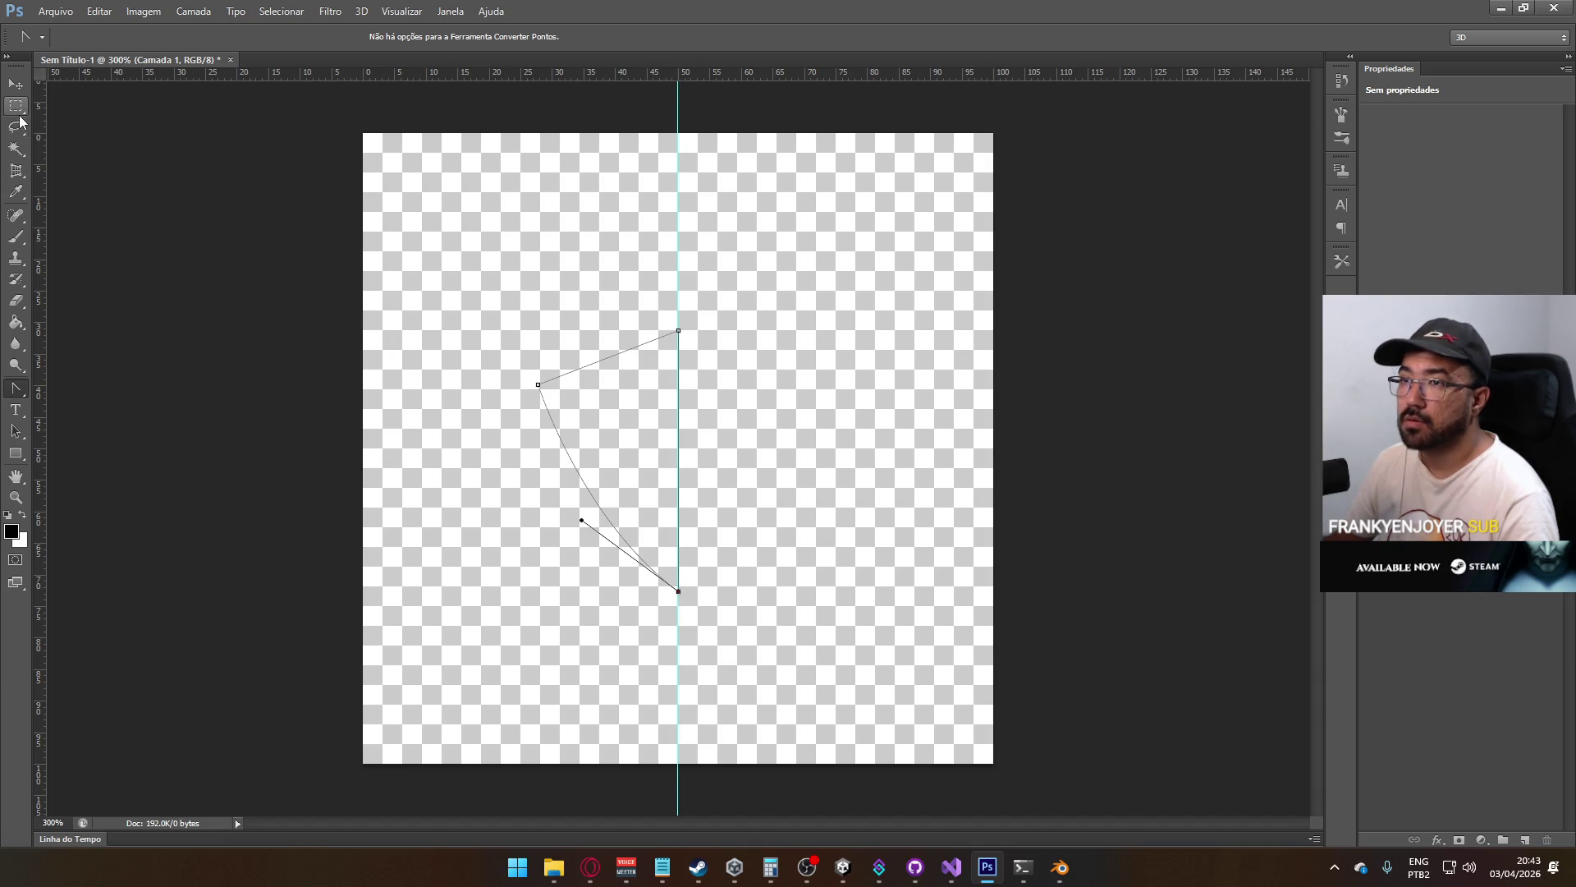
pyautogui.click(147, 181)
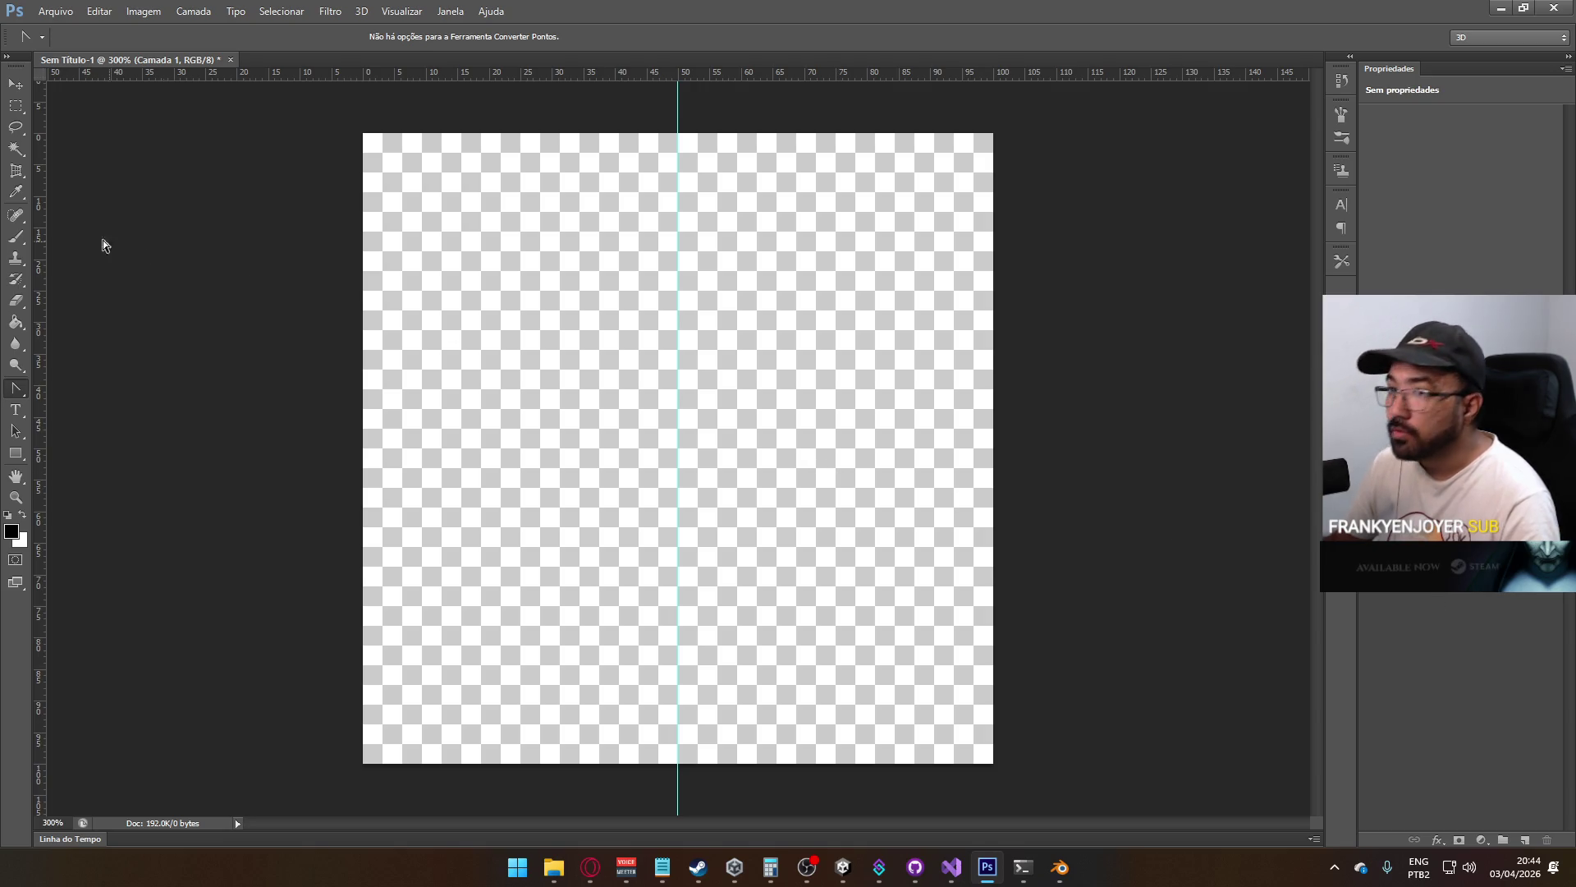
# Select the whole half-shield path with the Path Selection tool and open its context menu
pyautogui.moveTo(678, 591)
pyautogui.mouseDown()
pyautogui.moveTo(726, 628)
pyautogui.moveTo(682, 591)
pyautogui.mouseUp()
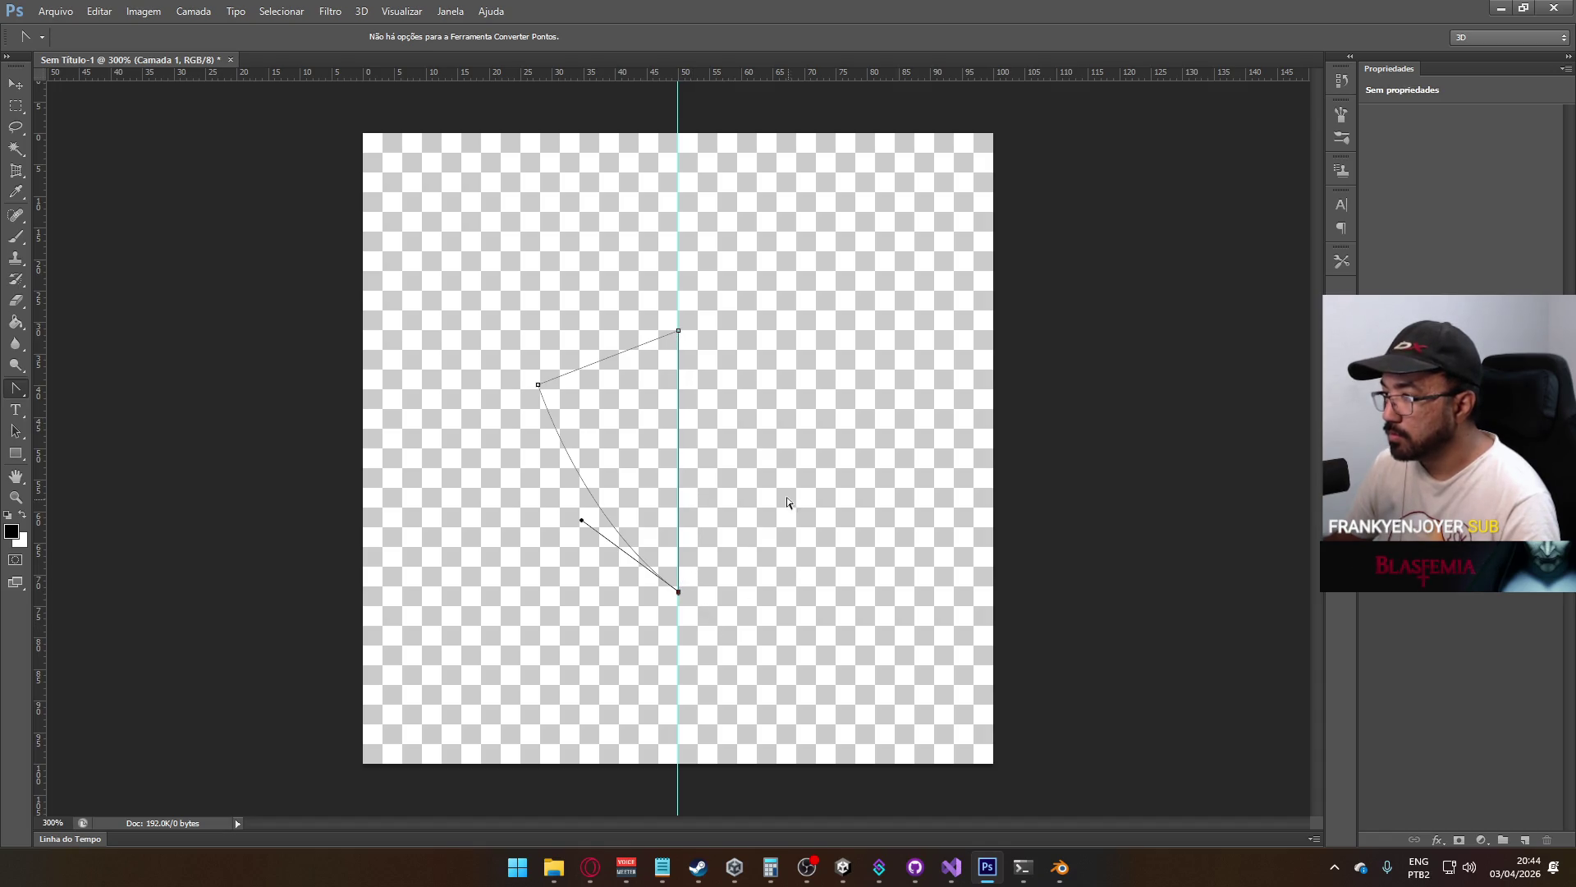
pyautogui.click(13, 433)
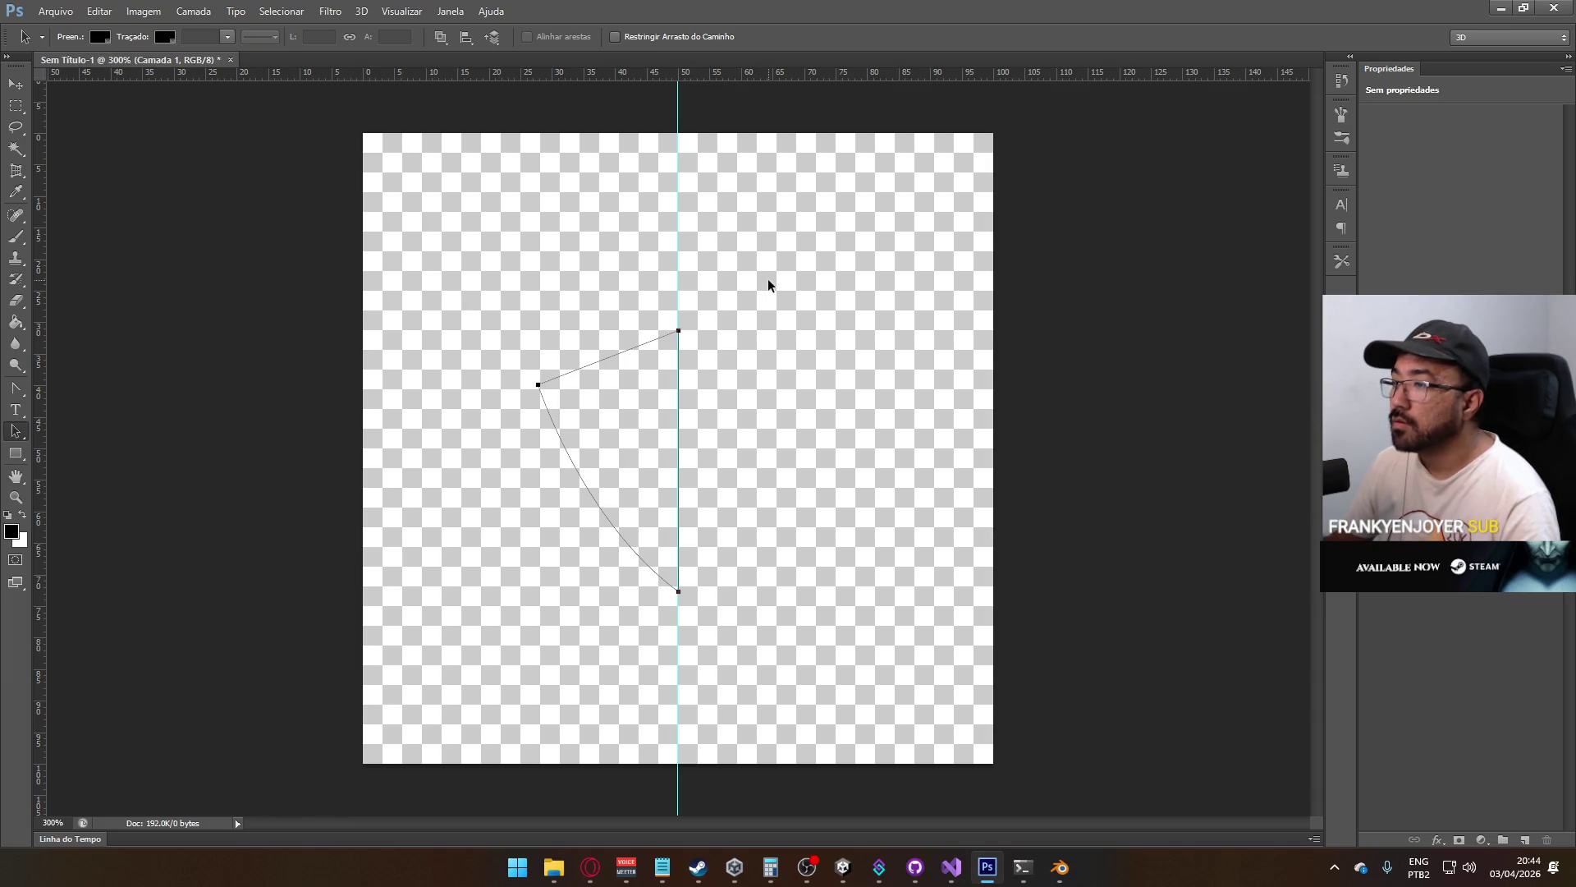
pyautogui.moveTo(763, 283); pyautogui.dragTo(471, 645)
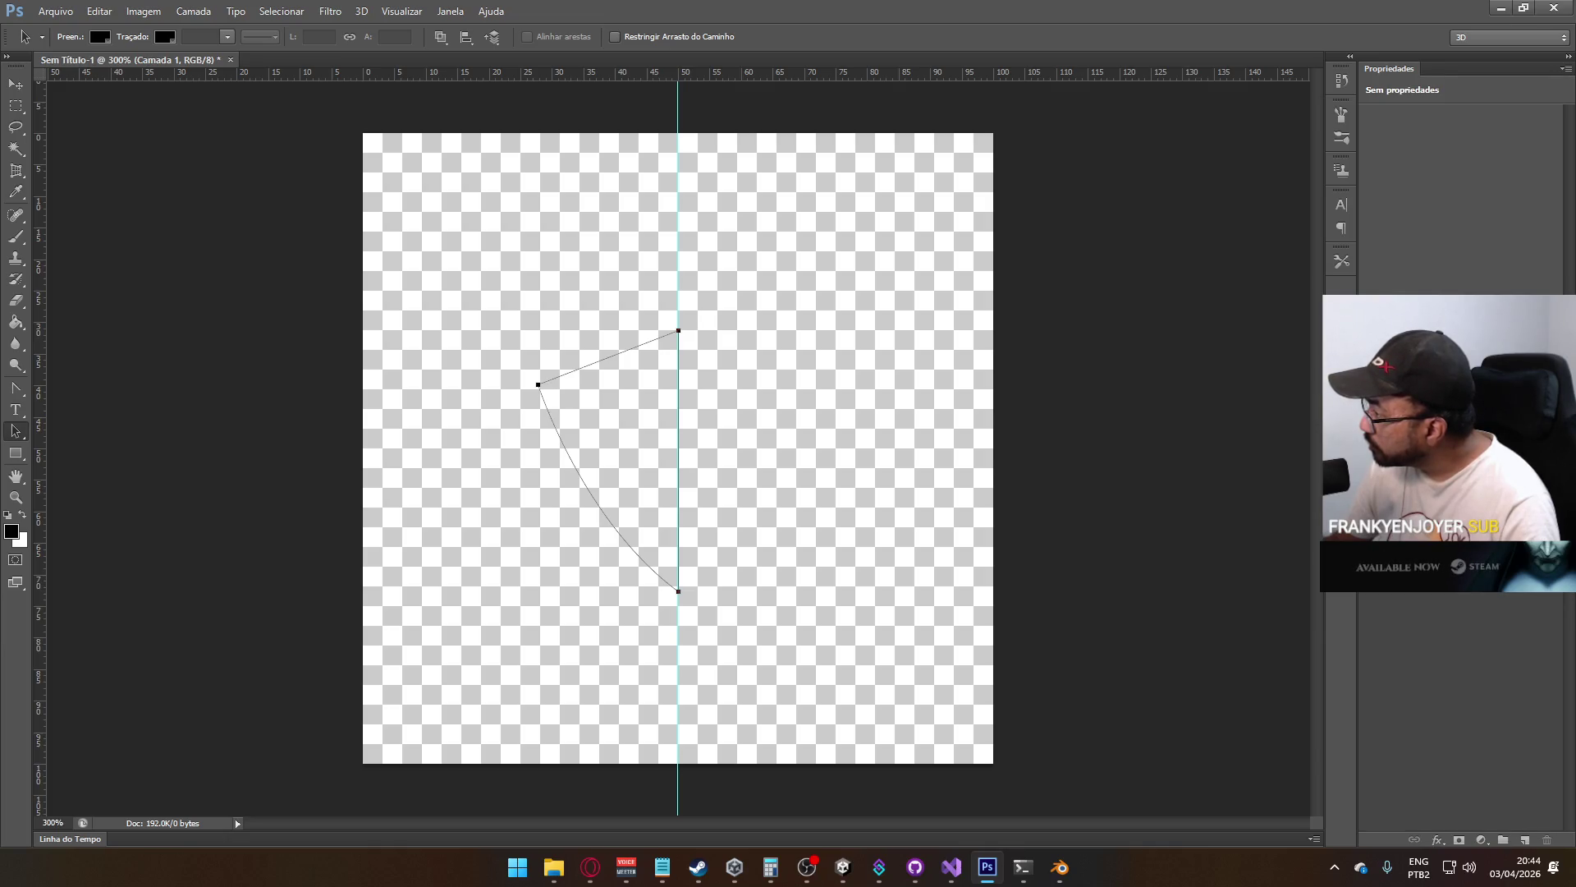
pyautogui.rightClick(678, 333)
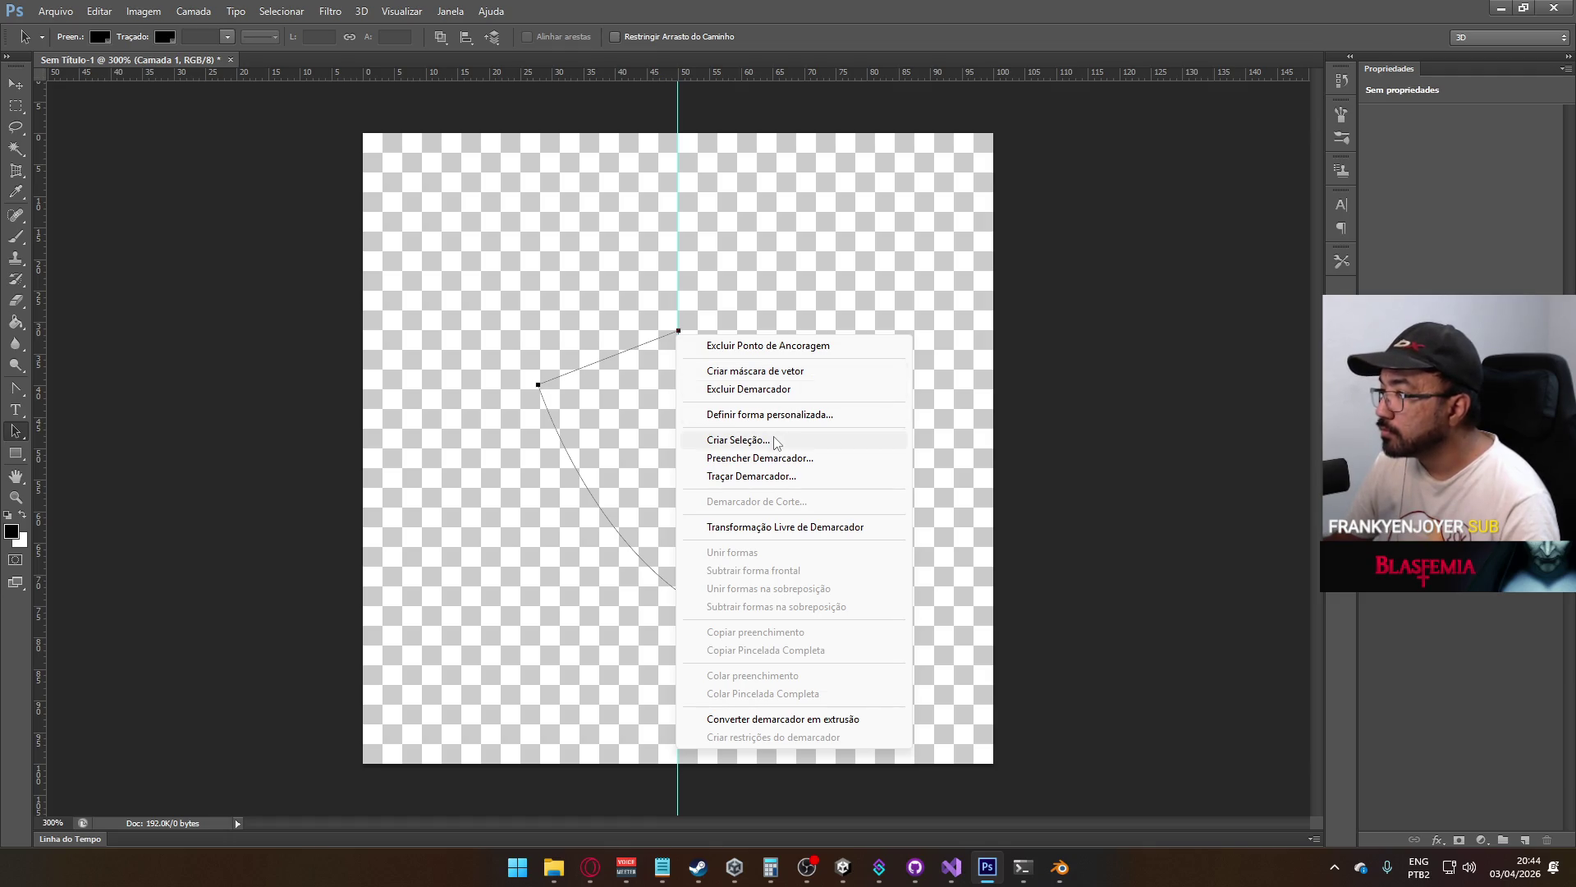
# Create a vector mask from the path and fill the half-shield white with the Paint Bucket
pyautogui.click(804, 376)
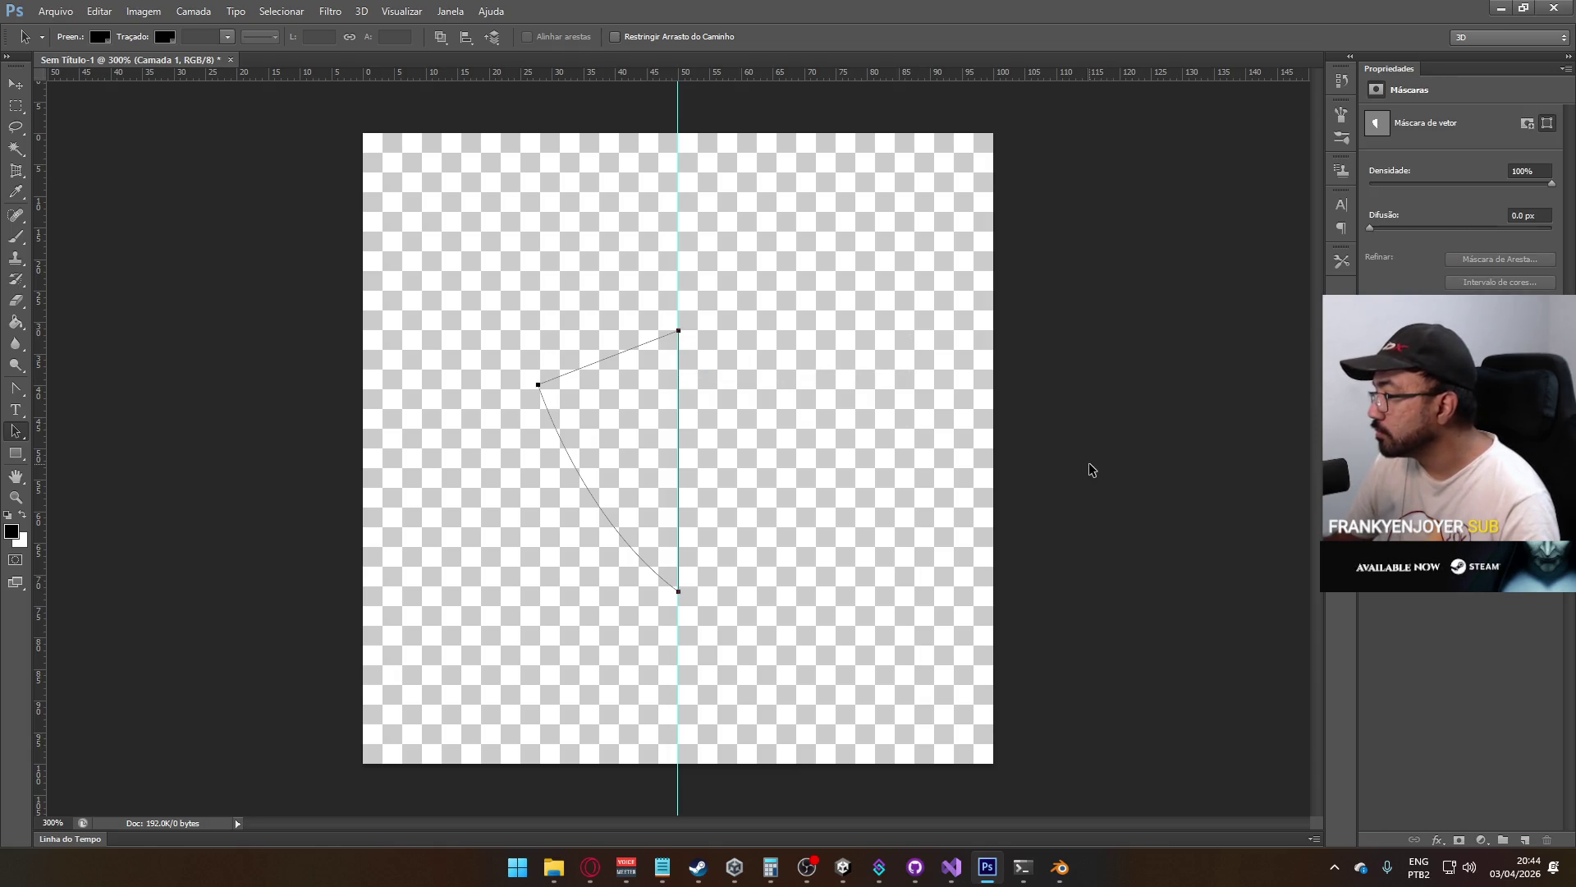
pyautogui.press('g')
pyautogui.press('x')
pyautogui.click(633, 395)
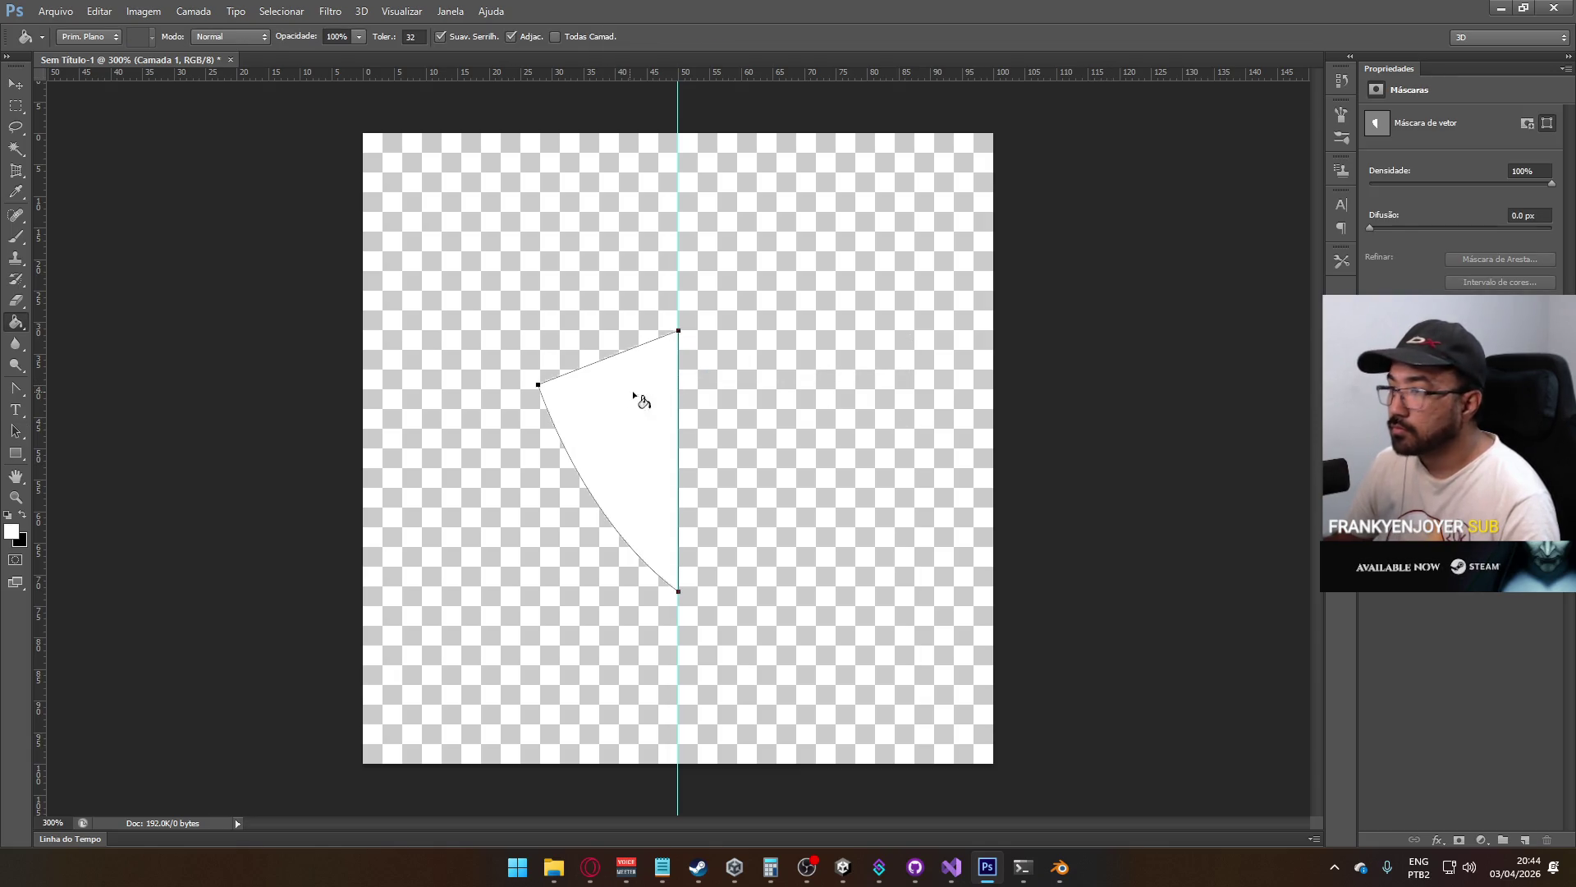
# Deselect the half-shield path so its outline no longer shows around the white shape
pyautogui.click(15, 105)
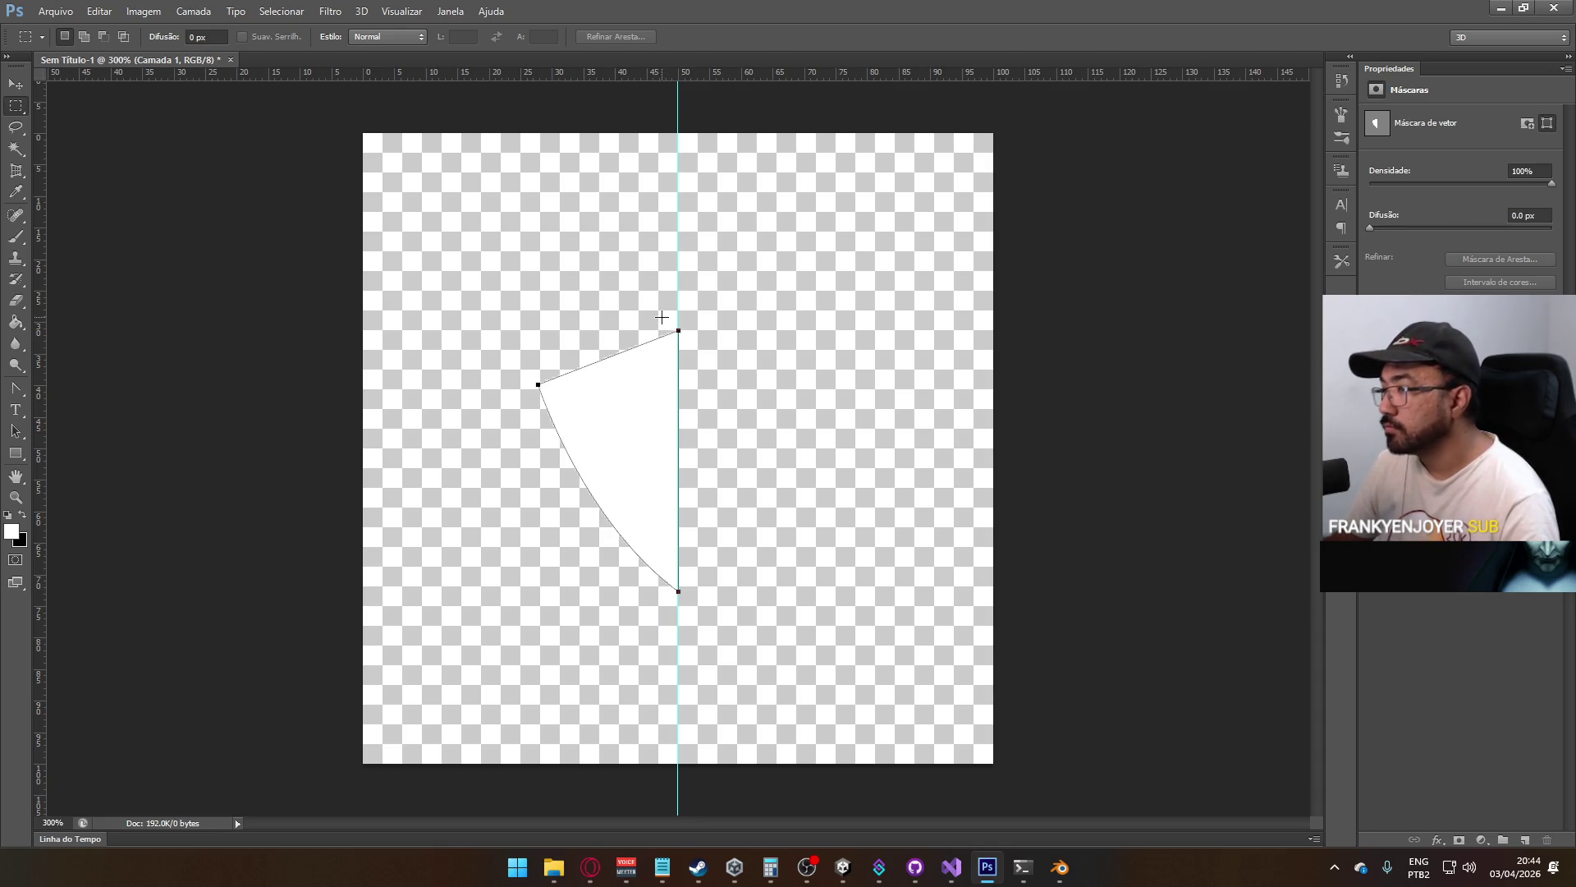
pyautogui.click(21, 389)
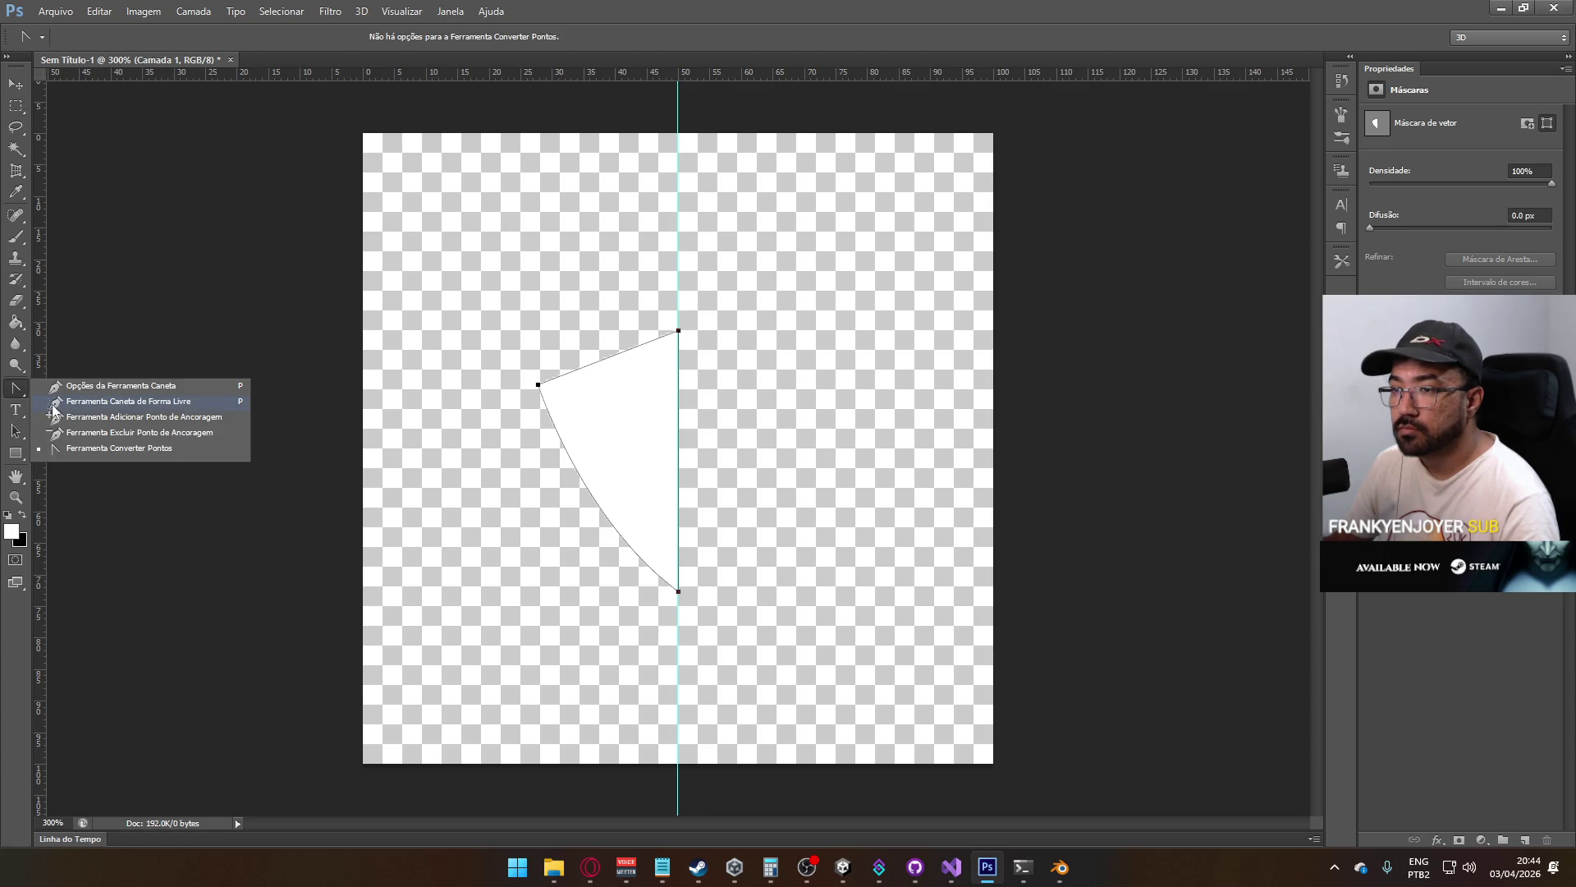
pyautogui.moveTo(16, 430); pyautogui.dragTo(96, 447)
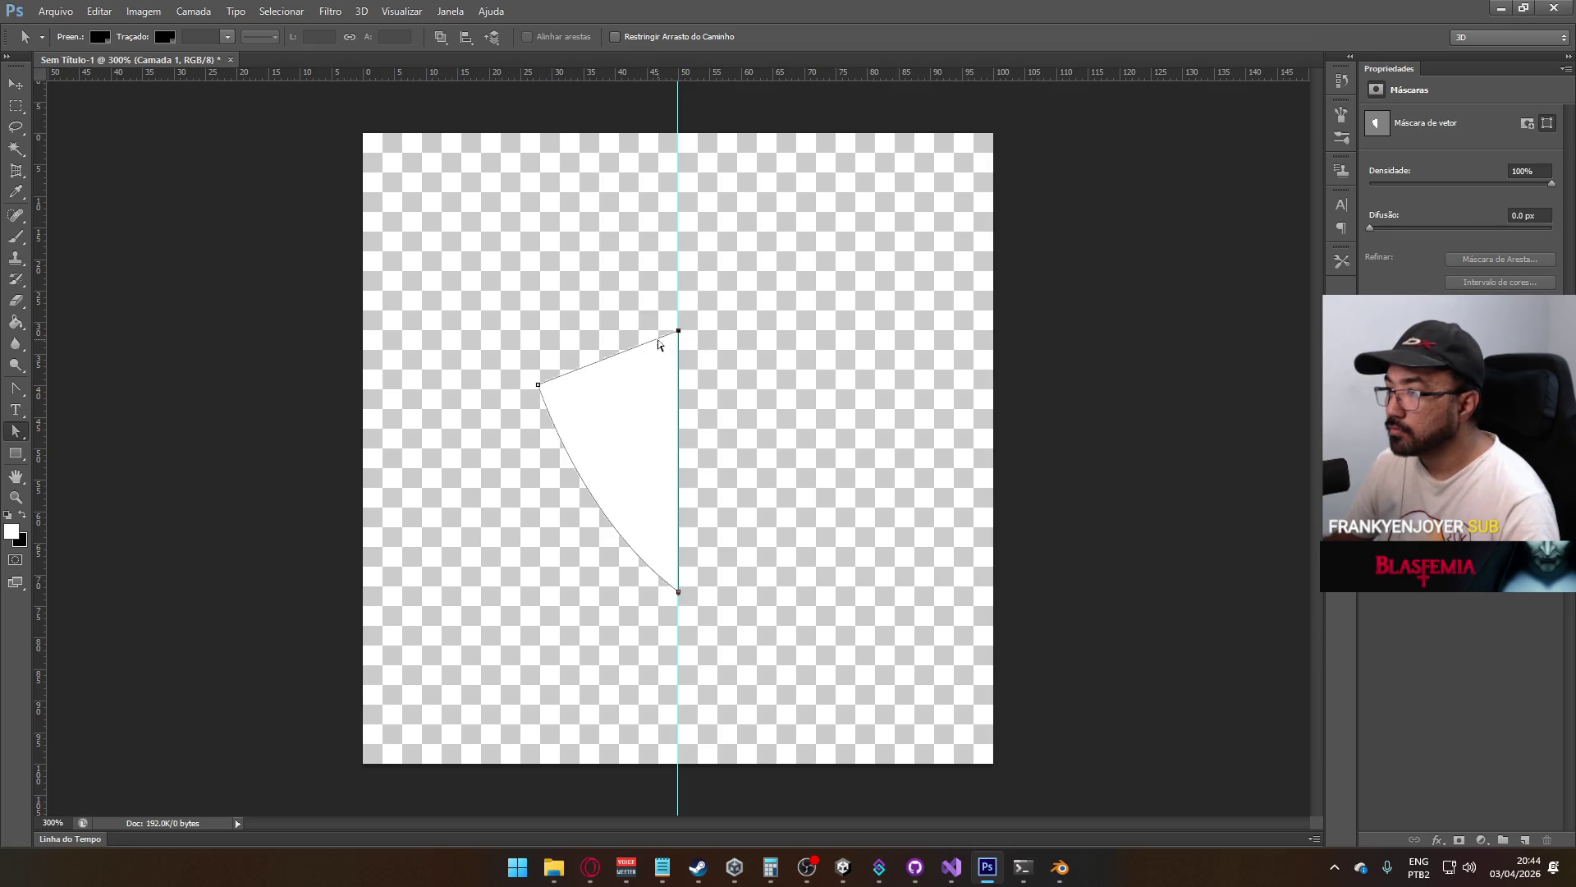
pyautogui.rightClick(681, 337)
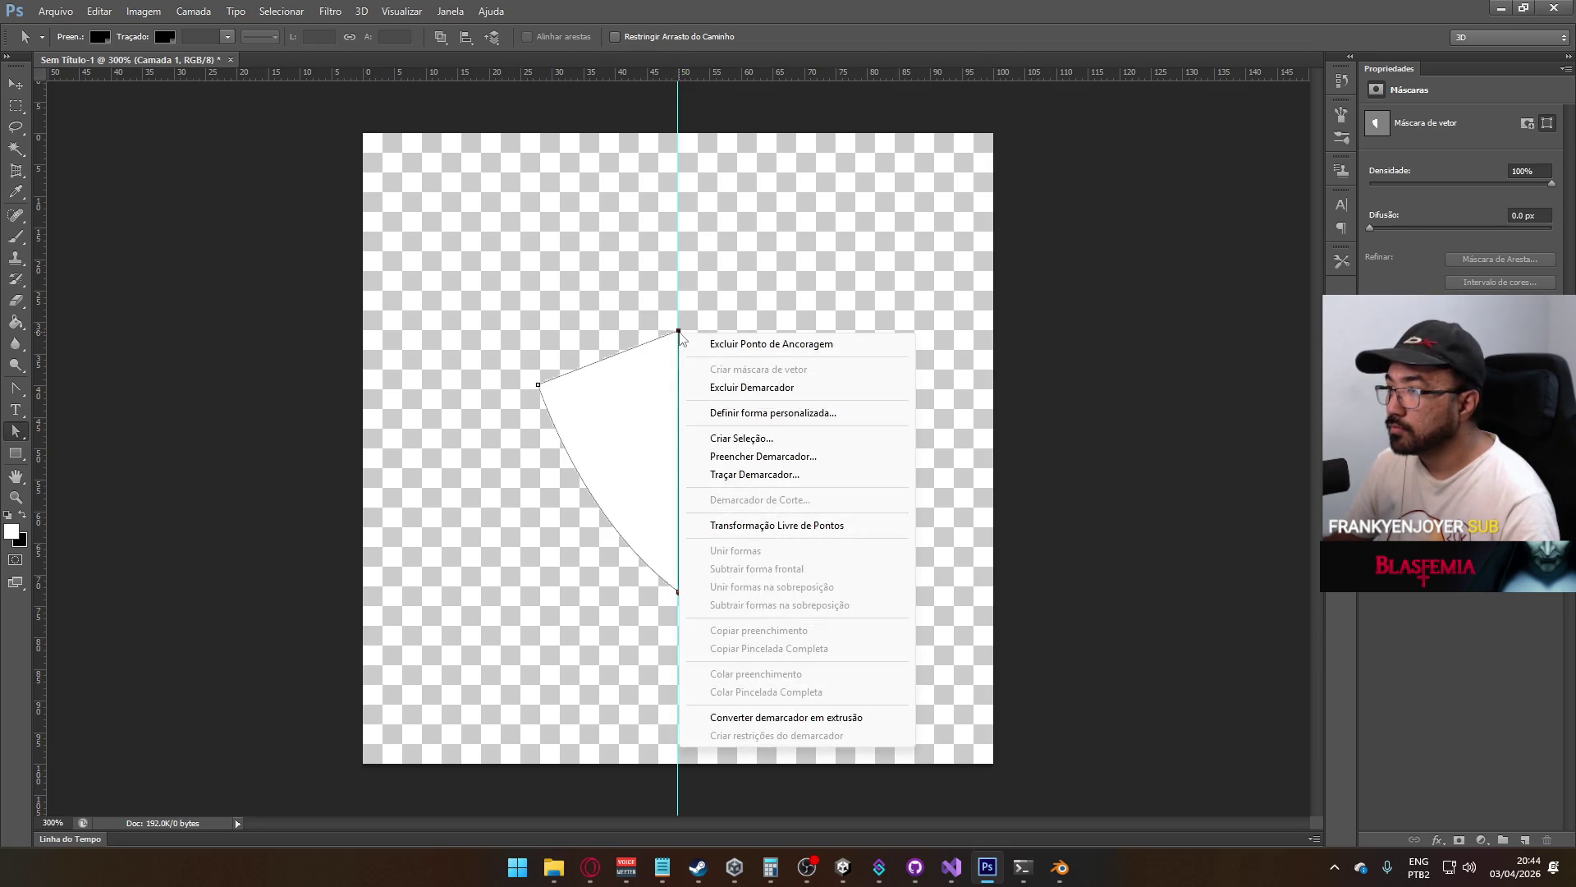
pyautogui.click(615, 361)
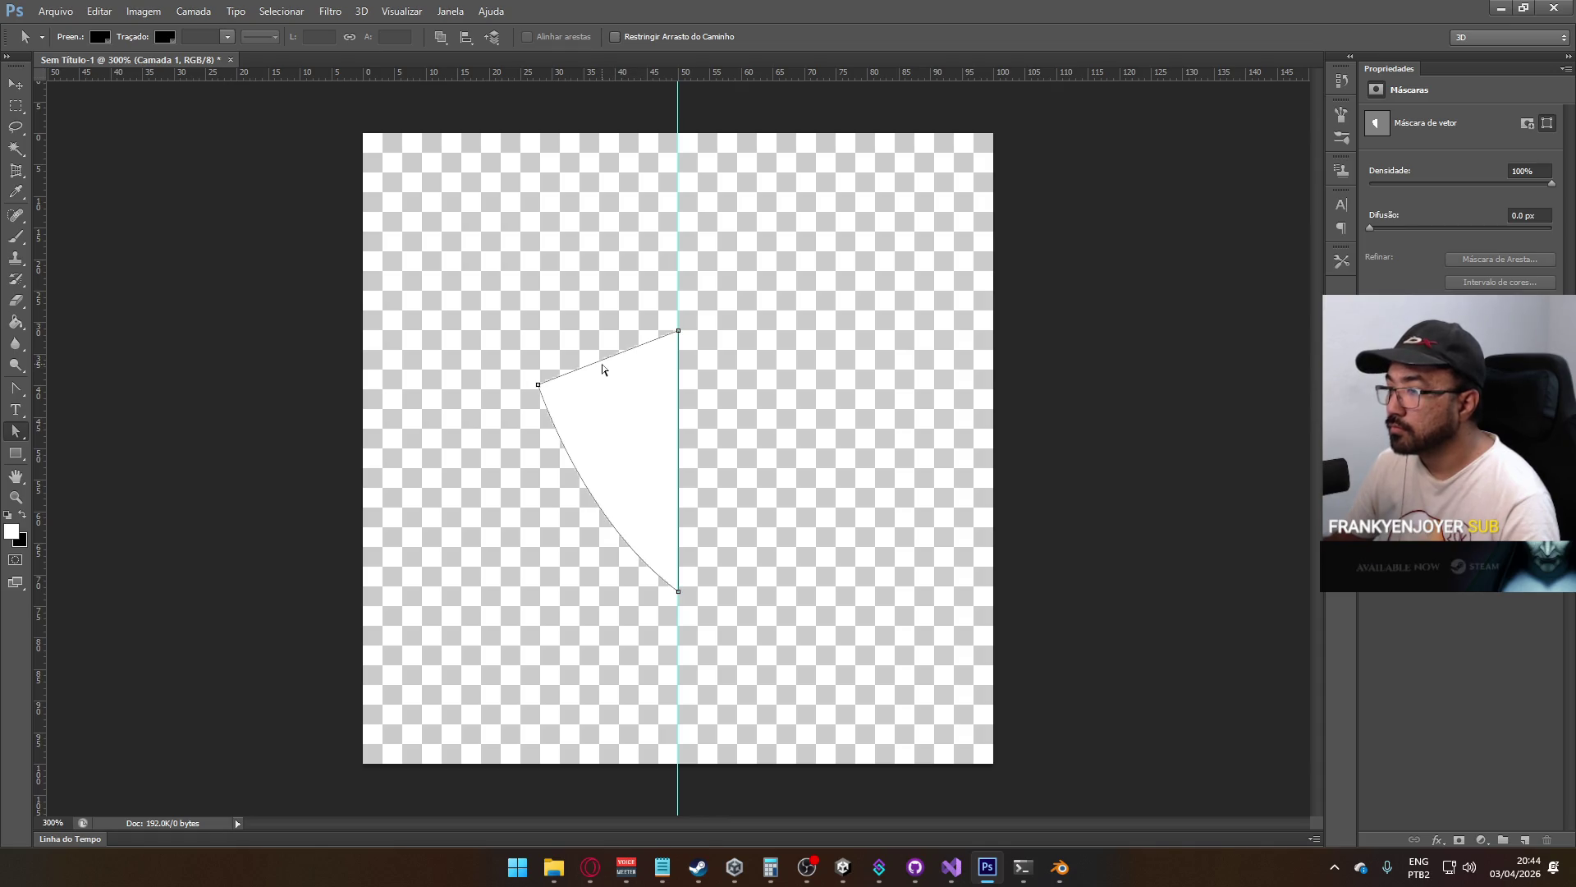
pyautogui.click(538, 385)
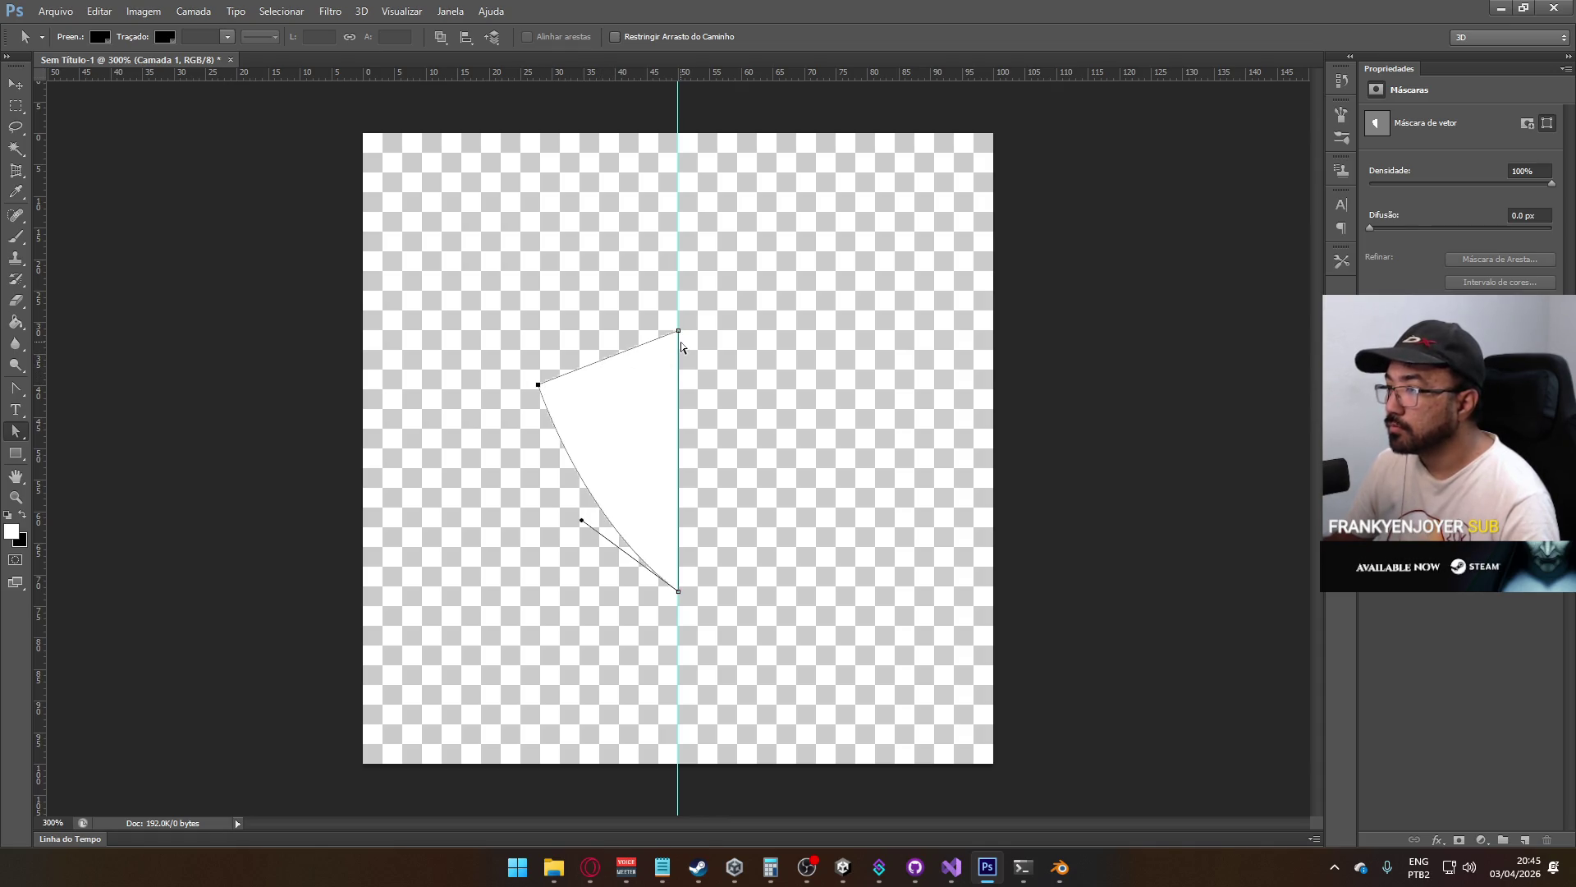
pyautogui.click(816, 398)
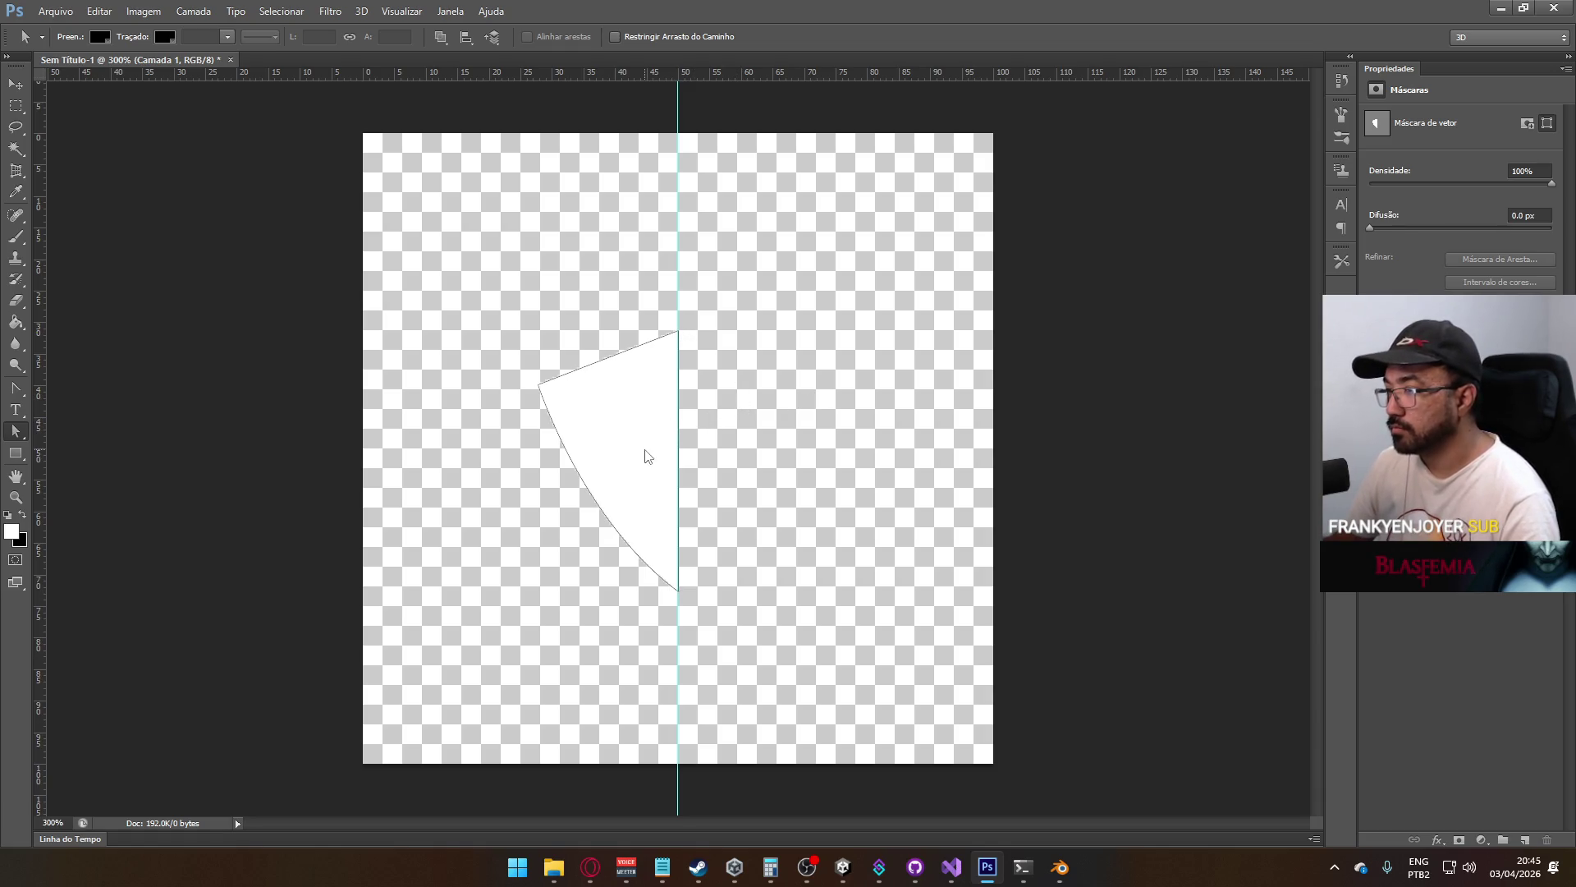
pyautogui.click(414, 363)
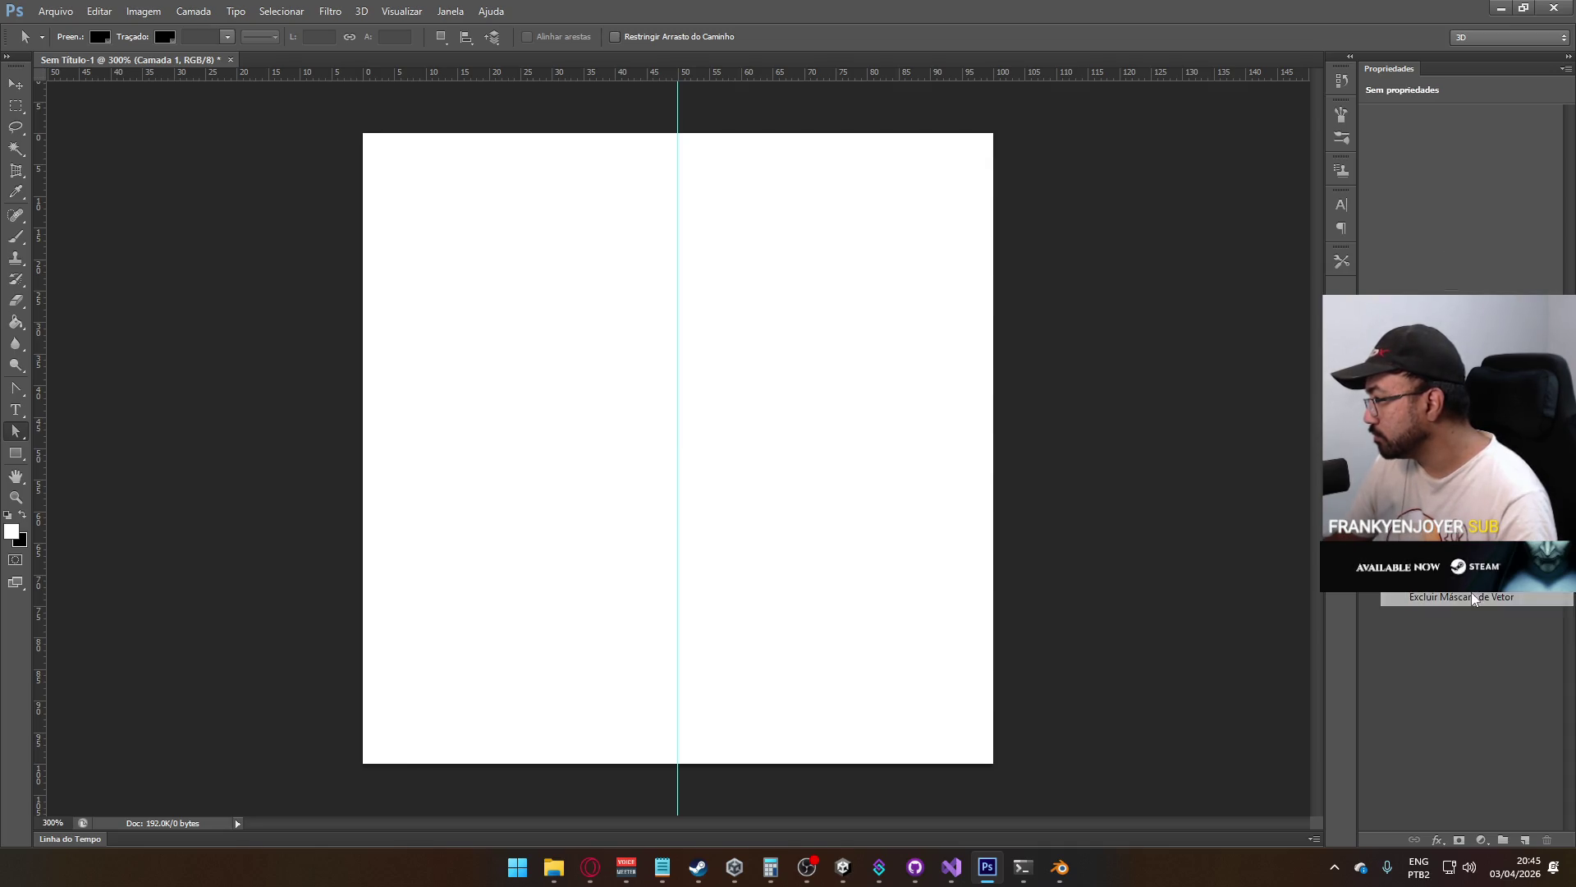
# Delete the white layer and the extra Camada 2, leaving an empty Camada 3 on a transparent canvas
pyautogui.click(1525, 839)
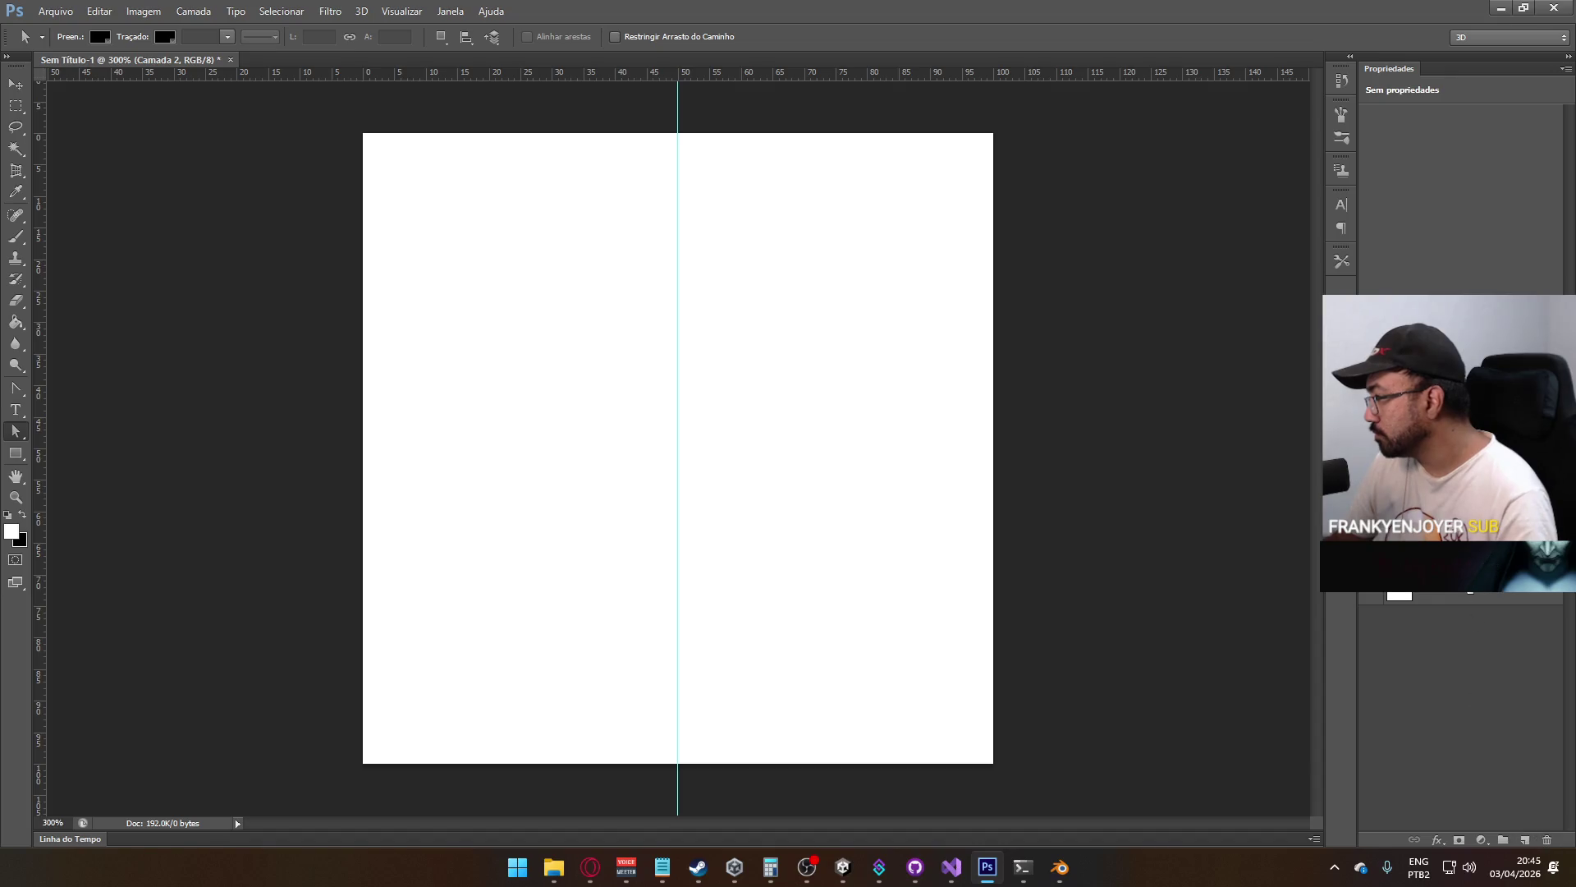
pyautogui.click(1546, 839)
pyautogui.click(1525, 839)
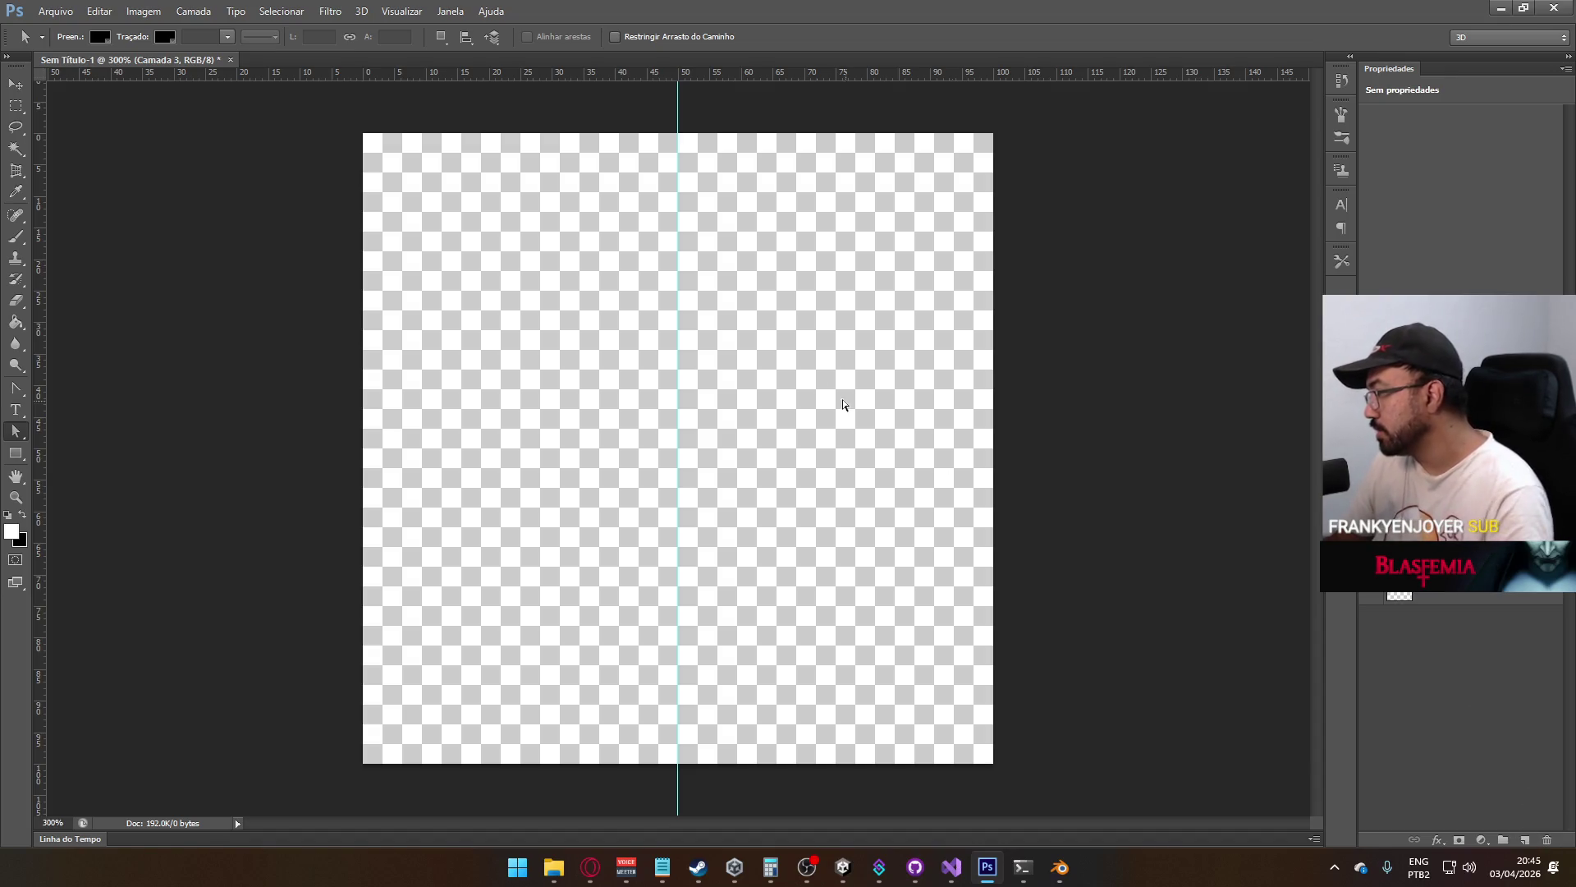
pyautogui.click(1454, 596)
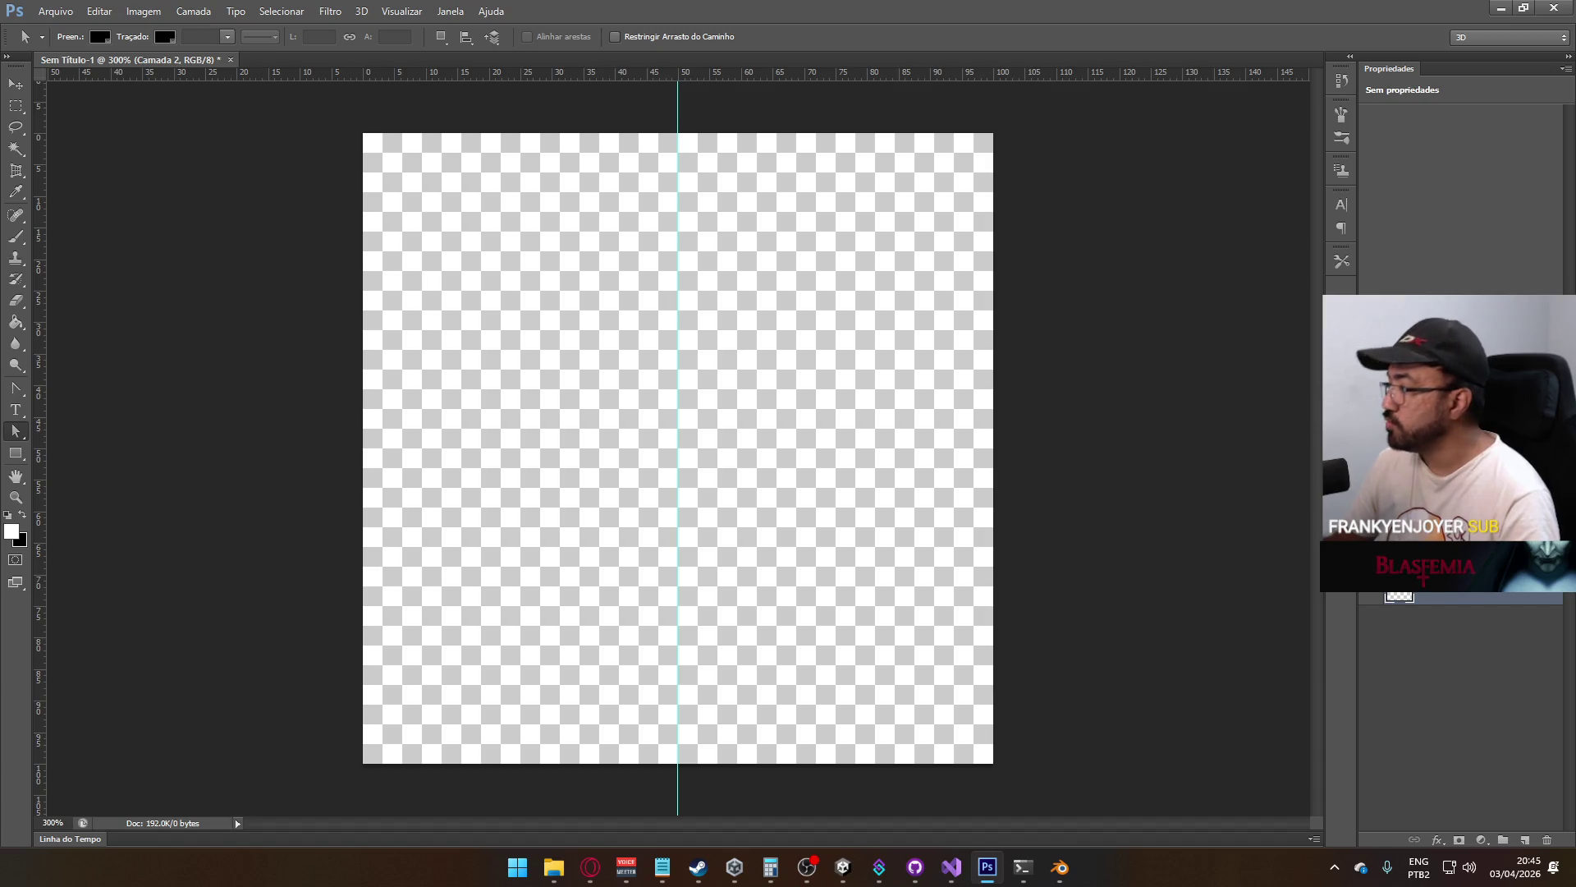
pyautogui.click(1547, 839)
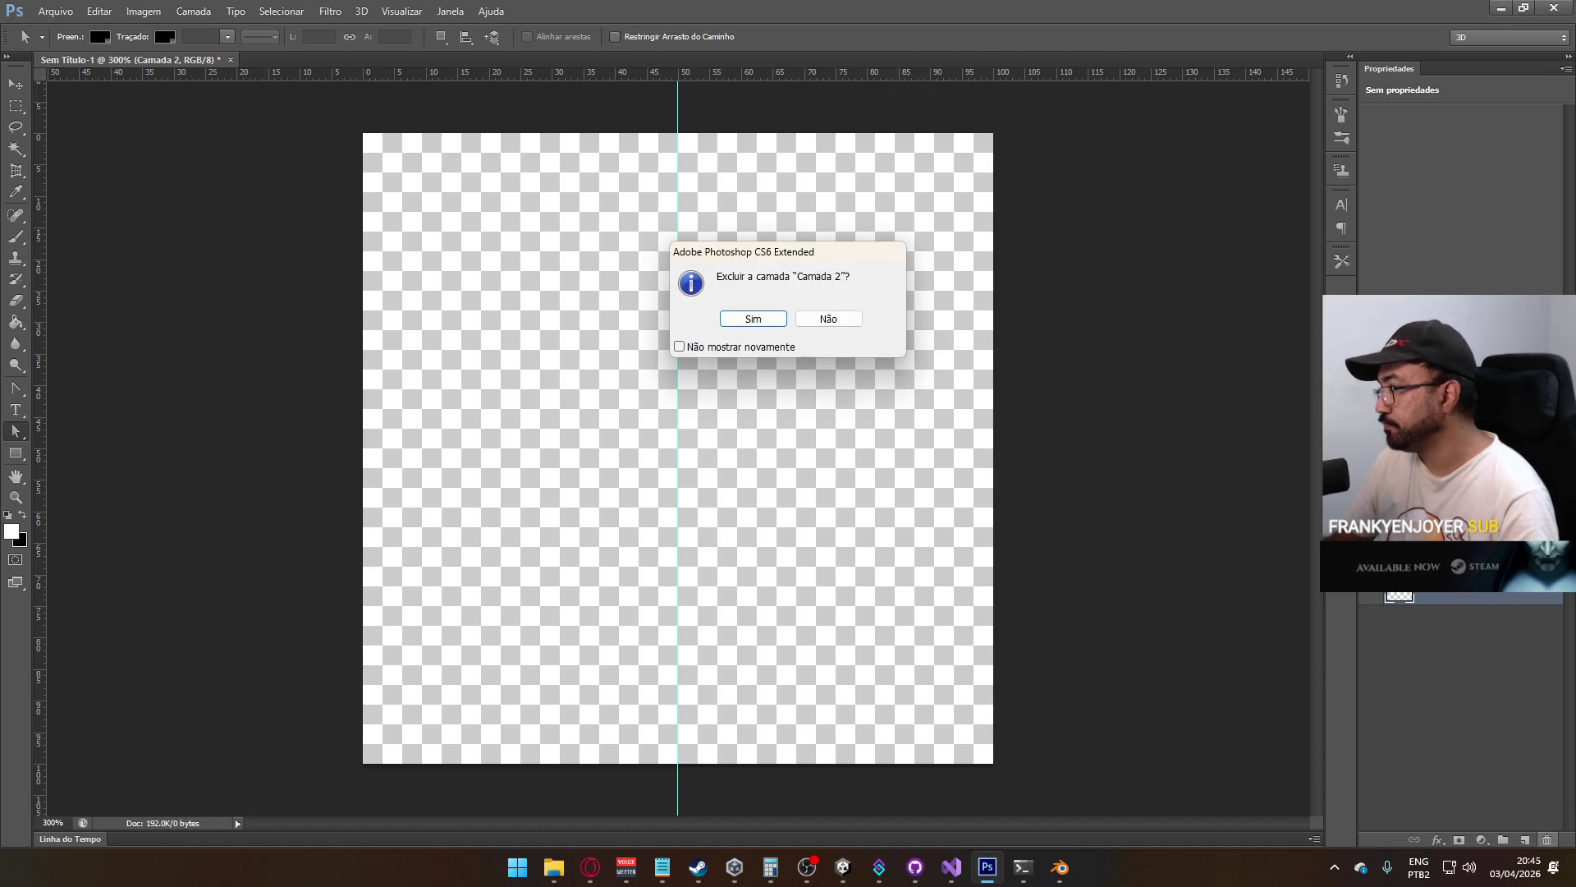
pyautogui.press('Return')
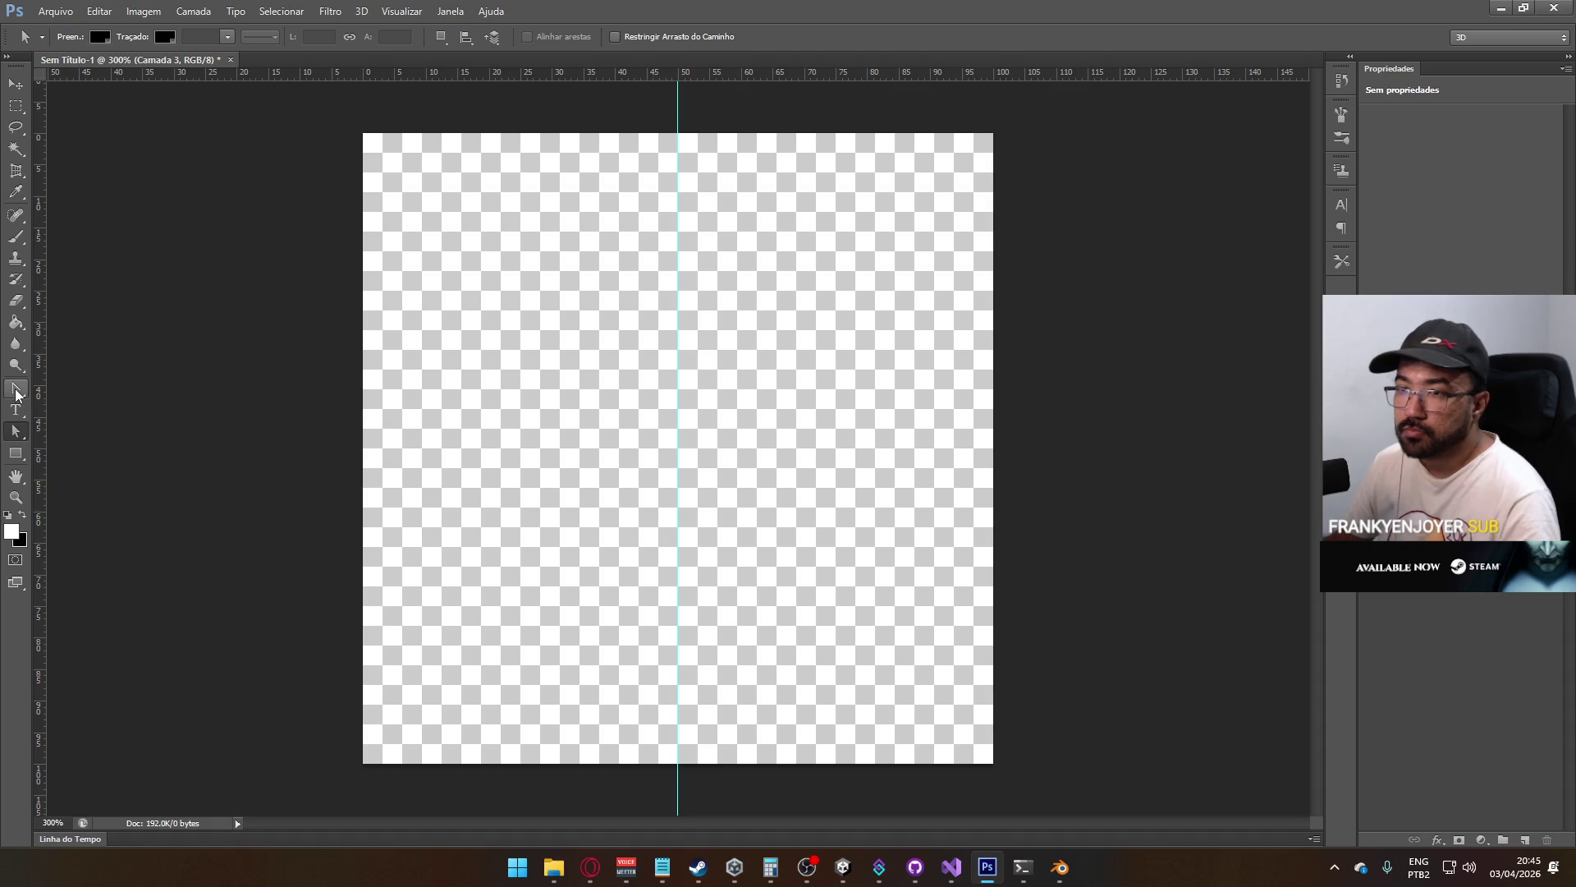
pyautogui.rightClick(15, 387)
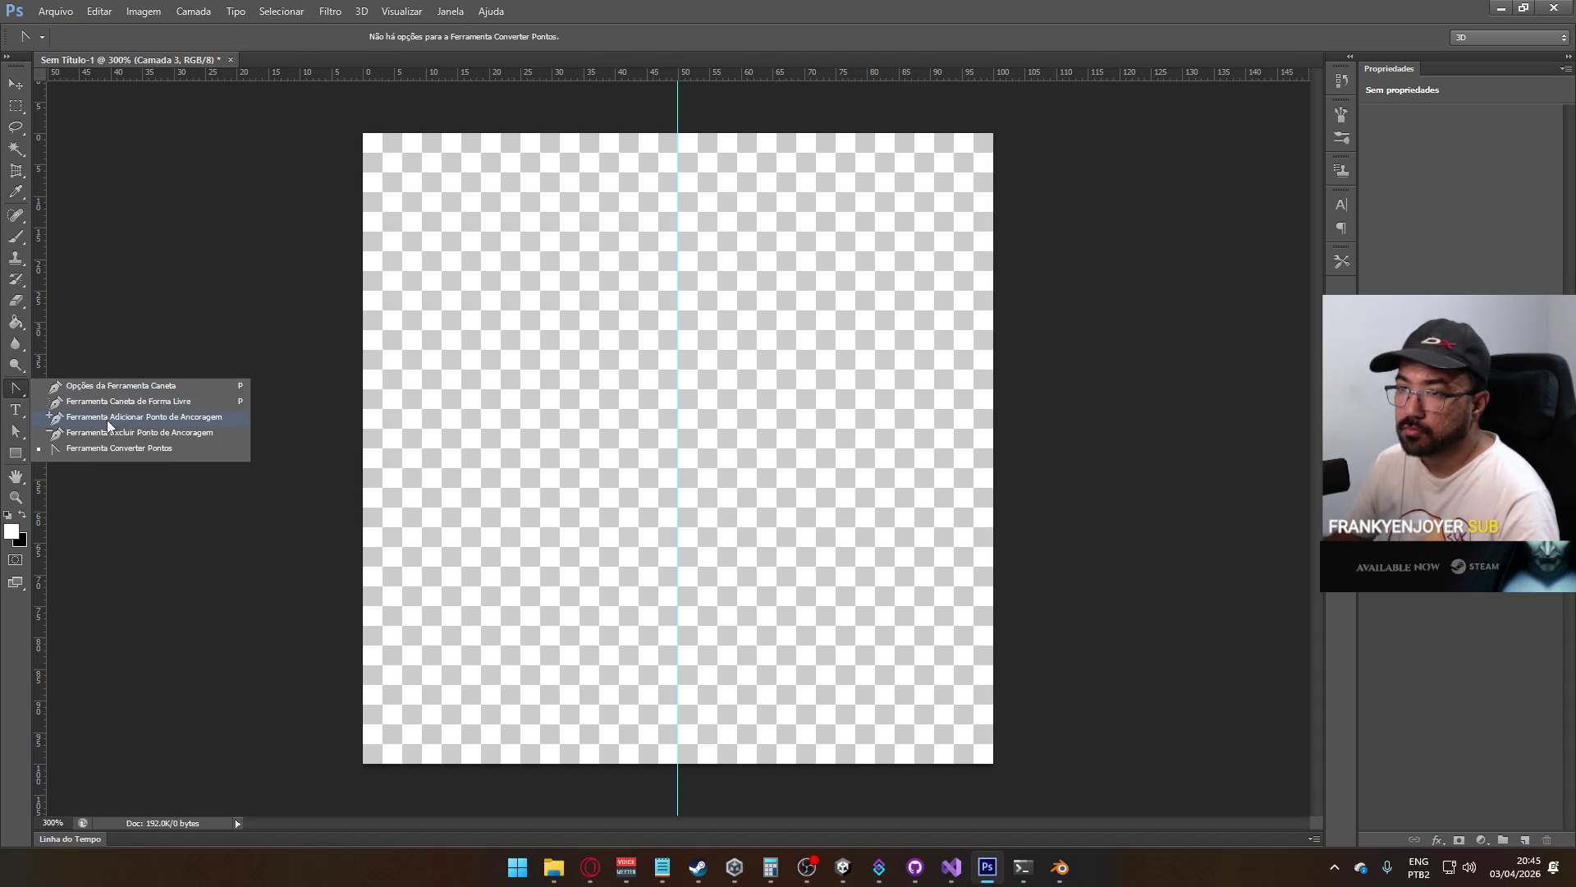
# Start the half-shield path at the top of the centre guide, curving out to the left
pyautogui.click(83, 387)
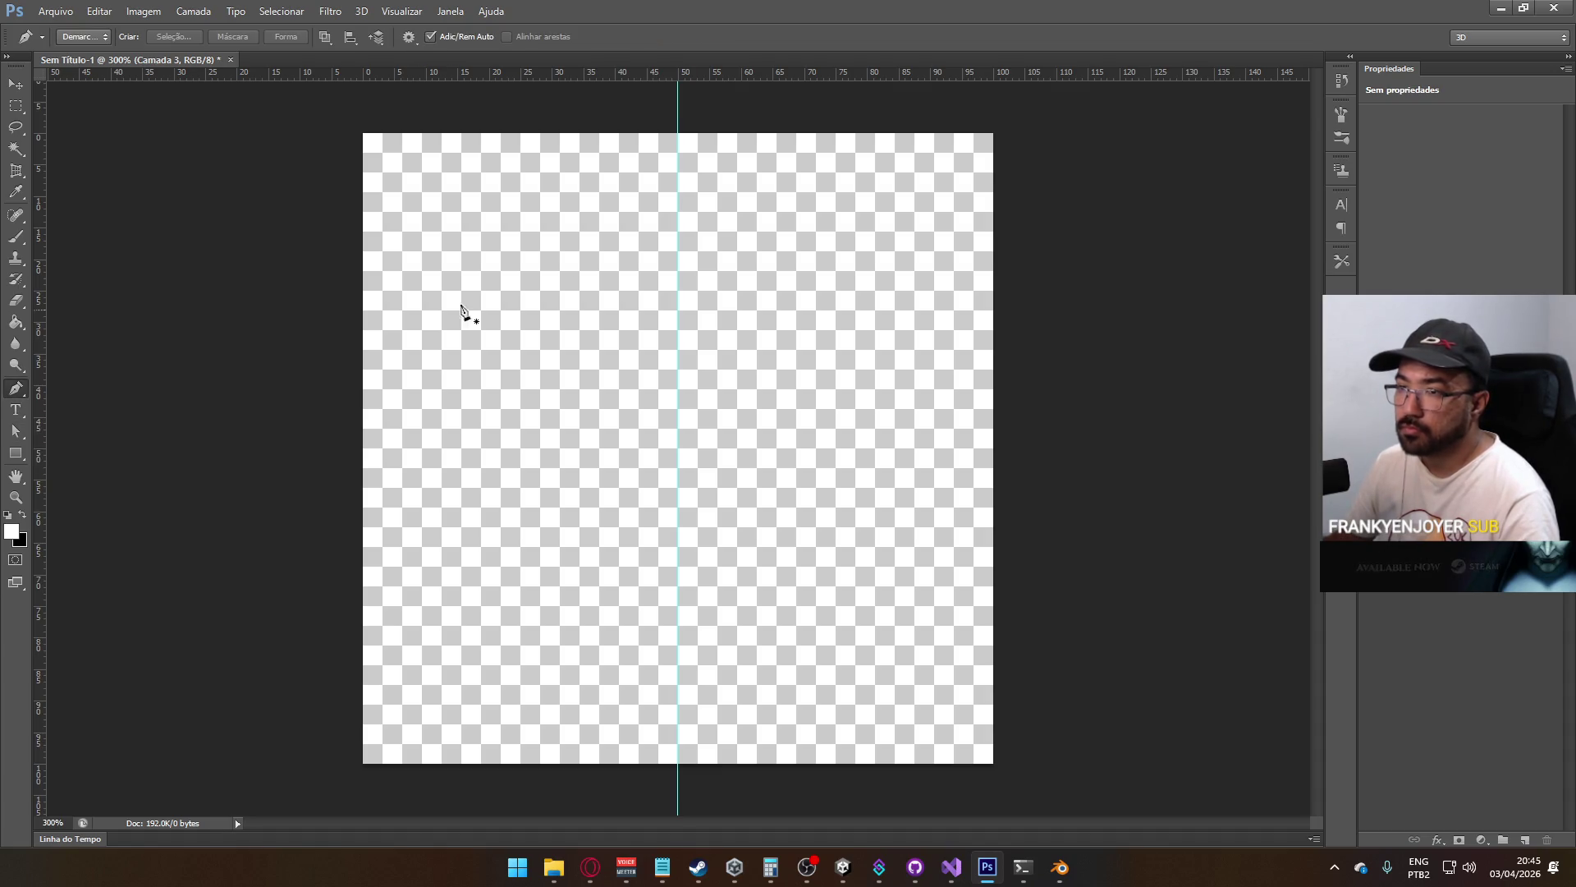
pyautogui.click(678, 292)
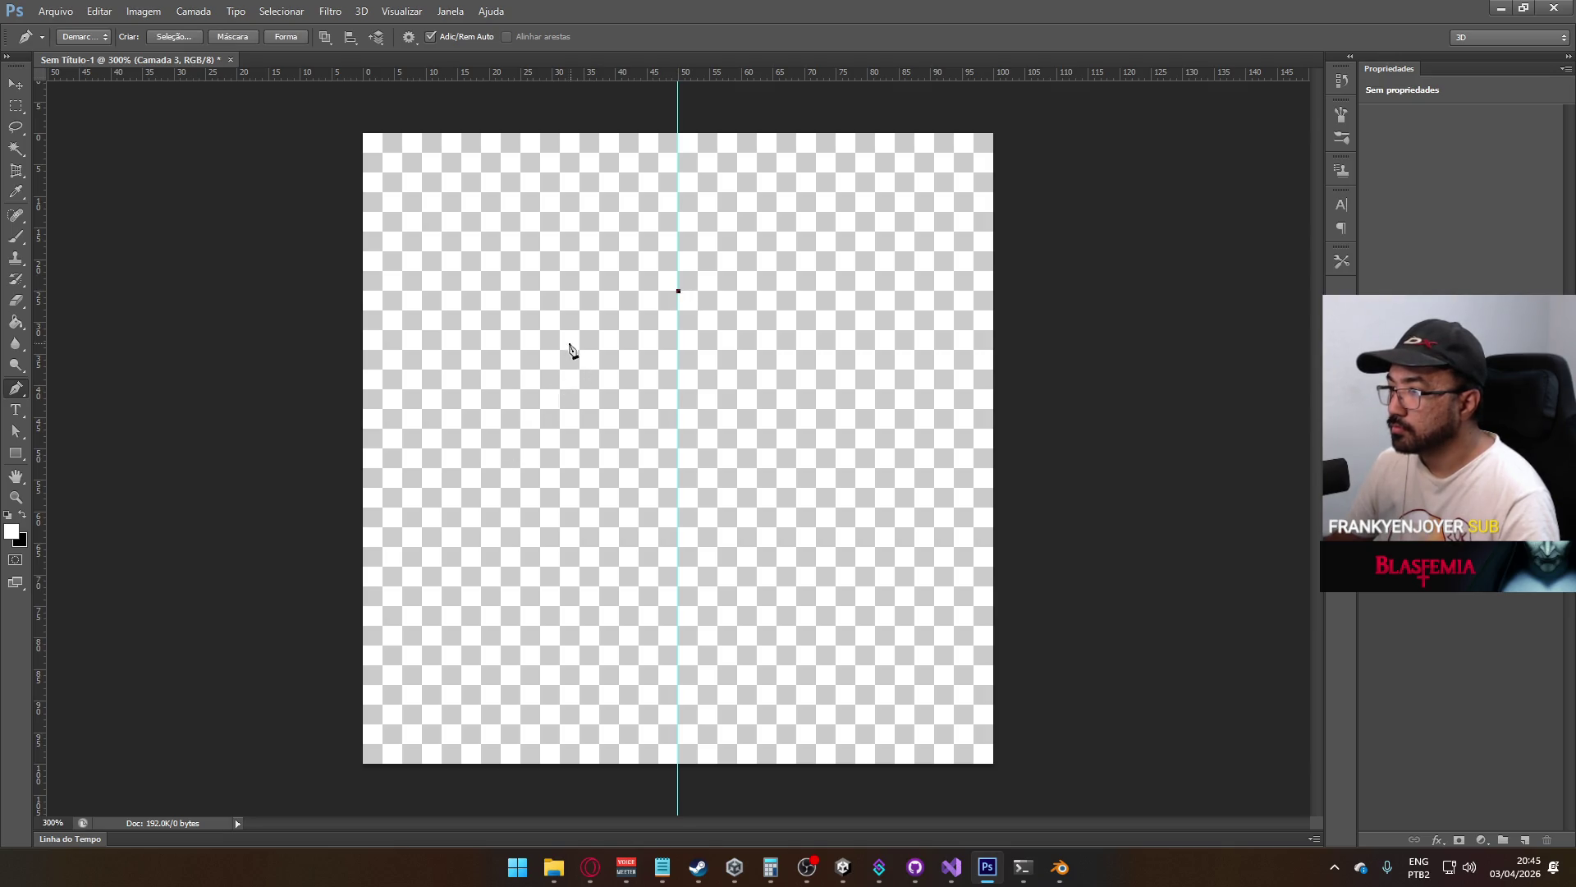
pyautogui.moveTo(593, 345)
pyautogui.mouseDown()
pyautogui.moveTo(517, 377)
pyautogui.moveTo(460, 321)
pyautogui.moveTo(475, 350)
pyautogui.moveTo(484, 325)
pyautogui.moveTo(471, 332)
pyautogui.mouseUp()
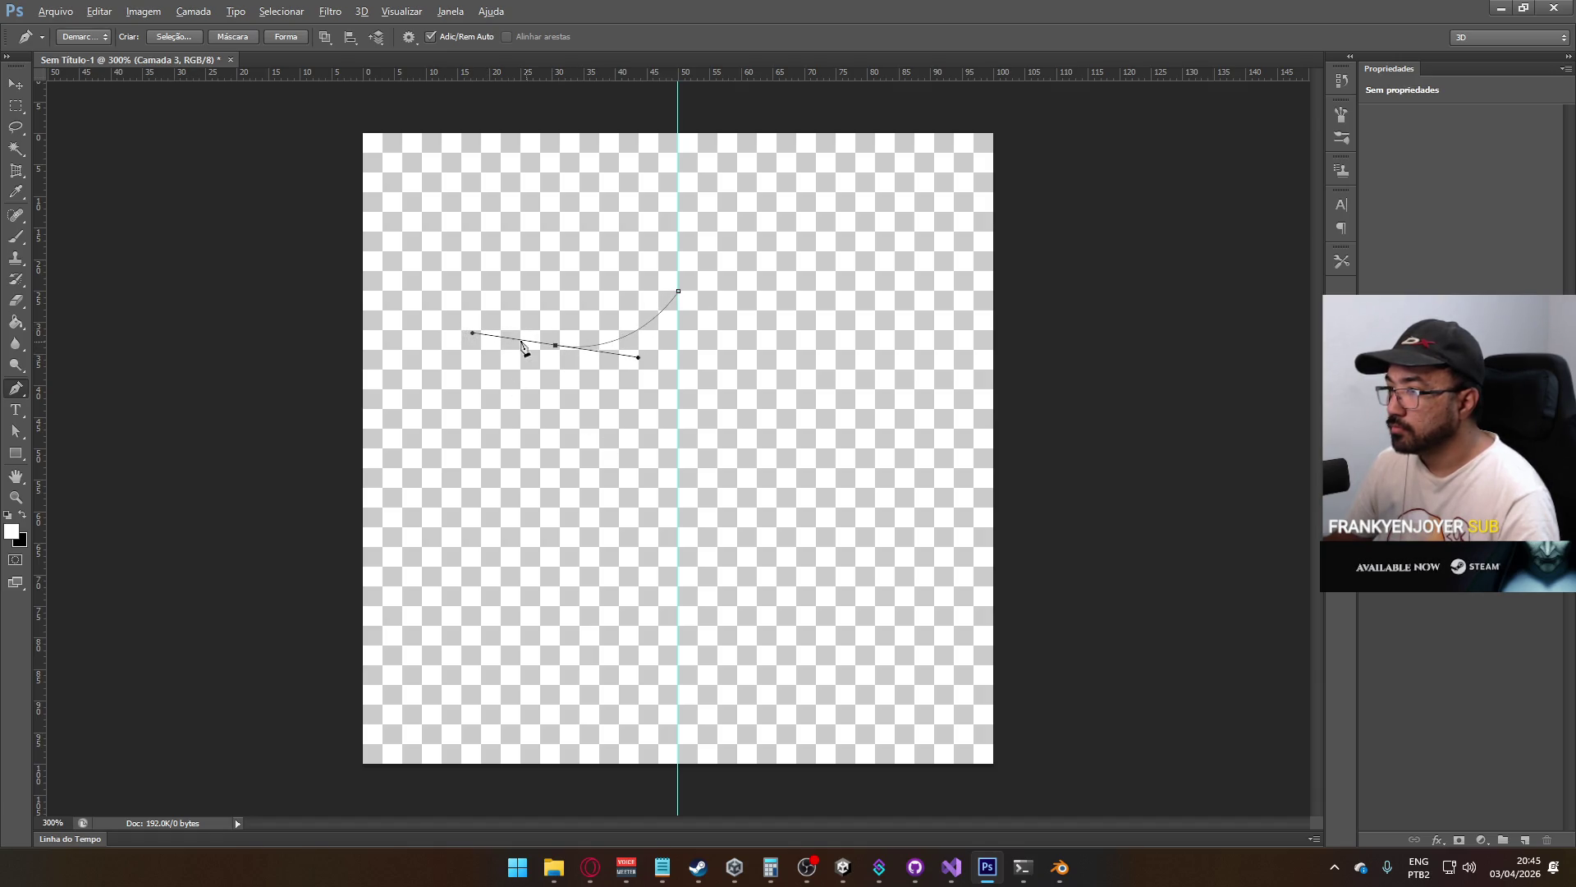
pyautogui.click(474, 336)
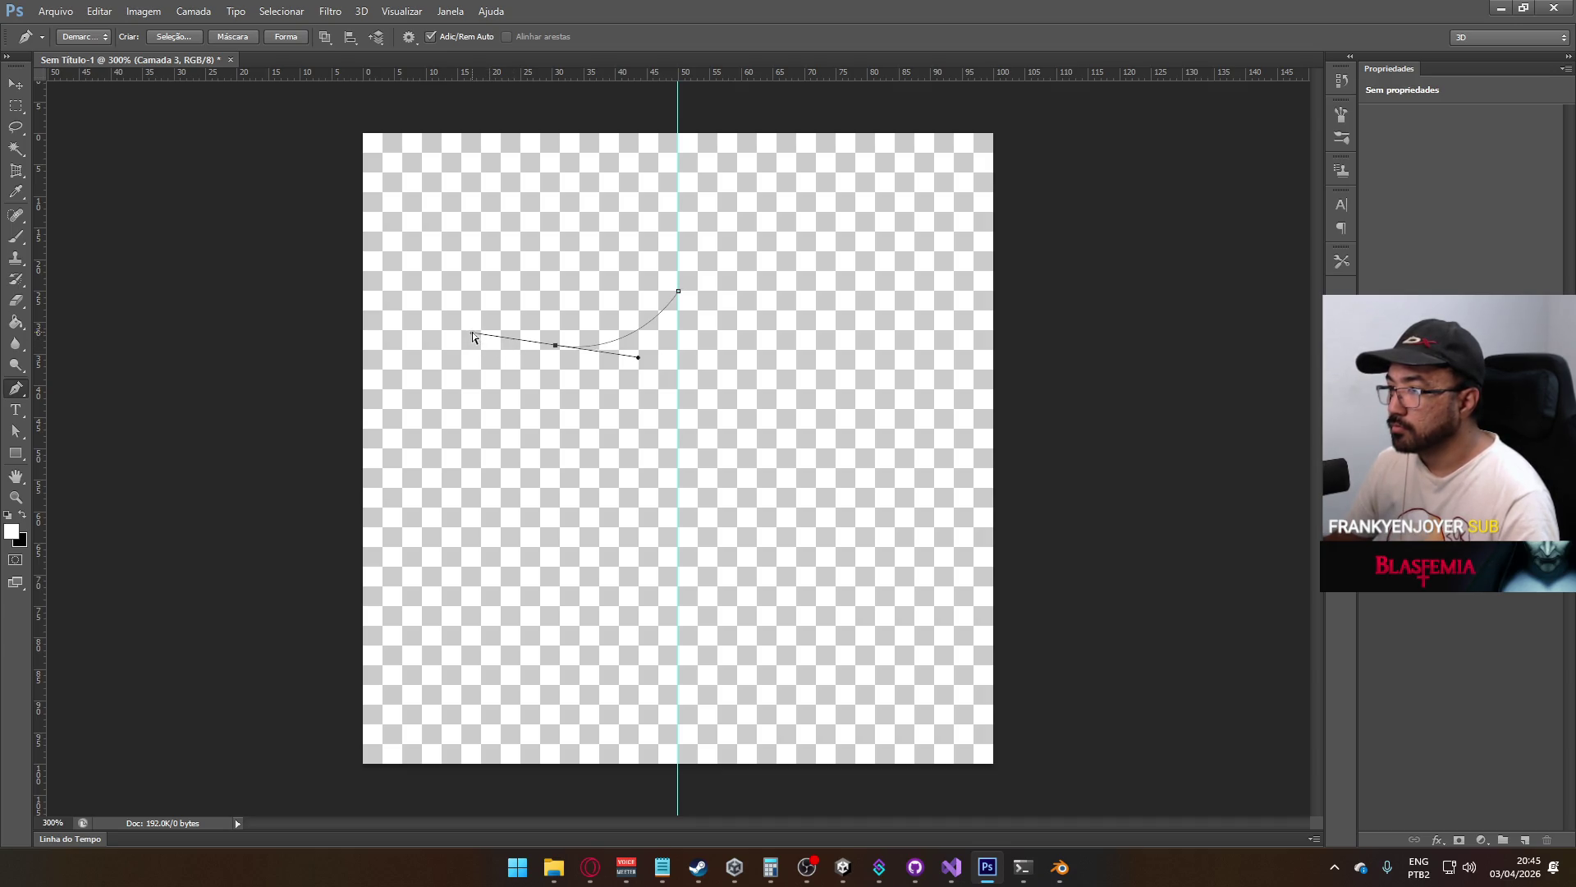
pyautogui.moveTo(540, 342); pyautogui.dragTo(553, 343)
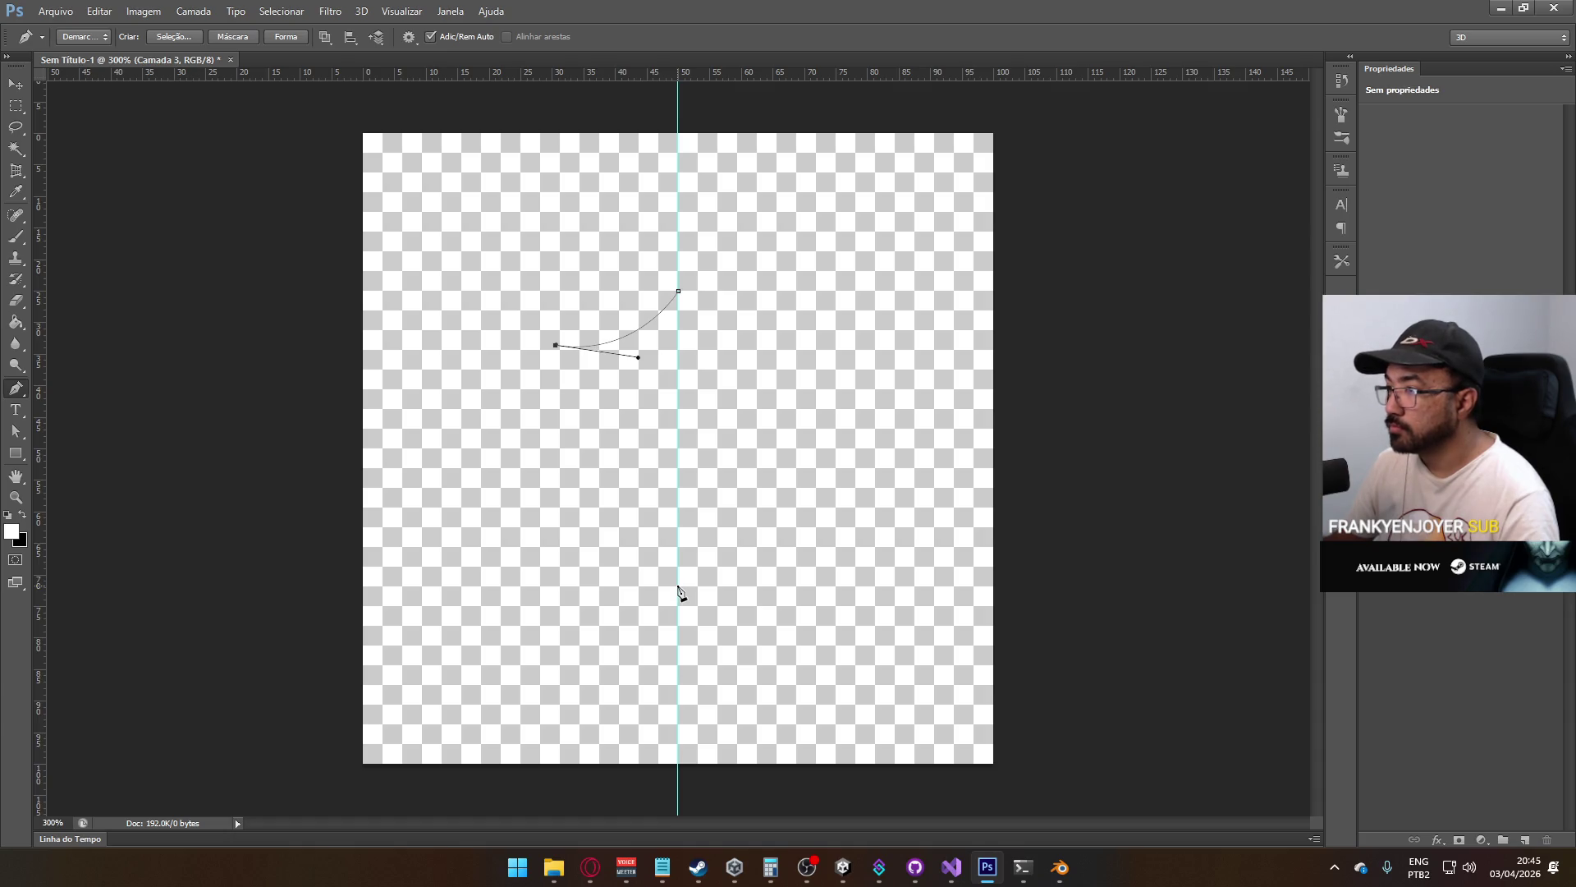
# Bring the outline back to the bottom of the centre guide and close the path
pyautogui.click(679, 506)
pyautogui.moveTo(681, 508)
pyautogui.mouseDown()
pyautogui.moveTo(722, 500)
pyautogui.moveTo(816, 544)
pyautogui.moveTo(794, 547)
pyautogui.mouseUp()
pyautogui.hotkey('ctrl', 'z')
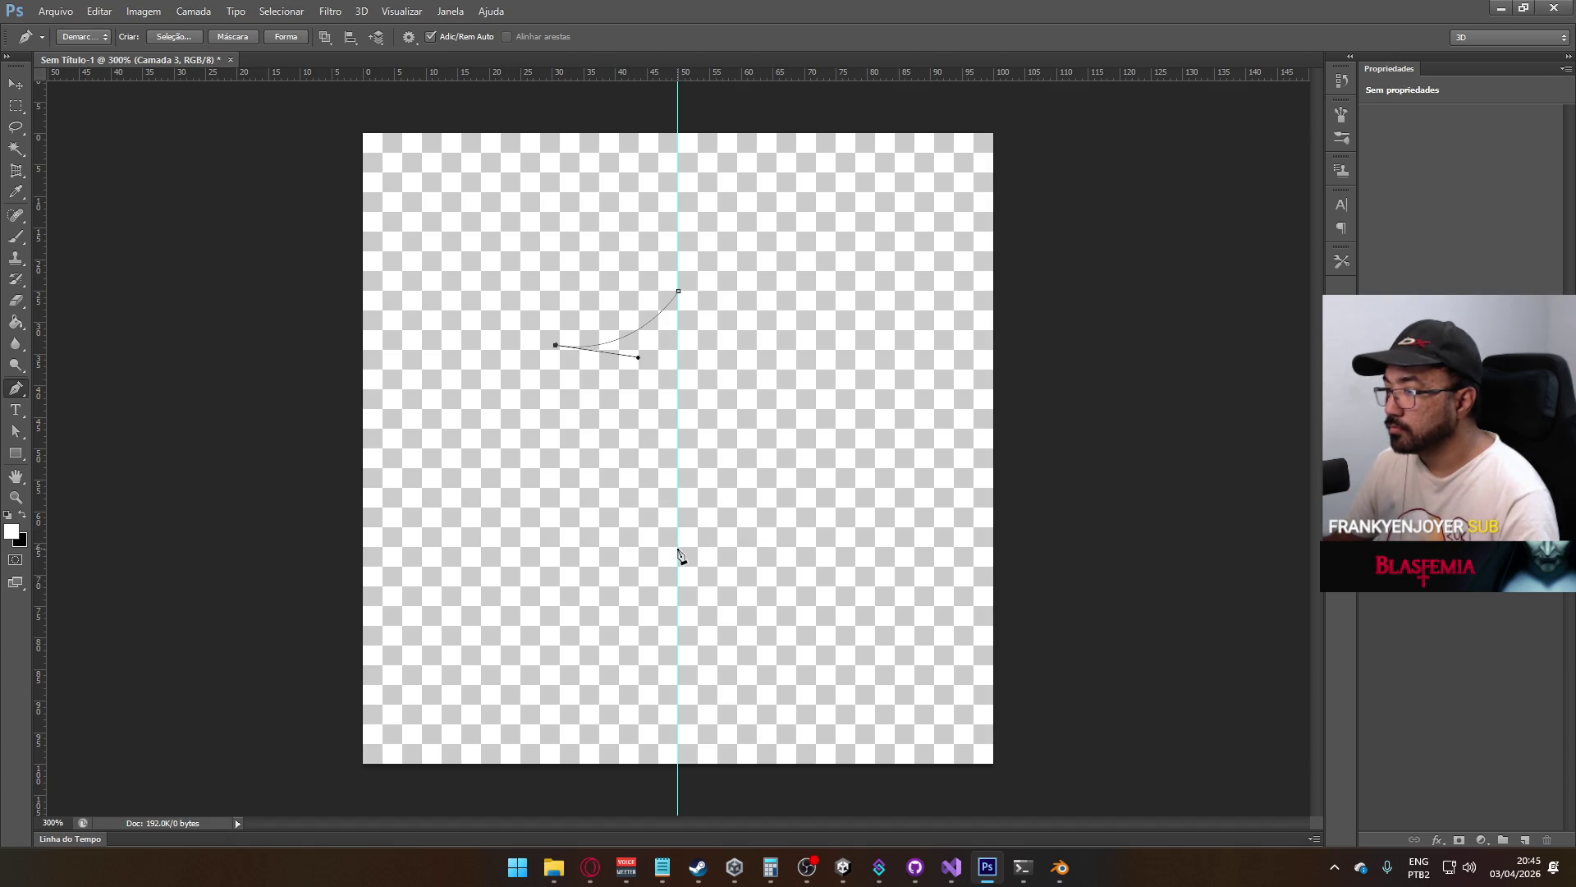
pyautogui.moveTo(678, 549)
pyautogui.mouseDown()
pyautogui.moveTo(757, 565)
pyautogui.moveTo(812, 618)
pyautogui.mouseUp()
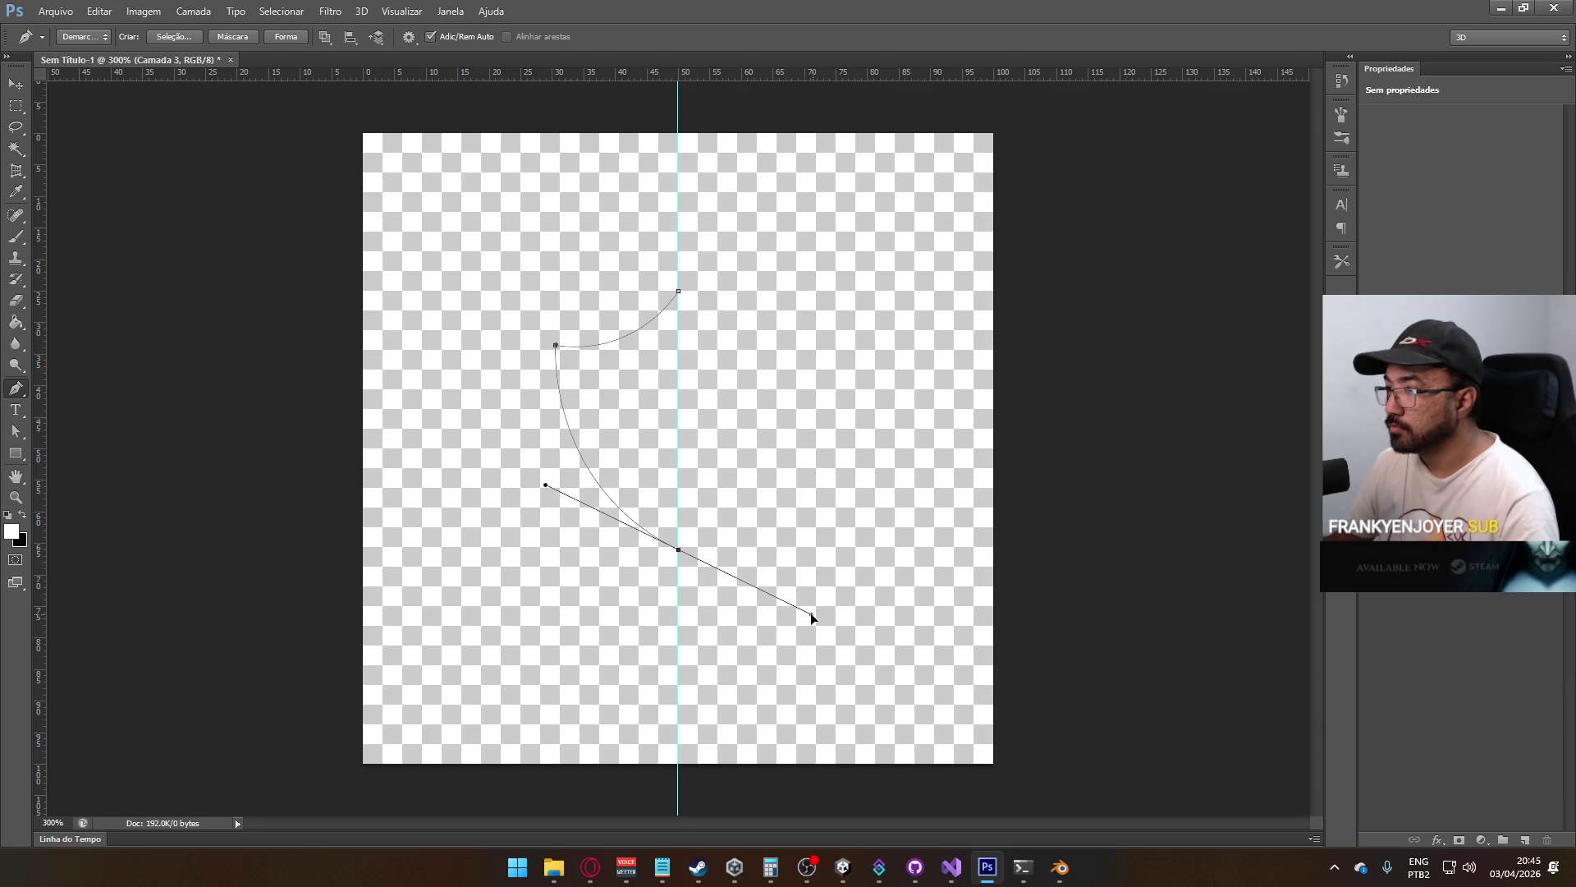
pyautogui.hotkey('ctrl', 'z')
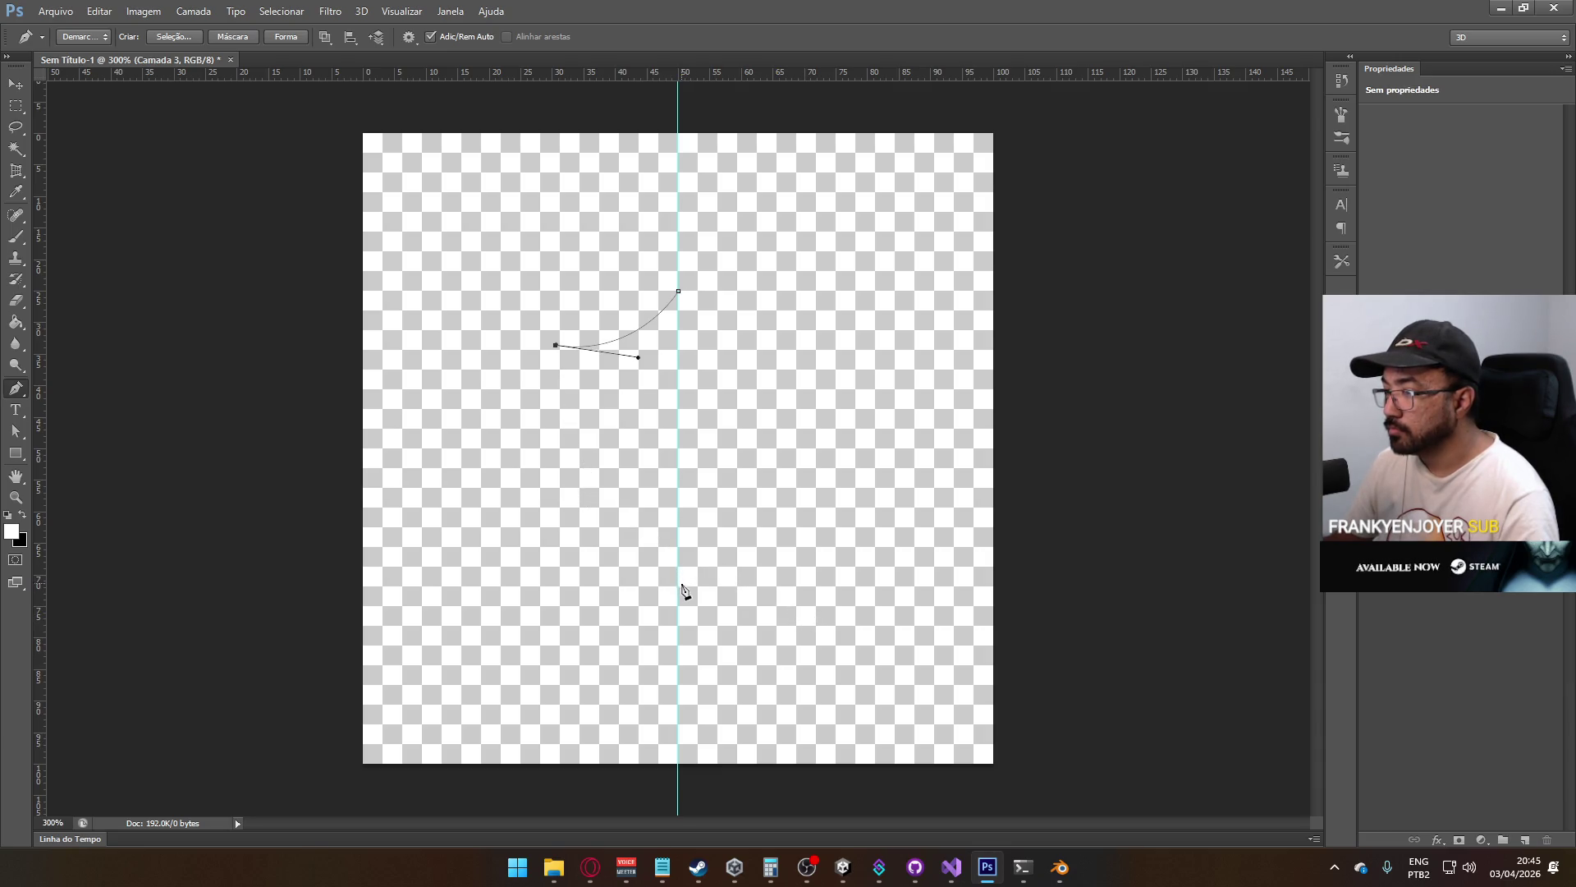
pyautogui.moveTo(678, 586)
pyautogui.mouseDown()
pyautogui.moveTo(809, 626)
pyautogui.moveTo(786, 654)
pyautogui.moveTo(820, 686)
pyautogui.moveTo(683, 586)
pyautogui.mouseUp()
pyautogui.moveTo(516, 522); pyautogui.dragTo(544, 500)
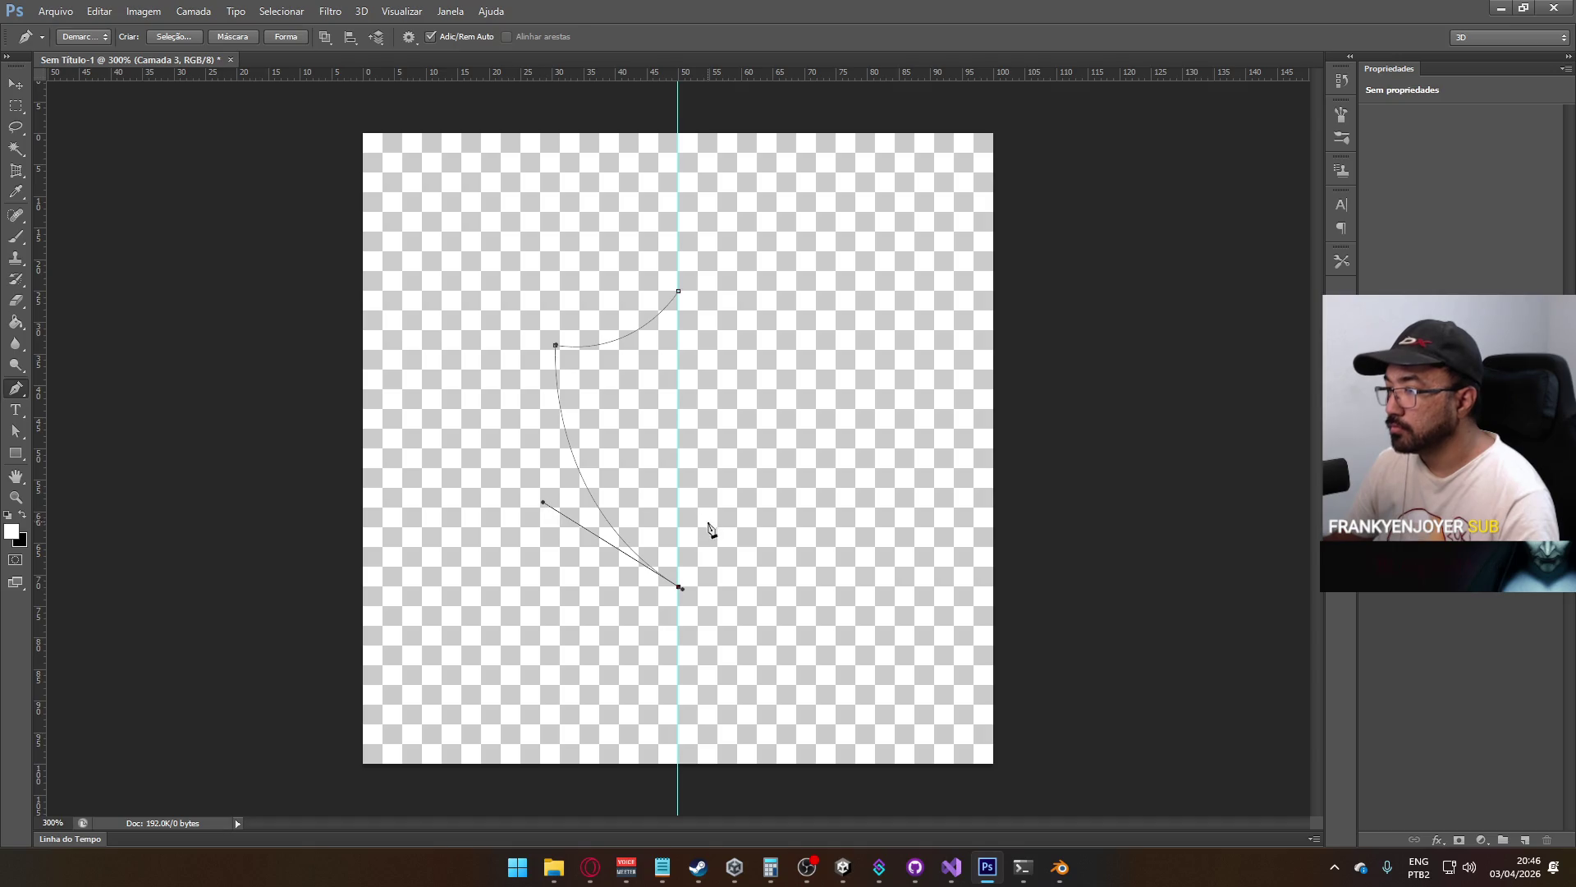
pyautogui.click(678, 291)
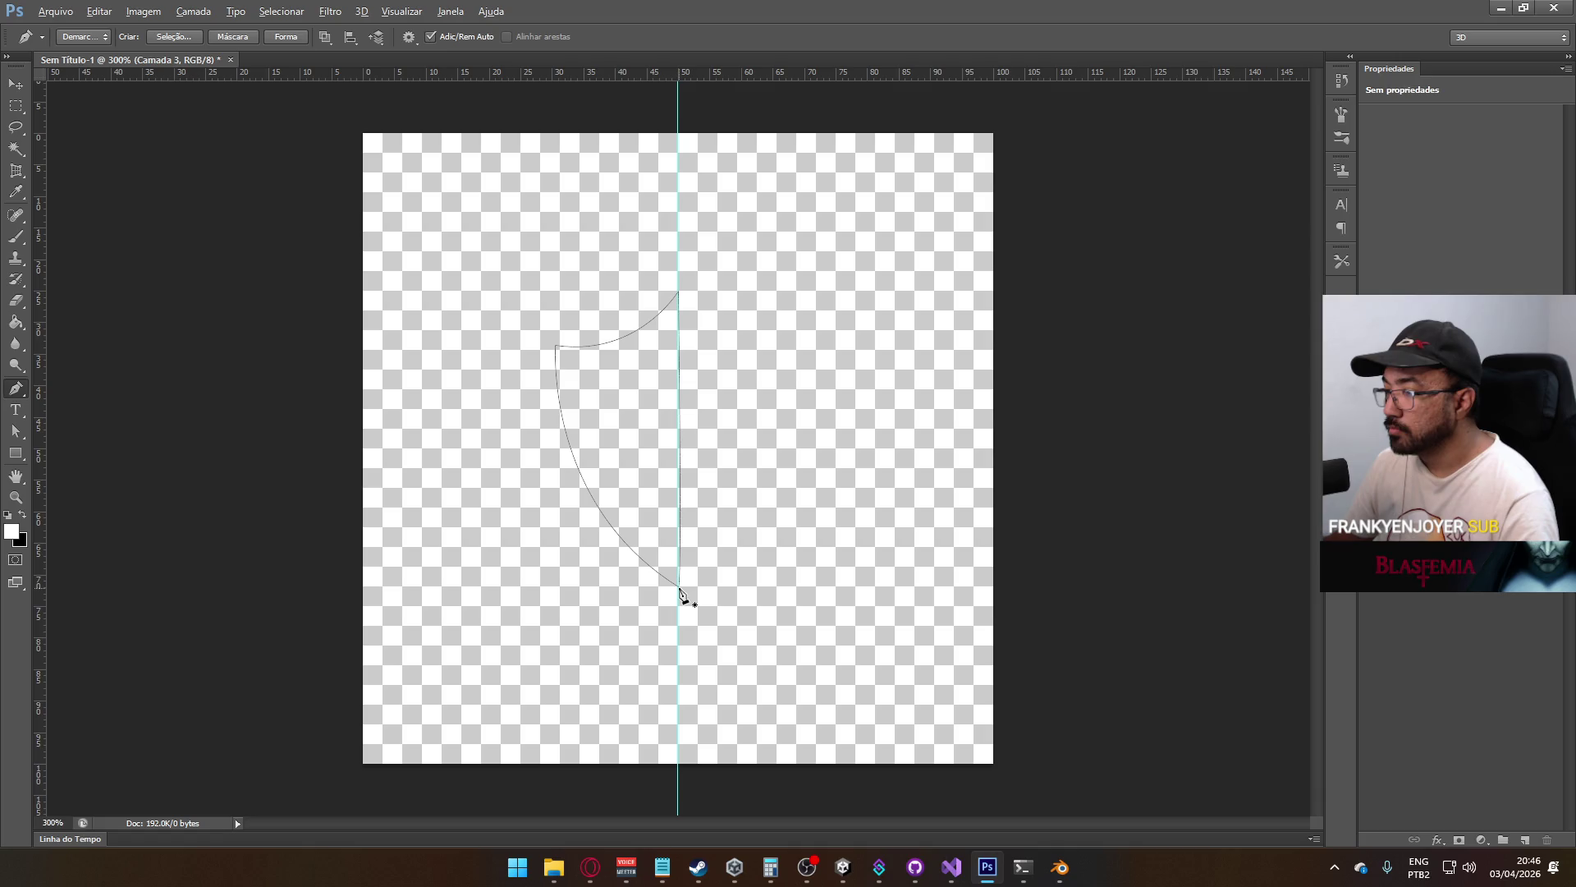
# Adjust the lower curve so it meets the centre guide vertically at the bottom
pyautogui.click(16, 431)
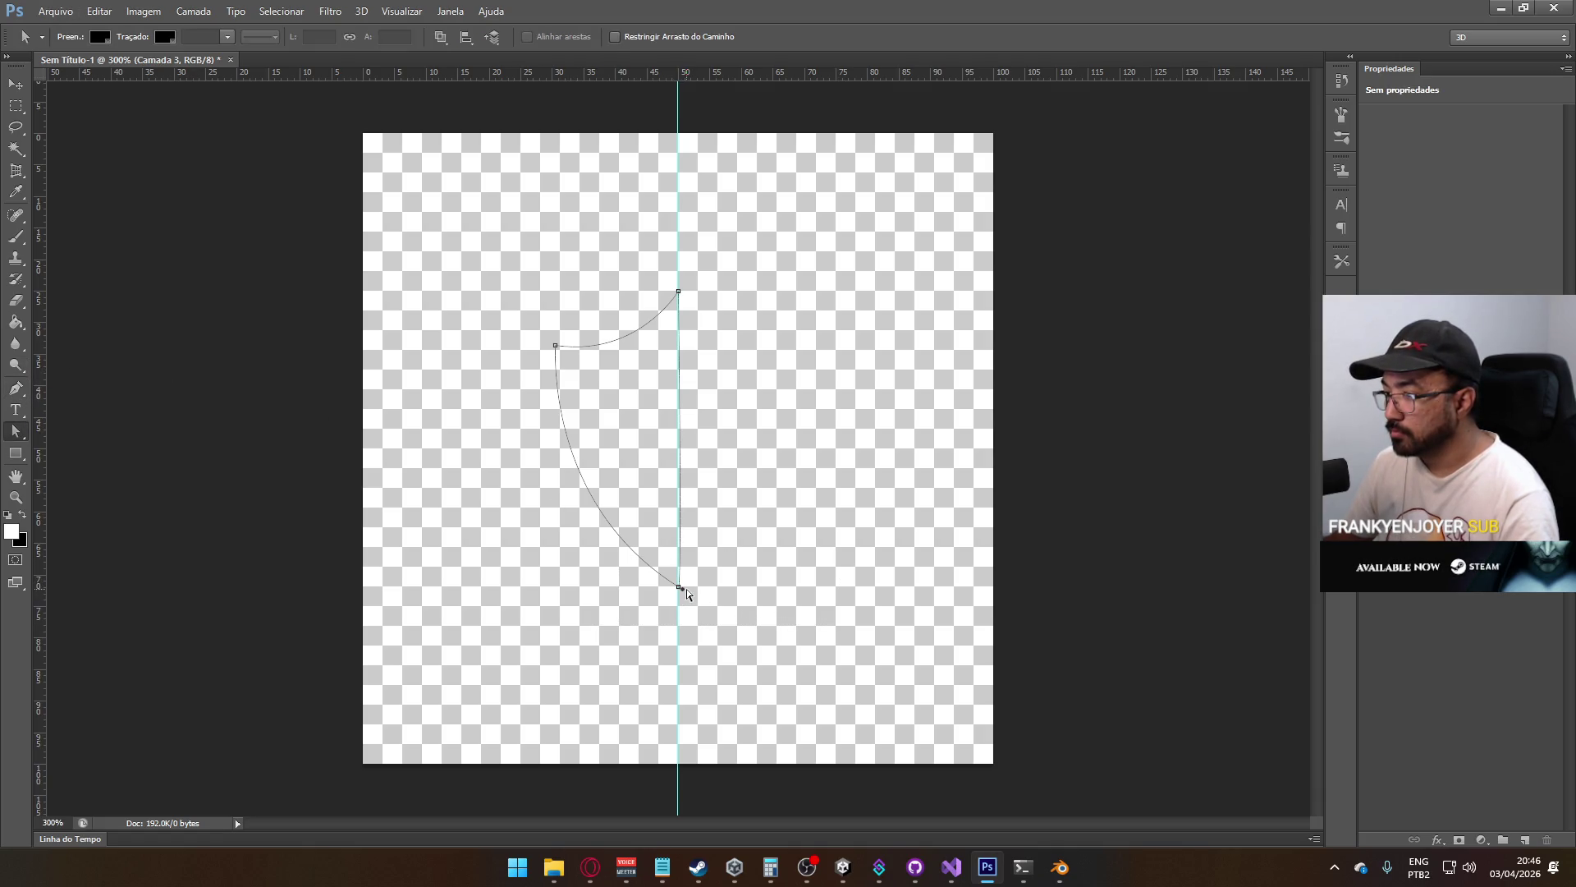
pyautogui.moveTo(680, 590)
pyautogui.mouseDown()
pyautogui.moveTo(697, 598)
pyautogui.moveTo(716, 577)
pyautogui.mouseUp()
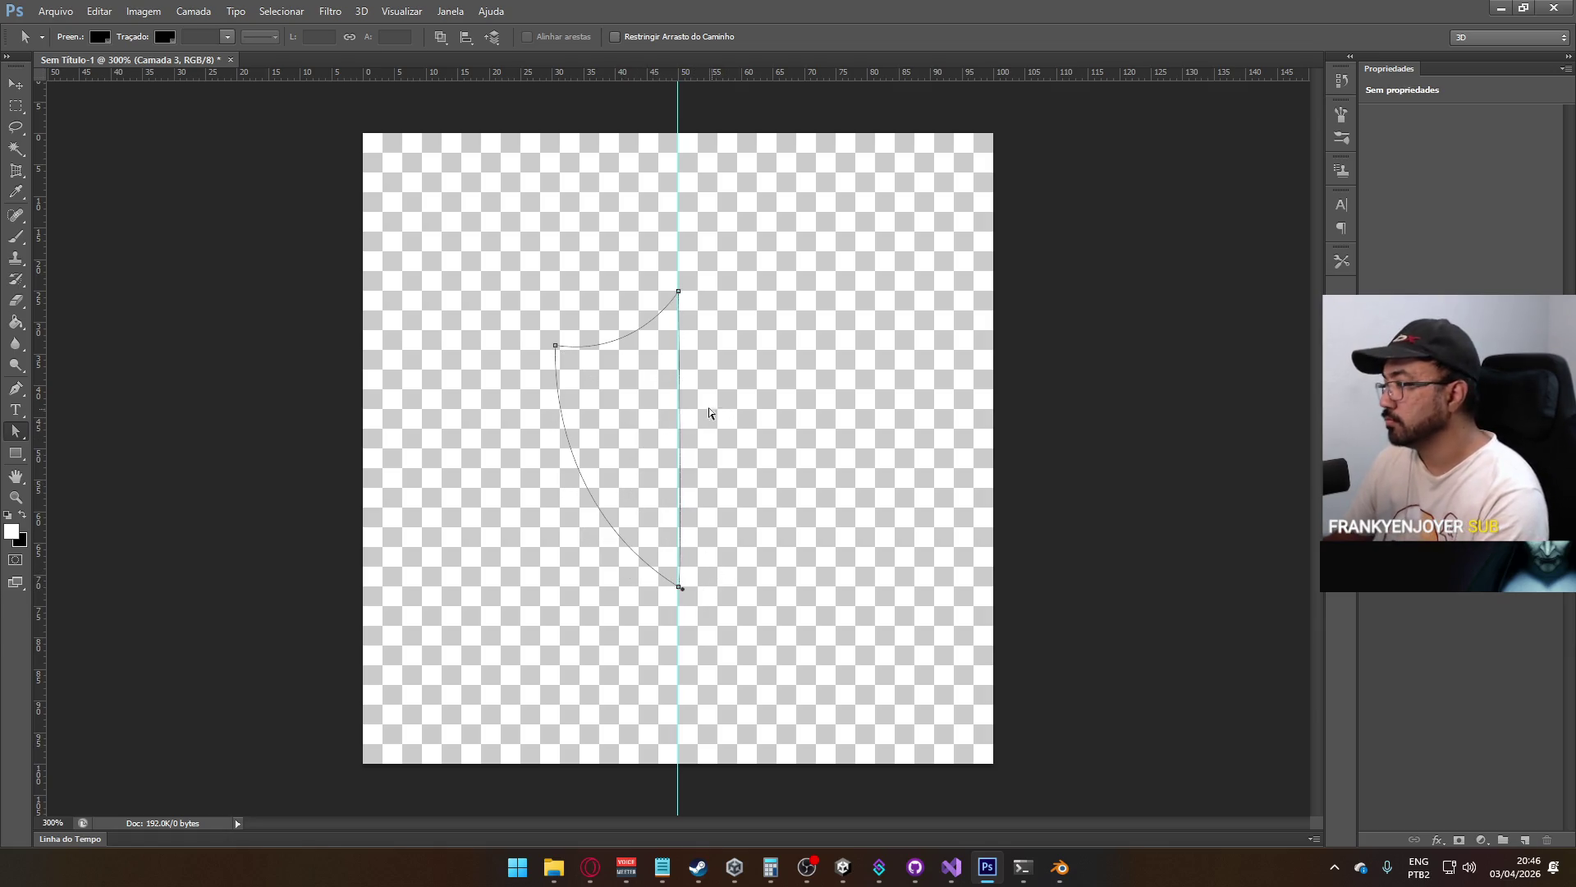
pyautogui.rightClick(658, 319)
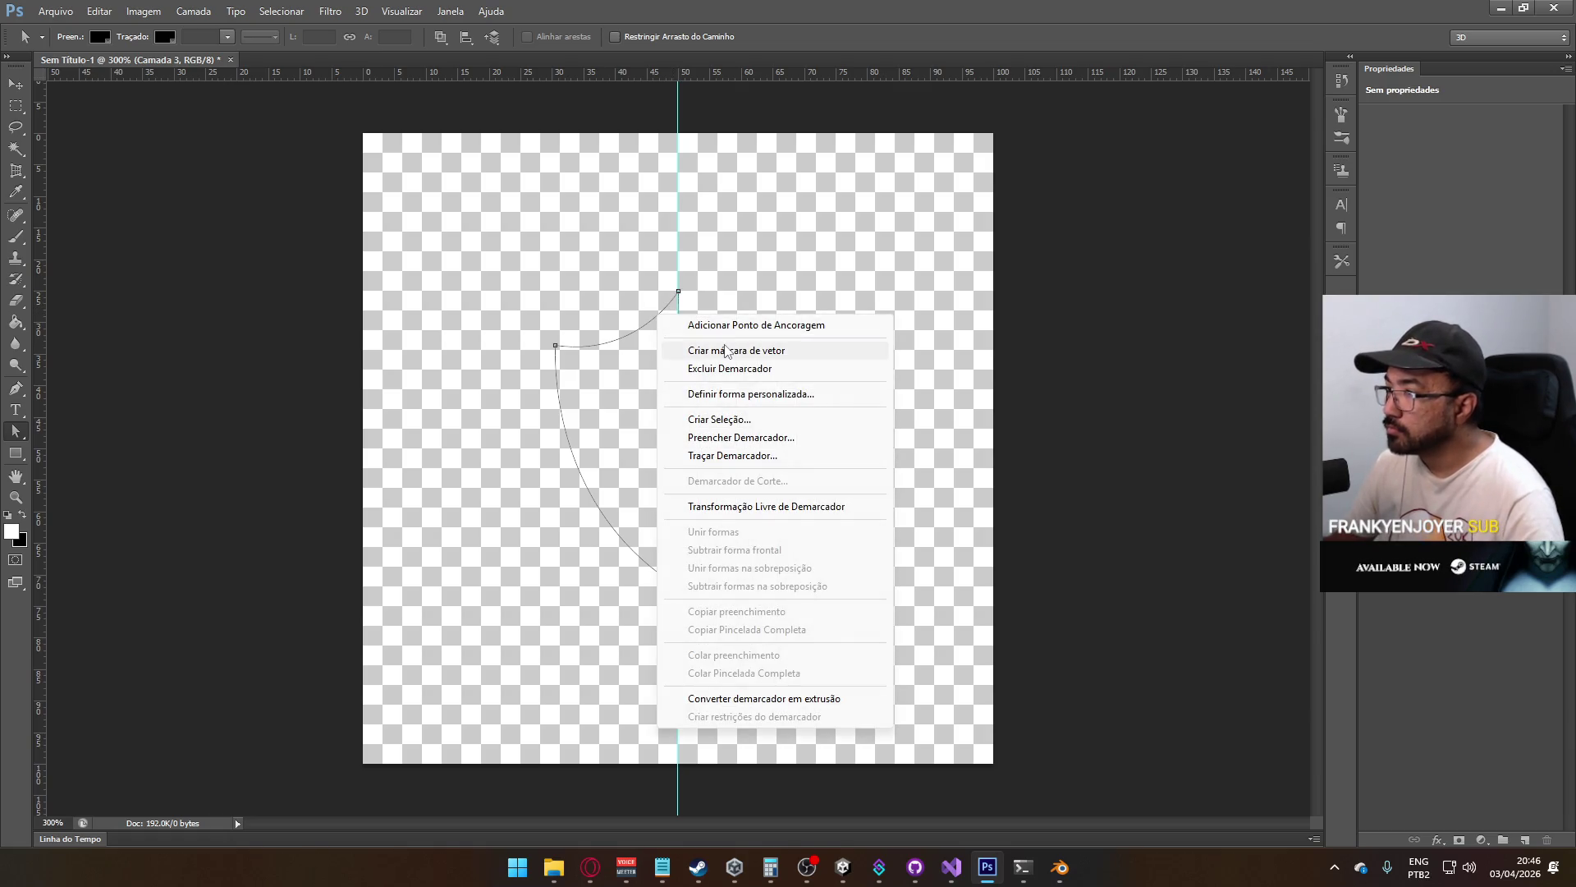
# Turn the half-shield path into an unfeathered selection, fill it white with the Paint Bucket, then deselect
pyautogui.click(719, 418)
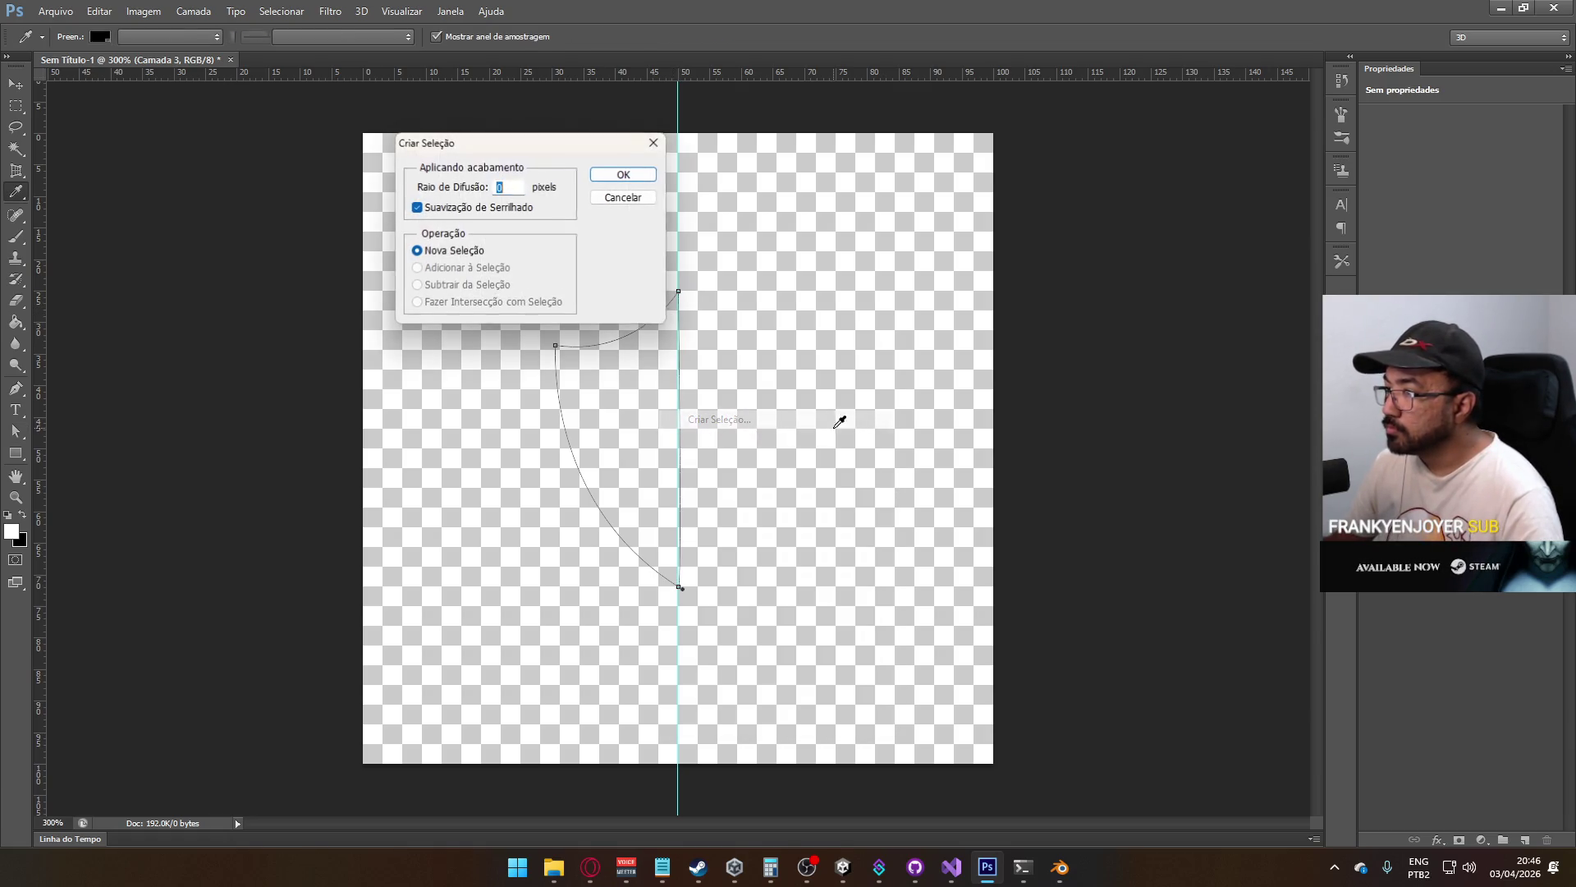
pyautogui.click(625, 174)
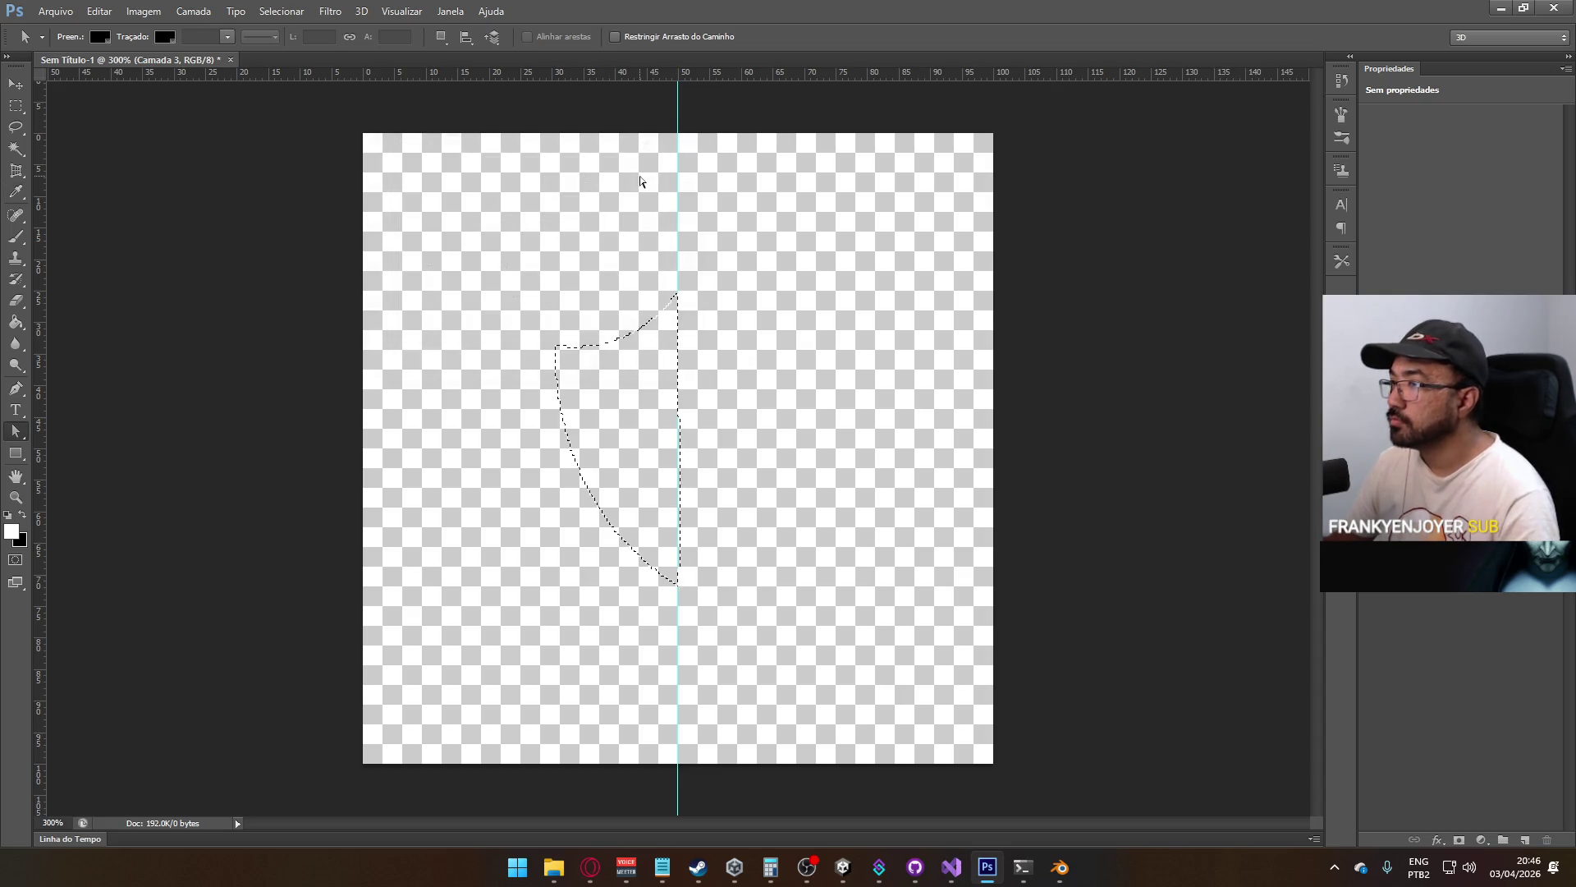
pyautogui.press('g')
pyautogui.click(637, 367)
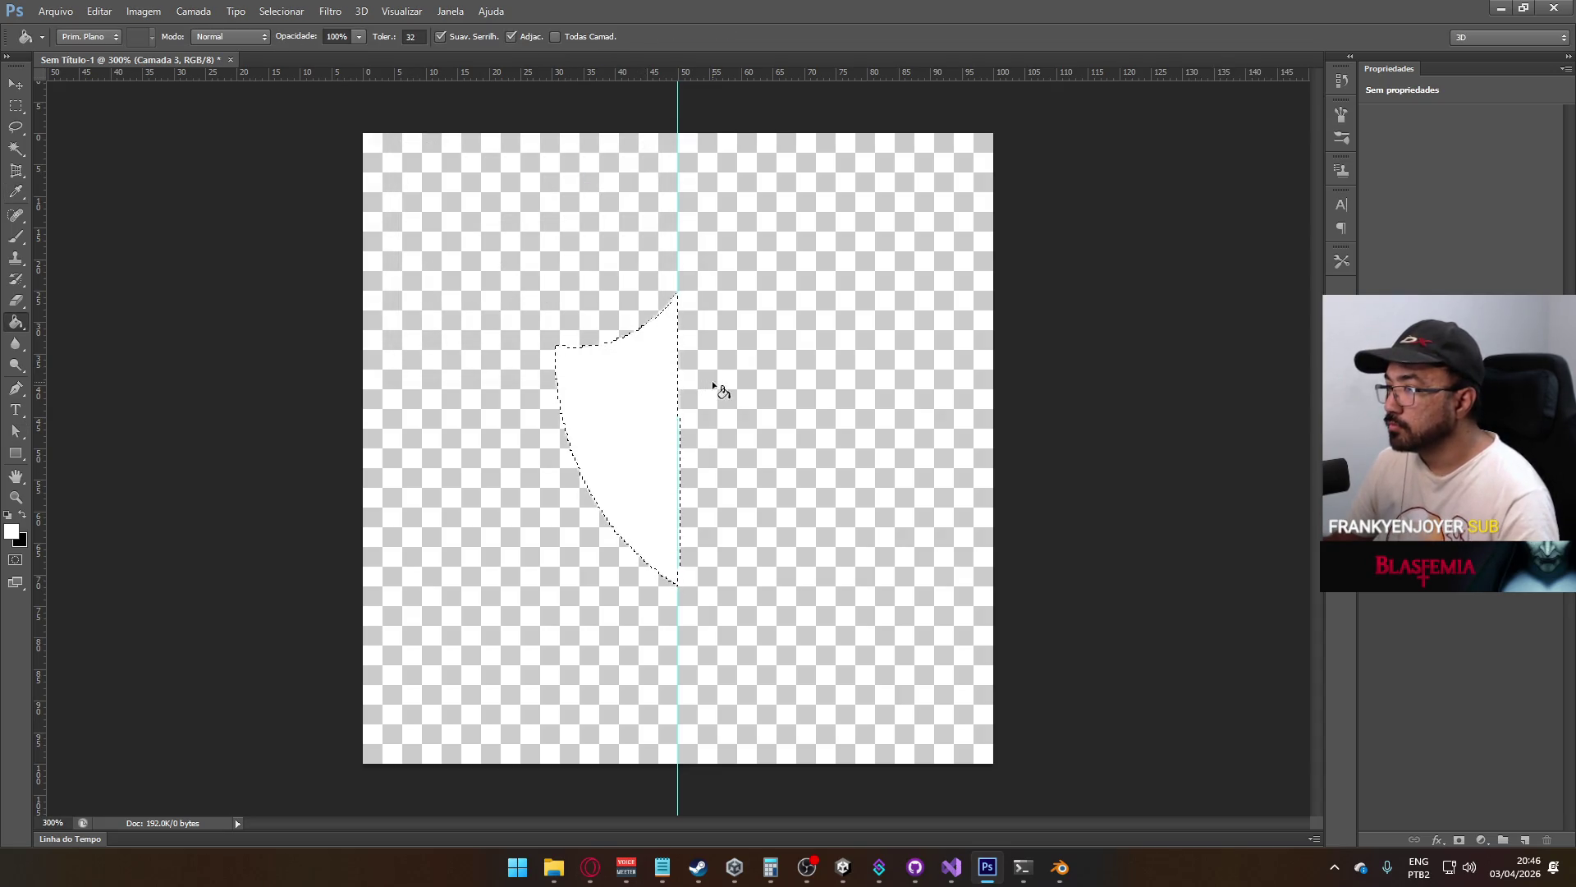
pyautogui.click(17, 127)
pyautogui.click(594, 243)
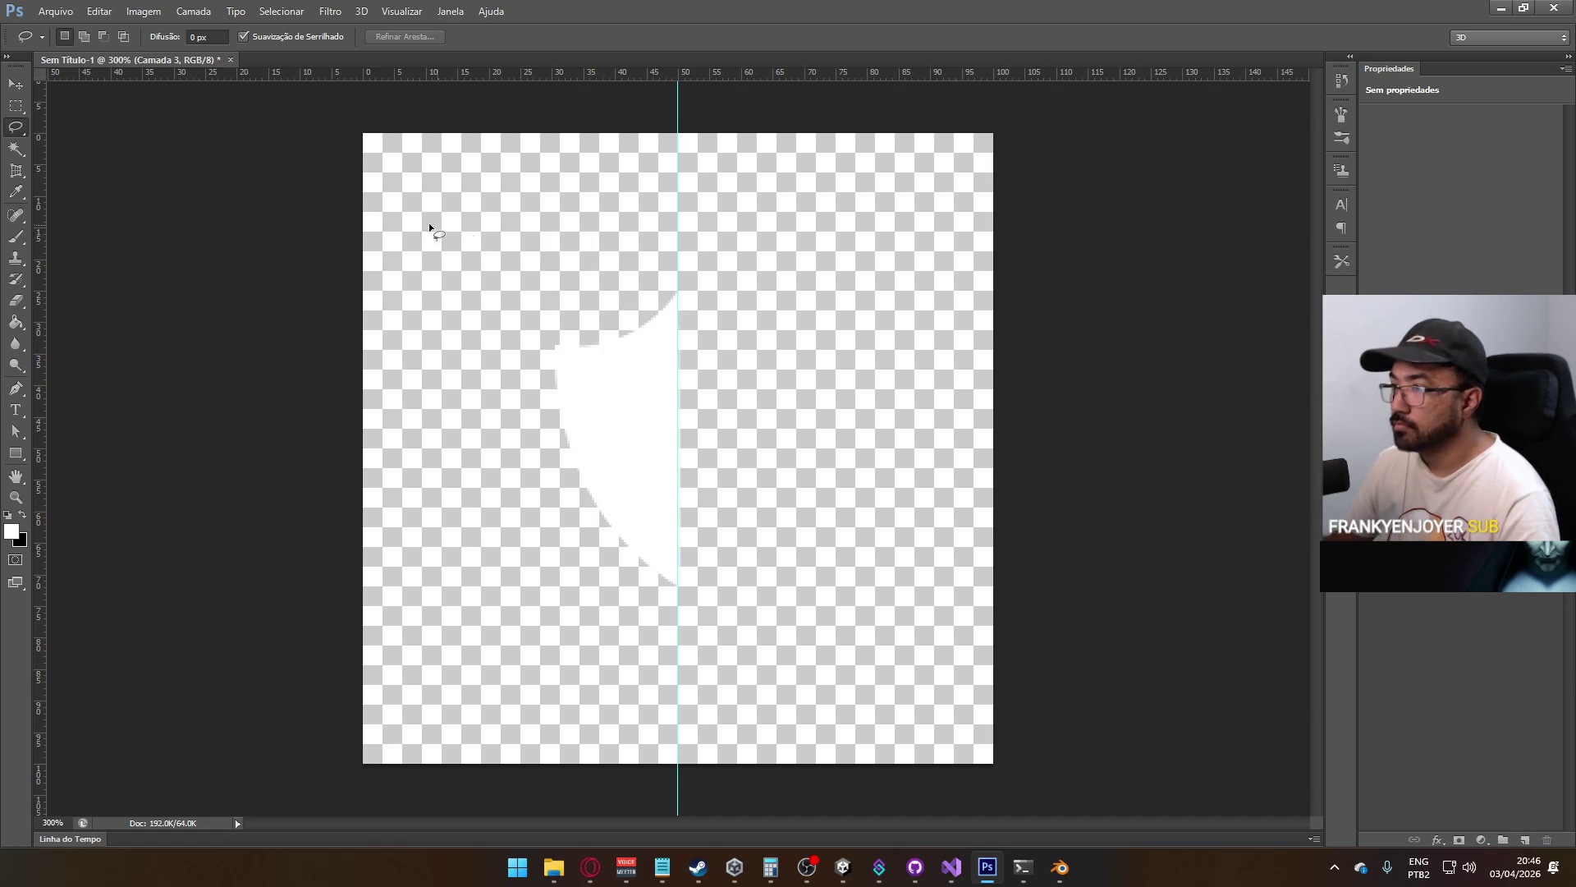
pyautogui.click(16, 106)
pyautogui.click(483, 195)
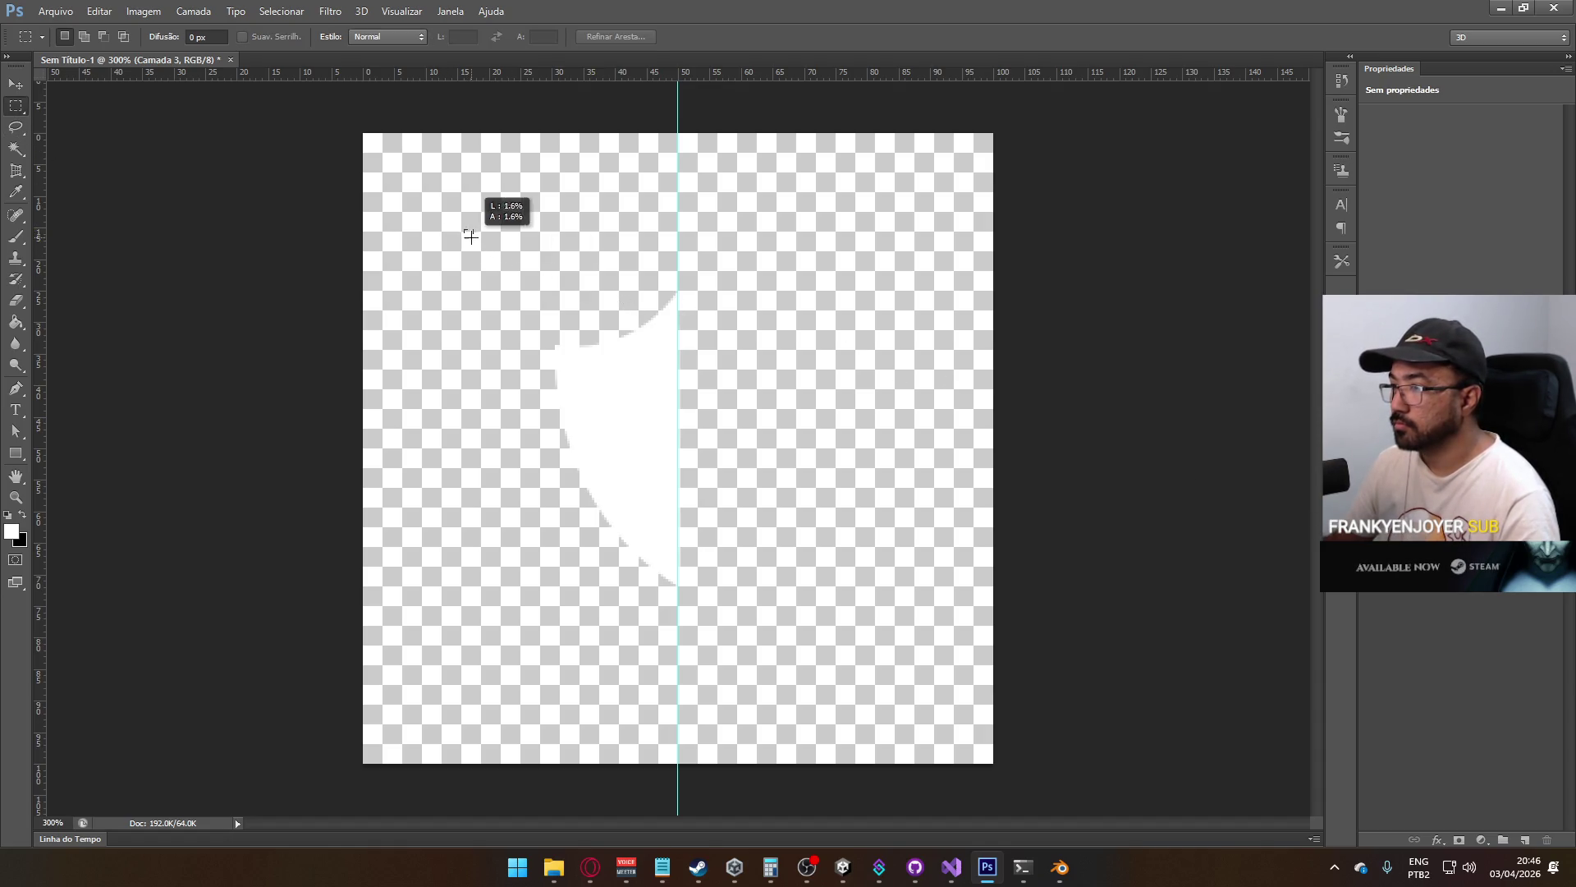
pyautogui.rightClick(656, 393)
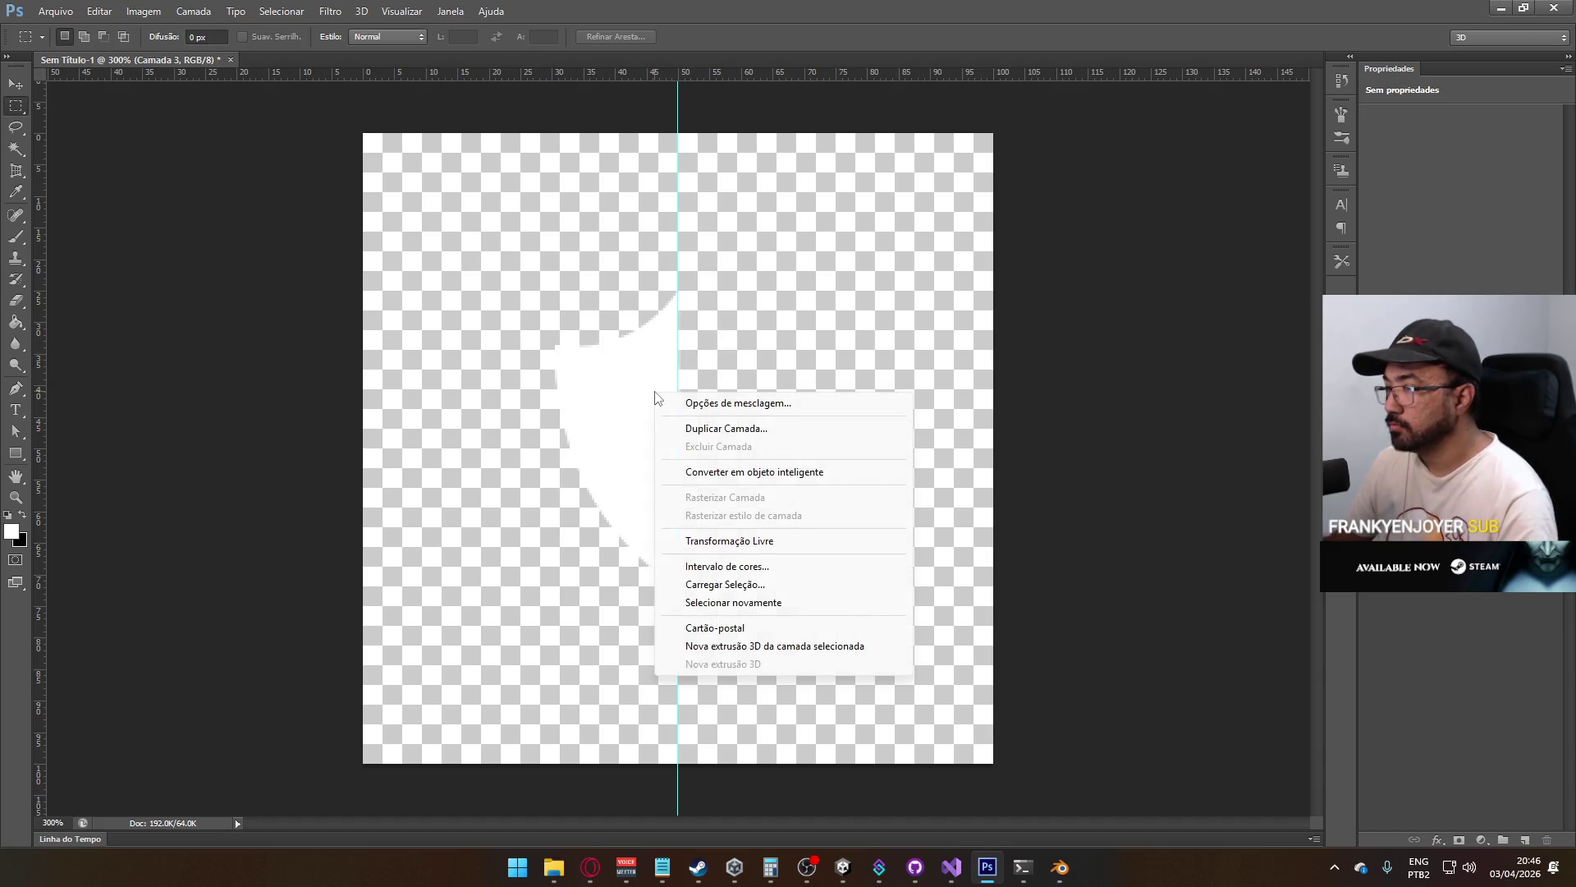
# Duplicate the half-shield layer as Camada 3 cópia
pyautogui.rightClick(1384, 154)
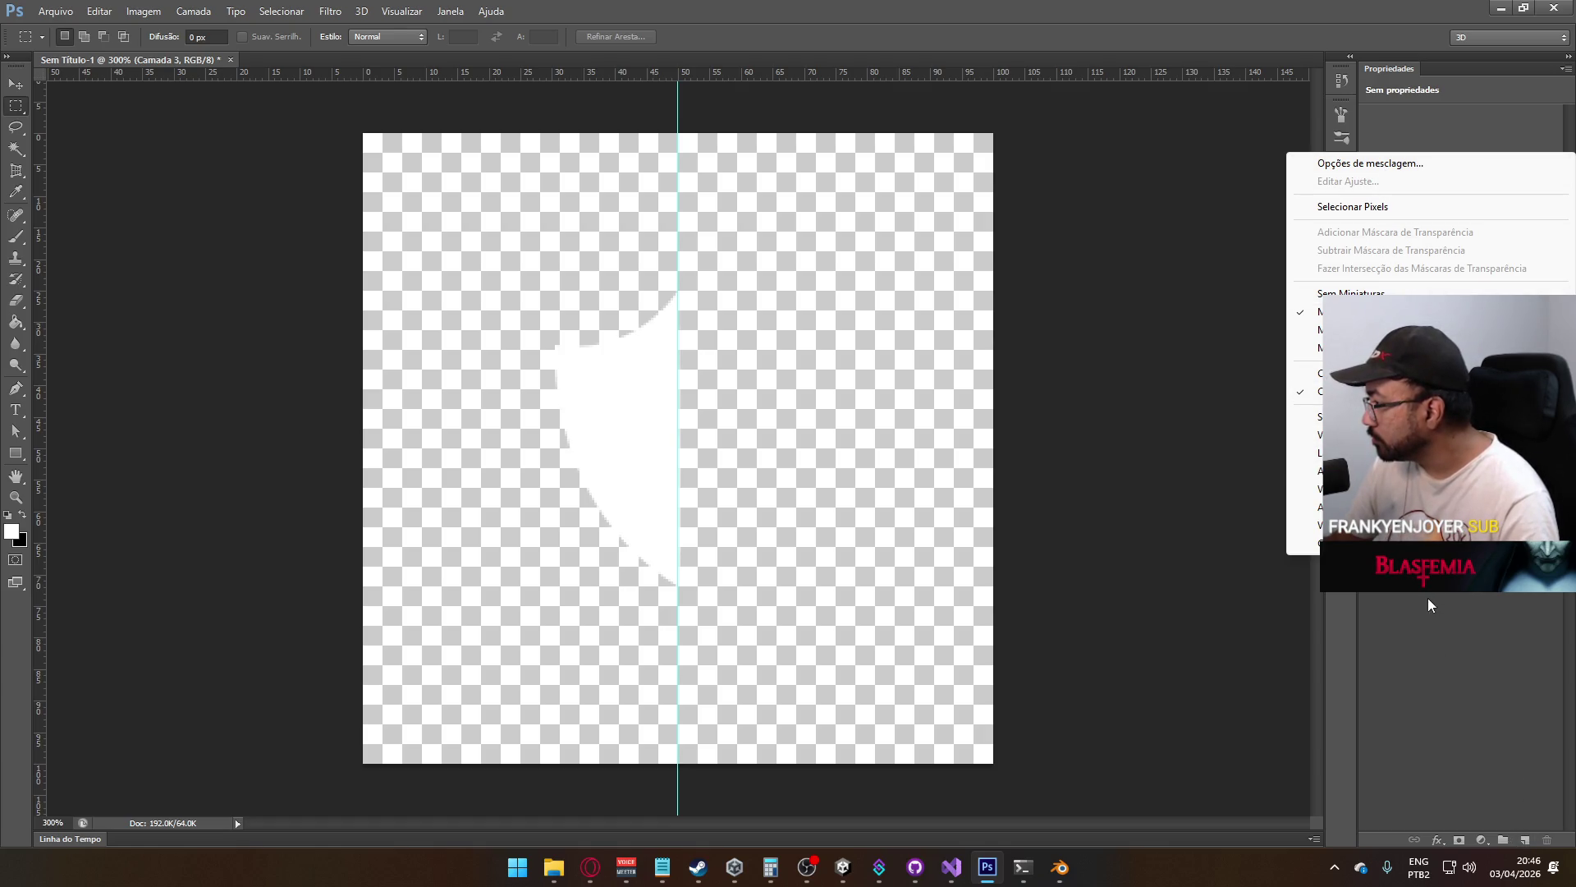
pyautogui.rightClick(1473, 209)
pyautogui.click(1248, 263)
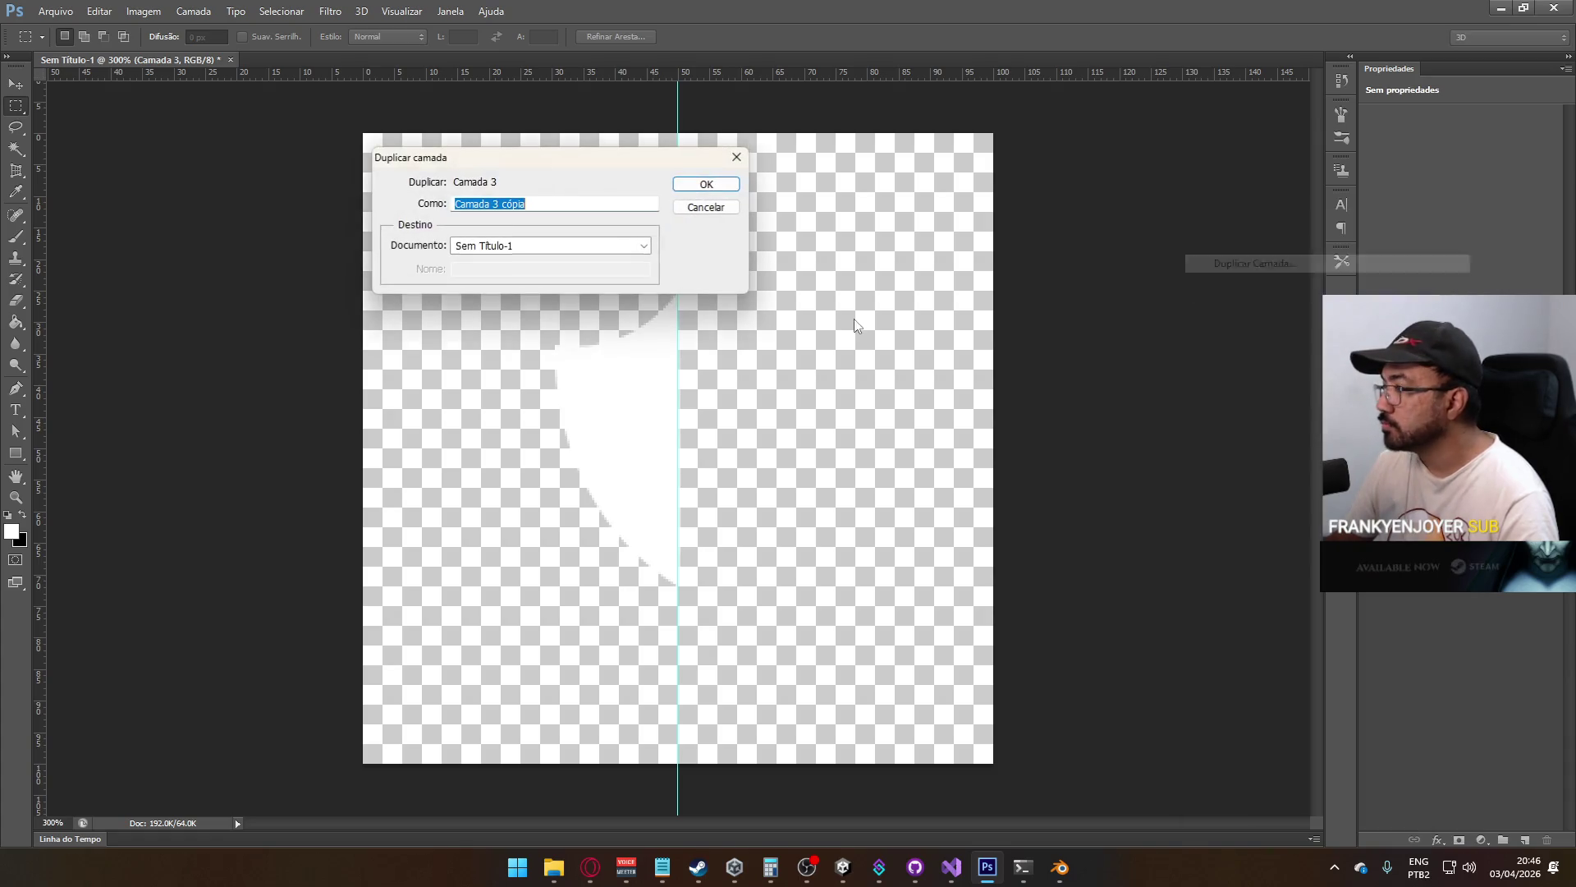
pyautogui.click(706, 184)
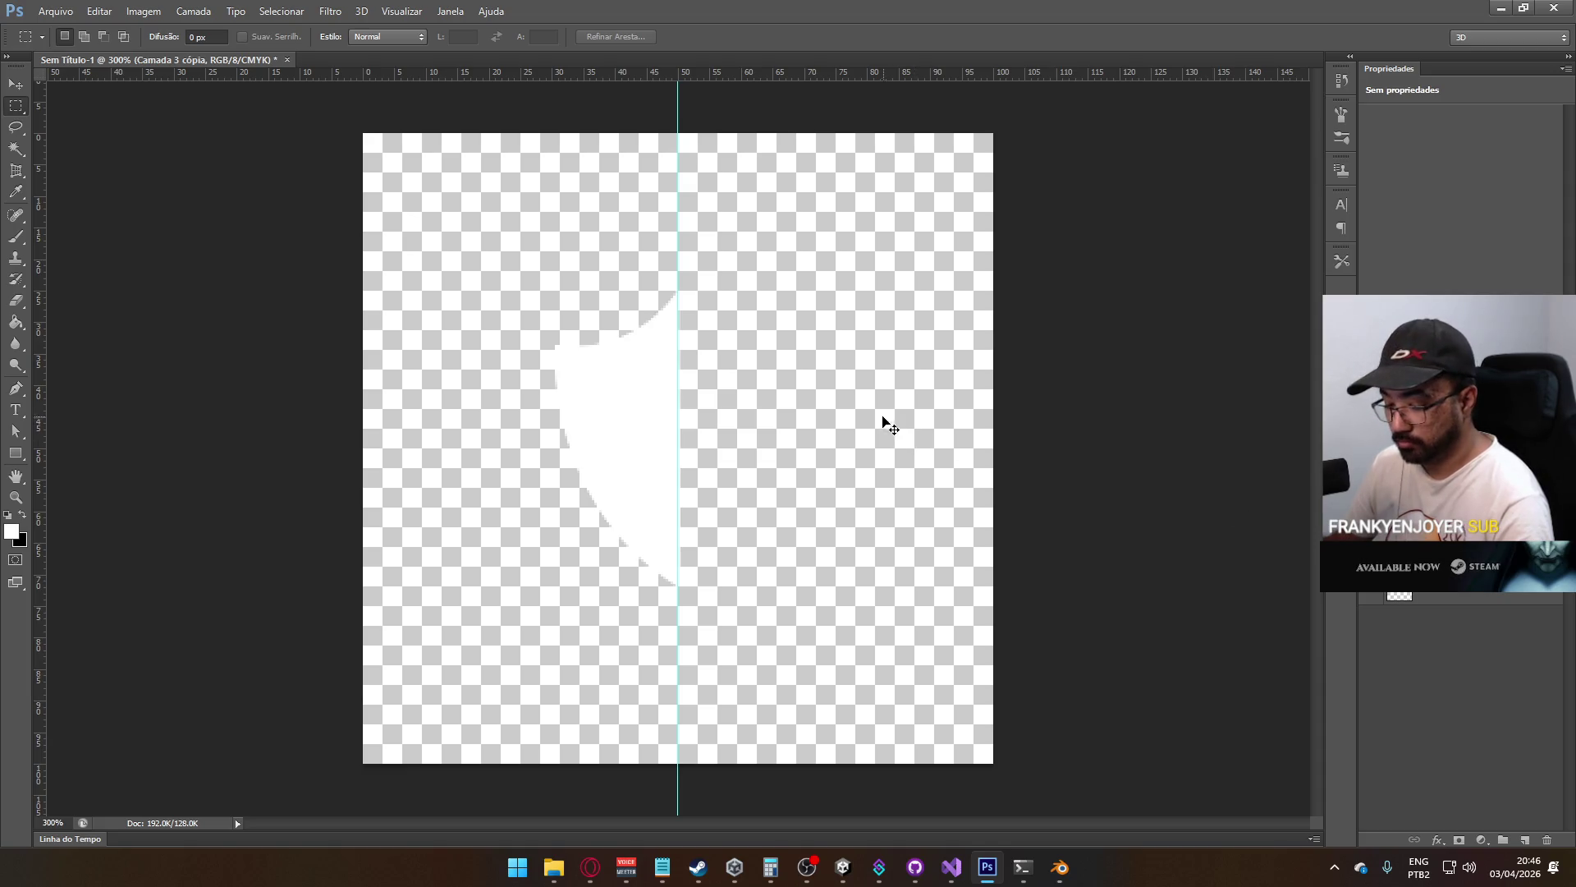
# Flip the copy horizontally about the centre guide and merge it down into one full shield
pyautogui.hotkey('ctrl', 't')
pyautogui.moveTo(621, 442); pyautogui.dragTo(681, 443)
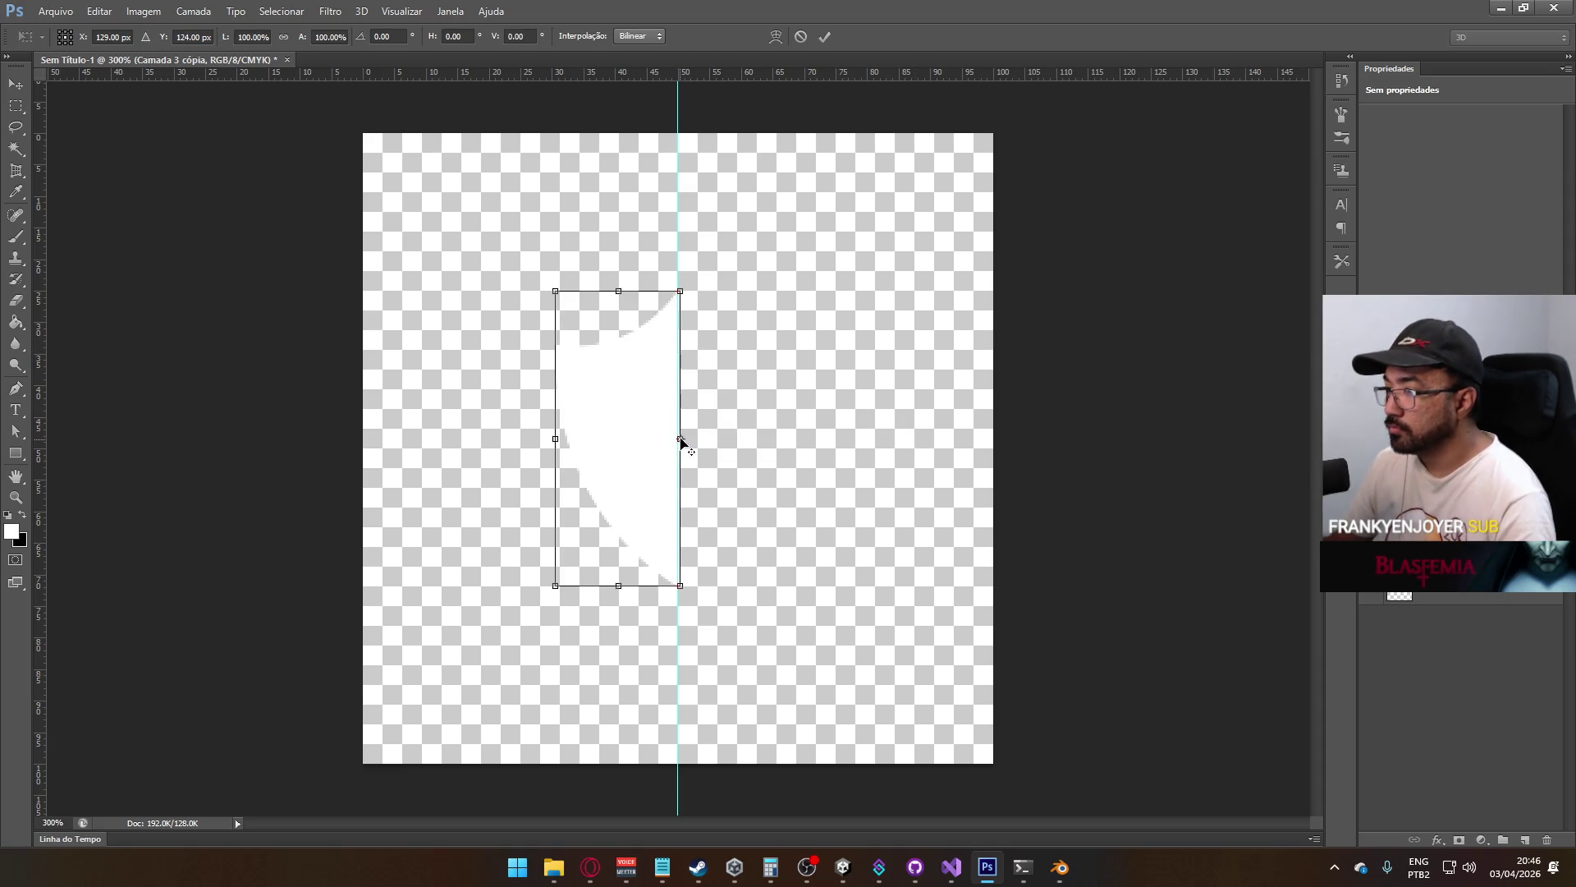
pyautogui.rightClick(633, 443)
pyautogui.click(723, 685)
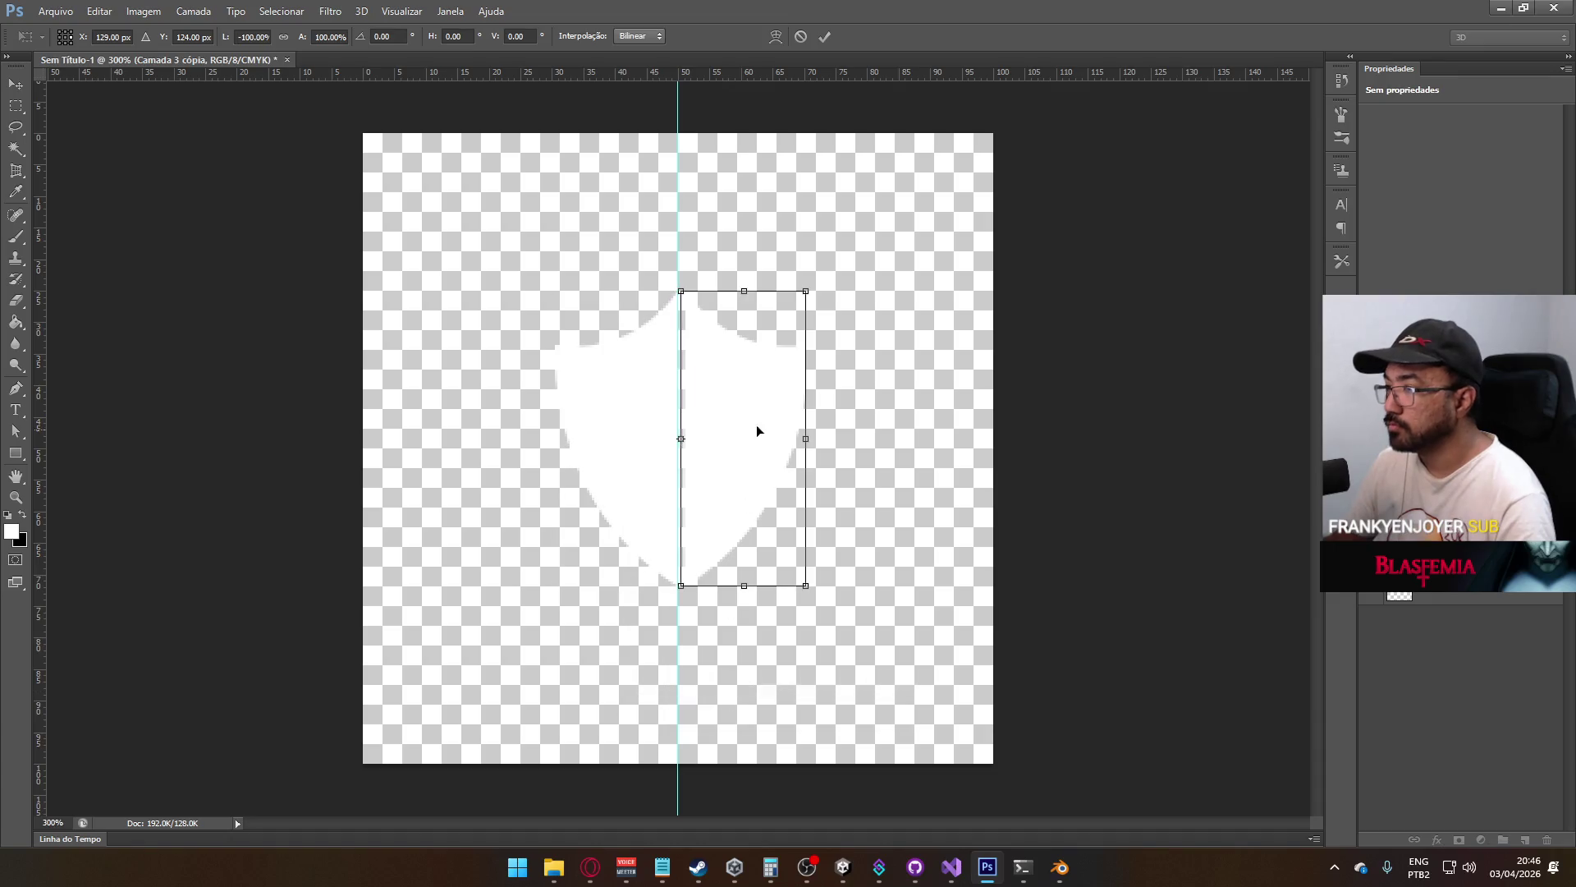
pyautogui.press('Return')
pyautogui.press('m')
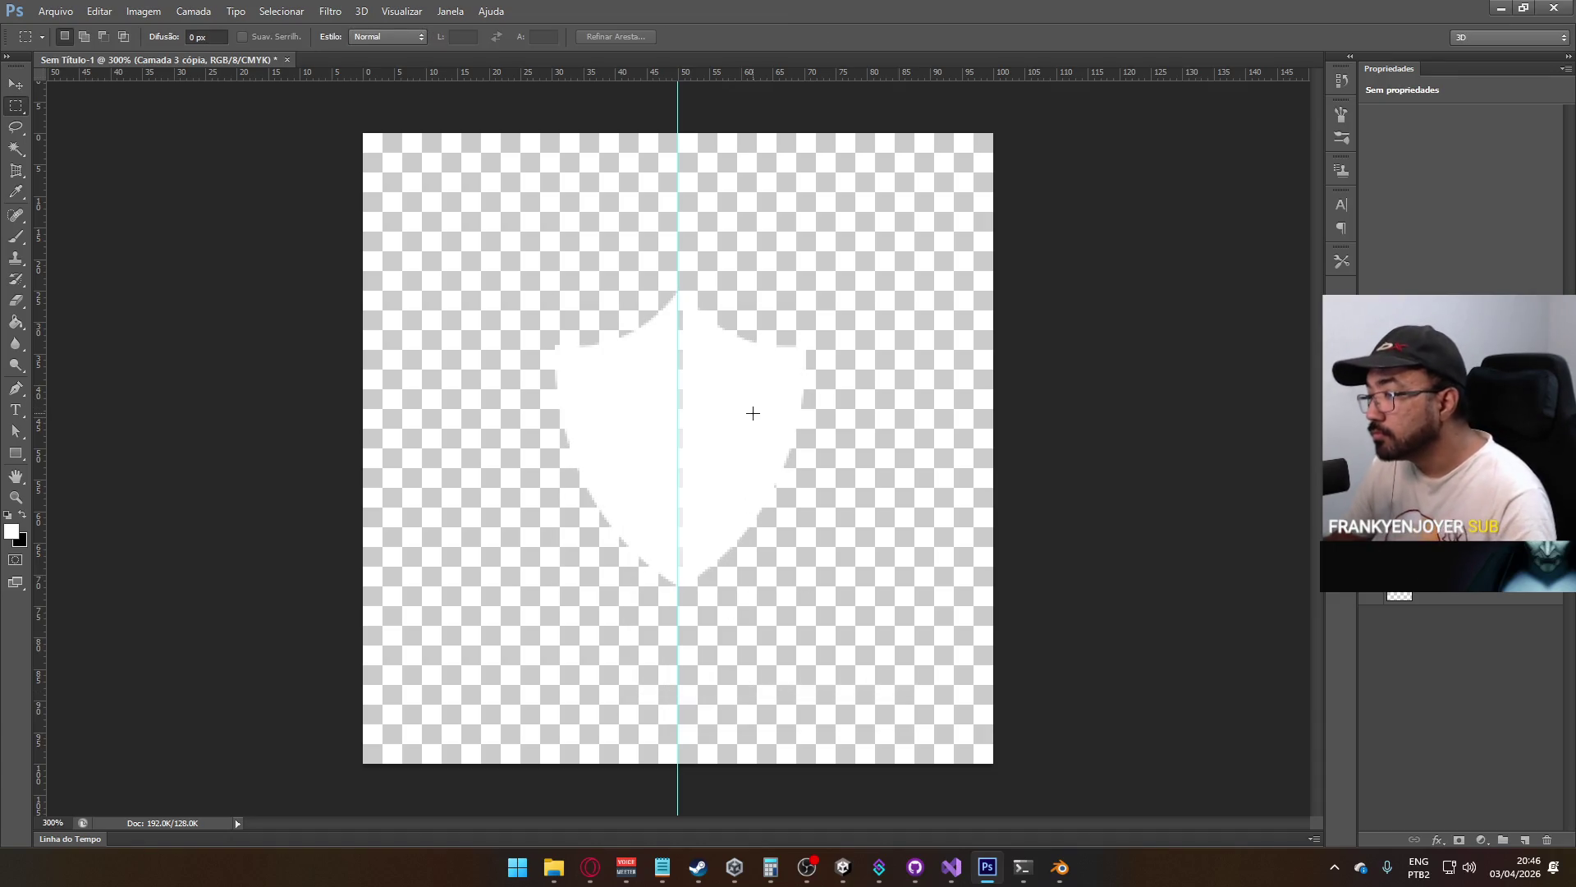
pyautogui.hotkey('ctrl', 't')
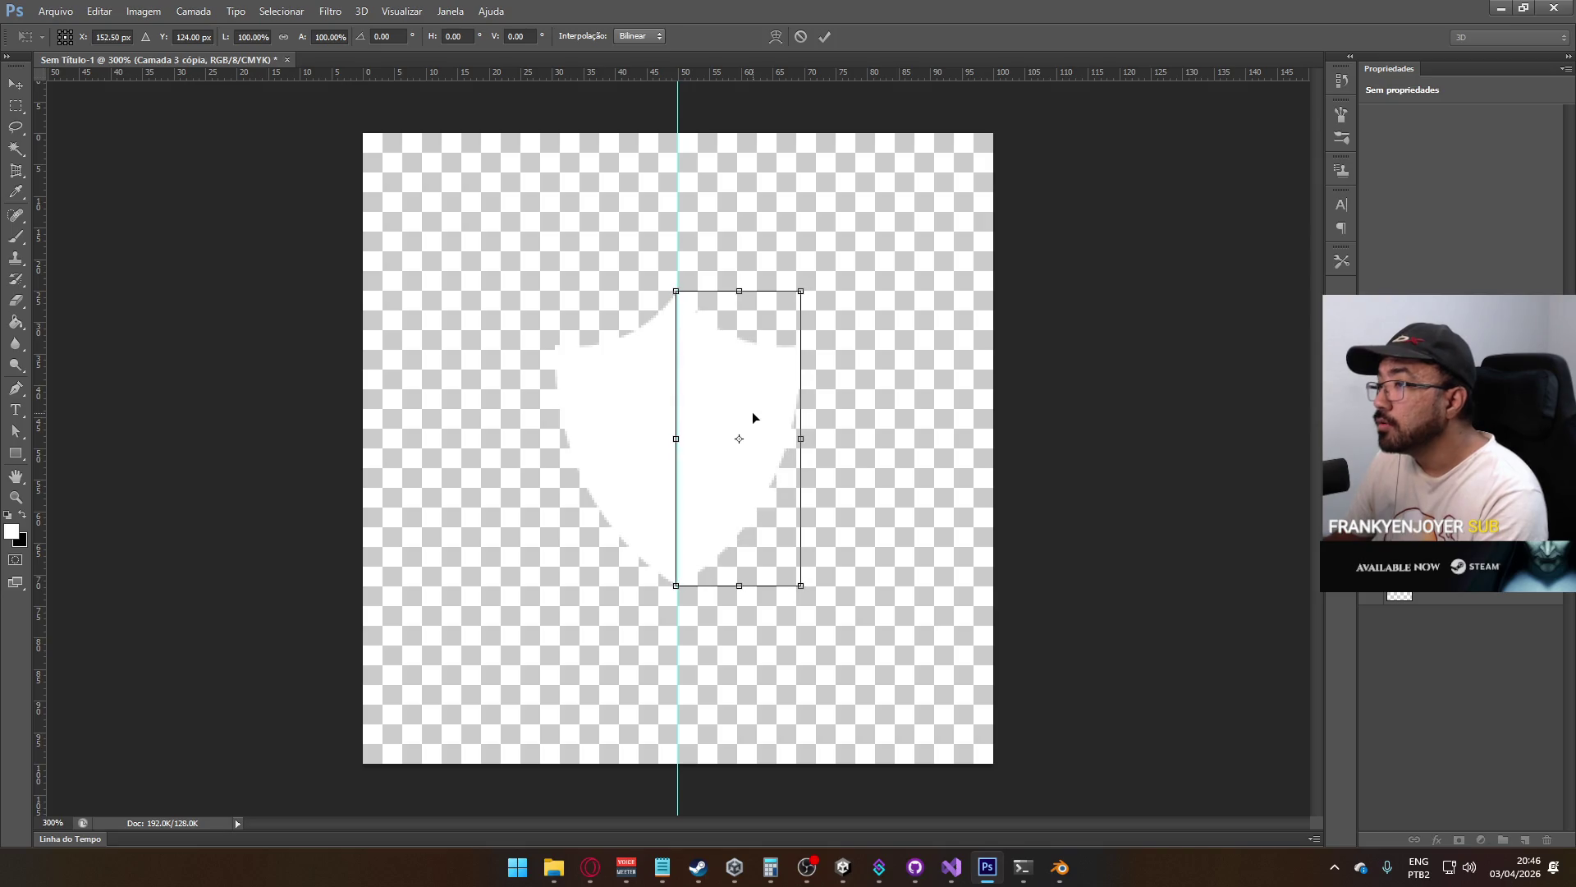
pyautogui.press('Return')
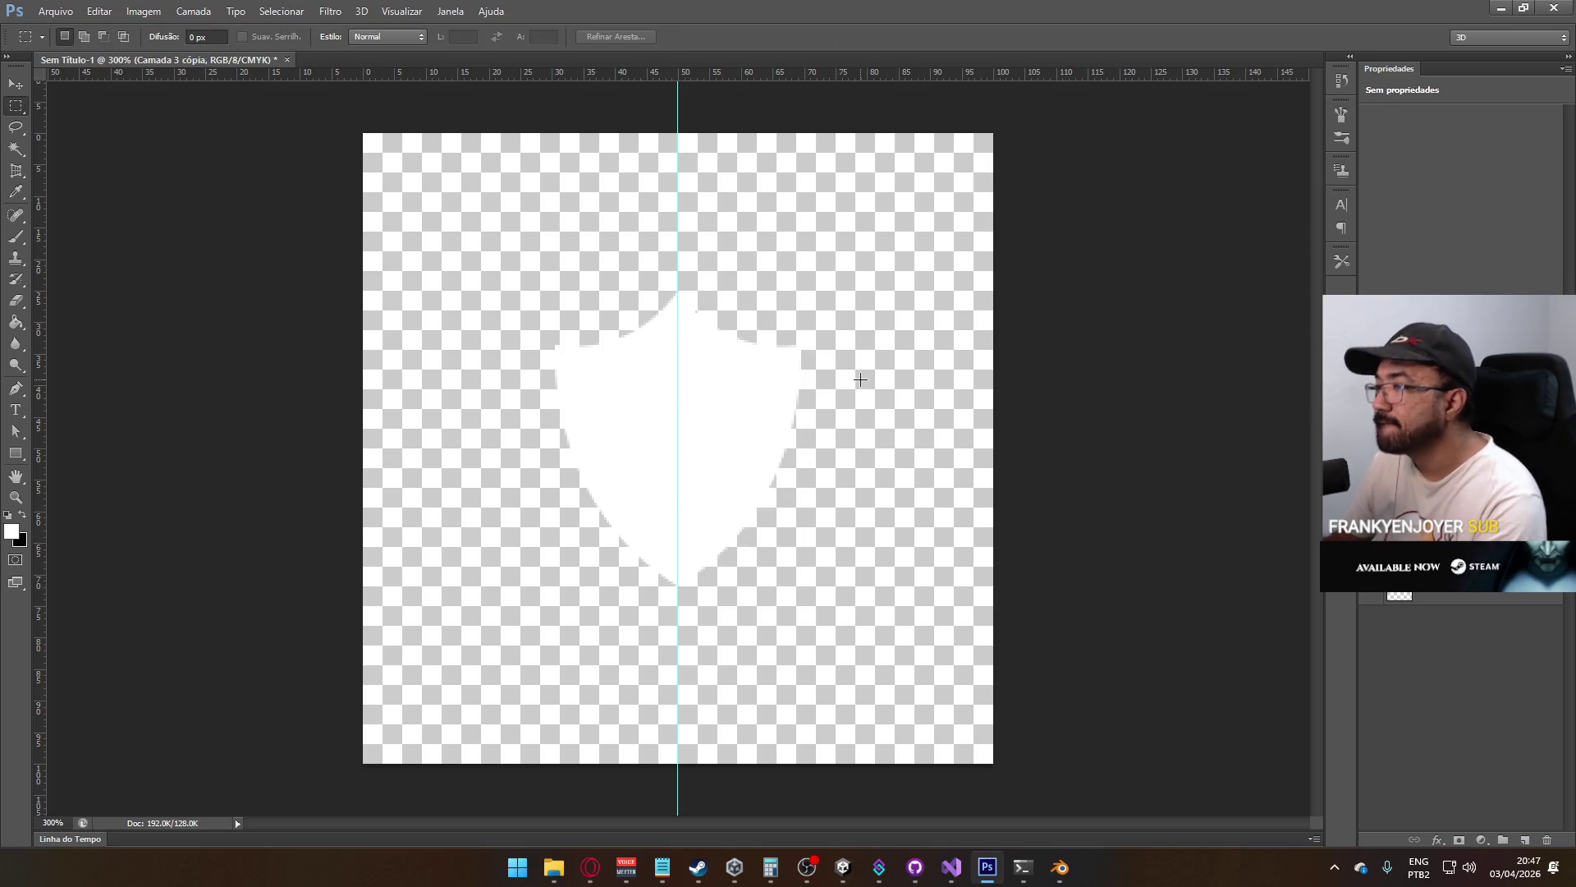
pyautogui.hotkey('ctrl', 'e')
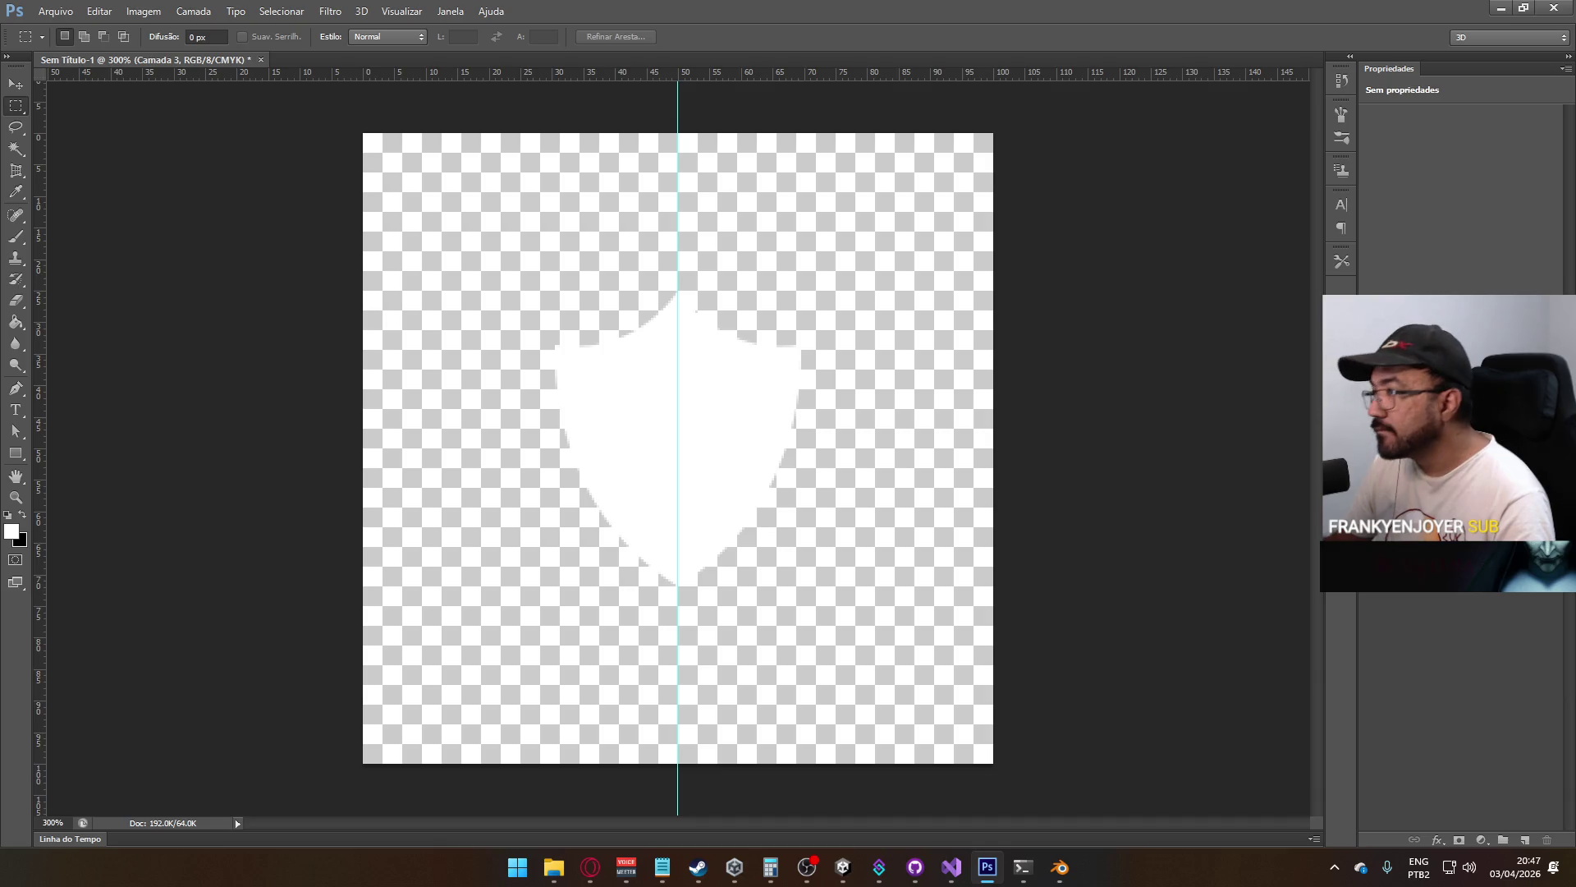
pyautogui.click(1524, 838)
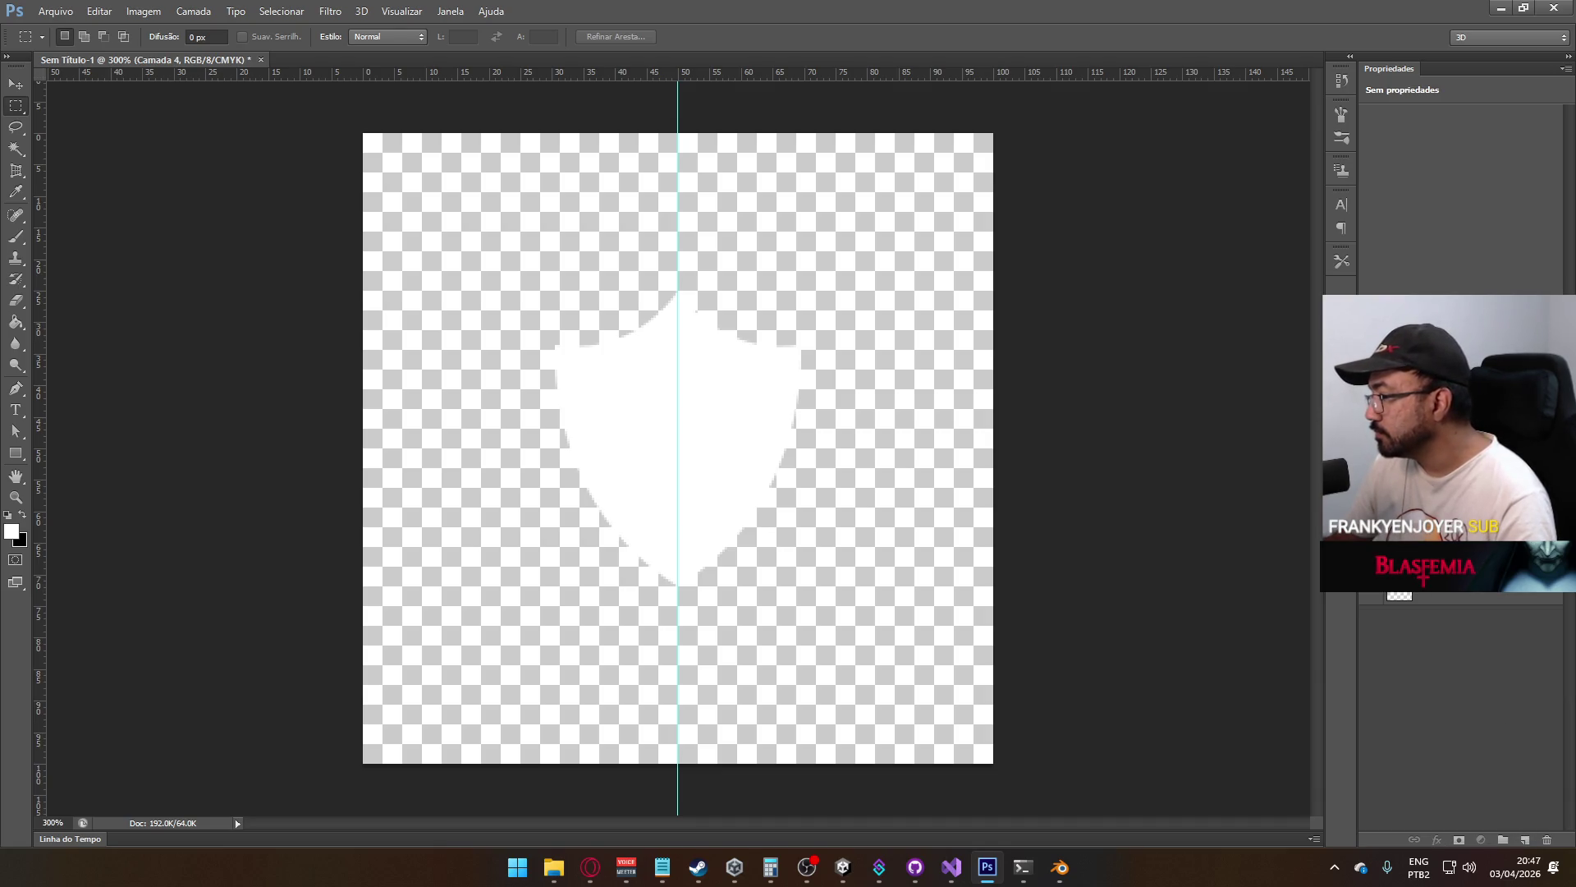
# Fill the new layer with solid black behind the white shield
pyautogui.press('g')
pyautogui.press('x')
pyautogui.click(888, 539)
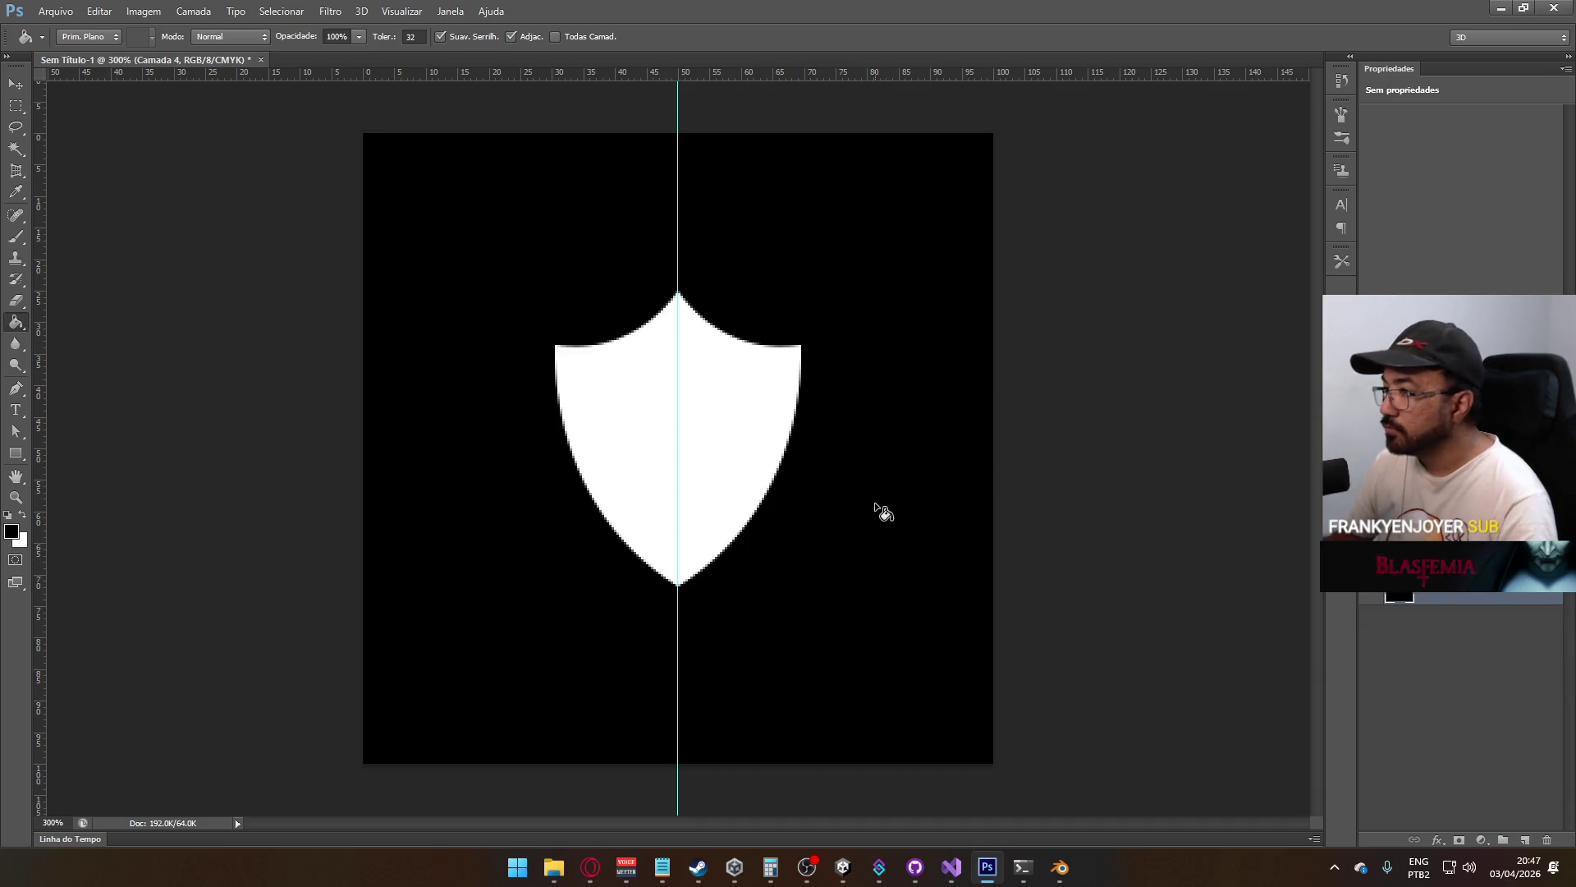
pyautogui.click(18, 107)
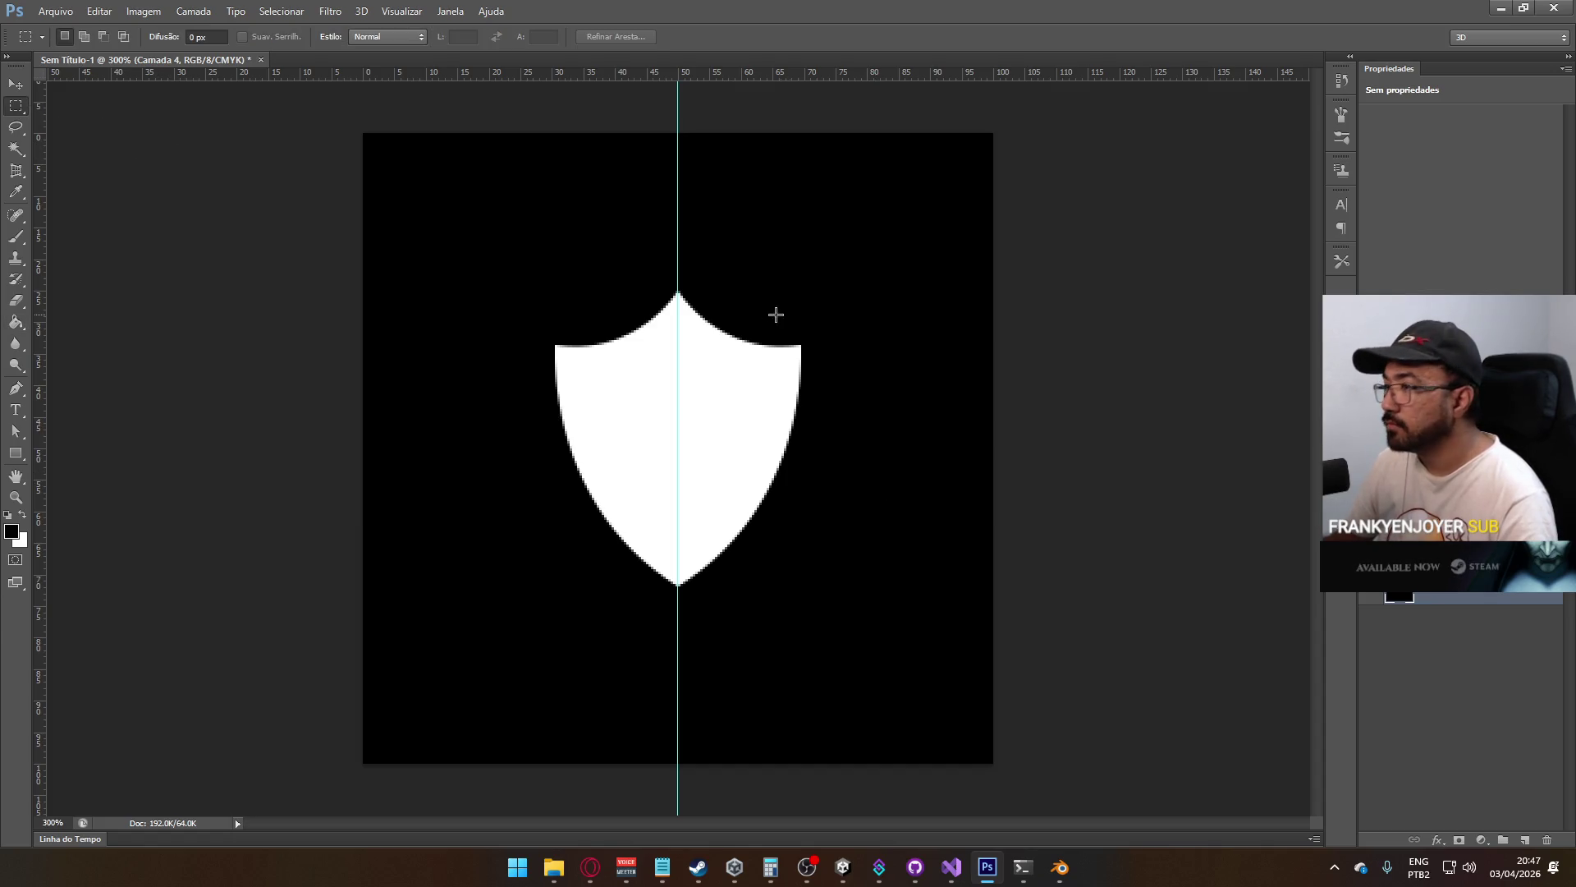
pyautogui.hotkey('ctrl', '-')
pyautogui.hotkey('ctrl', '-')
pyautogui.hotkey('ctrl', '-')
pyautogui.hotkey('ctrl', '+')
pyautogui.hotkey('ctrl', '+')
pyautogui.hotkey('ctrl', '+')
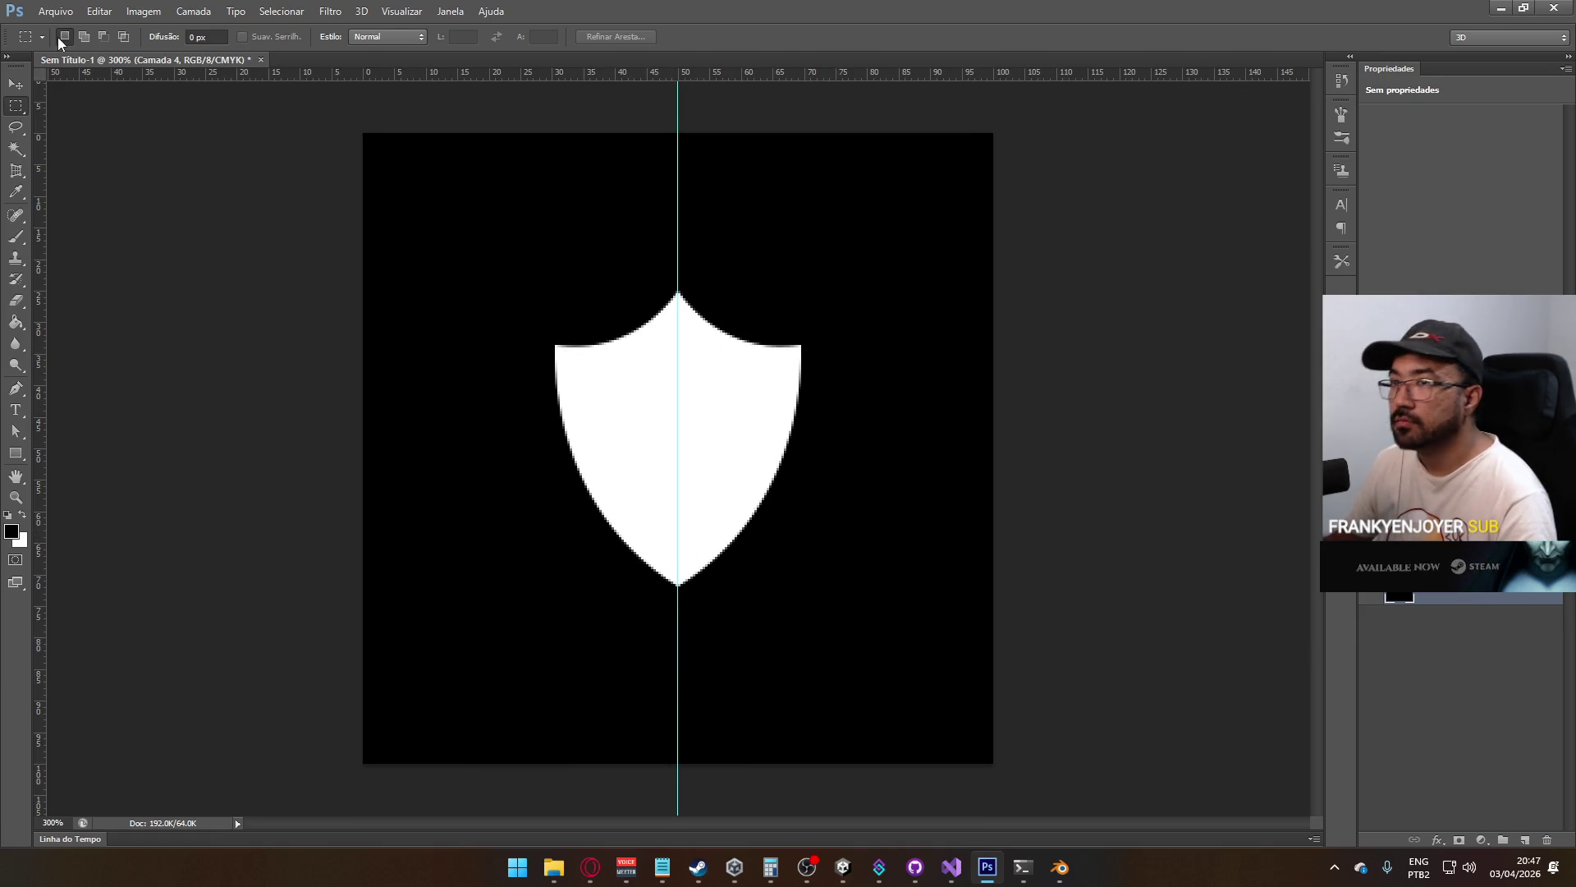
pyautogui.click(14, 454)
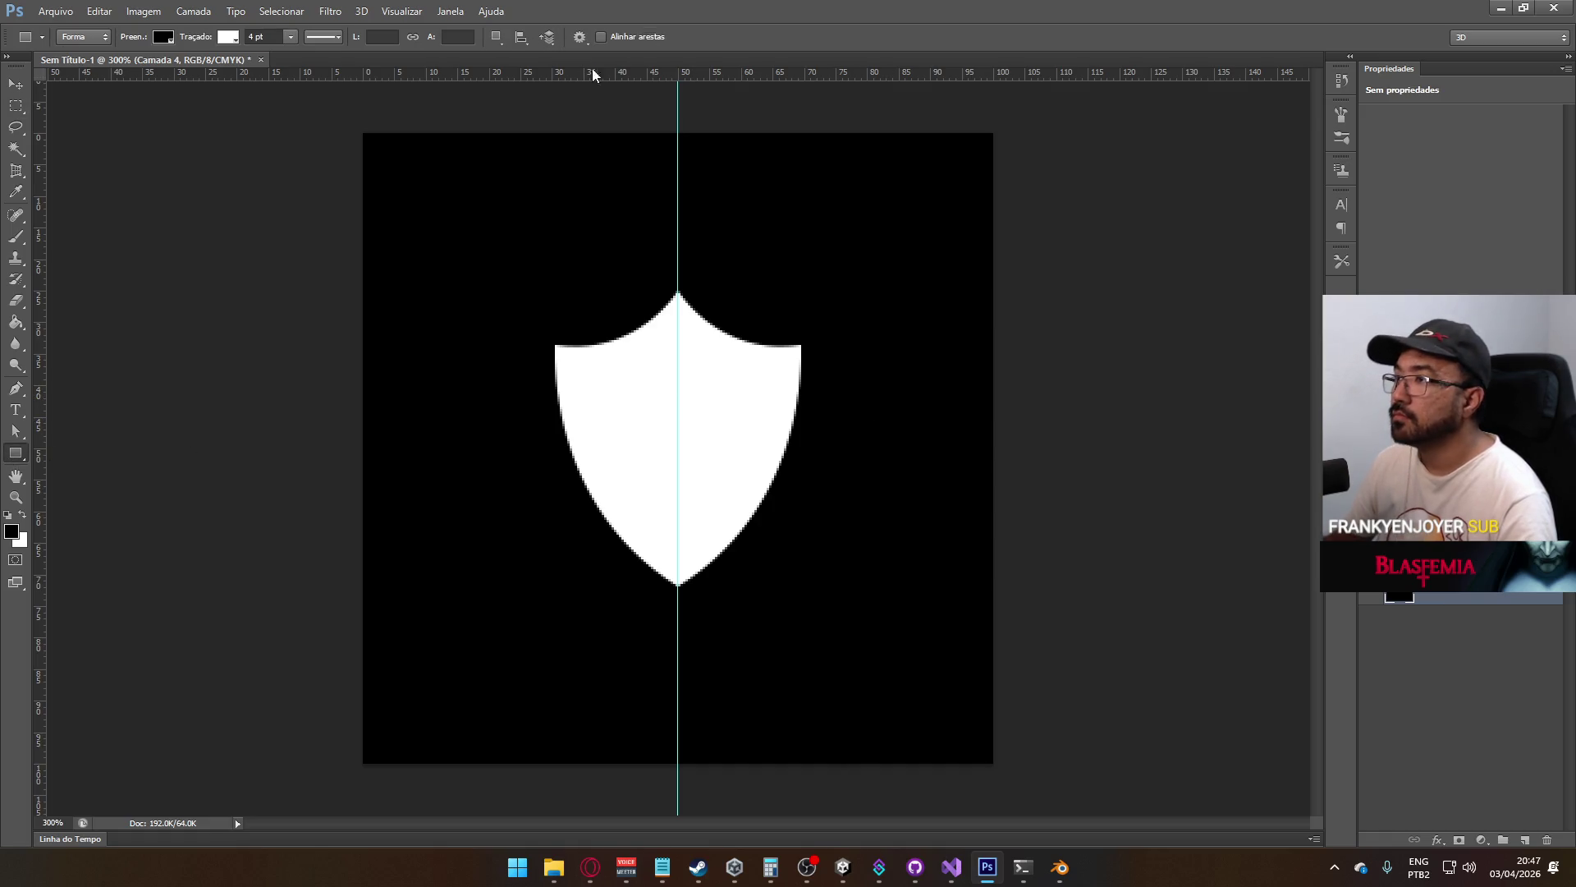
# Add a horizontal guide at mid-height and draw a rectangle to the right of the shield
pyautogui.moveTo(592, 74); pyautogui.dragTo(674, 447)
pyautogui.moveTo(850, 409)
pyautogui.mouseDown()
pyautogui.moveTo(1037, 483)
pyautogui.moveTo(921, 492)
pyautogui.mouseUp()
pyautogui.hotkey('ctrl', 't')
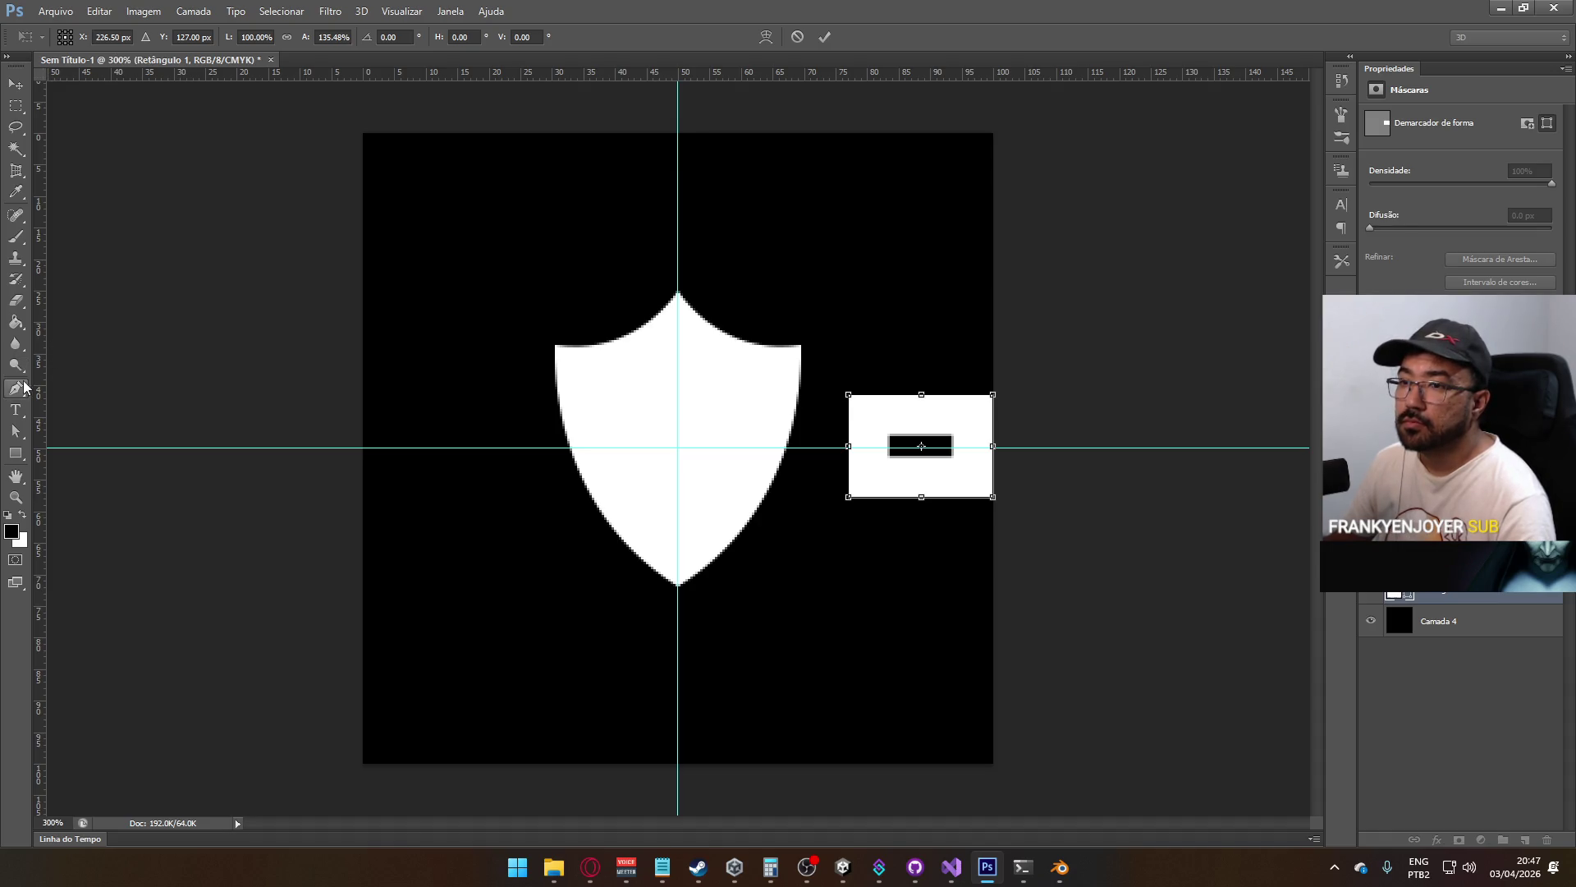
pyautogui.click(15, 429)
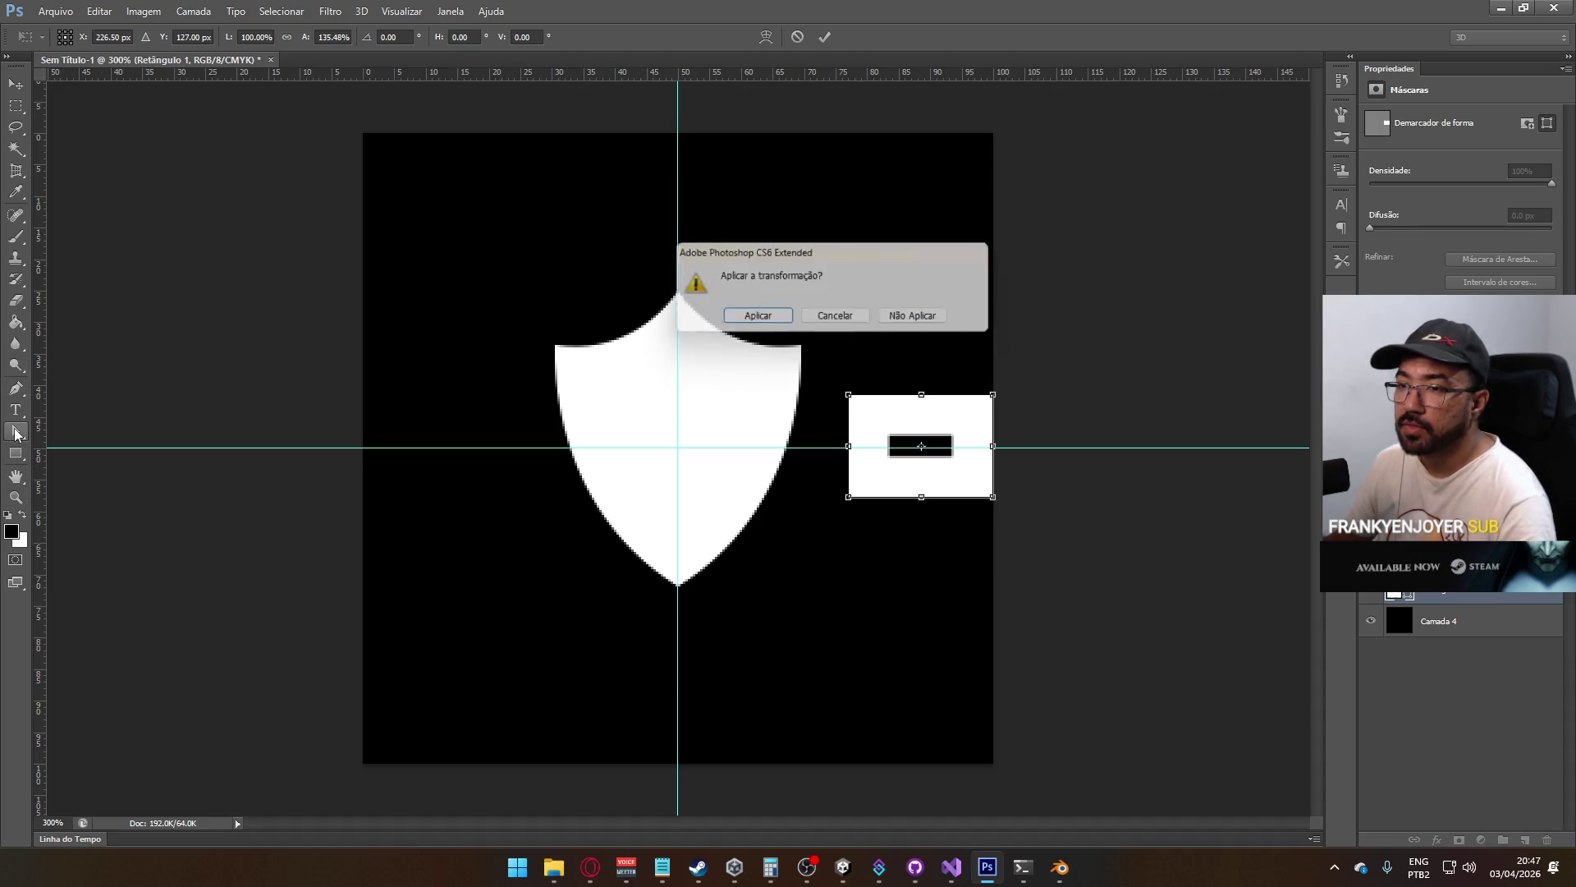
pyautogui.click(765, 320)
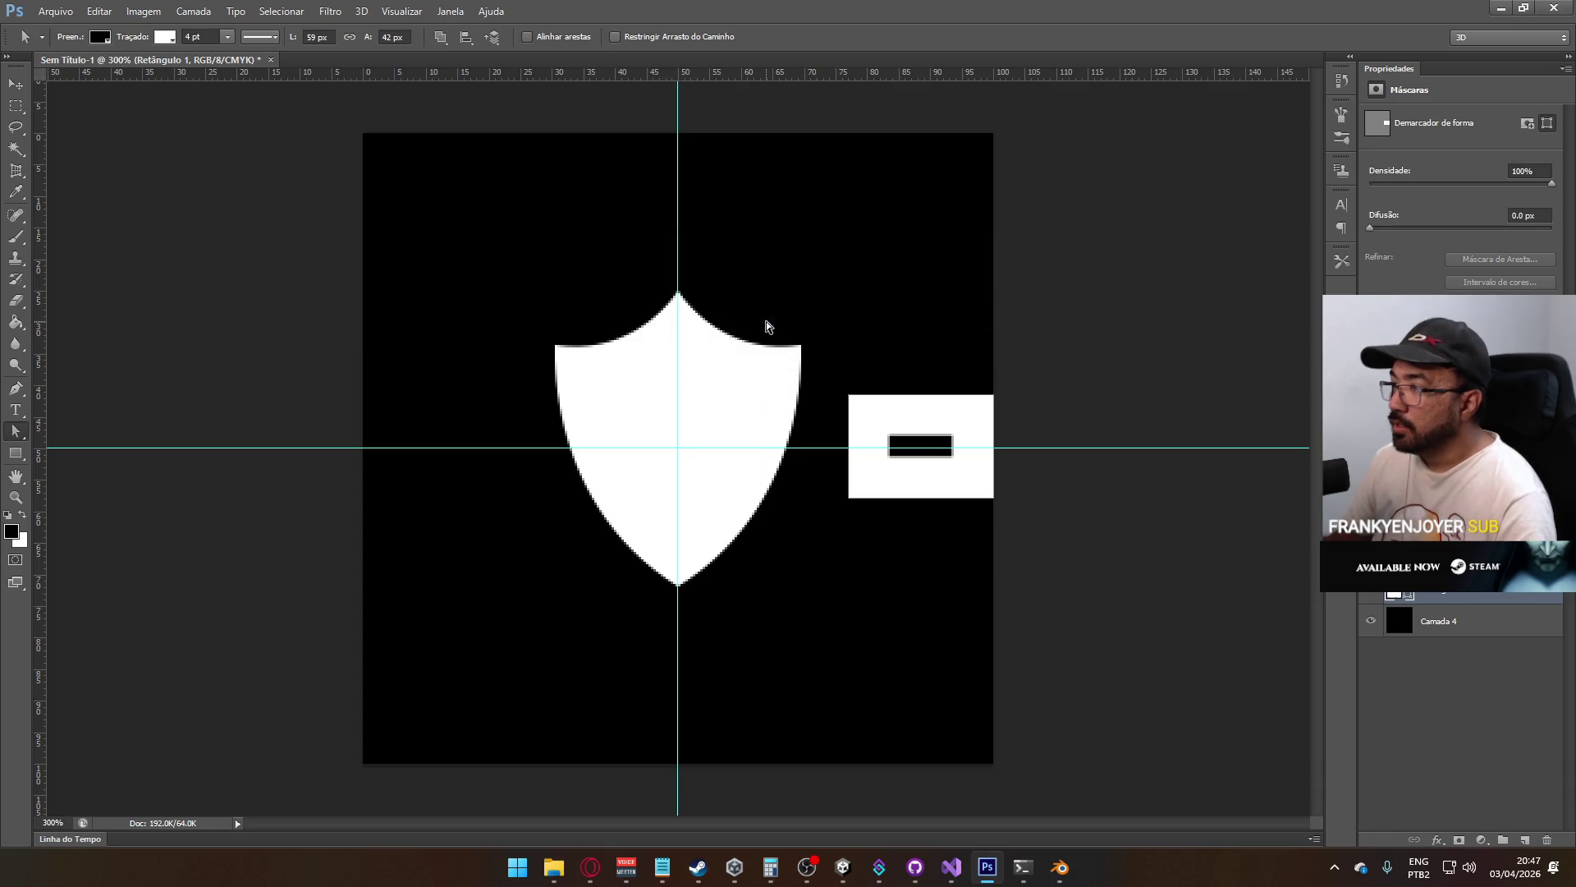
pyautogui.rightClick(15, 430)
pyautogui.click(82, 449)
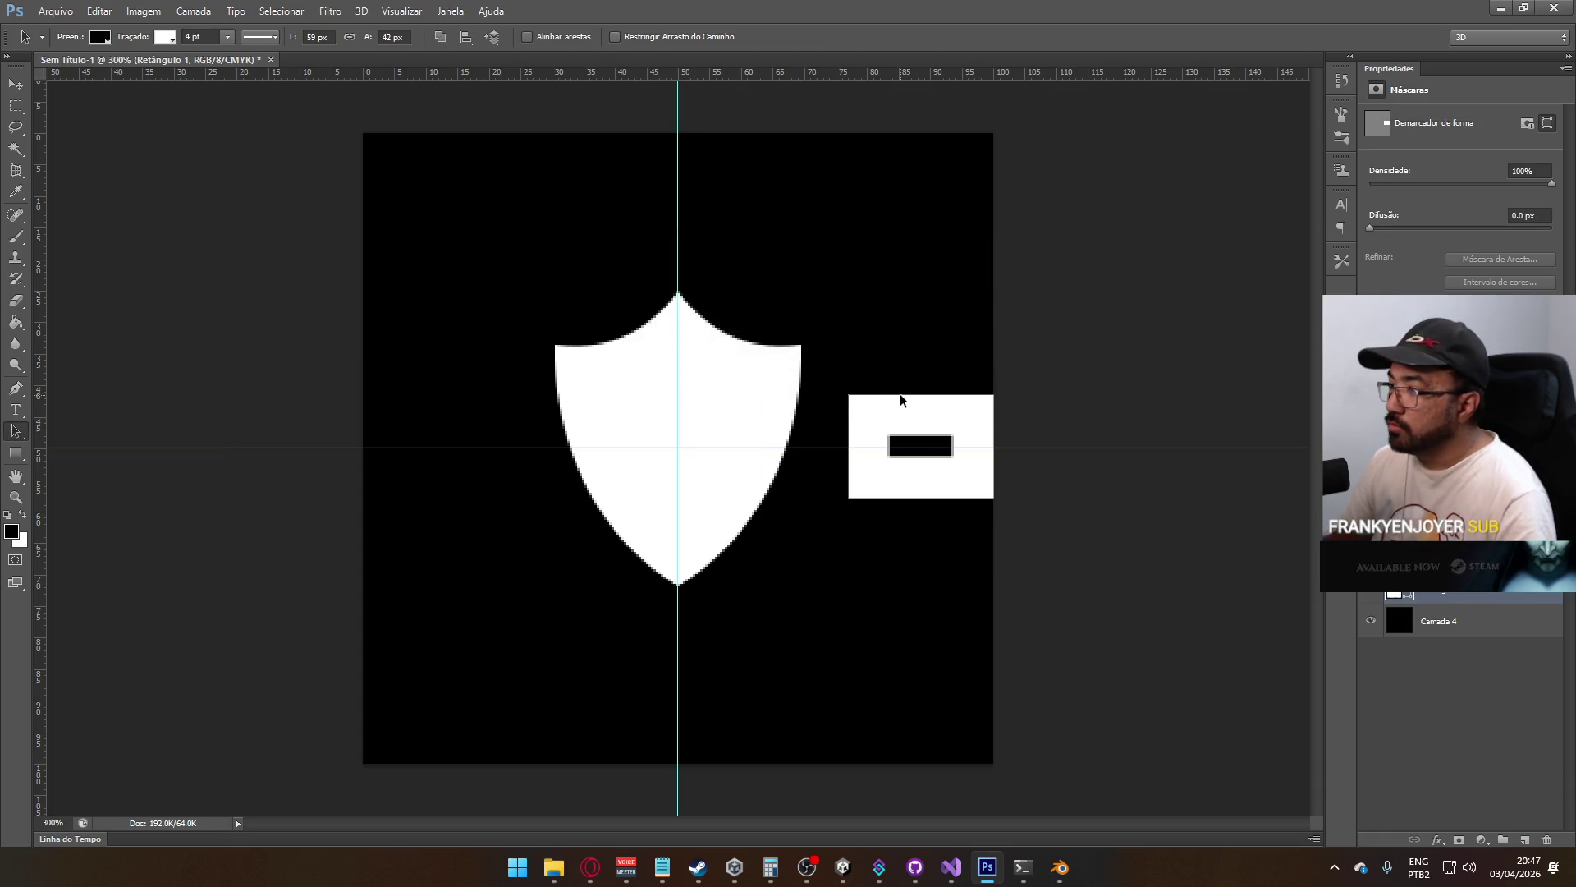
# Set the rectangle's fill to white and its stroke to none
pyautogui.click(101, 37)
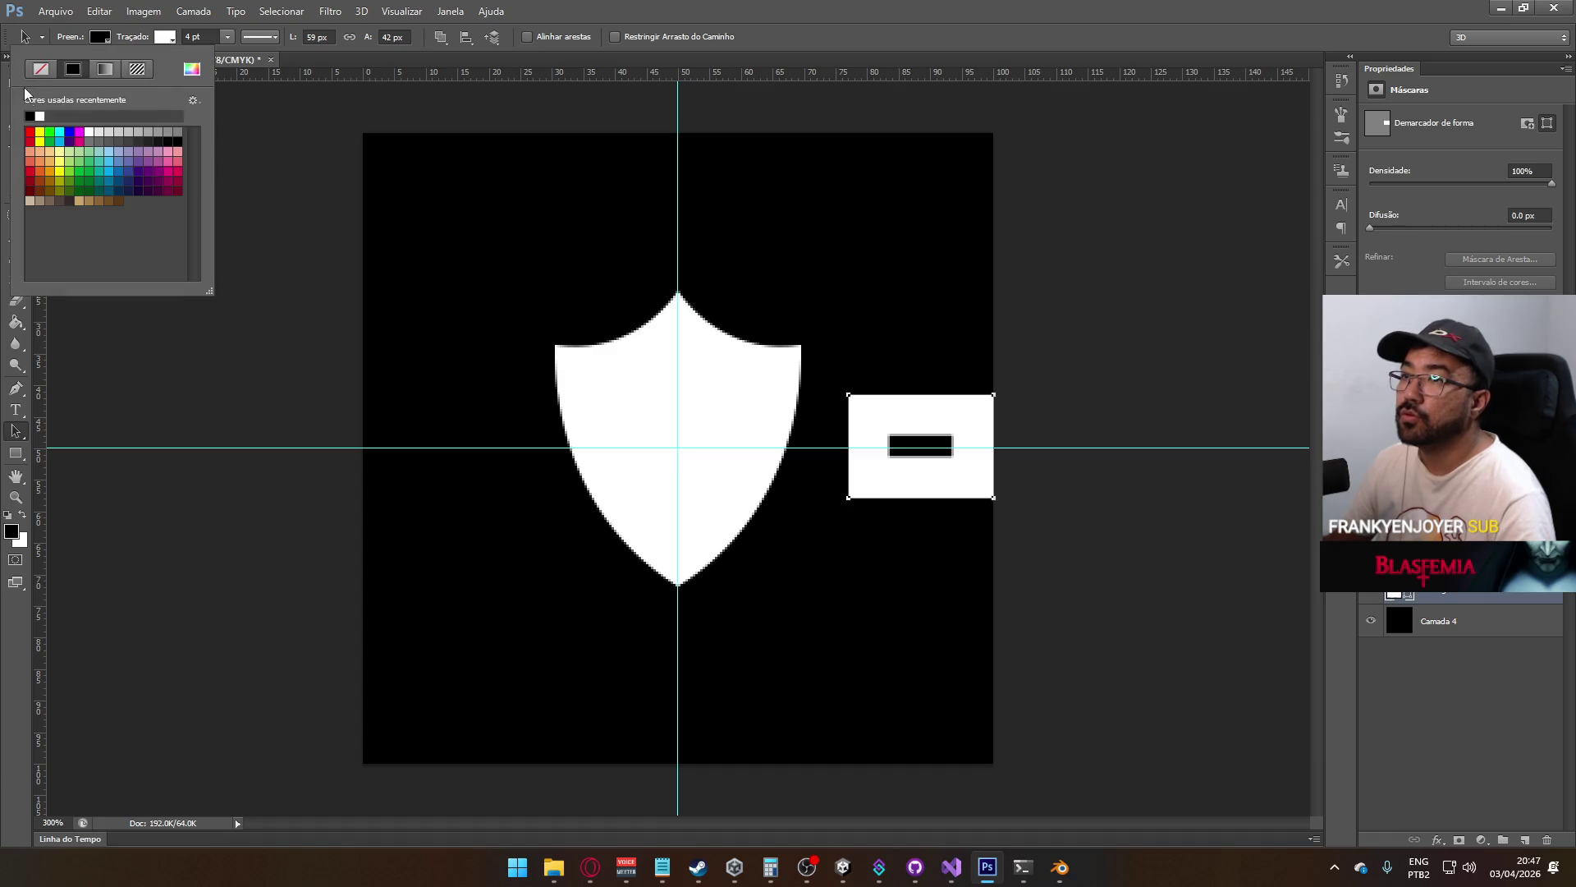
pyautogui.click(40, 115)
pyautogui.click(165, 38)
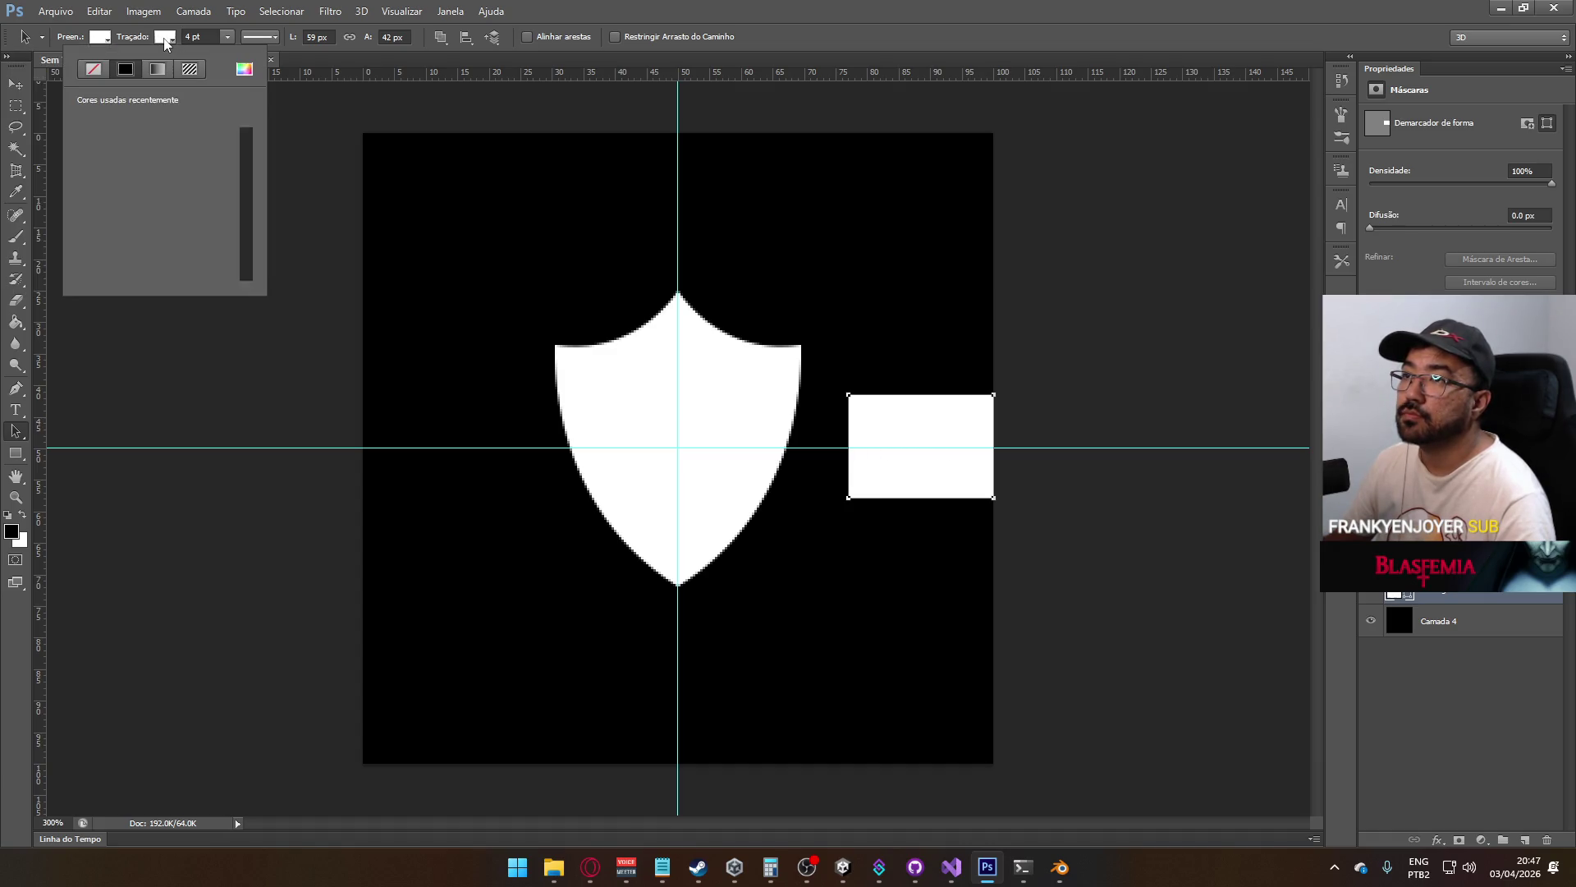
pyautogui.click(92, 69)
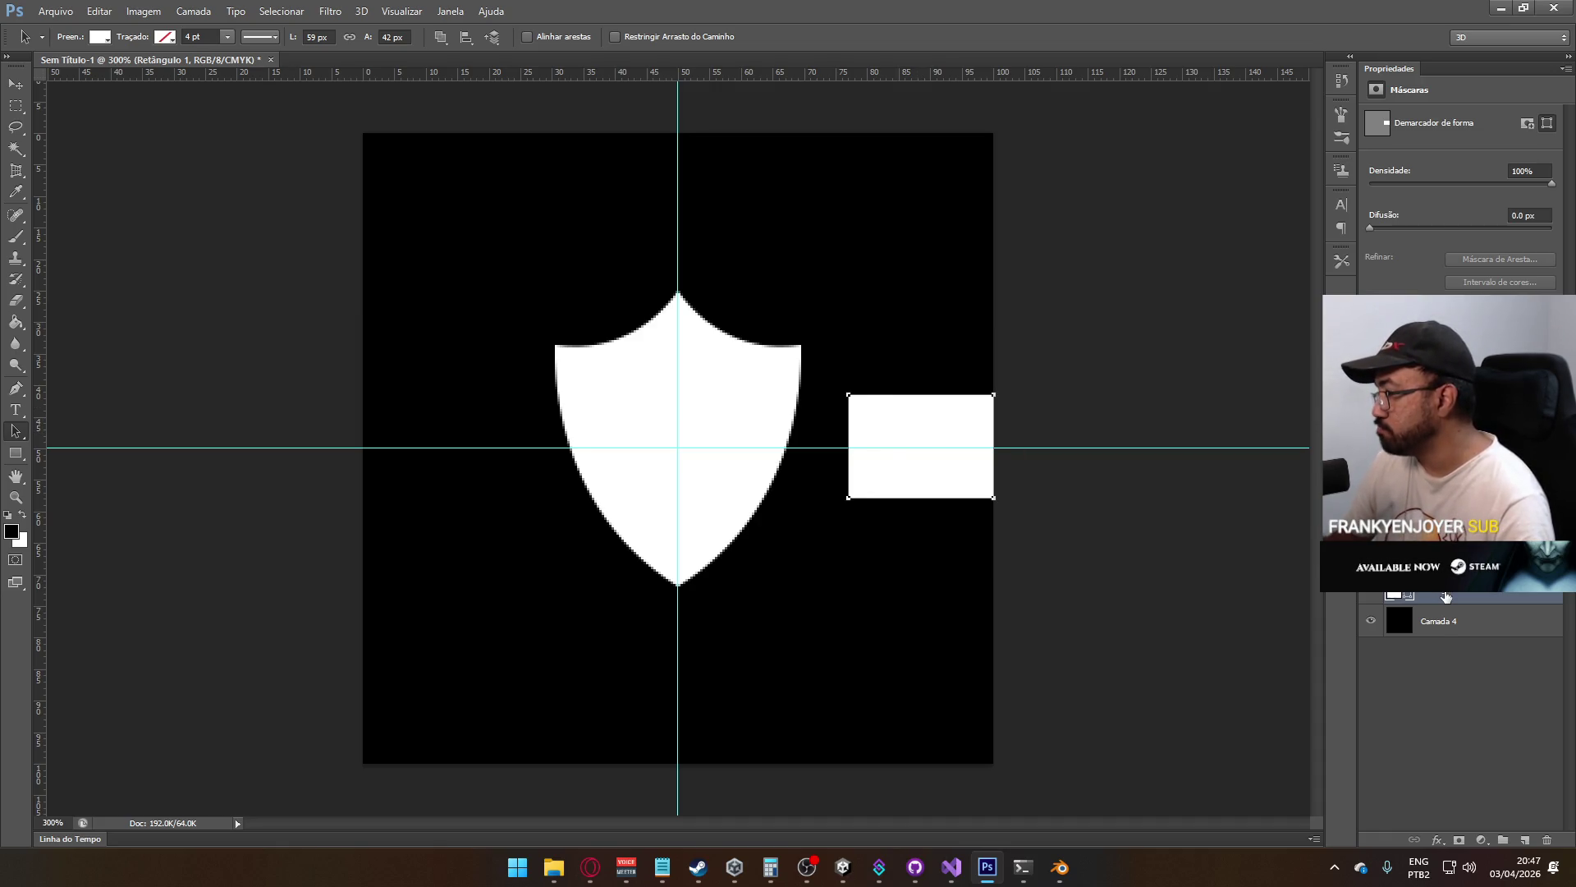
# Duplicate the bar as Retângulo 1 cópia and move it to the left of the shield
pyautogui.rightClick(1447, 596)
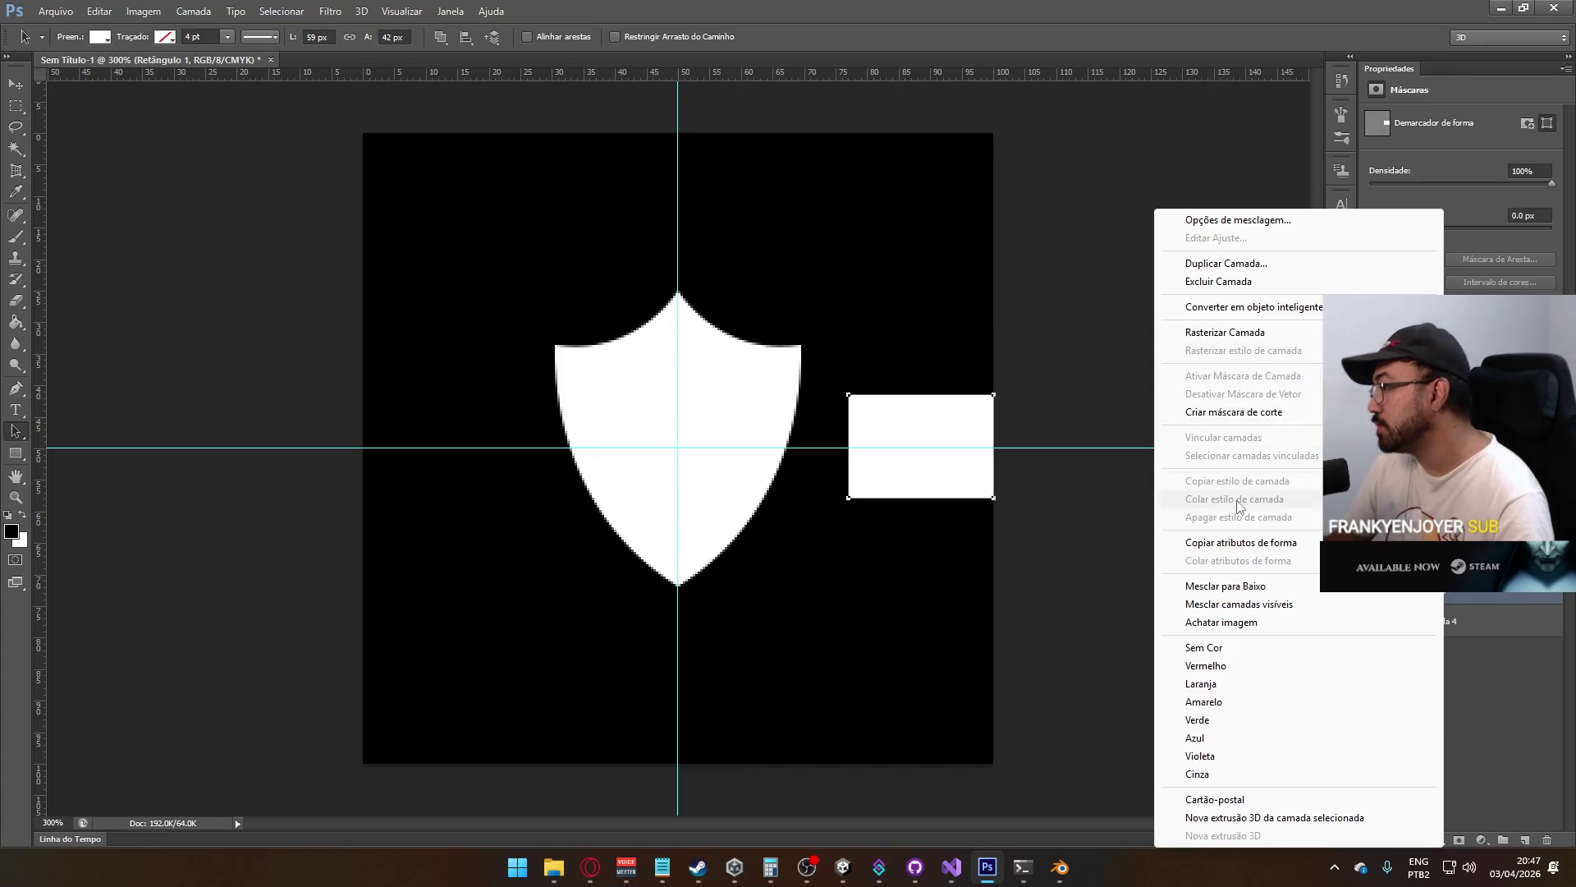
pyautogui.click(1223, 263)
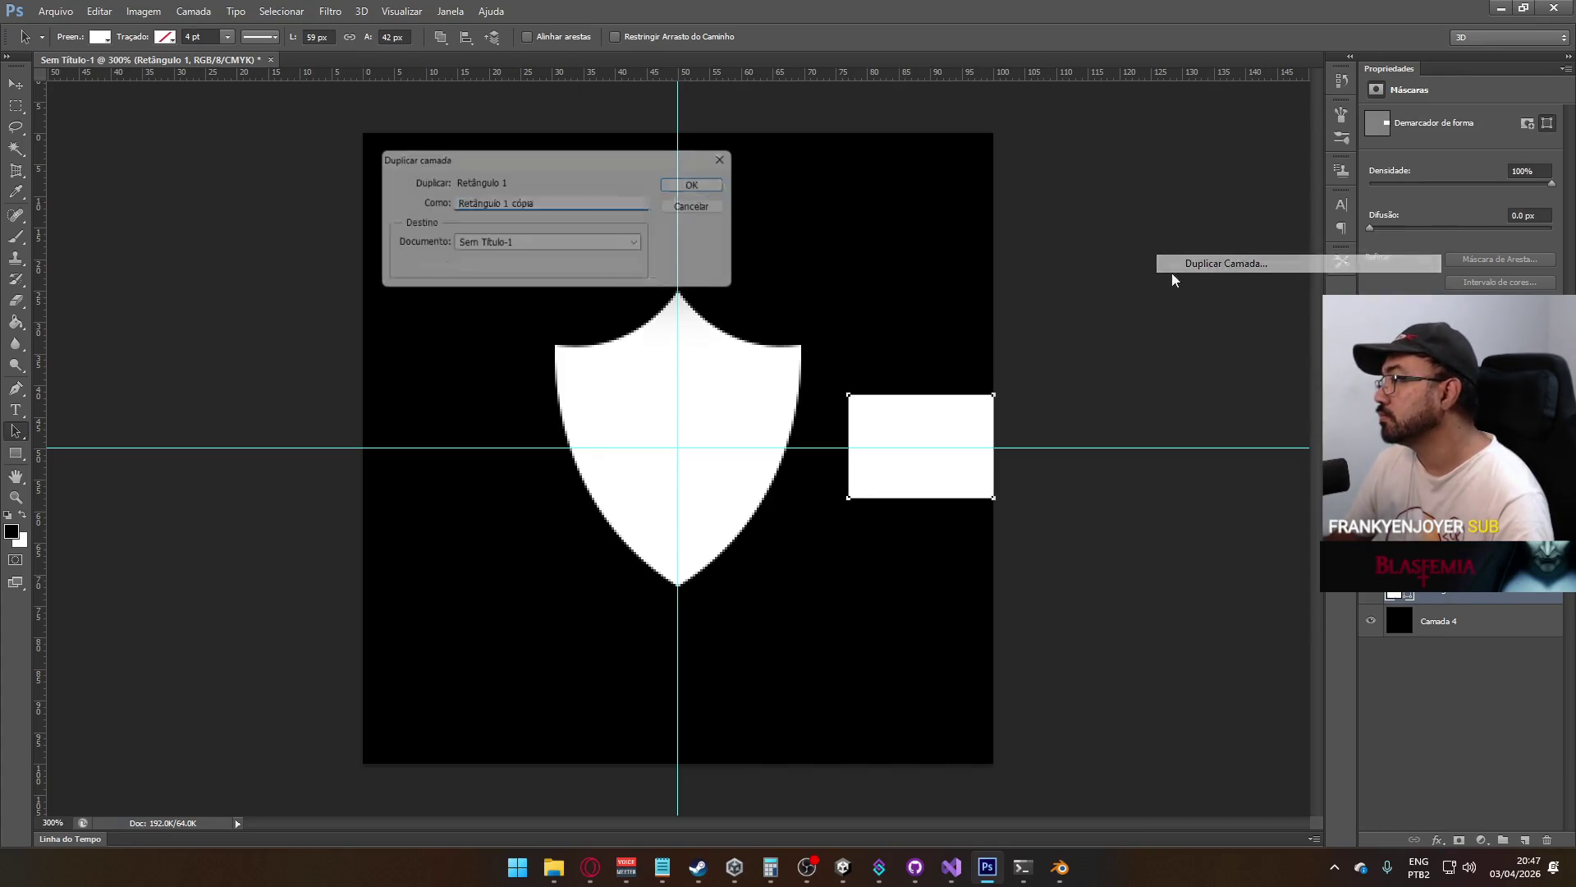
pyautogui.click(707, 184)
pyautogui.hotkey('ctrl', 't')
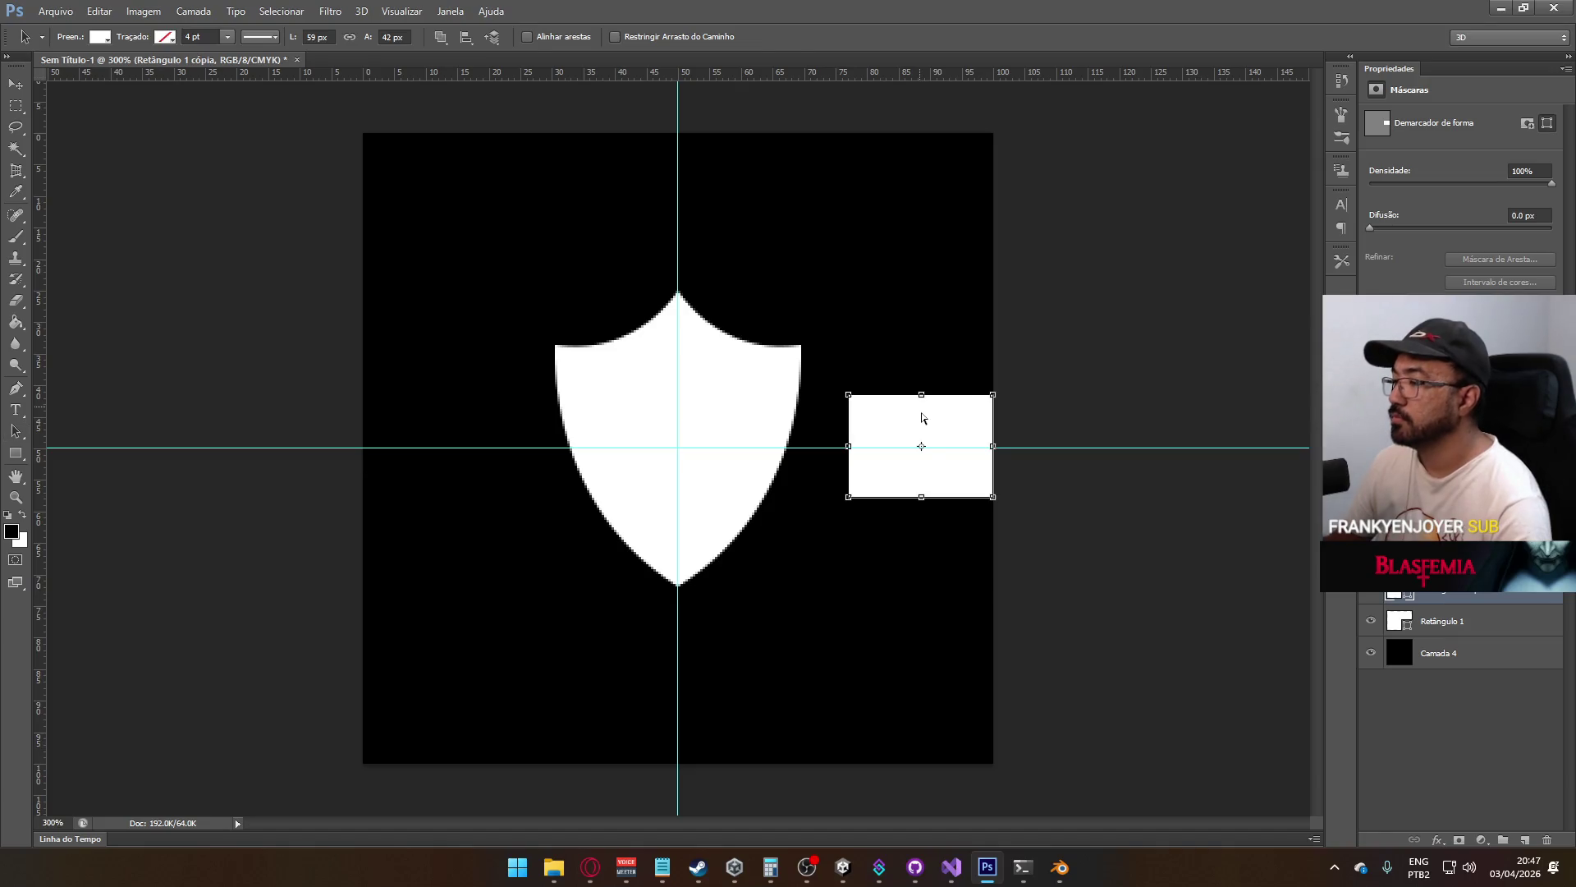
pyautogui.moveTo(933, 429); pyautogui.dragTo(452, 408)
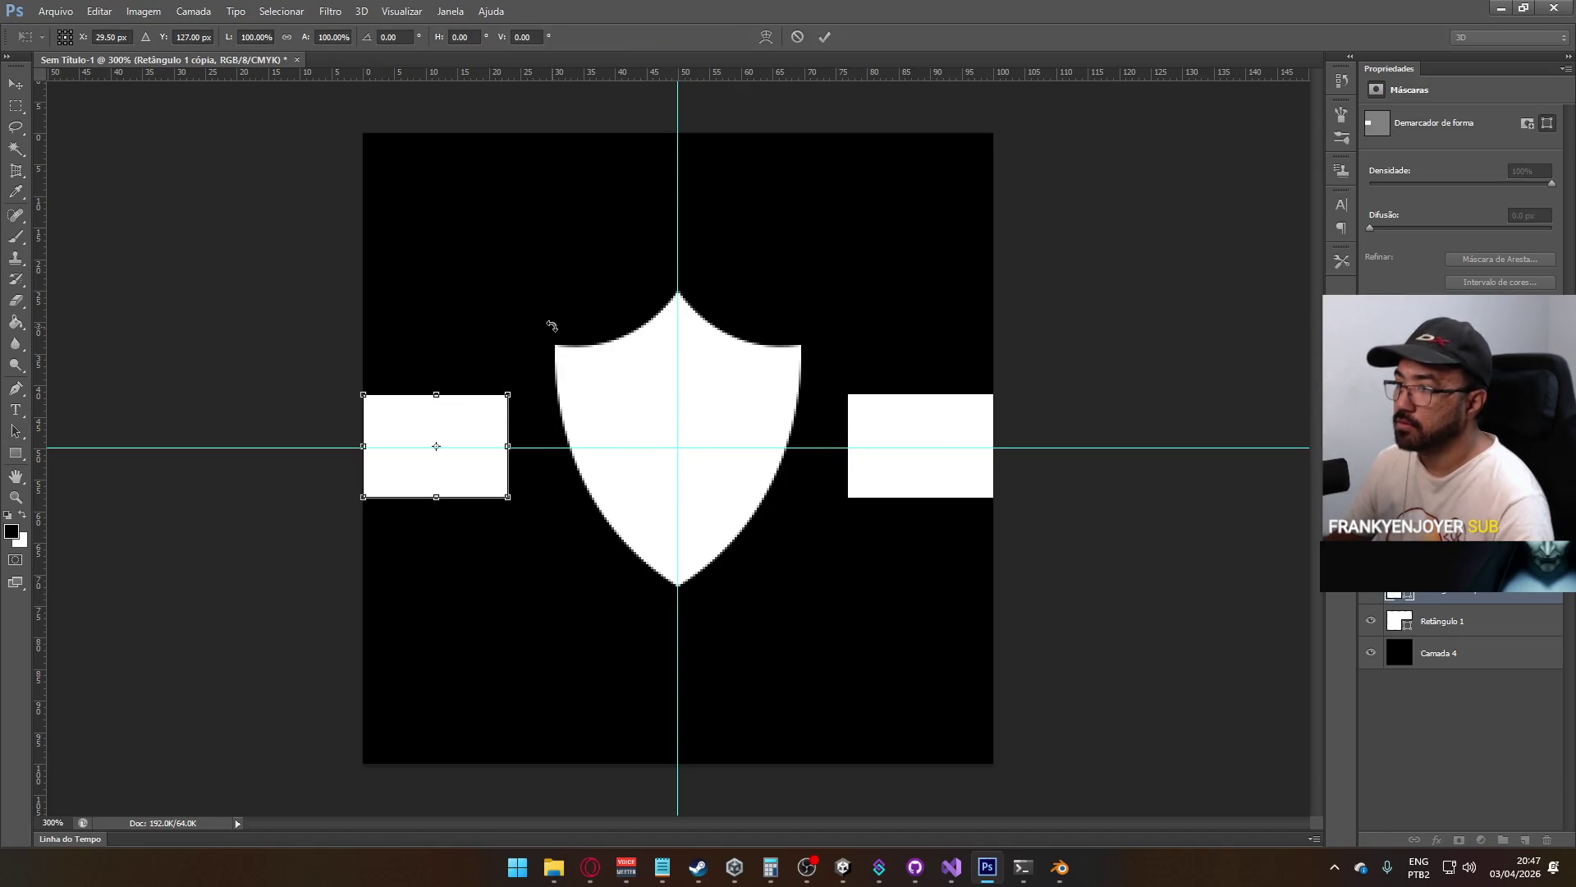
pyautogui.press('Return')
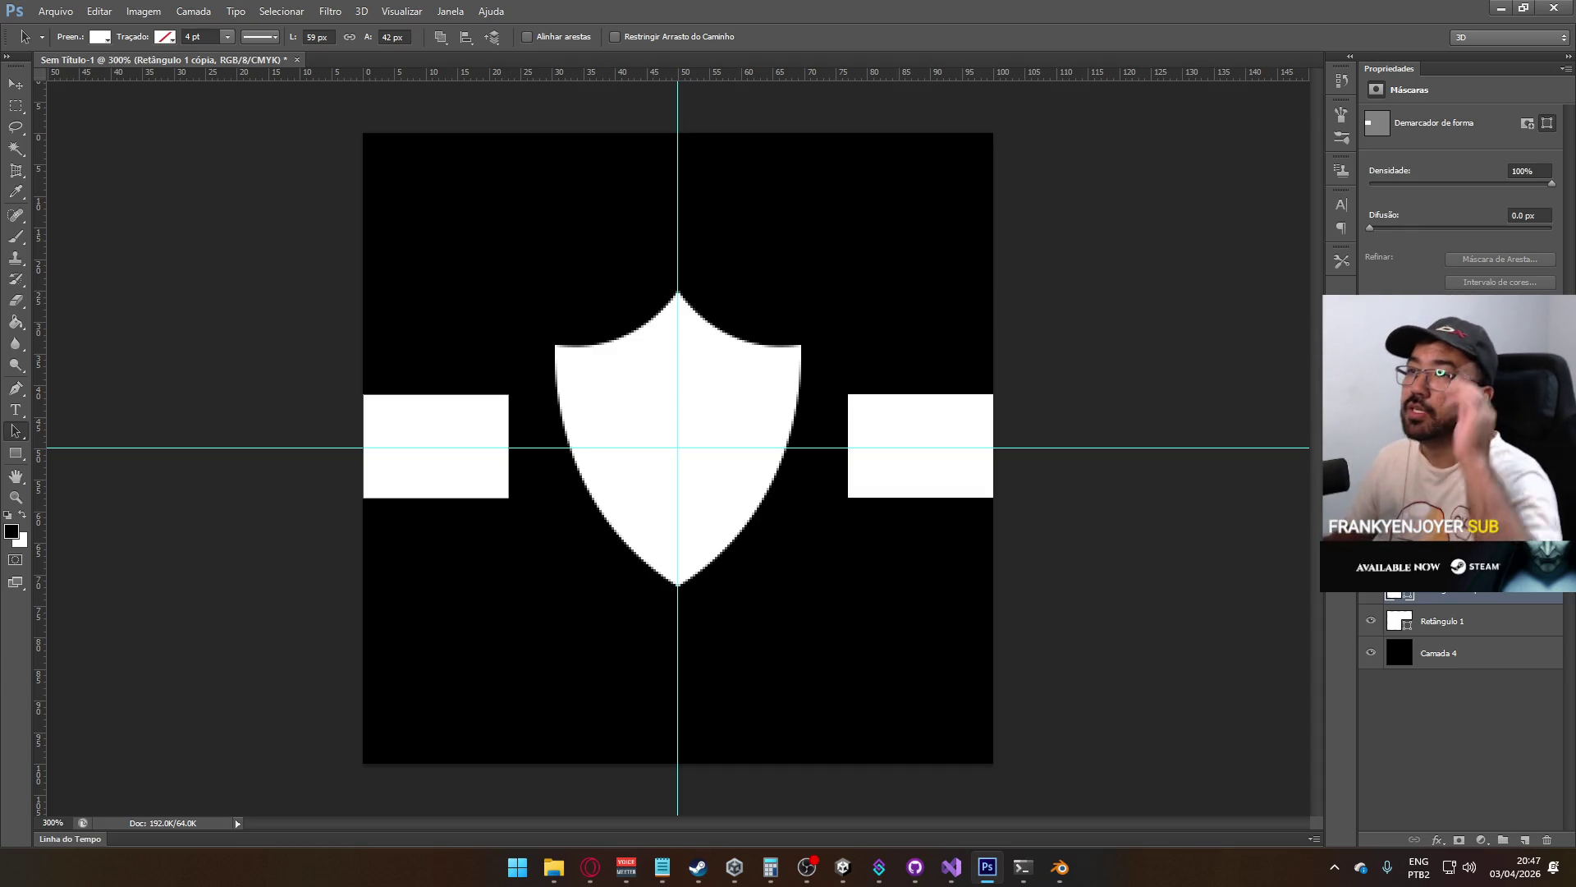
# Save the design as Protection Texture.psd in the Textures folder and switch to Blender
pyautogui.click(55, 11)
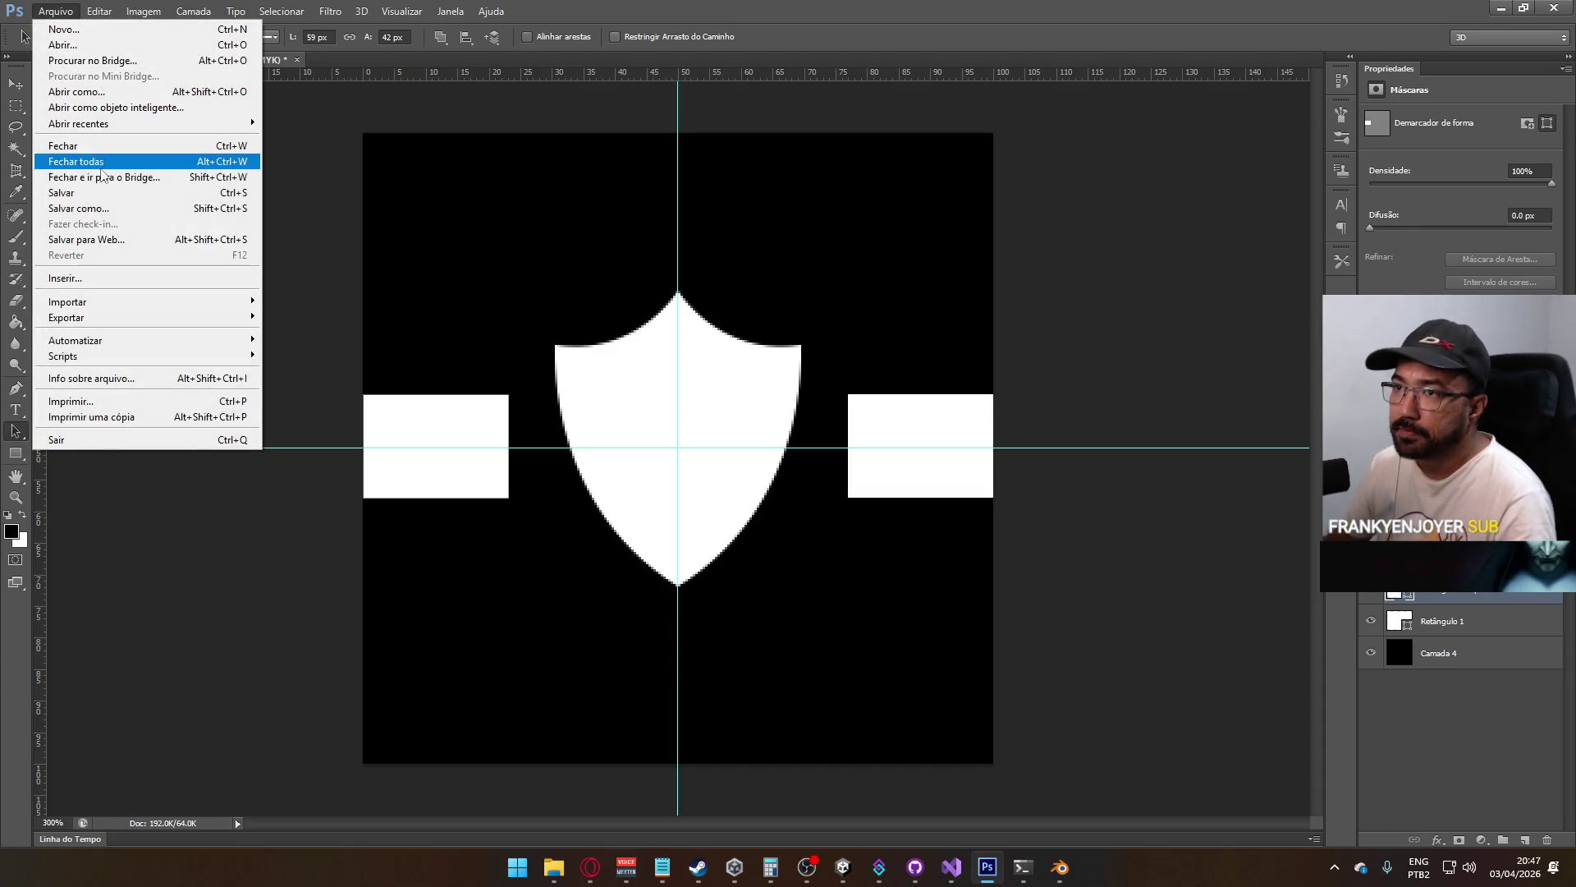
pyautogui.click(82, 208)
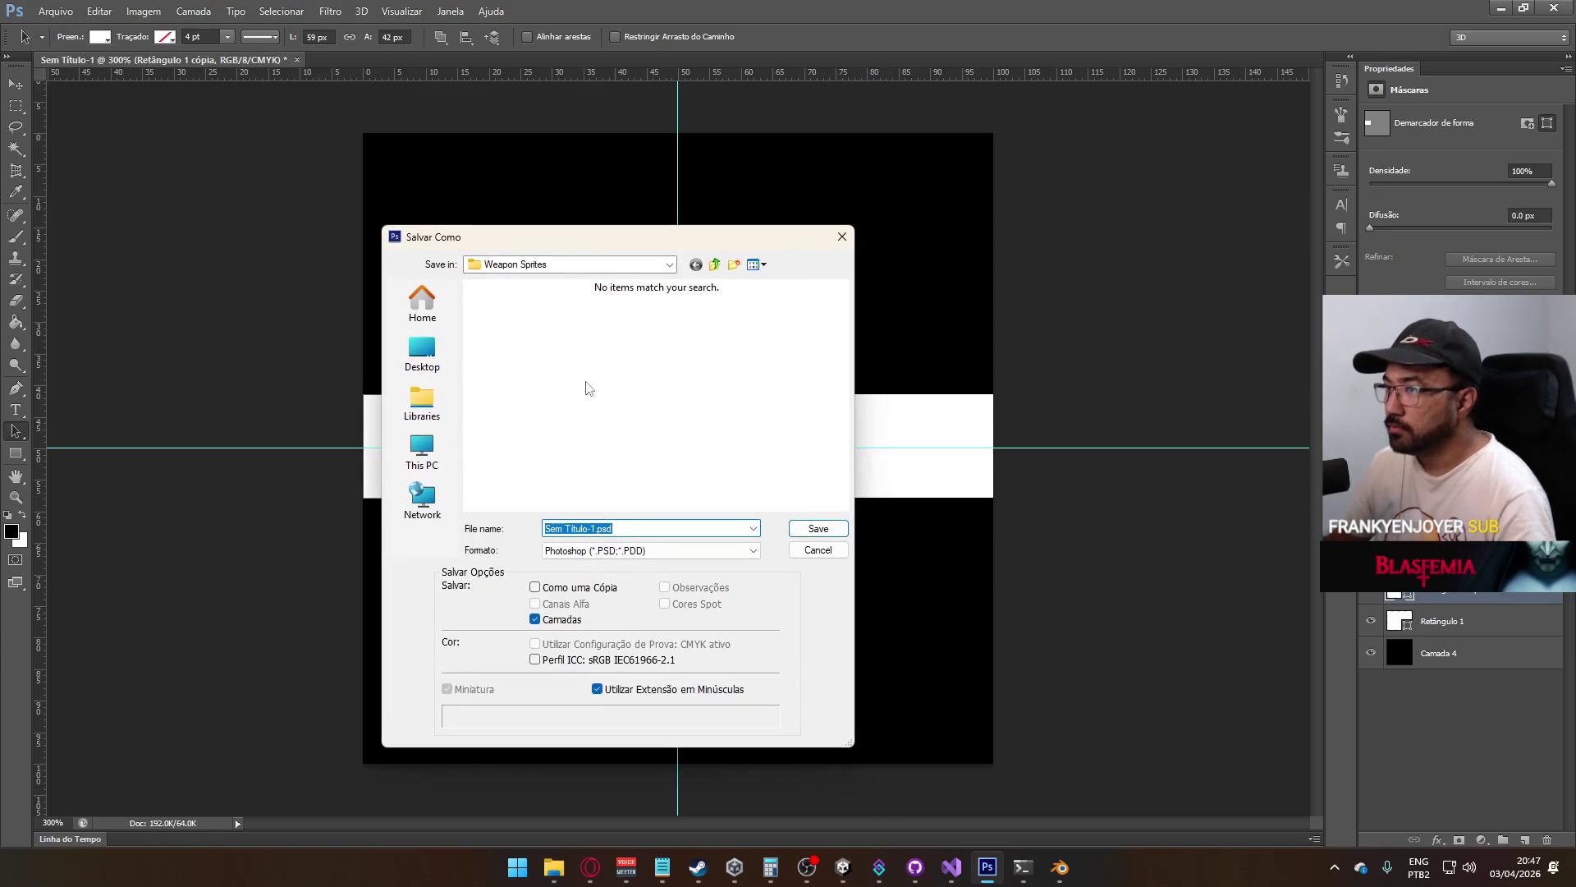
pyautogui.click(715, 265)
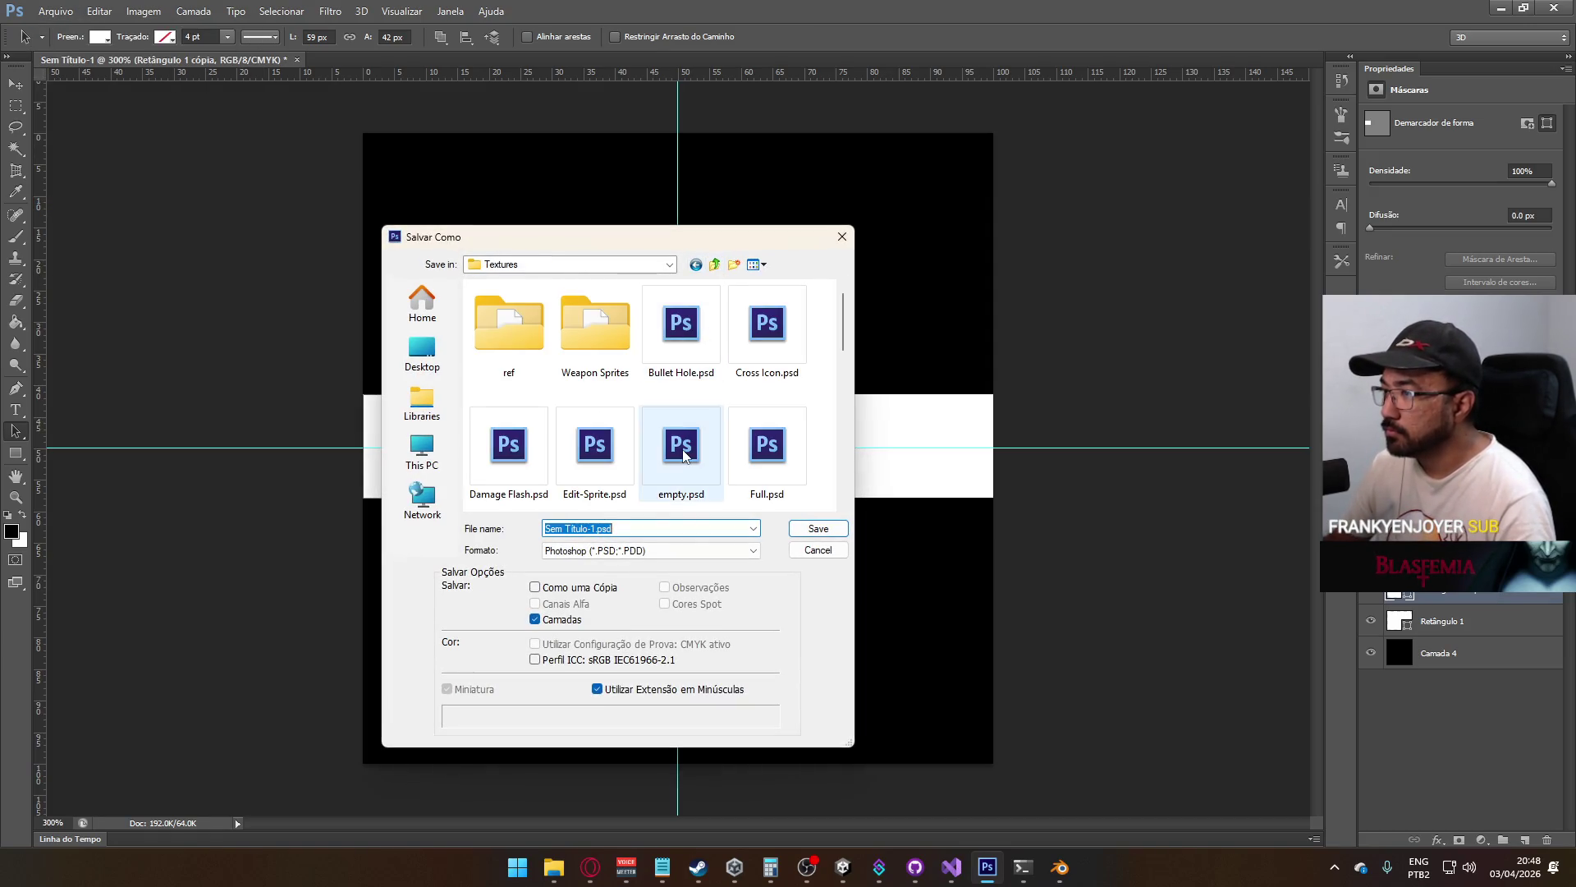
pyautogui.scroll(-1, 653, 468)
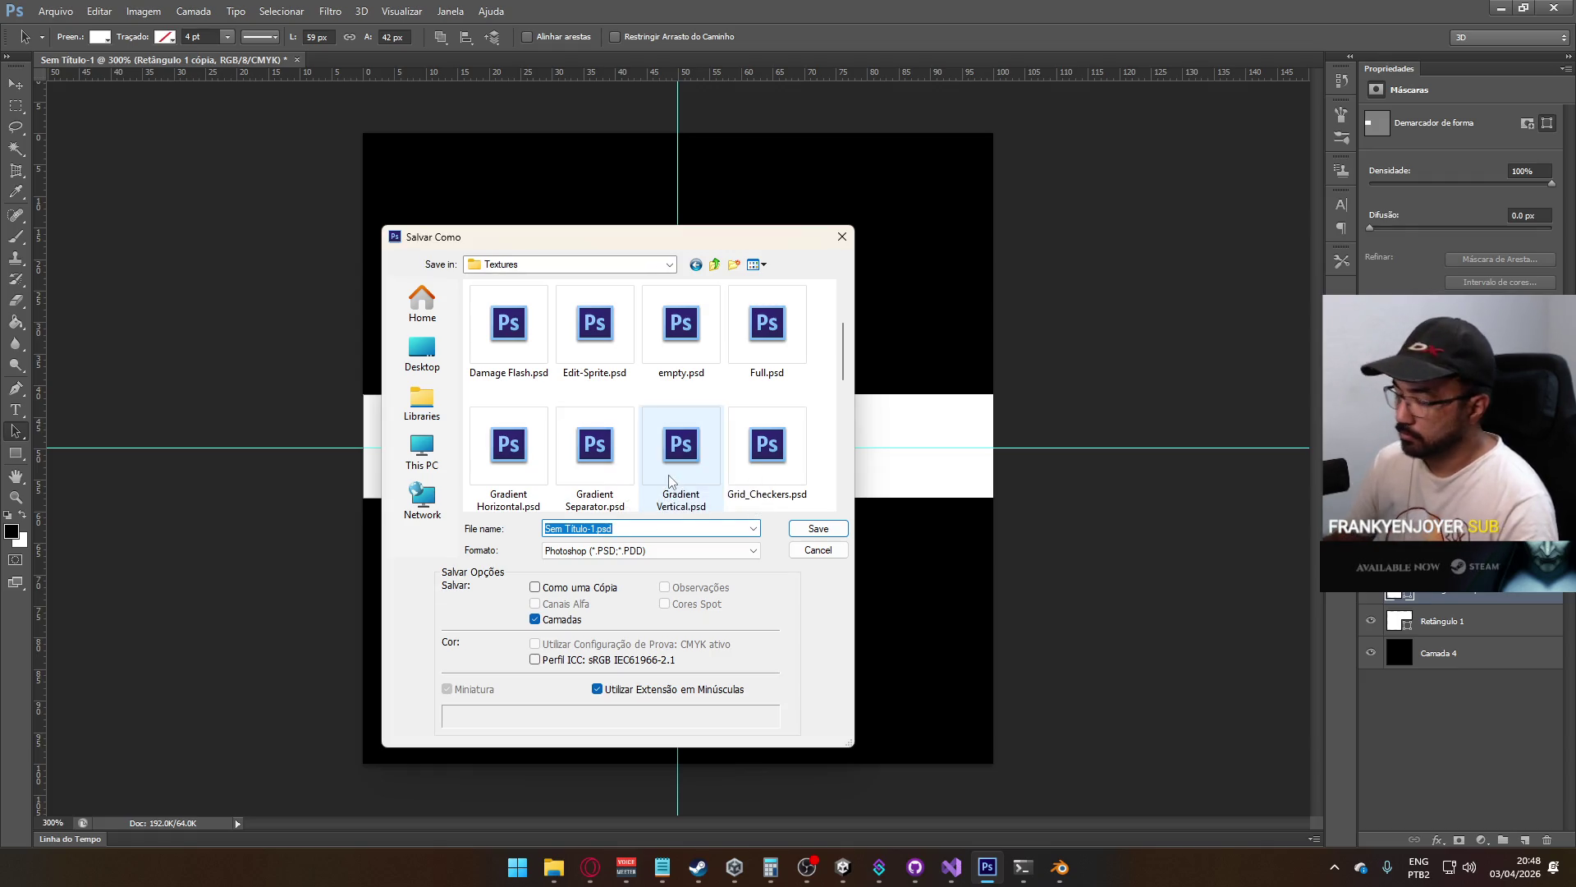
pyautogui.write('Protection T')
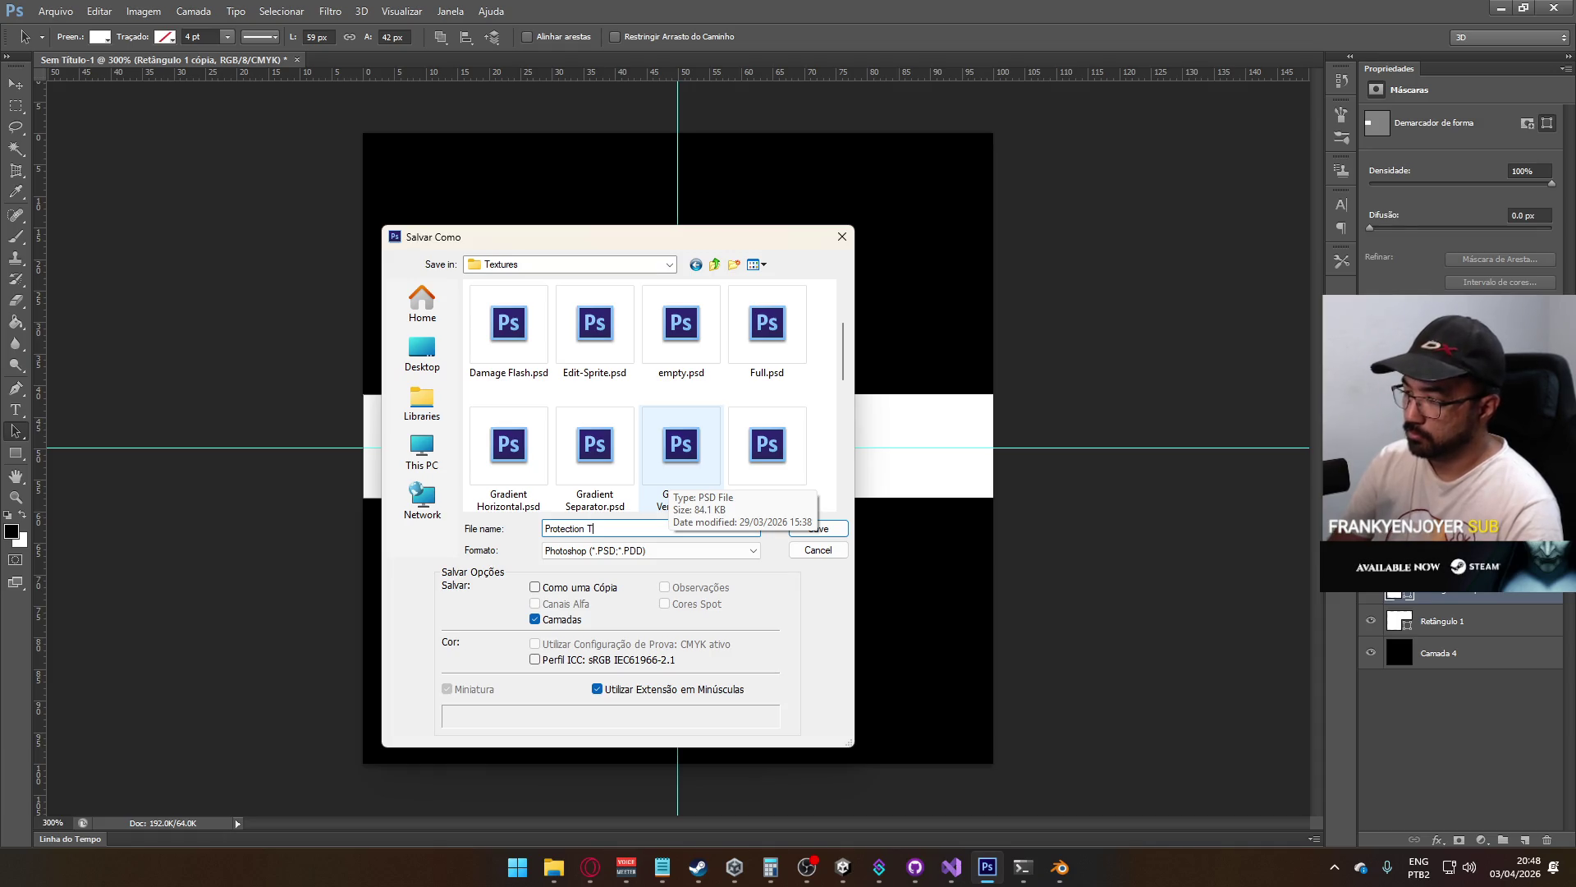
pyautogui.write('ure')
pyautogui.press('Return')
pyautogui.press('Return')
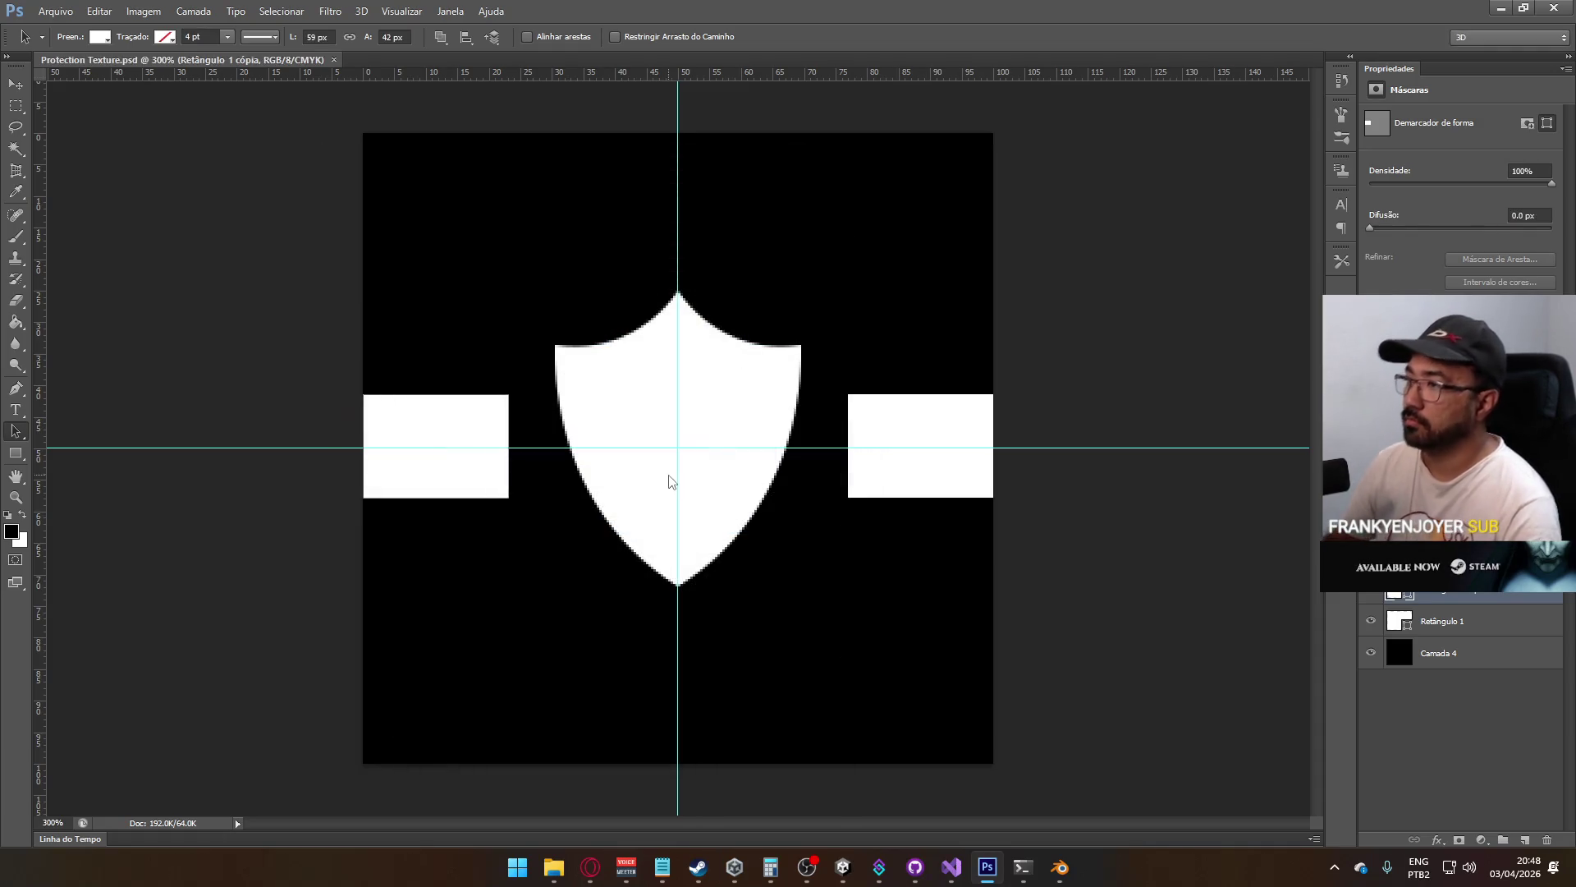
pyautogui.click(1061, 869)
pyautogui.click(36, 29)
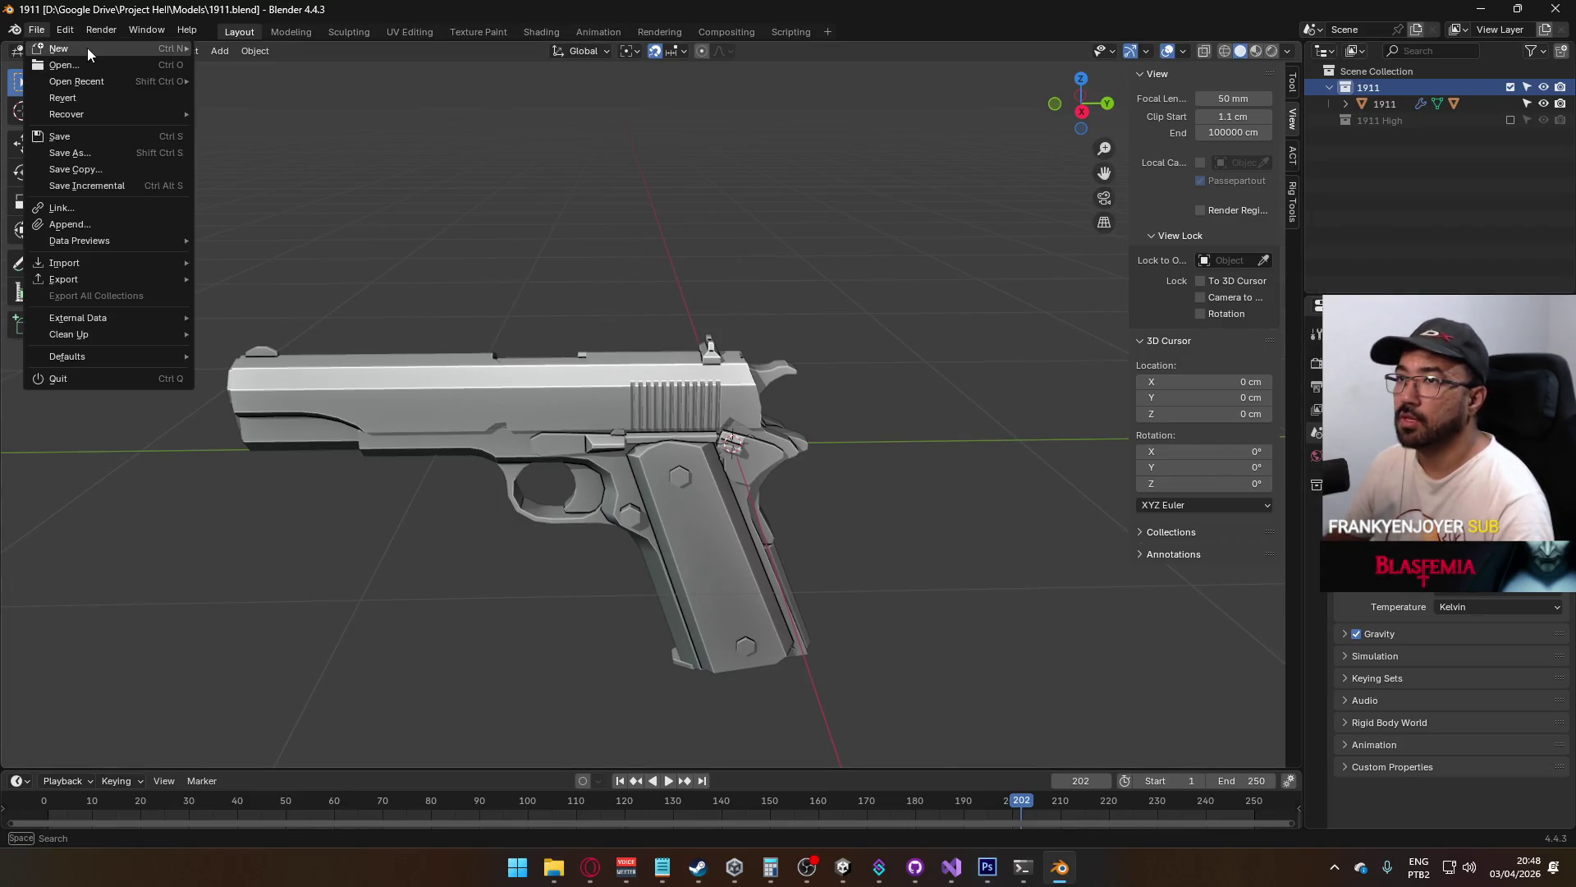
# Start a new General file and delete its default light, camera and cube
pyautogui.click(32, 34)
pyautogui.moveTo(76, 51)
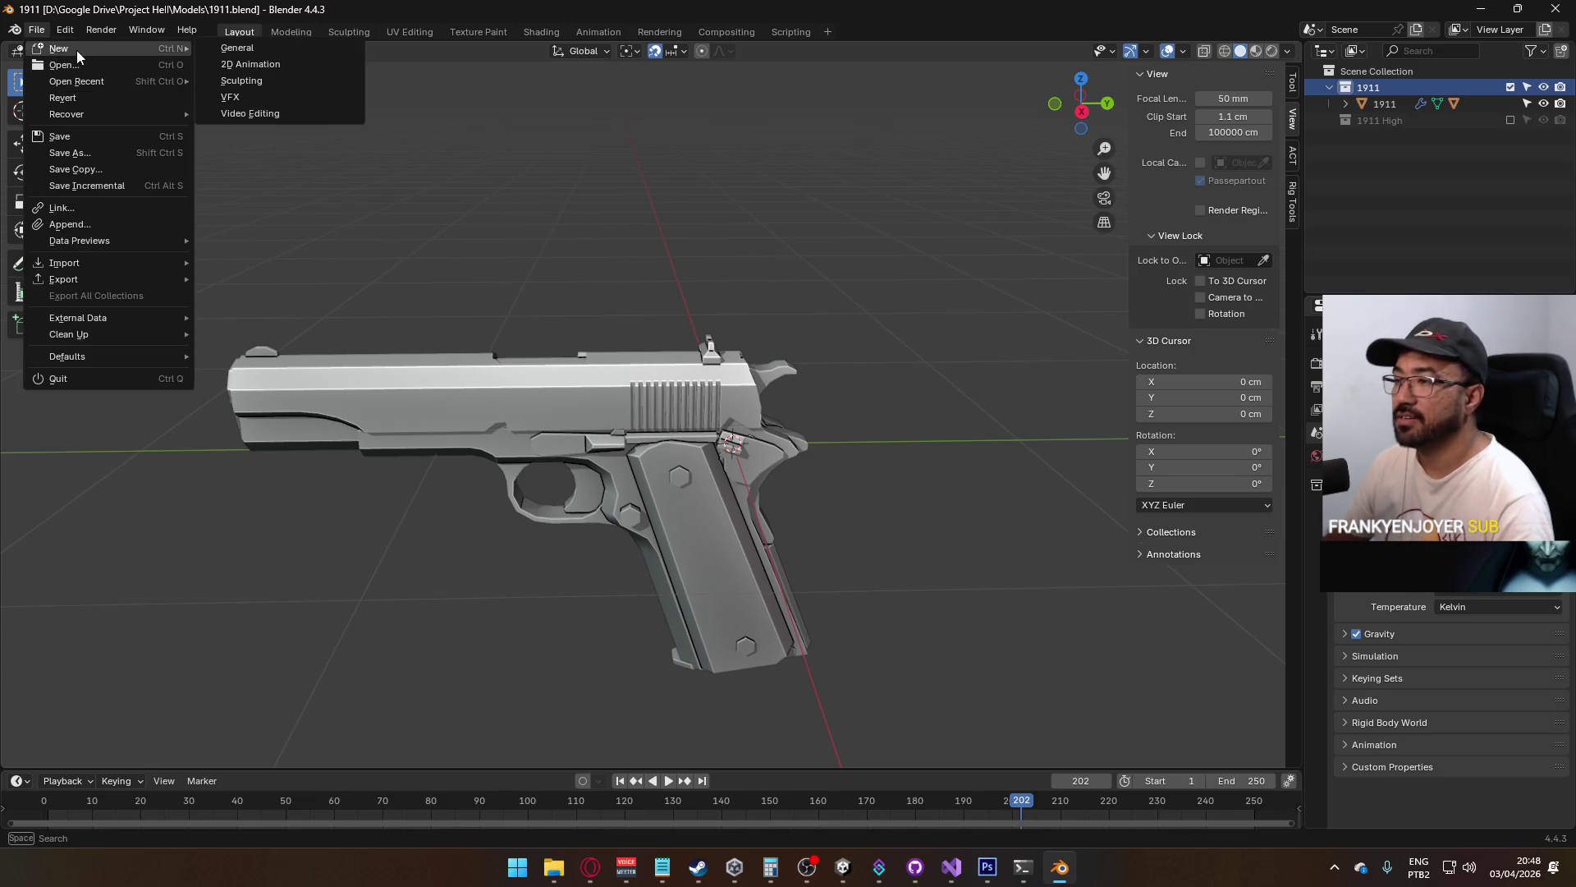
pyautogui.click(243, 49)
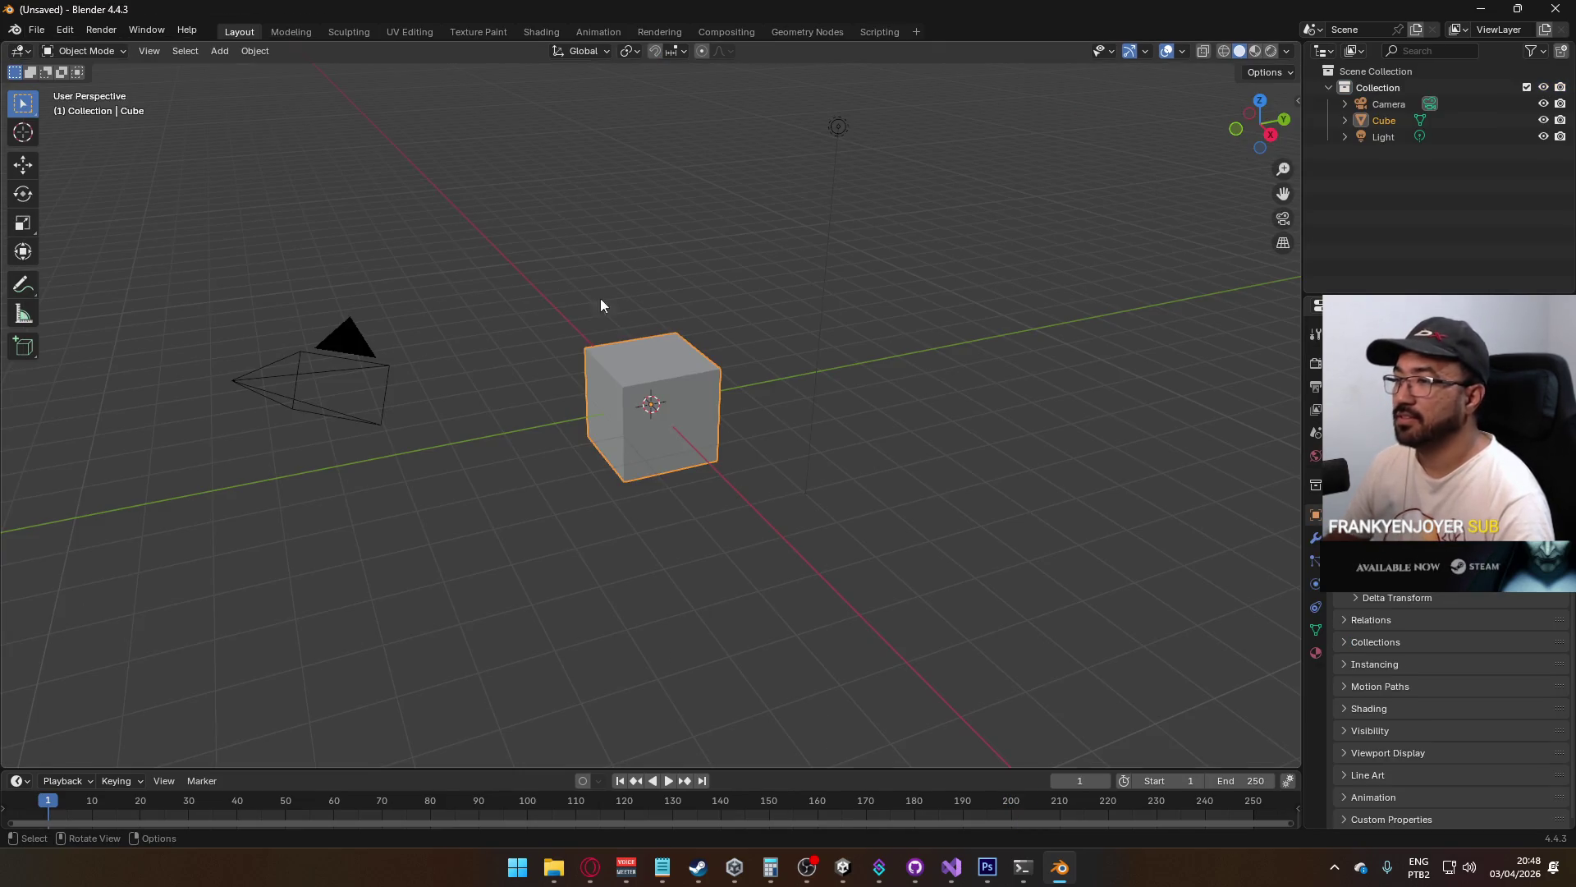
pyautogui.scroll(-3, 576, 211)
pyautogui.click(879, 324)
pyautogui.press('Delete')
pyautogui.click(509, 378)
pyautogui.press('Delete')
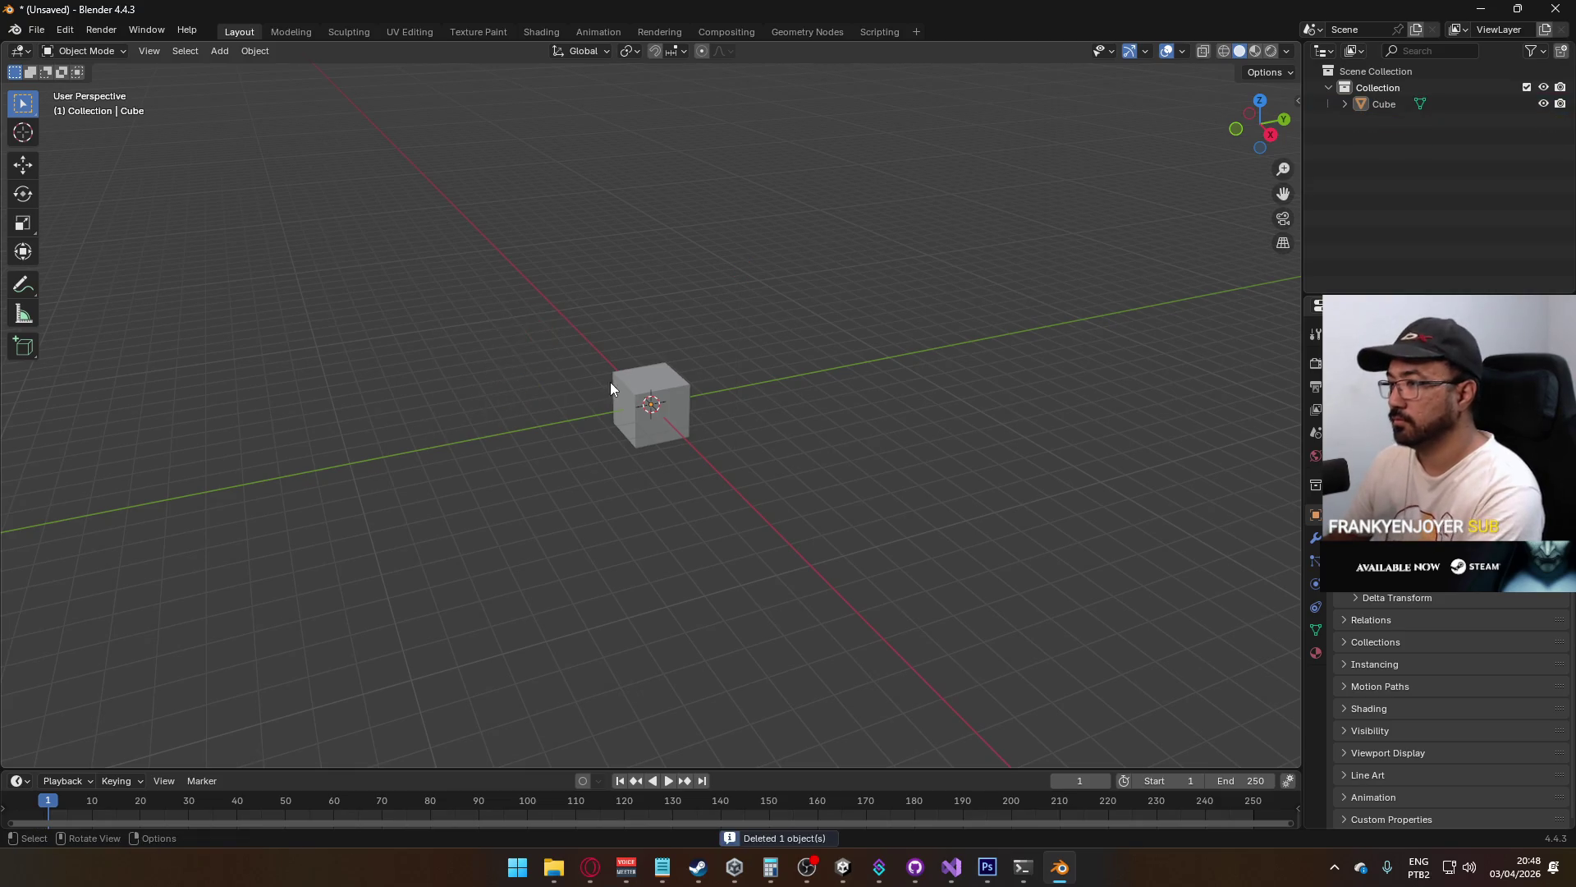
pyautogui.click(624, 390)
pyautogui.press('KP_1')
pyautogui.press('Delete')
pyautogui.scroll(2, 697, 411)
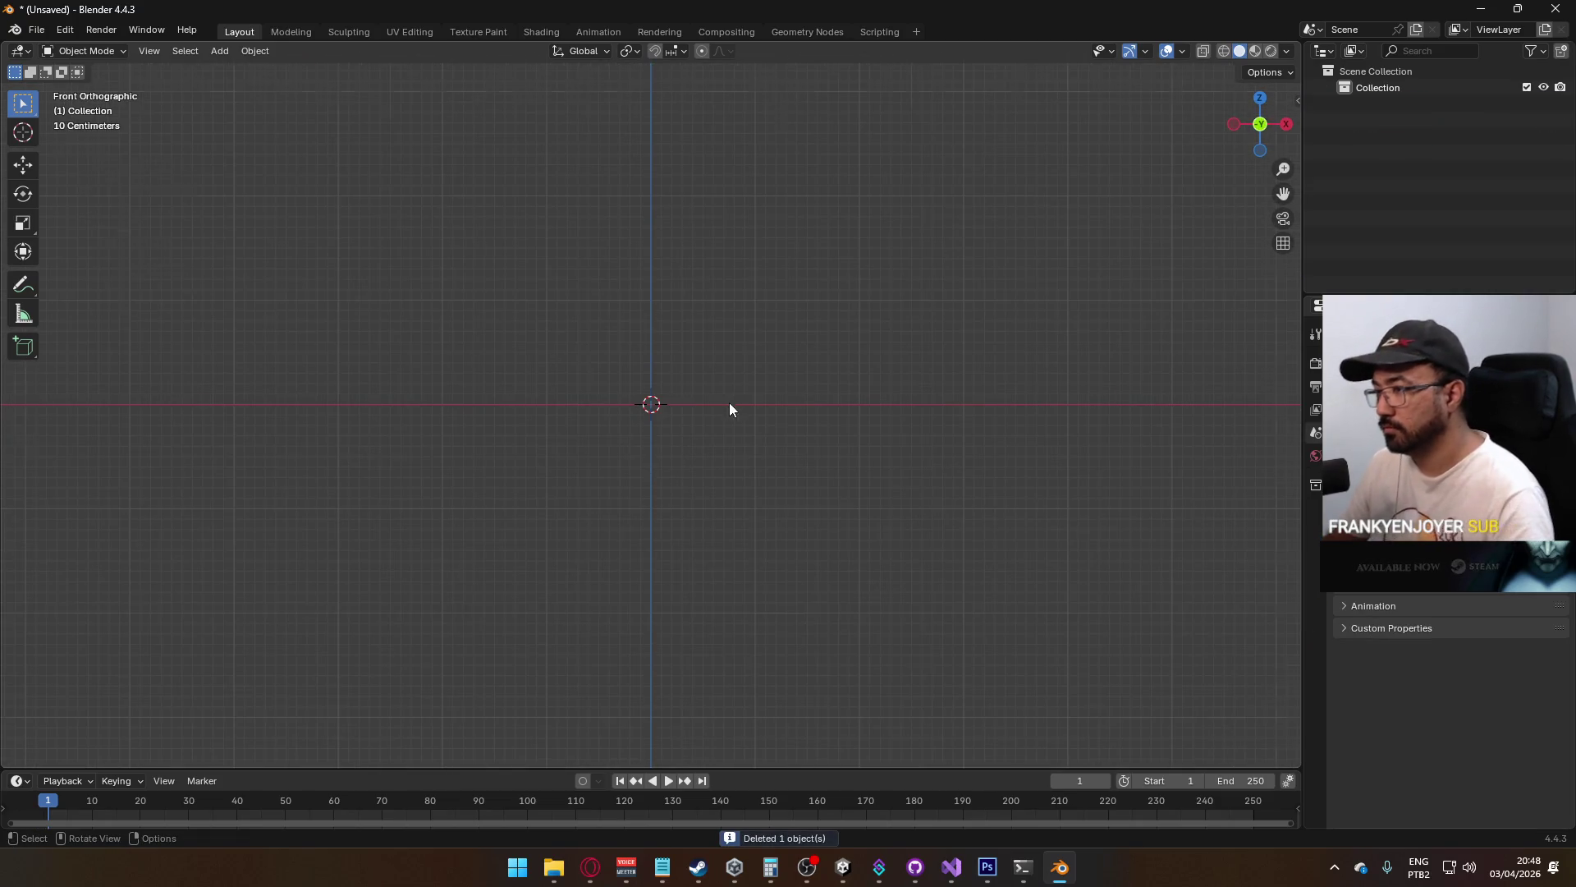
# Add a 16-vertex cylinder and give it smooth shading
pyautogui.hotkey('shift', 'a')
pyautogui.moveTo(726, 417)
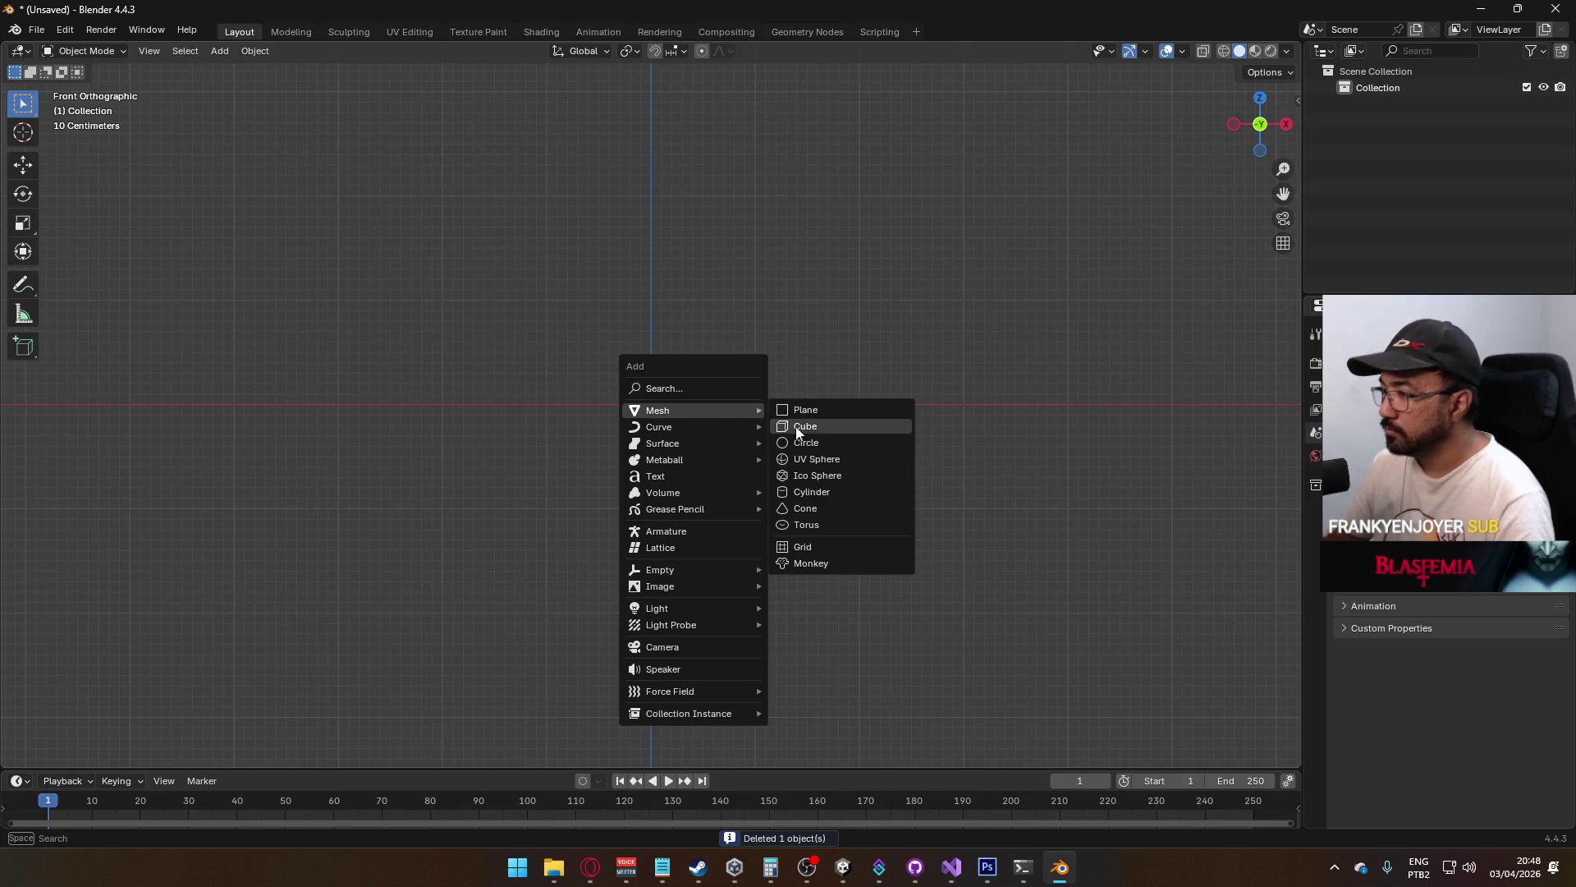
pyautogui.click(840, 491)
pyautogui.moveTo(743, 392); pyautogui.dragTo(736, 393)
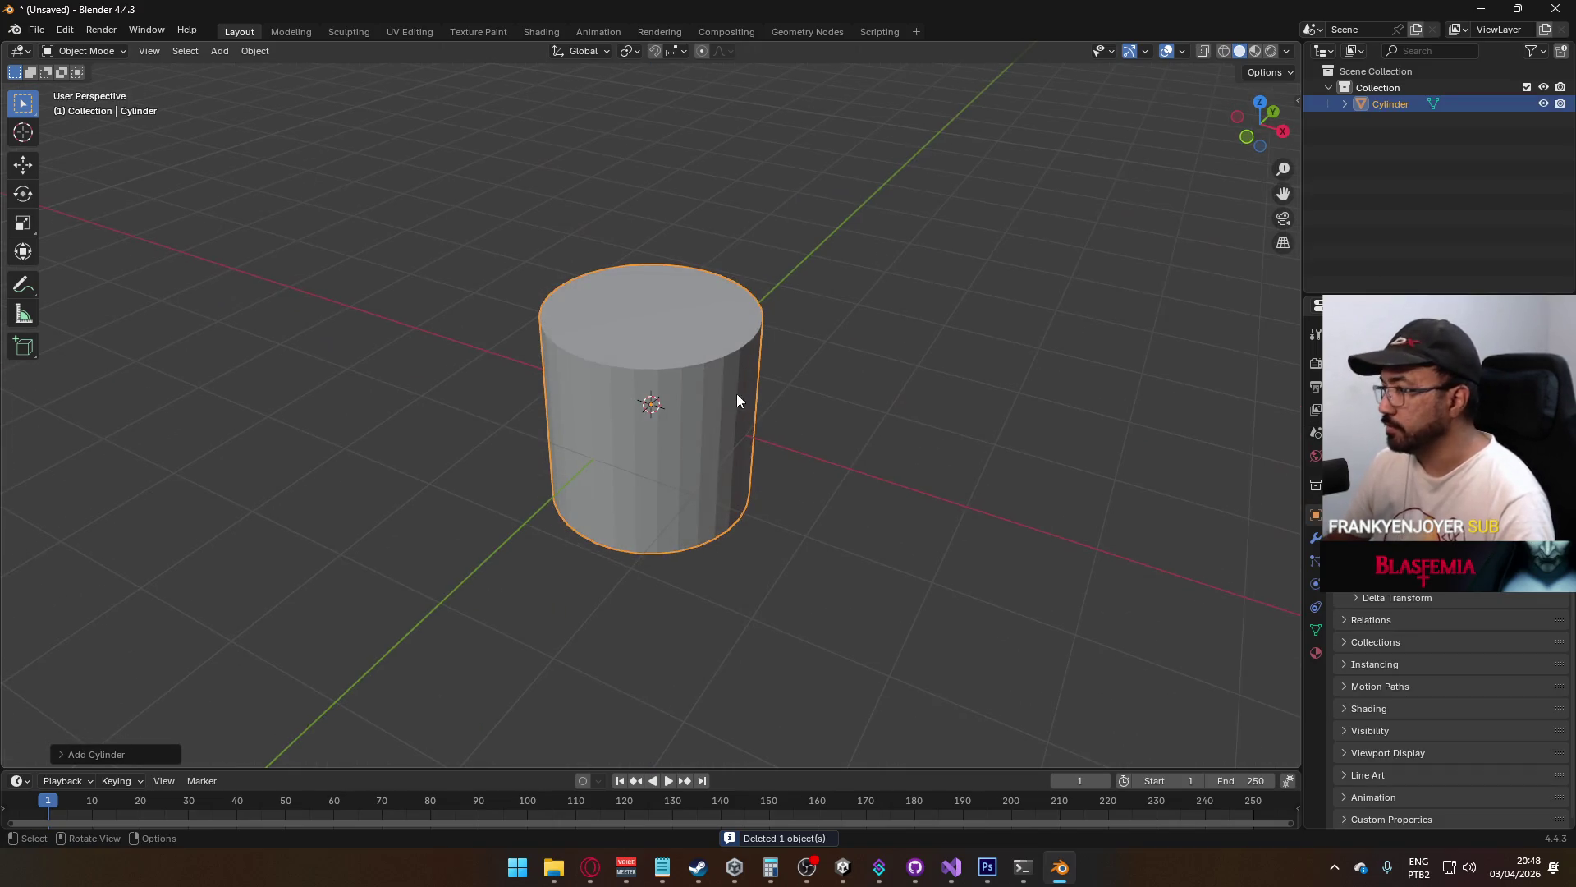
pyautogui.click(141, 754)
pyautogui.click(249, 557)
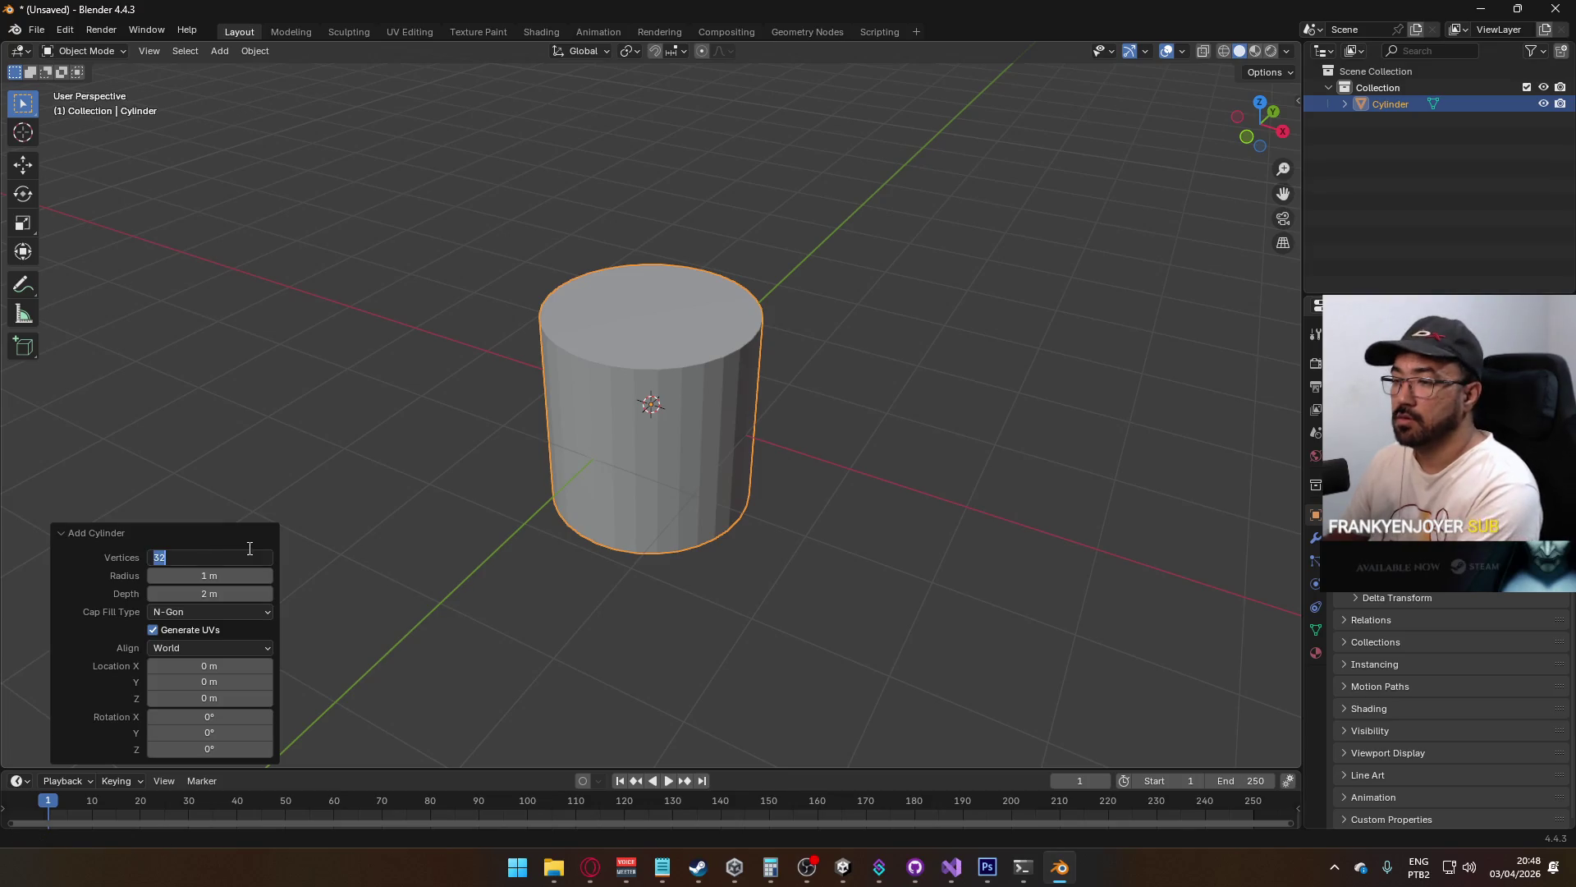
pyautogui.write('24')
pyautogui.press('Return')
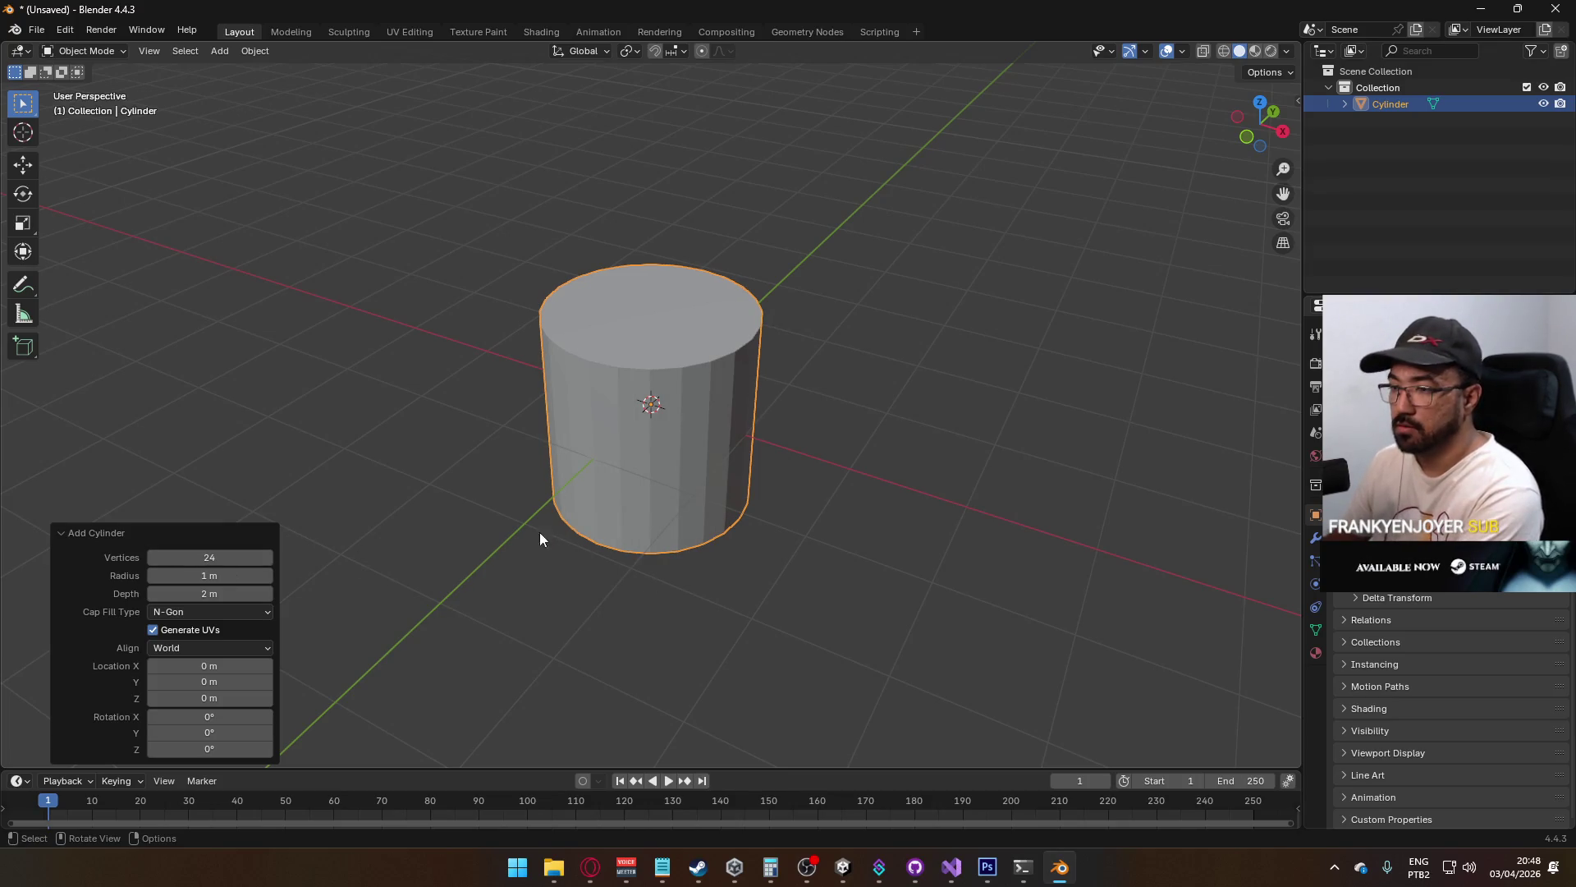
pyautogui.click(246, 557)
pyautogui.write('16')
pyautogui.press('Return')
pyautogui.rightClick(673, 464)
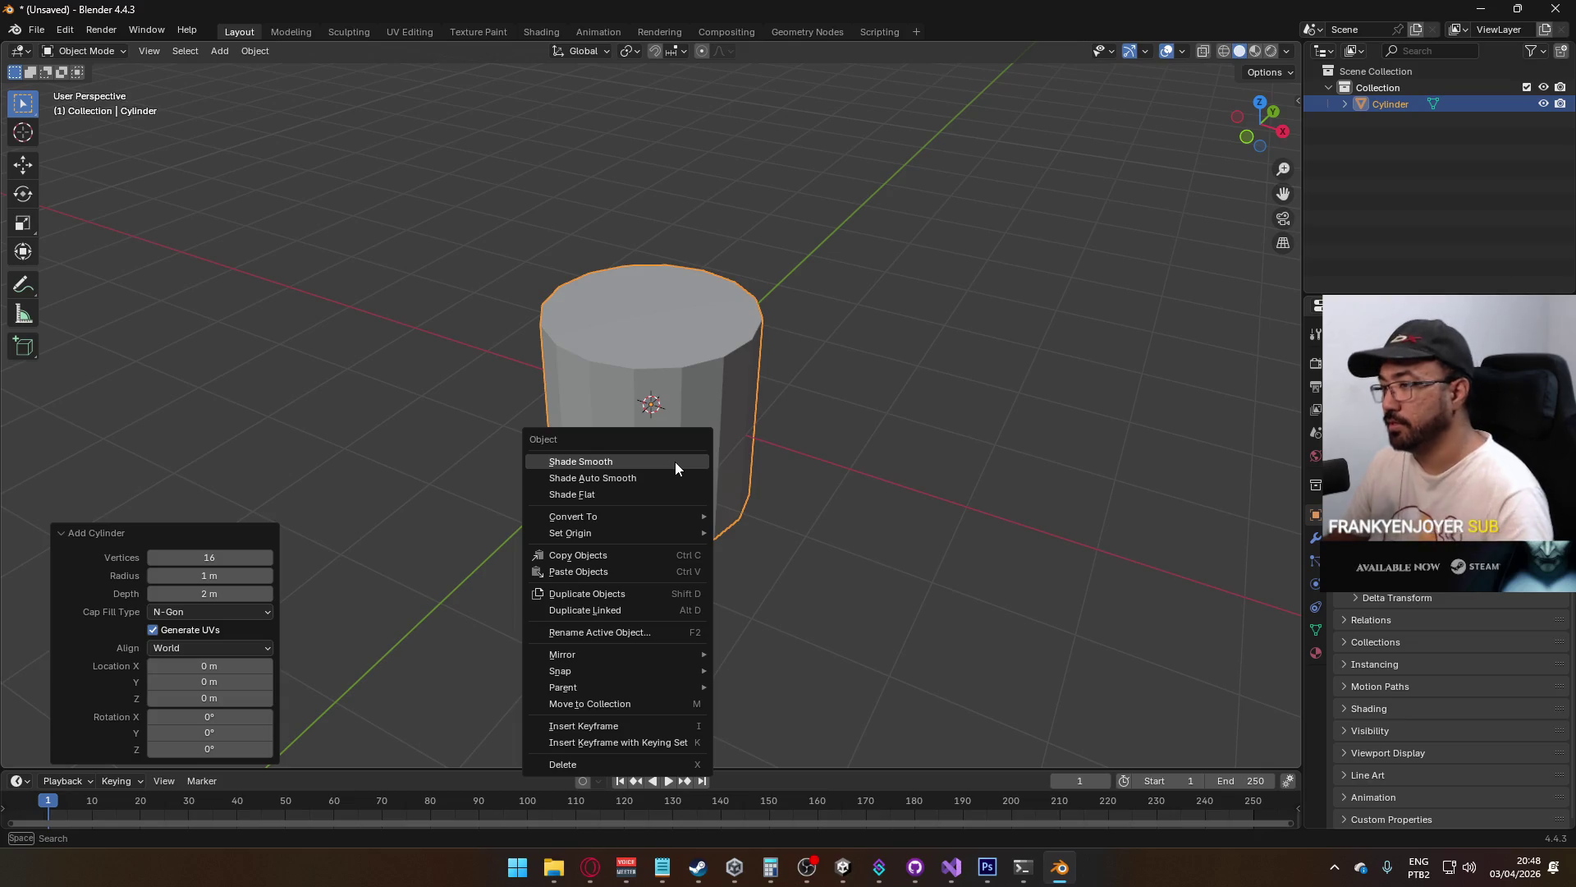
pyautogui.click(675, 462)
# In face-select Edit Mode, delete the cylinder's bottom cap face and view it from the front
pyautogui.press('Tab')
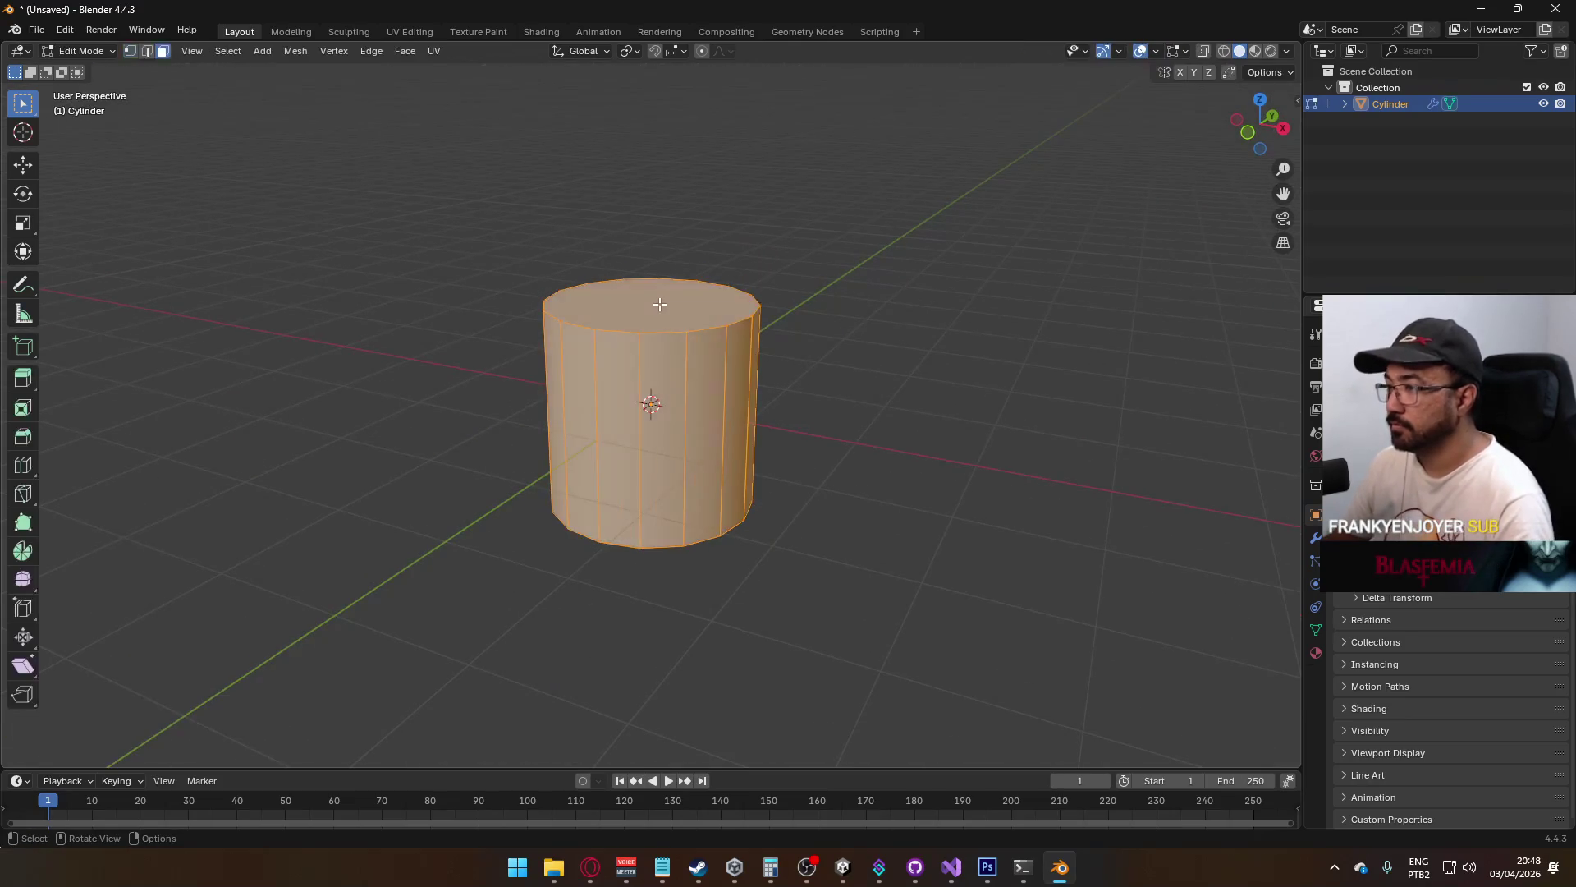
pyautogui.press('3')
pyautogui.hotkey('alt', 'a')
pyautogui.click(757, 464)
pyautogui.press('x')
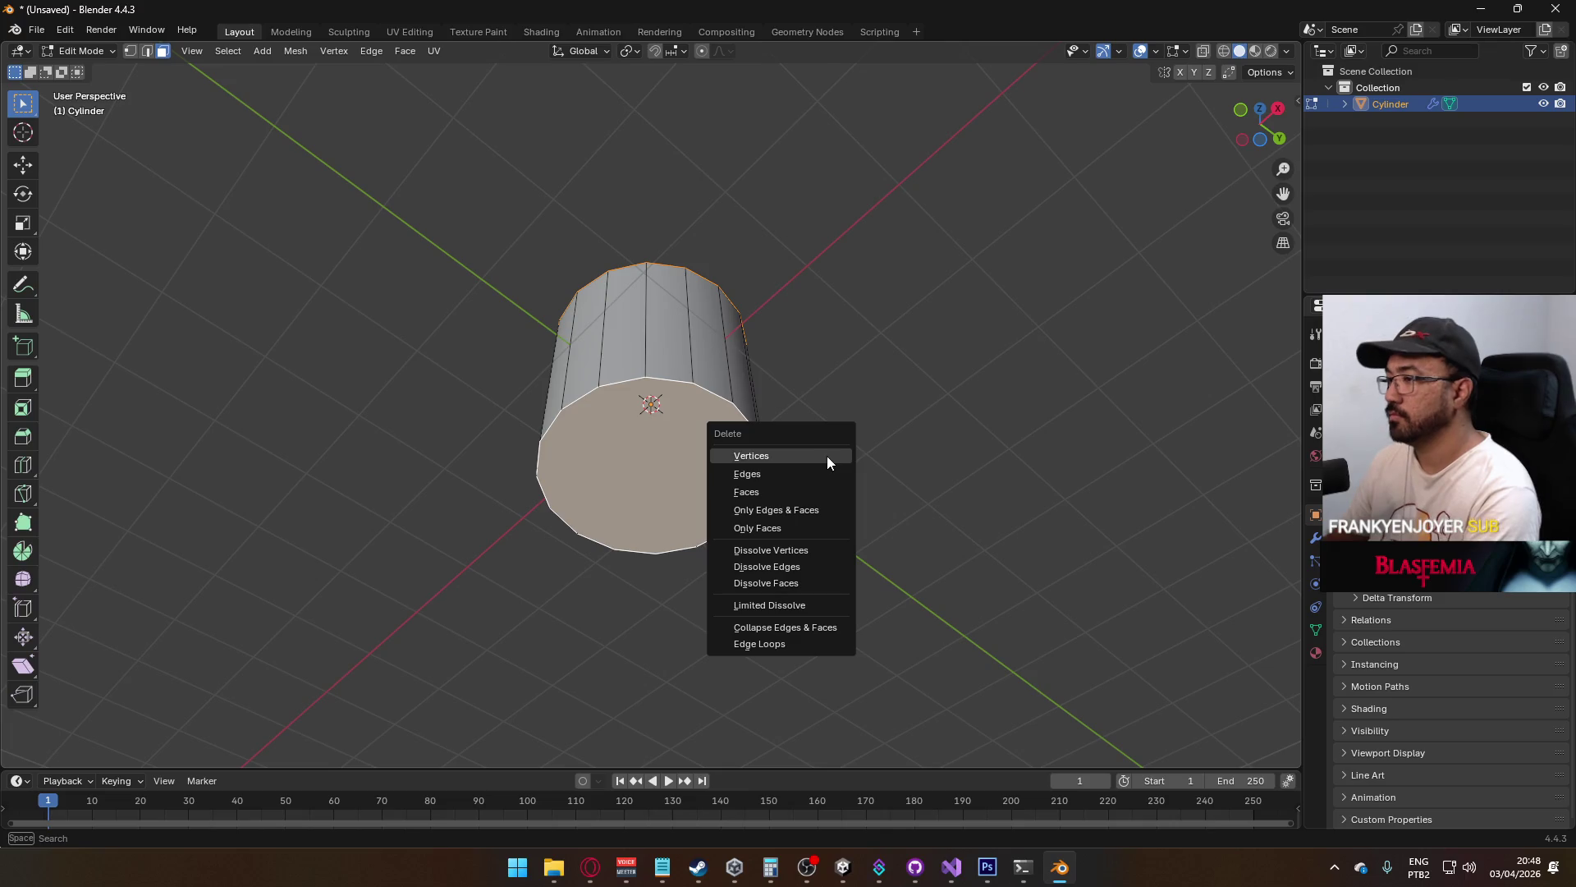
pyautogui.click(799, 494)
pyautogui.press('KP_1')
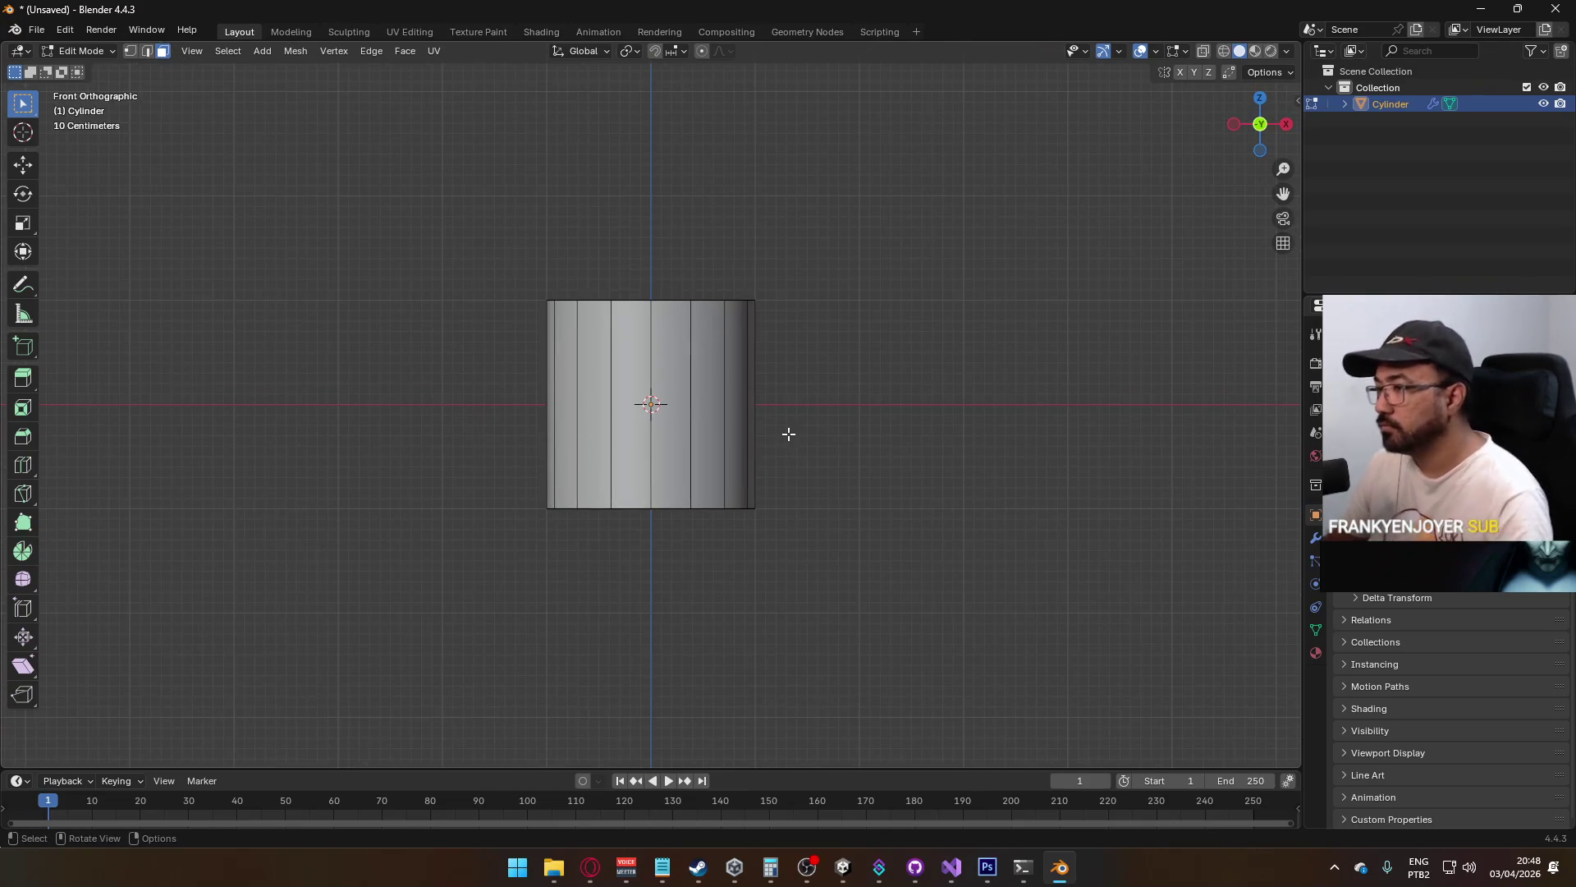
# Set the cylinder material's Base Color to an Image Texture and open the image file browser
pyautogui.moveTo(694, 323)
pyautogui.mouseDown()
pyautogui.moveTo(472, 387)
pyautogui.moveTo(503, 288)
pyautogui.moveTo(616, 187)
pyautogui.moveTo(706, 352)
pyautogui.moveTo(713, 436)
pyautogui.mouseUp()
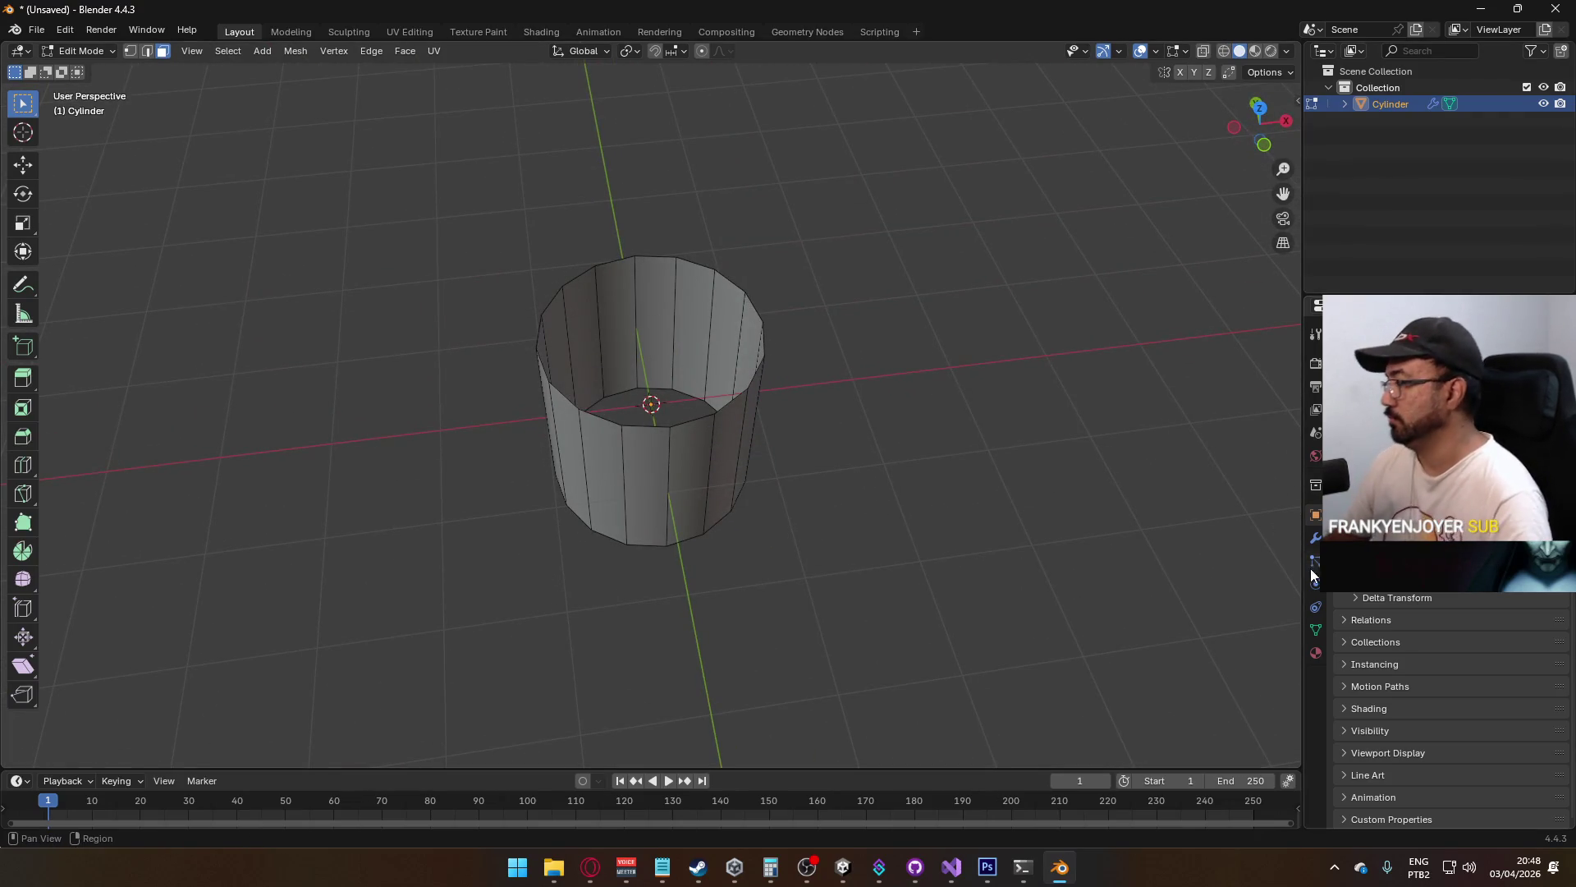
pyautogui.click(1314, 645)
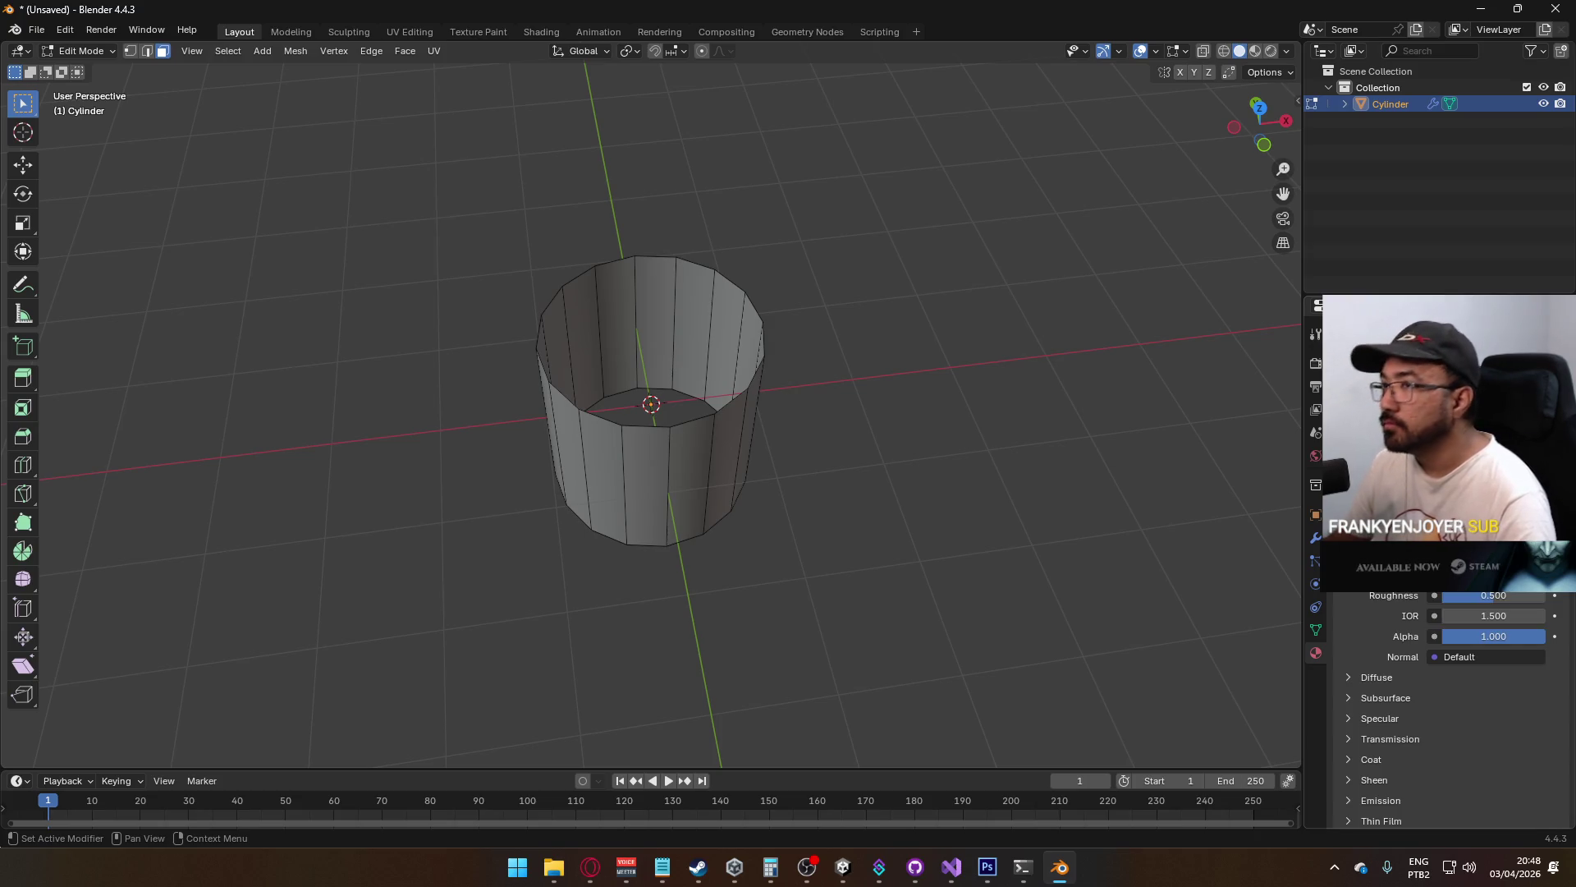
pyautogui.click(1434, 595)
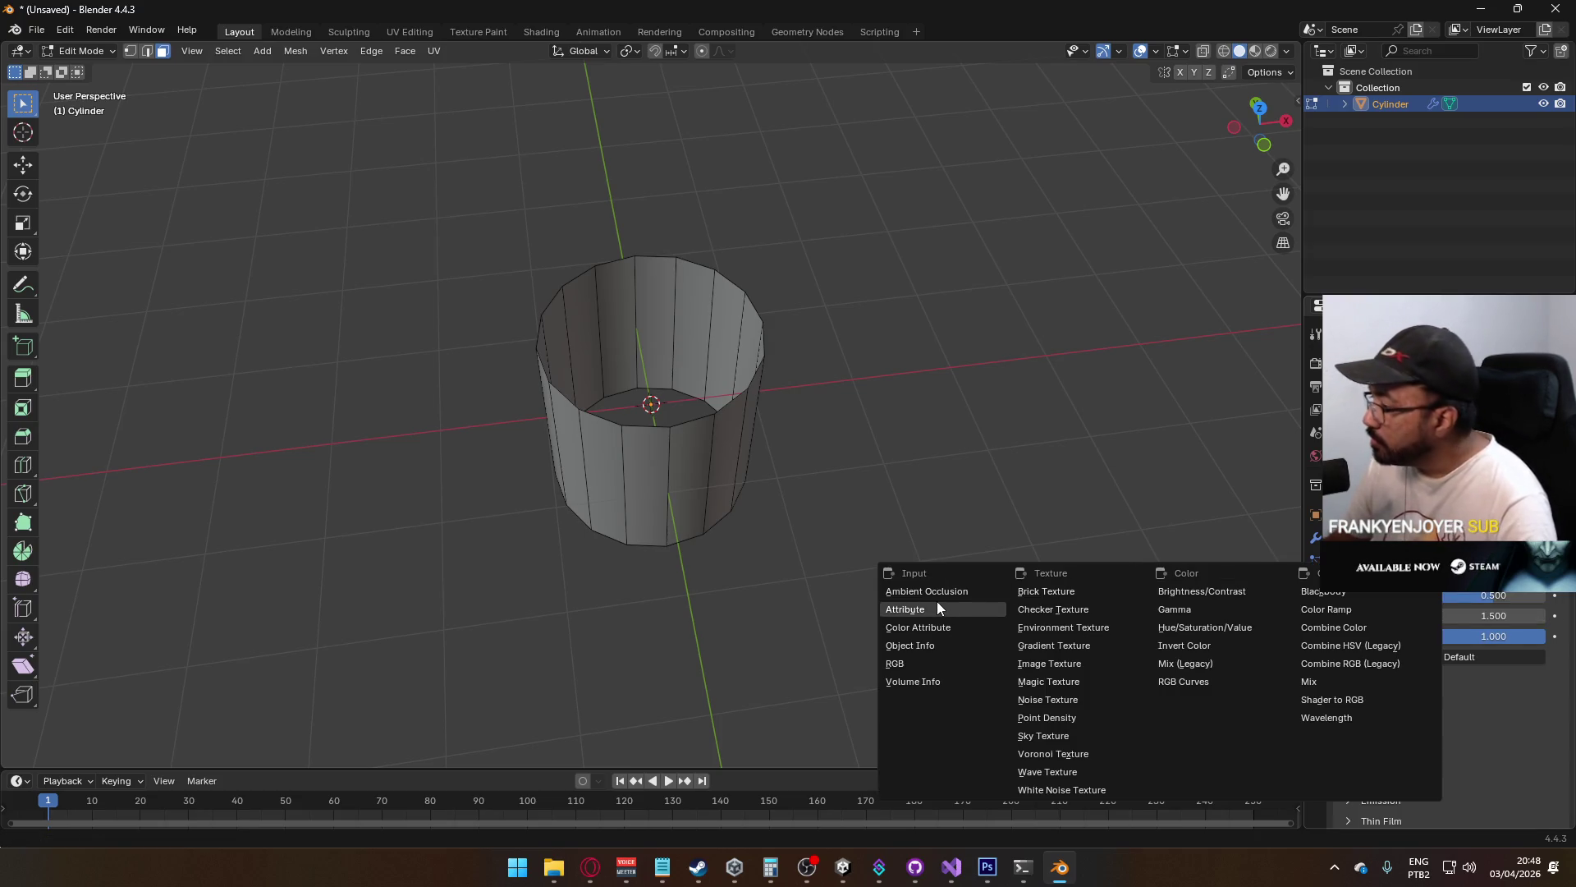
pyautogui.click(1059, 664)
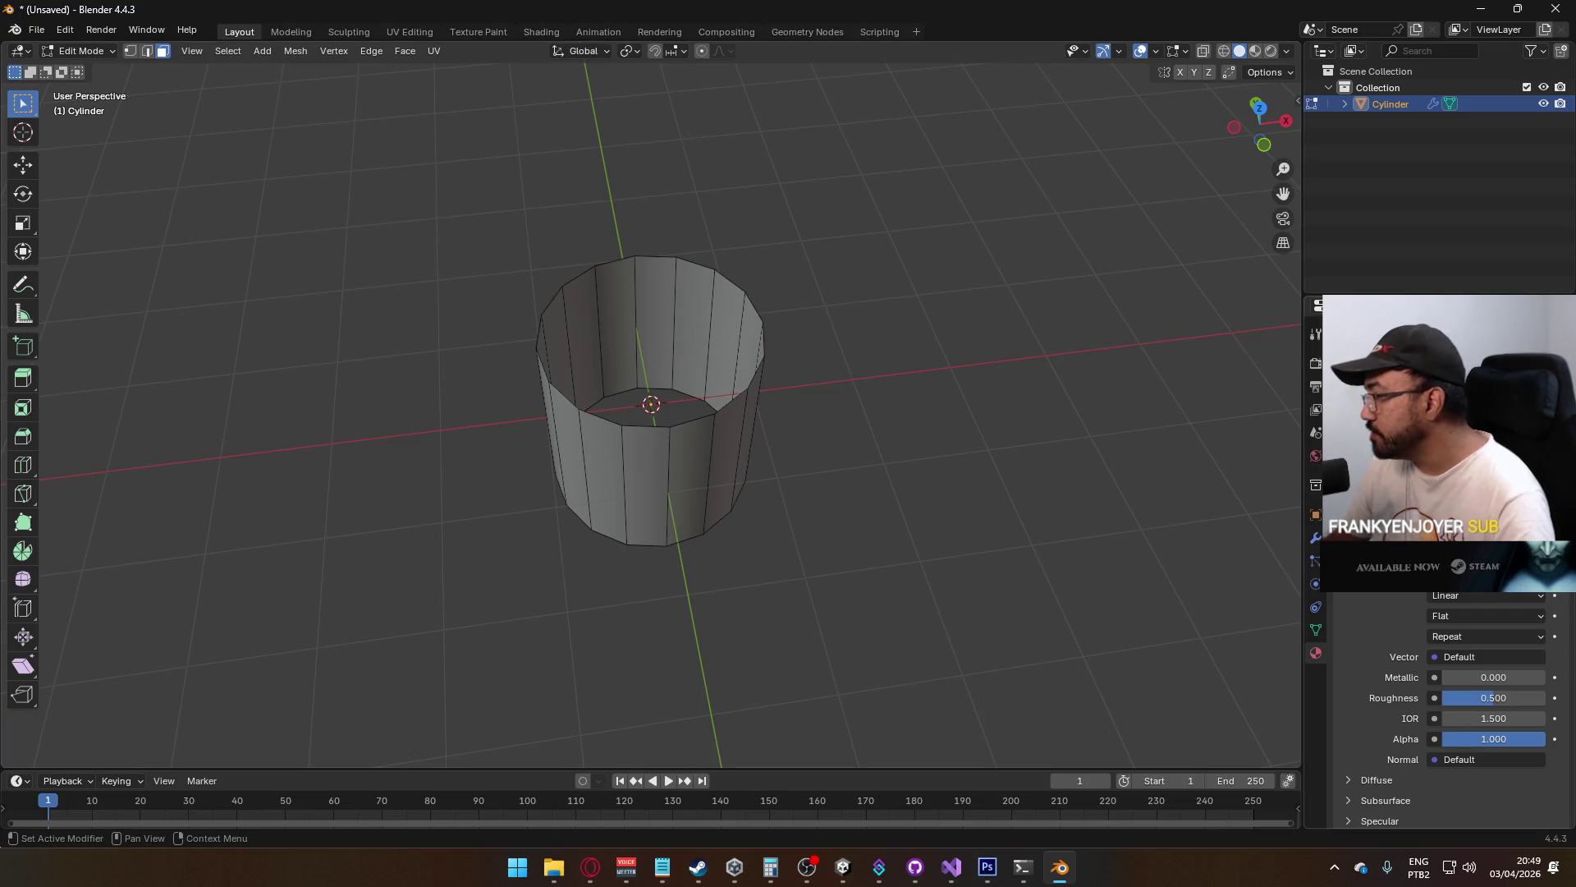
pyautogui.click(1519, 575)
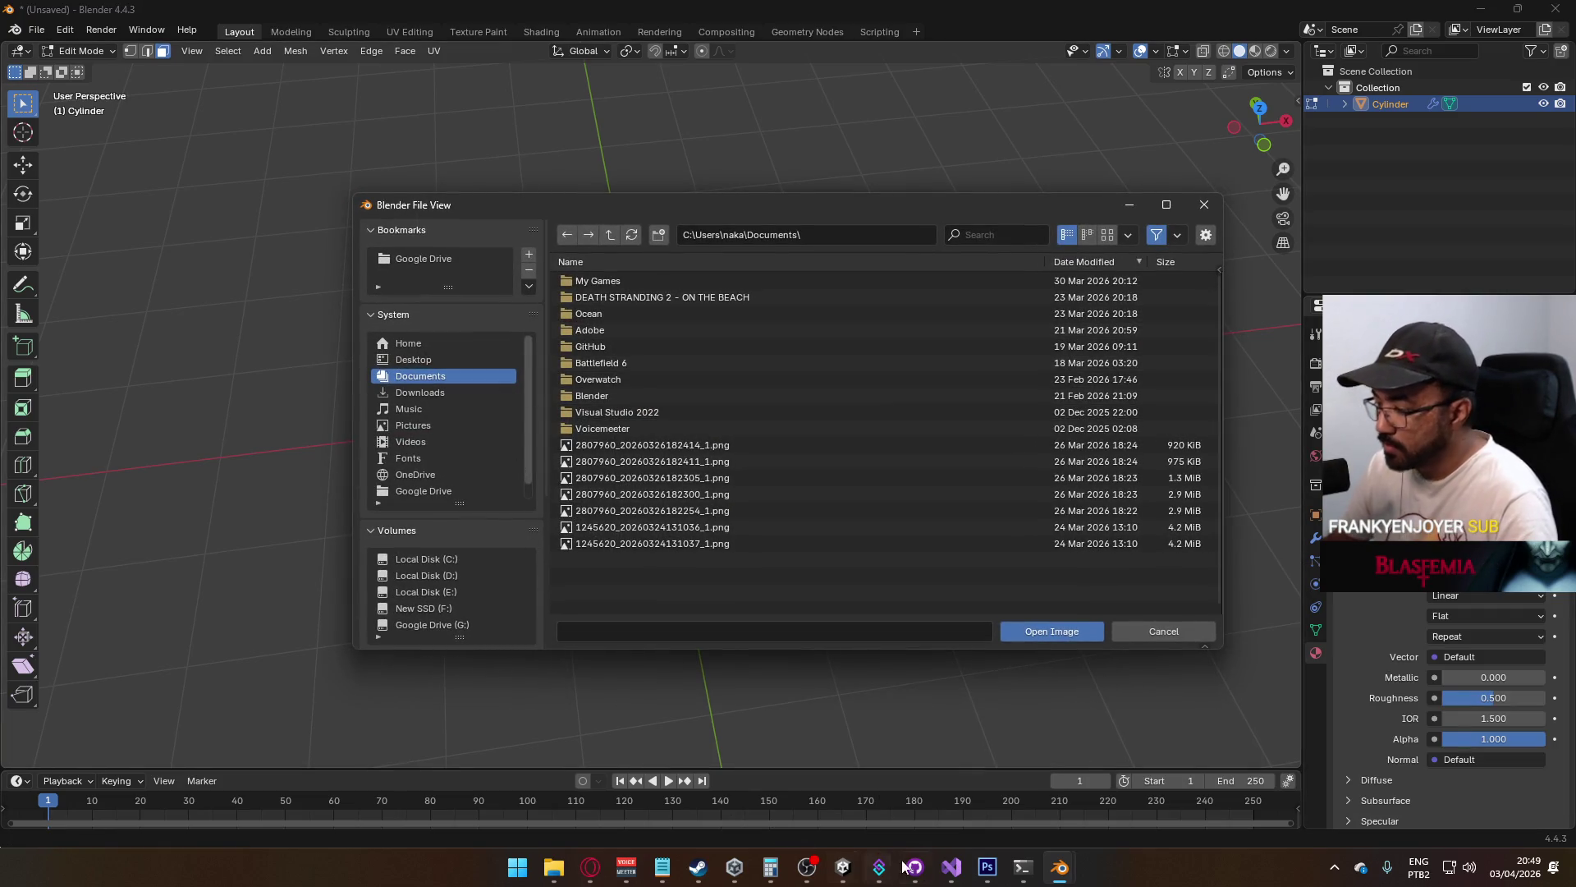
# Copy the textures folder path by revealing Unity's Full texture asset in File Explorer
pyautogui.click(848, 864)
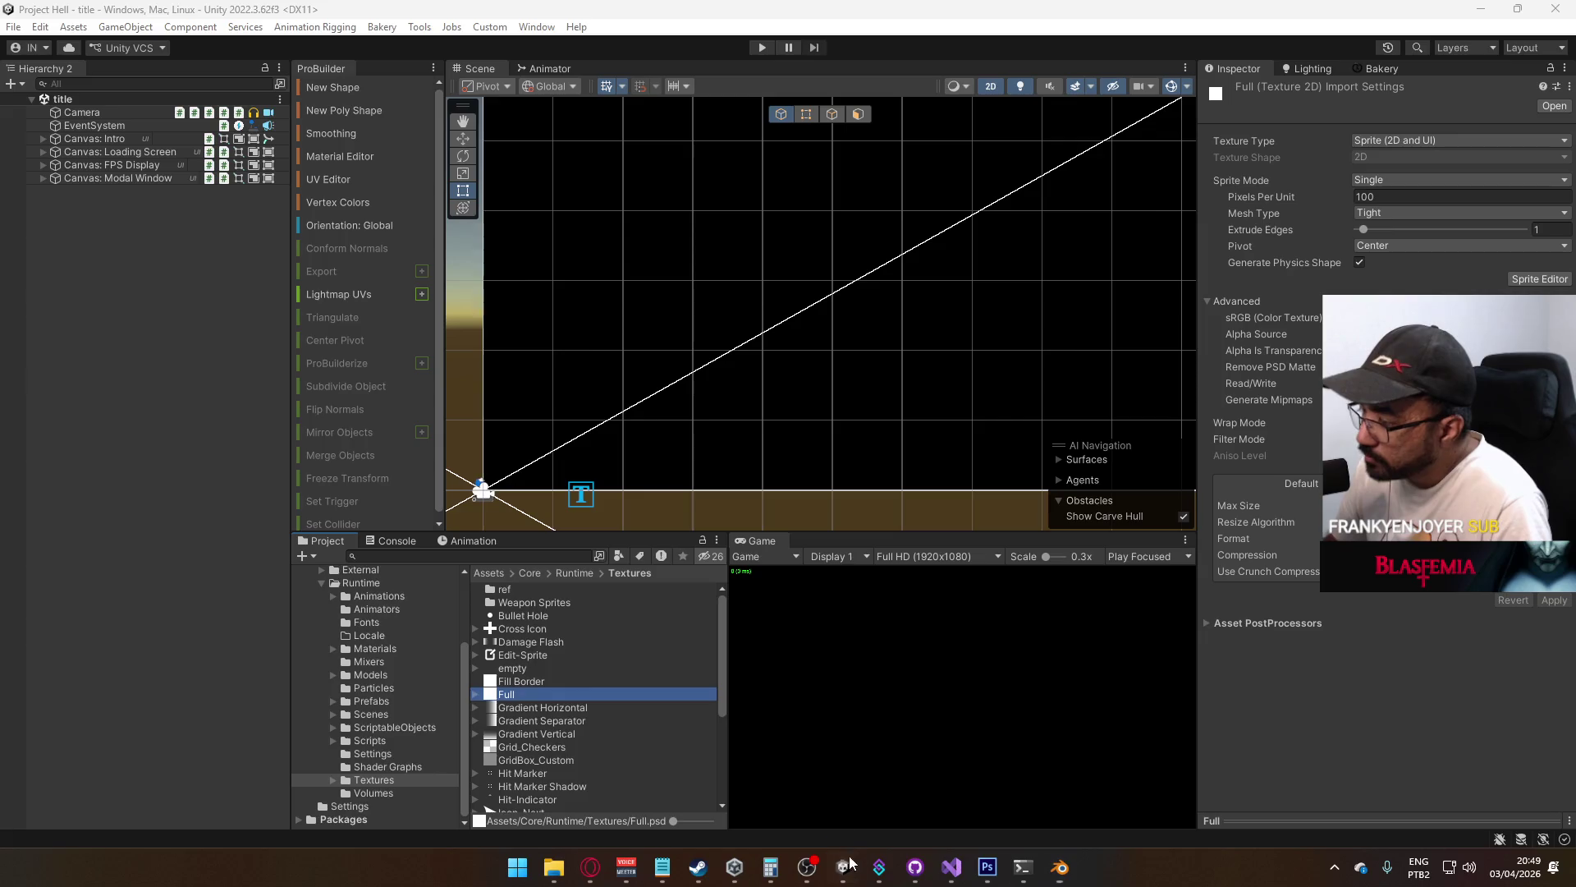
pyautogui.rightClick(534, 694)
pyautogui.click(575, 217)
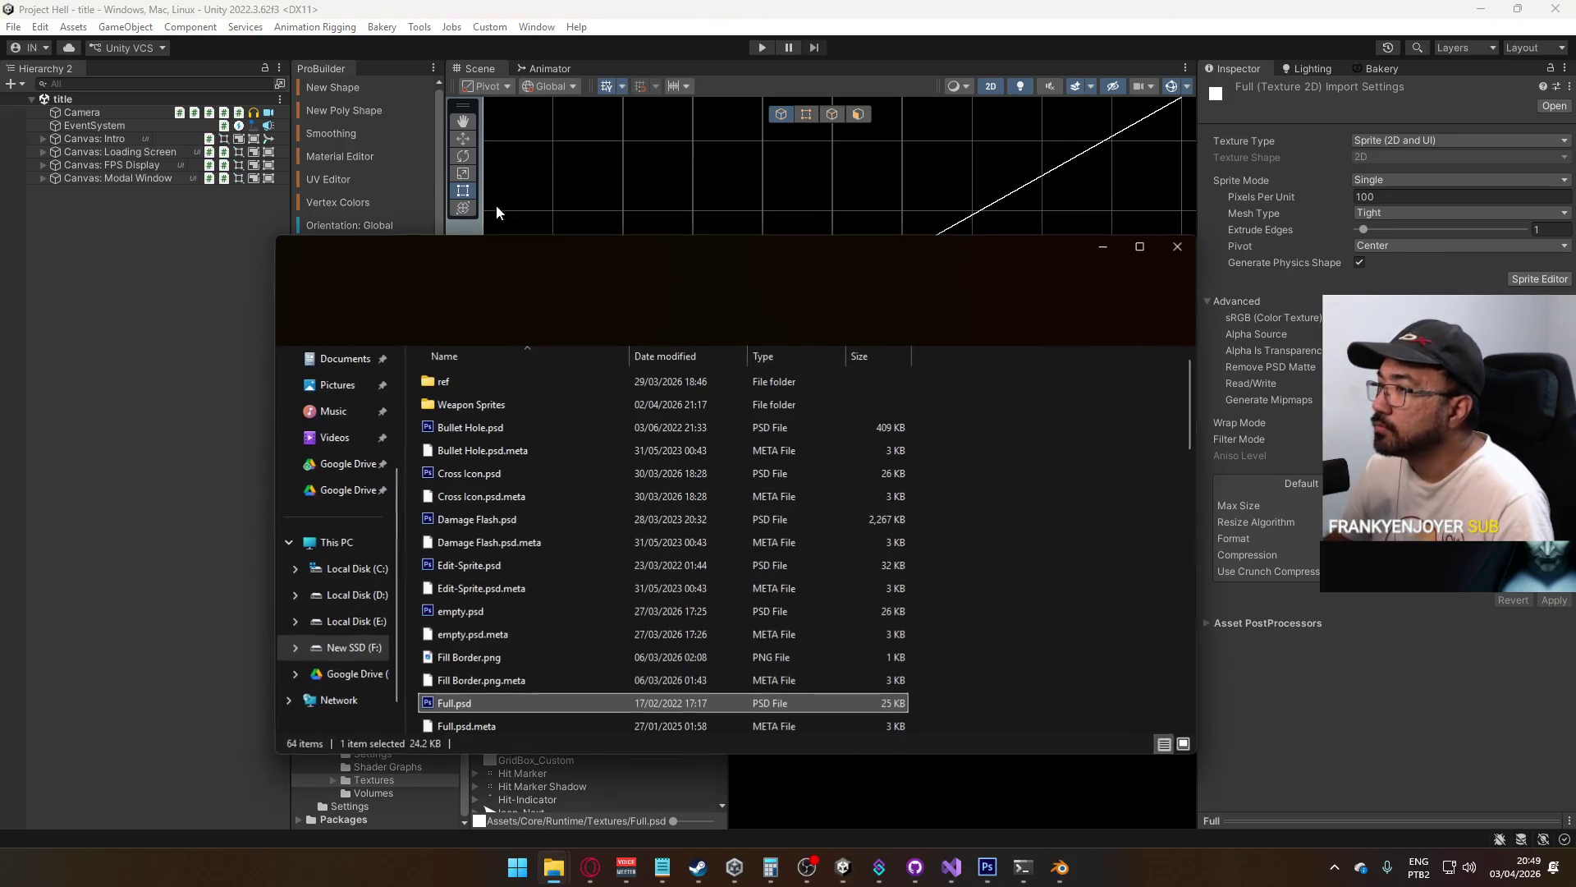
pyautogui.click(900, 285)
pyautogui.hotkey('alt', 'F4')
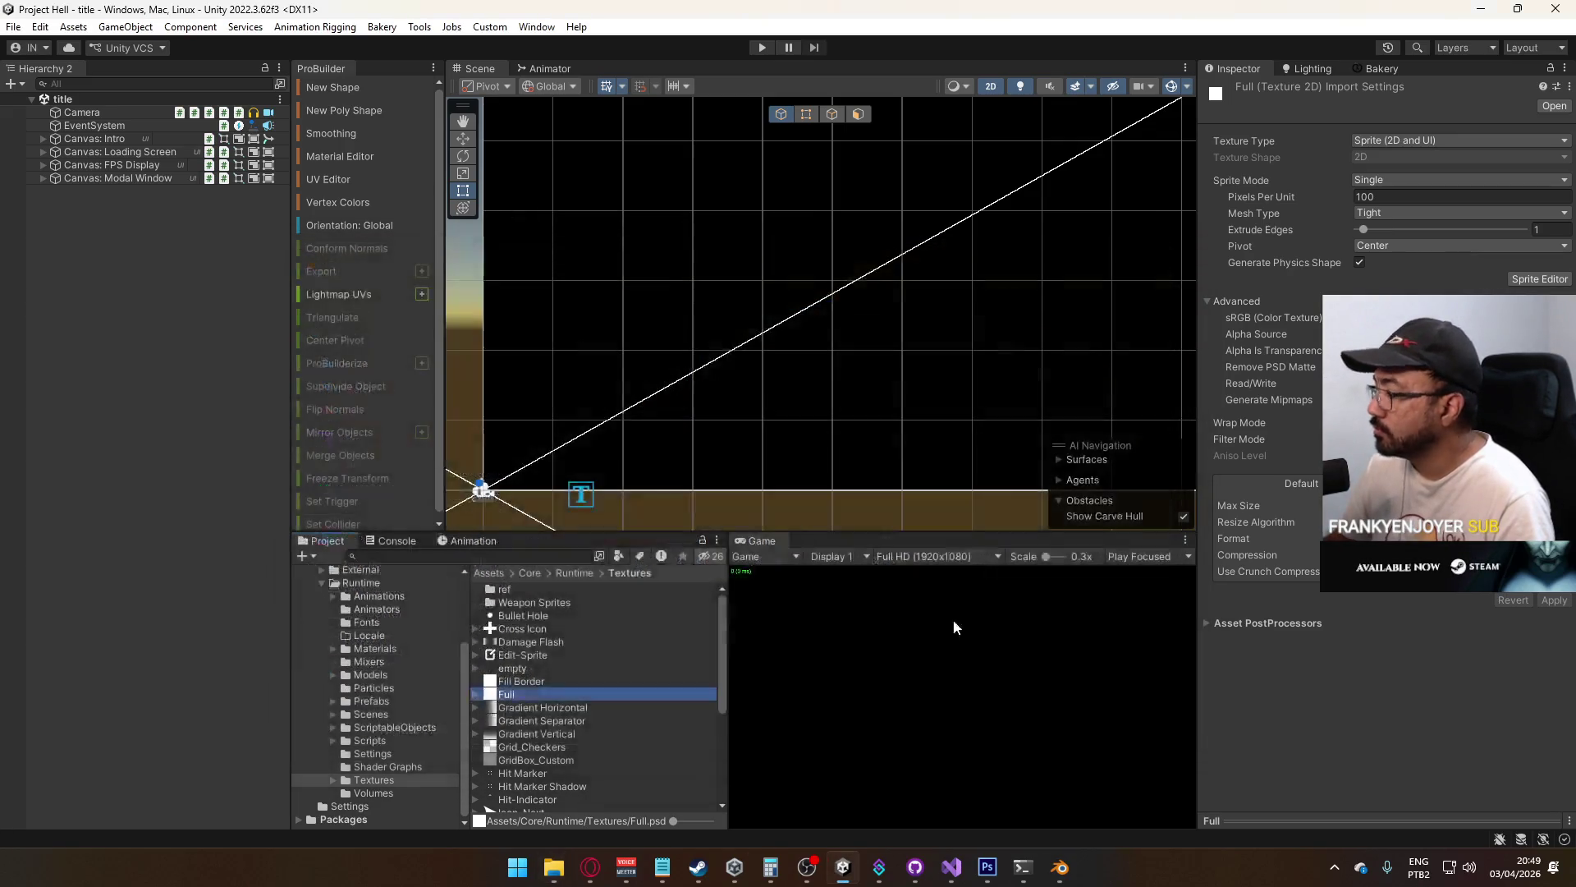
# Paste the Unity Textures folder path into the file browser's file name field
pyautogui.moveTo(1060, 868)
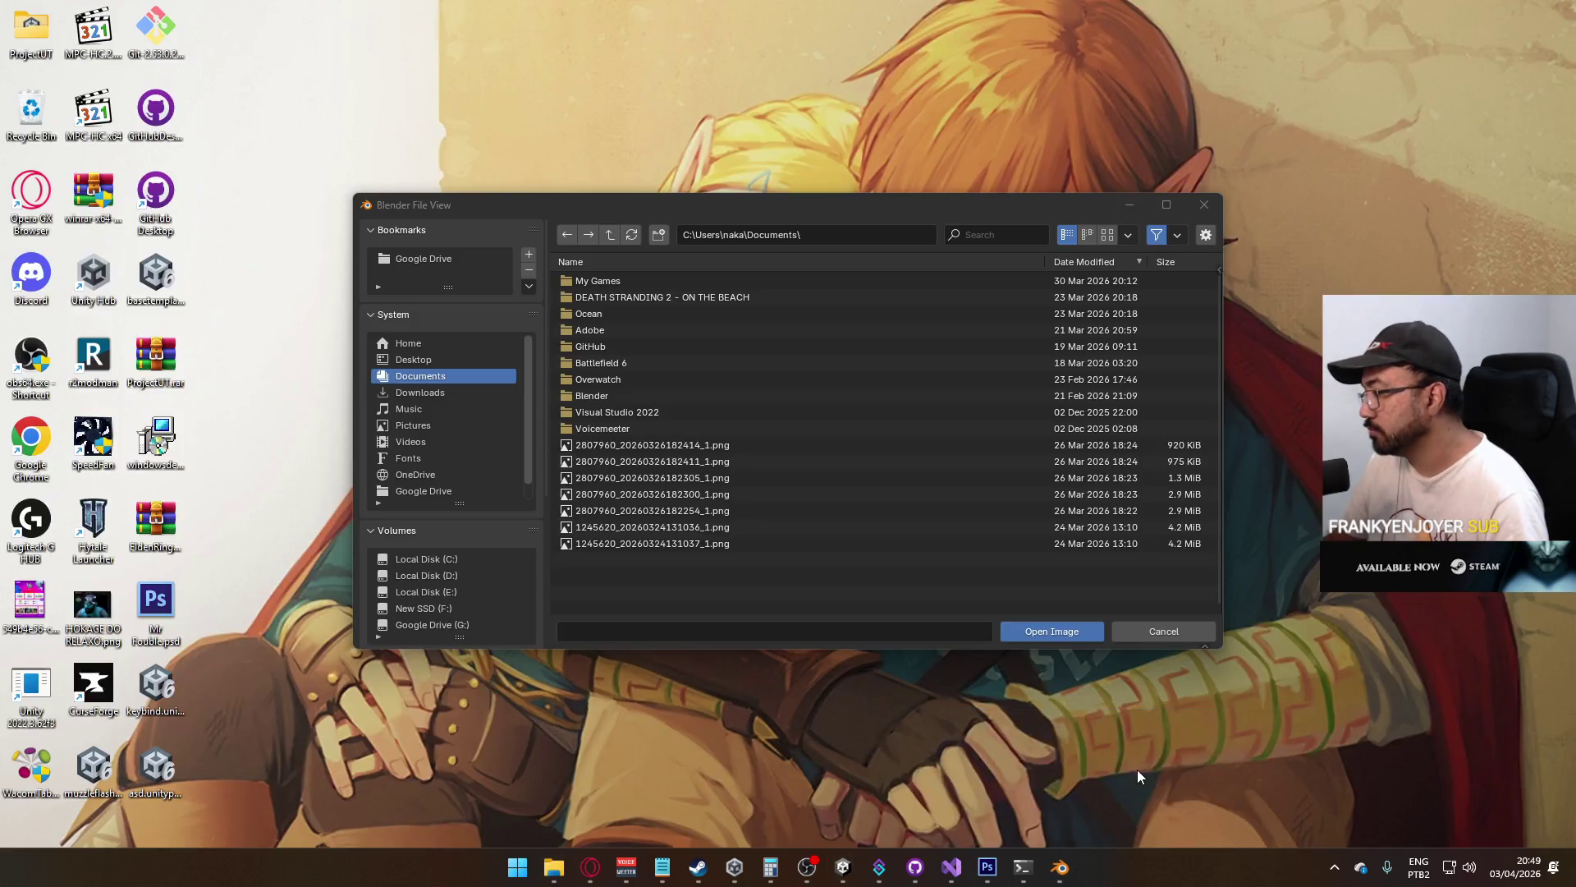
pyautogui.click(1136, 770)
pyautogui.click(776, 635)
pyautogui.write('F:\\Unity\\Project Hell\\Assets\\Core\\Runtime\\Textures')
pyautogui.press('Return')
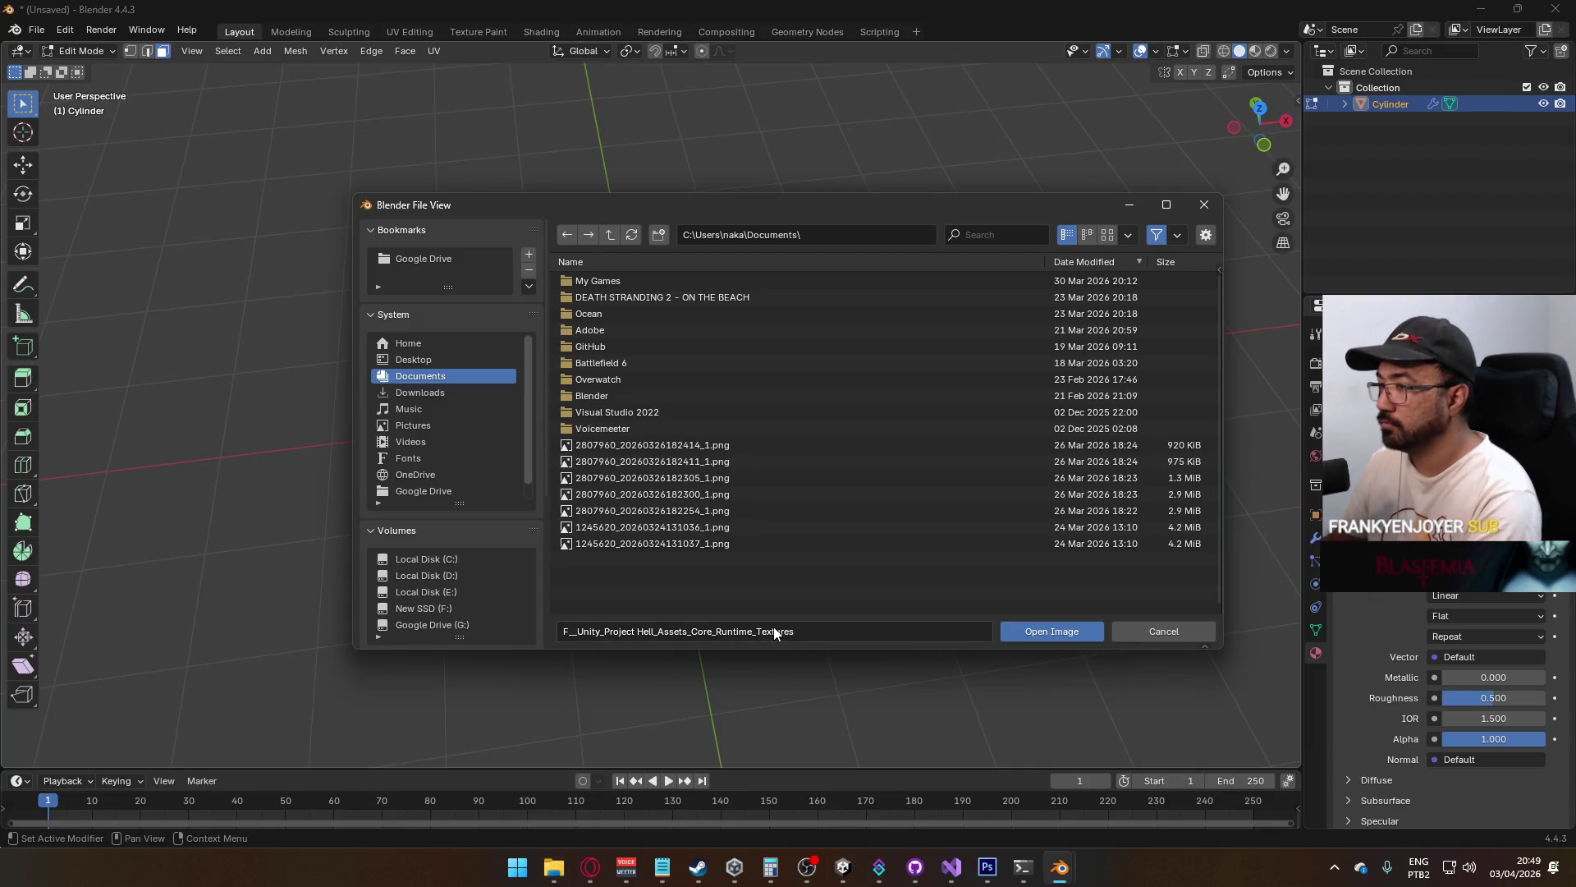
pyautogui.click(834, 635)
pyautogui.write('F:\\Unity\\Project Hell\\Assets\\Core\\Runtime\\Textures')
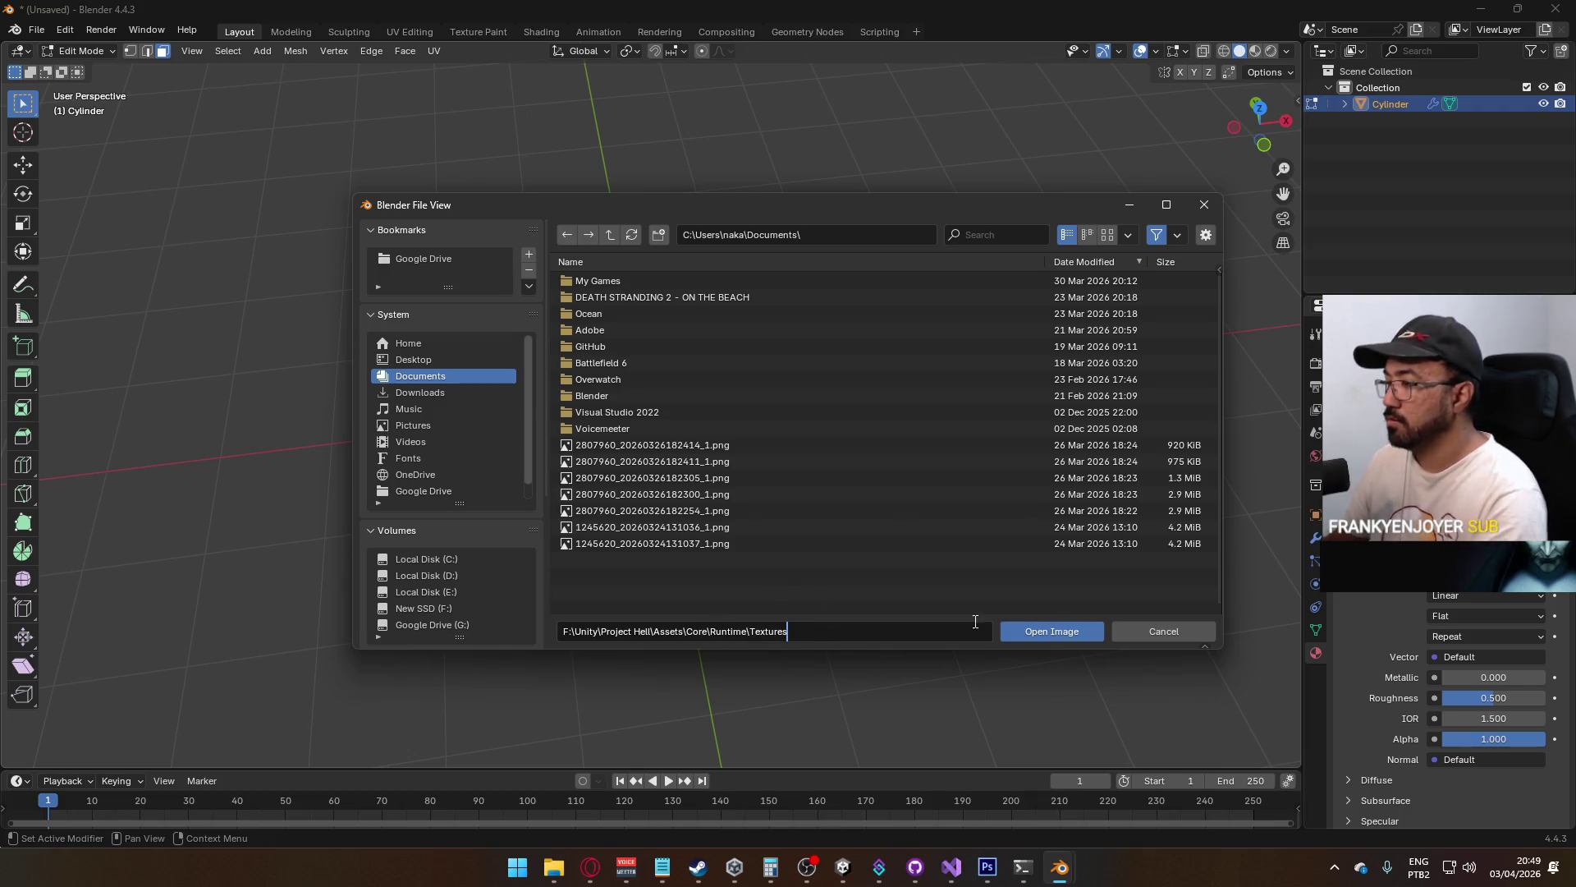
pyautogui.press('Return')
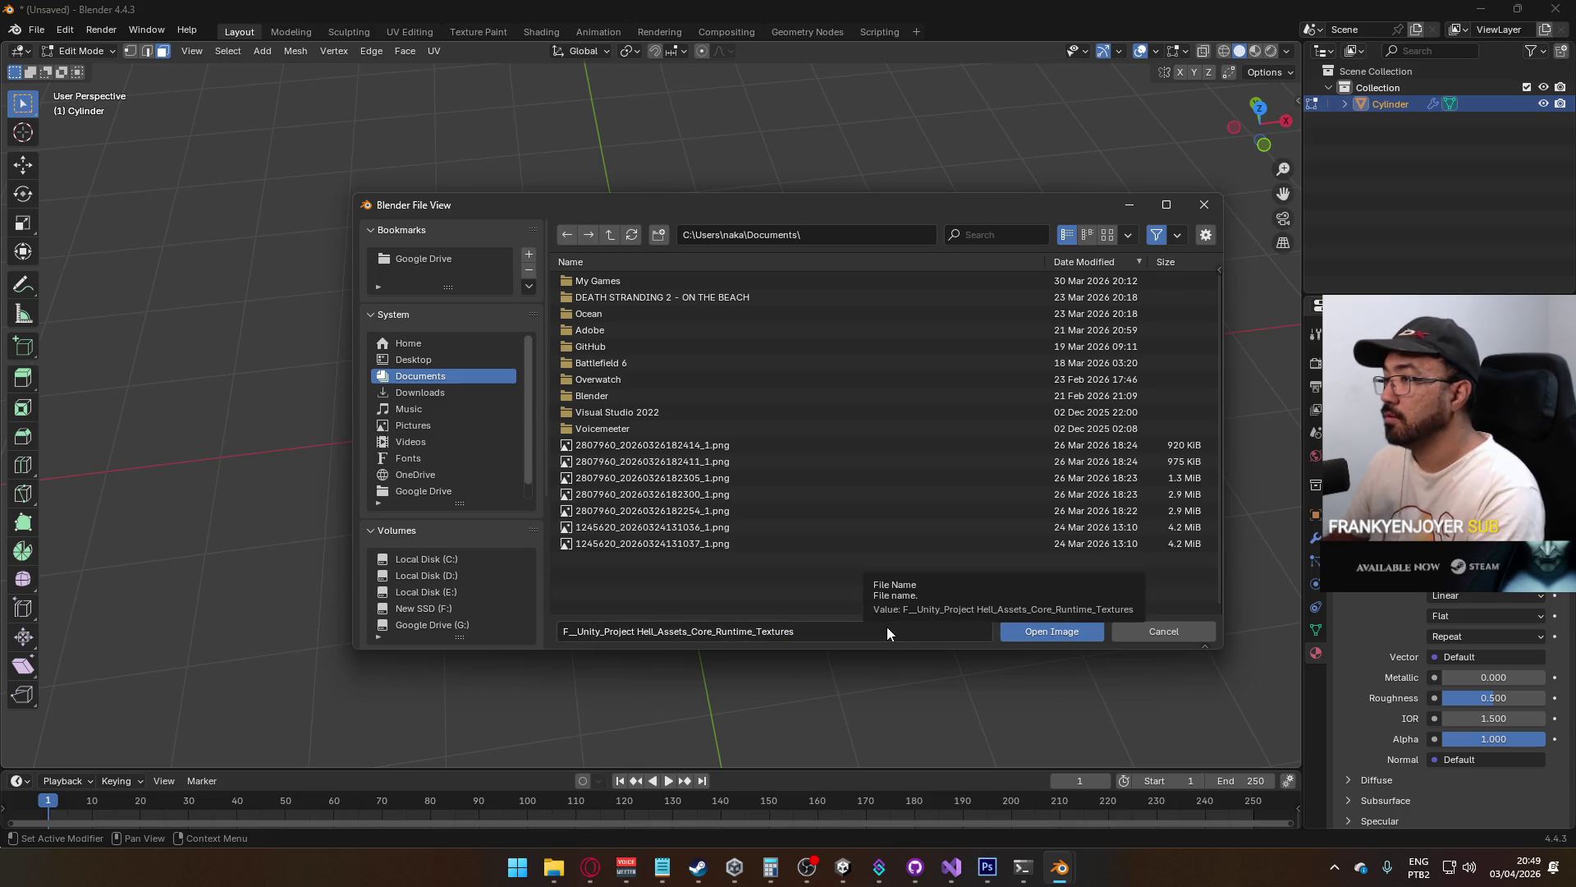
# Go to F:\Unity\Project Hell\Assets\Core\Runtime\Textures and open Protection Texture.psd as the image
pyautogui.click(827, 234)
pyautogui.write('F:\\Unity\\Project Hell\\Assets\\Core\\Runtime\\Textures')
pyautogui.press('Return')
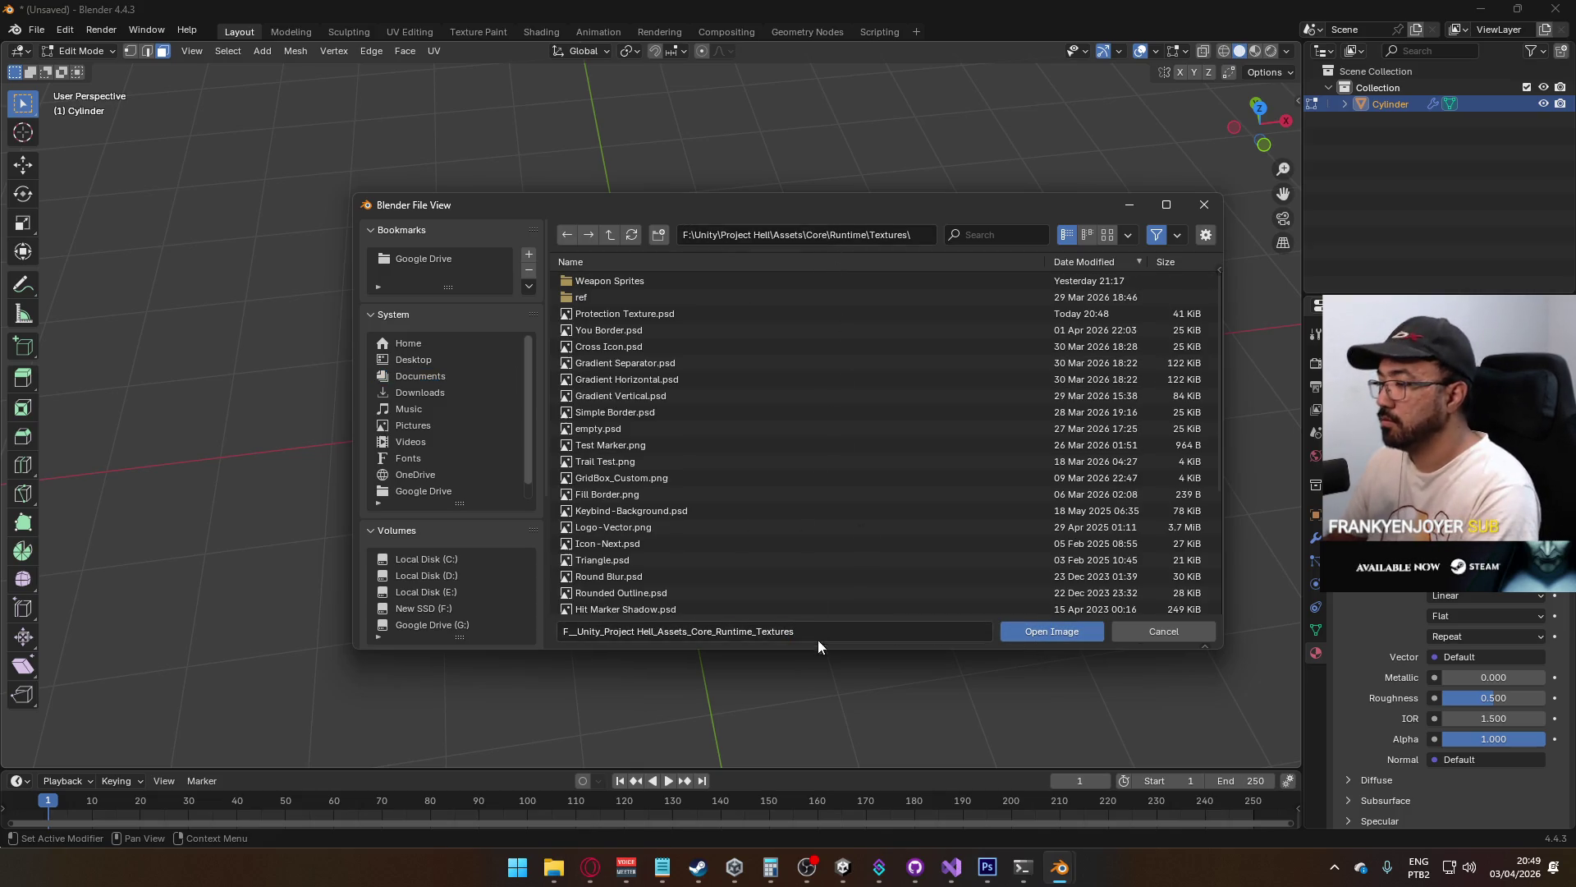
pyautogui.doubleClick(652, 313)
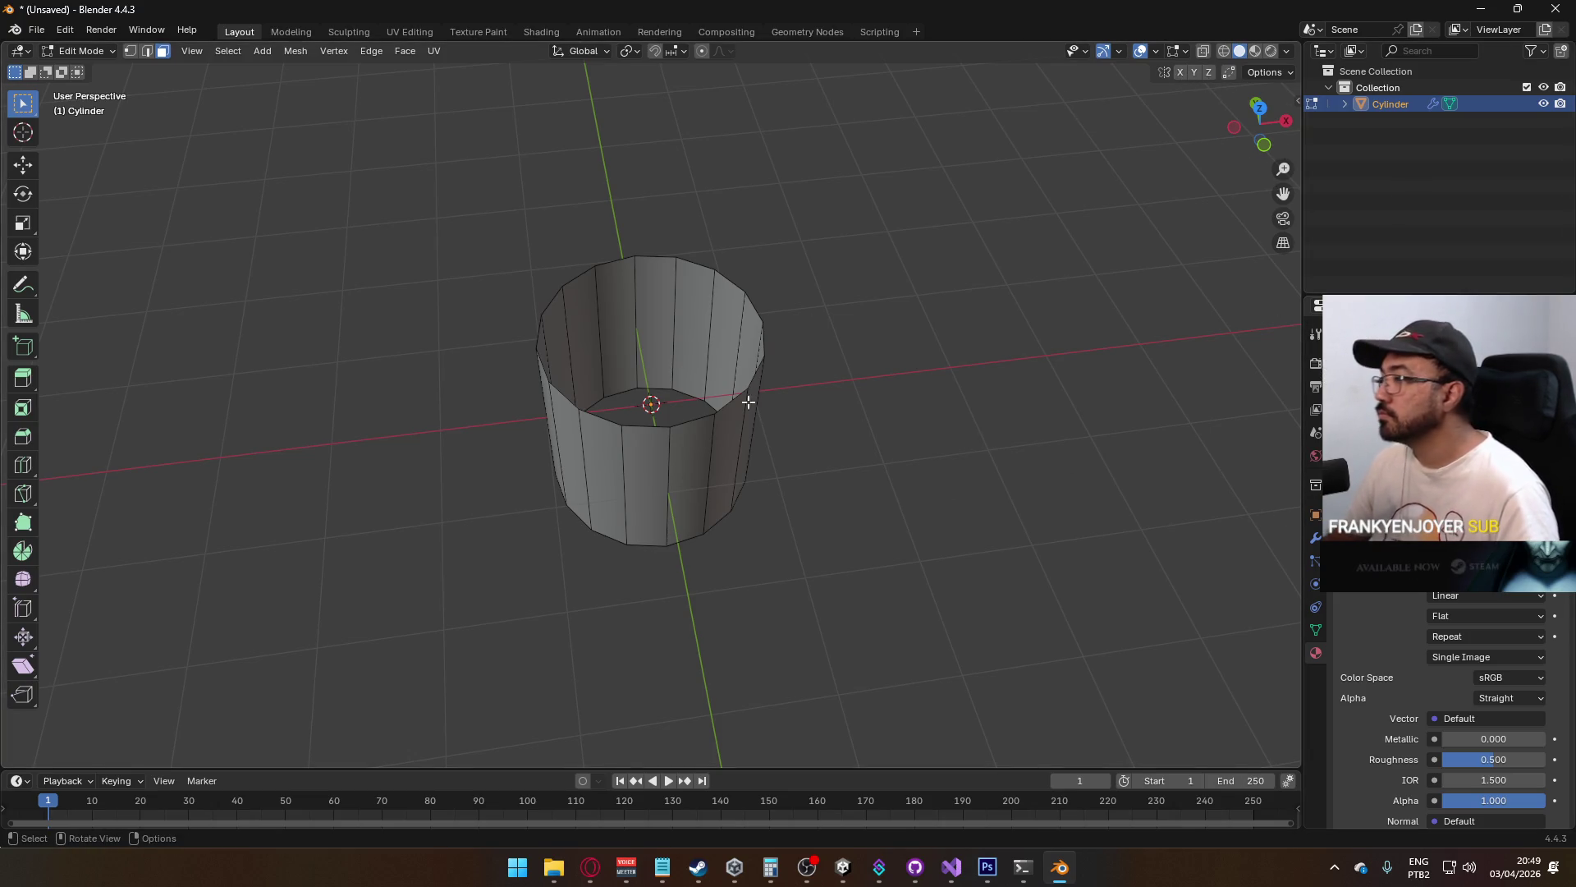
pyautogui.press('Tab')
pyautogui.press('Tab')
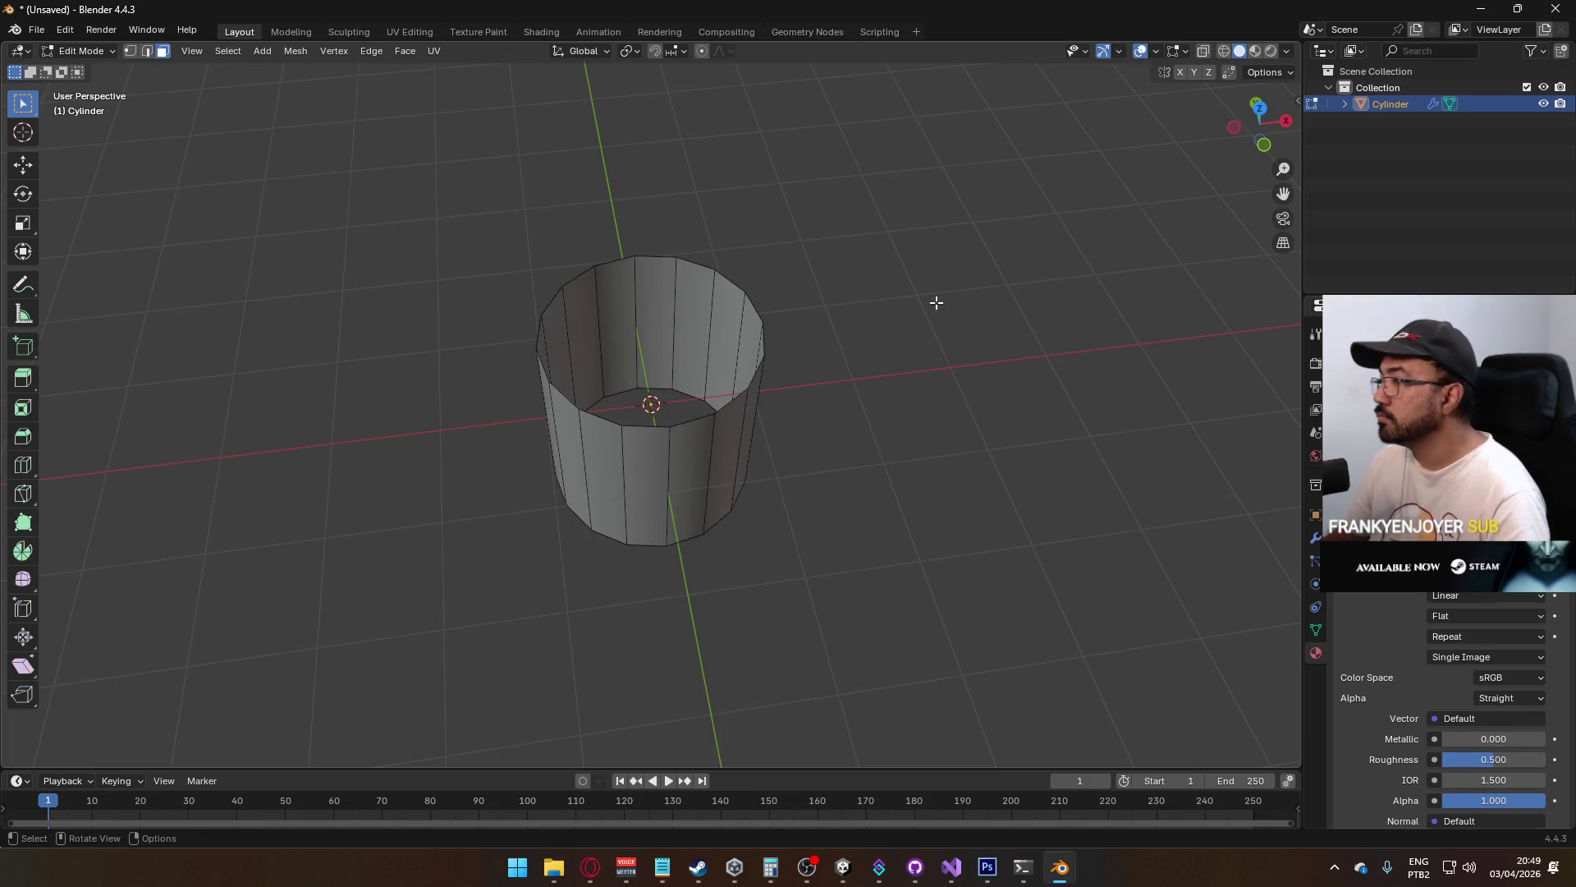
# Set viewport shading Color to Texture and view the cylinder from the front
pyautogui.click(1287, 51)
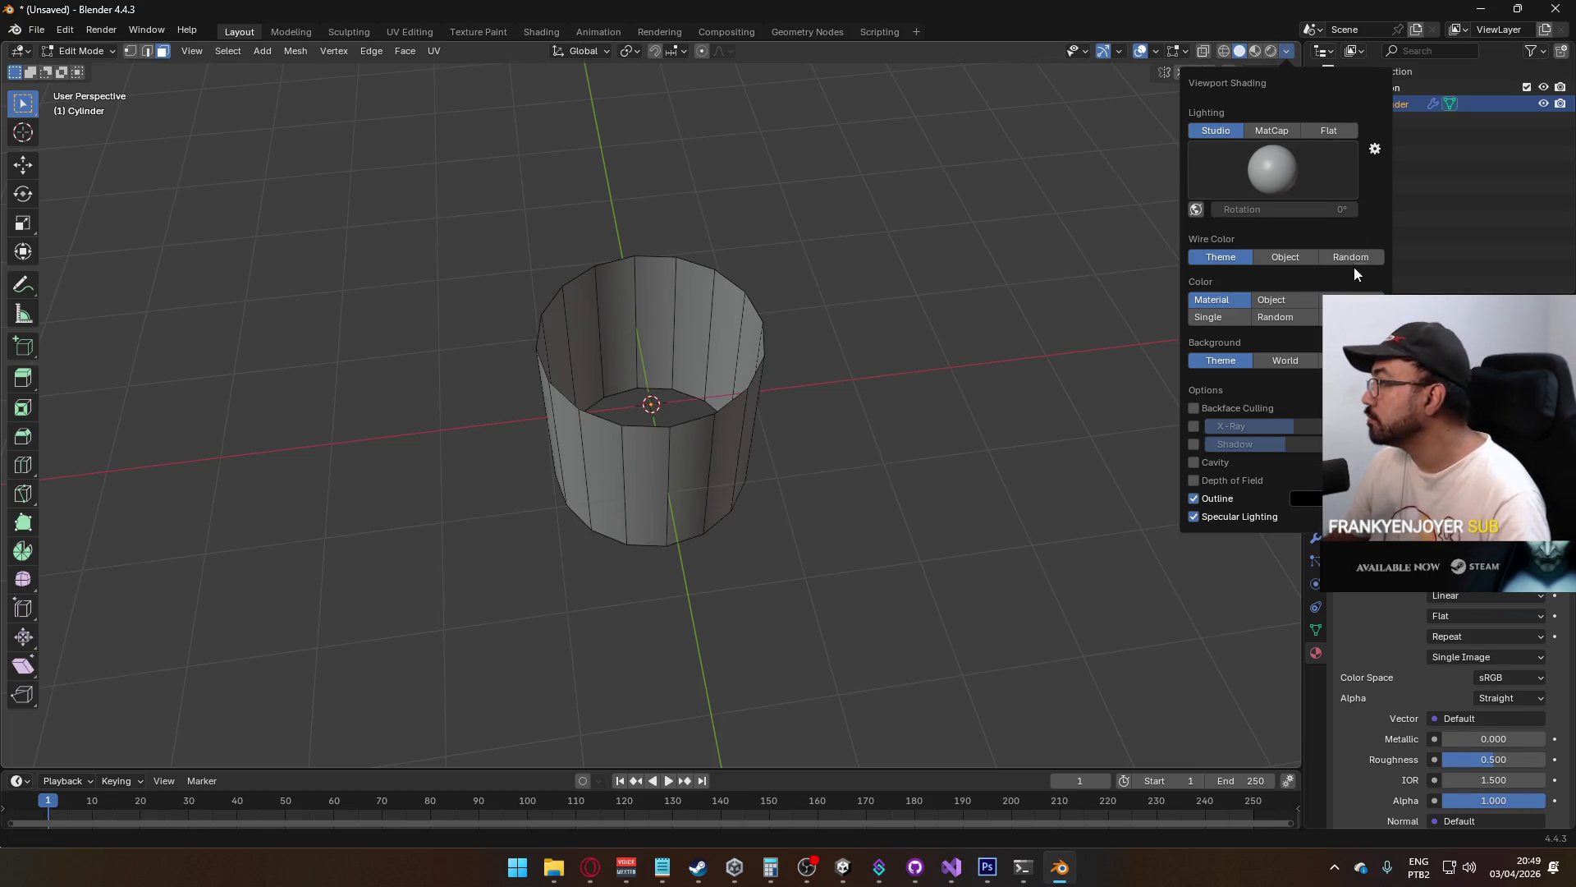
pyautogui.click(1271, 300)
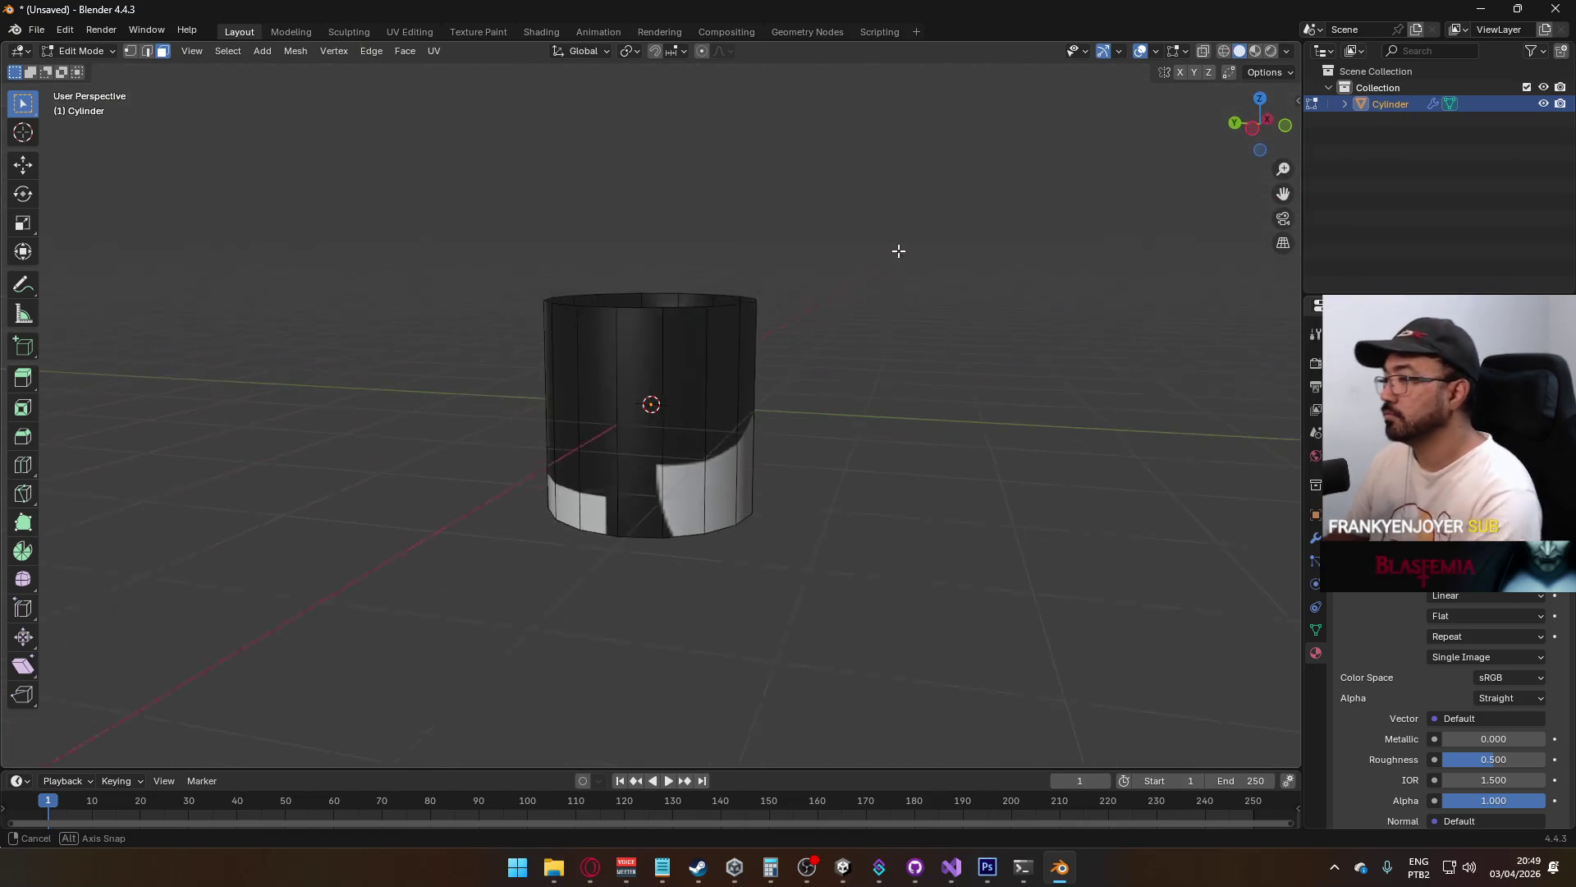
pyautogui.press('KP_1')
pyautogui.scroll(2, 707, 391)
# Select all the cylinder's faces in Edit Mode and switch to the UV Editing workspace
pyautogui.press('Tab')
pyautogui.press('Tab')
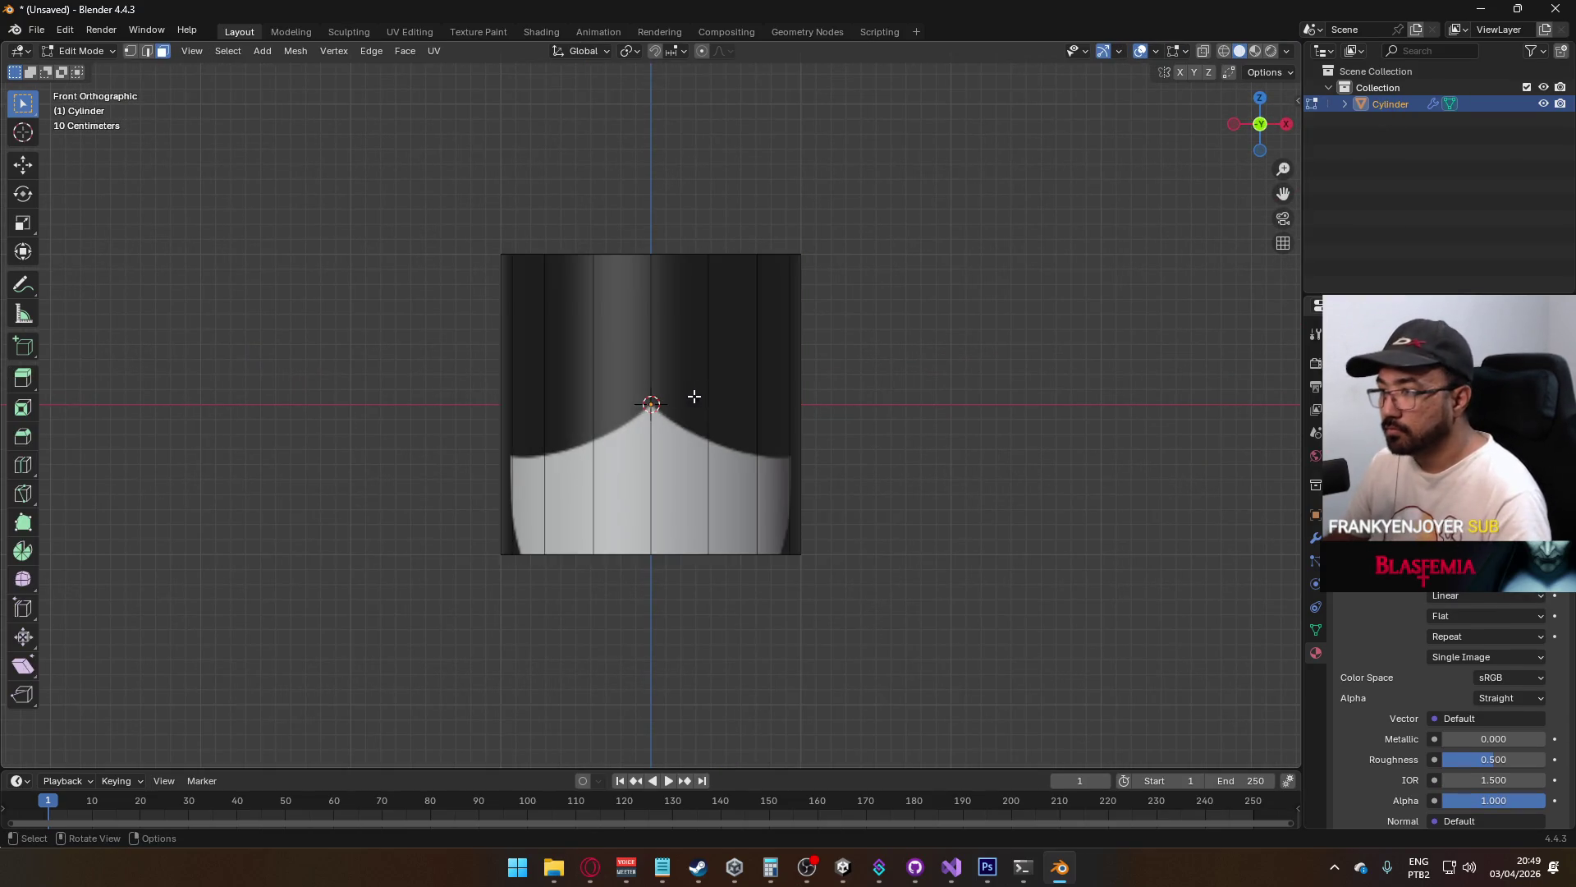
pyautogui.press('a')
pyautogui.click(408, 32)
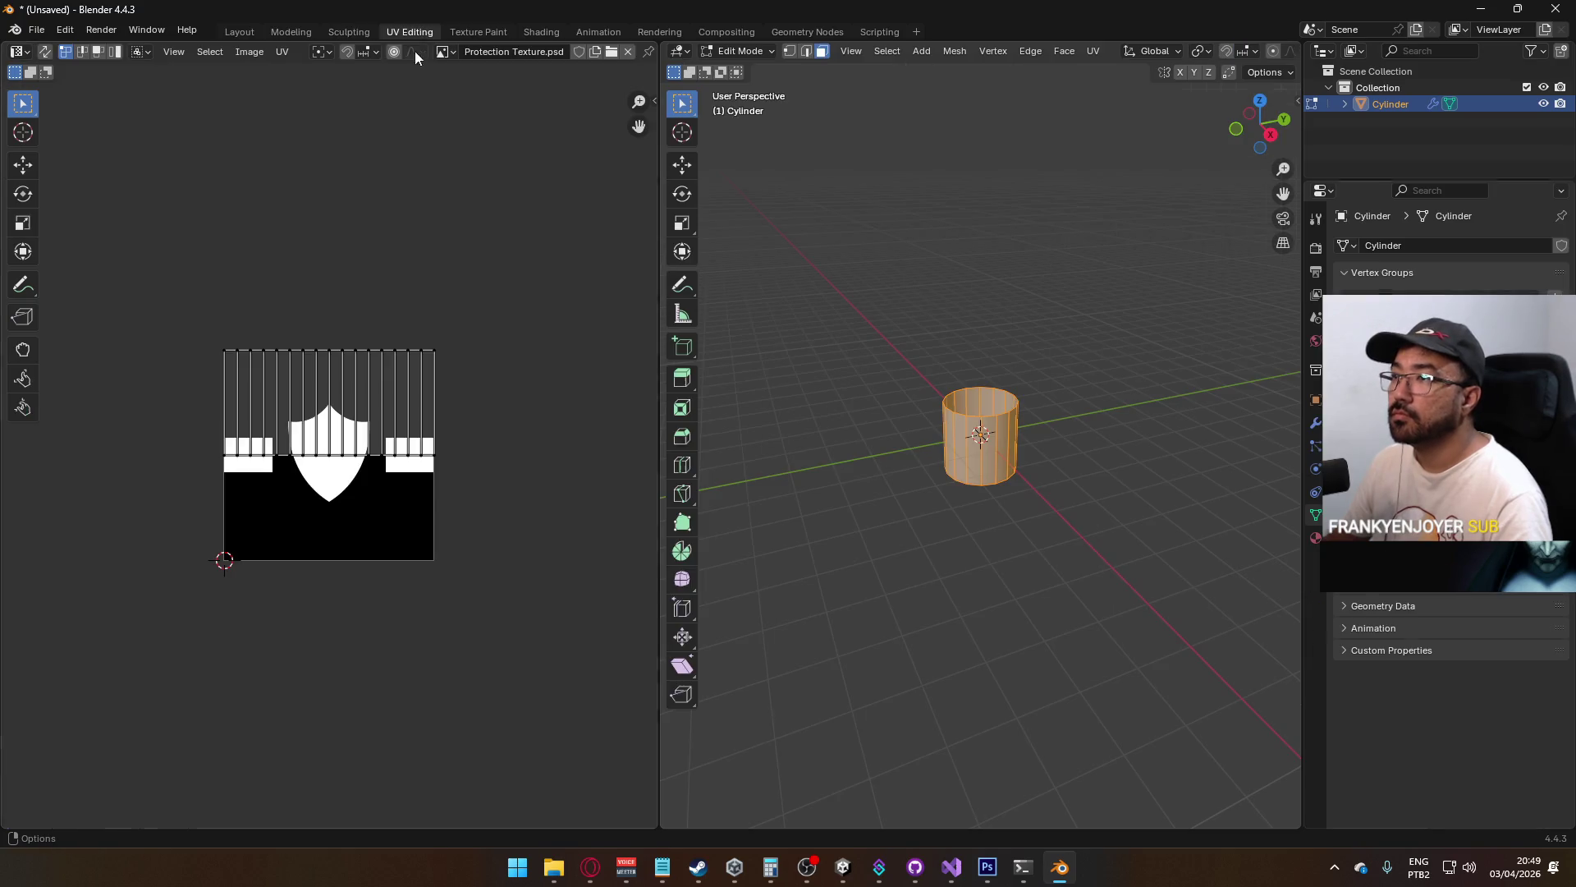
# Move all the UVs vertically down onto the shield-and-bars band
pyautogui.scroll(3, 440, 442)
pyautogui.press('a')
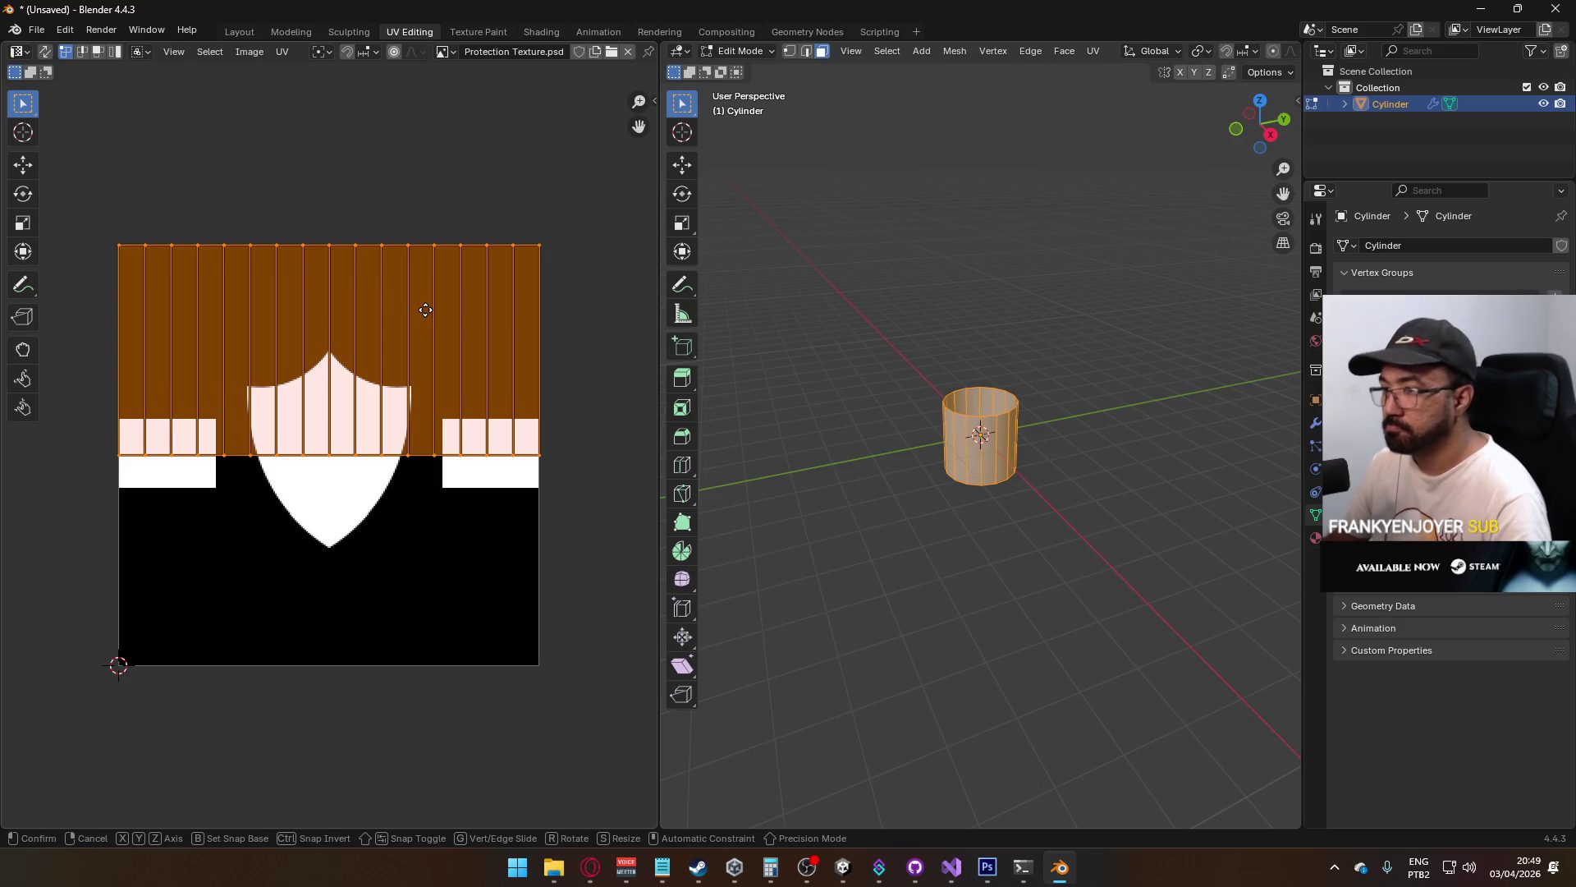
pyautogui.press('g')
pyautogui.press('y')
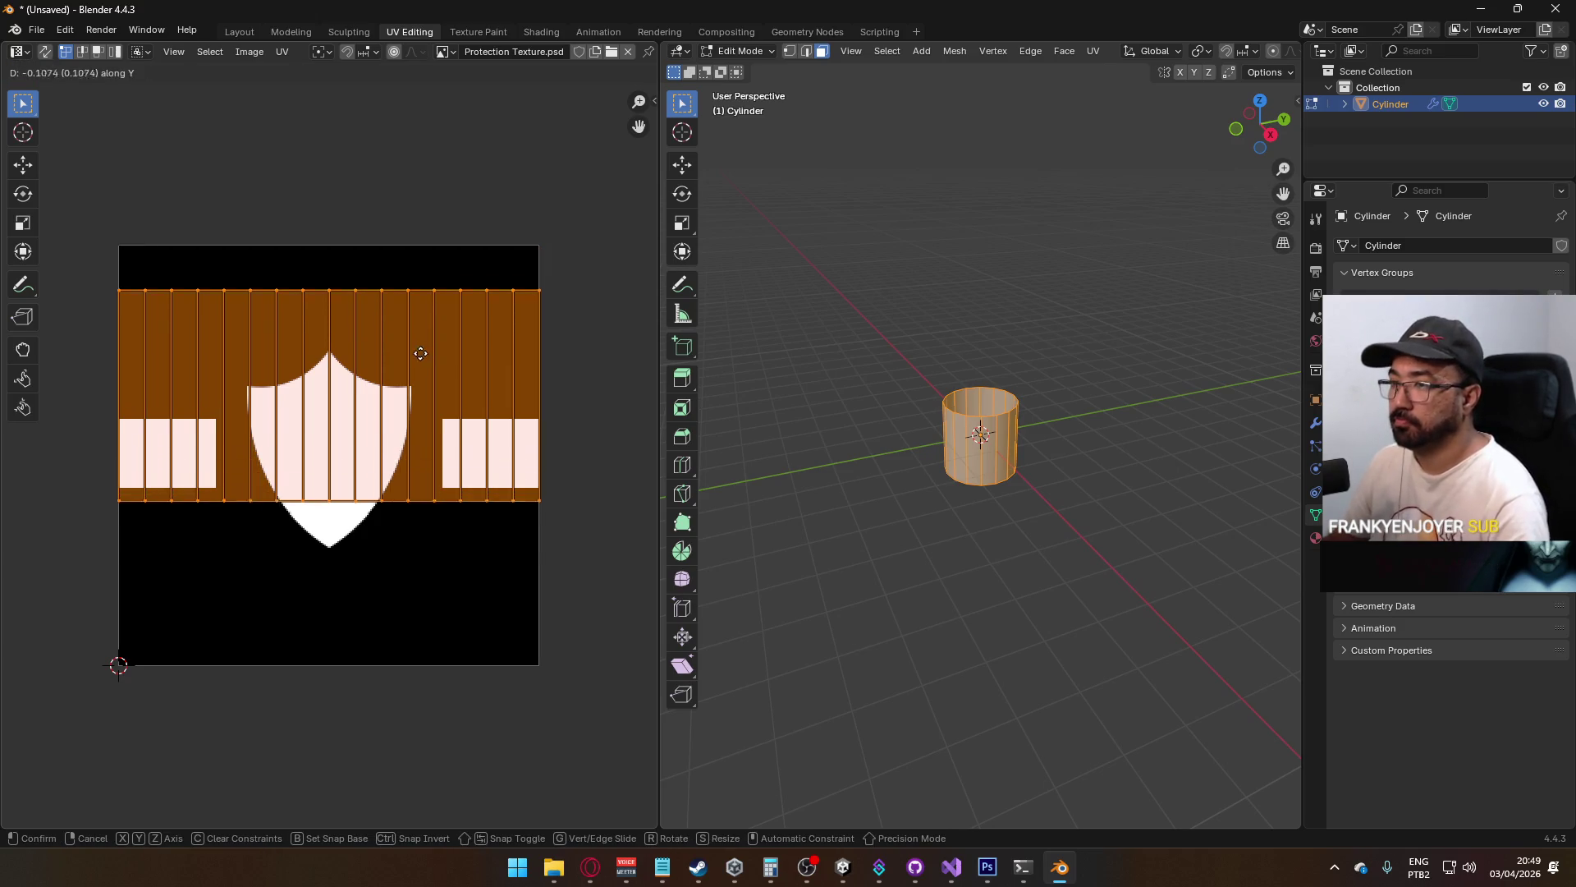
pyautogui.click(415, 403)
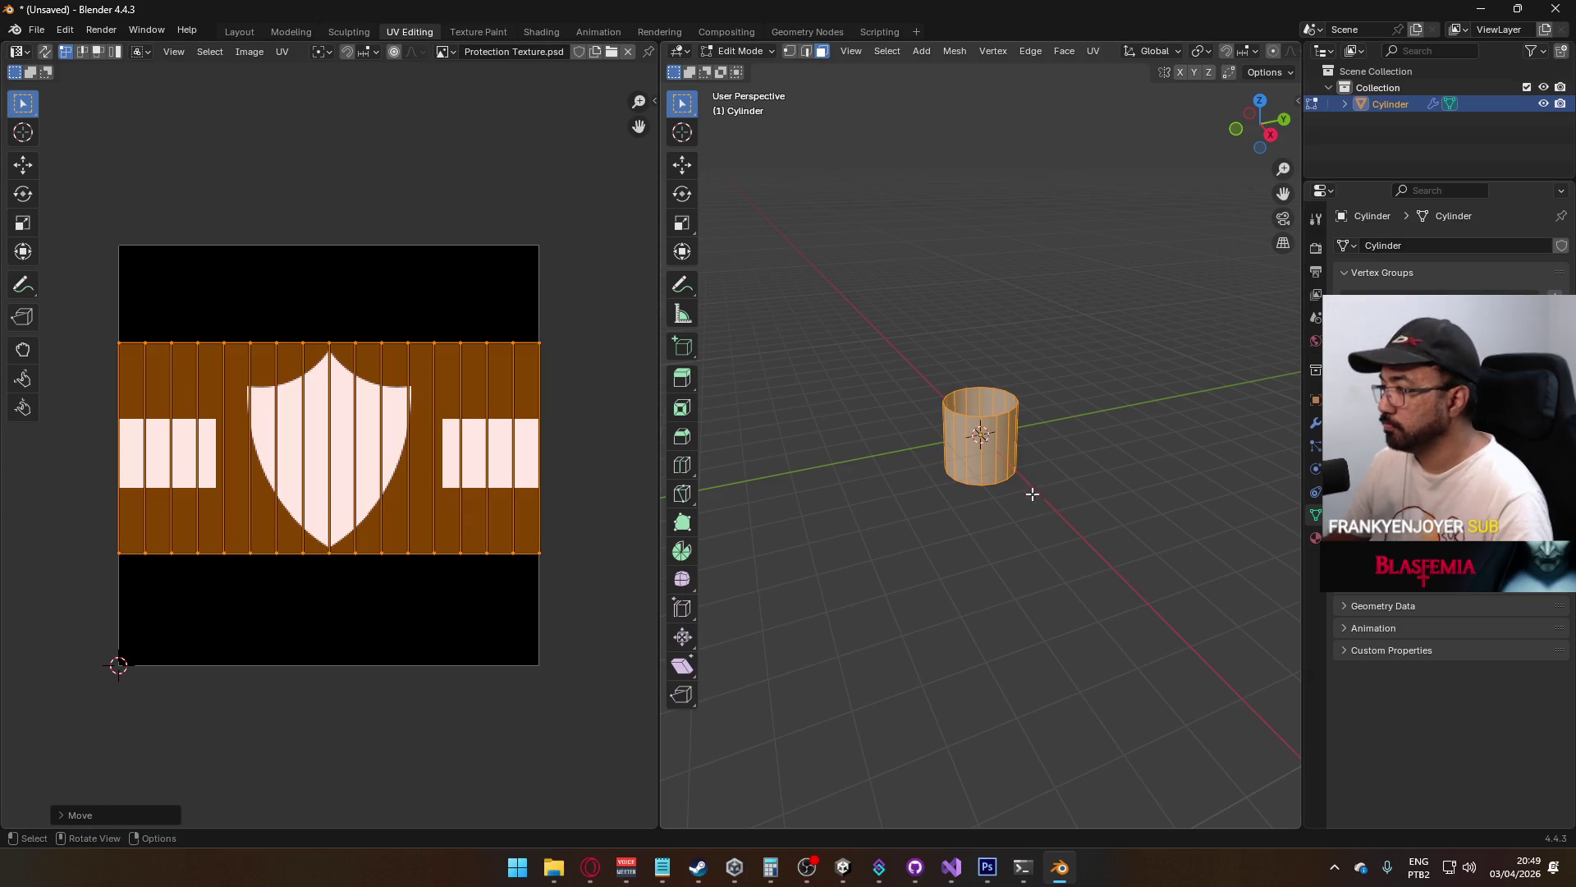
pyautogui.moveTo(1031, 489)
pyautogui.mouseDown()
pyautogui.moveTo(752, 435)
pyautogui.moveTo(955, 376)
pyautogui.mouseUp()
pyautogui.hscroll(6, 944, 51)
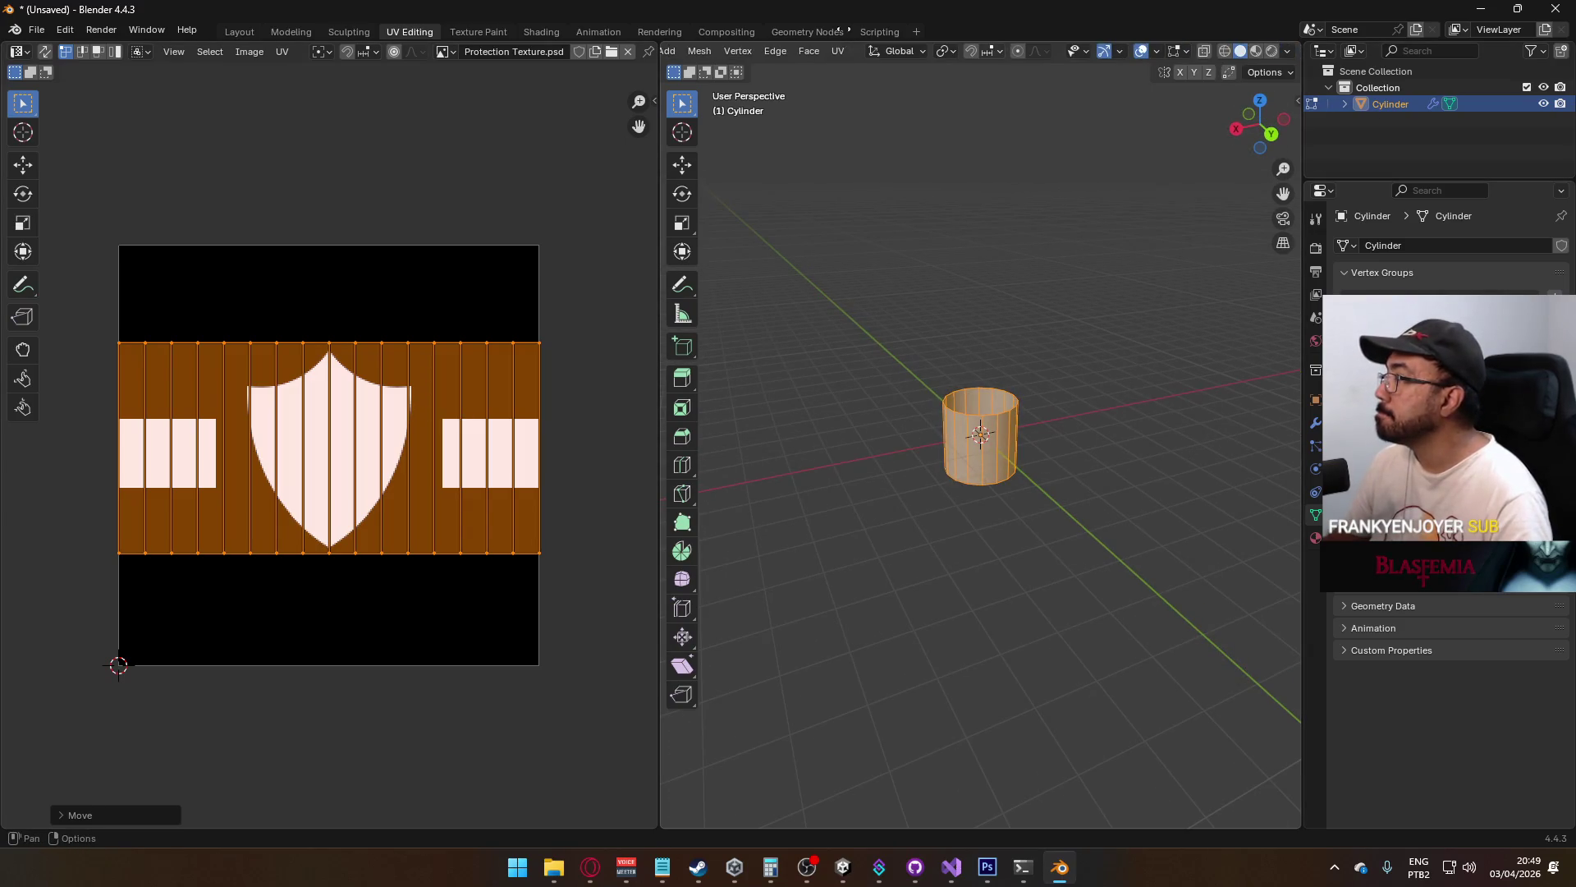
# Show the image texture on the cylinder and begin scaling the UVs up
pyautogui.click(1285, 51)
pyautogui.click(1351, 317)
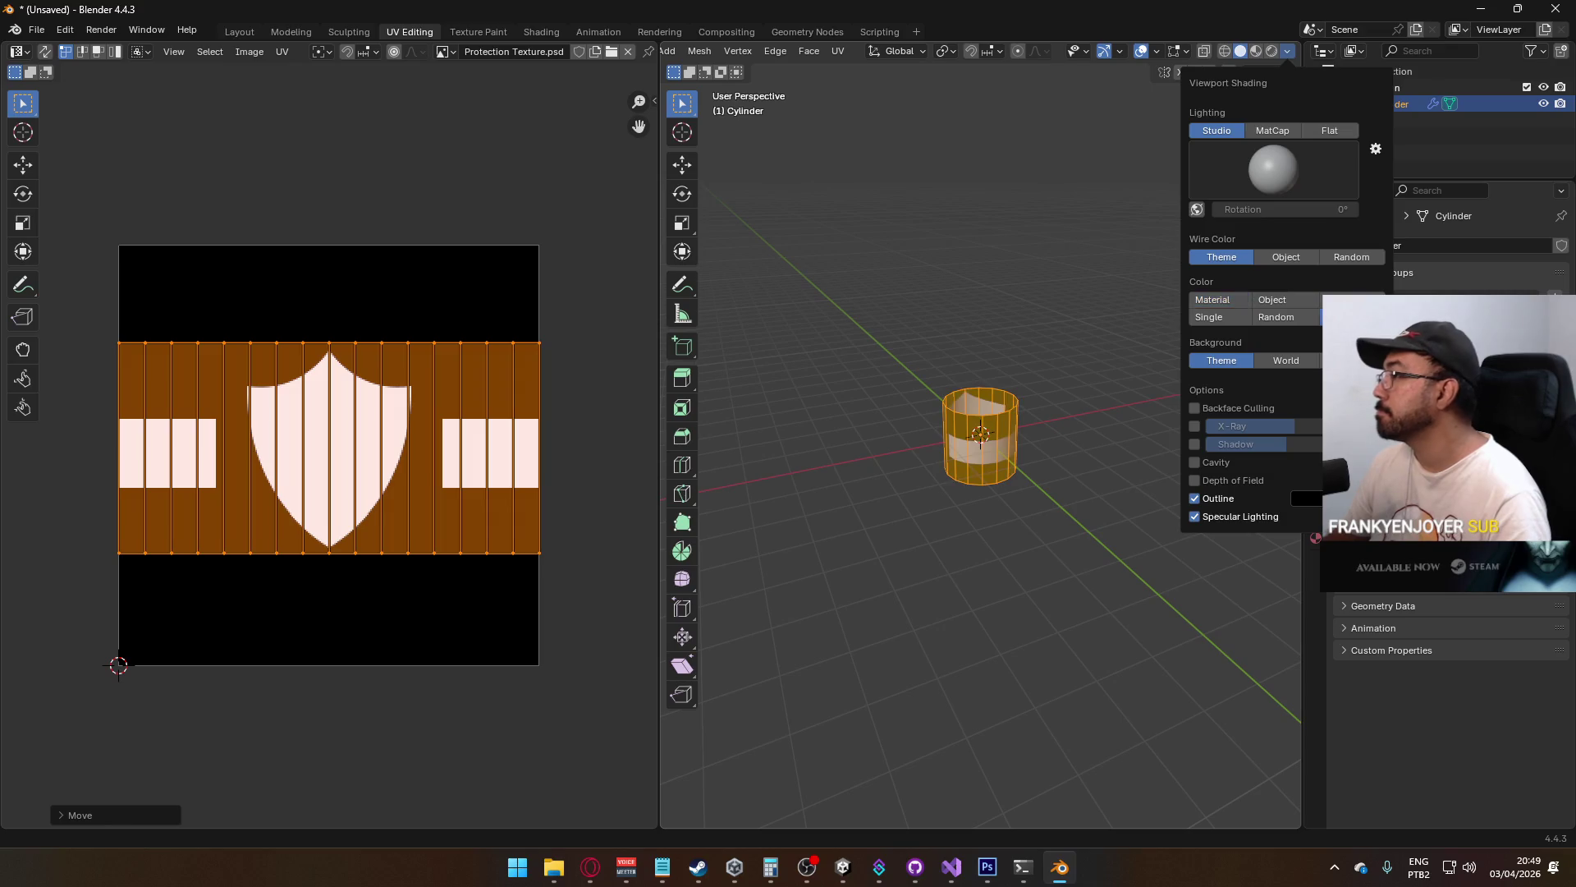
pyautogui.scroll(4, 862, 454)
pyautogui.moveTo(921, 437)
pyautogui.mouseDown()
pyautogui.moveTo(1111, 365)
pyautogui.moveTo(1217, 415)
pyautogui.mouseUp()
pyautogui.scroll(-5, 446, 374)
pyautogui.press('s')
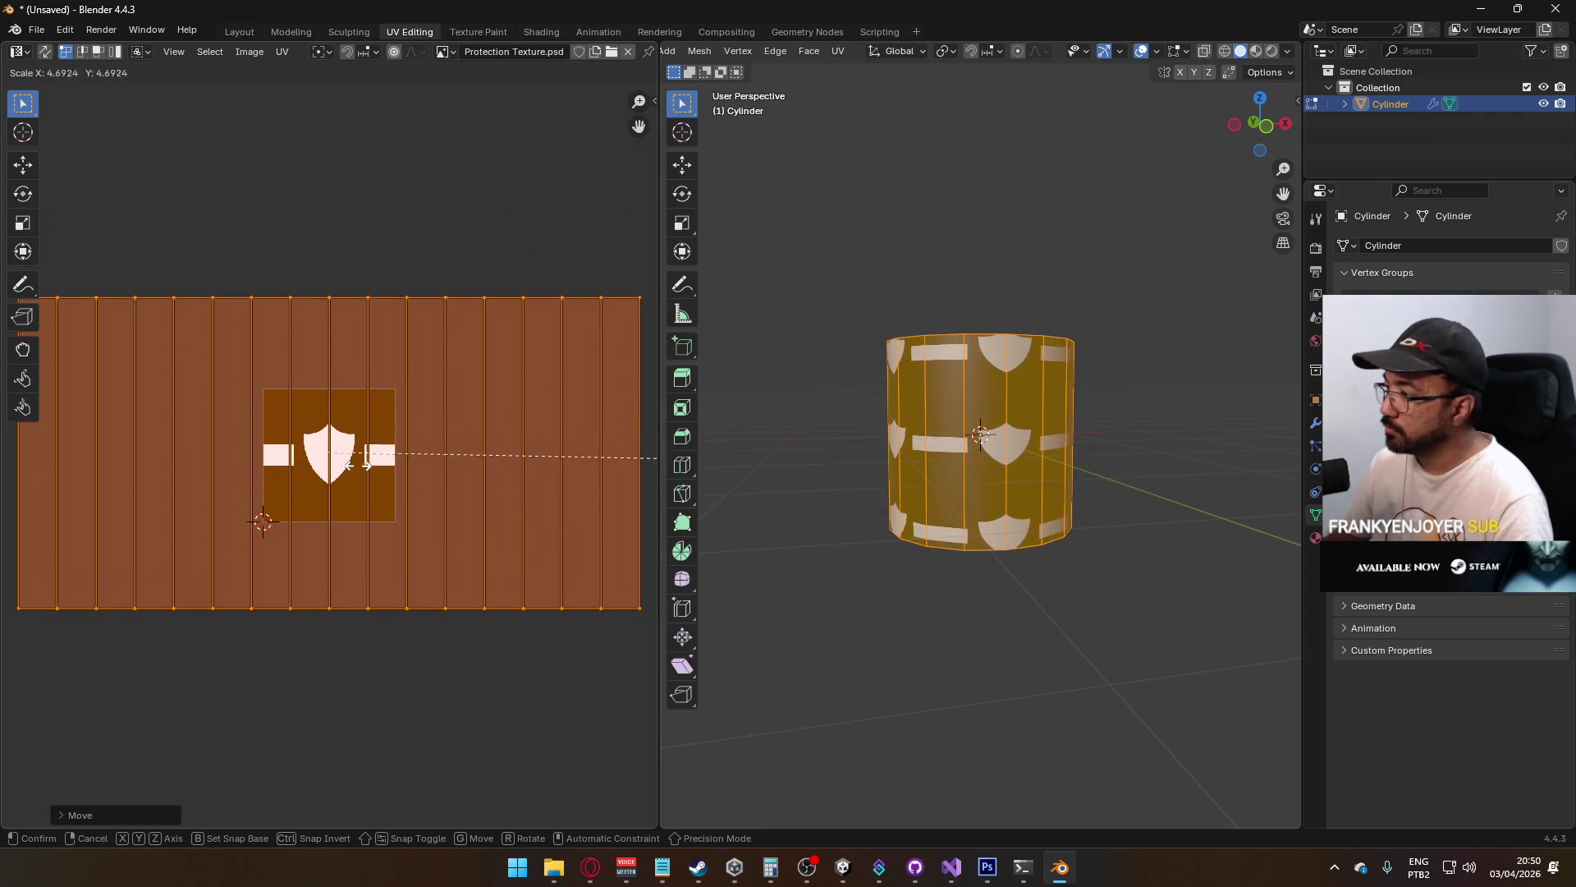
# Apply the UV scale-up of about 4.69× and inspect the textured cylinder
pyautogui.click(312, 461)
pyautogui.moveTo(1292, 500)
pyautogui.mouseDown()
pyautogui.moveTo(1087, 447)
pyautogui.moveTo(1083, 468)
pyautogui.moveTo(1114, 474)
pyautogui.mouseUp()
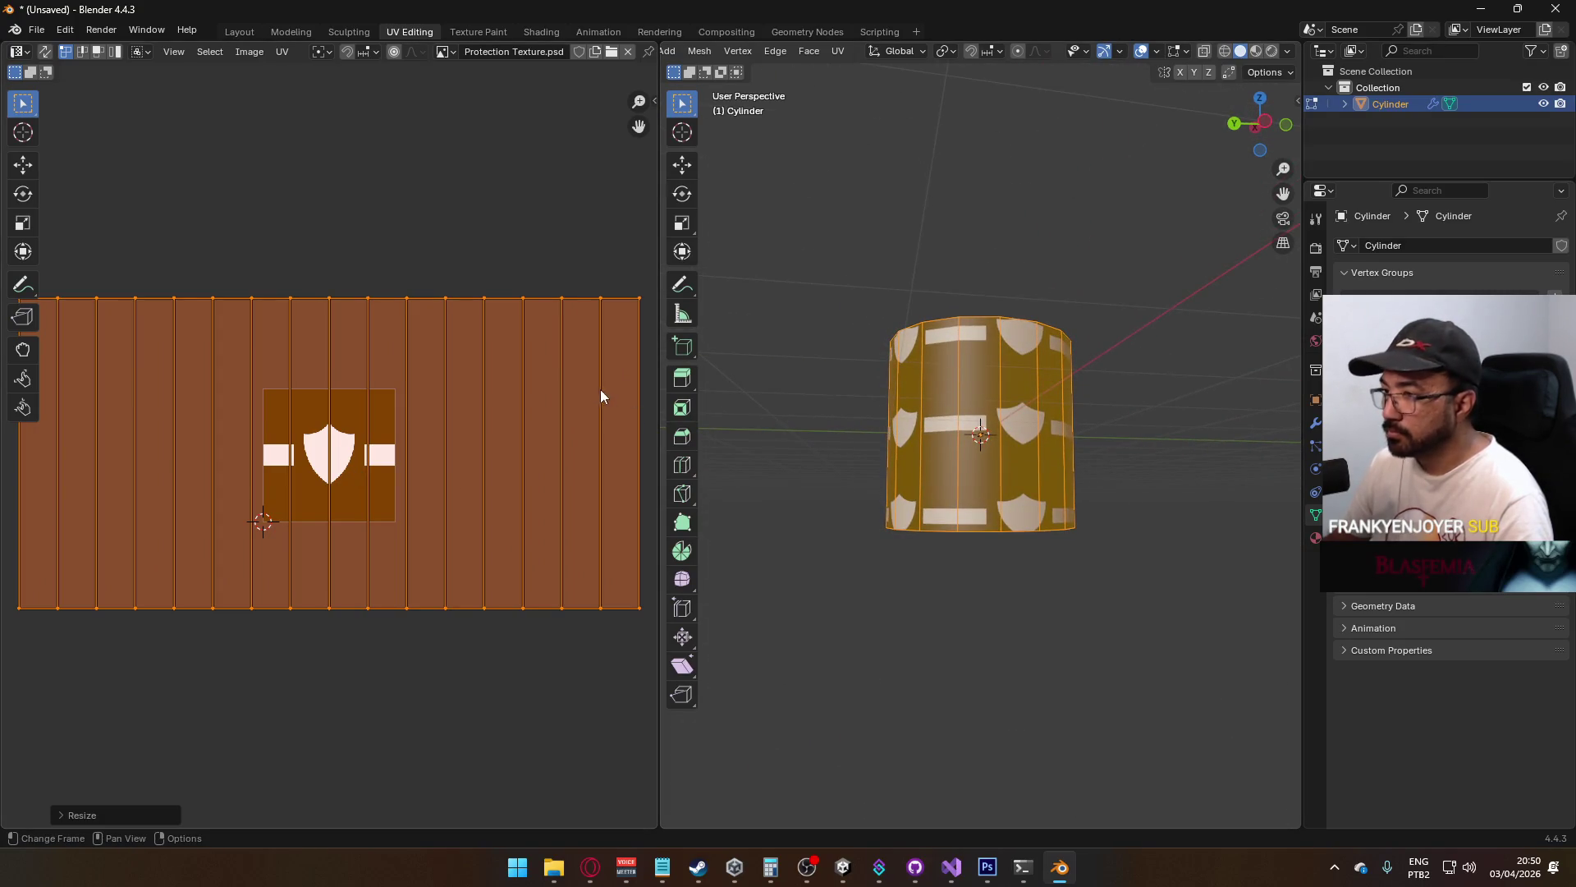
pyautogui.scroll(-1, 586, 377)
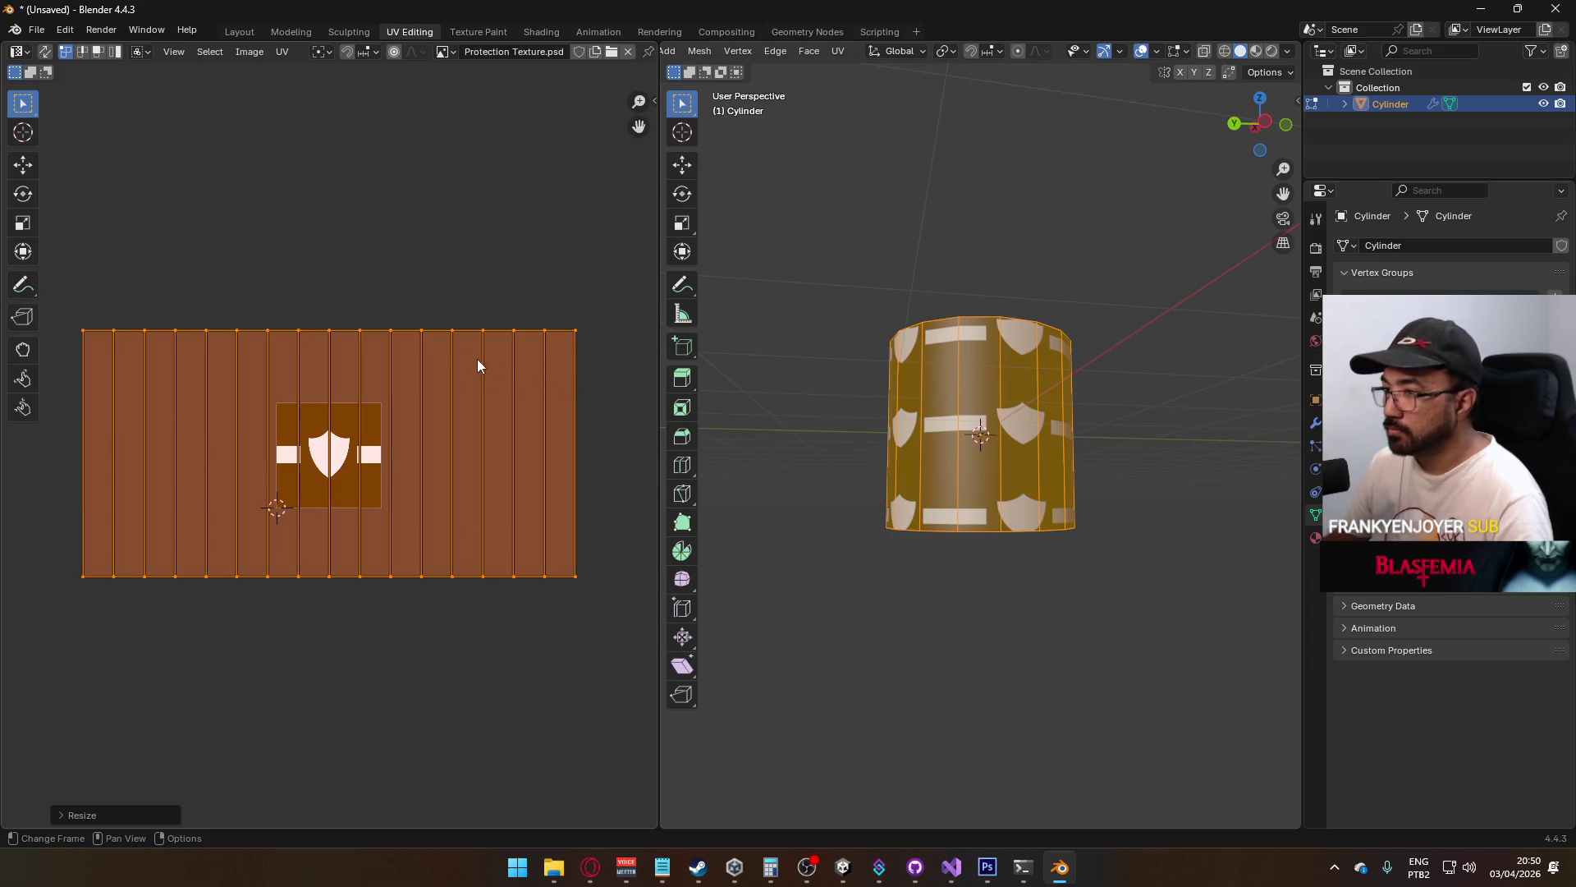
# Squash the UV strip vertically to about 0.7 height, then switch to edge selection
pyautogui.press('s')
pyautogui.press('y')
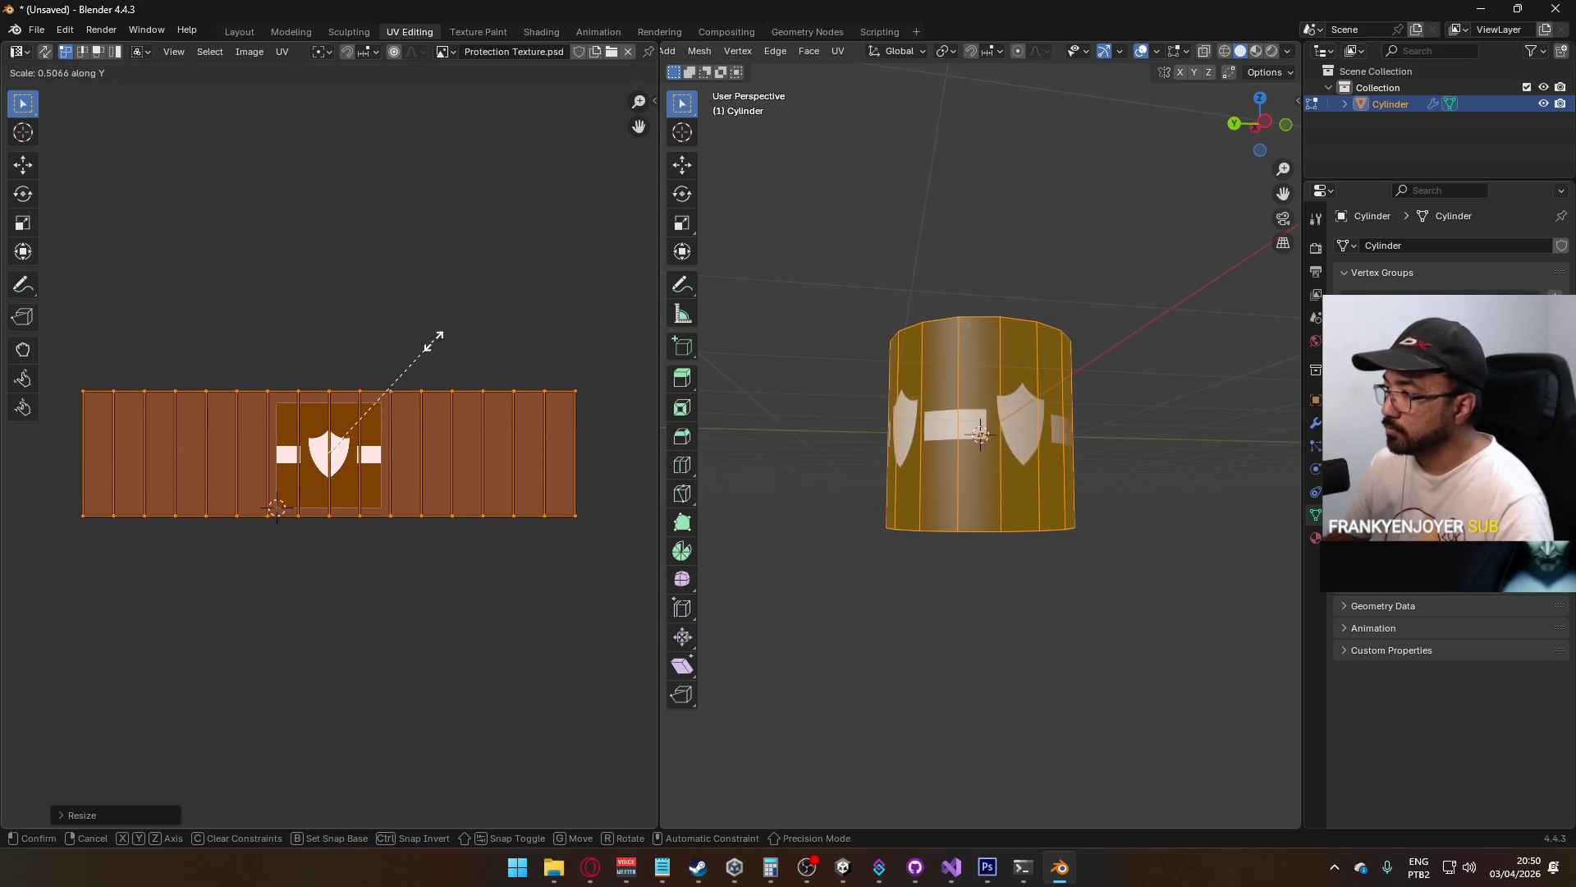
pyautogui.press('Escape')
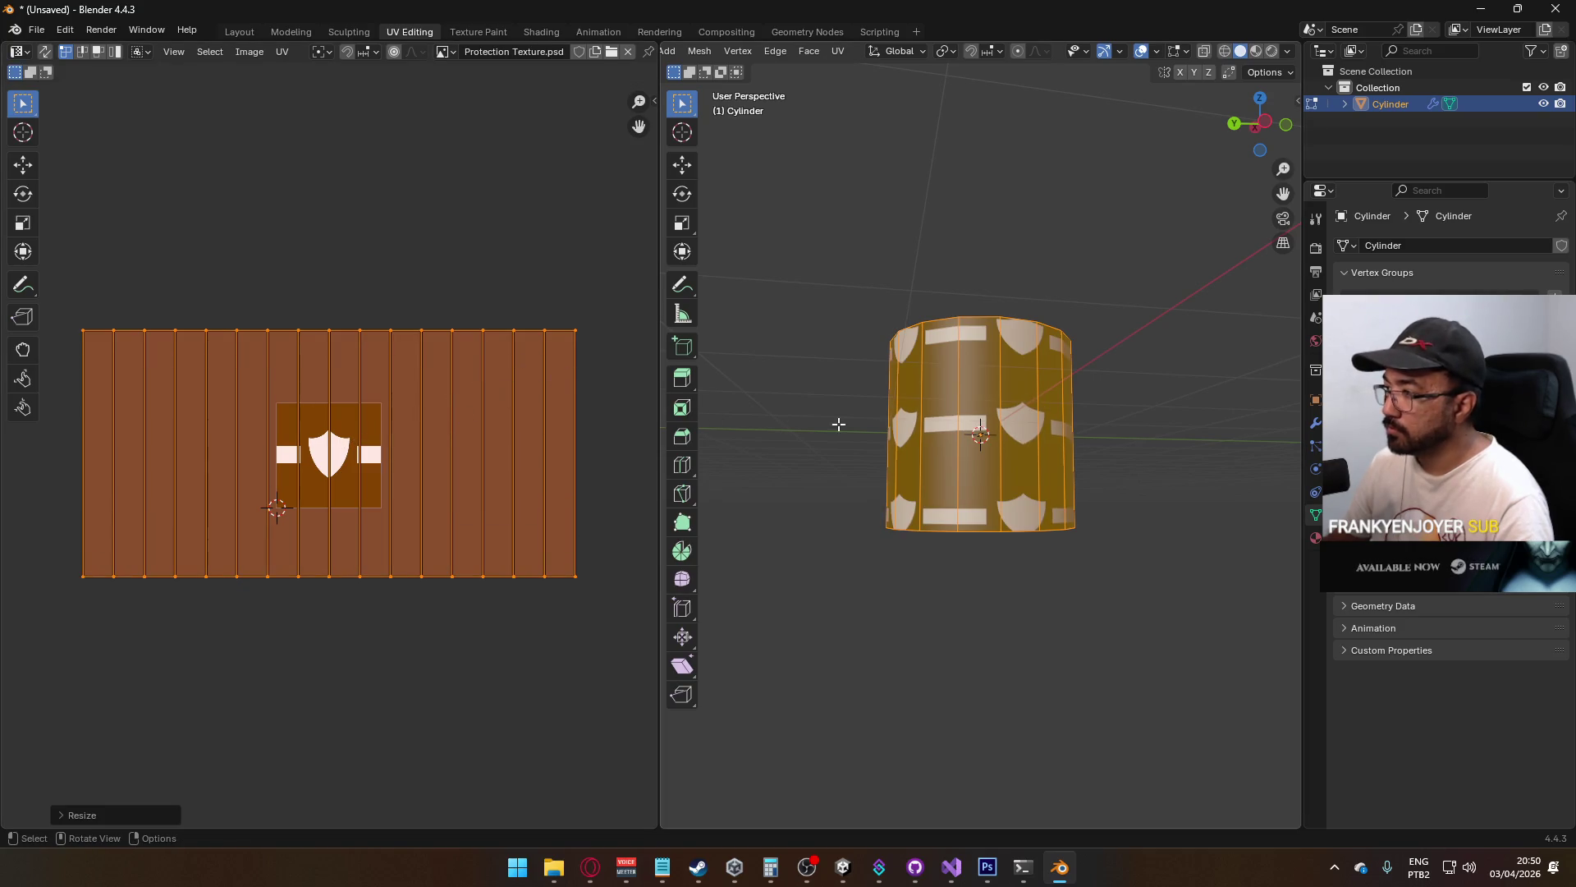
pyautogui.scroll(5, 1008, 458)
pyautogui.press('s')
pyautogui.press('y')
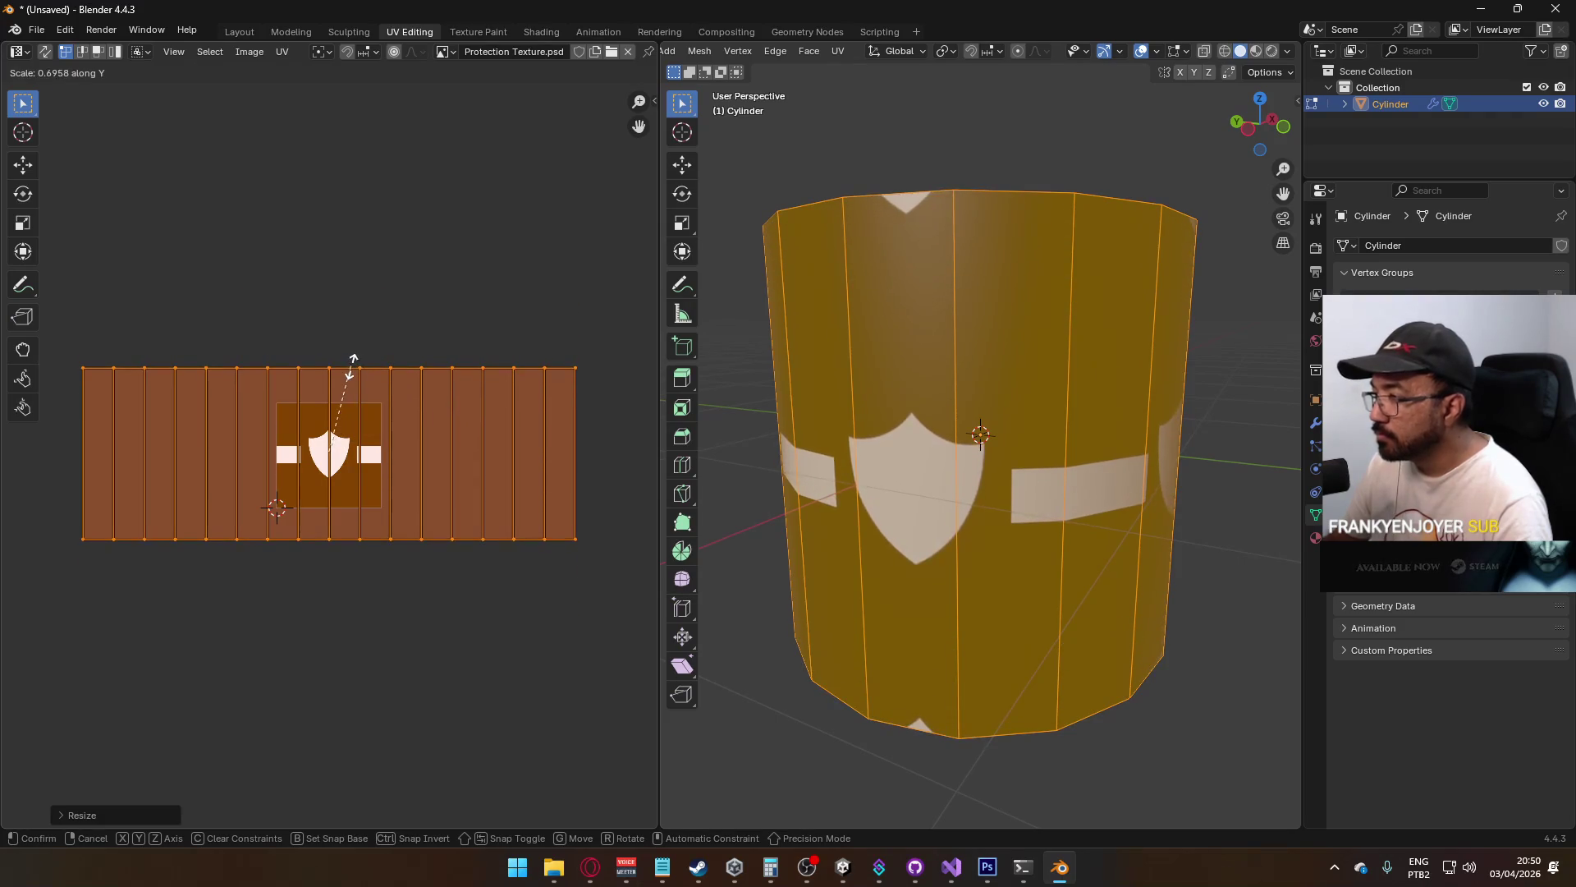
pyautogui.click(352, 367)
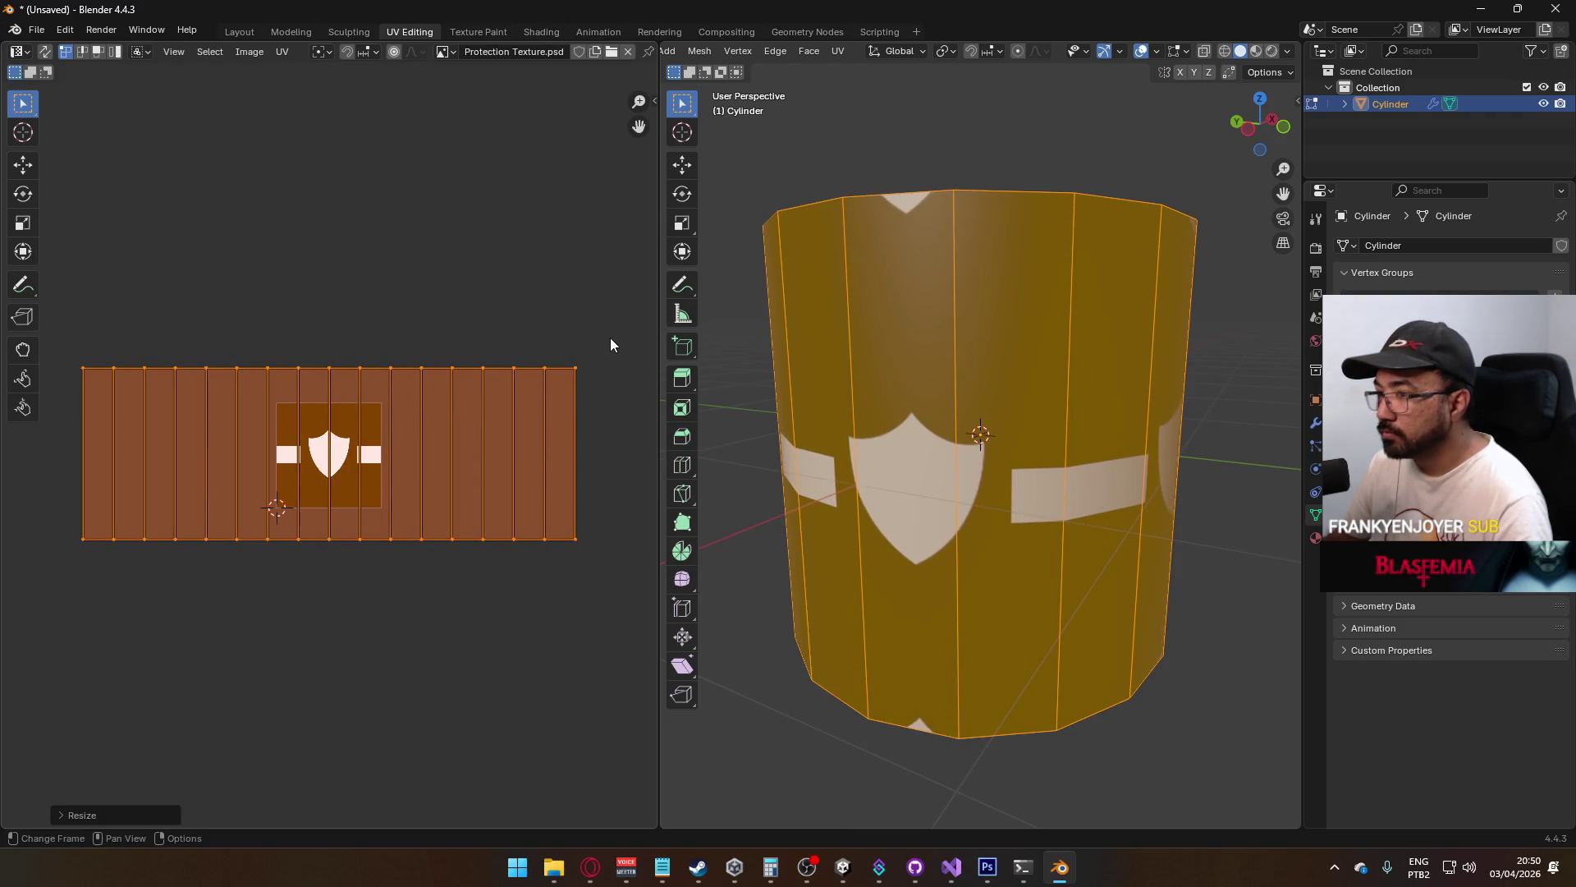
pyautogui.scroll(-5, 905, 416)
pyautogui.moveTo(905, 416)
pyautogui.mouseDown()
pyautogui.moveTo(1080, 440)
pyautogui.moveTo(976, 397)
pyautogui.moveTo(977, 365)
pyautogui.moveTo(968, 386)
pyautogui.moveTo(965, 373)
pyautogui.mouseUp()
pyautogui.scroll(3, 369, 425)
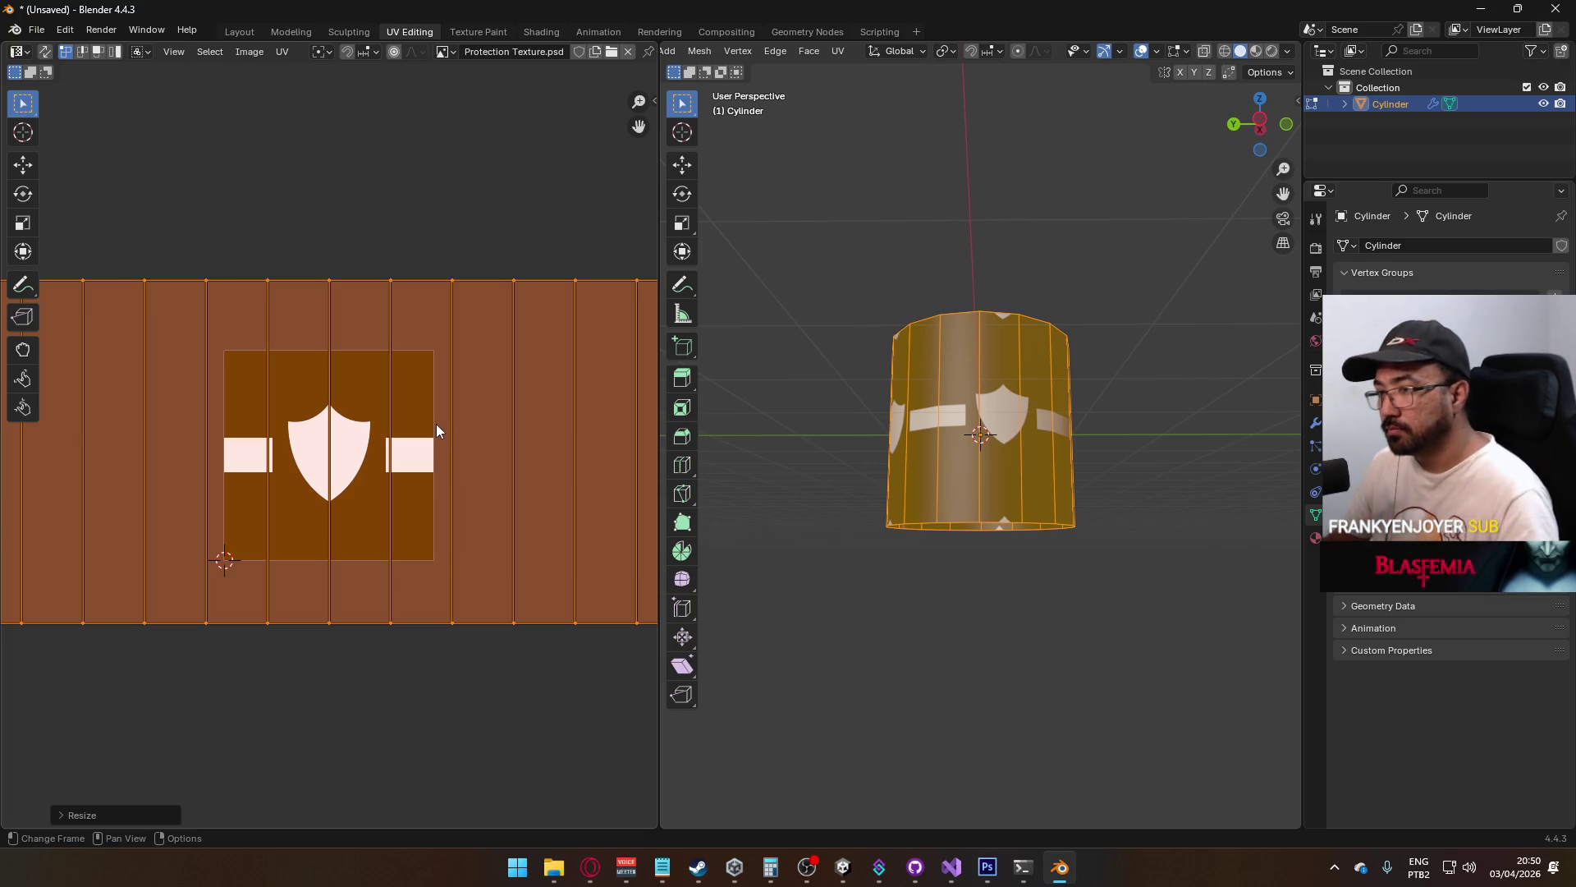
pyautogui.press('2')
pyautogui.click(450, 396)
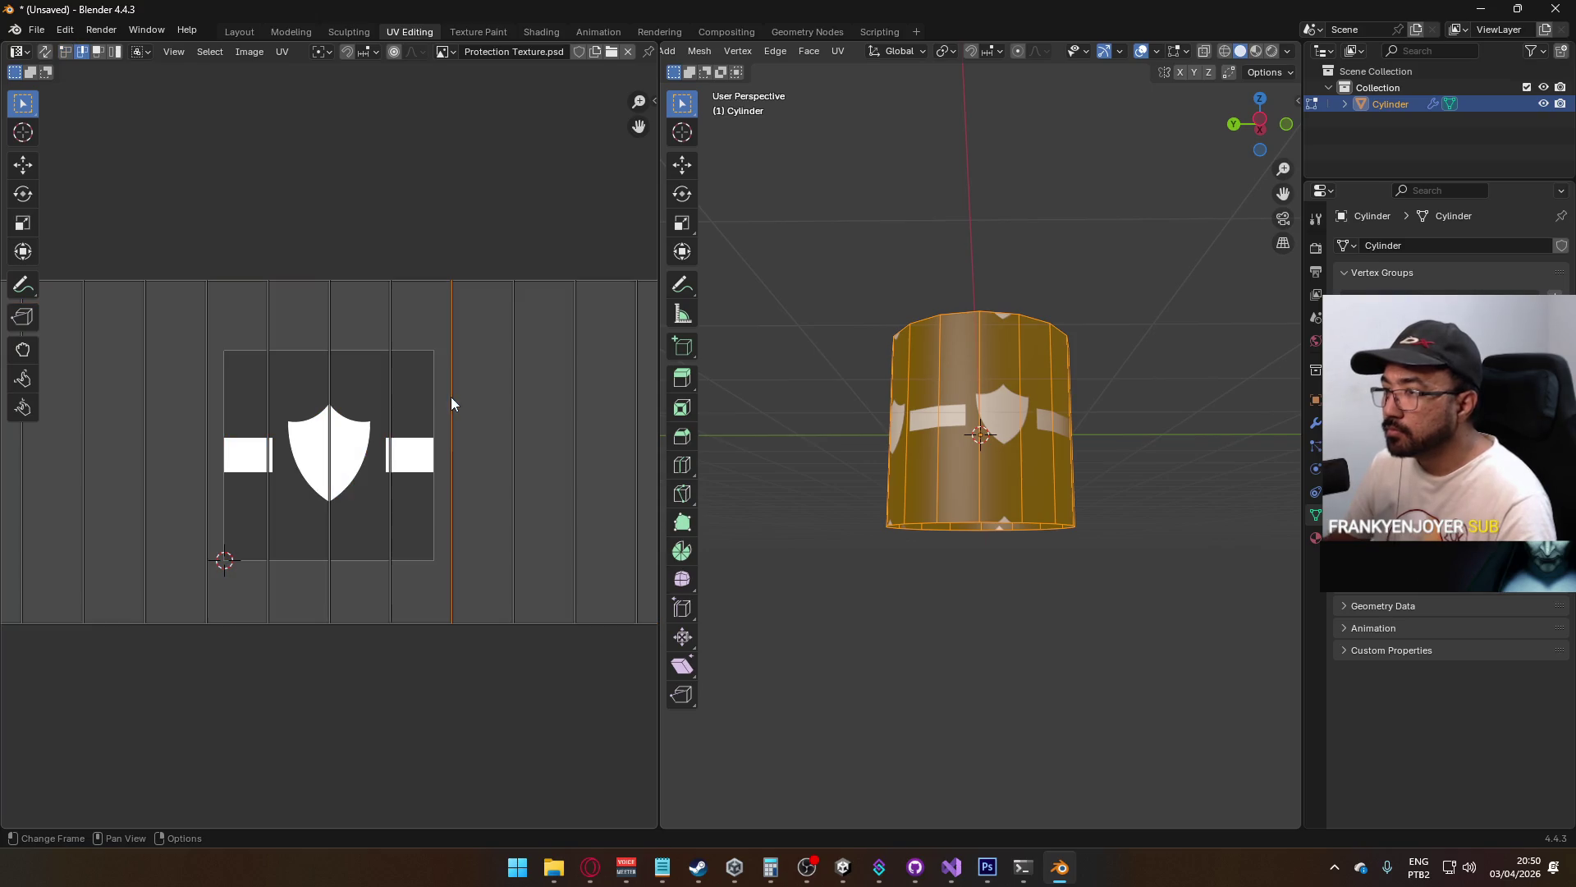
# Shift the selected UV edge and enable UV Sync Selection in edge select mode
pyautogui.press('g')
pyautogui.click(496, 401)
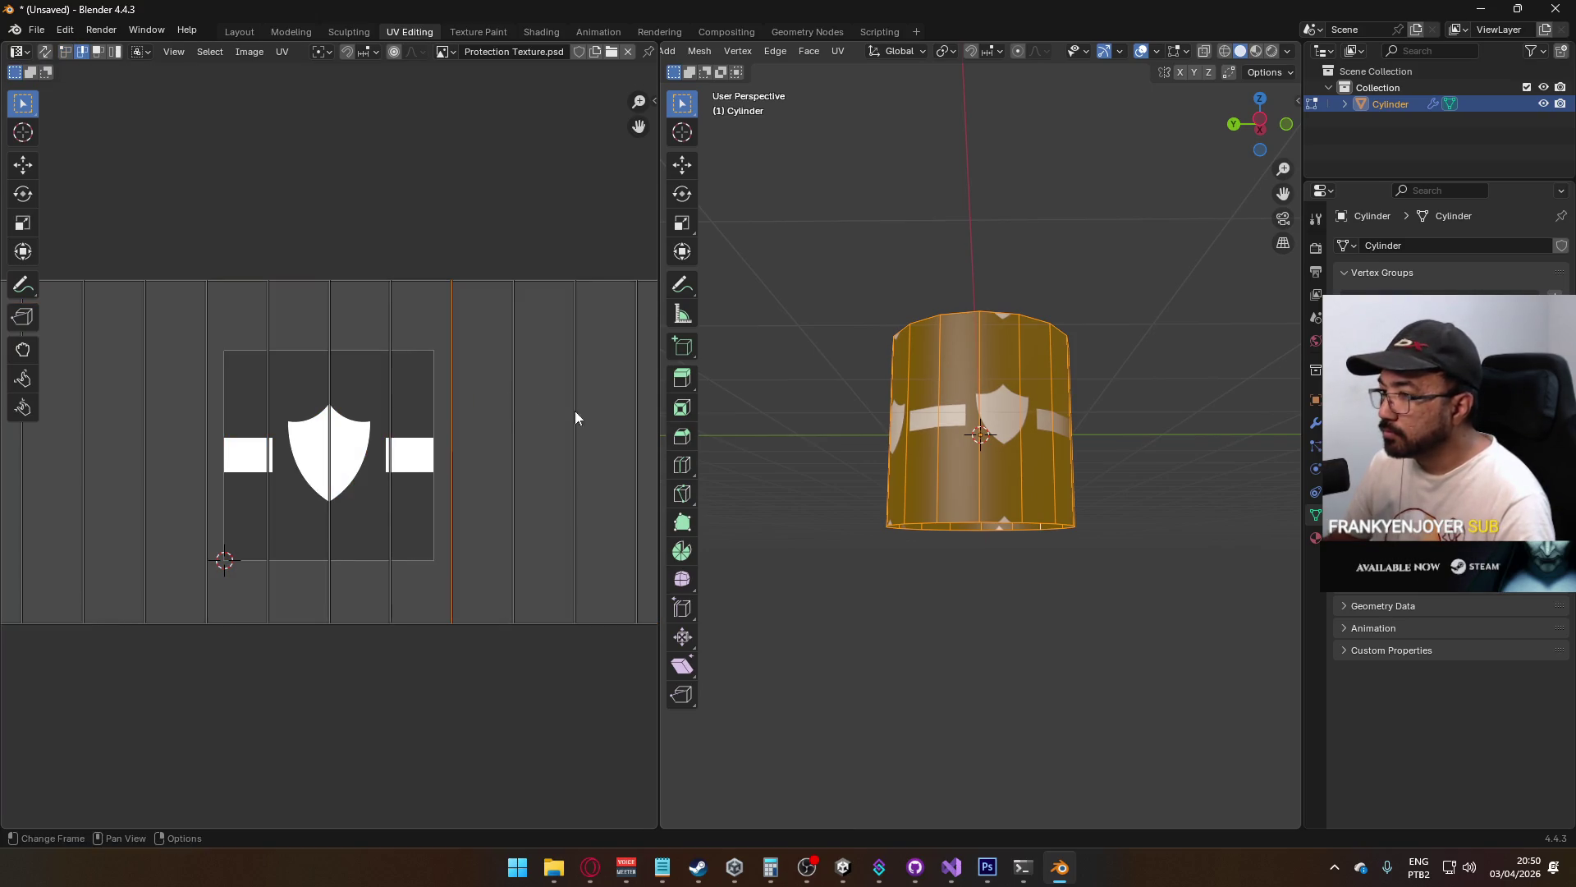
pyautogui.moveTo(985, 460)
pyautogui.mouseDown()
pyautogui.moveTo(1142, 490)
pyautogui.moveTo(1129, 486)
pyautogui.mouseUp()
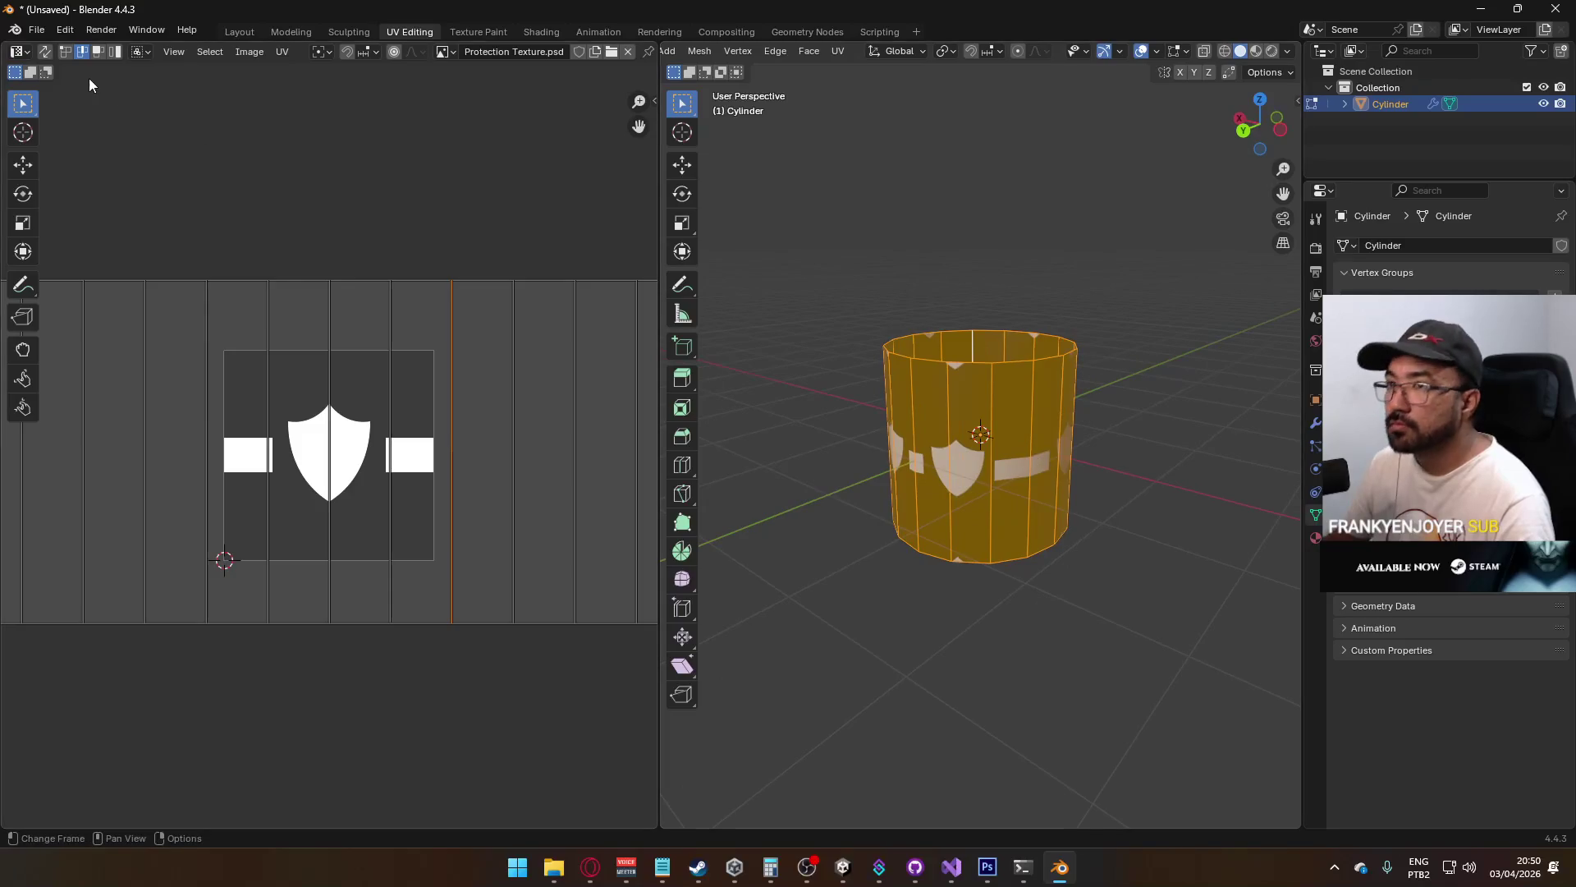
pyautogui.click(45, 54)
pyautogui.click(458, 406)
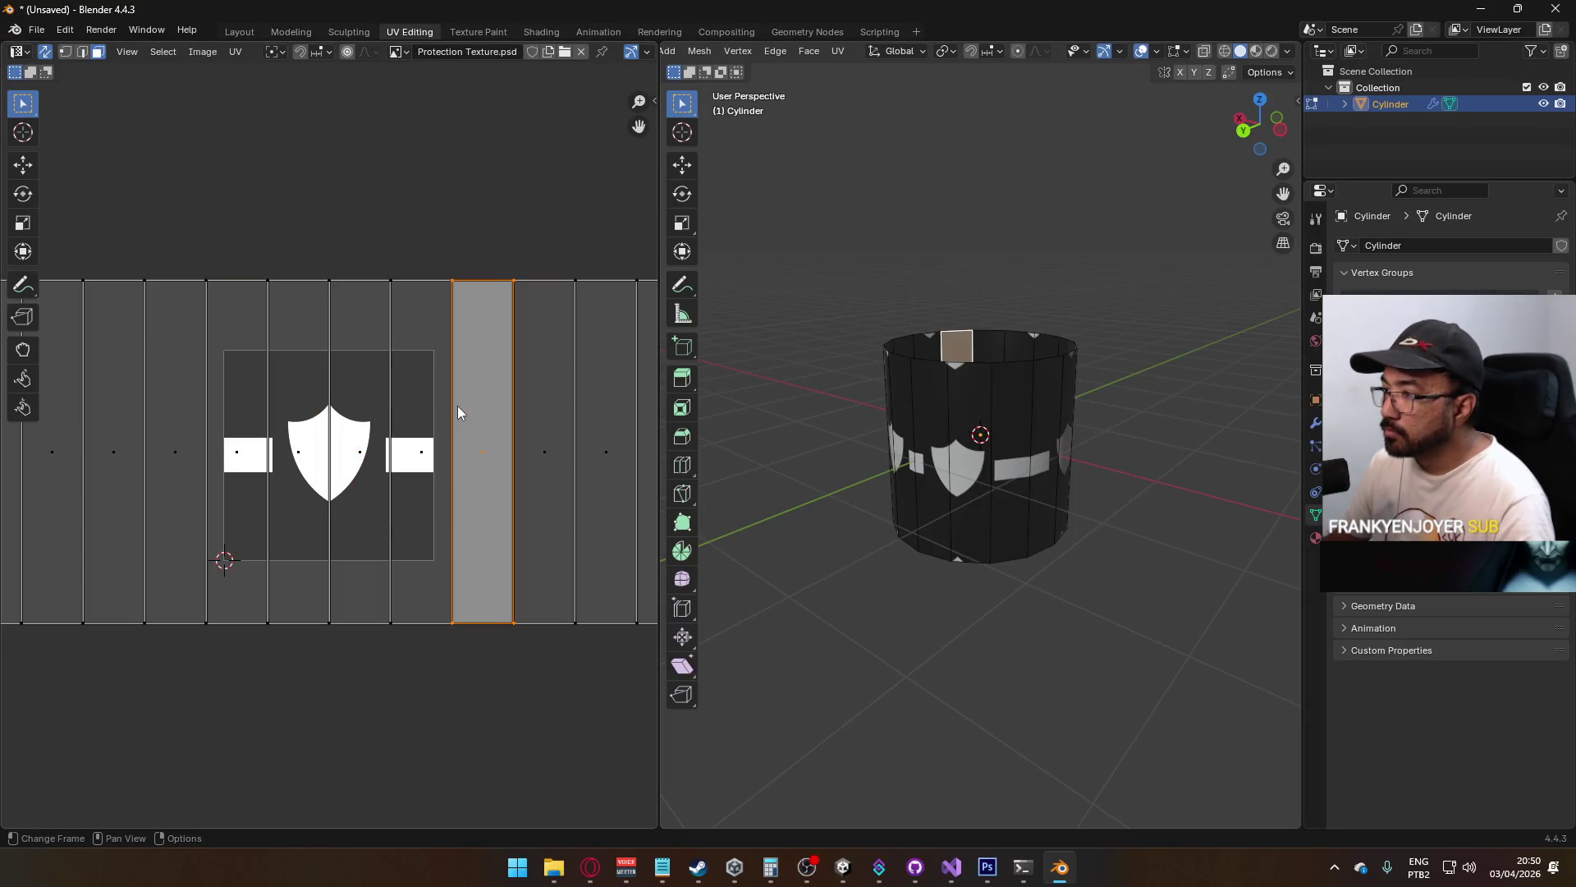
pyautogui.press('2')
pyautogui.click(451, 406)
# Box-select the five right-hand UV faces and move them along X
pyautogui.moveTo(1028, 444)
pyautogui.mouseDown()
pyautogui.moveTo(742, 440)
pyautogui.moveTo(1275, 415)
pyautogui.mouseUp()
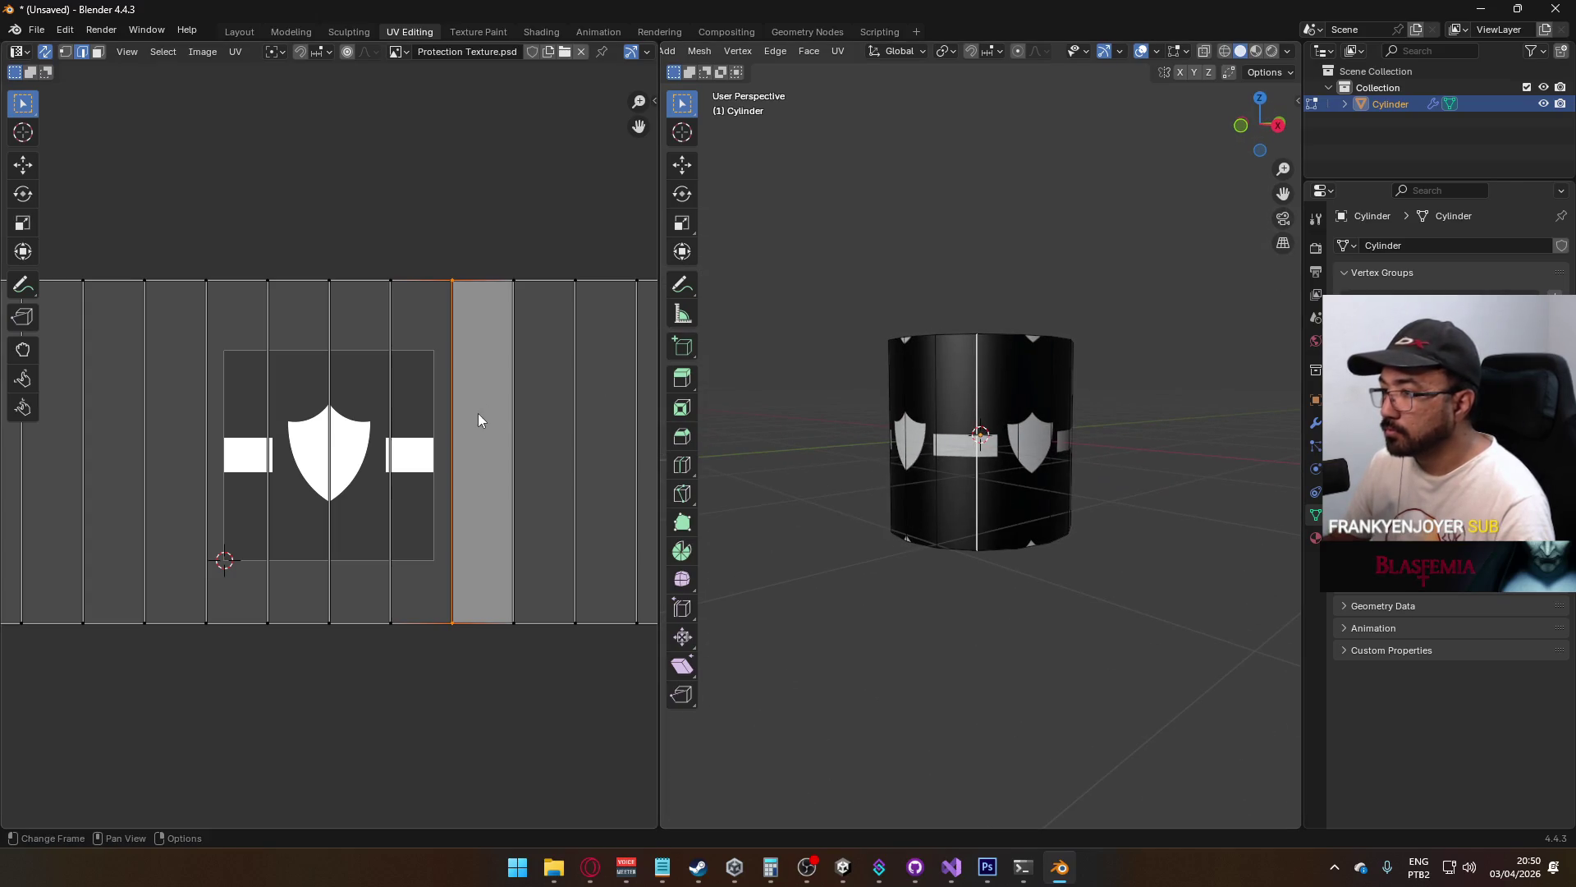
pyautogui.scroll(-3, 504, 408)
pyautogui.press('1')
pyautogui.moveTo(602, 308); pyautogui.dragTo(374, 564)
pyautogui.hotkey('alt', 'a')
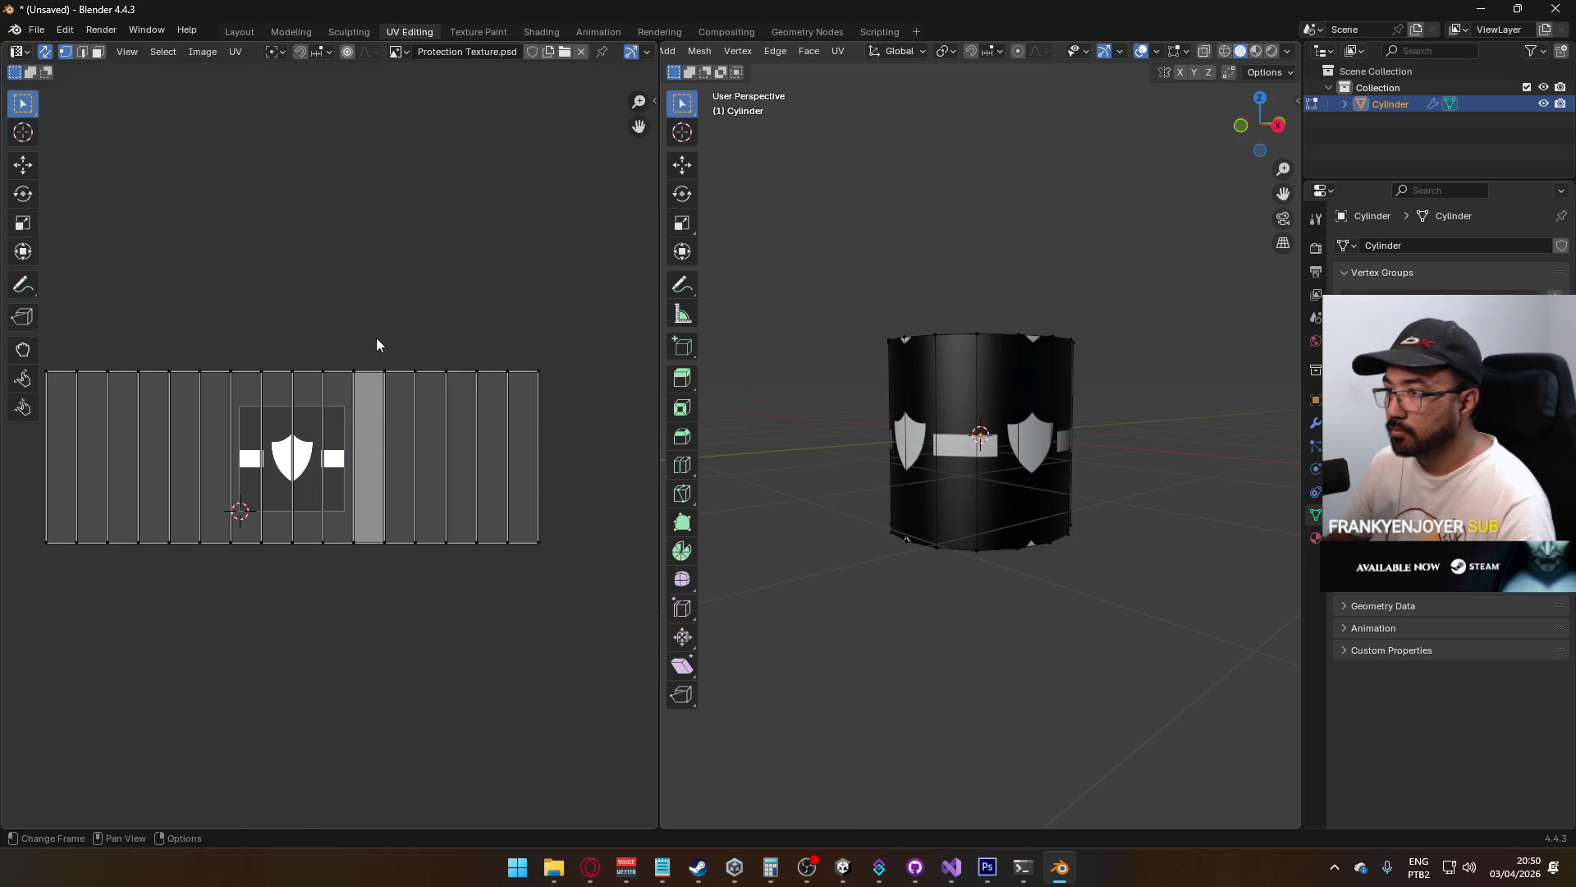
pyautogui.press('b')
pyautogui.moveTo(354, 336)
pyautogui.mouseDown()
pyautogui.moveTo(696, 580)
pyautogui.moveTo(524, 579)
pyautogui.moveTo(545, 580)
pyautogui.mouseUp()
pyautogui.press('g')
pyautogui.press('x')
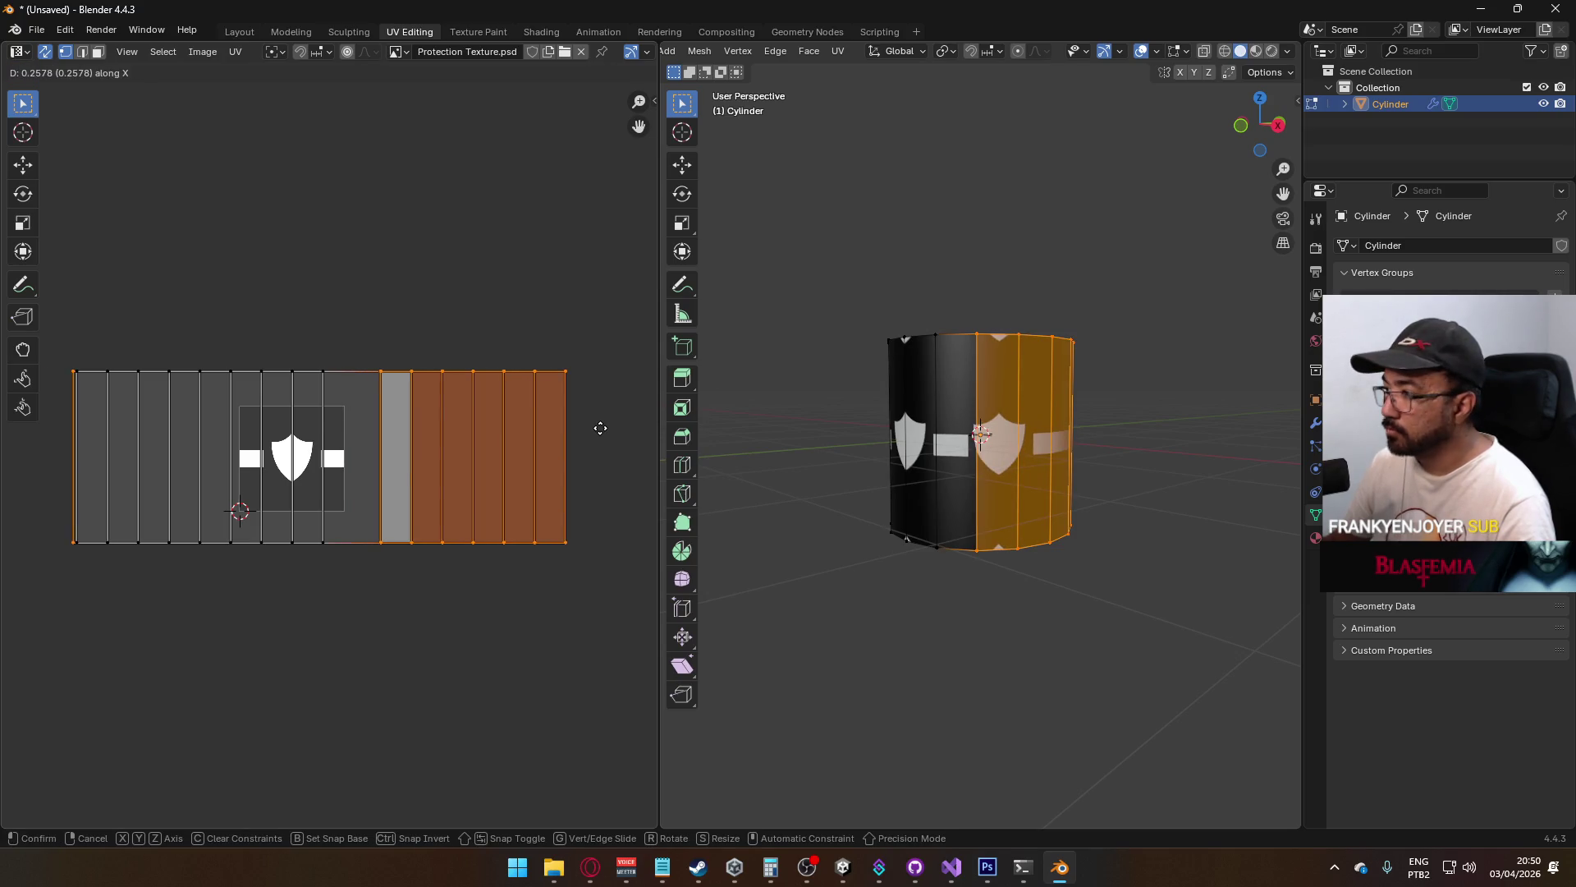
pyautogui.click(572, 427)
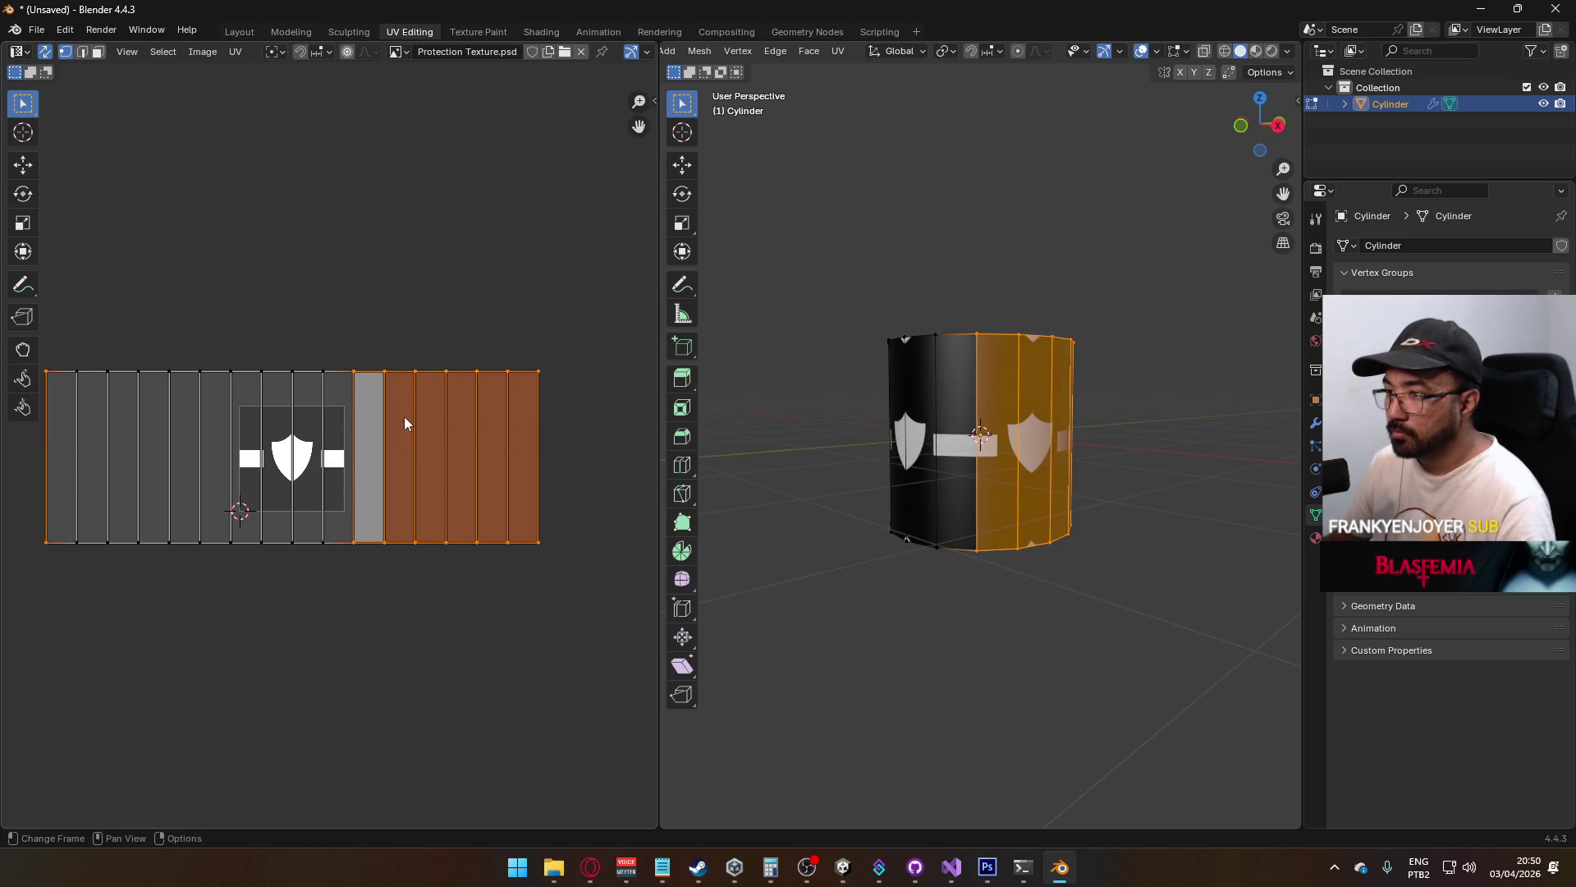
# Scale two UV face columns narrower along X
pyautogui.click(346, 351)
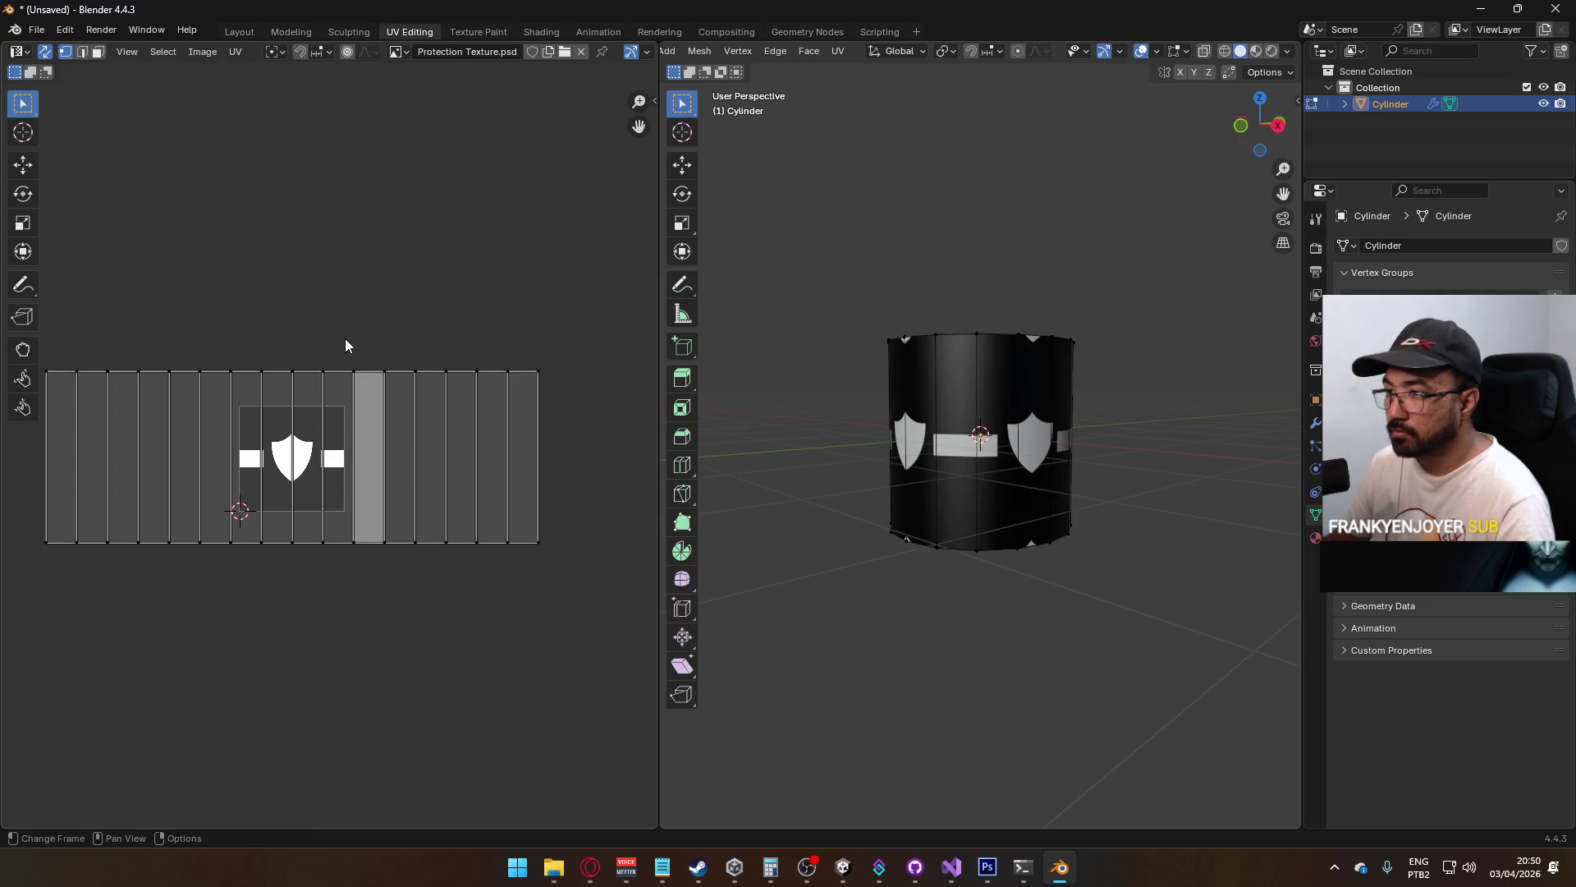
pyautogui.moveTo(344, 339); pyautogui.dragTo(427, 516)
pyautogui.press('s')
pyautogui.press('x')
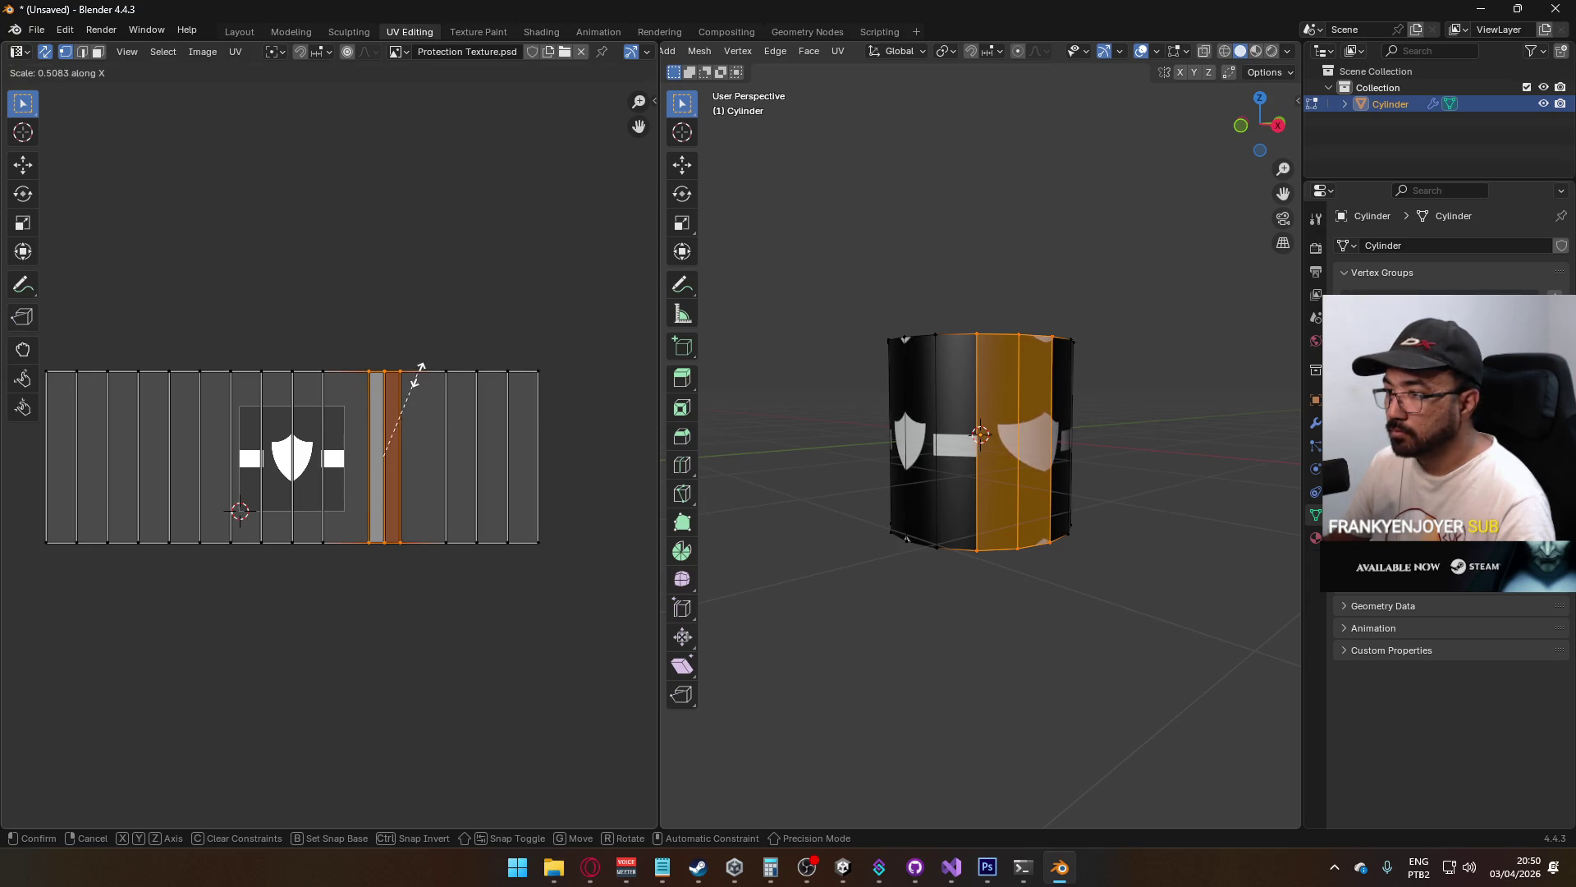
pyautogui.click(390, 351)
# Select the light column's left UV edge, try moving it along X, then cancel and use face mode
pyautogui.click(353, 335)
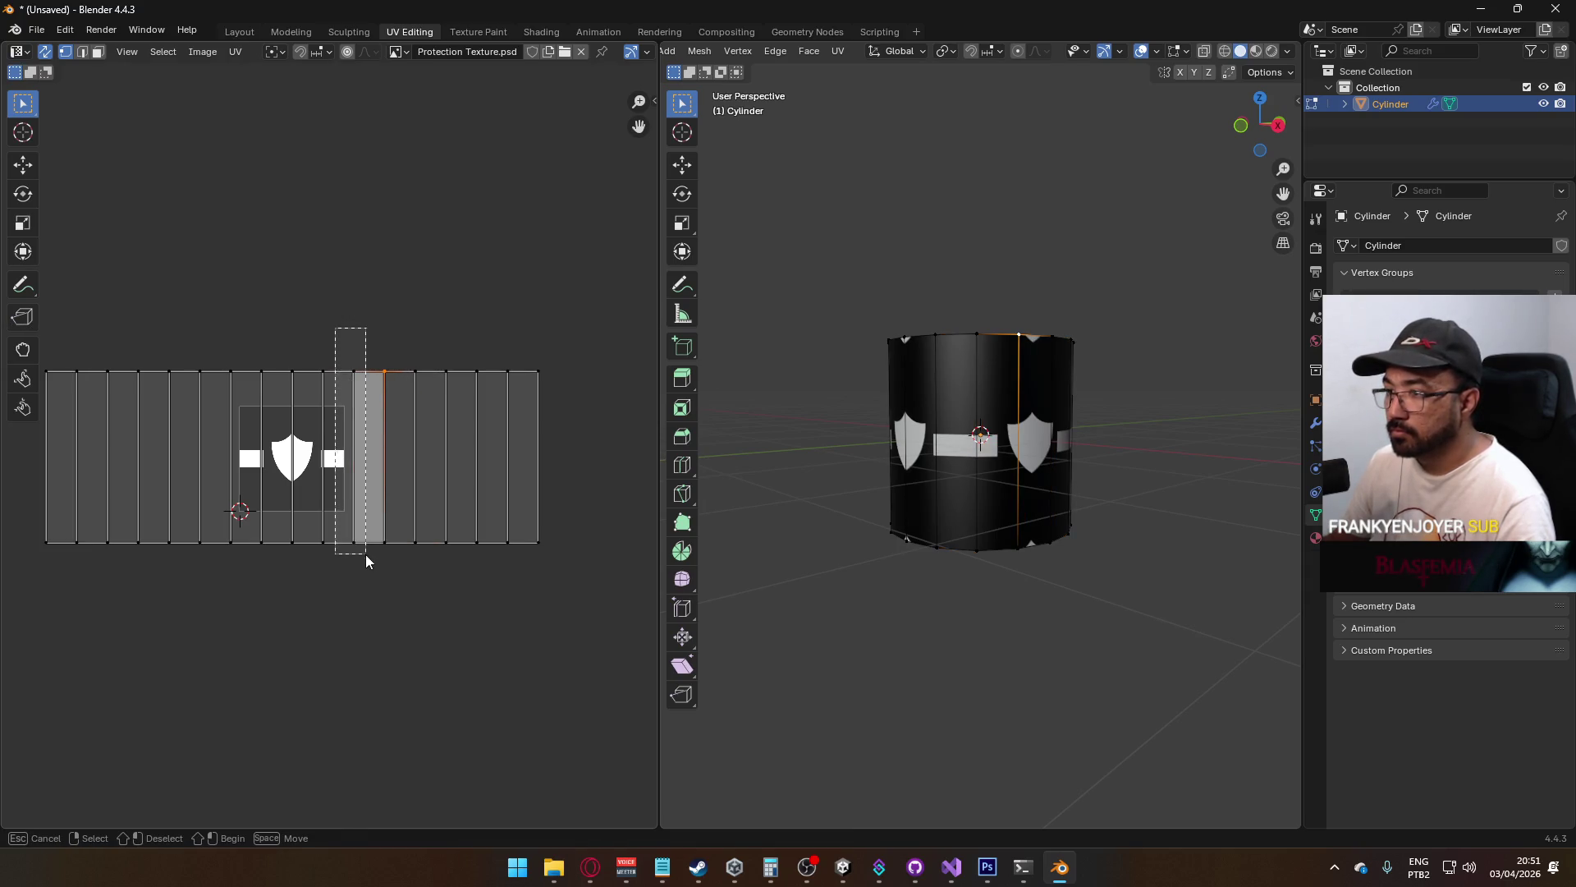
pyautogui.moveTo(366, 554); pyautogui.dragTo(369, 555)
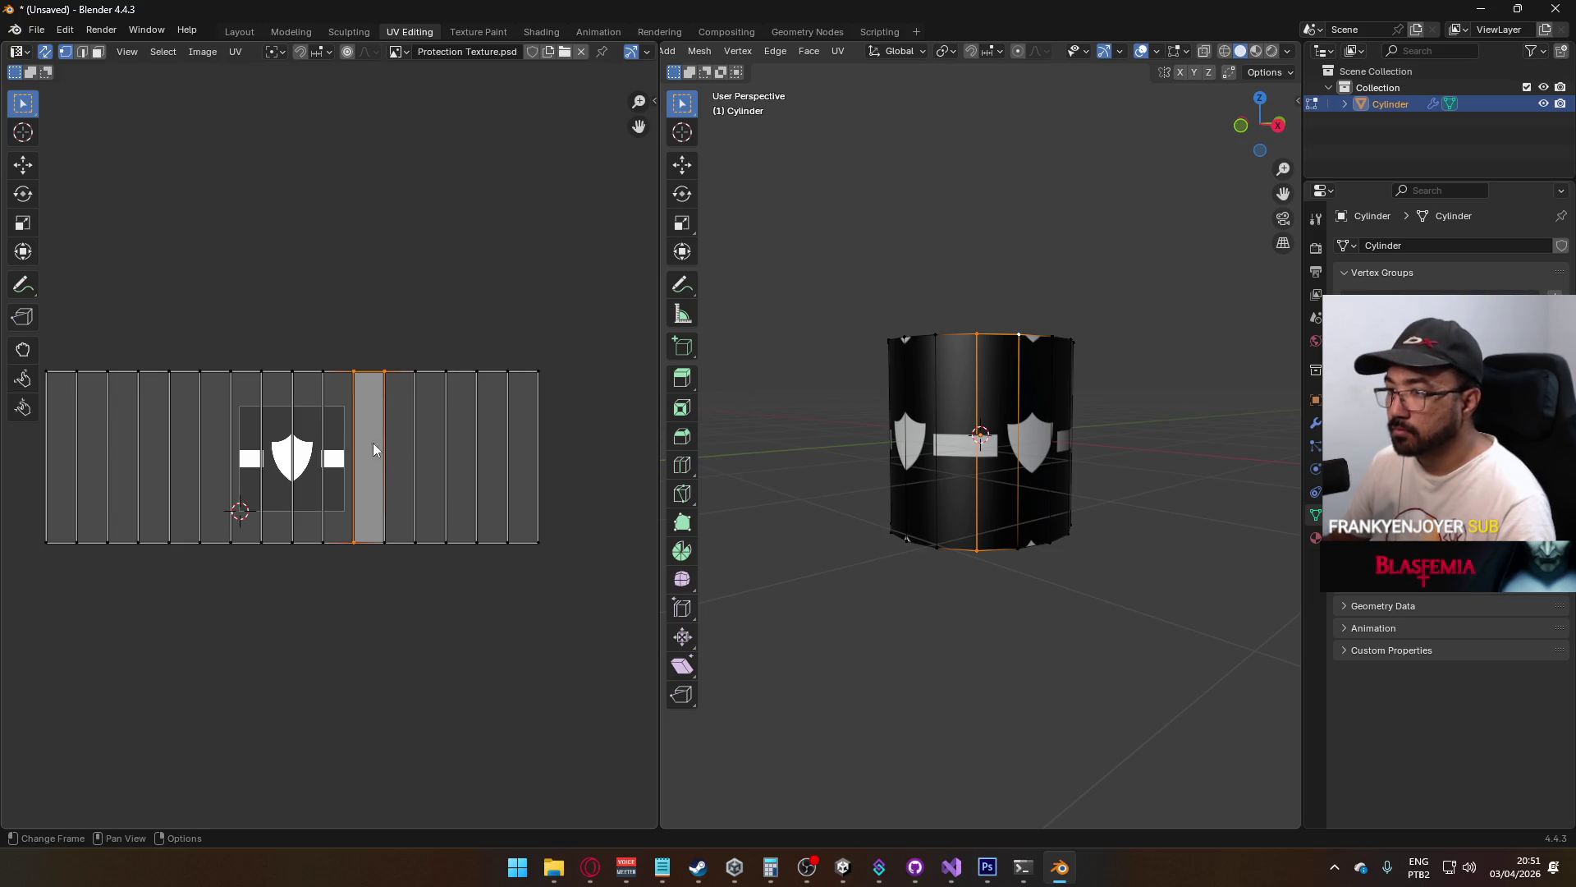
pyautogui.click(353, 413)
pyautogui.moveTo(369, 317); pyautogui.dragTo(353, 550)
pyautogui.press('g')
pyautogui.press('x')
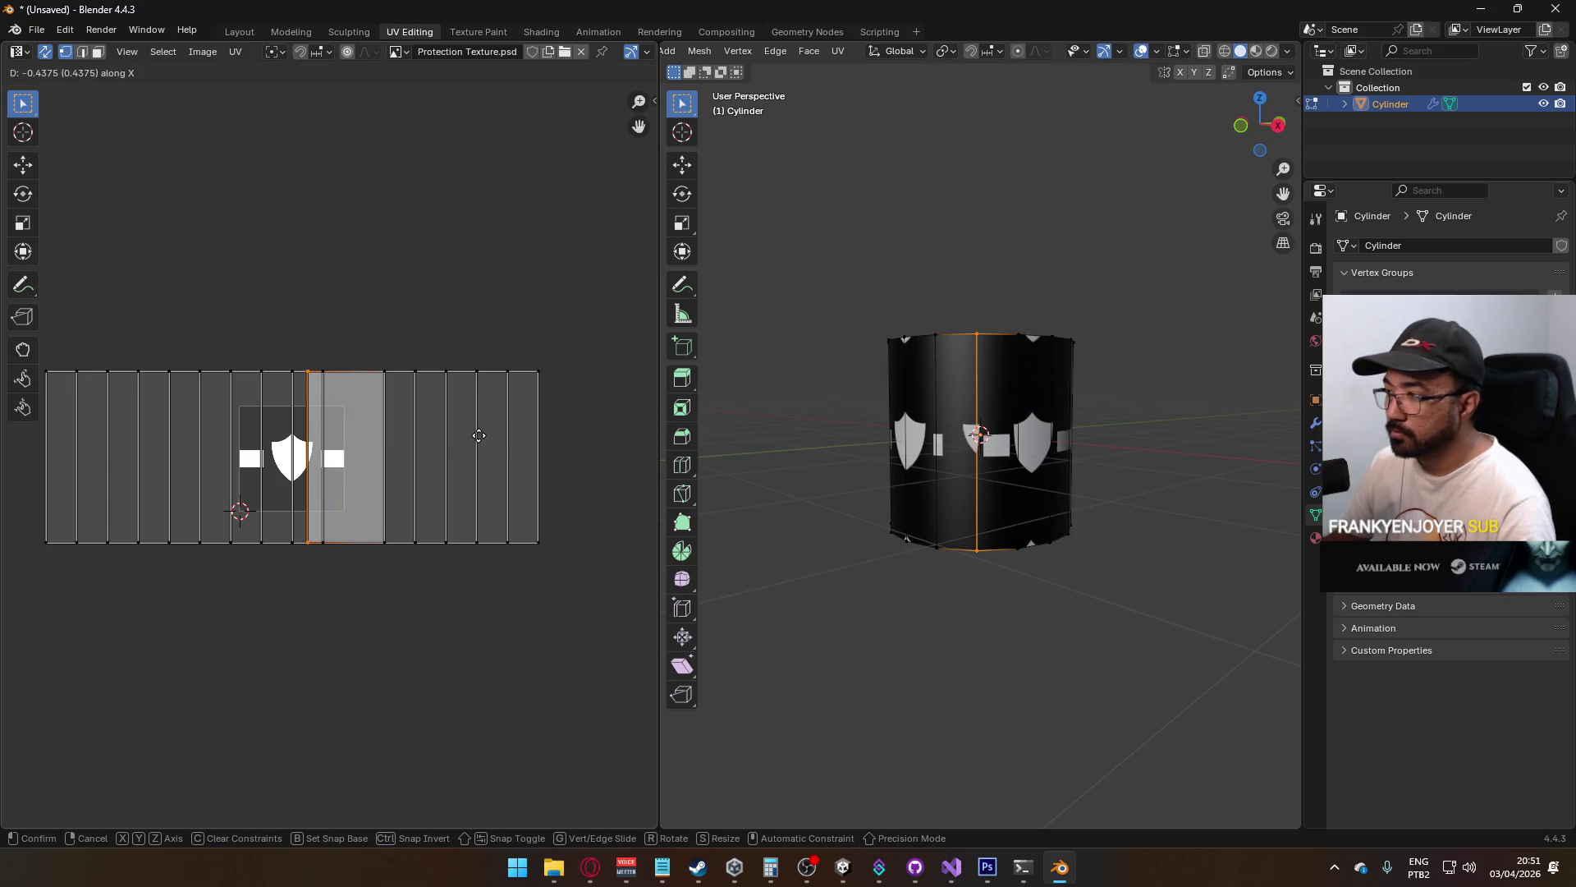
pyautogui.press('Escape')
pyautogui.press('3')
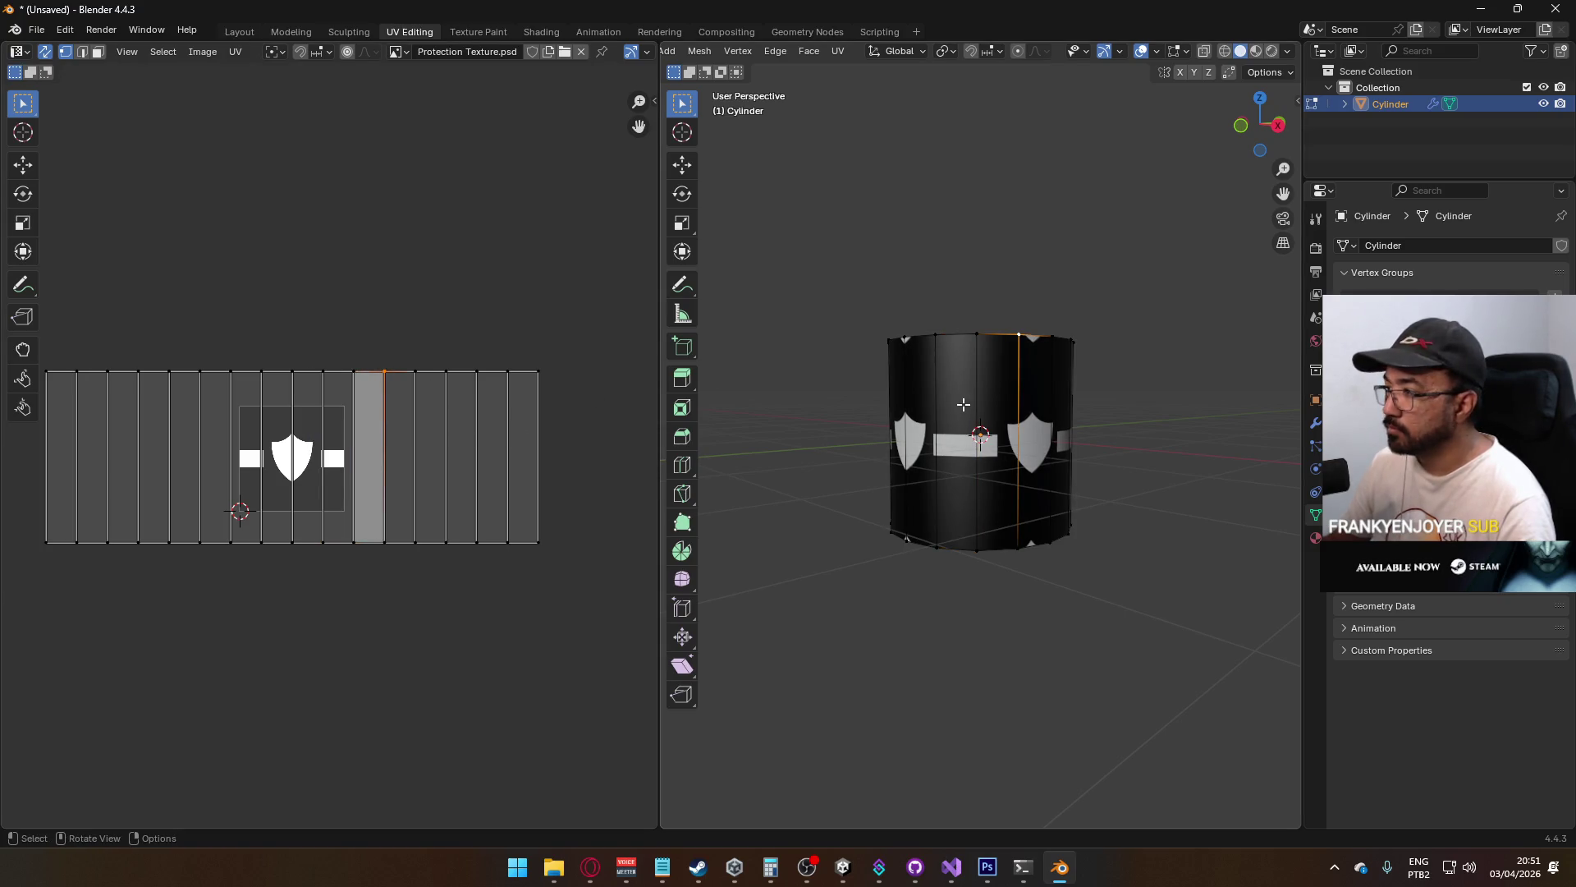
# View the cylinder from the front and select the four face strips carrying the shield
pyautogui.moveTo(944, 410)
pyautogui.mouseDown()
pyautogui.moveTo(932, 402)
pyautogui.moveTo(920, 424)
pyautogui.mouseUp()
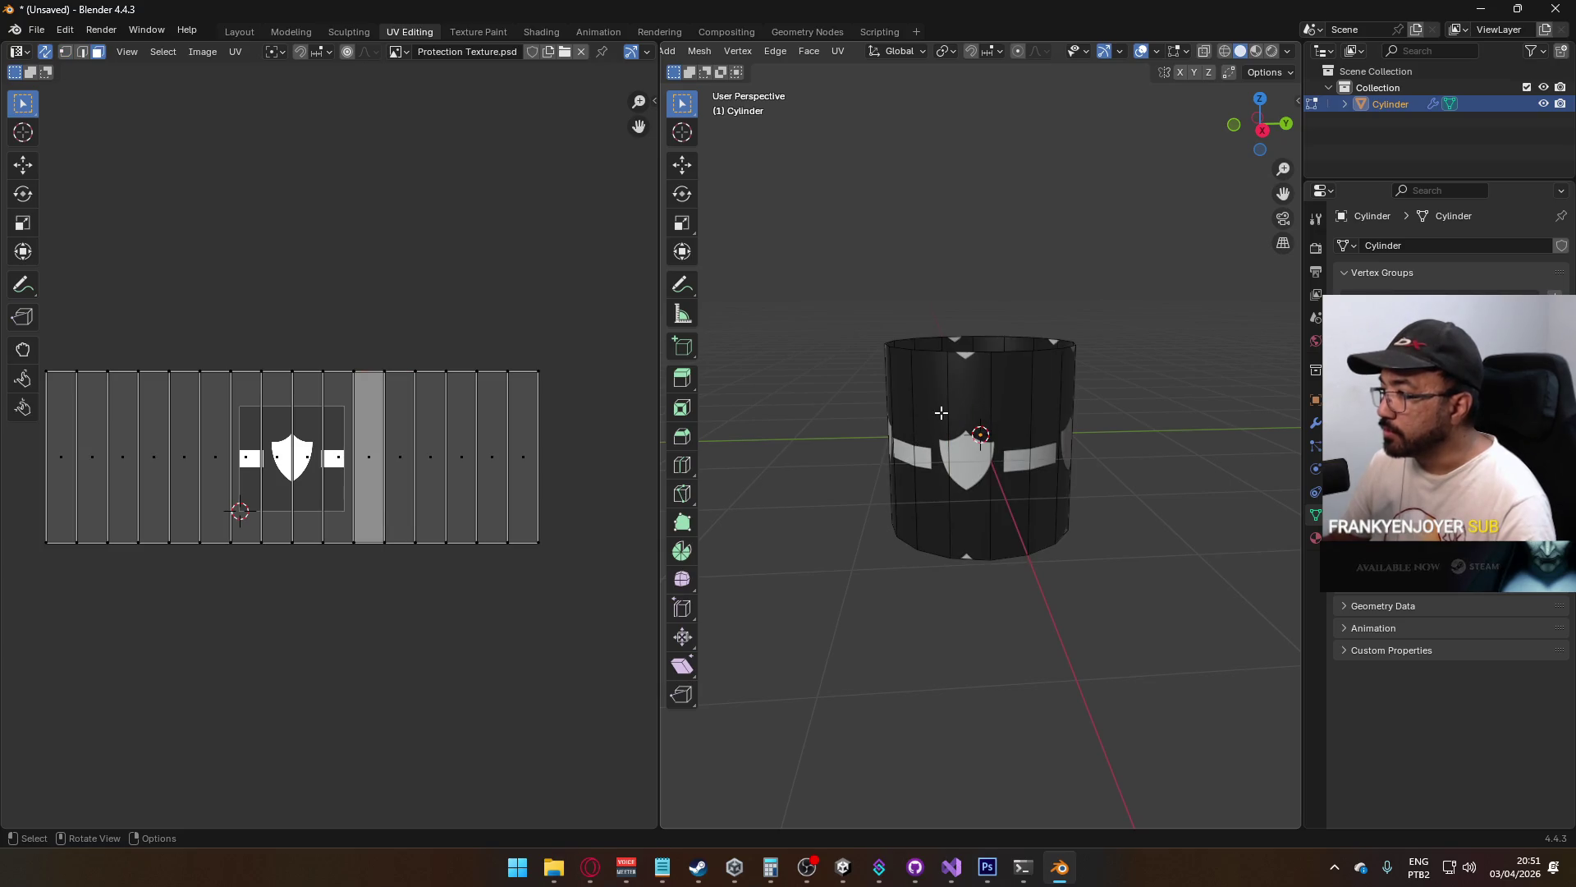
pyautogui.press('KP_1')
pyautogui.click(940, 432)
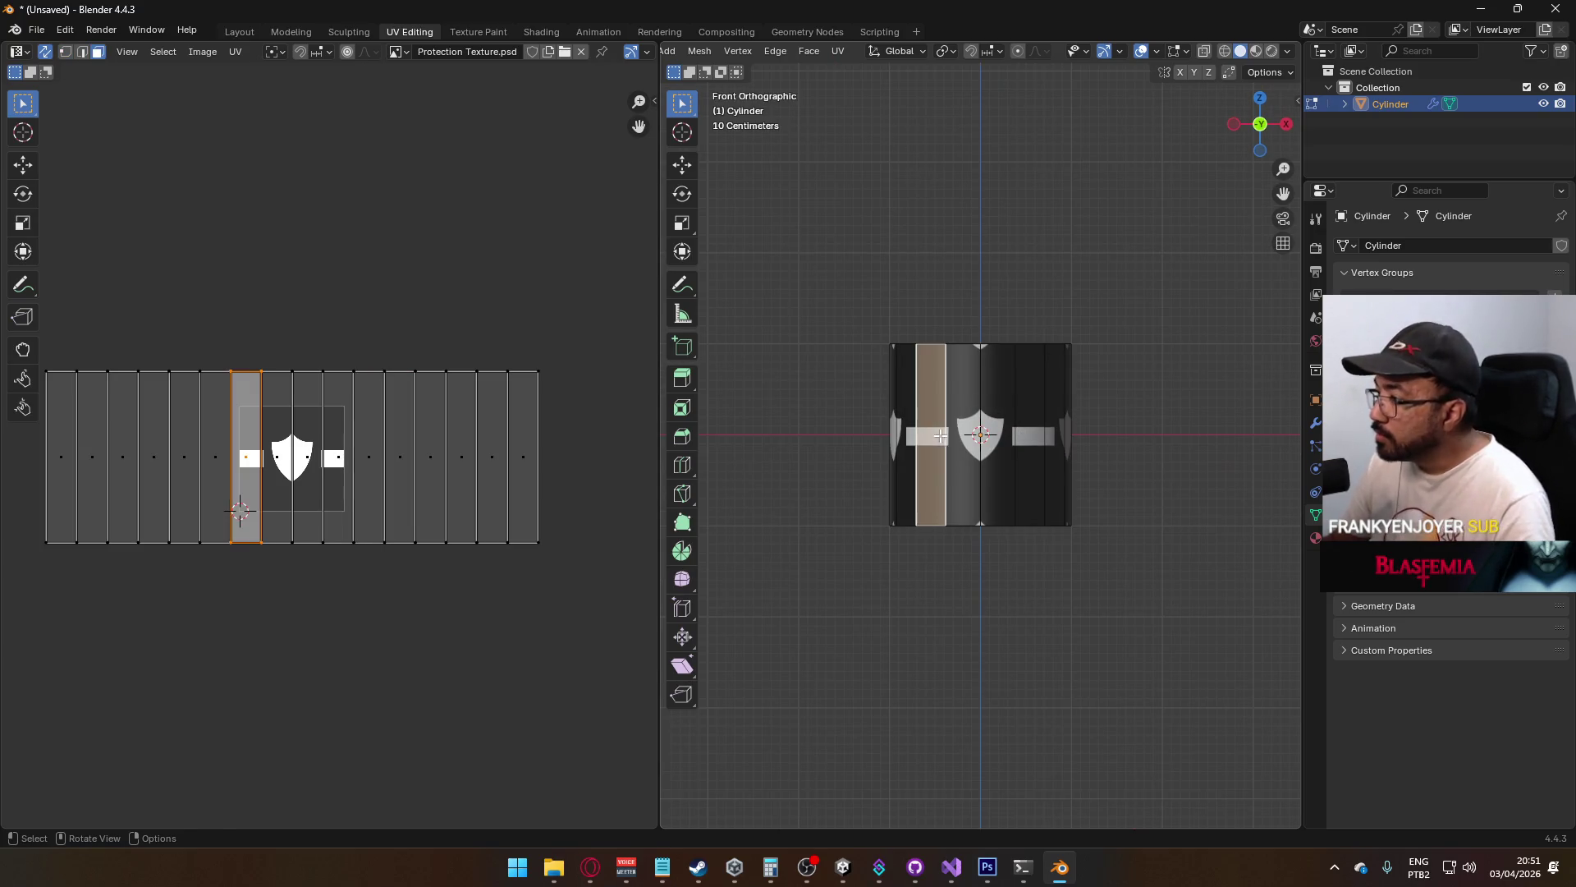
pyautogui.keyDown('shift'); pyautogui.click(965, 426); pyautogui.keyUp('shift')
pyautogui.keyDown('shift'); pyautogui.click(995, 422); pyautogui.keyUp('shift')
pyautogui.keyDown('shift'); pyautogui.click(1024, 416); pyautogui.keyUp('shift')
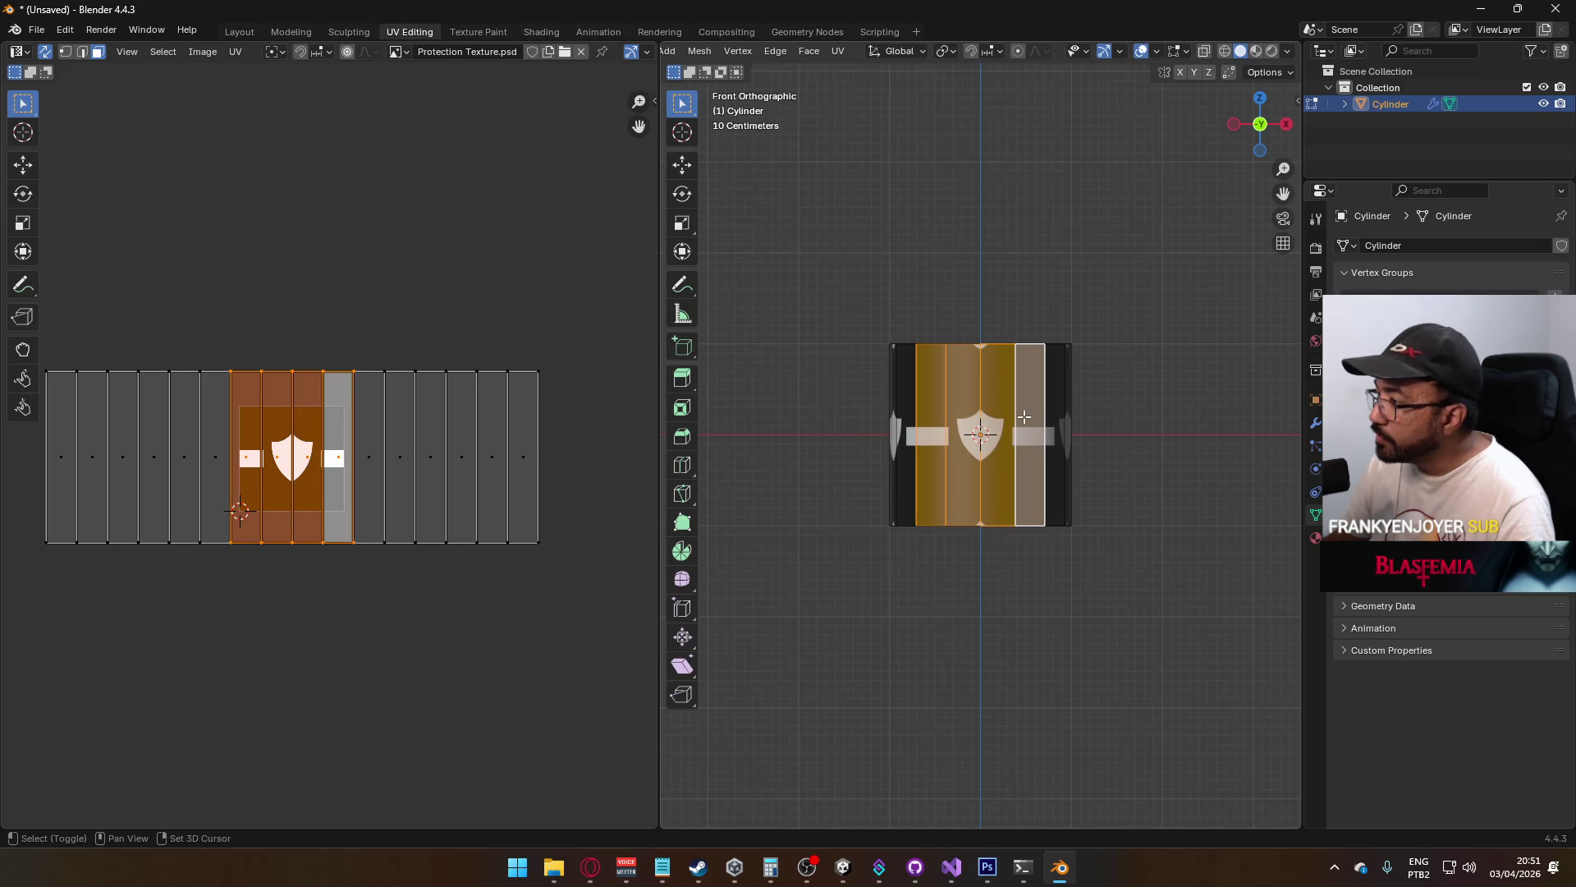
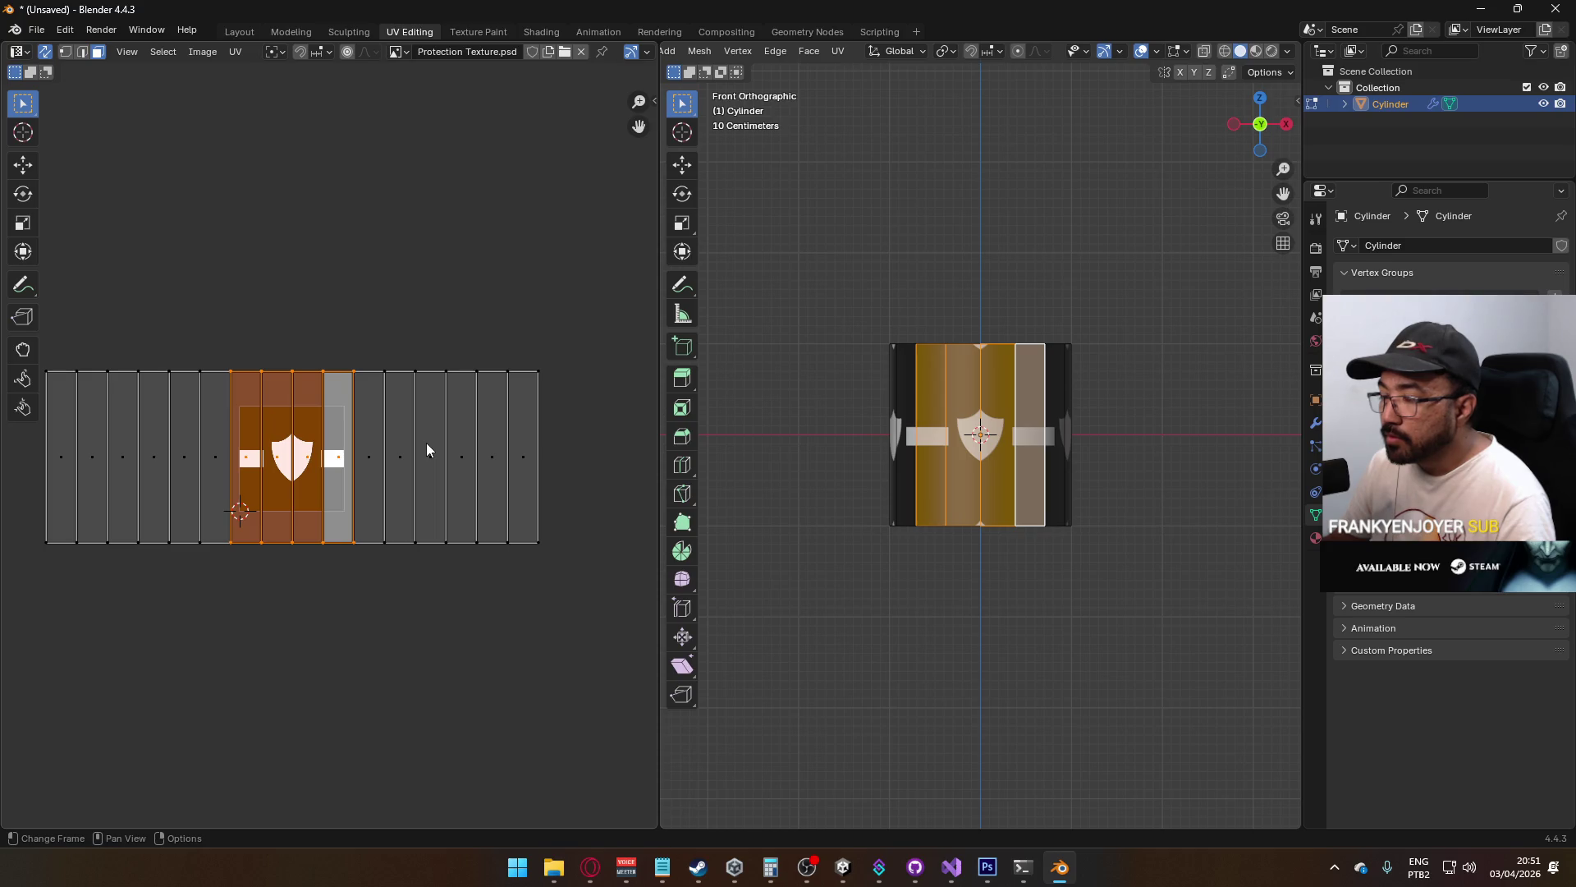
# Select three front faces of the cylinder and unpin their UVs
pyautogui.moveTo(847, 472)
pyautogui.mouseDown()
pyautogui.moveTo(897, 564)
pyautogui.moveTo(1031, 654)
pyautogui.moveTo(1042, 569)
pyautogui.moveTo(1075, 548)
pyautogui.moveTo(1080, 520)
pyautogui.moveTo(1083, 581)
pyautogui.moveTo(1147, 520)
pyautogui.moveTo(1185, 521)
pyautogui.moveTo(1102, 533)
pyautogui.moveTo(1078, 566)
pyautogui.mouseUp()
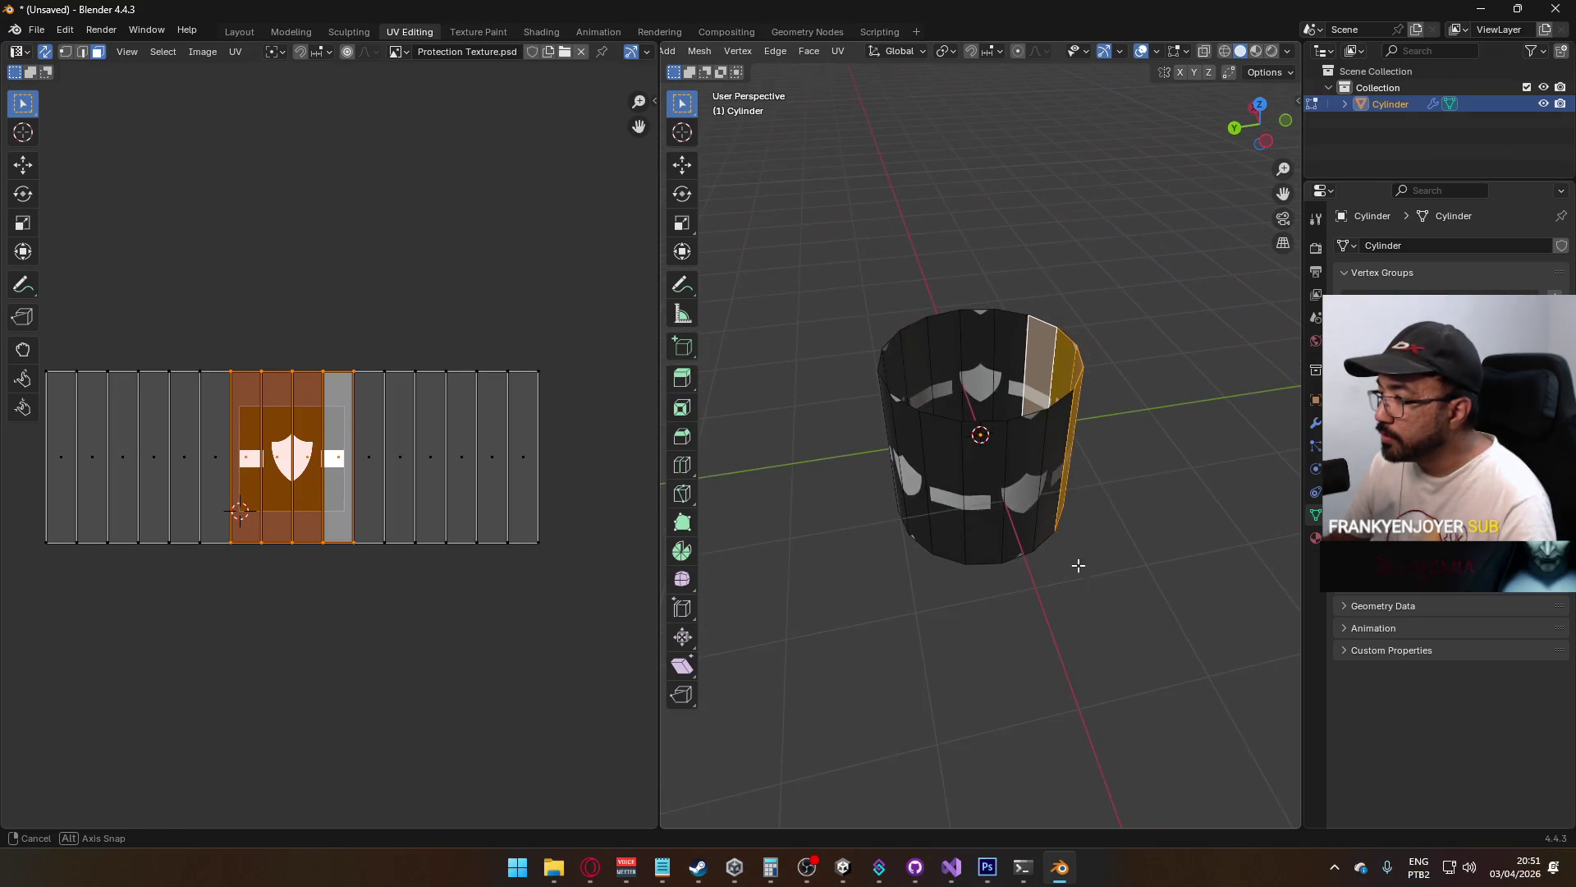
pyautogui.click(981, 487)
pyautogui.keyDown('shift'); pyautogui.click(942, 489); pyautogui.keyUp('shift')
pyautogui.keyDown('shift'); pyautogui.click(904, 484); pyautogui.keyUp('shift')
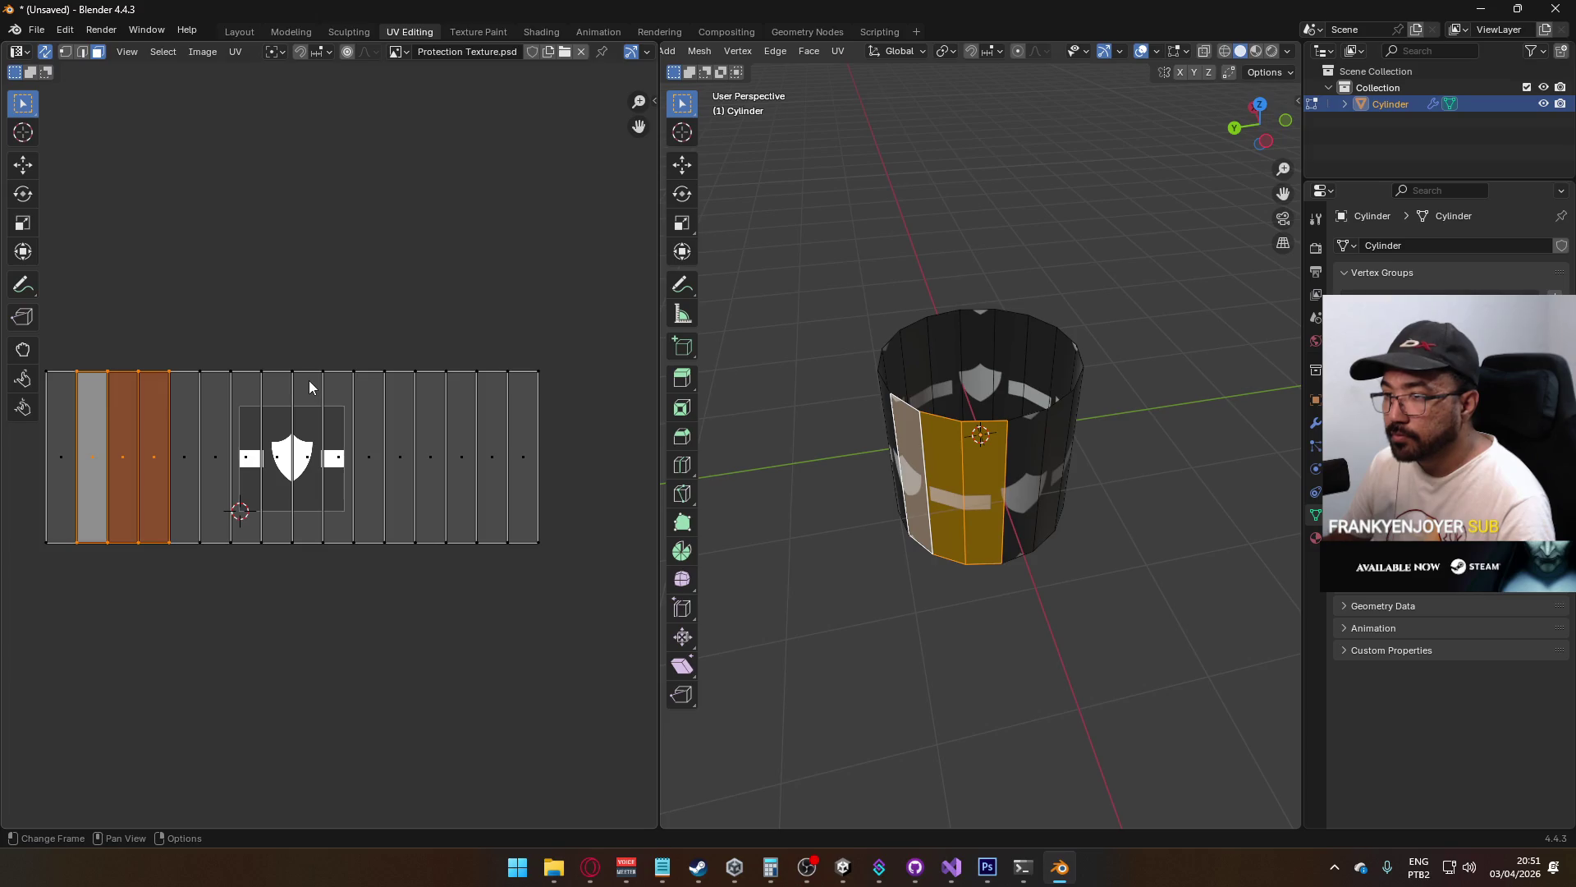
pyautogui.press('g')
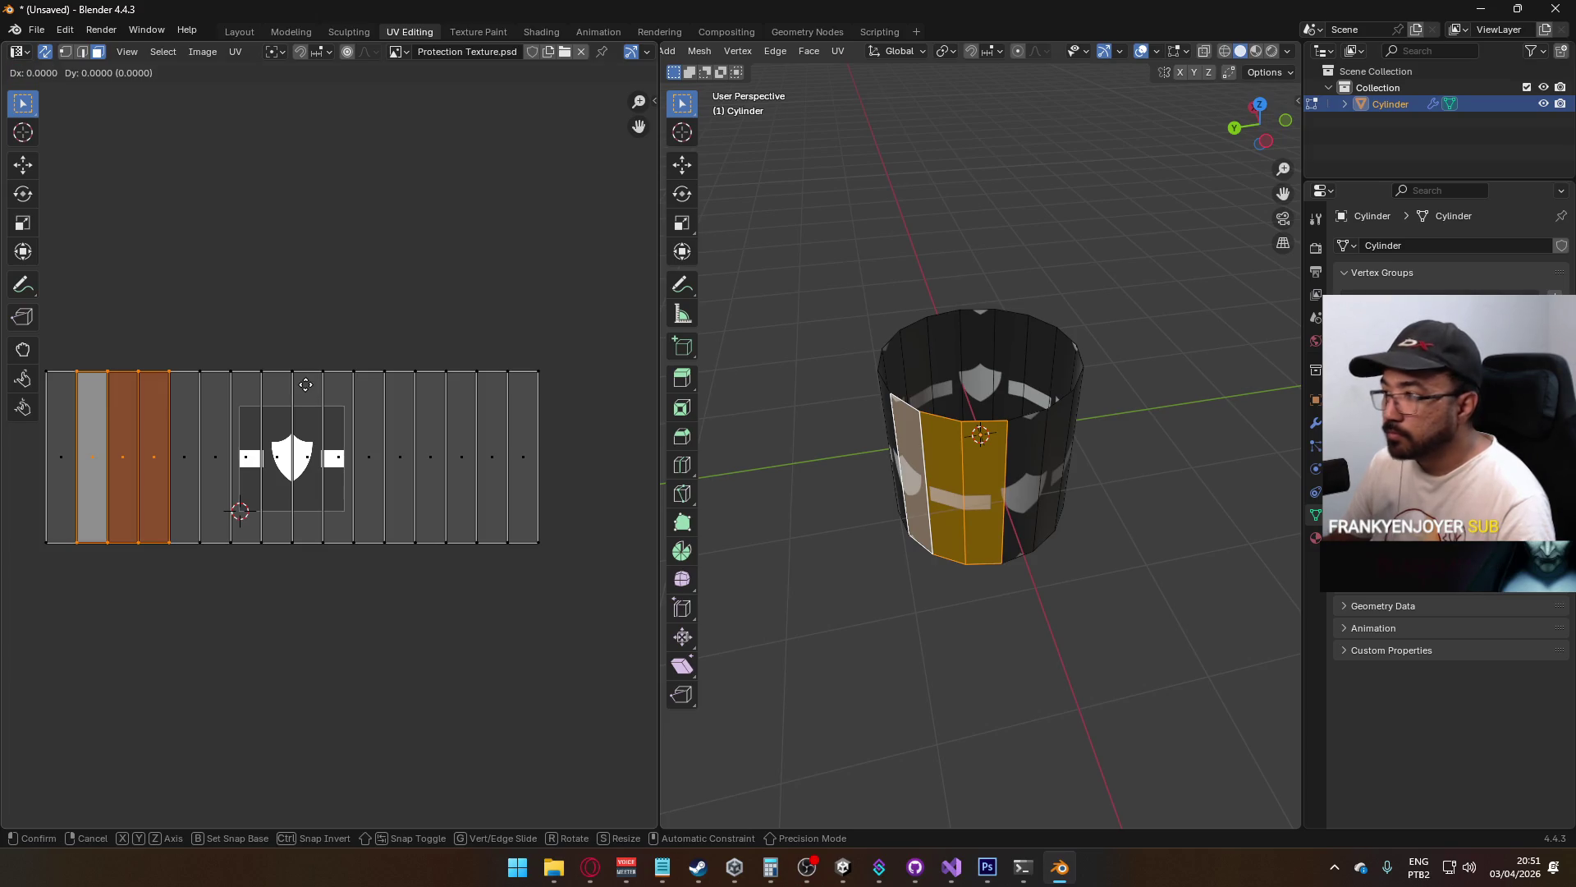
pyautogui.press('Escape')
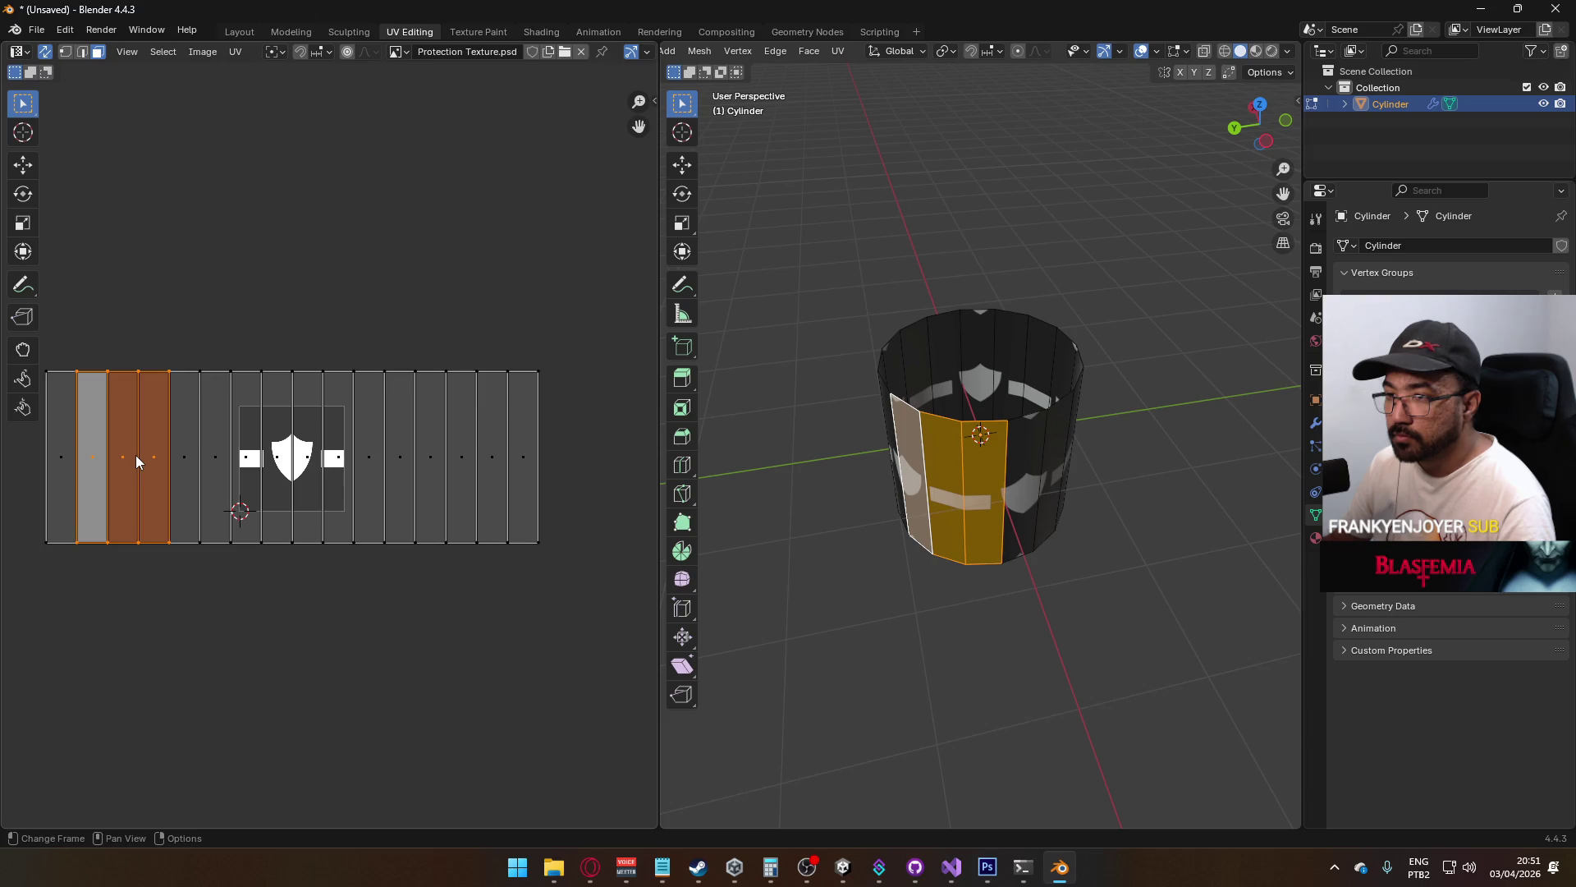
pyautogui.press('u')
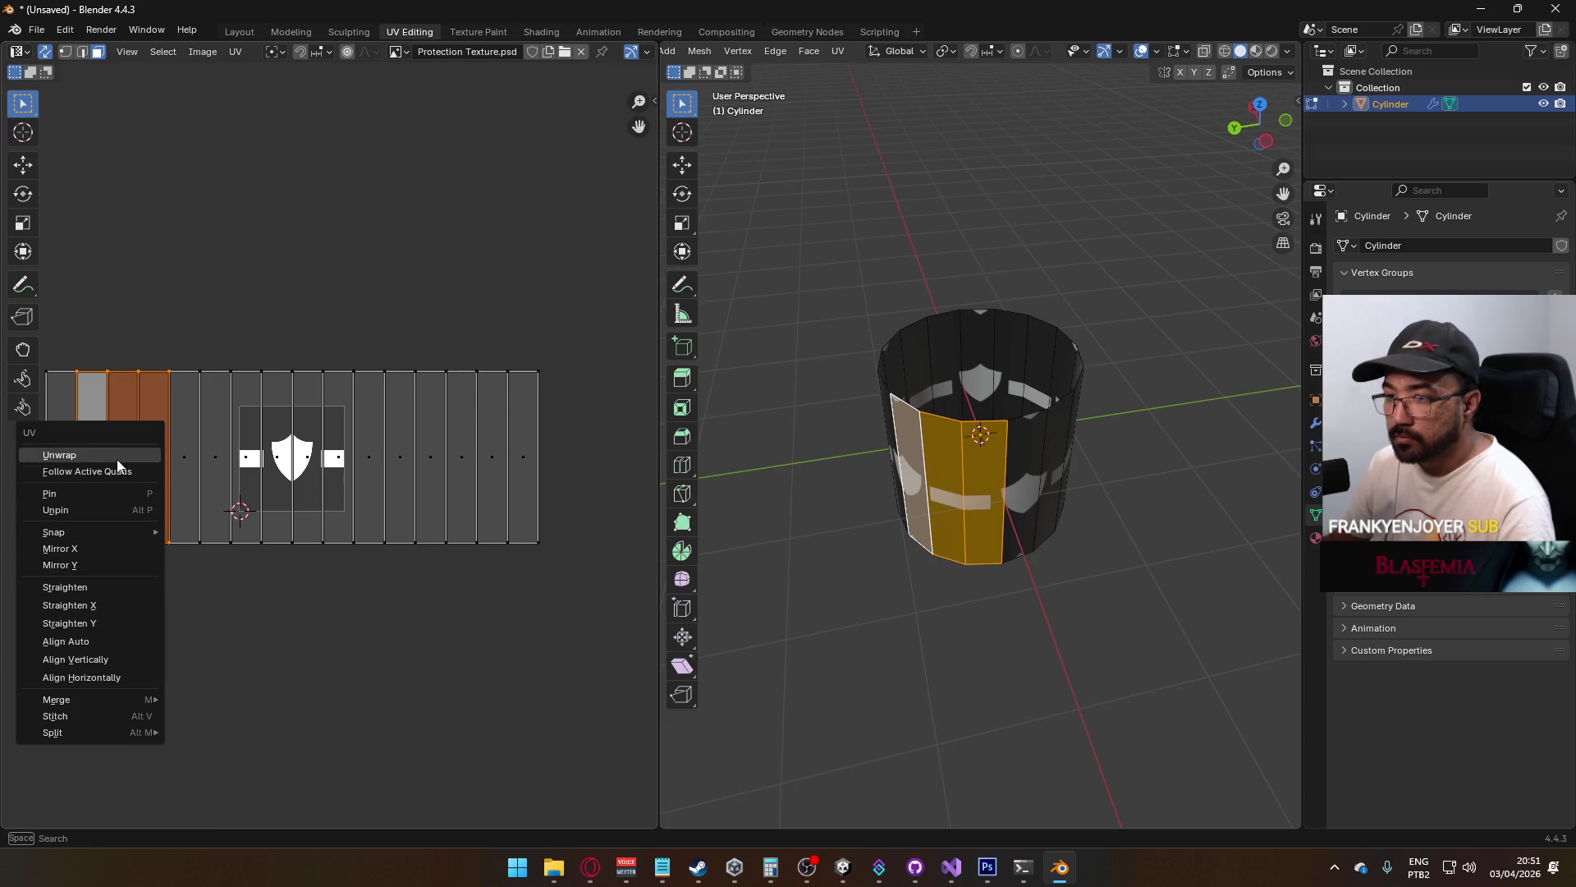
pyautogui.click(102, 507)
# Squeeze the unpinned UV strips into a narrow strip along X
pyautogui.press('g')
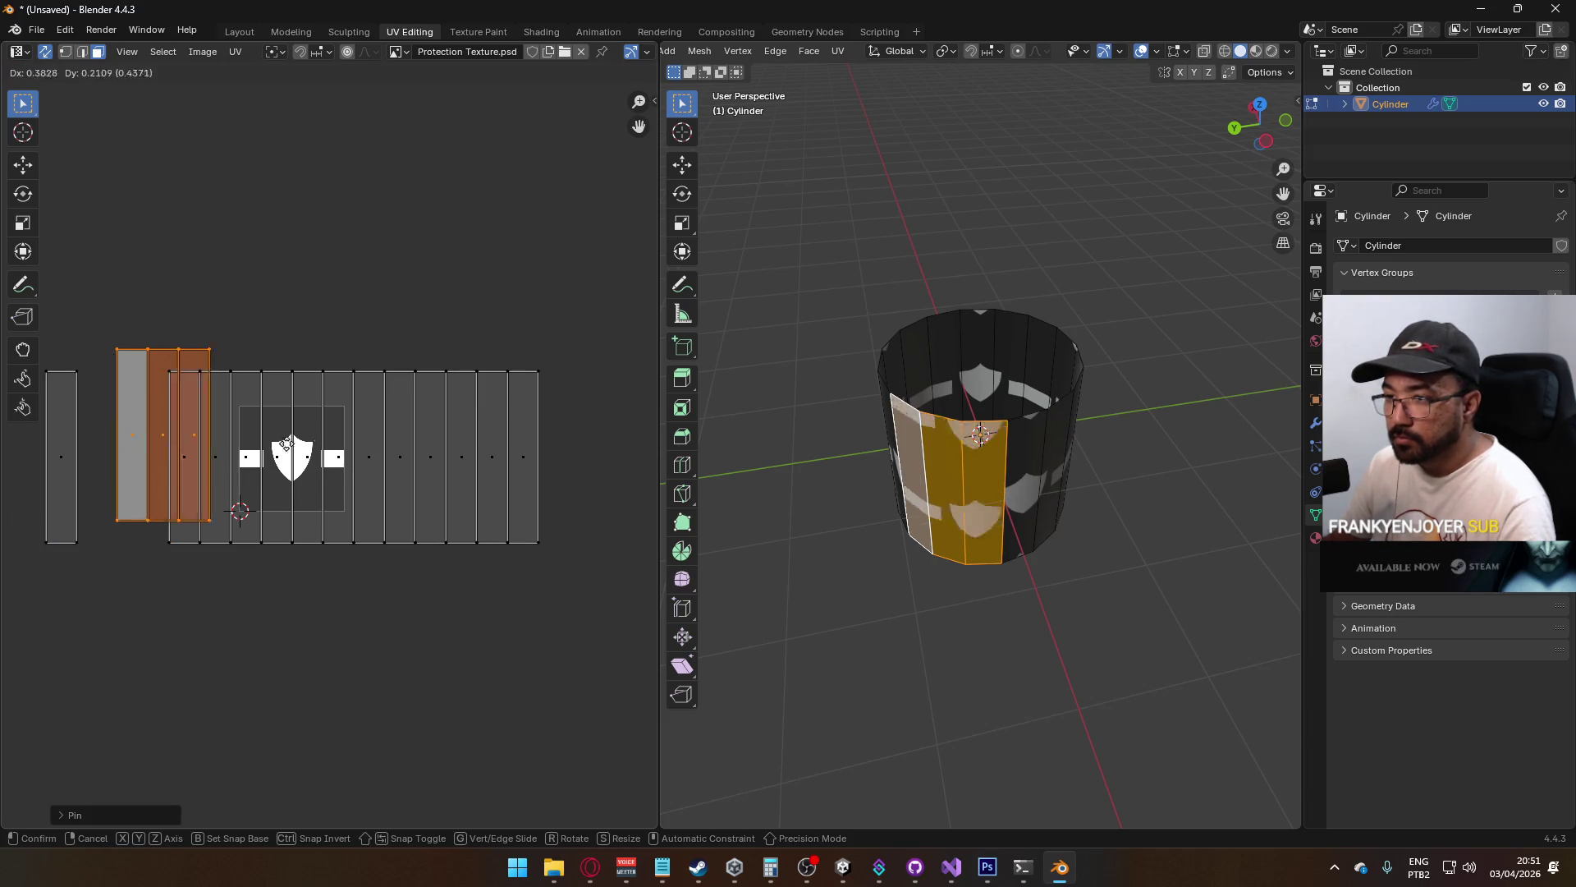
pyautogui.press('s')
pyautogui.press('x')
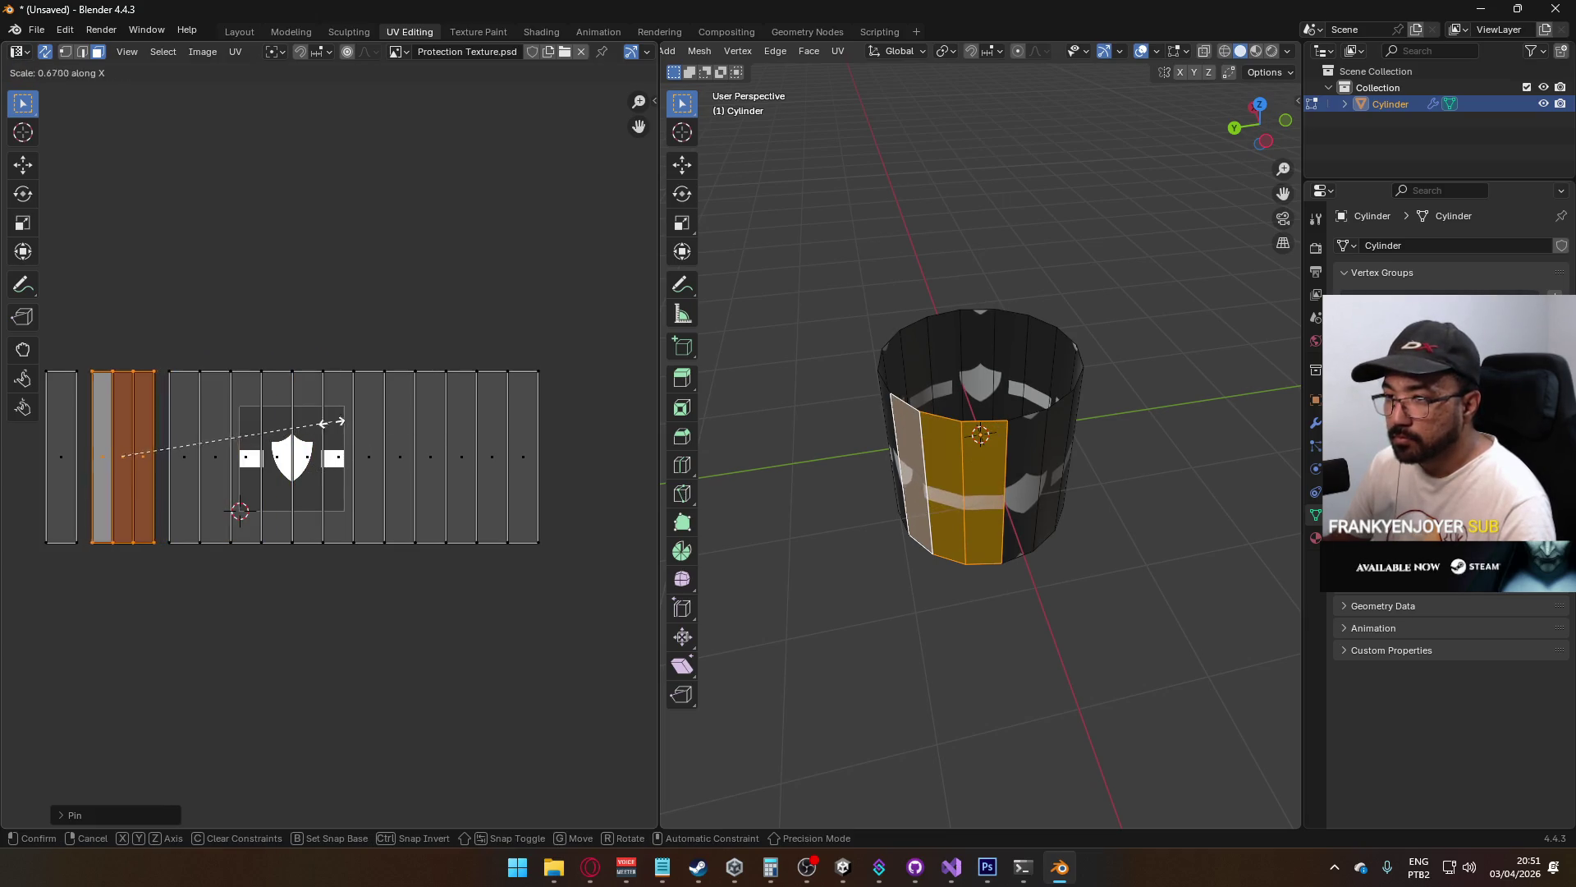
pyautogui.click(197, 427)
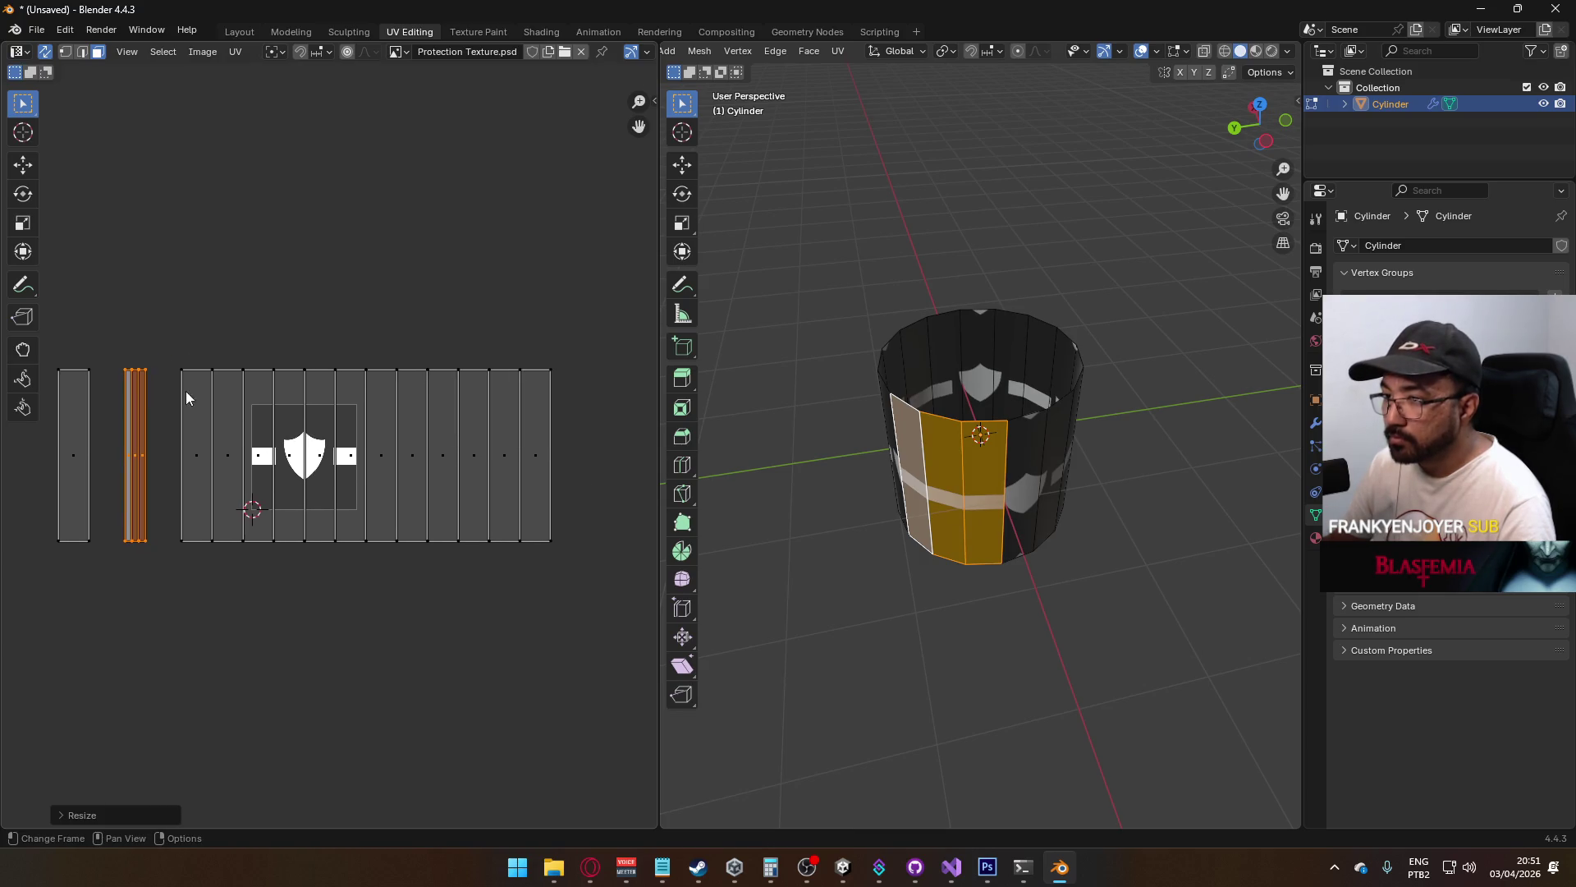
# Select the two shield columns in the UV layout and view the cylinder's front
pyautogui.click(277, 464)
pyautogui.keyDown('shift'); pyautogui.click(320, 464); pyautogui.keyUp('shift')
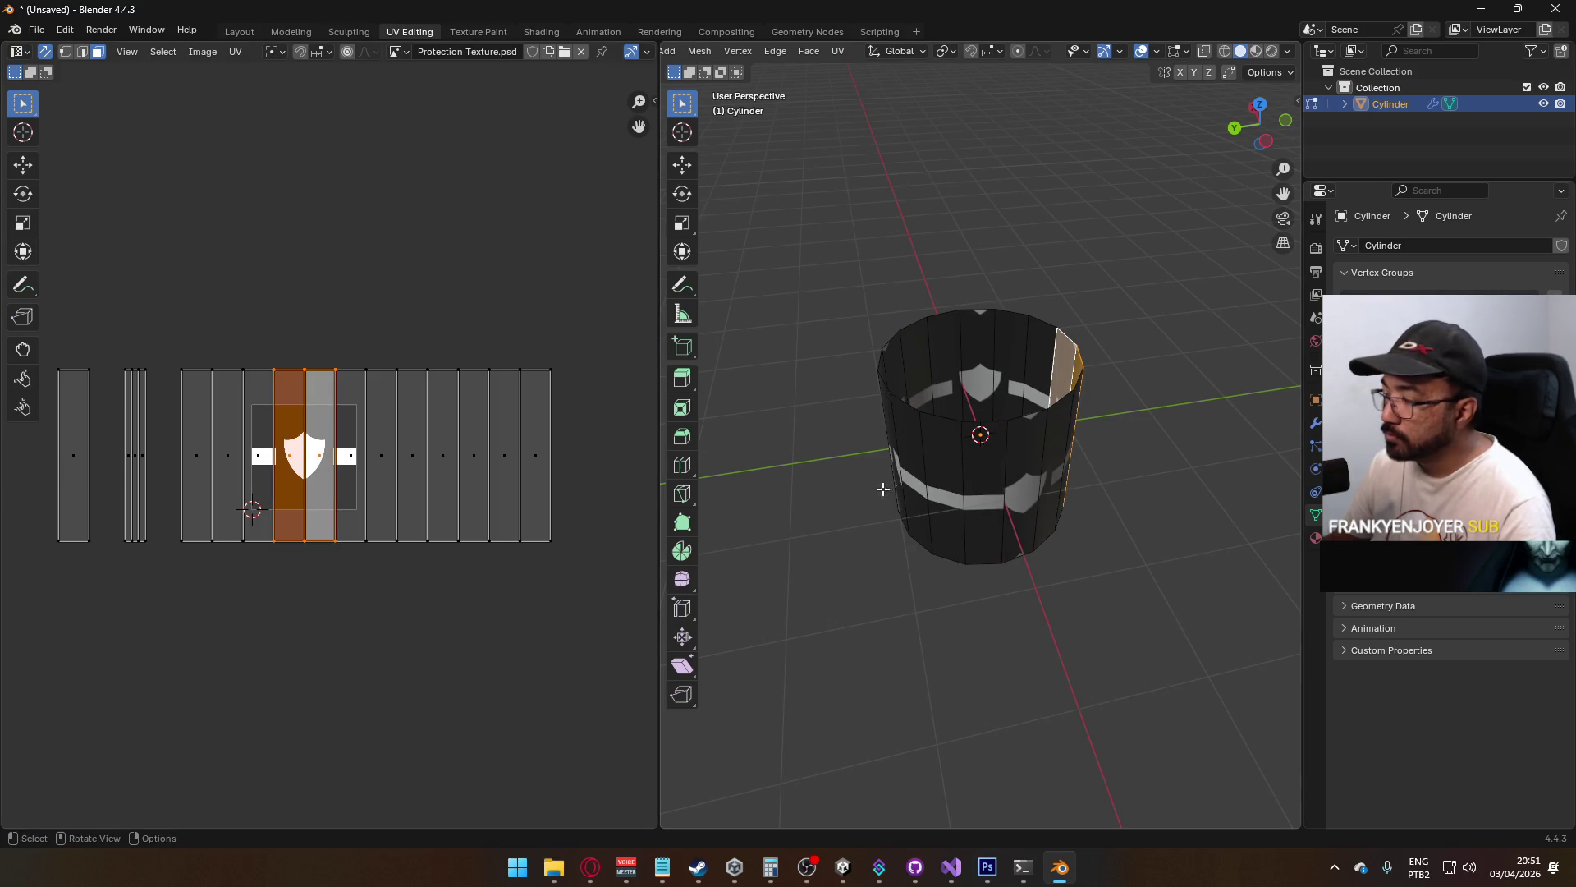
pyautogui.moveTo(688, 472); pyautogui.dragTo(564, 445)
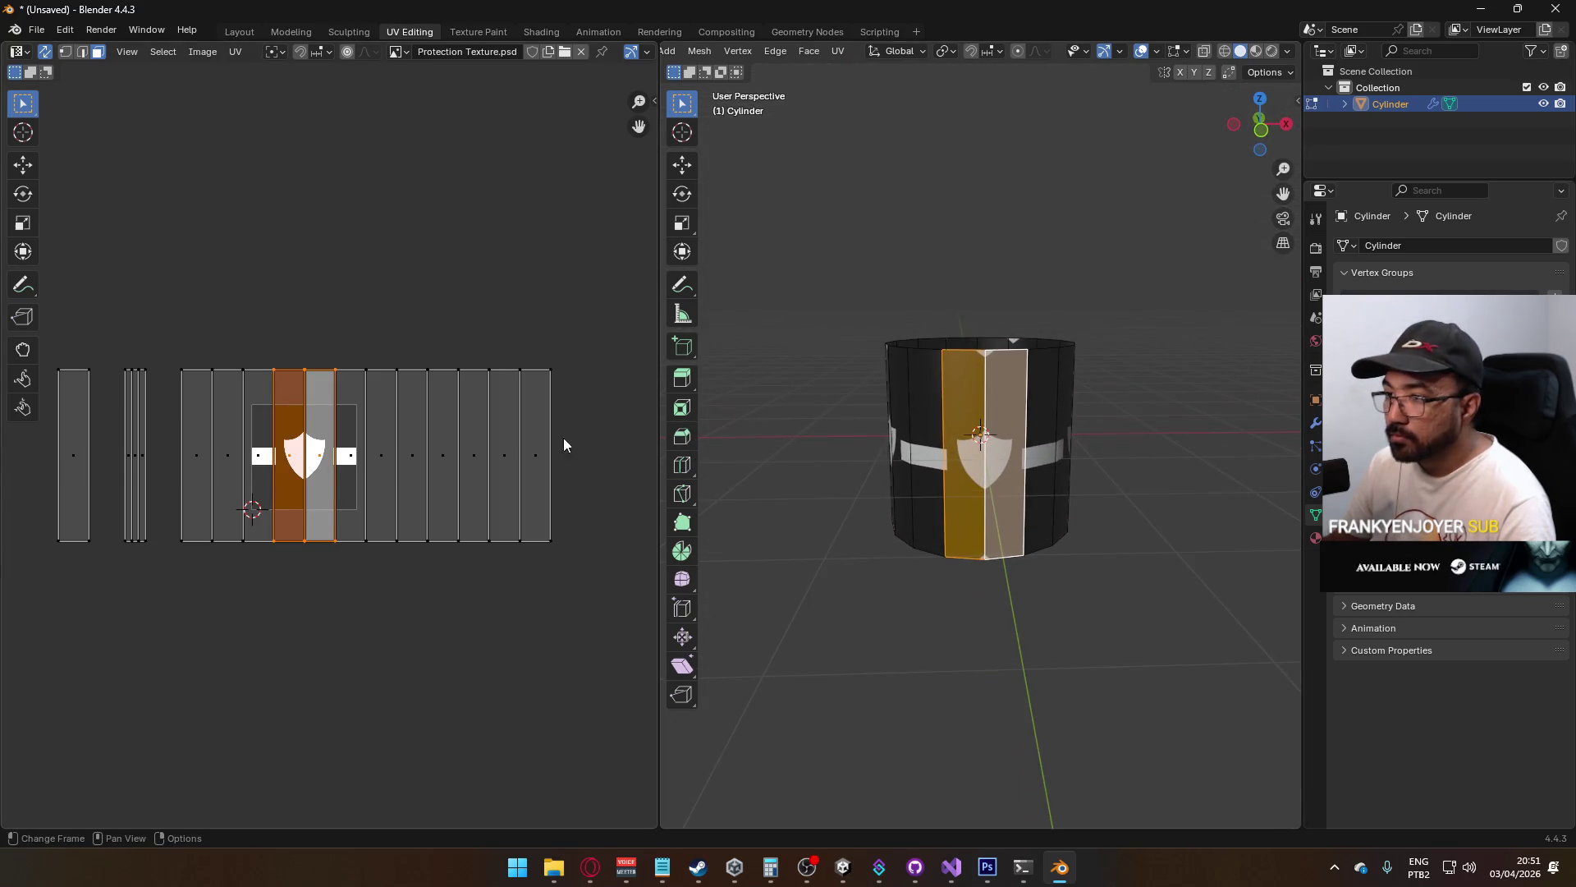
pyautogui.scroll(2, 312, 456)
# Pin the UVs of the two selected shield columns
pyautogui.rightClick(307, 456)
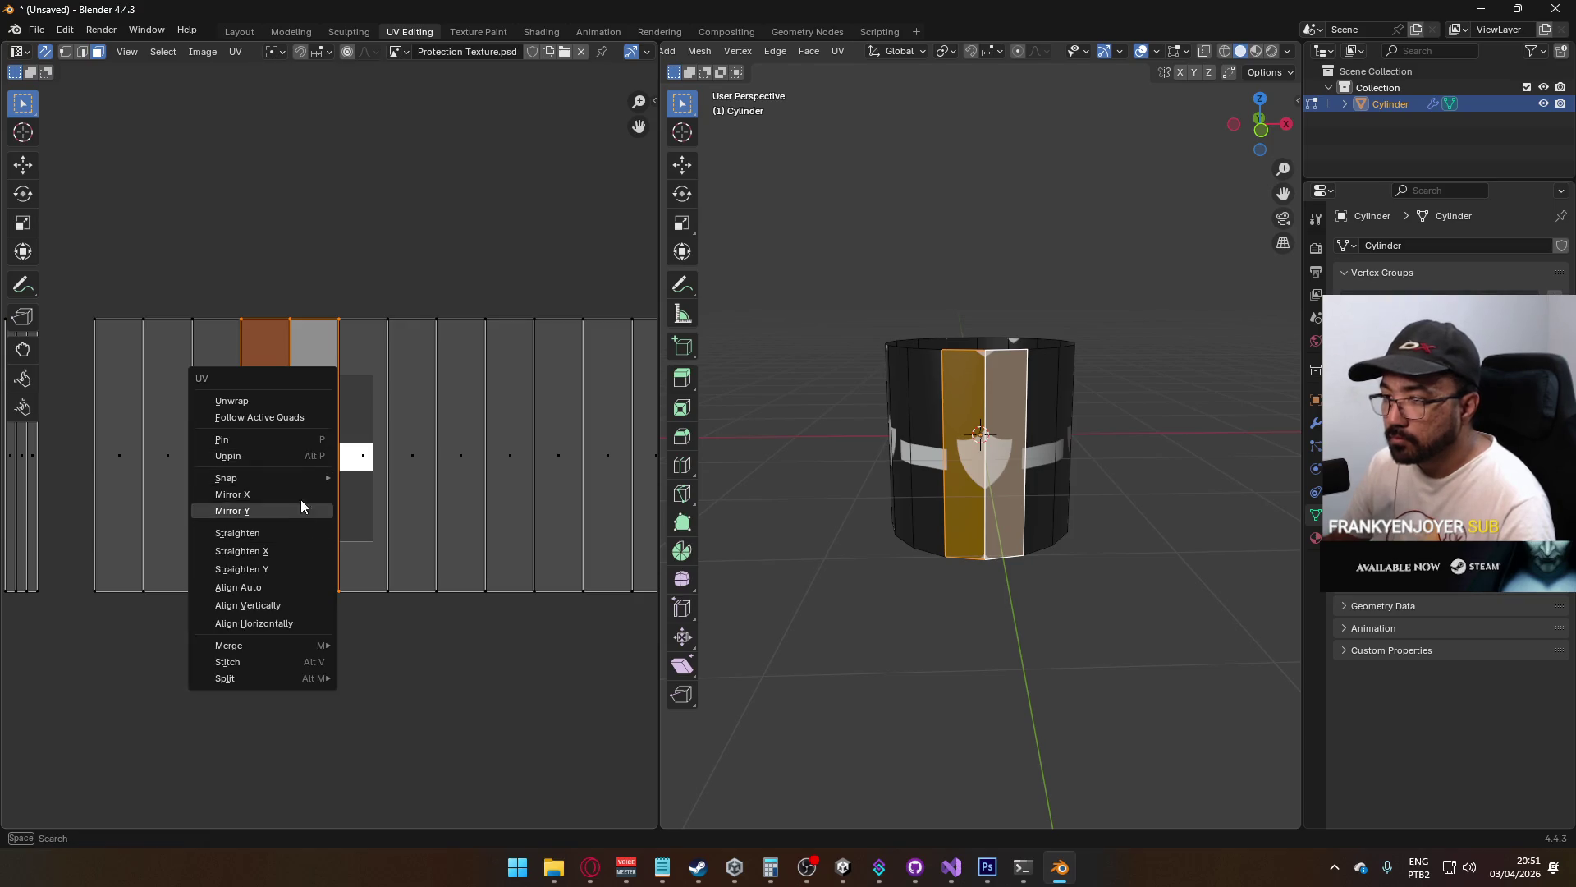
pyautogui.click(286, 439)
pyautogui.moveTo(348, 439); pyautogui.dragTo(272, 451)
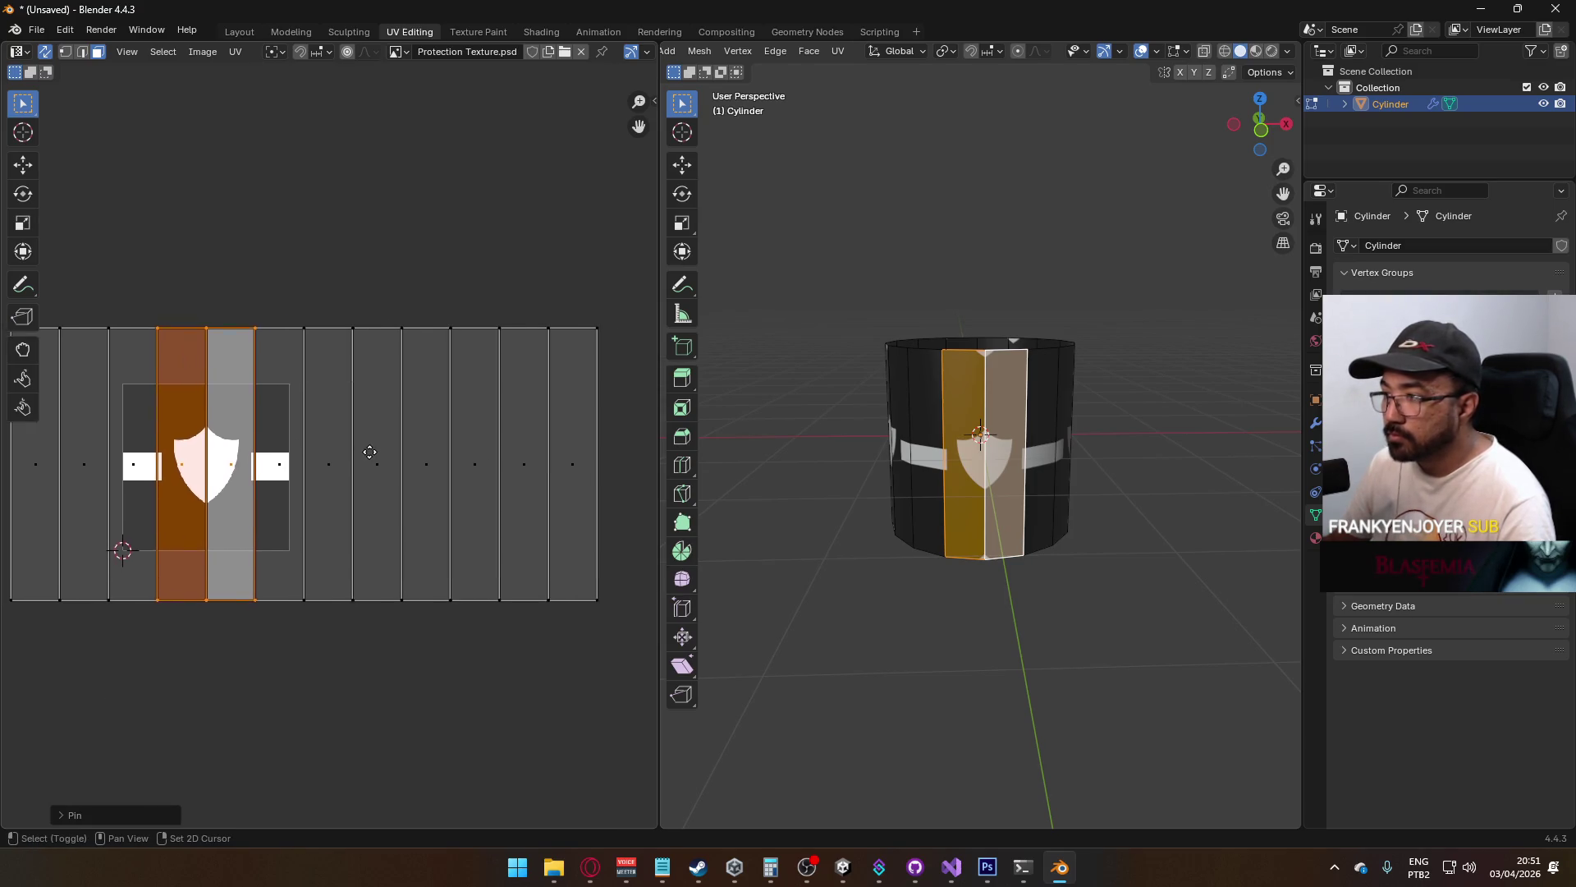
pyautogui.moveTo(1018, 567)
pyautogui.mouseDown()
pyautogui.moveTo(1047, 577)
pyautogui.moveTo(1087, 504)
pyautogui.moveTo(1108, 553)
pyautogui.moveTo(972, 460)
pyautogui.moveTo(891, 431)
pyautogui.moveTo(756, 458)
pyautogui.moveTo(996, 552)
pyautogui.moveTo(918, 552)
pyautogui.moveTo(968, 516)
pyautogui.mouseUp()
# Pin two front ring faces and paste their UV columns over the shield columns
pyautogui.click(944, 505)
pyautogui.keyDown('shift'); pyautogui.click(985, 509); pyautogui.keyUp('shift')
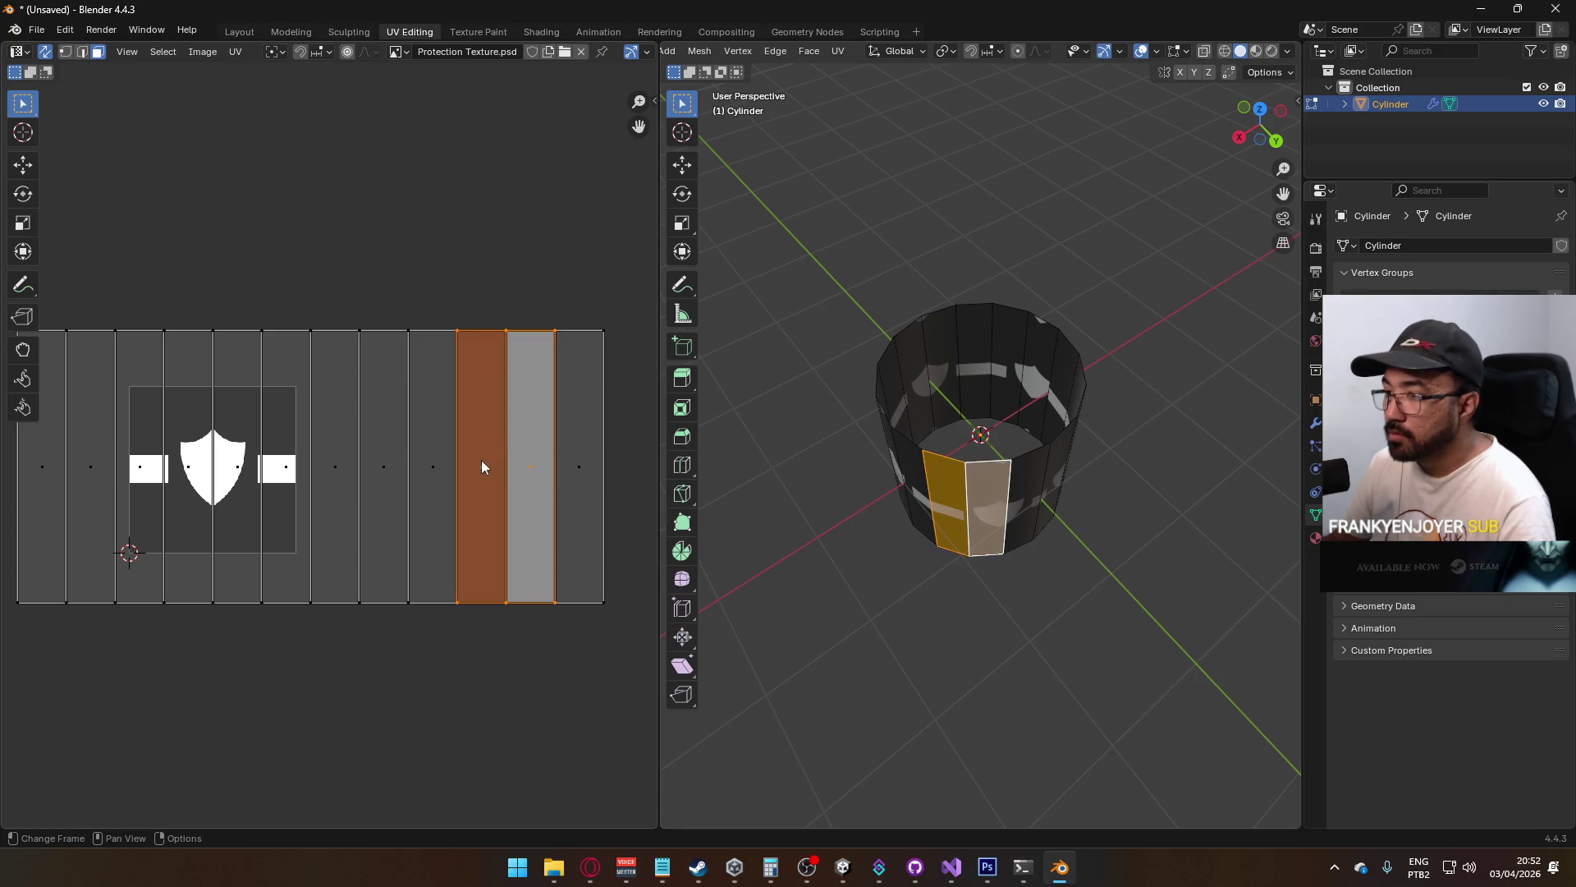
pyautogui.rightClick(481, 466)
pyautogui.click(460, 456)
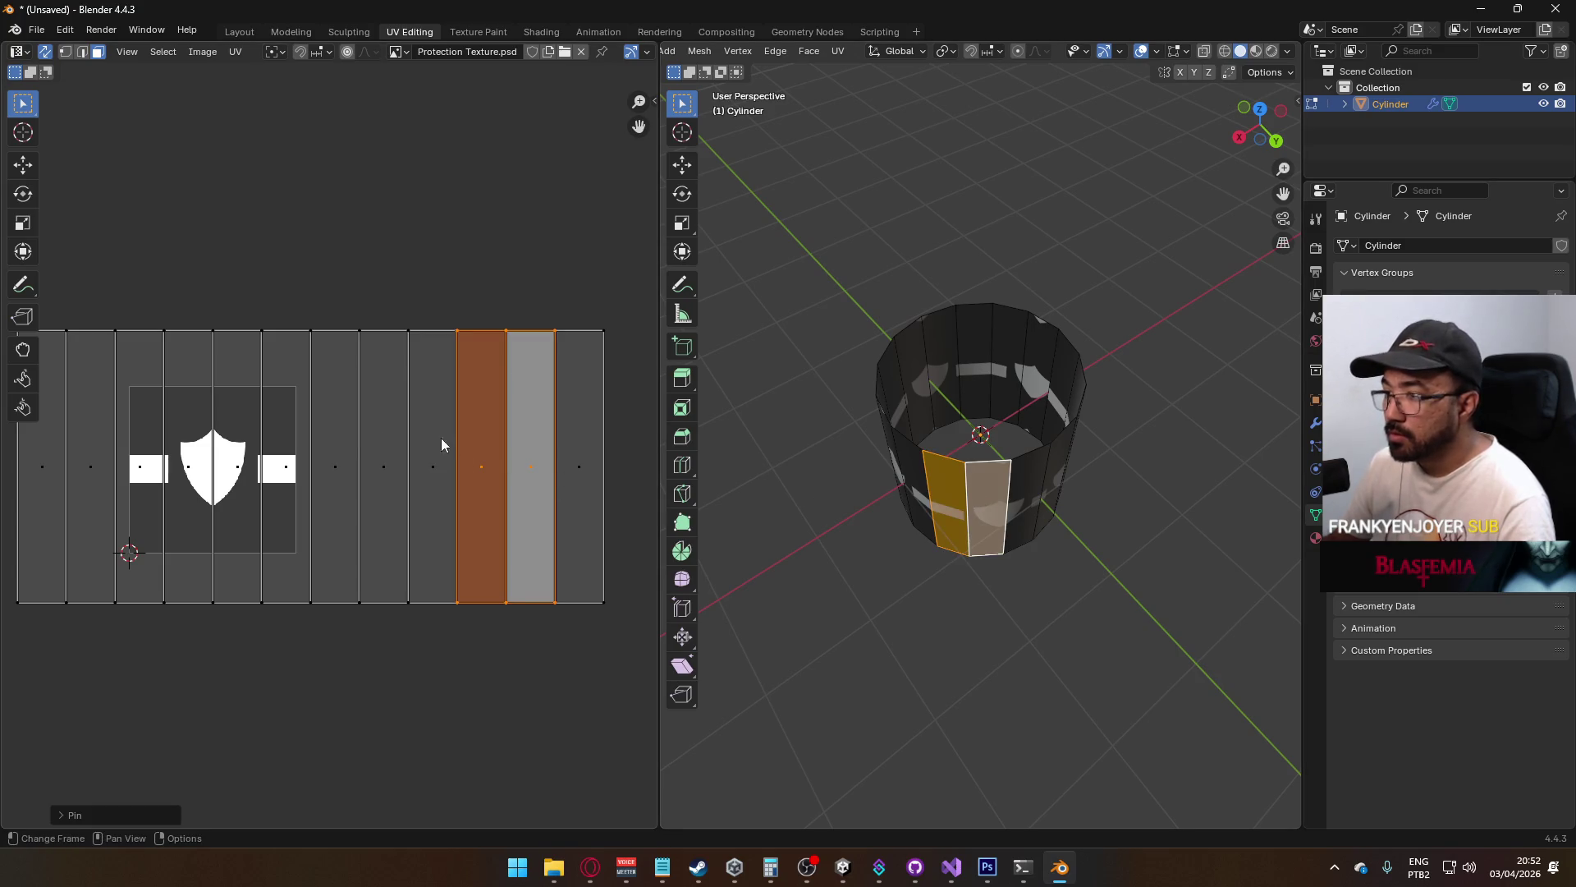
pyautogui.click(234, 454)
pyautogui.keyDown('shift'); pyautogui.click(188, 465); pyautogui.keyUp('shift')
pyautogui.rightClick(194, 464)
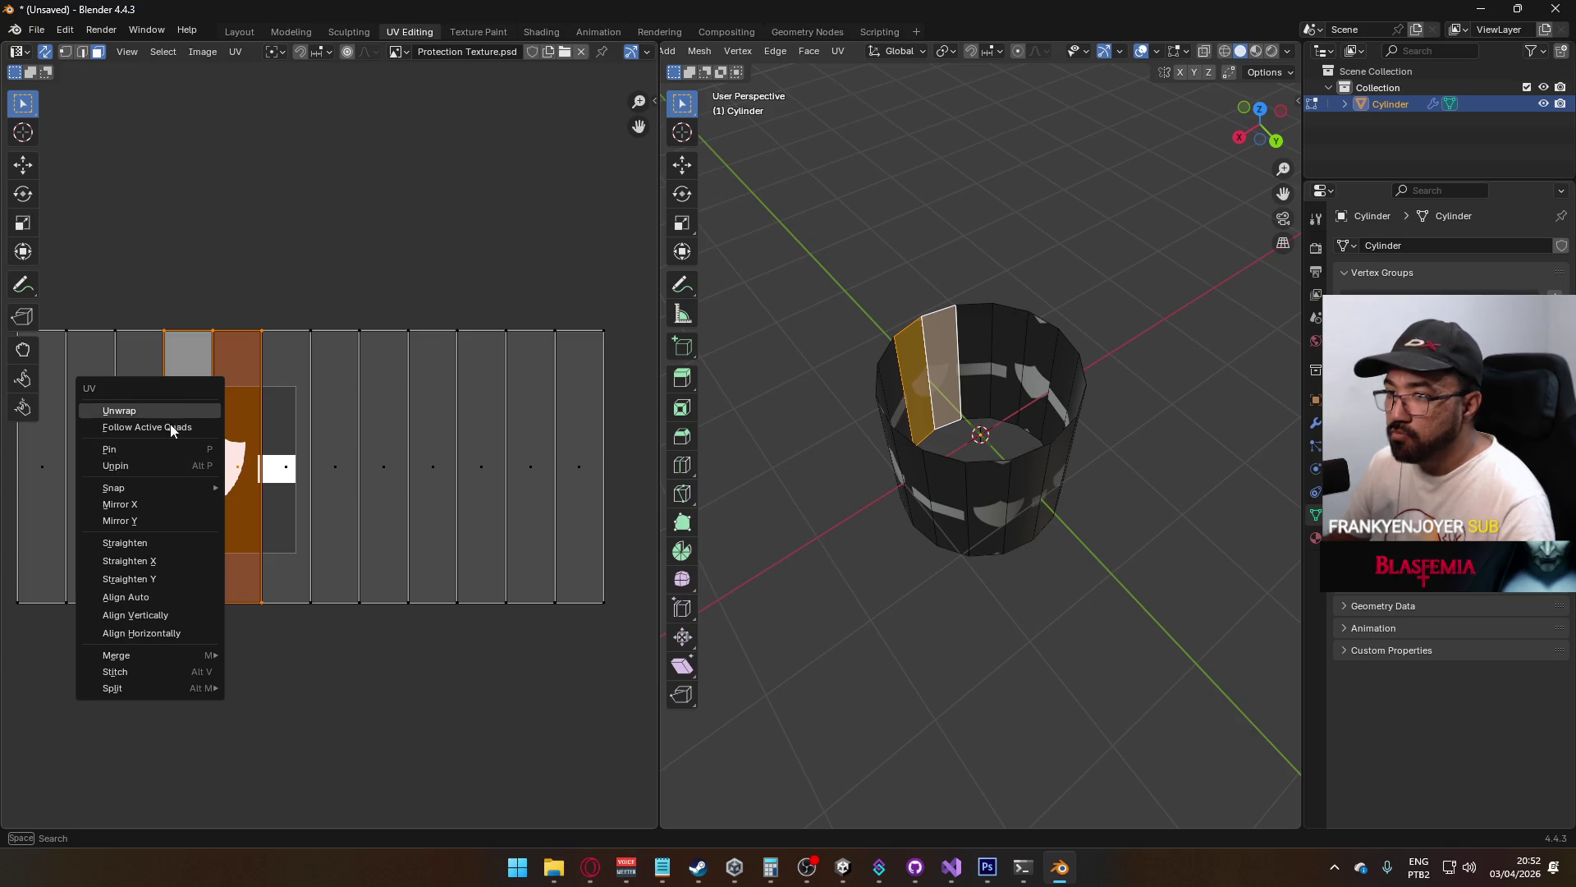
pyautogui.click(475, 461)
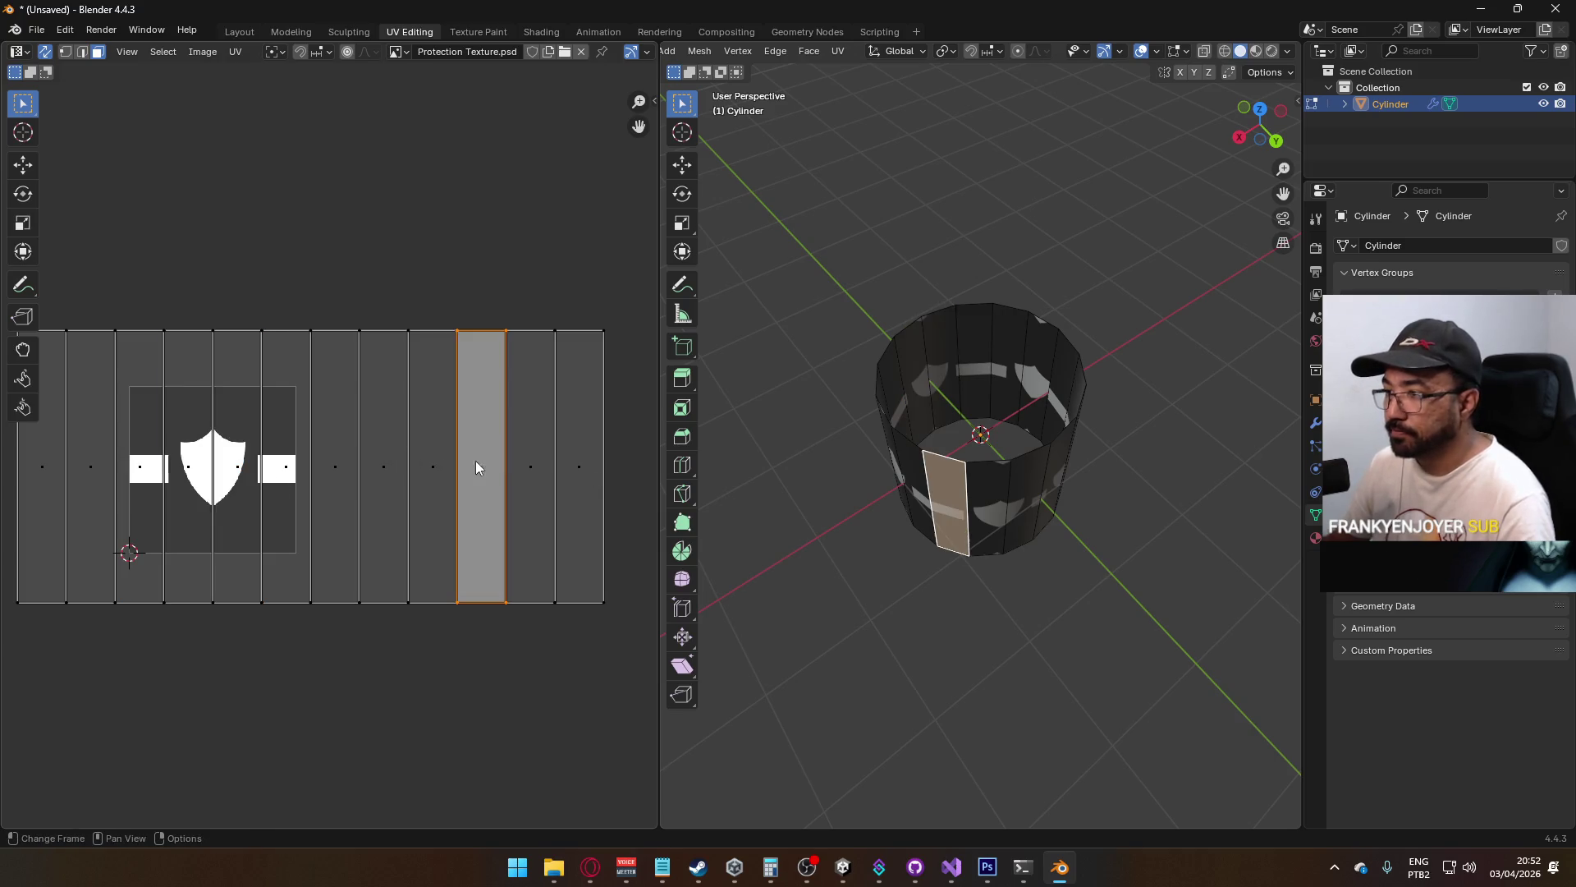
pyautogui.keyDown('shift'); pyautogui.click(534, 469); pyautogui.keyUp('shift')
pyautogui.hotkey('ctrl', 'v')
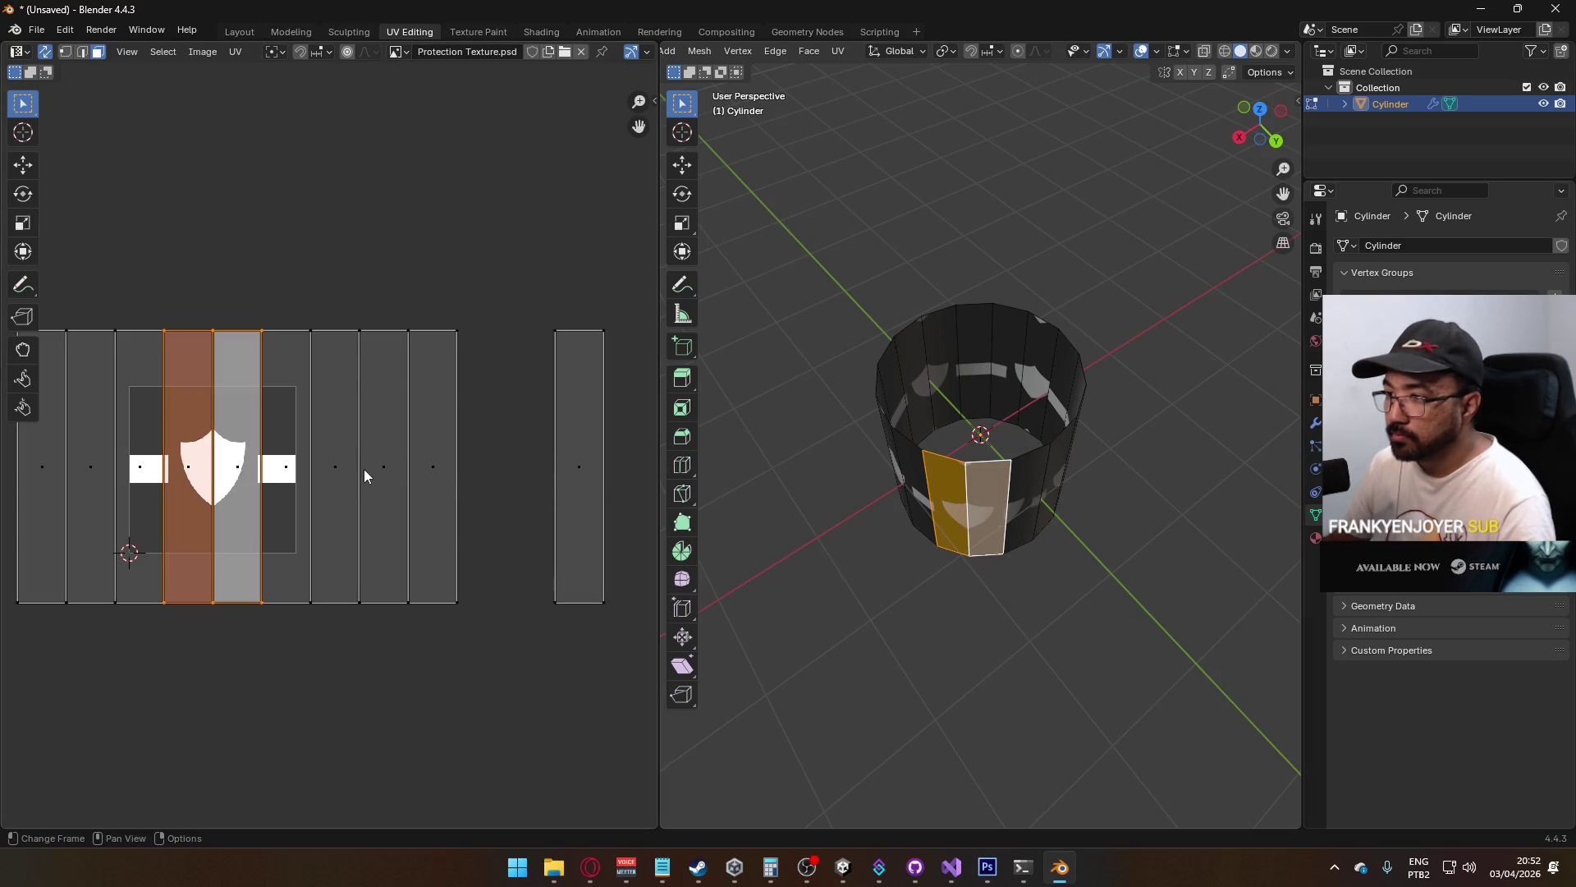
pyautogui.moveTo(1001, 493)
pyautogui.mouseDown()
pyautogui.moveTo(1097, 446)
pyautogui.moveTo(1161, 475)
pyautogui.moveTo(1108, 531)
pyautogui.moveTo(722, 446)
pyautogui.moveTo(1083, 463)
pyautogui.moveTo(1061, 458)
pyautogui.mouseUp()
# Pin another pair of ring faces and move their UVs onto the shield area
pyautogui.click(969, 493)
pyautogui.keyDown('shift'); pyautogui.click(927, 492); pyautogui.keyUp('shift')
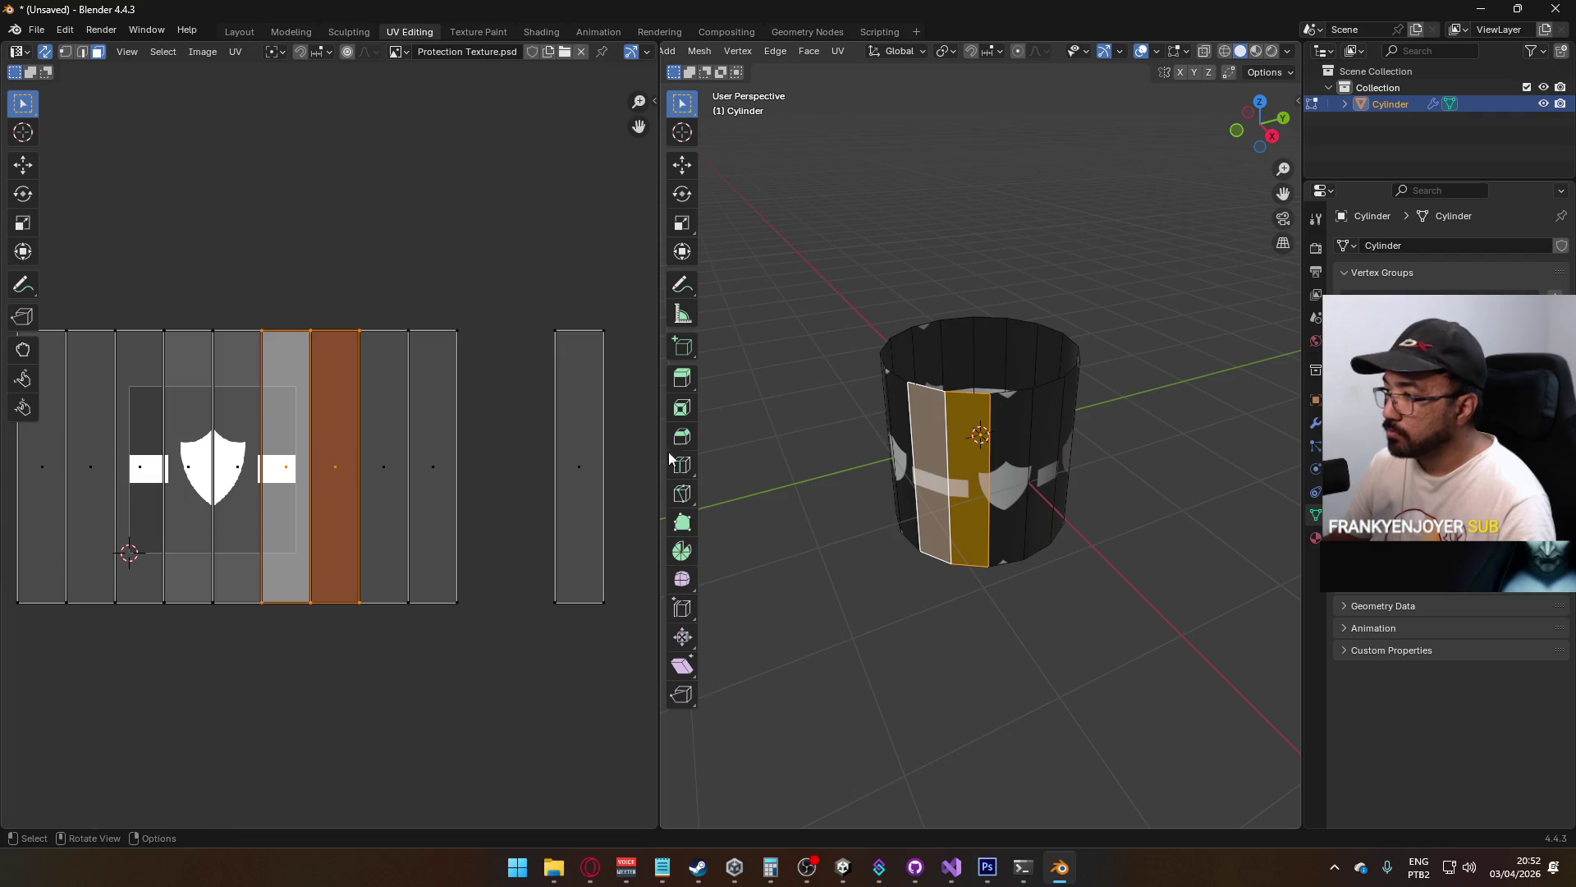
pyautogui.press('u')
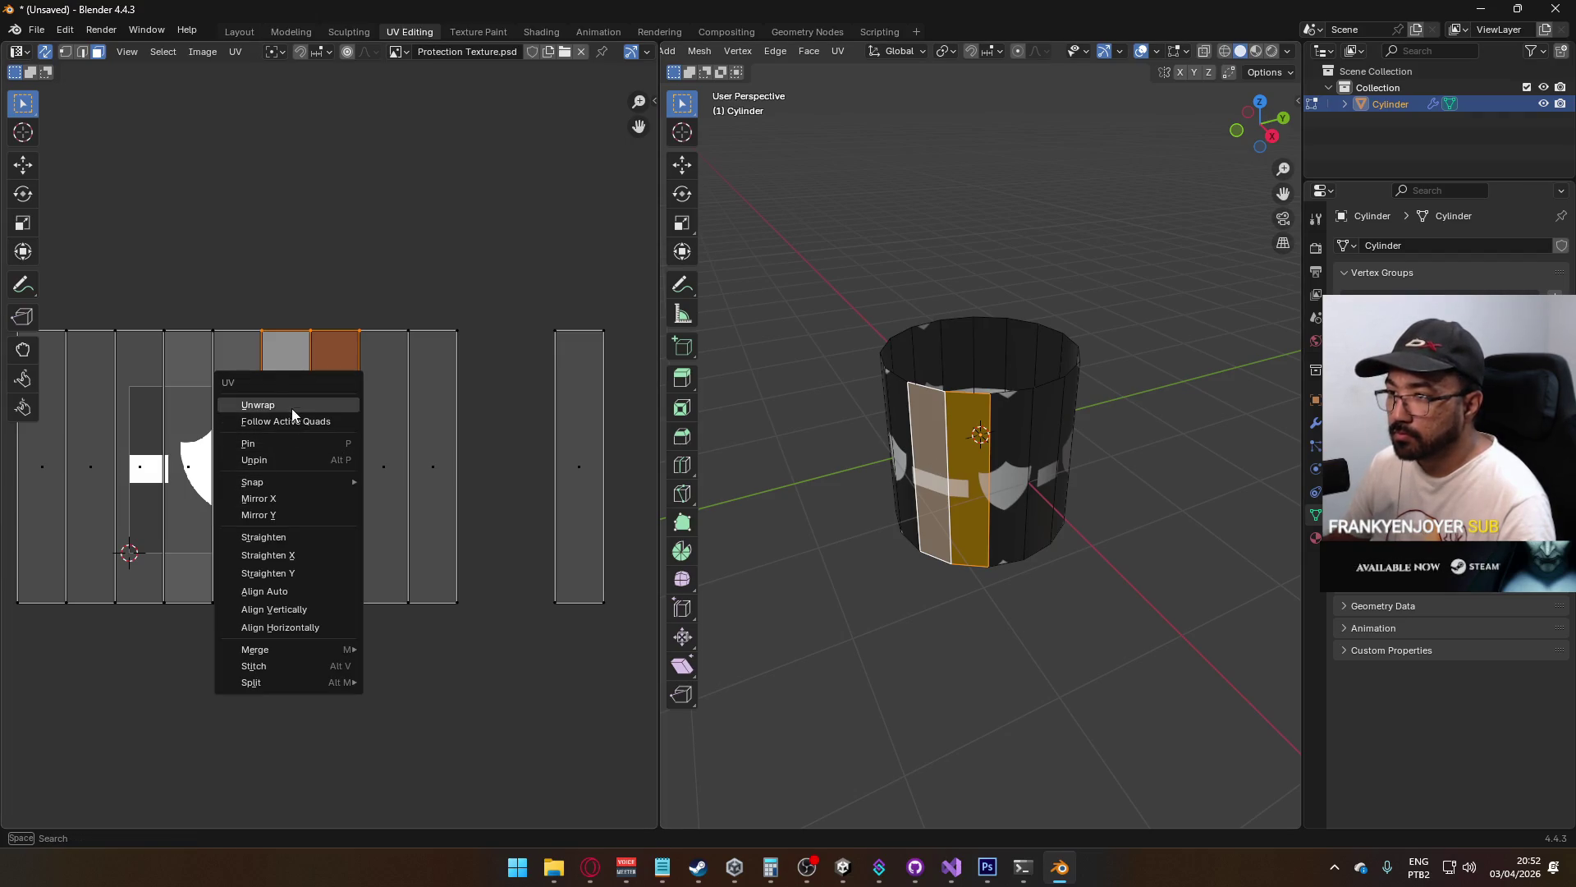
pyautogui.click(279, 461)
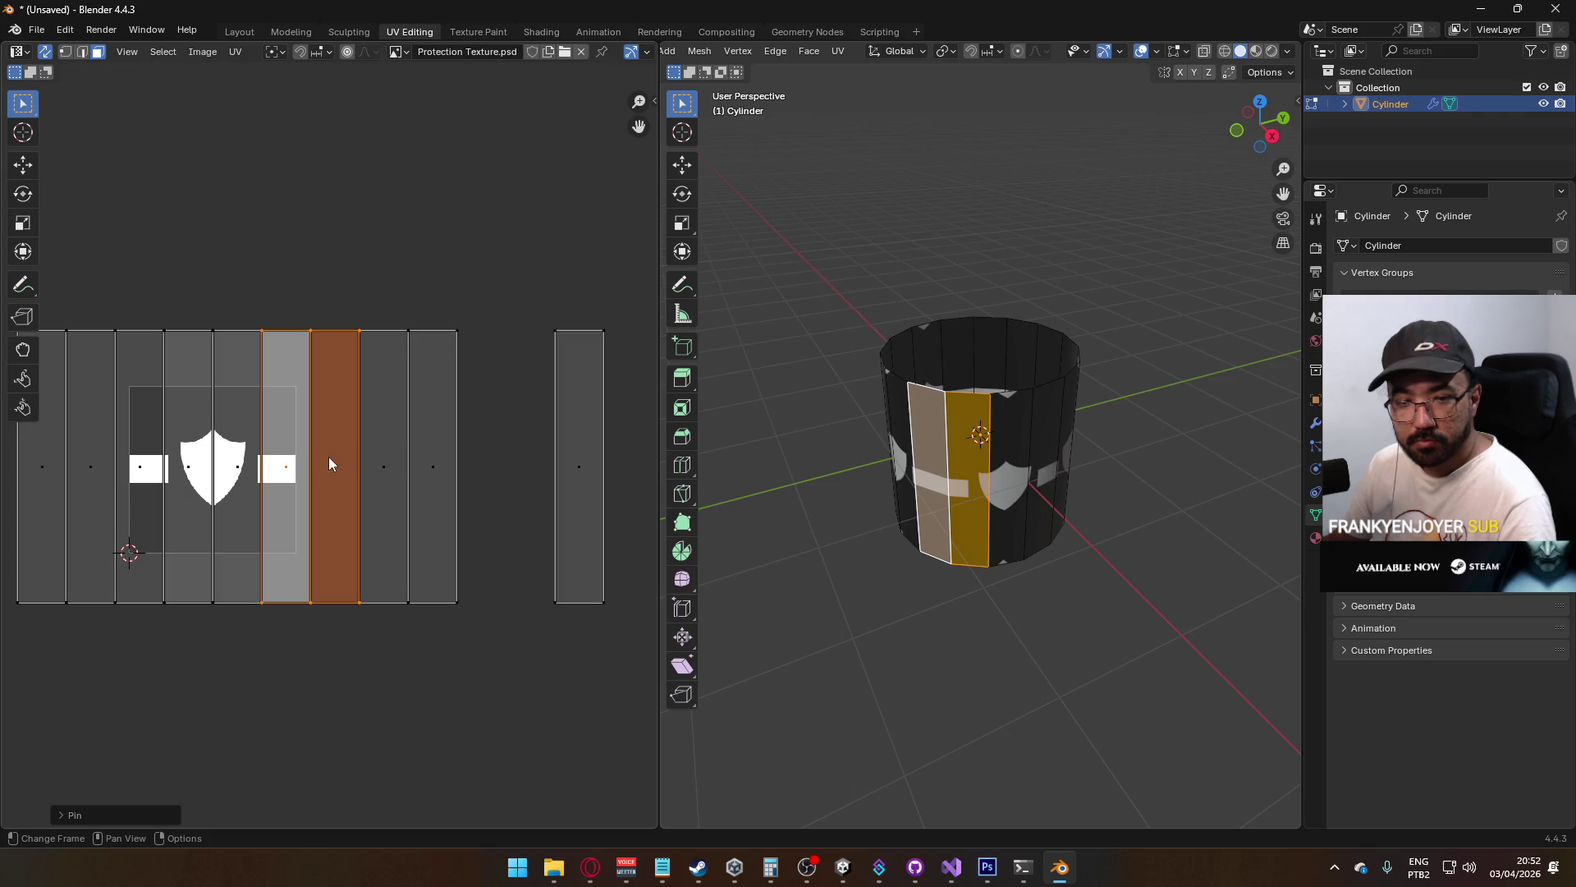
pyautogui.press('g')
pyautogui.click(261, 460)
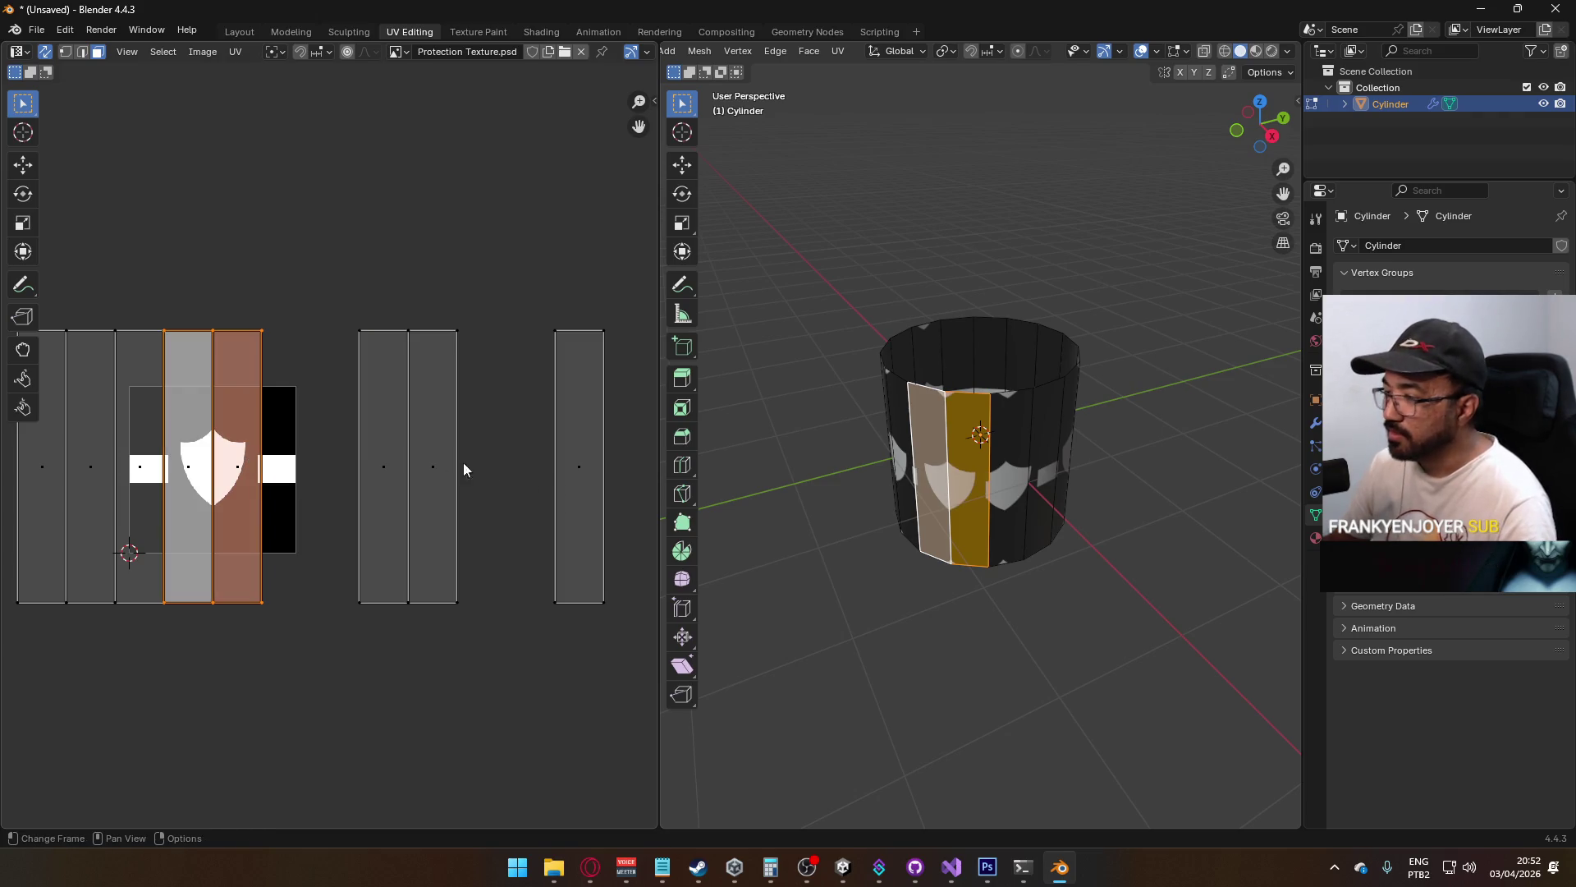
# Unpin the lone column right of the shield and move it rightward
pyautogui.click(394, 463)
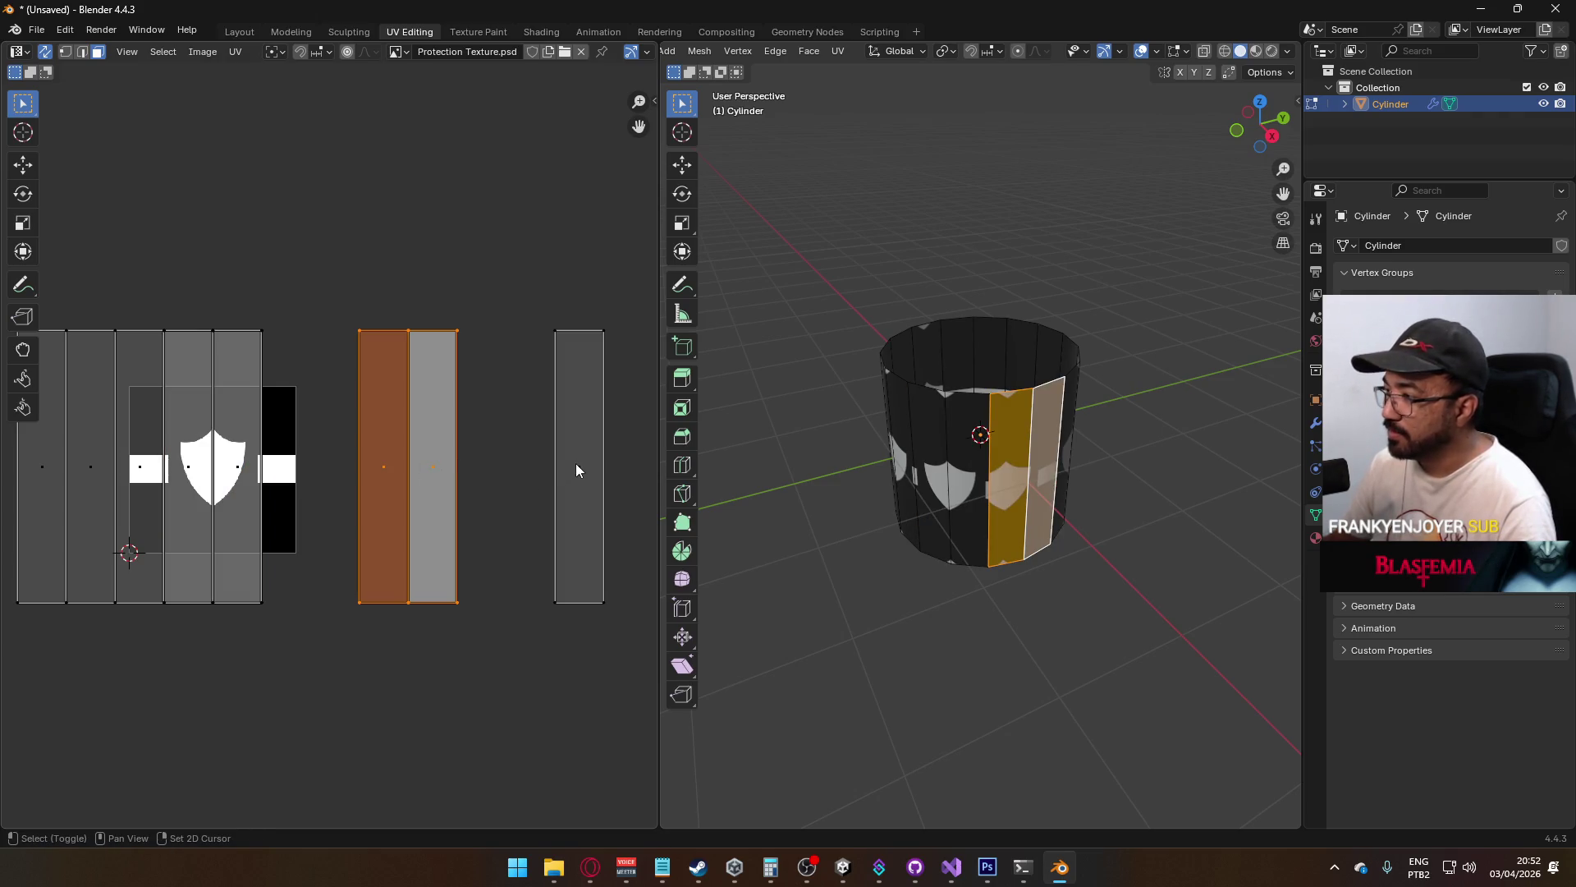
pyautogui.click(432, 466)
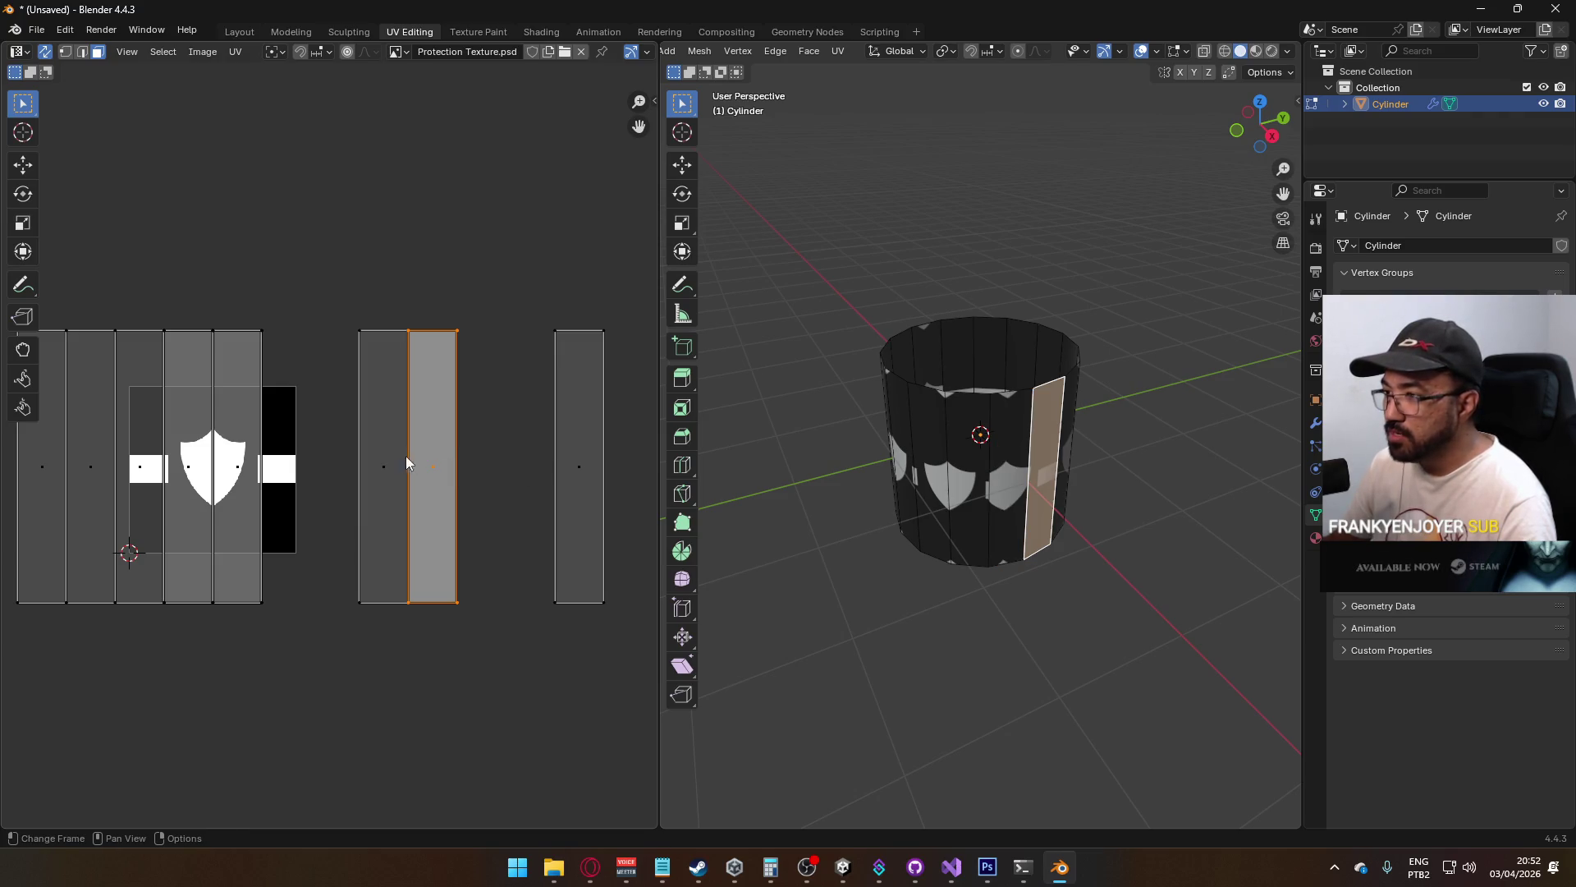
pyautogui.press('u')
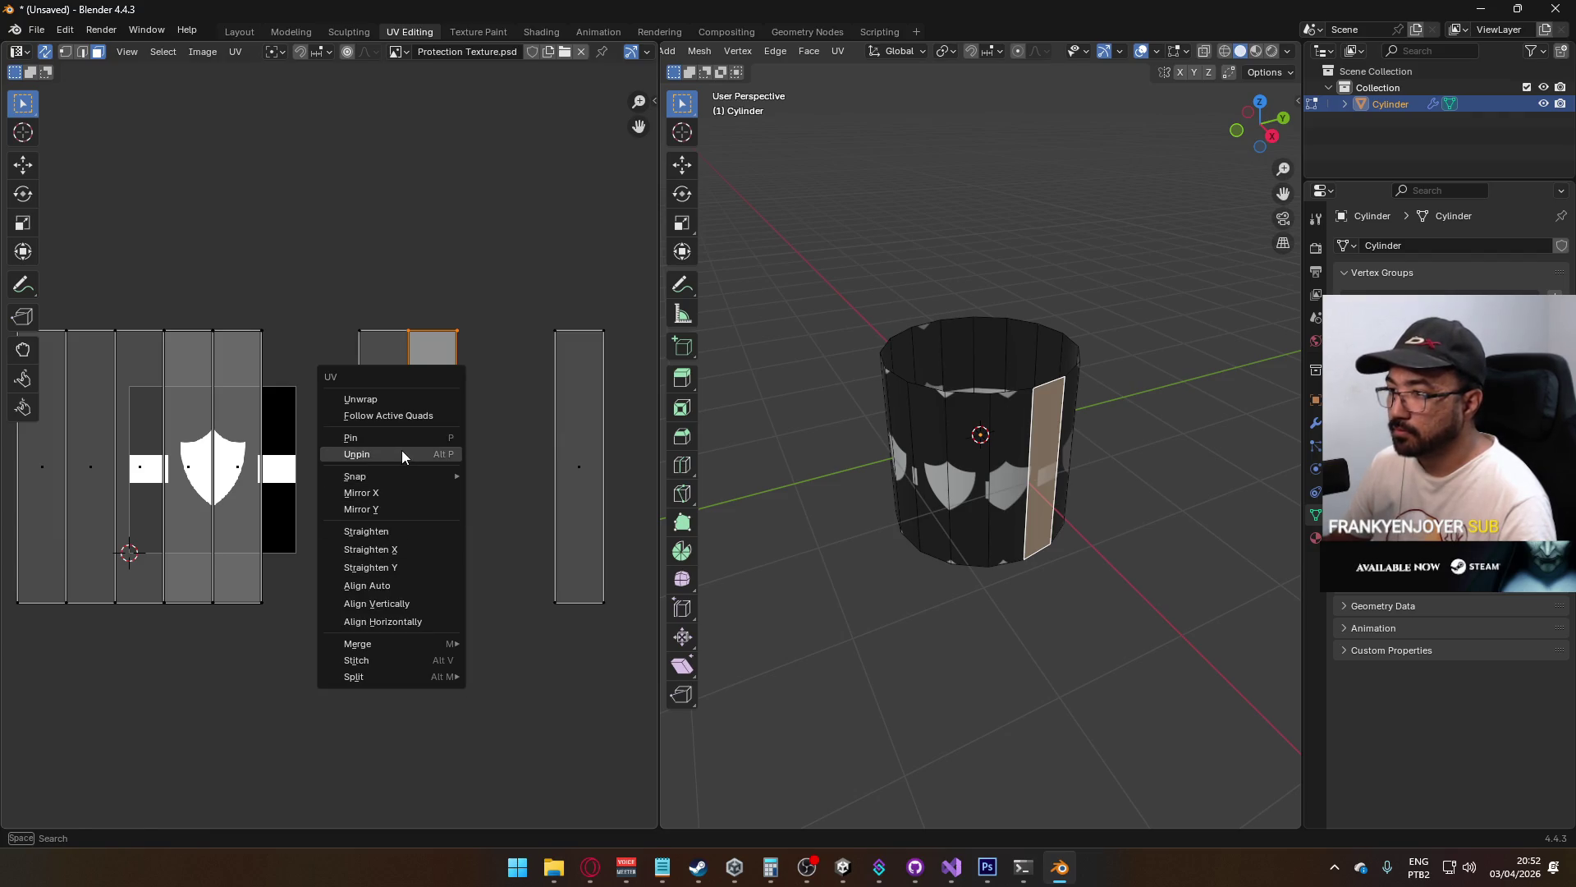
pyautogui.click(401, 454)
pyautogui.press('g')
pyautogui.click(514, 461)
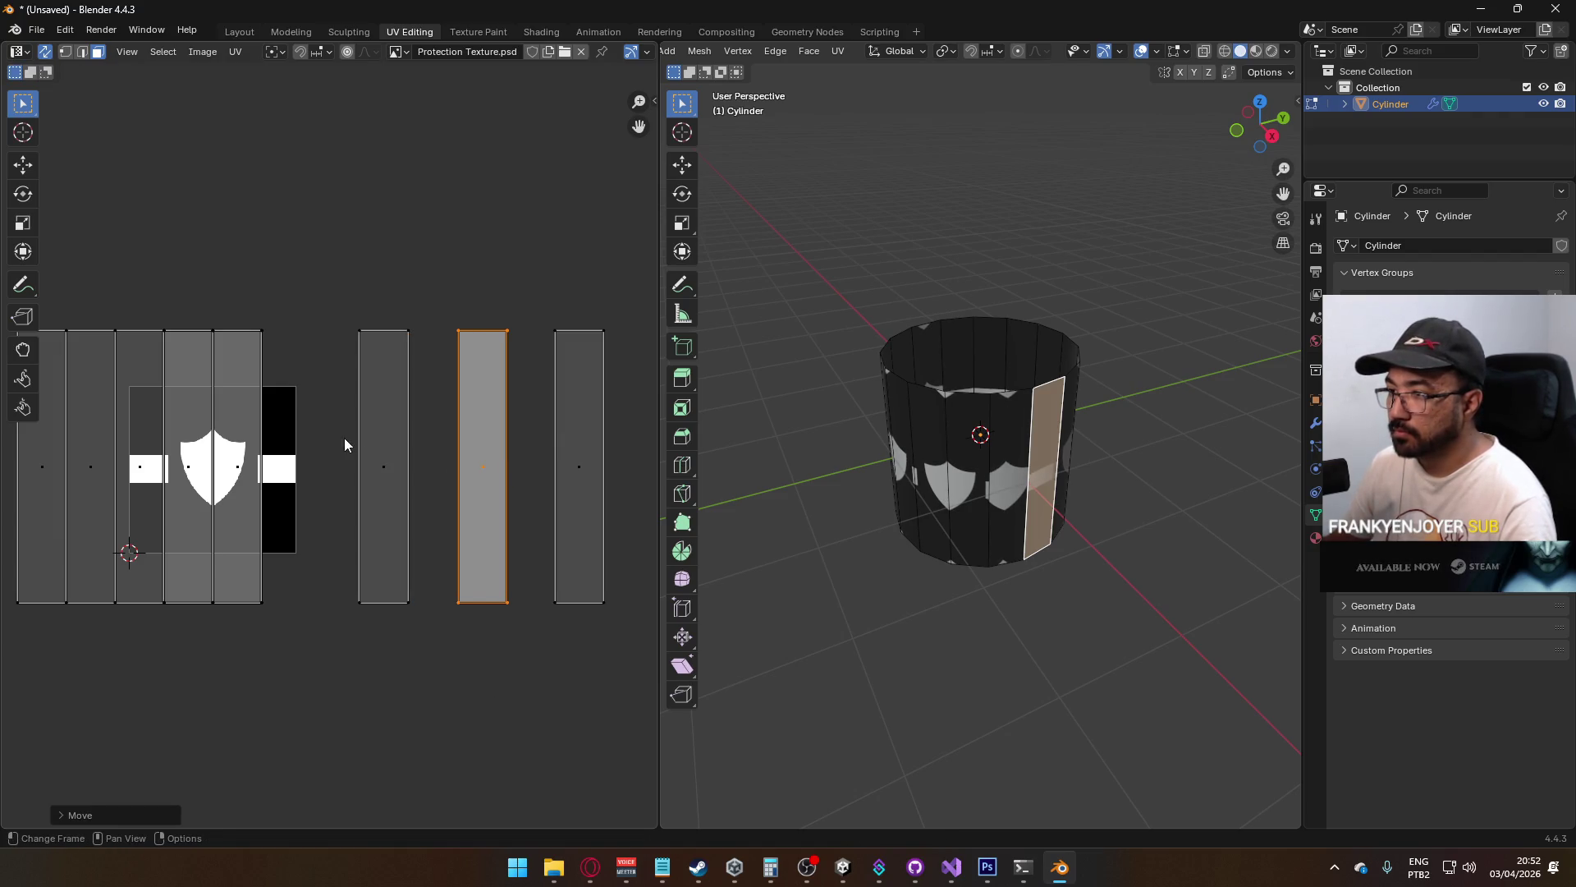
# Settle the column at the far right end of the layout, then box-select the thin strips
pyautogui.scroll(-2, 343, 444)
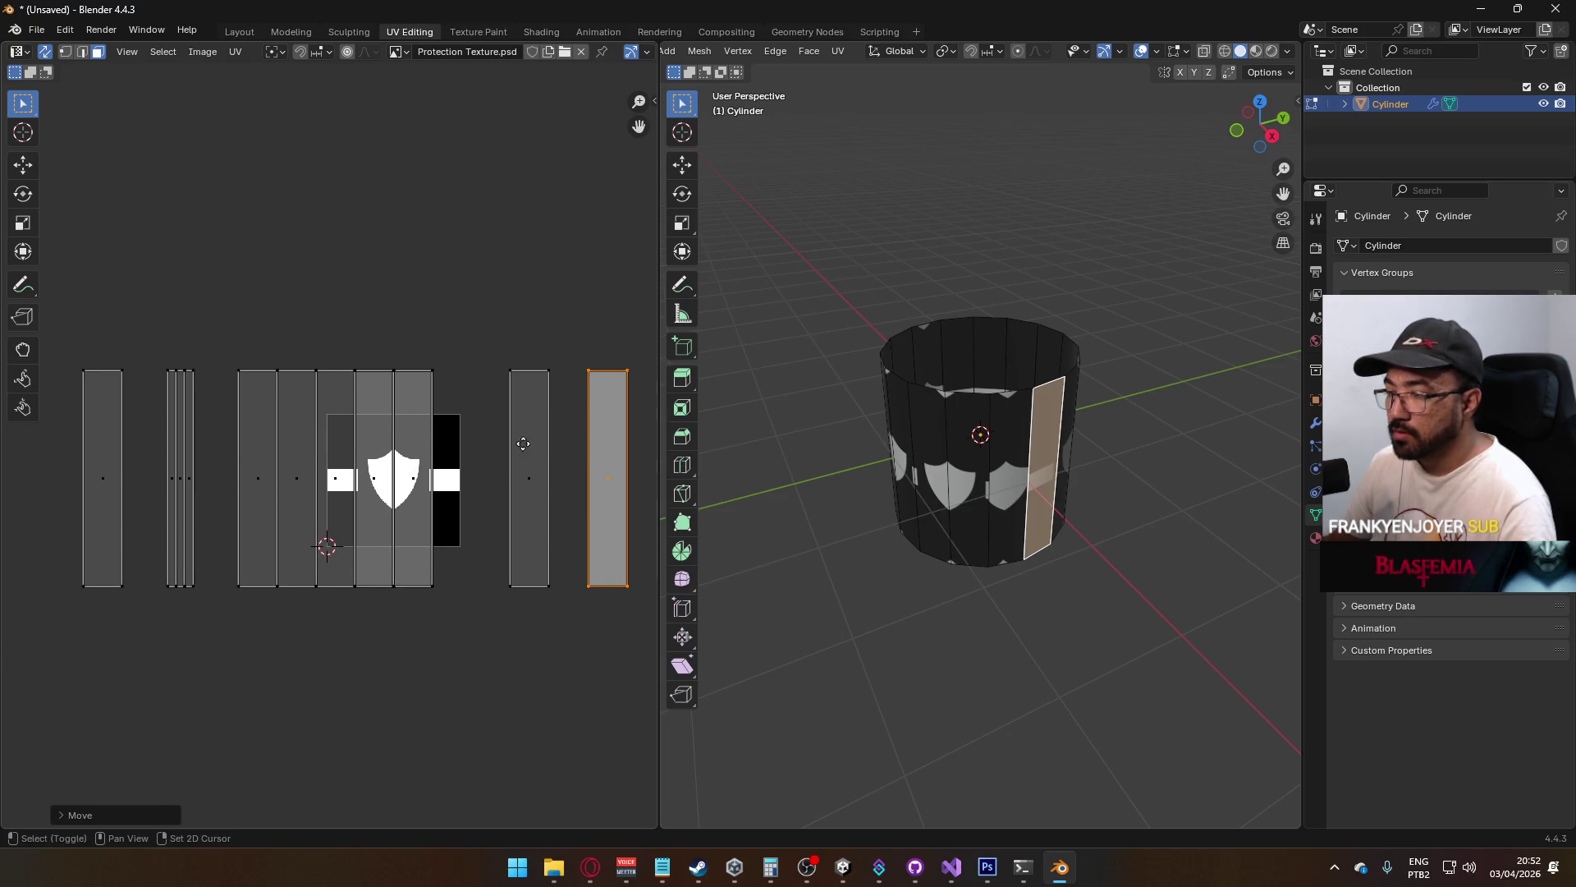
pyautogui.hscroll(3, 523, 443)
pyautogui.press('g')
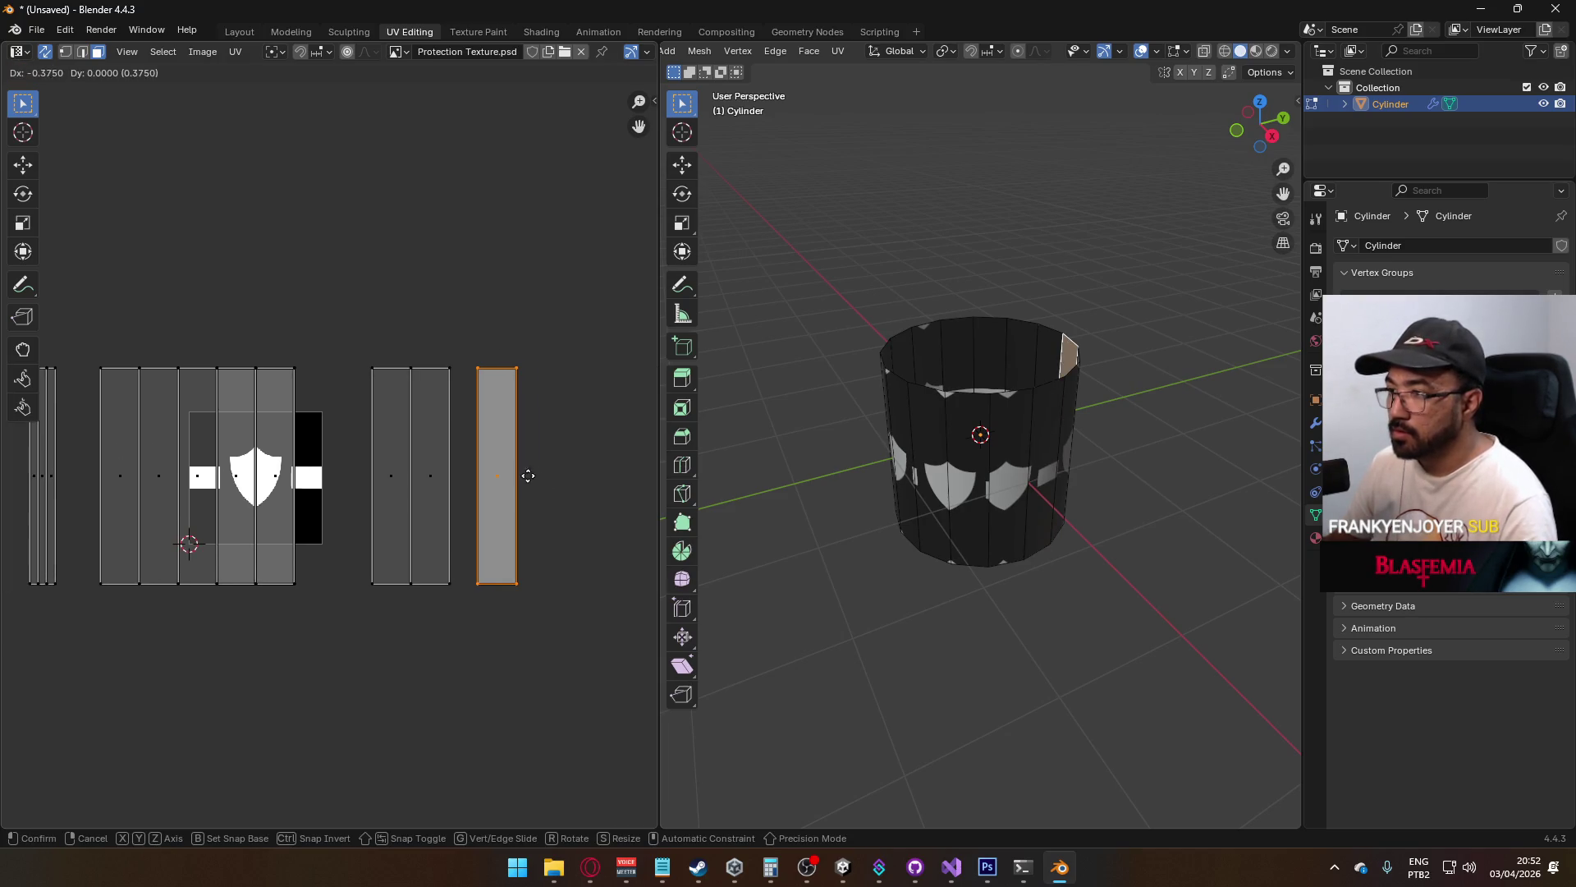
pyautogui.click(532, 476)
pyautogui.scroll(2, 535, 475)
pyautogui.press('g')
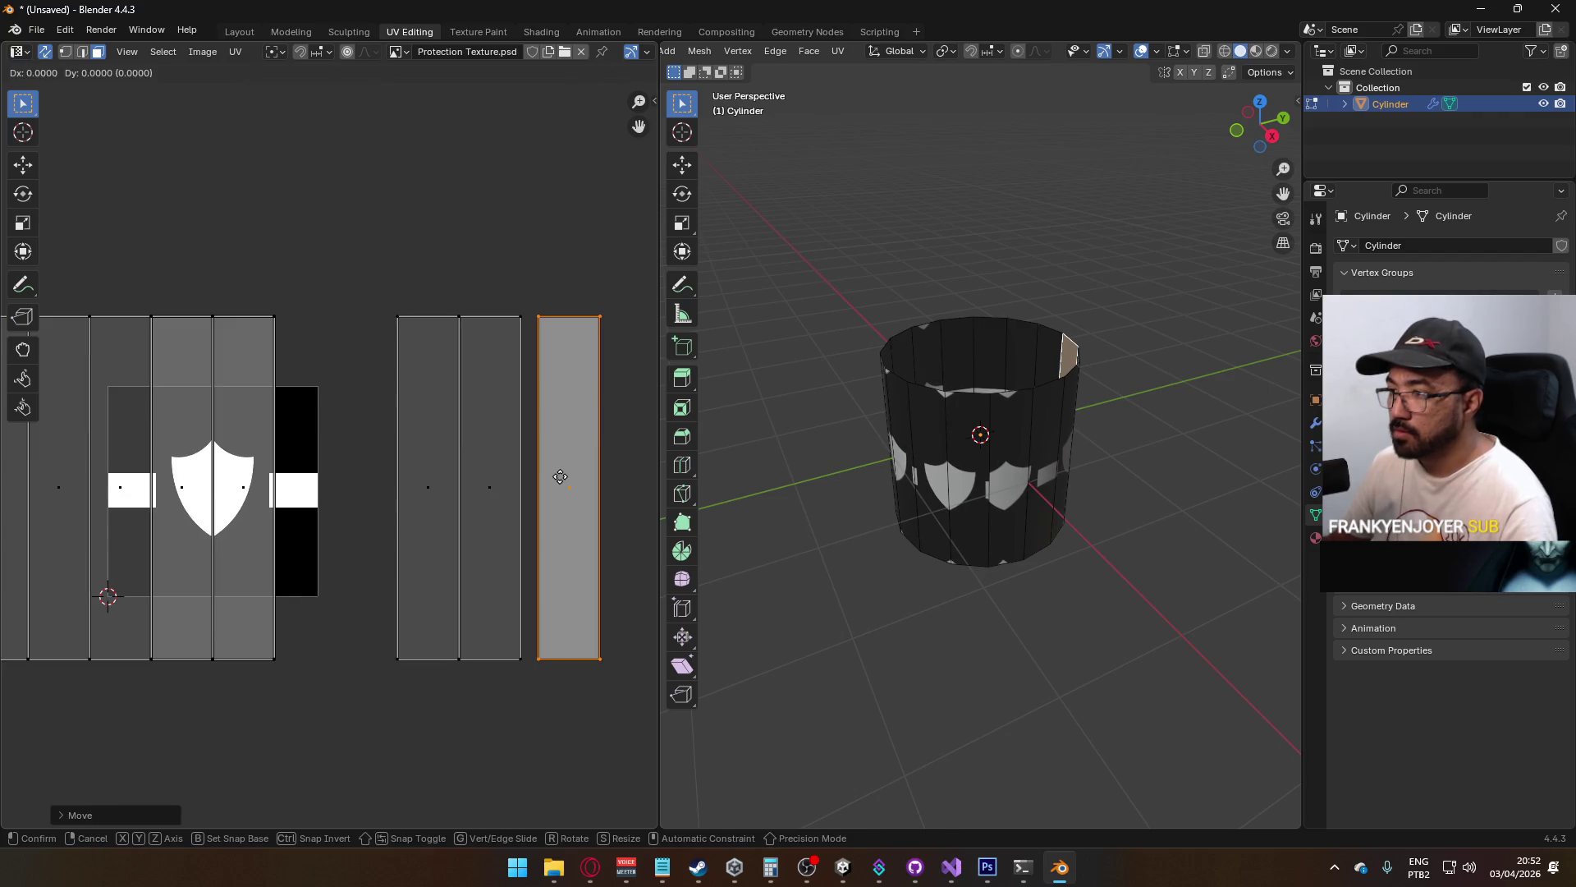
pyautogui.click(549, 476)
pyautogui.scroll(-3, 352, 450)
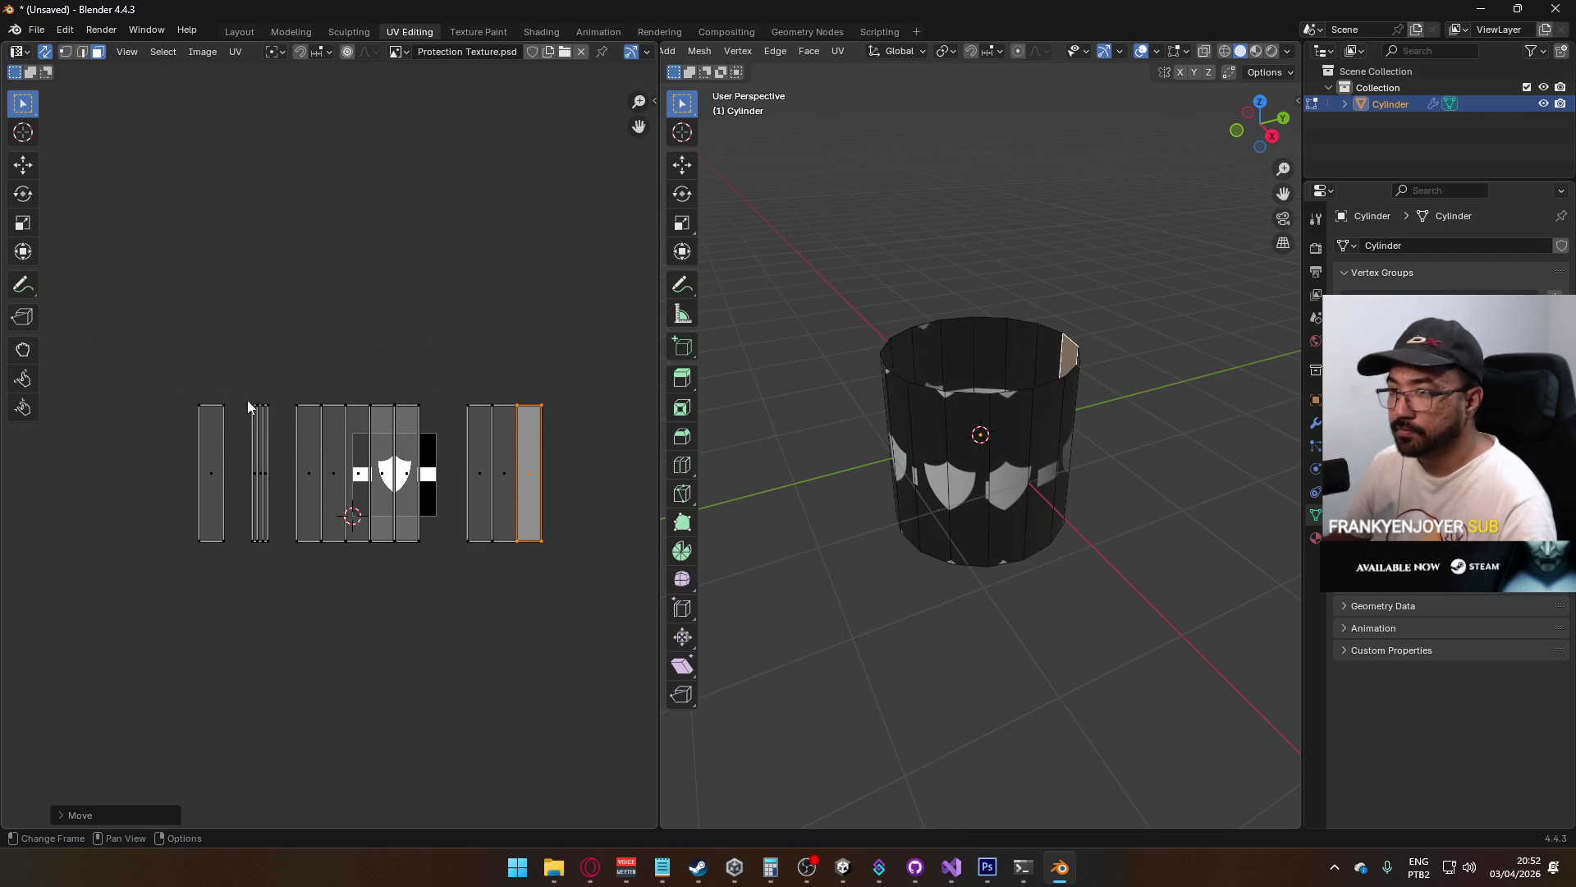
pyautogui.moveTo(268, 353); pyautogui.dragTo(248, 585)
# Slide the thin UV strips along X and scale them narrower
pyautogui.press('g')
pyautogui.press('x')
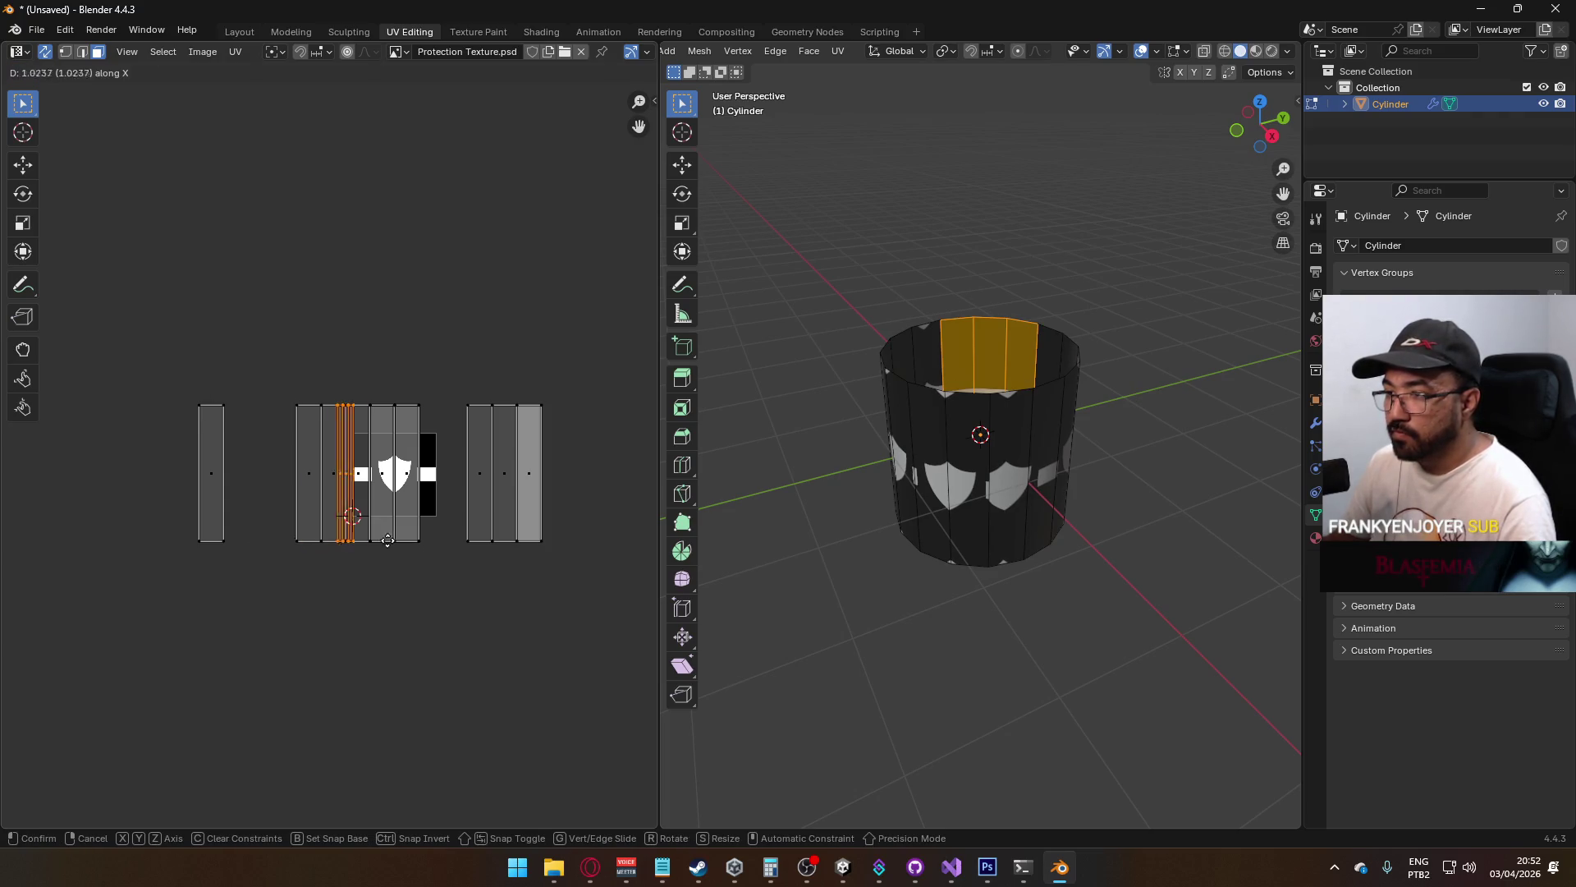
pyautogui.click(394, 540)
pyautogui.scroll(6, 396, 541)
pyautogui.press('s')
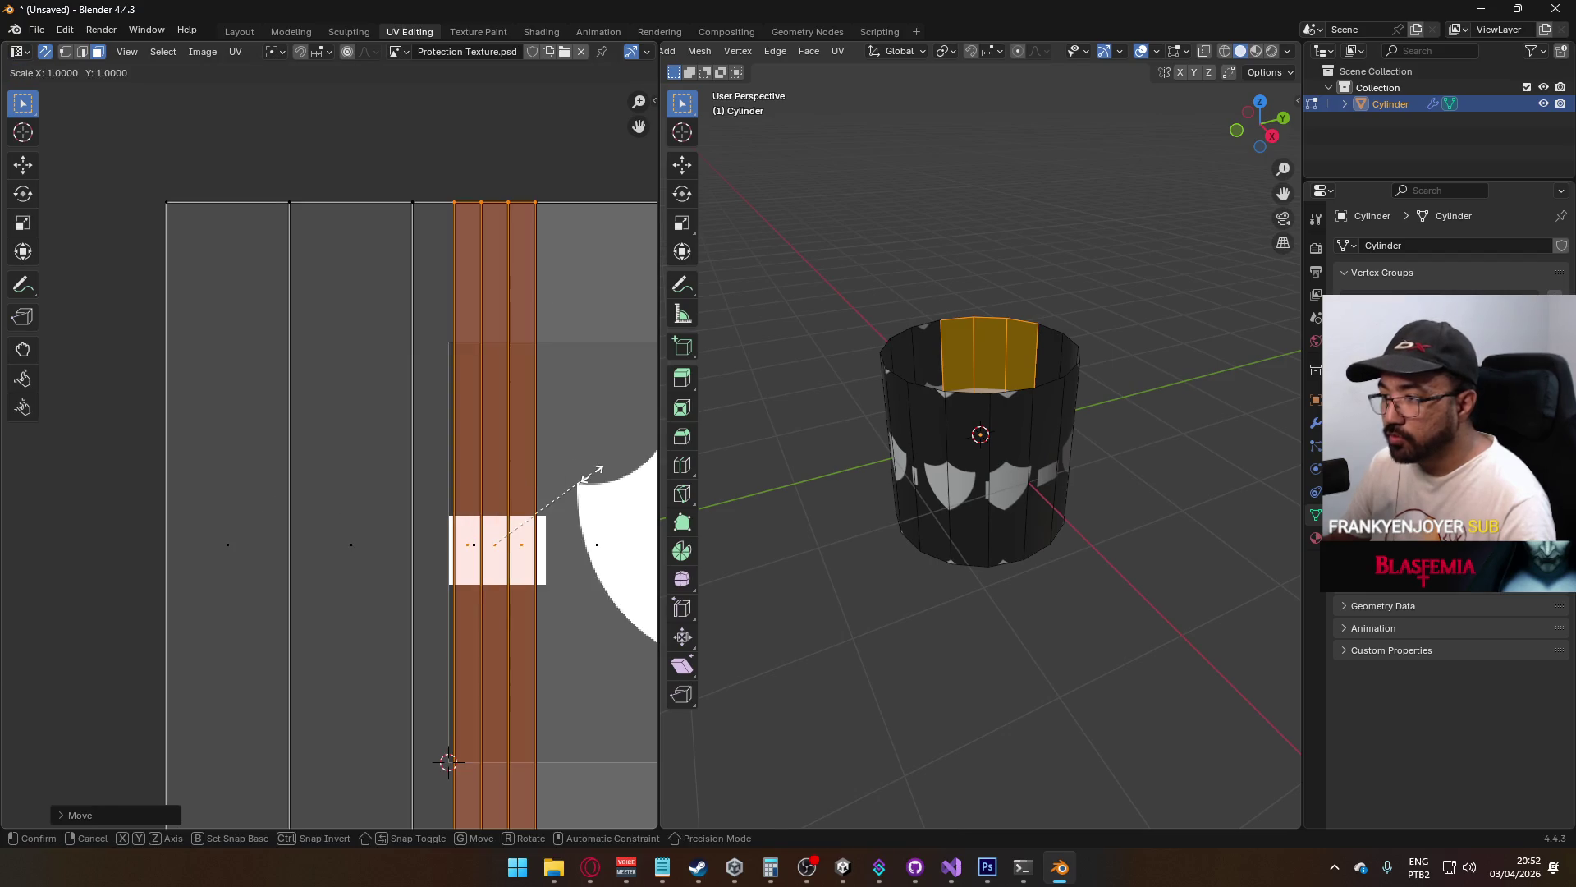
pyautogui.click(579, 476)
# Shift the strips horizontally into place, then view the cylinder from the front
pyautogui.press('g')
pyautogui.press('x')
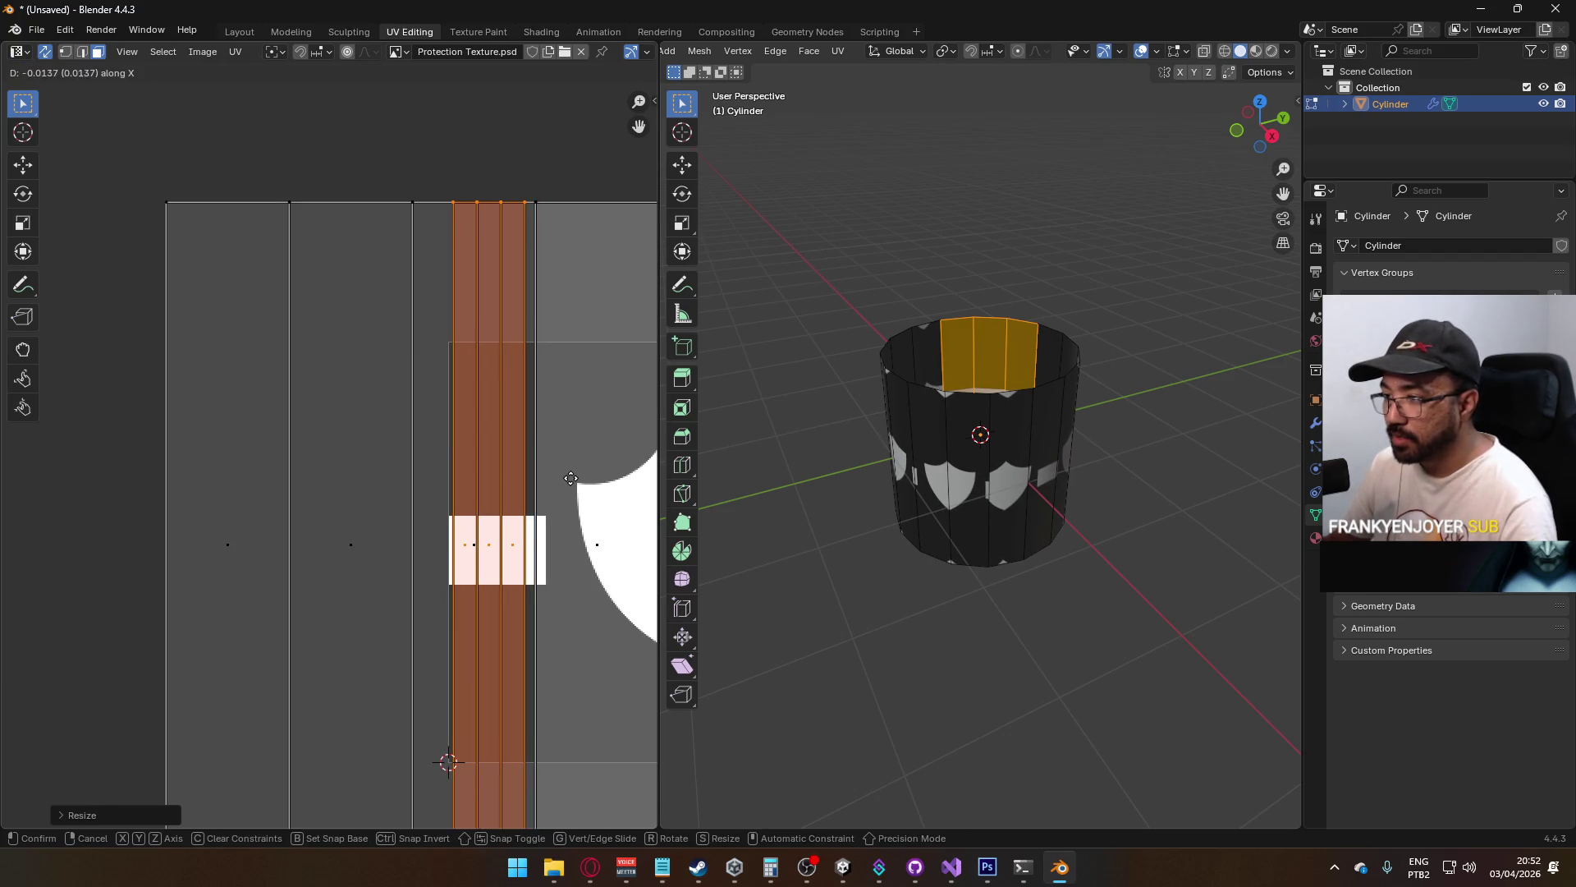
pyautogui.click(570, 478)
pyautogui.scroll(-6, 502, 474)
pyautogui.moveTo(190, 327); pyautogui.dragTo(534, 412)
pyautogui.press('Tab')
pyautogui.press('Tab')
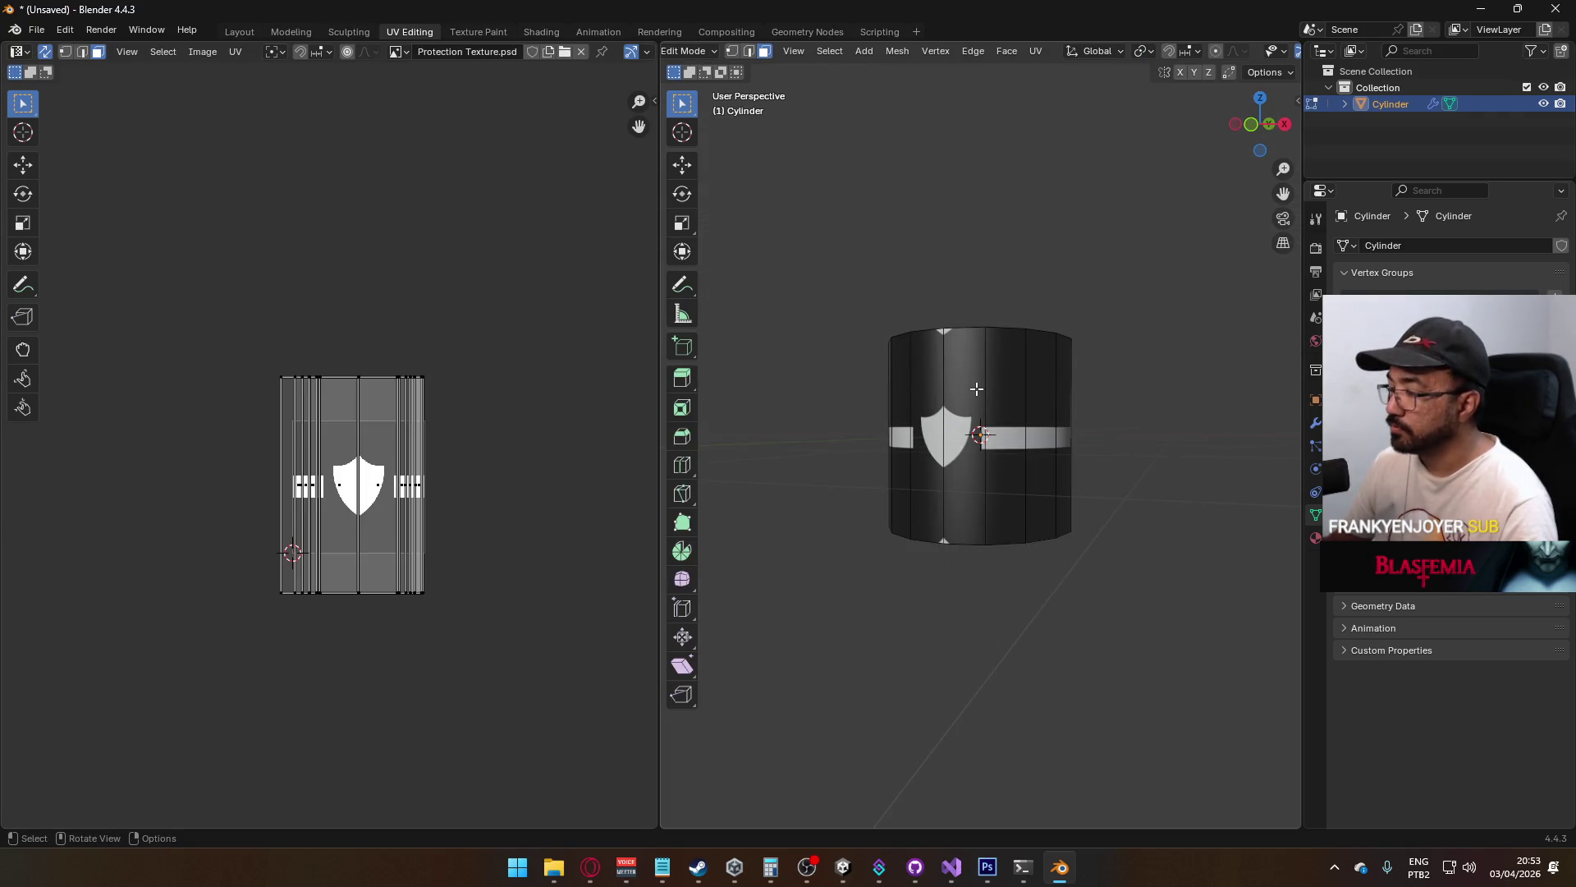
pyautogui.press('KP_1')
pyautogui.scroll(3, 981, 439)
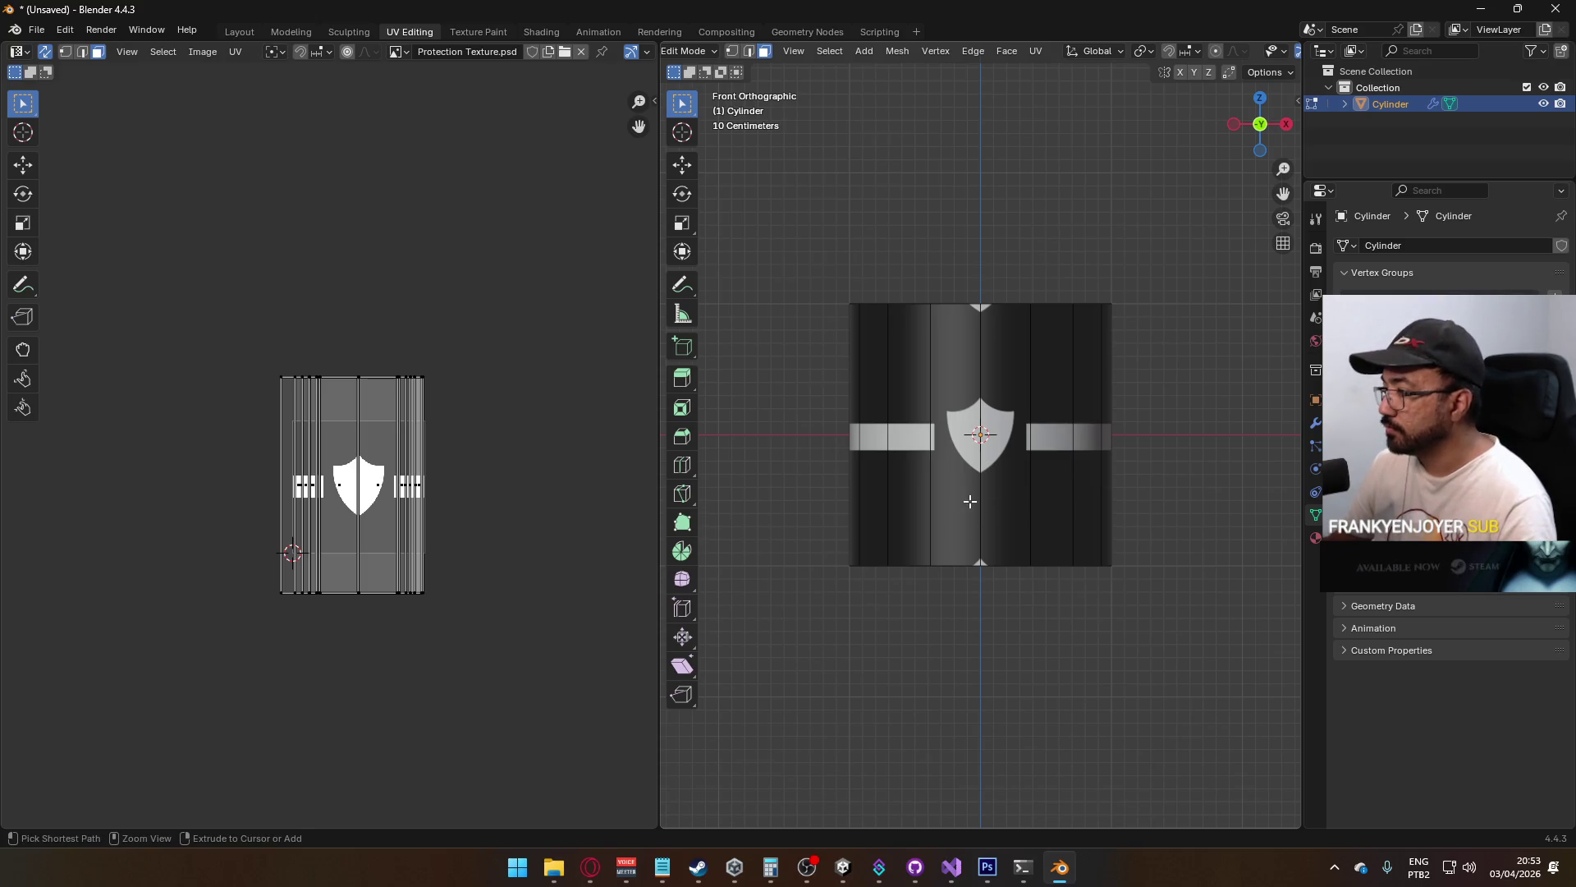
# Add two loop cuts, one below and one above the shield band
pyautogui.hotkey('ctrl', 'r')
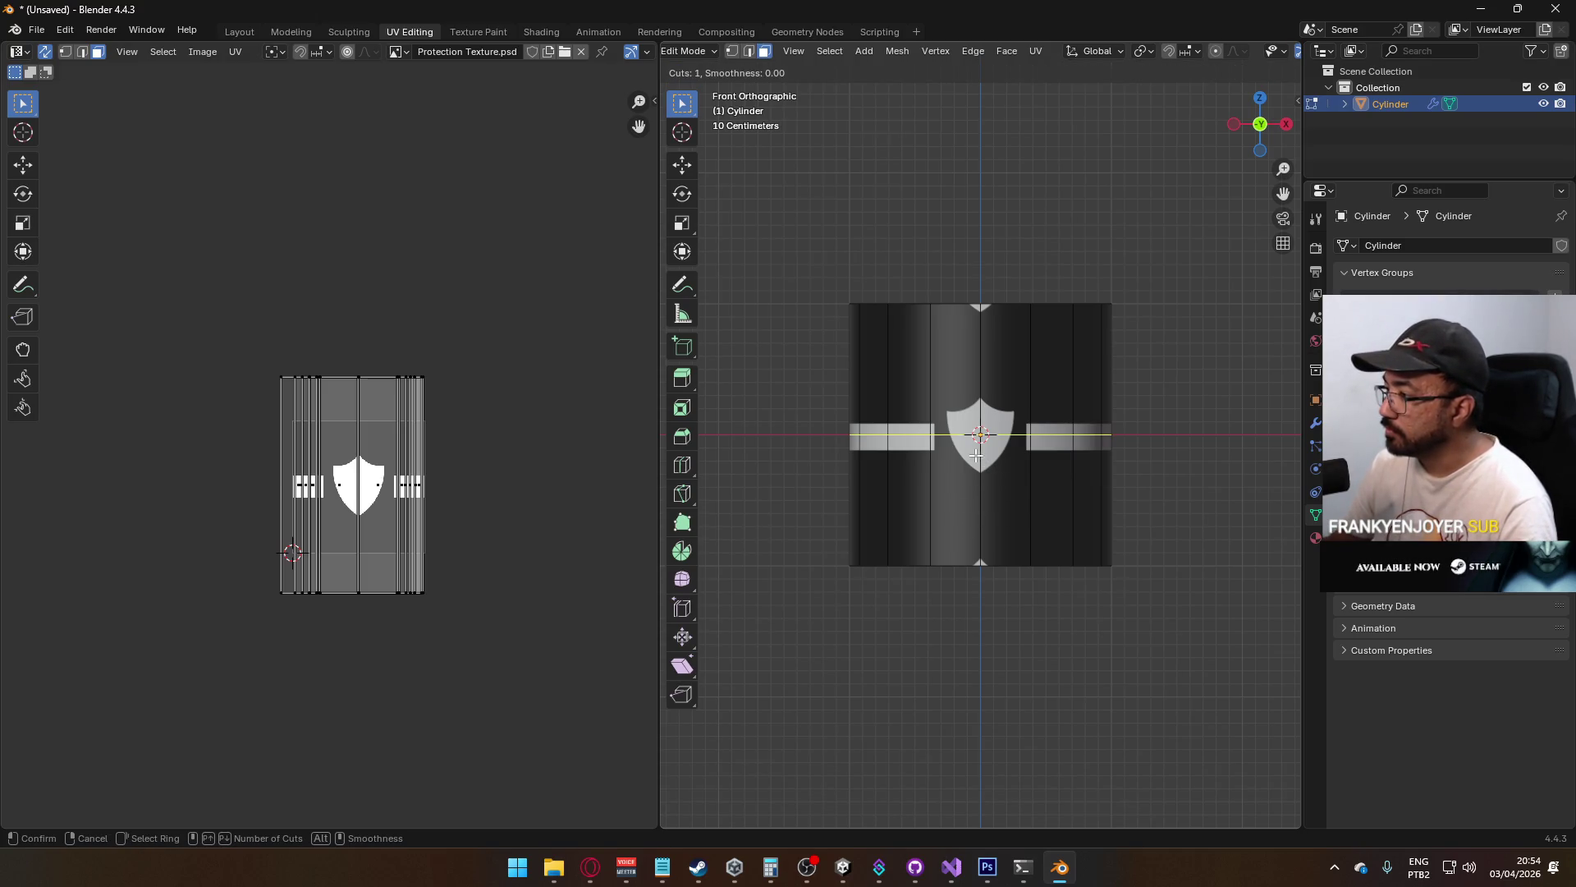
pyautogui.click(982, 495)
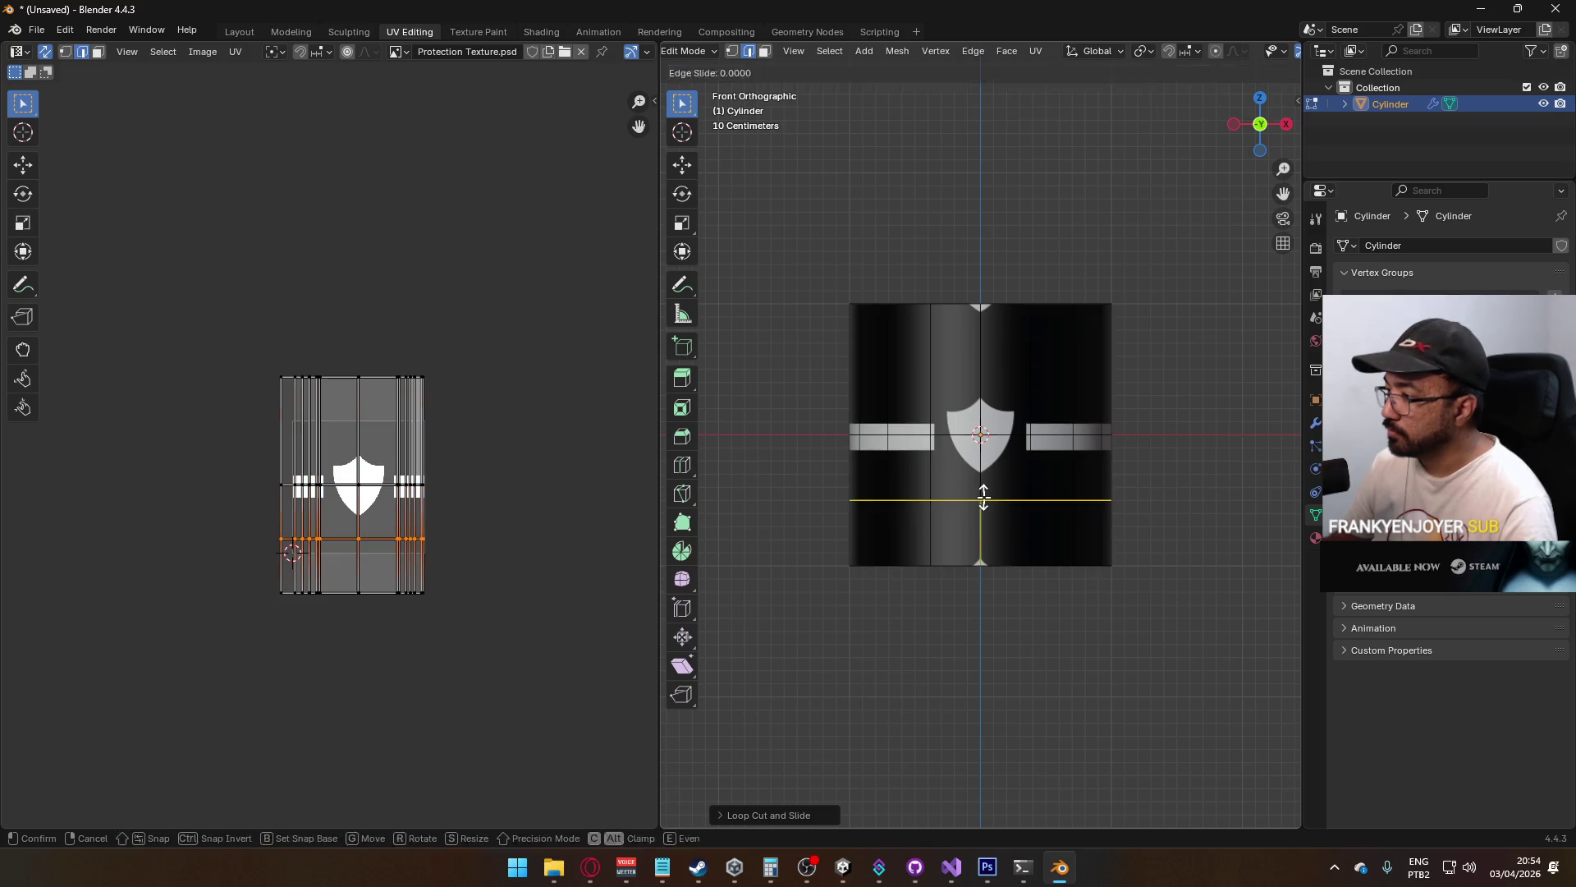
pyautogui.rightClick(982, 495)
pyautogui.hotkey('ctrl', 'r')
pyautogui.click(981, 368)
pyautogui.rightClick(981, 368)
pyautogui.click(813, 240)
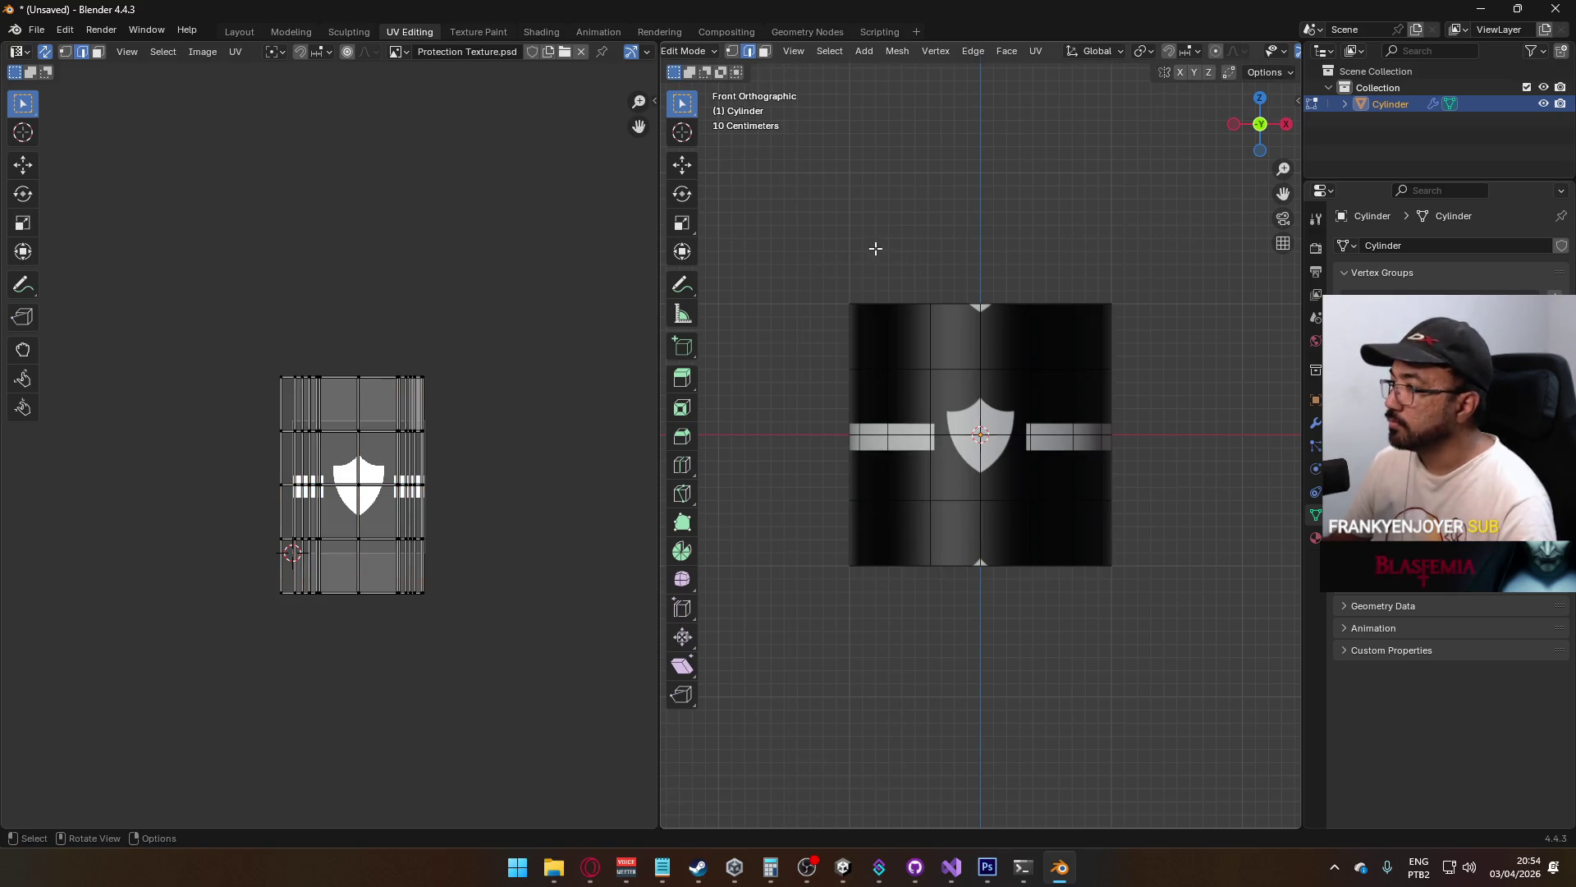
# Delete the top and bottom vertex rows, leaving a short open ring
pyautogui.press('1')
pyautogui.hotkey('alt', 'z')
pyautogui.moveTo(830, 274); pyautogui.dragTo(1184, 337)
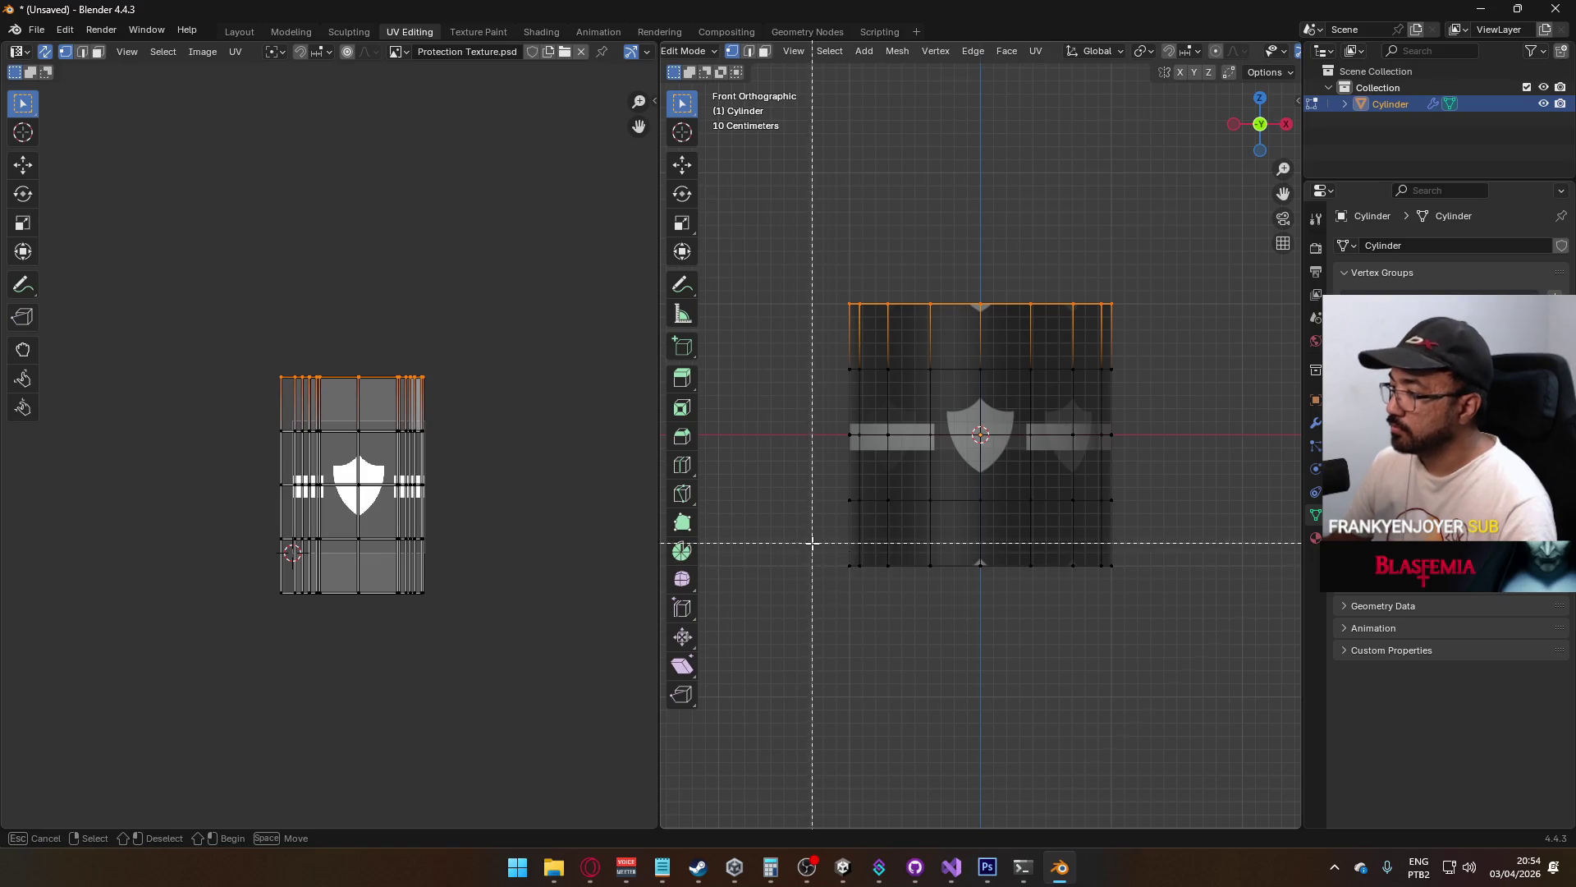
pyautogui.moveTo(810, 503); pyautogui.dragTo(1172, 647)
pyautogui.press('x')
pyautogui.click(1089, 460)
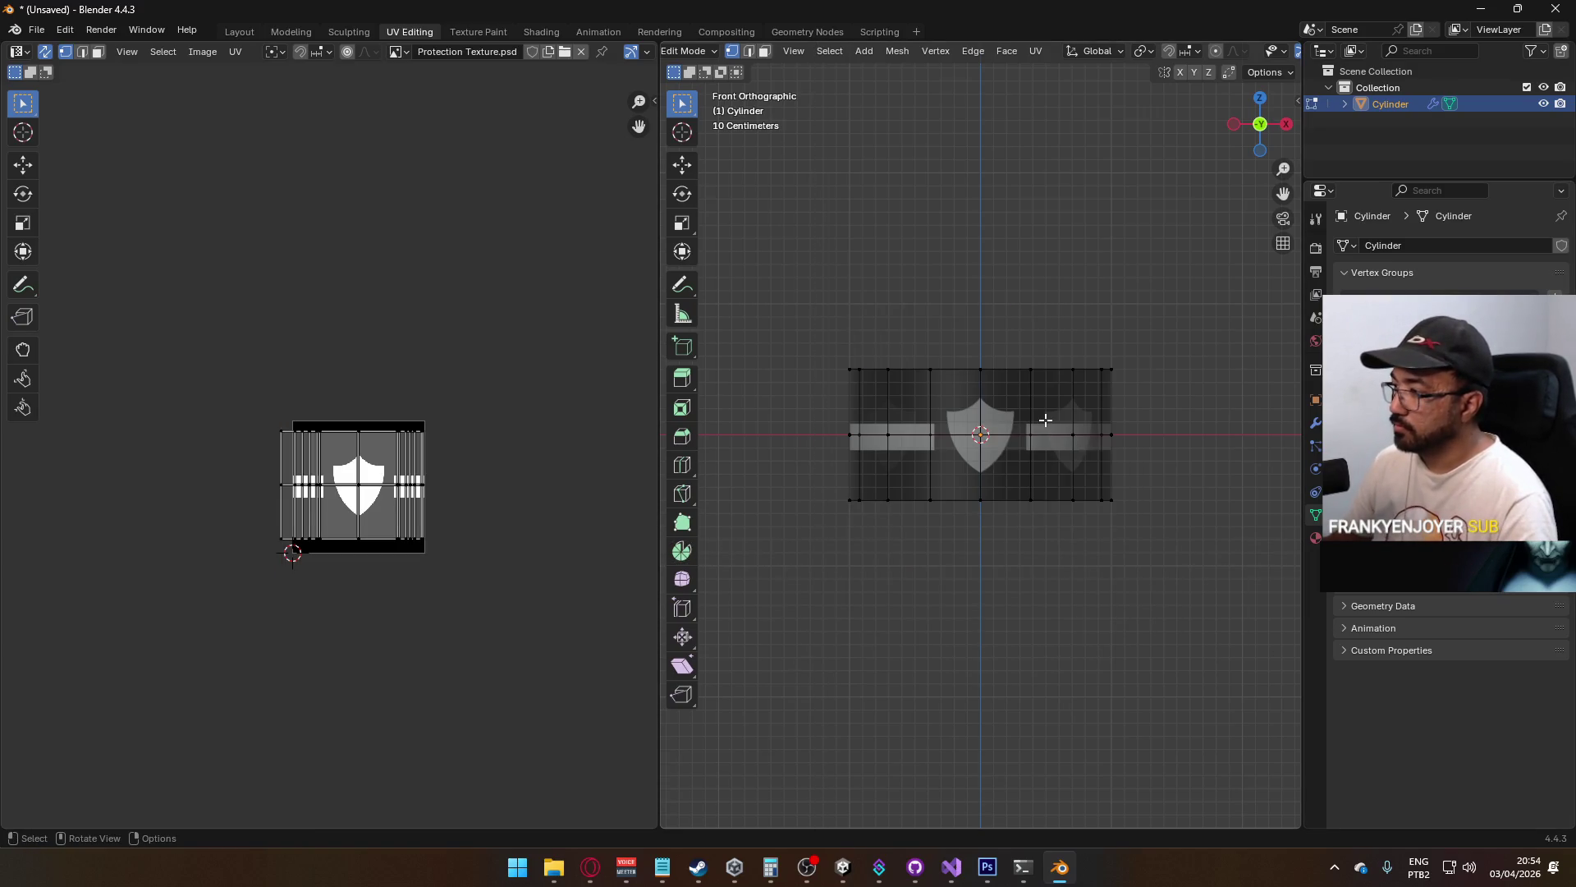
pyautogui.moveTo(1036, 401)
pyautogui.mouseDown()
pyautogui.moveTo(972, 447)
pyautogui.moveTo(1210, 483)
pyautogui.moveTo(972, 466)
pyautogui.moveTo(1076, 466)
pyautogui.mouseUp()
pyautogui.press('Tab')
pyautogui.hotkey('alt', 'z')
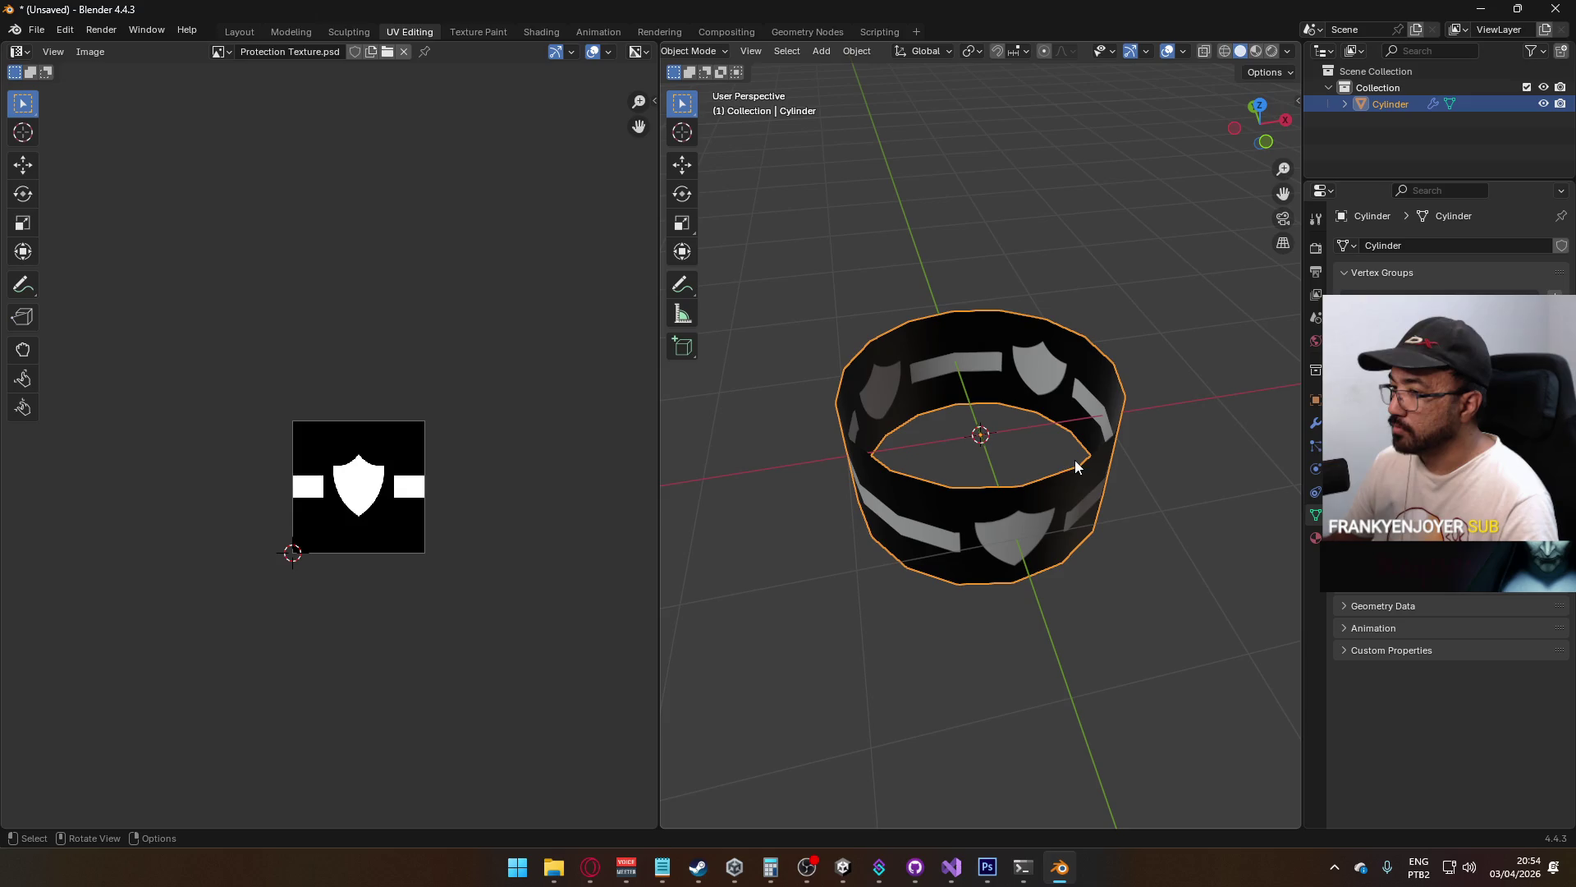
# Select four front panels of the ring in face mode and copy them
pyautogui.moveTo(895, 417); pyautogui.dragTo(1045, 373)
pyautogui.press('Tab')
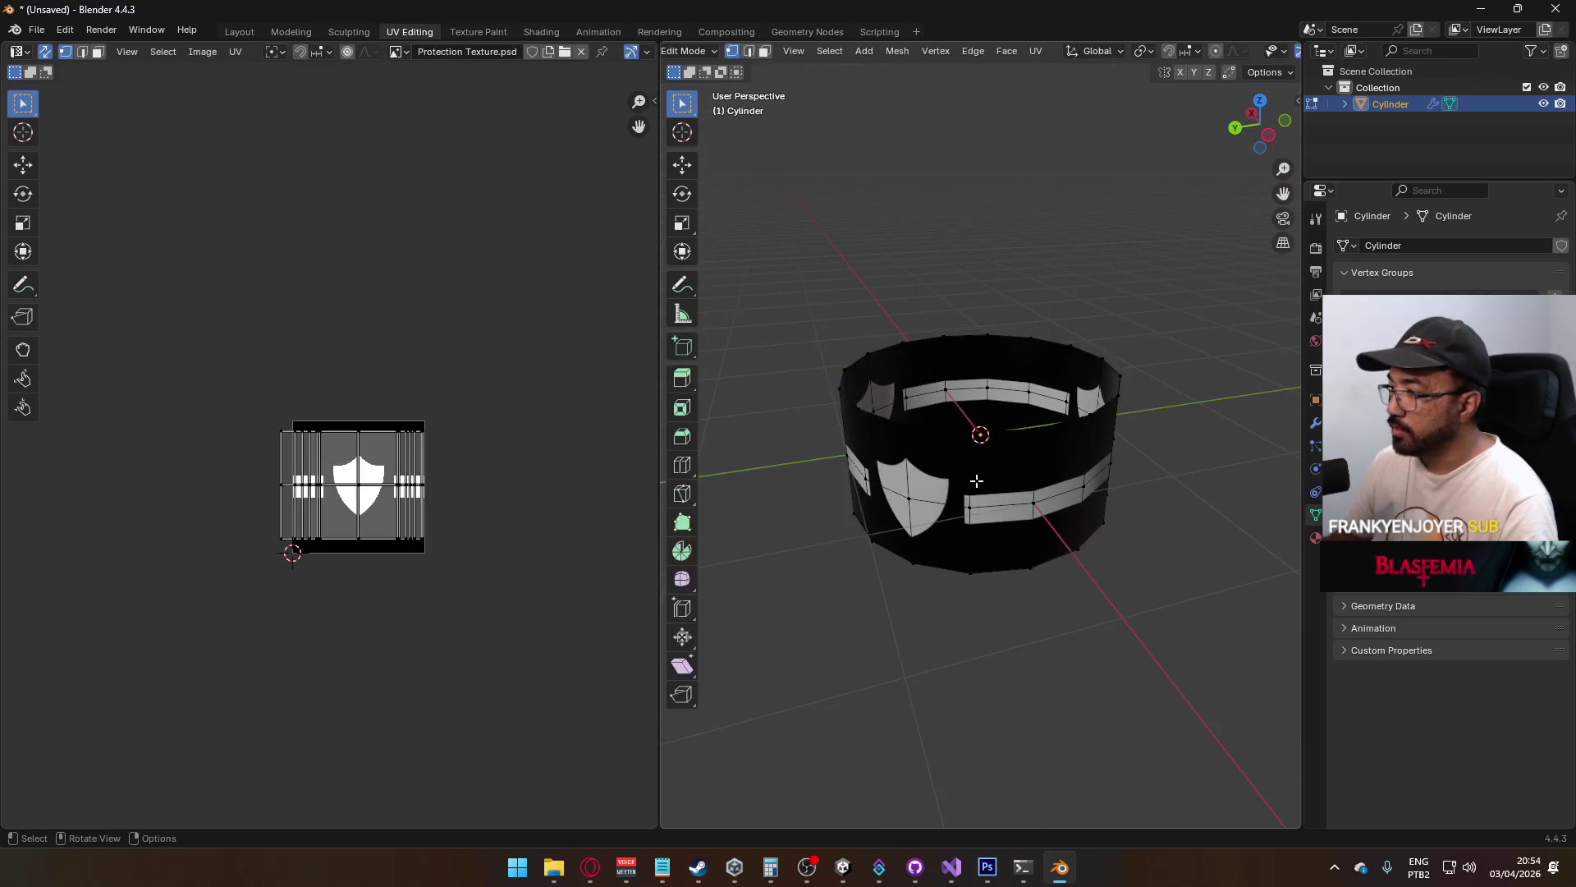
pyautogui.moveTo(978, 476)
pyautogui.mouseDown()
pyautogui.moveTo(1027, 532)
pyautogui.moveTo(1002, 527)
pyautogui.moveTo(996, 485)
pyautogui.mouseUp()
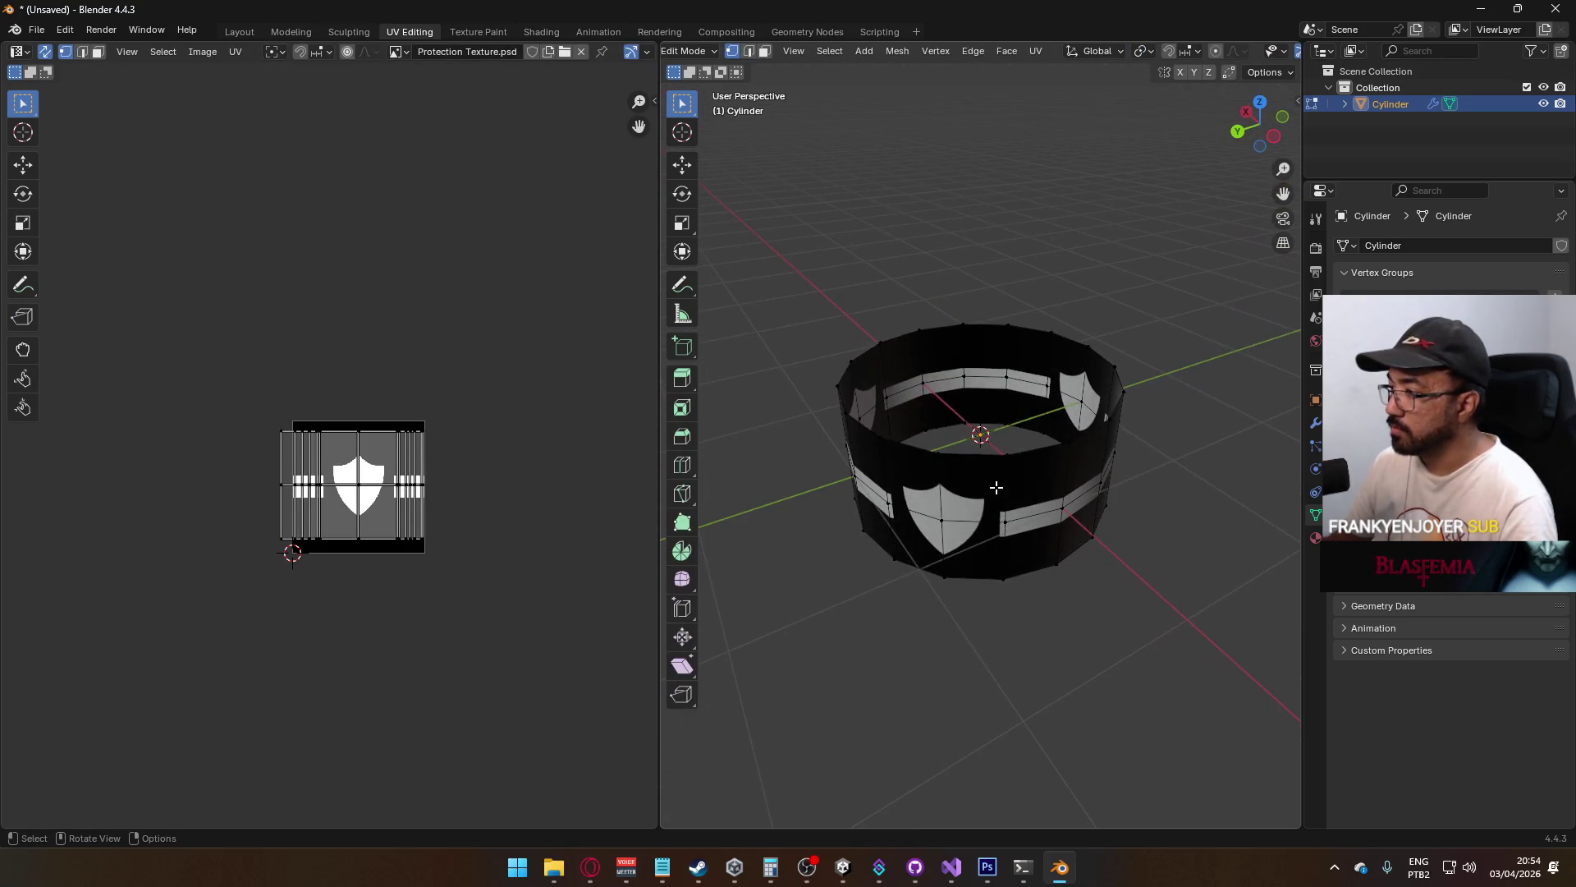
pyautogui.press('3')
pyautogui.click(977, 486)
pyautogui.keyDown('shift'); pyautogui.click(975, 538); pyautogui.keyUp('shift')
pyautogui.keyDown('shift'); pyautogui.click(1032, 546); pyautogui.keyUp('shift')
pyautogui.keyDown('shift'); pyautogui.click(1036, 480); pyautogui.keyUp('shift')
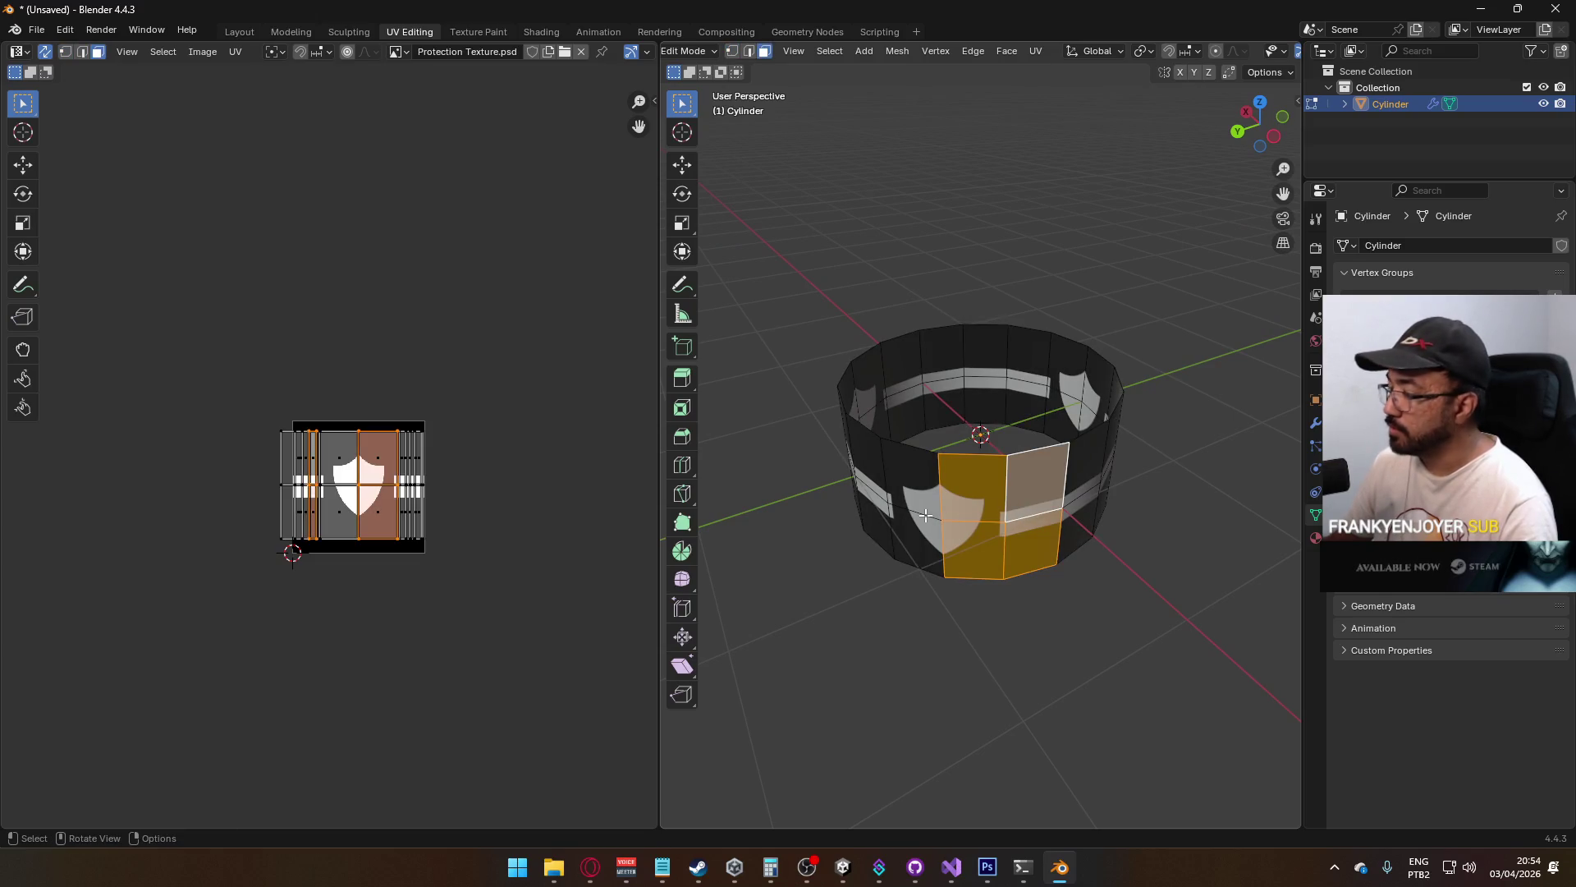
pyautogui.moveTo(970, 486)
pyautogui.mouseDown()
pyautogui.moveTo(969, 460)
pyautogui.moveTo(968, 496)
pyautogui.moveTo(968, 475)
pyautogui.mouseUp()
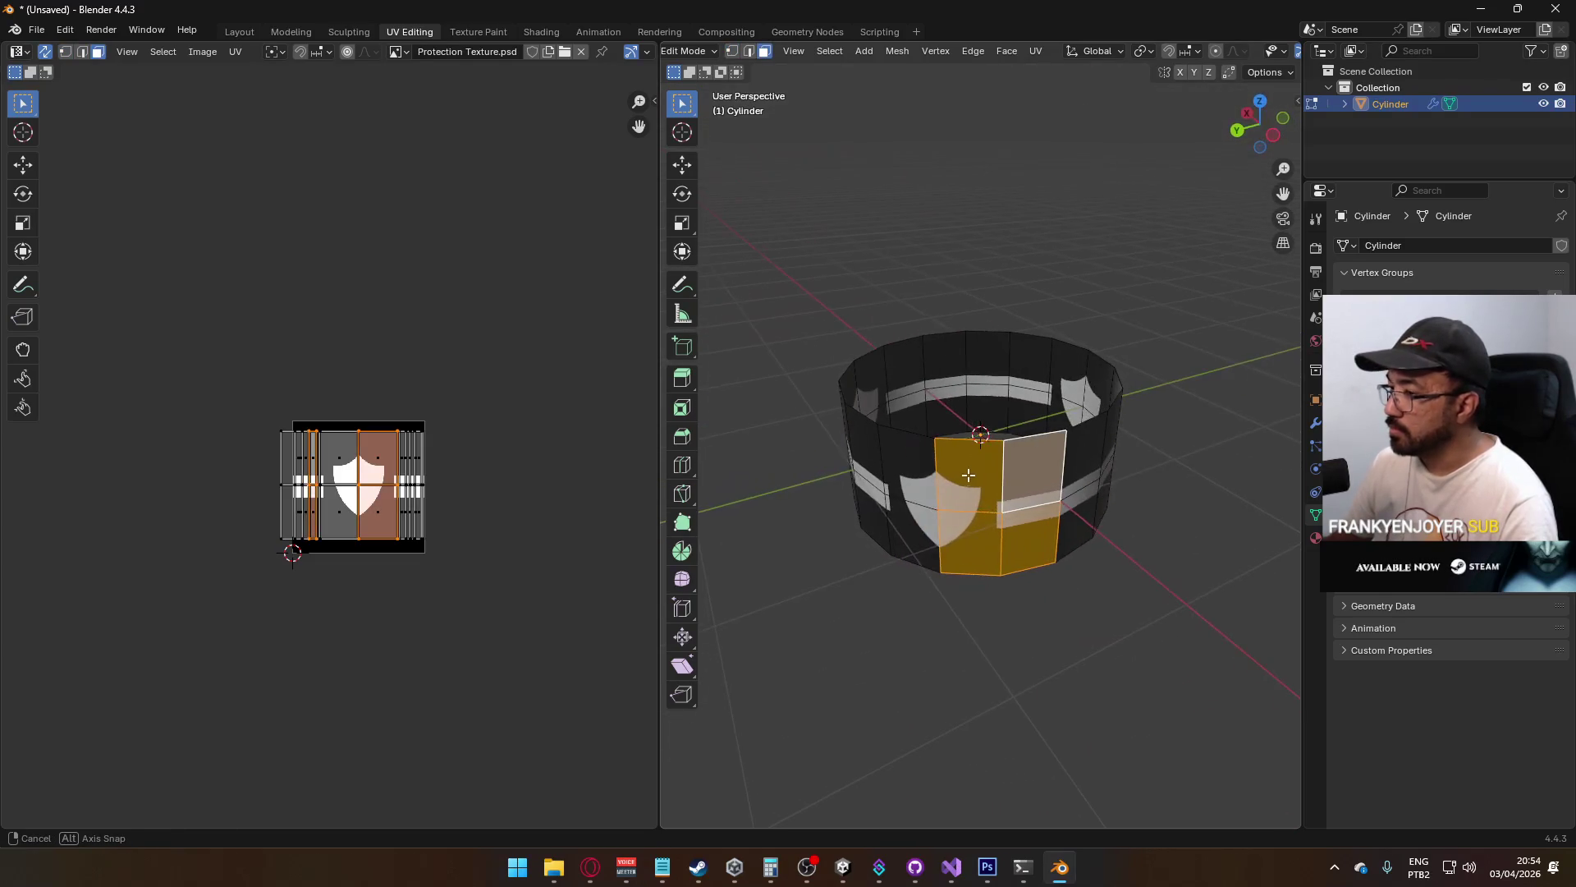
pyautogui.hotkey('ctrl', 'c')
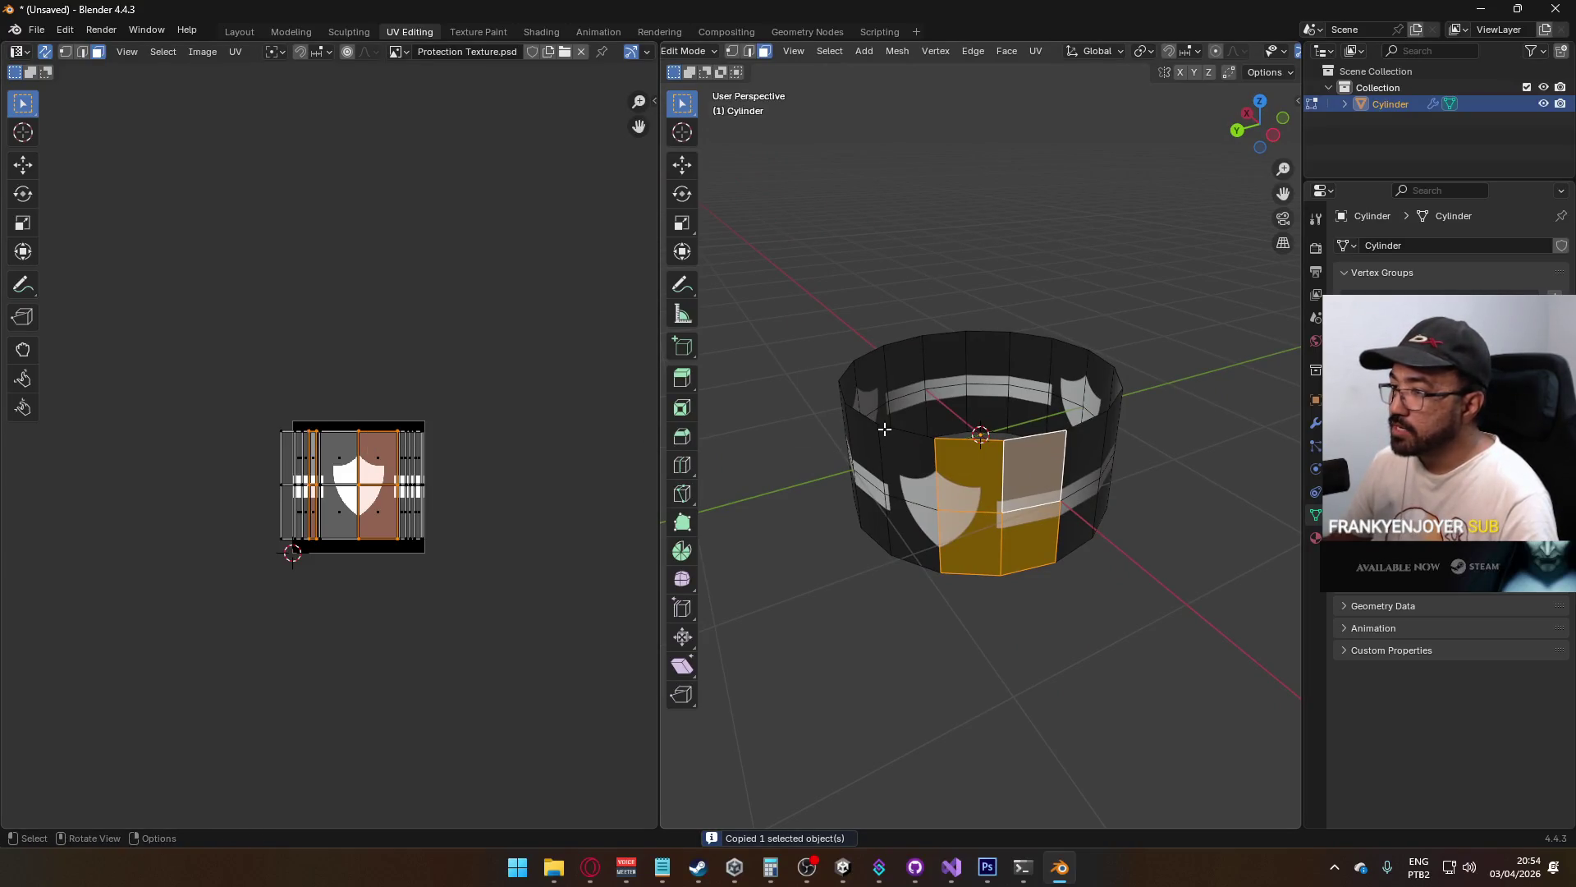
# Reselect the ring panels, ending with the middle column and the right-hand panels
pyautogui.keyDown('shift'); pyautogui.click(927, 531); pyautogui.keyUp('shift')
pyautogui.keyDown('shift'); pyautogui.click(932, 532); pyautogui.keyUp('shift')
pyautogui.keyDown('shift'); pyautogui.click(942, 460); pyautogui.keyUp('shift')
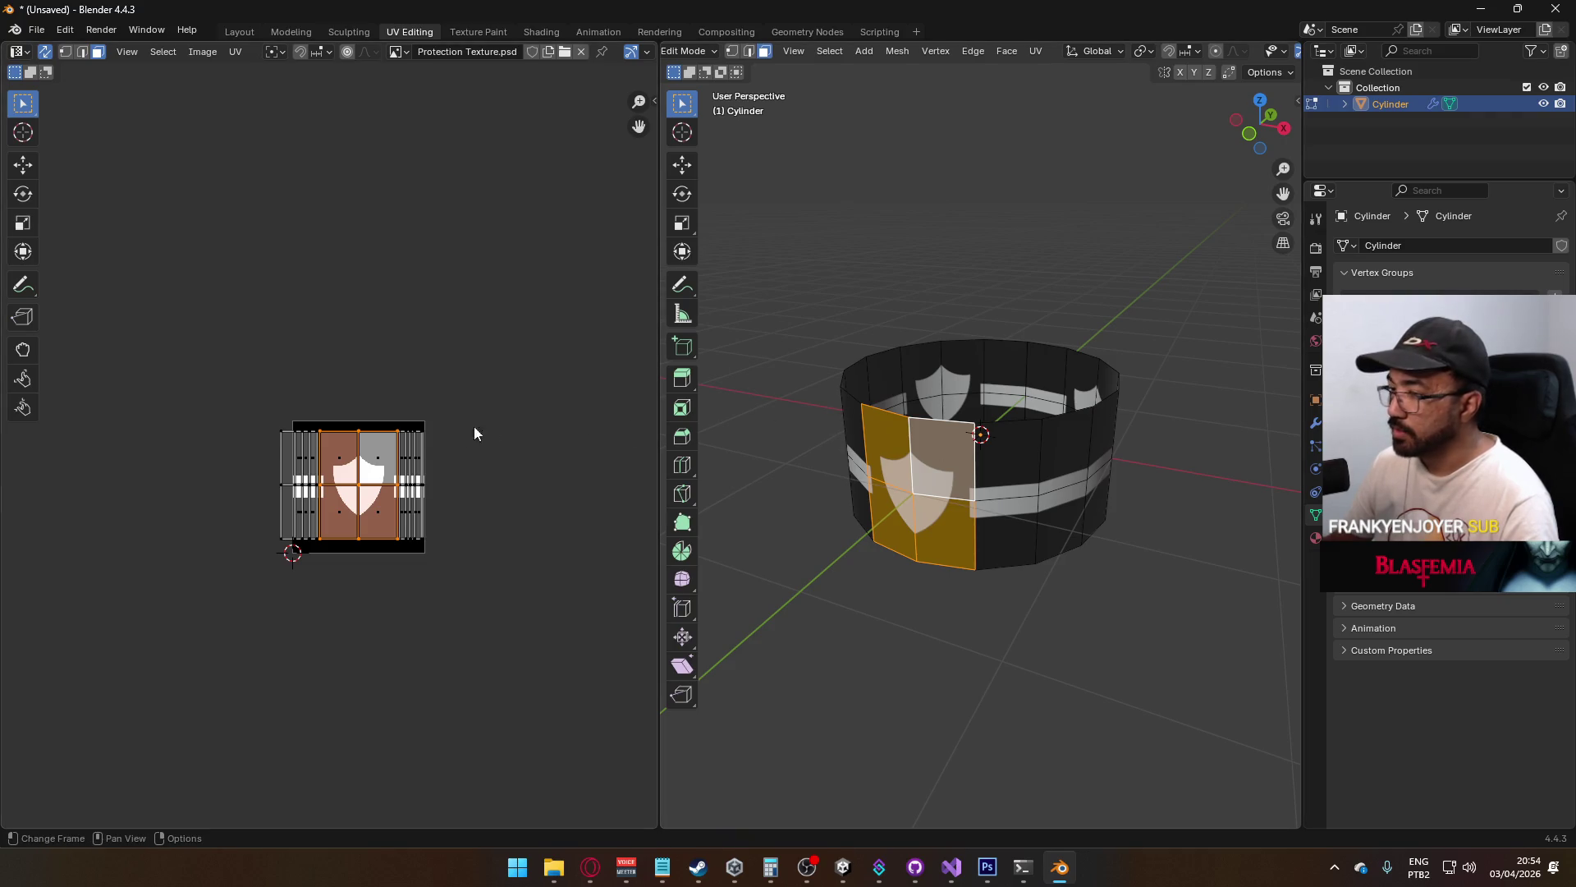
pyautogui.click(884, 476)
pyautogui.keyDown('shift'); pyautogui.click(891, 525); pyautogui.keyUp('shift')
pyautogui.keyDown('shift'); pyautogui.click(944, 456); pyautogui.keyUp('shift')
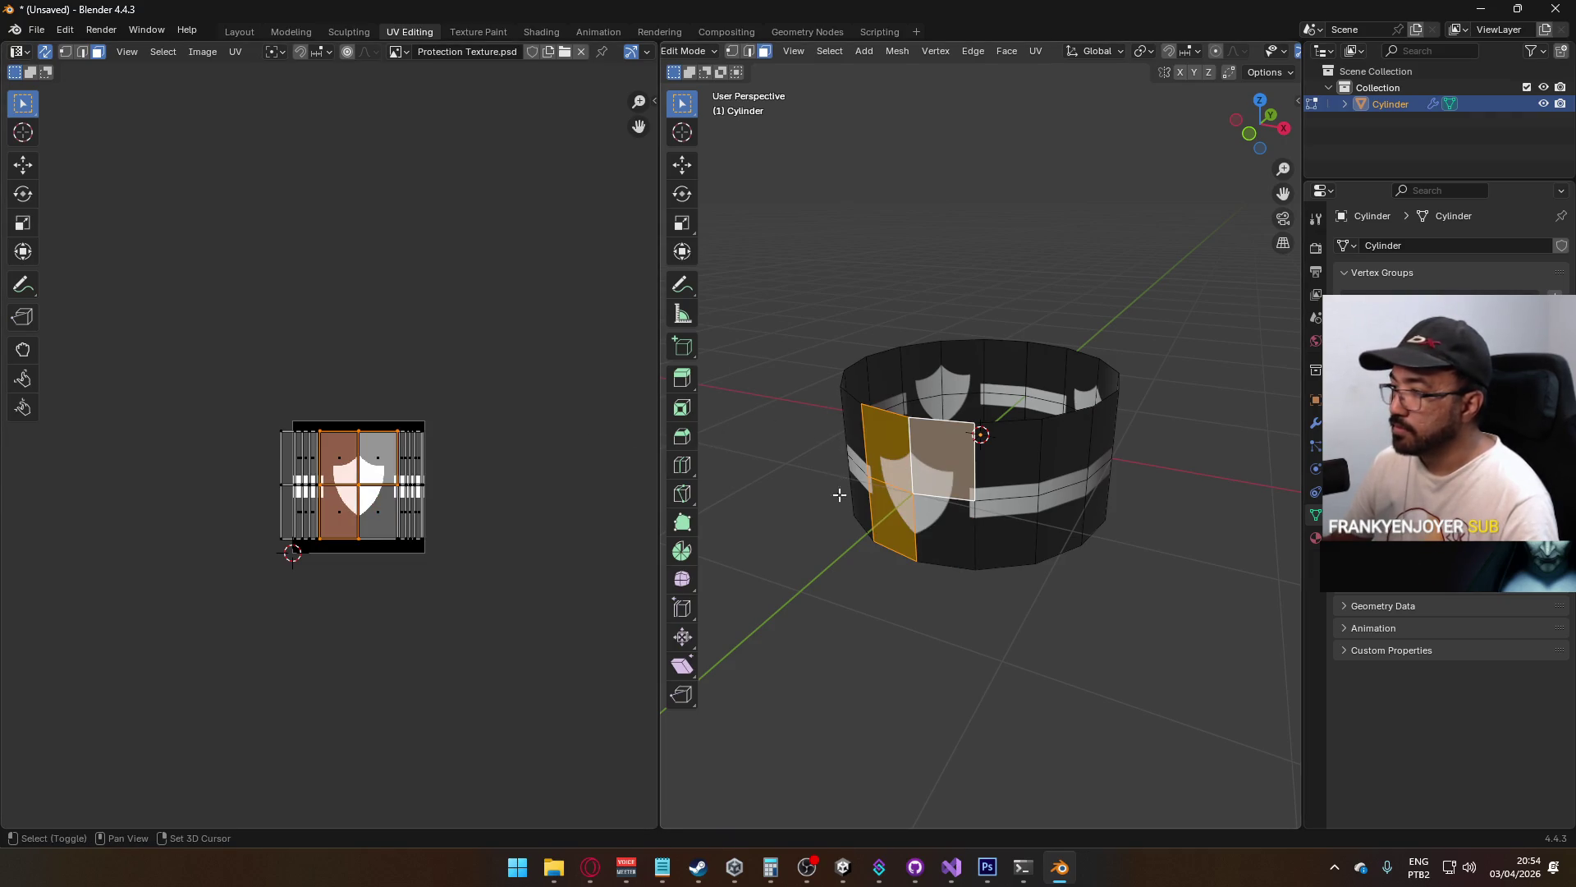
pyautogui.keyDown('shift'); pyautogui.click(945, 534); pyautogui.keyUp('shift')
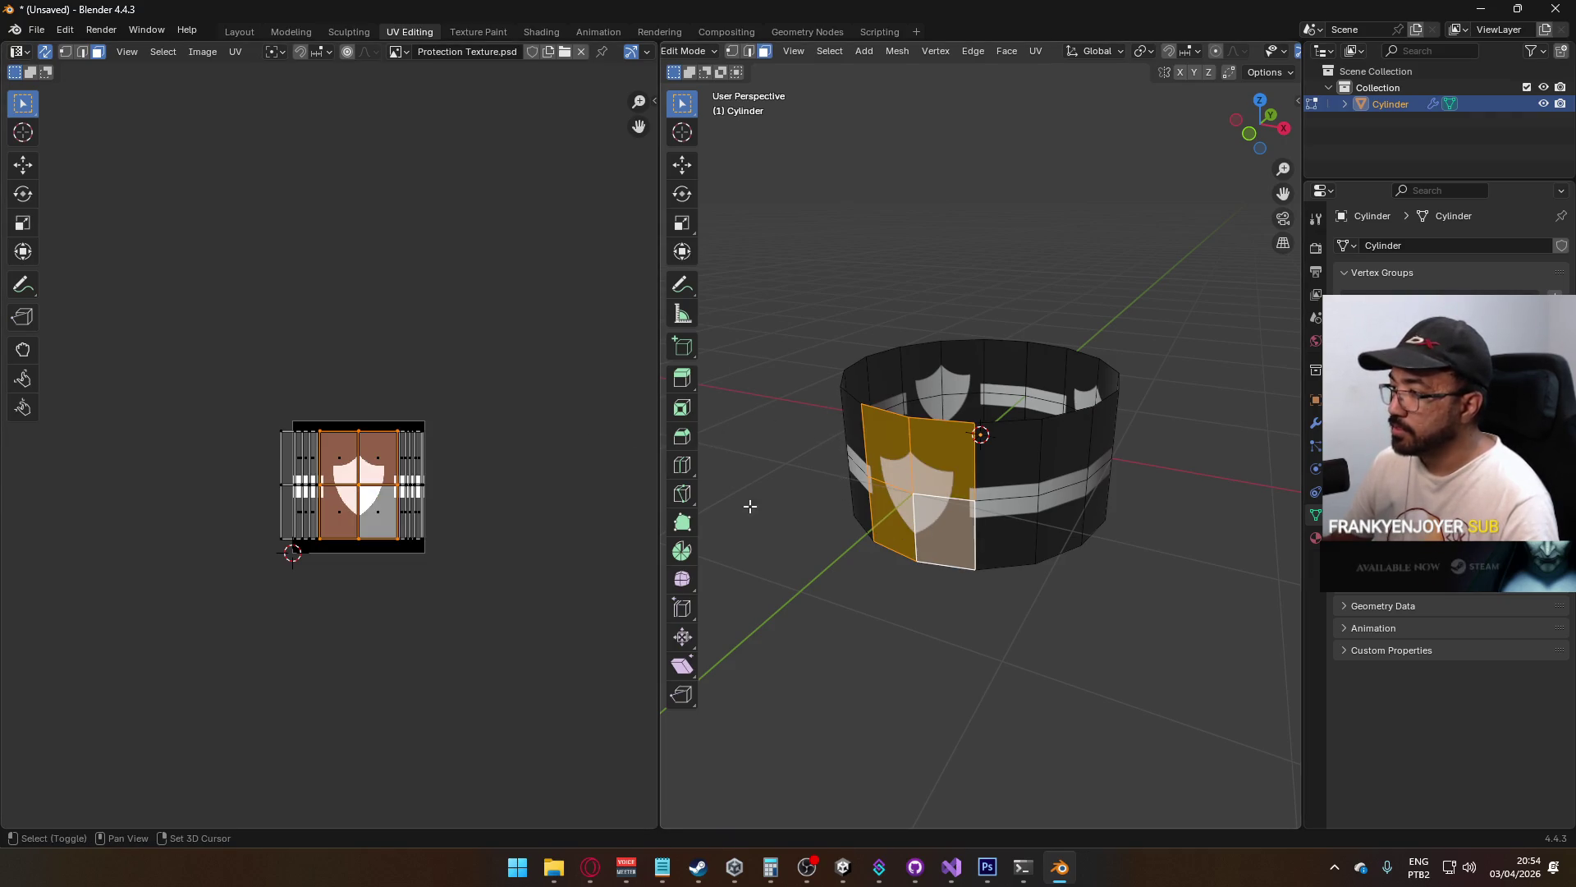
pyautogui.click(952, 468)
pyautogui.keyDown('shift'); pyautogui.click(952, 538); pyautogui.keyUp('shift')
pyautogui.keyDown('shift'); pyautogui.click(1014, 534); pyautogui.keyUp('shift')
pyautogui.keyDown('shift'); pyautogui.click(1015, 484); pyautogui.keyUp('shift')
pyautogui.rightClick(1015, 485)
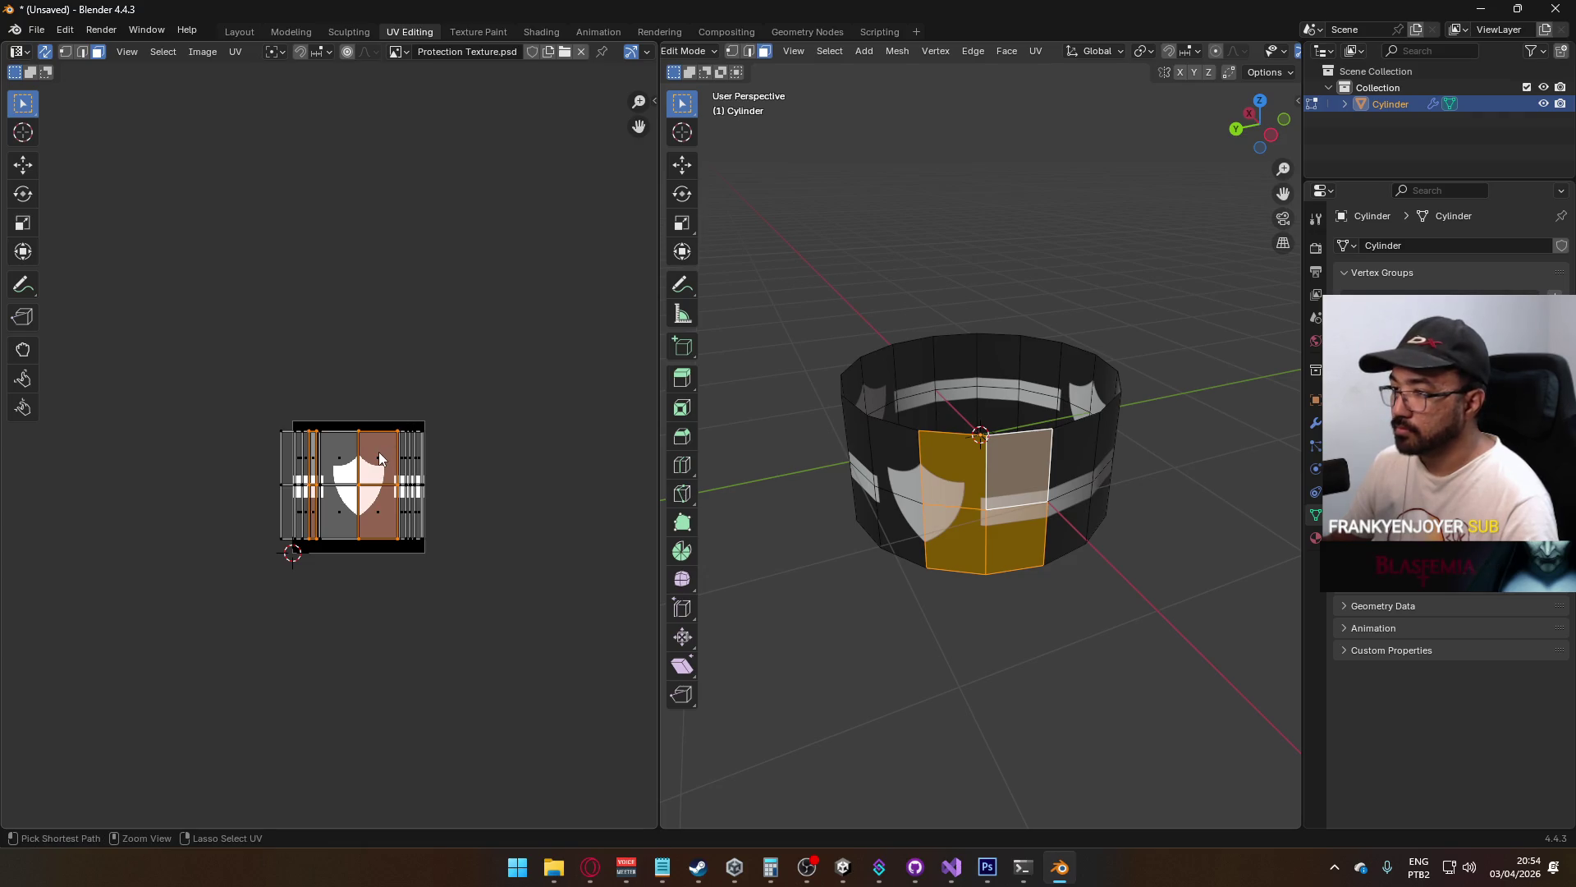
pyautogui.keyDown('shift'); pyautogui.click(989, 464); pyautogui.keyUp('shift')
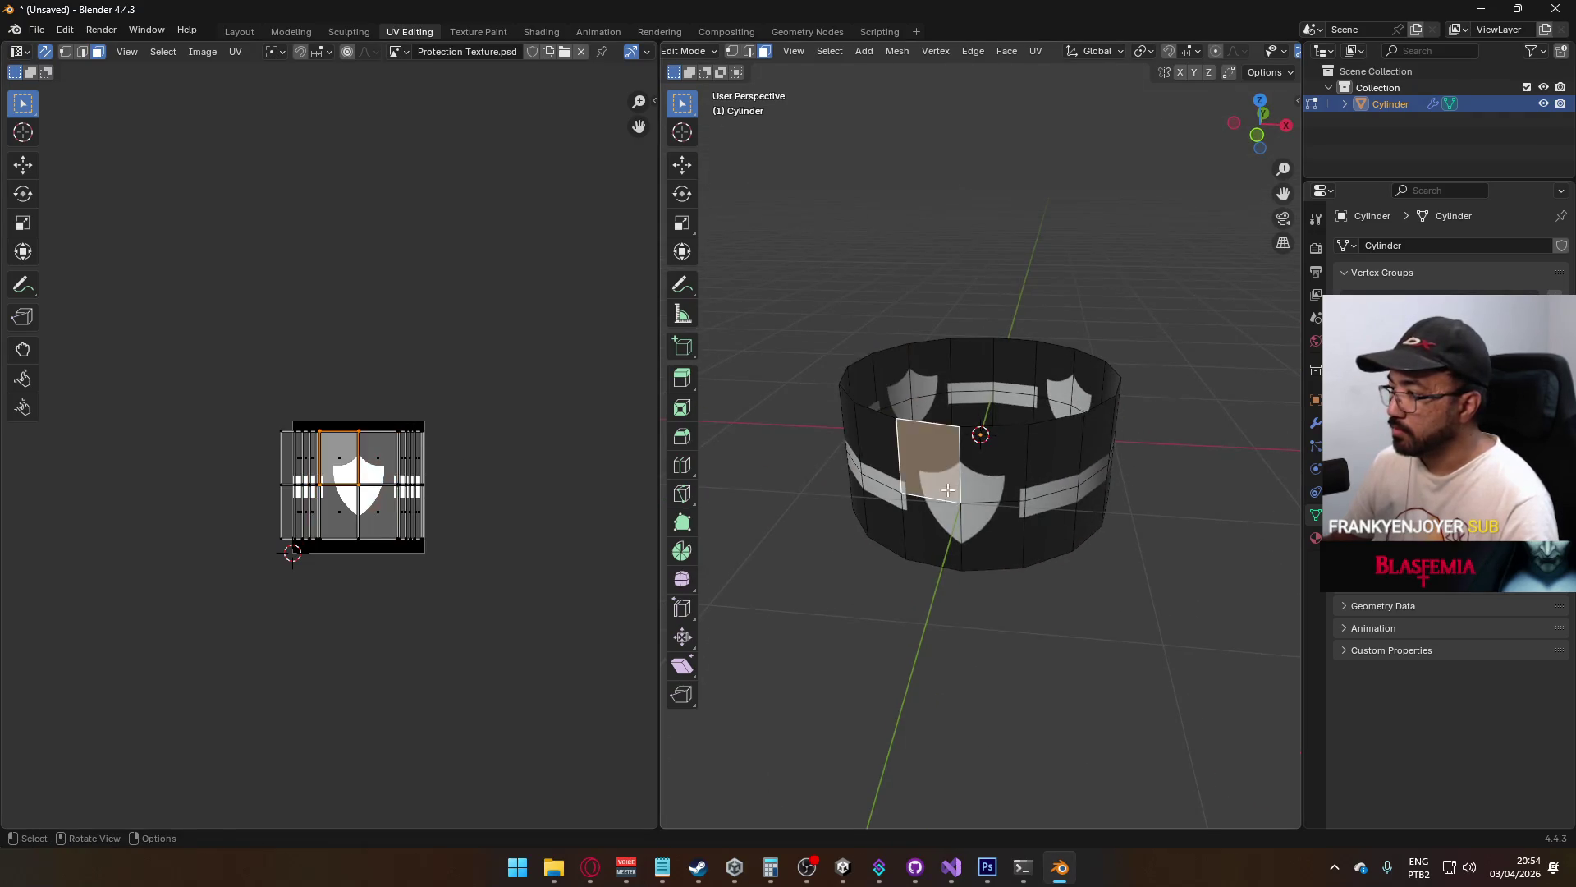
pyautogui.keyDown('shift'); pyautogui.click(998, 517); pyautogui.keyUp('shift')
pyautogui.keyDown('shift'); pyautogui.click(994, 464); pyautogui.keyUp('shift')
# Unwrap the selected panels and copy their UV layout
pyautogui.press('u')
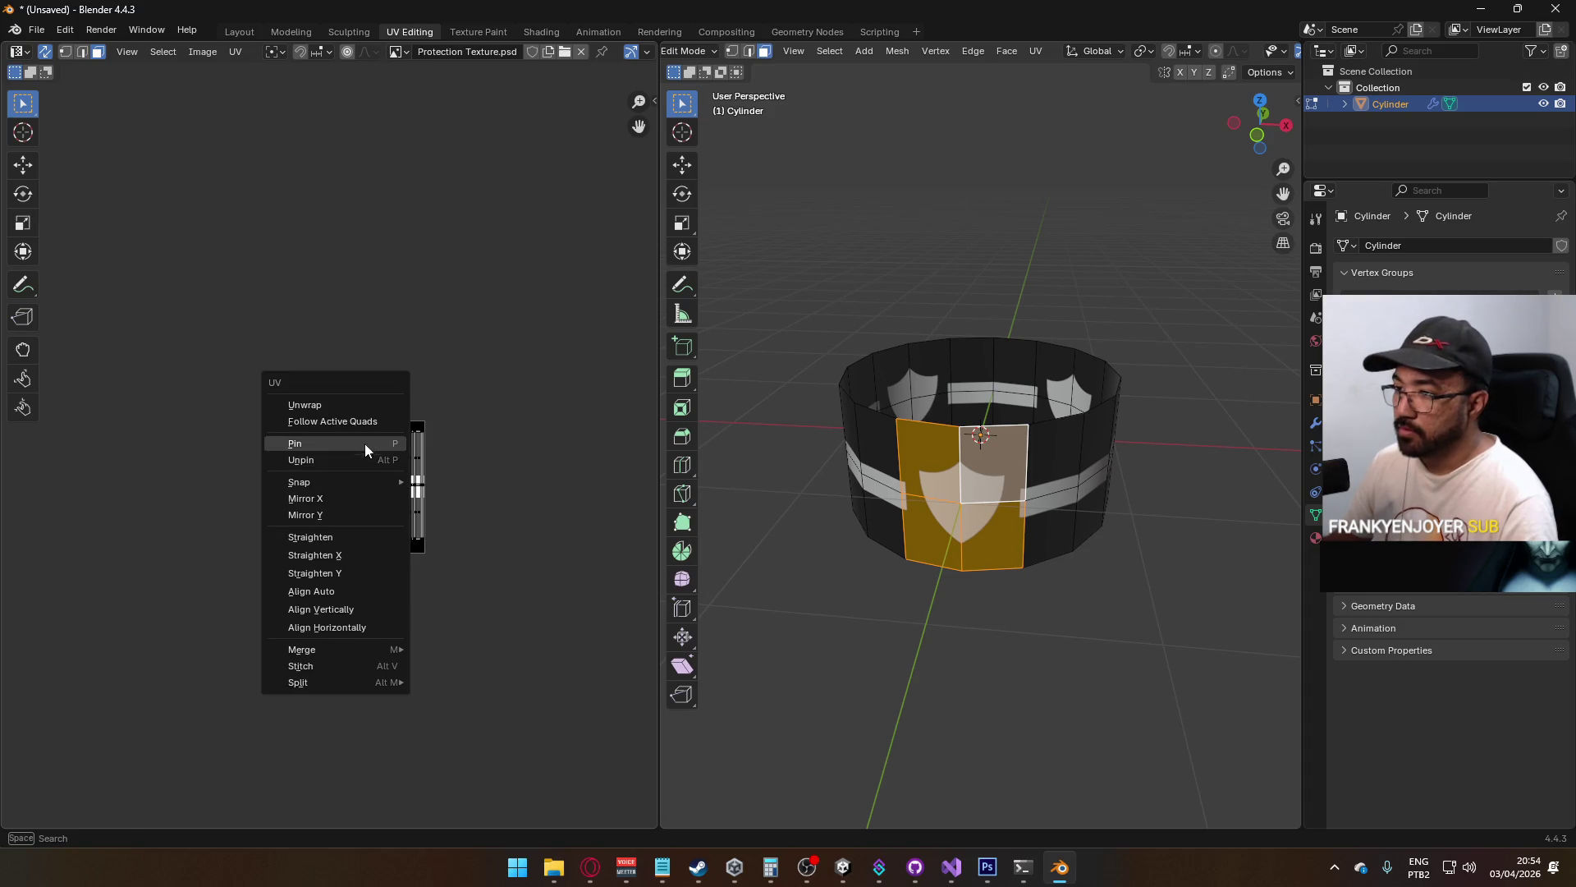
pyautogui.click(343, 408)
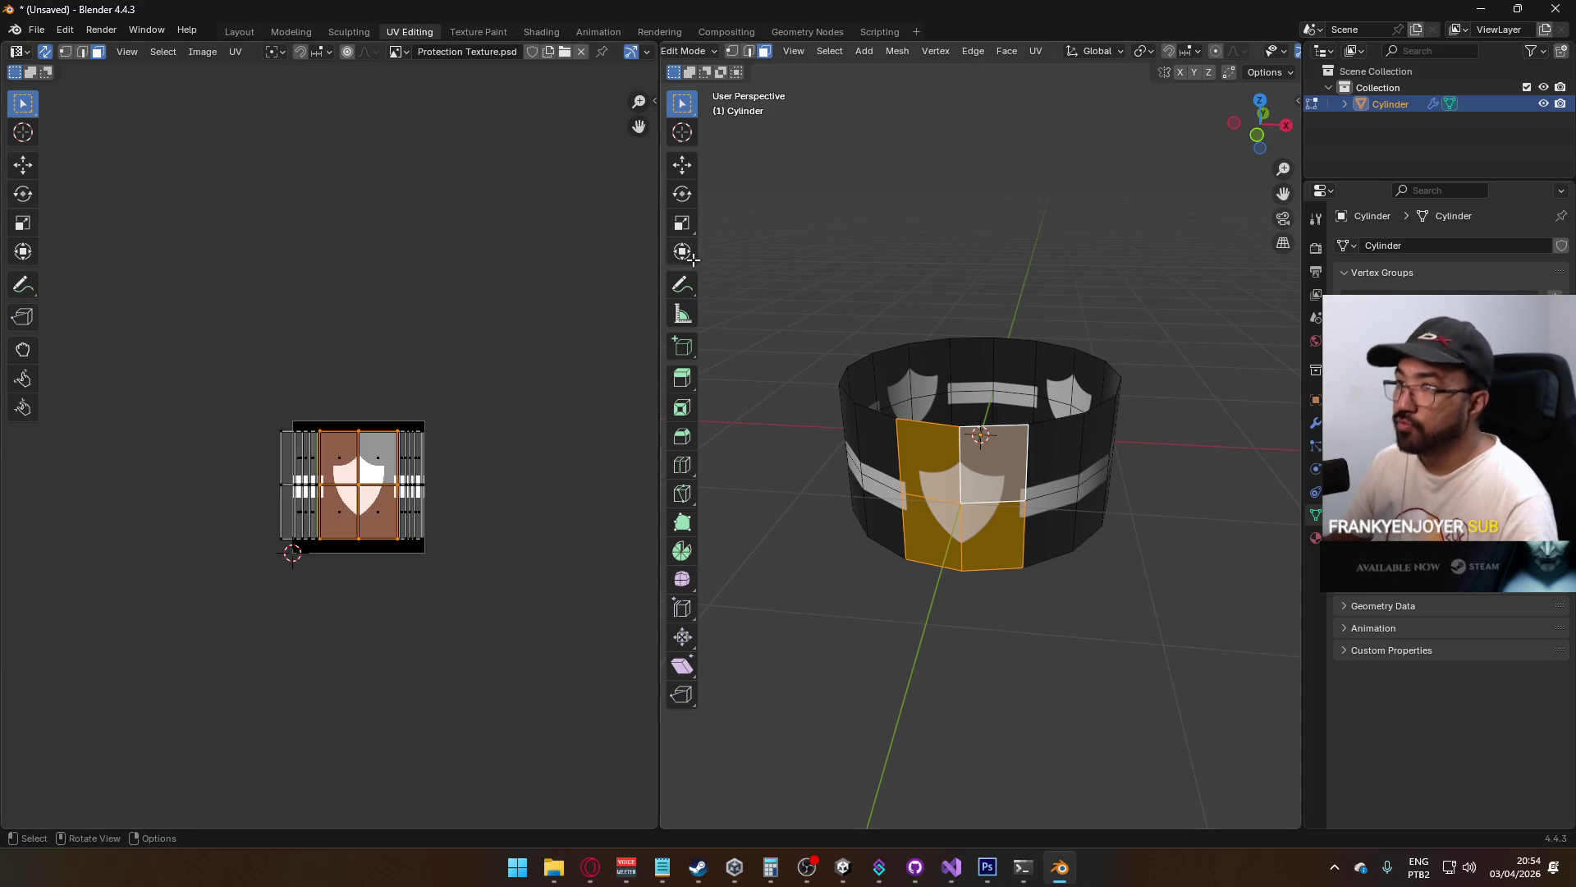
pyautogui.click(235, 51)
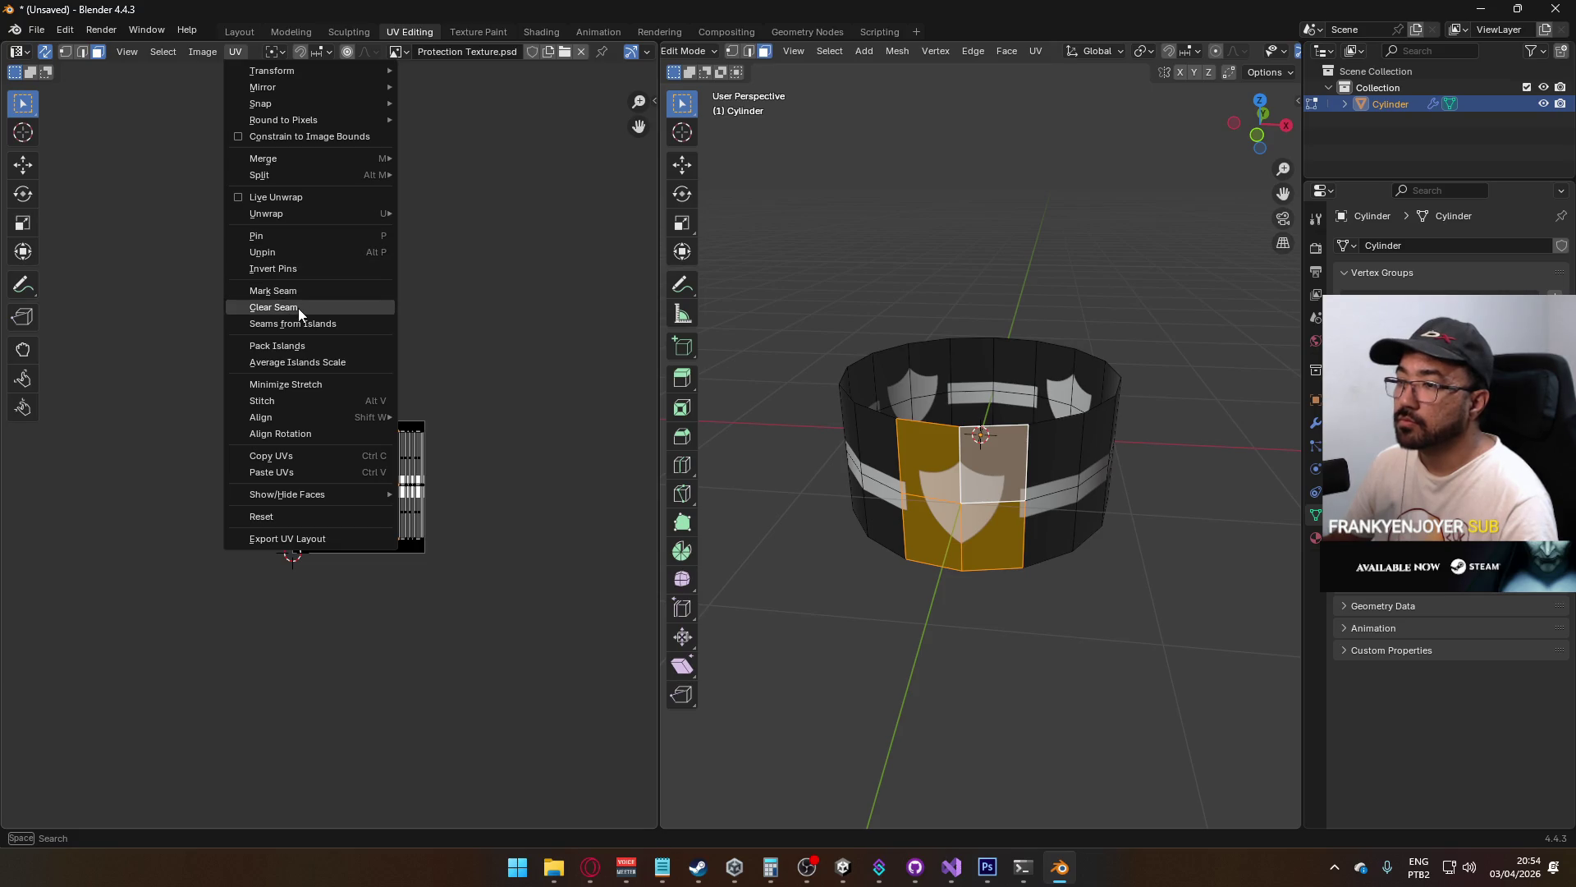
pyautogui.click(318, 456)
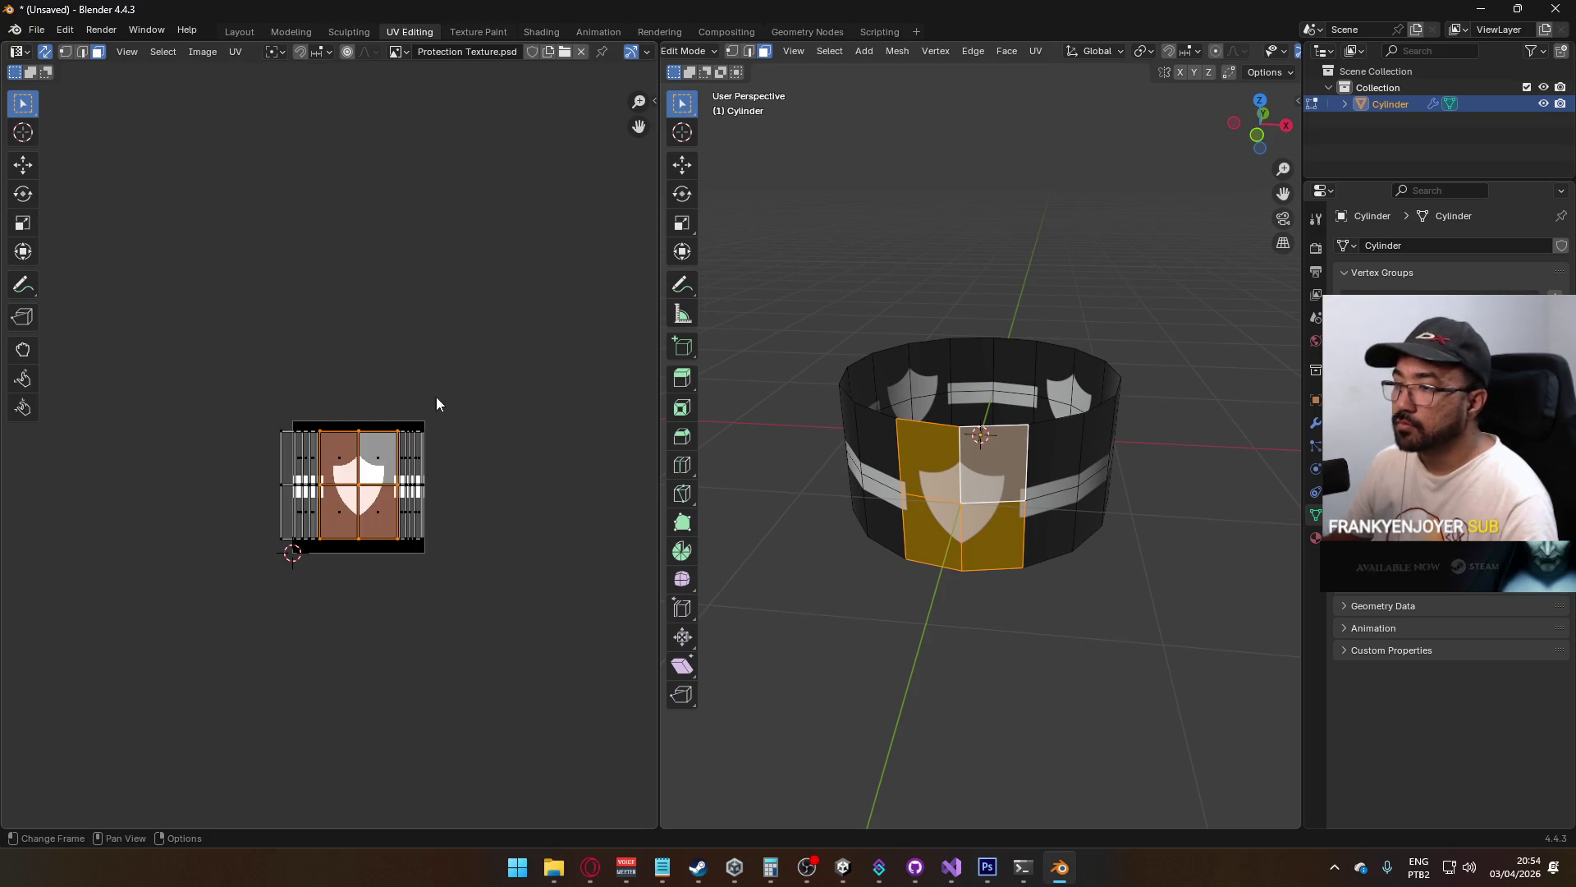
pyautogui.hscroll(-3, 397, 376)
# Paste the copied UVs onto two upper back-wall panels, then select the ring's edge loop
pyautogui.moveTo(868, 465)
pyautogui.mouseDown()
pyautogui.moveTo(974, 468)
pyautogui.moveTo(963, 492)
pyautogui.moveTo(865, 518)
pyautogui.moveTo(879, 395)
pyautogui.mouseUp()
pyautogui.click(903, 374)
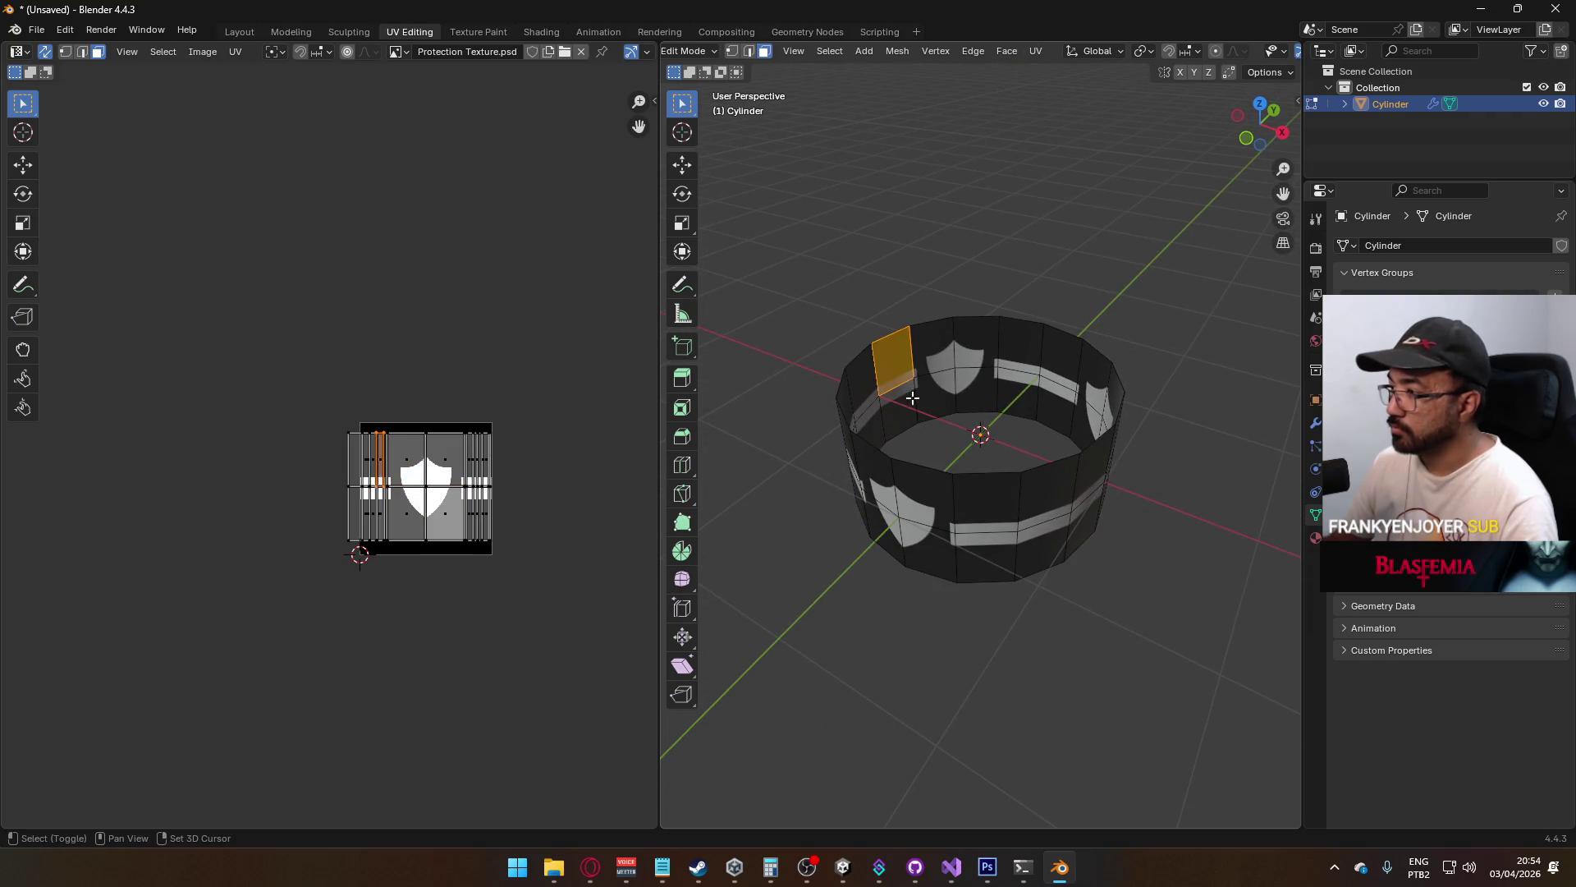
pyautogui.keyDown('shift'); pyautogui.click(932, 366); pyautogui.keyUp('shift')
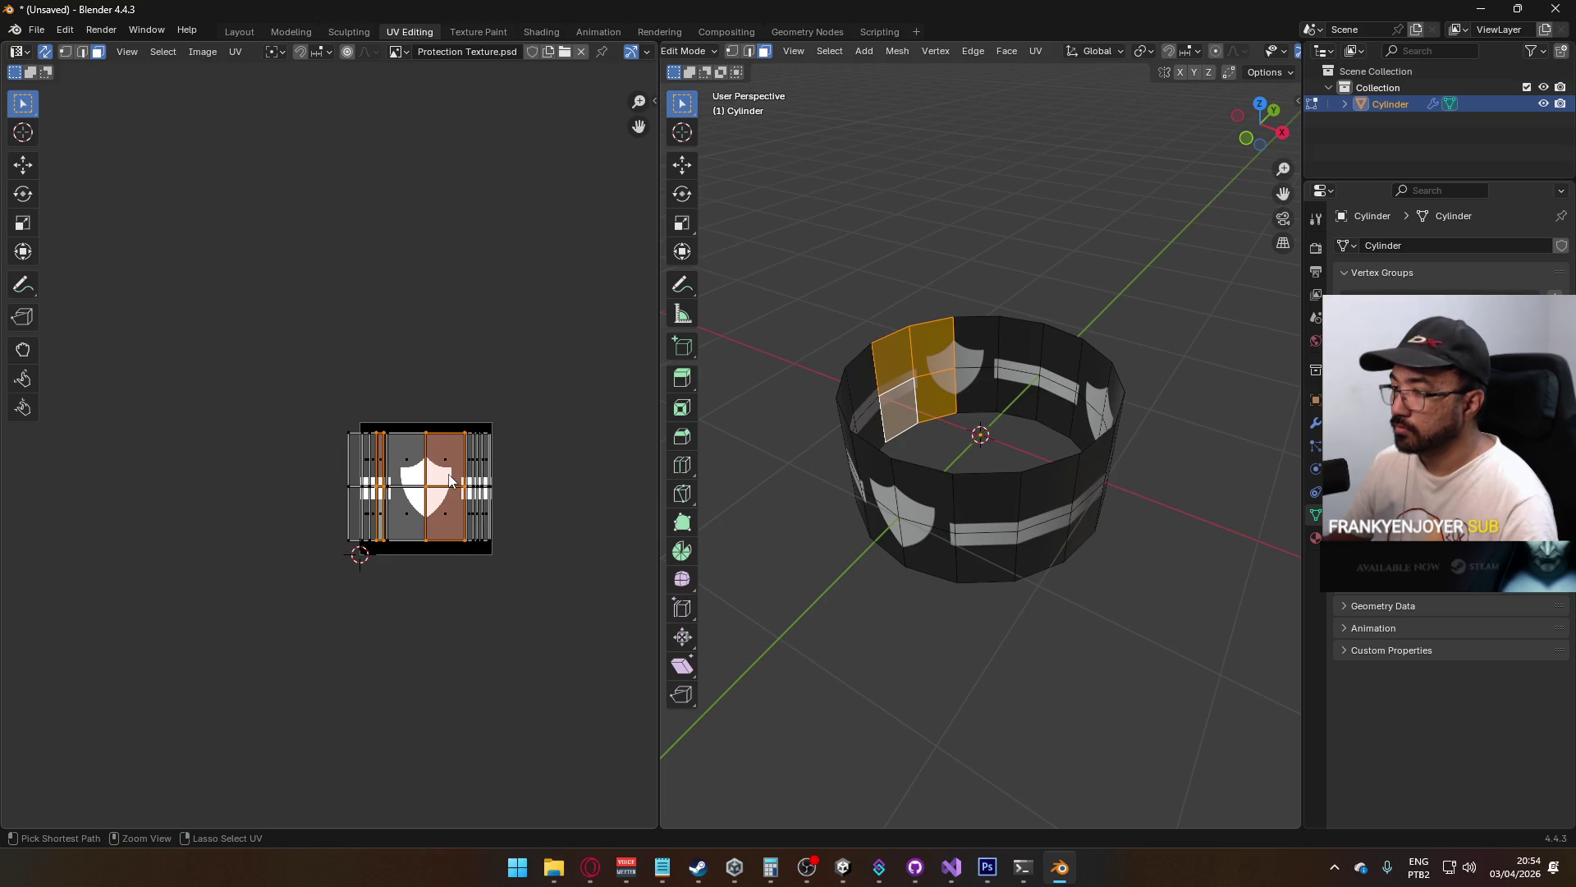
pyautogui.click(231, 51)
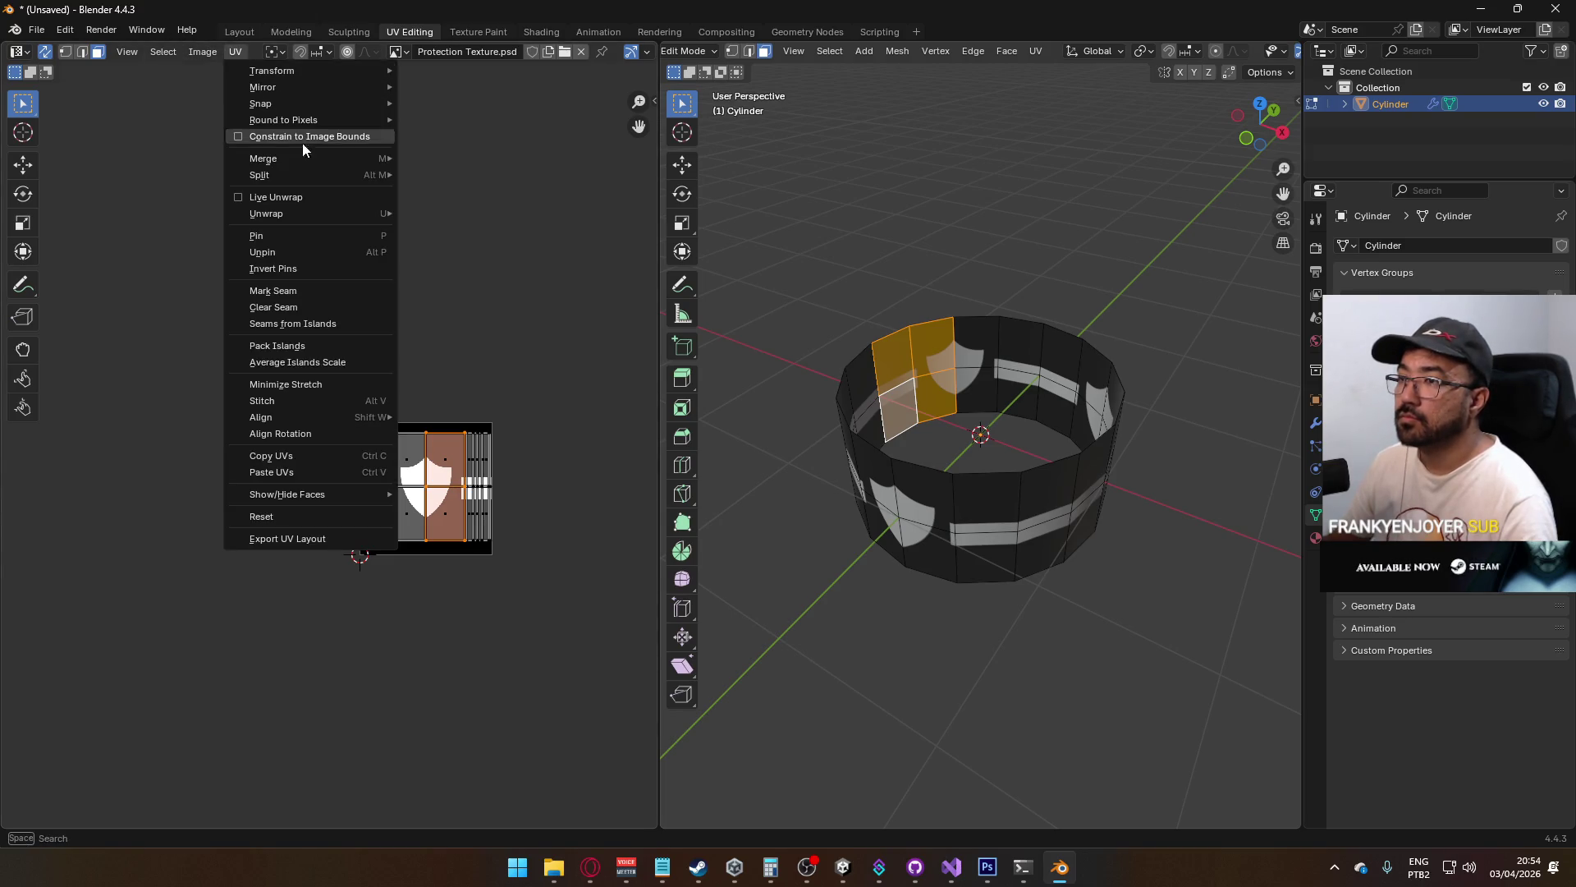
pyautogui.click(297, 473)
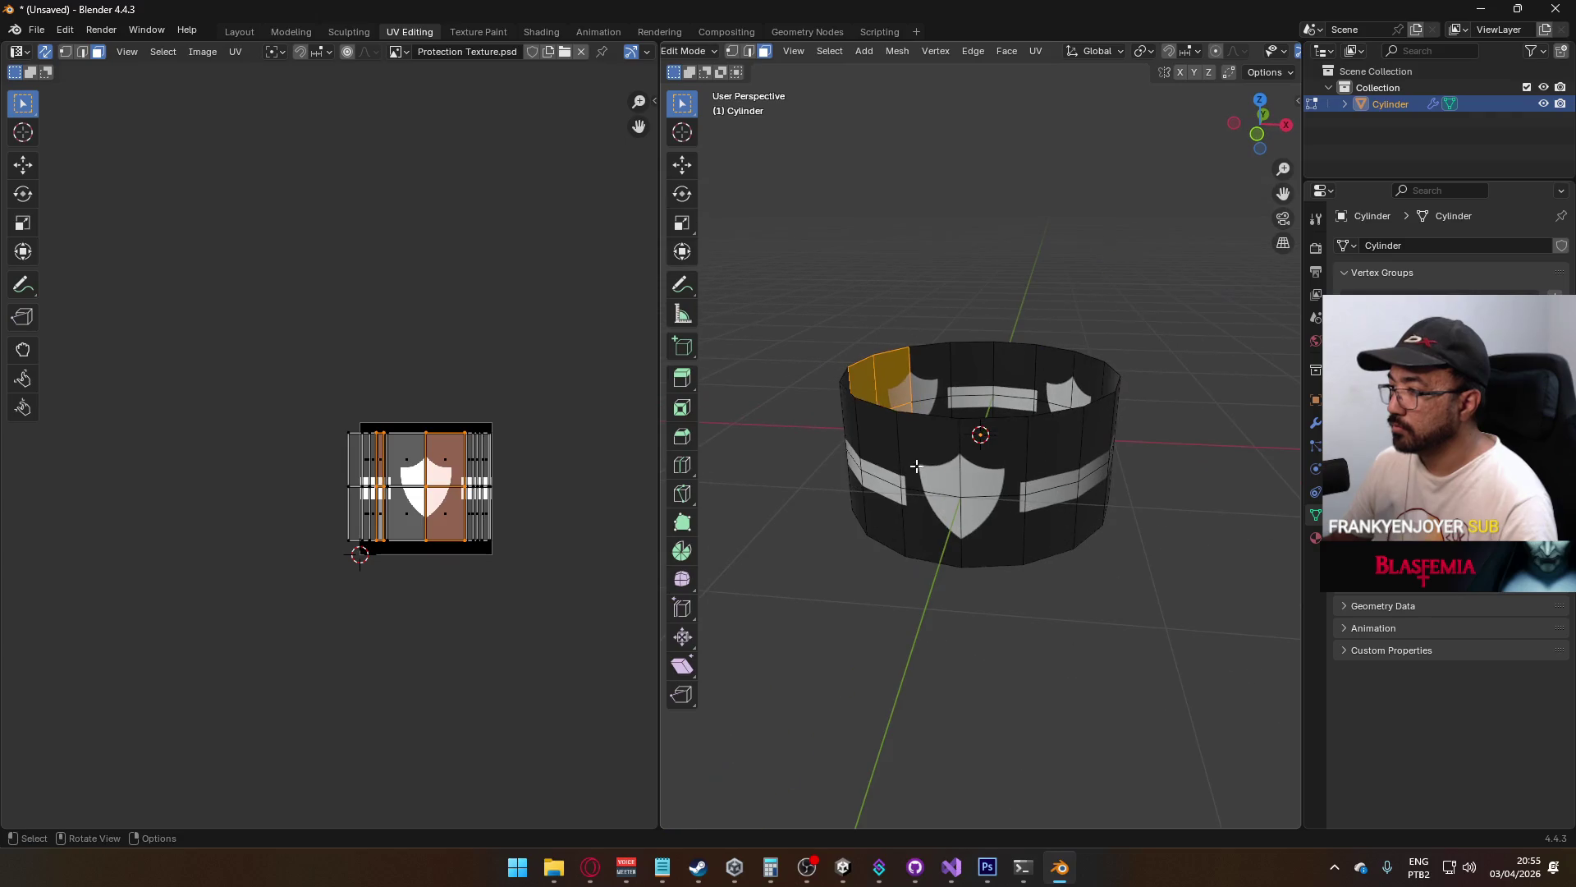
pyautogui.press('2')
pyautogui.click(1011, 660)
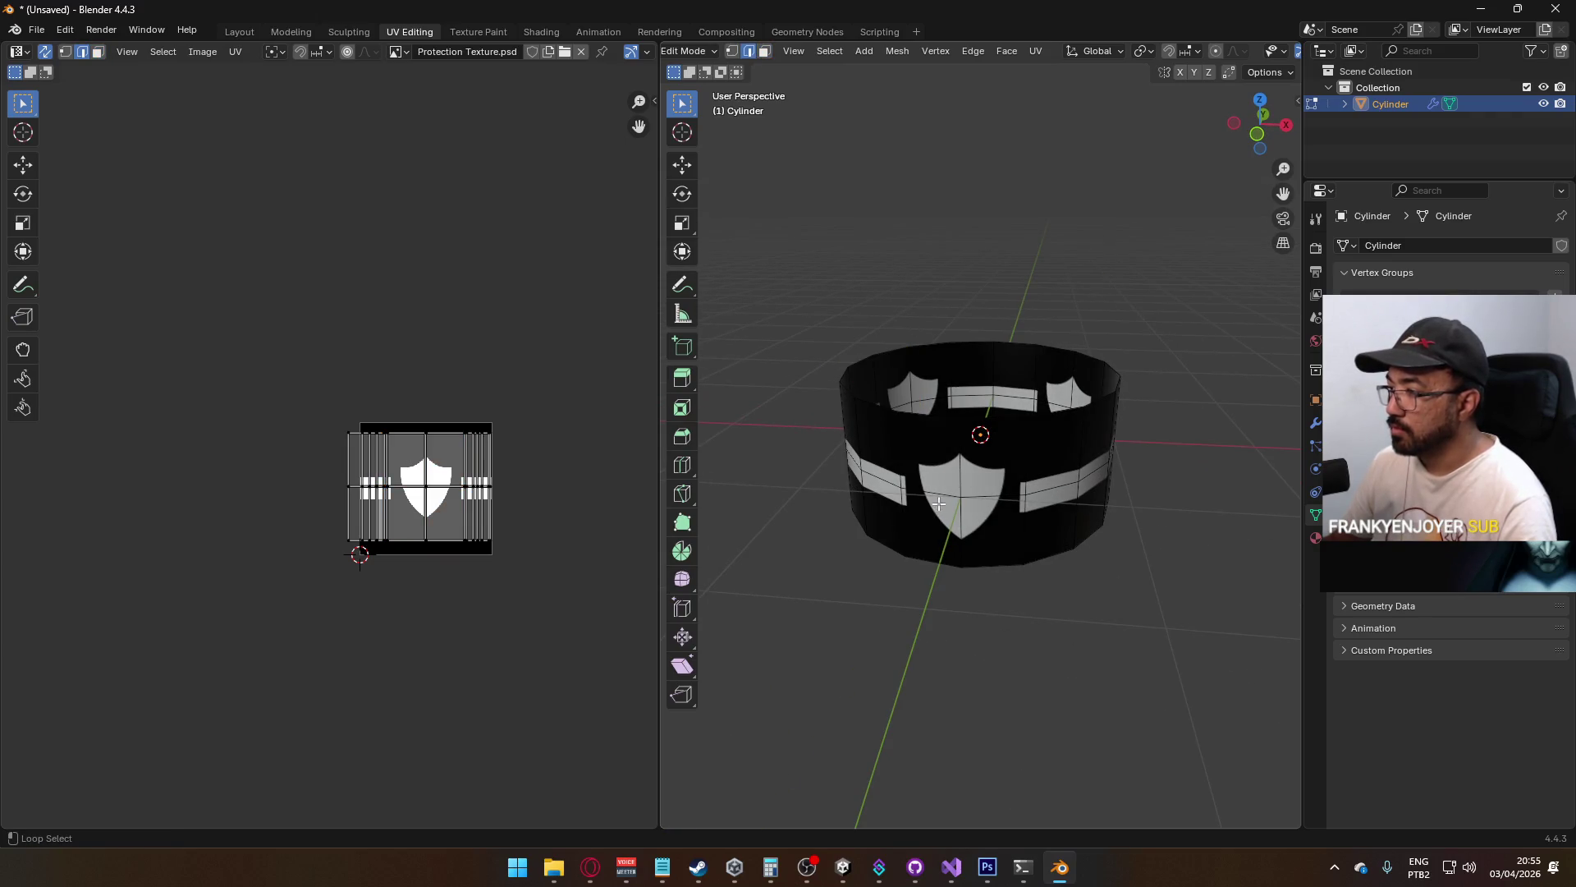
pyautogui.keyDown('alt'); pyautogui.click(941, 493); pyautogui.keyUp('alt')
pyautogui.rightClick(941, 499)
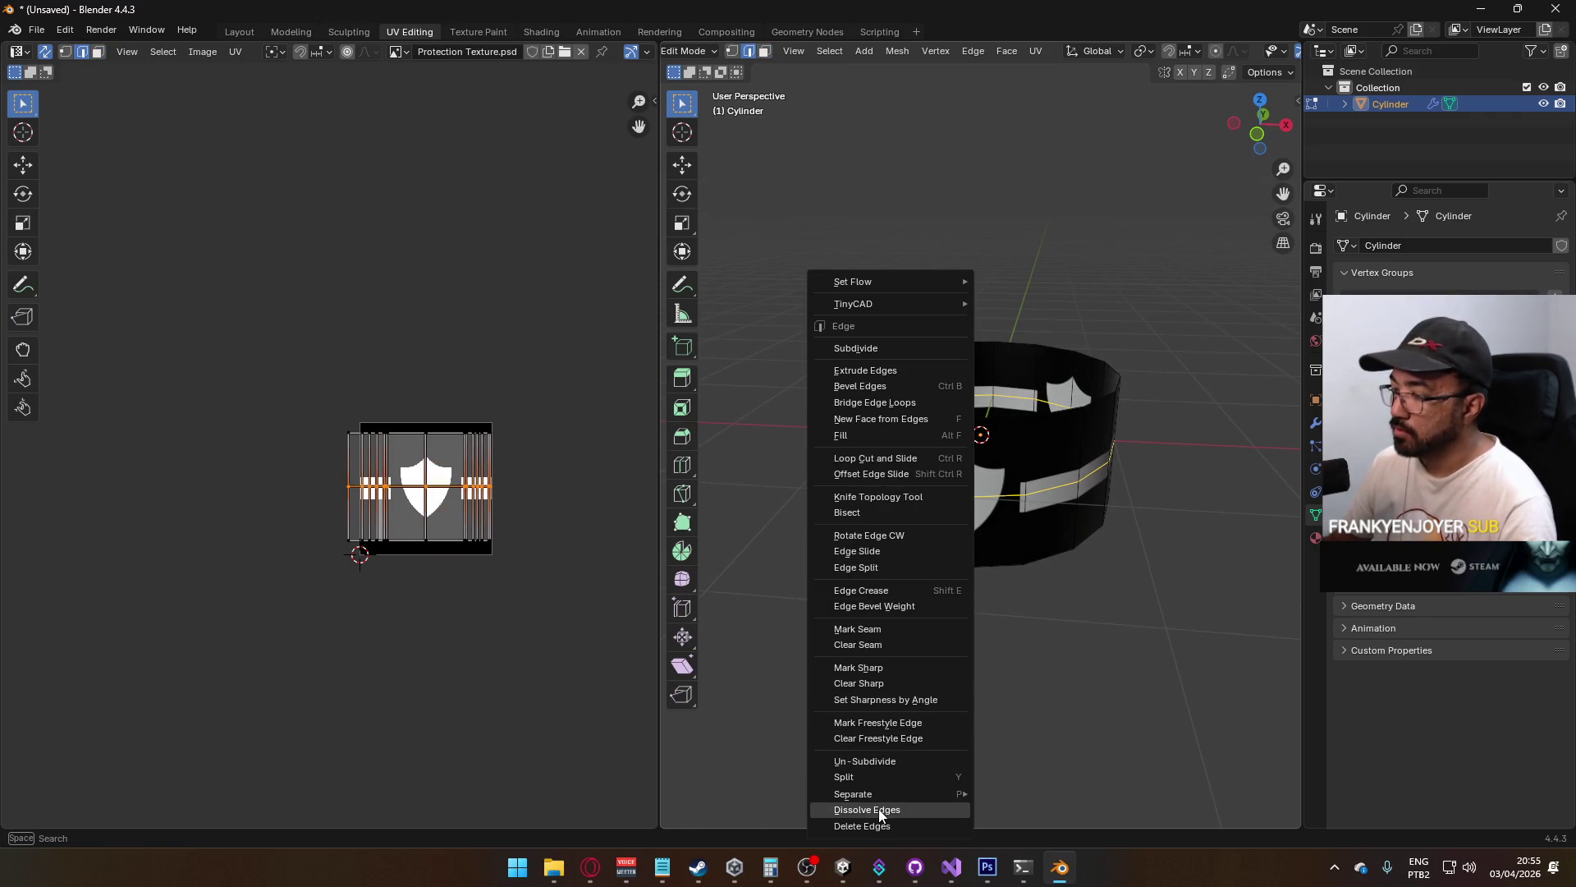
pyautogui.click(879, 809)
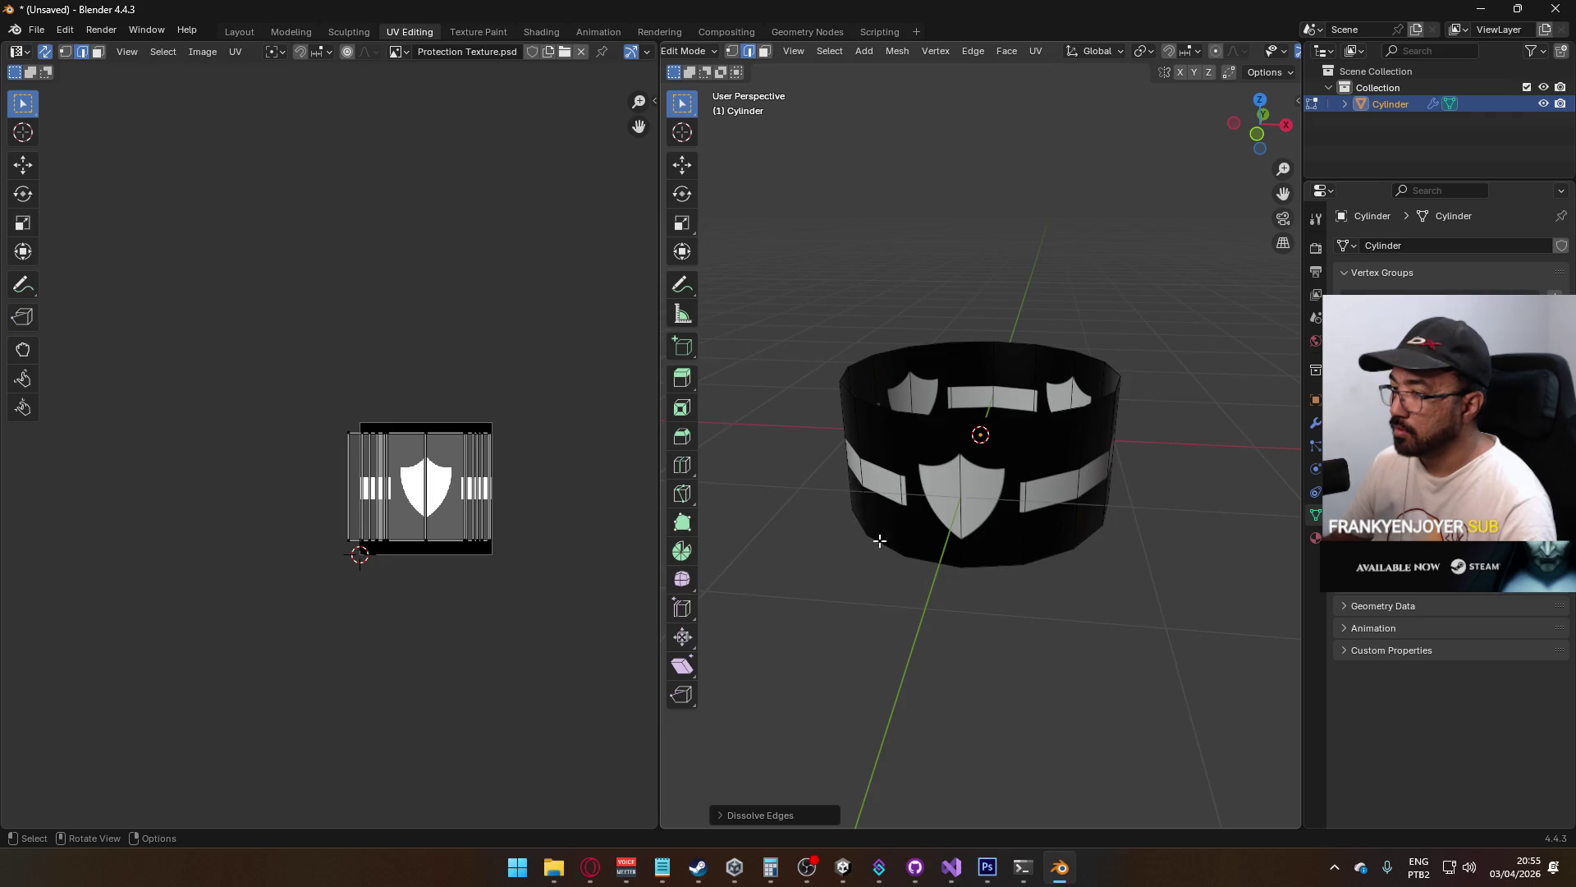
pyautogui.press('KP_1')
pyautogui.press('3')
pyautogui.click(948, 509)
pyautogui.keyDown('shift'); pyautogui.click(1014, 509); pyautogui.keyUp('shift')
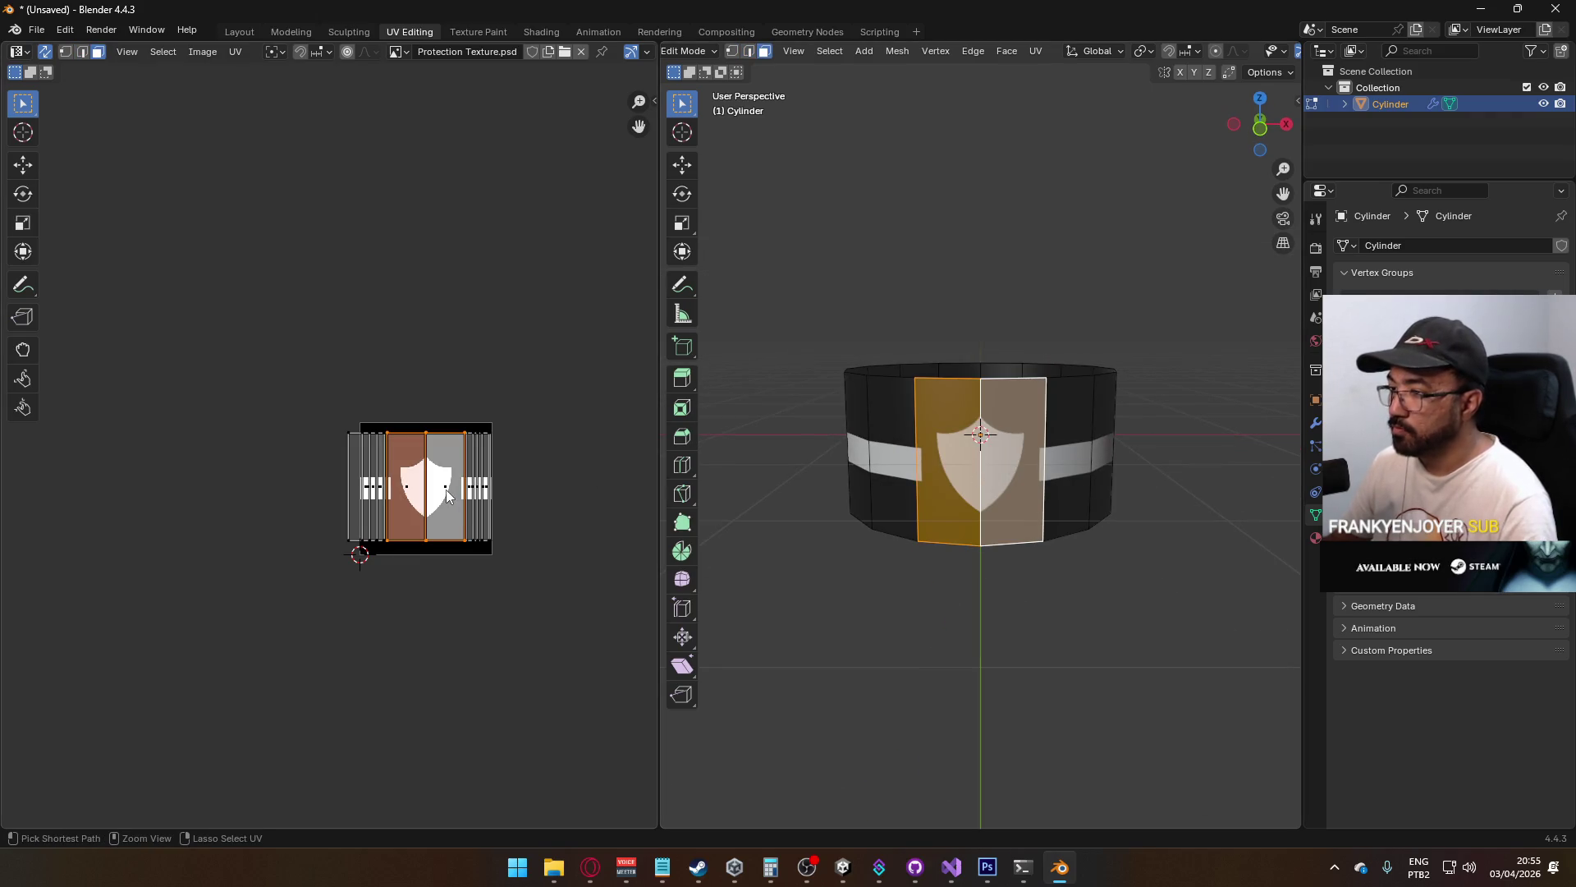
pyautogui.click(445, 489)
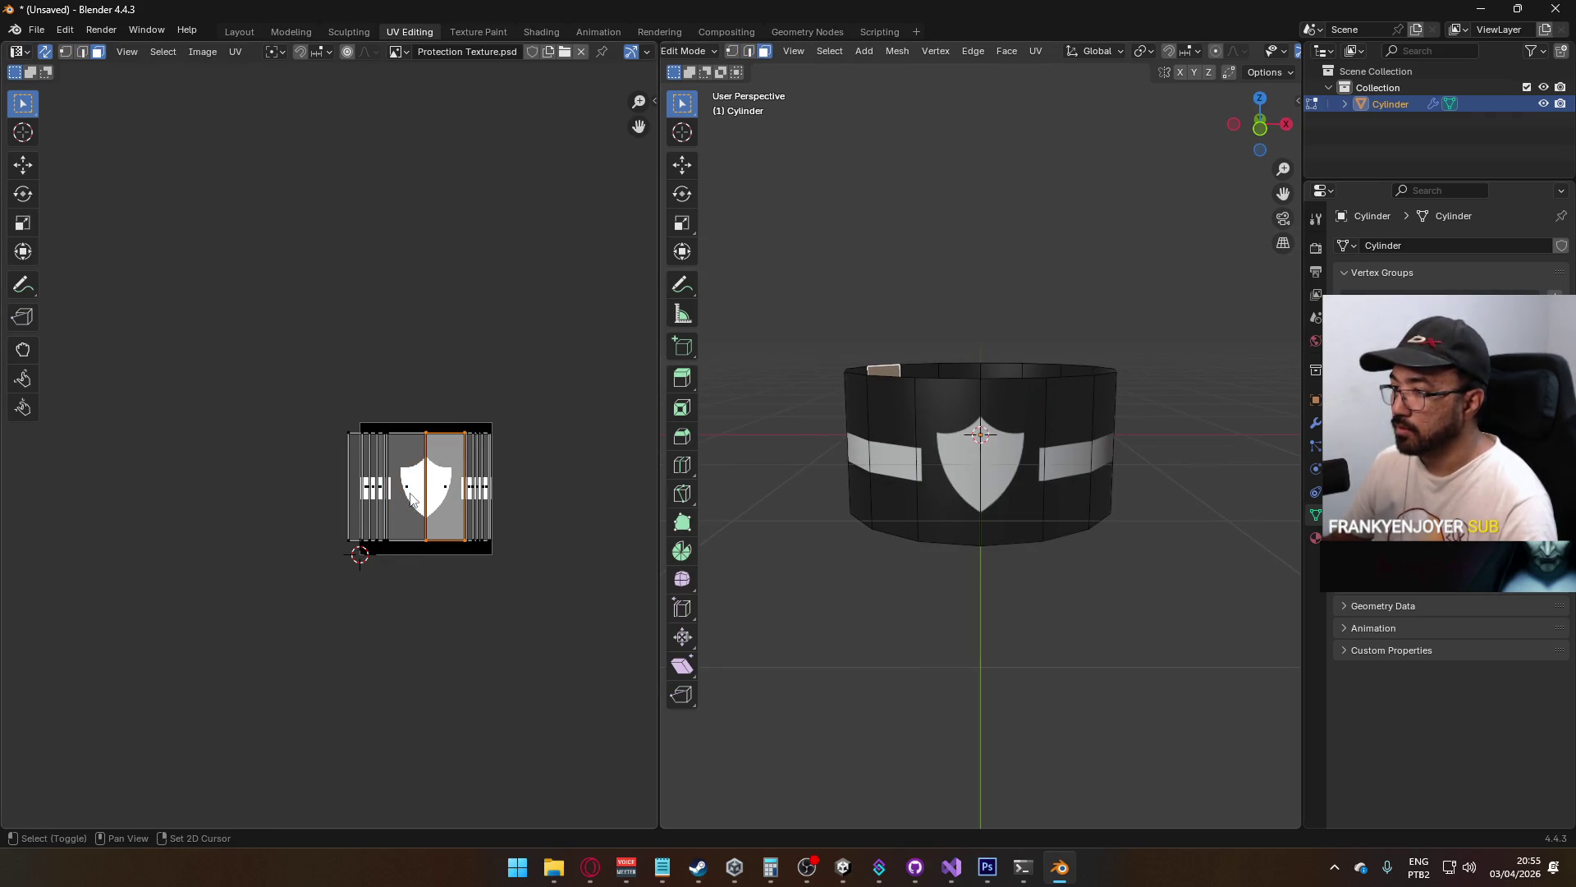
pyautogui.moveTo(804, 460); pyautogui.dragTo(865, 466)
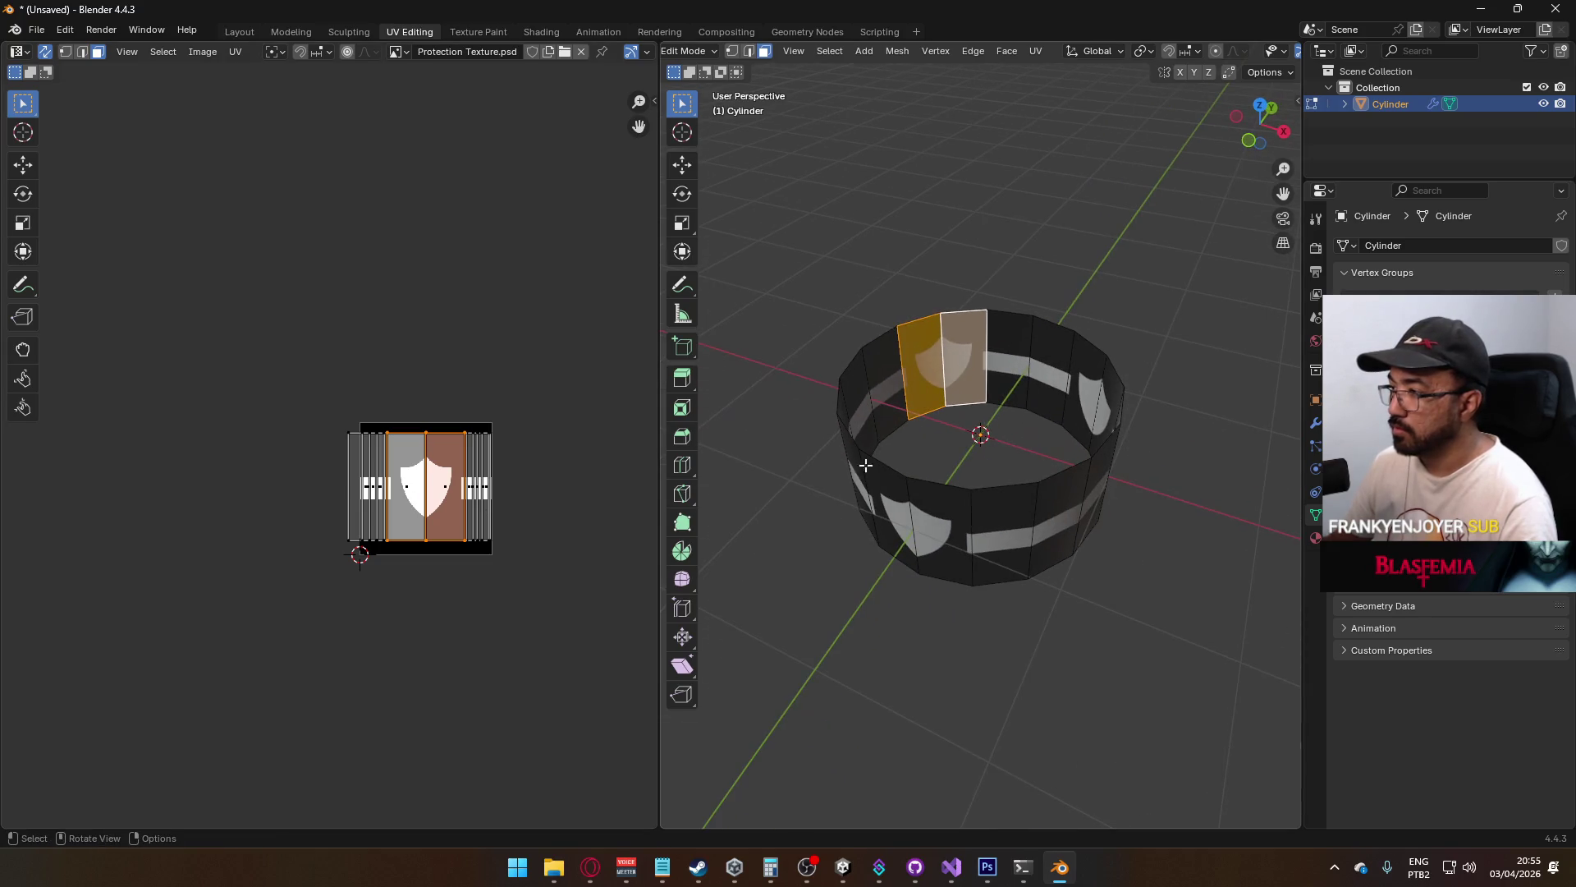
pyautogui.press('g')
pyautogui.press('Escape')
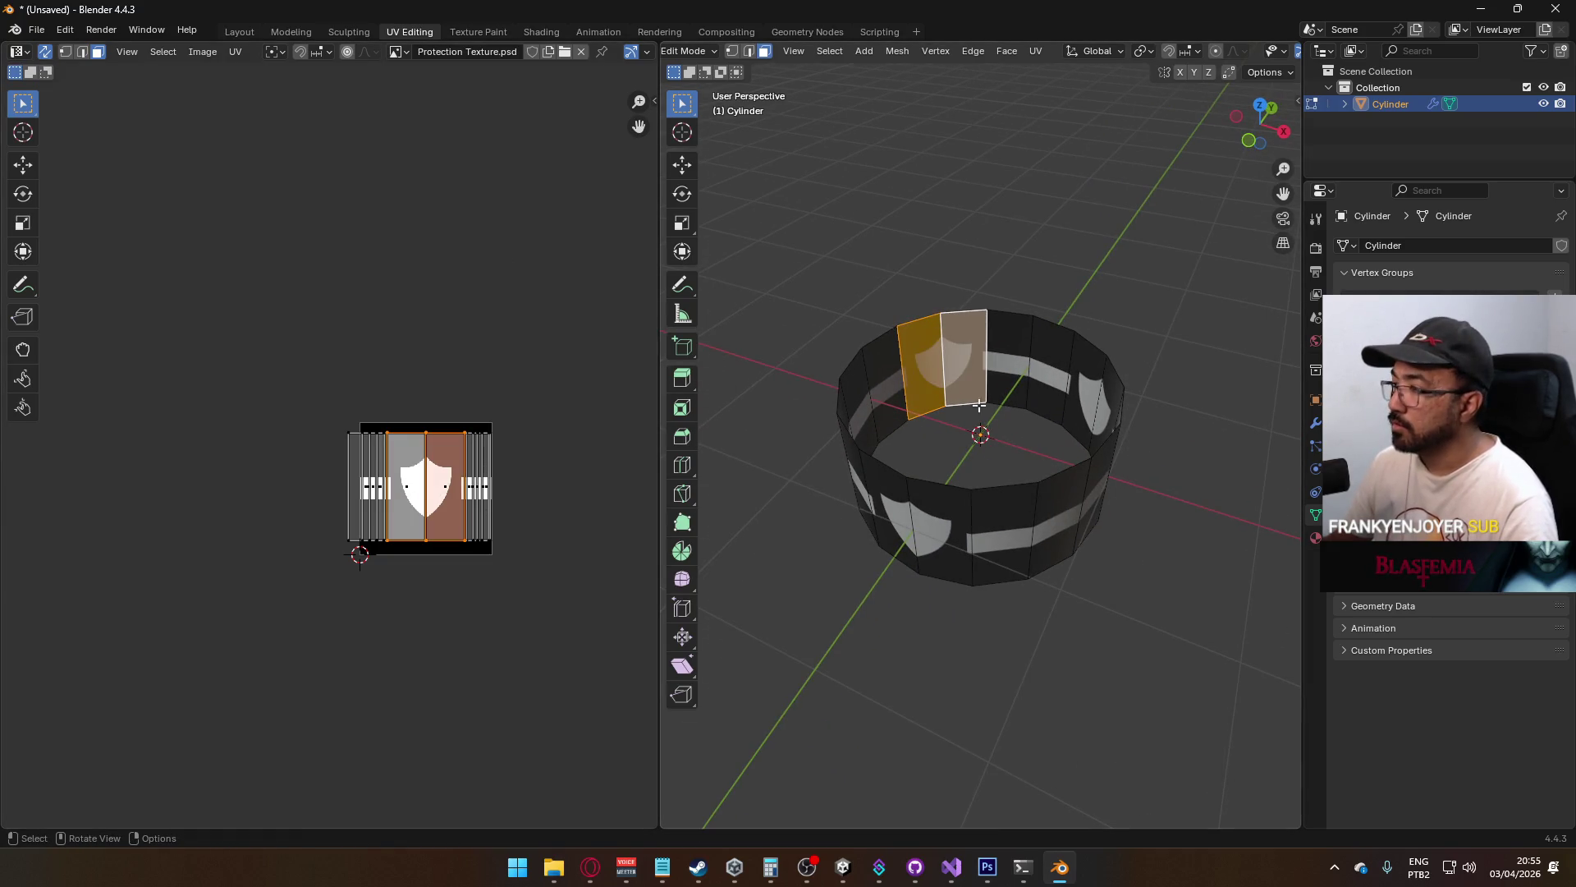
pyautogui.moveTo(1026, 394); pyautogui.dragTo(1074, 332)
pyautogui.moveTo(957, 499)
pyautogui.mouseDown()
pyautogui.moveTo(856, 464)
pyautogui.moveTo(1245, 468)
pyautogui.moveTo(1171, 474)
pyautogui.moveTo(1125, 503)
pyautogui.moveTo(1185, 531)
pyautogui.moveTo(1165, 468)
pyautogui.moveTo(1020, 496)
pyautogui.moveTo(1020, 472)
pyautogui.mouseUp()
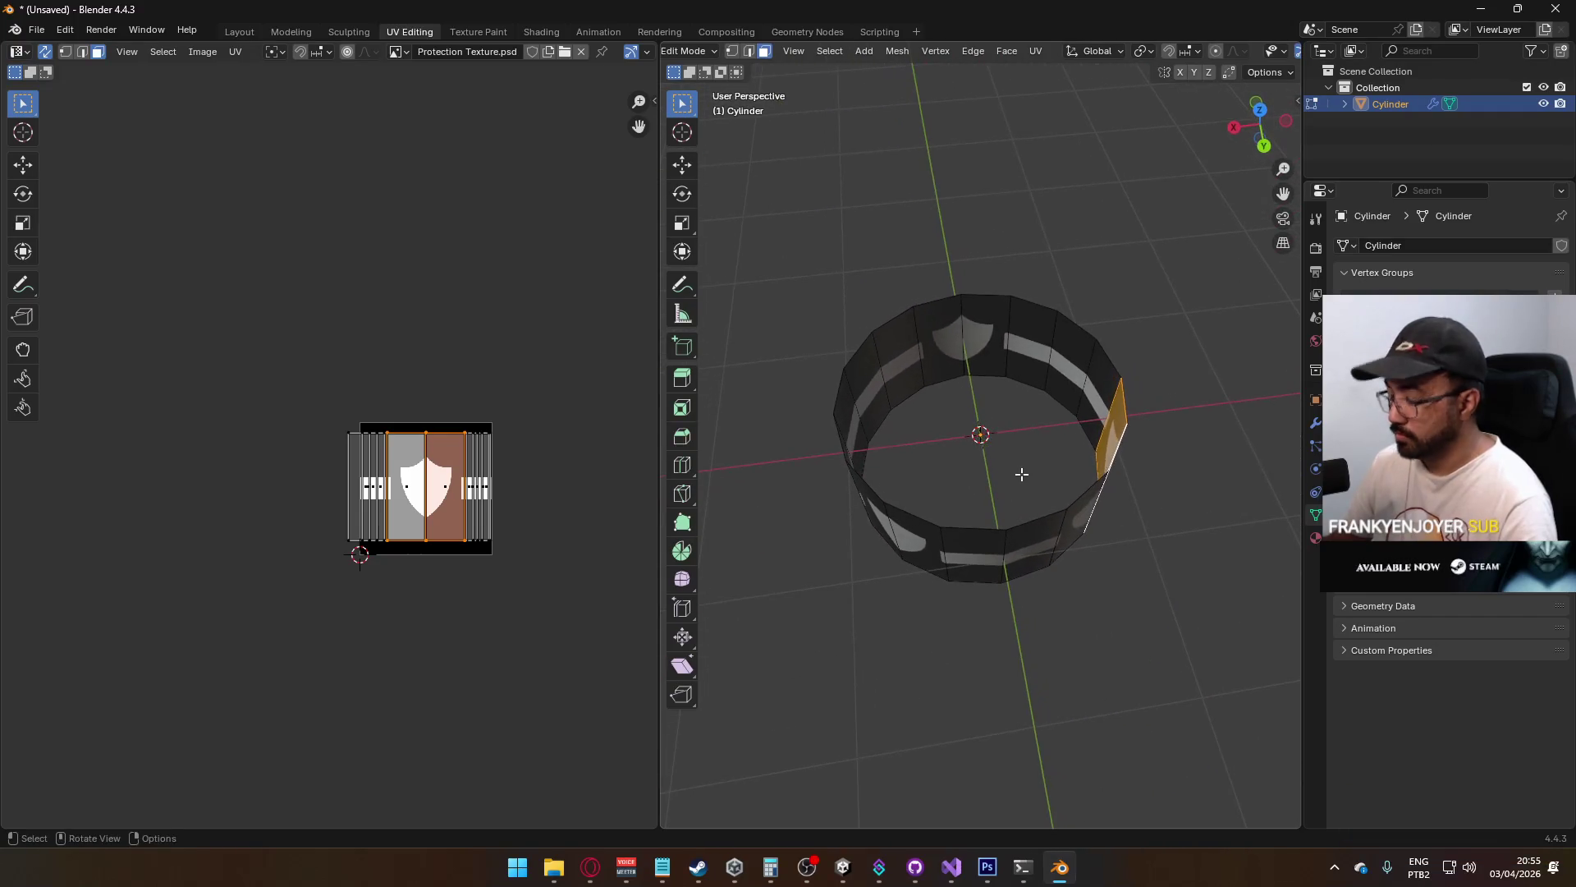
pyautogui.press('KP_7')
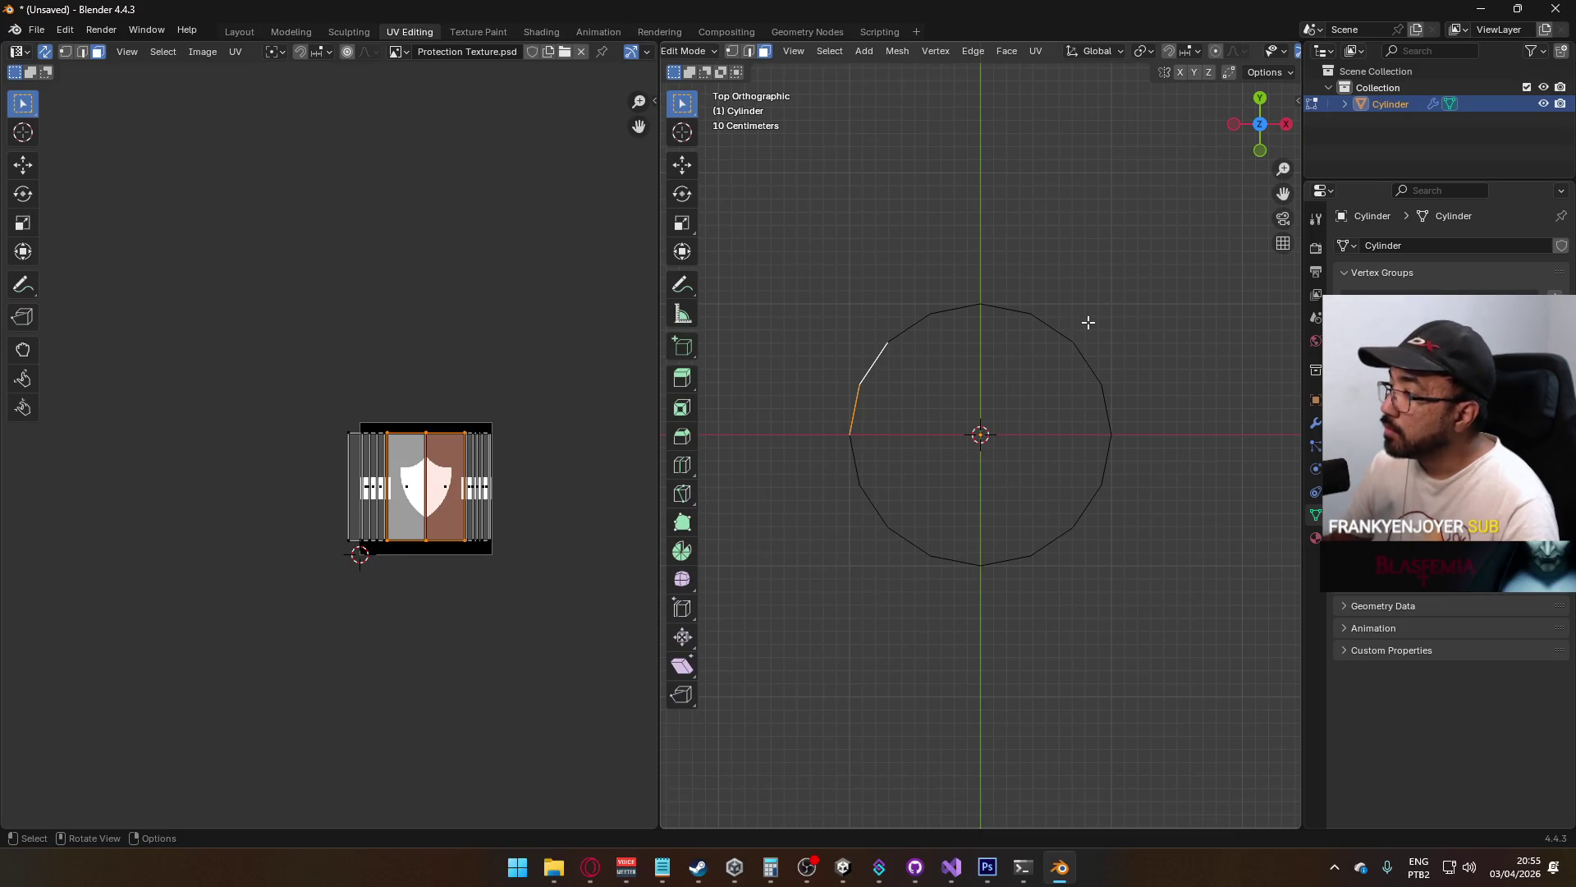
pyautogui.moveTo(993, 486)
pyautogui.mouseDown()
pyautogui.moveTo(1023, 440)
pyautogui.moveTo(1013, 411)
pyautogui.moveTo(1130, 327)
pyautogui.moveTo(1198, 395)
pyautogui.moveTo(1175, 436)
pyautogui.moveTo(986, 397)
pyautogui.moveTo(983, 370)
pyautogui.mouseUp()
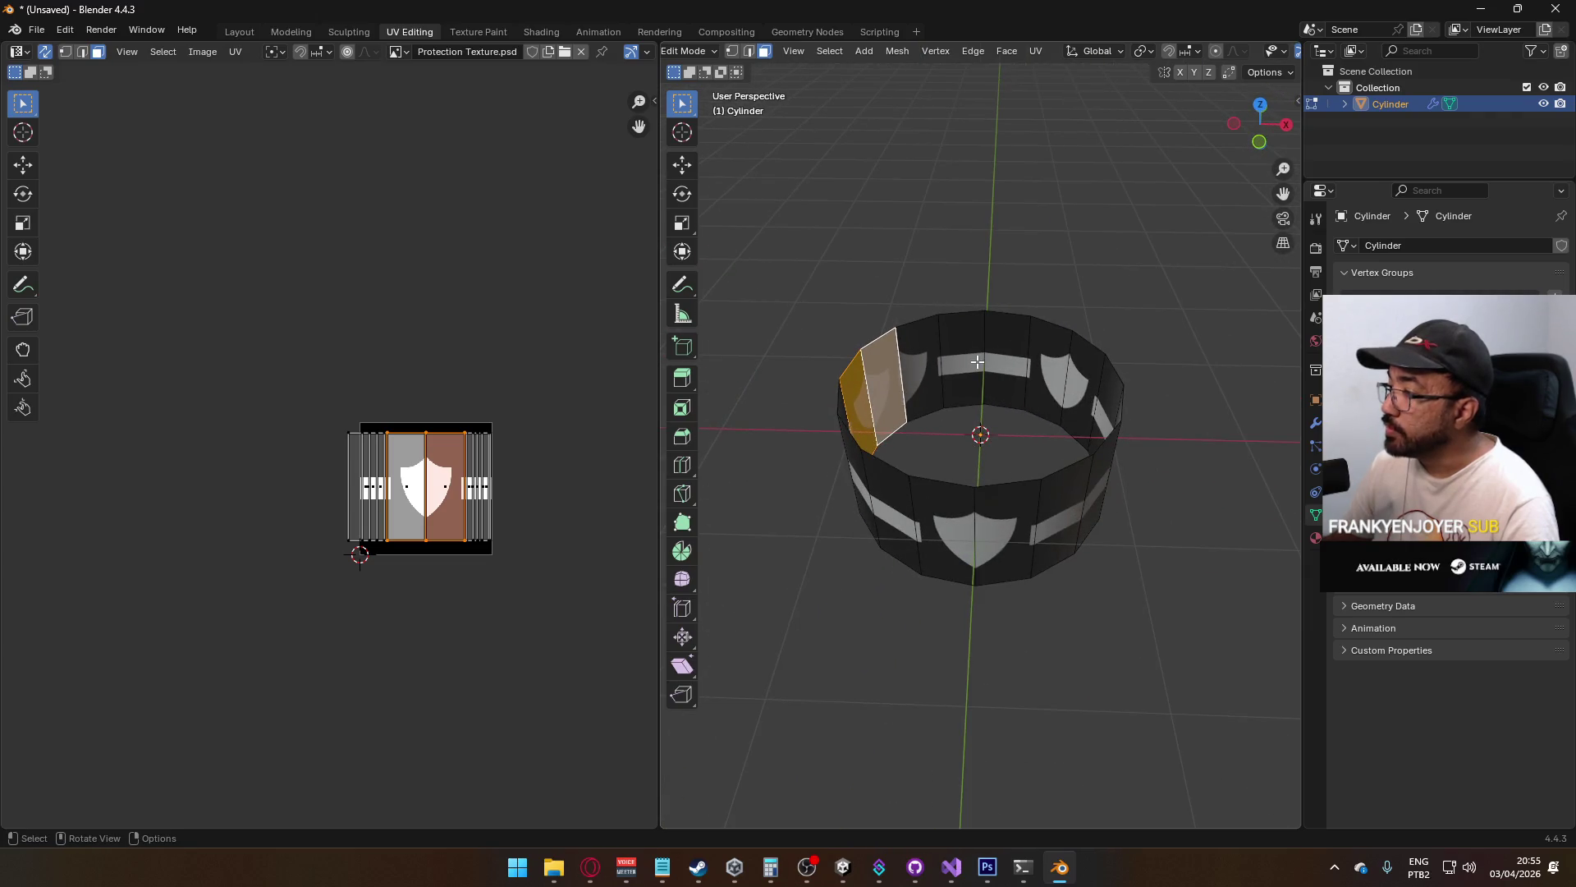
pyautogui.click(977, 362)
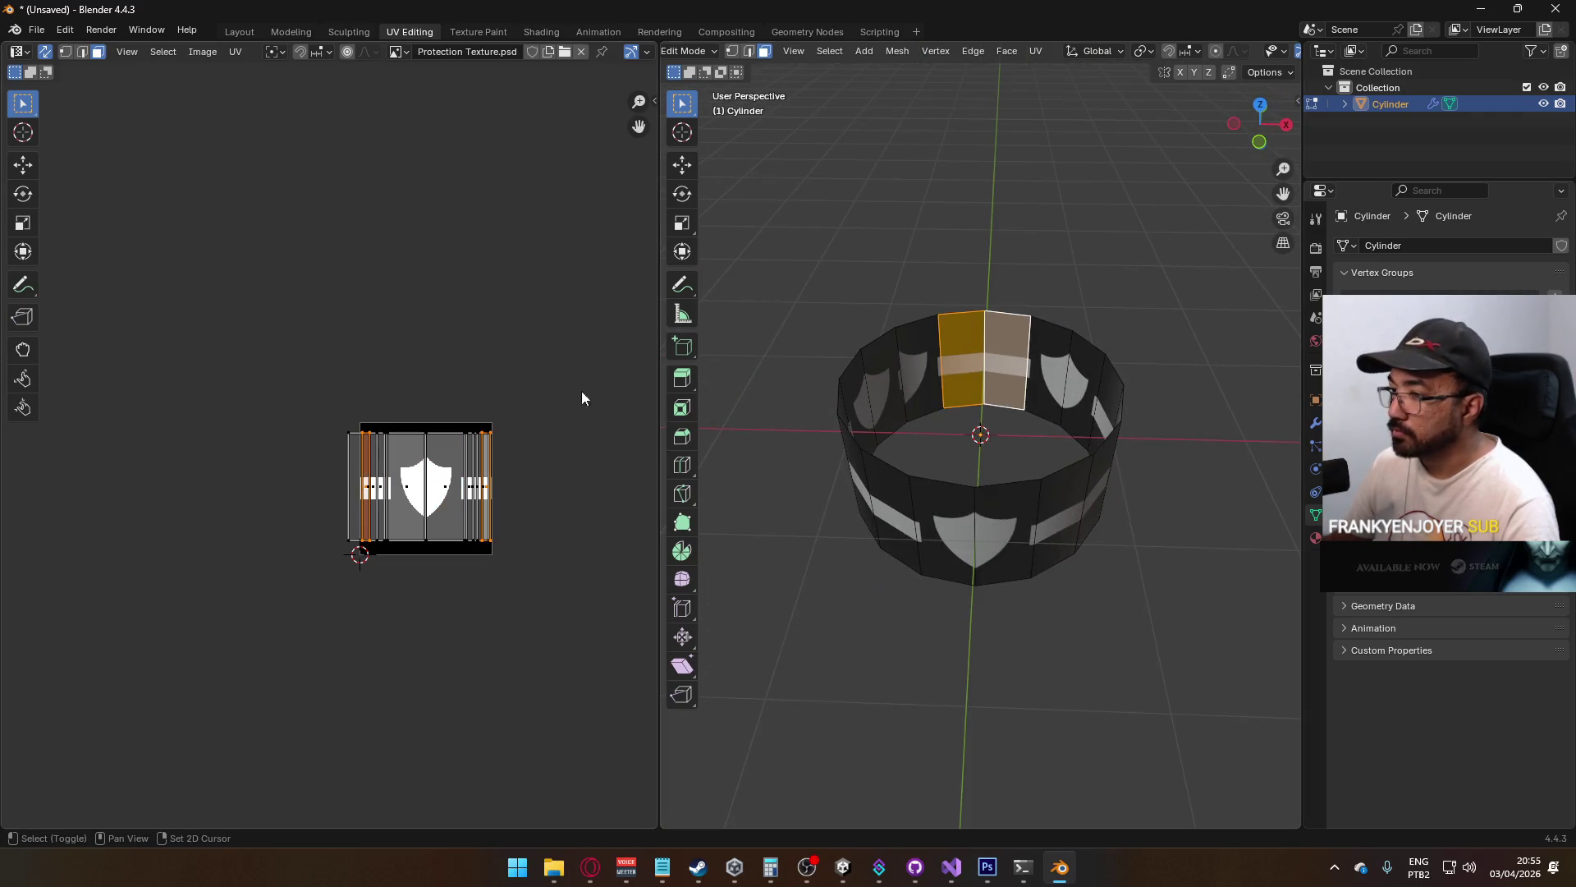
# Try unwrapping the selected ring faces several times, undoing each attempt back to the earlier selection
pyautogui.press('u')
pyautogui.click(590, 323)
pyautogui.rightClick(814, 335)
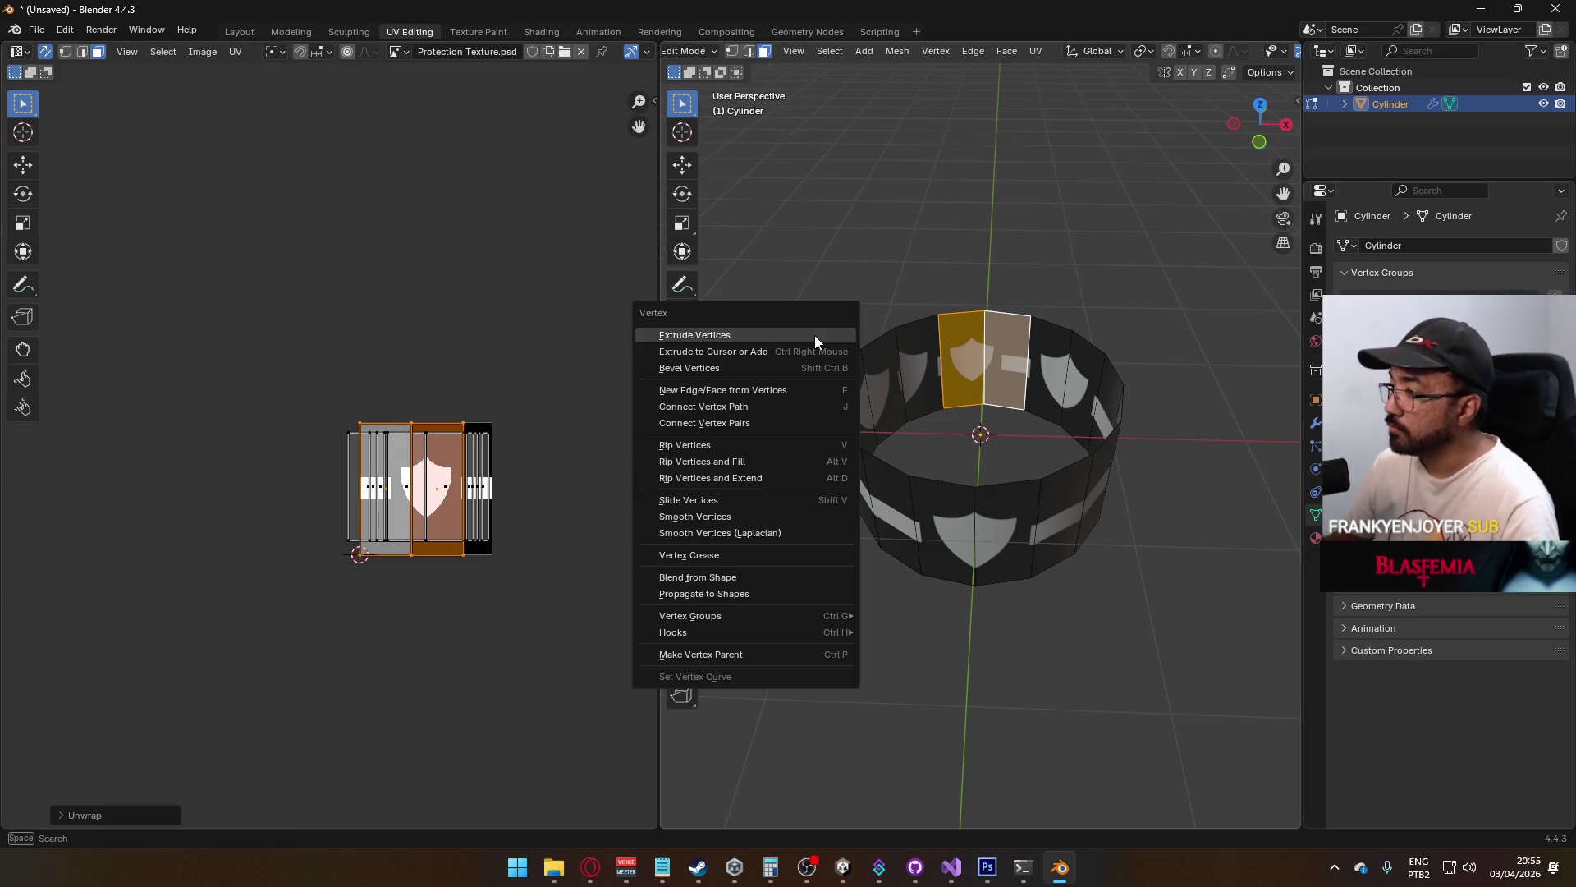
pyautogui.hotkey('ctrl', 'z')
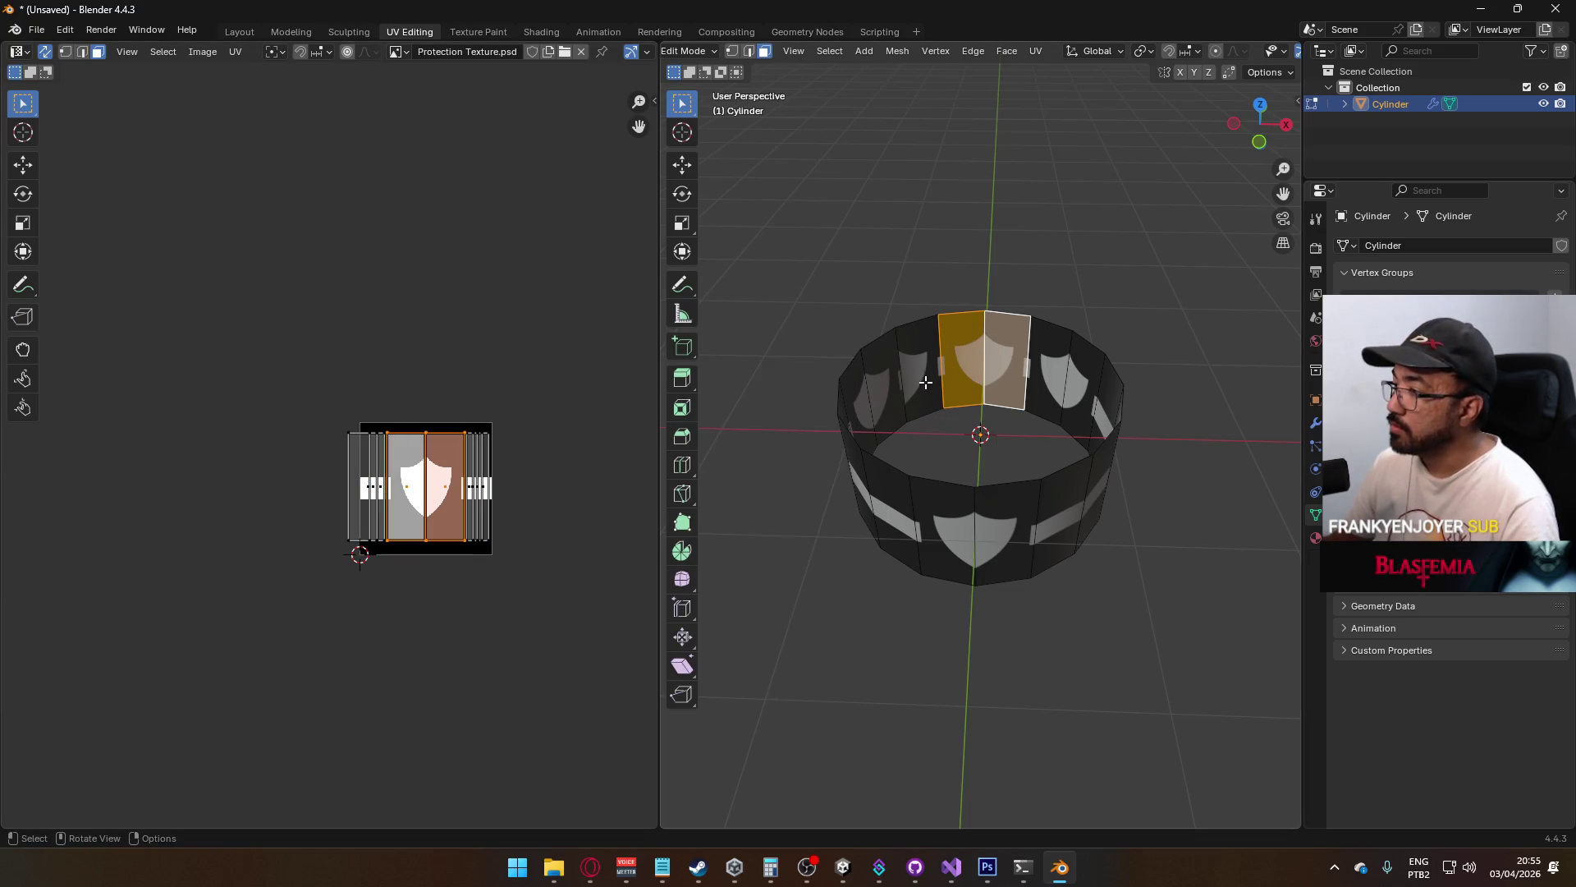
pyautogui.moveTo(926, 382); pyautogui.dragTo(805, 514)
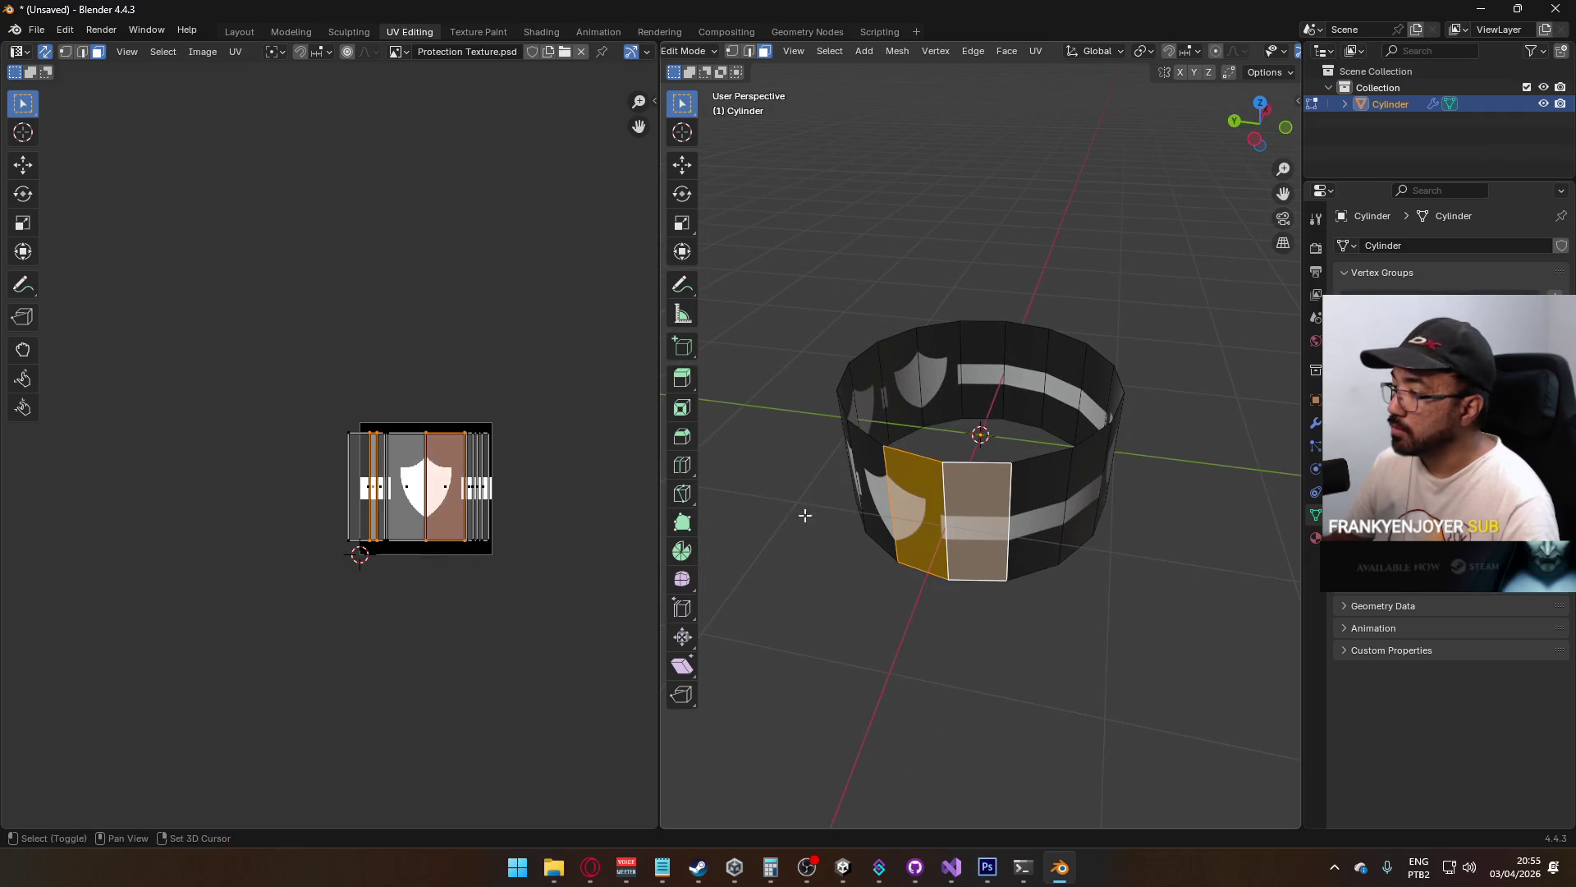
pyautogui.press('u')
pyautogui.click(989, 371)
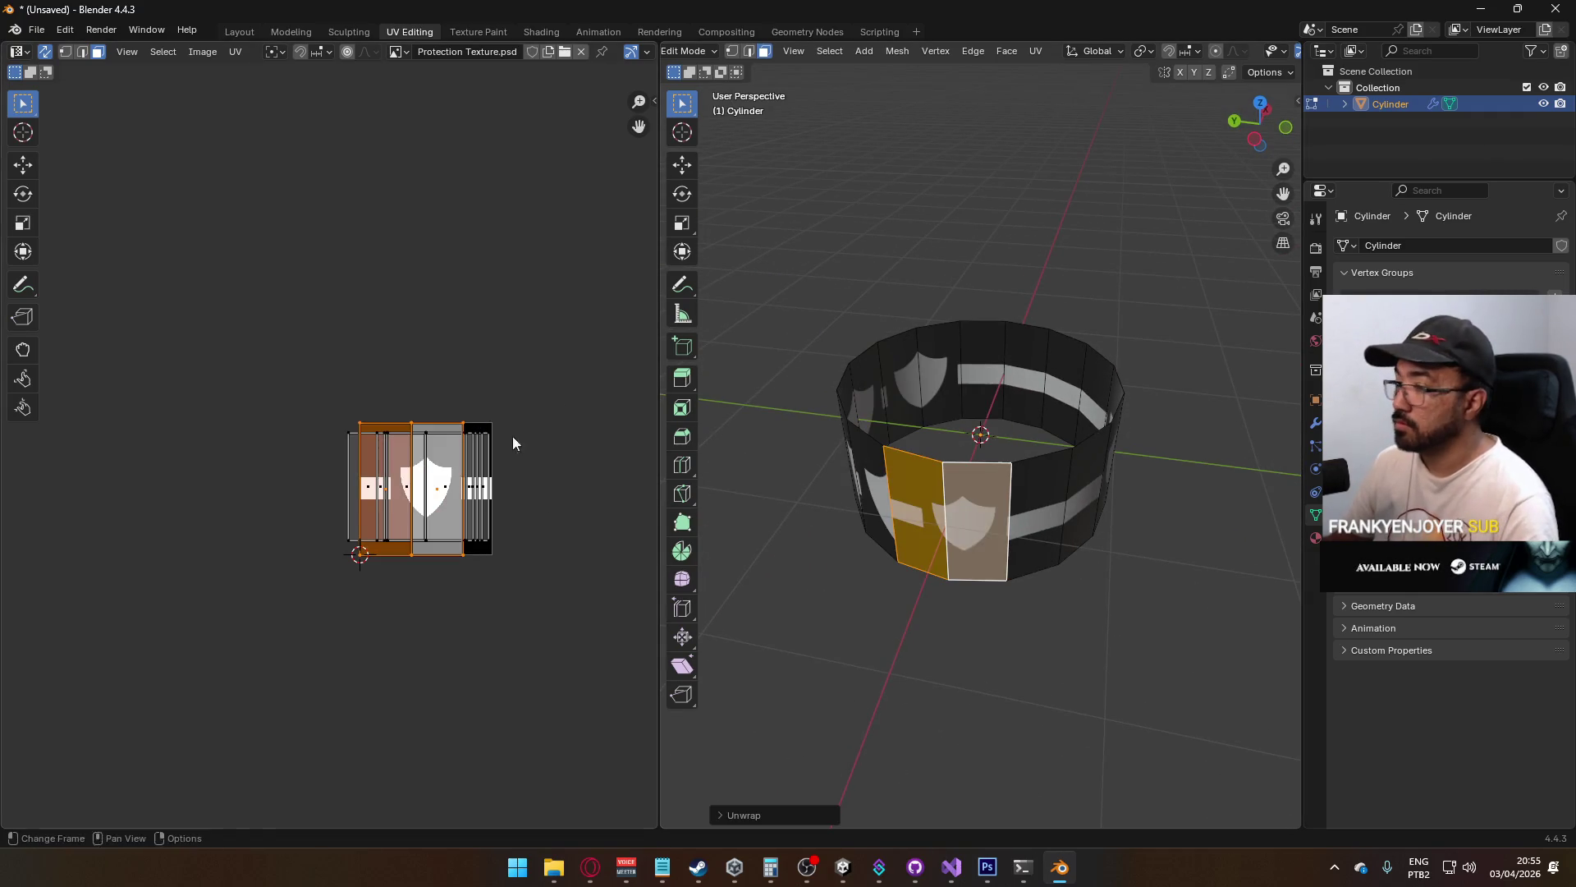
pyautogui.hotkey('ctrl', 'z')
pyautogui.moveTo(698, 394)
pyautogui.mouseDown()
pyautogui.moveTo(749, 429)
pyautogui.moveTo(1082, 517)
pyautogui.mouseUp()
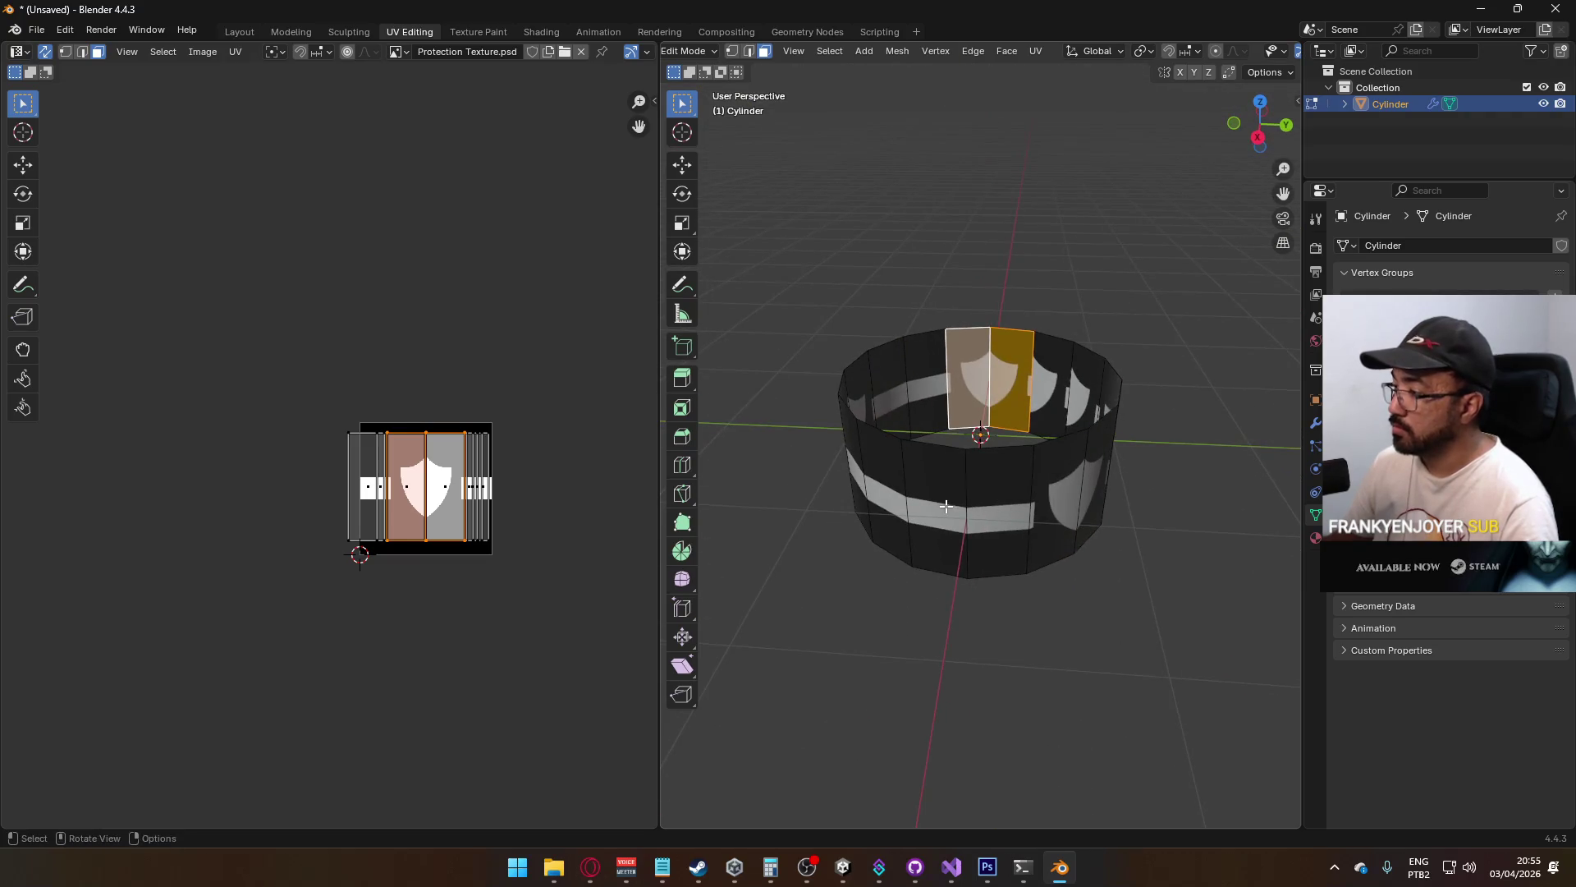
pyautogui.hotkey('ctrl', 'z')
pyautogui.press('u')
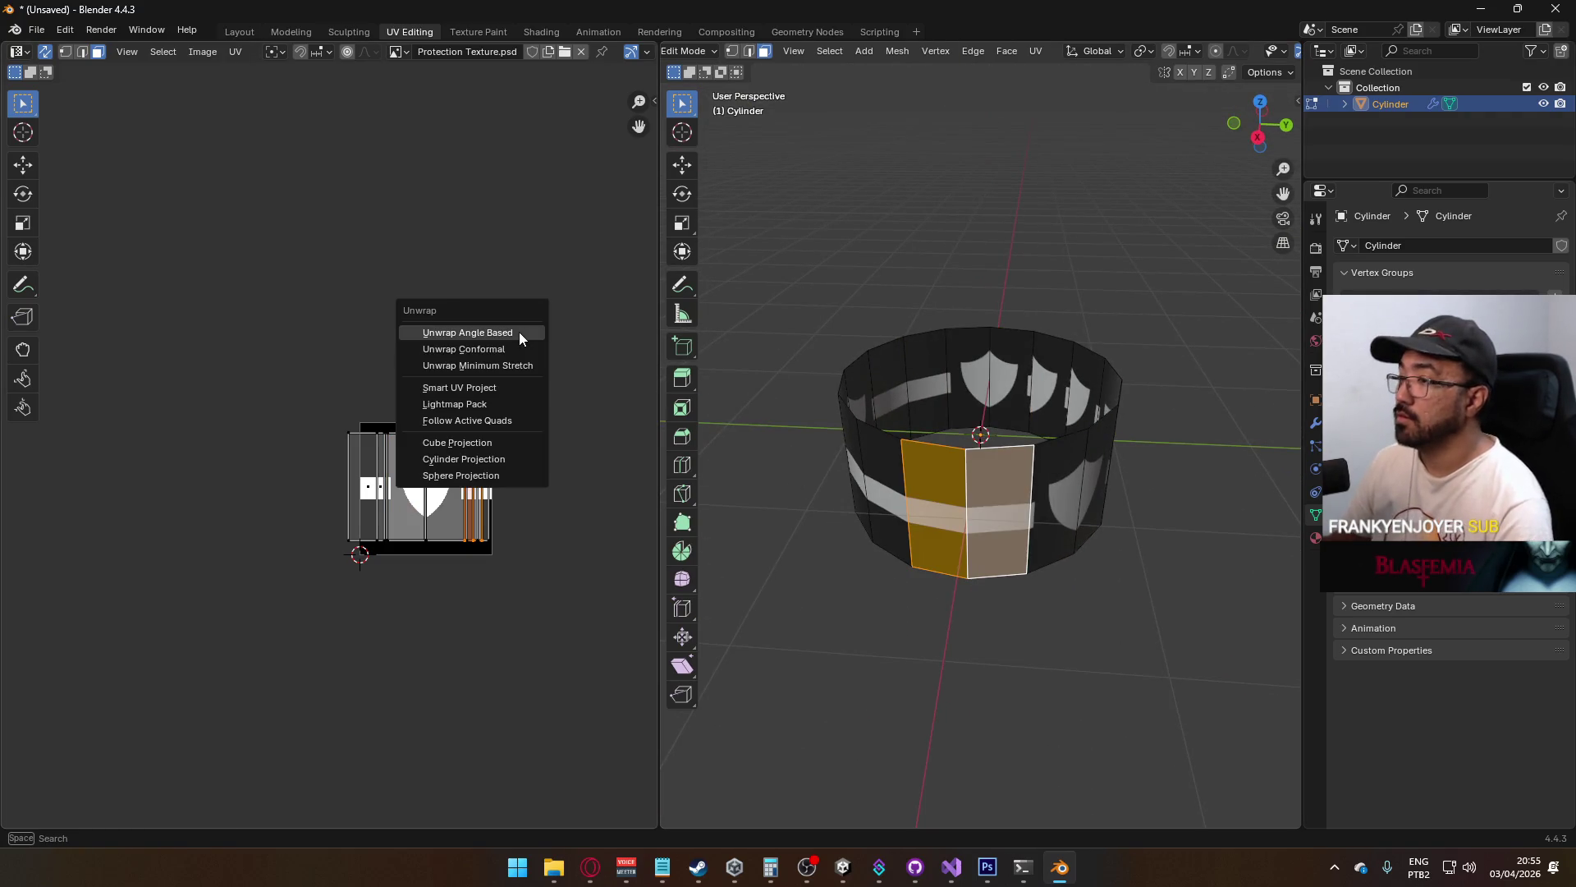
pyautogui.click(519, 332)
pyautogui.hotkey('ctrl', 'z')
pyautogui.moveTo(738, 394)
pyautogui.mouseDown()
pyautogui.moveTo(869, 405)
pyautogui.moveTo(1051, 382)
pyautogui.mouseUp()
# Select two front faces and narrow their UVs horizontally, sliding them right onto the stripe band
pyautogui.click(959, 492)
pyautogui.keyDown('shift'); pyautogui.click(892, 497); pyautogui.keyUp('shift')
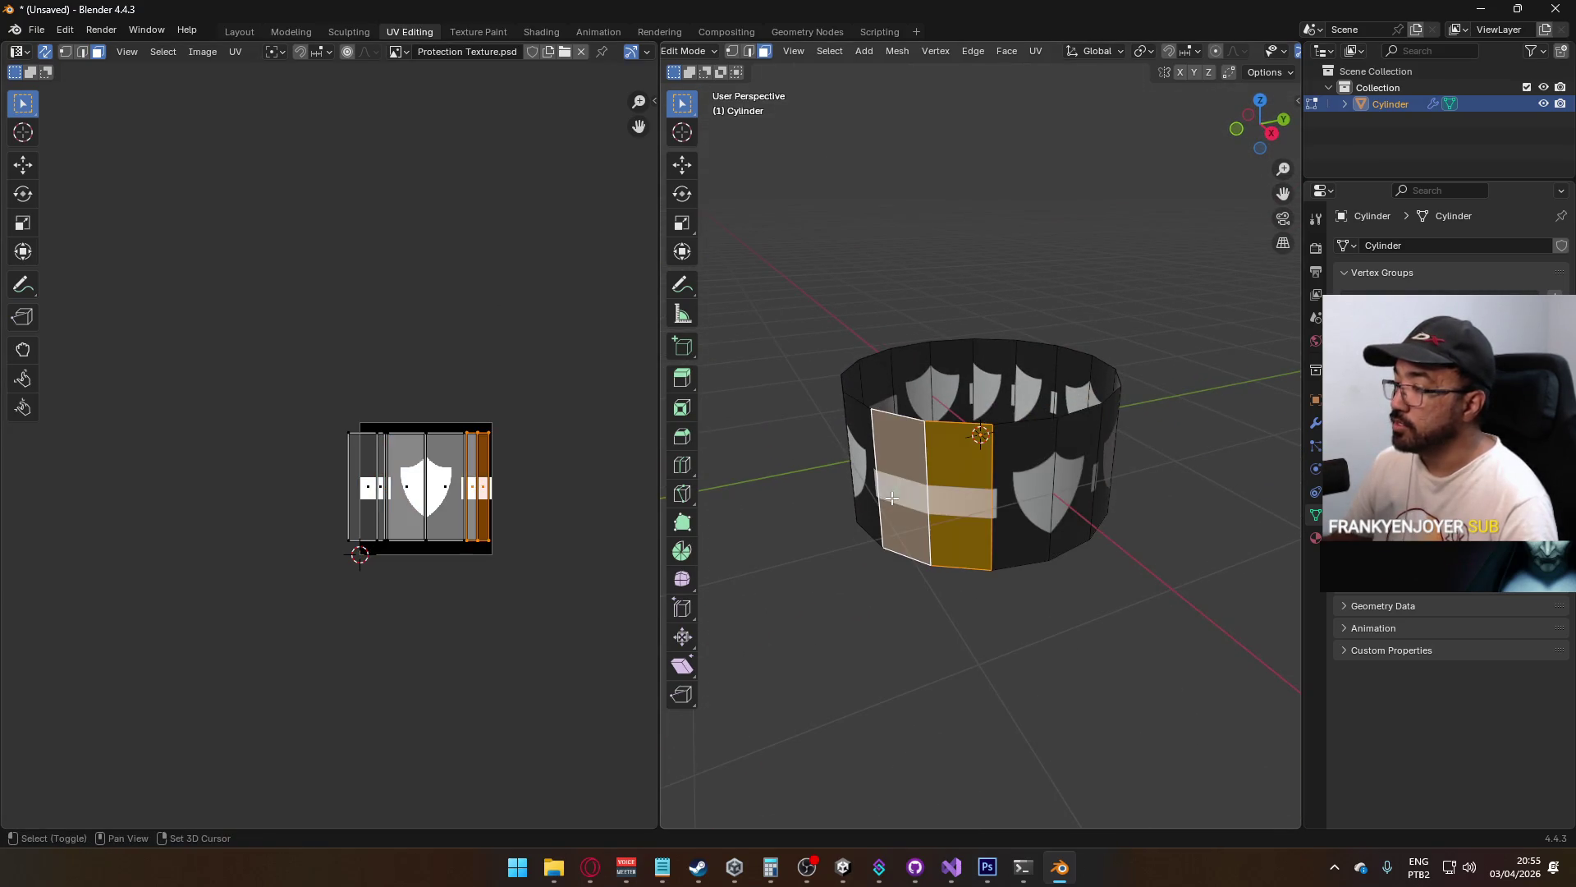
pyautogui.hotkey('ctrl', 'c')
pyautogui.moveTo(1126, 503); pyautogui.dragTo(922, 491)
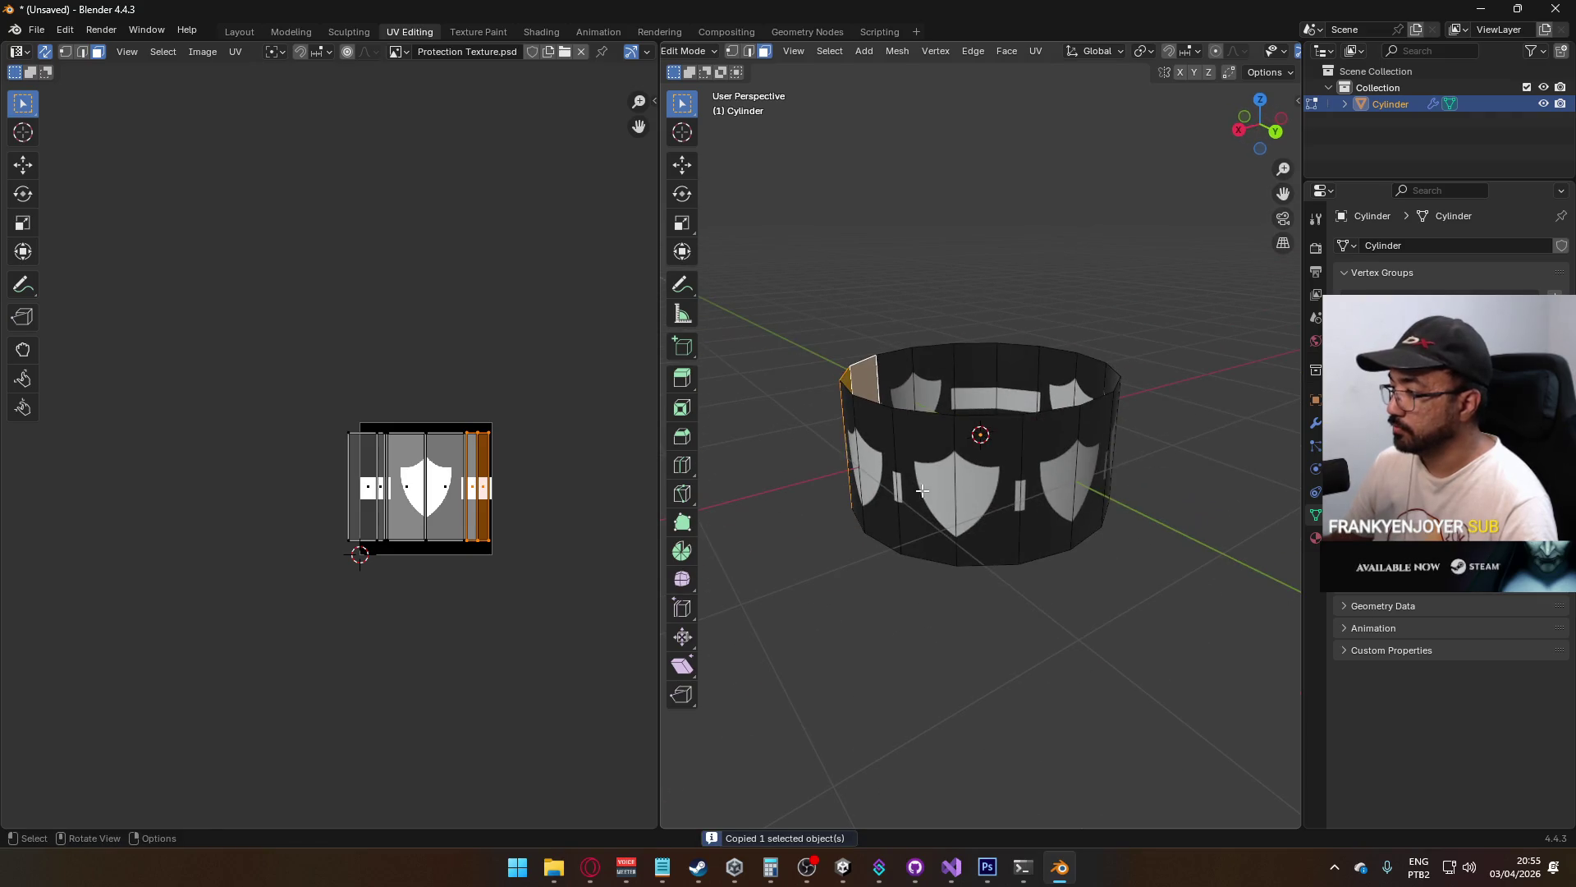
pyautogui.click(920, 486)
pyautogui.keyDown('shift'); pyautogui.click(989, 492); pyautogui.keyUp('shift')
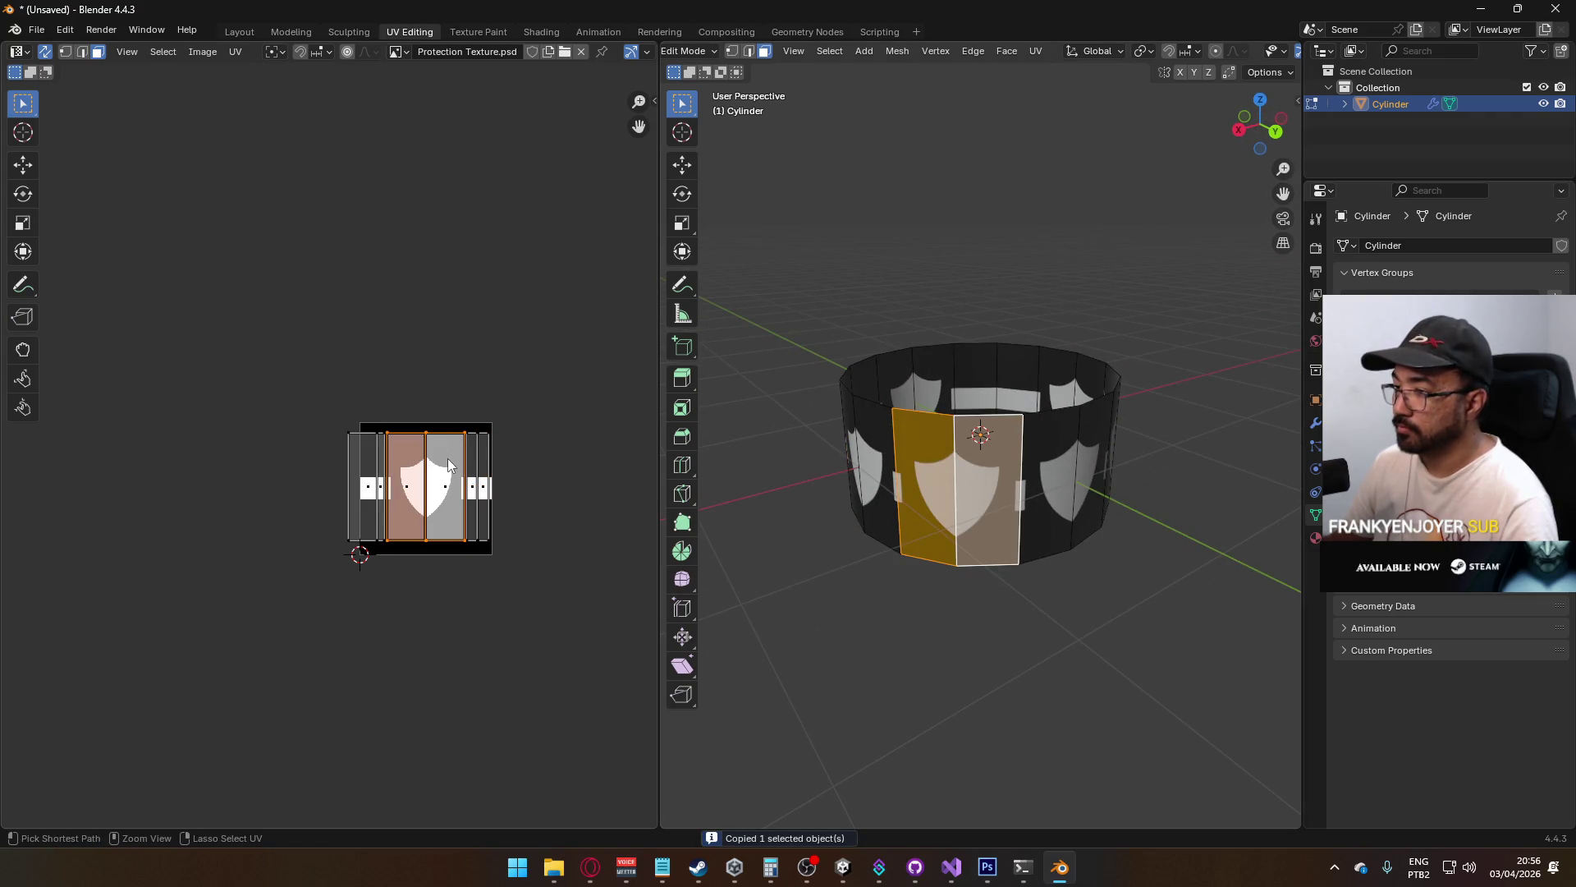
pyautogui.press('s')
pyautogui.press('x')
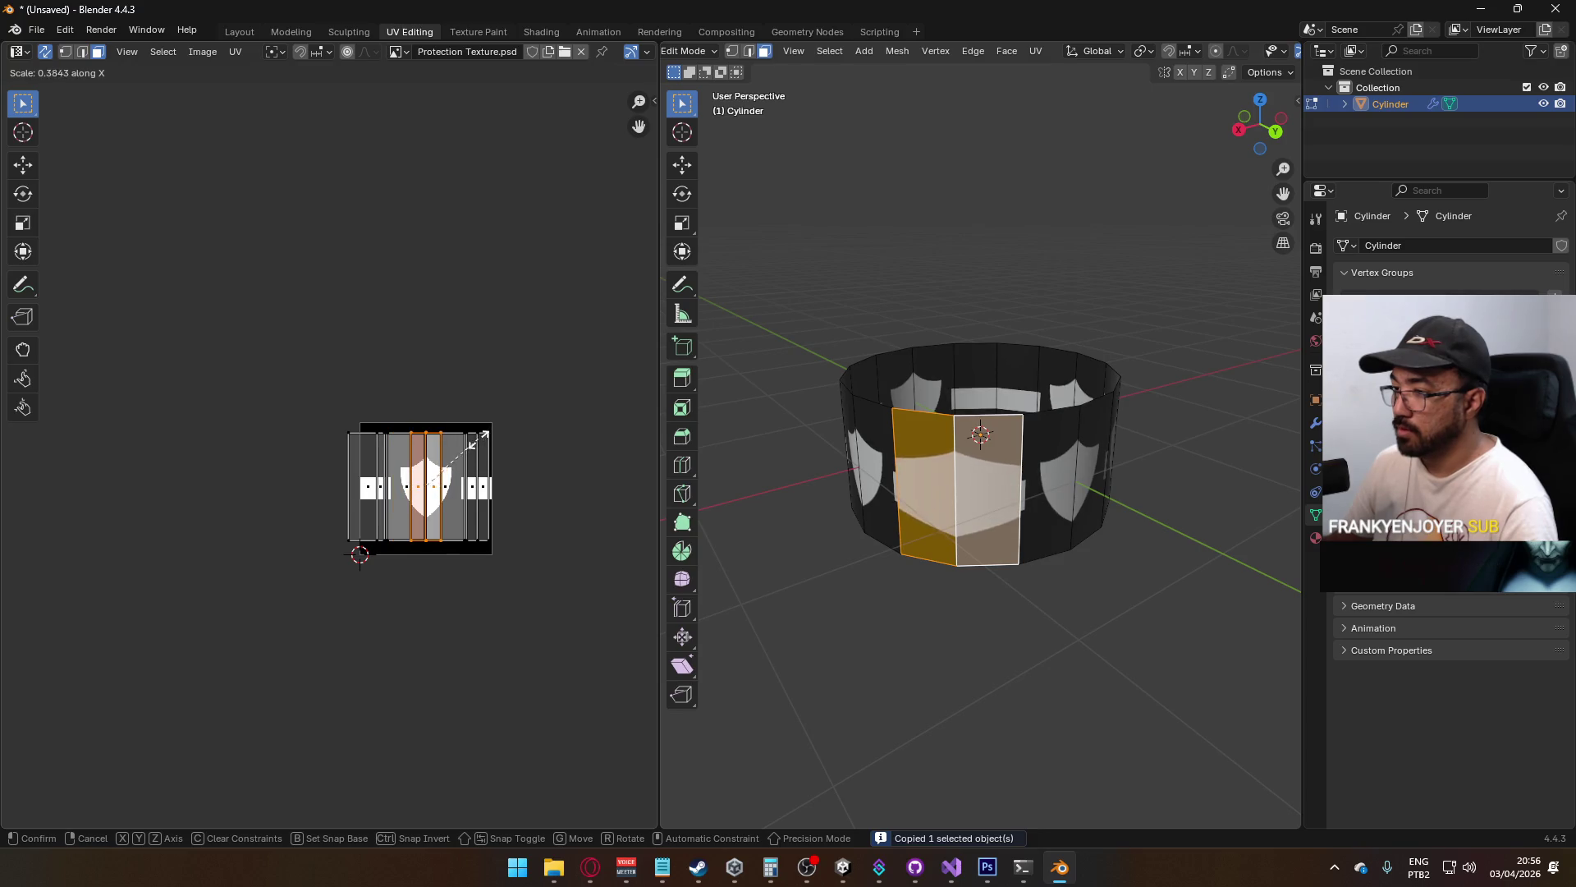
pyautogui.click(483, 434)
pyautogui.press('g')
pyautogui.click(531, 436)
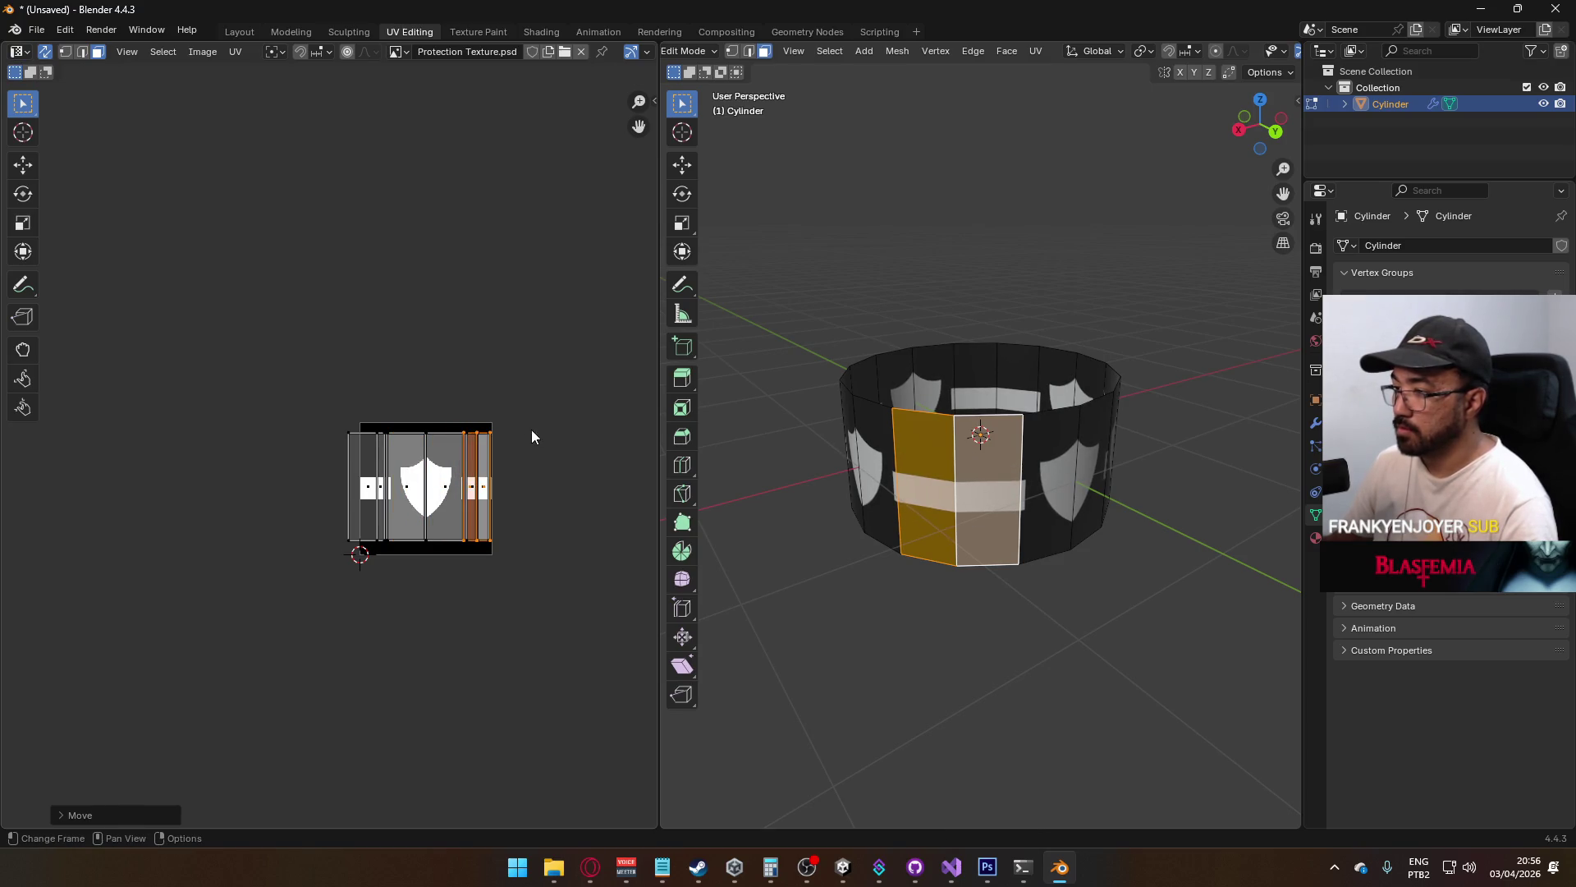
pyautogui.scroll(3, 575, 439)
pyautogui.hscroll(5, 526, 386)
pyautogui.press('s')
pyautogui.press('x')
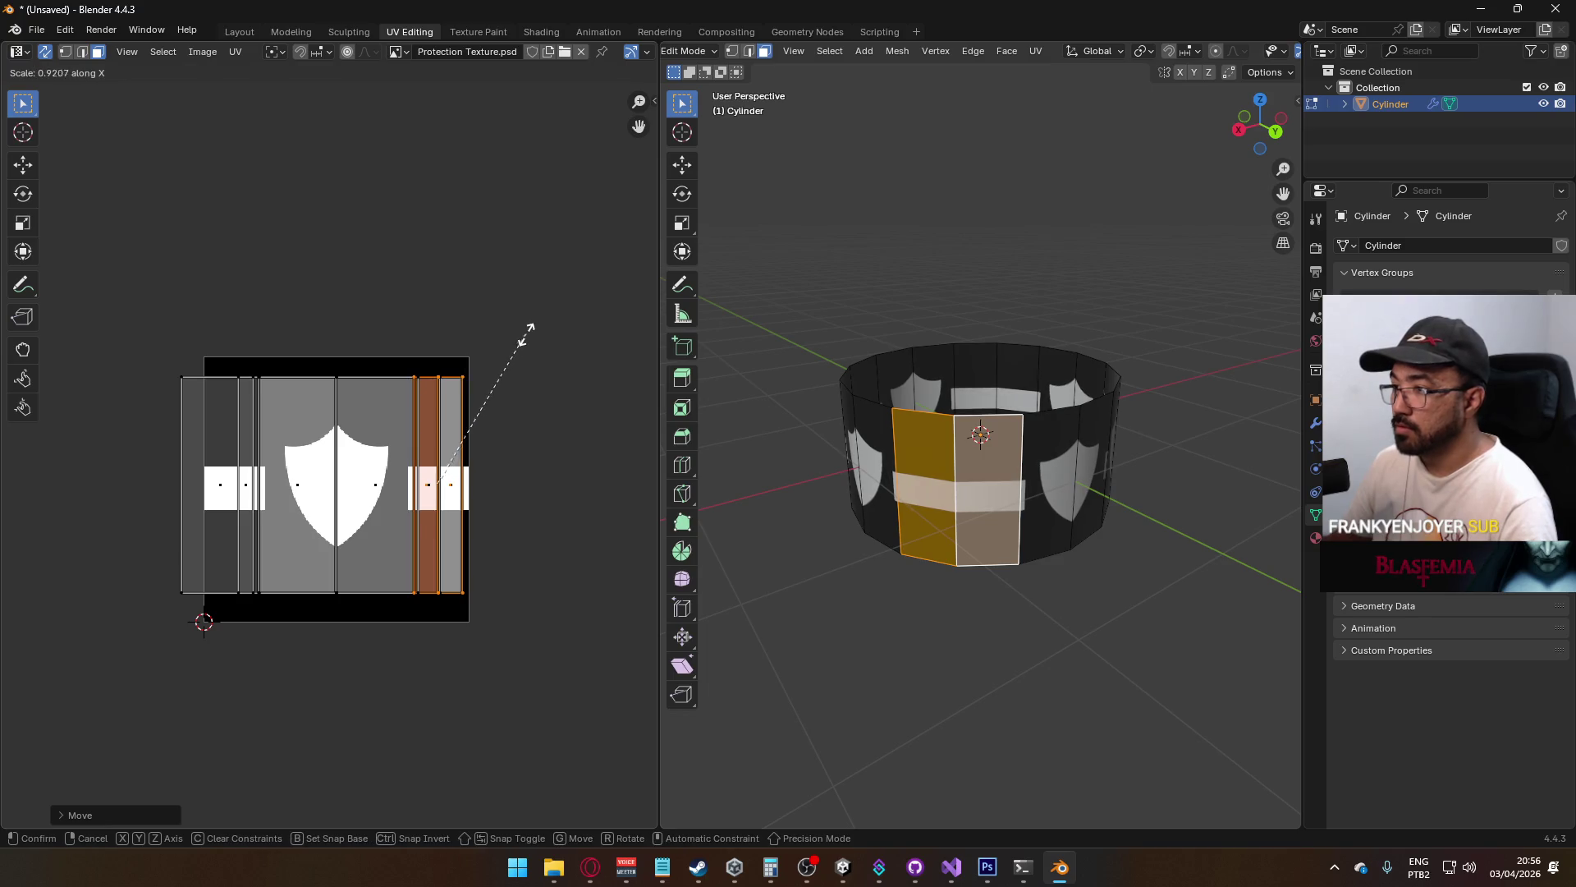
pyautogui.click(528, 348)
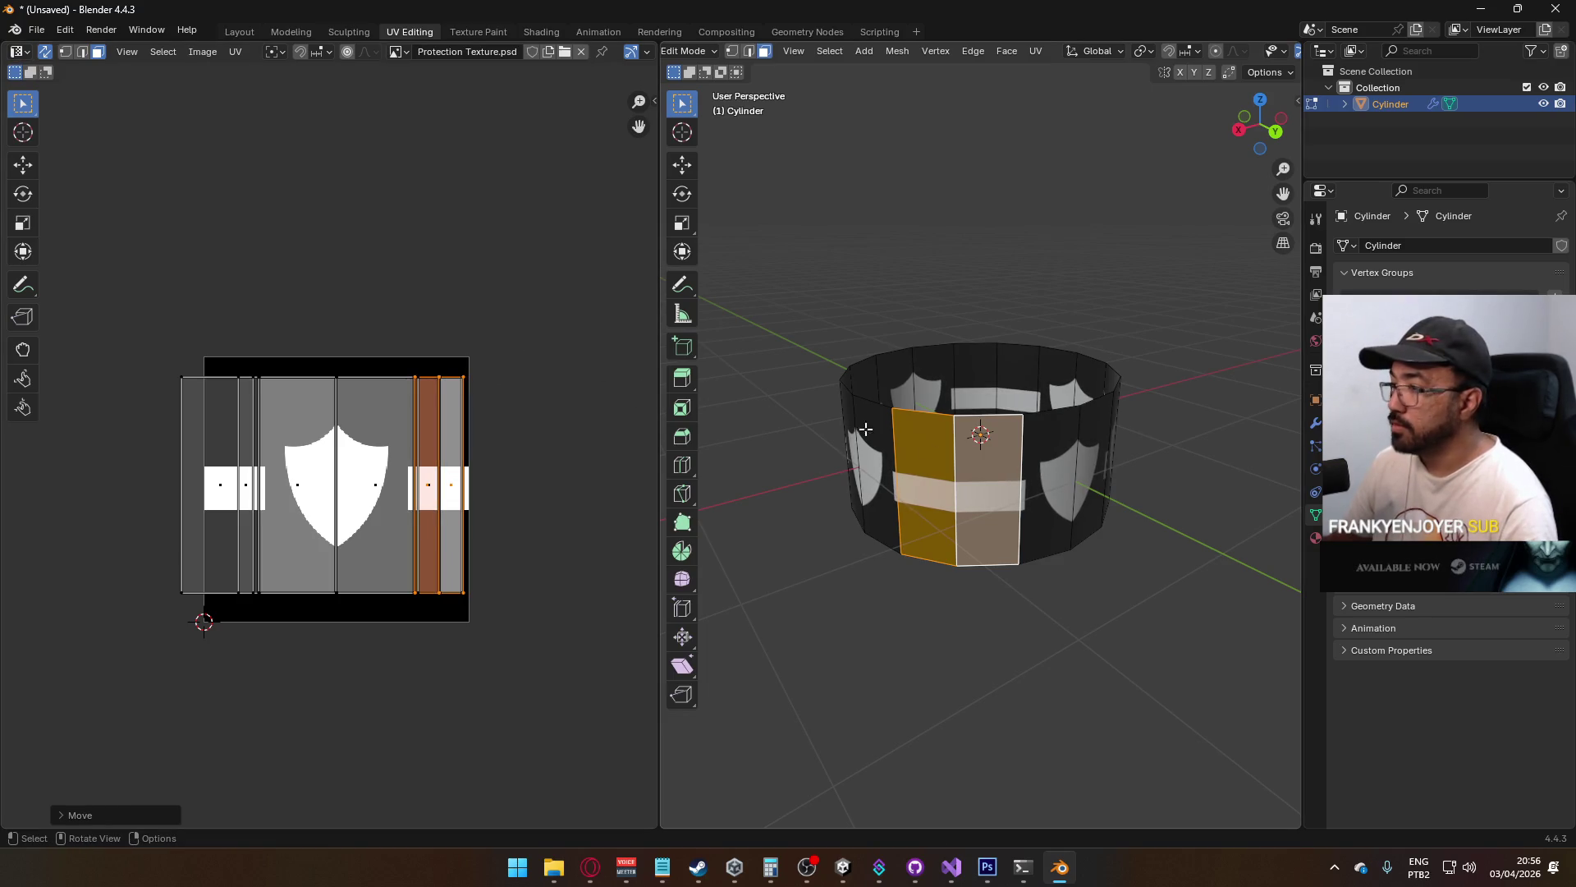
# Select the neighbouring pair of front faces, narrow their UV column, and move it over the right stripe
pyautogui.moveTo(866, 429); pyautogui.dragTo(1026, 443)
pyautogui.click(989, 484)
pyautogui.keyDown('shift'); pyautogui.click(926, 485); pyautogui.keyUp('shift')
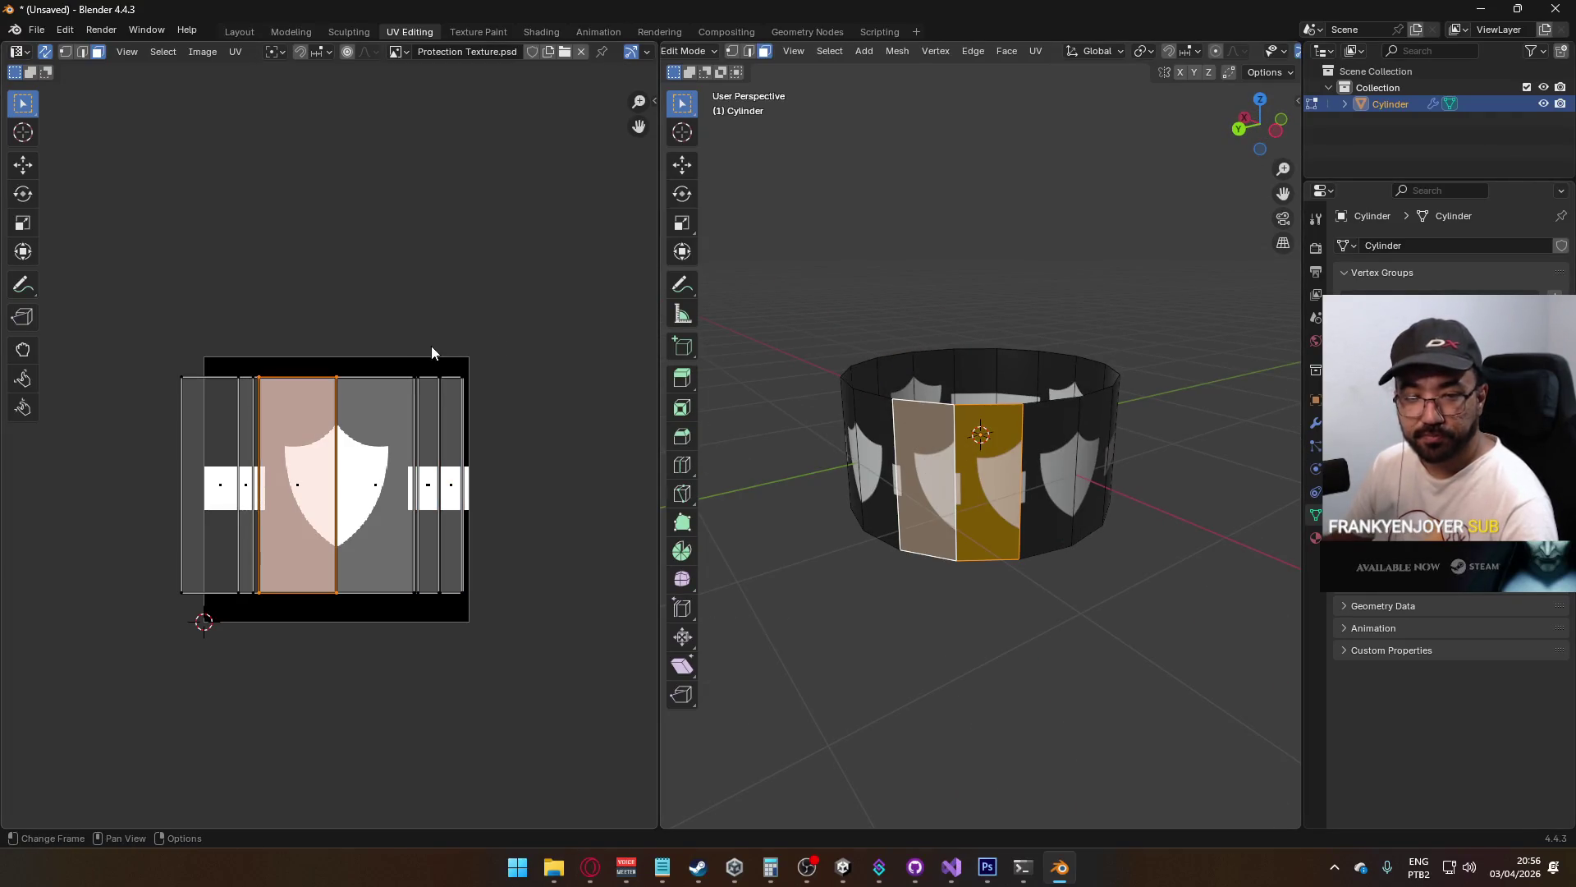
pyautogui.press('s')
pyautogui.press('x')
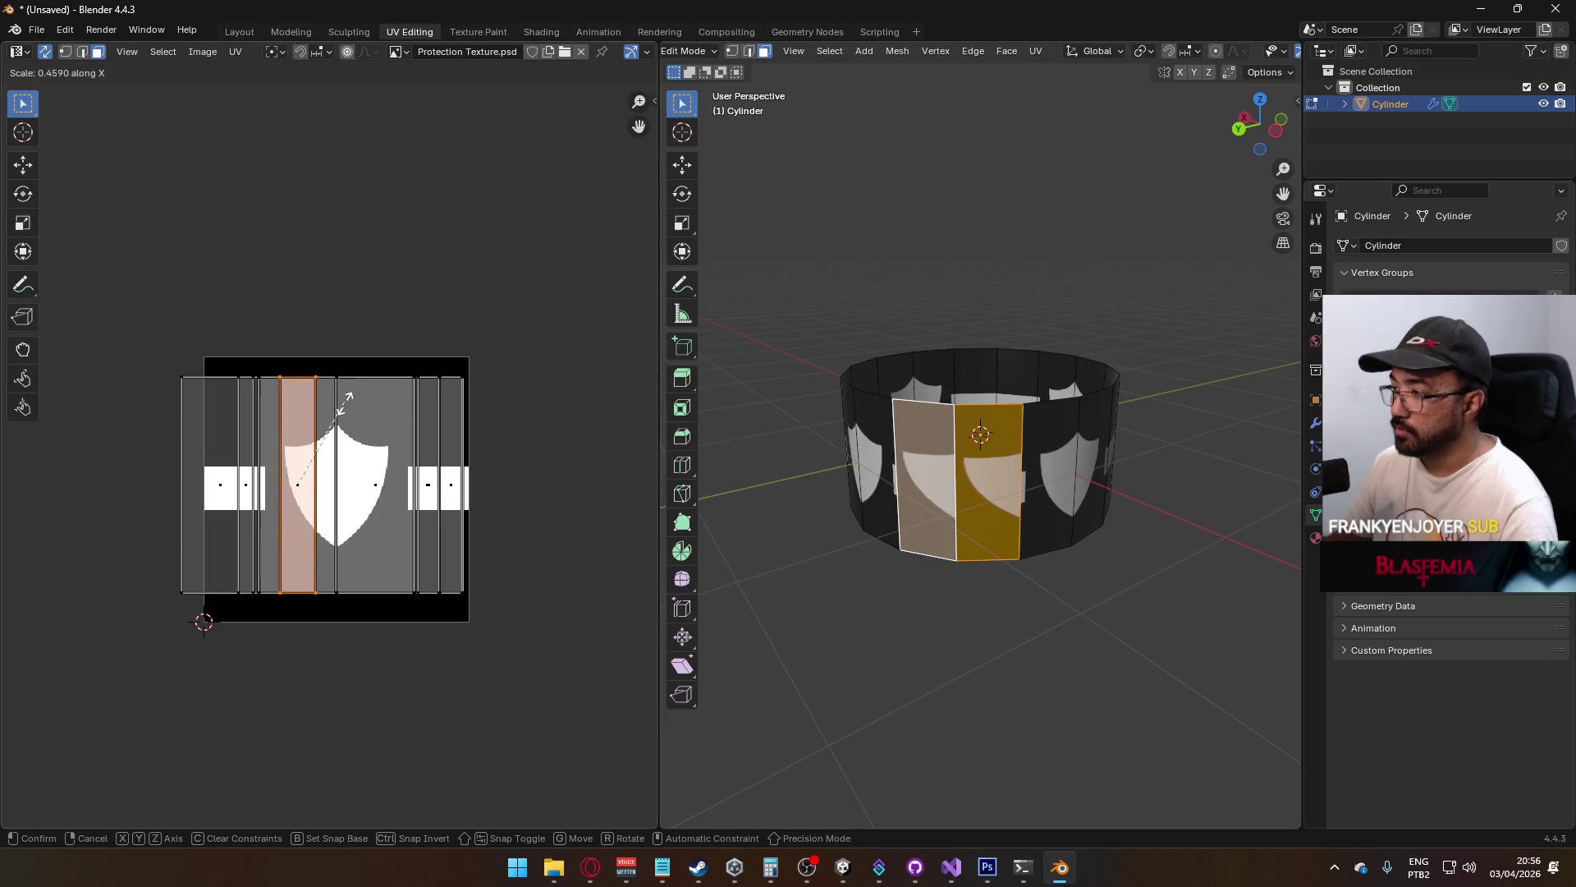
pyautogui.click(323, 432)
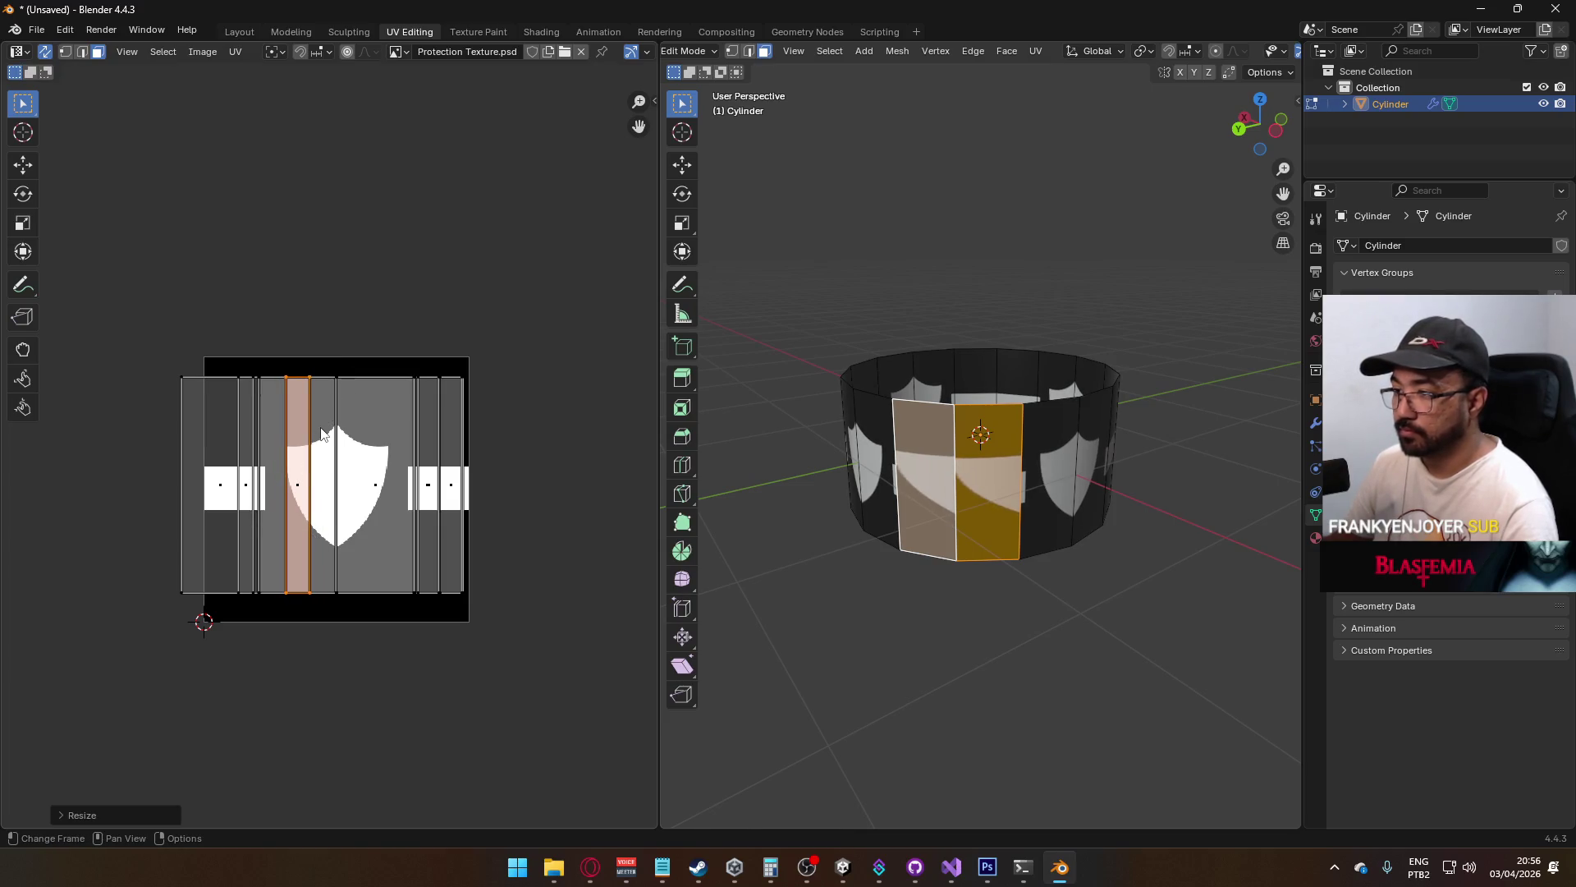
pyautogui.press('g')
pyautogui.click(466, 433)
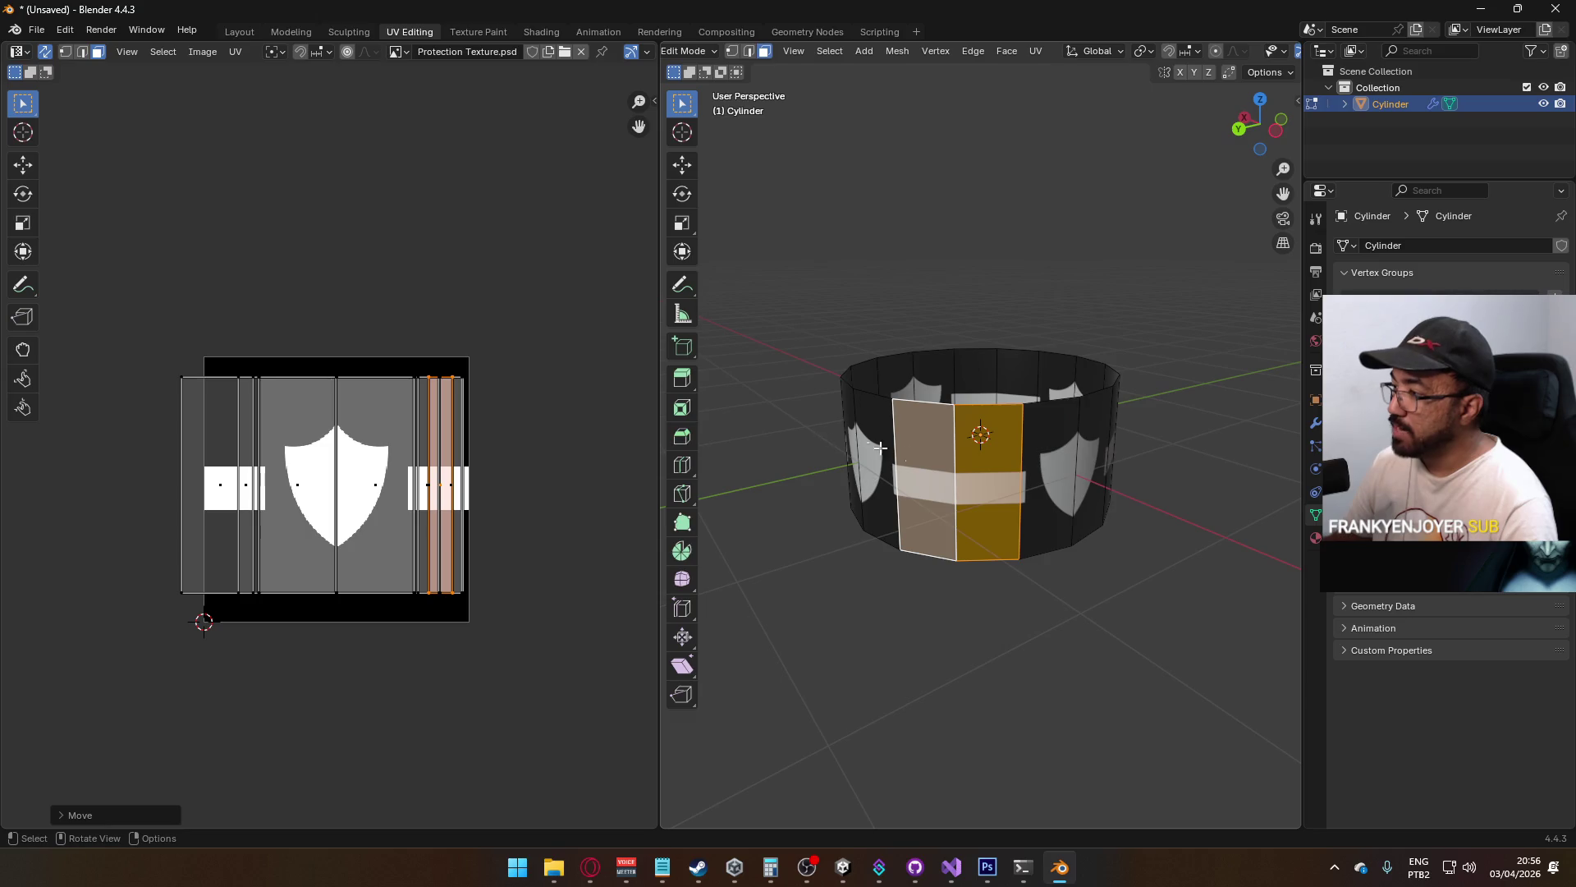
pyautogui.moveTo(880, 447)
pyautogui.mouseDown()
pyautogui.moveTo(738, 503)
pyautogui.moveTo(1268, 499)
pyautogui.moveTo(1249, 532)
pyautogui.moveTo(728, 503)
pyautogui.moveTo(827, 496)
pyautogui.moveTo(760, 535)
pyautogui.moveTo(1059, 525)
pyautogui.moveTo(1179, 570)
pyautogui.moveTo(1101, 500)
pyautogui.moveTo(1109, 467)
pyautogui.moveTo(1160, 450)
pyautogui.moveTo(735, 447)
pyautogui.moveTo(739, 493)
pyautogui.moveTo(1066, 574)
pyautogui.moveTo(1003, 592)
pyautogui.moveTo(862, 522)
pyautogui.moveTo(1085, 512)
pyautogui.moveTo(1127, 432)
pyautogui.mouseUp()
# Return to Object Mode and rename the ring object to Protection Cylinder in the Outliner
pyautogui.press('Tab')
pyautogui.doubleClick(1388, 104)
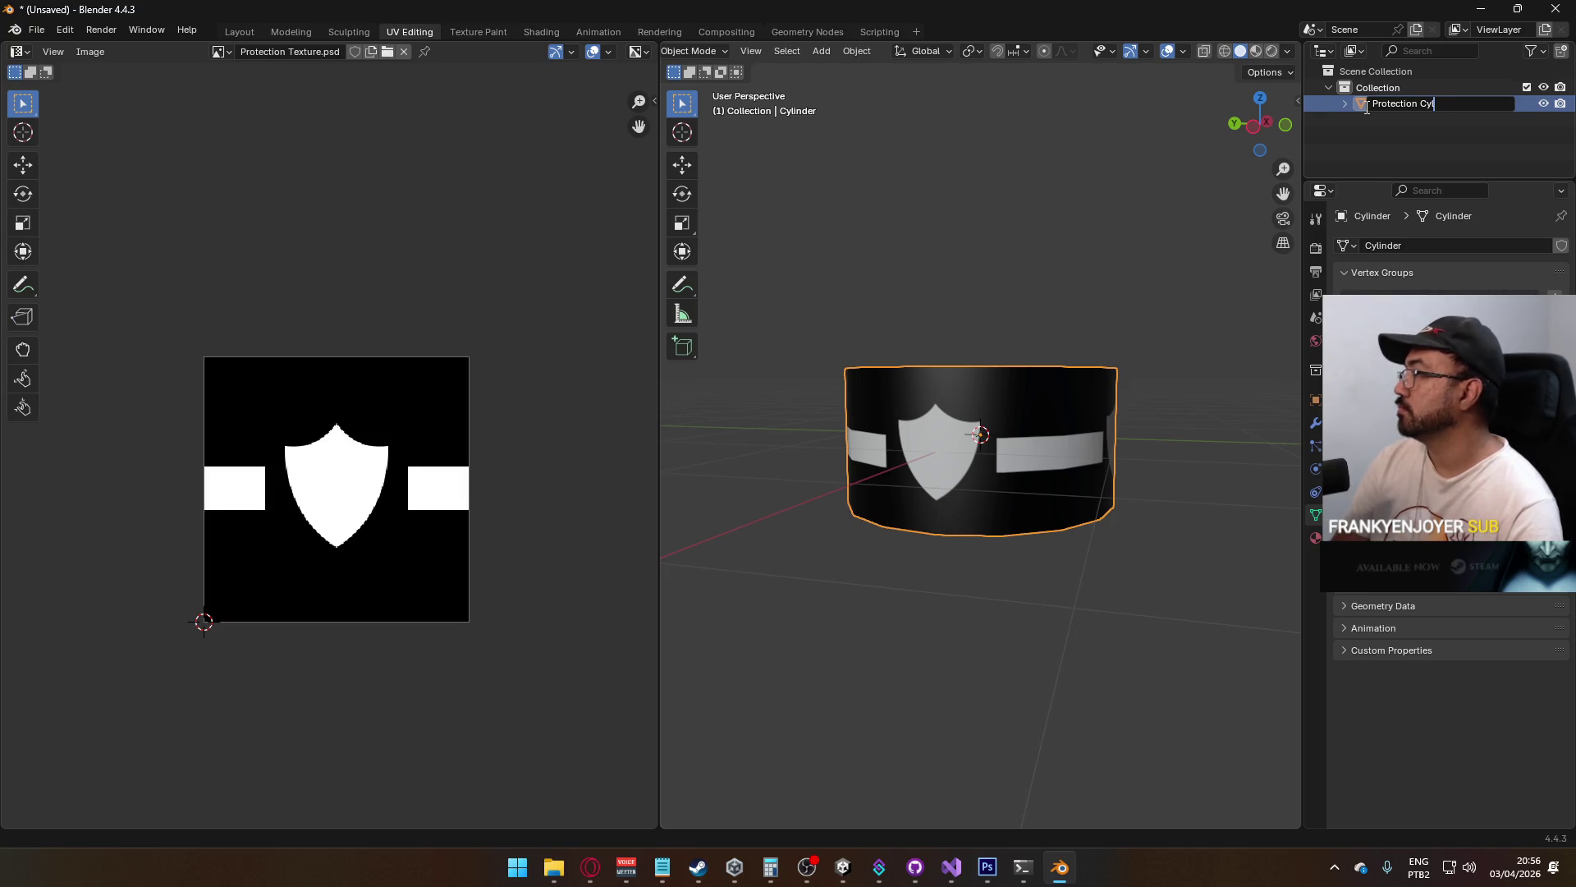
pyautogui.write('inder')
pyautogui.press('Return')
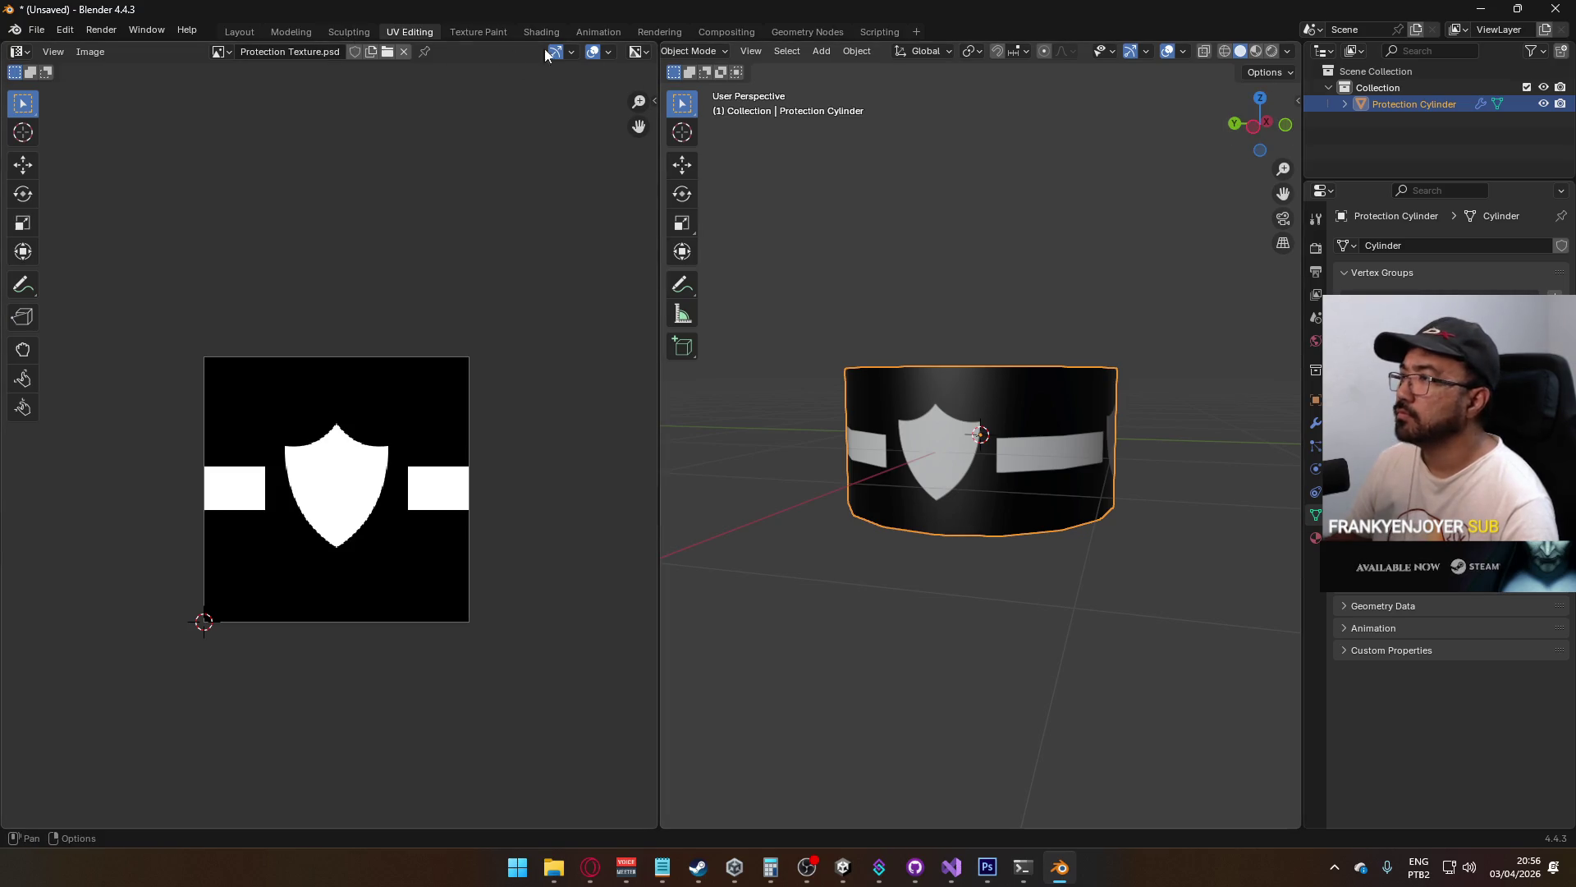
pyautogui.click(691, 52)
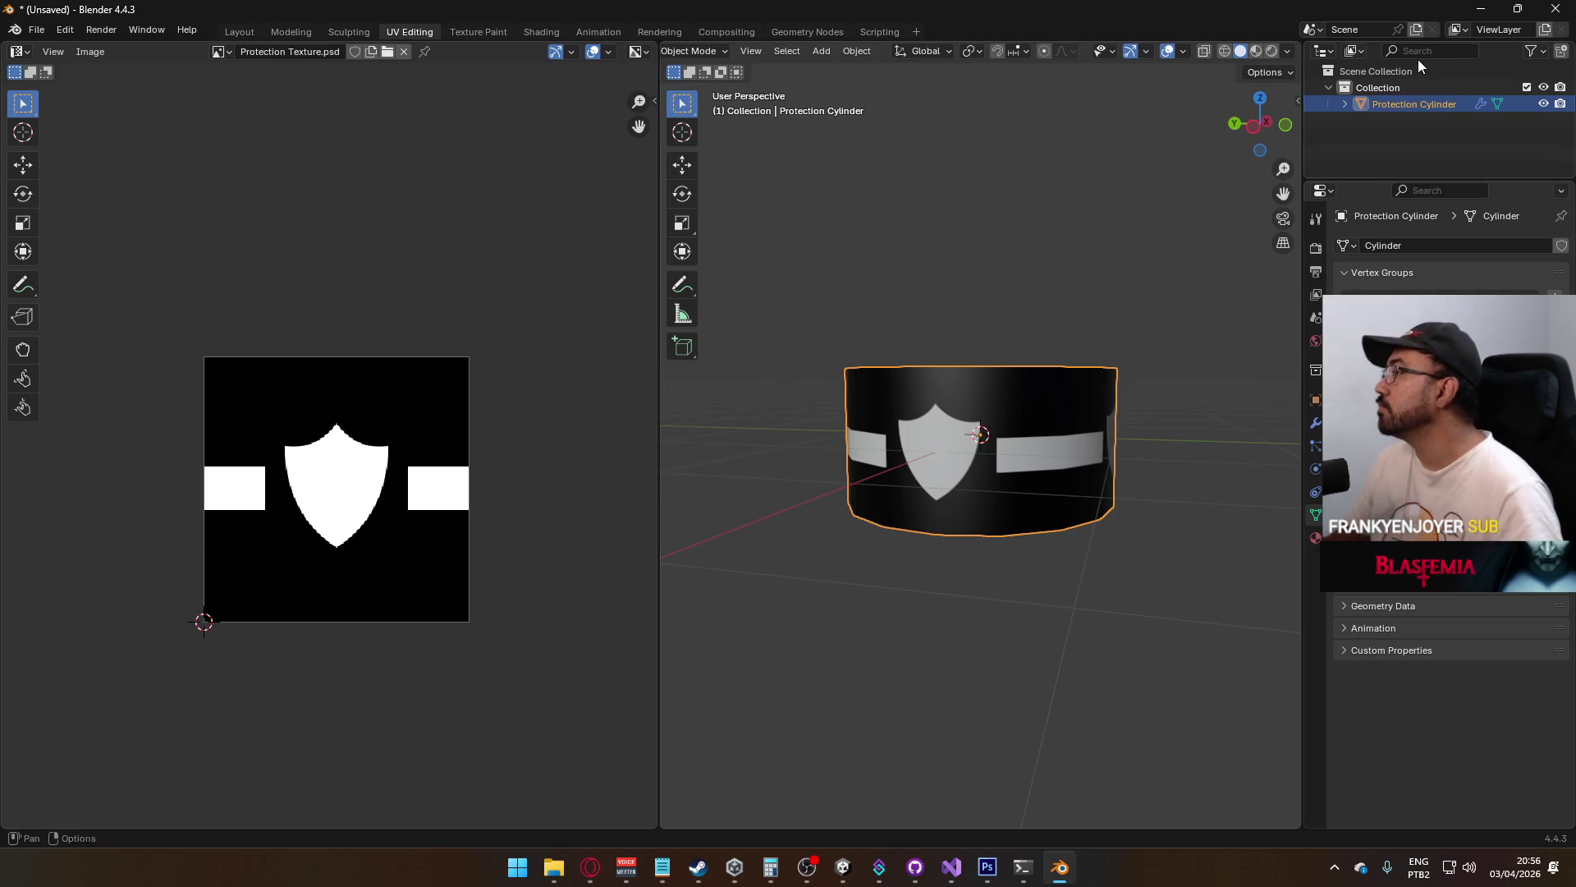
# Copy the object name onto its mesh data with ACT's Obj Name -> Data Name, then reselect the ring
pyautogui.click(1298, 100)
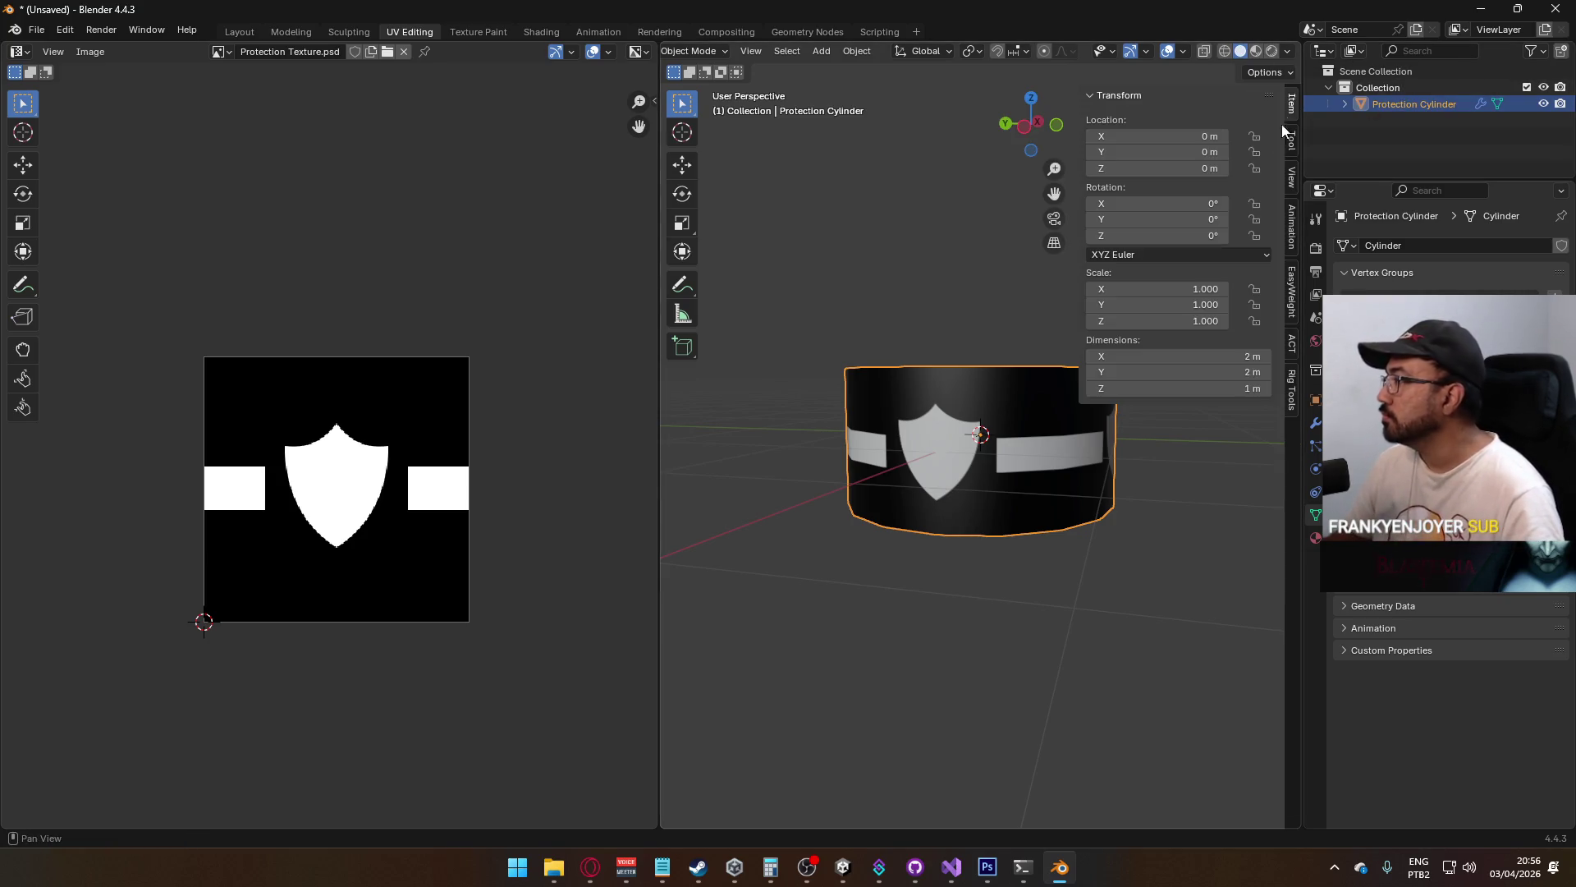
pyautogui.click(1291, 347)
pyautogui.scroll(-10, 1230, 417)
pyautogui.click(1214, 736)
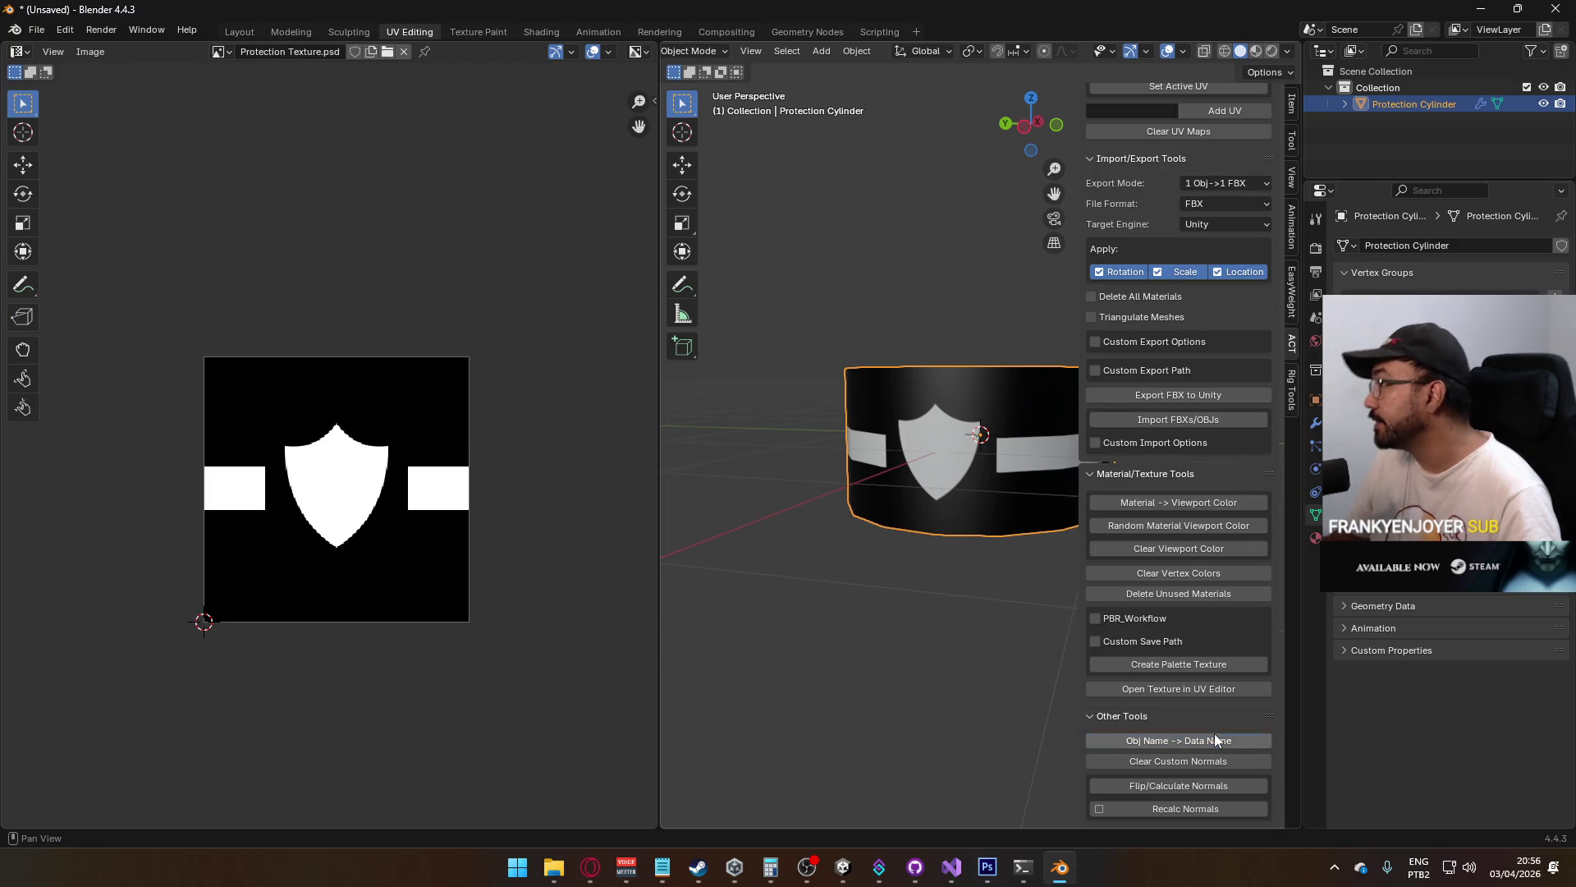
pyautogui.click(884, 320)
pyautogui.press('a')
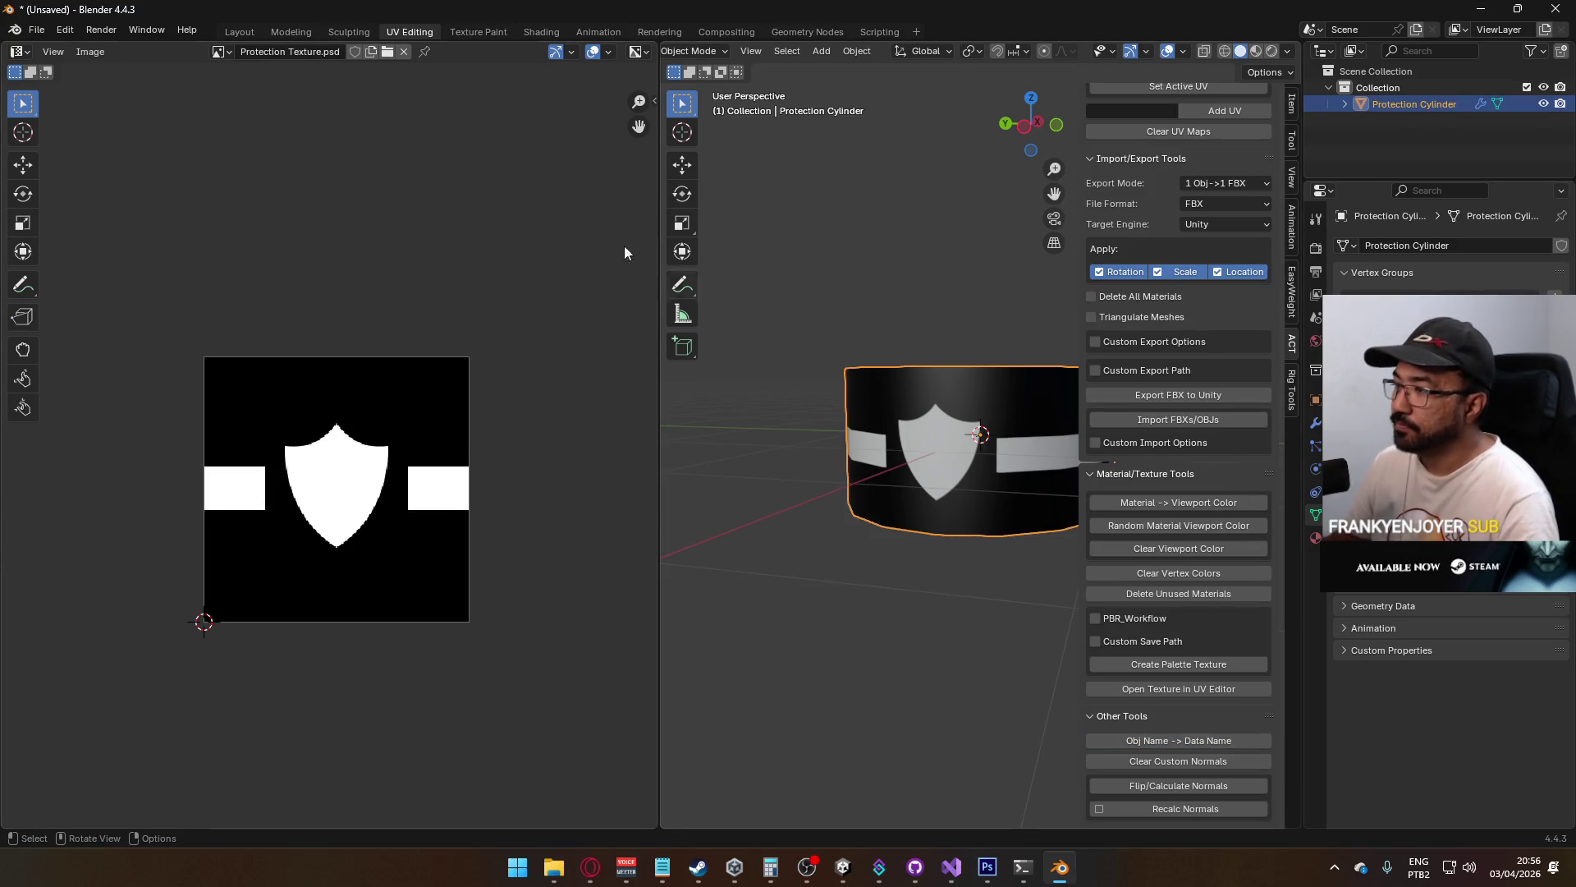
pyautogui.click(37, 29)
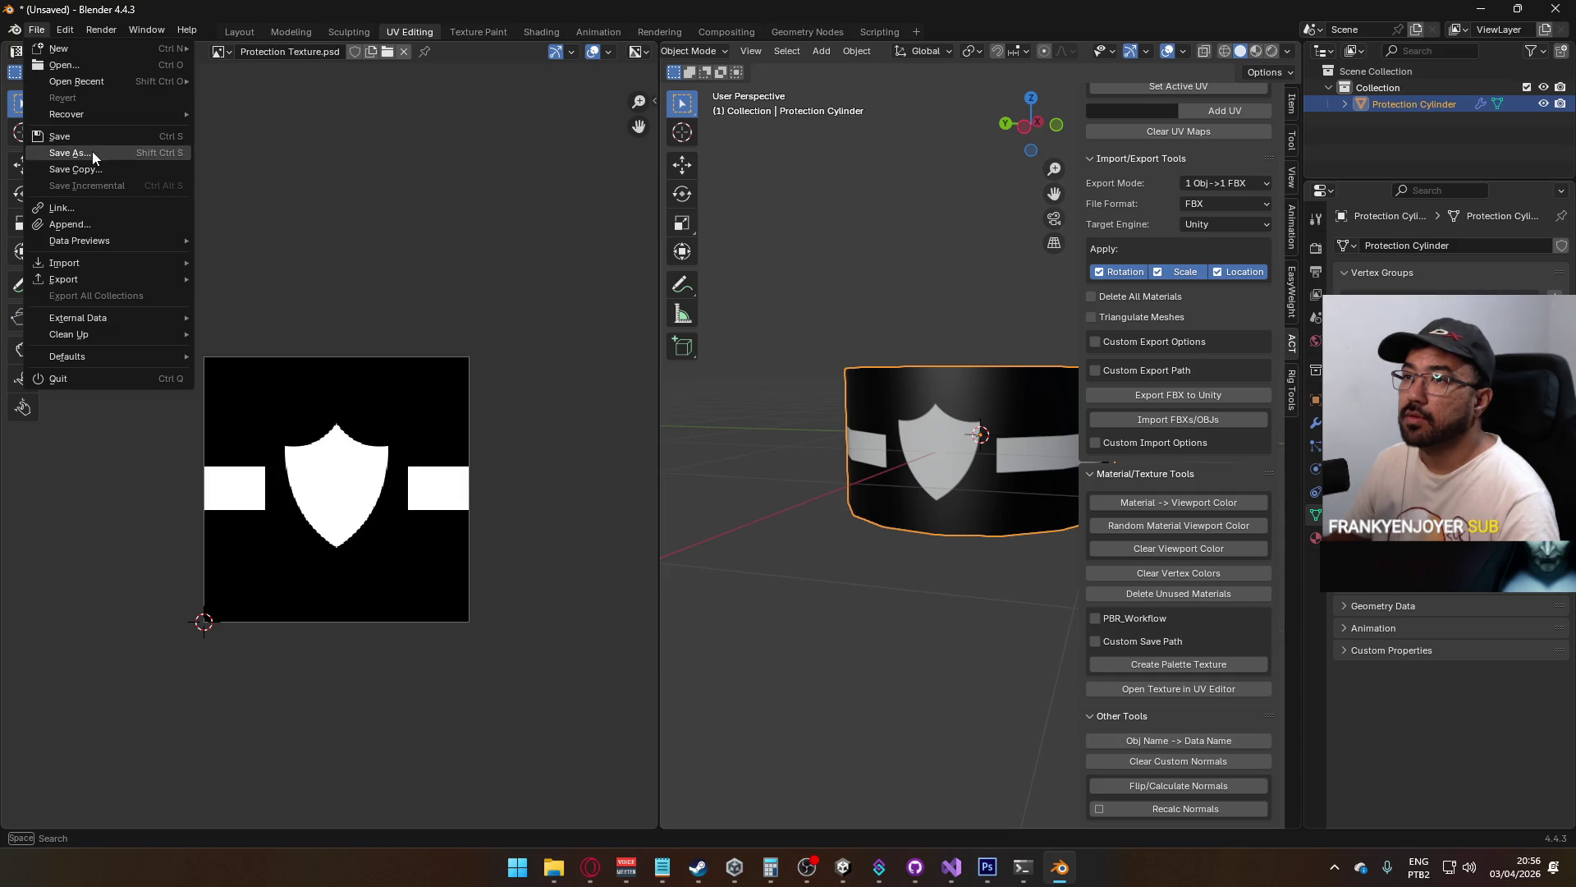
# Save the Blender file as Protection Cylinder.blend in the Models folder
pyautogui.click(91, 151)
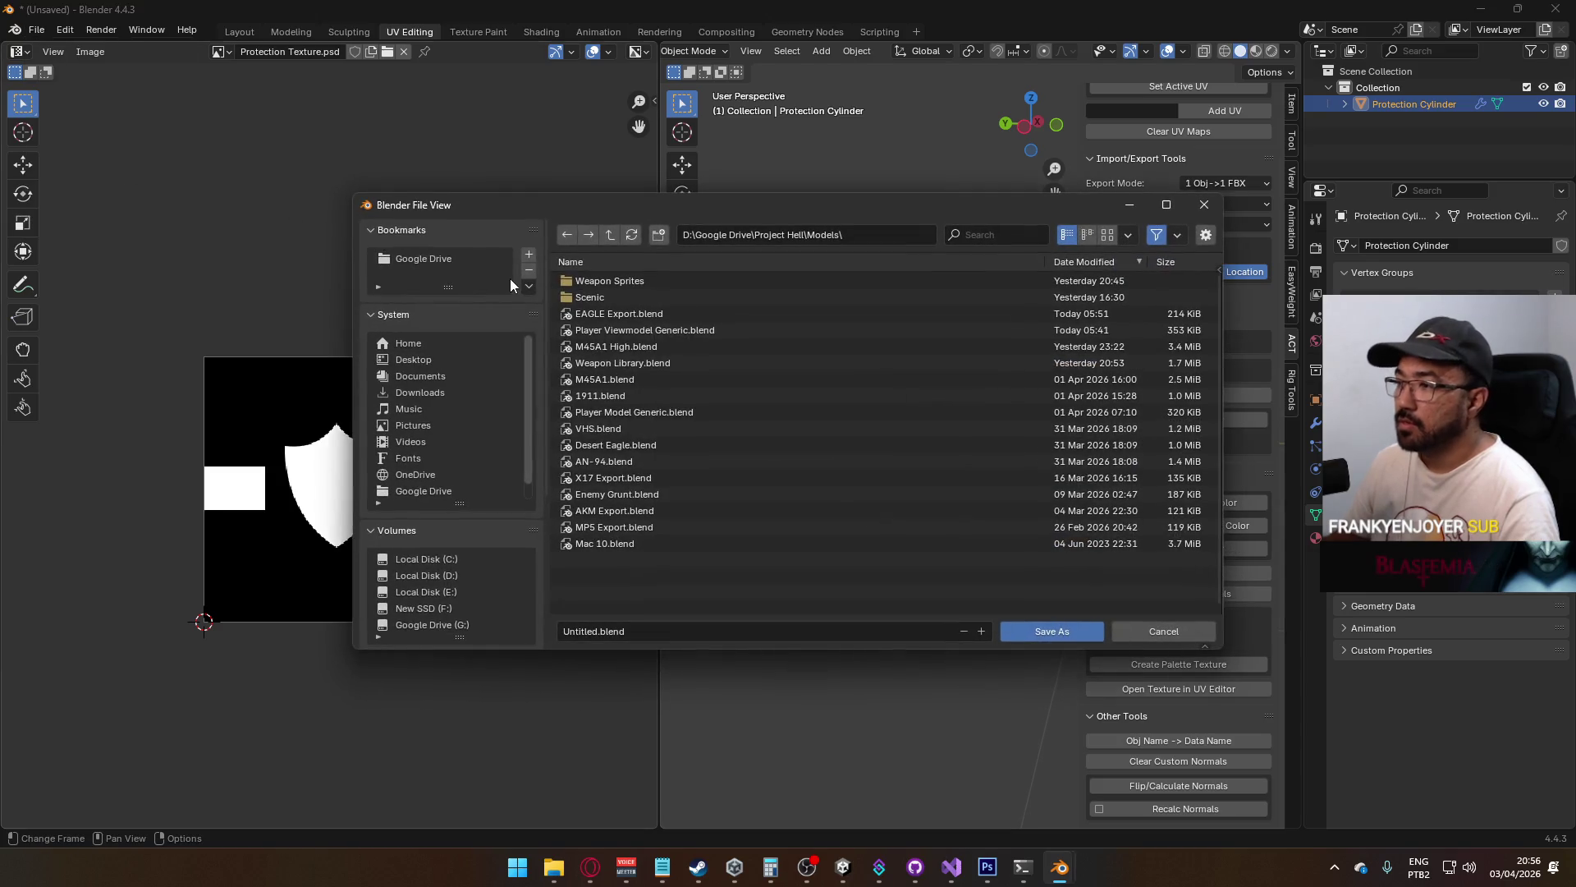
pyautogui.click(675, 625)
pyautogui.write('Protection Cylinder')
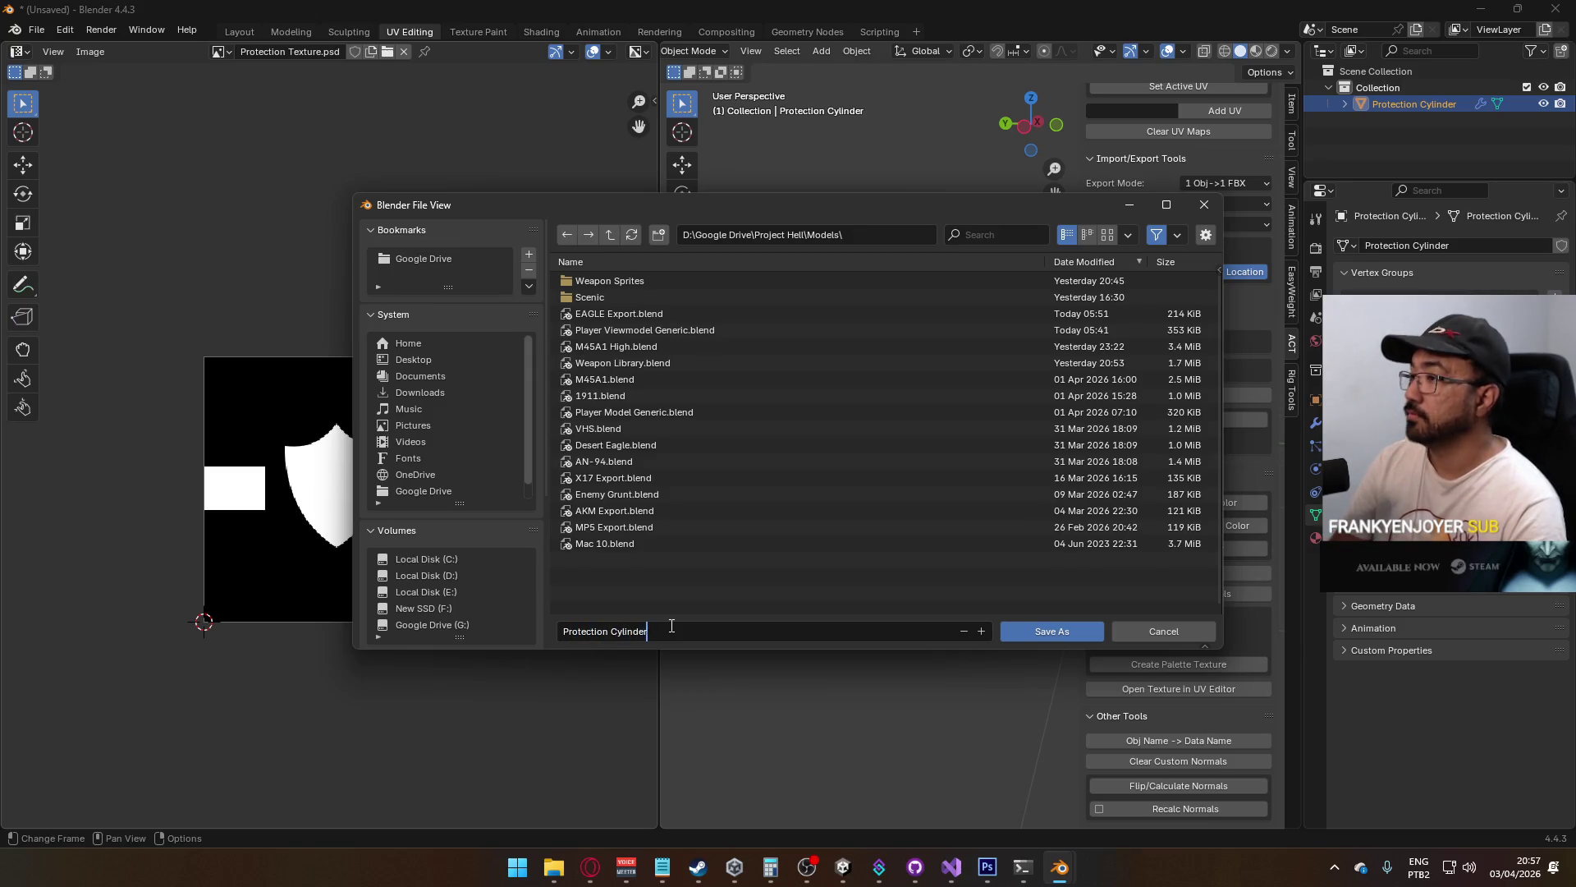
pyautogui.press('Return')
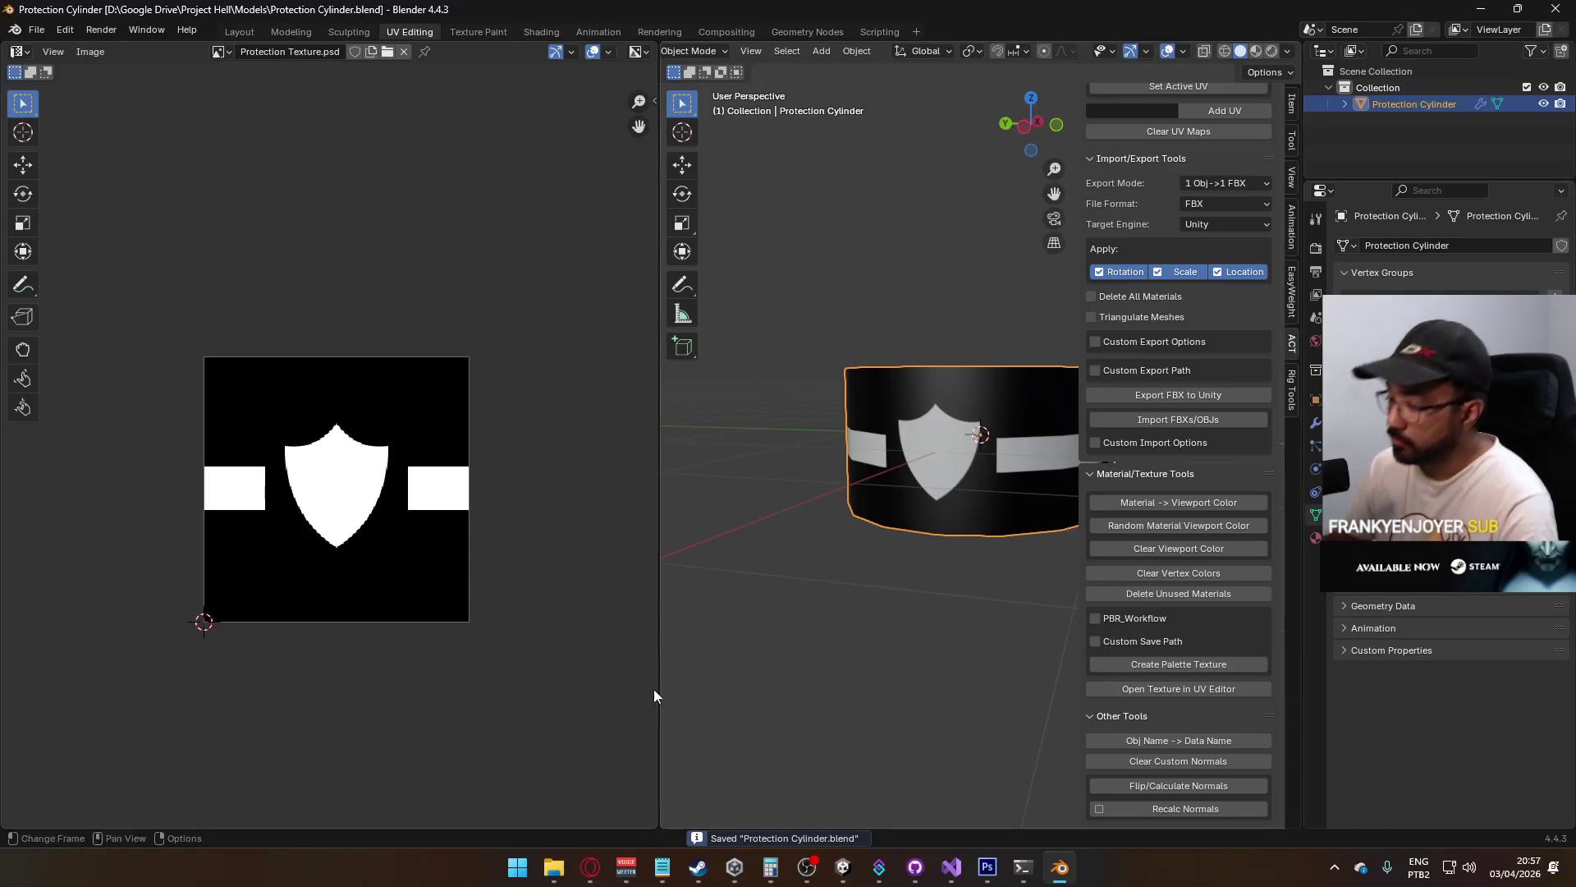
pyautogui.click(843, 867)
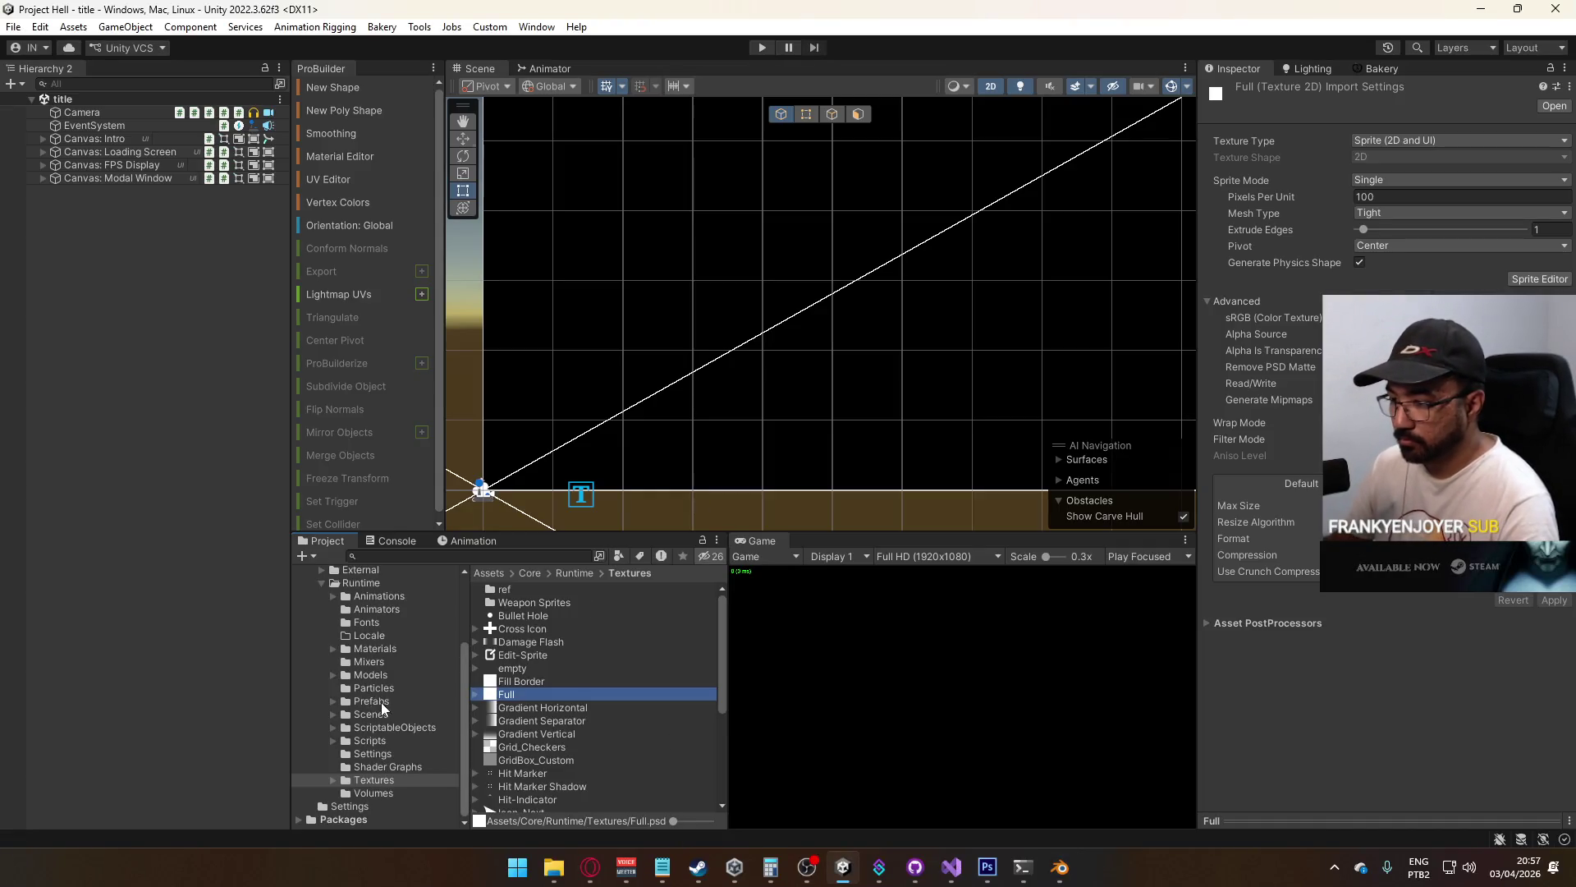
# Open the Models folder in File Explorer and browse to Player Model Generic.blend
pyautogui.click(371, 675)
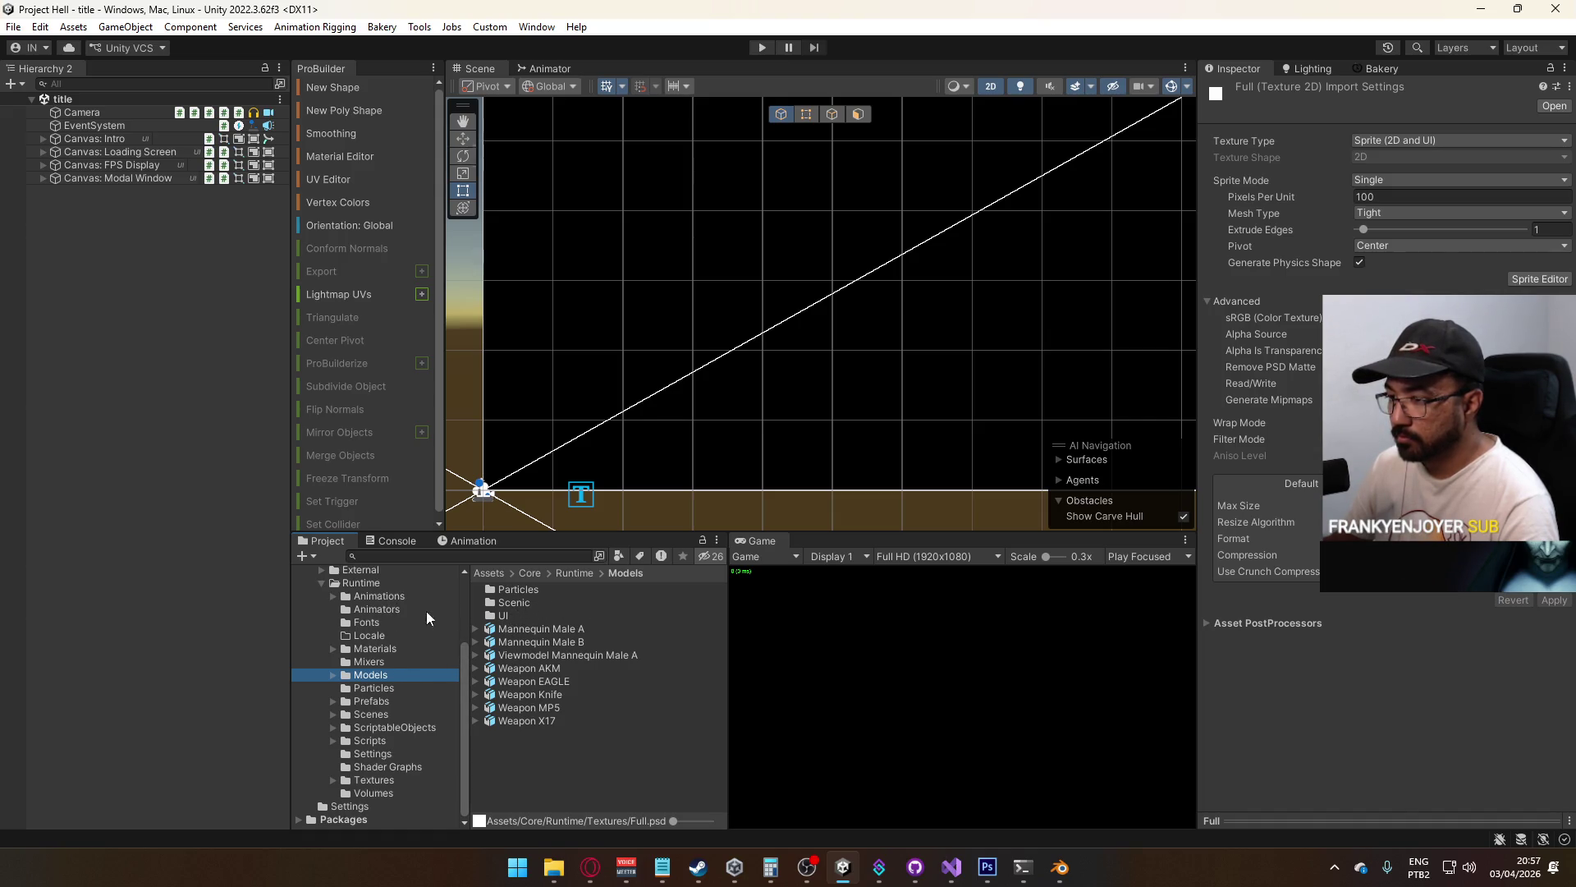
pyautogui.hotkey('alt', 'Tab')
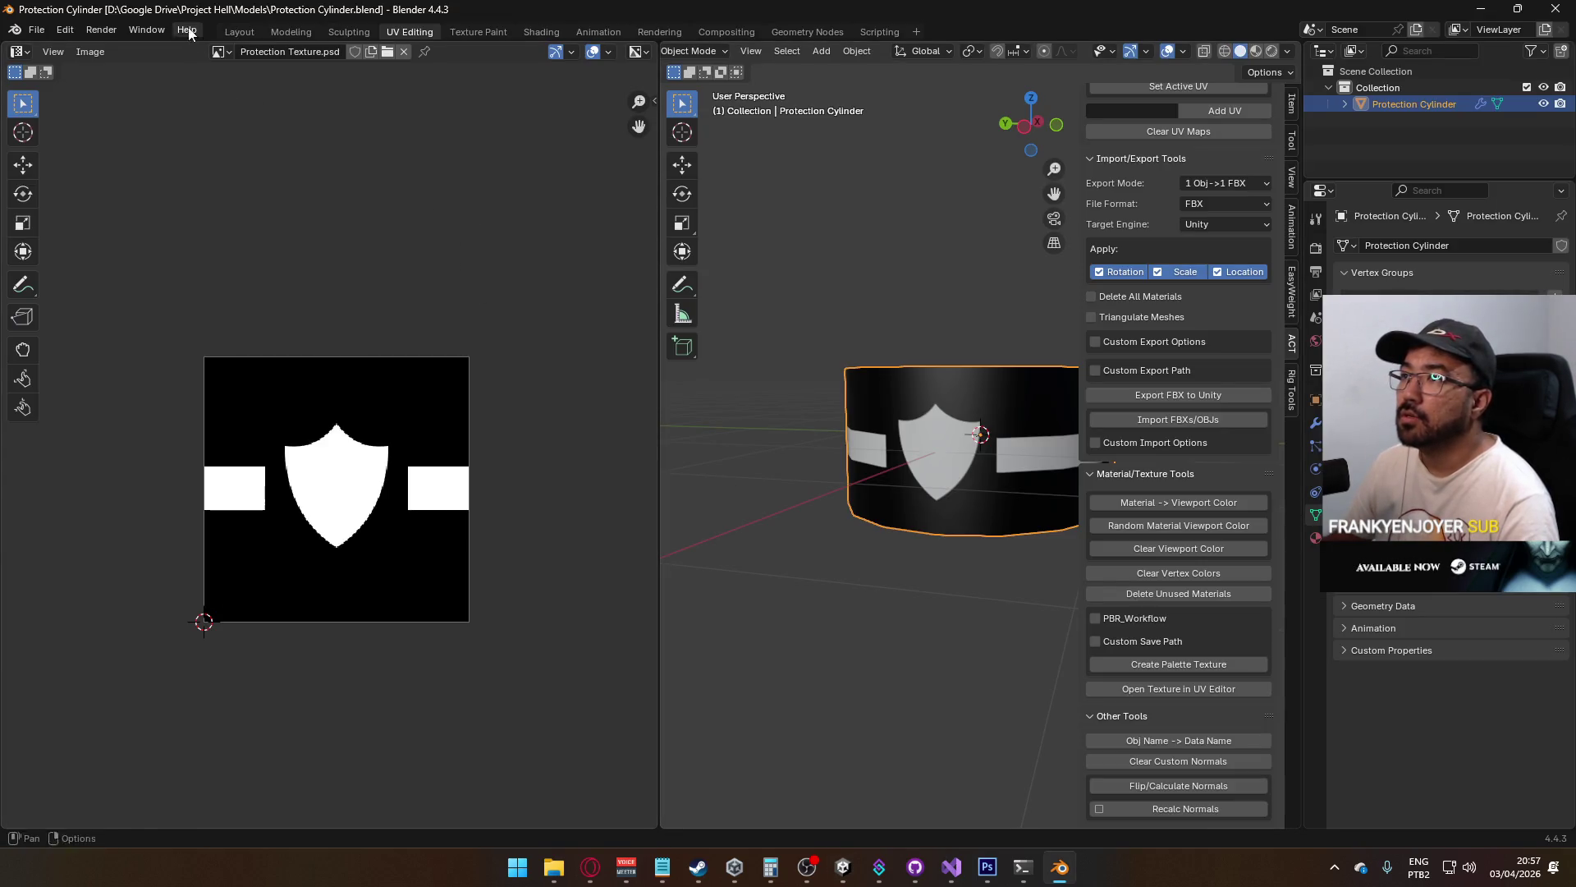
pyautogui.click(553, 867)
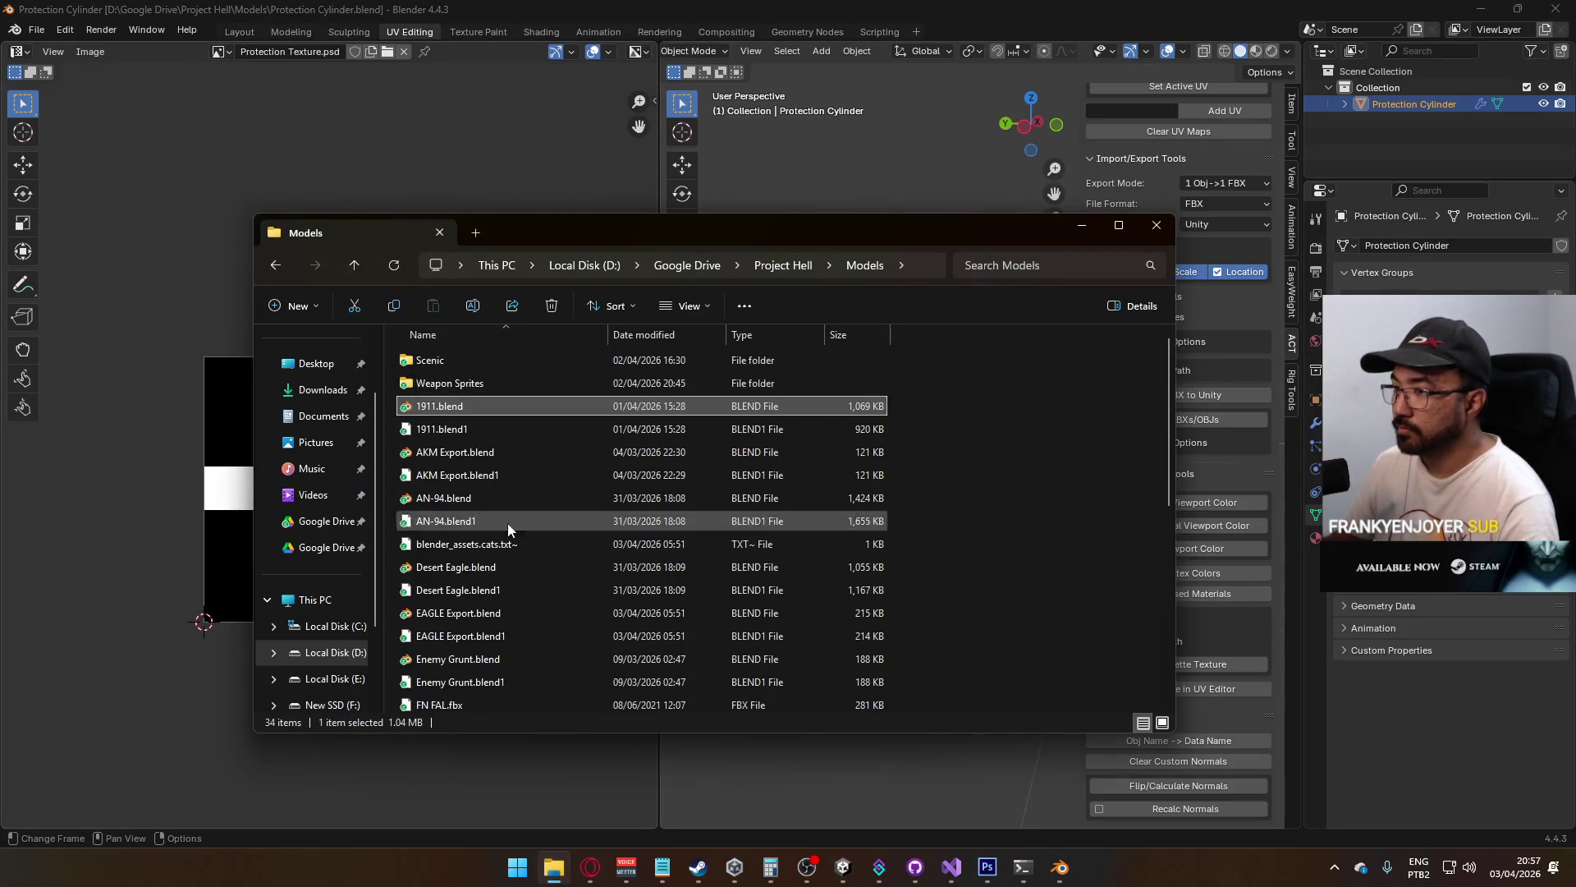
pyautogui.scroll(-6, 517, 529)
pyautogui.scroll(3, 534, 493)
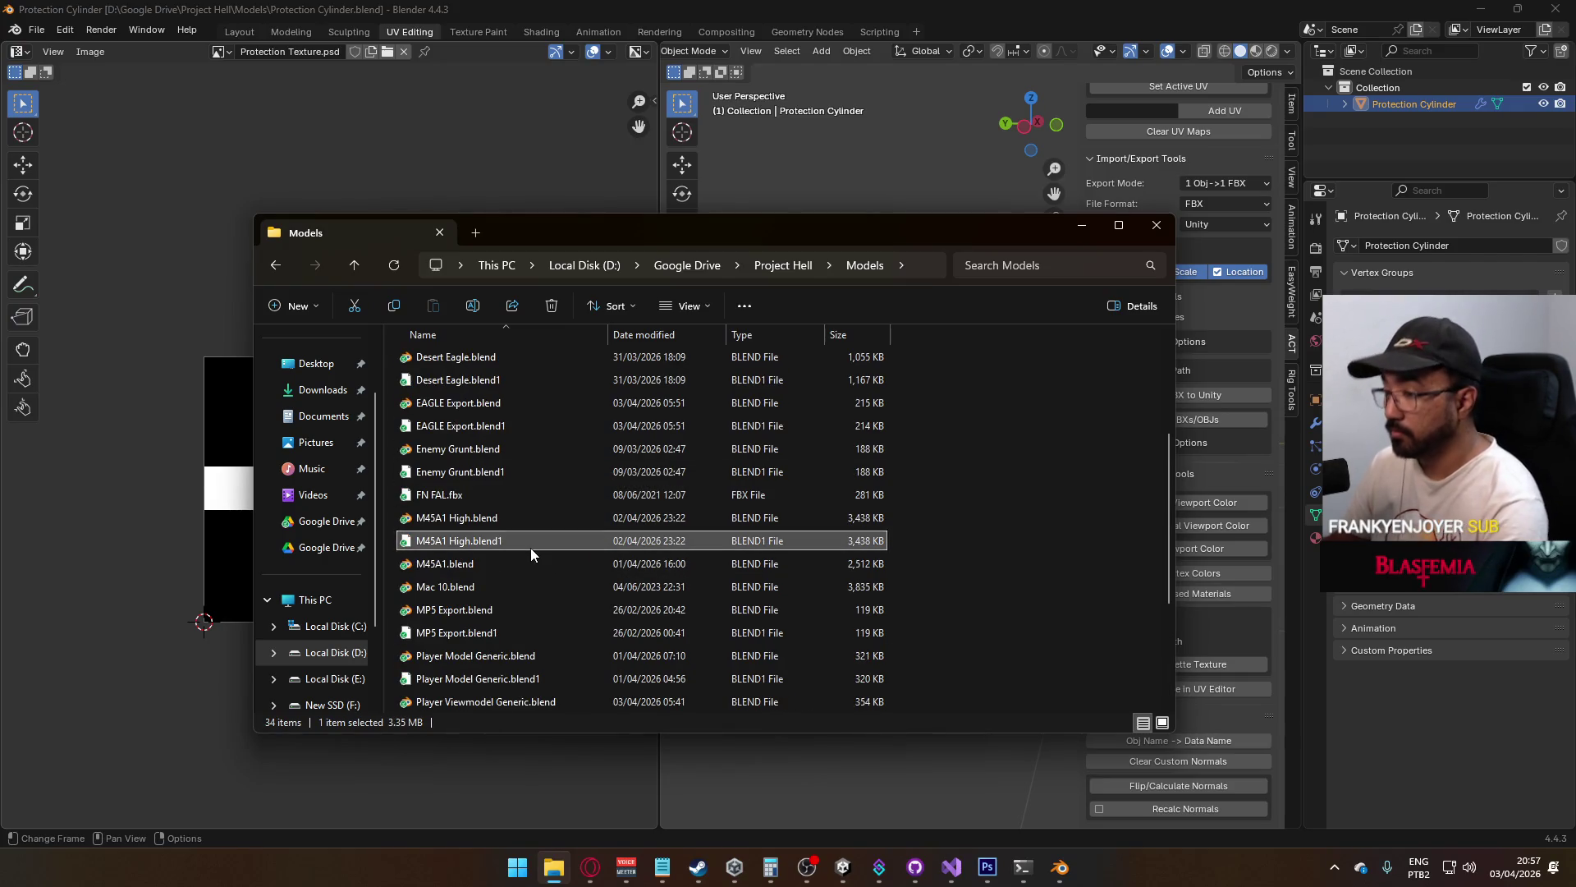
pyautogui.press('p')
pyautogui.scroll(-3, 548, 564)
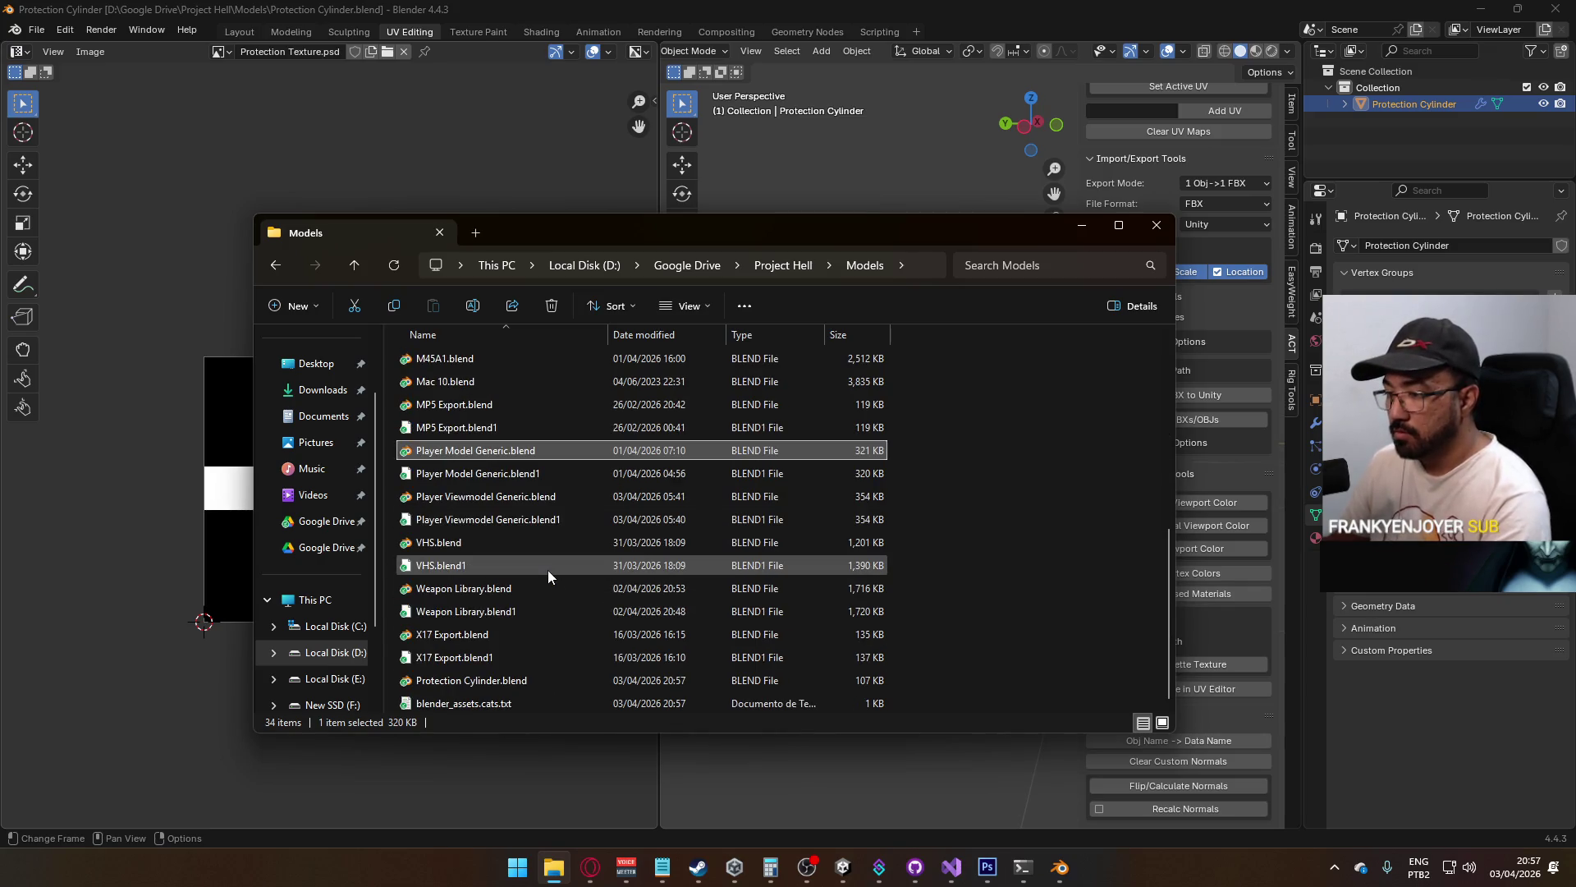
# Reveal Unity's Models folder in Explorer, open it, then close the window and return to Blender
pyautogui.click(843, 867)
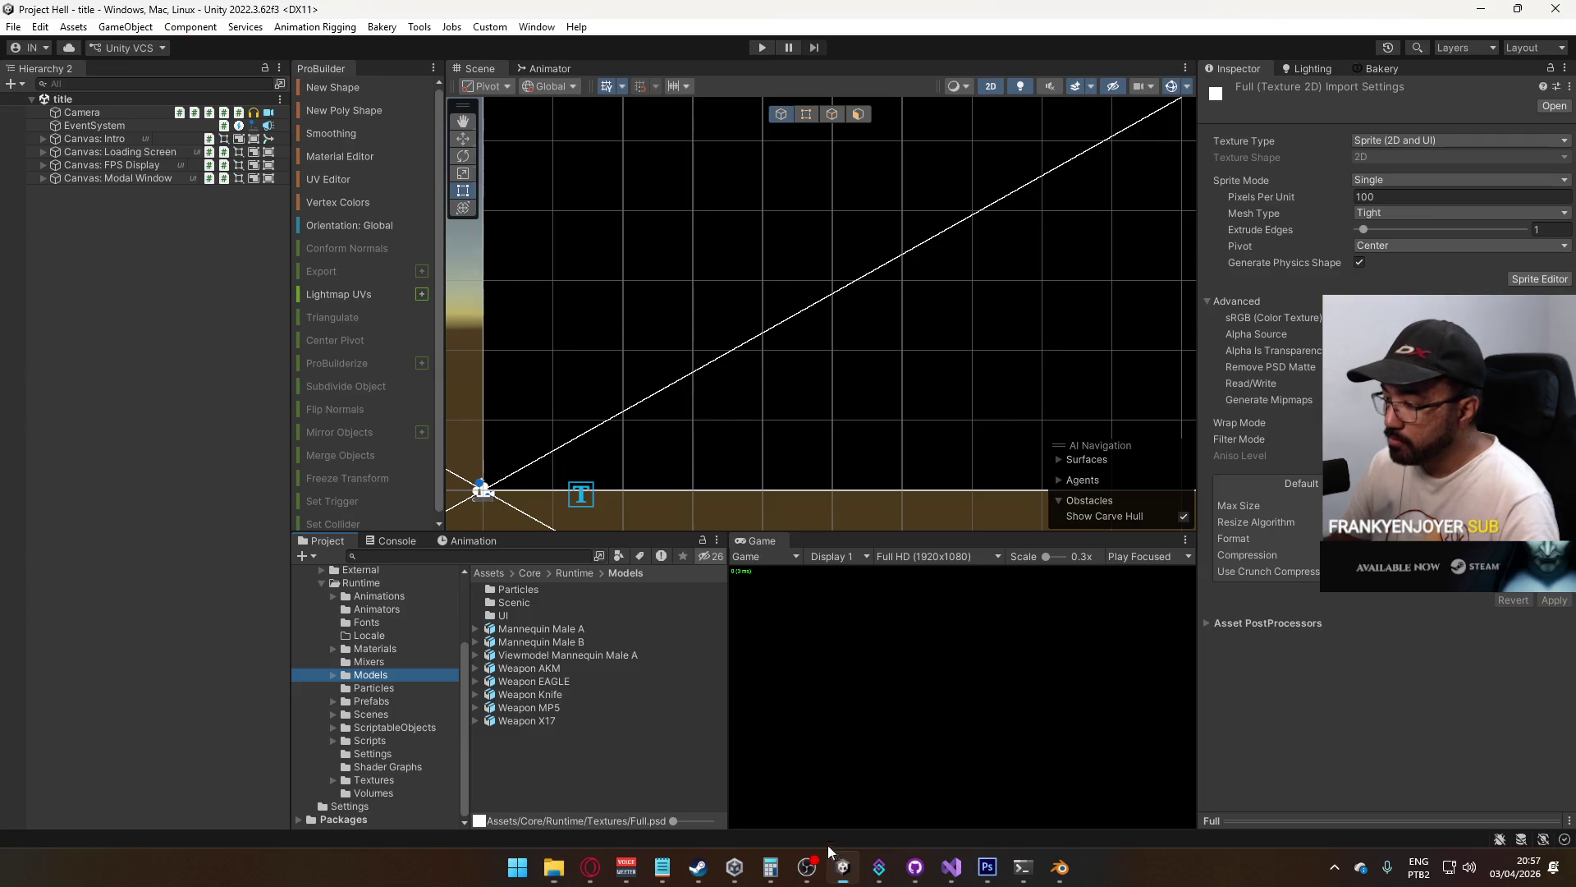
pyautogui.rightClick(564, 775)
pyautogui.click(628, 273)
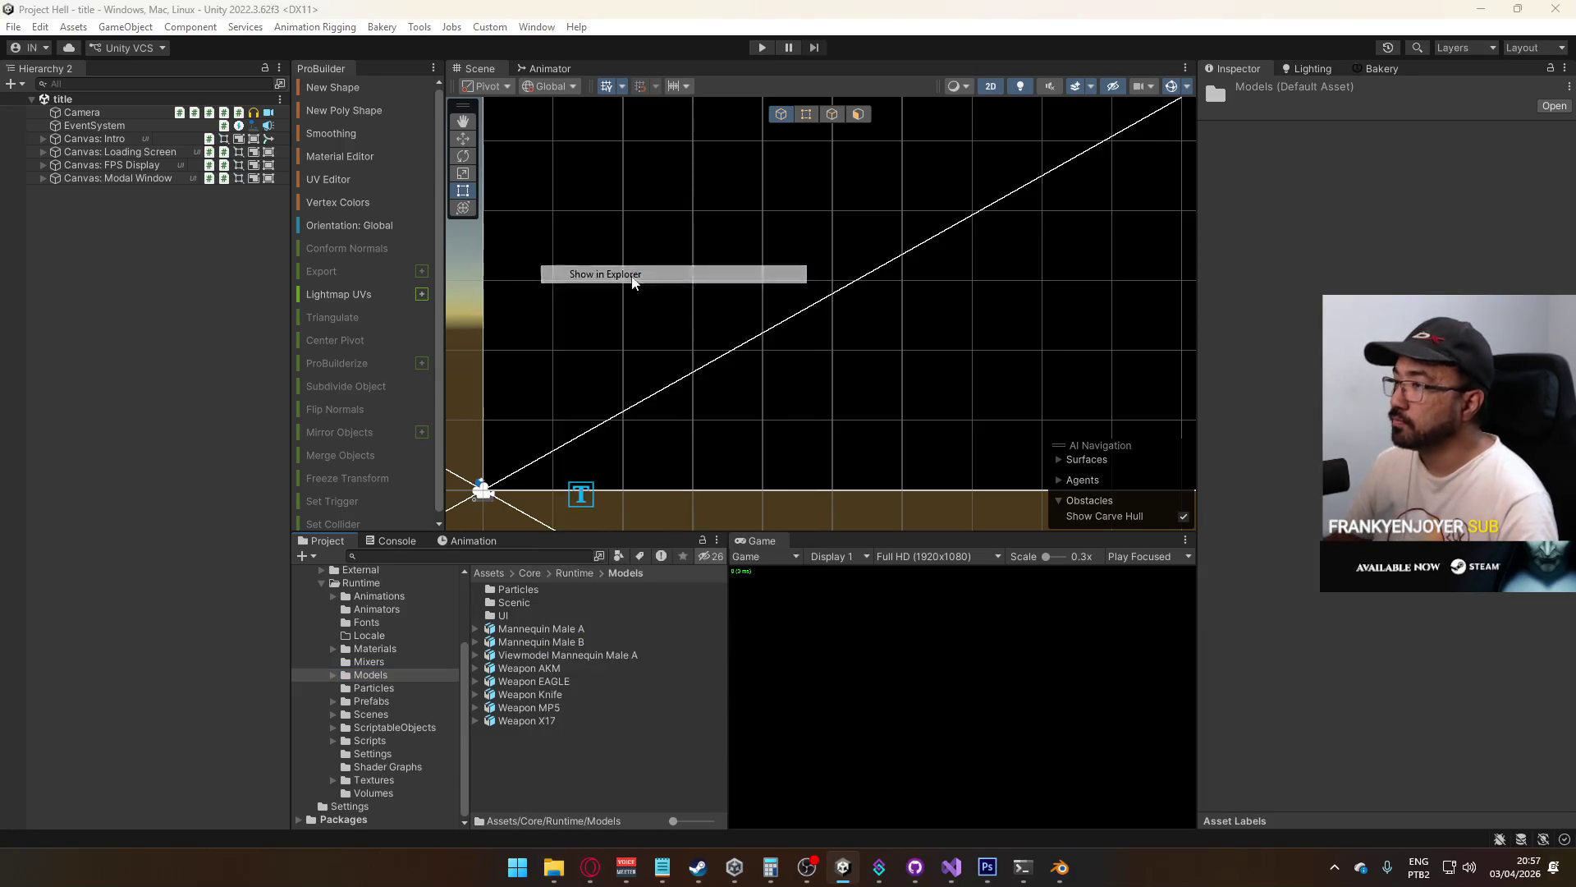
pyautogui.doubleClick(534, 540)
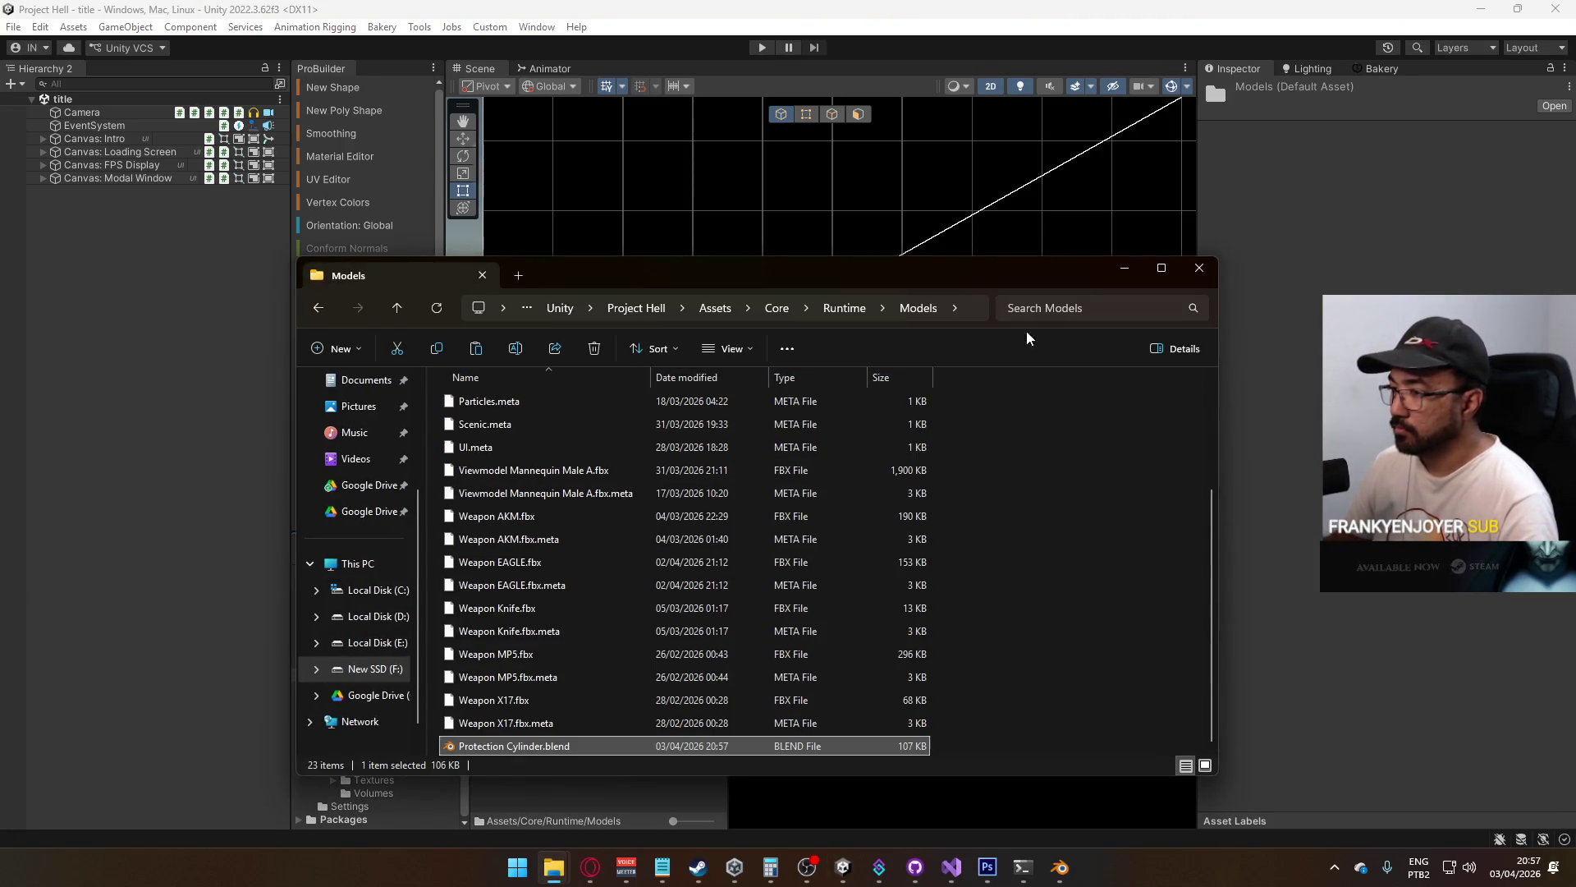
pyautogui.click(1199, 268)
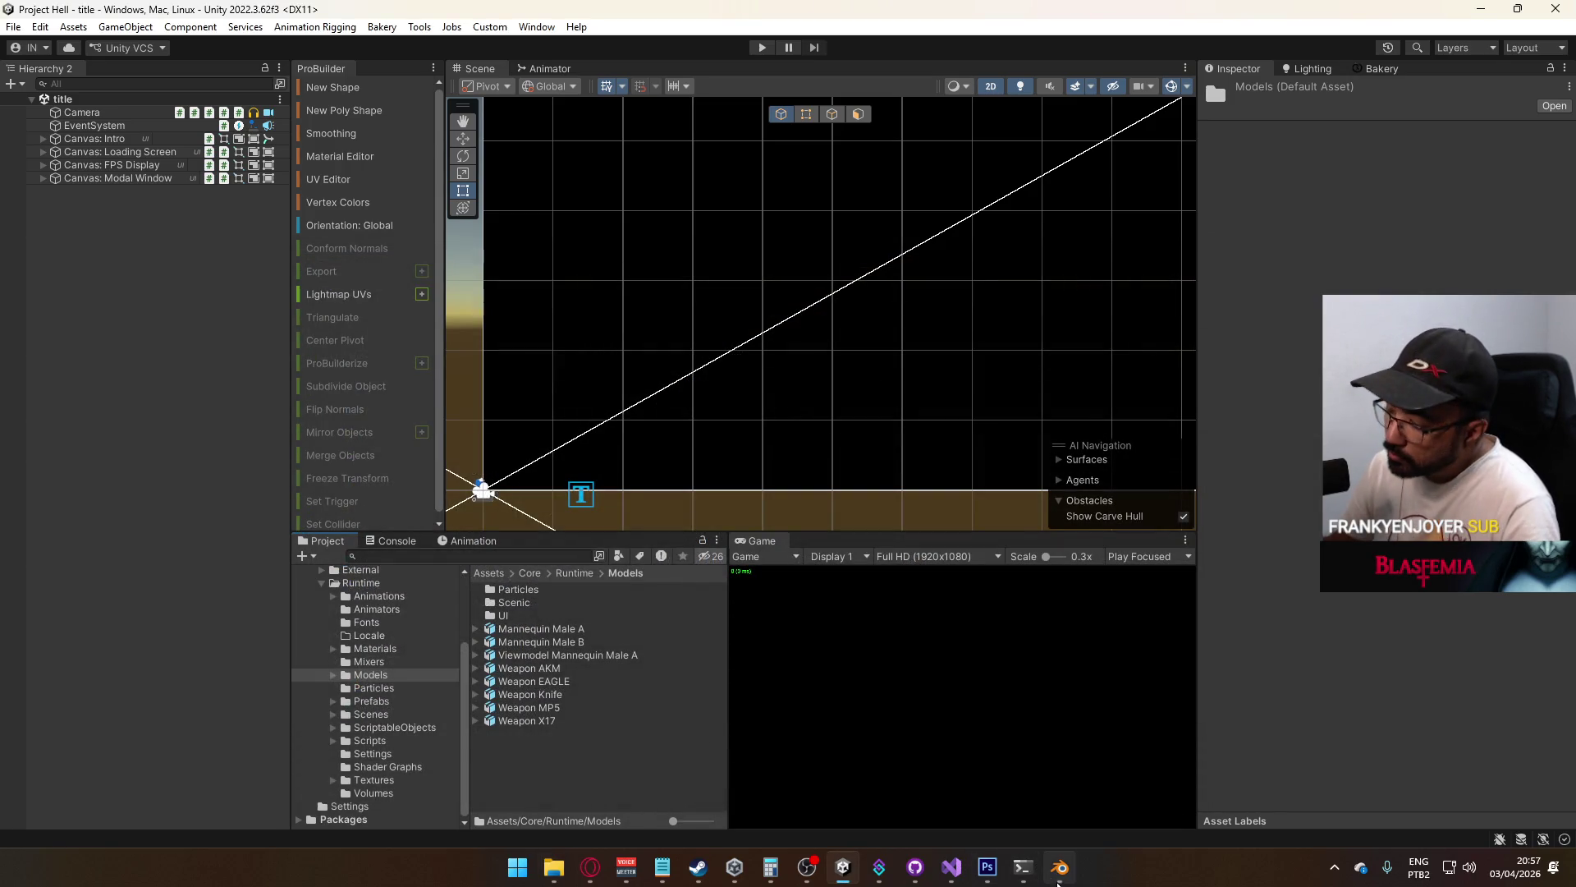
pyautogui.click(1060, 867)
pyautogui.click(36, 29)
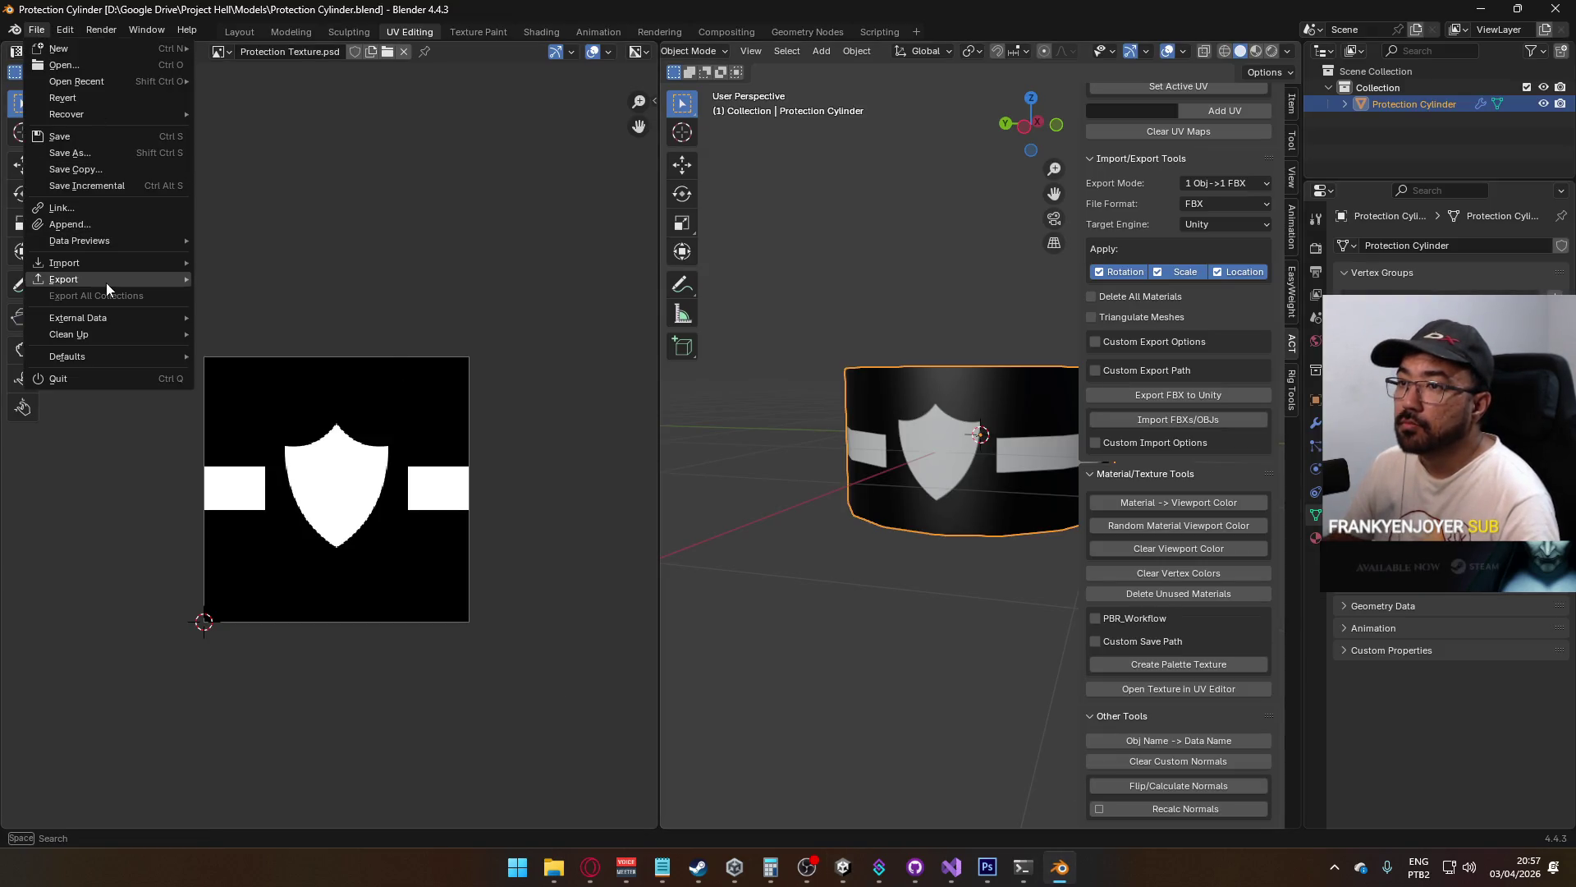
# Export the selected cylinder as Protection Cylinder.fbx into Models\UI using the selected armature-and-mesh preset
pyautogui.moveTo(106, 283)
pyautogui.click(294, 426)
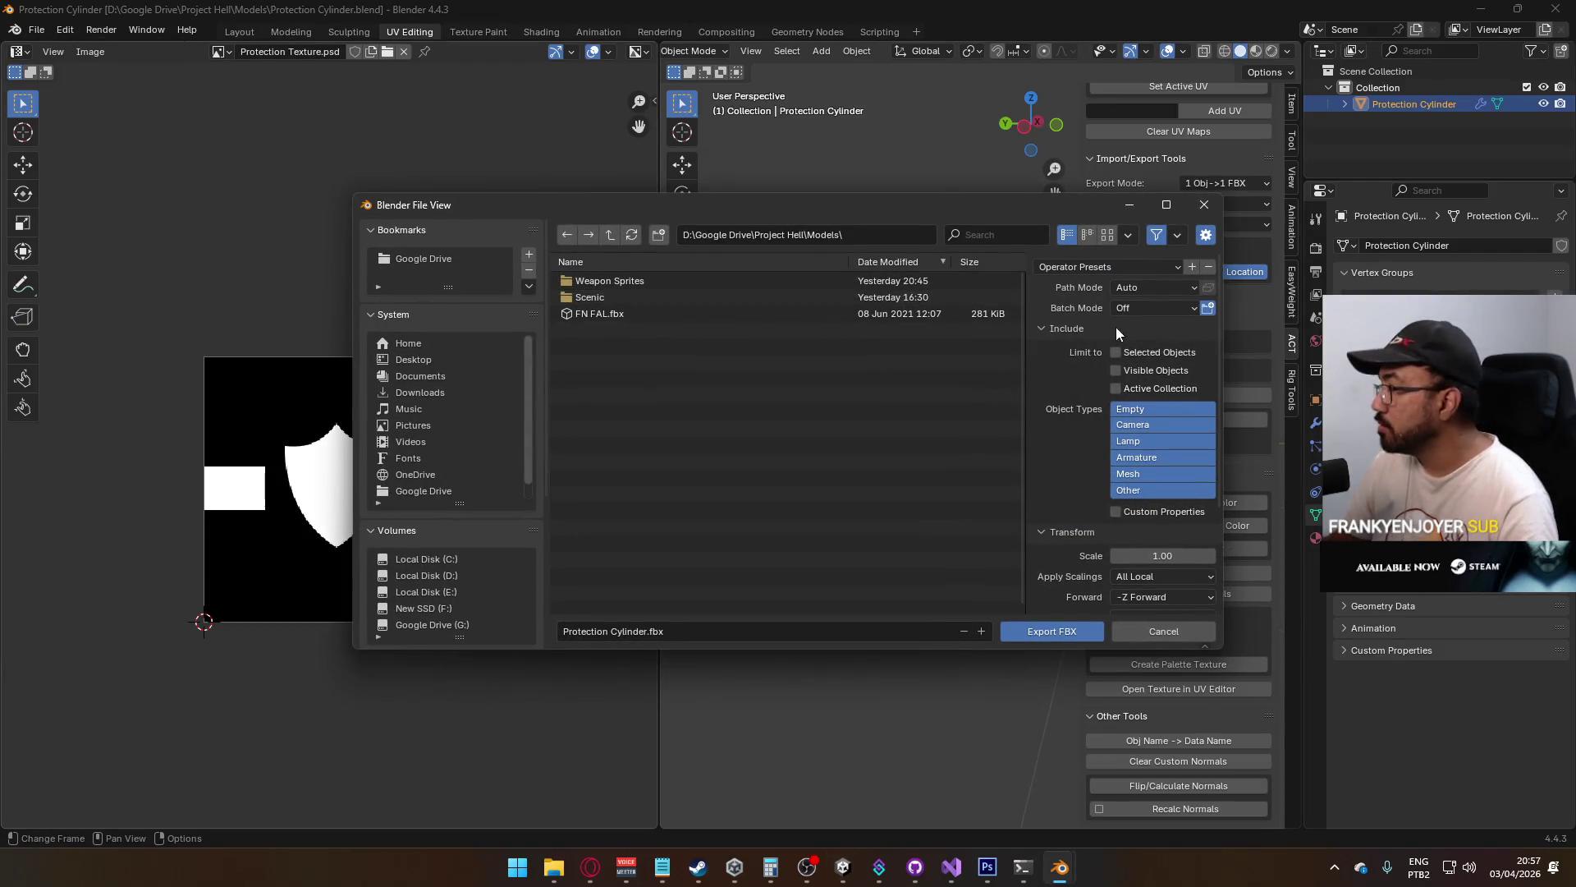
pyautogui.click(1139, 269)
pyautogui.click(1075, 312)
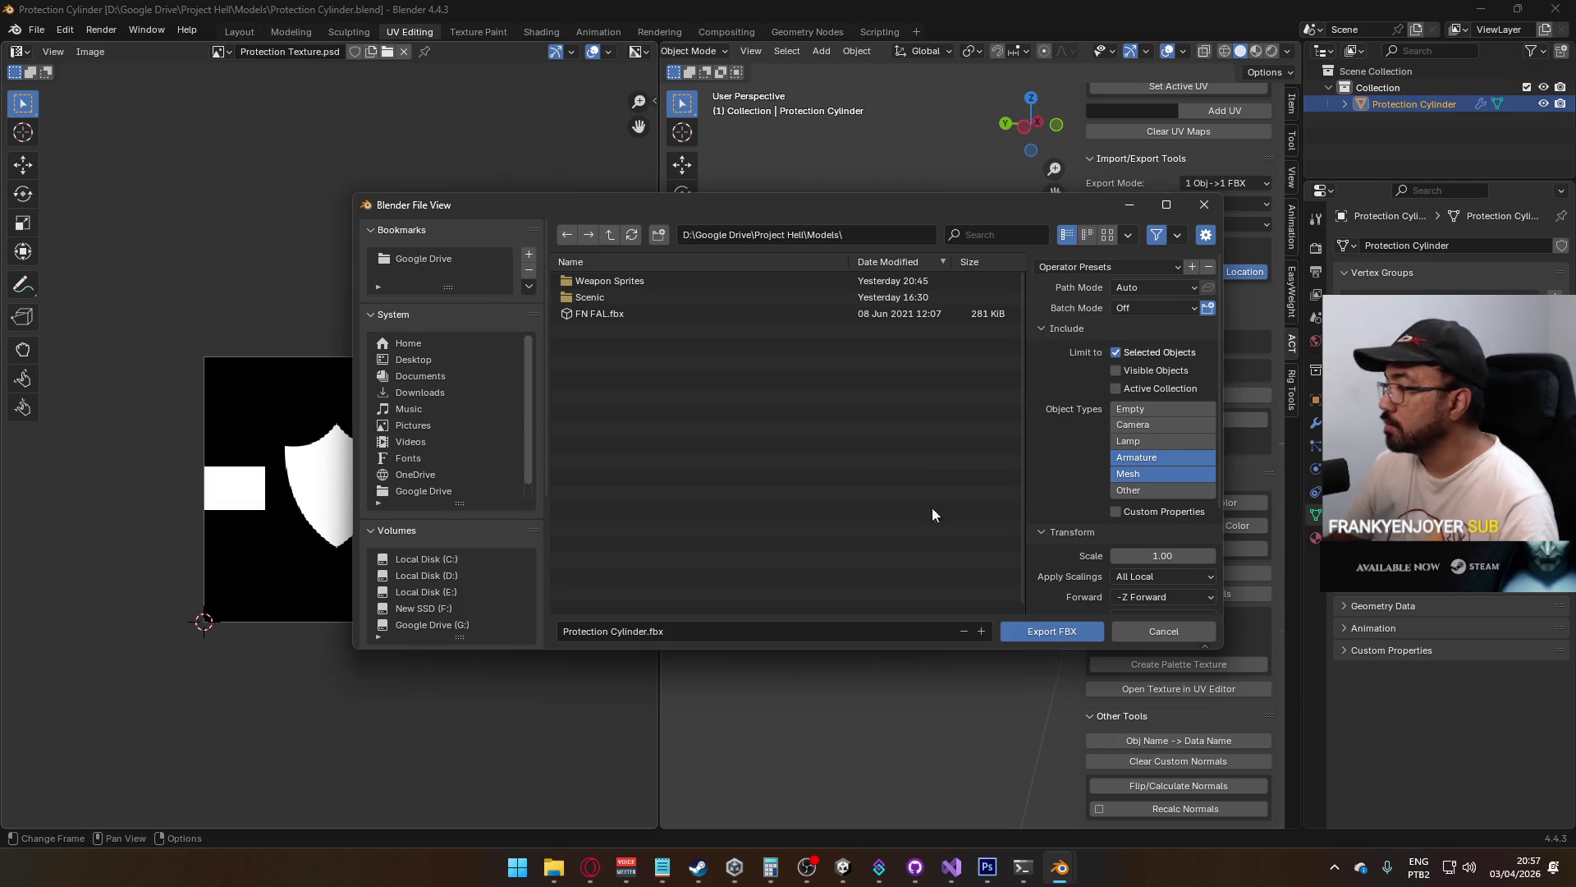
pyautogui.scroll(-3, 441, 605)
pyautogui.click(439, 616)
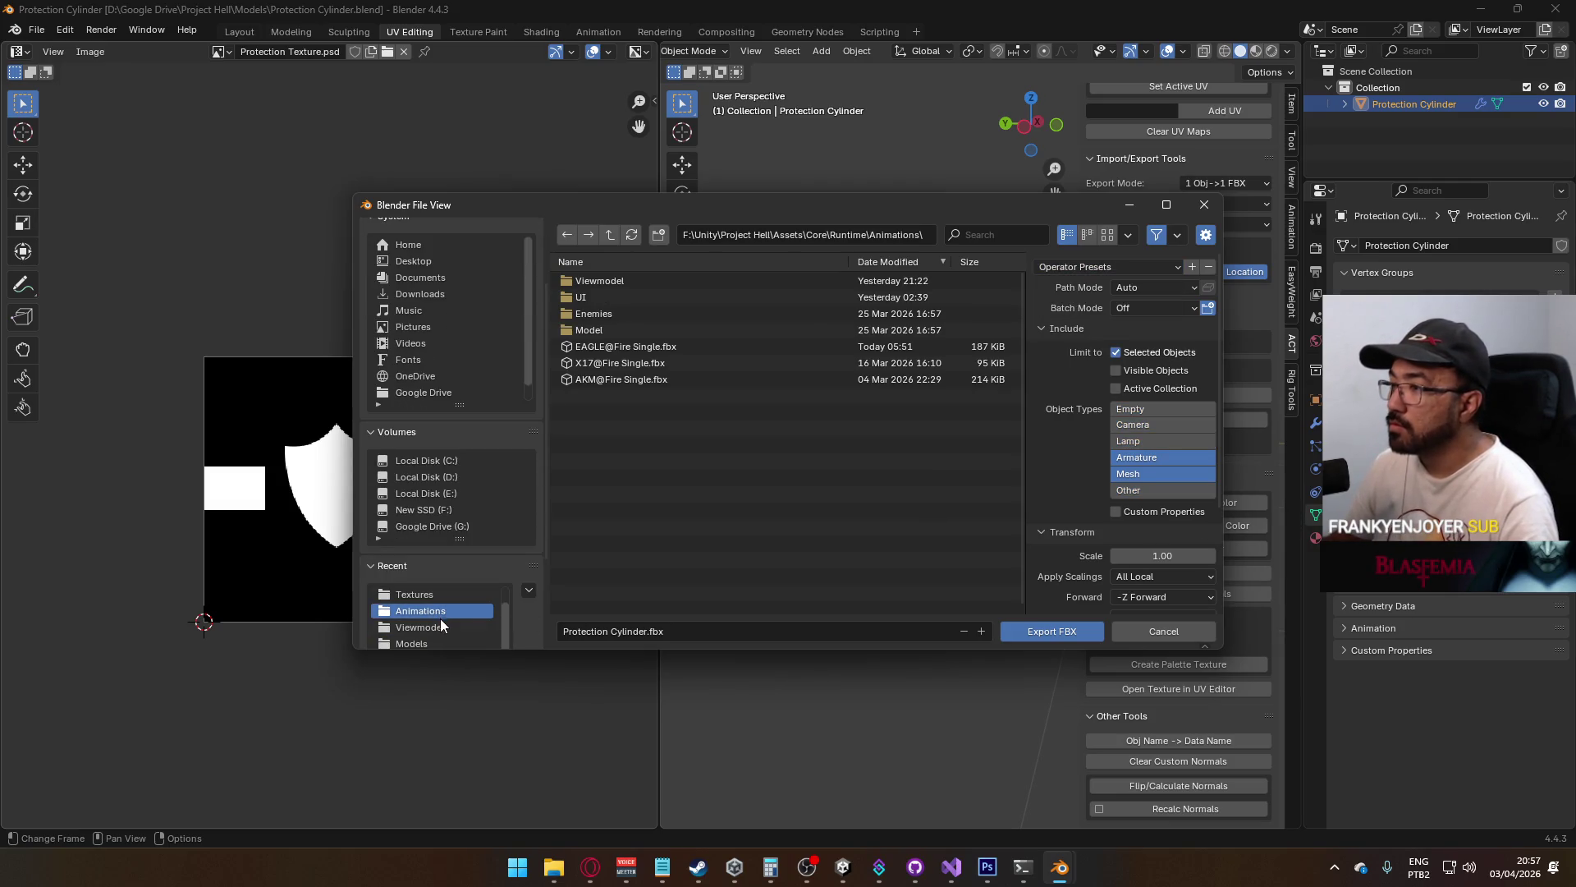
pyautogui.click(431, 641)
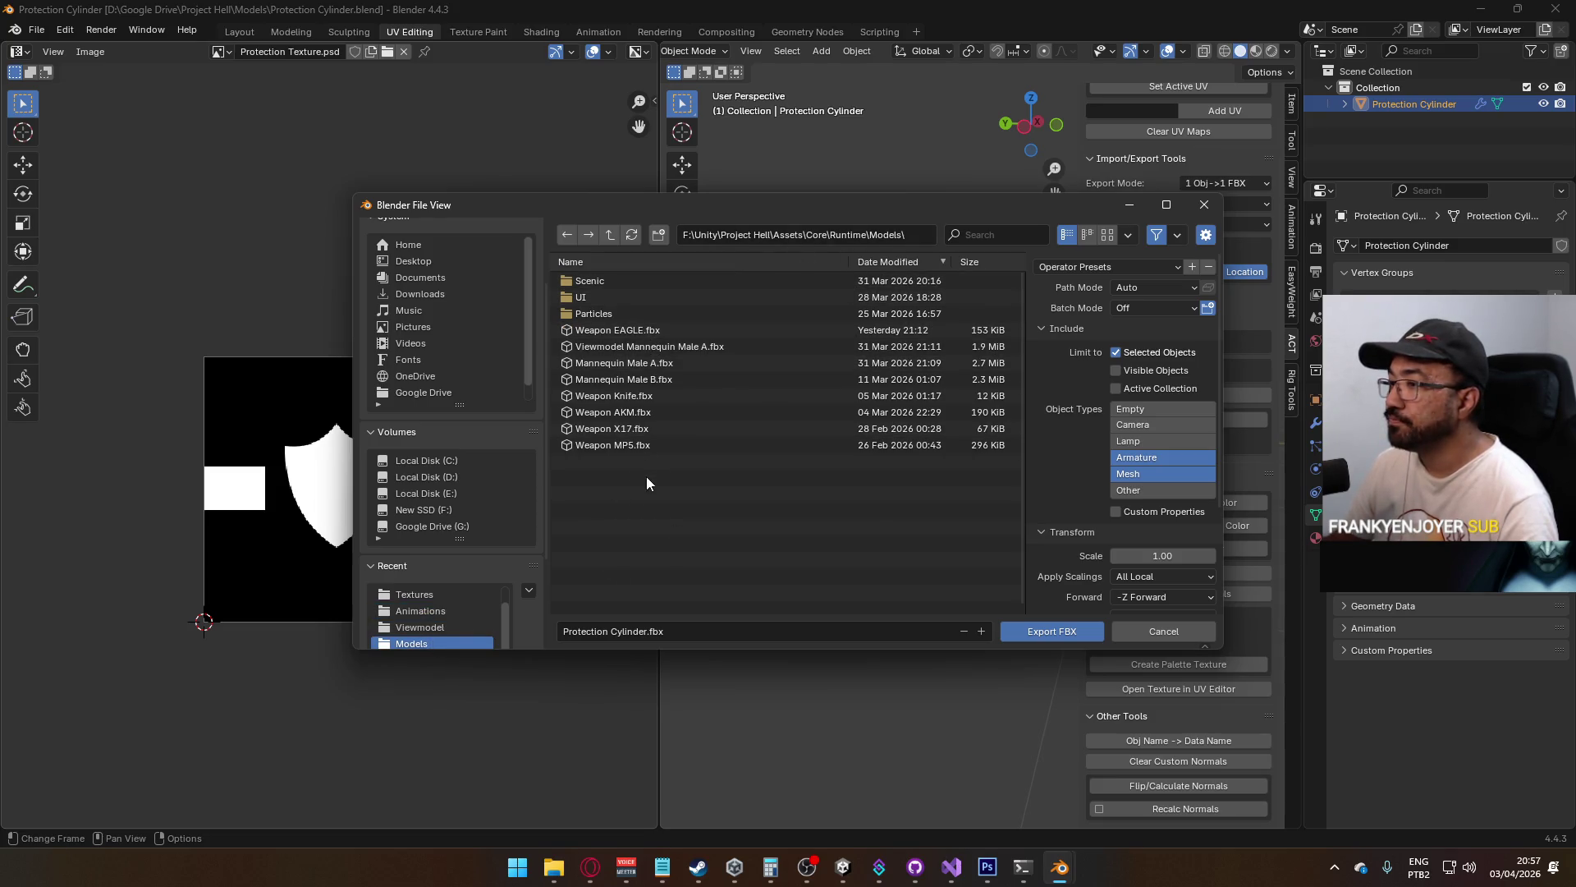
pyautogui.click(600, 296)
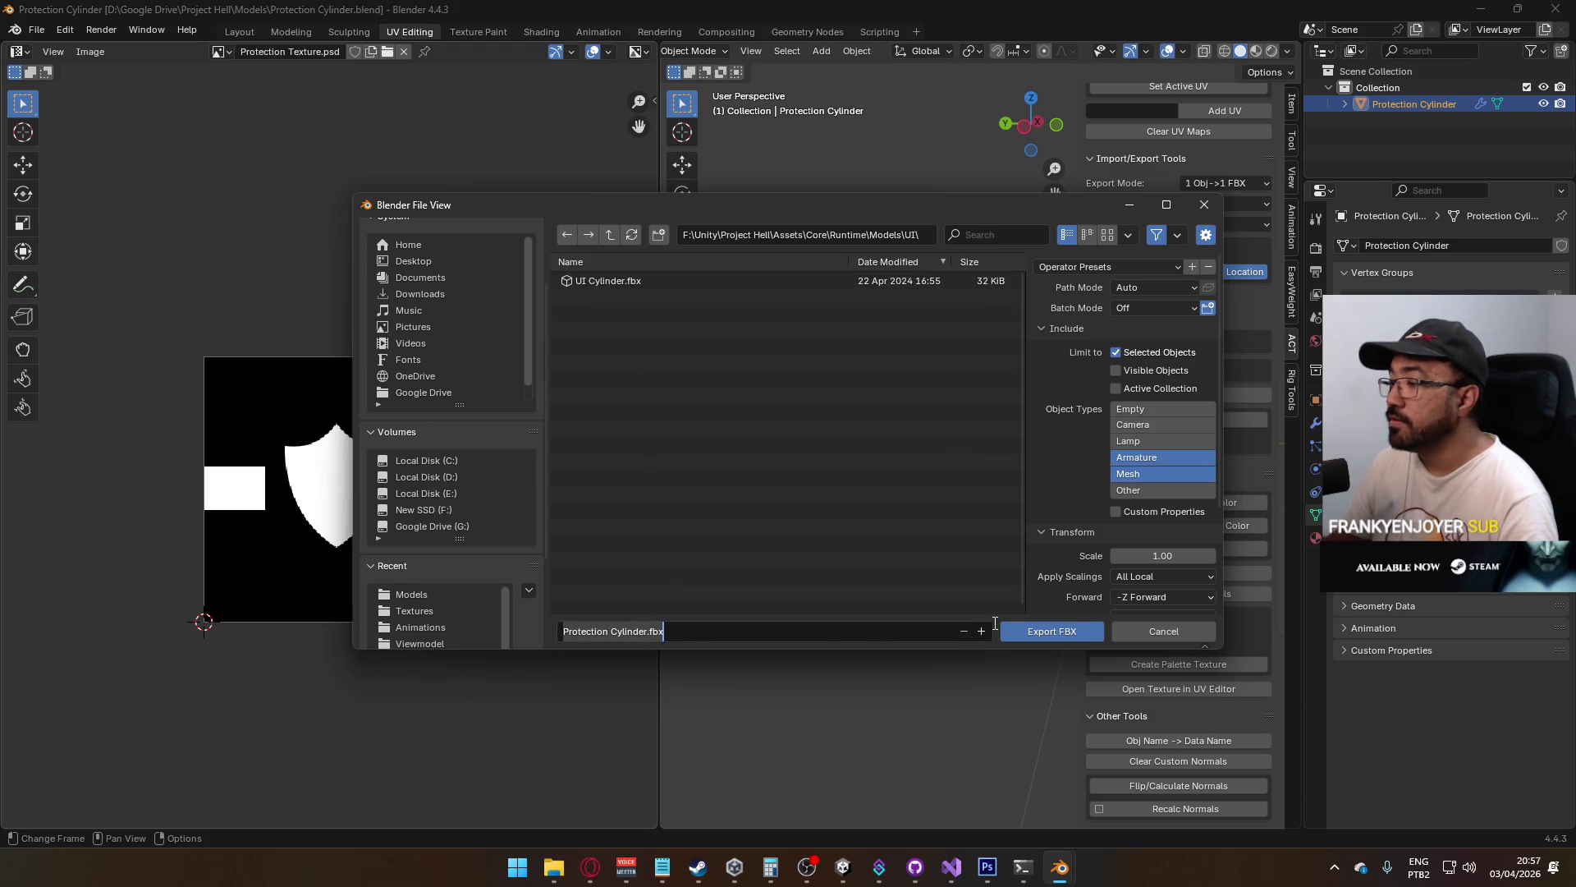
pyautogui.click(1020, 631)
pyautogui.click(843, 867)
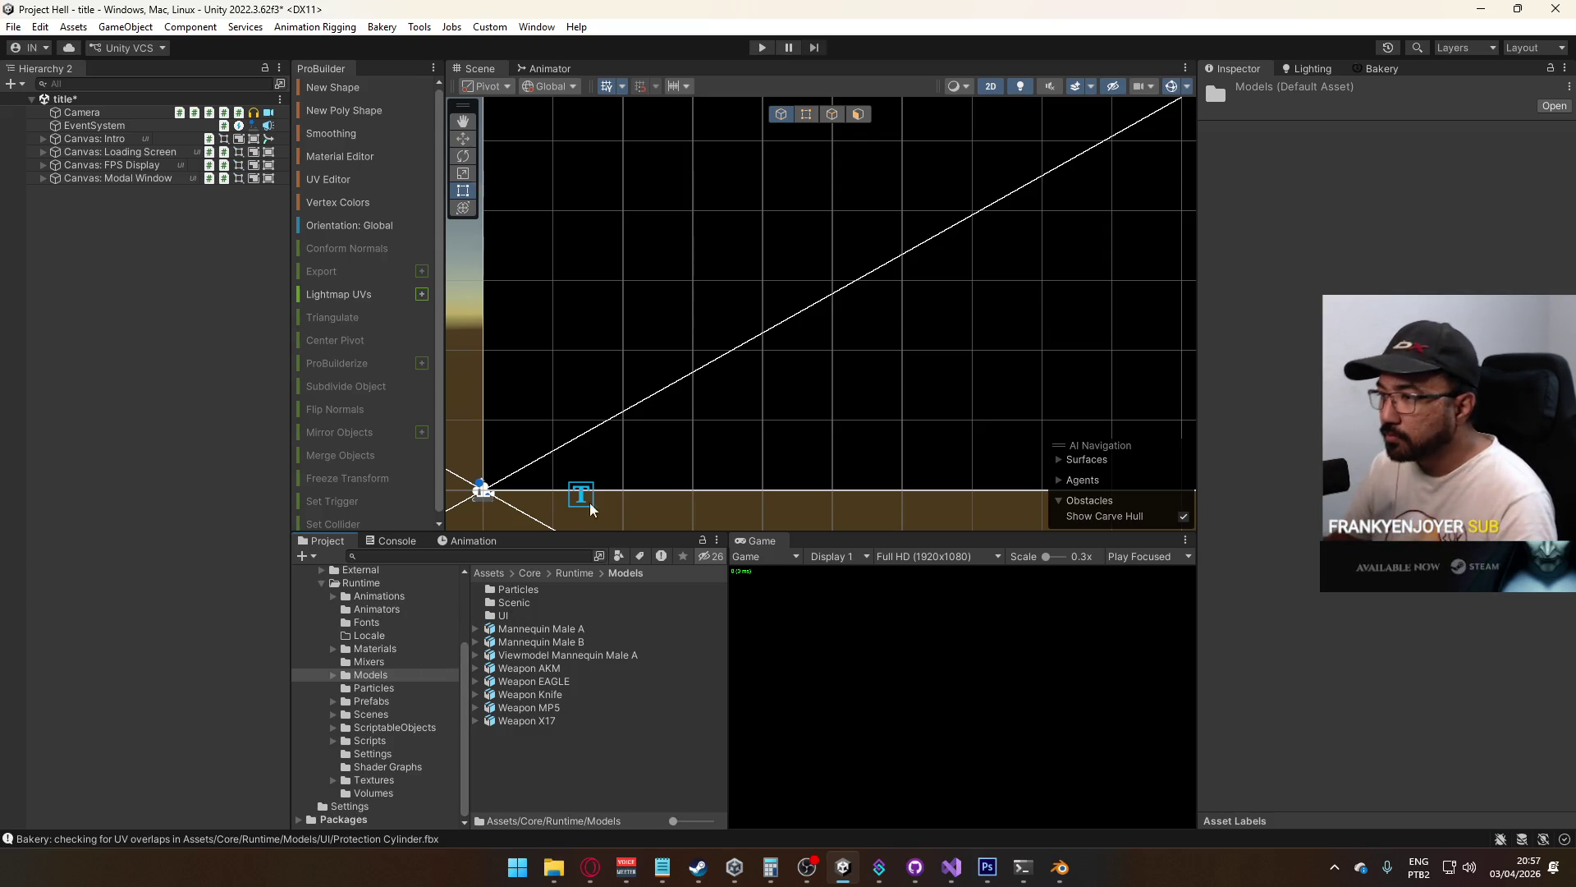
# Open the Player prefab from Prefabs, switch the Scene view to 3D, and select its Model object
pyautogui.click(381, 701)
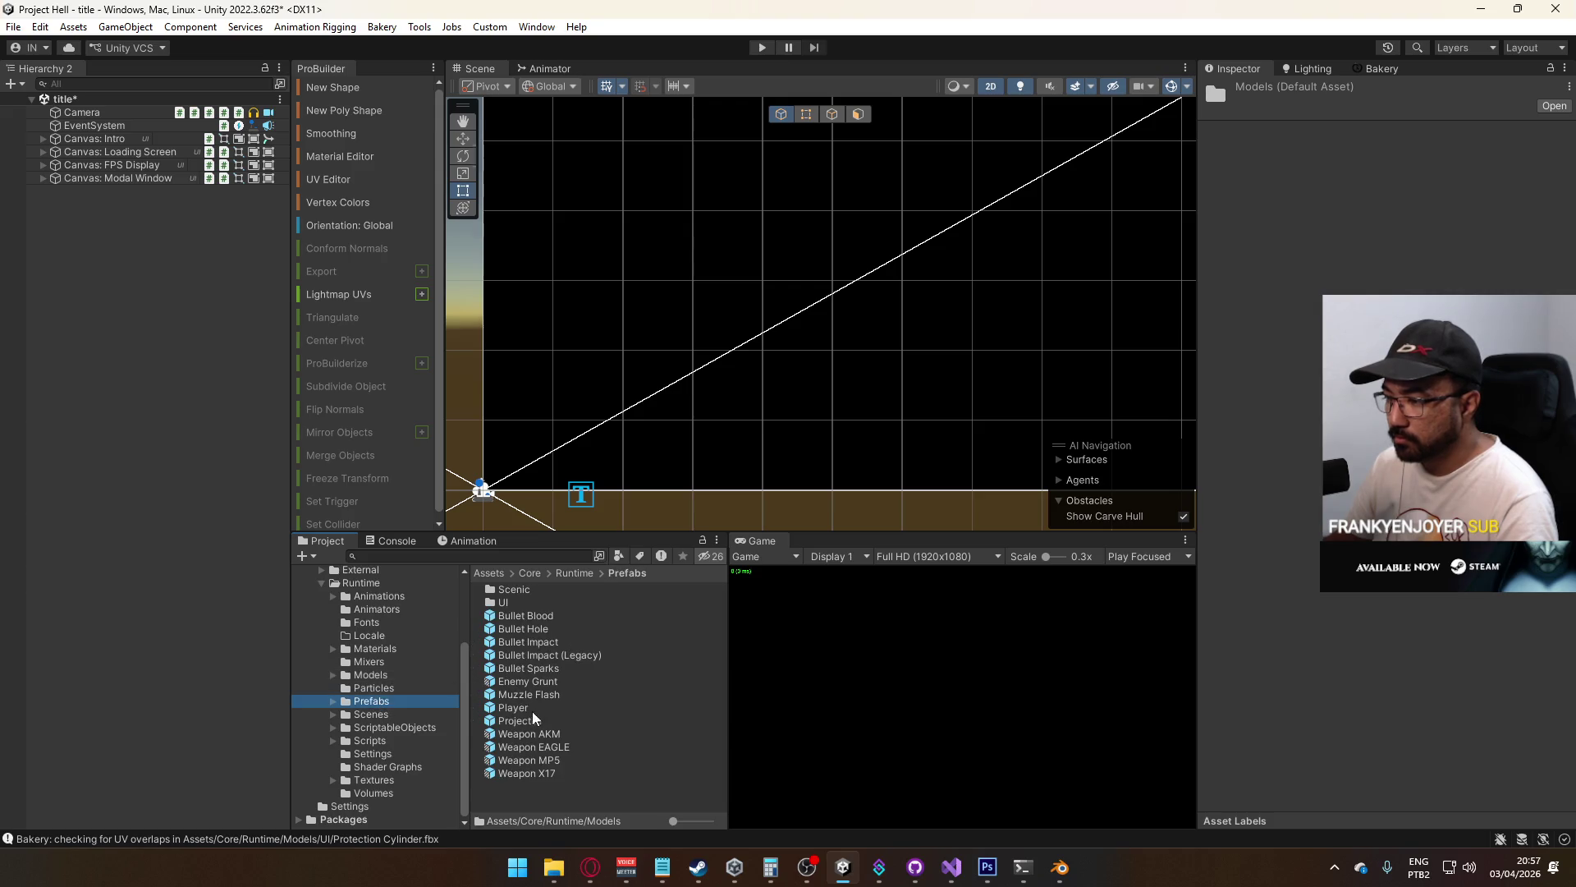
pyautogui.click(527, 709)
pyautogui.doubleClick(526, 711)
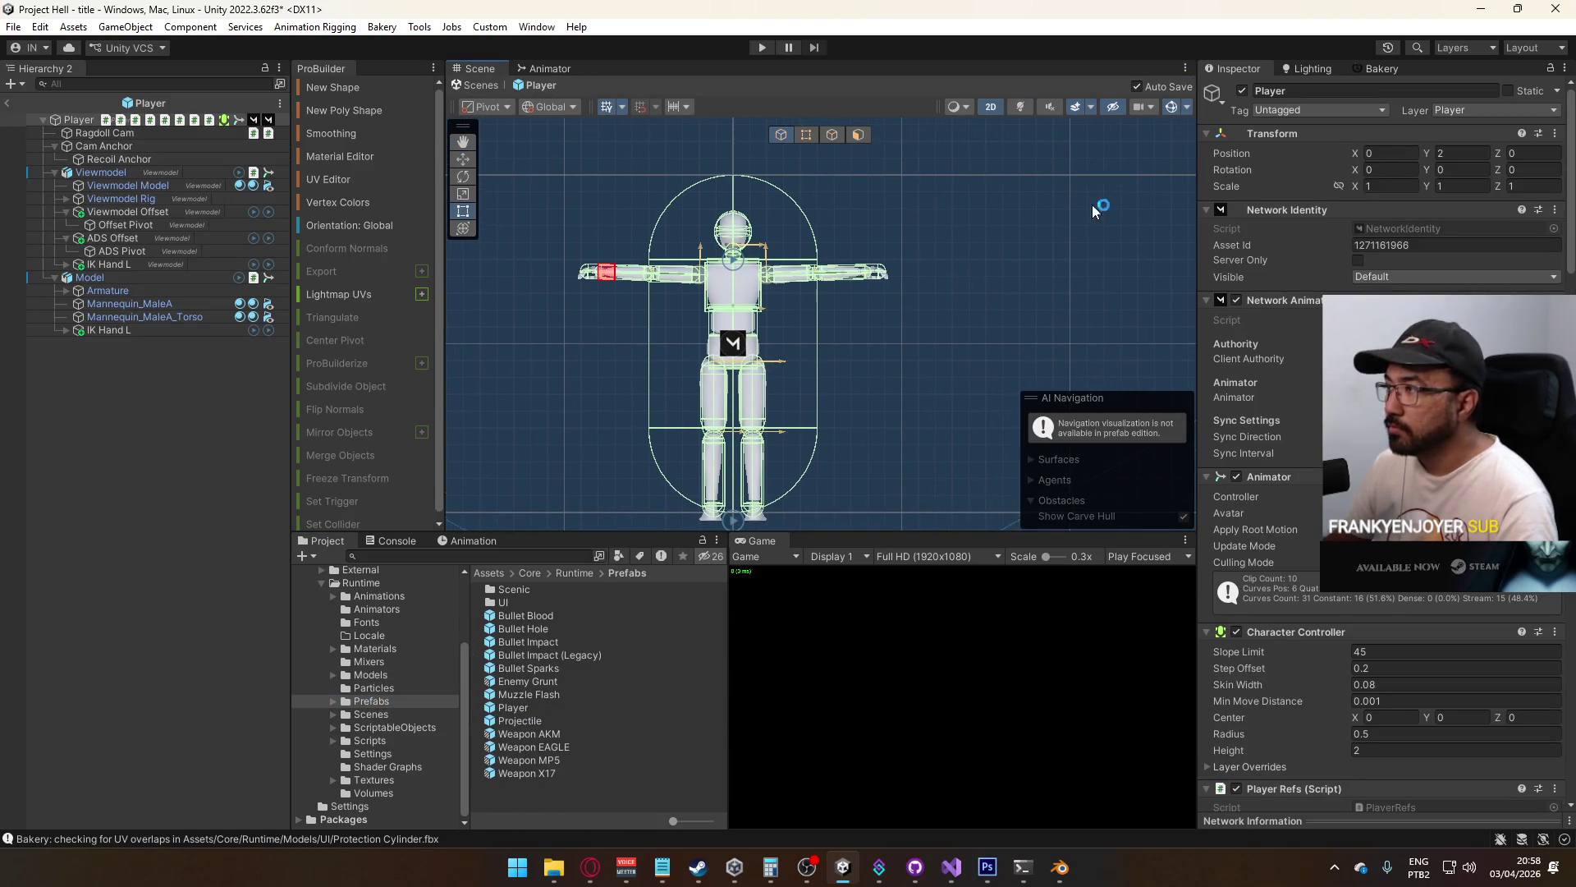
pyautogui.click(990, 107)
pyautogui.moveTo(1010, 246); pyautogui.dragTo(1091, 289)
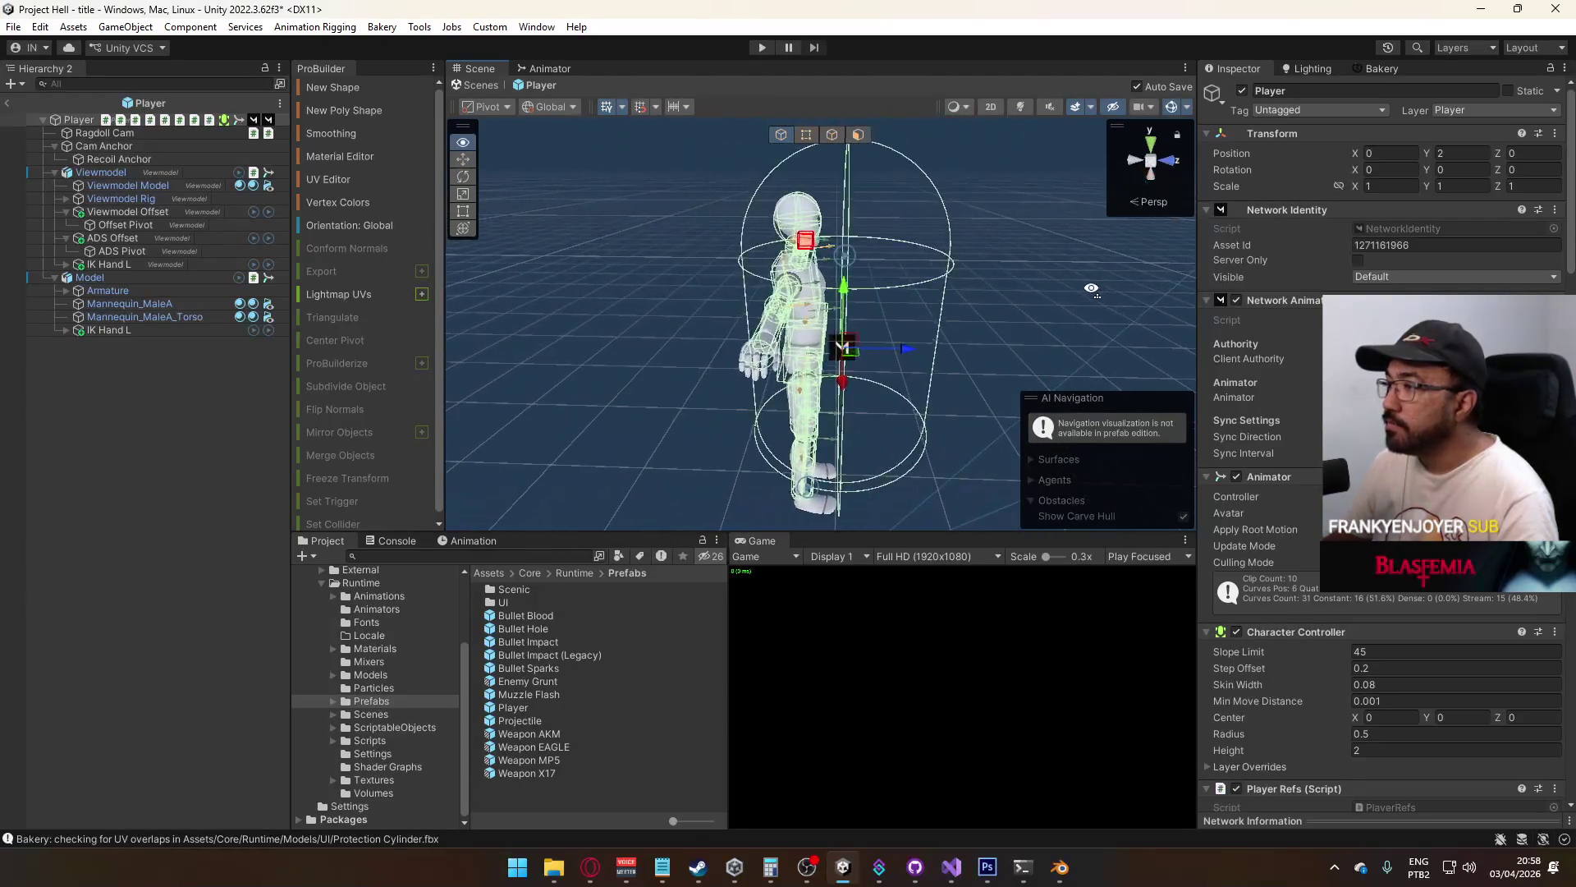
pyautogui.click(92, 278)
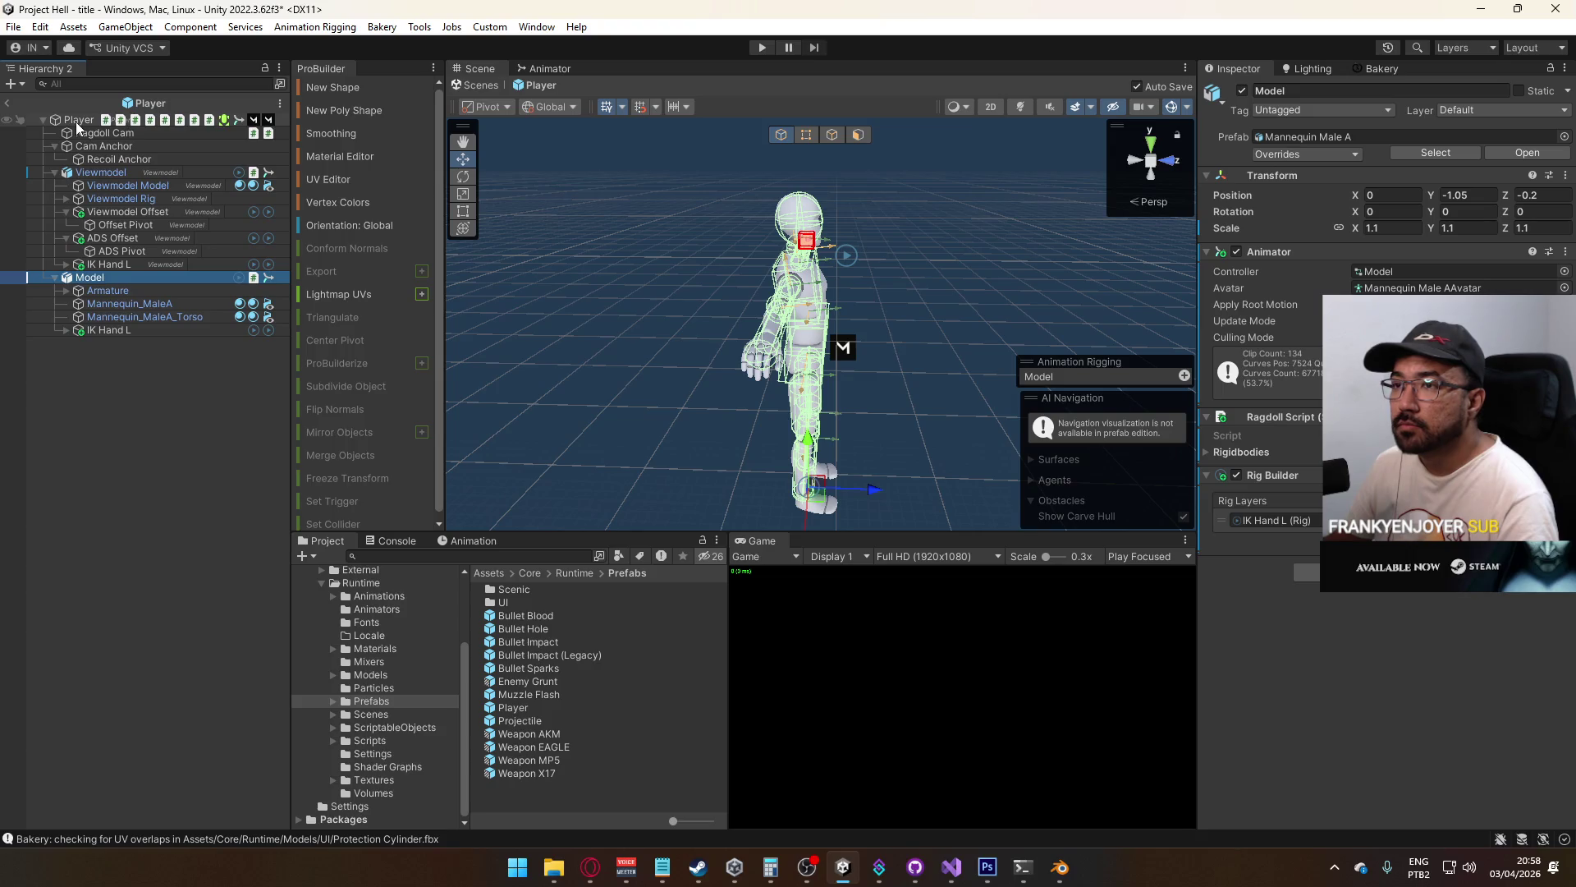
pyautogui.rightClick(94, 283)
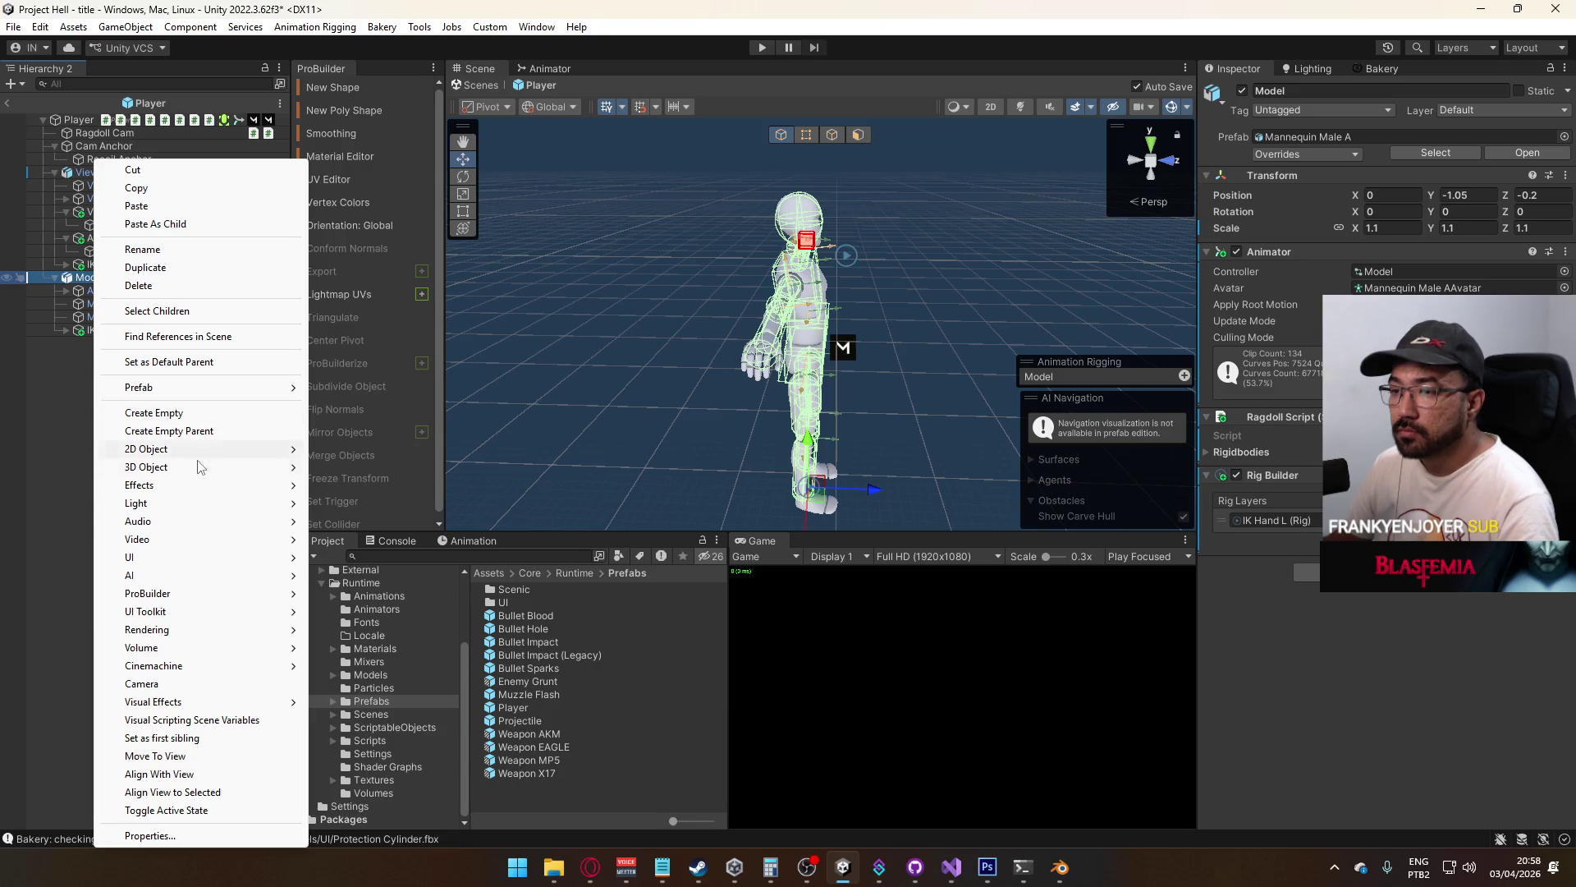
# Create an empty GameObject under Model and add Mesh Renderer and Mesh Filter components
pyautogui.moveTo(192, 560)
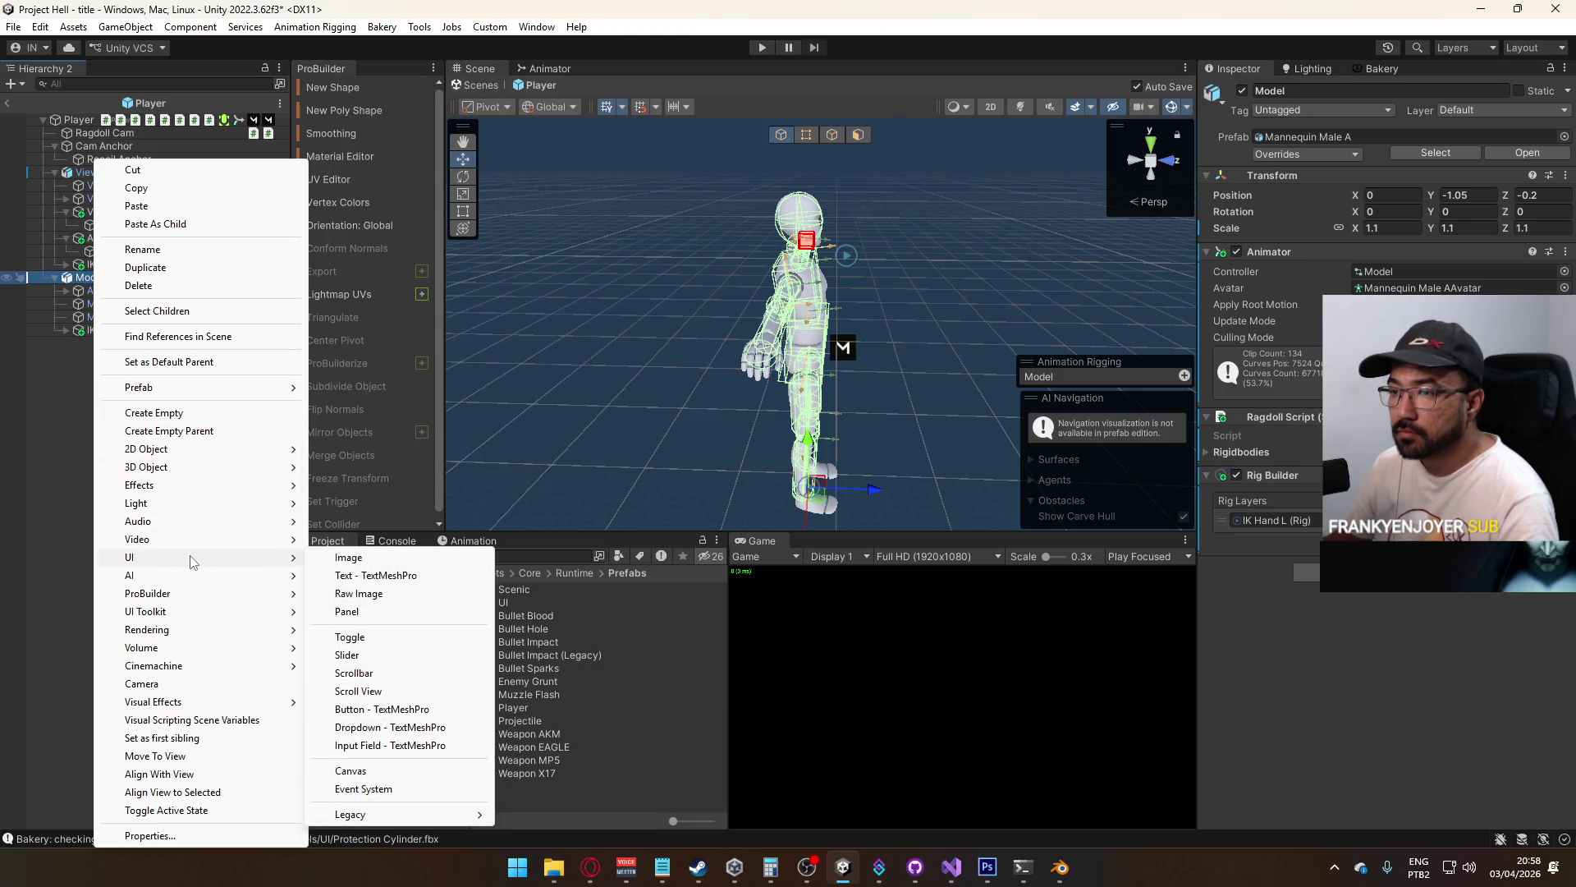
pyautogui.click(188, 412)
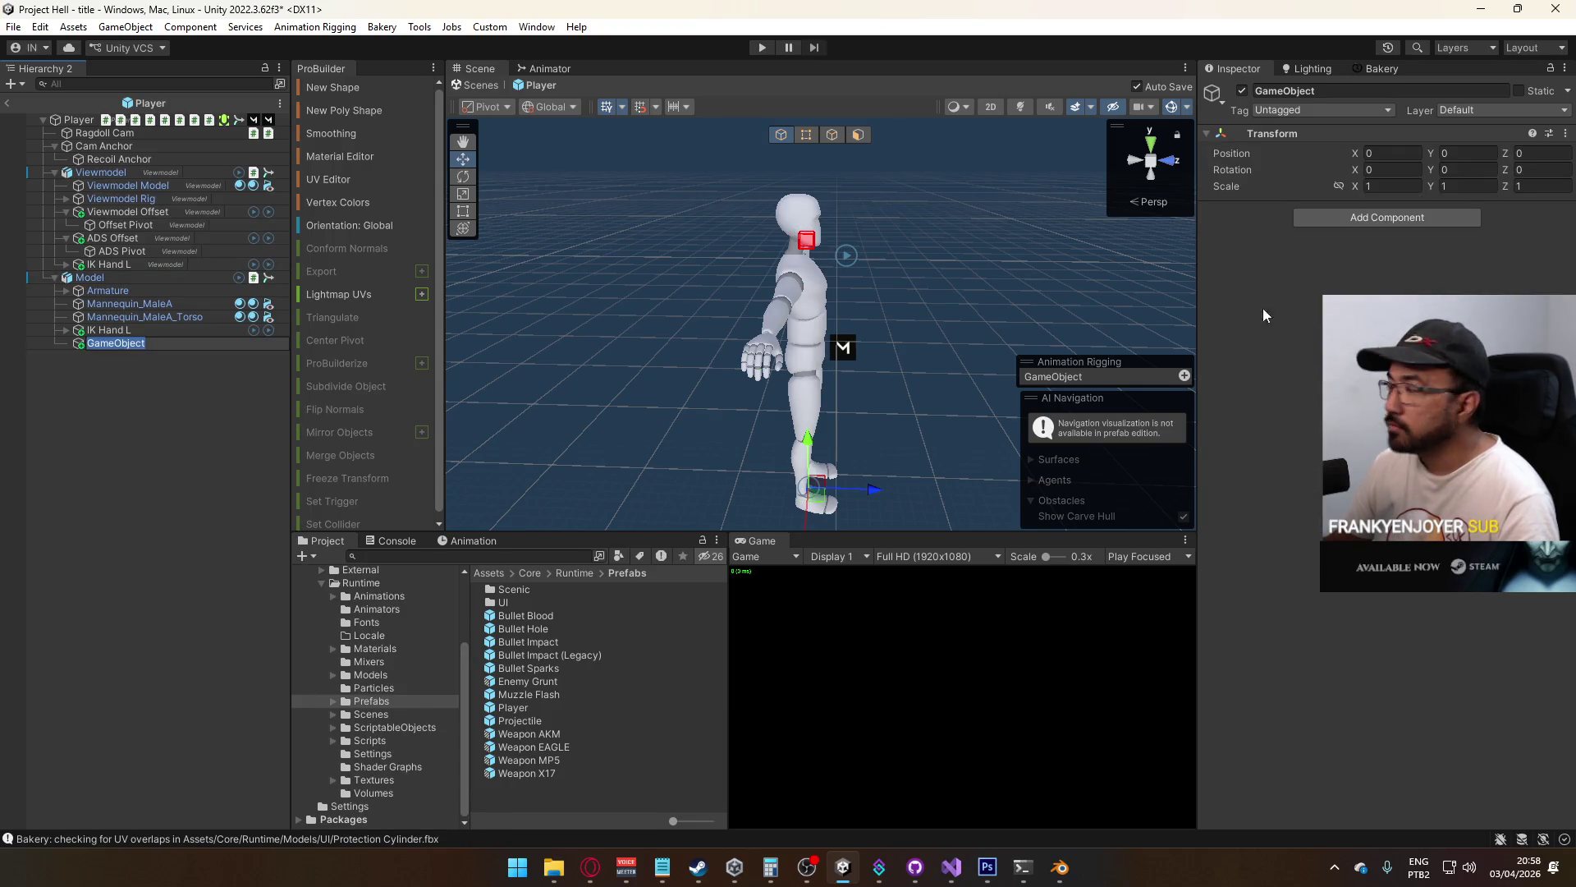
pyautogui.click(1402, 222)
pyautogui.write('meshre')
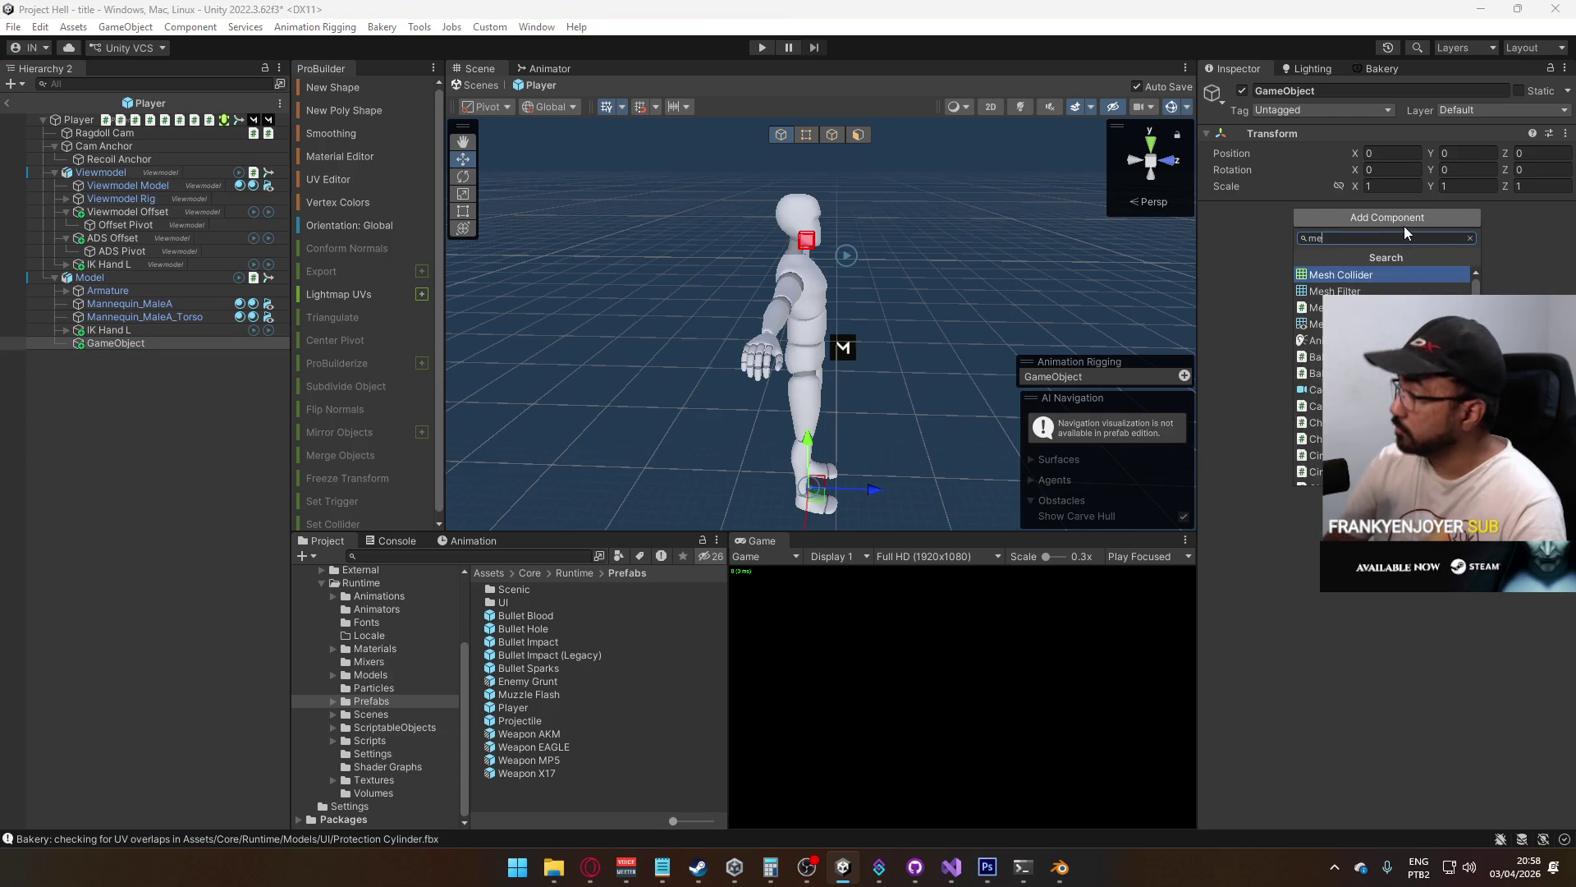
pyautogui.press('Down')
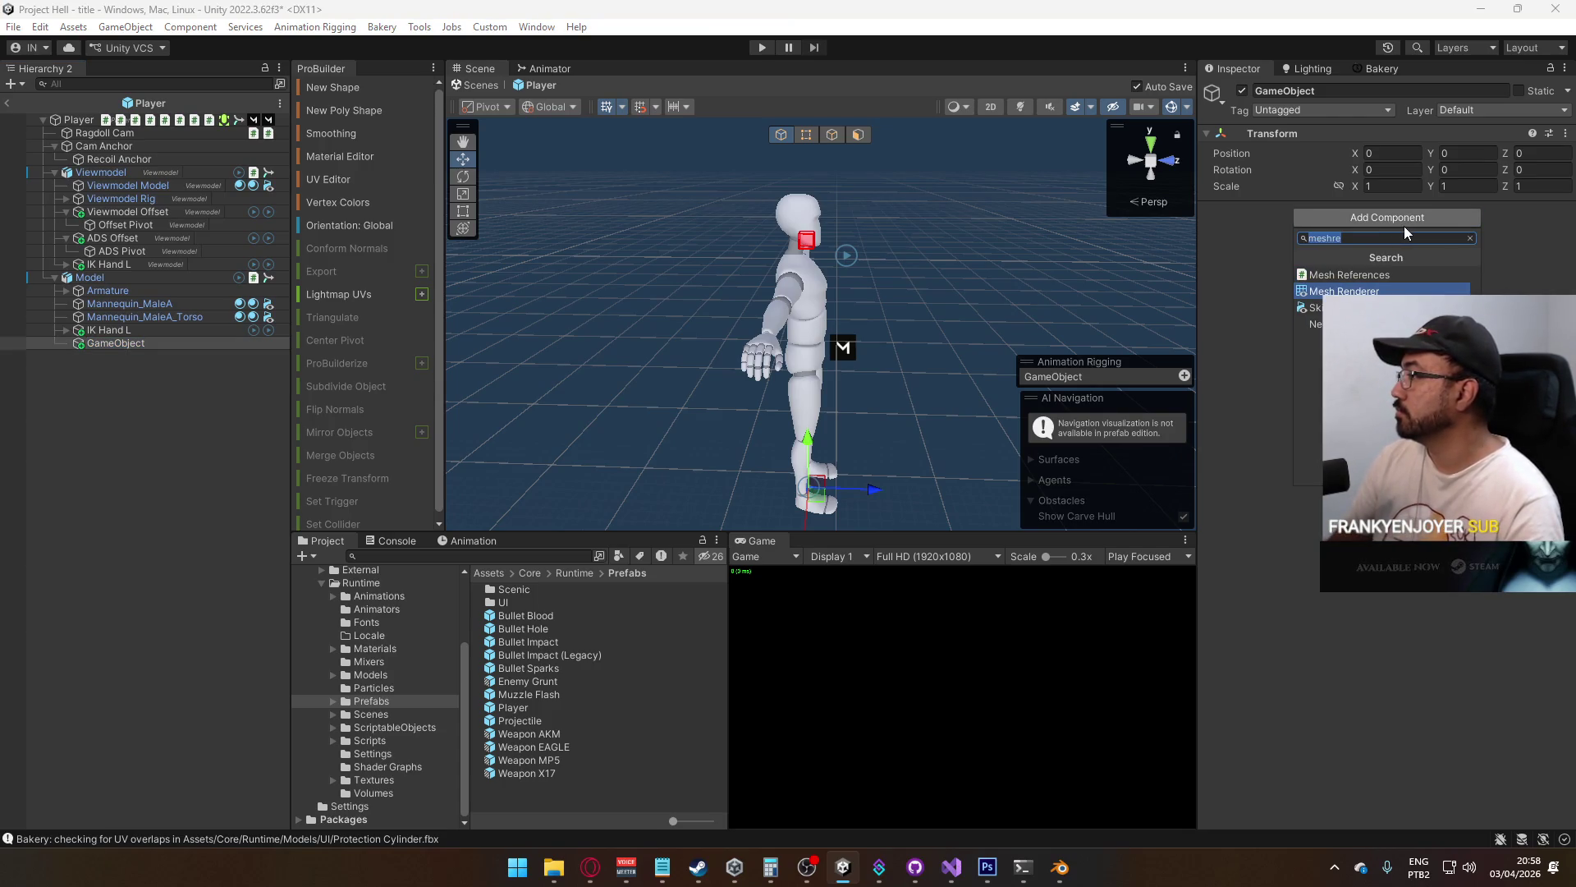
pyautogui.press('Return')
pyautogui.click(1388, 499)
pyautogui.write('me')
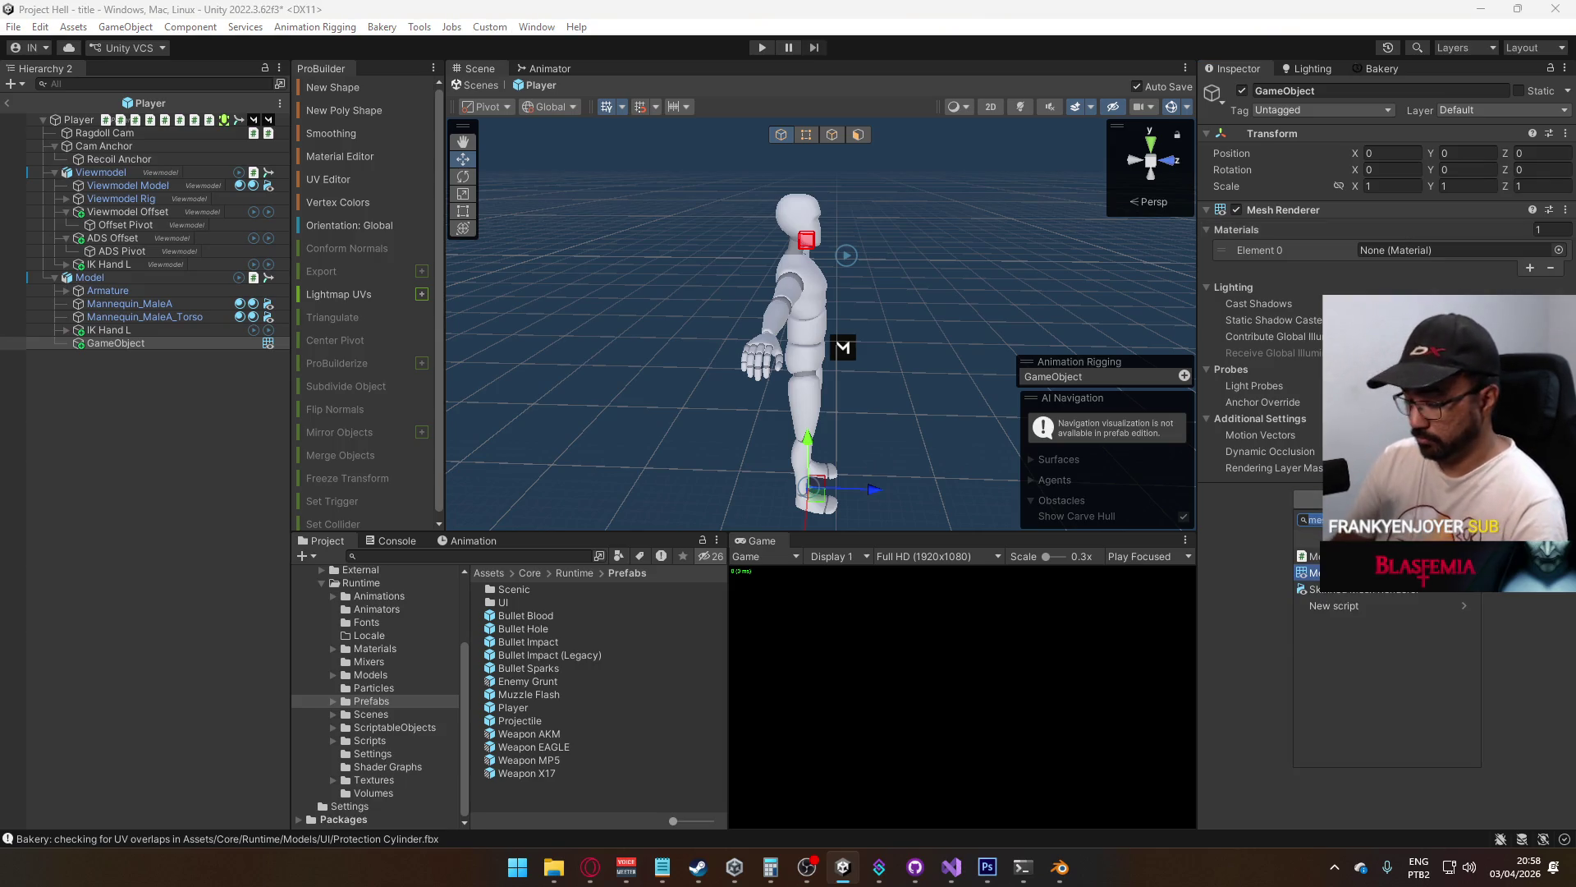
pyautogui.write('shf')
pyautogui.press('Return')
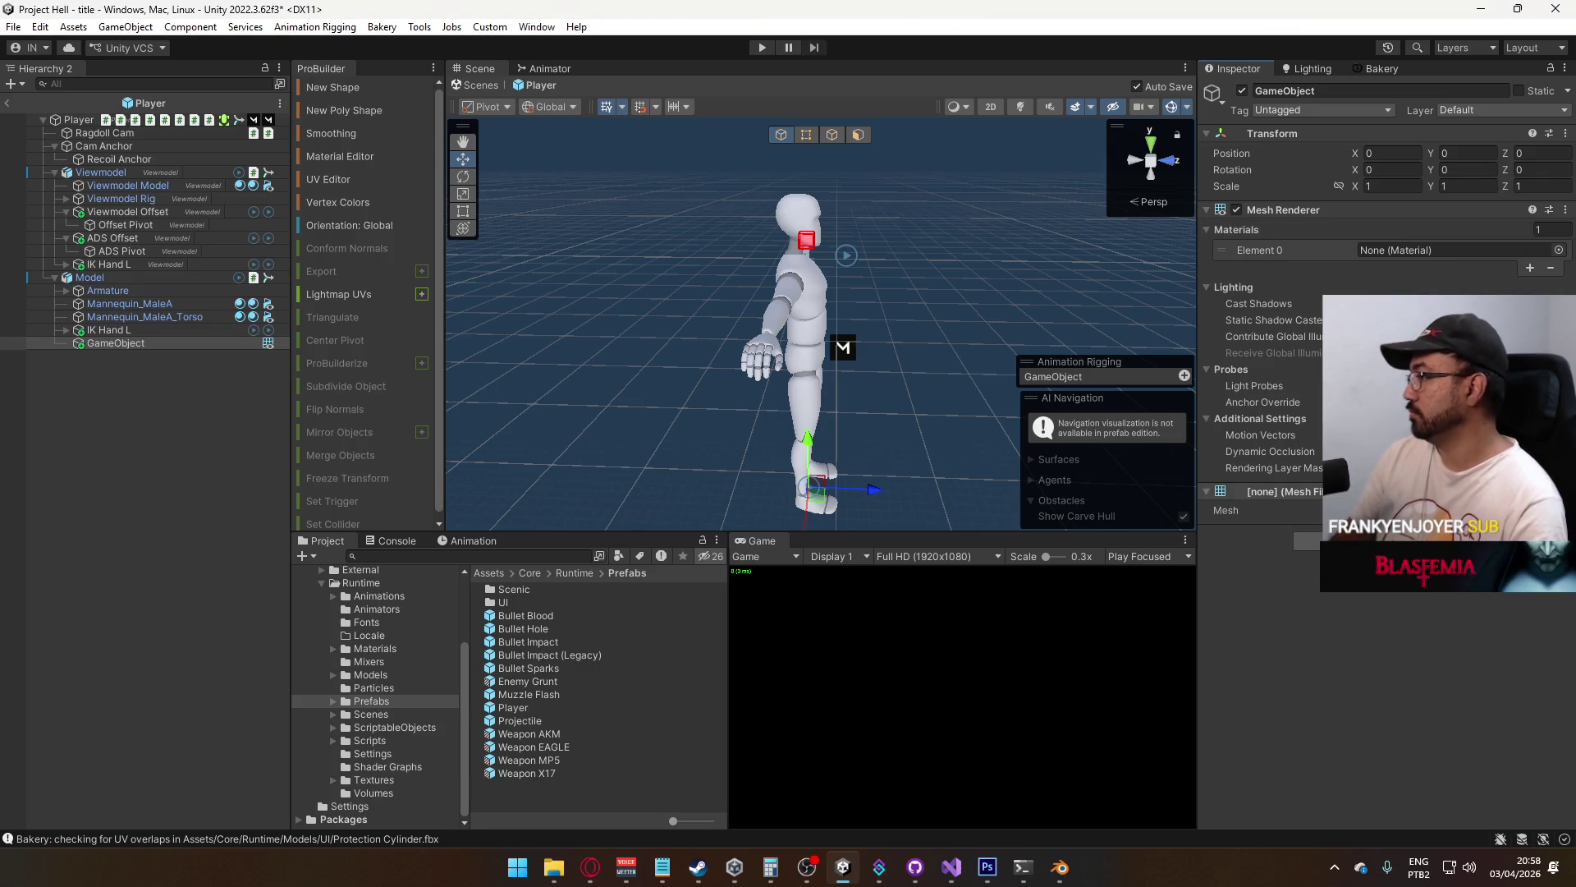
# Assign the Protection Cylinder mesh, move the Mesh Filter under Transform, and apply the BakeryURPLit material
pyautogui.click(1558, 511)
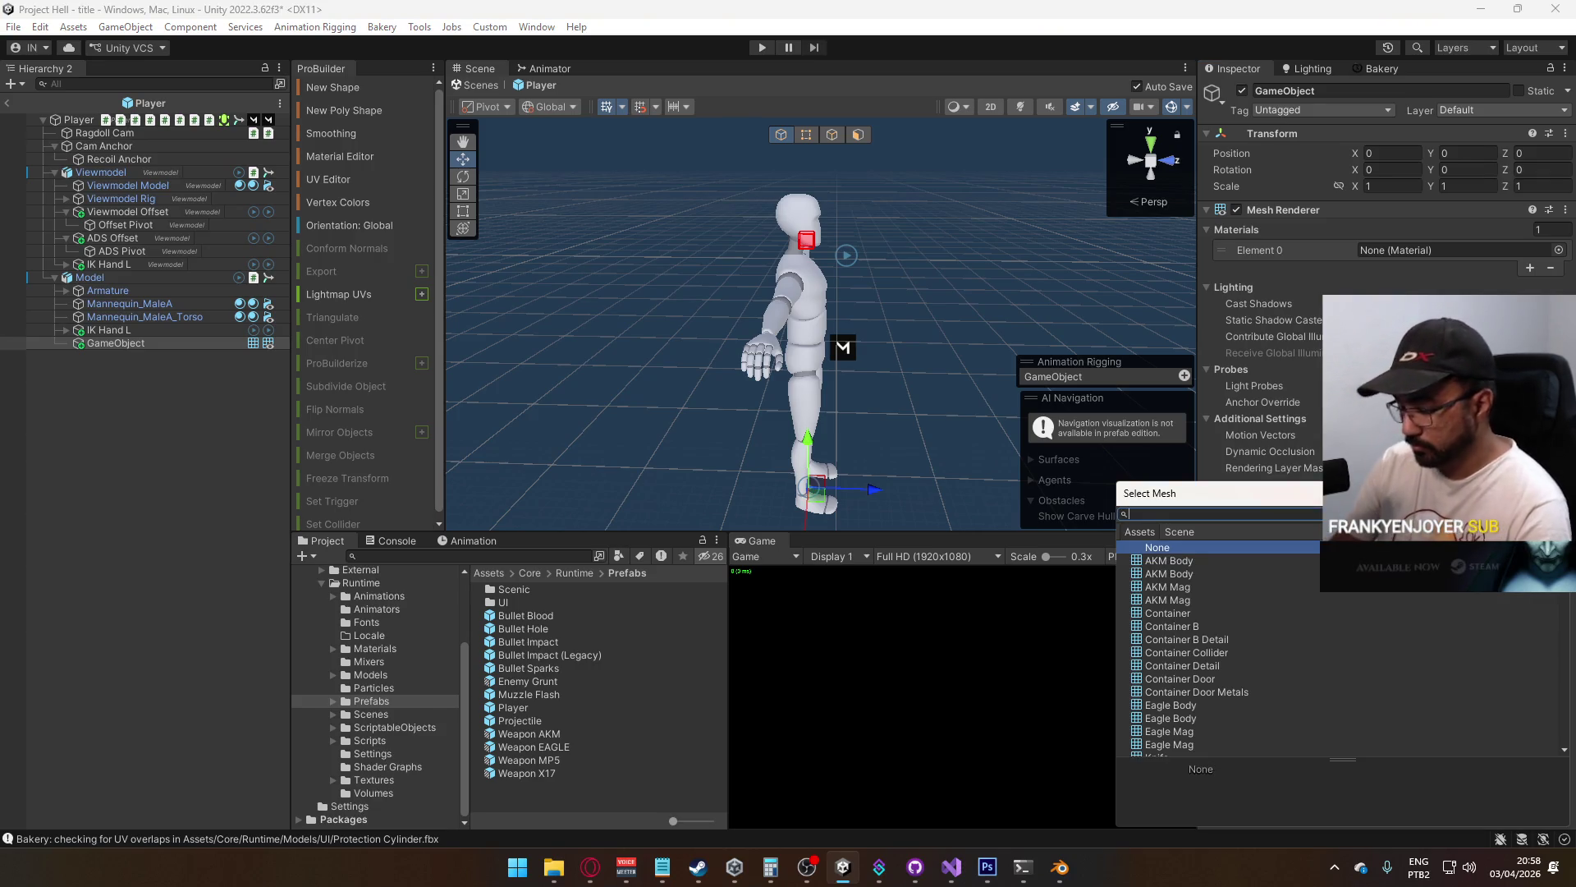
pyautogui.write('protec')
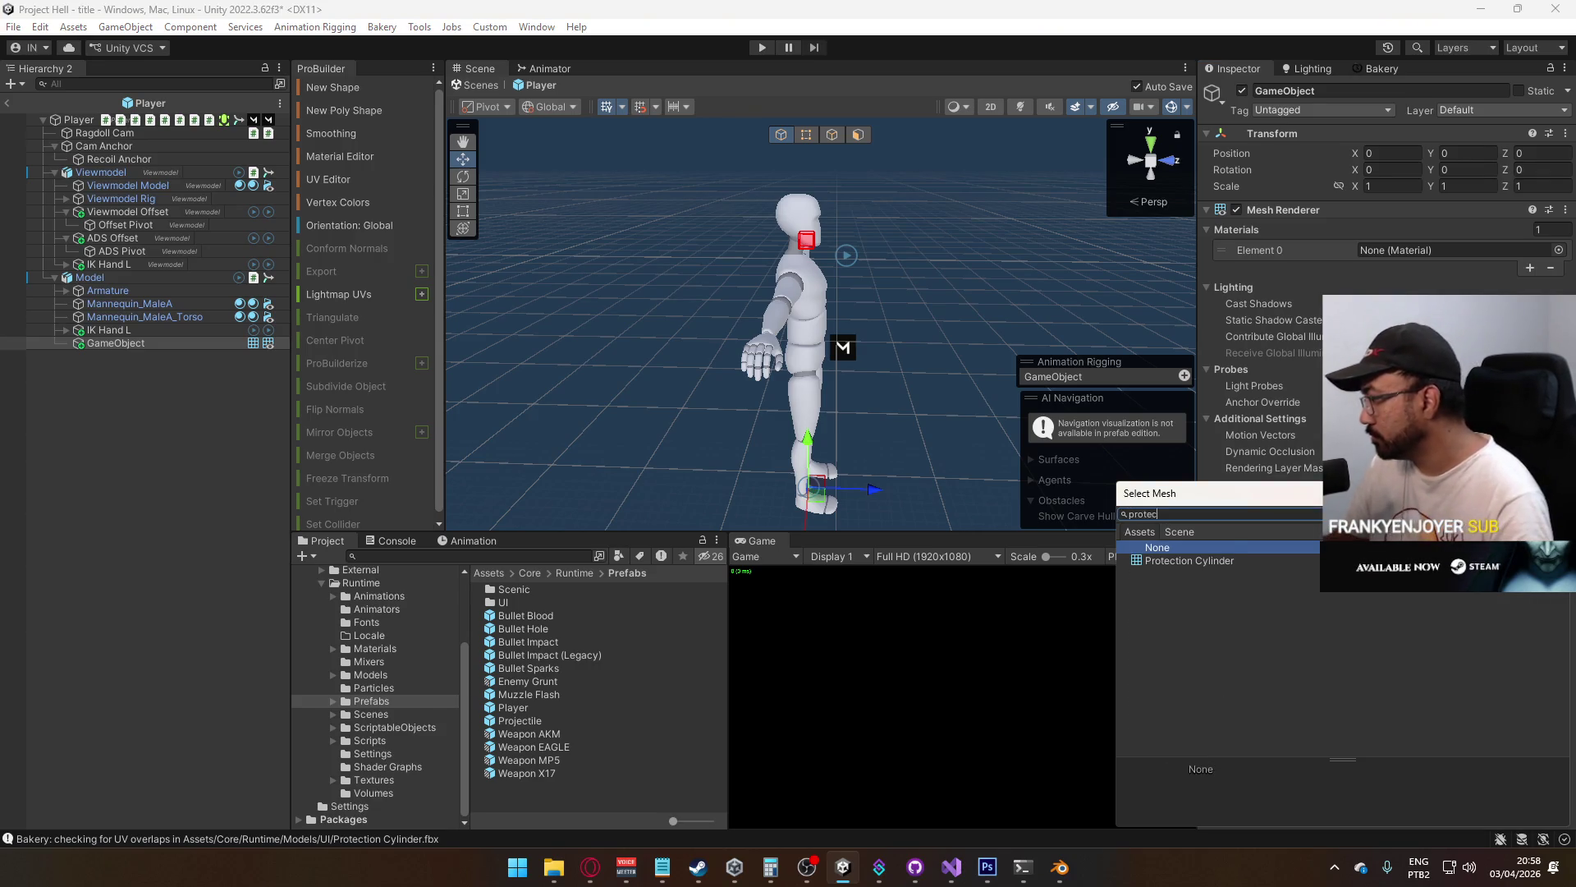
pyautogui.press('Down')
pyautogui.press('Return')
pyautogui.moveTo(1527, 491); pyautogui.dragTo(1406, 199)
pyautogui.click(1558, 292)
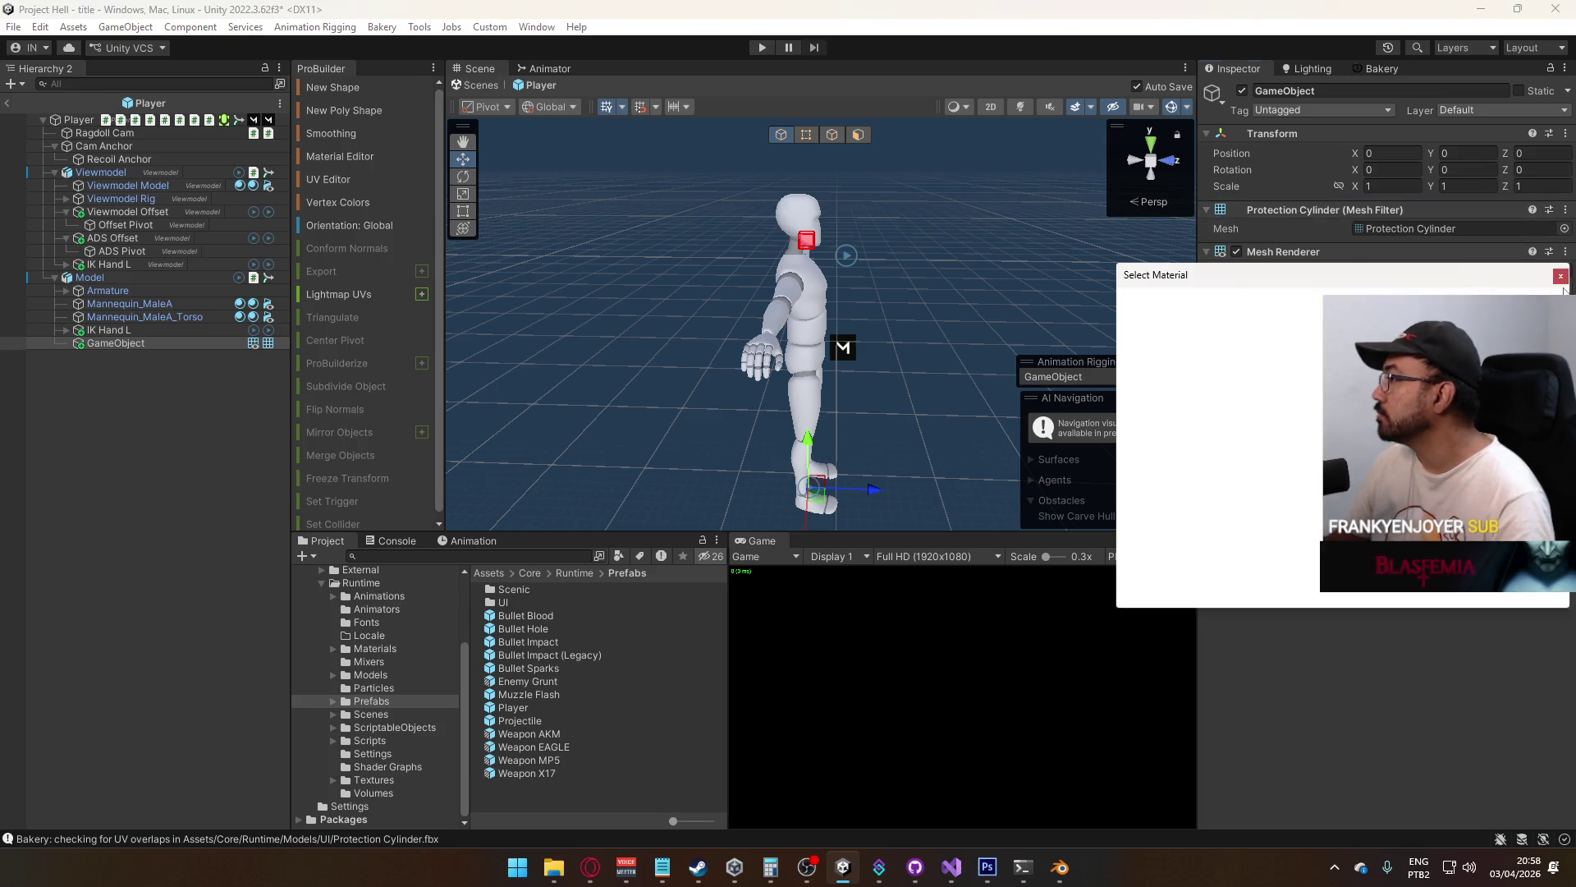
pyautogui.write('lit')
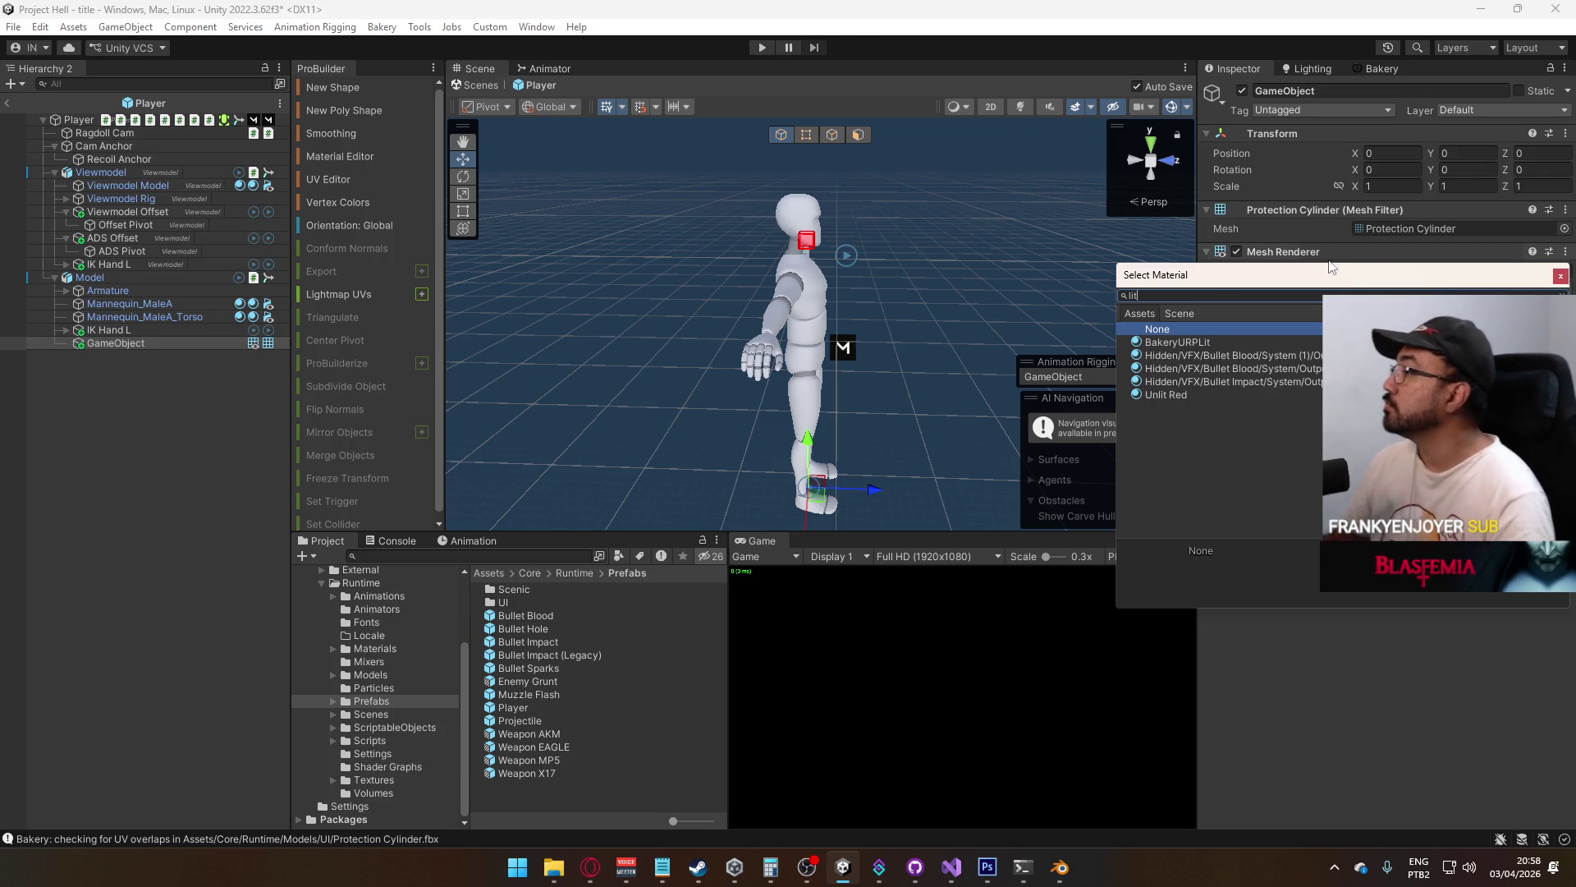
pyautogui.doubleClick(1190, 340)
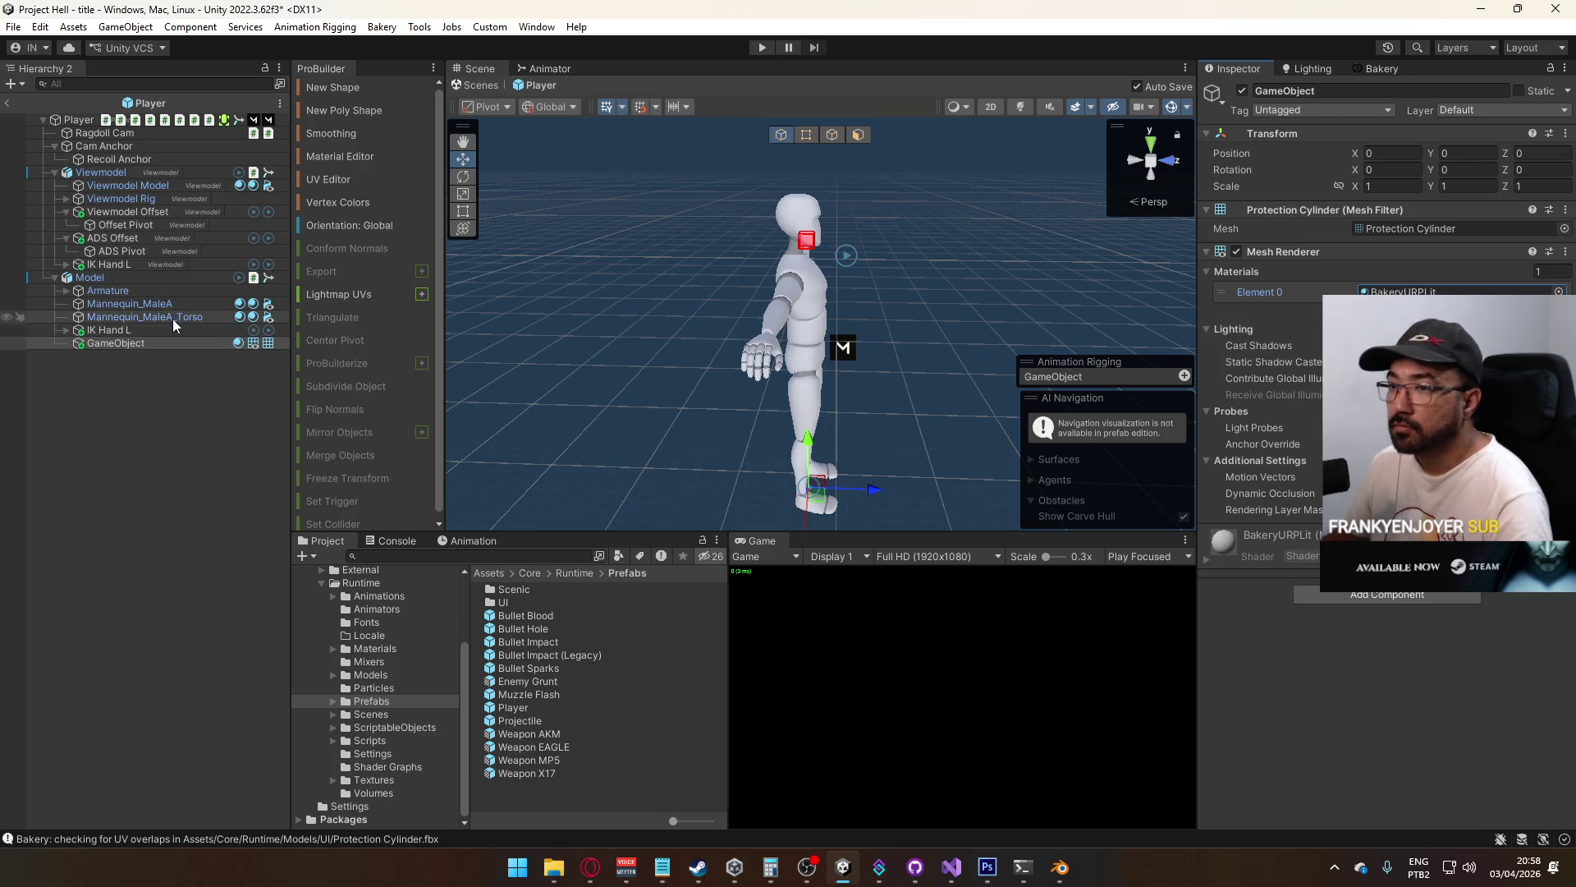
# Frame the cylinder in the Scene view and orbit to see it around the mannequin
pyautogui.doubleClick(136, 342)
pyautogui.moveTo(575, 353); pyautogui.dragTo(672, 353)
pyautogui.scroll(-5, 673, 353)
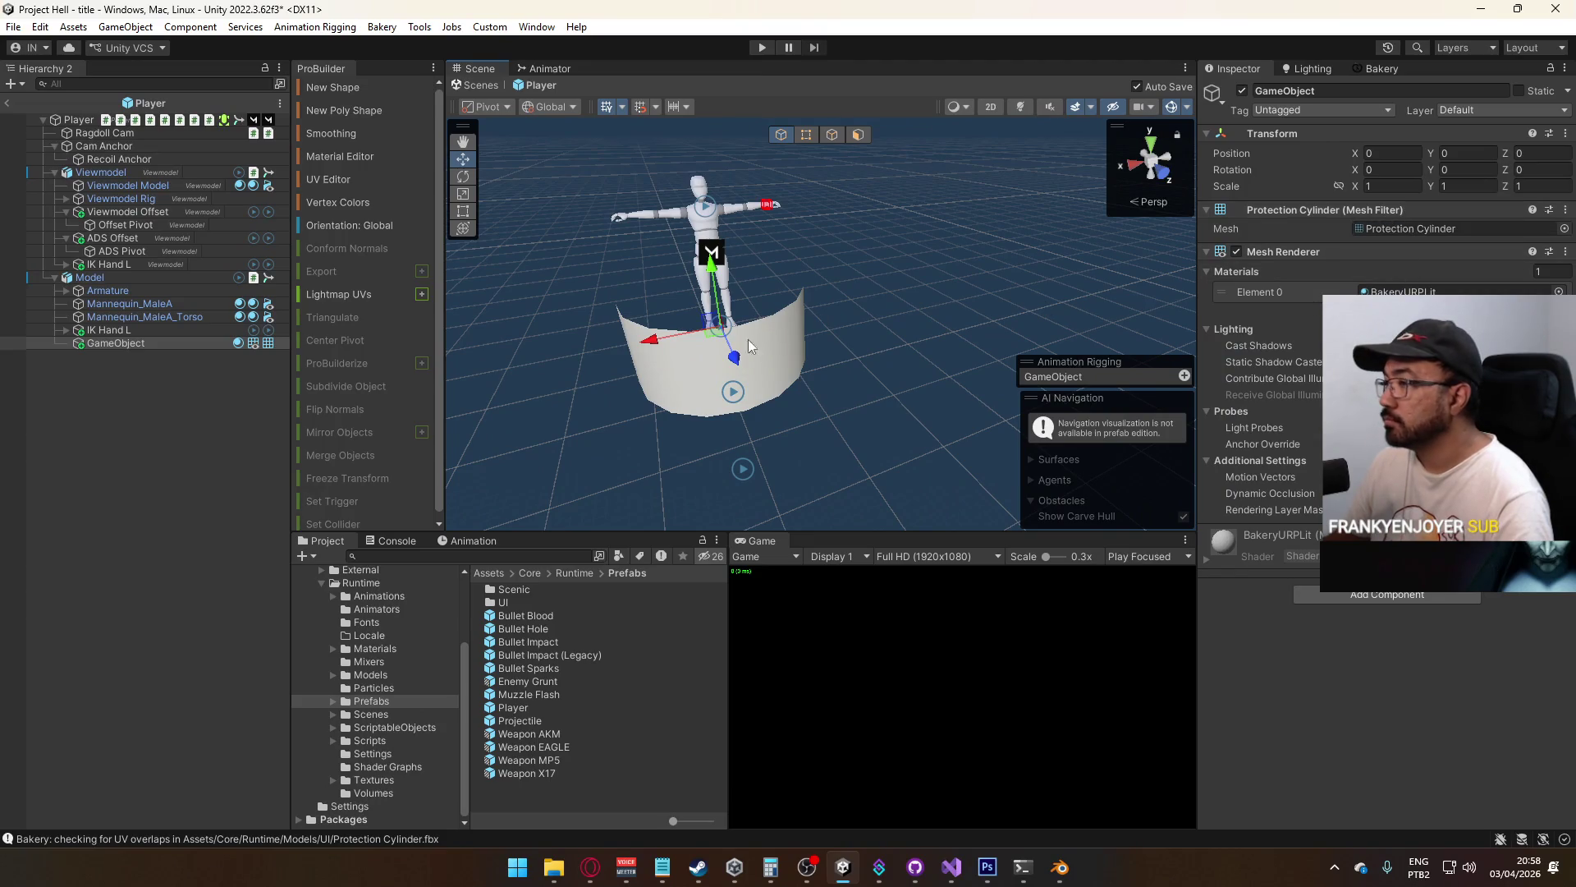
pyautogui.moveTo(739, 324)
pyautogui.mouseDown()
pyautogui.moveTo(811, 322)
pyautogui.moveTo(805, 229)
pyautogui.moveTo(312, 264)
pyautogui.moveTo(425, 242)
pyautogui.moveTo(938, 279)
pyautogui.moveTo(870, 361)
pyautogui.moveTo(805, 488)
pyautogui.mouseUp()
pyautogui.scroll(5, 804, 238)
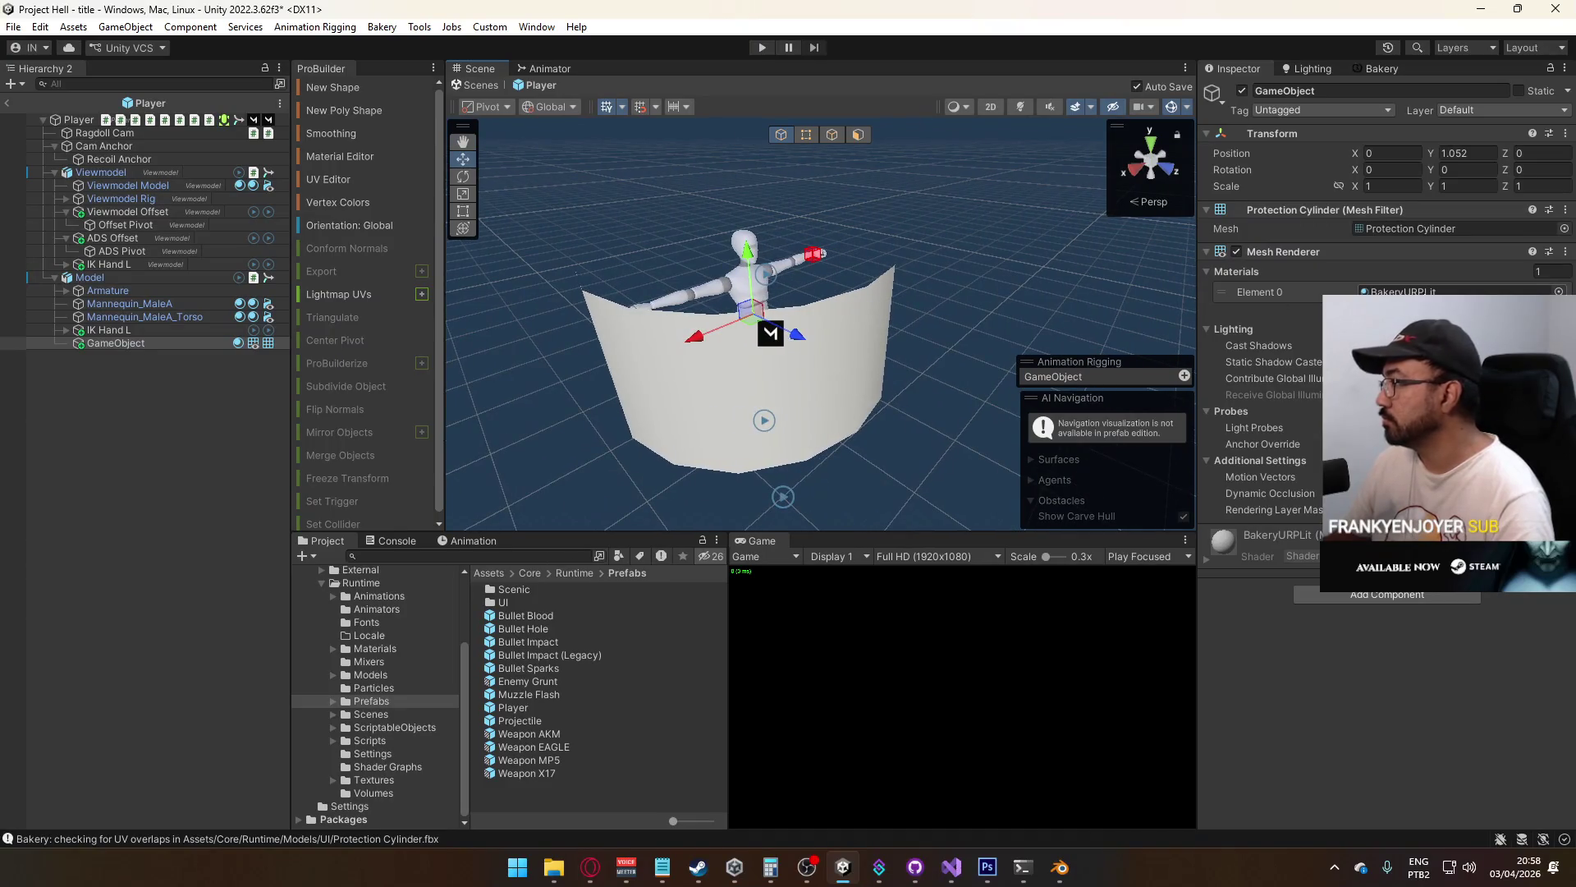
# Create a new material named Spawn Protection in the Materials folder
pyautogui.click(381, 648)
pyautogui.rightClick(548, 679)
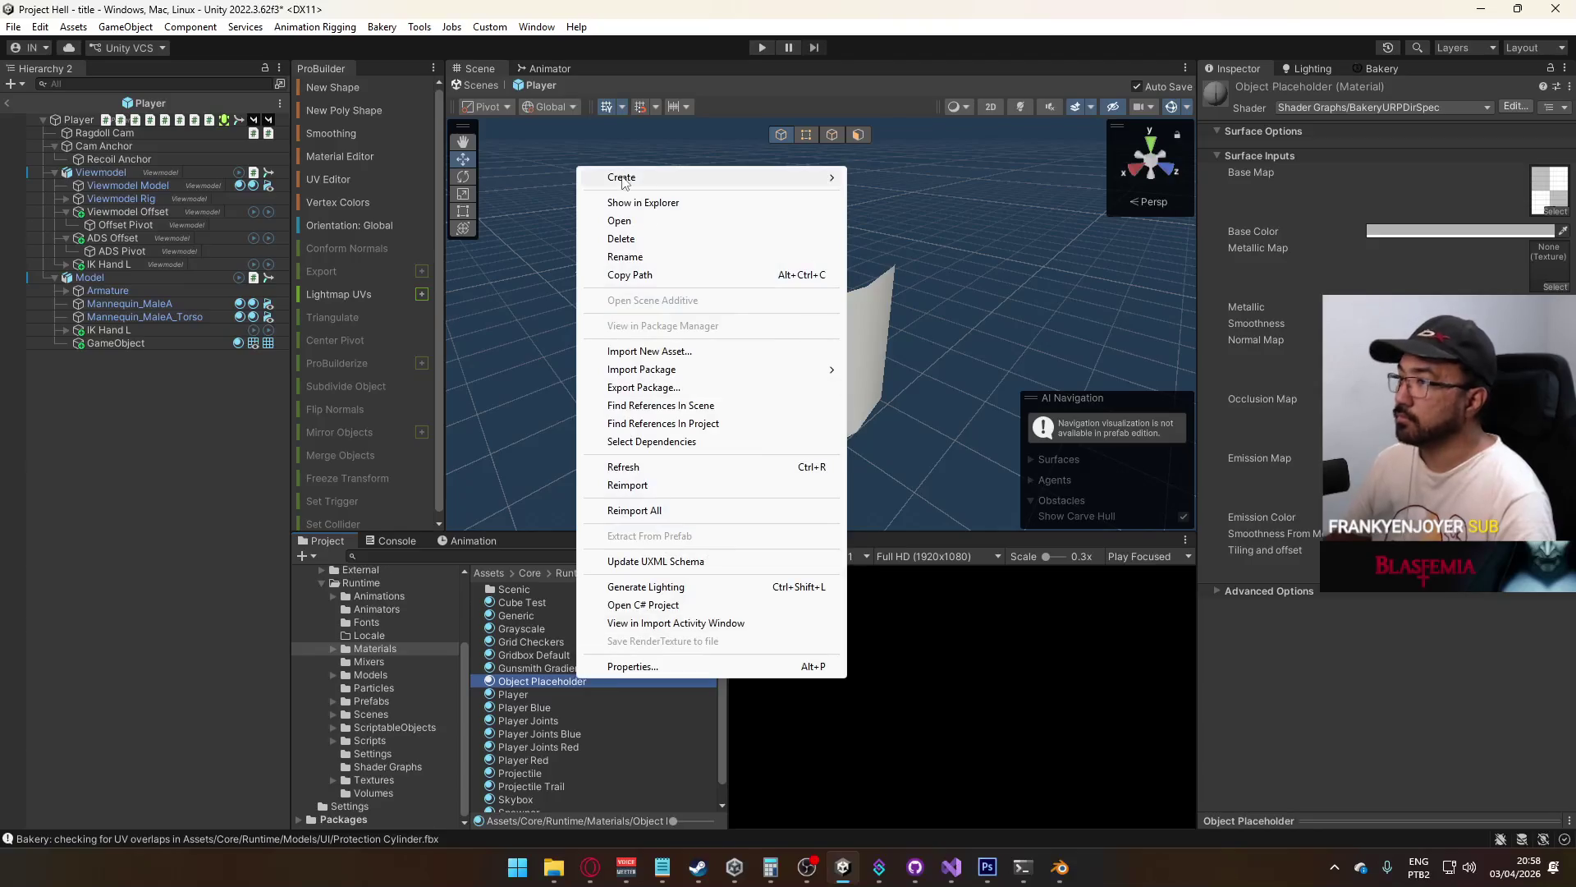
pyautogui.moveTo(621, 180)
pyautogui.click(898, 490)
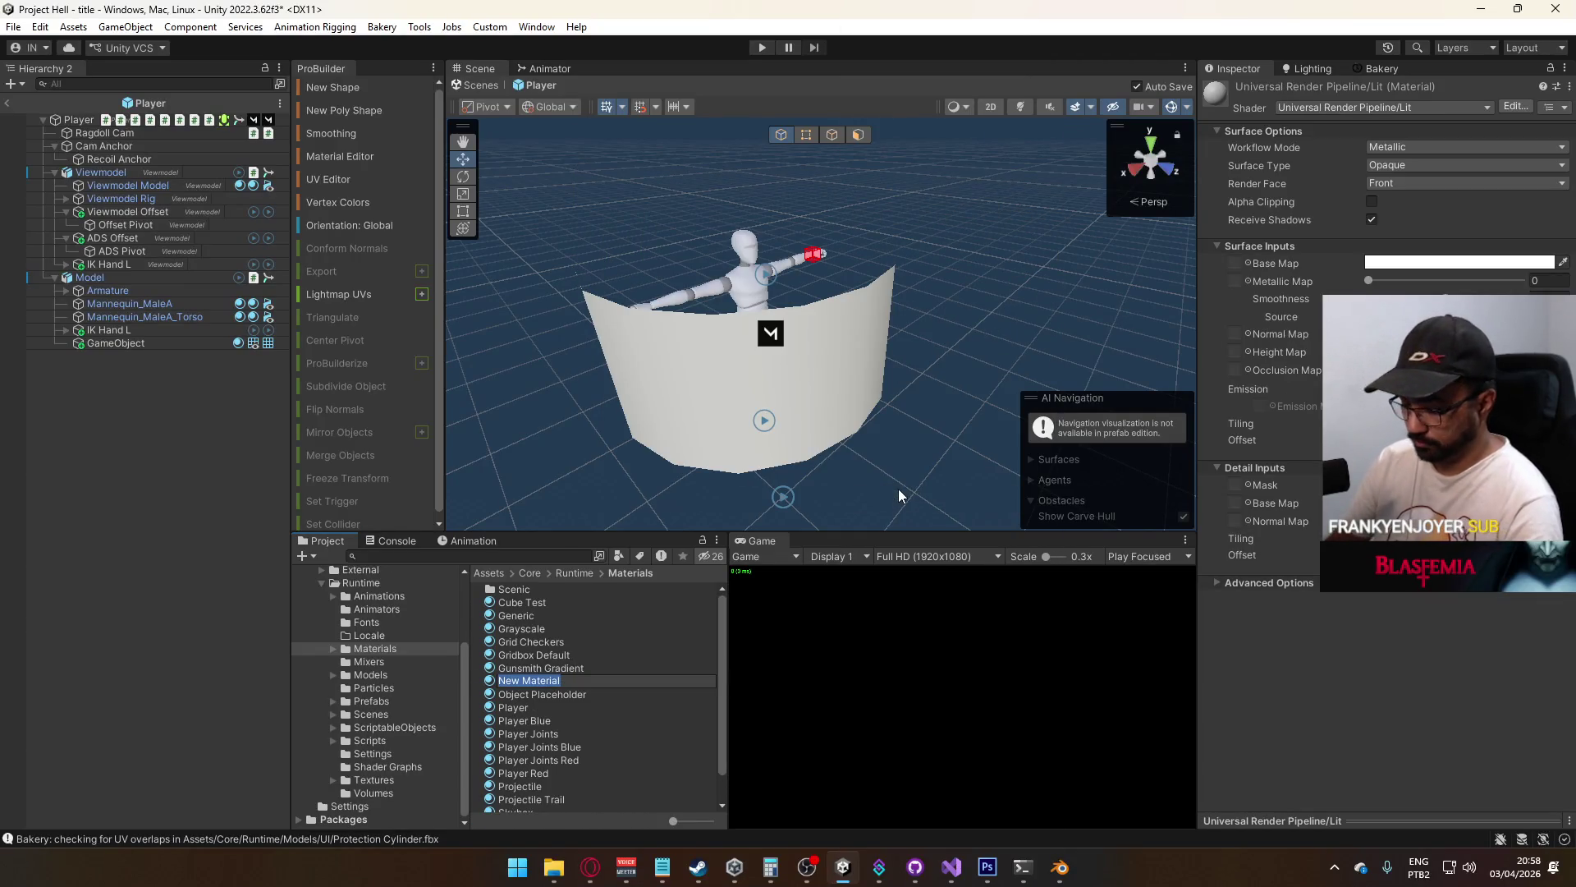
pyautogui.write('Spawn Protec')
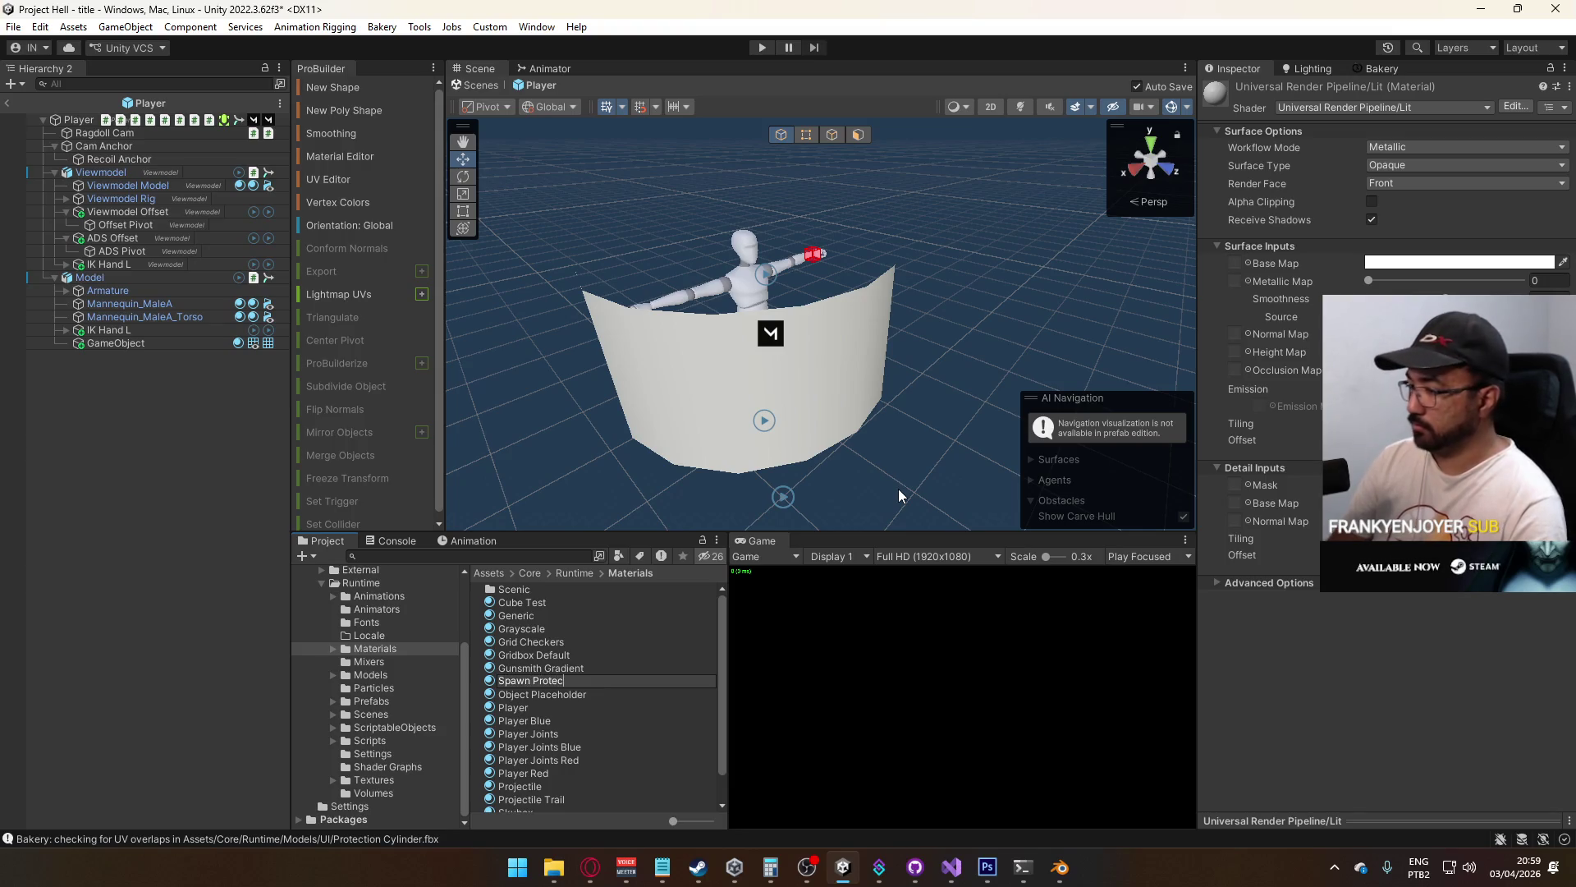
pyautogui.write('tion')
pyautogui.press('Return')
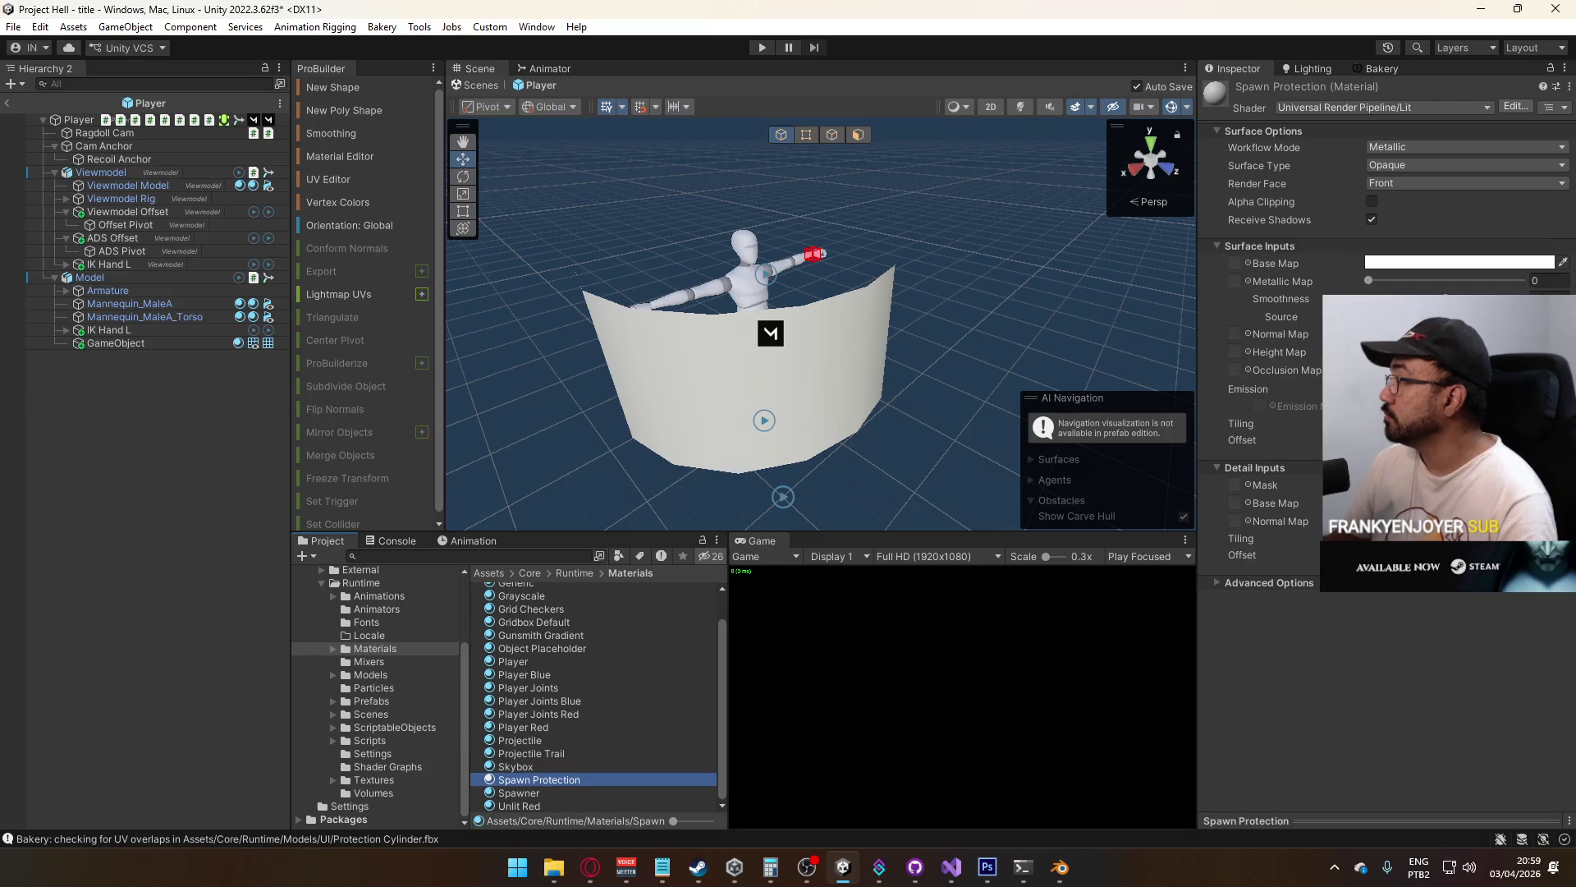
# Set the material's Render Face to Both, keep Metallic workflow, and make the surface Transparent
pyautogui.click(1396, 184)
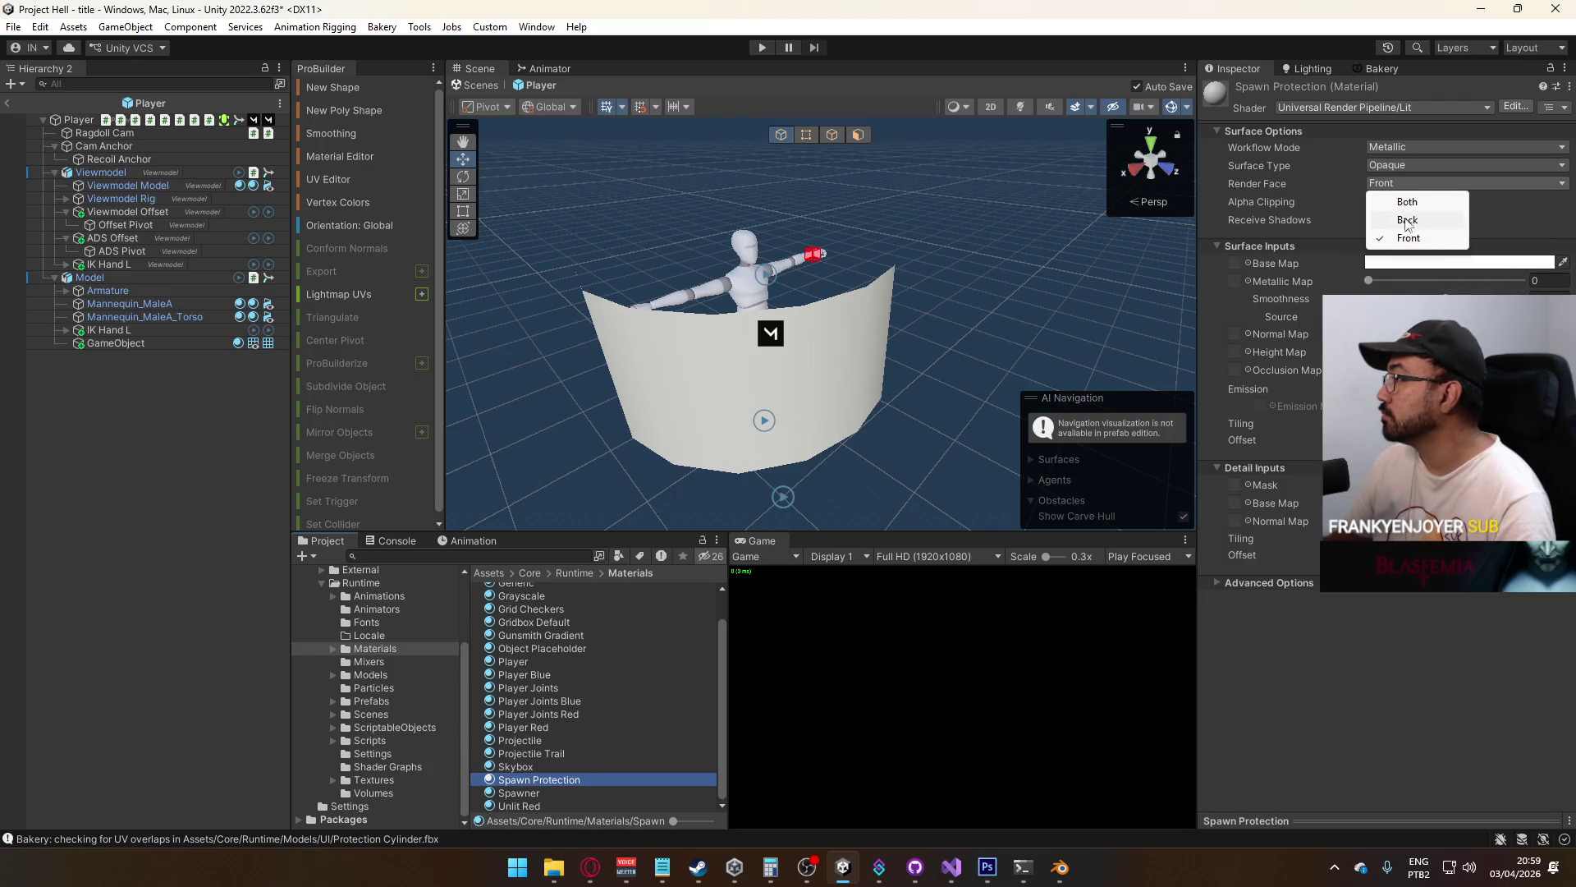
pyautogui.click(1413, 223)
pyautogui.click(1412, 148)
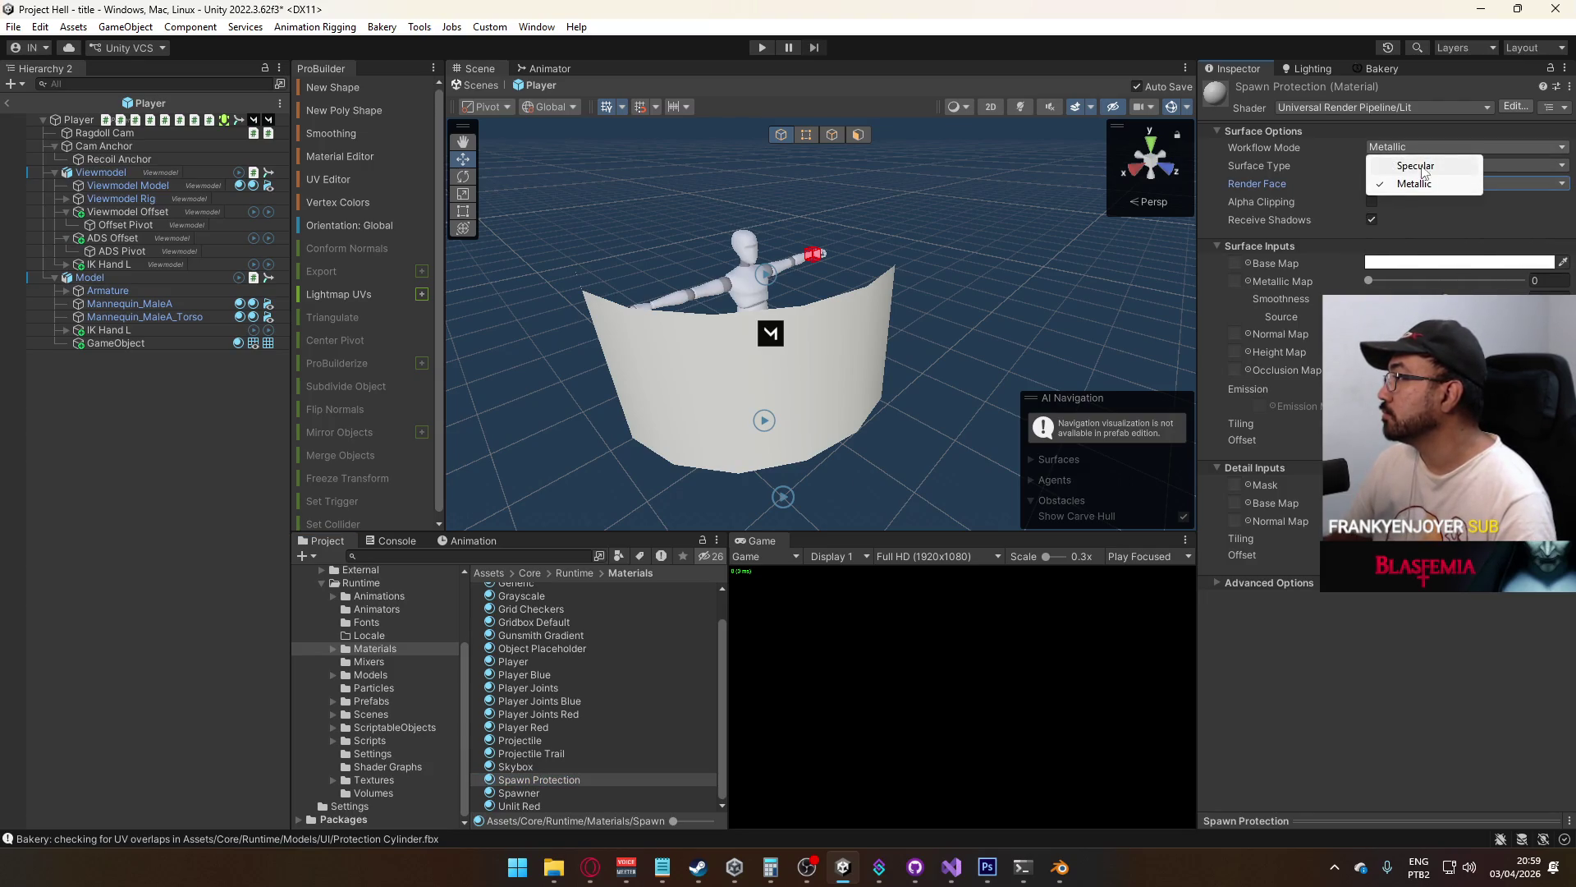
pyautogui.click(1329, 162)
pyautogui.click(1426, 164)
pyautogui.click(1428, 197)
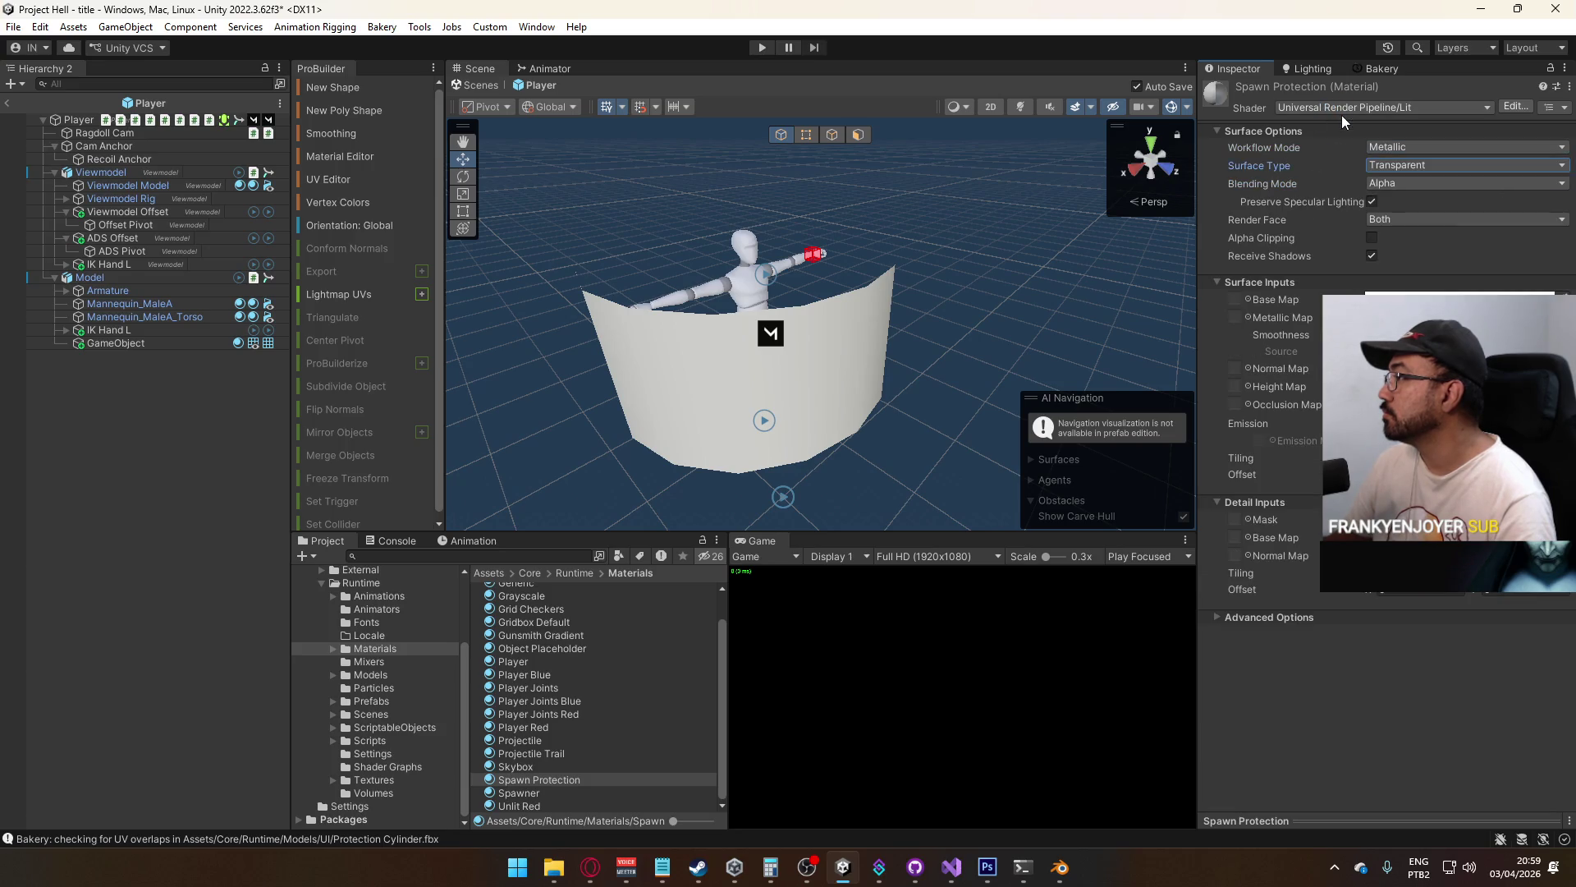
# Switch the shader to Particles/Standard Unlit with Transparent rendering and Additive colour mode
pyautogui.click(1343, 105)
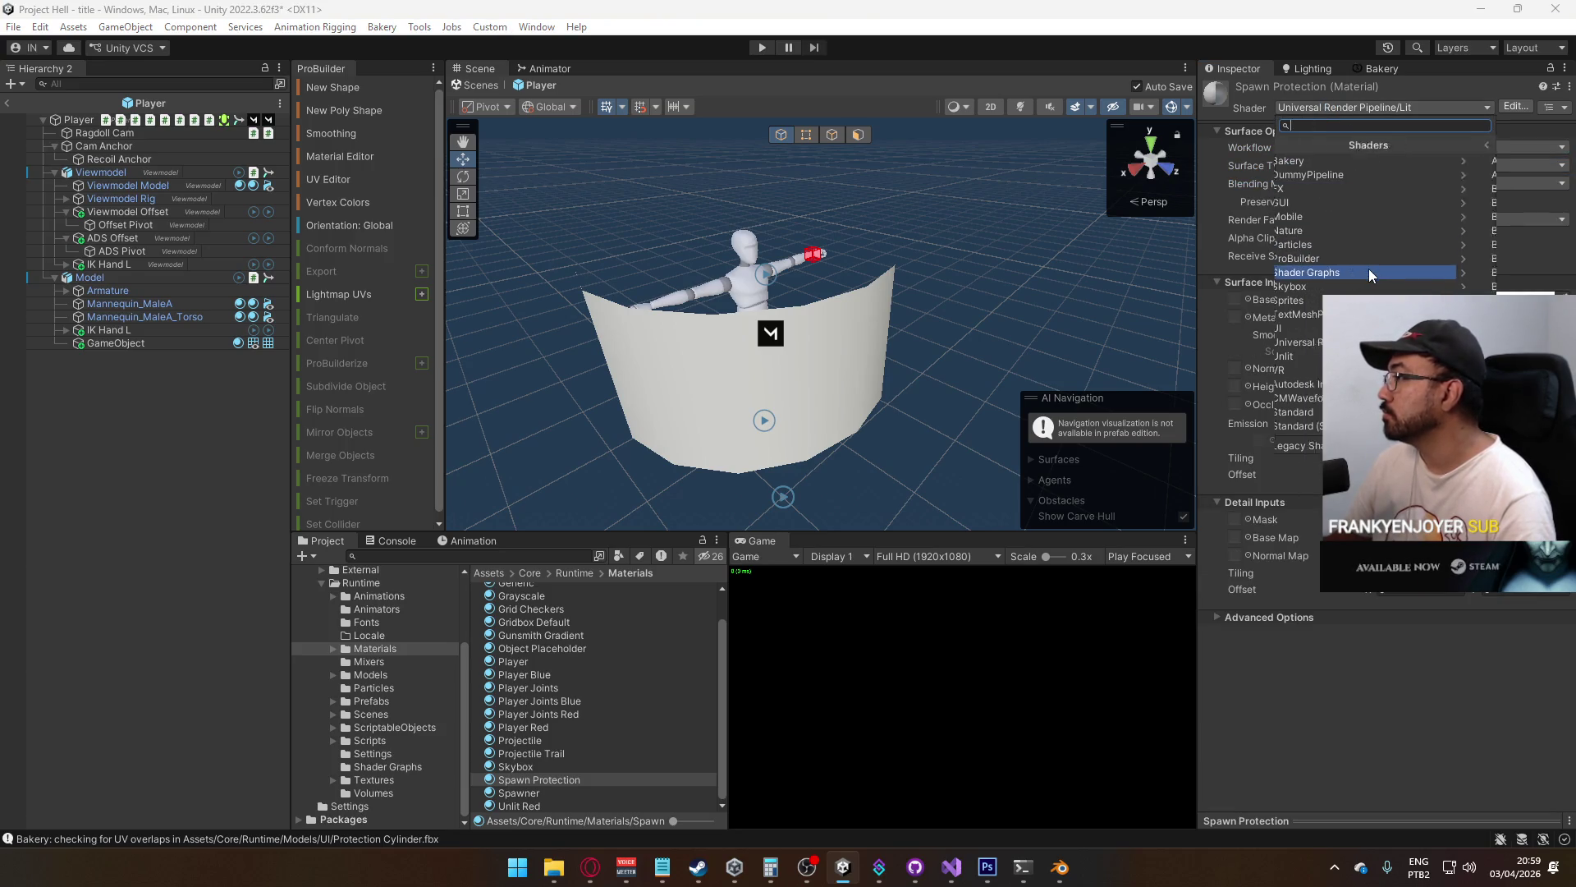
pyautogui.scroll(-2, 1377, 235)
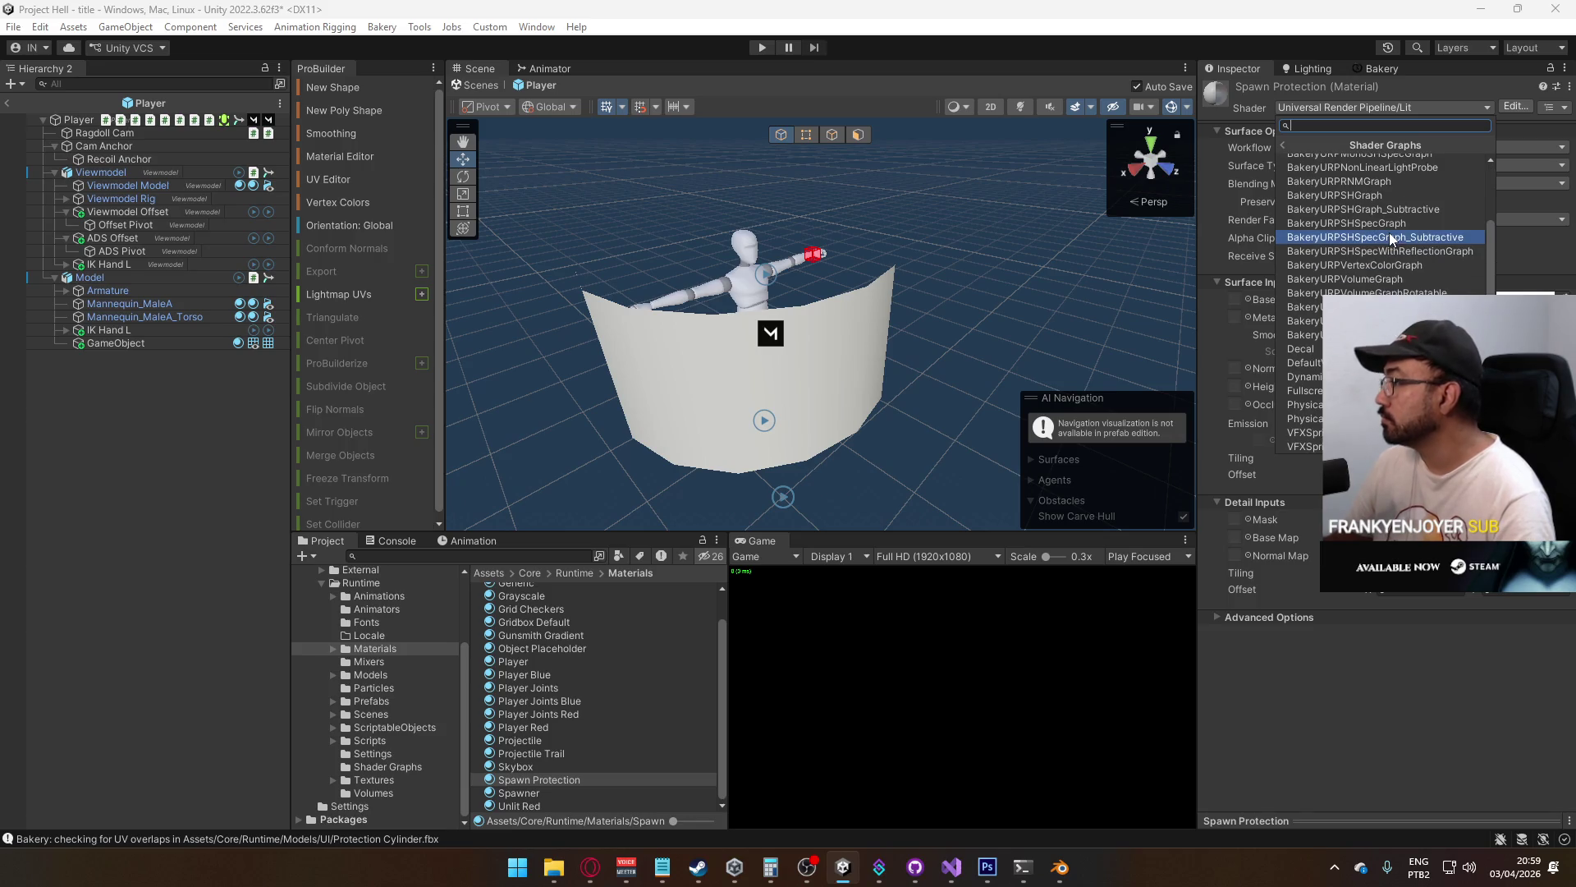
pyautogui.click(1379, 147)
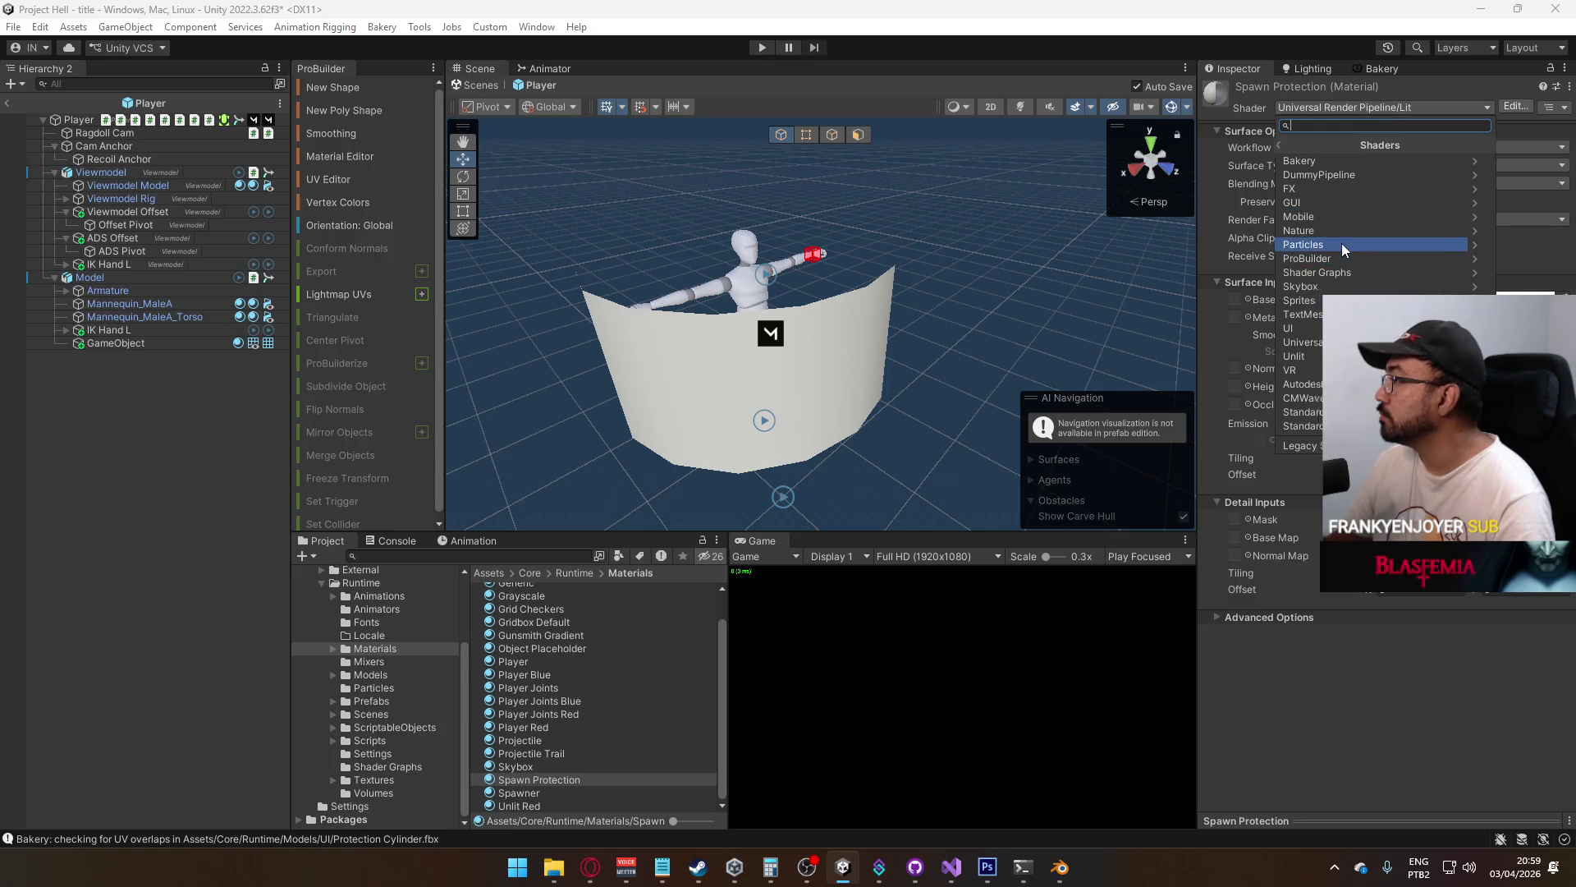
pyautogui.click(1342, 244)
pyautogui.click(1362, 174)
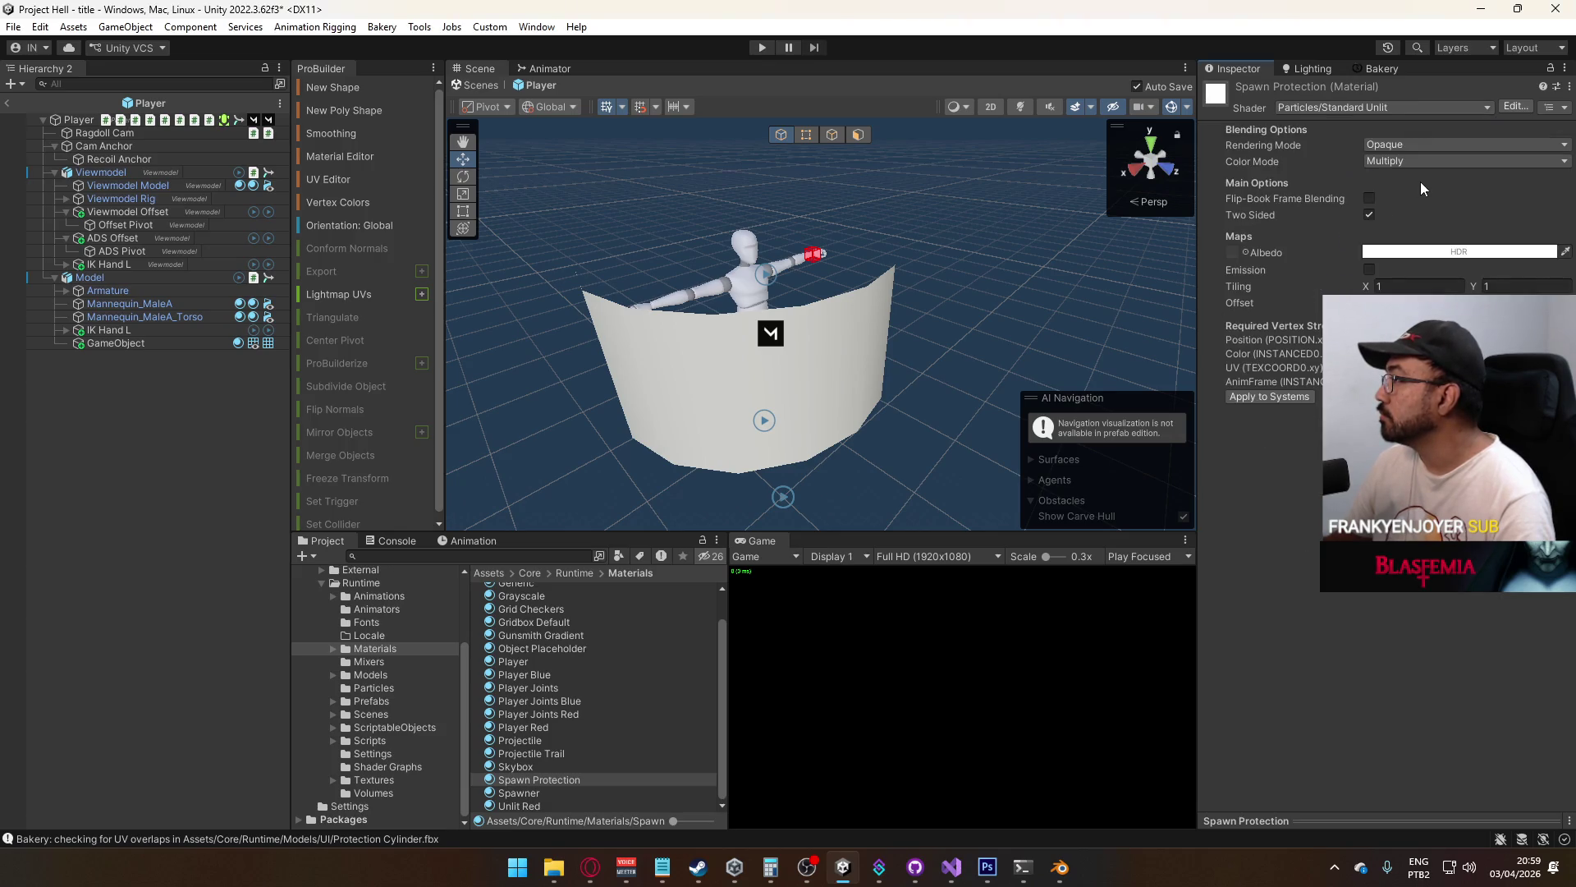
pyautogui.click(1415, 145)
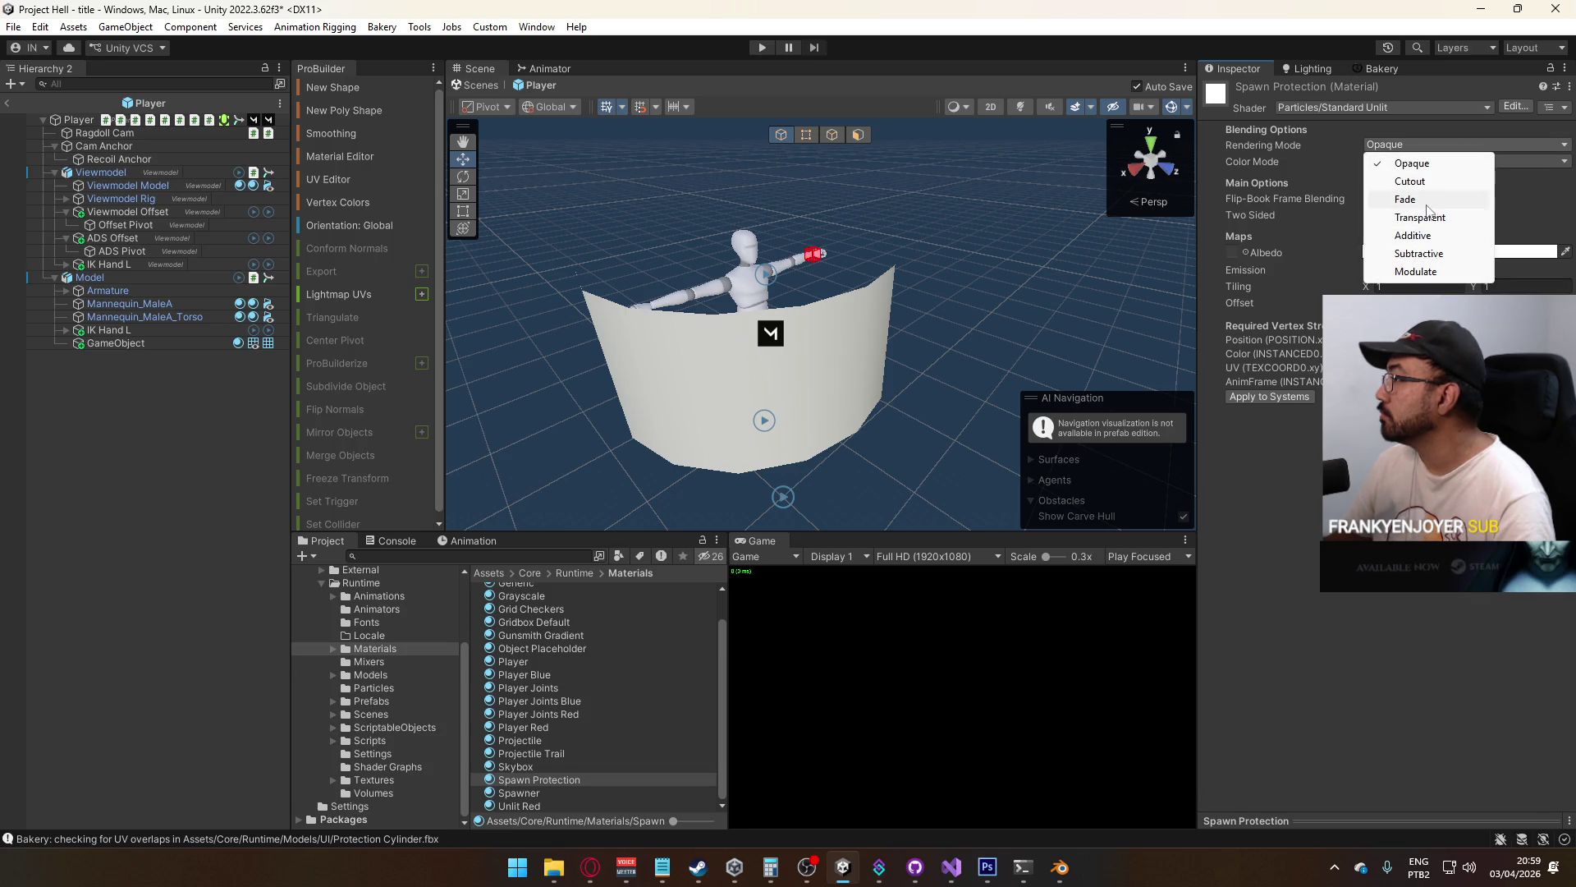
pyautogui.click(1396, 217)
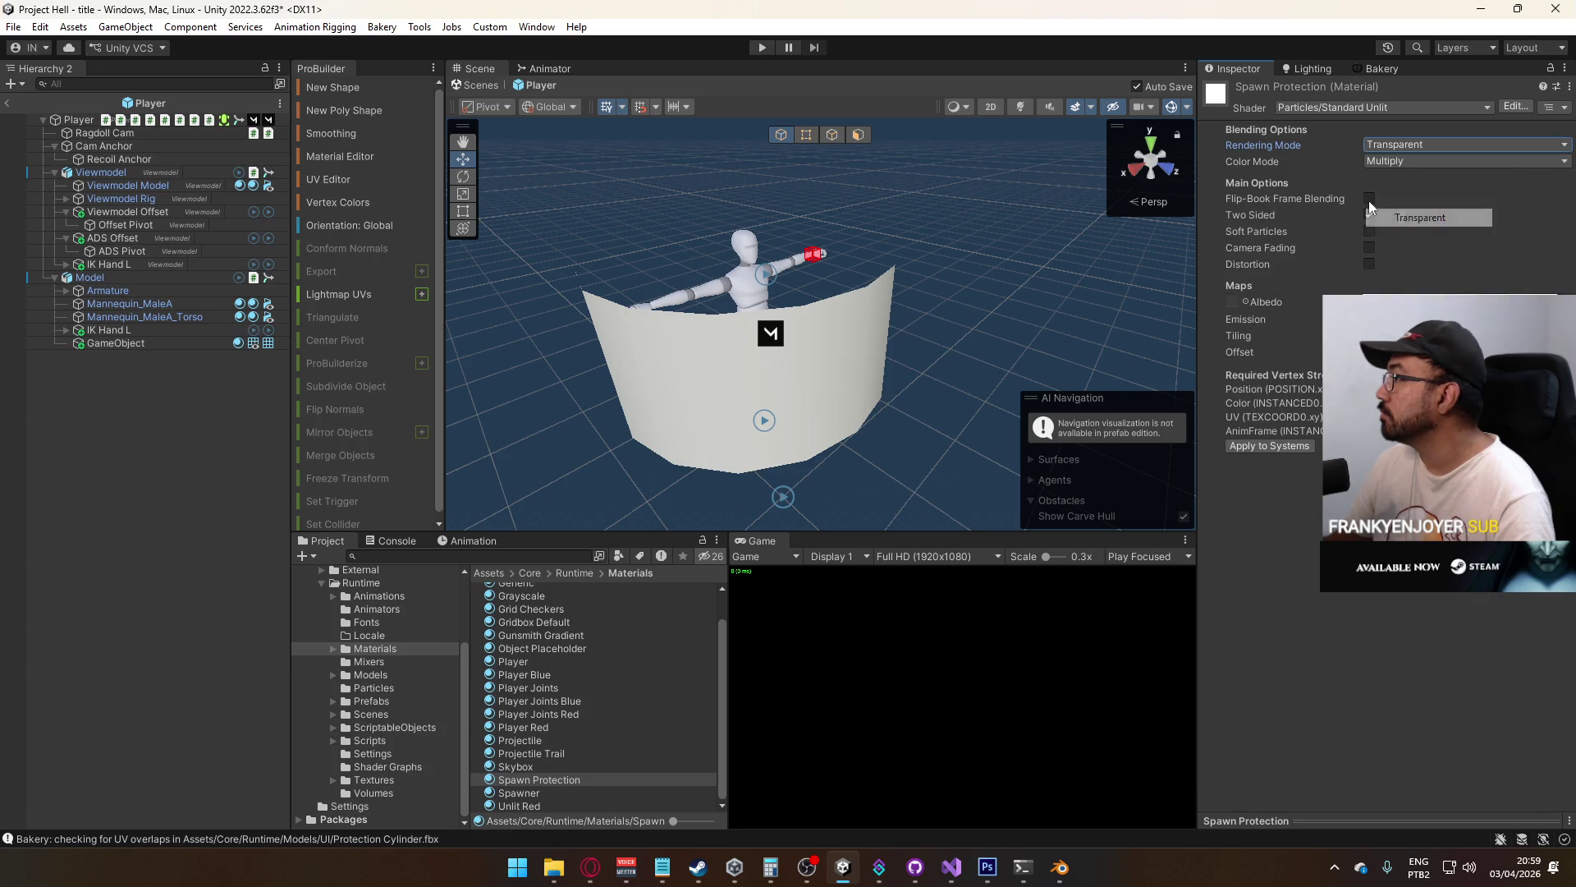
pyautogui.click(1412, 161)
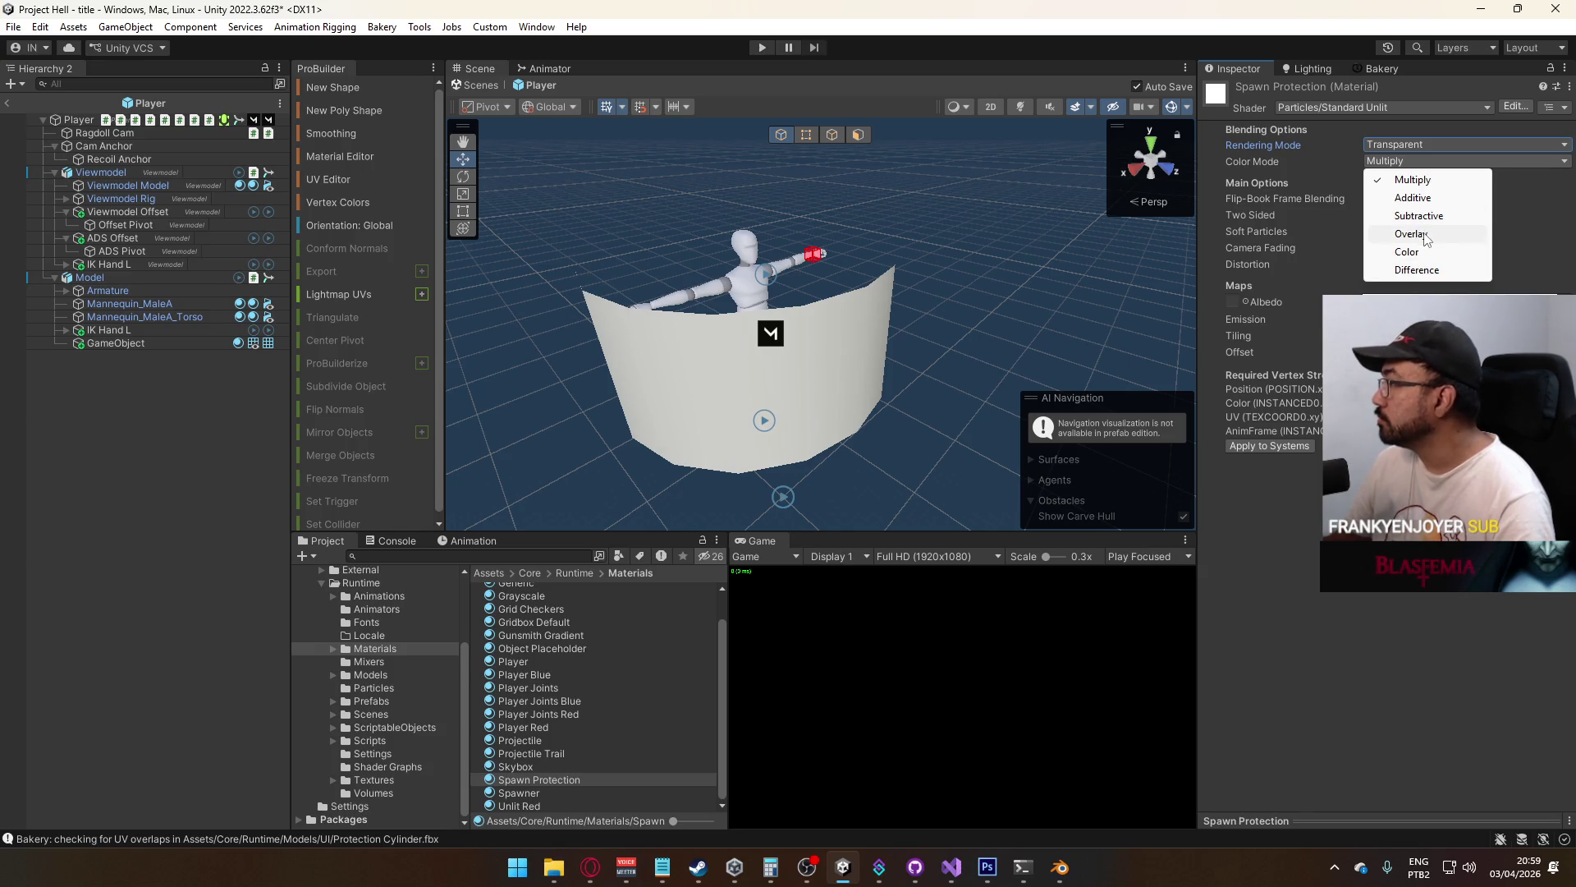
pyautogui.click(1412, 198)
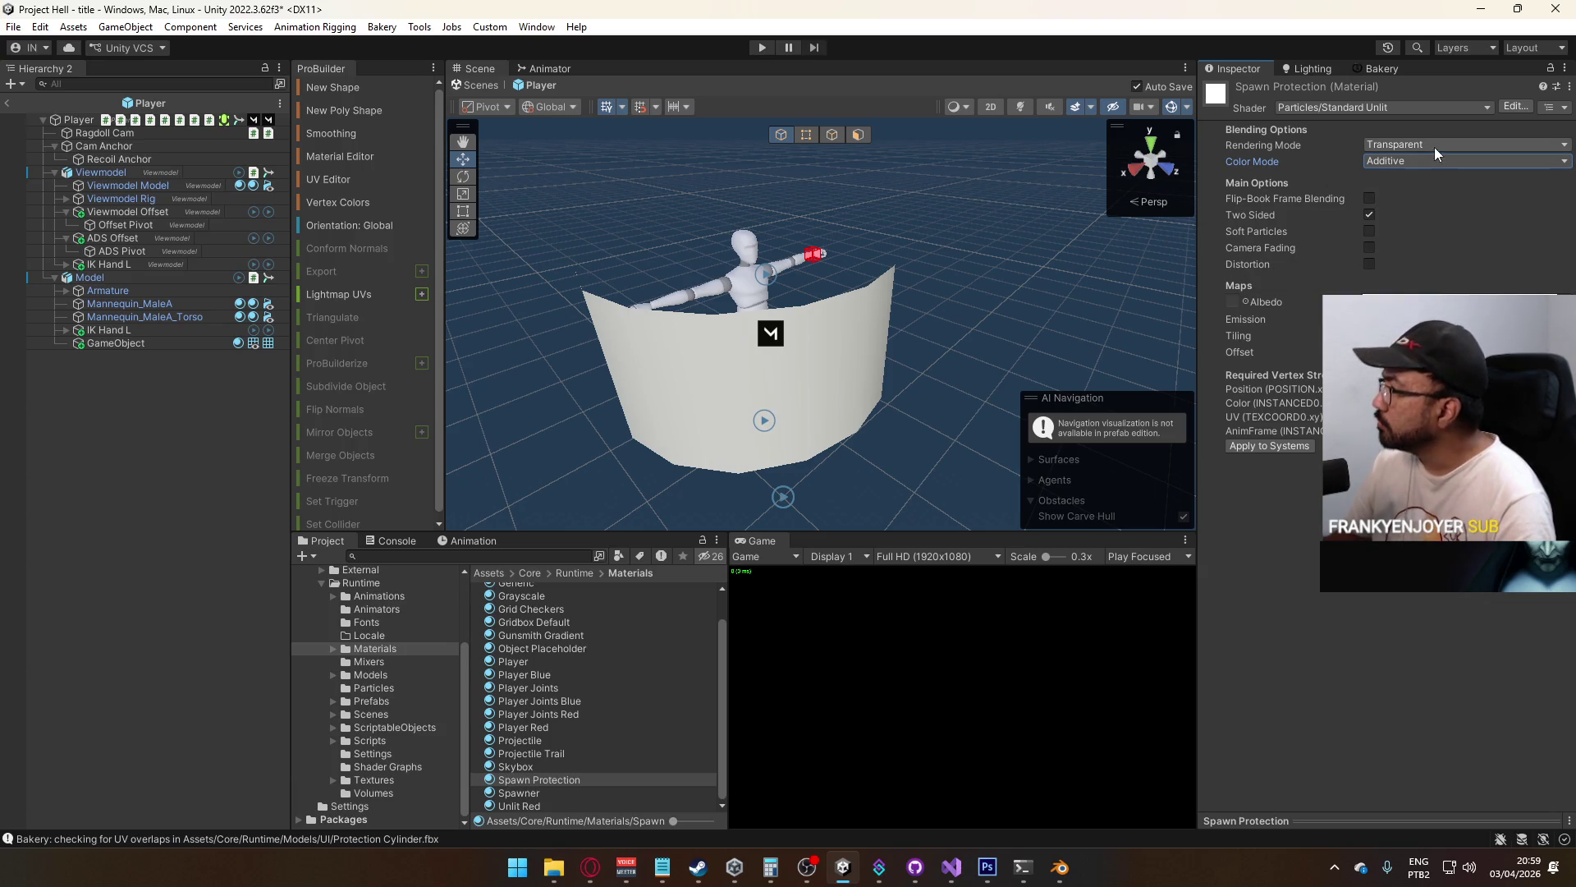
# Browse the Shader Graphs shaders, then change the shader to Universal Render Pipeline/Unlit
pyautogui.click(1432, 109)
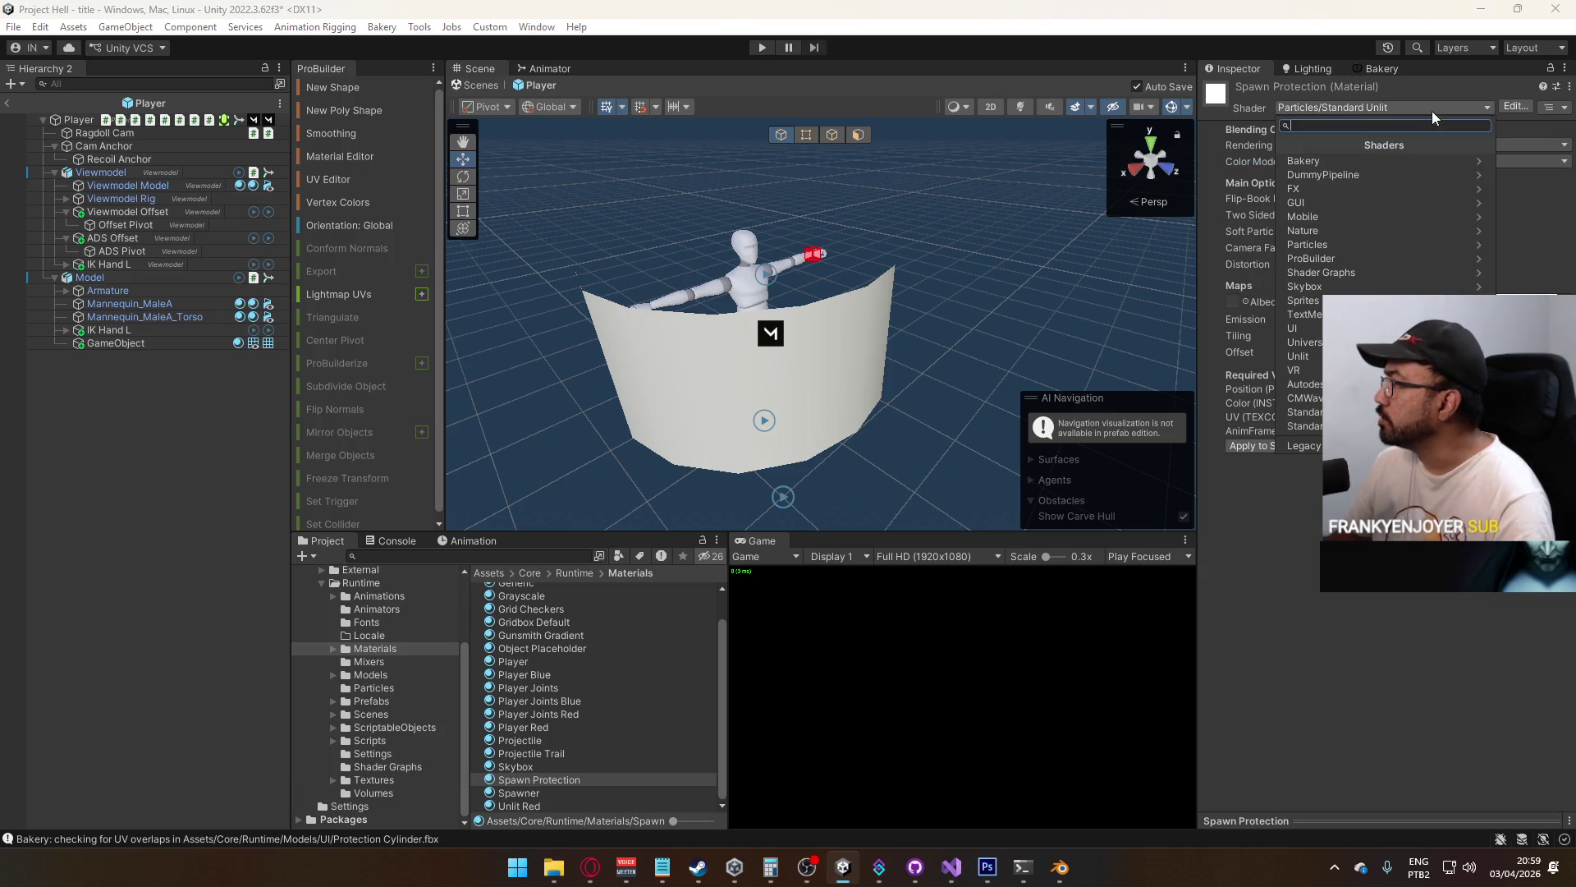
pyautogui.click(1343, 272)
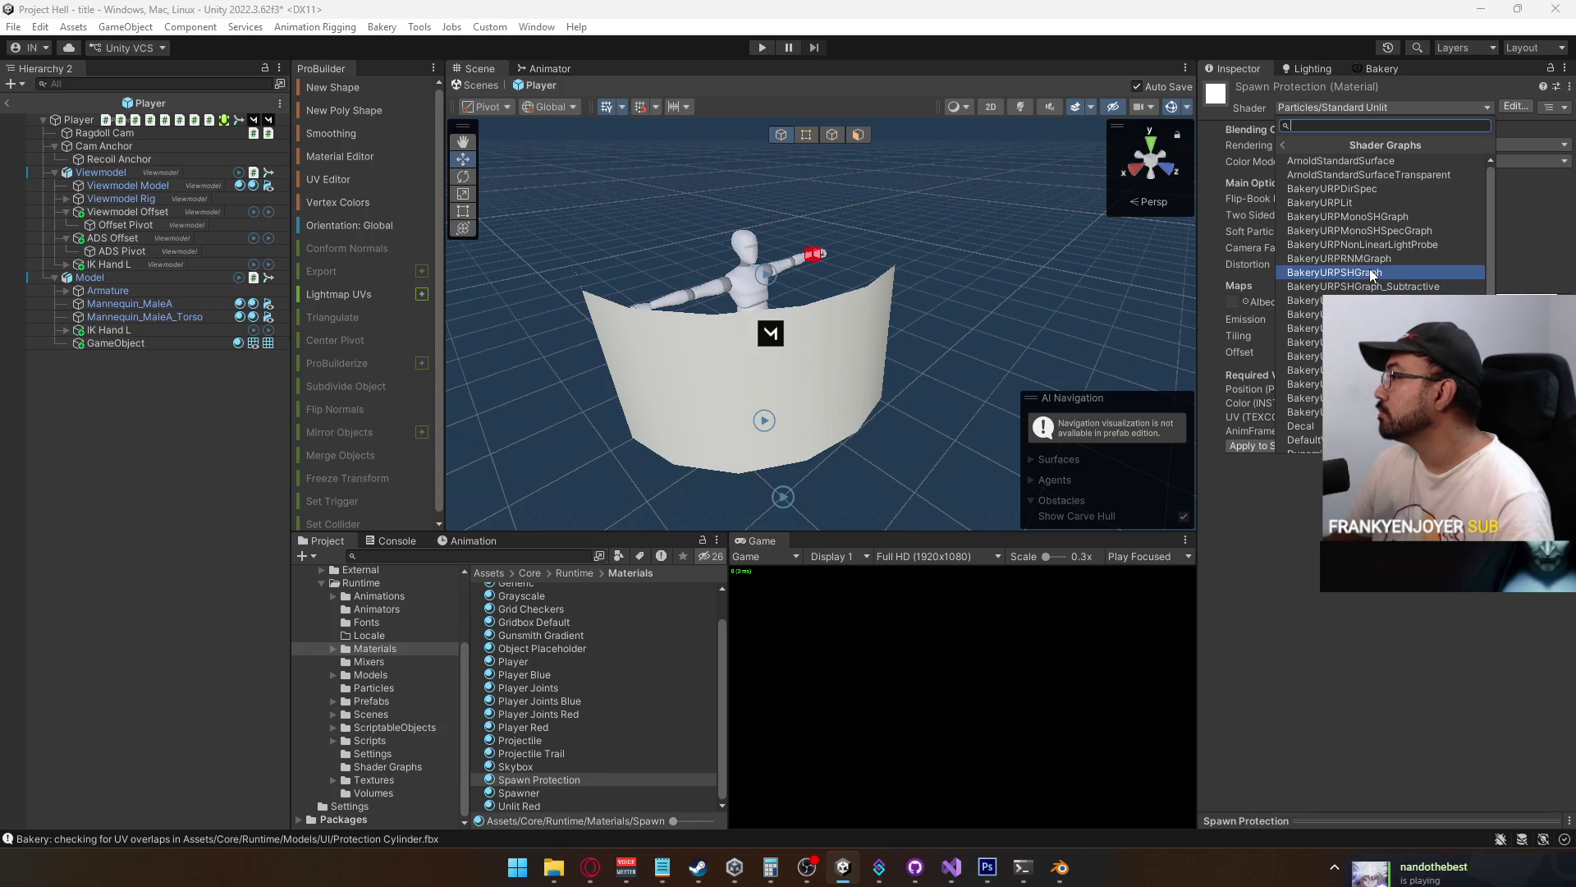
pyautogui.scroll(-3, 1376, 277)
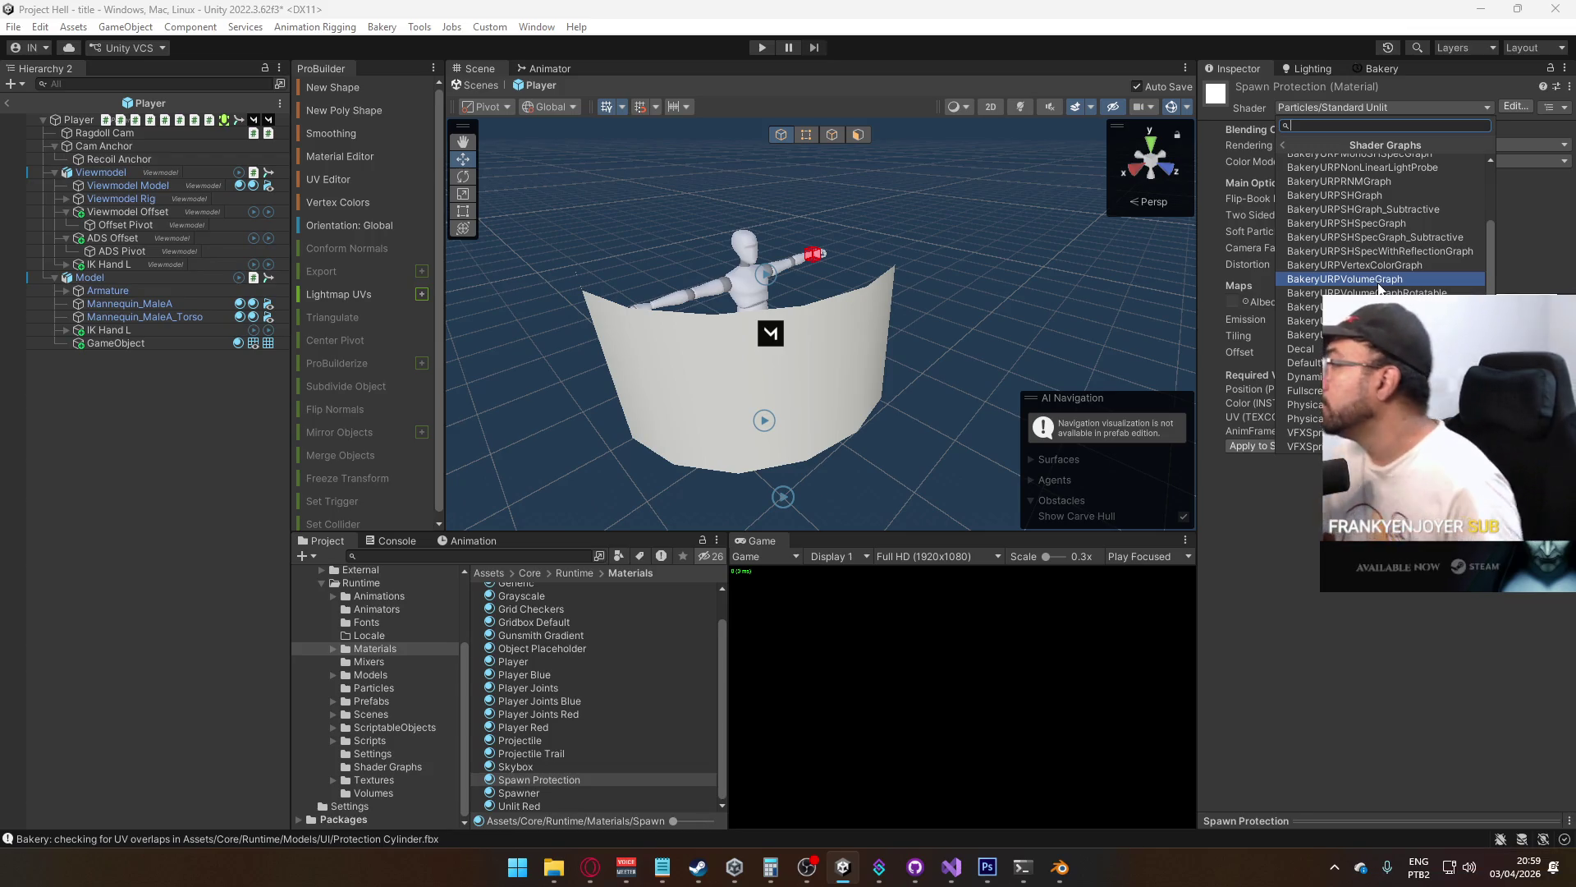
pyautogui.scroll(2, 1380, 288)
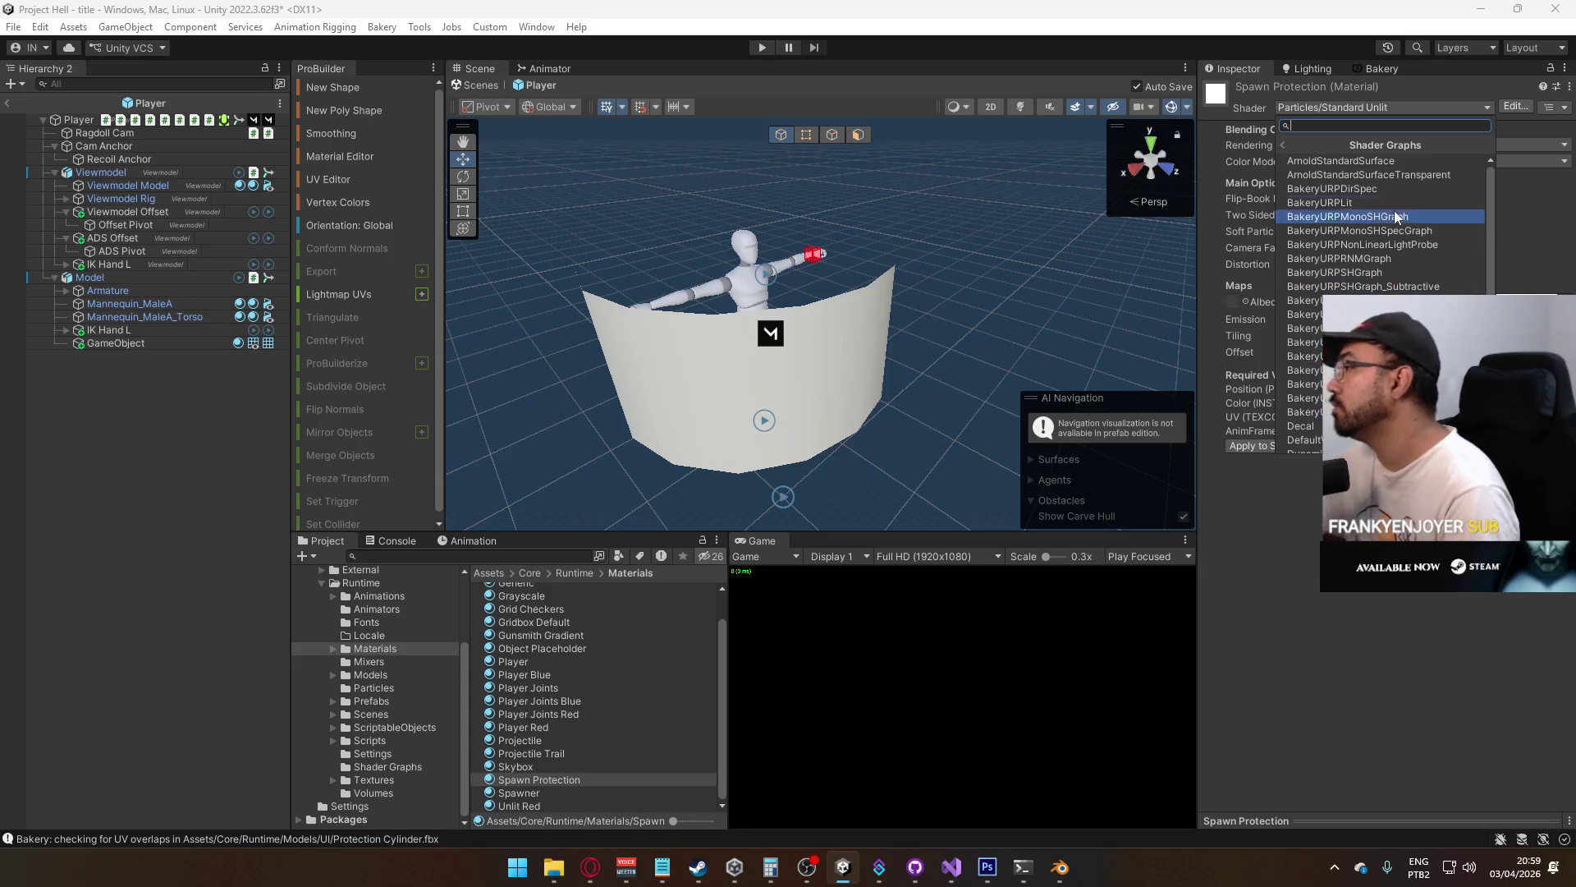
pyautogui.press('Left')
pyautogui.click(1349, 272)
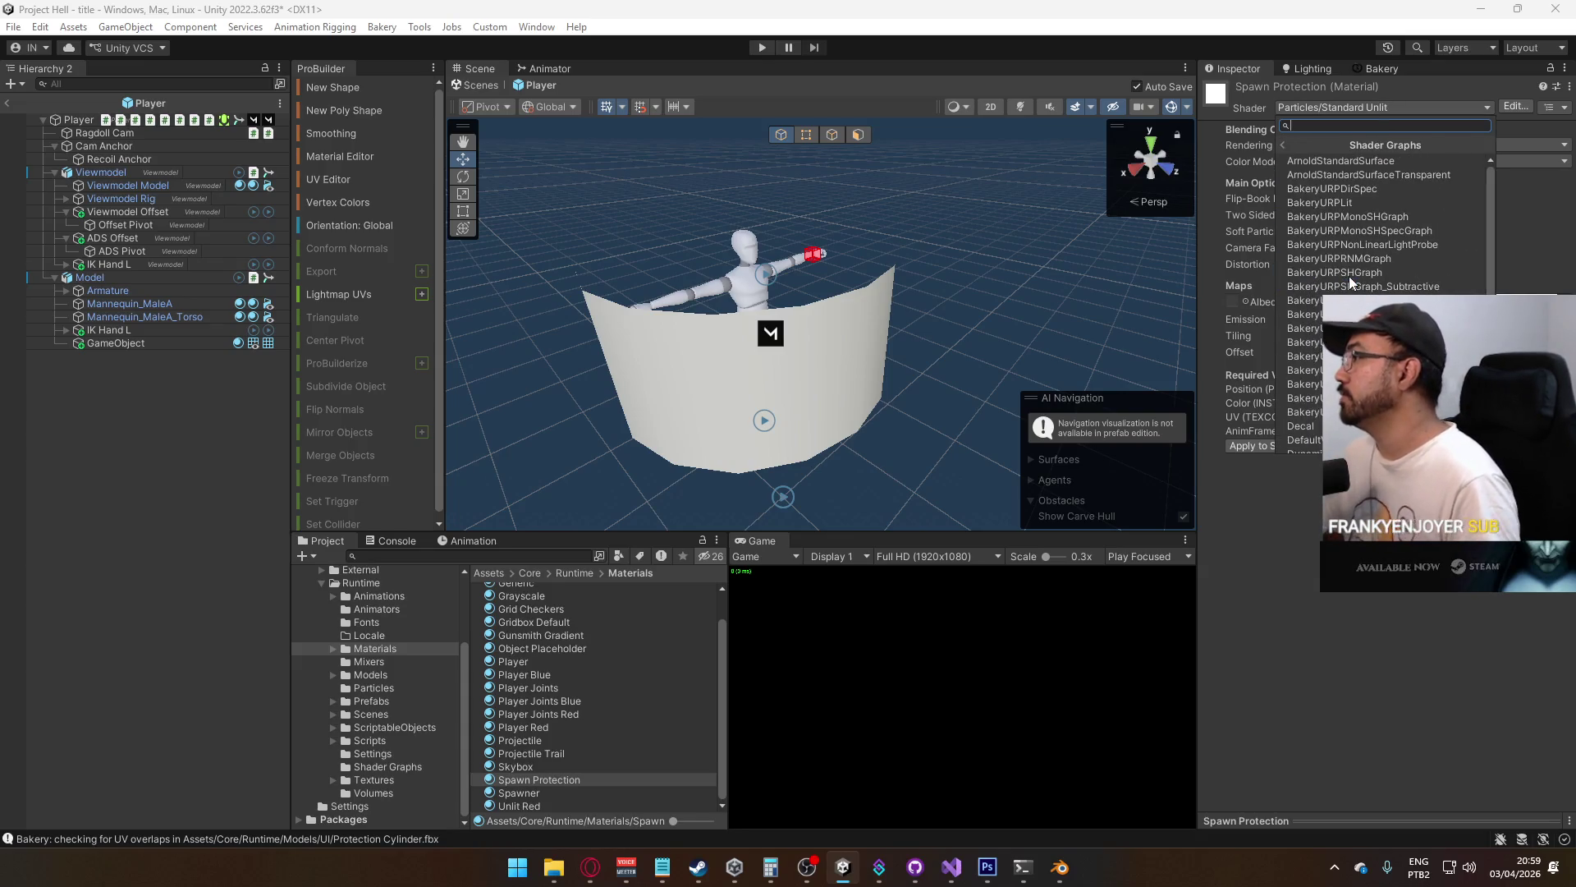
pyautogui.click(1304, 145)
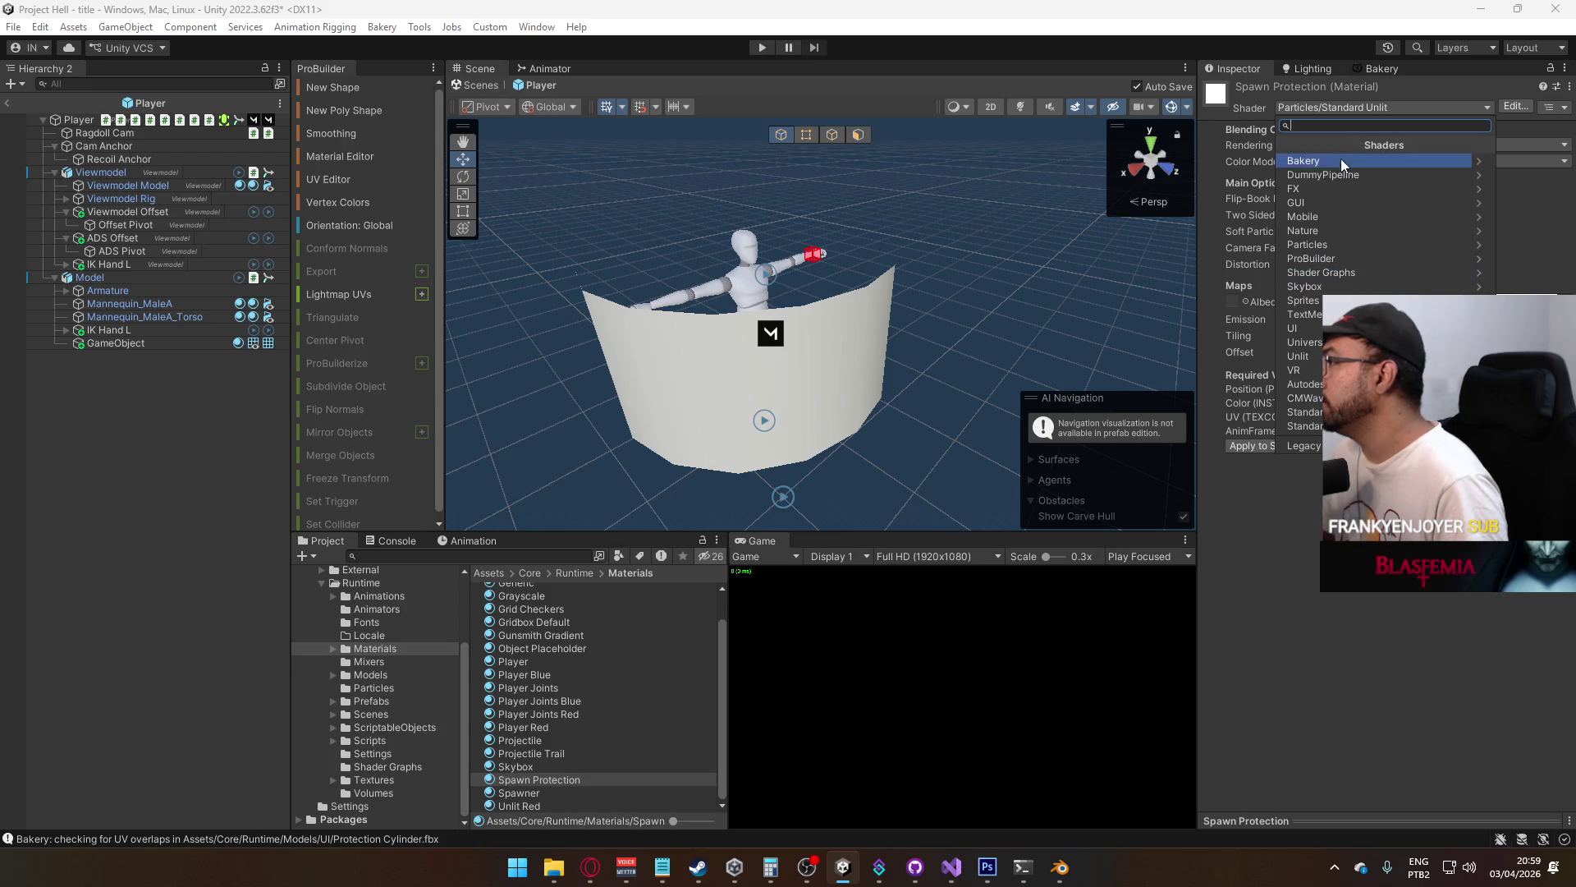
pyautogui.click(1346, 342)
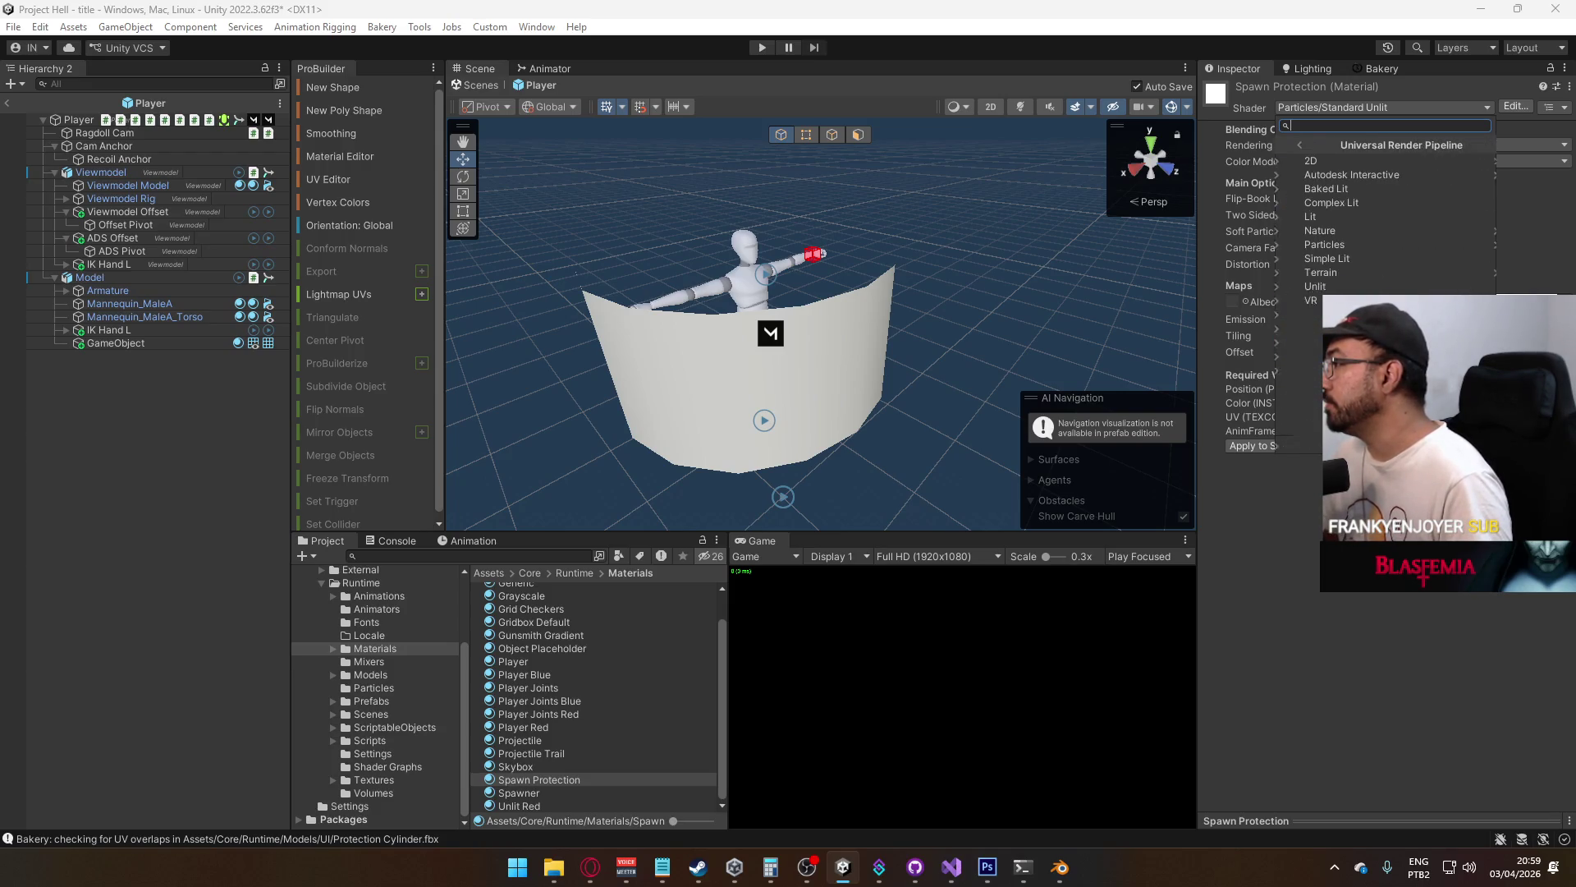
pyautogui.click(1370, 286)
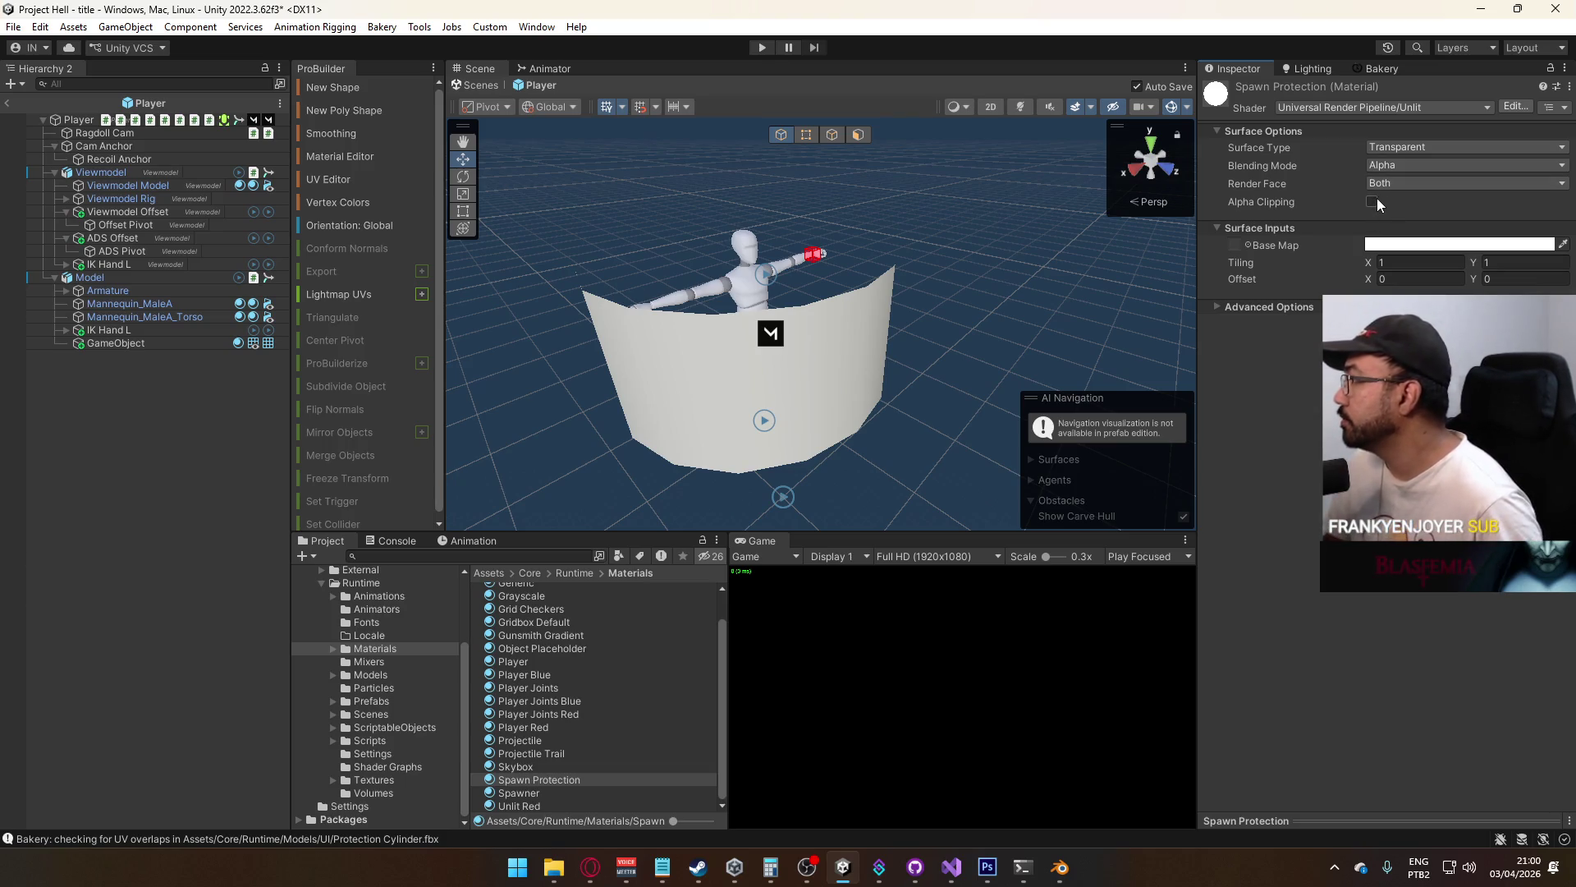
# Assign Protection Texture as the material's base map
pyautogui.click(1248, 244)
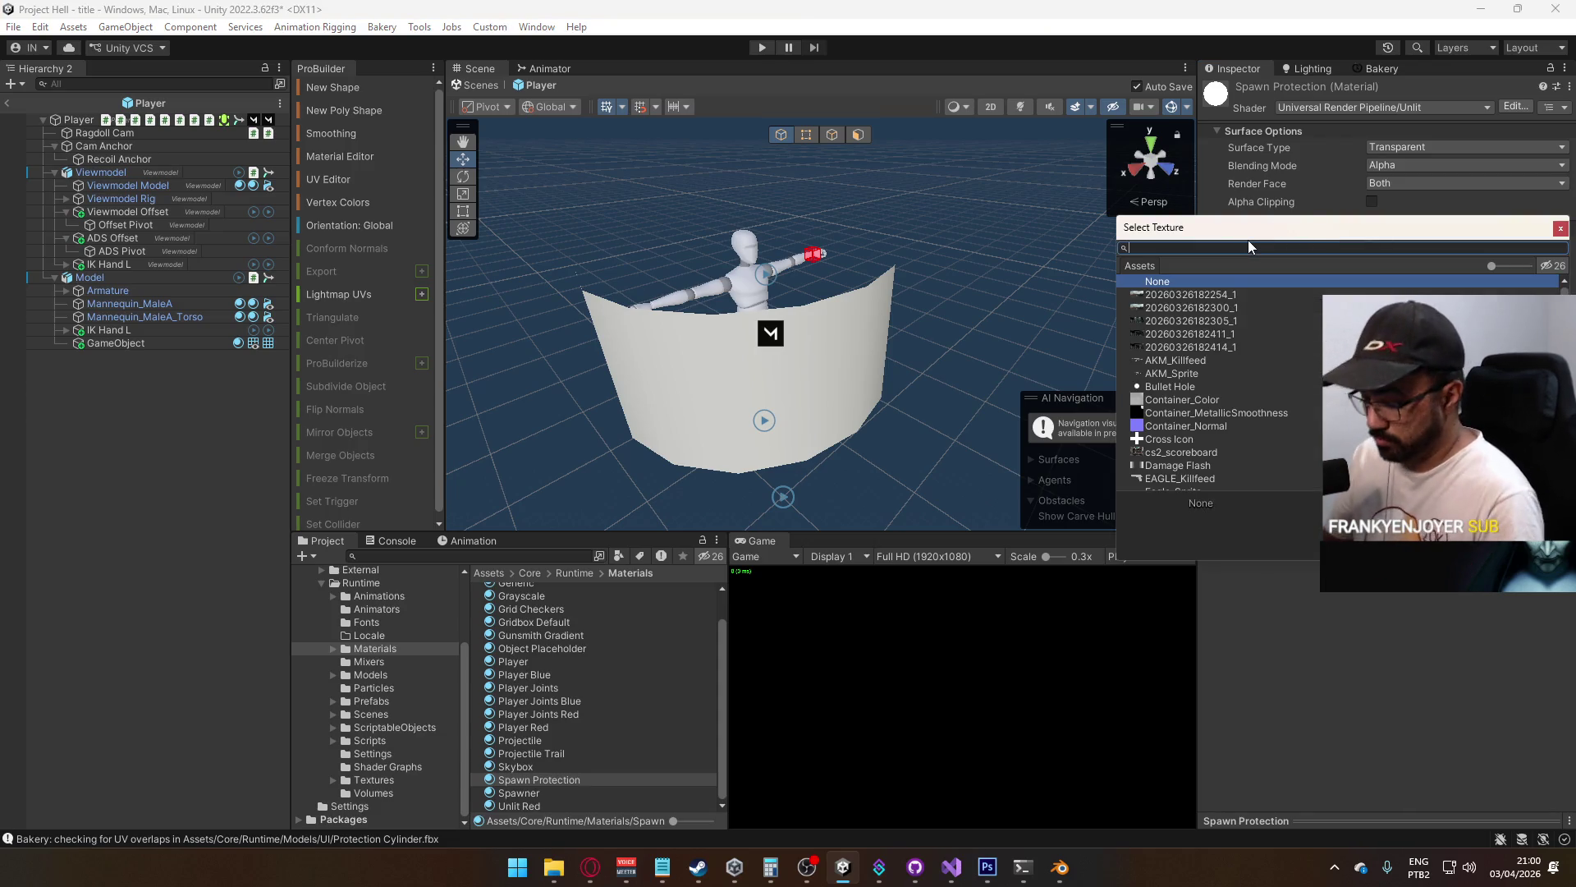
pyautogui.write('protec')
pyautogui.doubleClick(1215, 290)
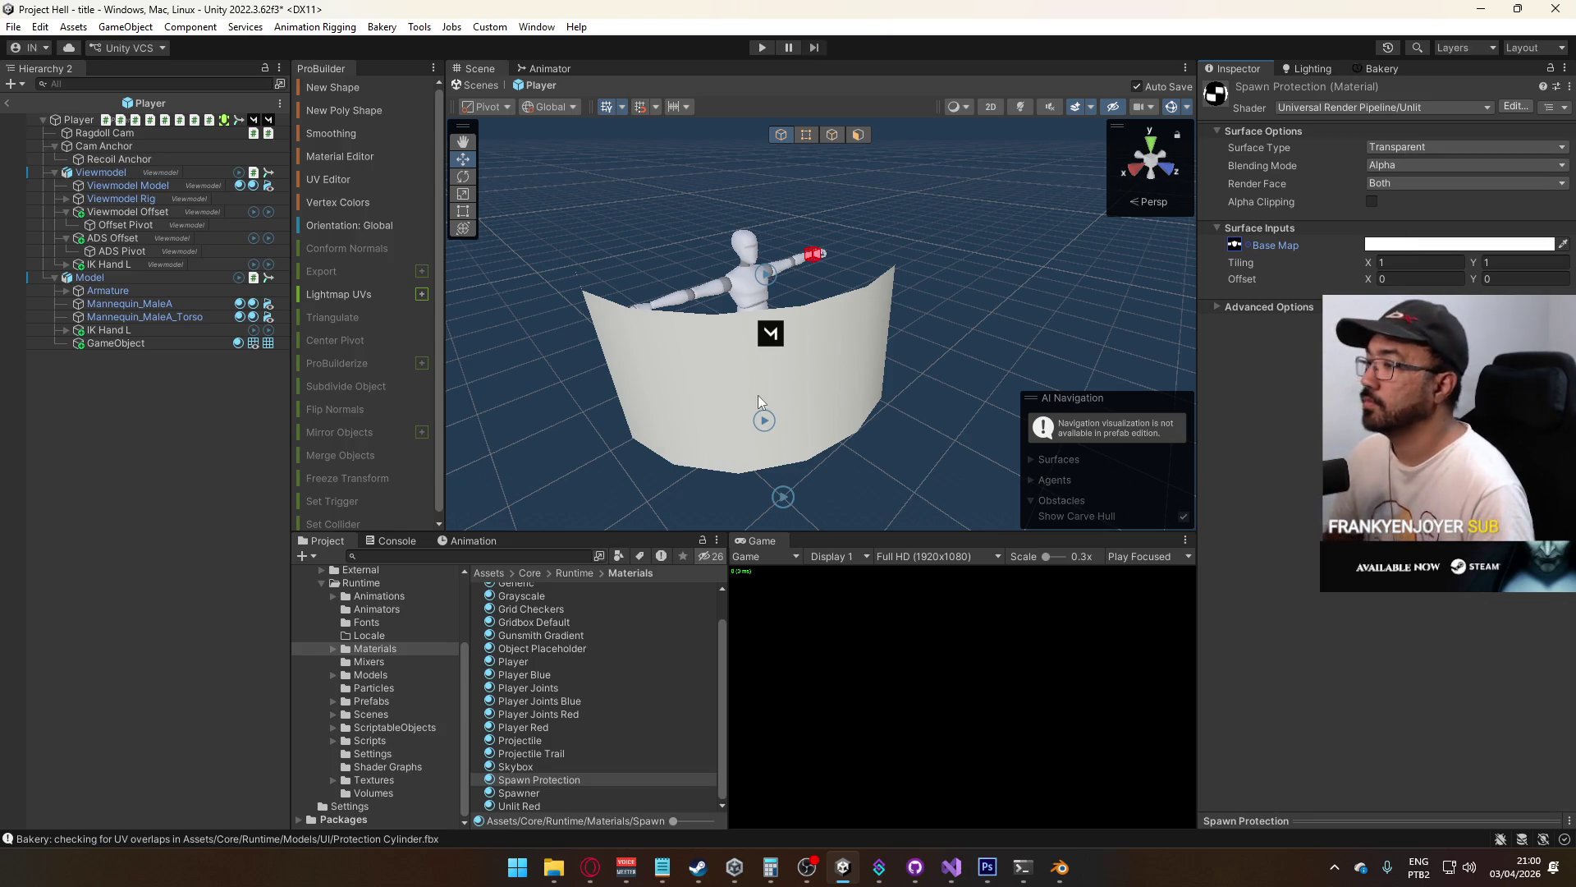
pyautogui.click(587, 869)
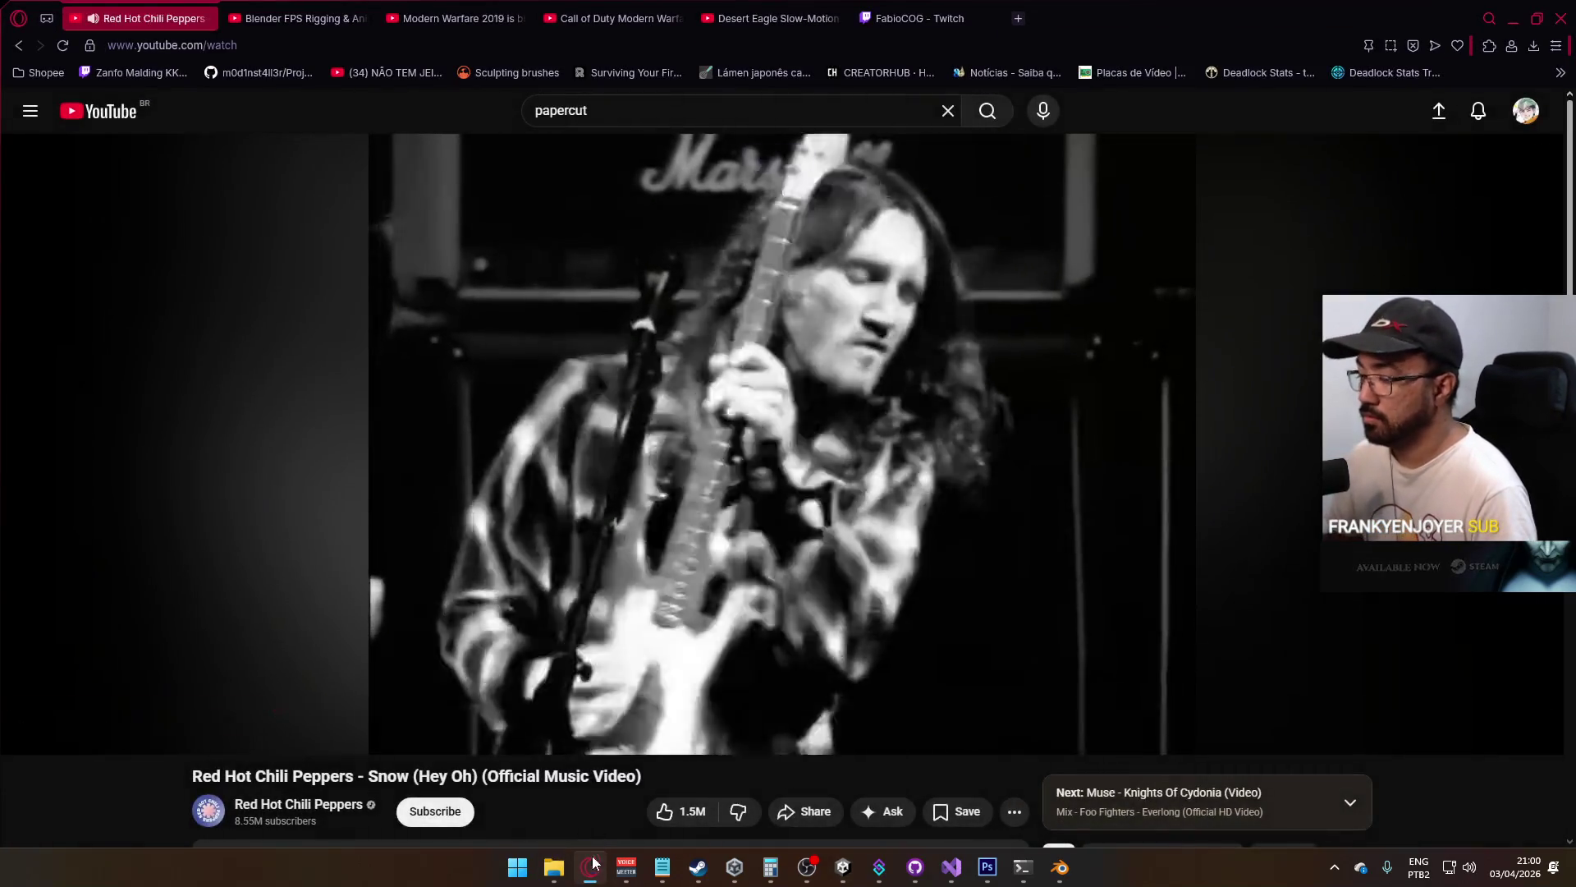
pyautogui.click(588, 868)
# Make Protection Texture non-sRGB, alpha from grayscale as transparency, compression None, and apply
pyautogui.doubleClick(1234, 245)
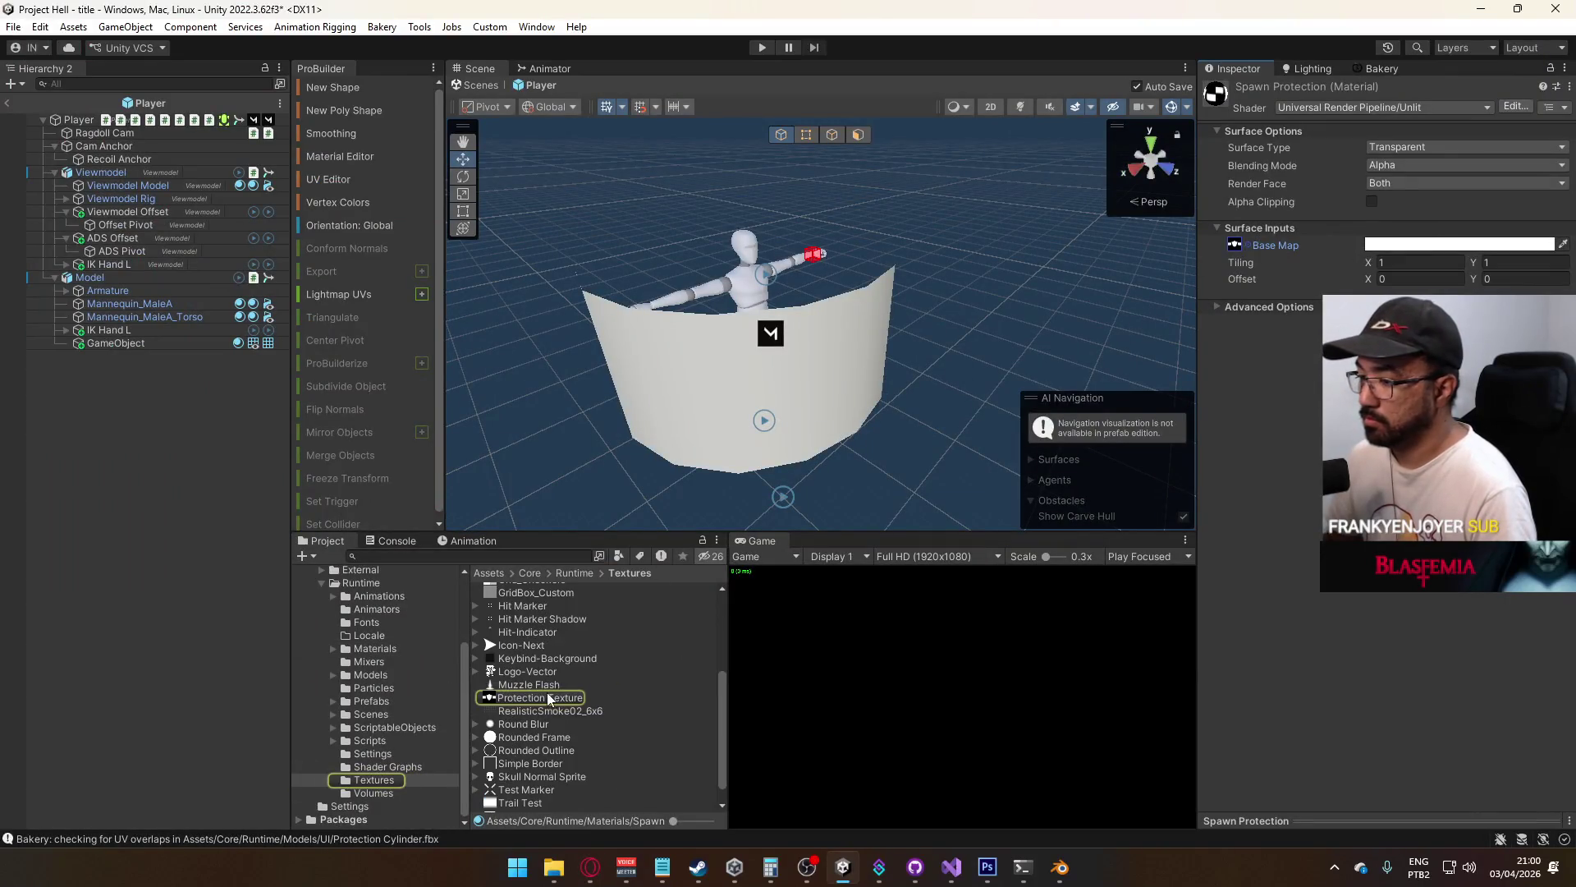
pyautogui.click(1357, 182)
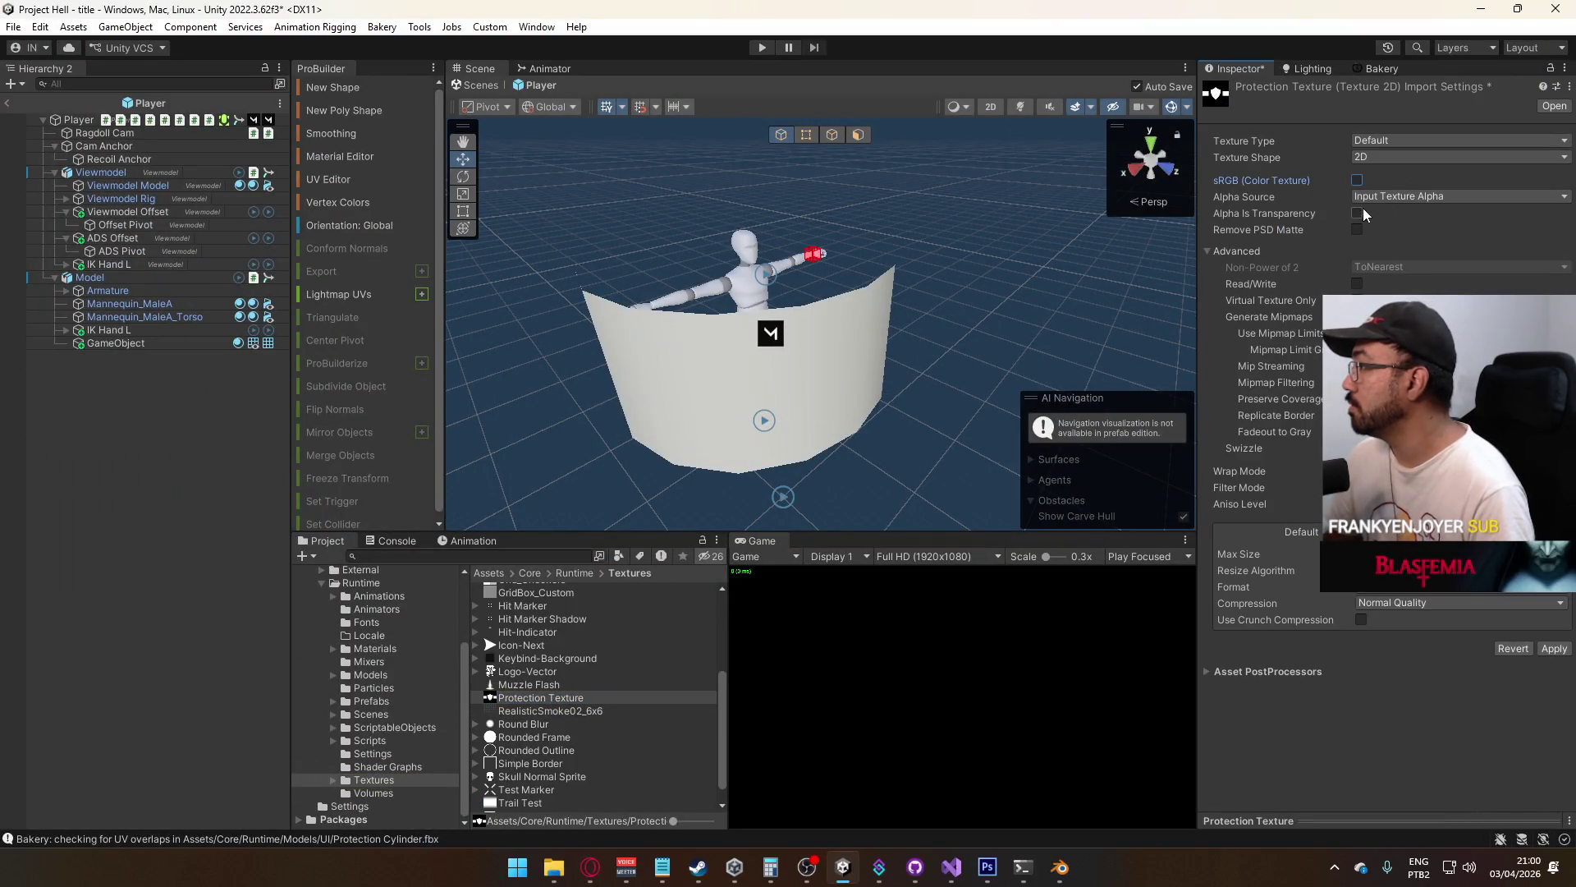
pyautogui.click(1357, 230)
pyautogui.click(1396, 196)
pyautogui.click(1410, 251)
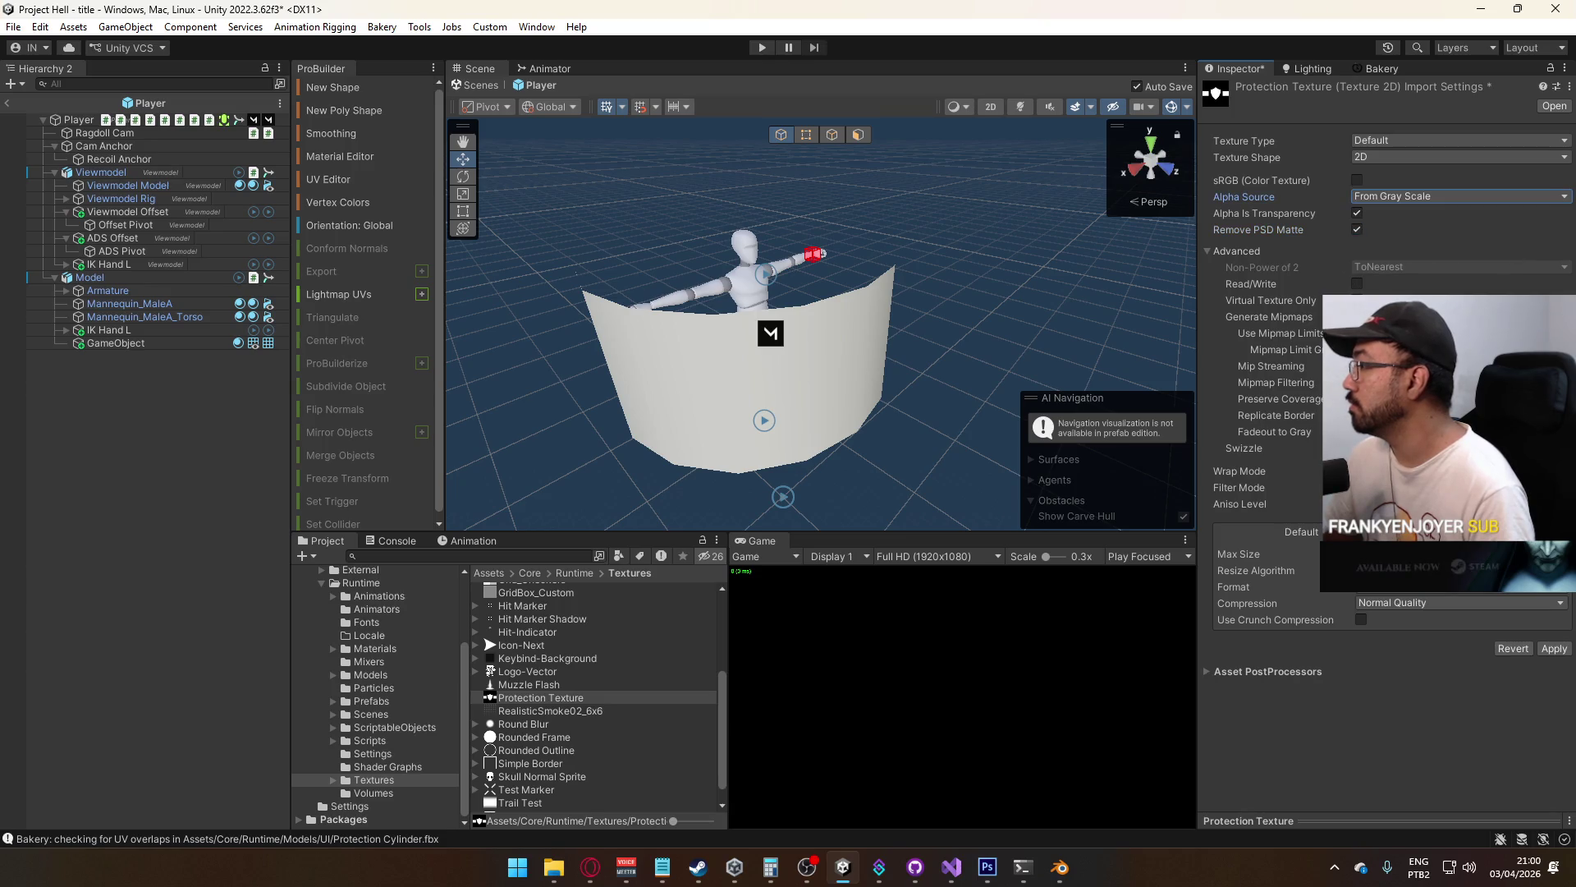
pyautogui.click(1414, 601)
pyautogui.click(1396, 620)
pyautogui.click(1553, 631)
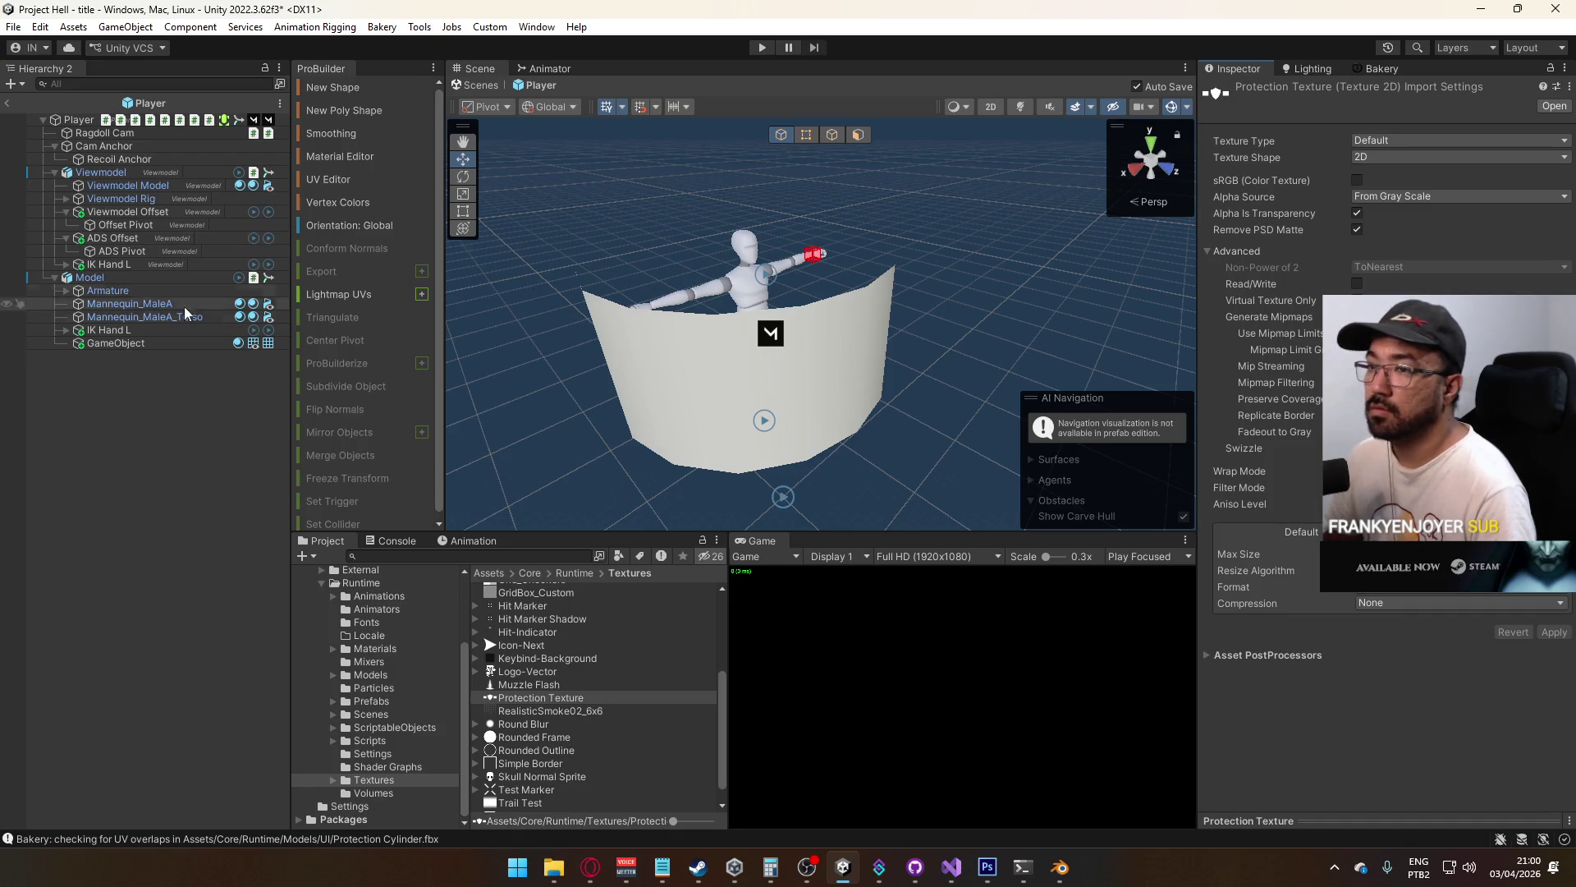
pyautogui.click(385, 648)
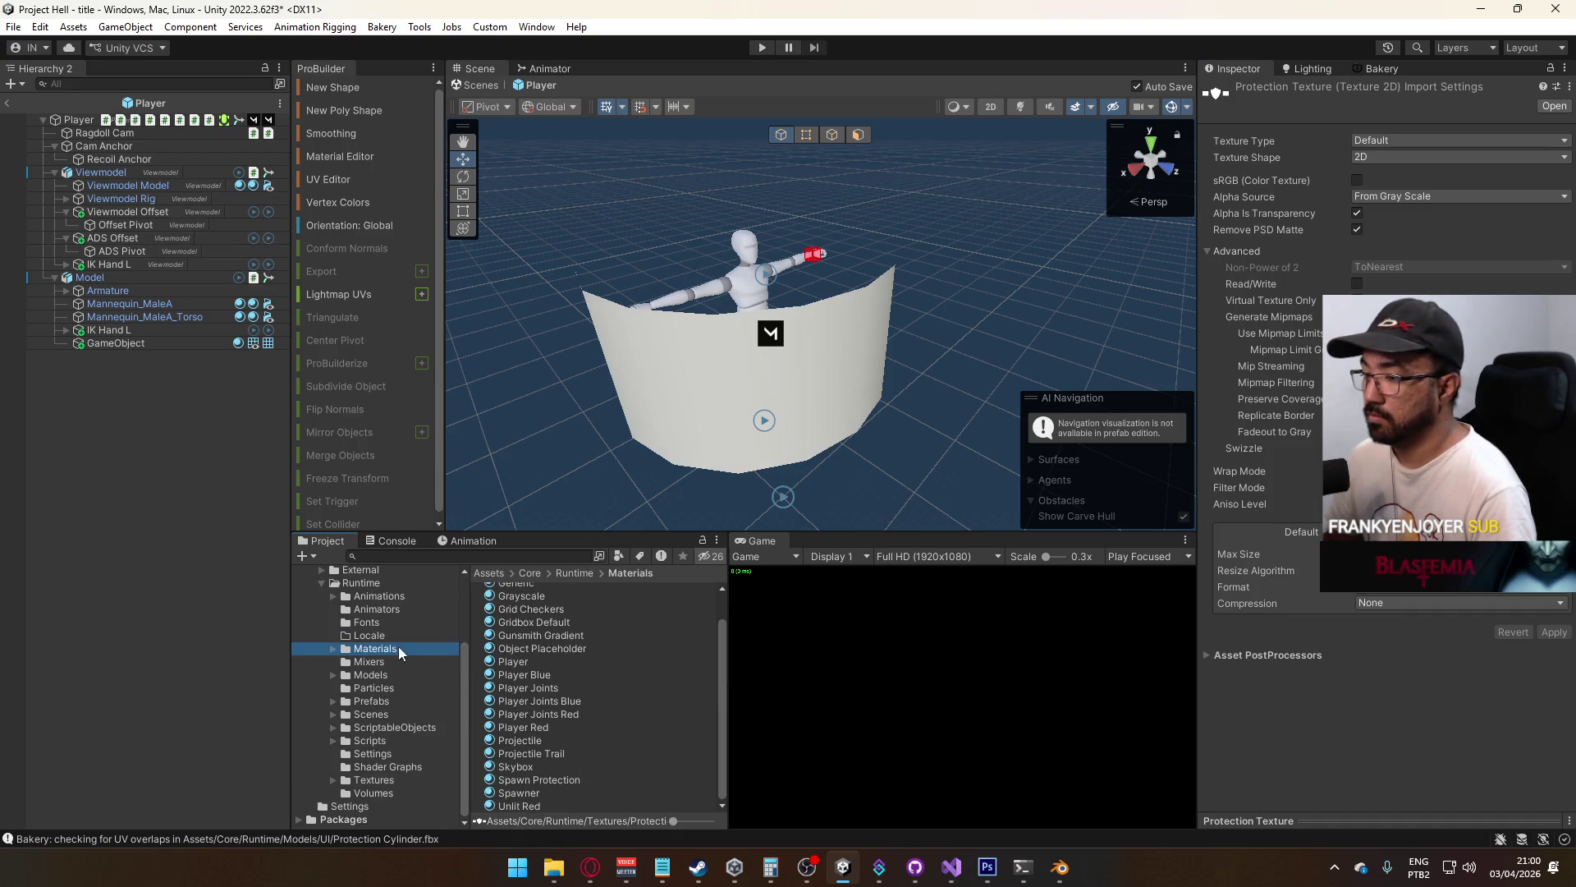
# Put the Spawn Protection material on the ring and set its scale to 0.5
pyautogui.moveTo(547, 779); pyautogui.dragTo(673, 410)
pyautogui.moveTo(755, 370)
pyautogui.mouseDown()
pyautogui.moveTo(976, 365)
pyautogui.moveTo(883, 344)
pyautogui.mouseUp()
pyautogui.click(788, 337)
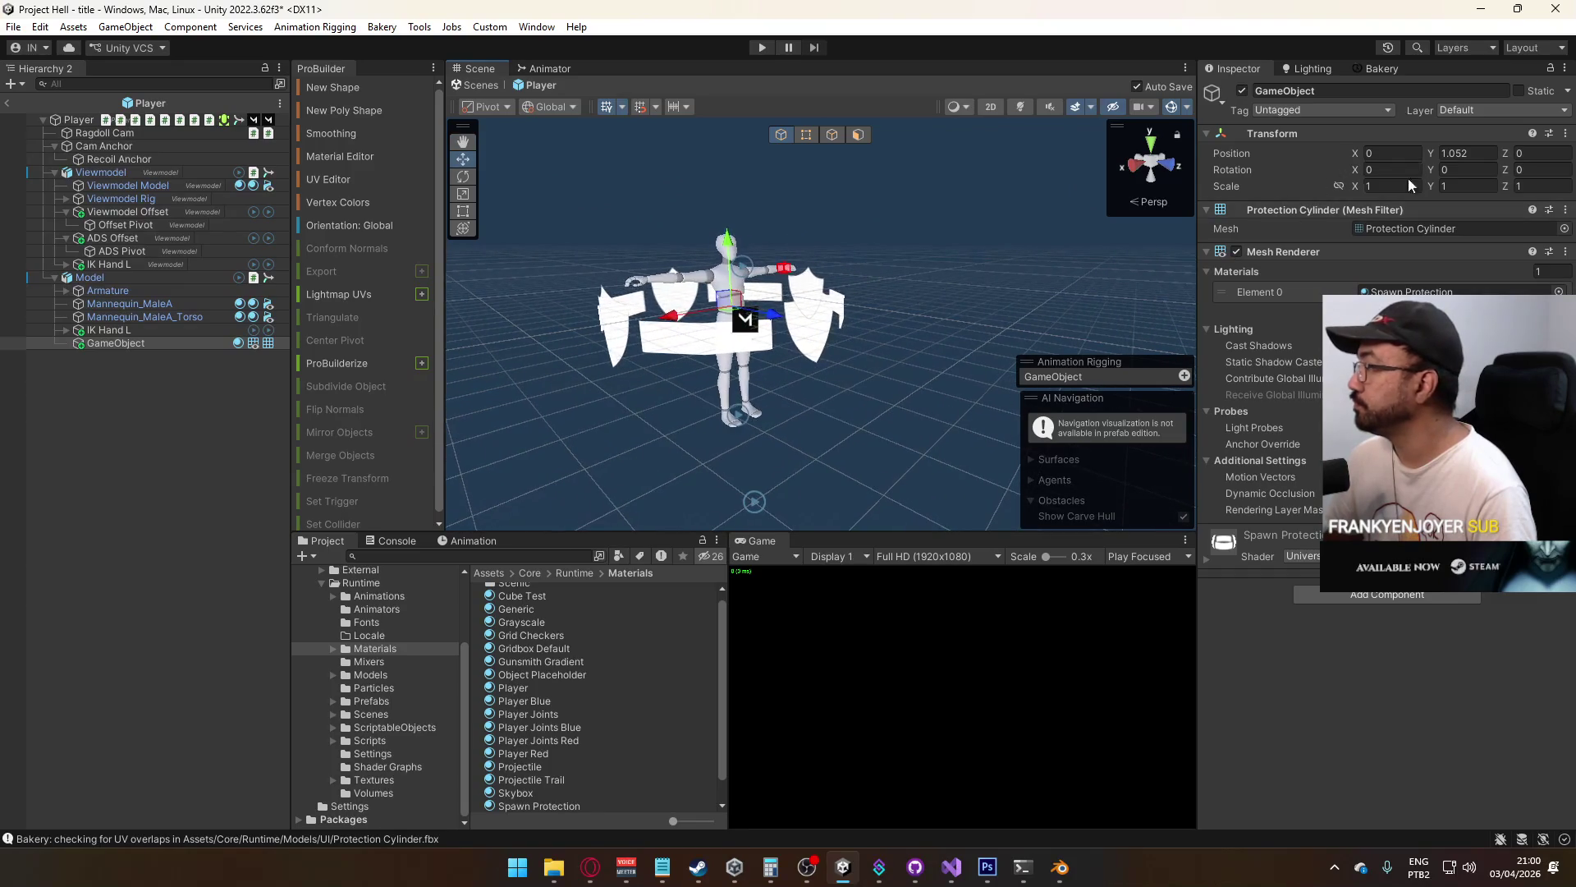
pyautogui.moveTo(1359, 190); pyautogui.dragTo(1339, 187)
pyautogui.write('0.4')
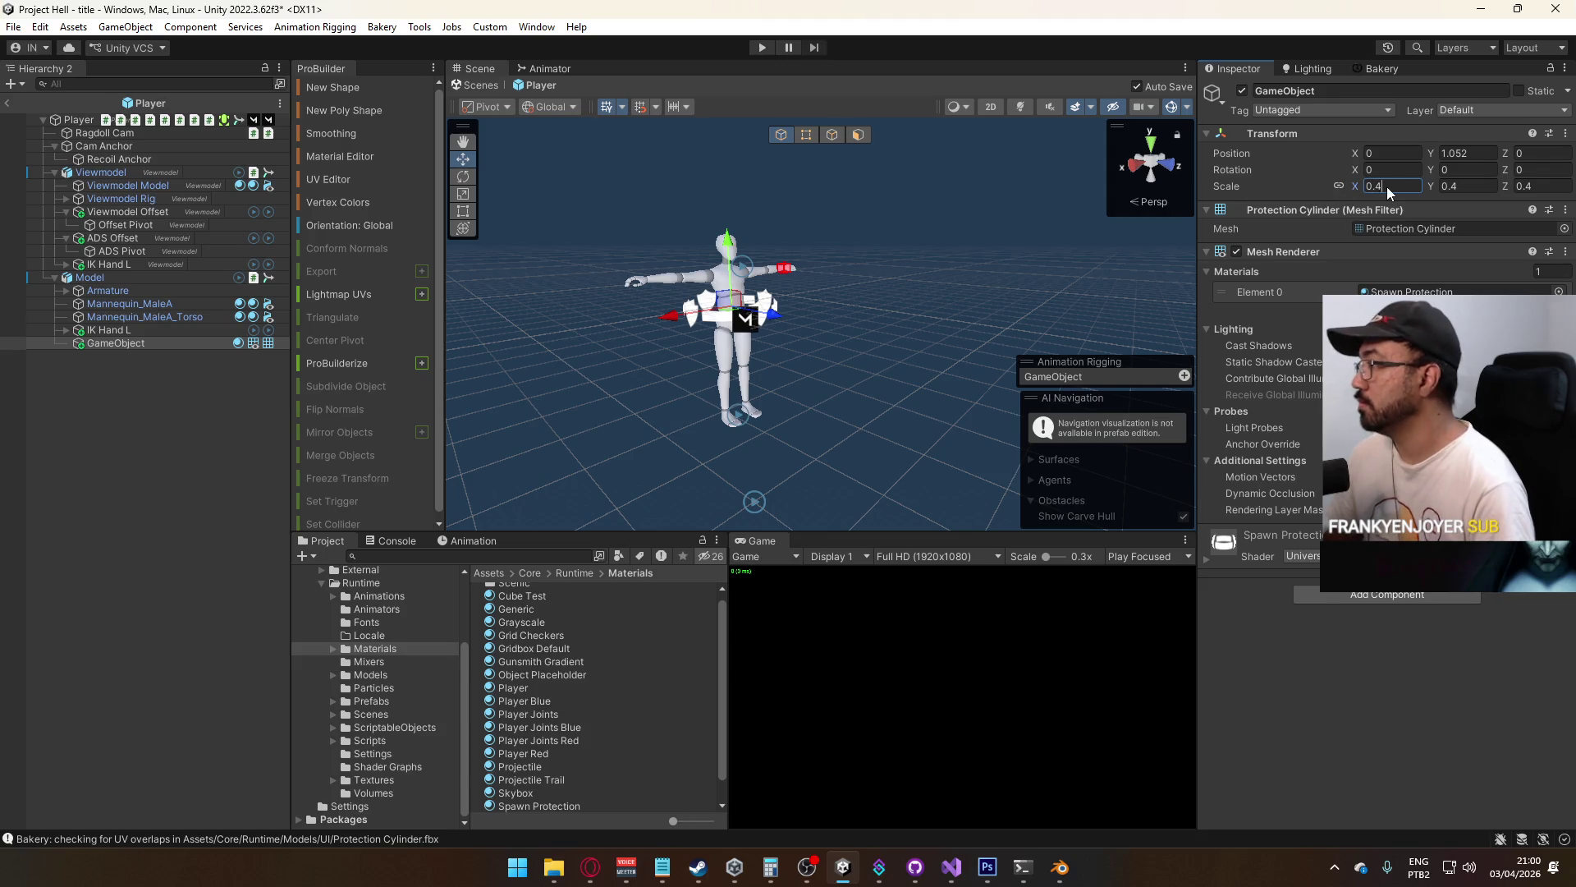
pyautogui.write('0.5')
pyautogui.press('Return')
# Tint the Spawn Protection base colour yellow and leave the Player prefab for the title scene
pyautogui.moveTo(944, 263); pyautogui.dragTo(878, 259)
pyautogui.scroll(5, 807, 273)
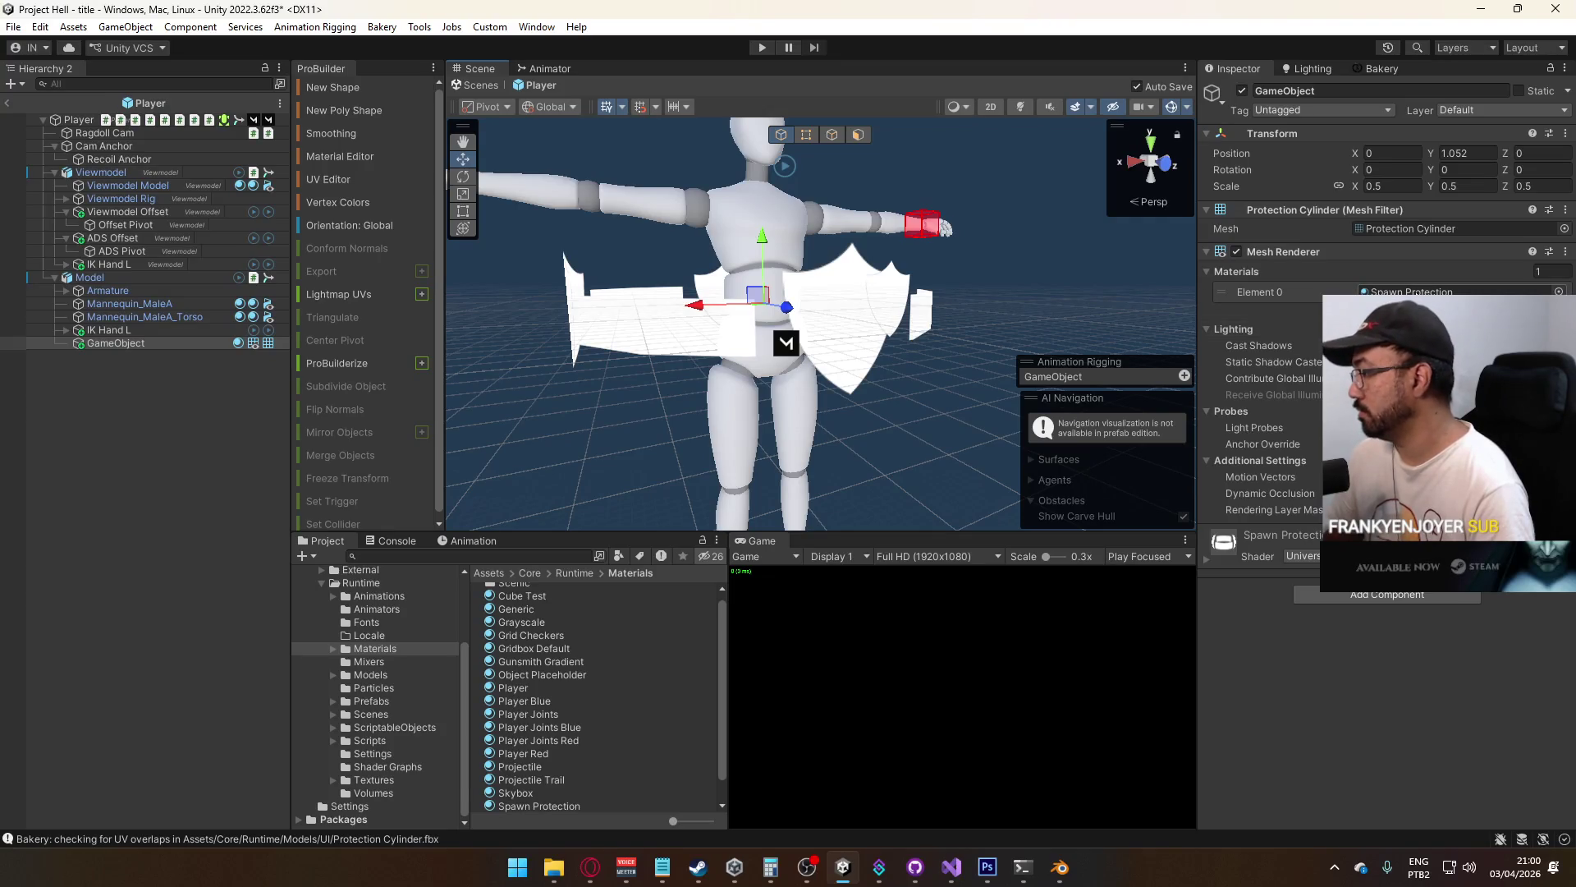
pyautogui.click(1412, 292)
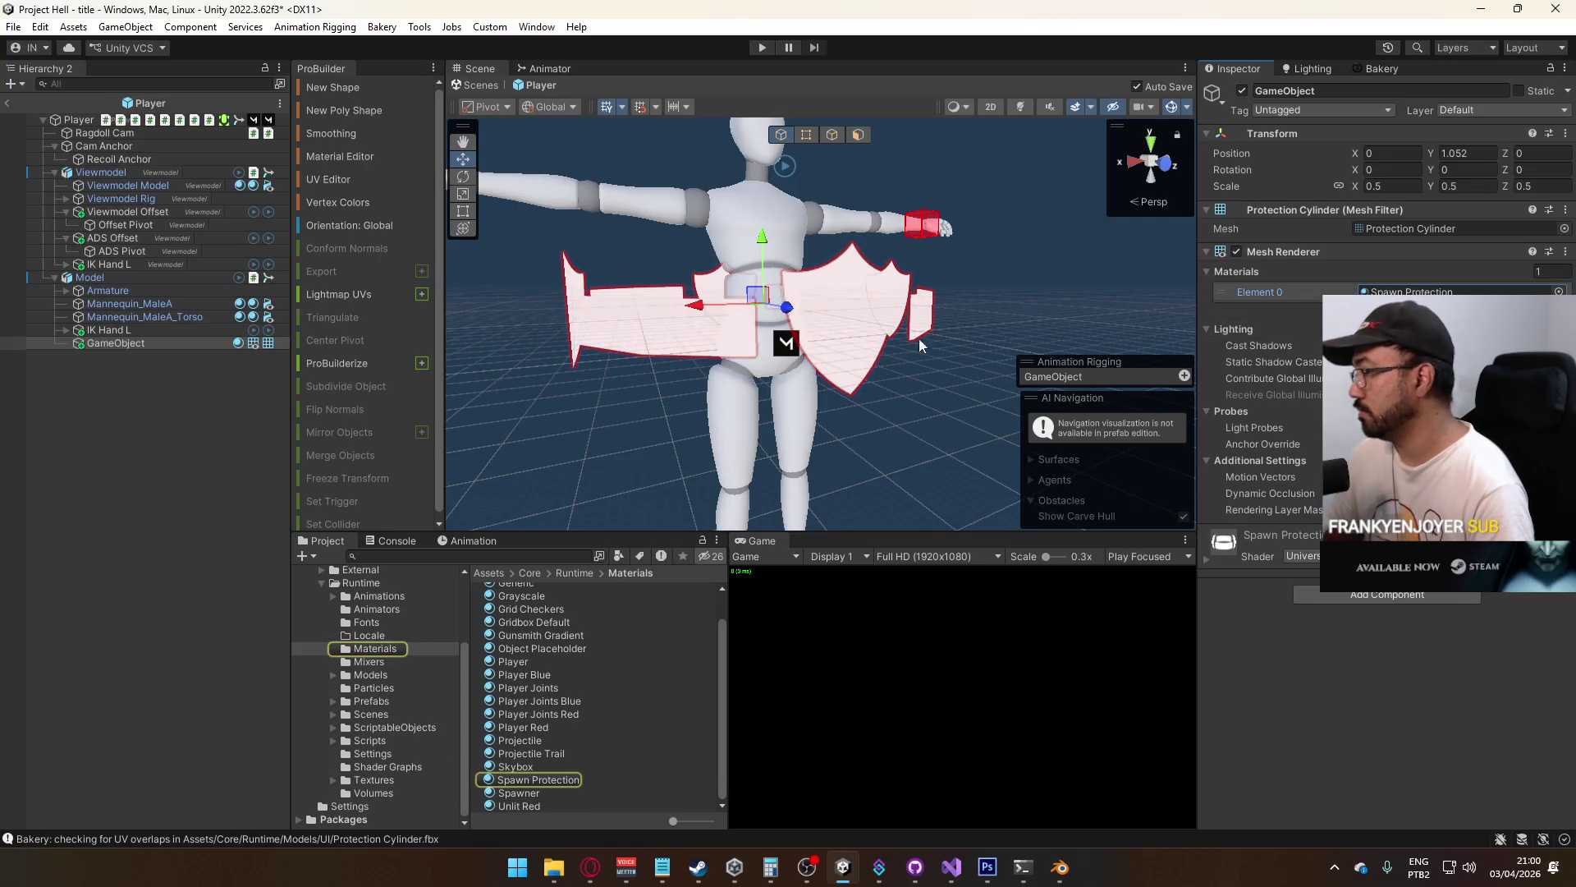
pyautogui.click(546, 781)
pyautogui.click(1390, 244)
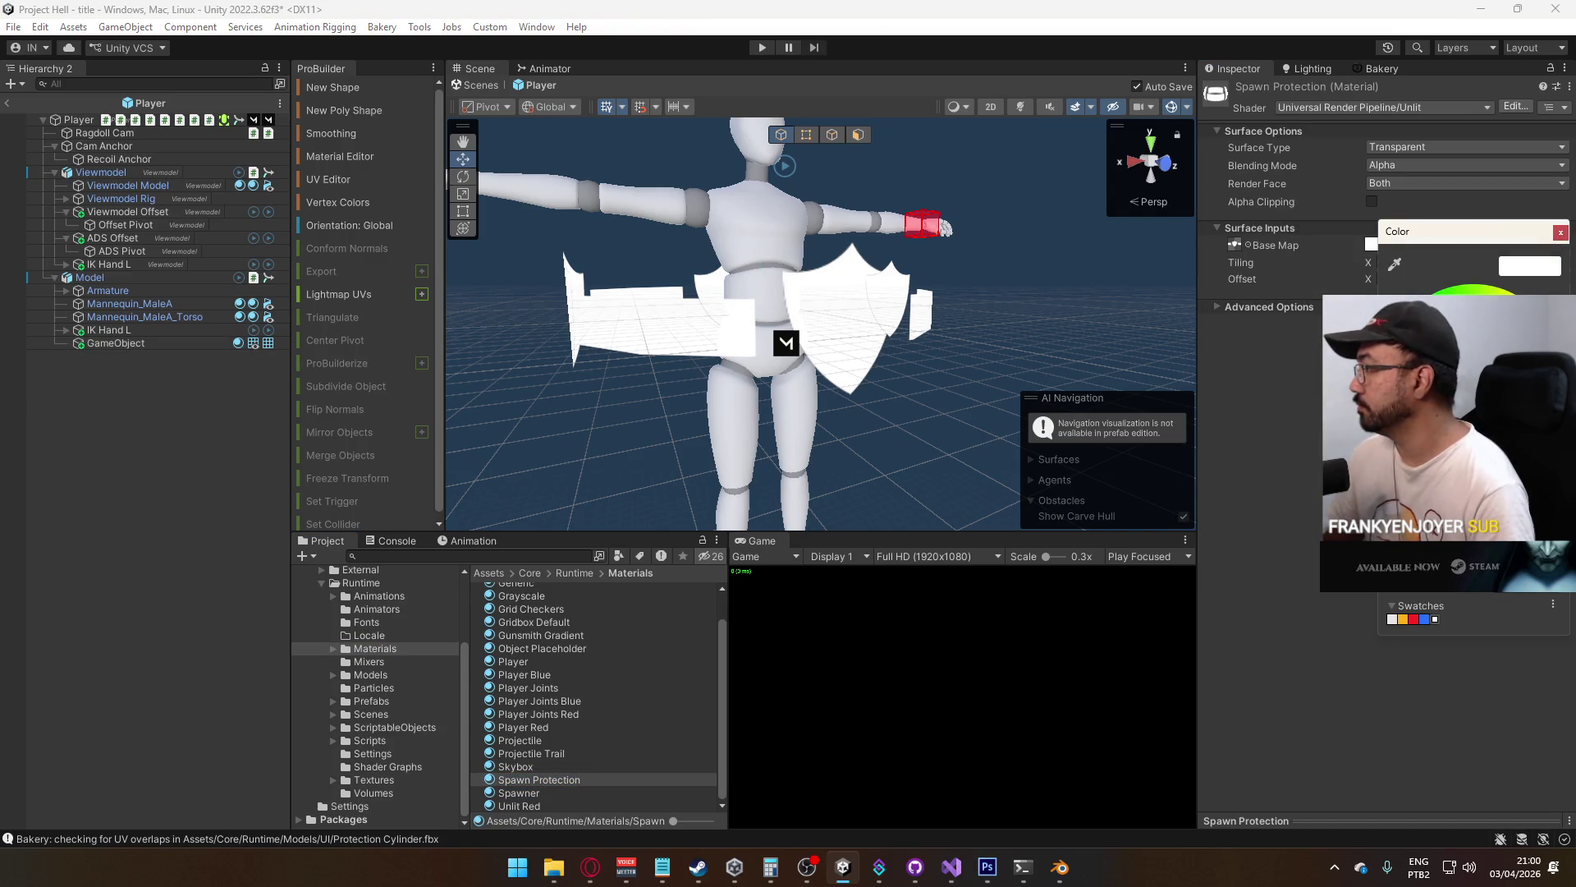
pyautogui.click(1403, 619)
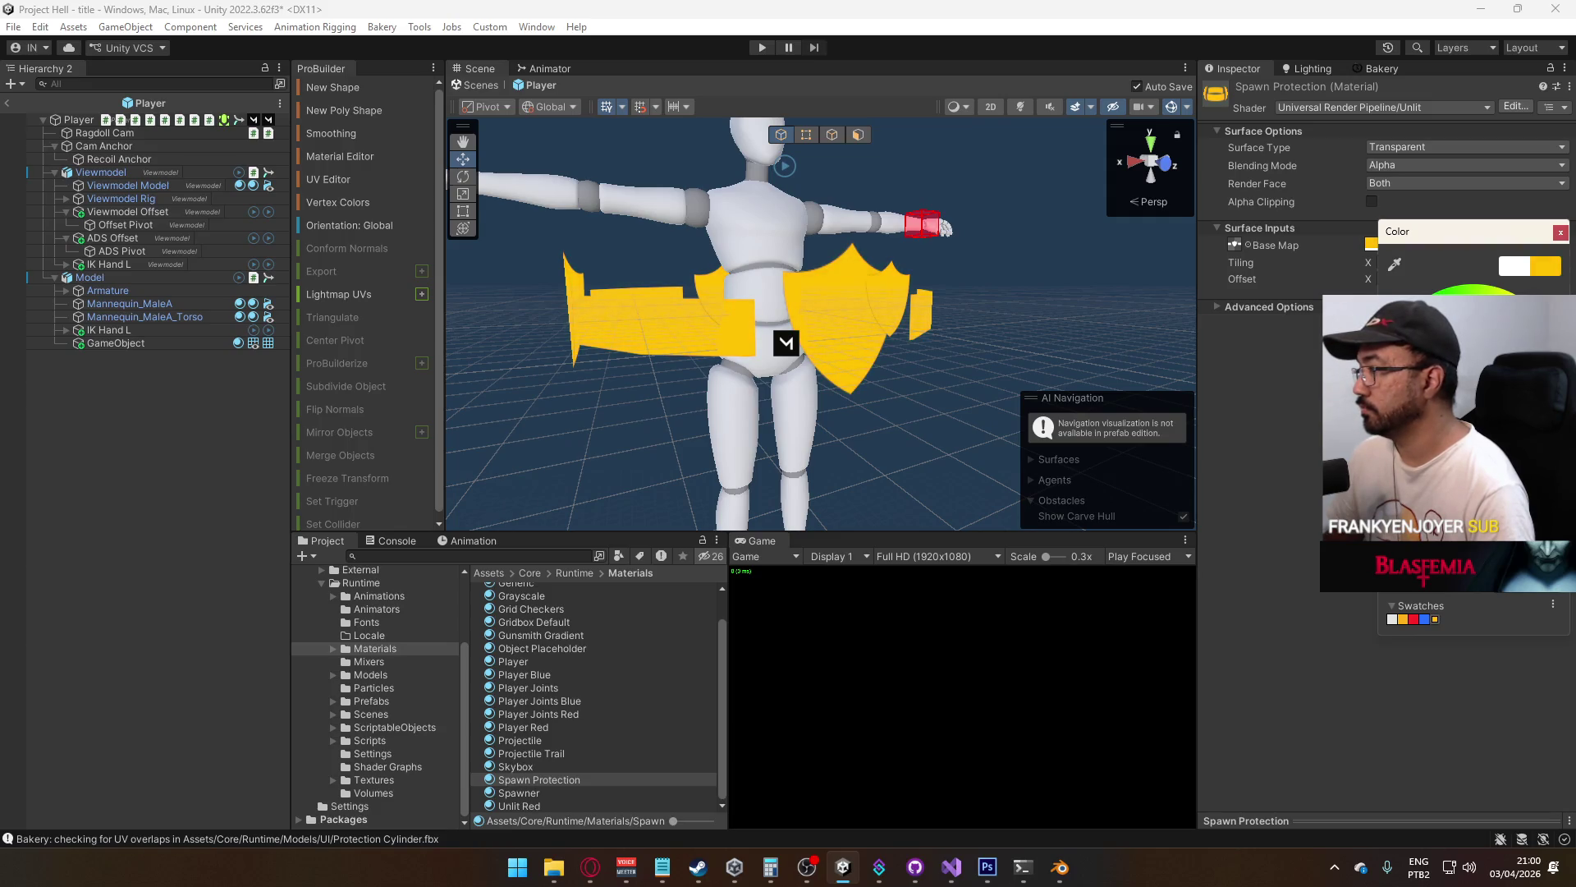
pyautogui.scroll(-5, 811, 379)
pyautogui.scroll(3, 811, 379)
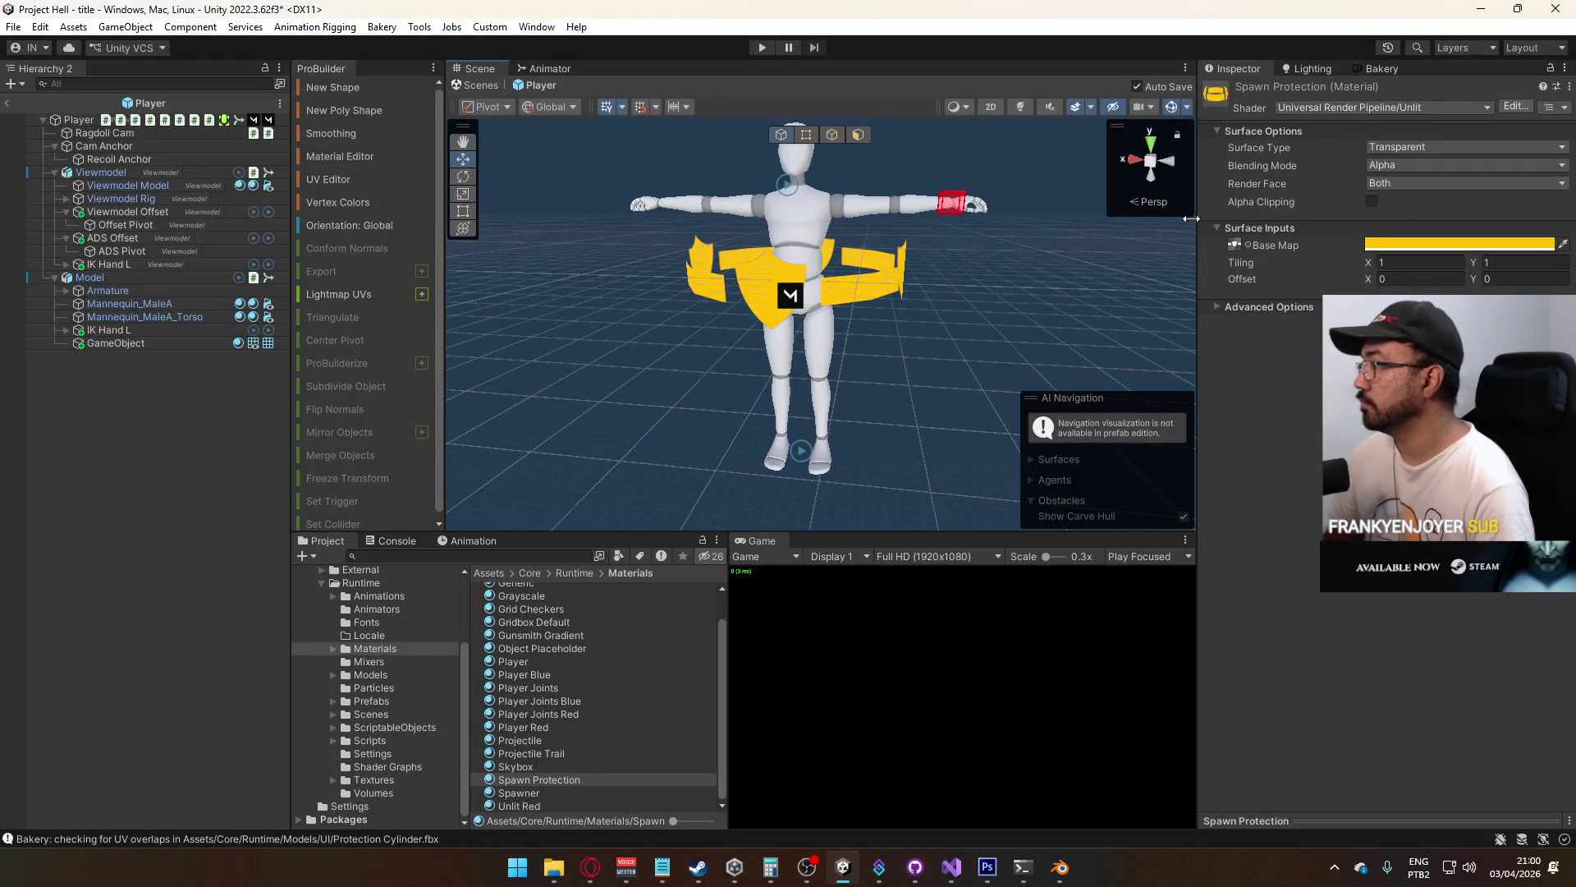
pyautogui.scroll(4, 772, 286)
pyautogui.scroll(-6, 771, 286)
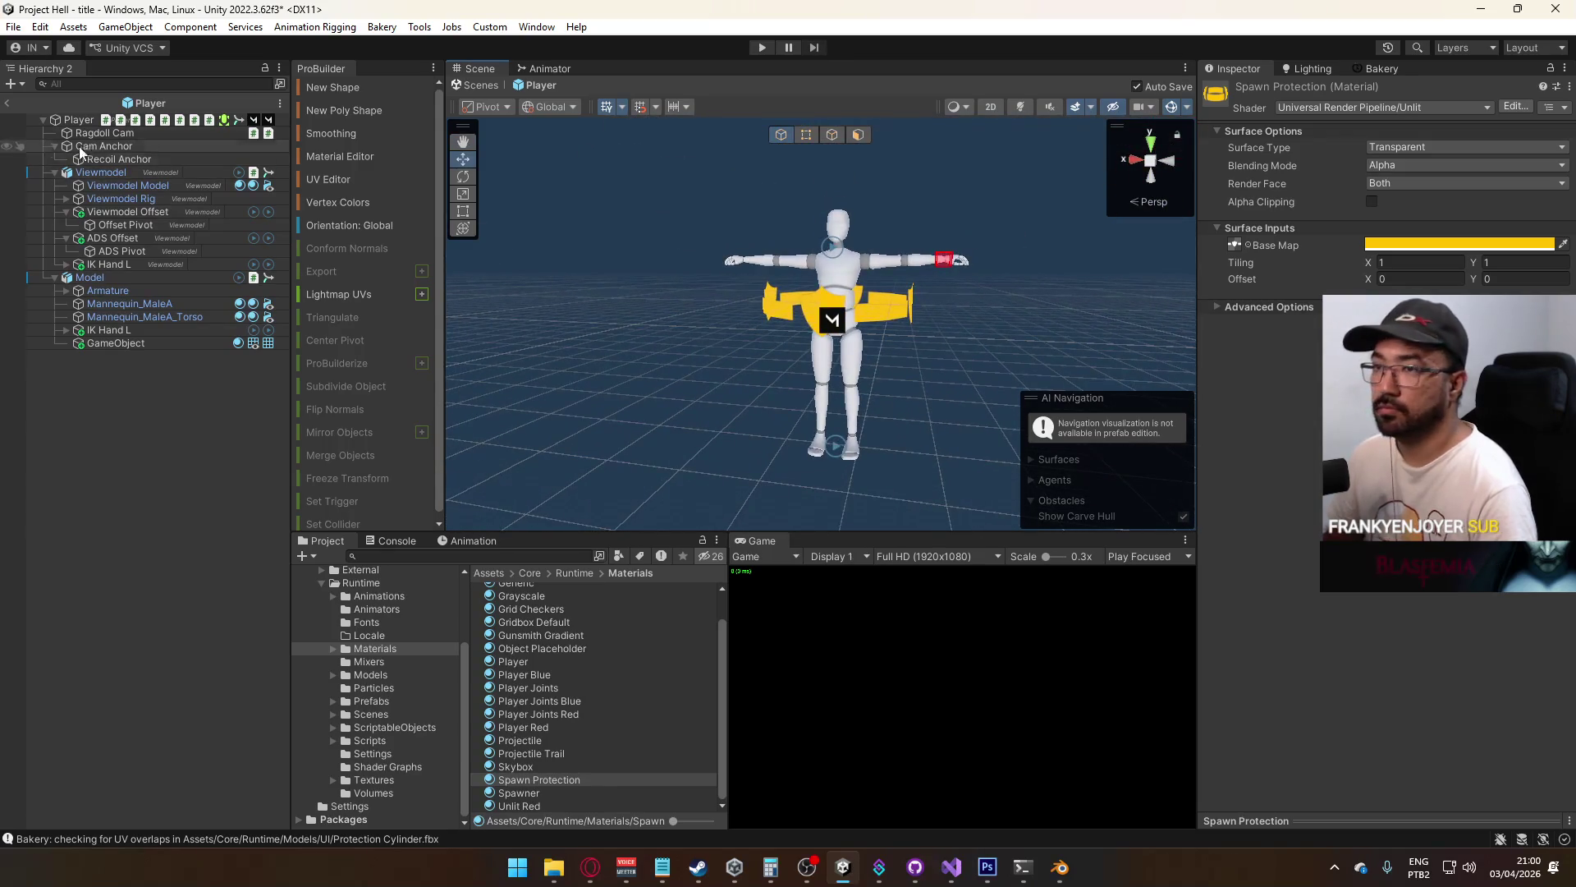
pyautogui.click(8, 103)
pyautogui.click(371, 713)
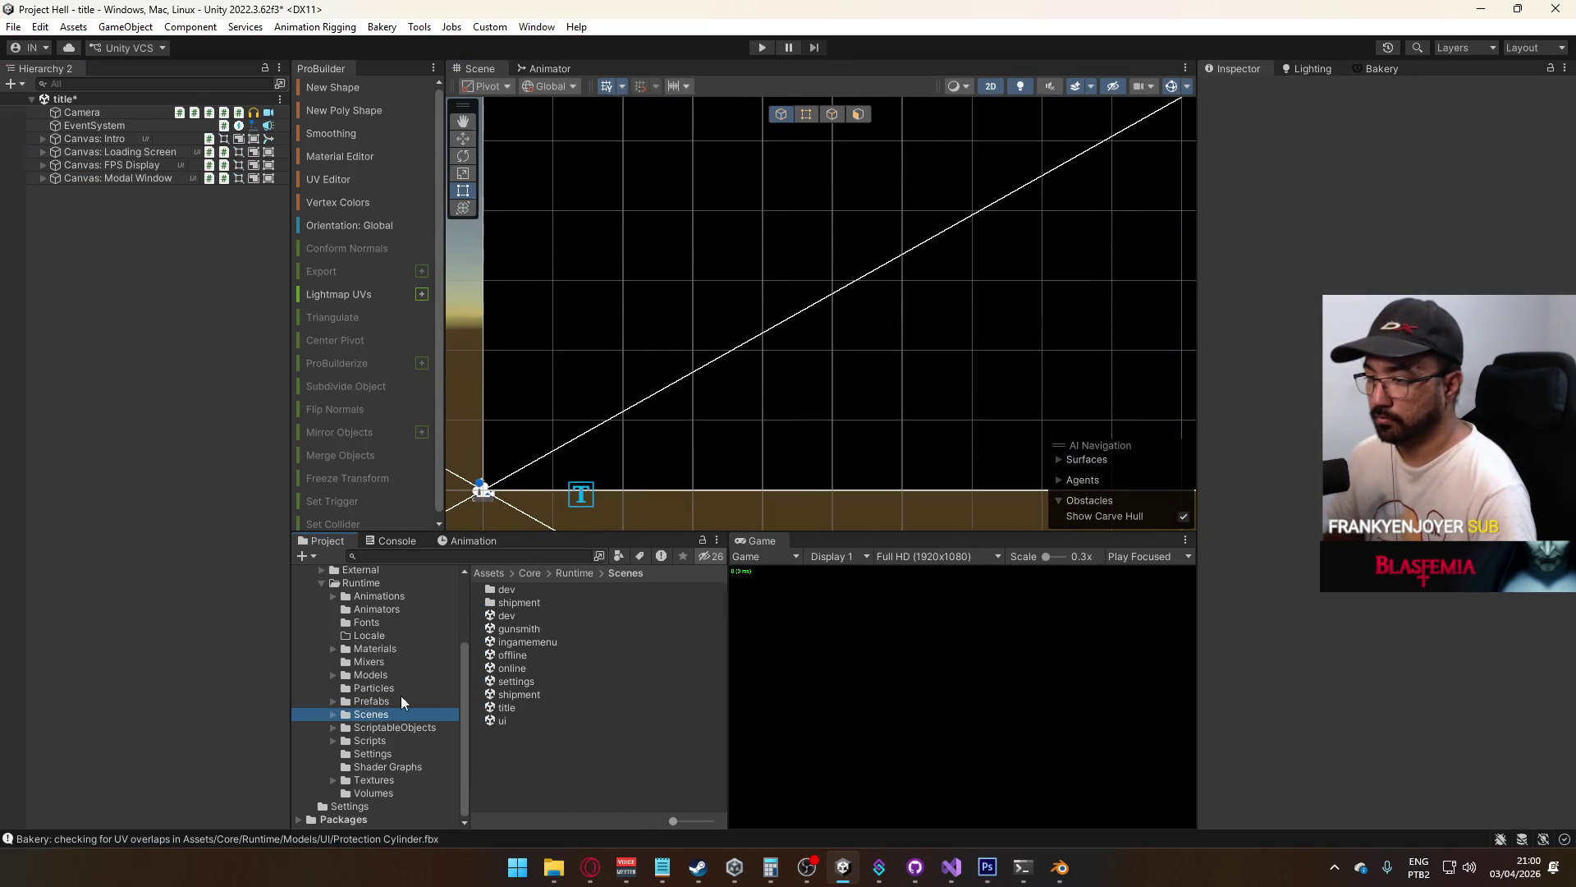
# Open the shipment scene, saving the title scene changes first
pyautogui.doubleClick(519, 695)
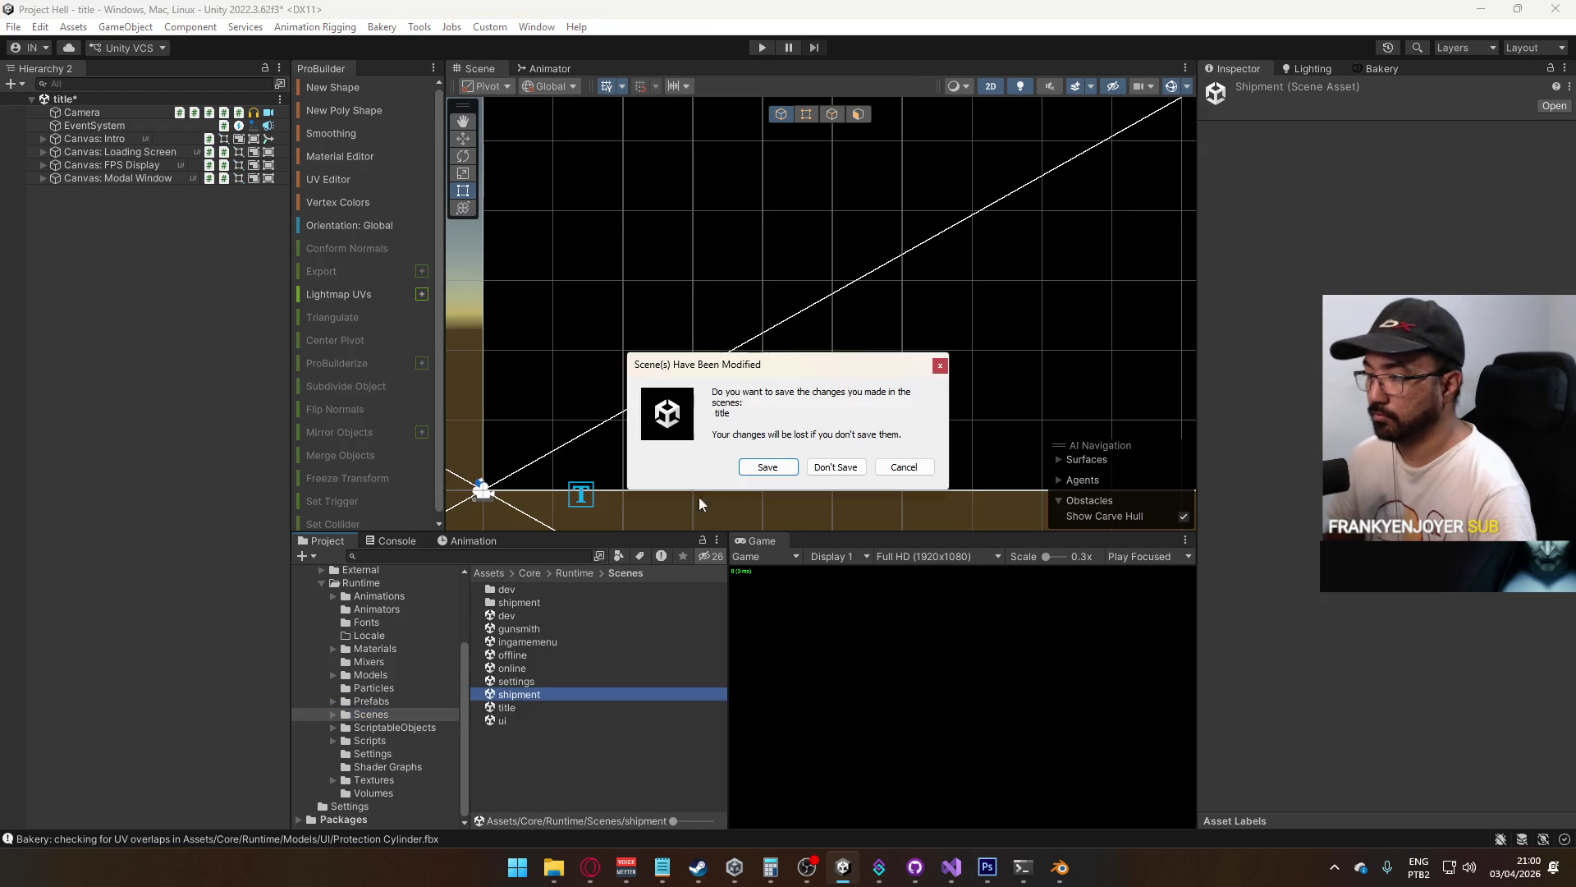
pyautogui.click(767, 466)
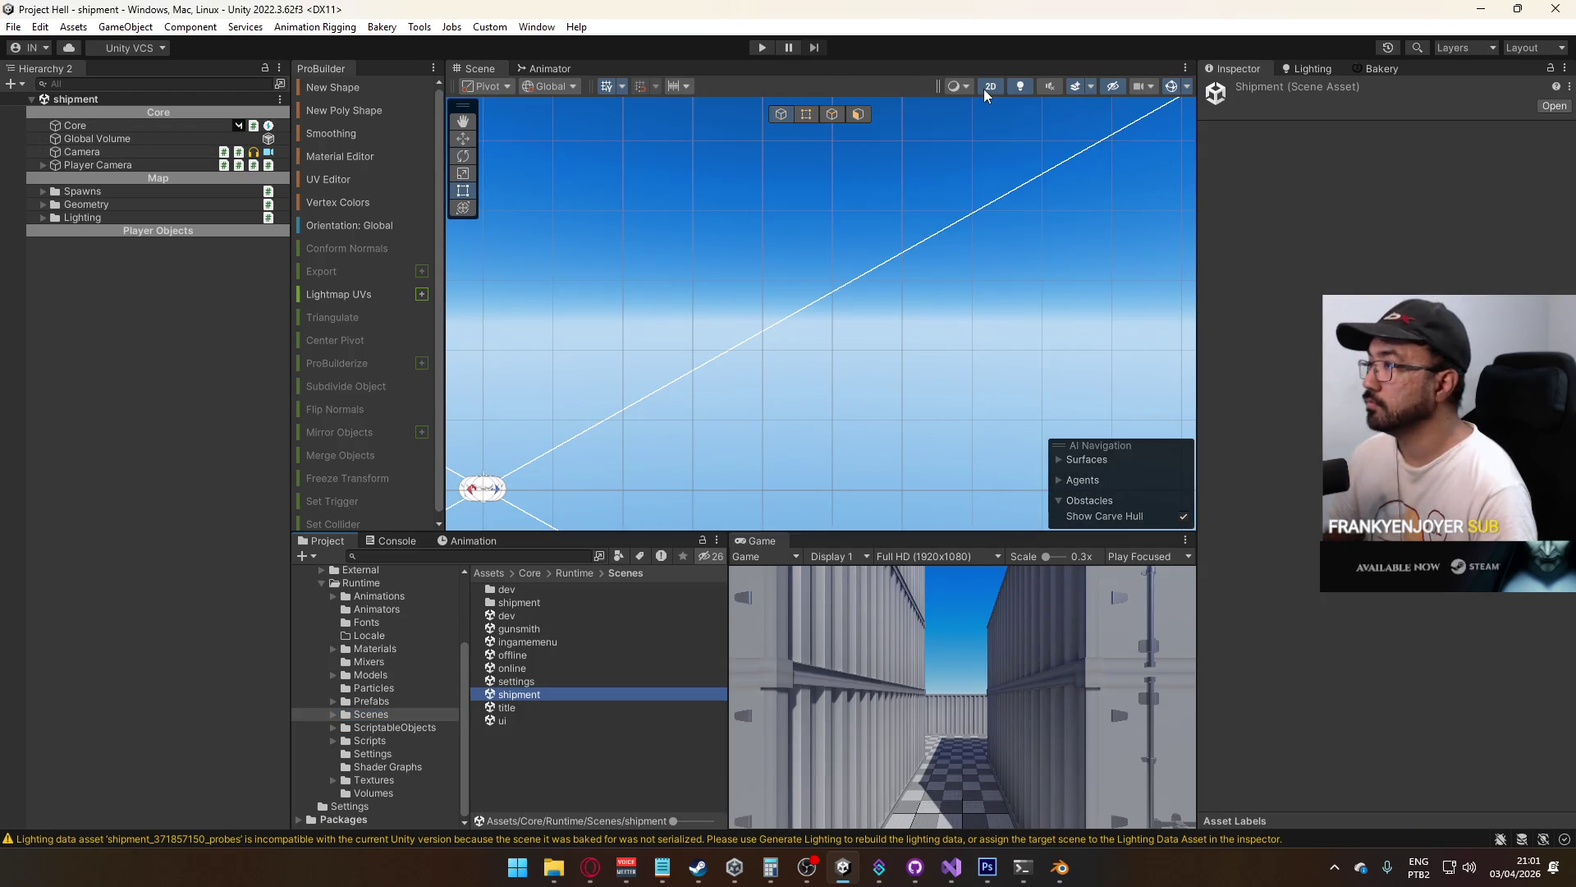
pyautogui.click(82, 218)
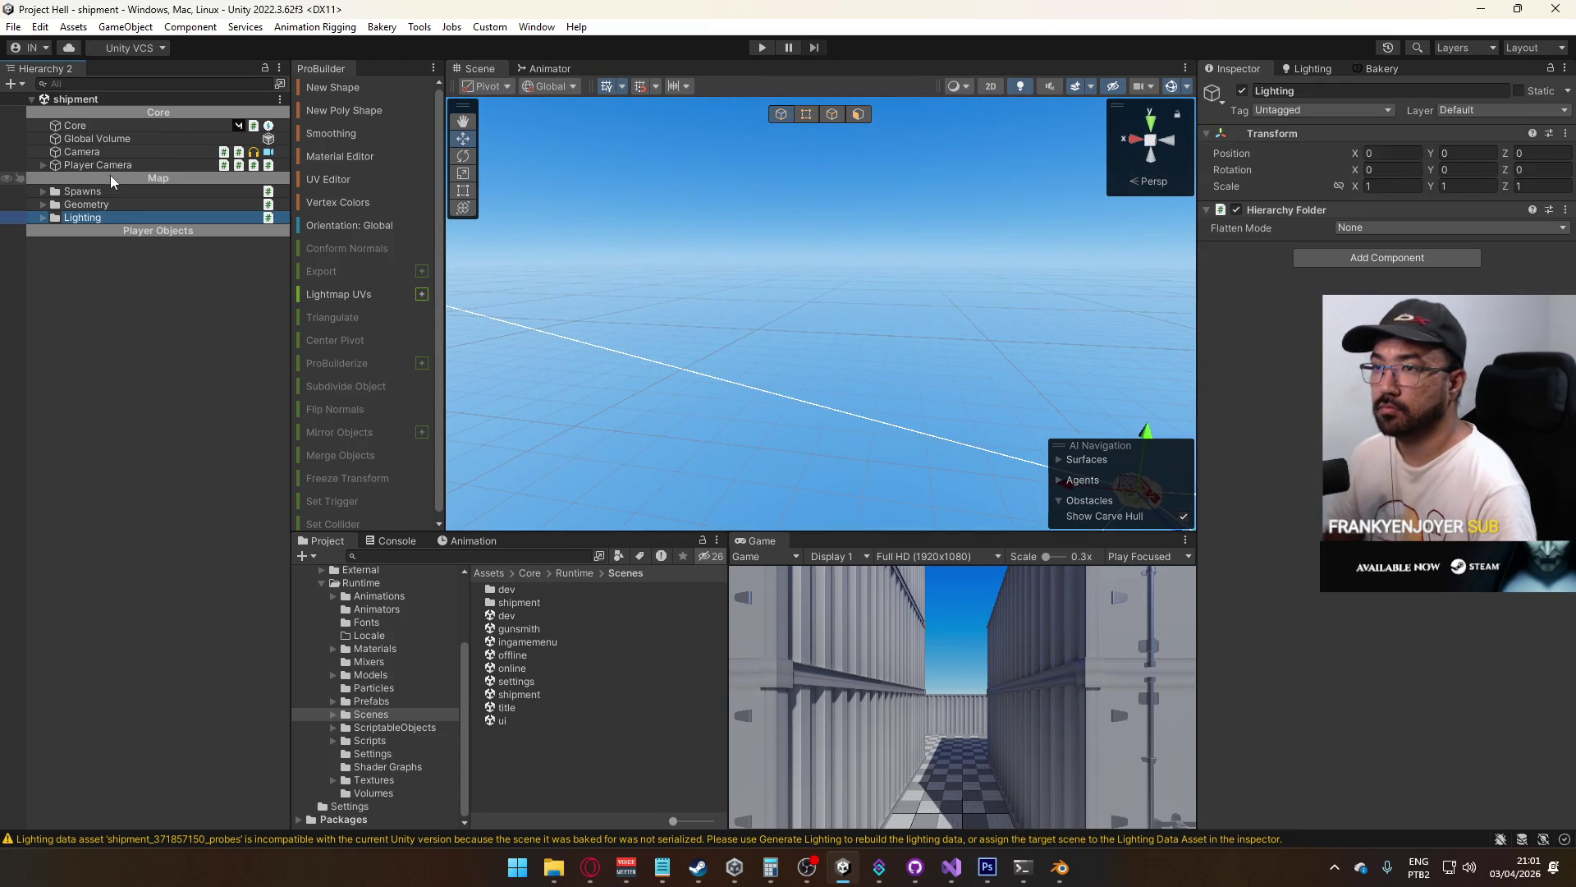
pyautogui.click(115, 164)
pyautogui.doubleClick(115, 164)
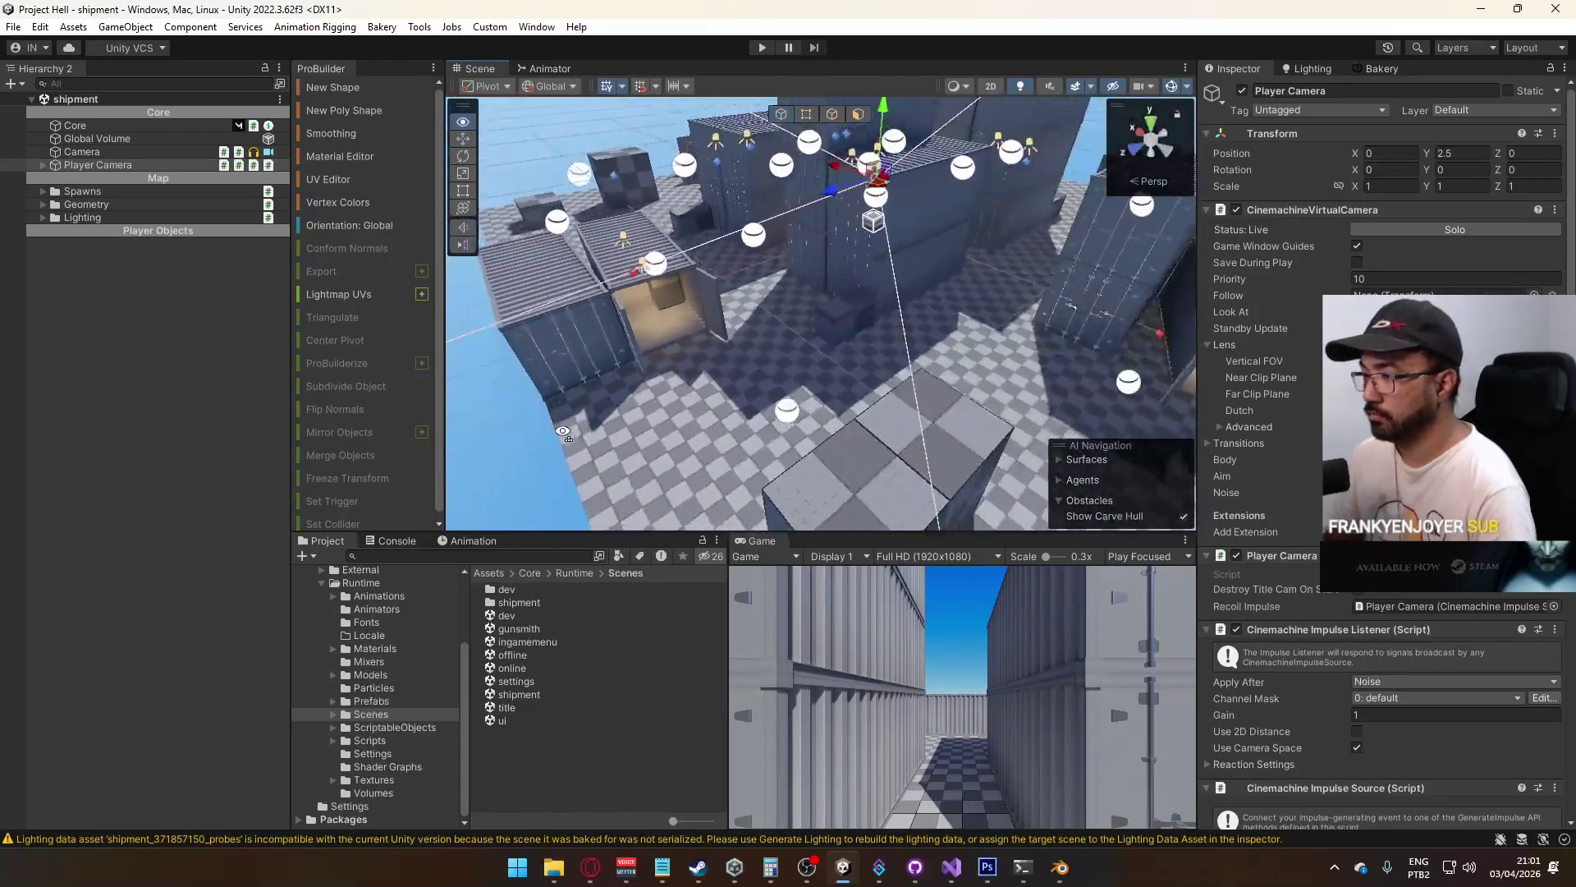
# Drop a Player prefab instance among the containers and select its ring object
pyautogui.click(391, 704)
pyautogui.moveTo(532, 713)
pyautogui.mouseDown()
pyautogui.moveTo(668, 457)
pyautogui.moveTo(877, 306)
pyautogui.mouseUp()
pyautogui.keyDown('alt'); pyautogui.moveTo(877, 305); pyautogui.dragTo(954, 339); pyautogui.keyUp('alt')
pyautogui.moveTo(935, 345)
pyautogui.mouseDown()
pyautogui.moveTo(923, 267)
pyautogui.moveTo(921, 285)
pyautogui.moveTo(729, 230)
pyautogui.mouseUp()
pyautogui.click(729, 230)
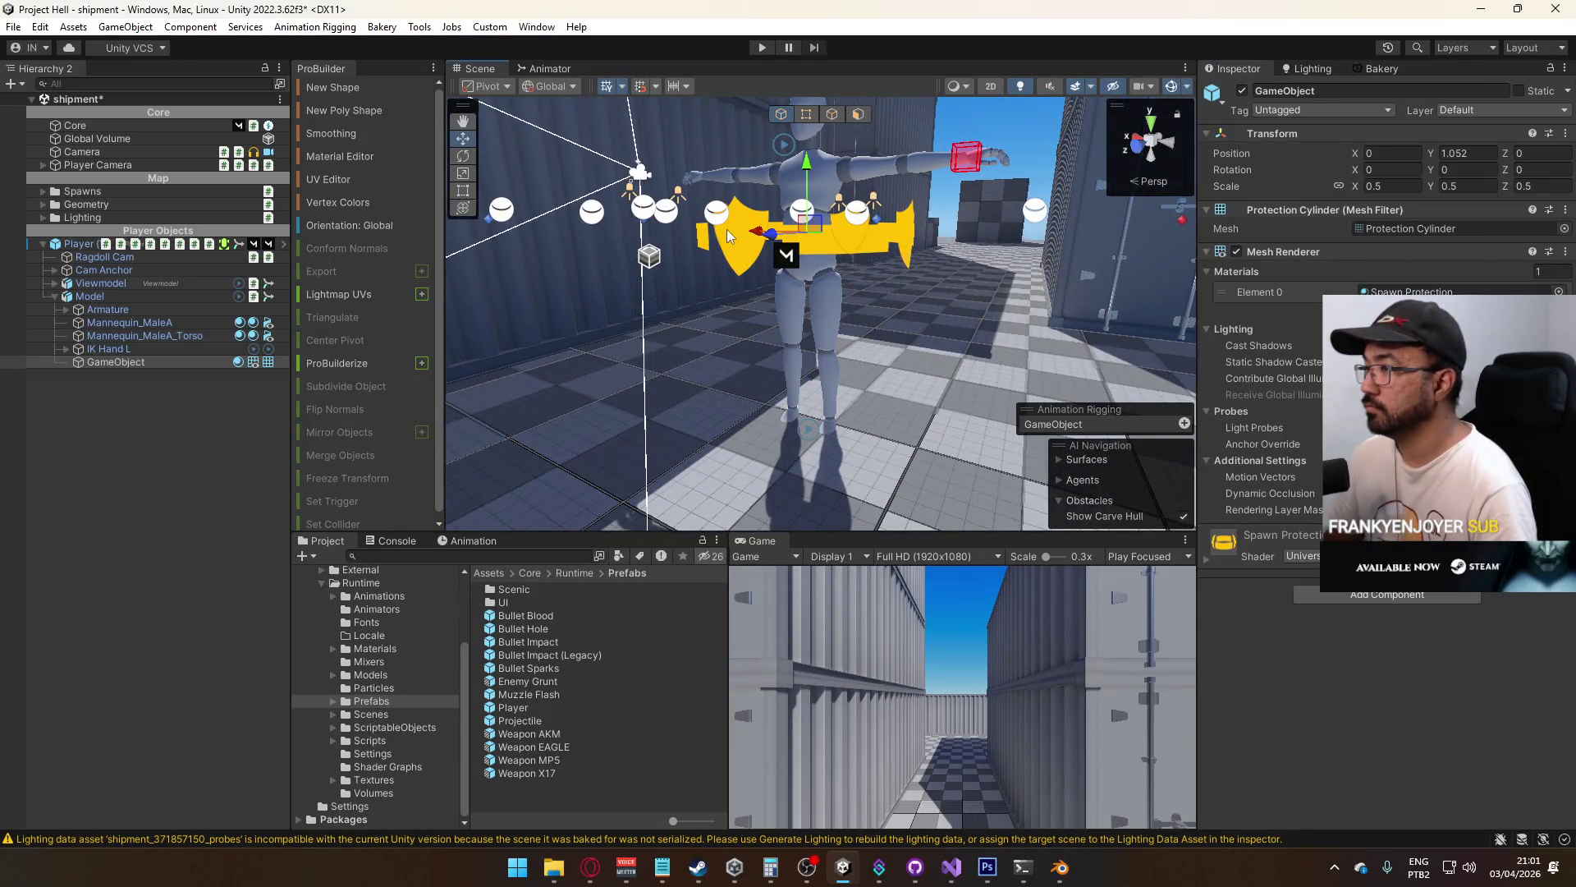
# Inspect the Spawn Protection material's shader list, leaving the shader unchanged
pyautogui.click(1412, 291)
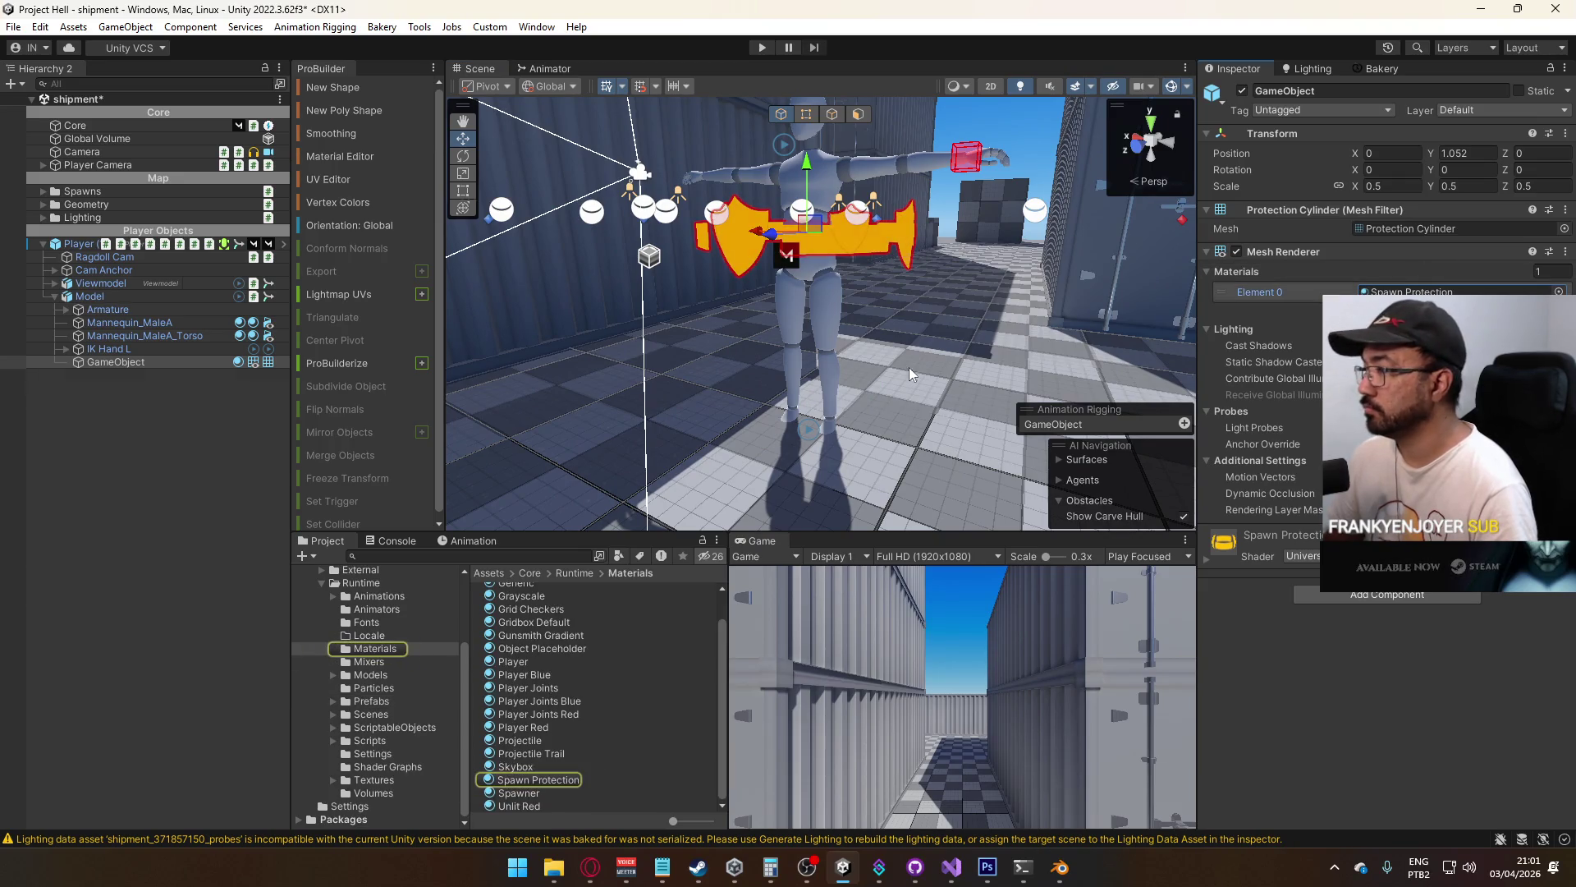
pyautogui.click(522, 780)
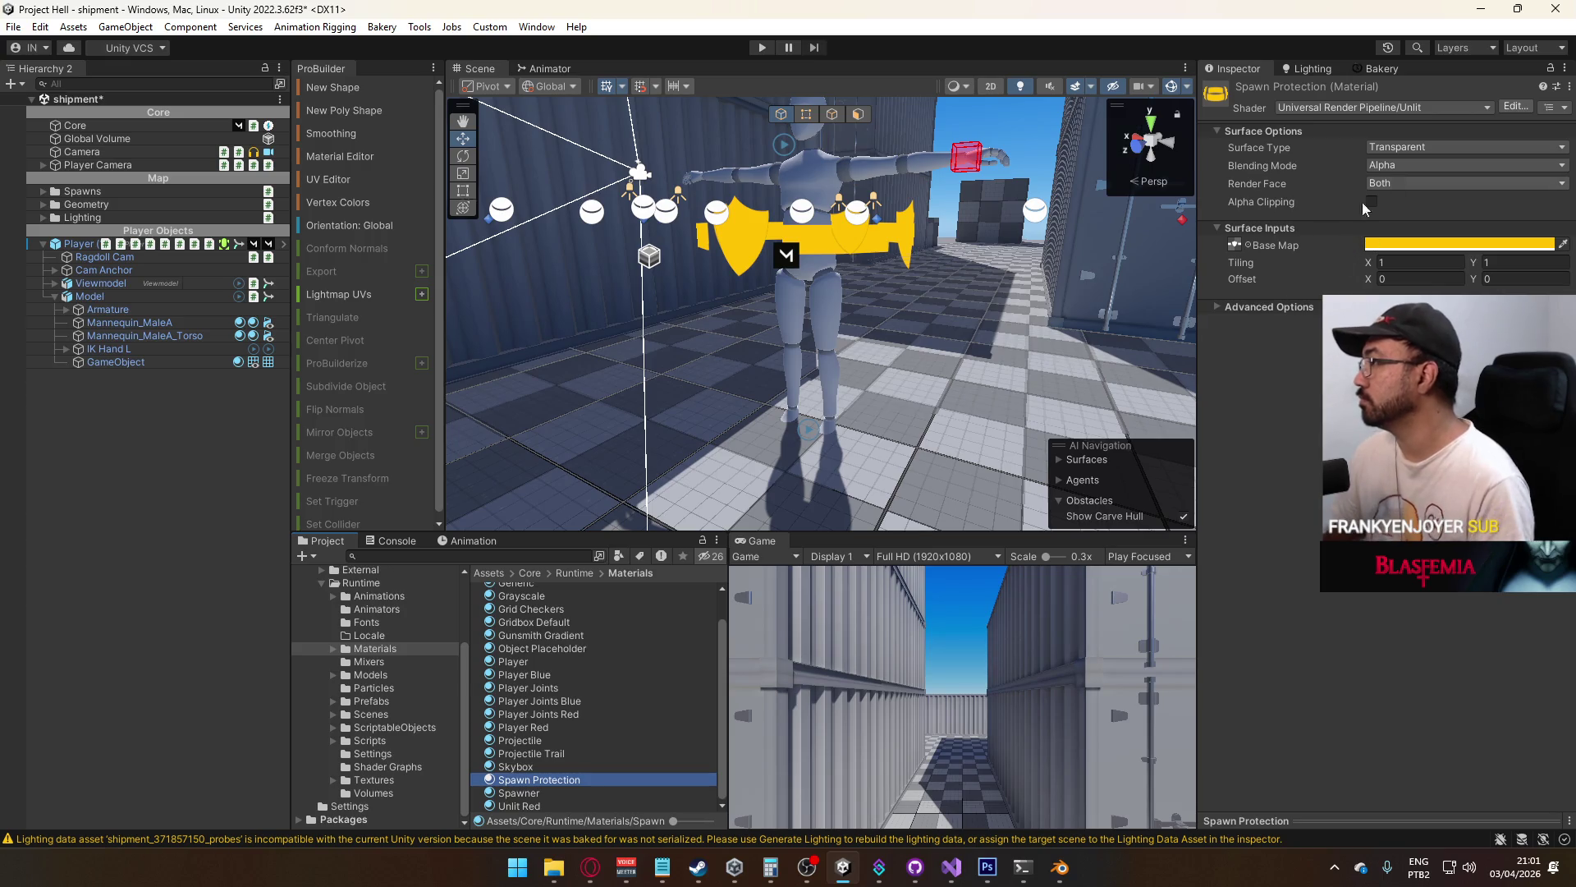
pyautogui.click(1382, 109)
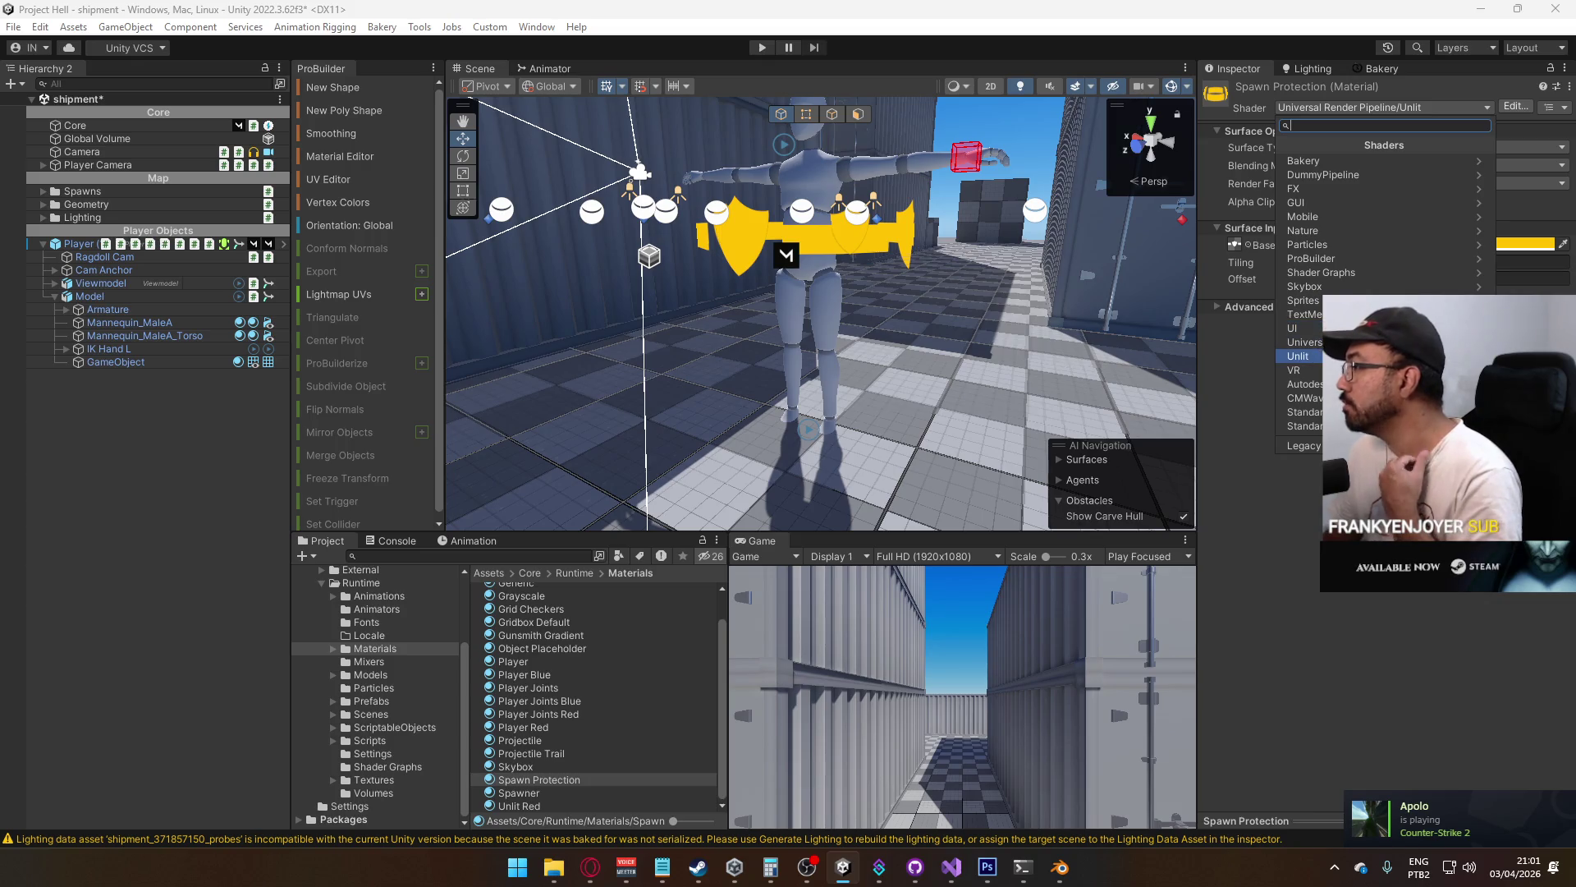
pyautogui.press('Return')
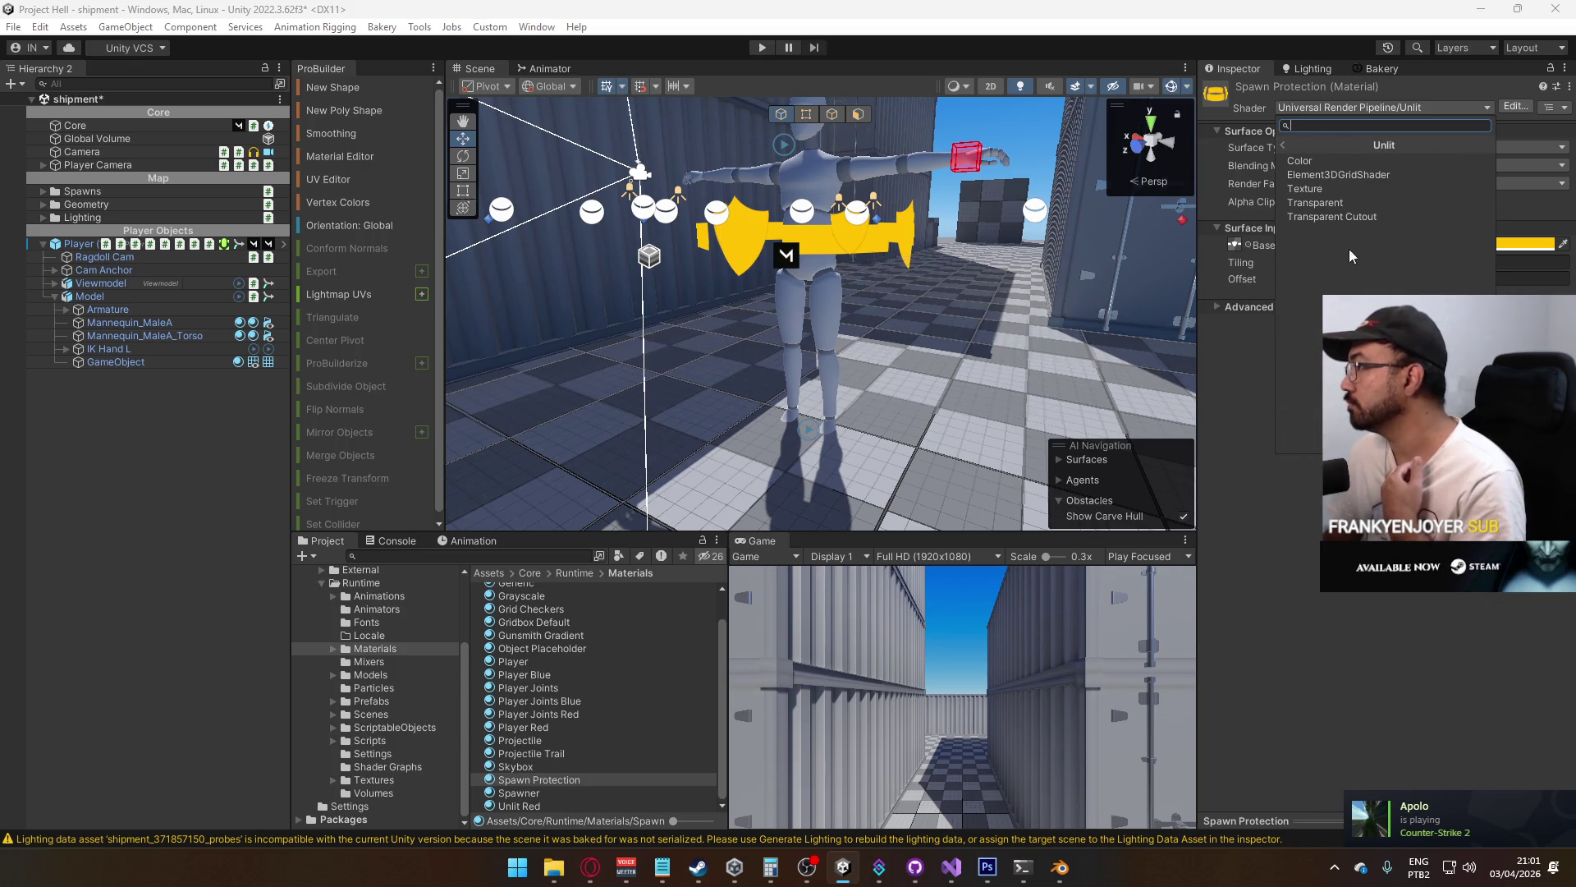
pyautogui.click(1352, 141)
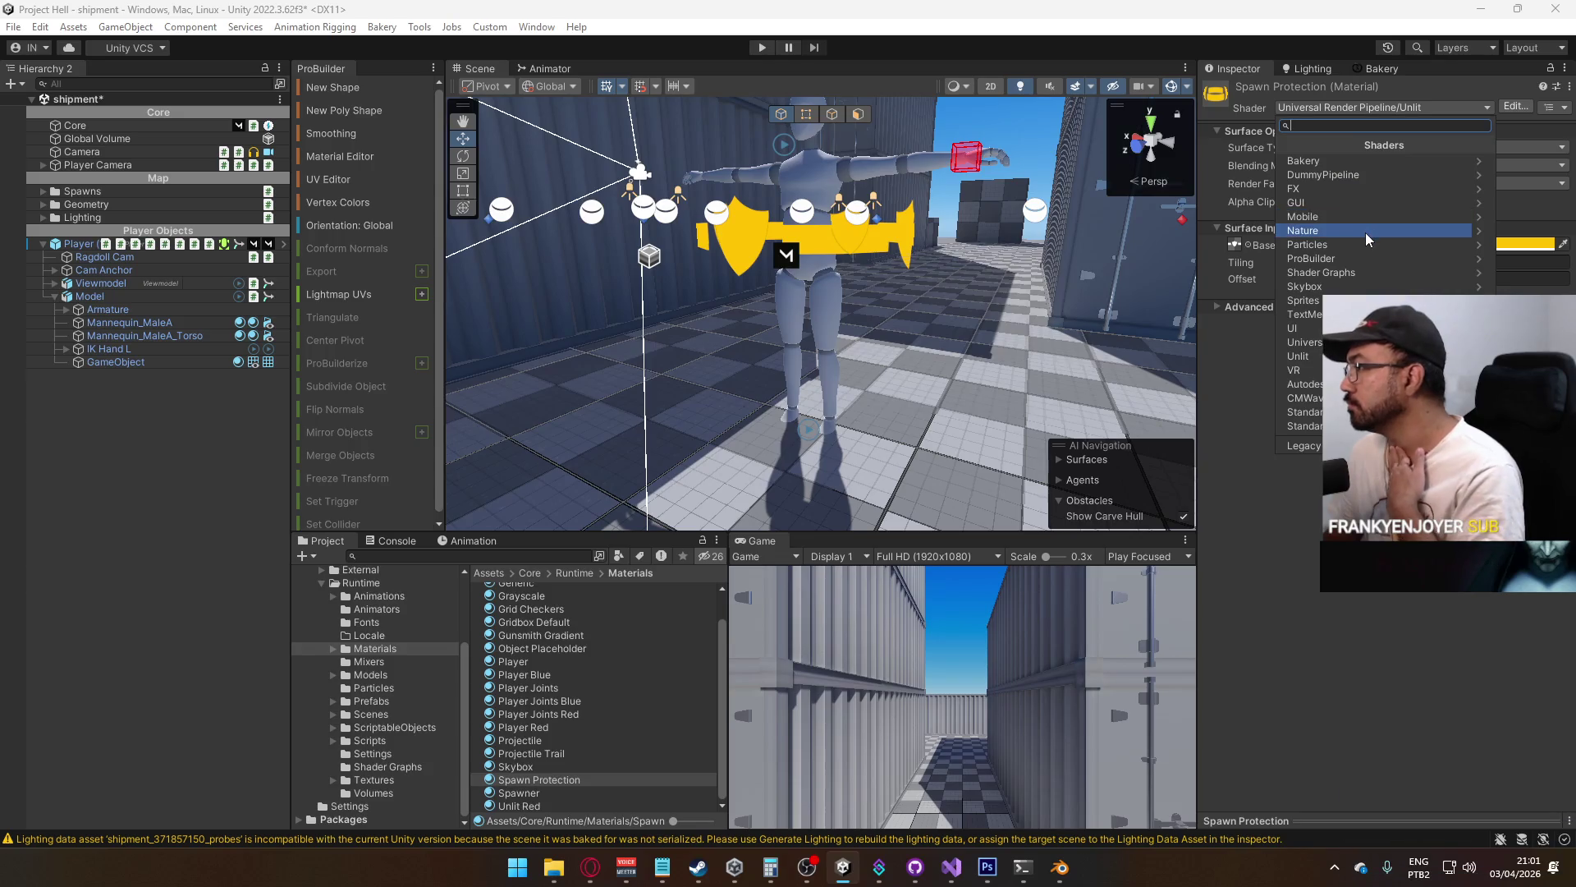
pyautogui.keyDown('alt'); pyautogui.click(893, 218); pyautogui.keyUp('alt')
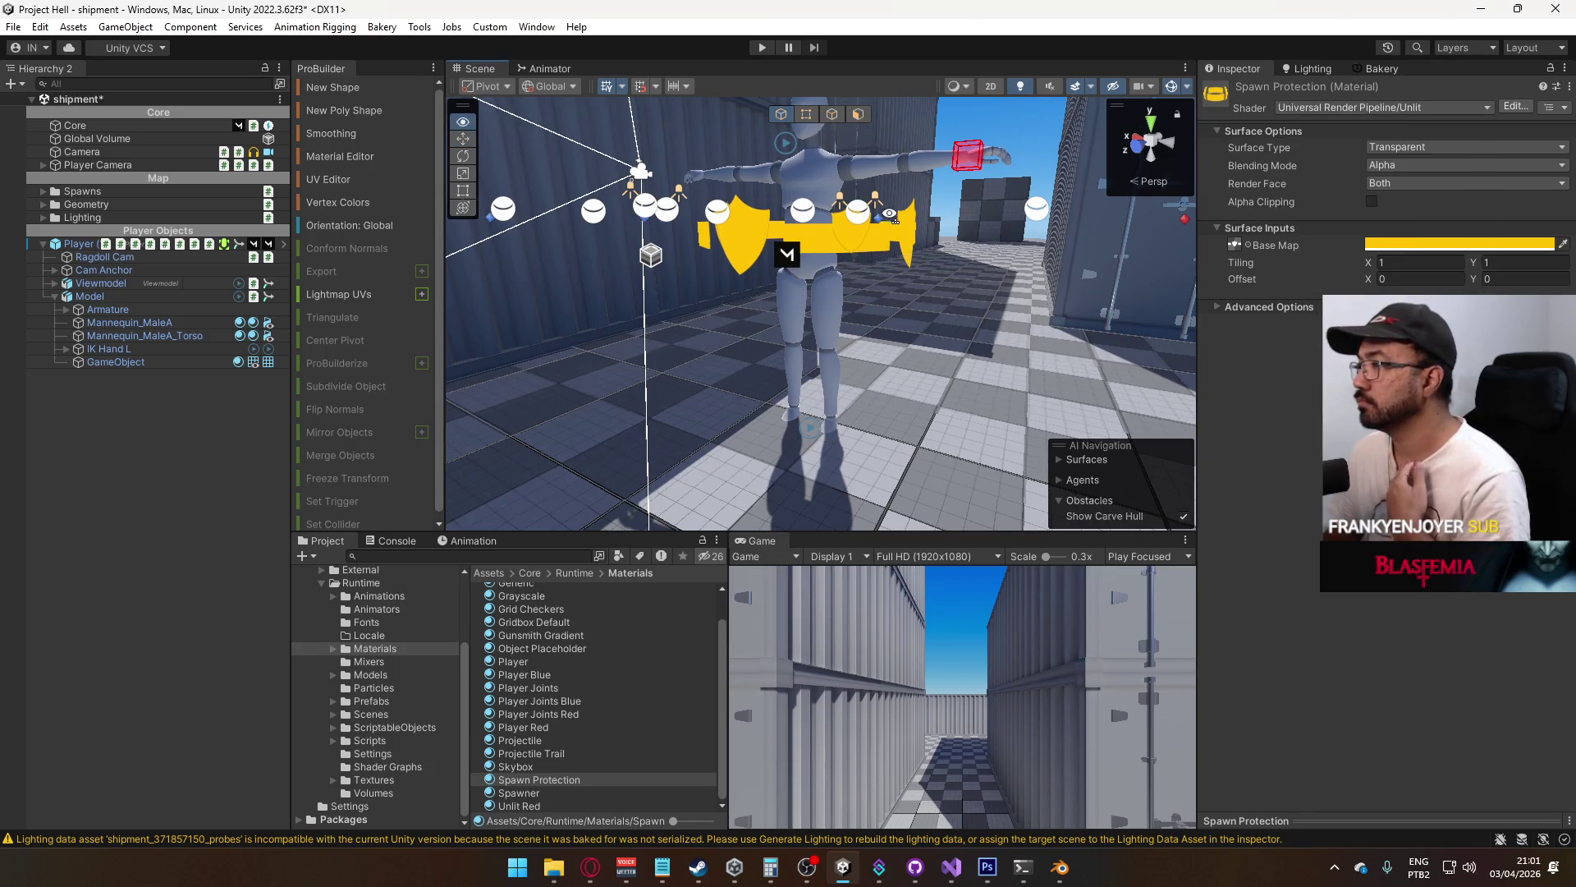
# Move the Player (1) instance into the corridor at position 0.06, 2.52, 1.37
pyautogui.click(752, 282)
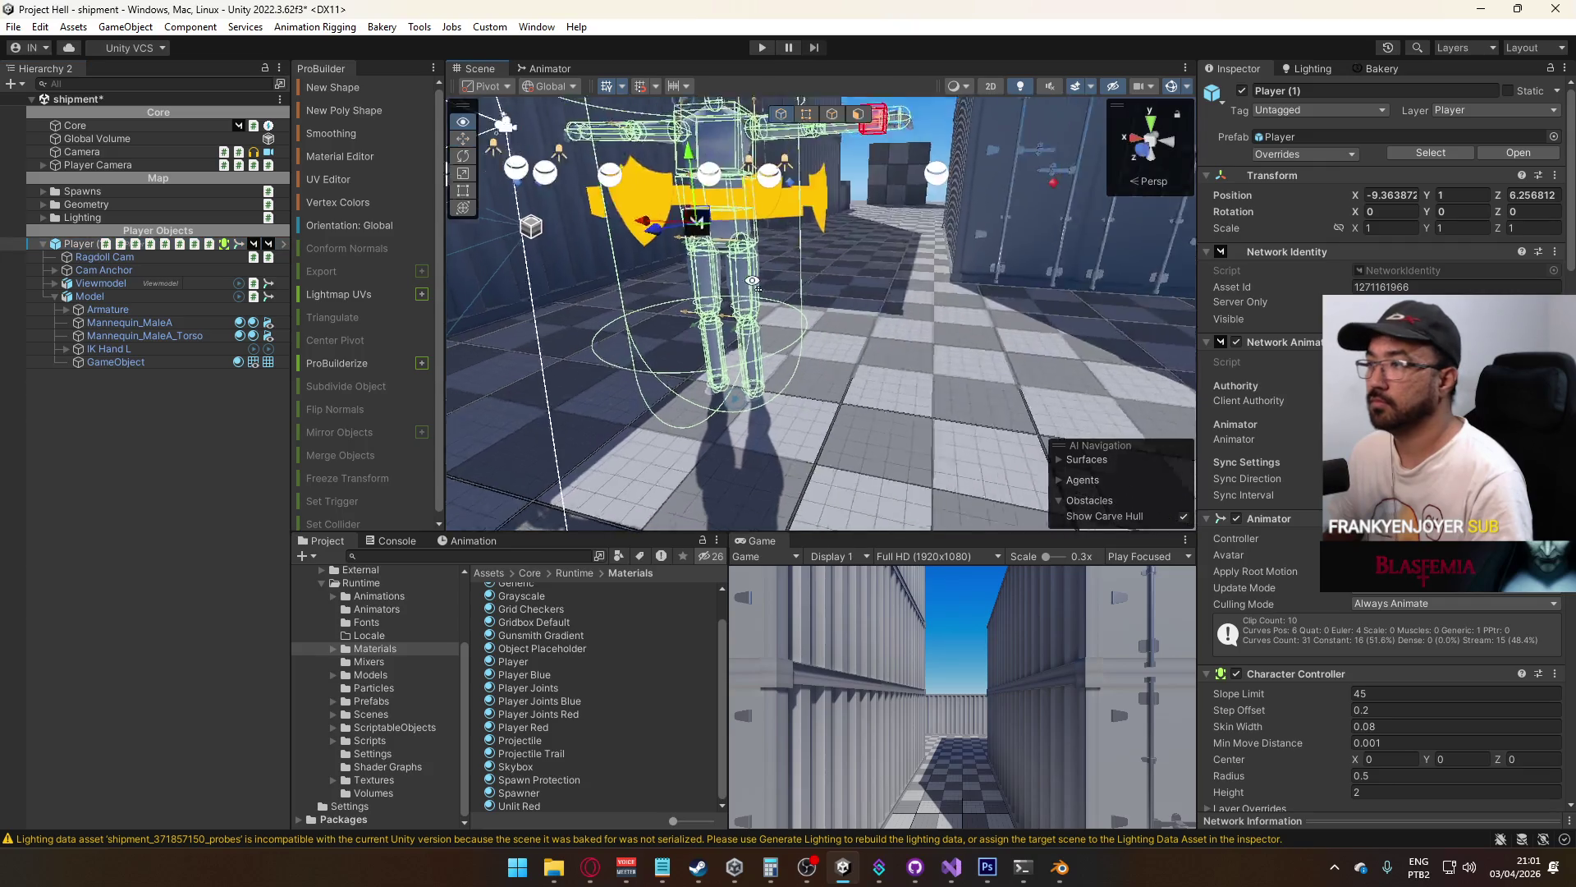
pyautogui.scroll(-5, 753, 282)
pyautogui.moveTo(833, 299); pyautogui.dragTo(538, 317)
pyautogui.press('f')
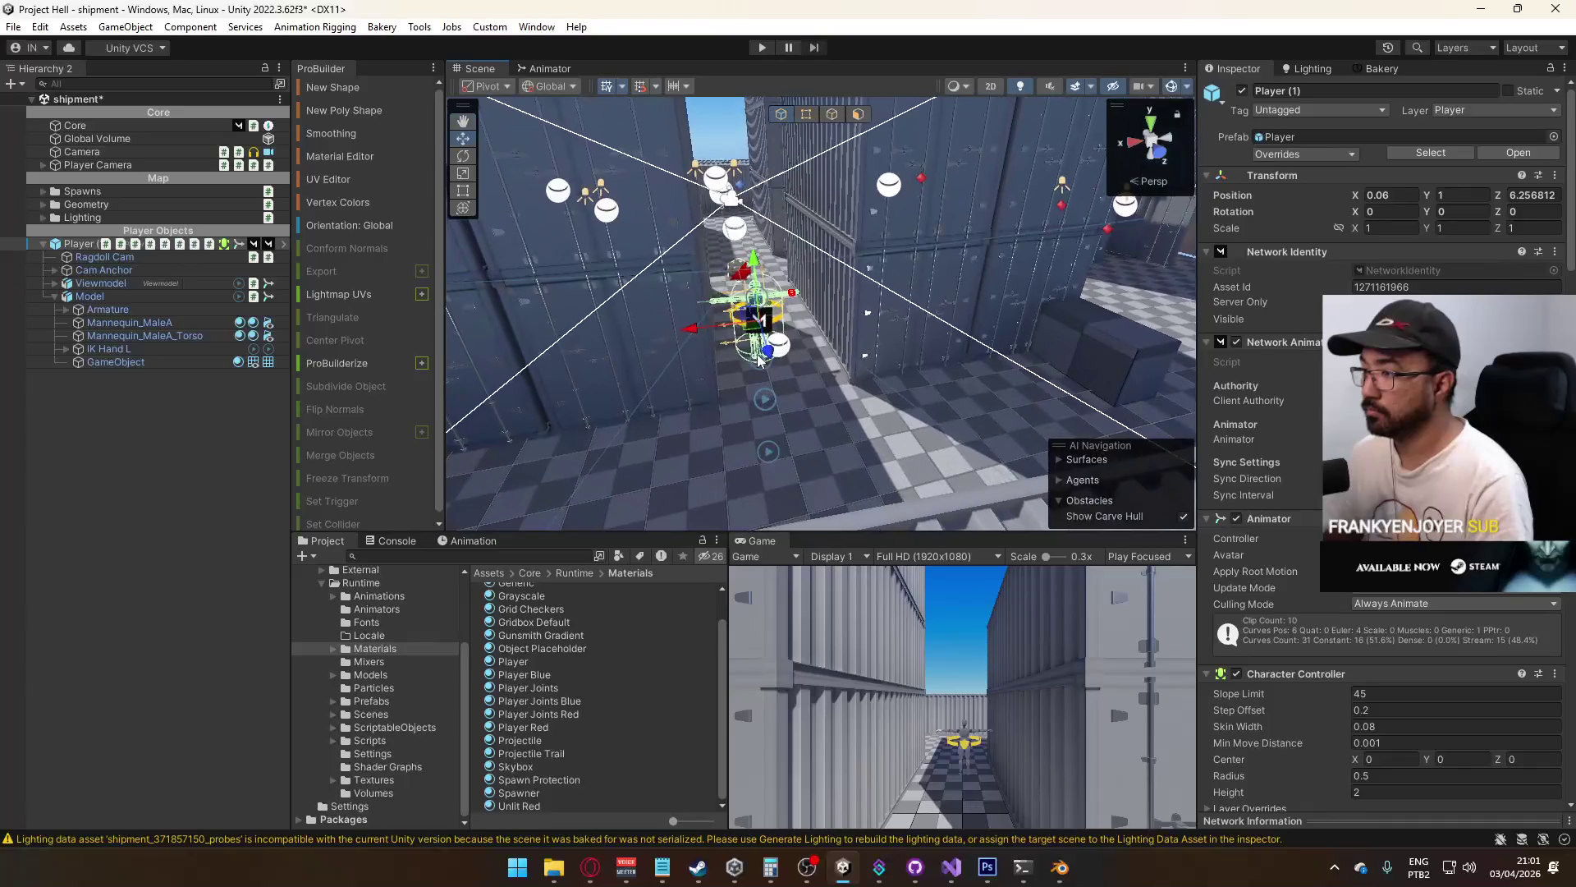
pyautogui.moveTo(758, 359); pyautogui.dragTo(755, 284)
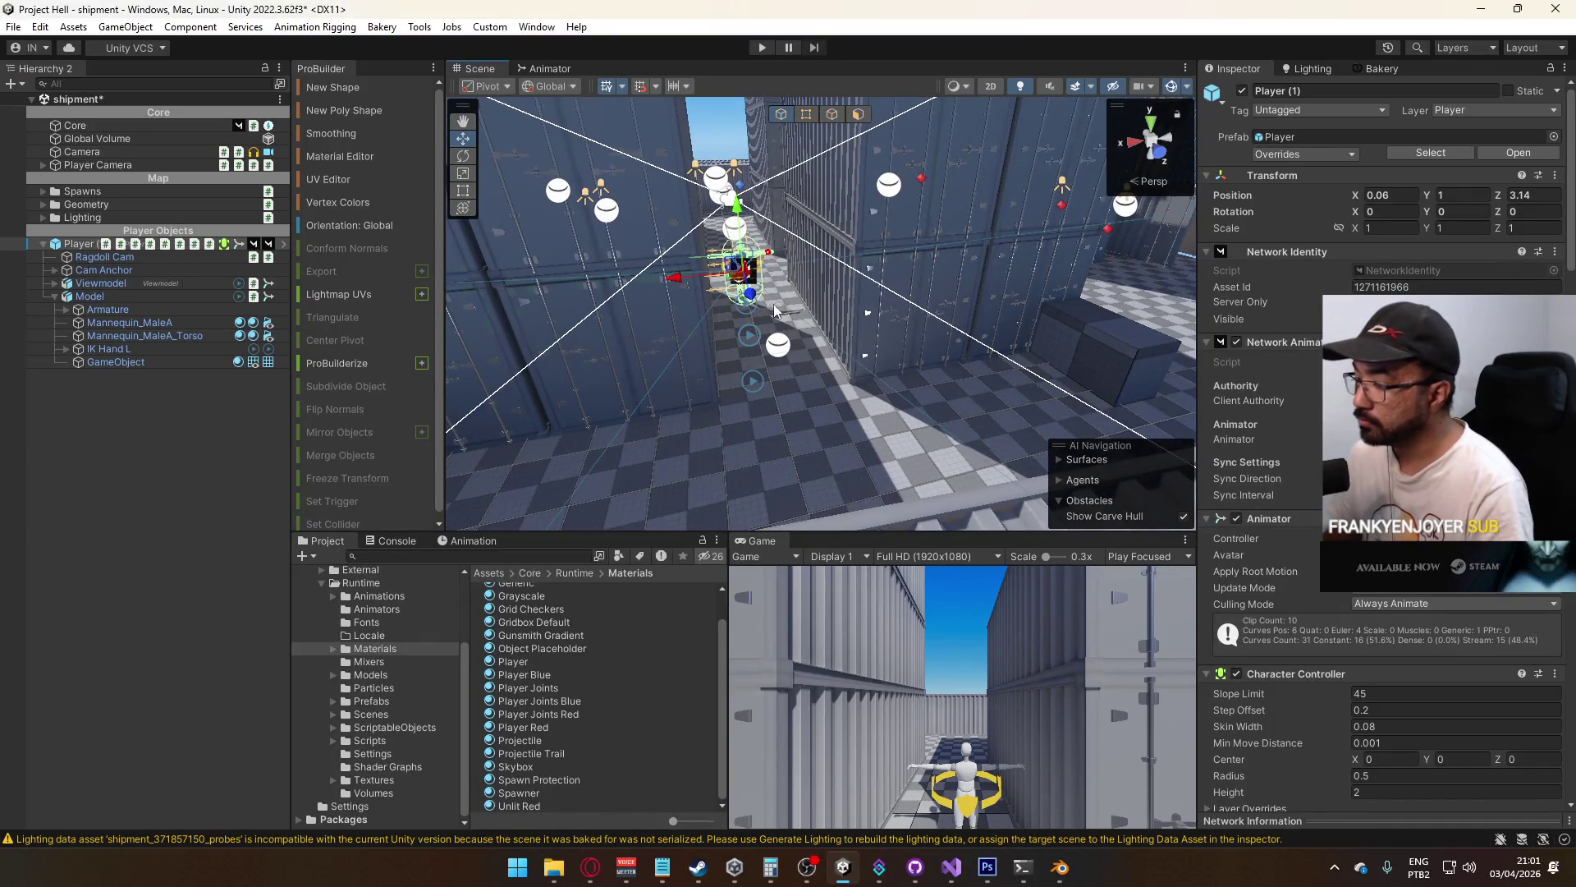
pyautogui.moveTo(738, 215); pyautogui.dragTo(737, 158)
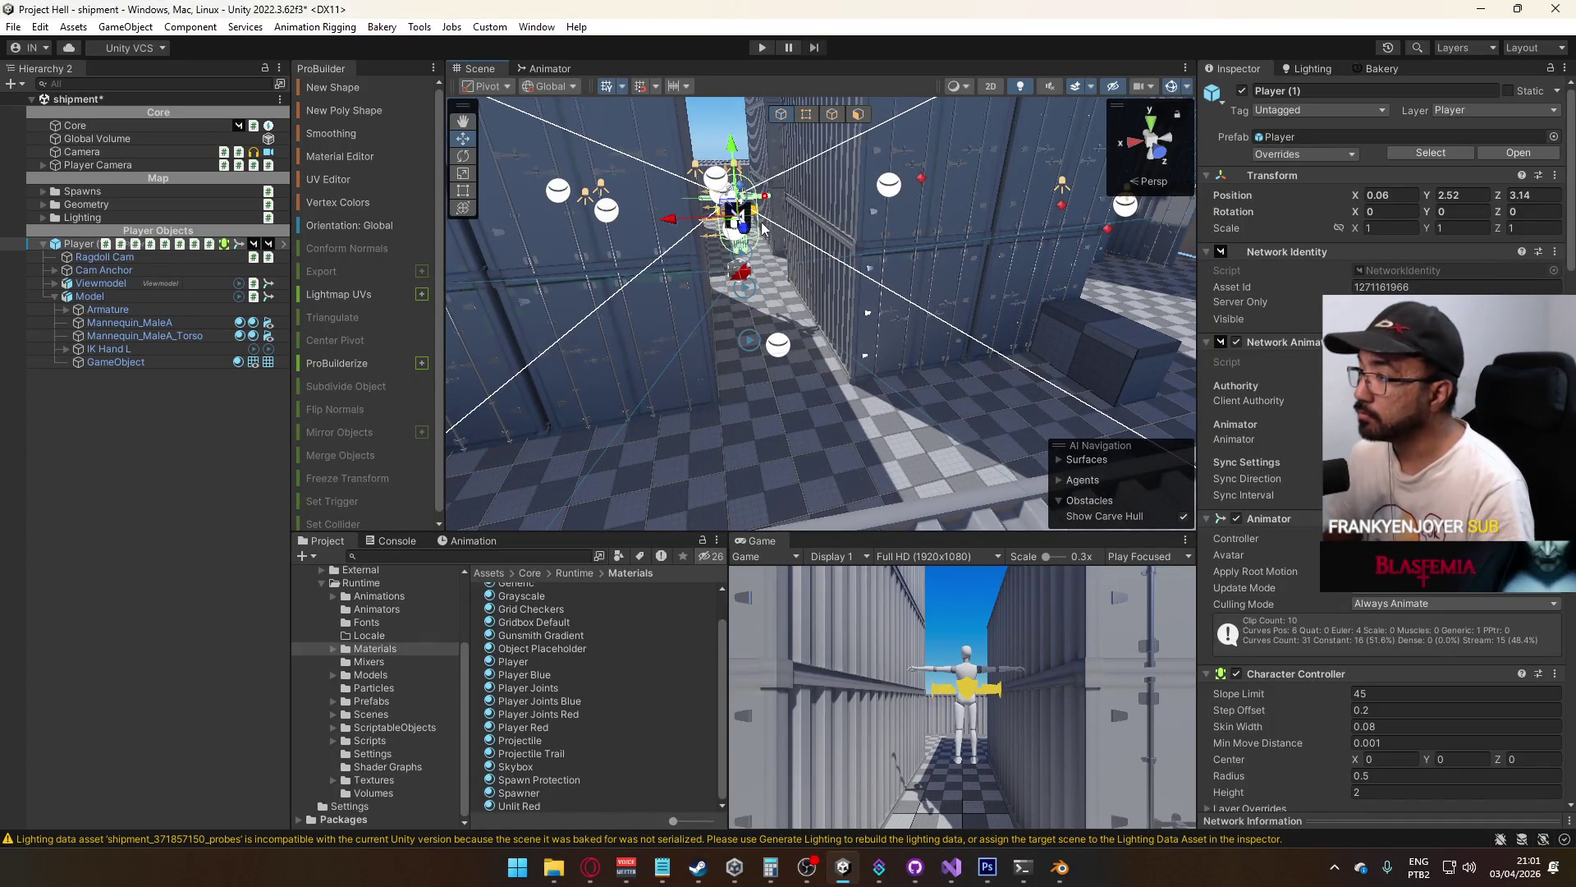
pyautogui.moveTo(744, 232)
pyautogui.mouseDown()
pyautogui.moveTo(749, 254)
pyautogui.moveTo(822, 189)
pyautogui.mouseUp()
pyautogui.press('f')
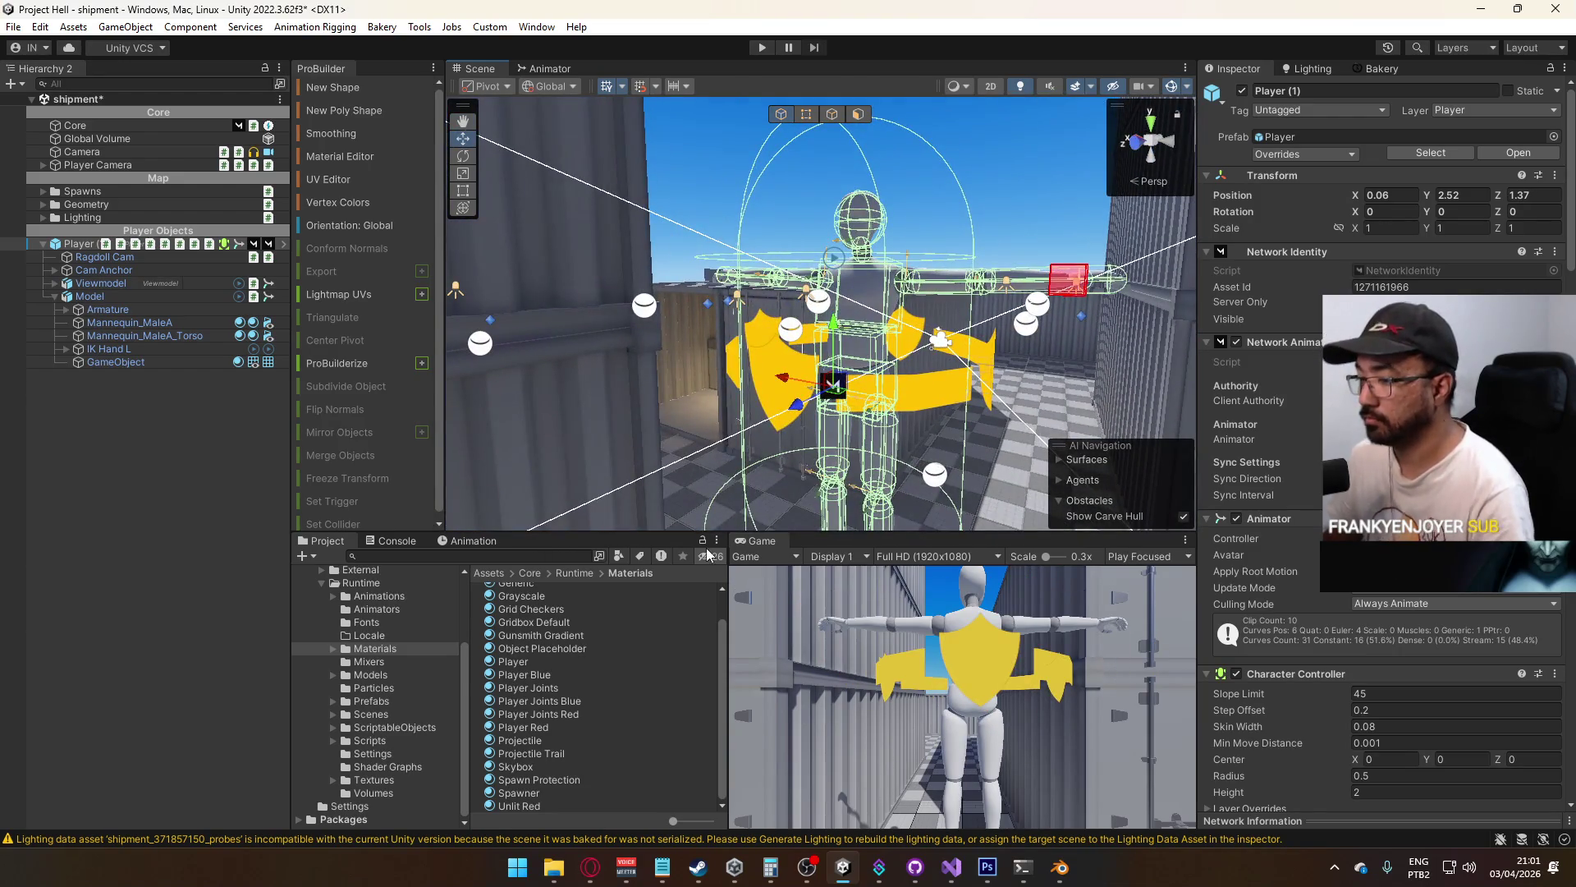
pyautogui.click(545, 779)
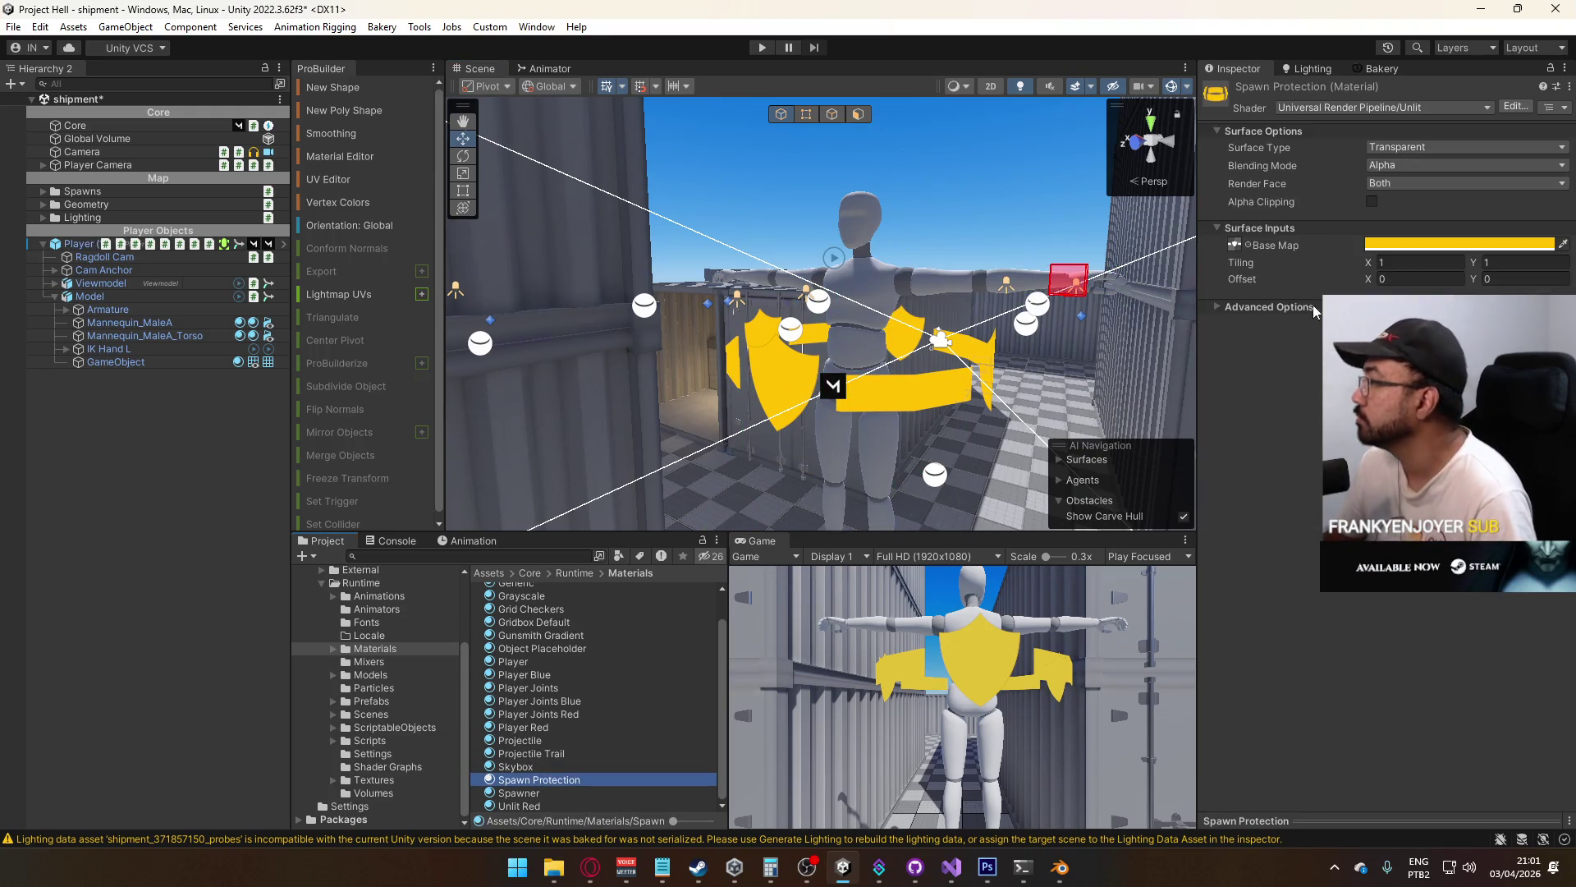
# Lower the Spawn Protection base colour's alpha to make it semi-transparent
pyautogui.click(1414, 244)
pyautogui.moveTo(1523, 546); pyautogui.dragTo(1457, 546)
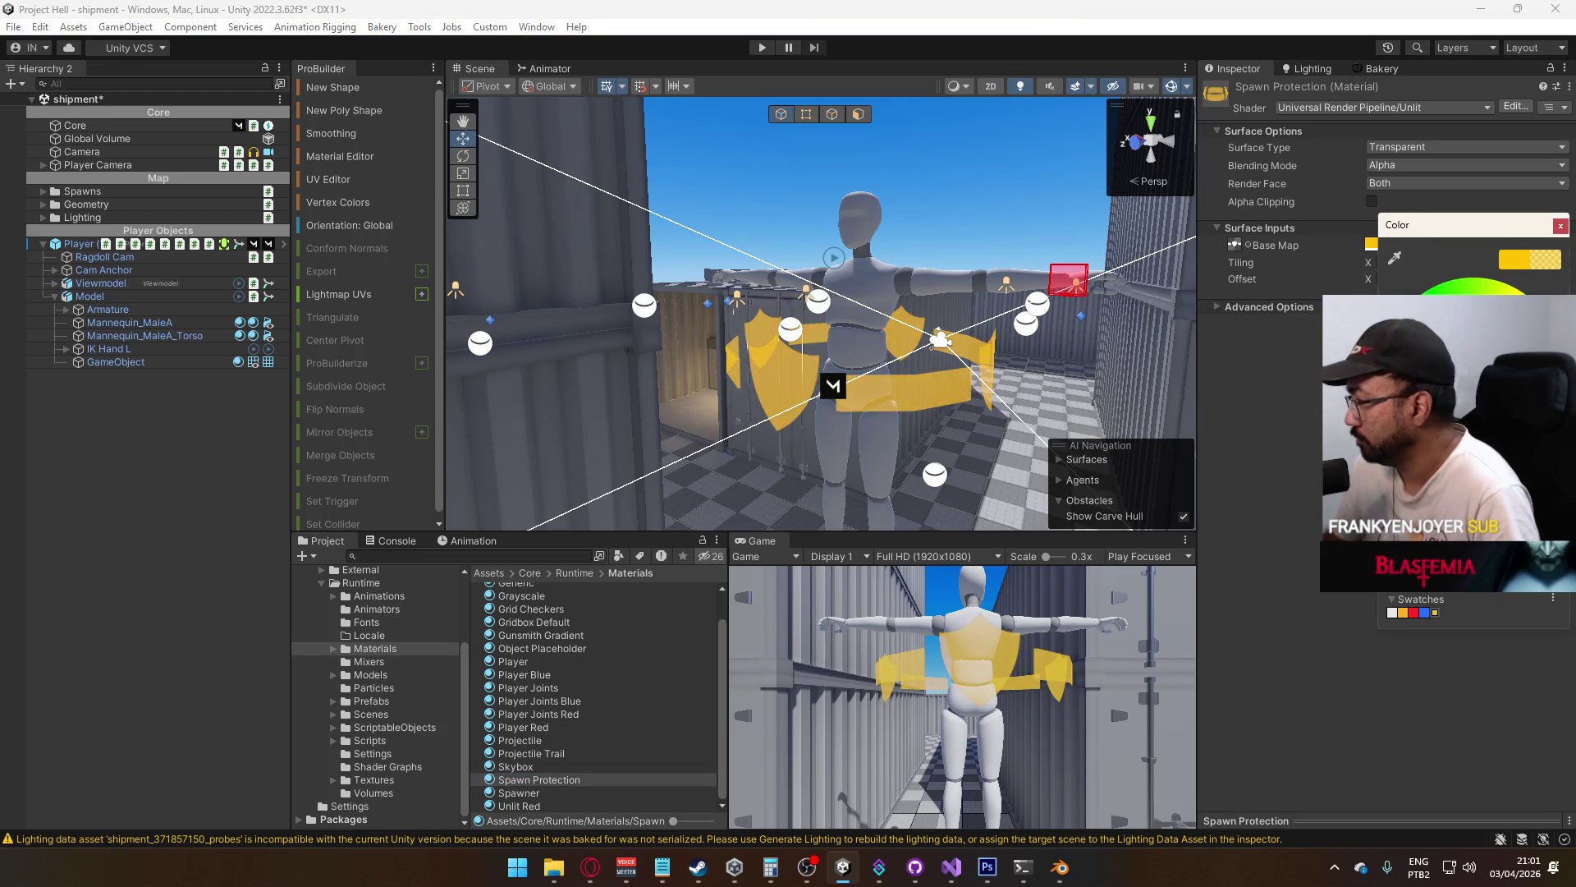
pyautogui.click(1560, 225)
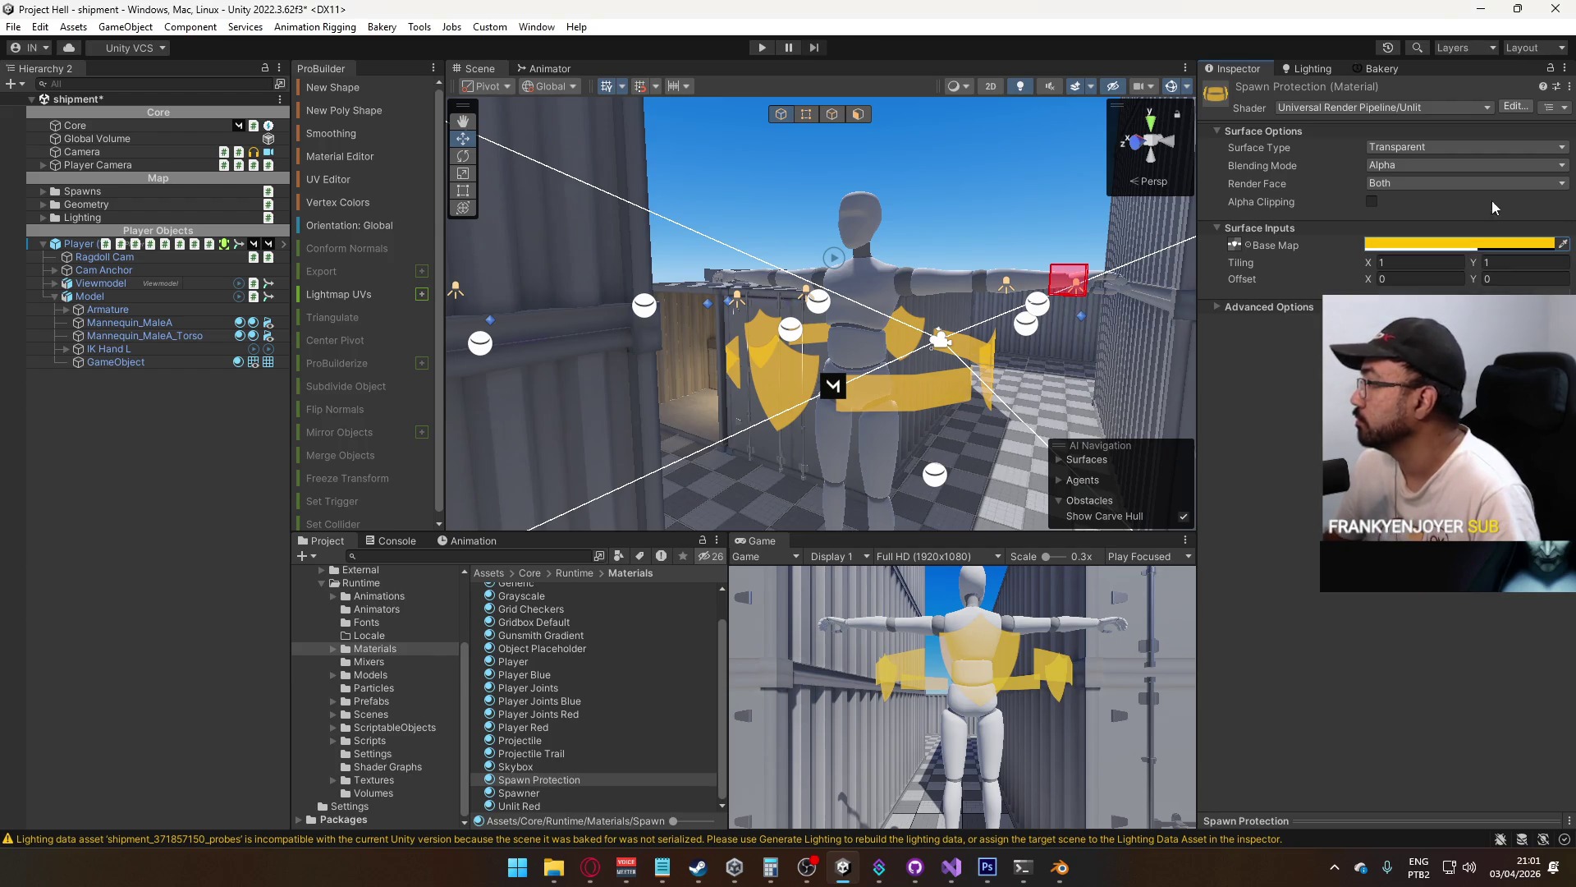
# Switch the material to the Universal Render Pipeline Particles/Simple Lit shader
pyautogui.click(1382, 107)
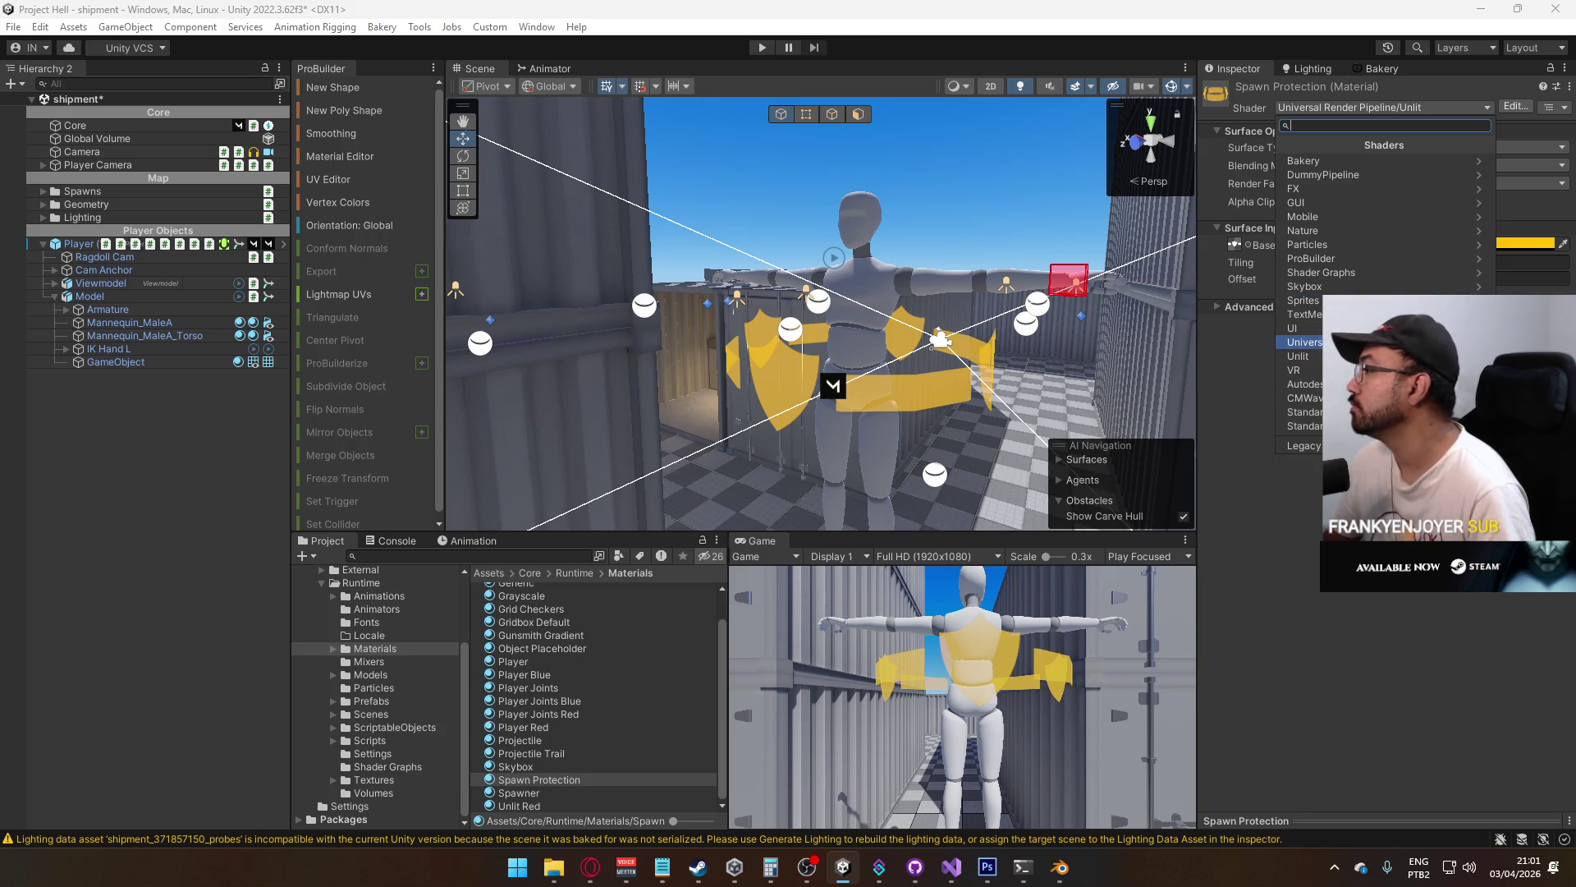
pyautogui.click(1355, 341)
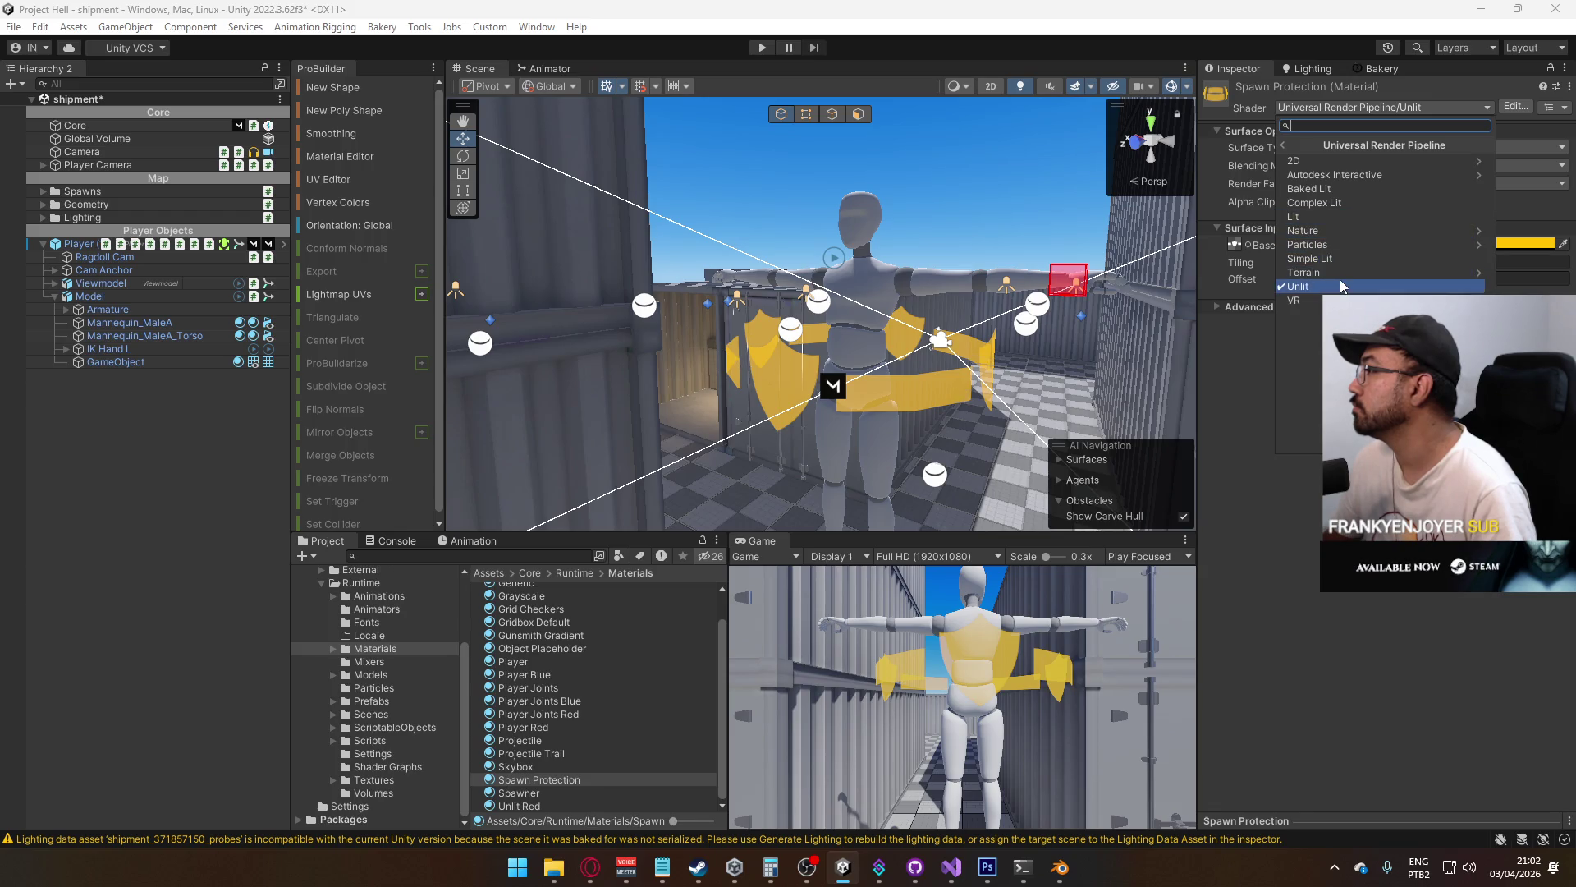
pyautogui.click(1361, 244)
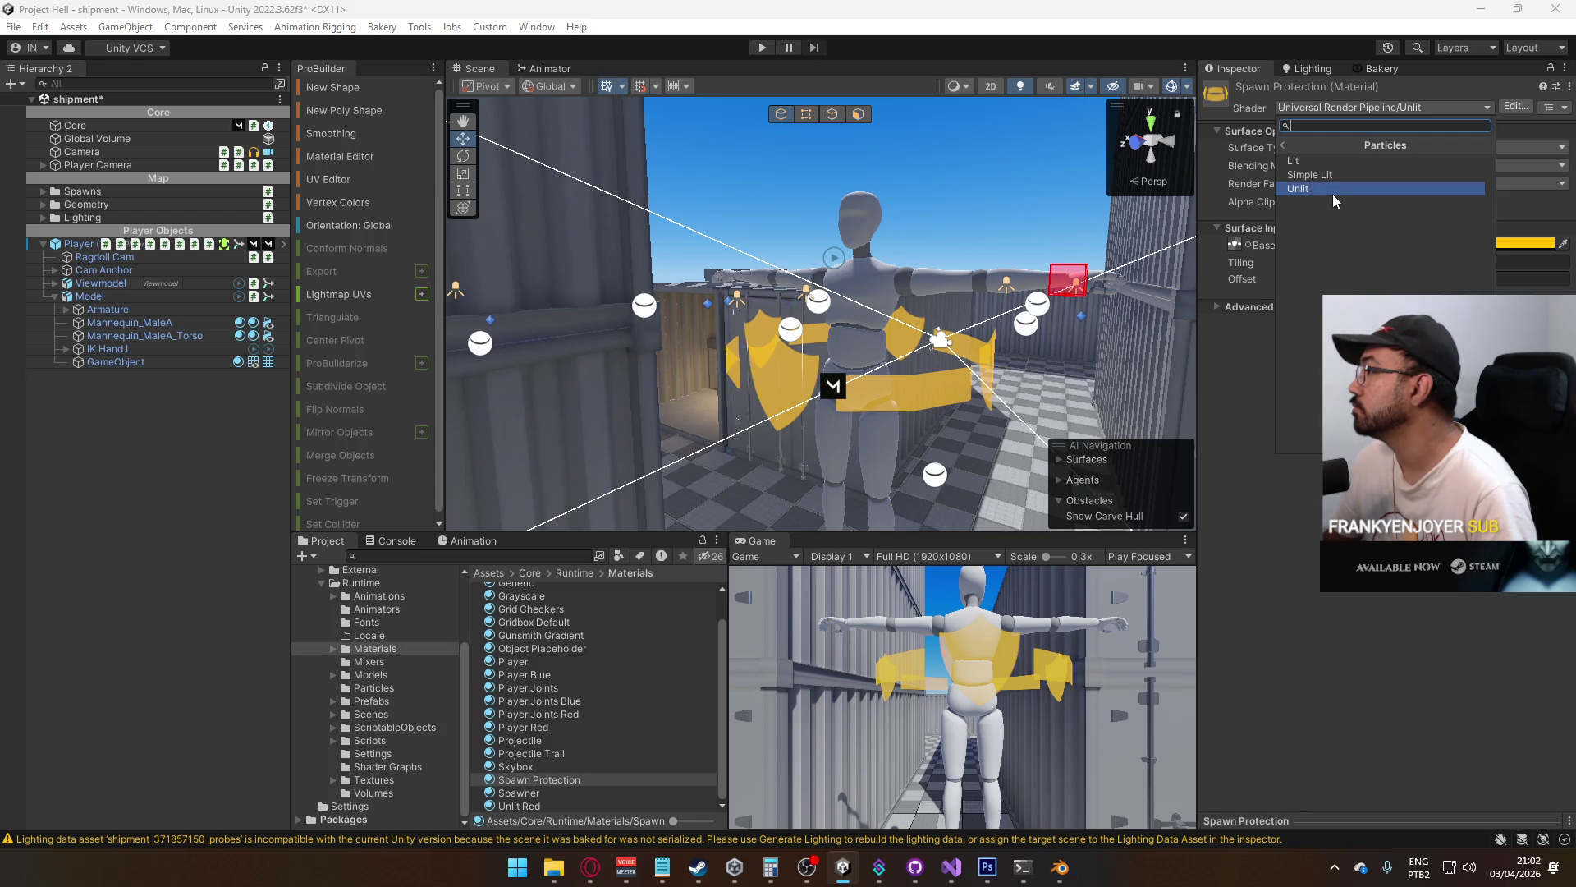
pyautogui.click(1329, 175)
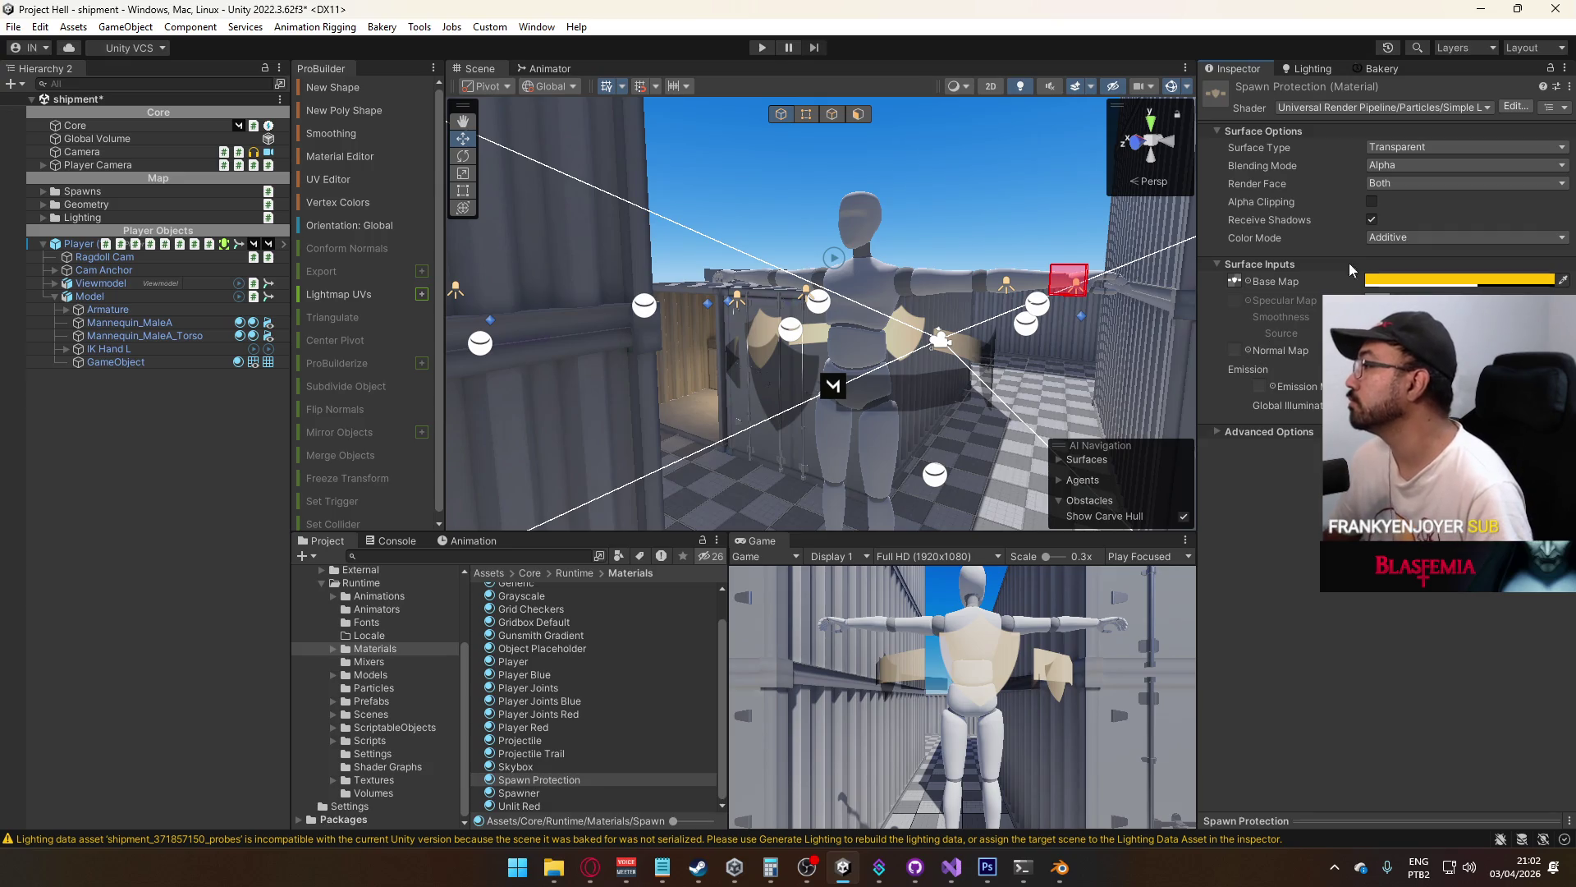
# Turn off Receive Shadows and use Protection Texture as the emission map
pyautogui.click(1371, 220)
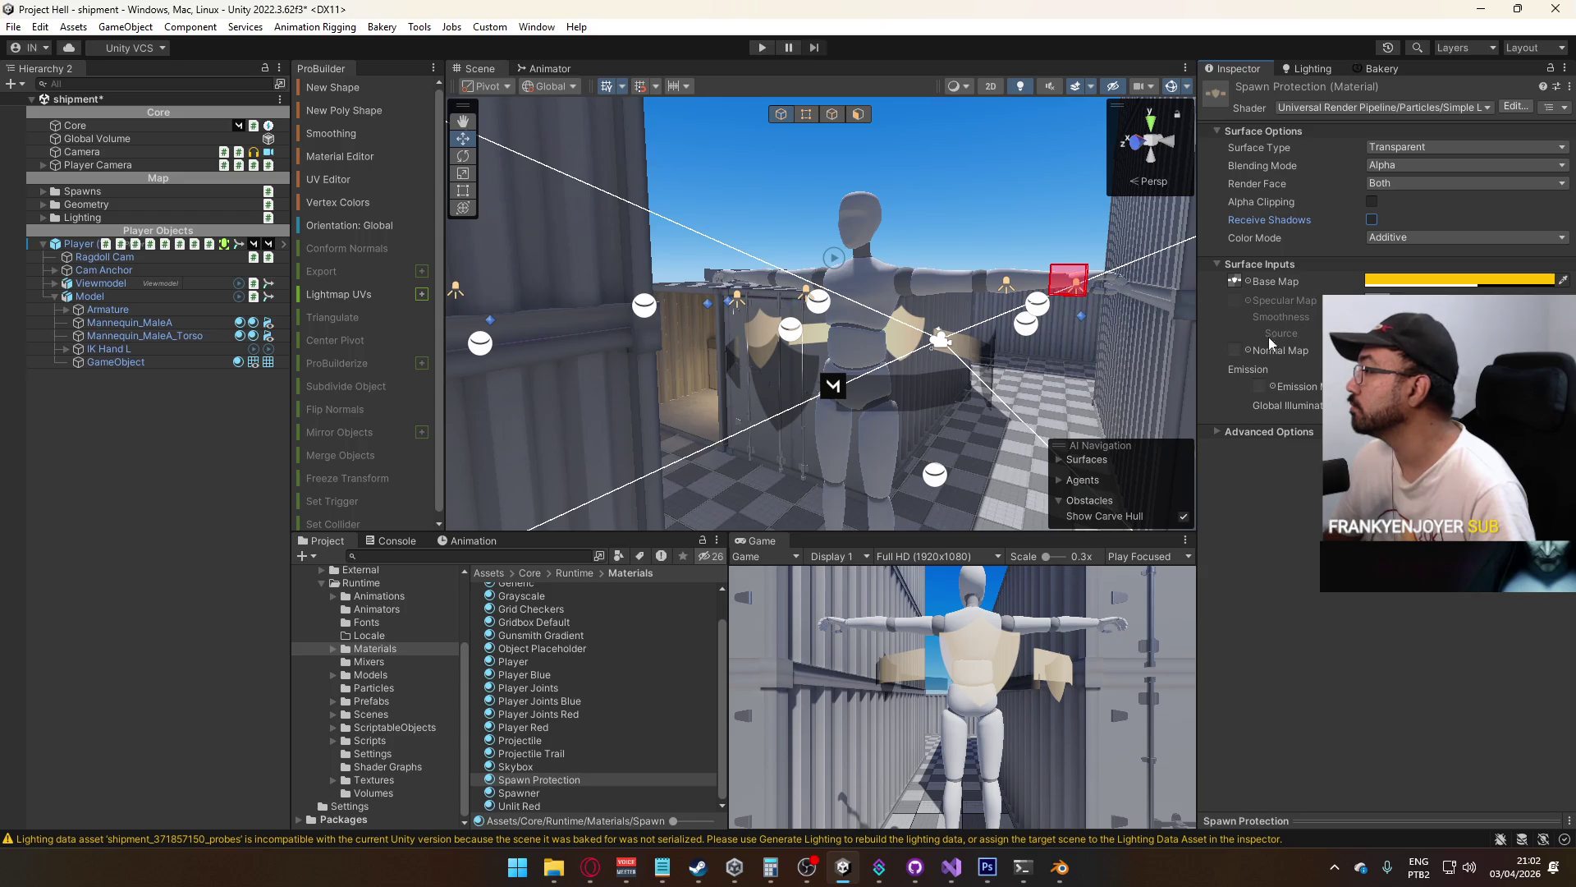
pyautogui.click(1235, 281)
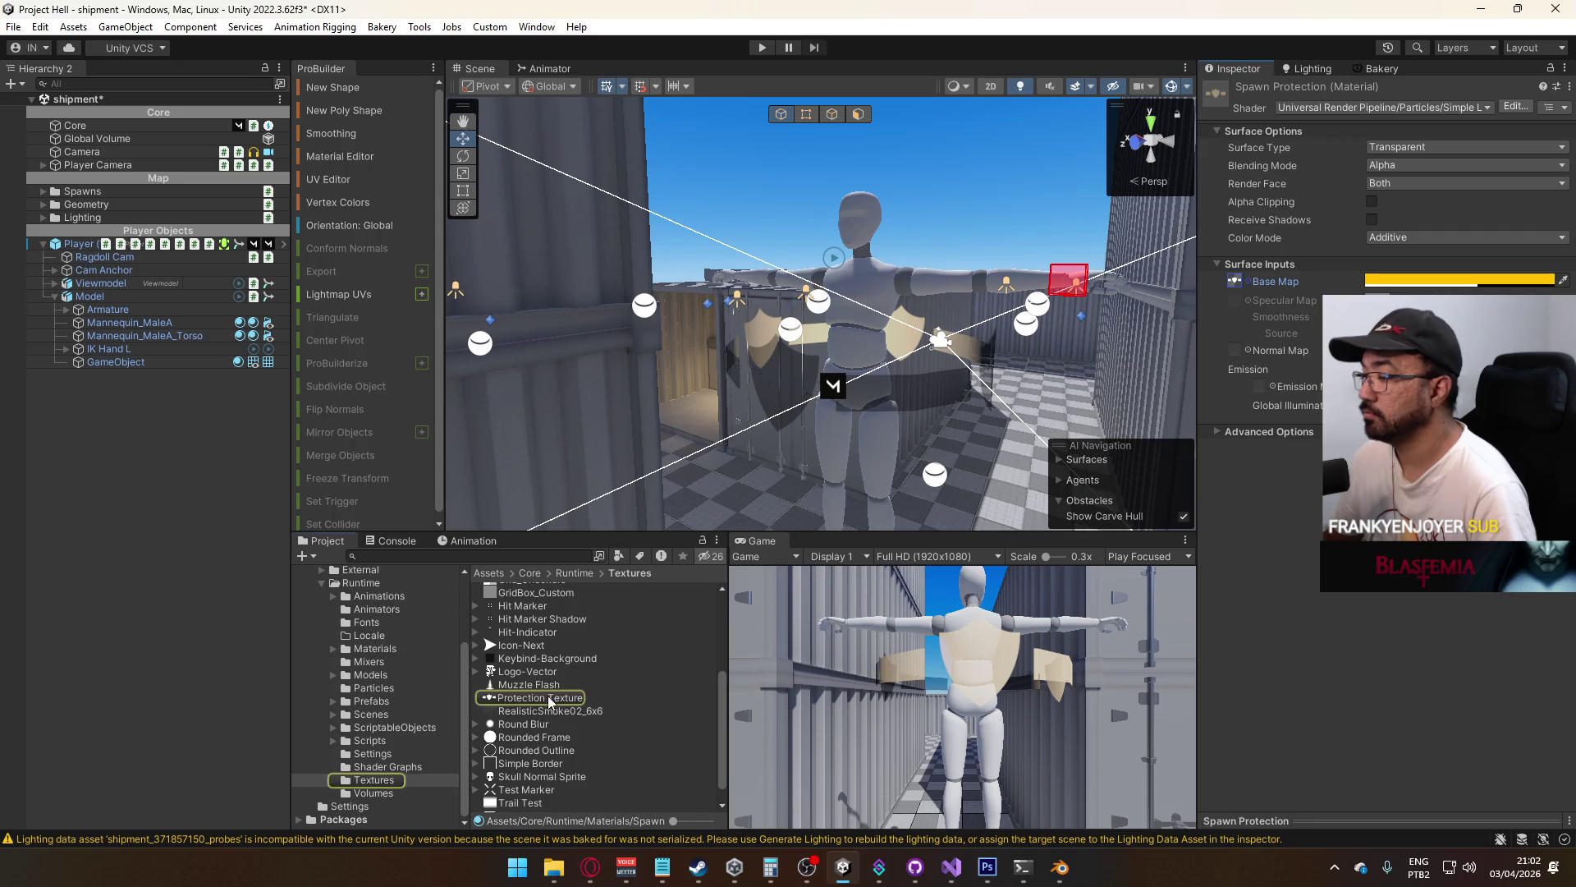
pyautogui.moveTo(1258, 394); pyautogui.dragTo(1259, 388)
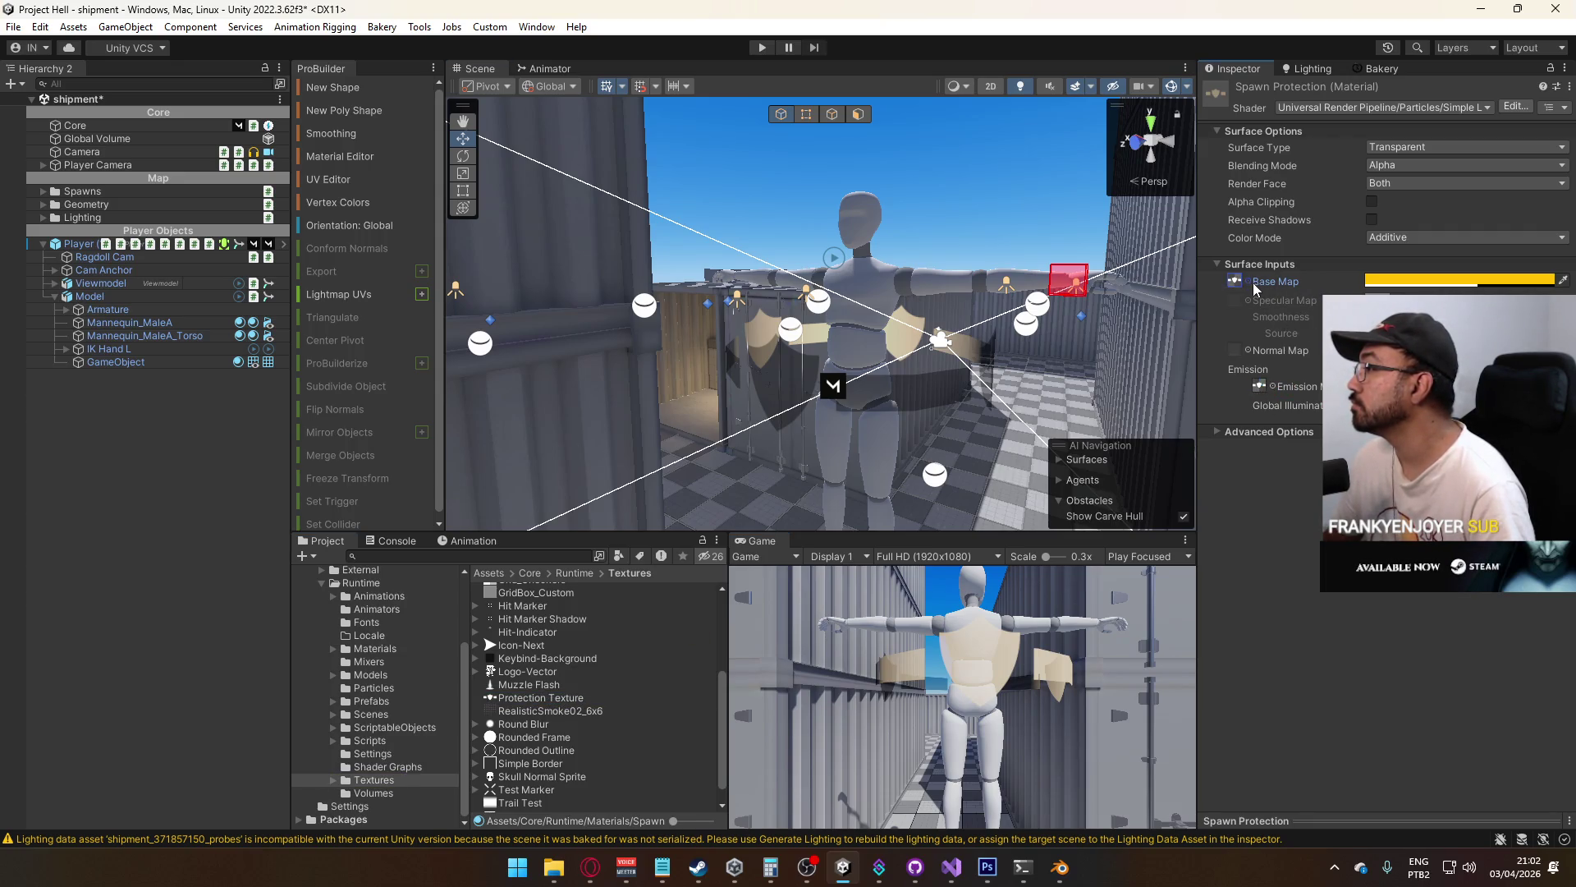
pyautogui.click(1437, 282)
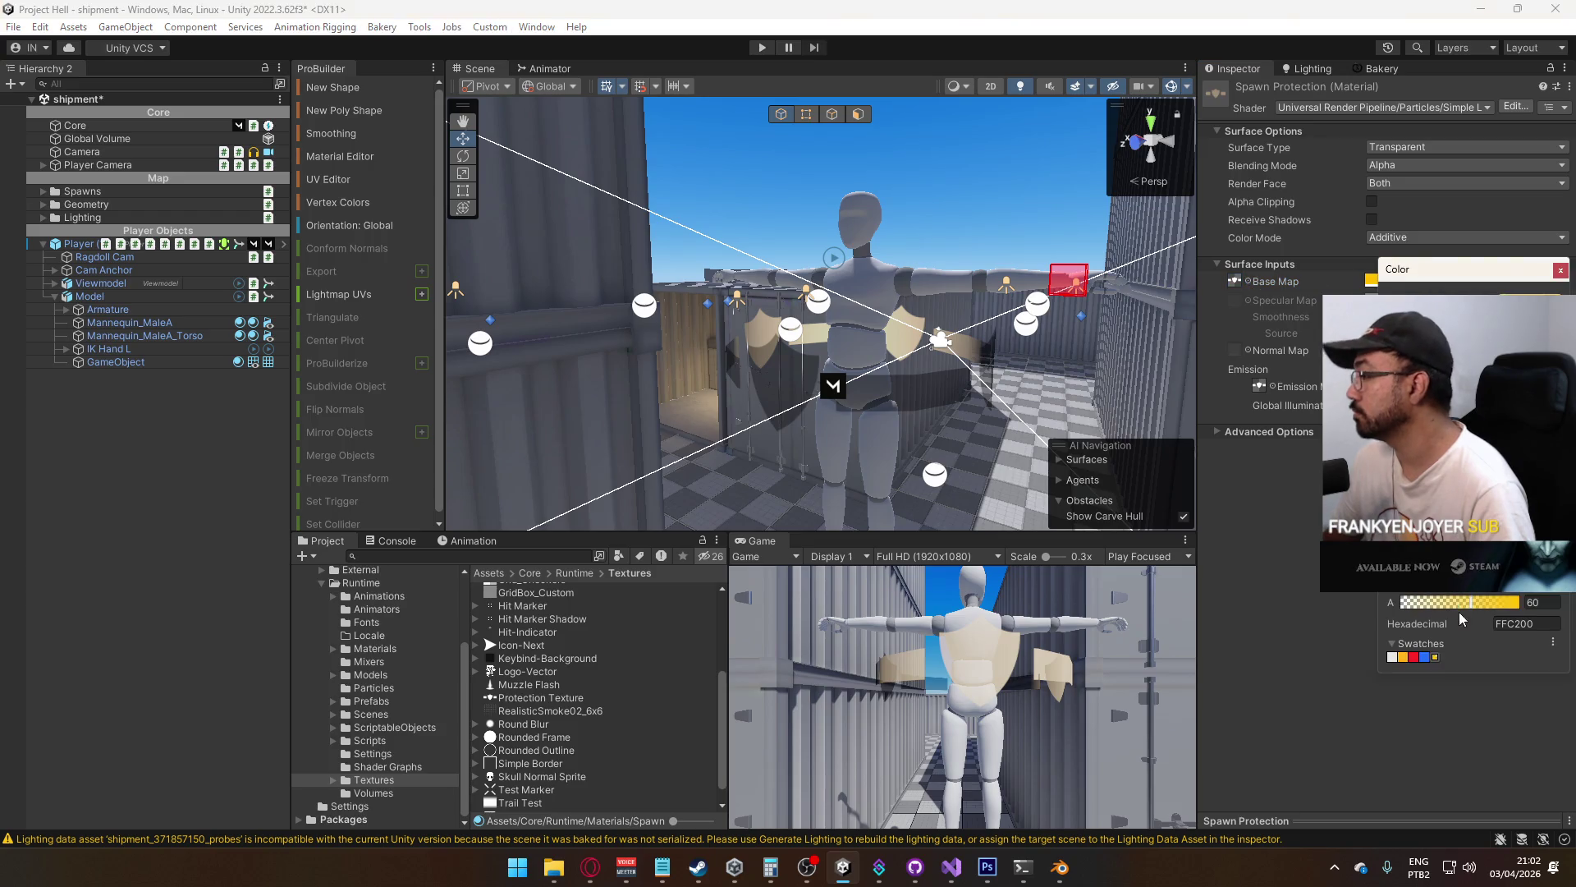
pyautogui.click(1560, 270)
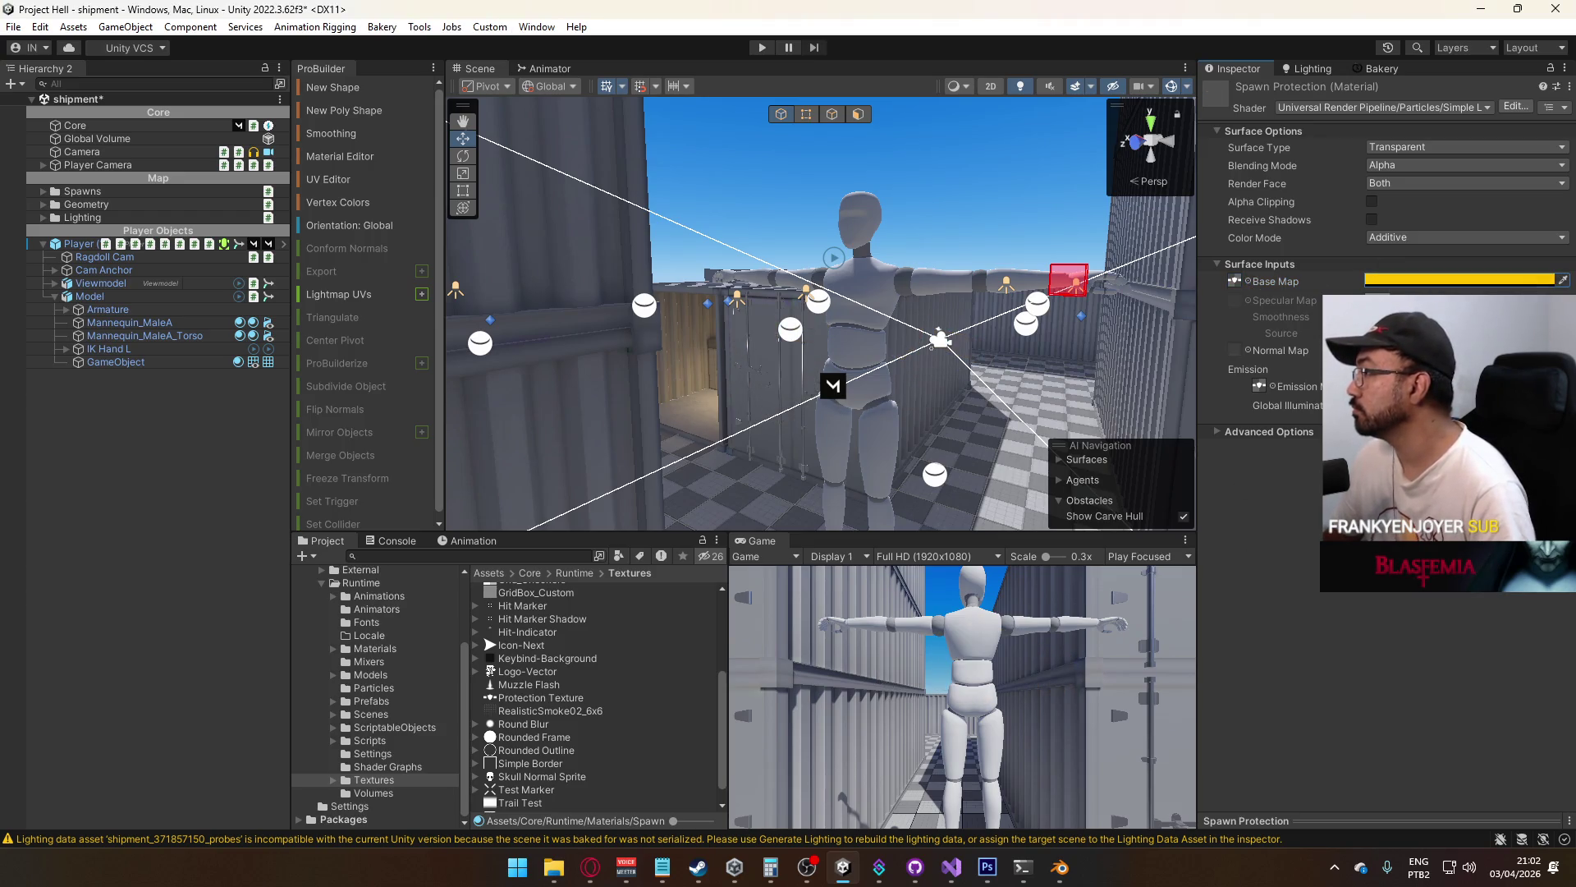
# Set the emission HDR colour to H26 S100 V100 with intensity 3.9
pyautogui.click(1461, 387)
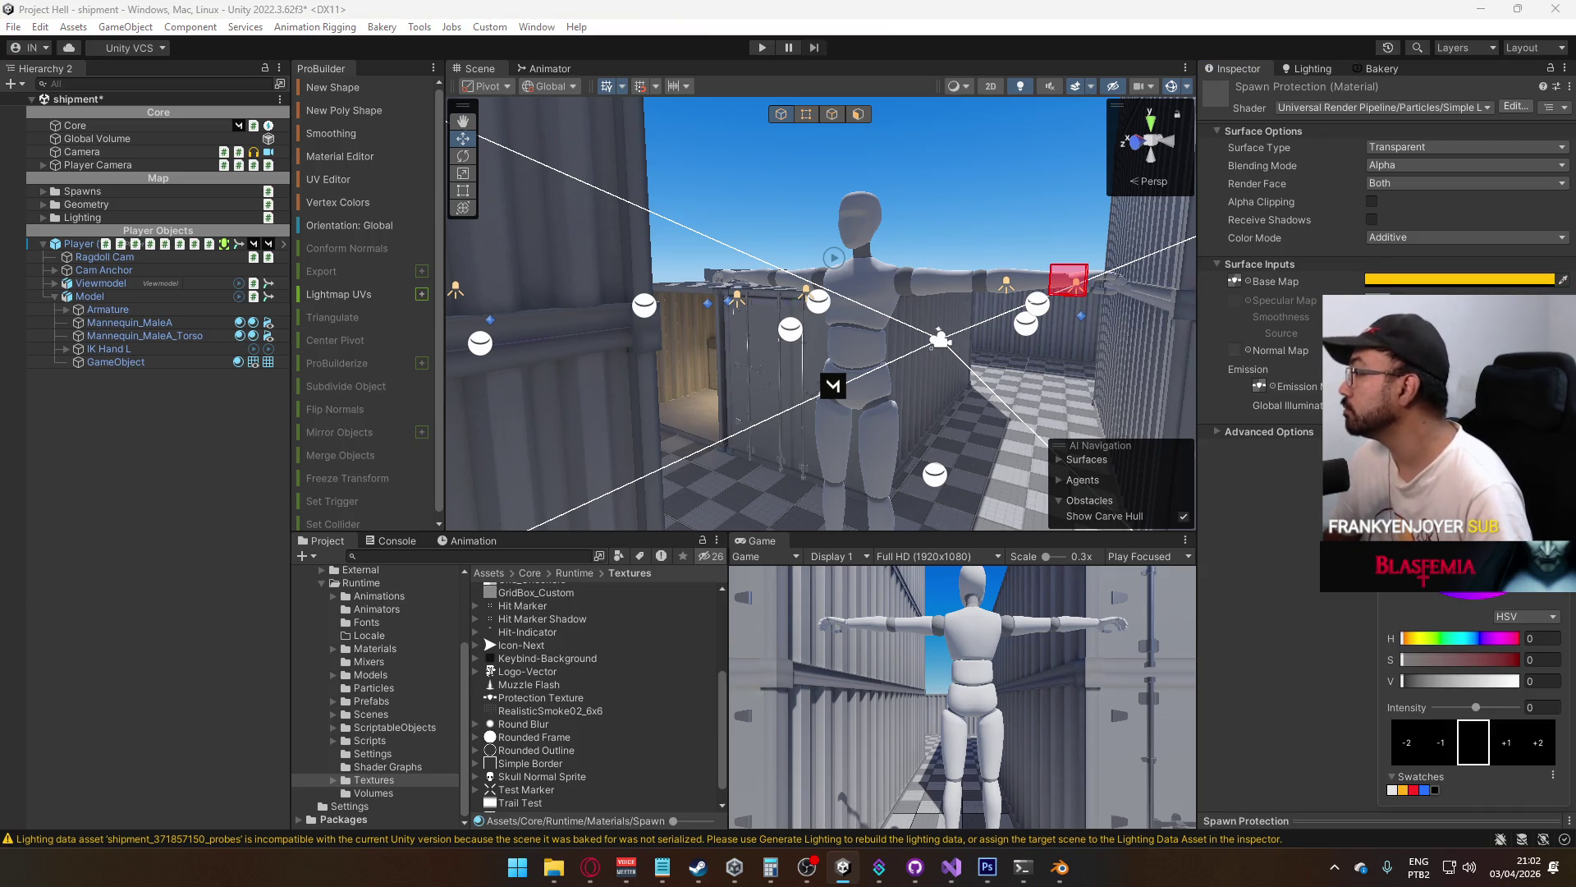
pyautogui.click(1403, 790)
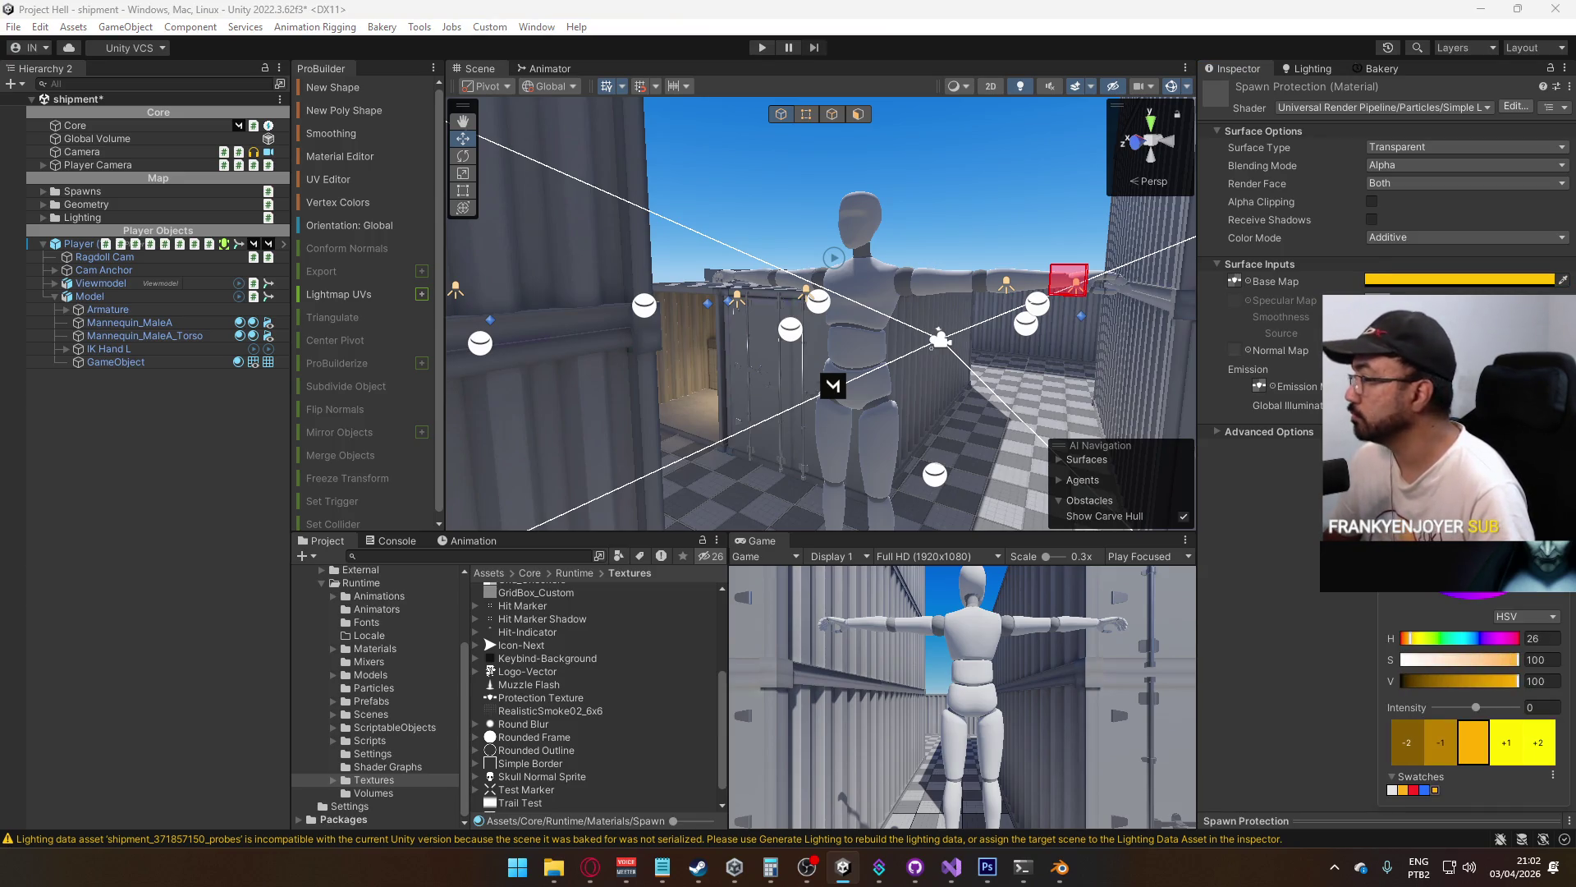
pyautogui.press('Escape')
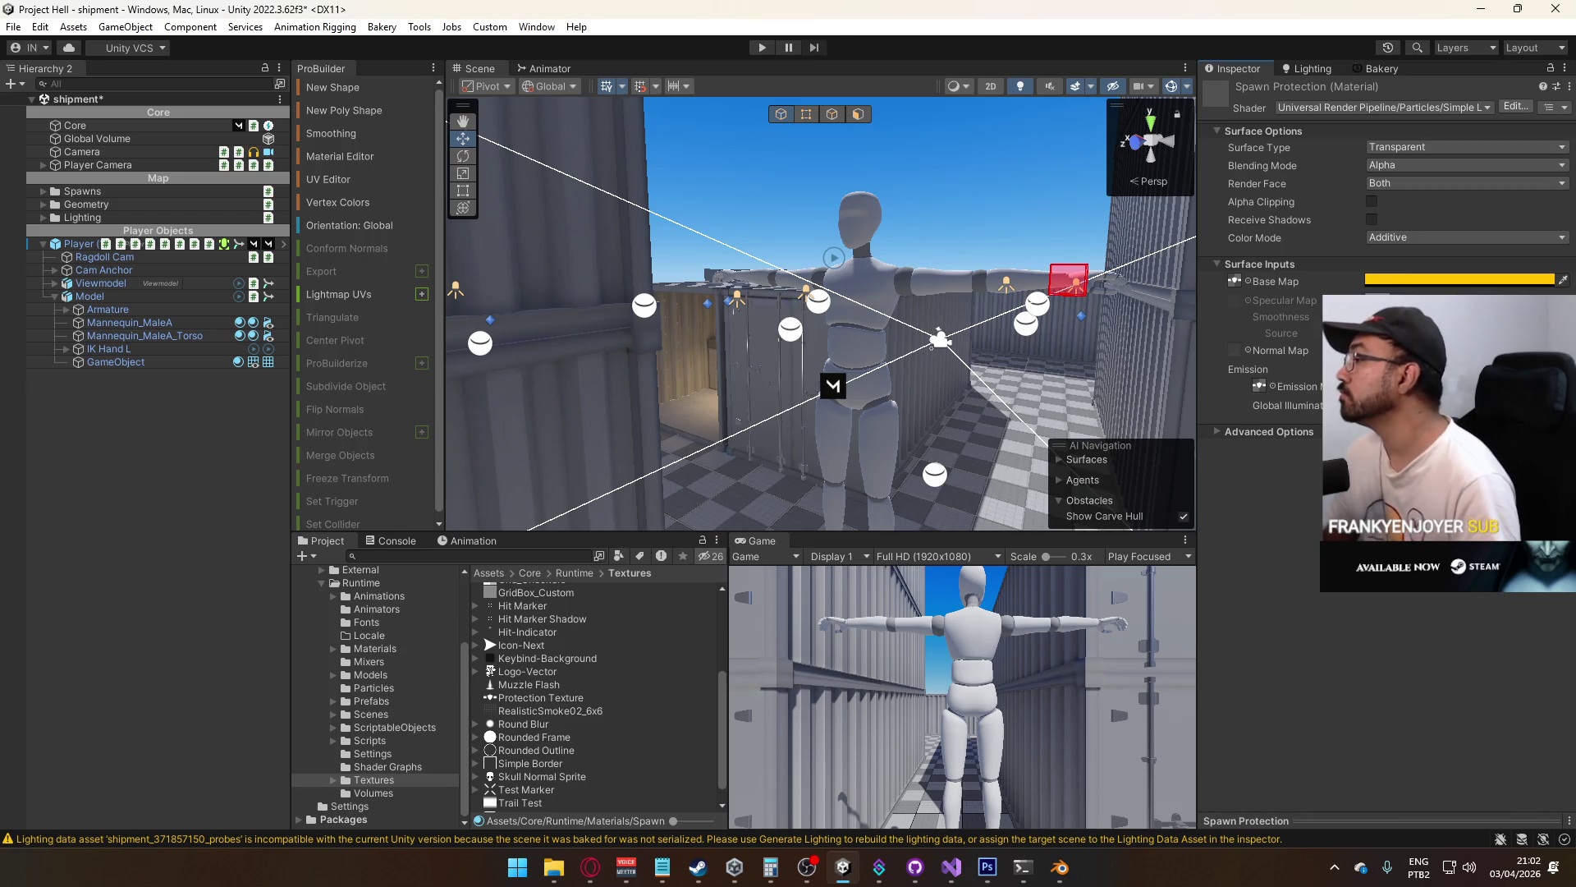
pyautogui.click(1461, 386)
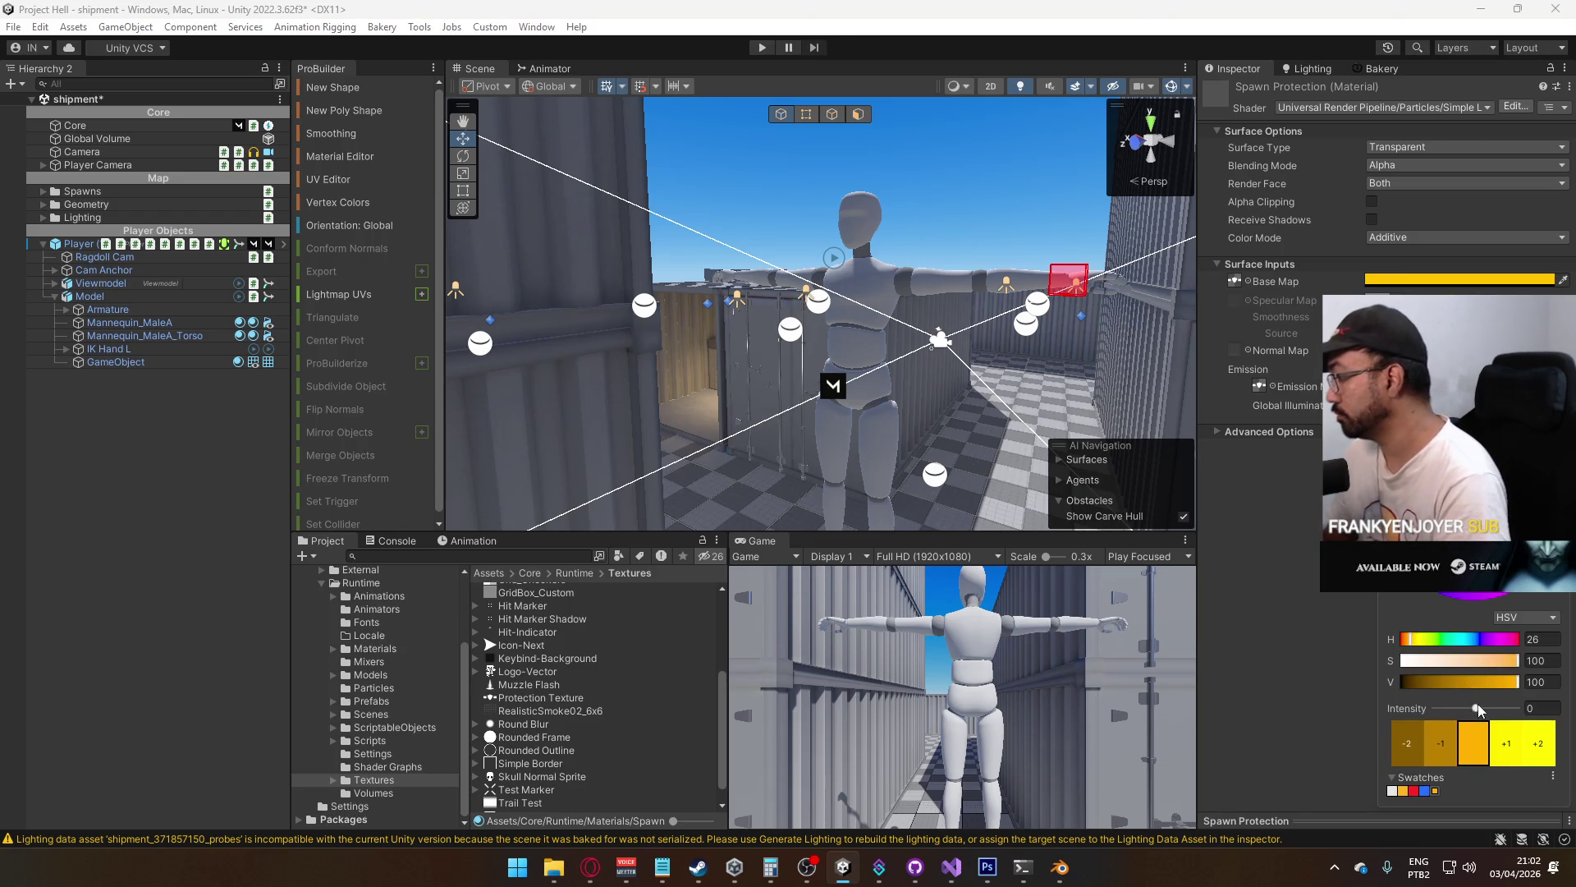
pyautogui.moveTo(1475, 708); pyautogui.dragTo(1492, 711)
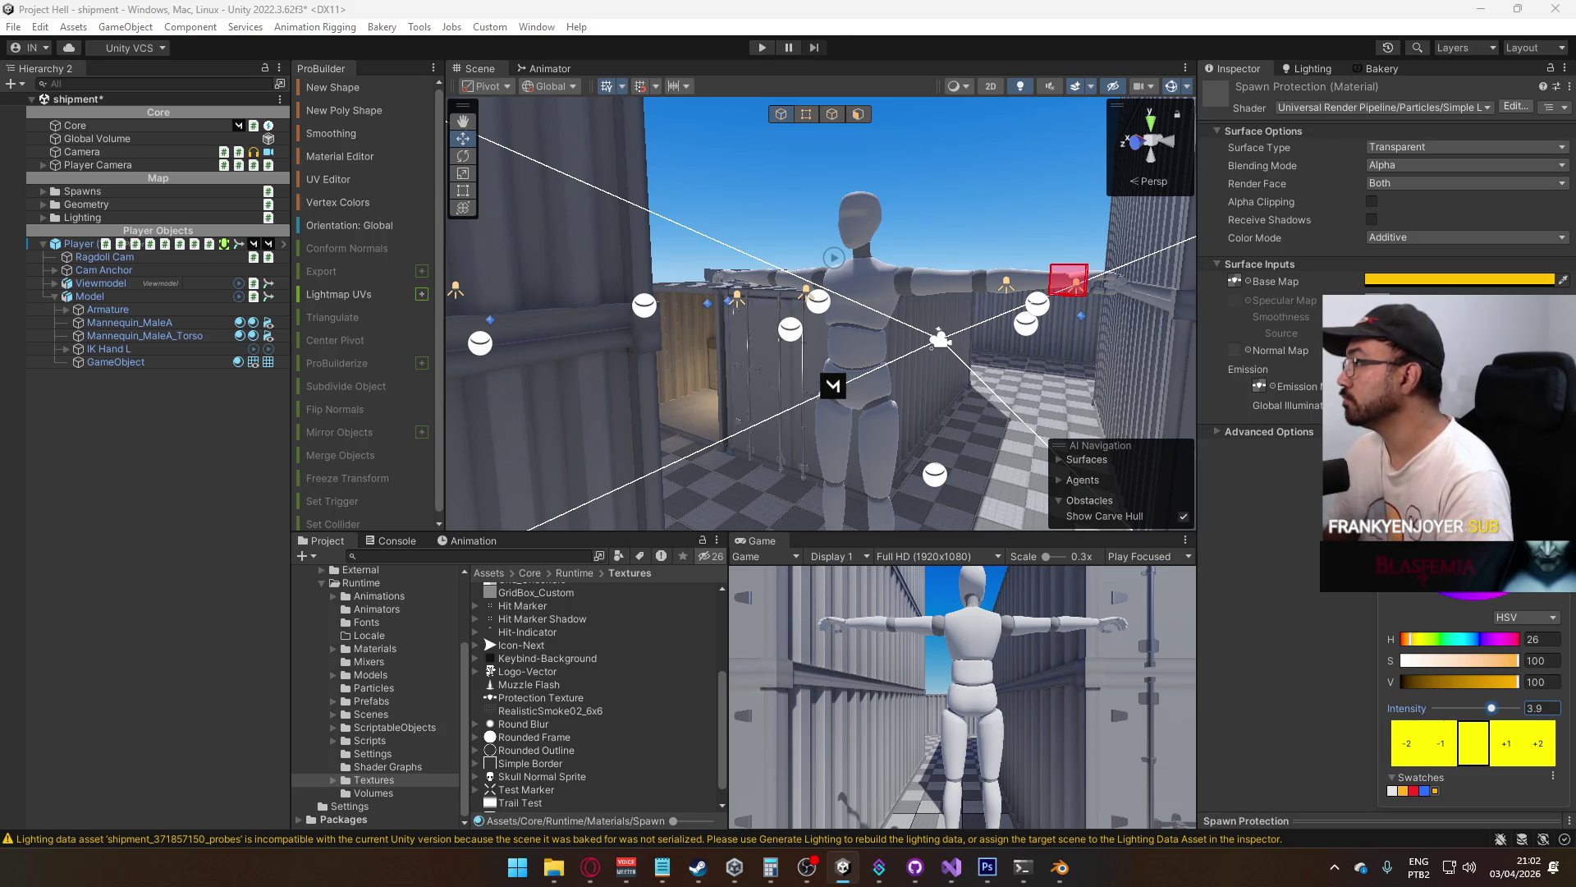
pyautogui.press('Escape')
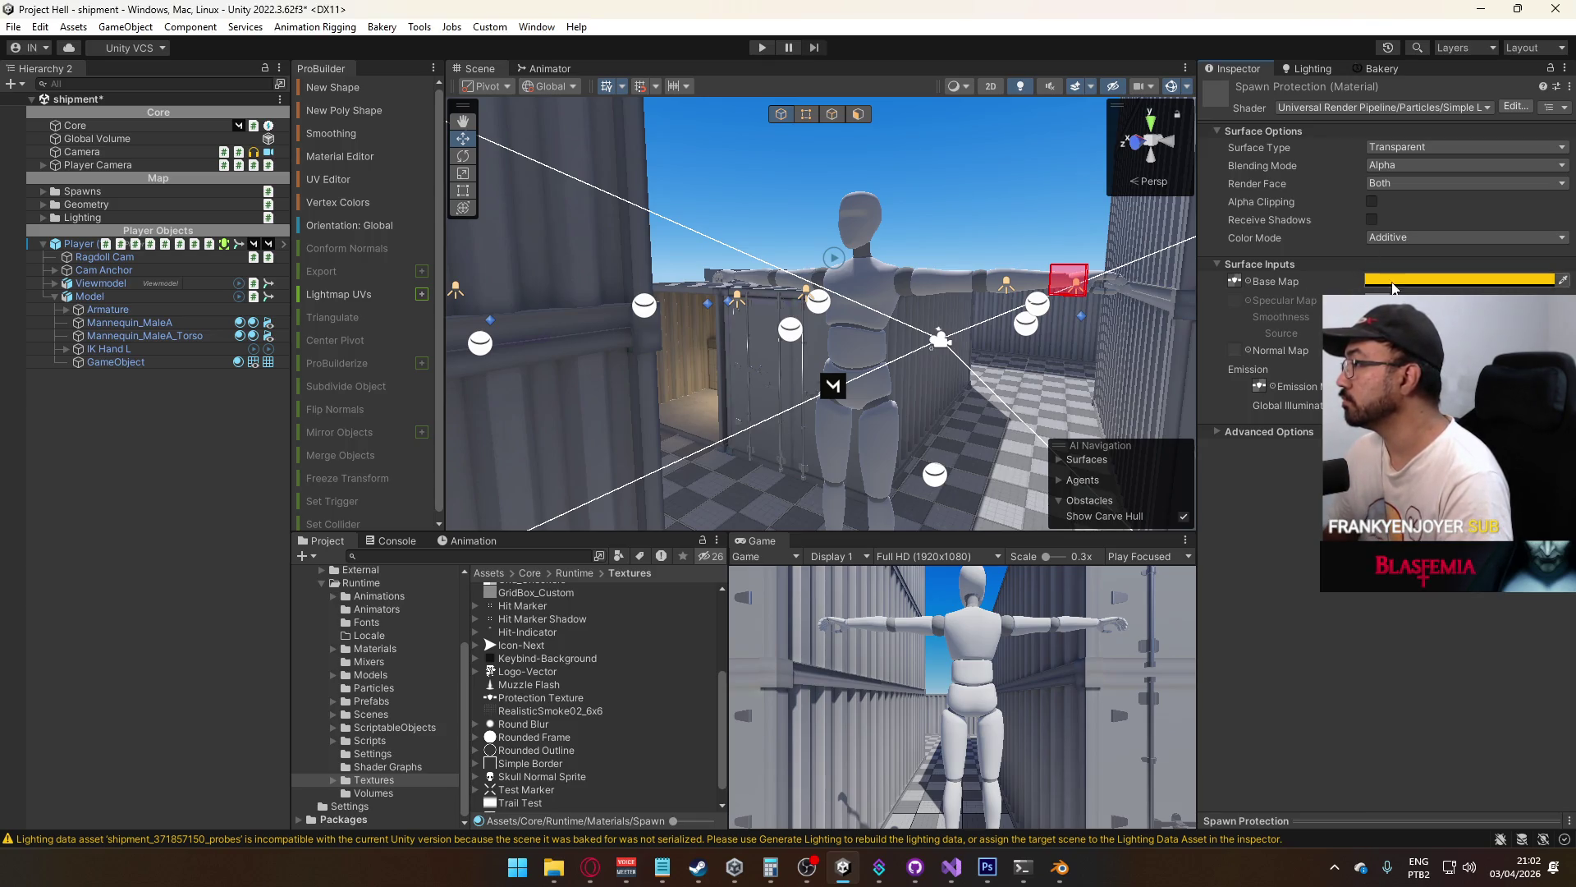
# Make the base colour faint, around alpha 20, shifted toward orange
pyautogui.click(1393, 282)
pyautogui.moveTo(1439, 605)
pyautogui.mouseDown()
pyautogui.moveTo(1460, 604)
pyautogui.moveTo(1425, 604)
pyautogui.mouseUp()
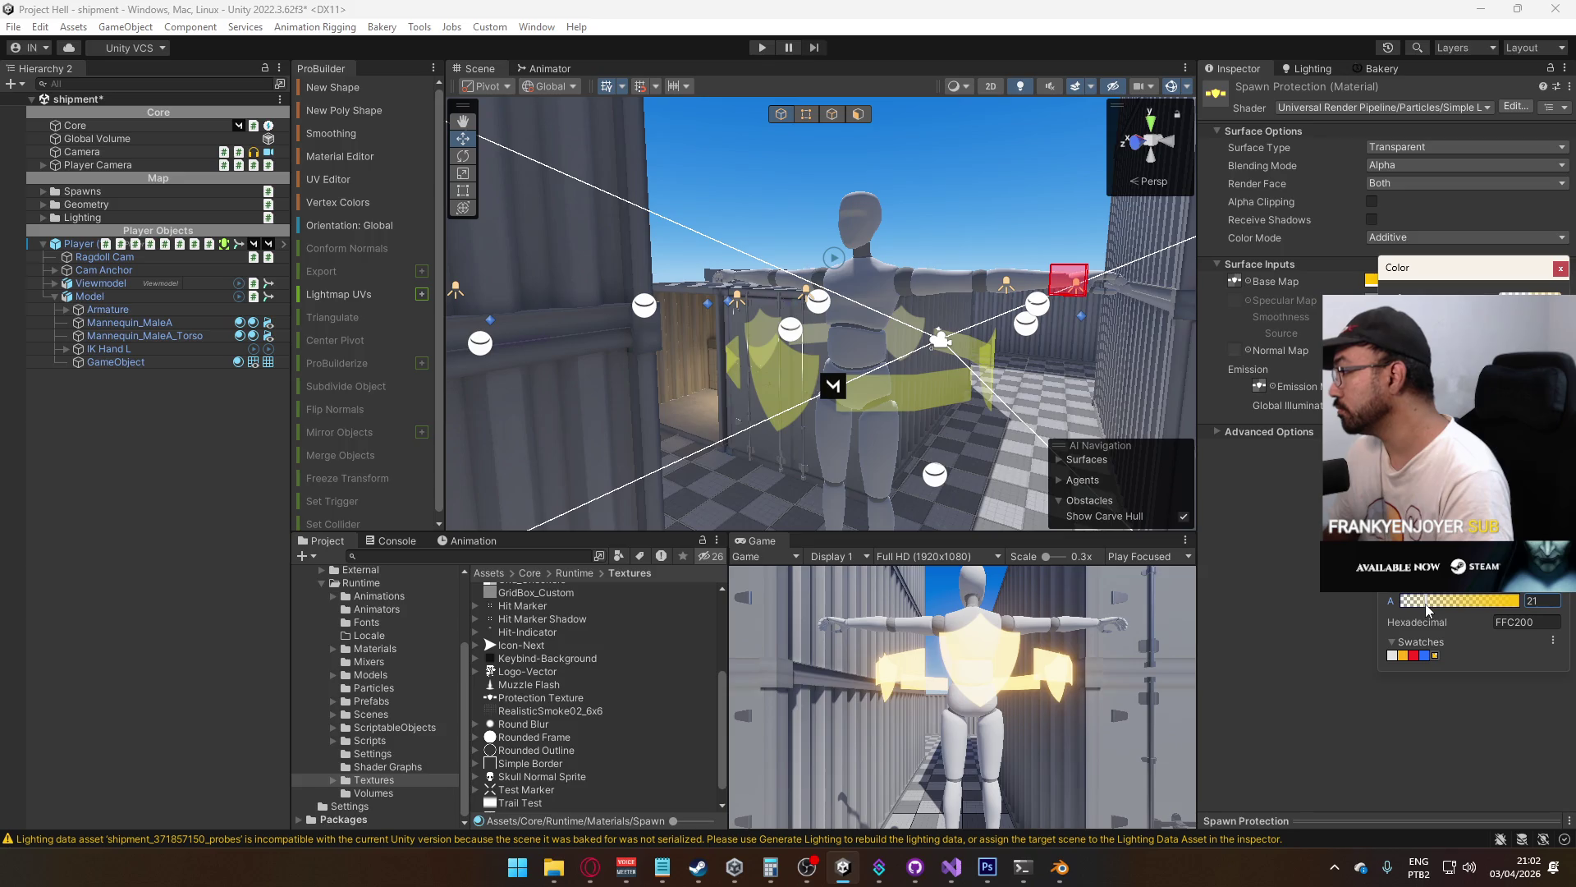
pyautogui.moveTo(1554, 427); pyautogui.dragTo(1554, 439)
# Set the emission intensity to 4 and its hue to 14
pyautogui.click(1569, 289)
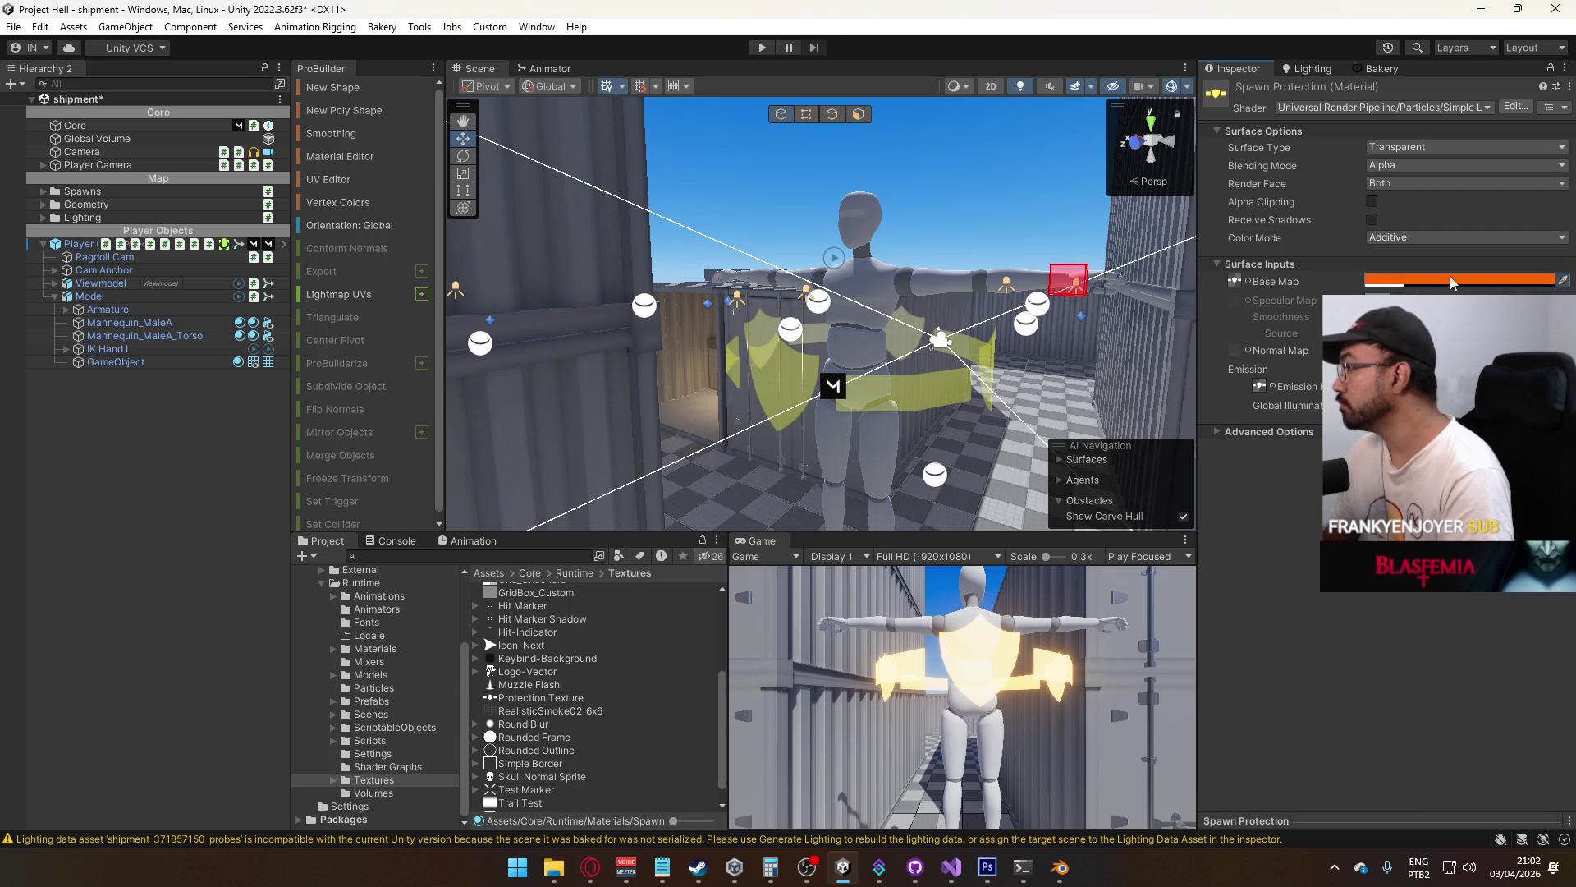
pyautogui.click(1470, 386)
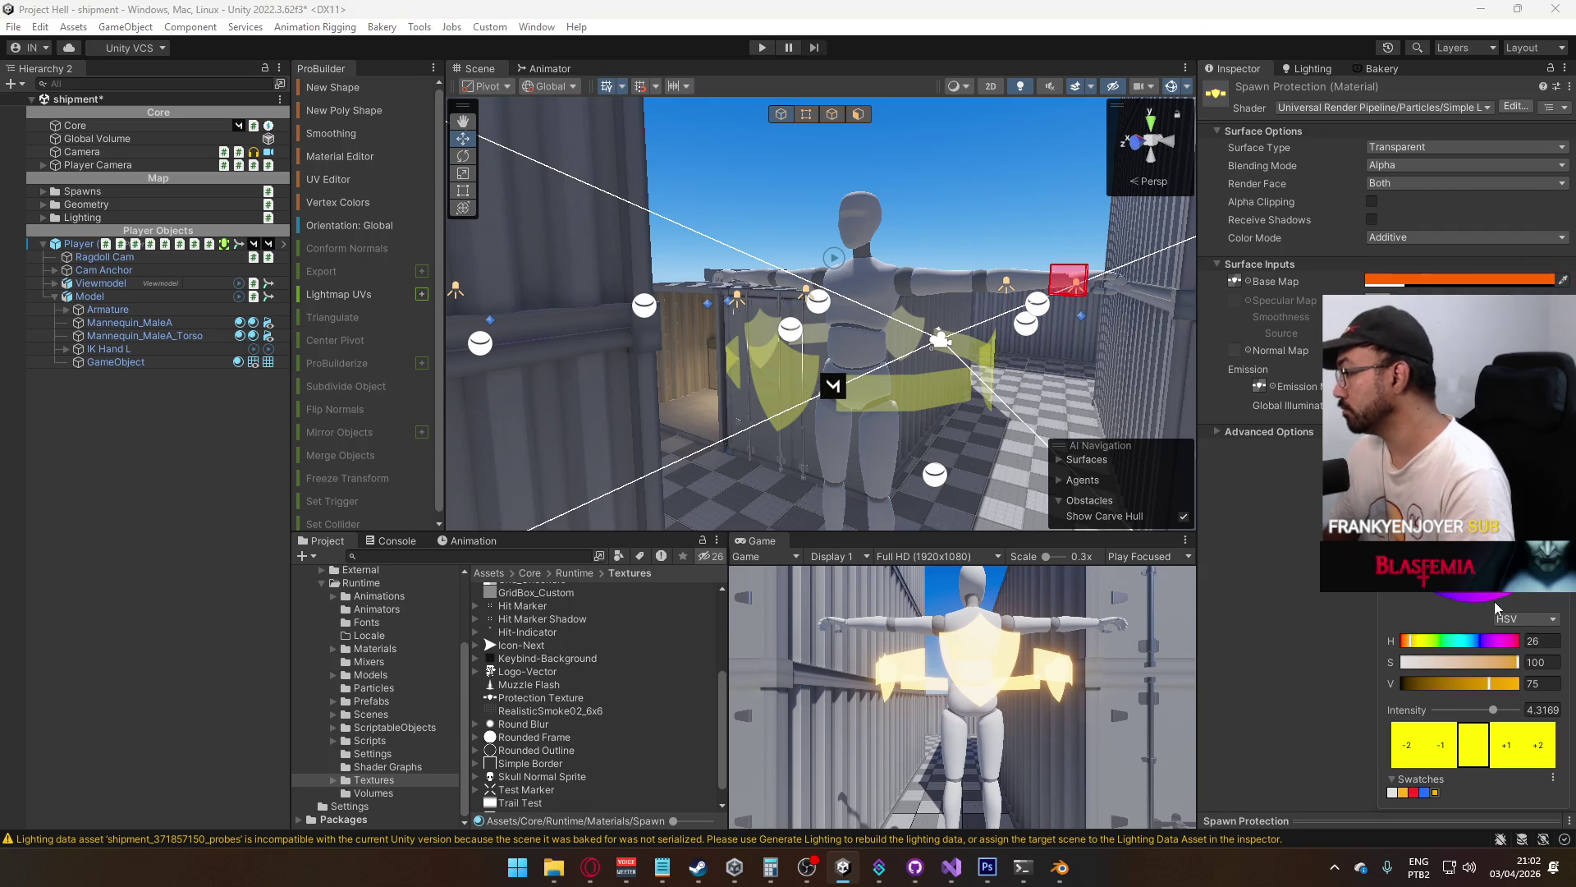
pyautogui.click(1539, 708)
pyautogui.write('2.4')
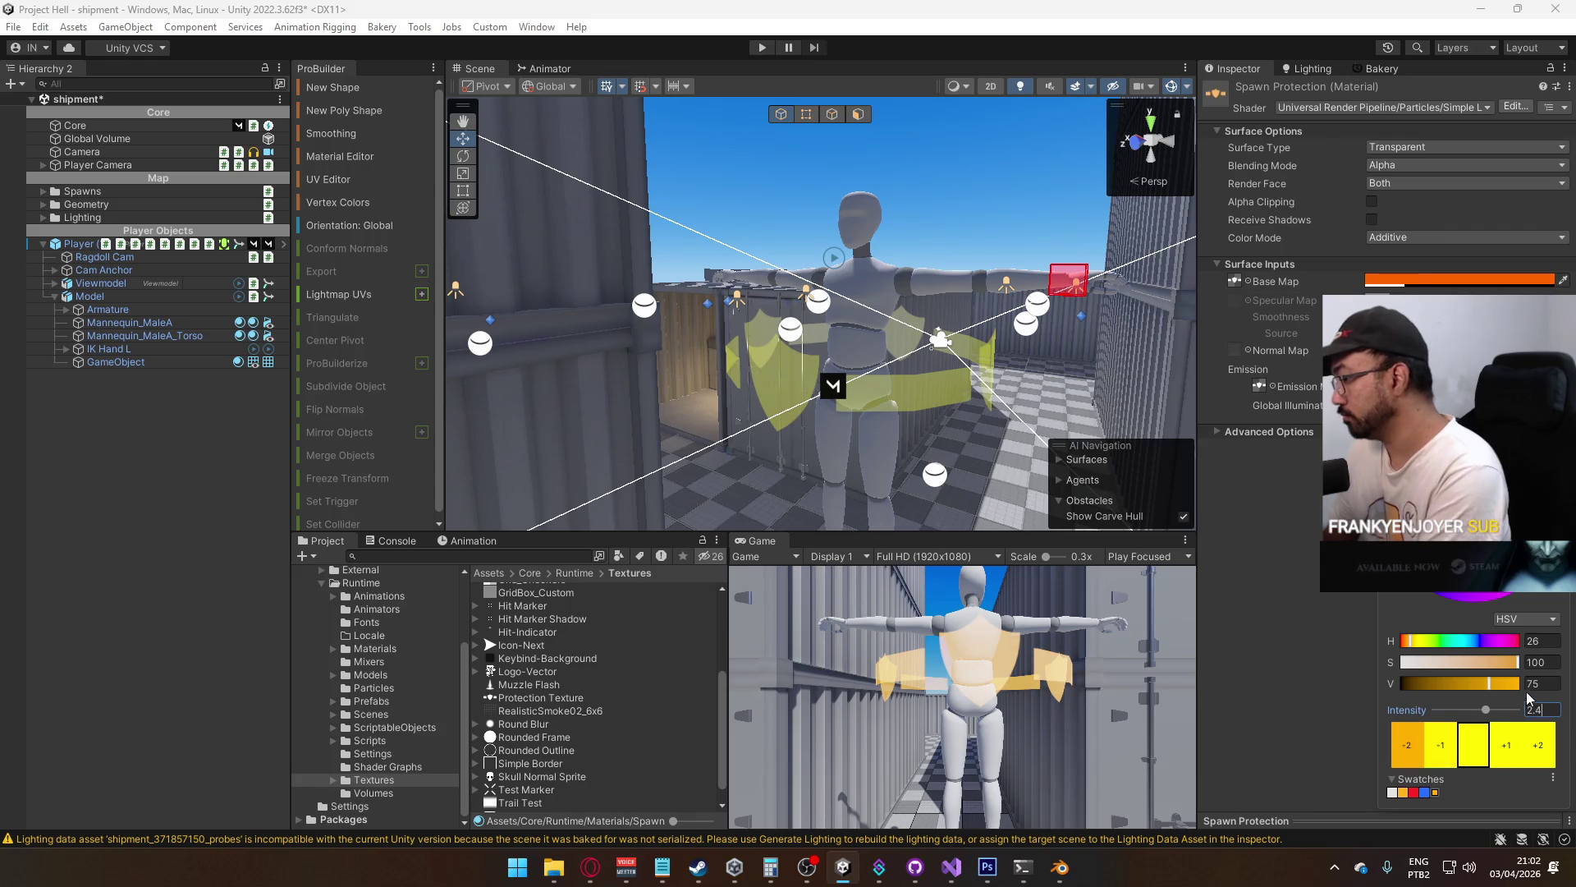
pyautogui.write('3')
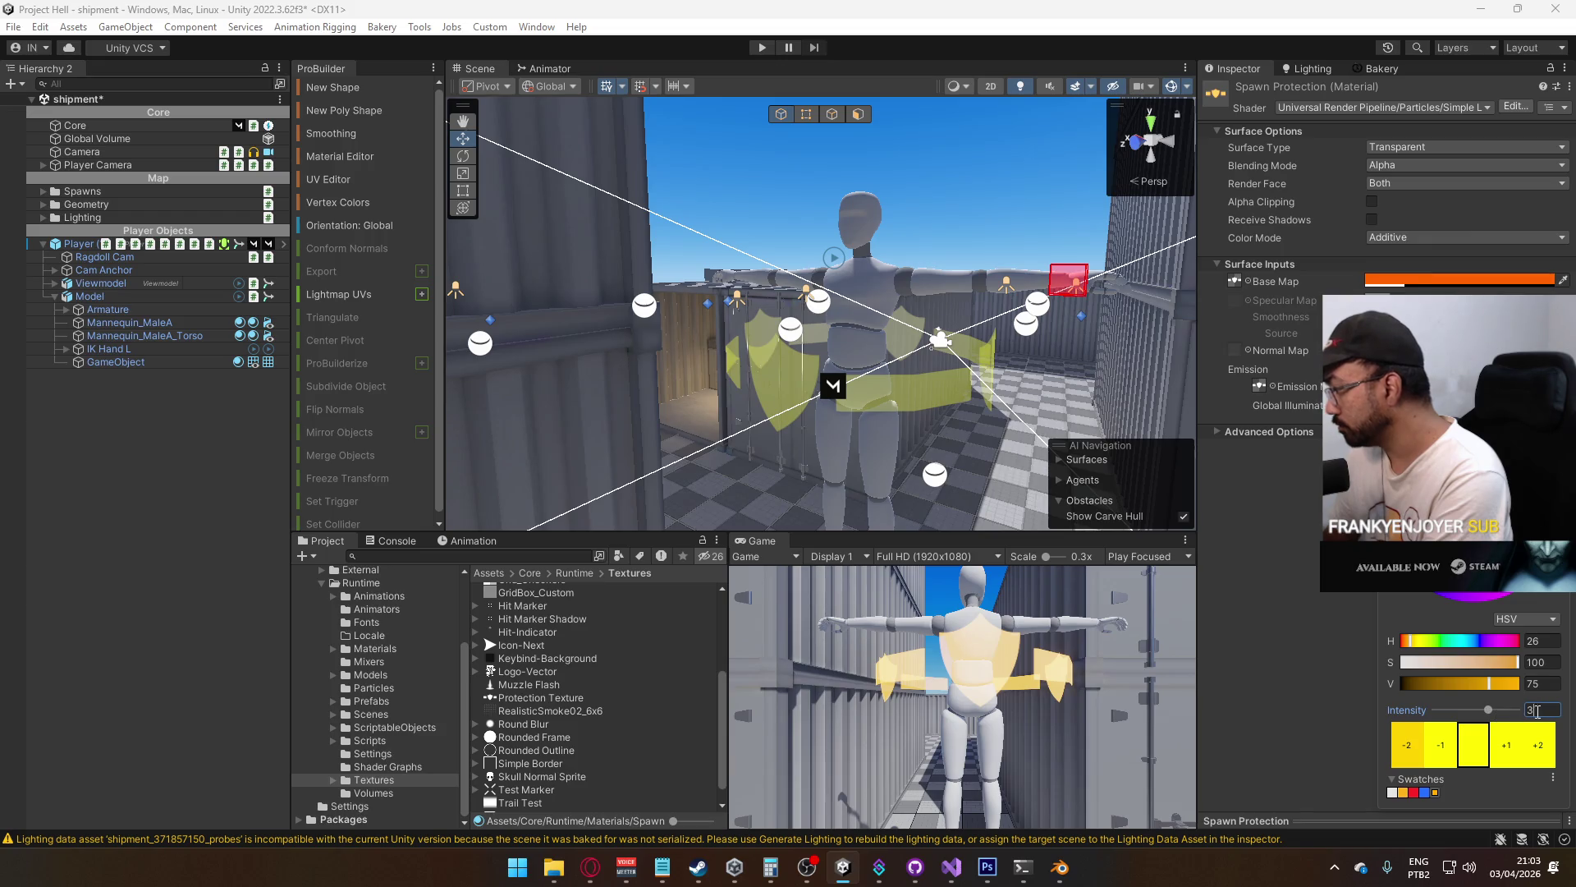
pyautogui.press('BackSpace')
pyautogui.write('4')
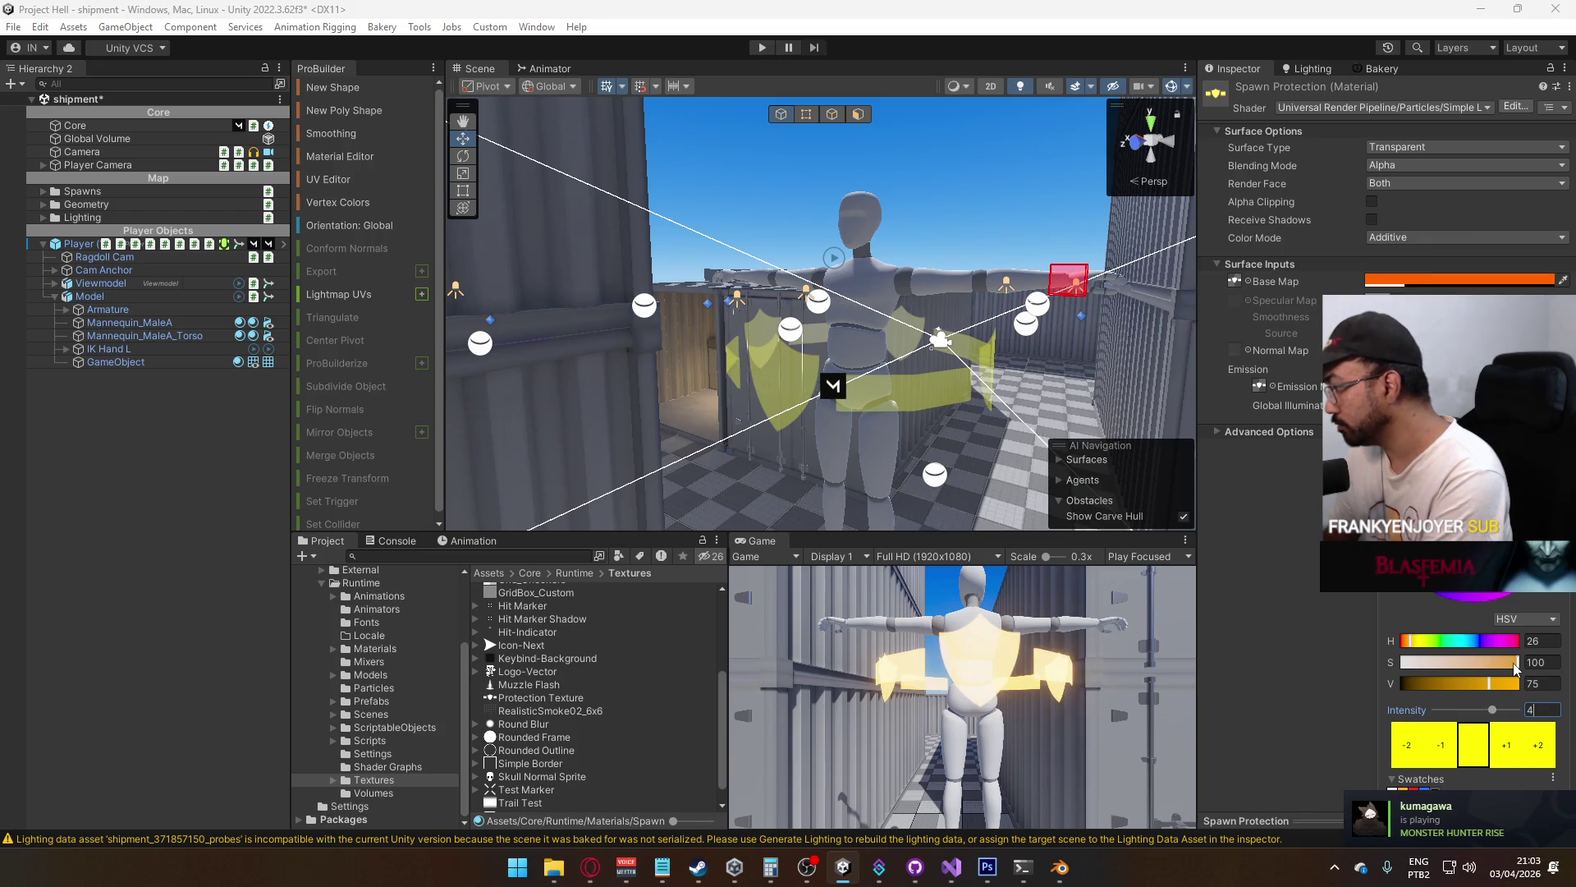
pyautogui.moveTo(1410, 650); pyautogui.dragTo(1409, 650)
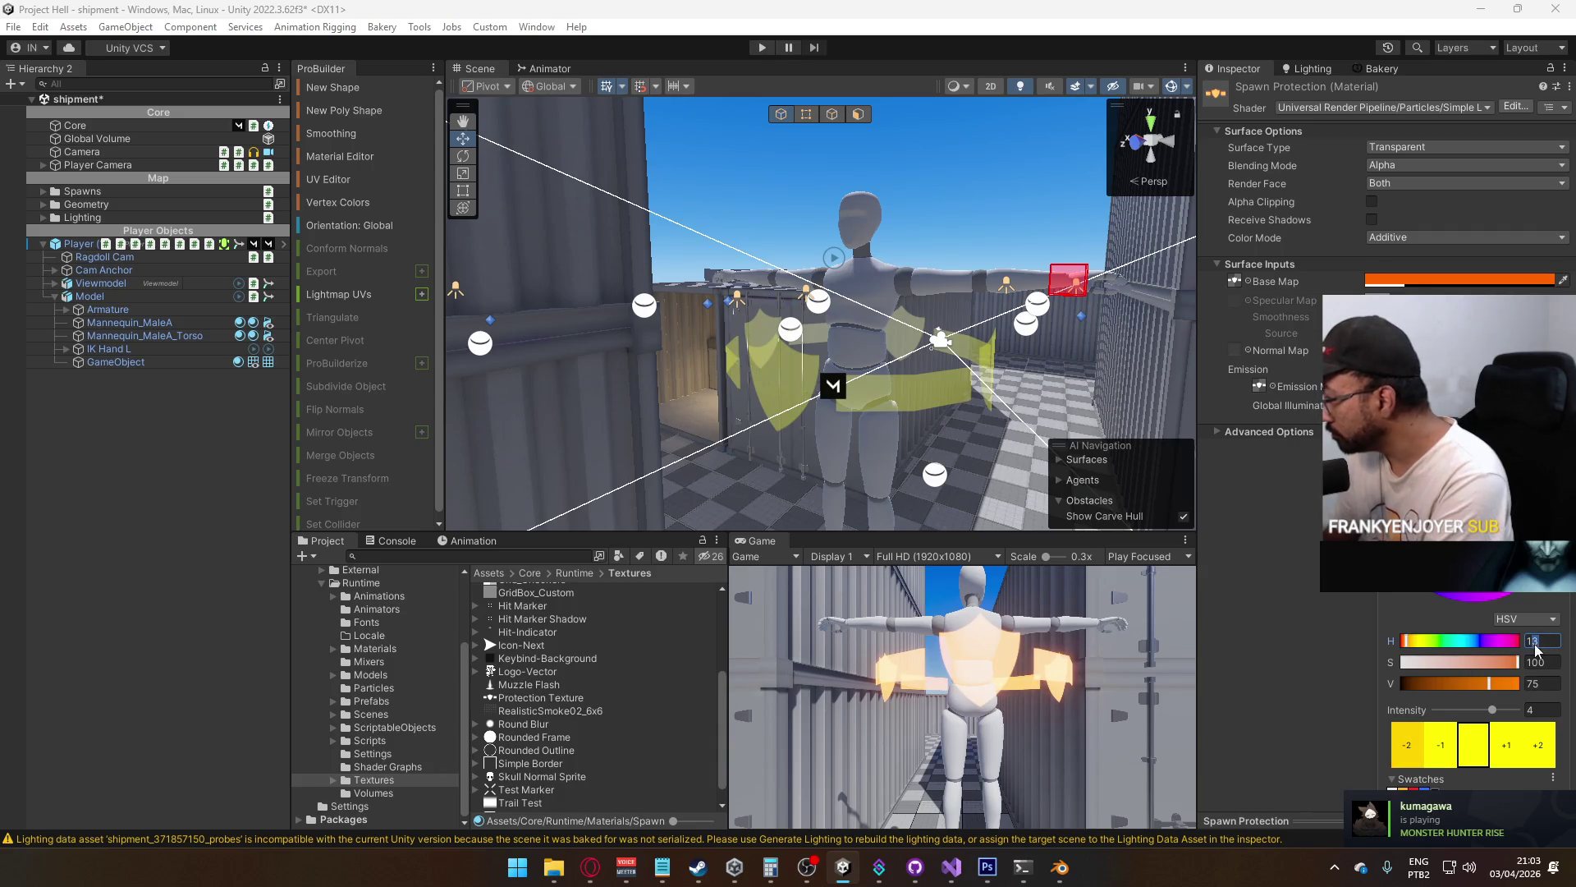
pyautogui.write('14')
pyautogui.press('Return')
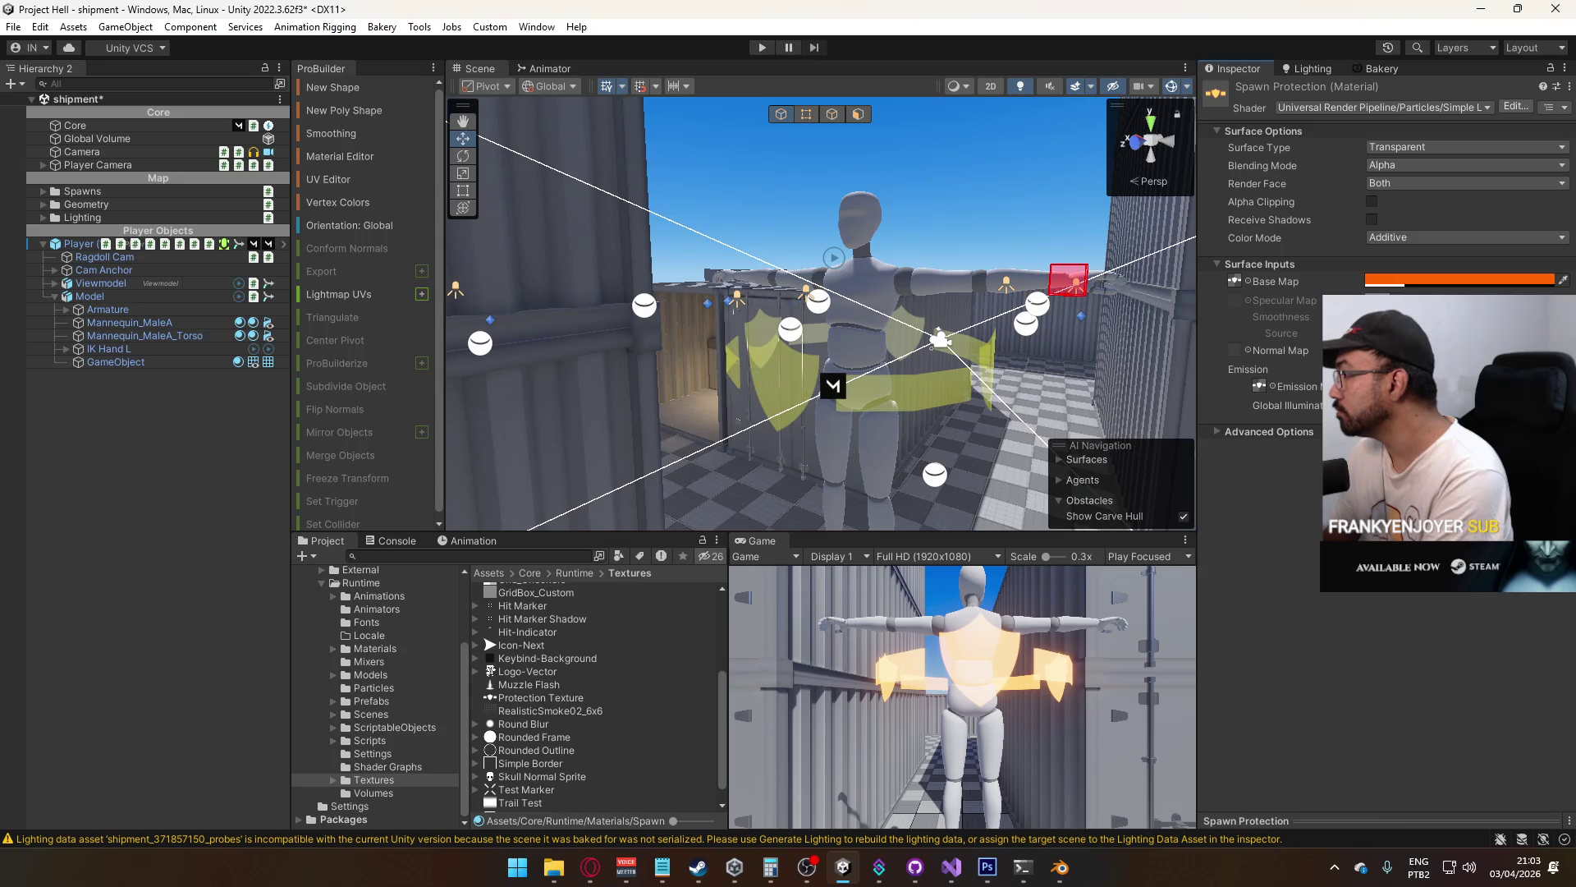
# Change the base colour to yellow FFDA00
pyautogui.click(1441, 281)
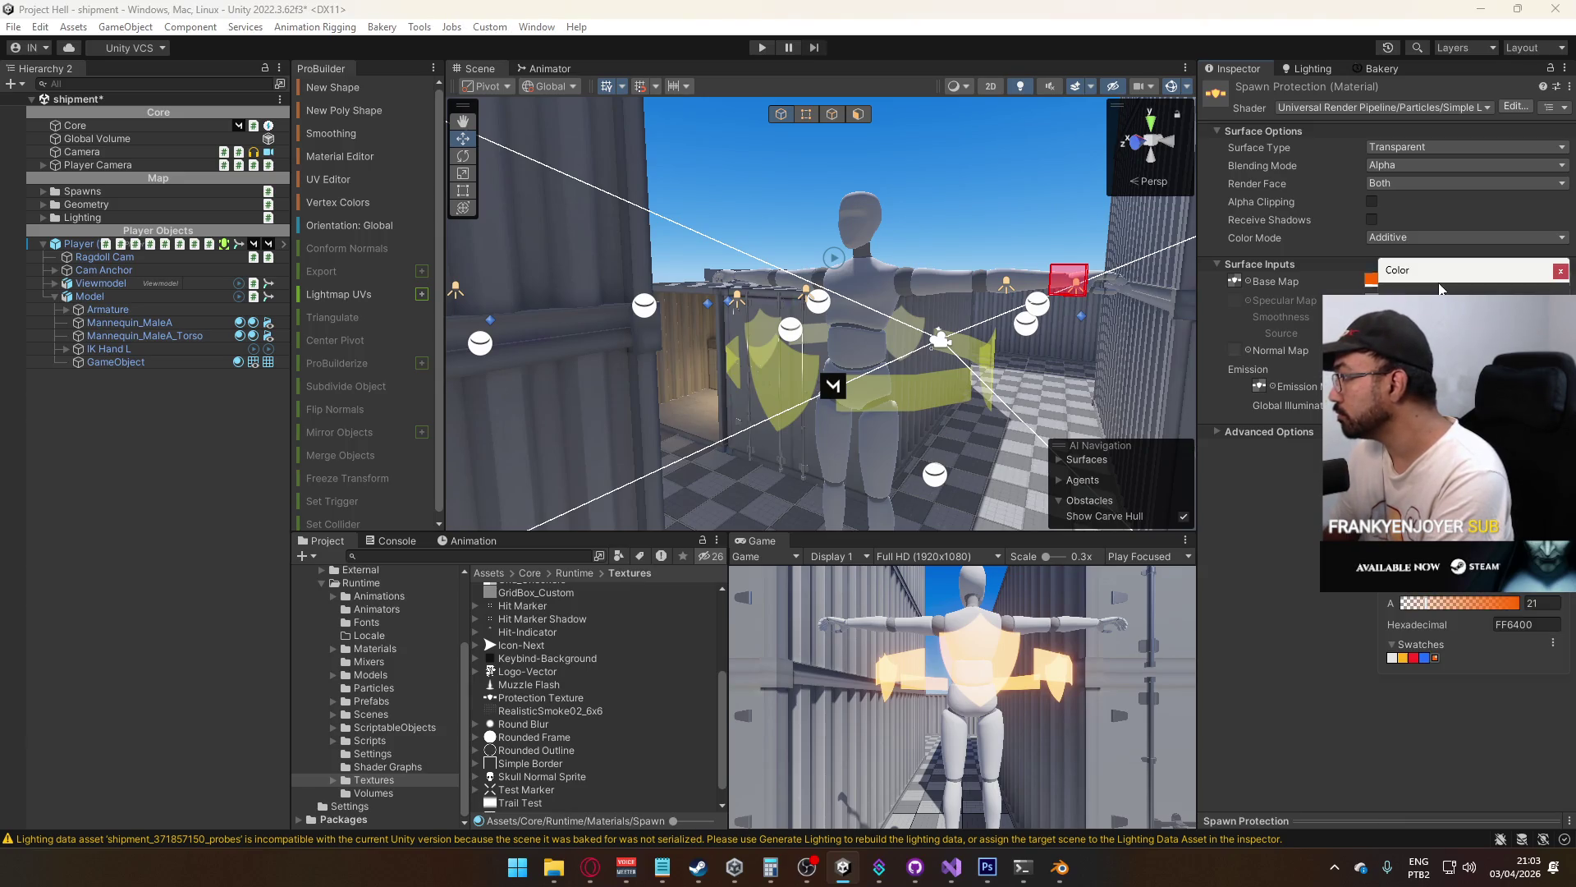
pyautogui.moveTo(1447, 566); pyautogui.dragTo(1471, 567)
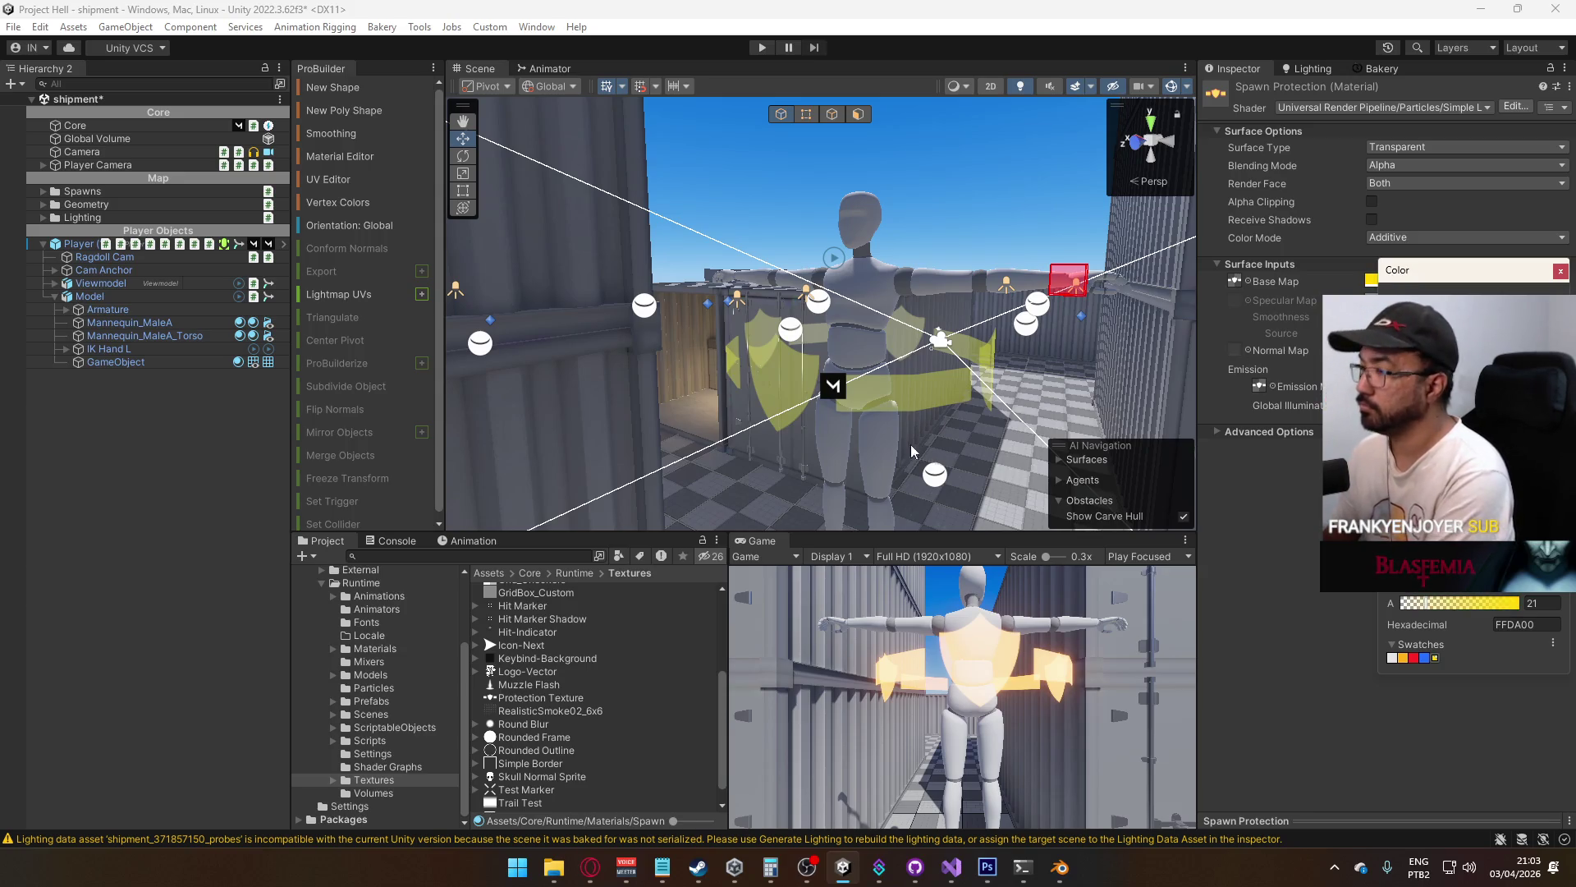
pyautogui.moveTo(910, 445); pyautogui.dragTo(1149, 369)
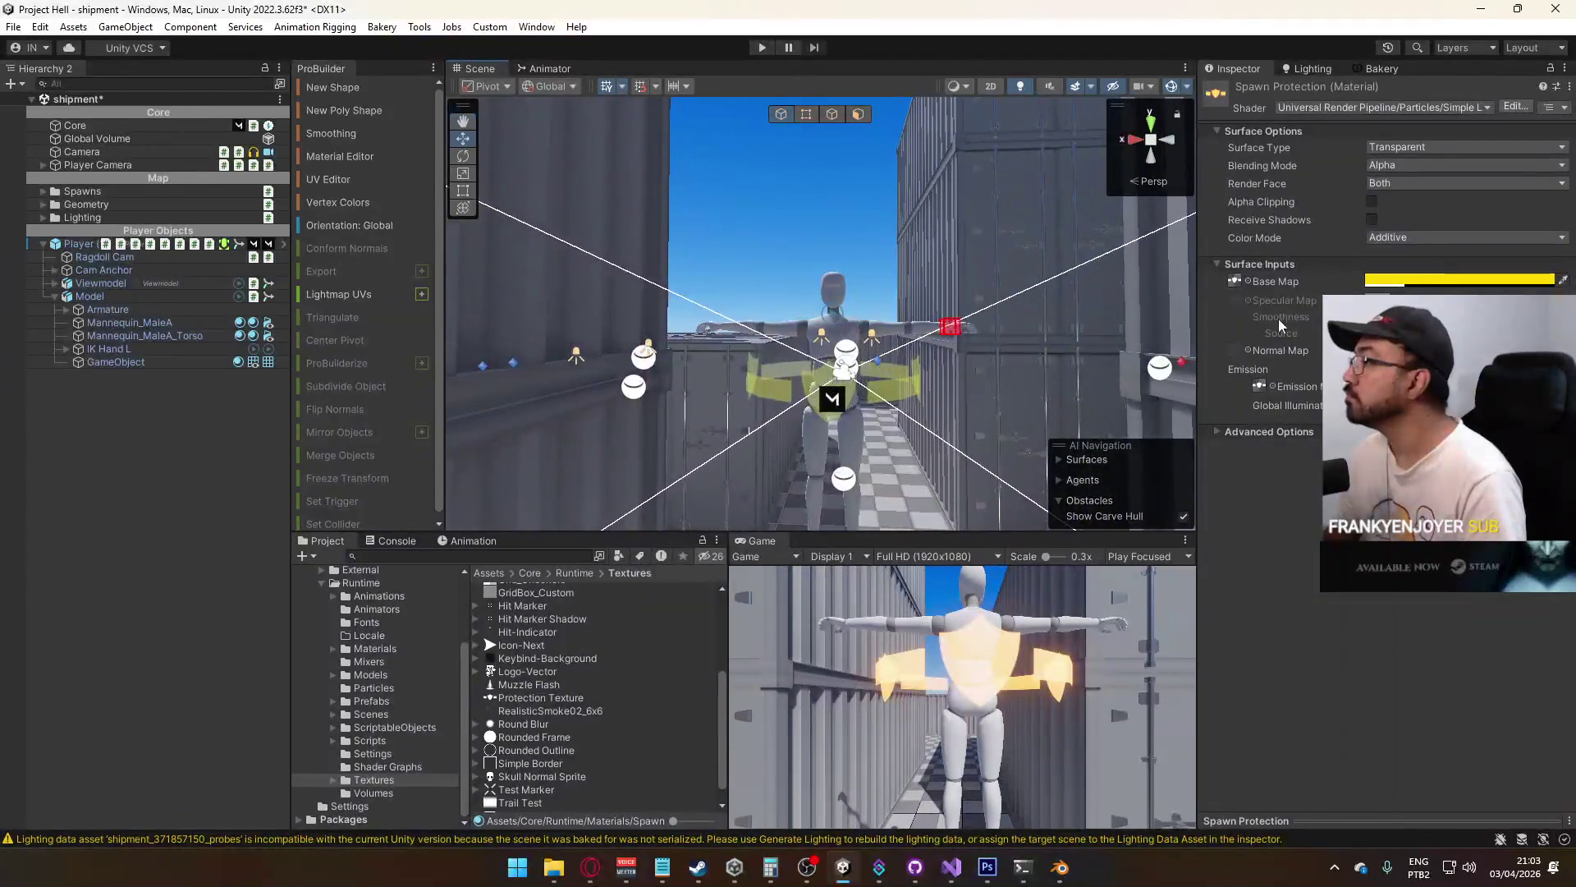
# Try the Overlay colour mode on Spawn Protection, then revert to Additive
pyautogui.scroll(5, 935, 300)
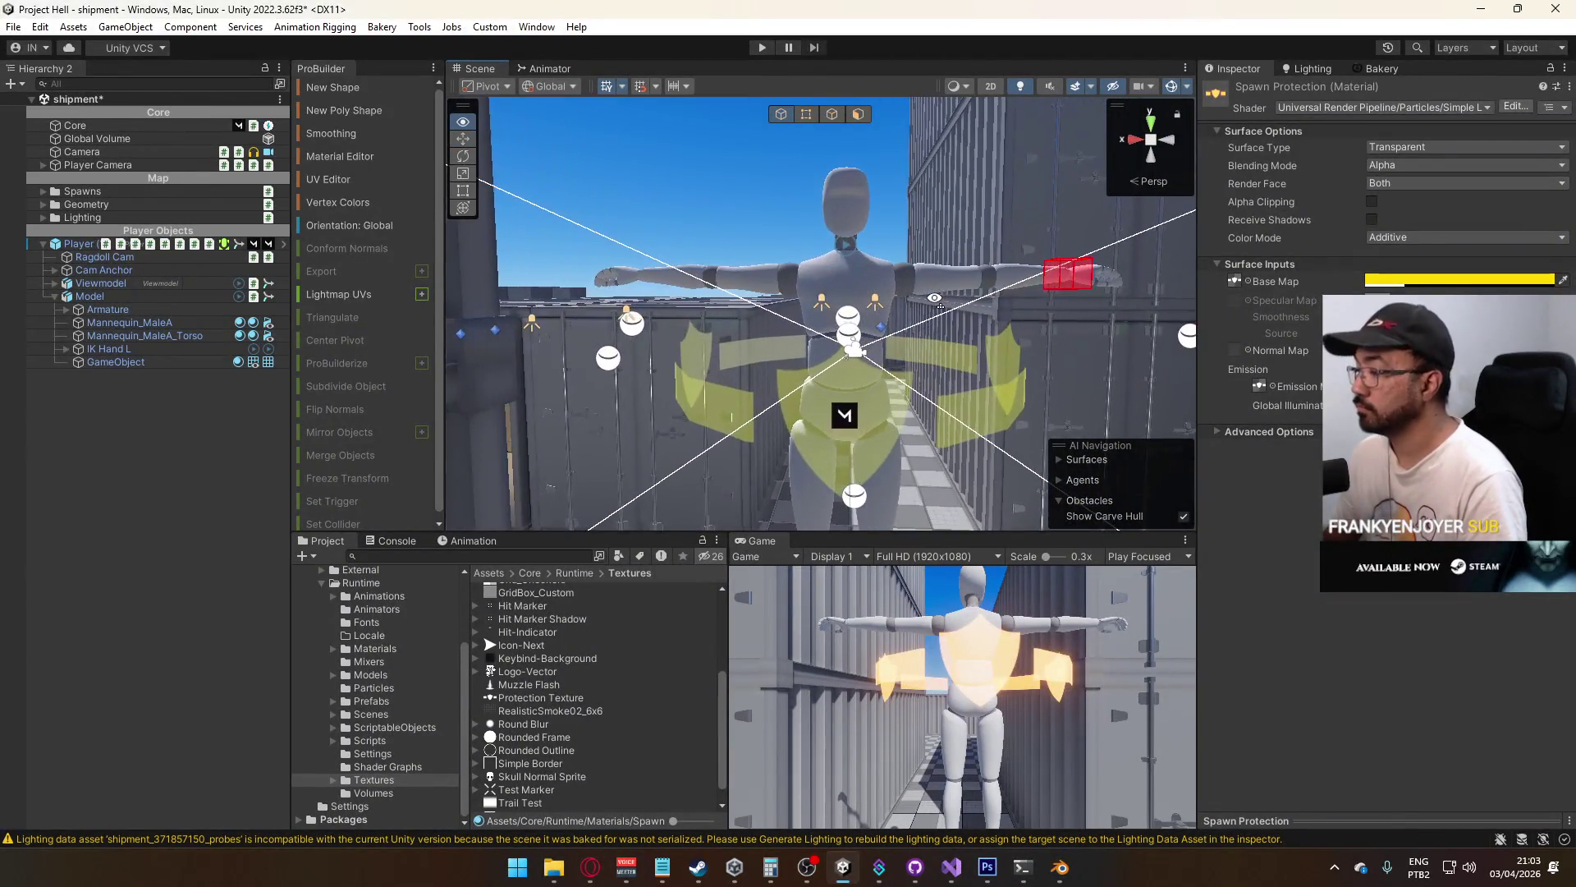
pyautogui.moveTo(938, 469); pyautogui.dragTo(837, 322)
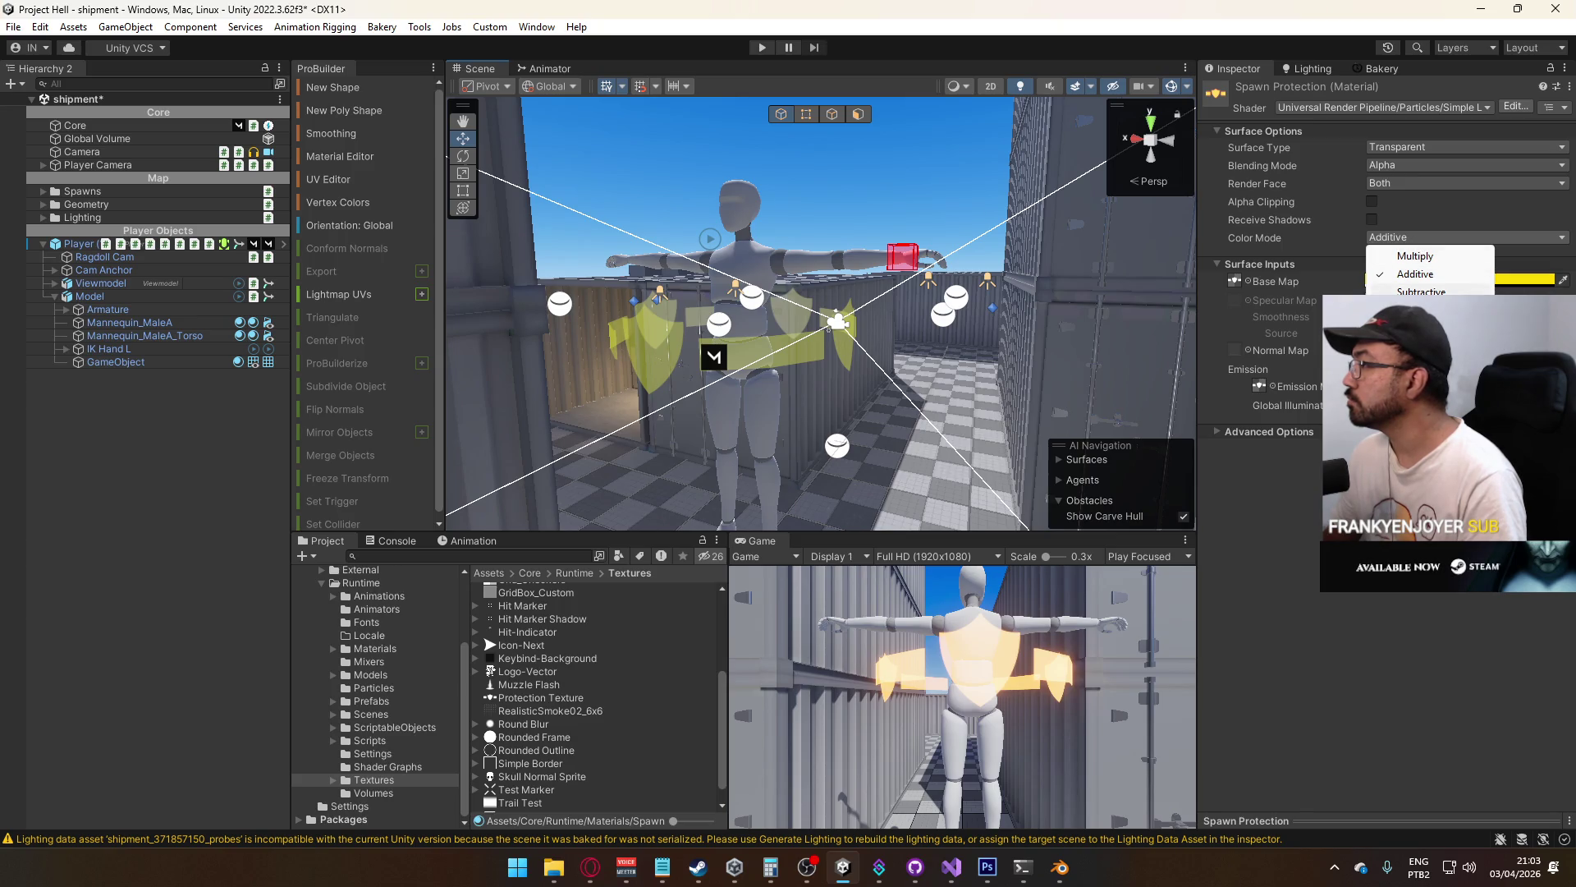
pyautogui.click(1420, 310)
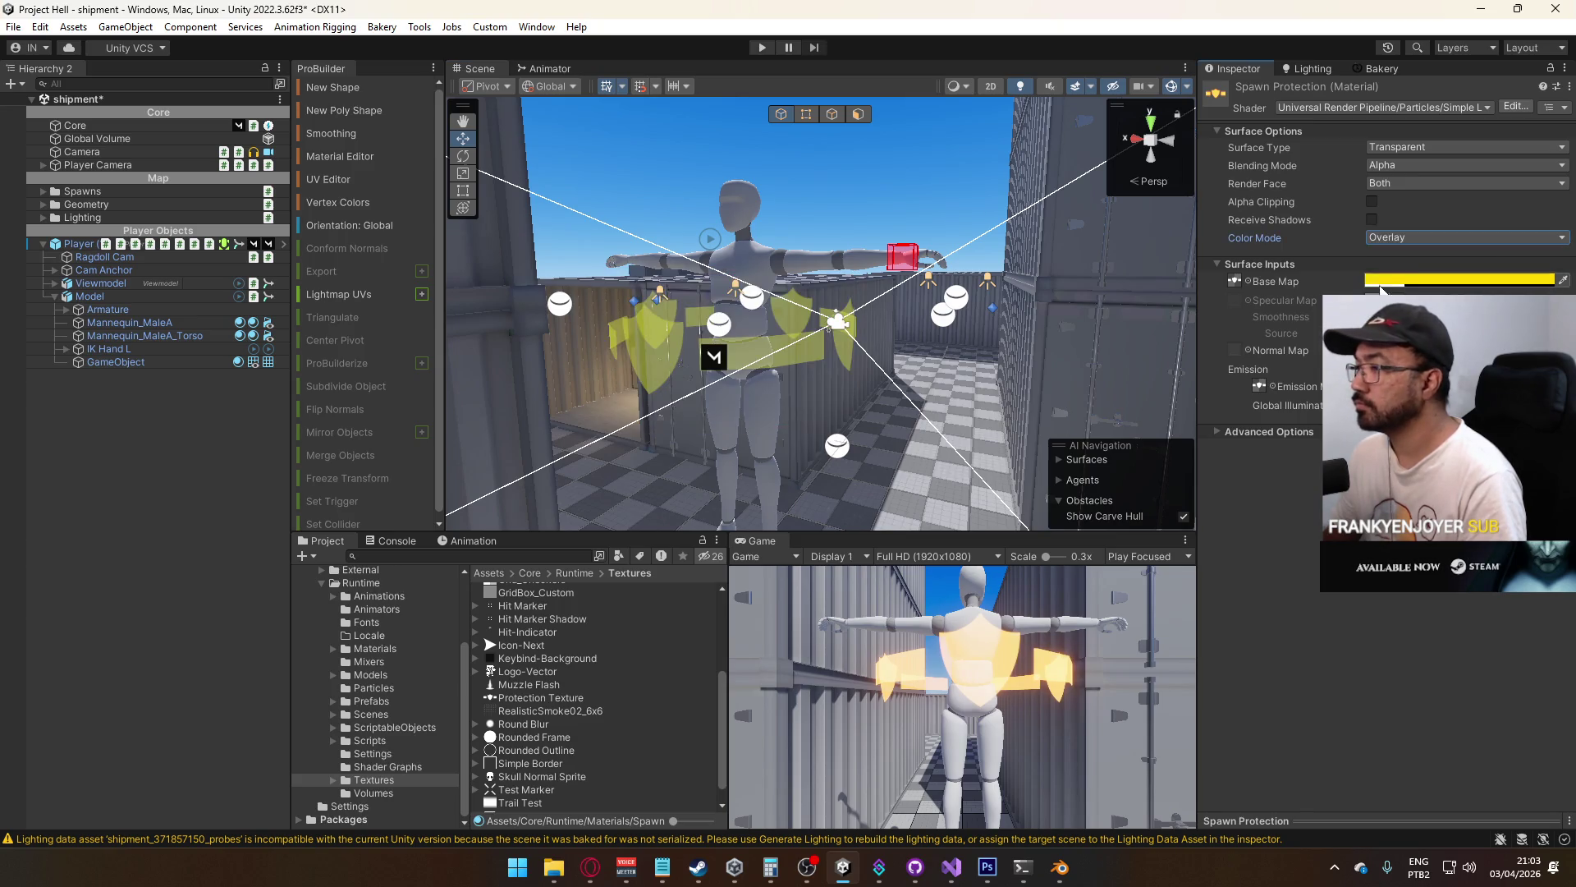
pyautogui.click(1421, 328)
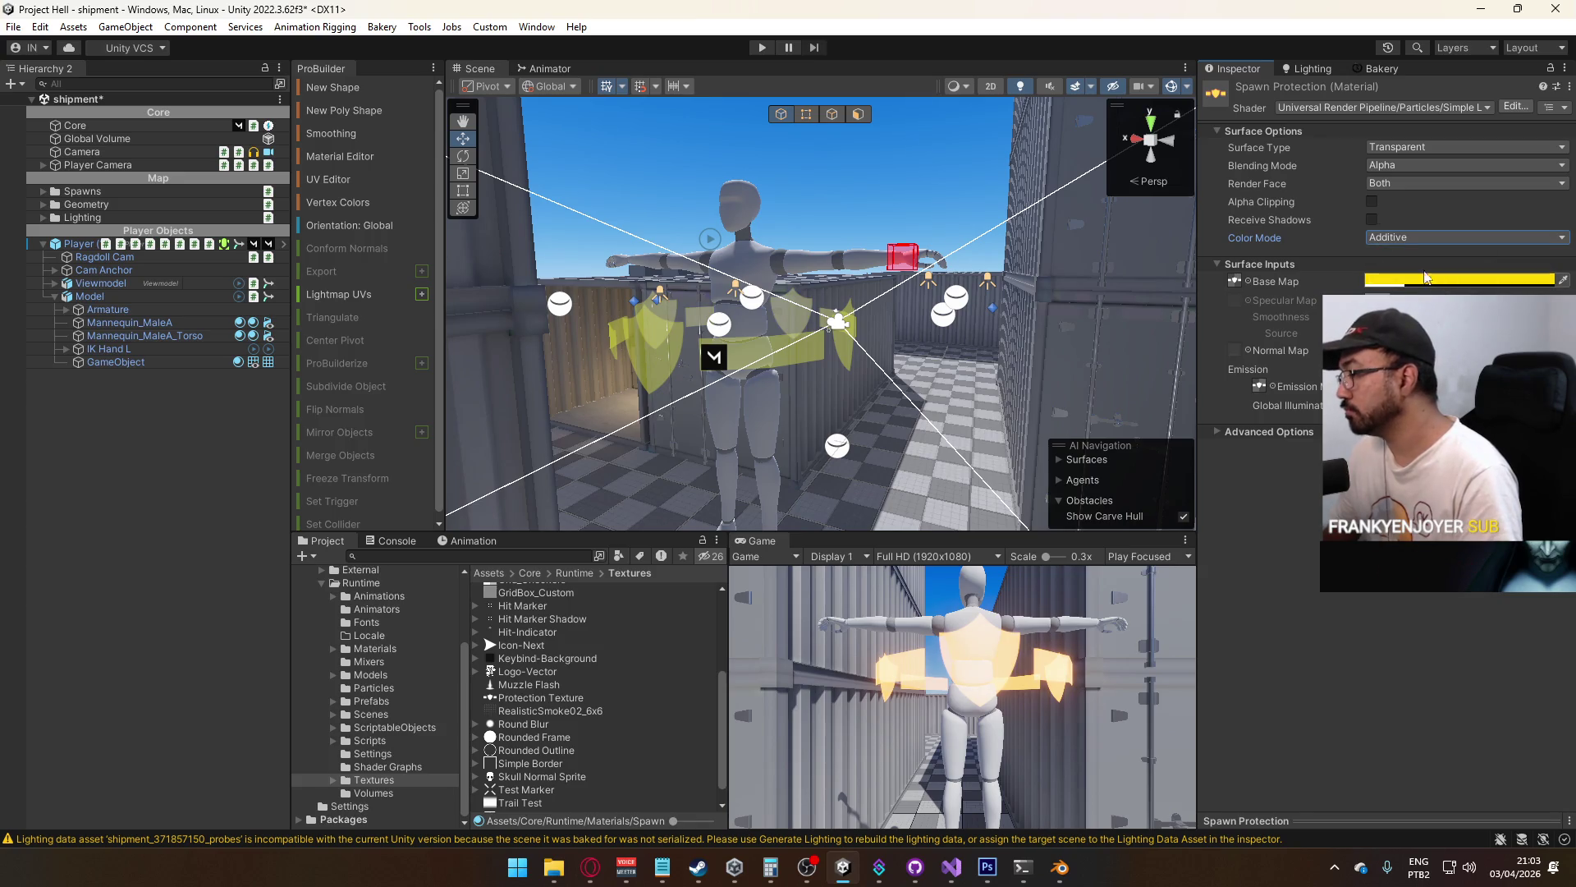
# Raise the base colour alpha to 50 and lower emission intensity to about 2.7
pyautogui.click(1459, 280)
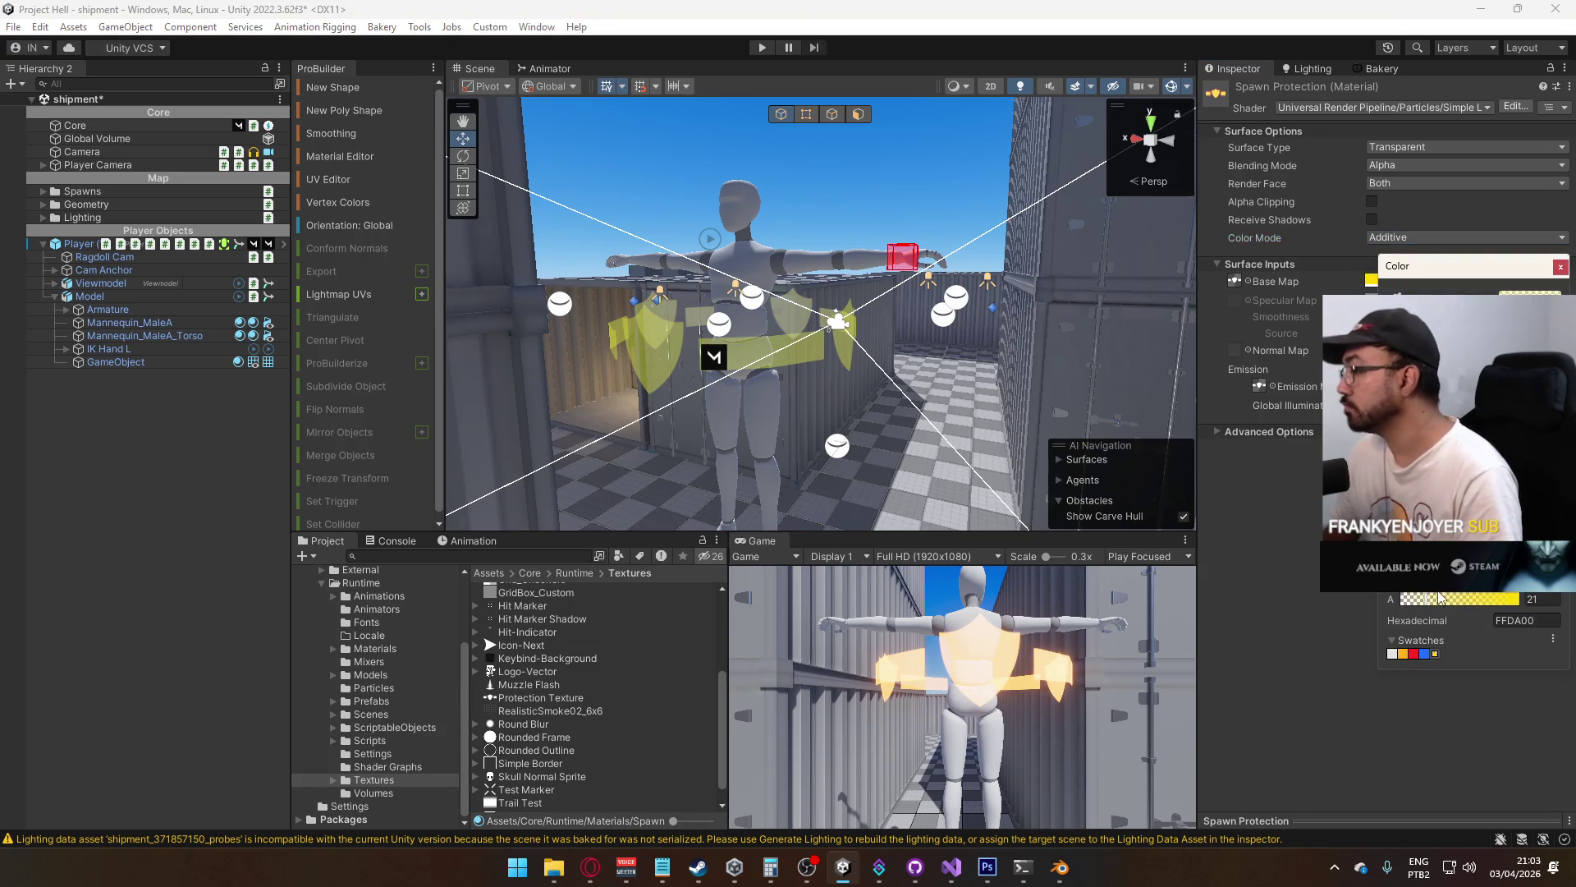
pyautogui.moveTo(1439, 598)
pyautogui.mouseDown()
pyautogui.moveTo(1487, 605)
pyautogui.moveTo(1469, 605)
pyautogui.mouseUp()
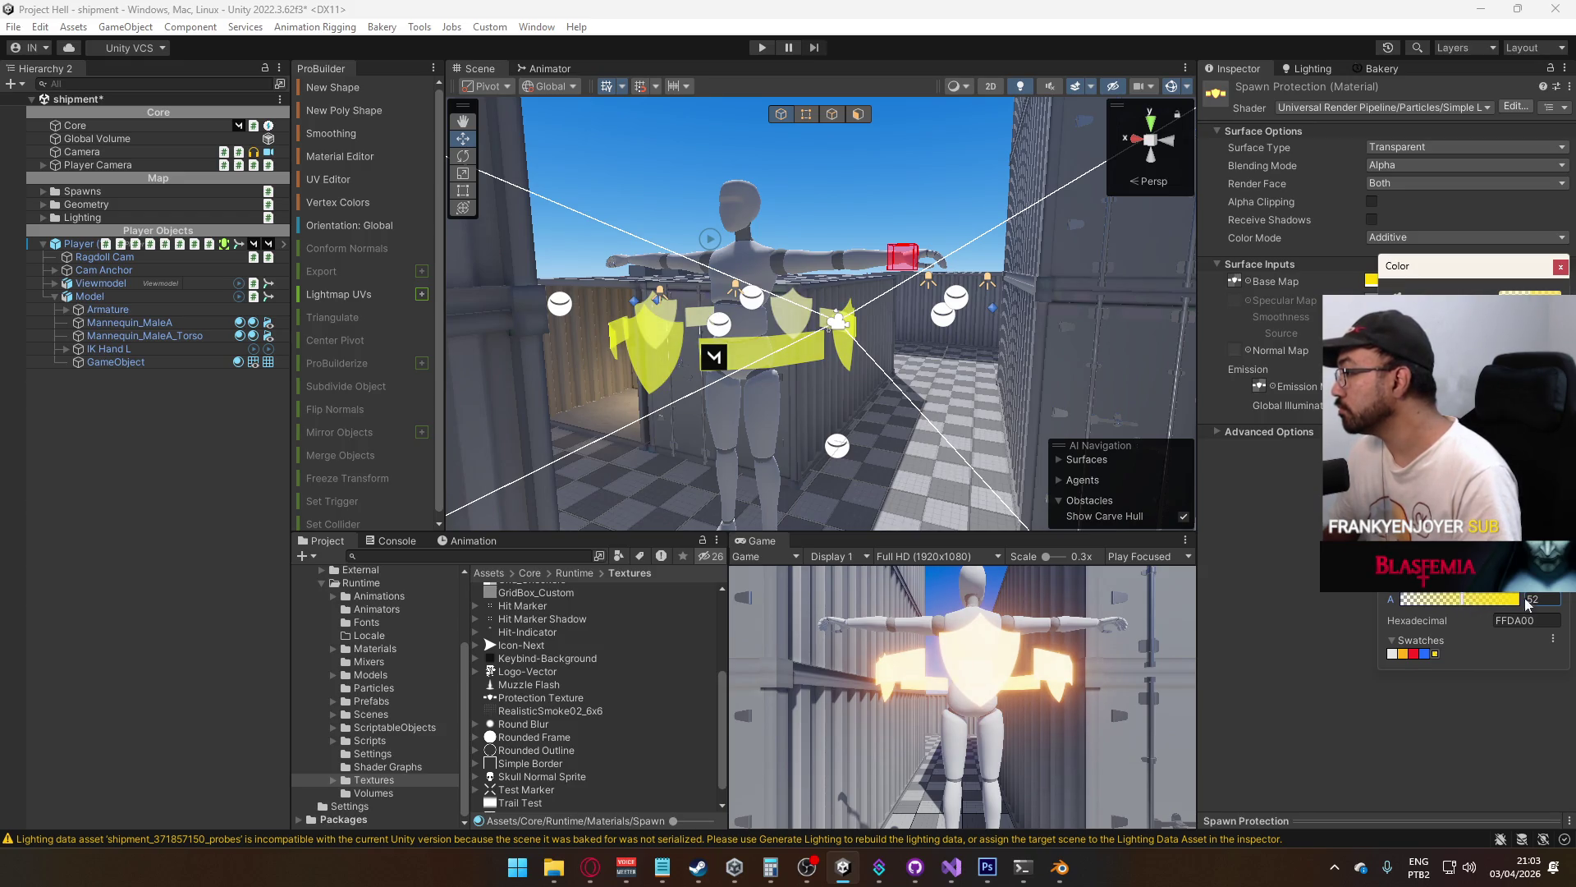
pyautogui.click(1560, 269)
pyautogui.click(1462, 386)
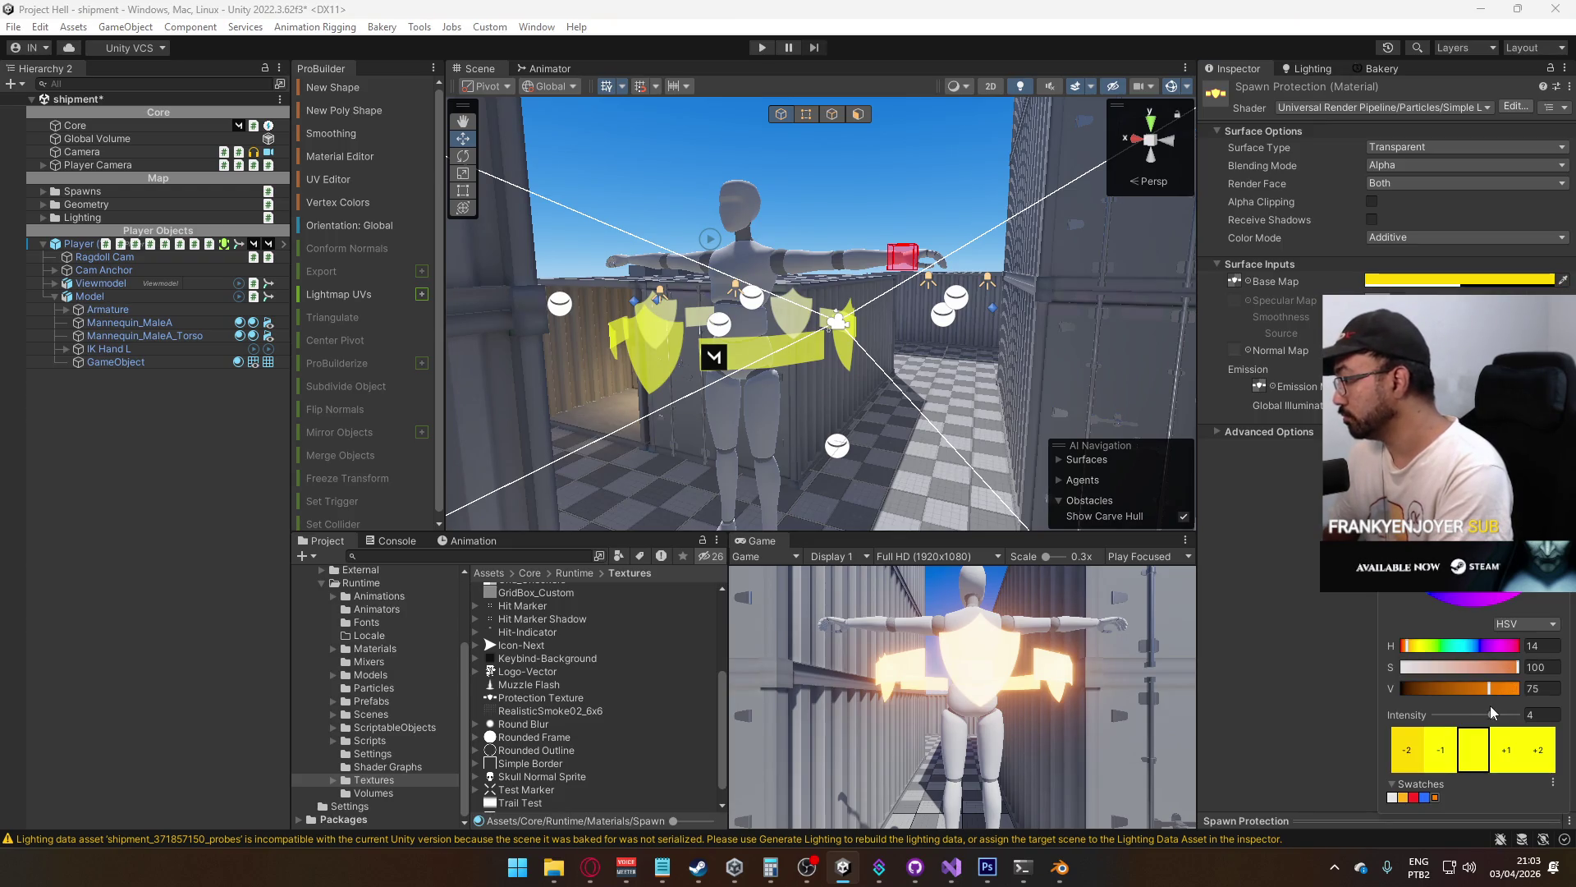
pyautogui.moveTo(1492, 713); pyautogui.dragTo(1490, 717)
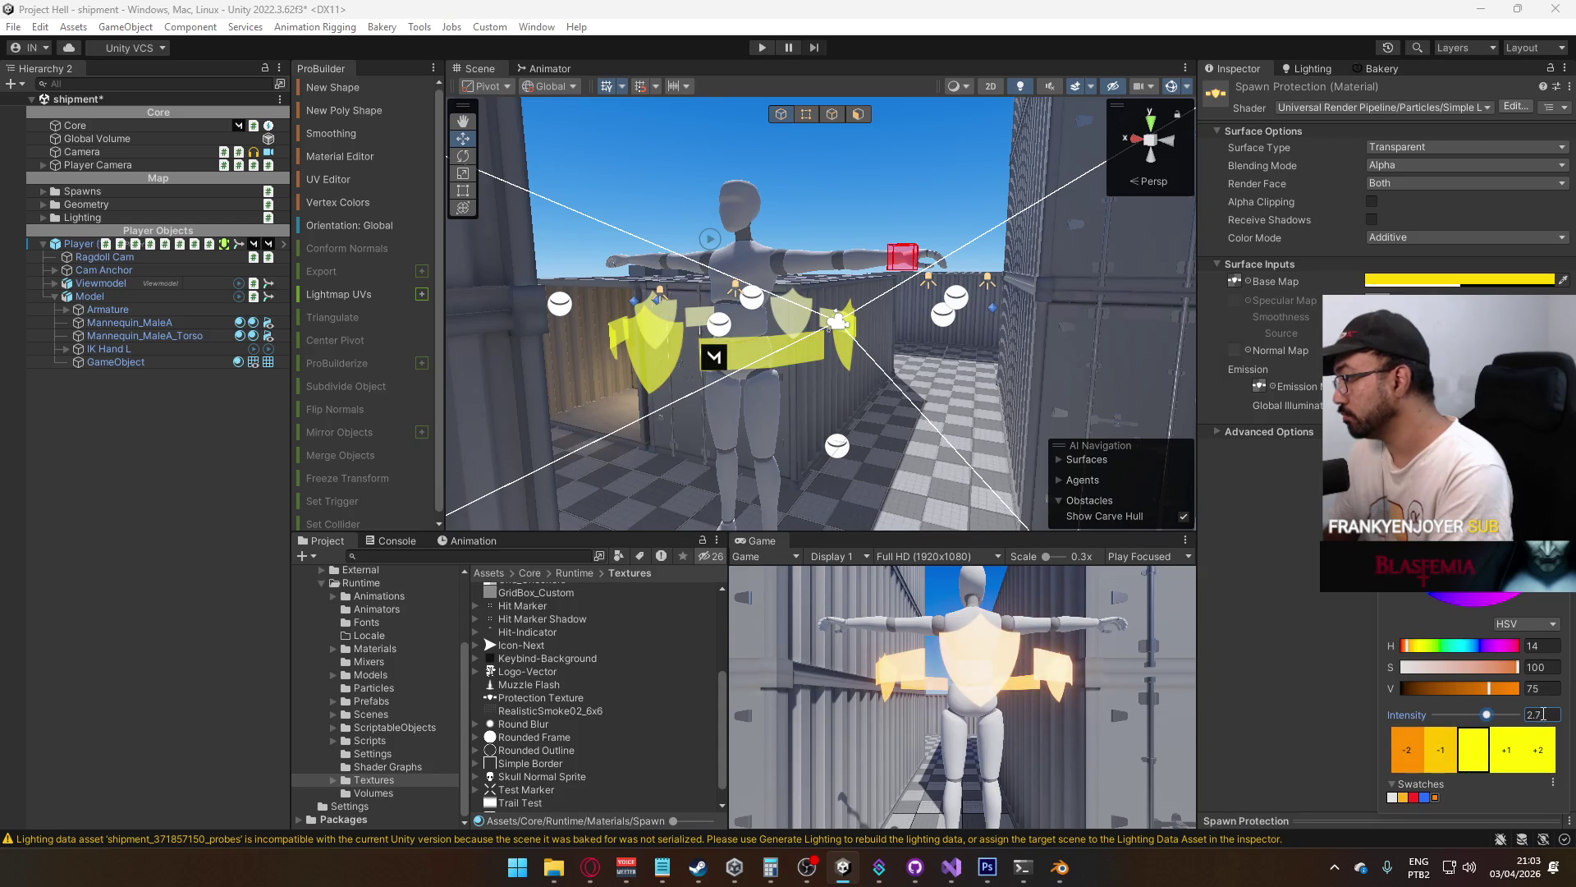
pyautogui.press('Return')
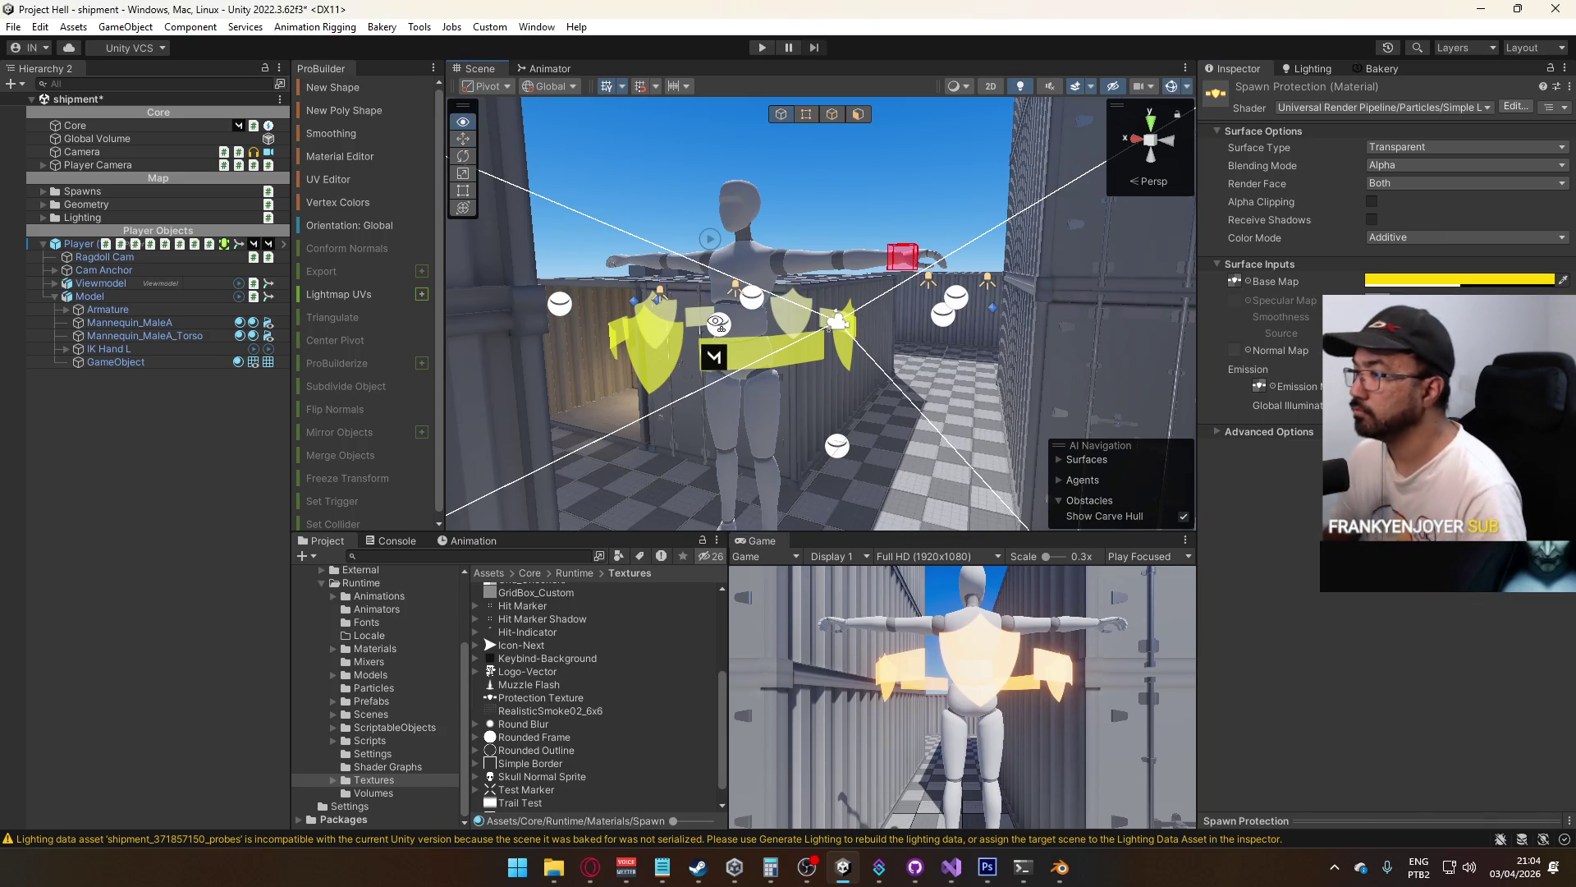
pyautogui.moveTo(739, 328); pyautogui.dragTo(405, 347)
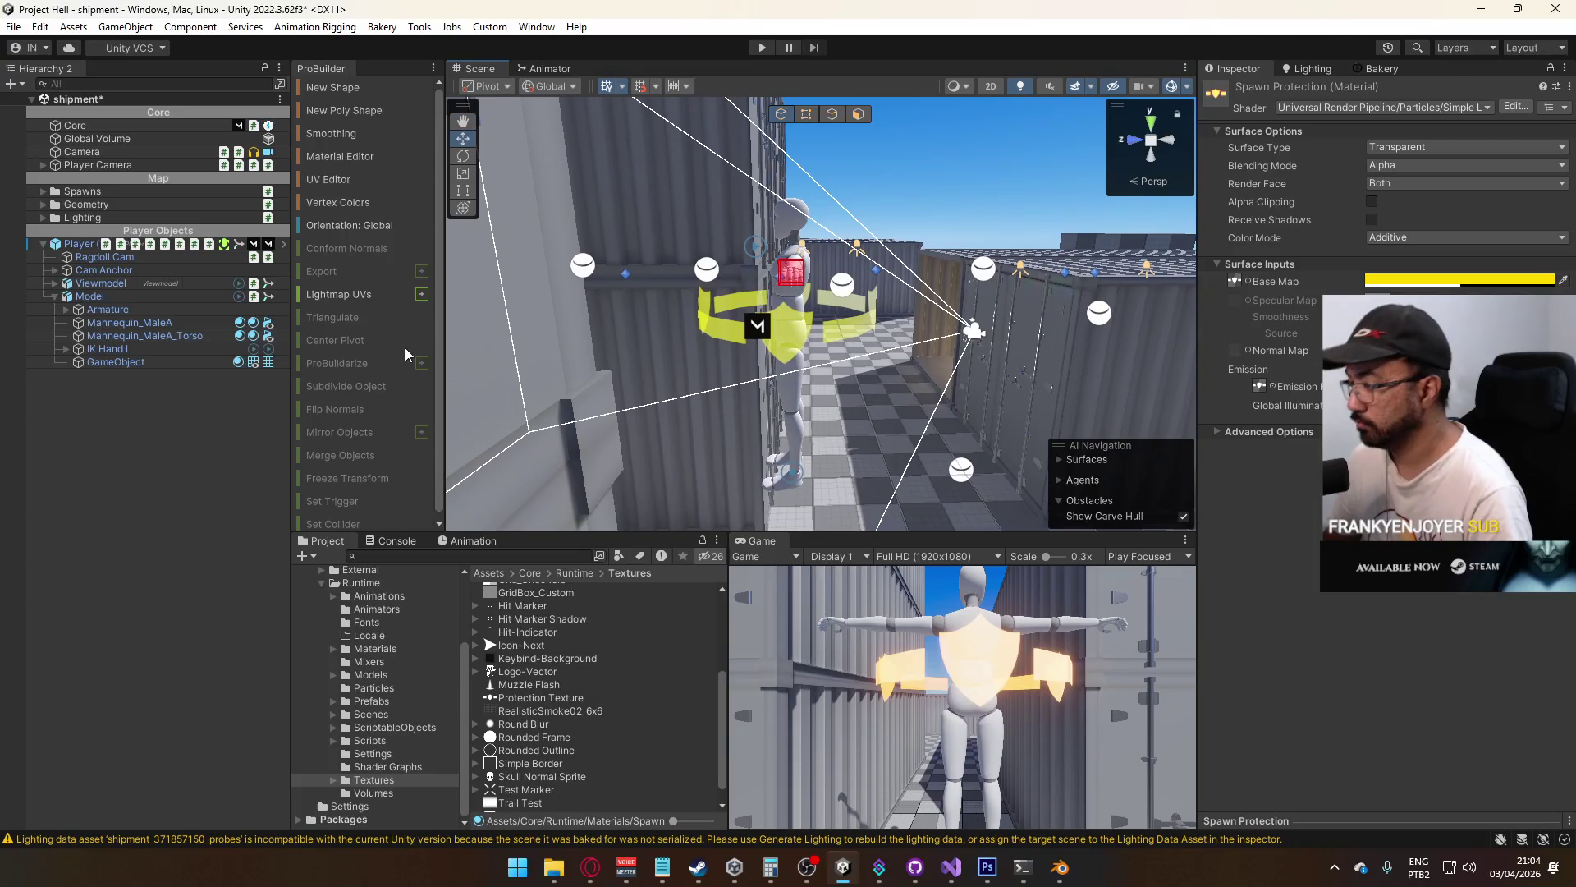
# Select the protection cylinder under Player > Model and scale it to 0.4
pyautogui.click(795, 341)
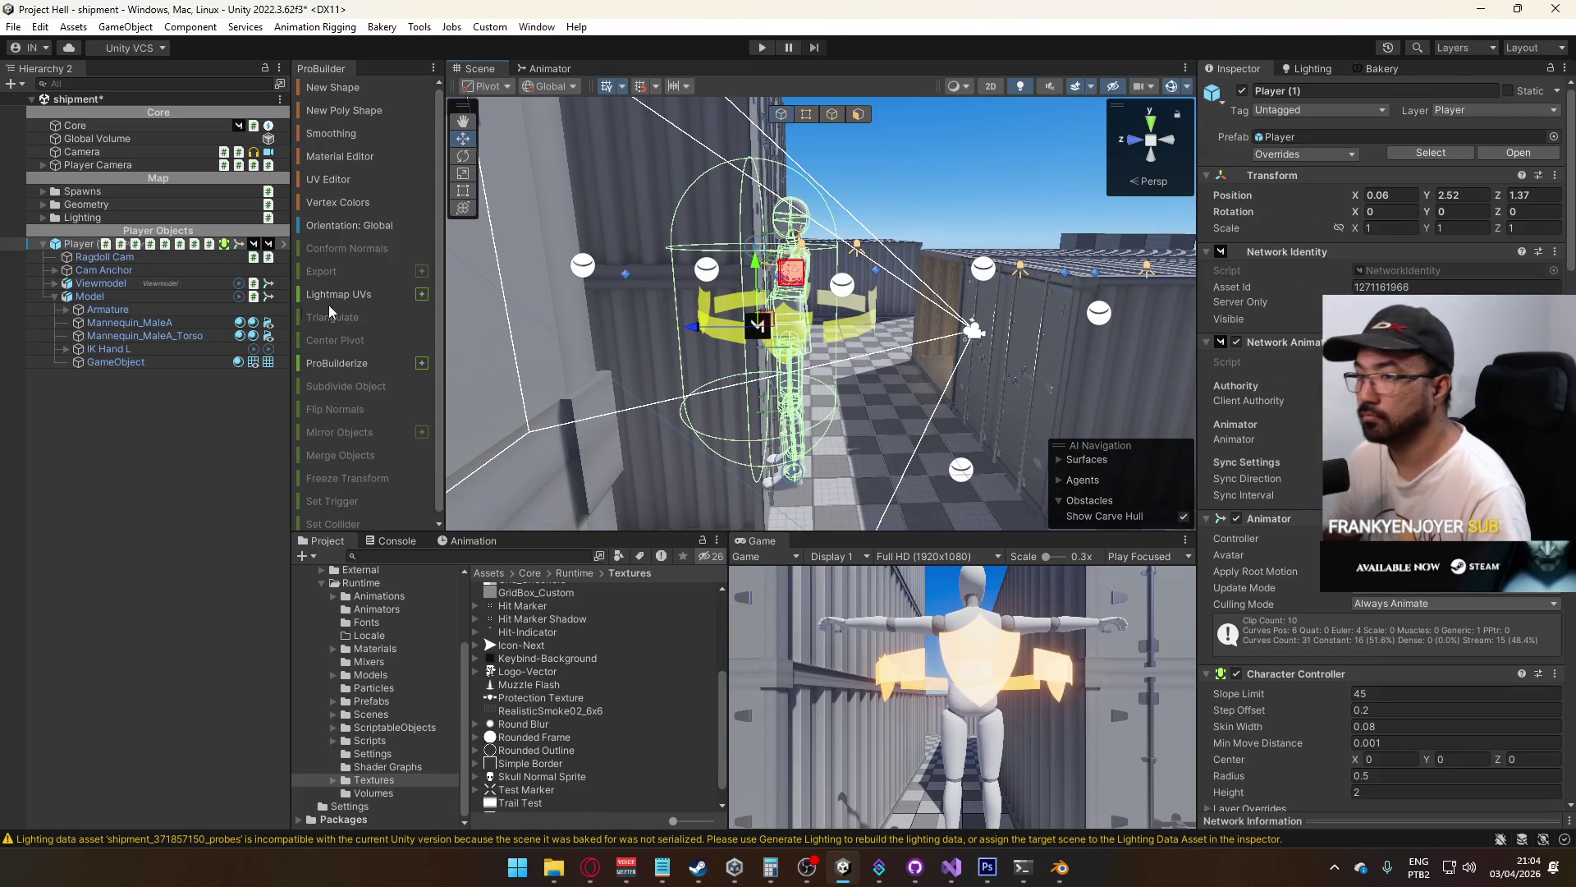
pyautogui.click(152, 361)
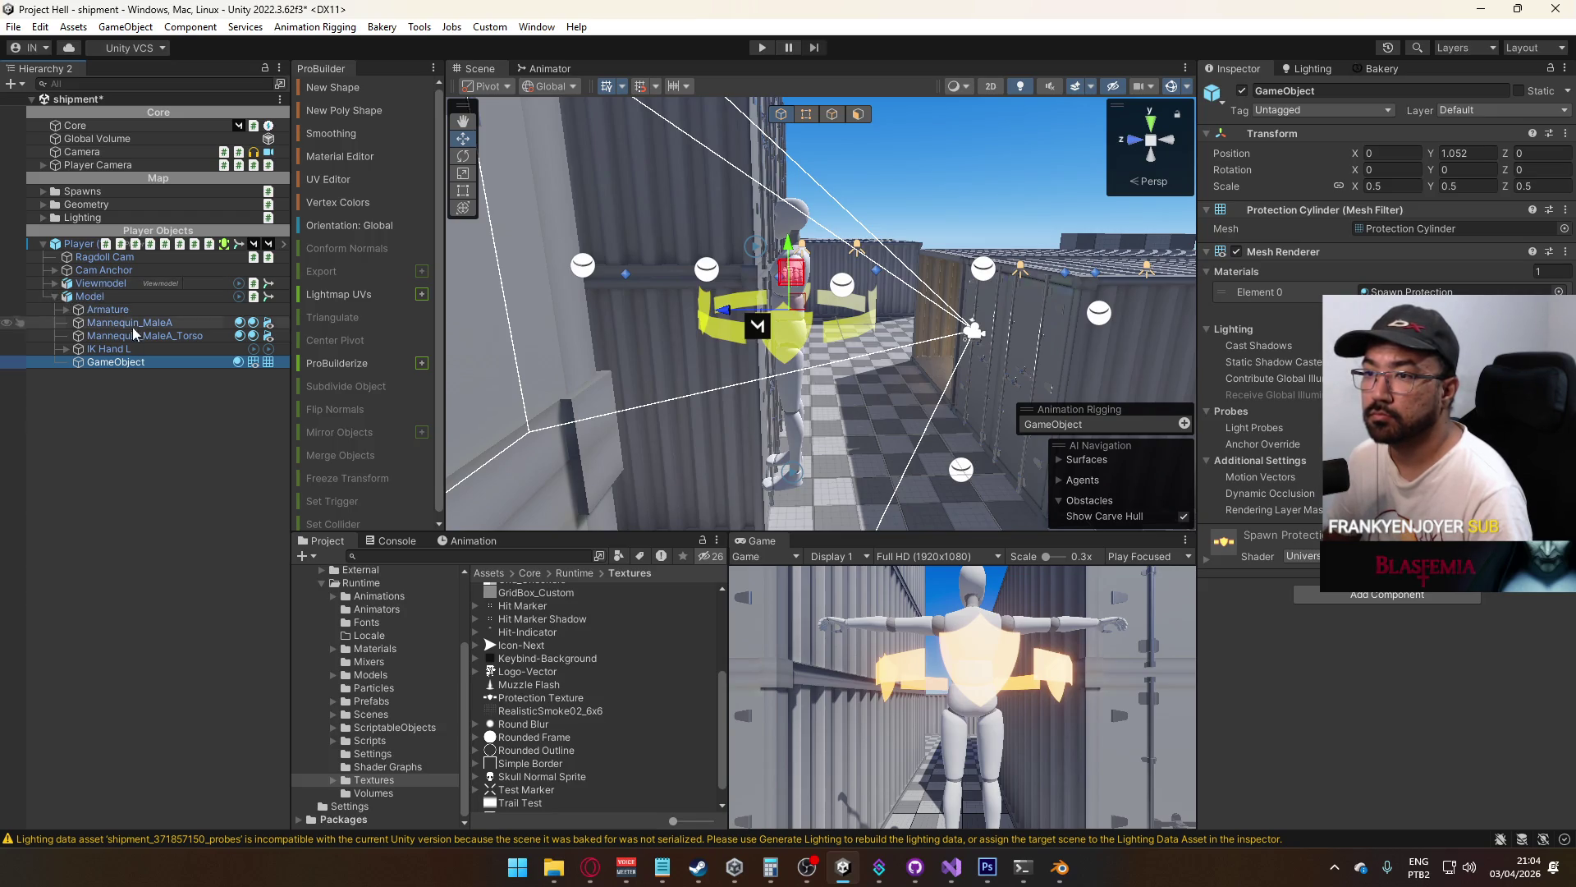
pyautogui.press('e')
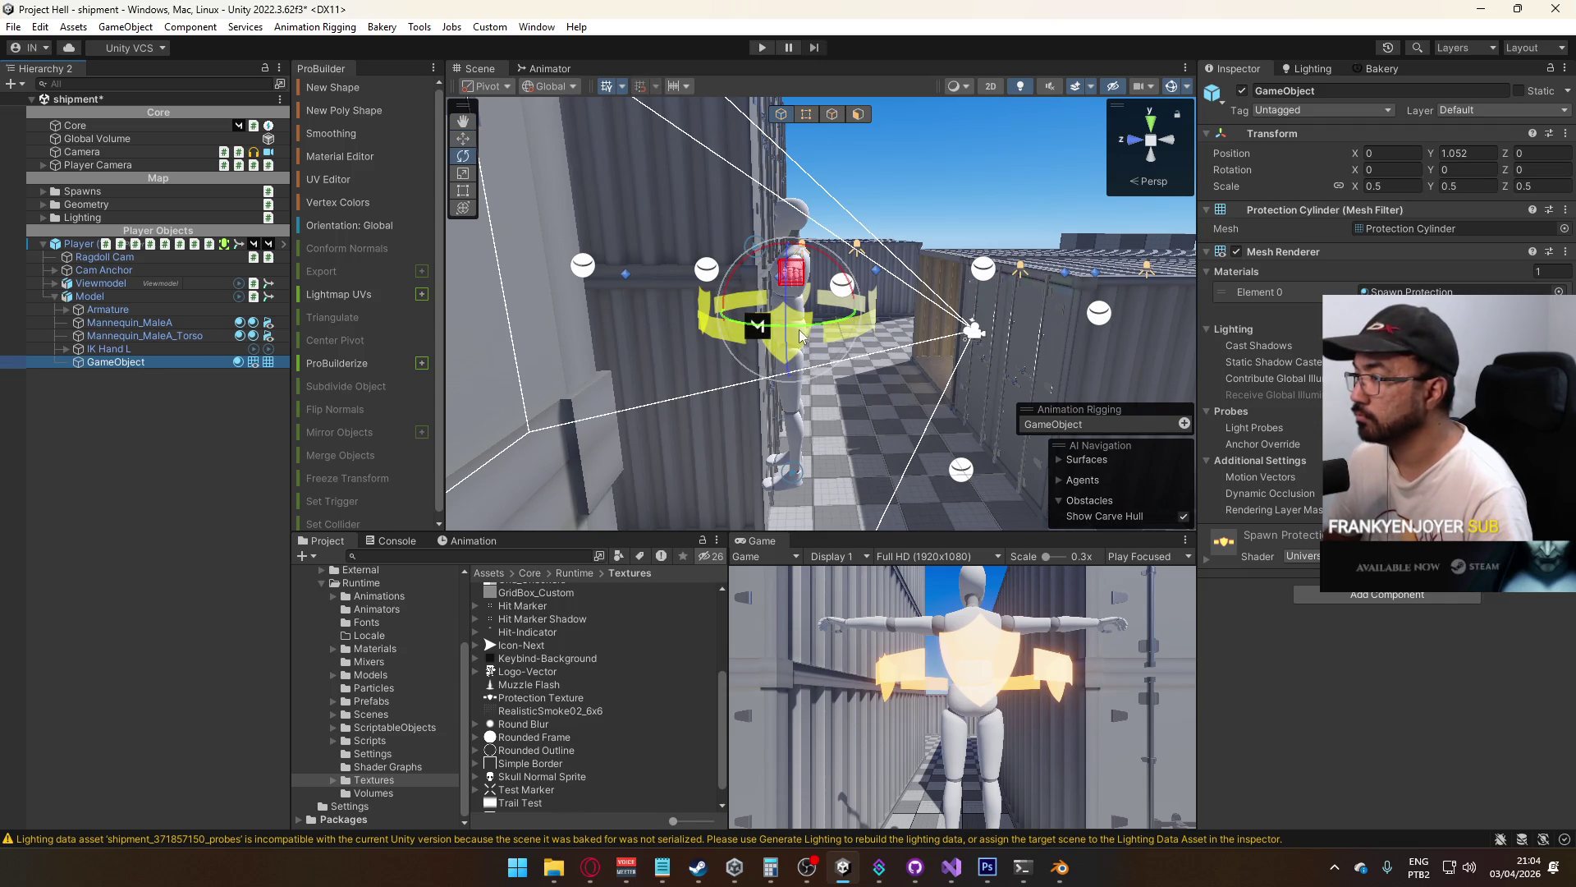
pyautogui.moveTo(854, 316); pyautogui.dragTo(1302, 367)
pyautogui.hotkey('ctrl', 'z')
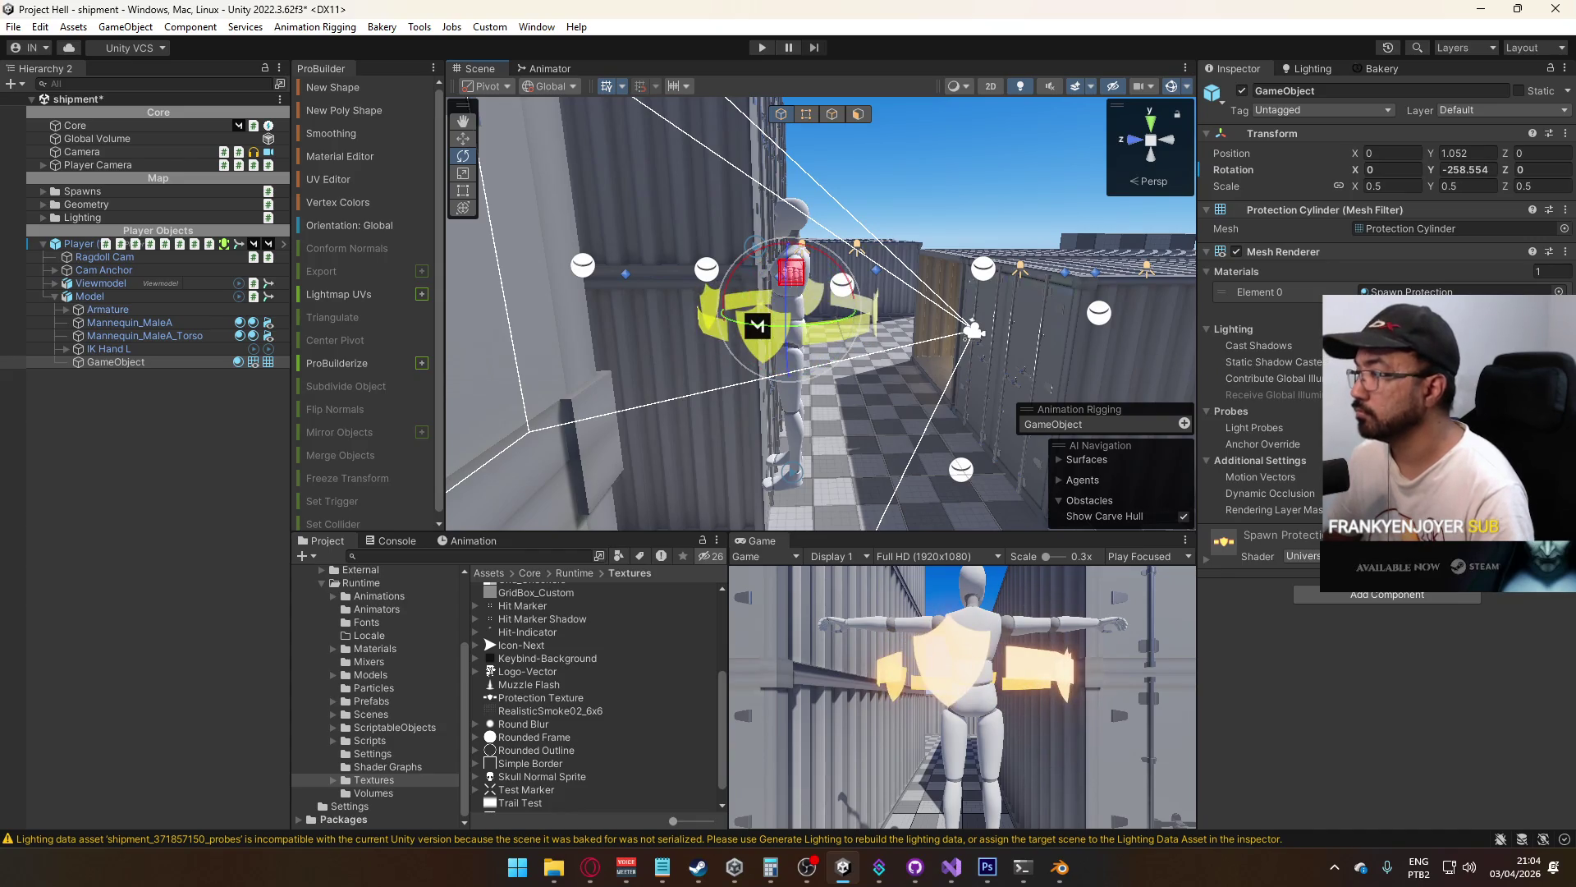
pyautogui.click(1391, 185)
pyautogui.write('0.4')
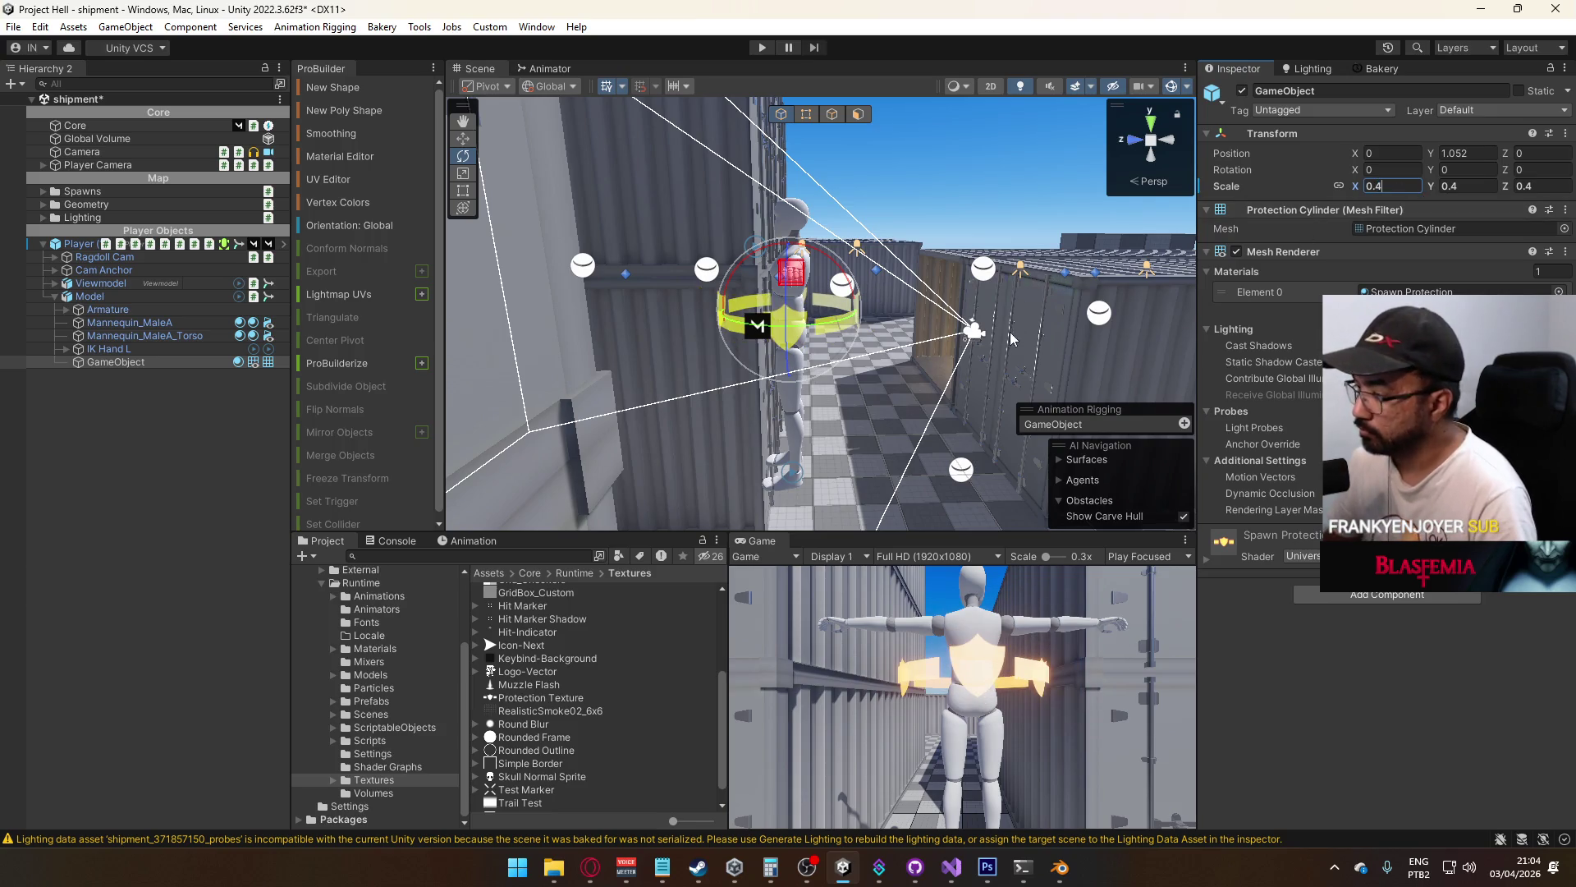
pyautogui.press('BackSpace')
pyautogui.write('5')
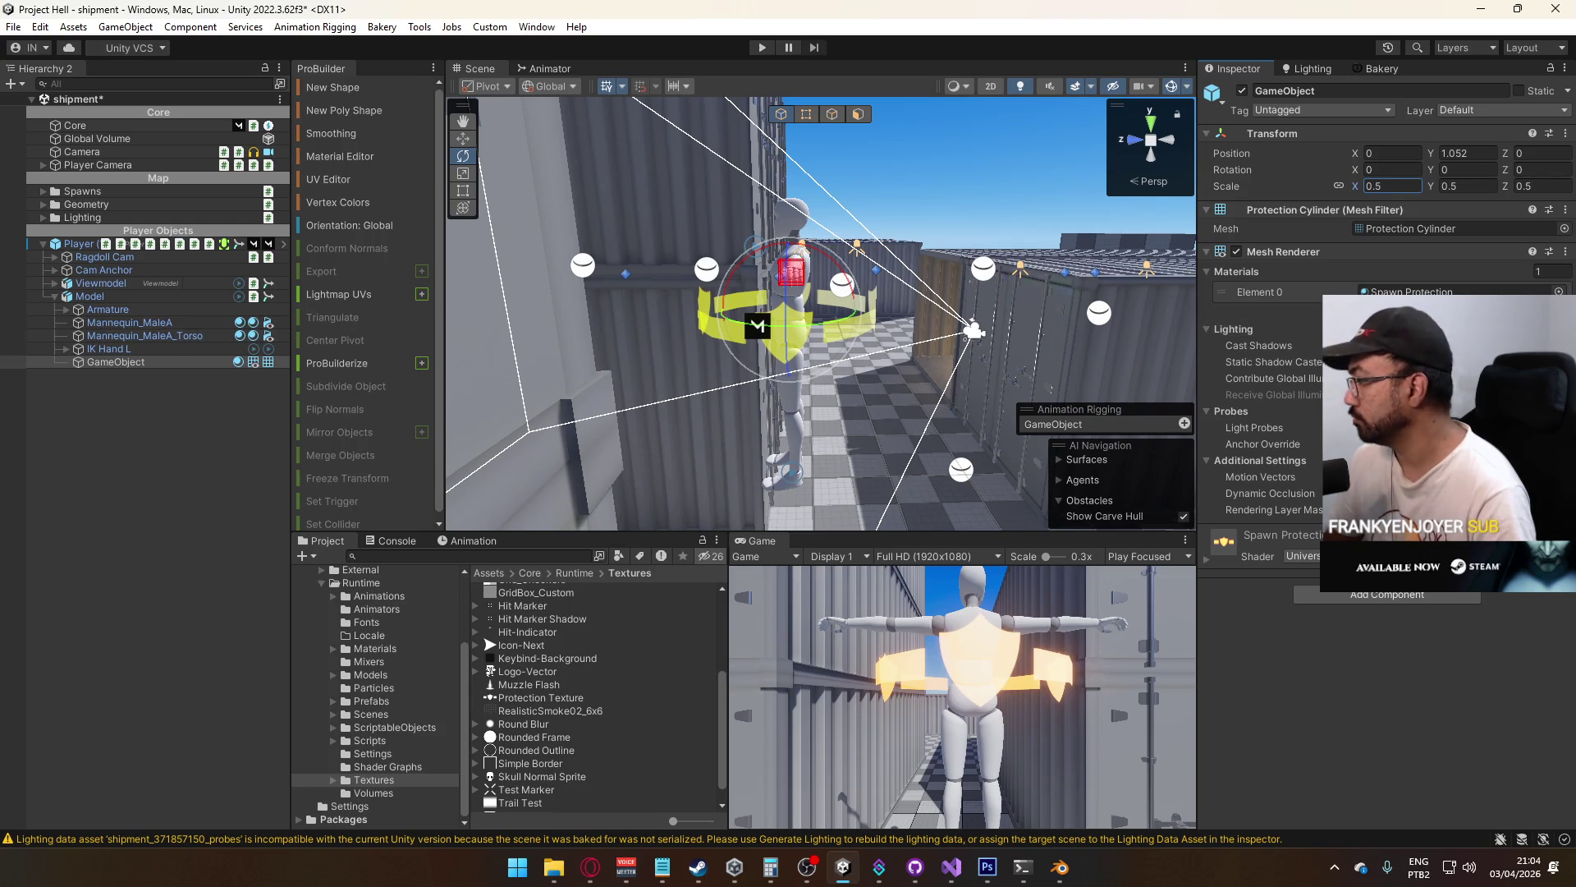
# Test the material's Distortion option, turn it back off, and refocus on the ring
pyautogui.click(1207, 560)
pyautogui.scroll(-2, 1373, 657)
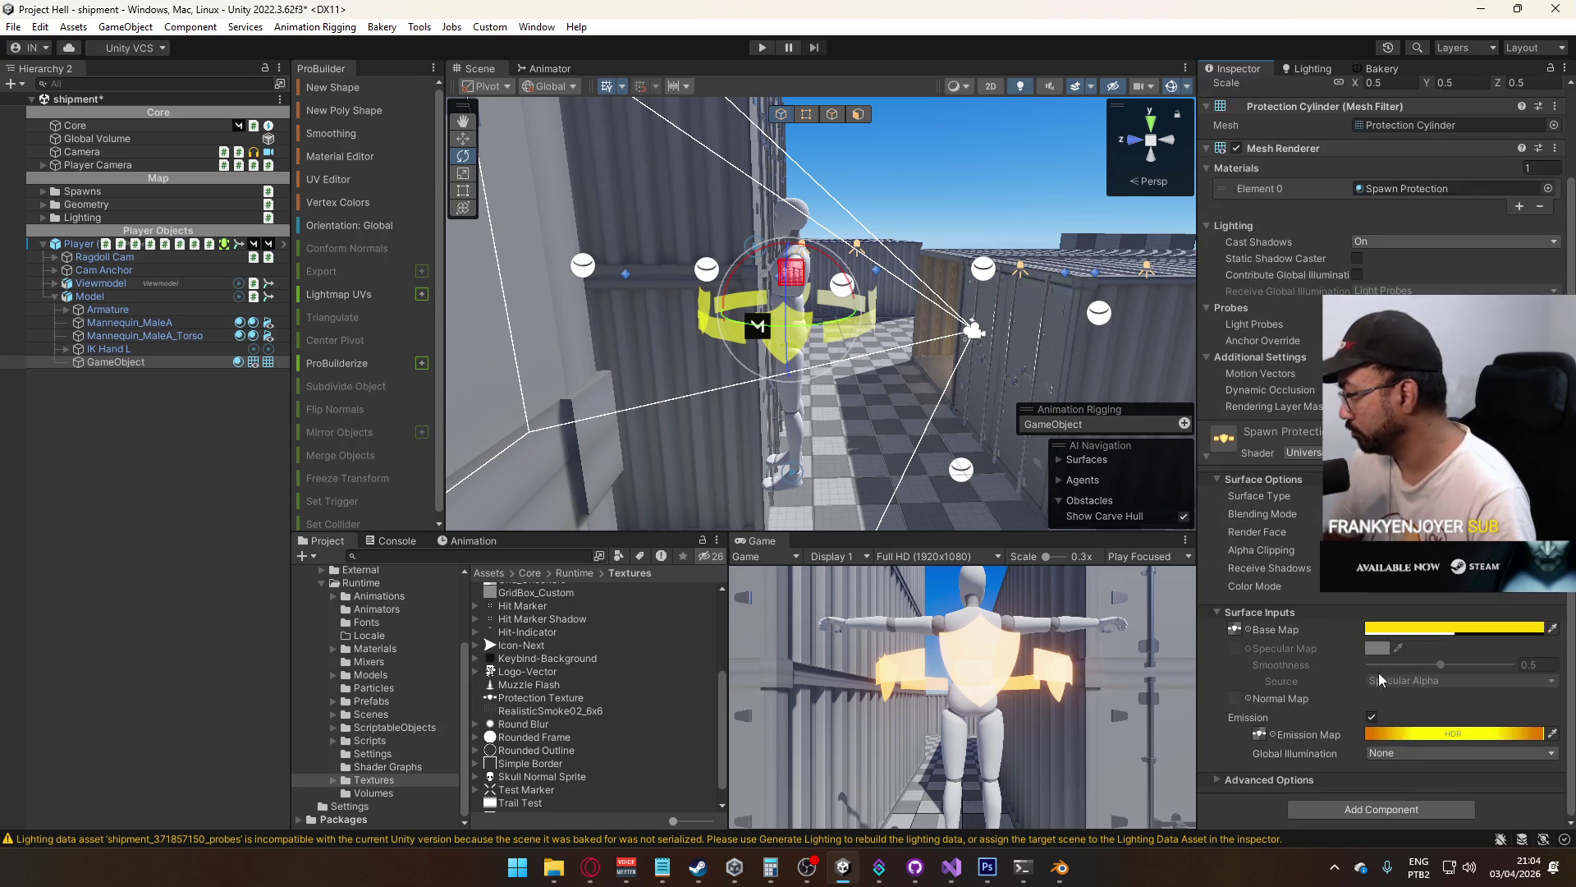
pyautogui.click(1279, 780)
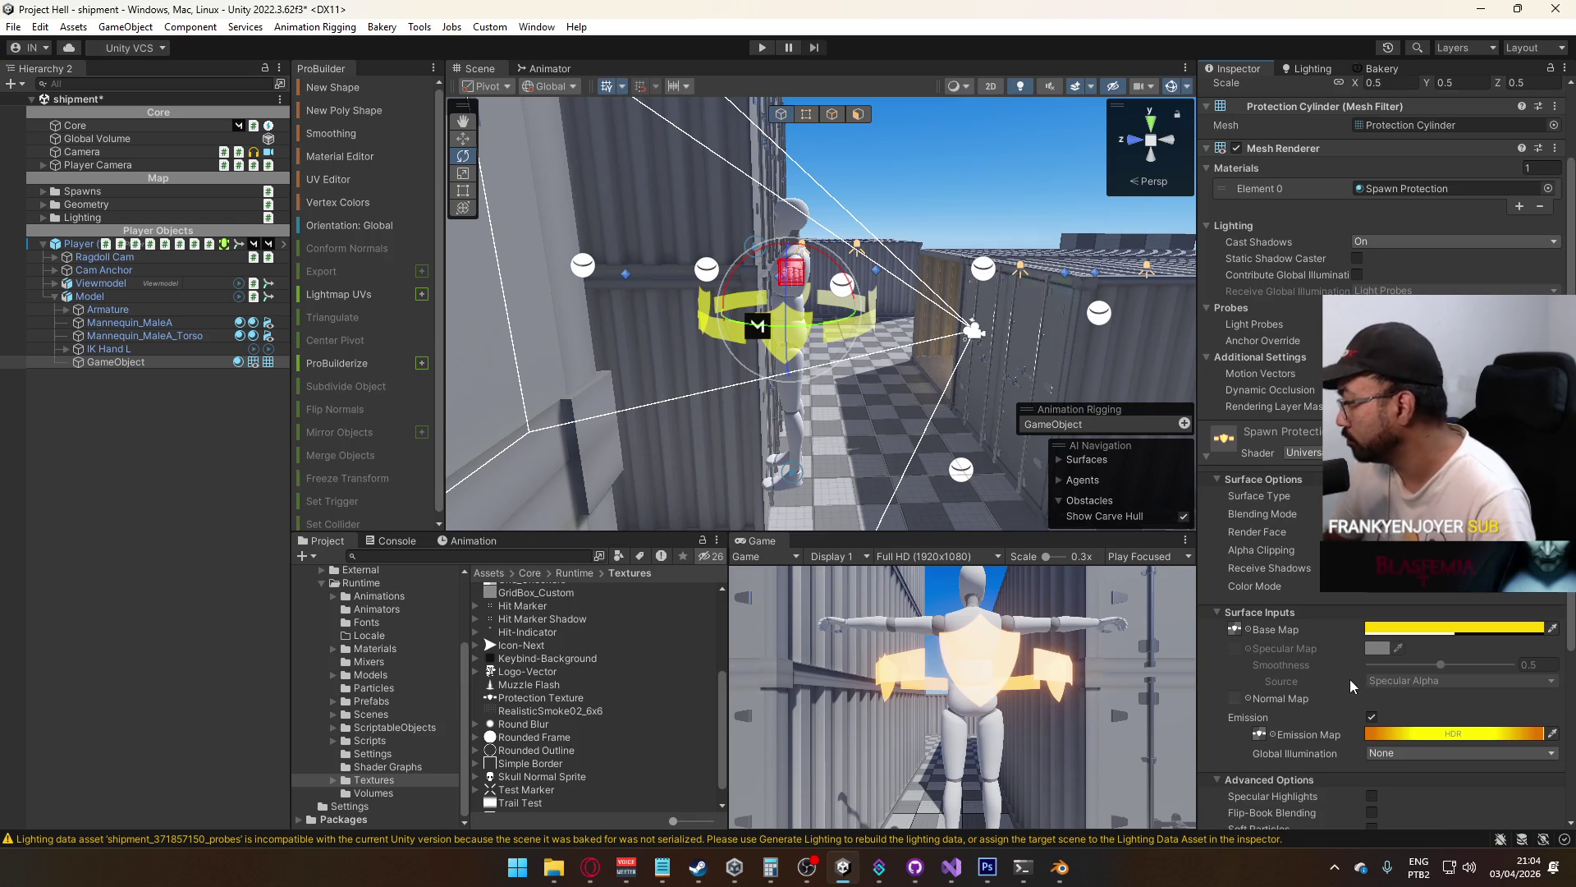
pyautogui.scroll(-4, 1349, 679)
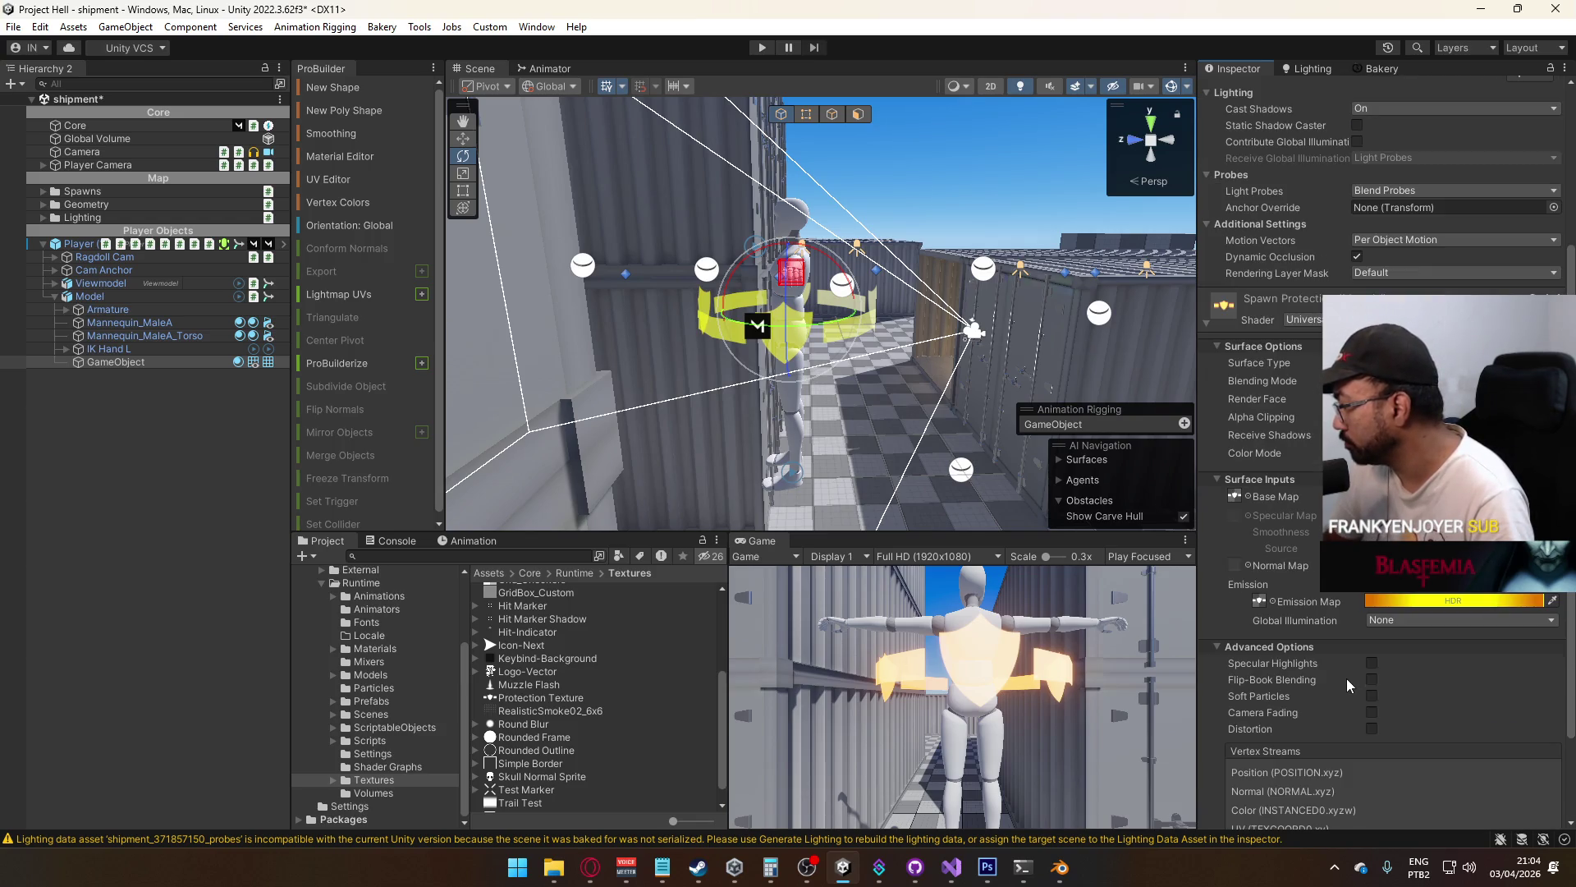
pyautogui.click(1371, 729)
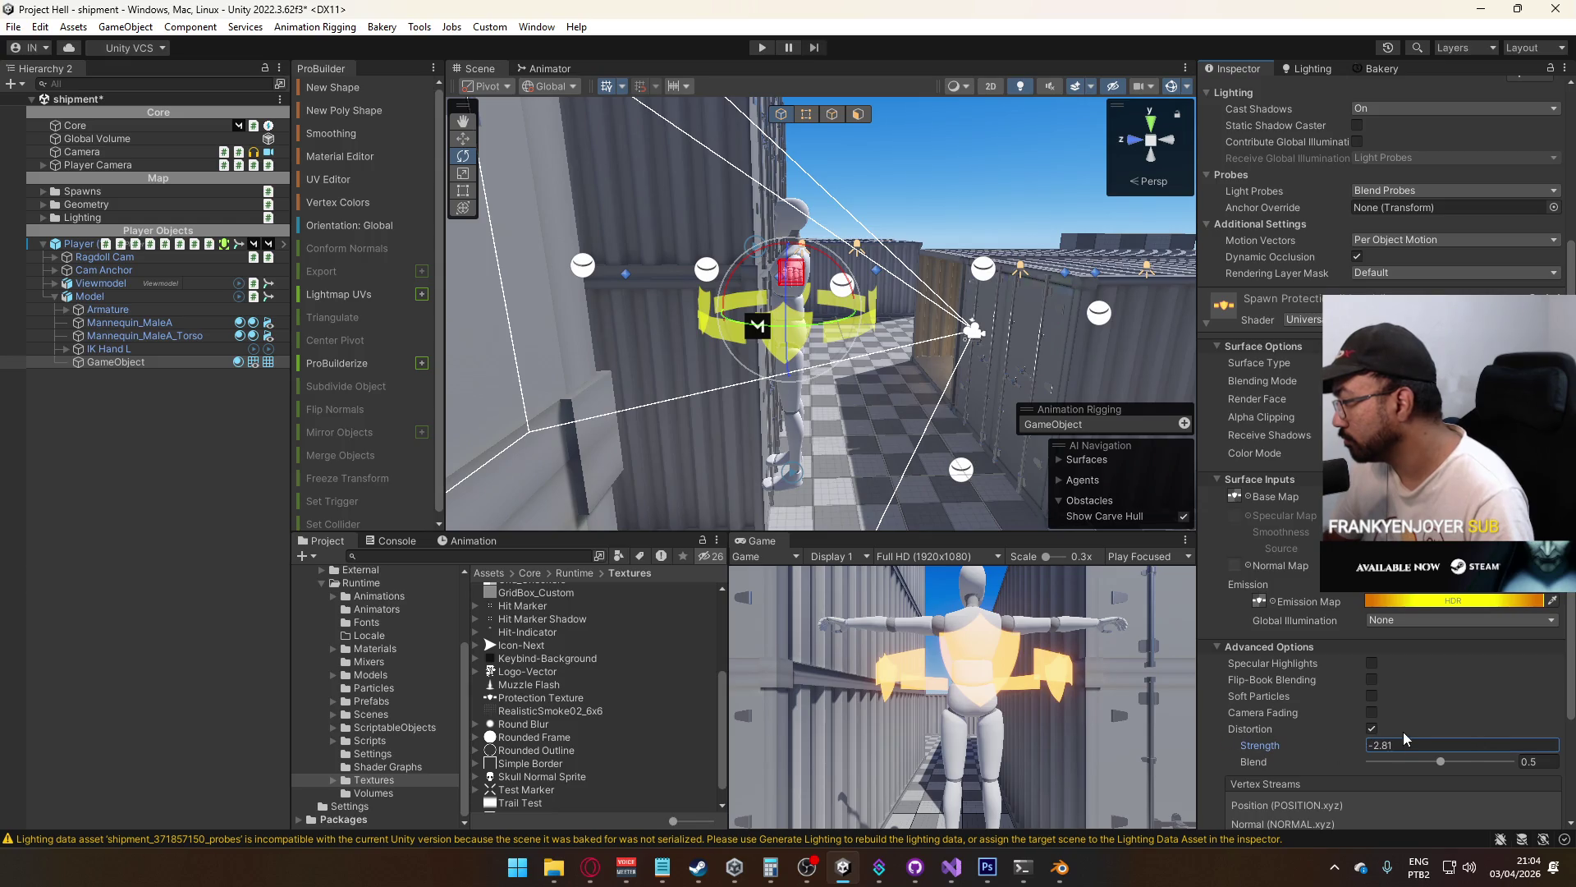
pyautogui.write('1')
pyautogui.click(1373, 729)
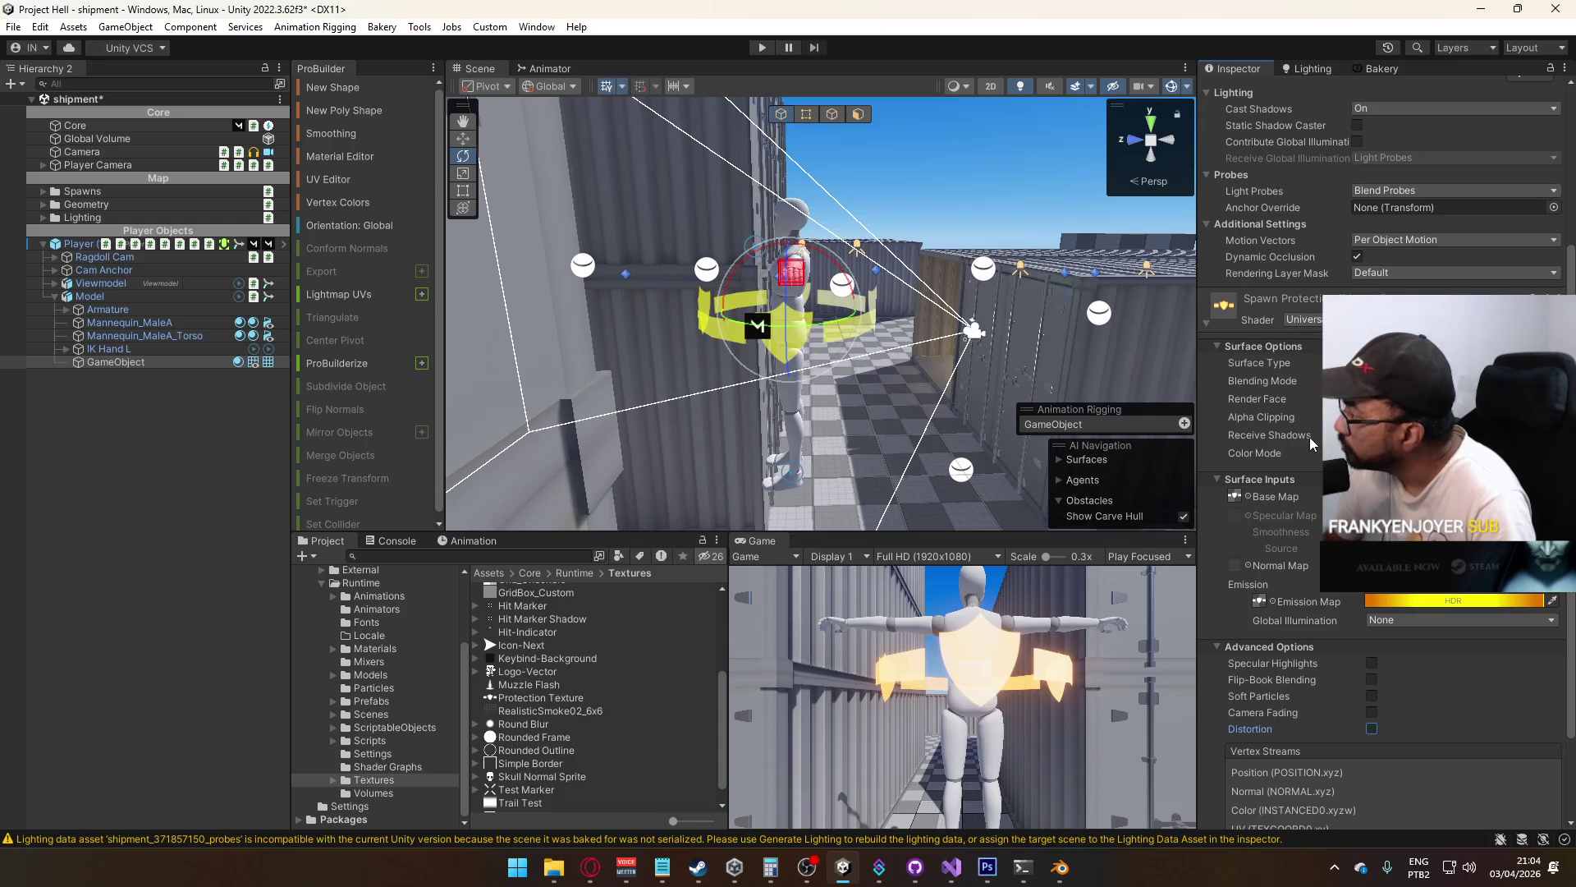
pyautogui.scroll(2, 1310, 421)
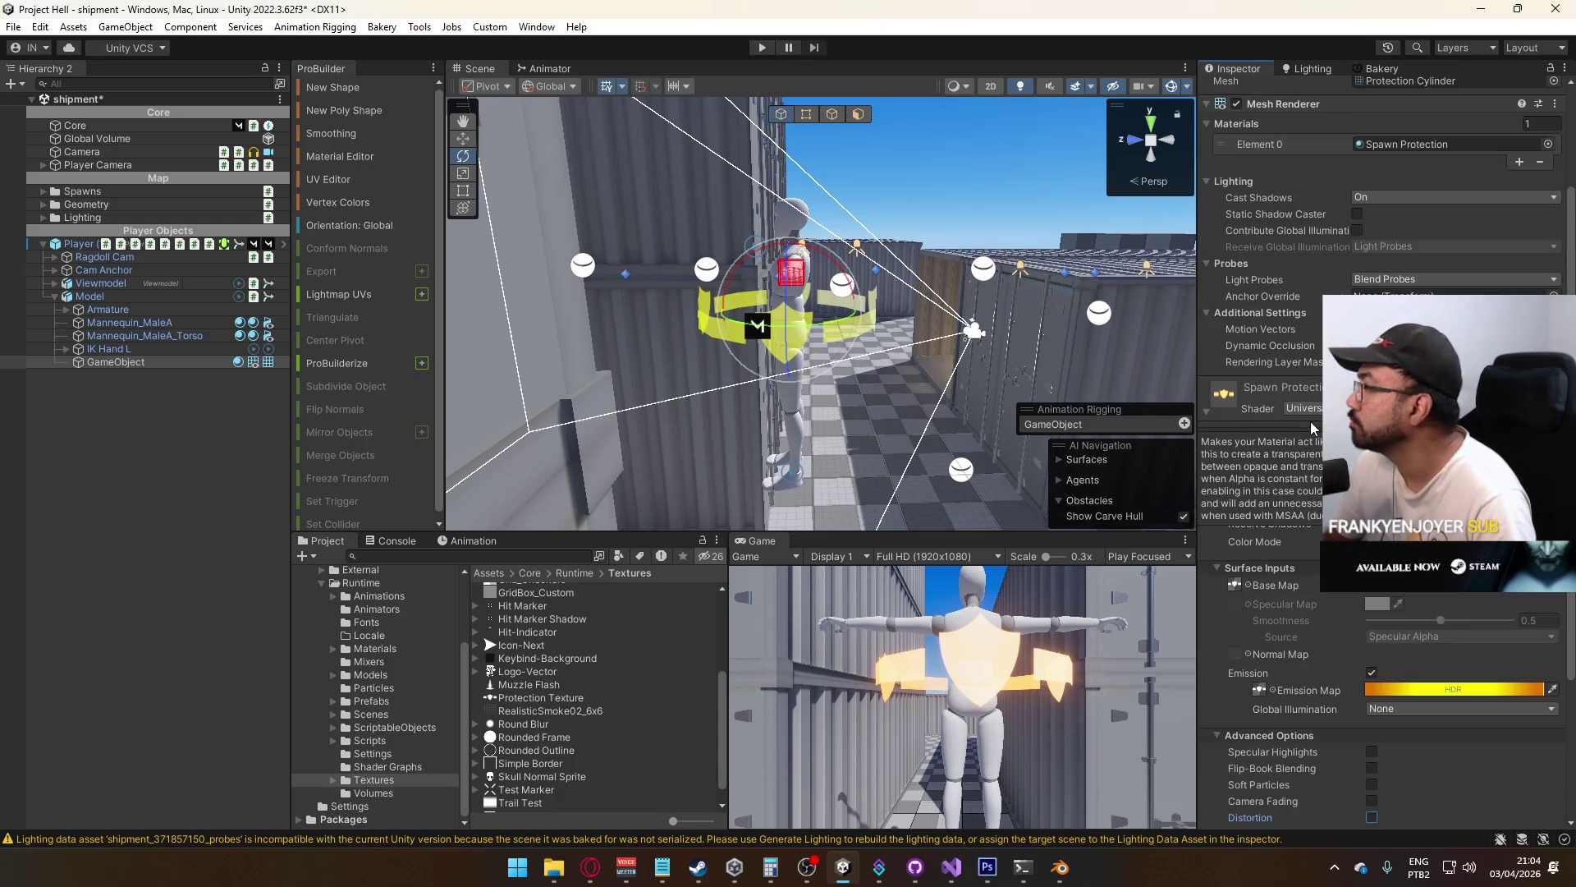
pyautogui.doubleClick(1310, 421)
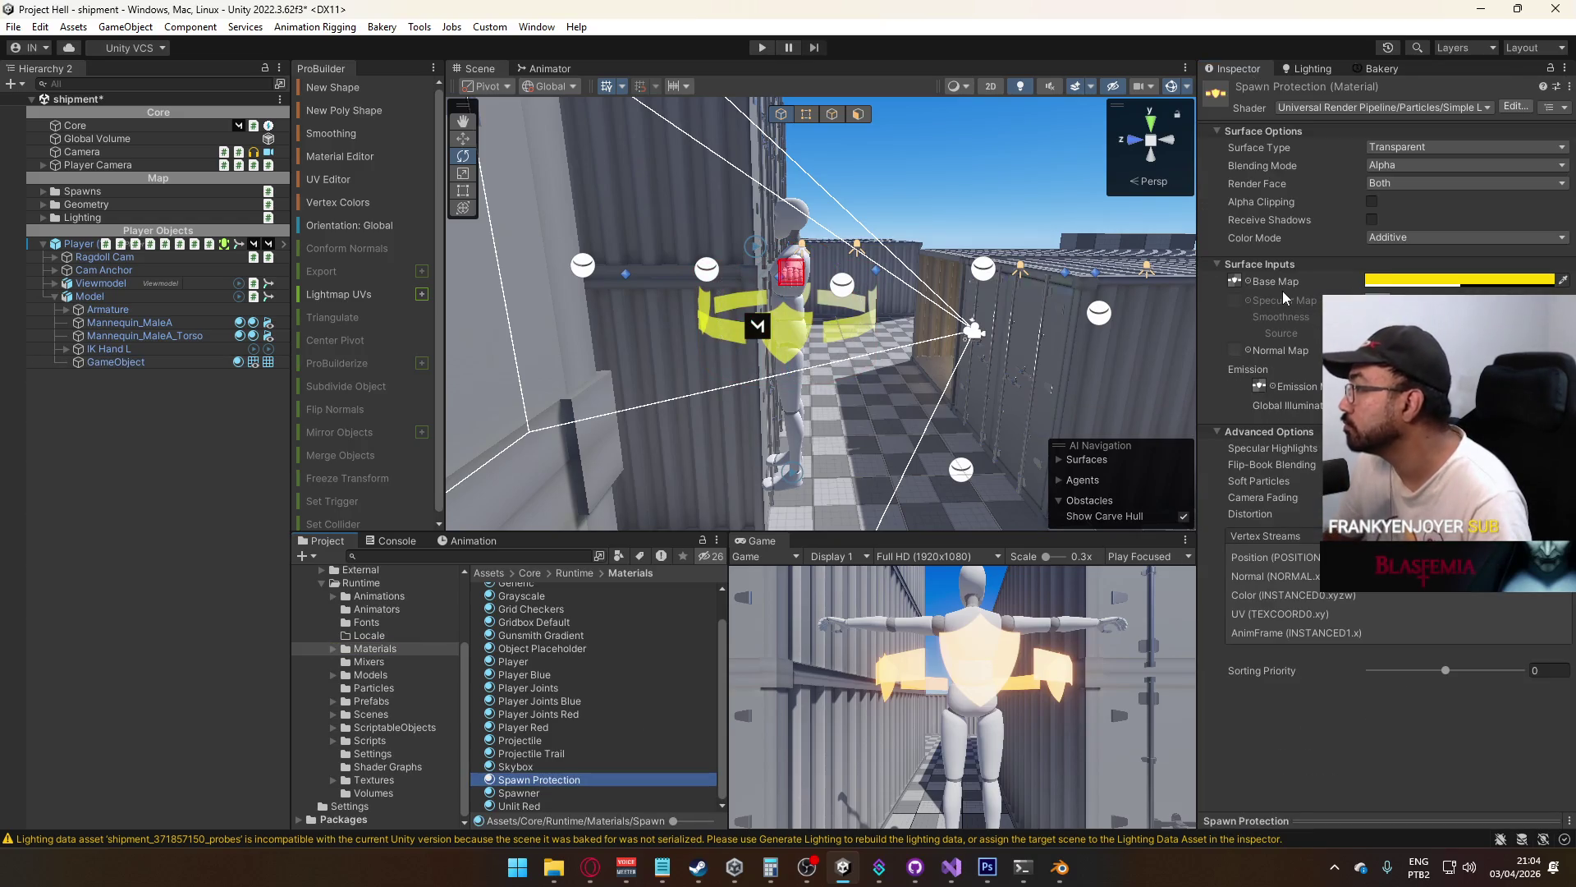
pyautogui.click(789, 331)
pyautogui.press('f')
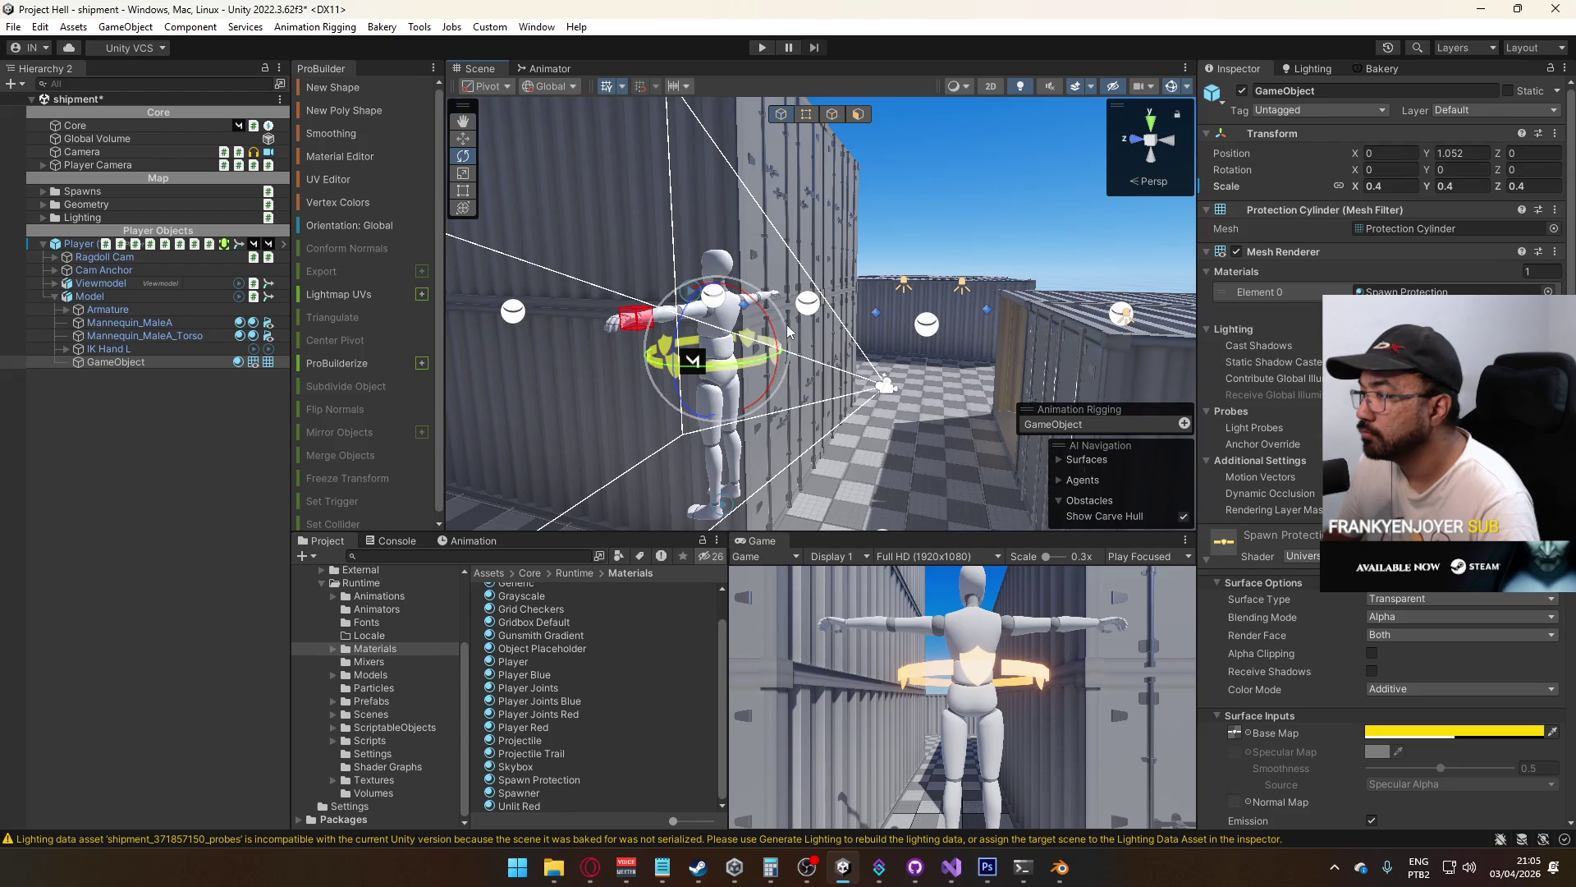
pyautogui.moveTo(788, 331)
pyautogui.mouseDown()
pyautogui.moveTo(829, 379)
pyautogui.moveTo(816, 359)
pyautogui.moveTo(799, 365)
pyautogui.mouseUp()
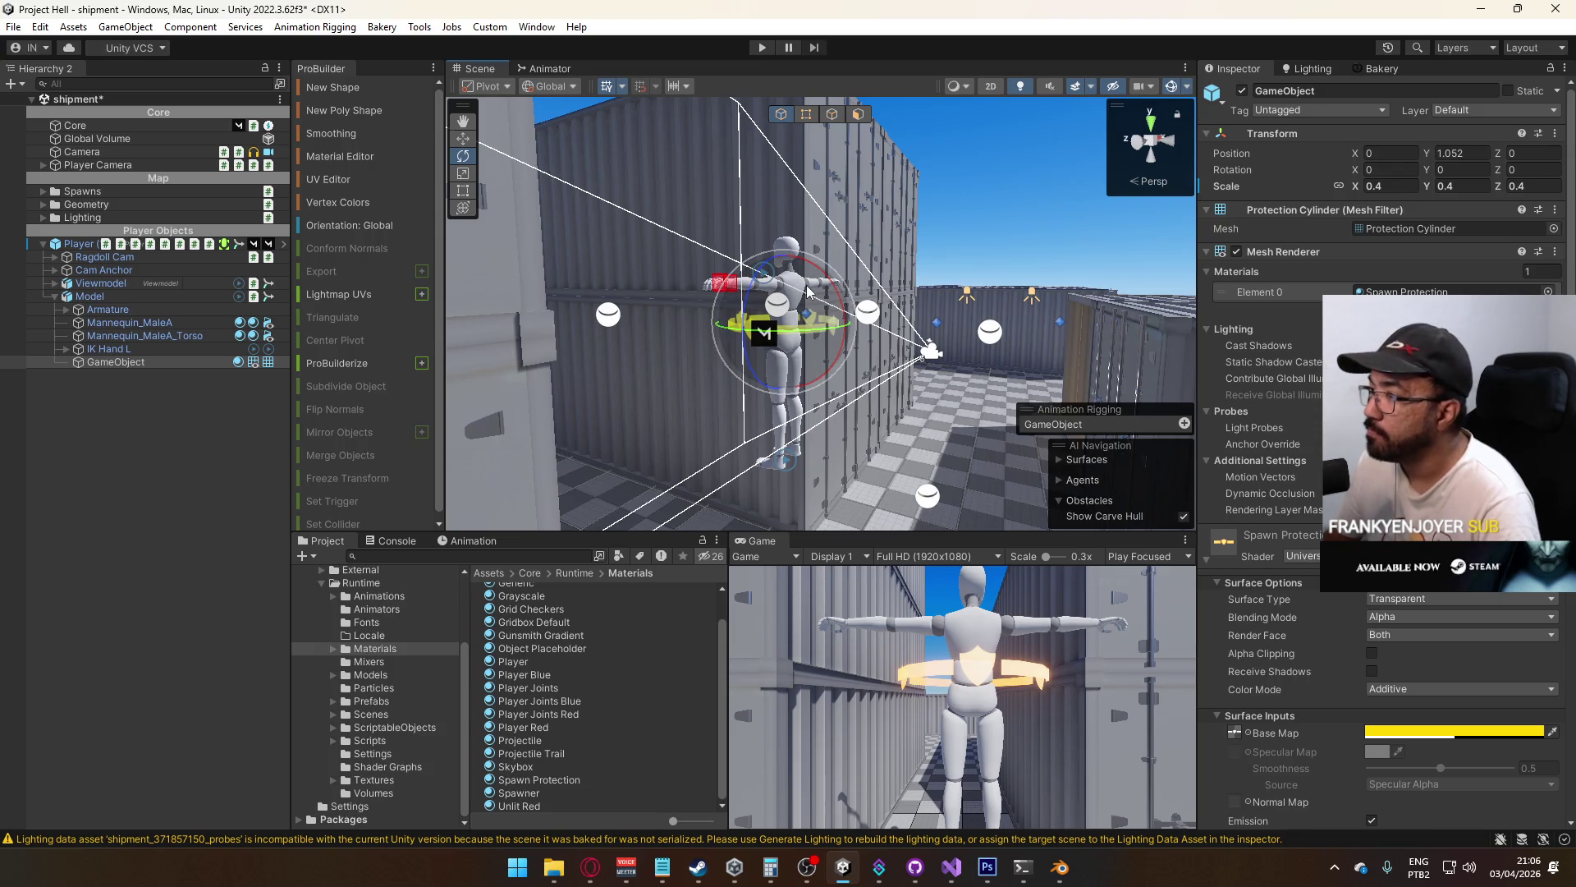
pyautogui.press('w')
pyautogui.moveTo(788, 283); pyautogui.dragTo(787, 253)
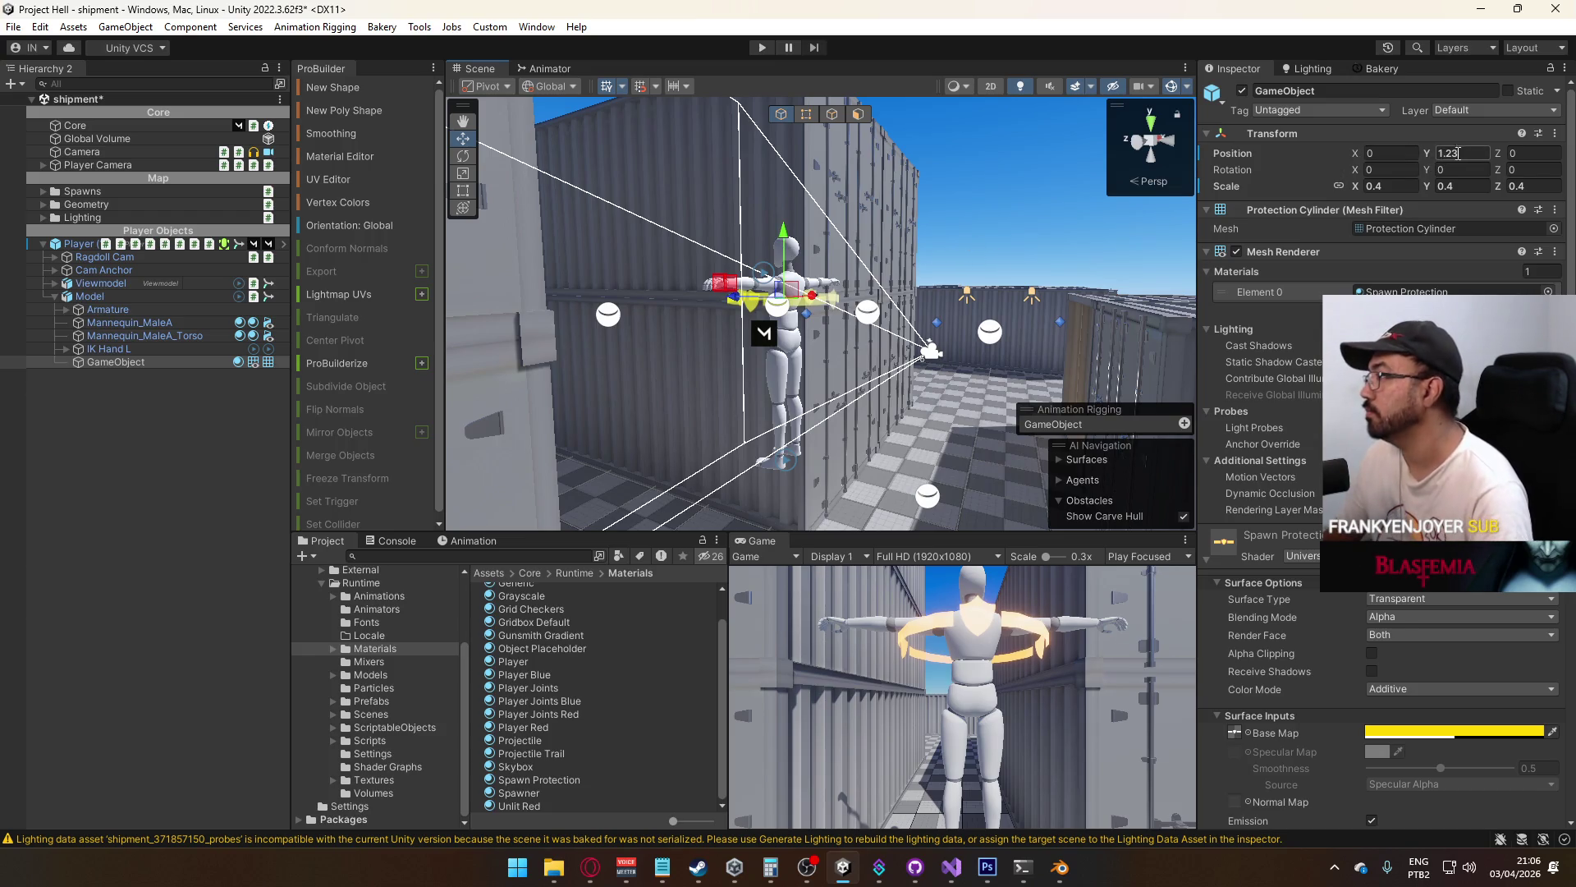
pyautogui.write('1.24')
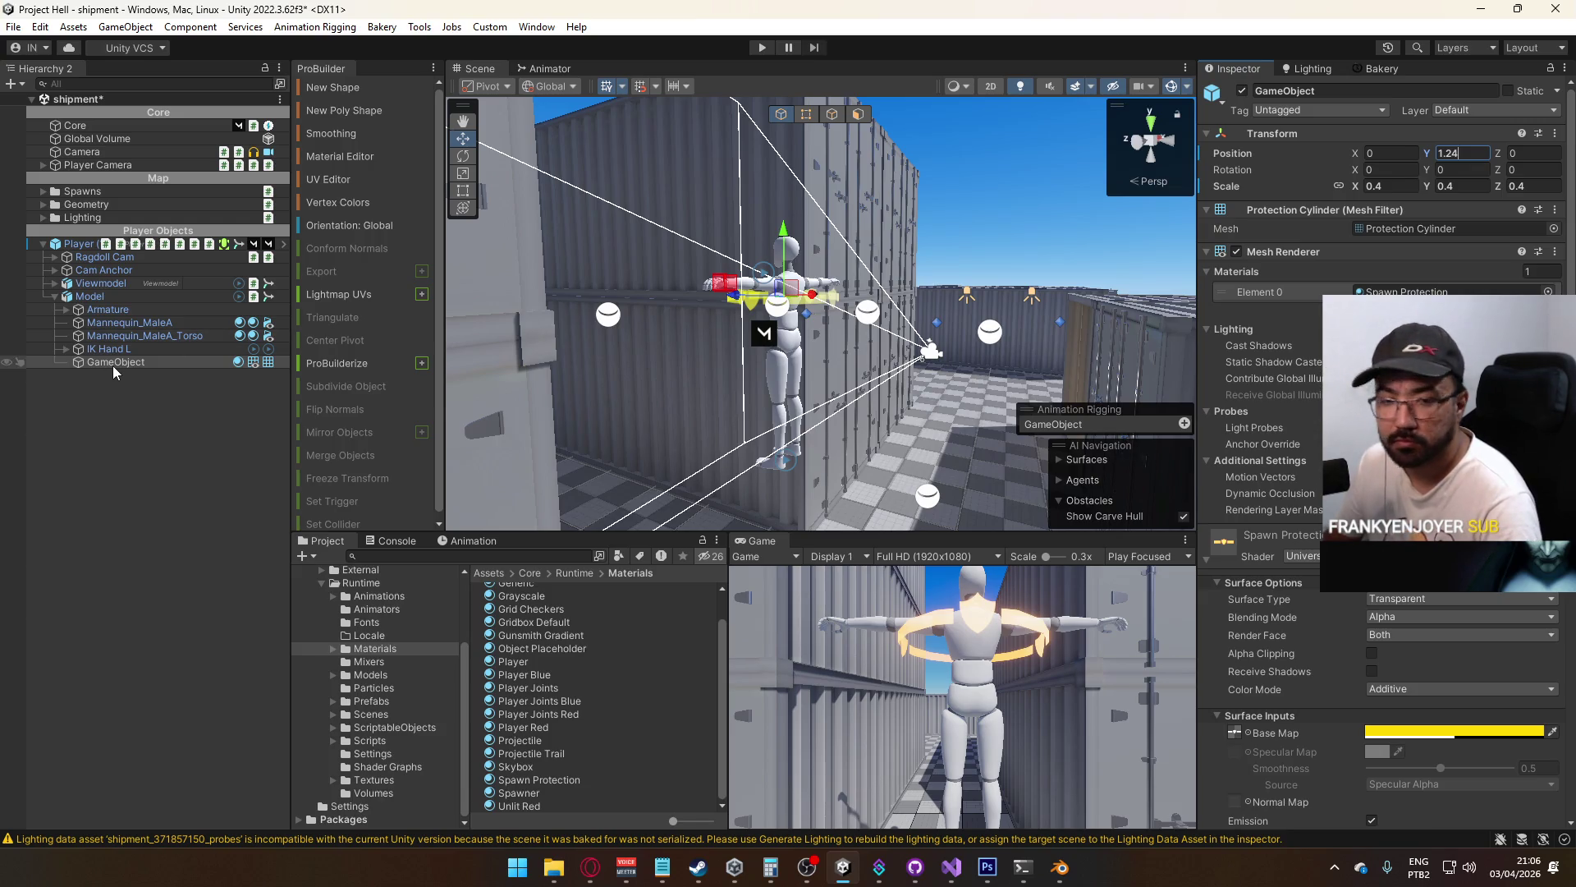
pyautogui.click(85, 245)
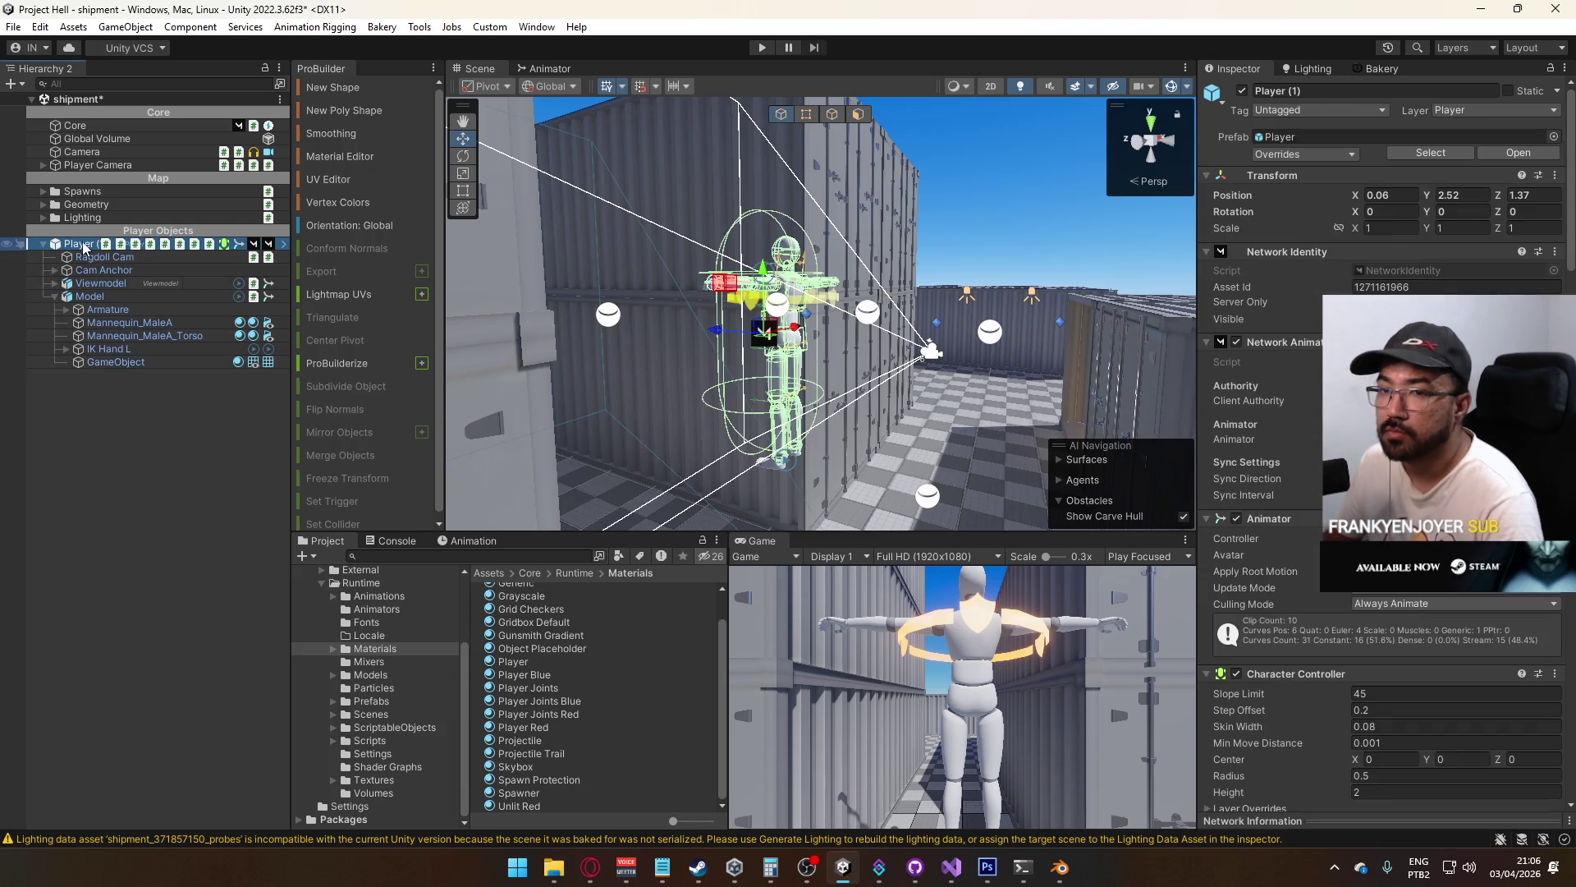
pyautogui.rightClick(85, 245)
pyautogui.moveTo(203, 408)
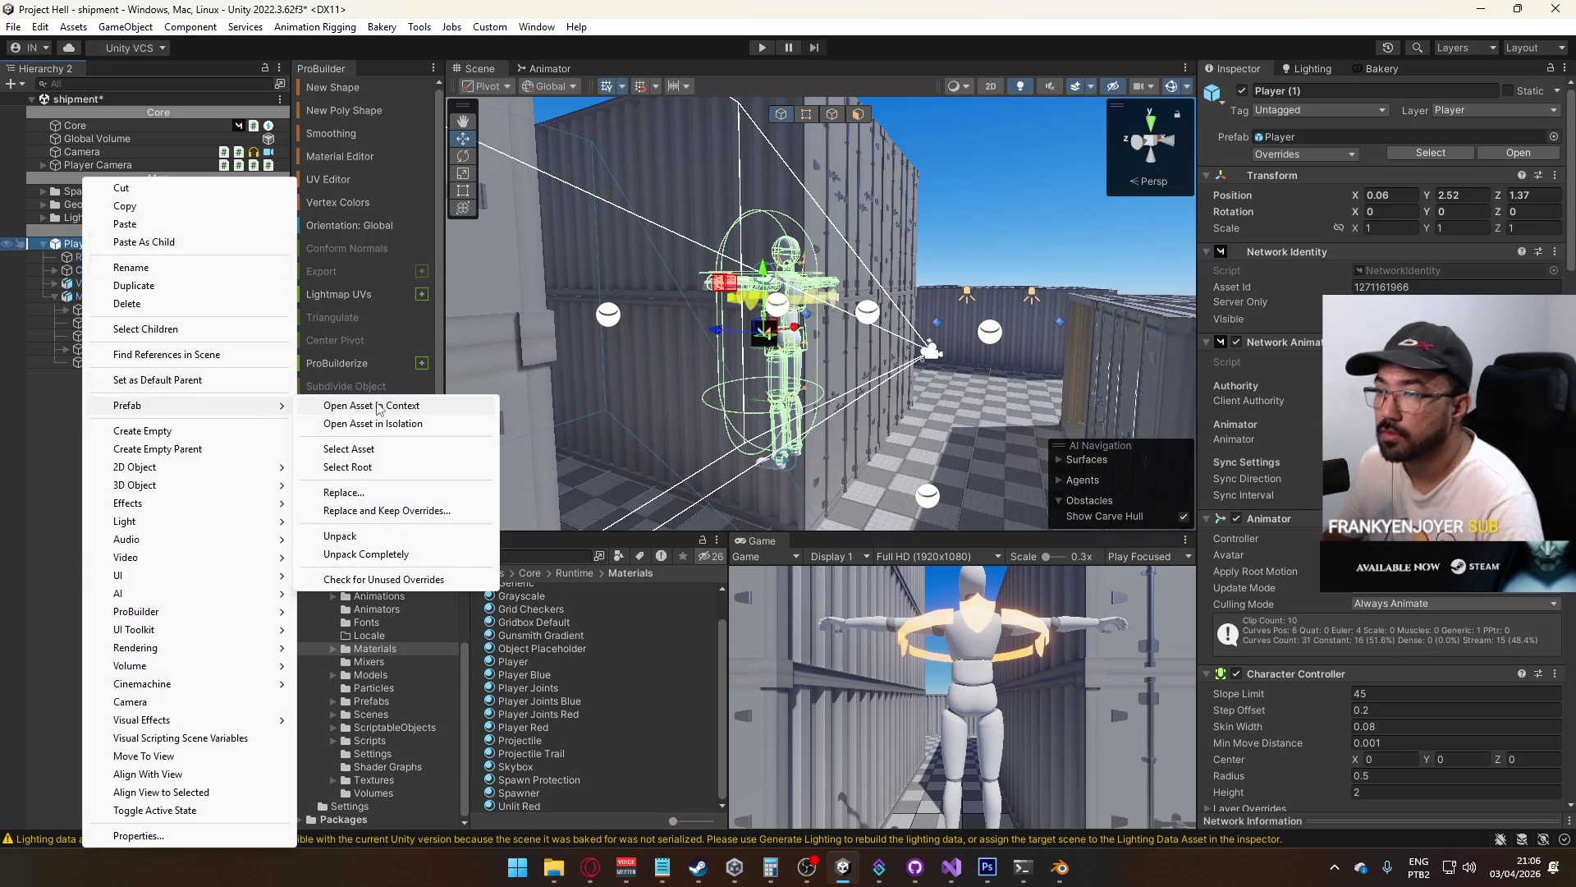
pyautogui.click(379, 406)
pyautogui.click(129, 344)
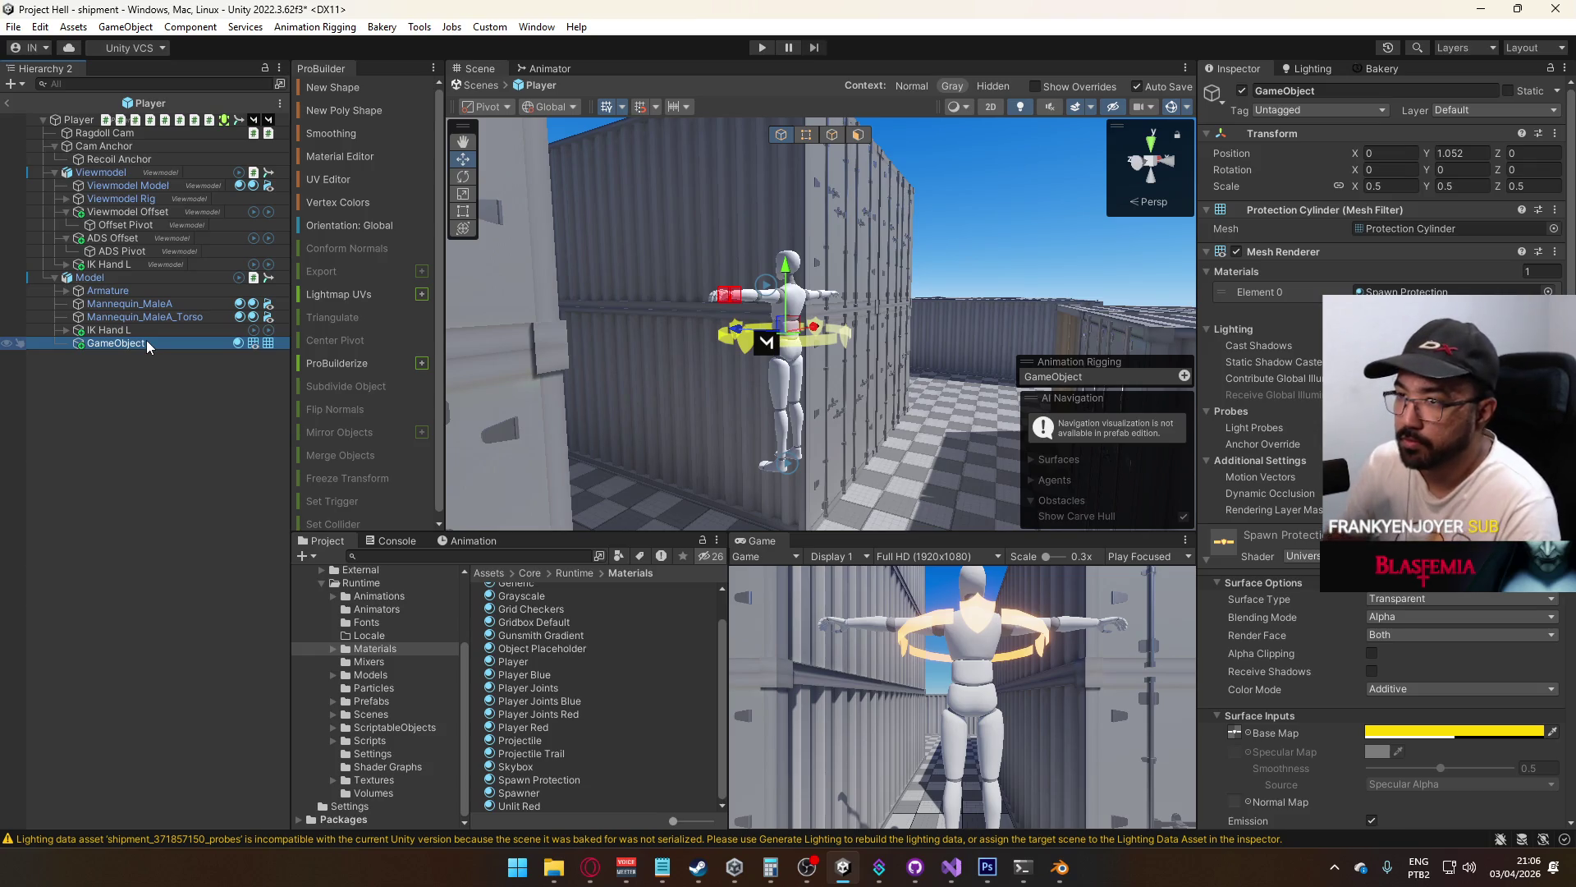
pyautogui.click(145, 341)
pyautogui.write('Protection Indica')
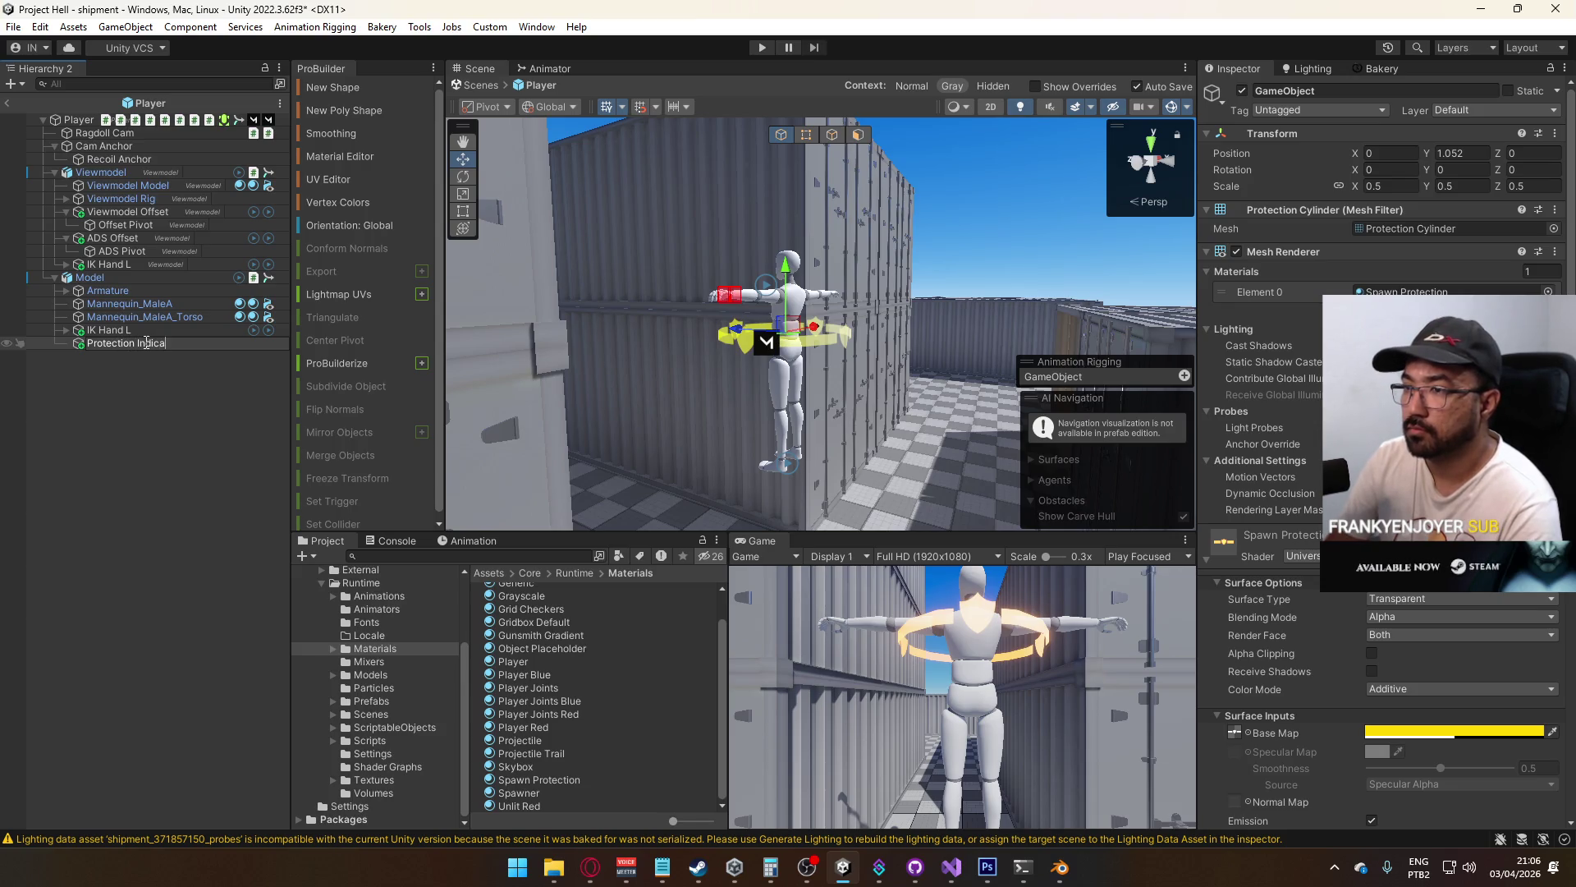
pyautogui.write('tor')
pyautogui.press('Return')
pyautogui.scroll(-10, 1244, 604)
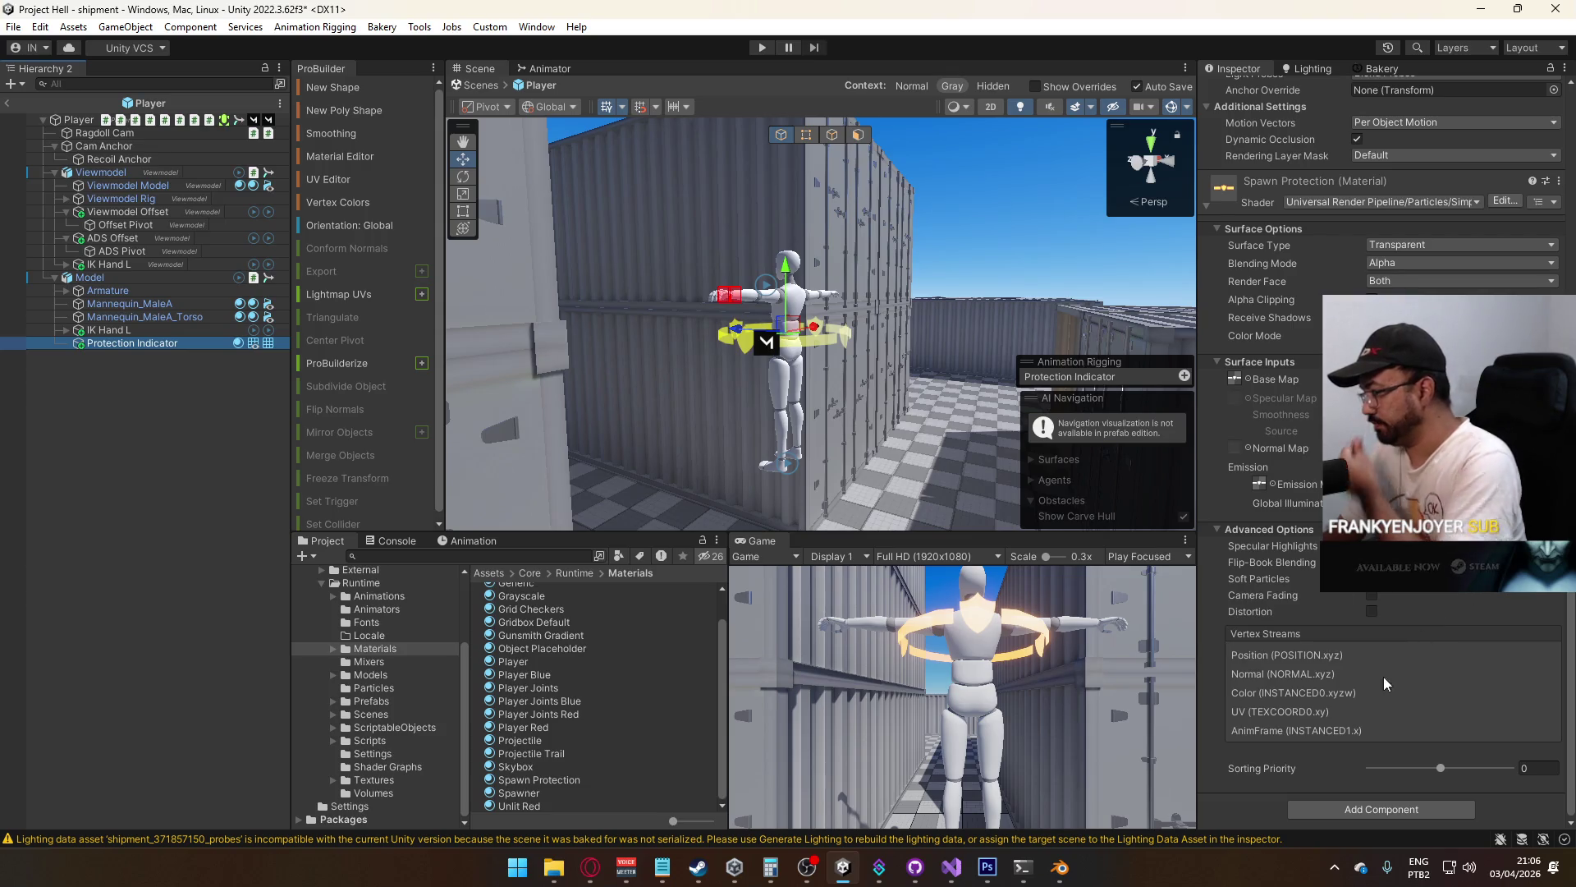
pyautogui.click(1383, 808)
pyautogui.write('rotate')
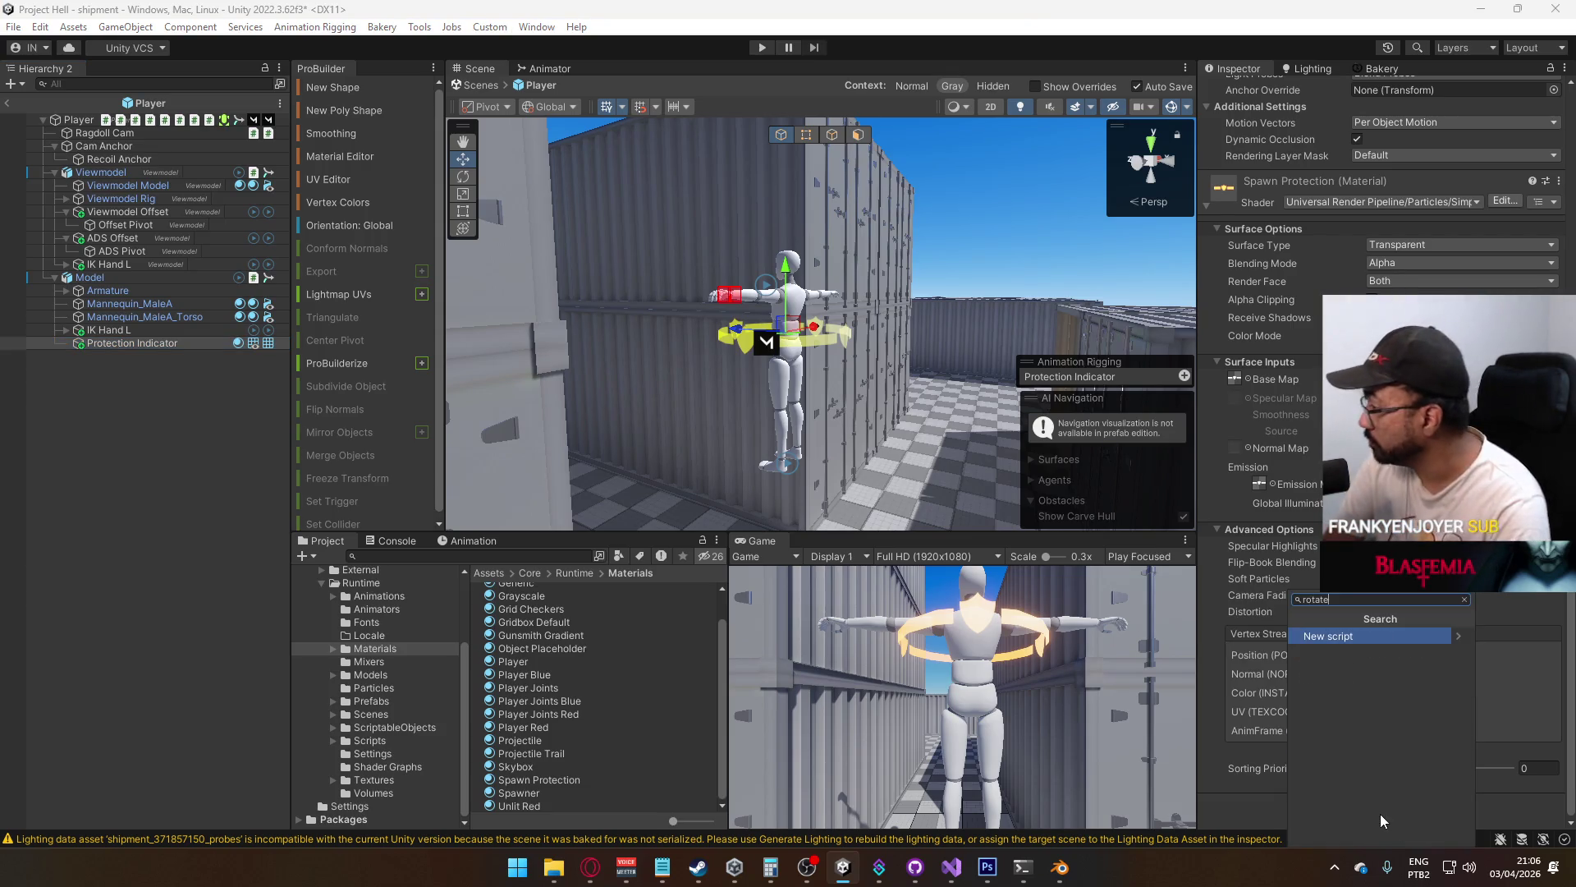
pyautogui.press('BackSpace')
pyautogui.press('BackSpace')
pyautogui.press('BackSpace')
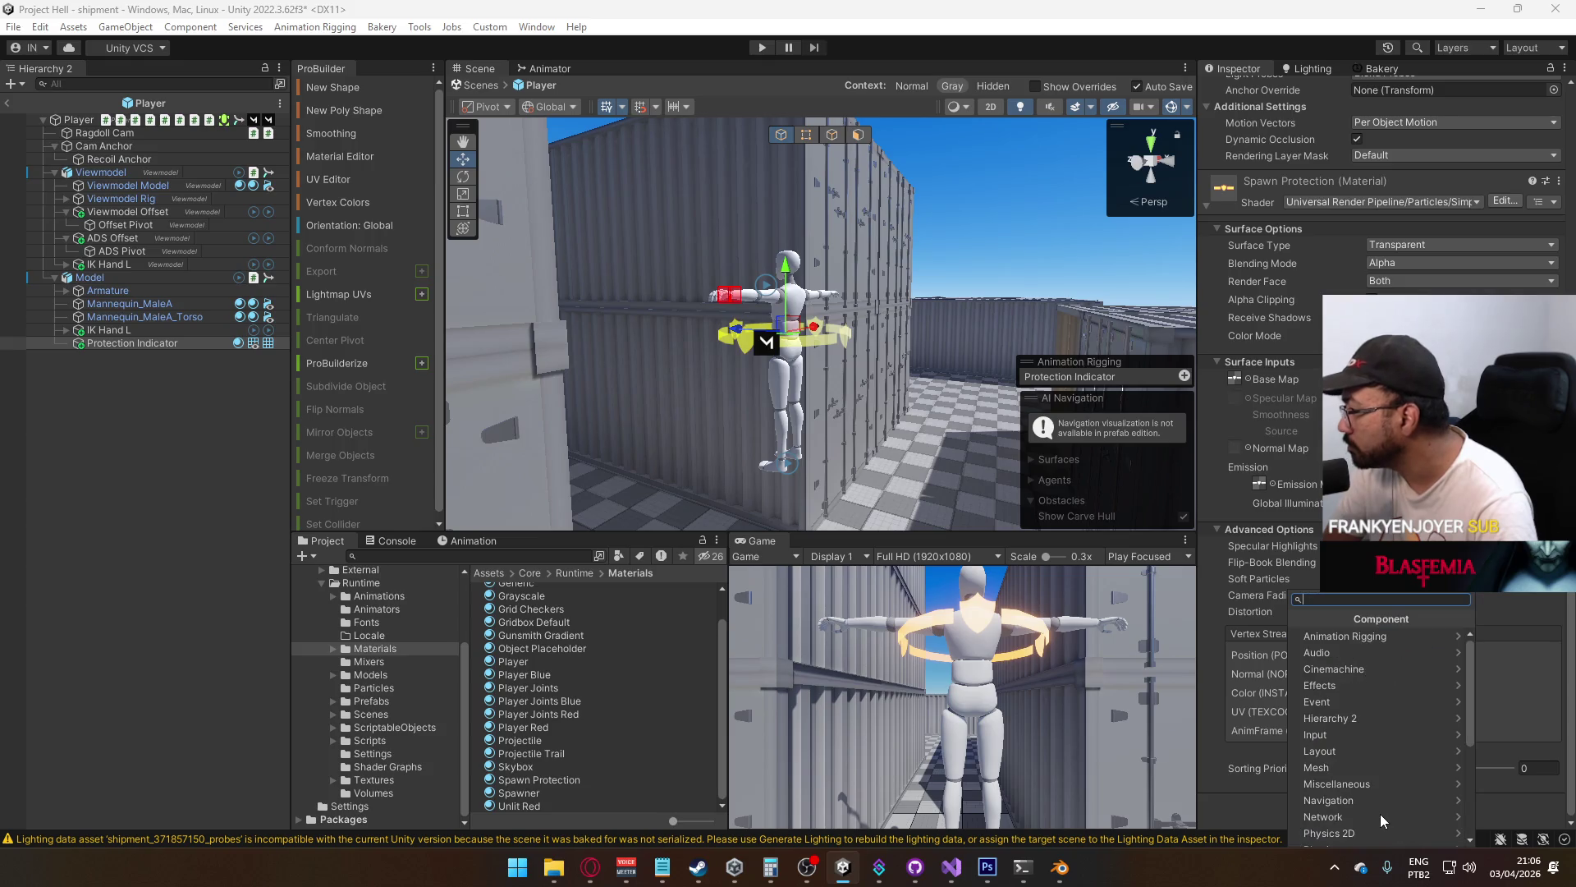
pyautogui.press('Escape')
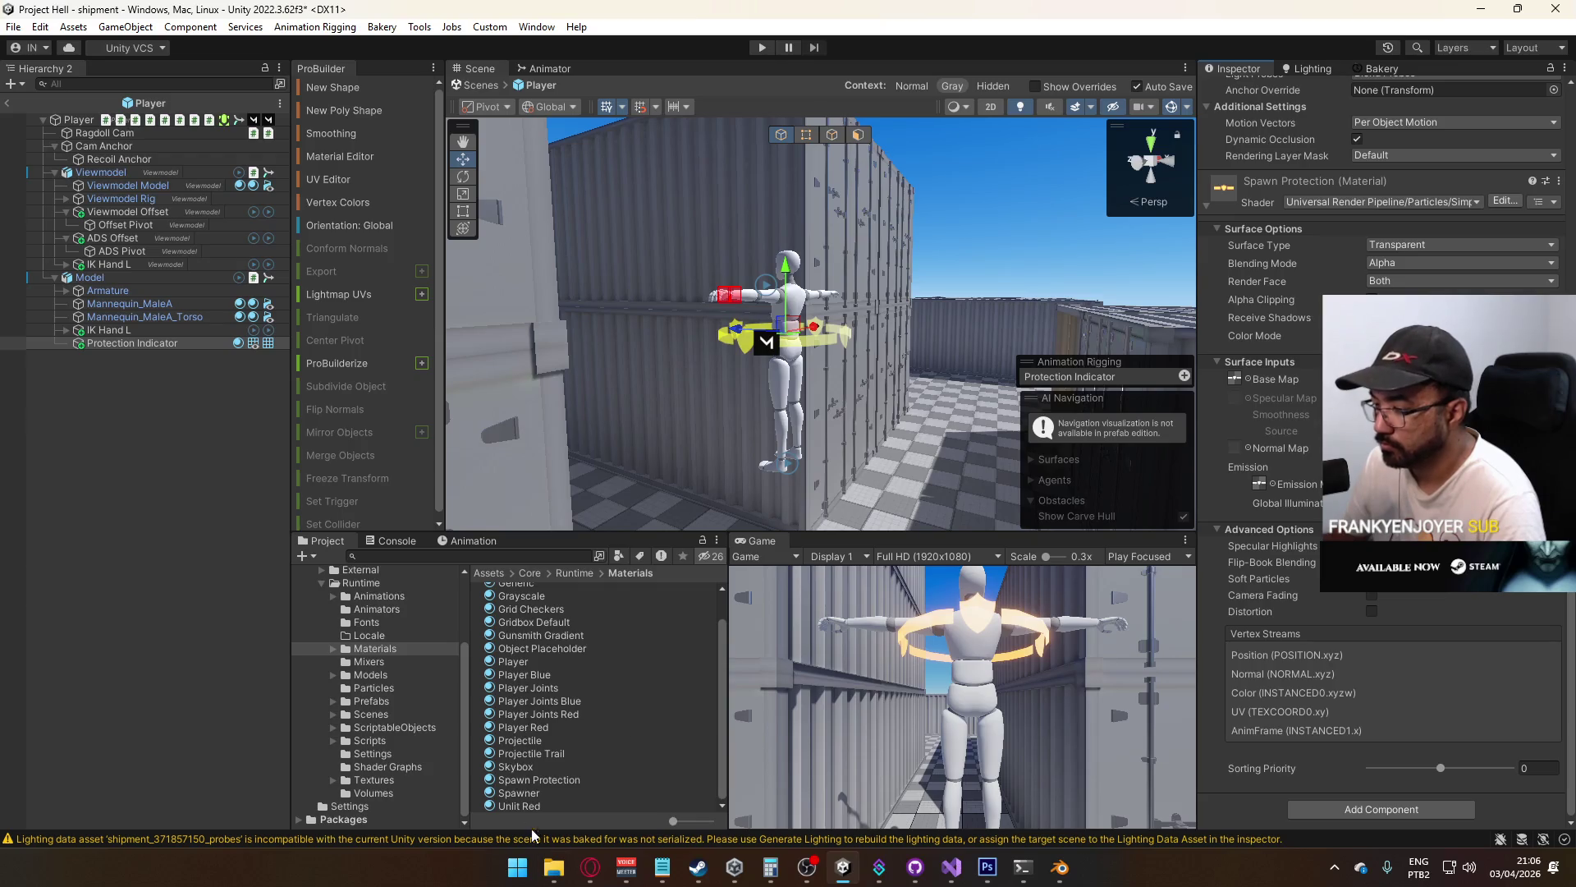
# Browse File Explorer to D:\Unity\Project C\Assets\Scripts\Tools
pyautogui.click(553, 867)
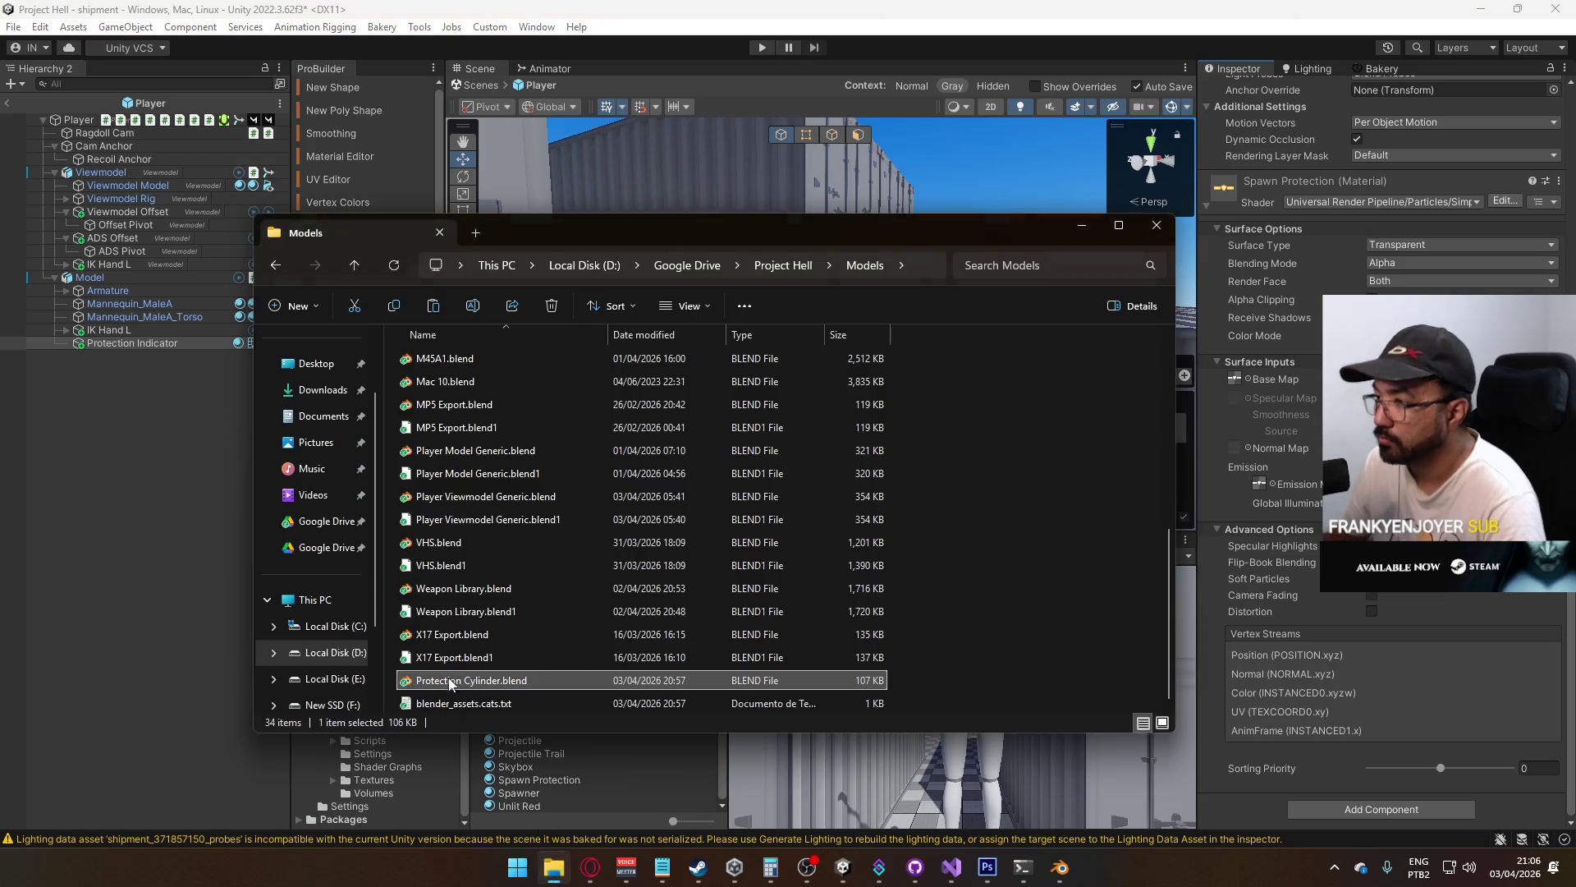
pyautogui.click(660, 269)
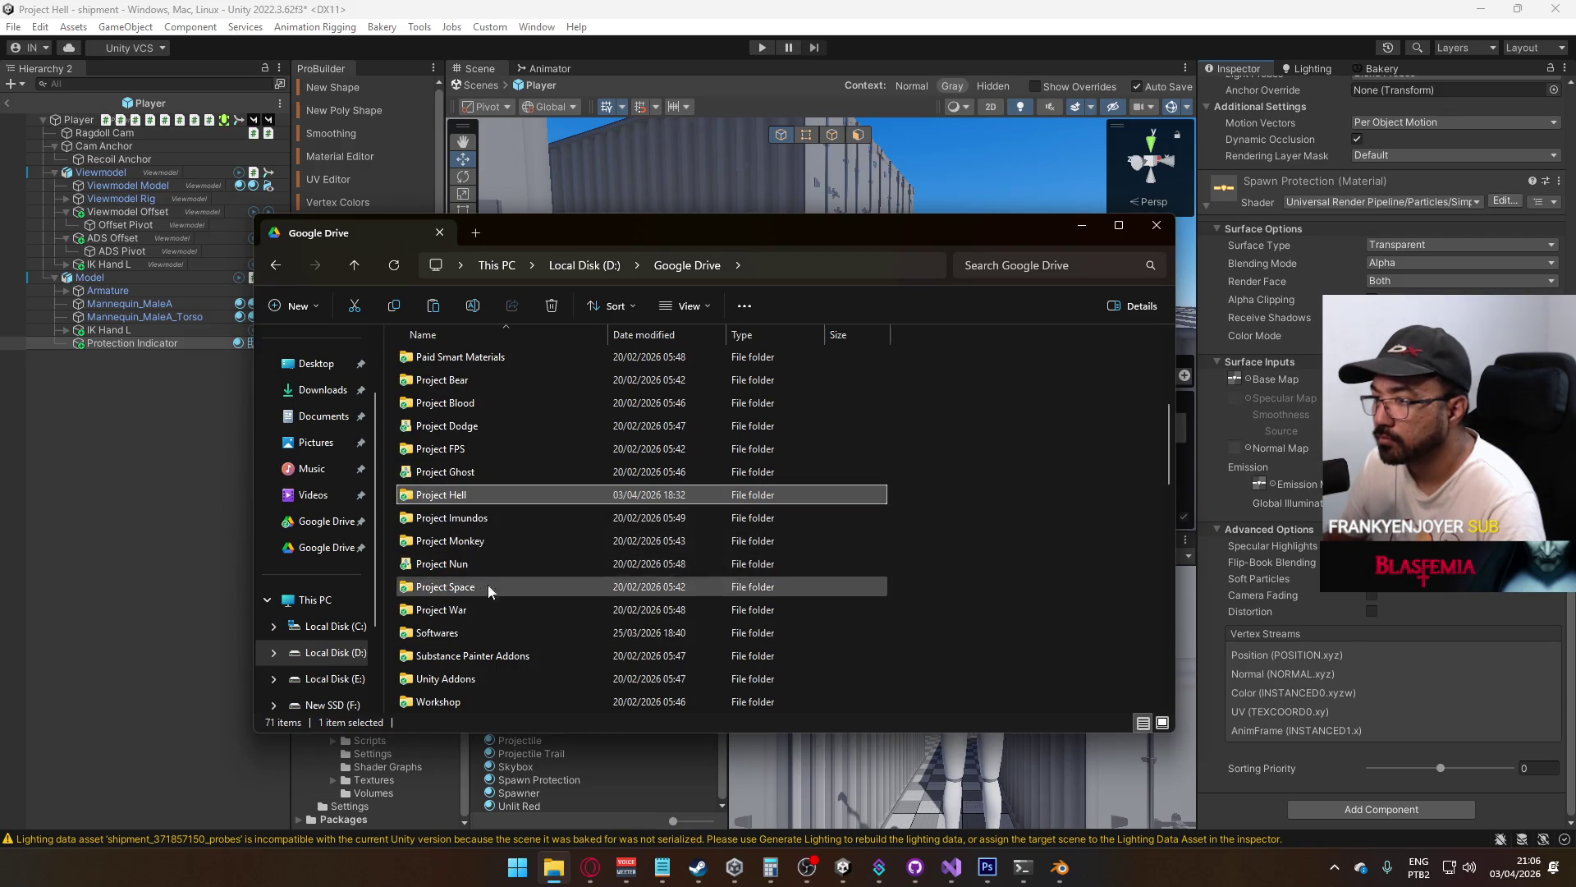
pyautogui.click(345, 653)
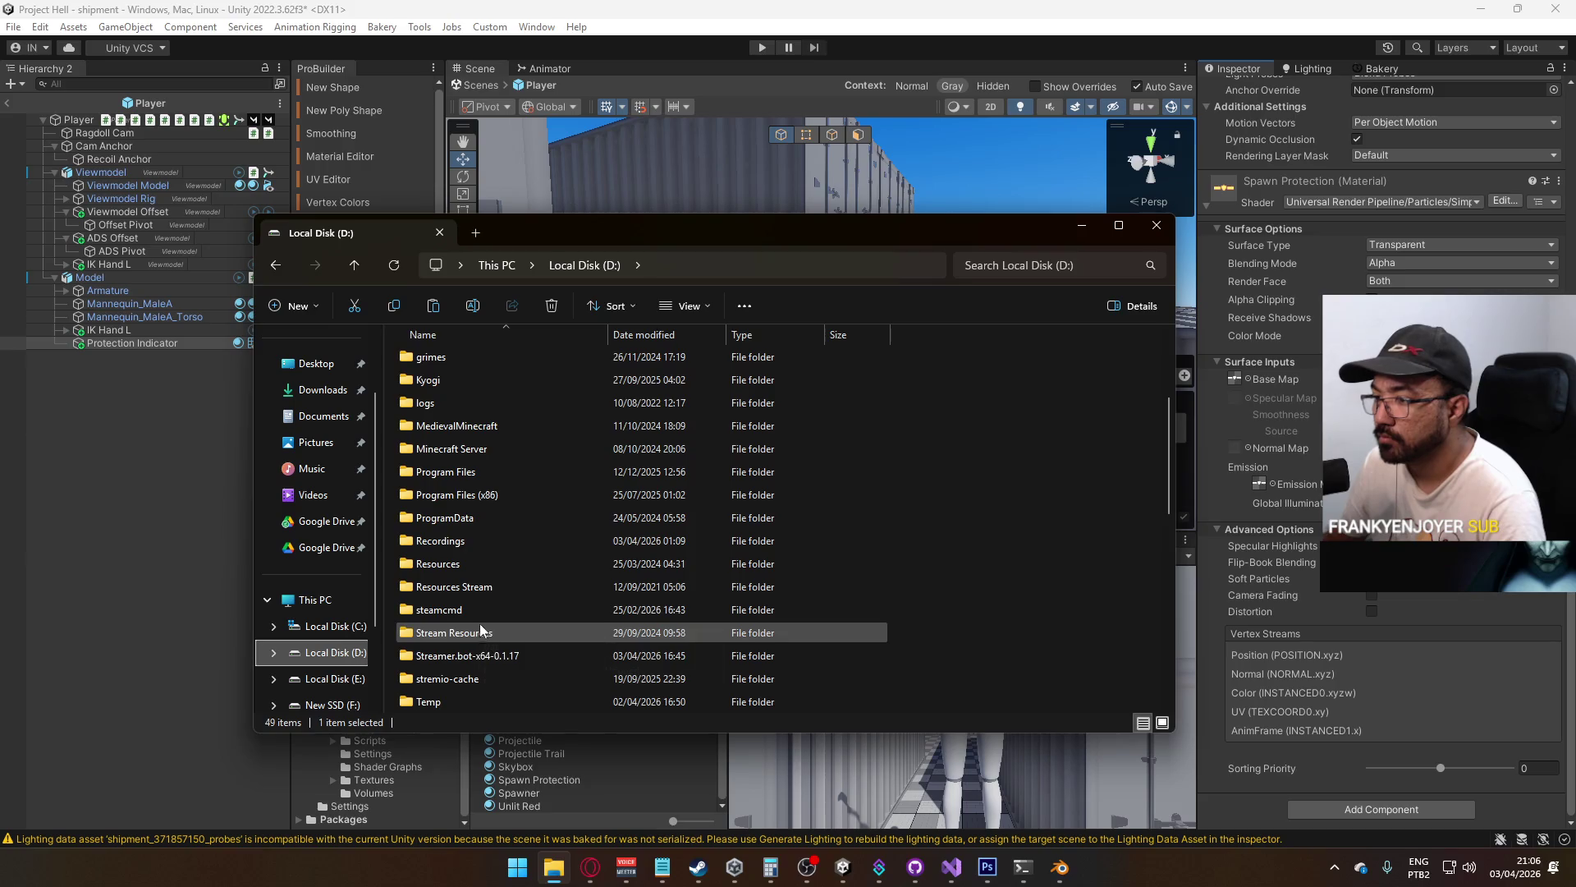
pyautogui.scroll(-2, 480, 629)
pyautogui.doubleClick(461, 602)
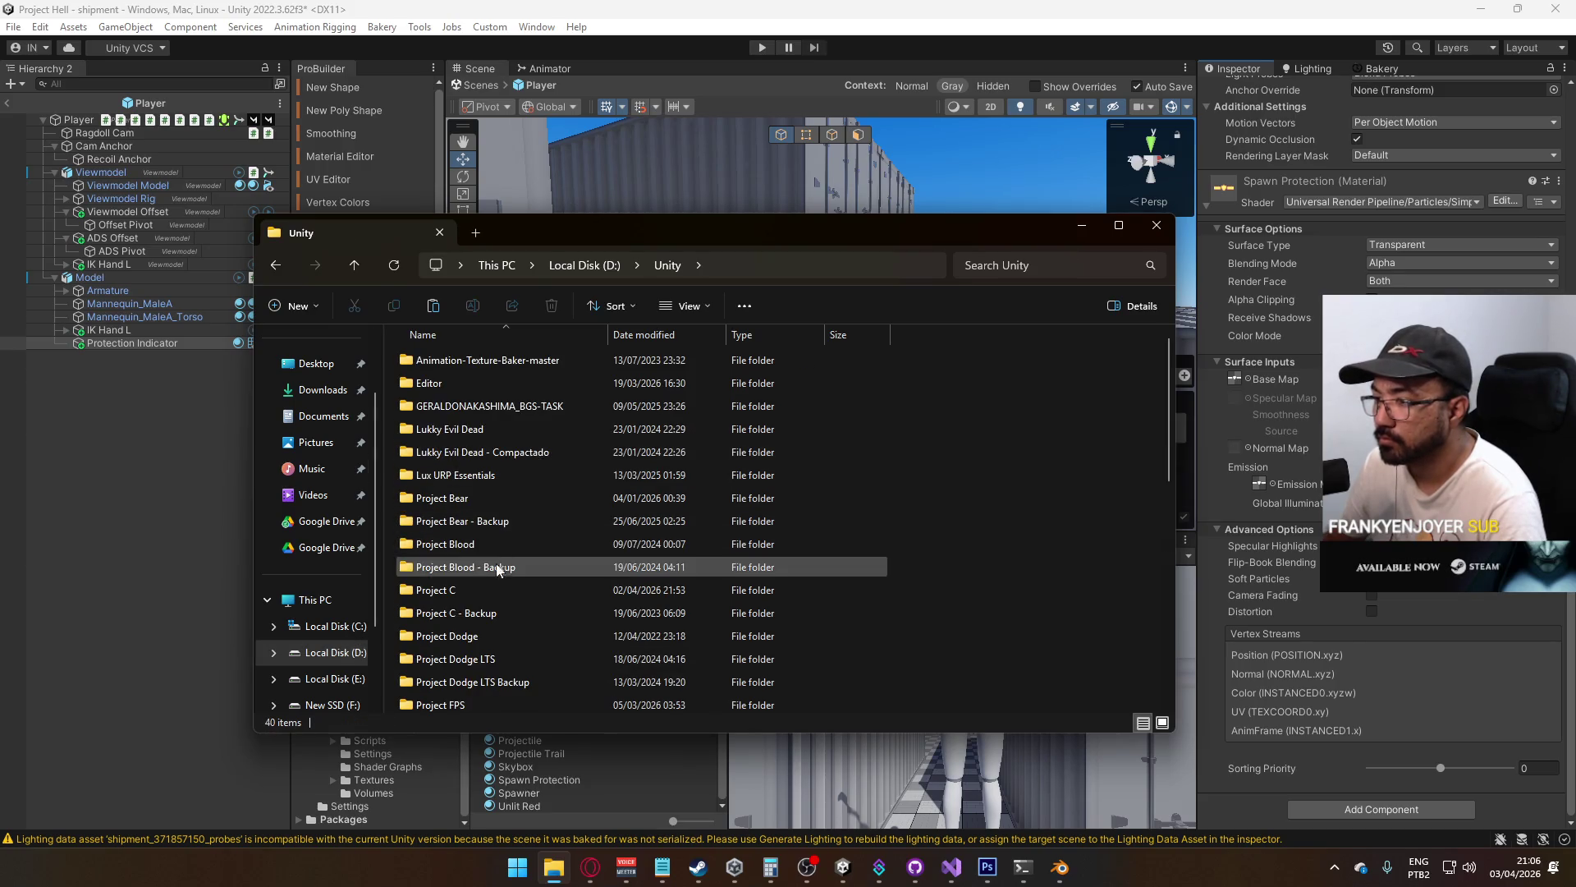
pyautogui.doubleClick(436, 590)
pyautogui.doubleClick(435, 383)
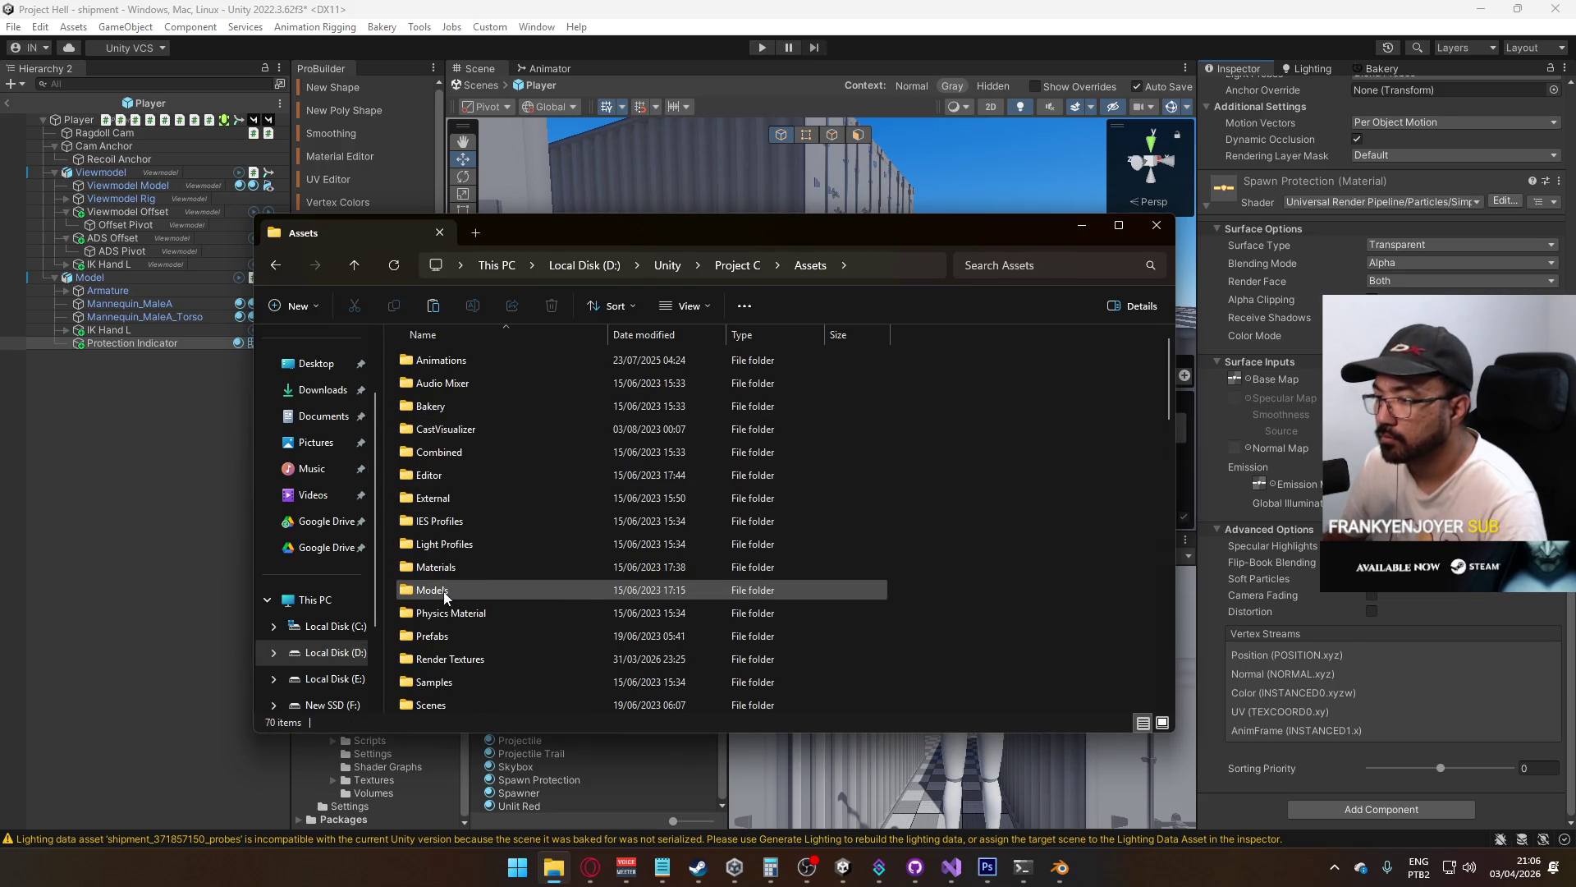
pyautogui.scroll(-2, 463, 633)
pyautogui.doubleClick(463, 633)
pyautogui.doubleClick(445, 429)
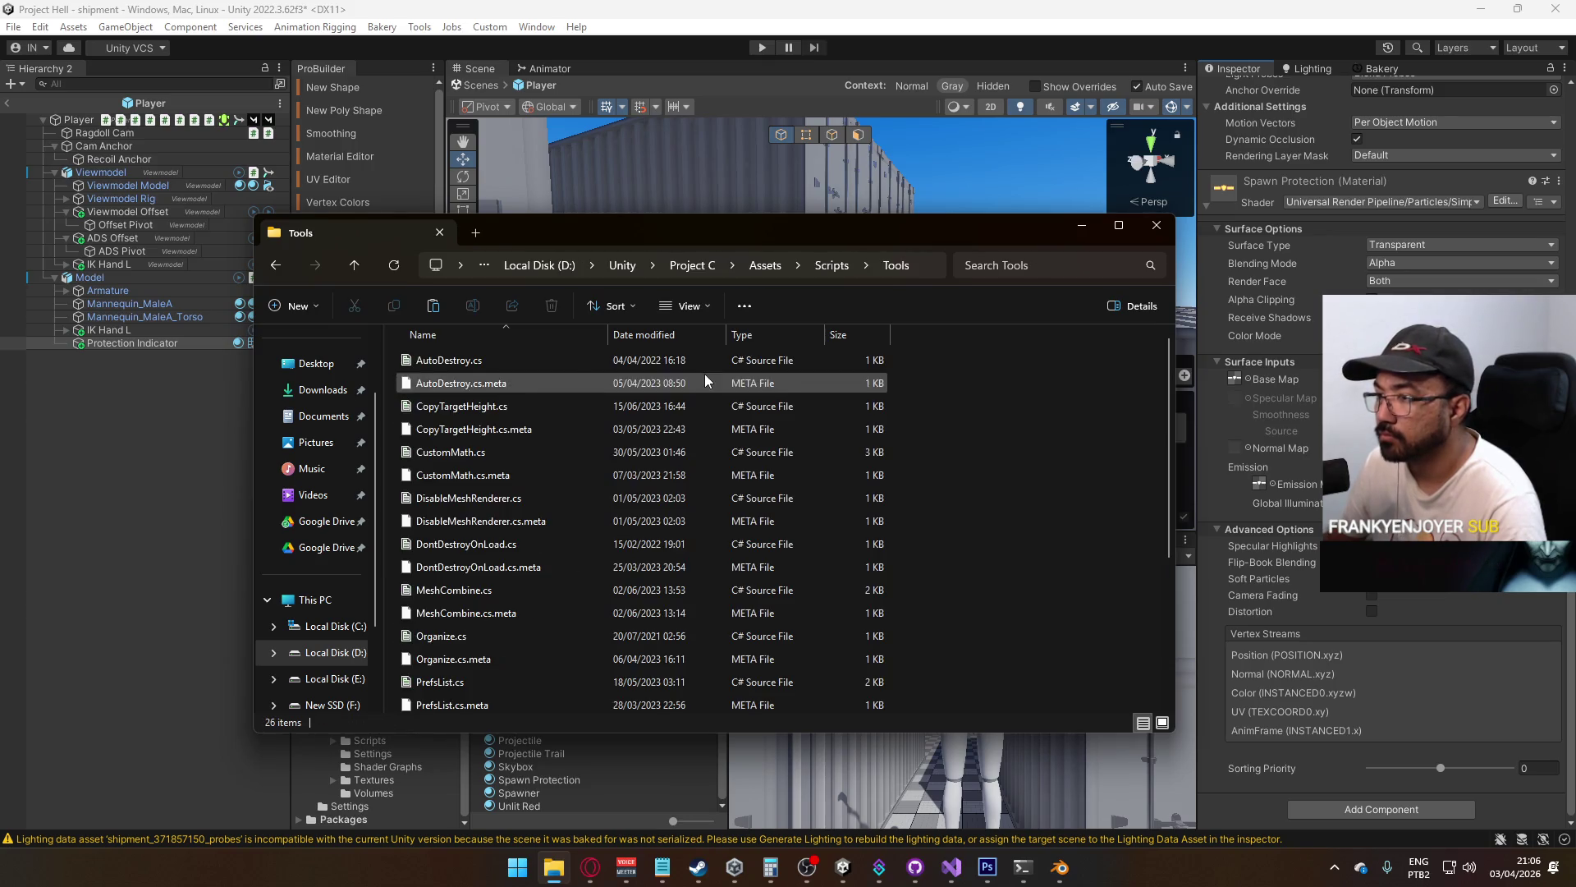
# Select RotateAroundSelf.cs, then close the File Explorer window
pyautogui.press('r')
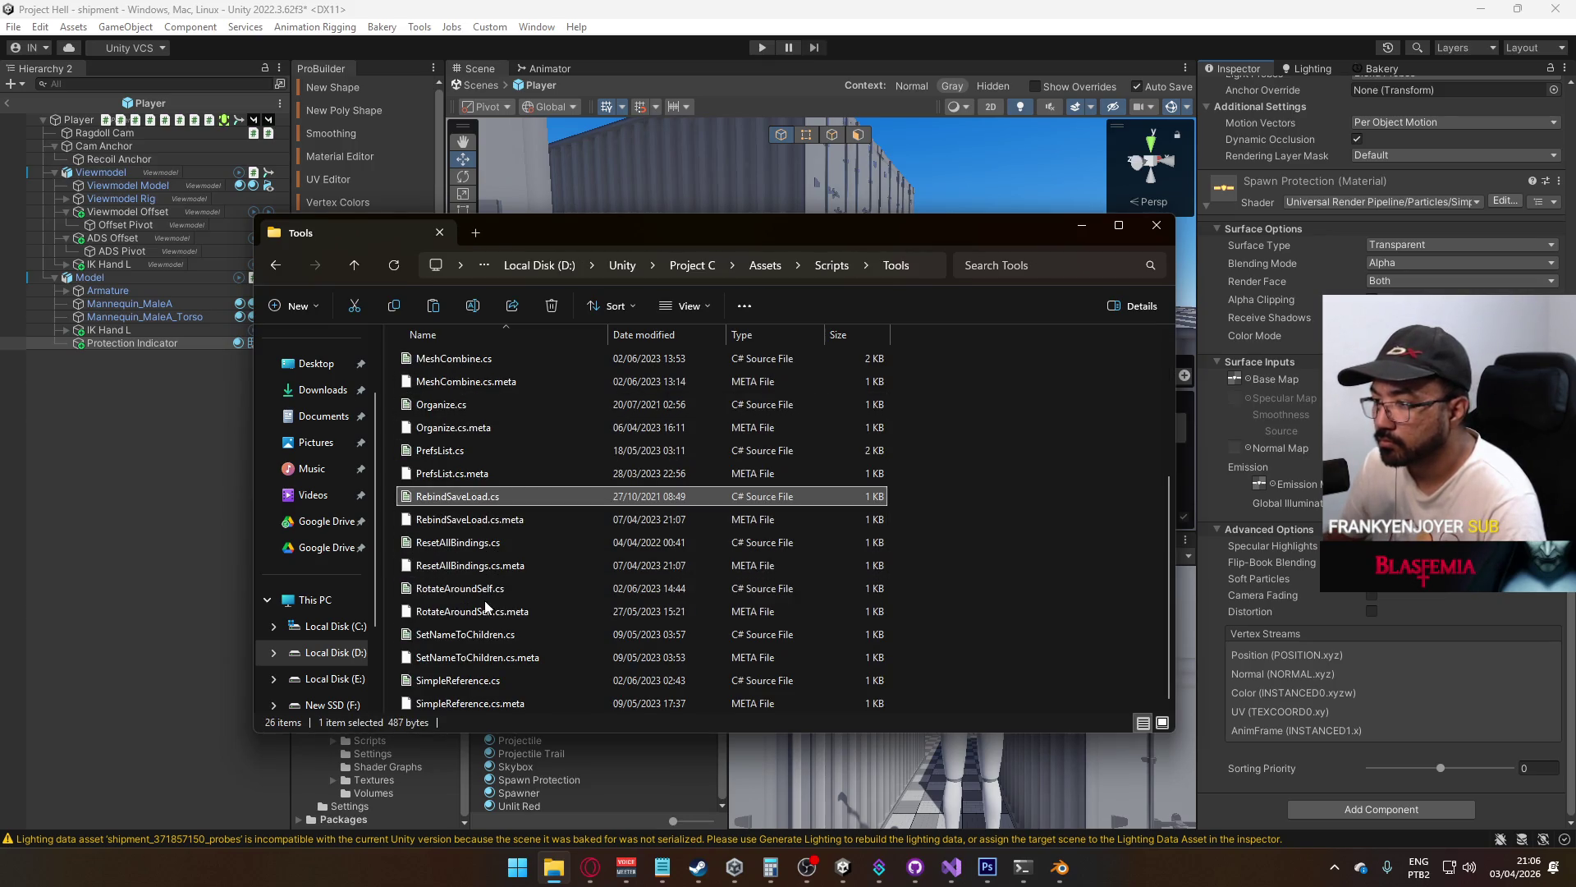
pyautogui.click(490, 593)
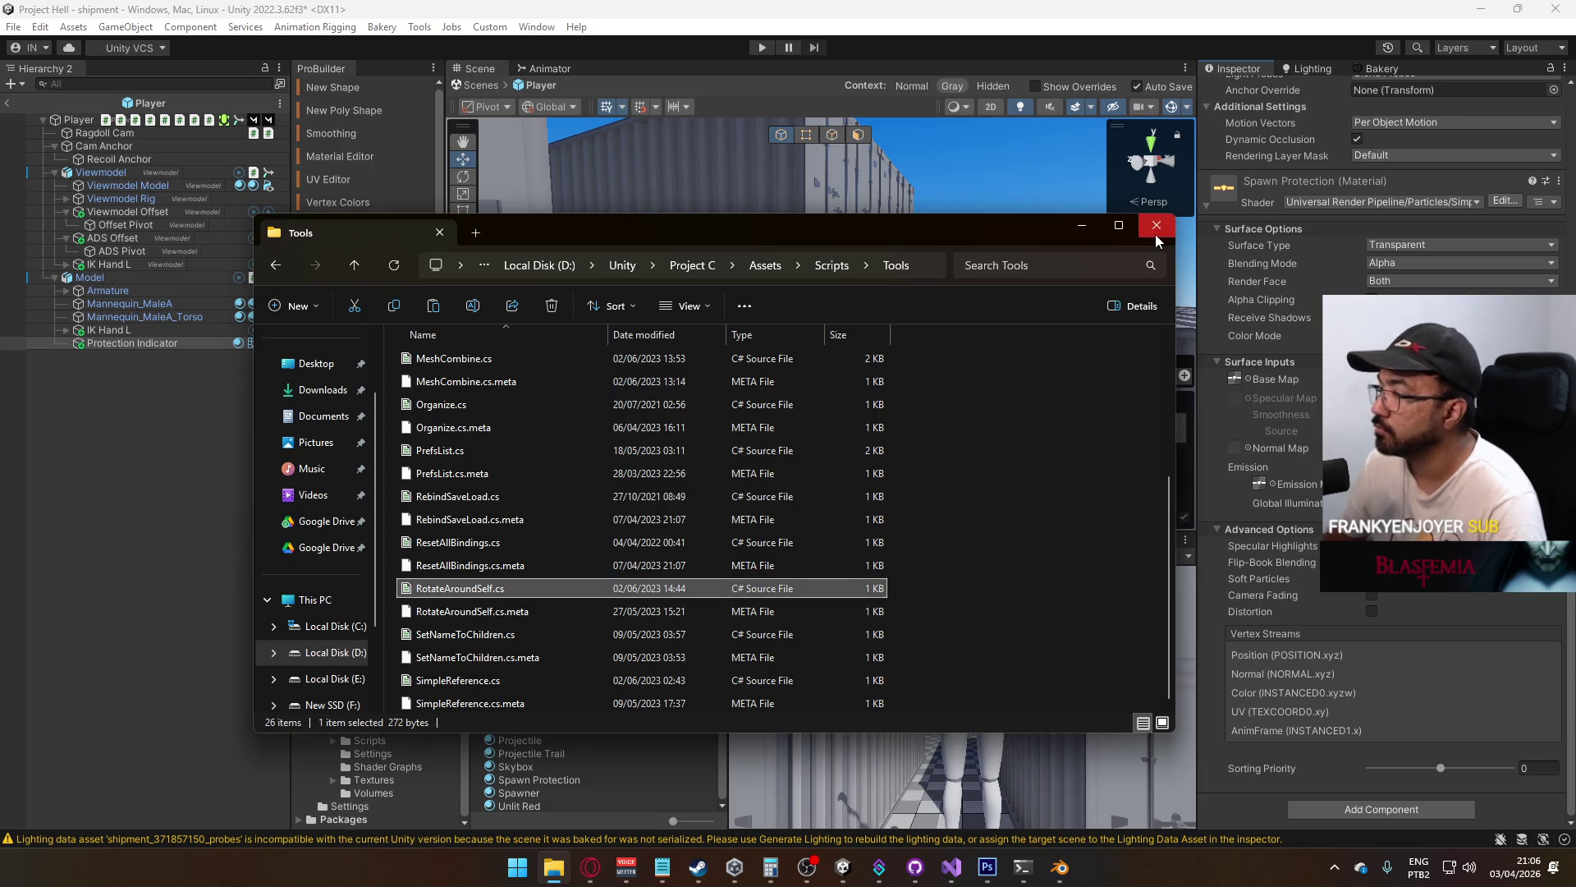
pyautogui.click(1156, 227)
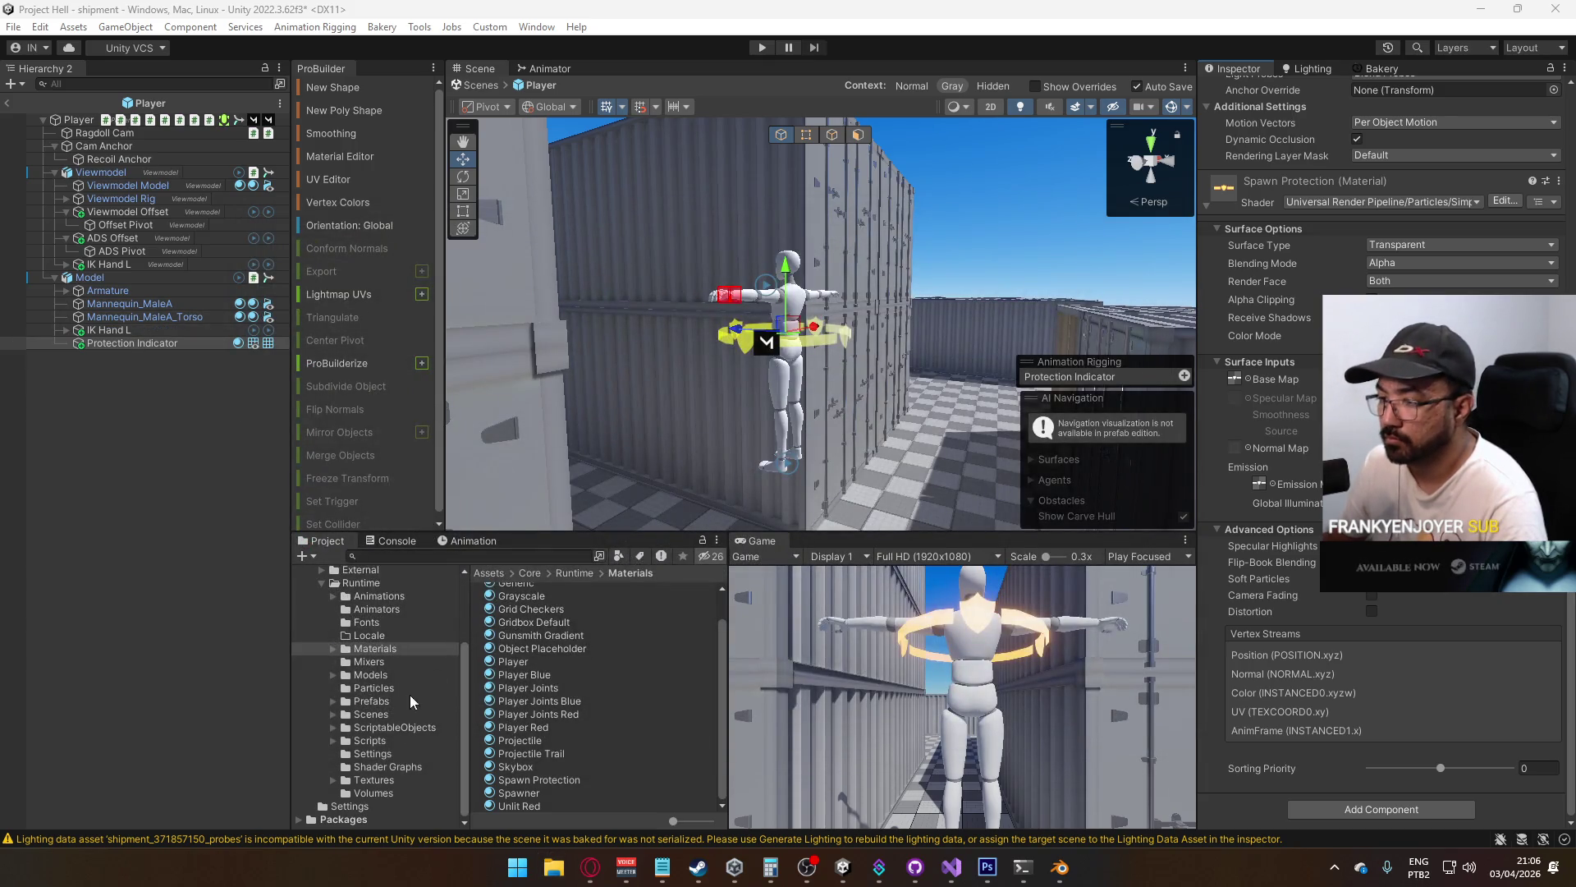
# Paste RotateAroundSelf.cs into the project's Scripts folder through the file browser
pyautogui.click(371, 741)
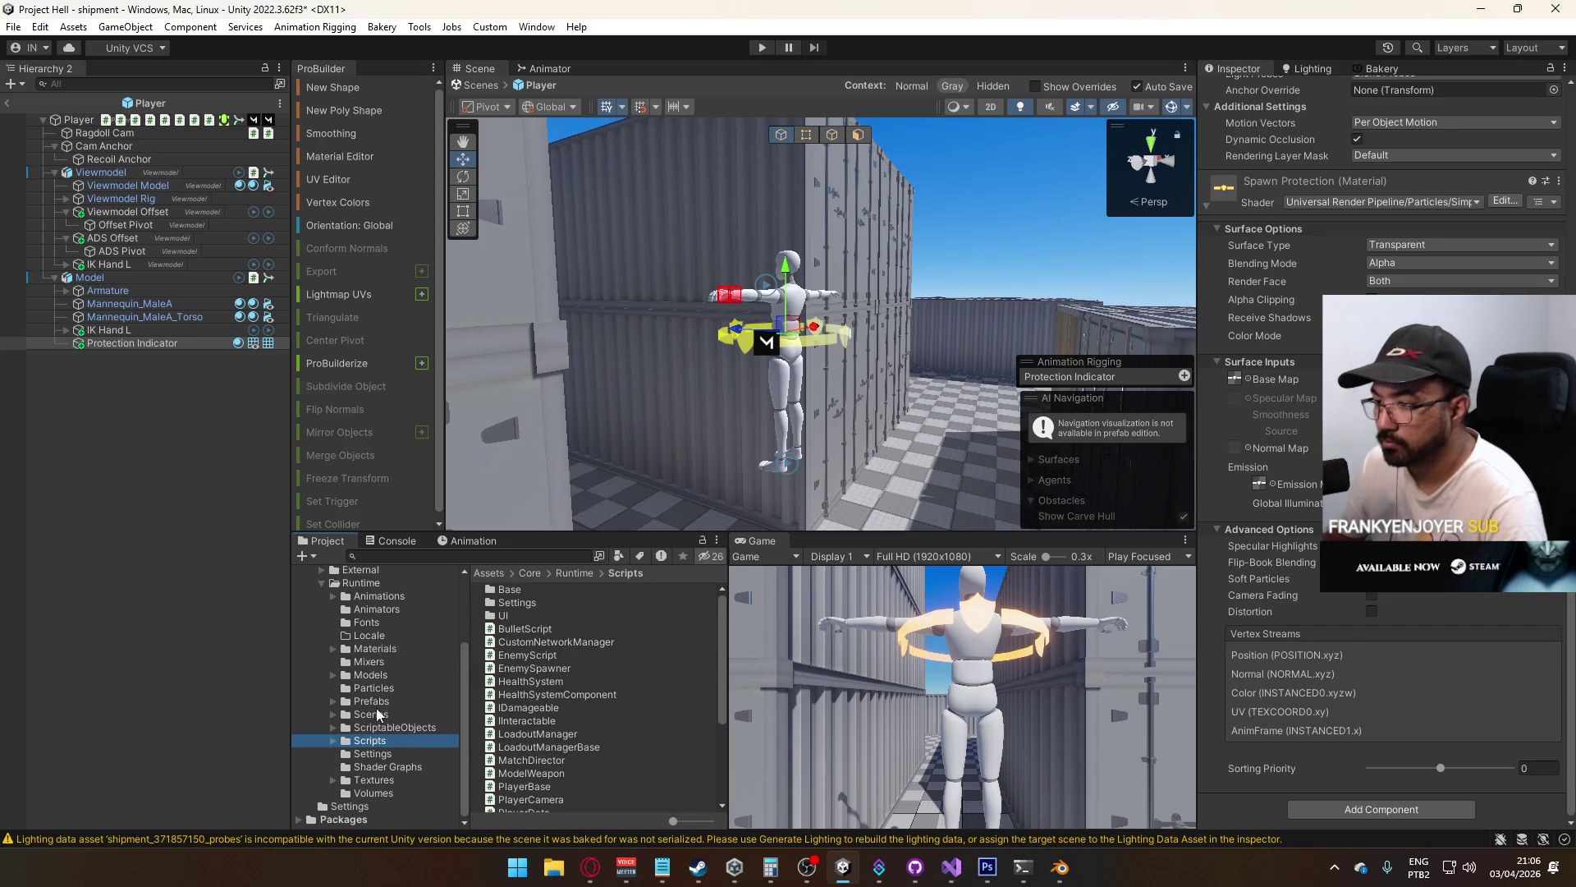
pyautogui.rightClick(580, 655)
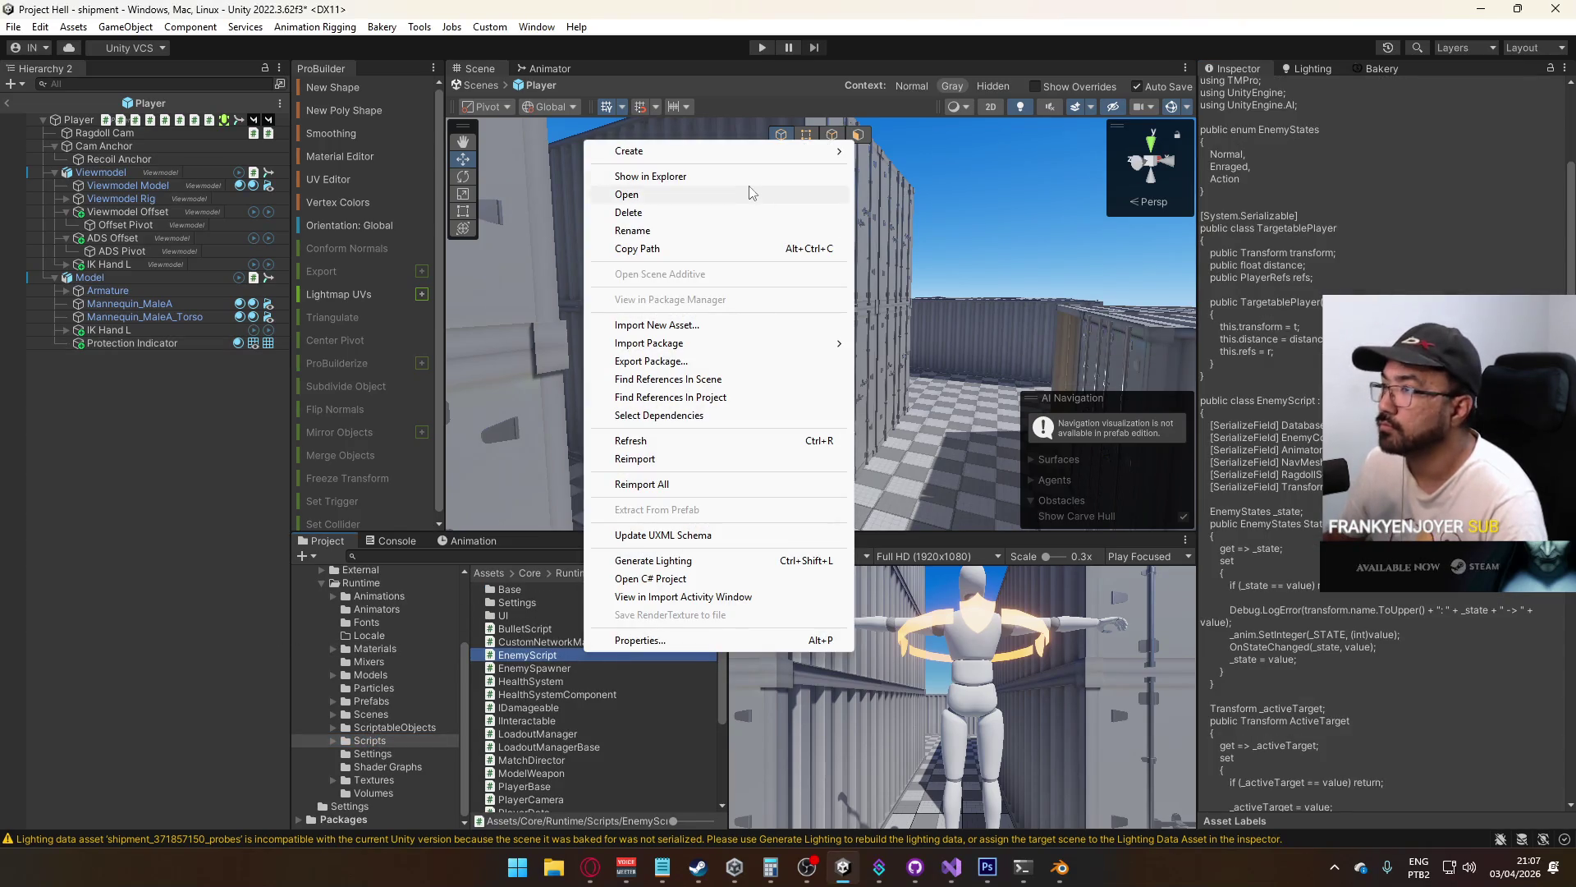
pyautogui.click(673, 181)
pyautogui.hotkey('ctrl', 'v')
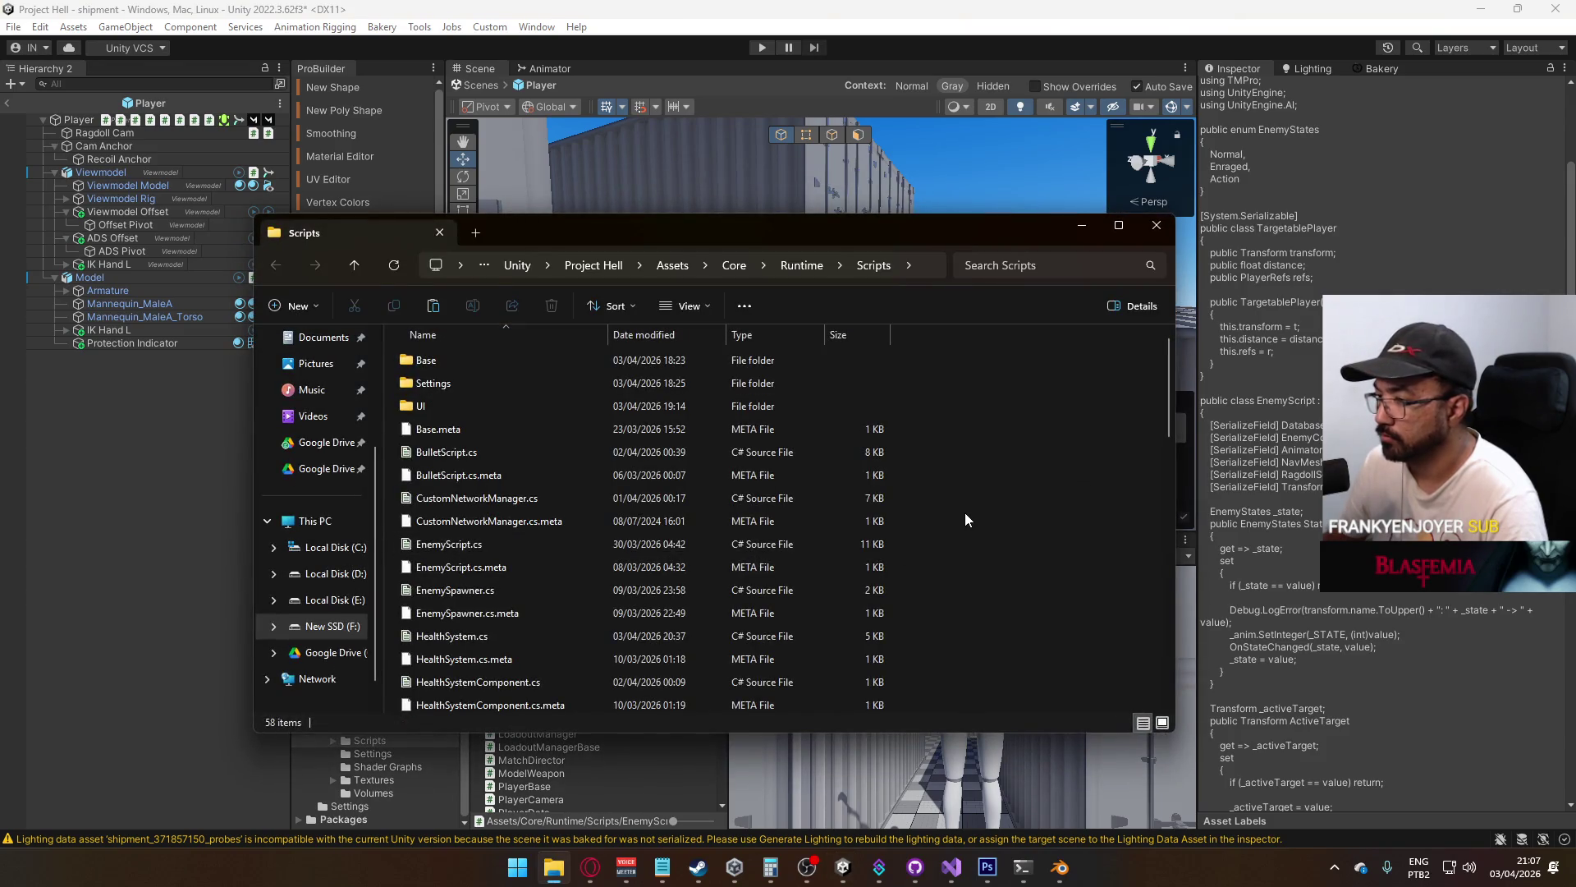
pyautogui.click(1156, 224)
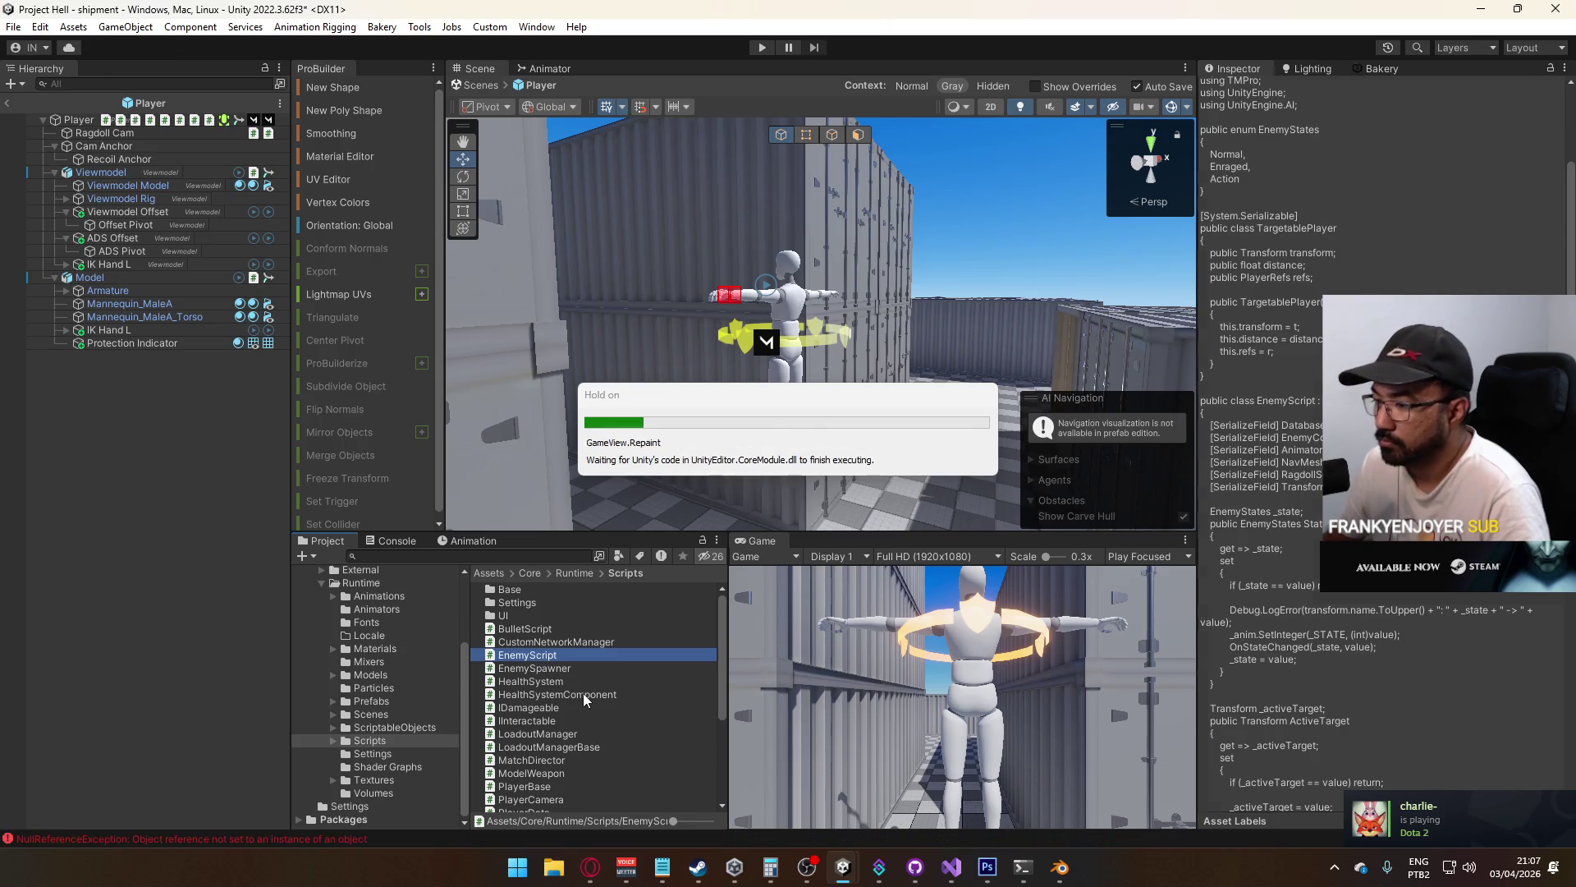
# Attach the RotateAroundSelf script to Protection Indicator and collapse the Spawn Protection material settings
pyautogui.scroll(-5, 583, 693)
pyautogui.moveTo(529, 712)
pyautogui.mouseDown()
pyautogui.moveTo(140, 453)
pyautogui.moveTo(146, 343)
pyautogui.mouseUp()
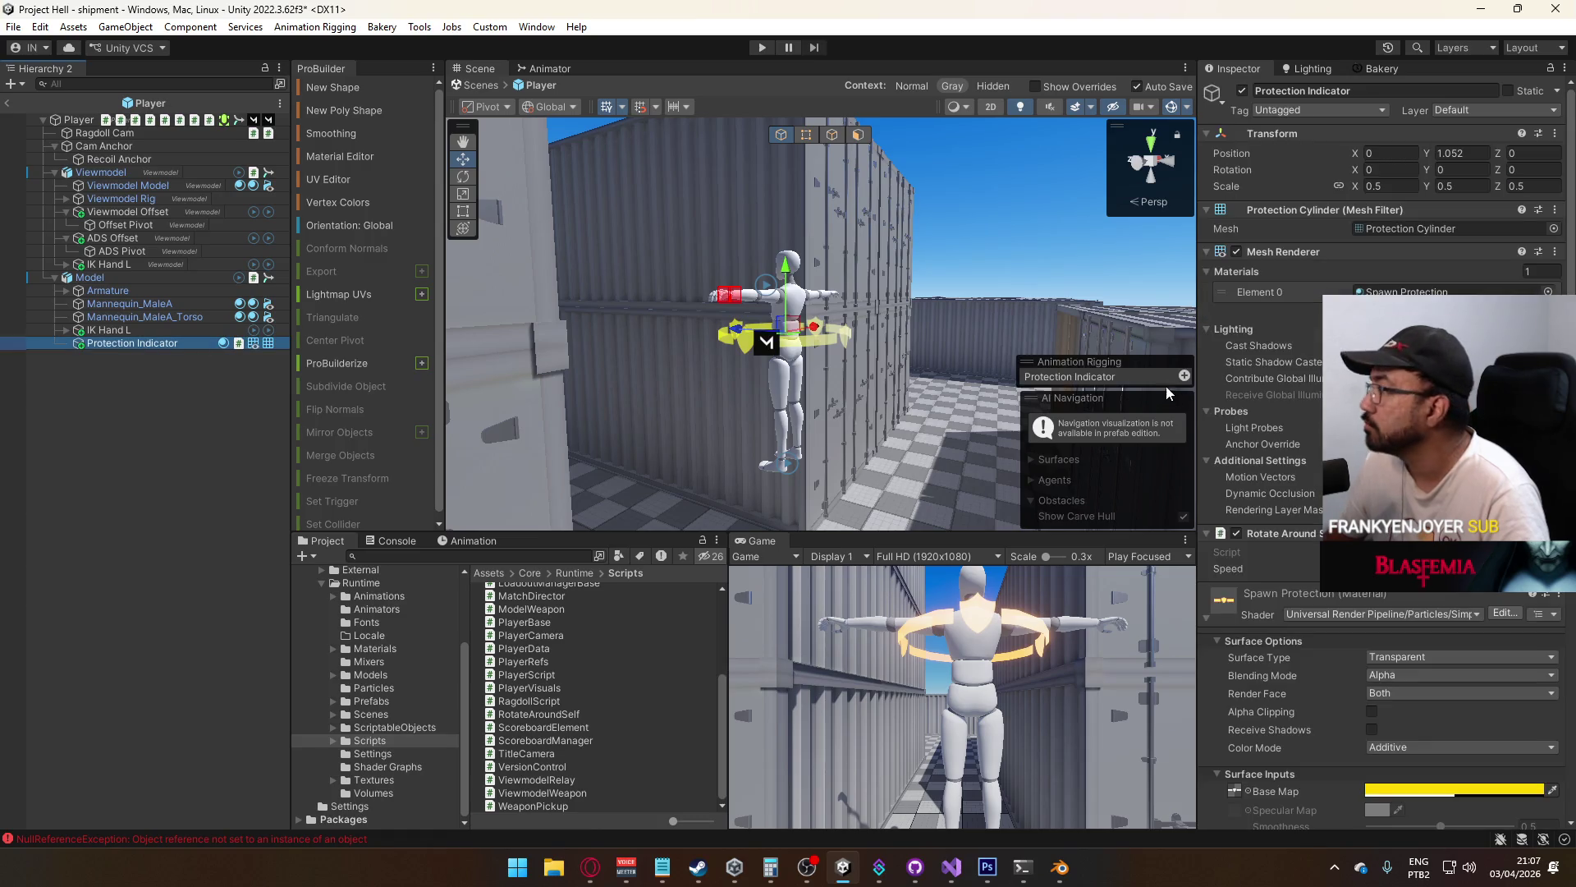
pyautogui.scroll(-5, 1387, 452)
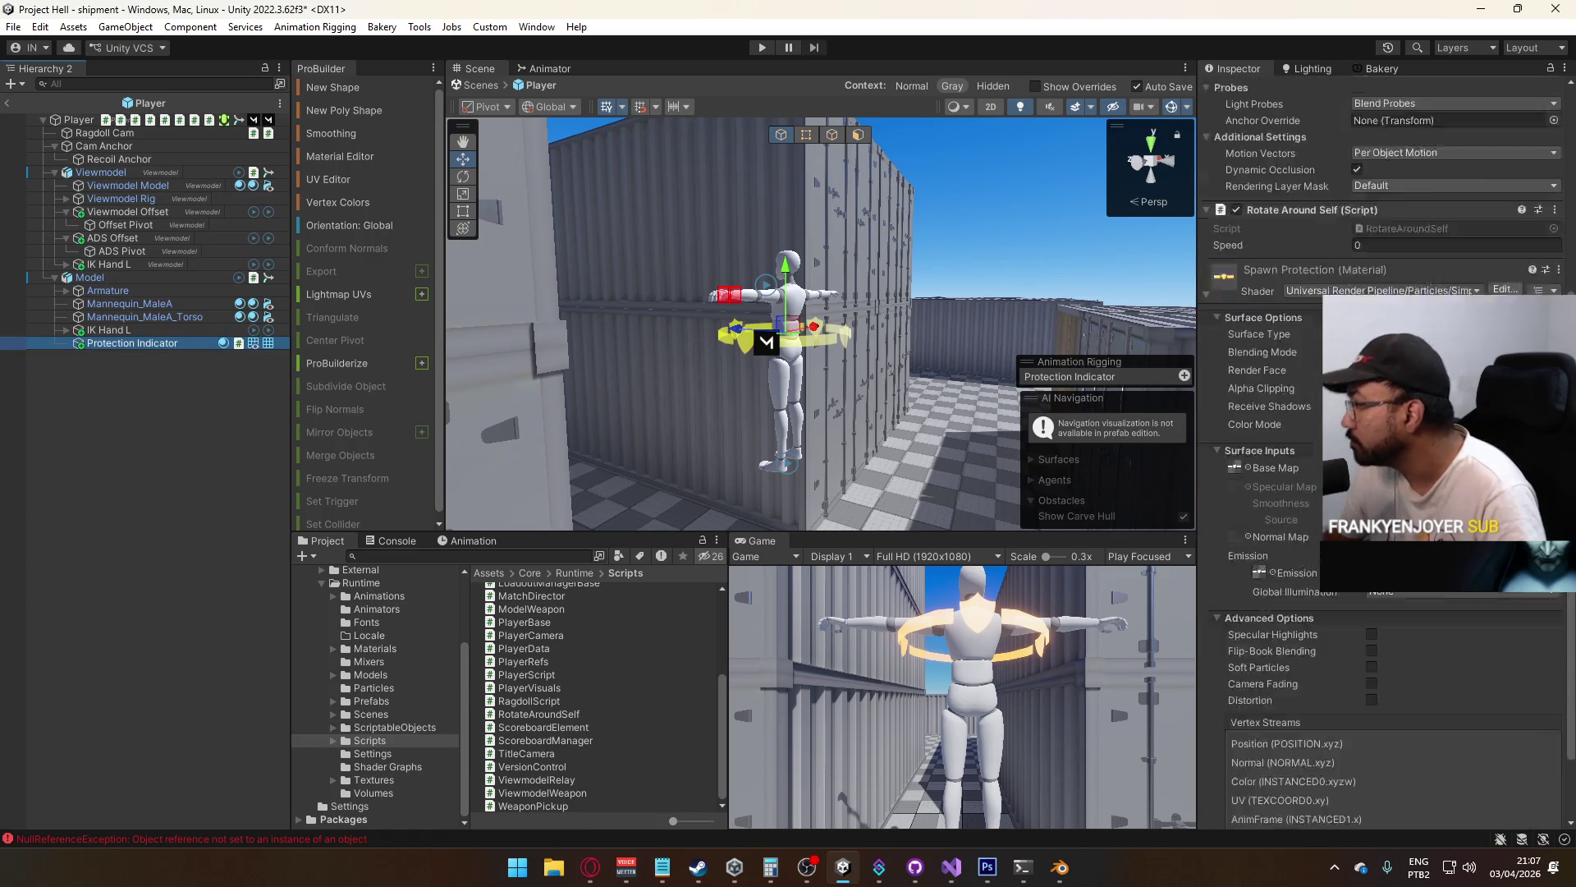
pyautogui.scroll(5, 1387, 452)
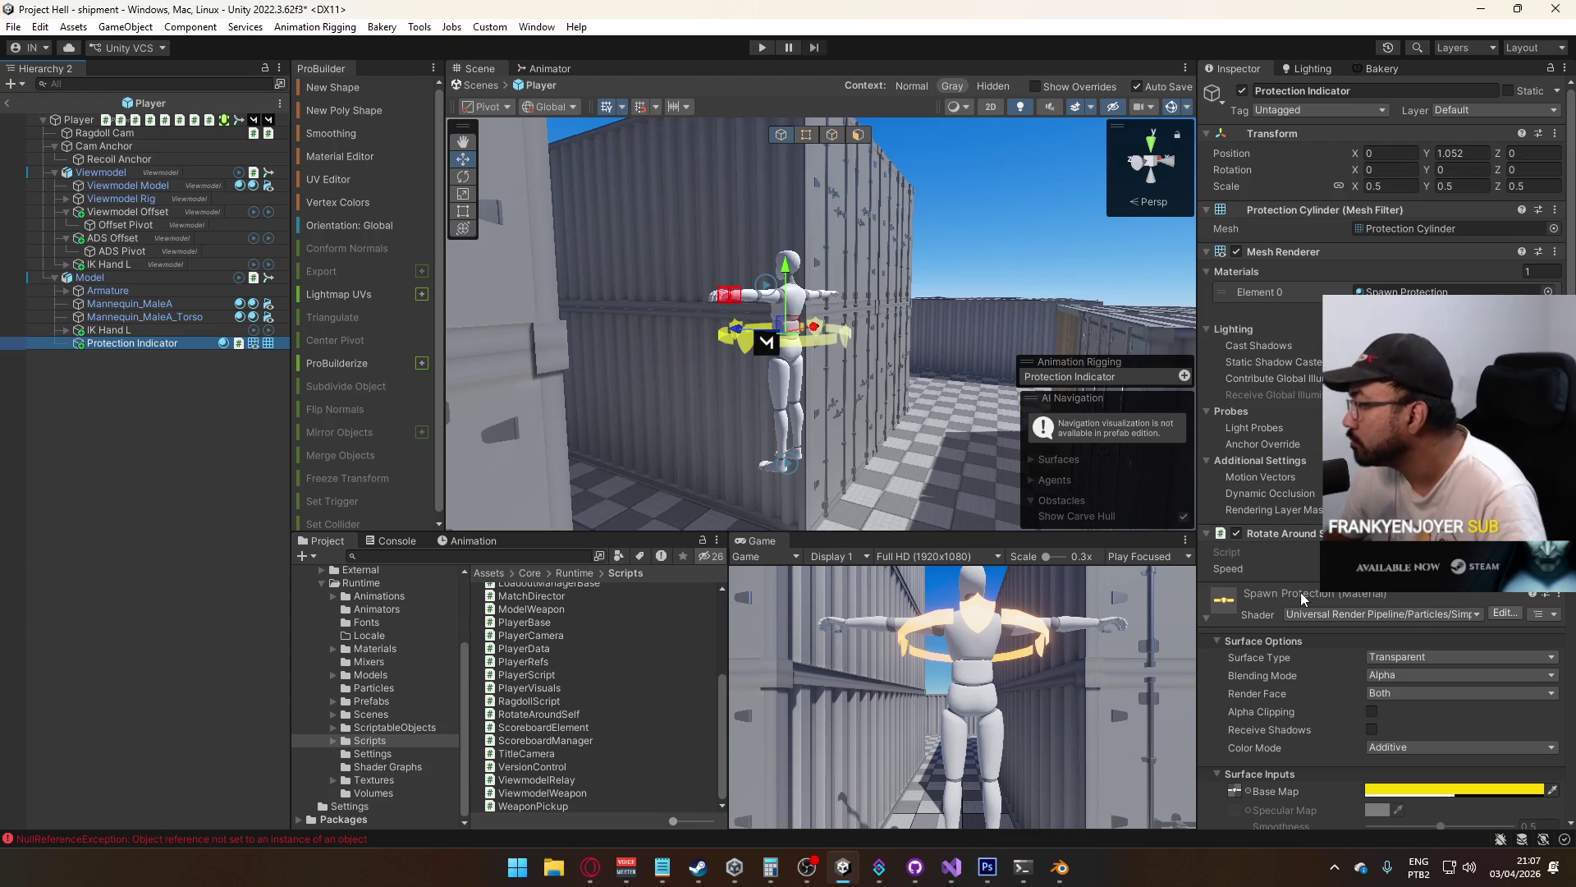
pyautogui.click(1208, 618)
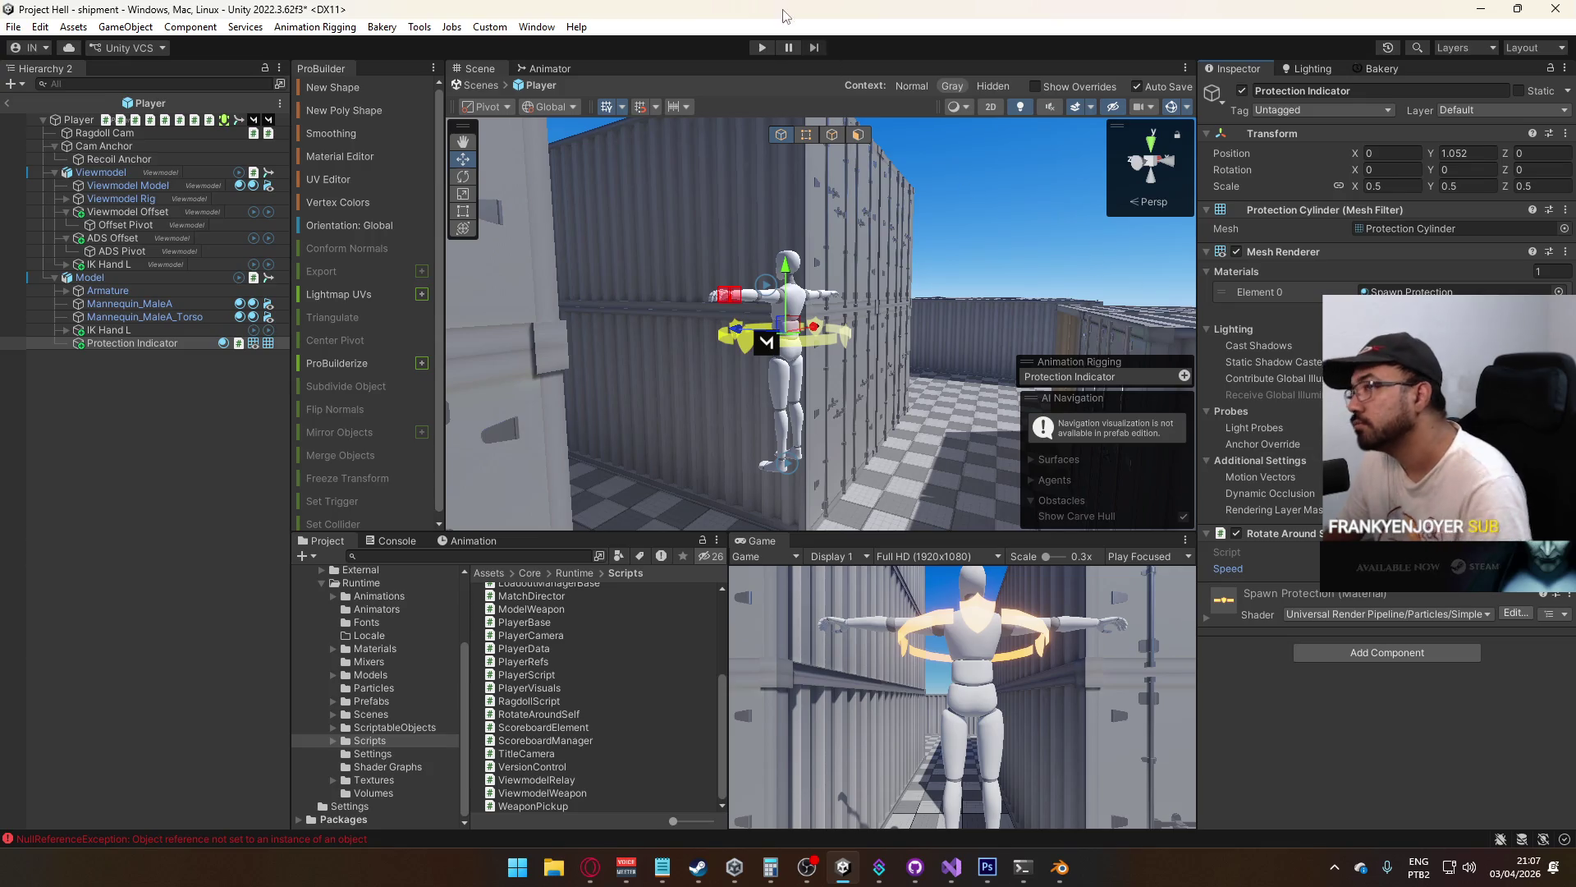
# Enter Play Mode ignoring the prefab warning, enable Player (1), and inspect Protection Indicator's rotation speed
pyautogui.click(762, 48)
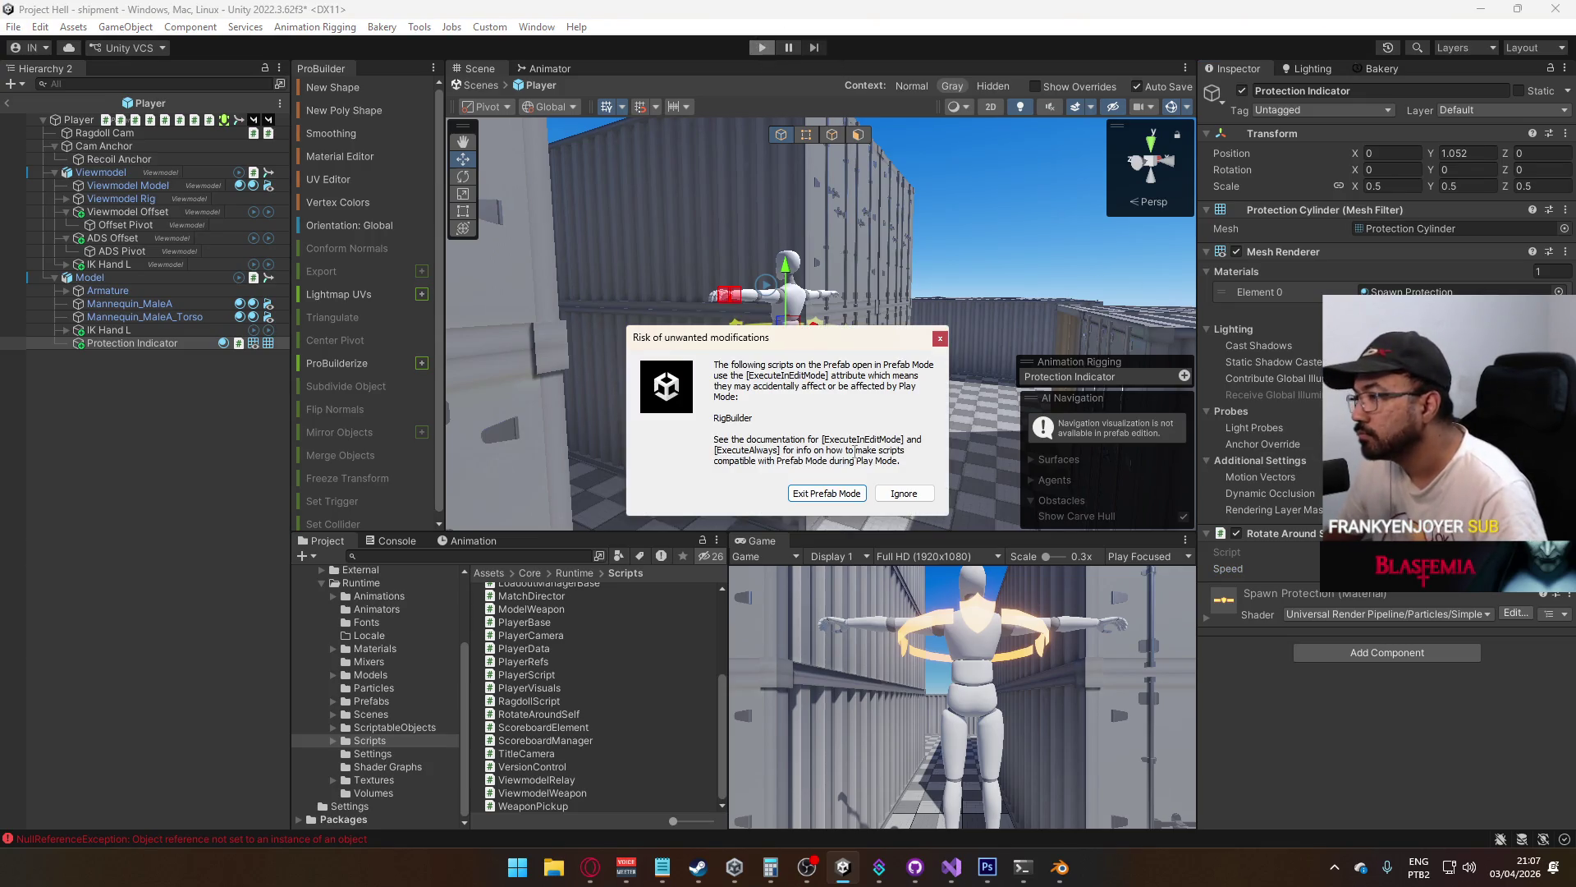
pyautogui.click(904, 492)
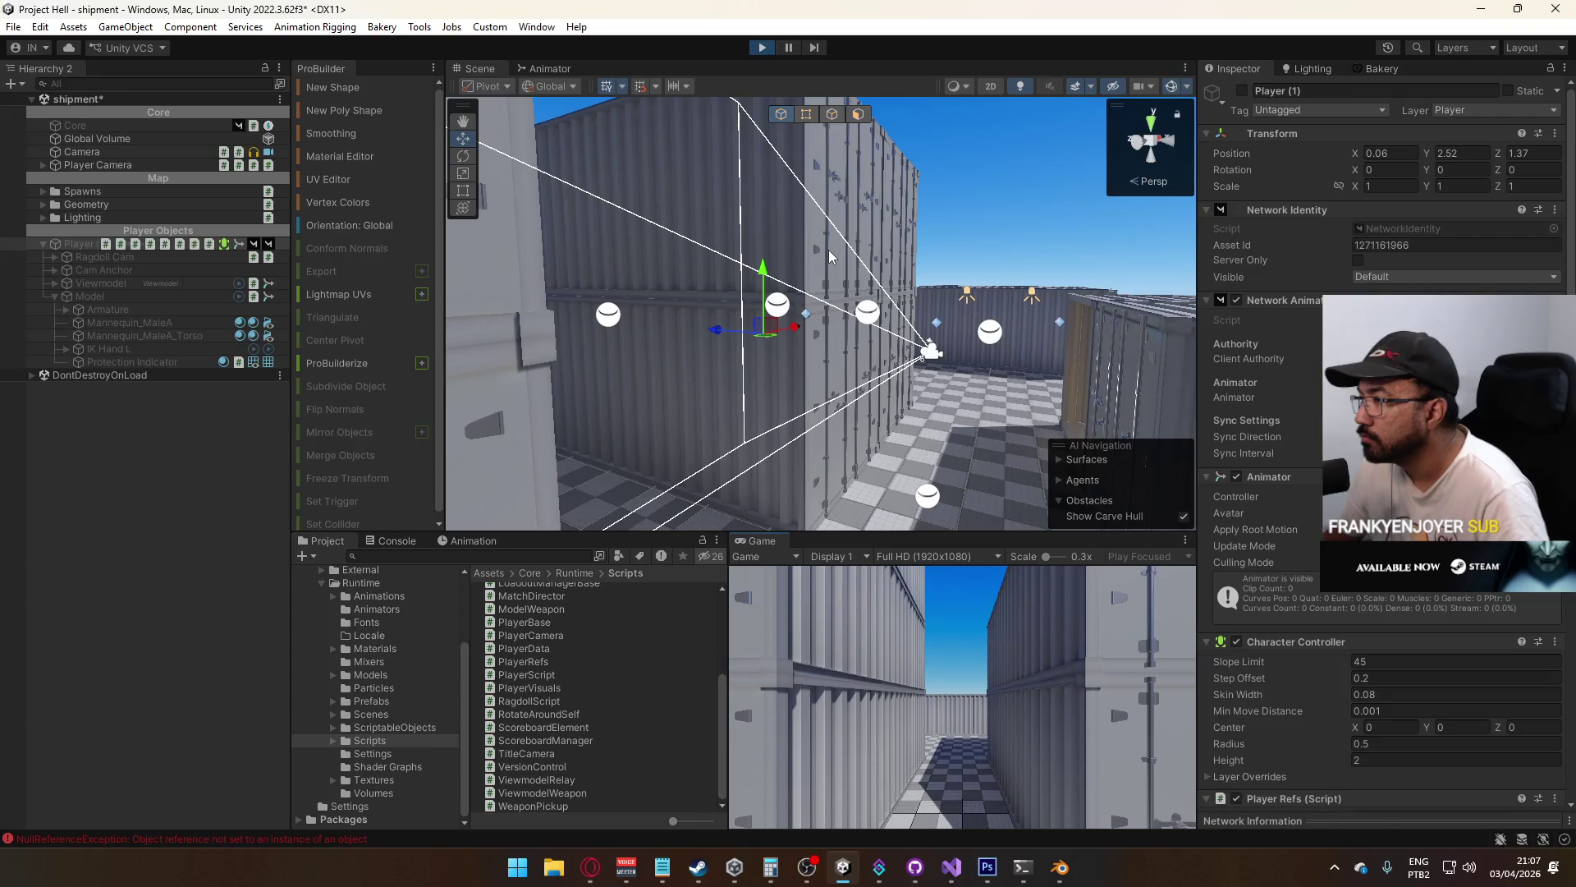
pyautogui.click(1241, 91)
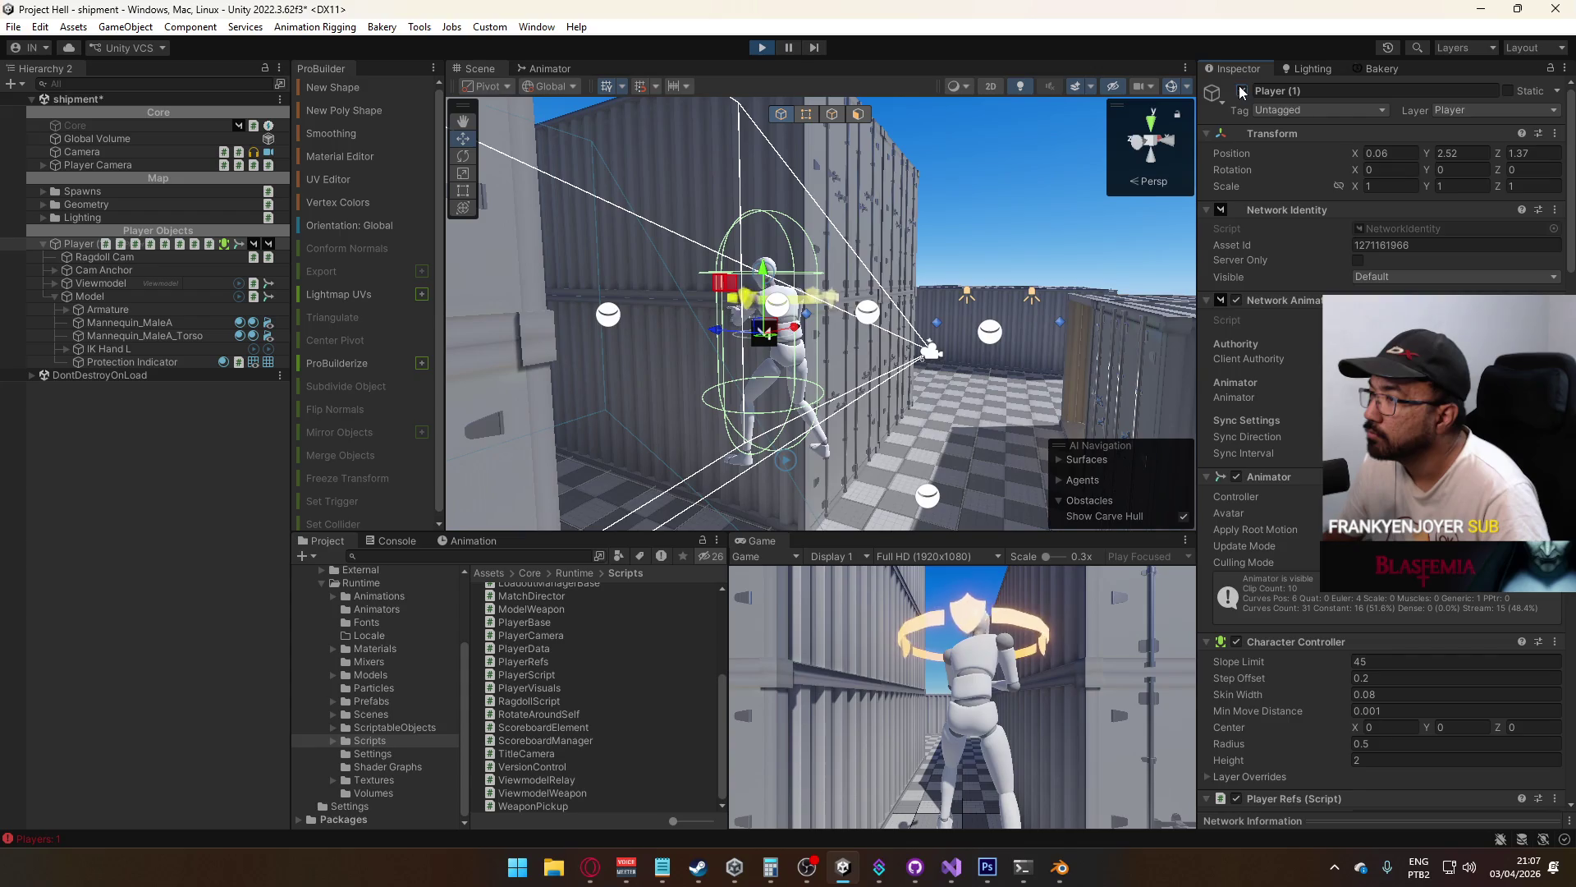
pyautogui.click(158, 363)
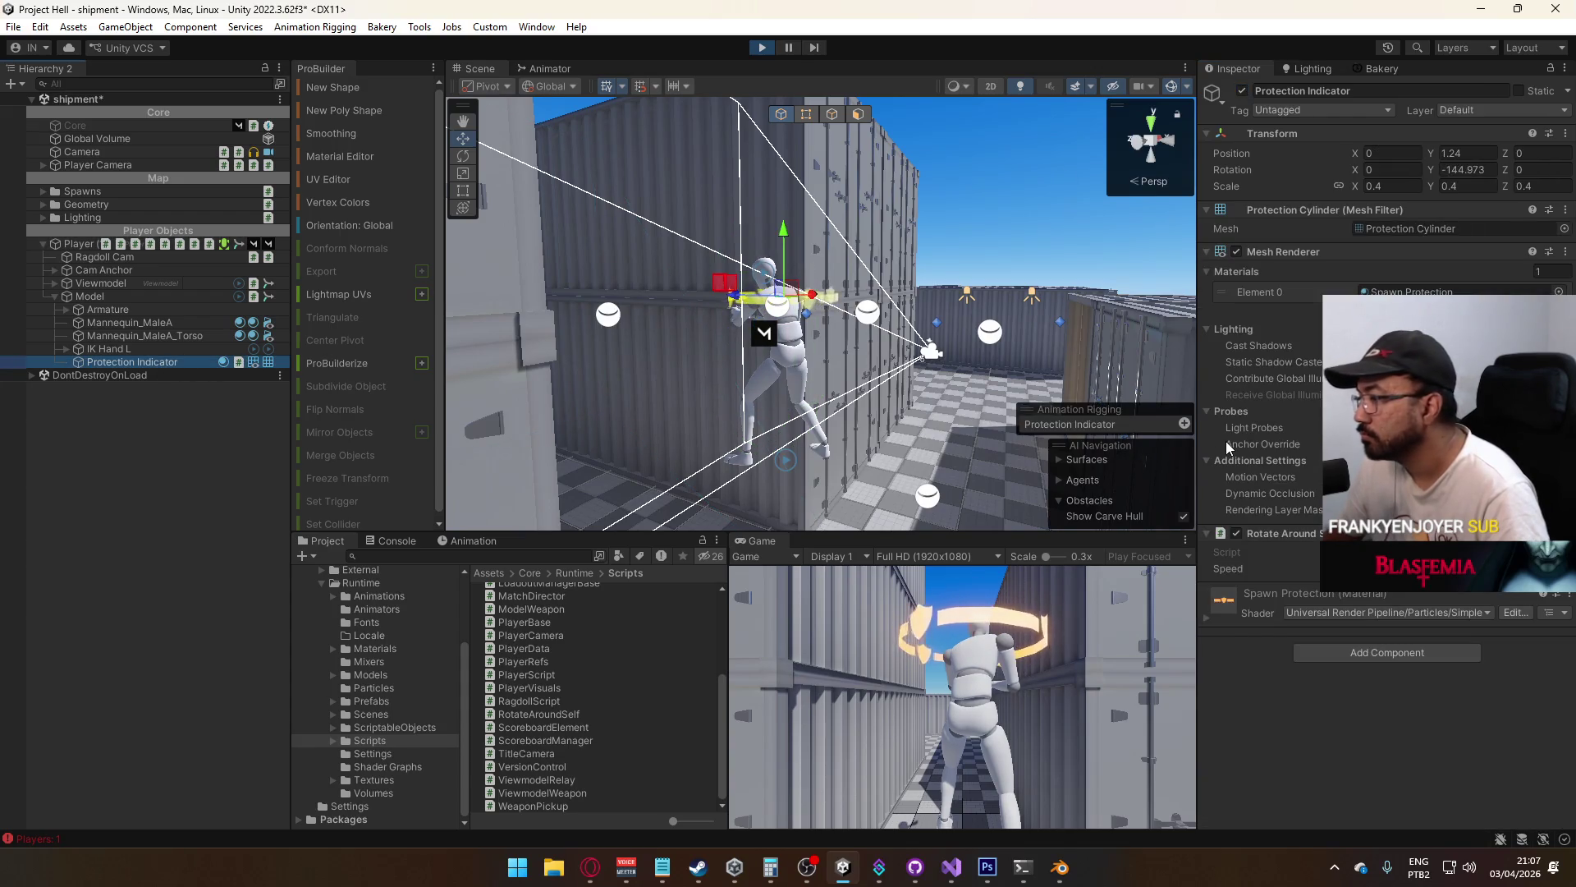
pyautogui.click(1396, 568)
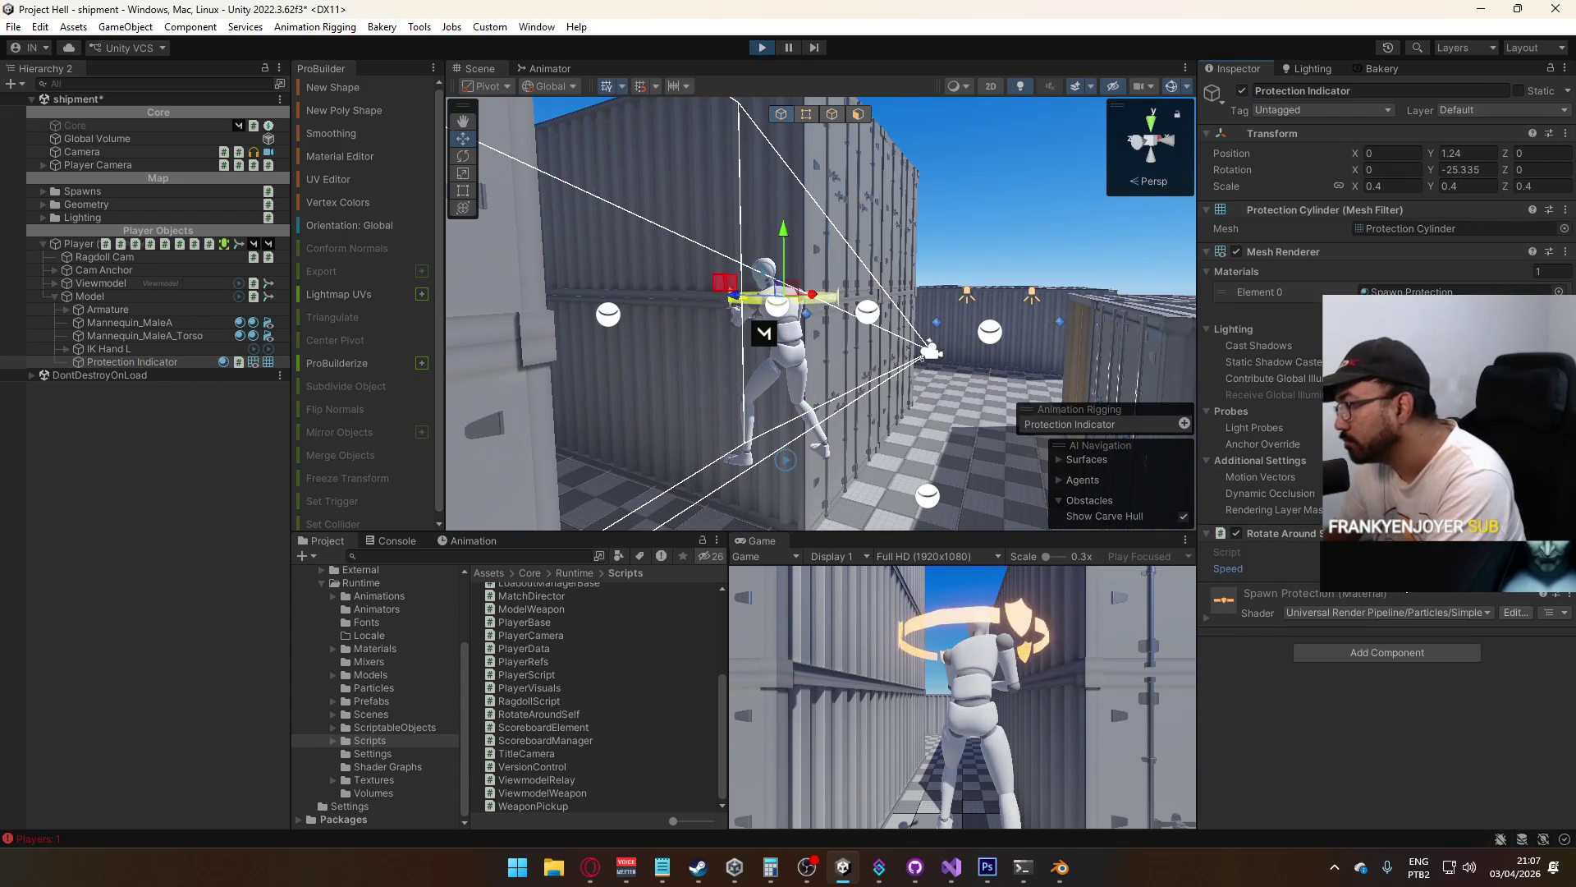
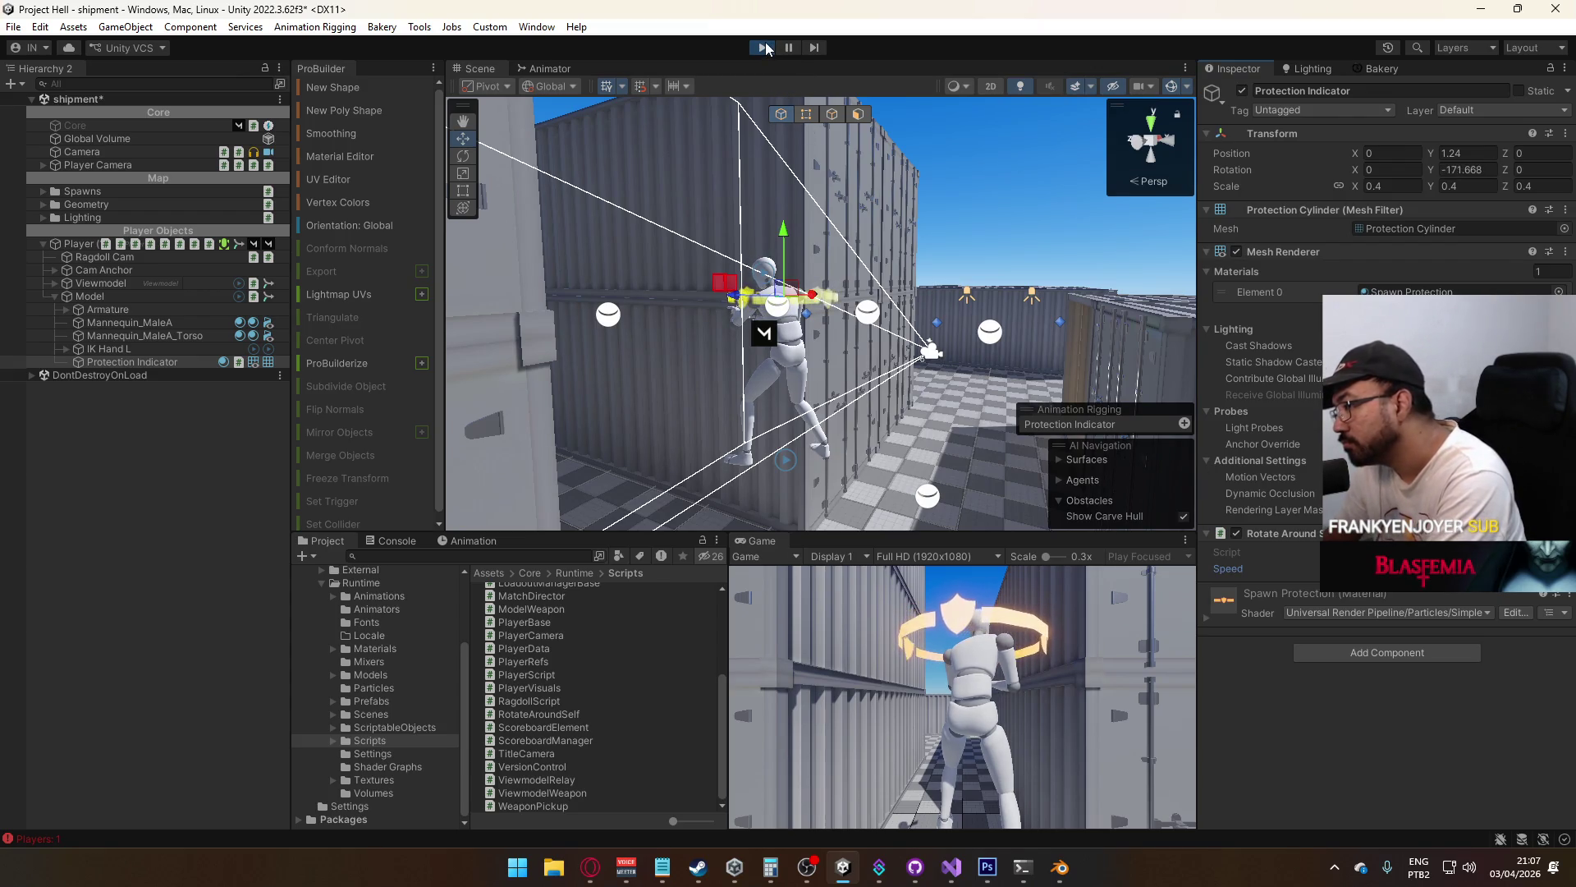
# Stop play mode, apply the Speed value to the Player prefab, and switch to HealthSystem.cs
pyautogui.click(764, 48)
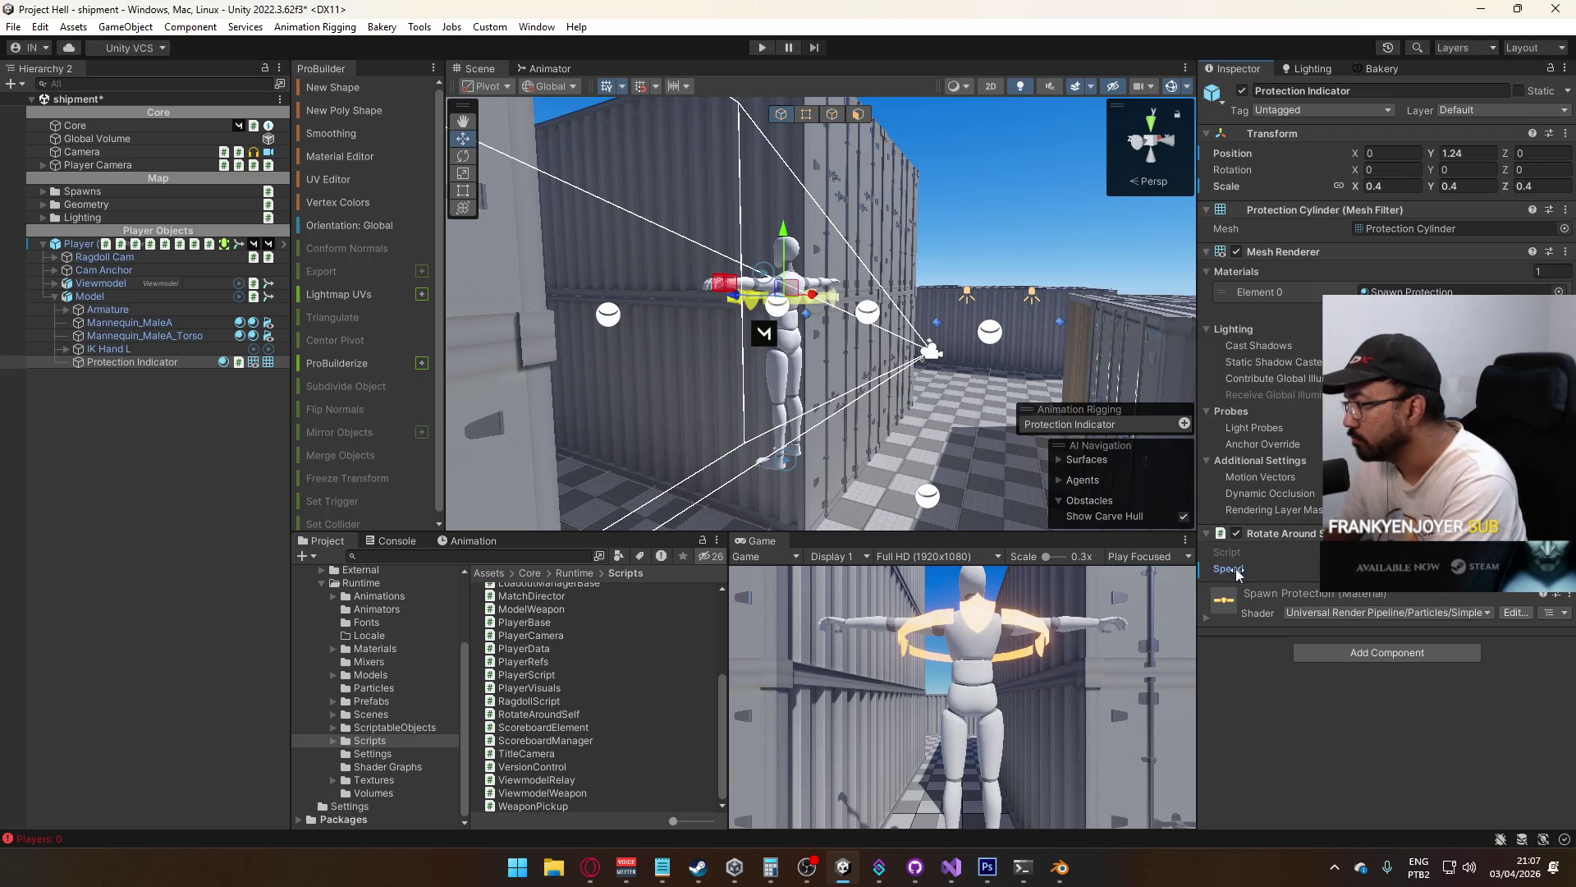
pyautogui.rightClick(1238, 574)
pyautogui.click(1321, 617)
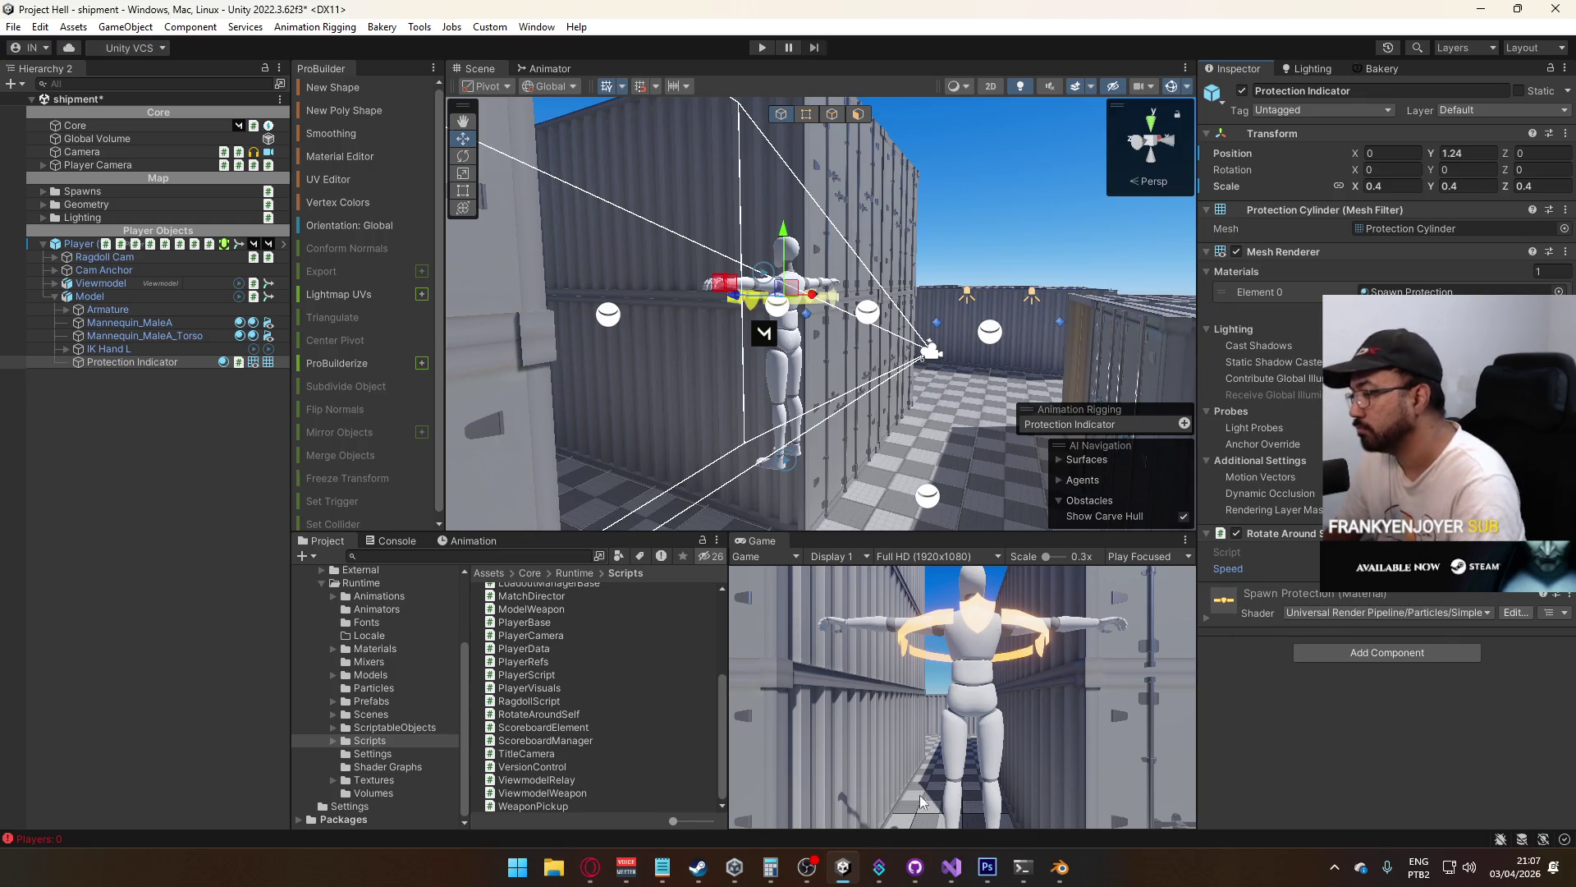
pyautogui.click(950, 866)
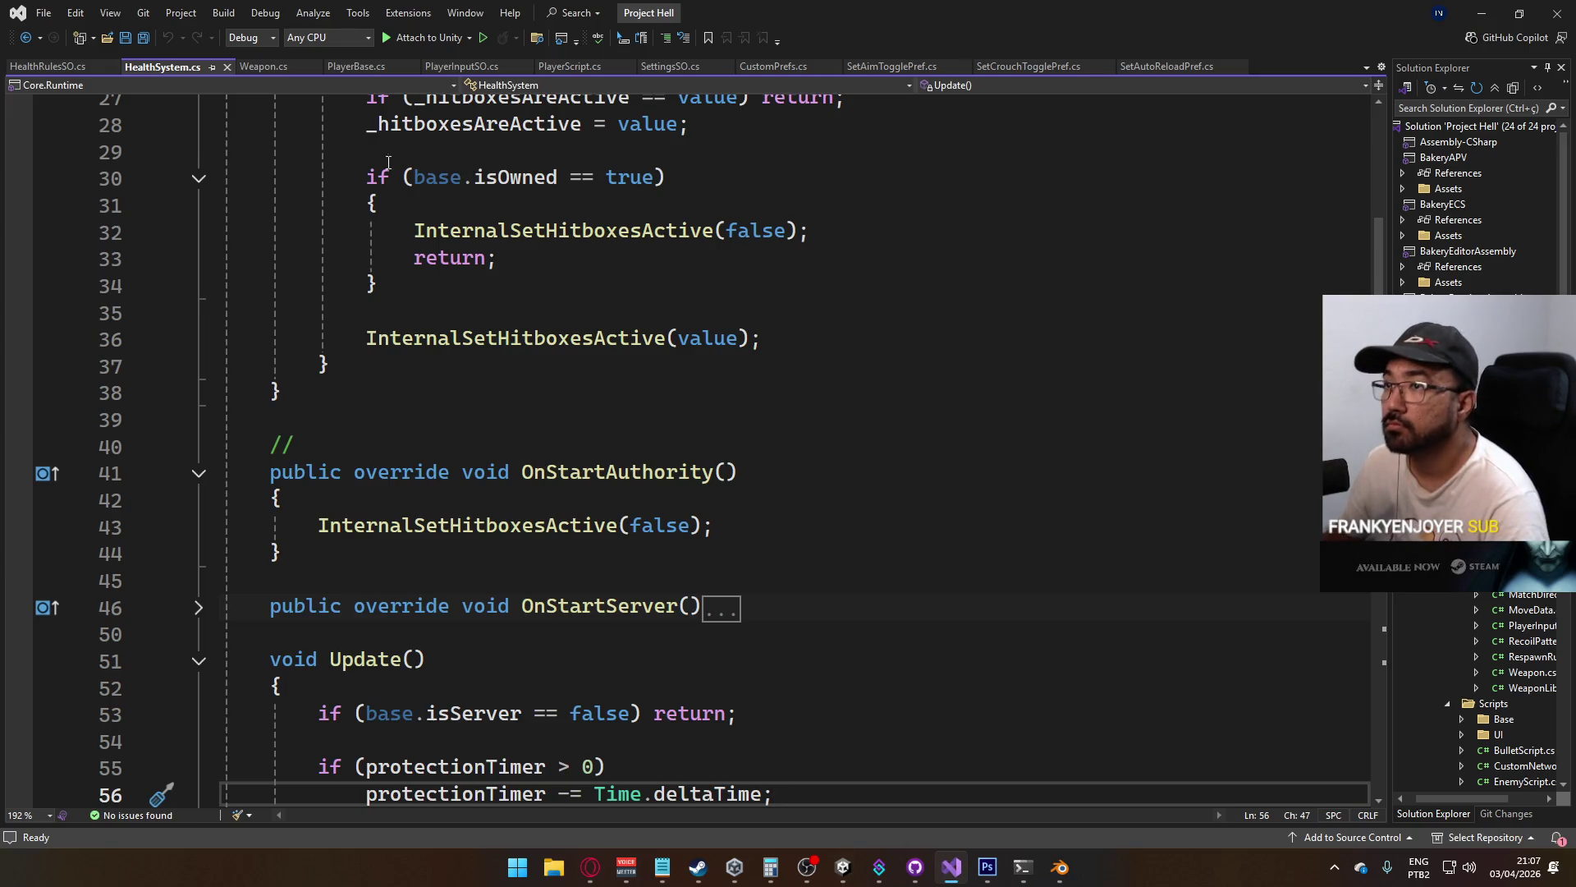
# Declare 'public UnityEvent<bool> OnProtectionChanged;' below OnLocalDeath and save
pyautogui.scroll(6, 799, 435)
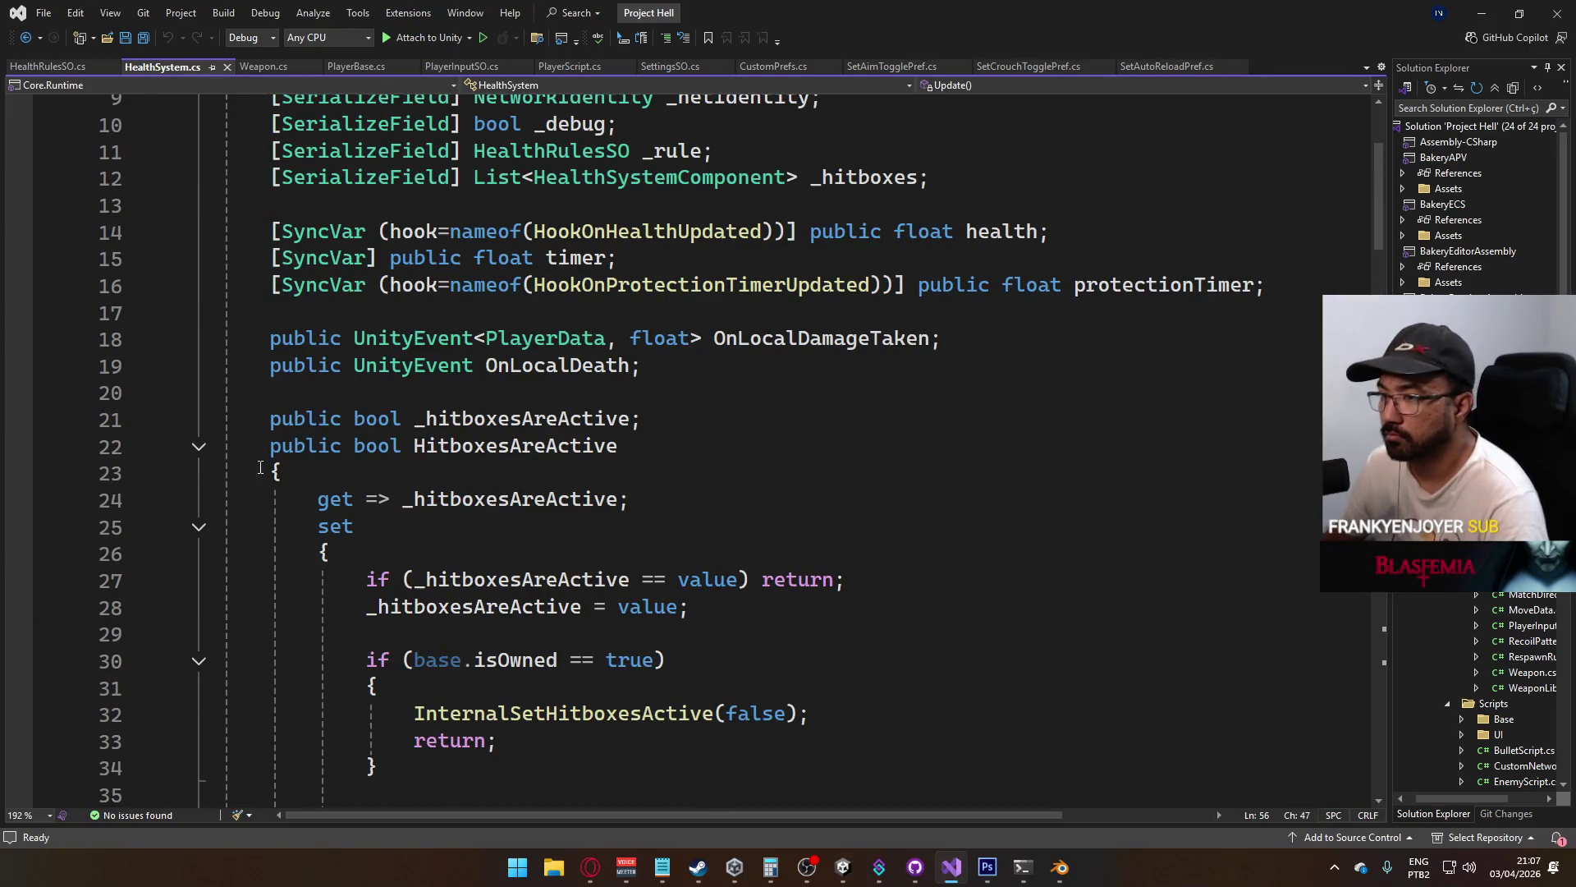
pyautogui.click(199, 445)
pyautogui.click(713, 369)
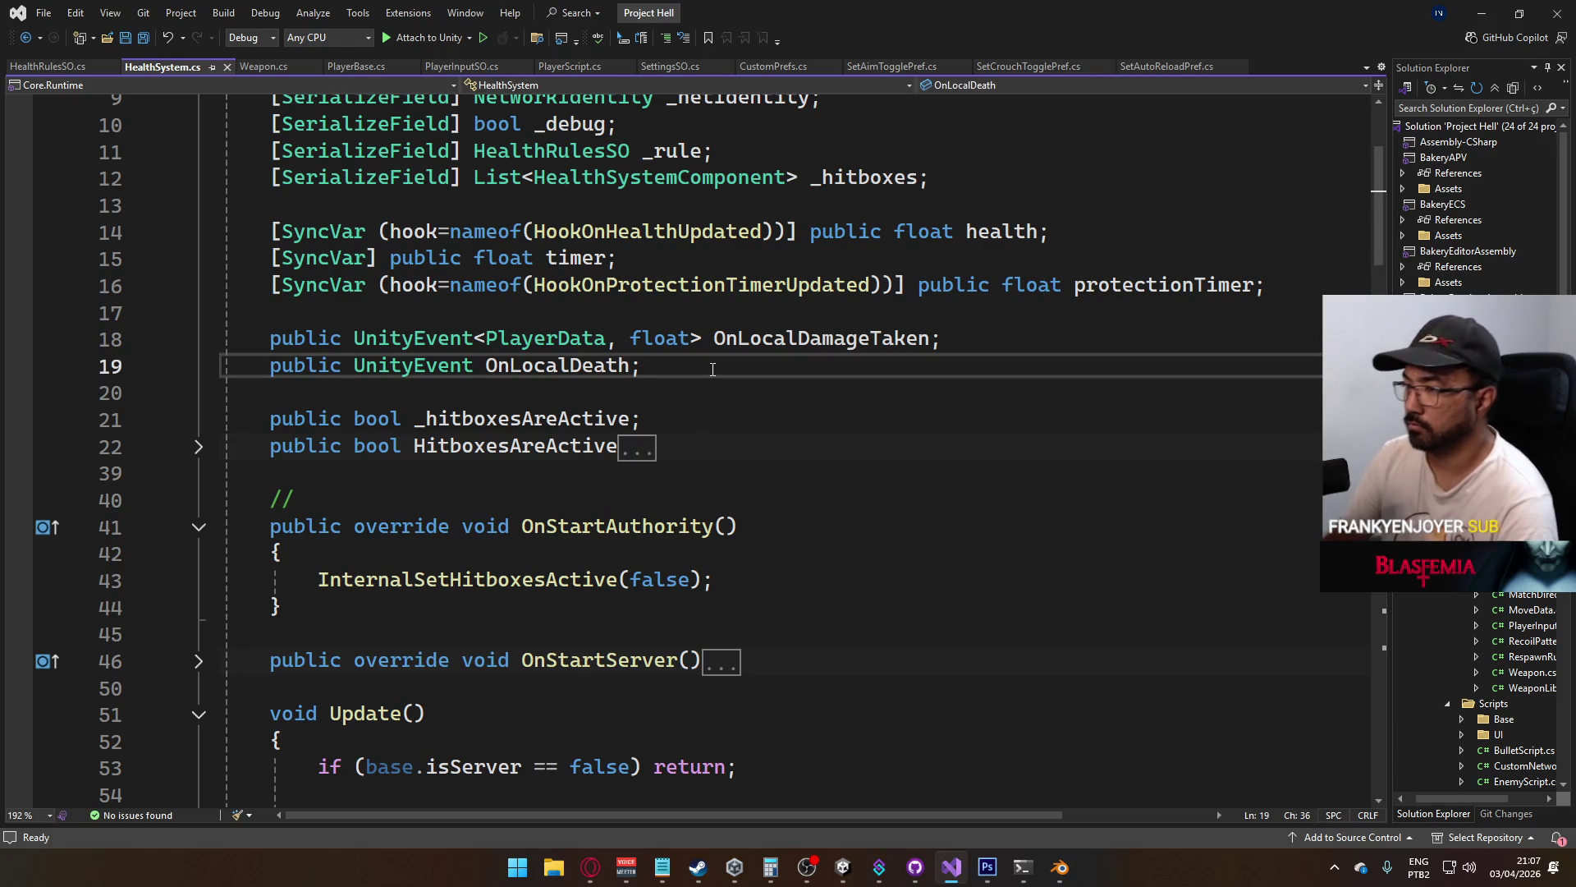
pyautogui.press('Return')
pyautogui.write('public un')
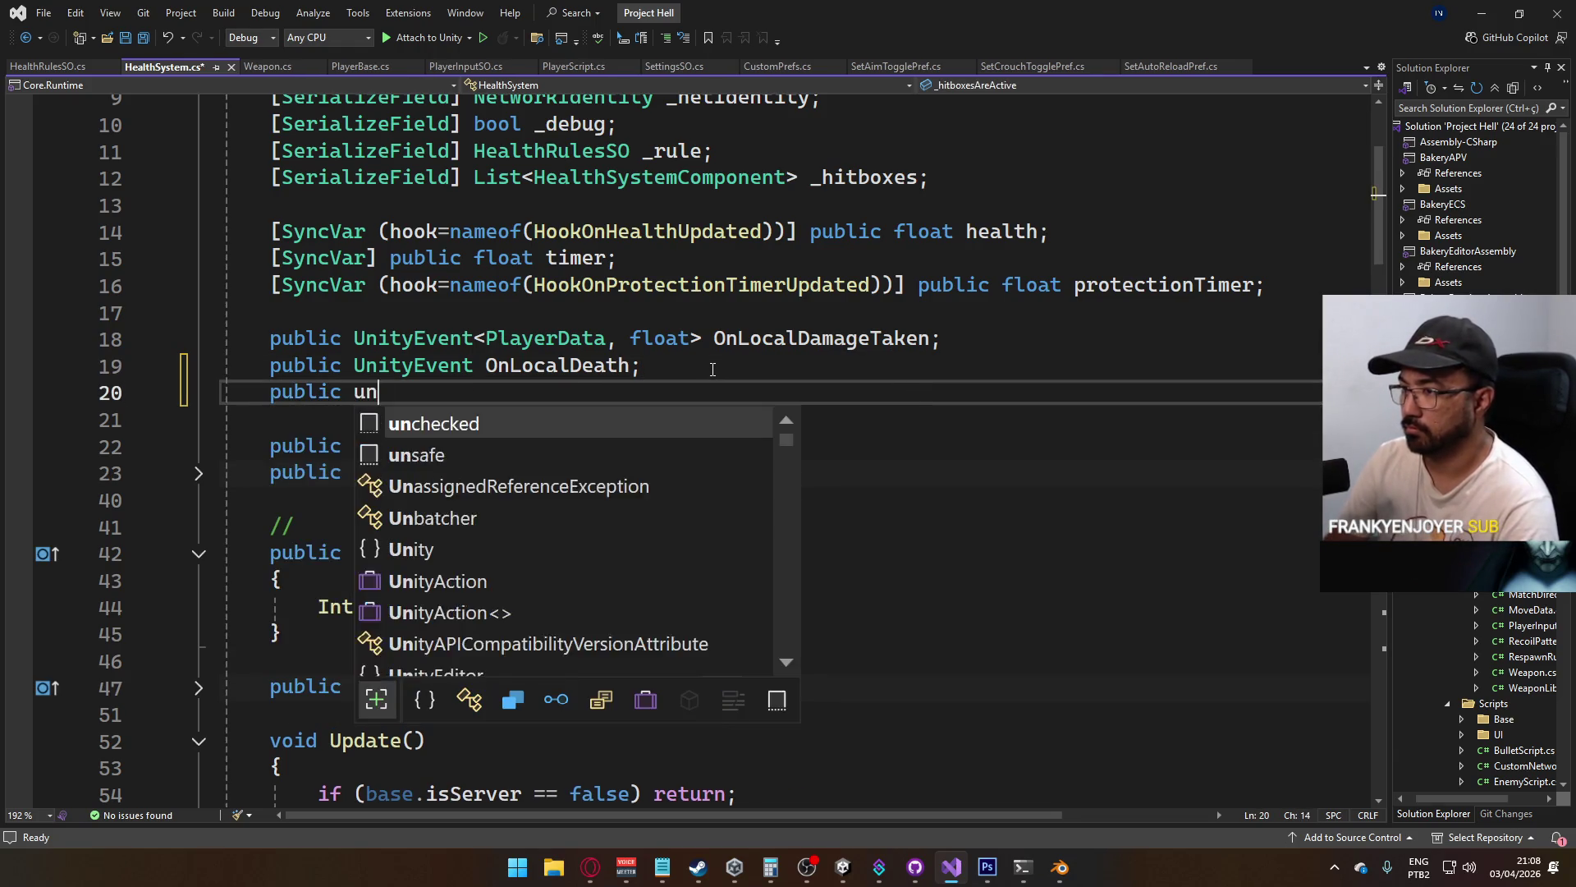
pyautogui.write('it')
pyautogui.press('Tab')
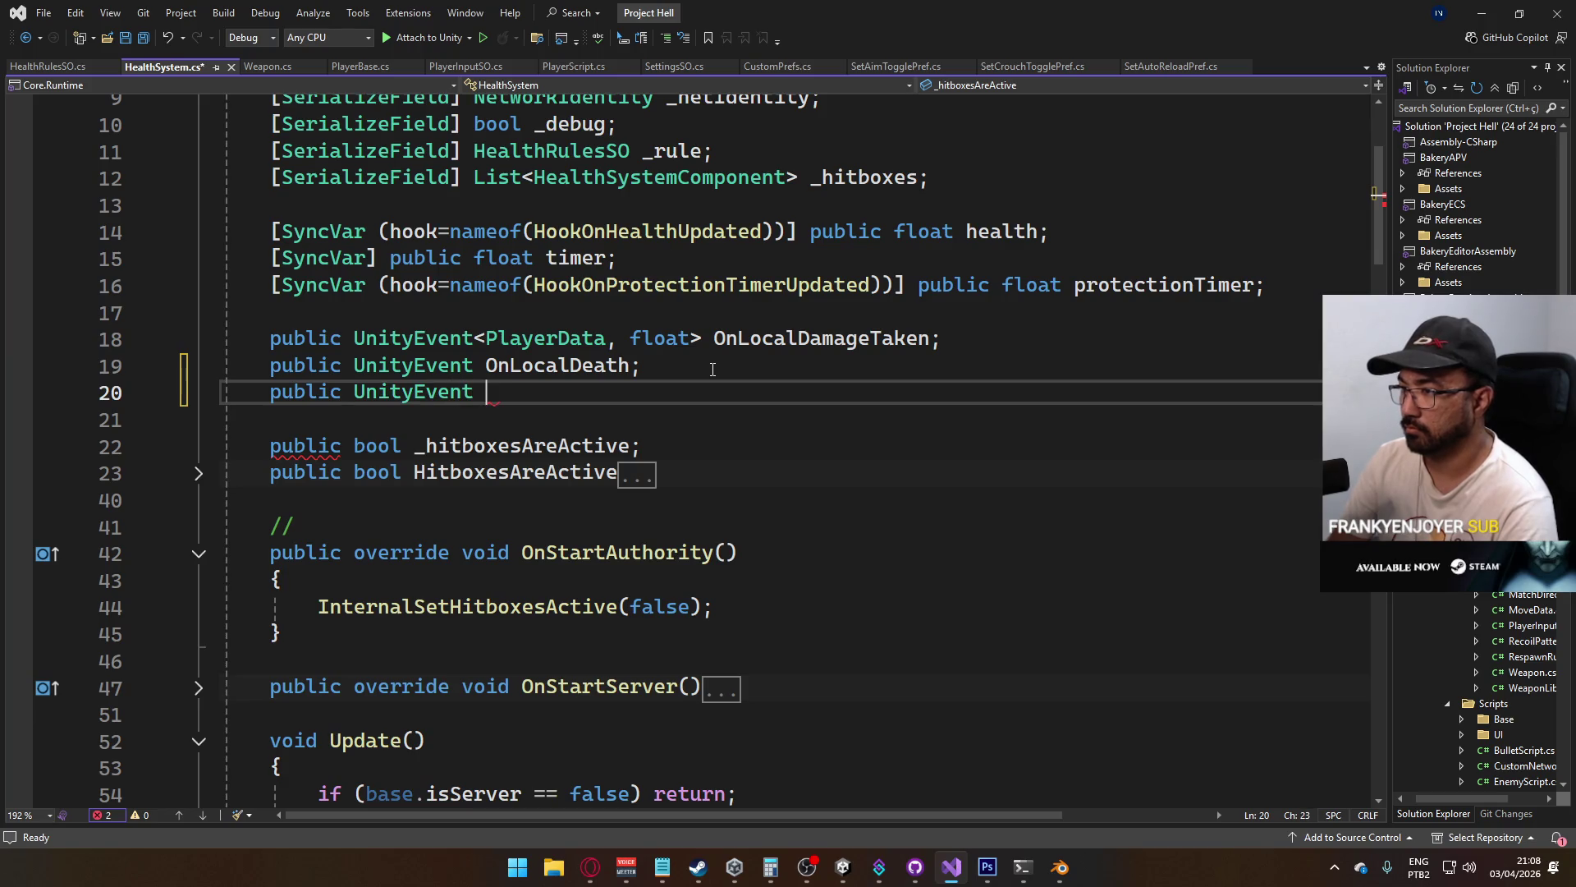
pyautogui.write('On')
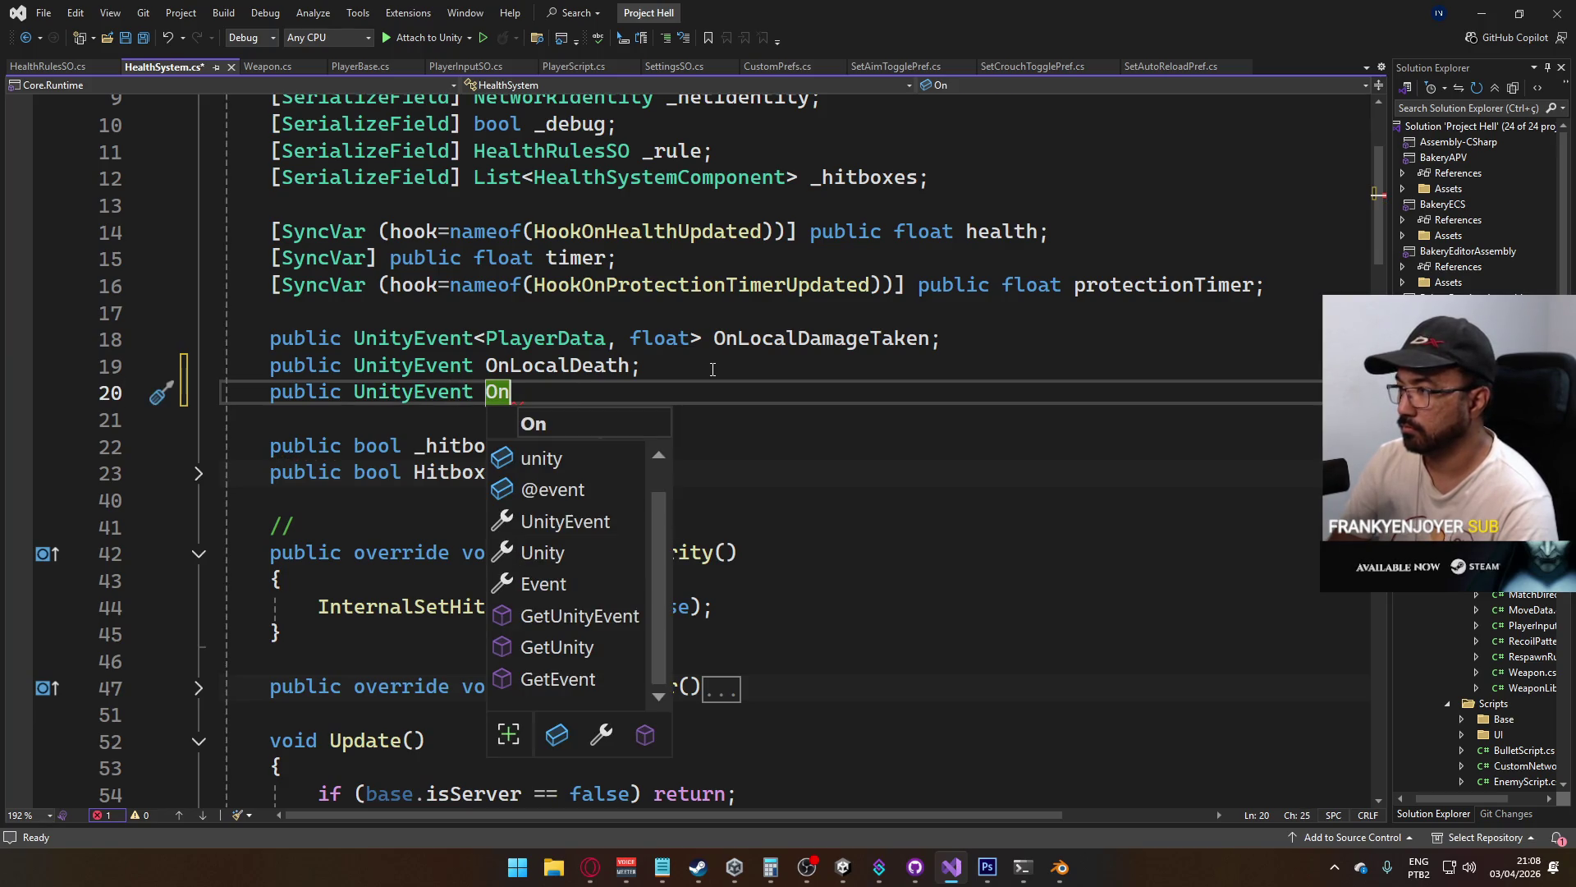
pyautogui.write('Protection')
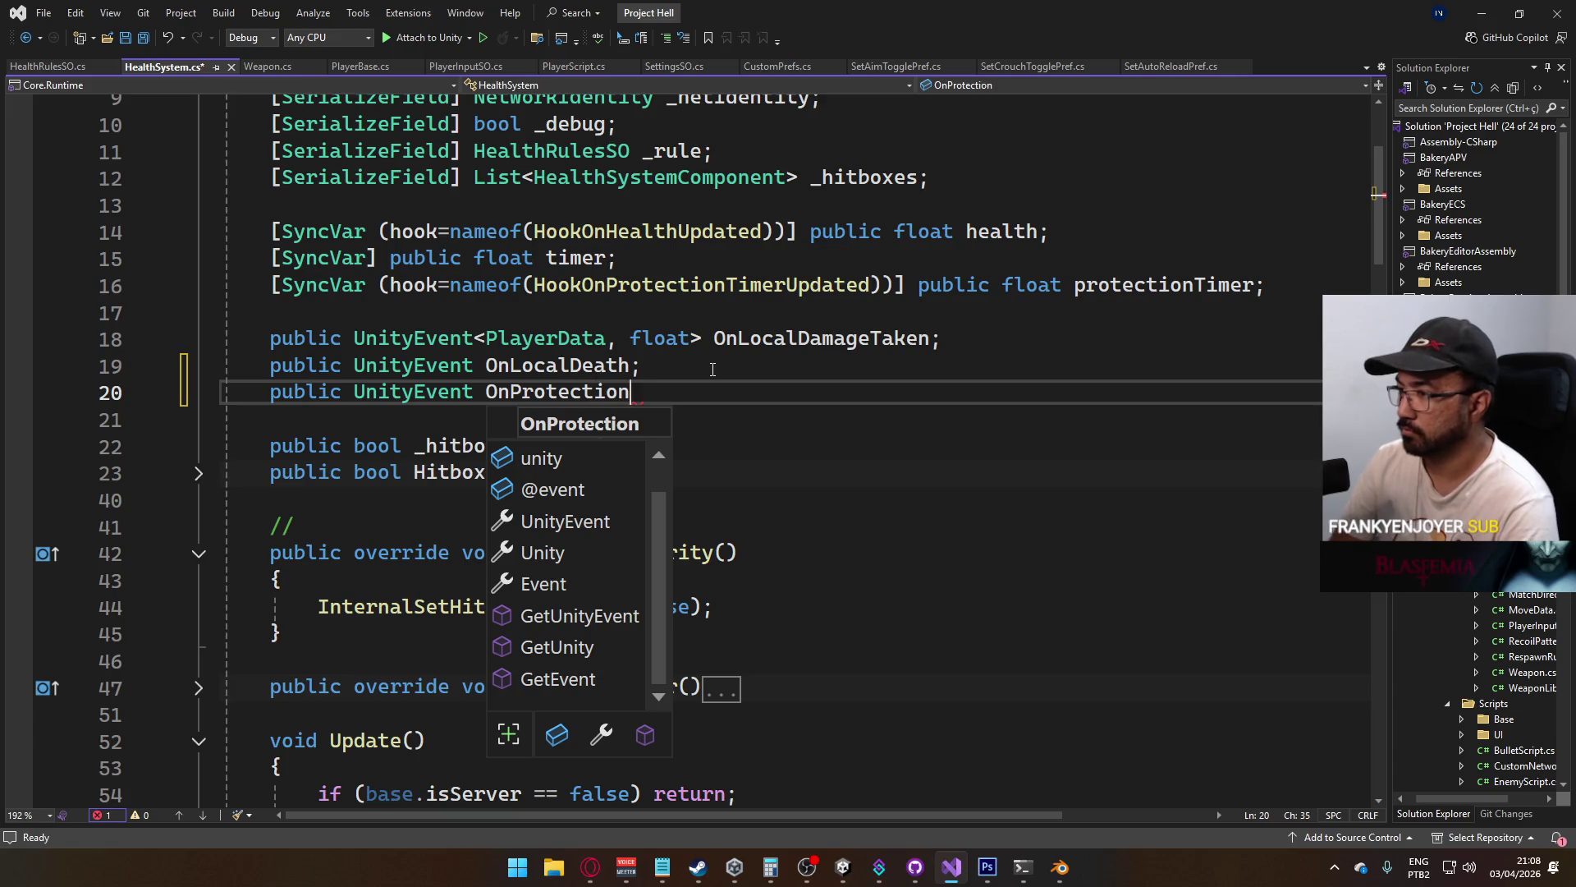
pyautogui.write('Changed;')
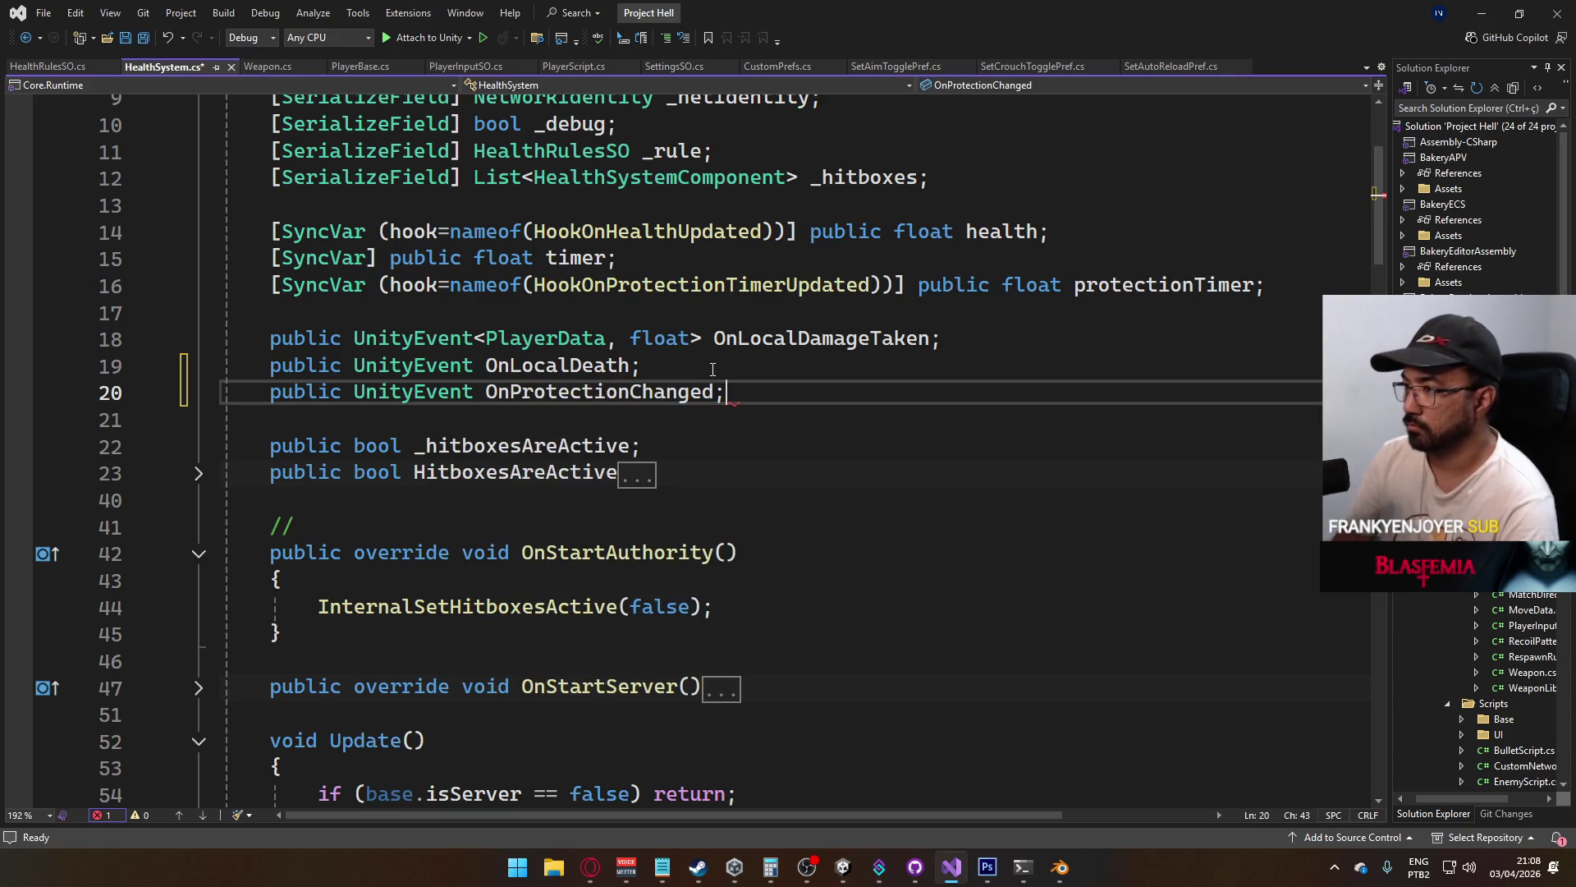
pyautogui.write('<bool')
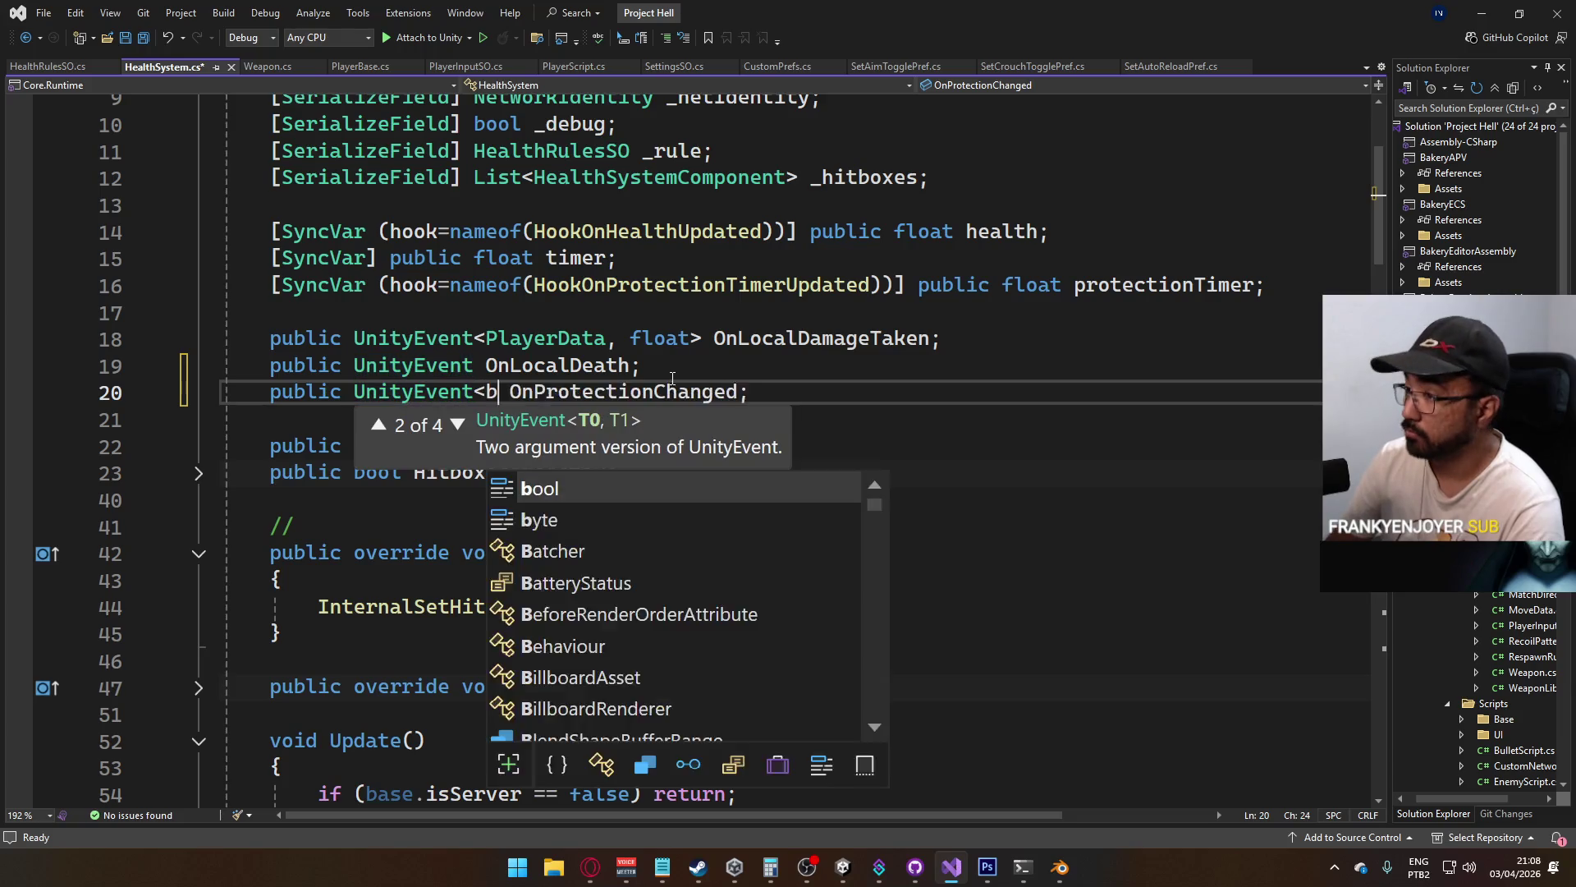
pyautogui.write('>')
pyautogui.hotkey('ctrl', 's')
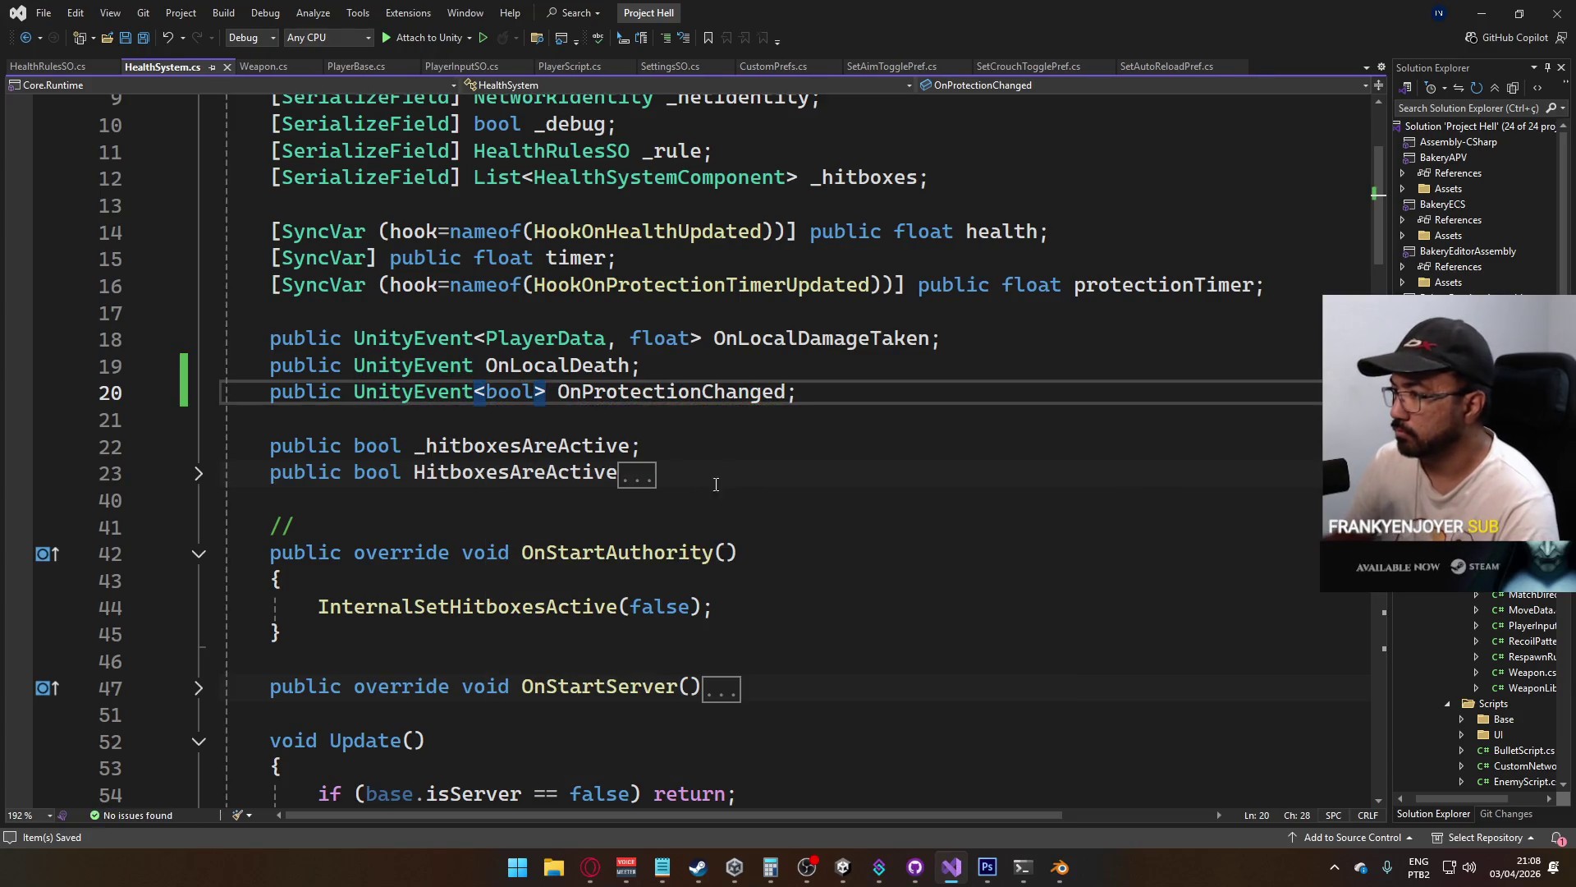
# Add 'this.OnProtectionChanged?.Invoke(value);' to the HitboxesAreActive setter, save, and return to Unity
pyautogui.scroll(-14, 529, 564)
pyautogui.scroll(2, 530, 564)
pyautogui.scroll(-20, 541, 499)
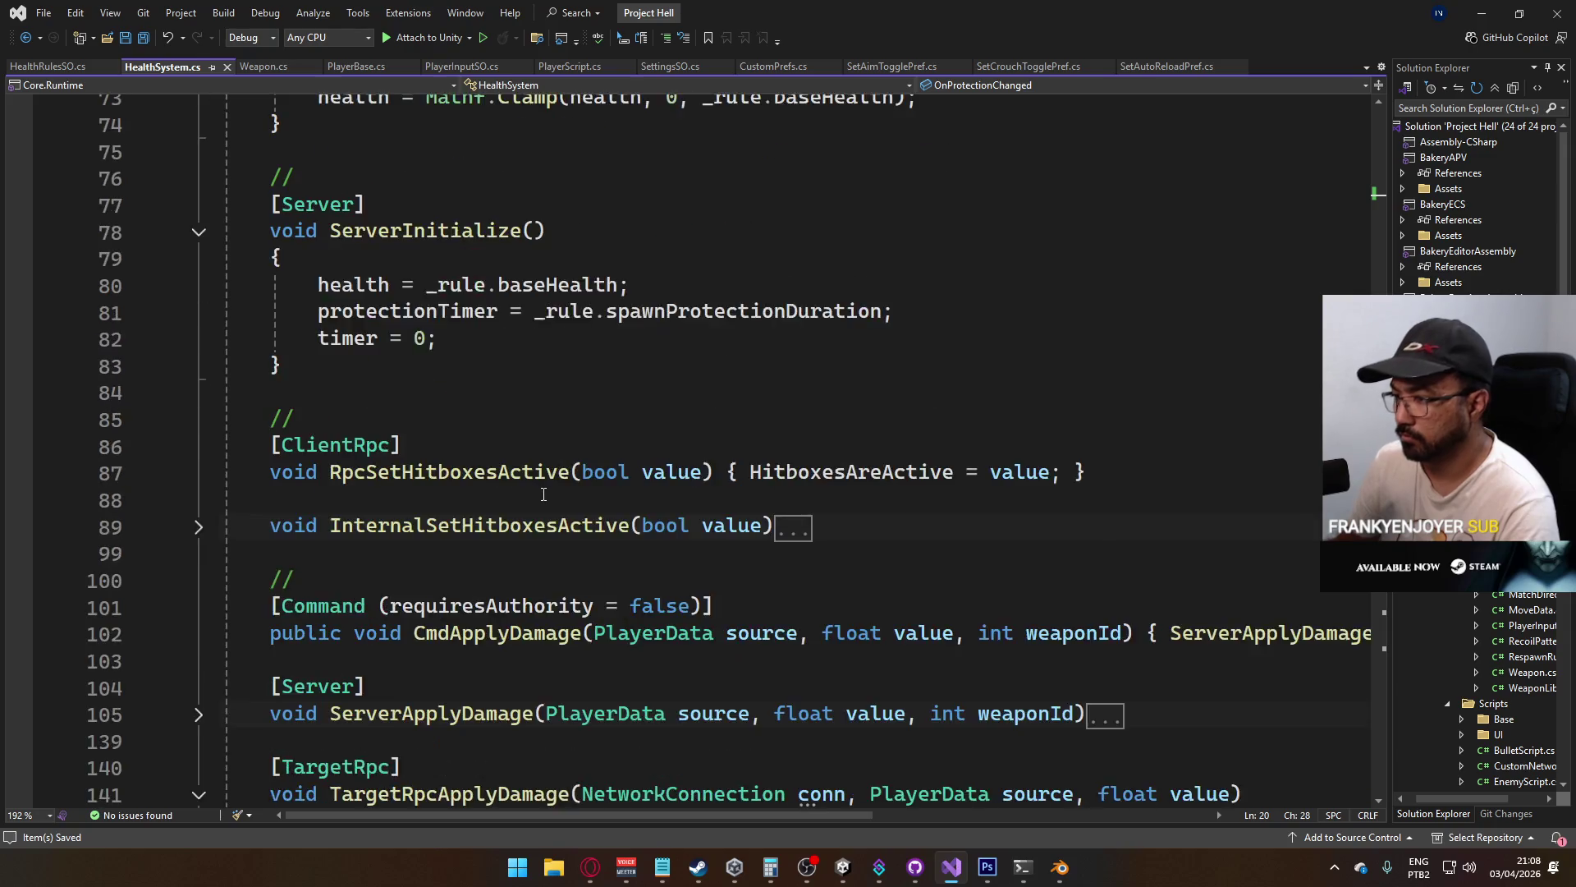
pyautogui.scroll(-4, 541, 499)
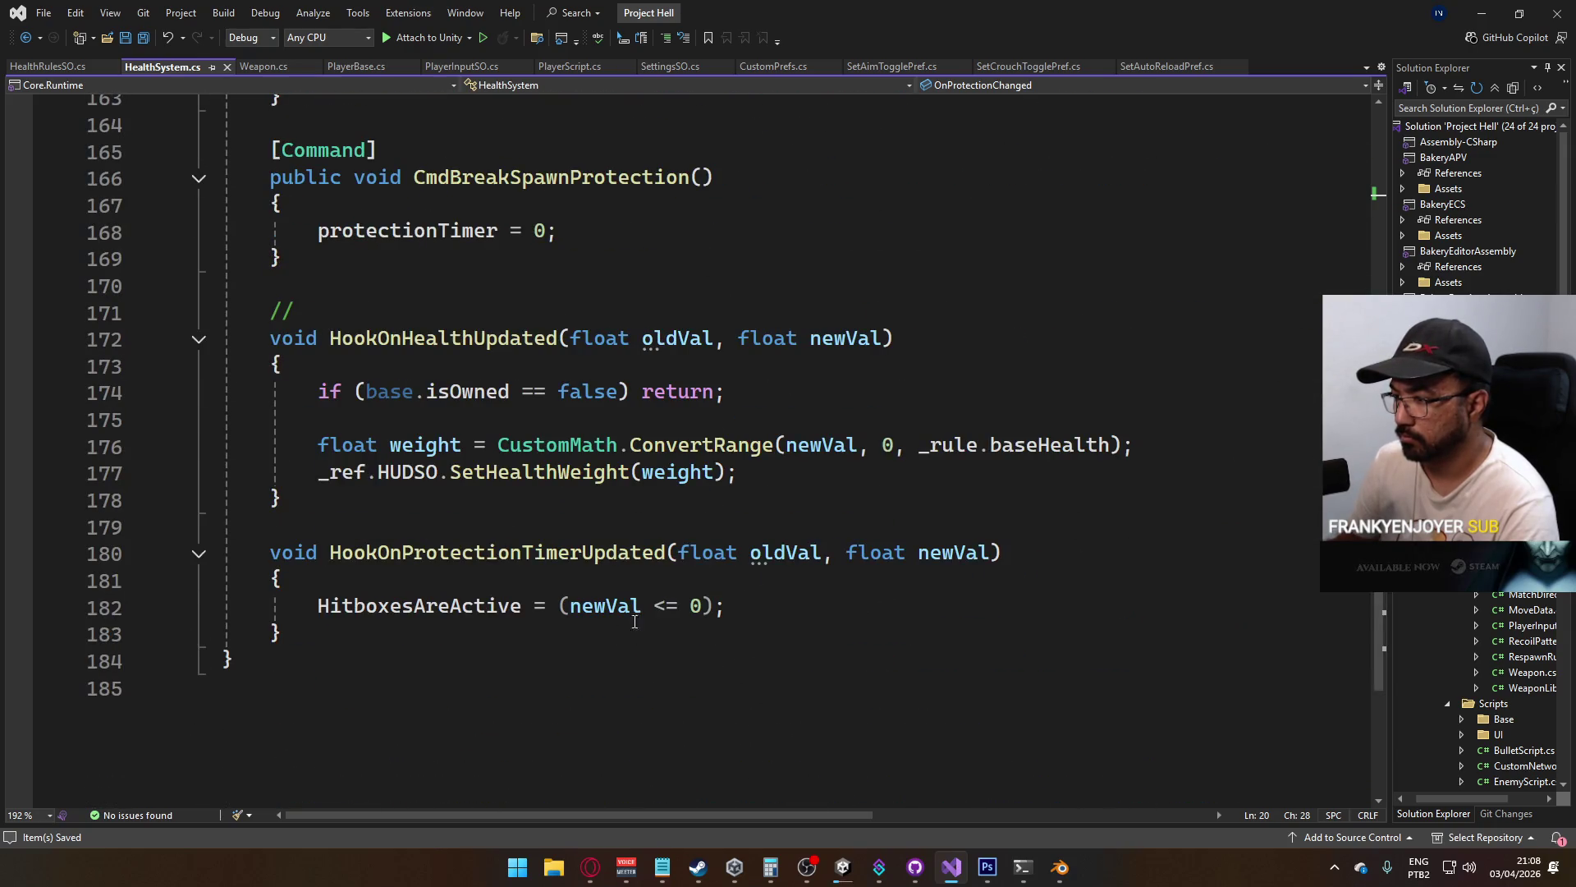
pyautogui.scroll(20, 540, 619)
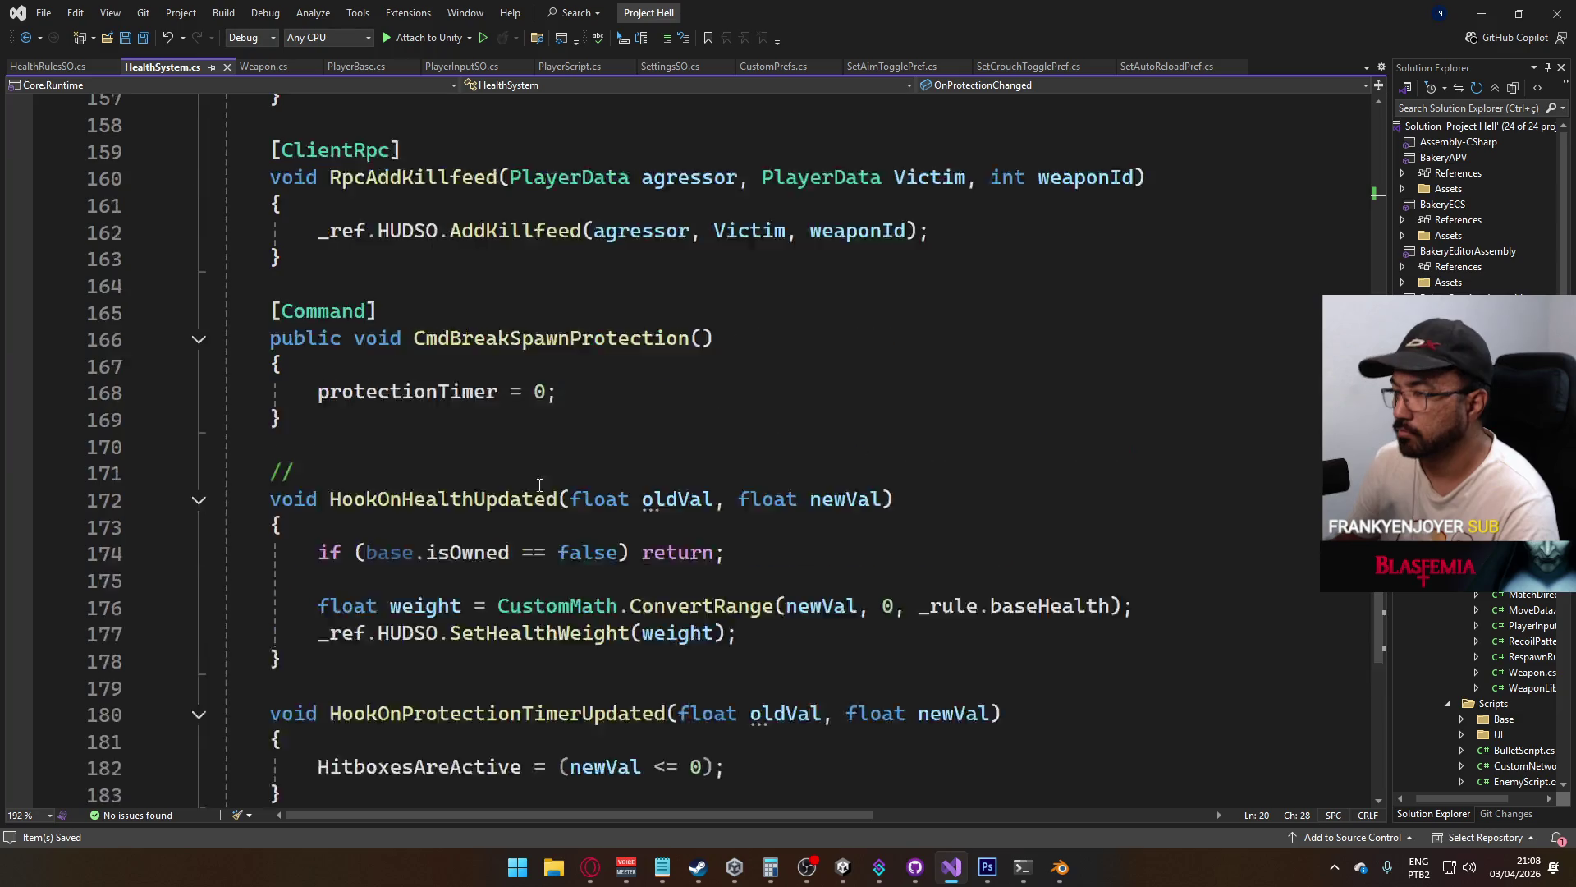
pyautogui.scroll(6, 493, 427)
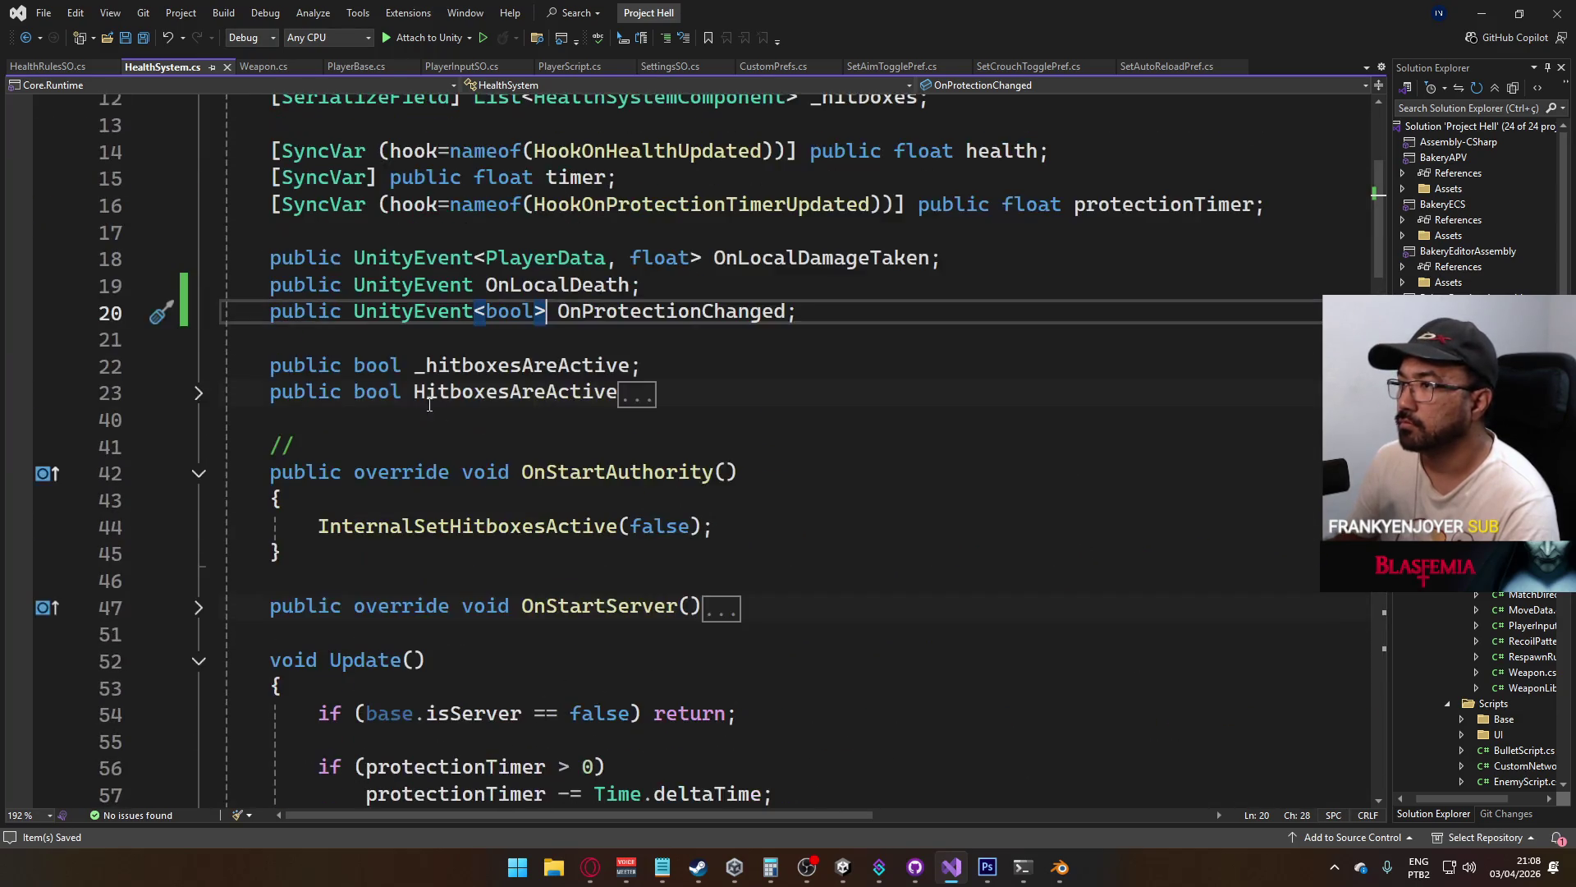
pyautogui.click(199, 393)
pyautogui.scroll(-2, 591, 536)
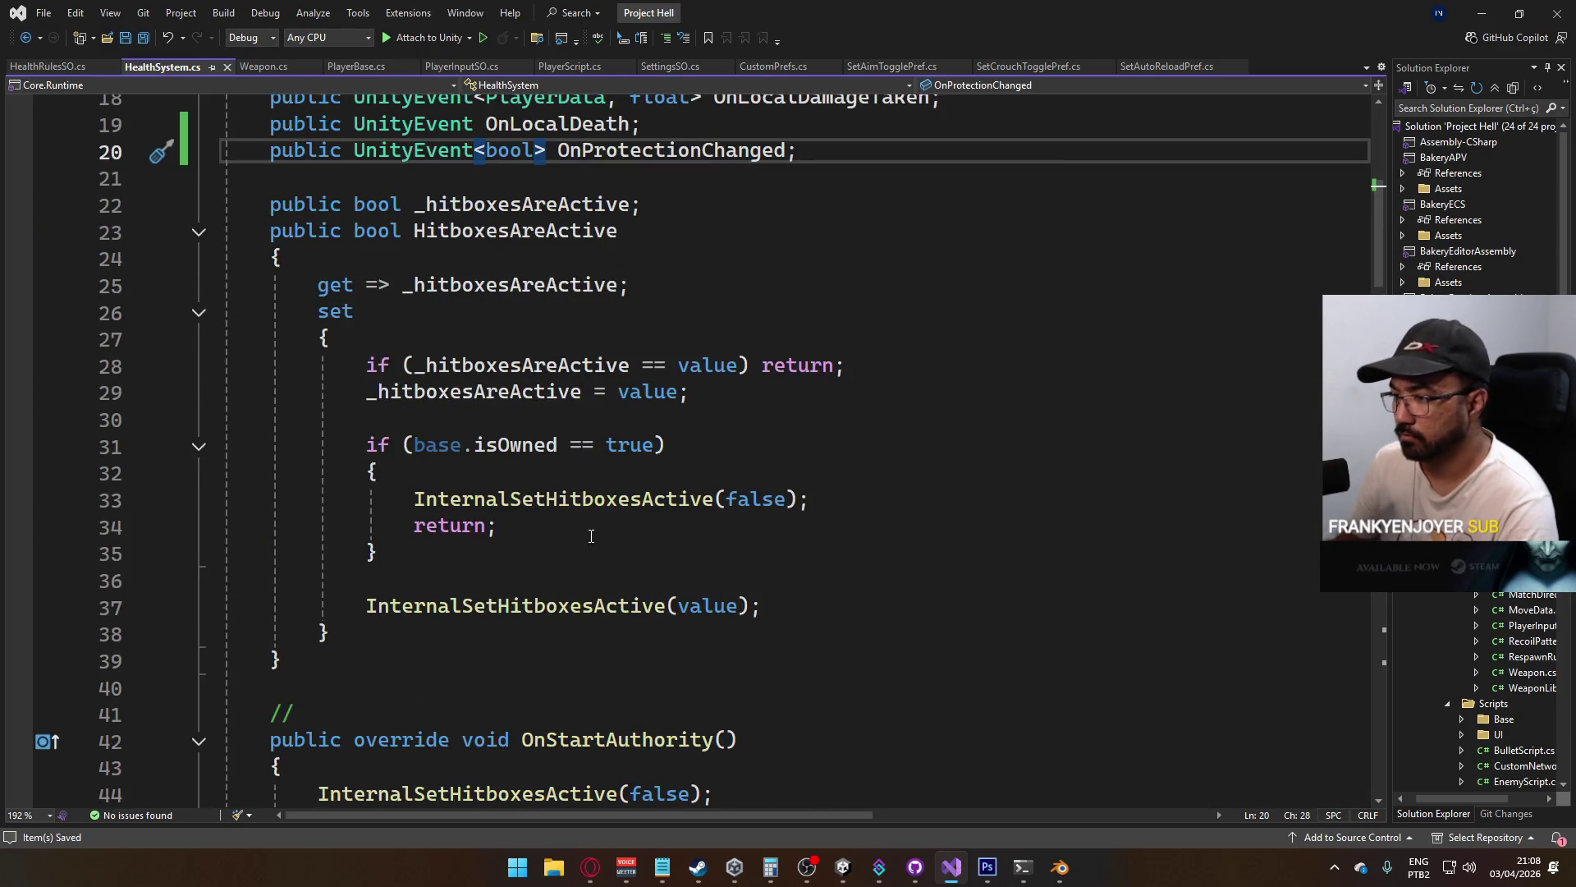
pyautogui.click(732, 411)
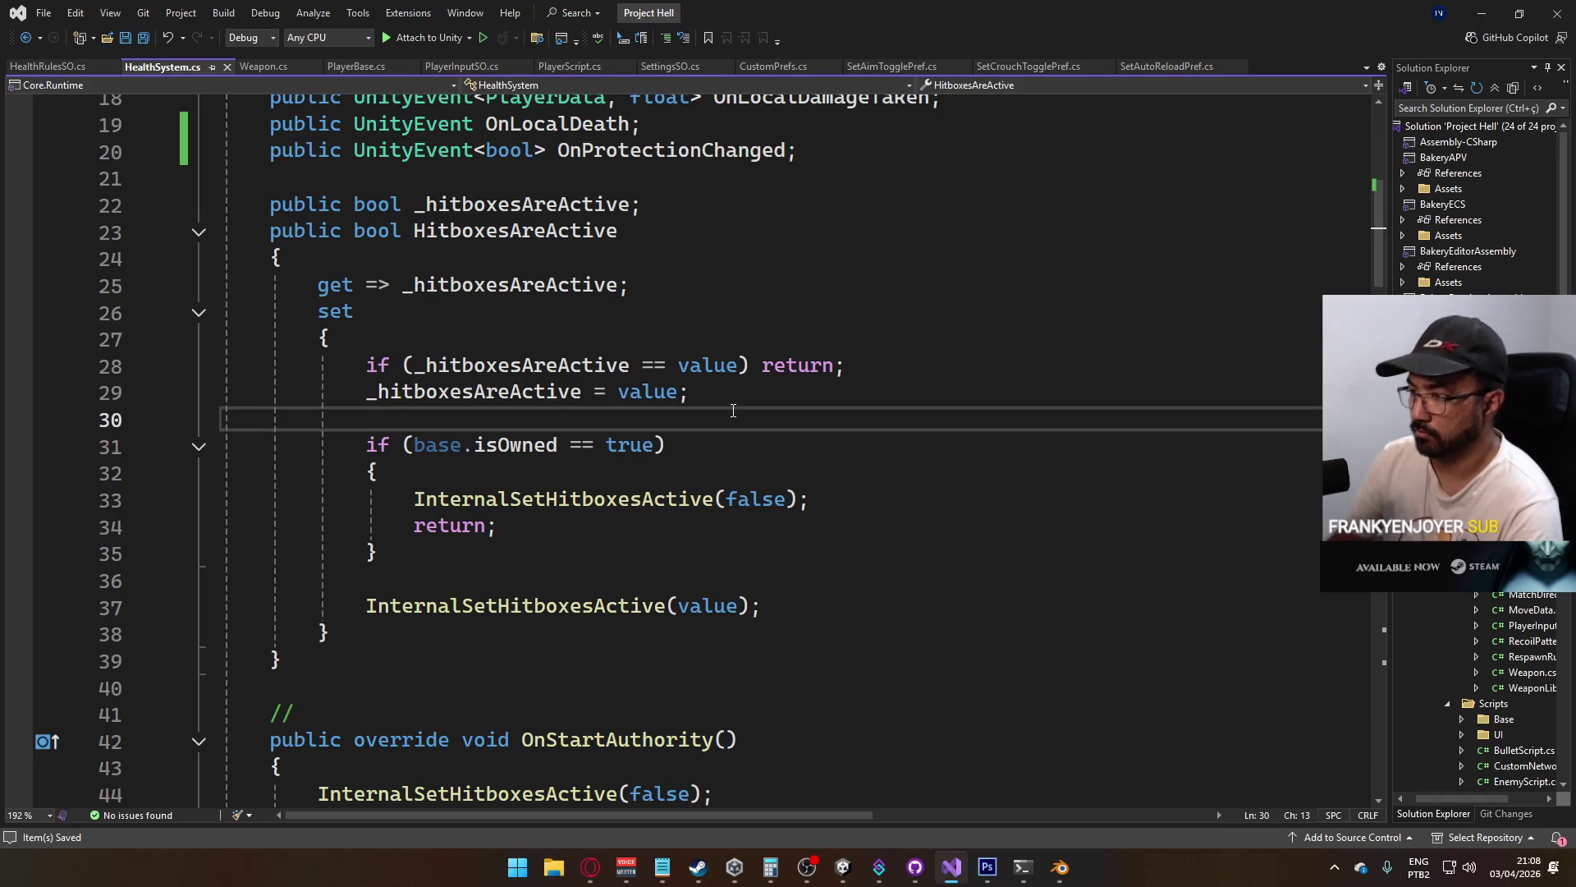
pyautogui.press('Return')
pyautogui.press('Return')
pyautogui.press('Up')
pyautogui.write('this.onpr')
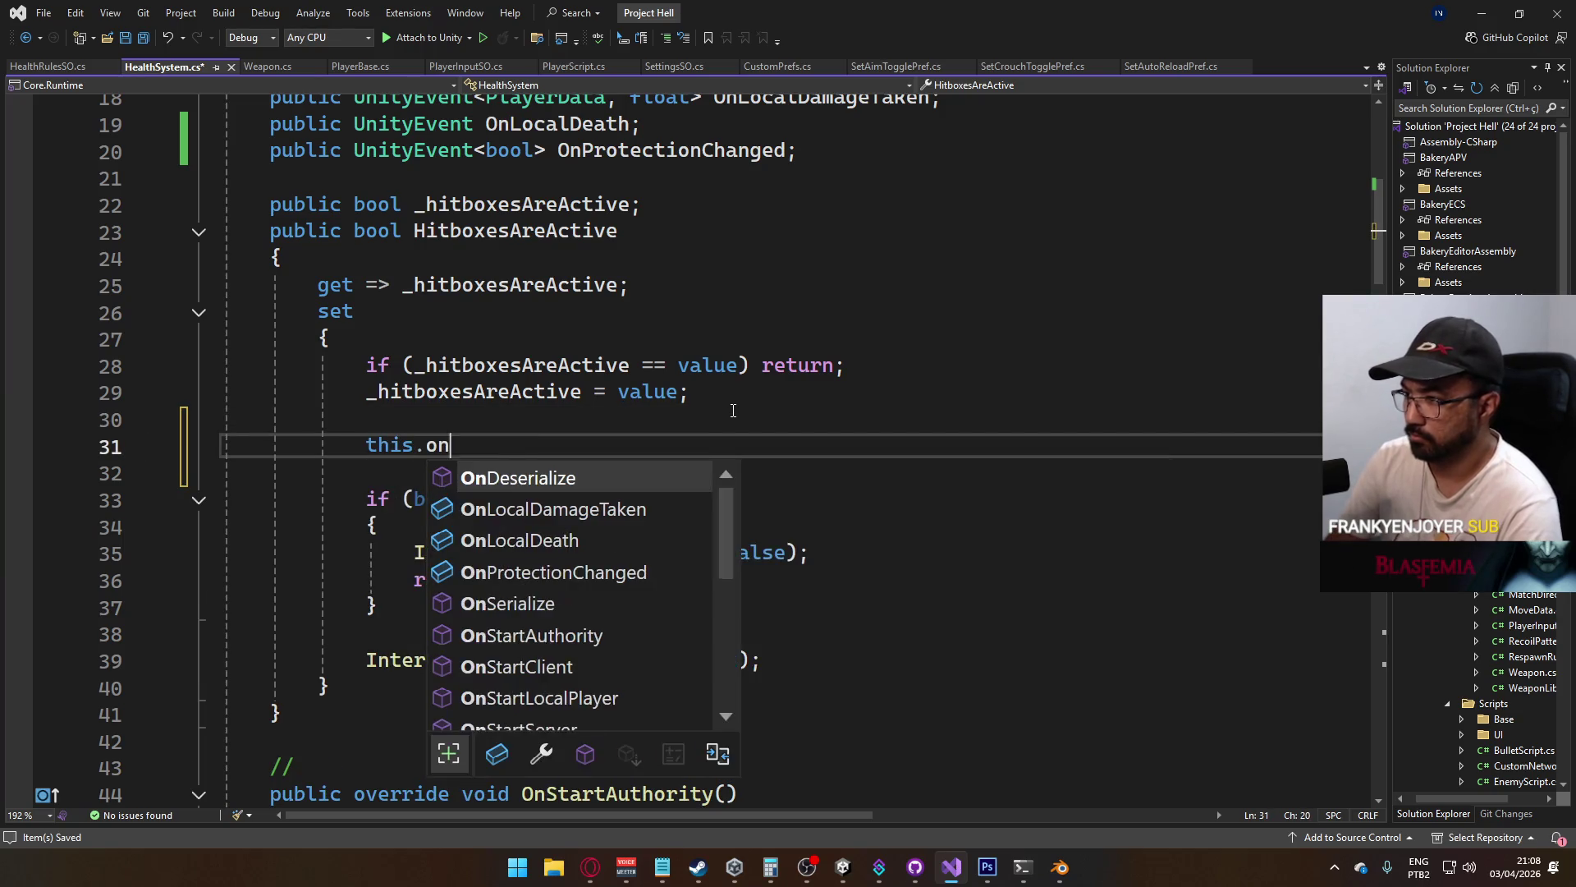
pyautogui.press('Tab')
pyautogui.write('?.i')
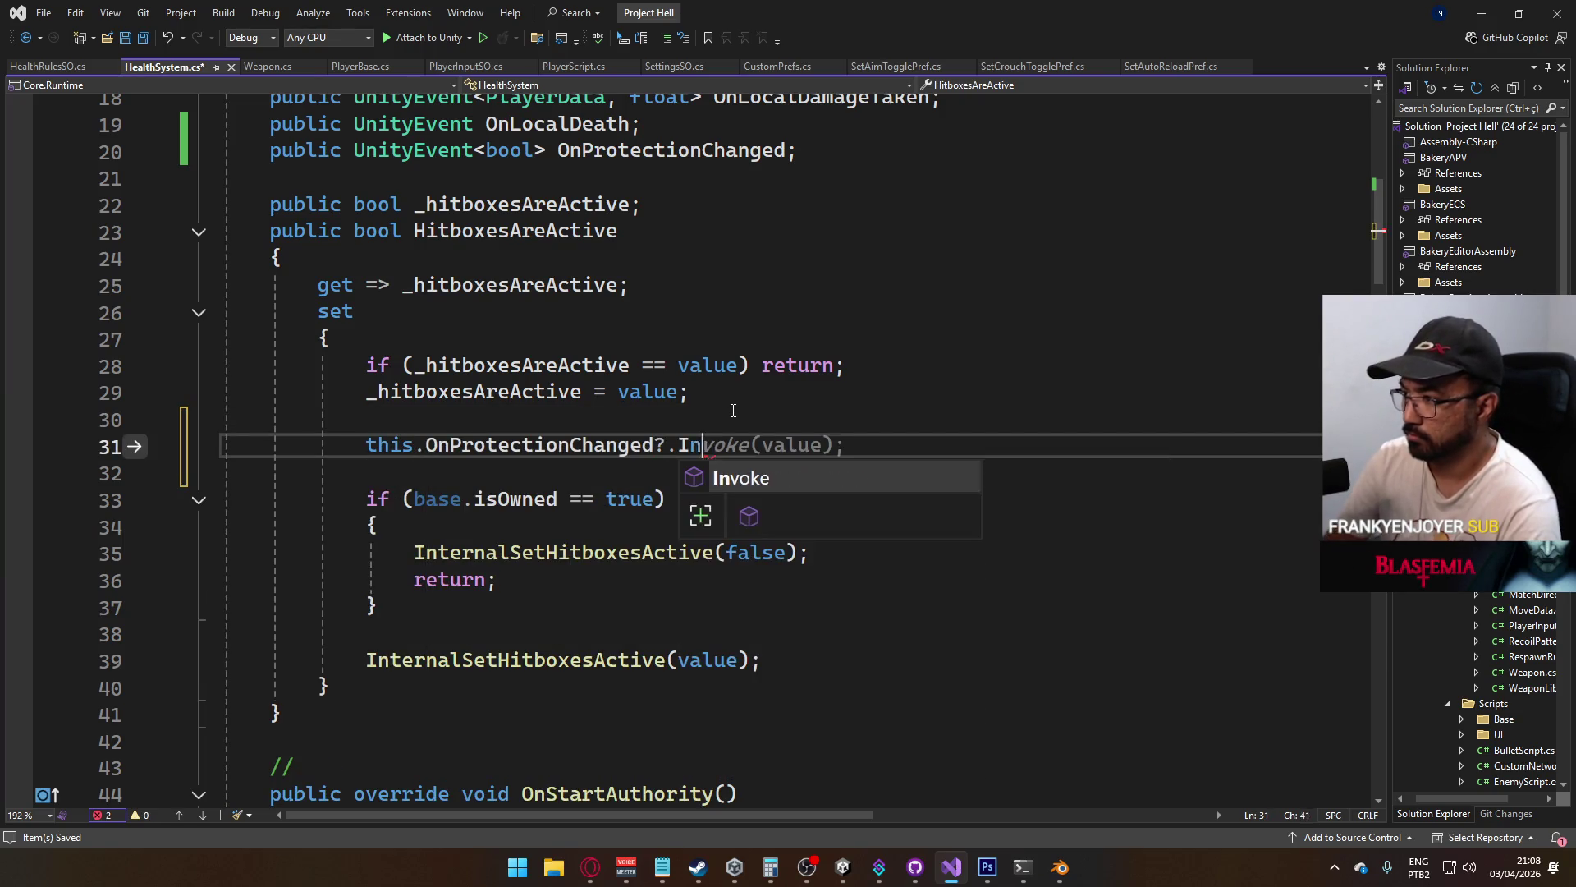
pyautogui.press('Tab')
pyautogui.write('(value);')
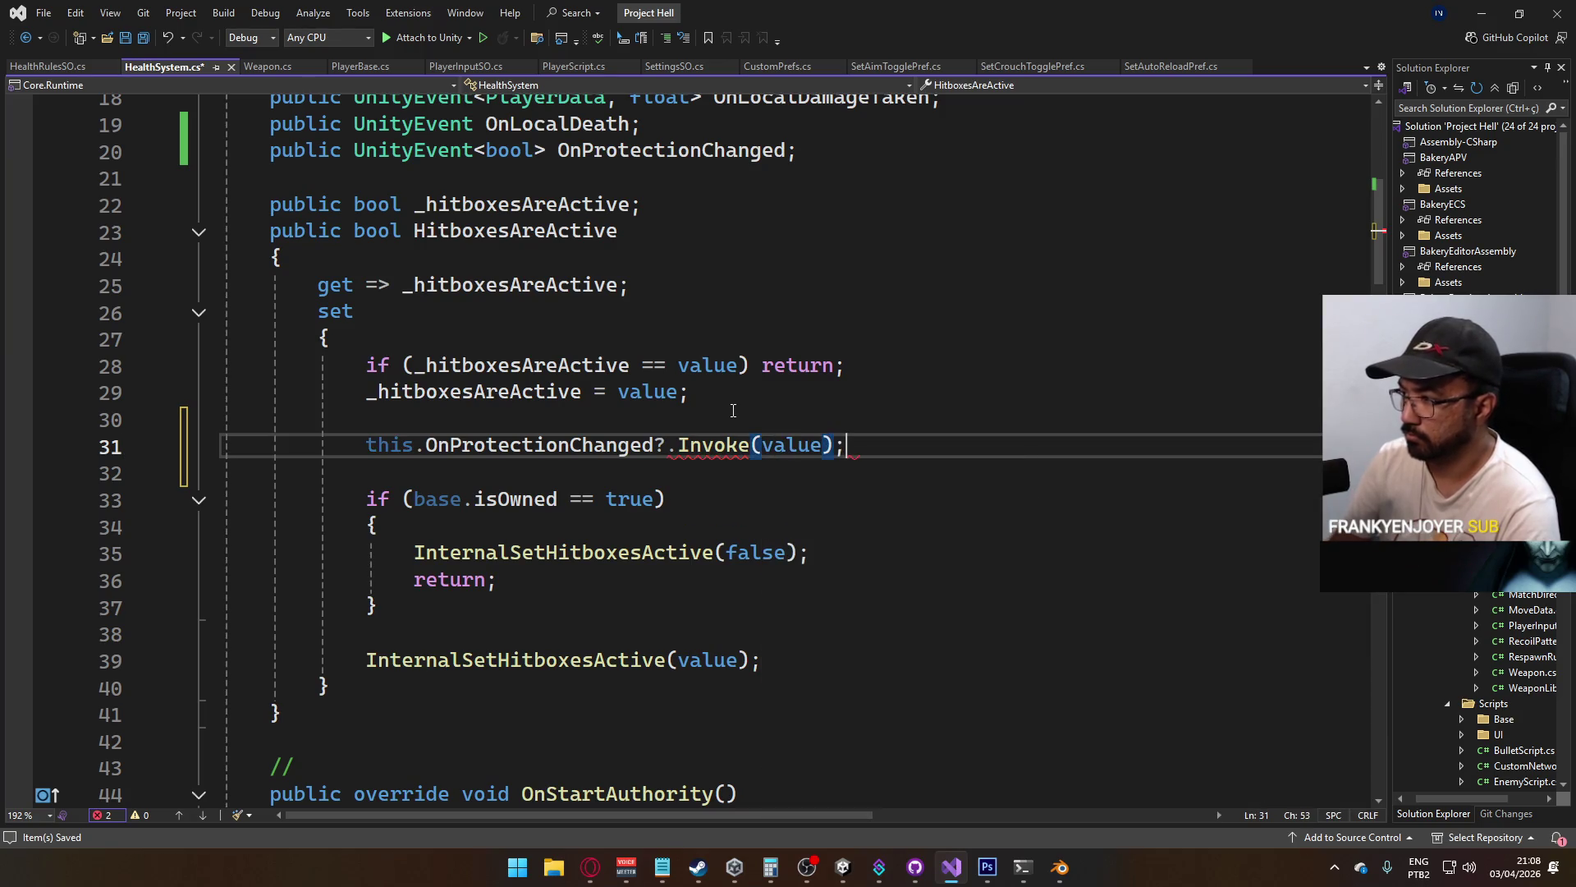
pyautogui.hotkey('ctrl', 's')
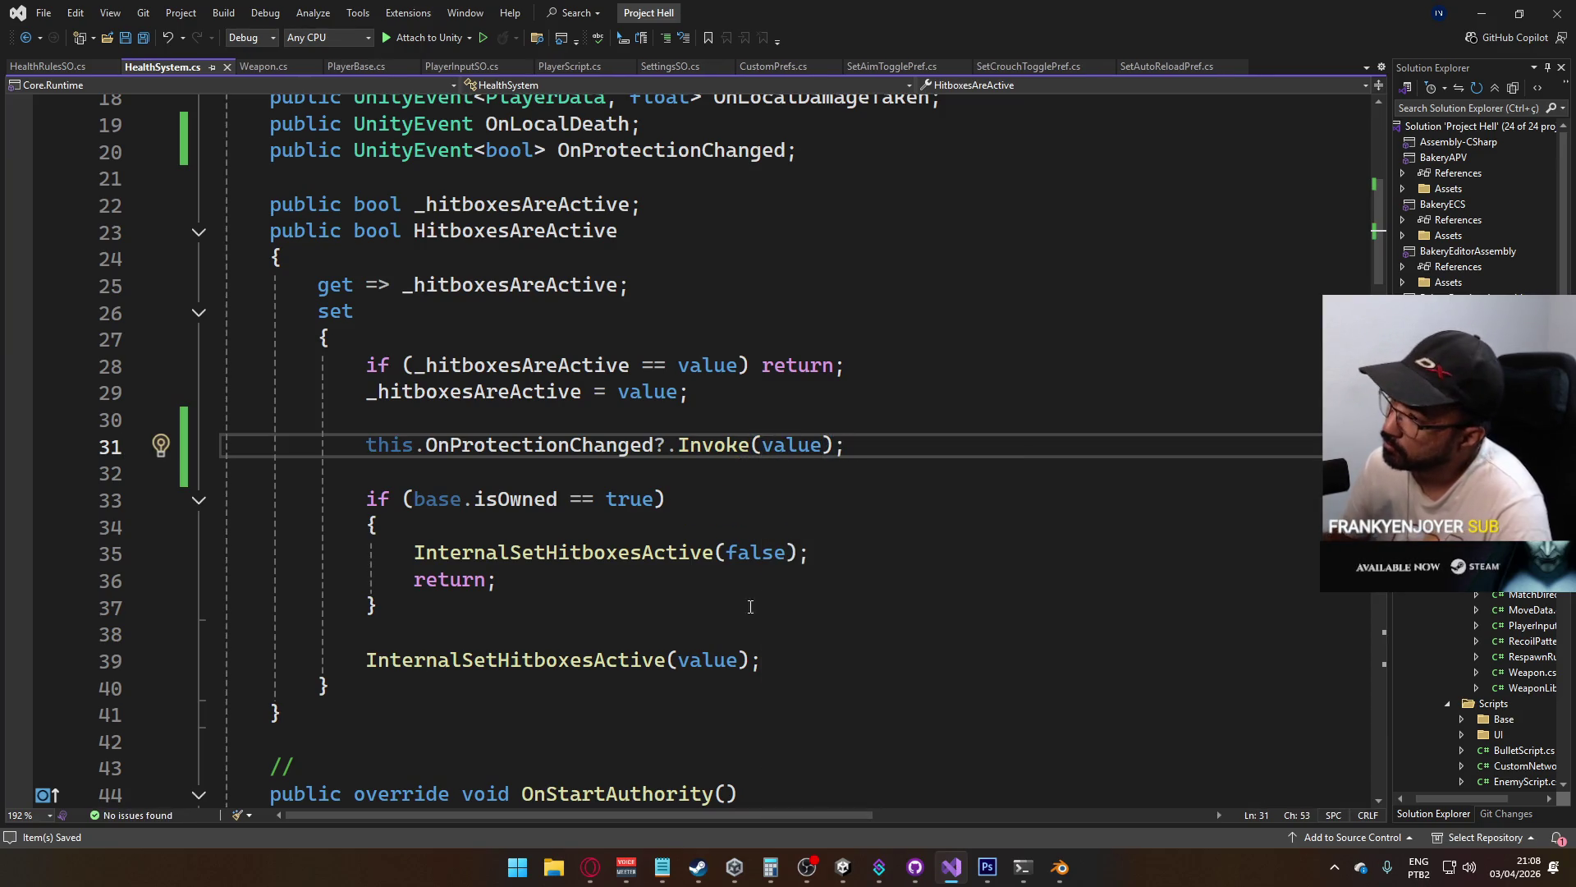
pyautogui.moveTo(849, 878)
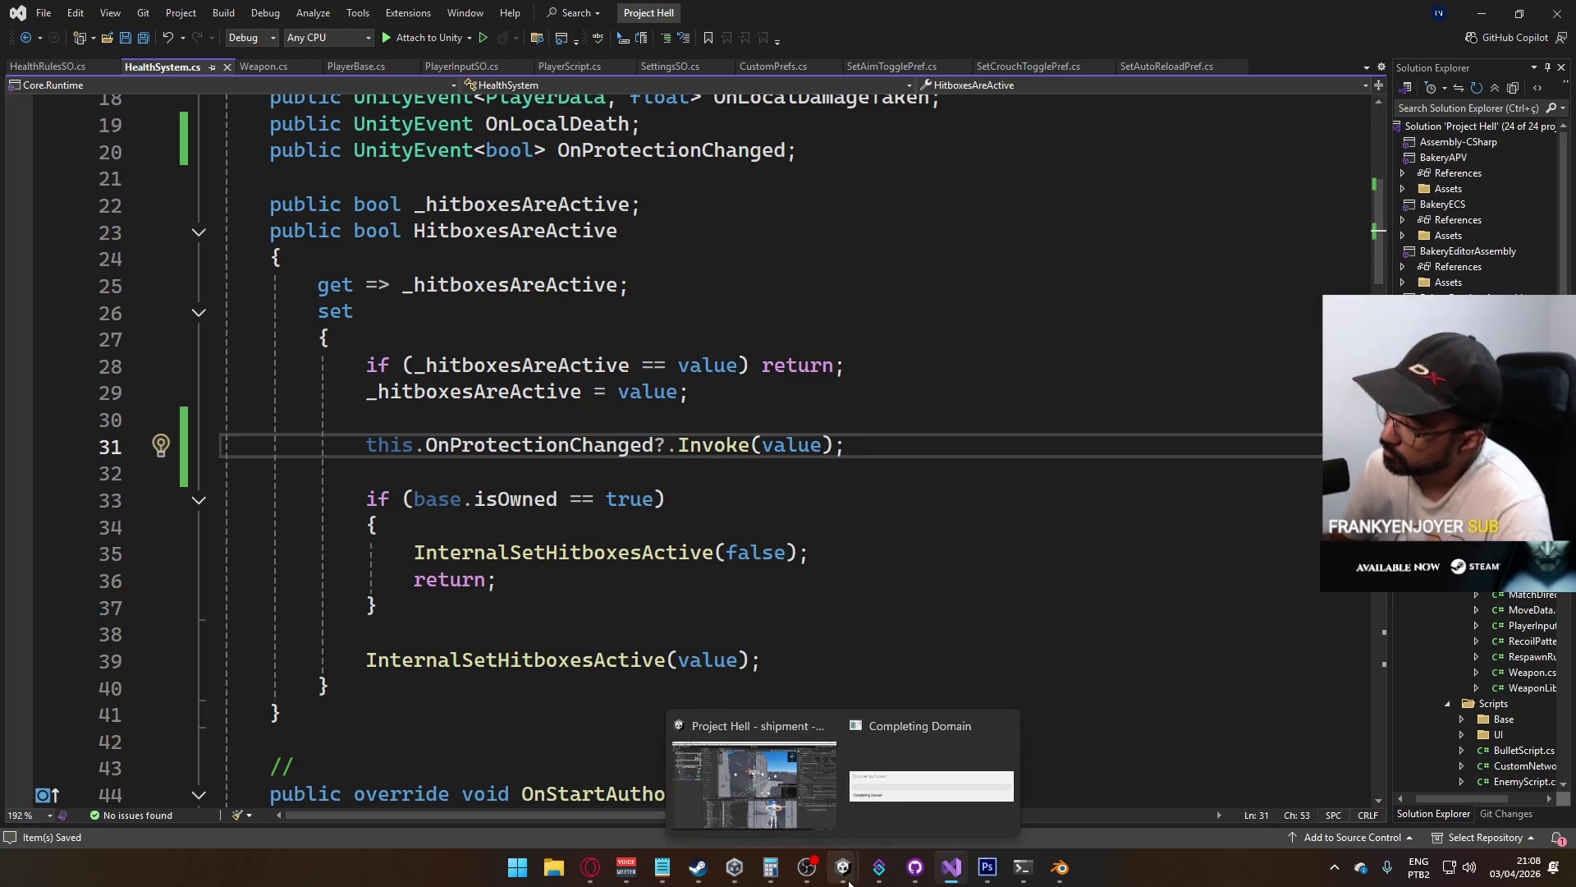
pyautogui.click(831, 790)
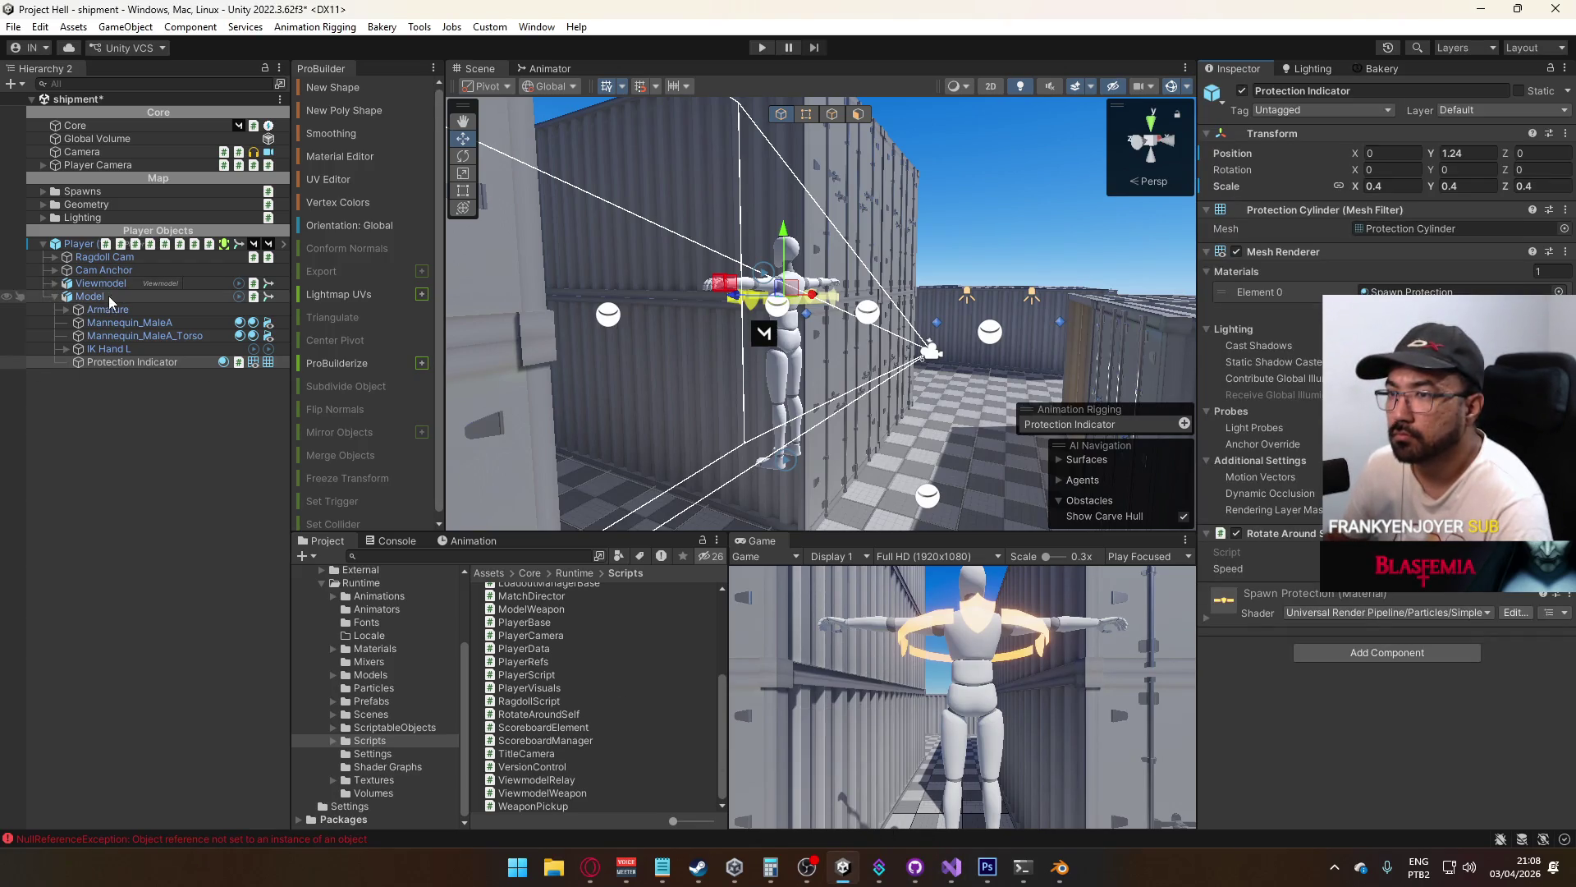
# Add an On Protection Changed listener on the Player calling GameObject.SetActive (dynamic bool) on Protection Indicator
pyautogui.click(81, 243)
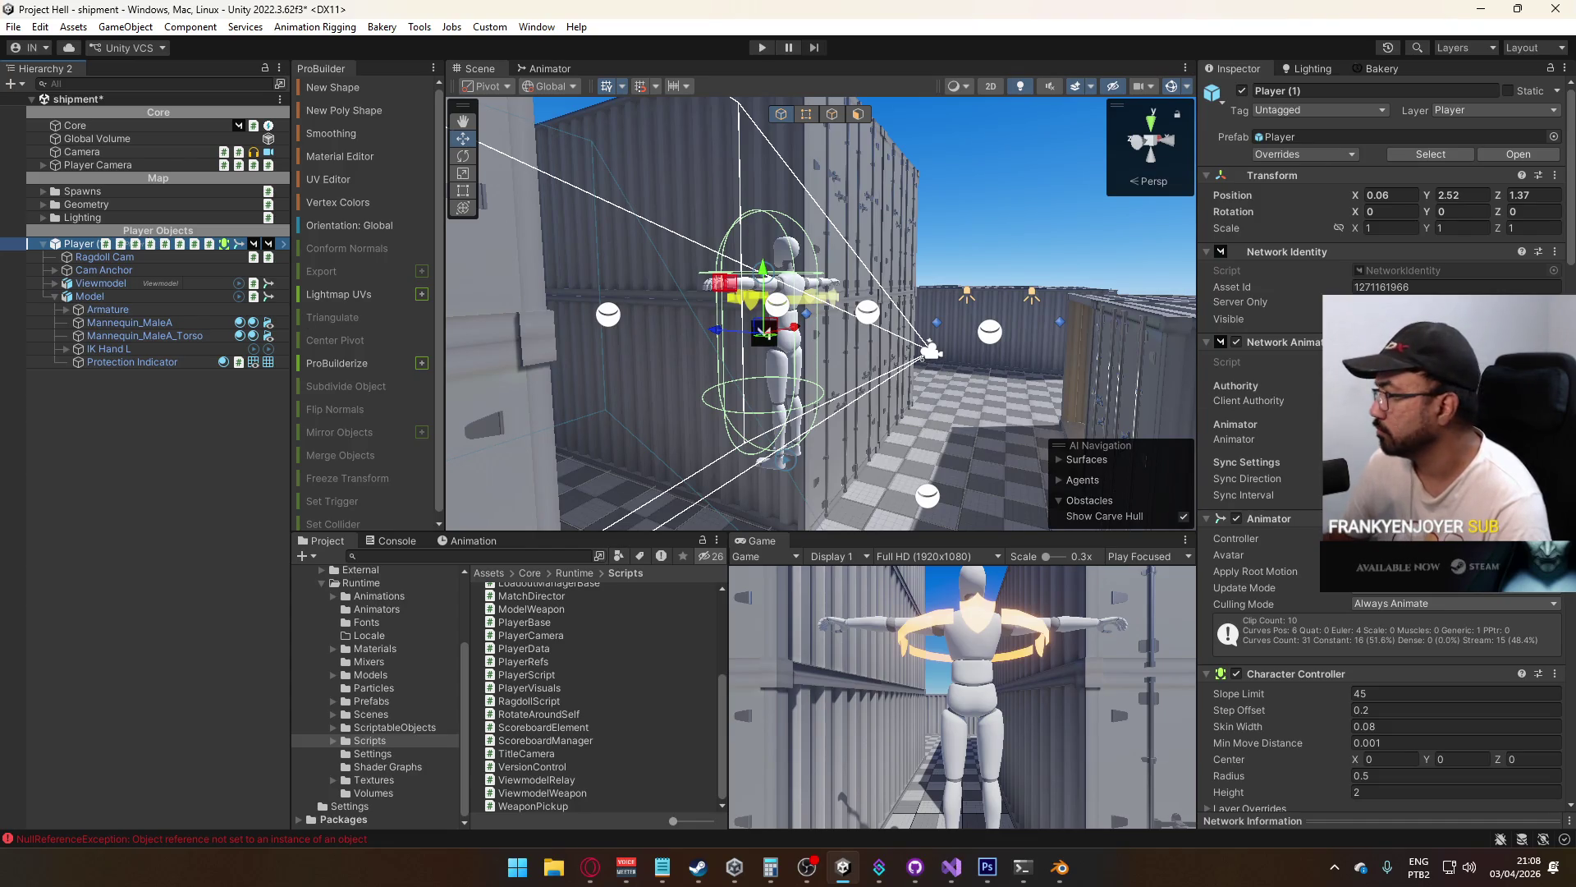
pyautogui.scroll(-3, 1272, 427)
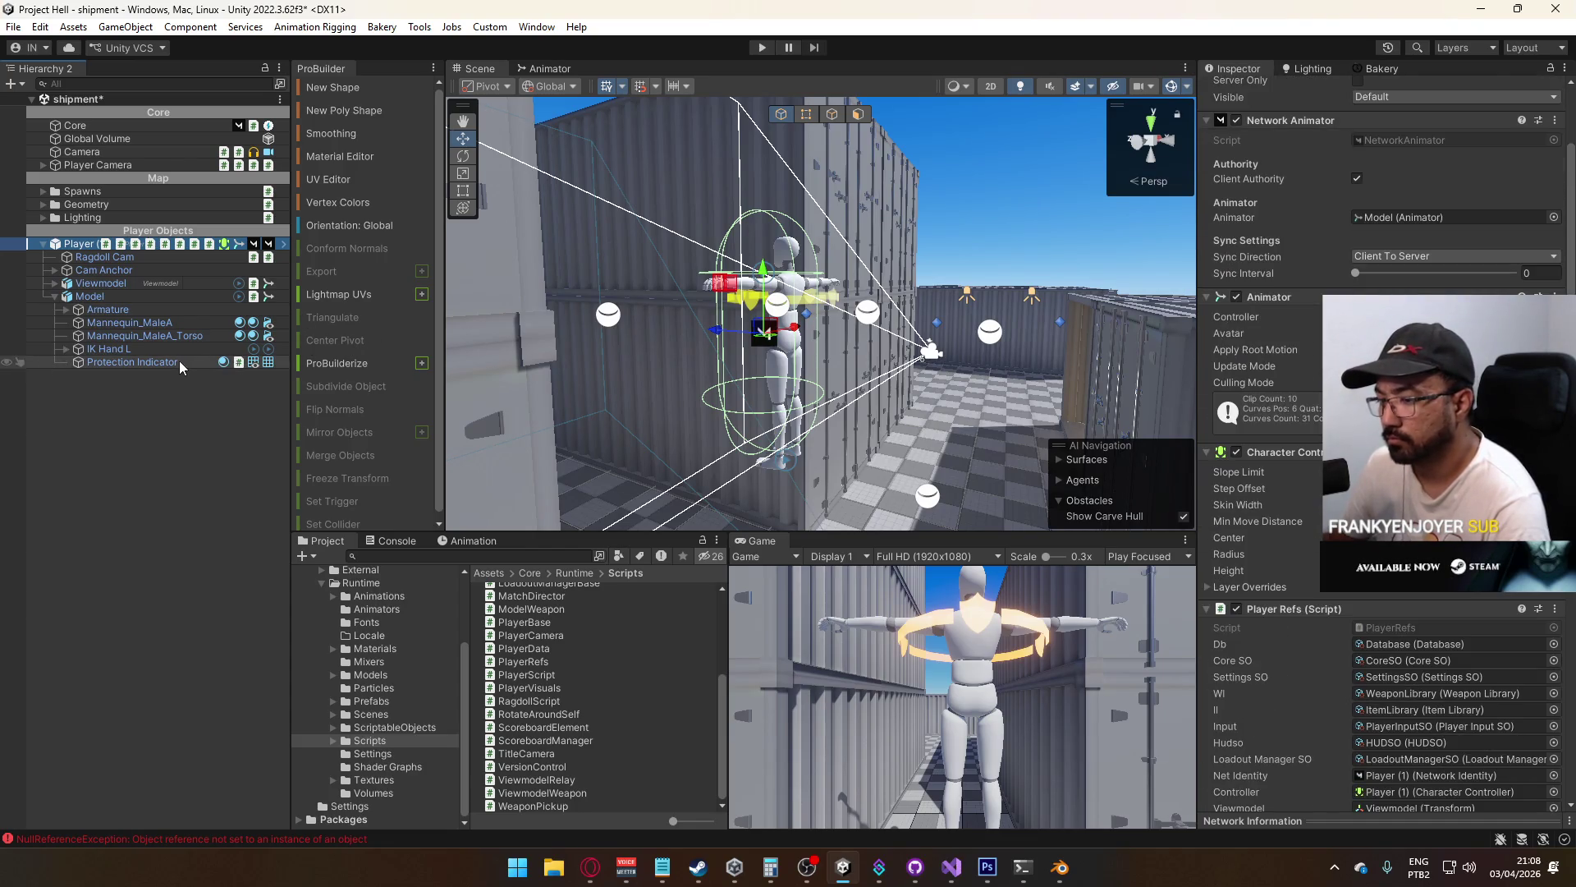
pyautogui.scroll(-15, 1379, 443)
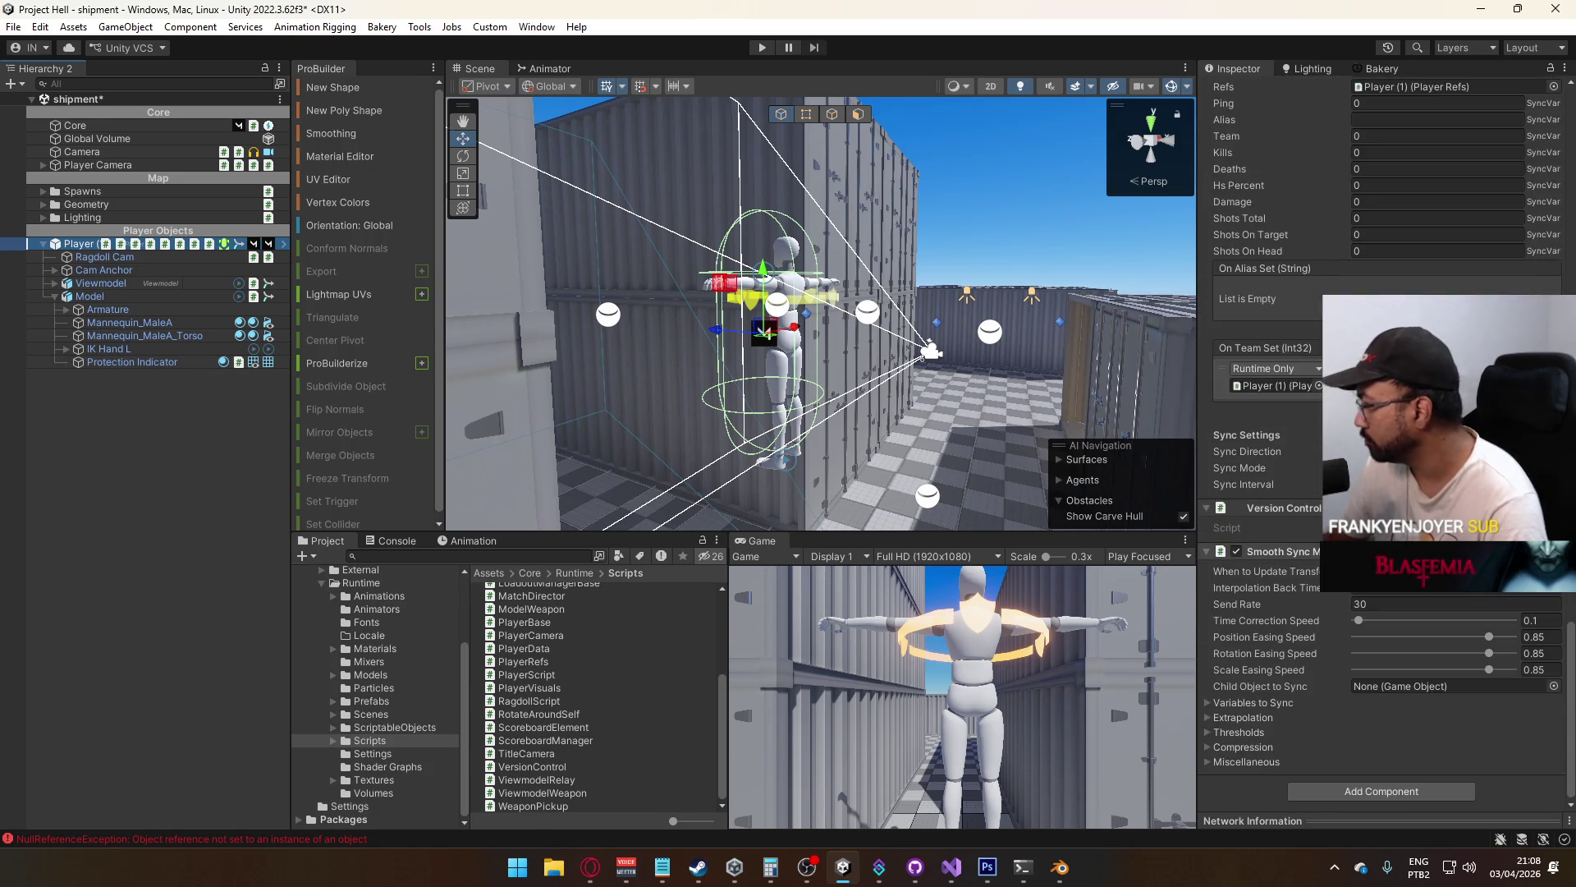
pyautogui.scroll(2, 1379, 444)
pyautogui.scroll(8, 1379, 443)
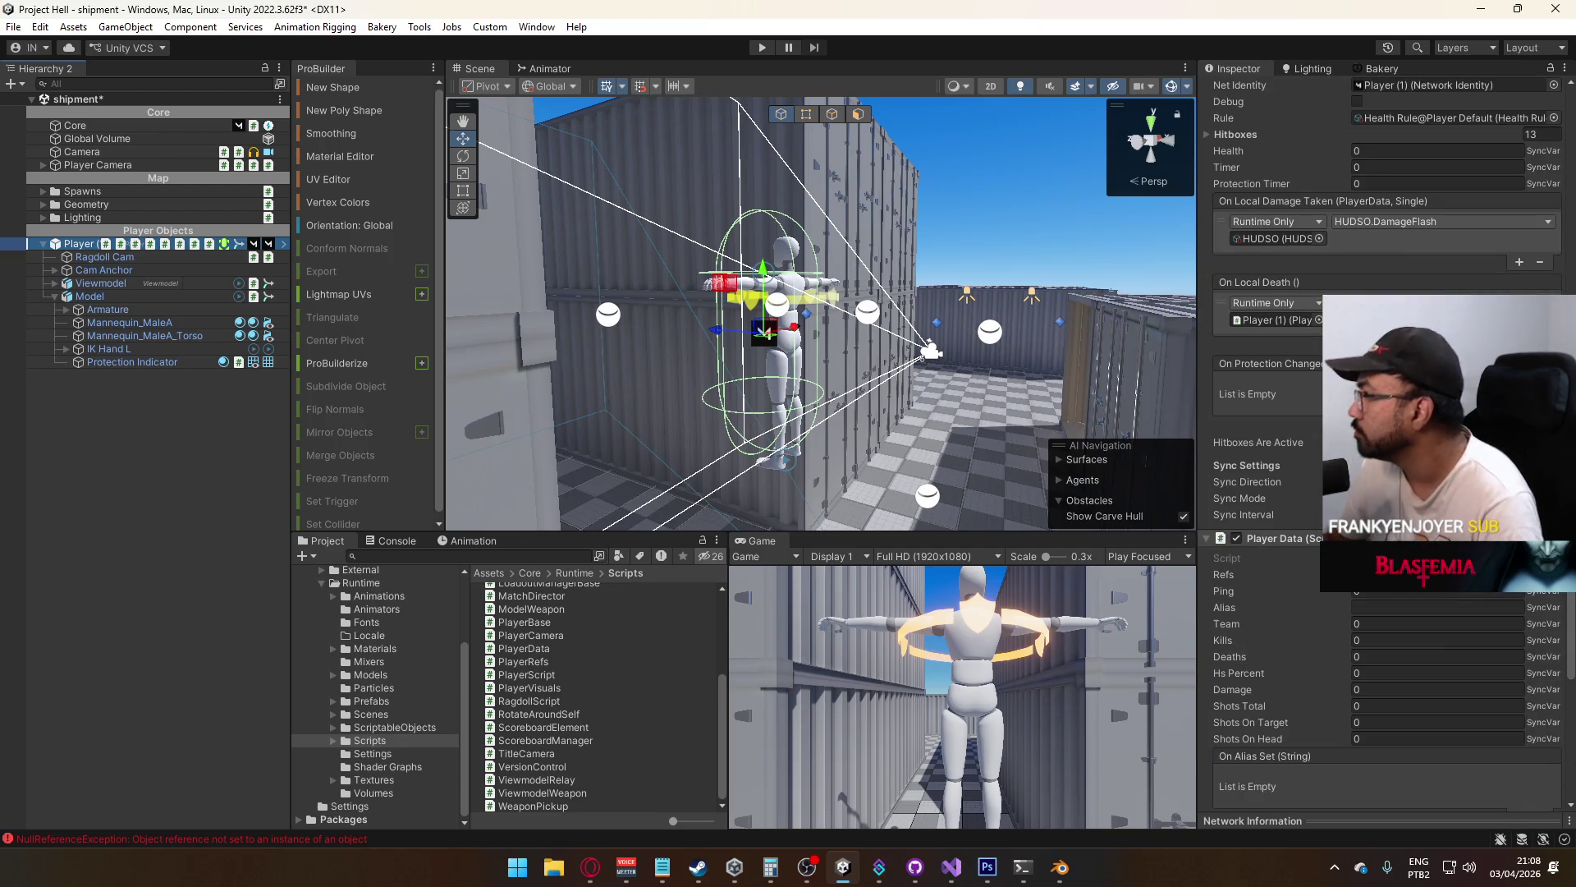
pyautogui.click(1520, 425)
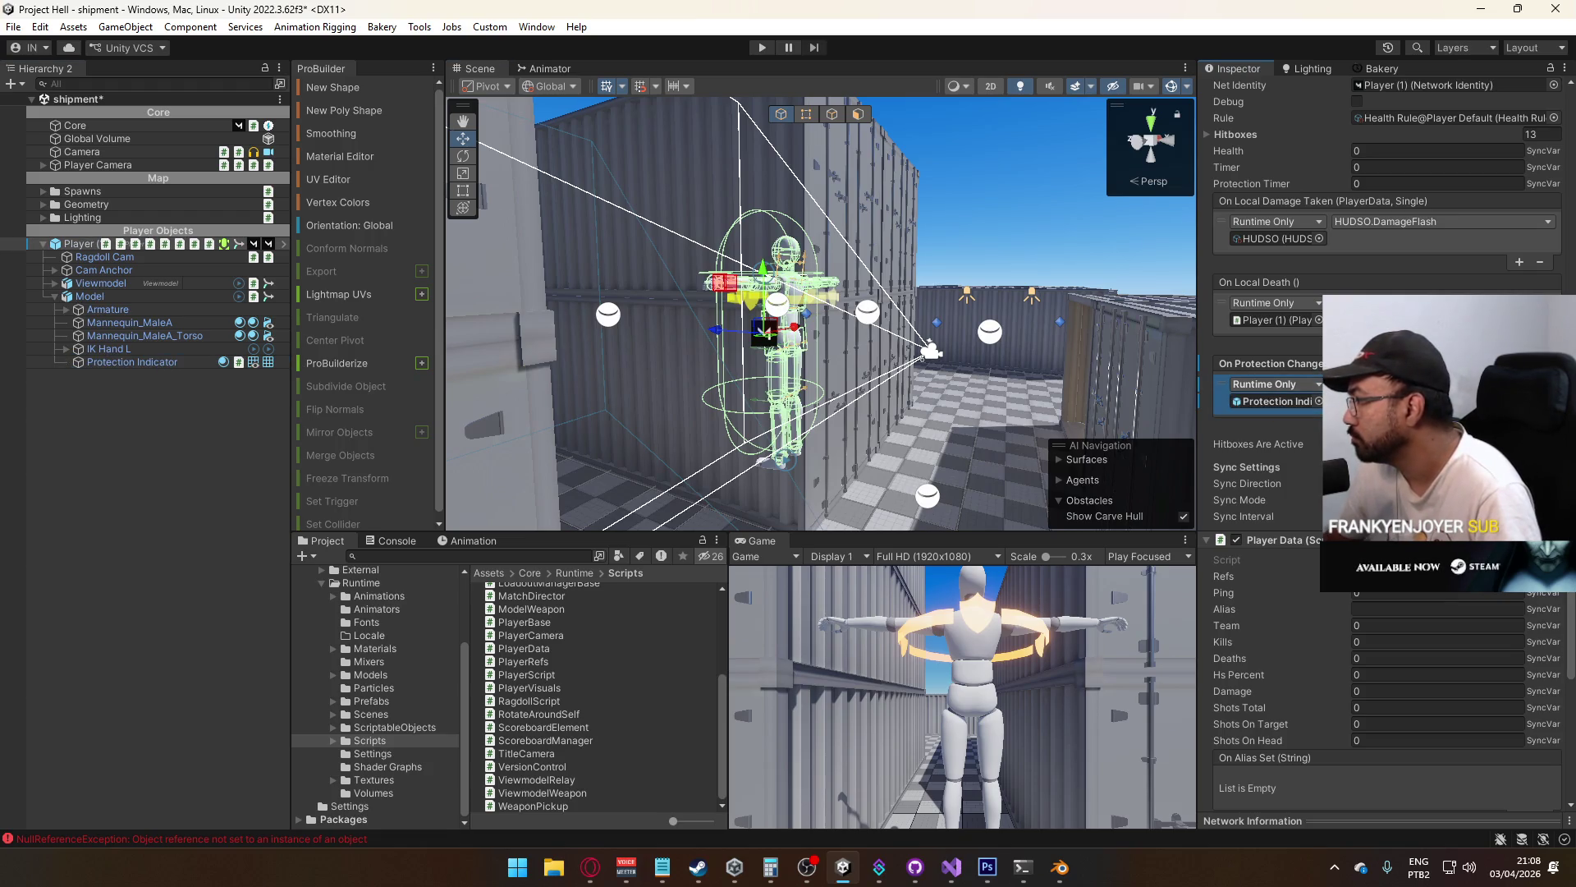
pyautogui.click(1441, 384)
pyautogui.moveTo(1379, 428)
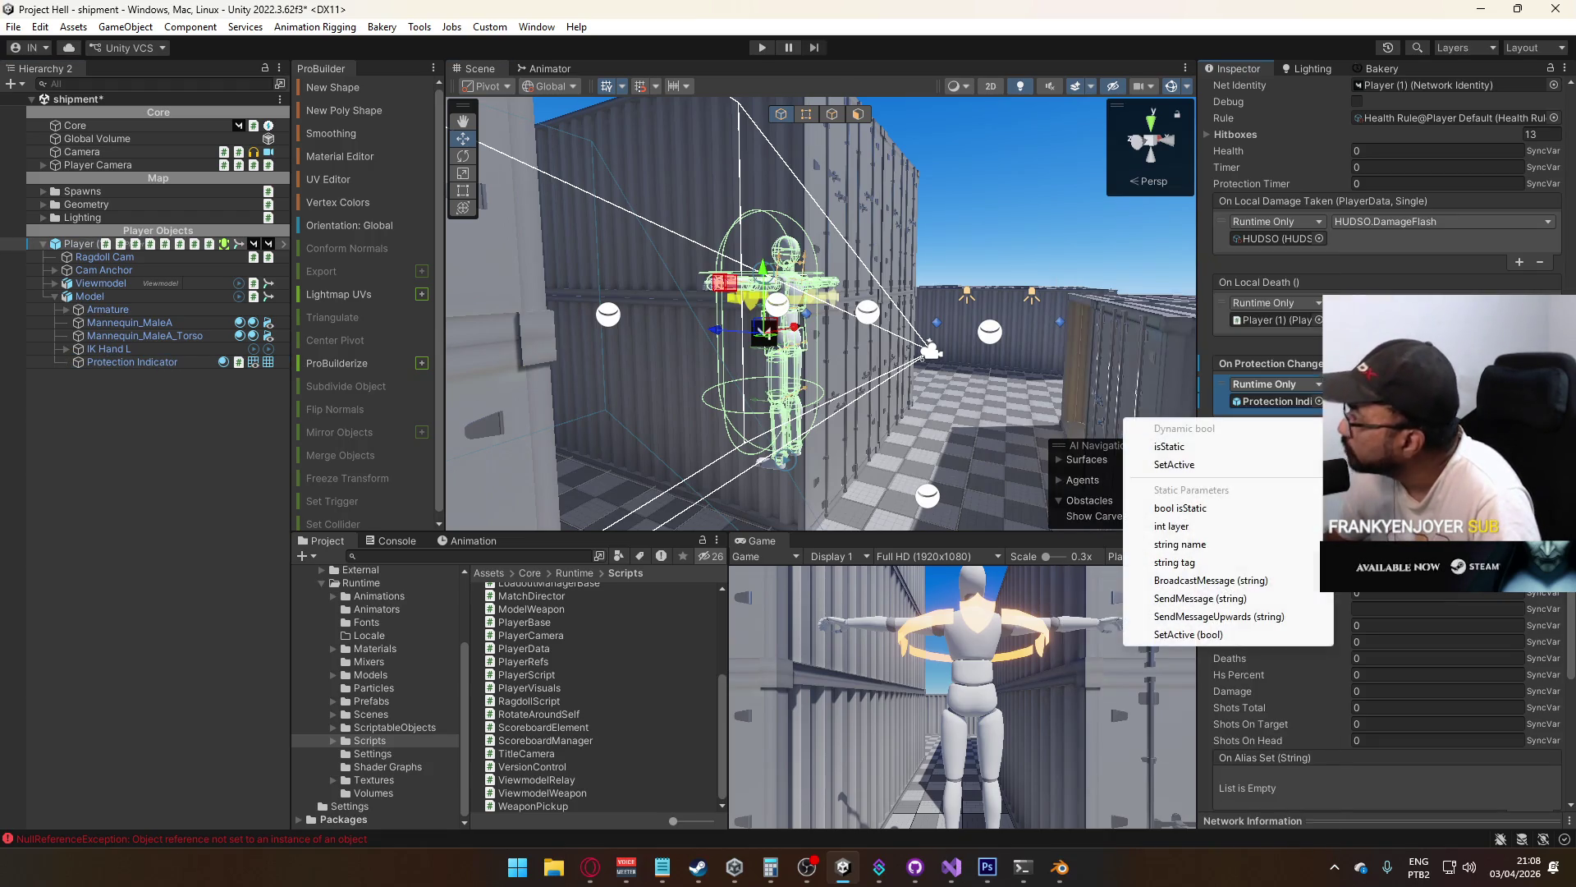
pyautogui.click(1194, 466)
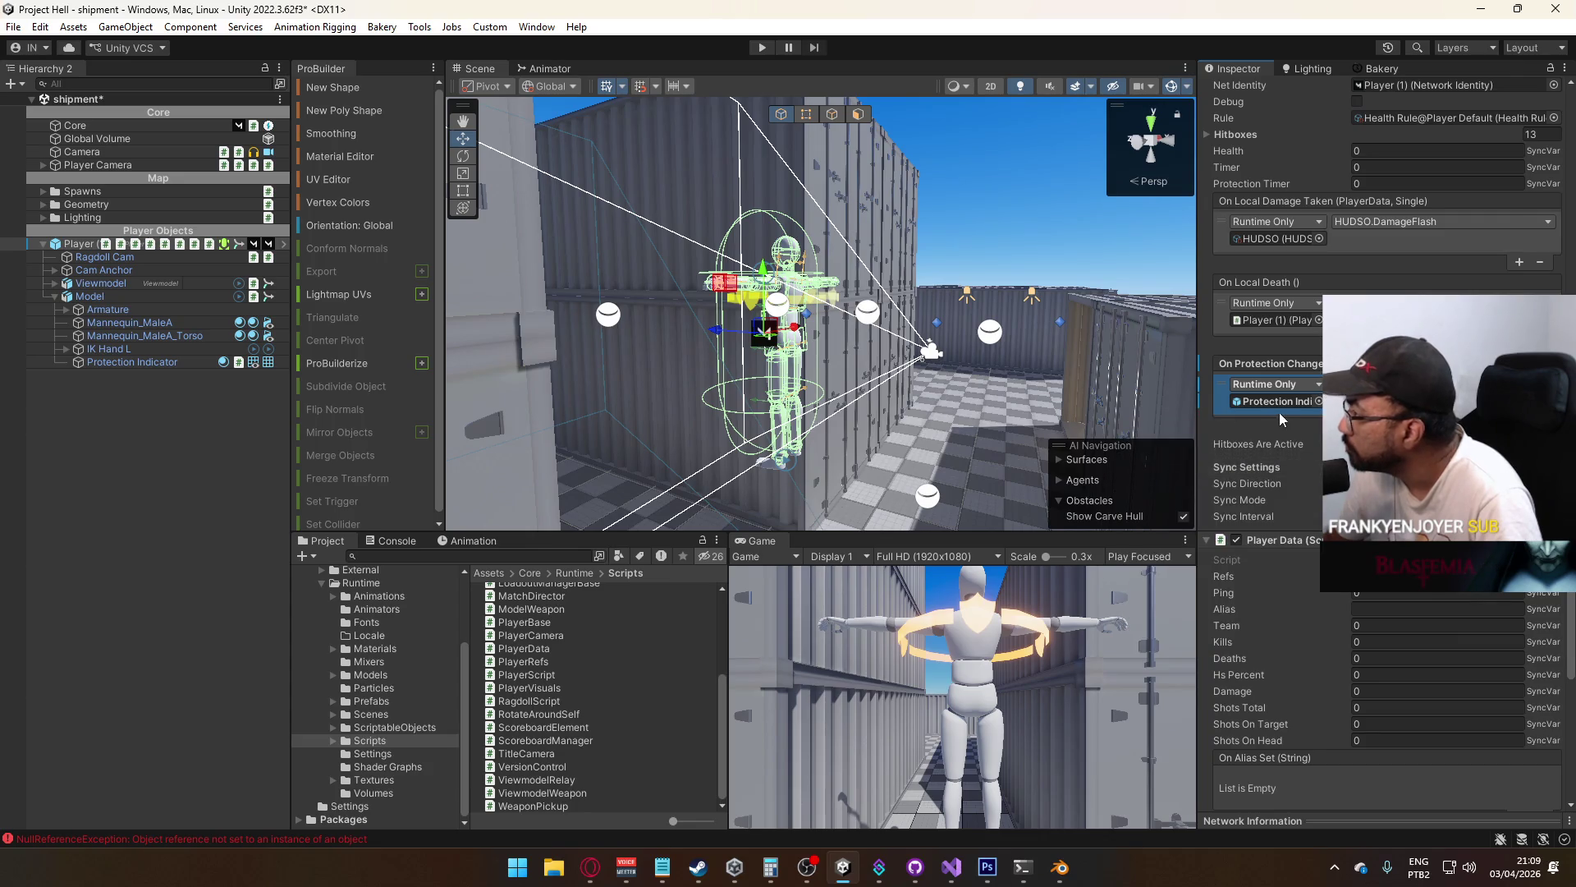
pyautogui.click(140, 361)
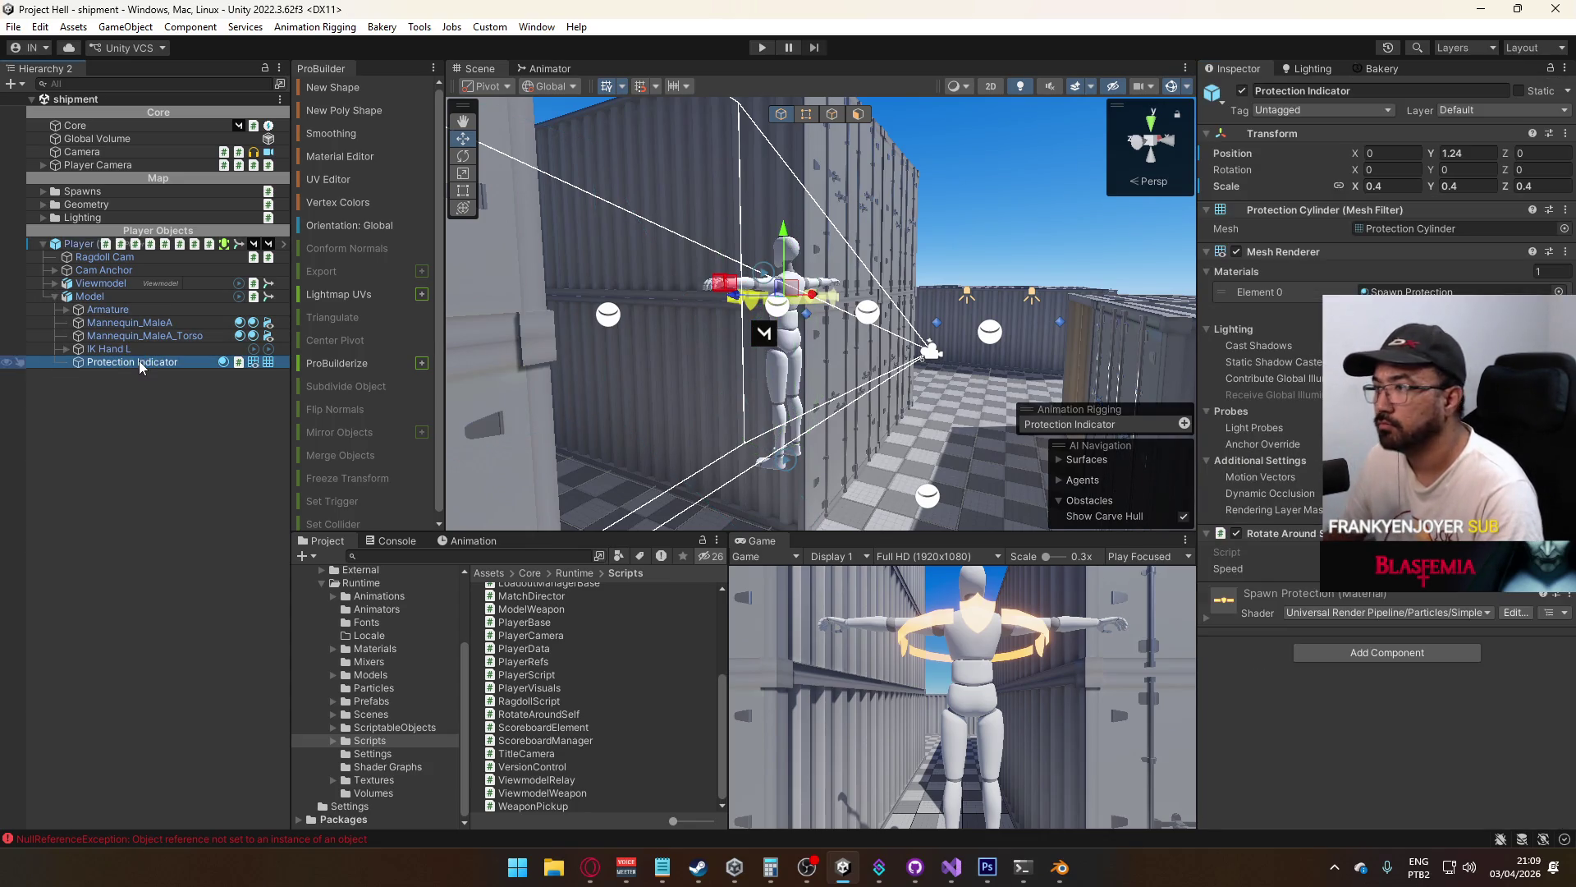
# Deactivate Protection Indicator and review the Player's prefab overrides
pyautogui.click(1243, 91)
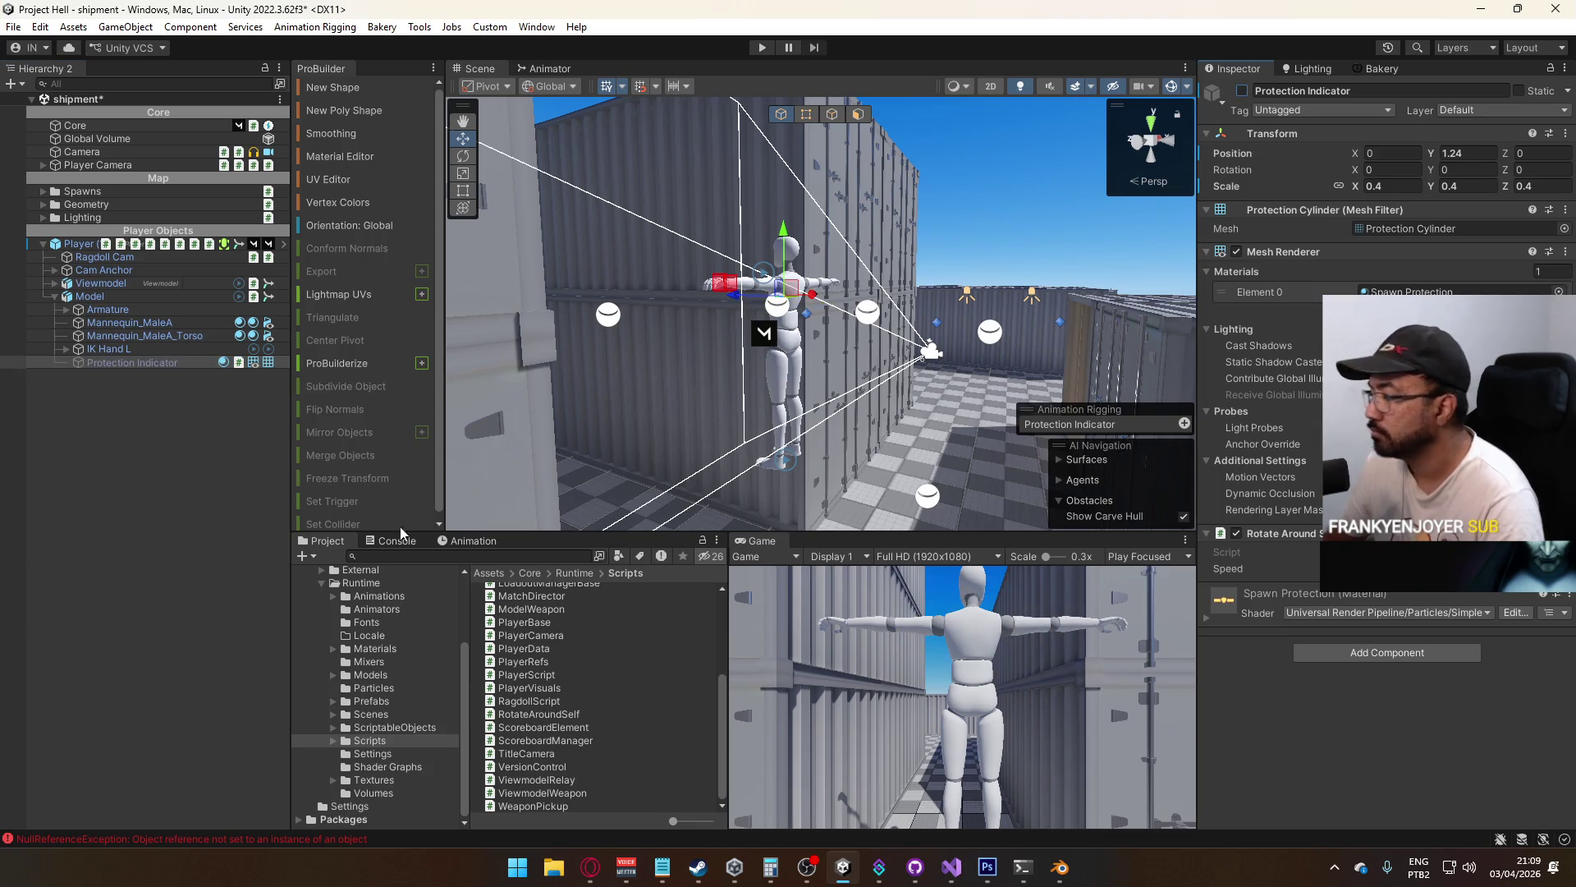
pyautogui.click(79, 243)
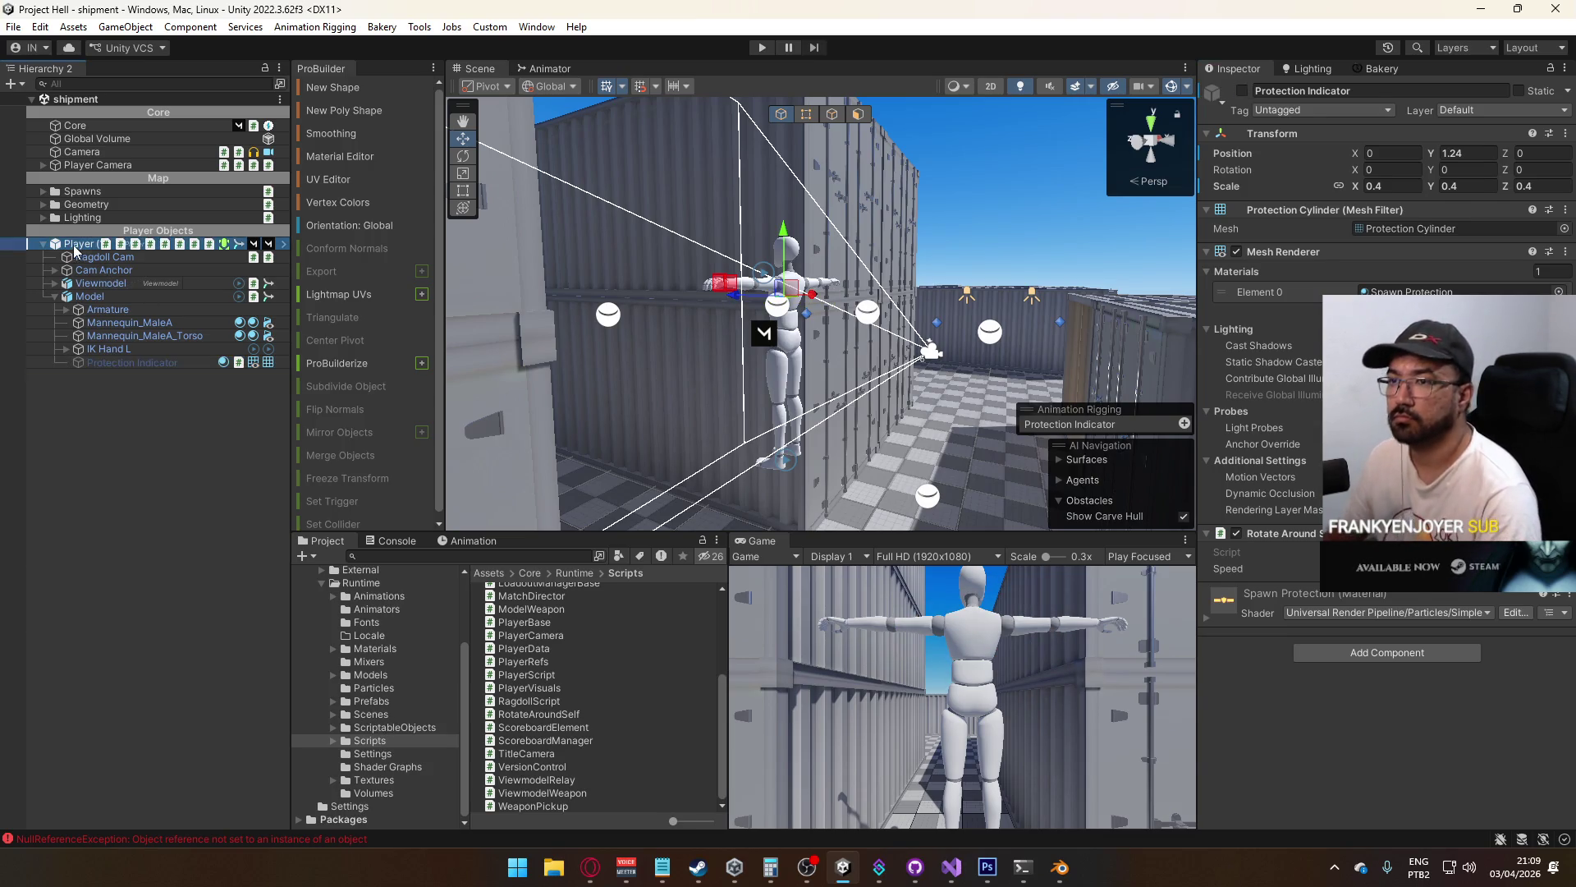
pyautogui.click(1303, 155)
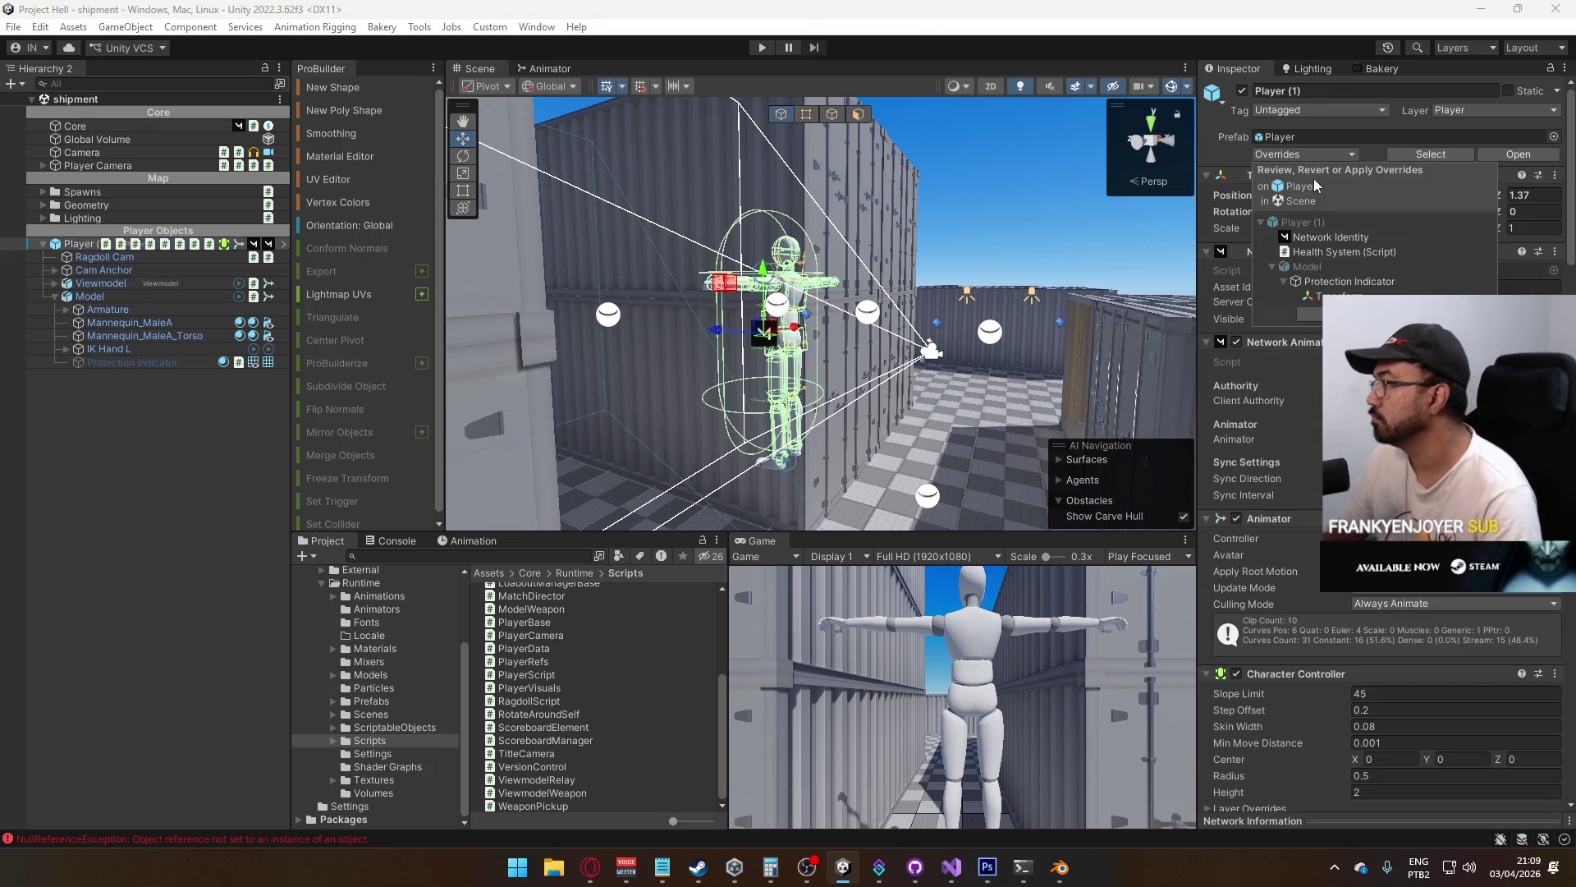
pyautogui.click(1338, 295)
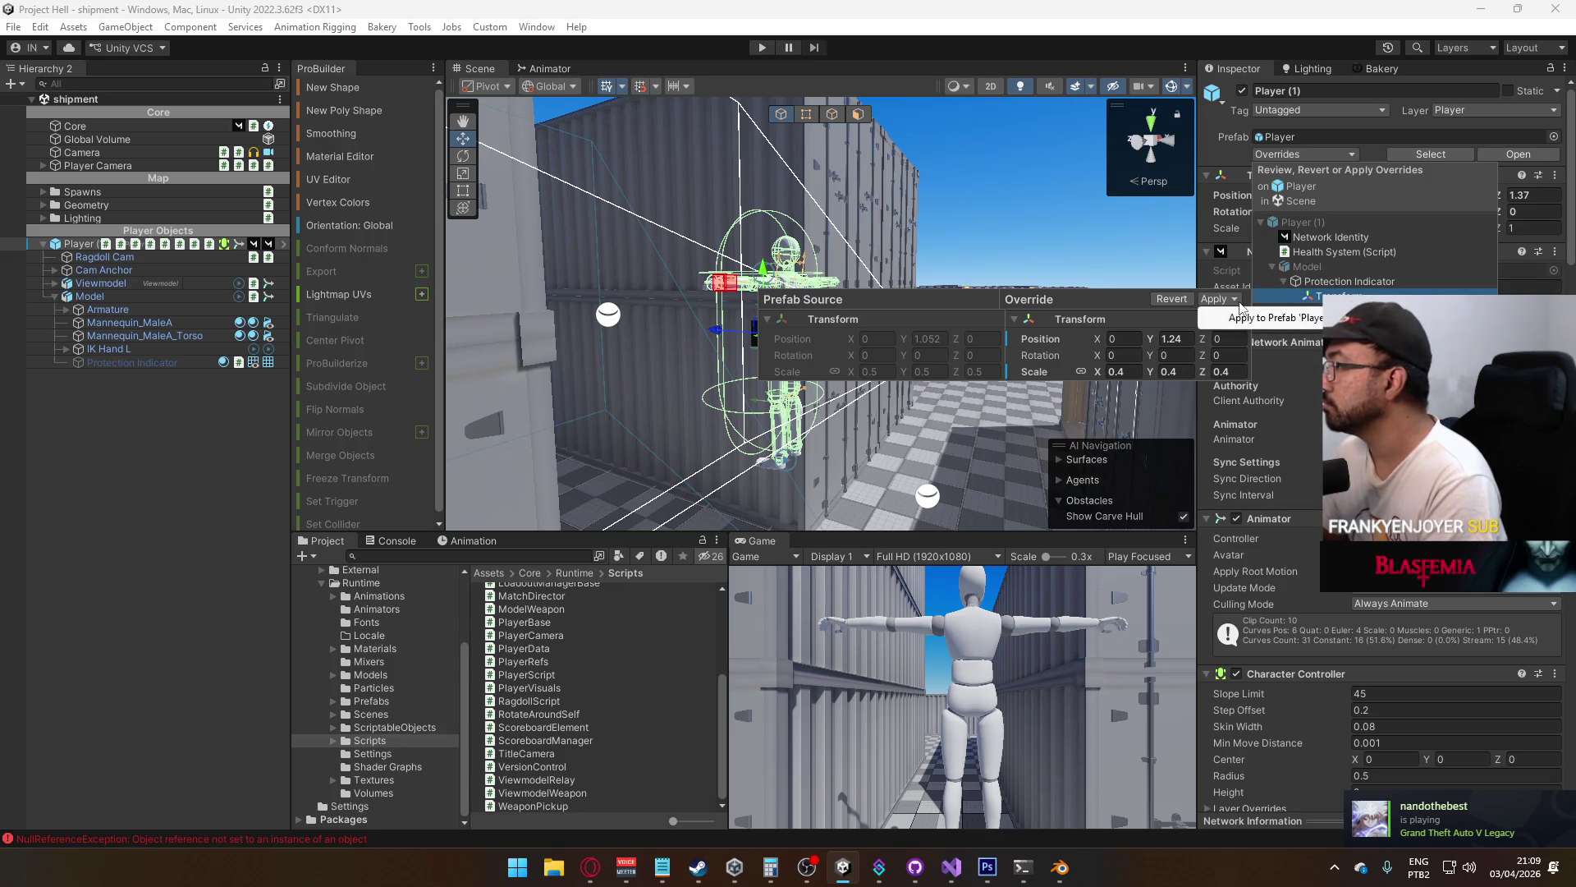
pyautogui.click(1326, 252)
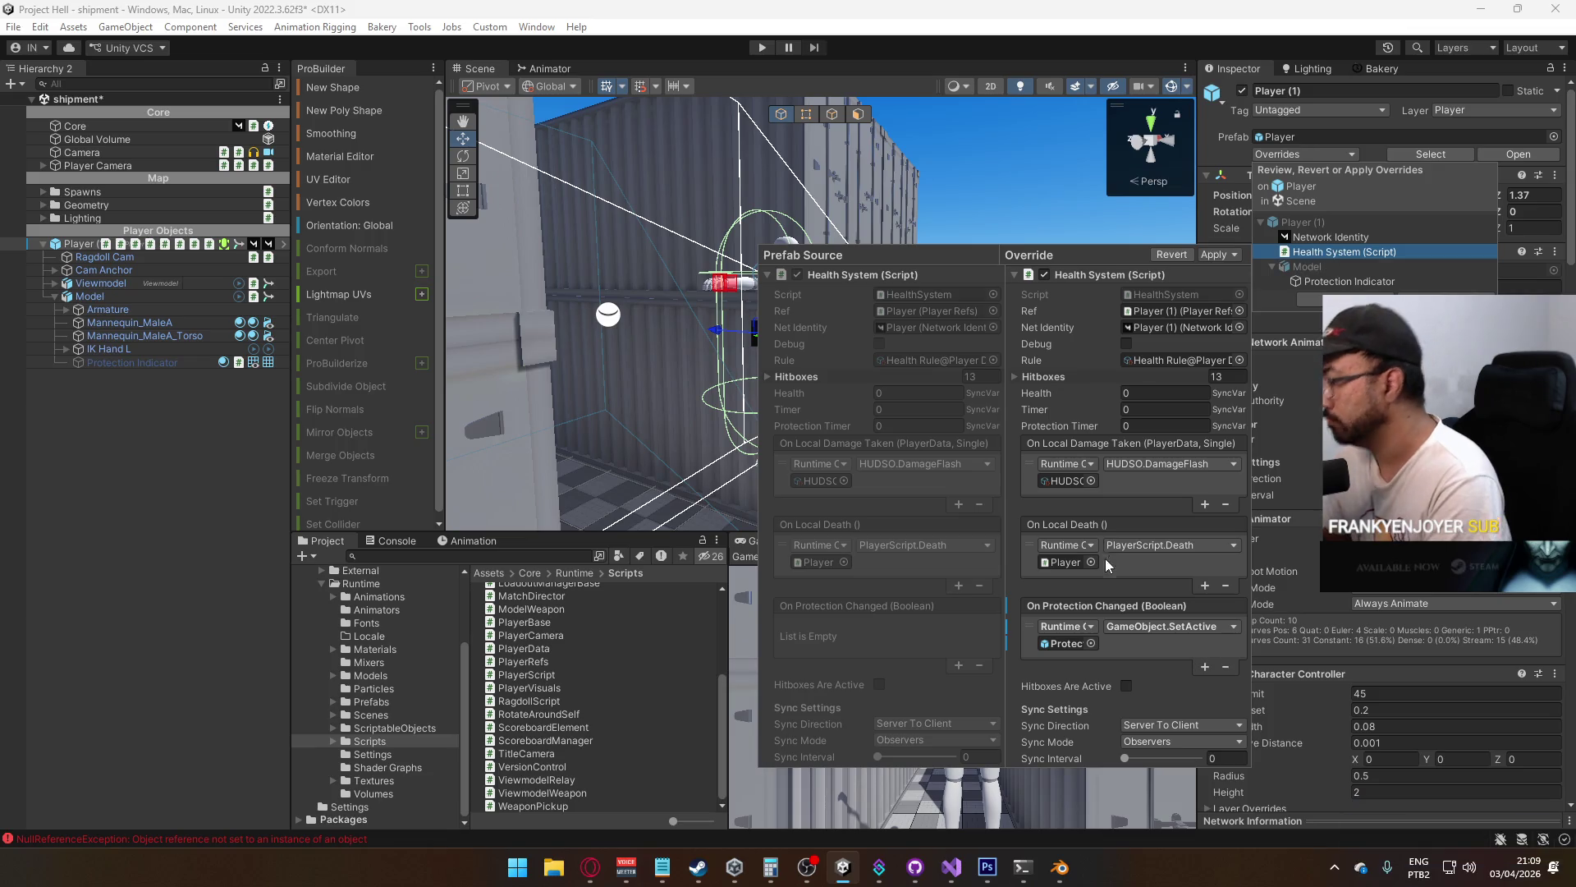
# Apply the On Protection Changed and Protection Indicator overrides to the Player prefab
pyautogui.rightClick(1076, 605)
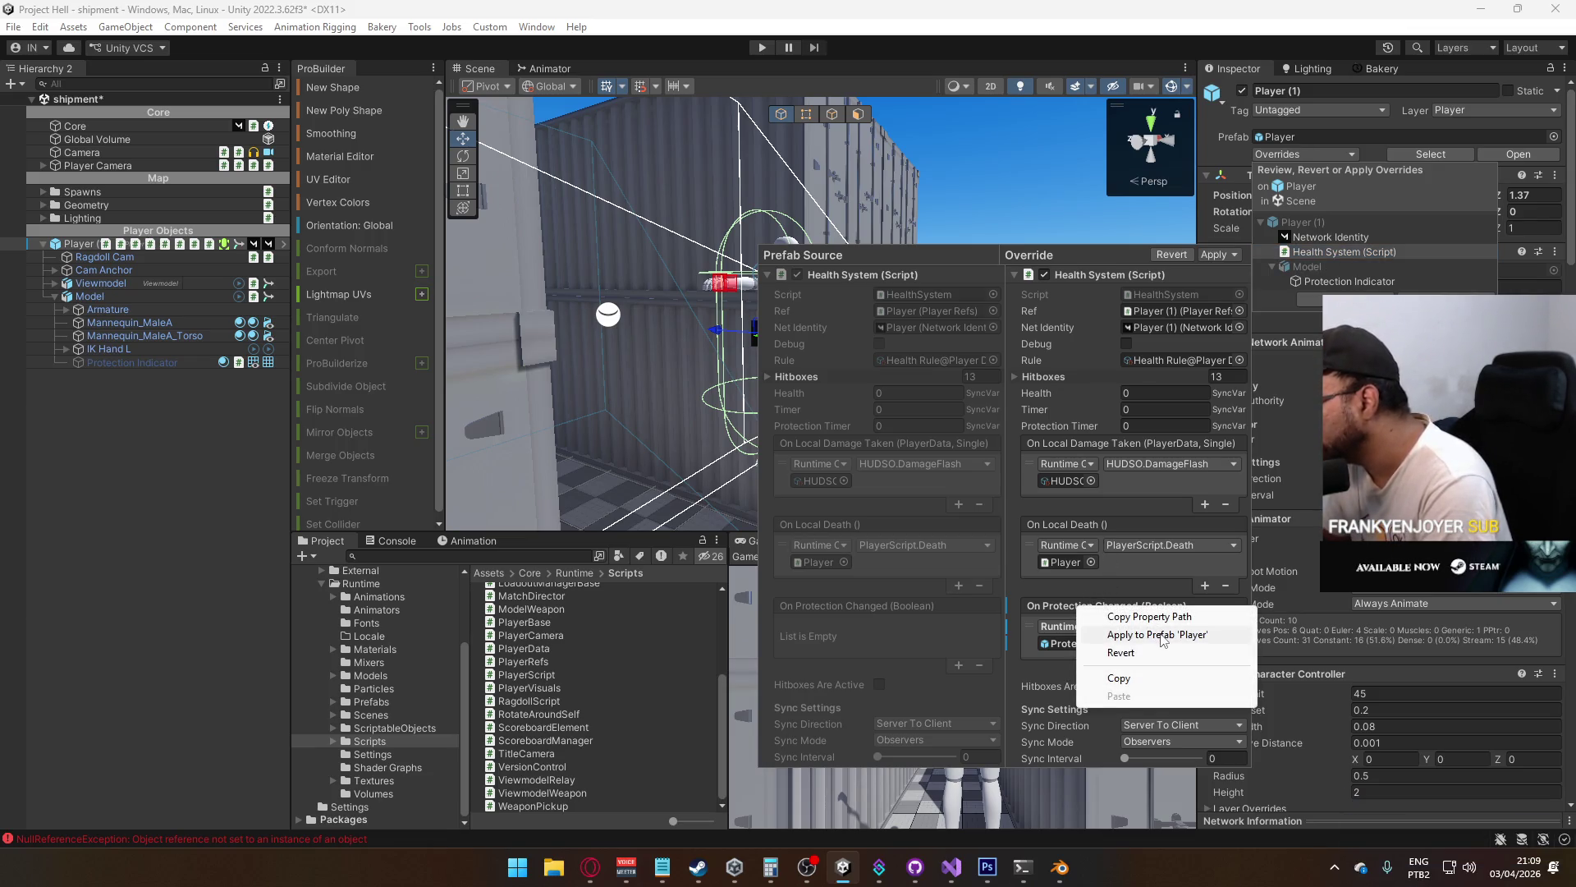
pyautogui.click(1162, 635)
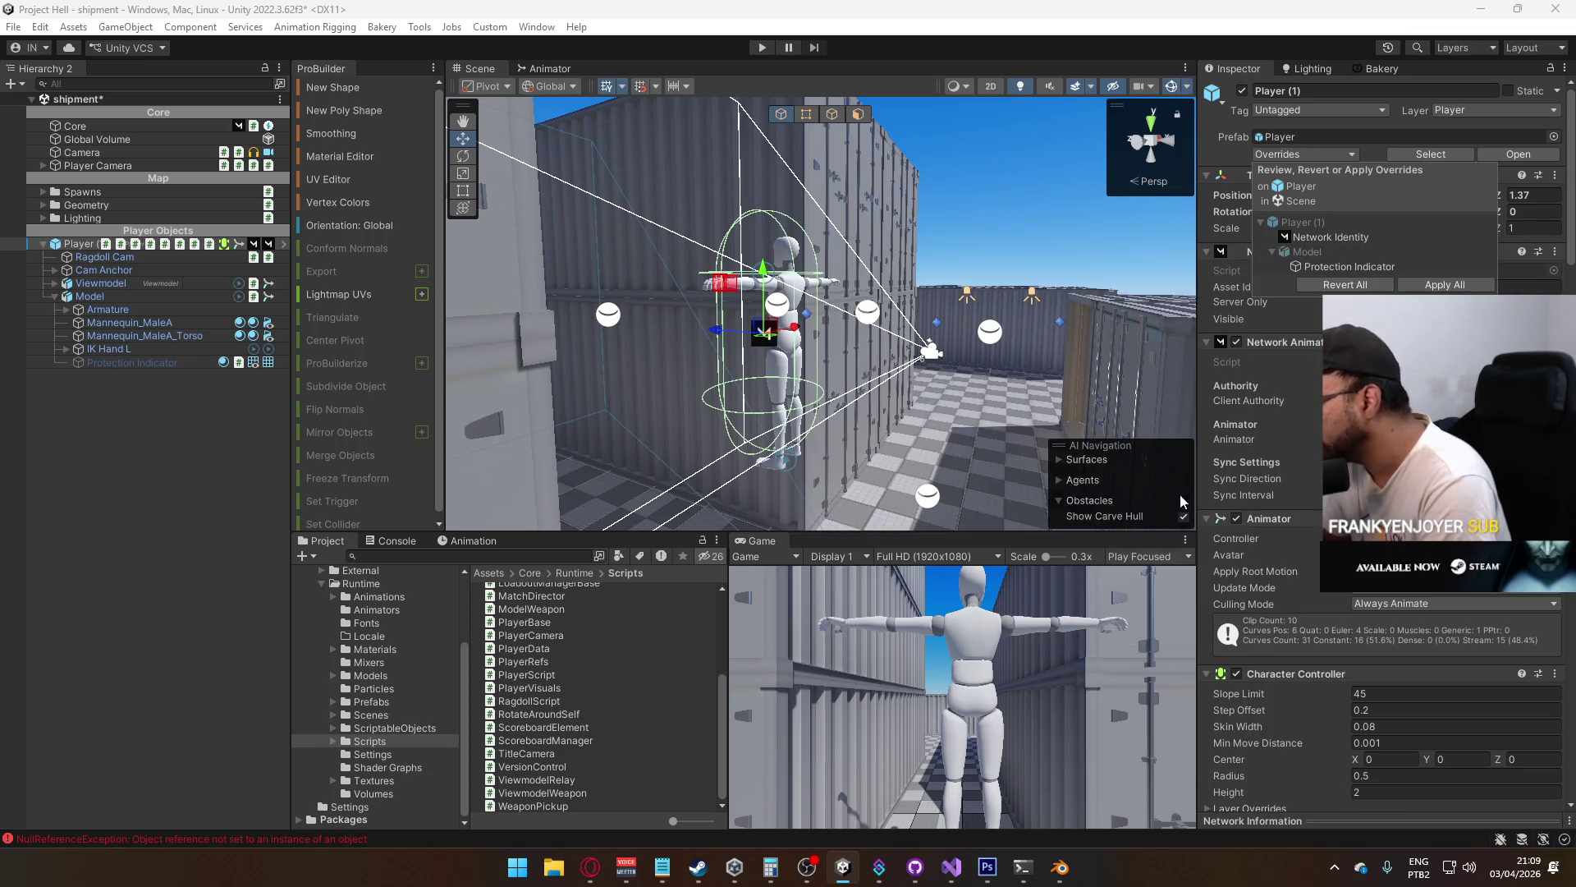
pyautogui.click(1352, 267)
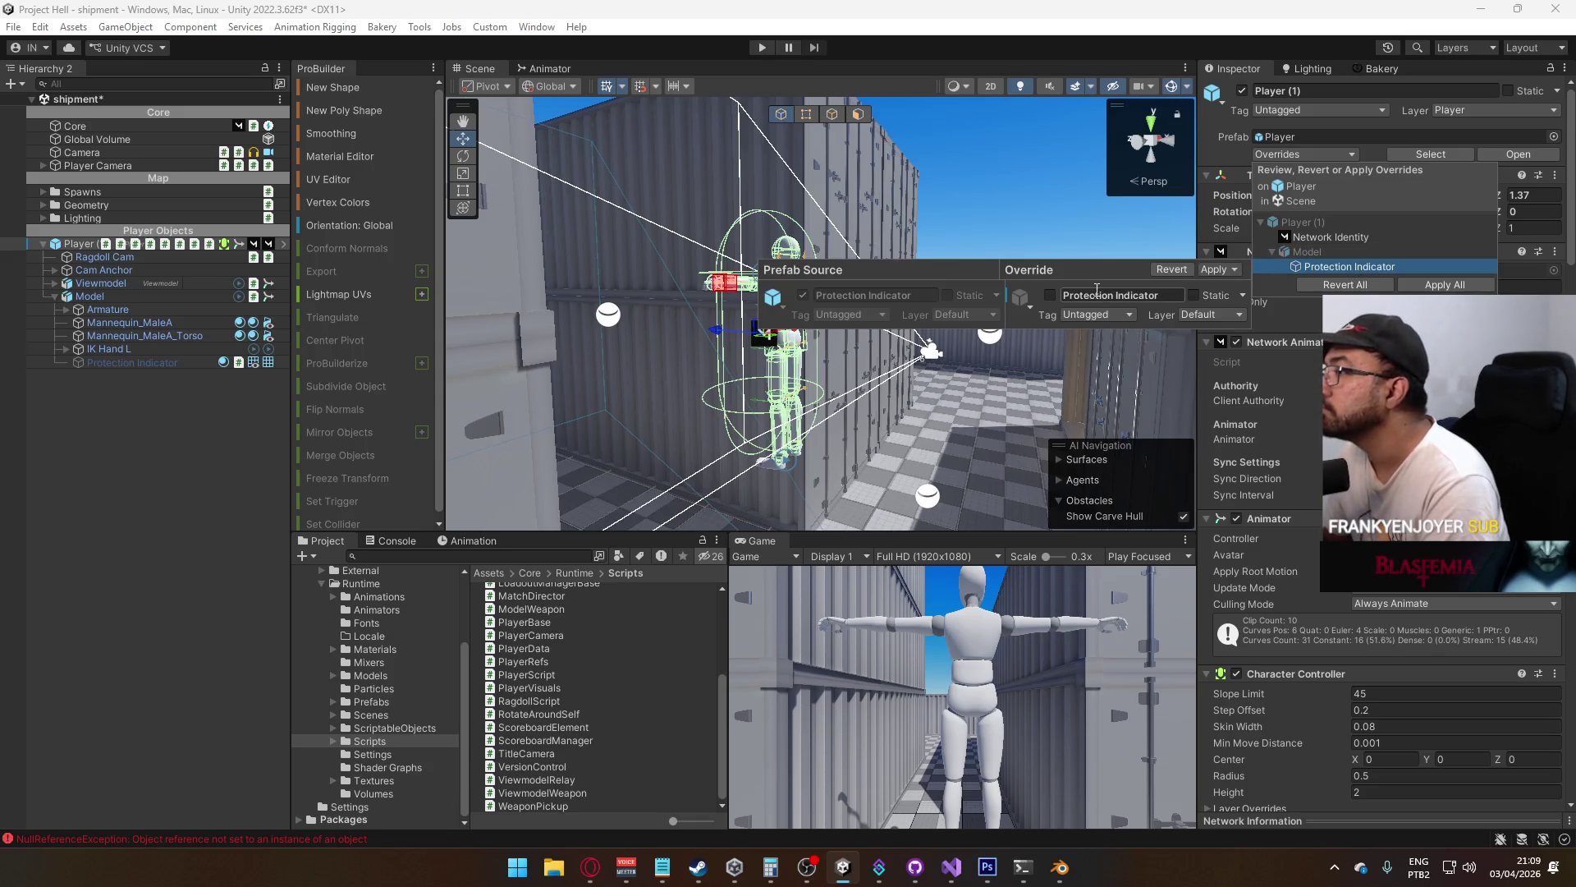
pyautogui.click(1214, 270)
pyautogui.click(1297, 287)
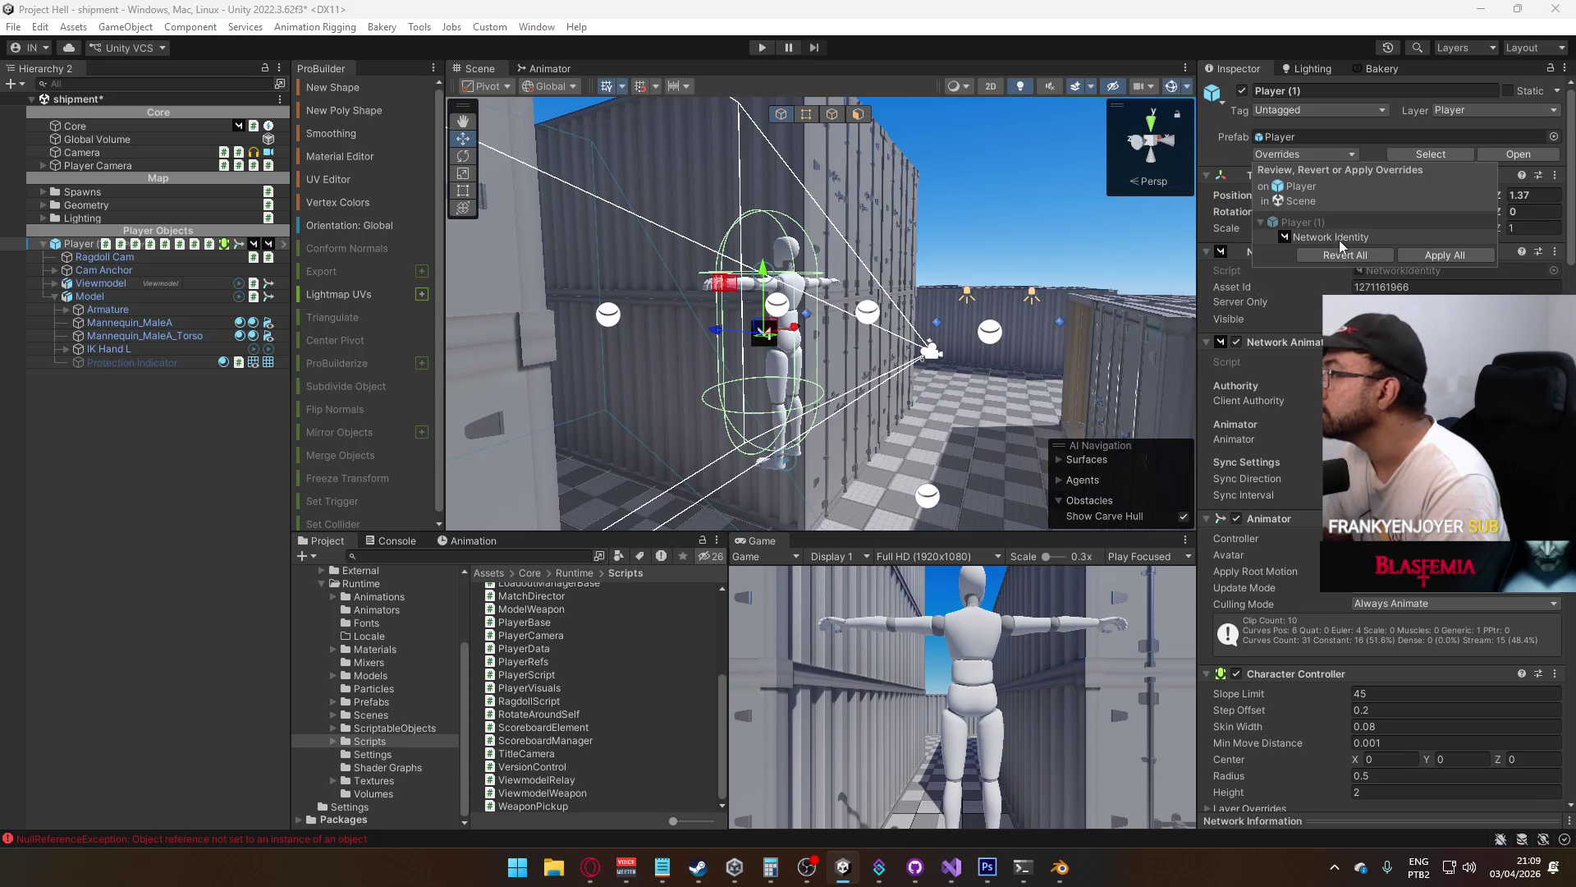
pyautogui.click(1338, 239)
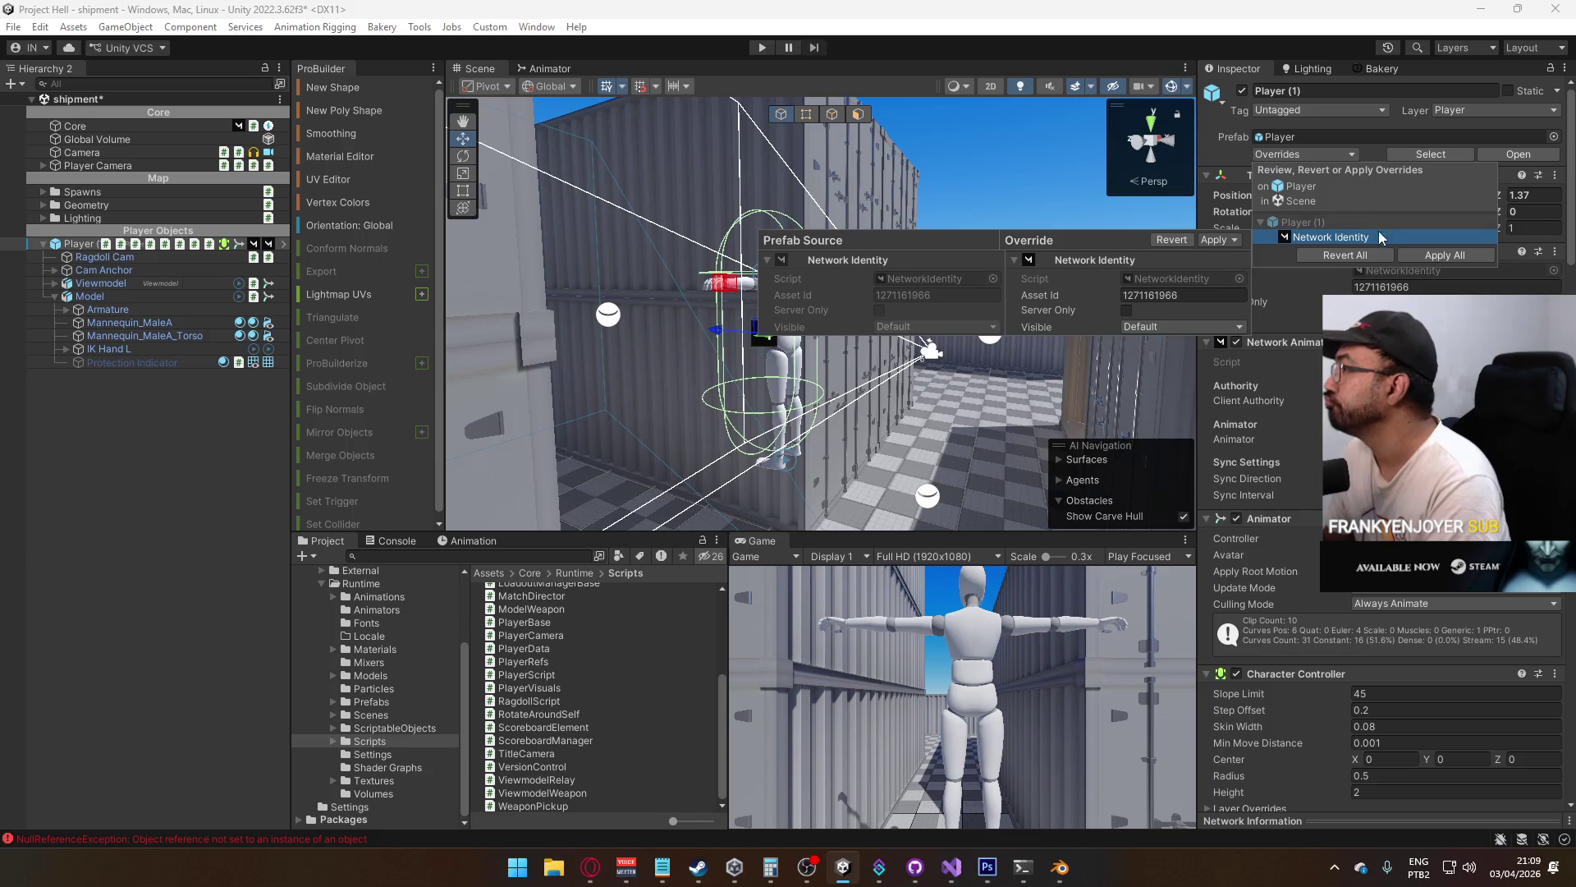
# Delete the Player from the shipment scene and save the scene
pyautogui.click(89, 246)
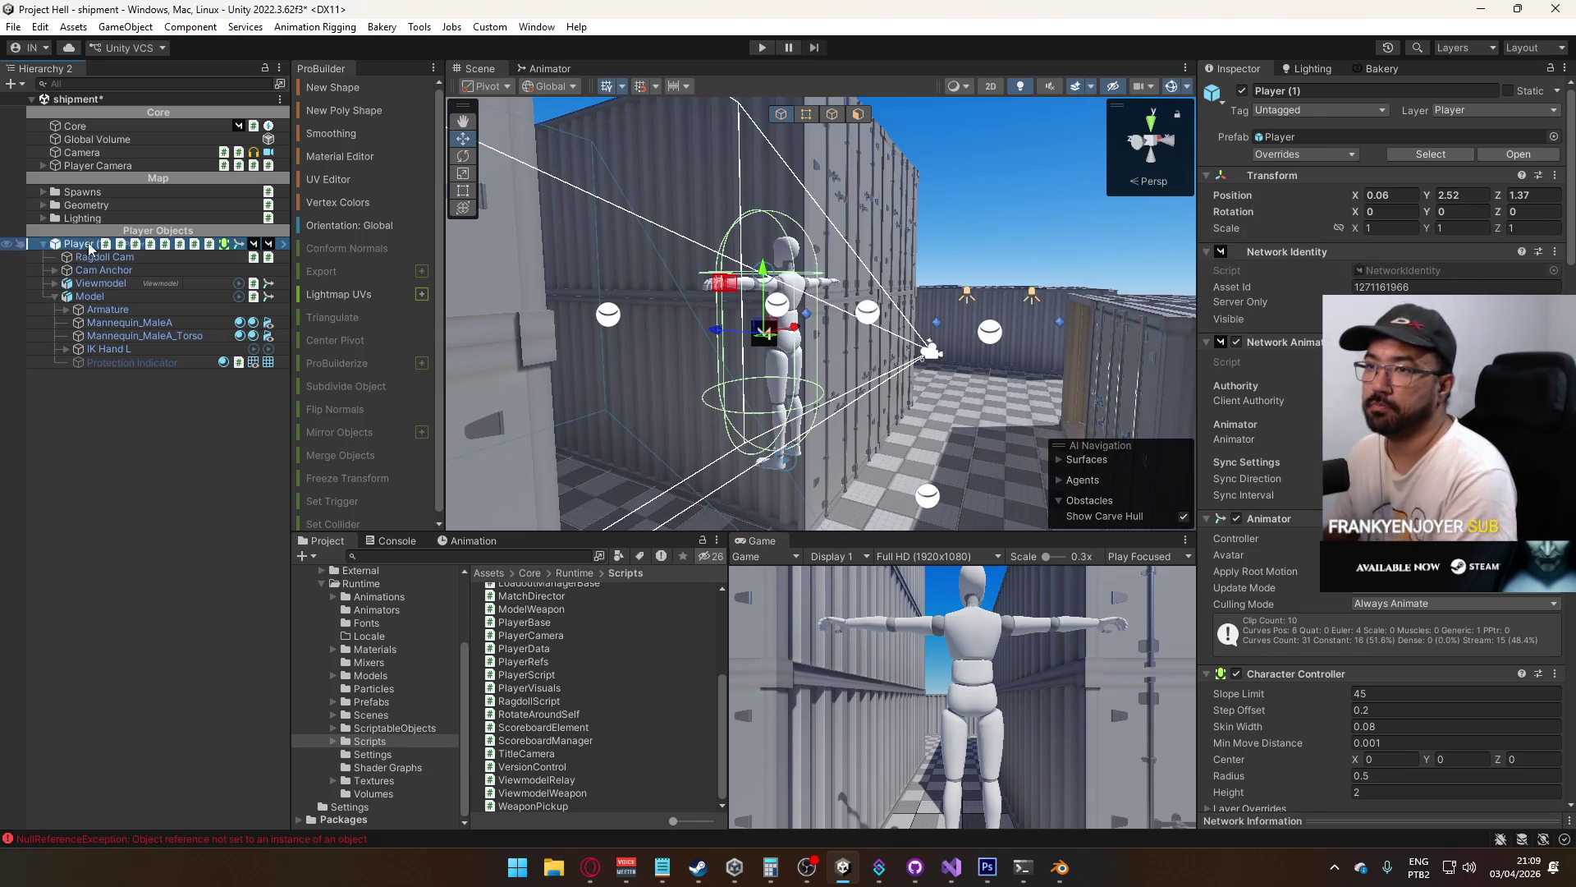
pyautogui.press('Delete')
pyautogui.hotkey('ctrl', 's')
# Clear the Console and open the title scene from the Scenes folder
pyautogui.click(369, 714)
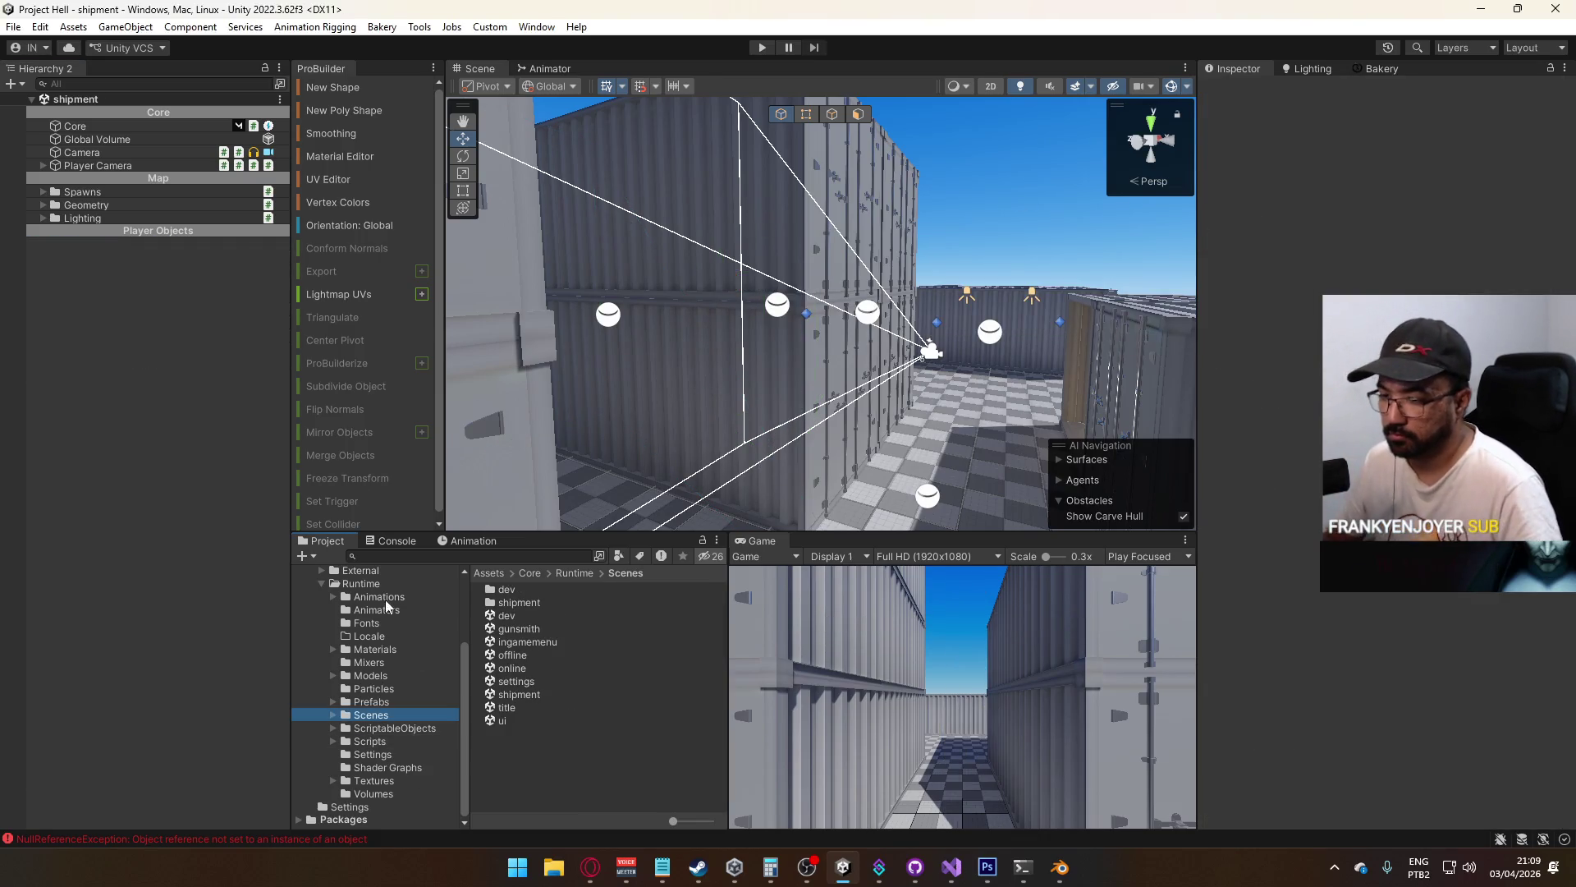
pyautogui.click(401, 542)
pyautogui.click(306, 558)
pyautogui.click(305, 543)
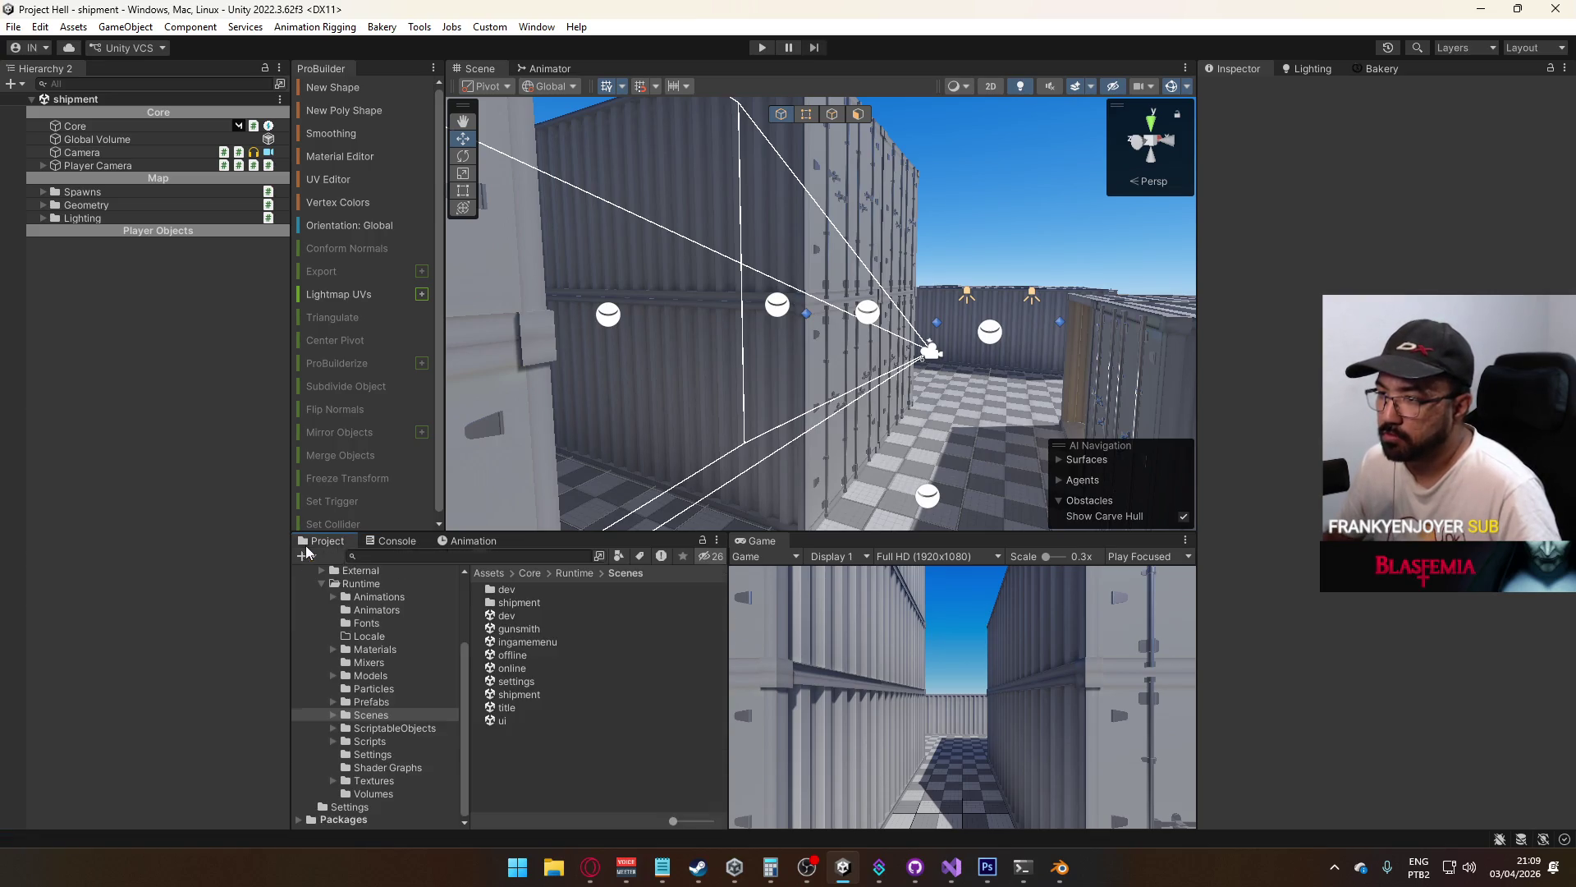
pyautogui.doubleClick(515, 706)
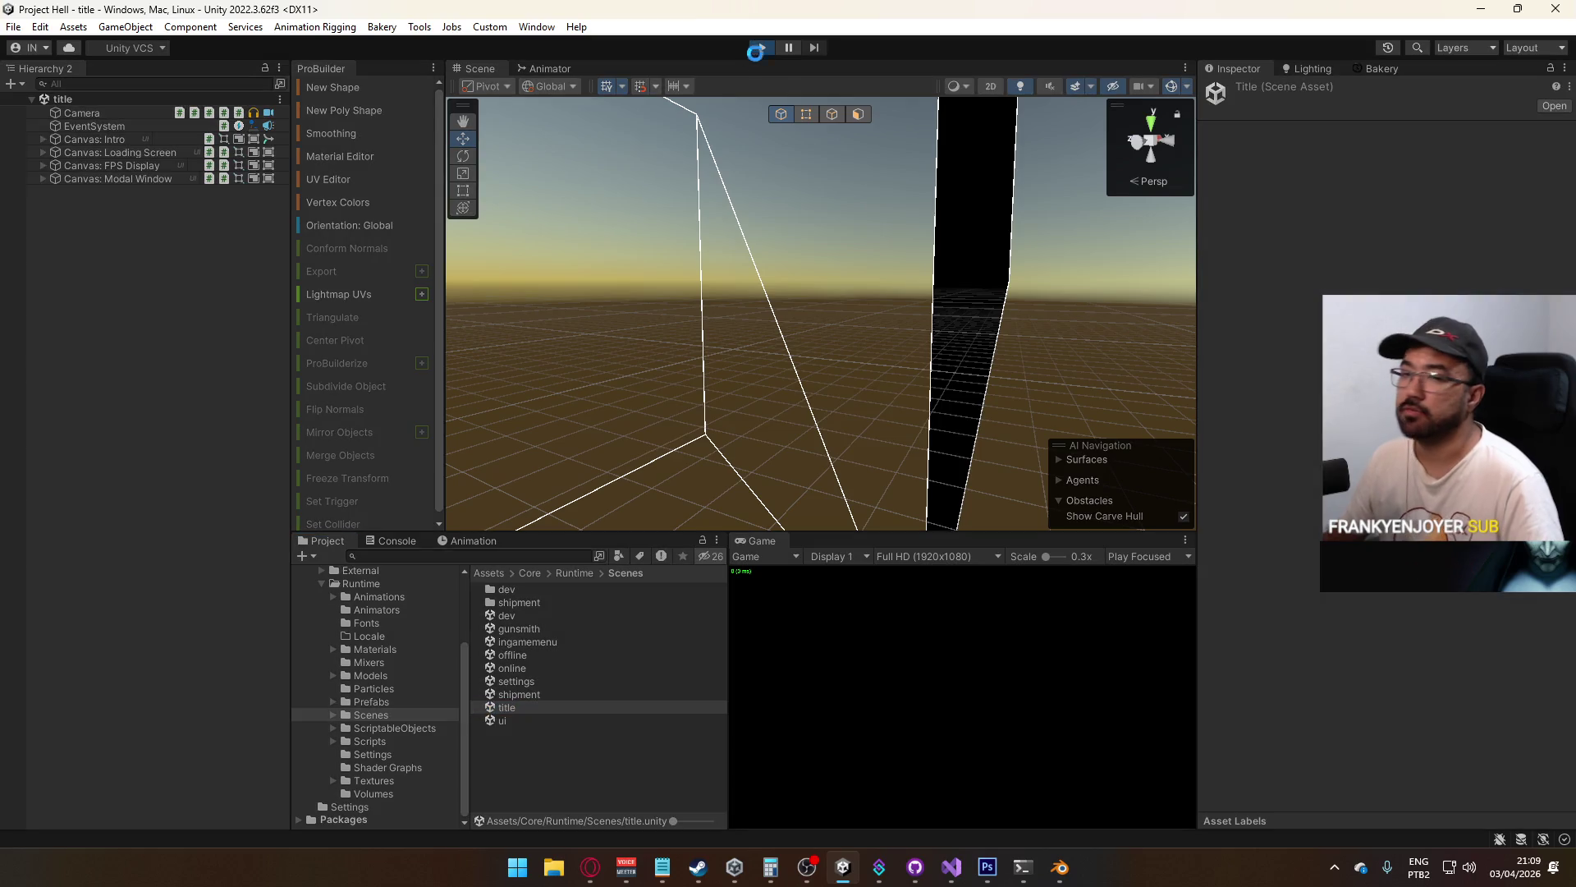
# Play from the title scene, start a shipment map match, and maximize the Game view
pyautogui.click(757, 48)
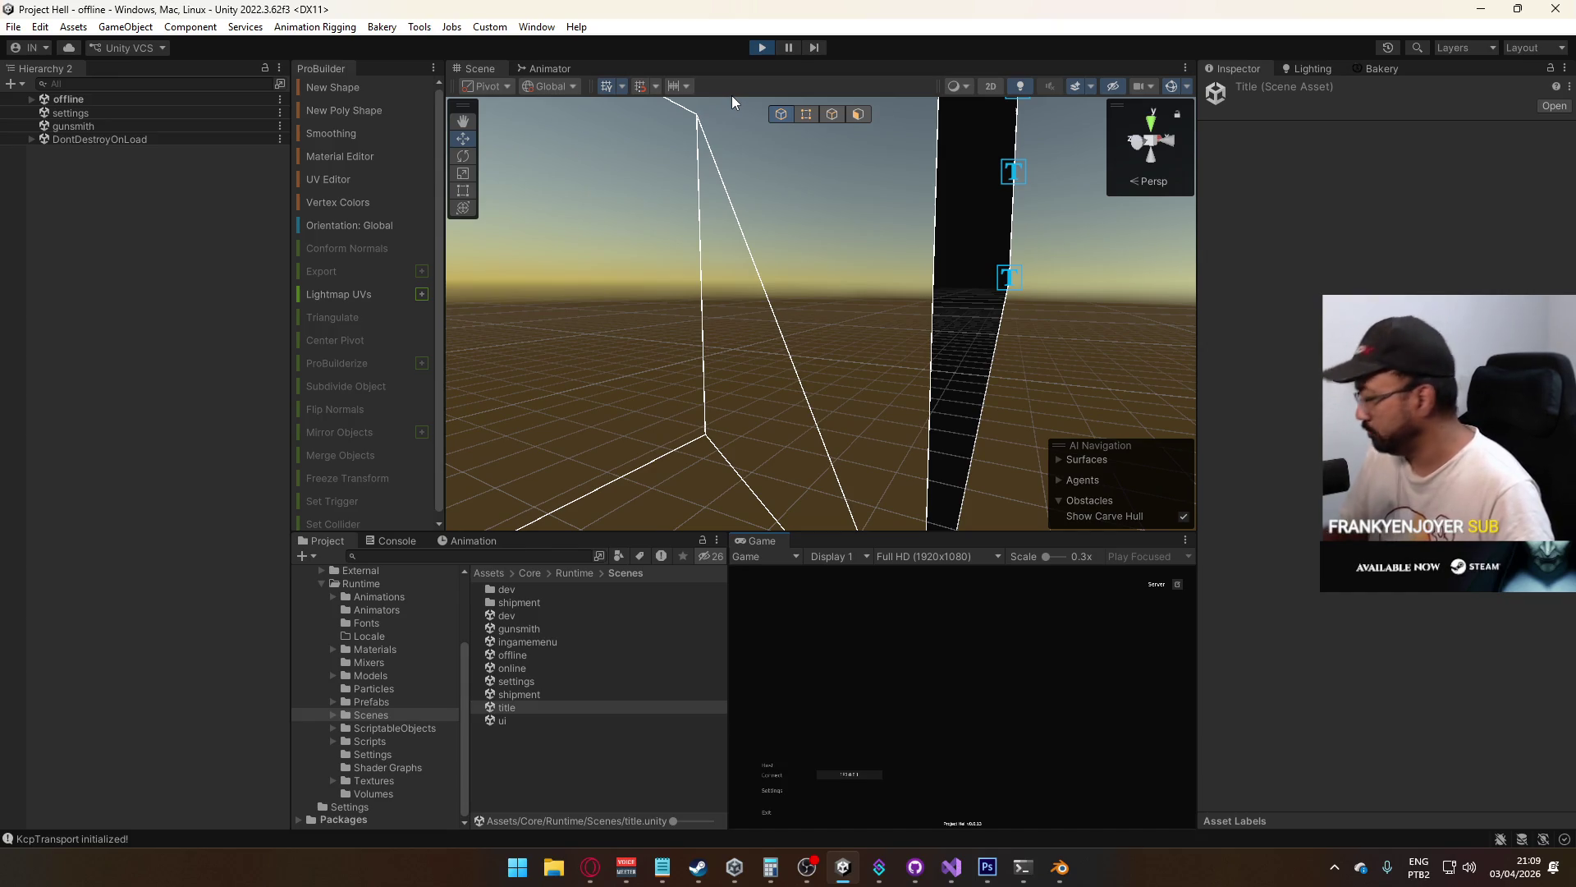
pyautogui.click(770, 765)
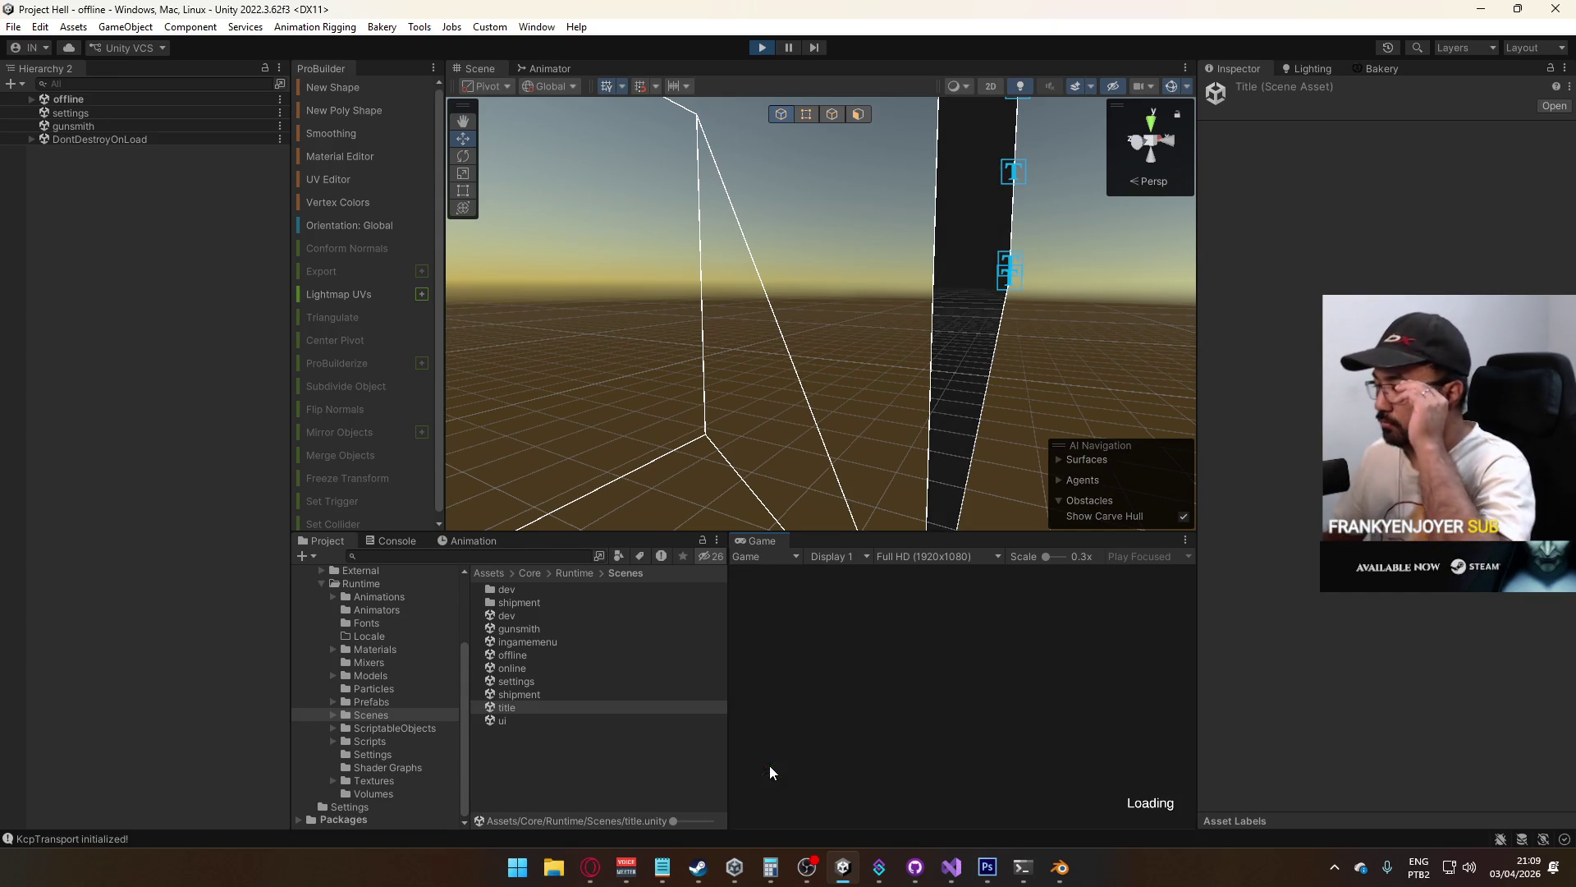
pyautogui.press('super')
pyautogui.press('super')
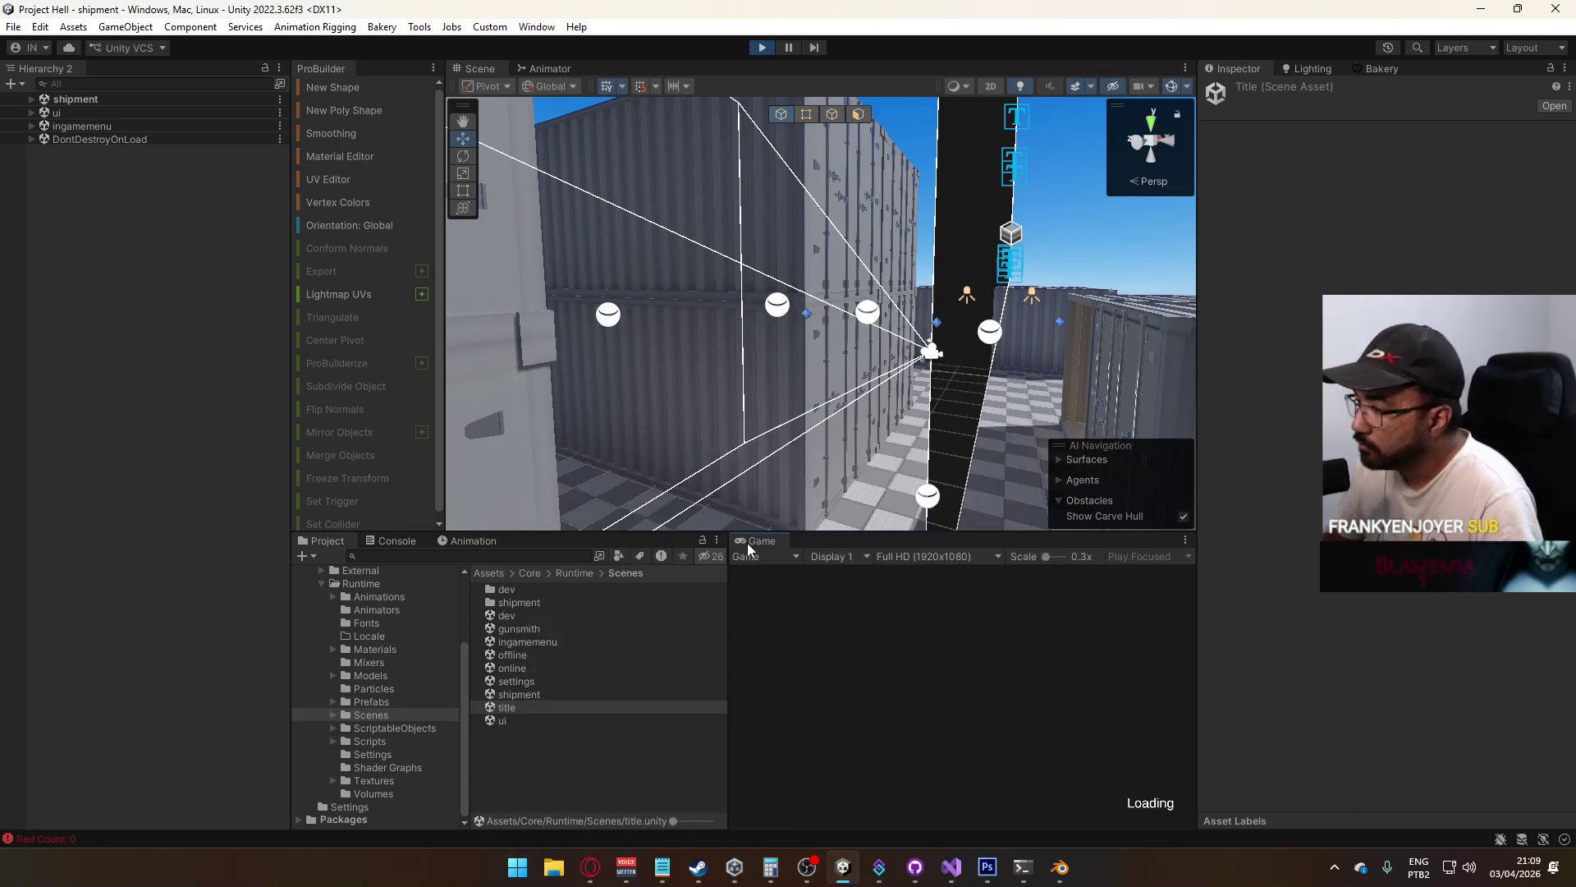
pyautogui.rightClick(747, 544)
pyautogui.click(864, 591)
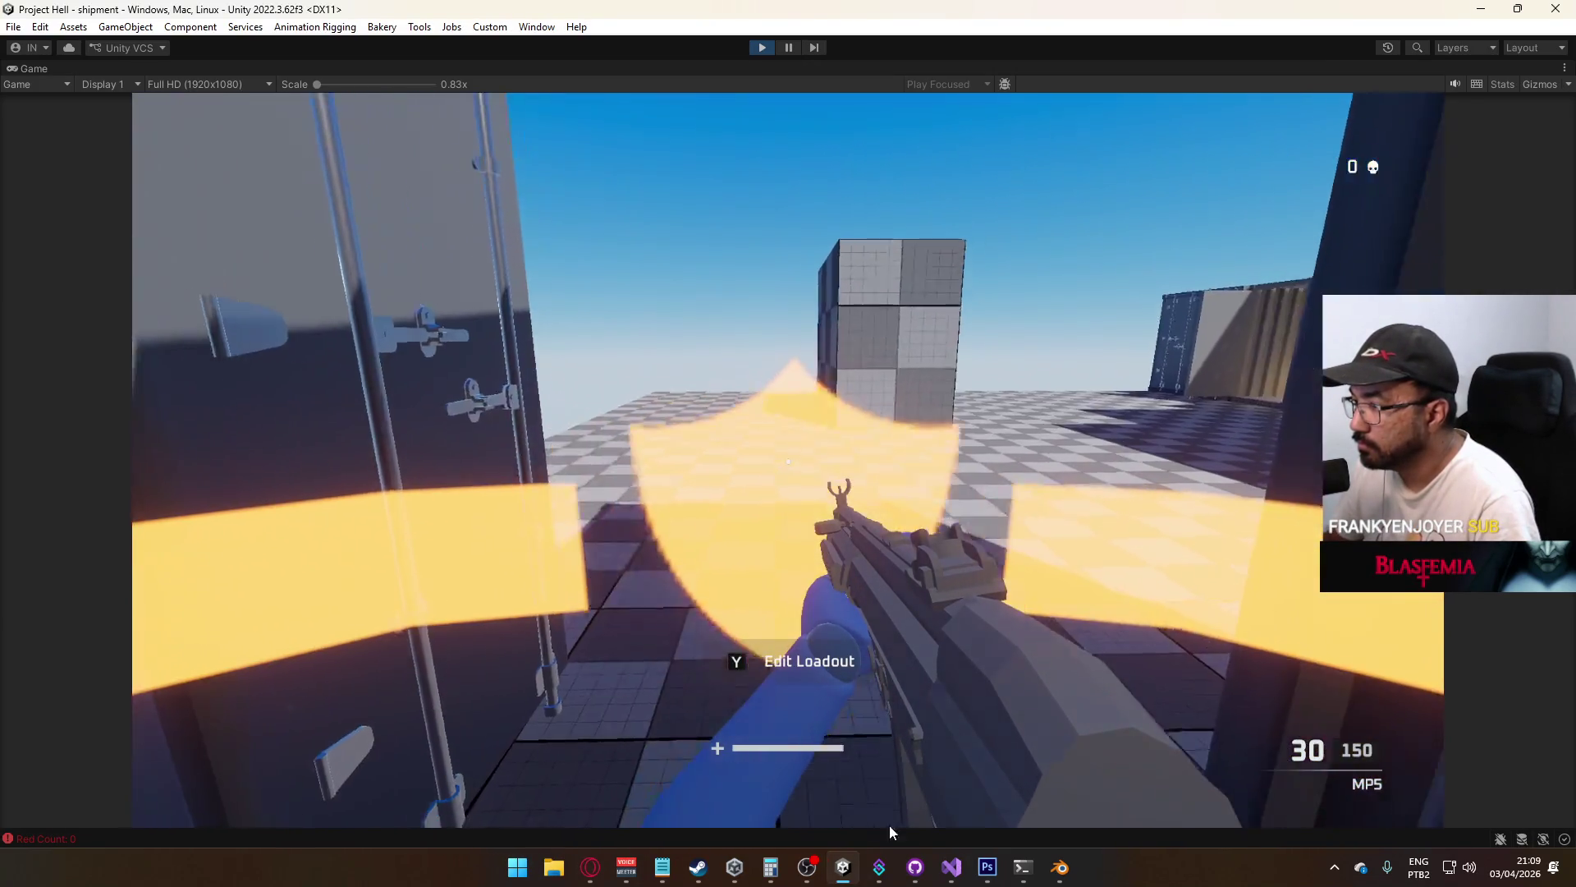
# Move the player around to inspect the yellow protection shield, then stop play and return to Visual Studio
pyautogui.click(889, 824)
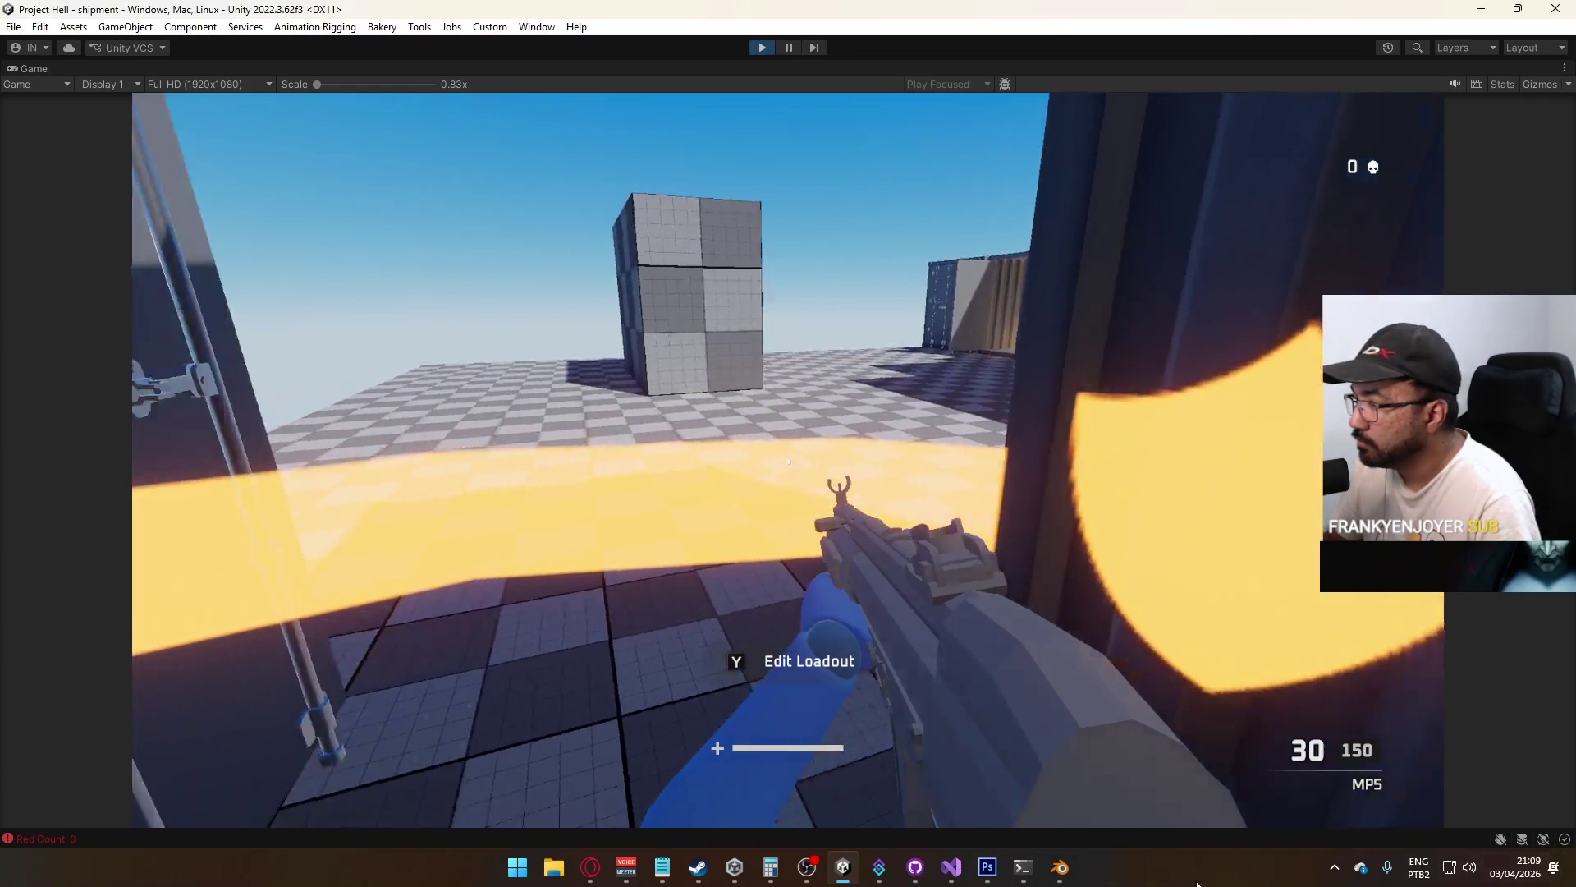
pyautogui.press('Escape')
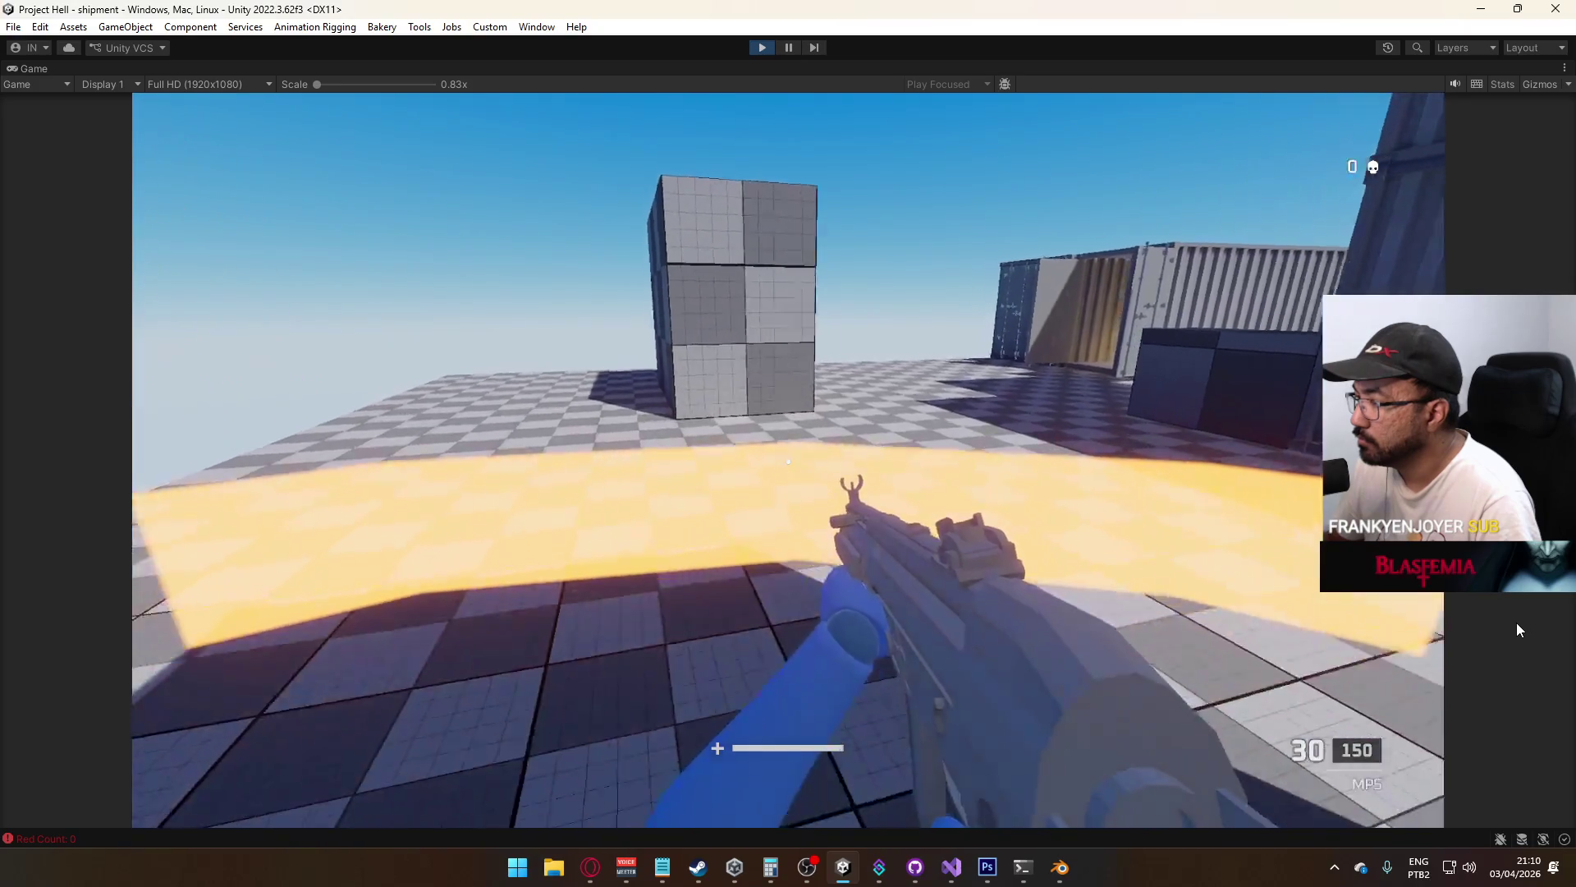
pyautogui.click(1515, 630)
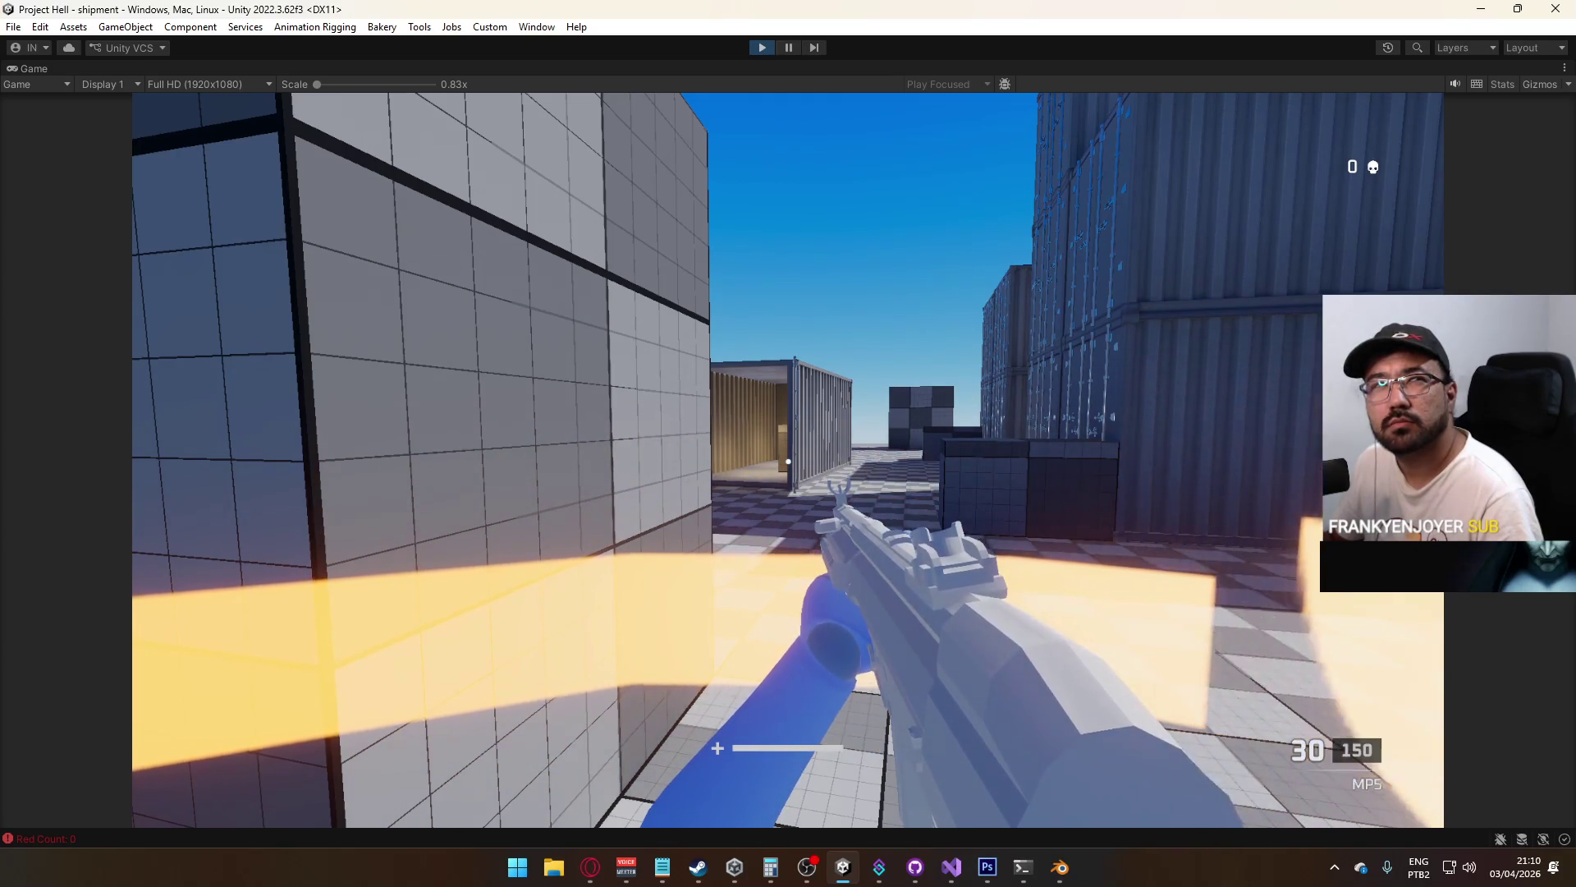
pyautogui.press('d')
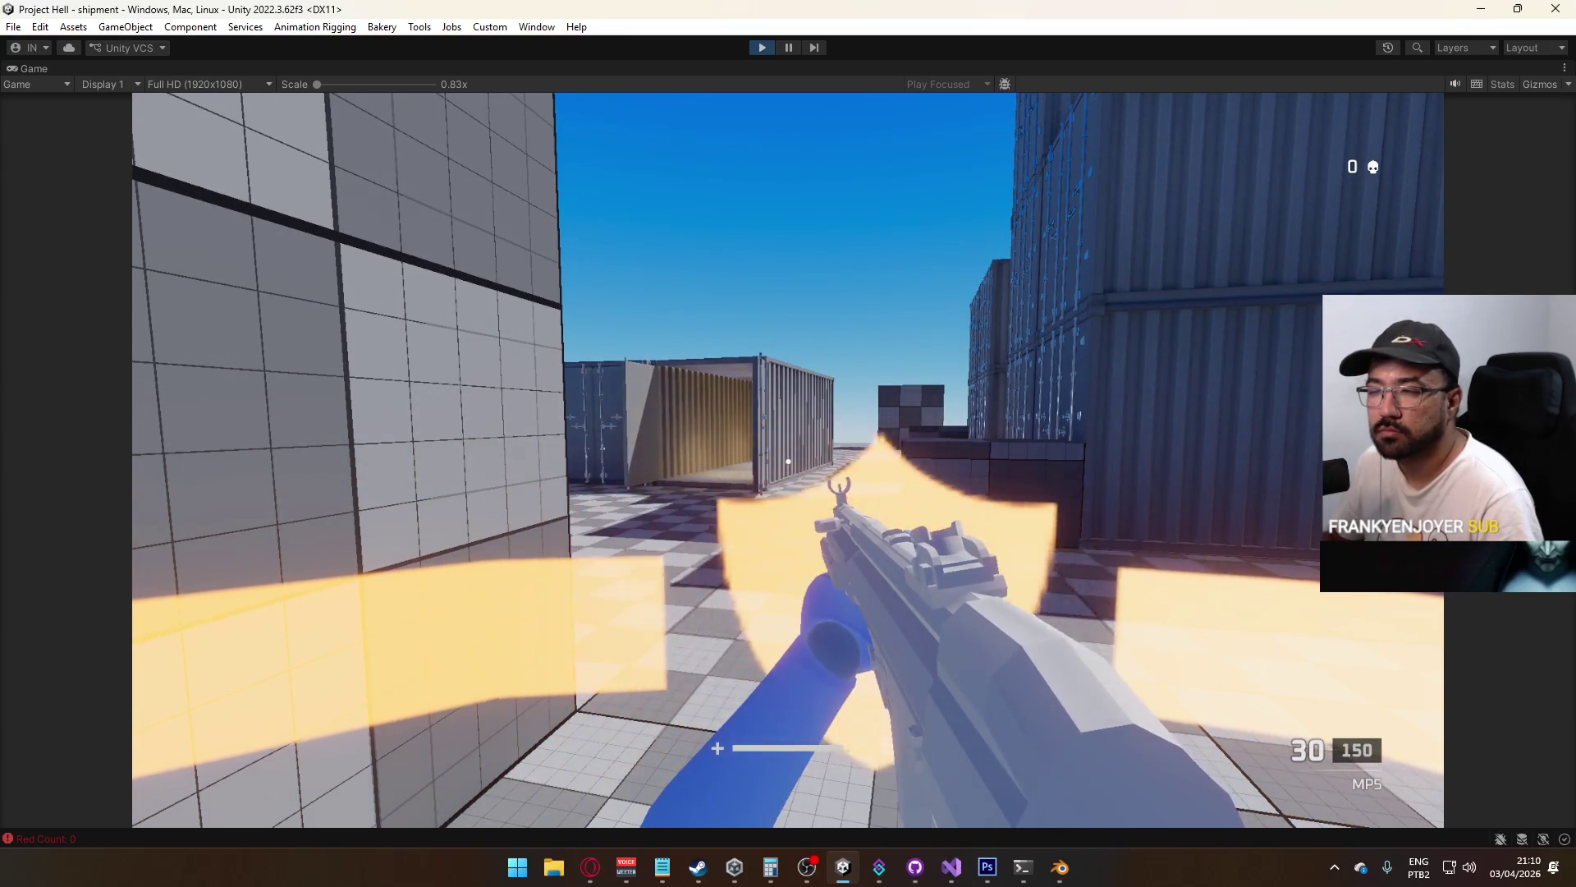
pyautogui.press('d')
pyautogui.press('super')
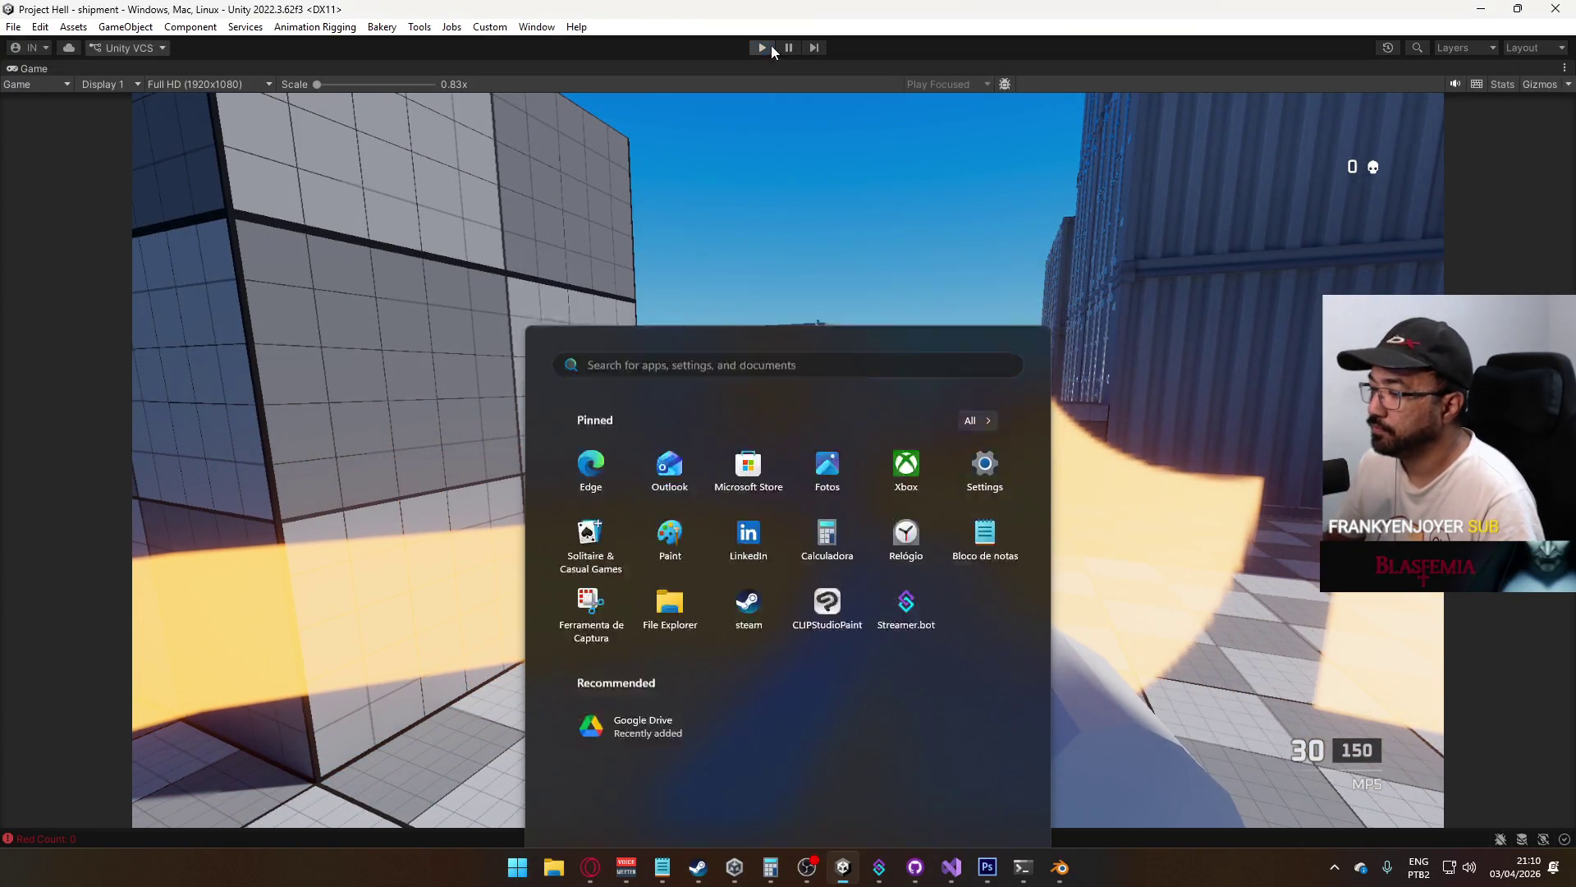
pyautogui.click(771, 46)
pyautogui.click(949, 863)
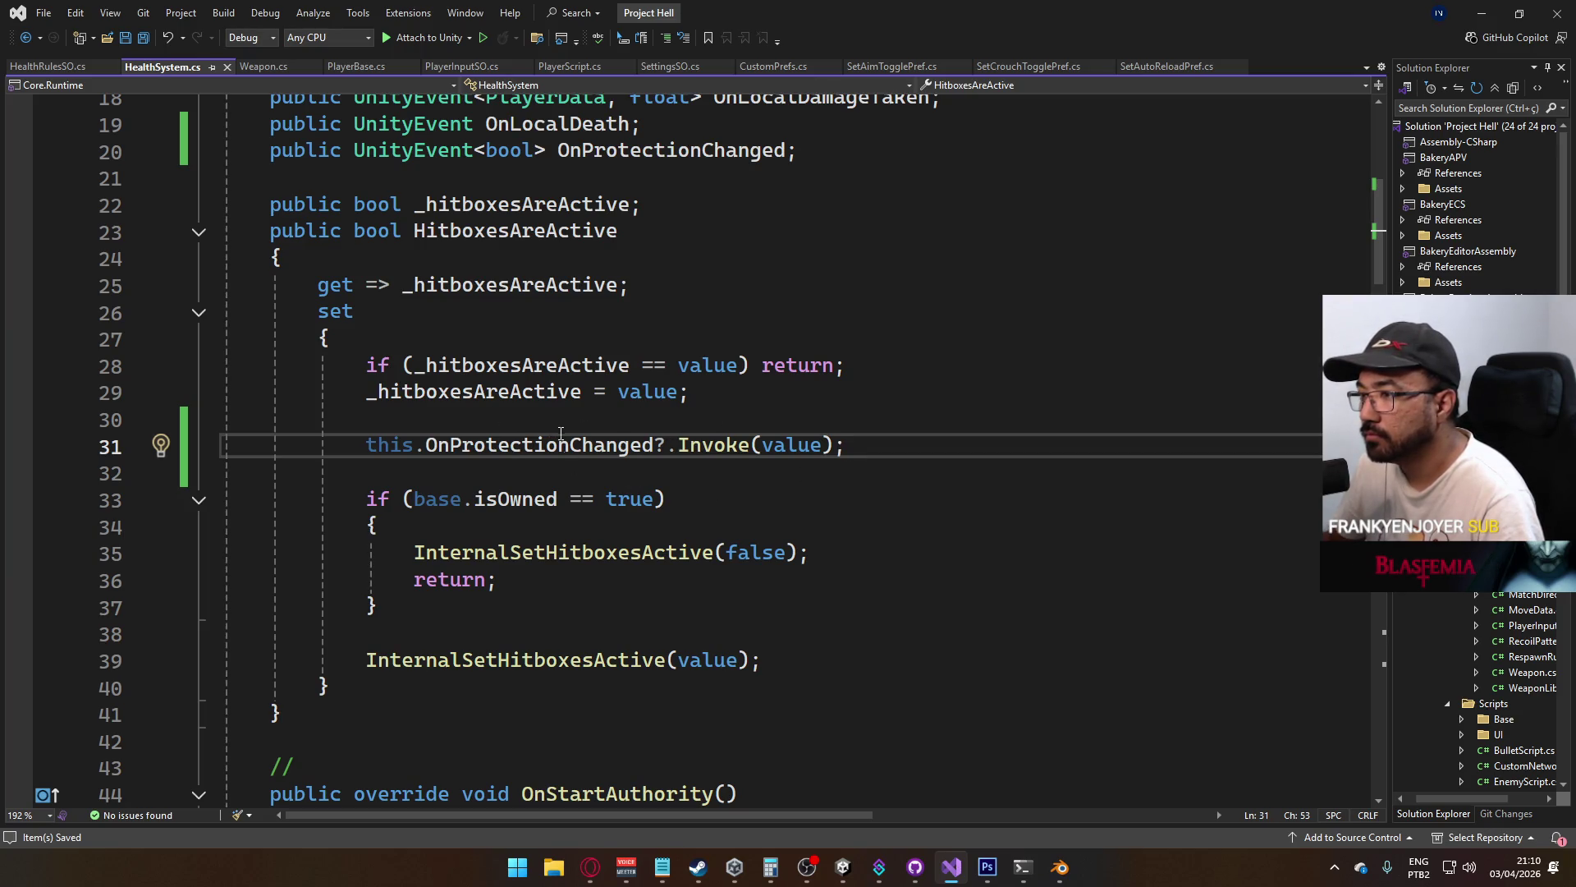
pyautogui.scroll(-4, 551, 510)
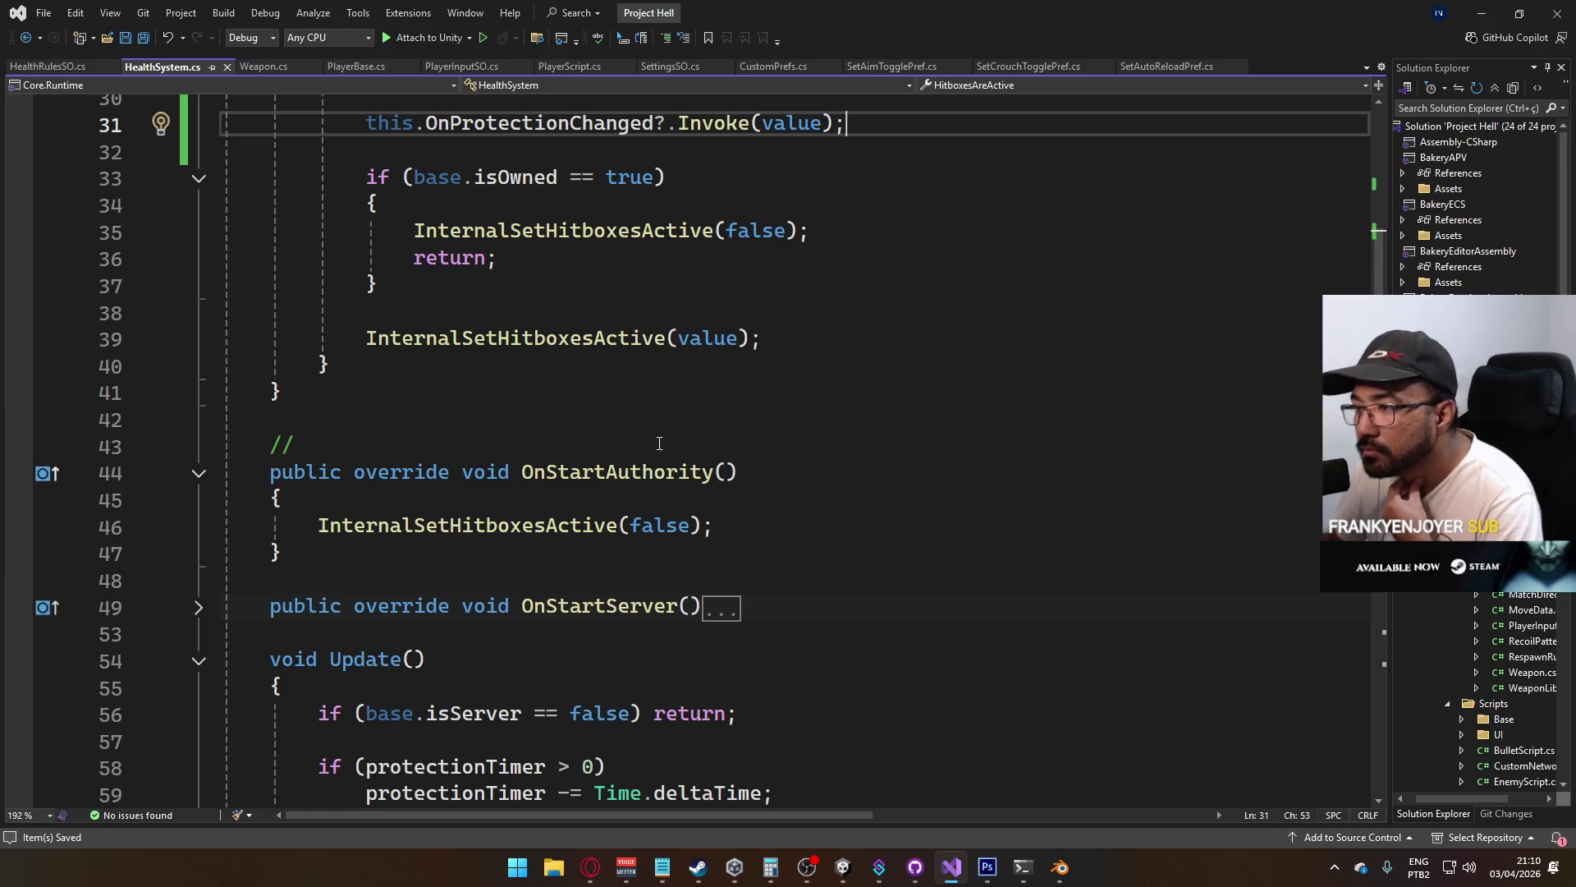
pyautogui.scroll(2, 640, 445)
pyautogui.scroll(1, 636, 446)
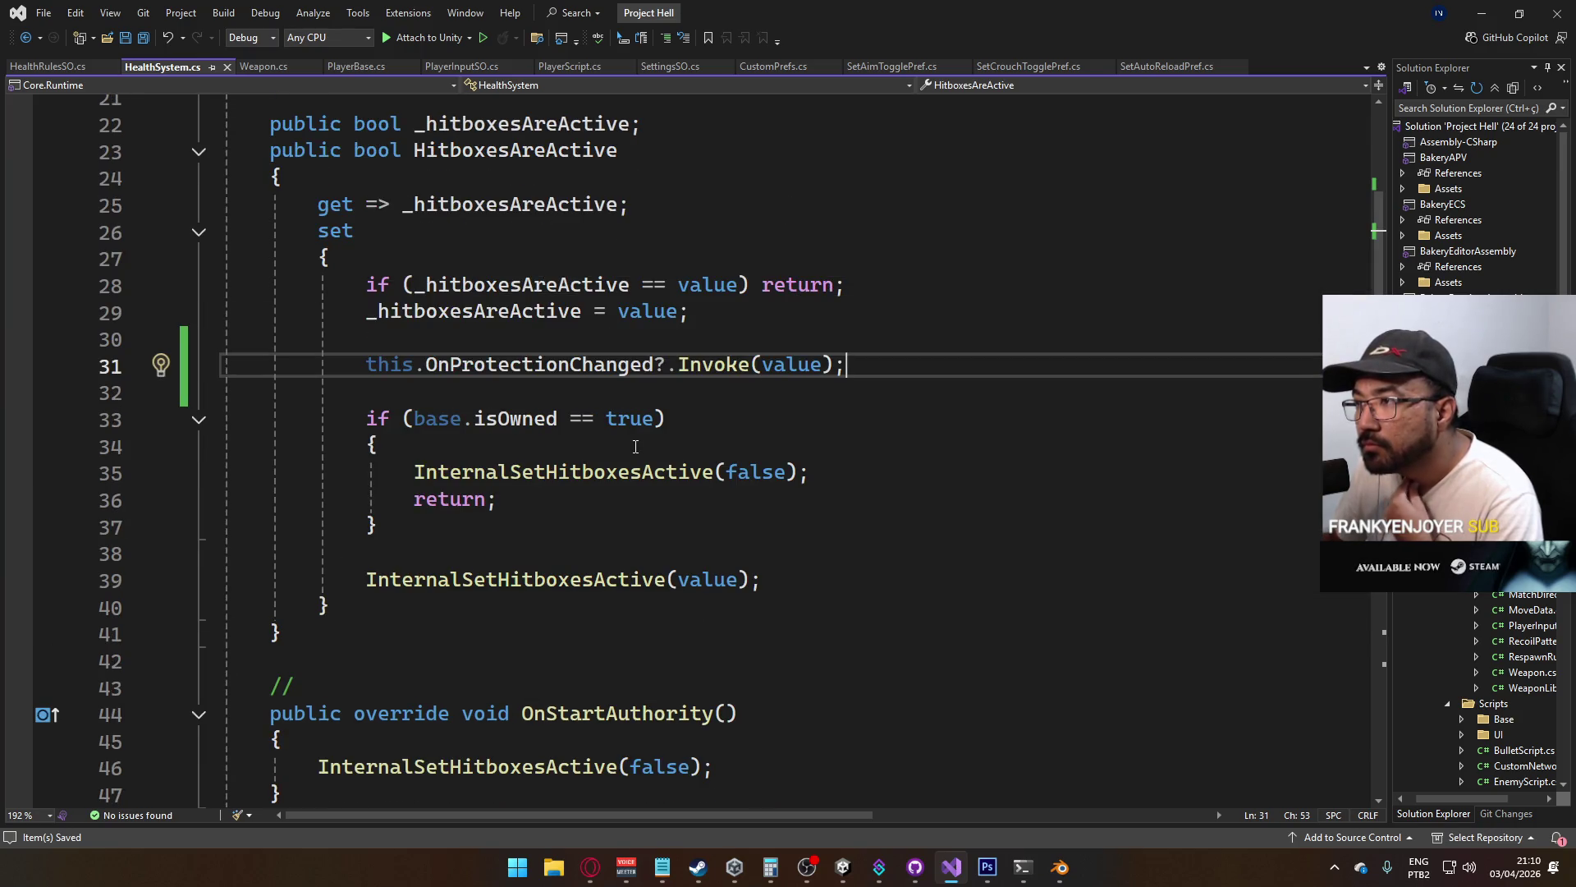
pyautogui.scroll(-17, 635, 446)
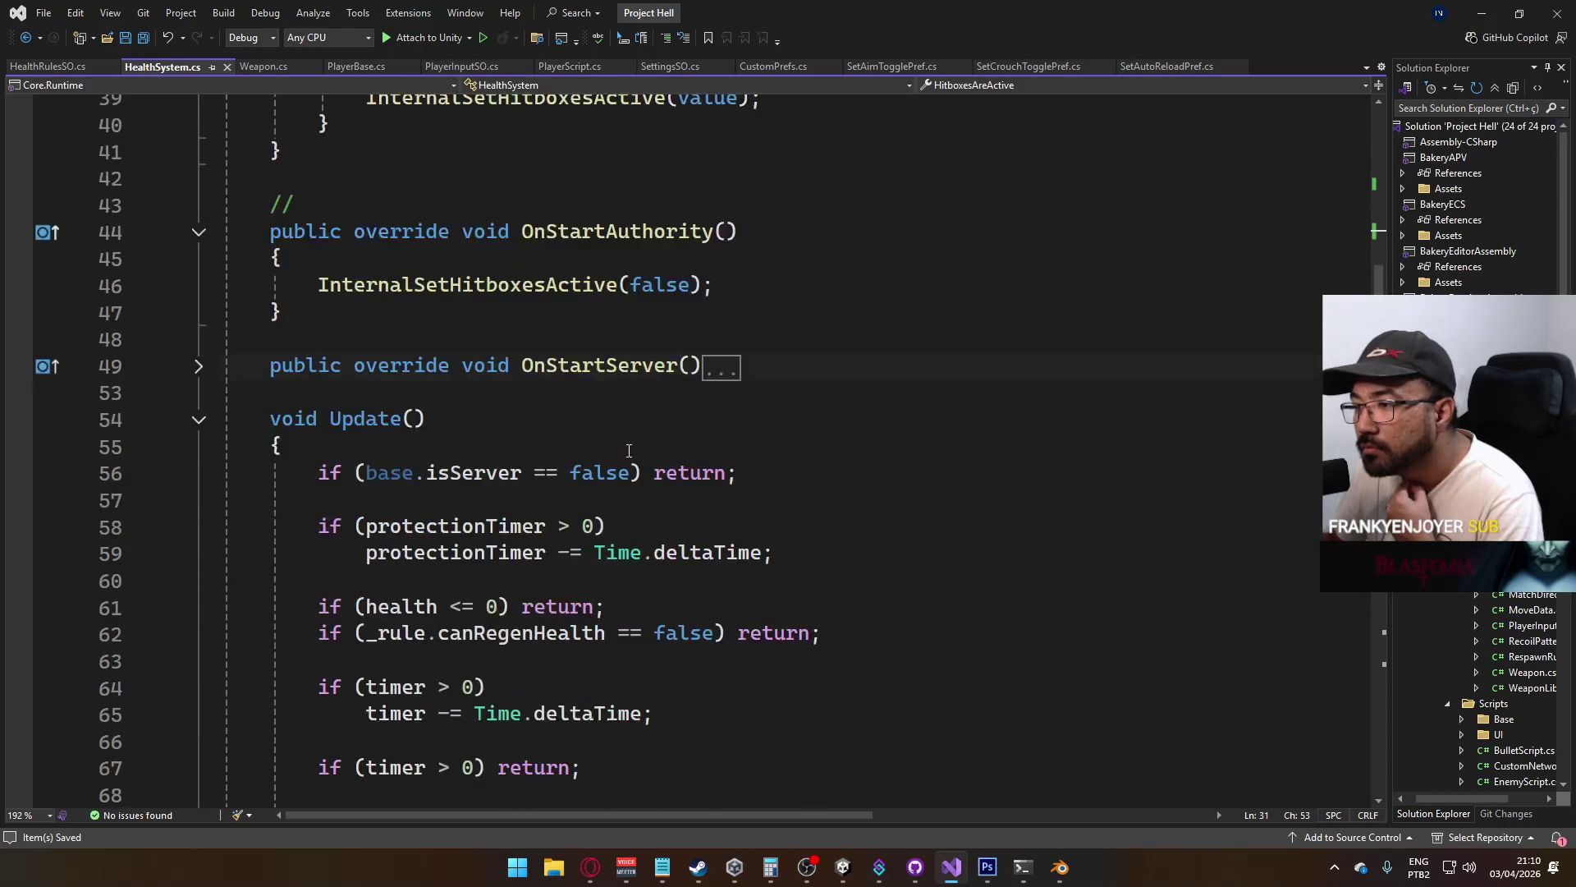
pyautogui.scroll(-2, 629, 450)
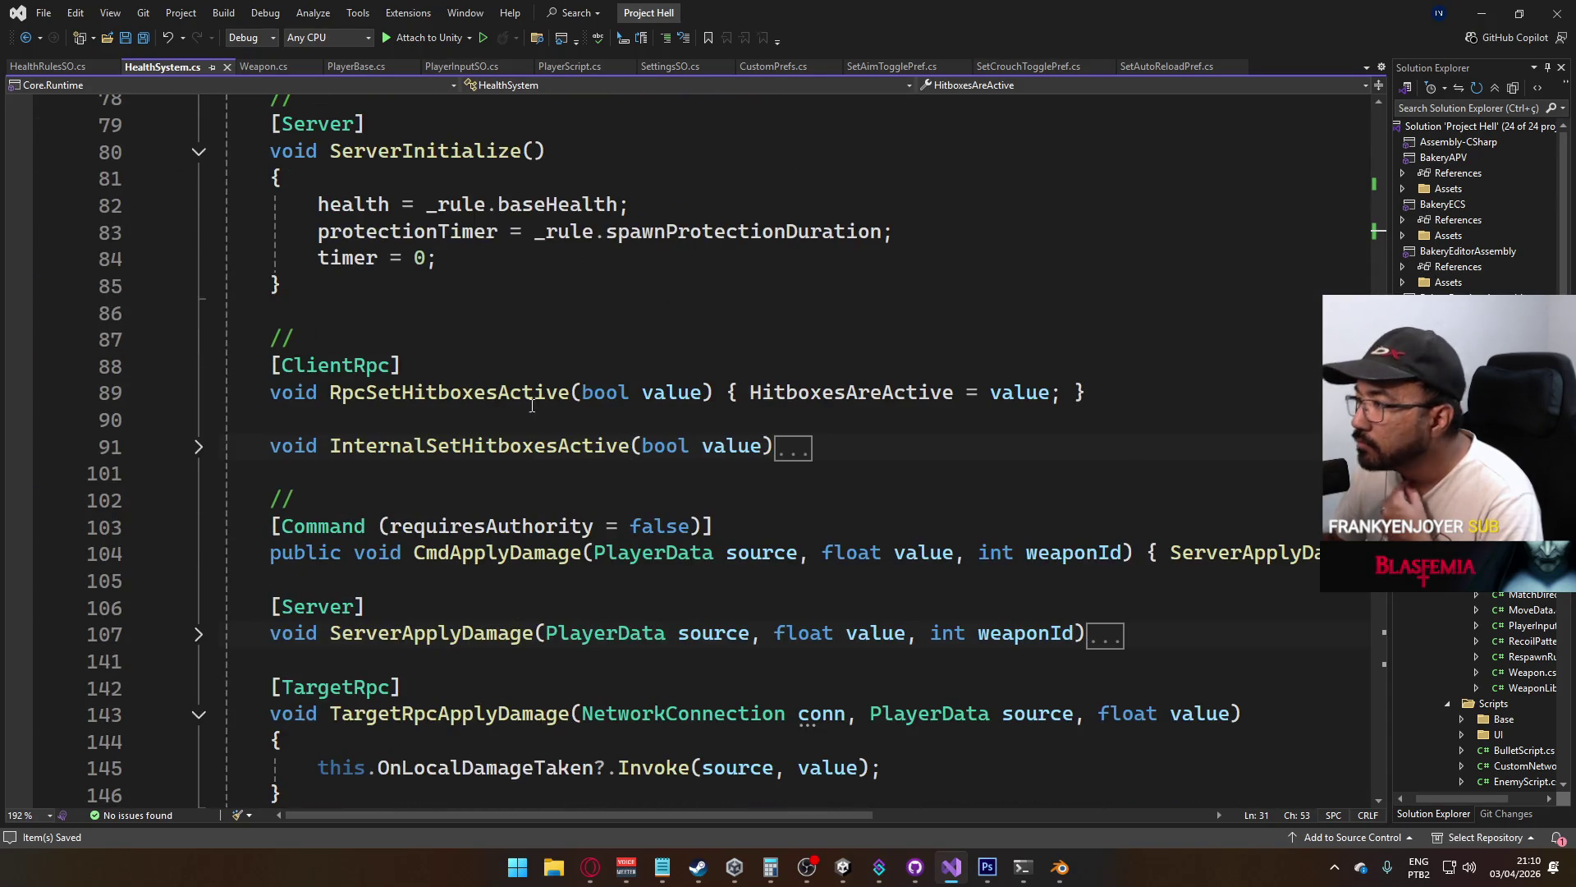
pyautogui.click(199, 447)
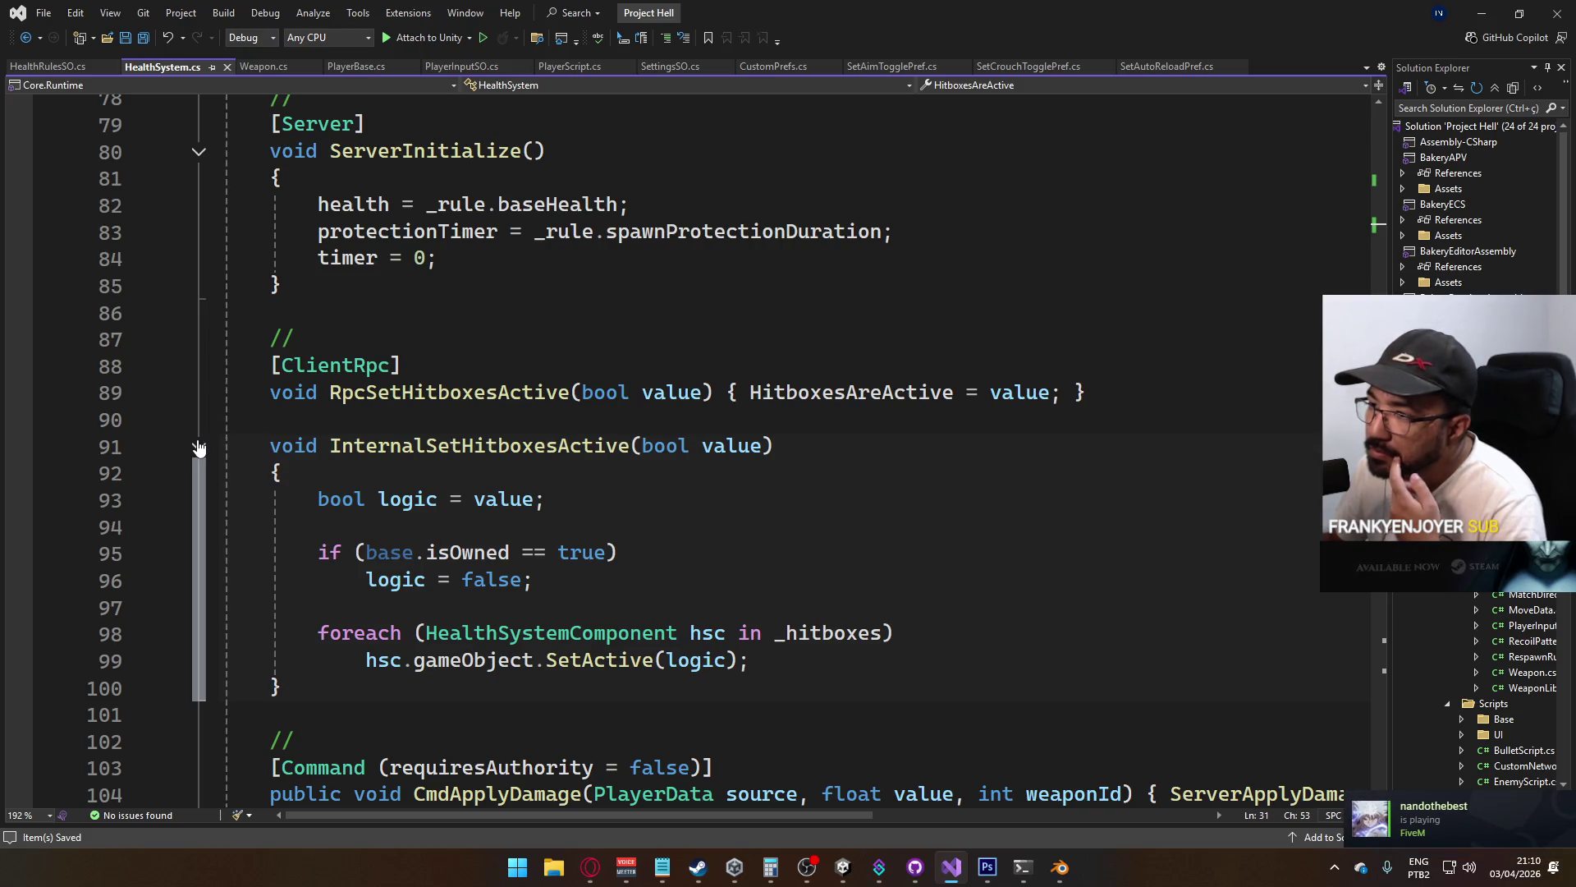
pyautogui.click(200, 447)
pyautogui.scroll(-2, 370, 435)
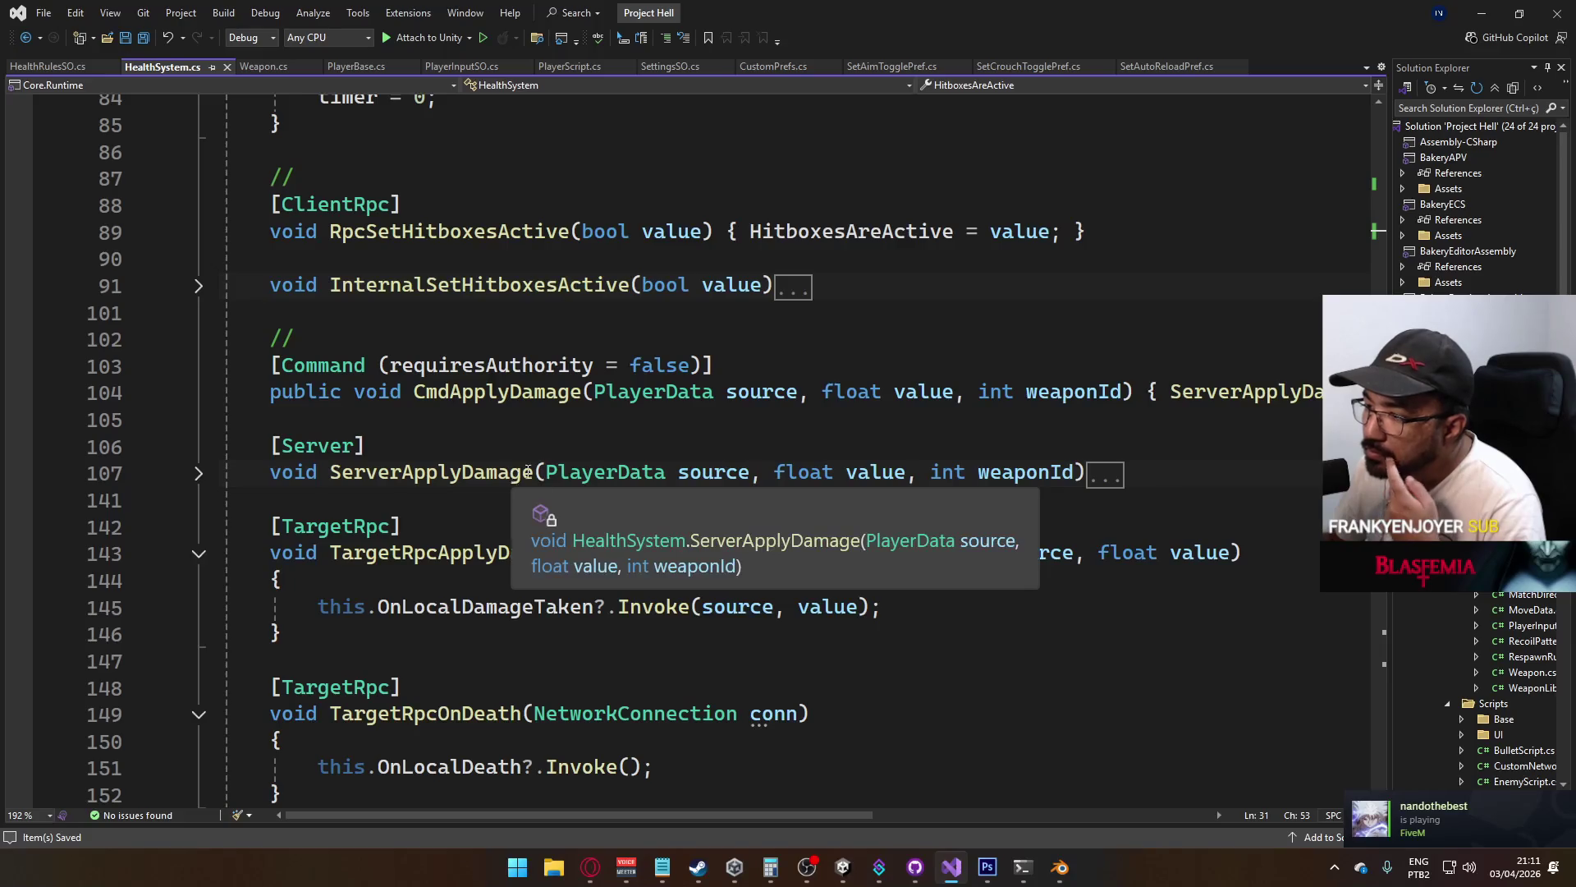
pyautogui.scroll(-3, 434, 430)
pyautogui.scroll(20, 434, 431)
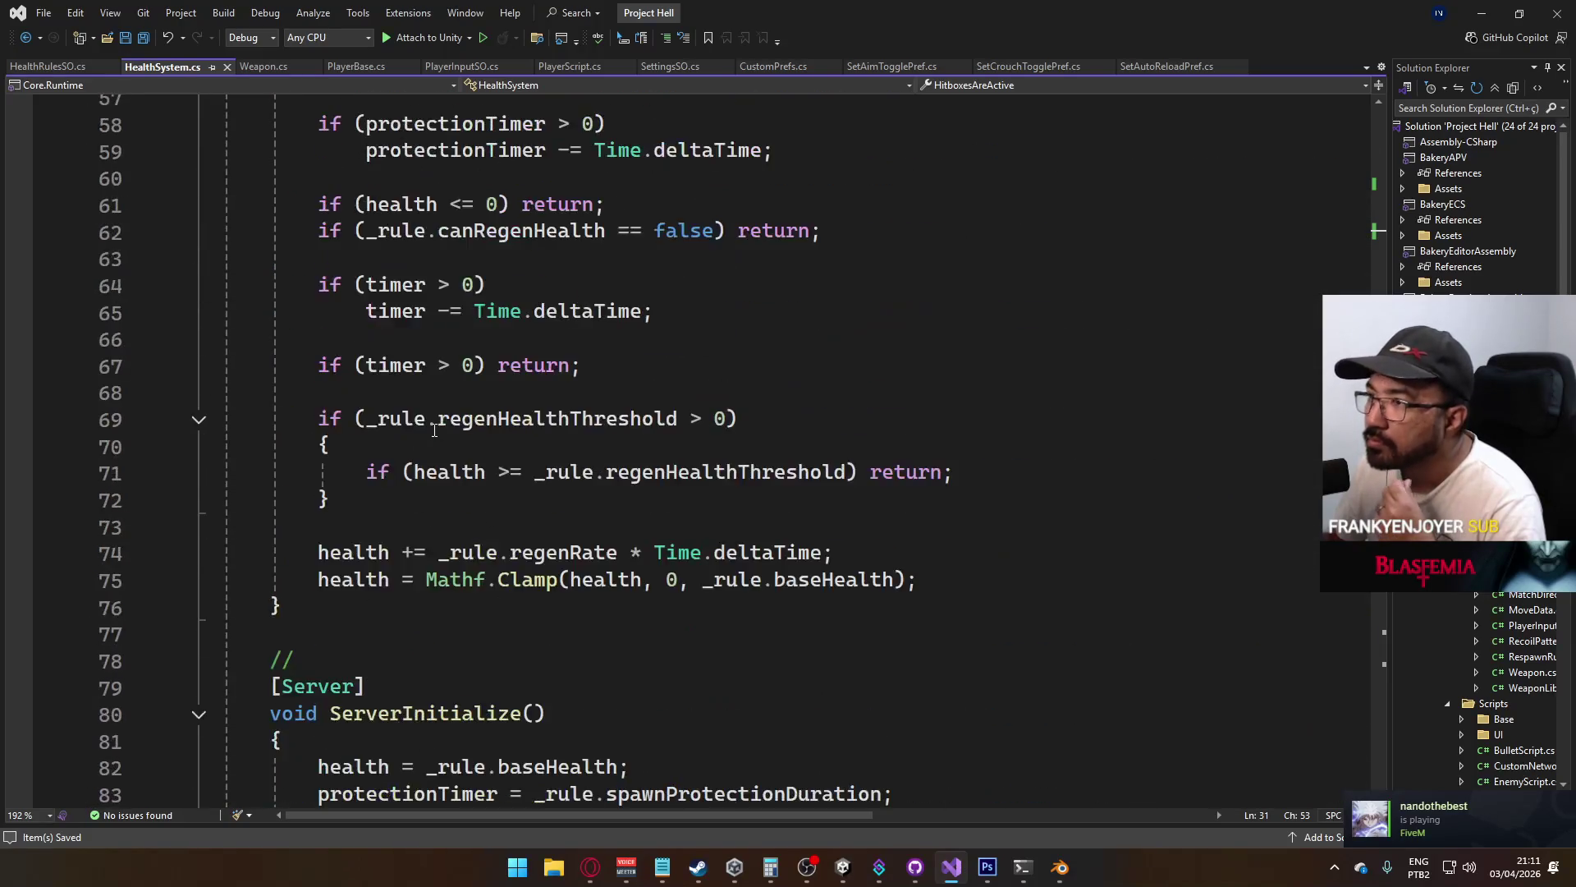
pyautogui.scroll(4, 434, 430)
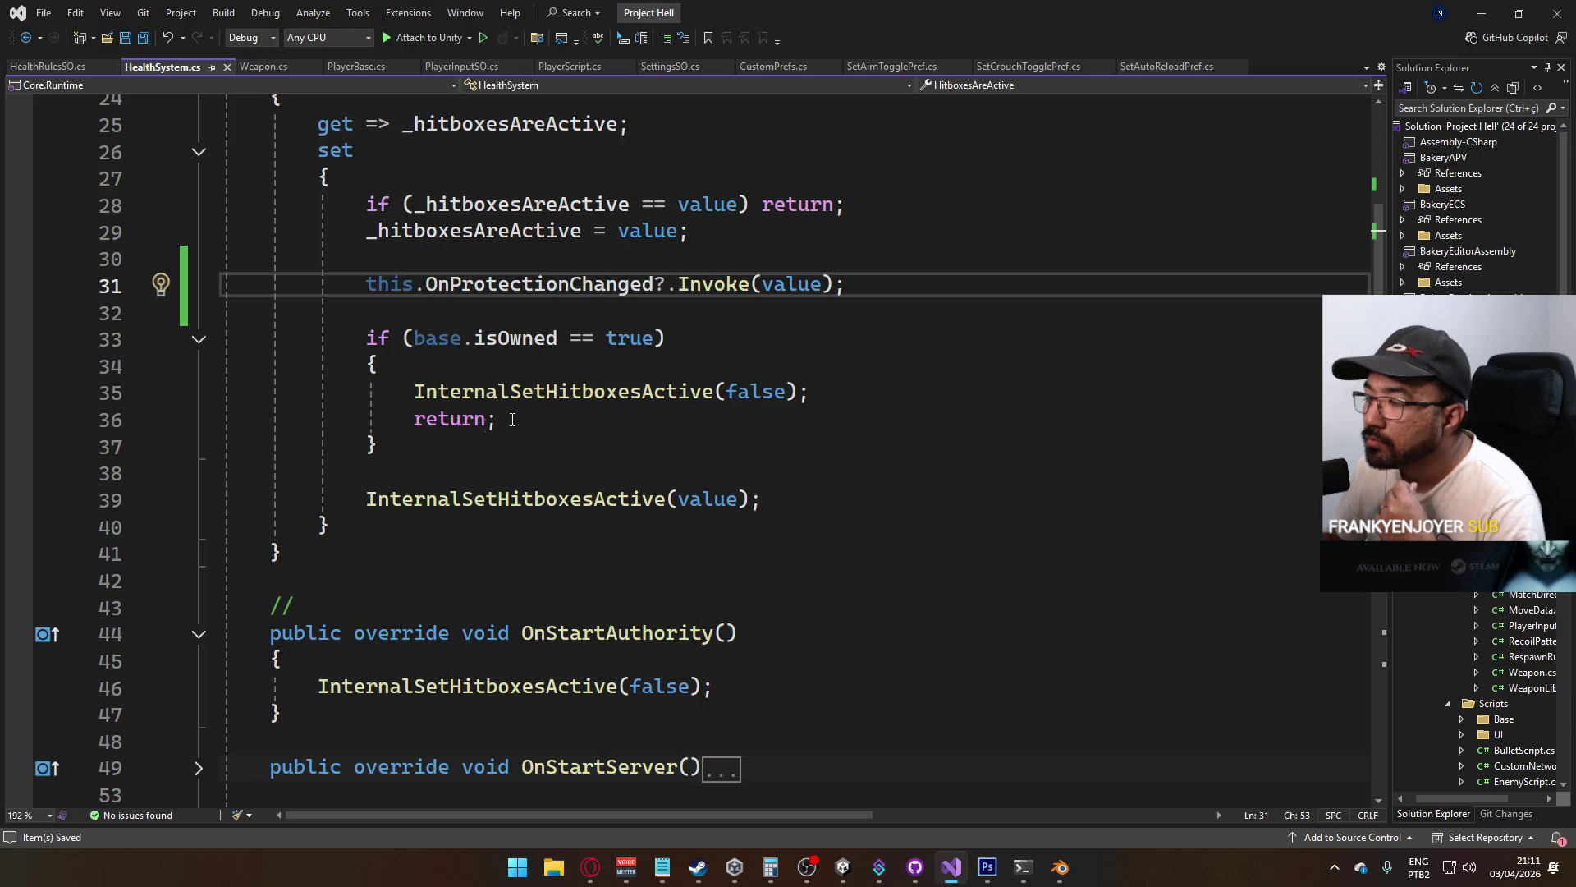
pyautogui.scroll(1, 562, 369)
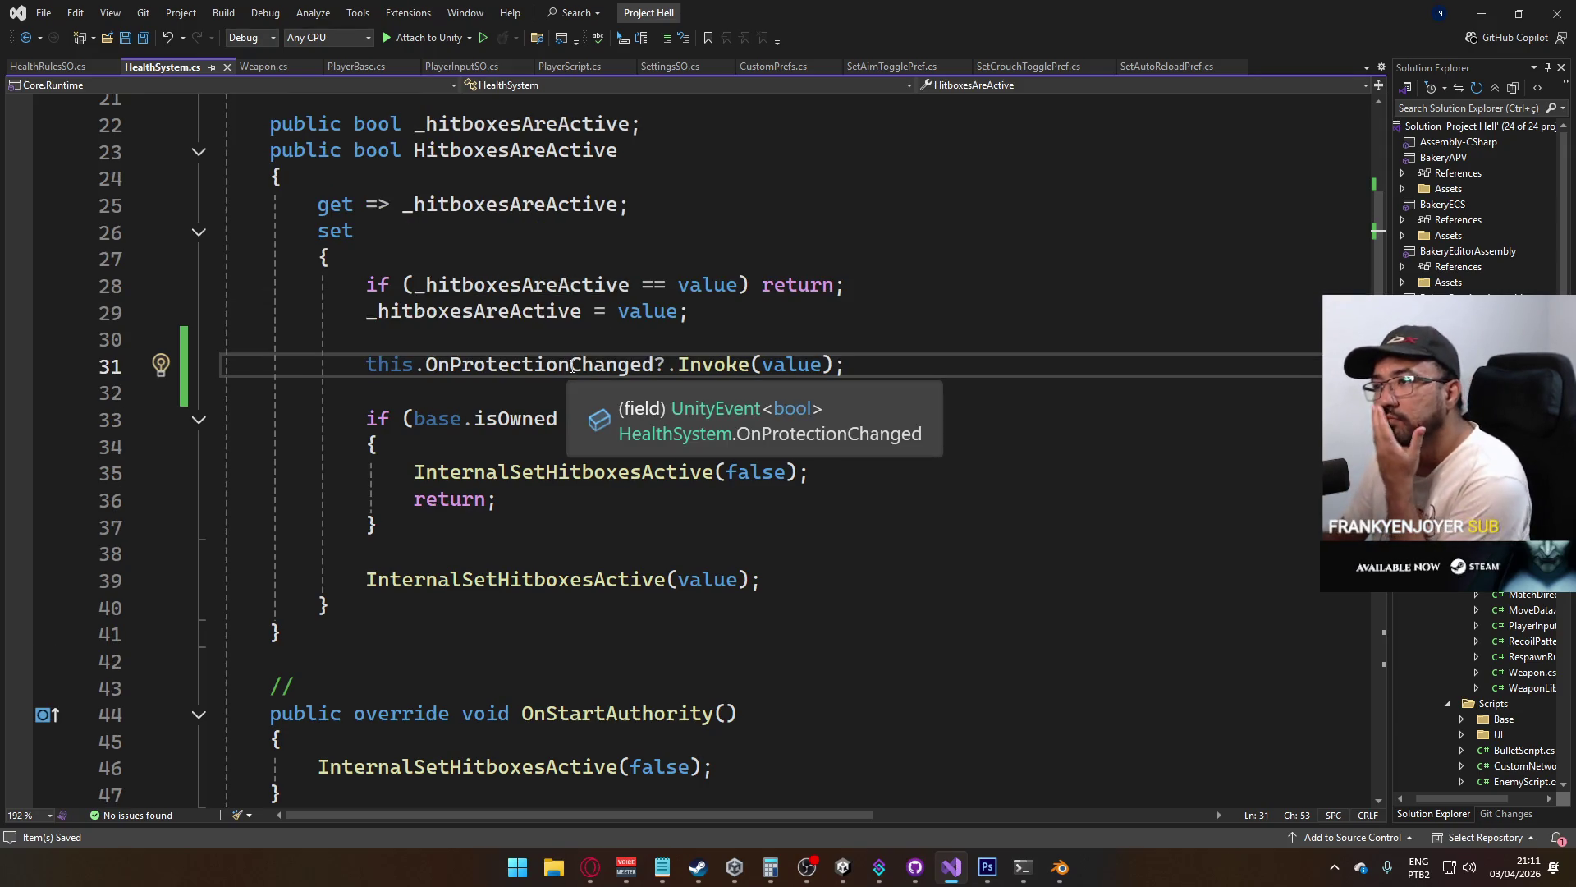
pyautogui.scroll(3, 535, 383)
pyautogui.scroll(2, 393, 374)
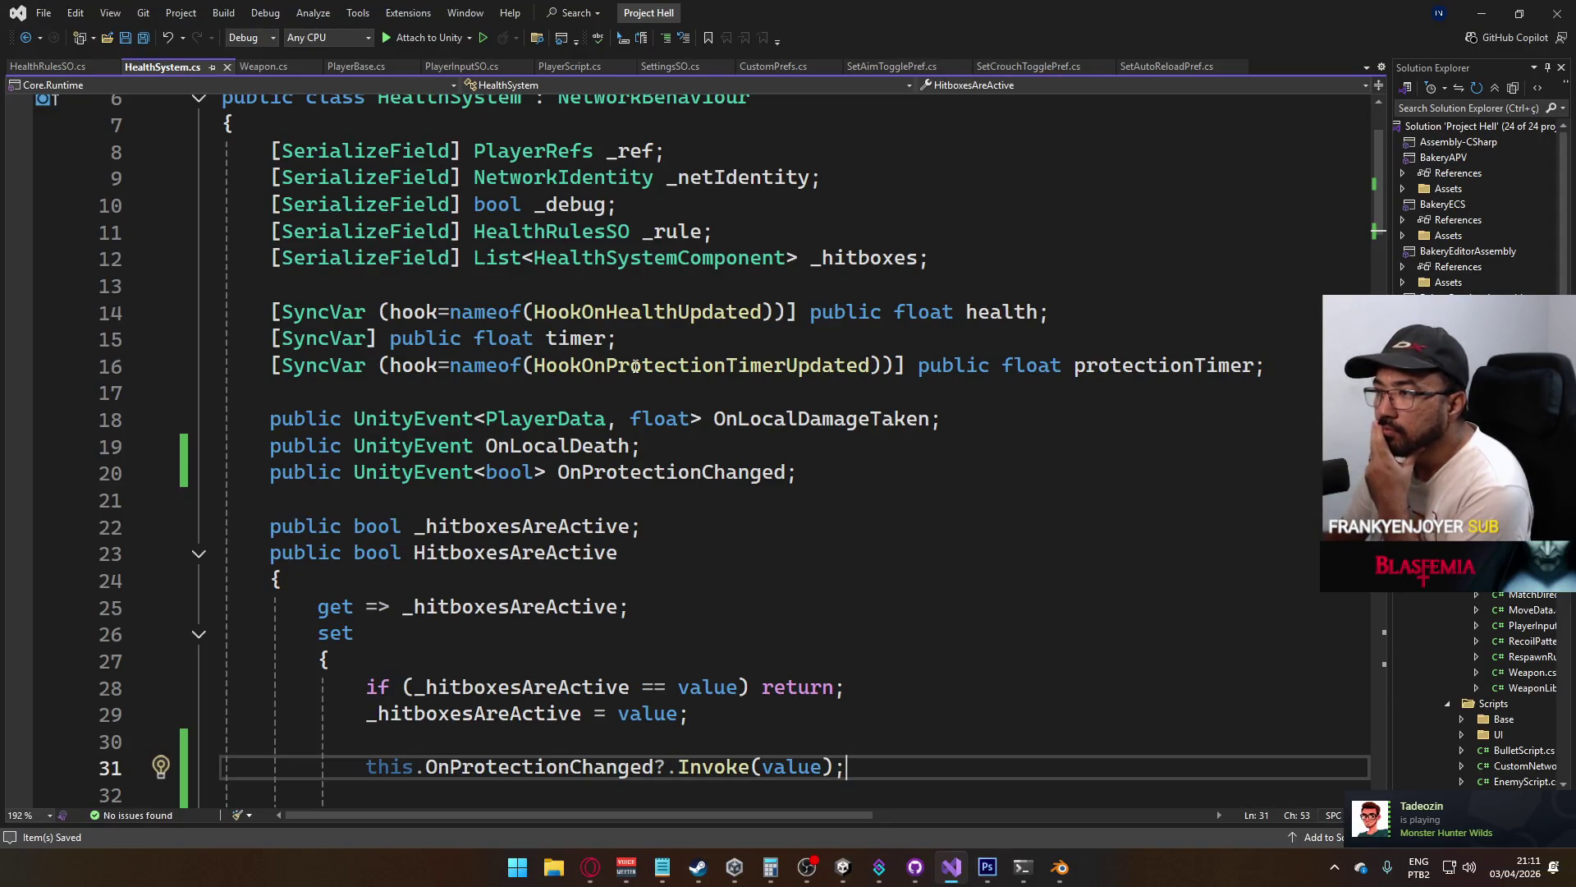
pyautogui.keyDown('ctrl'); pyautogui.click(635, 364); pyautogui.keyUp('ctrl')
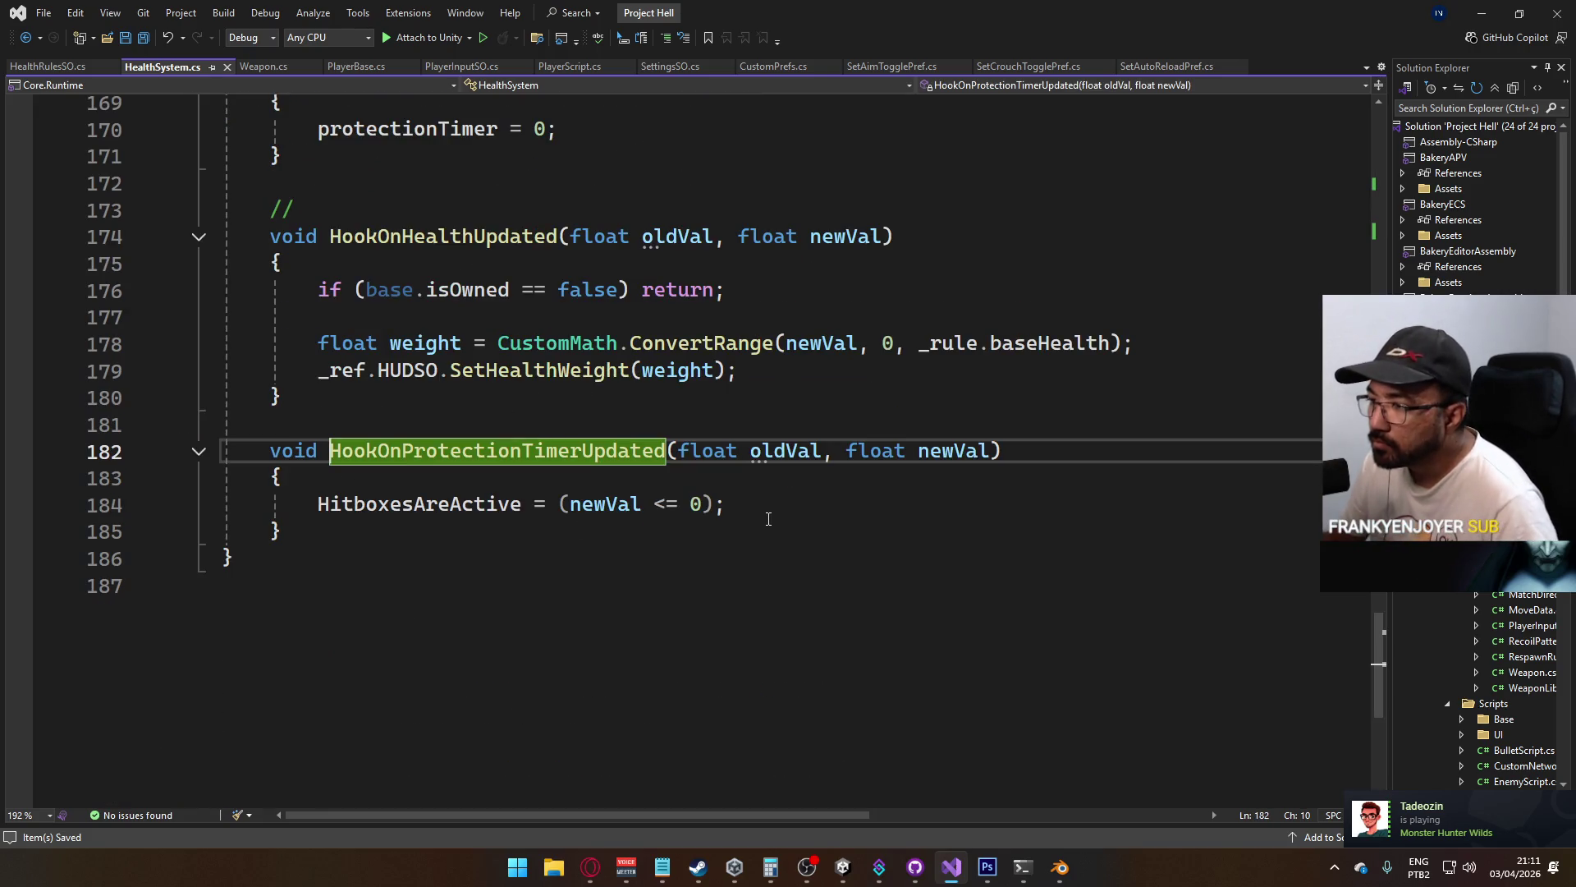
# Move the OnProtectionChanged Invoke line to the top of the HitboxesAreActive setter, save, and replay in Unity
pyautogui.keyDown('ctrl'); pyautogui.click(439, 508); pyautogui.keyUp('ctrl')
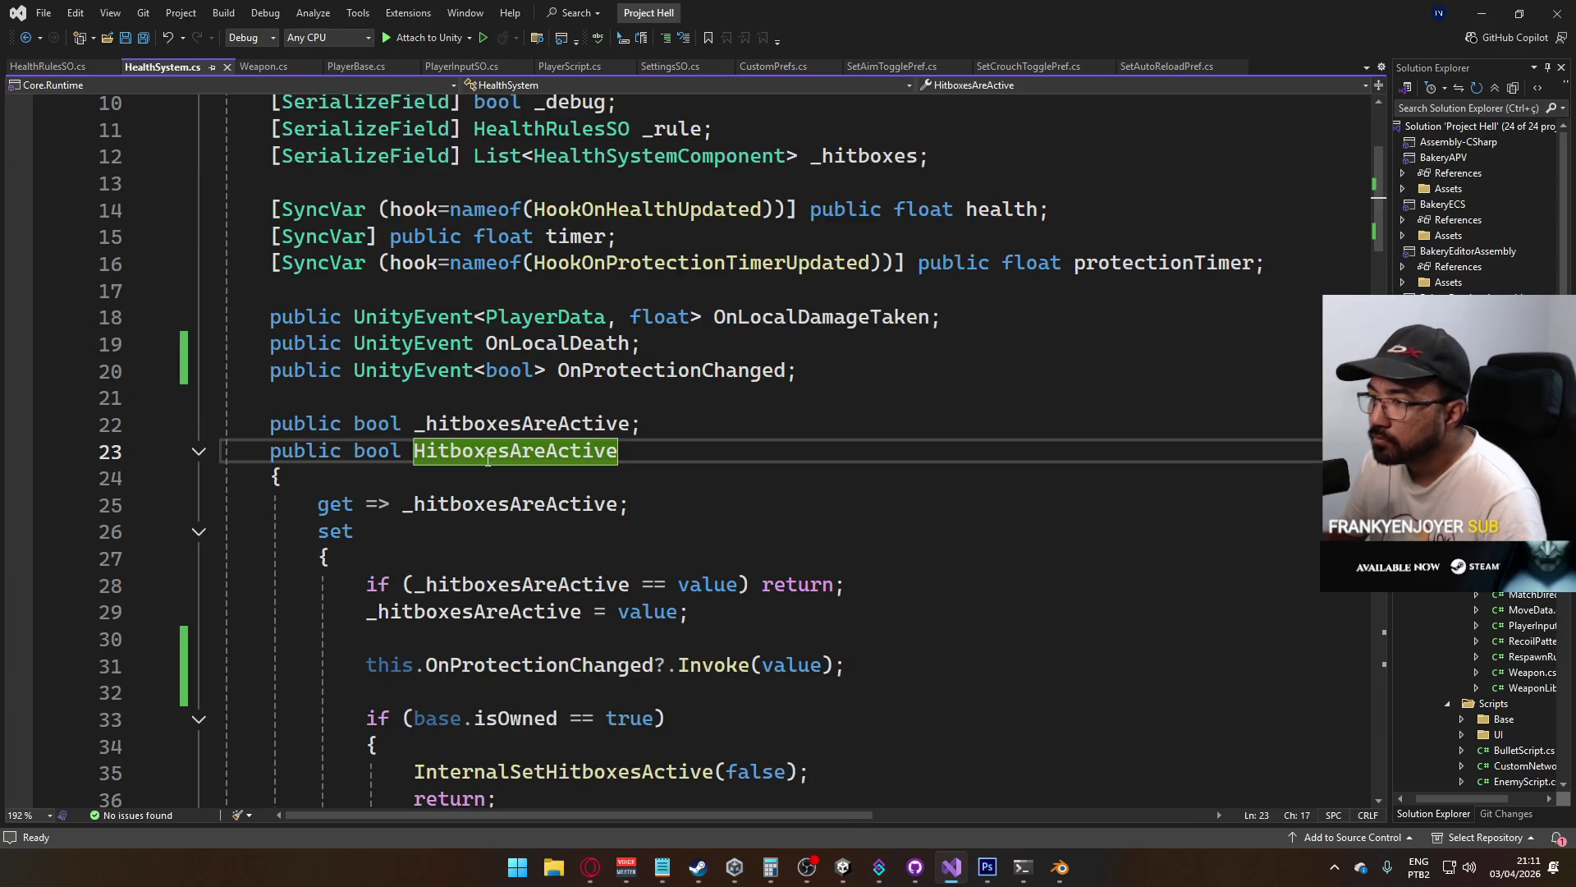
pyautogui.scroll(-2, 480, 423)
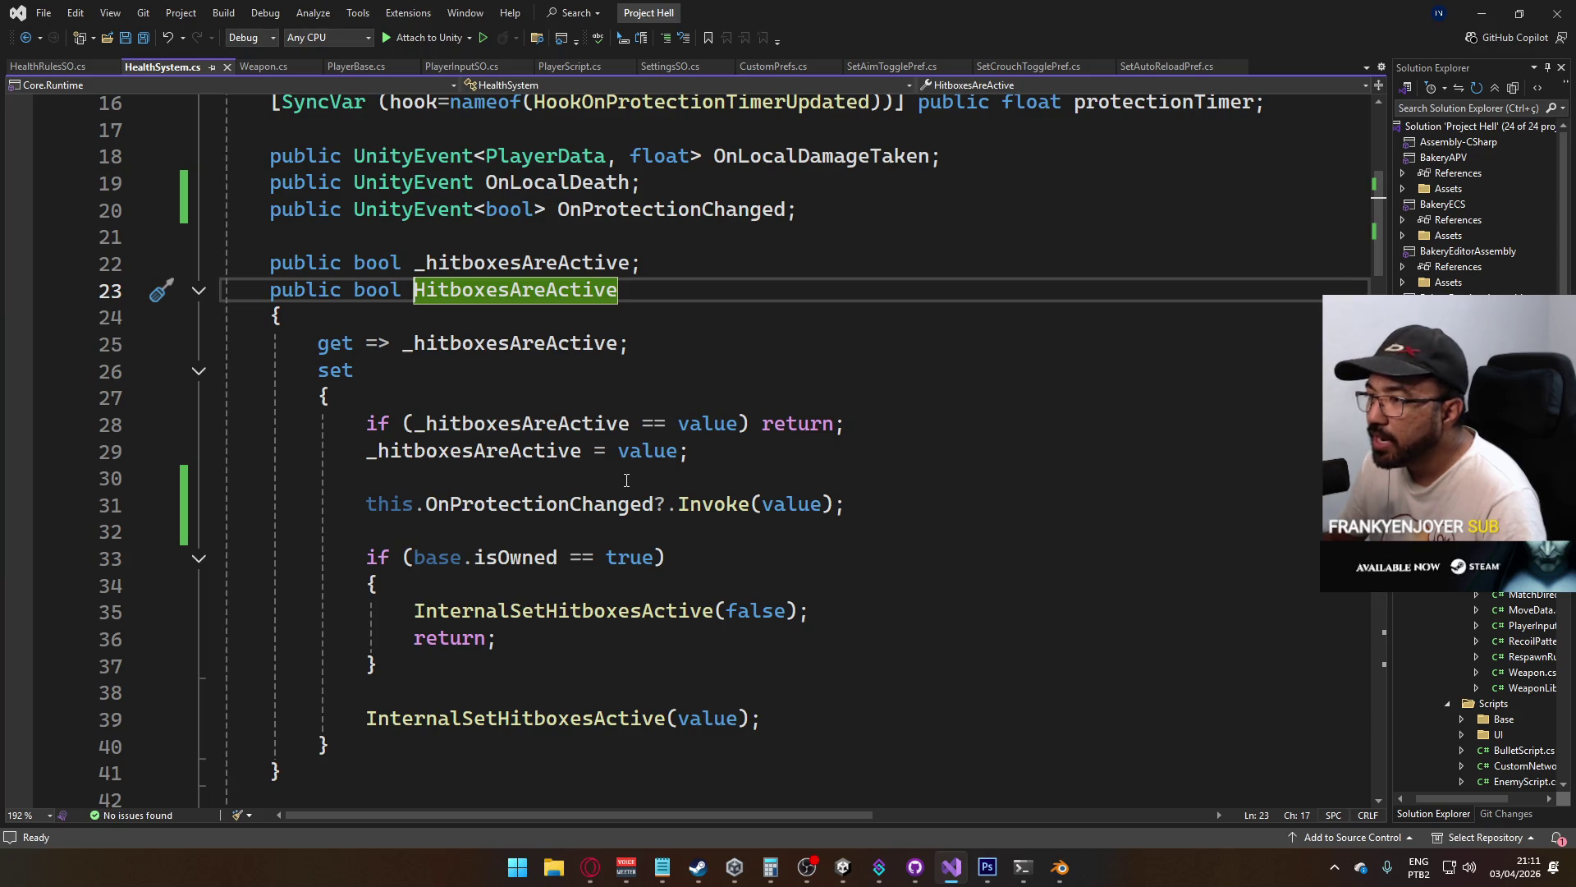
pyautogui.moveTo(885, 511); pyautogui.dragTo(456, 502)
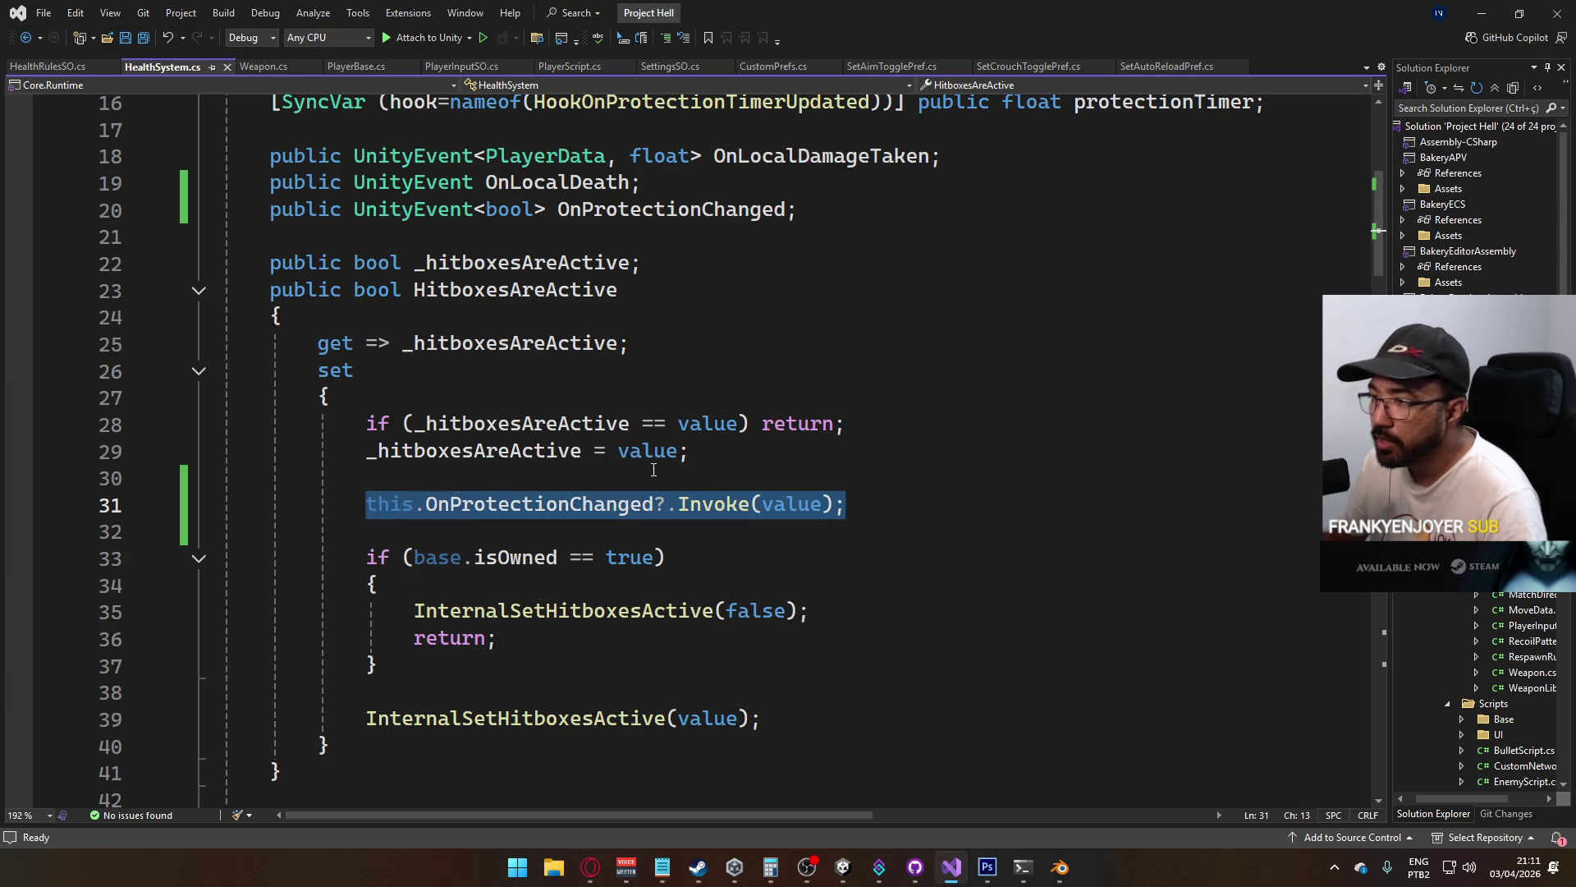
pyautogui.press('Delete')
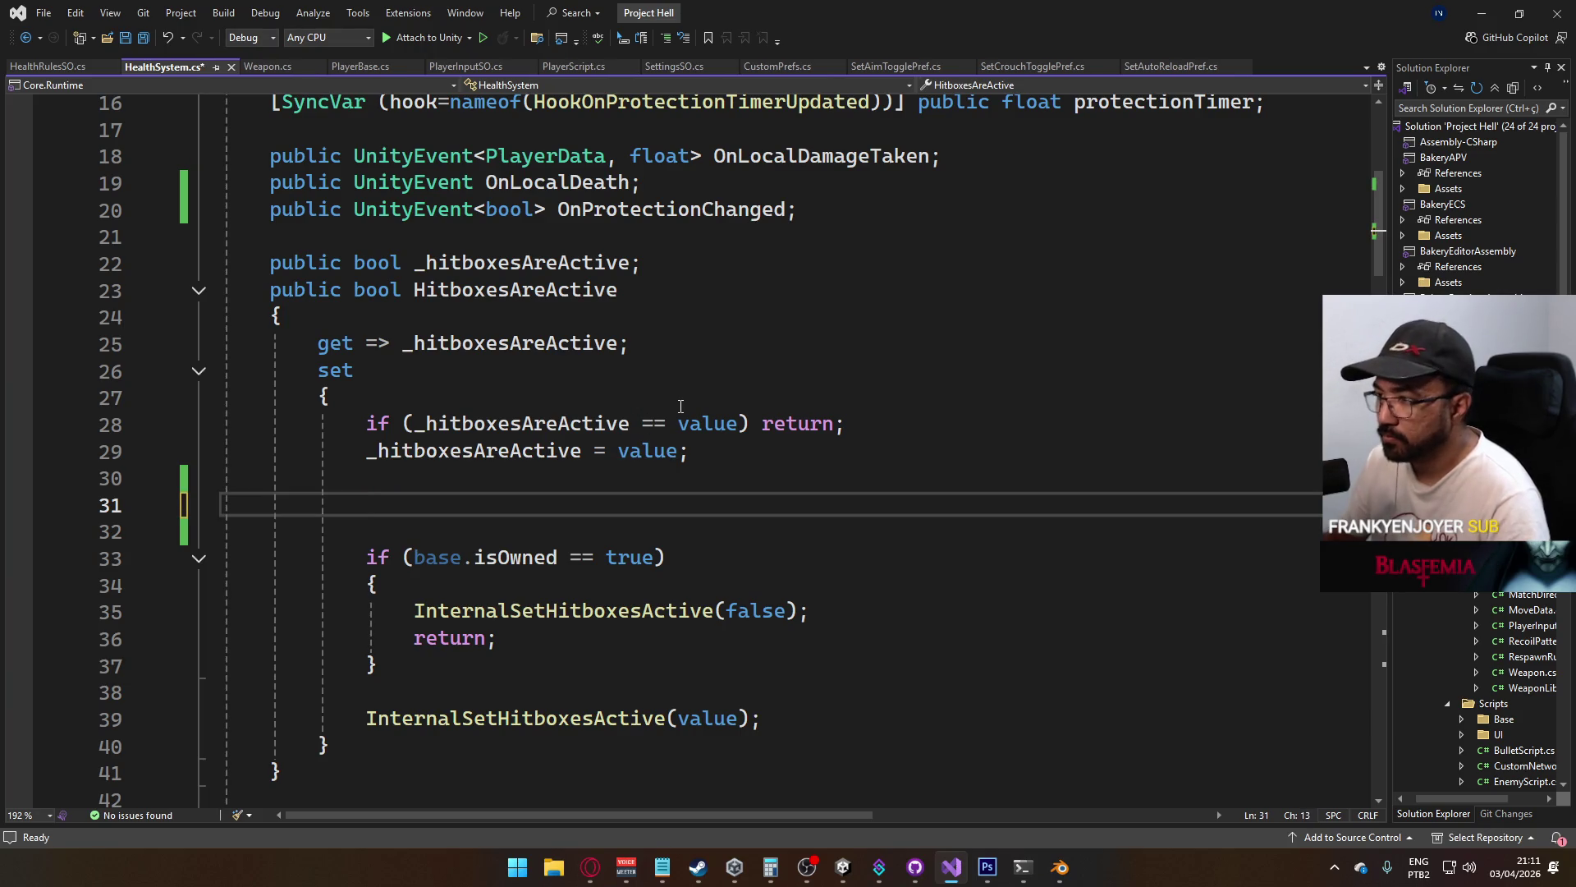
pyautogui.press('BackSpace')
pyautogui.press('BackSpace')
pyautogui.press('Up')
pyautogui.press('Up')
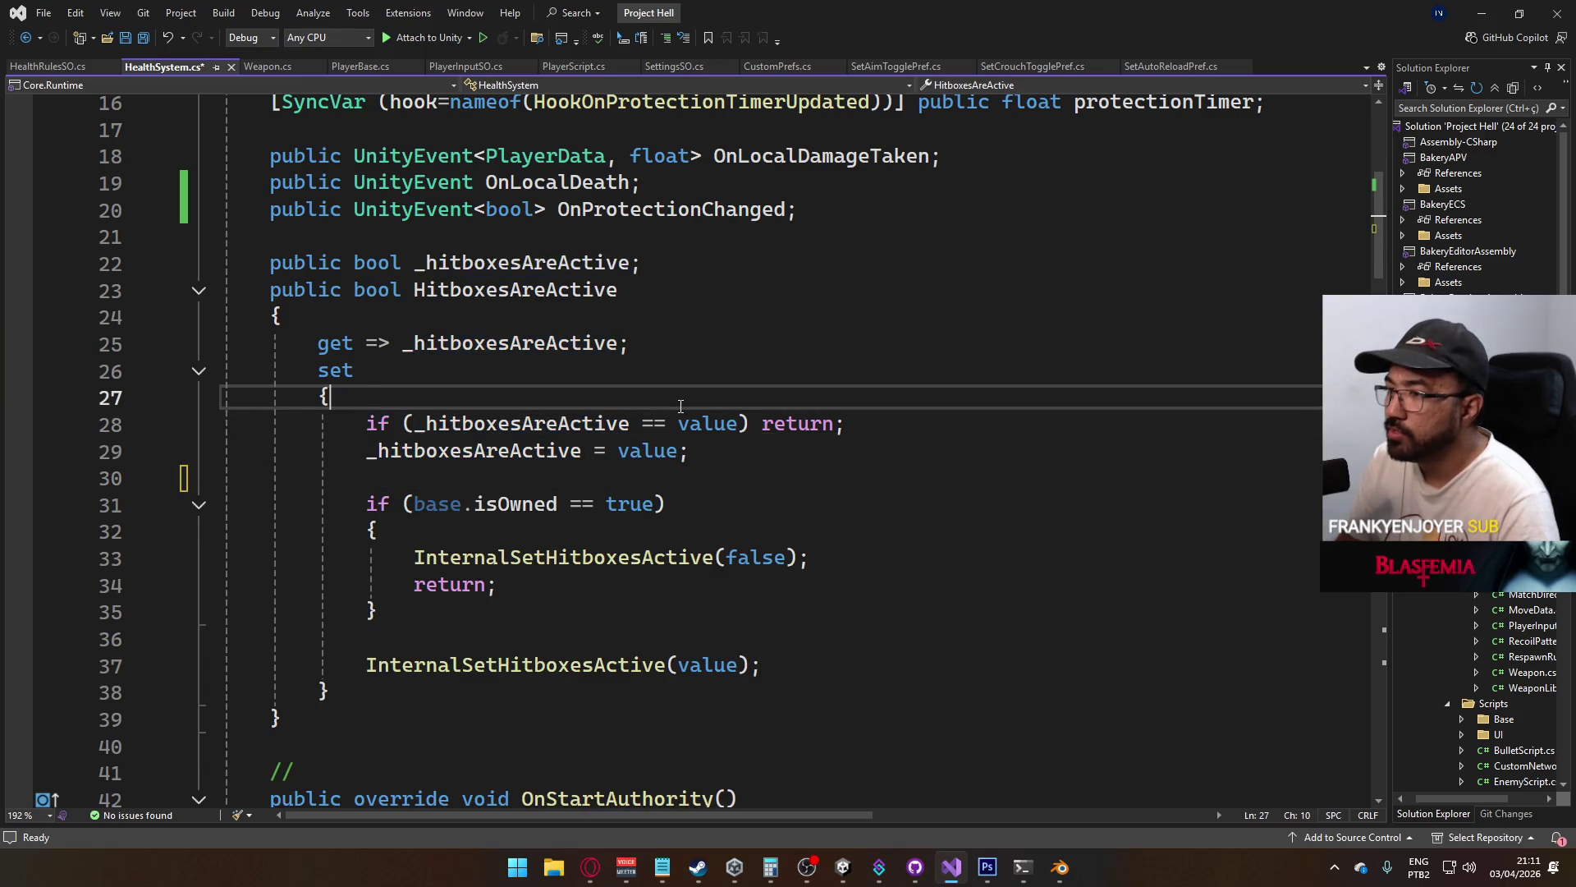
pyautogui.press('Return')
pyautogui.press('Return')
pyautogui.press('Up')
pyautogui.write('this.OnProtectionChanged?.Invoke(value);')
pyautogui.hotkey('ctrl', 's')
pyautogui.hotkey('alt', 'Tab')
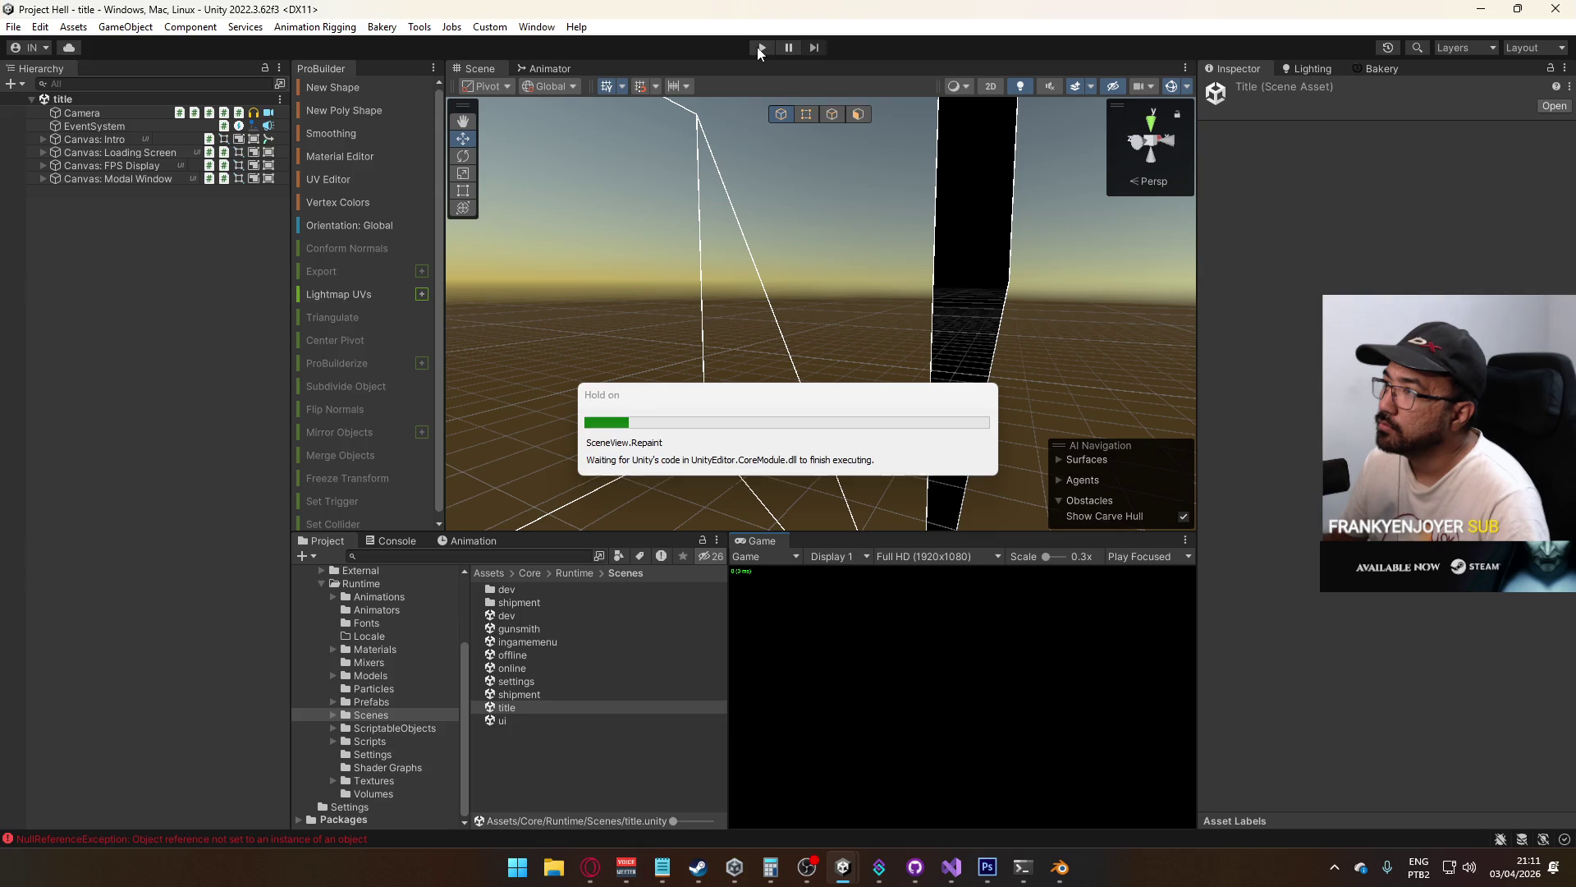
pyautogui.click(759, 49)
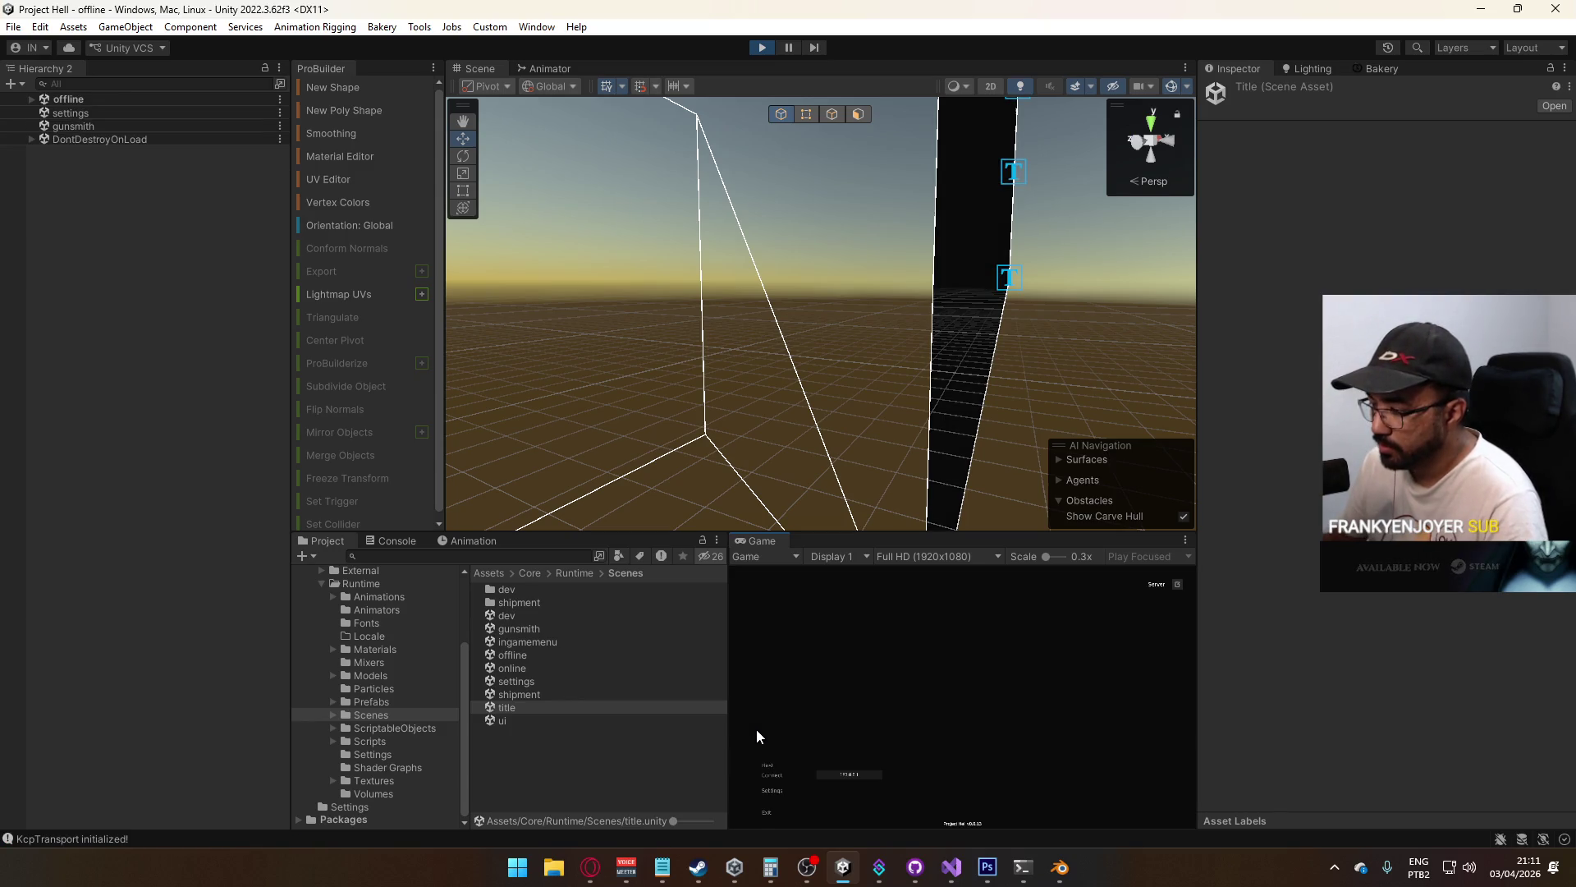
# Host a shipment map match, fire a few shots, and orbit the Scene view around the player
pyautogui.click(772, 765)
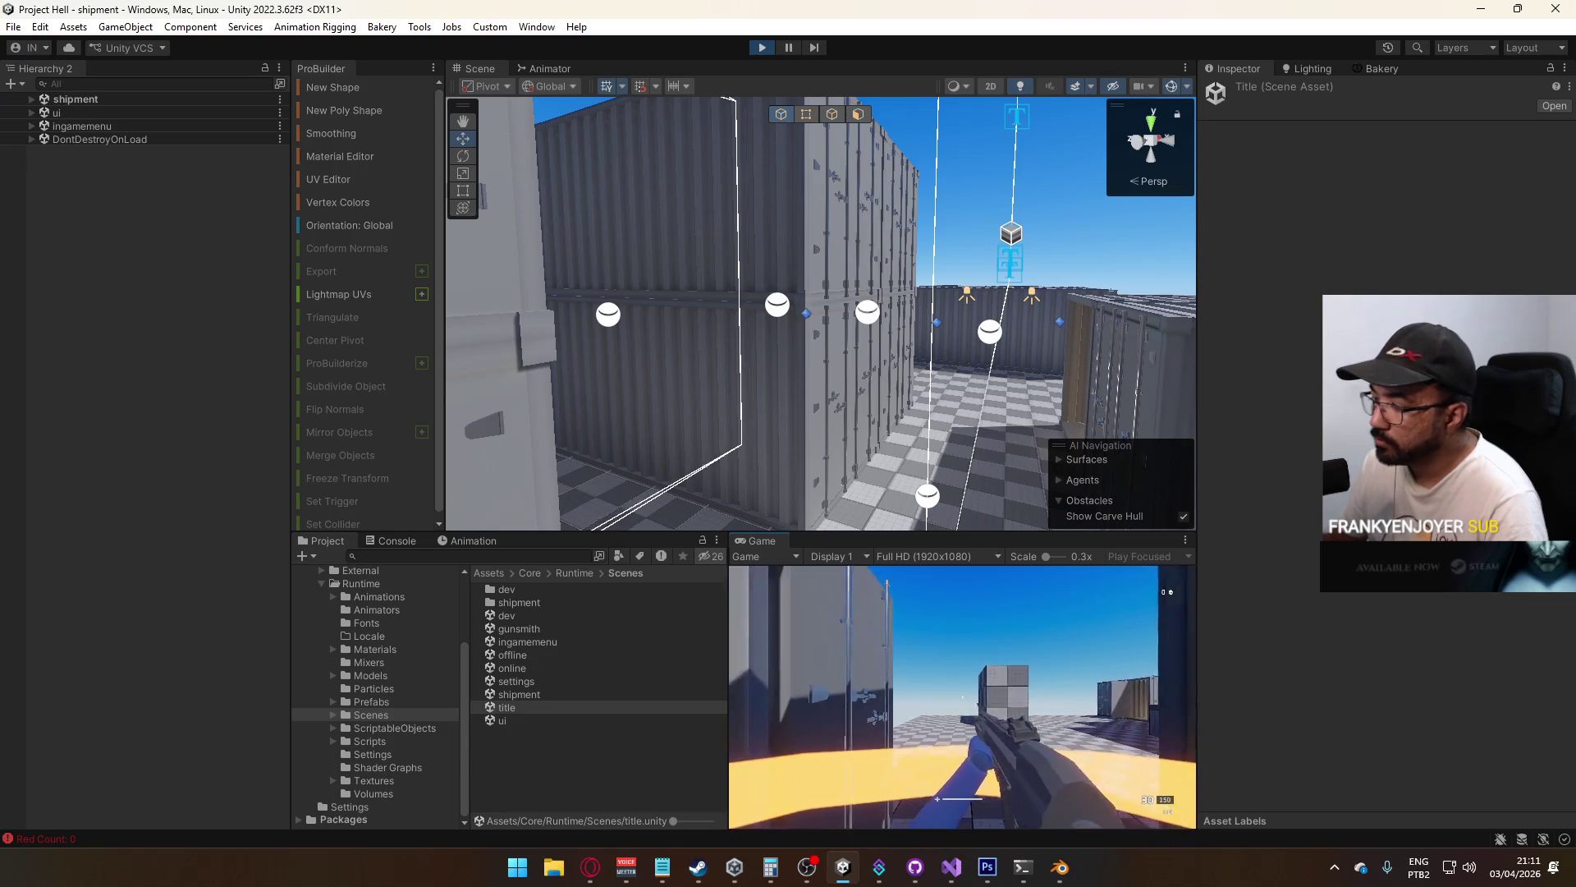
pyautogui.click(962, 696)
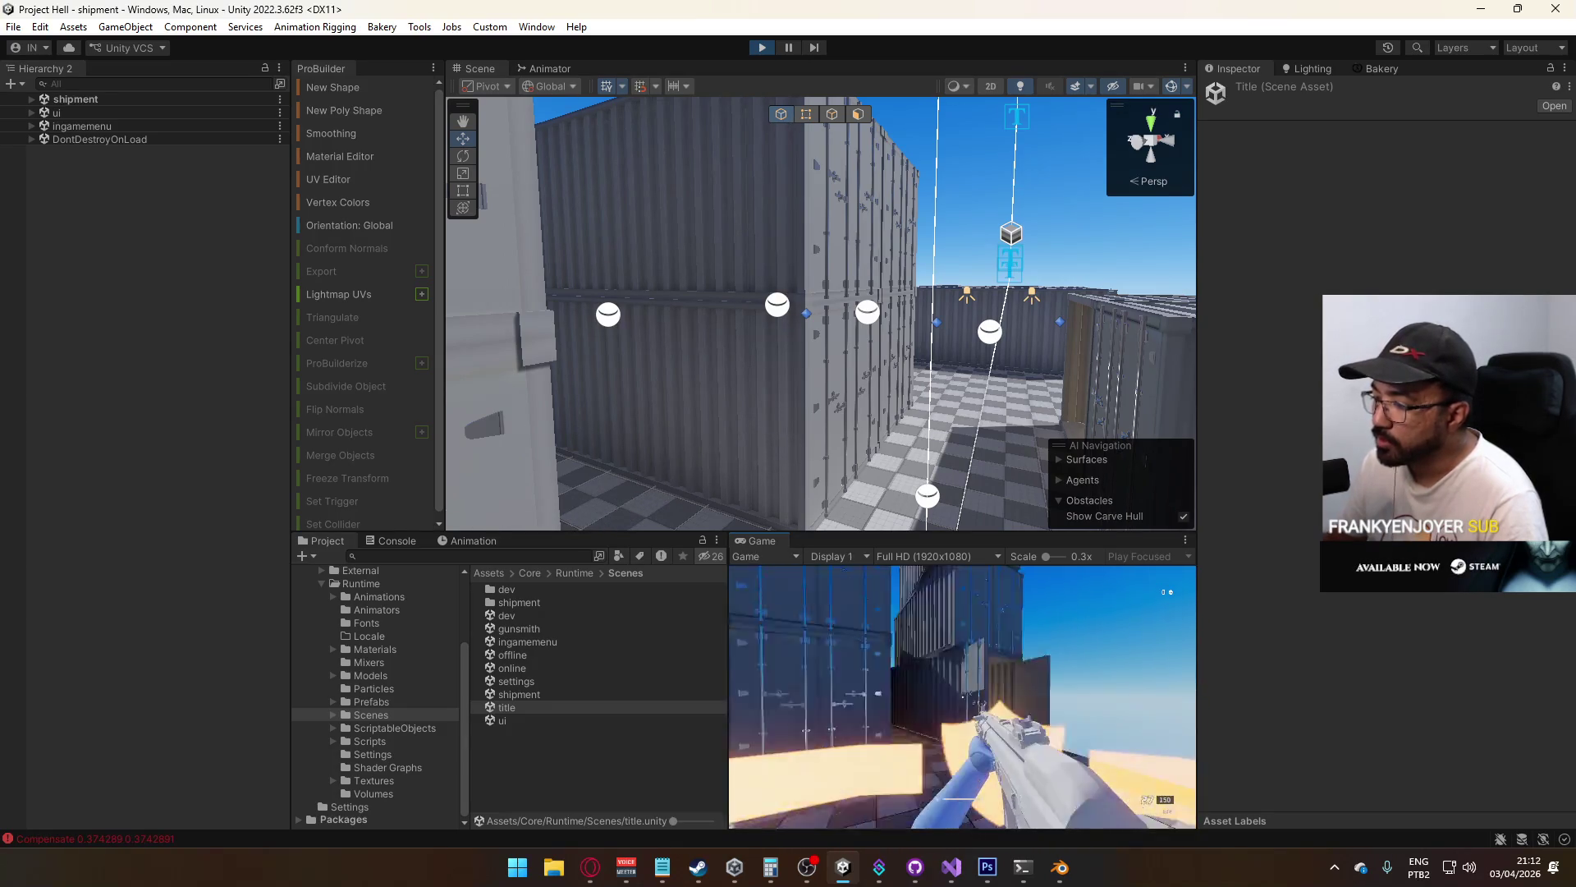
pyautogui.press('super')
pyautogui.moveTo(919, 252)
pyautogui.mouseDown()
pyautogui.moveTo(651, 181)
pyautogui.moveTo(842, 408)
pyautogui.mouseUp()
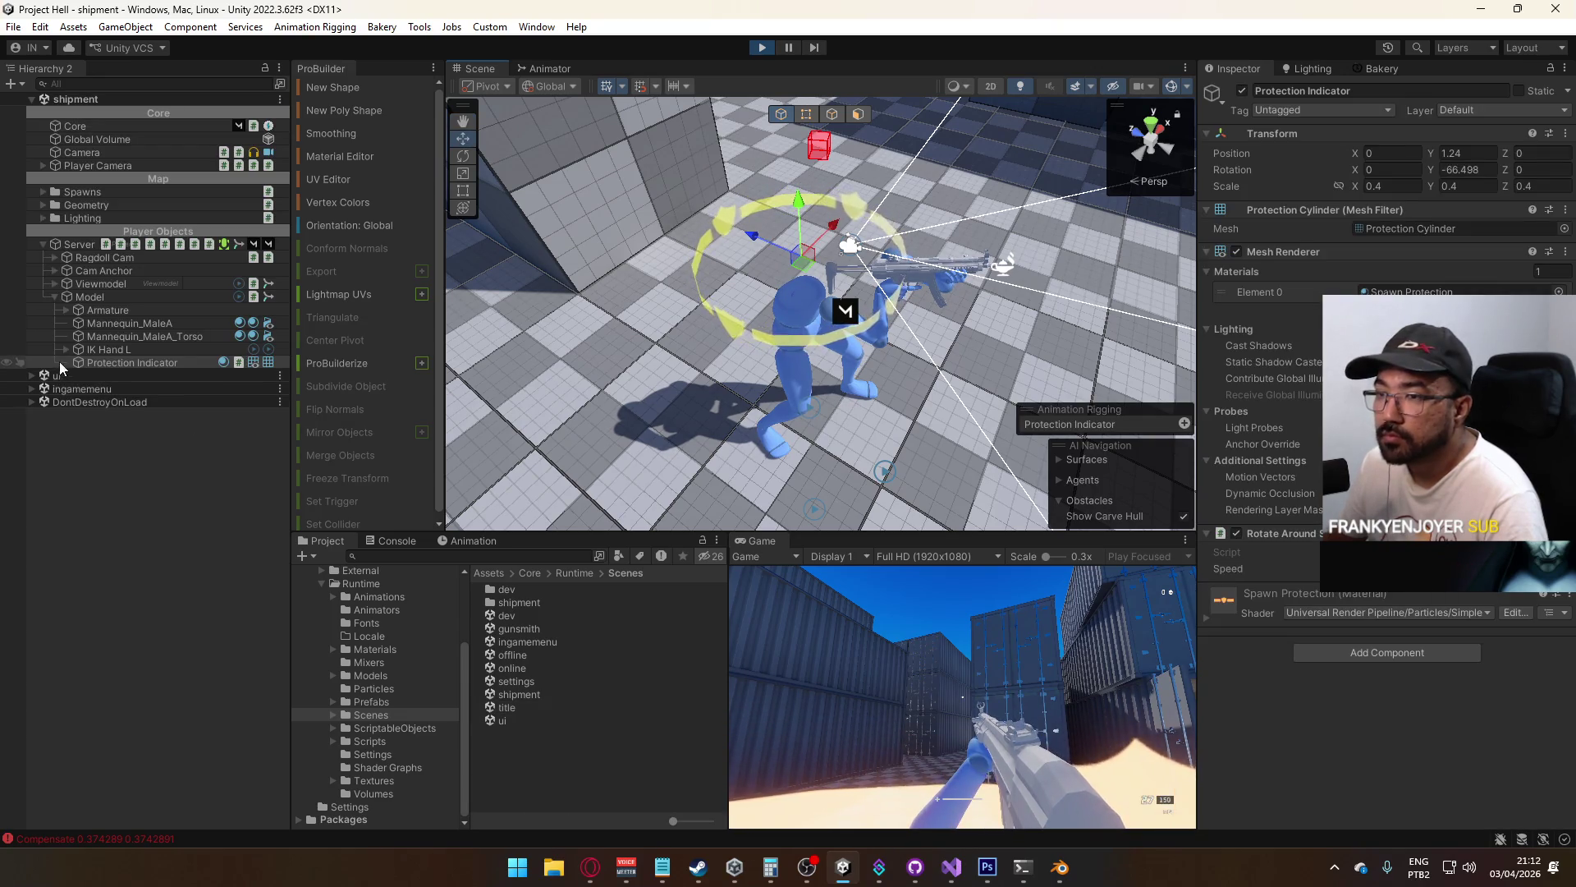
# Parent Protection Indicator under the Hips bone and zero its X, Y and Z position
pyautogui.click(100, 336)
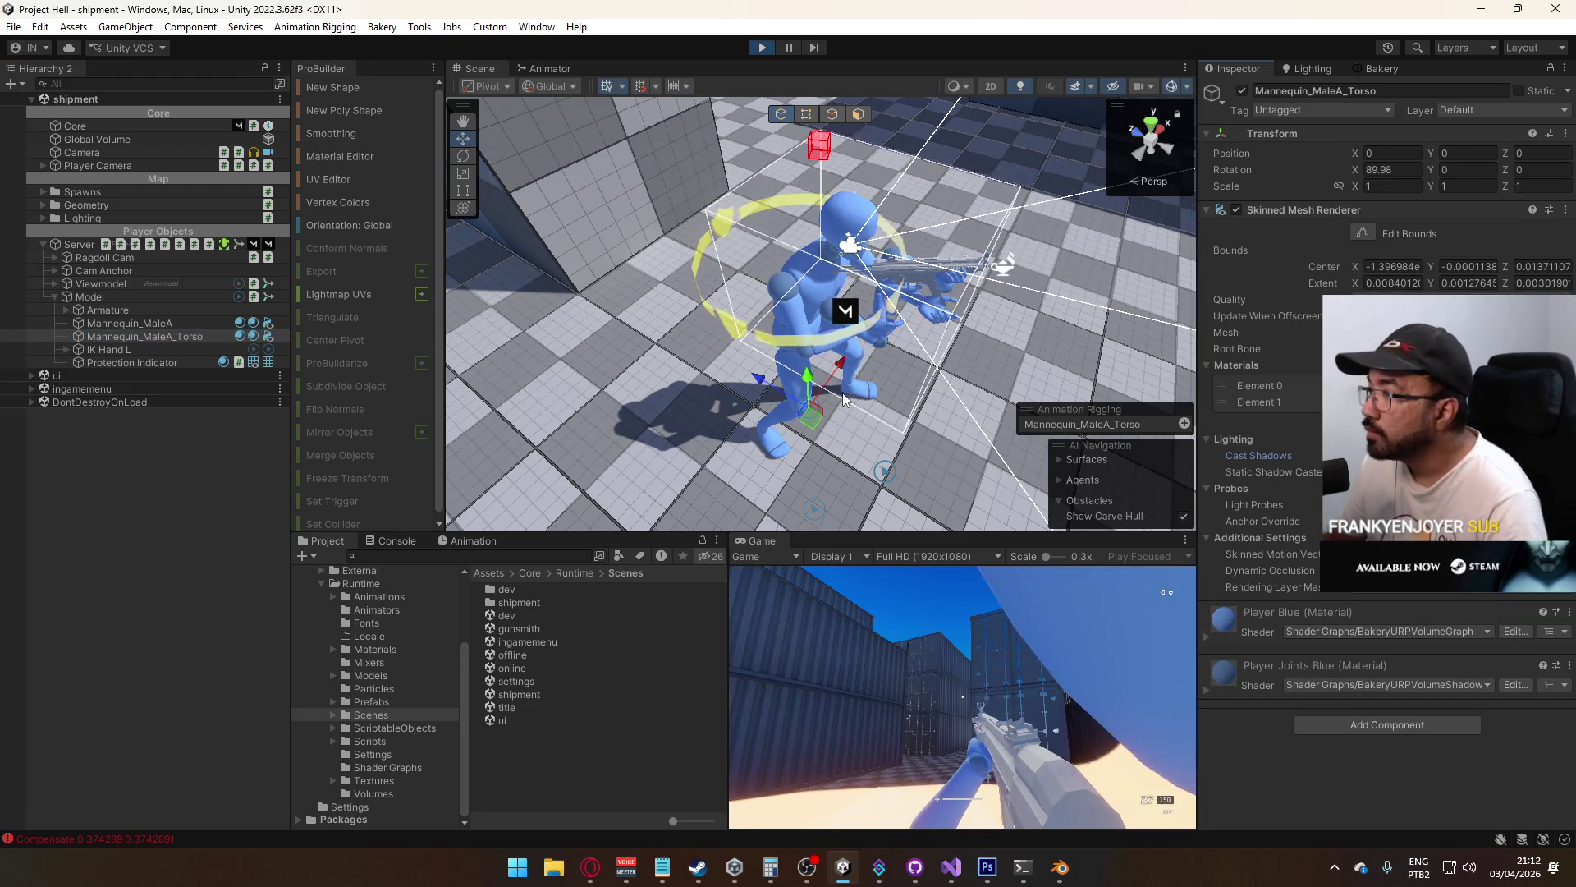
pyautogui.moveTo(821, 321)
pyautogui.mouseDown()
pyautogui.moveTo(865, 332)
pyautogui.moveTo(853, 316)
pyautogui.mouseUp()
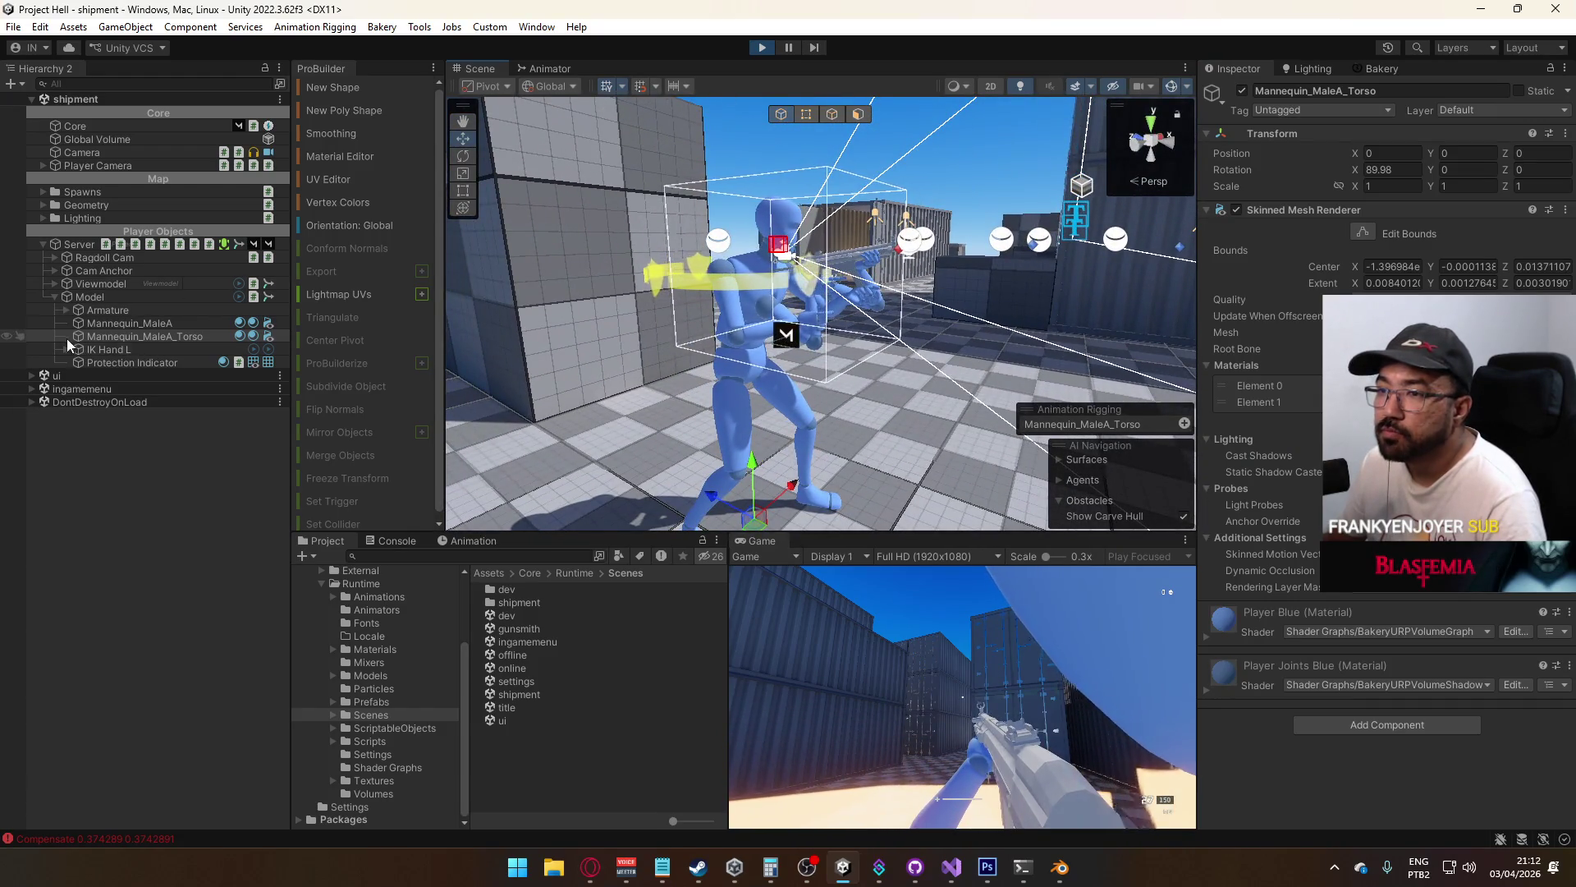
pyautogui.click(66, 310)
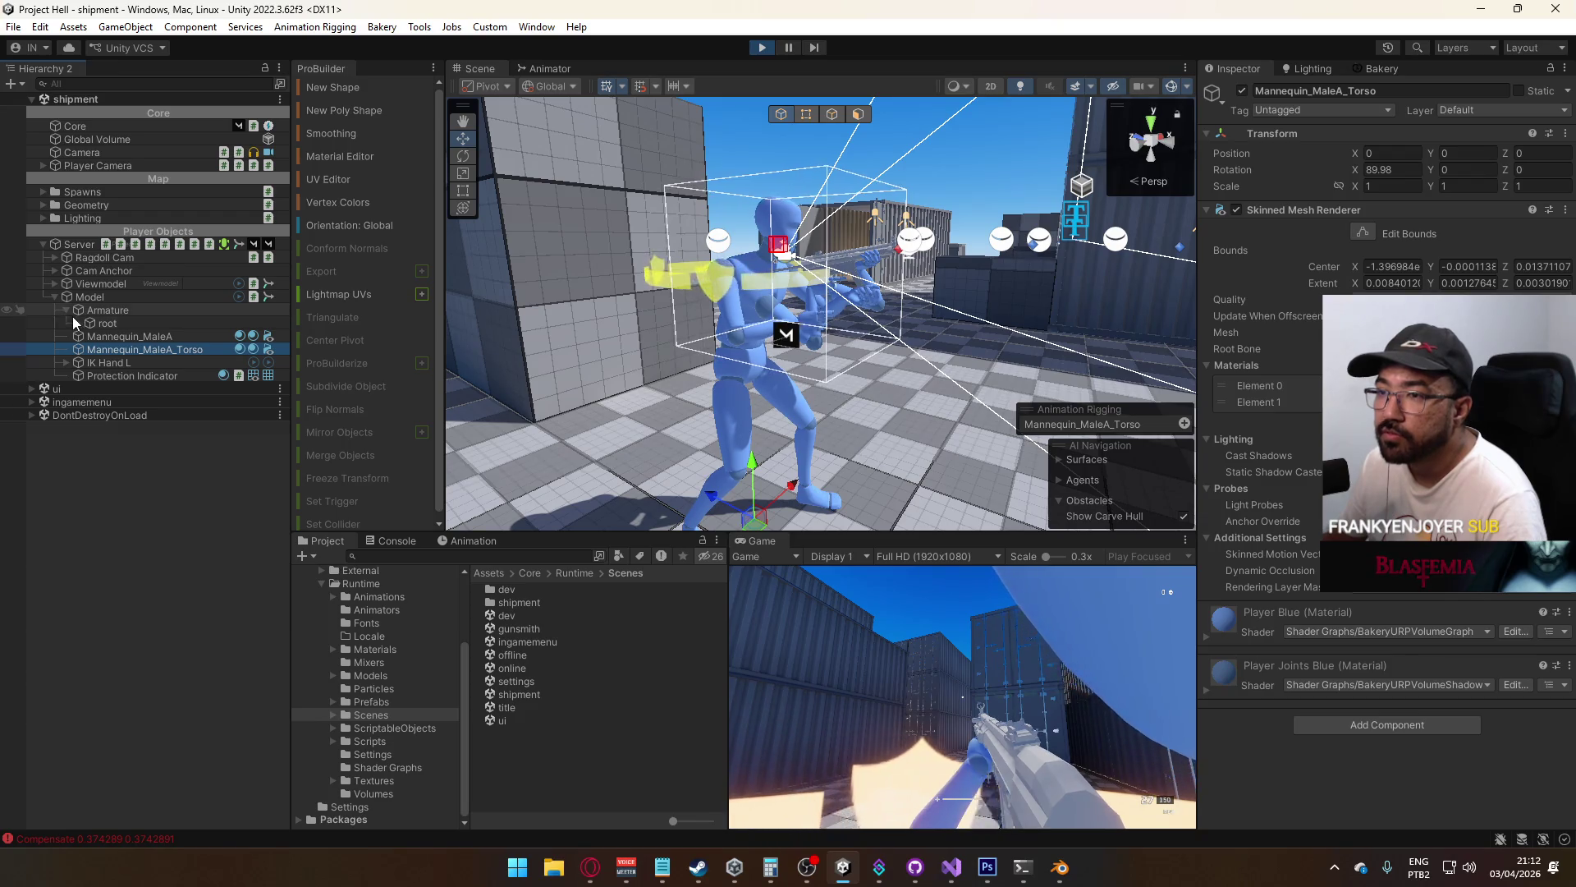
pyautogui.click(76, 320)
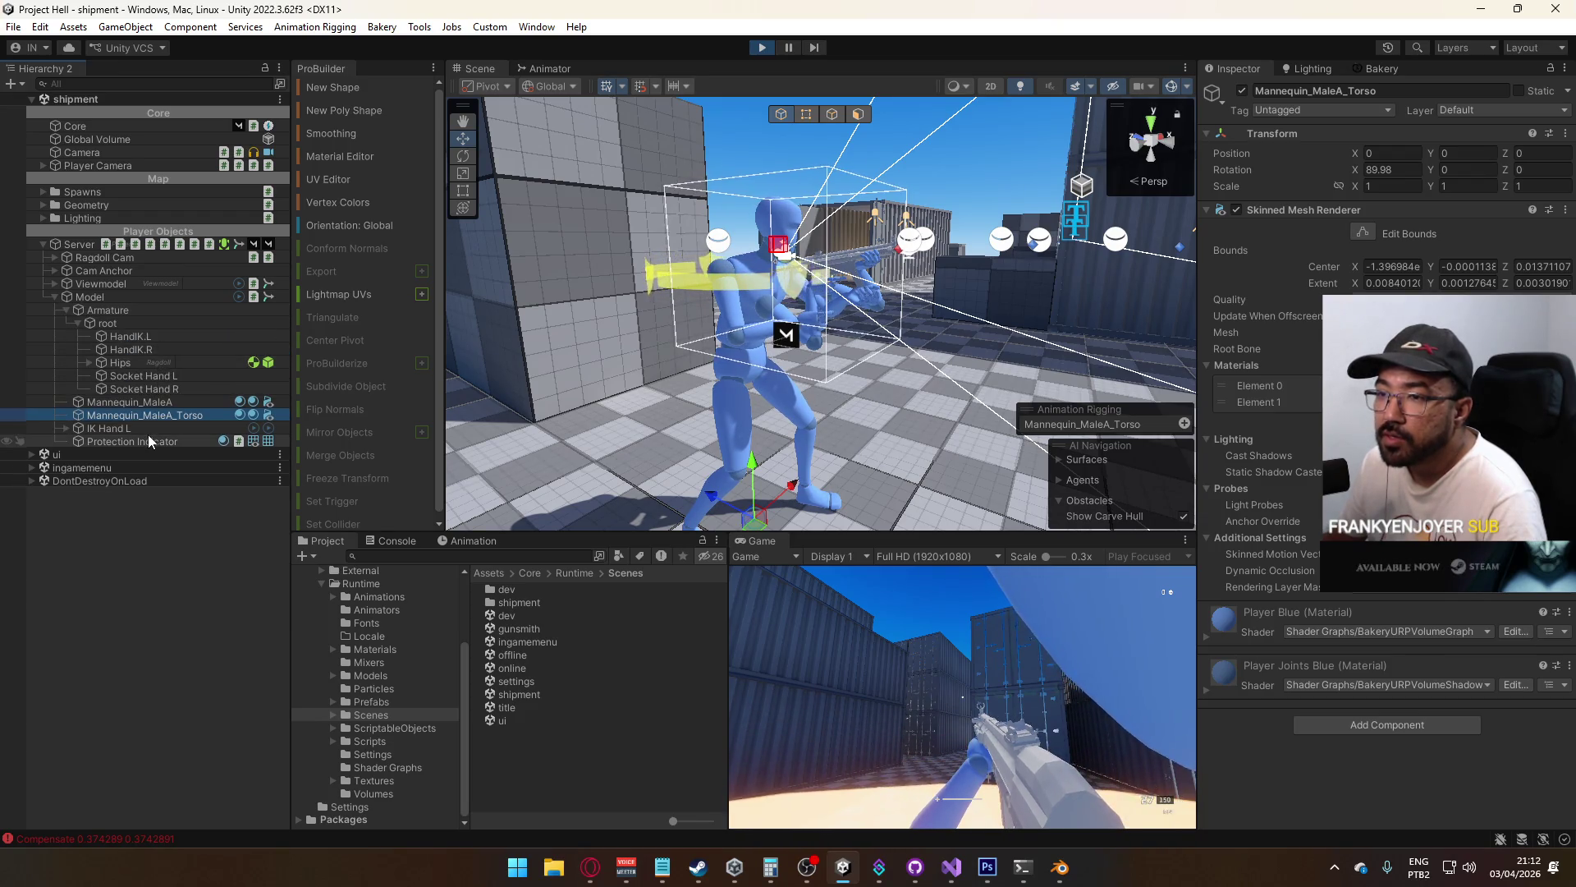
pyautogui.click(147, 439)
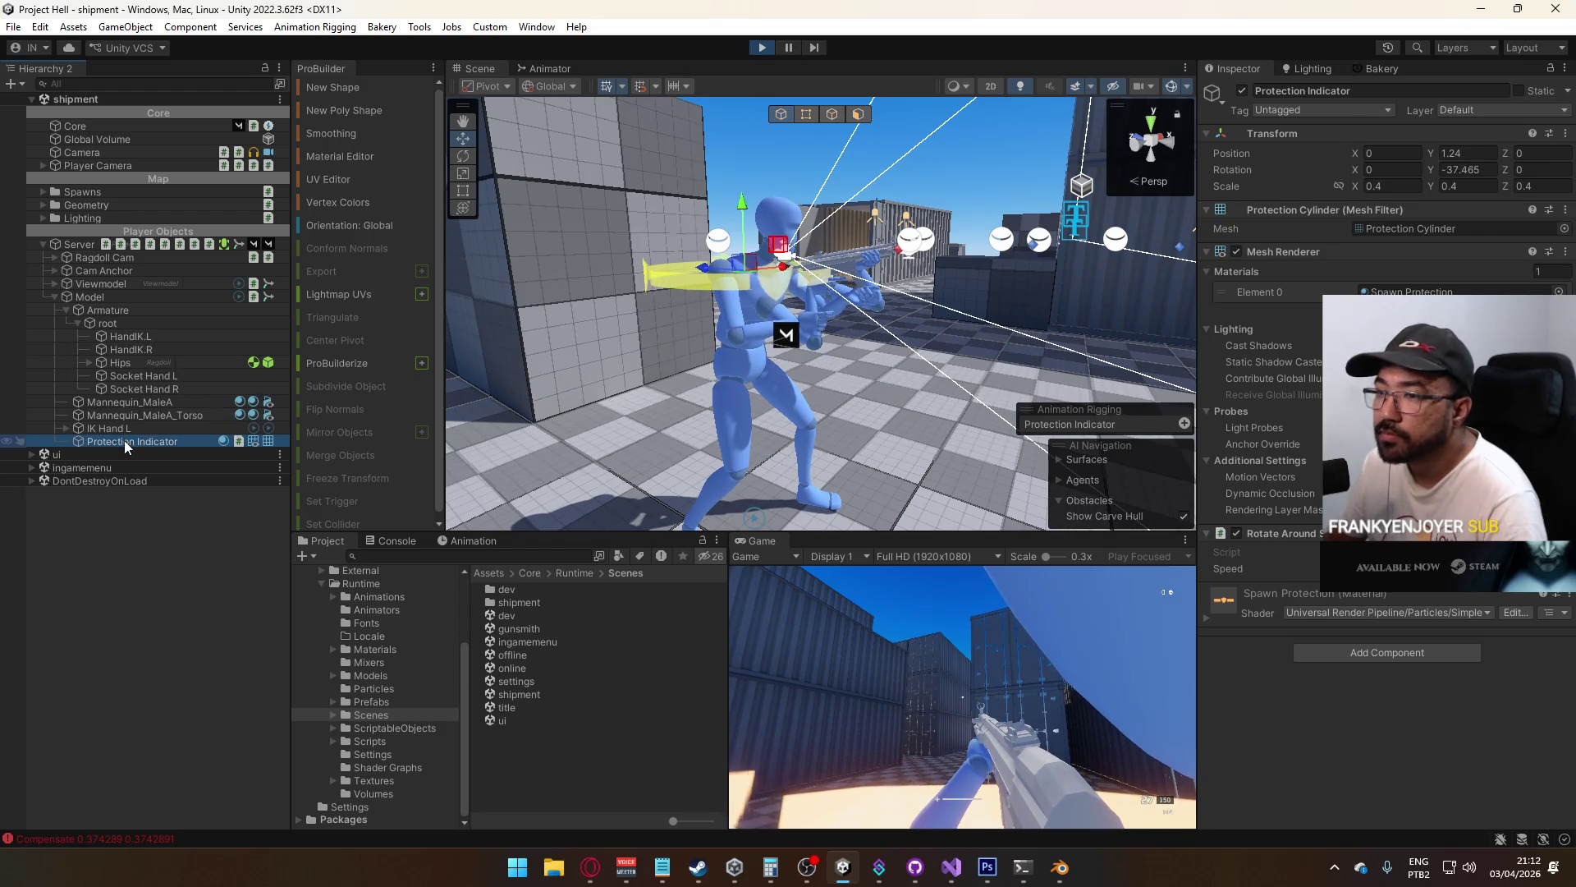
pyautogui.moveTo(125, 440); pyautogui.dragTo(145, 362)
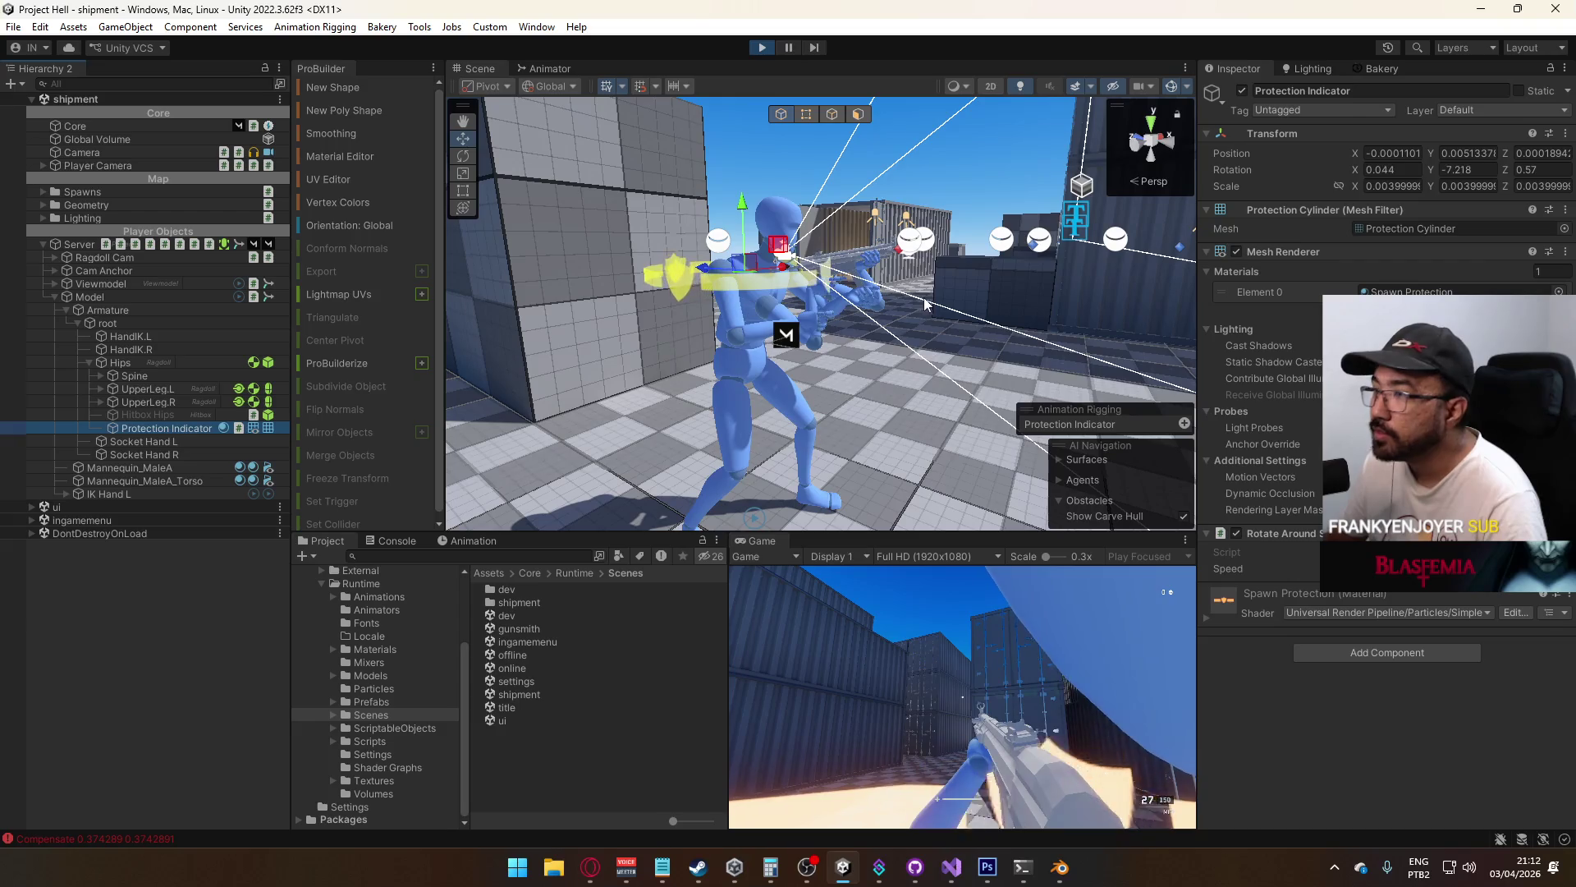
pyautogui.click(1478, 152)
pyautogui.press('Tab')
pyautogui.write('0')
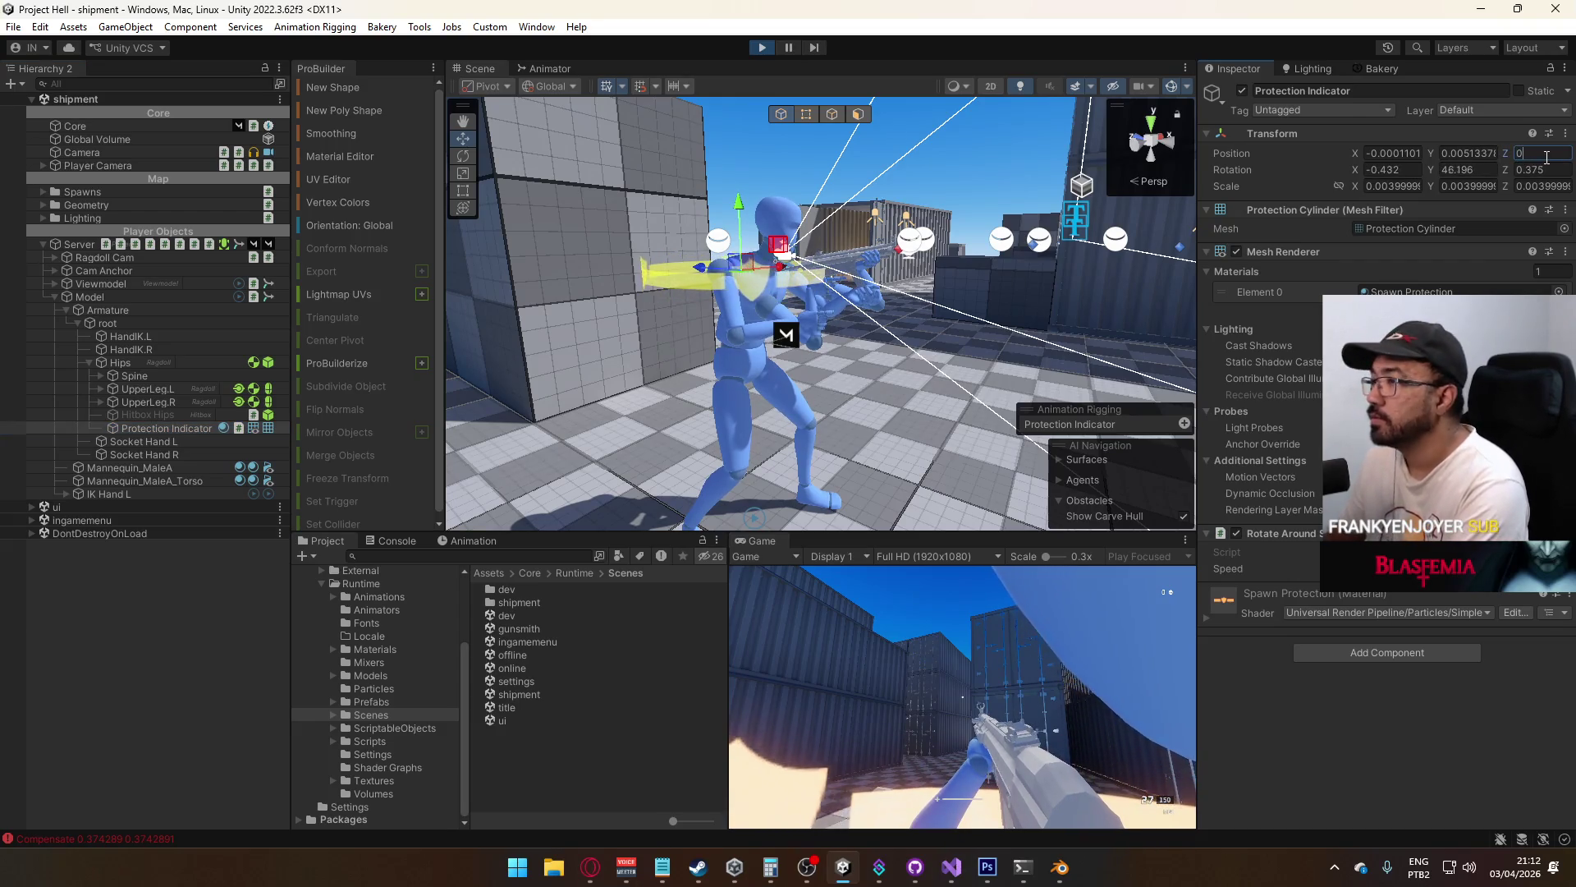
pyautogui.click(1490, 153)
pyautogui.write('0')
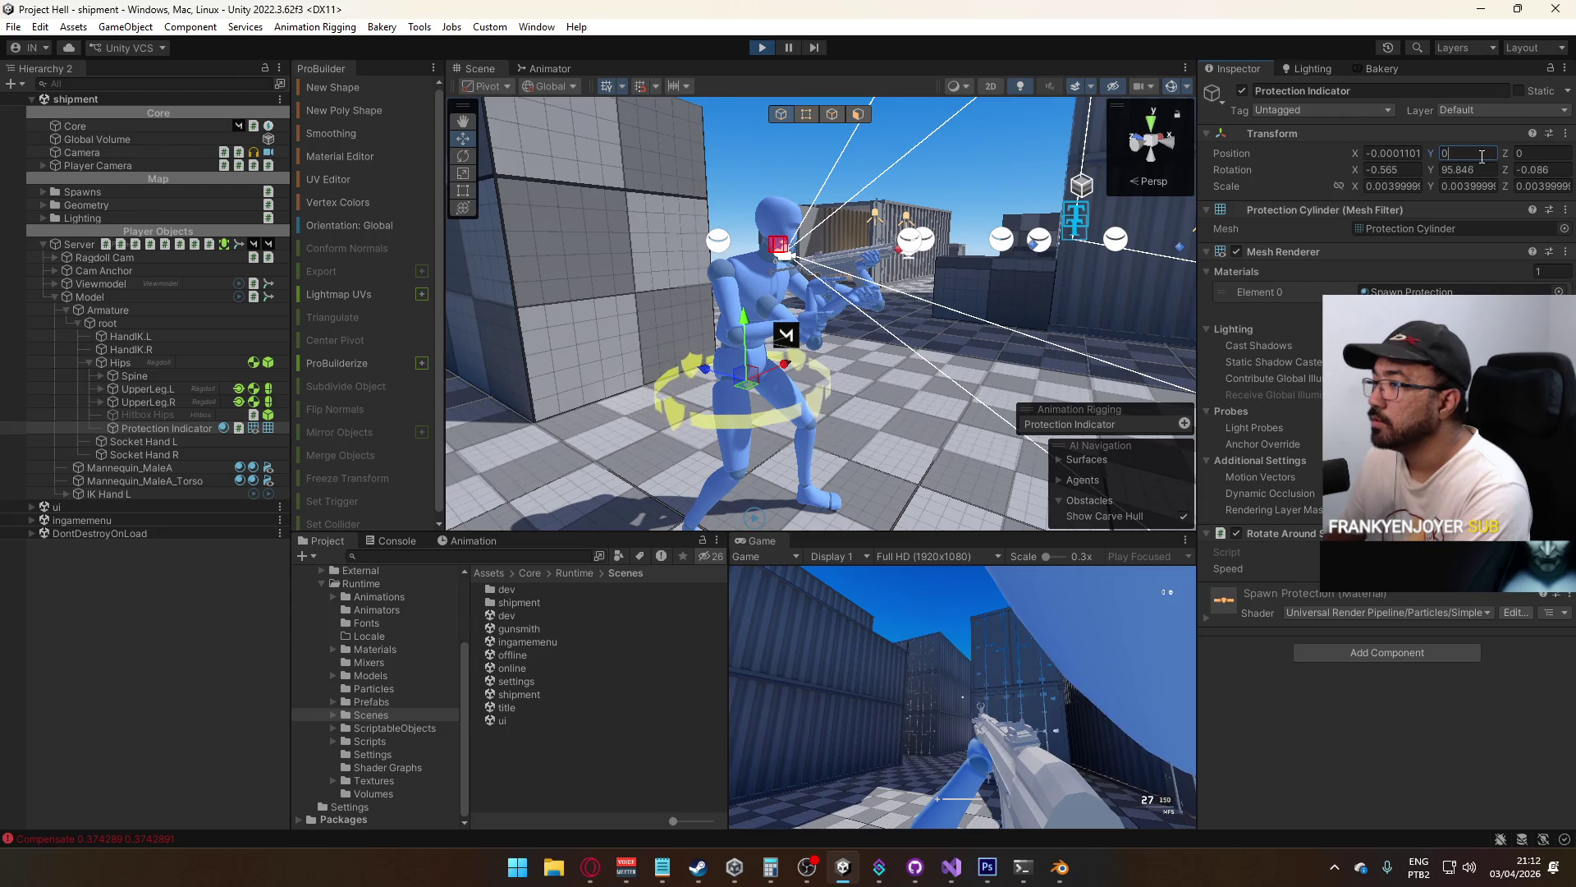
pyautogui.click(1401, 153)
pyautogui.write('0')
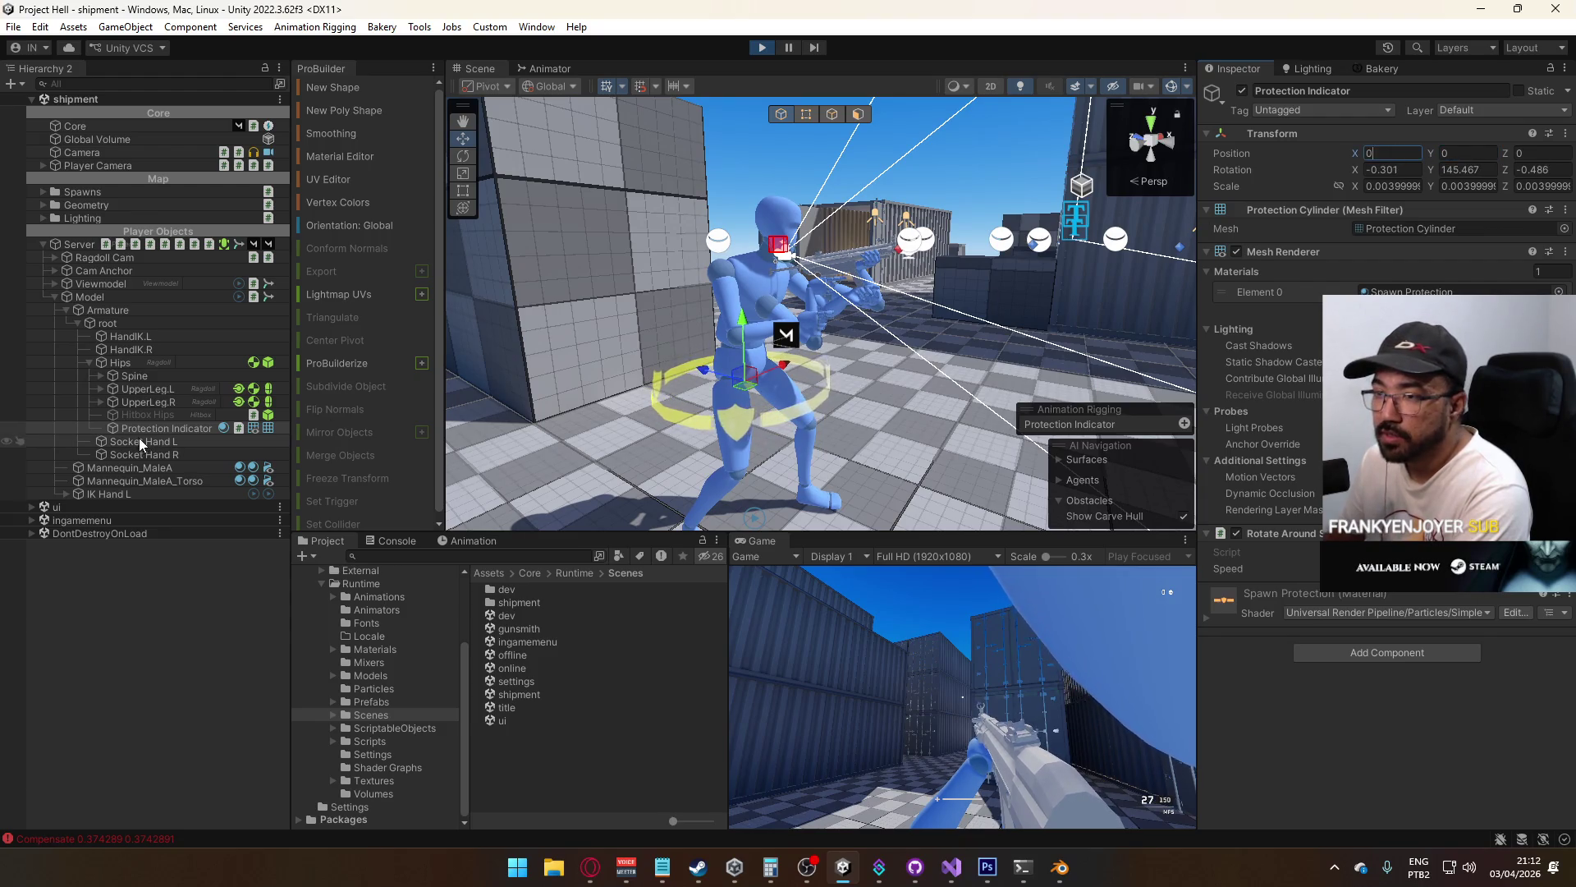
# Move Protection Indicator under the Chest bone and reset its position to 0, 0, 0
pyautogui.click(100, 376)
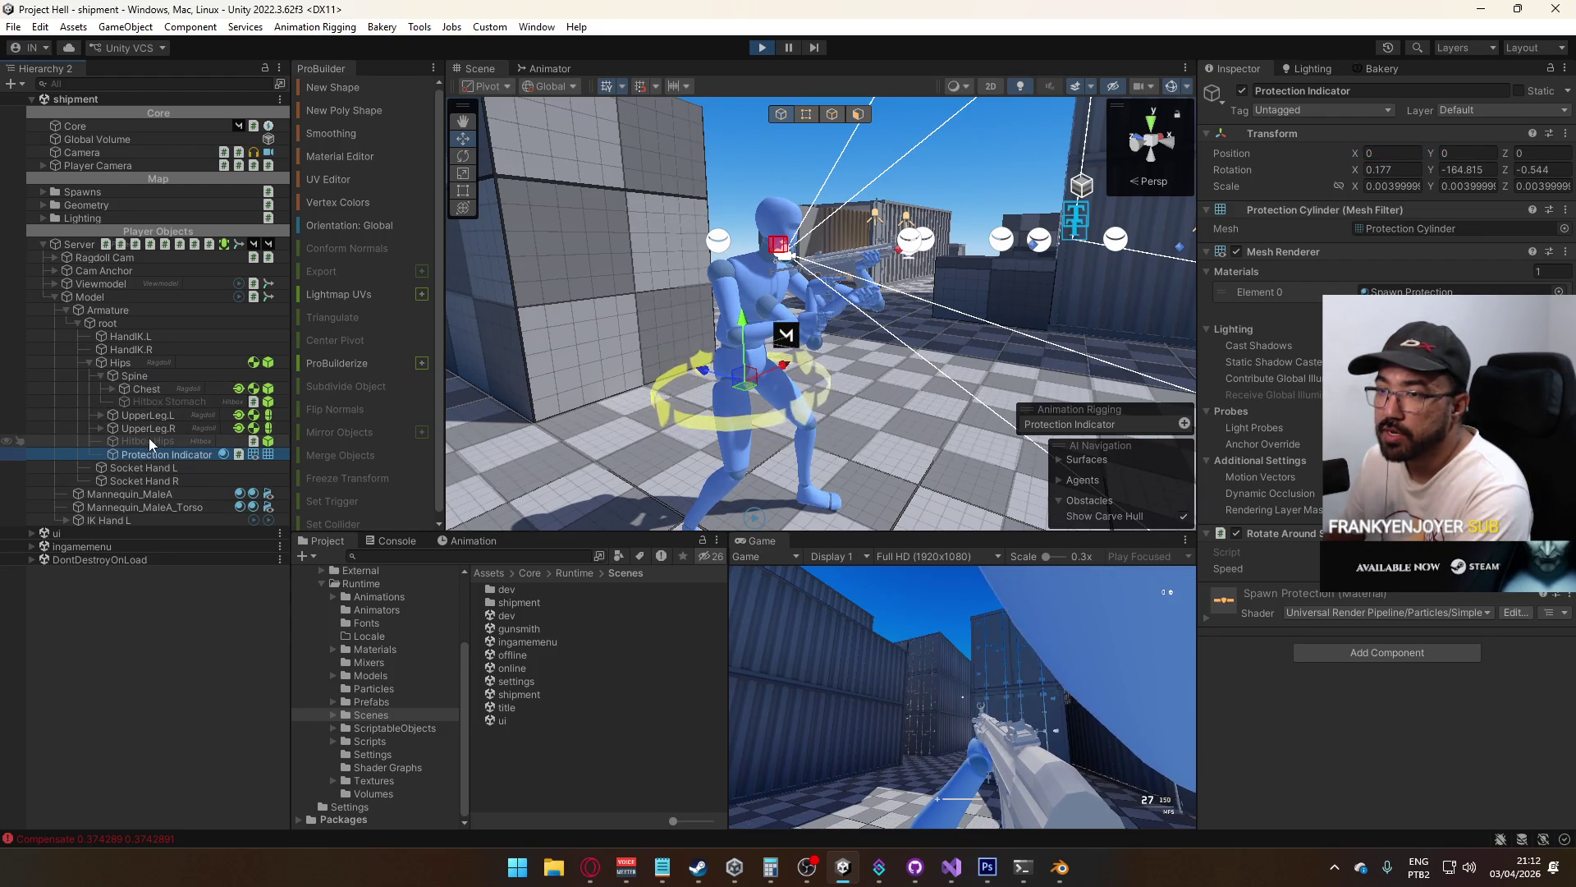
pyautogui.moveTo(151, 453); pyautogui.dragTo(156, 389)
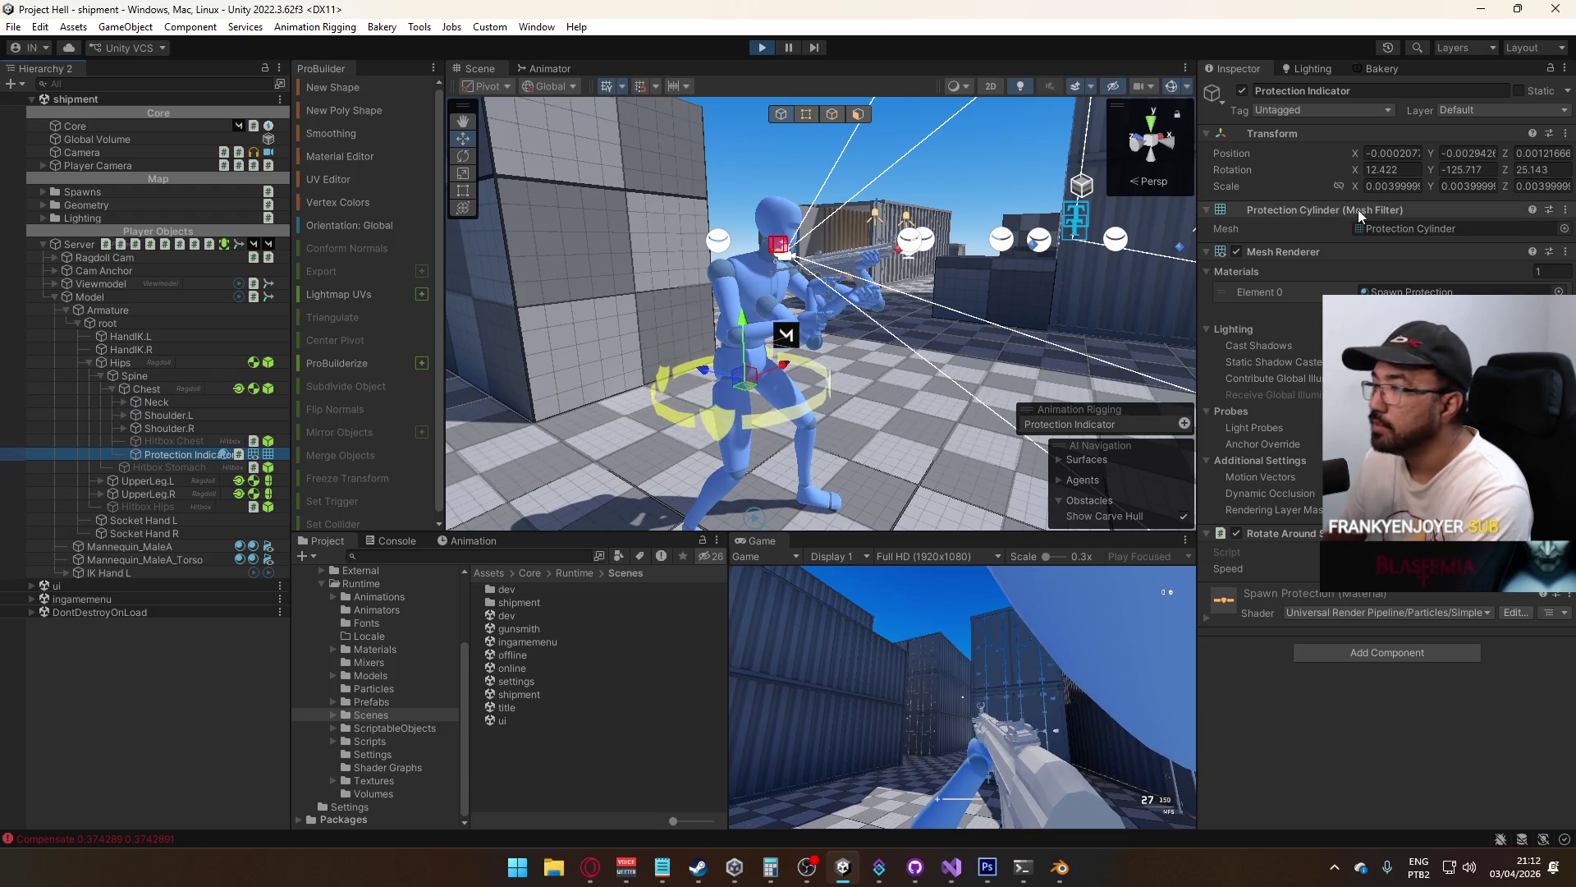
pyautogui.write('0')
pyautogui.press('Tab')
pyautogui.write('0')
pyautogui.press('Tab')
pyautogui.write('0')
pyautogui.press('Return')
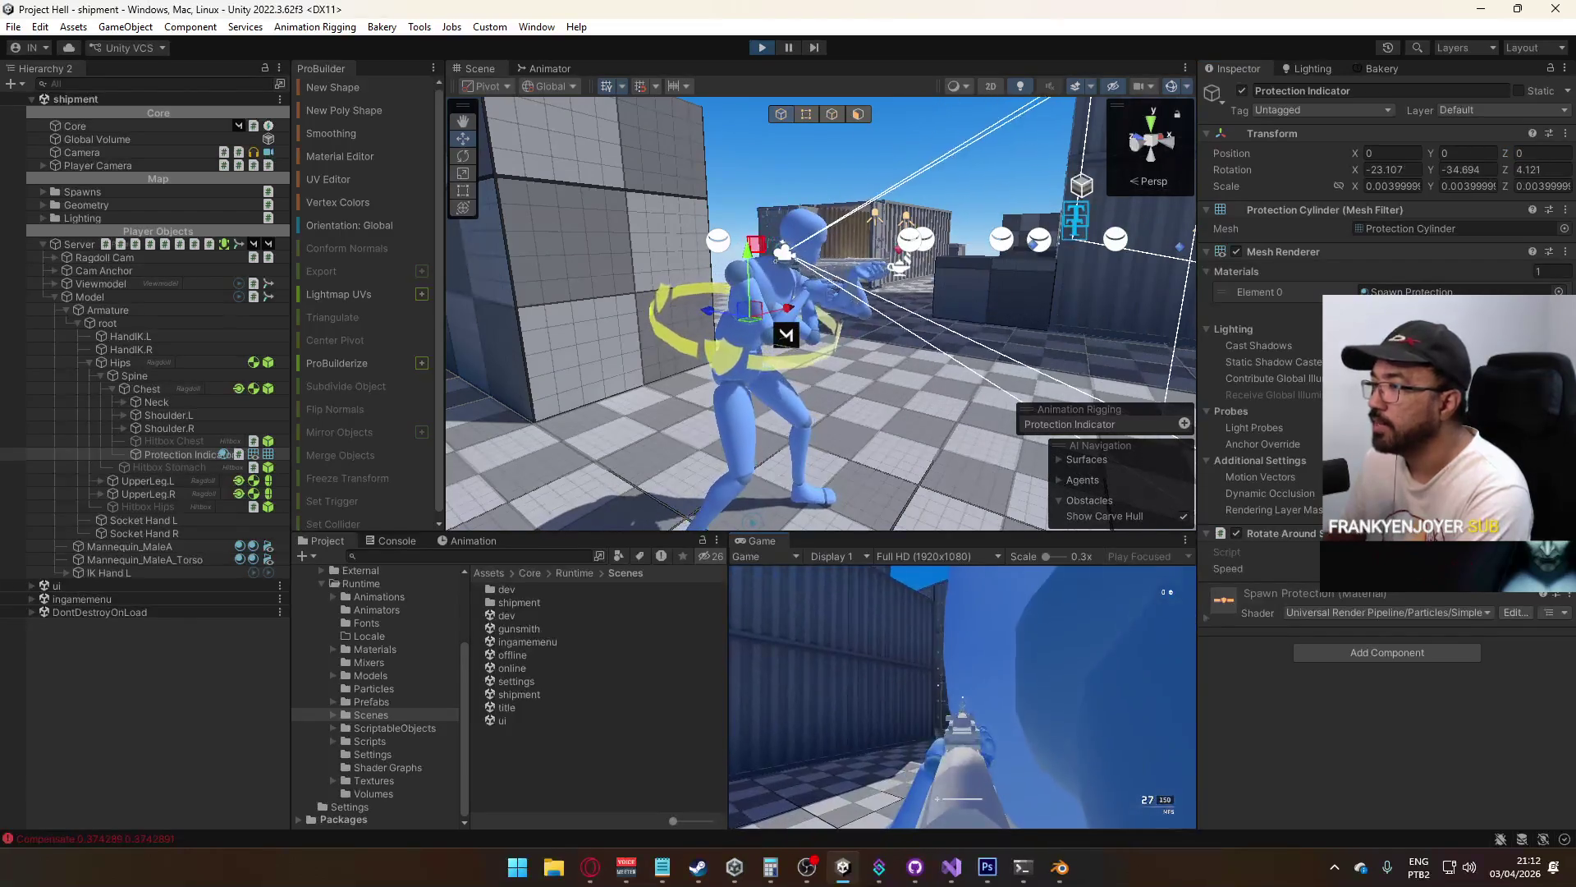
# Crouch and stand the player to check the indicator, then stop play mode
pyautogui.press('ctrl')
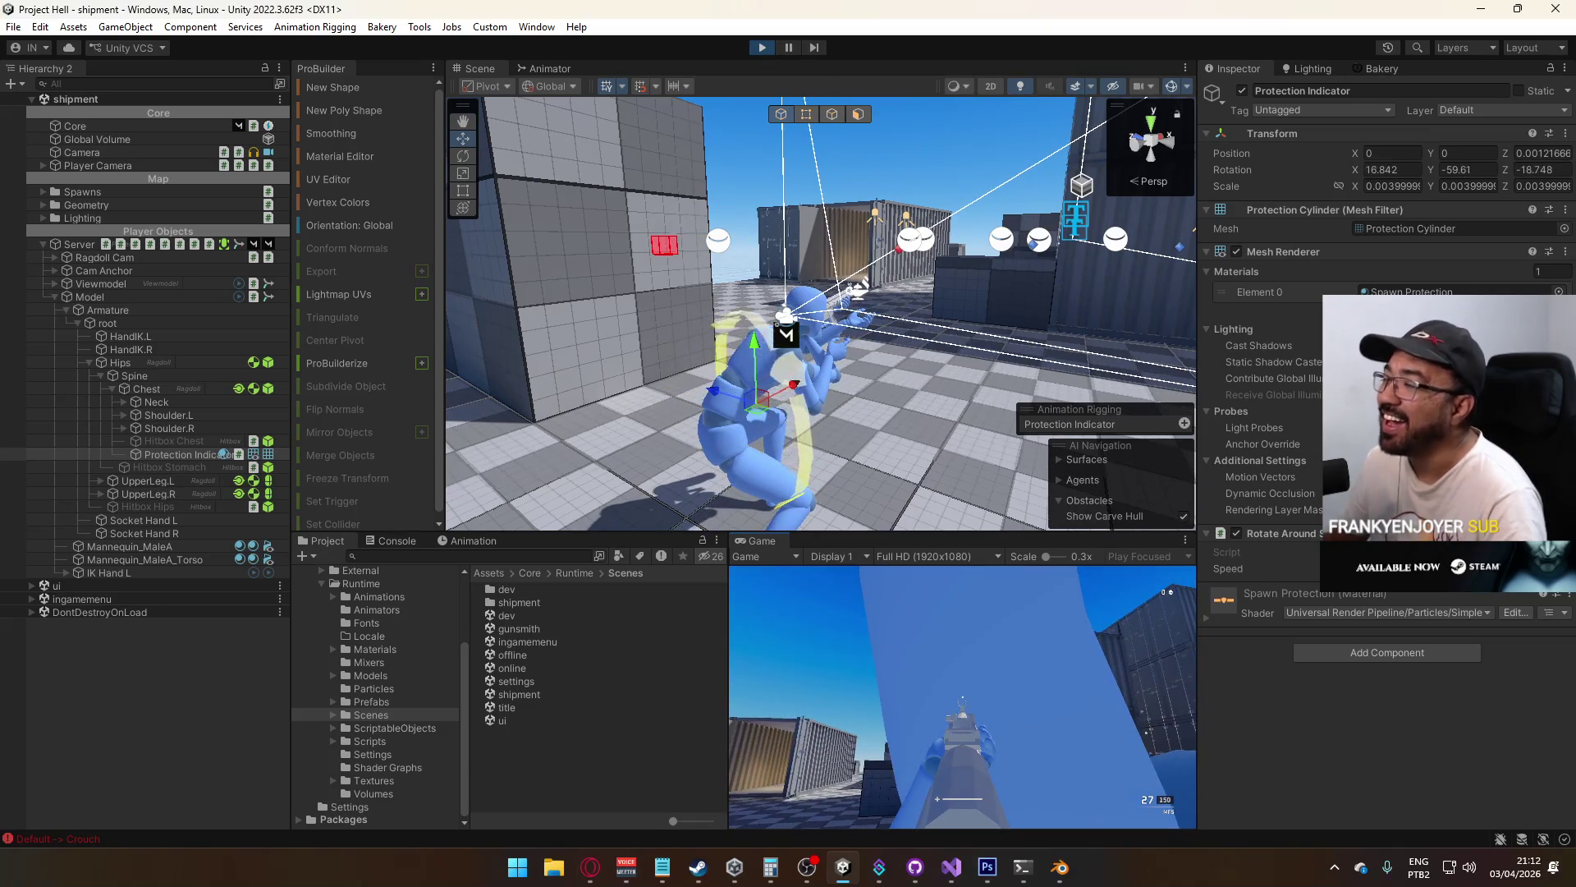
pyautogui.press('ctrl')
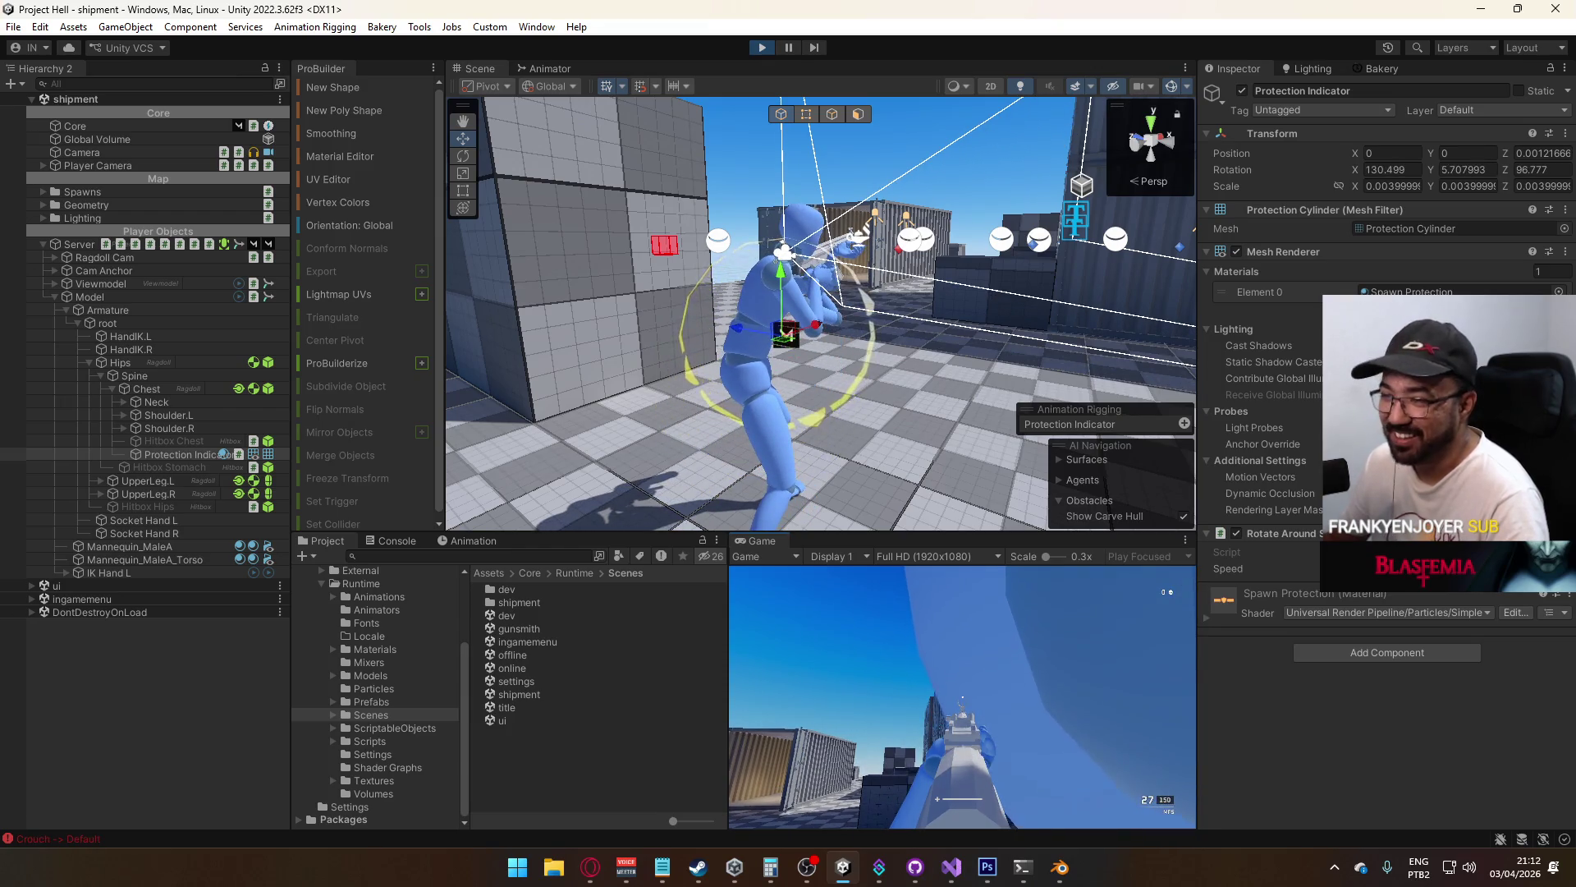
pyautogui.press('super')
pyautogui.click(940, 696)
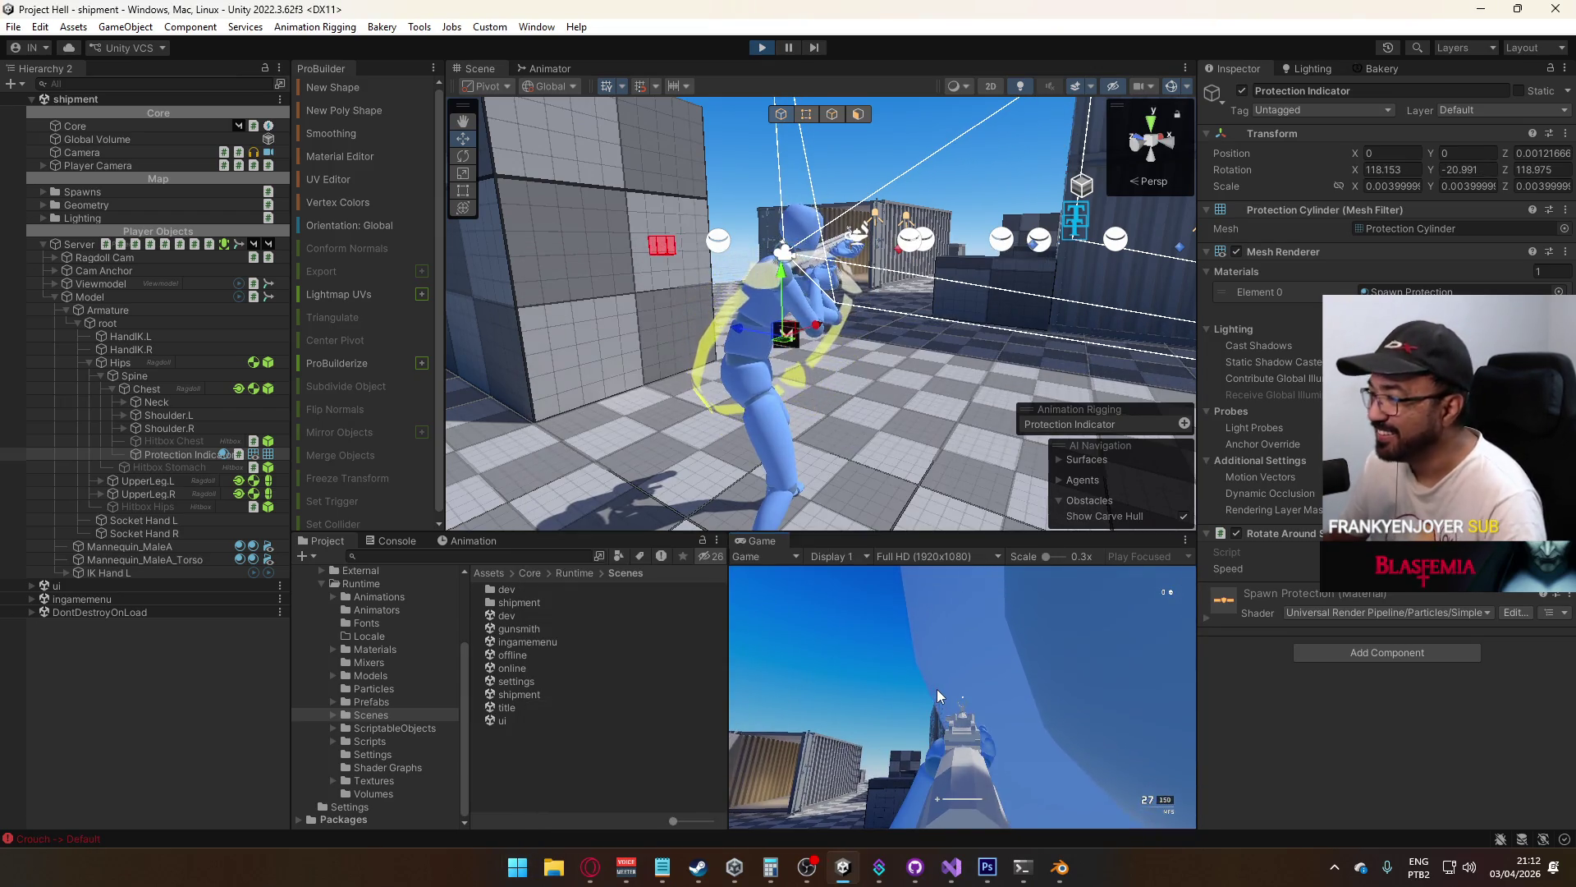
pyautogui.press('super')
pyautogui.press('super')
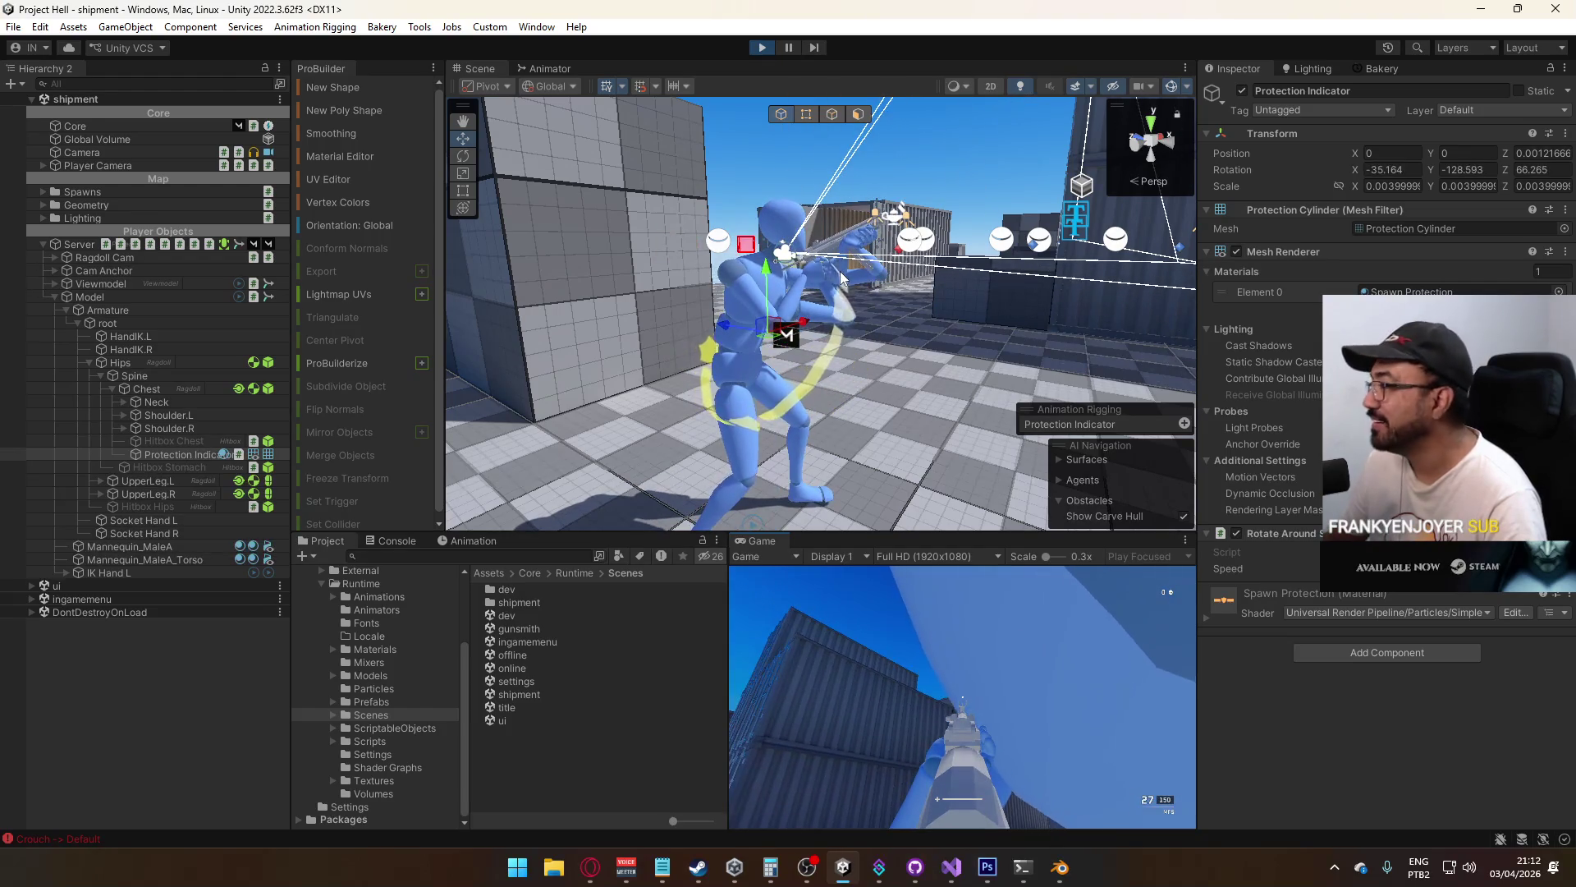
pyautogui.click(768, 51)
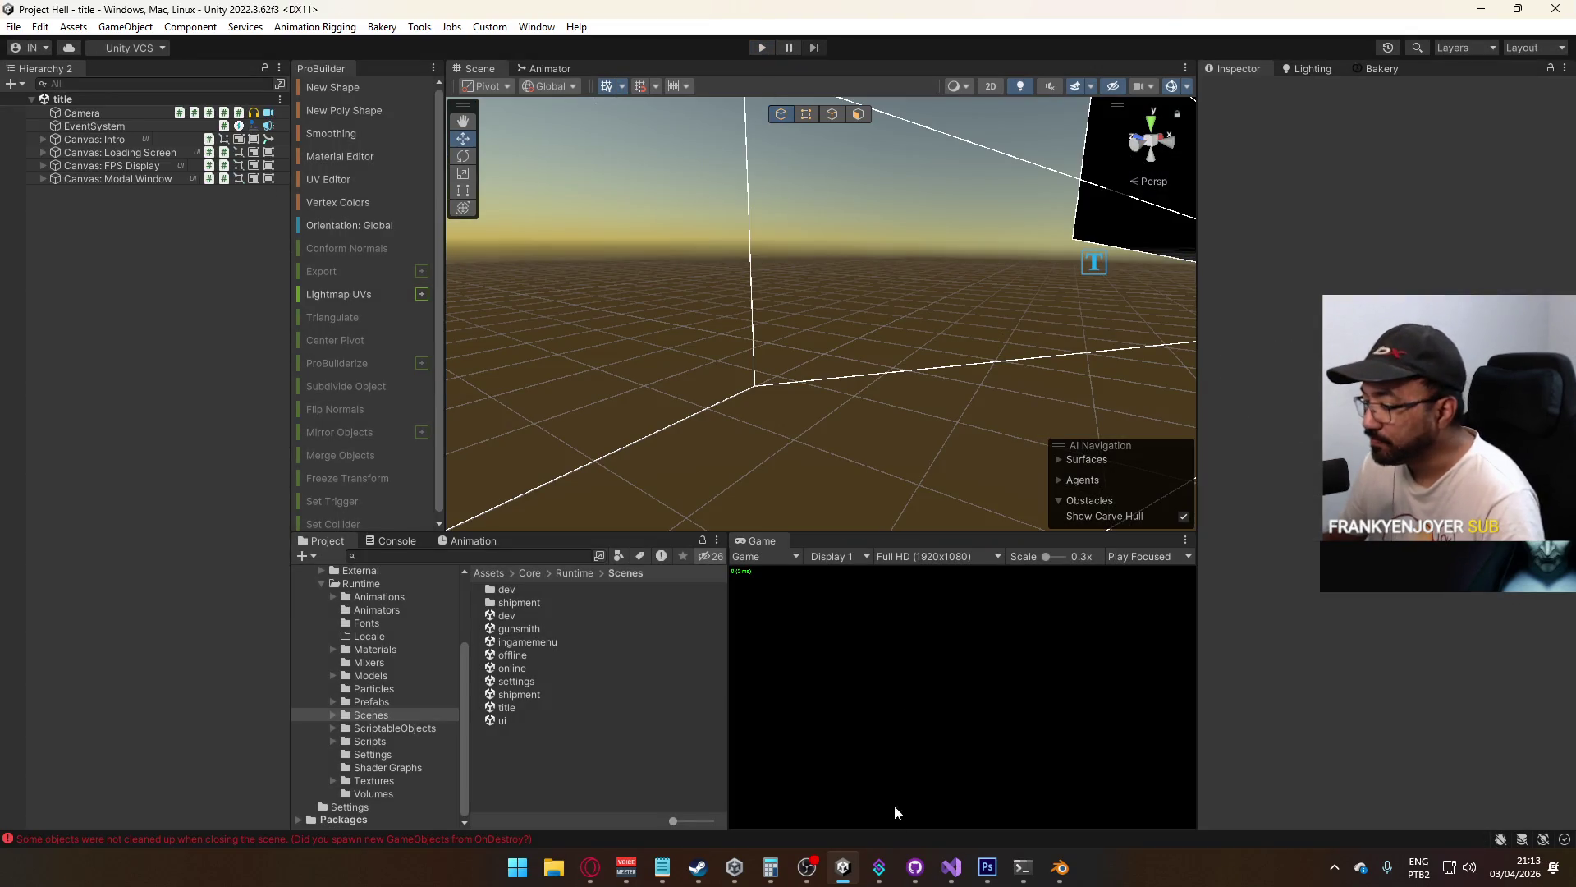
# Pass !value to the OnProtectionChanged Invoke call in the setter, then replay the game in Unity
pyautogui.click(952, 867)
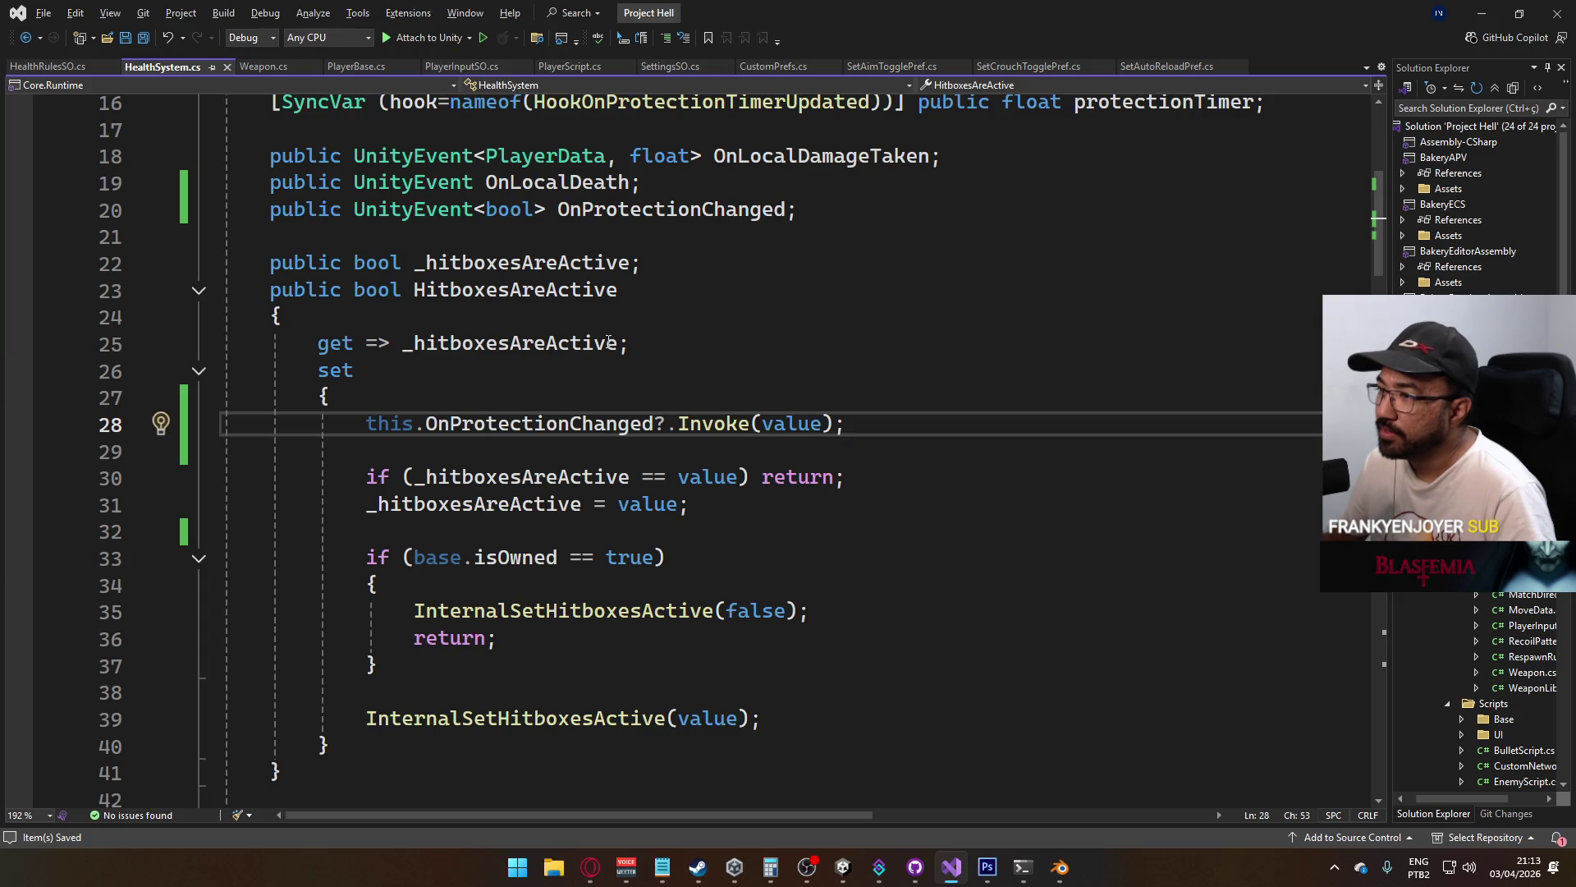
pyautogui.write('!')
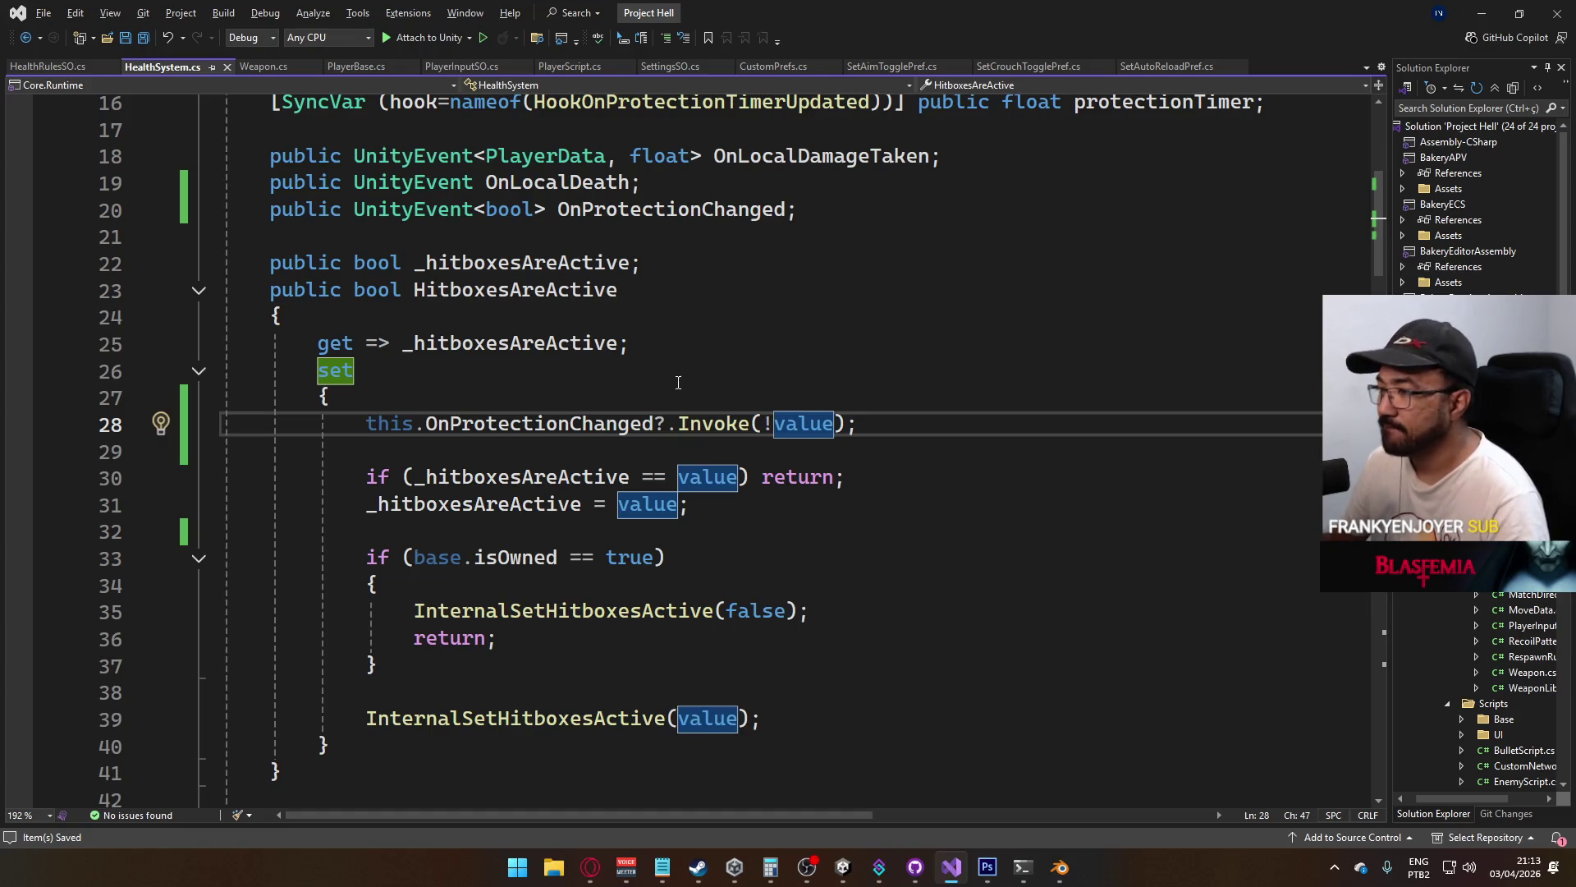
pyautogui.moveTo(876, 421); pyautogui.dragTo(387, 433)
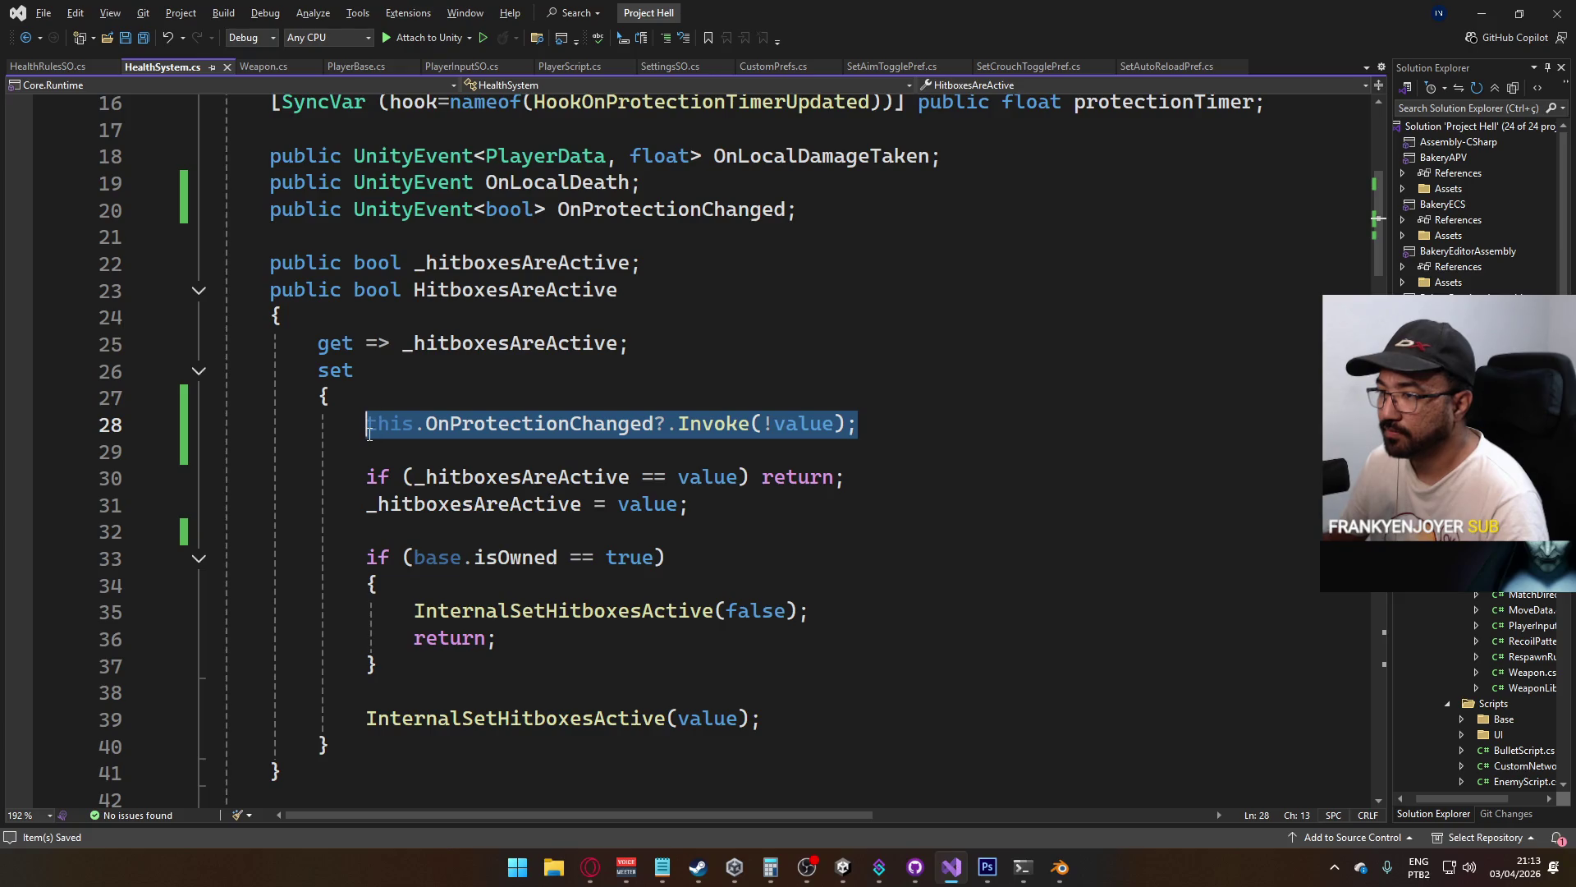
pyautogui.click(633, 343)
pyautogui.hotkey('alt', 'Tab')
pyautogui.hotkey('ctrl', 'p')
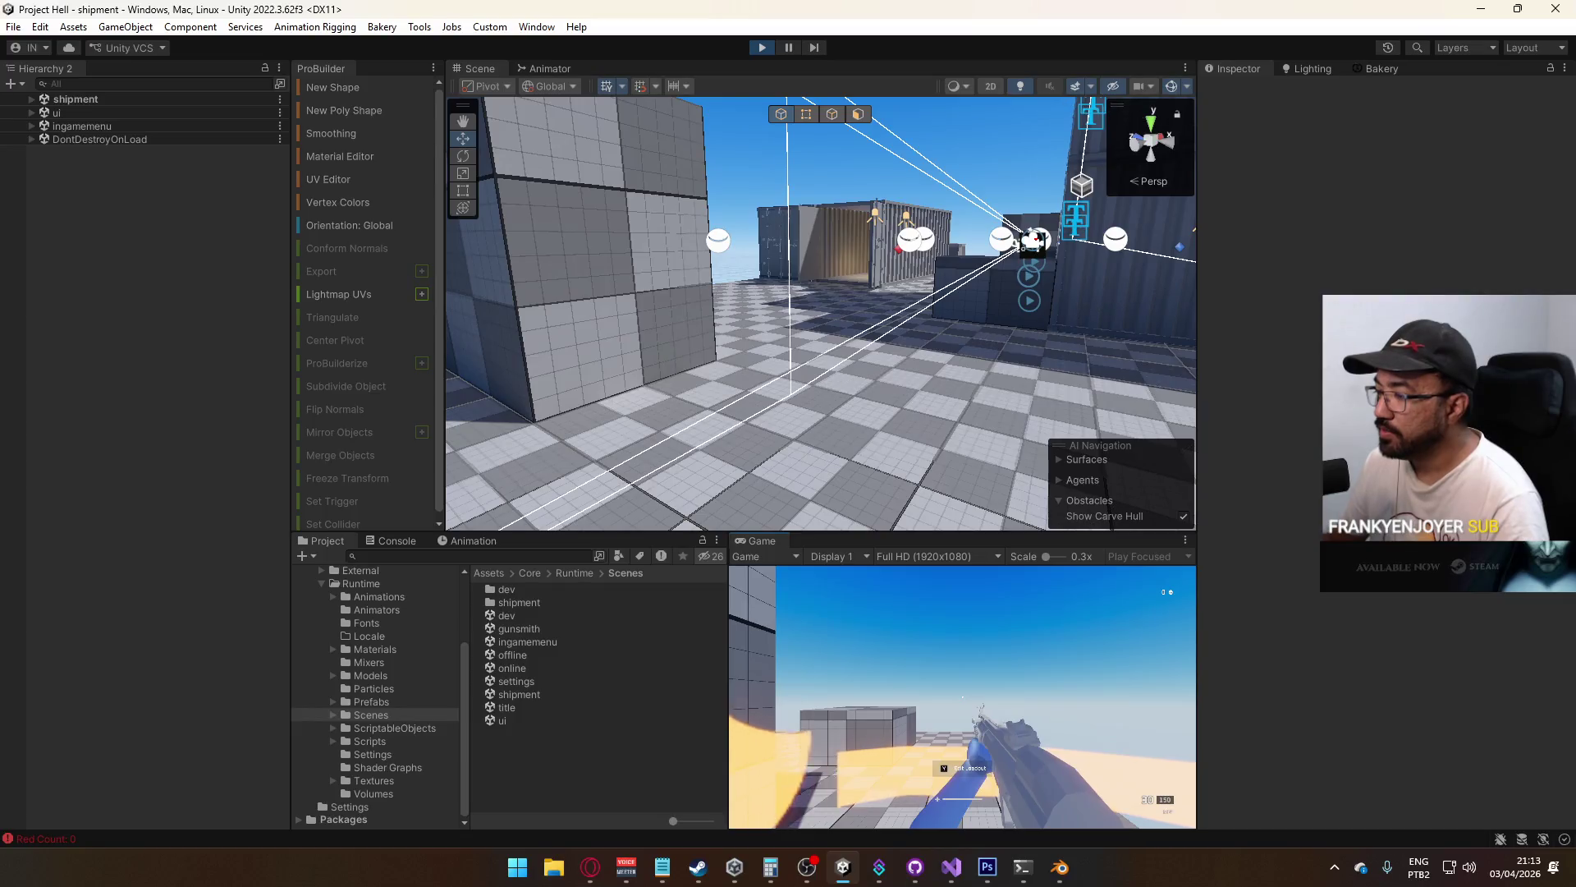
# Sprint with Shift+W and walk the player into the container corridor, then stop Play mode
pyautogui.hotkey('shift', 'w')
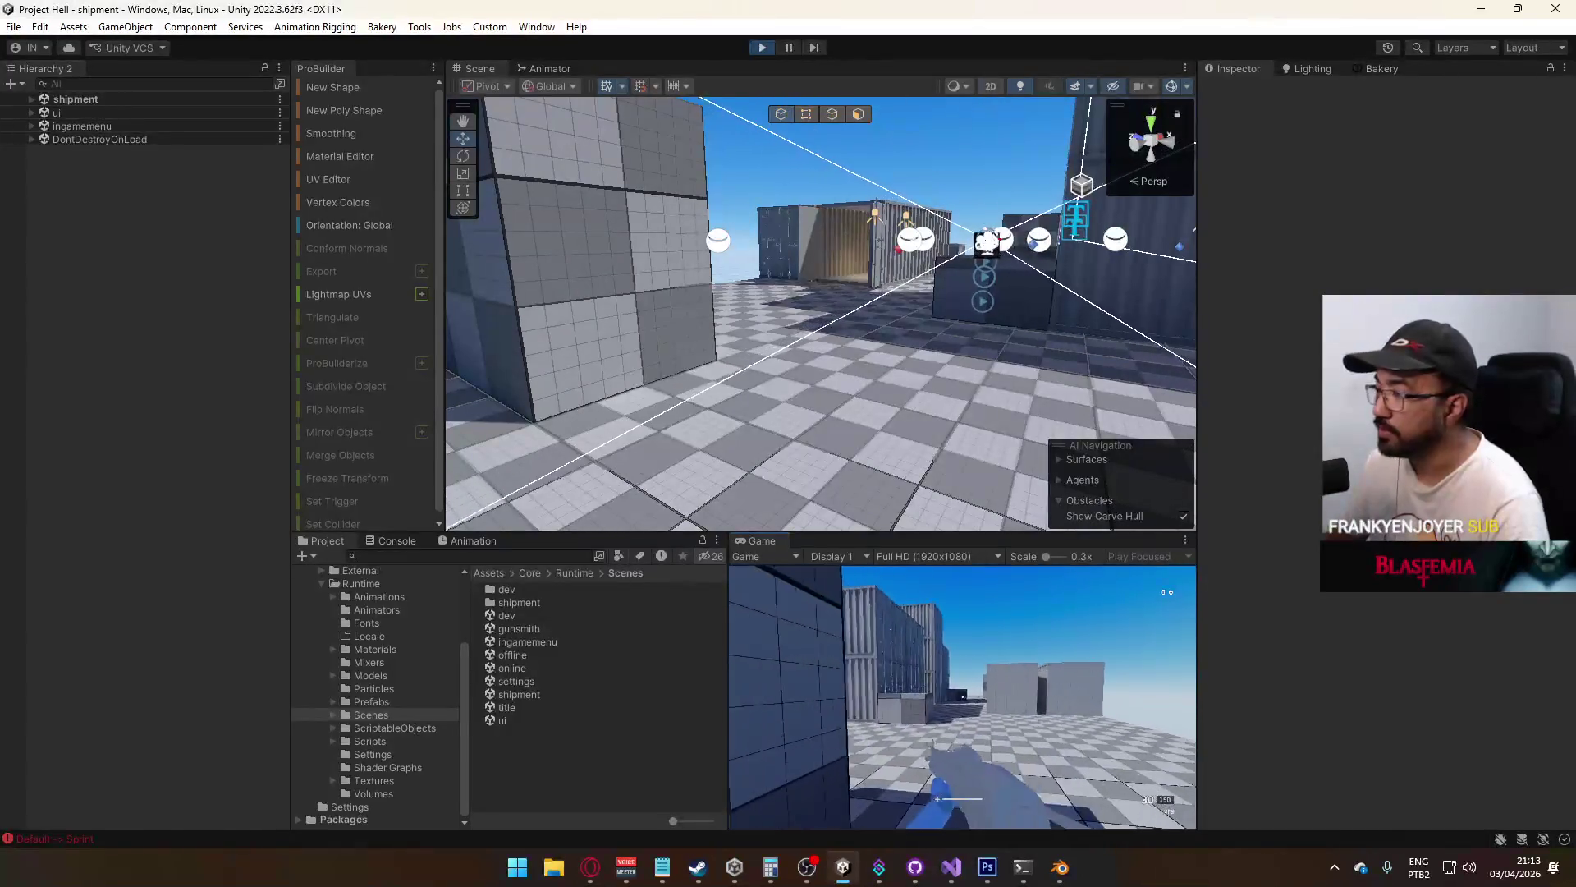
pyautogui.press('w')
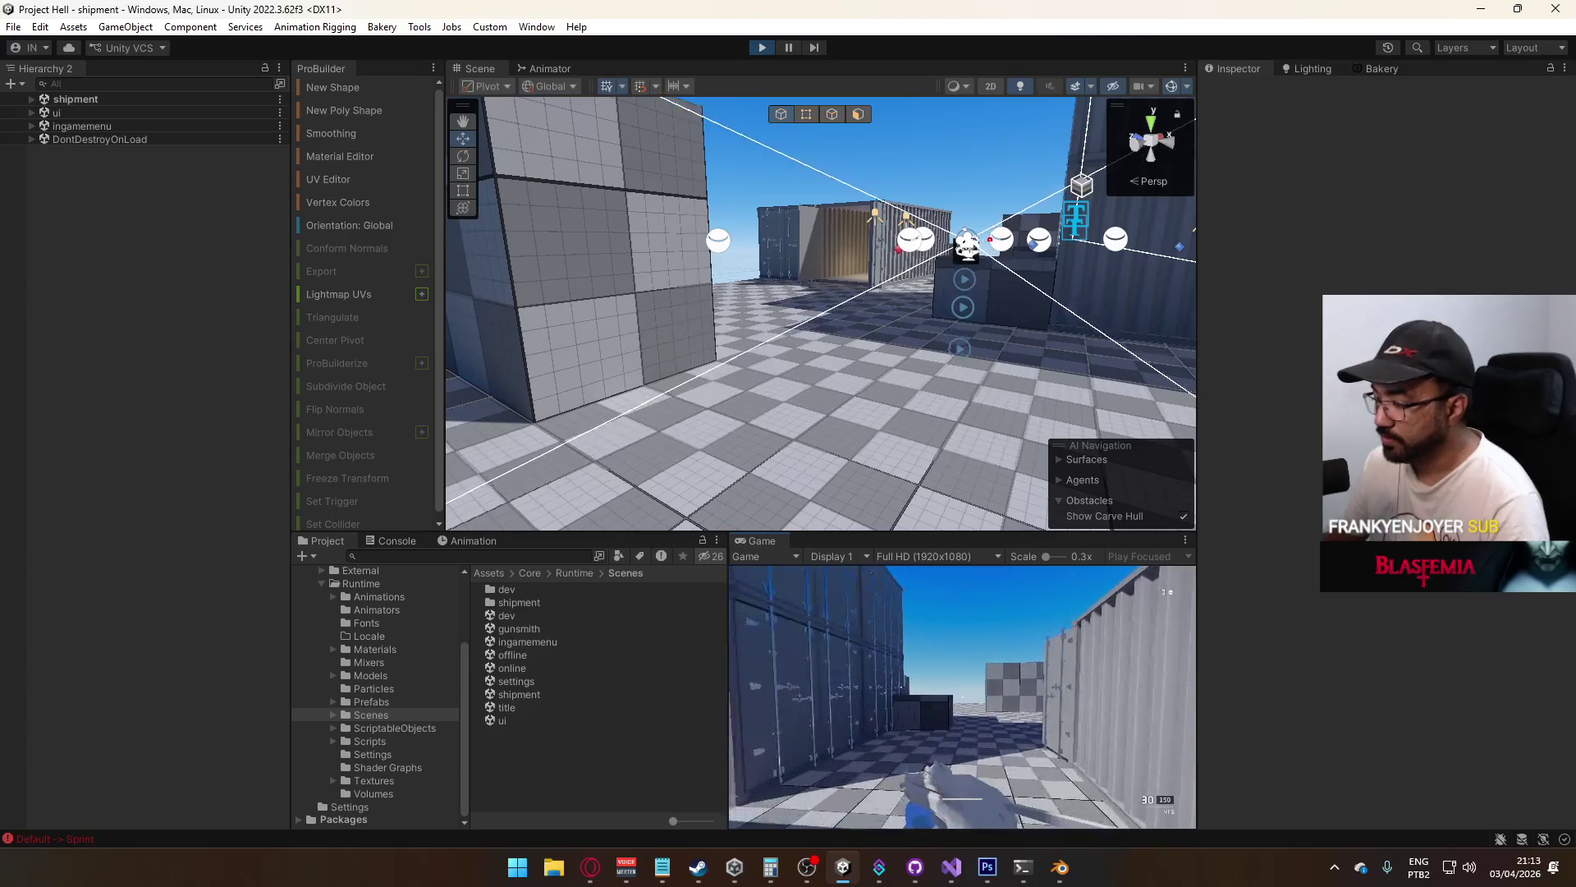
pyautogui.press('w')
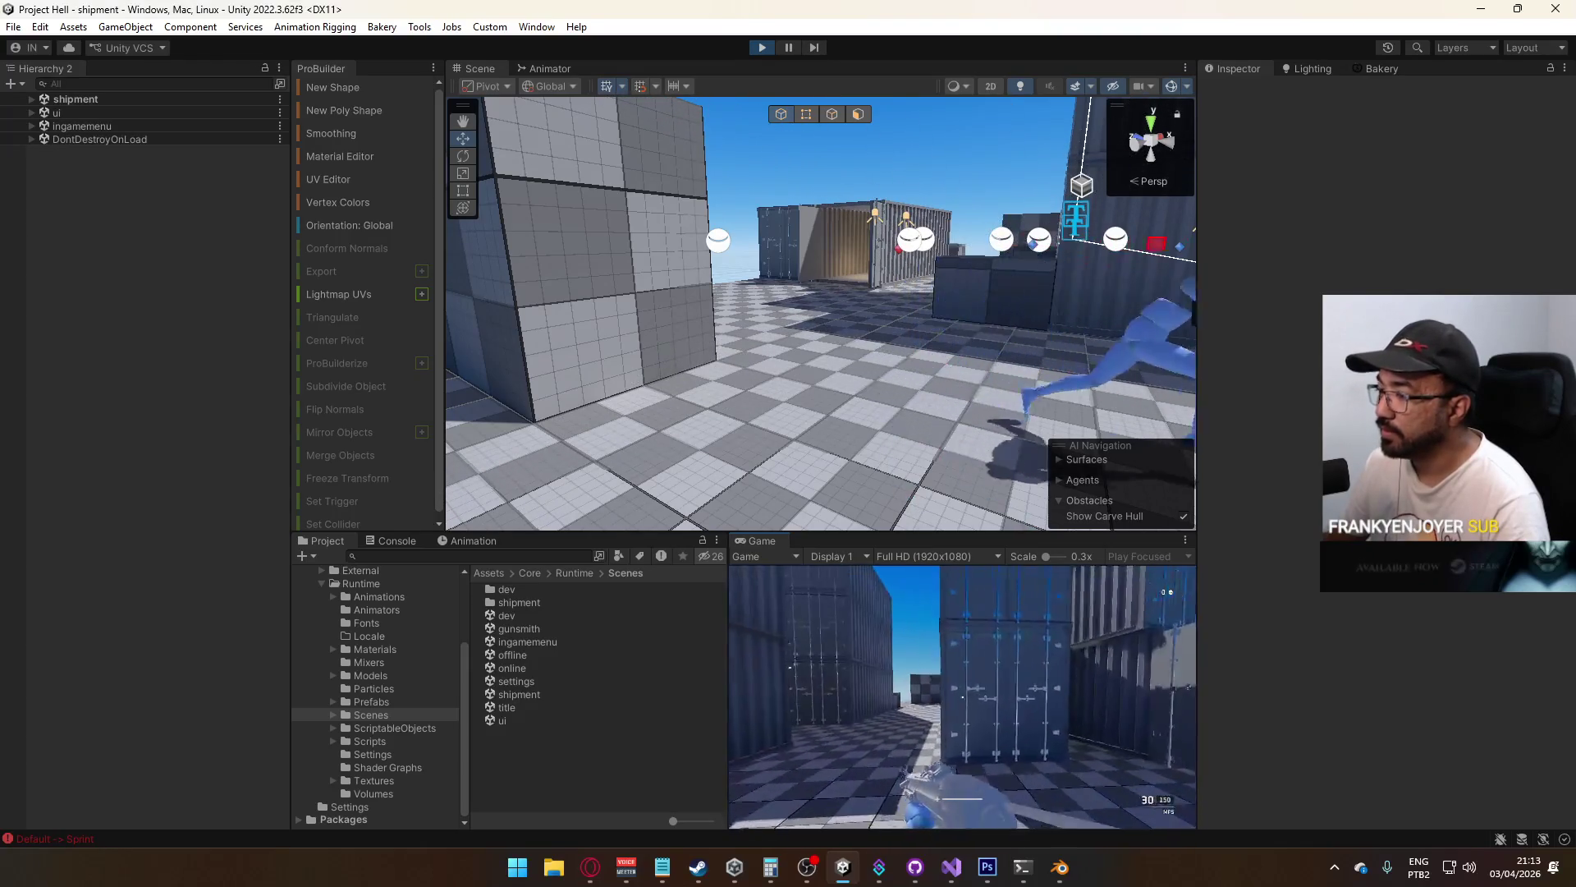
pyautogui.press('super')
pyautogui.click(921, 128)
pyautogui.click(762, 47)
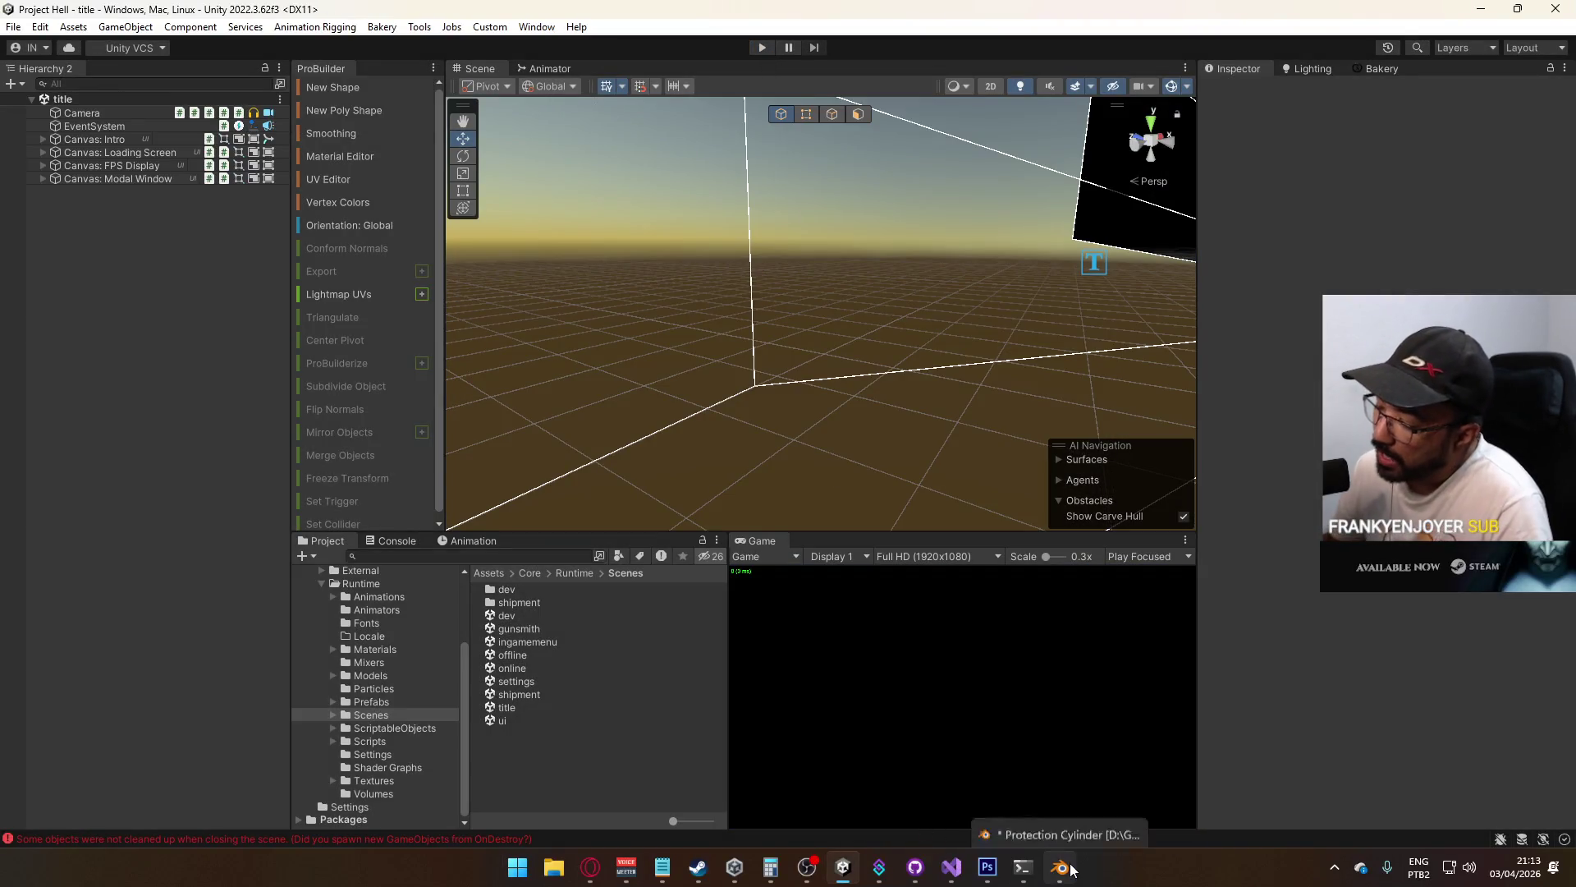
# Move the OnProtectionChanged?.Invoke(!value) line above InternalSetHitboxesActive(value) in HealthSystem.cs
pyautogui.hotkey('alt', 'Tab')
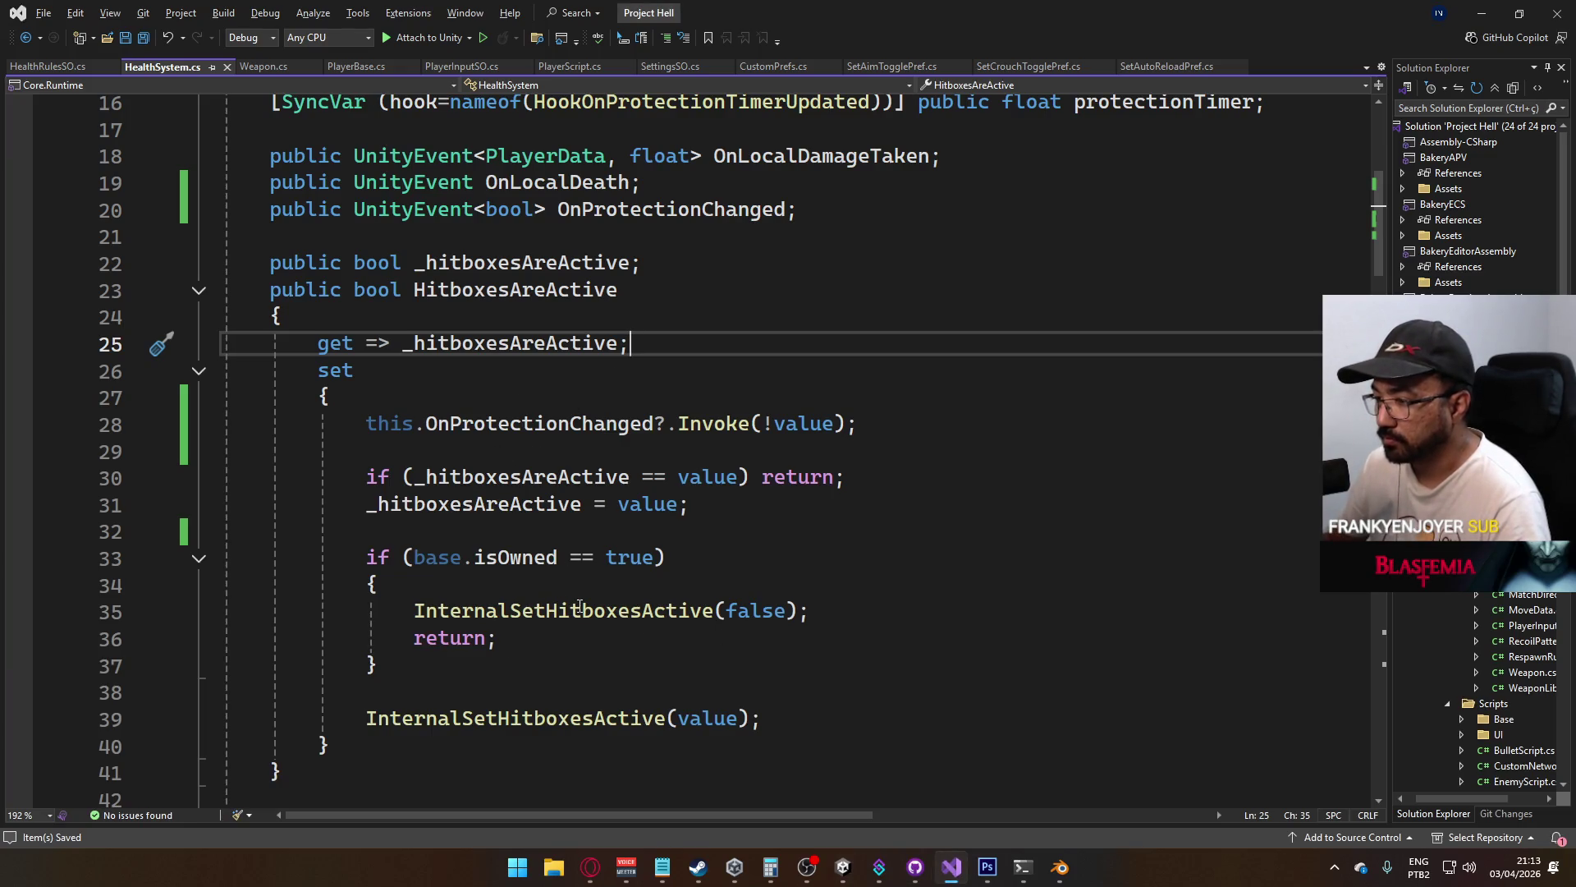
pyautogui.moveTo(874, 425); pyautogui.dragTo(369, 427)
pyautogui.hotkey('ctrl', 'c')
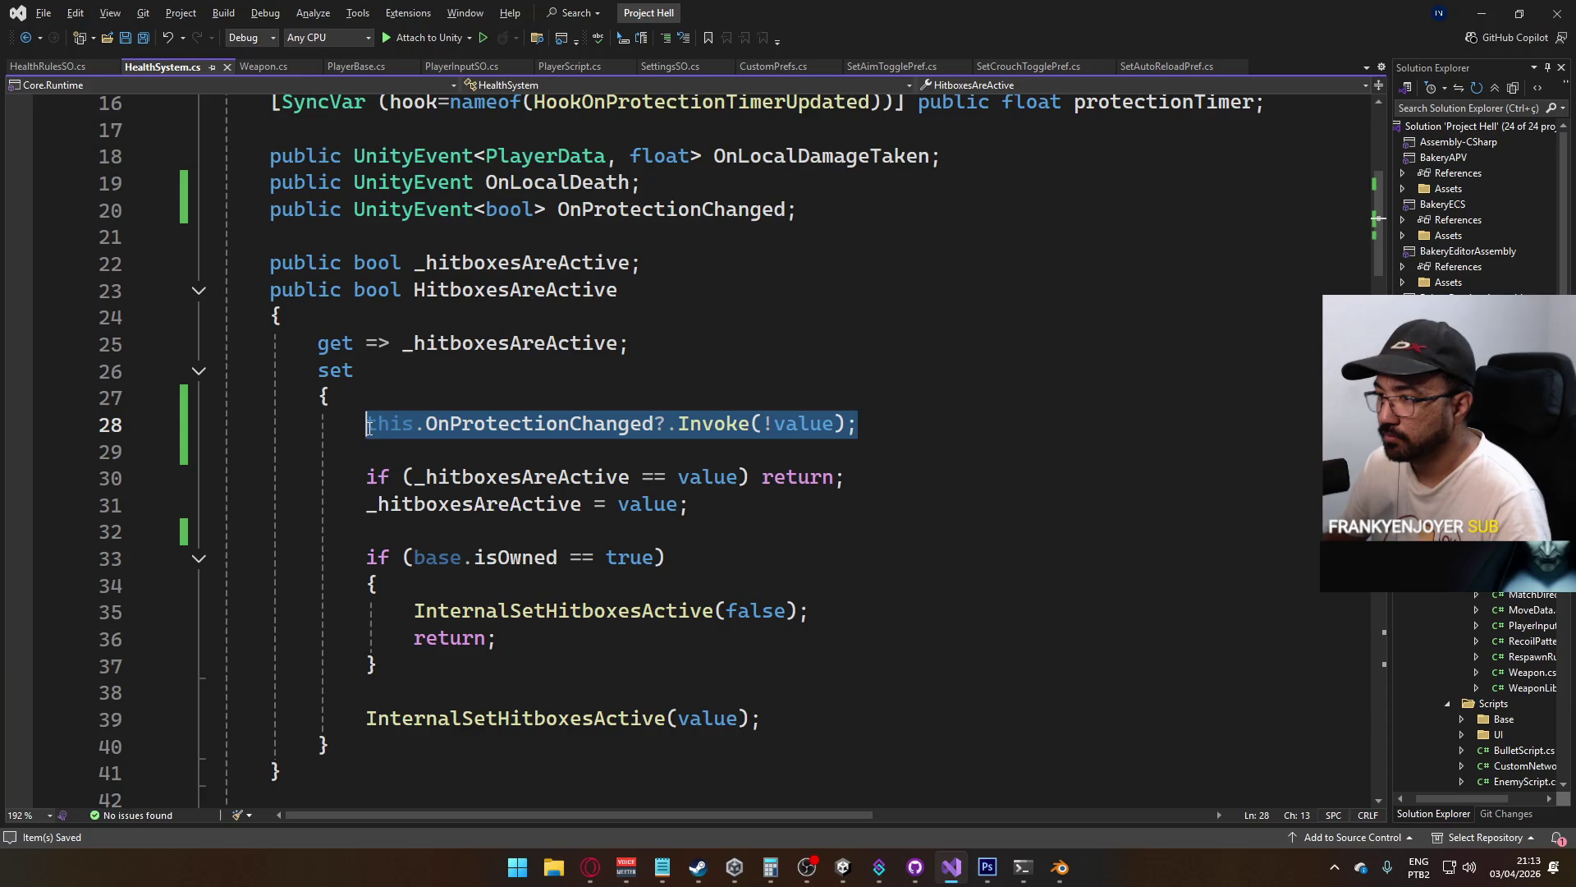
pyautogui.press('Delete')
pyautogui.click(655, 694)
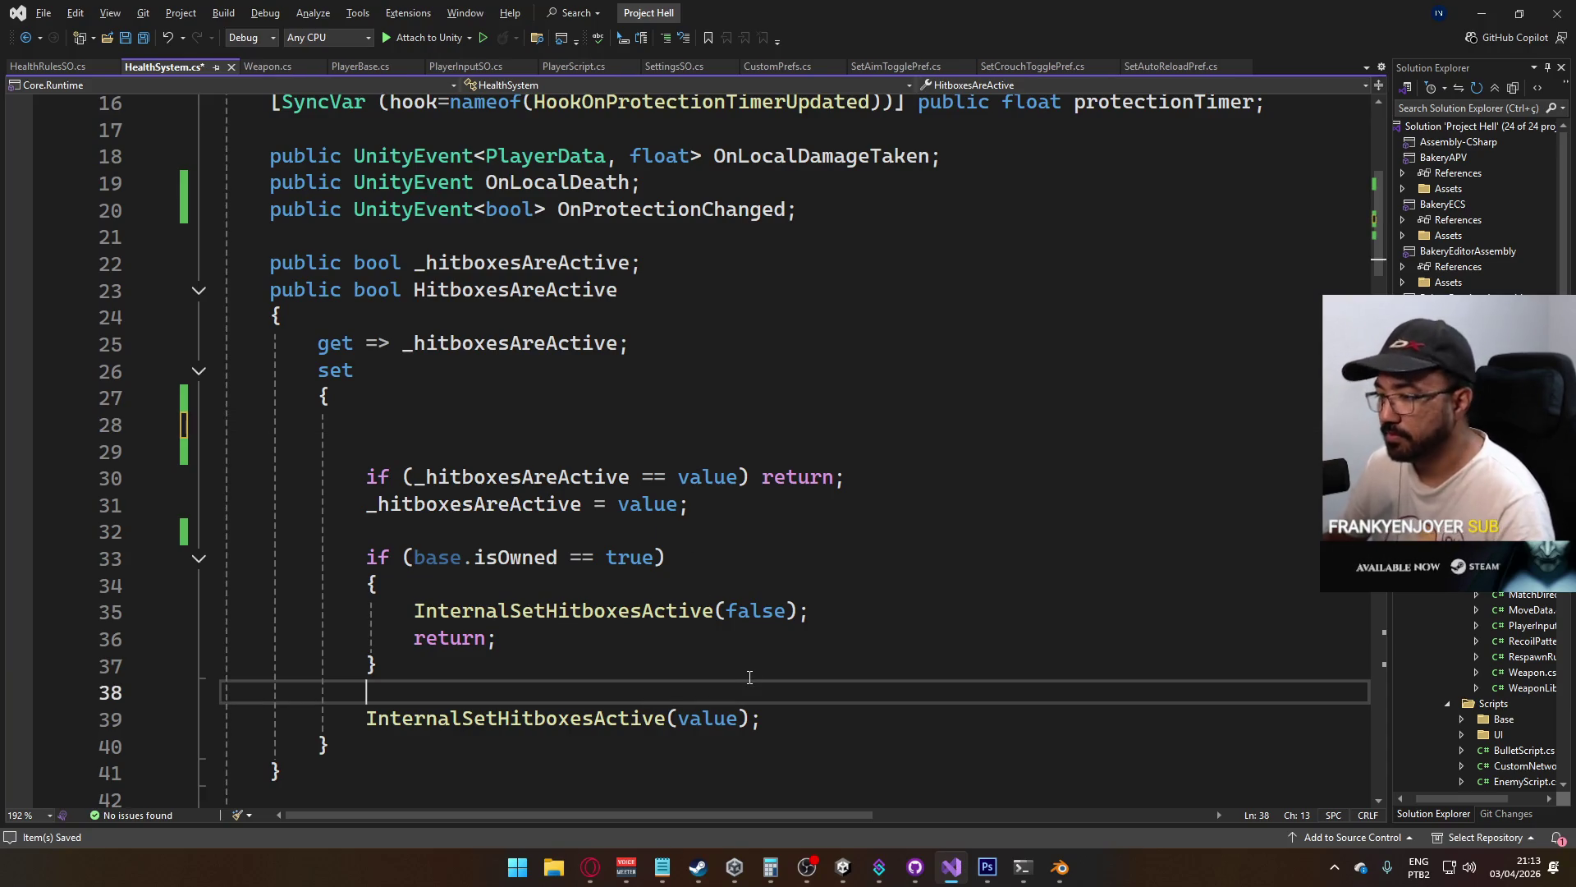
pyautogui.press('Return')
pyautogui.hotkey('ctrl', 'v')
pyautogui.hotkey('ctrl', 's')
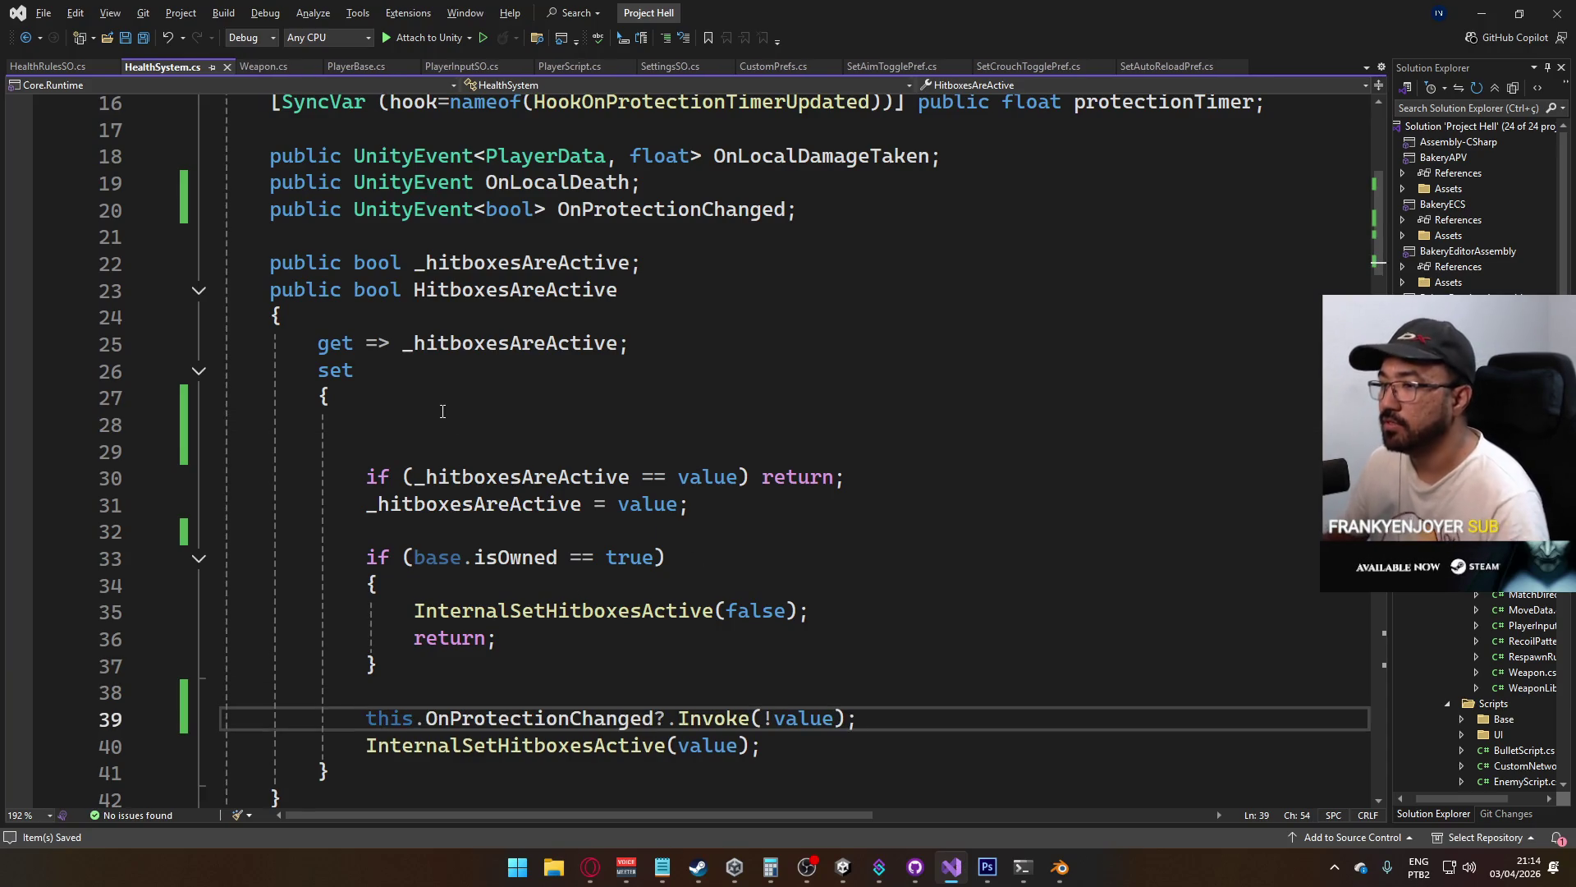
# Delete the leftover empty lines 28–29, save HealthSystem.cs, and return to Unity
pyautogui.moveTo(427, 397); pyautogui.dragTo(529, 439)
pyautogui.press('Delete')
pyautogui.hotkey('ctrl', 's')
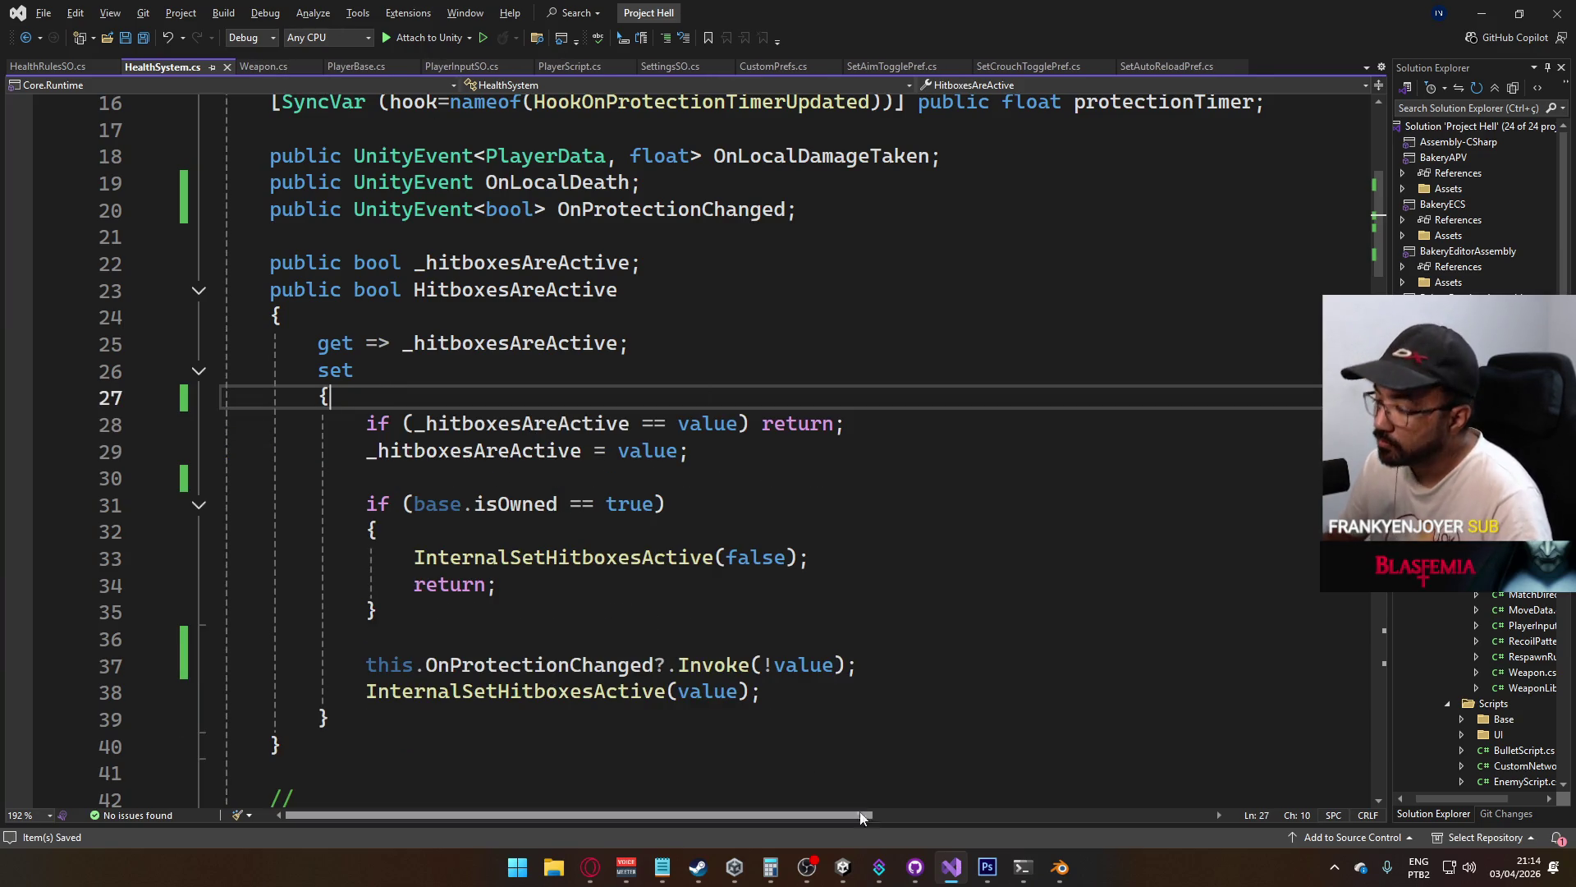
pyautogui.moveTo(842, 867)
pyautogui.click(846, 765)
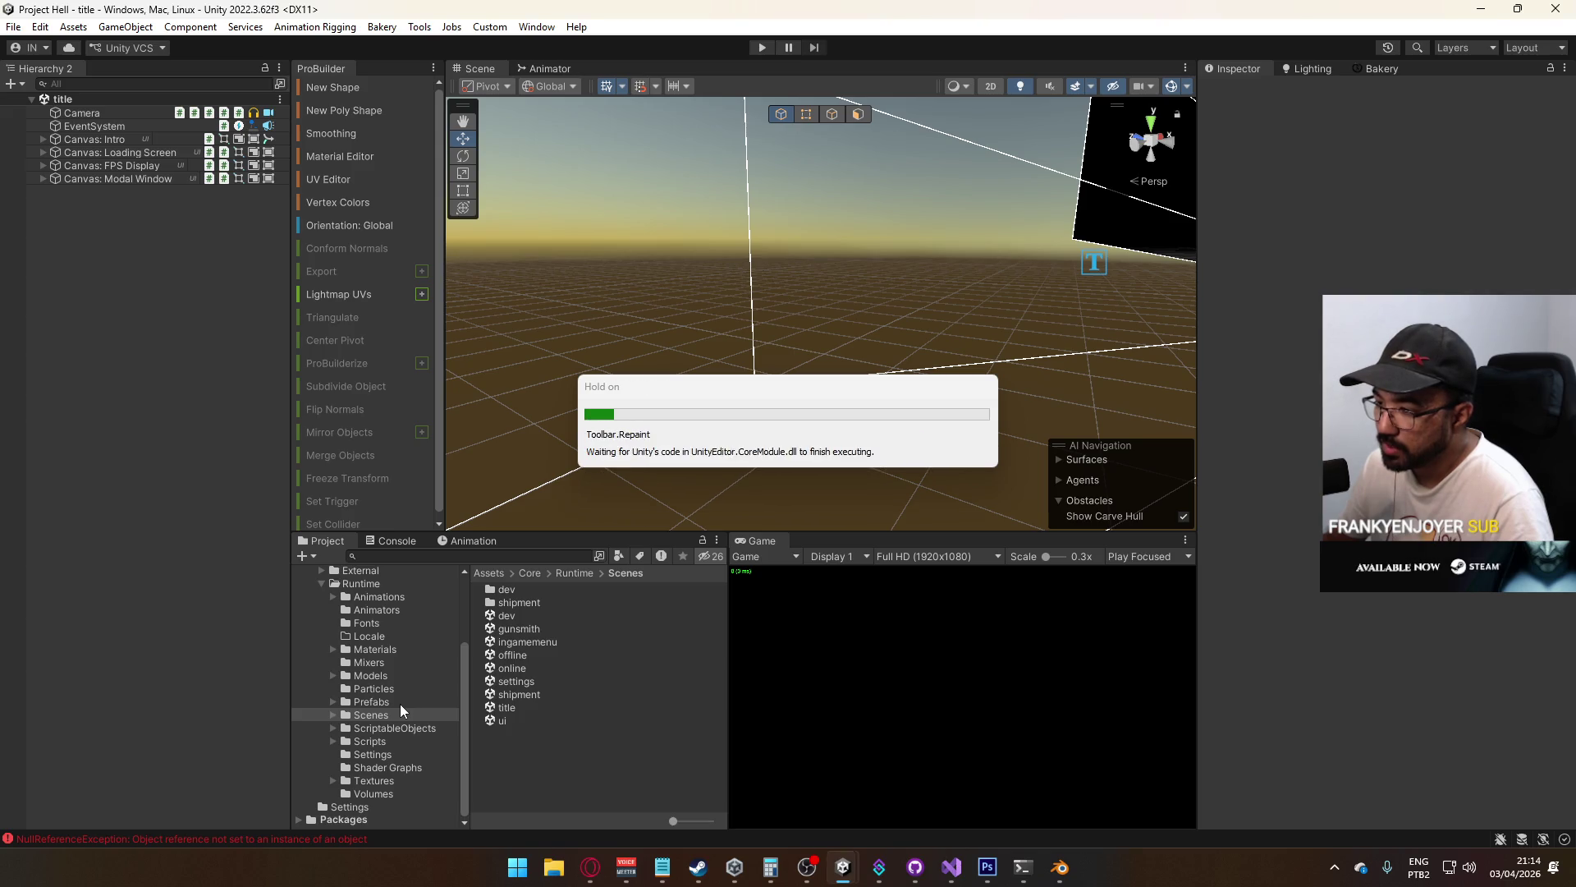
# Open the Player prefab, view it from the left in orthographic, and select Model
pyautogui.click(397, 702)
pyautogui.doubleClick(529, 706)
pyautogui.moveTo(722, 271); pyautogui.dragTo(763, 270)
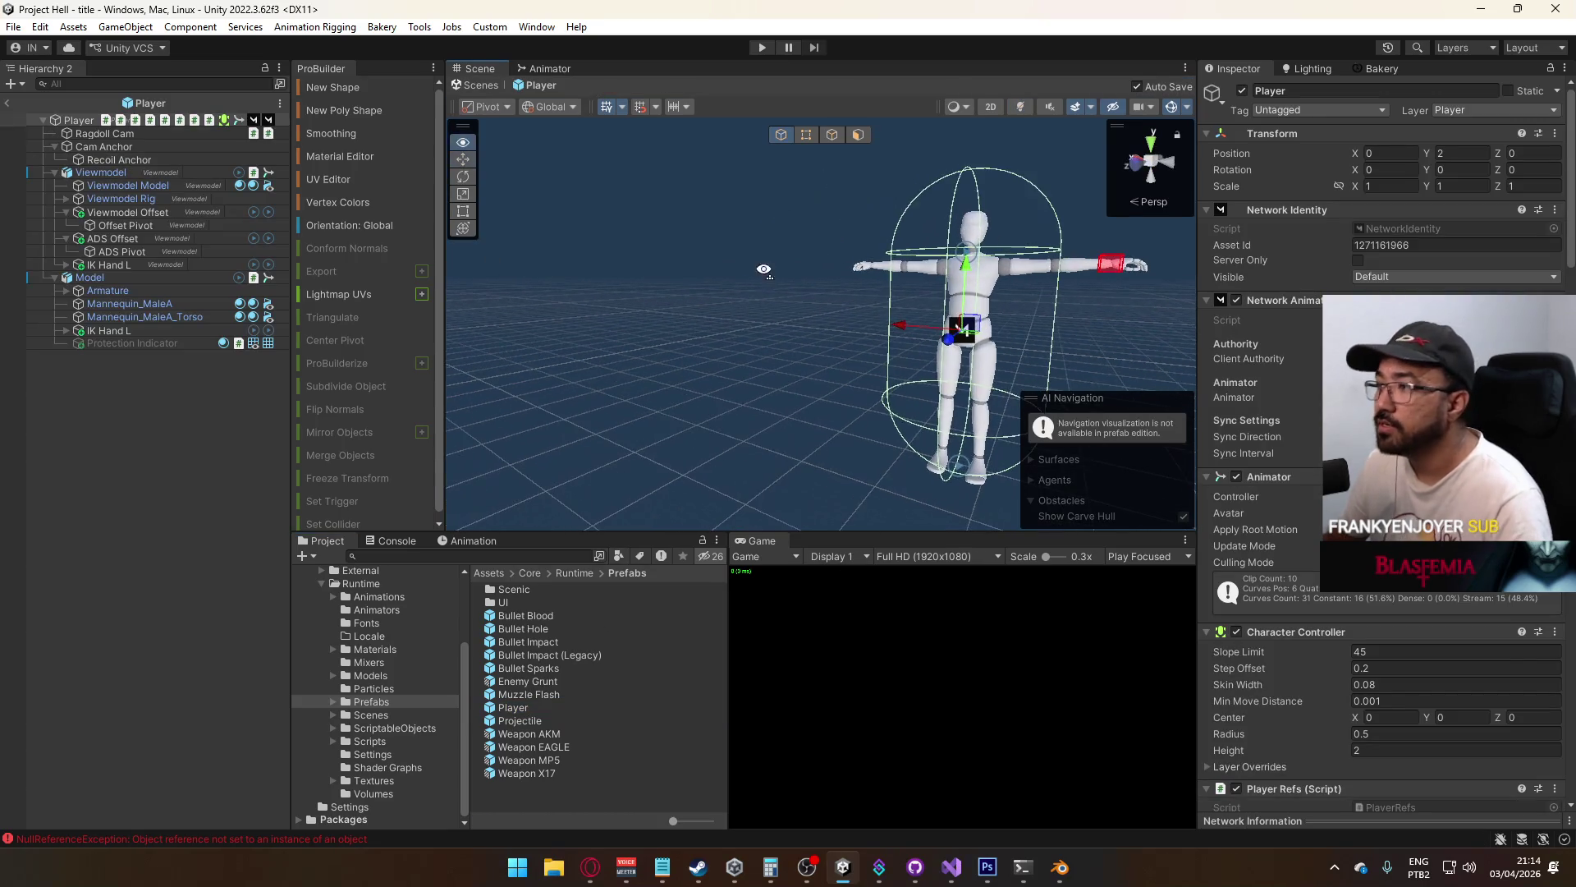
pyautogui.click(1173, 168)
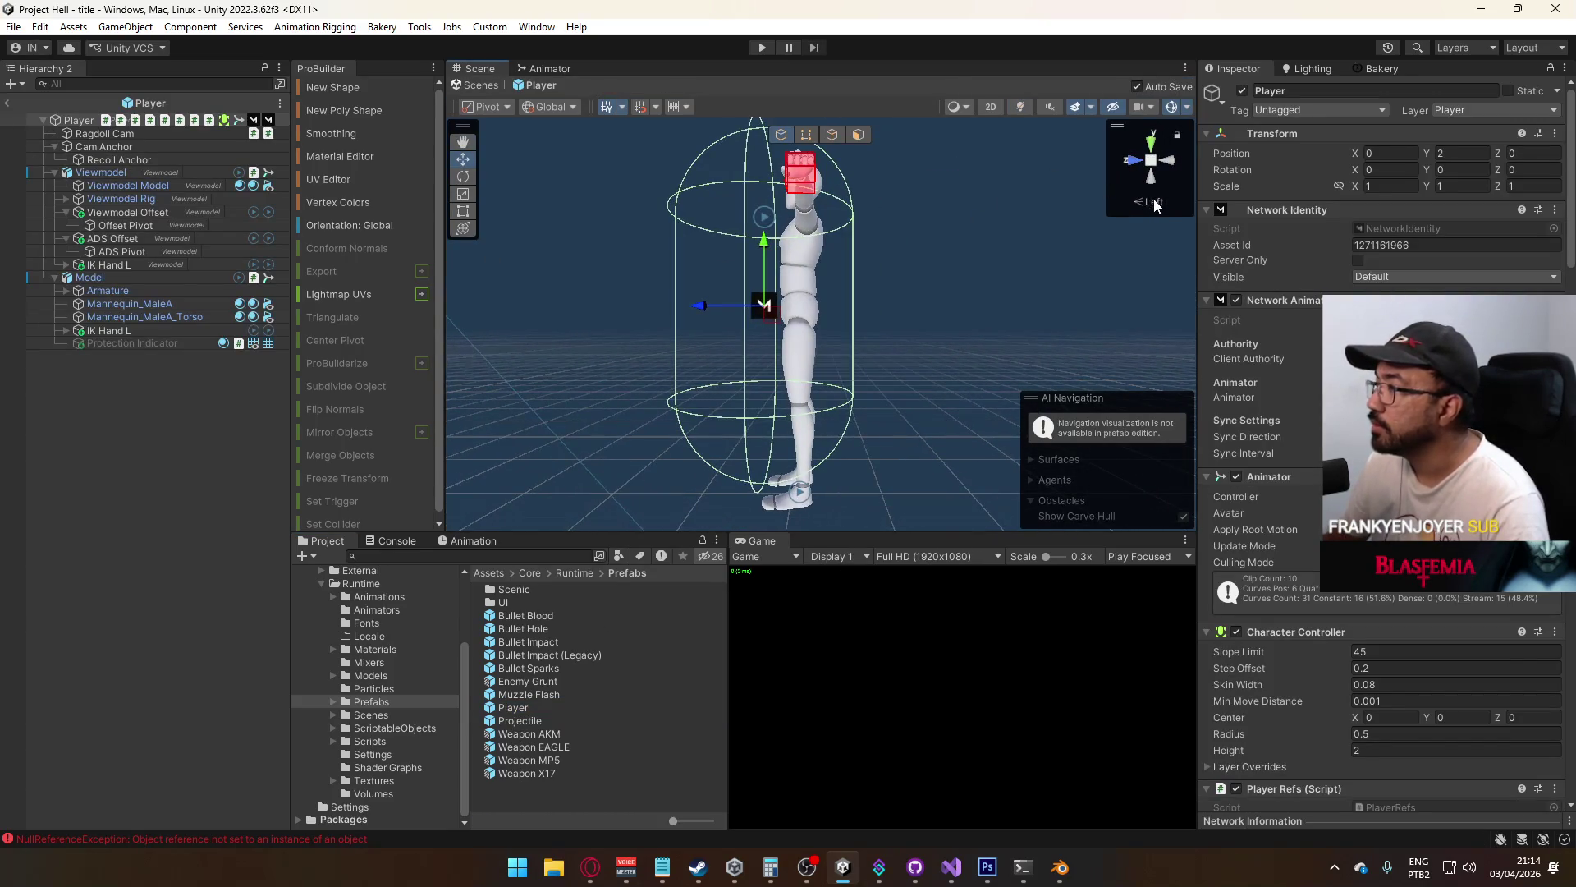
pyautogui.click(1154, 203)
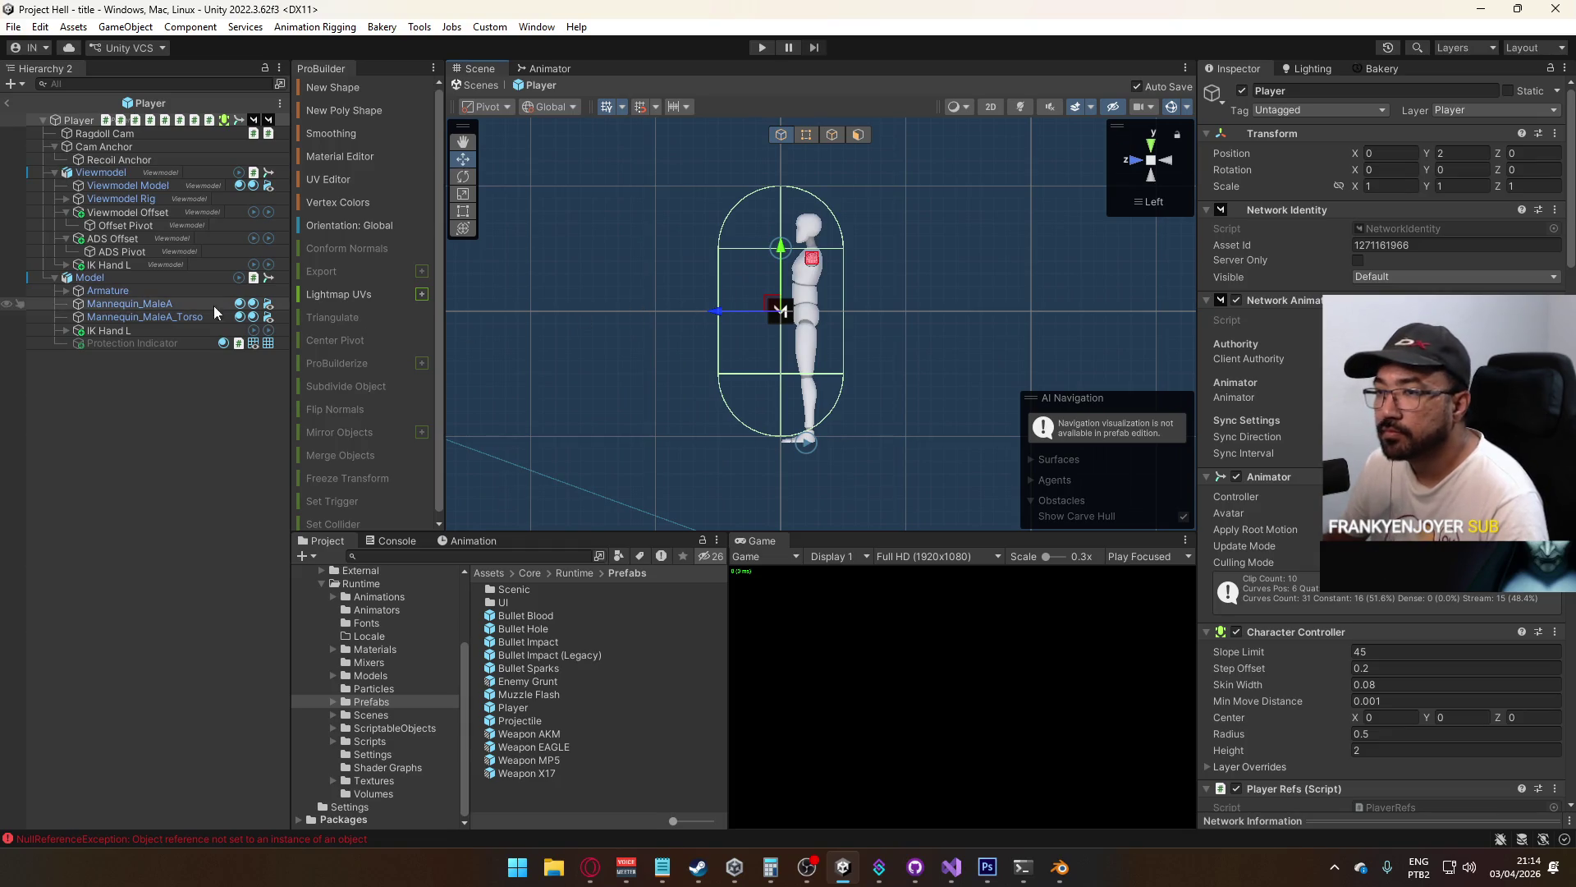
pyautogui.click(117, 276)
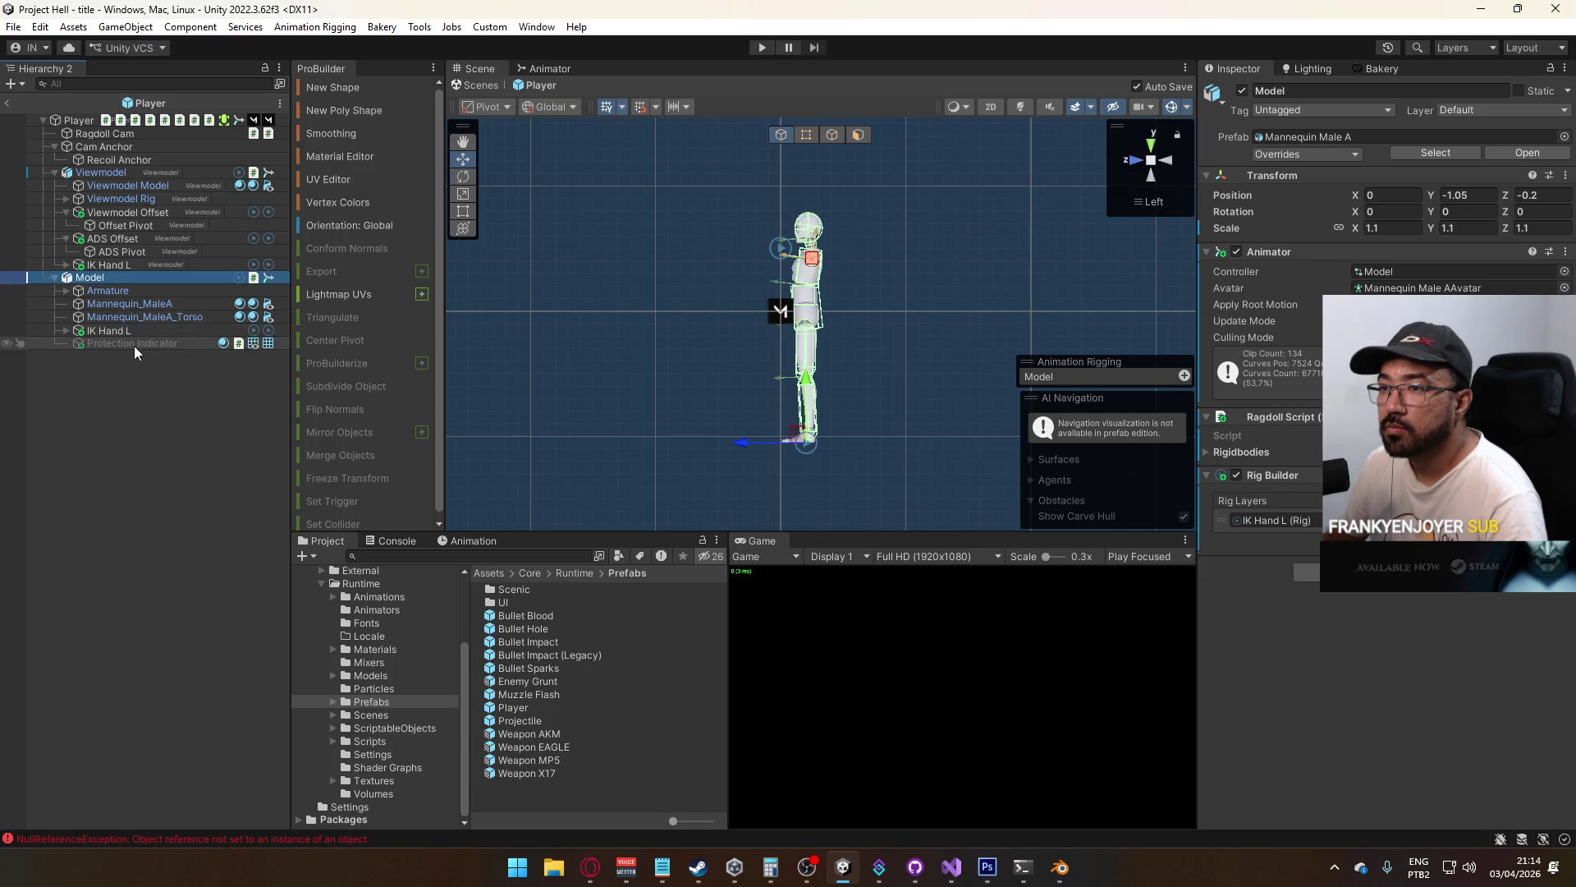
# Move Protection Indicator directly under the Player root, activate it, and exit Prefab Mode
pyautogui.moveTo(130, 346)
pyautogui.mouseDown()
pyautogui.moveTo(66, 134)
pyautogui.moveTo(92, 149)
pyautogui.mouseUp()
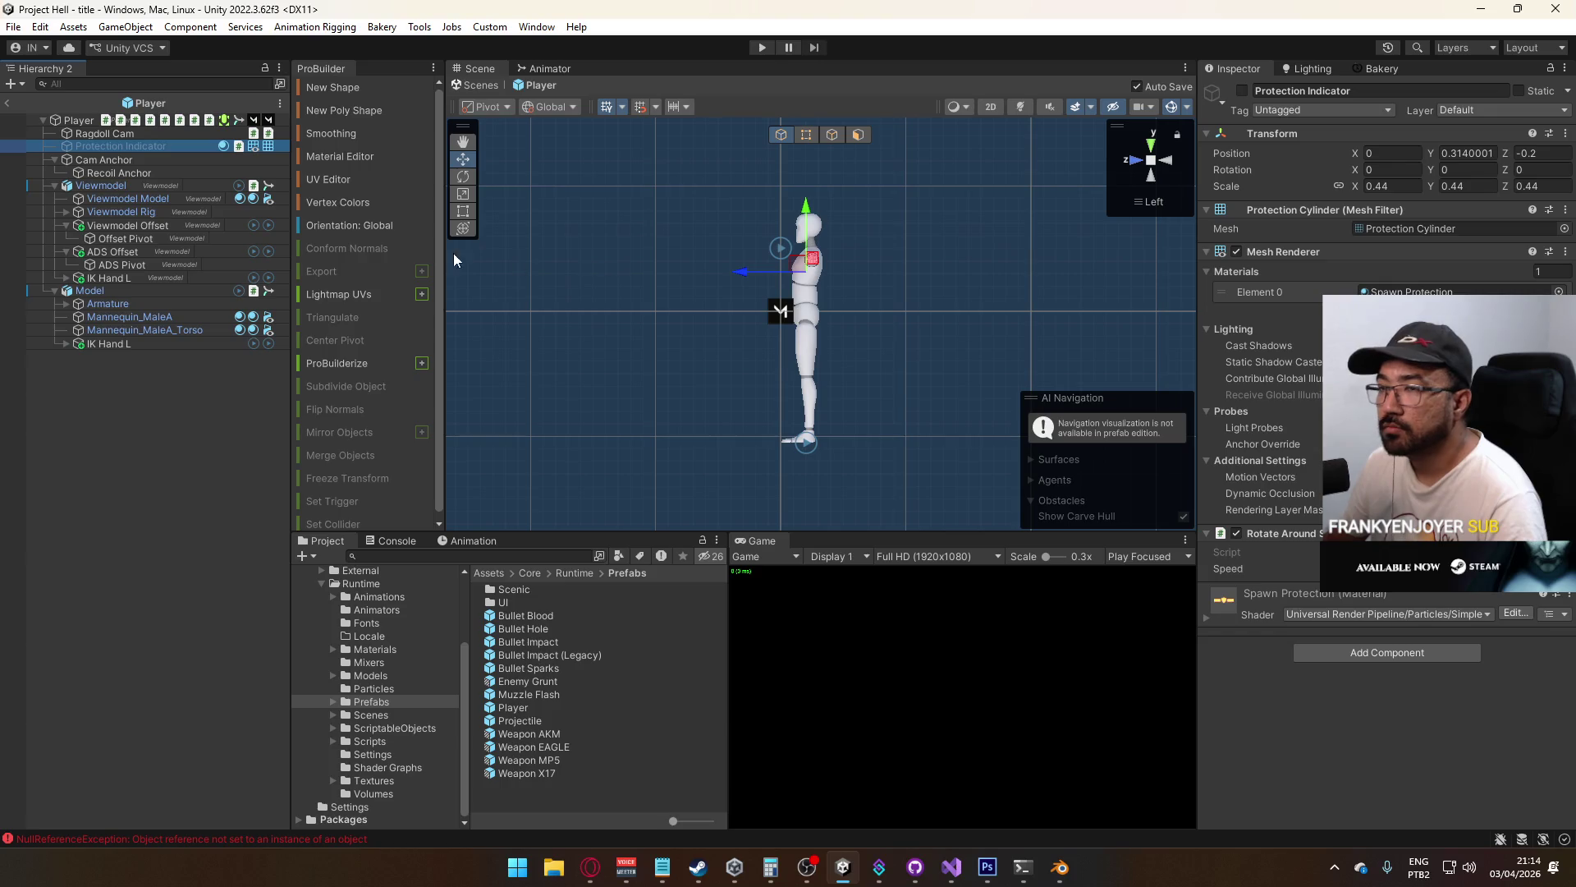
pyautogui.click(1241, 91)
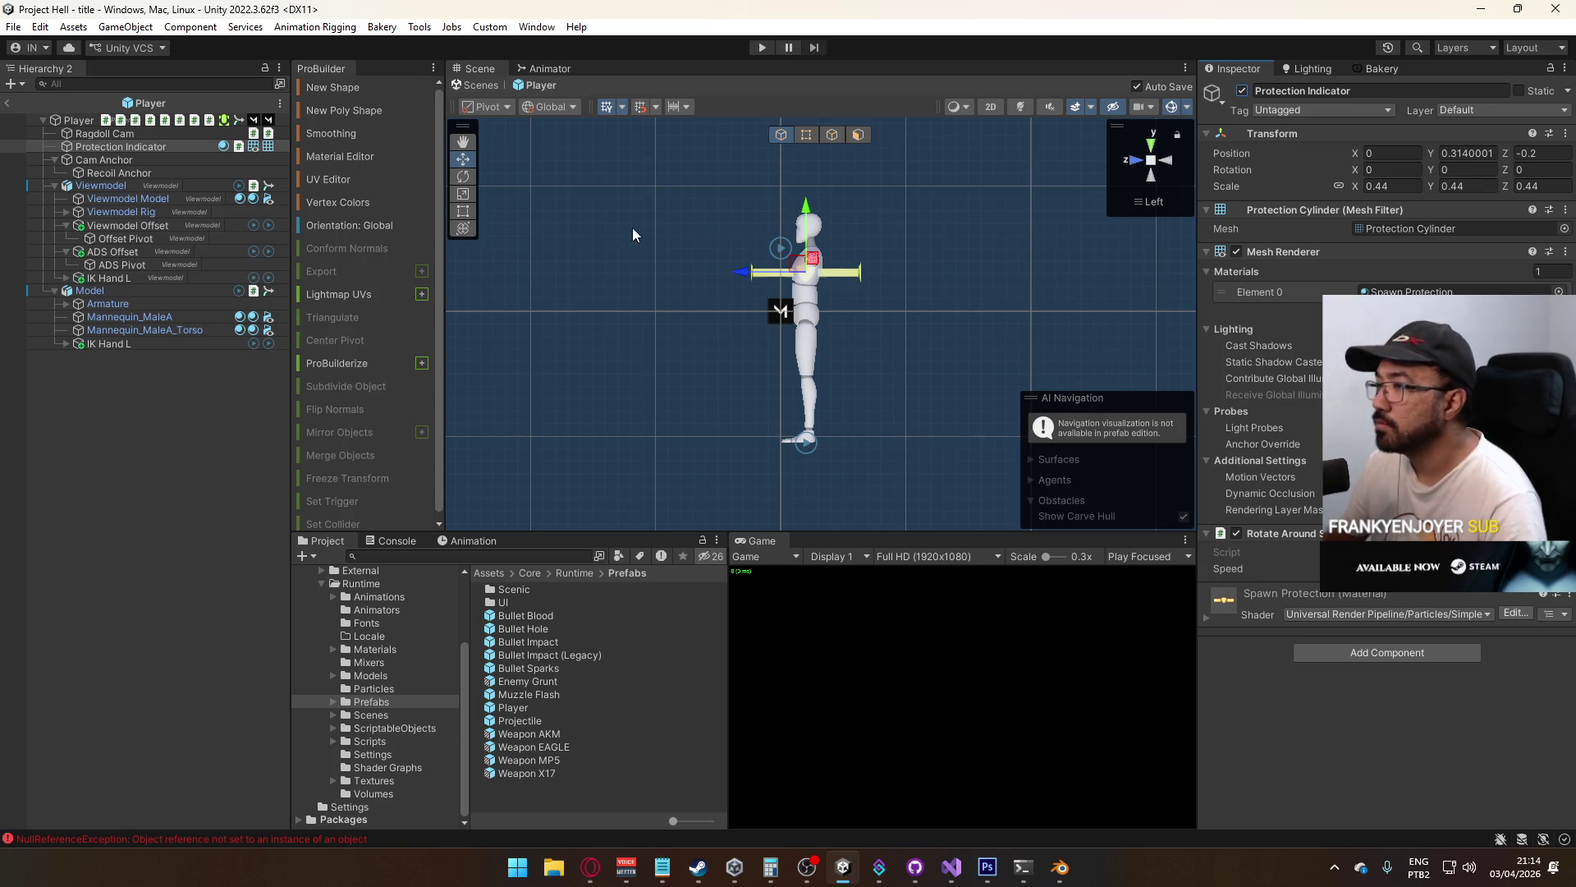
pyautogui.click(7, 103)
pyautogui.click(370, 715)
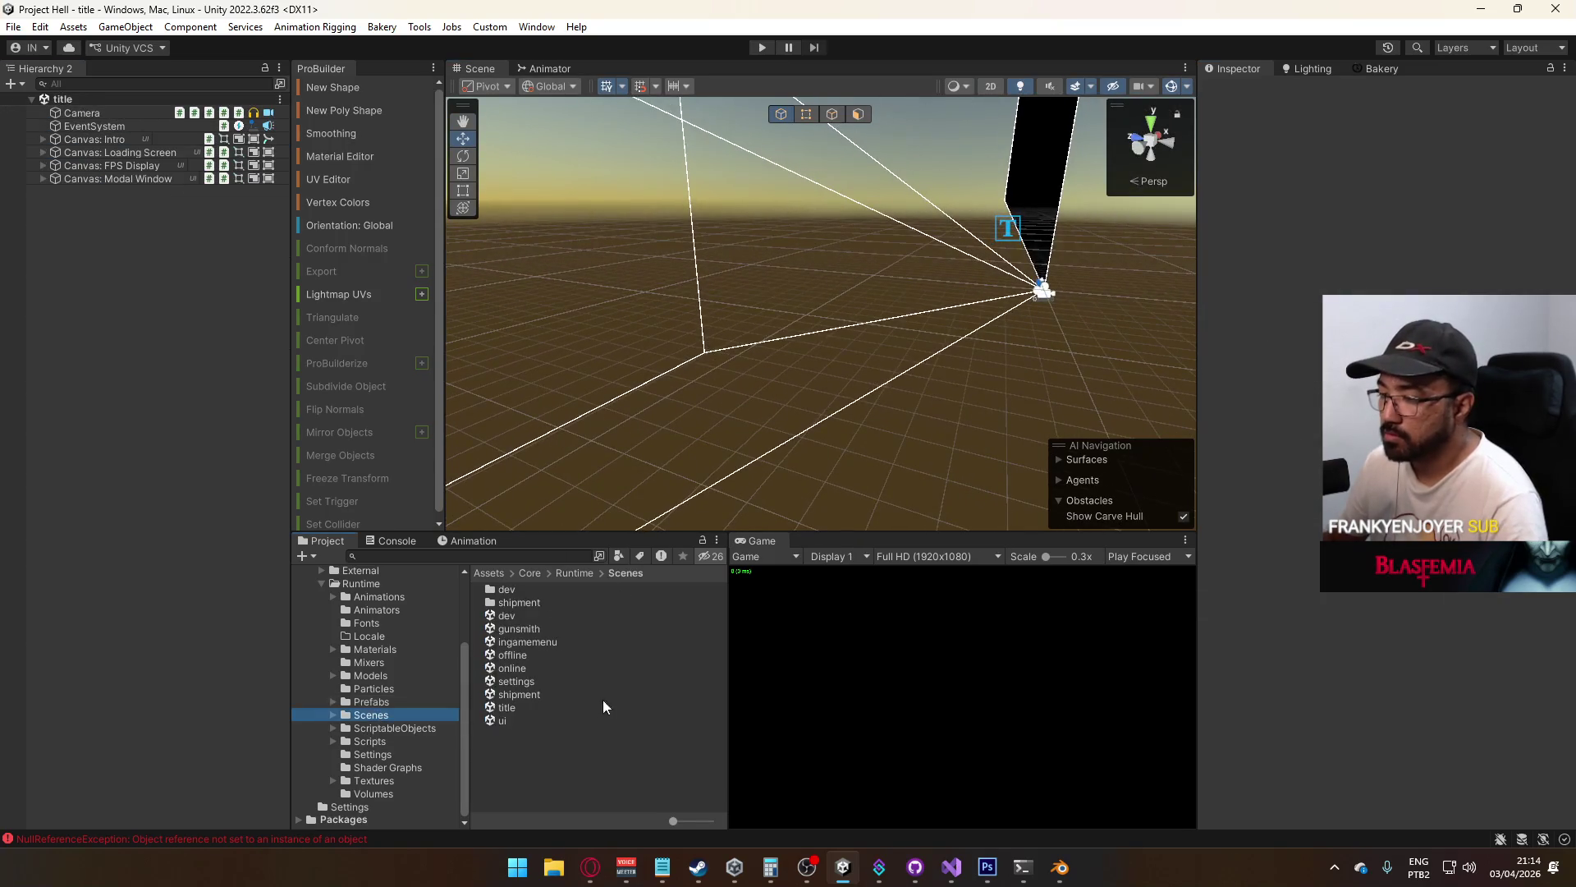
# Open the dev scene, then the shipment scene, and move the view close to the containers
pyautogui.click(519, 706)
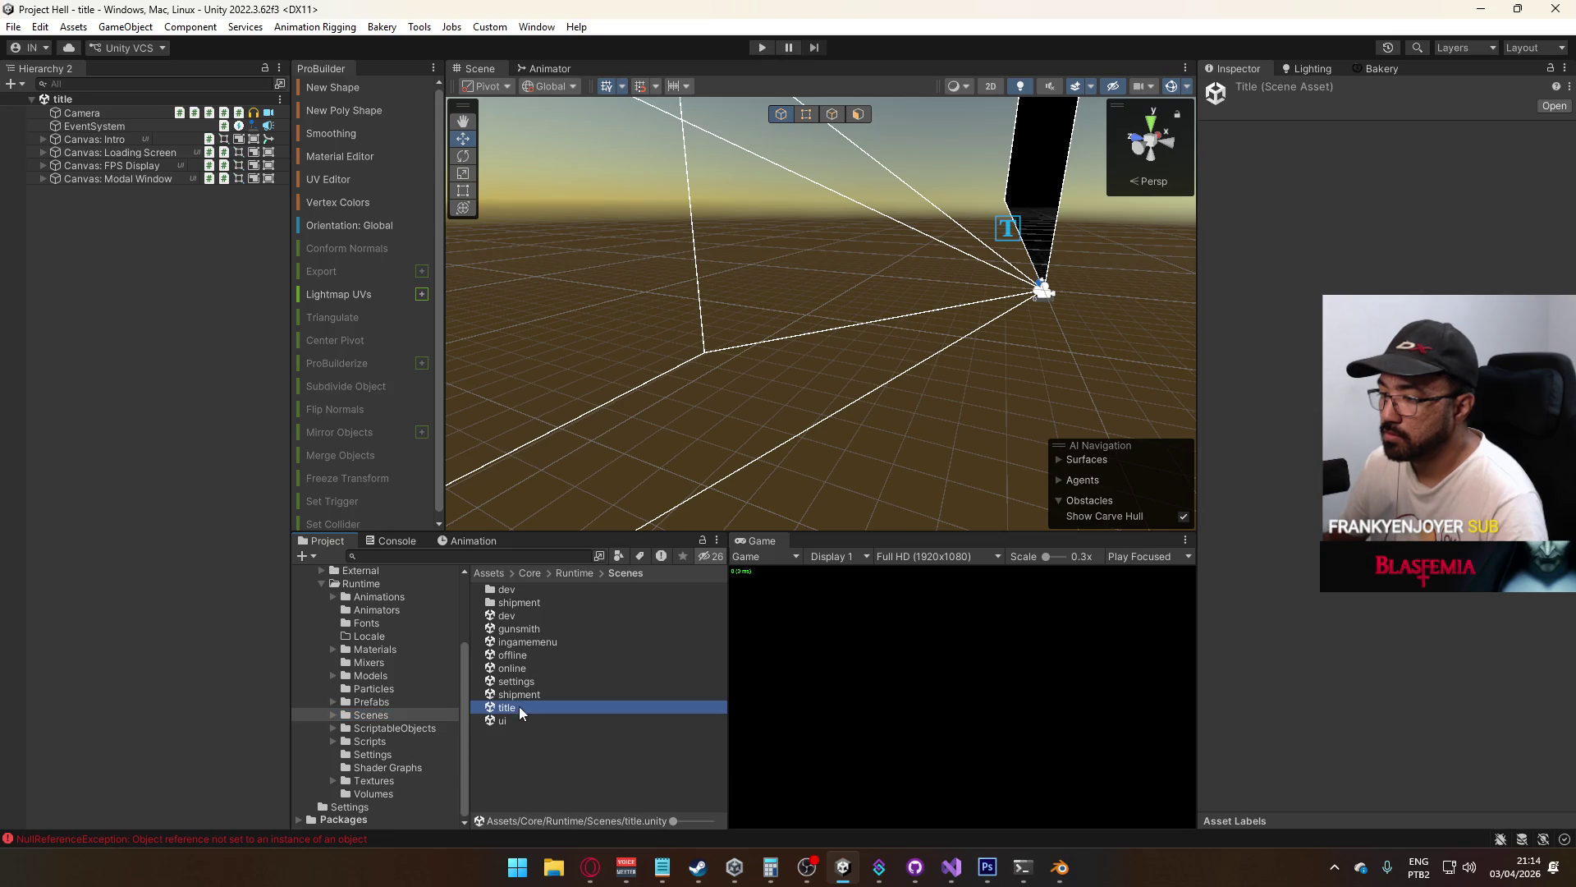
pyautogui.doubleClick(523, 617)
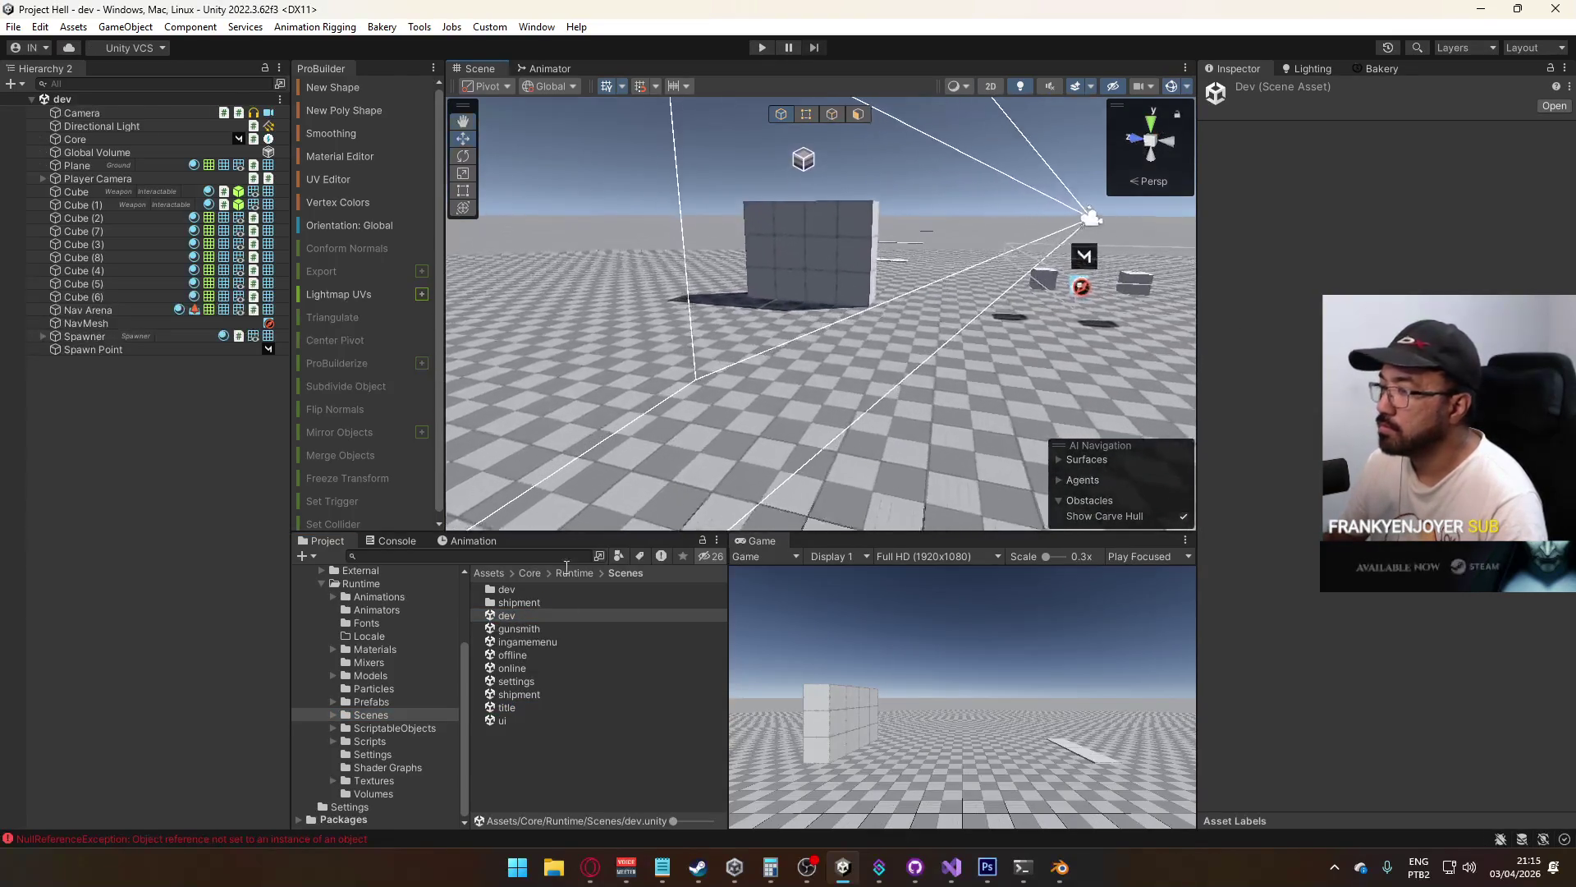
pyautogui.doubleClick(518, 695)
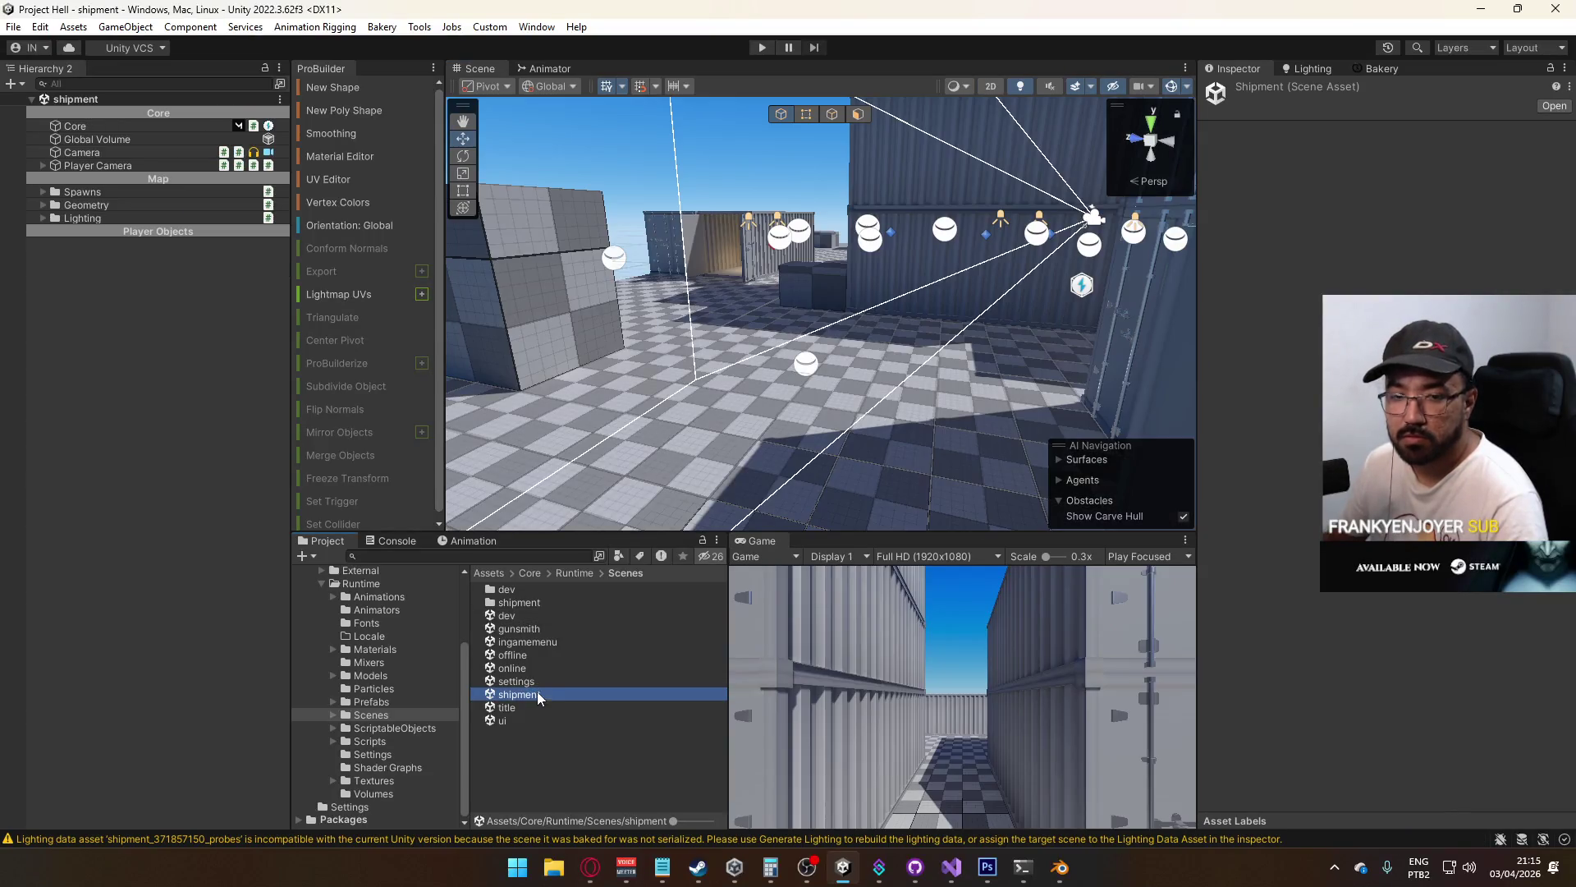
pyautogui.moveTo(892, 331); pyautogui.dragTo(459, 378)
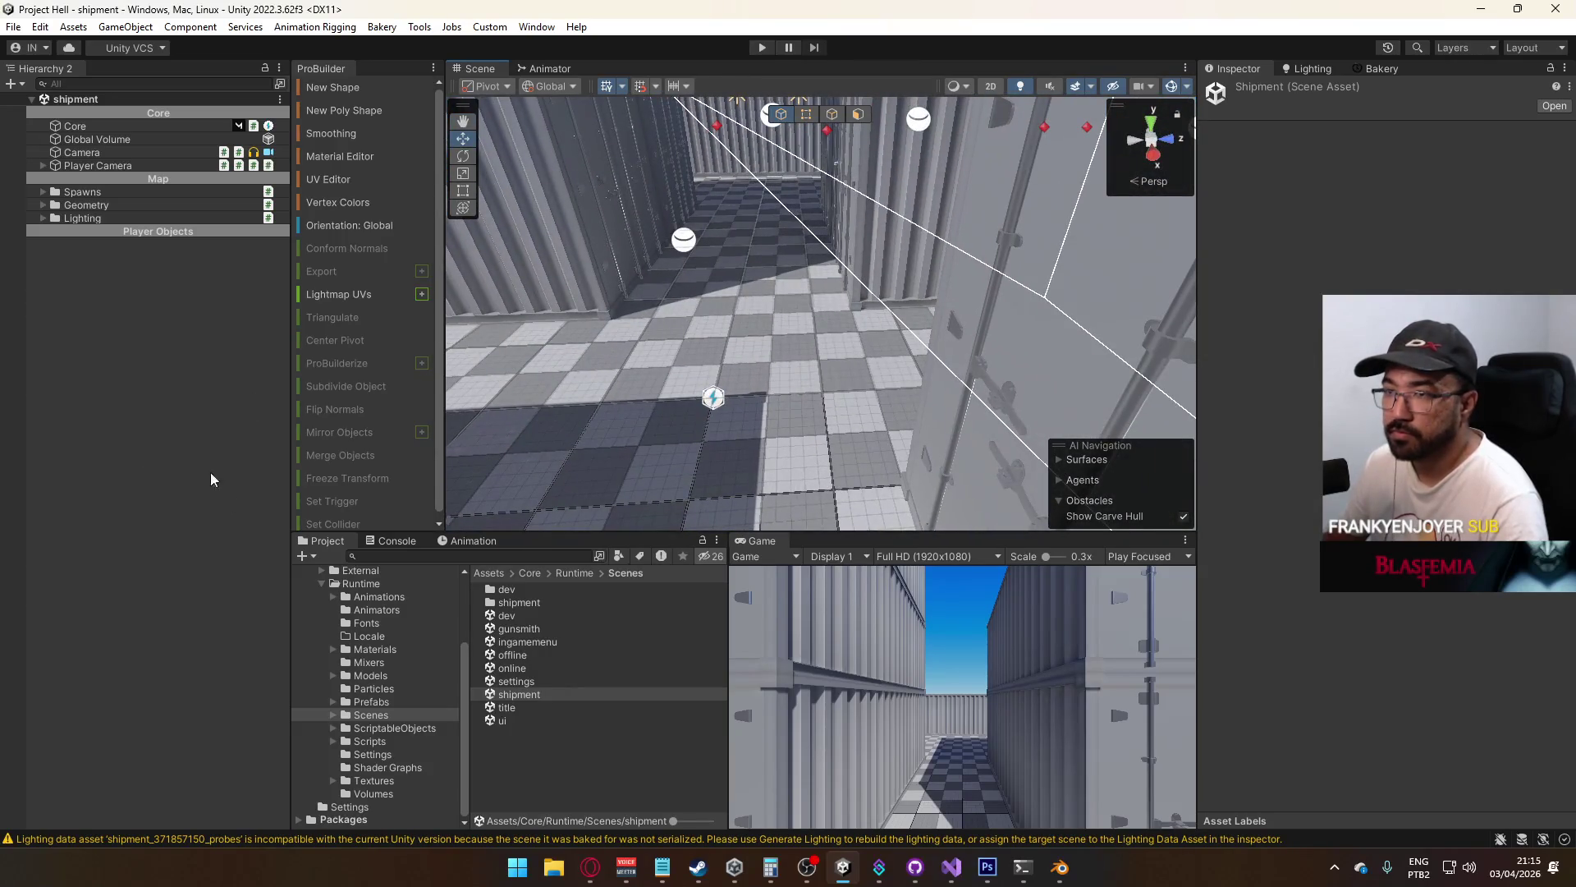
# Place a Player prefab in the shipment scene, frame it, then reopen the title scene
pyautogui.click(372, 702)
pyautogui.moveTo(532, 711)
pyautogui.mouseDown()
pyautogui.moveTo(721, 344)
pyautogui.moveTo(743, 353)
pyautogui.moveTo(710, 242)
pyautogui.mouseUp()
pyautogui.press('f')
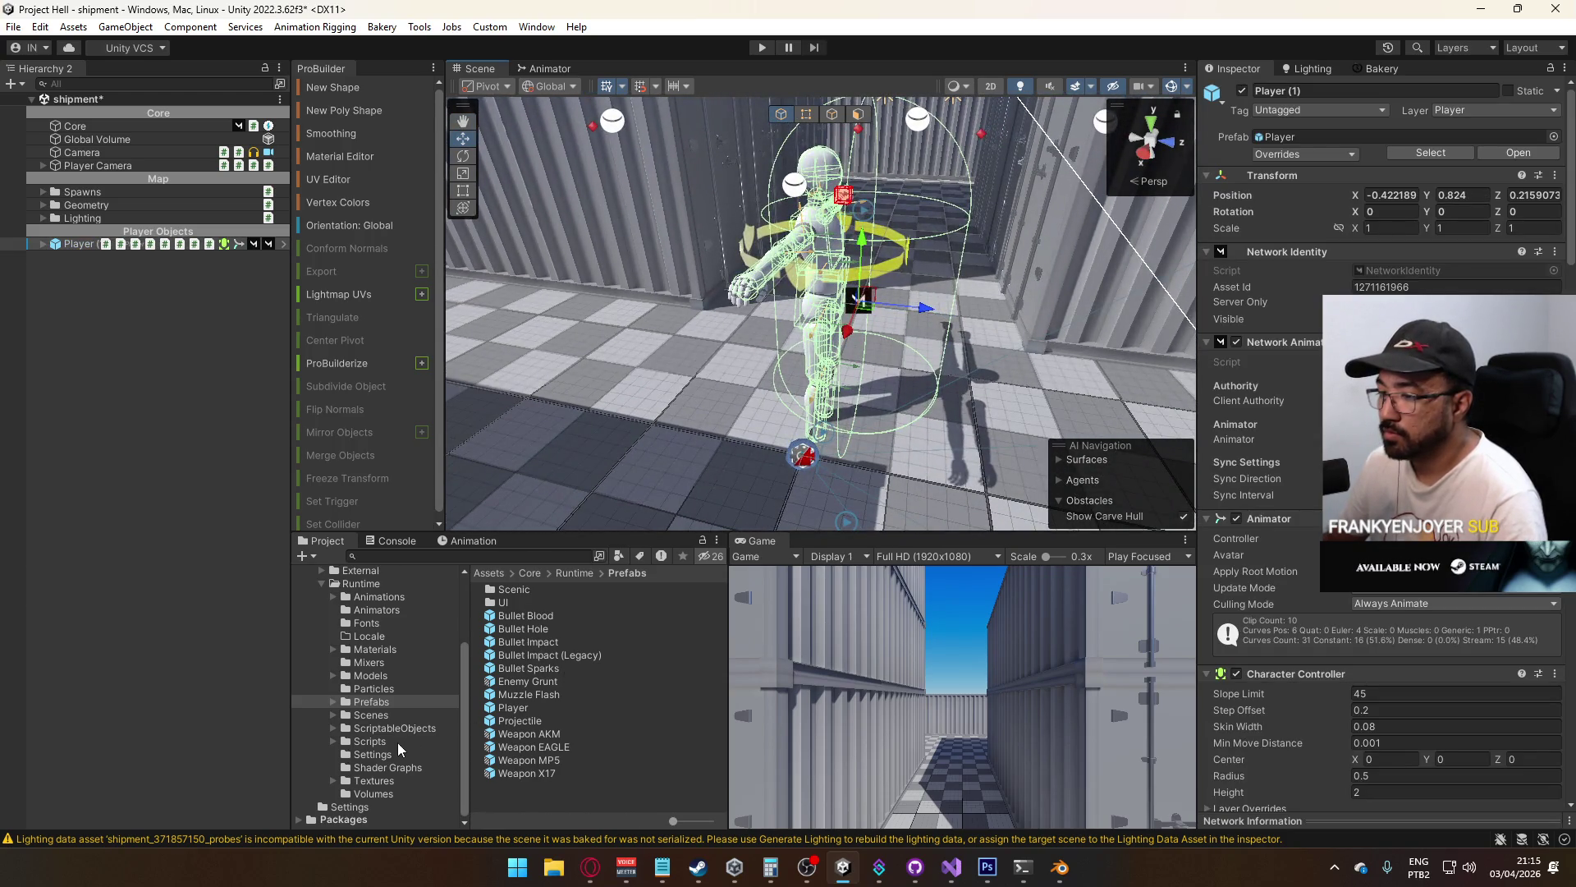
pyautogui.click(371, 715)
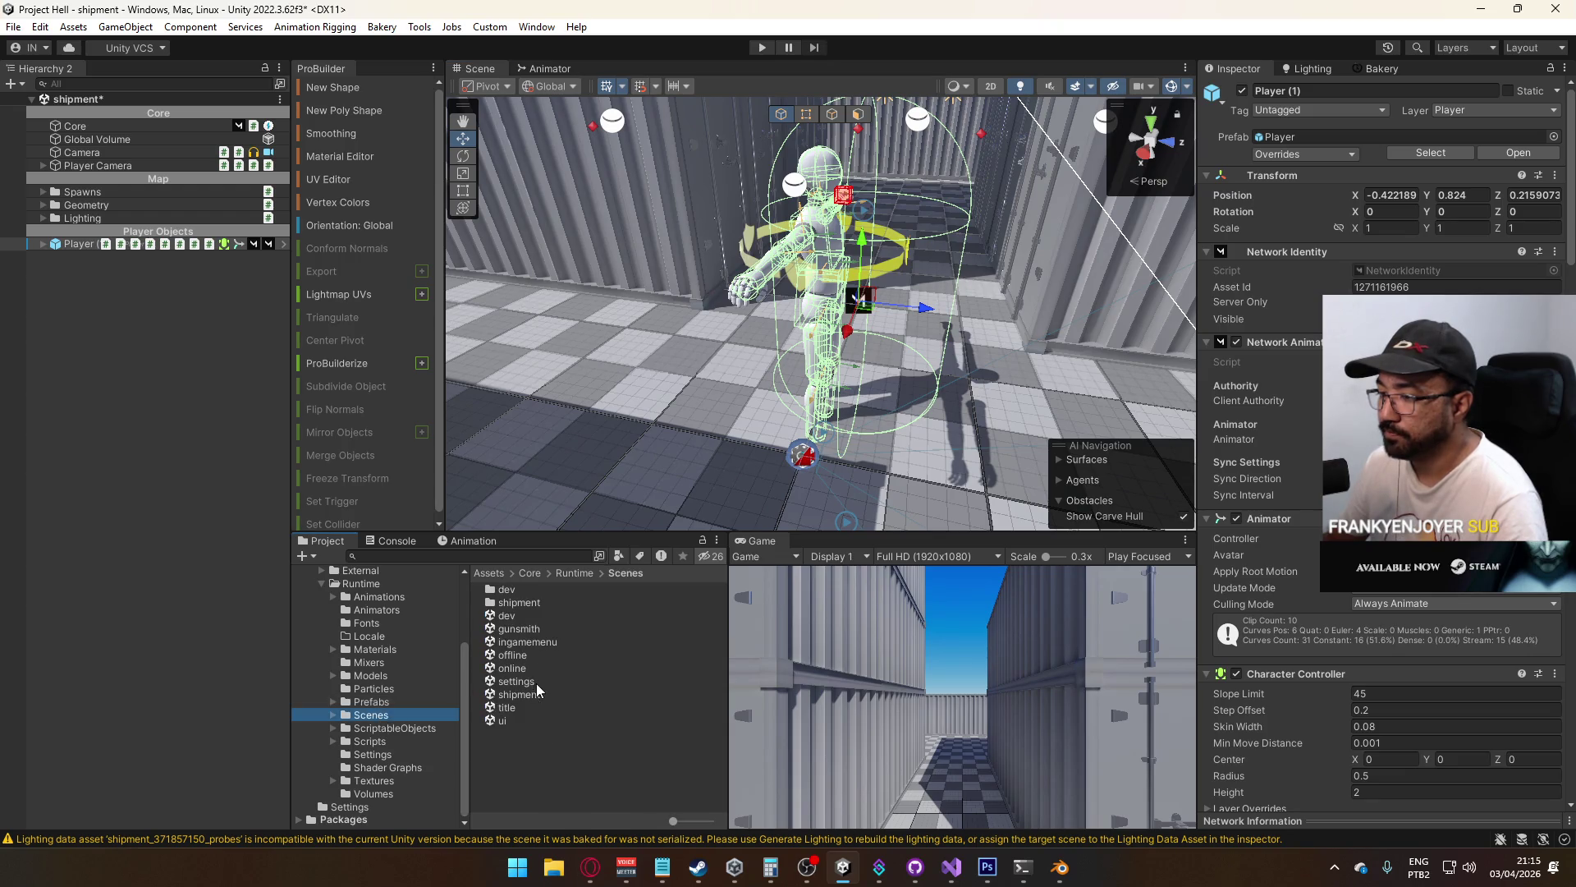
pyautogui.doubleClick(524, 711)
pyautogui.click(836, 468)
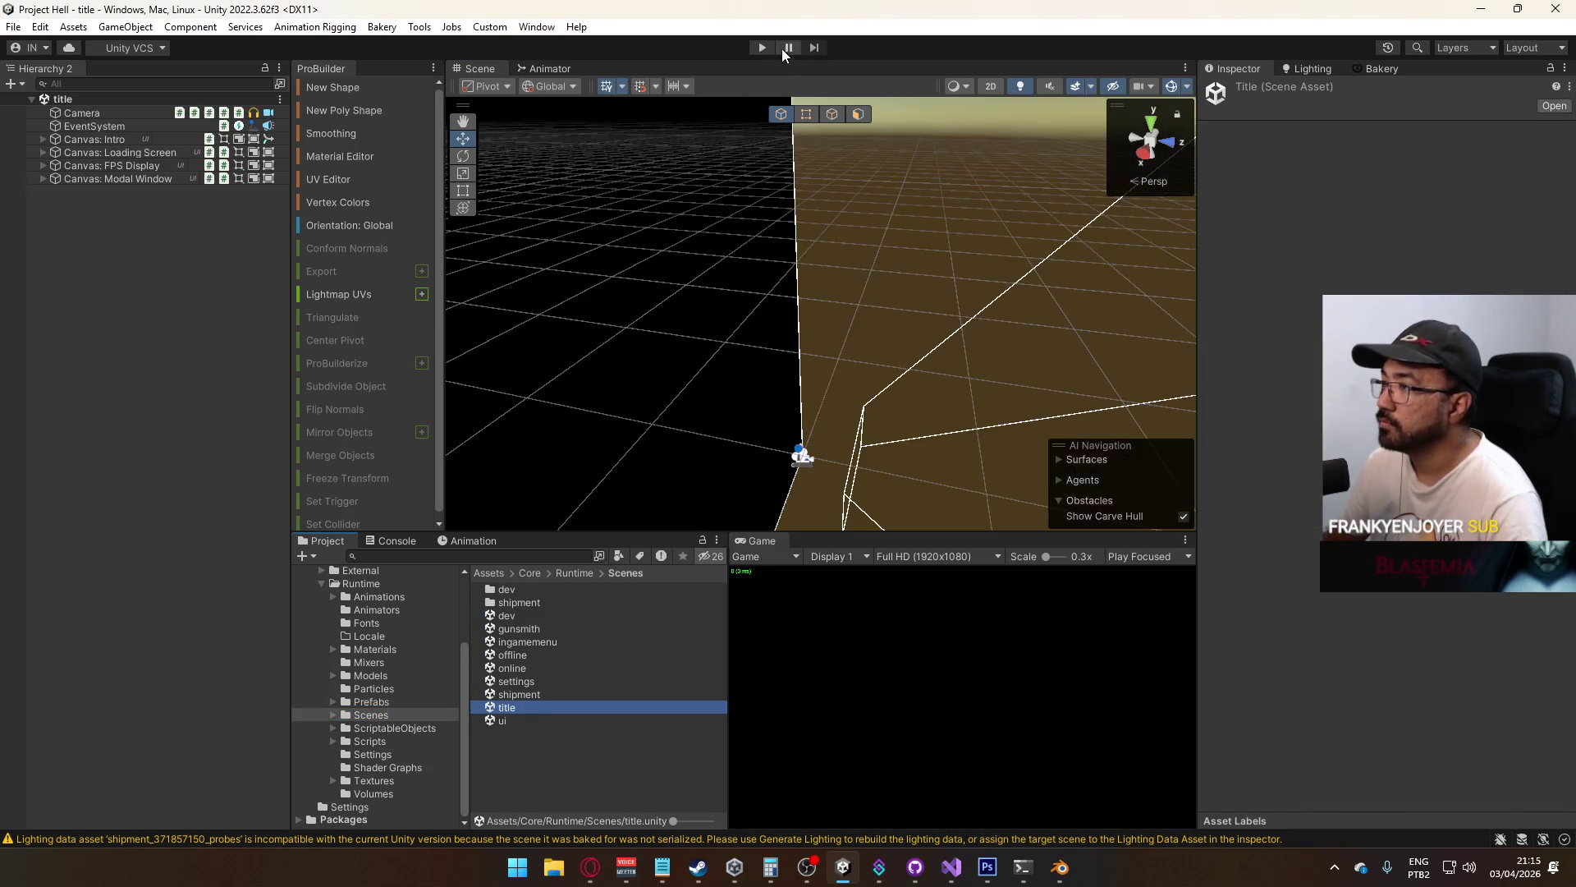
# Start Play mode, host a game from the title menu, and restore the editor layout
pyautogui.click(762, 47)
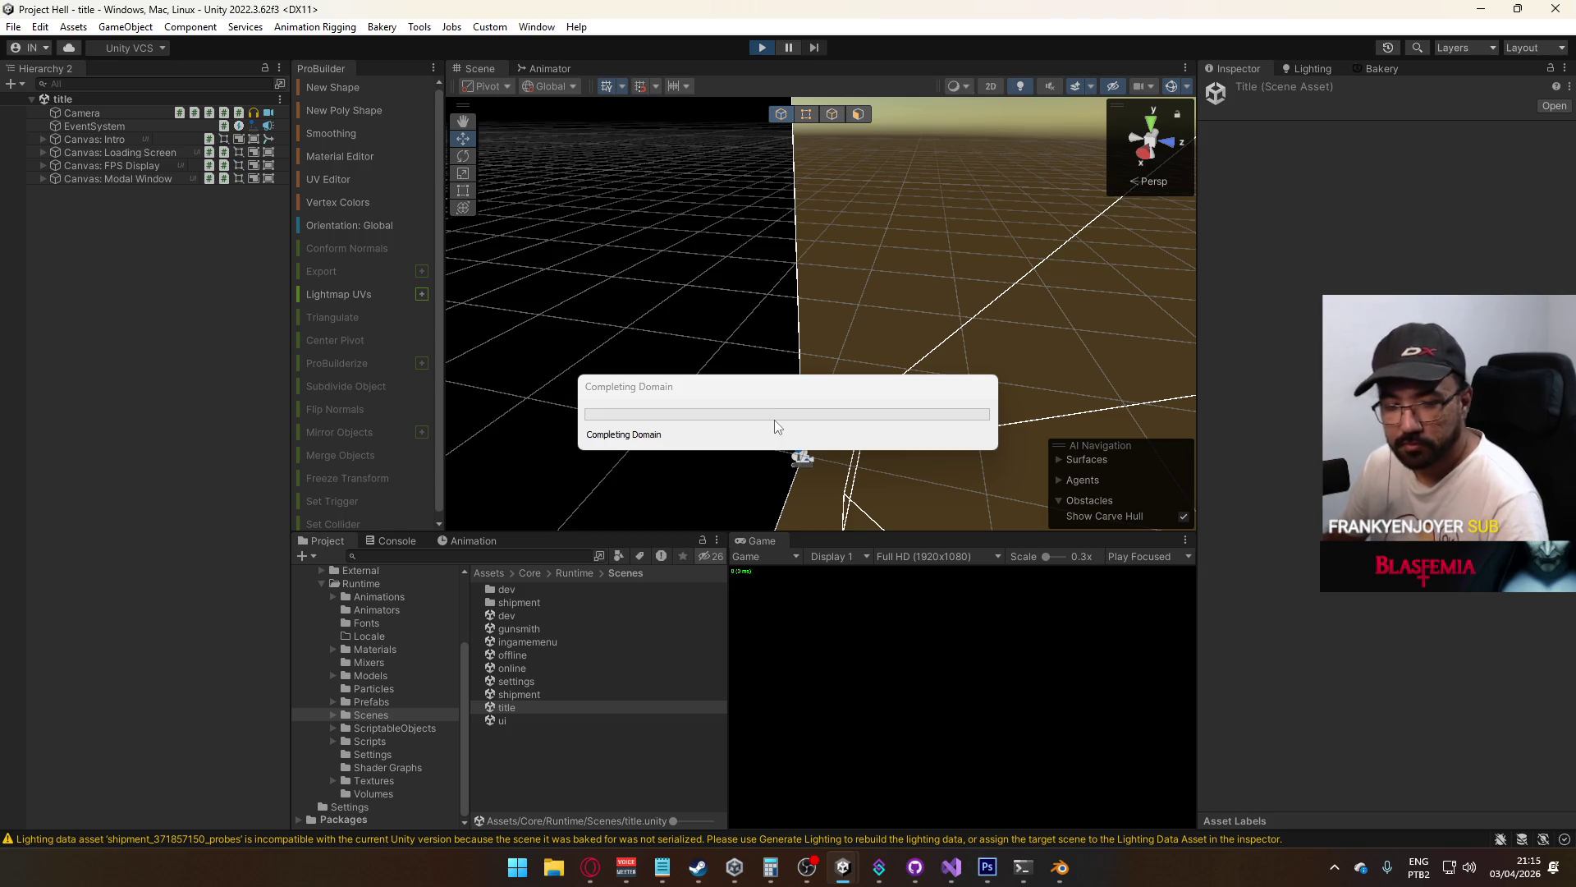
pyautogui.rightClick(769, 544)
pyautogui.click(907, 591)
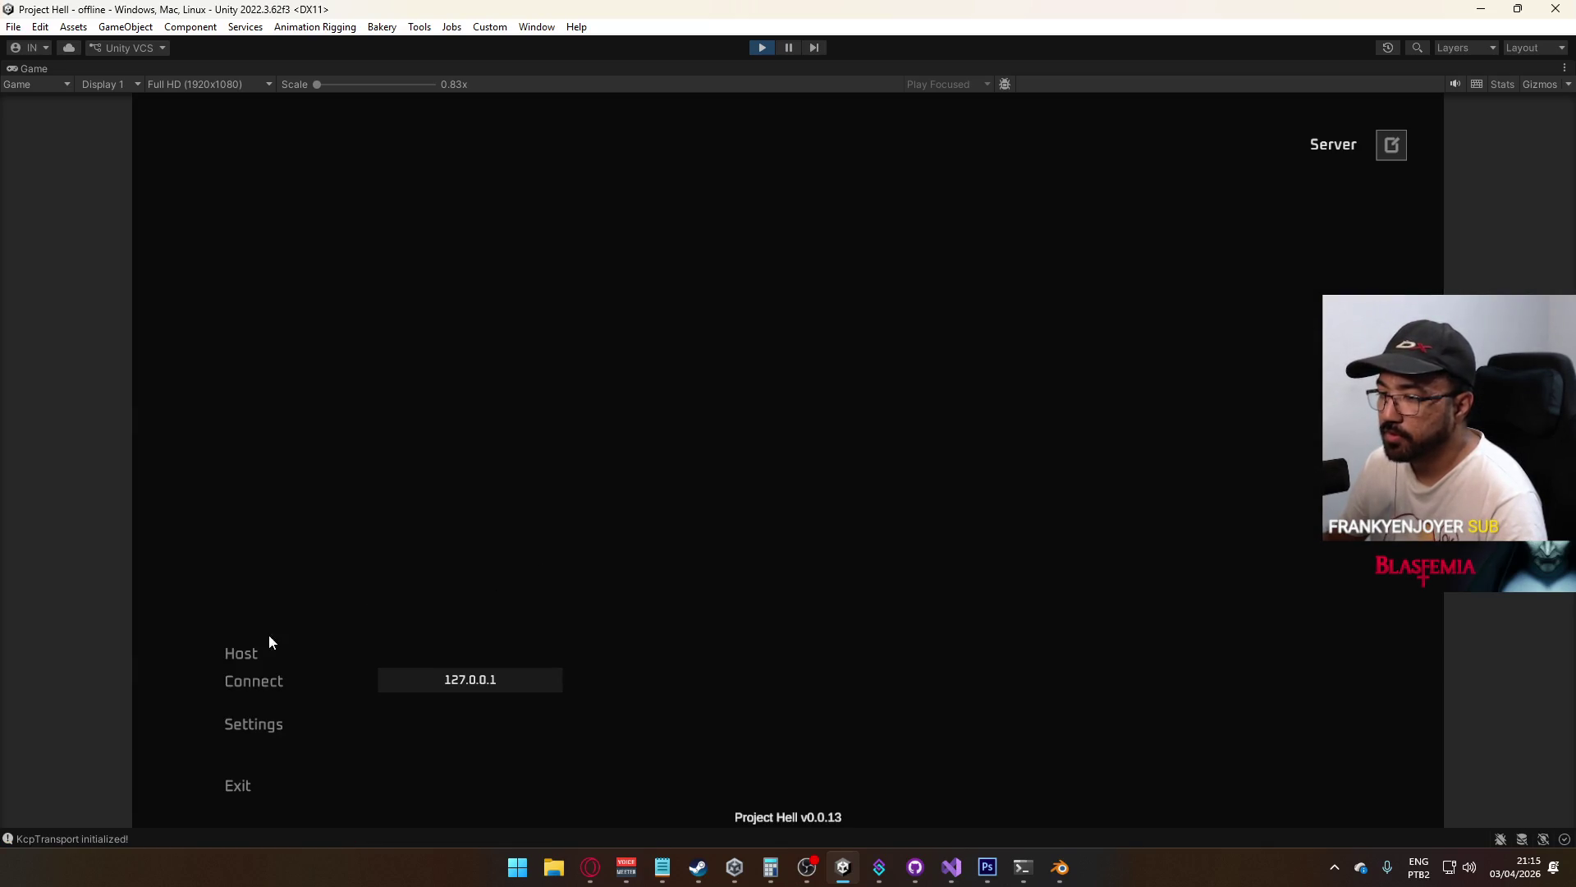
pyautogui.click(268, 645)
pyautogui.press('super')
pyautogui.rightClick(844, 71)
pyautogui.click(950, 125)
# Inspect the player's torso and Protection Indicator, then set Model's Position Z to 0
pyautogui.moveTo(873, 304)
pyautogui.mouseDown()
pyautogui.moveTo(951, 352)
pyautogui.moveTo(936, 312)
pyautogui.moveTo(60, 263)
pyautogui.moveTo(588, 306)
pyautogui.moveTo(650, 357)
pyautogui.moveTo(503, 345)
pyautogui.moveTo(616, 246)
pyautogui.moveTo(975, 315)
pyautogui.moveTo(851, 377)
pyautogui.mouseUp()
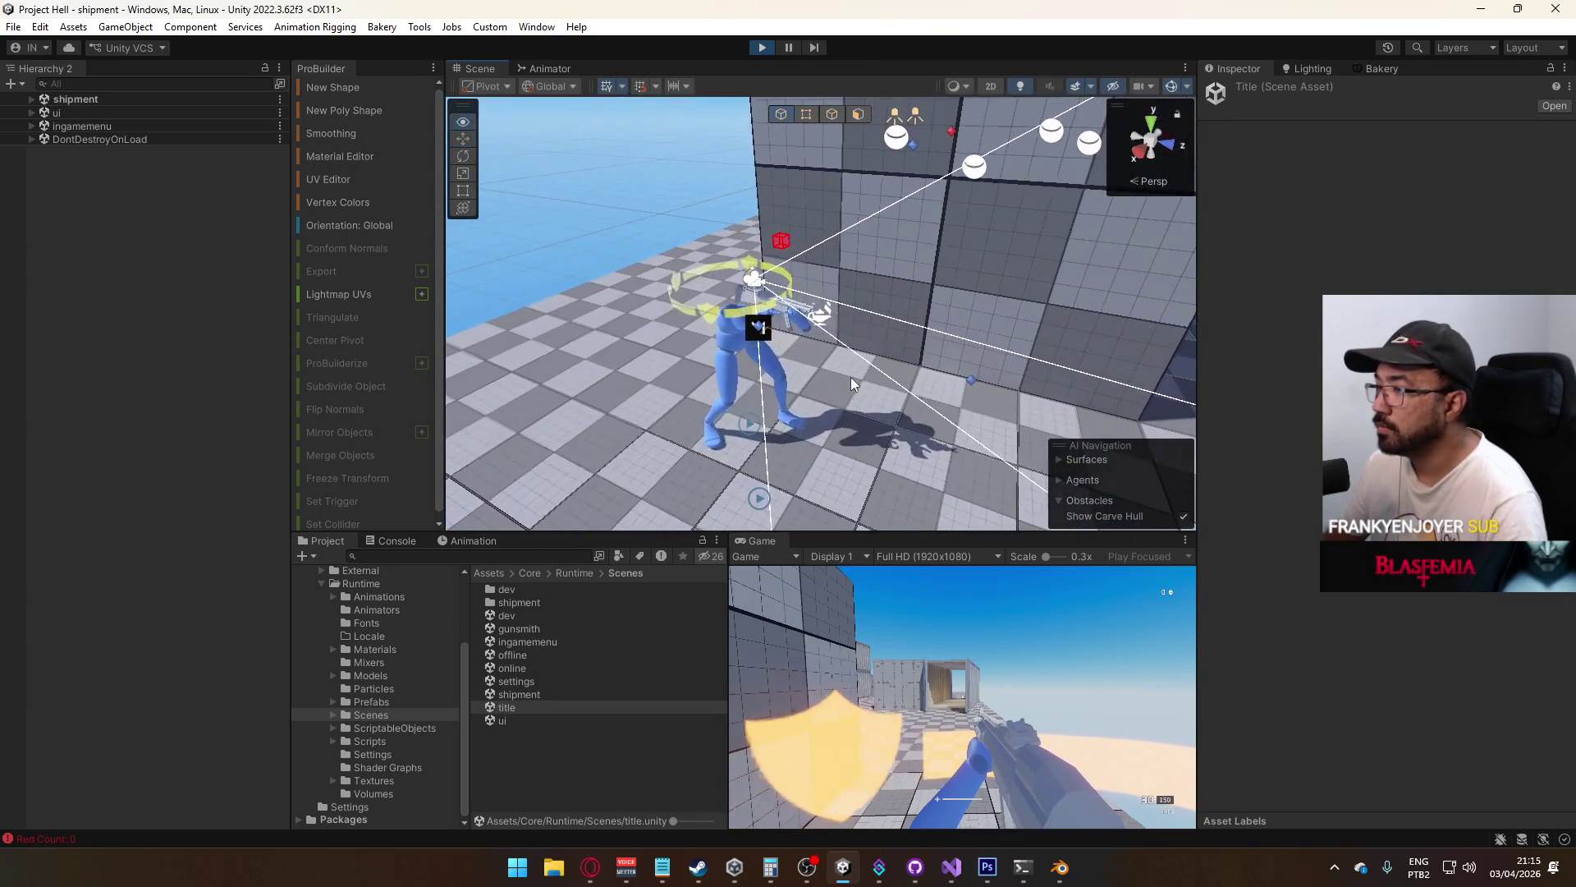
pyautogui.click(728, 364)
pyautogui.click(131, 350)
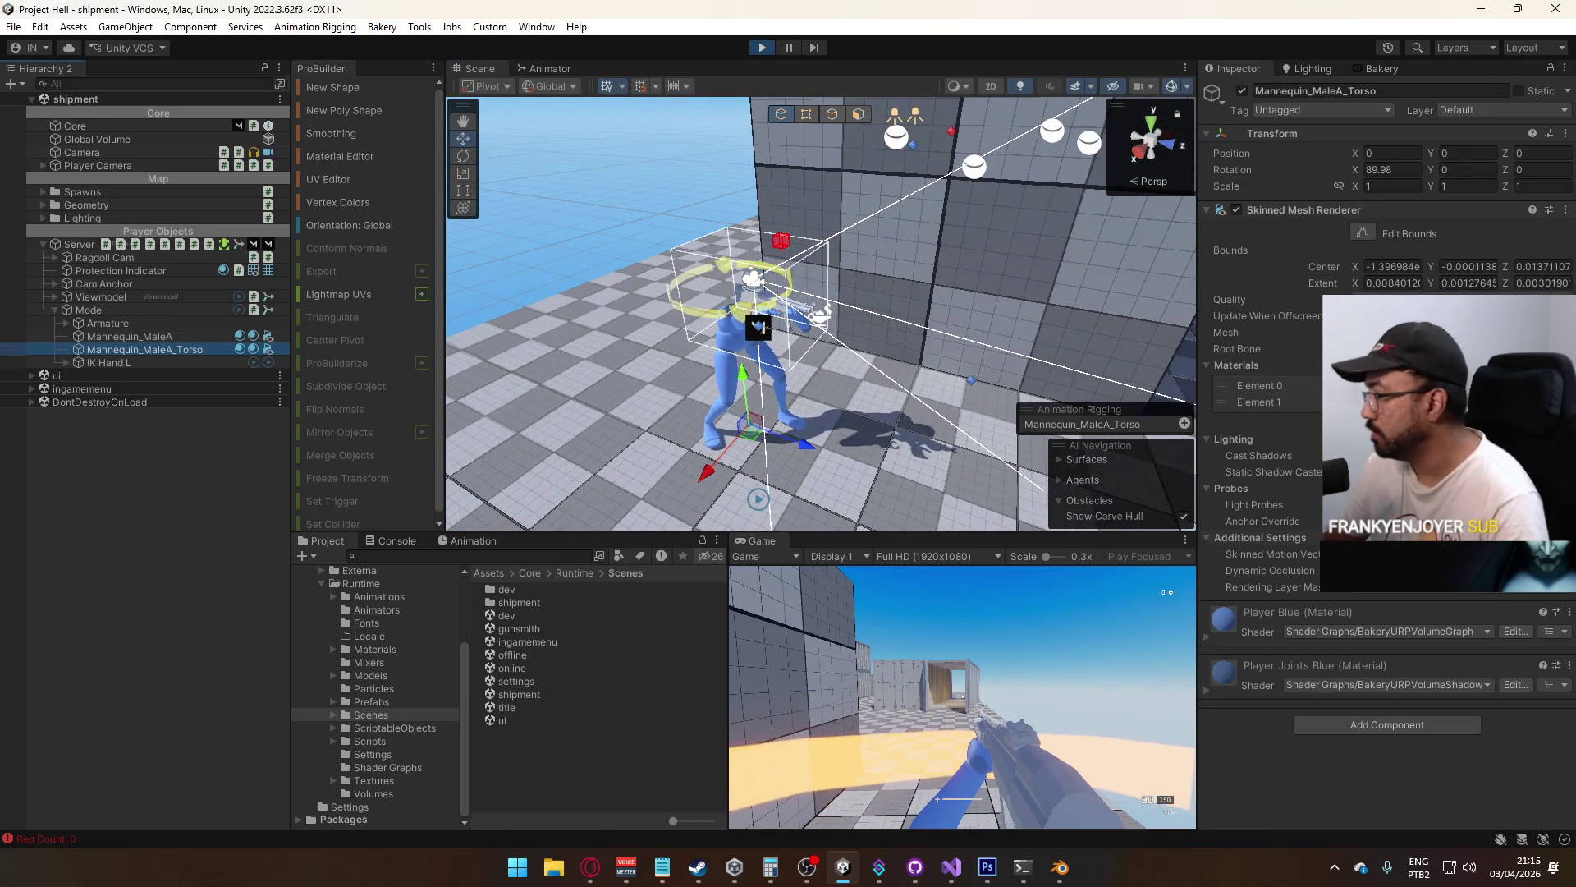
pyautogui.moveTo(759, 377); pyautogui.dragTo(648, 372)
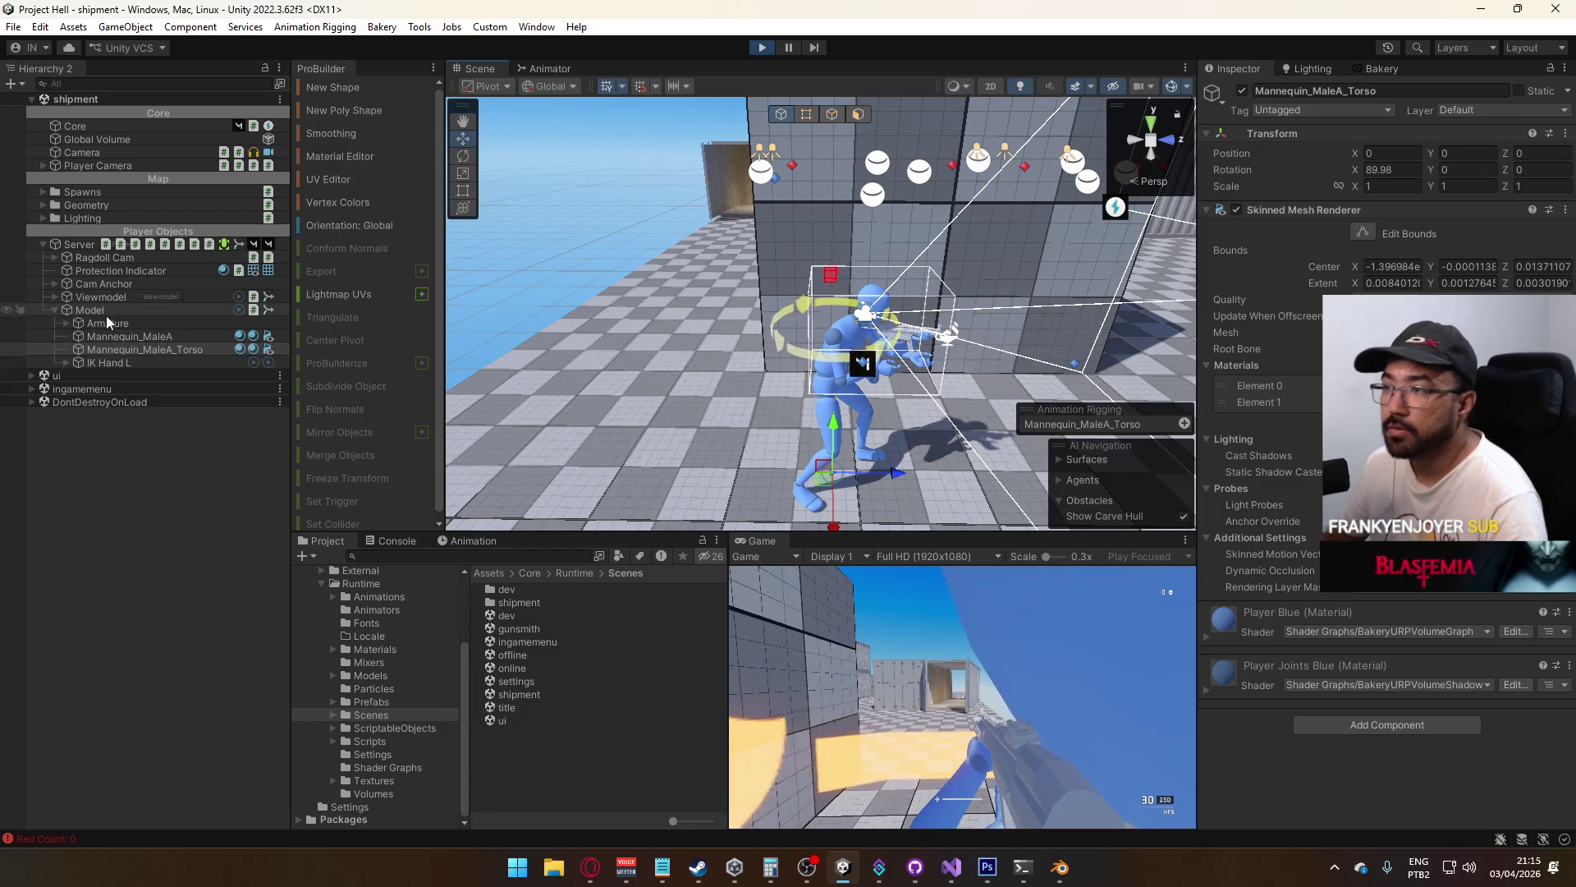
pyautogui.click(105, 271)
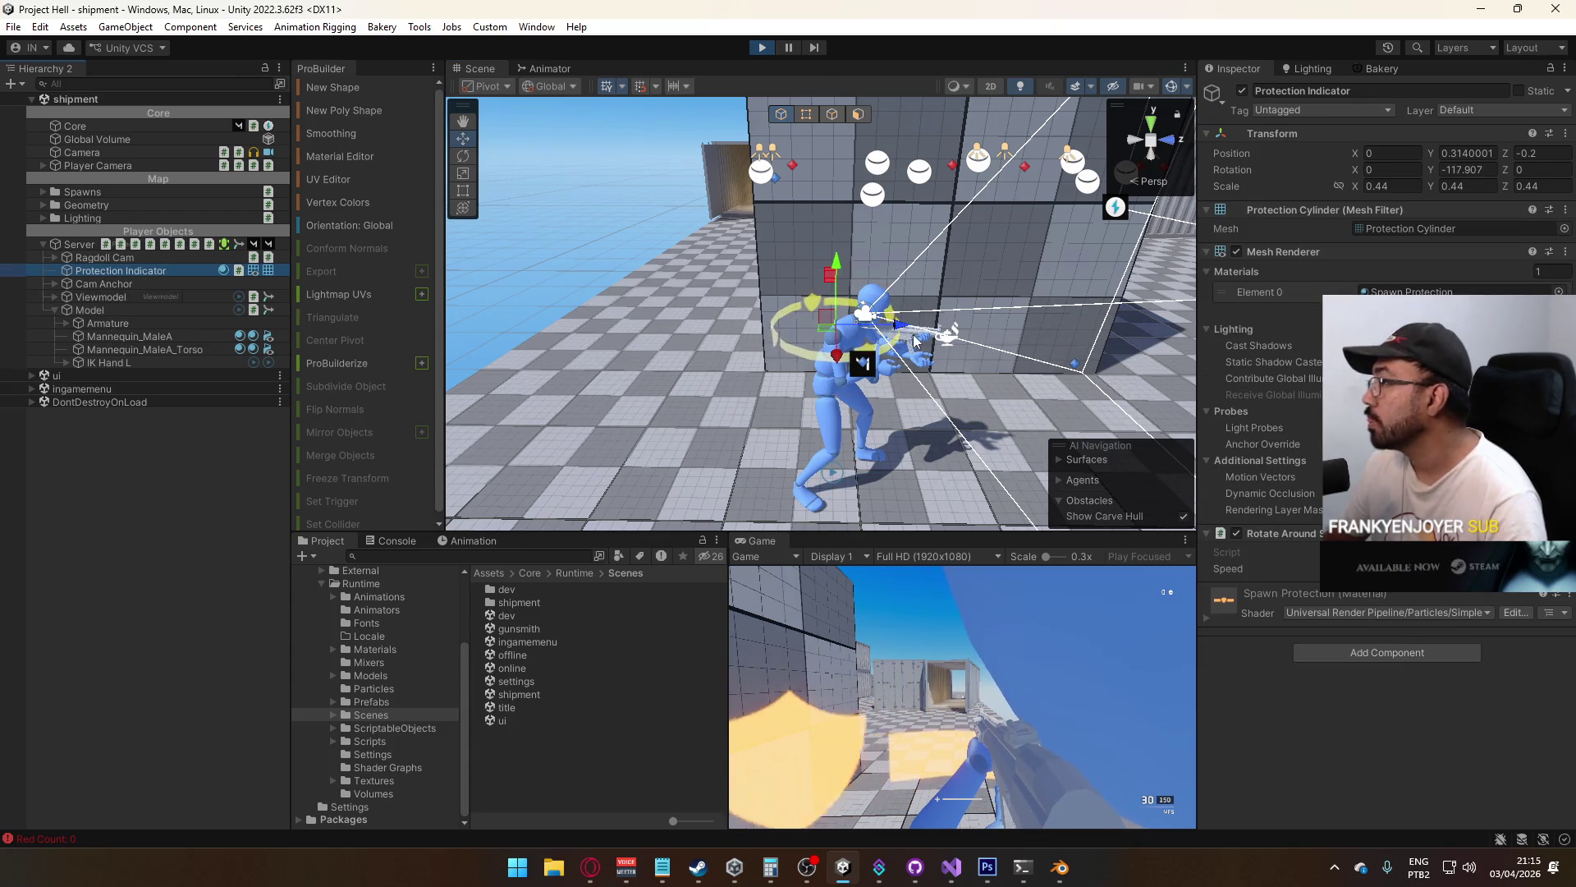
pyautogui.click(150, 313)
pyautogui.click(1558, 153)
pyautogui.write('0')
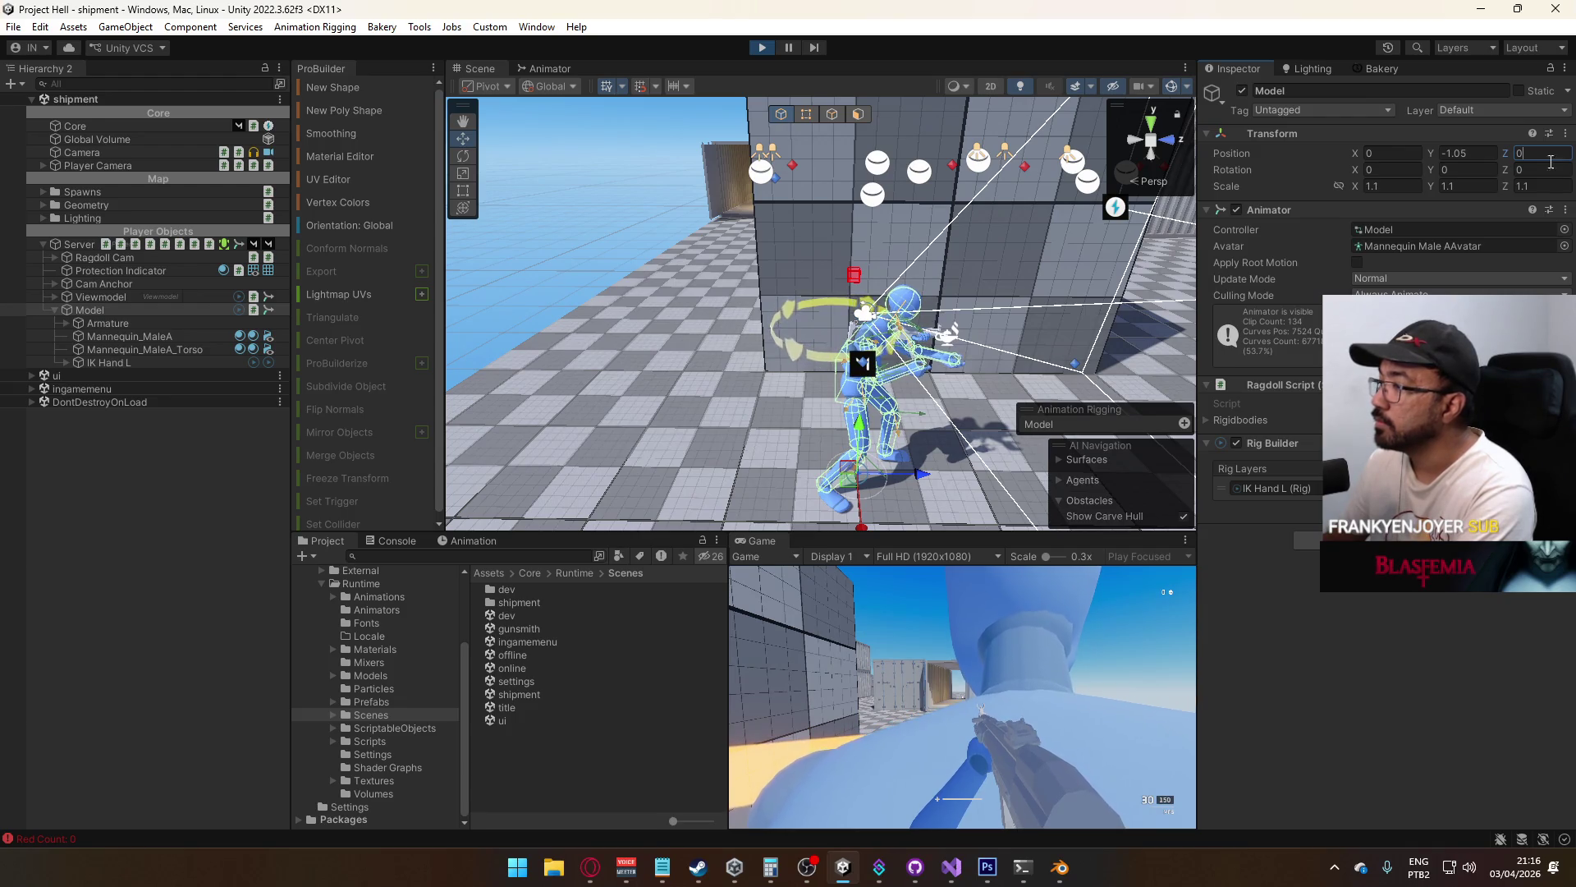
# Select the Server player, then crouch and stand back up in the Game view
pyautogui.click(76, 244)
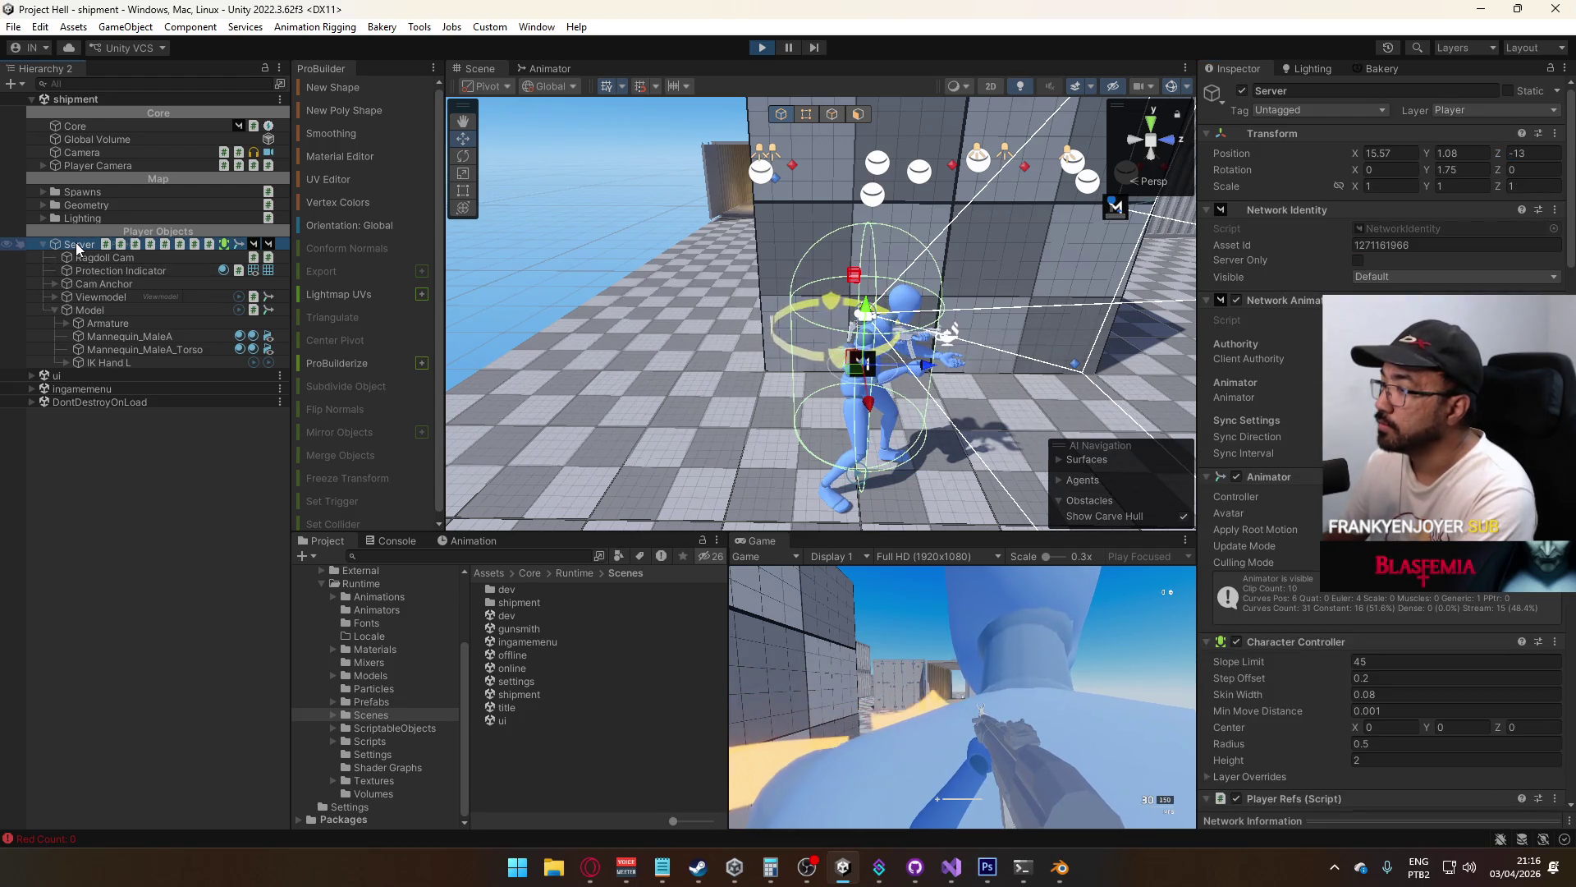
pyautogui.moveTo(809, 430); pyautogui.dragTo(860, 424)
pyautogui.click(967, 642)
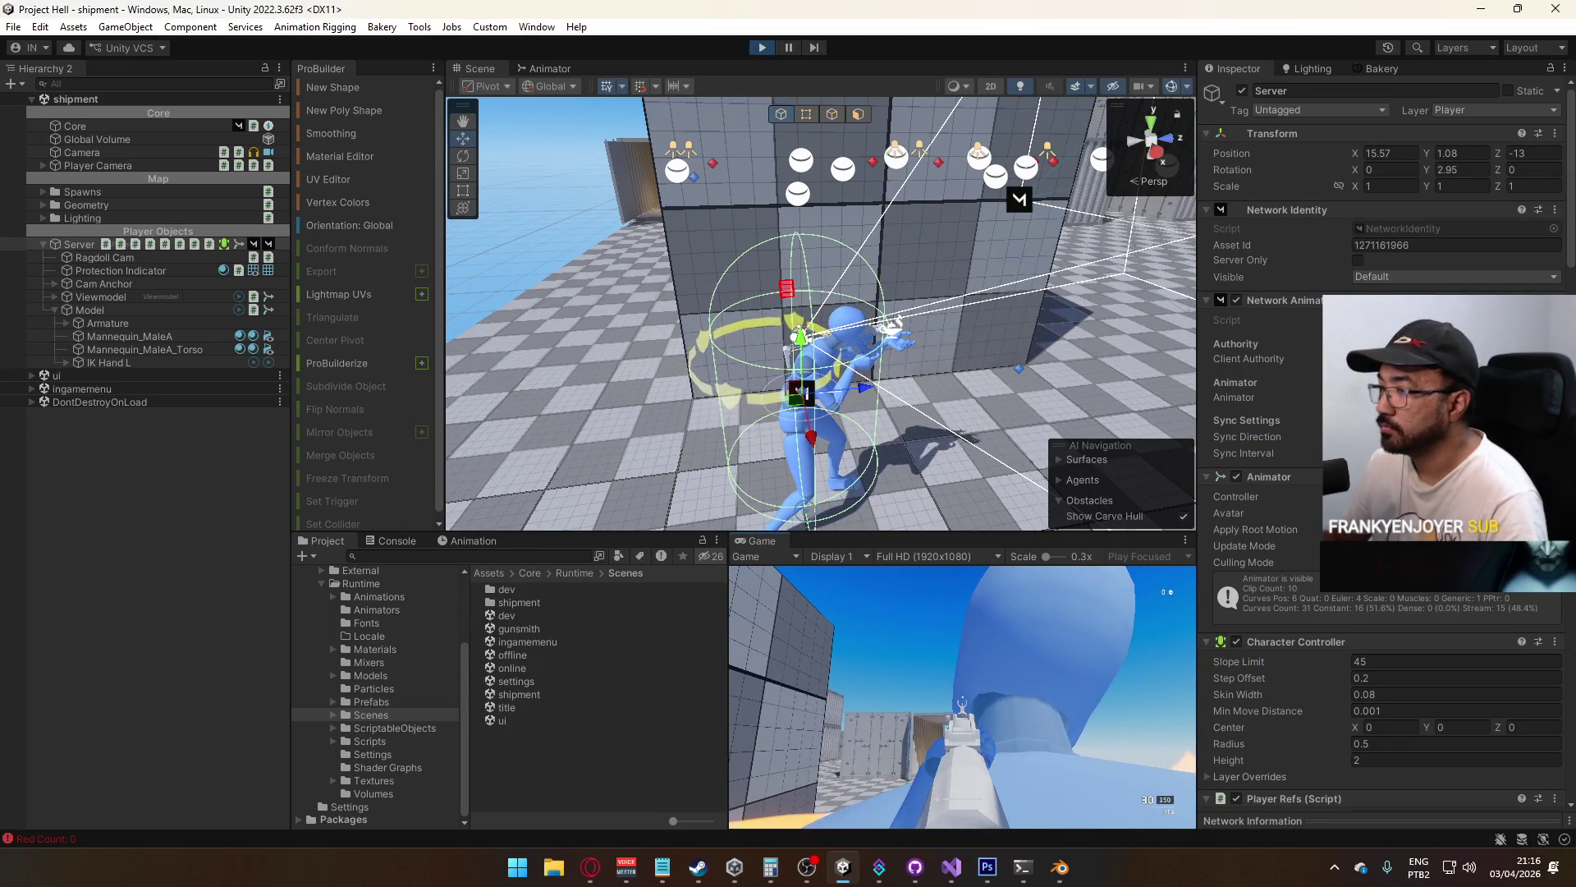
pyautogui.press('super')
pyautogui.press('super')
pyautogui.click(192, 349)
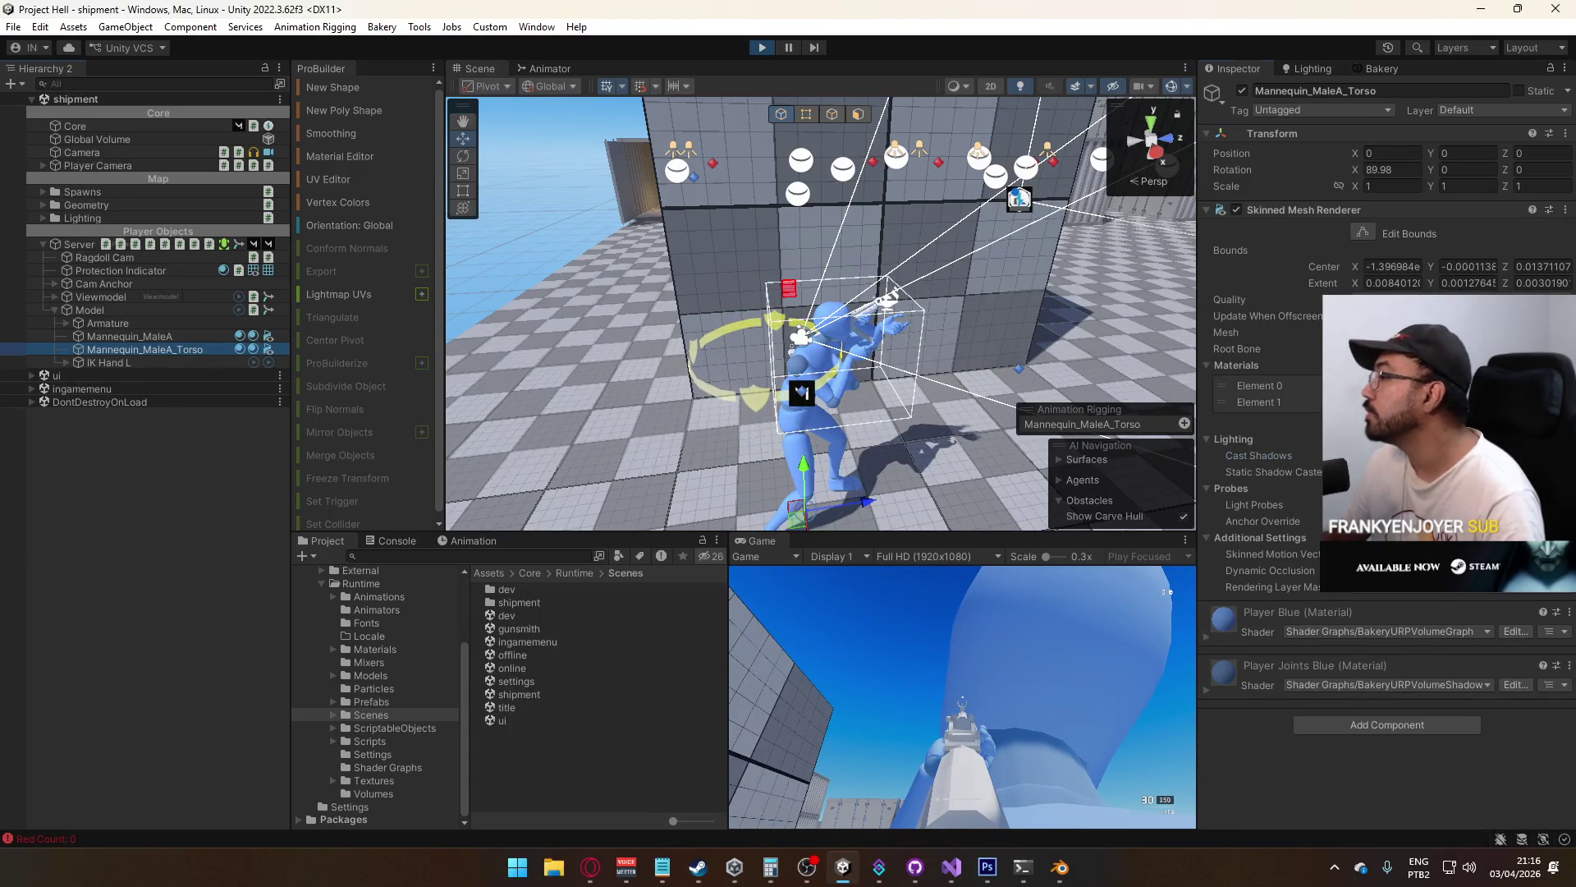
pyautogui.press('ctrl')
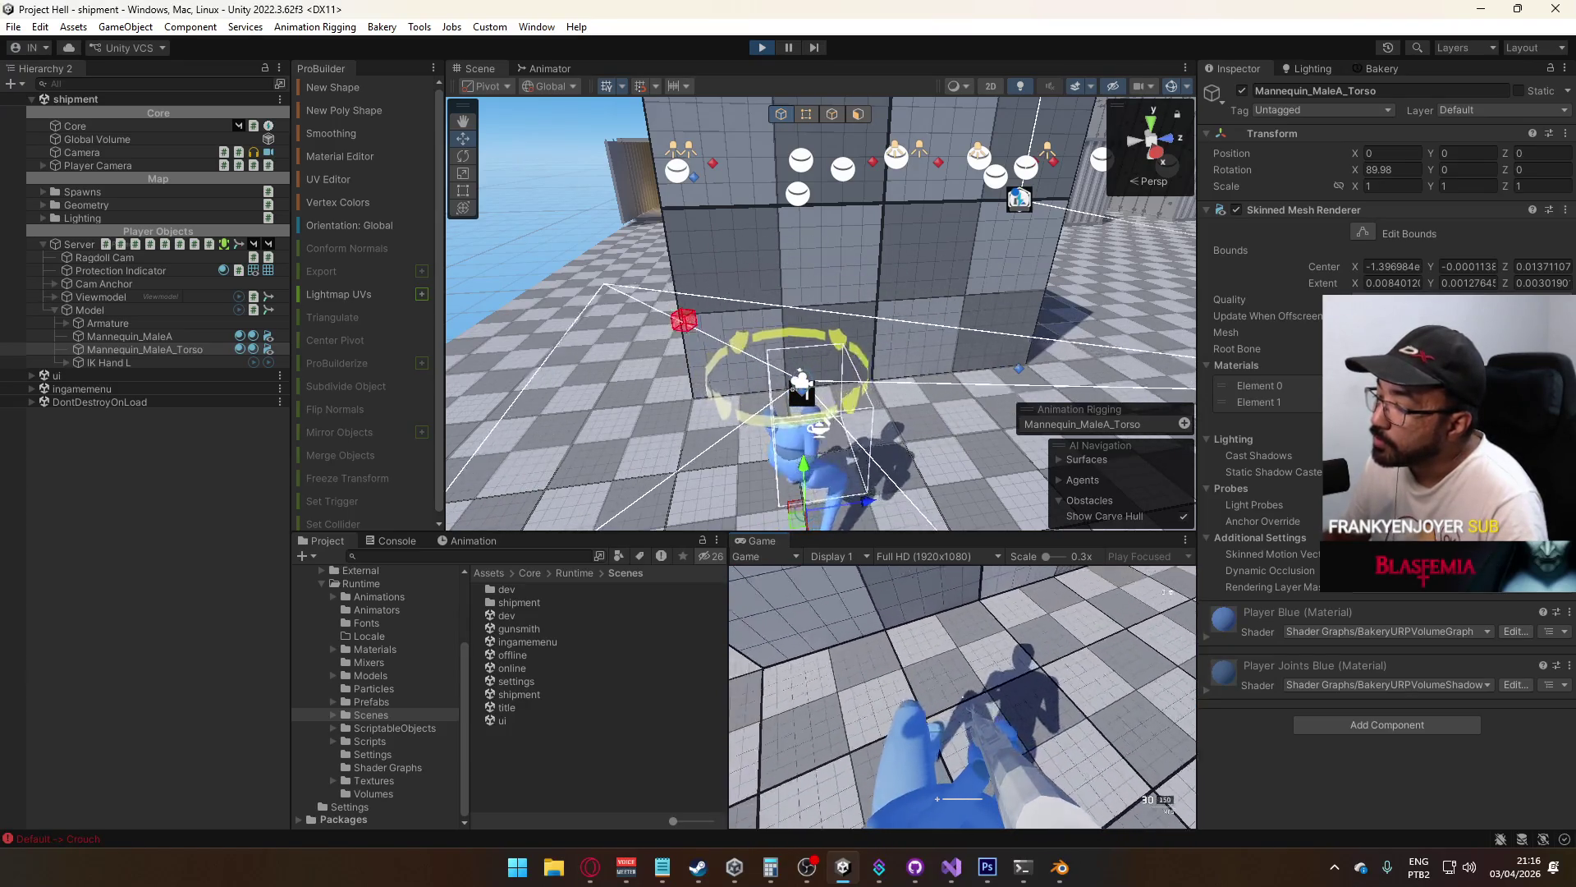
pyautogui.press('ctrl')
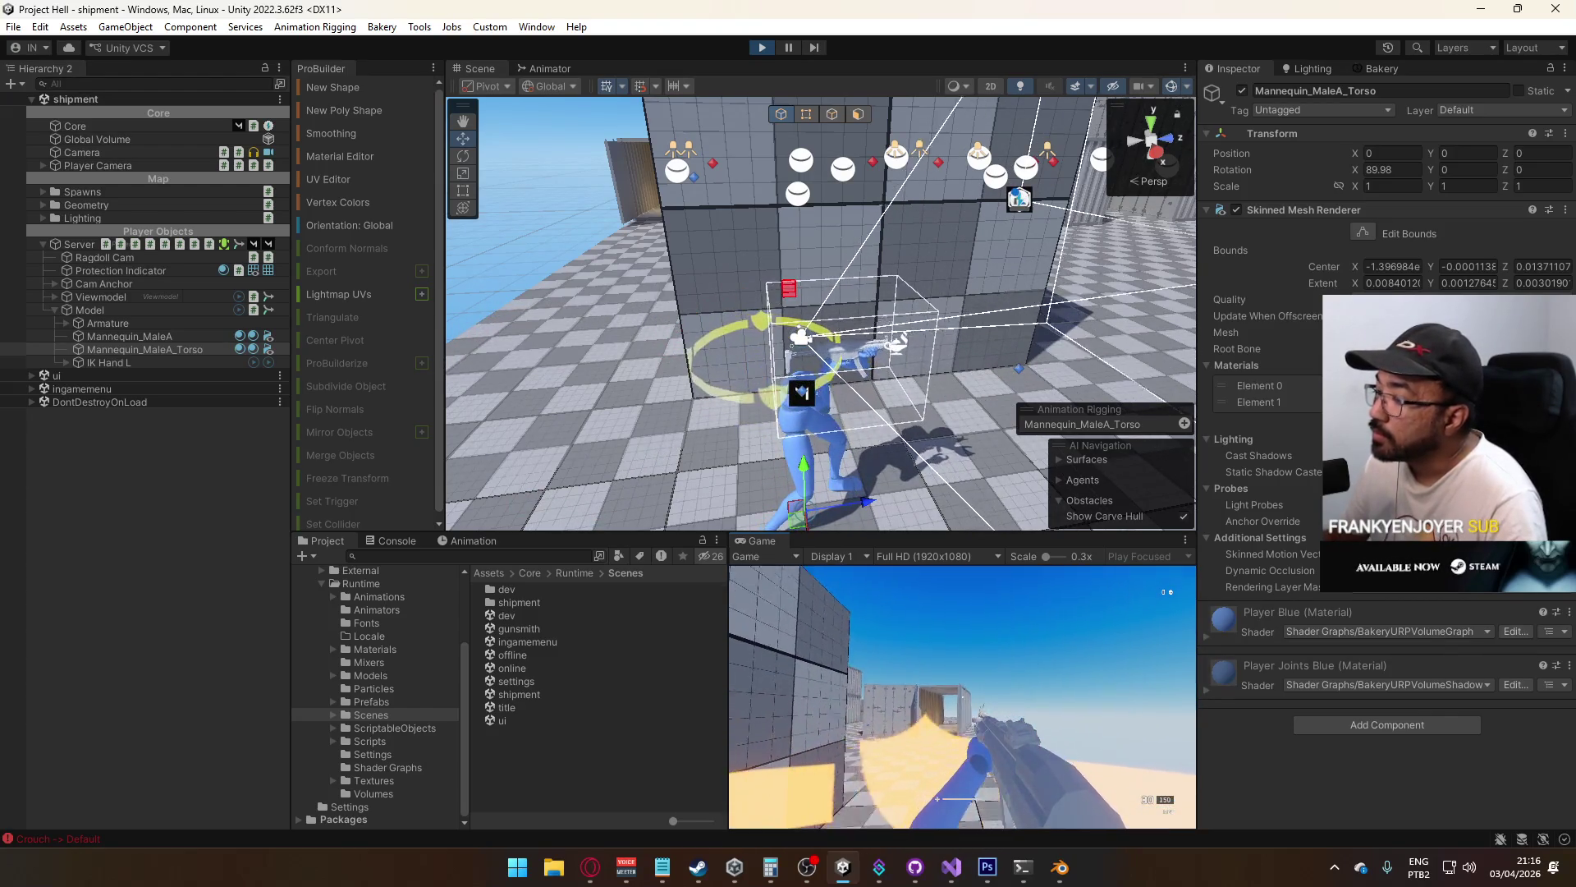
pyautogui.press('super')
pyautogui.press('super')
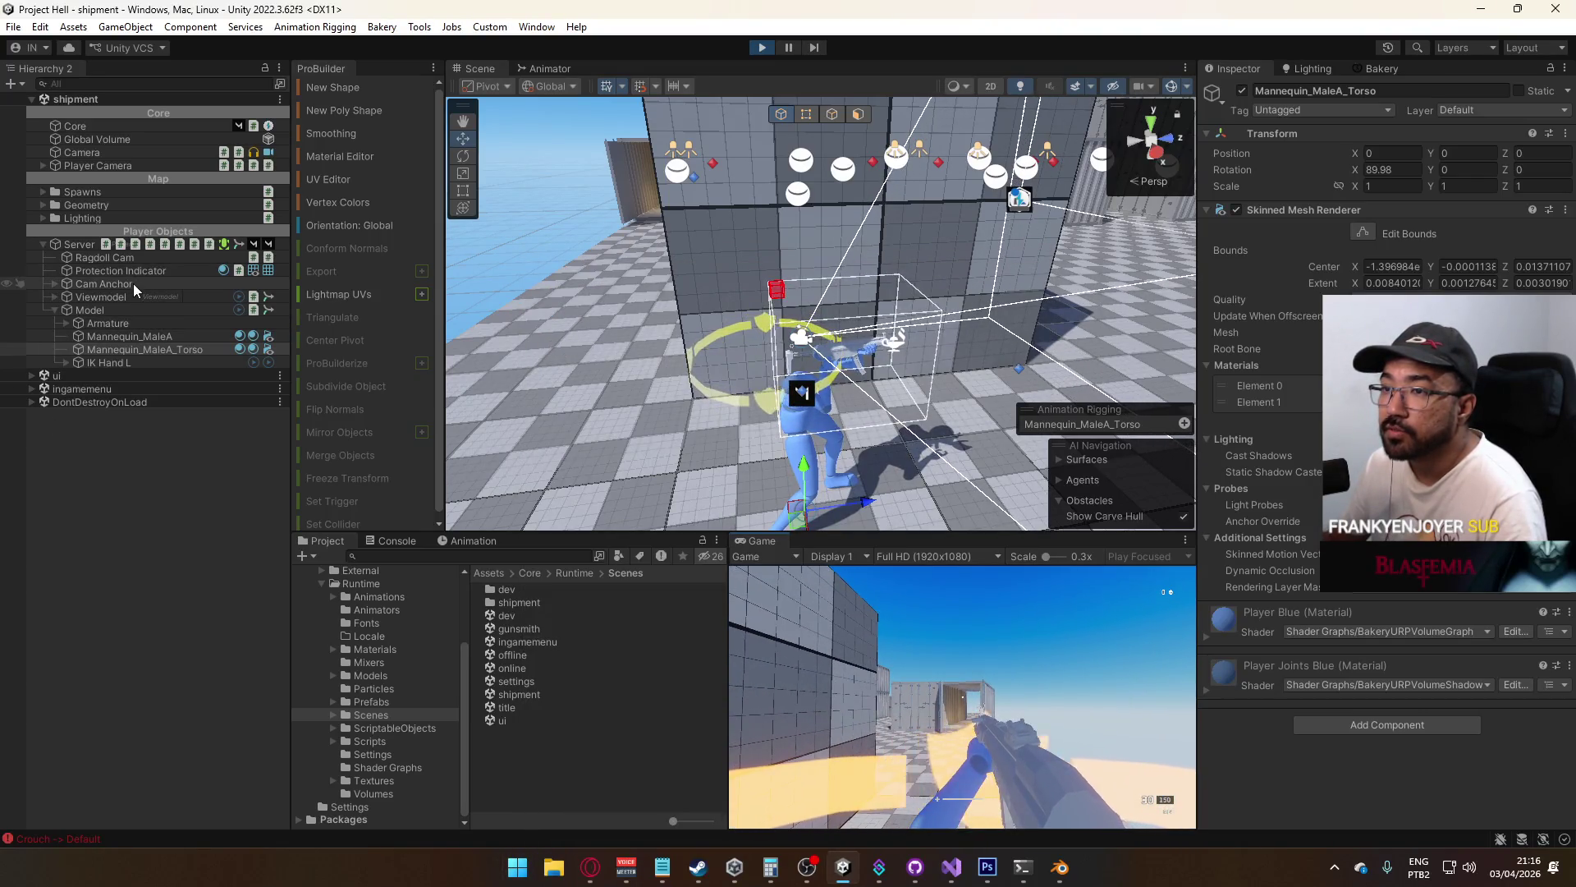
# Select and frame Cam Anchor, then inspect the Database asset in ScriptableObjects
pyautogui.click(133, 283)
pyautogui.press('f')
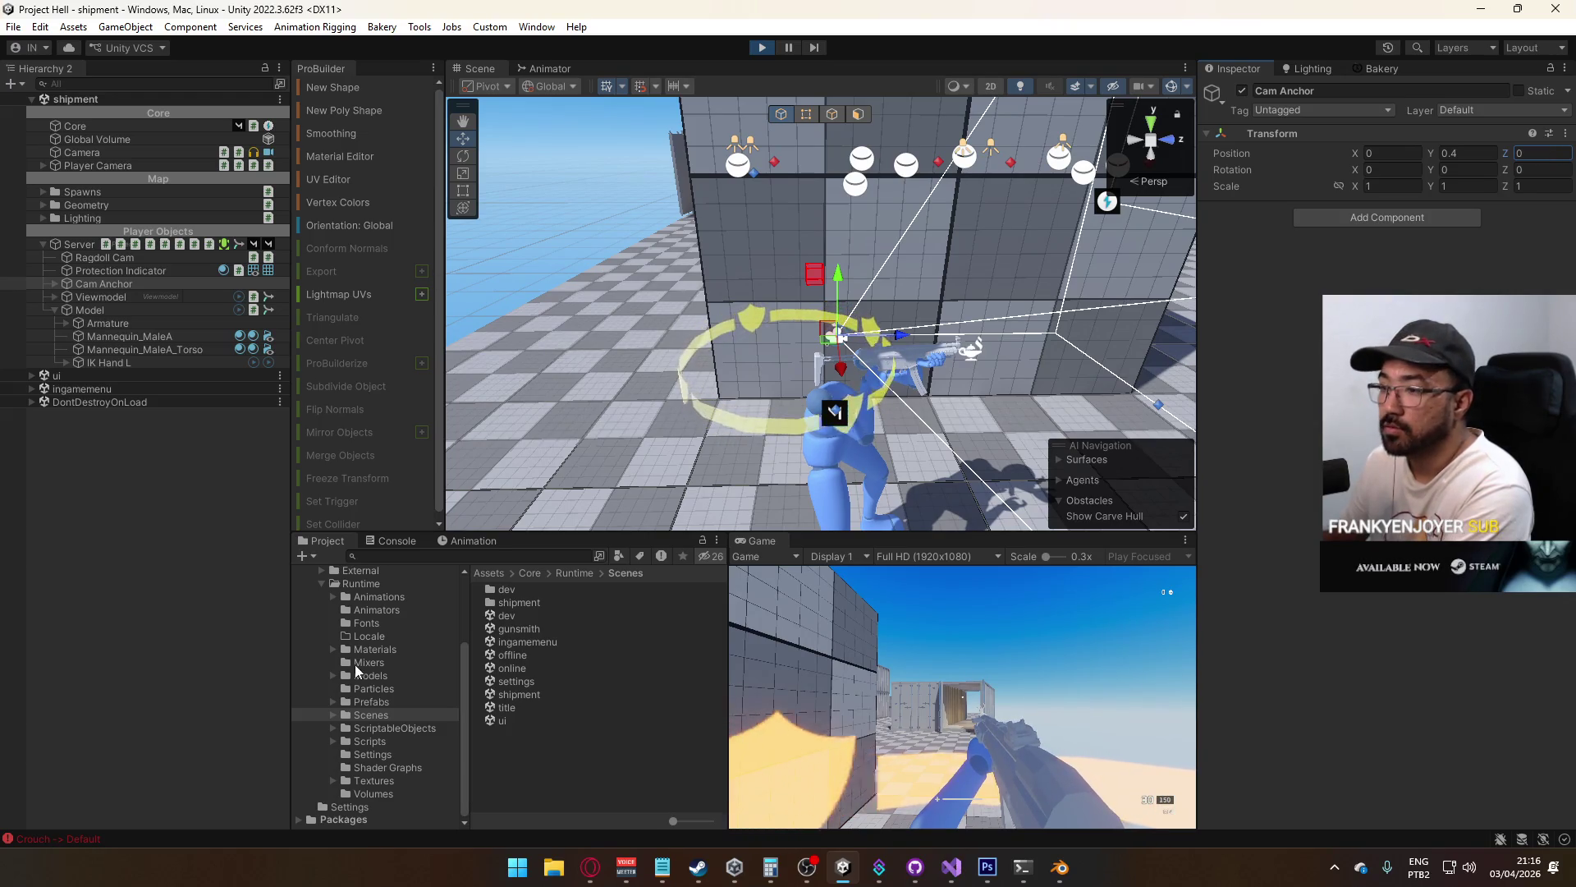
pyautogui.click(390, 728)
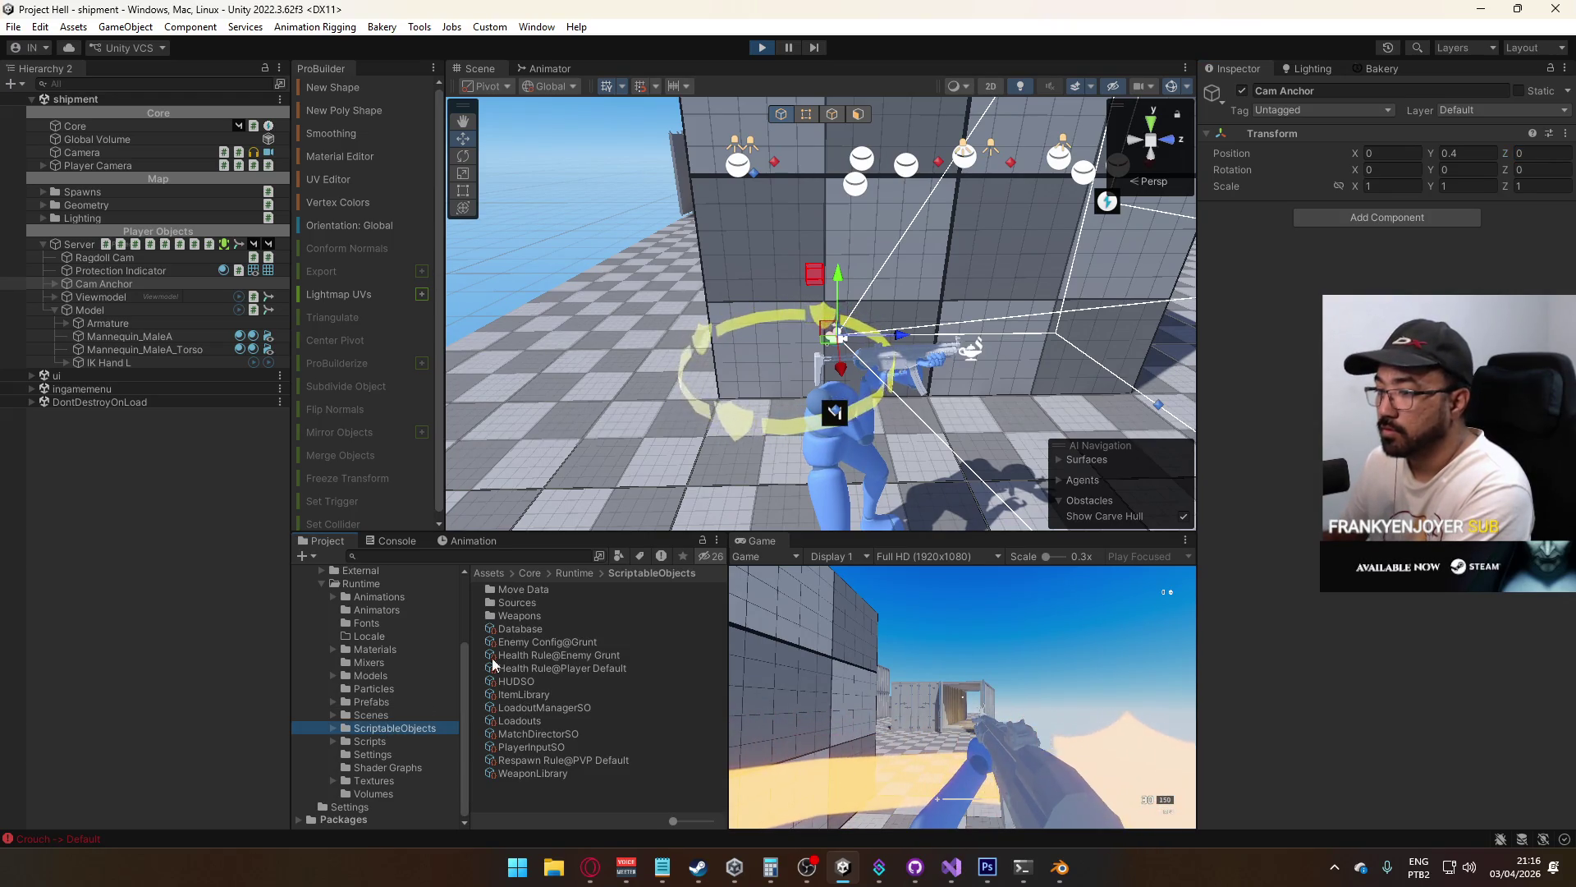
pyautogui.click(530, 631)
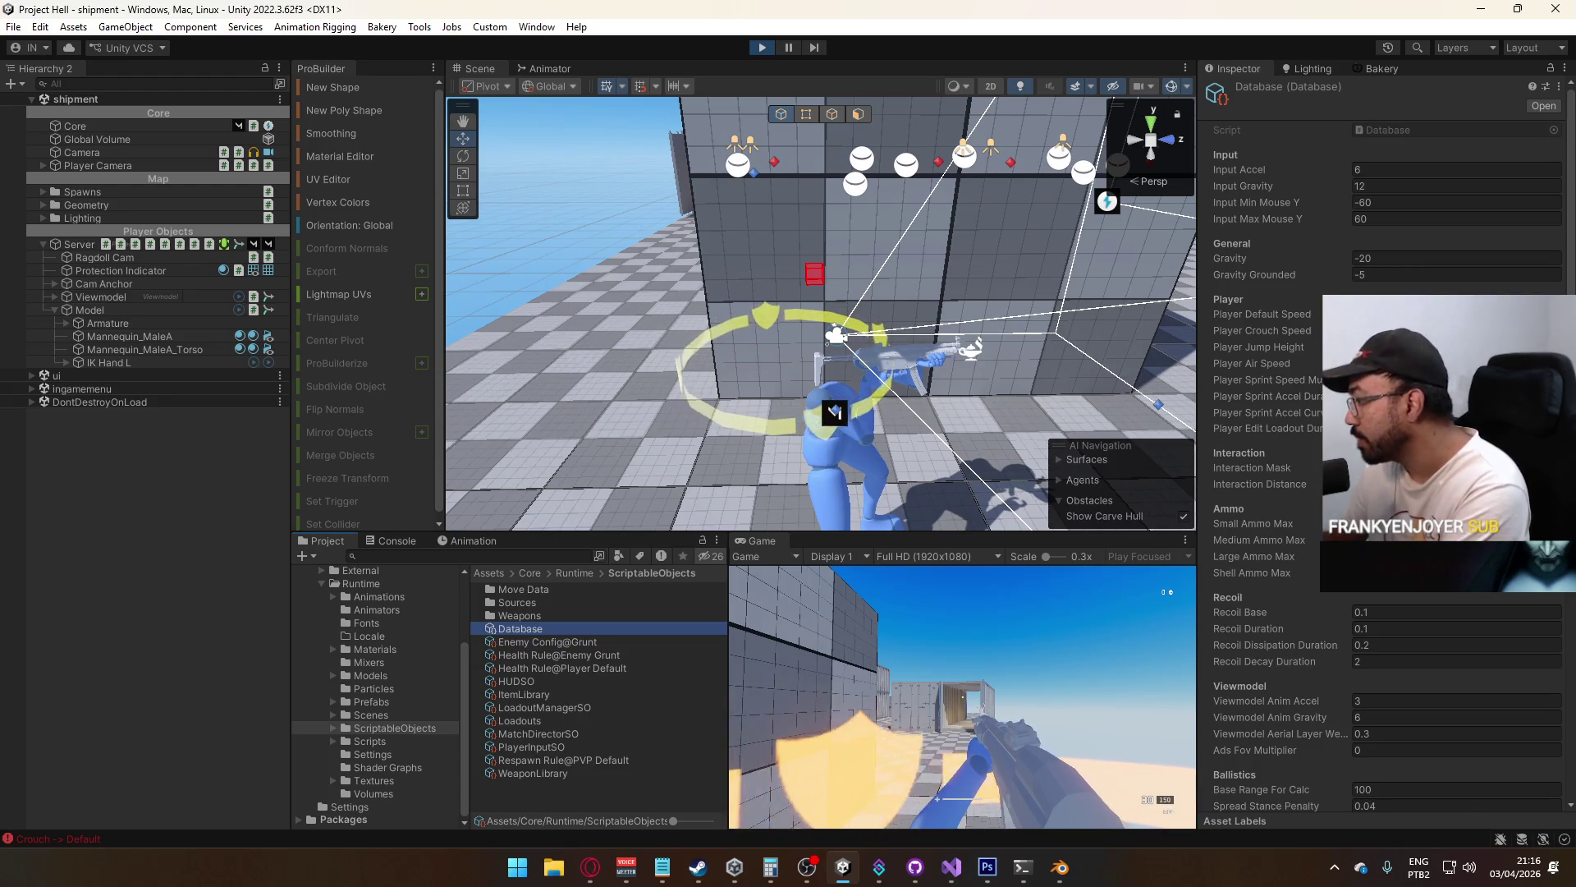
# Set Cam Anchor's Transform Position Z to 0.2
pyautogui.scroll(-10, 1281, 451)
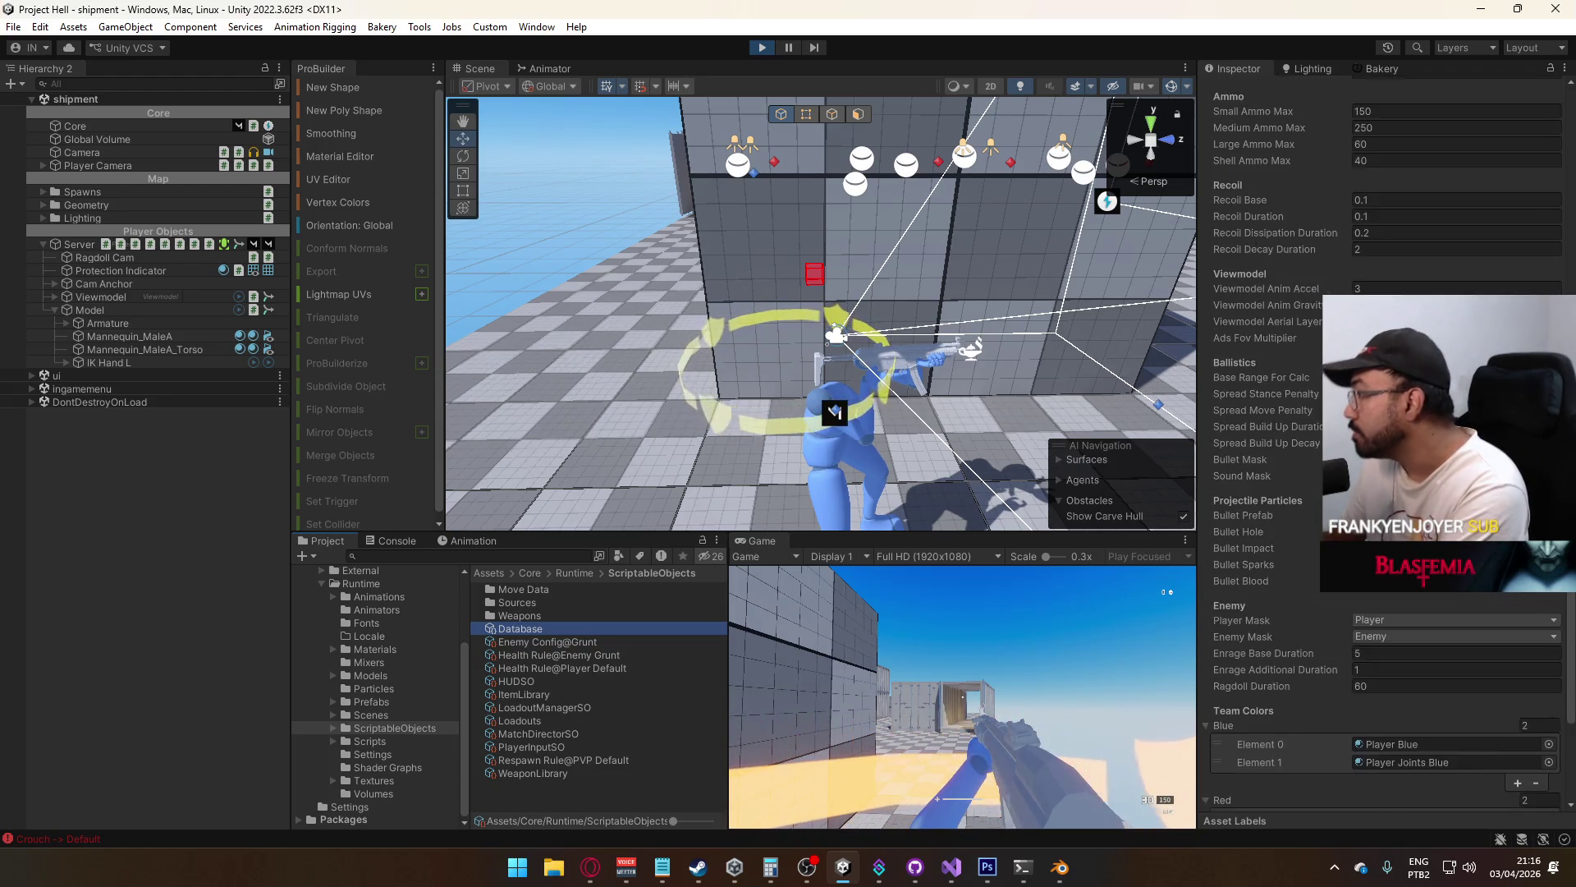
pyautogui.scroll(10, 1379, 452)
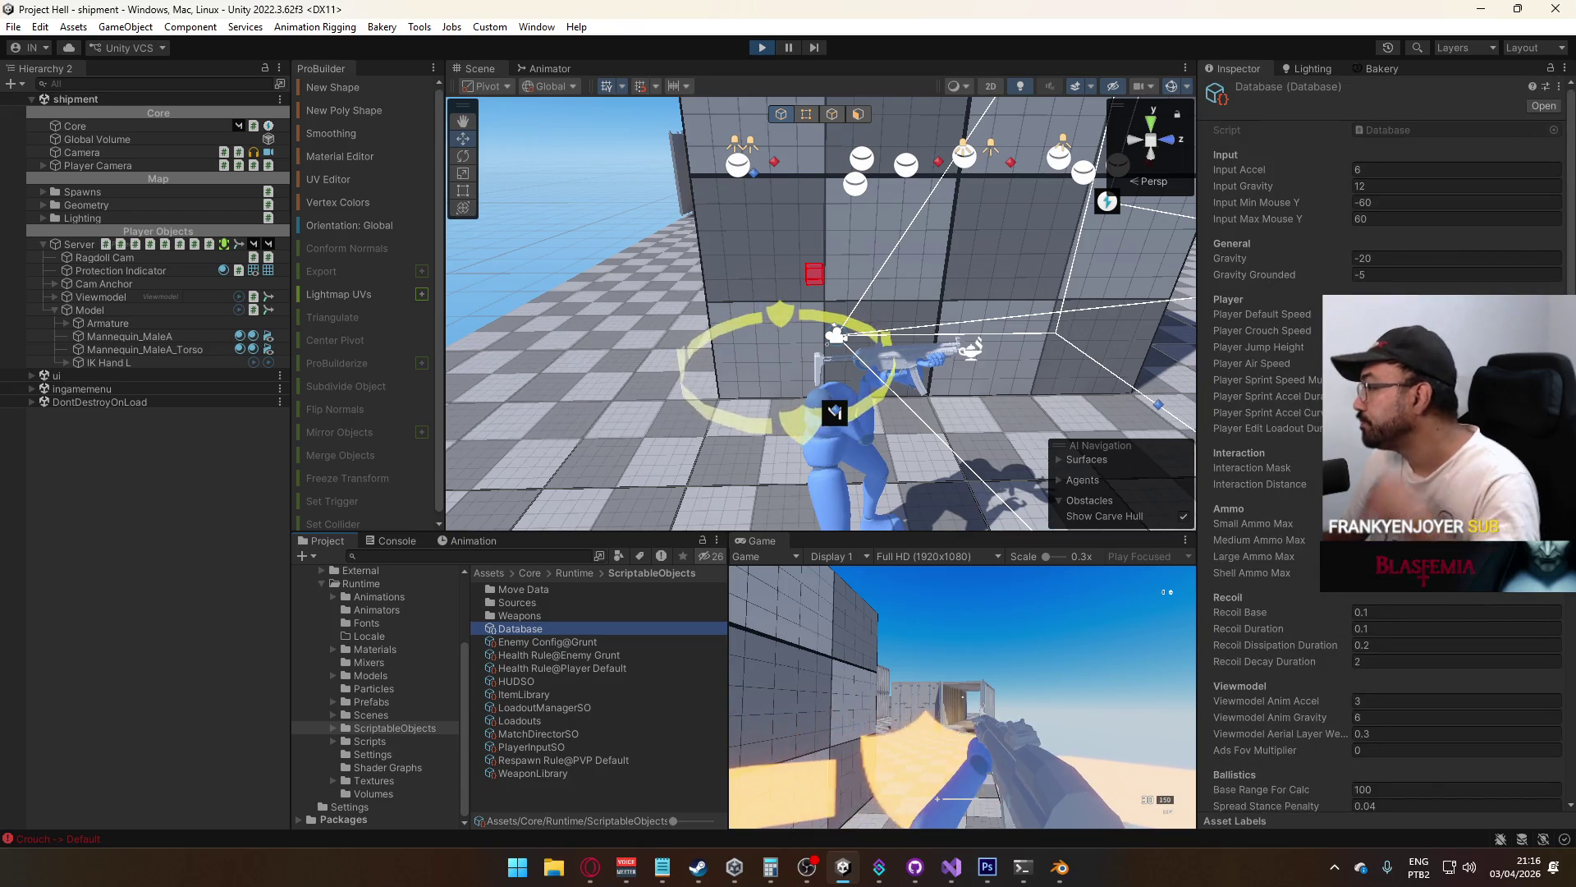
pyautogui.hotkey('ctrl', 'z')
pyautogui.click(1547, 153)
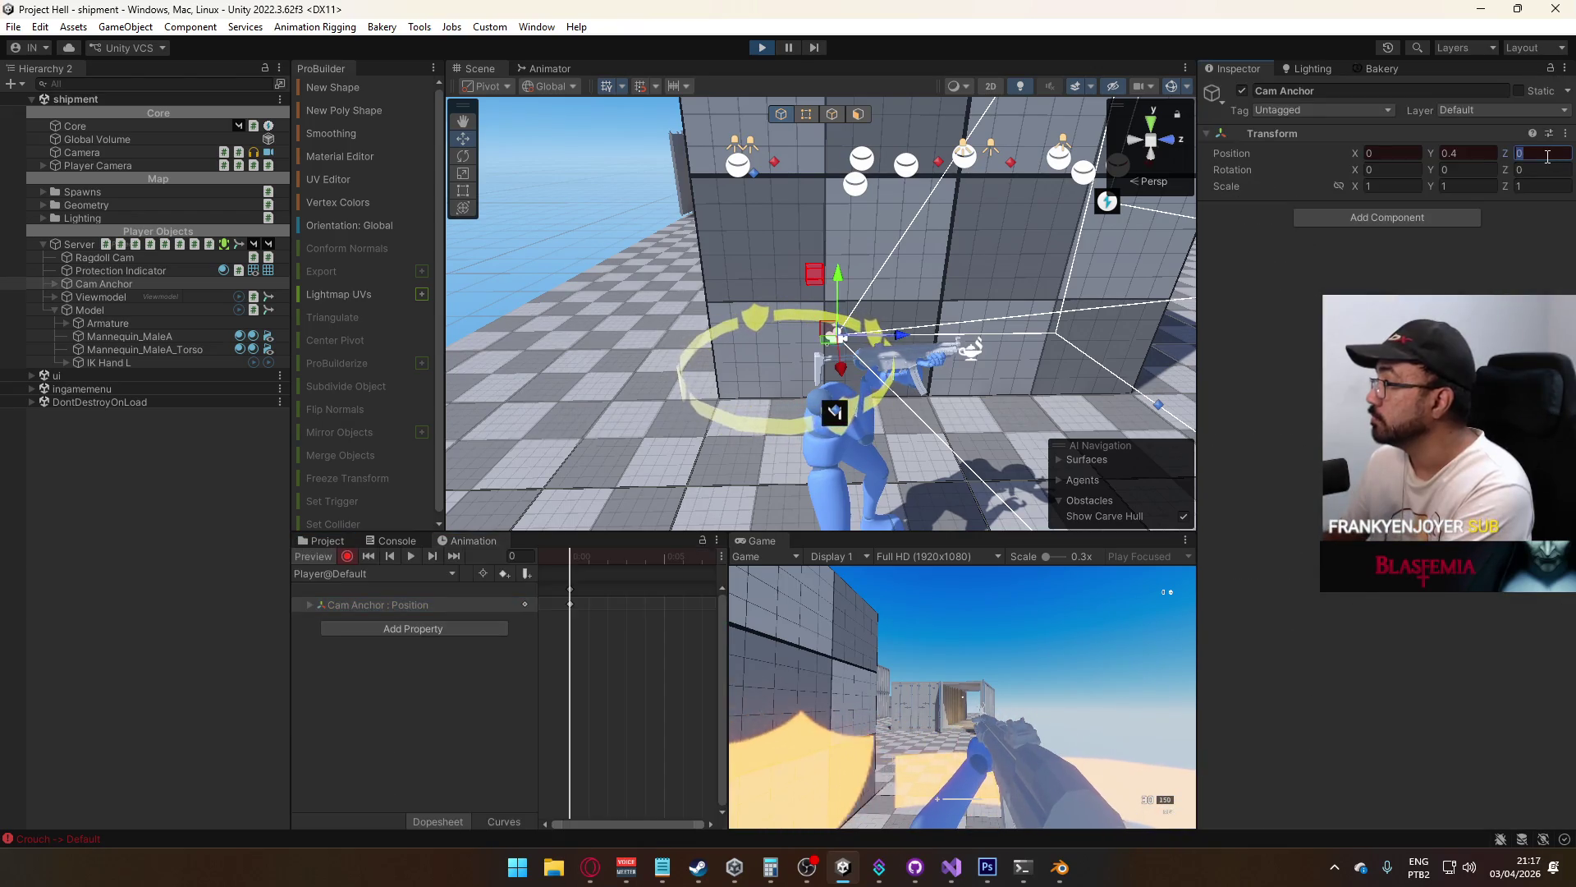
pyautogui.write('0.2')
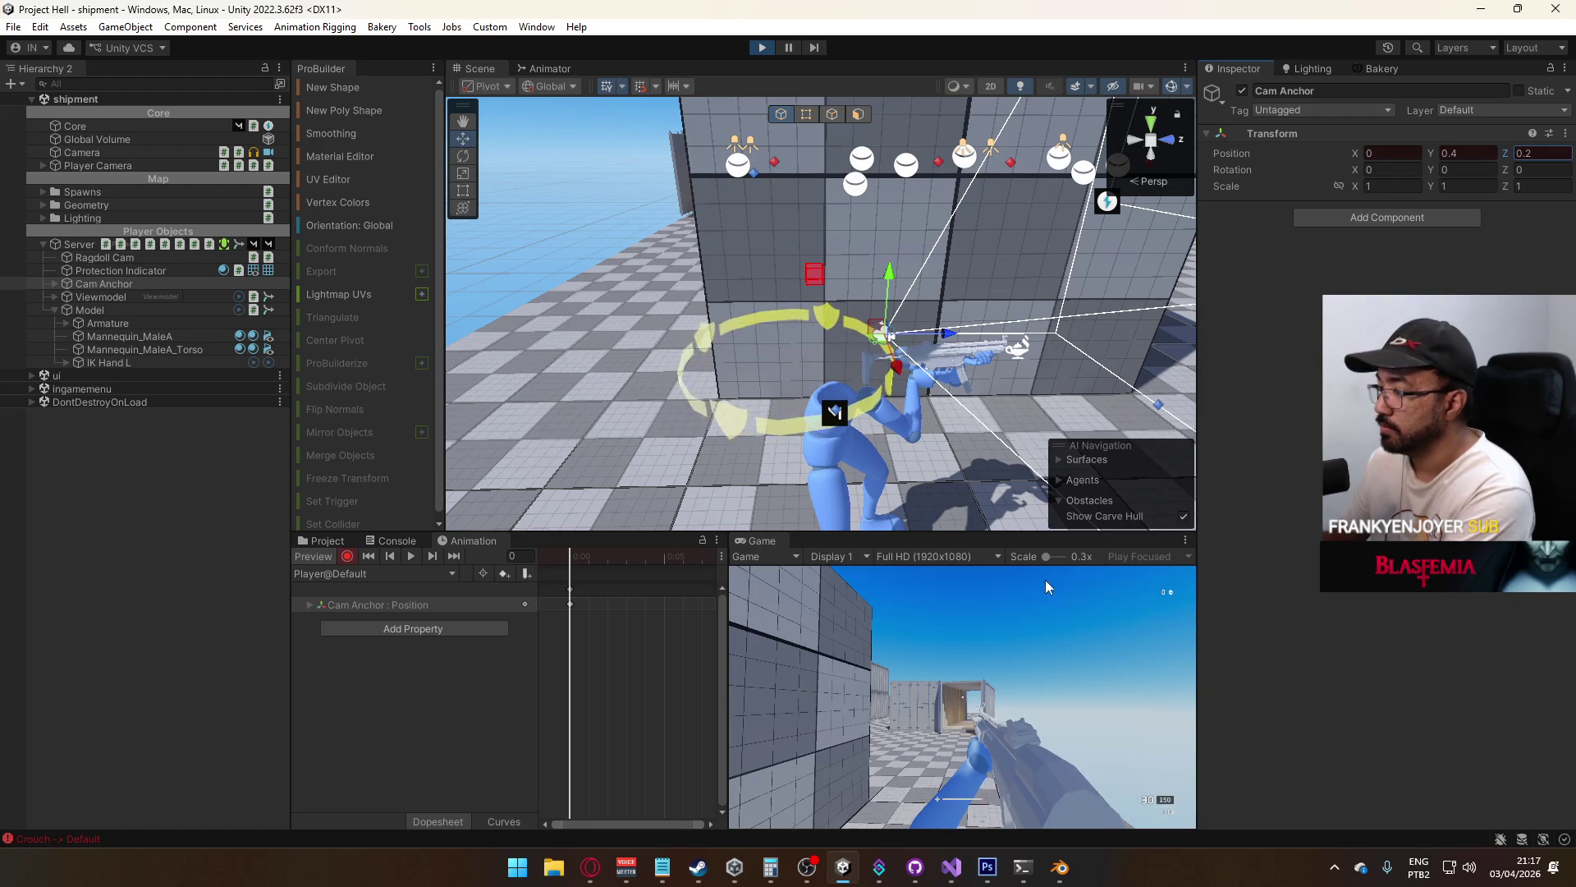
# Walk the player across the level to test the camera, then frame Cam Anchor
pyautogui.click(996, 606)
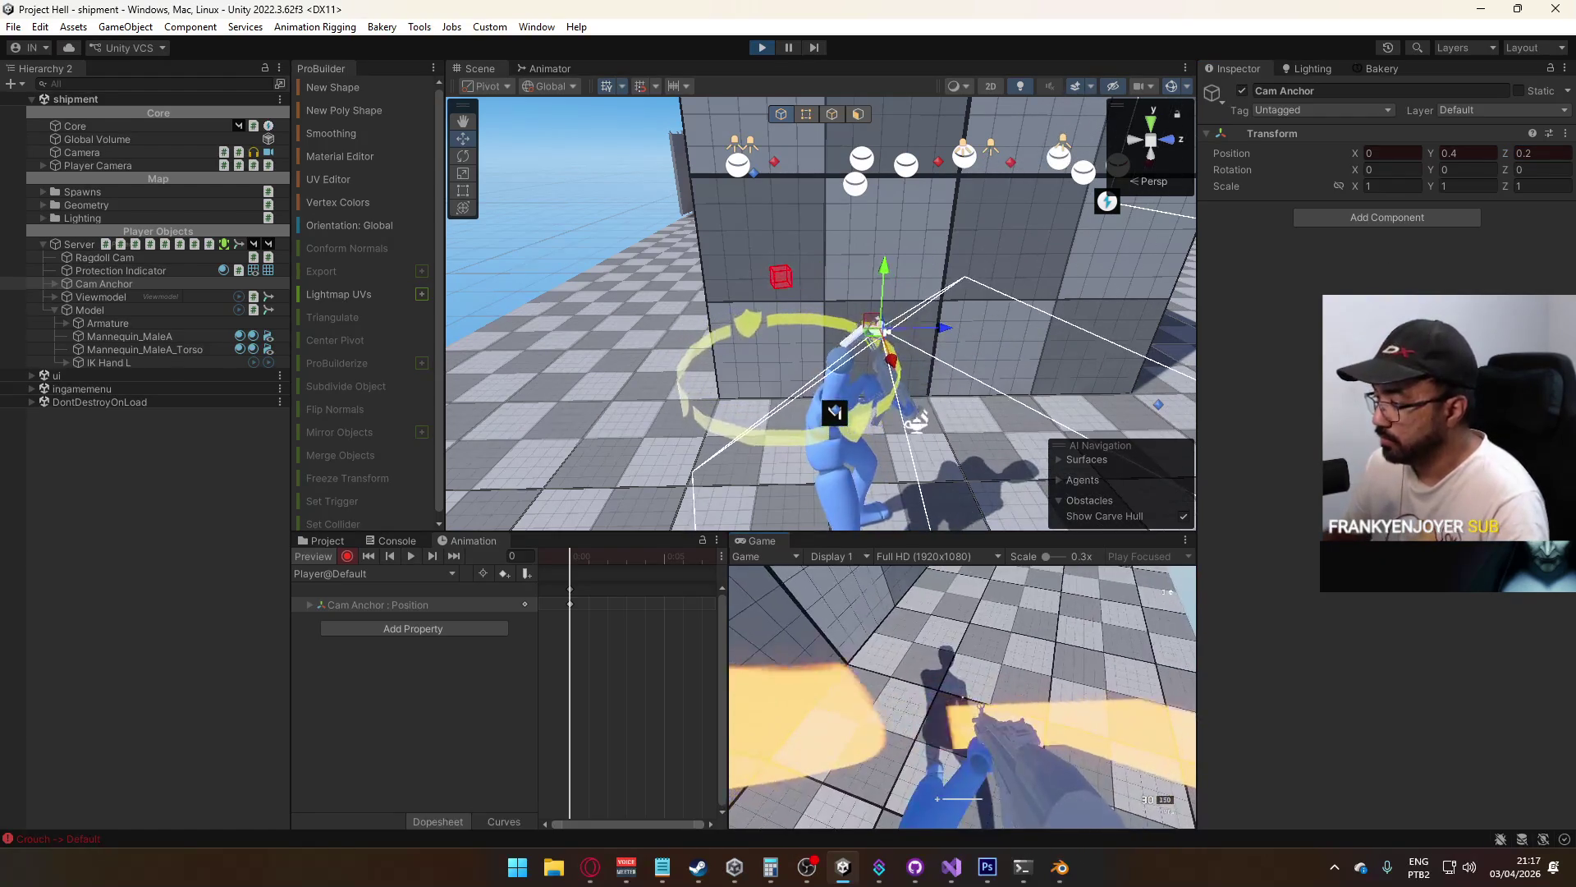
pyautogui.press('w')
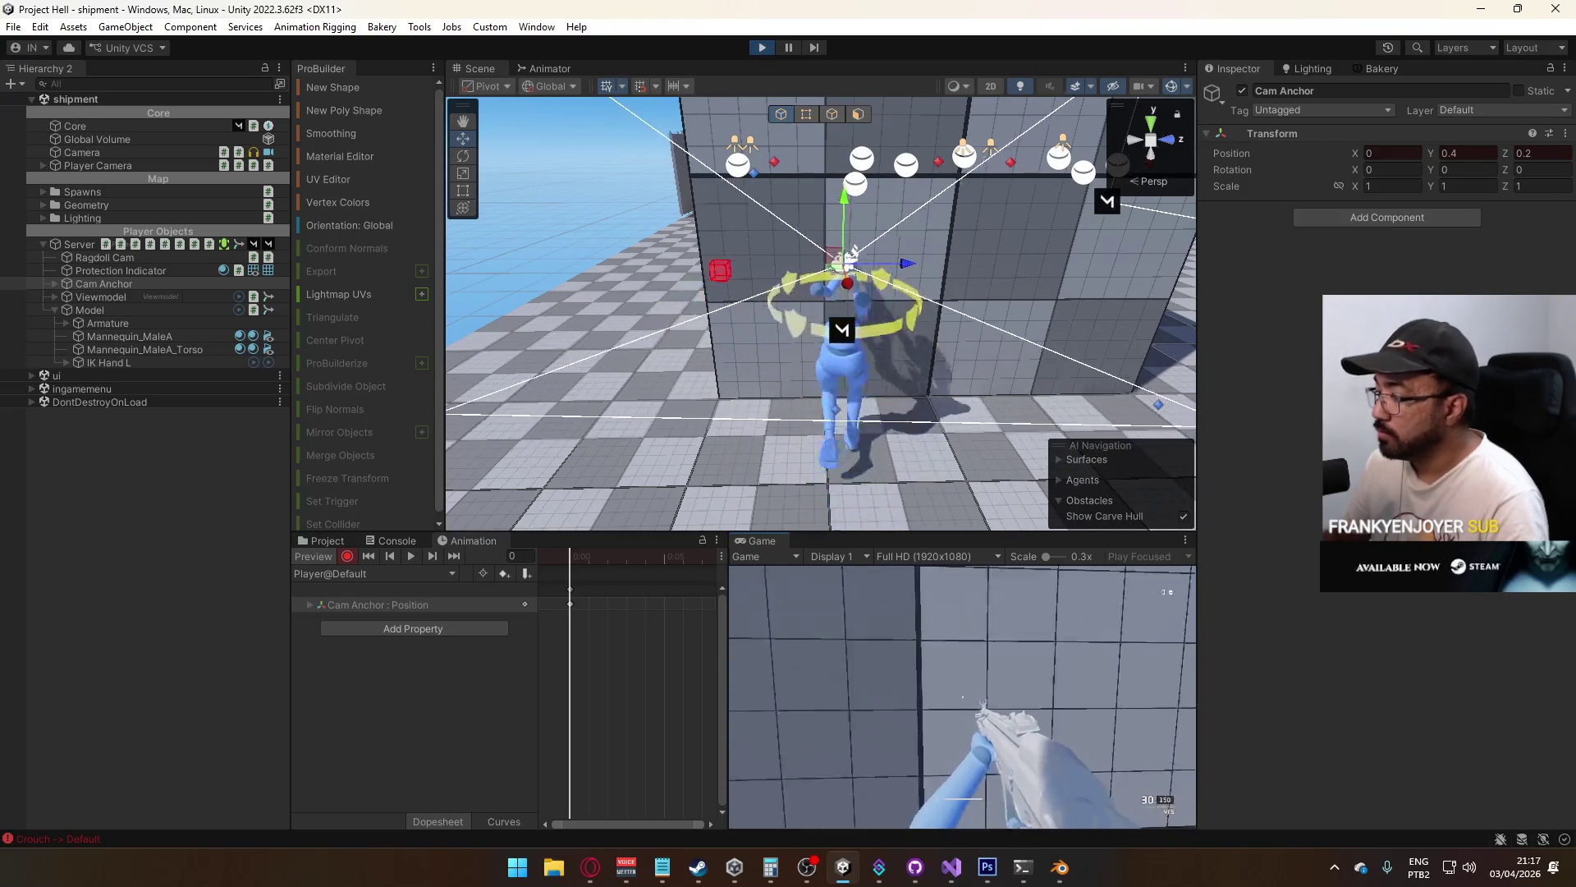
pyautogui.press('w')
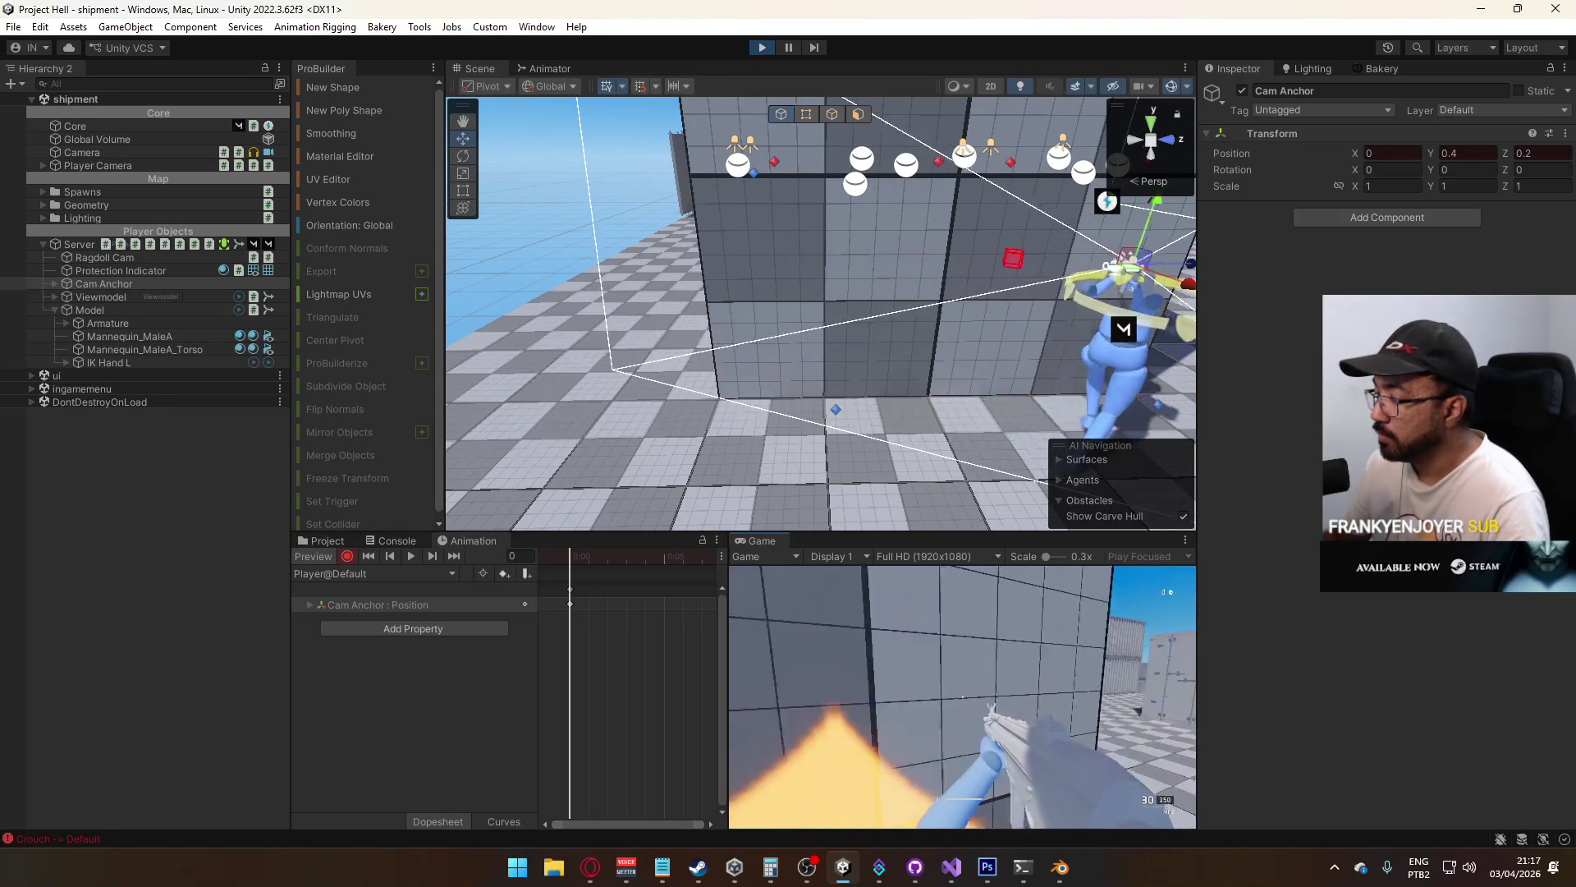
pyautogui.press('super')
pyautogui.click(1059, 624)
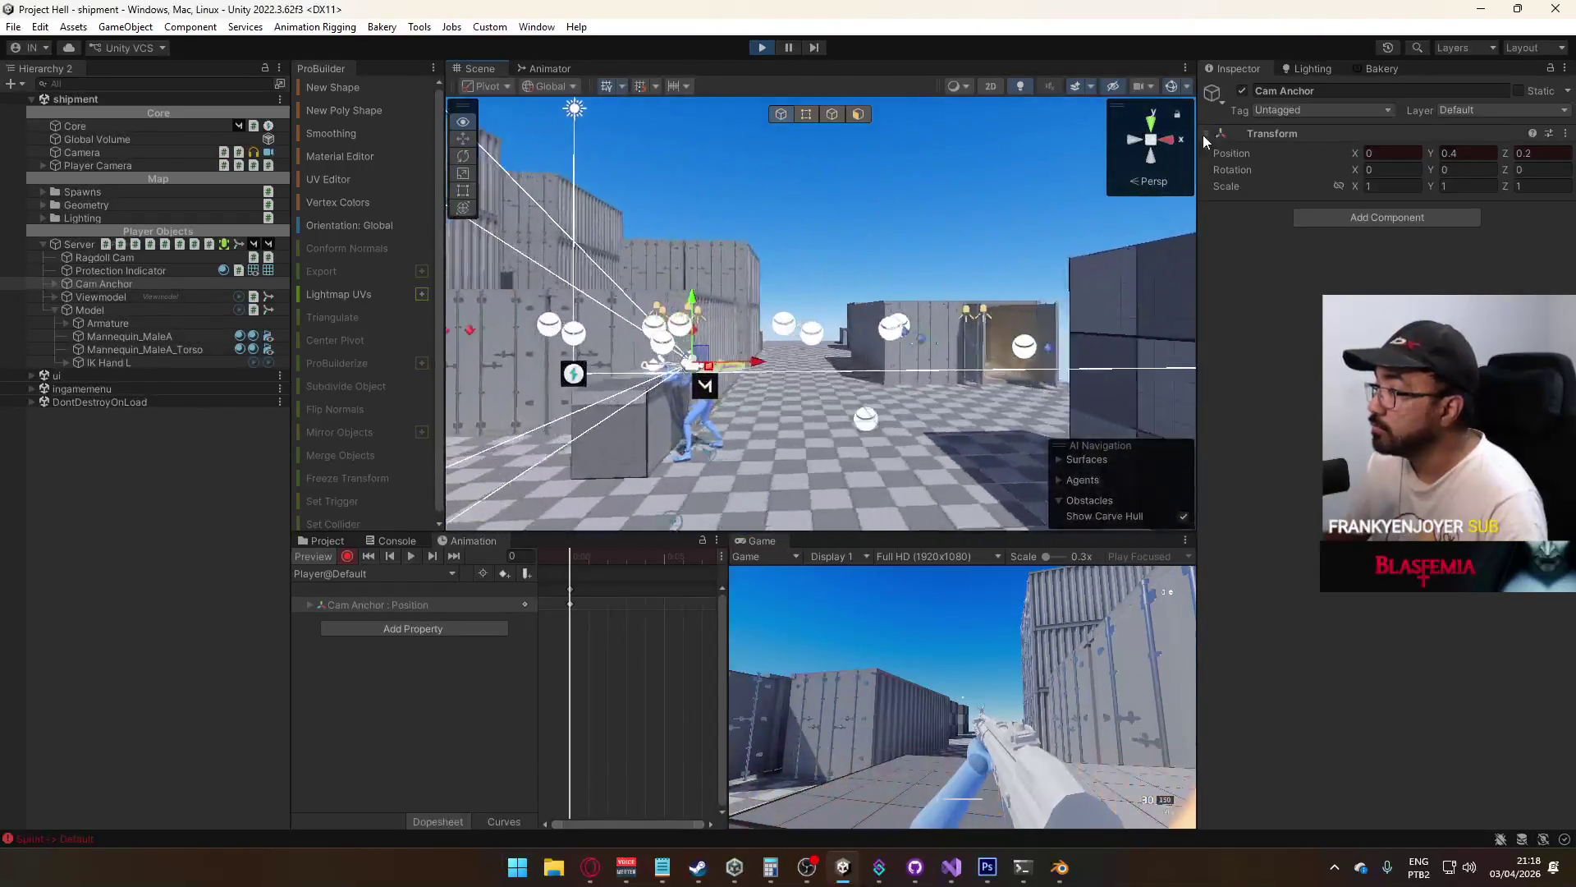
pyautogui.press('f')
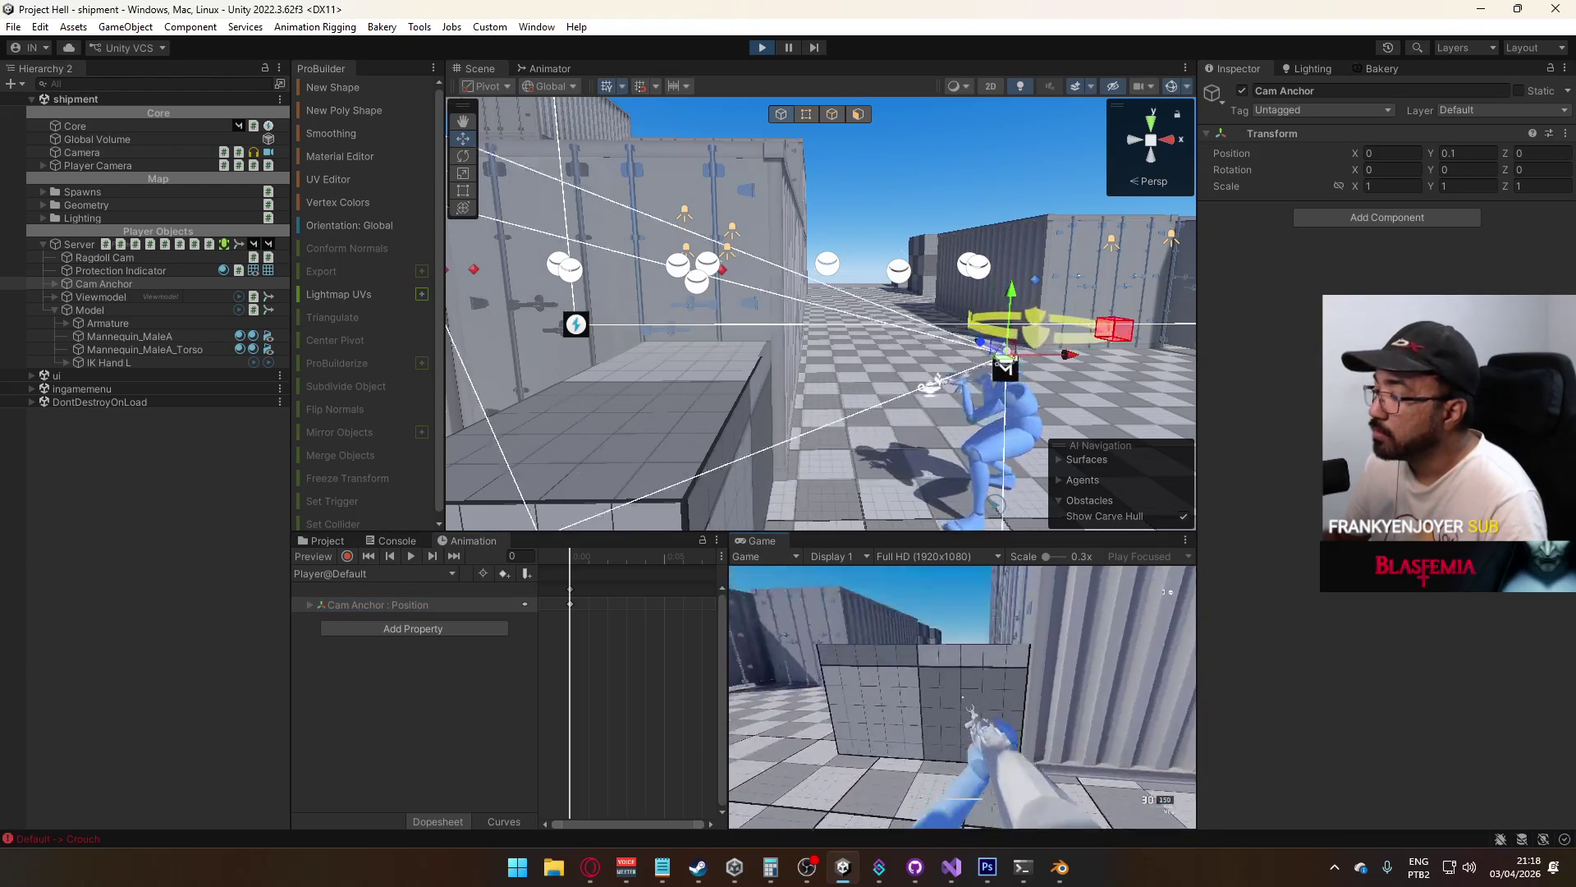
pyautogui.press('super')
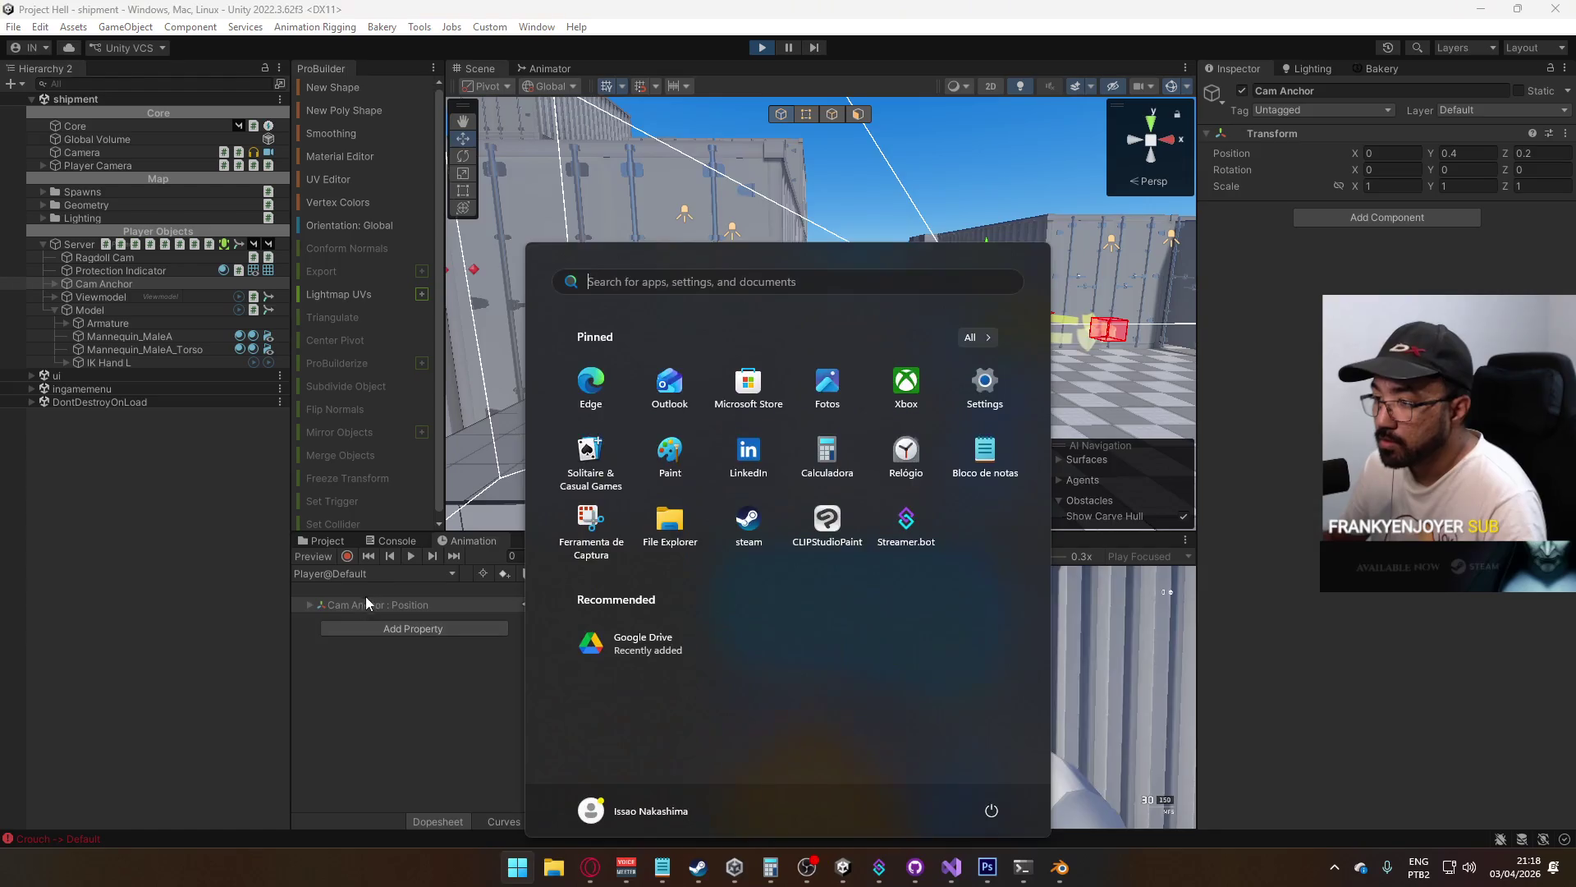
# Preview the Player@Crouch clip's Cam Anchor position track in the Animation window
pyautogui.click(371, 573)
pyautogui.click(397, 600)
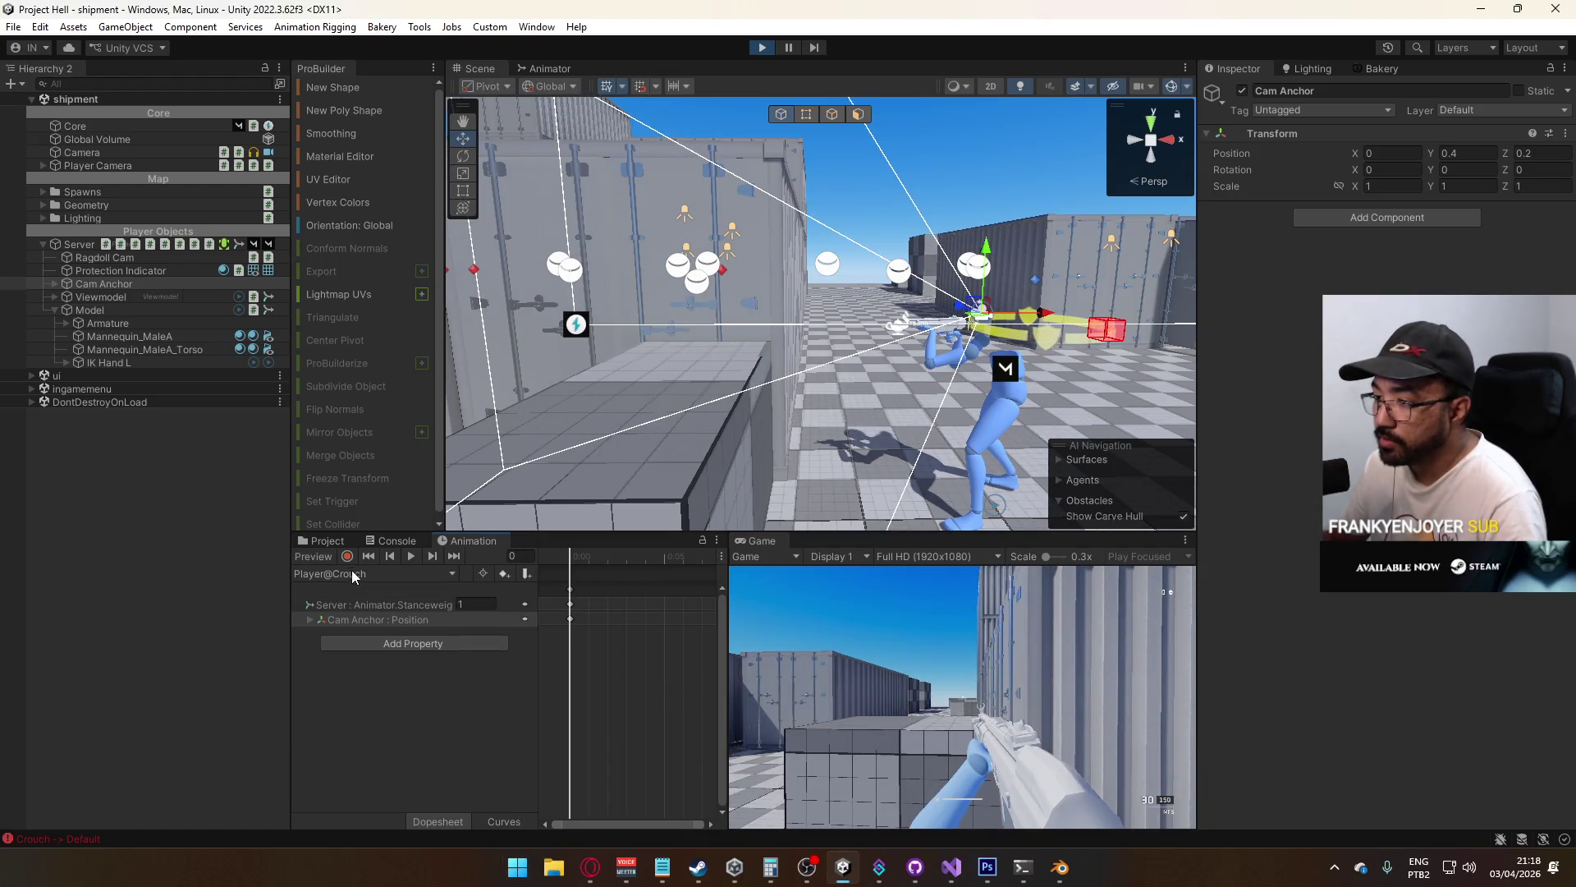
pyautogui.click(346, 557)
pyautogui.click(405, 618)
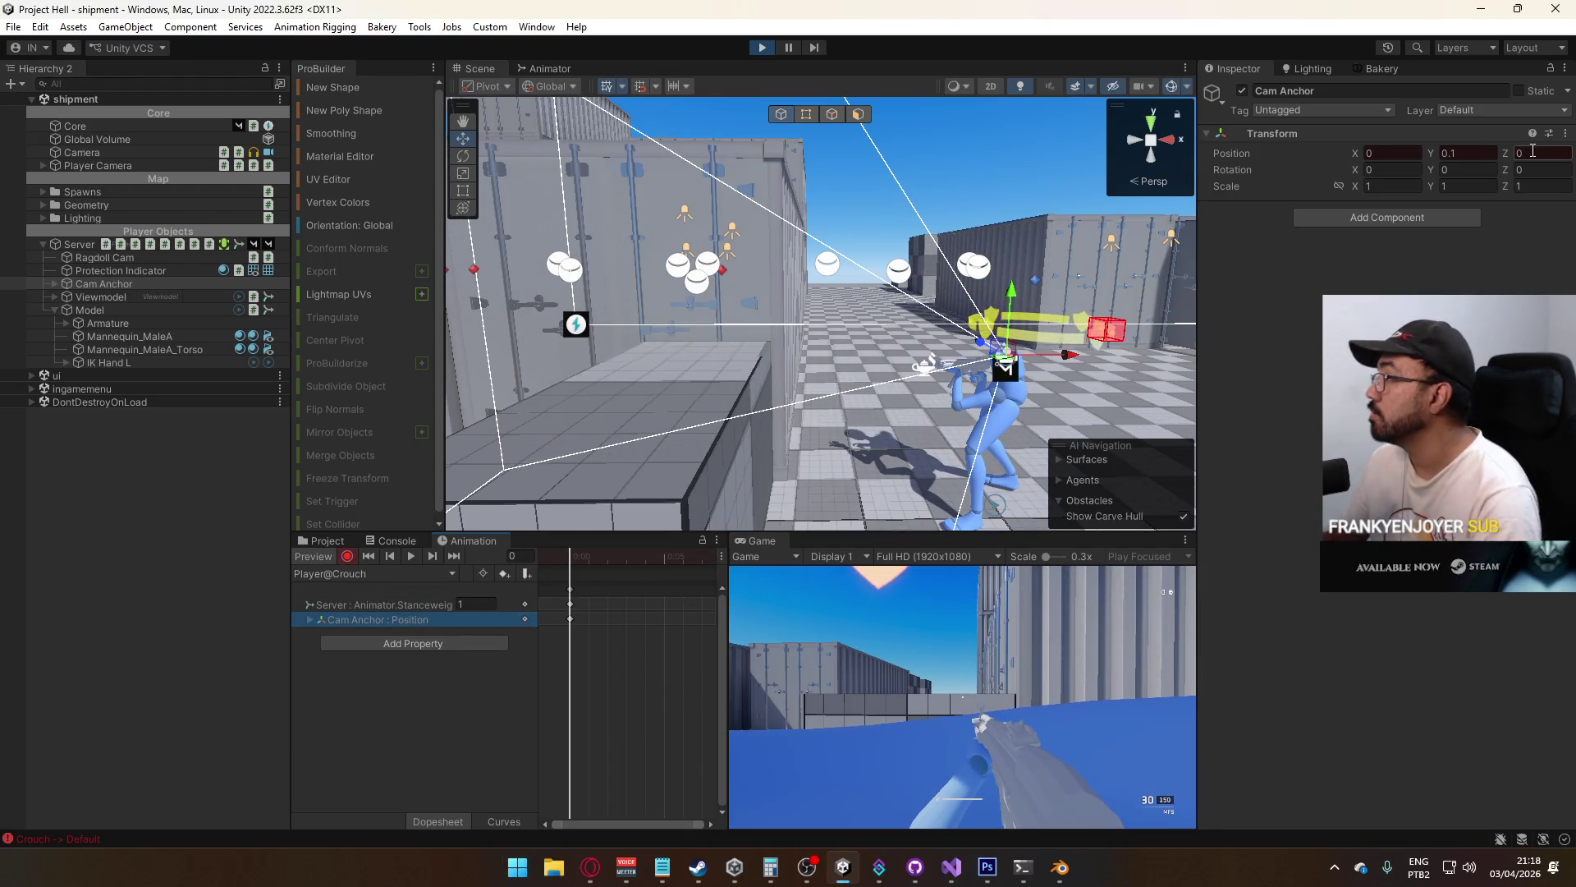
pyautogui.click(366, 574)
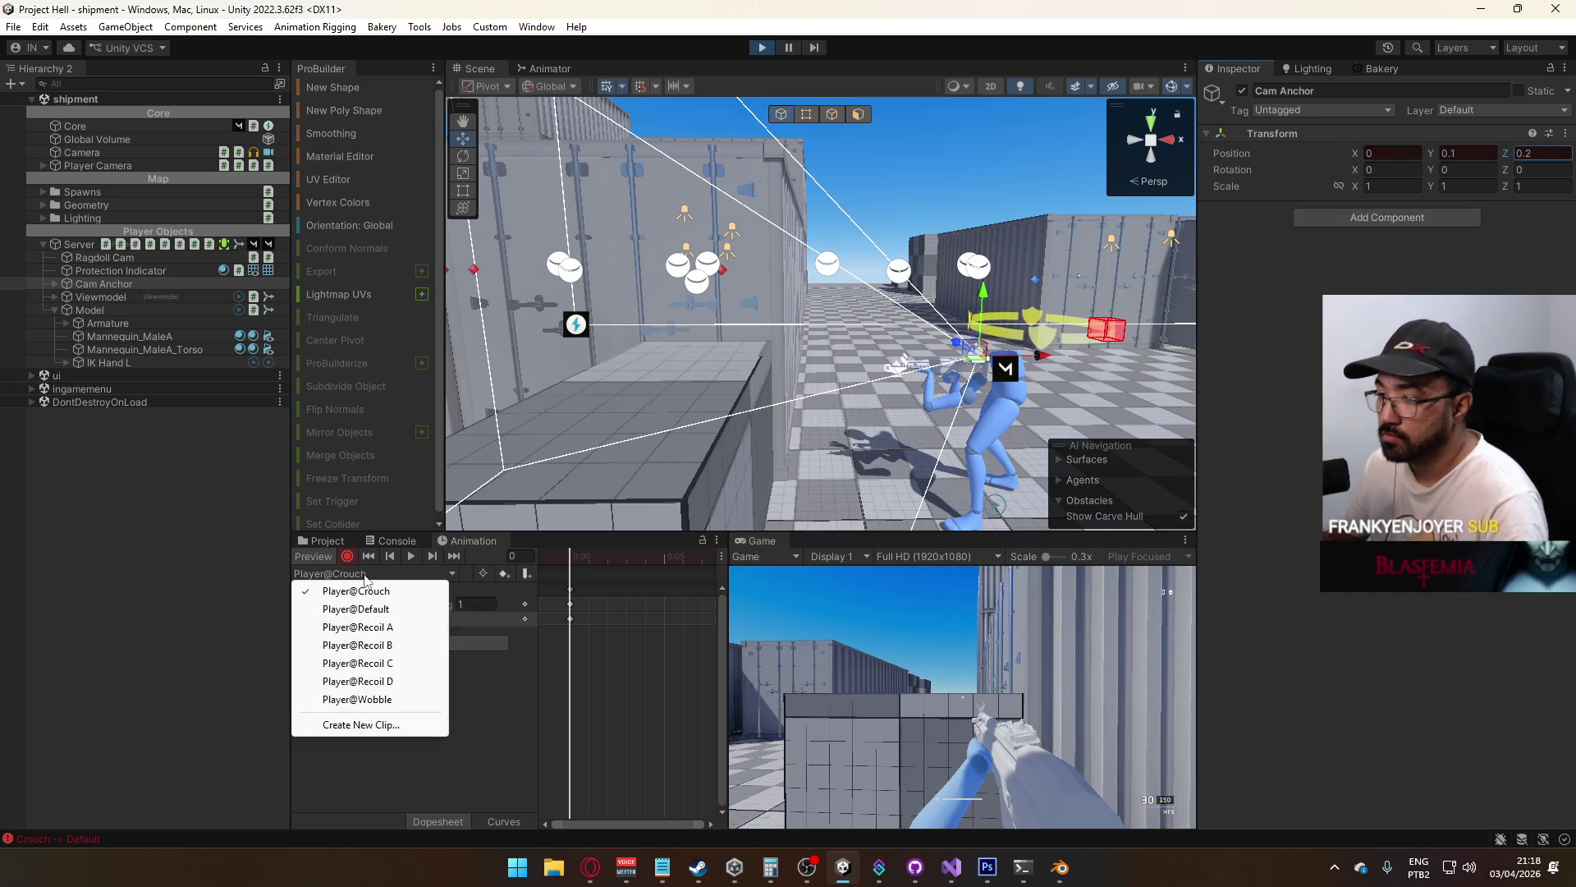
pyautogui.click(346, 571)
pyautogui.click(316, 558)
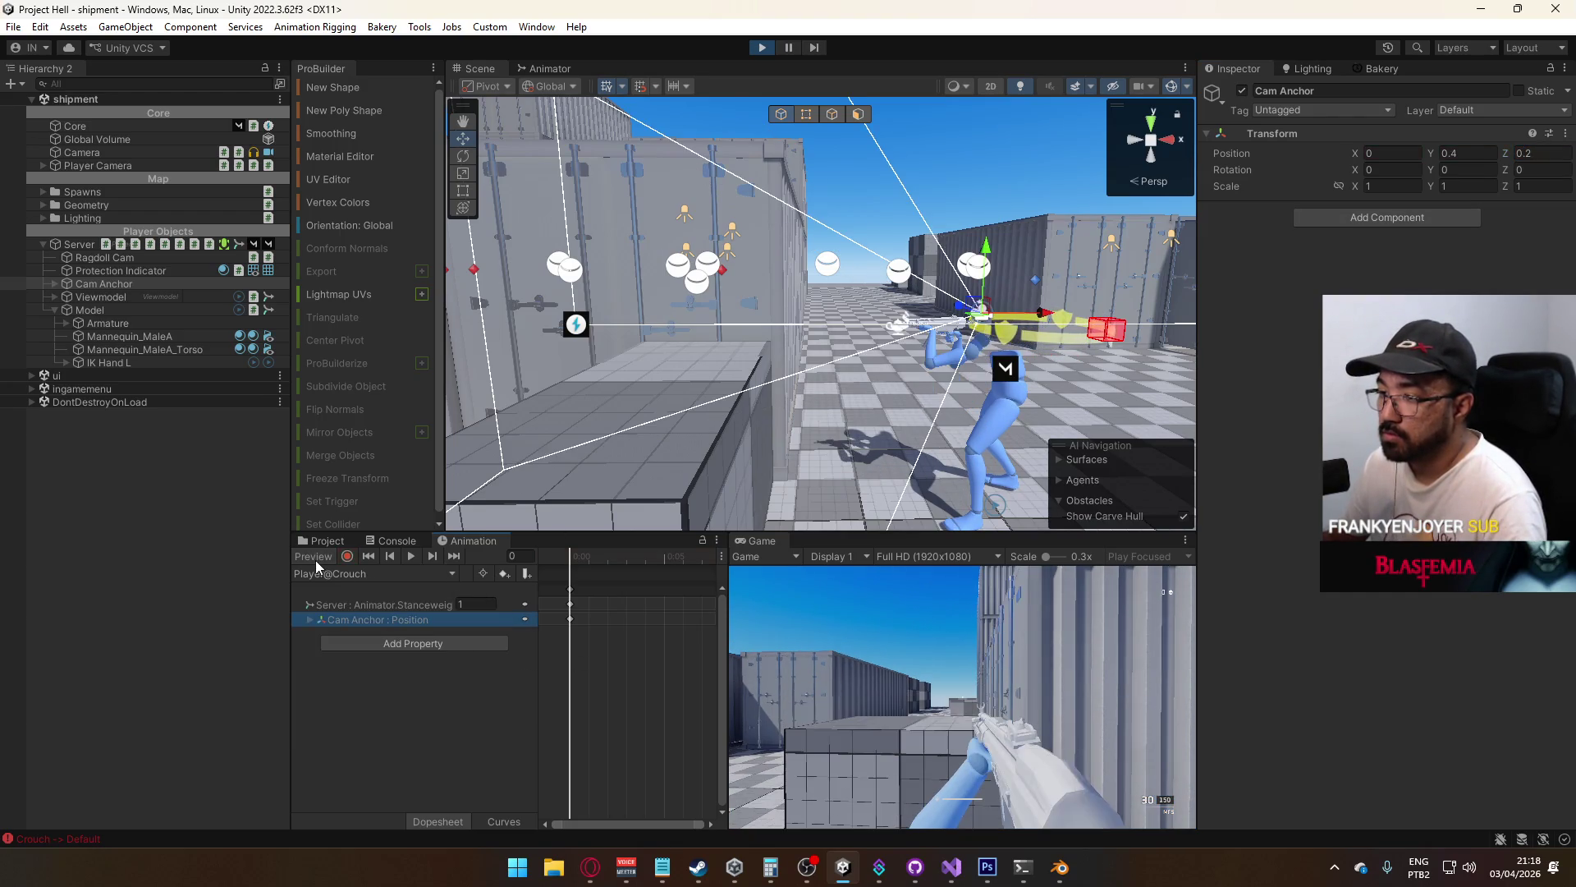
# Crouch, stand, and run the player down the container corridor, then pick Player@Default
pyautogui.press('c')
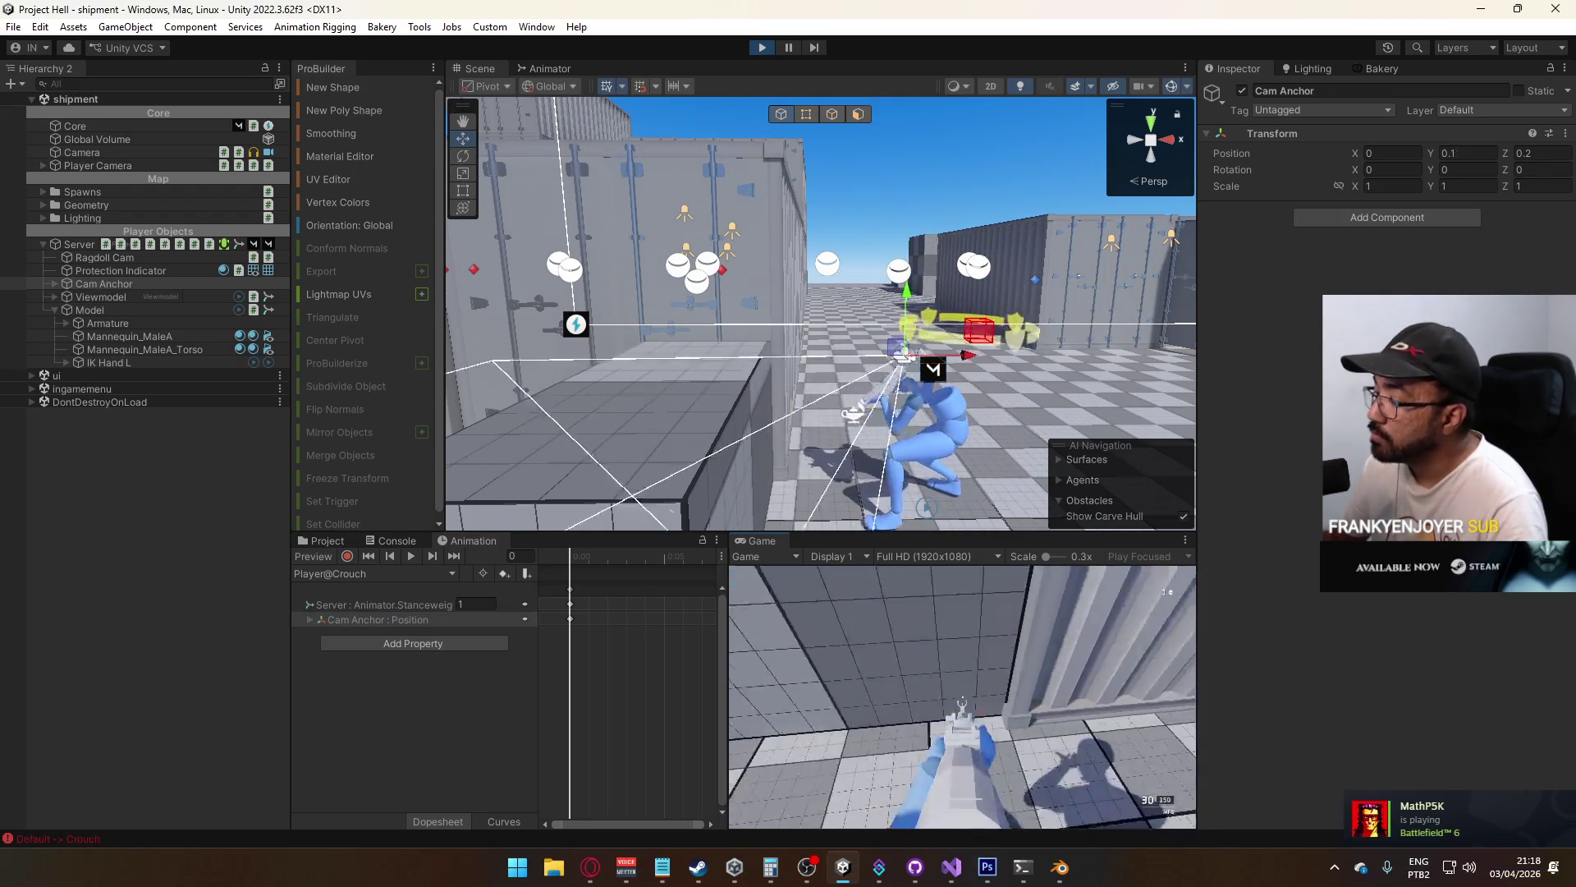
pyautogui.press('c')
pyautogui.press('w')
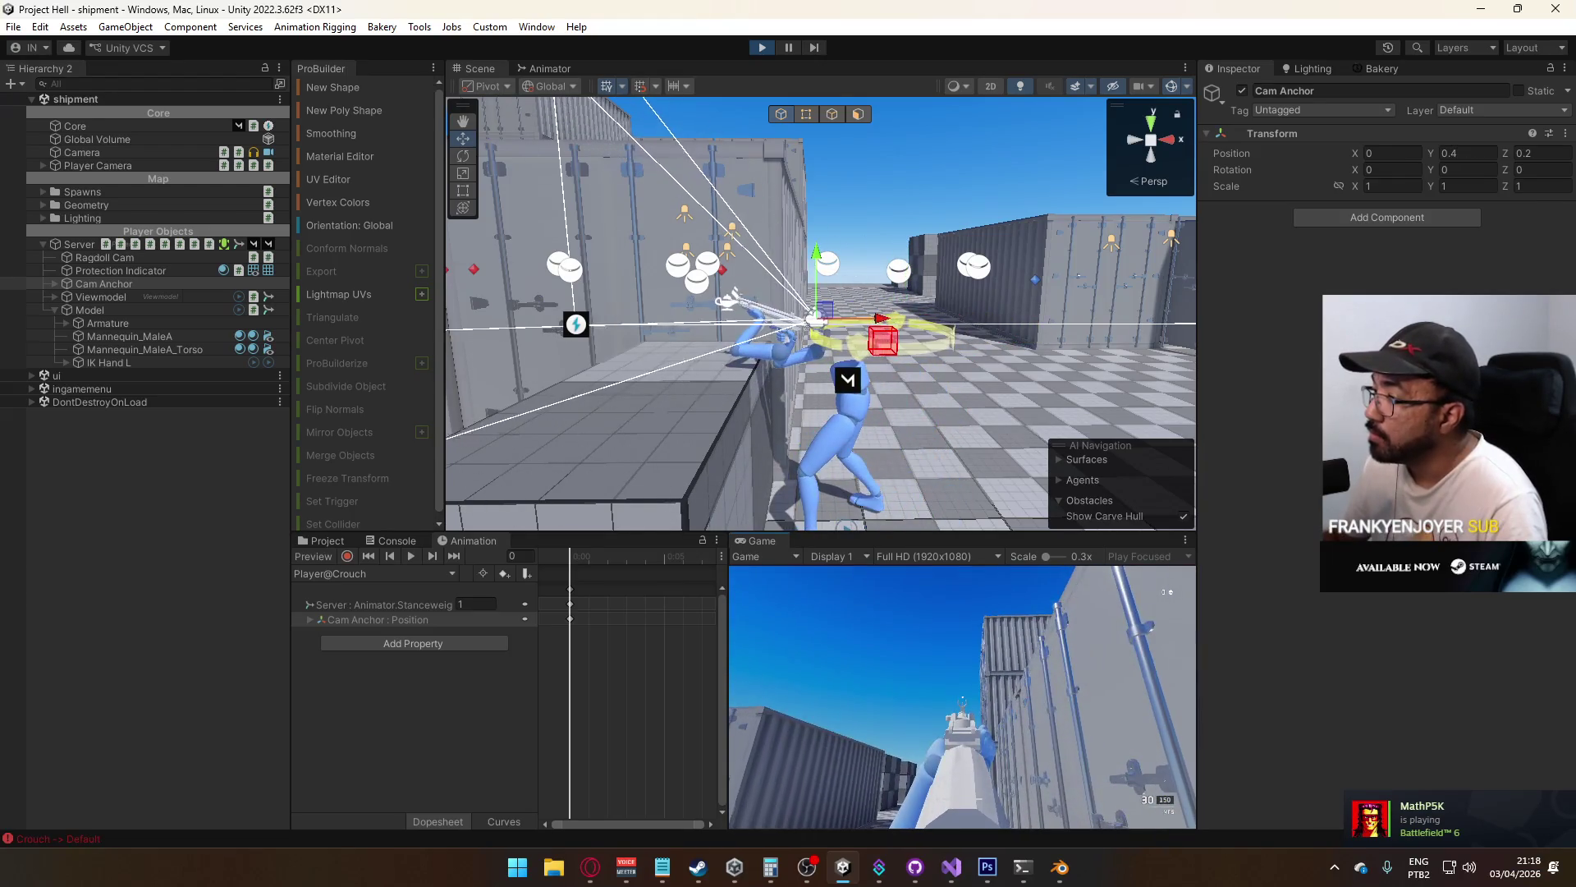
pyautogui.press('w')
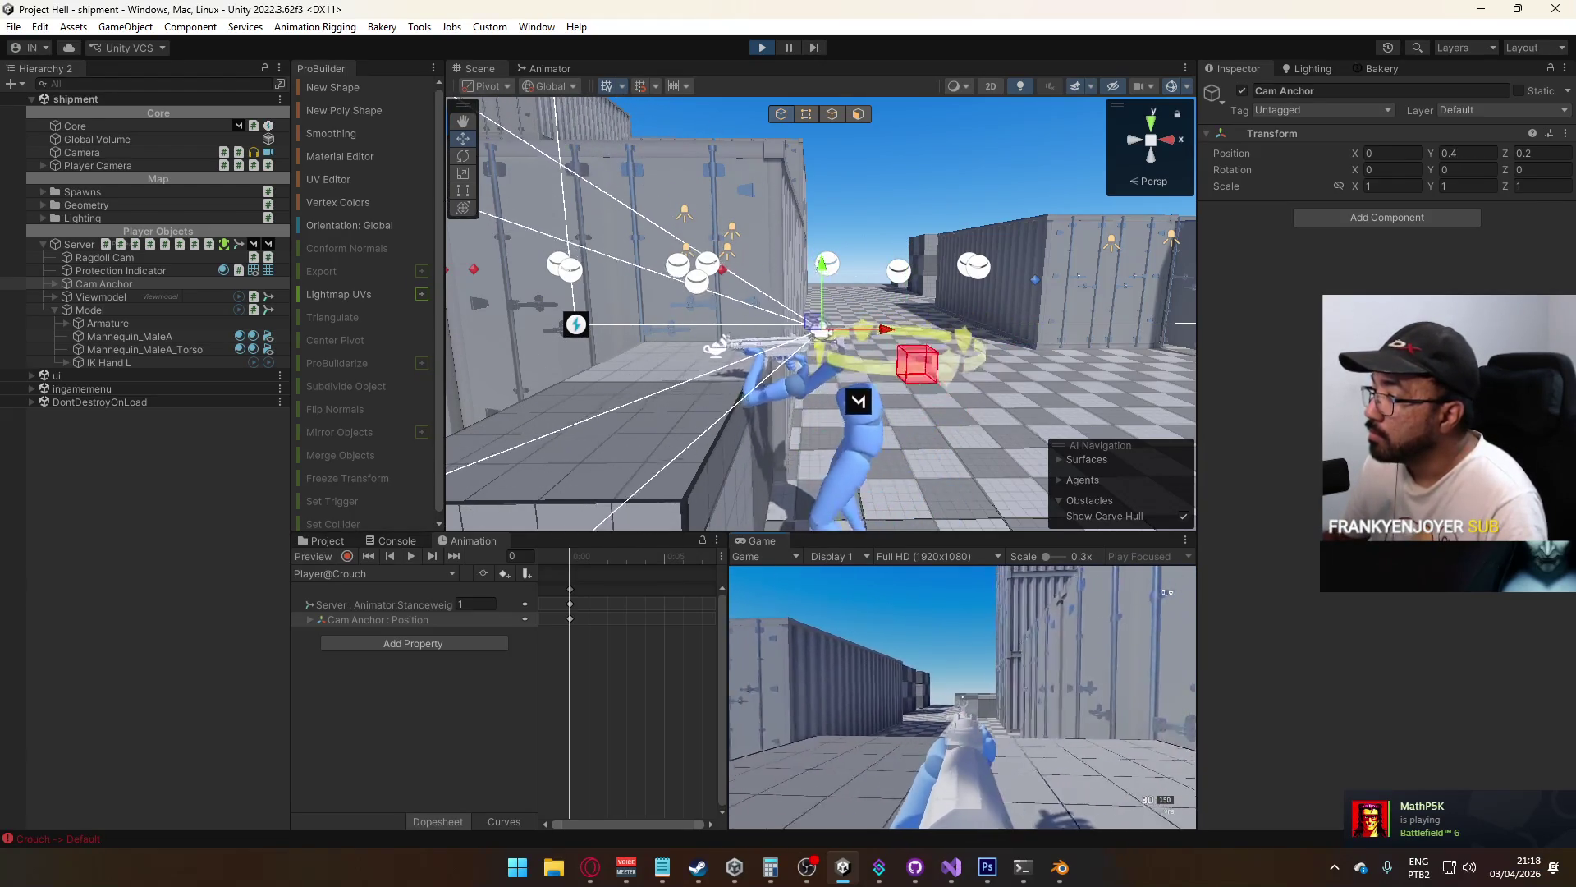
pyautogui.press('w')
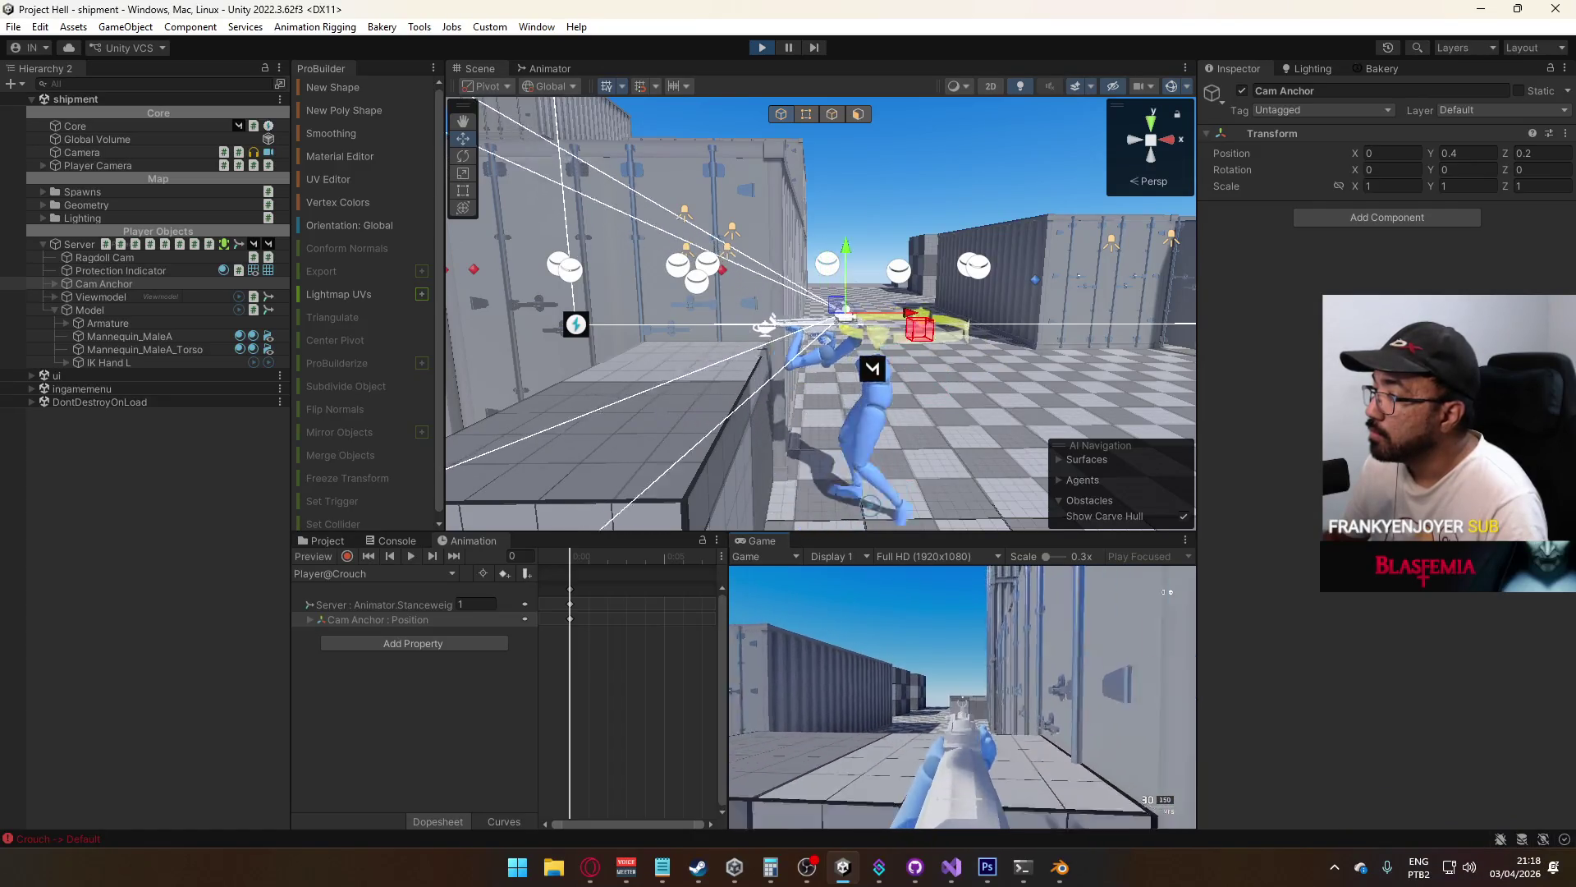
pyautogui.press('w')
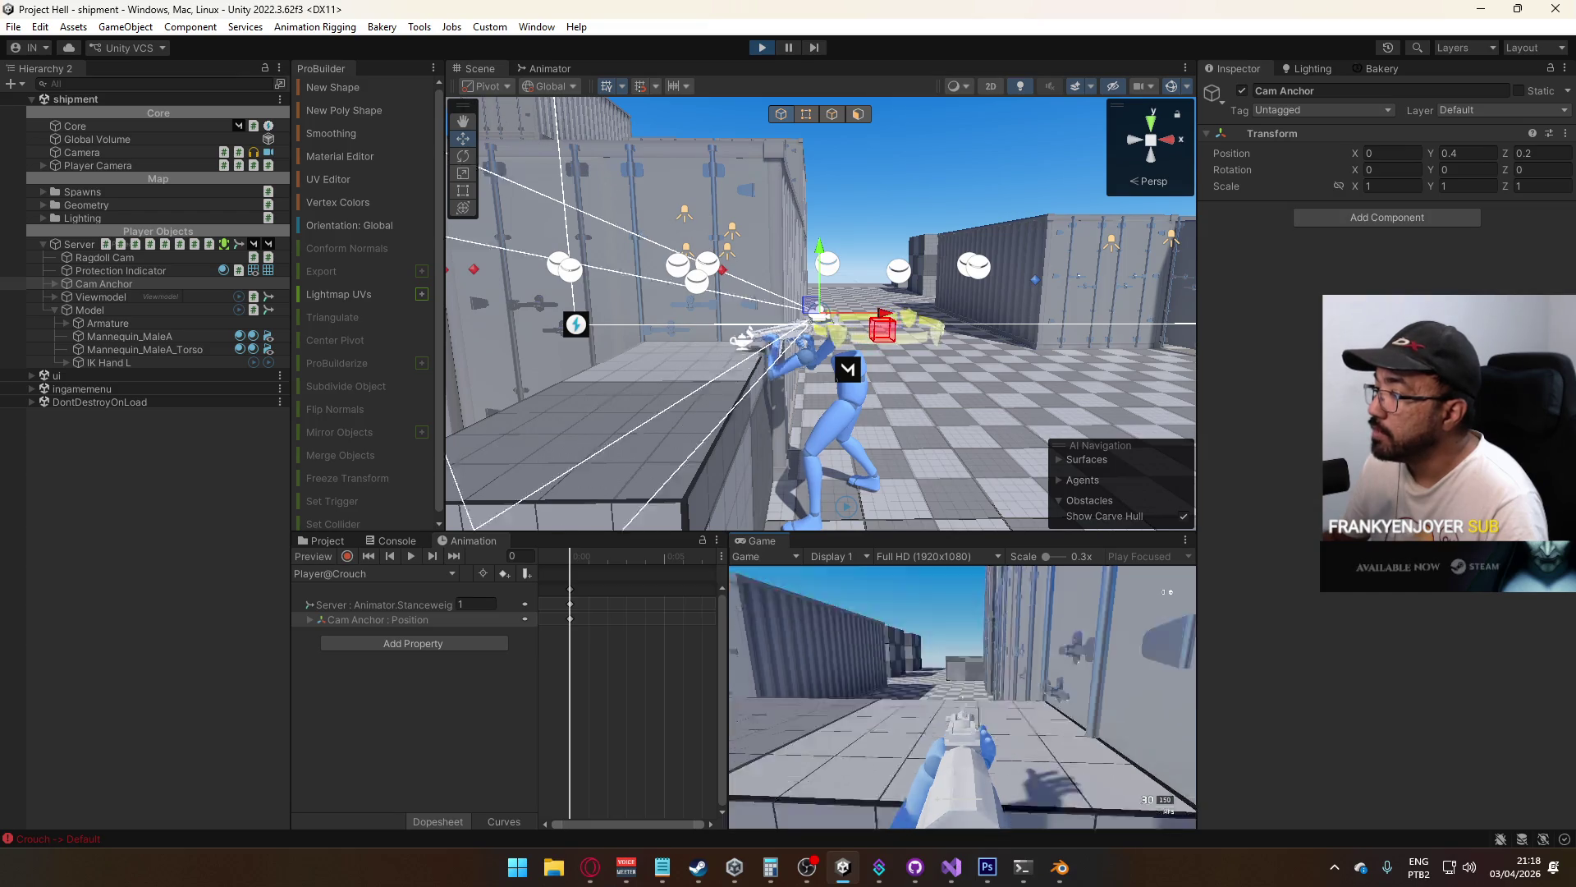
pyautogui.press('super')
pyautogui.press('super')
pyautogui.press('super')
pyautogui.press('super')
pyautogui.click(382, 573)
pyautogui.click(356, 609)
# Start recording keyframes and set Cam Anchor's Position Z to 0.1
pyautogui.click(350, 558)
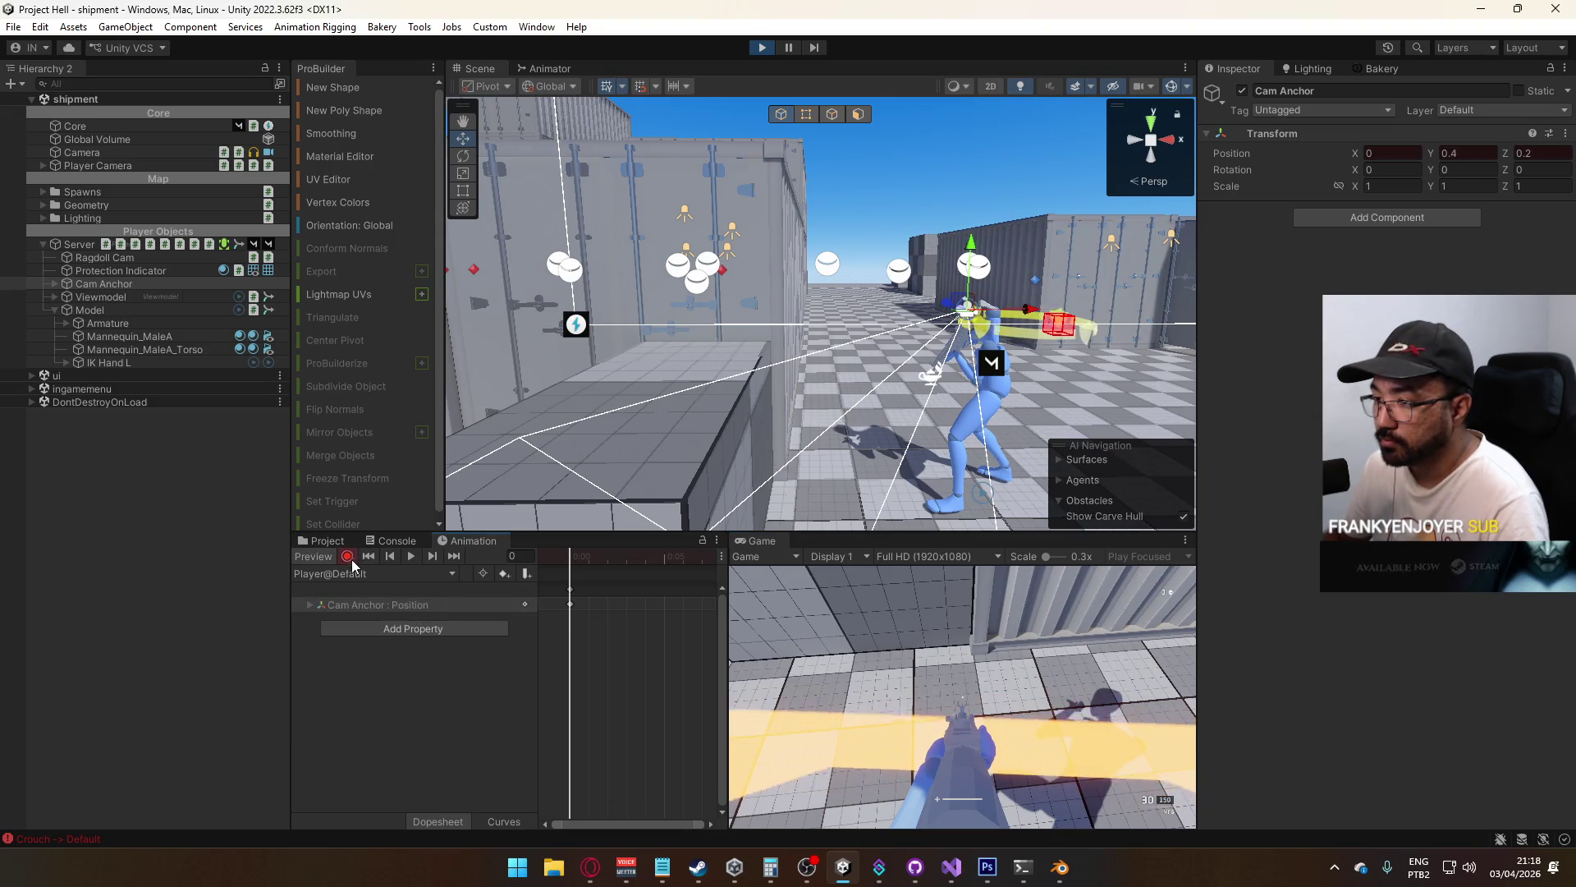
pyautogui.click(1527, 154)
pyautogui.press('BackSpace')
pyautogui.write('1')
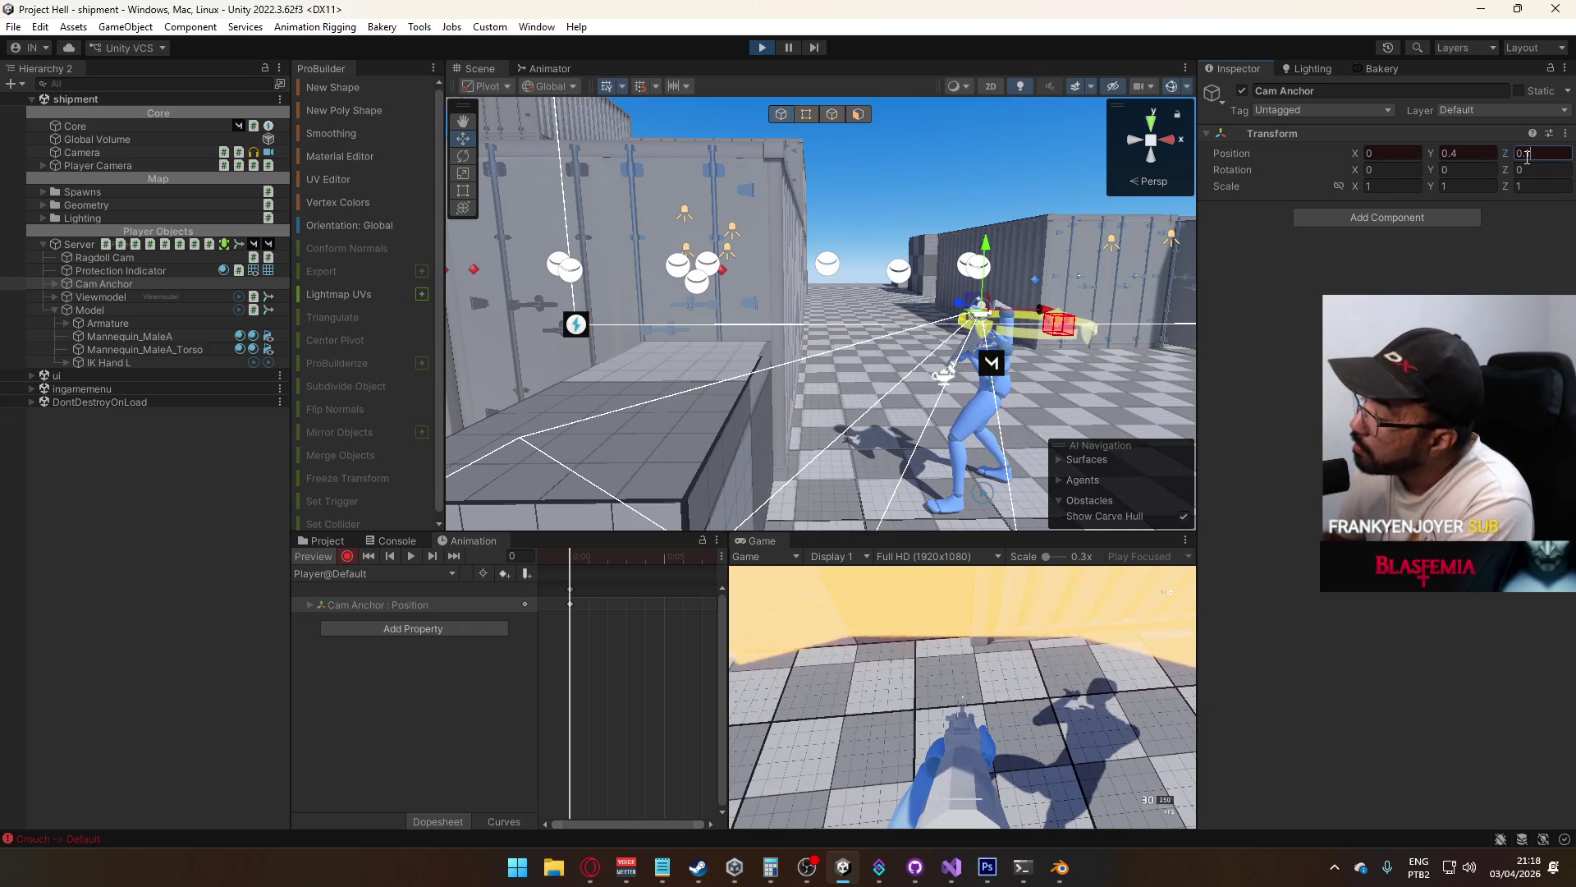
pyautogui.click(1090, 716)
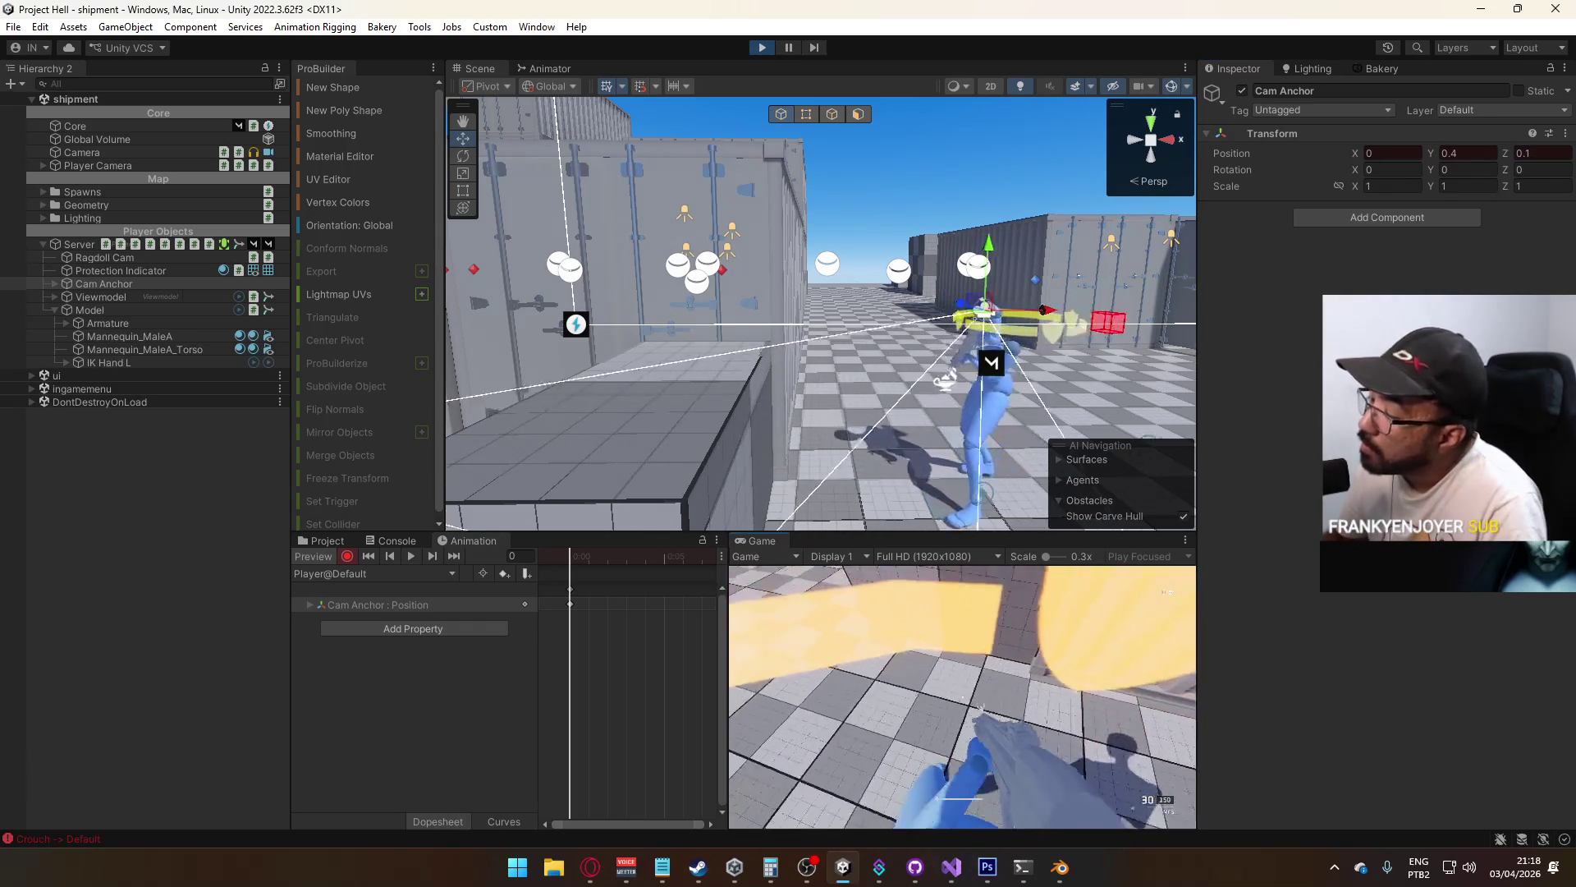
pyautogui.press('super')
# Set Cam Anchor's Position Z back to 0.2, then stop Play mode
pyautogui.click(1549, 154)
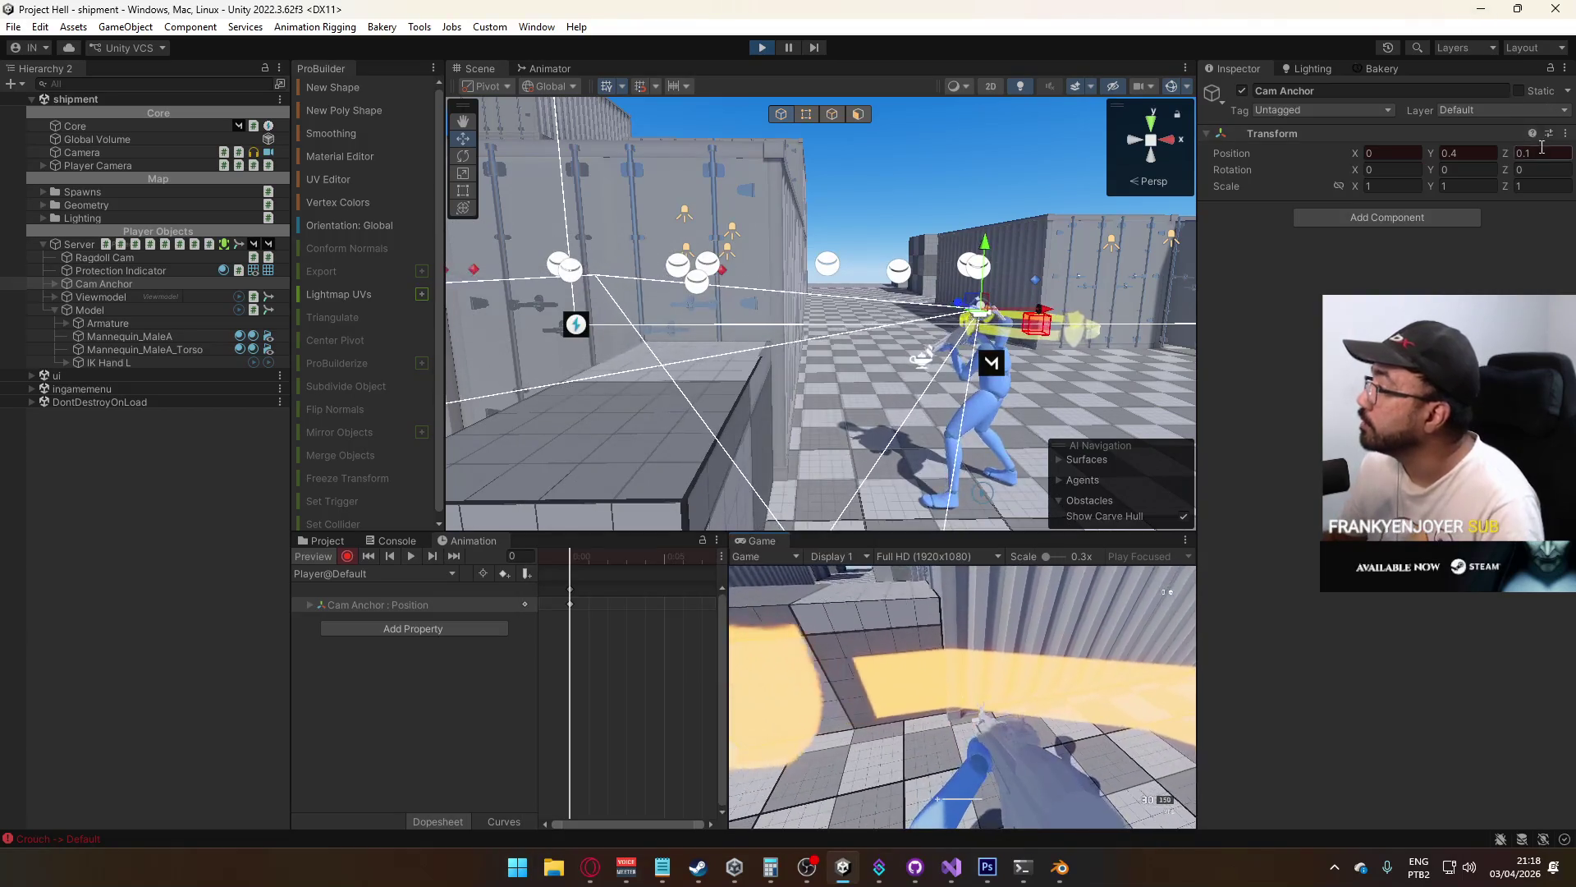
pyautogui.write('0.2')
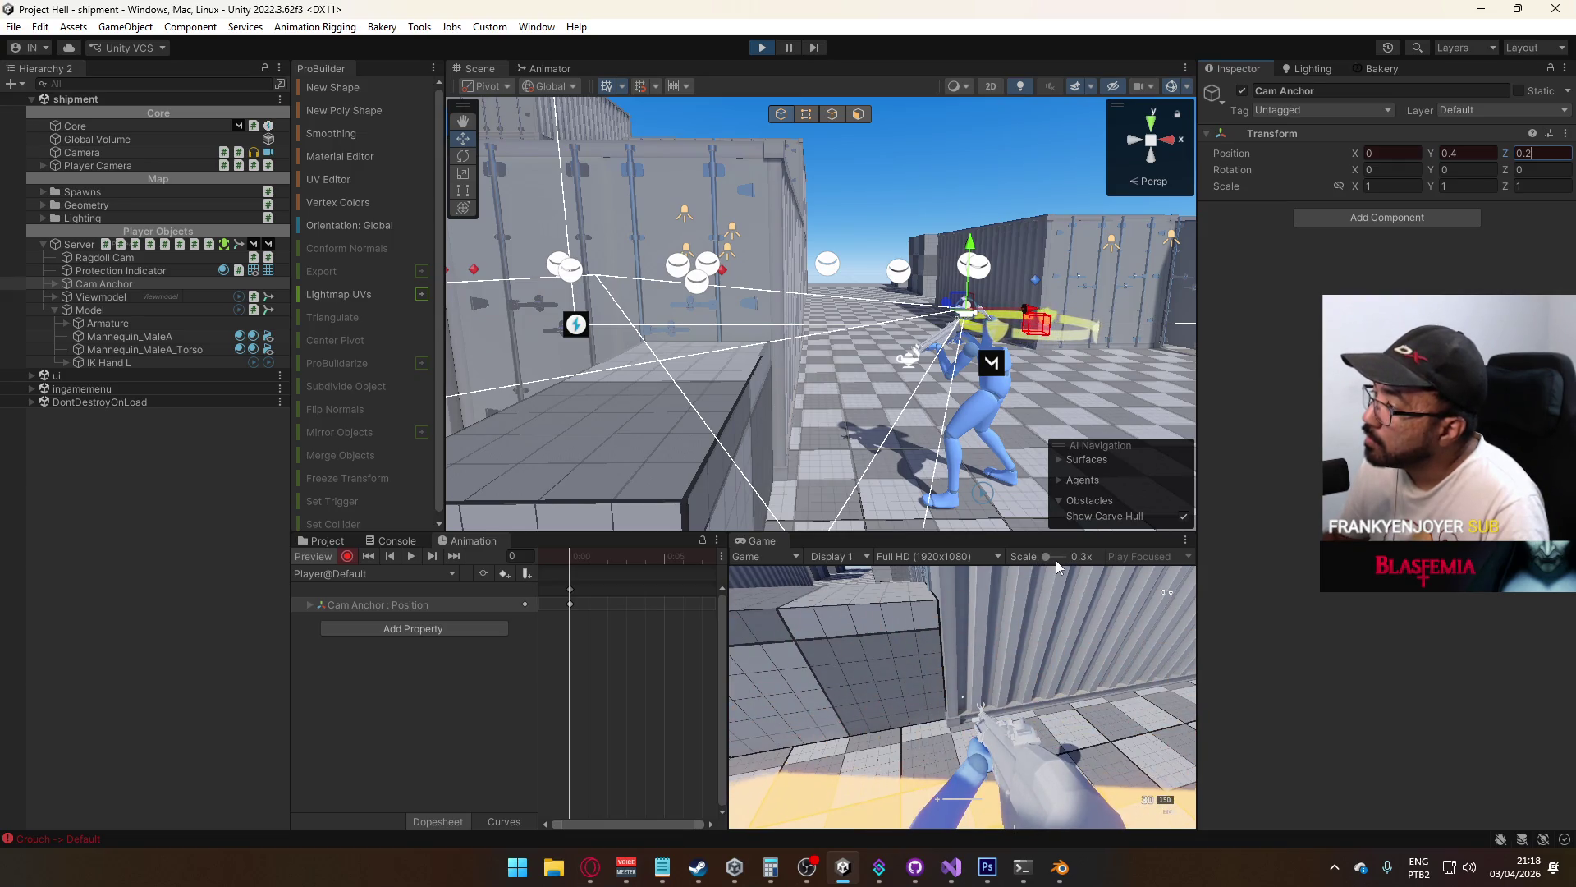
pyautogui.click(1008, 584)
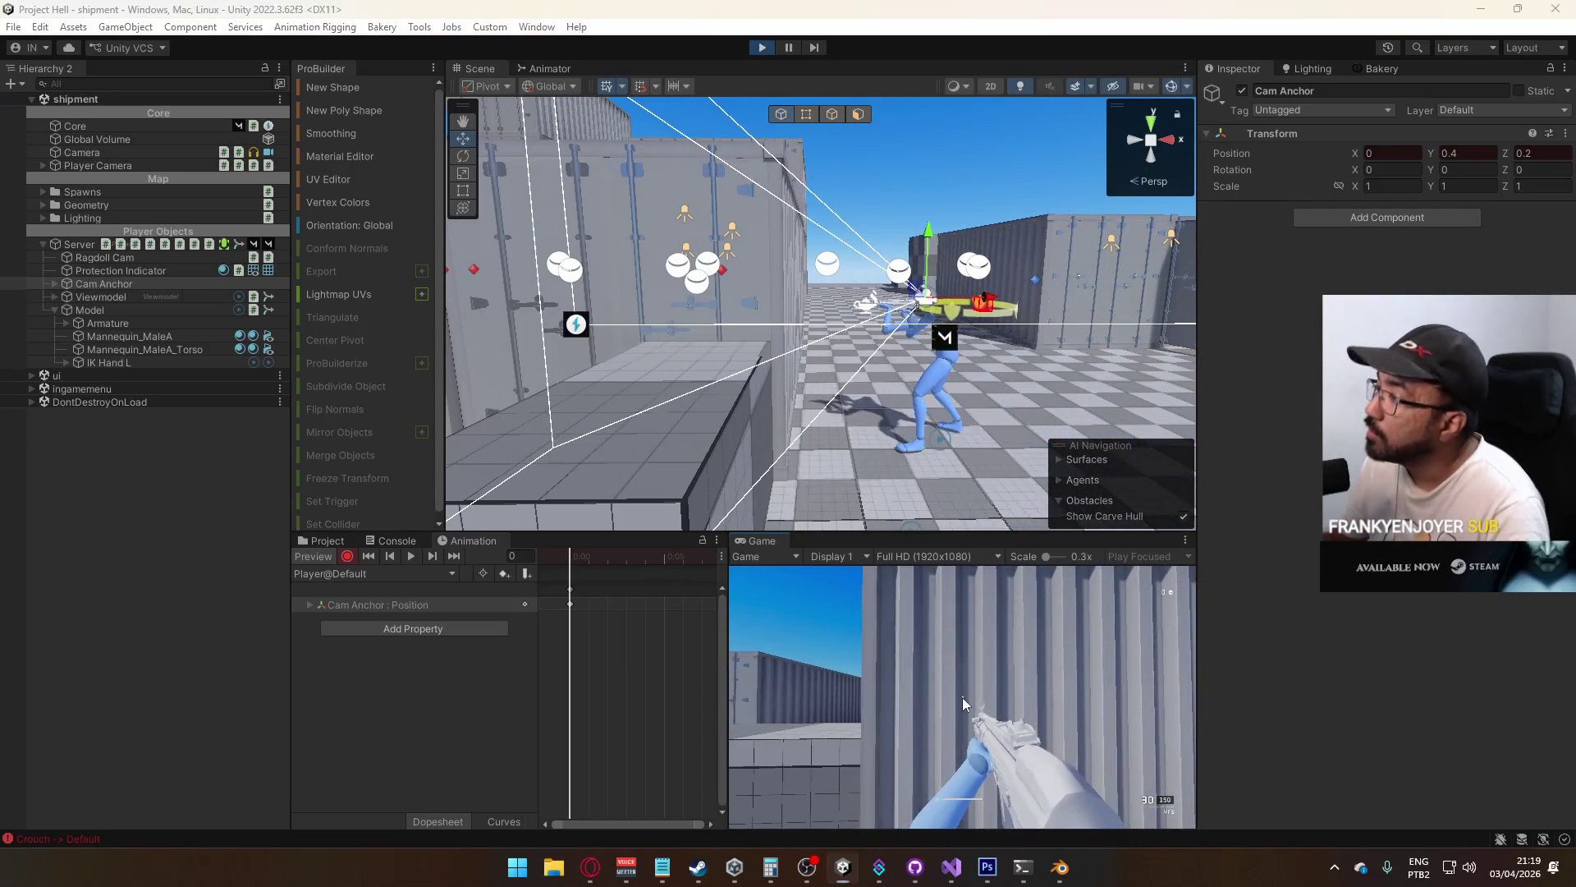
pyautogui.click(762, 47)
# In Prefabs/Player set Model's Position Z from -0.2 to 0, check Protection Indicator, and exit Prefab Mode
pyautogui.click(327, 542)
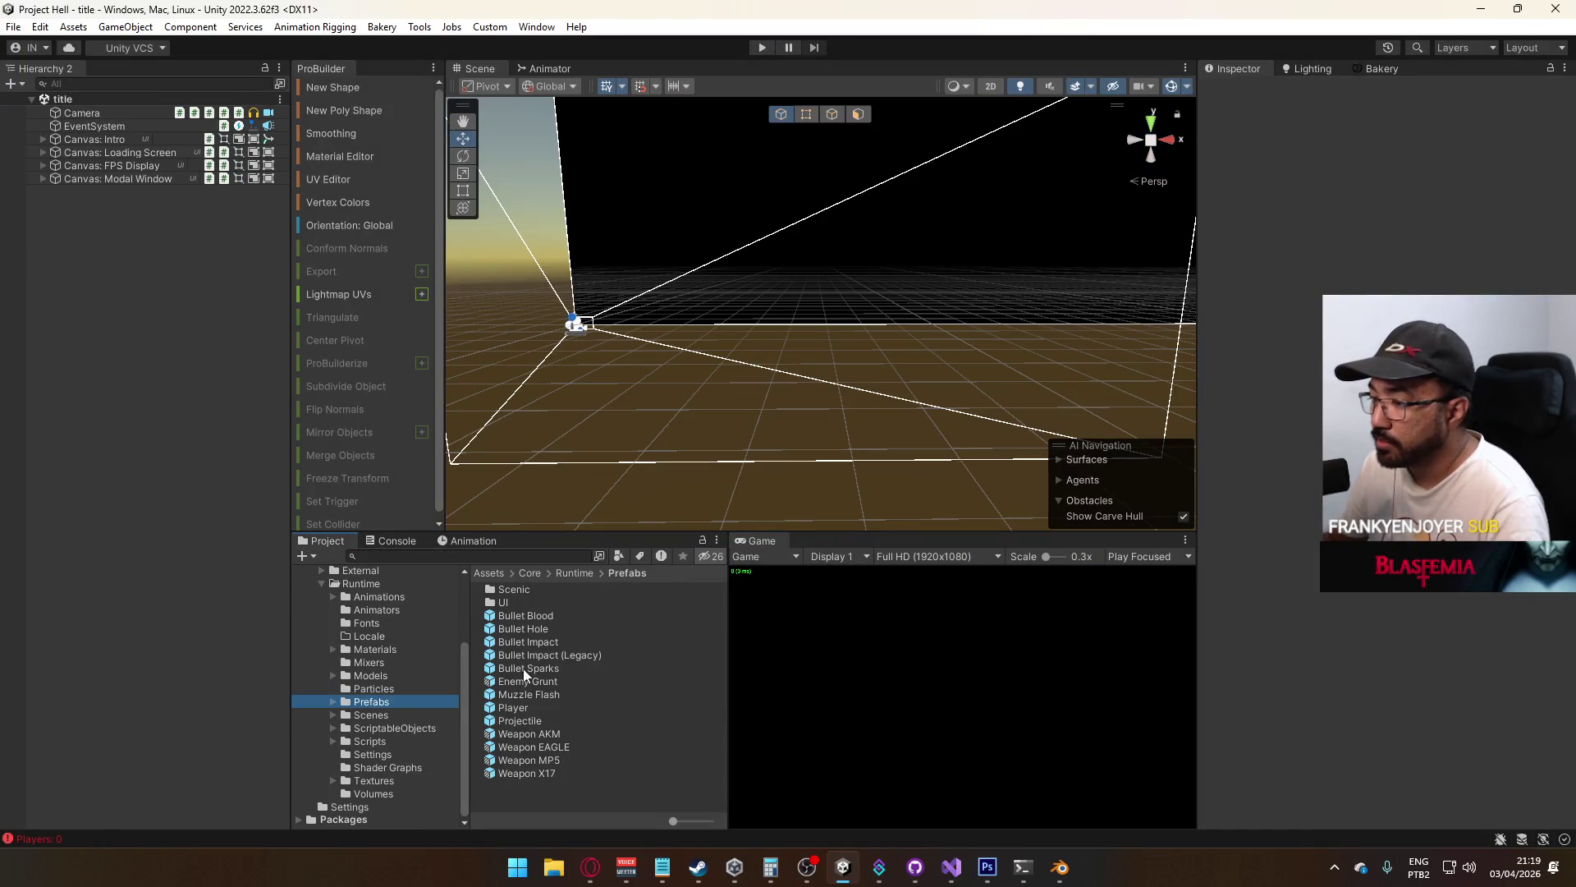
pyautogui.doubleClick(513, 707)
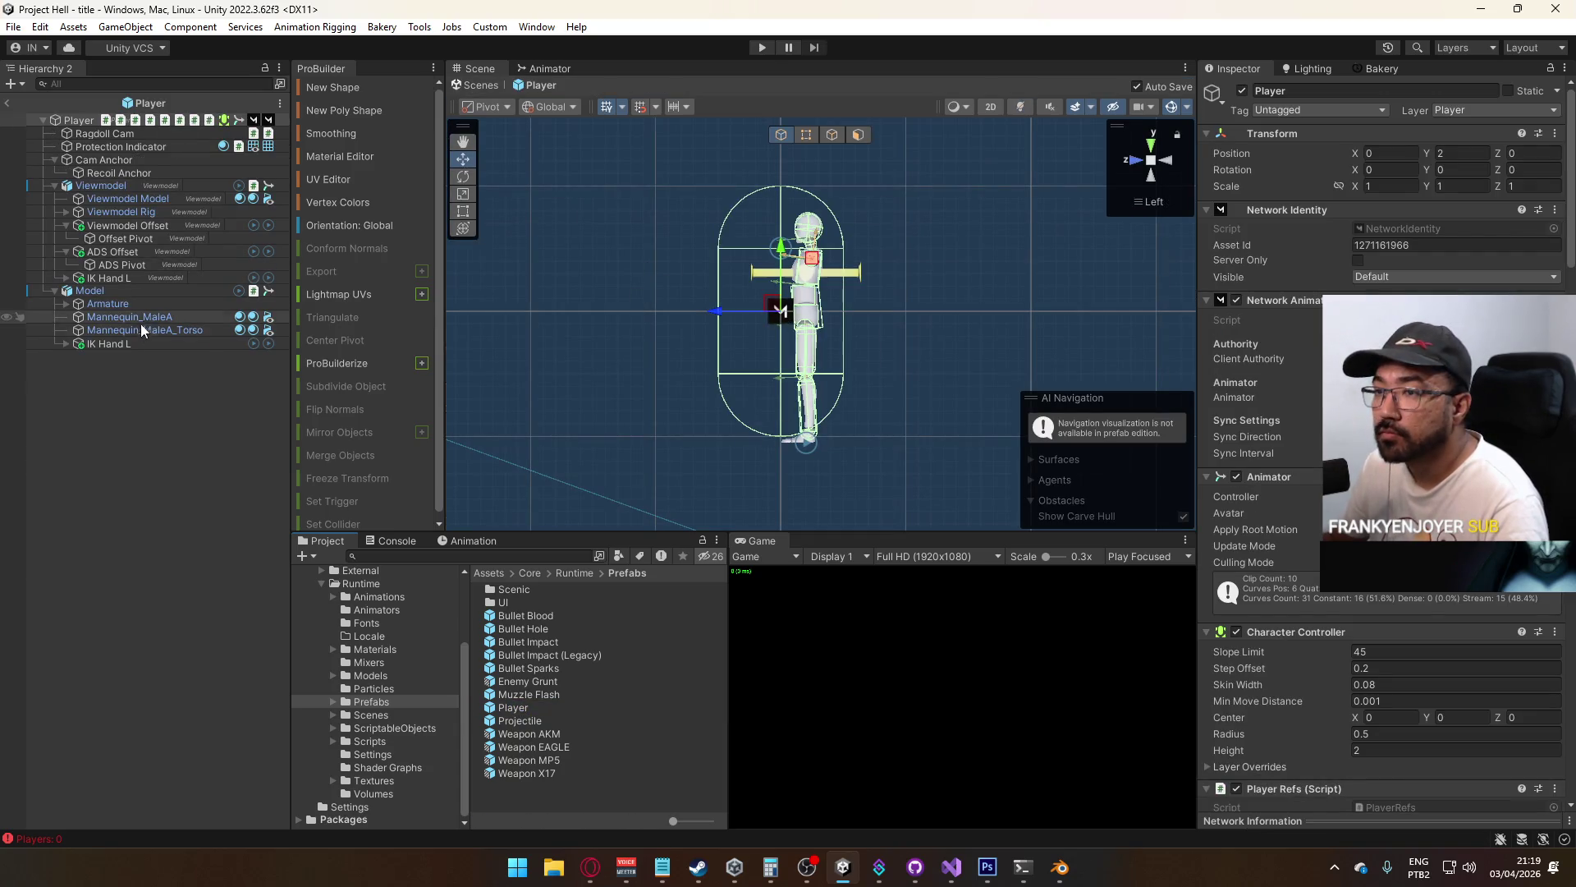
pyautogui.click(97, 292)
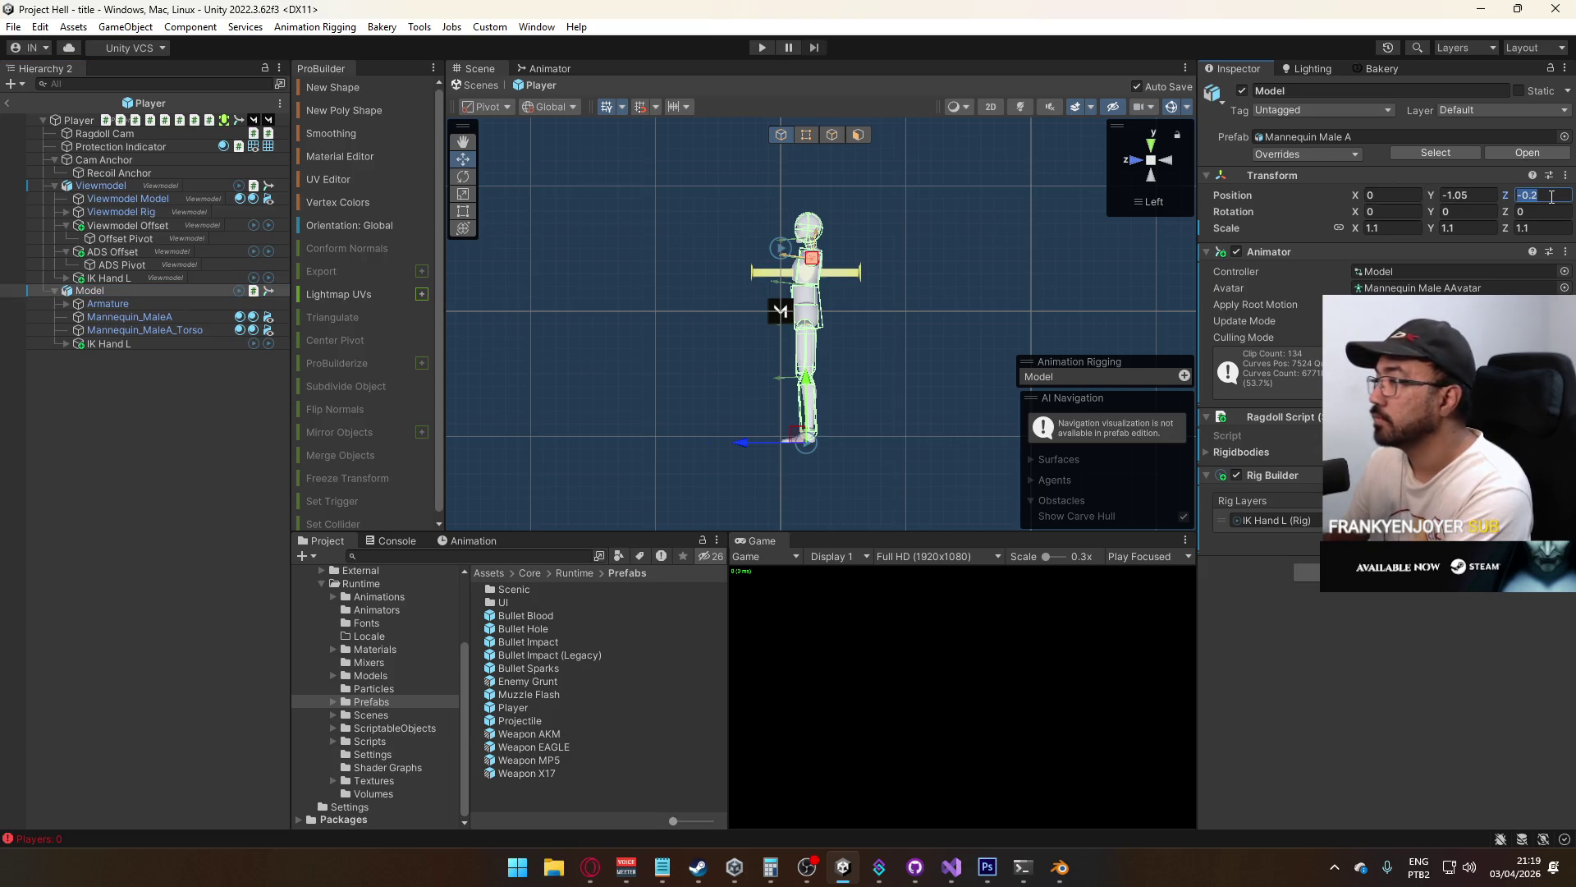
pyautogui.write('0')
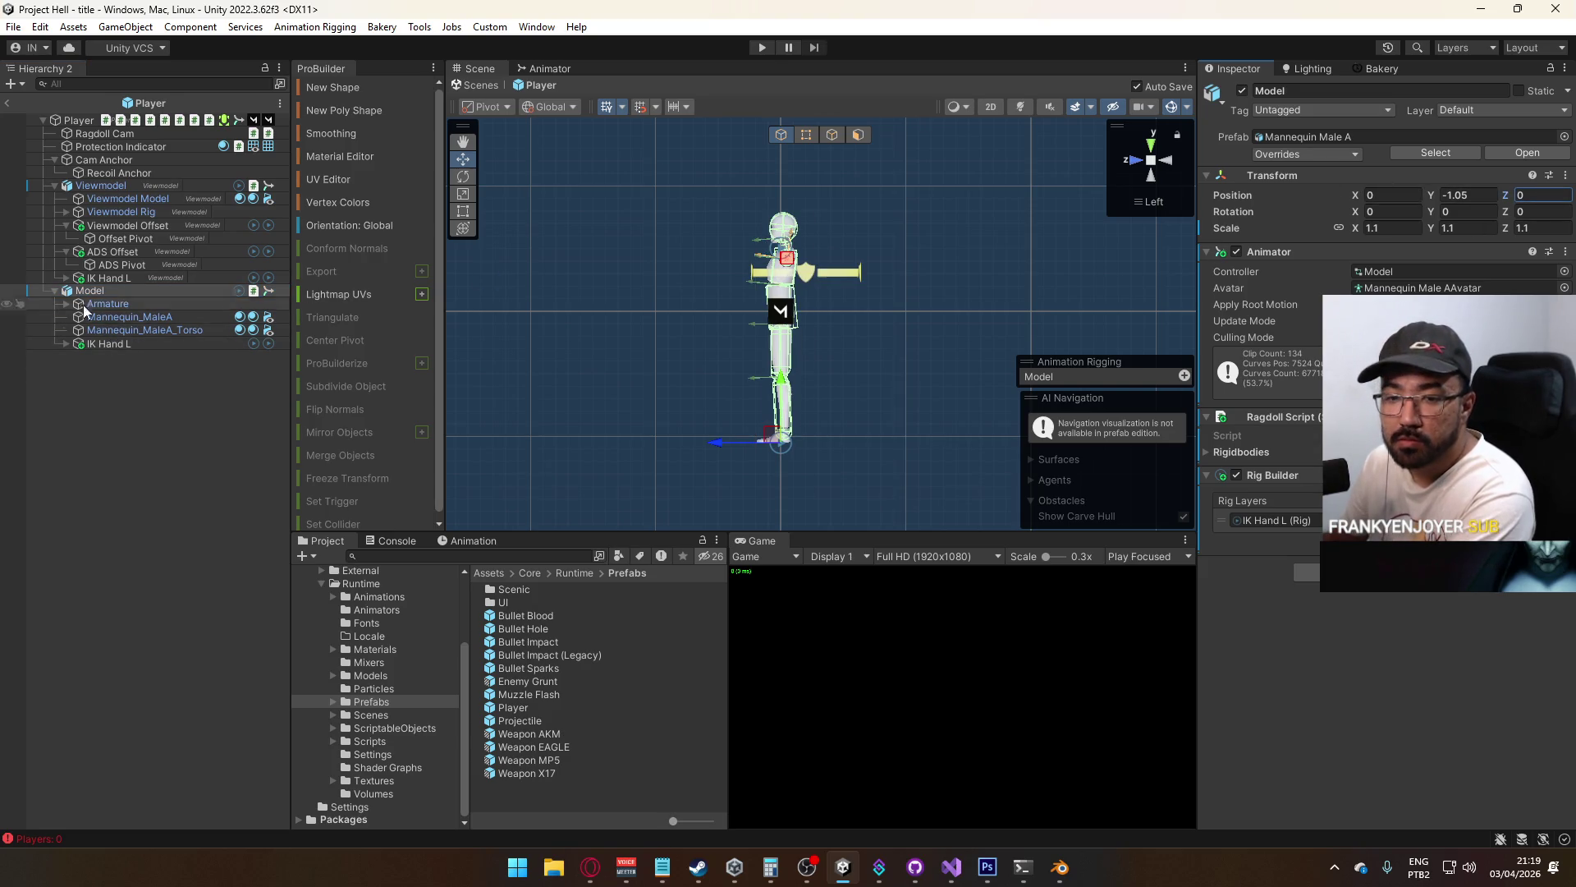
pyautogui.click(146, 150)
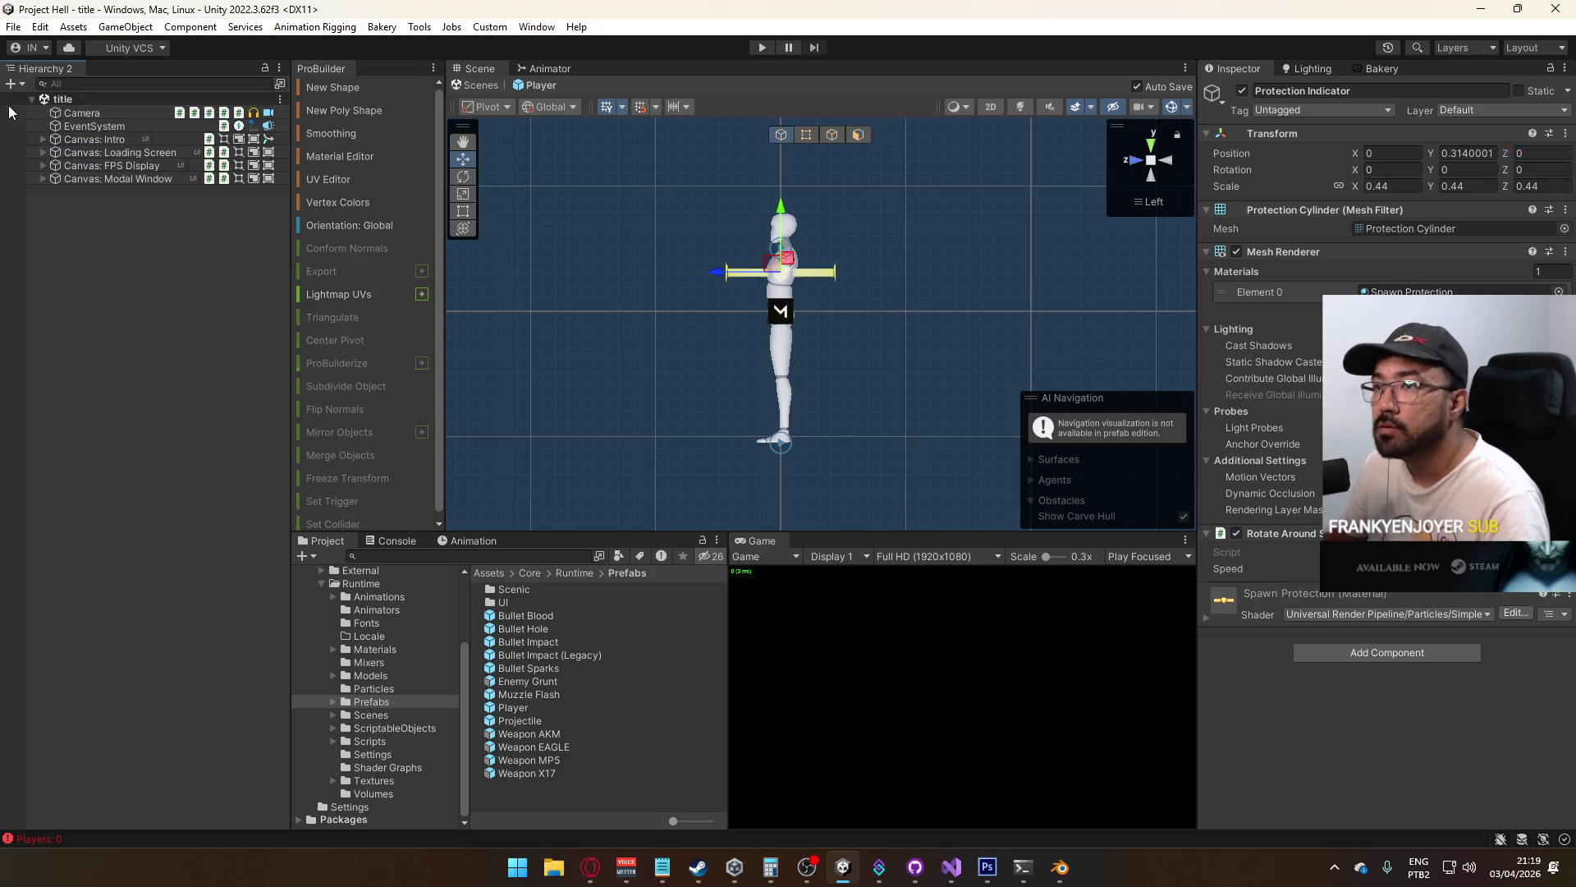
pyautogui.click(8, 105)
pyautogui.click(372, 716)
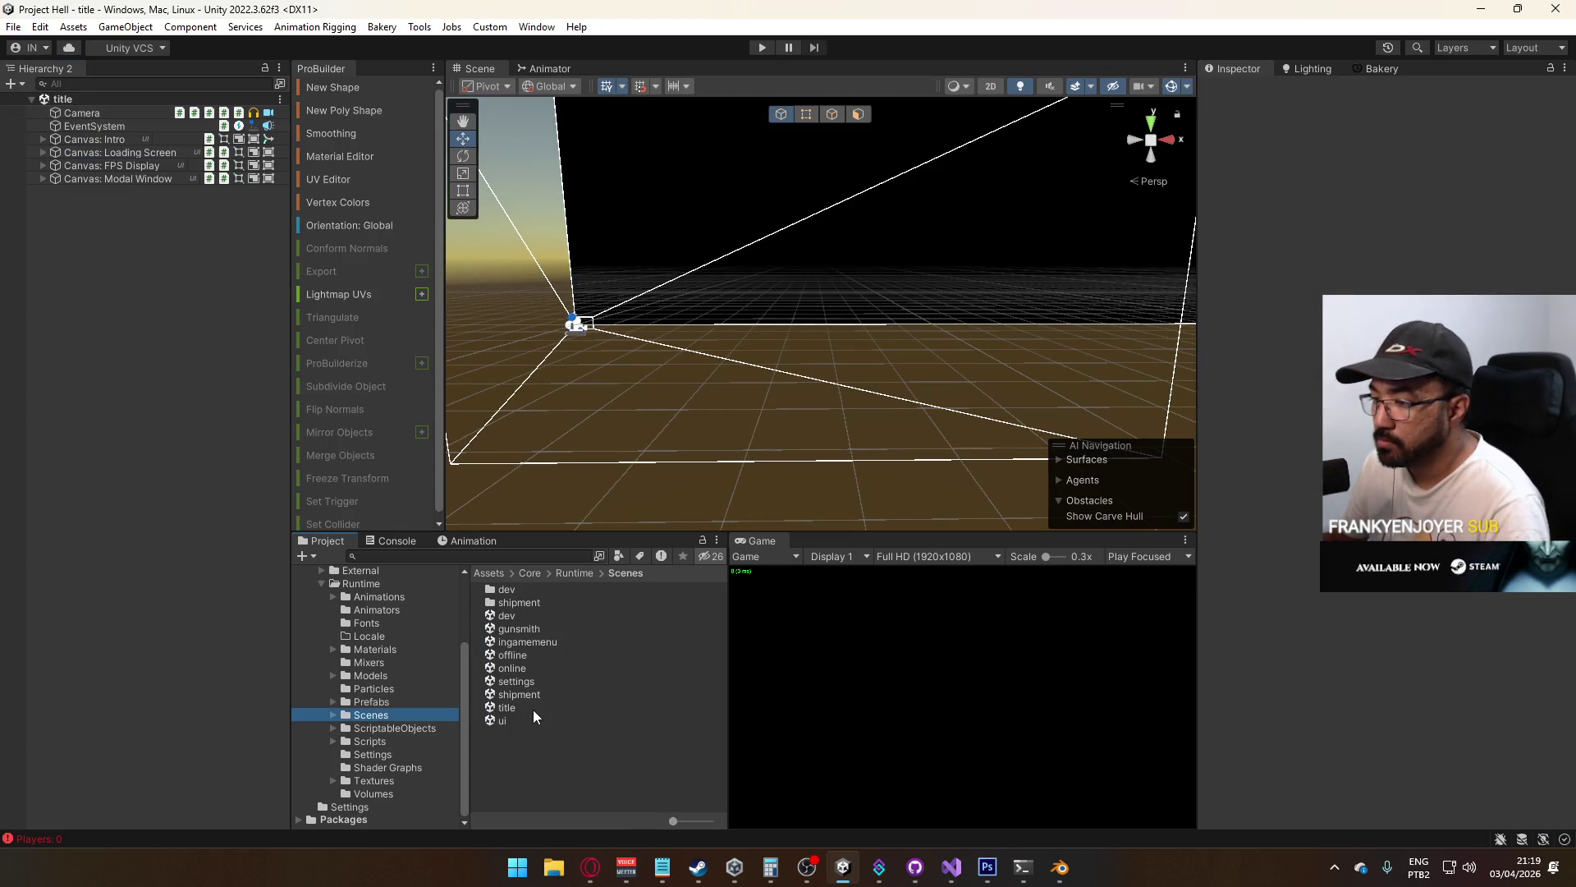
# Start play mode from the title scene and clear the Console's error messages
pyautogui.click(534, 708)
pyautogui.click(763, 48)
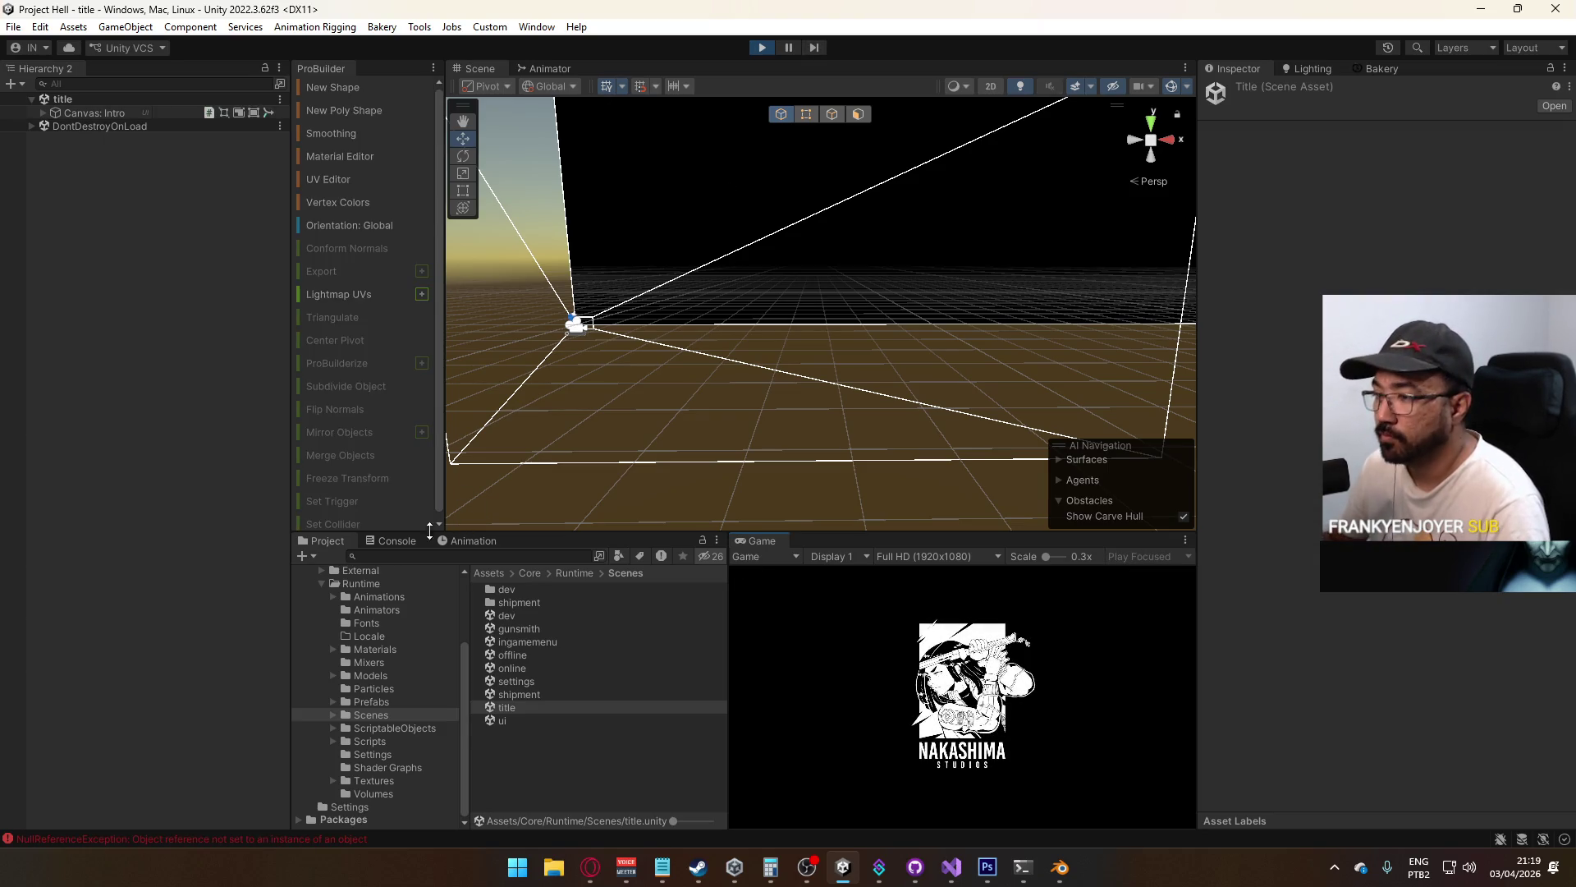
pyautogui.click(398, 541)
pyautogui.click(608, 569)
pyautogui.click(307, 556)
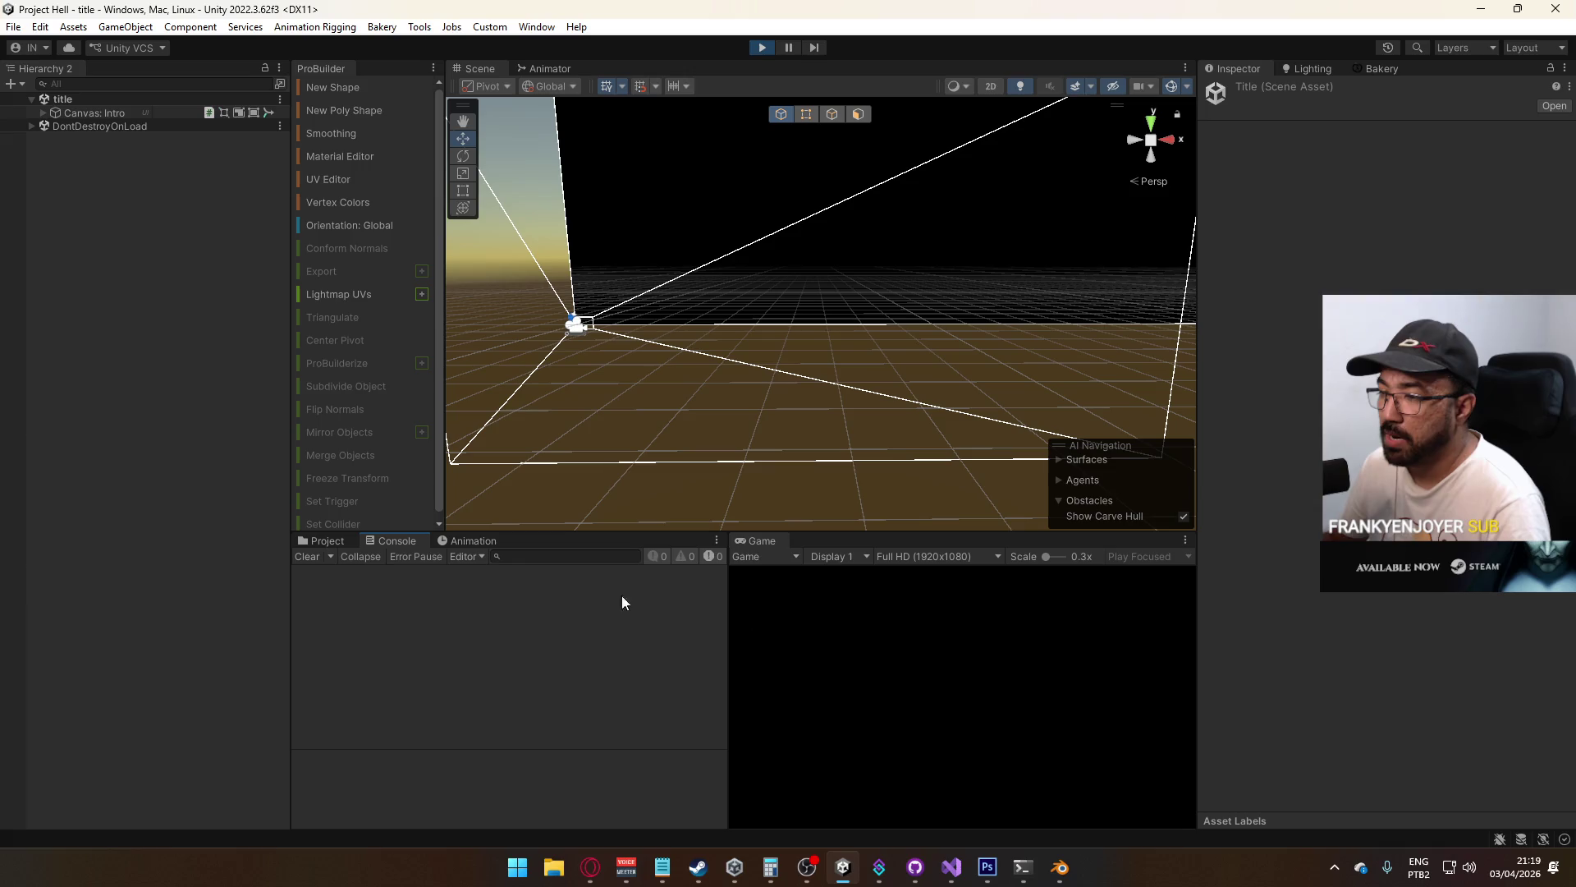
# Maximize the Game view, host a match and sprint out of the container
pyautogui.rightClick(747, 543)
pyautogui.click(800, 597)
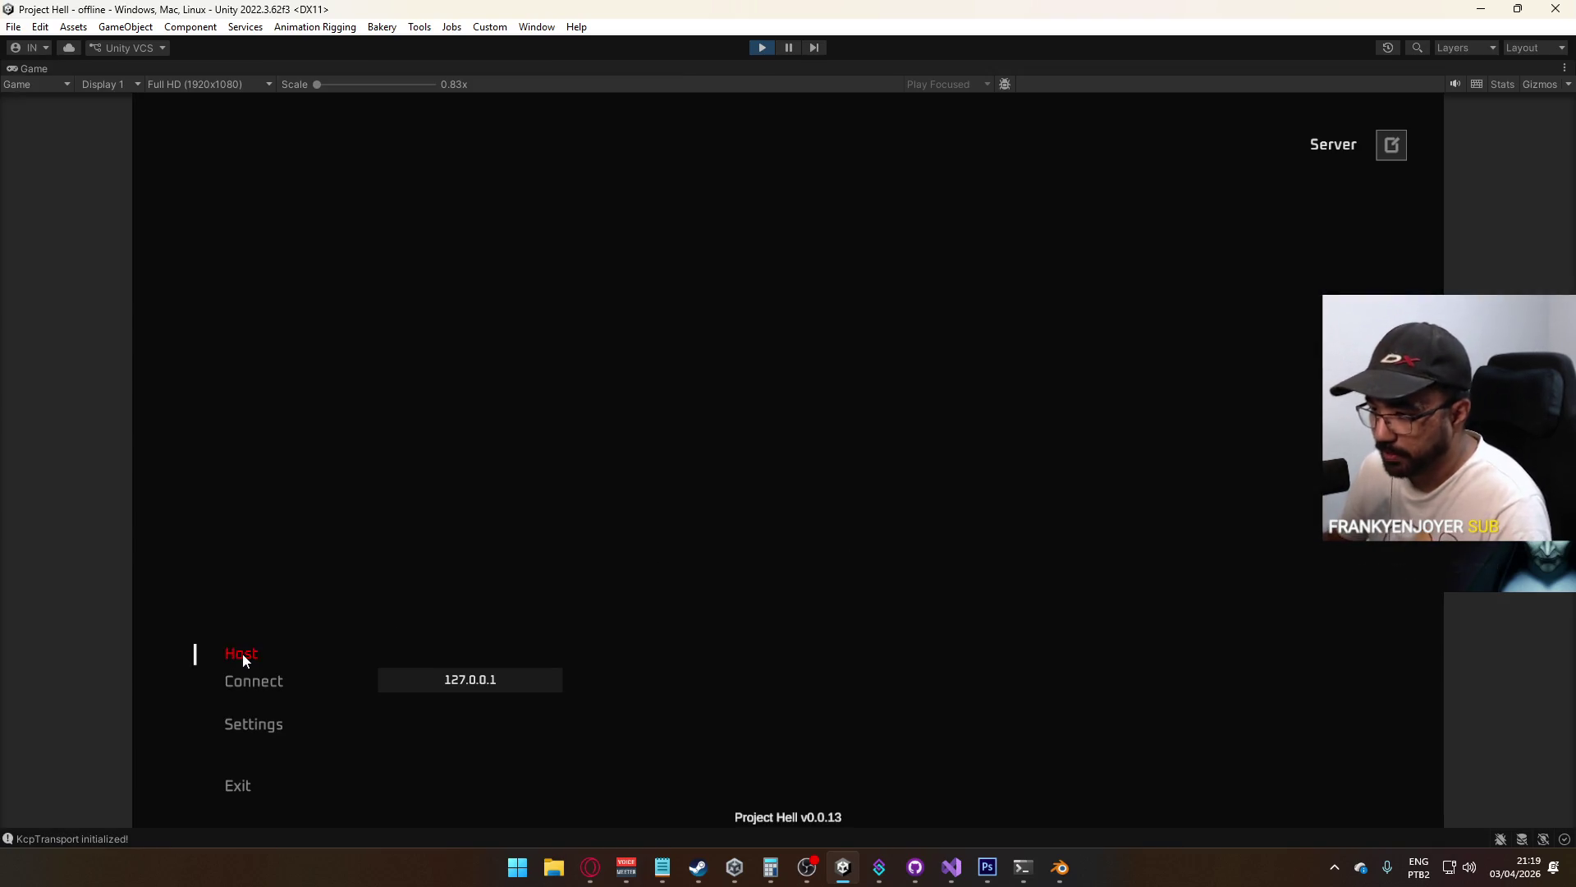
pyautogui.click(243, 657)
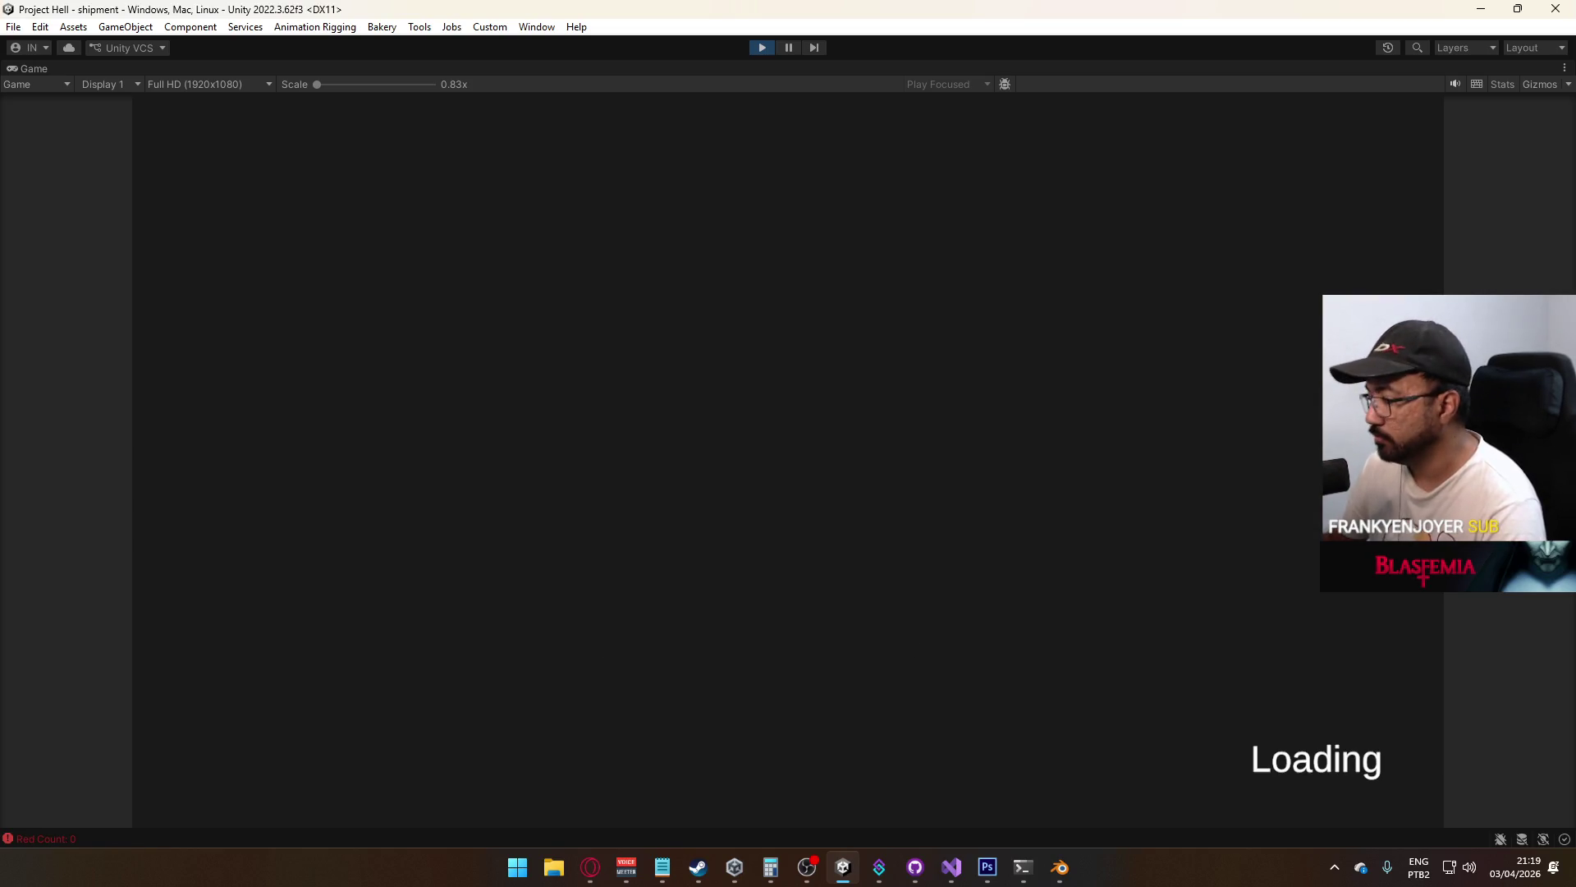
pyautogui.hotkey('shift', 'w')
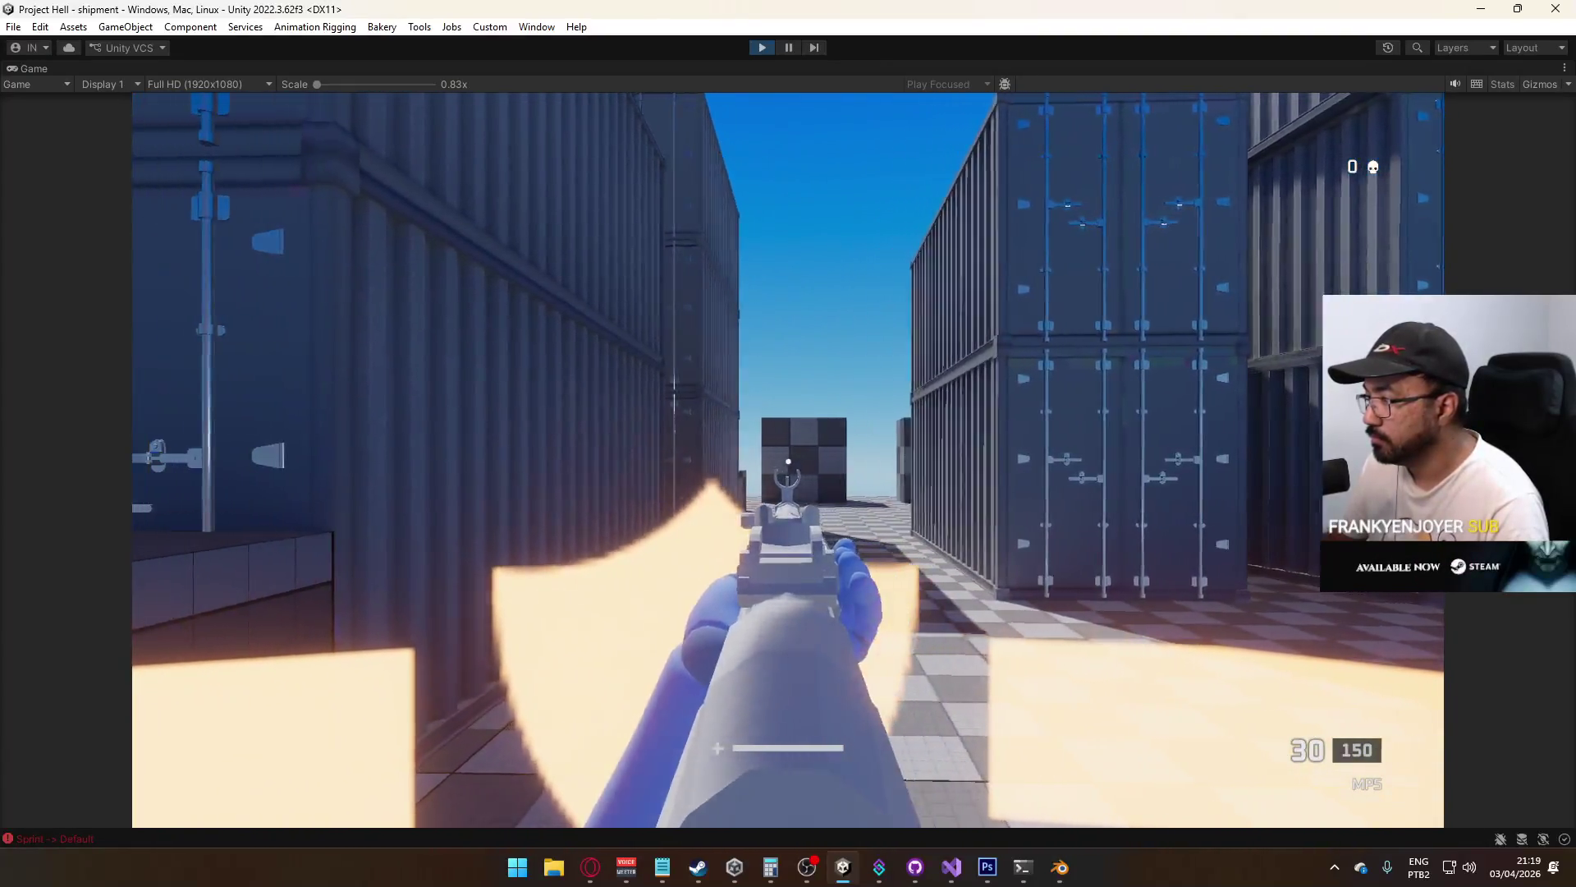
# Restore the full editor layout and orbit the Scene view around the player
pyautogui.press('super')
pyautogui.click(886, 63)
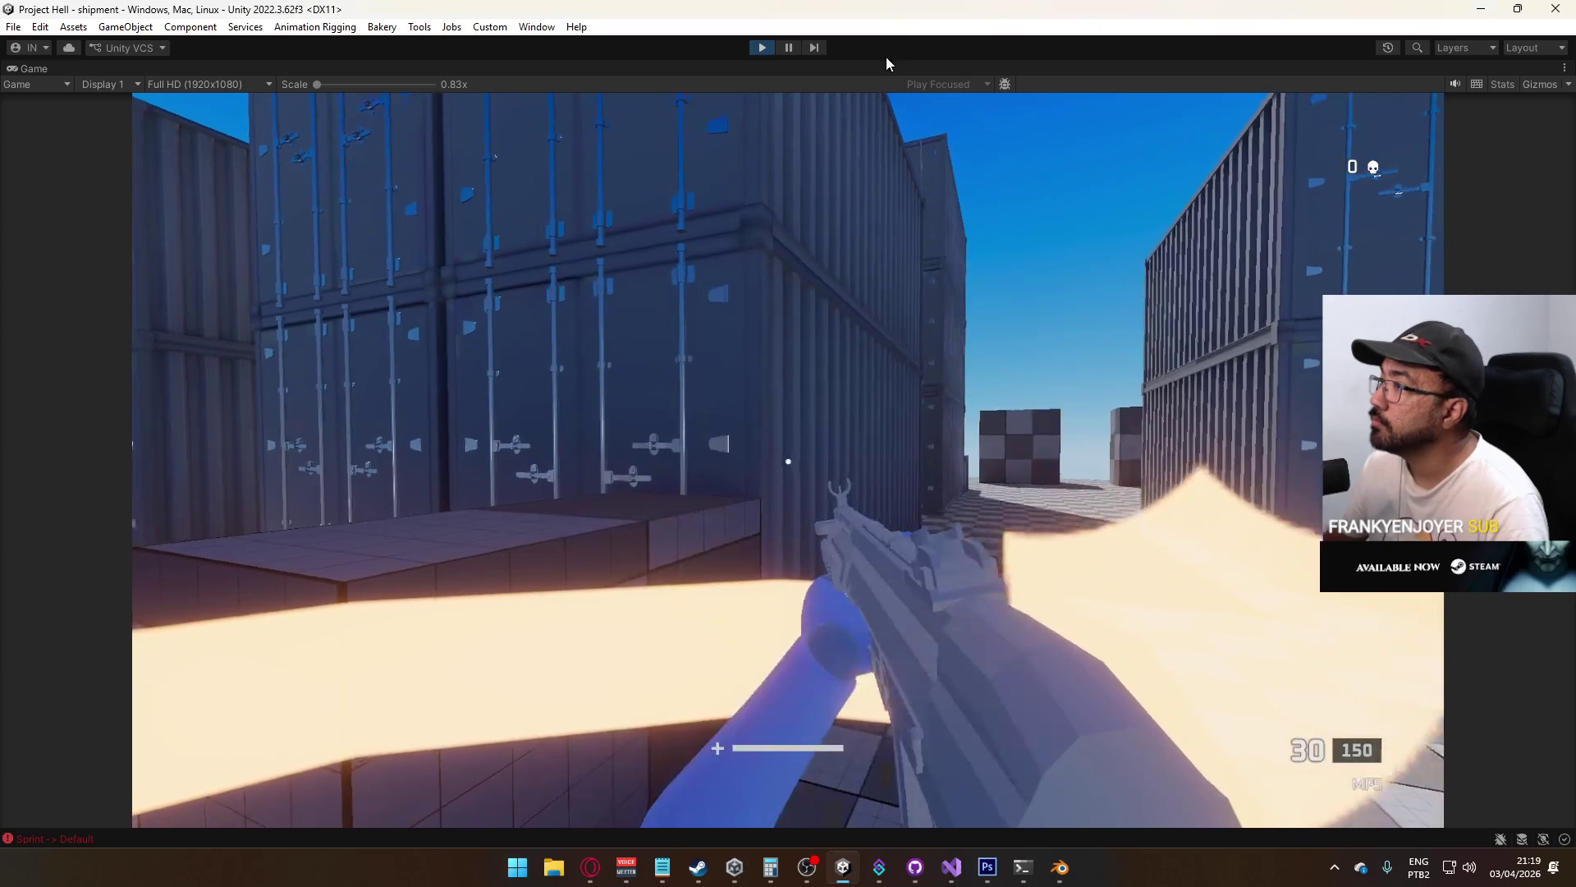
pyautogui.rightClick(895, 66)
pyautogui.click(928, 119)
pyautogui.moveTo(927, 130)
pyautogui.mouseDown()
pyautogui.moveTo(261, 202)
pyautogui.moveTo(940, 222)
pyautogui.moveTo(722, 229)
pyautogui.mouseUp()
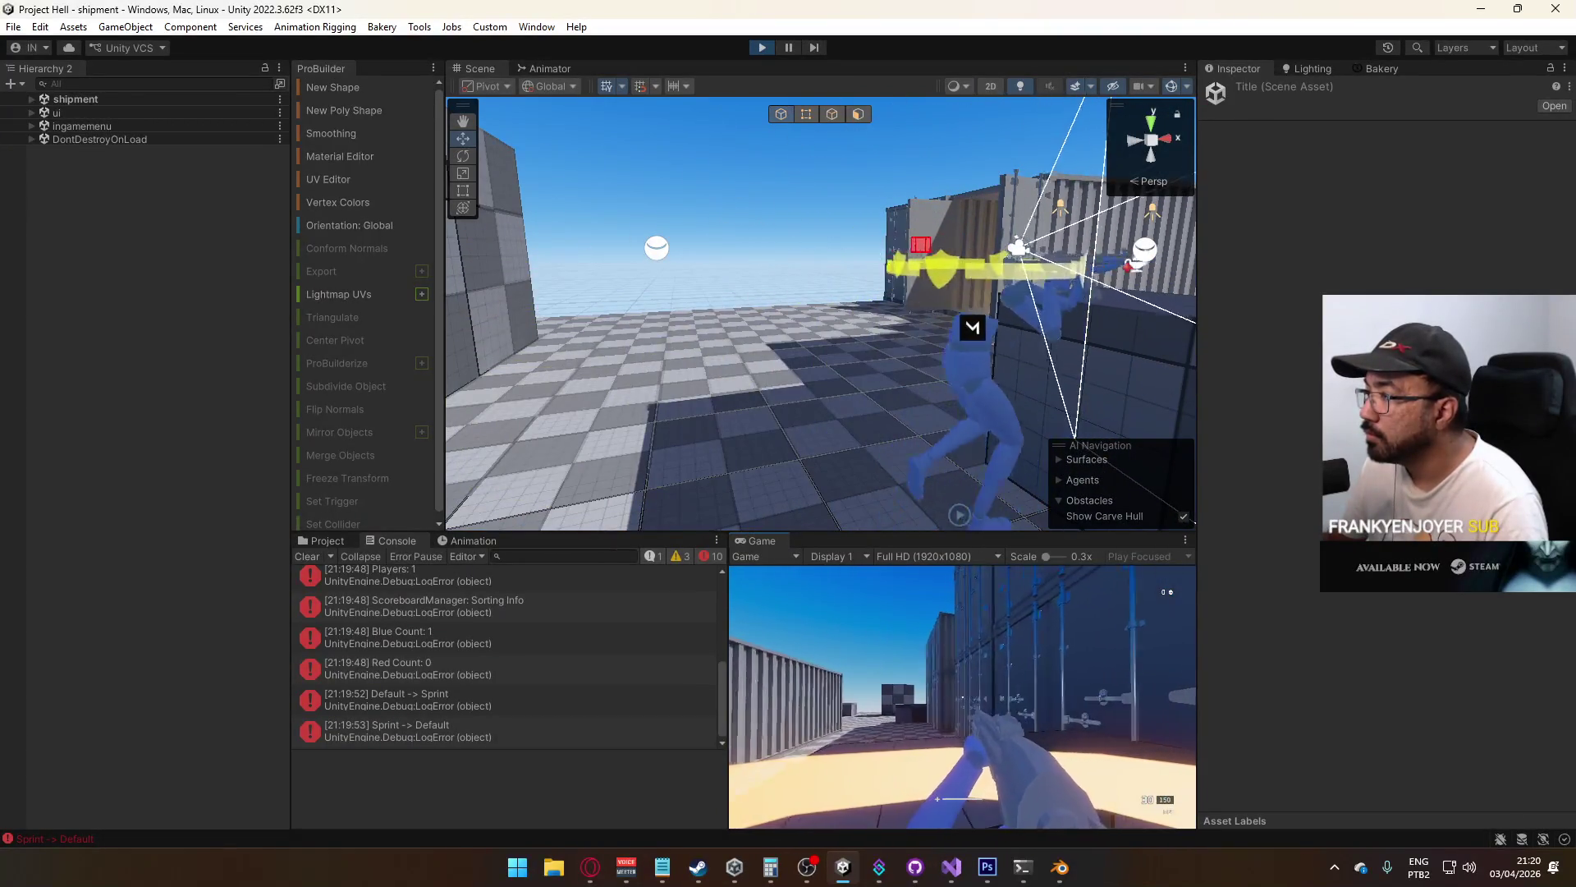
# Open the Player prefab from the Prefabs folder, ignoring the modification warning
pyautogui.press('super')
pyautogui.press('super')
pyautogui.click(319, 541)
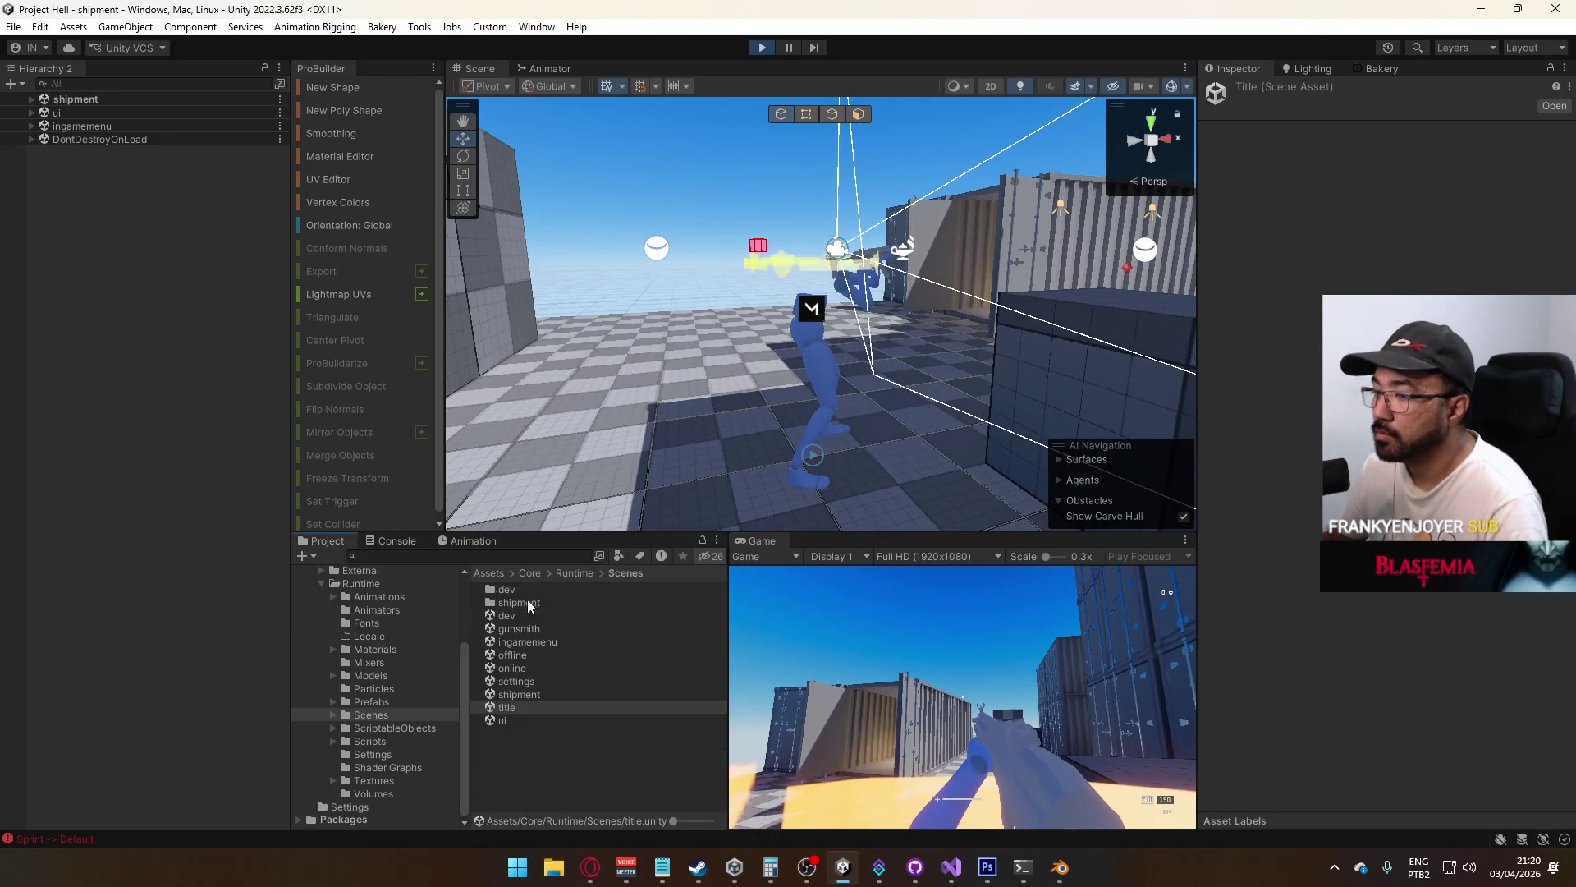
pyautogui.click(371, 702)
pyautogui.doubleClick(520, 707)
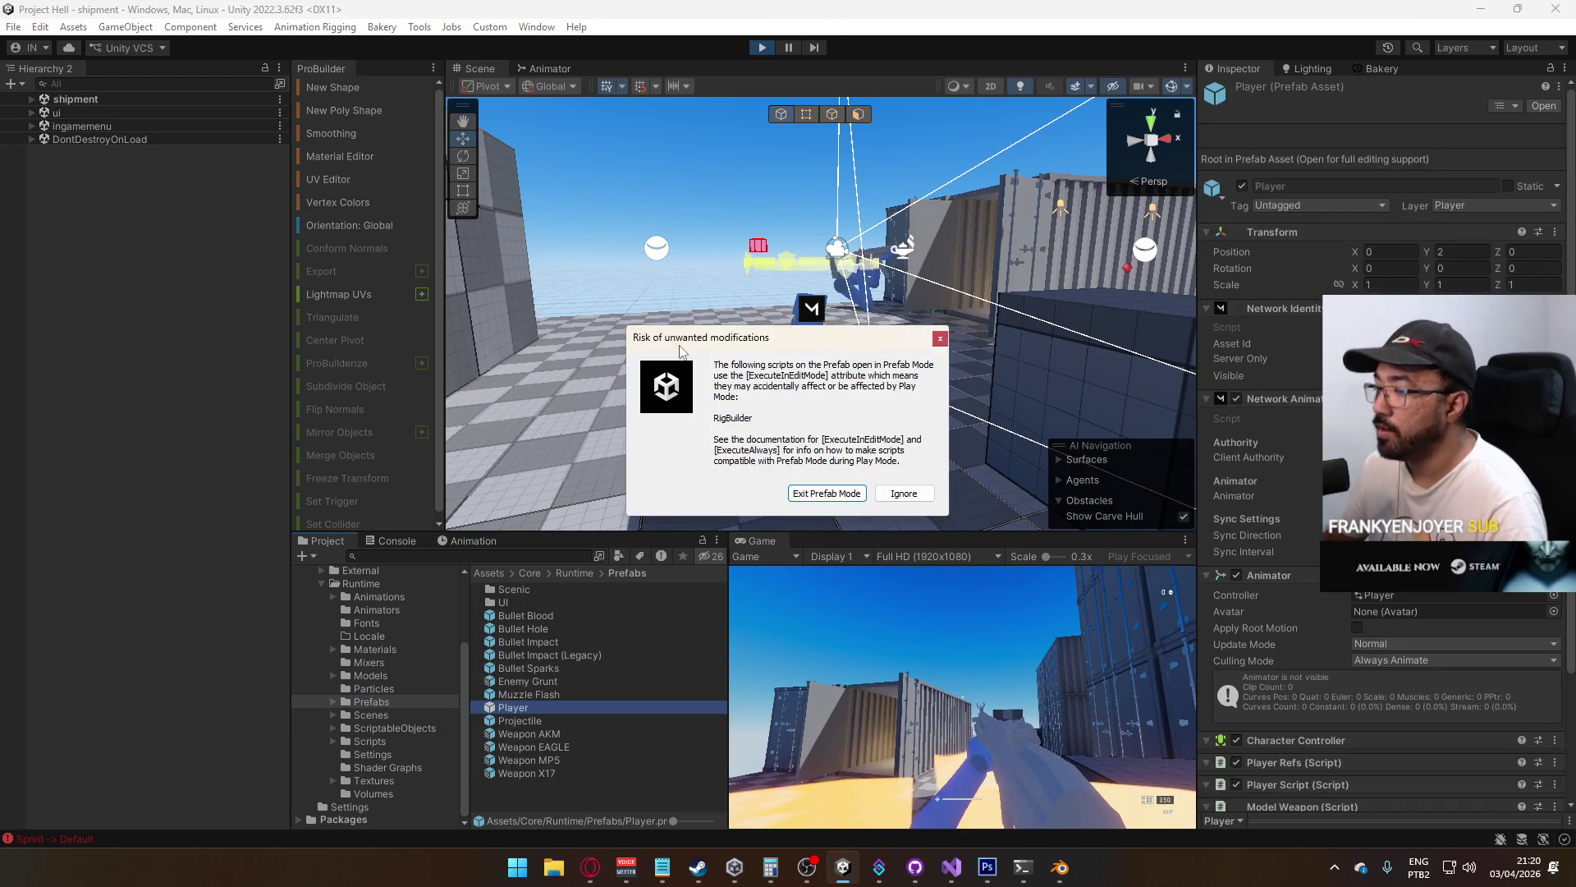
pyautogui.click(903, 493)
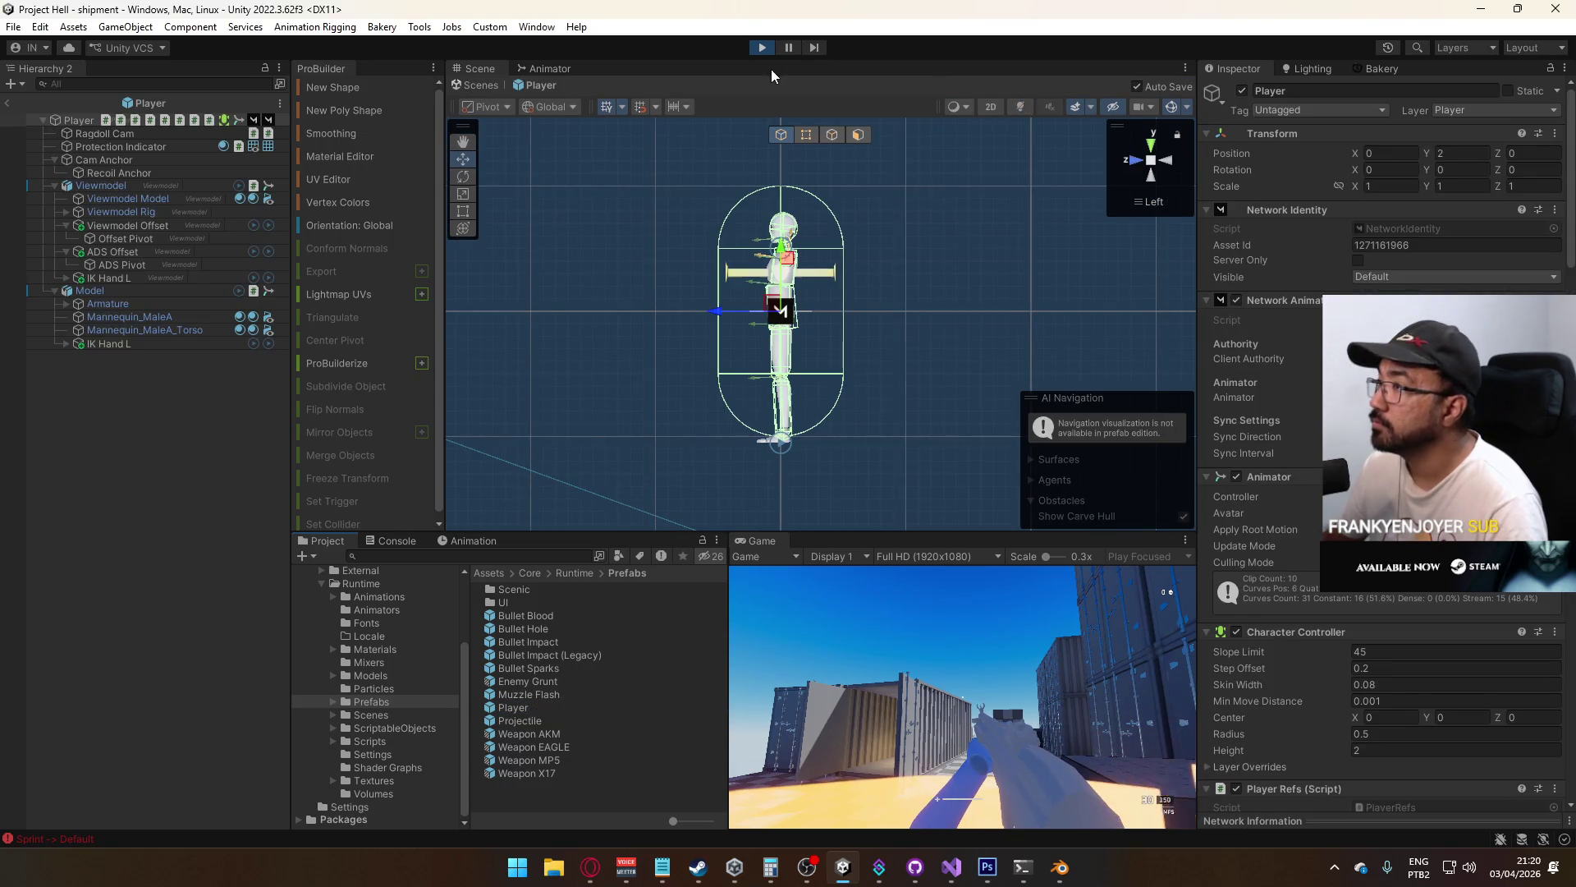
# Exit play mode, reopen Scenes/title and start play mode again
pyautogui.hotkey('ctrl', 'p')
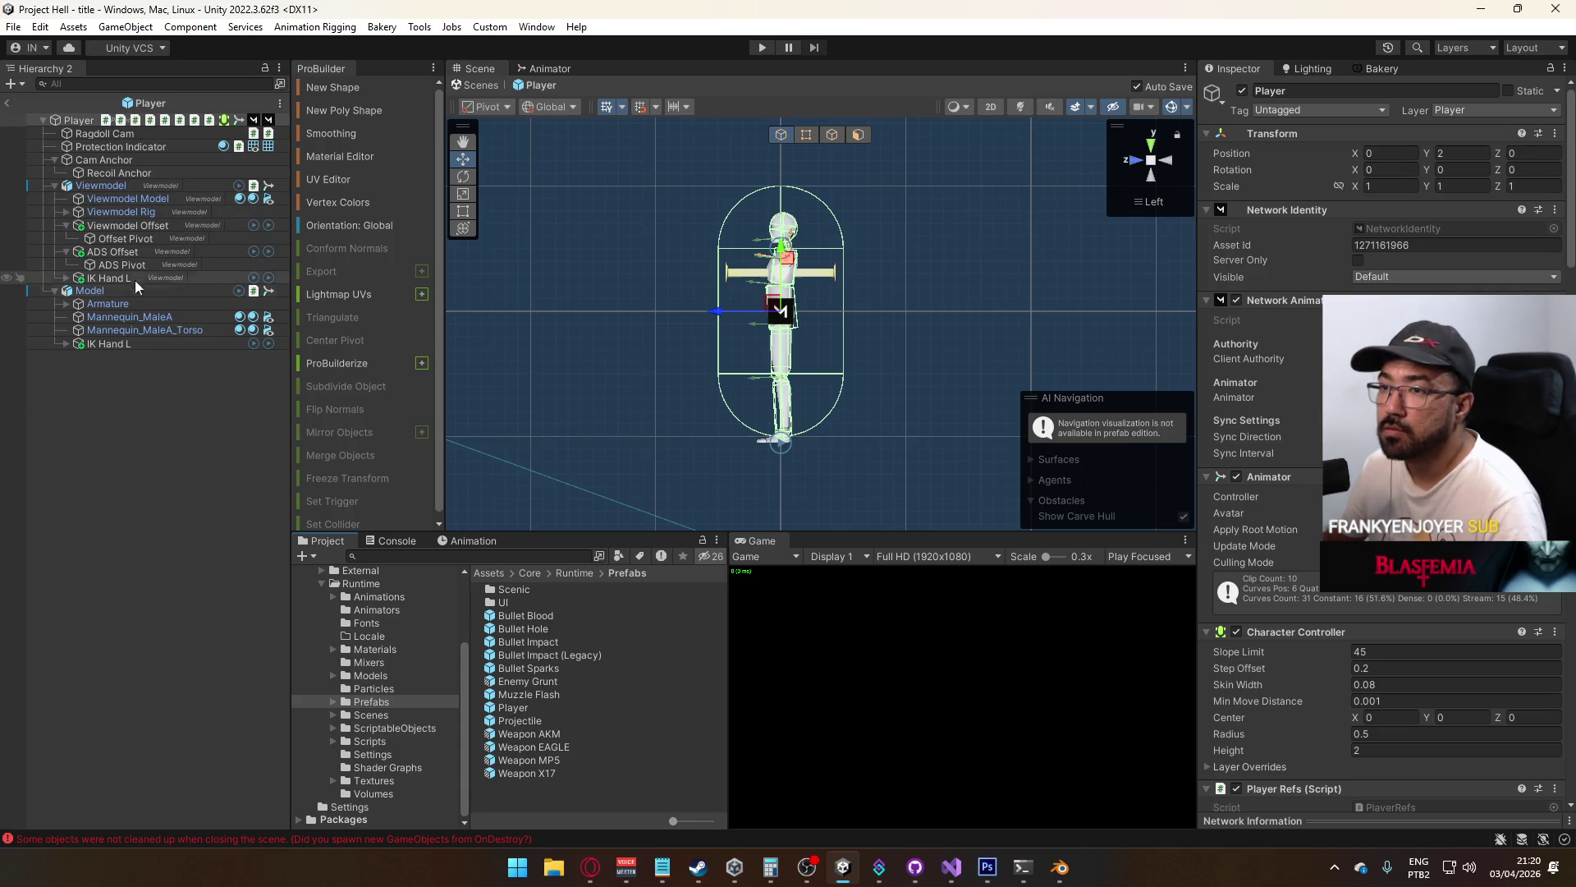
pyautogui.click(138, 146)
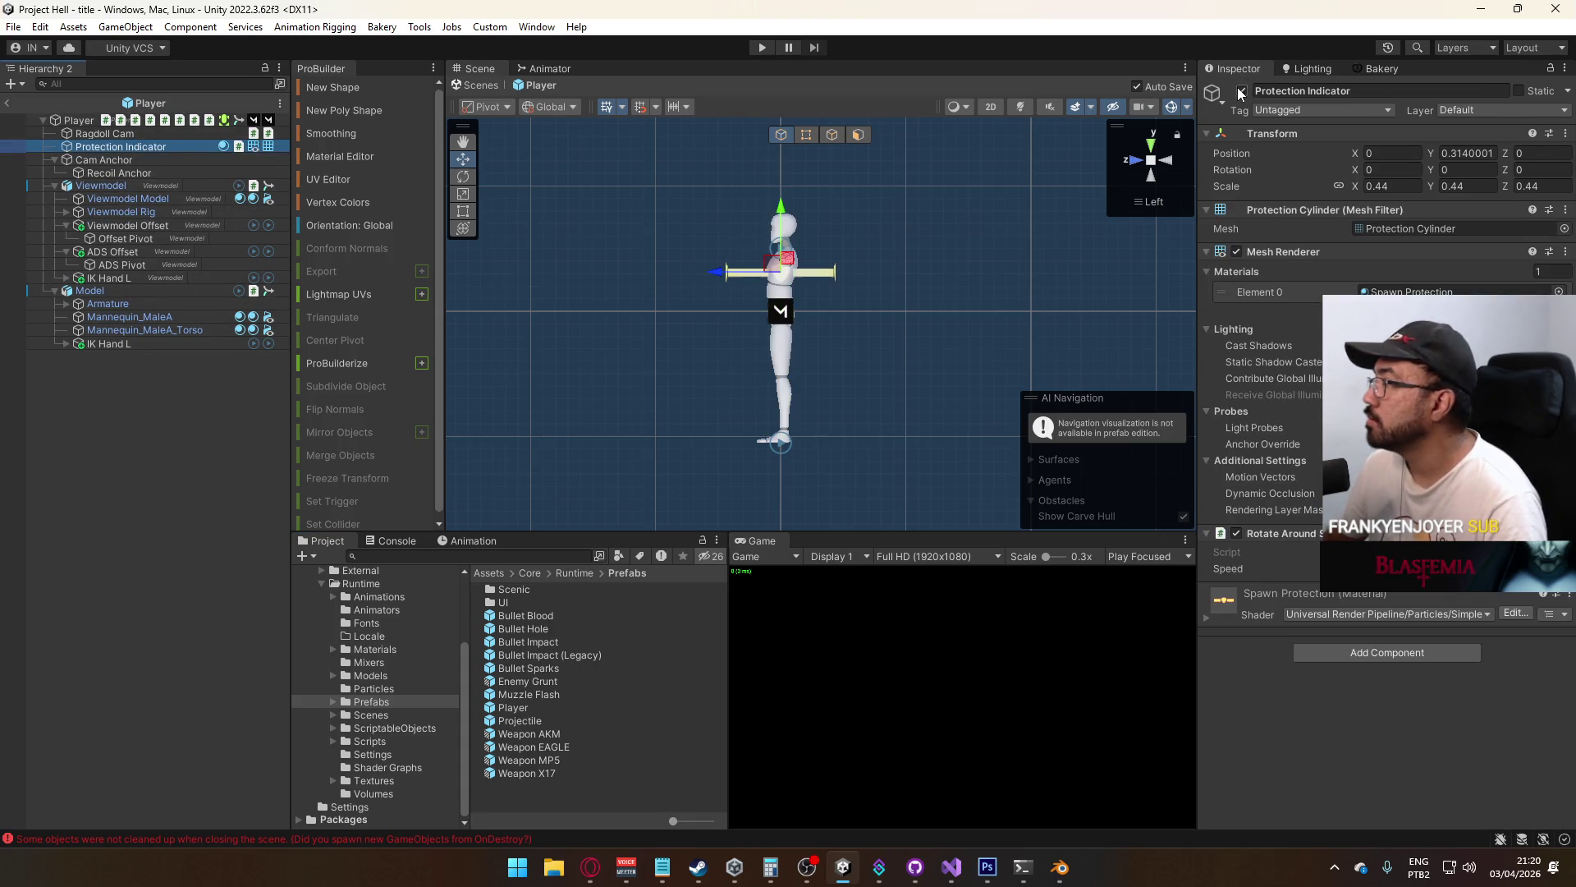
pyautogui.click(184, 409)
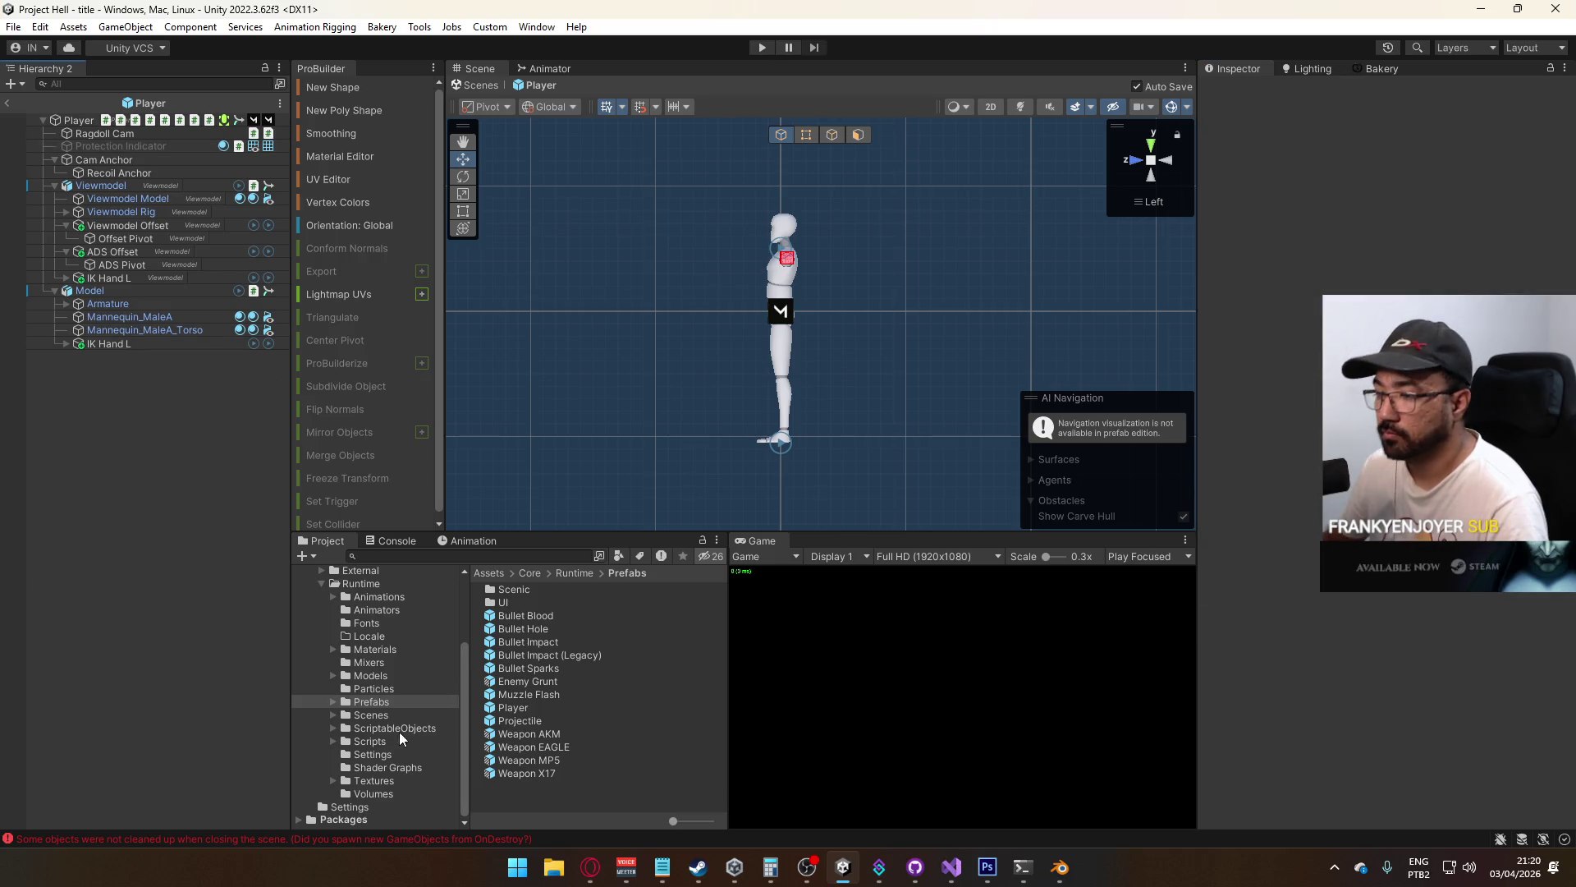
pyautogui.click(369, 714)
pyautogui.doubleClick(505, 707)
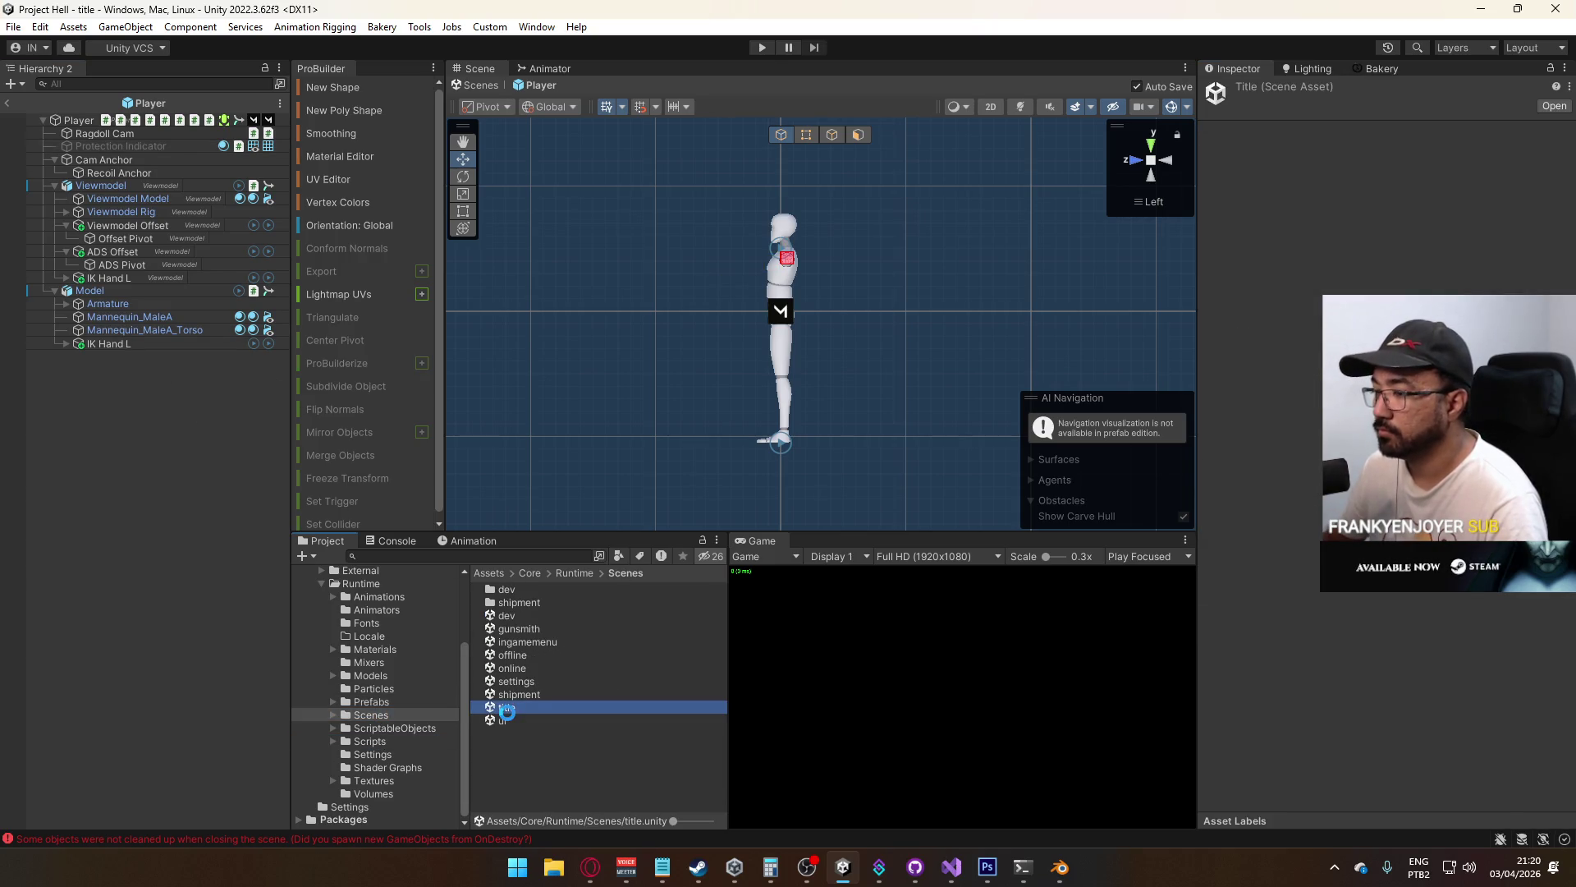
pyautogui.click(761, 48)
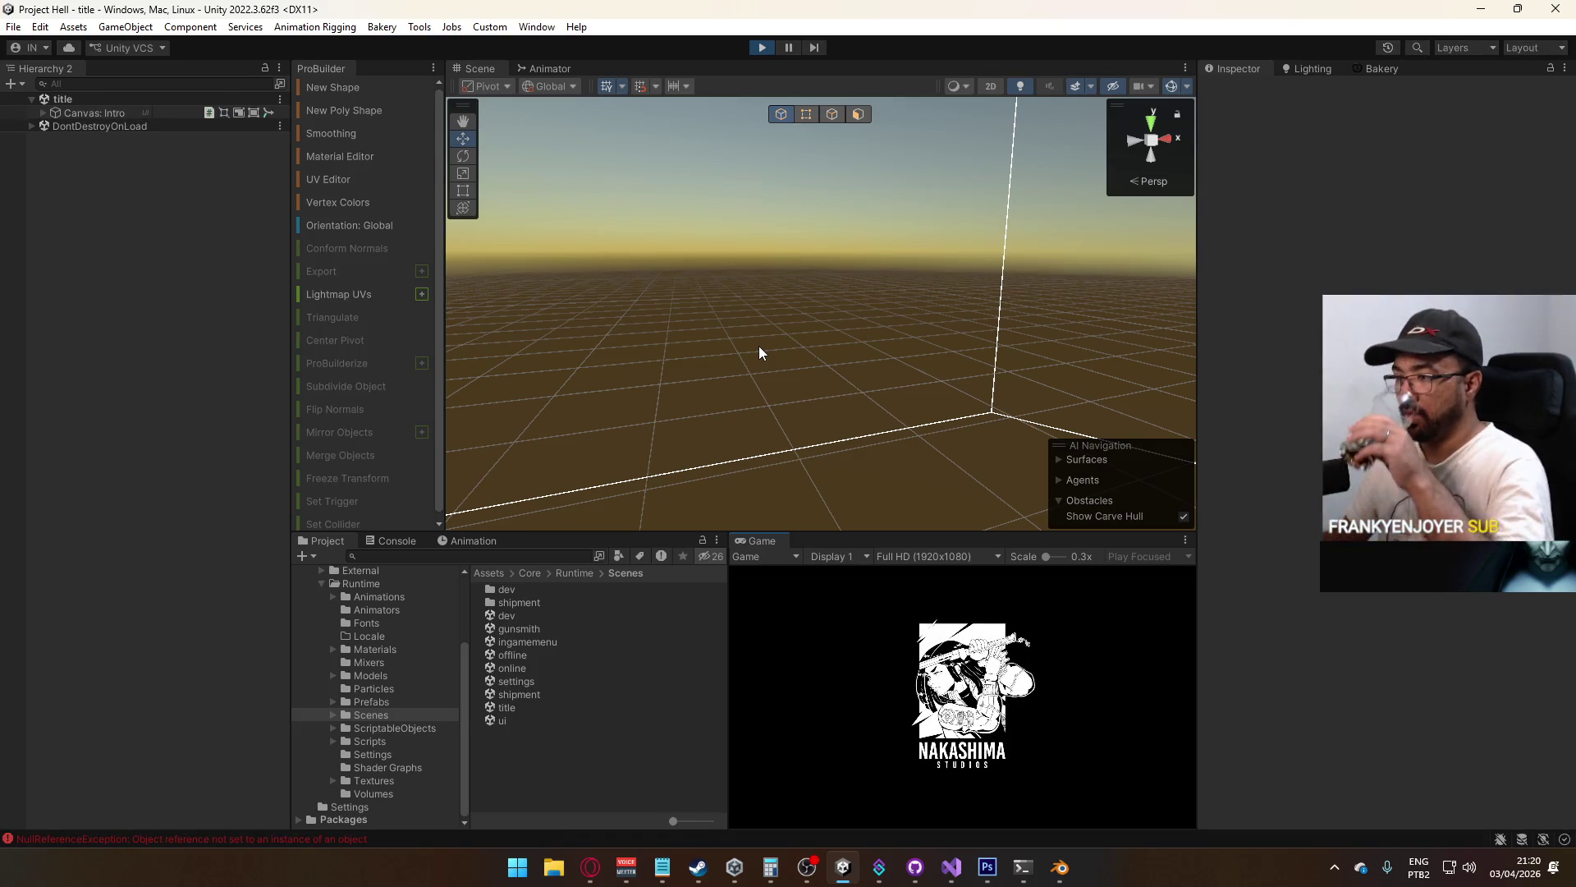
# Host a maximized match and crouch, jump and sprint through the shipment map's corridors
pyautogui.rightClick(762, 539)
pyautogui.click(820, 592)
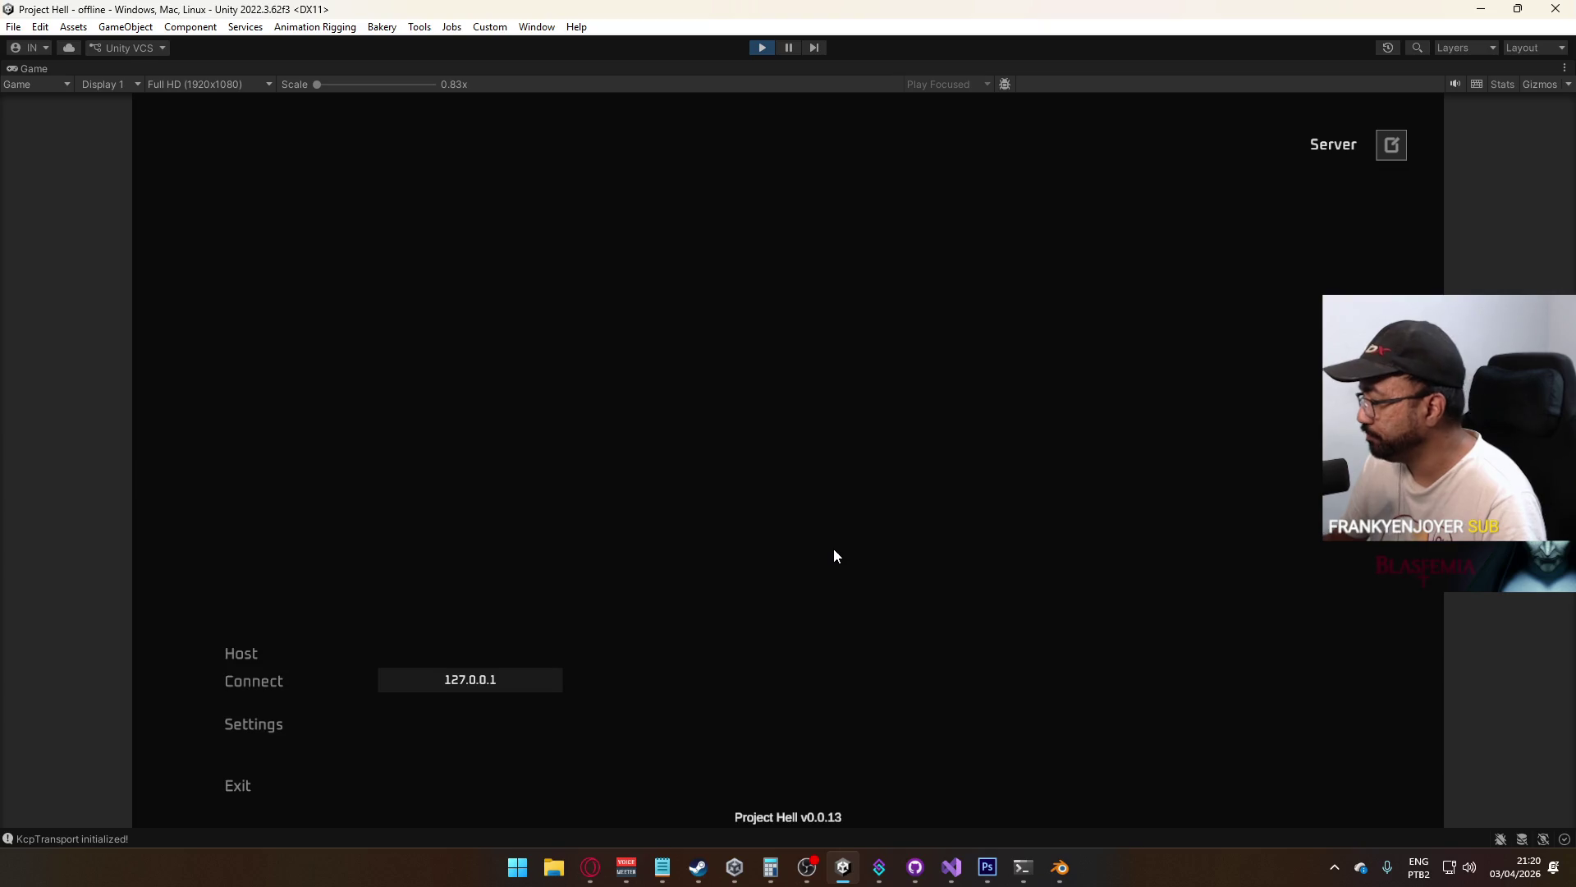
pyautogui.click(296, 651)
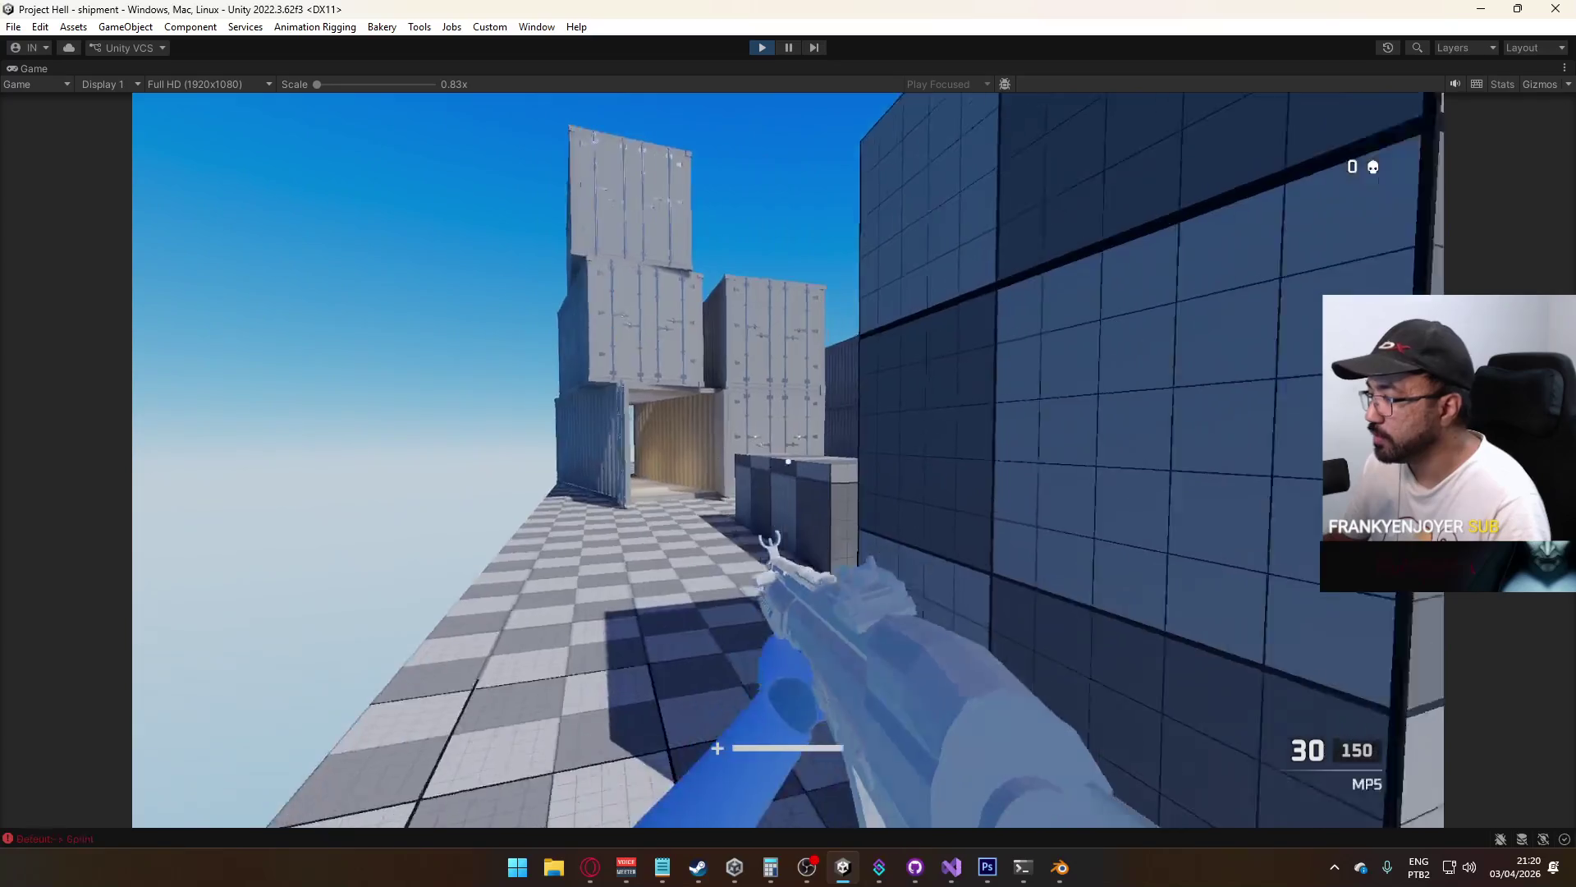
pyautogui.press('w')
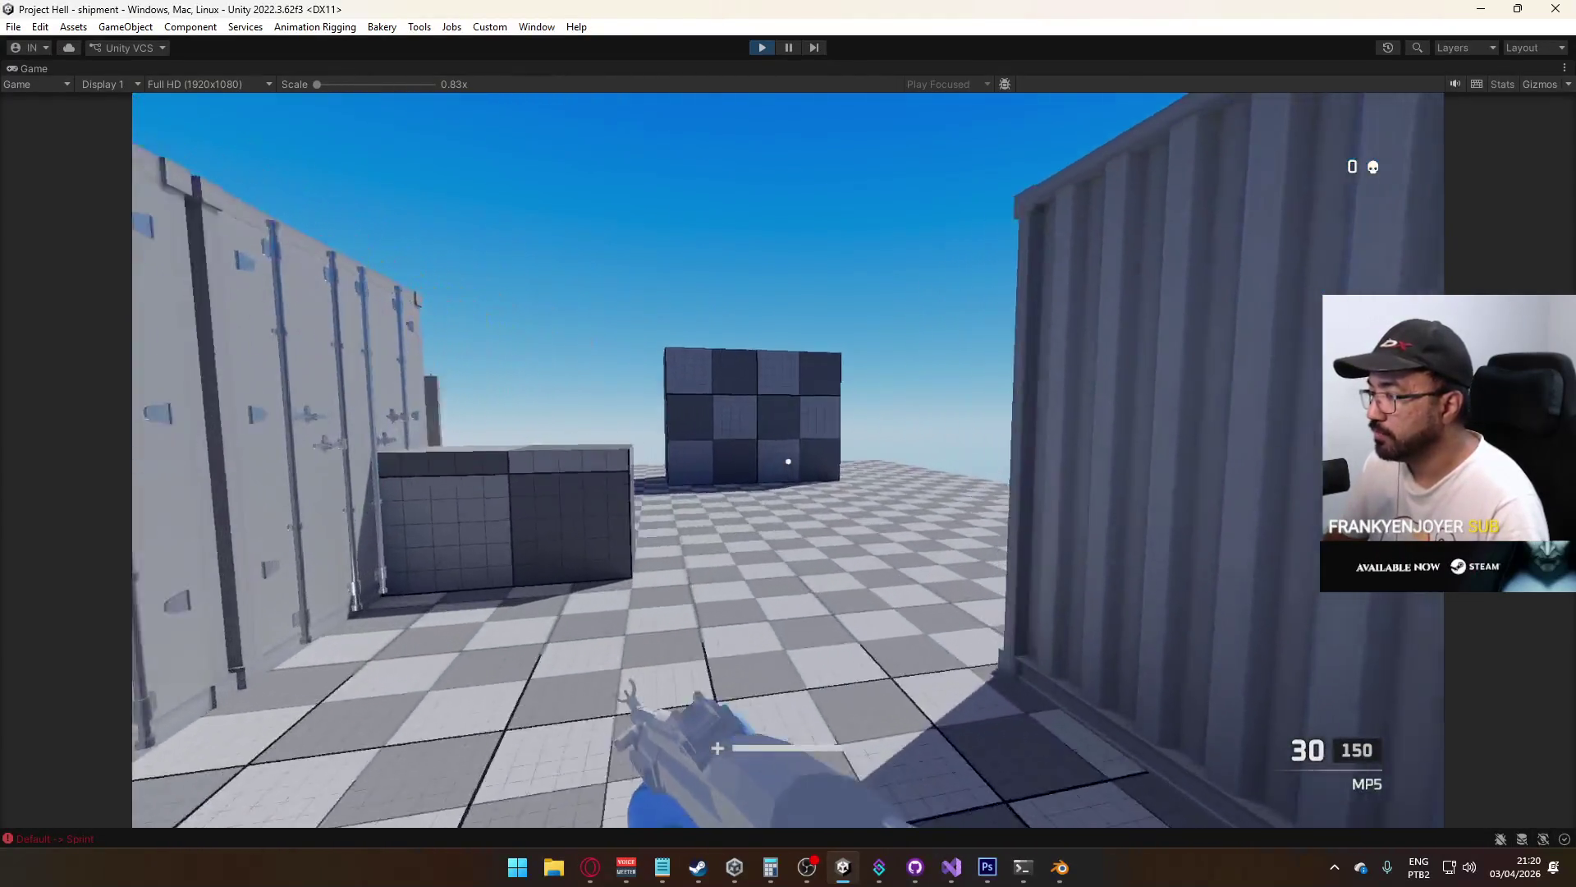
pyautogui.press('space')
pyautogui.press('w')
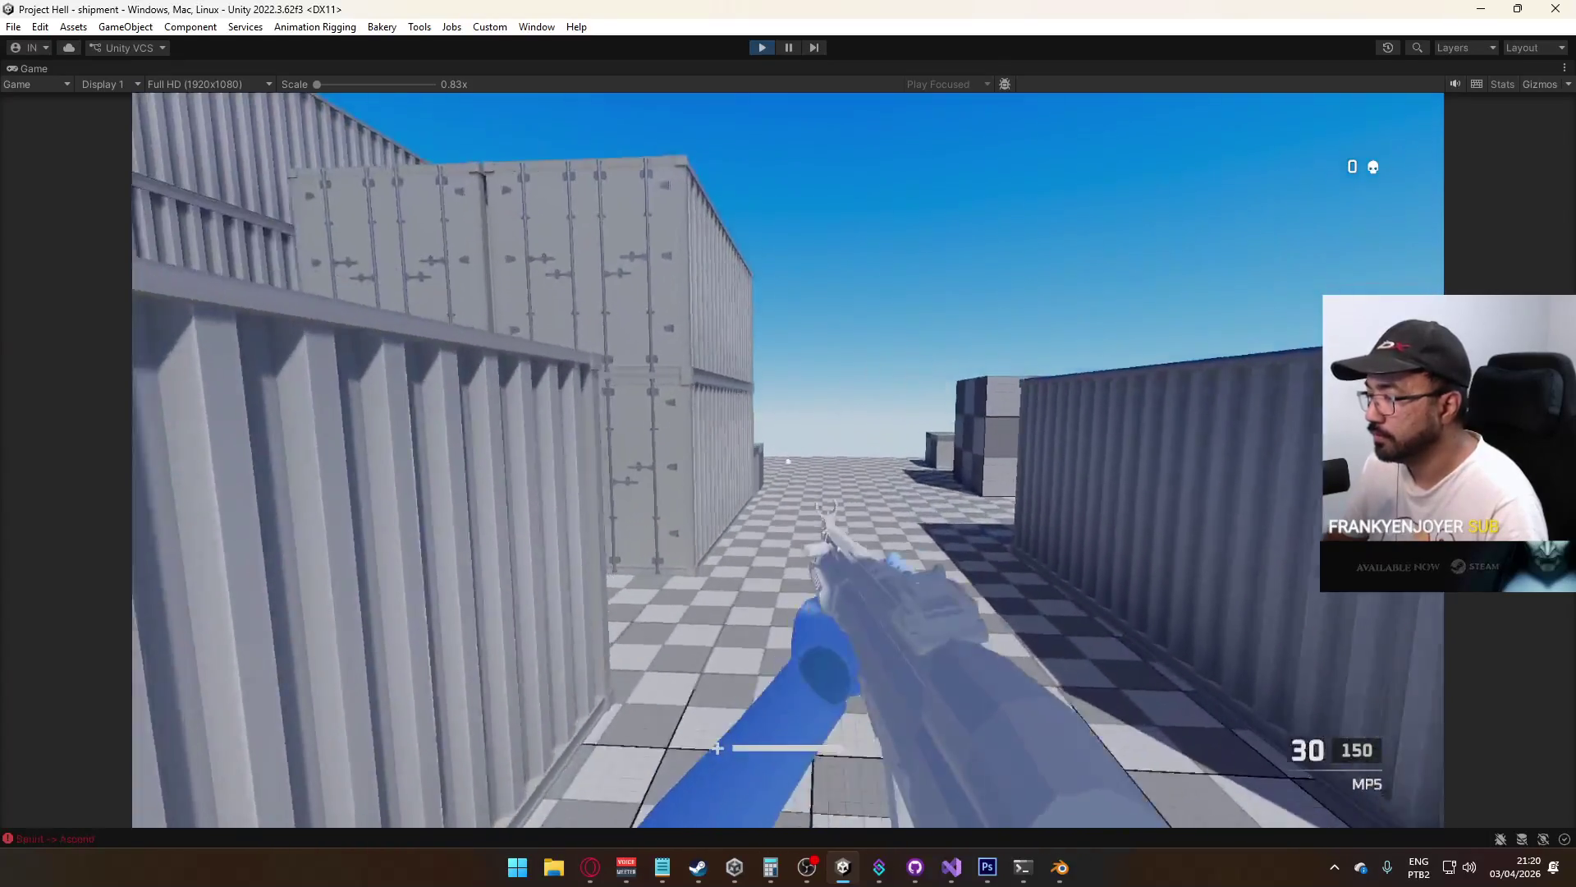
pyautogui.press('w')
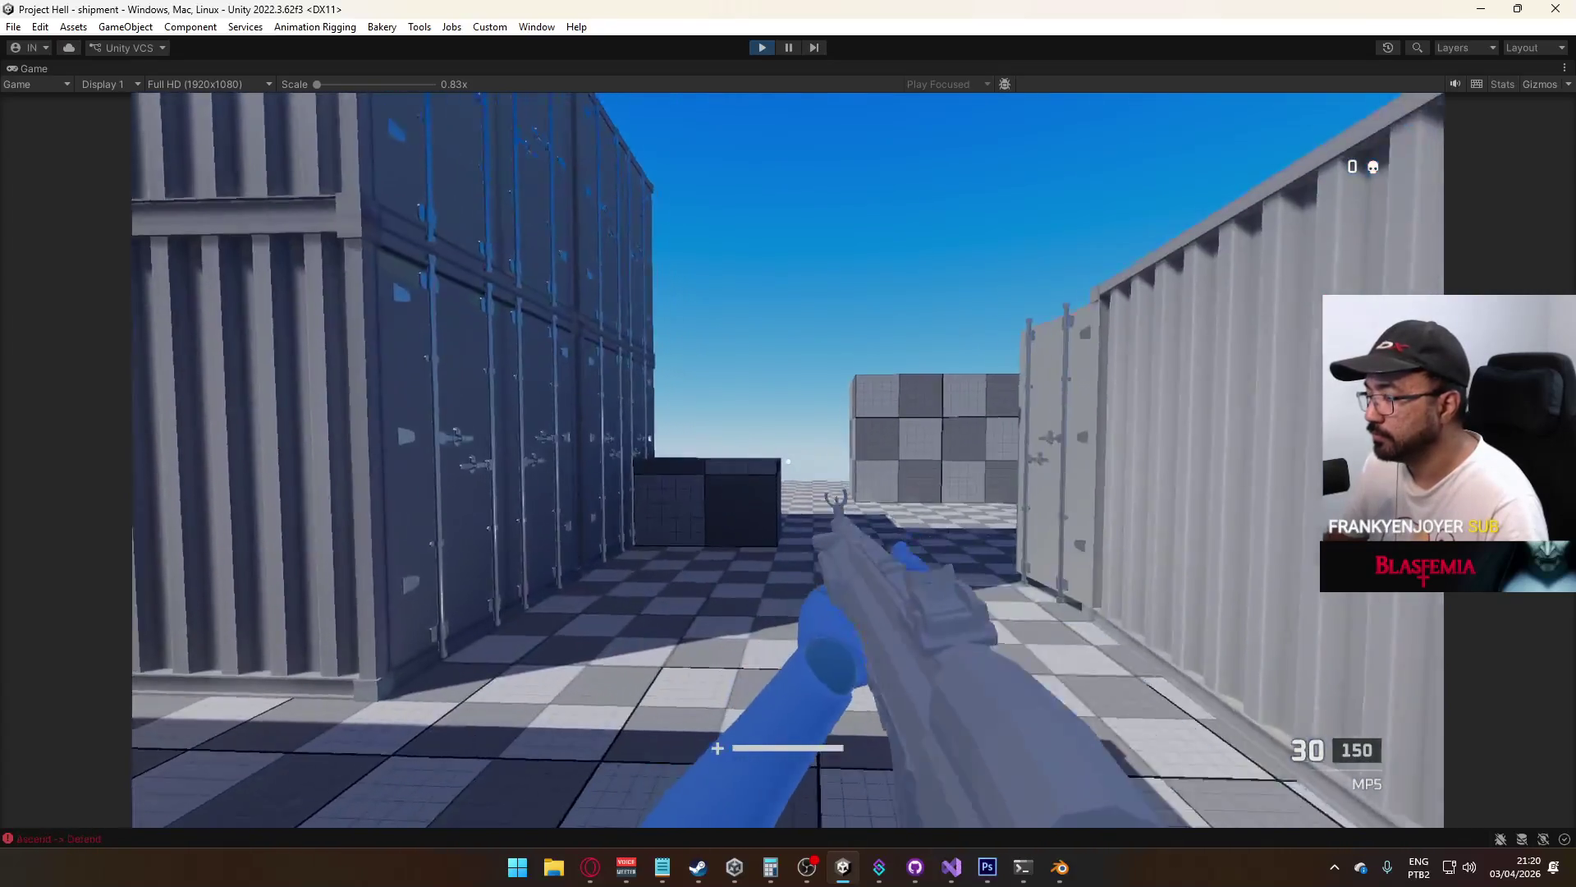
pyautogui.press('space')
pyautogui.press('w')
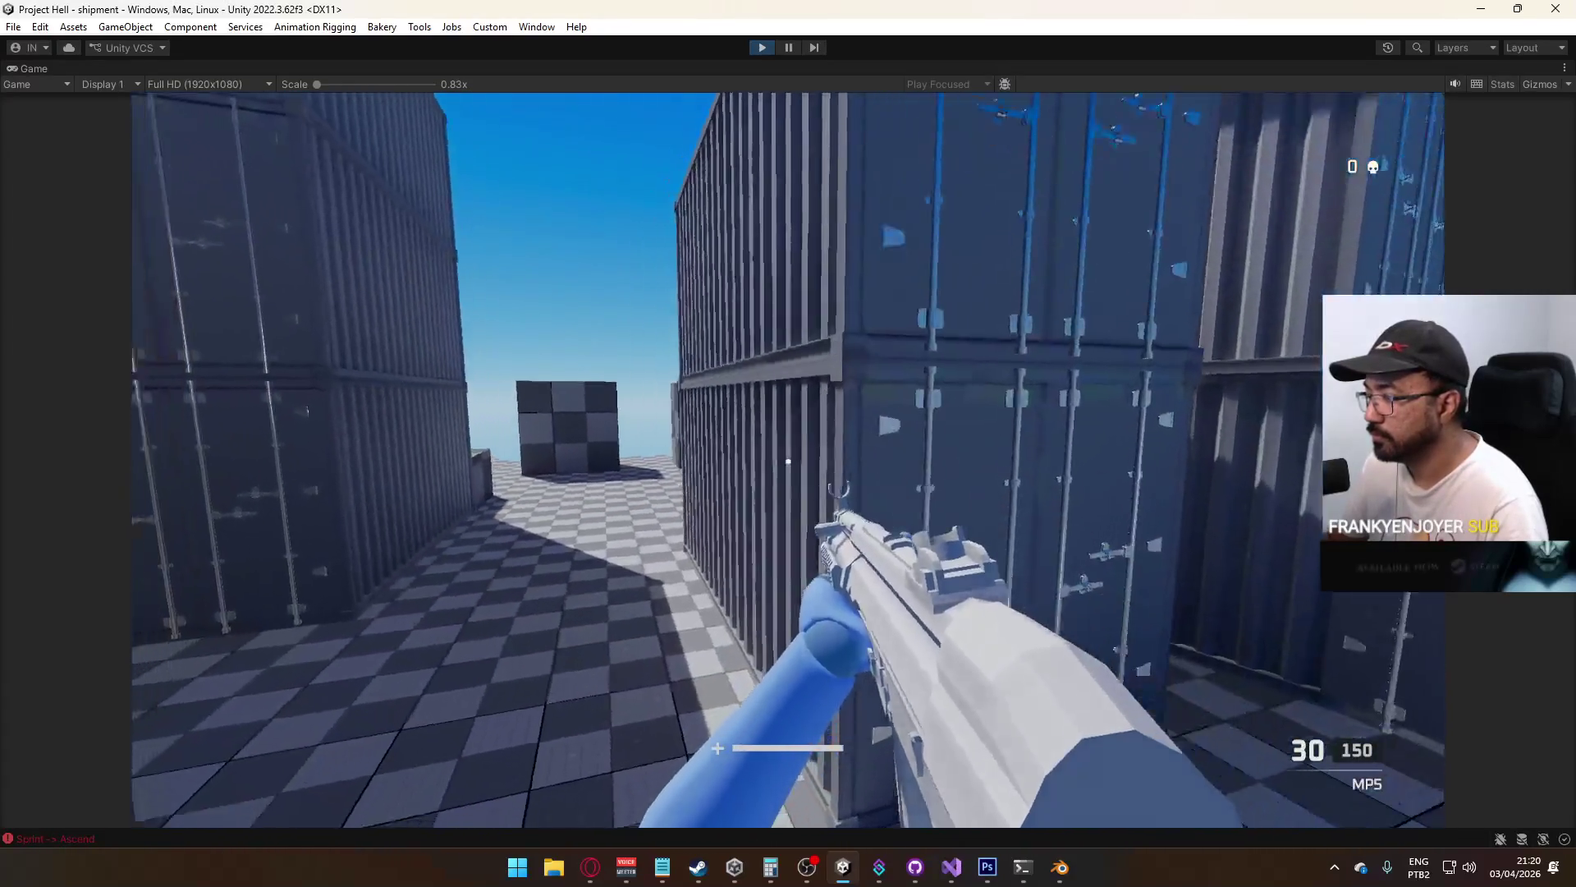
pyautogui.press('w')
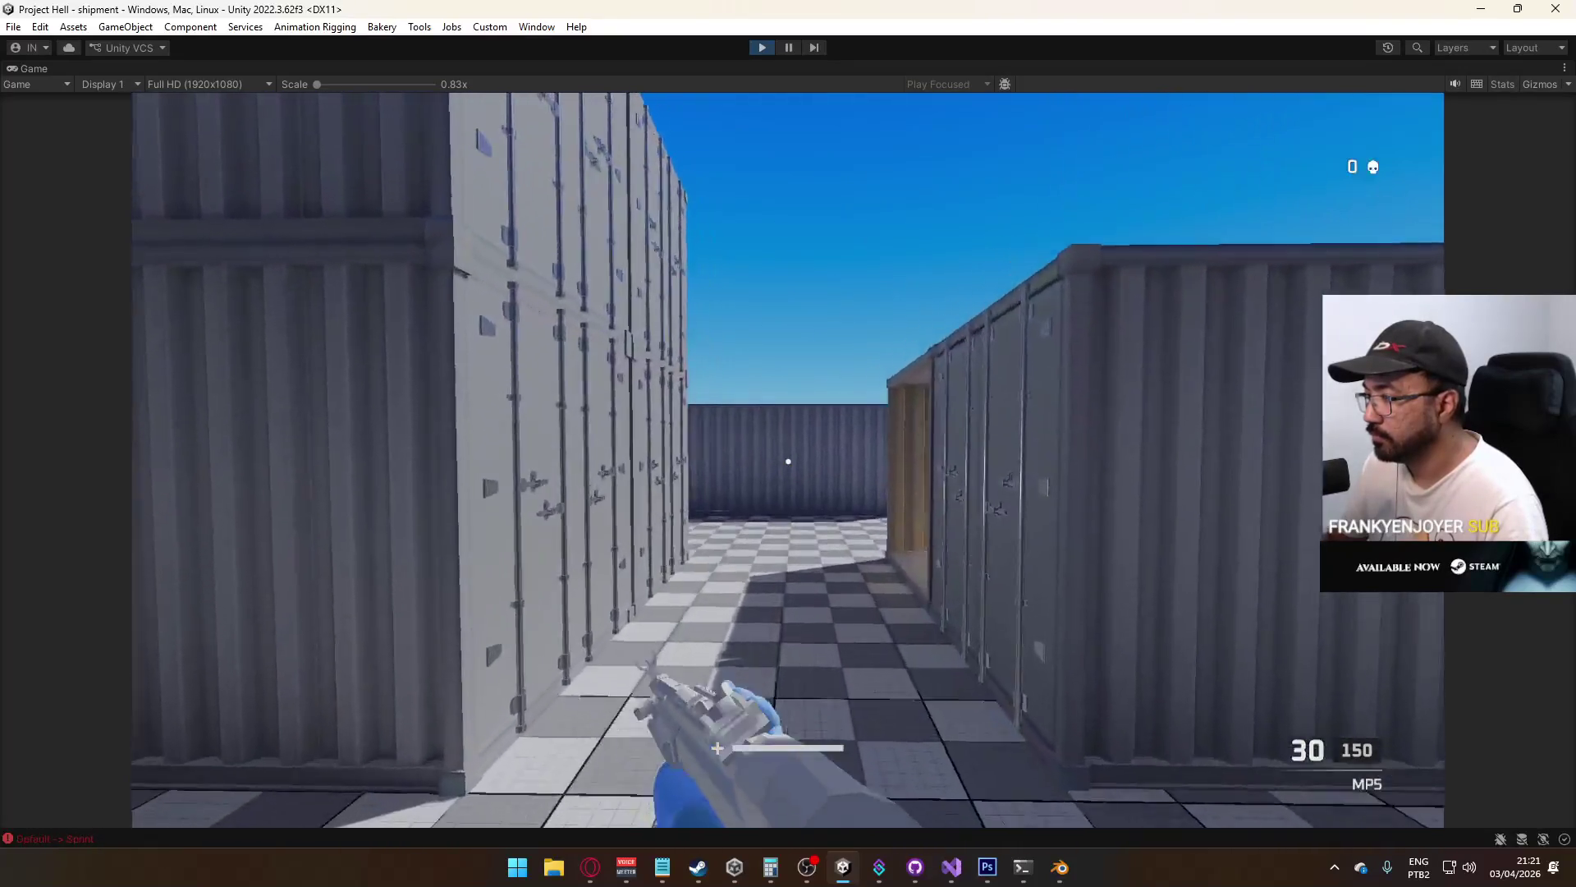
pyautogui.press('w')
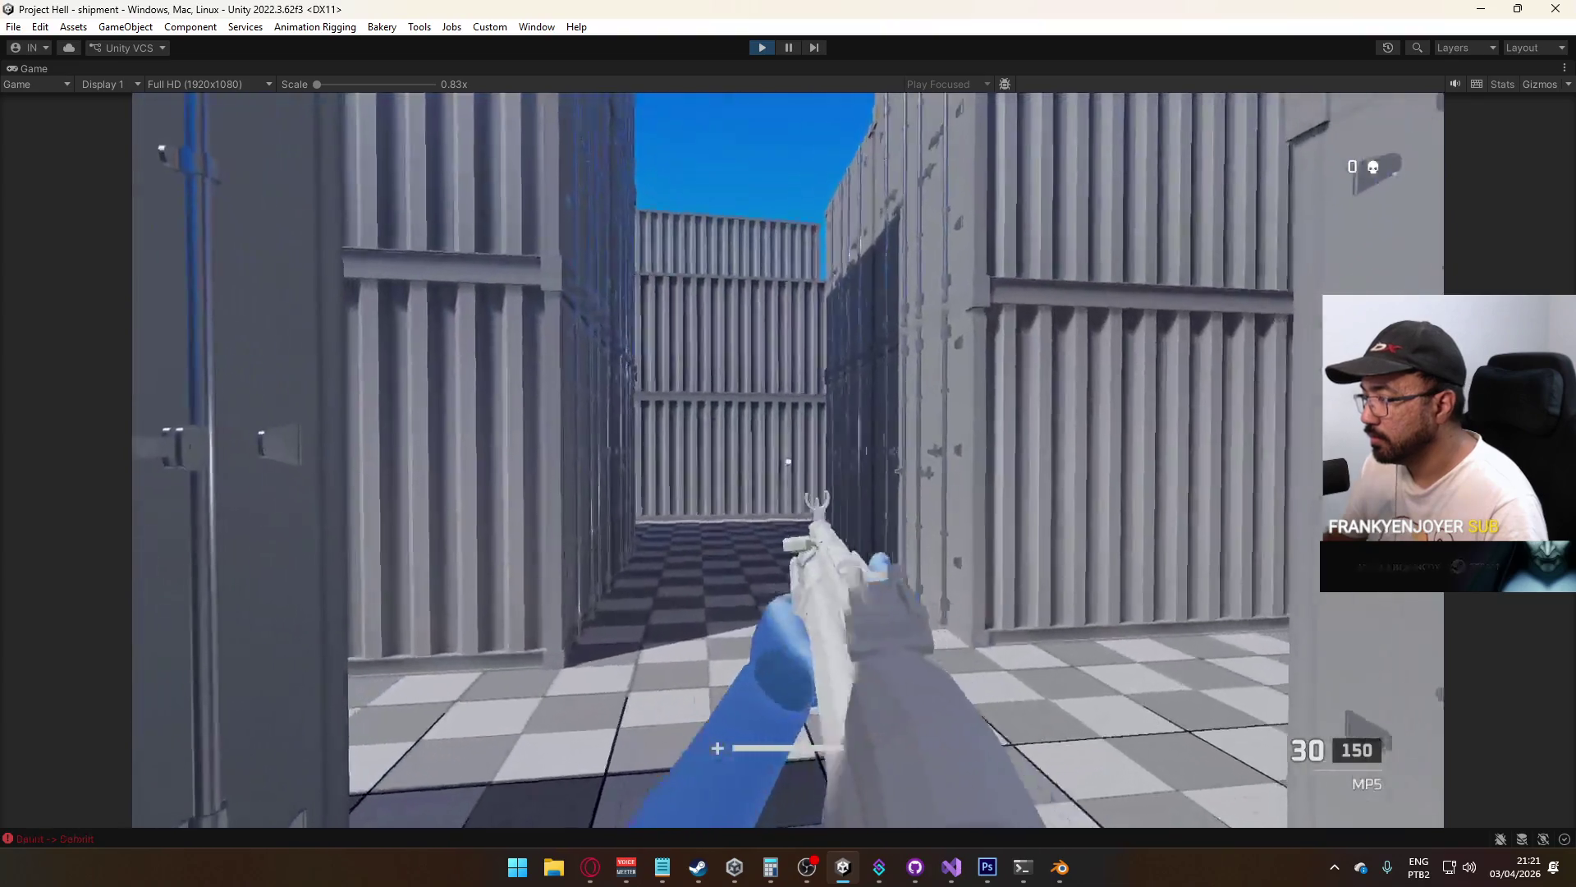
# Fire the MP5 while moving down the corridor, reload and fire again
pyautogui.click(788, 461)
pyautogui.press('w')
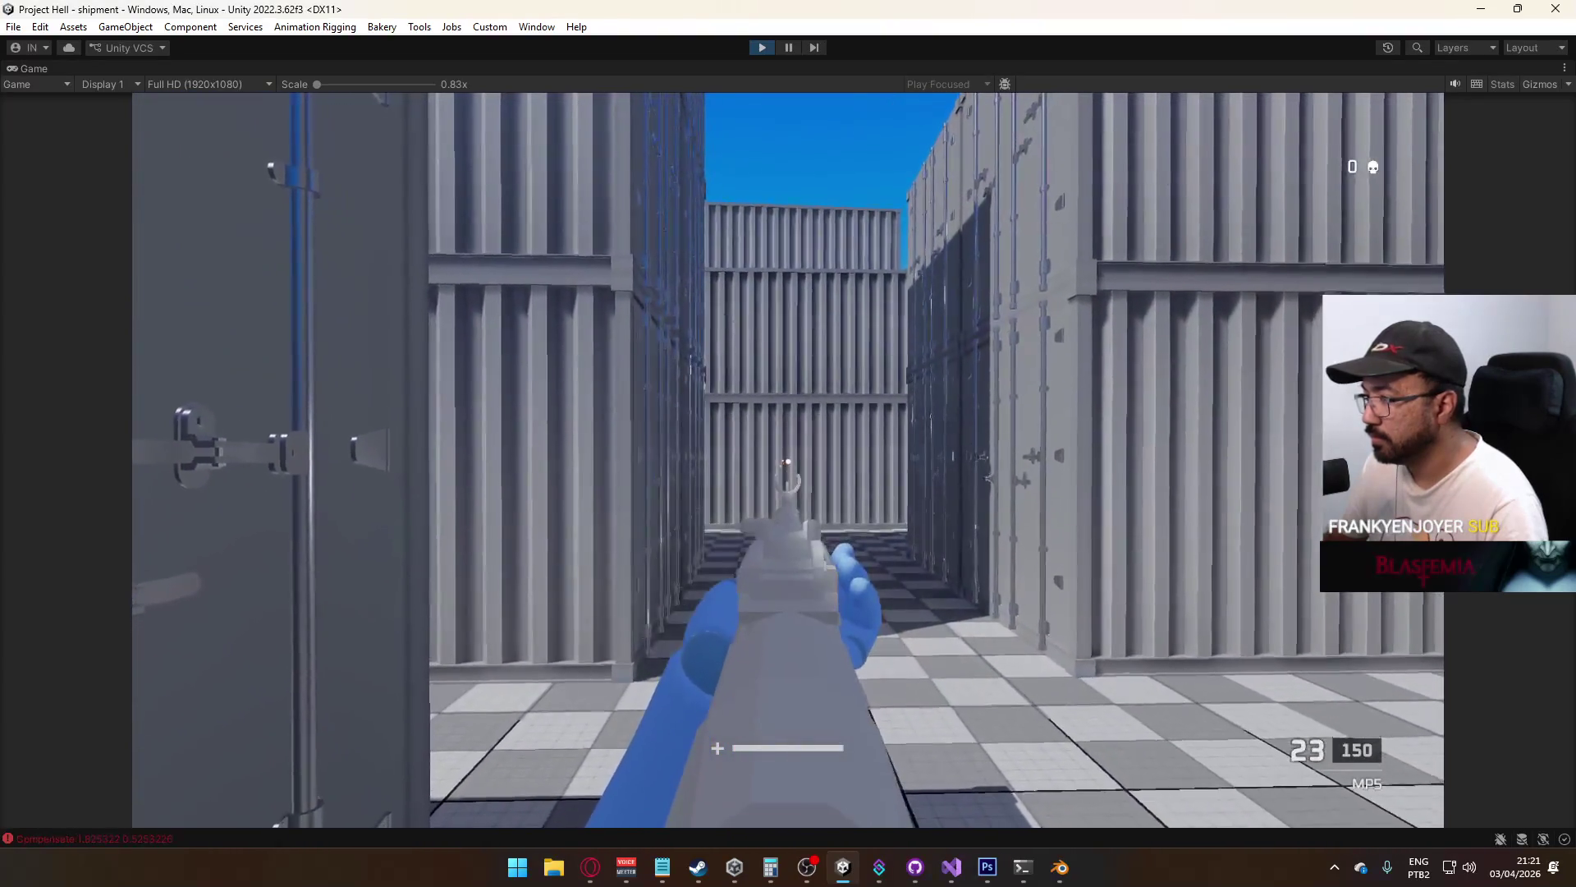
pyautogui.click(788, 462)
pyautogui.press('w')
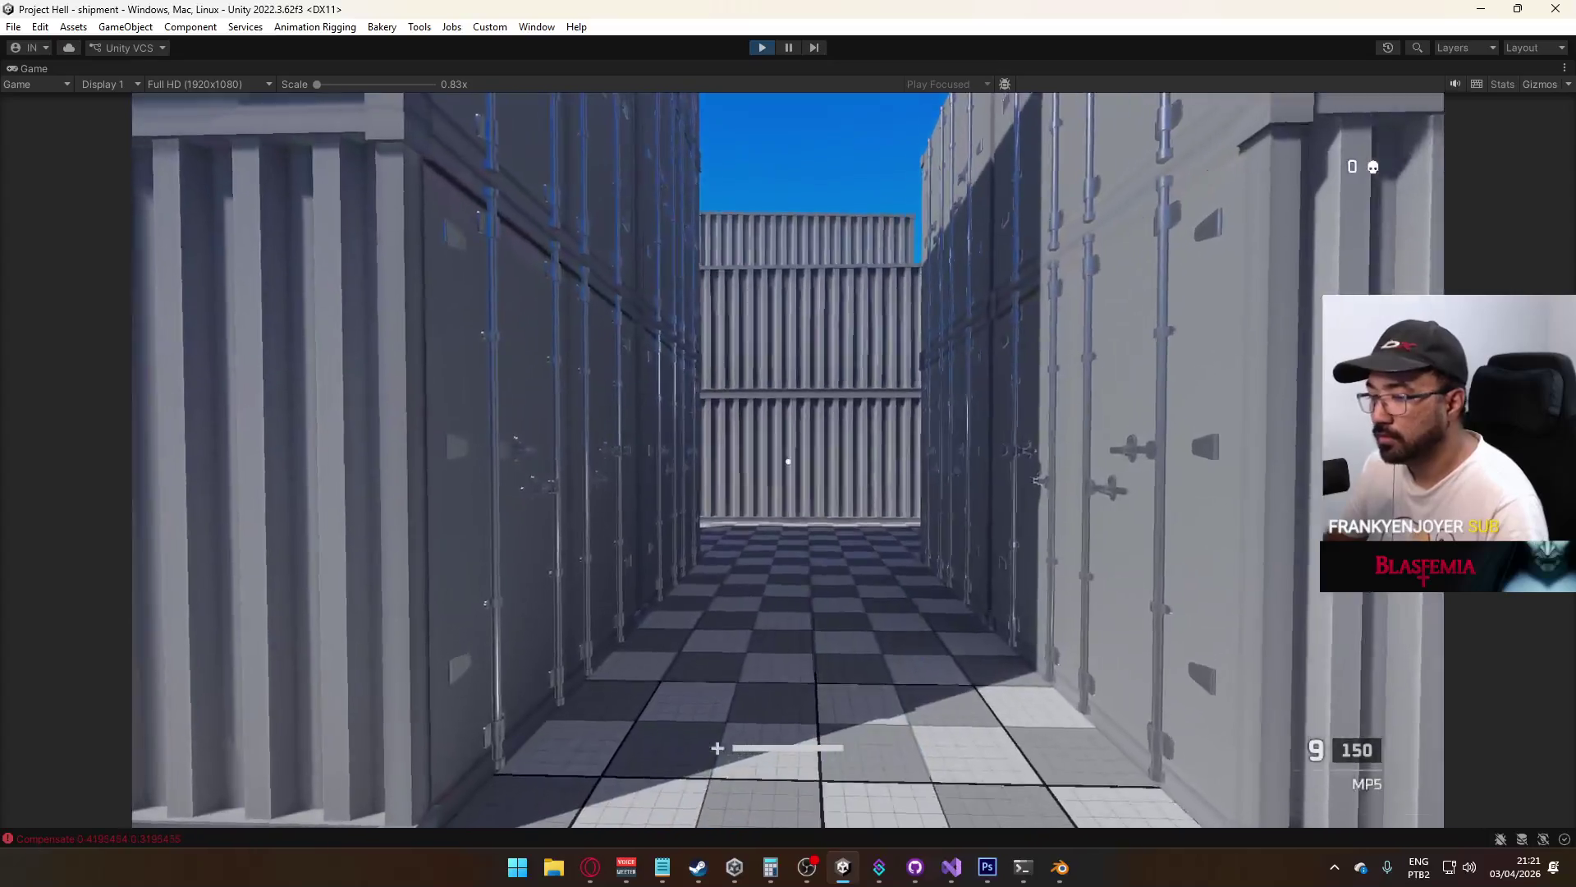
pyautogui.press('w')
pyautogui.click(788, 461)
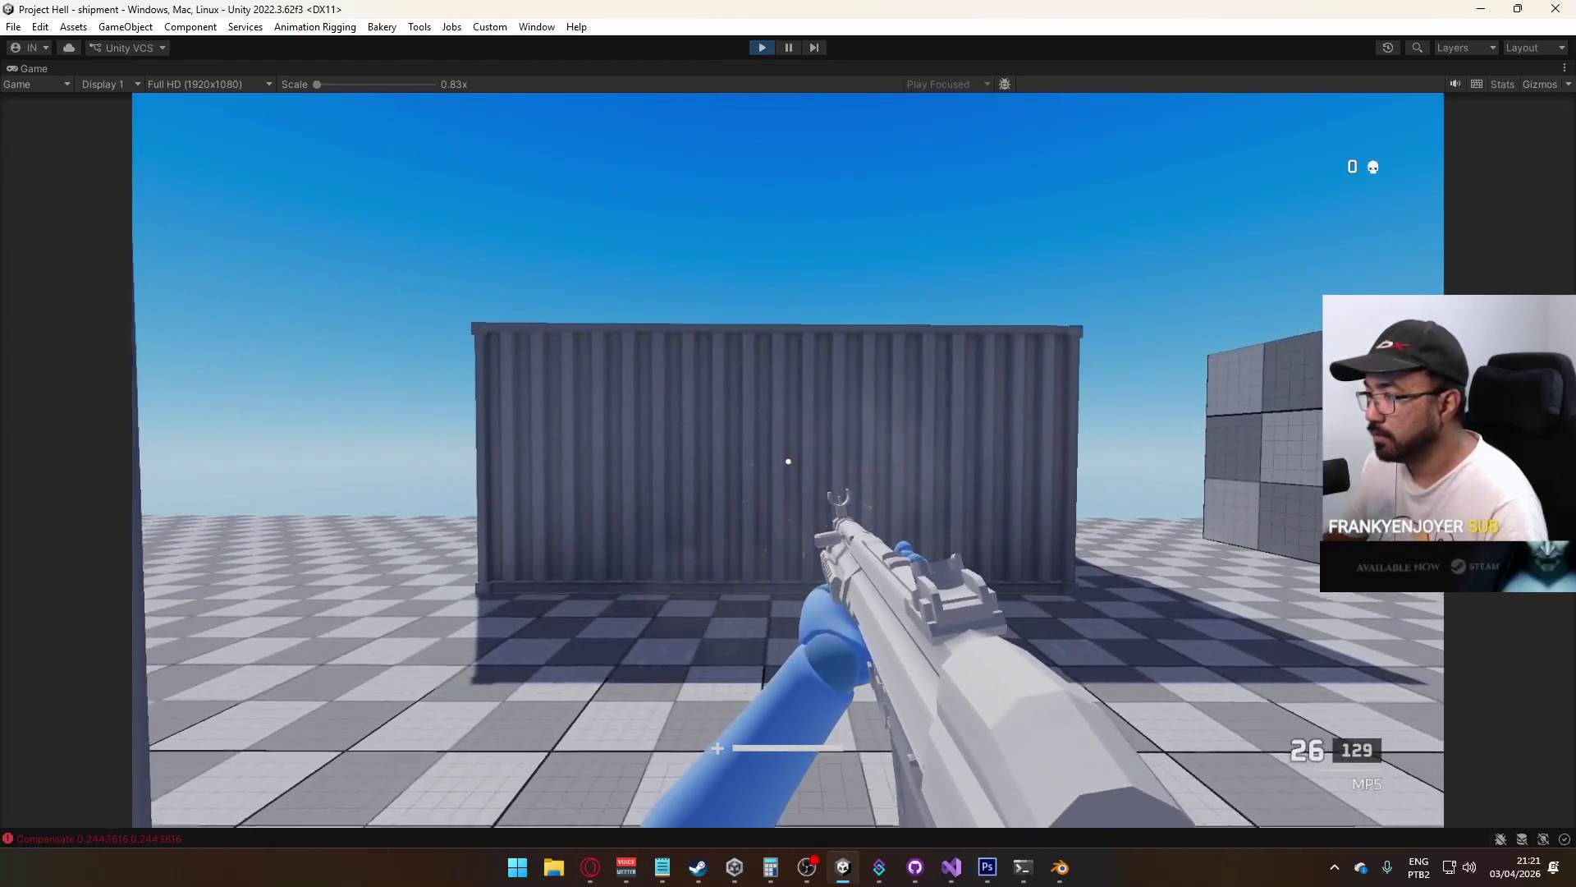
pyautogui.click(788, 461)
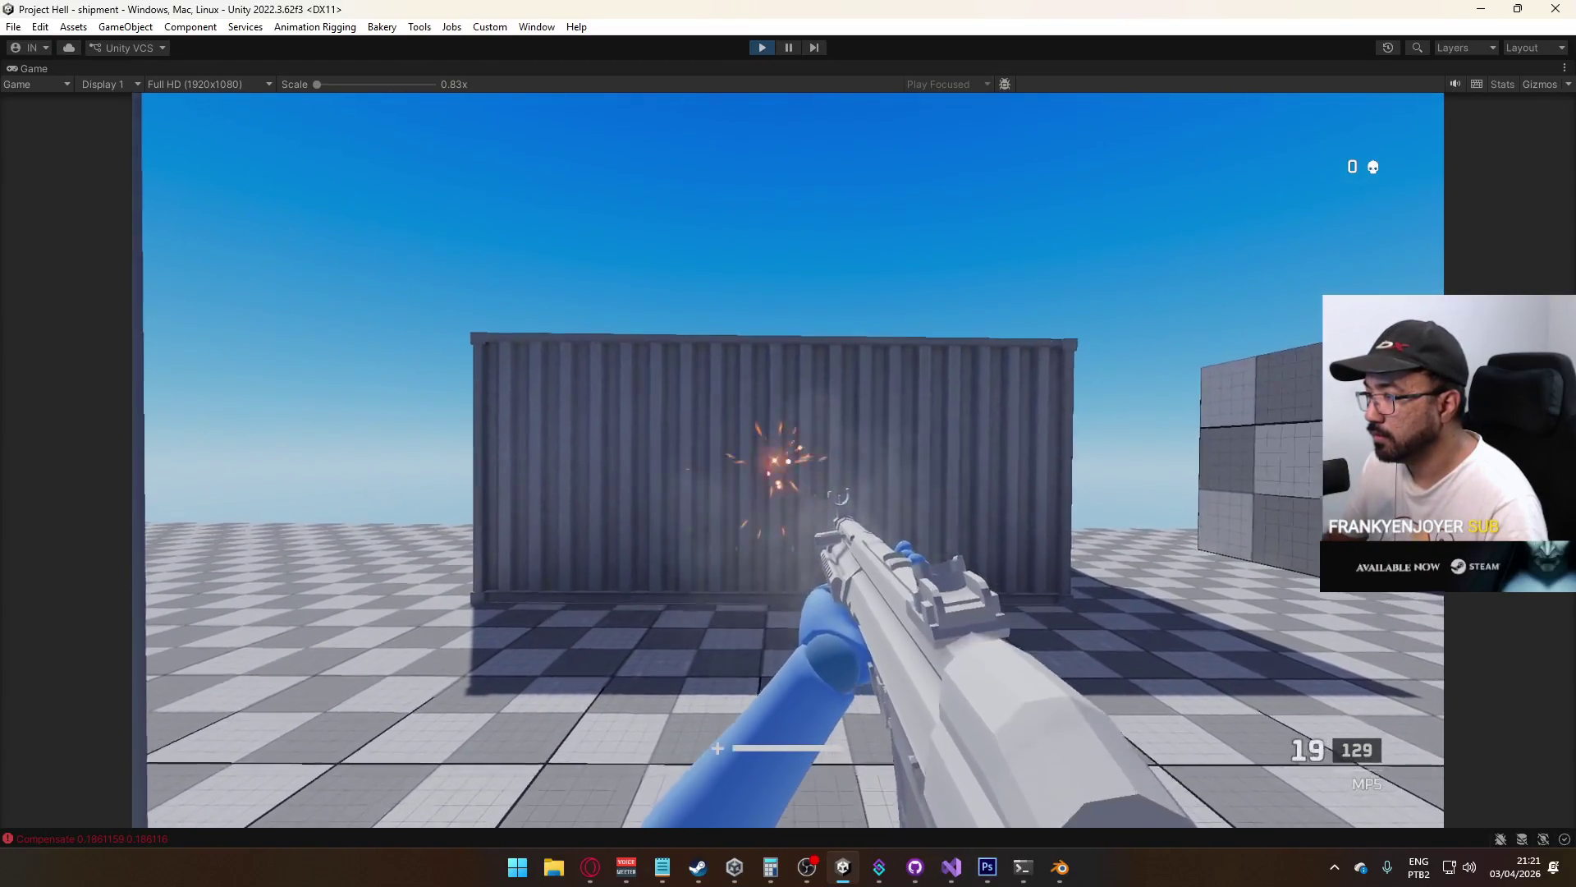
# Switch to the X17 pistol, fire it at the crates and reload twice
pyautogui.press('2')
pyautogui.click(788, 462)
pyautogui.click(788, 461)
pyautogui.click(788, 461)
pyautogui.click(788, 462)
pyautogui.click(788, 461)
pyautogui.press('r')
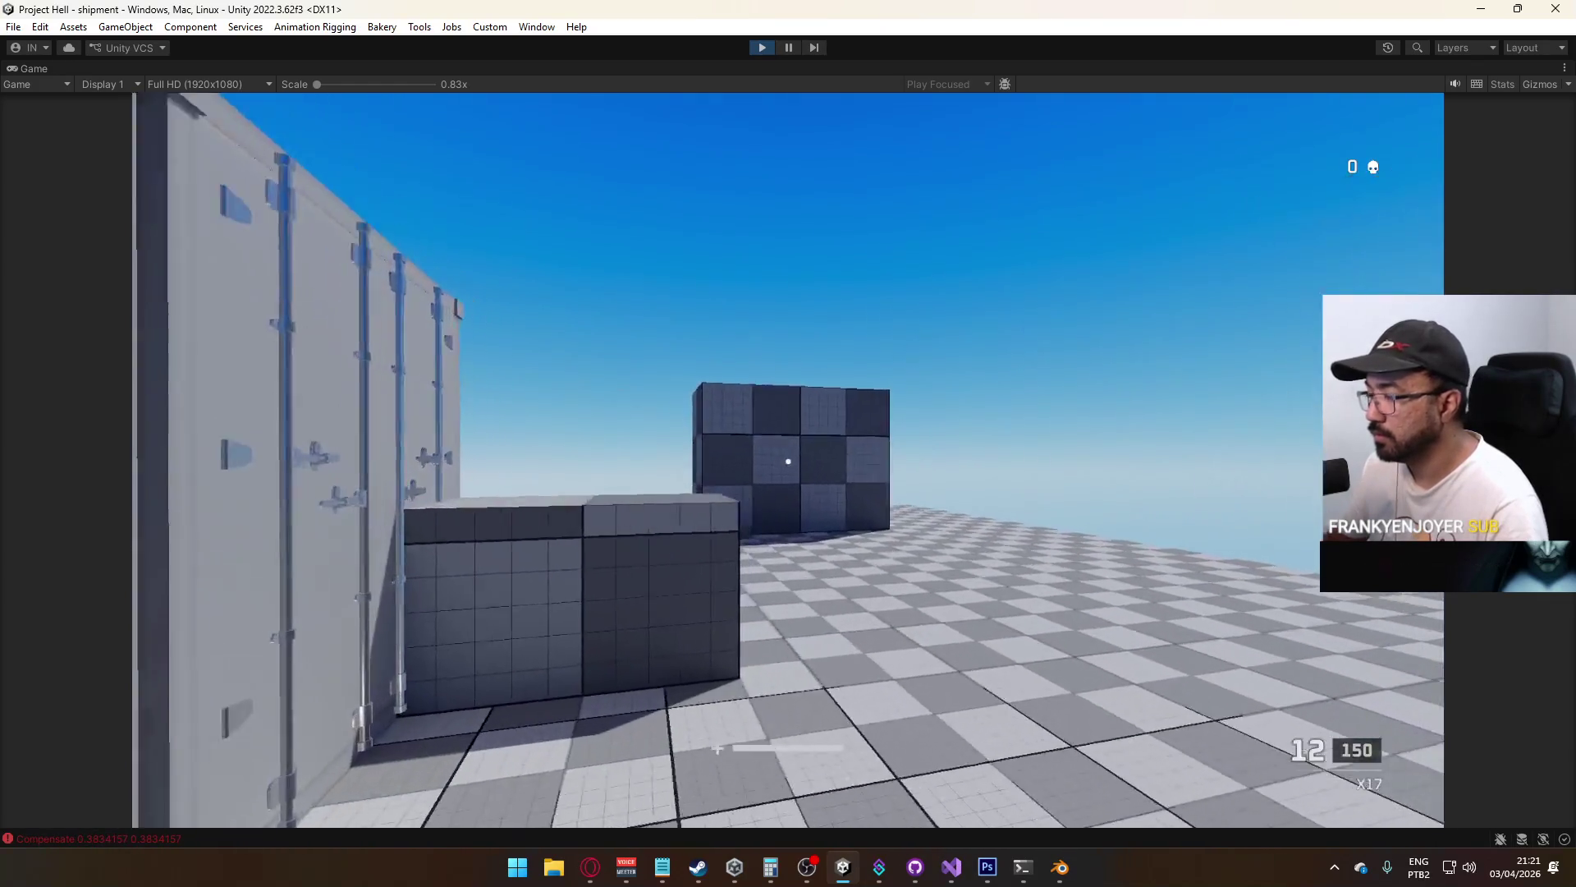
pyautogui.click(788, 461)
pyautogui.click(788, 461)
pyautogui.click(788, 461)
pyautogui.click(788, 461)
pyautogui.click(788, 461)
pyautogui.click(788, 461)
pyautogui.click(788, 461)
pyautogui.click(788, 462)
pyautogui.click(788, 461)
pyautogui.press('r')
# Release the game's input capture, stop the play session and open Photoshop's taskbar menu
pyautogui.press('Escape')
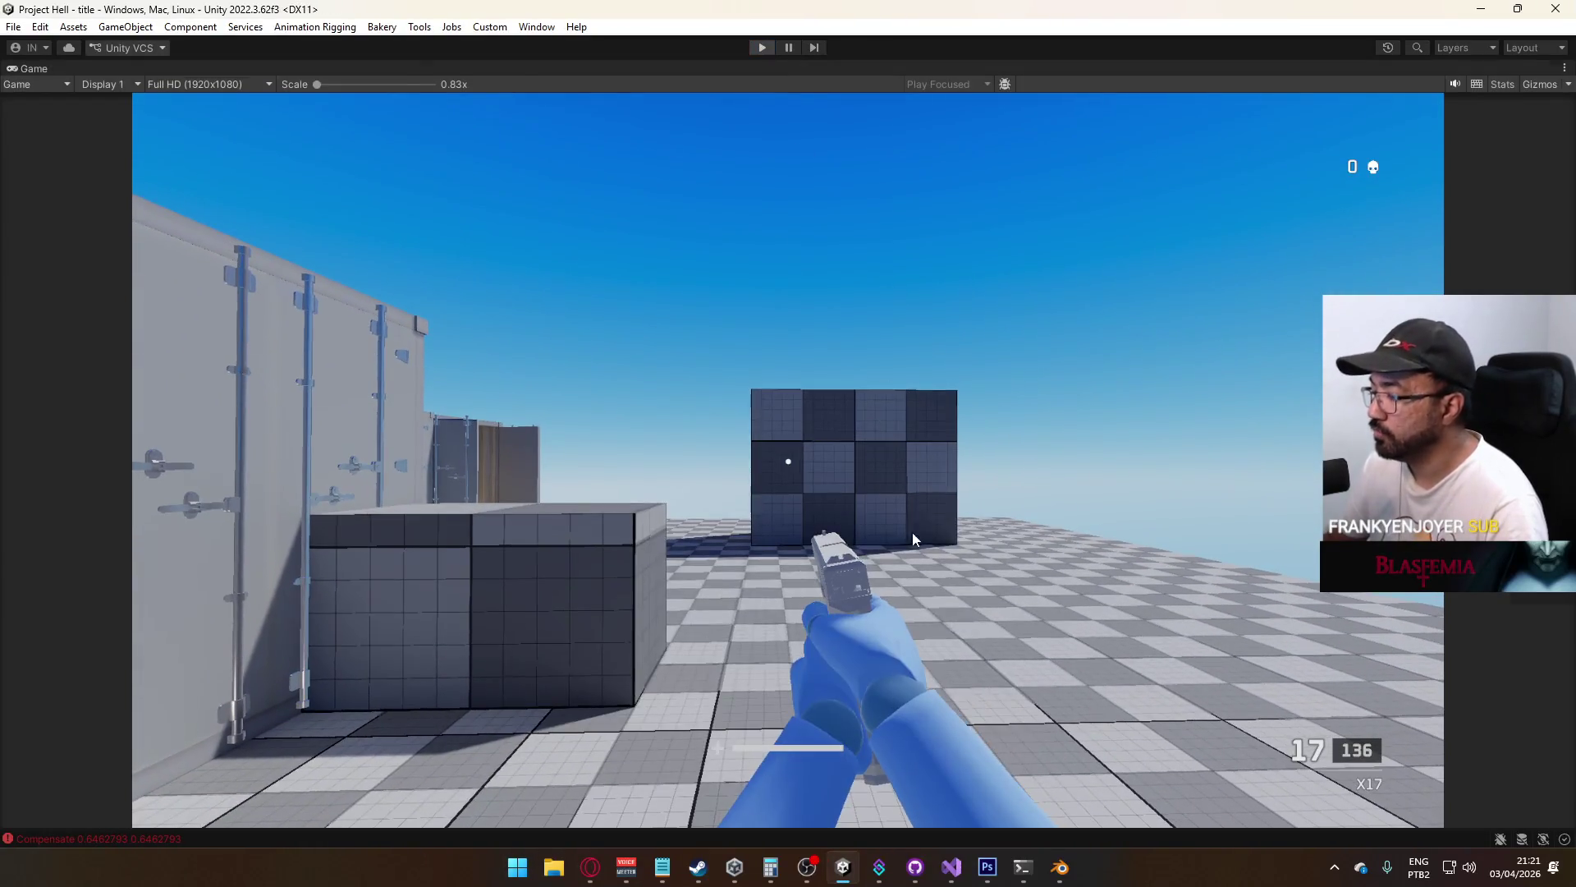
pyautogui.hotkey('ctrl', 'p')
pyautogui.rightClick(985, 866)
# Close Photoshop and Discord, bringing Visual Studio with PlayerScript.cs to the front
pyautogui.click(943, 824)
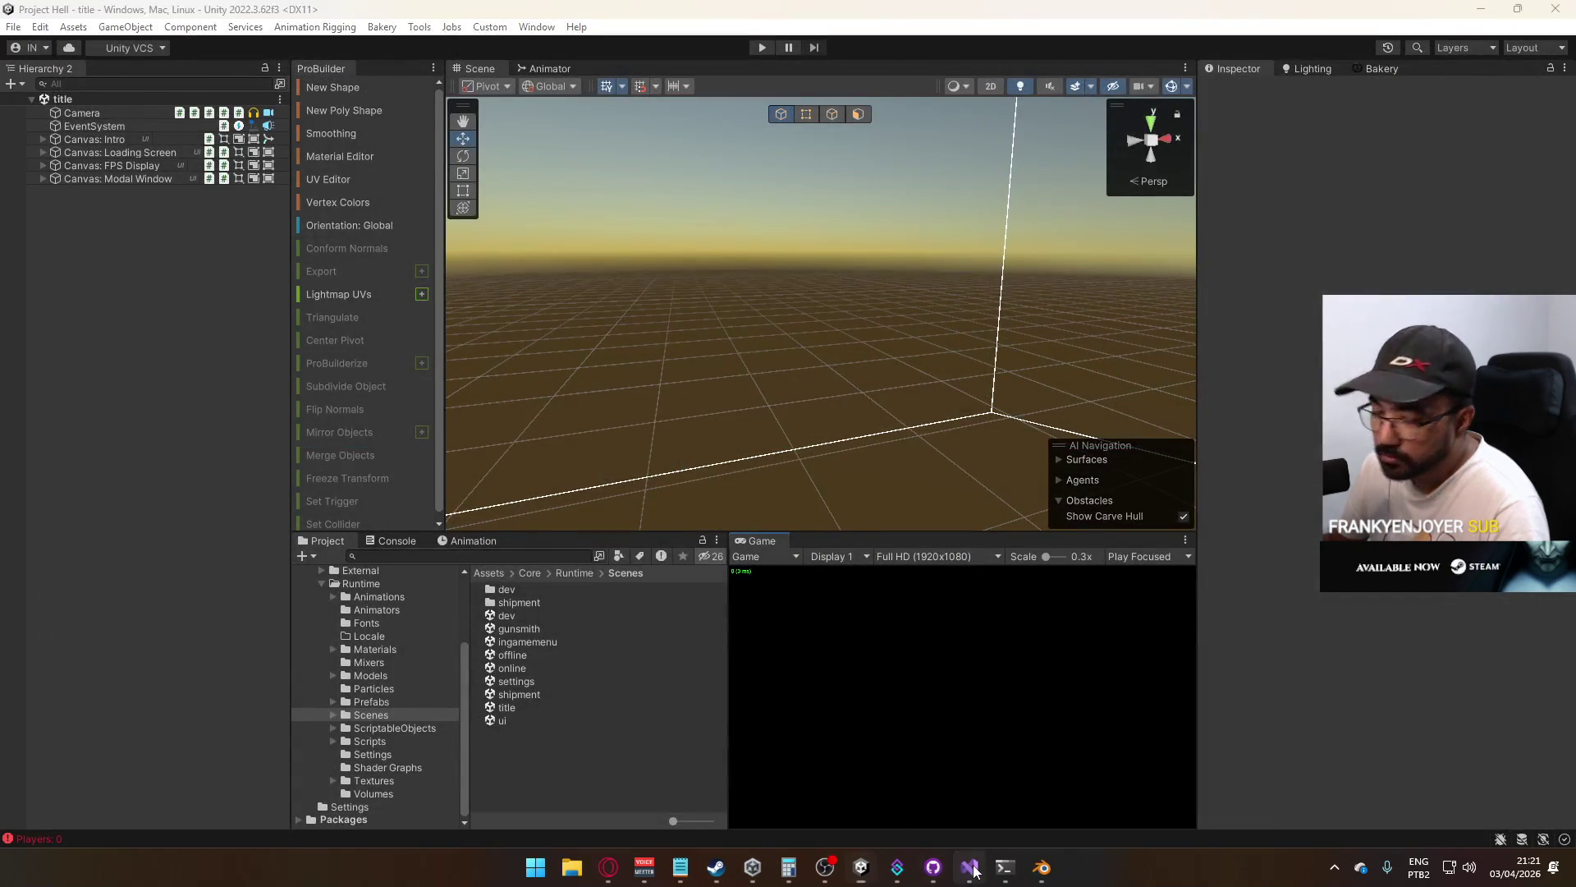
pyautogui.click(971, 866)
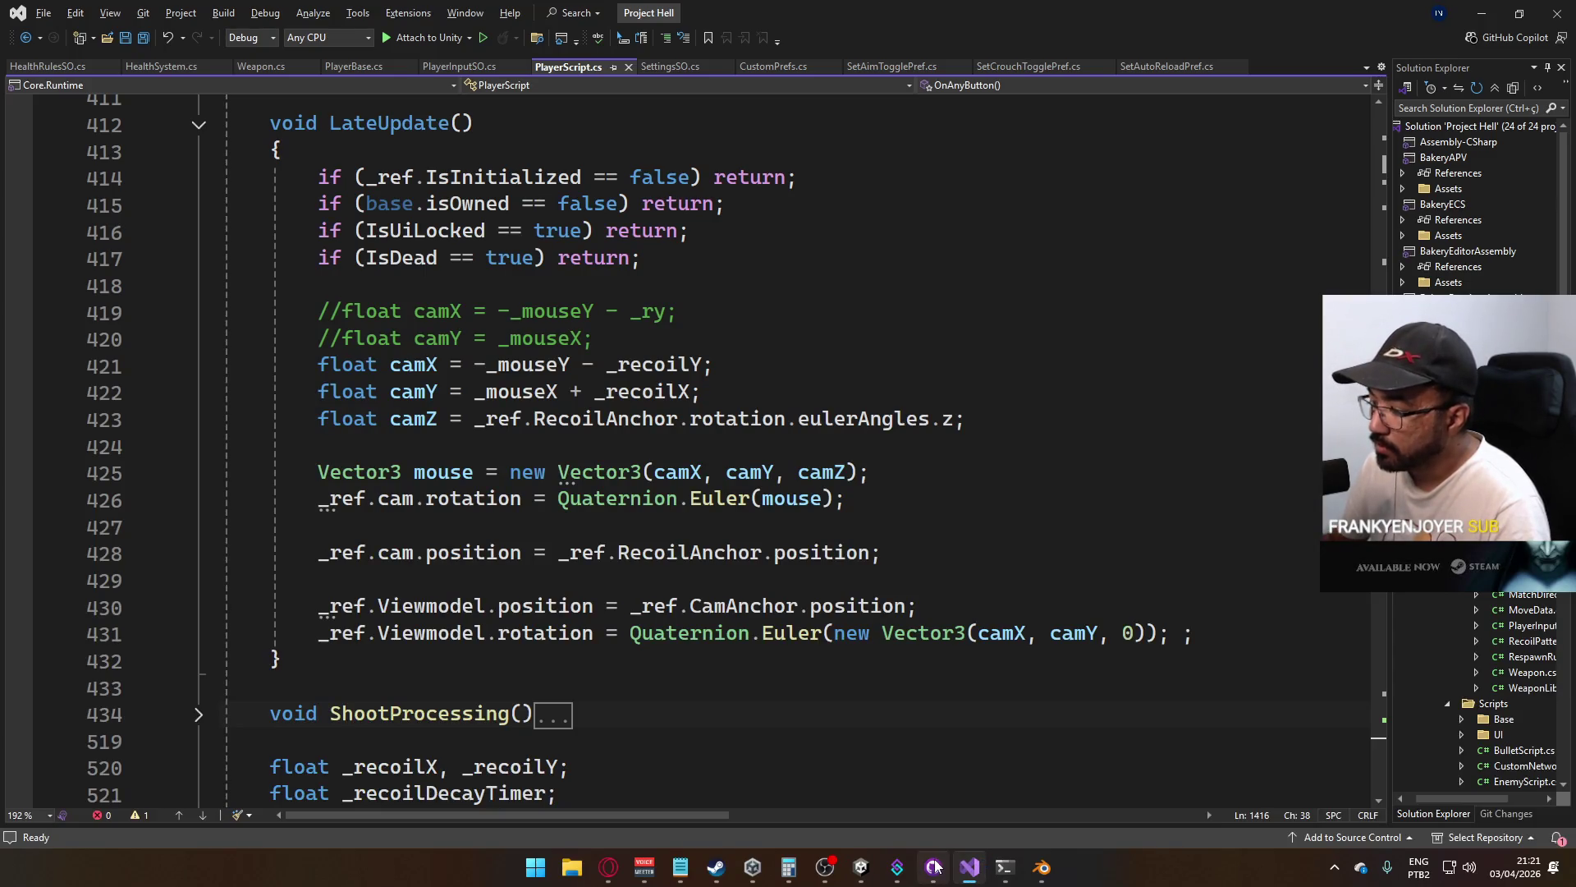
pyautogui.moveTo(933, 866)
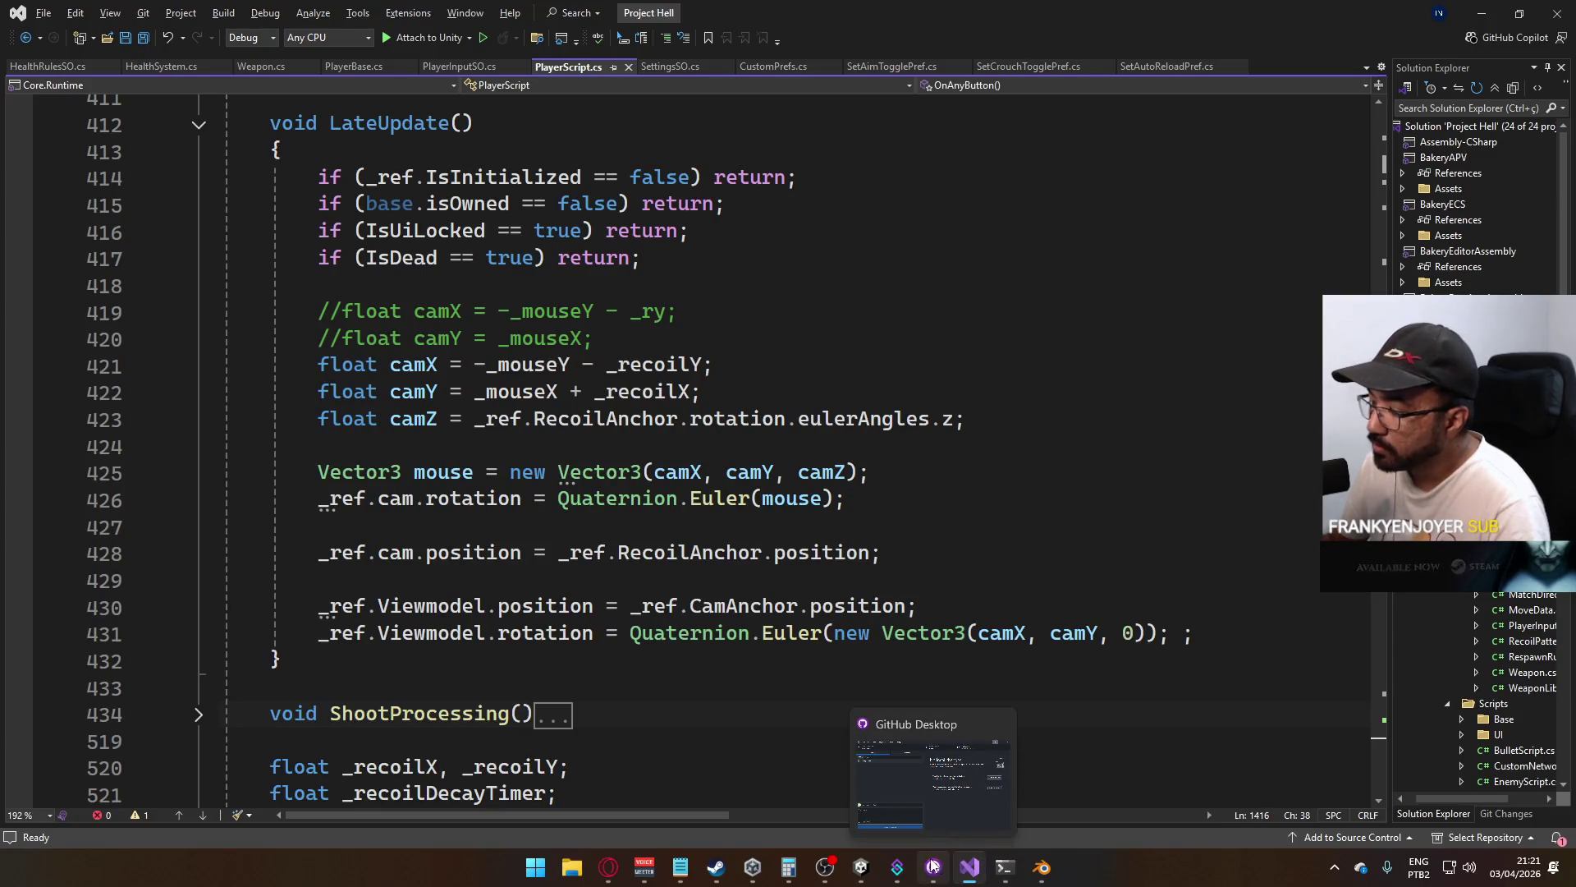
pyautogui.click(1334, 866)
pyautogui.click(1270, 817)
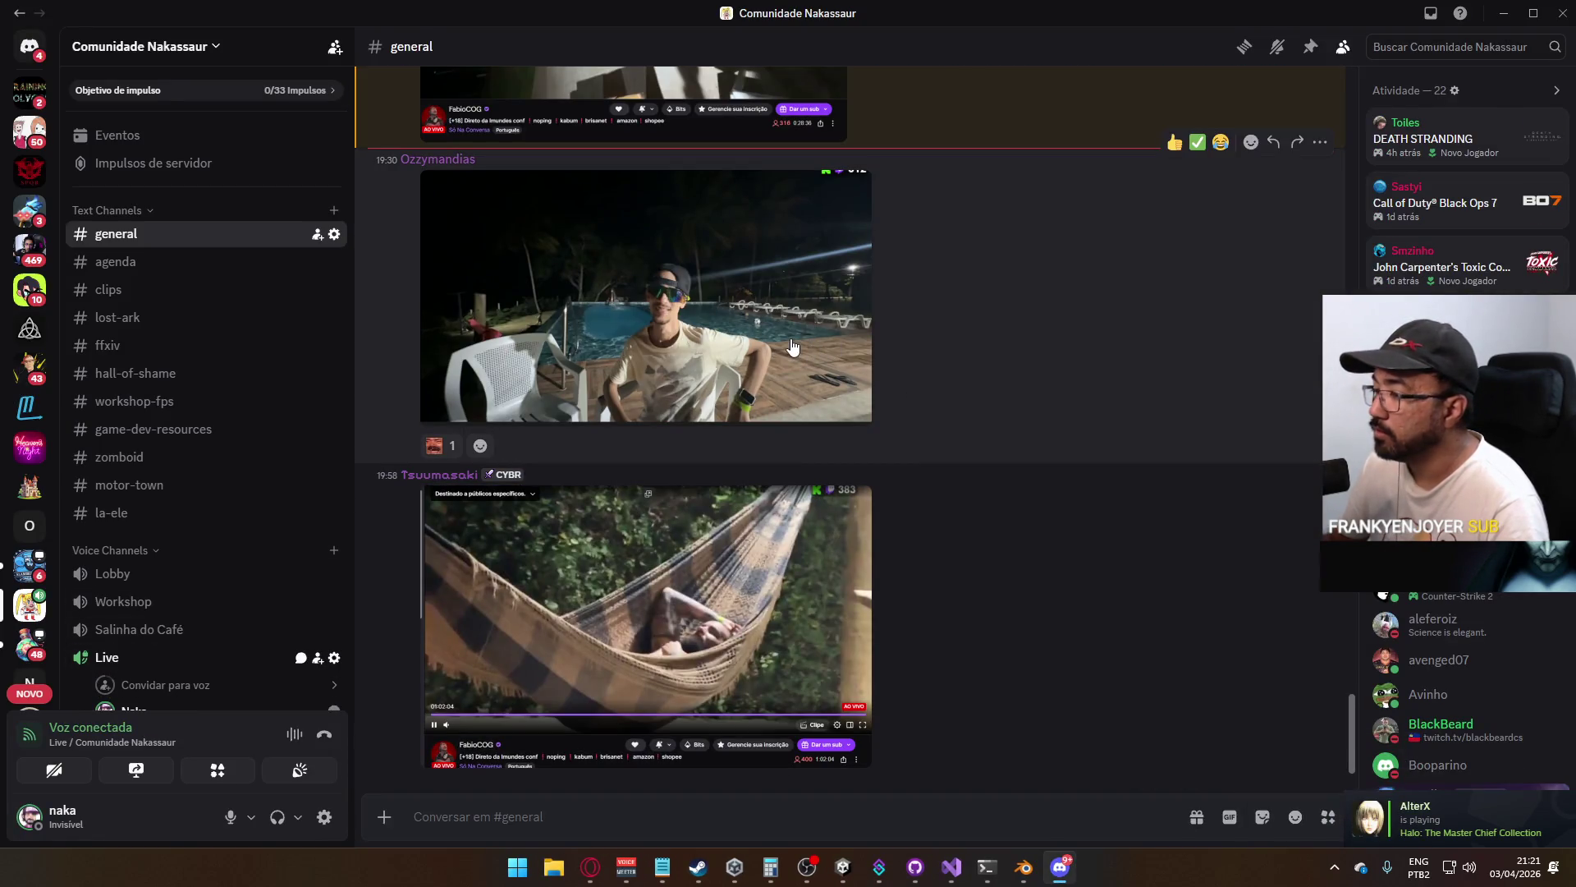
pyautogui.hotkey('alt', 'F4')
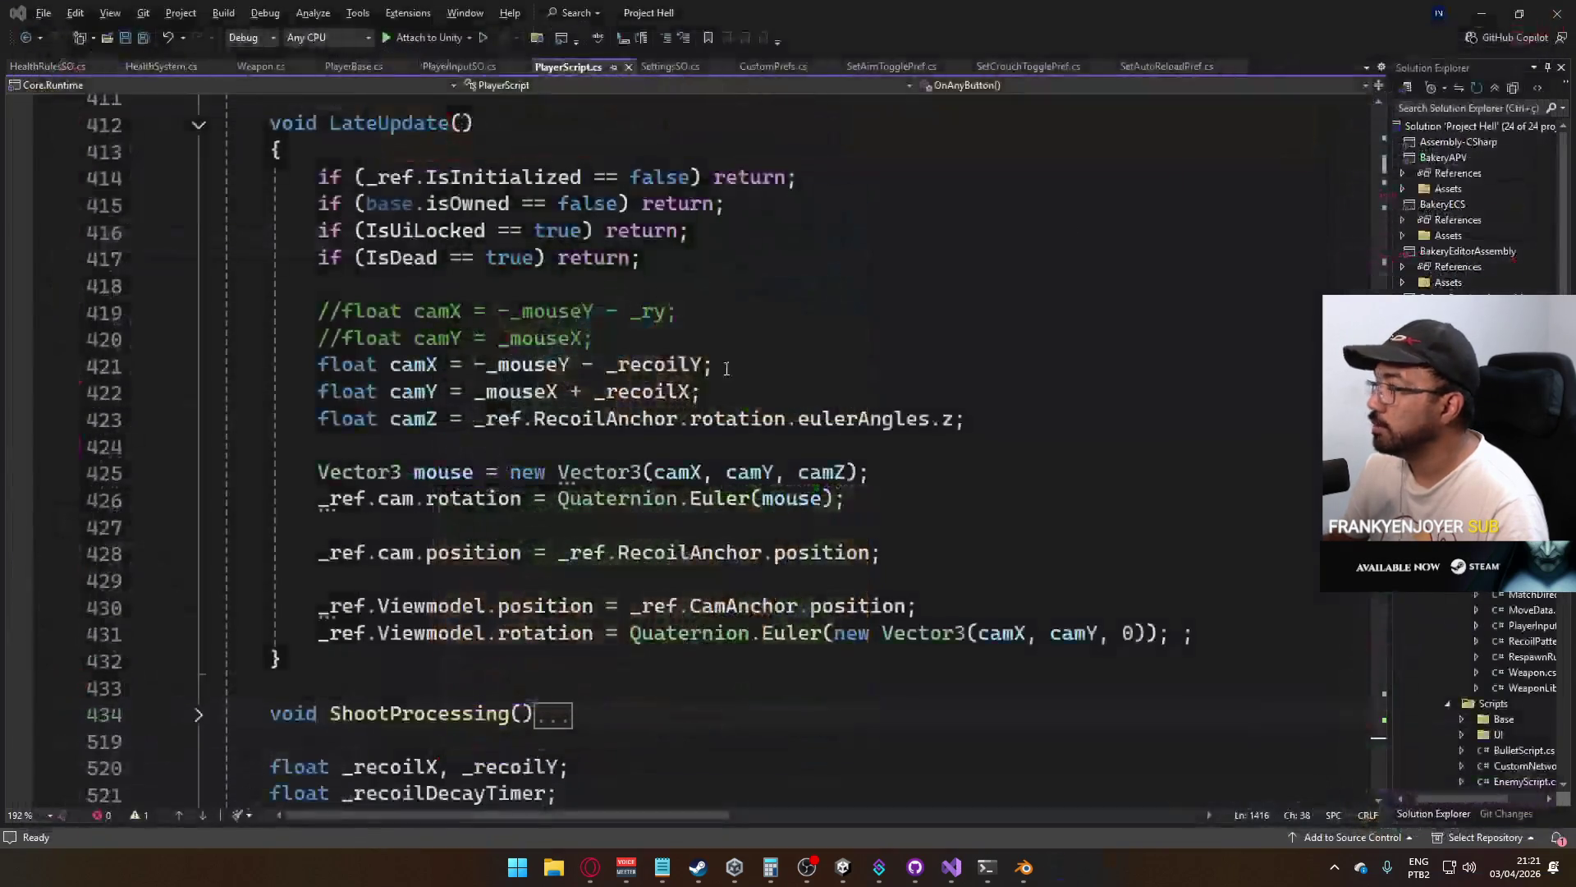
# Browse PlayerScript.cs and collapse the Update() method body
pyautogui.click(607, 366)
pyautogui.click(630, 312)
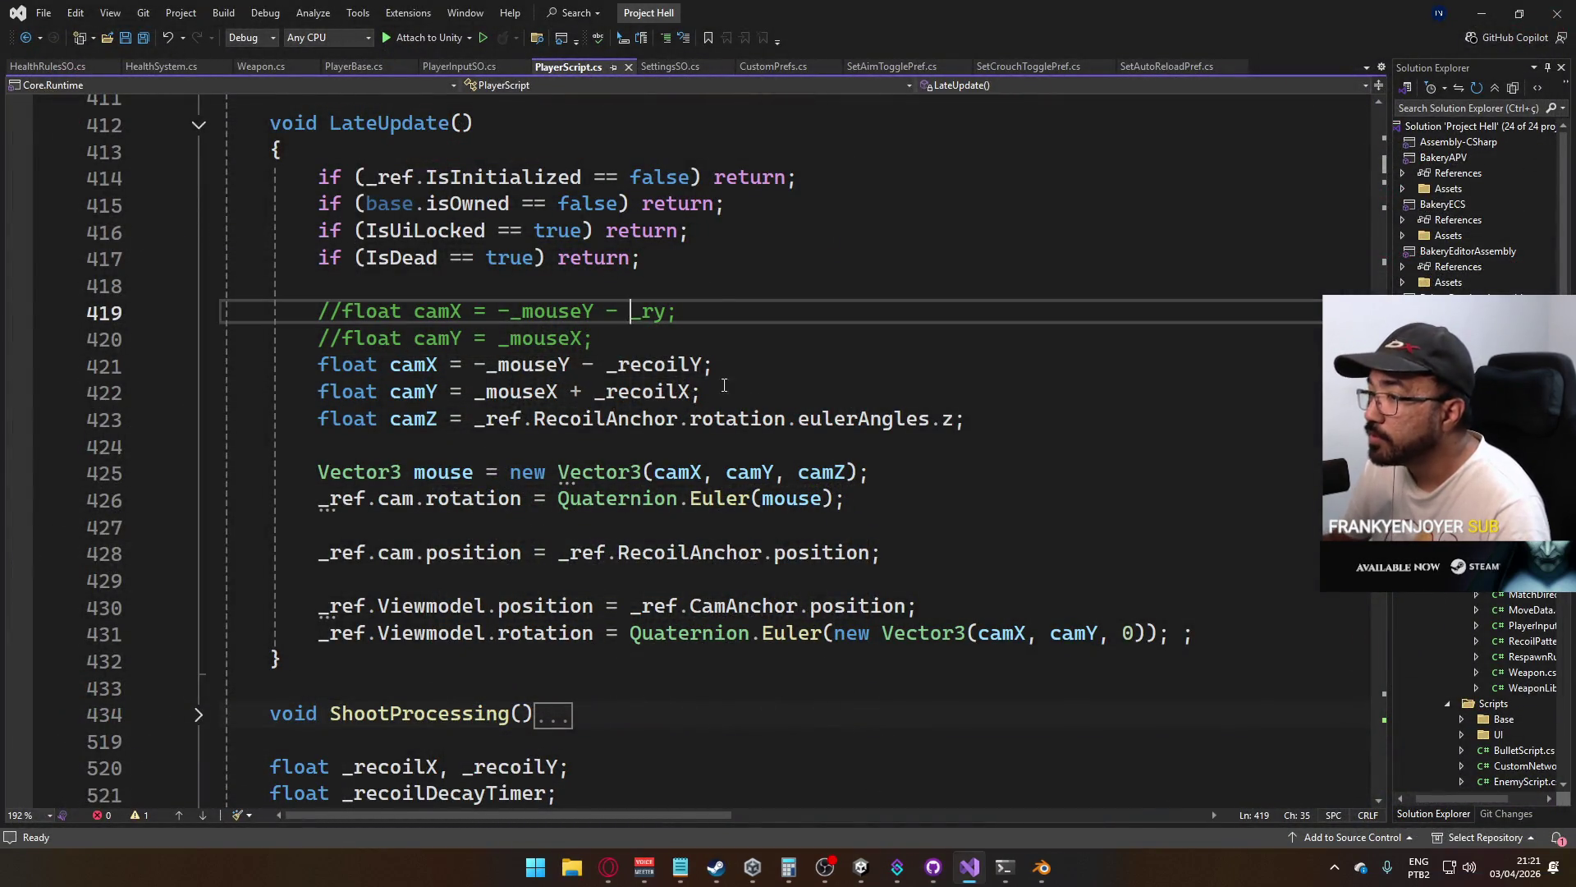
pyautogui.scroll(-17, 757, 452)
pyautogui.scroll(-20, 756, 452)
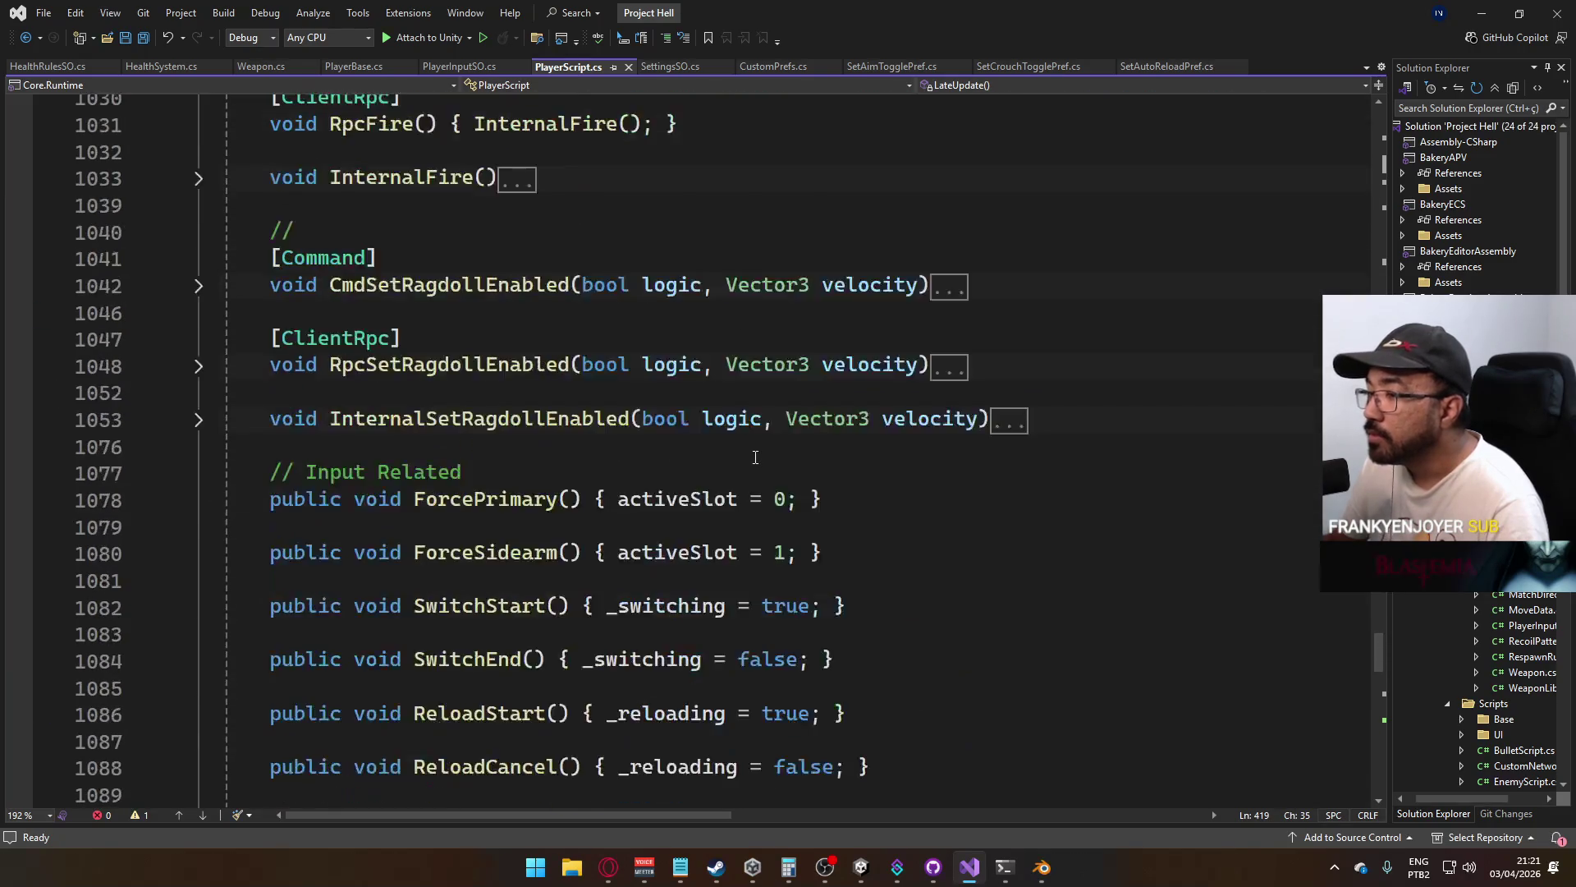
pyautogui.scroll(-12, 755, 456)
pyautogui.scroll(7, 726, 475)
pyautogui.scroll(20, 702, 501)
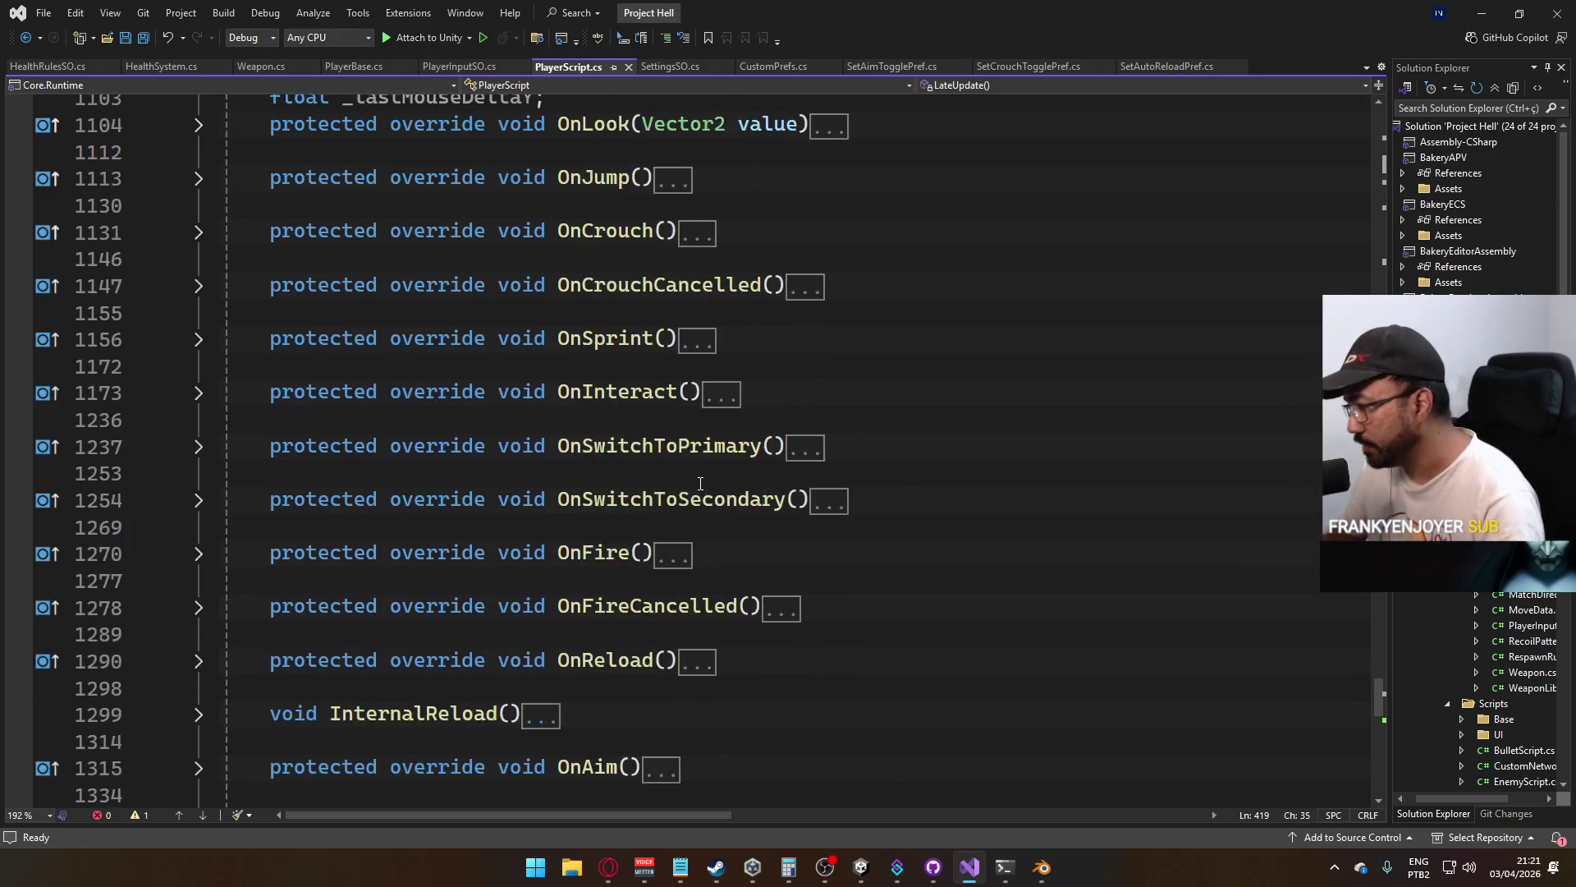
pyautogui.scroll(20, 703, 523)
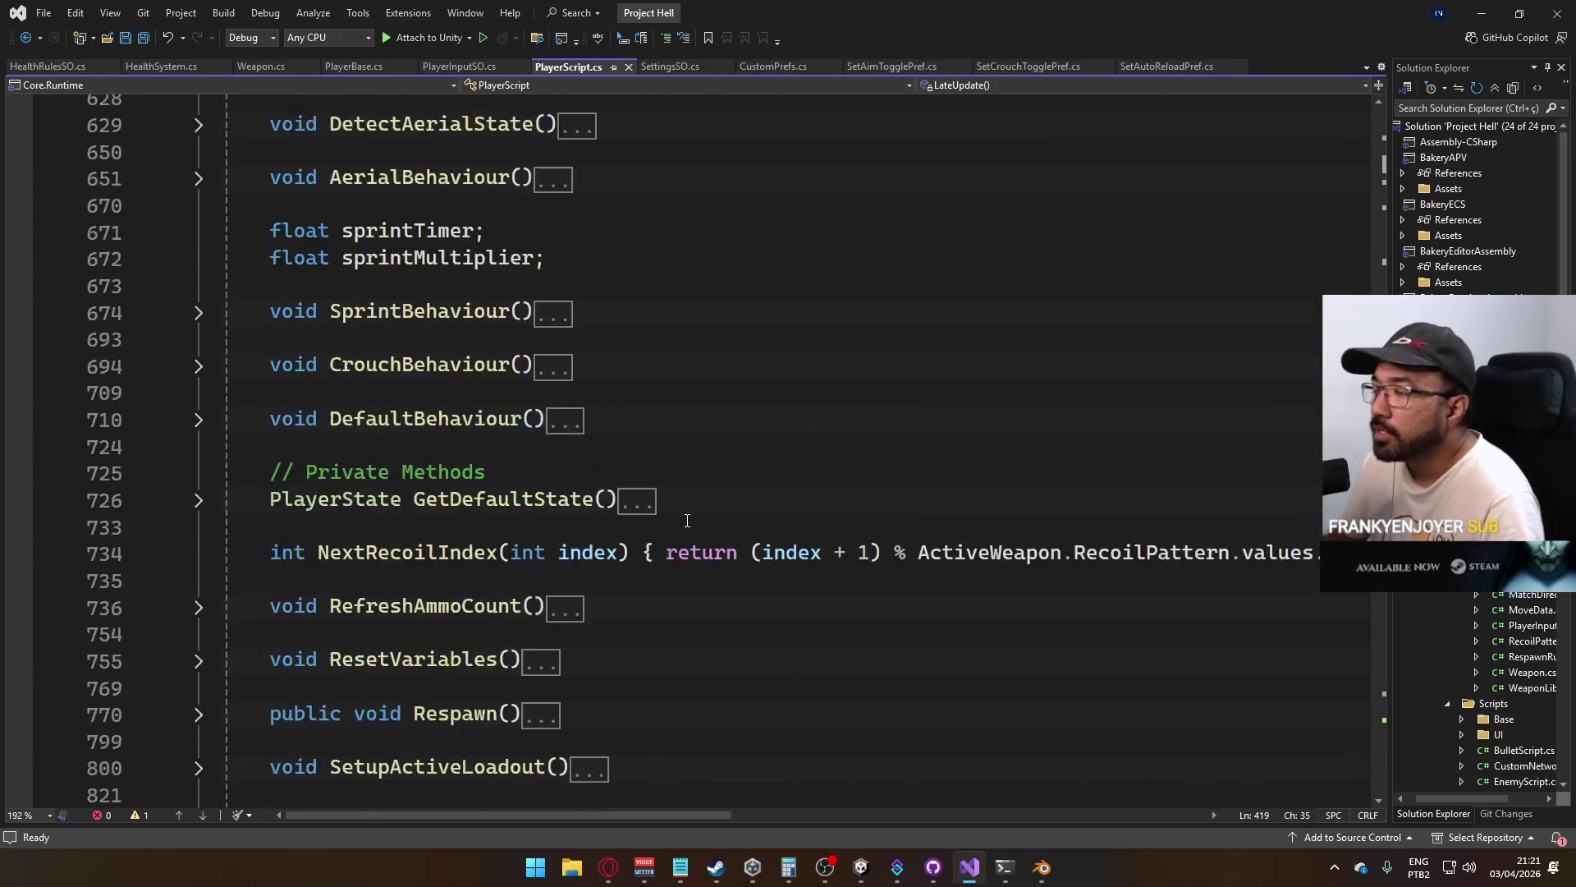
pyautogui.scroll(5, 626, 512)
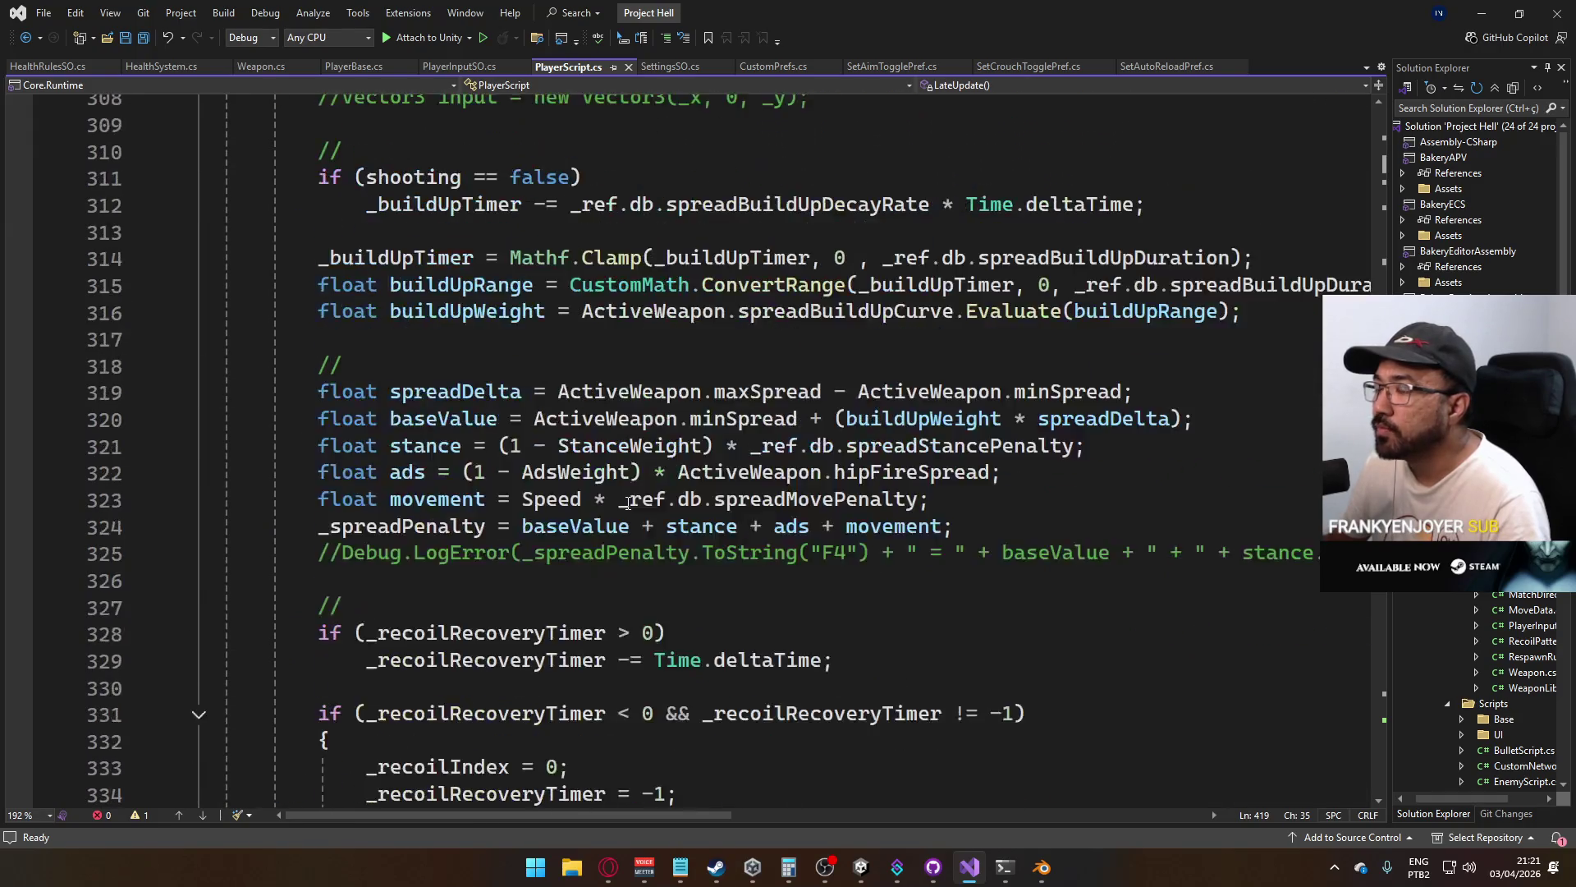
pyautogui.scroll(-2, 427, 567)
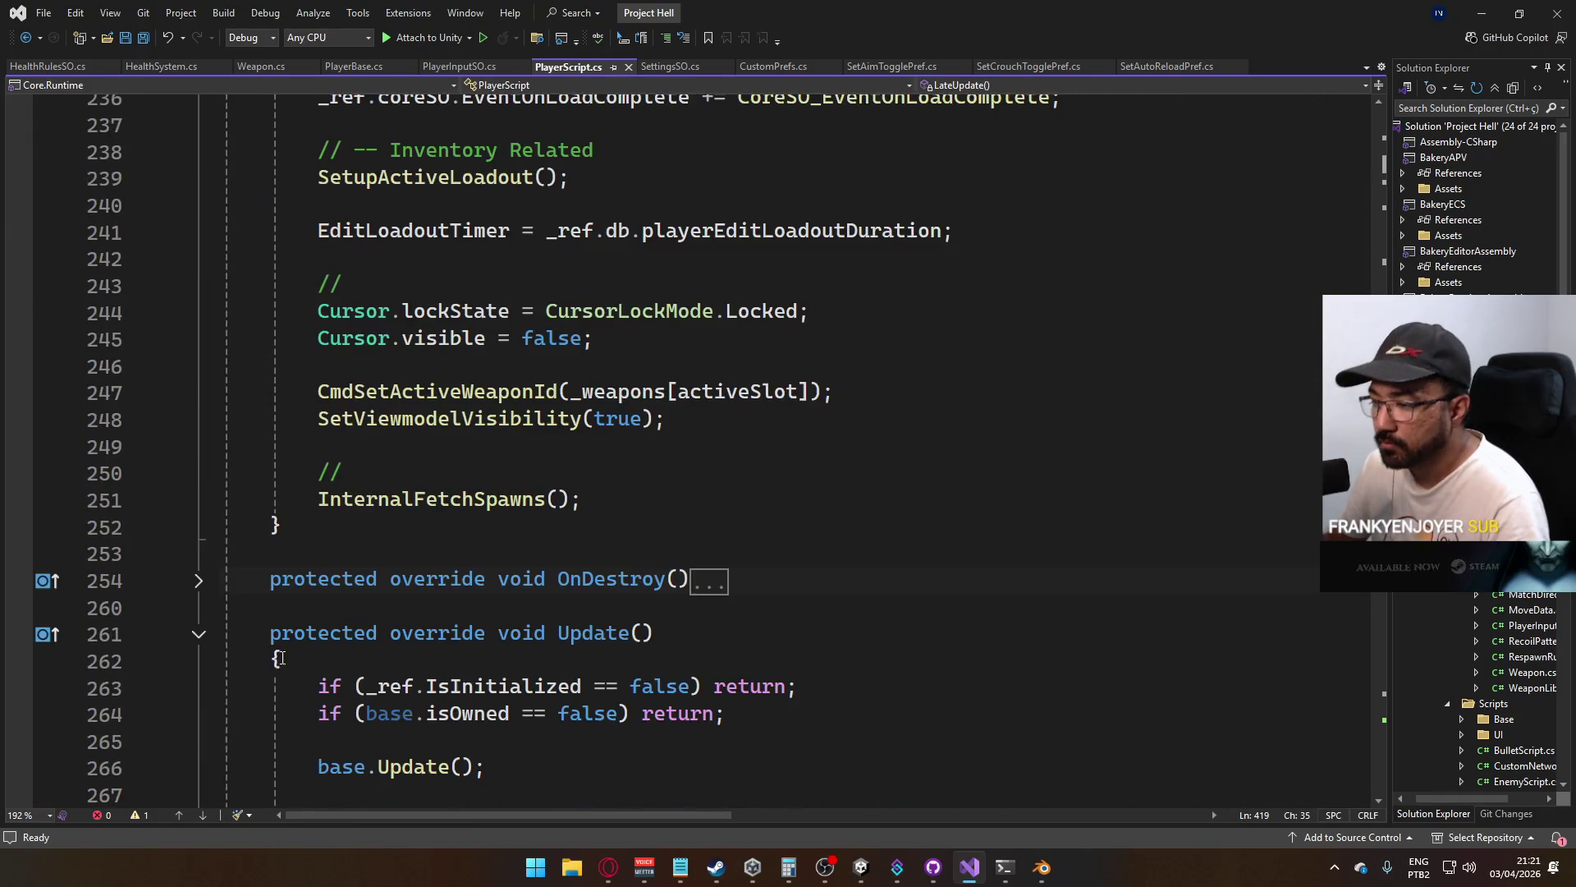
pyautogui.click(198, 636)
# Collapse the OnStartAuthority(), Start() and OnAnyButton() method bodies
pyautogui.scroll(13, 351, 552)
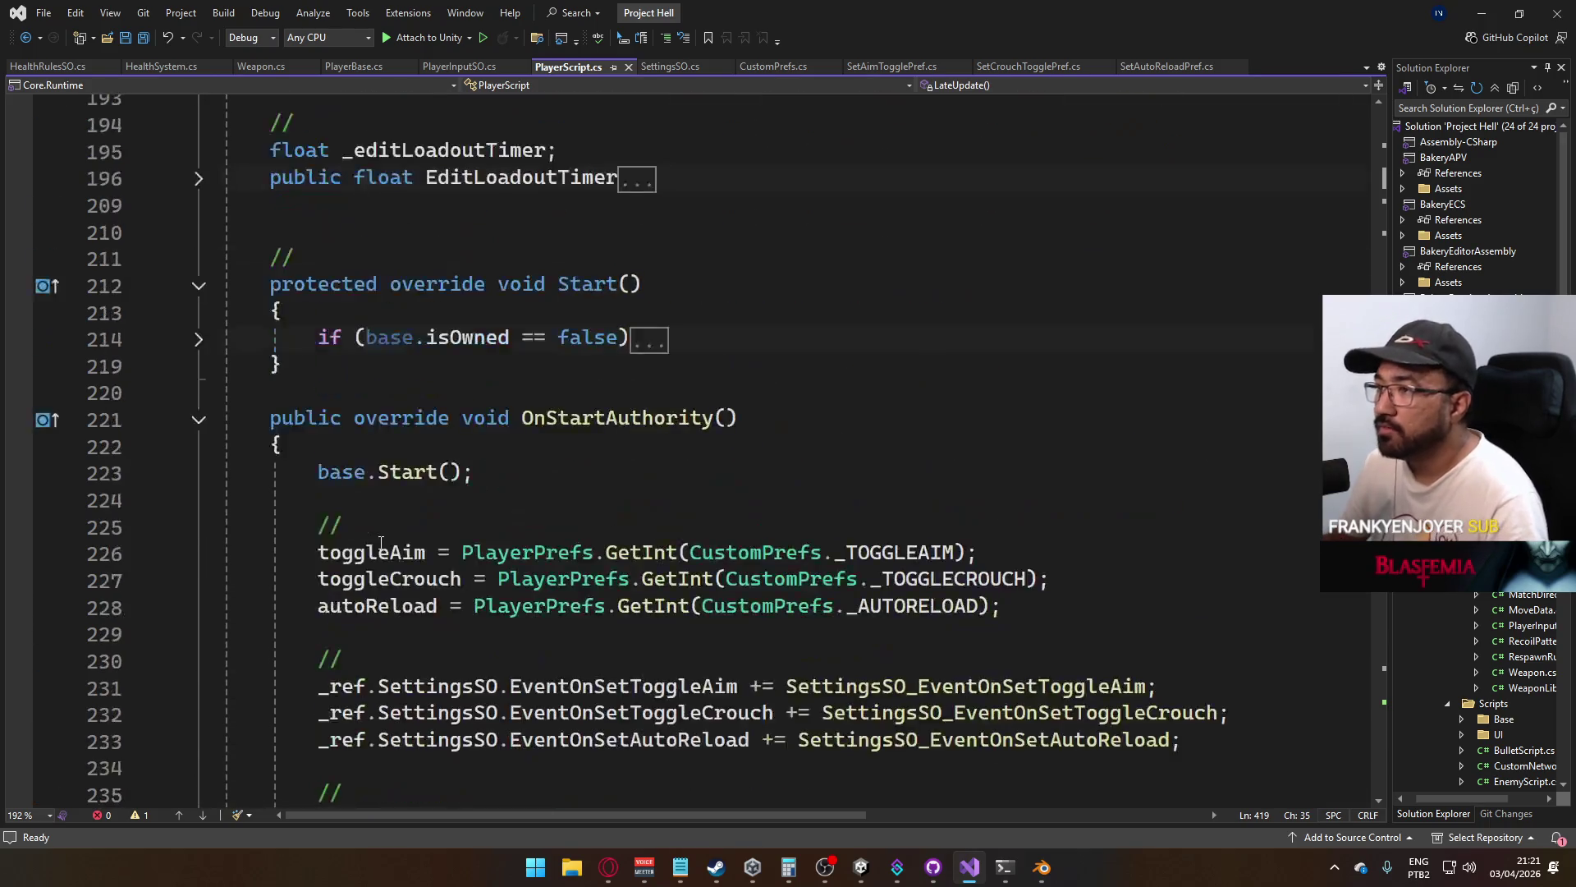
pyautogui.click(199, 662)
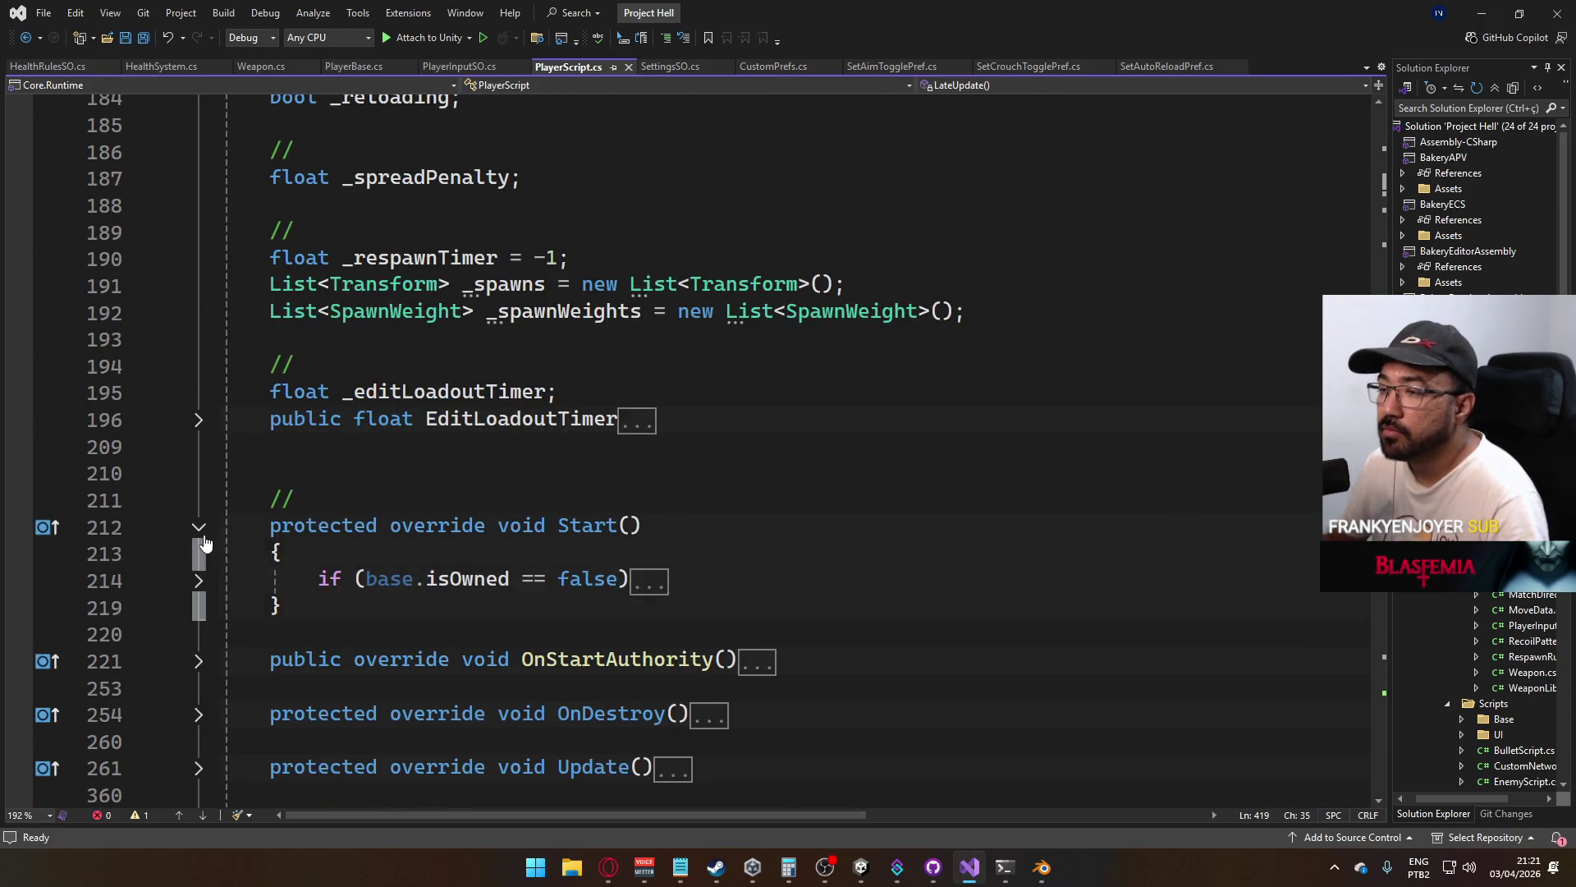
pyautogui.click(202, 537)
pyautogui.scroll(-20, 369, 546)
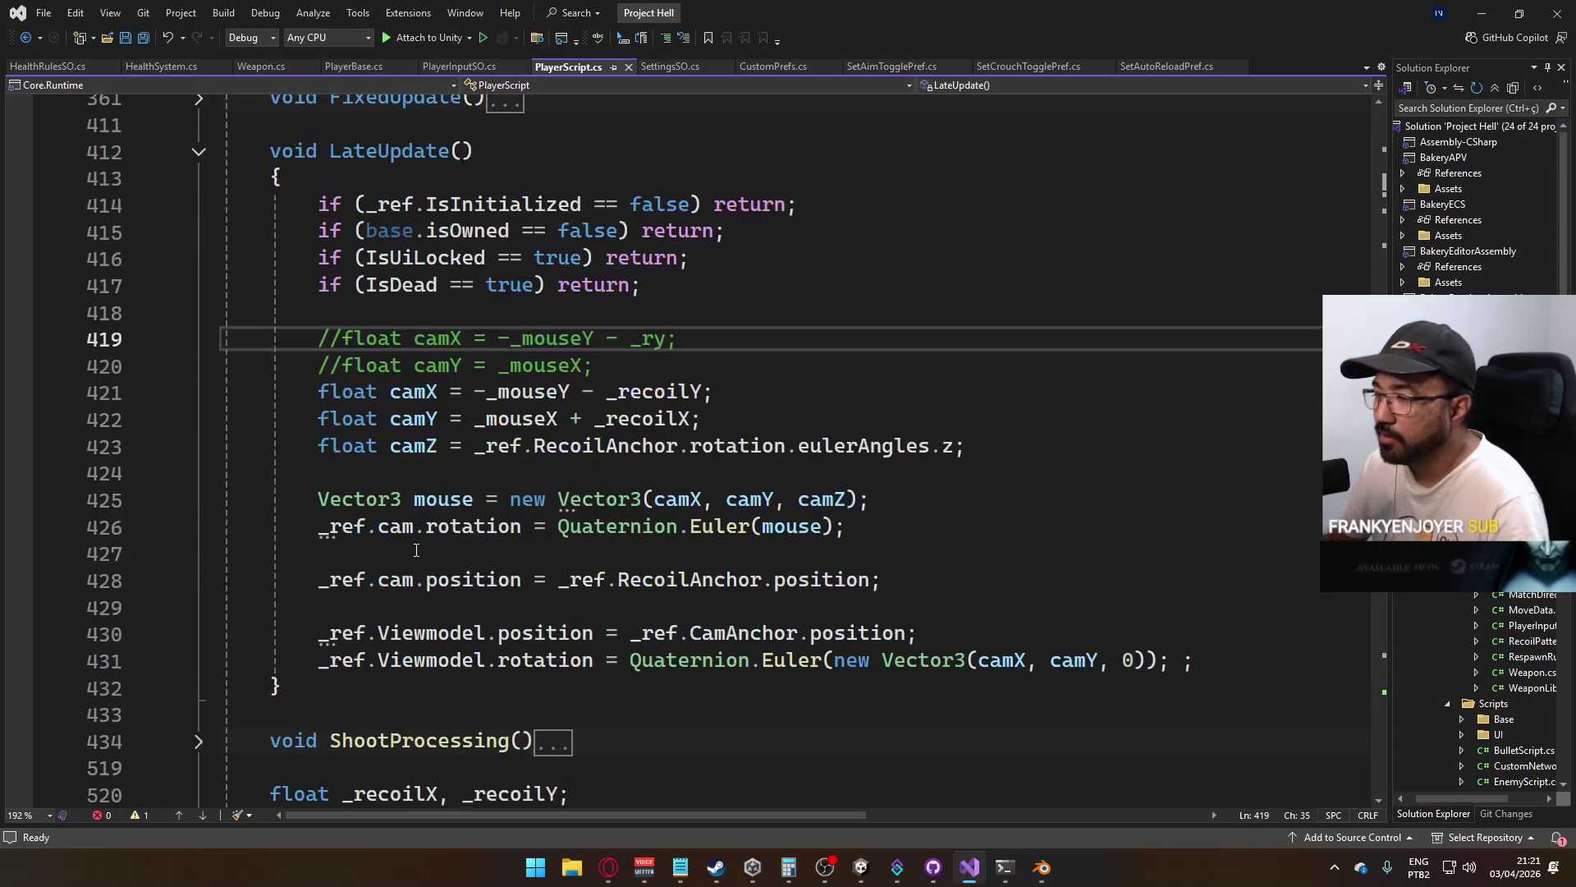
pyautogui.scroll(-10, 420, 540)
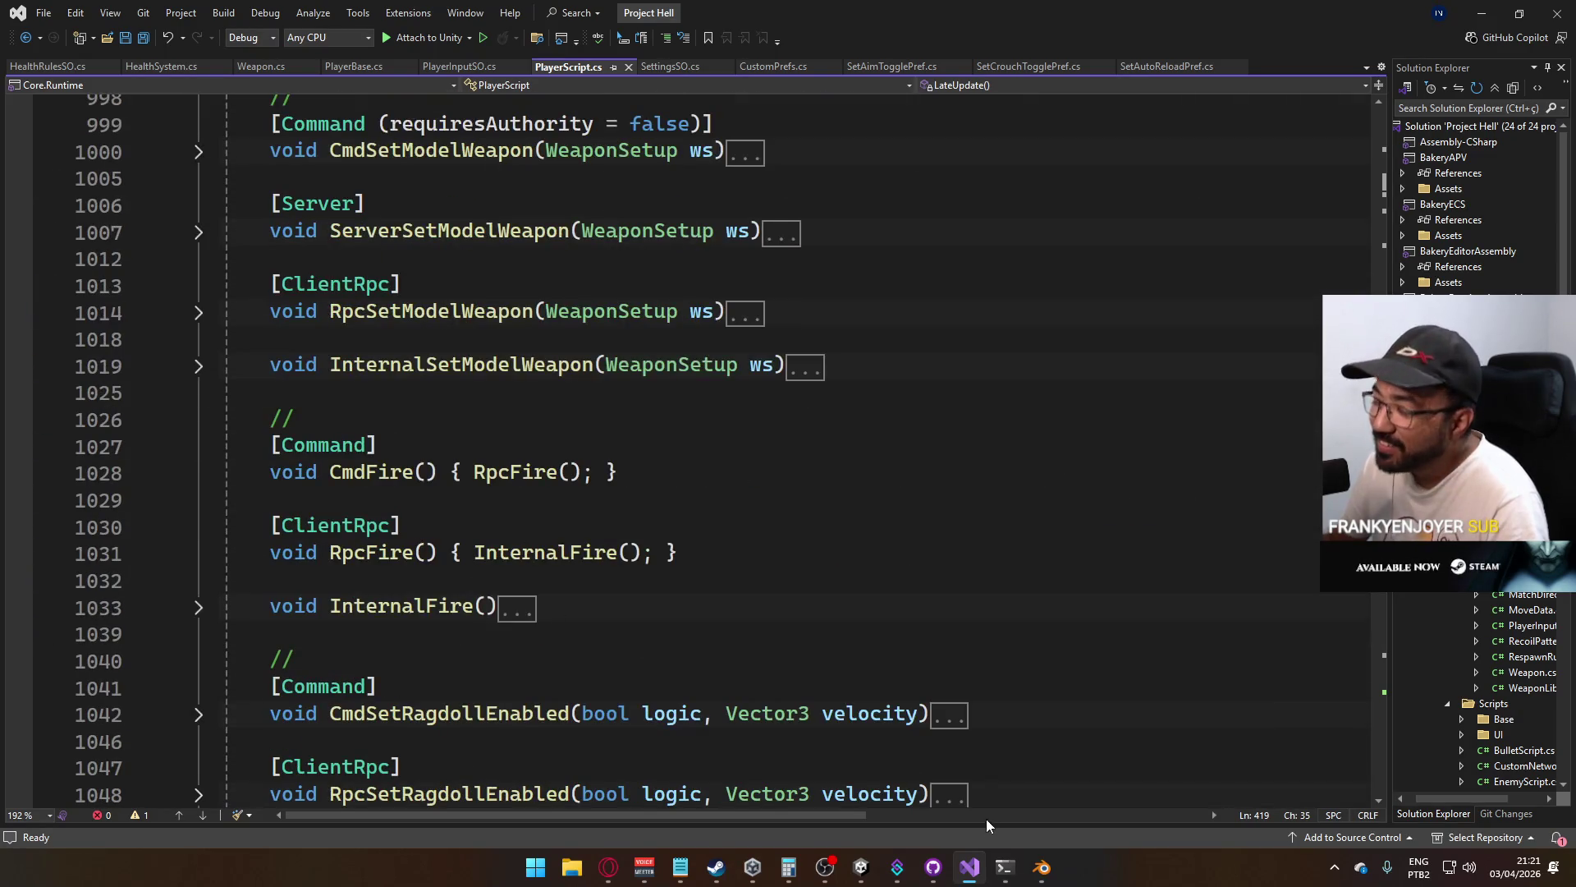
pyautogui.scroll(-20, 714, 672)
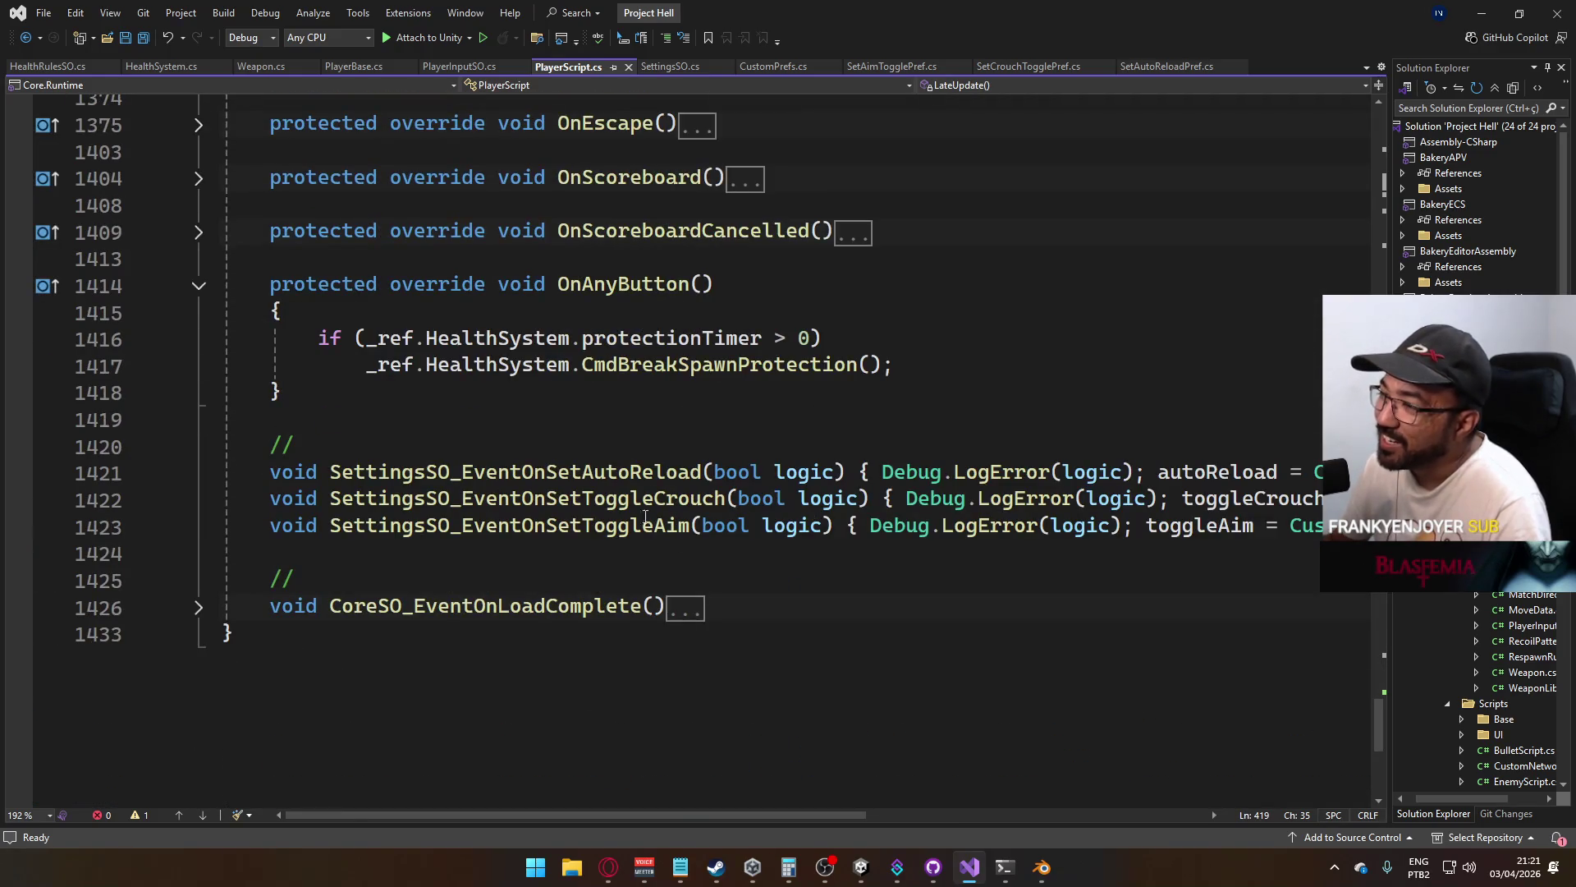
pyautogui.click(198, 286)
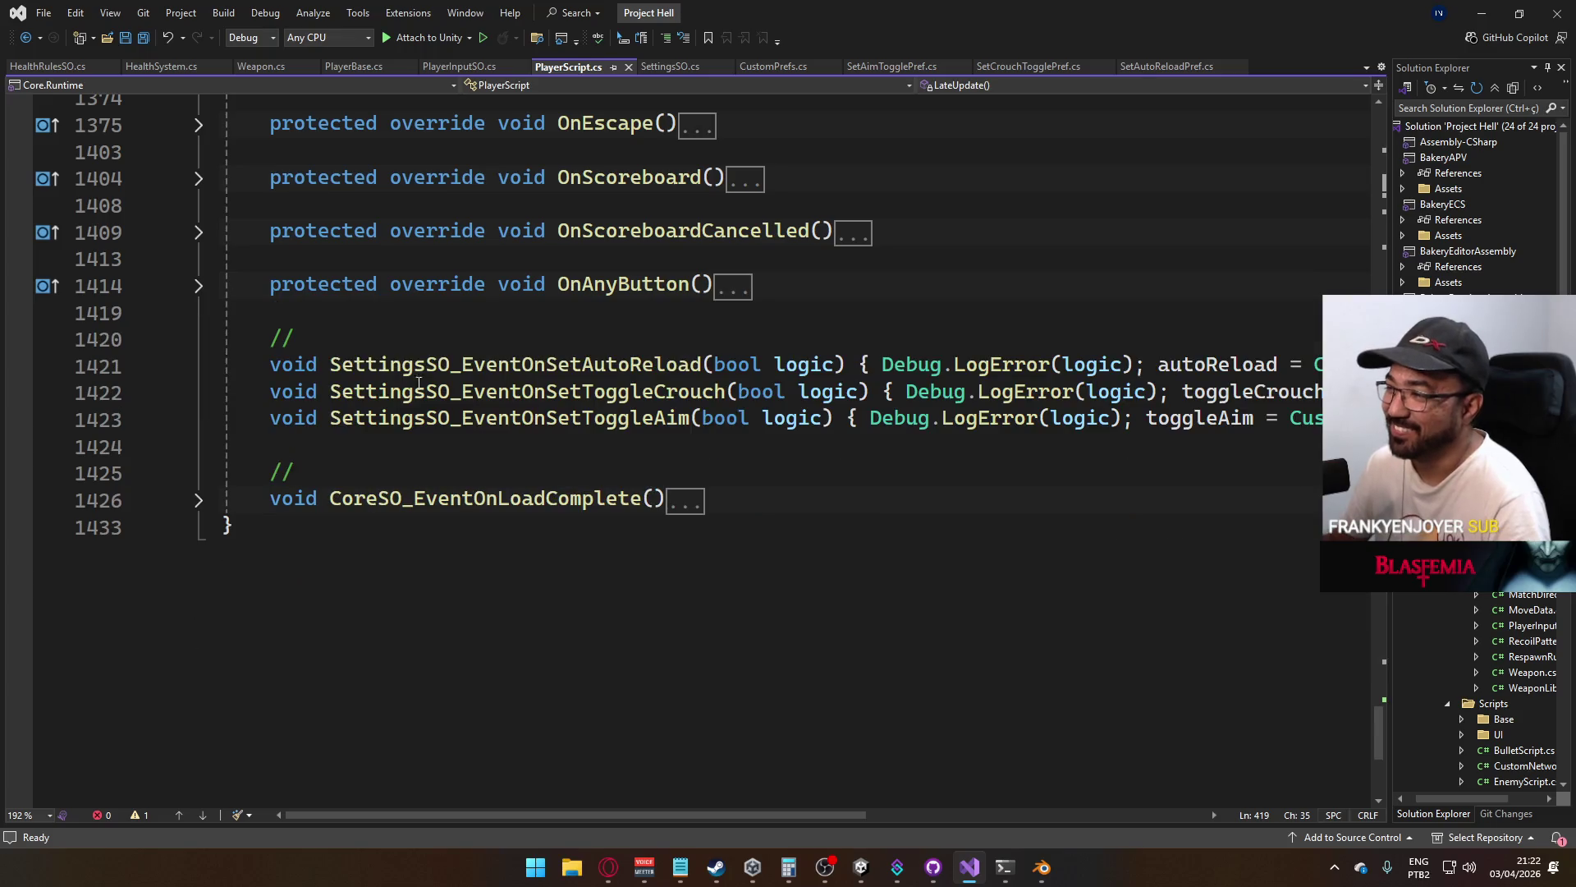
pyautogui.scroll(20, 509, 457)
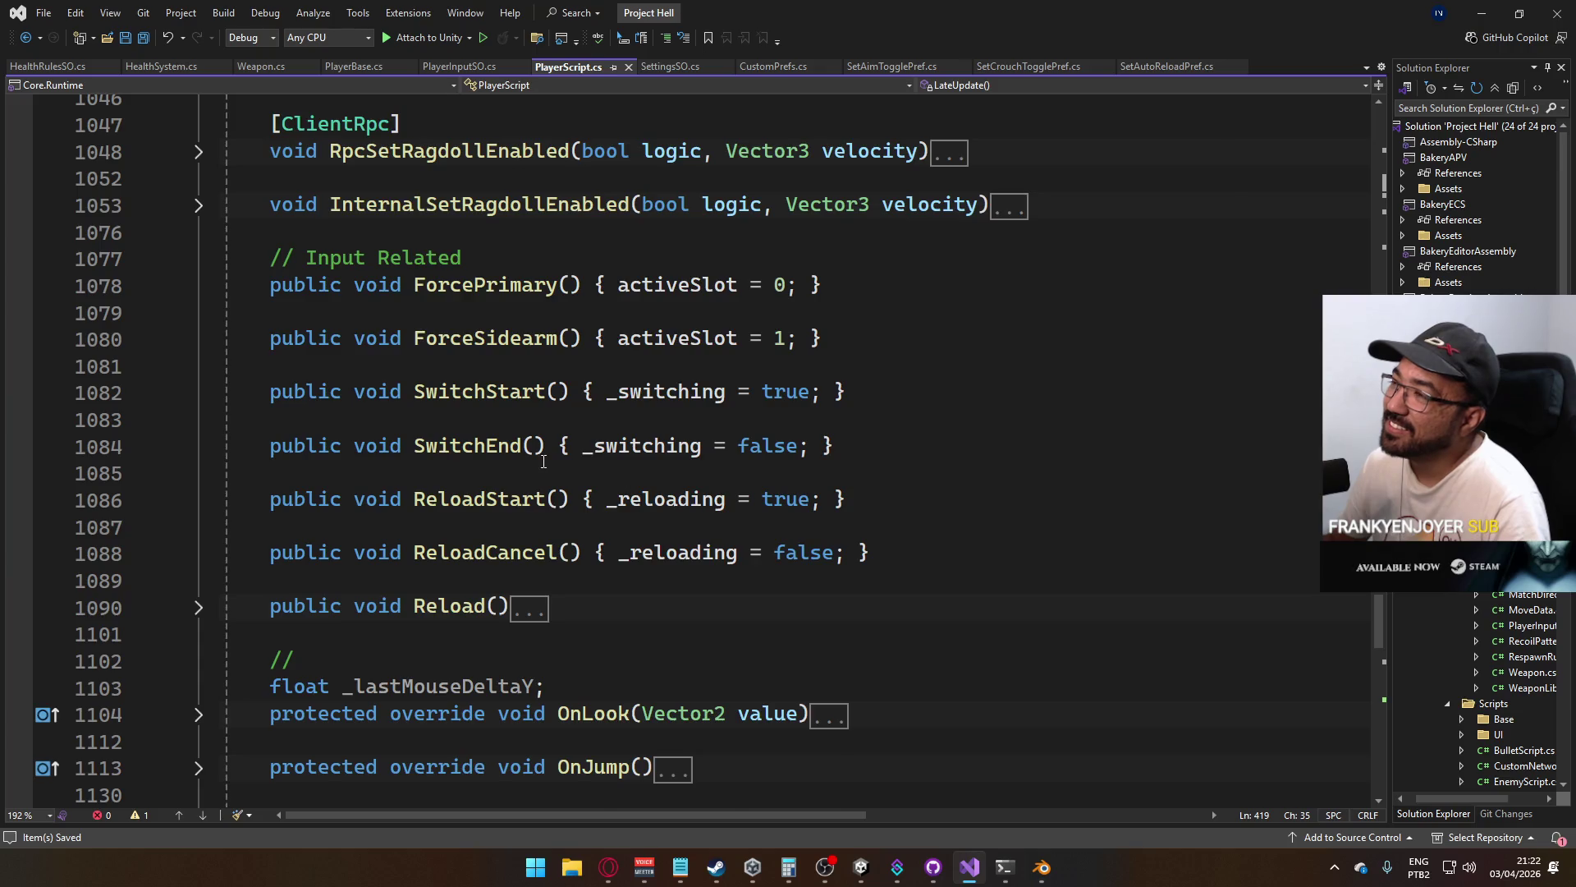
pyautogui.scroll(20, 530, 462)
pyautogui.scroll(10, 555, 510)
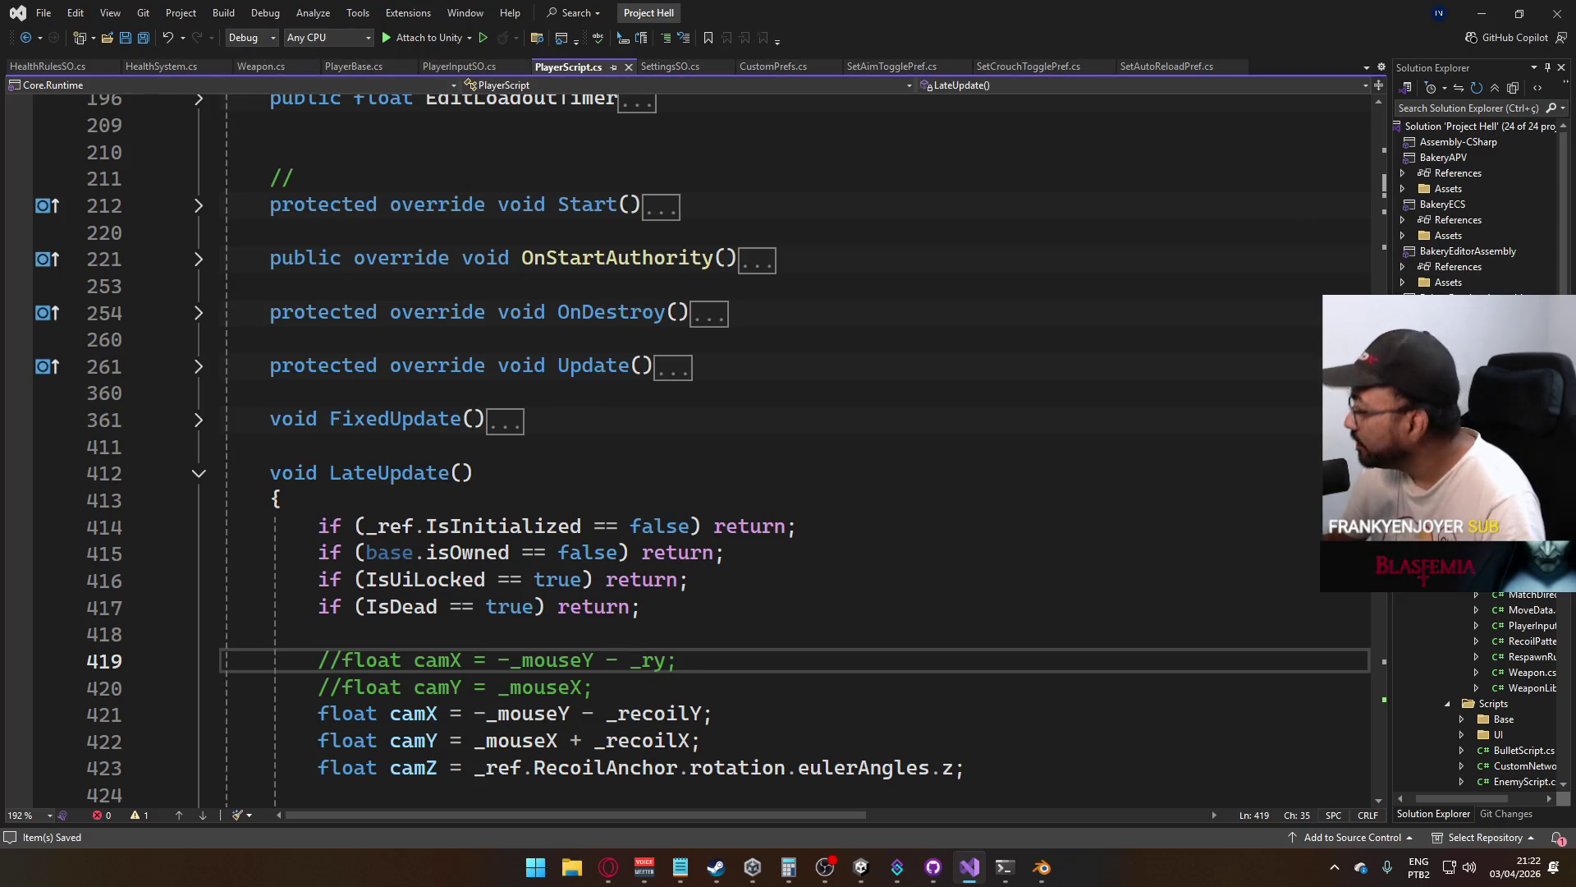
pyautogui.scroll(-14, 1476, 451)
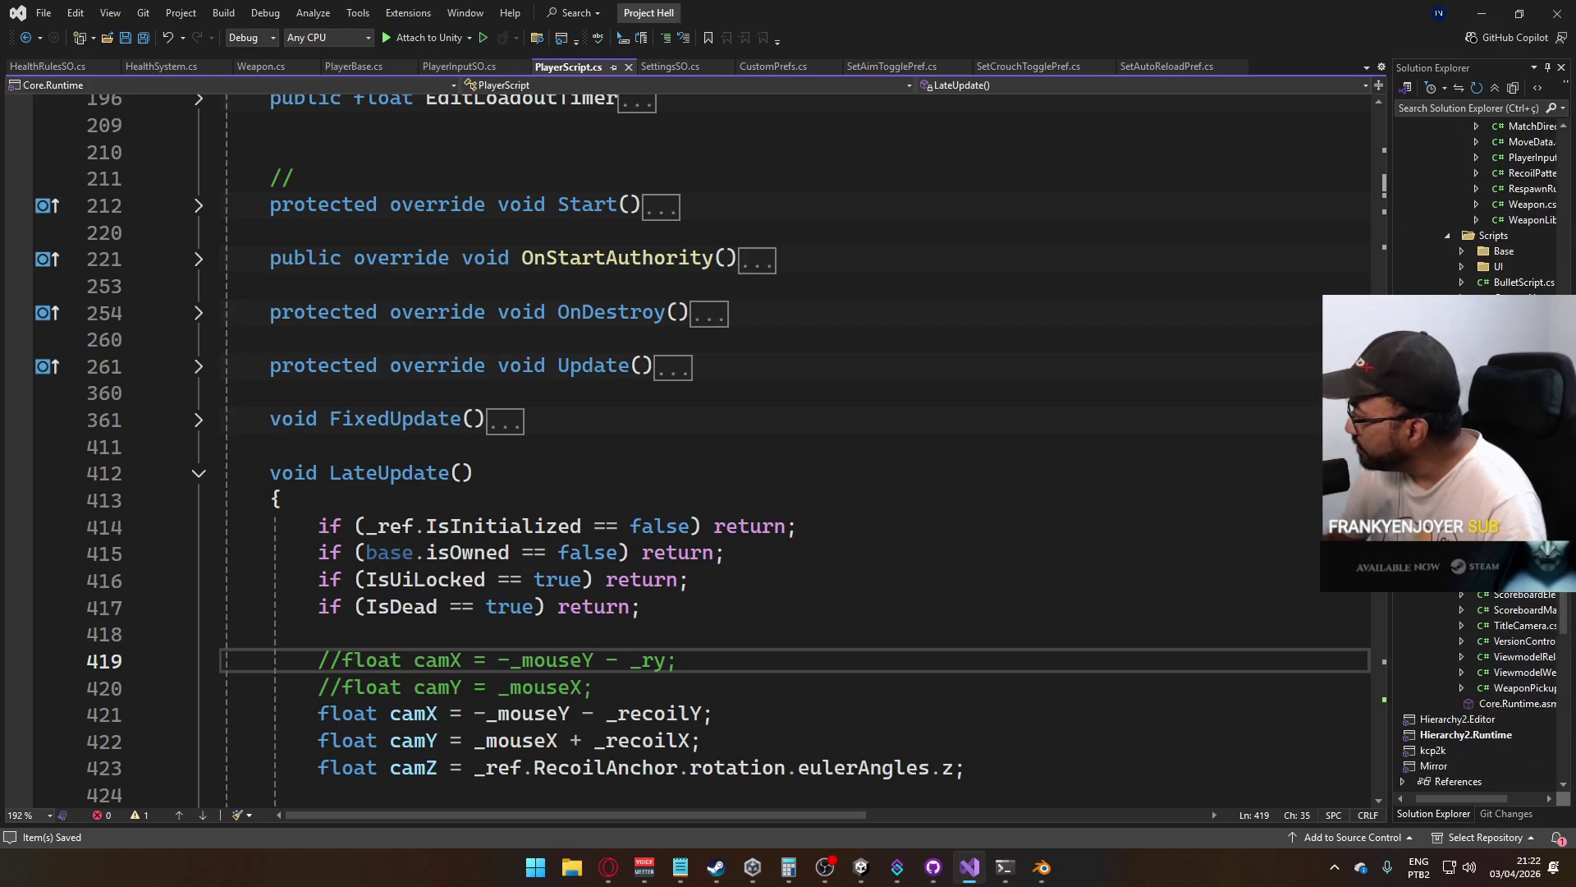
# Open Database.cs from Unity's ScriptableObjects folder and place the caret after inputGravity
pyautogui.click(861, 866)
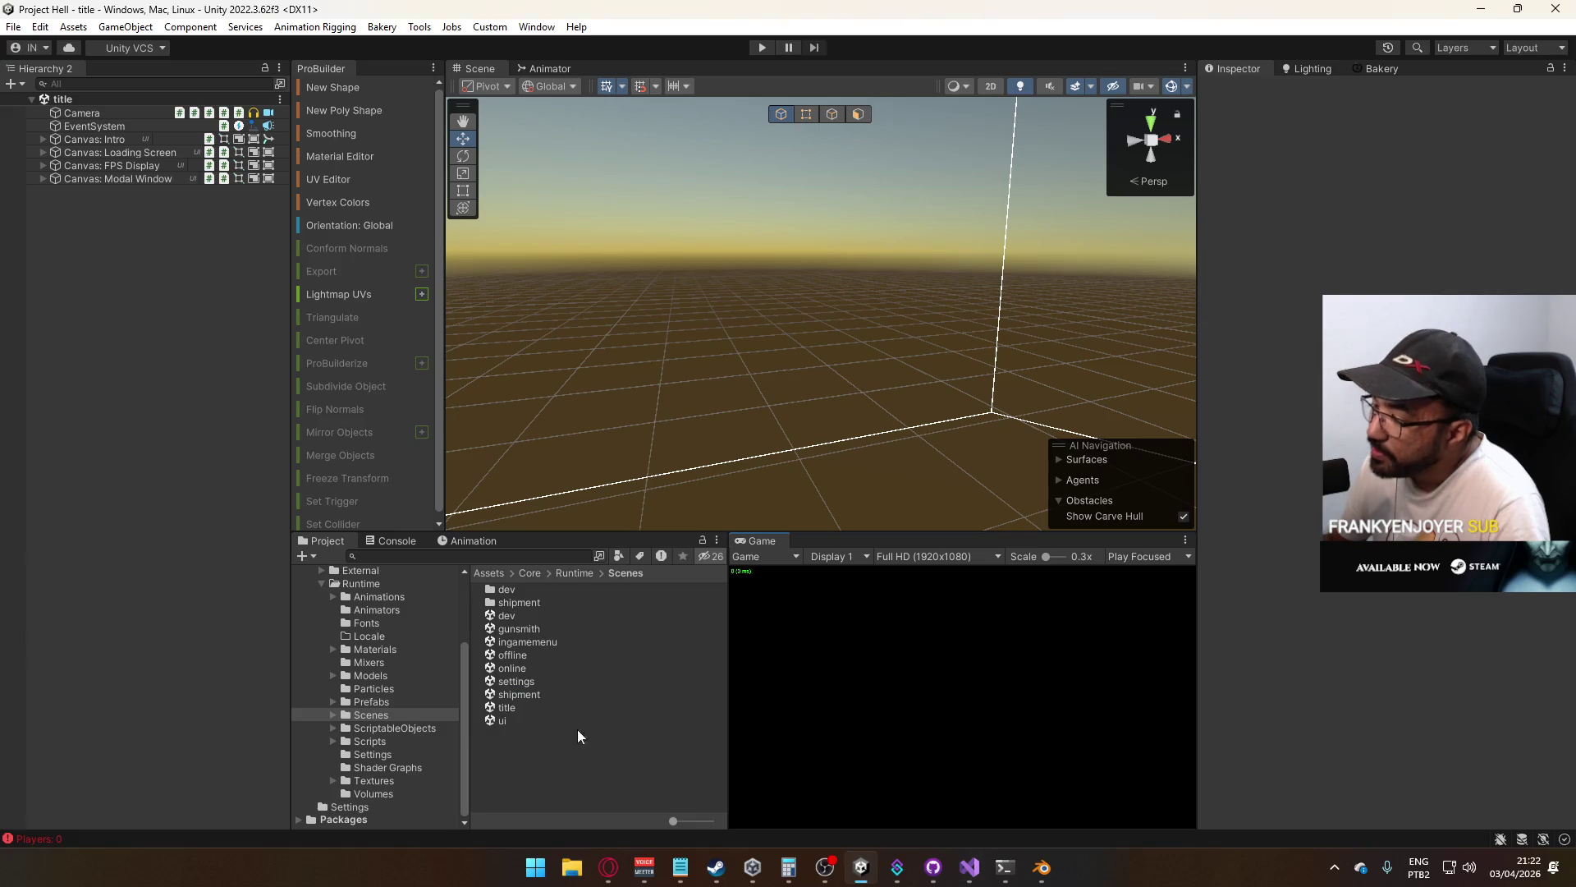
pyautogui.click(401, 729)
pyautogui.doubleClick(513, 632)
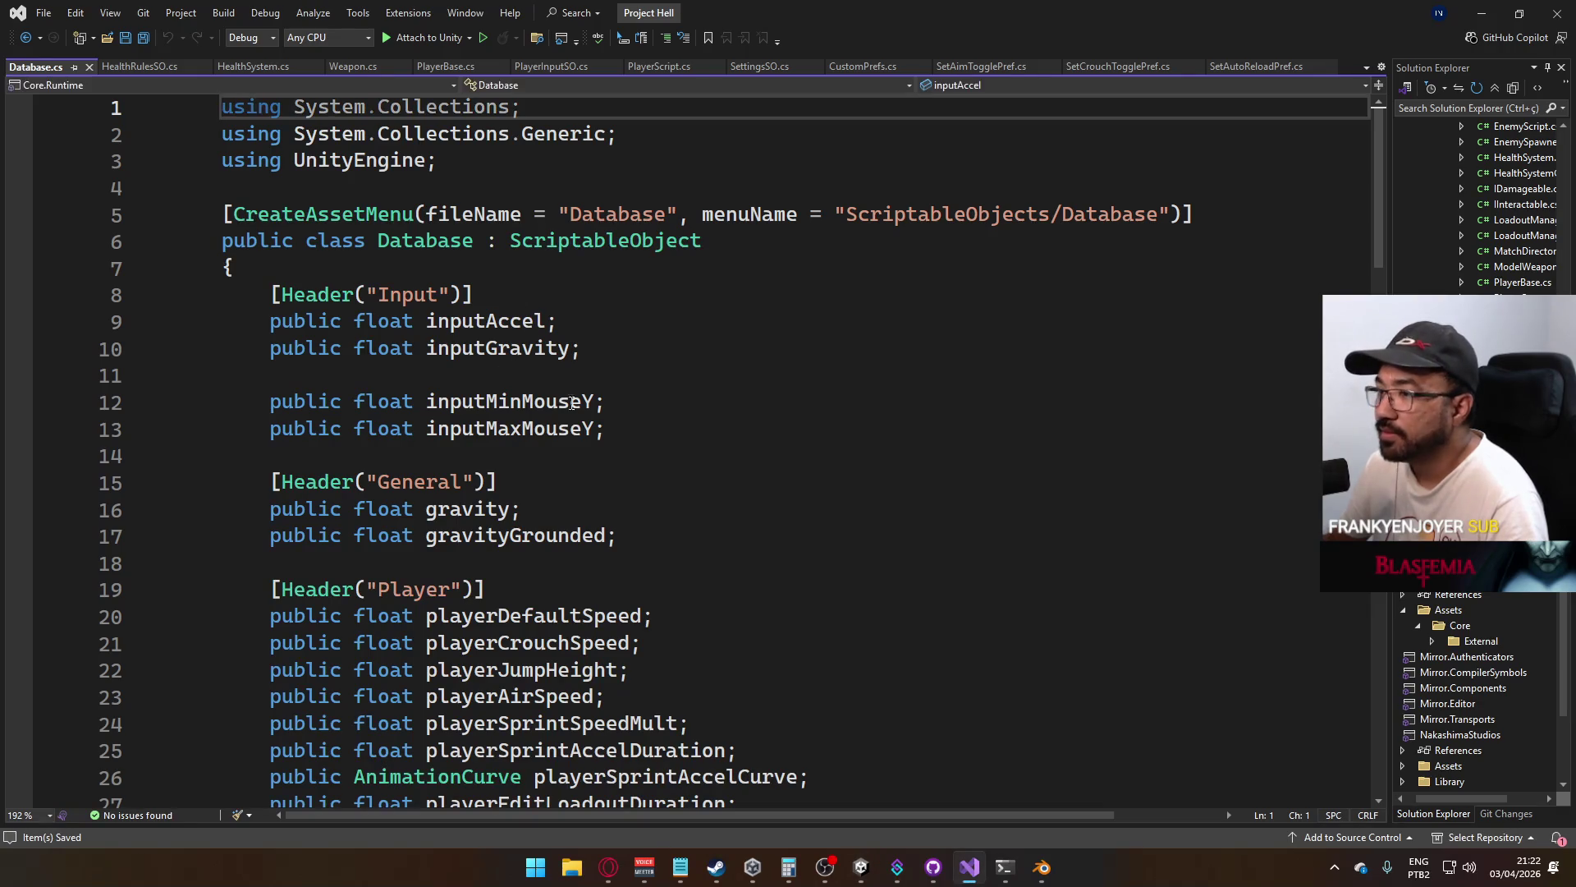
pyautogui.click(696, 437)
pyautogui.click(633, 350)
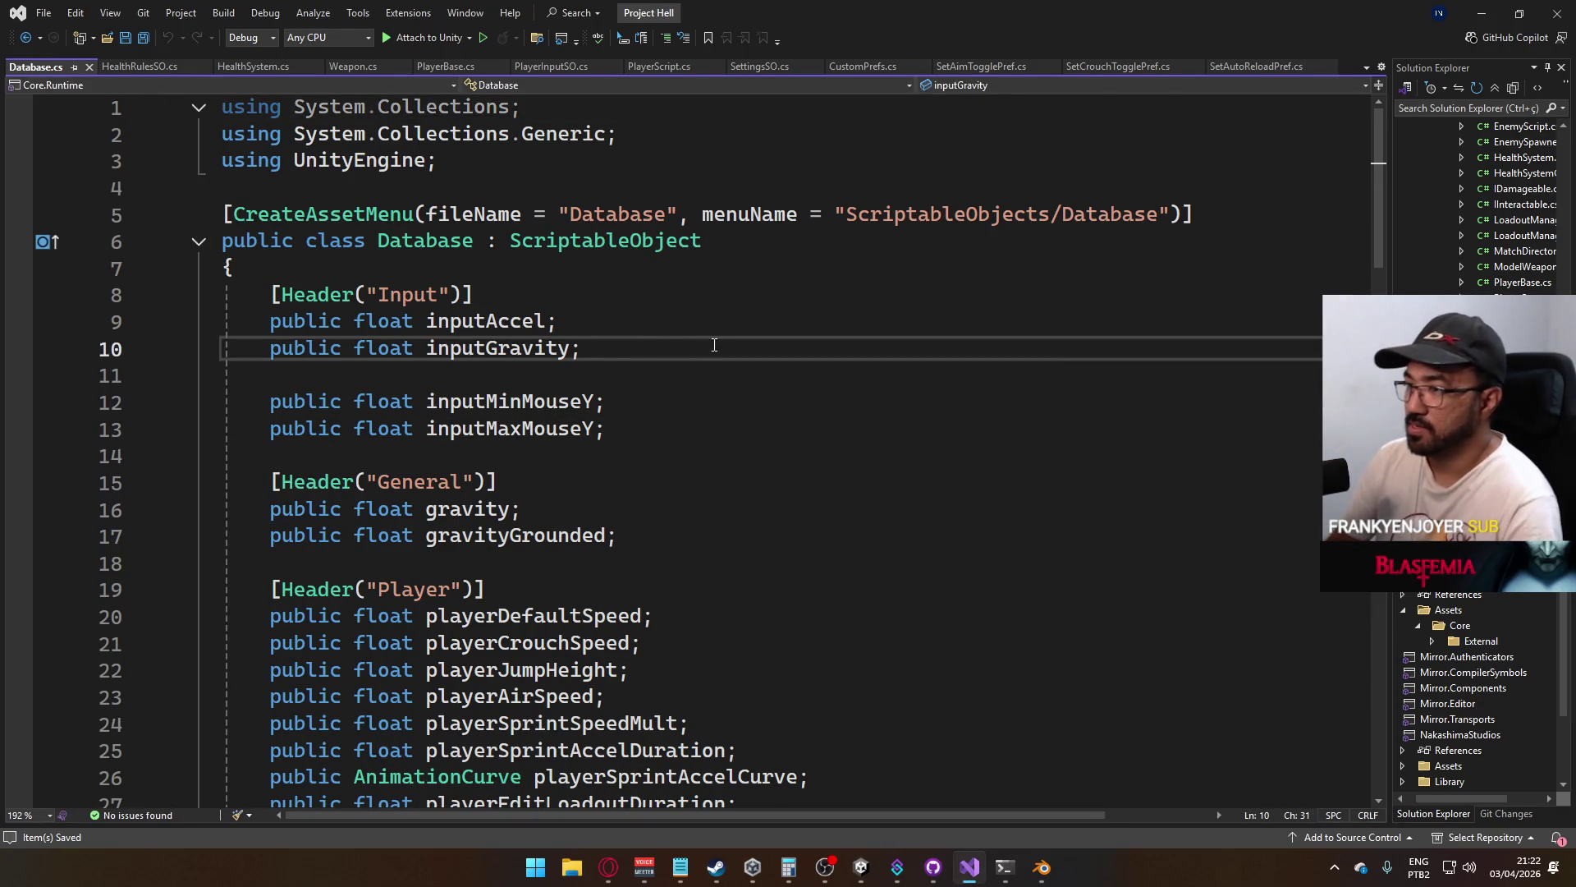
# Add 'public float inputBufferDuration;' below inputGravity in Database.cs and save
pyautogui.press('Return')
pyautogui.write('public float inputBuffe')
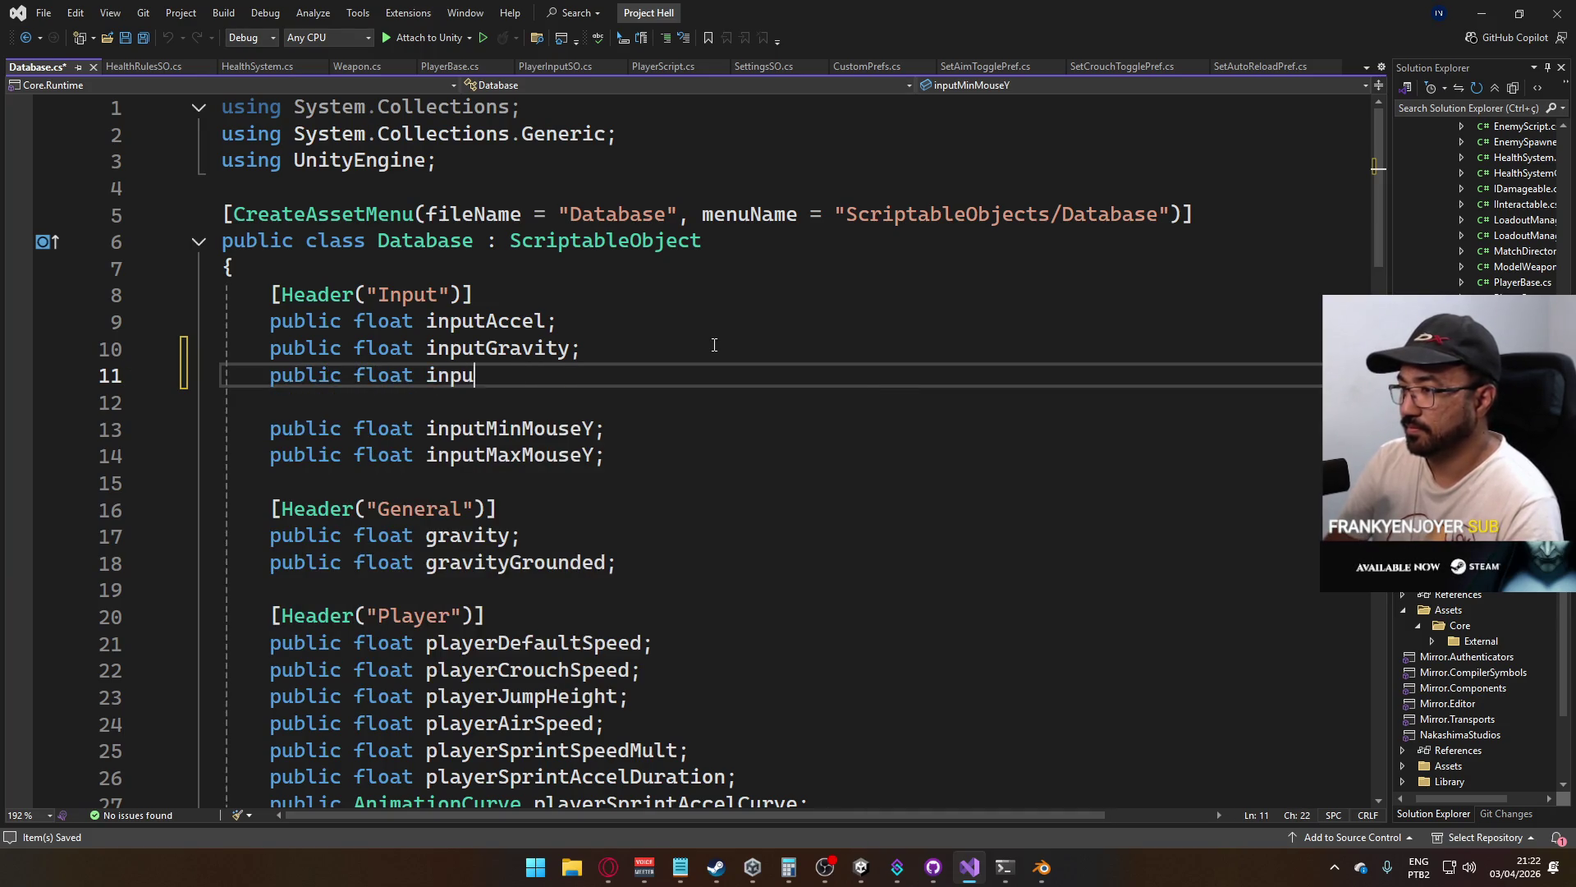
pyautogui.write('rDUrati')
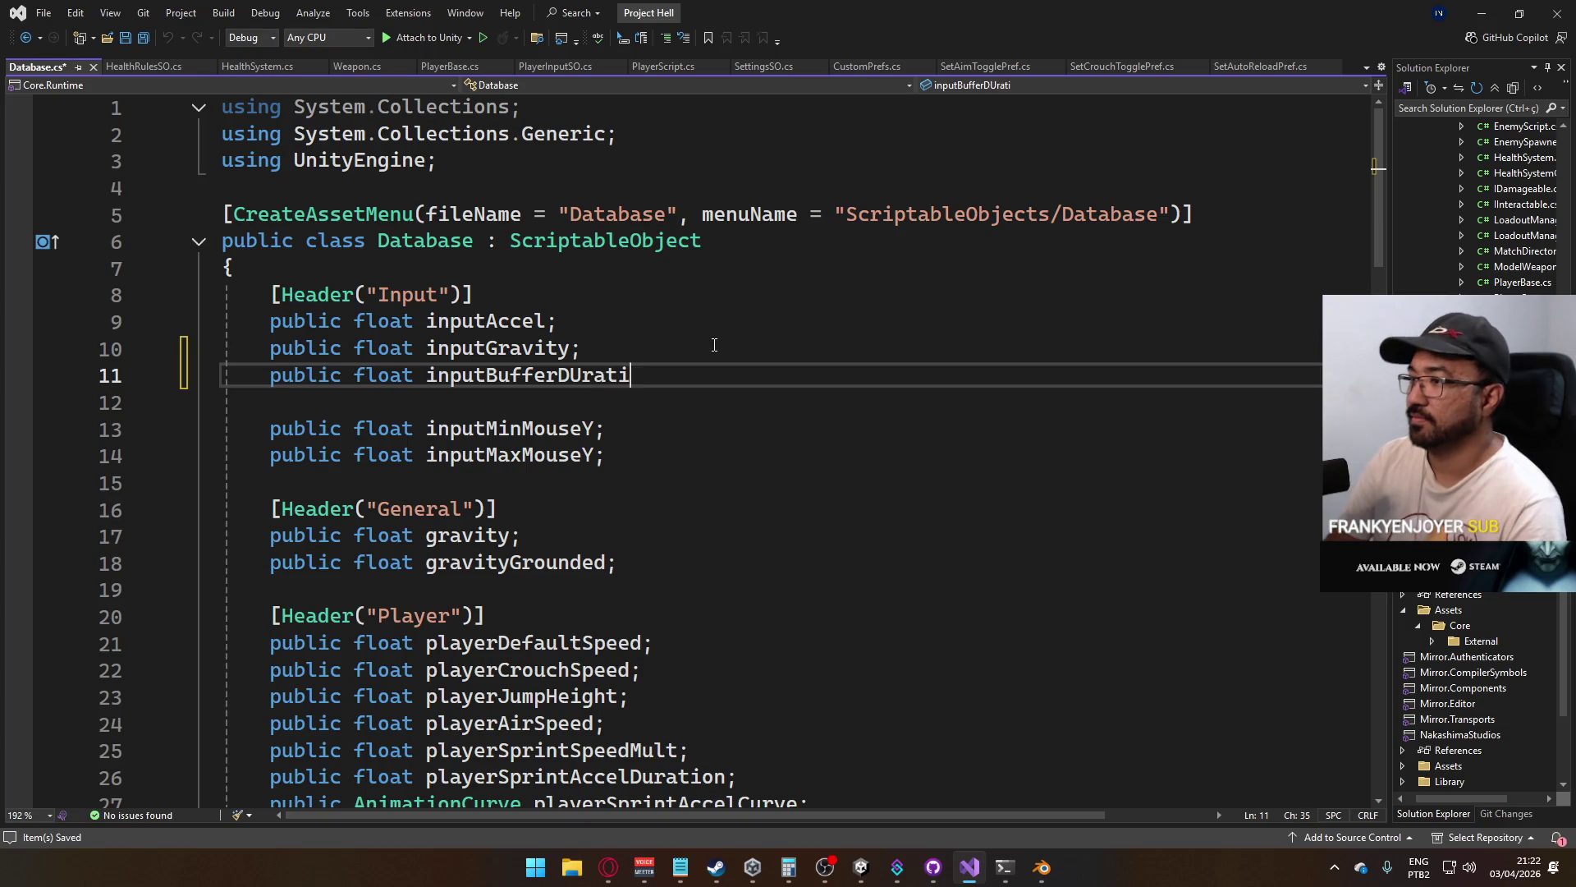
pyautogui.press('BackSpace')
pyautogui.press('BackSpace')
pyautogui.write('urat')
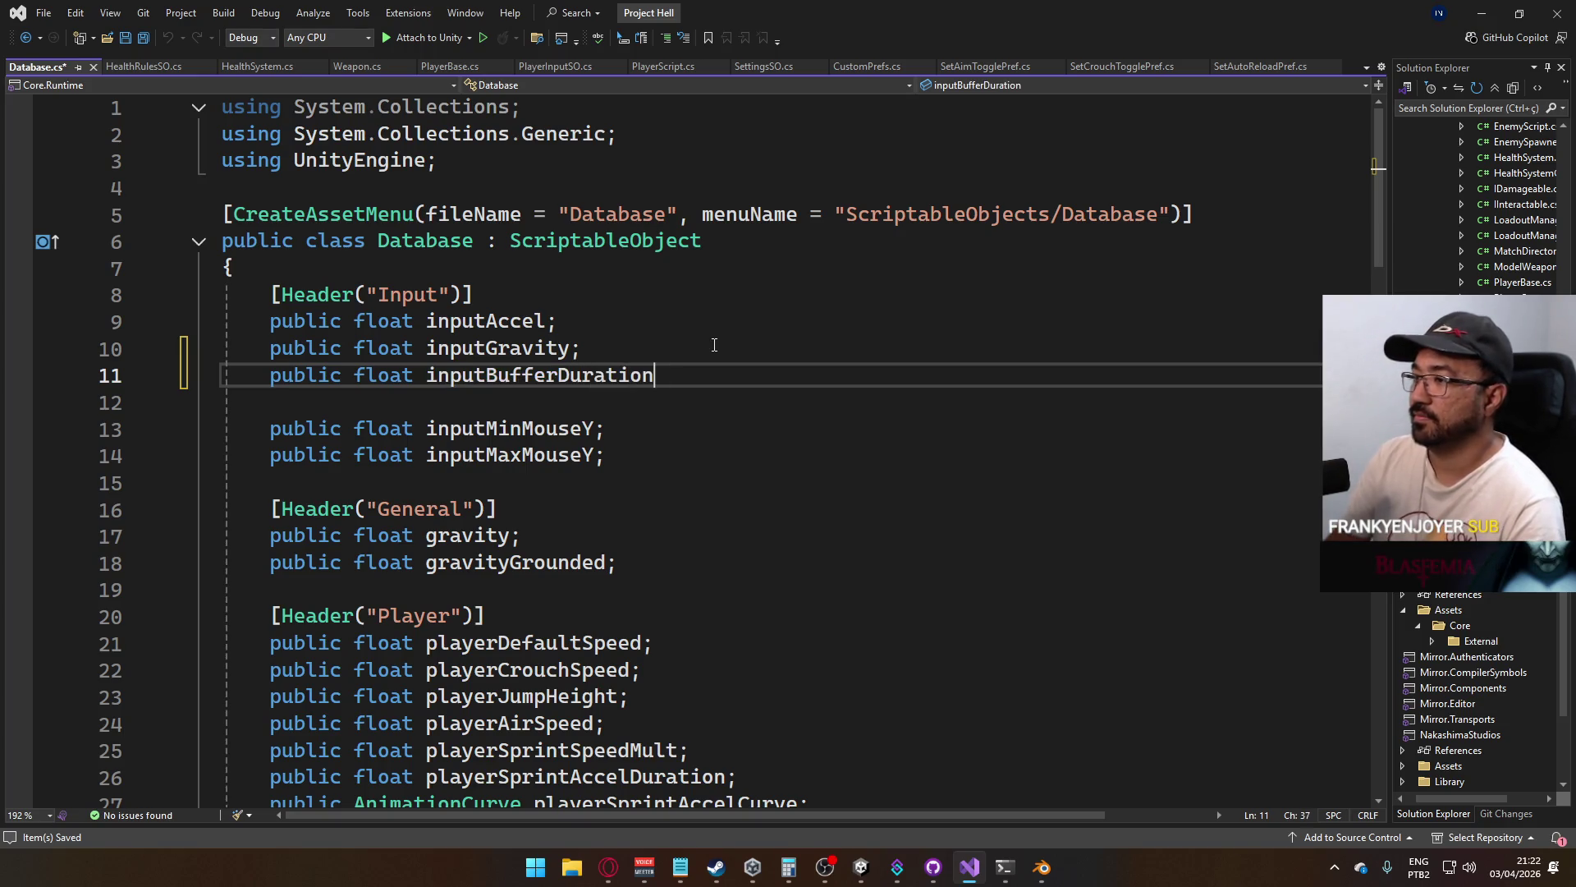
pyautogui.write(';')
pyautogui.hotkey('ctrl', 's')
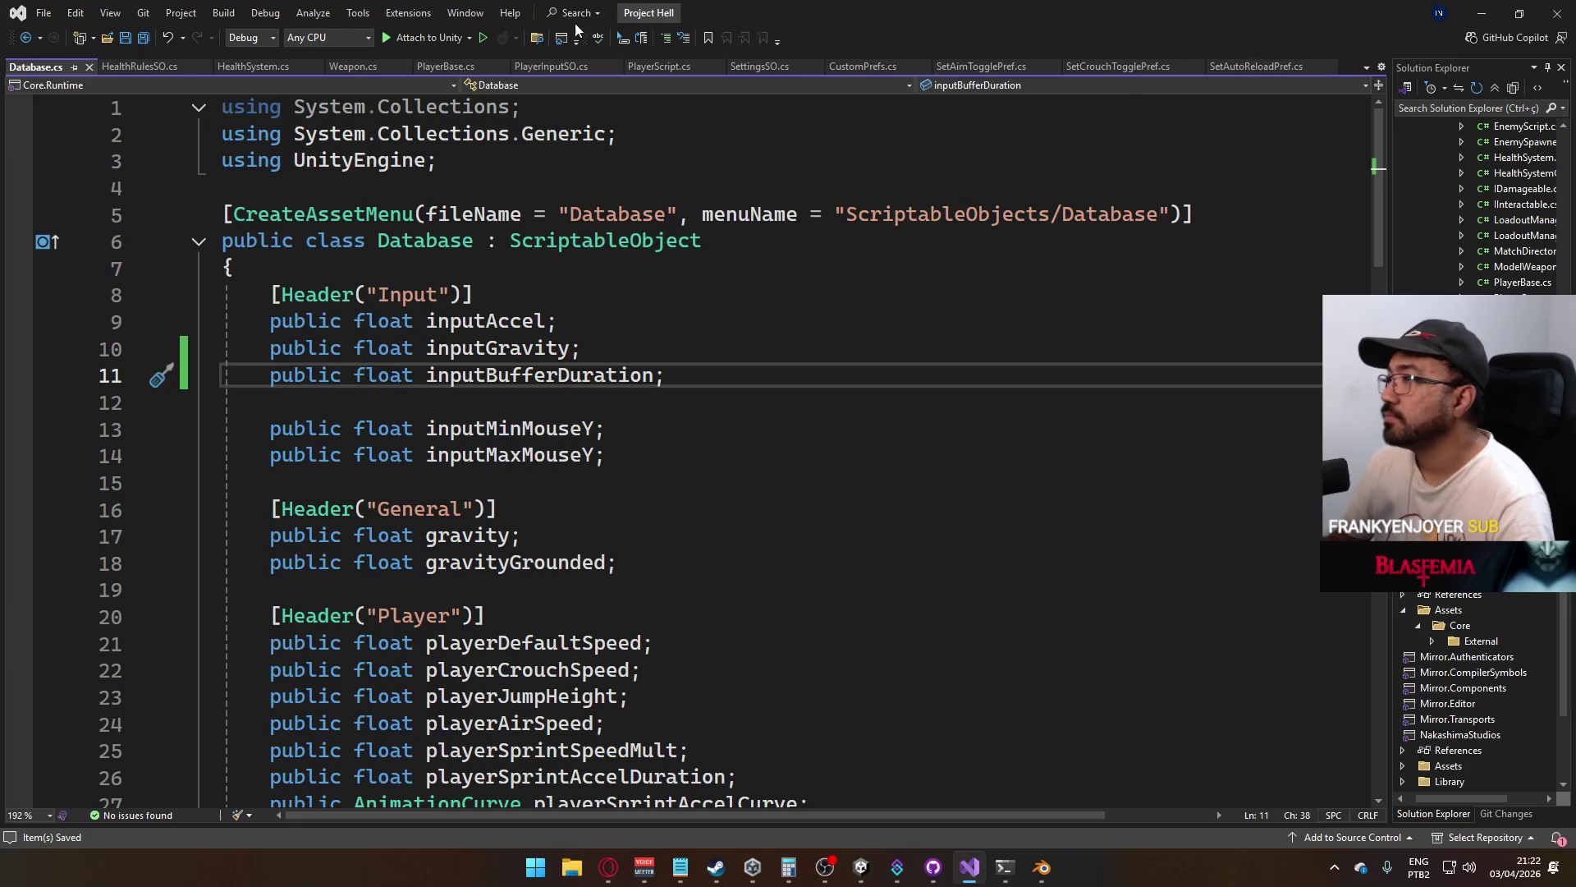
# In PlayerScript.cs, declare 'float _jumpBuffer;' below _recoilDissipationTimer
pyautogui.click(660, 65)
pyautogui.scroll(10, 549, 364)
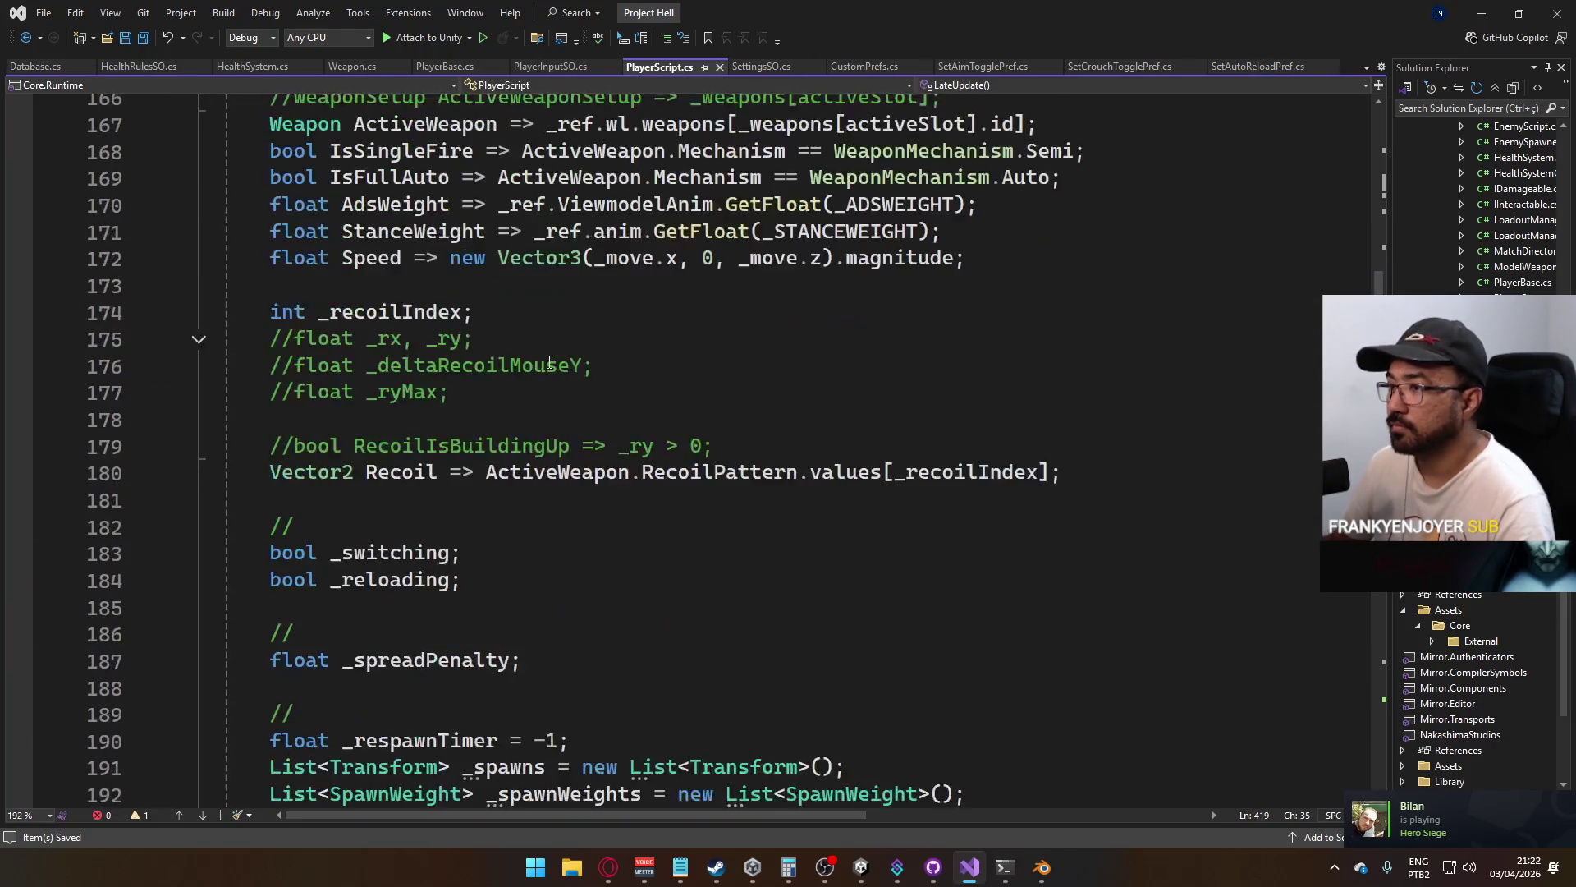
pyautogui.scroll(-10, 629, 591)
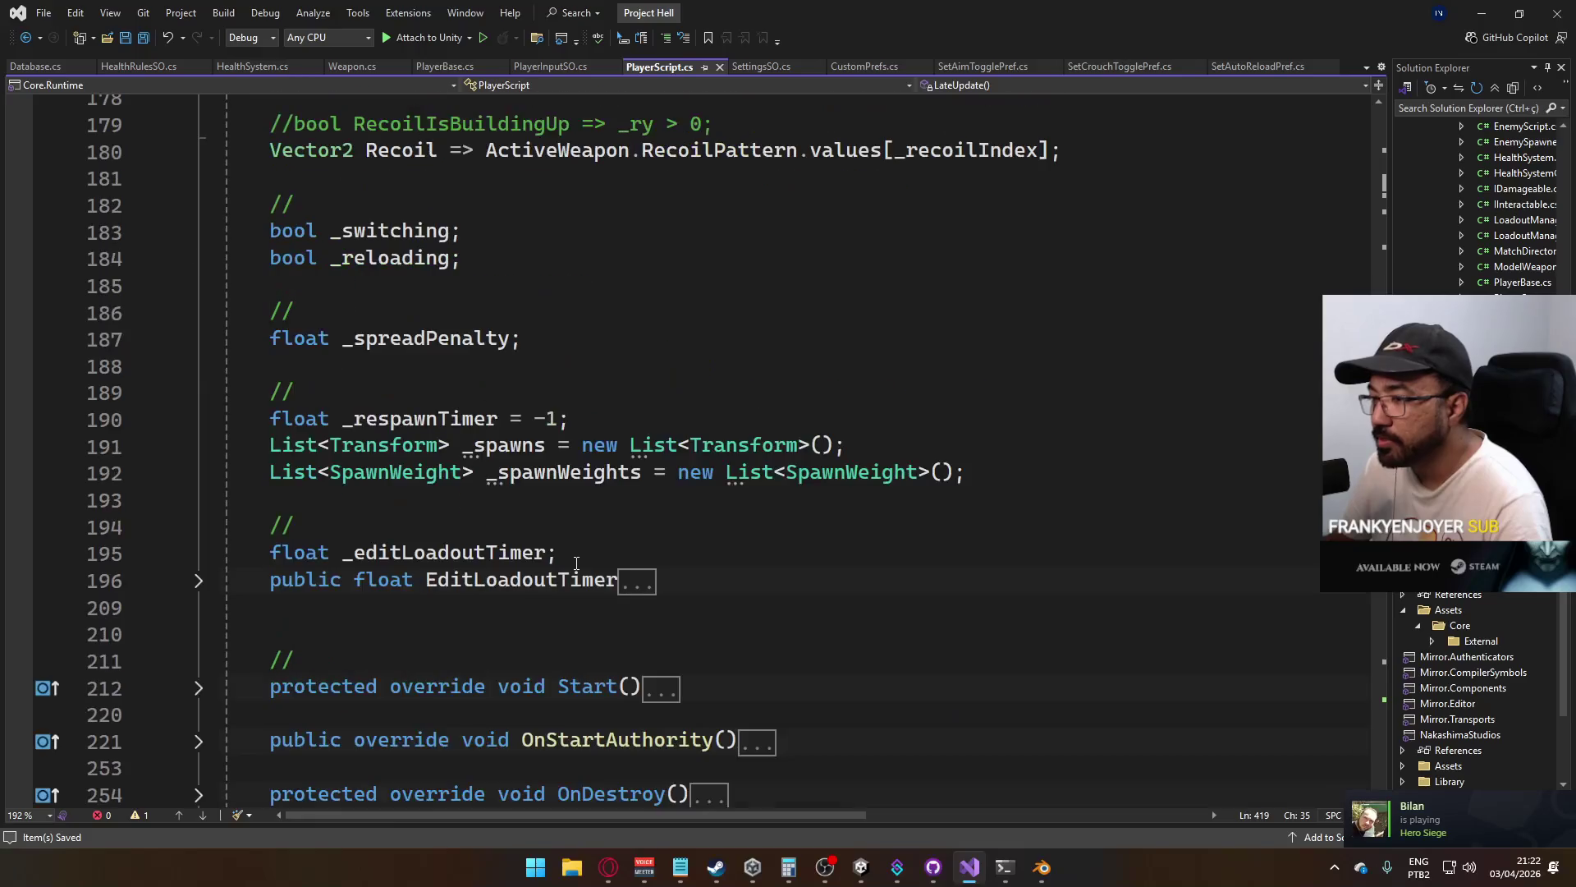
pyautogui.scroll(3, 581, 555)
pyautogui.scroll(10, 581, 556)
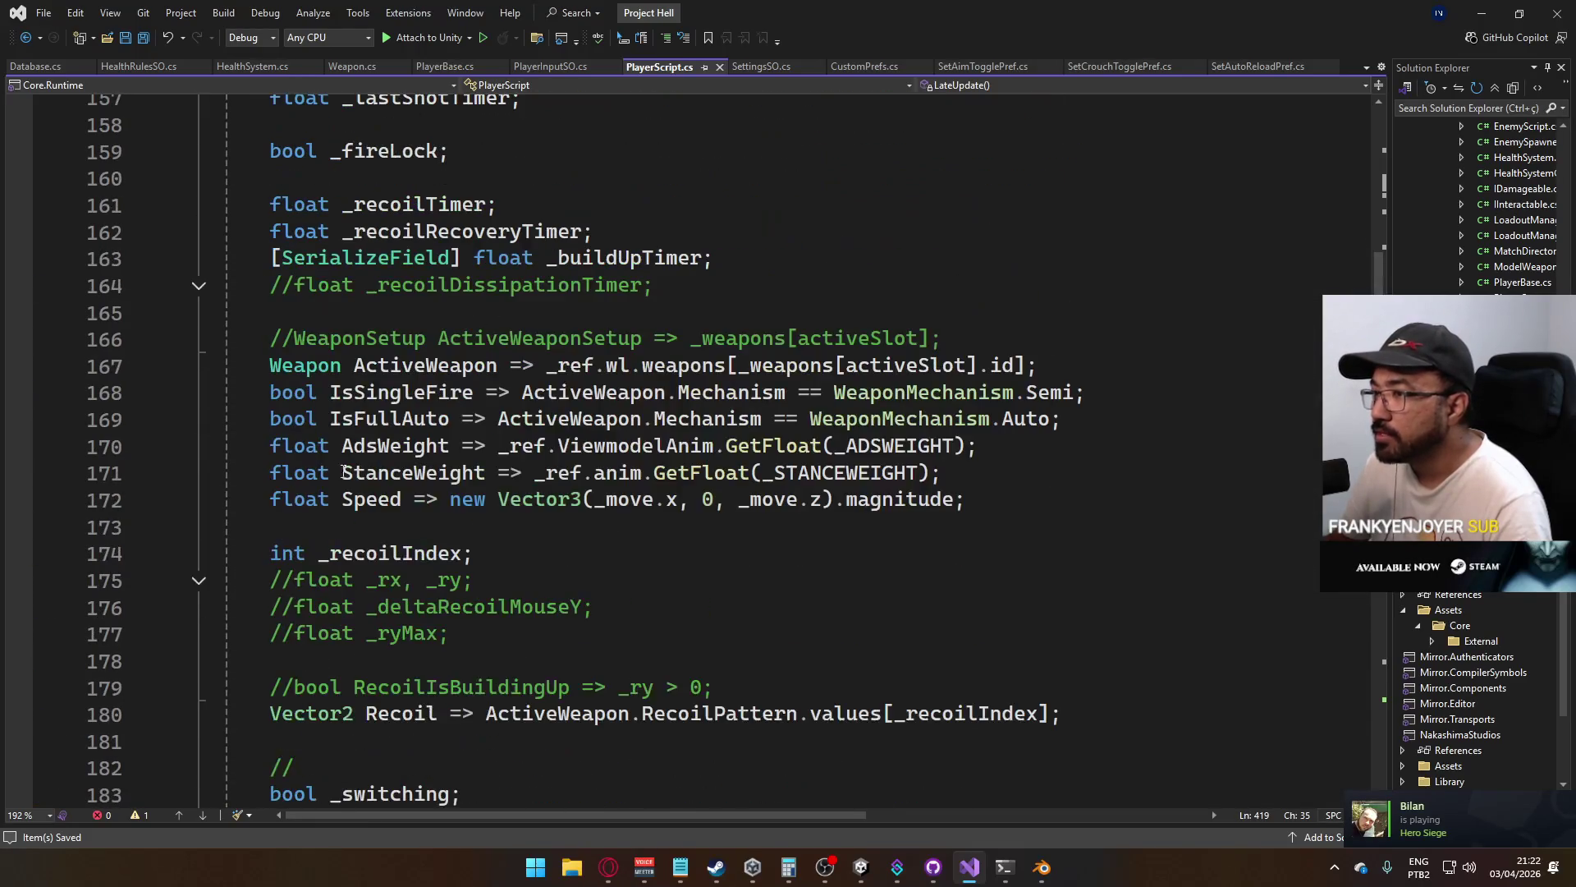
pyautogui.click(779, 448)
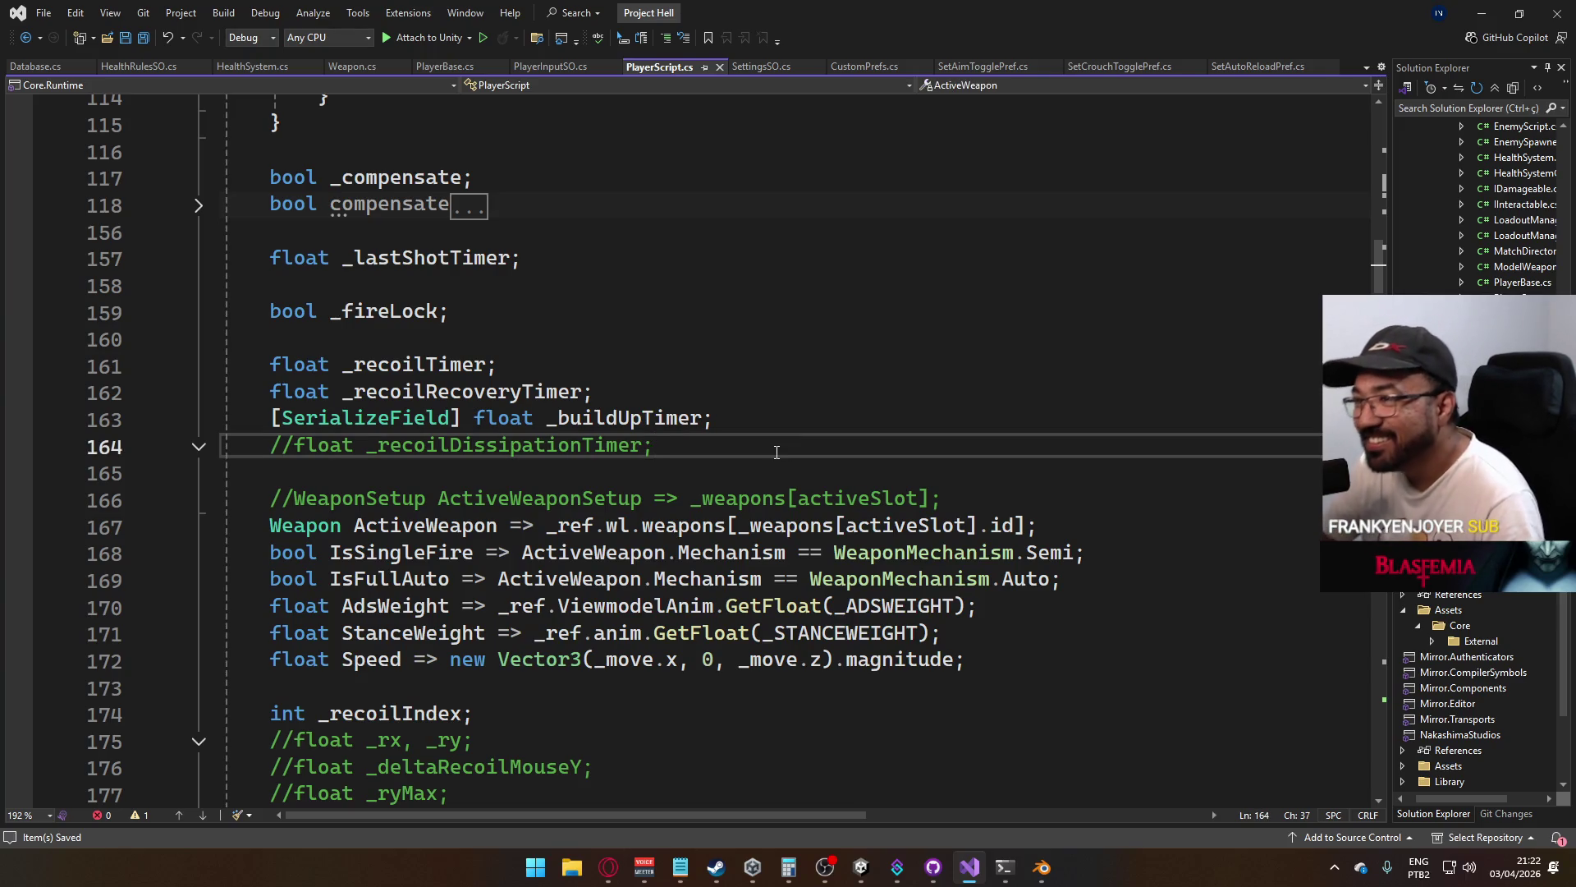
pyautogui.press('Return')
pyautogui.press('Return')
pyautogui.write('float _jumpBufferTimer;')
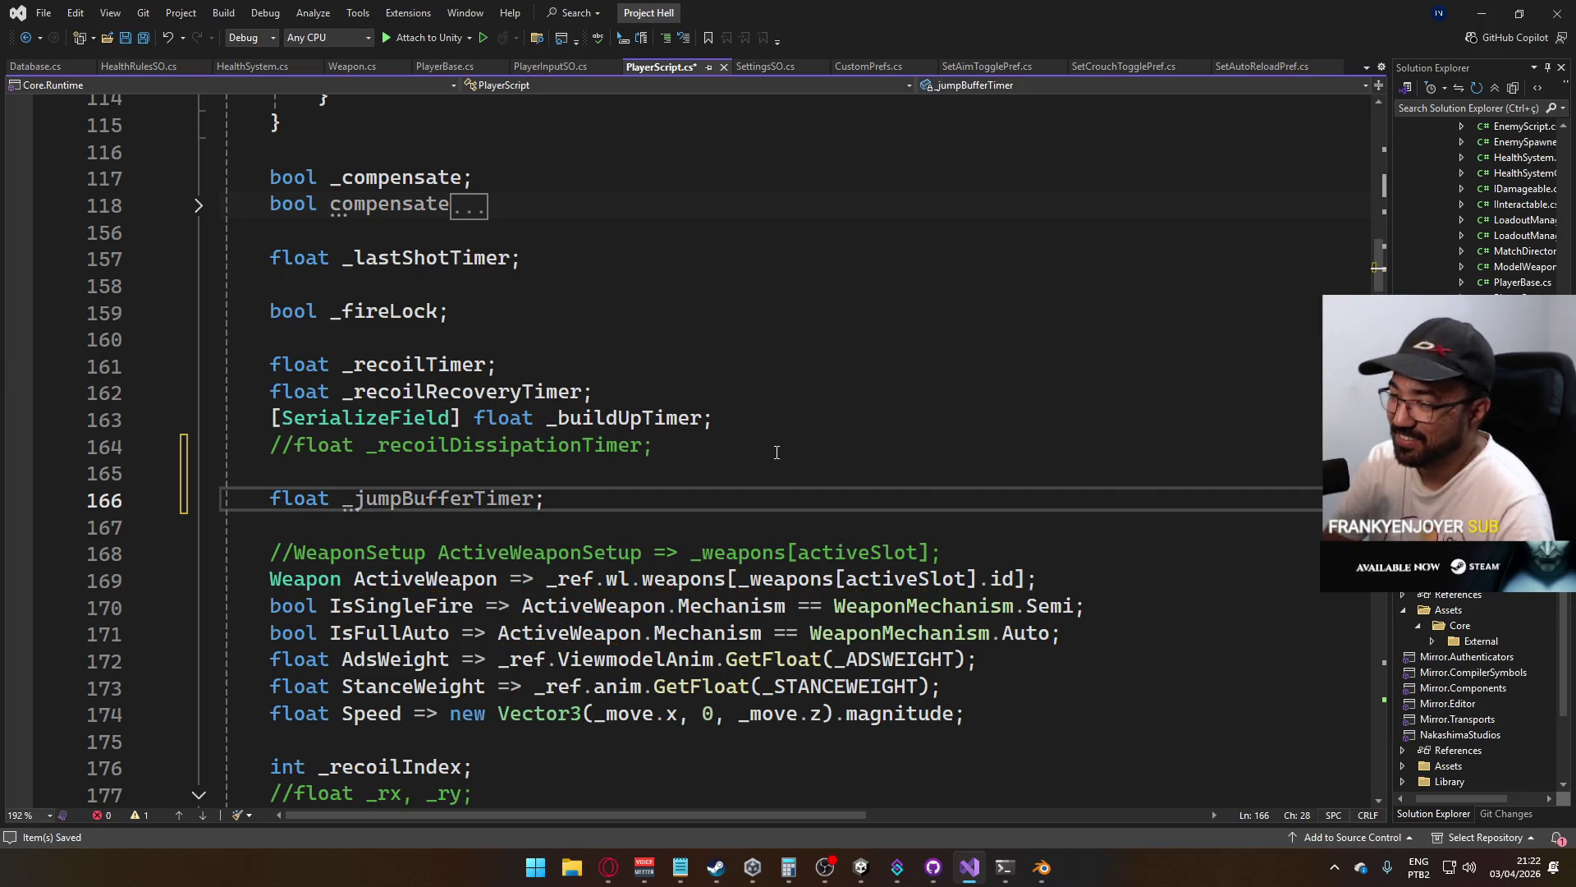
pyautogui.press('BackSpace')
pyautogui.press('BackSpace')
pyautogui.write(';')
# Declare 'float _sprintBuffer;' below _jumpBuffer and save PlayerScript.cs
pyautogui.press('Return')
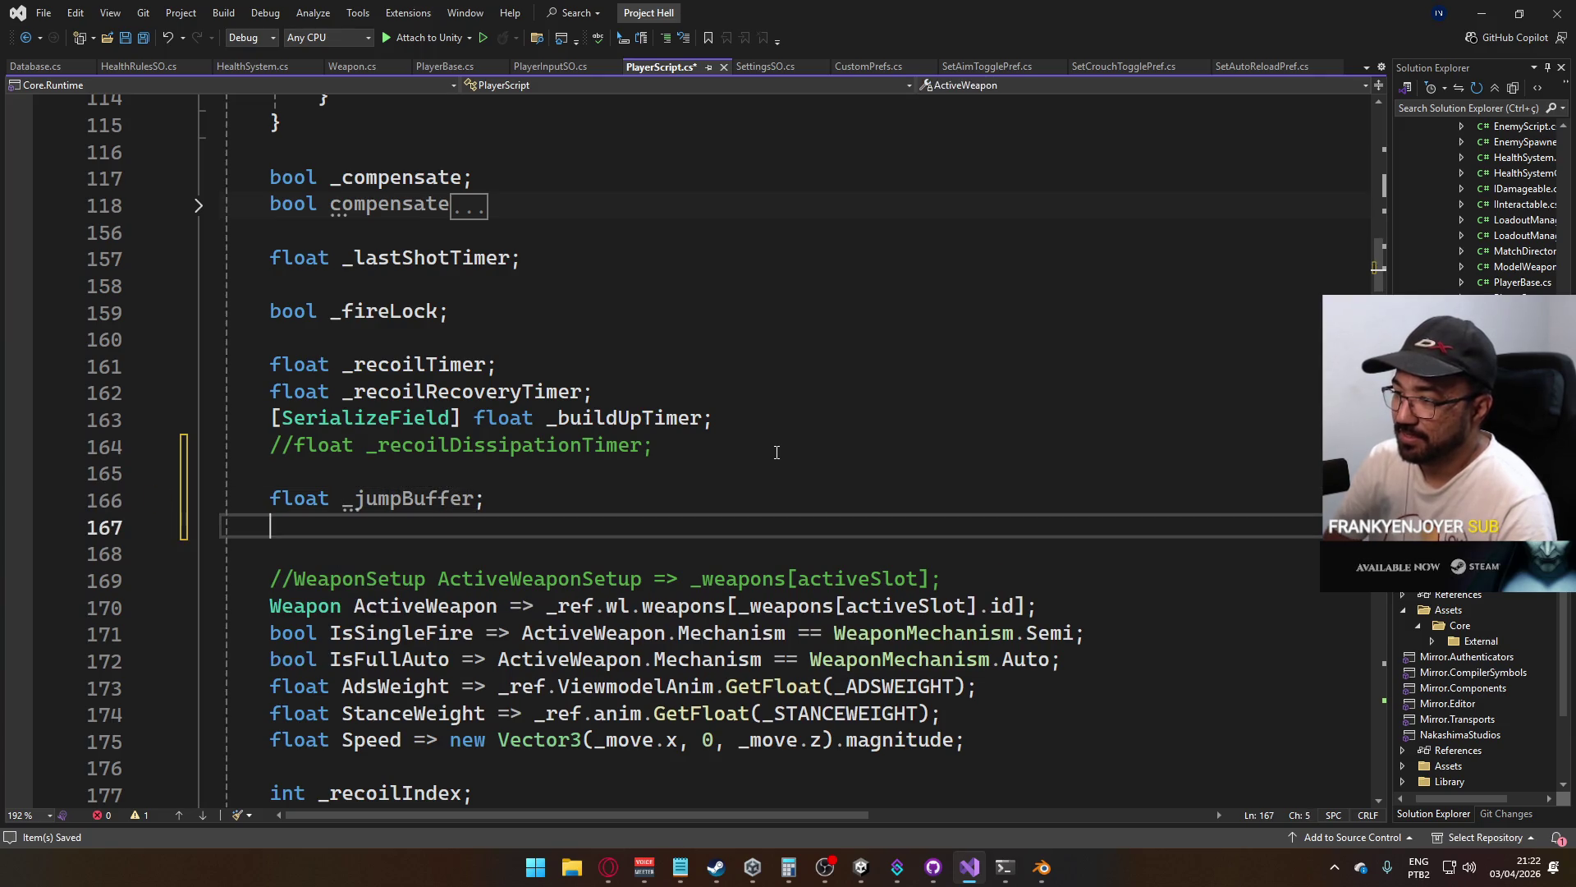
pyautogui.write('float _')
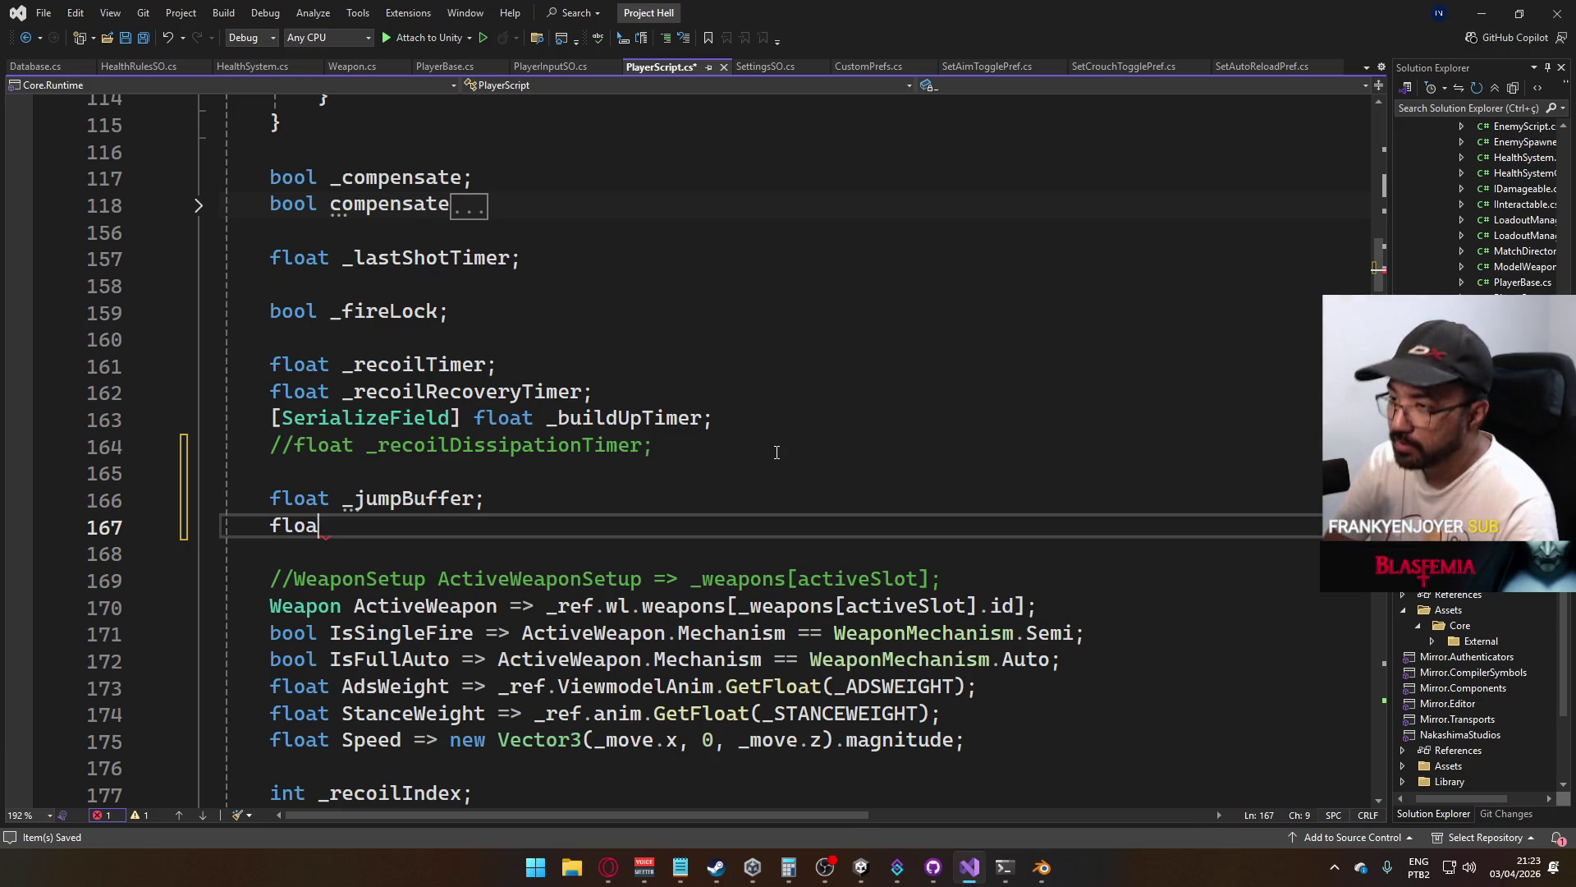
pyautogui.press('Up')
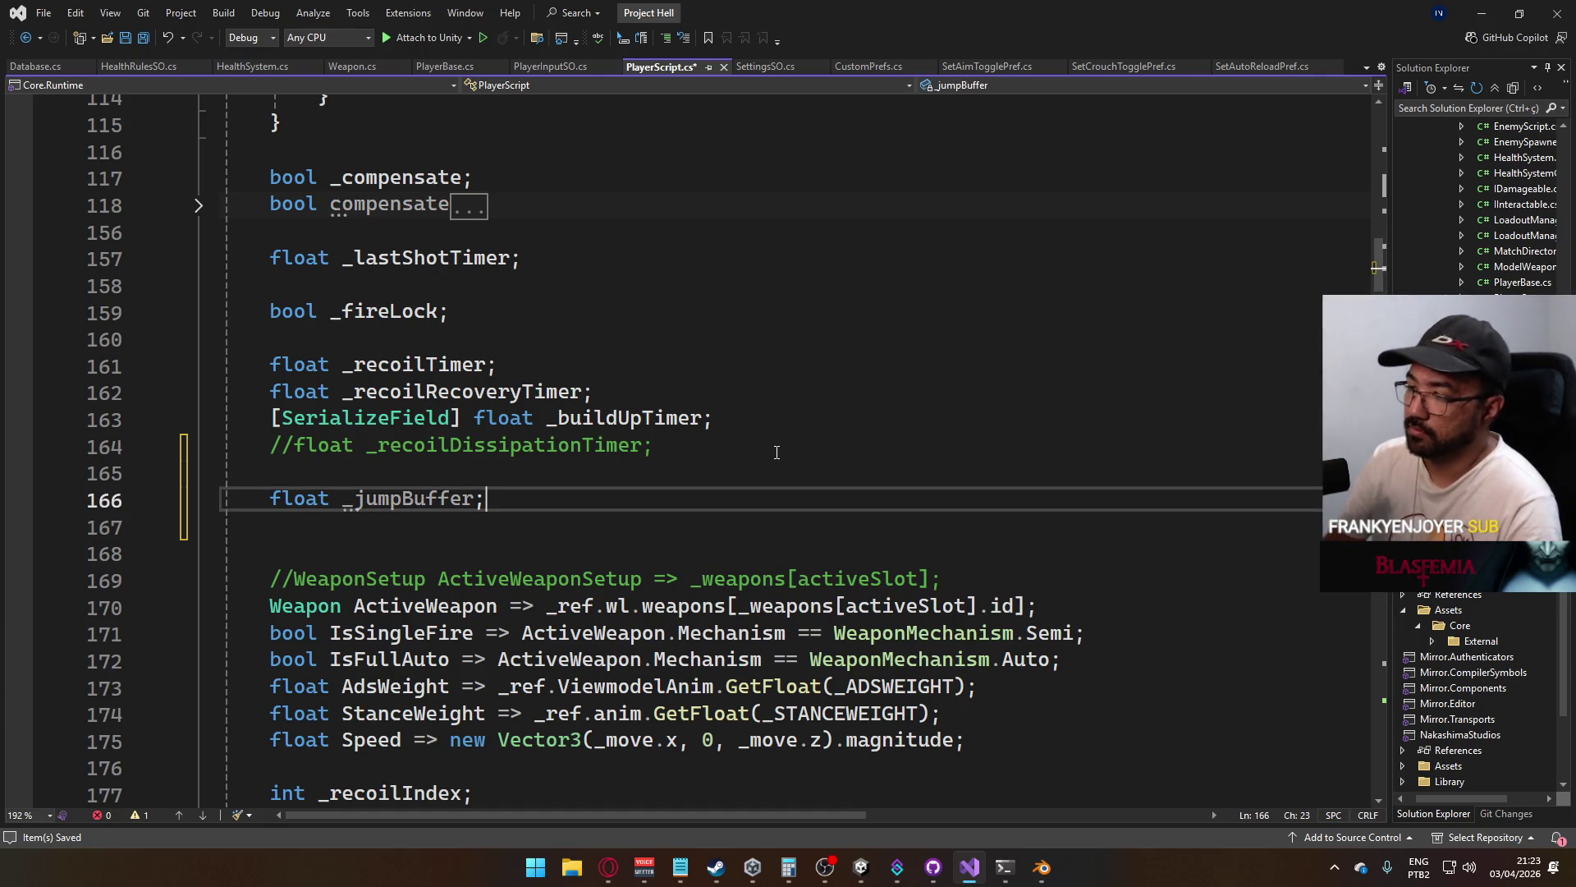
pyautogui.press('Down')
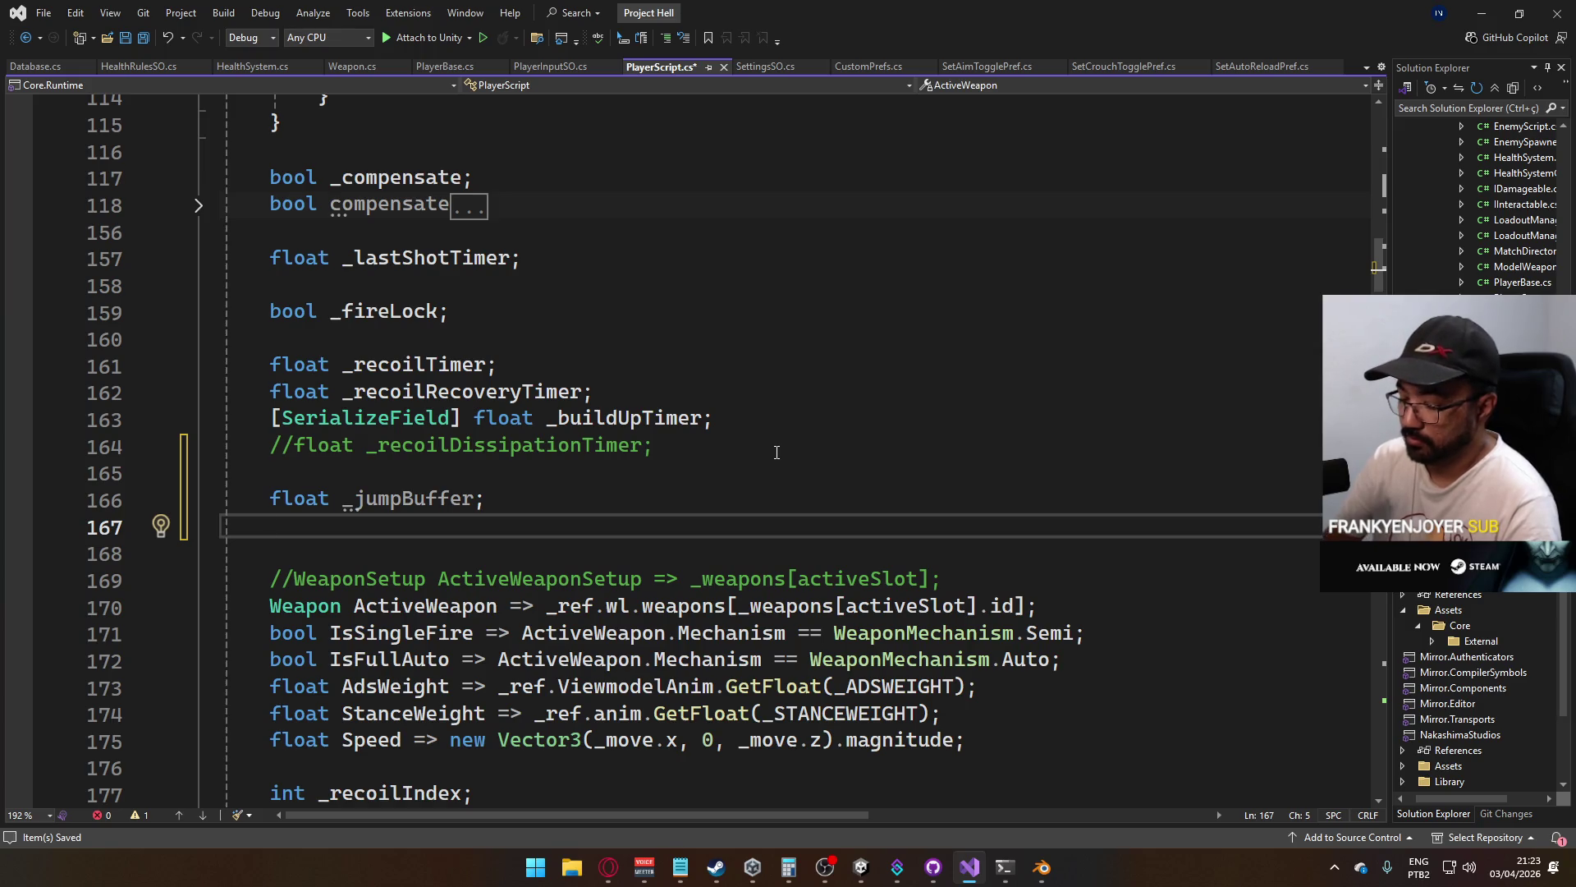
pyautogui.write('float ')
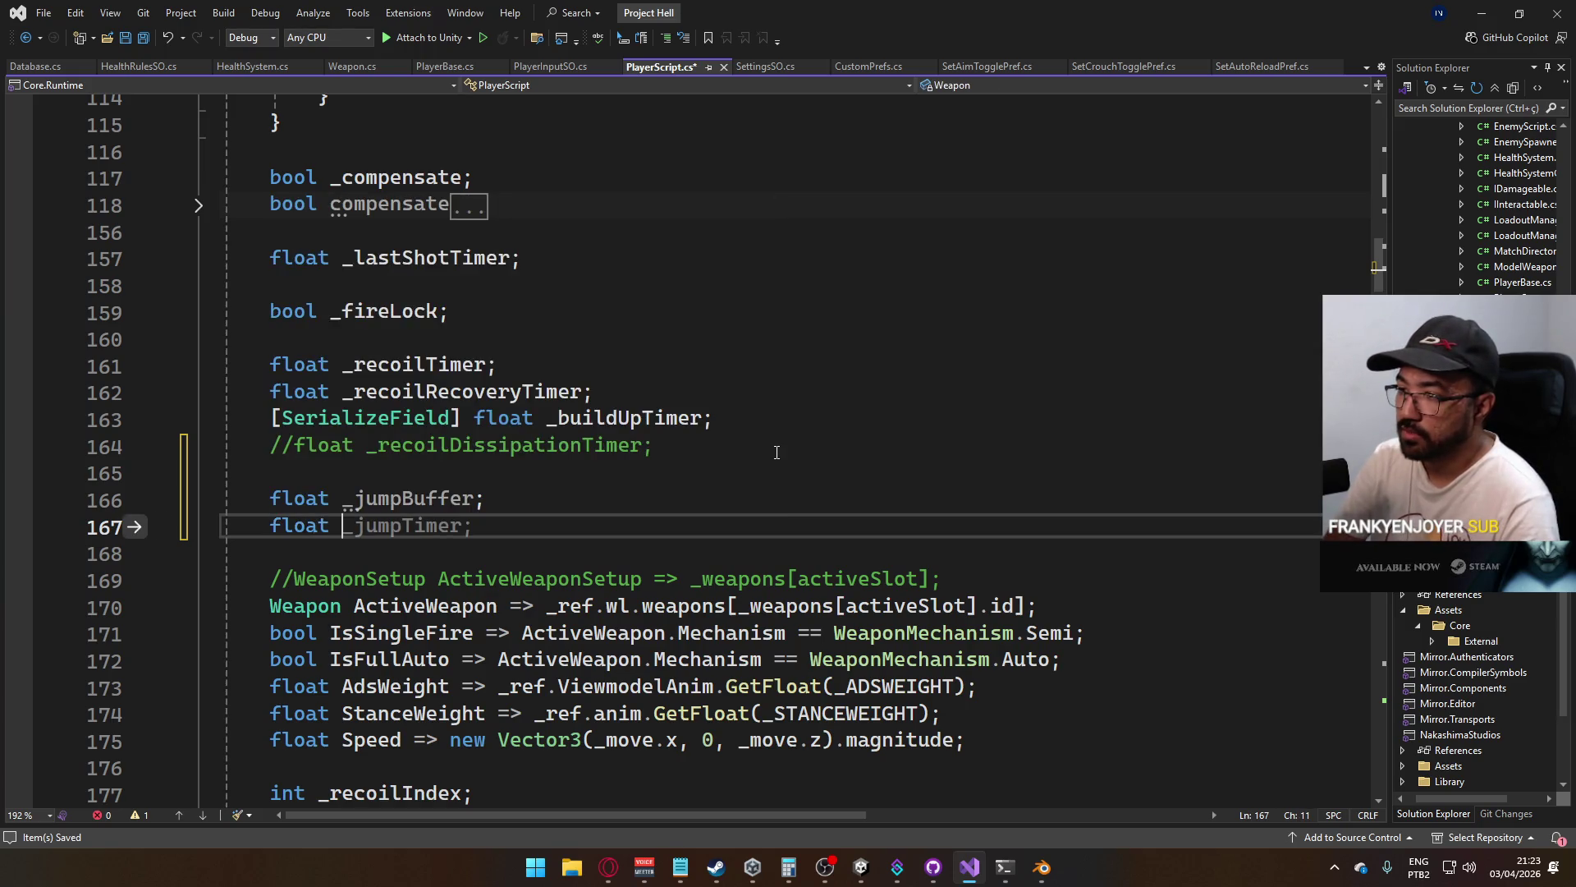
pyautogui.write('_sprintBuffer;')
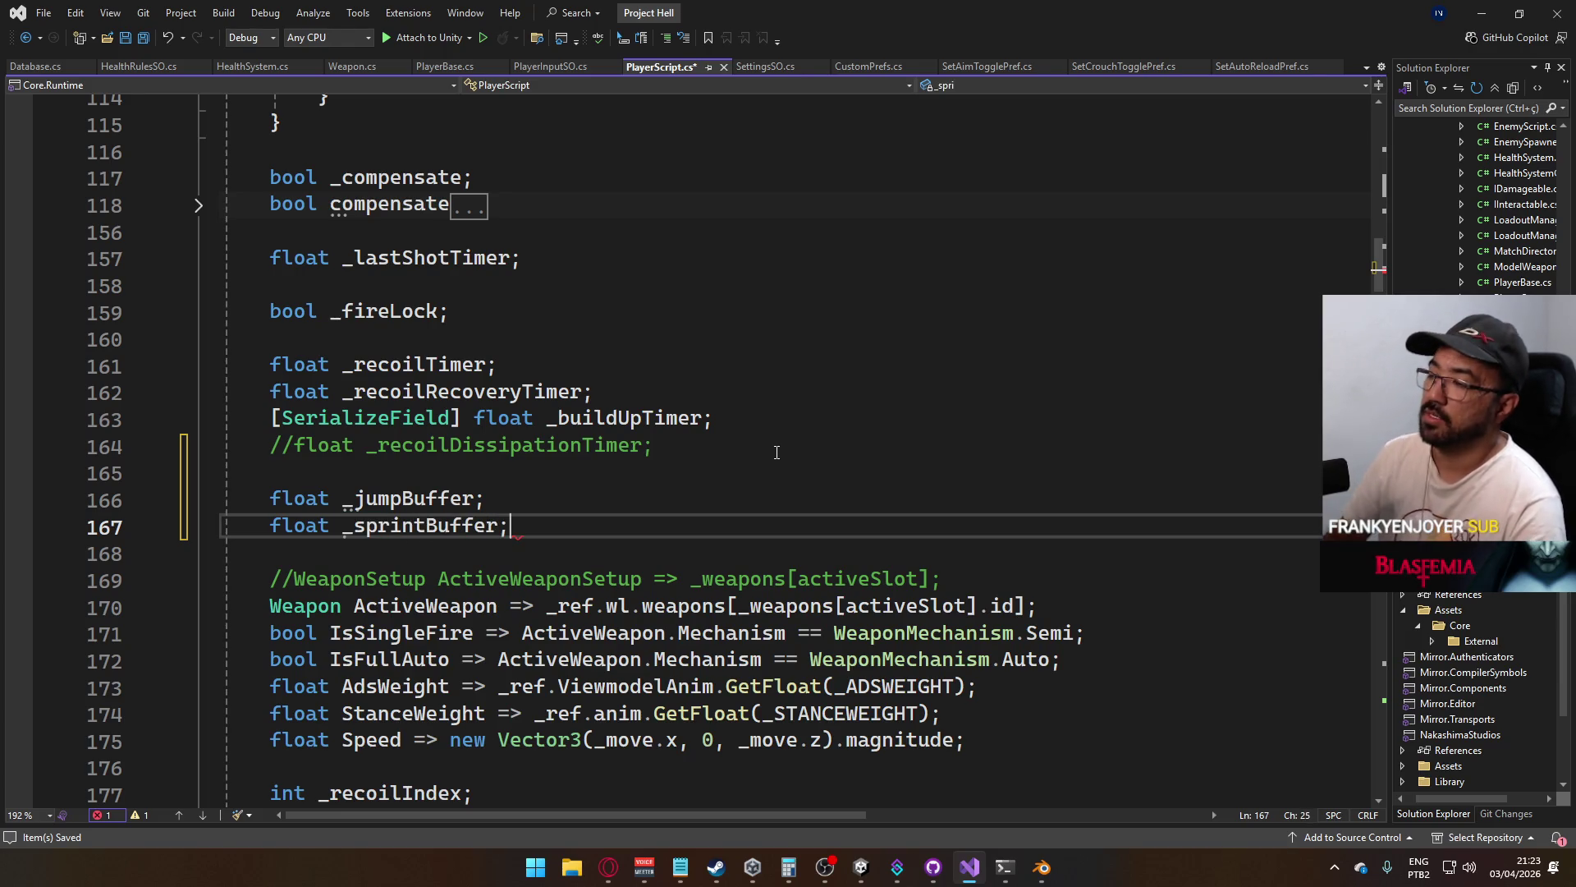
pyautogui.hotkey('ctrl', 's')
pyautogui.scroll(-2, 474, 495)
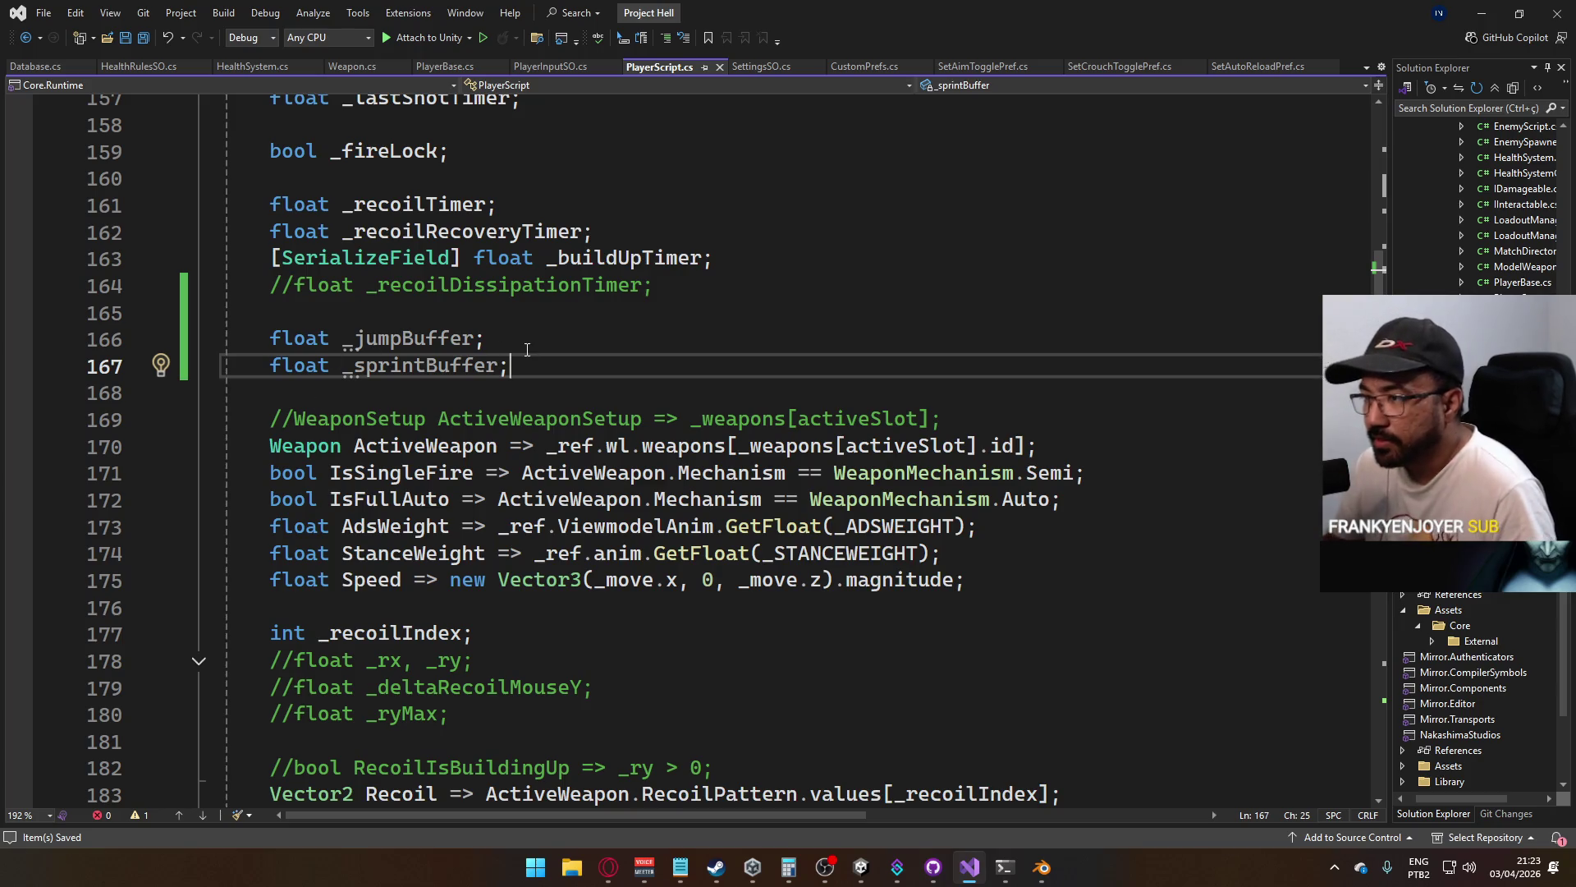
# Scroll to OnJump() in PlayerScript.cs, expand it and place the caret at its body's opening
pyautogui.scroll(-19, 526, 355)
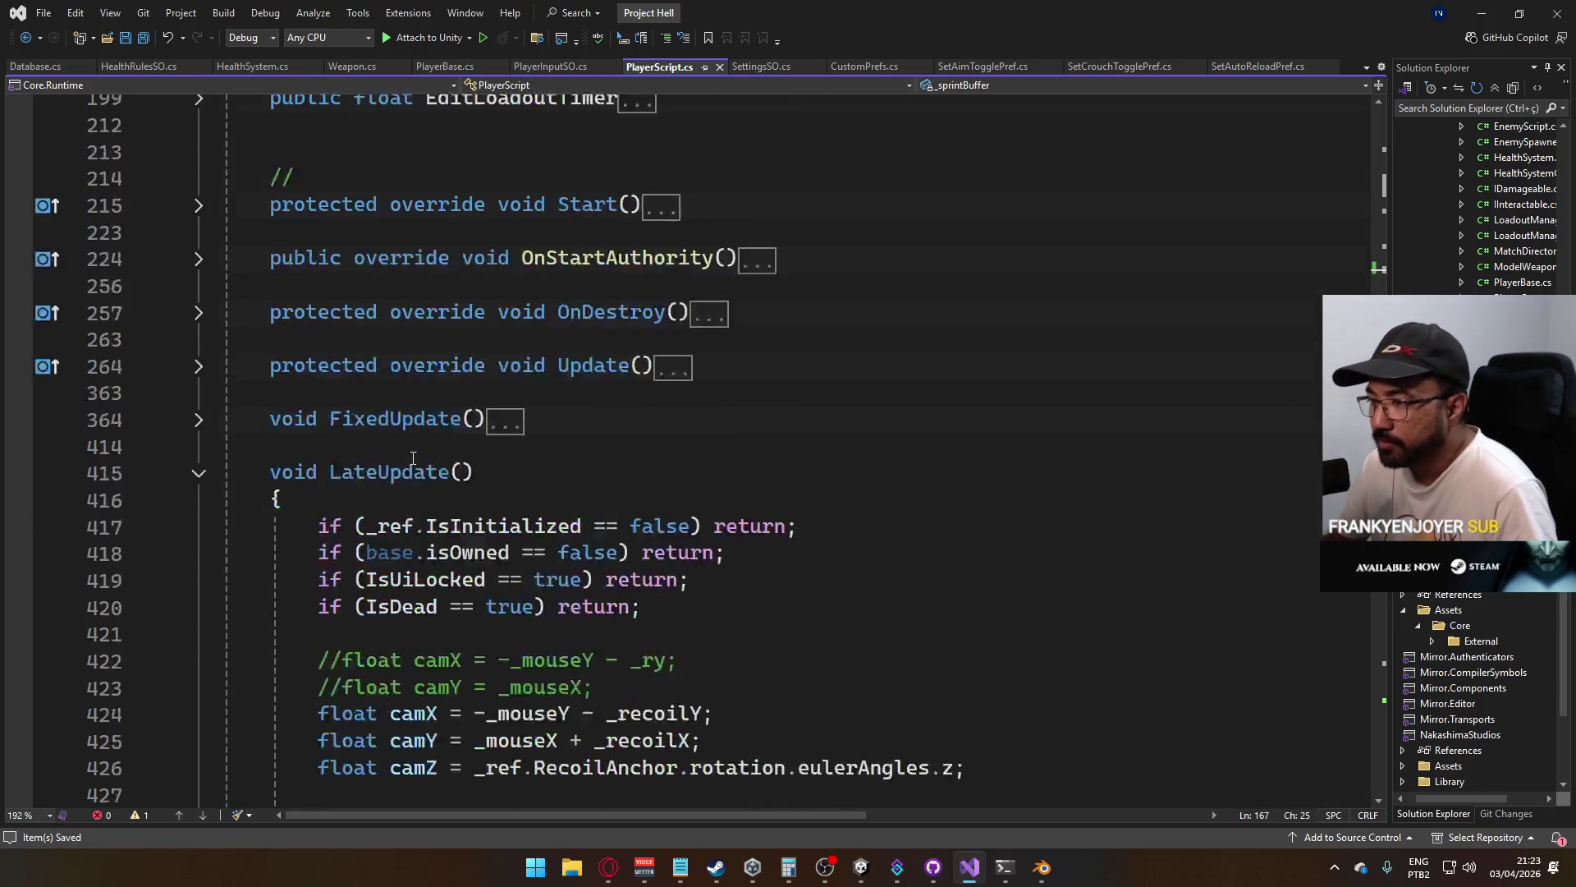
pyautogui.scroll(-20, 421, 466)
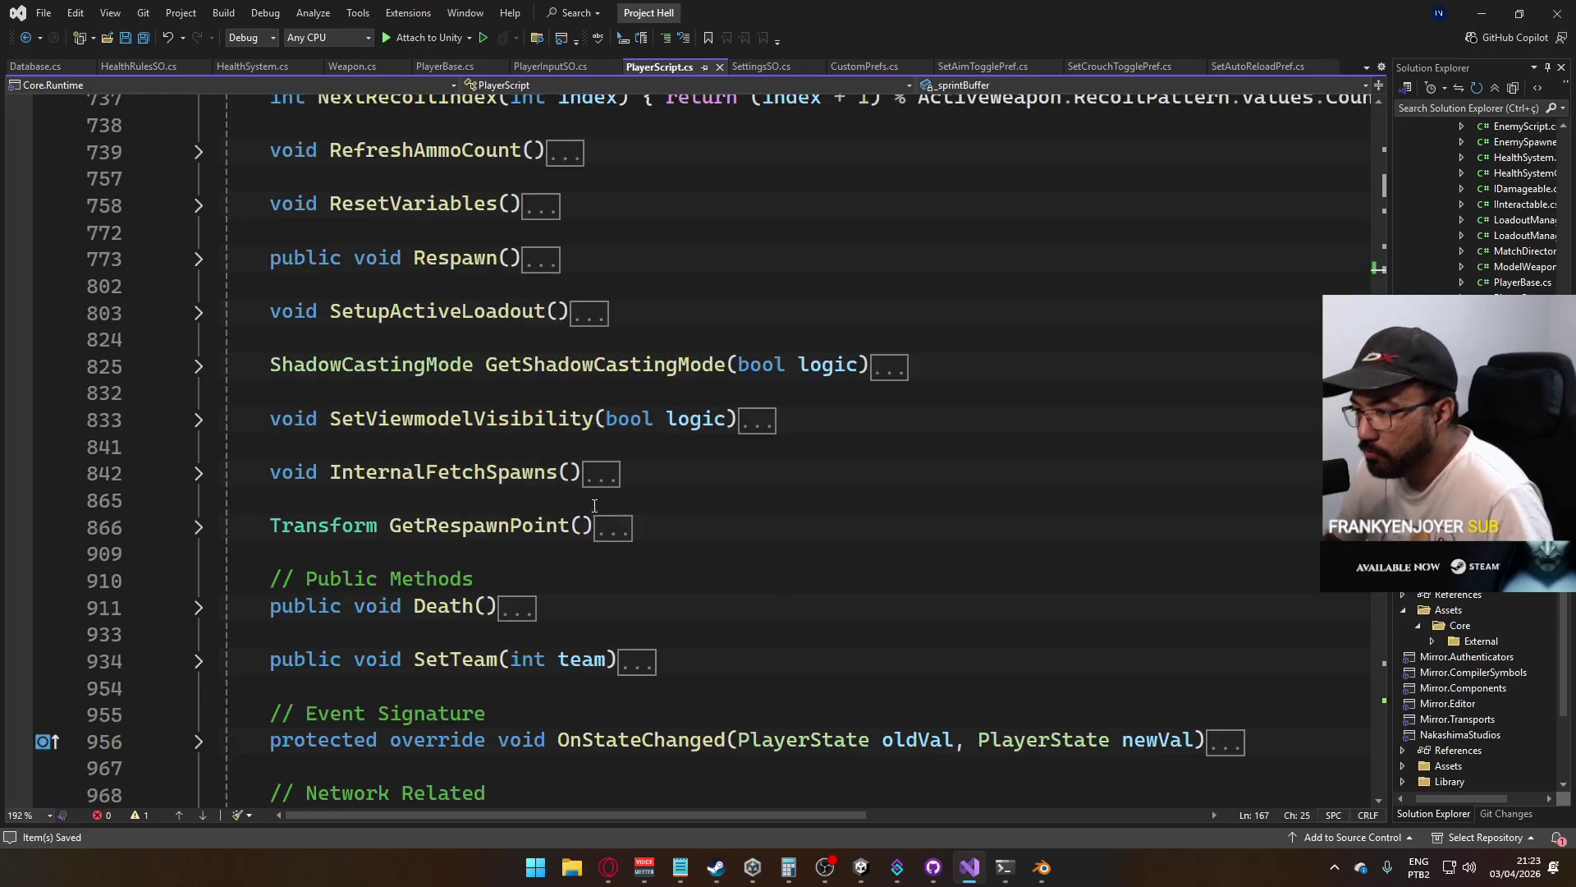
pyautogui.scroll(-20, 460, 489)
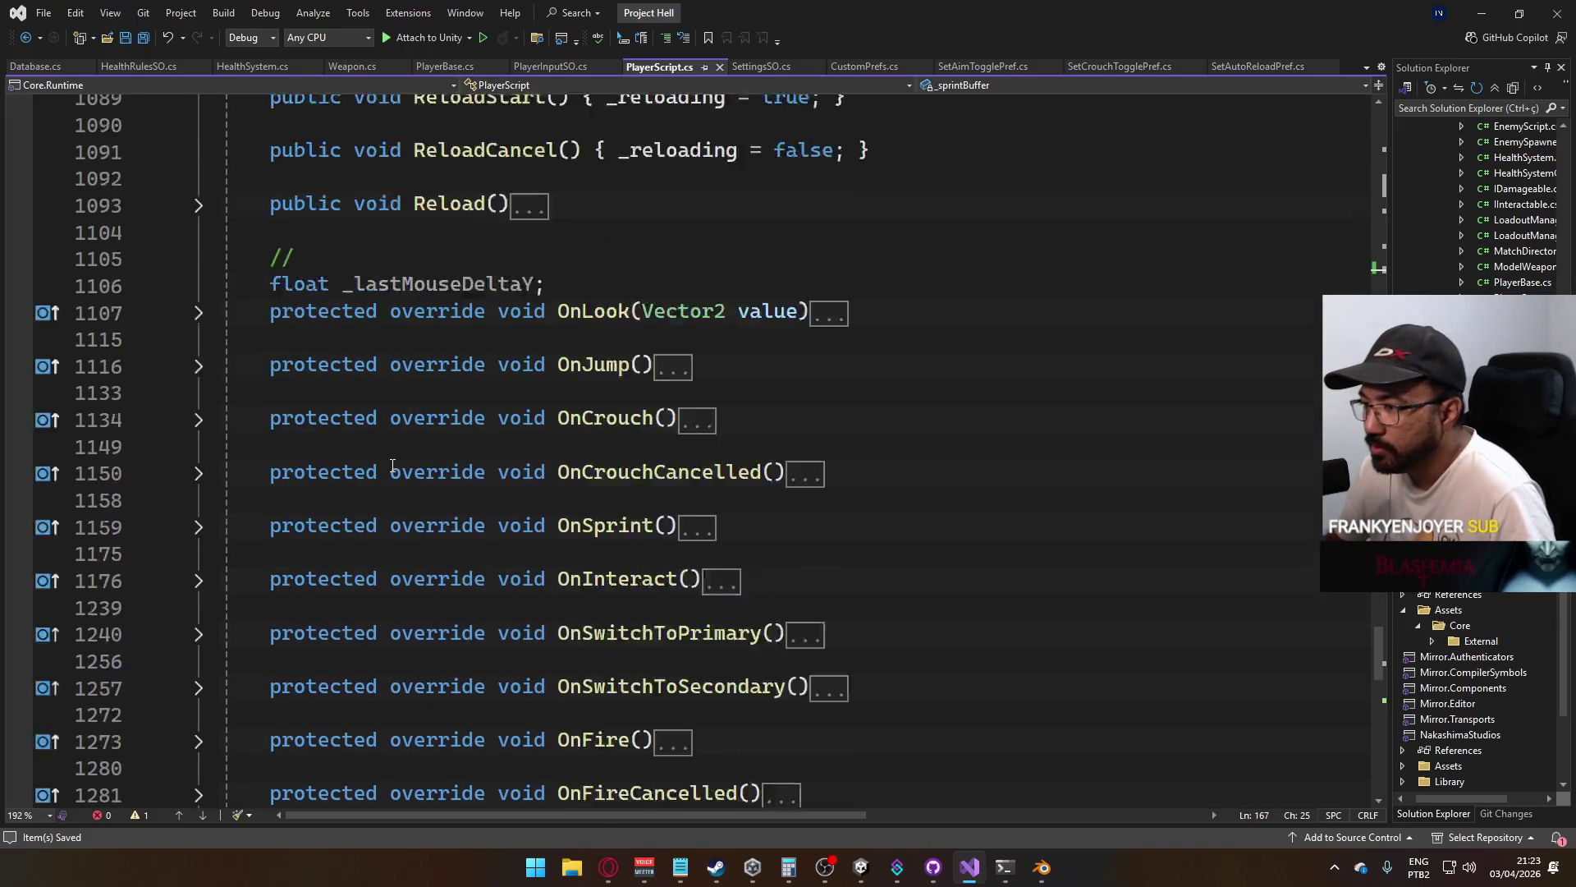
pyautogui.scroll(-7, 386, 468)
pyautogui.scroll(6, 380, 476)
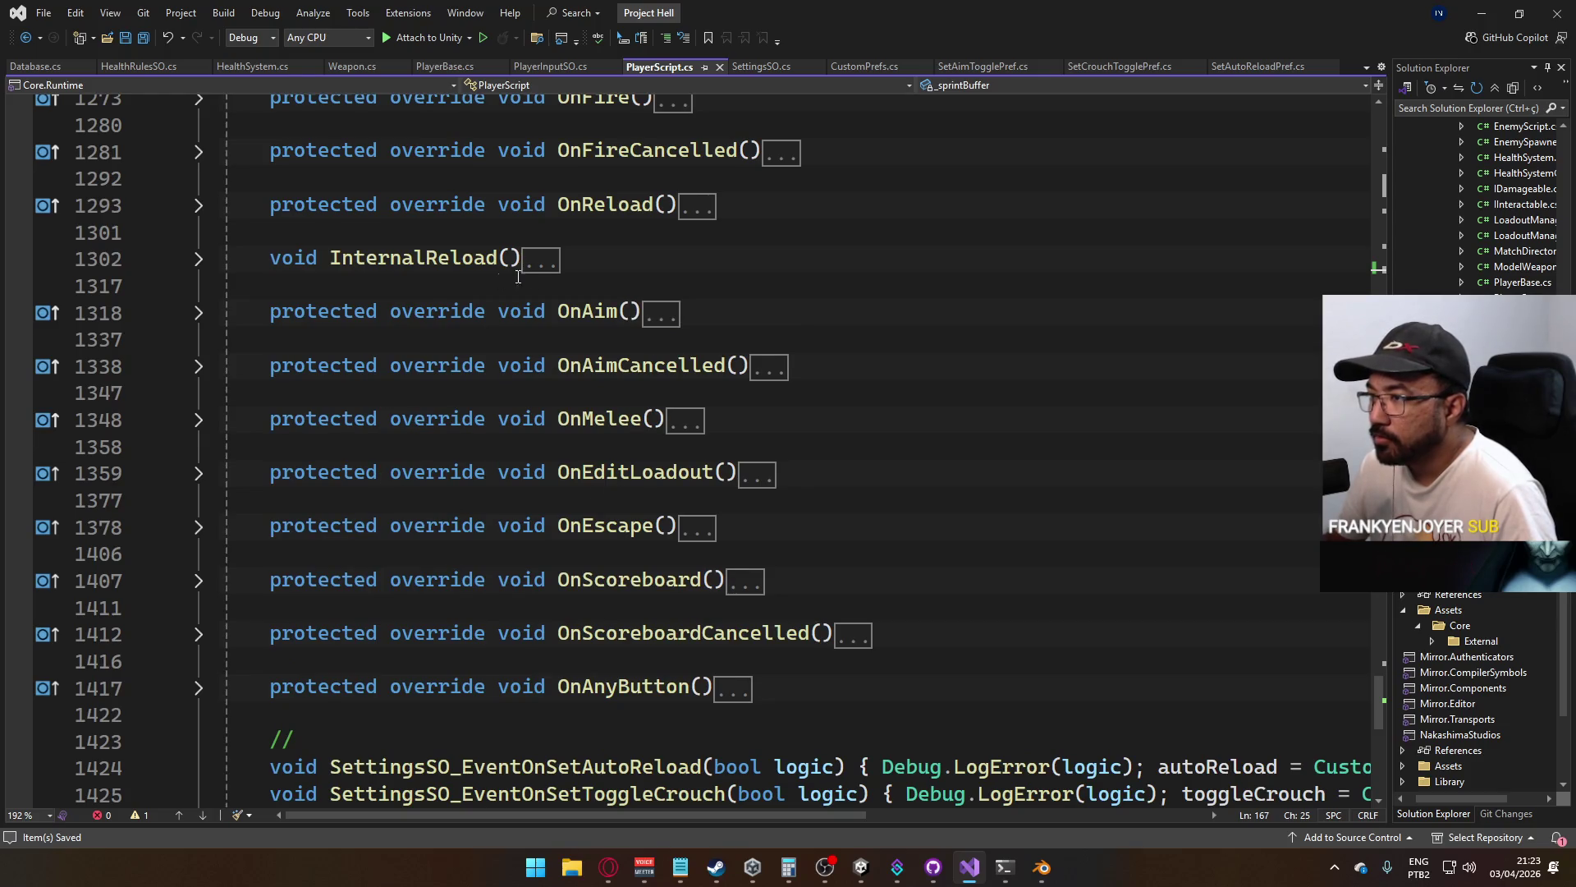
pyautogui.scroll(-1, 413, 371)
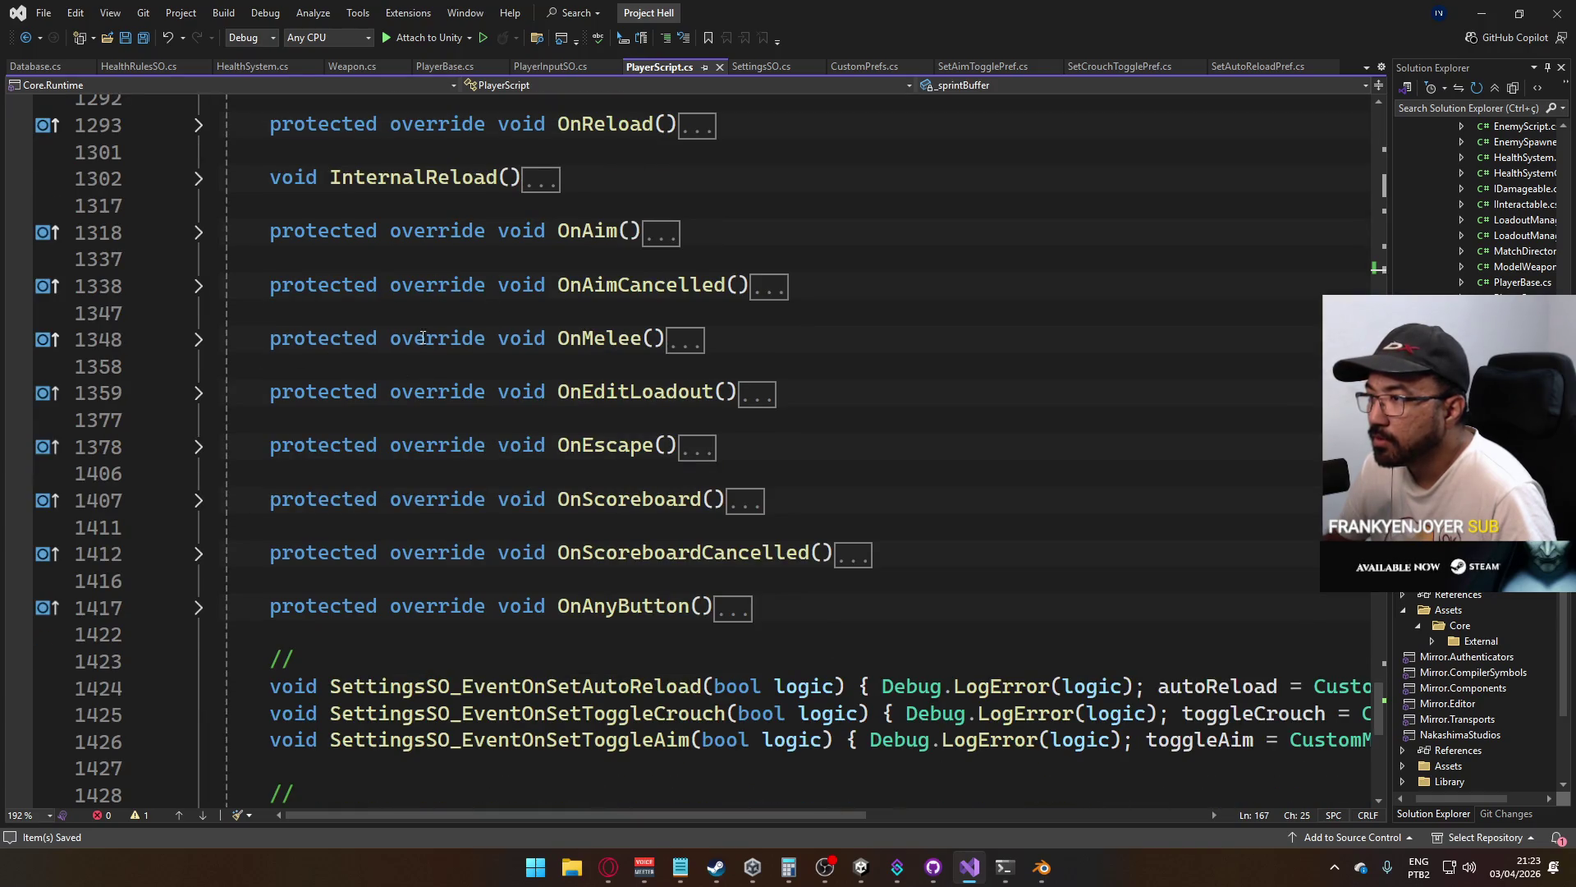
pyautogui.scroll(7, 423, 338)
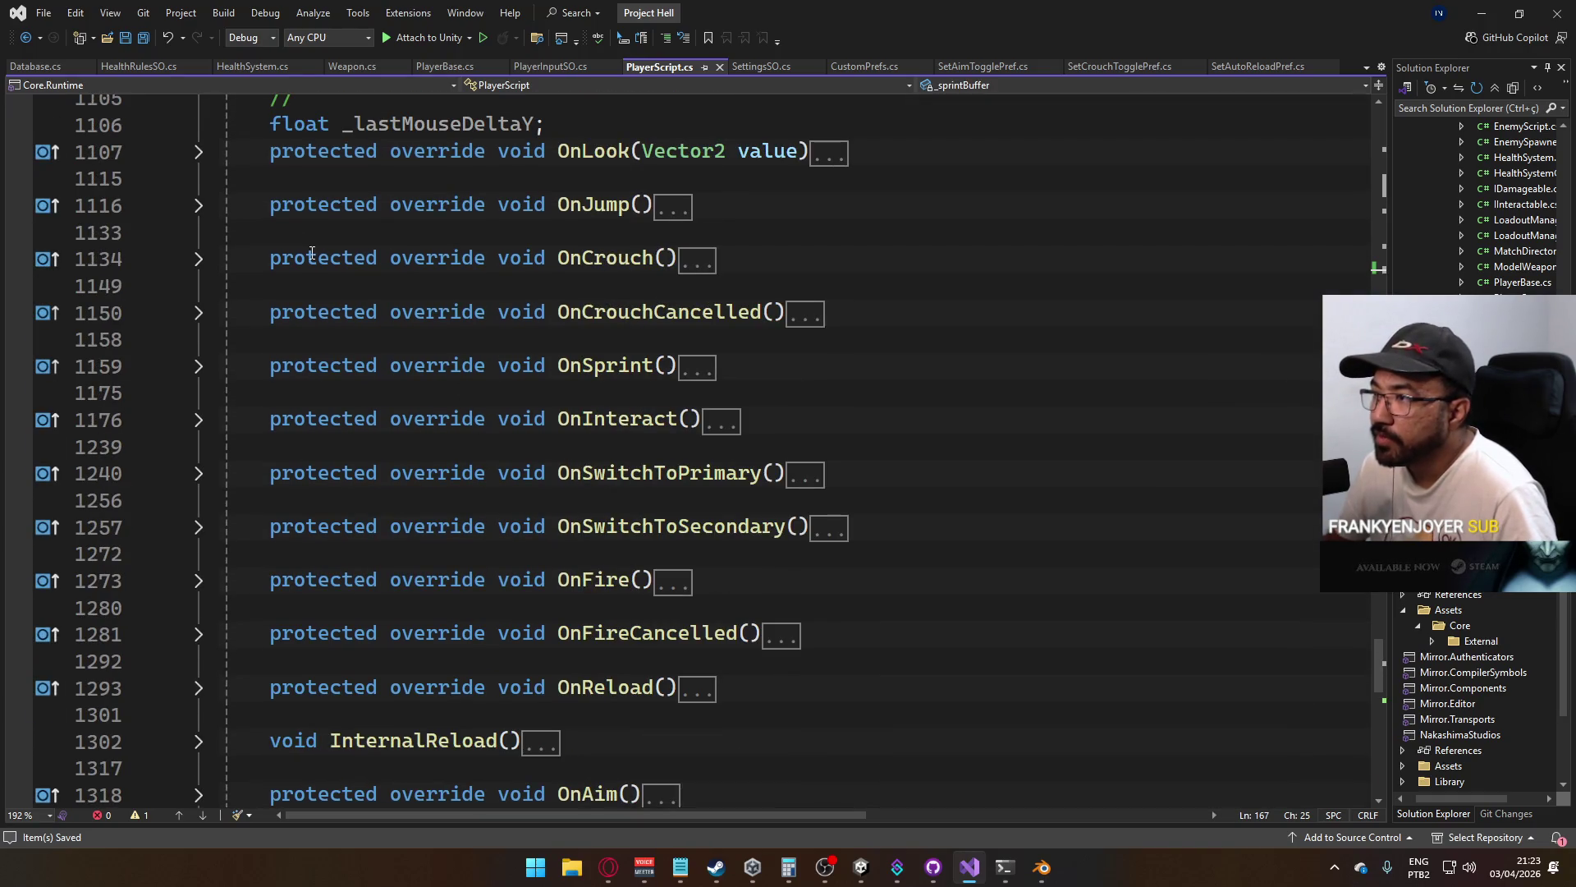
pyautogui.click(199, 207)
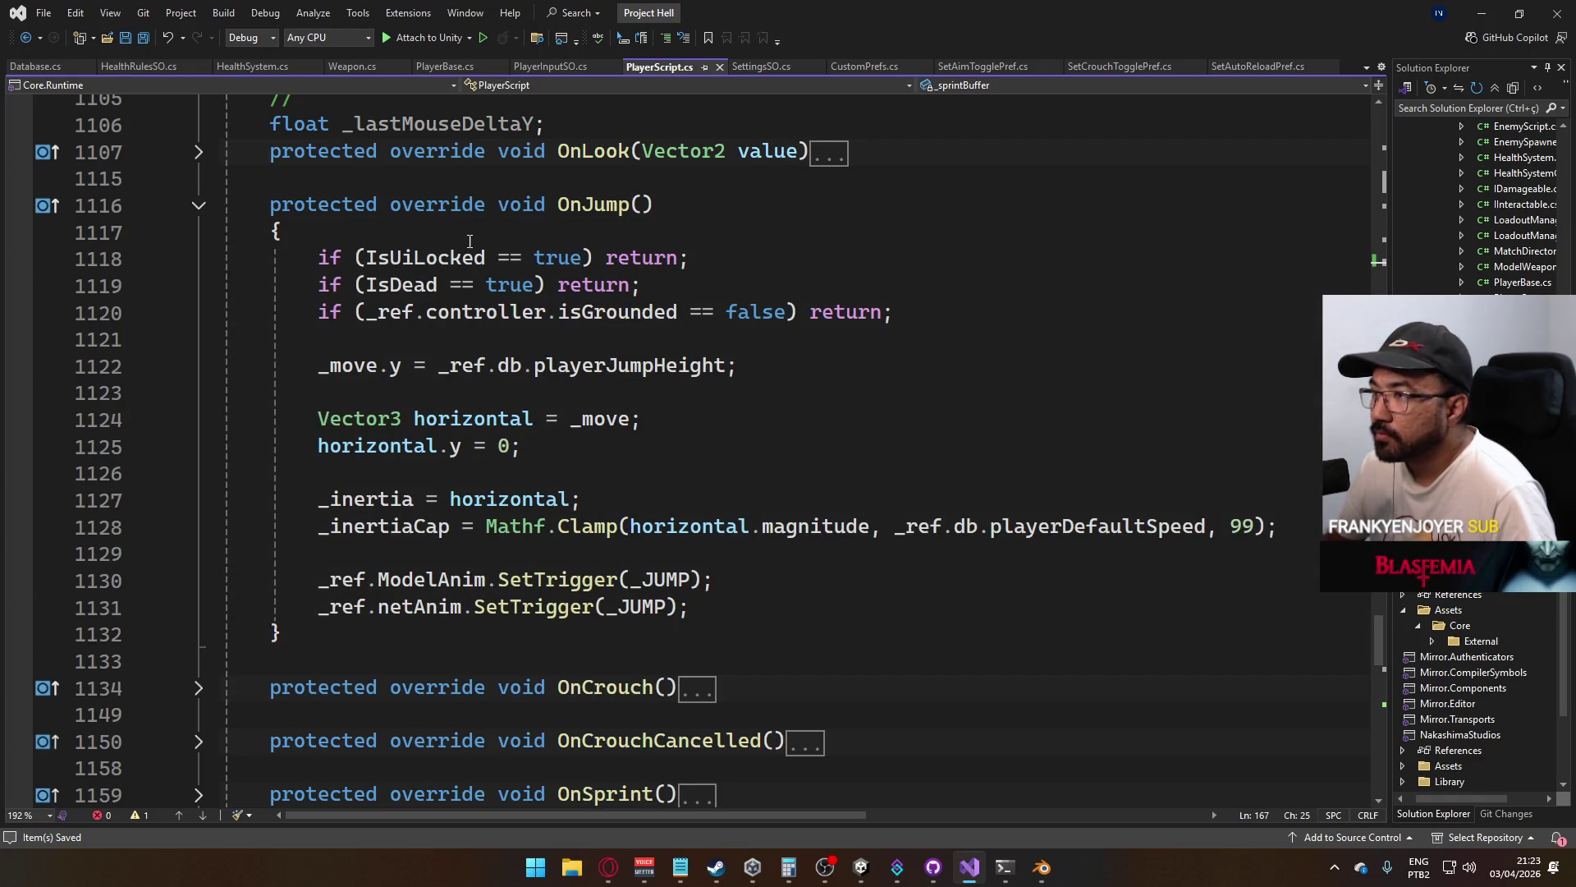
pyautogui.click(430, 229)
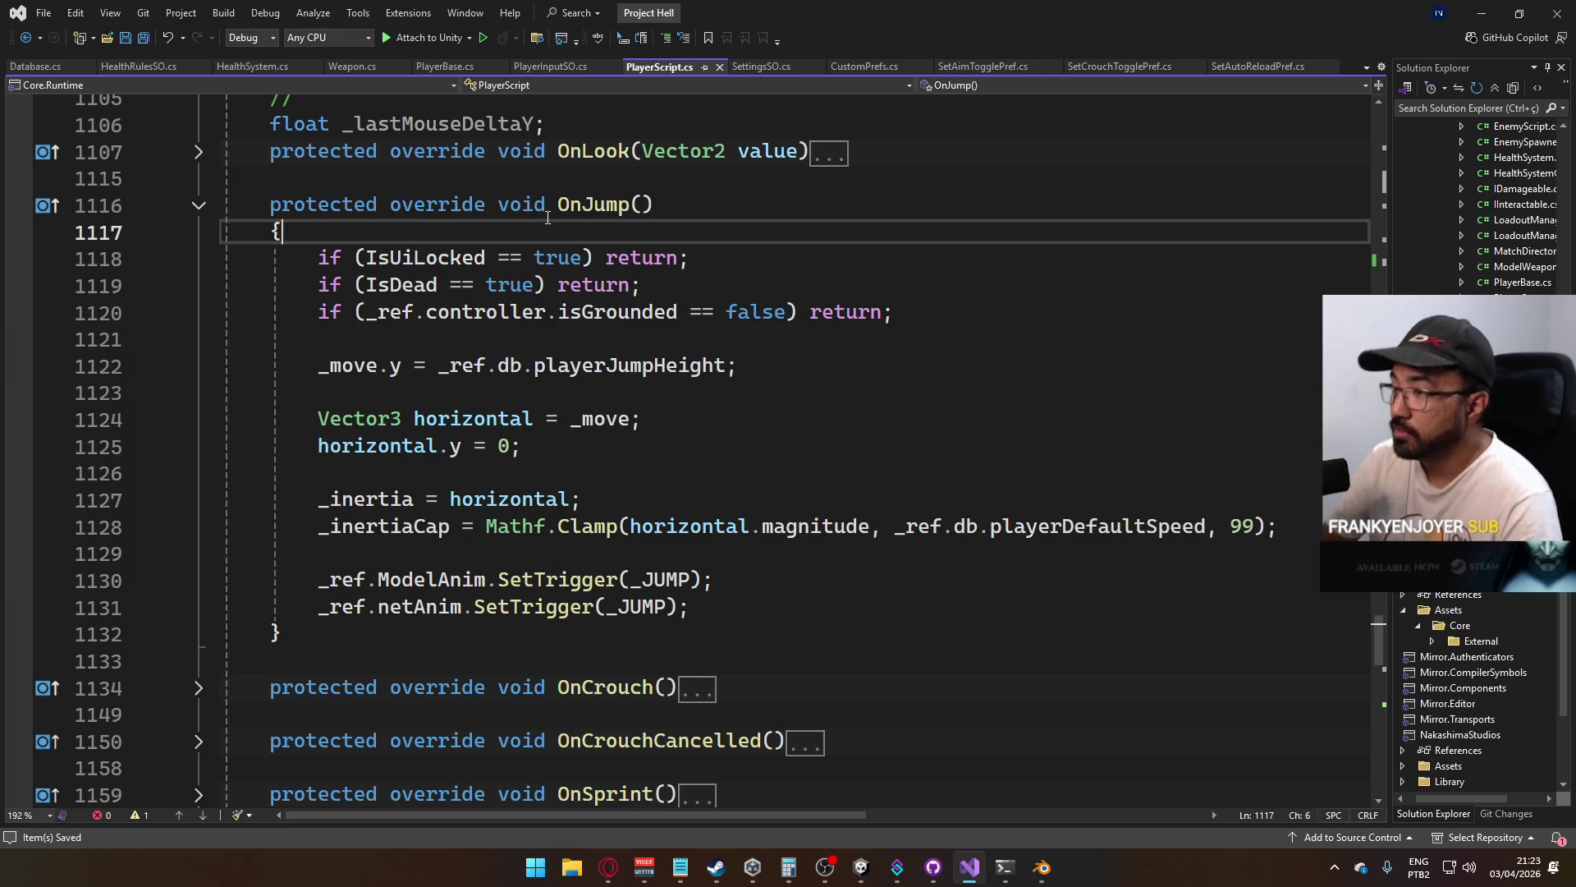
# Insert '_jumpBuffer = _ref.db.inputBufferDuration;' as OnJump's first line and save
pyautogui.press('Return')
pyautogui.write('if')
pyautogui.press('BackSpace')
pyautogui.press('BackSpace')
pyautogui.press('BackSpace')
pyautogui.write('bhu')
pyautogui.press('BackSpace')
pyautogui.press('BackSpace')
pyautogui.press('BackSpace')
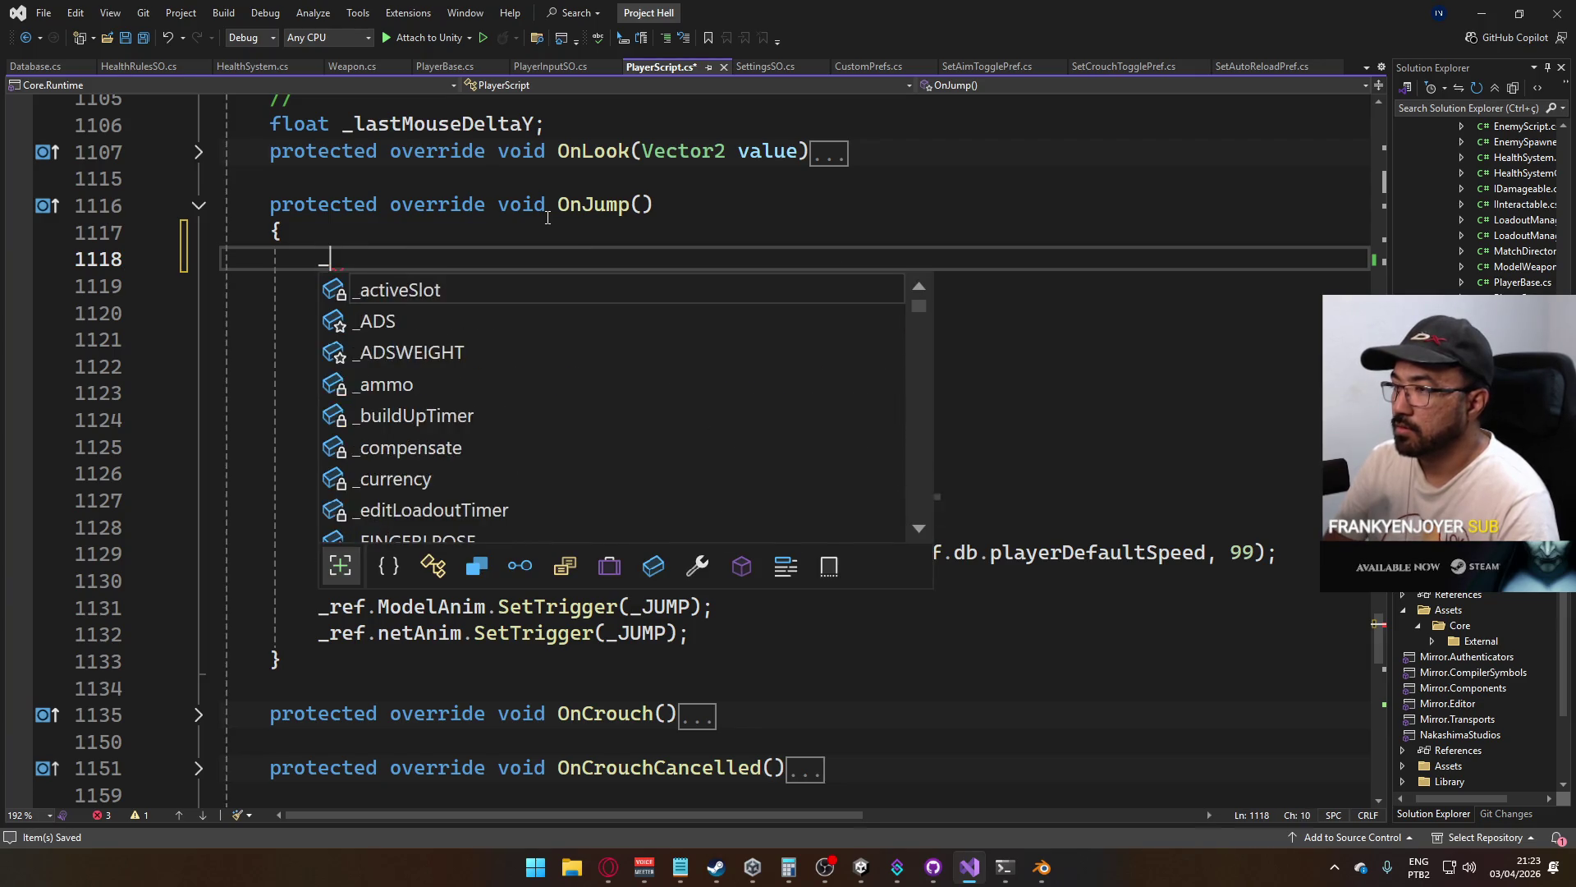
pyautogui.write('_jumpBuffer = ')
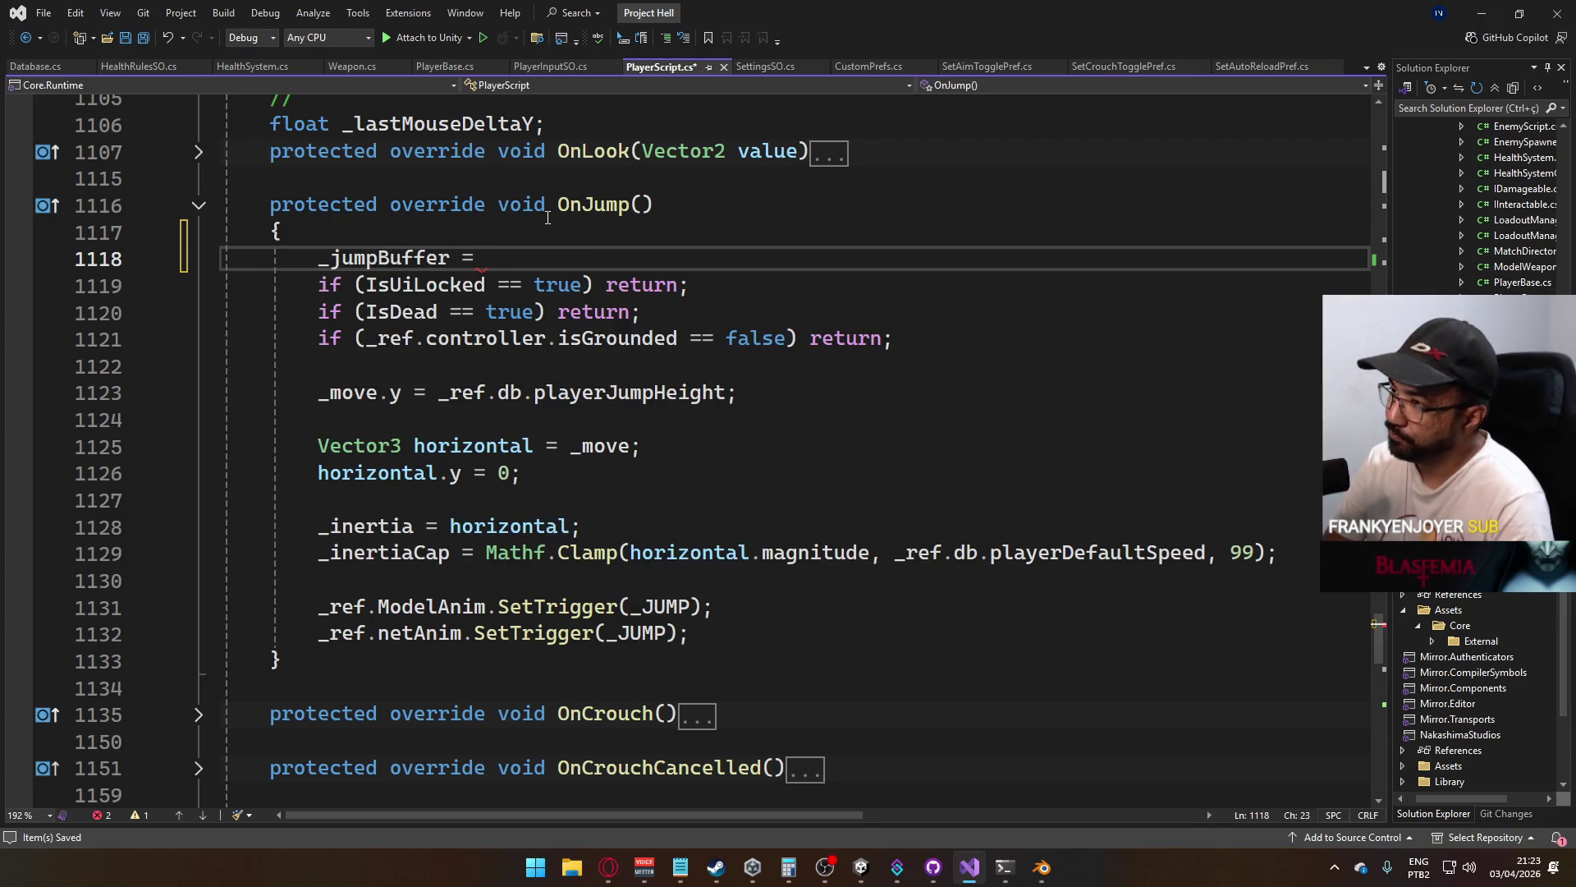
pyautogui.write('_ref.db.inputBuf')
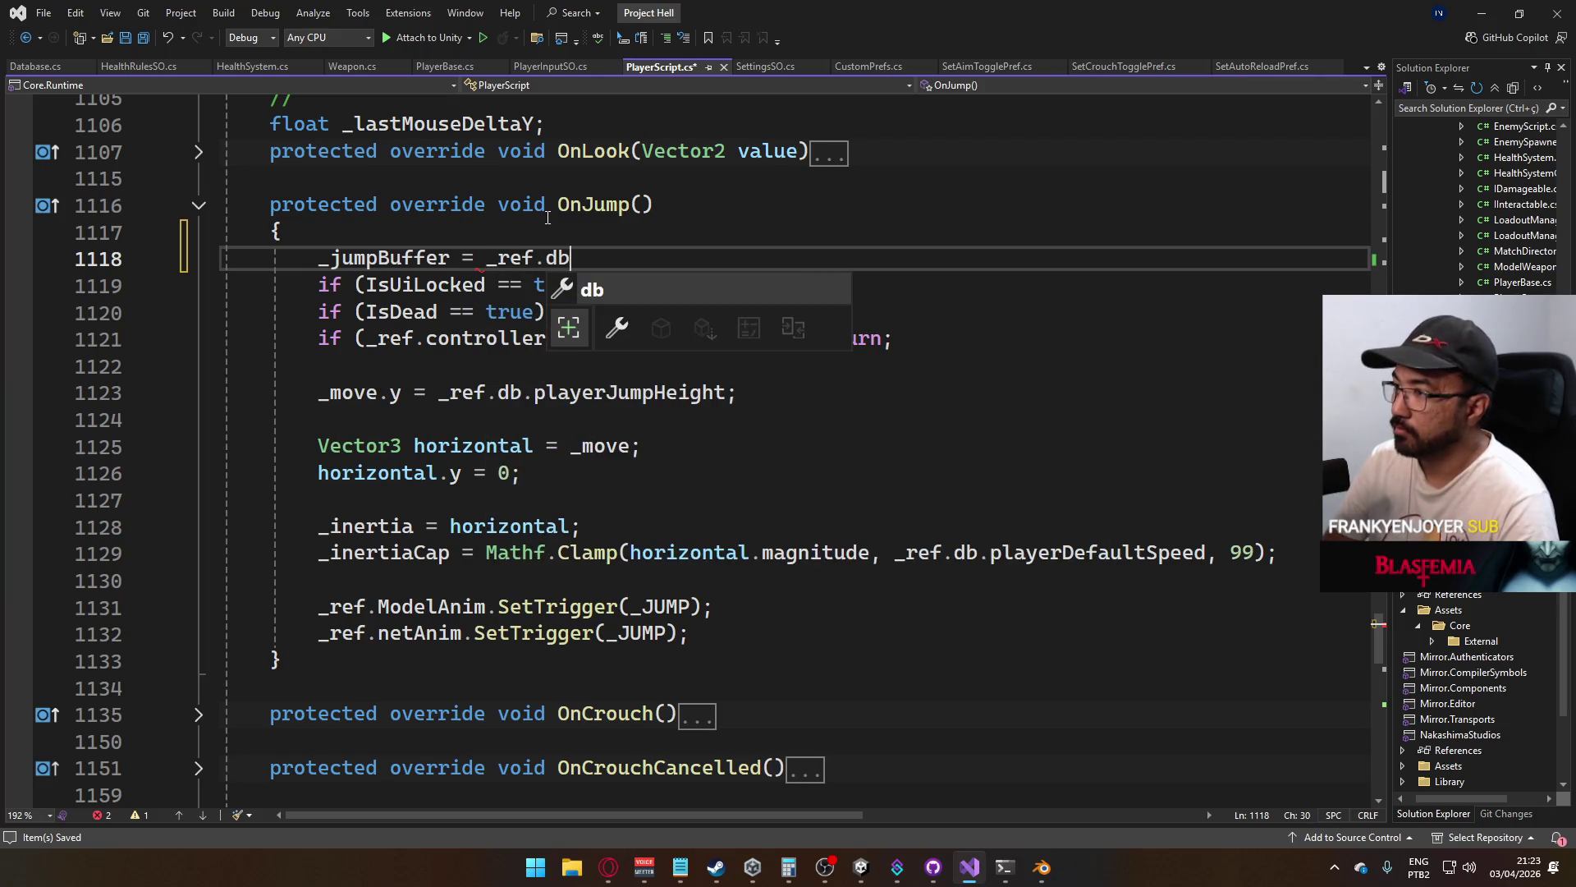
pyautogui.press('Tab')
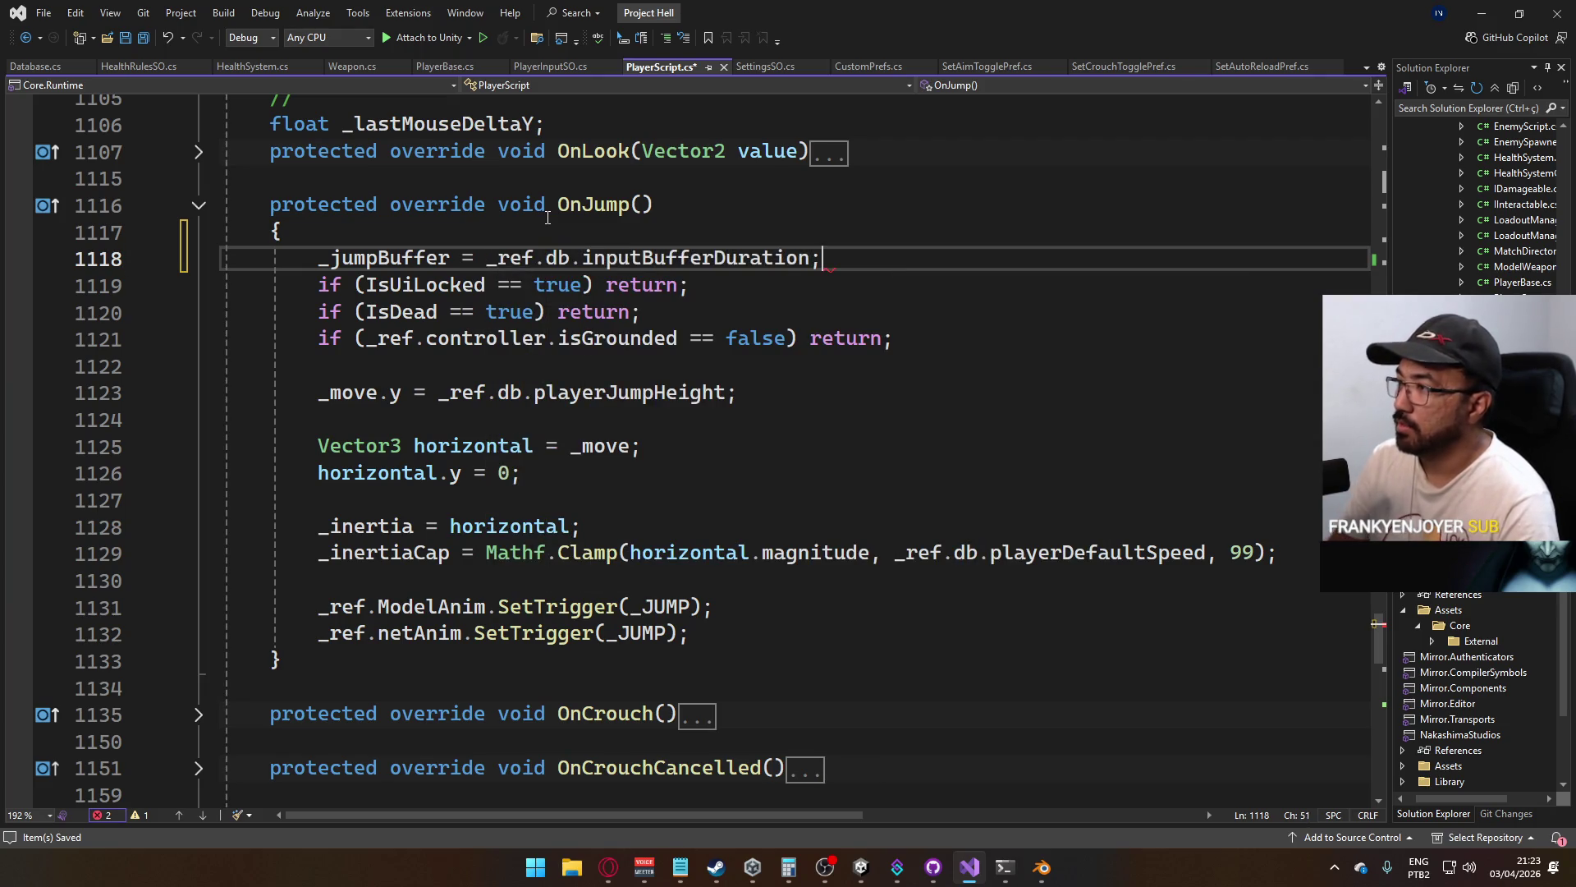
pyautogui.hotkey('ctrl', 's')
pyautogui.press('Return')
pyautogui.scroll(4, 517, 468)
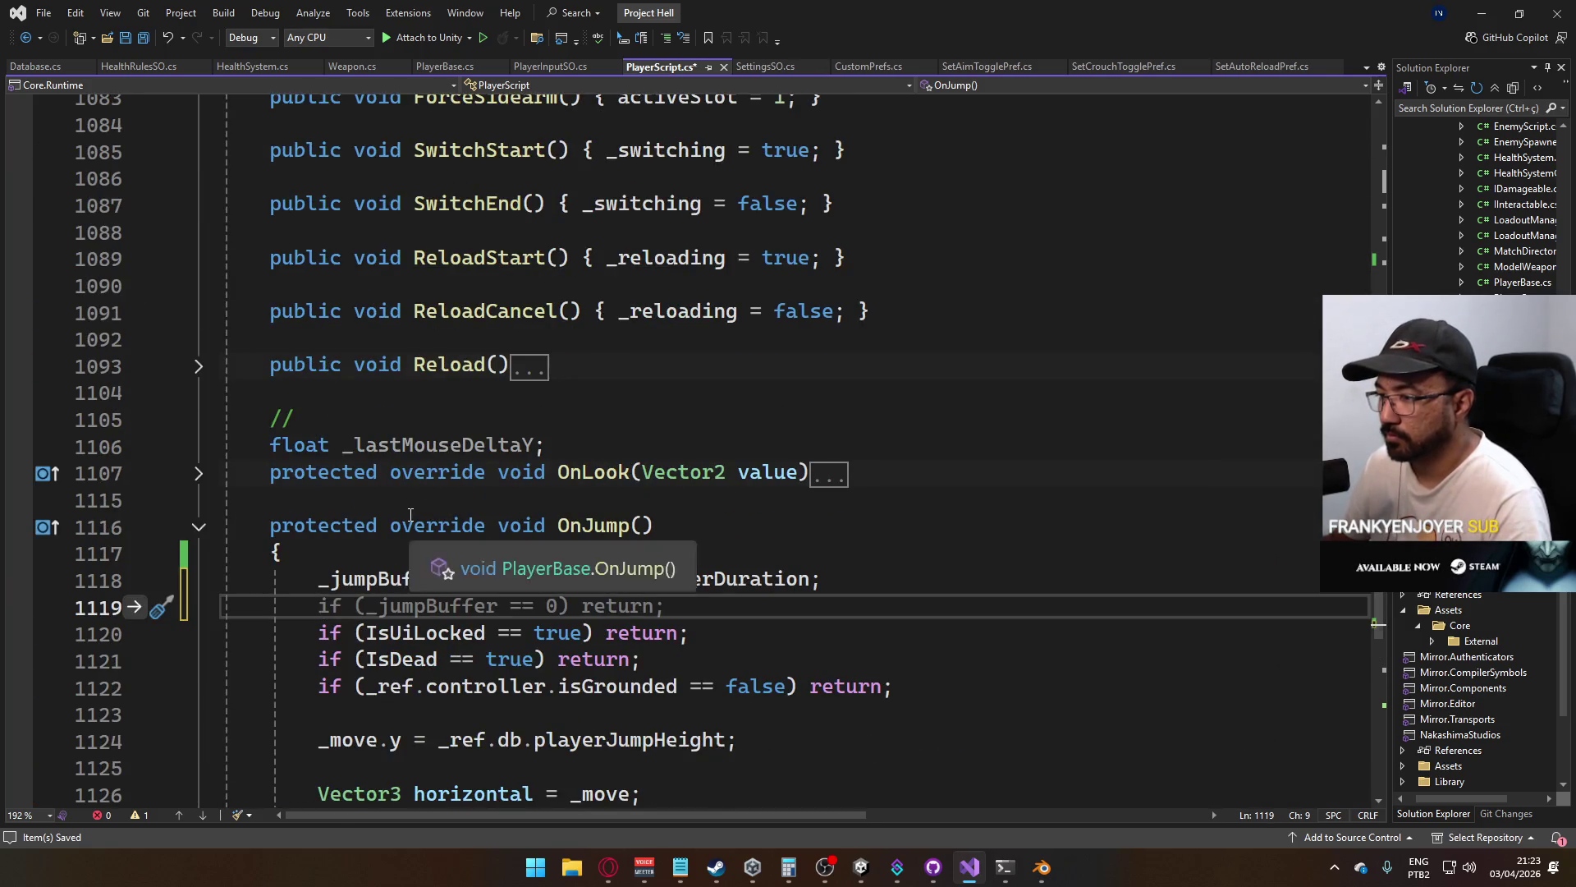
pyautogui.scroll(20, 459, 519)
pyautogui.scroll(20, 430, 518)
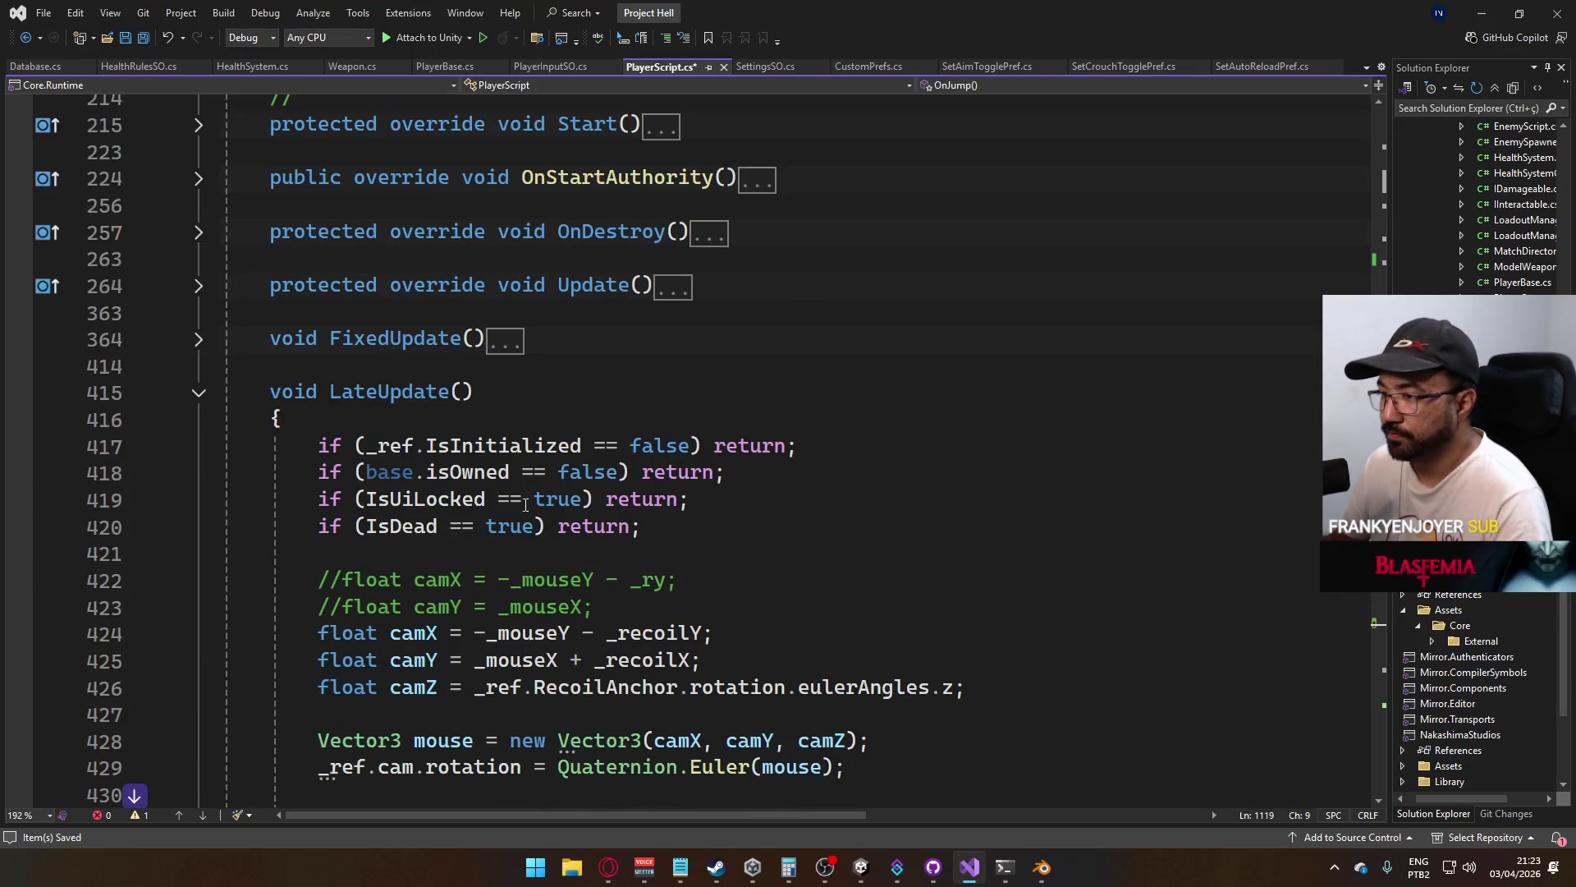
# Fold away PlayerScript's shooting property and the LateUpdate method body
pyautogui.scroll(15, 229, 316)
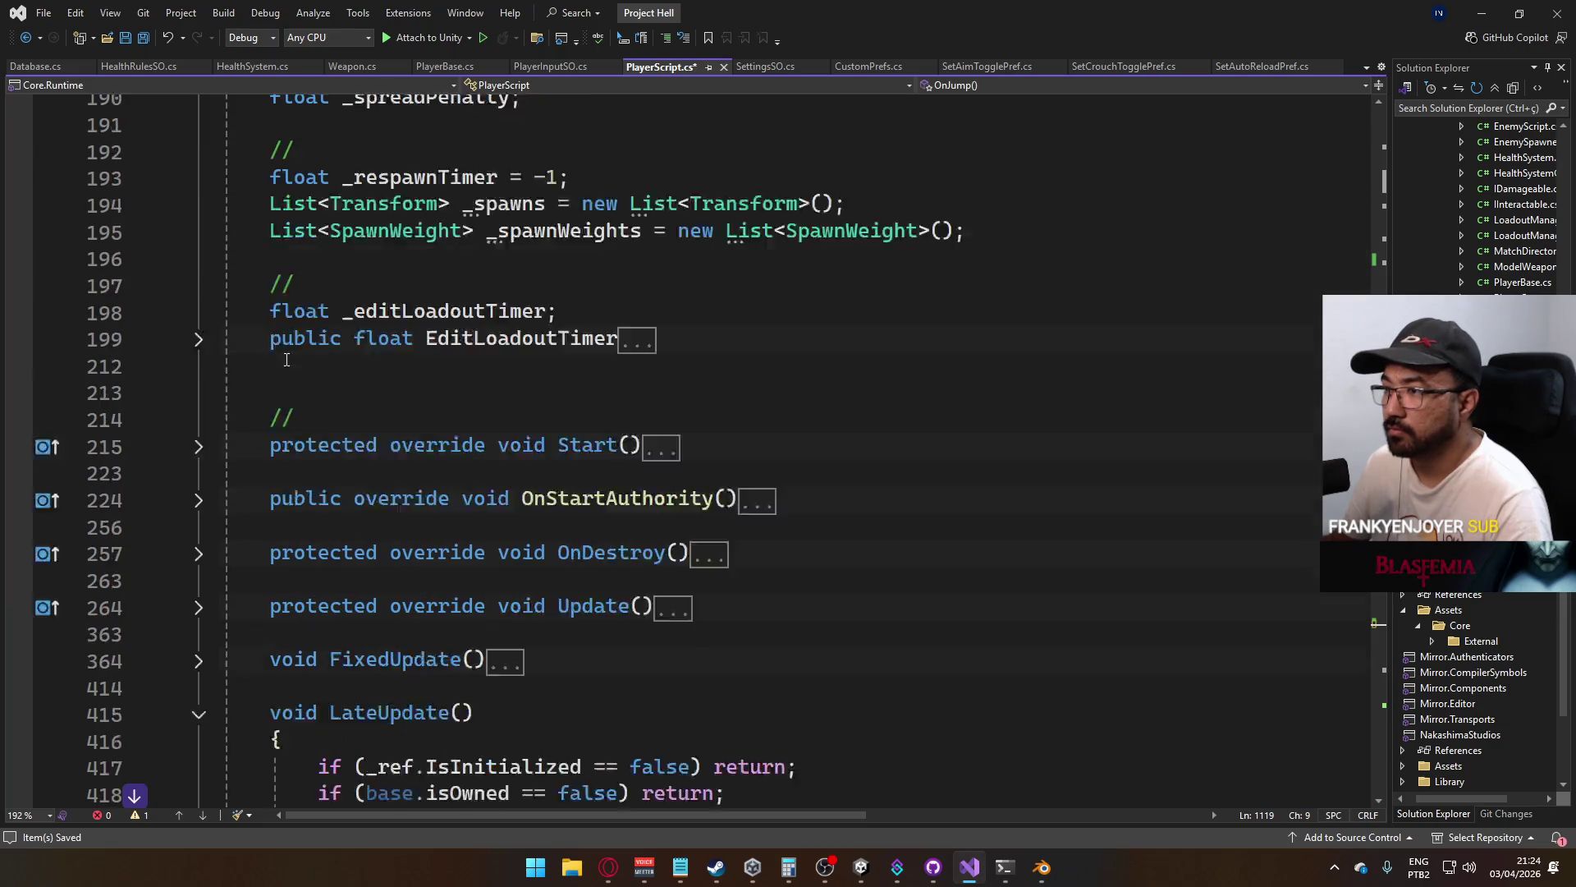
pyautogui.scroll(20, 463, 518)
pyautogui.scroll(8, 365, 484)
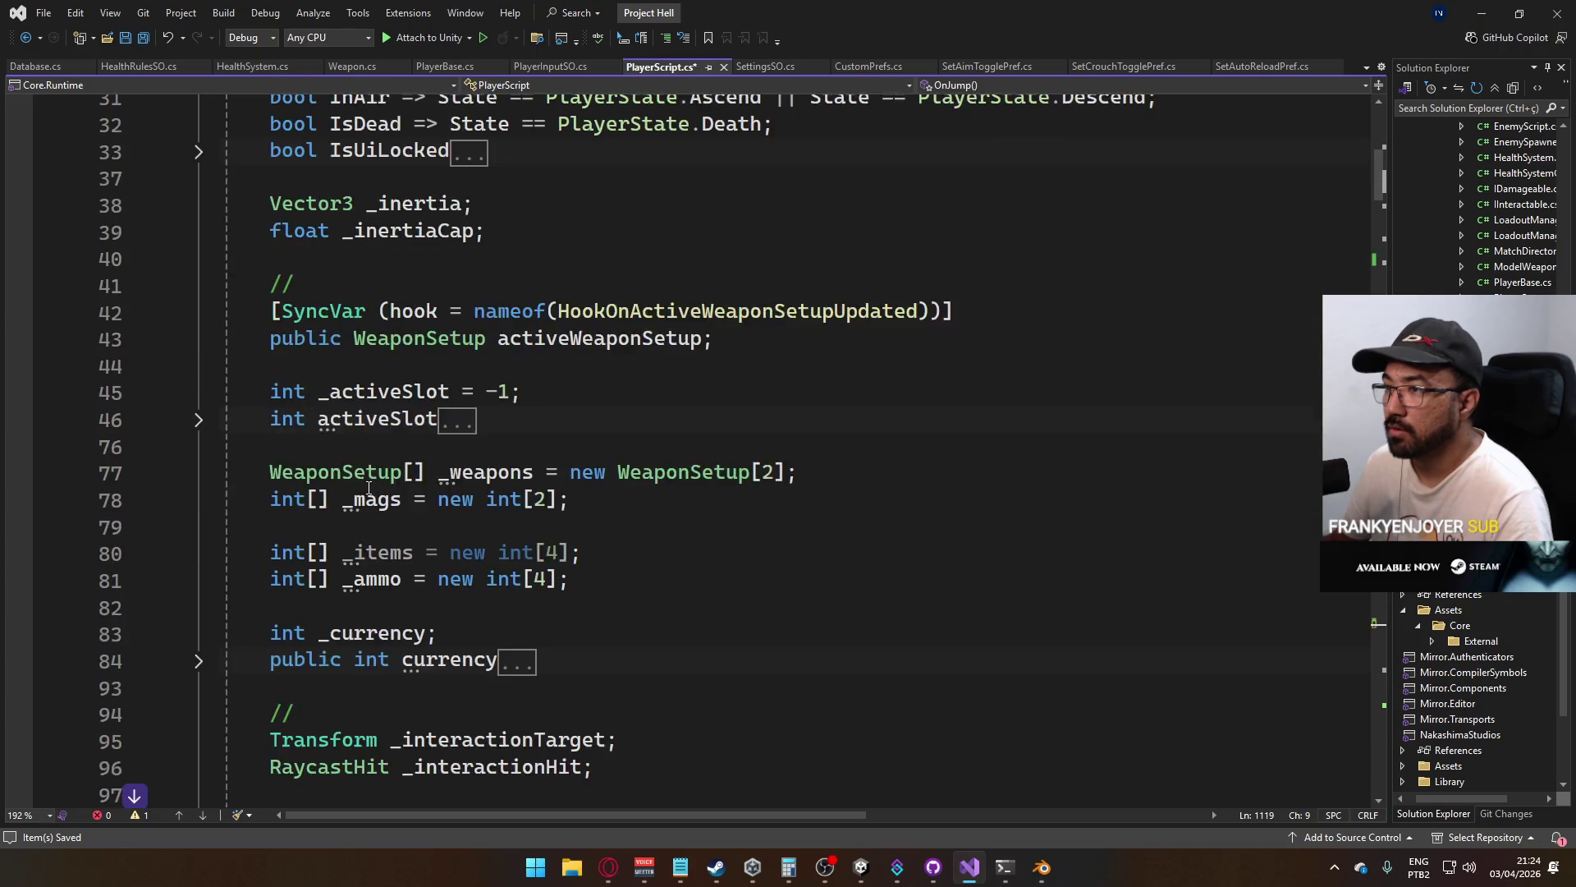
pyautogui.scroll(-10, 585, 503)
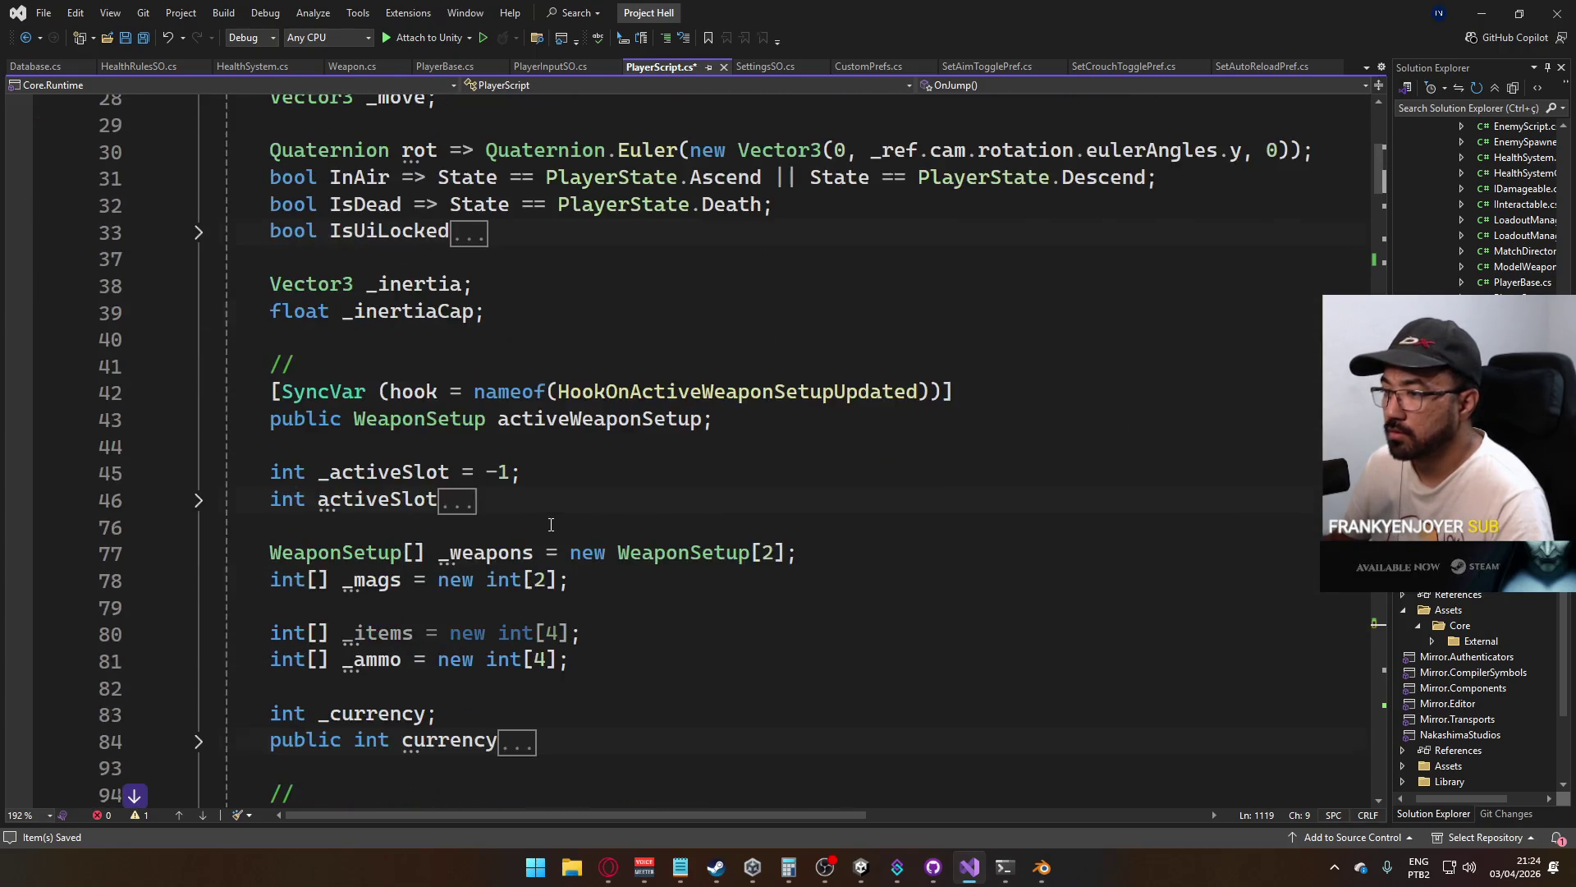
pyautogui.click(210, 392)
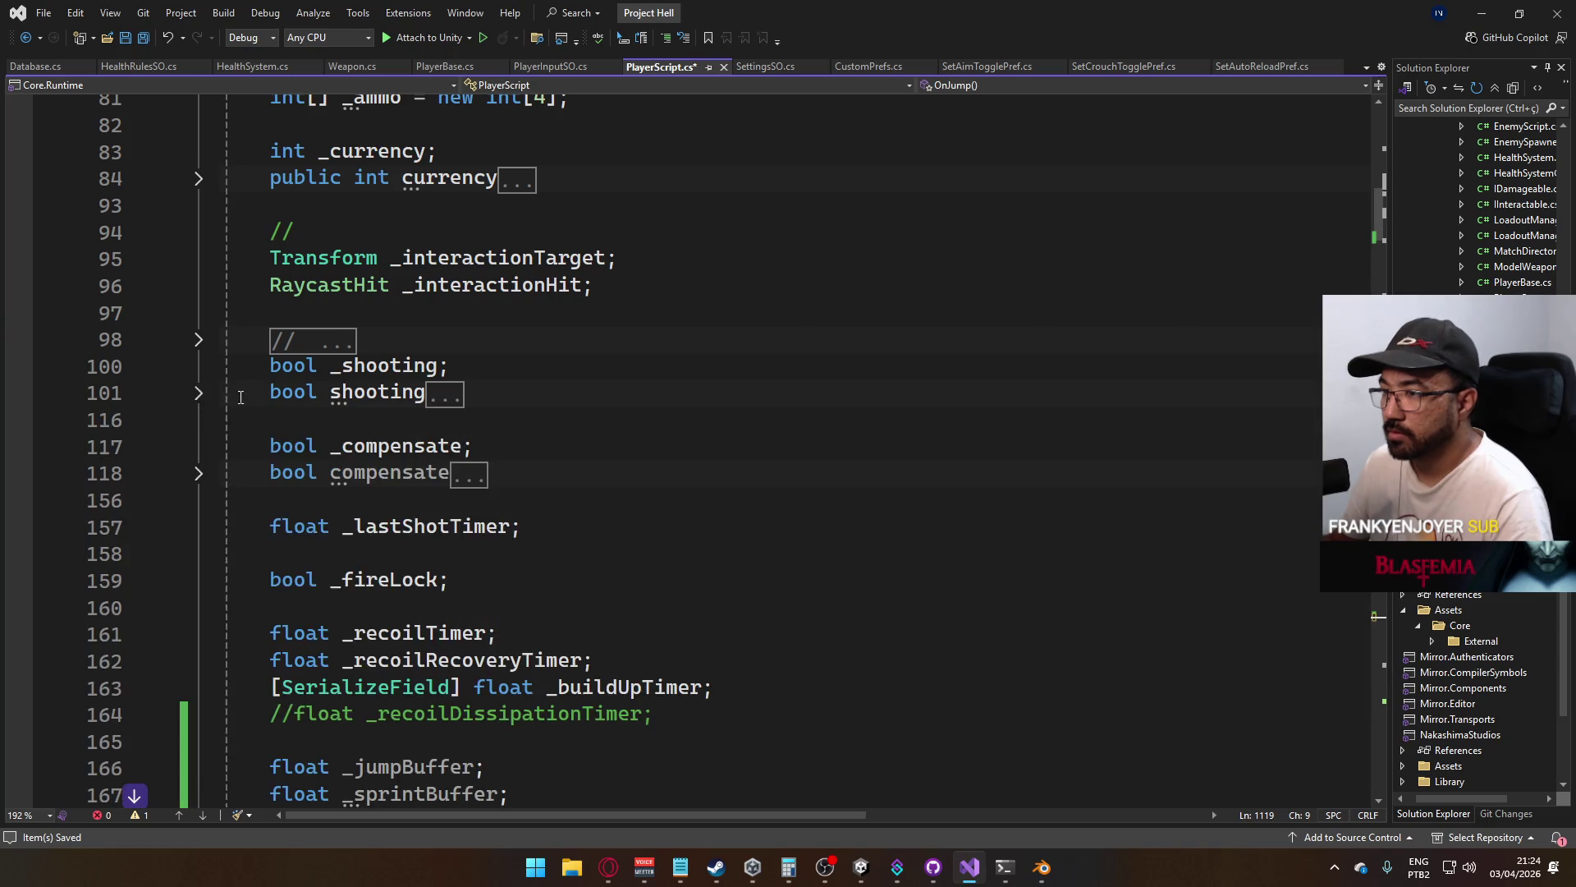
pyautogui.scroll(-20, 468, 572)
pyautogui.scroll(-20, 469, 573)
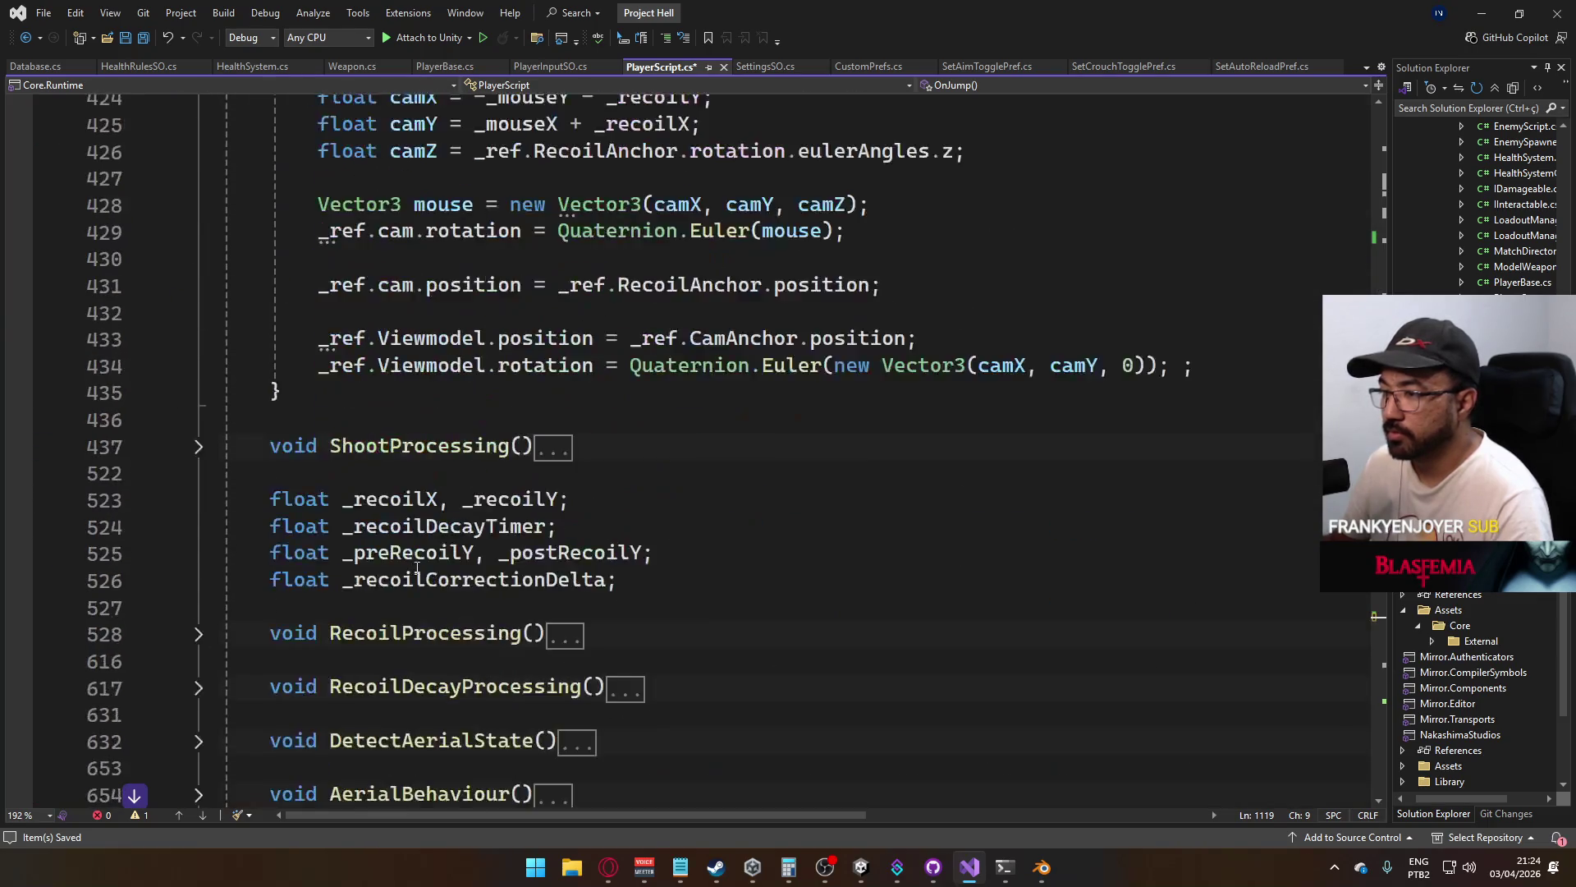
pyautogui.scroll(9, 428, 564)
pyautogui.scroll(15, 428, 564)
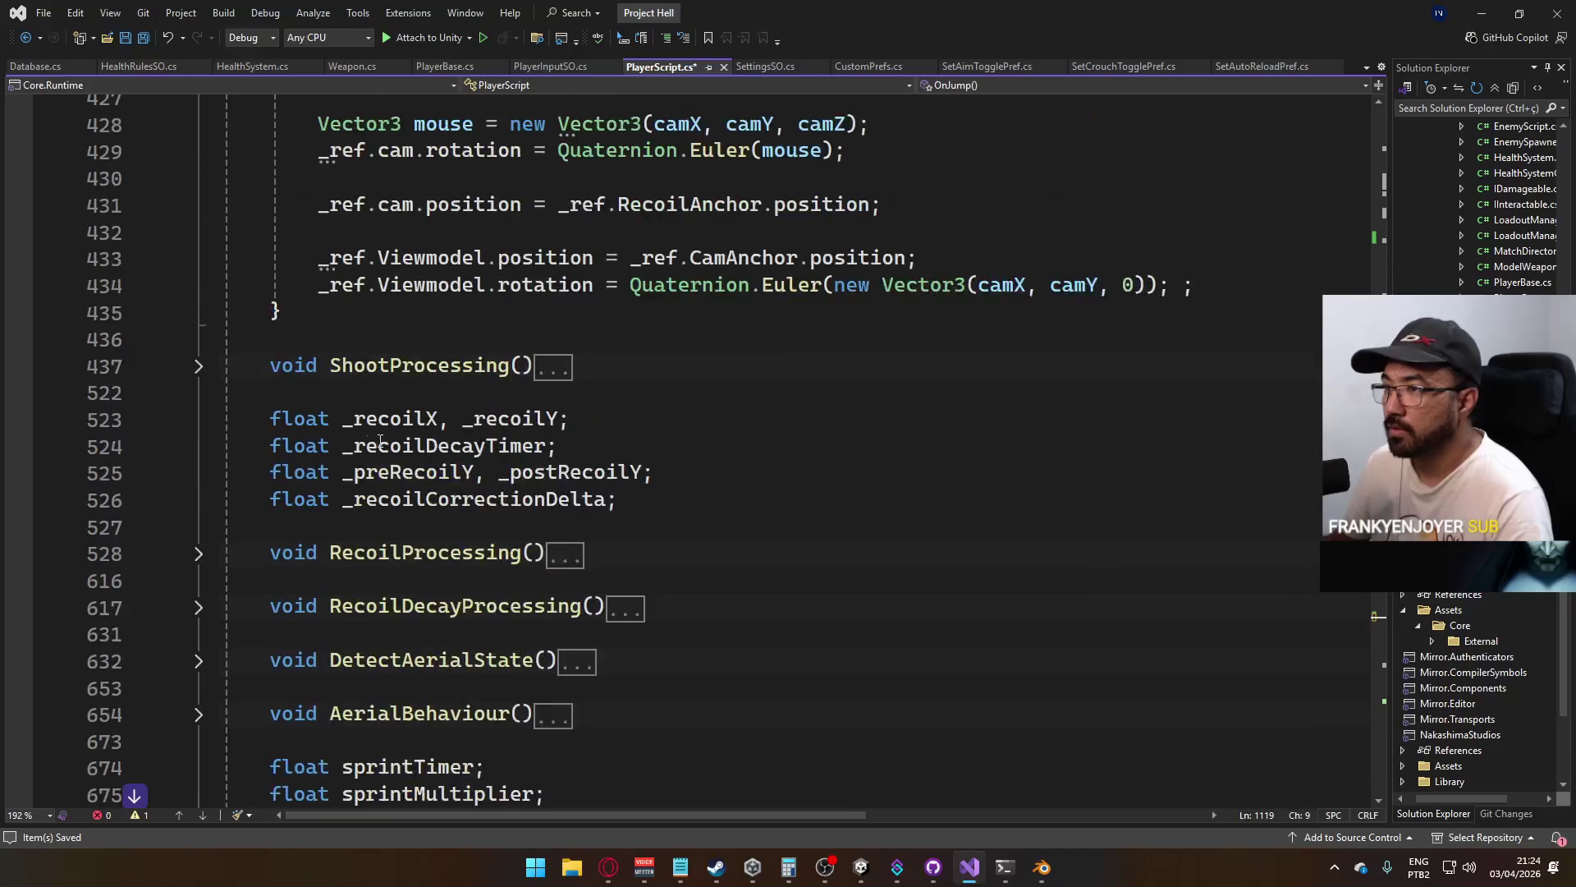
pyautogui.click(199, 339)
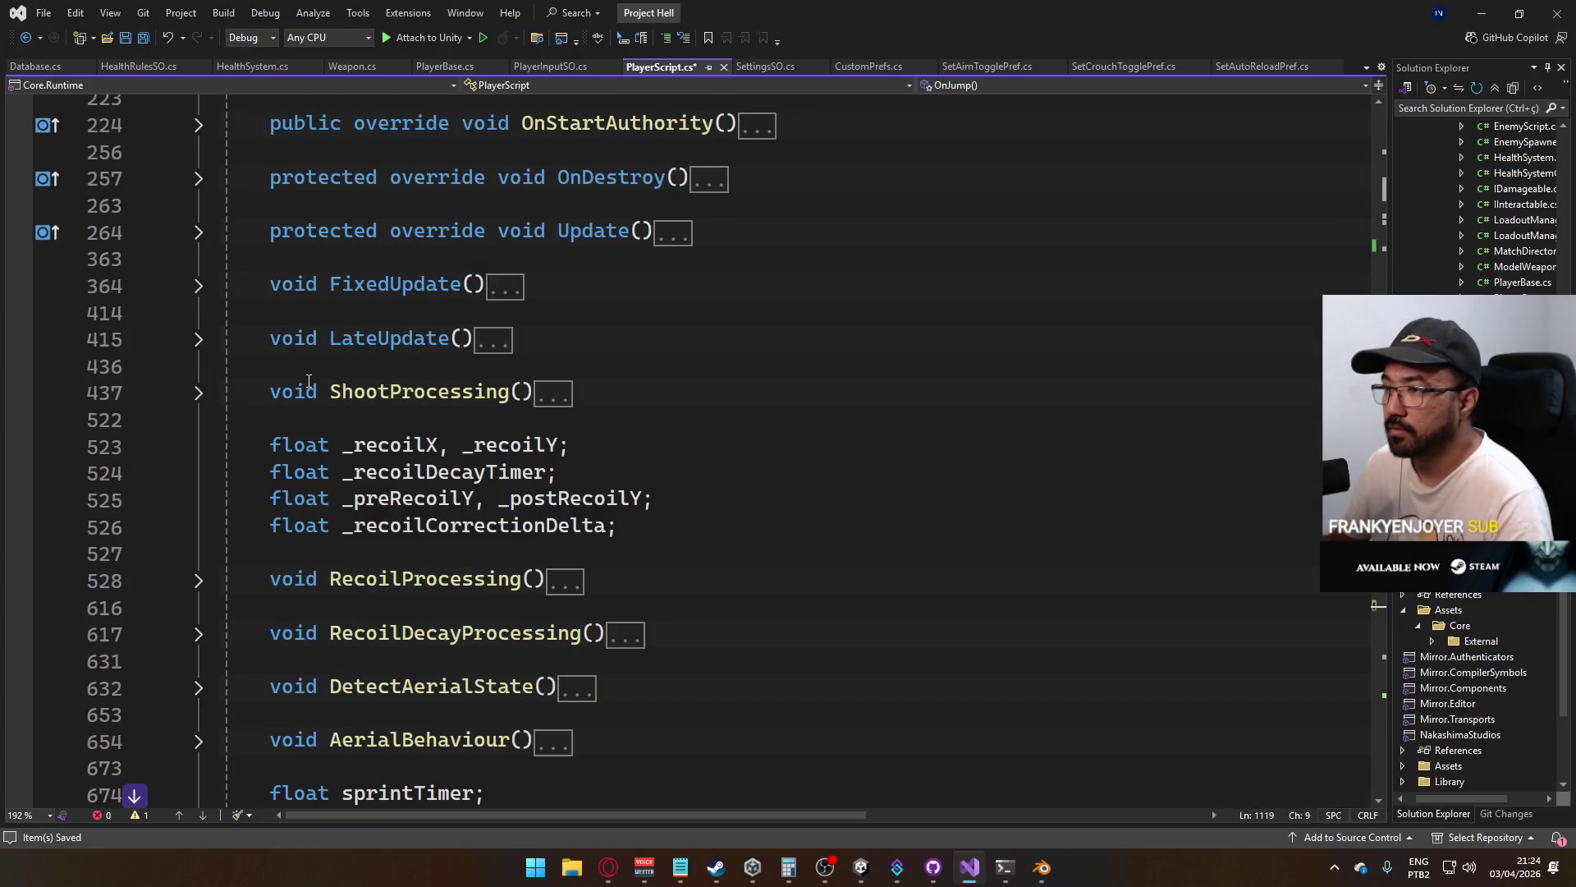
# Expand the Update method and put the cursor on the line above the sprint block
pyautogui.scroll(2, 374, 399)
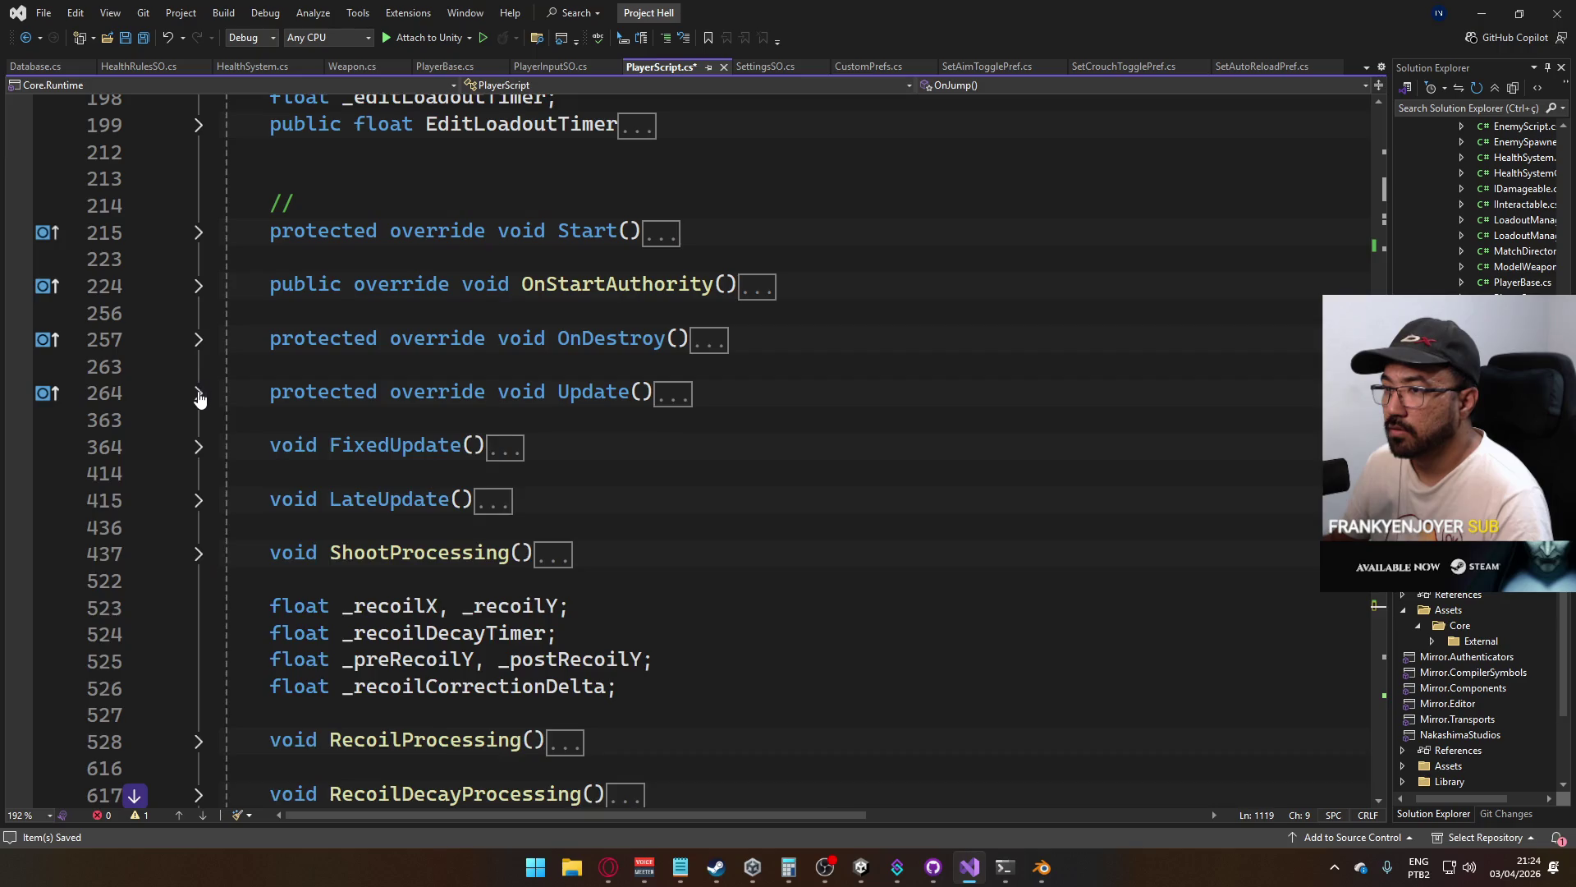
pyautogui.click(199, 393)
pyautogui.scroll(-3, 425, 456)
pyautogui.scroll(-2, 425, 500)
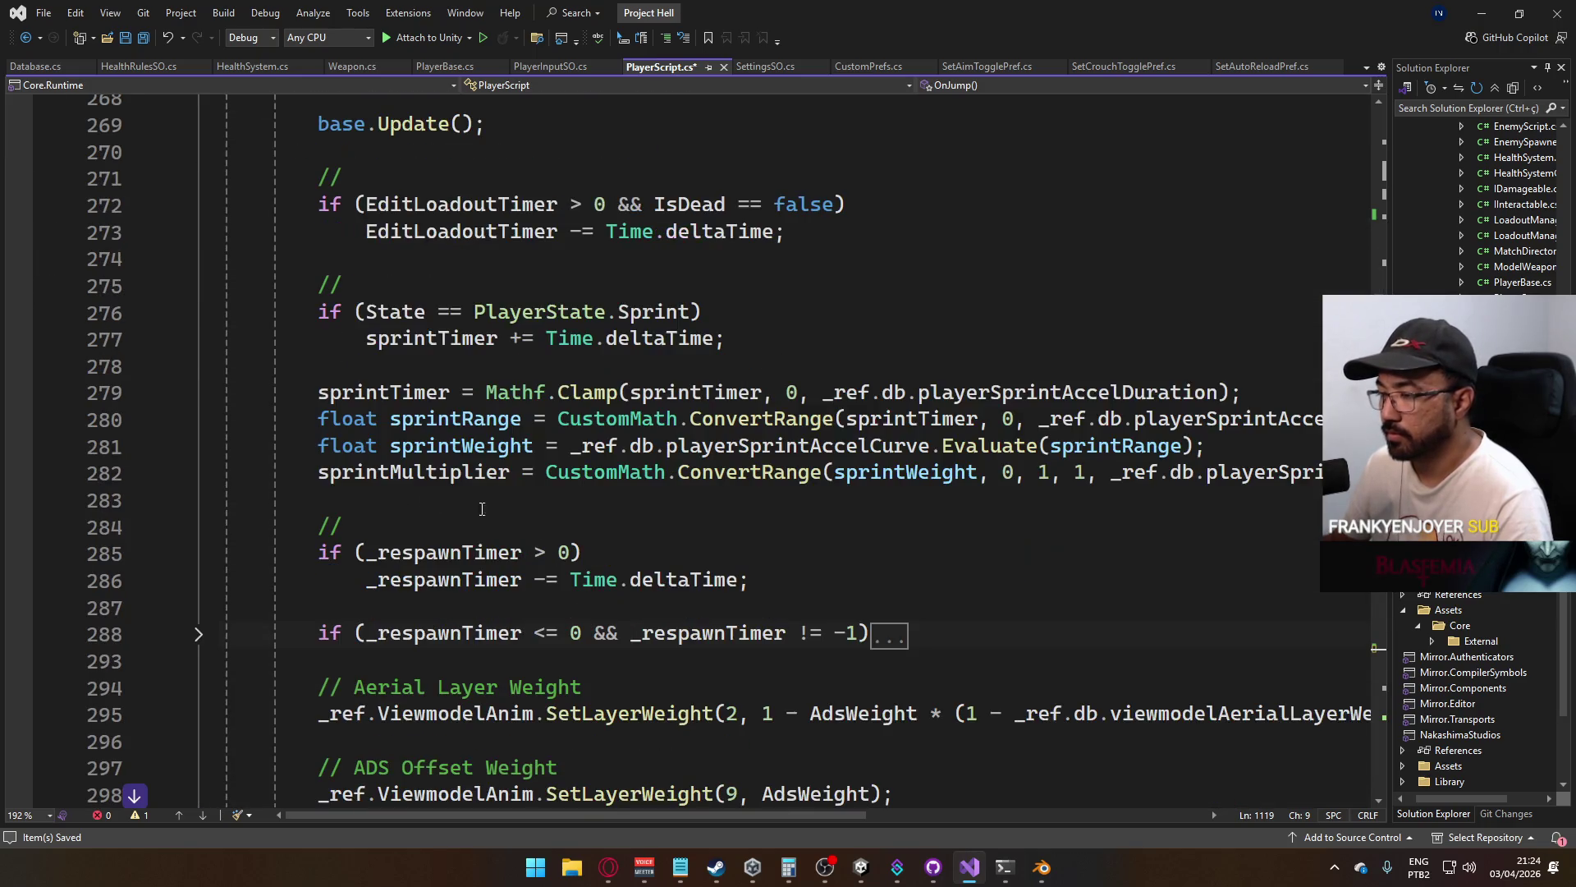
pyautogui.scroll(1, 542, 425)
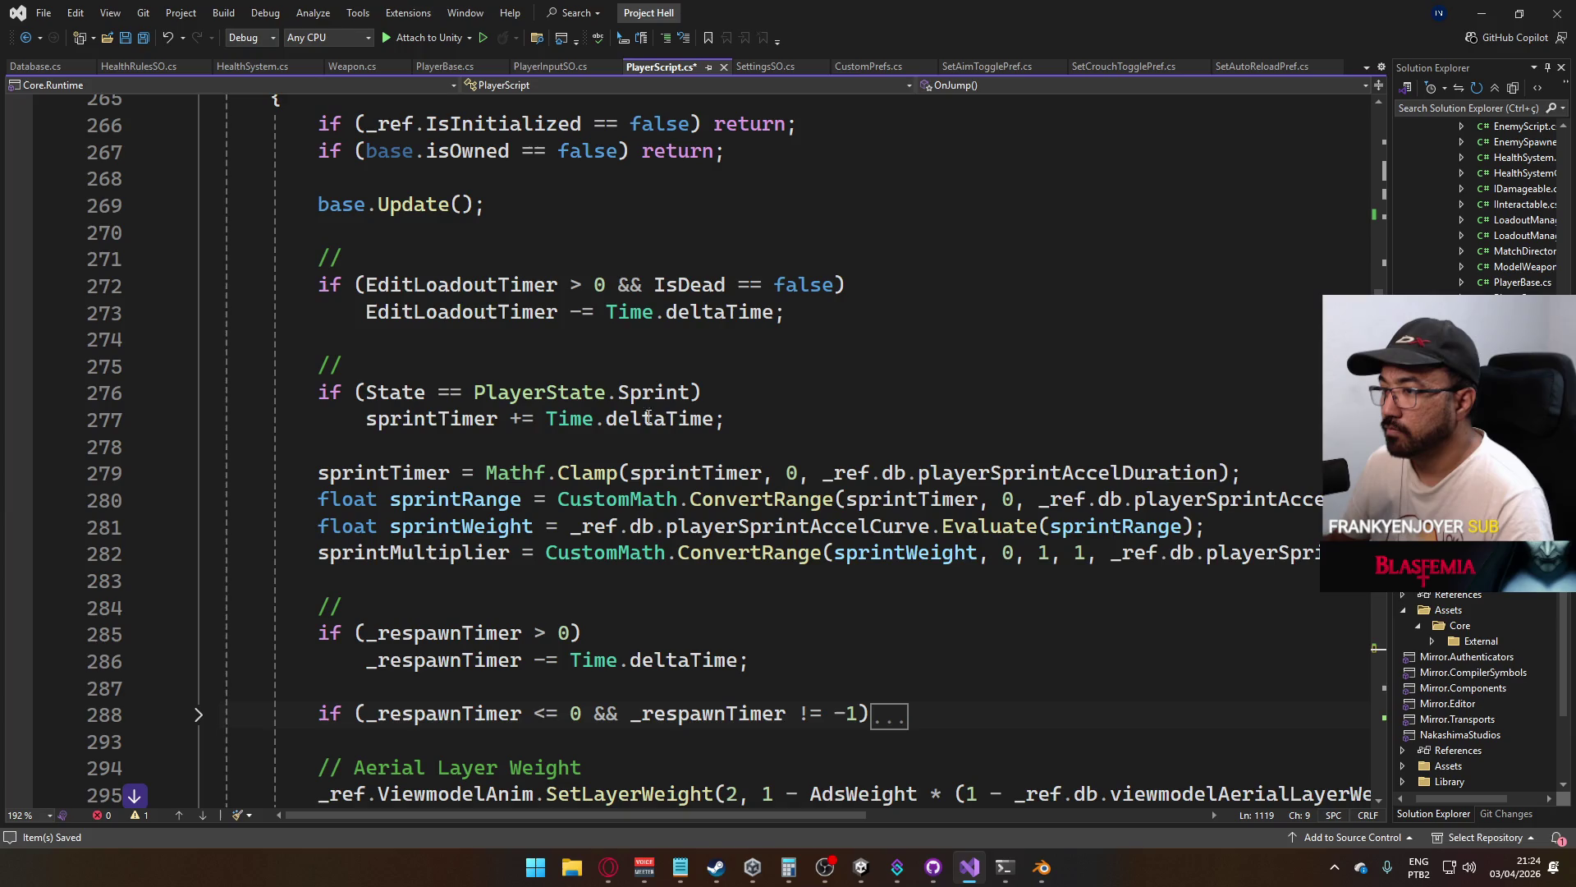
pyautogui.click(604, 351)
pyautogui.press('Down')
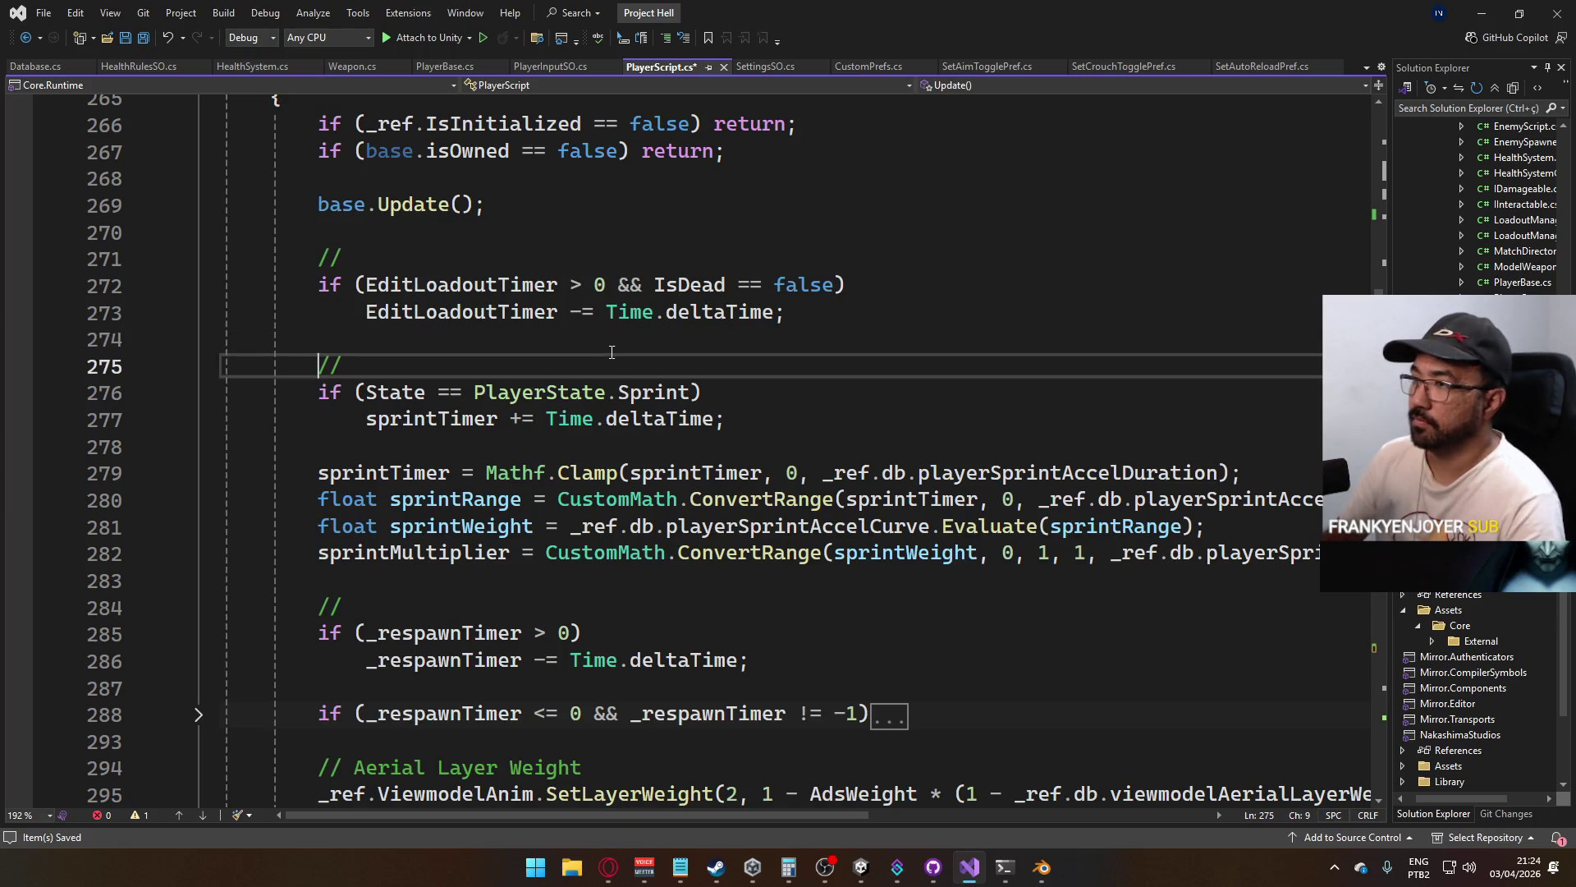
# Insert a new '// Buffers' comment line in Update above the sprint block
pyautogui.press('End')
pyautogui.press('Return')
pyautogui.press('Return')
pyautogui.press('Up')
pyautogui.press('Down')
pyautogui.write('//')
pyautogui.press('Up')
pyautogui.press('Up')
pyautogui.press('Down')
pyautogui.press('Up')
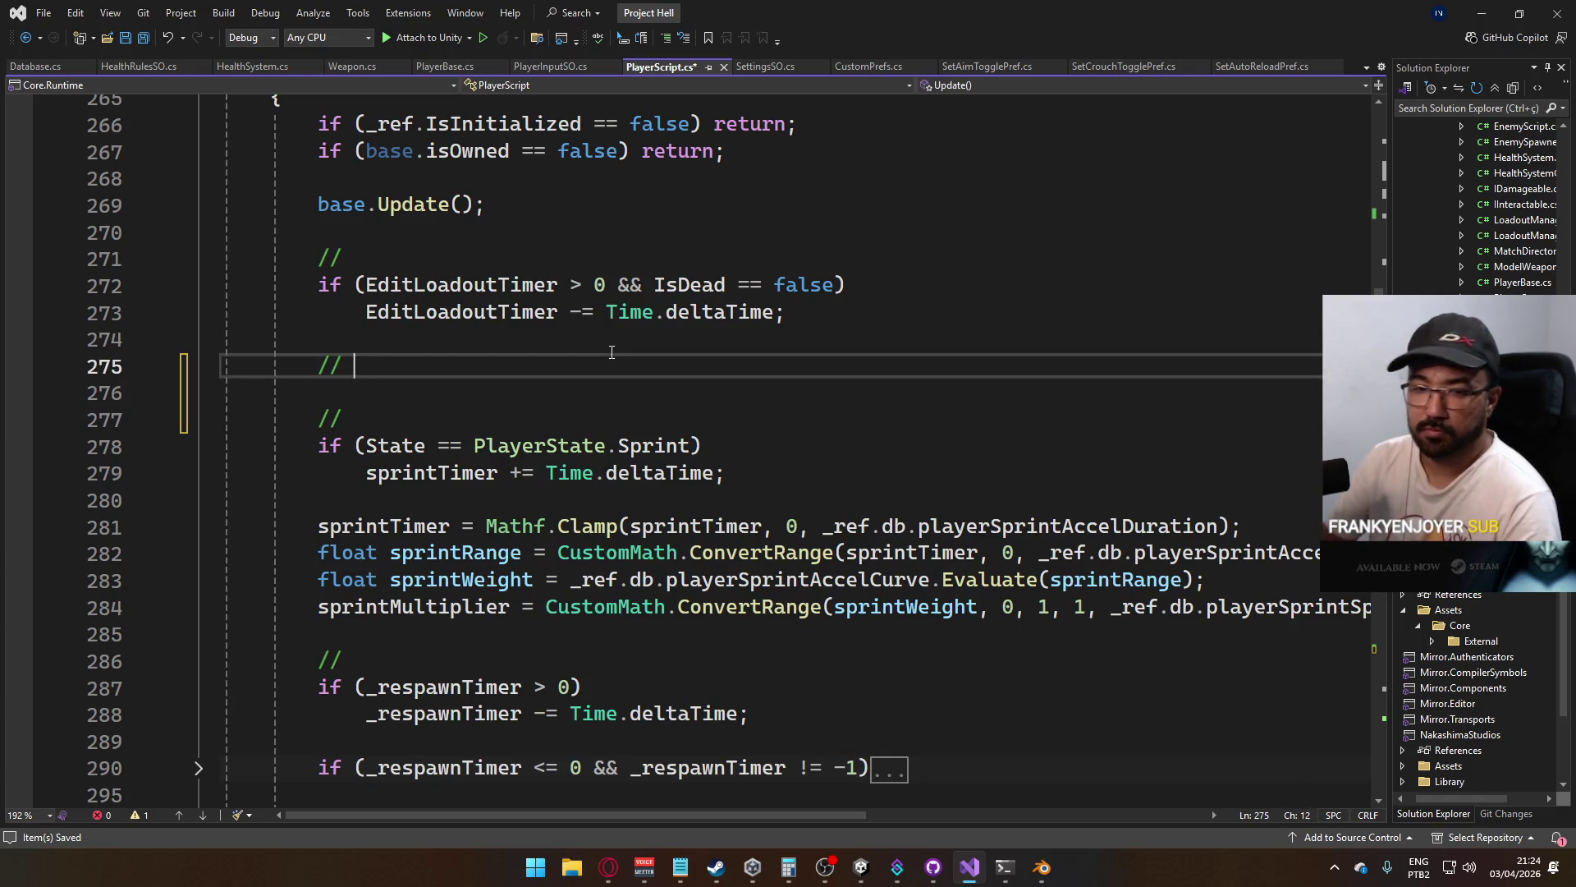
pyautogui.write('Buffers')
pyautogui.press('Return')
# Add 'if (_jumpBuffer > 0) _jumpBuffer -= Time.deltaTime;' under the Buffers comment
pyautogui.write('if (_j')
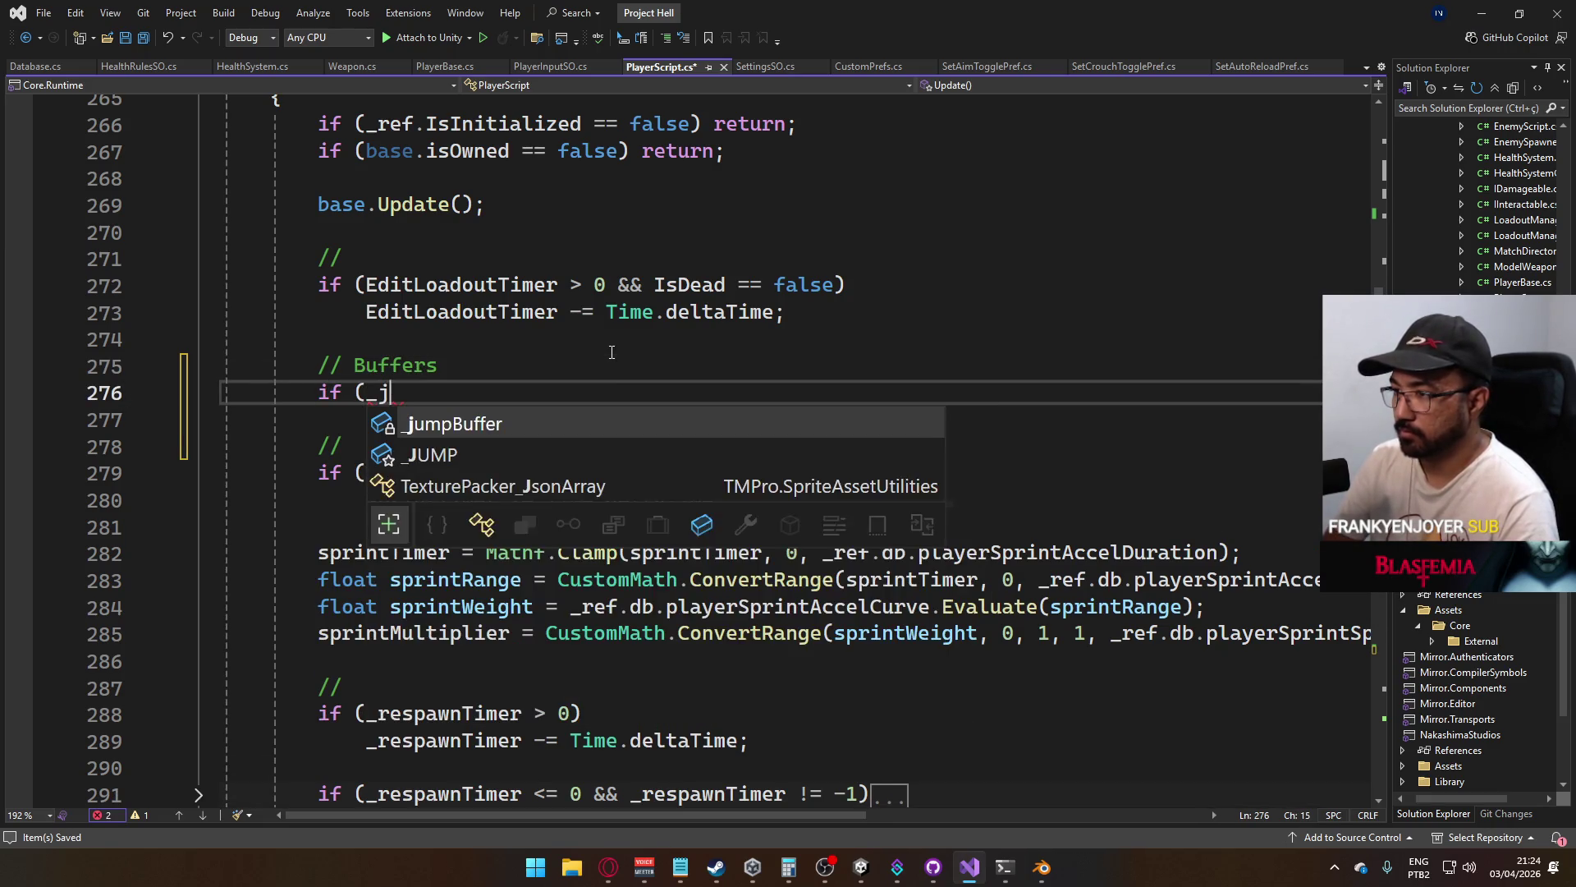
pyautogui.press('Tab')
pyautogui.write('> 0)')
pyautogui.press('Return')
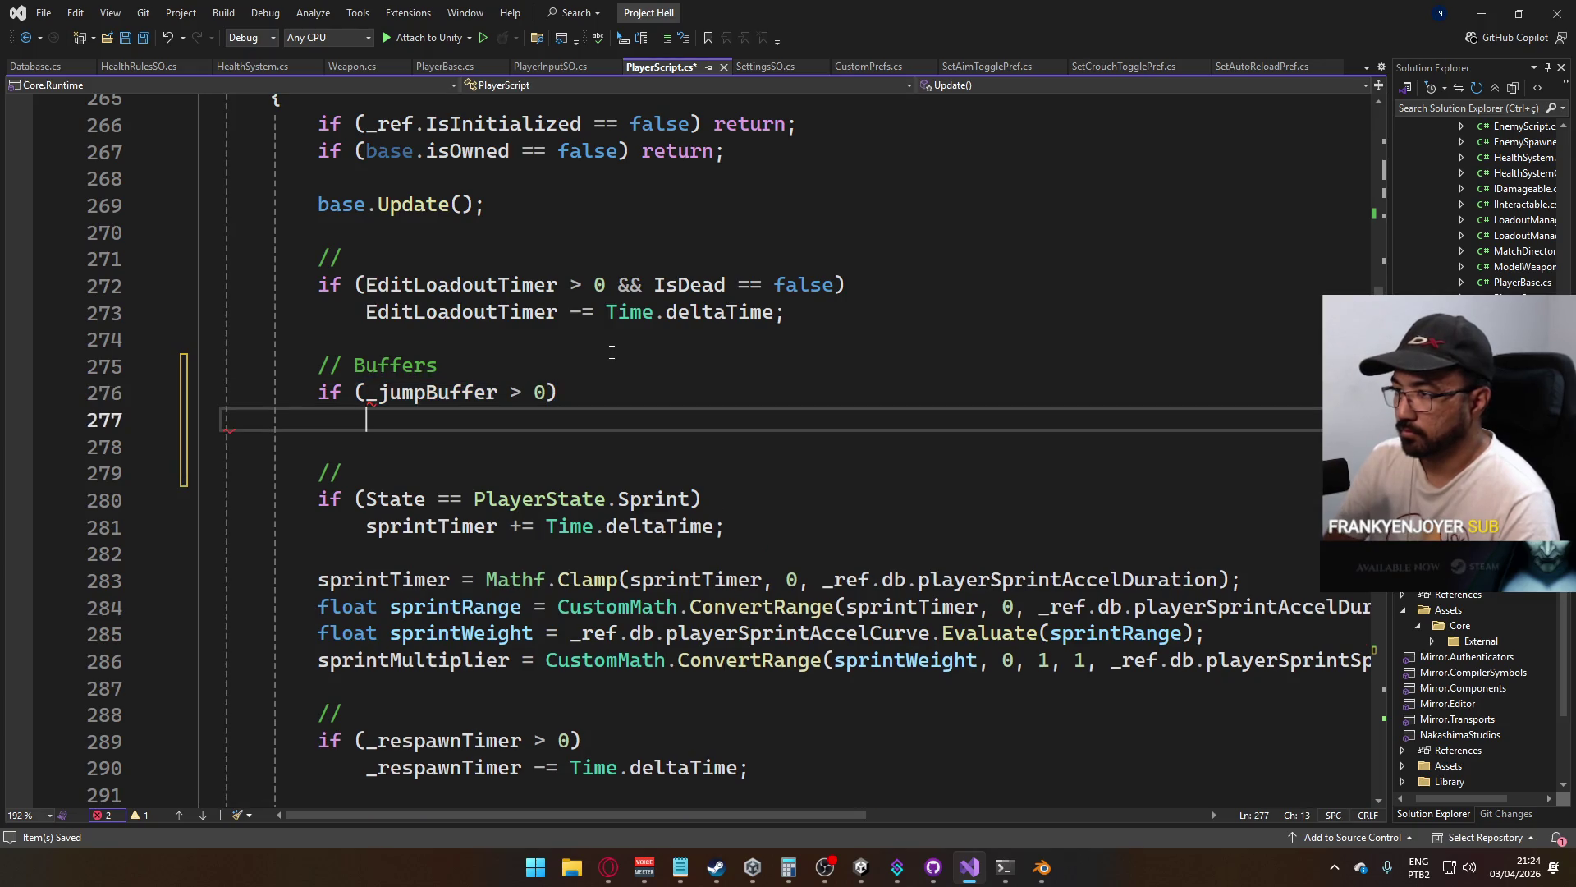
pyautogui.write('_j')
pyautogui.press('Tab')
pyautogui.write('<')
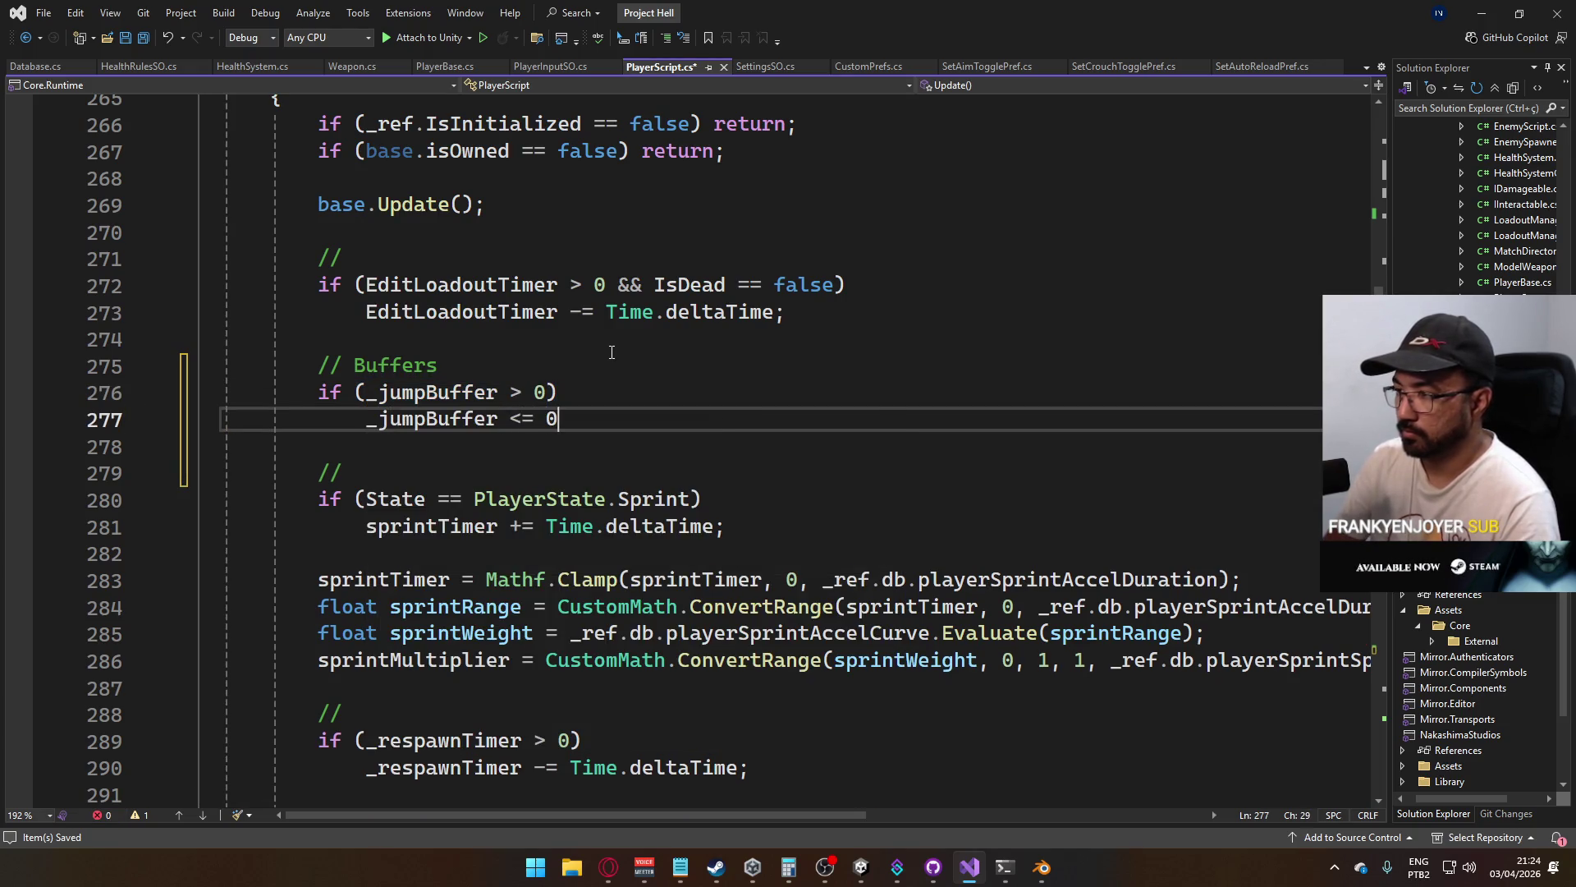
pyautogui.press('BackSpace')
pyautogui.press('BackSpace')
pyautogui.press('BackSpace')
pyautogui.write('-= T')
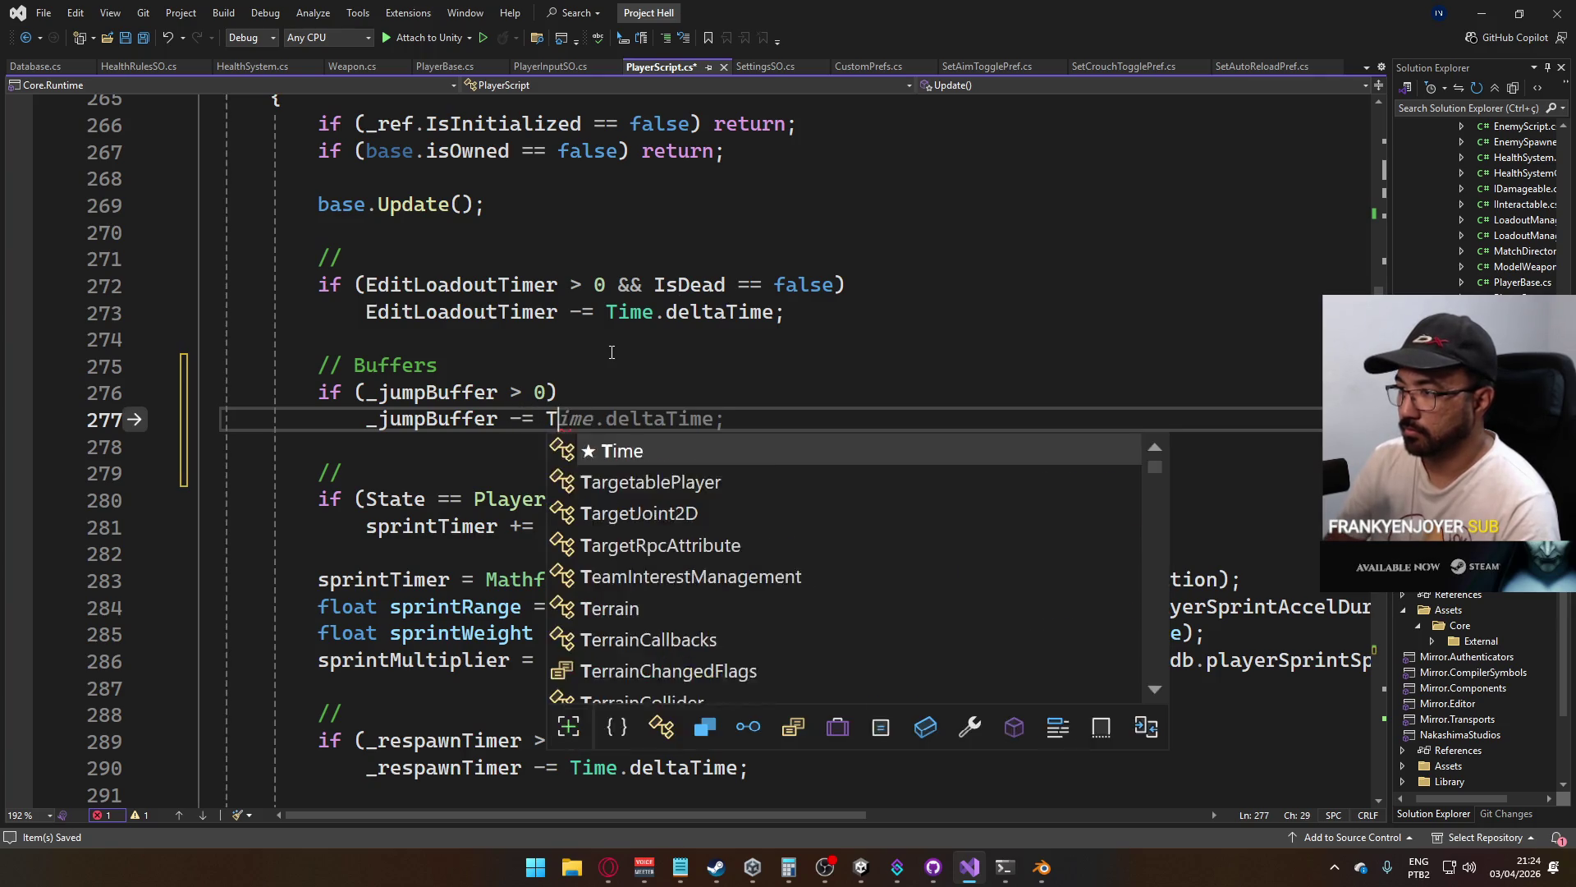
pyautogui.write('ime.')
pyautogui.press('Tab')
pyautogui.write(';')
pyautogui.press('Return')
pyautogui.press('Return')
# Add the matching _sprintBuffer countdown by Time.deltaTime and save PlayerScript.cs
pyautogui.write('if (')
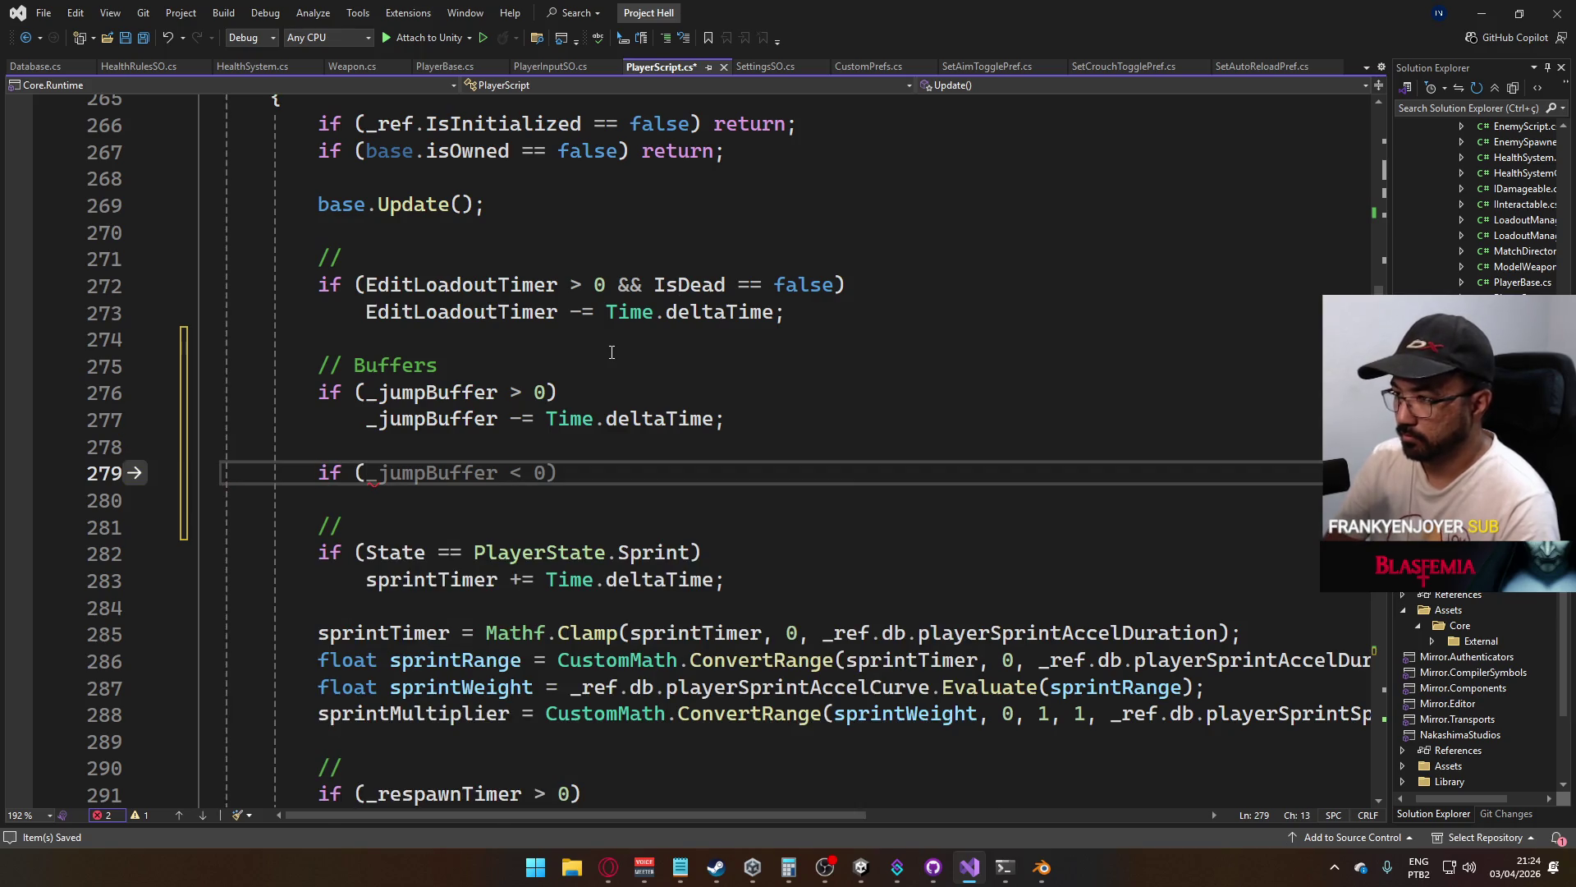
pyautogui.write('_sp')
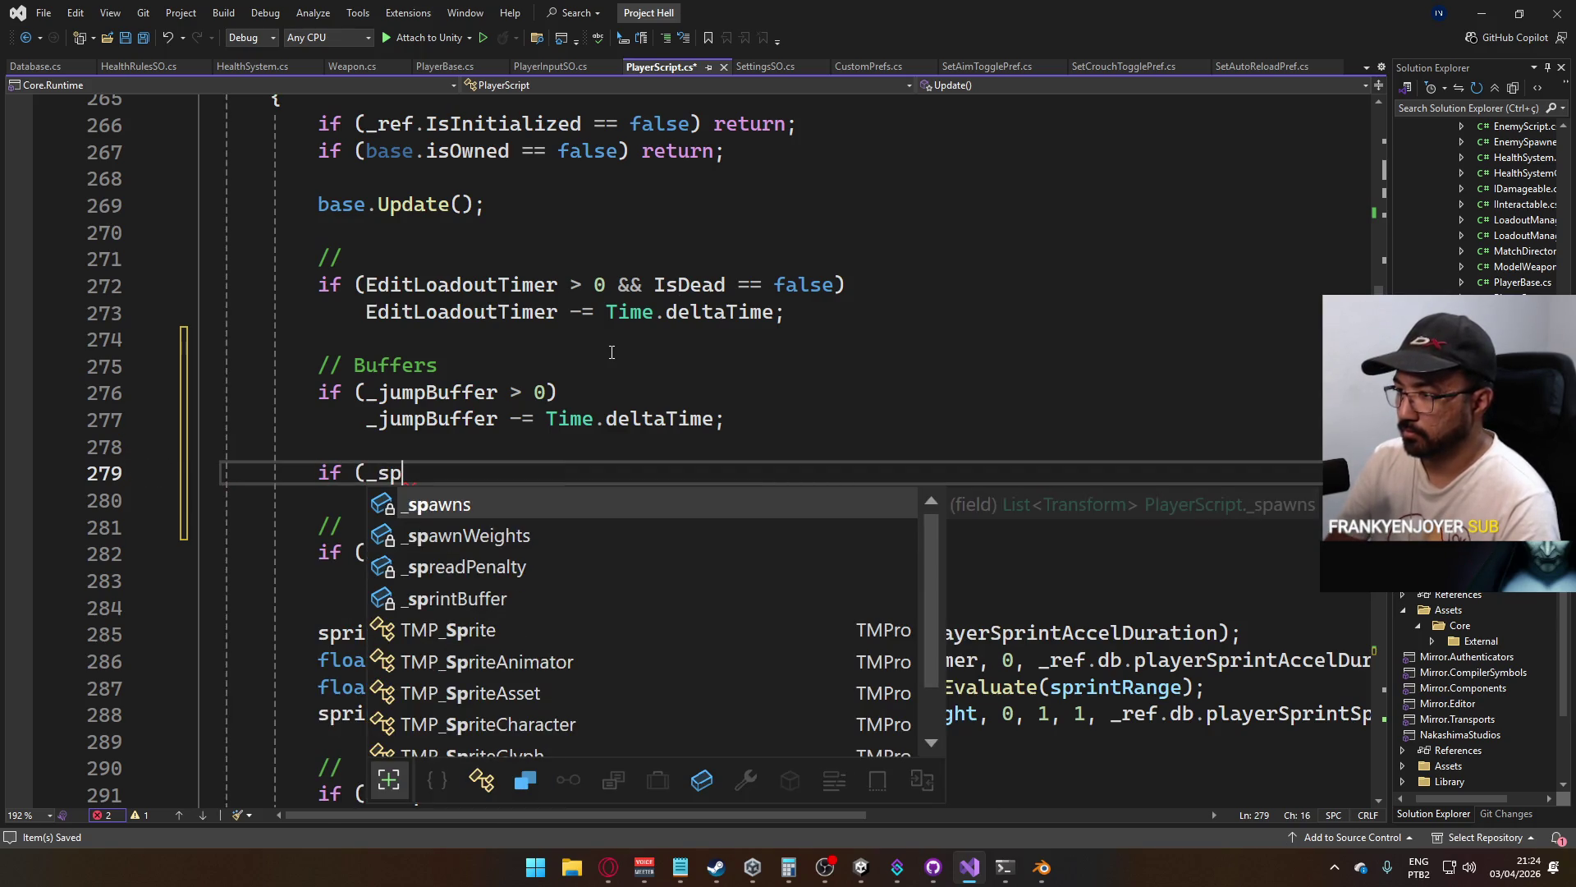
pyautogui.write('rint')
pyautogui.press('Tab')
pyautogui.write('>')
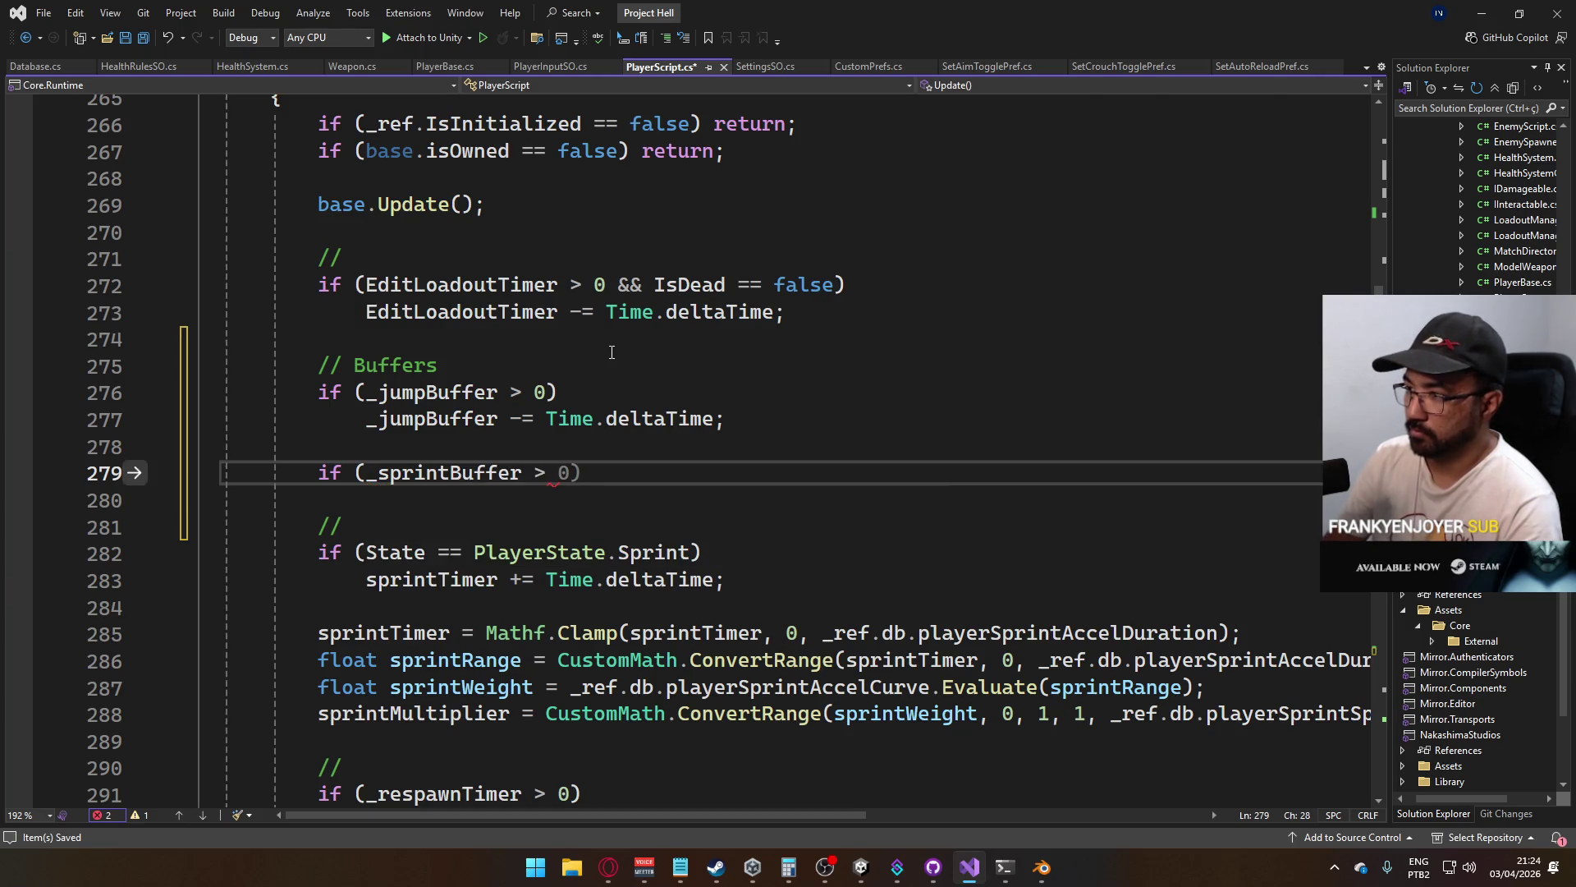
pyautogui.press('Return')
pyautogui.write('_')
pyautogui.press('Tab')
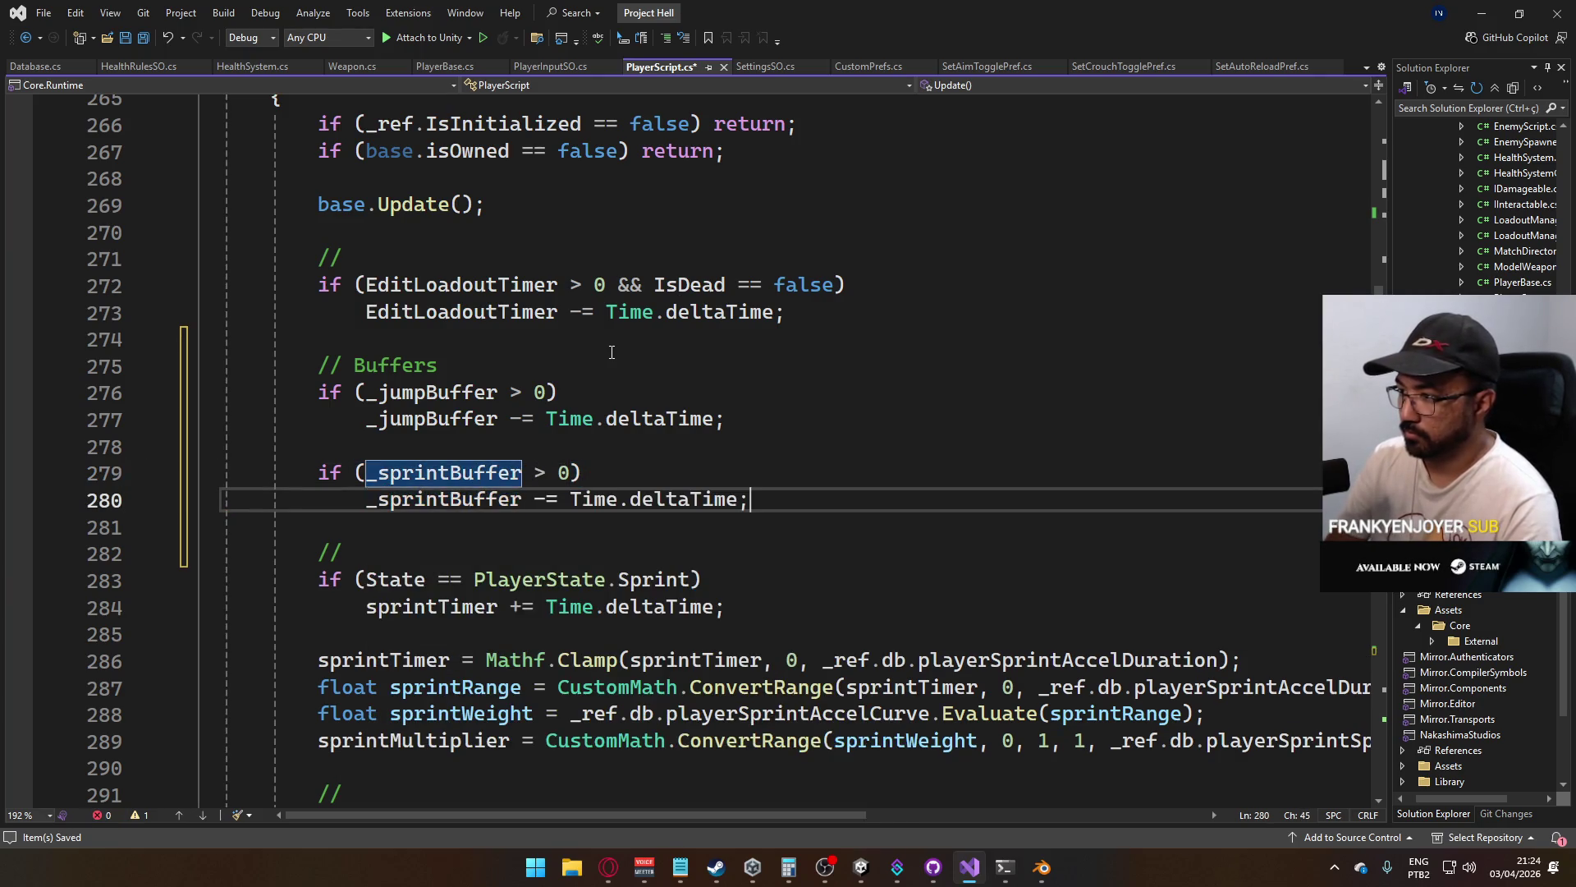
pyautogui.hotkey('ctrl', 's')
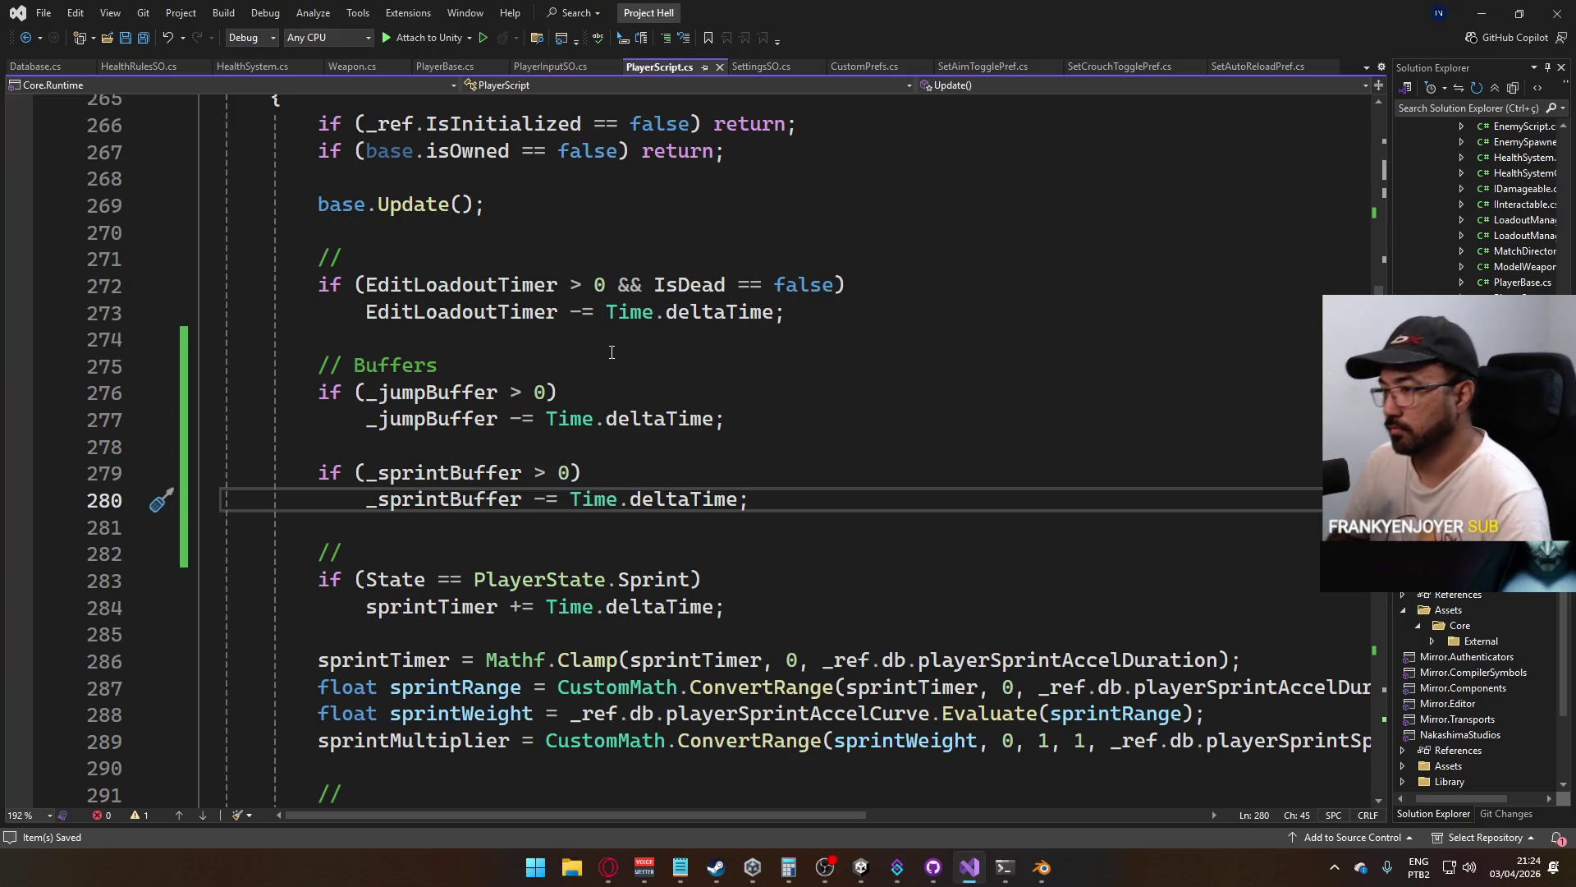
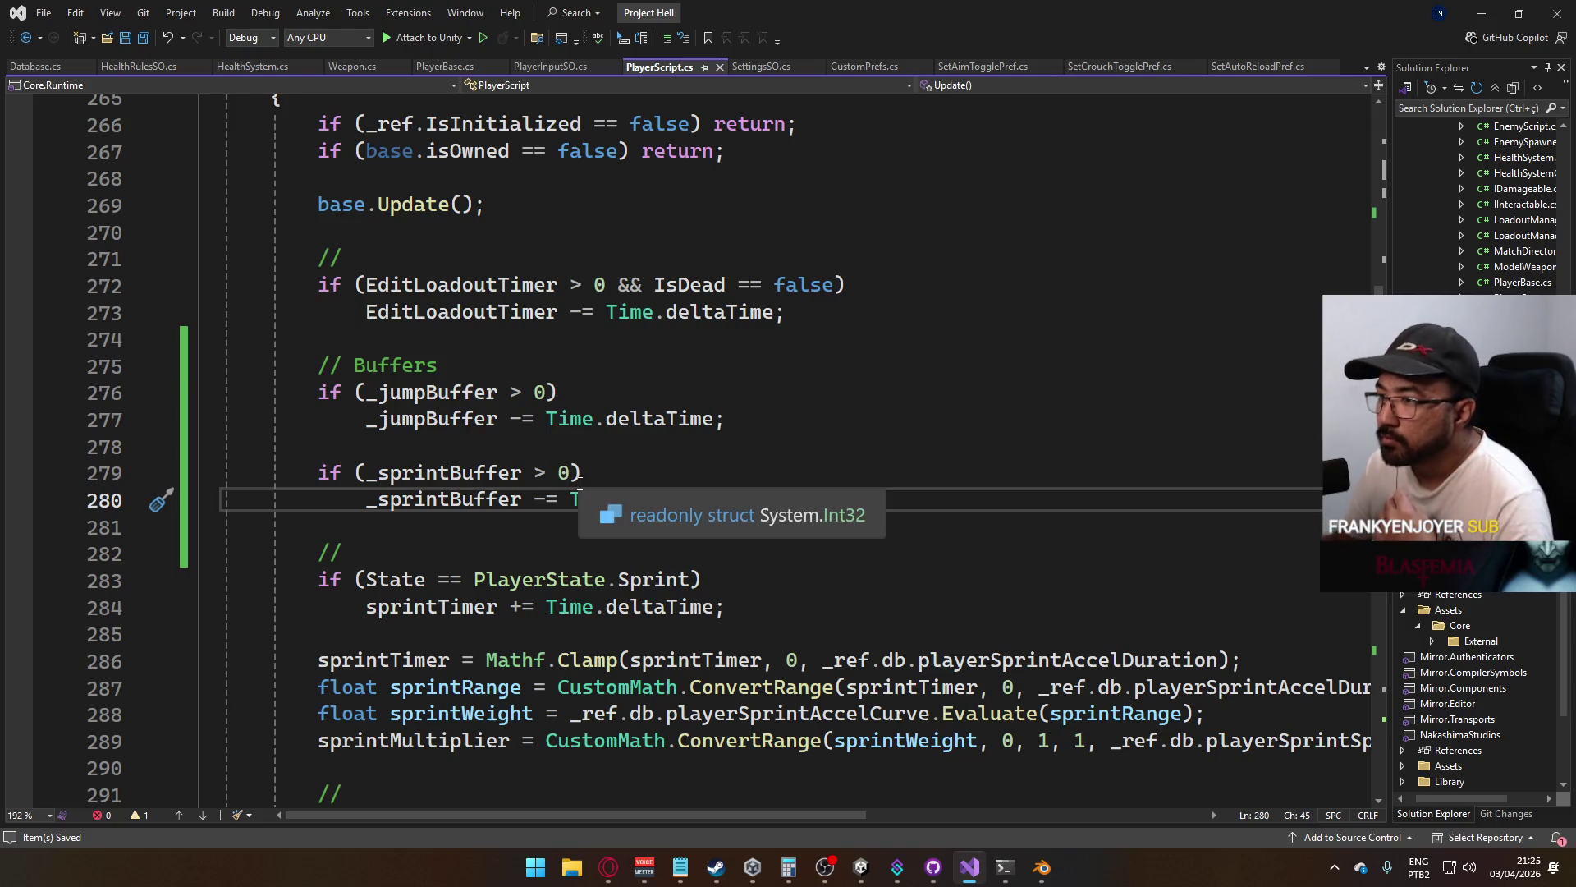
# Scroll down to OnJump and select the jump logic left below its buffer line
pyautogui.scroll(-1, 452, 483)
pyautogui.scroll(-20, 560, 480)
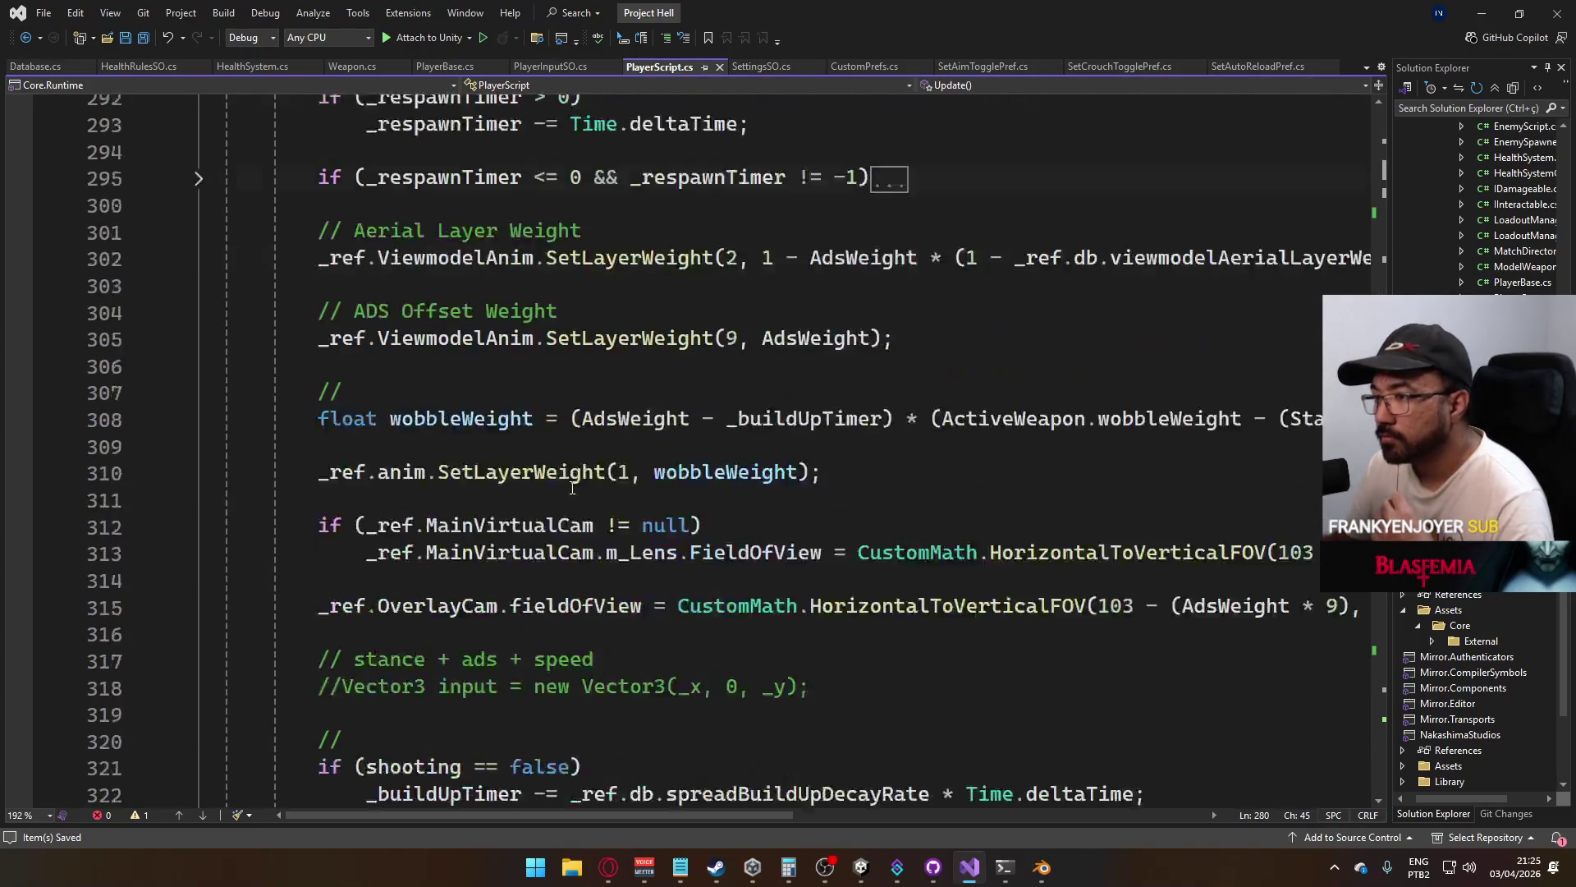
pyautogui.scroll(-13, 572, 487)
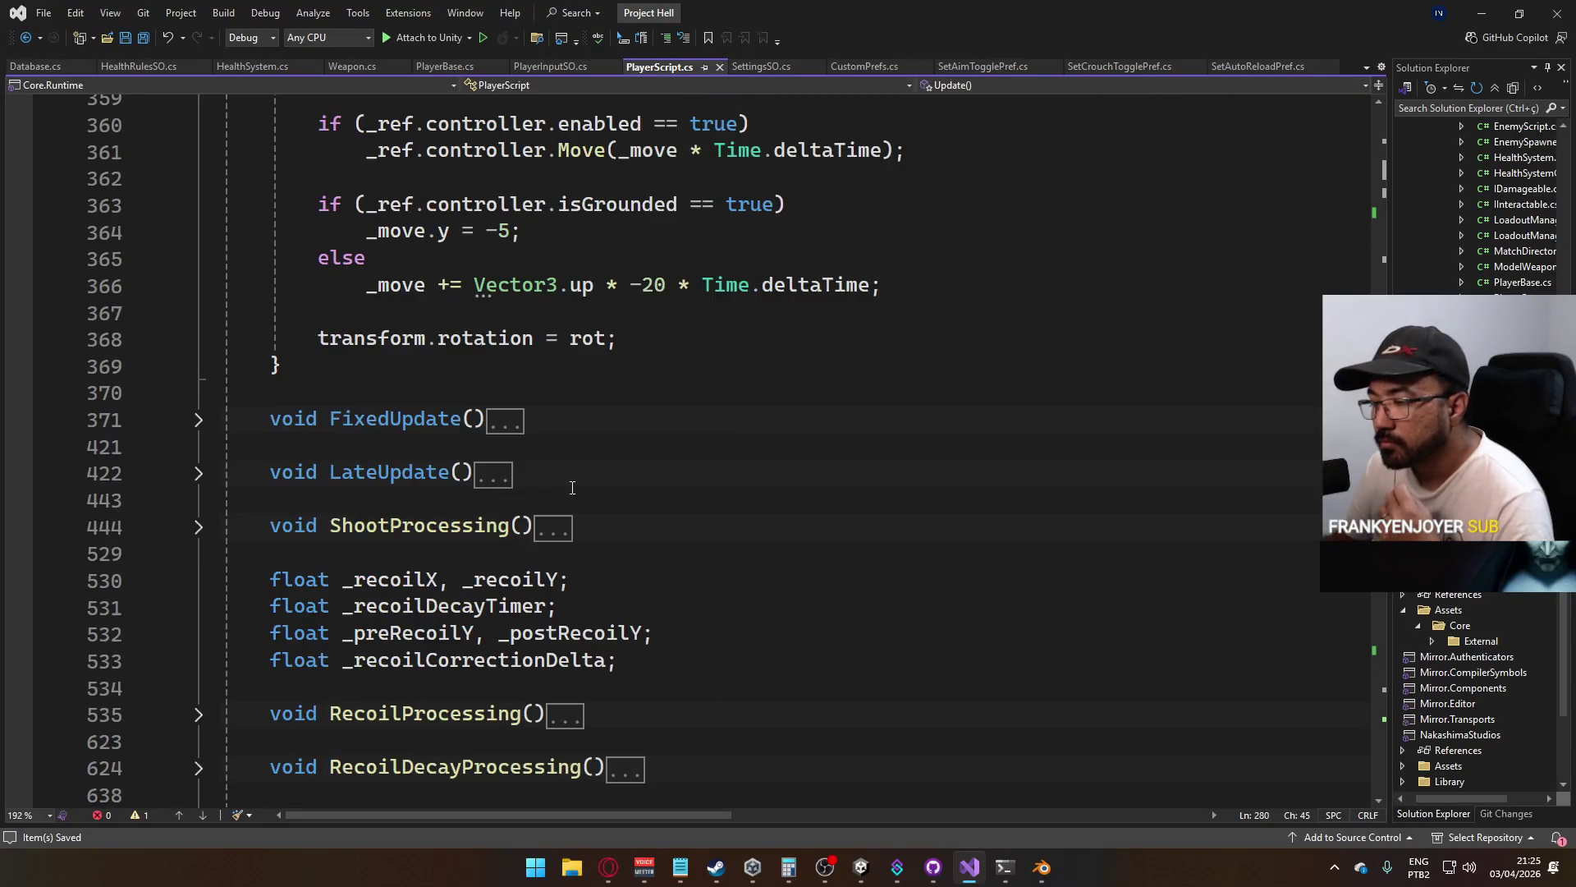
pyautogui.scroll(-20, 572, 490)
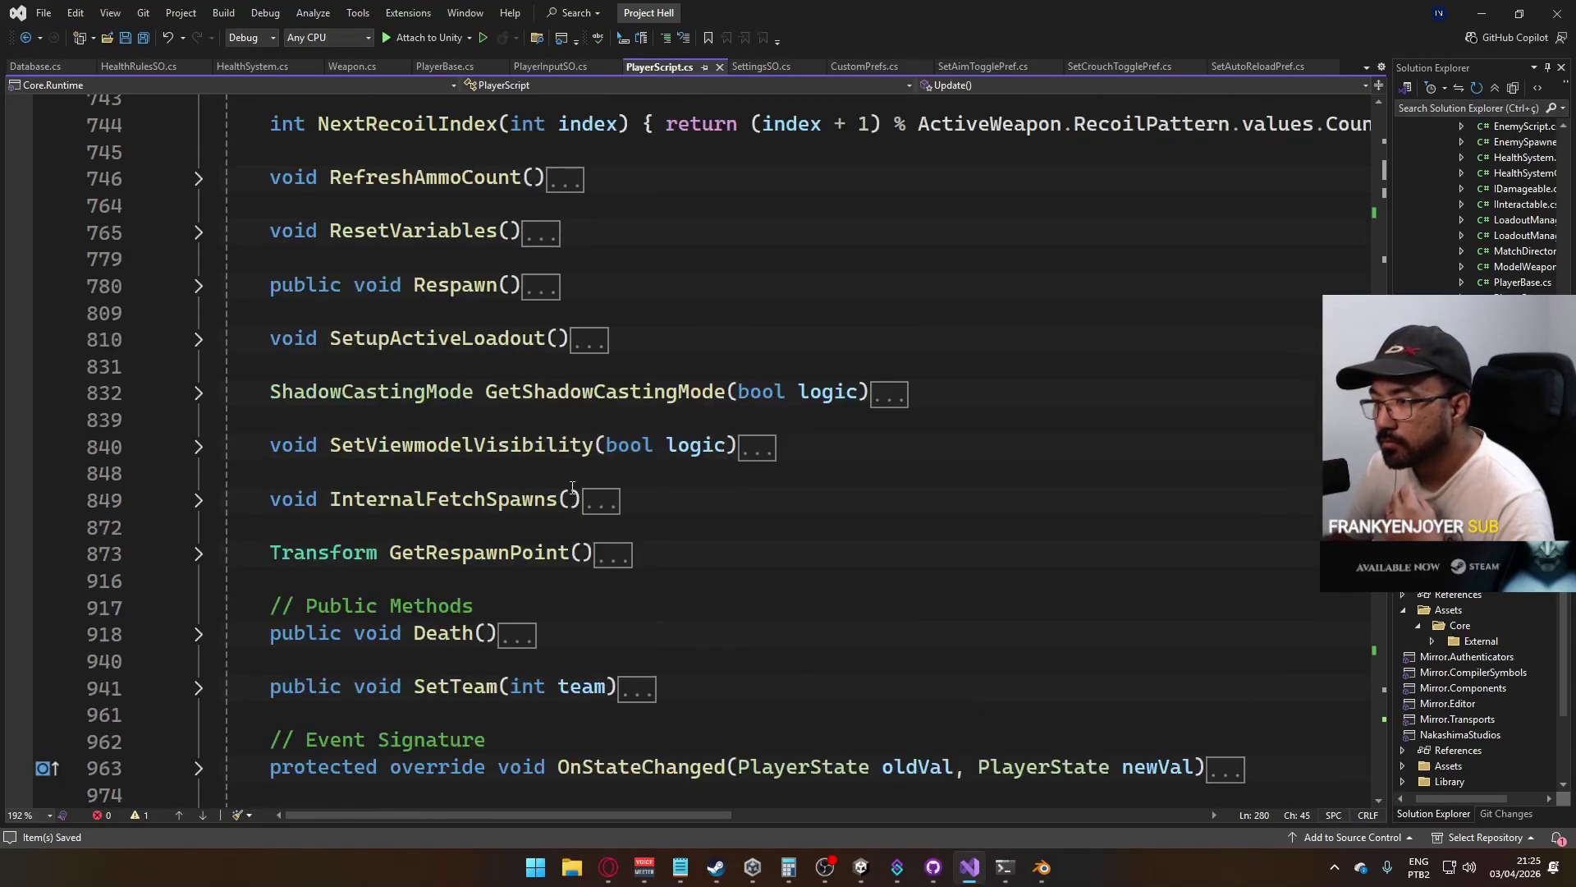
pyautogui.scroll(-3, 572, 487)
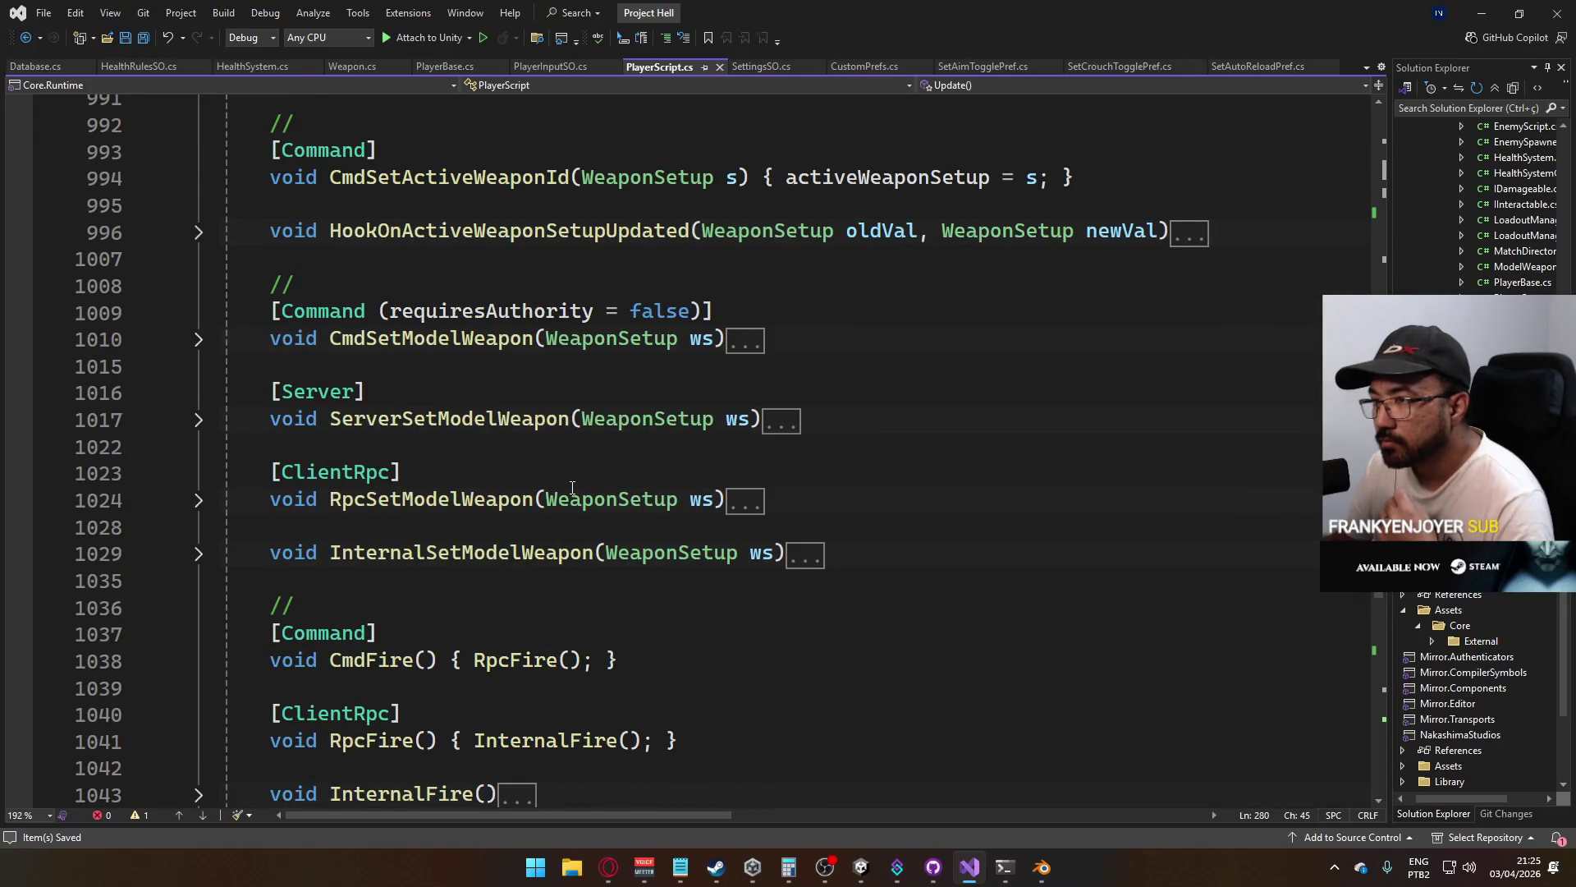
pyautogui.scroll(-16, 572, 487)
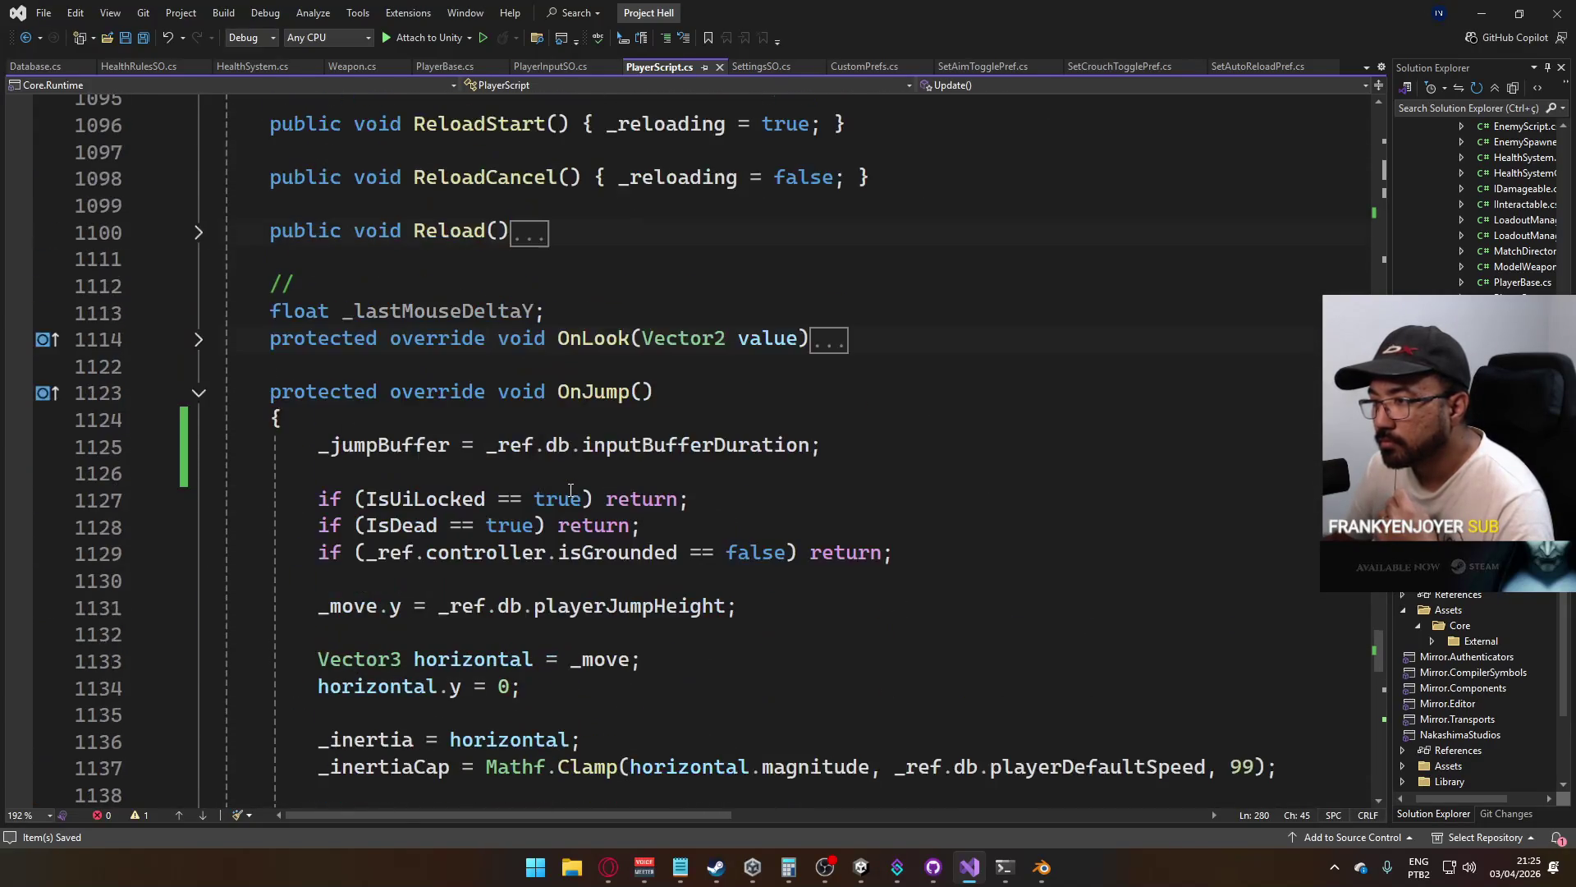
pyautogui.scroll(-2, 388, 408)
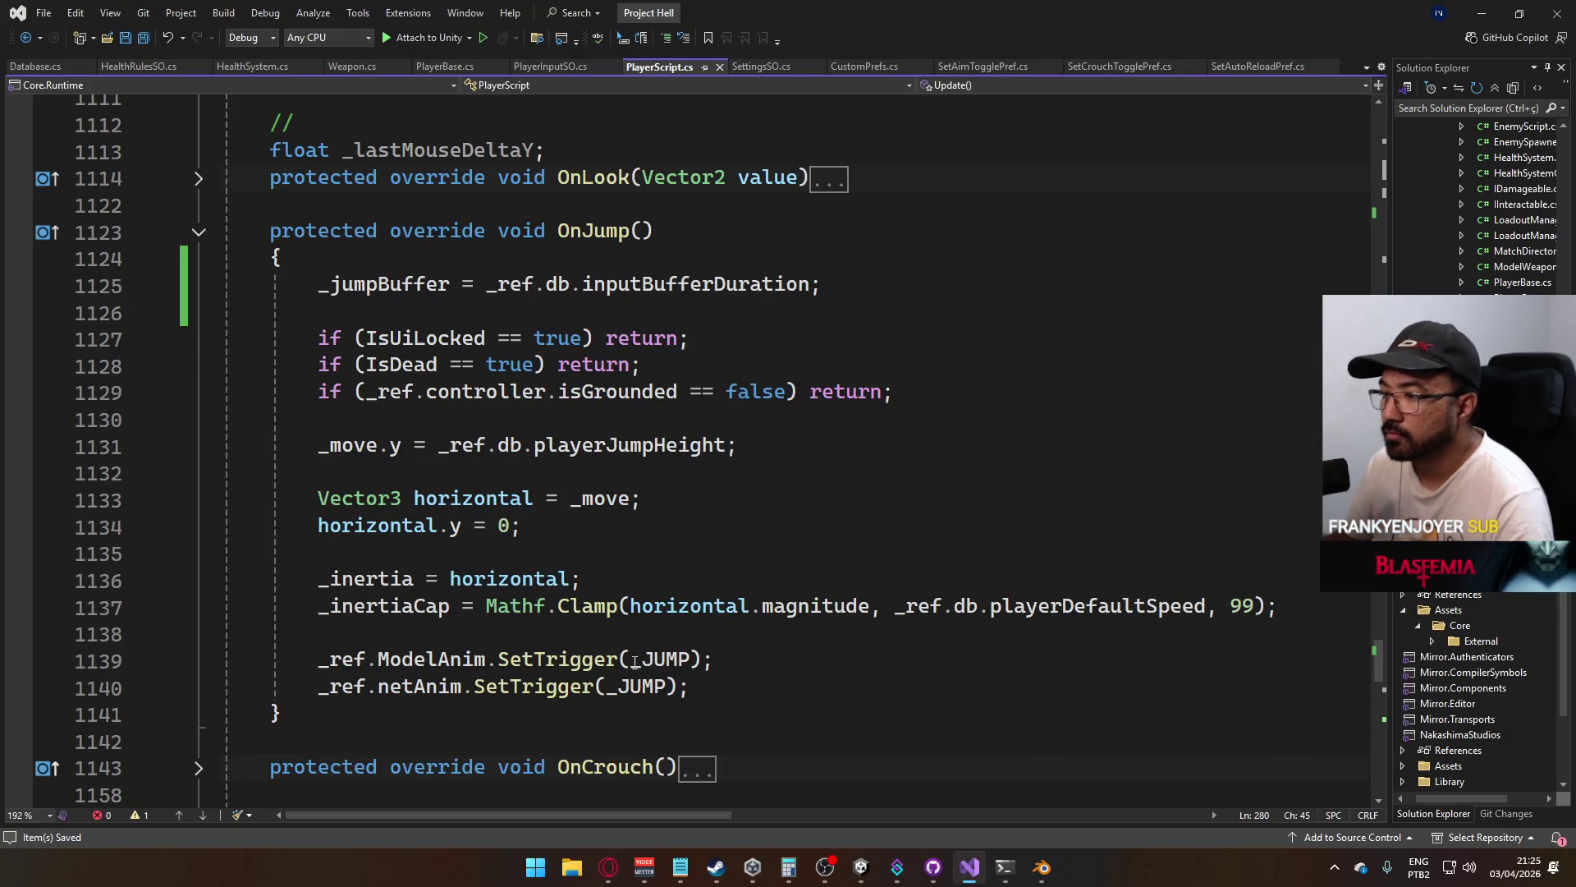
pyautogui.moveTo(725, 699)
pyautogui.mouseDown()
pyautogui.moveTo(316, 422)
pyautogui.moveTo(319, 339)
pyautogui.mouseUp()
pyautogui.hotkey('ctrl', 'c')
# Remove the jump logic from OnJump so only the _jumpBuffer line remains
pyautogui.press('Delete')
pyautogui.press('Up')
pyautogui.press('Up')
pyautogui.press('End')
pyautogui.press('Delete')
pyautogui.press('Delete')
pyautogui.press('Down')
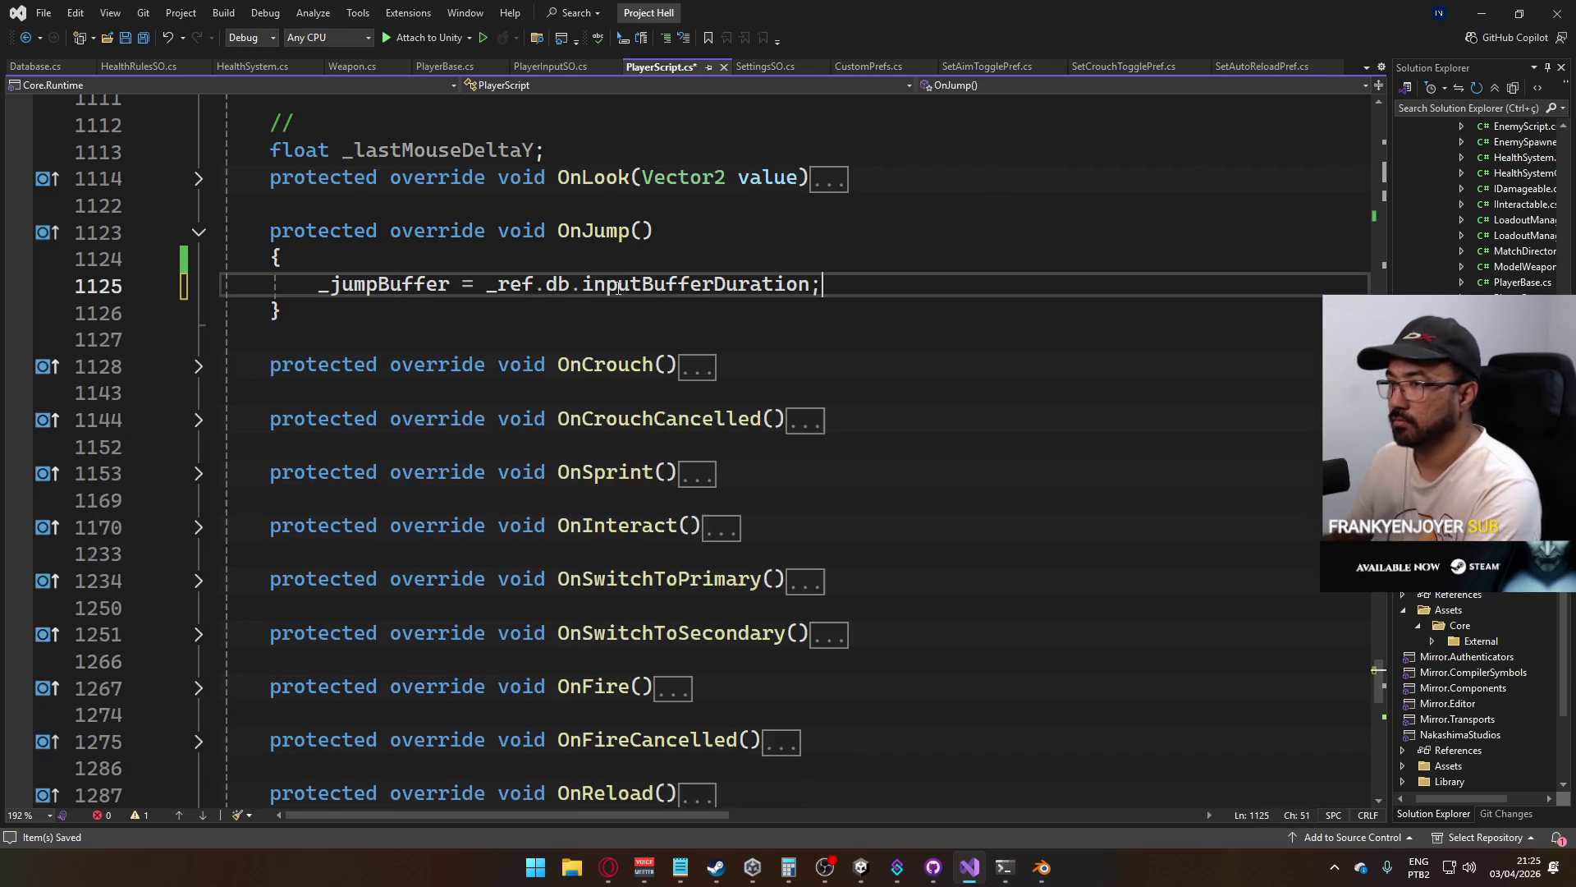
pyautogui.press('Return')
pyautogui.press('Return')
# Create a void InternalJumpBuffer() method holding the cut jump logic, and save
pyautogui.write('void On')
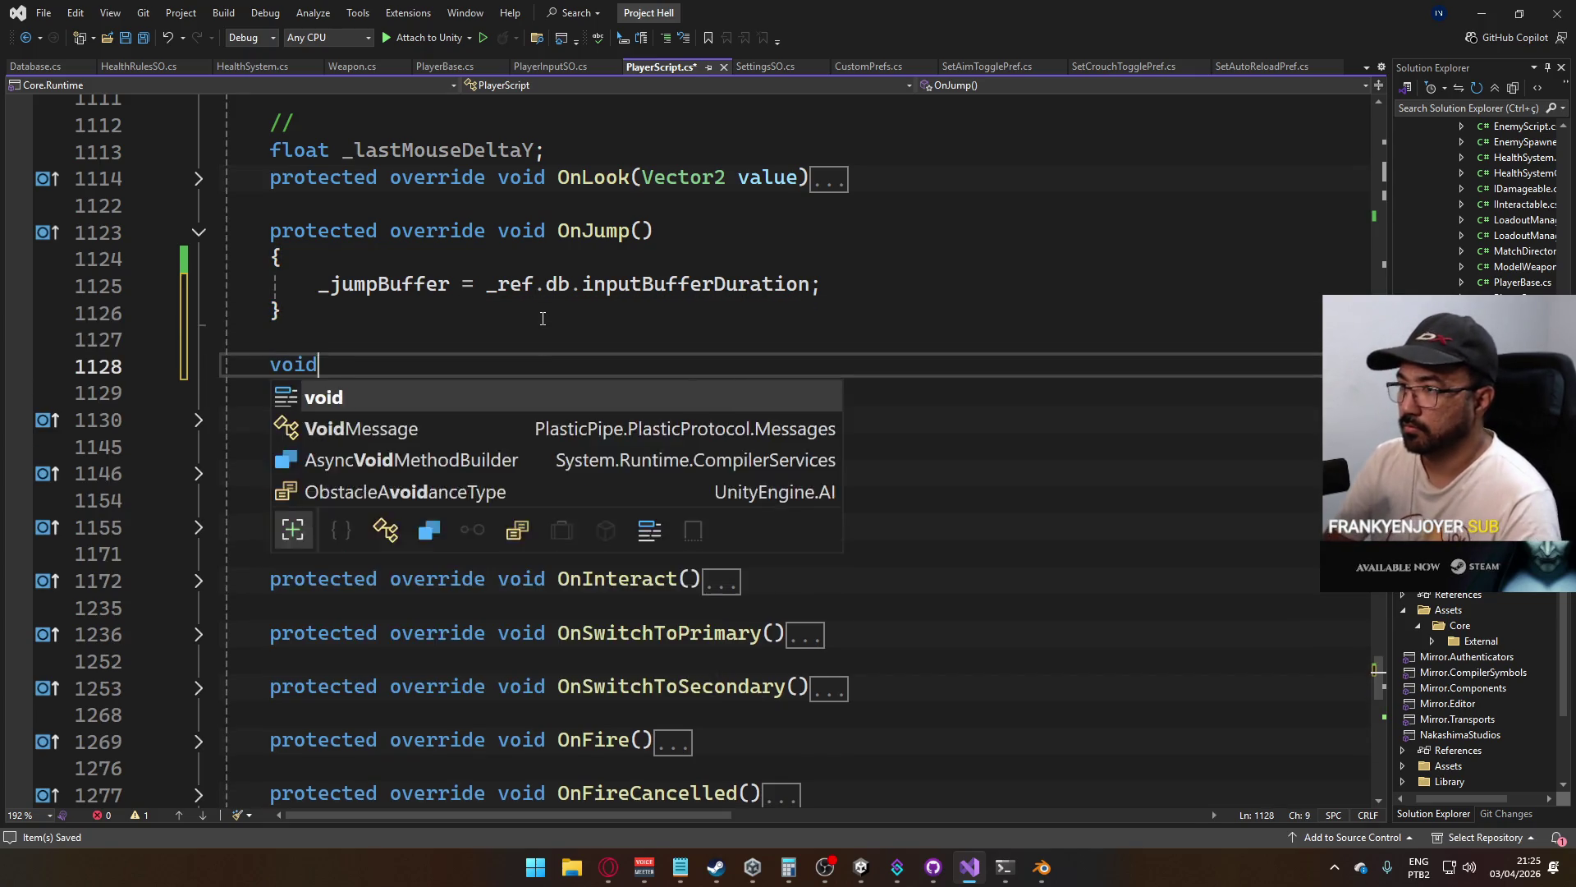
pyautogui.press('BackSpace')
pyautogui.press('BackSpace')
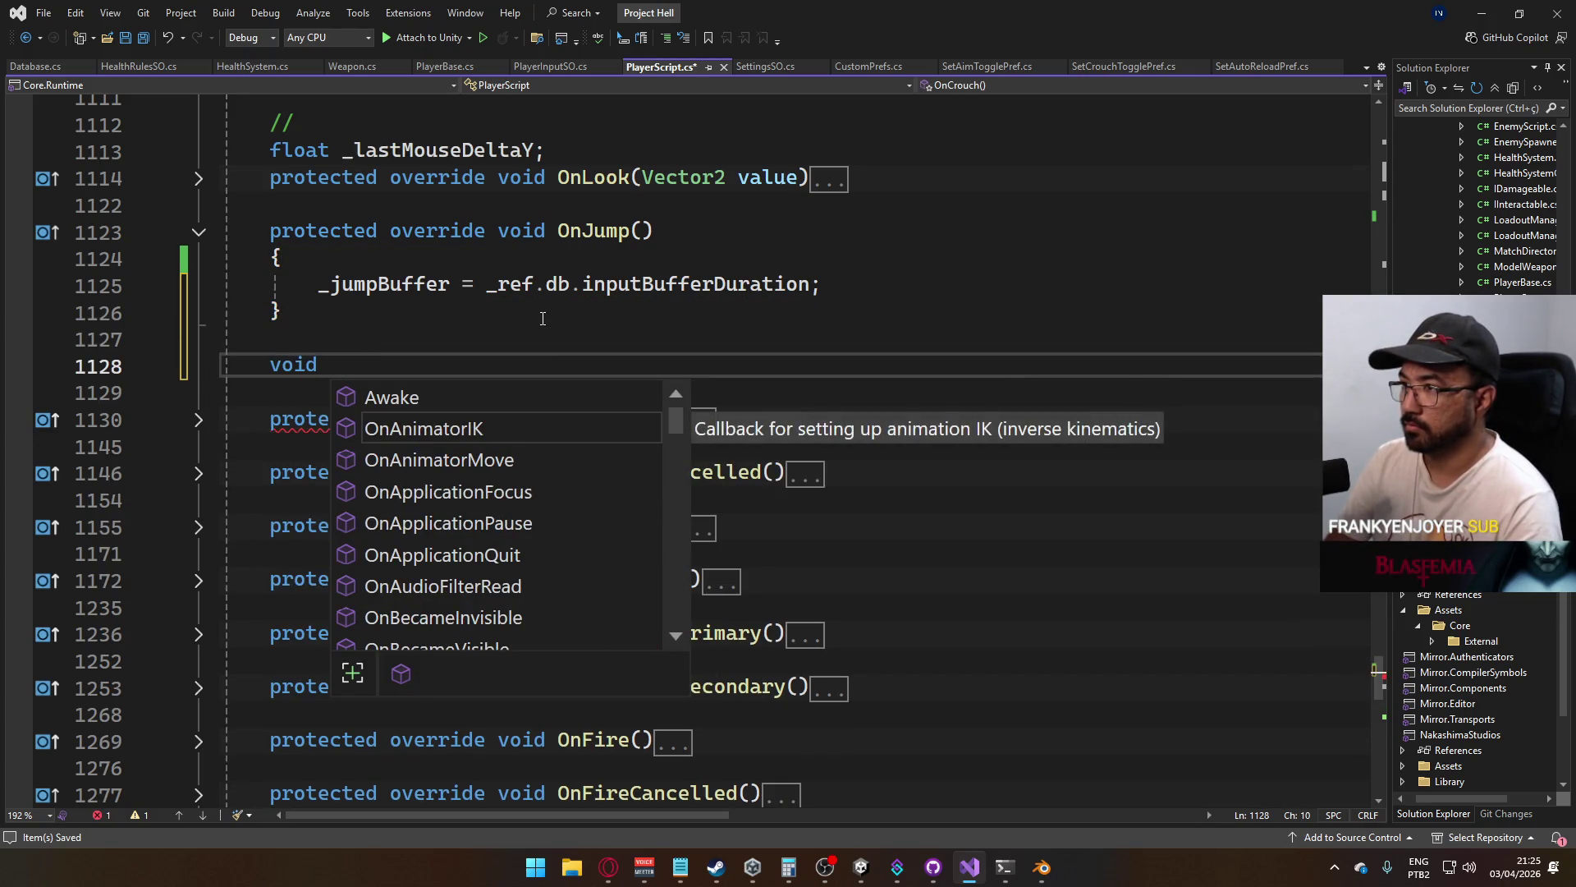
pyautogui.write('InternalJumpBuffer()')
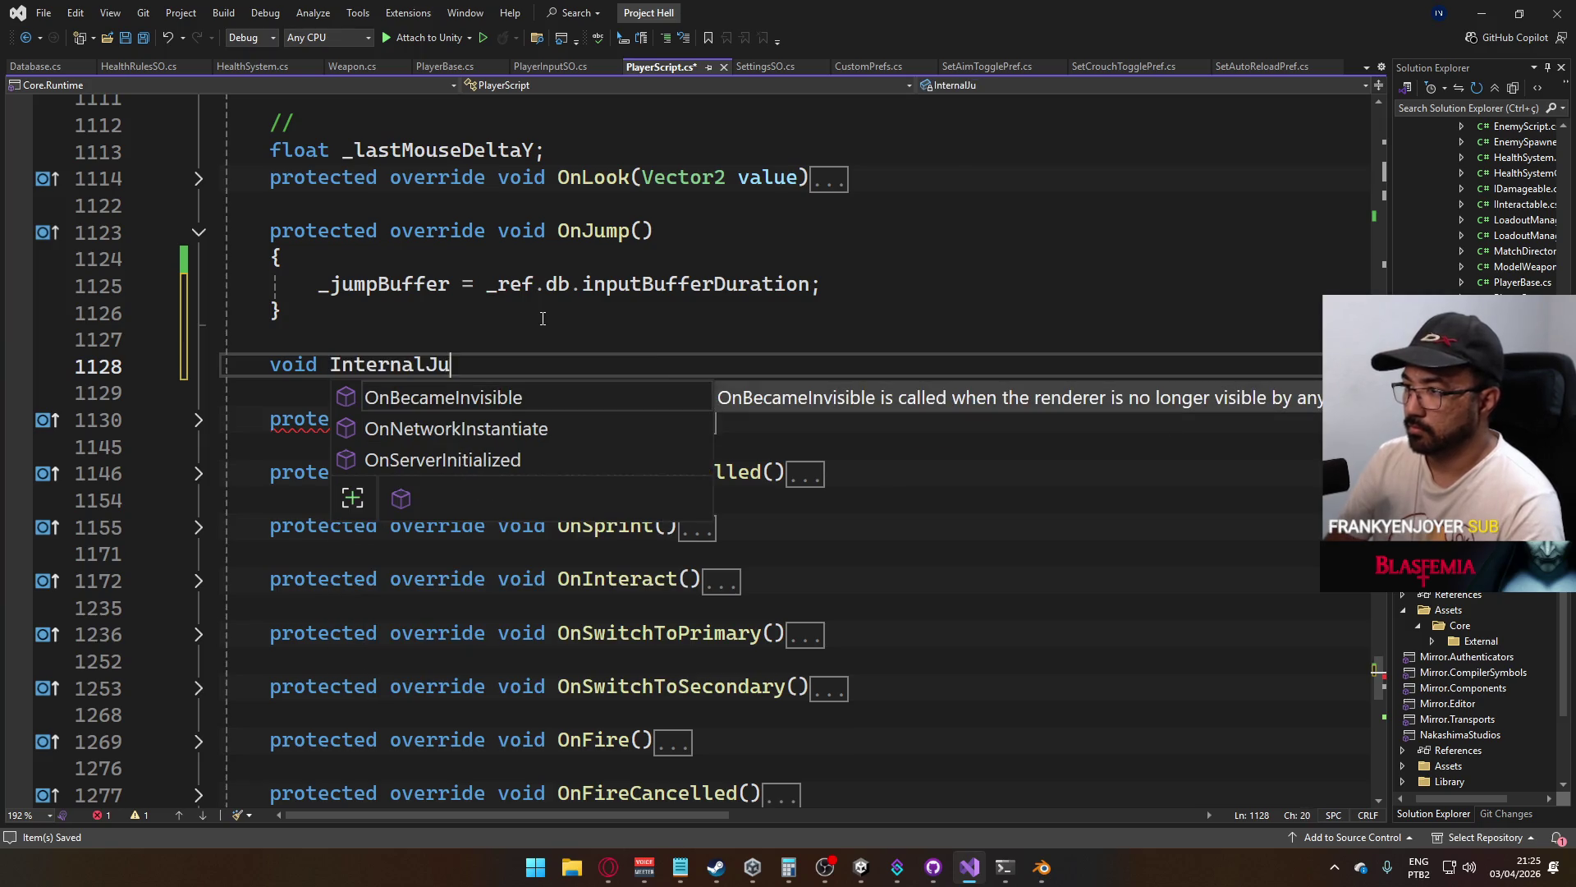
pyautogui.press('Return')
pyautogui.write('{')
pyautogui.press('Return')
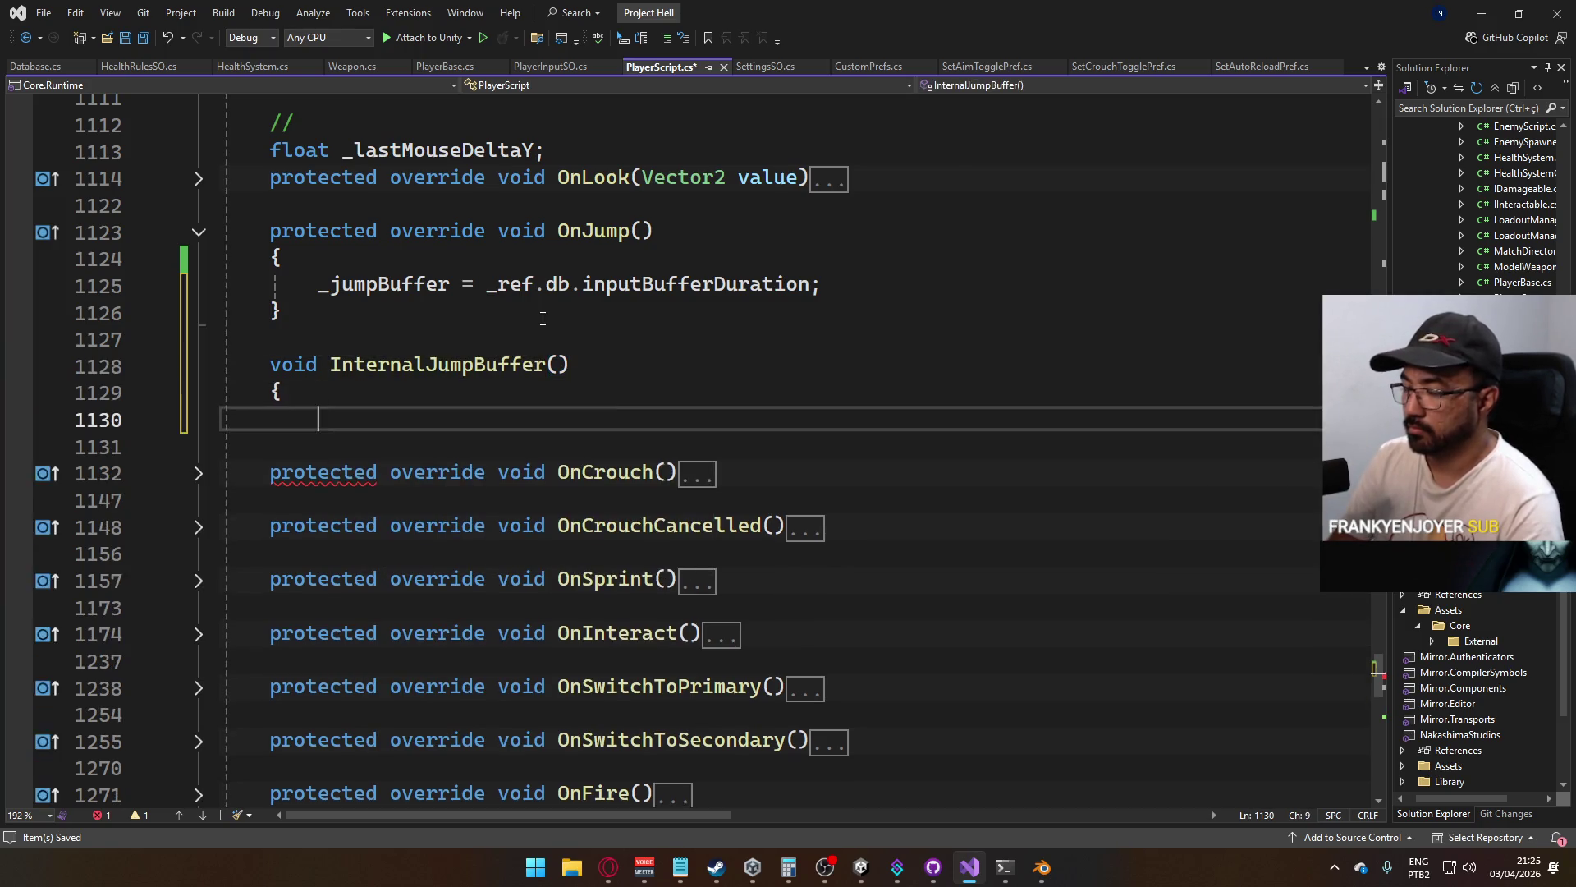
pyautogui.press('Return')
pyautogui.write('}')
pyautogui.press('Up')
pyautogui.hotkey('ctrl', 'v')
pyautogui.hotkey('ctrl', 's')
# Add an _jumpBuffer check to InternalJumpBuffer, placed below the early-return guards
pyautogui.click(509, 386)
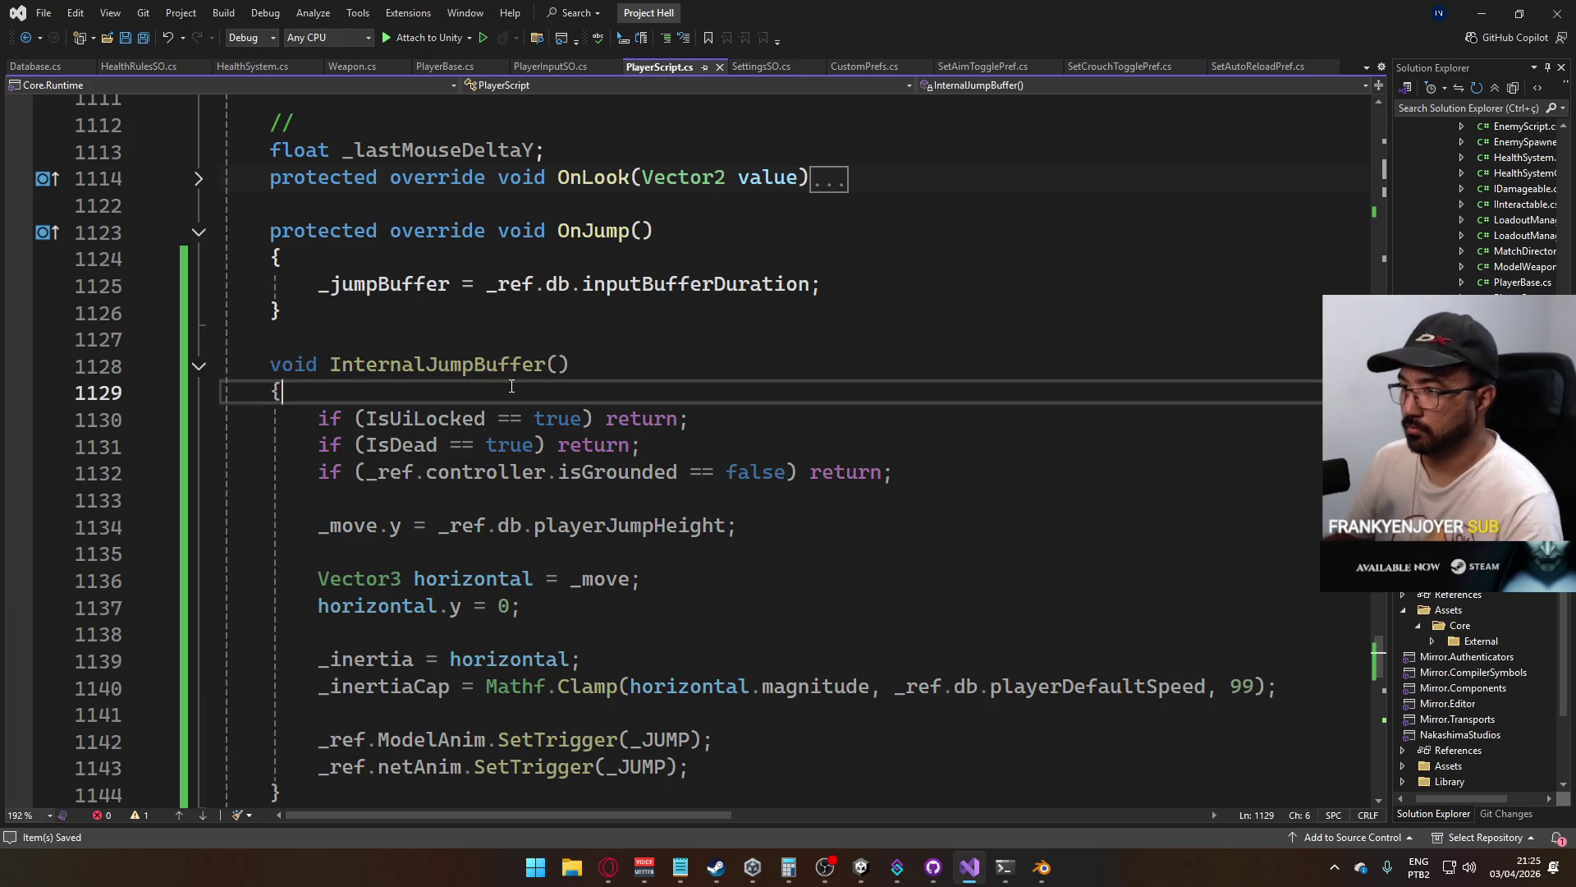
pyautogui.press('Return')
pyautogui.write('if (')
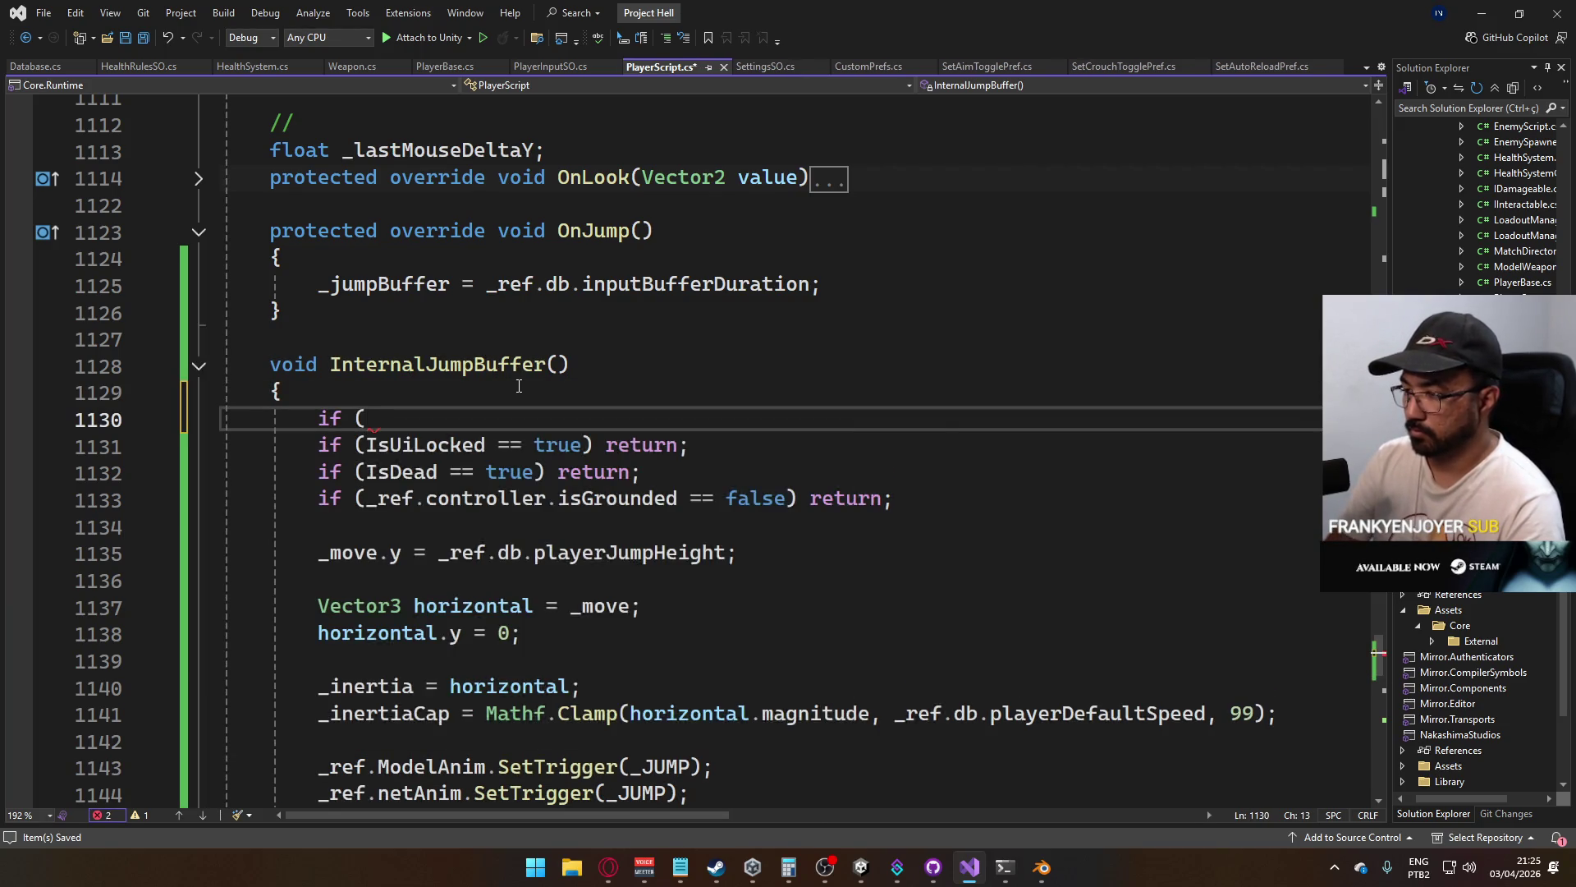
pyautogui.write('_jumpBuffer ')
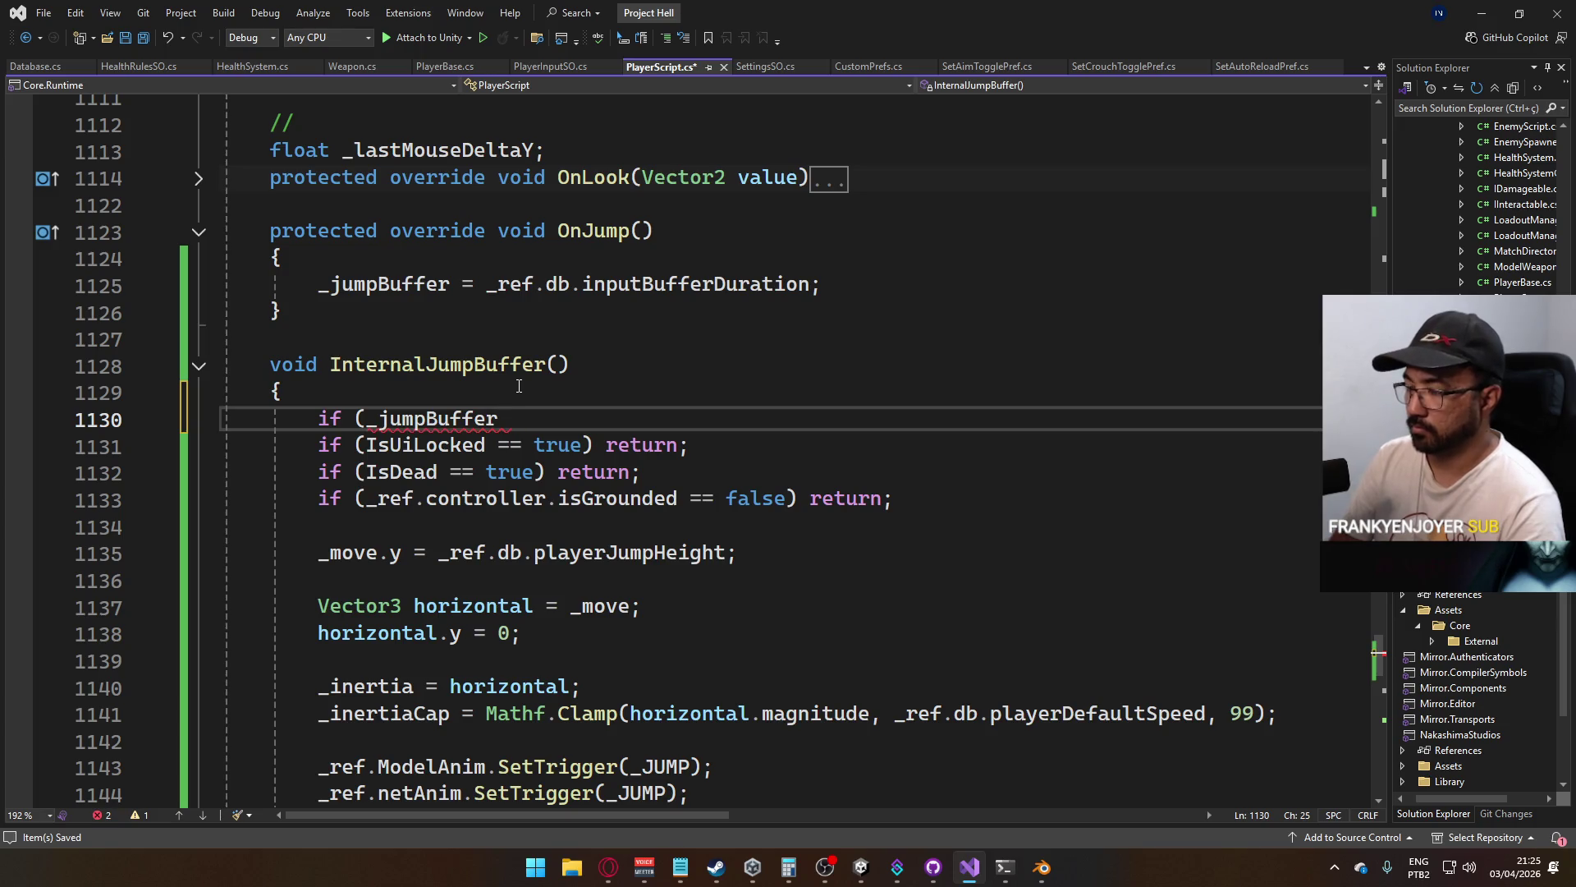
pyautogui.write('> 0)')
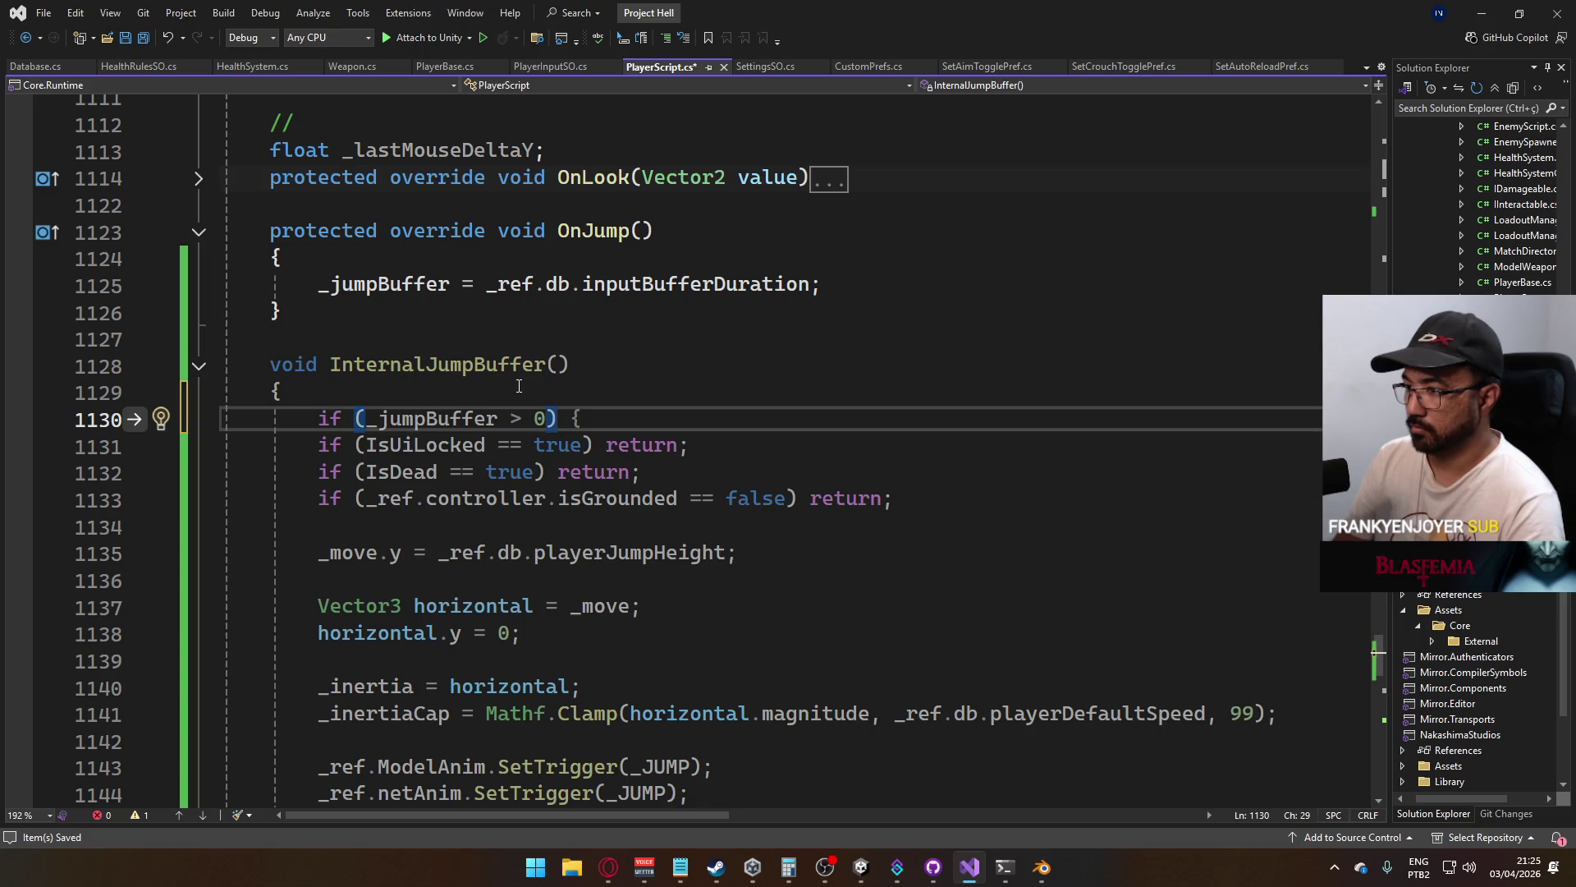
pyautogui.hotkey('shift', 'Home')
pyautogui.press('BackSpace')
pyautogui.press('Up')
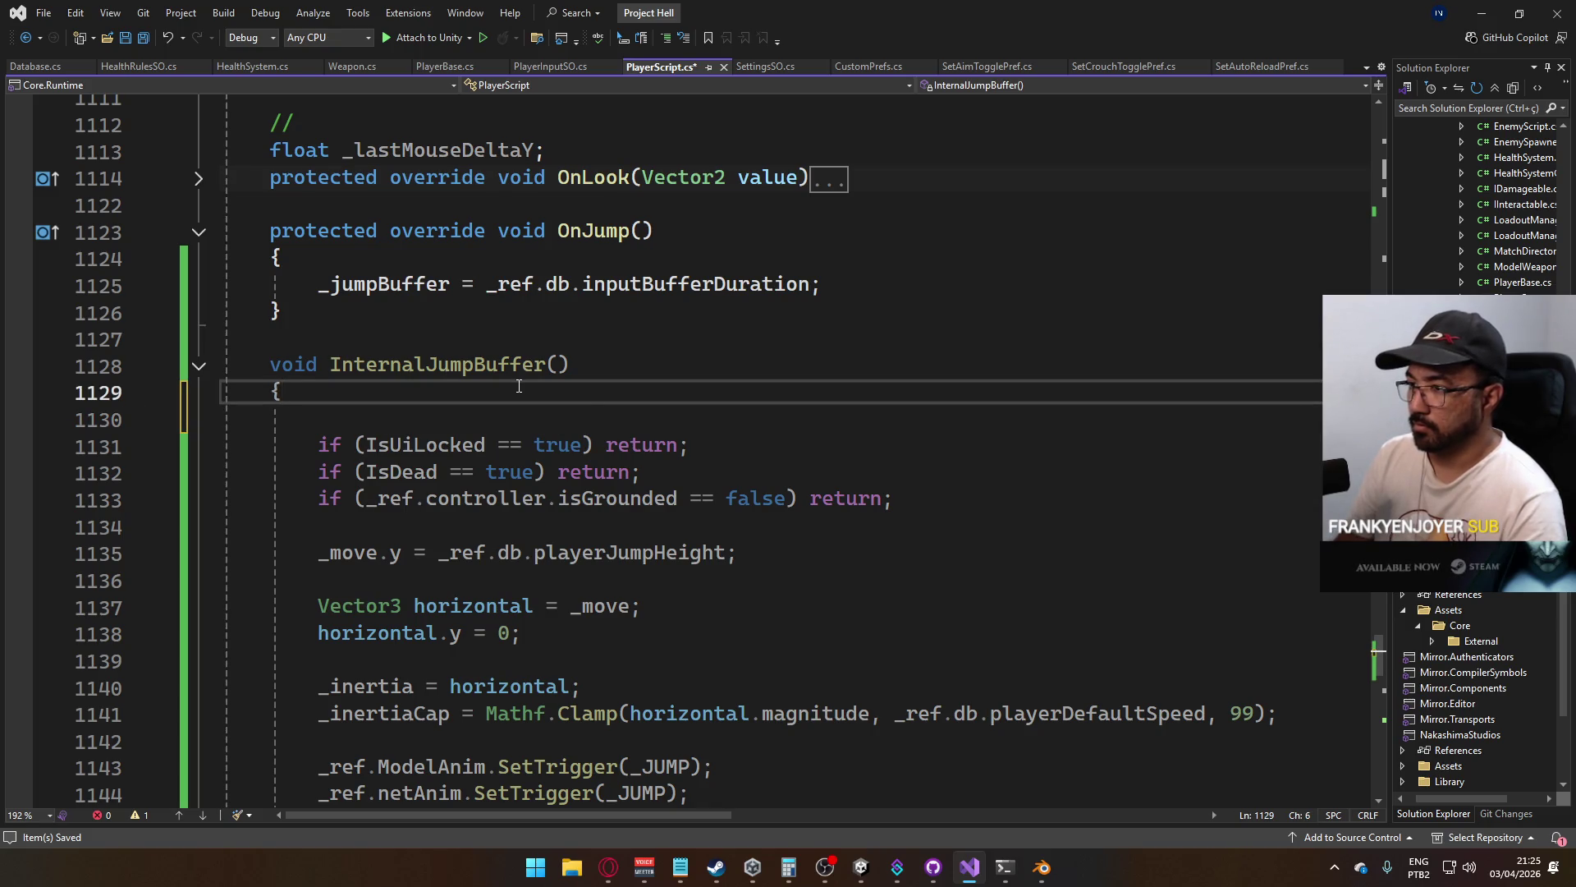
pyautogui.press('Delete')
pyautogui.press('Down')
pyautogui.press('Down')
pyautogui.press('Down')
pyautogui.press('Down')
pyautogui.press('Up')
pyautogui.press('Return')
pyautogui.press('Up')
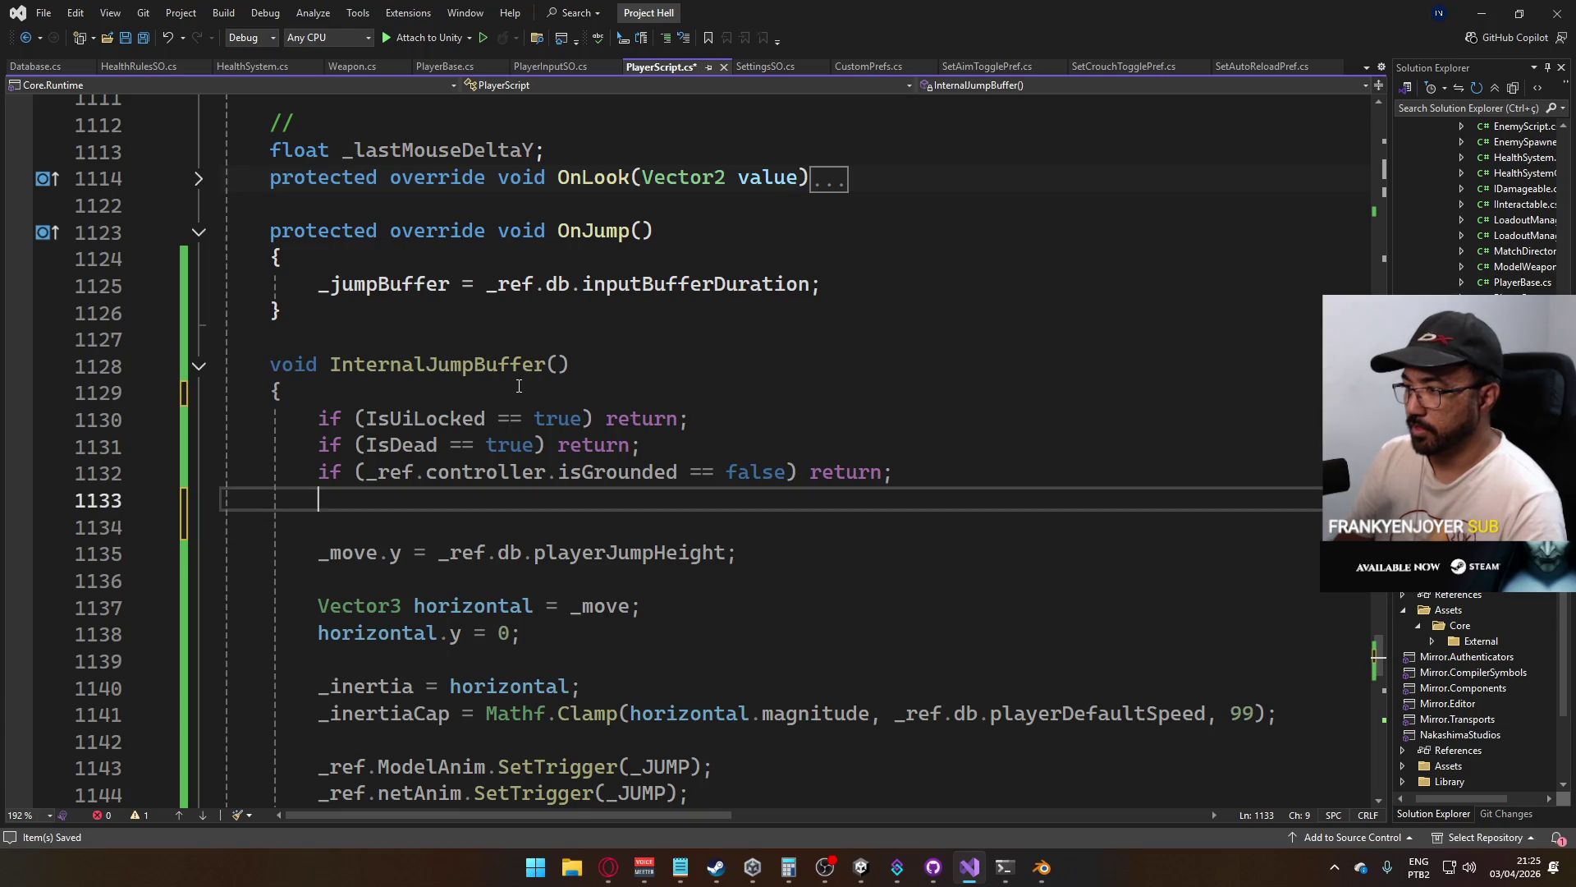
pyautogui.press('Return')
pyautogui.press('Tab')
# Rewrite the check as 'if (_jumpBuffer <= 0) return;' and save
pyautogui.press('Down')
pyautogui.press('Down')
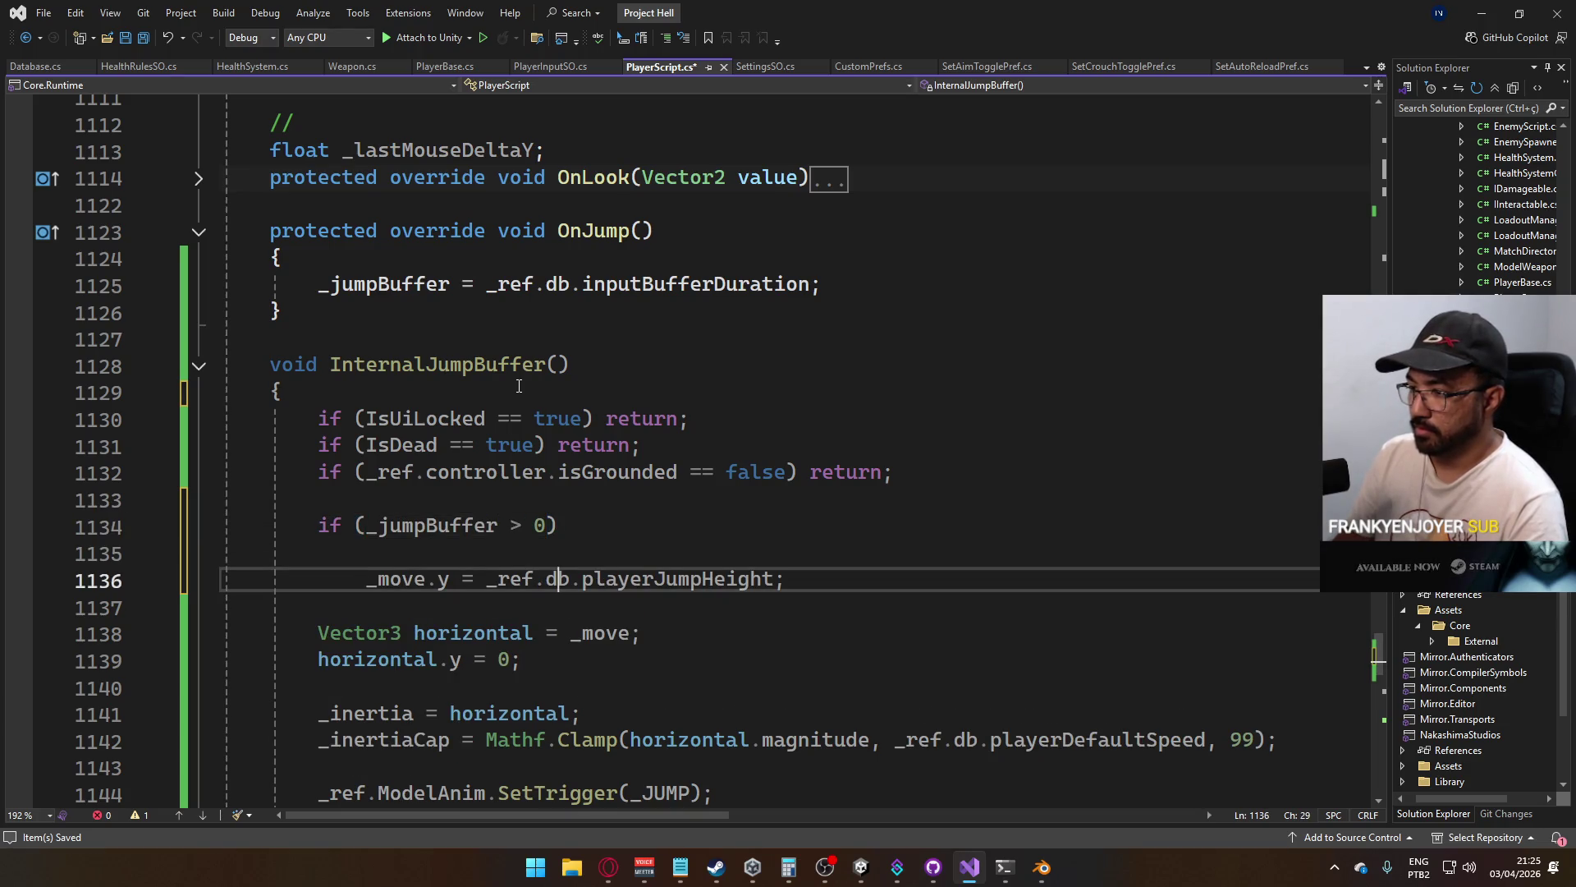
pyautogui.press('Home')
pyautogui.press('BackSpace')
pyautogui.press('Up')
pyautogui.press('Up')
pyautogui.press('End')
pyautogui.press('BackSpace')
pyautogui.press('BackSpace')
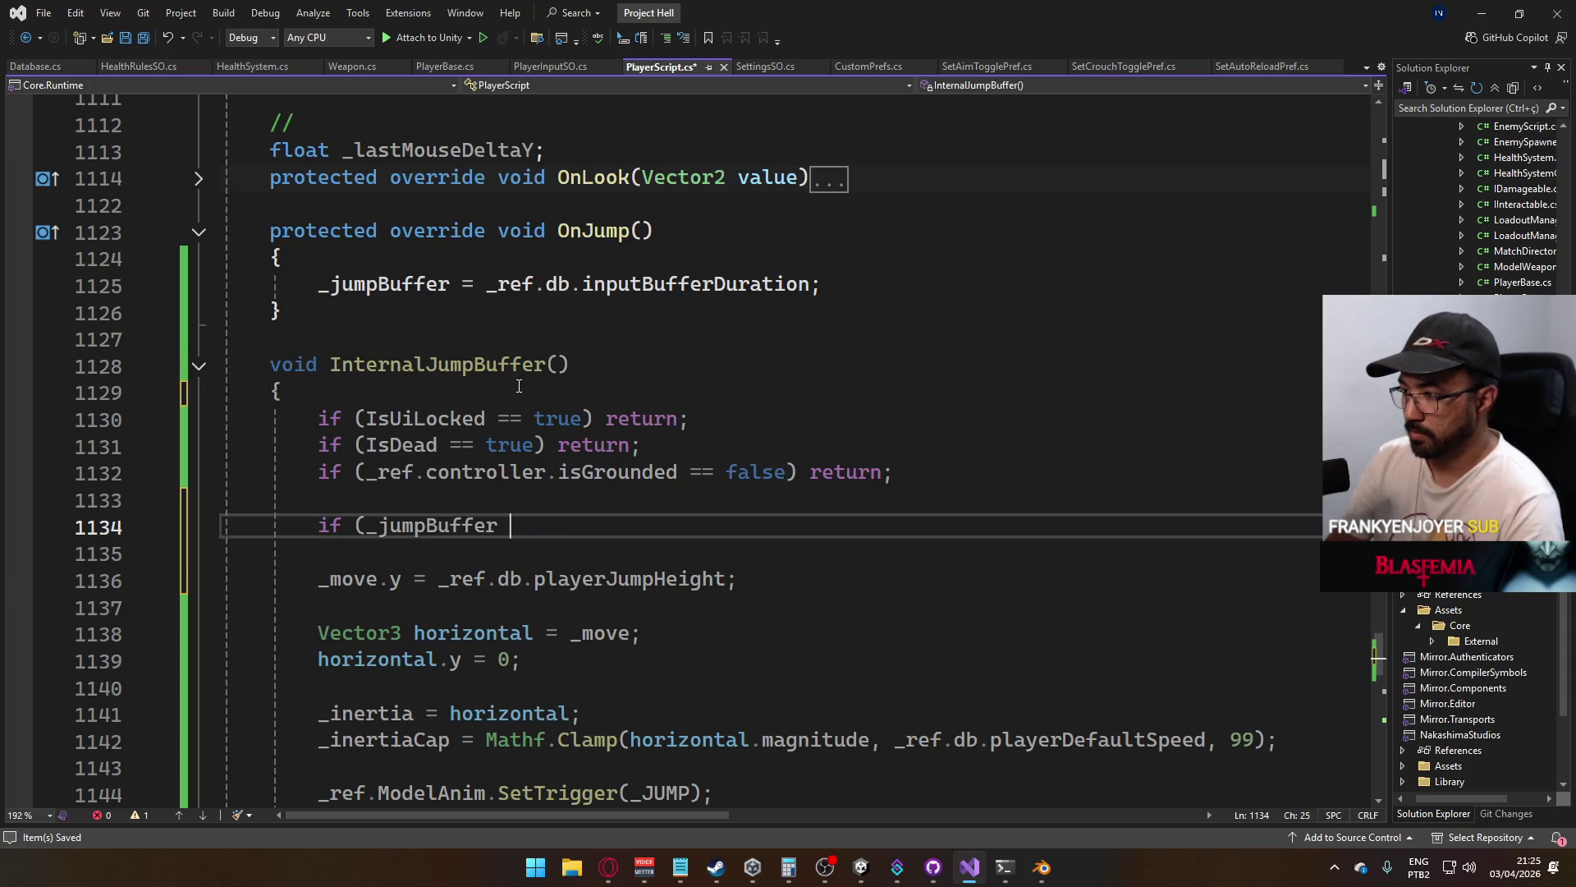
pyautogui.write('= 0) return;')
pyautogui.hotkey('ctrl', 's')
# Add '_jumpBuffer = 0;' after the jump trigger lines and save
pyautogui.scroll(-2, 394, 473)
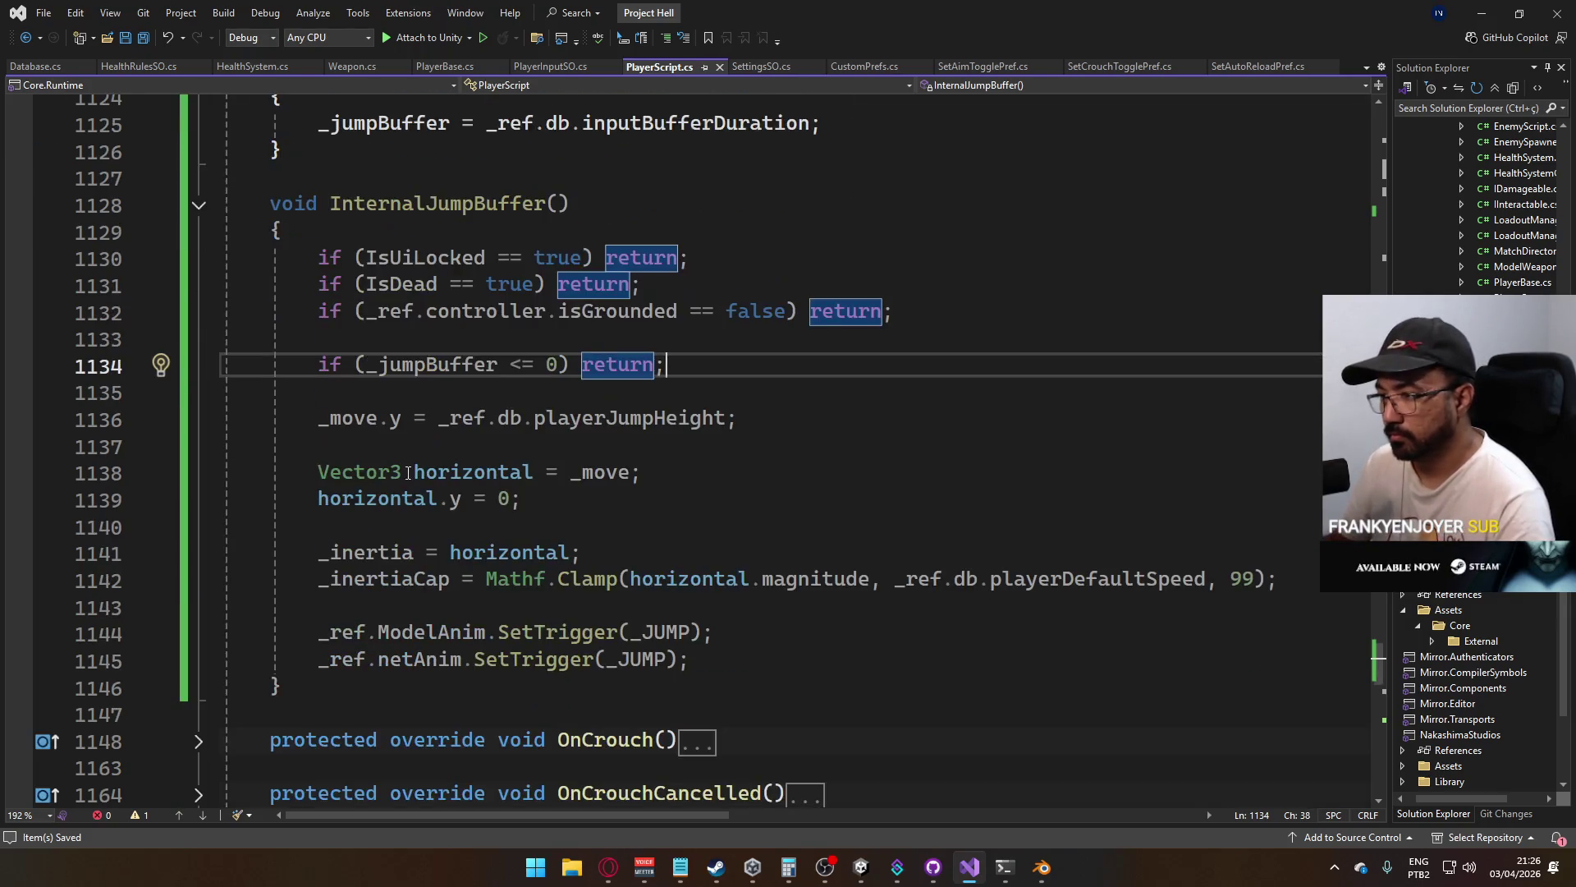
pyautogui.scroll(-1, 492, 536)
pyautogui.click(722, 580)
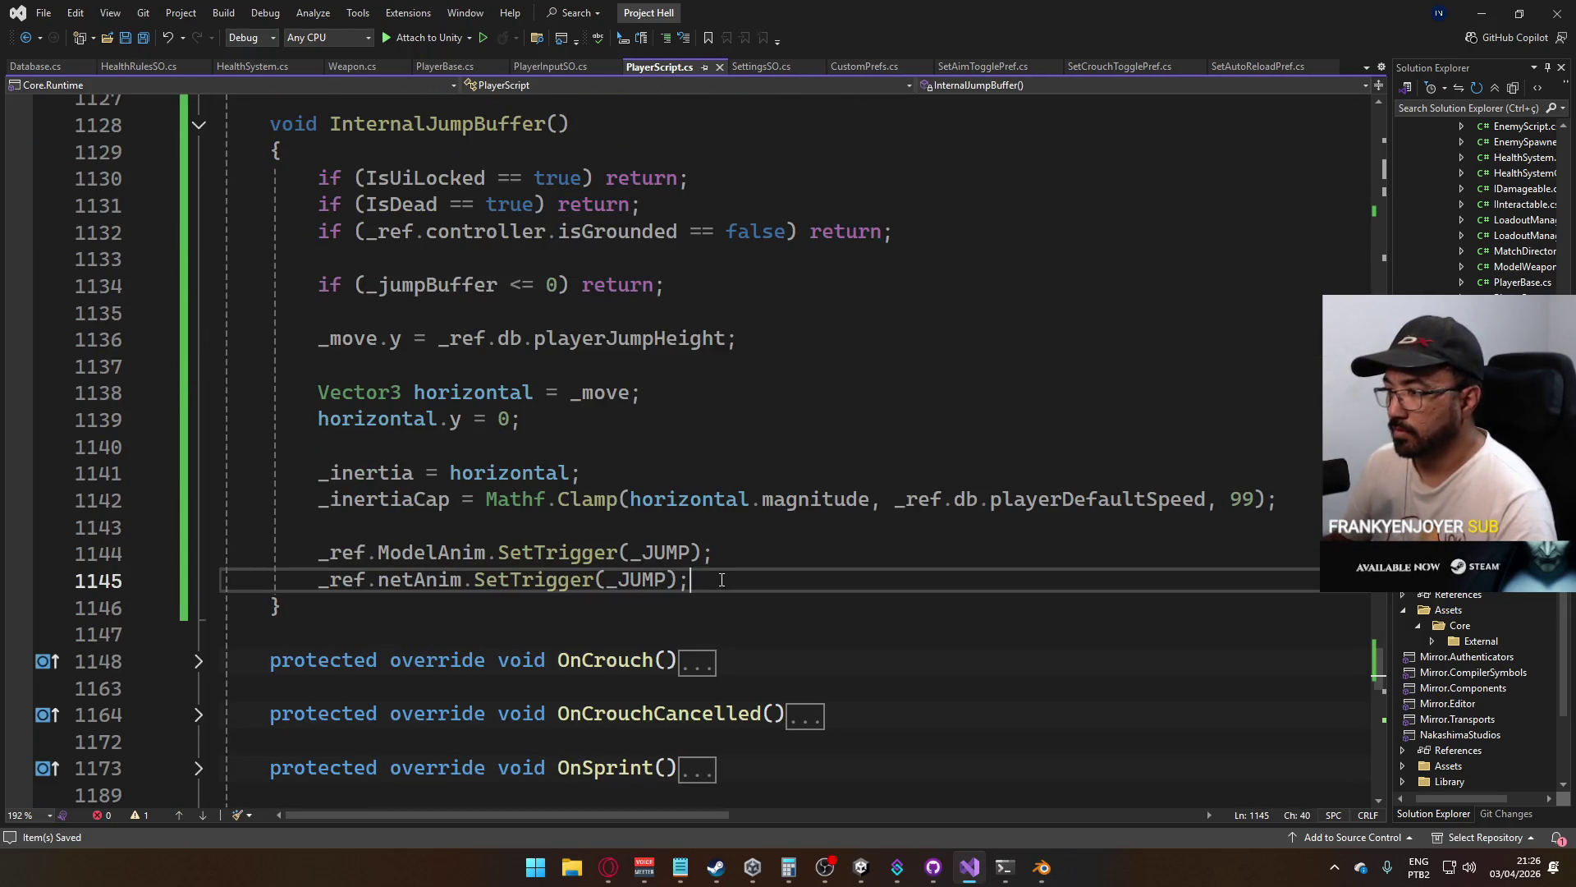
pyautogui.press('Return')
pyautogui.press('Return')
pyautogui.write('_jumpBuffer =')
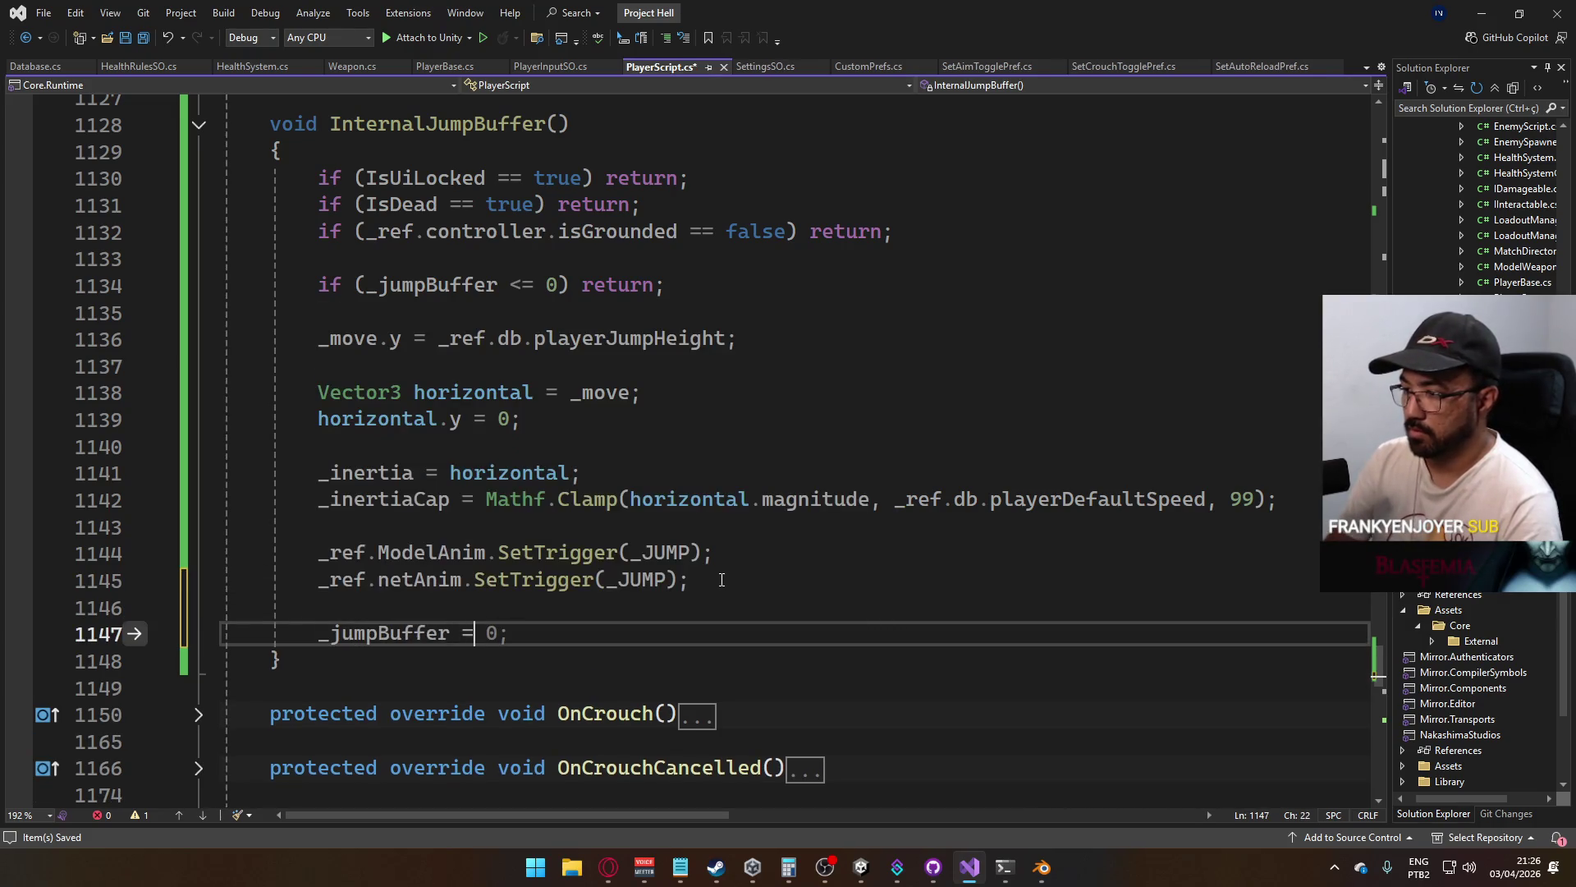
pyautogui.write(' 0;')
pyautogui.hotkey('ctrl', 's')
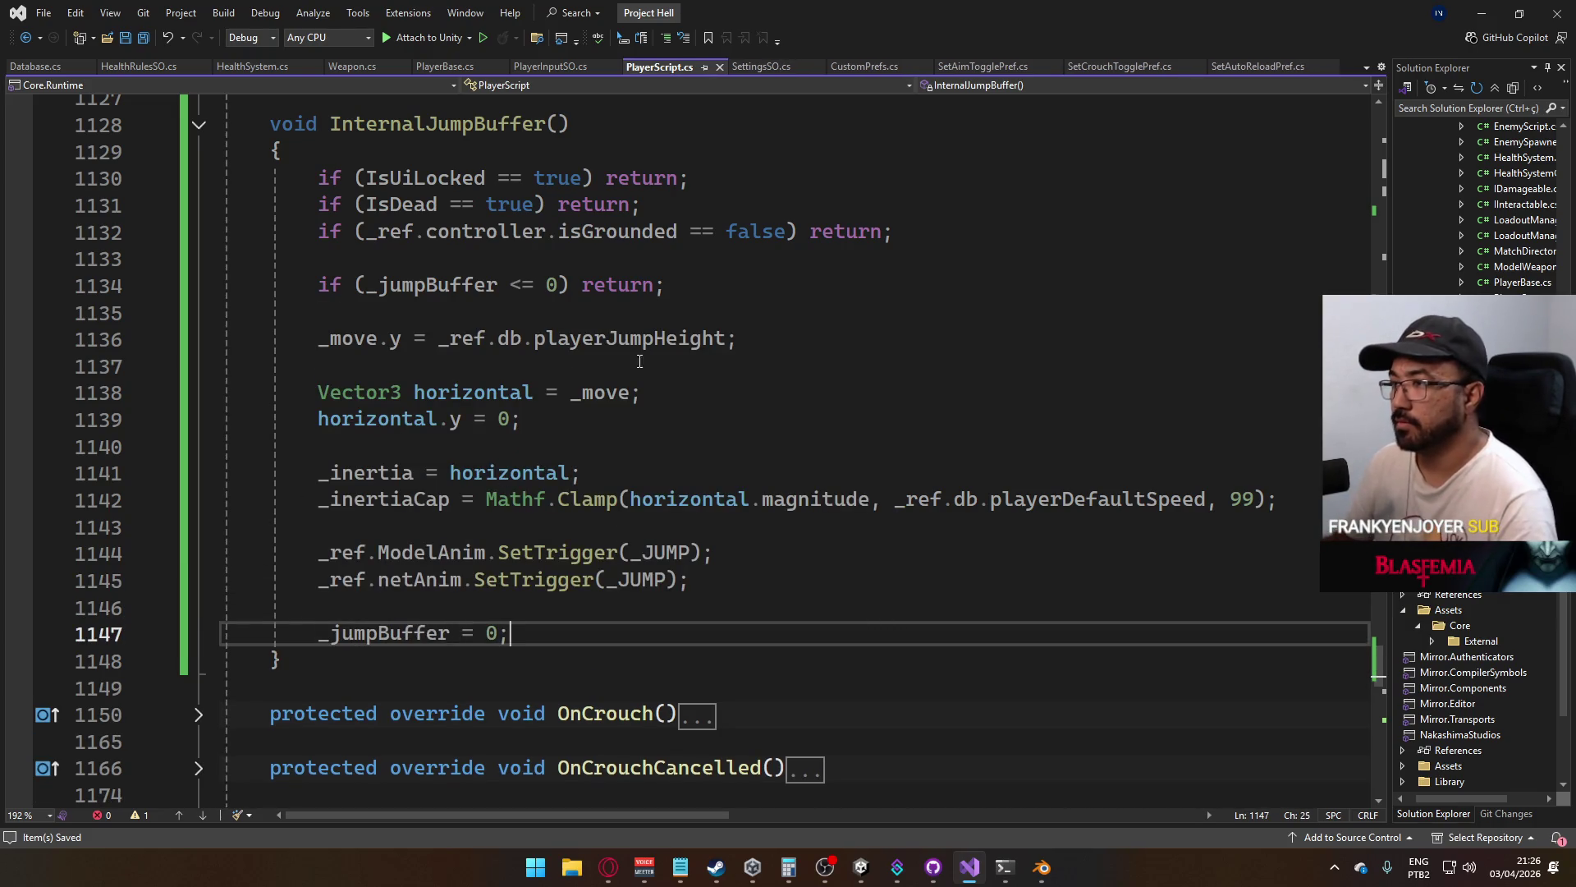
pyautogui.scroll(12, 649, 357)
# Open a new line after the _jumpBuffer countdown in Update
pyautogui.scroll(20, 654, 504)
pyautogui.scroll(20, 499, 443)
pyautogui.scroll(20, 369, 415)
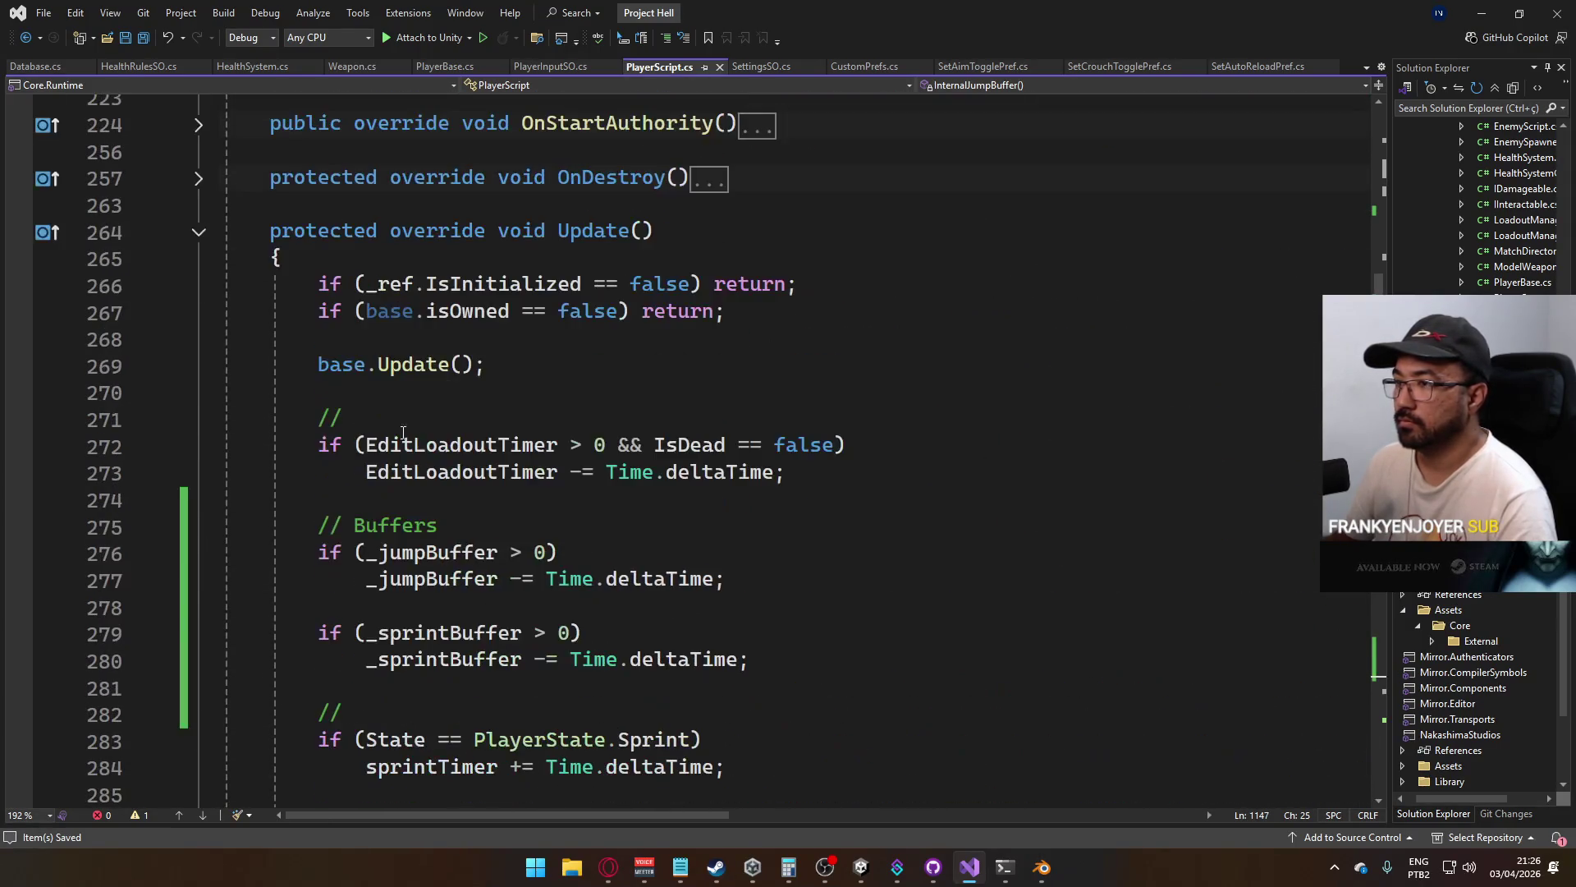
pyautogui.click(789, 554)
pyautogui.press('Down')
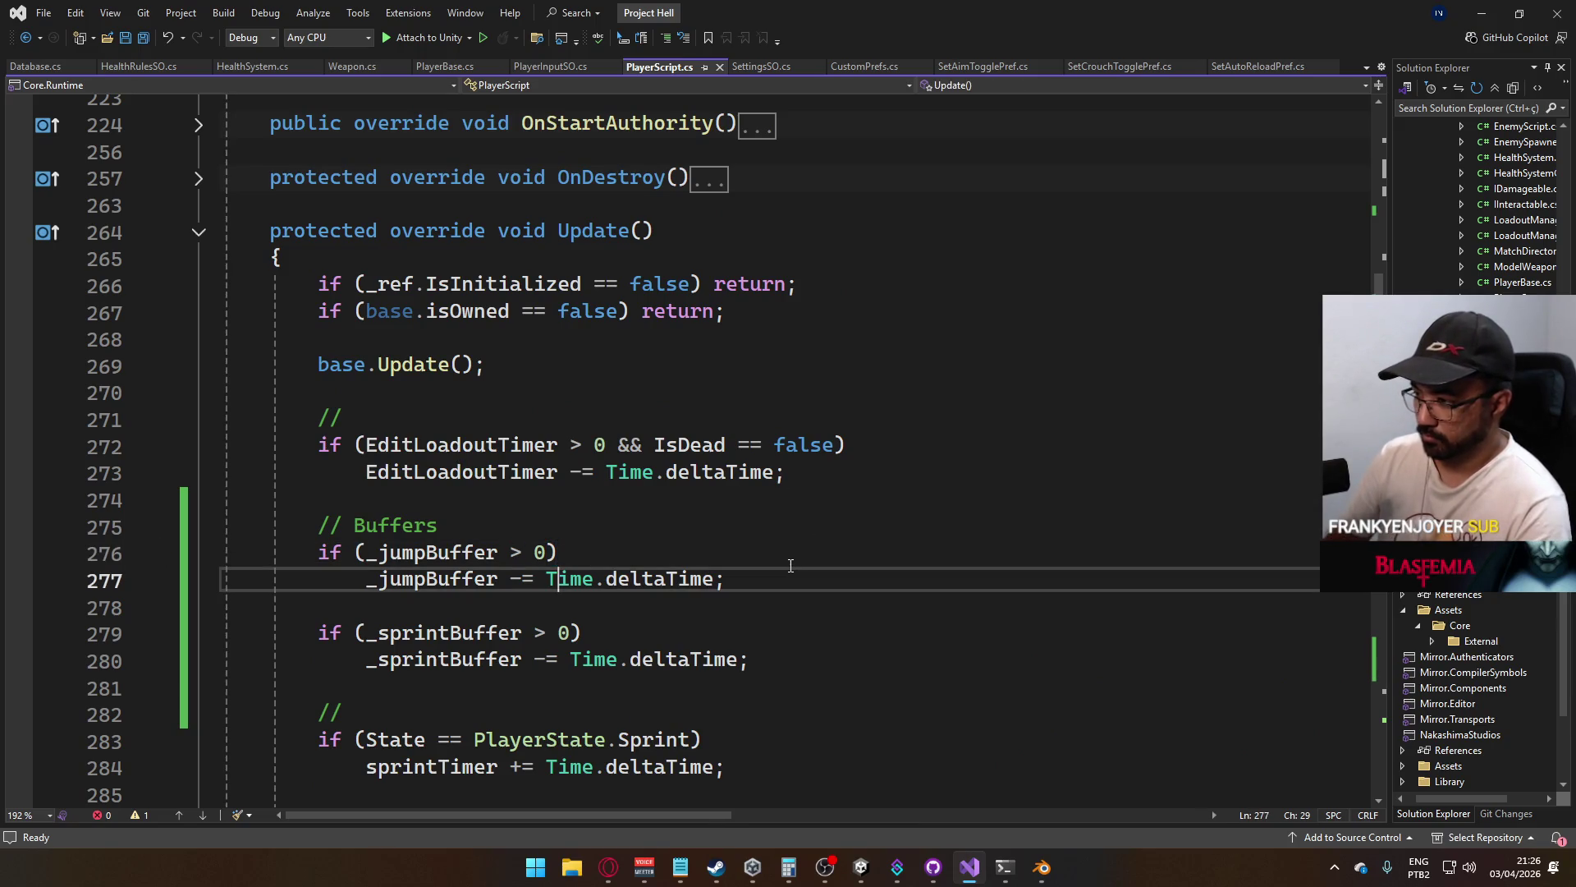
pyautogui.press('End')
pyautogui.press('Return')
pyautogui.press('Return')
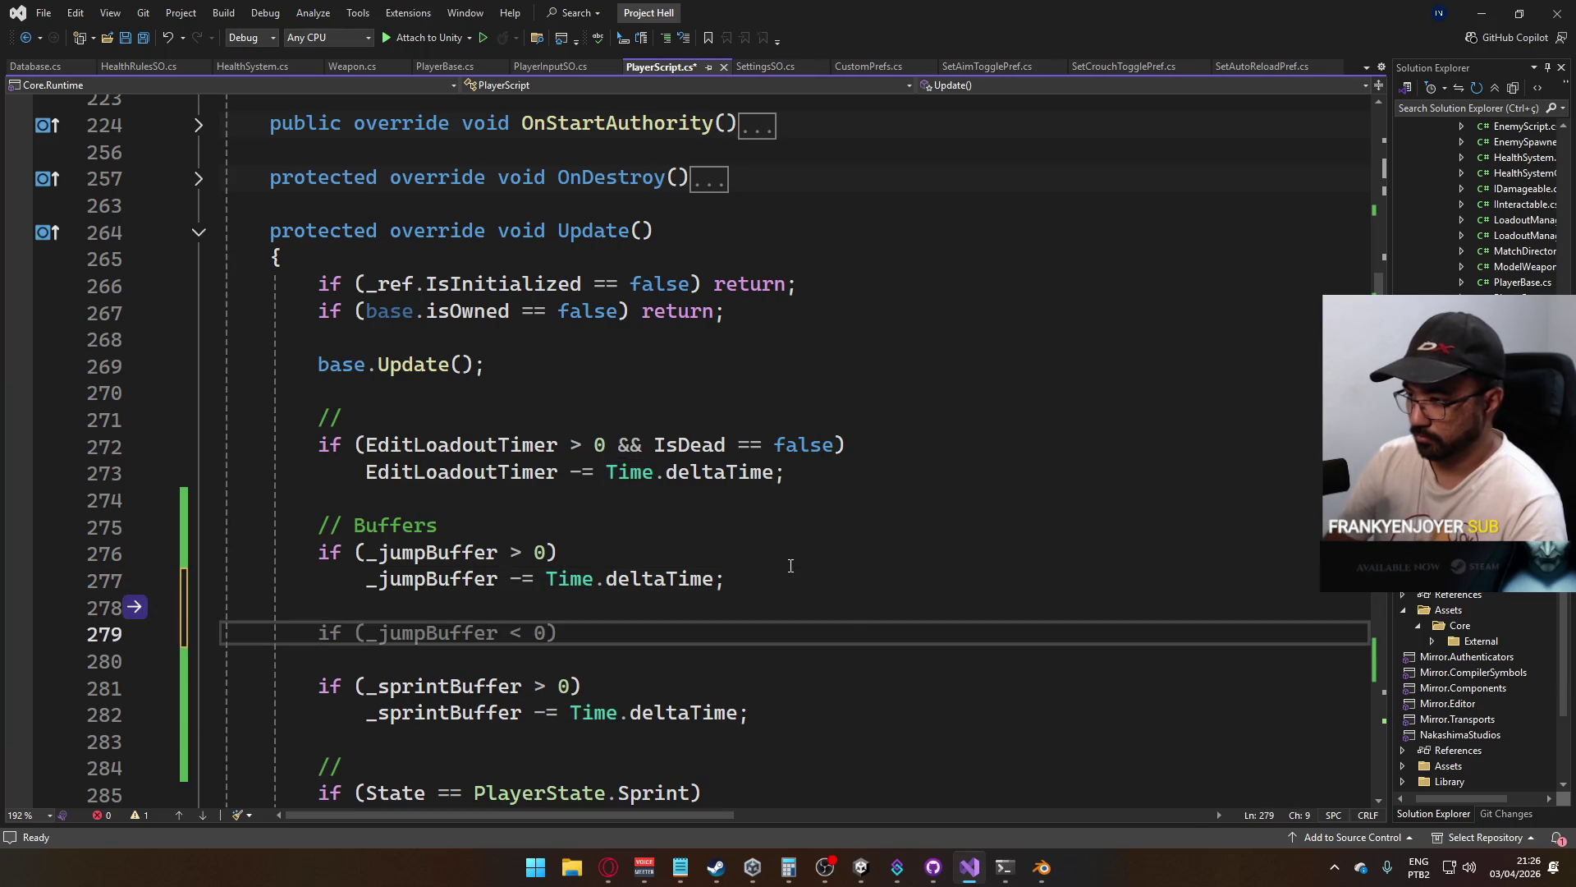
# Insert an InternalJumpBuffer(); call there via IntelliSense and save
pyautogui.write('Intenr')
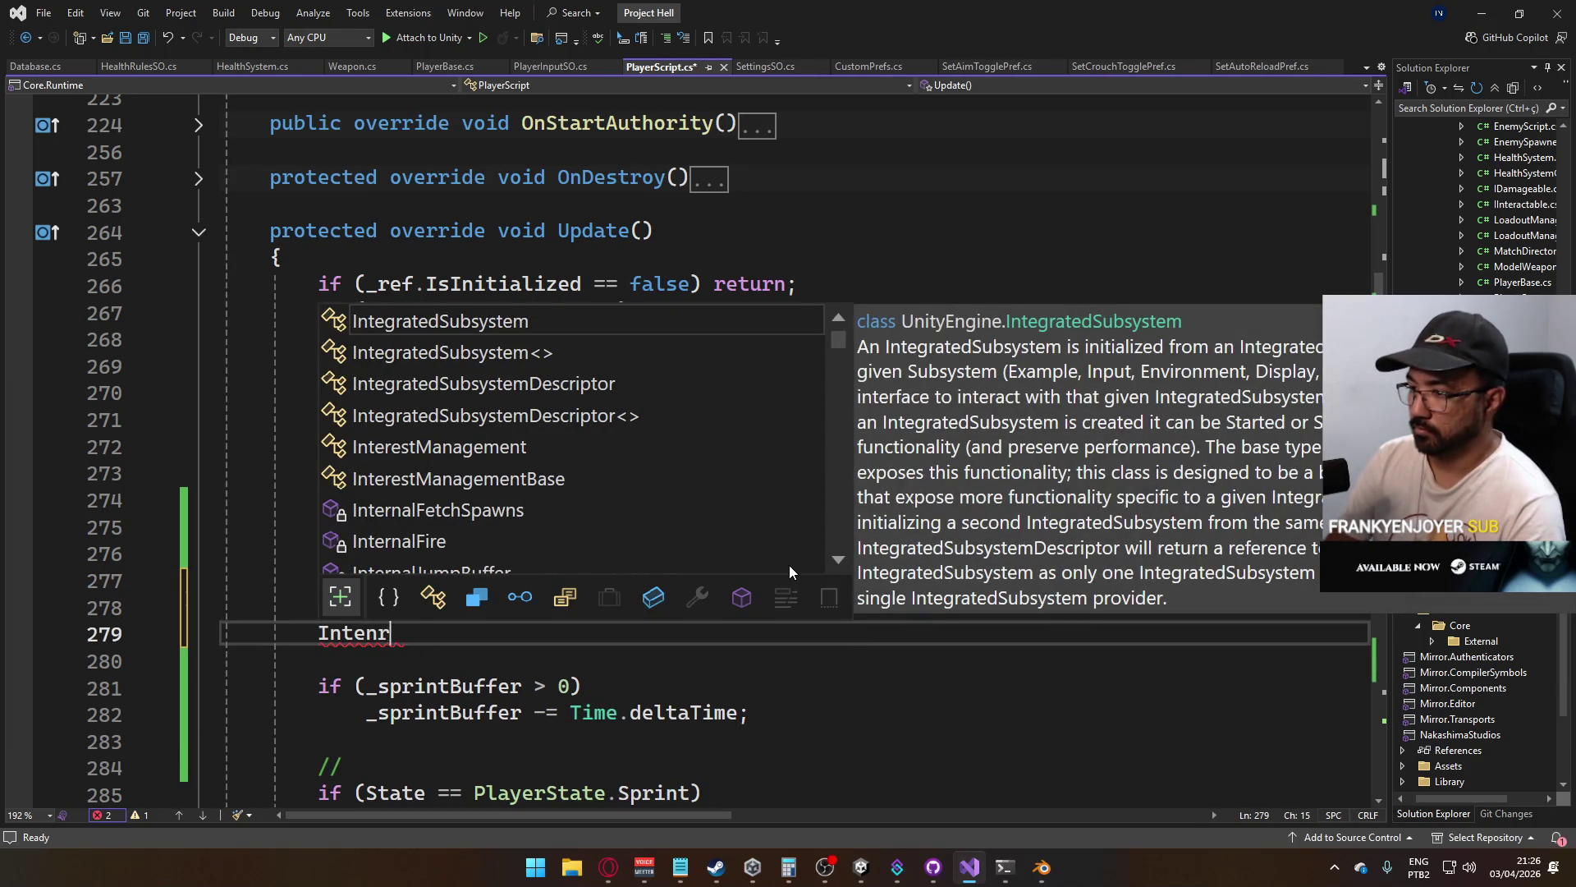
pyautogui.press('BackSpace')
pyautogui.press('BackSpace')
pyautogui.write('rnal')
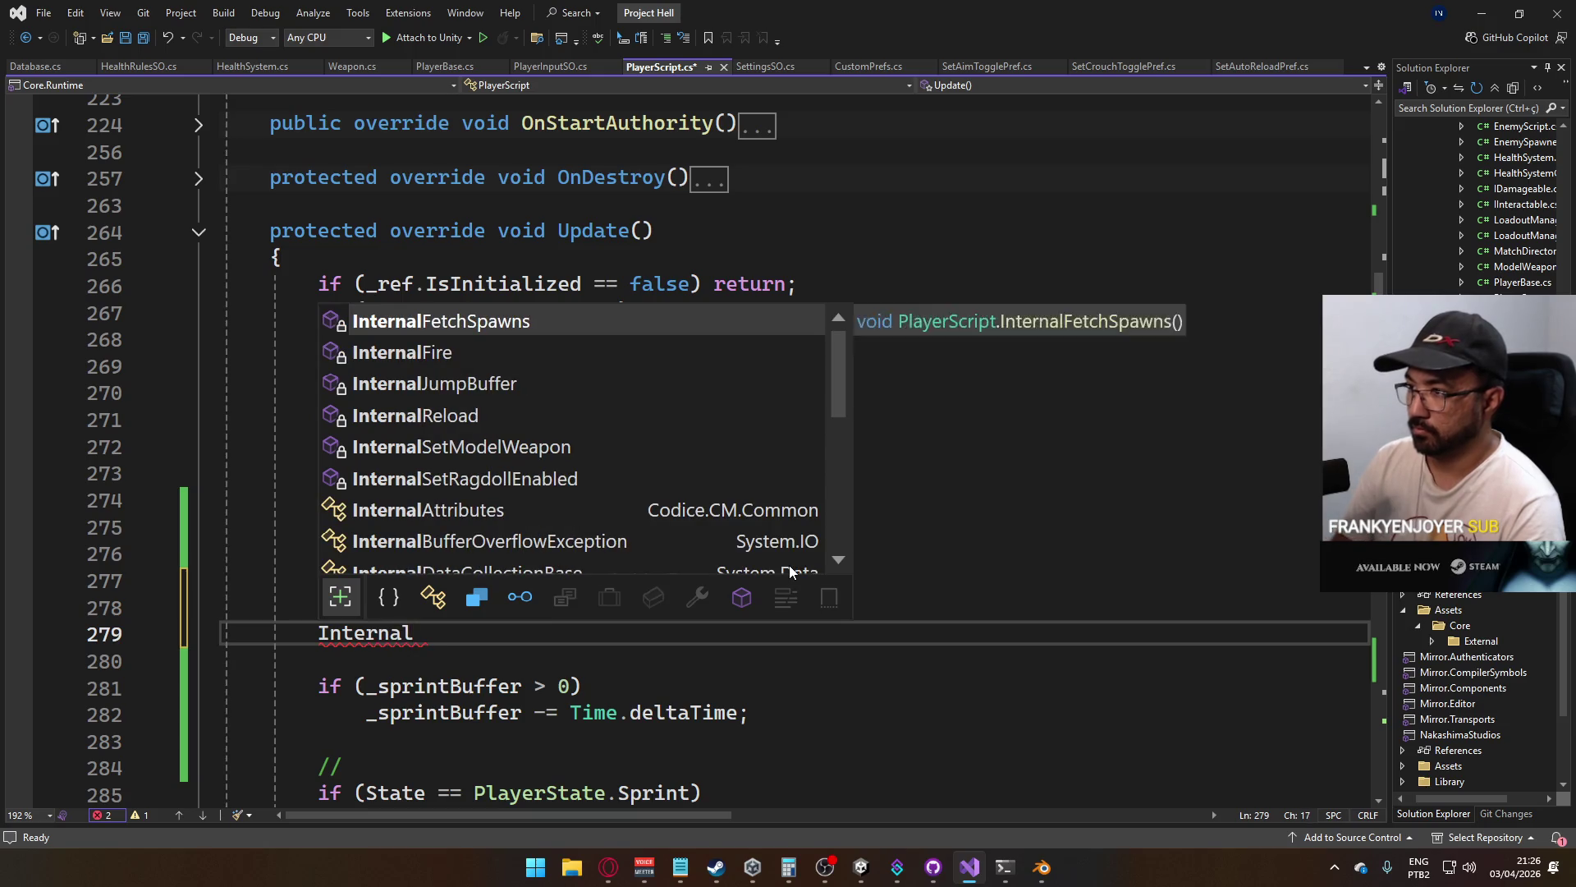
pyautogui.press('Down')
pyautogui.press('Down')
pyautogui.press('Tab')
pyautogui.write('();')
pyautogui.hotkey('ctrl', 's')
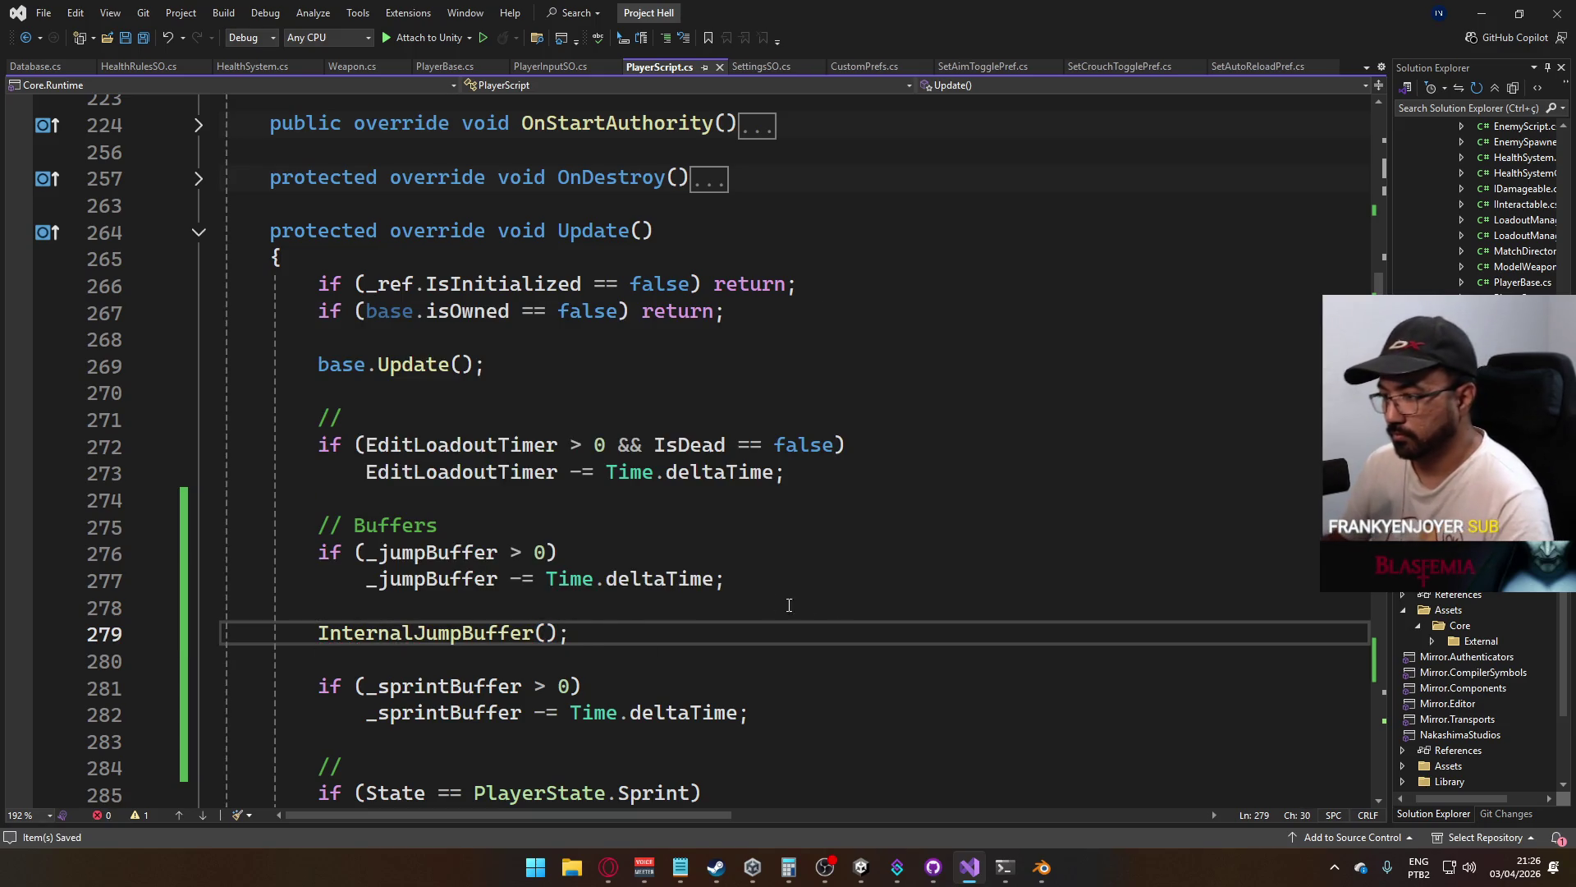
pyautogui.scroll(-4, 808, 606)
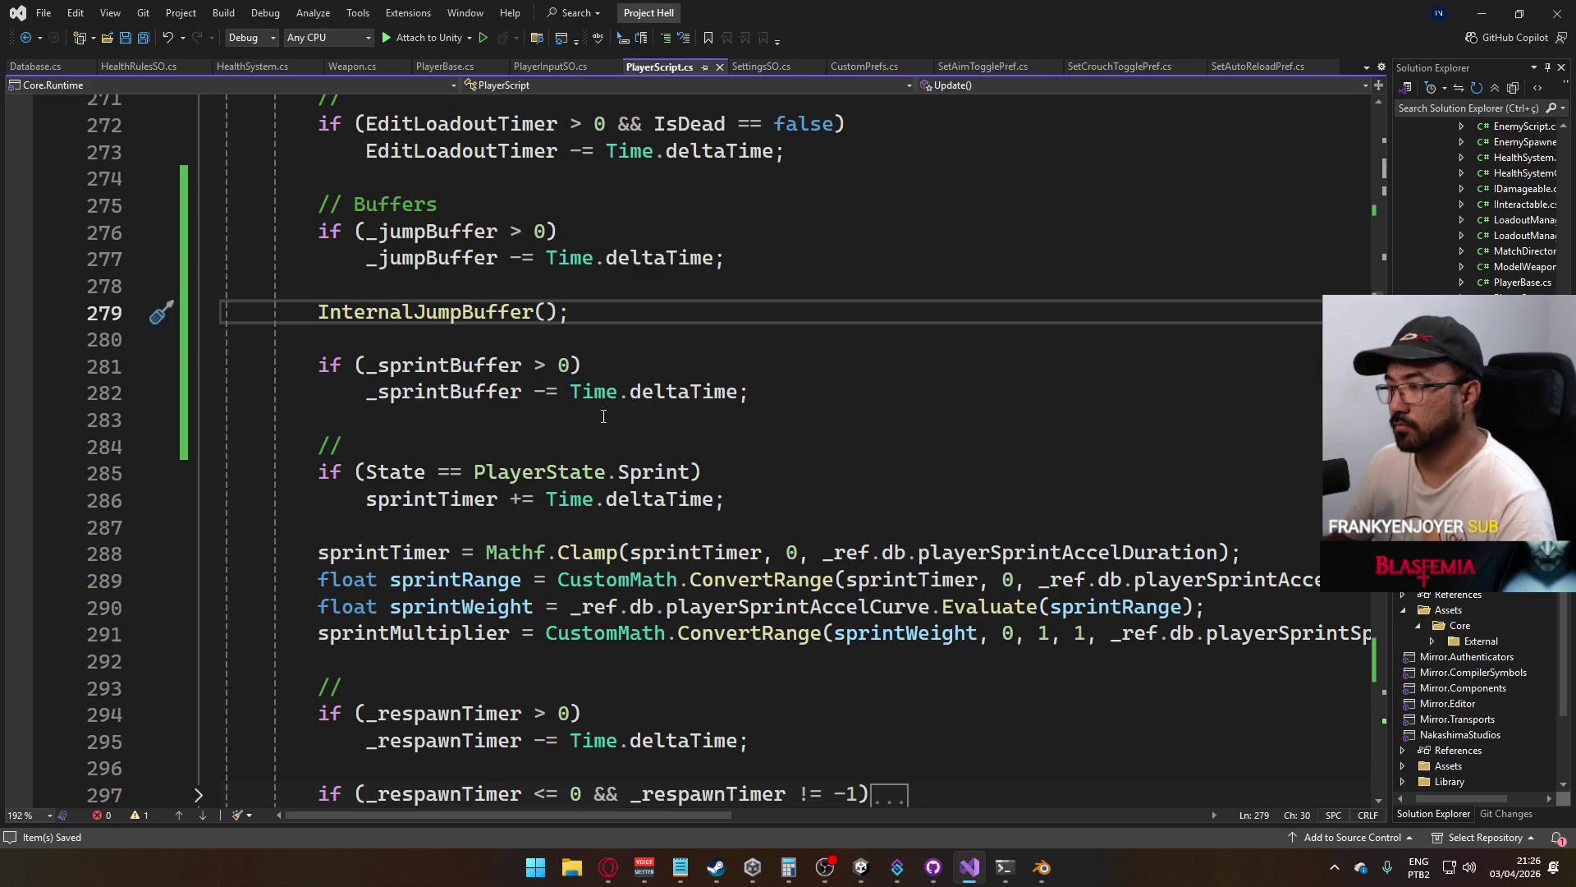
pyautogui.moveTo(854, 861)
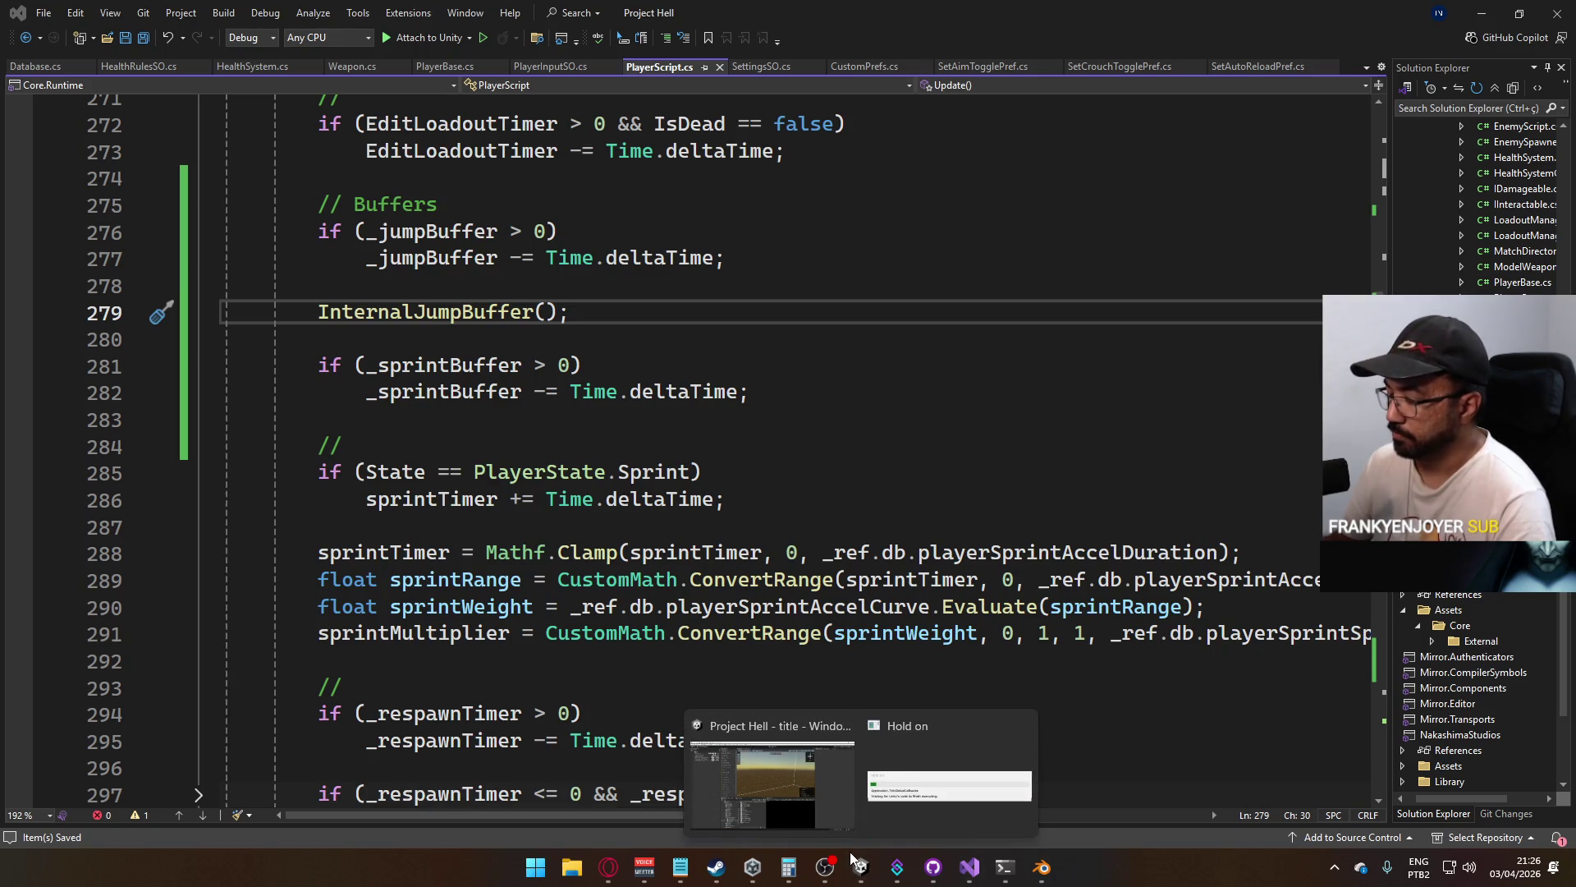
# In Unity, set the Database asset's Input Buffer Duration to 0.2
pyautogui.click(861, 867)
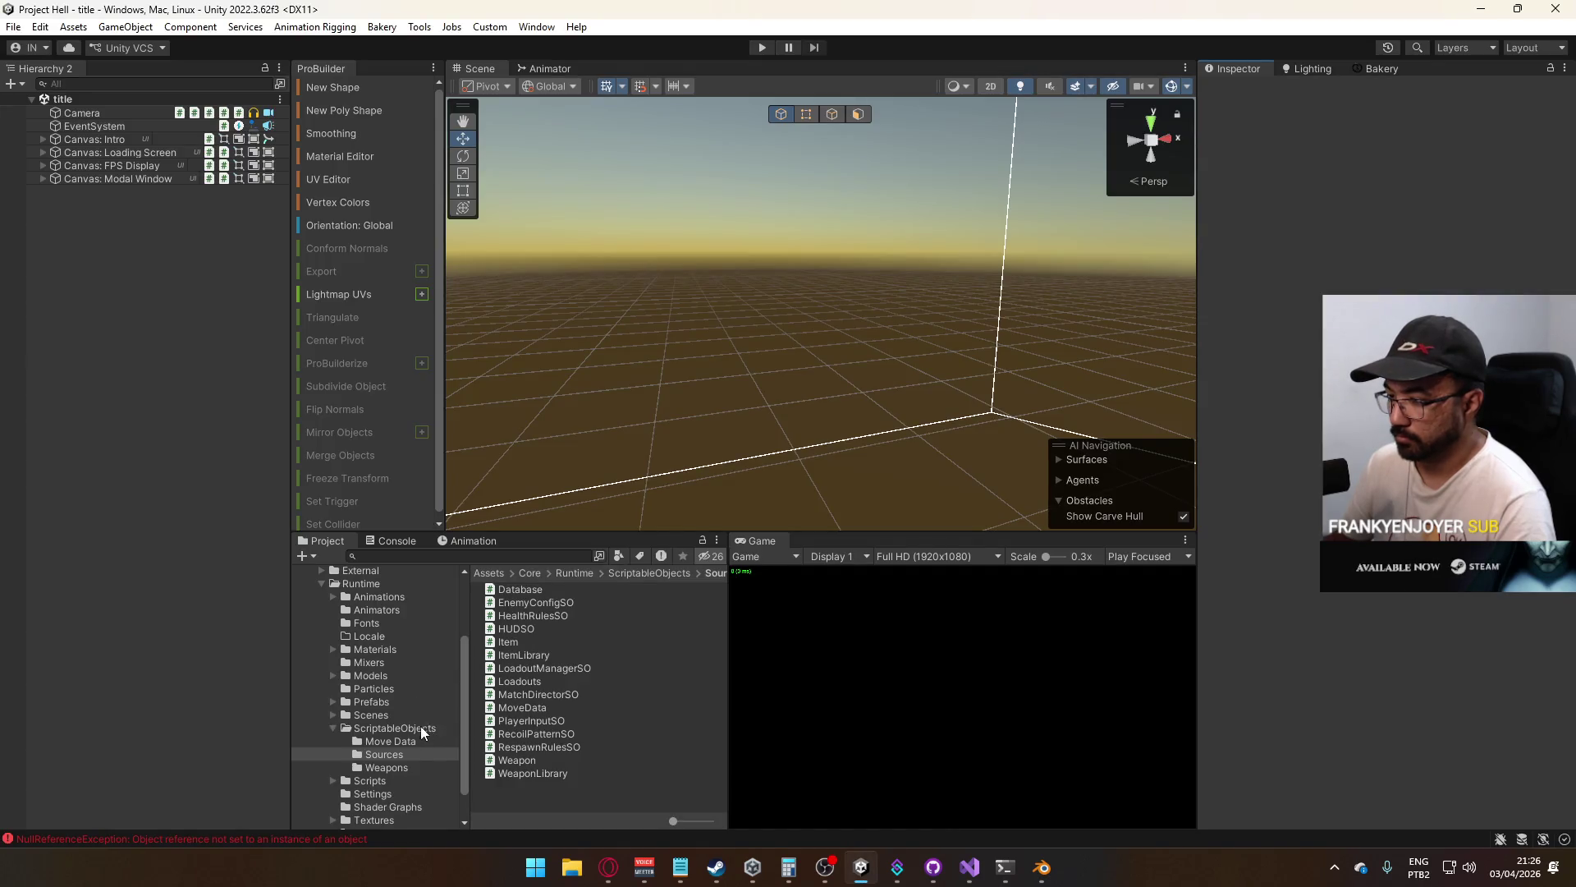
pyautogui.click(523, 629)
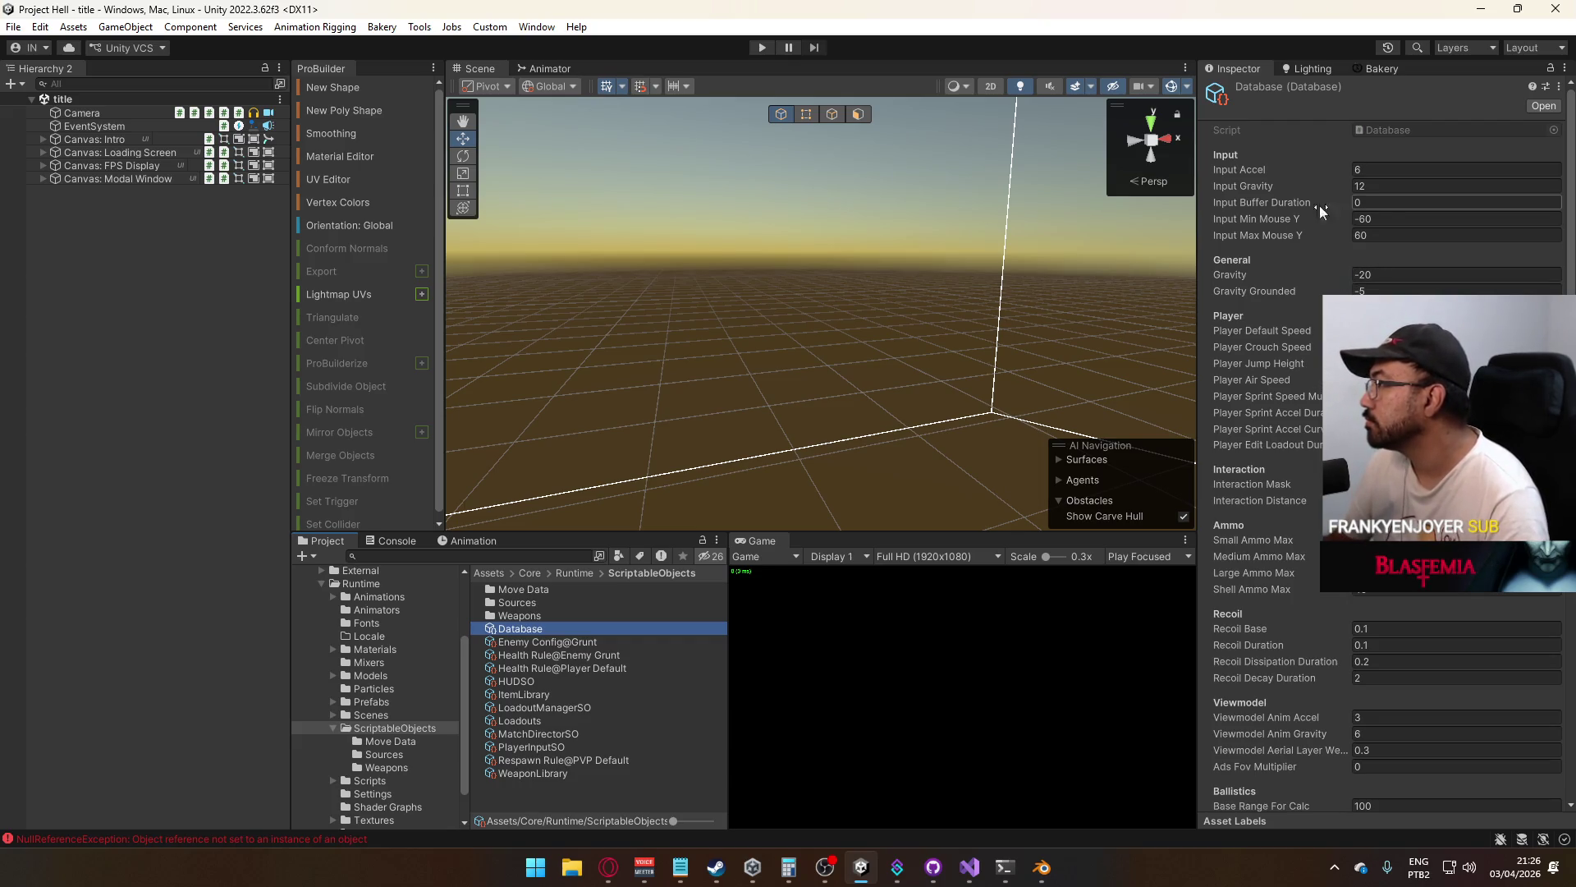
pyautogui.click(1386, 205)
pyautogui.write('0.2')
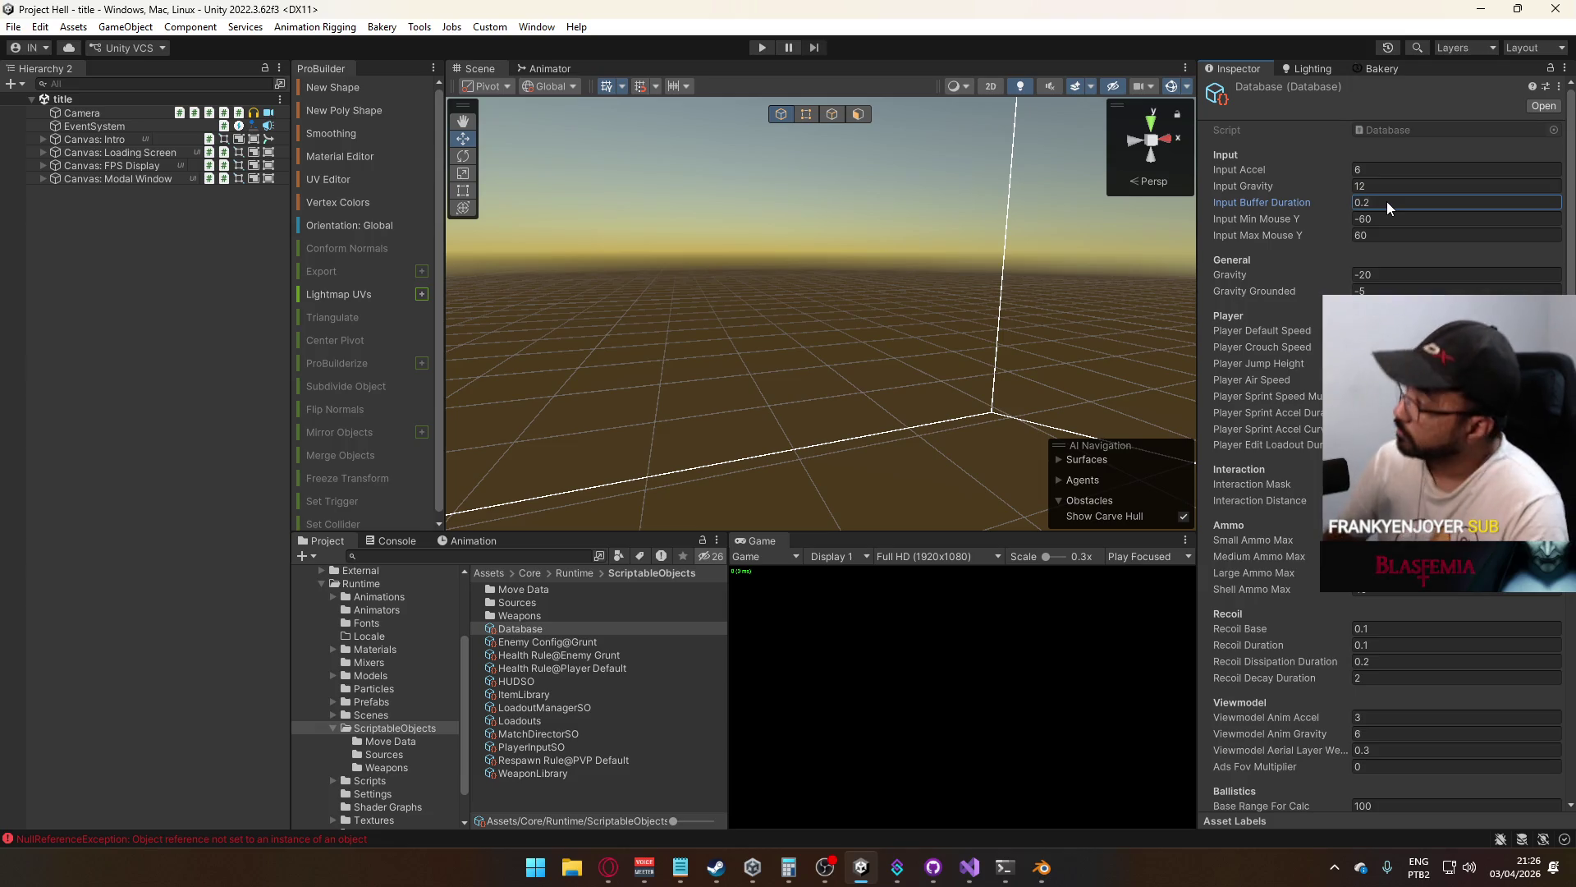
# Select the title scene and enter Play mode
pyautogui.click(385, 716)
pyautogui.click(513, 706)
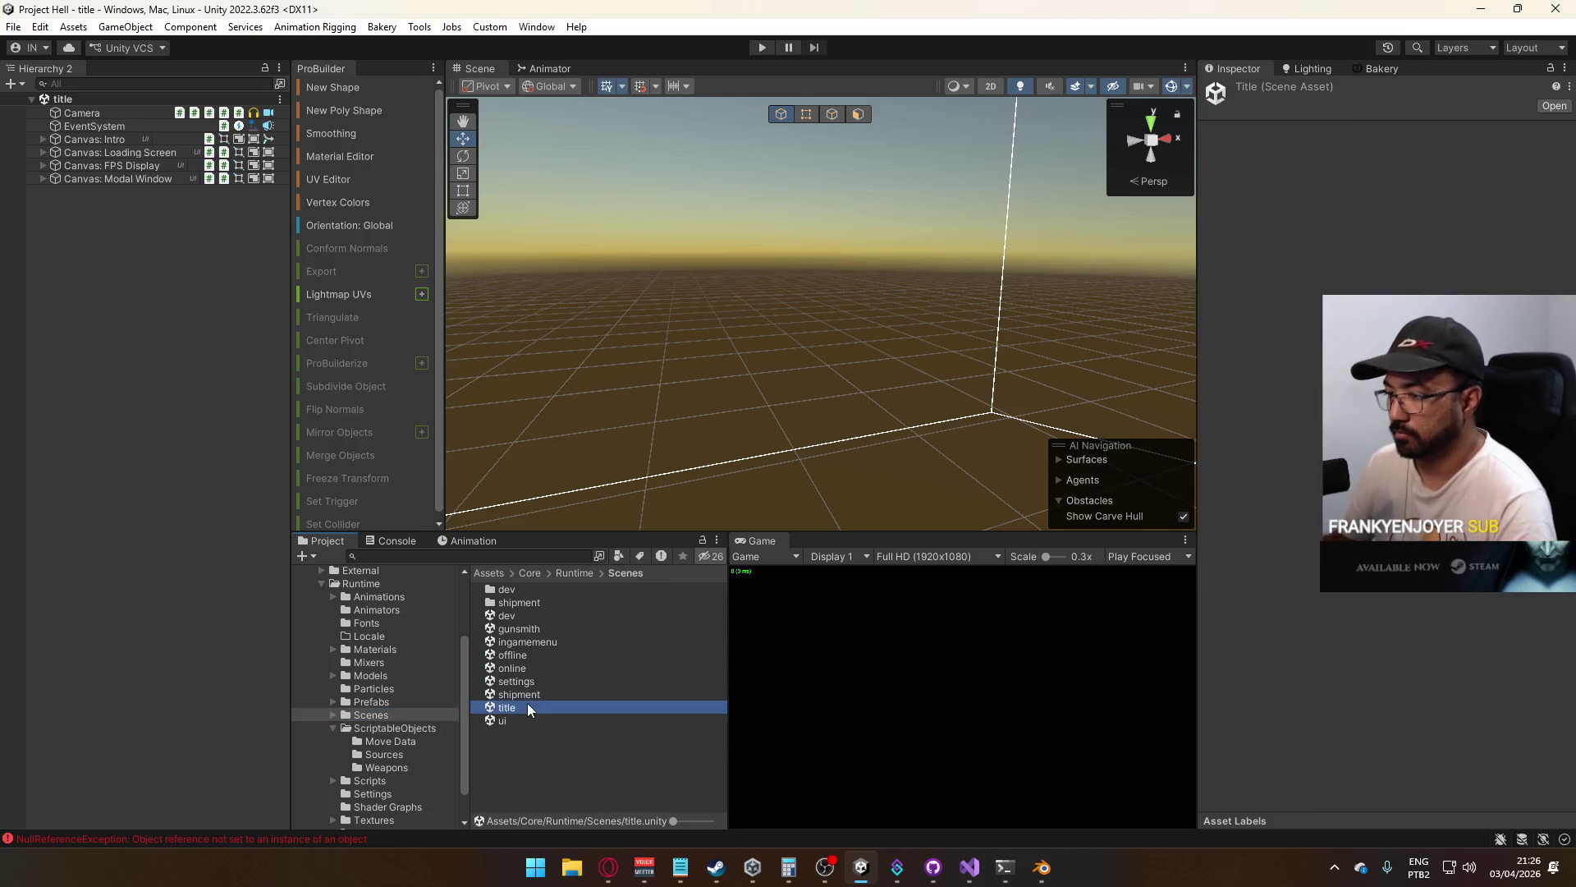
pyautogui.click(762, 47)
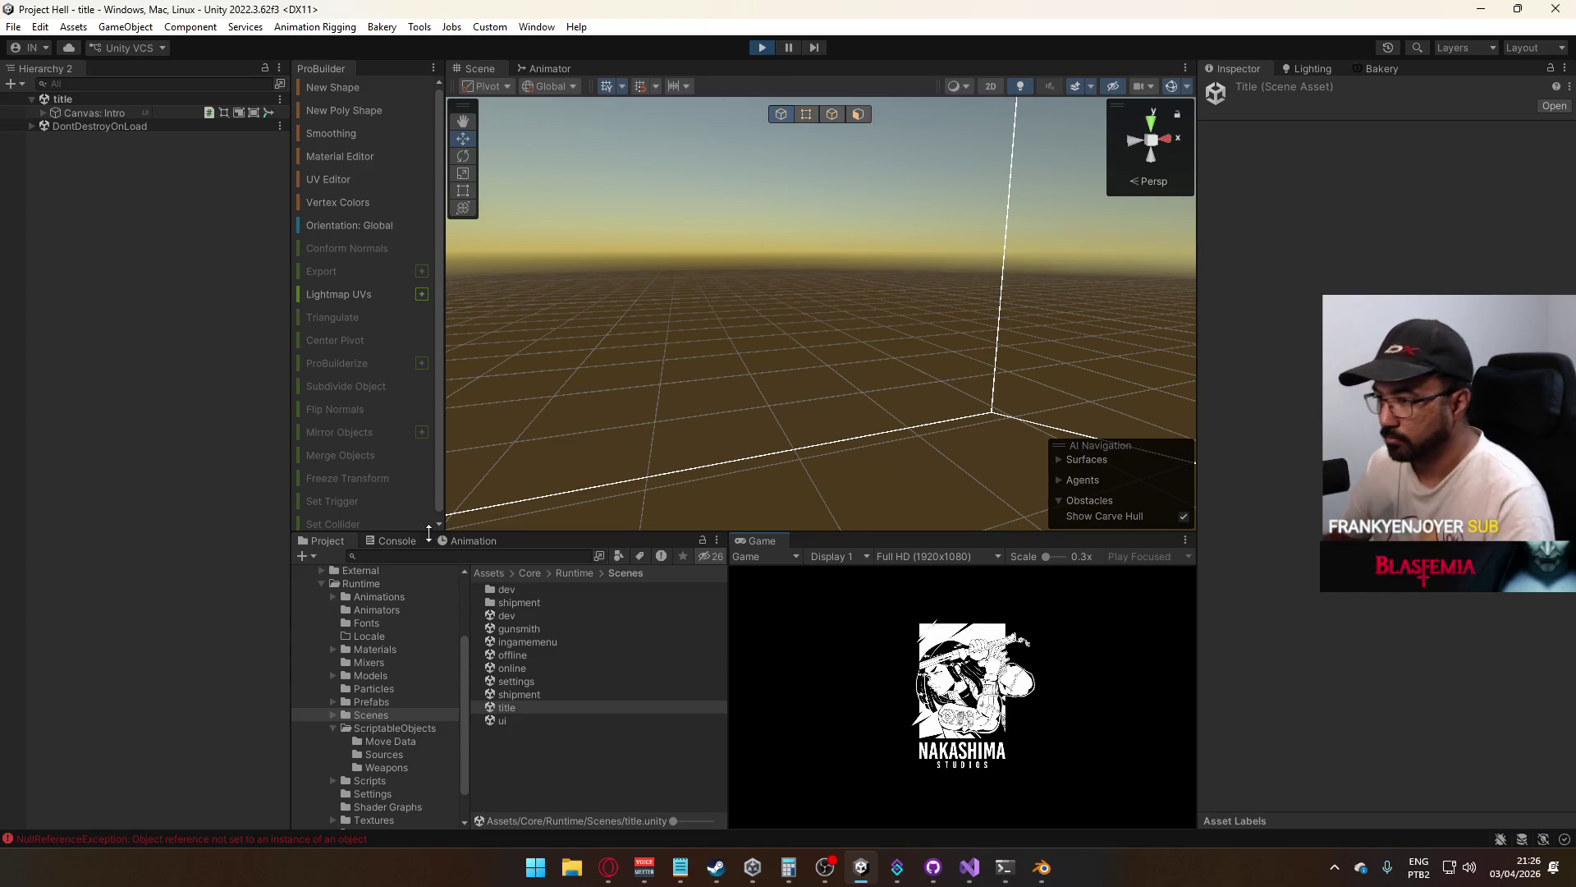
# Clear the Console, maximize the Game view, and host a match on the shipment map
pyautogui.click(396, 541)
pyautogui.click(307, 557)
pyautogui.rightClick(746, 539)
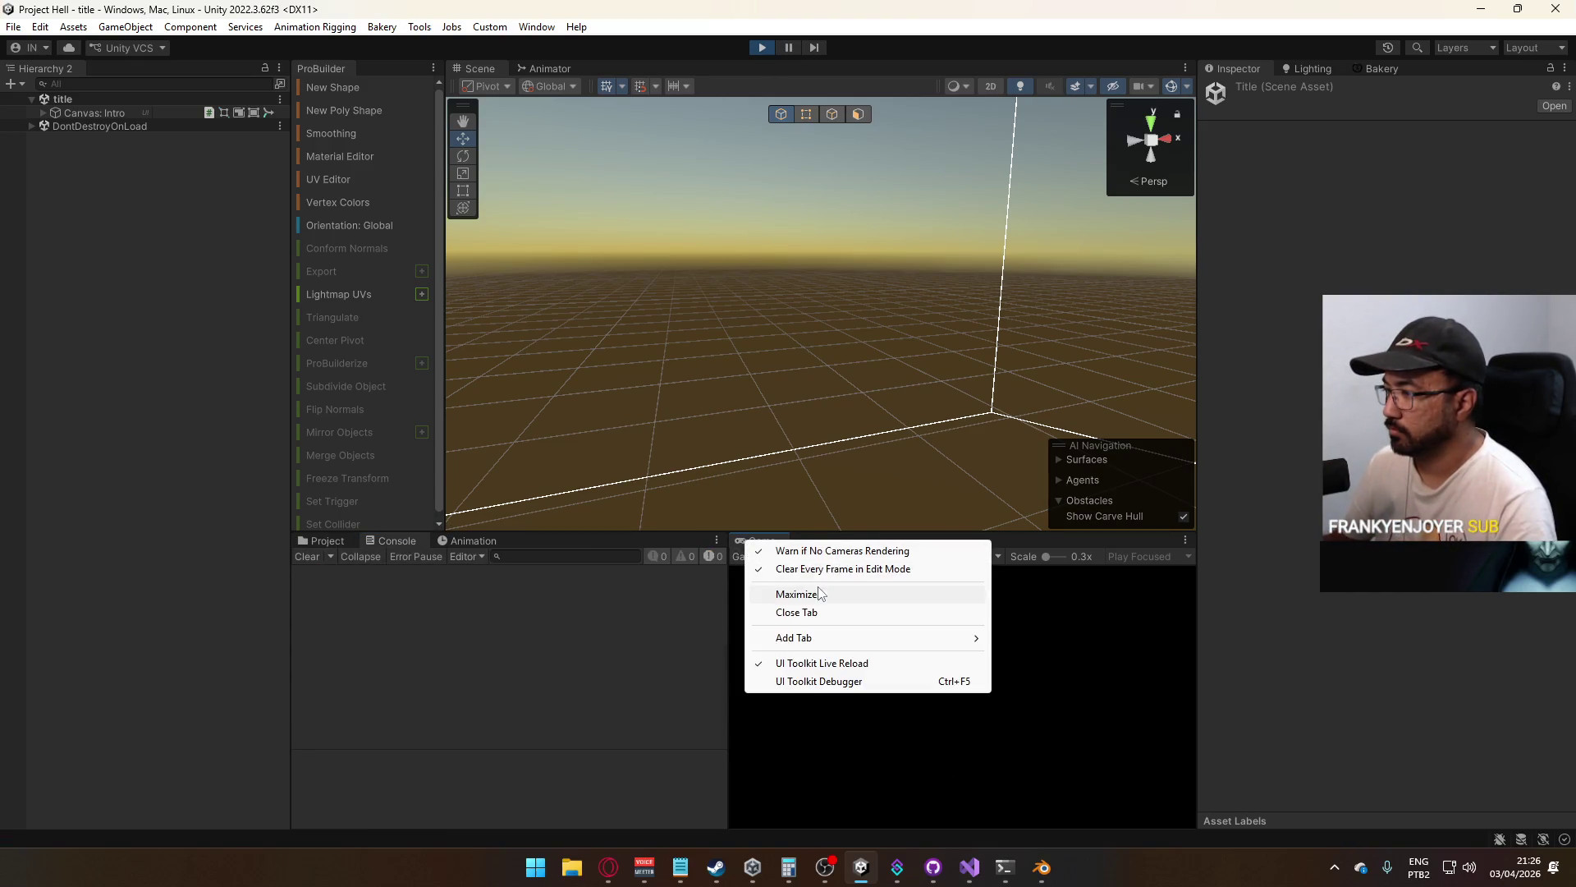
pyautogui.click(793, 593)
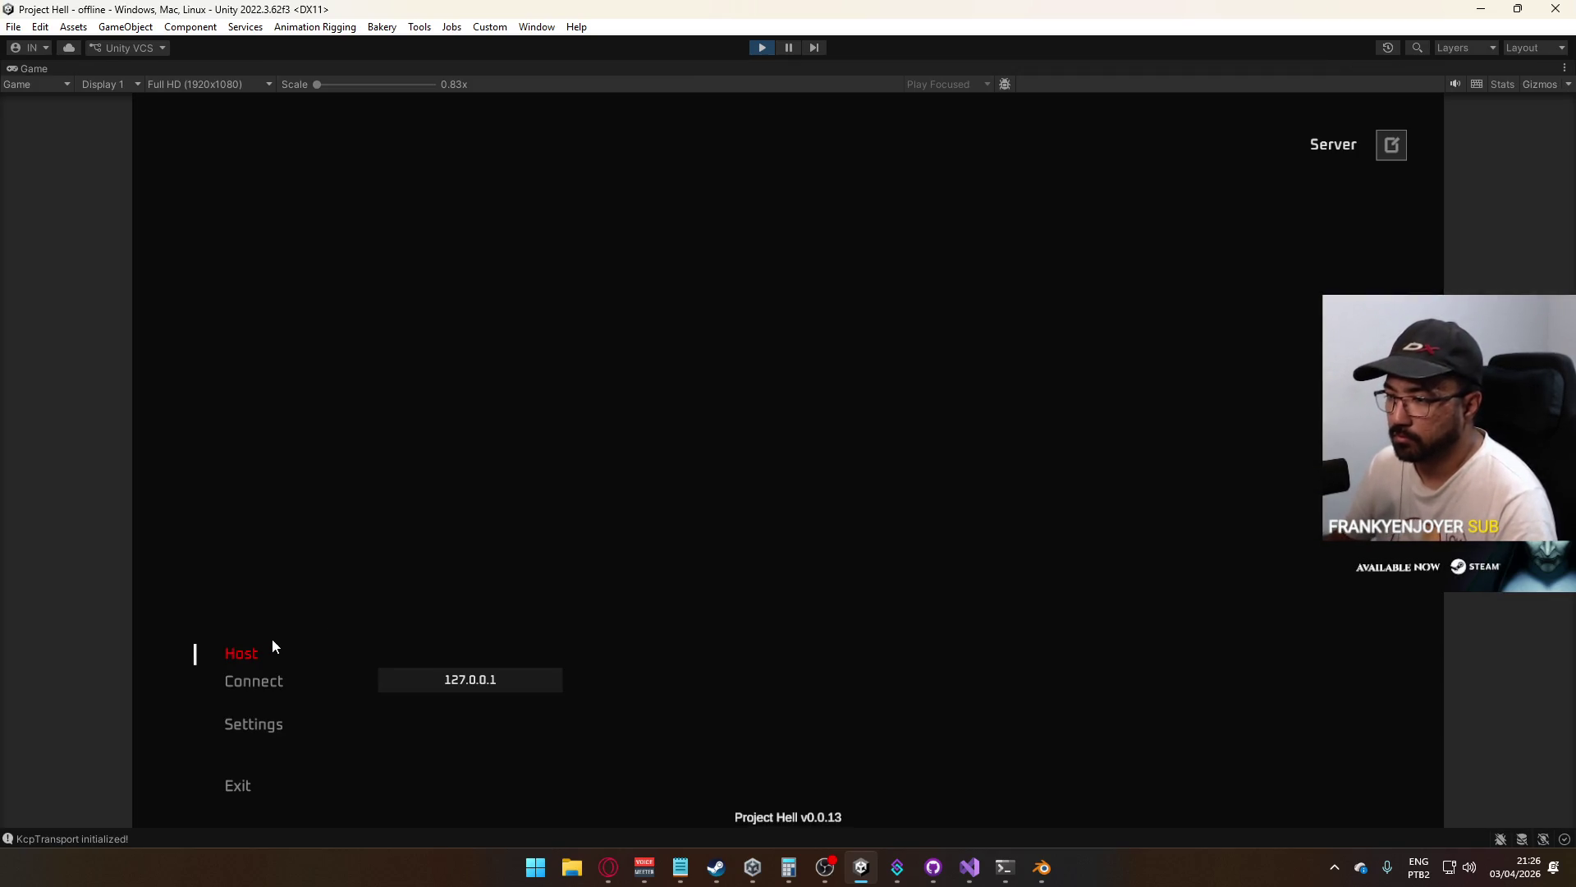
pyautogui.click(272, 639)
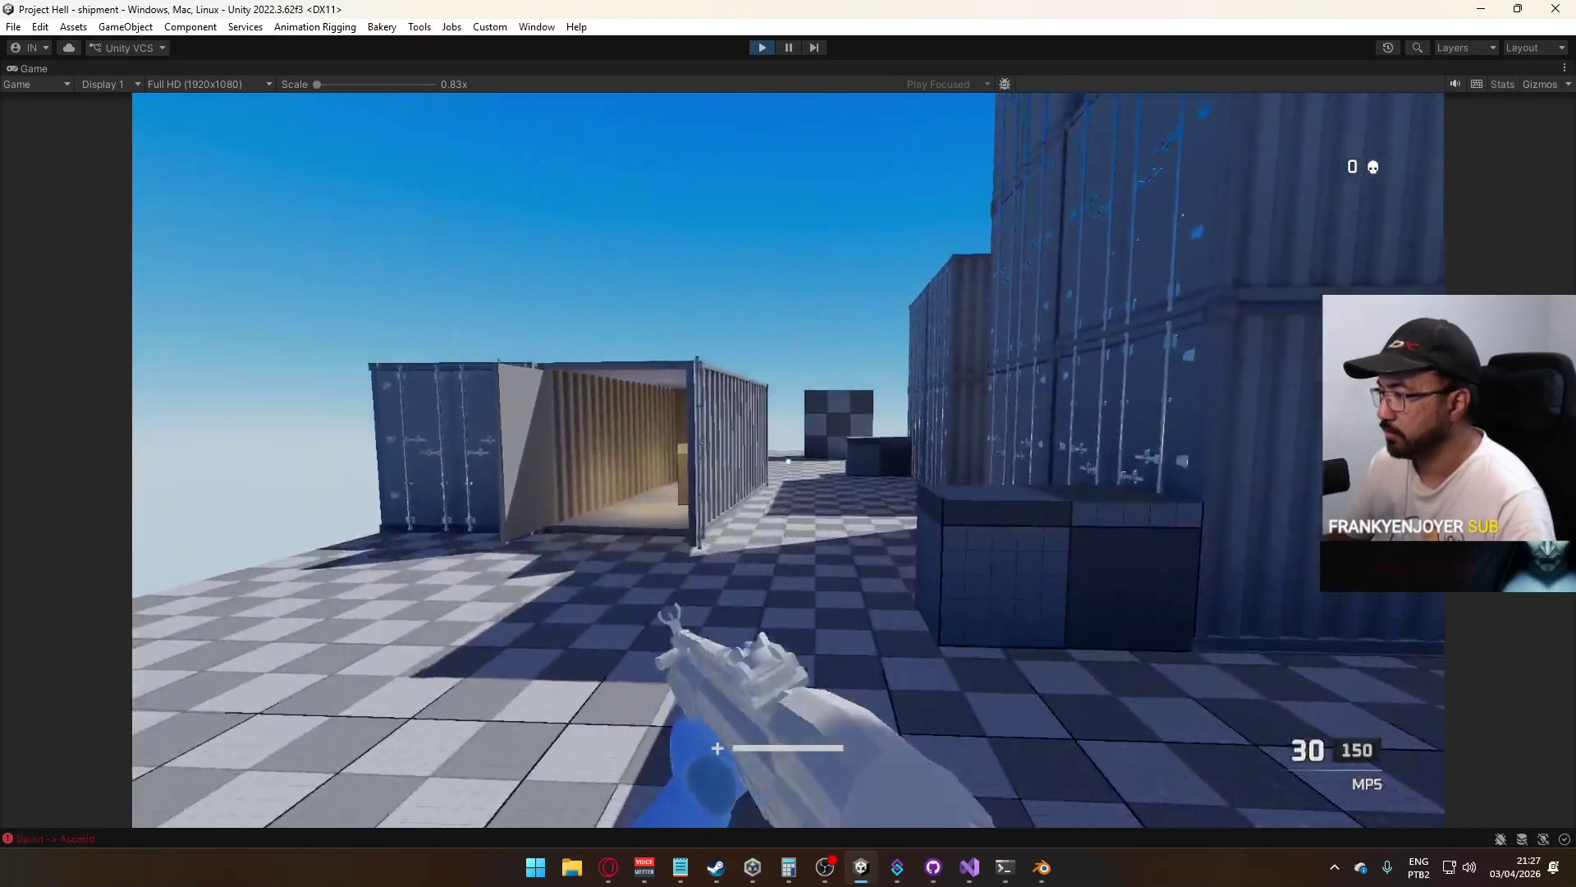
# Walk and jump among the containers, then start sprinting
pyautogui.press('w')
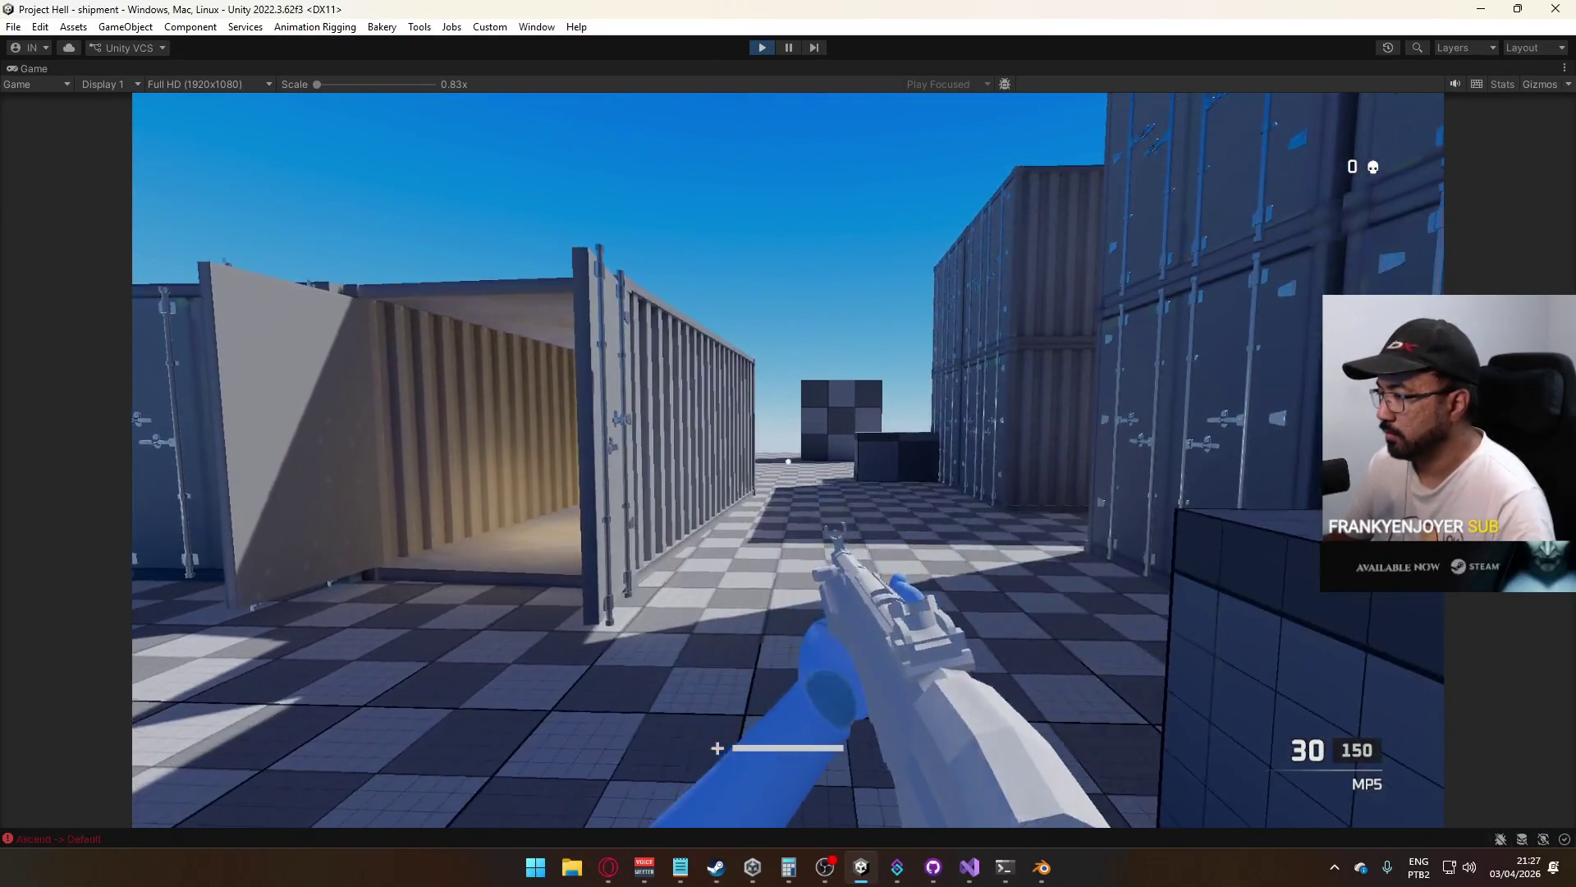
pyautogui.press('space')
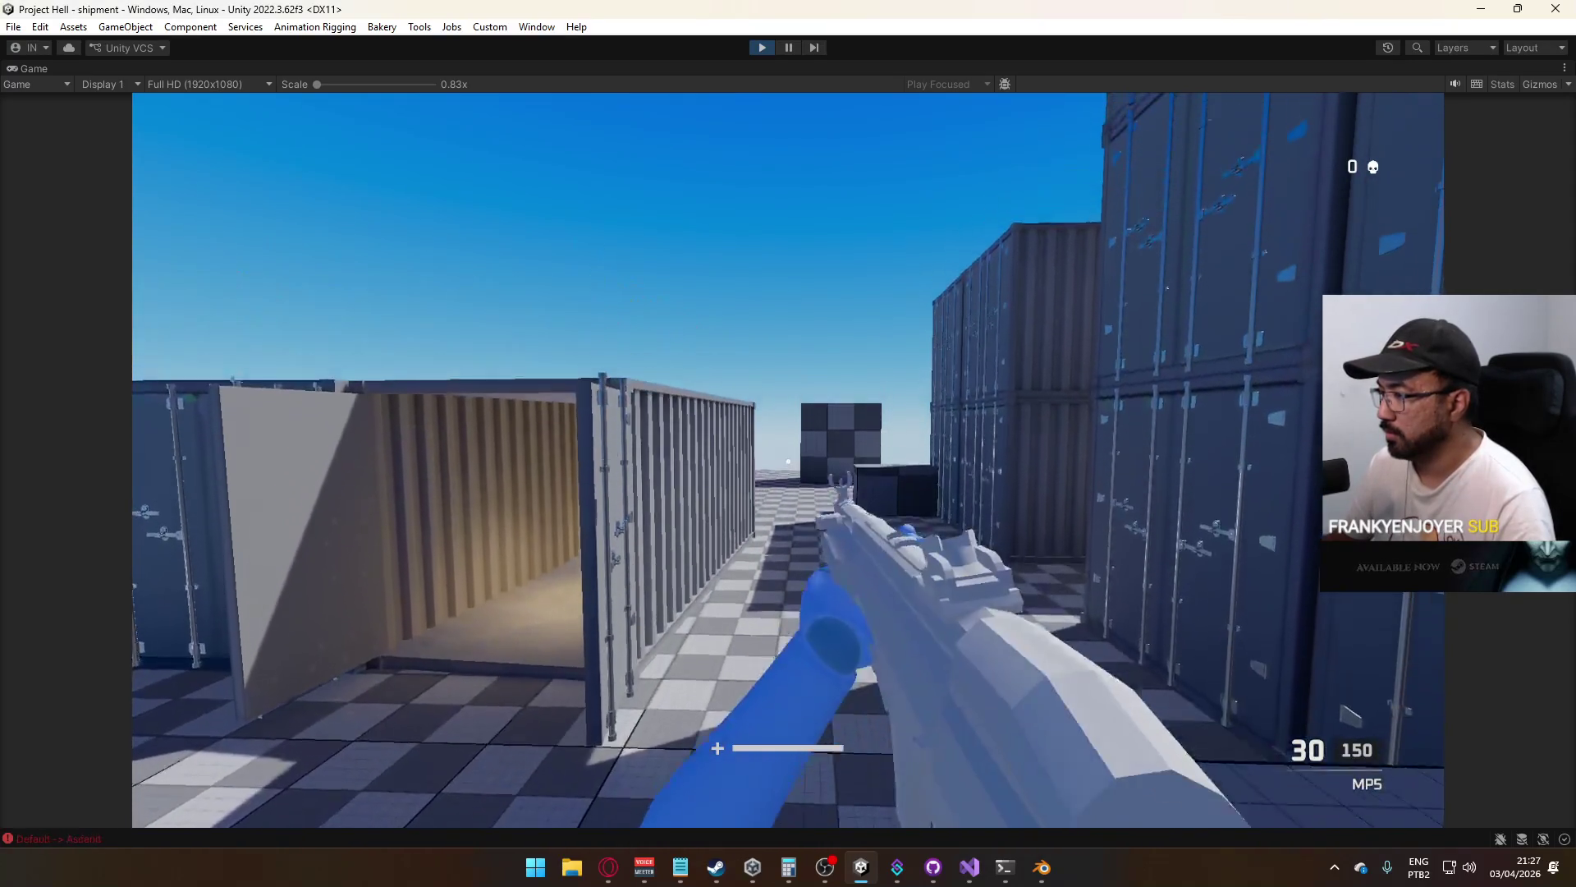
pyautogui.press('space')
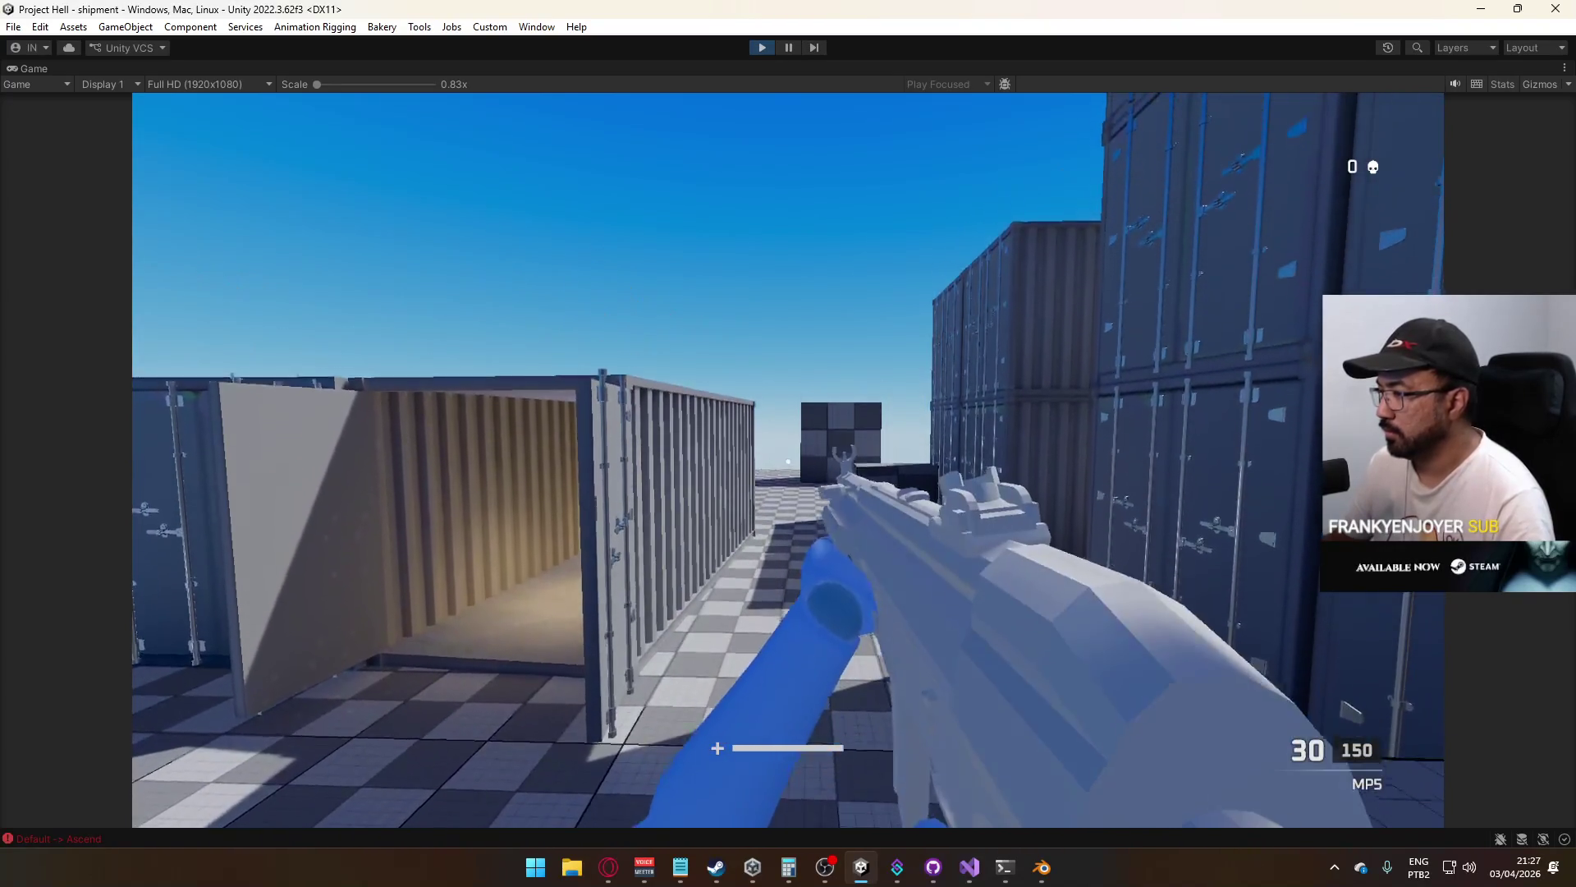
pyautogui.press('w')
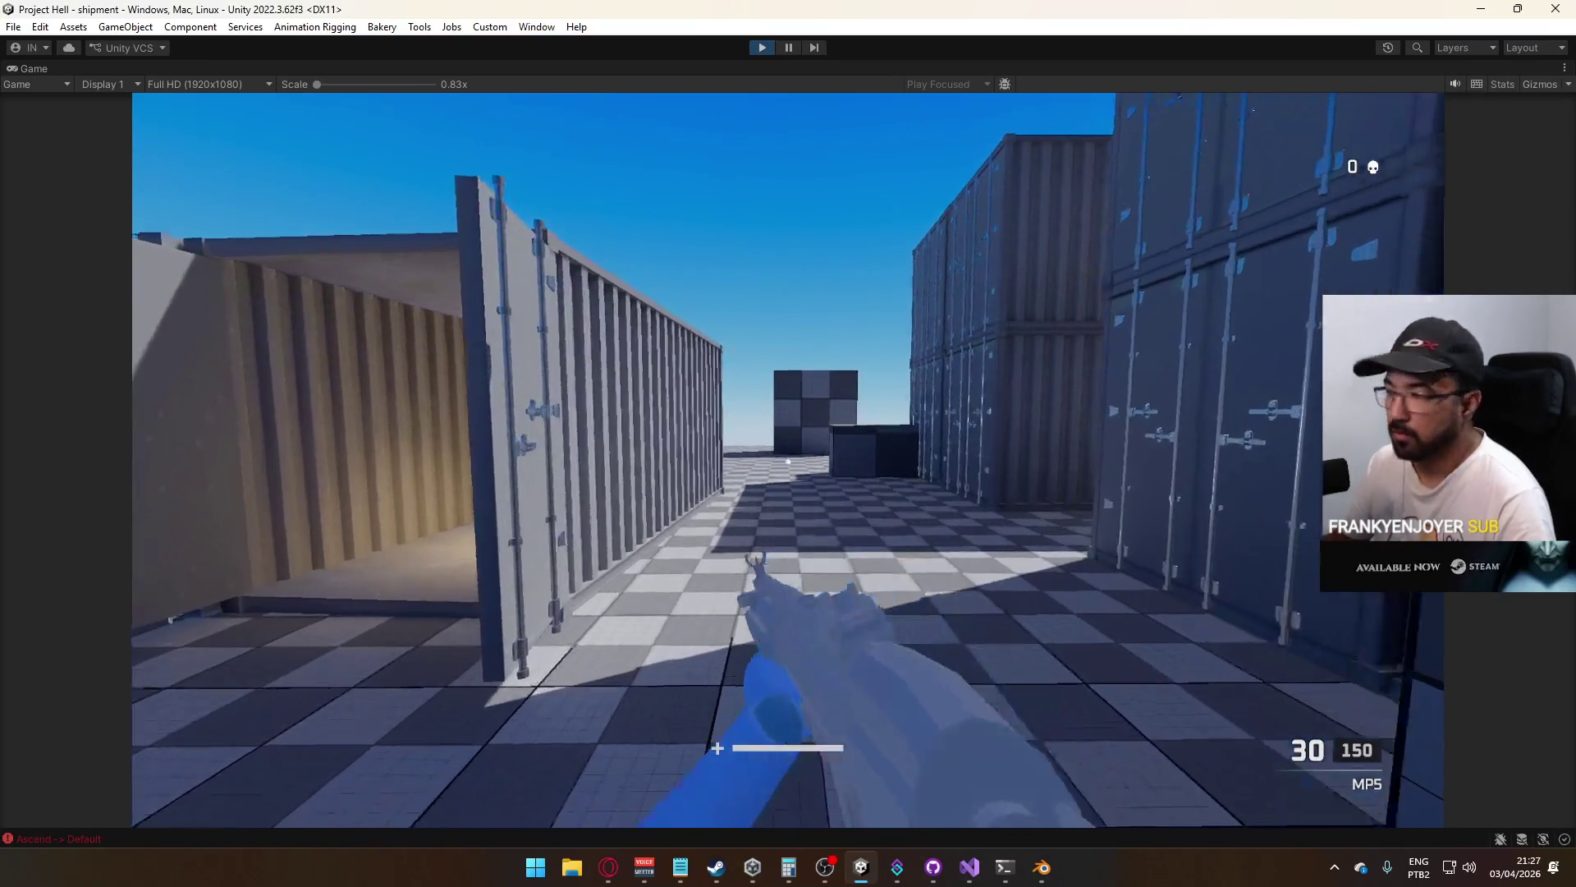
pyautogui.press('w')
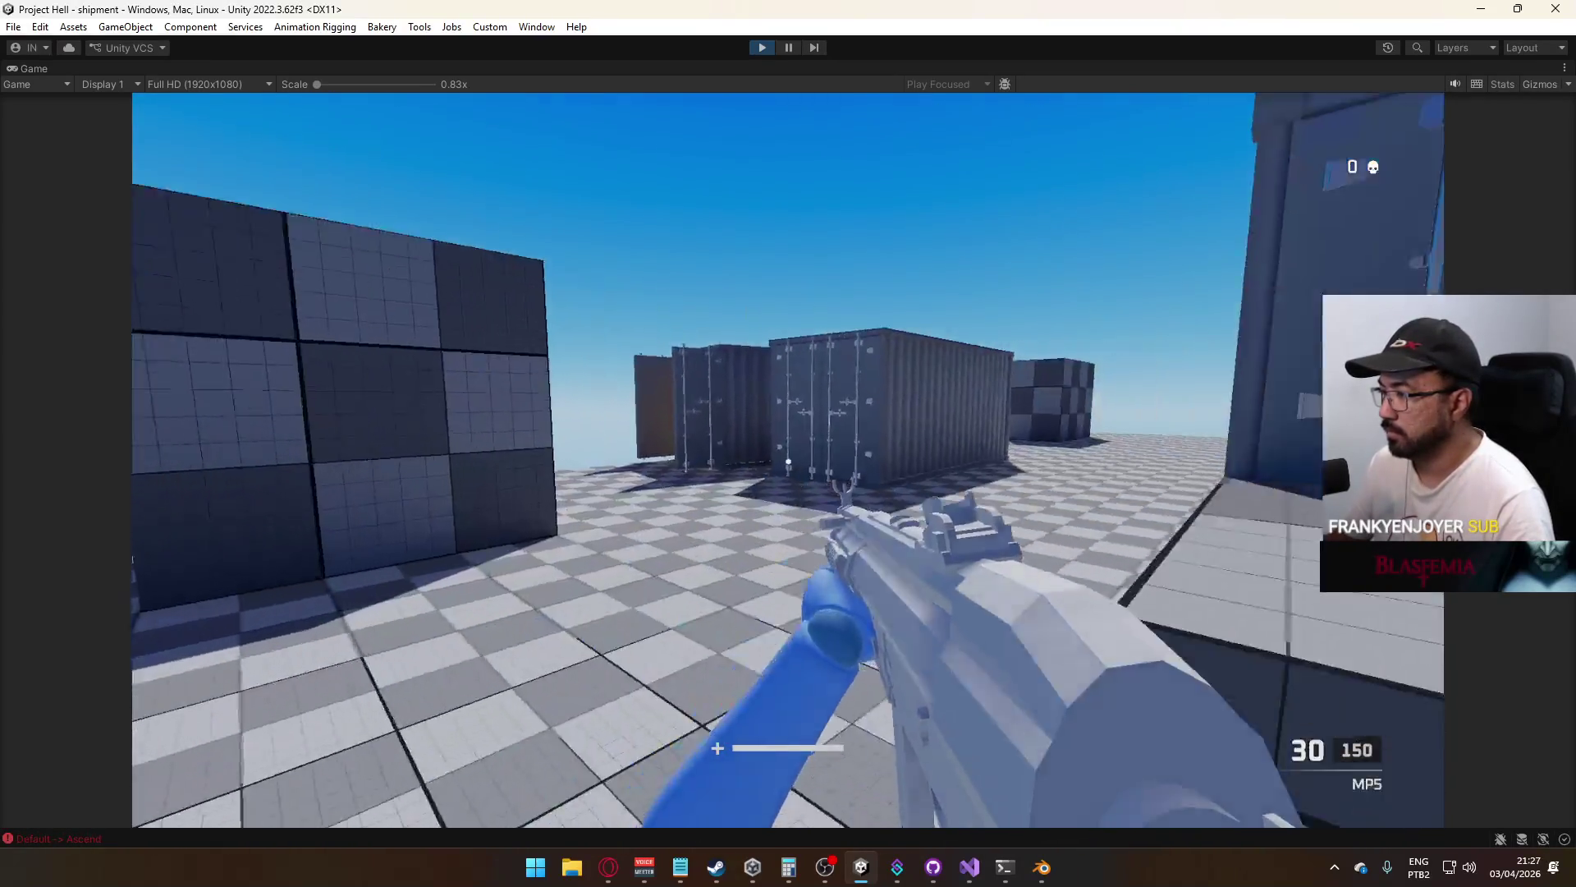
pyautogui.hotkey('shift', 'w')
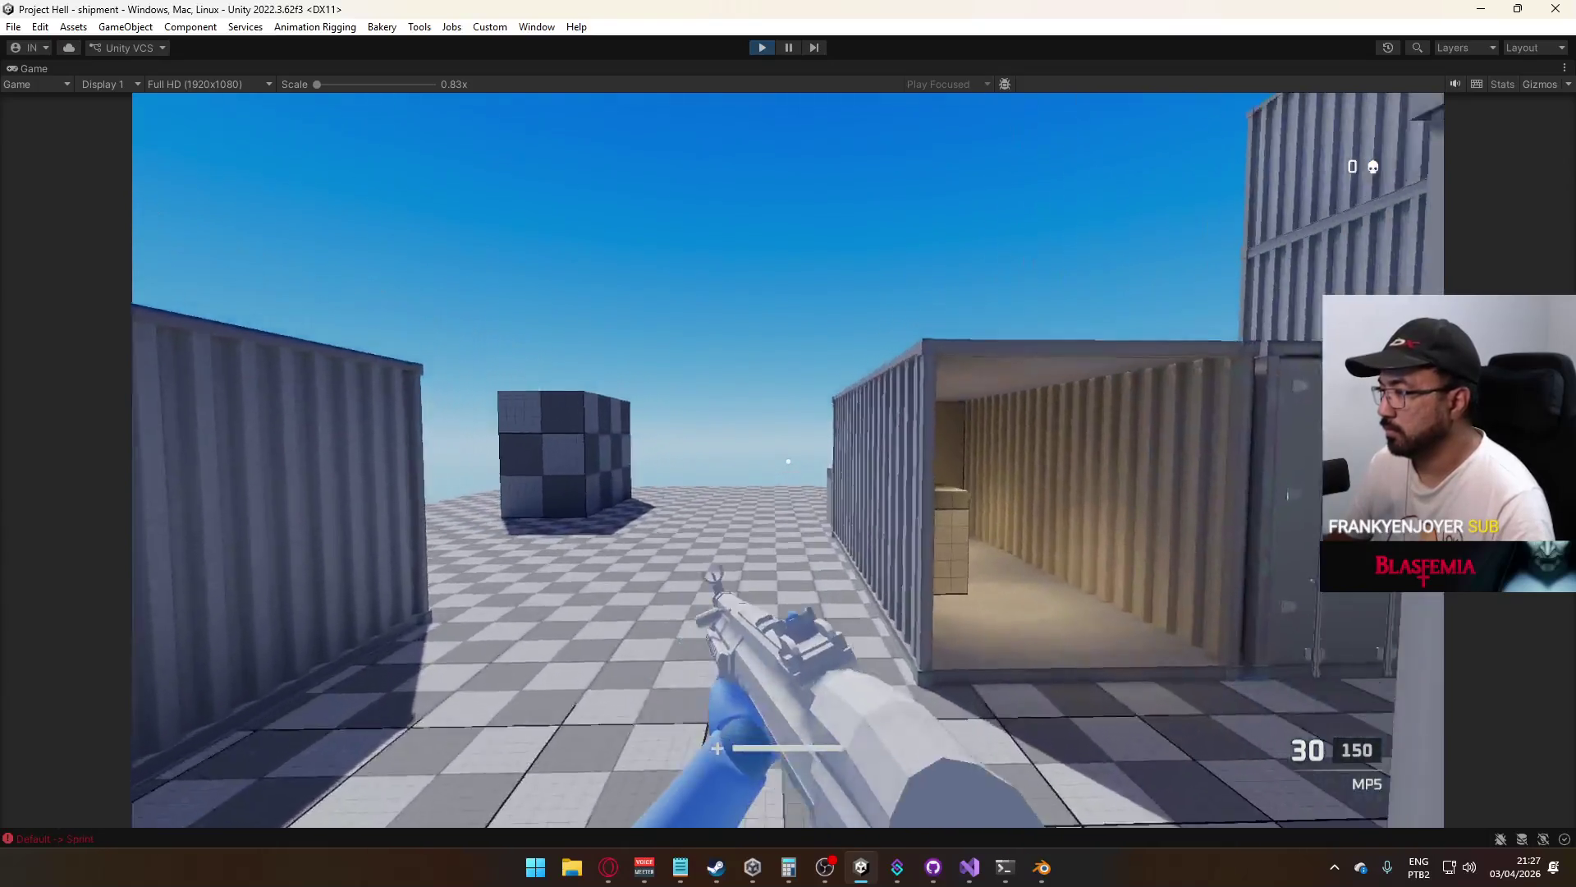
pyautogui.press('w')
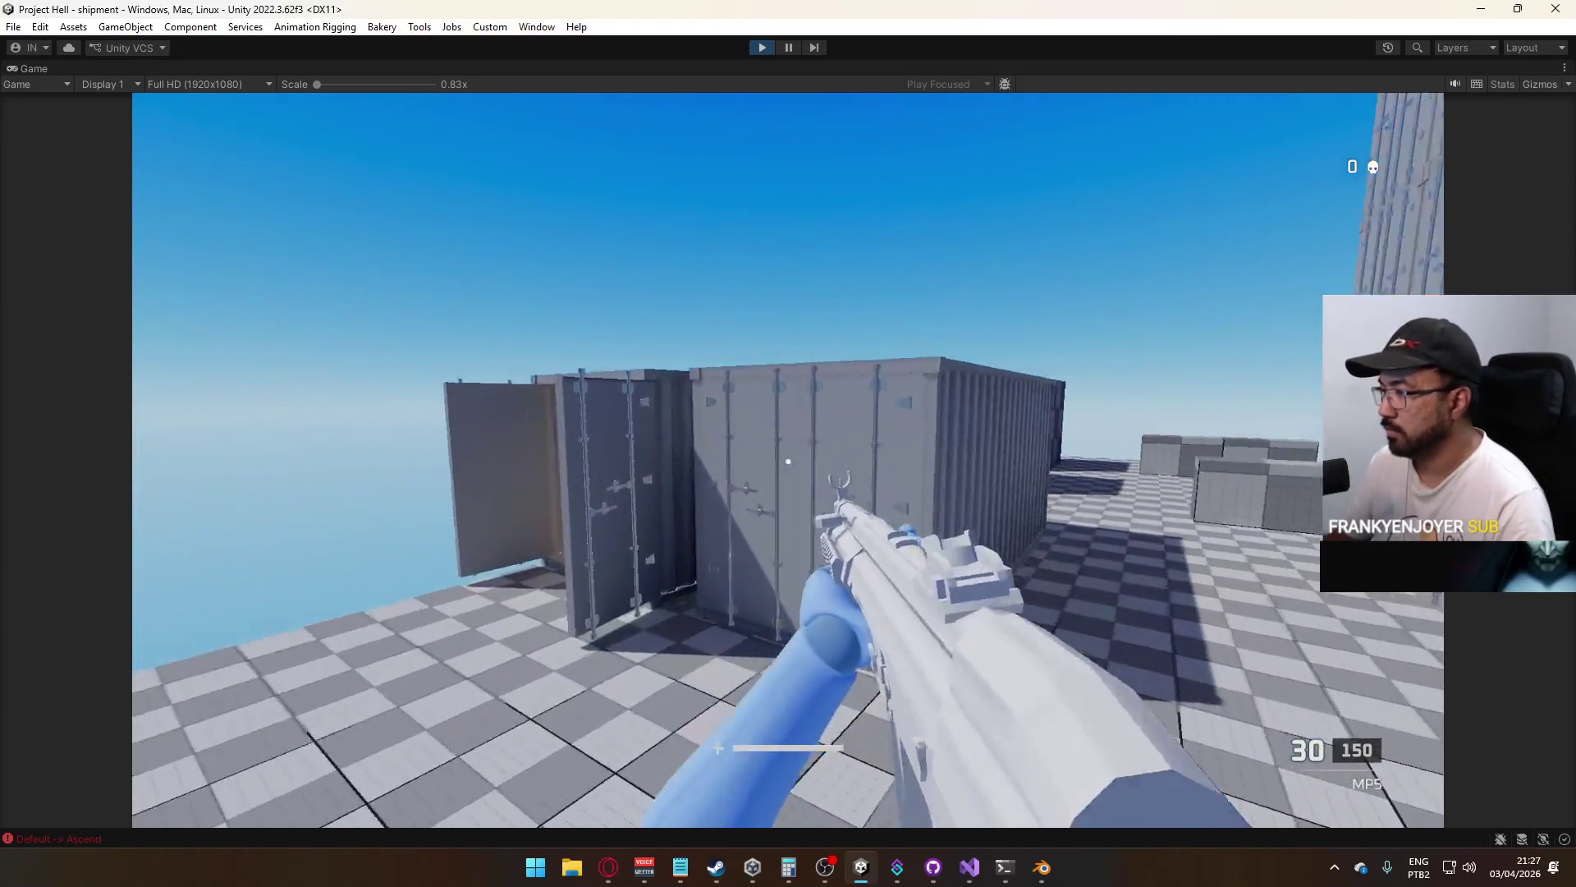
pyautogui.press('w')
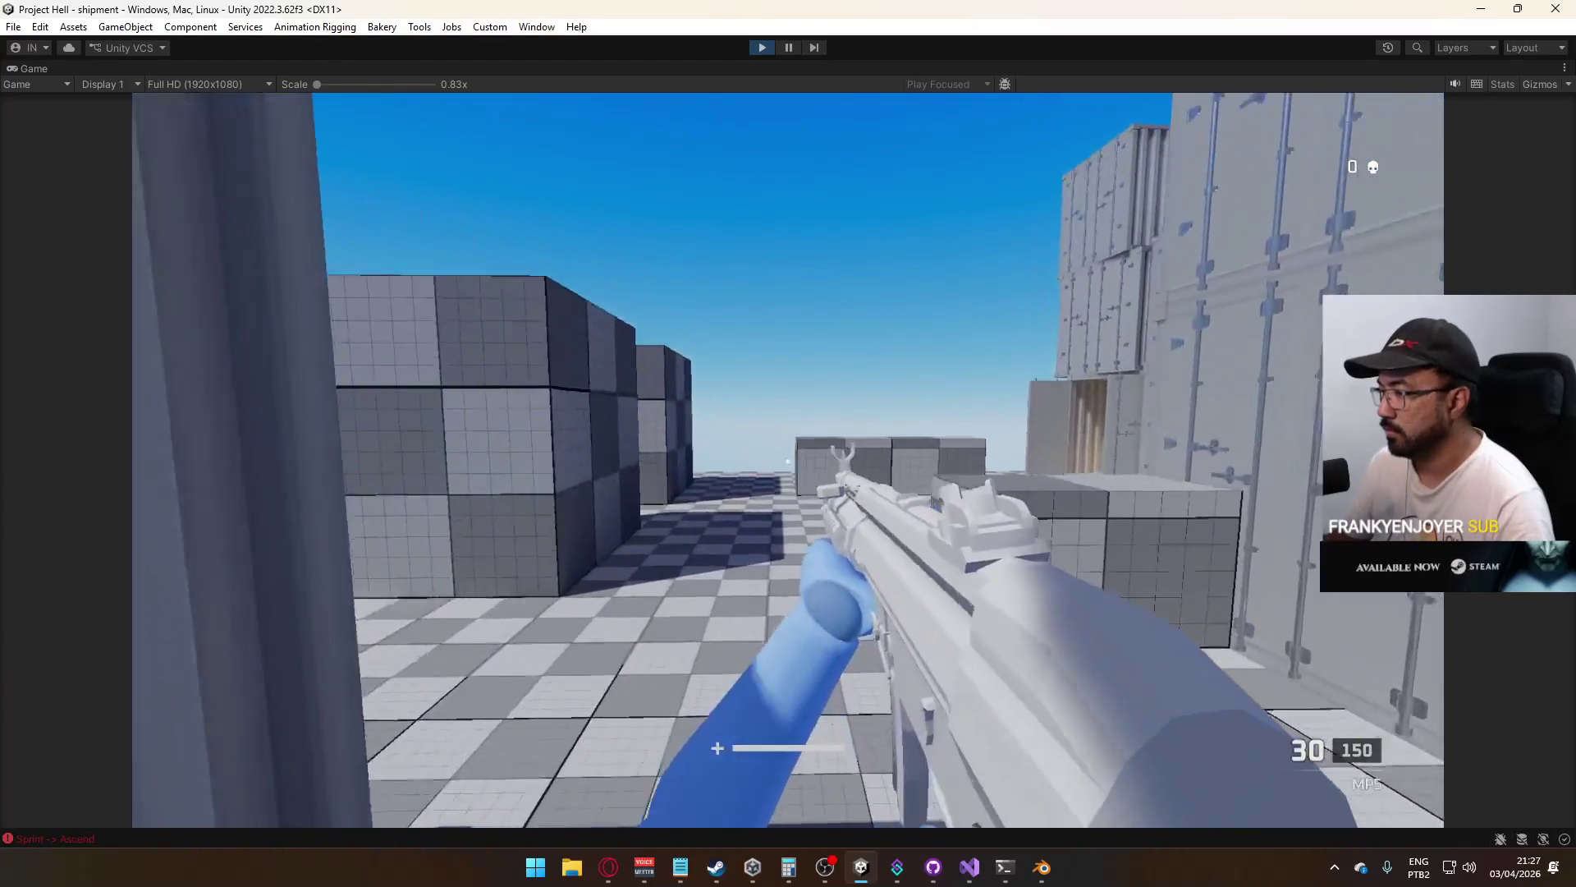
pyautogui.press('w')
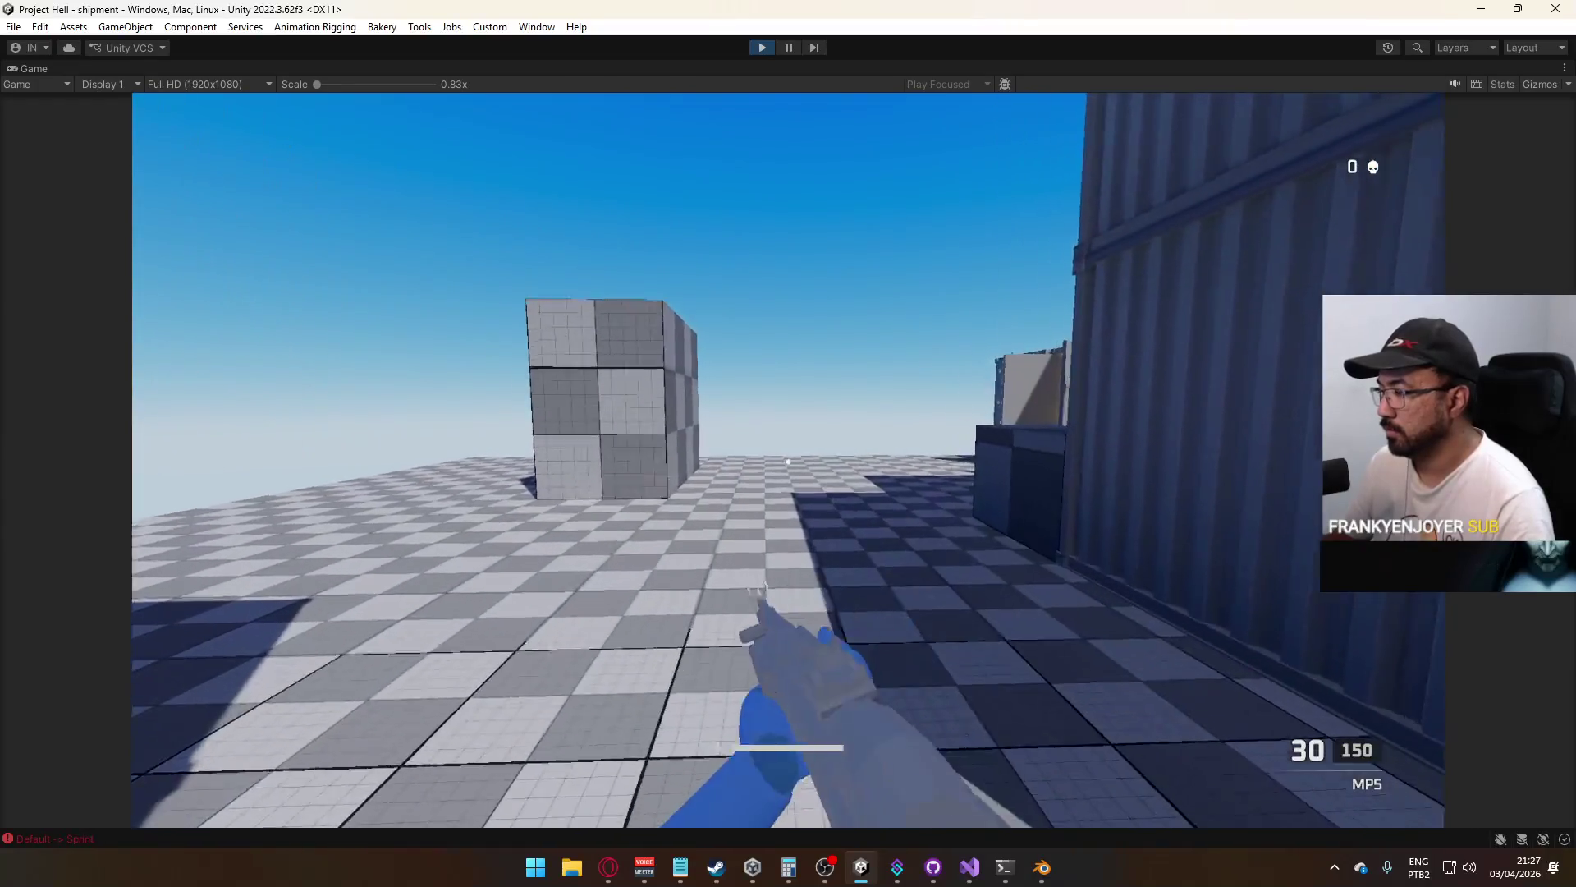
# Jump out of a sprint, sprint down the corridor, then stop play
pyautogui.press('w')
pyautogui.press('w')
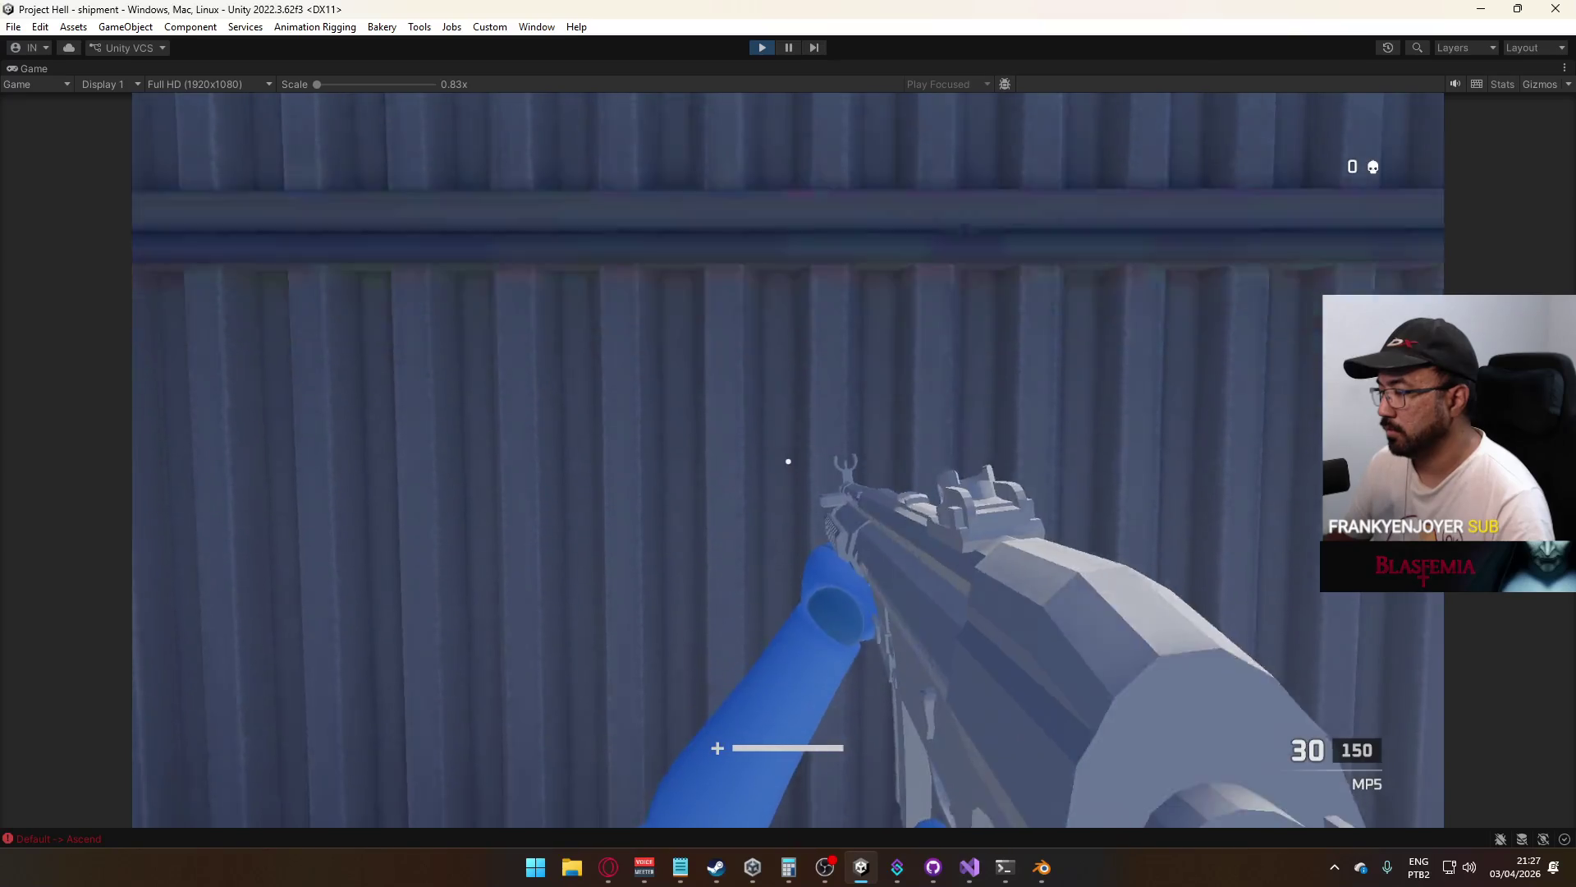
pyautogui.press('w')
pyautogui.press('w')
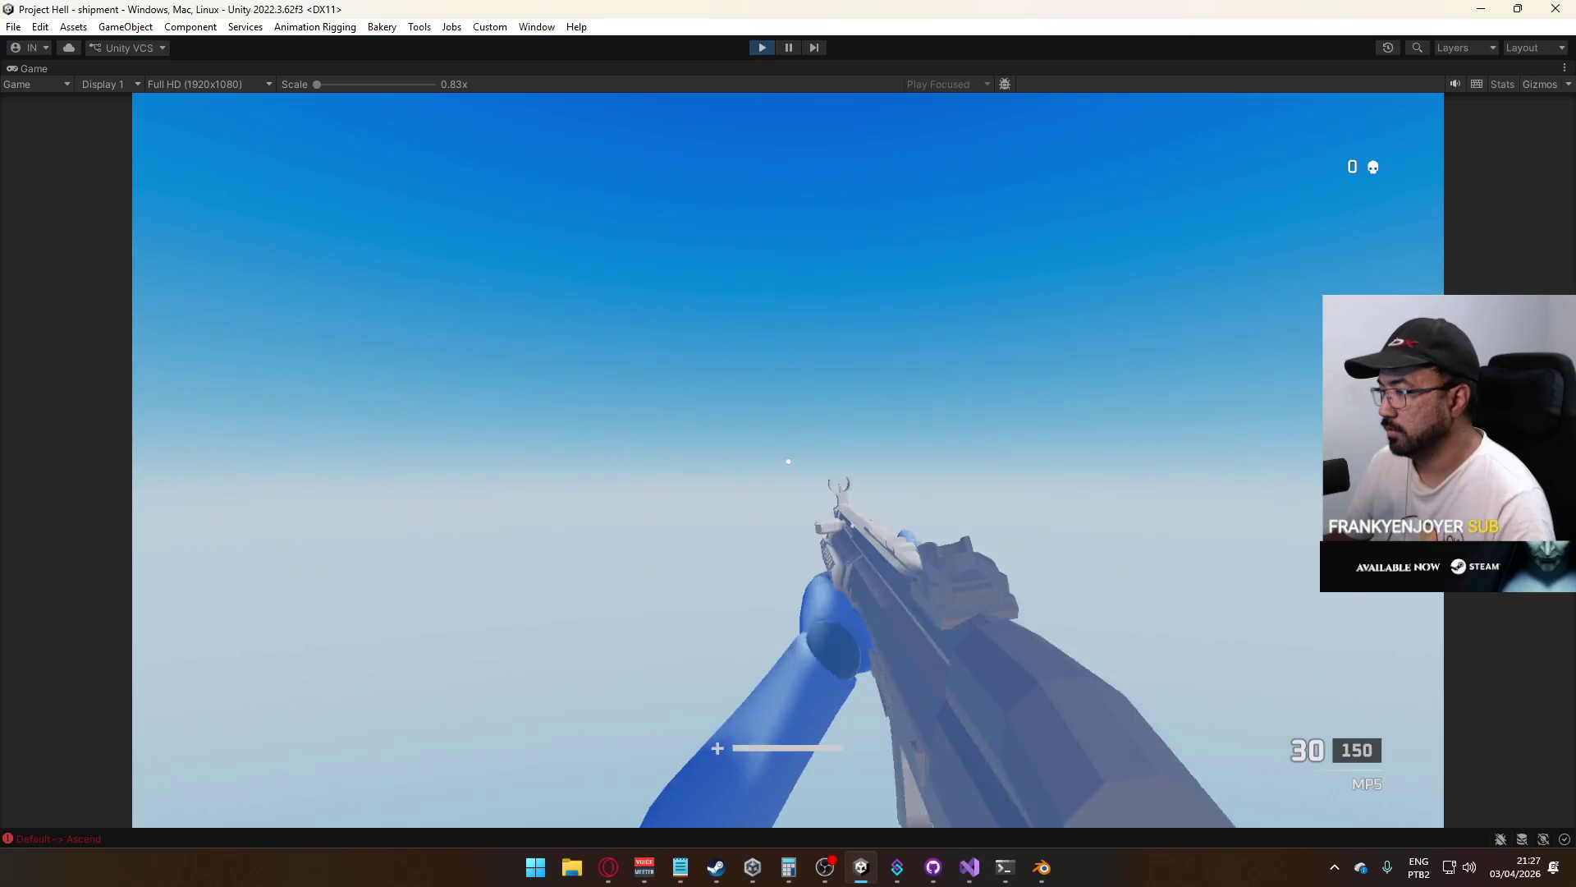
pyautogui.press('w')
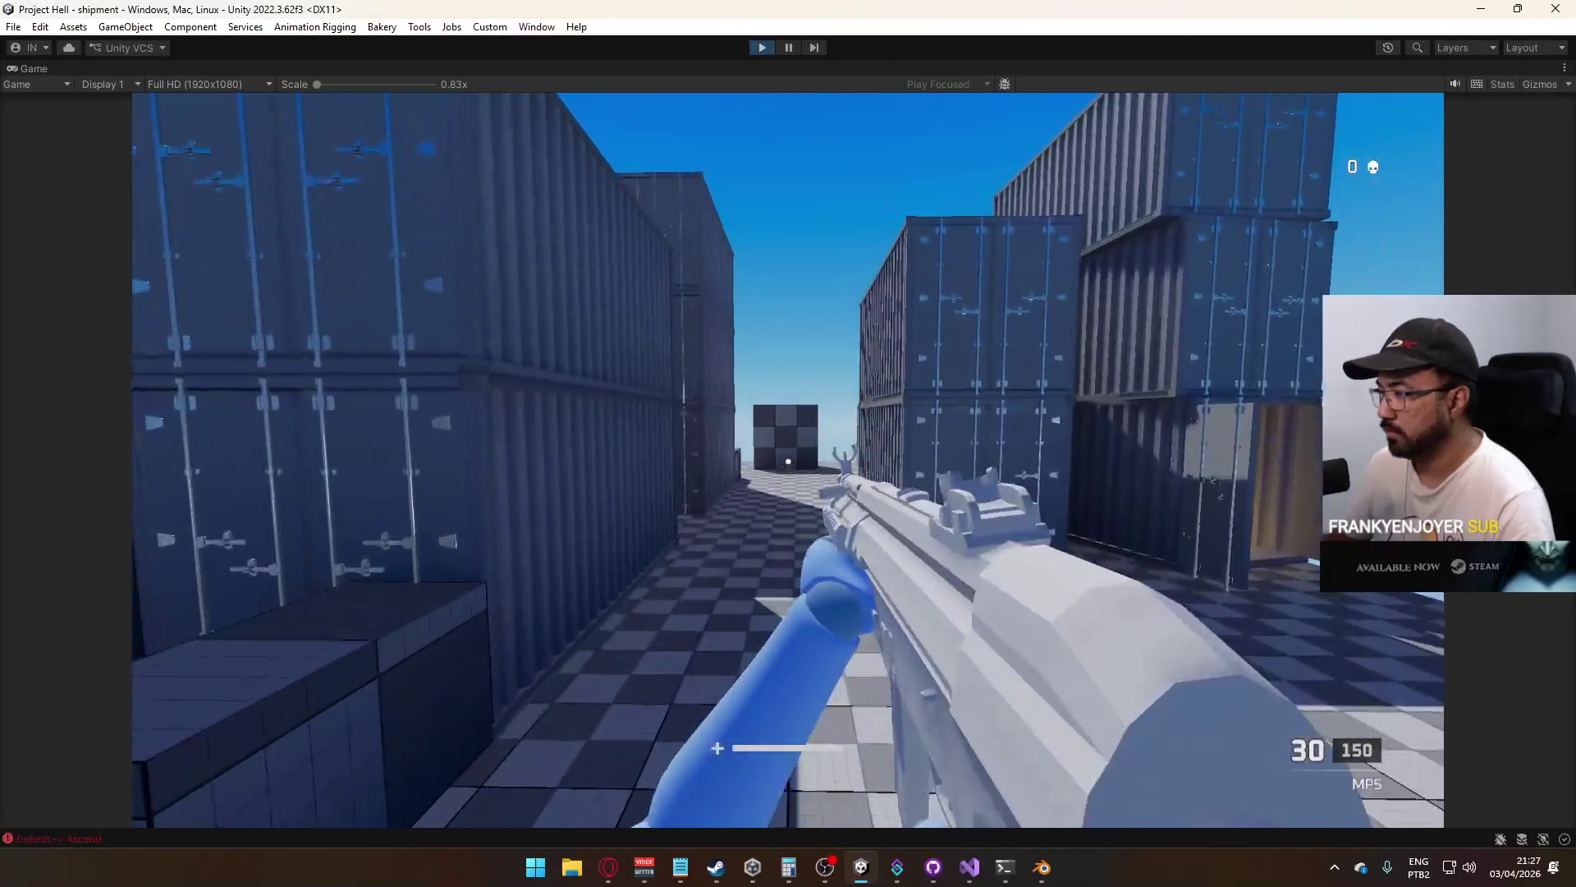
pyautogui.press('w')
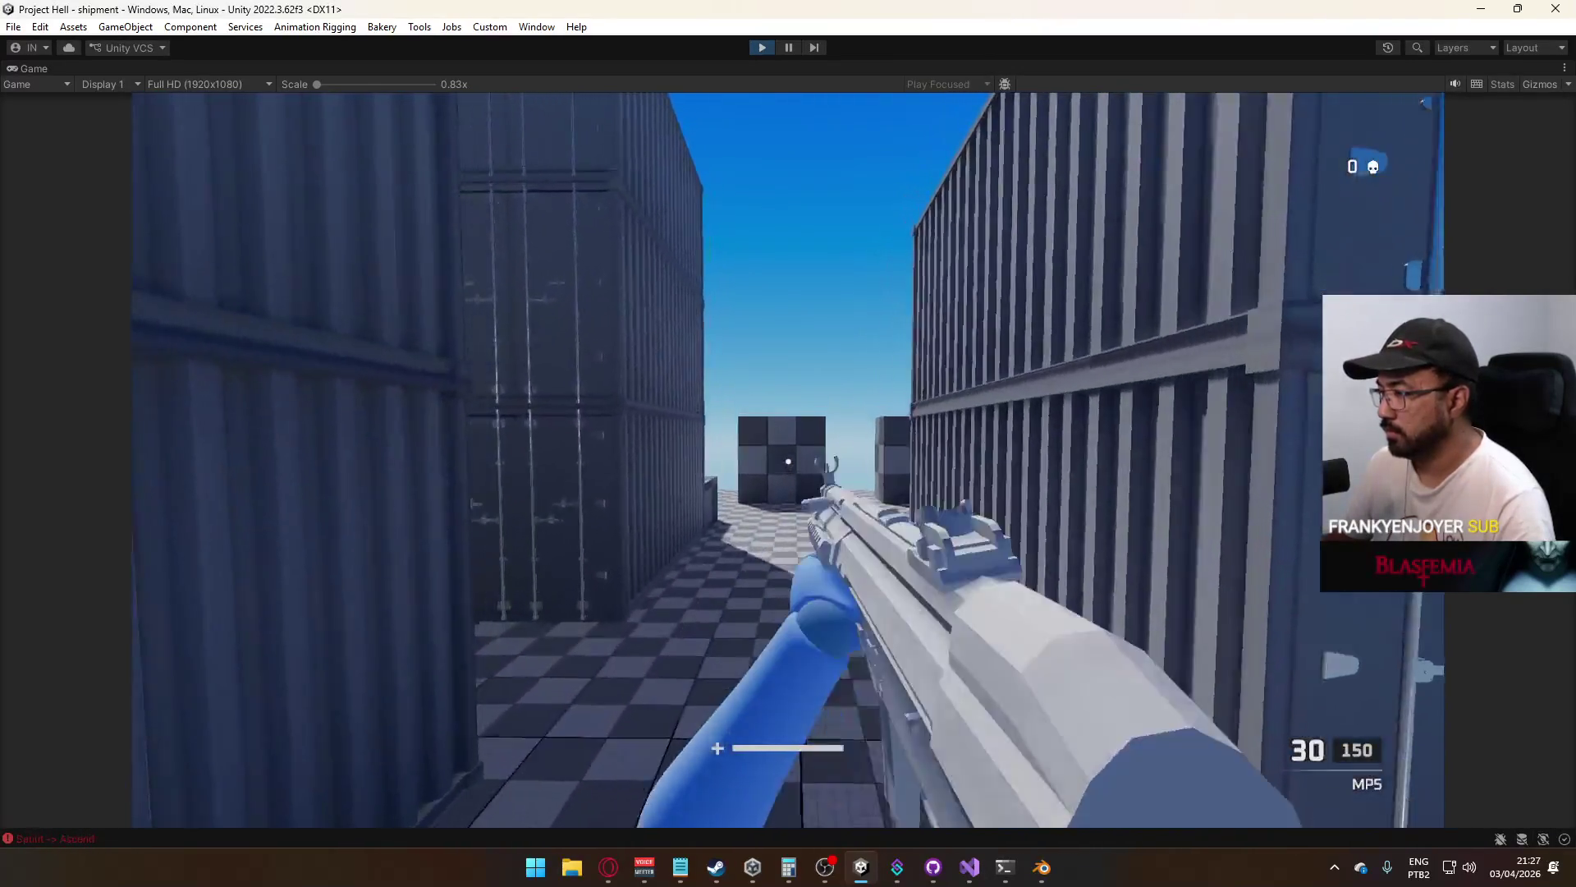
pyautogui.press('w')
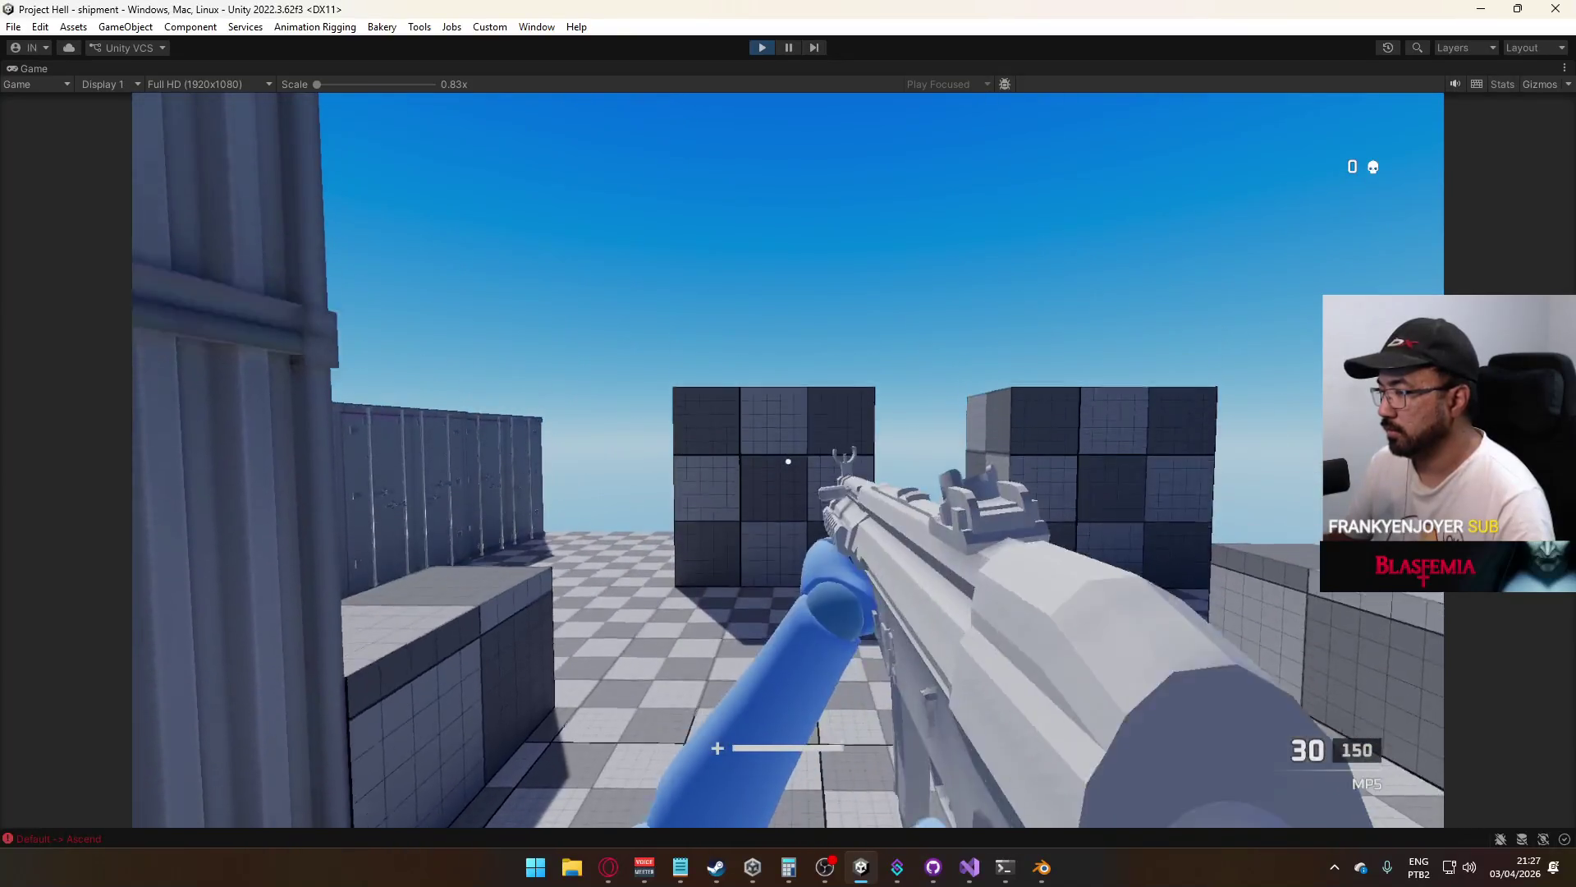
pyautogui.press('w')
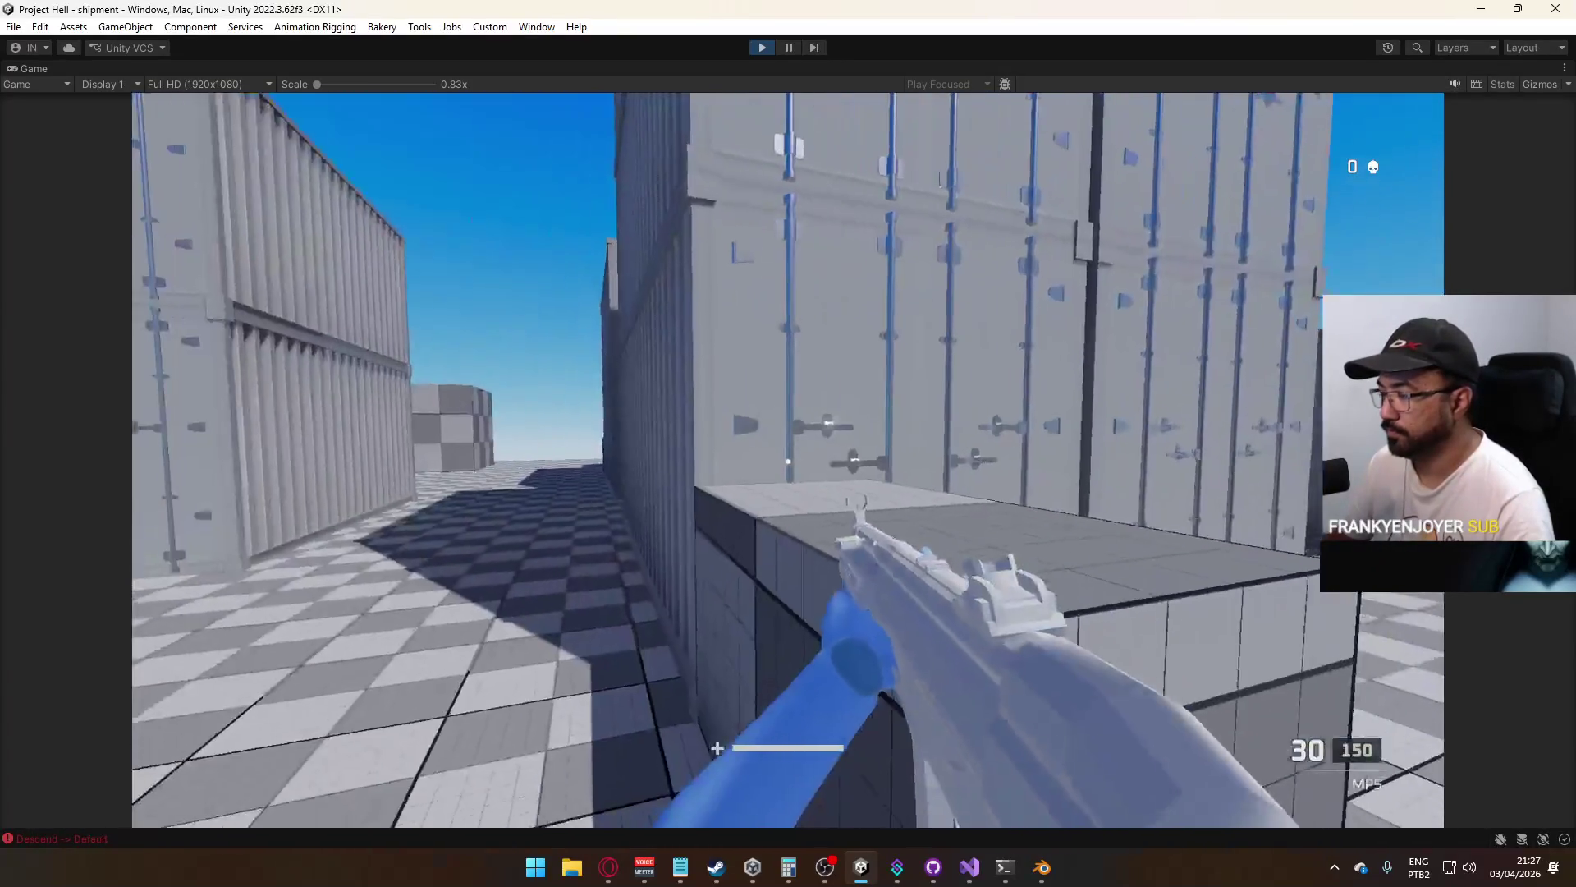
pyautogui.hotkey('shift', 'w')
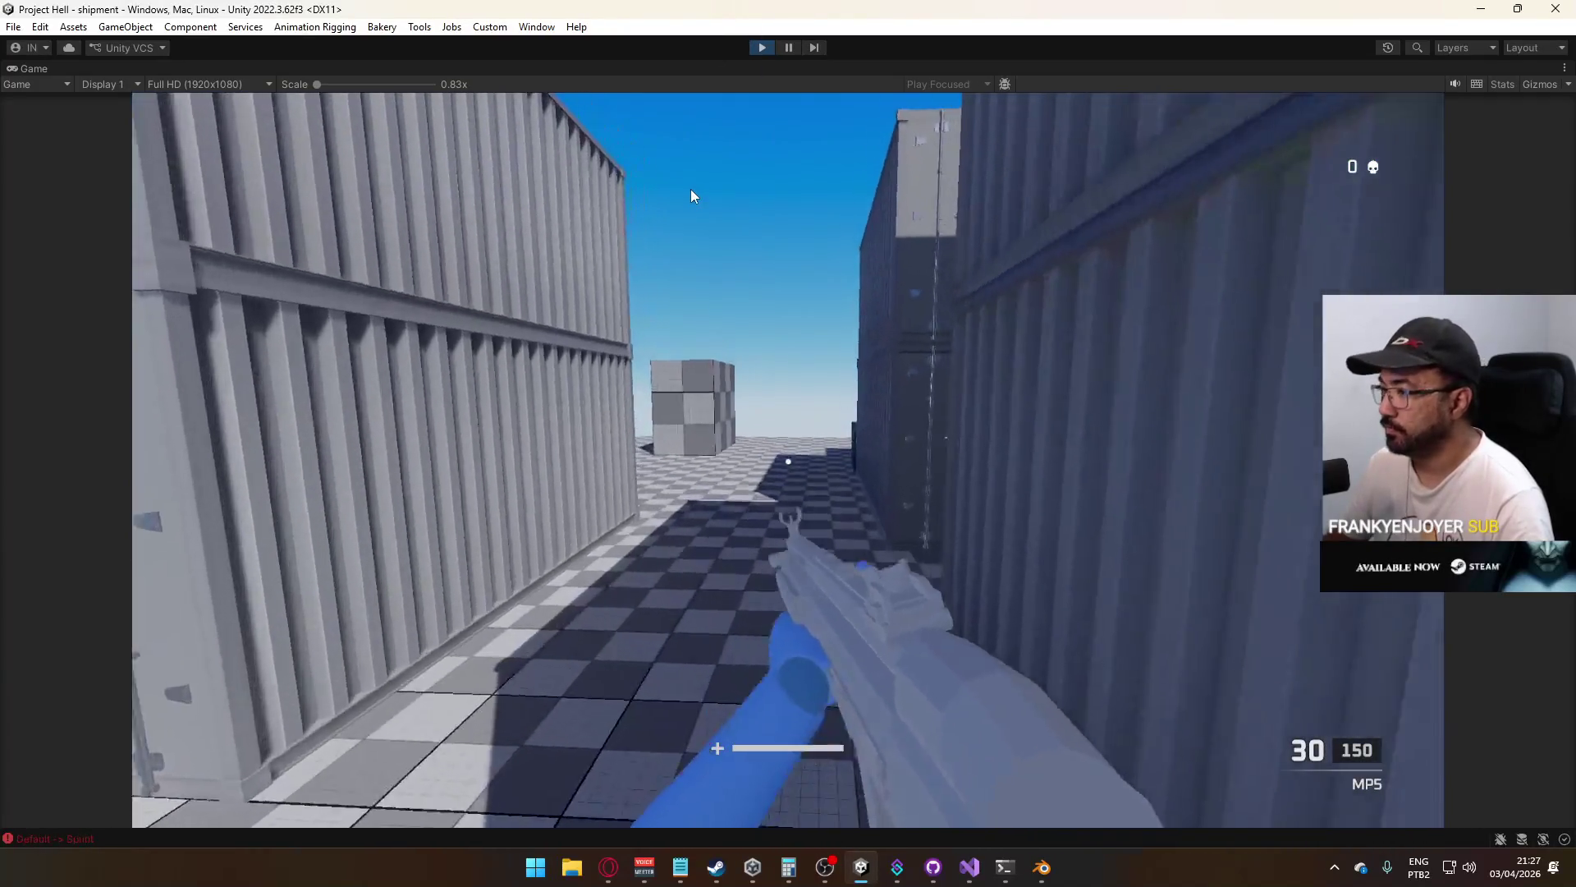
pyautogui.click(762, 47)
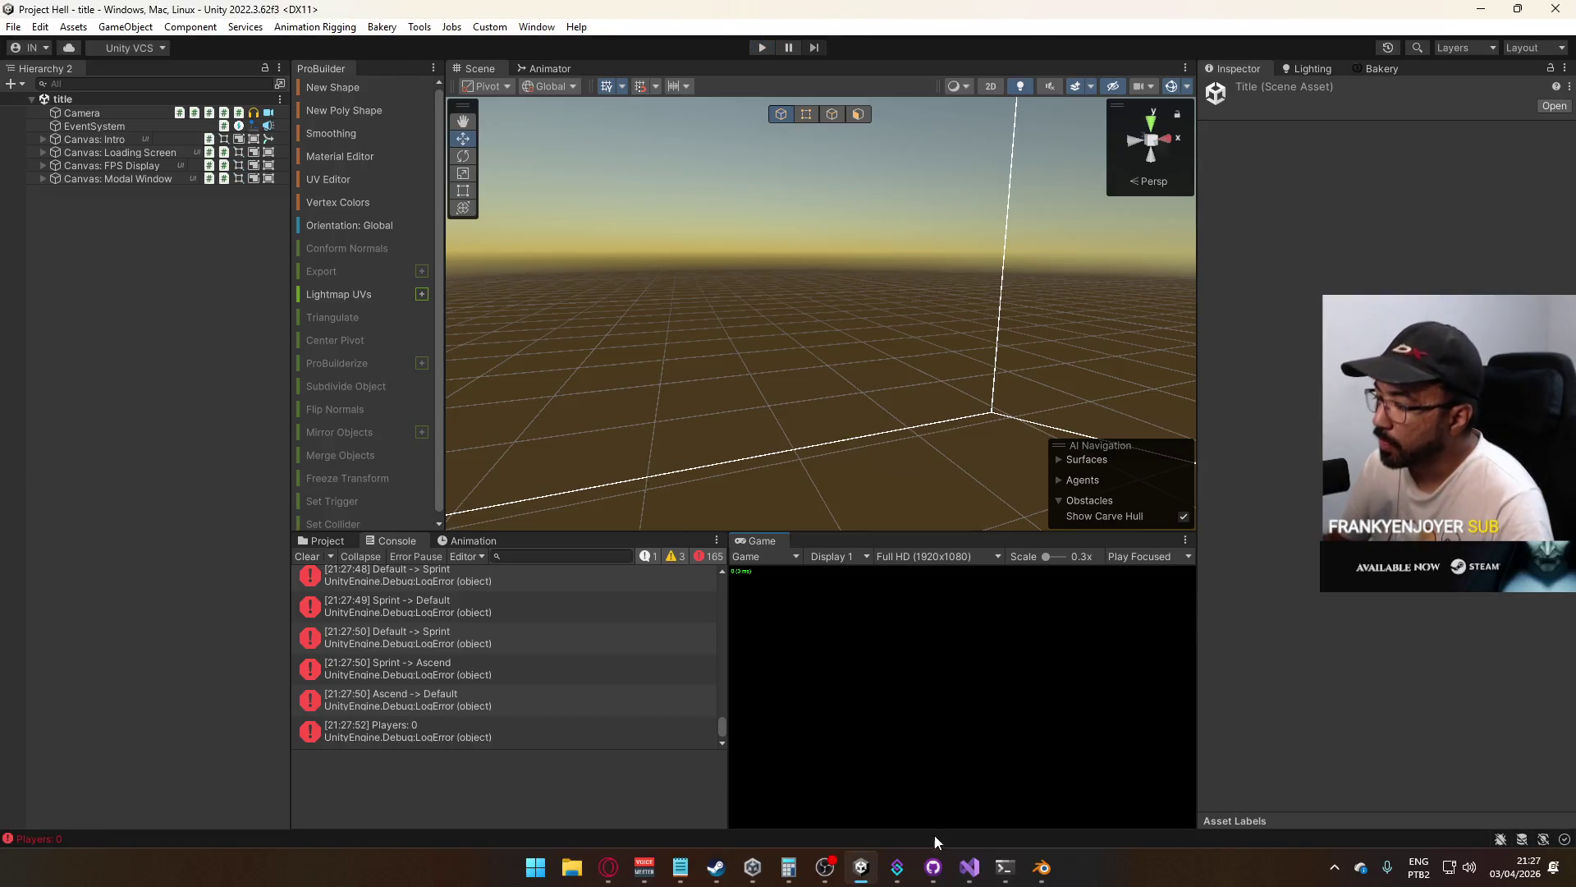
# Return to Visual Studio and scroll from the sprint buffer decrement down to the jump methods
pyautogui.click(967, 869)
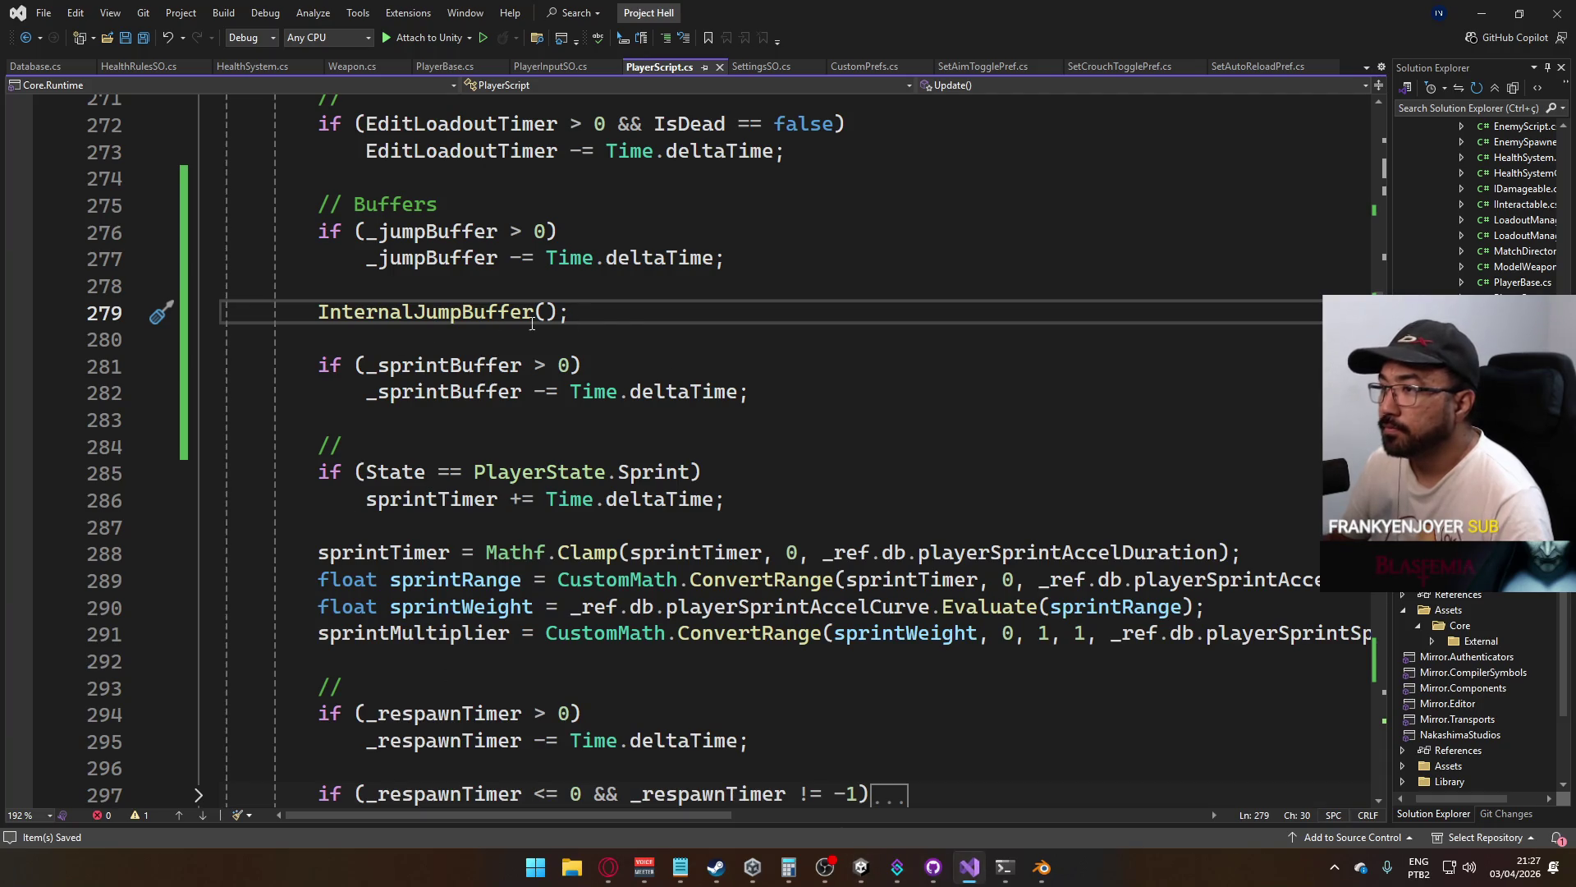
pyautogui.click(807, 395)
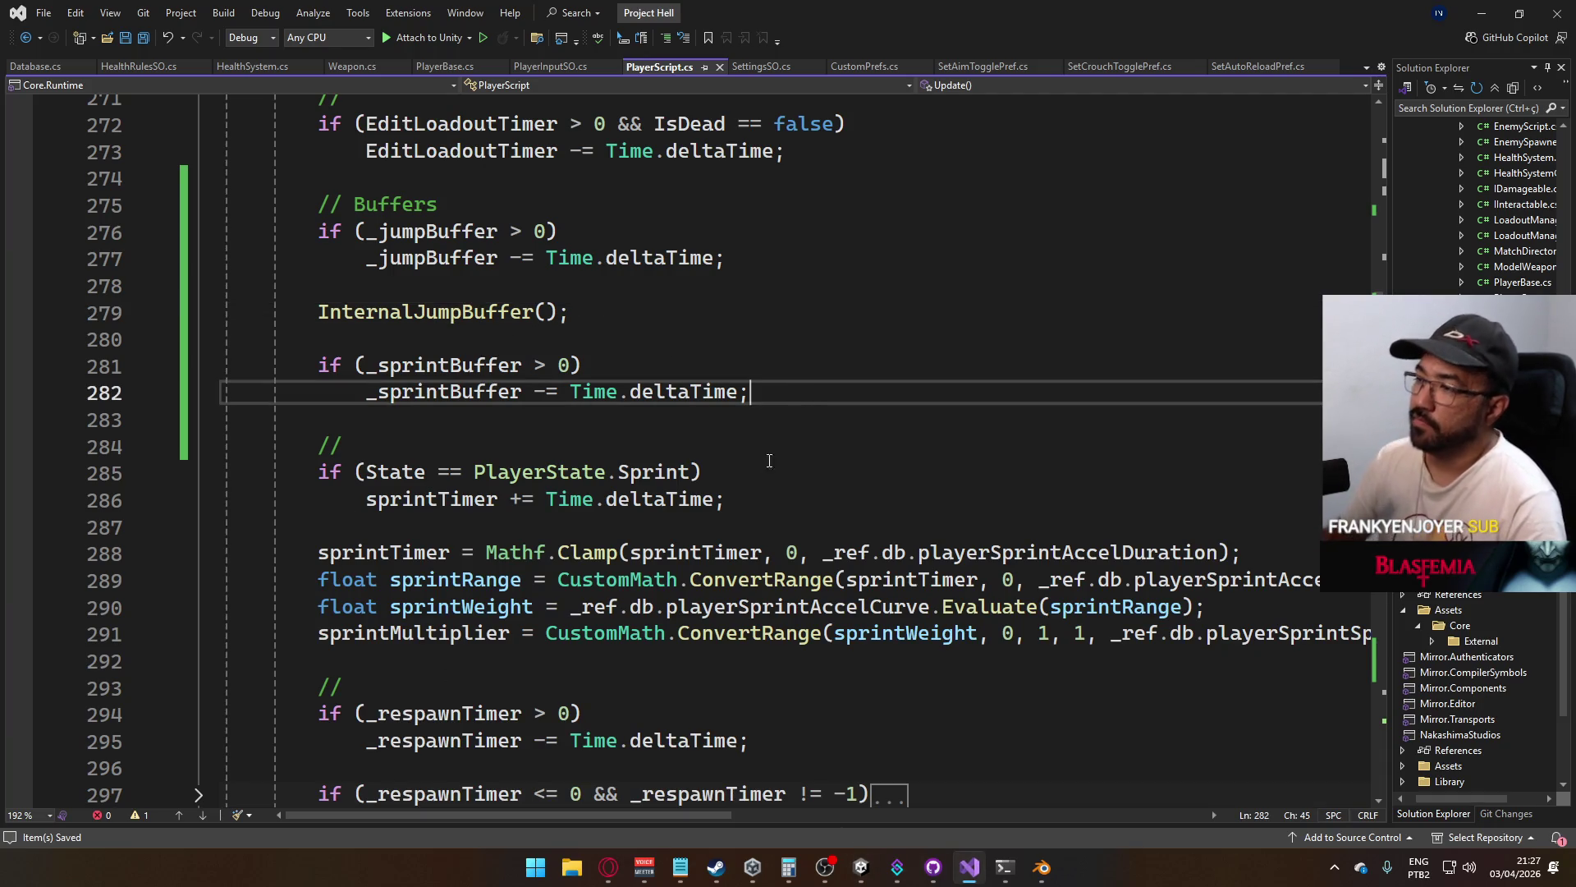
pyautogui.scroll(-20, 802, 395)
pyautogui.scroll(-7, 553, 474)
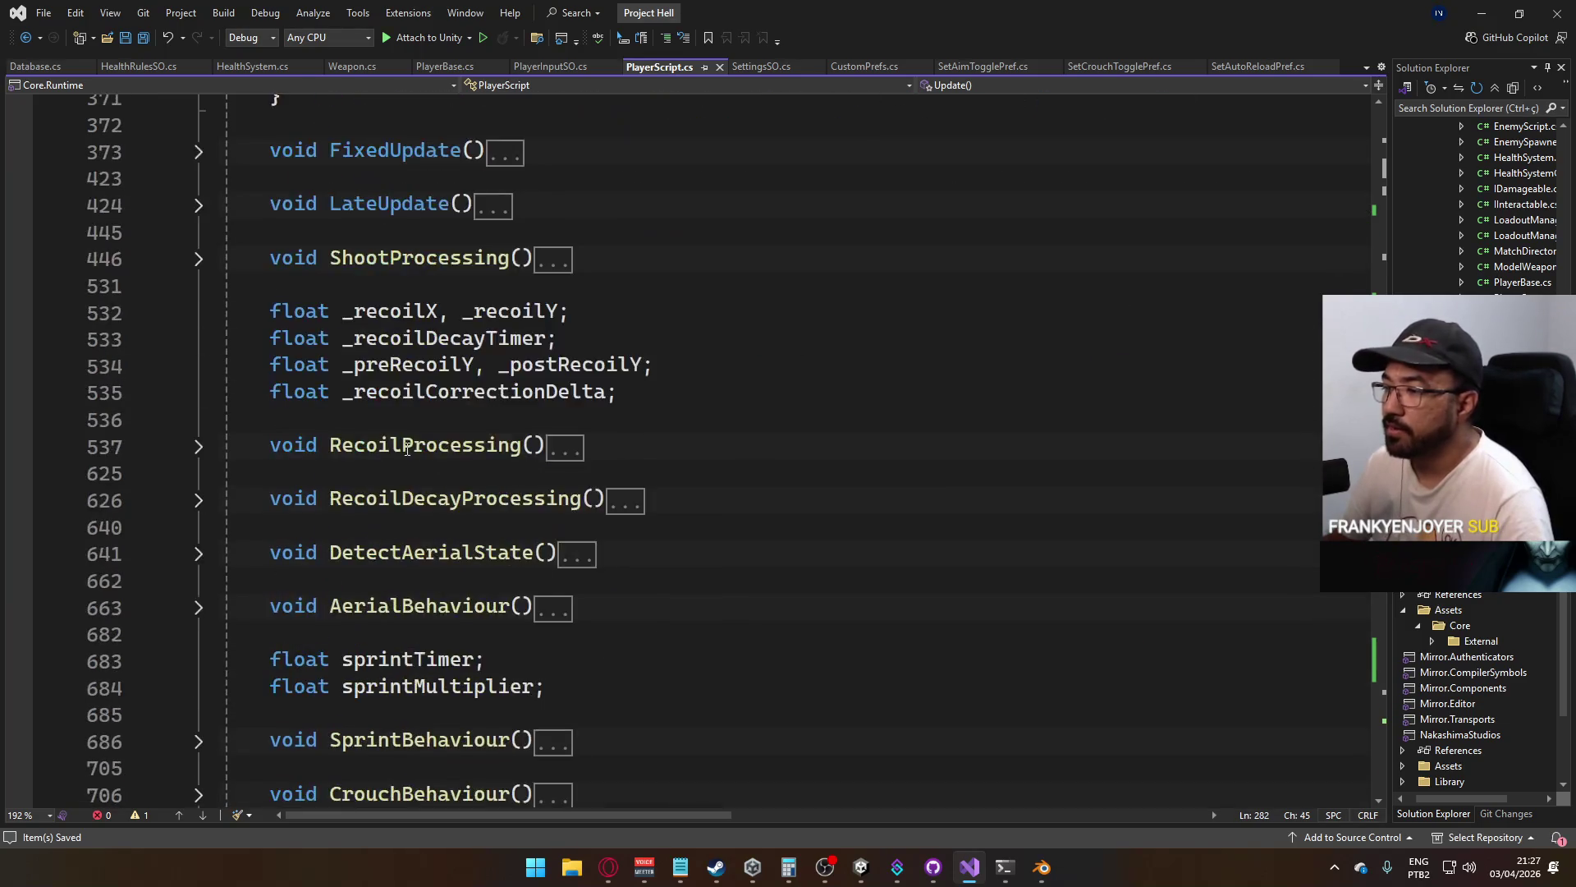
pyautogui.scroll(6, 402, 449)
pyautogui.scroll(-3, 394, 452)
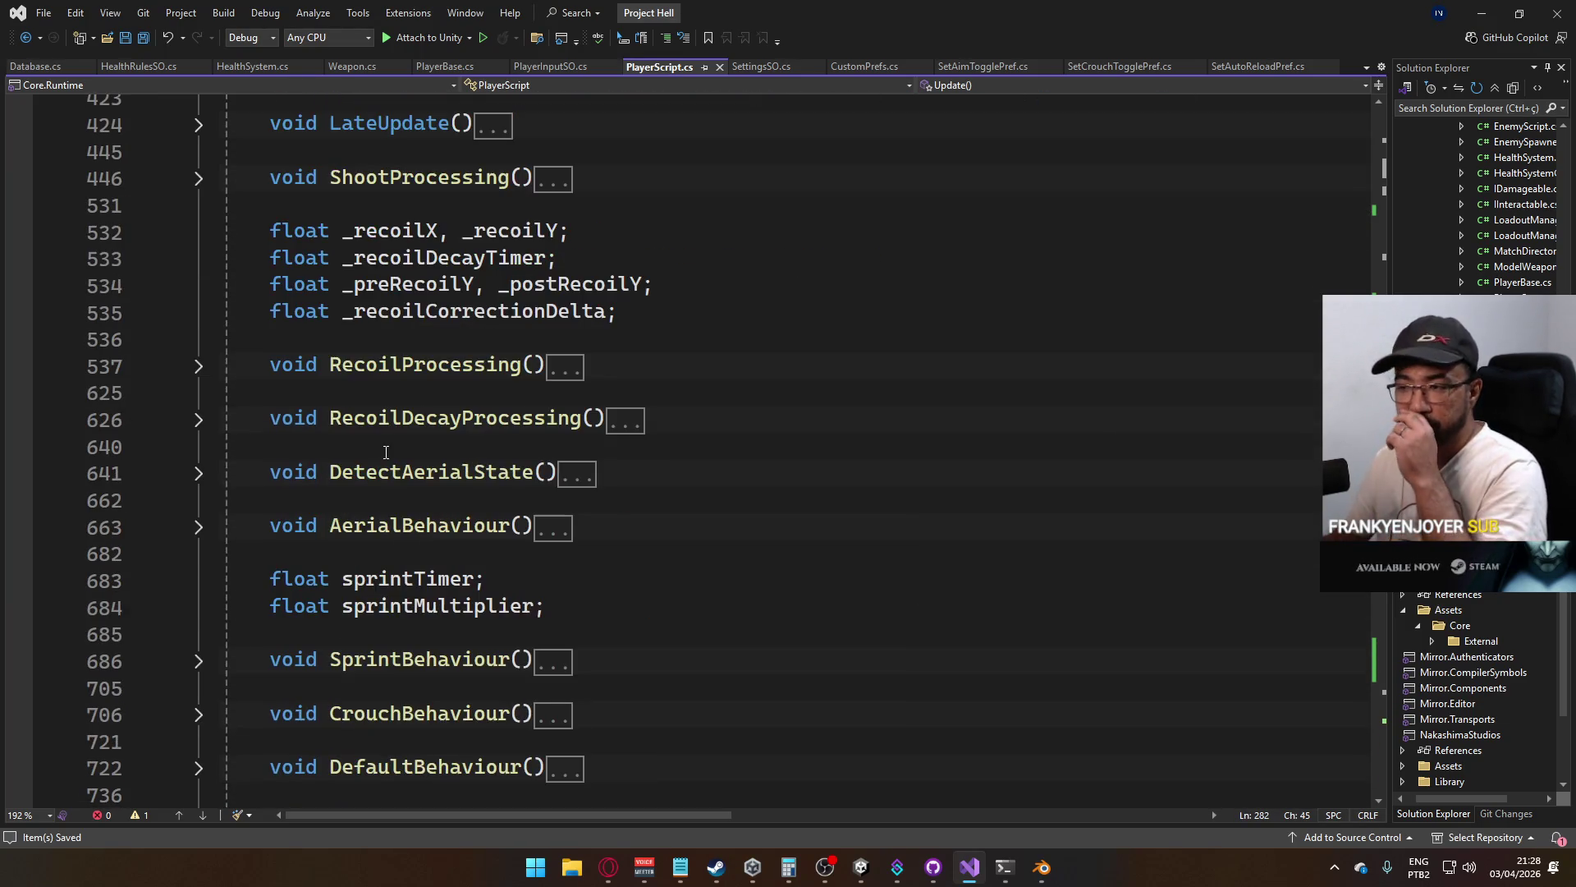
pyautogui.scroll(-11, 385, 449)
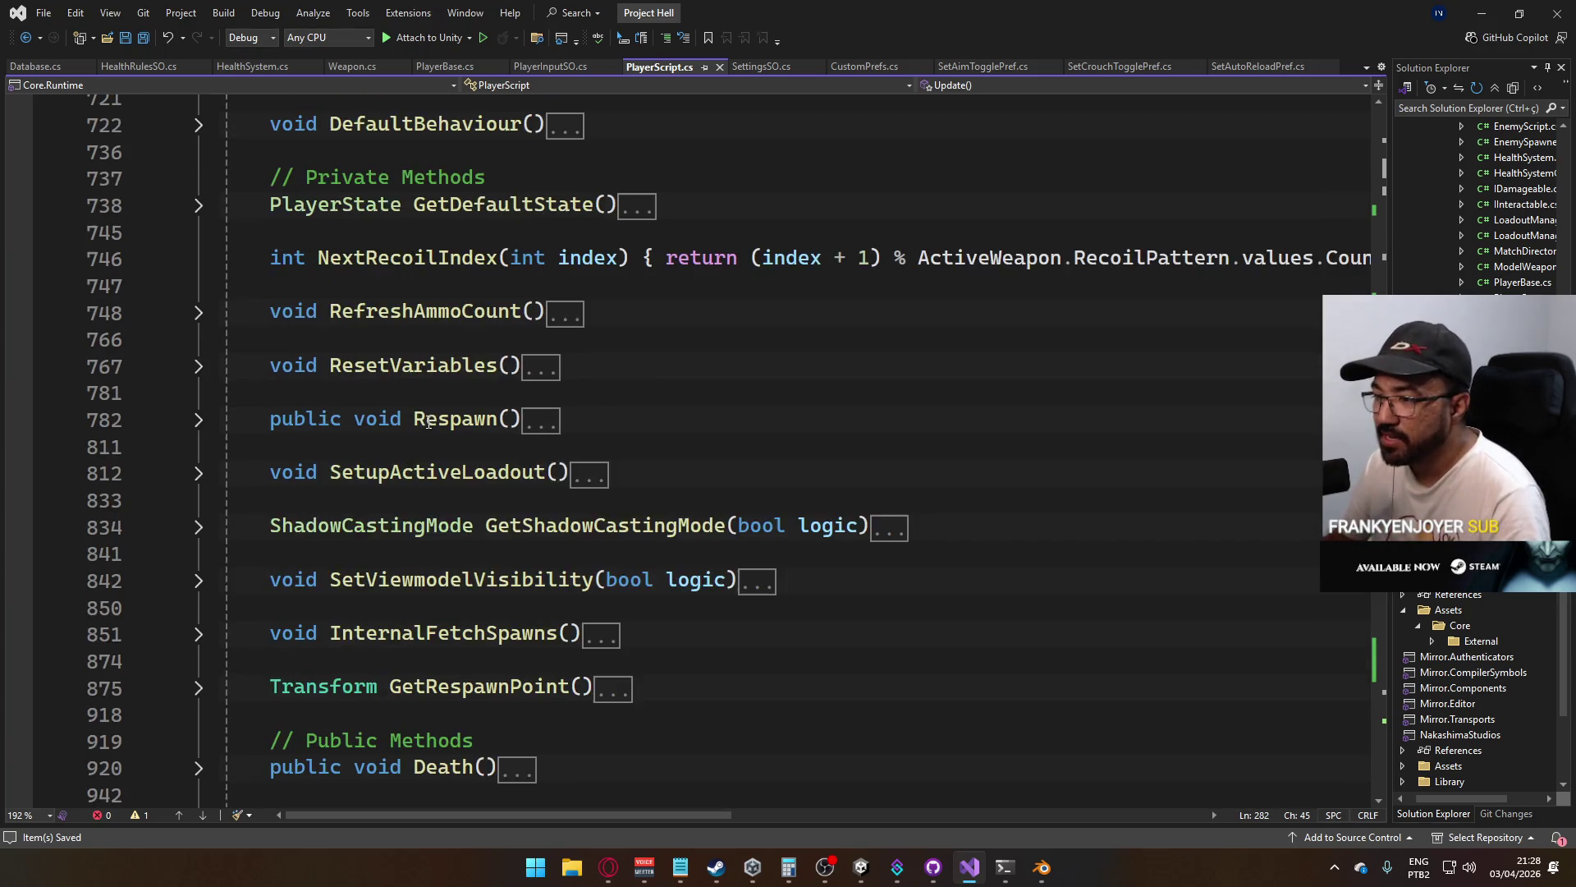
pyautogui.scroll(7, 490, 456)
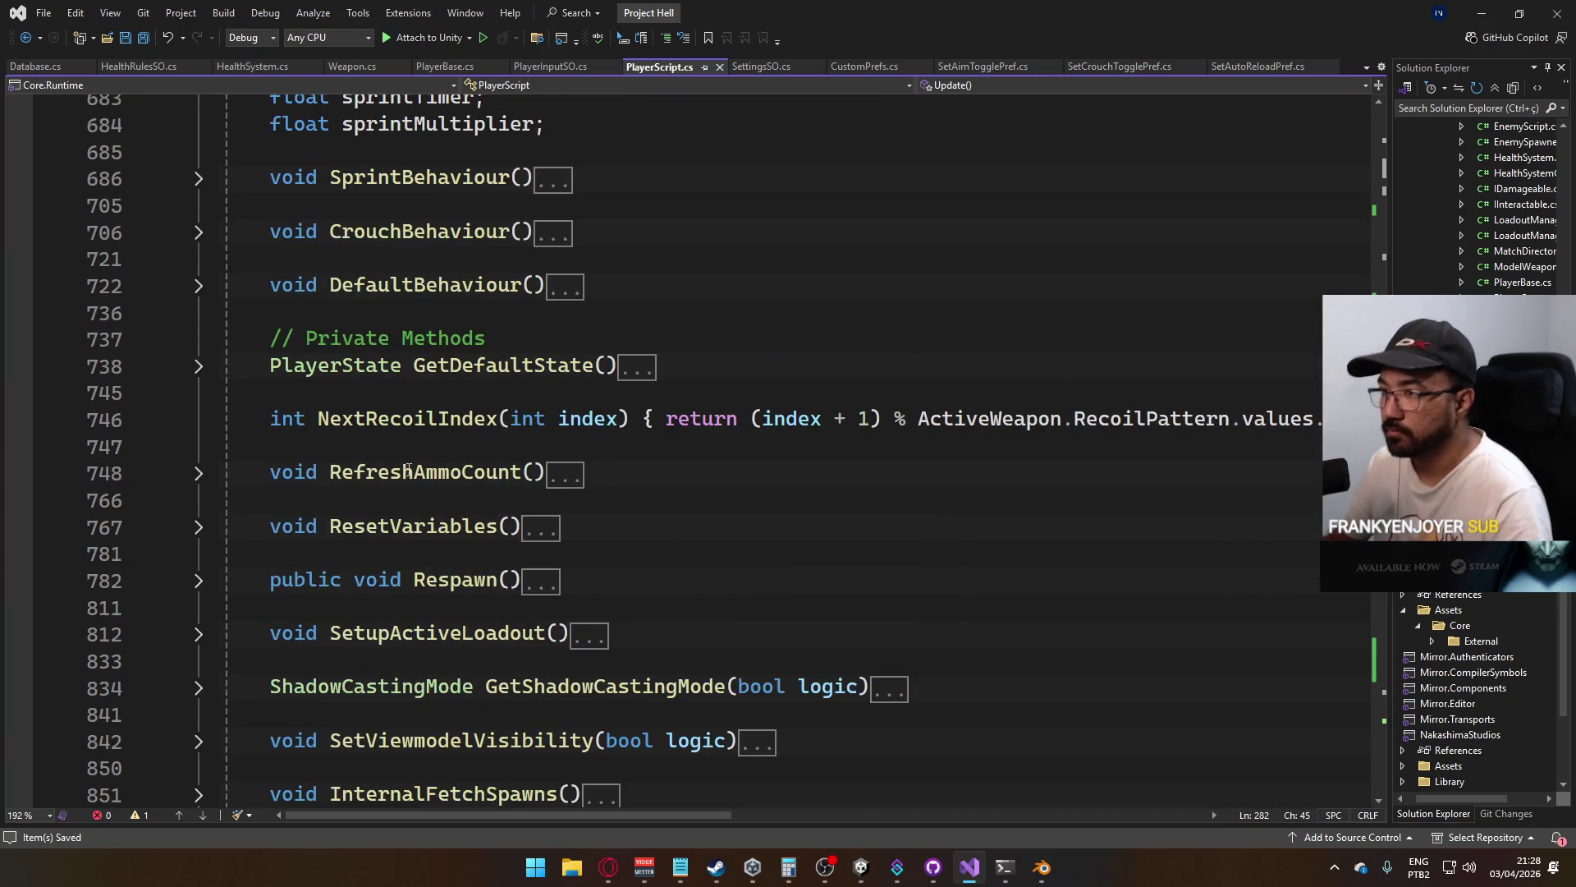
pyautogui.scroll(-4, 640, 485)
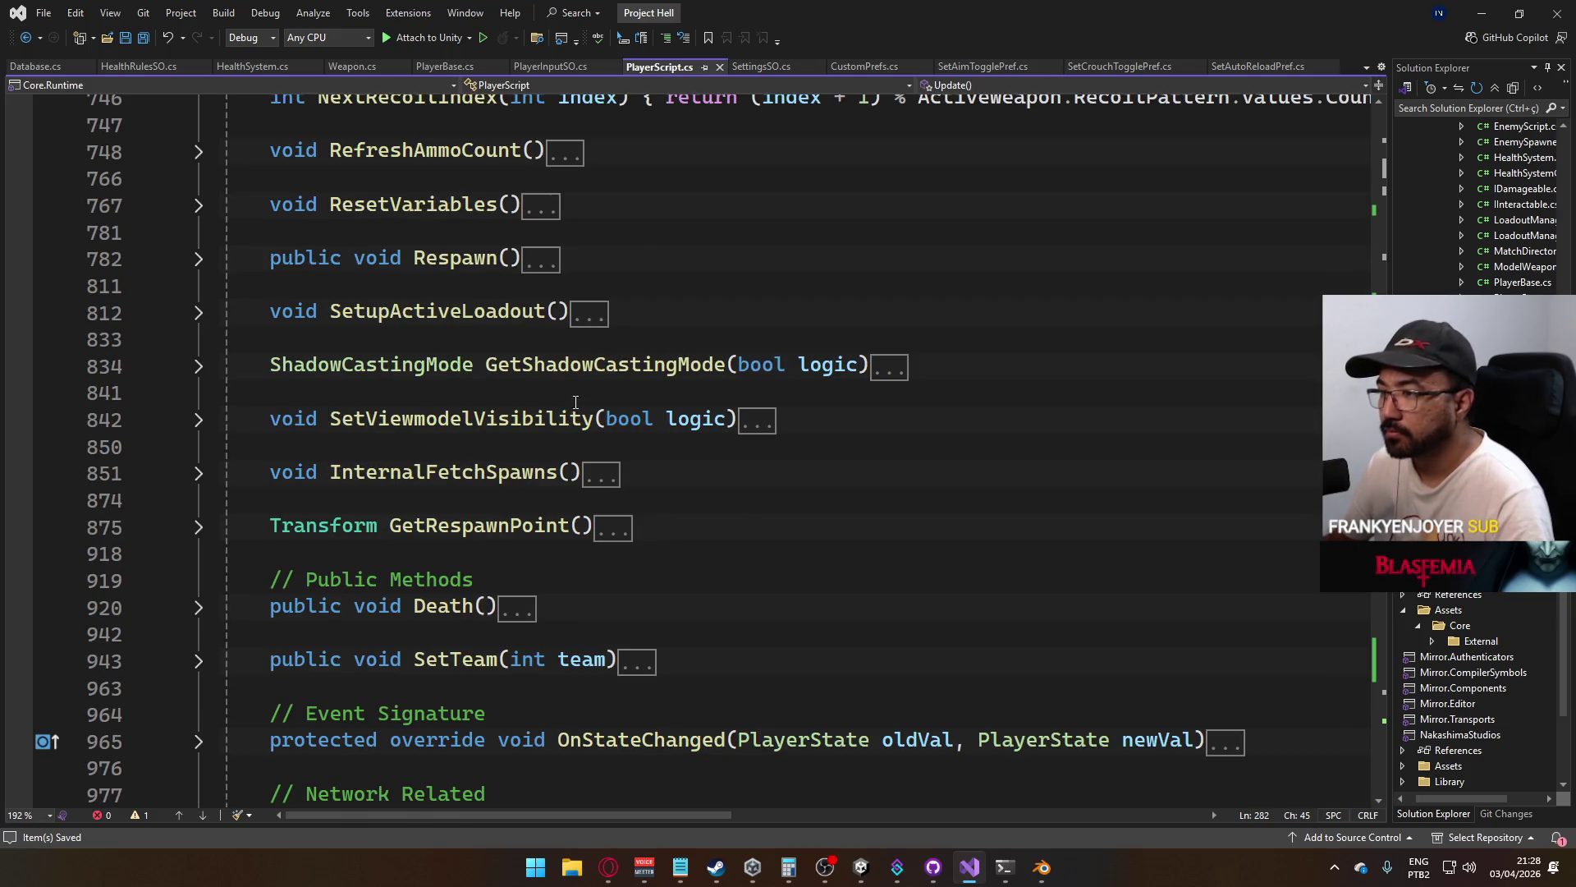
pyautogui.scroll(-20, 554, 419)
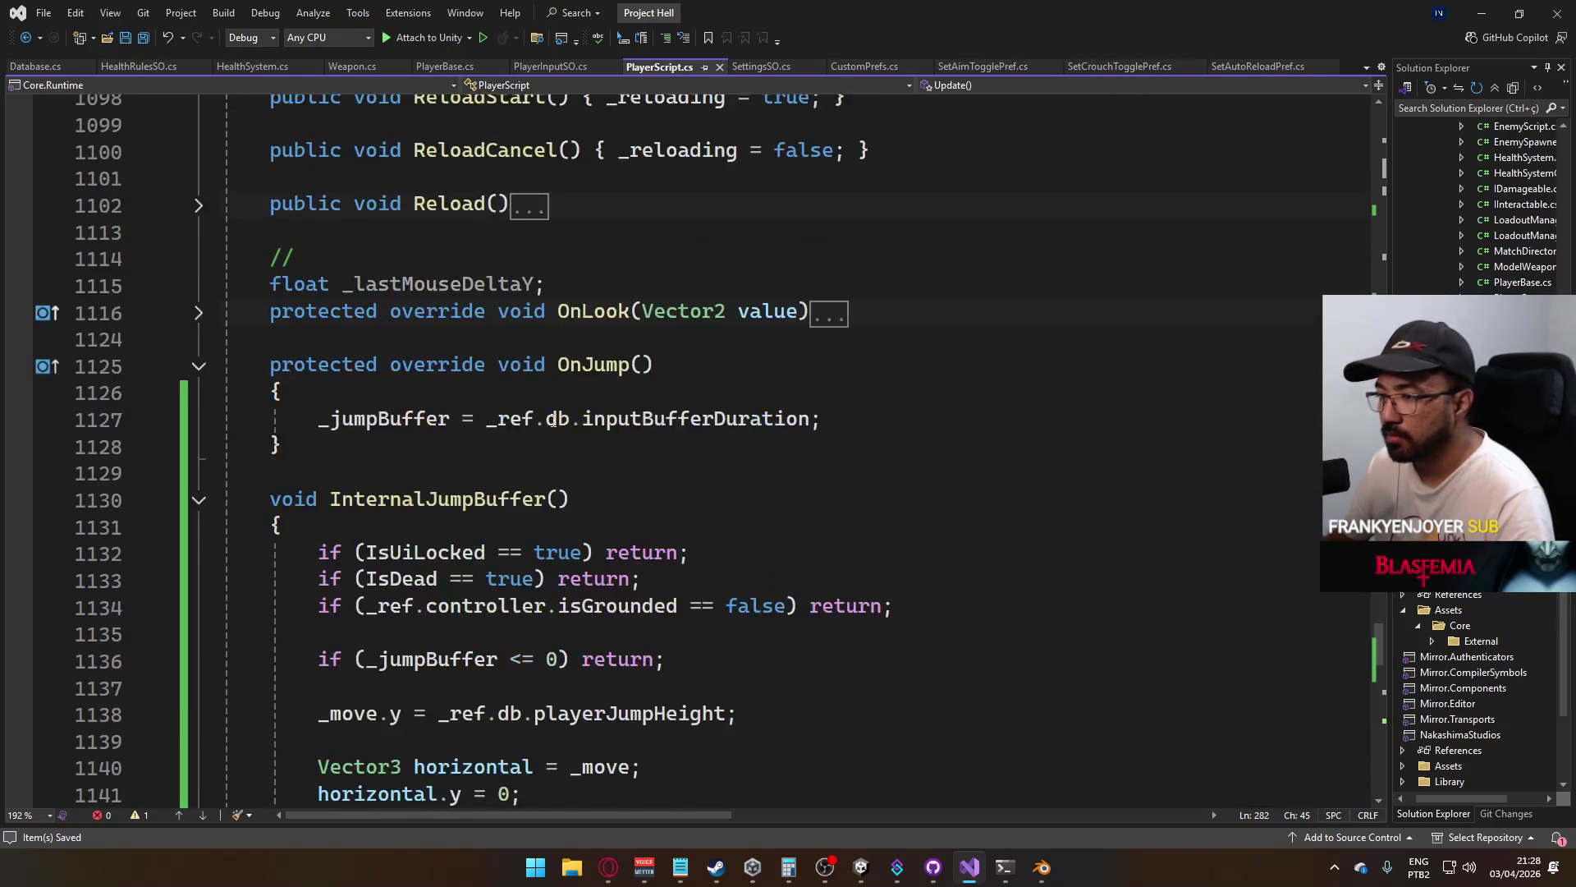
pyautogui.scroll(-2, 554, 420)
# Collapse InternalJumpBuffer and OnJump, then expand OnSprint
pyautogui.click(199, 340)
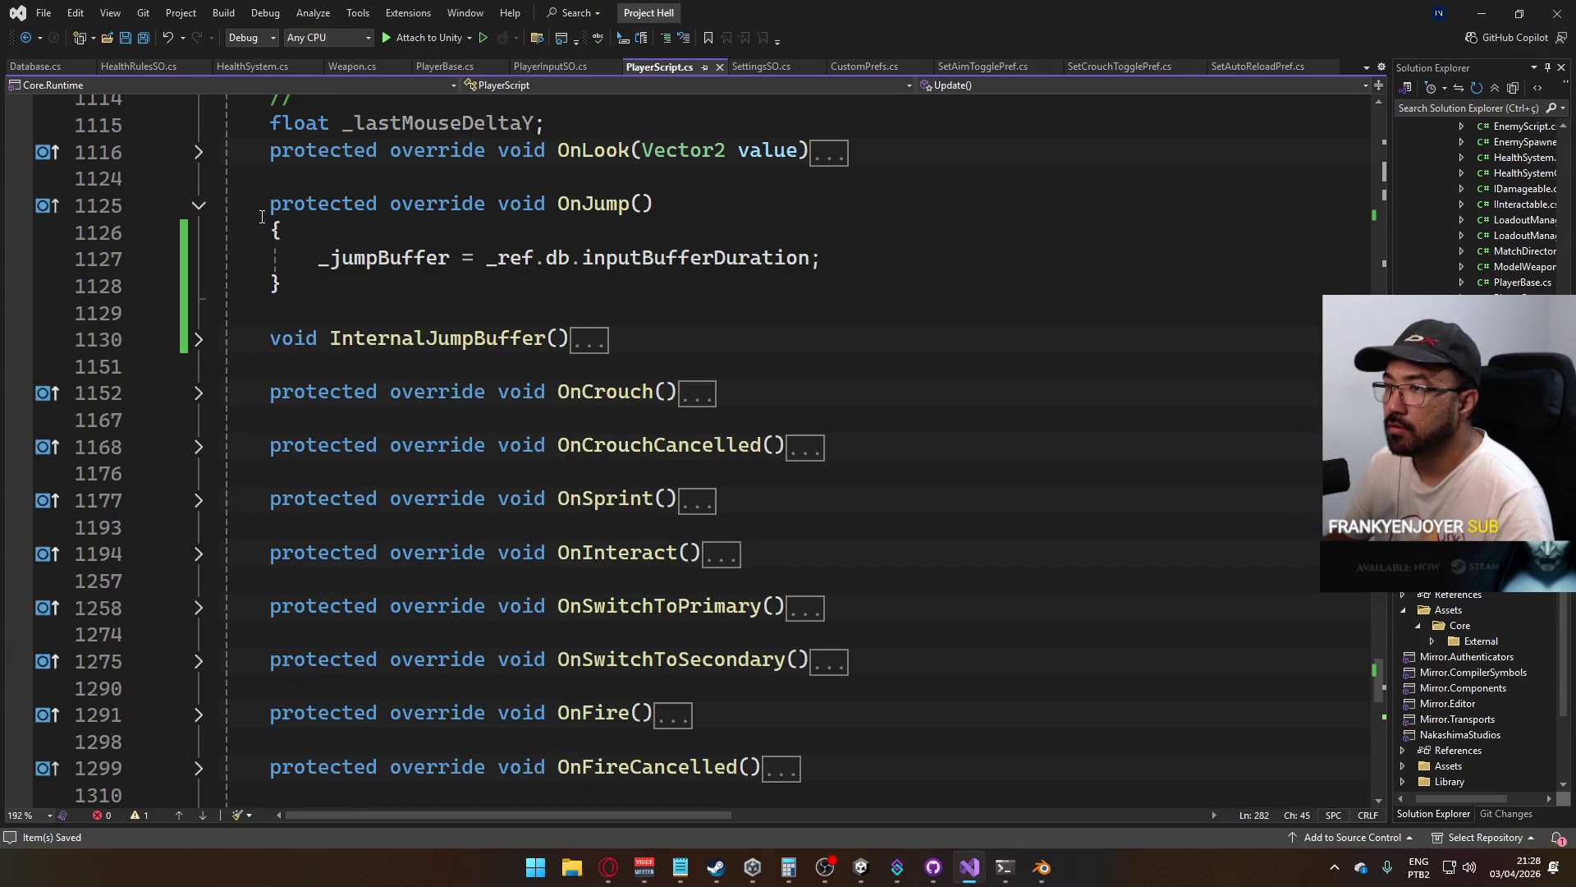
pyautogui.click(199, 206)
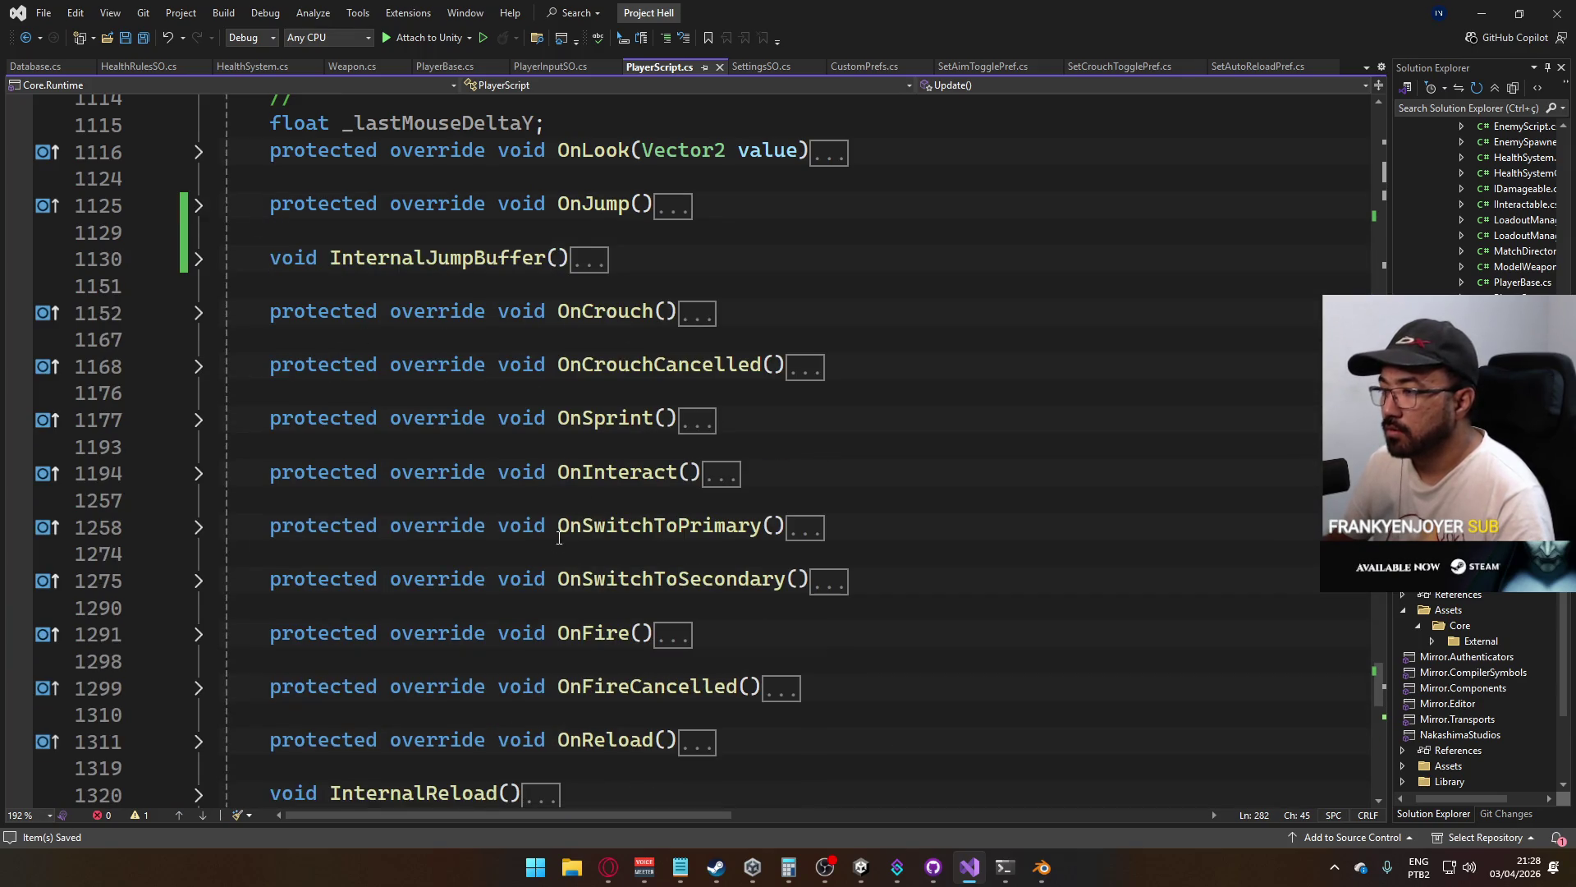
pyautogui.scroll(1, 327, 329)
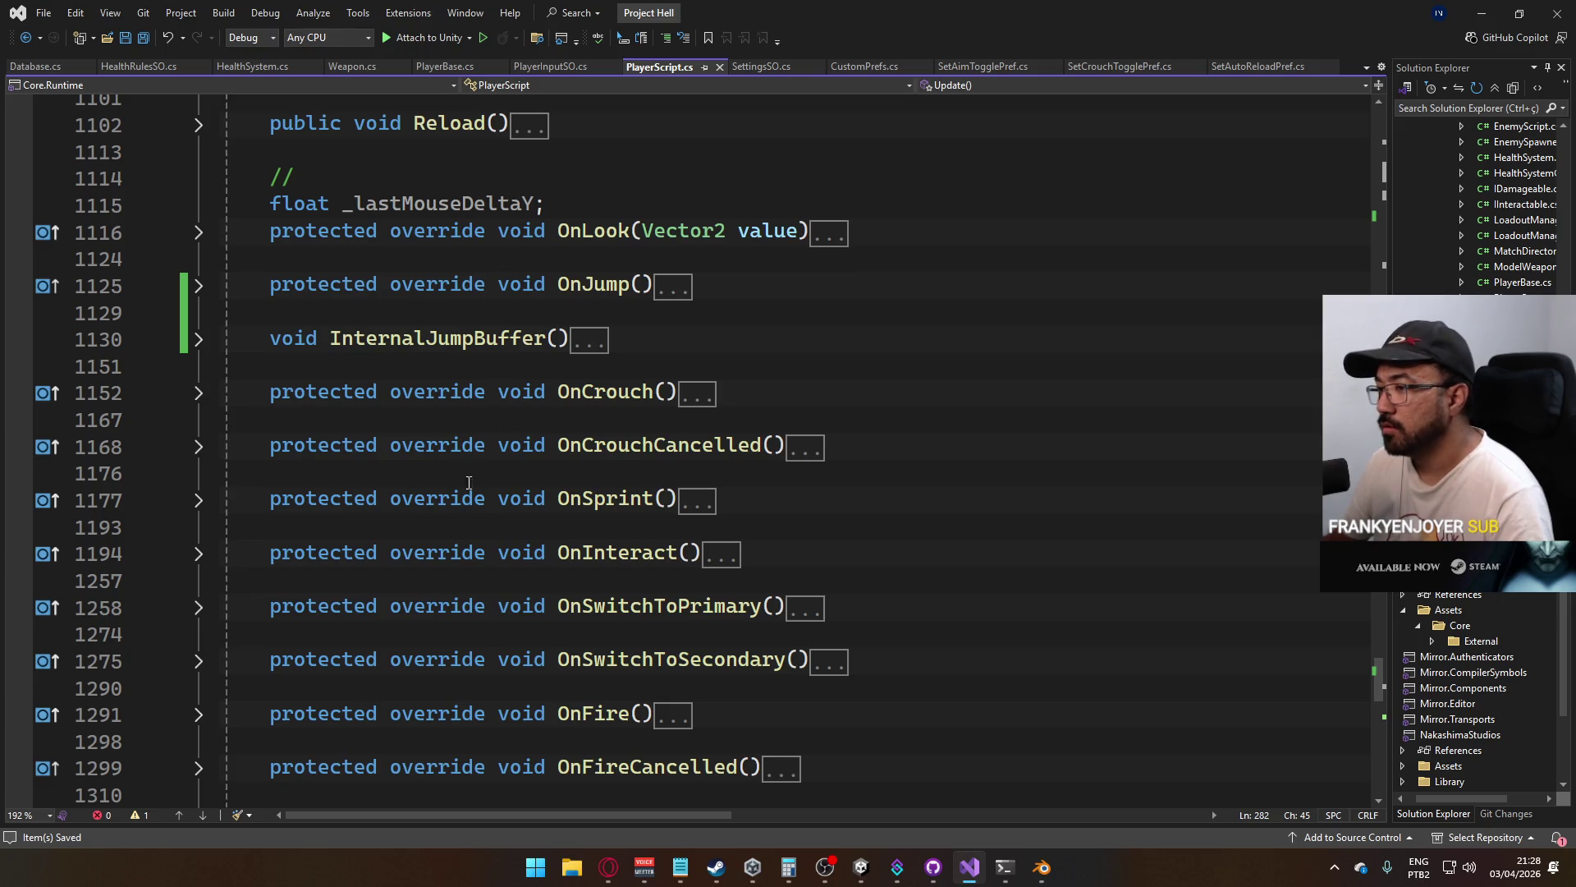
pyautogui.click(199, 500)
pyautogui.scroll(-6, 329, 451)
# Add an empty InternalSprintBuffer() method below OnSprint
pyautogui.click(421, 405)
pyautogui.press('Return')
pyautogui.press('Return')
pyautogui.write('void ')
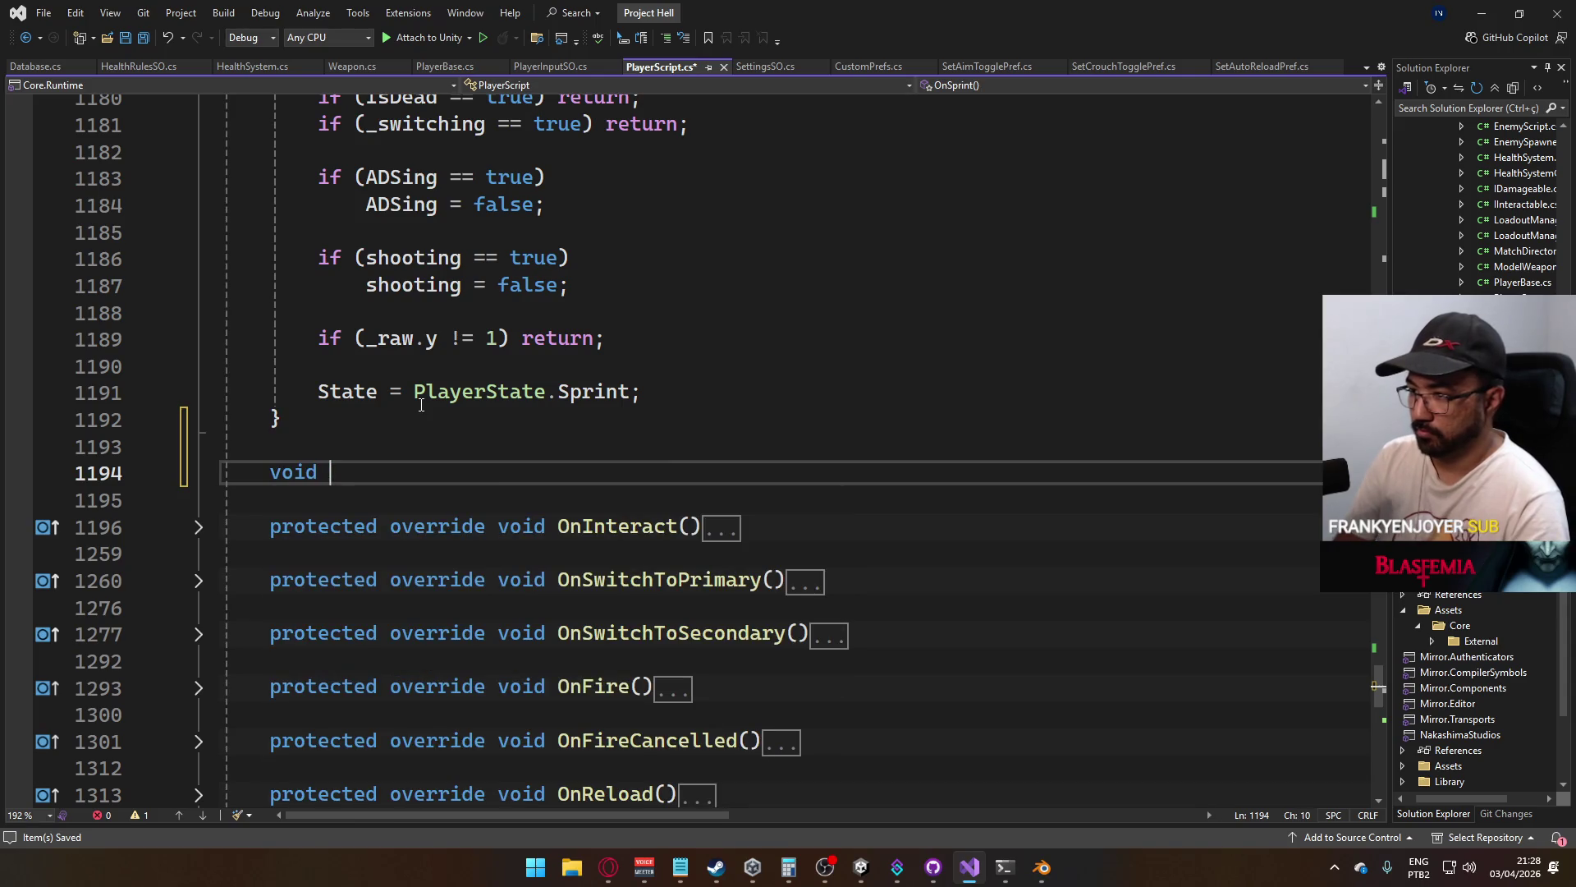
pyautogui.write('InternalSPr')
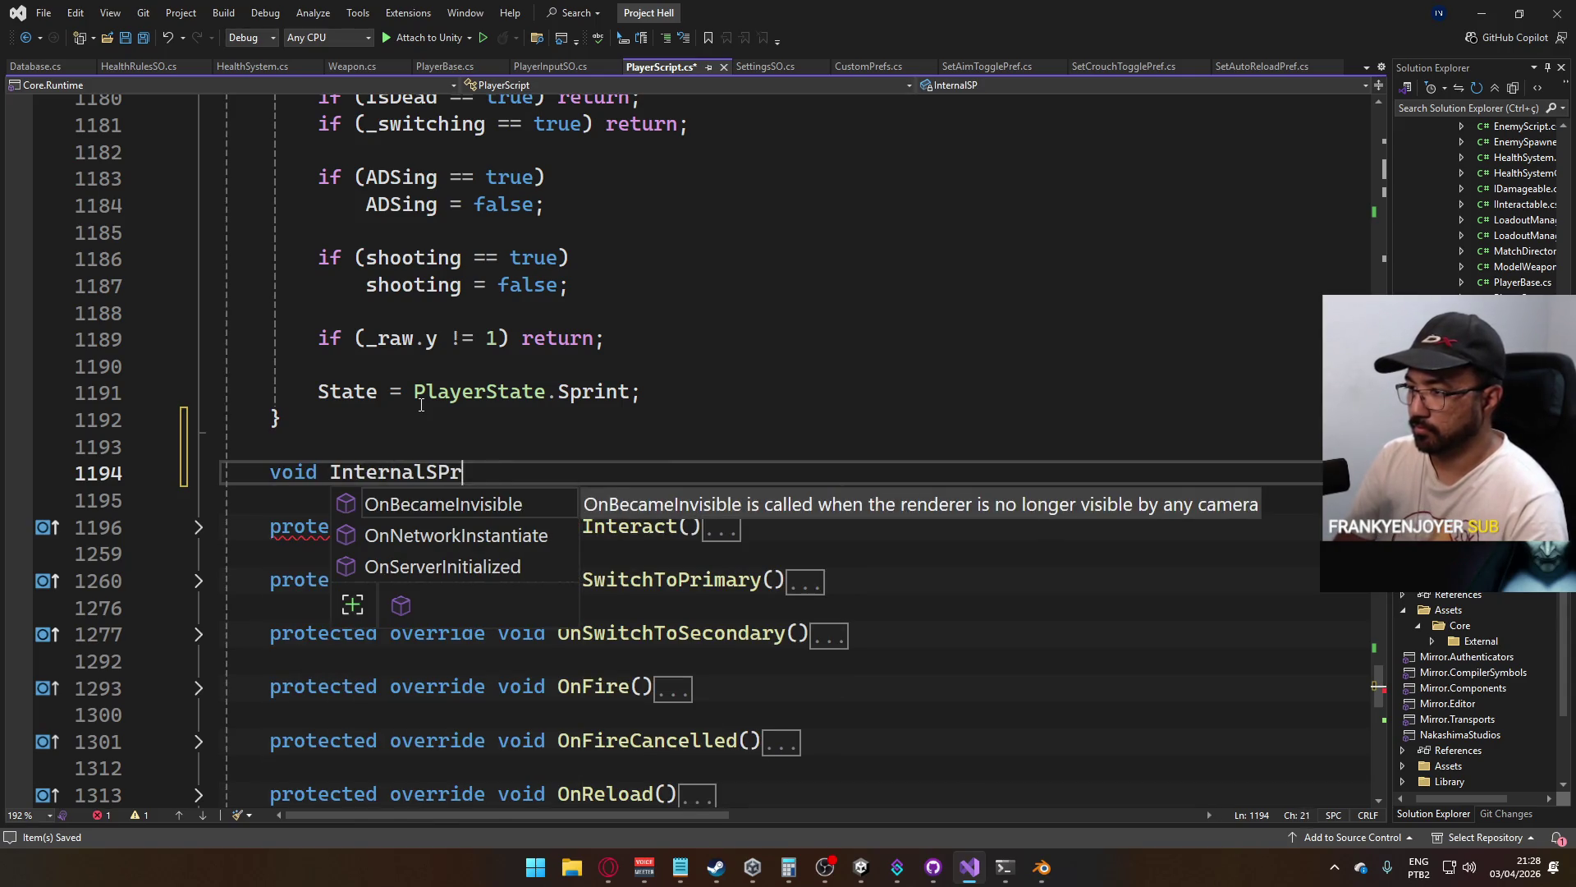
pyautogui.press('BackSpace')
pyautogui.press('BackSpace')
pyautogui.write('printBuf')
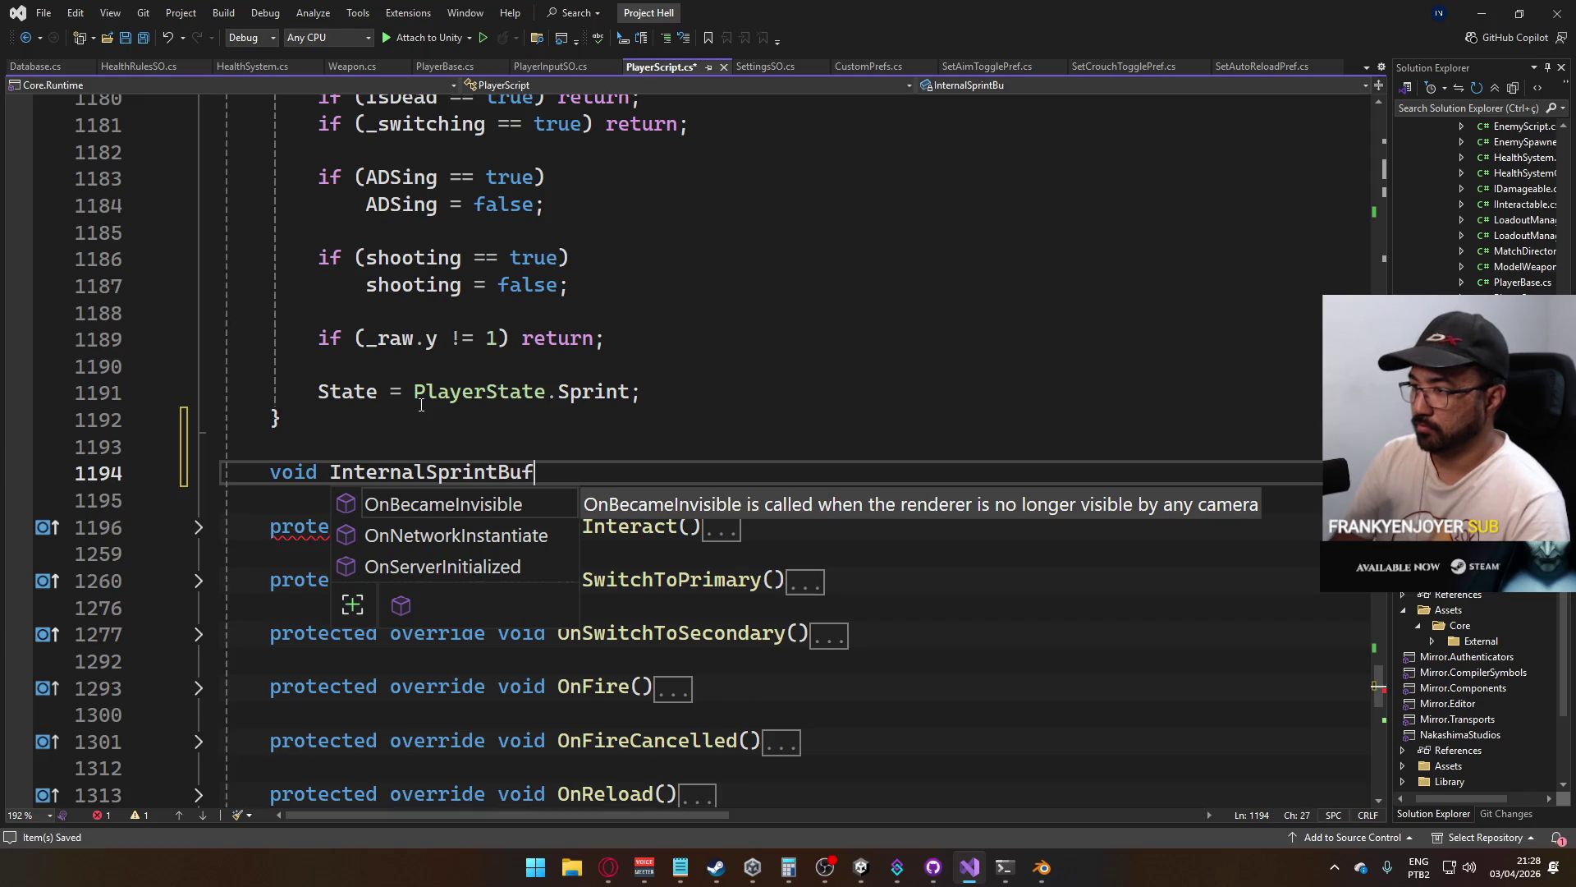
pyautogui.write('fer()')
pyautogui.press('Return')
pyautogui.write('{')
pyautogui.press('Return')
pyautogui.press('Return')
pyautogui.write('}')
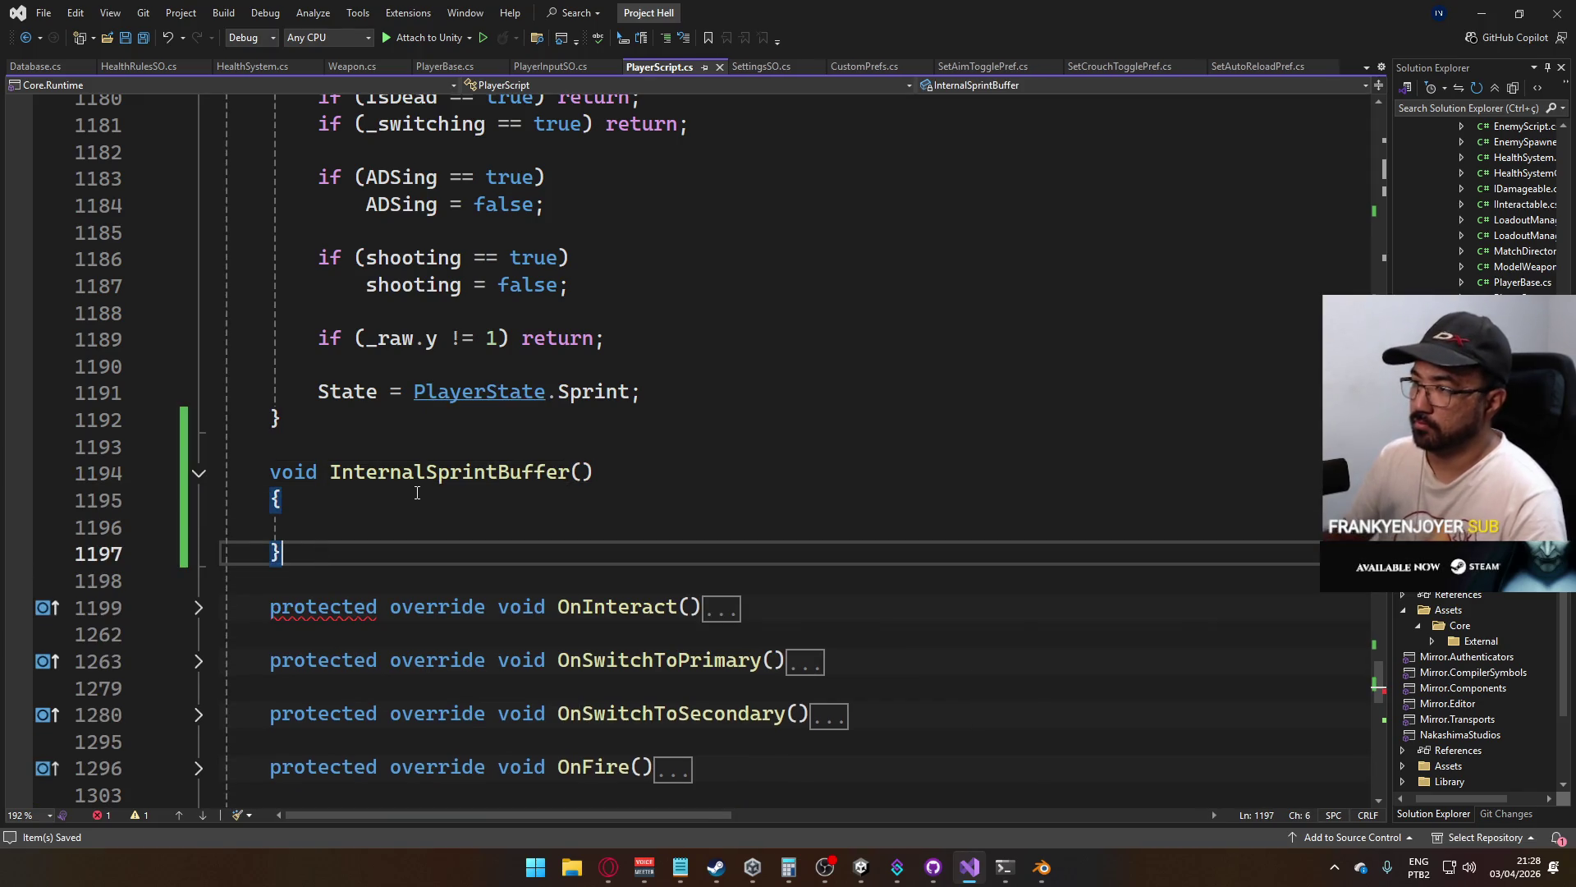
# Move OnSprint's sprint logic into InternalSprintBuffer and save PlayerScript.cs
pyautogui.click(671, 394)
pyautogui.scroll(3, 365, 309)
pyautogui.keyDown('shift'); pyautogui.click(325, 318); pyautogui.keyUp('shift')
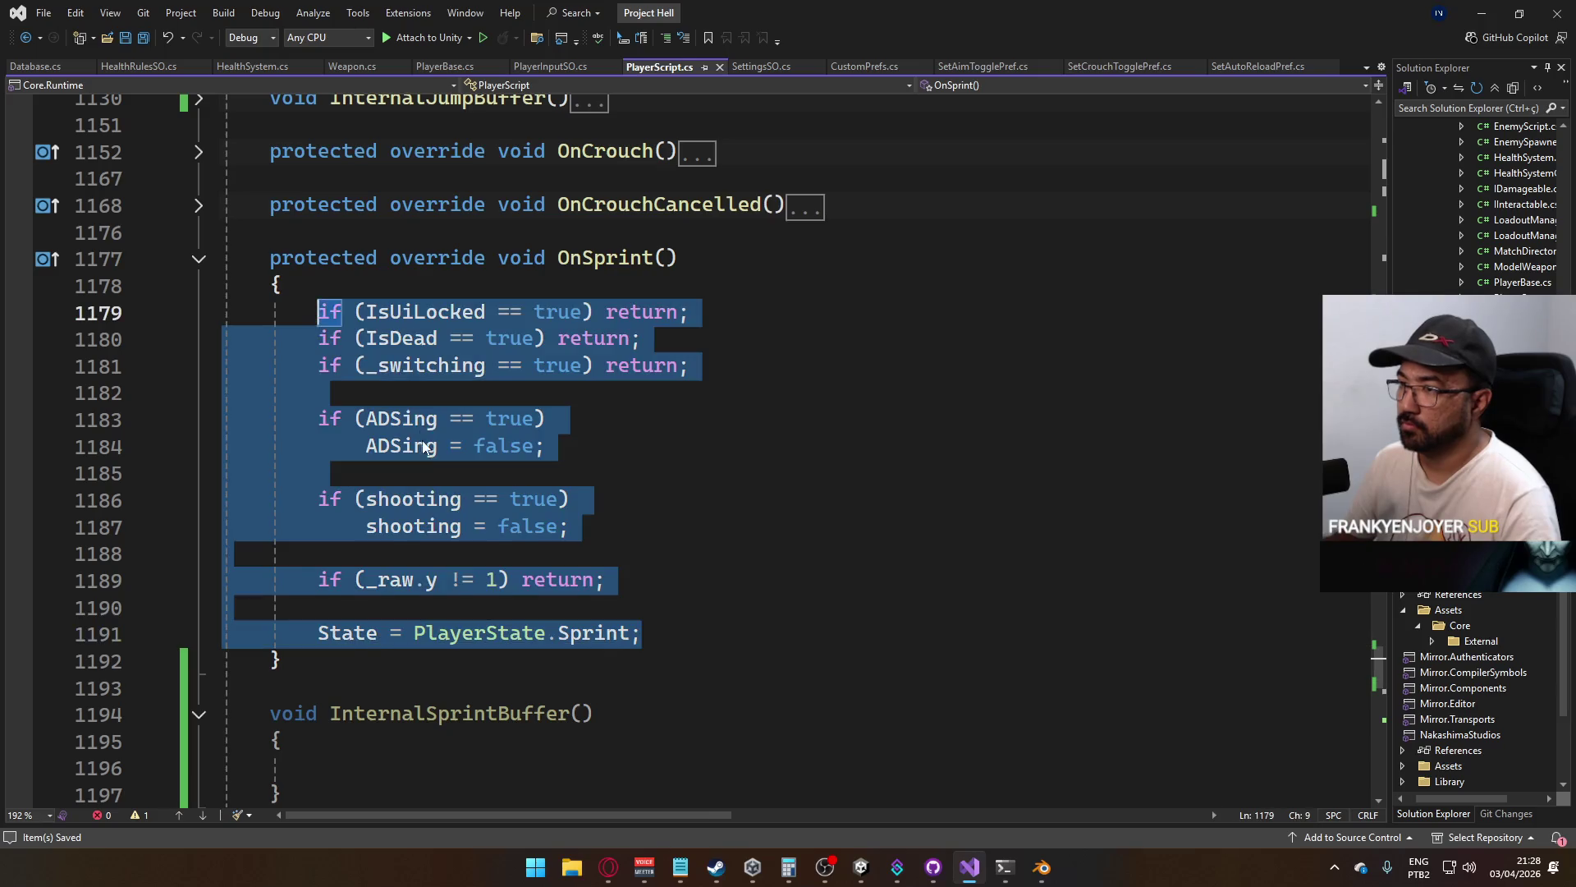
pyautogui.hotkey('ctrl', 'x')
pyautogui.click(355, 364)
pyautogui.hotkey('ctrl', 'v')
pyautogui.hotkey('ctrl', 's')
# In OnSprint, assign _sprintBuffer = _ref.db.inputBufferDuration
pyautogui.click(457, 233)
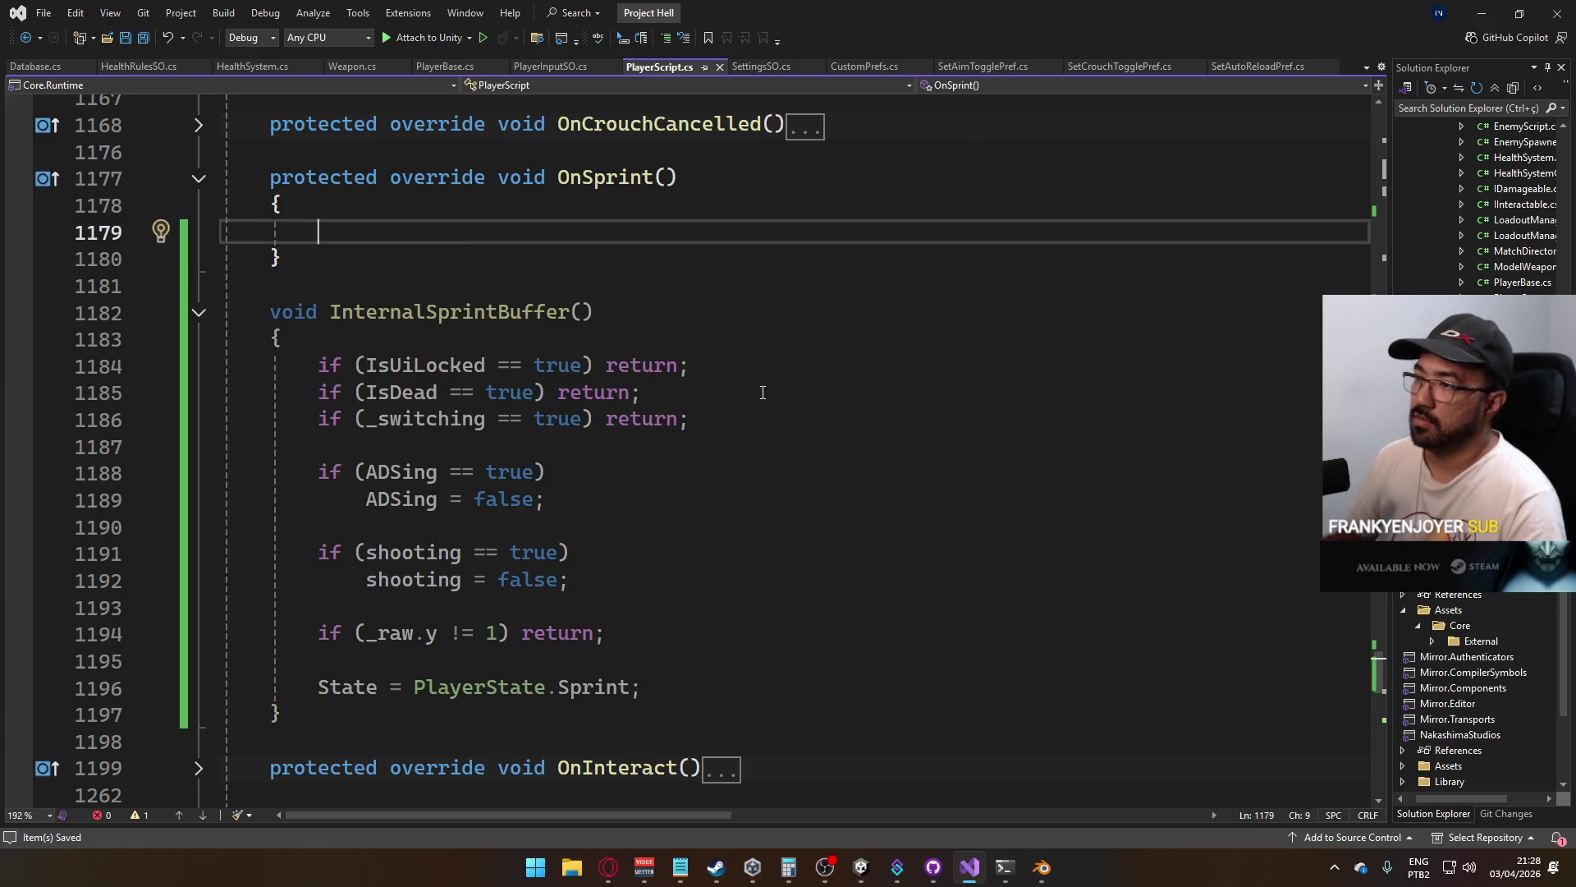
pyautogui.write('Intern')
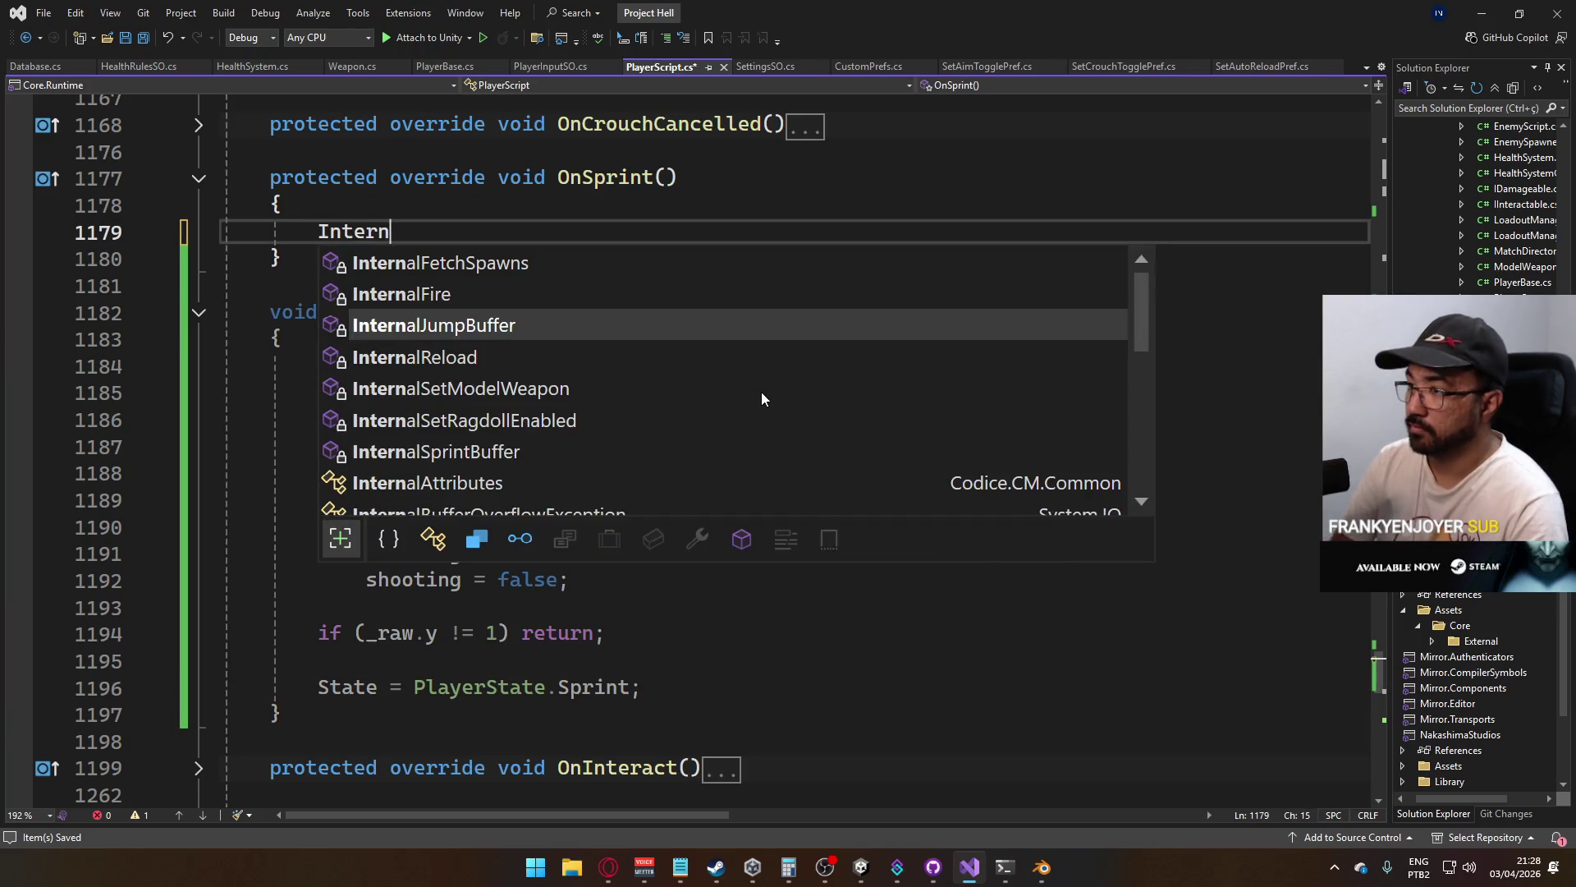
pyautogui.write('alsp')
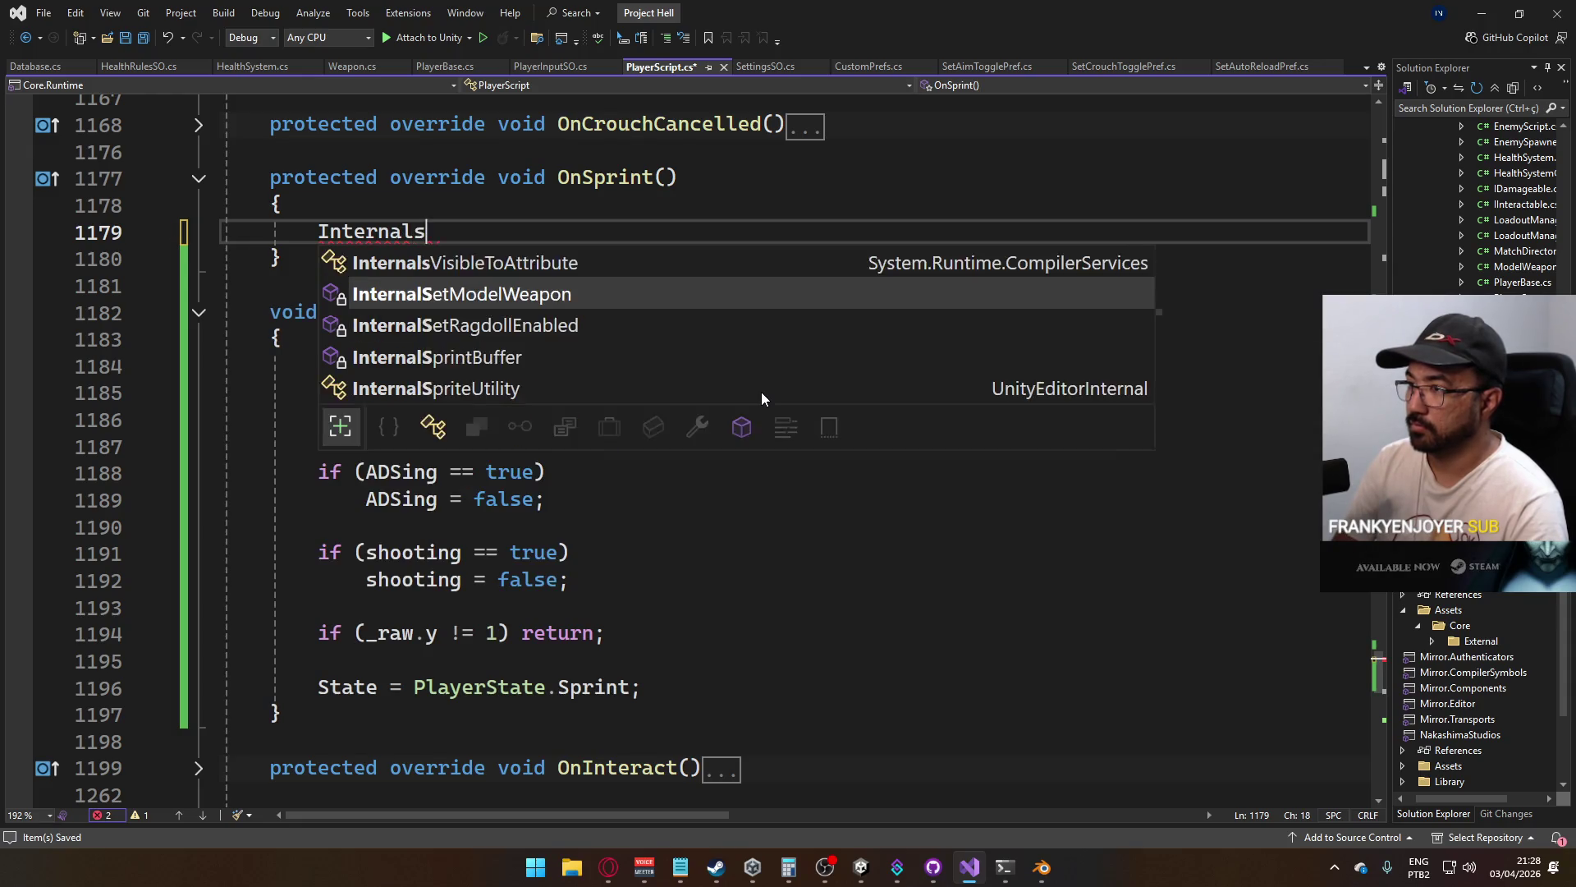
pyautogui.press('Tab')
pyautogui.write('=')
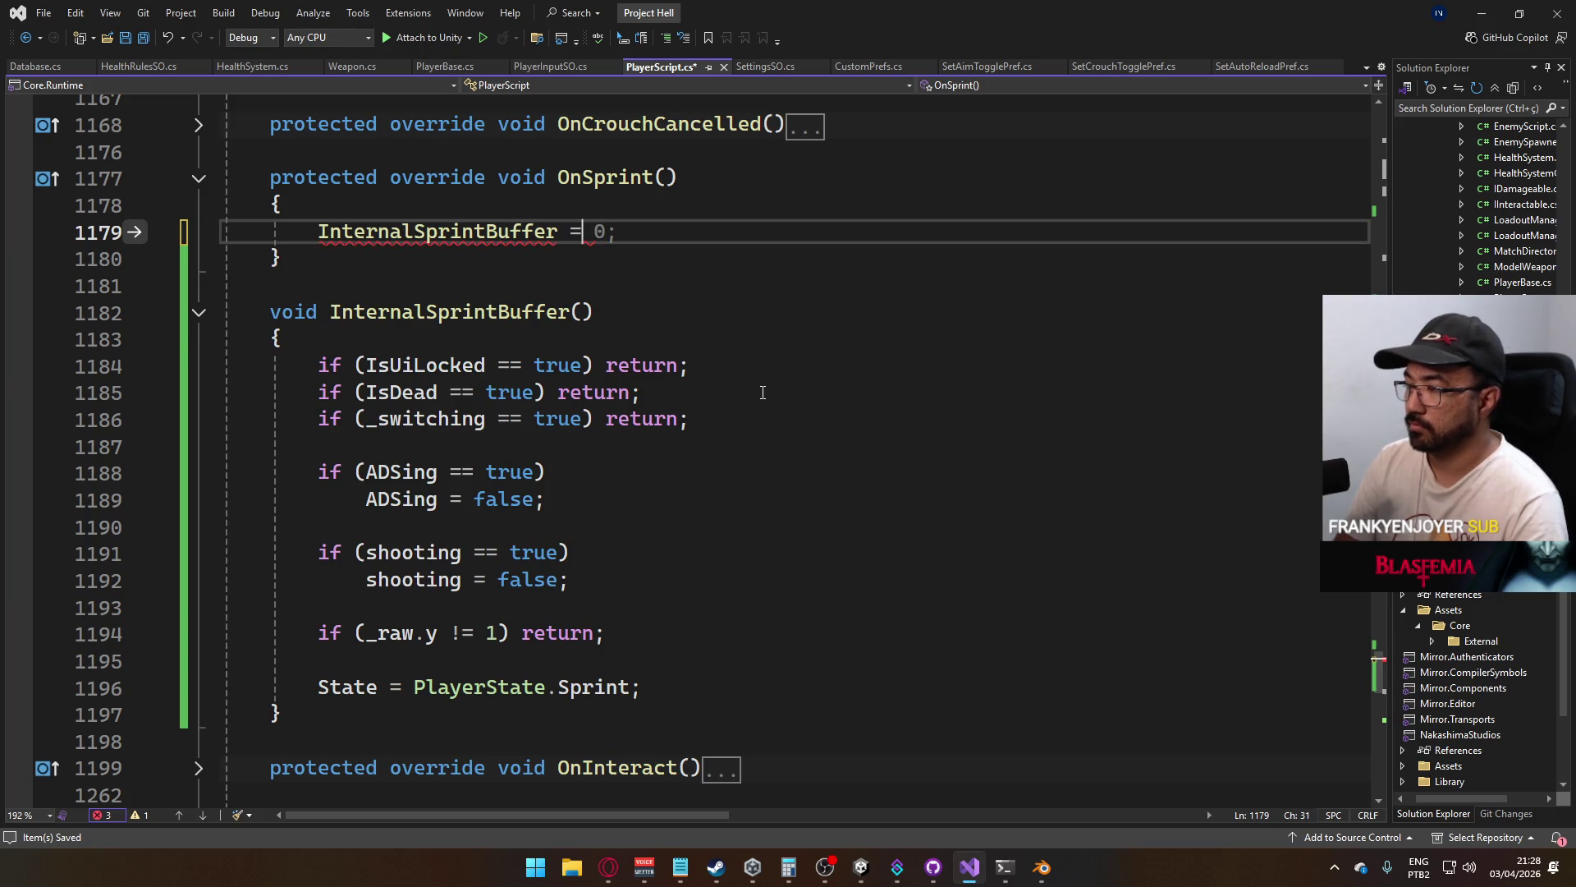
pyautogui.press('BackSpace')
pyautogui.press('BackSpace')
pyautogui.press('BackSpace')
pyautogui.press('BackSpace')
pyautogui.write('_sp')
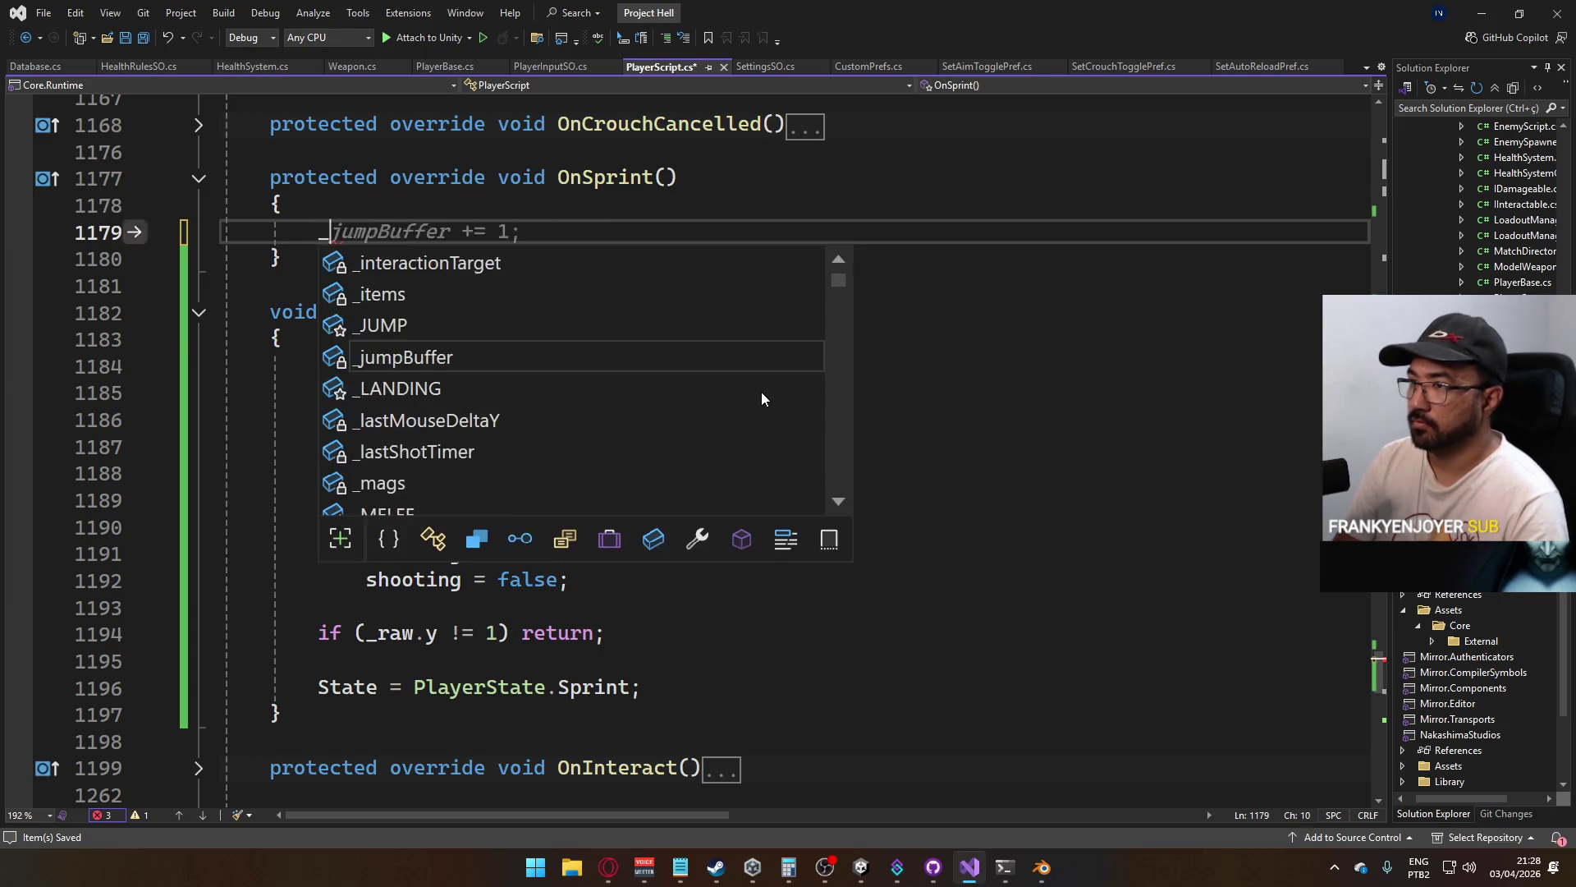
pyautogui.press('Tab')
pyautogui.write('= ')
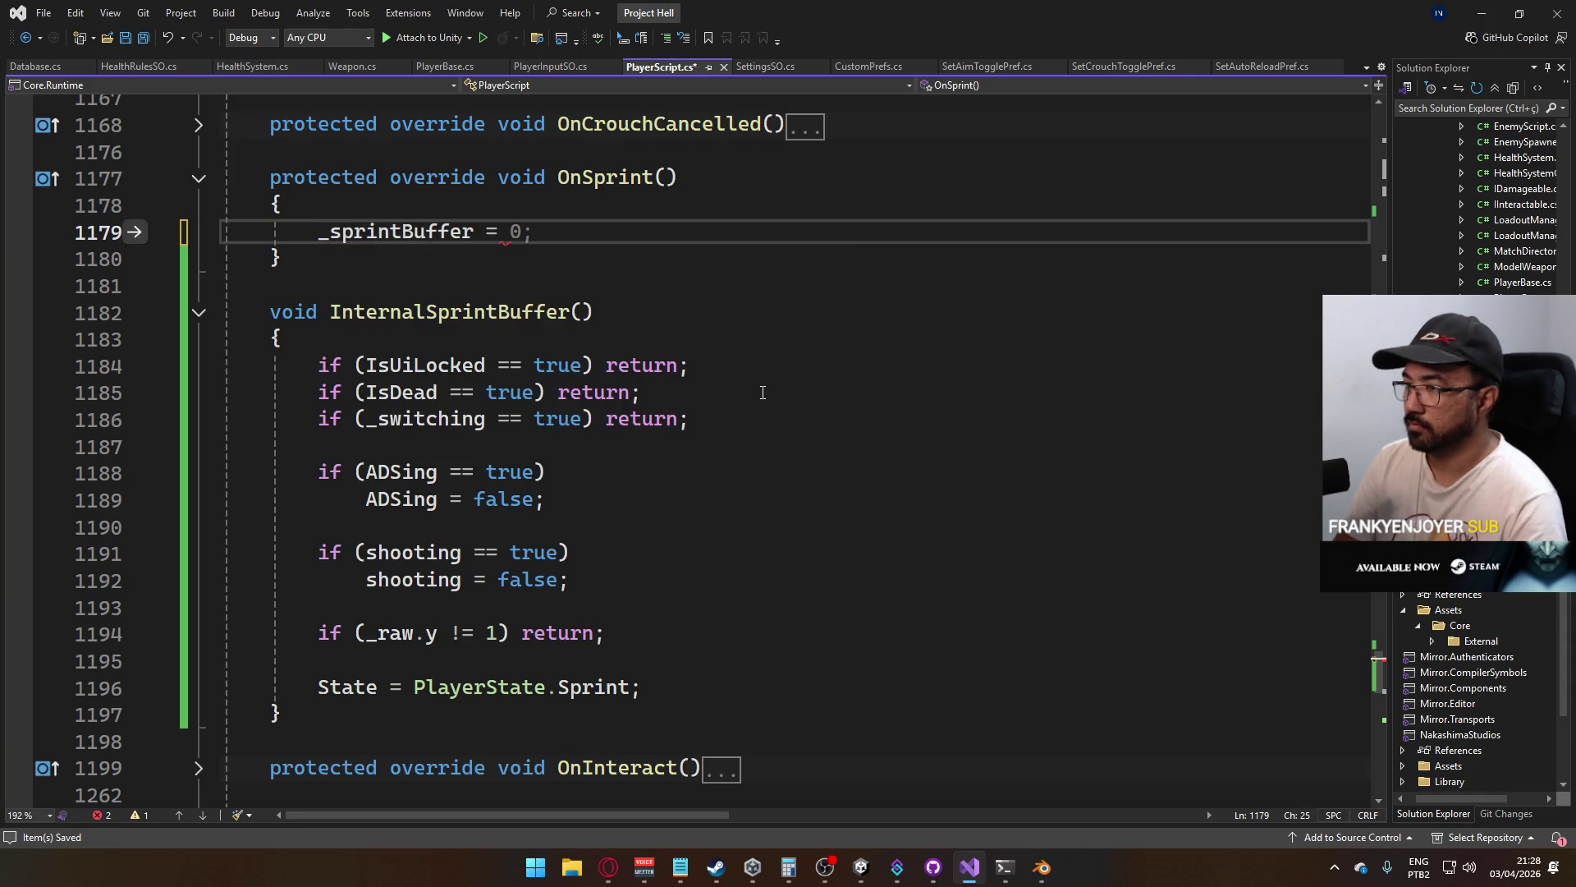
pyautogui.write('_ref.db.')
pyautogui.write('in')
pyautogui.press('BackSpace')
pyautogui.write('nn')
pyautogui.press('BackSpace')
pyautogui.write('put')
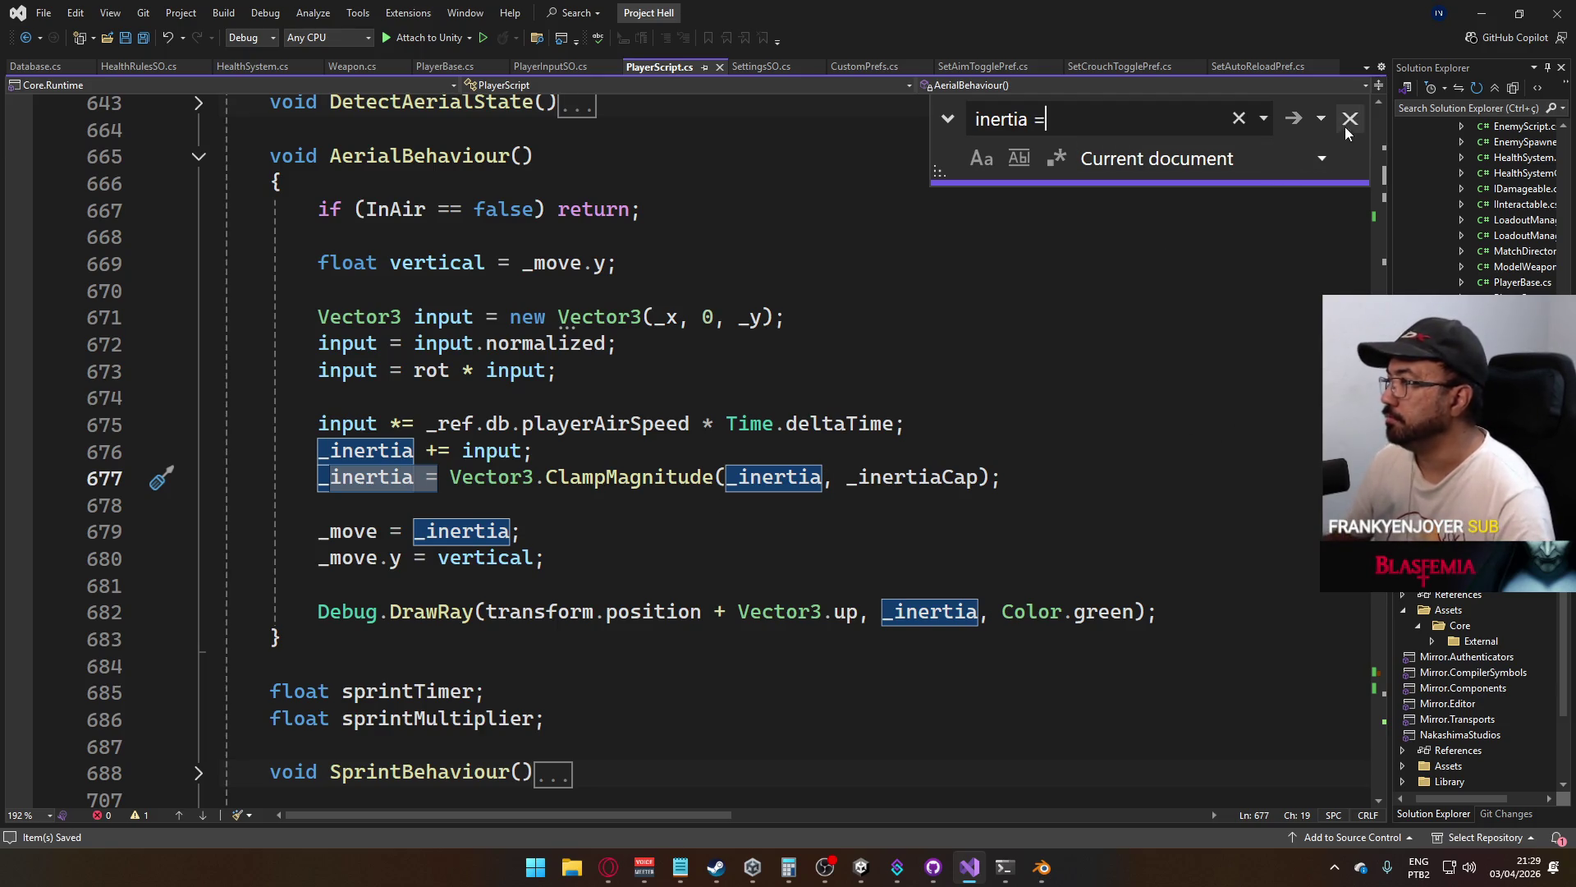
# Search PlayerScript.cs for _inertia and step through every occurrence, including Death()
pyautogui.hotkey('shift', 'Left')
pyautogui.hotkey('shift', 'Left')
pyautogui.hotkey('ctrl', 'shift', 'F3')
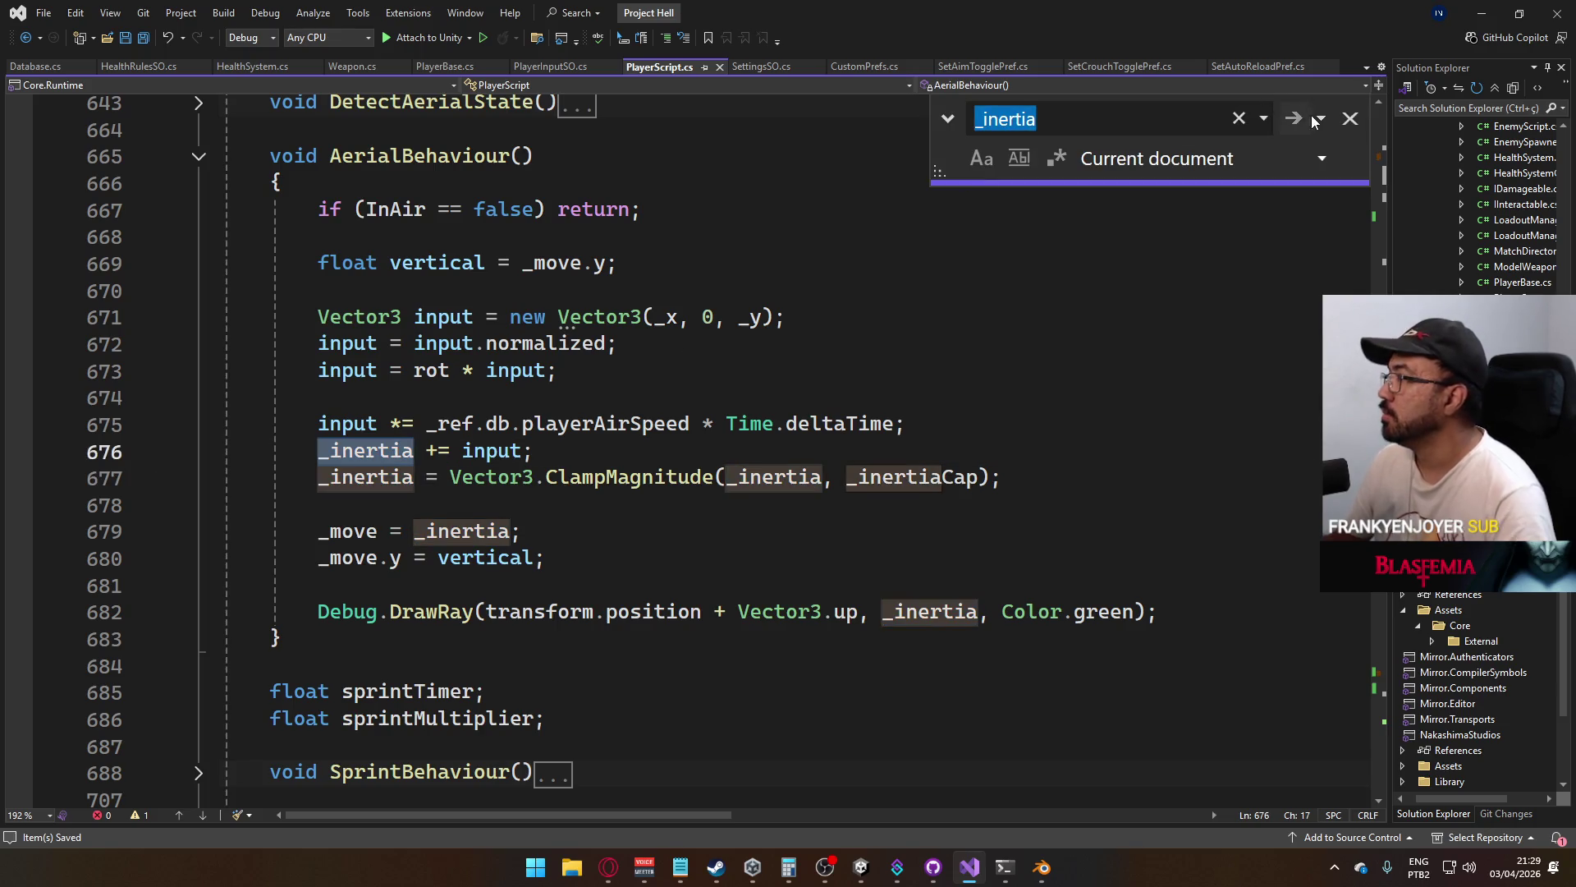
pyautogui.click(1294, 119)
pyautogui.click(1294, 119)
pyautogui.click(1294, 120)
pyautogui.click(1294, 120)
pyautogui.click(1295, 119)
pyautogui.click(1294, 120)
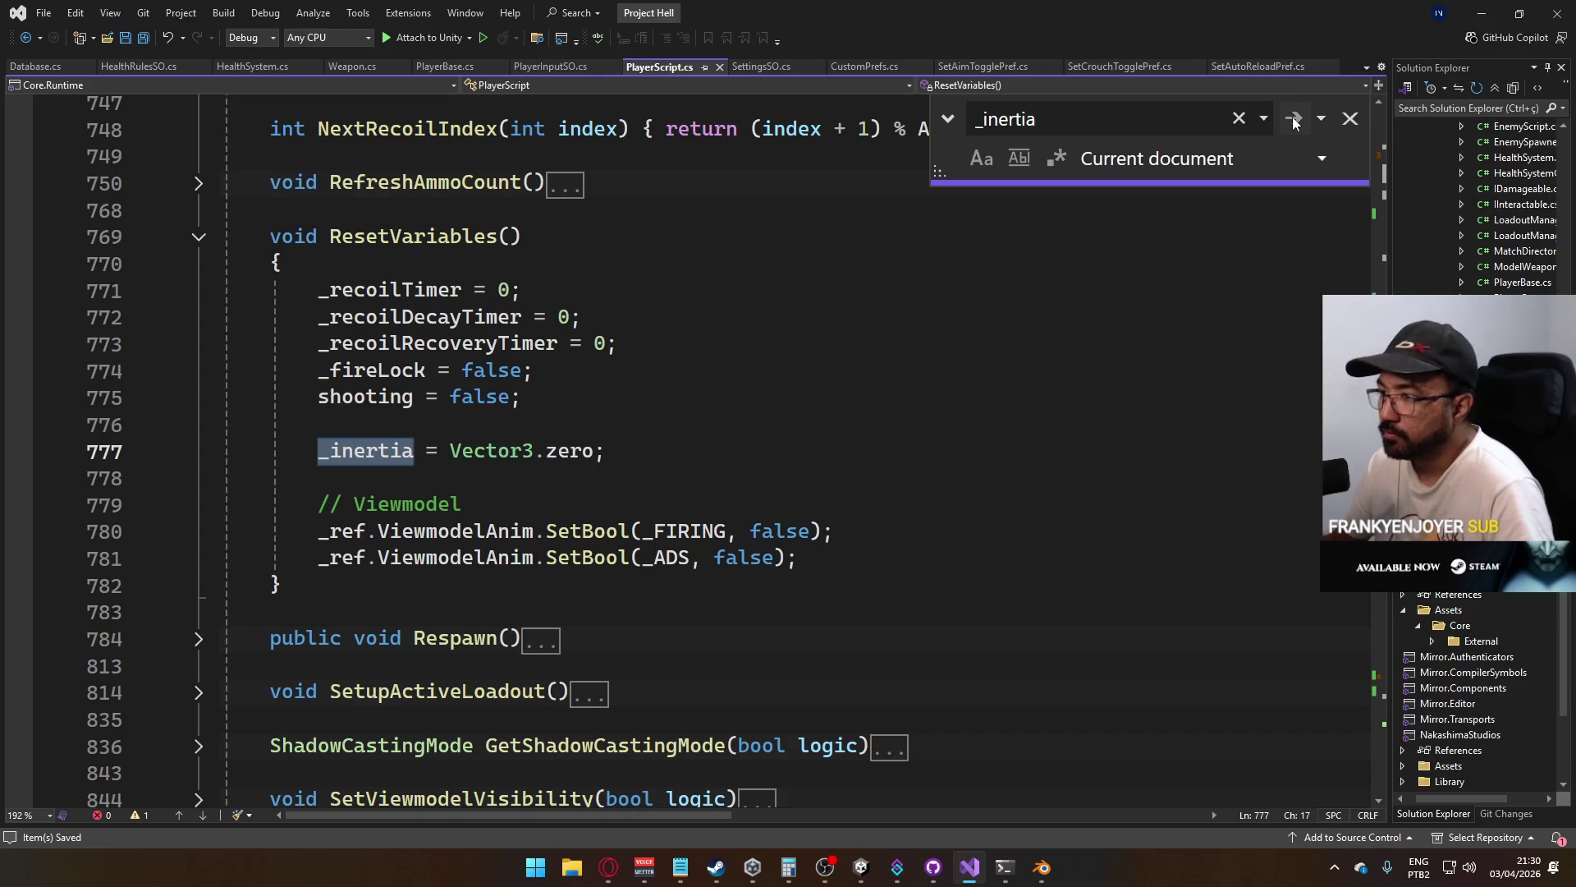
pyautogui.click(1294, 120)
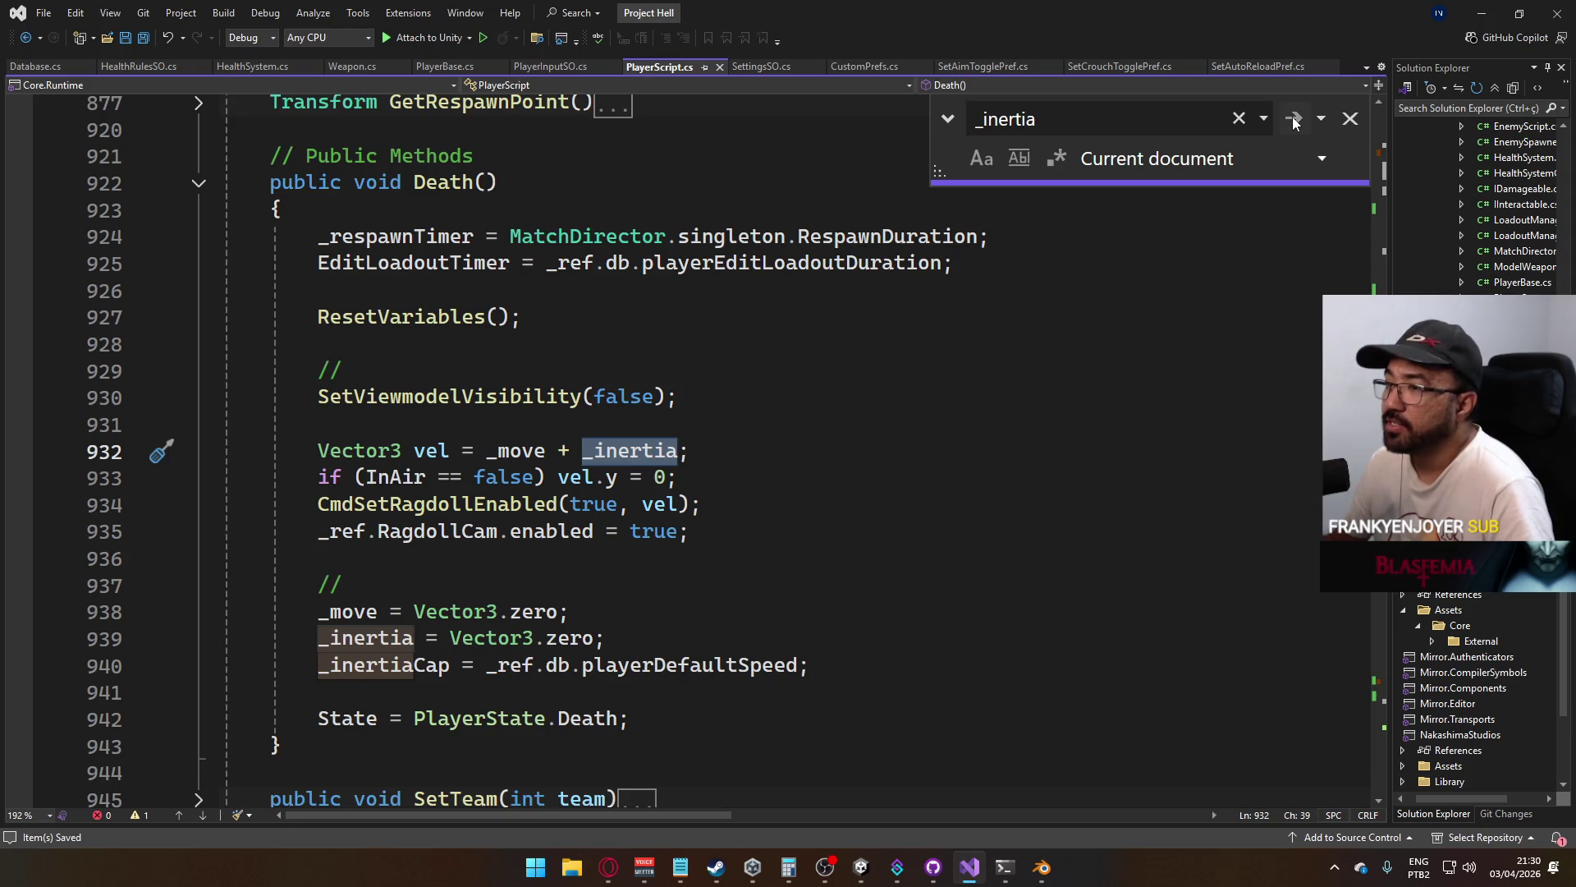
pyautogui.click(1294, 120)
pyautogui.click(1293, 120)
pyautogui.click(1292, 121)
pyautogui.click(1292, 120)
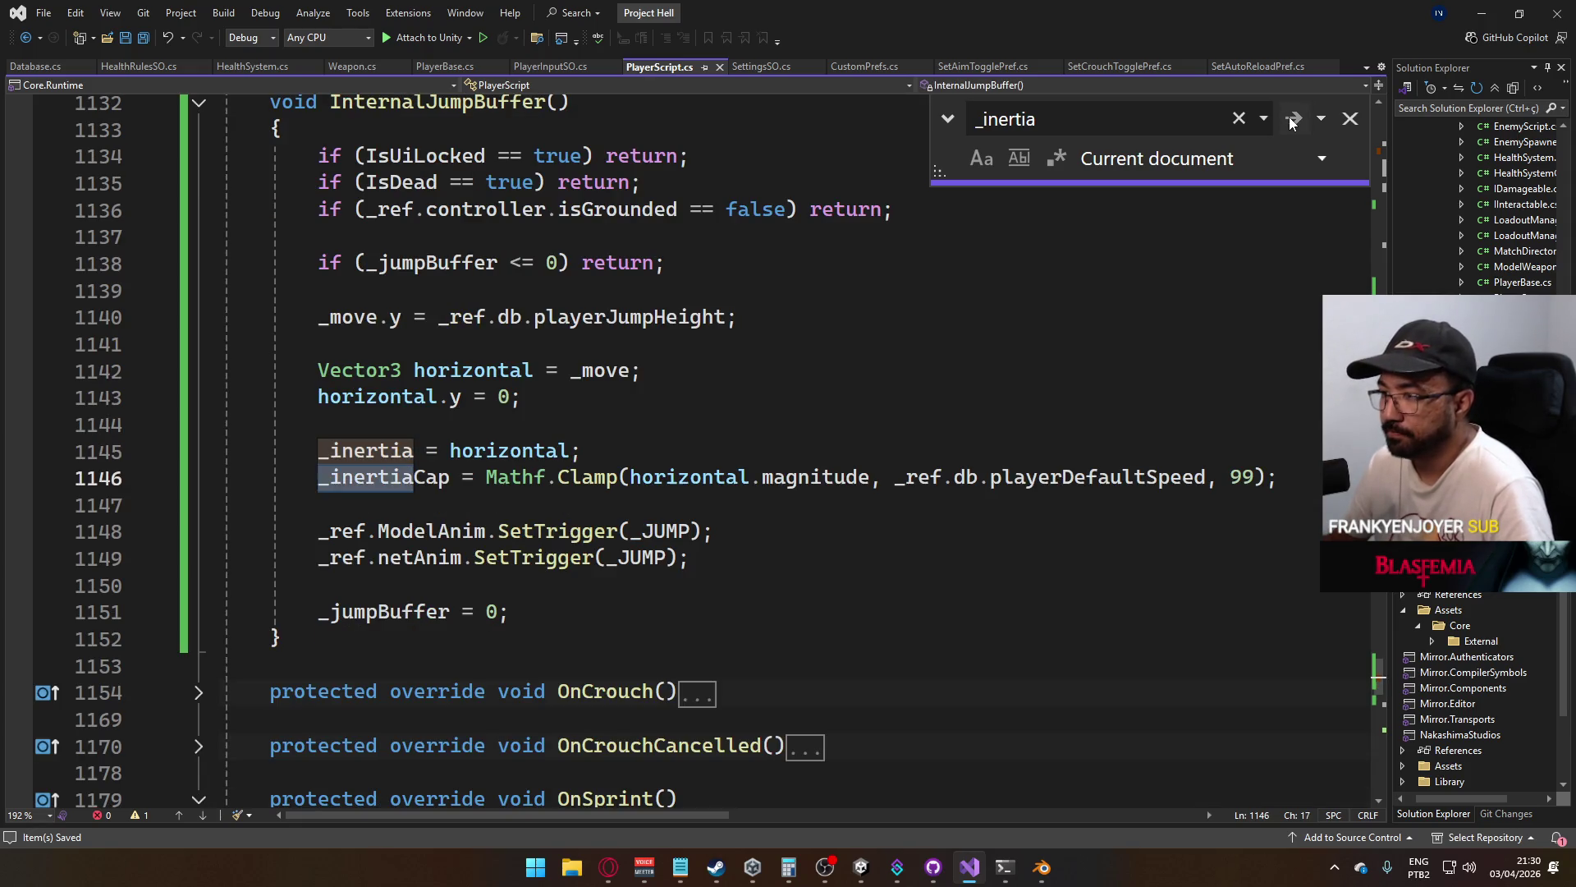
pyautogui.click(1292, 121)
pyautogui.click(1292, 121)
pyautogui.click(1292, 121)
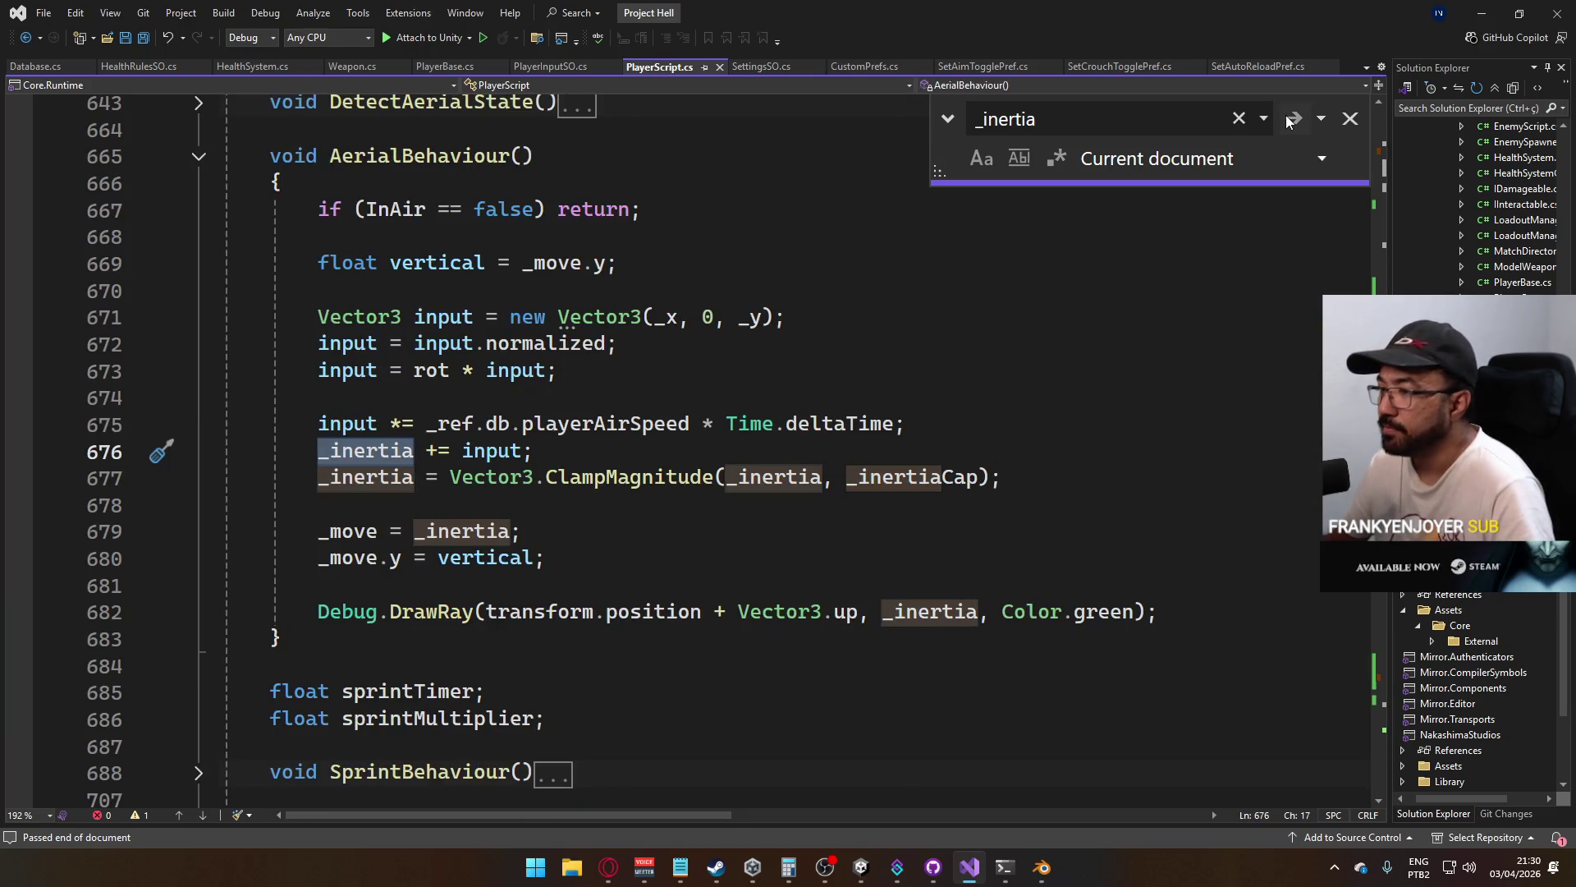
pyautogui.click(1287, 121)
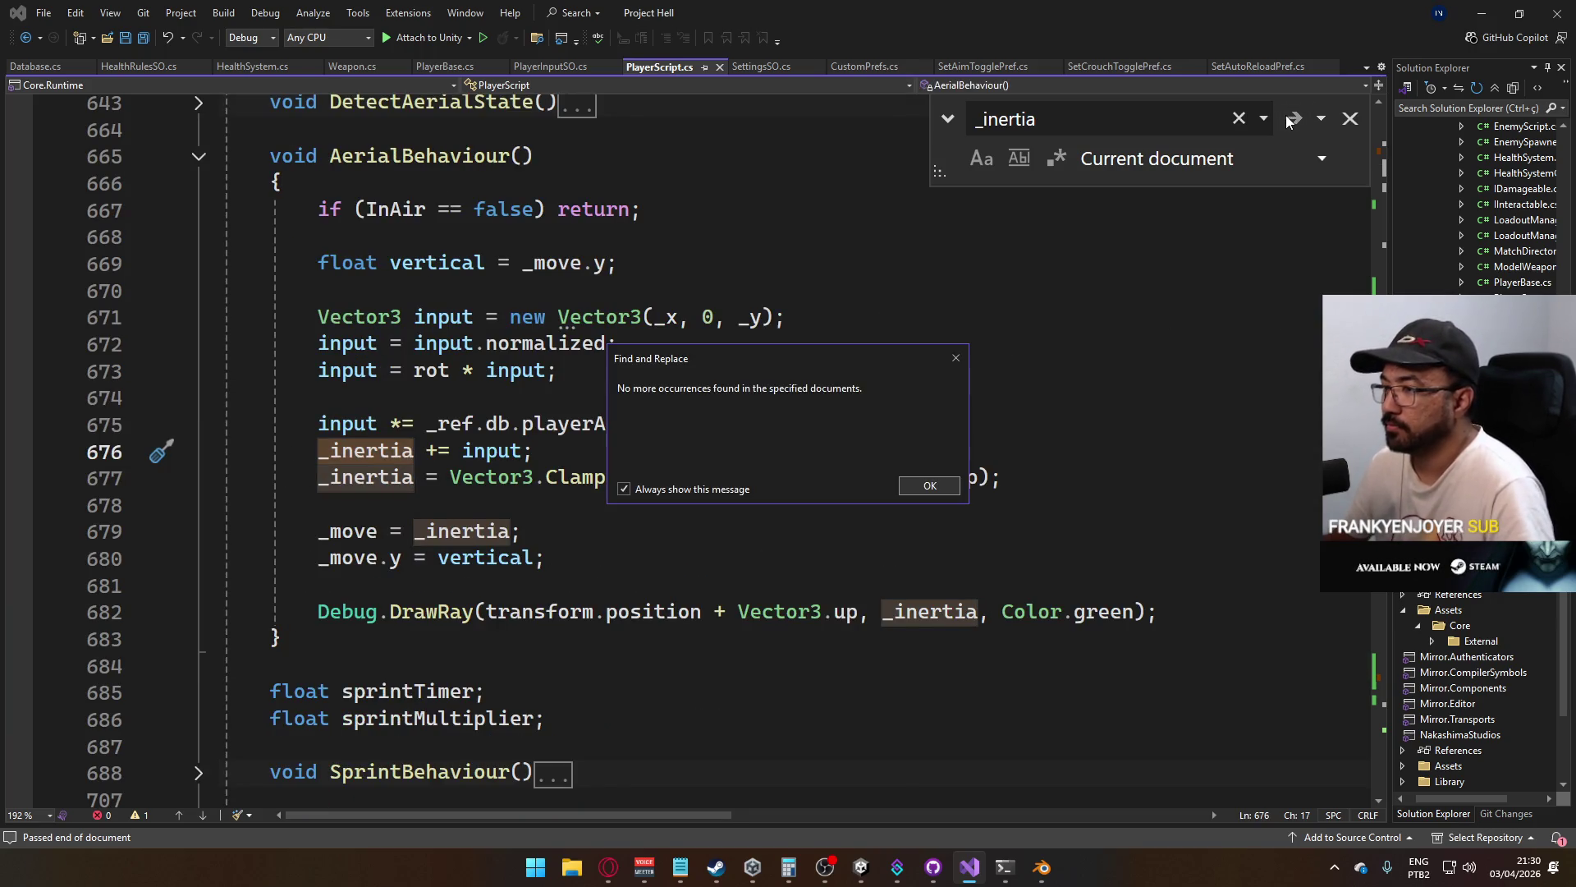
pyautogui.click(920, 485)
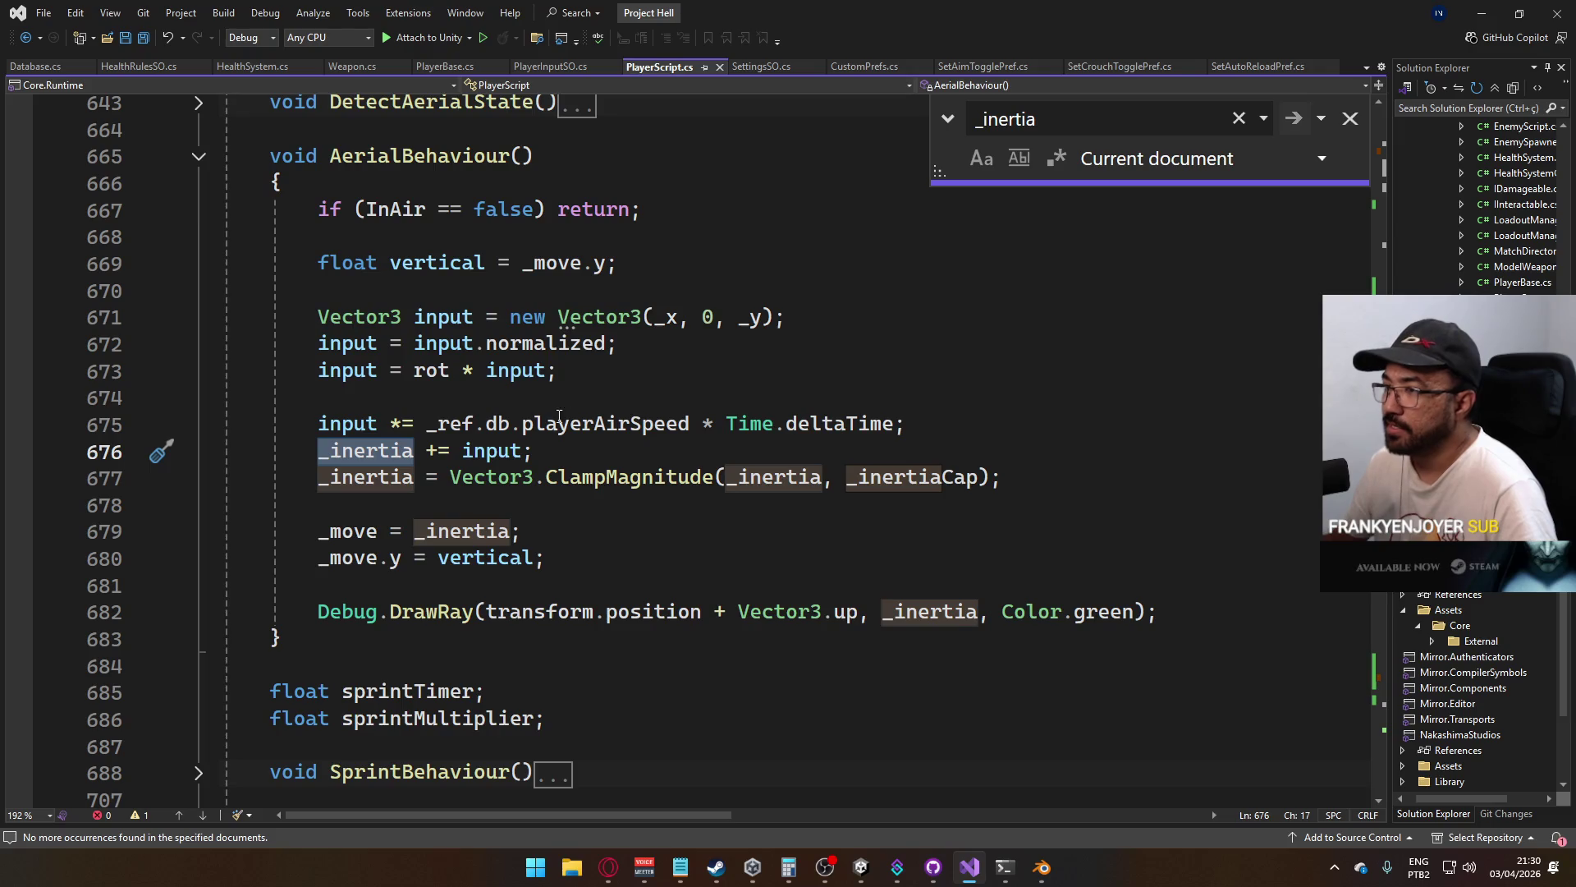
# Narrow the search to '_inertia =' and step to the assignment in InternalJumpBuffer
pyautogui.click(1287, 120)
pyautogui.click(1286, 120)
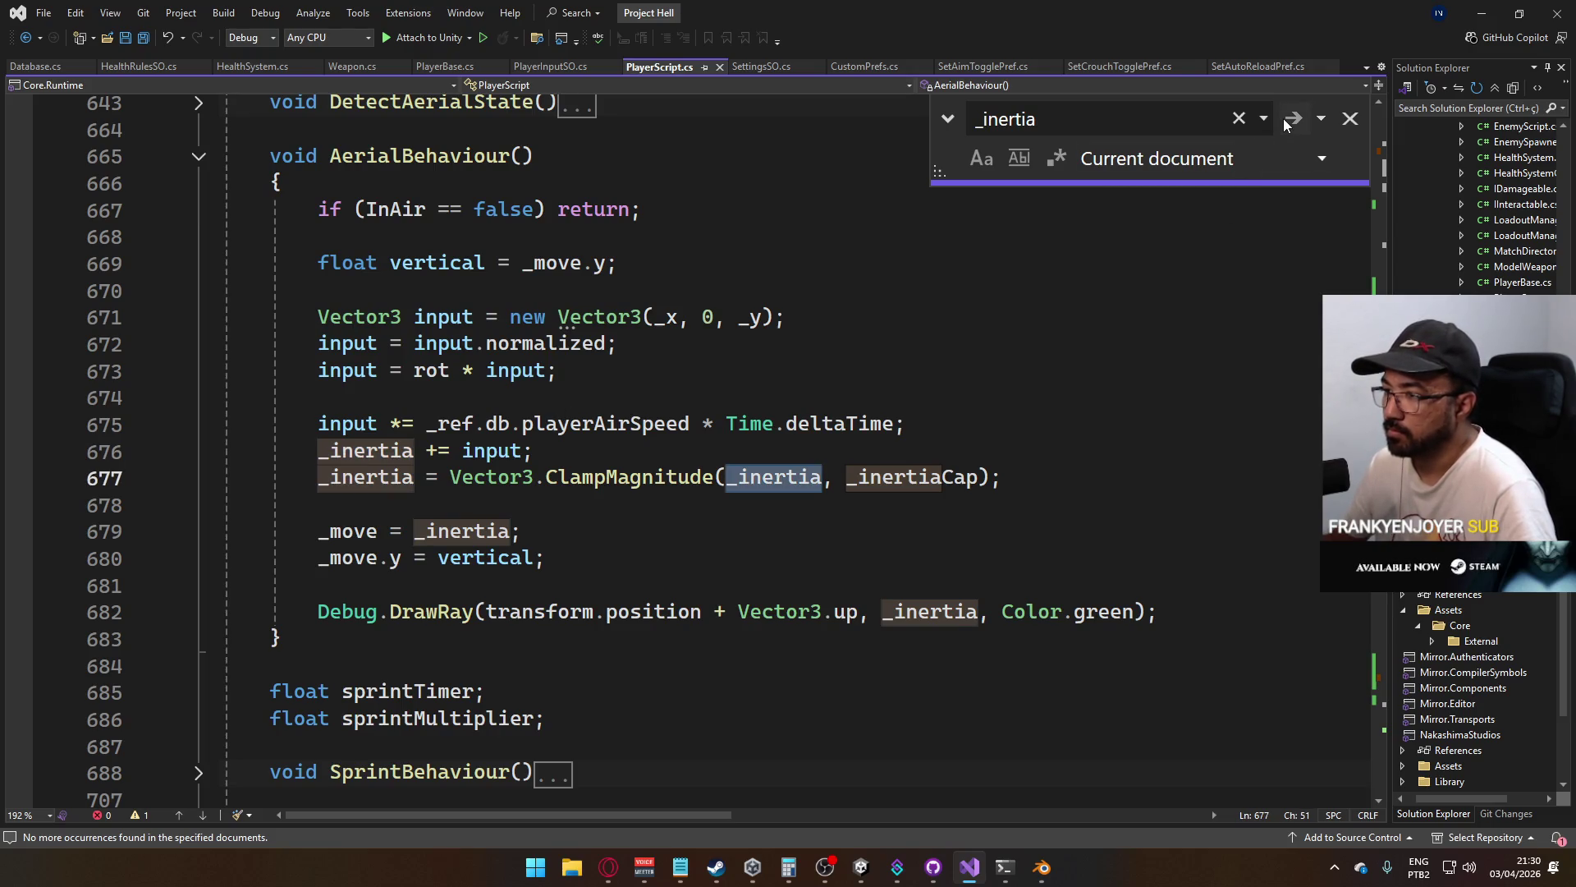
pyautogui.click(1130, 120)
pyautogui.click(1157, 105)
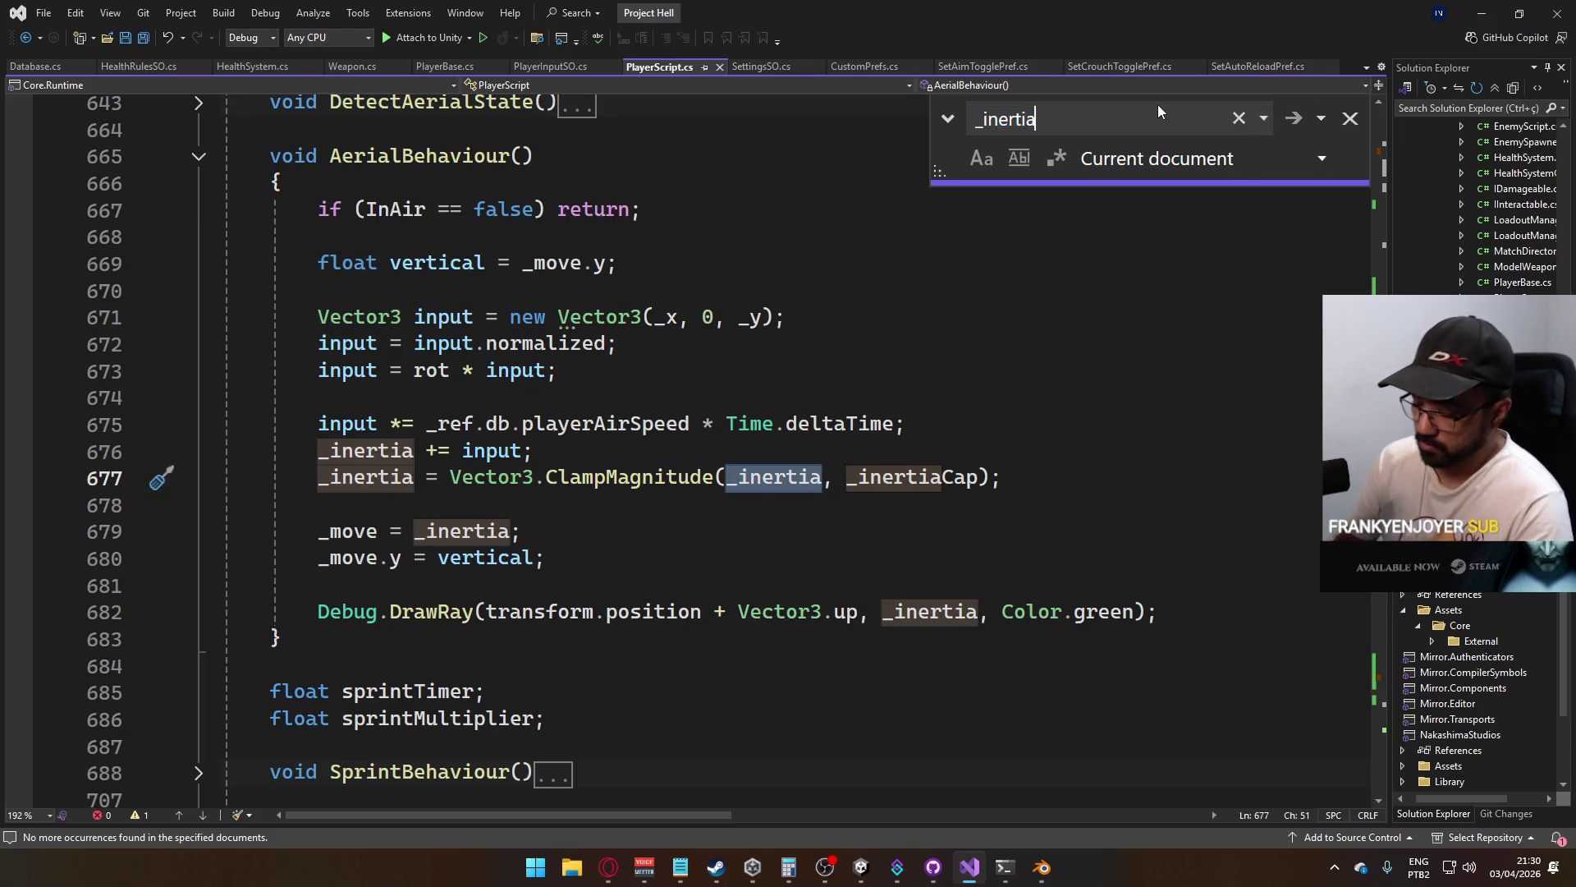
pyautogui.write(' =')
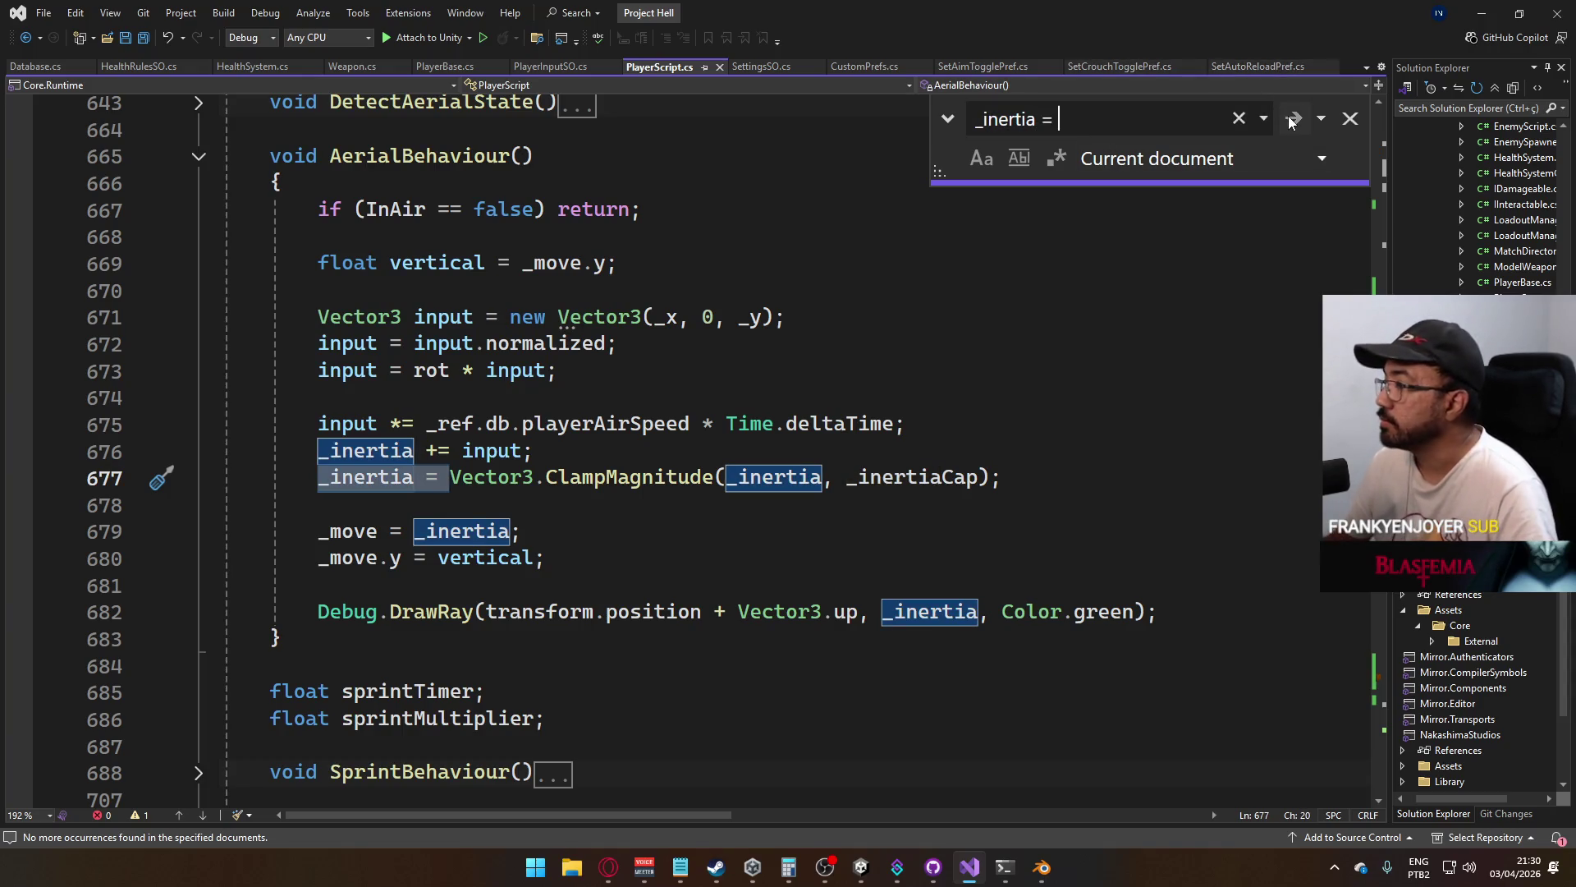
pyautogui.click(1291, 122)
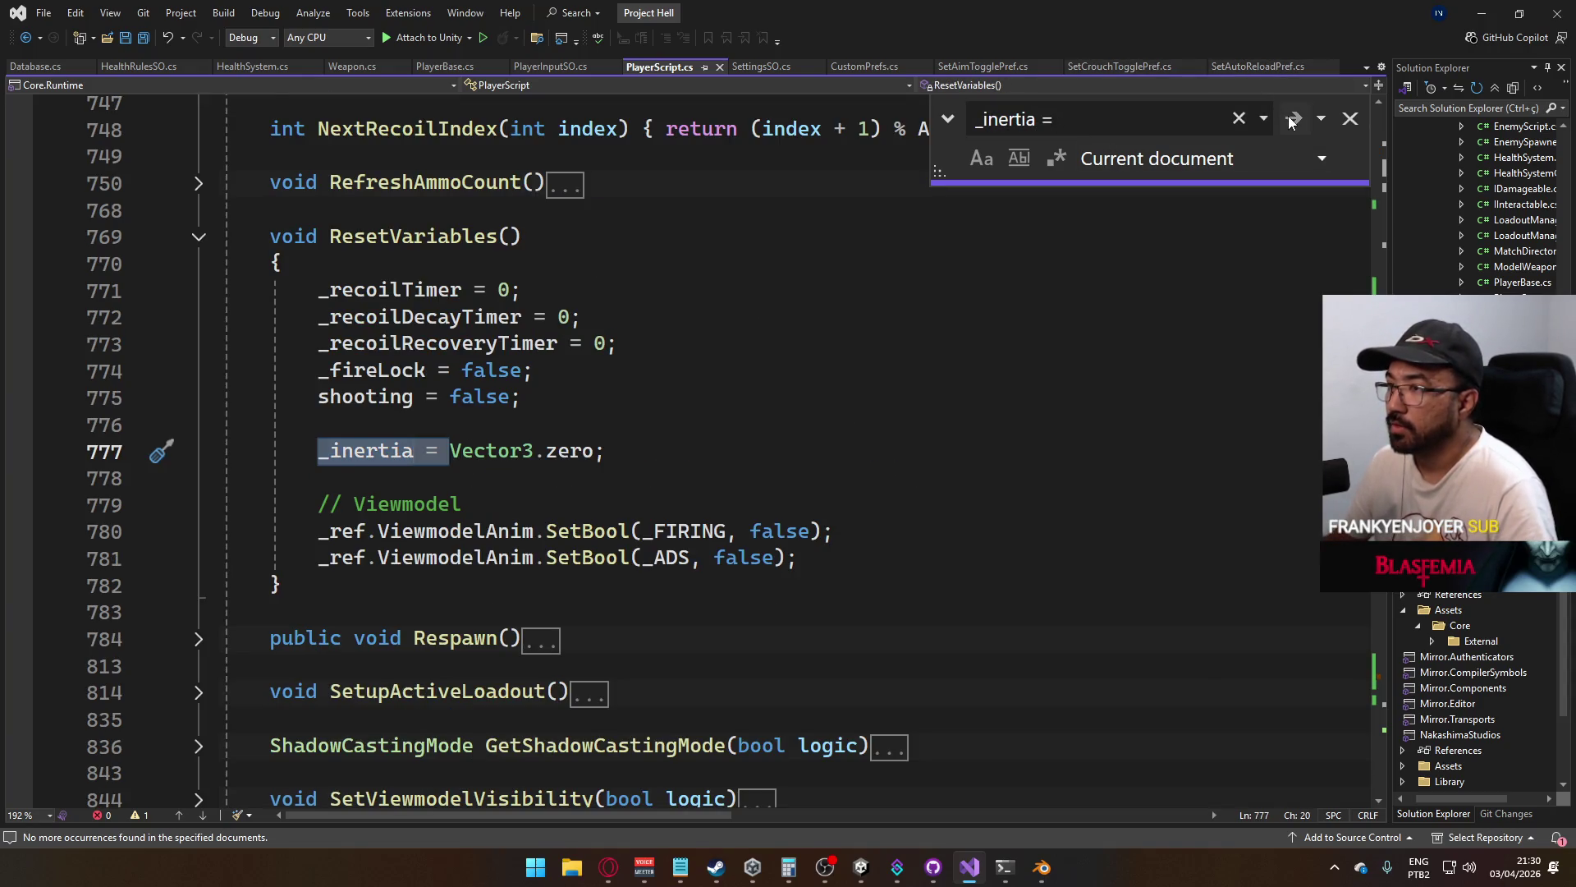
pyautogui.click(1291, 122)
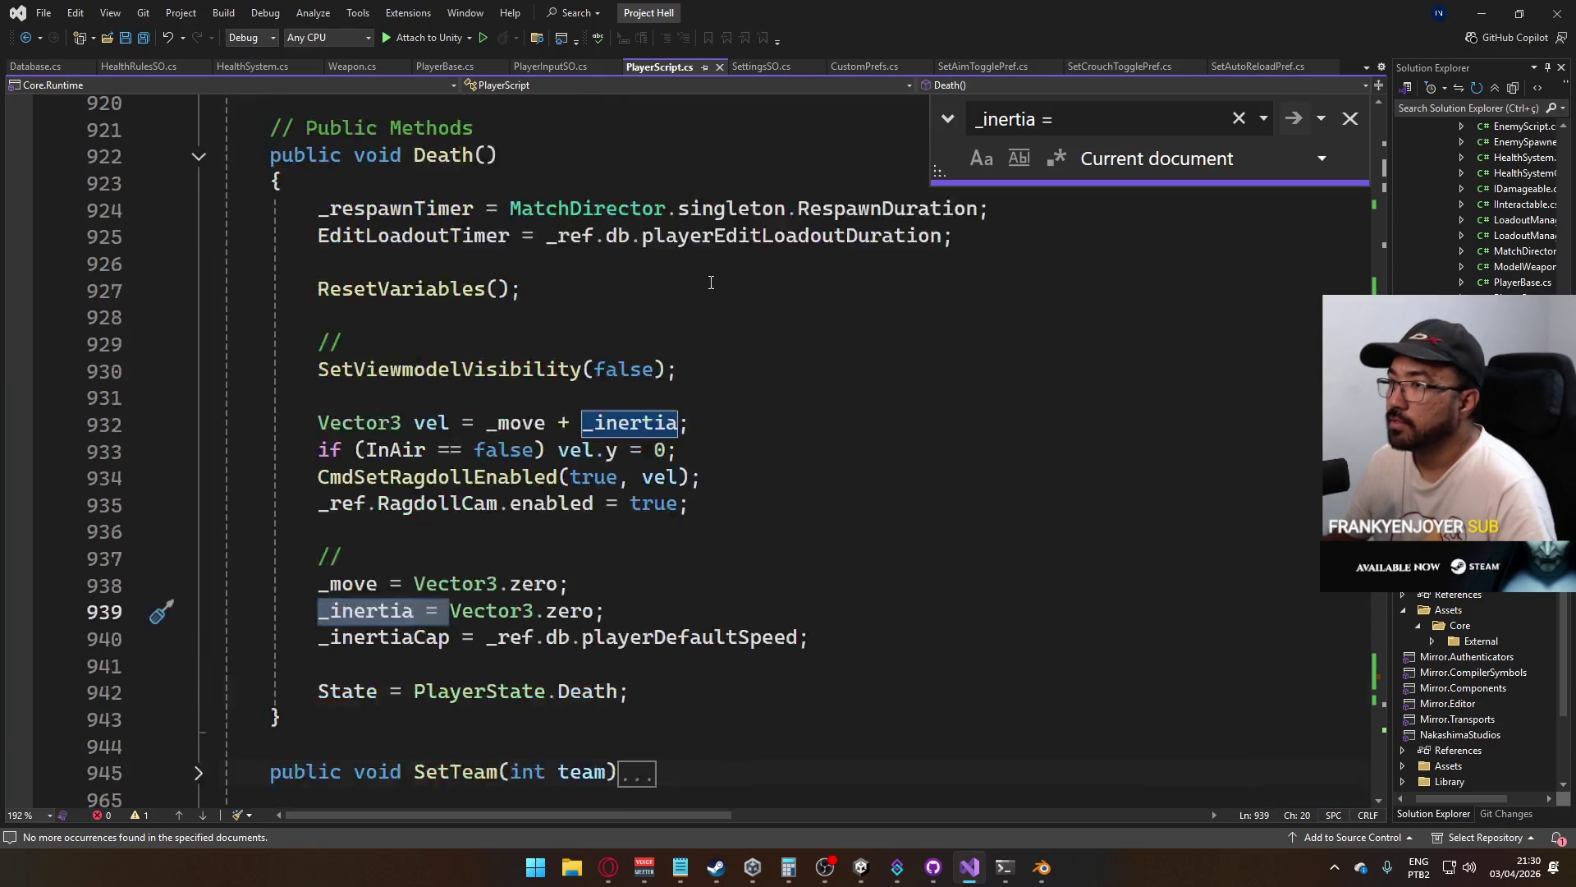
pyautogui.click(1294, 119)
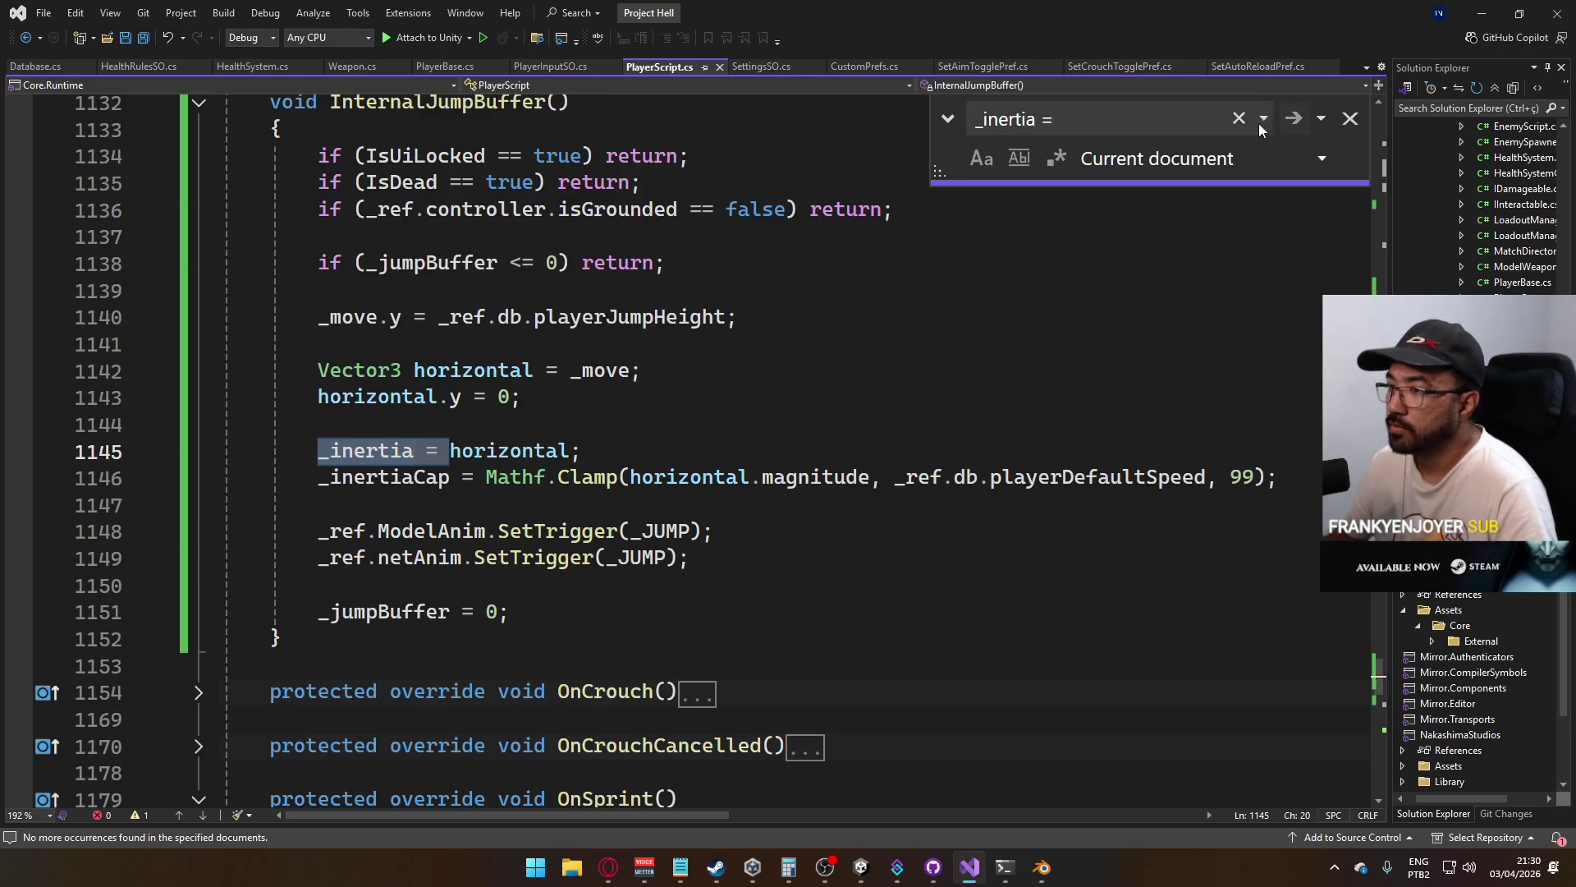
pyautogui.scroll(2, 763, 254)
pyautogui.scroll(-1, 678, 263)
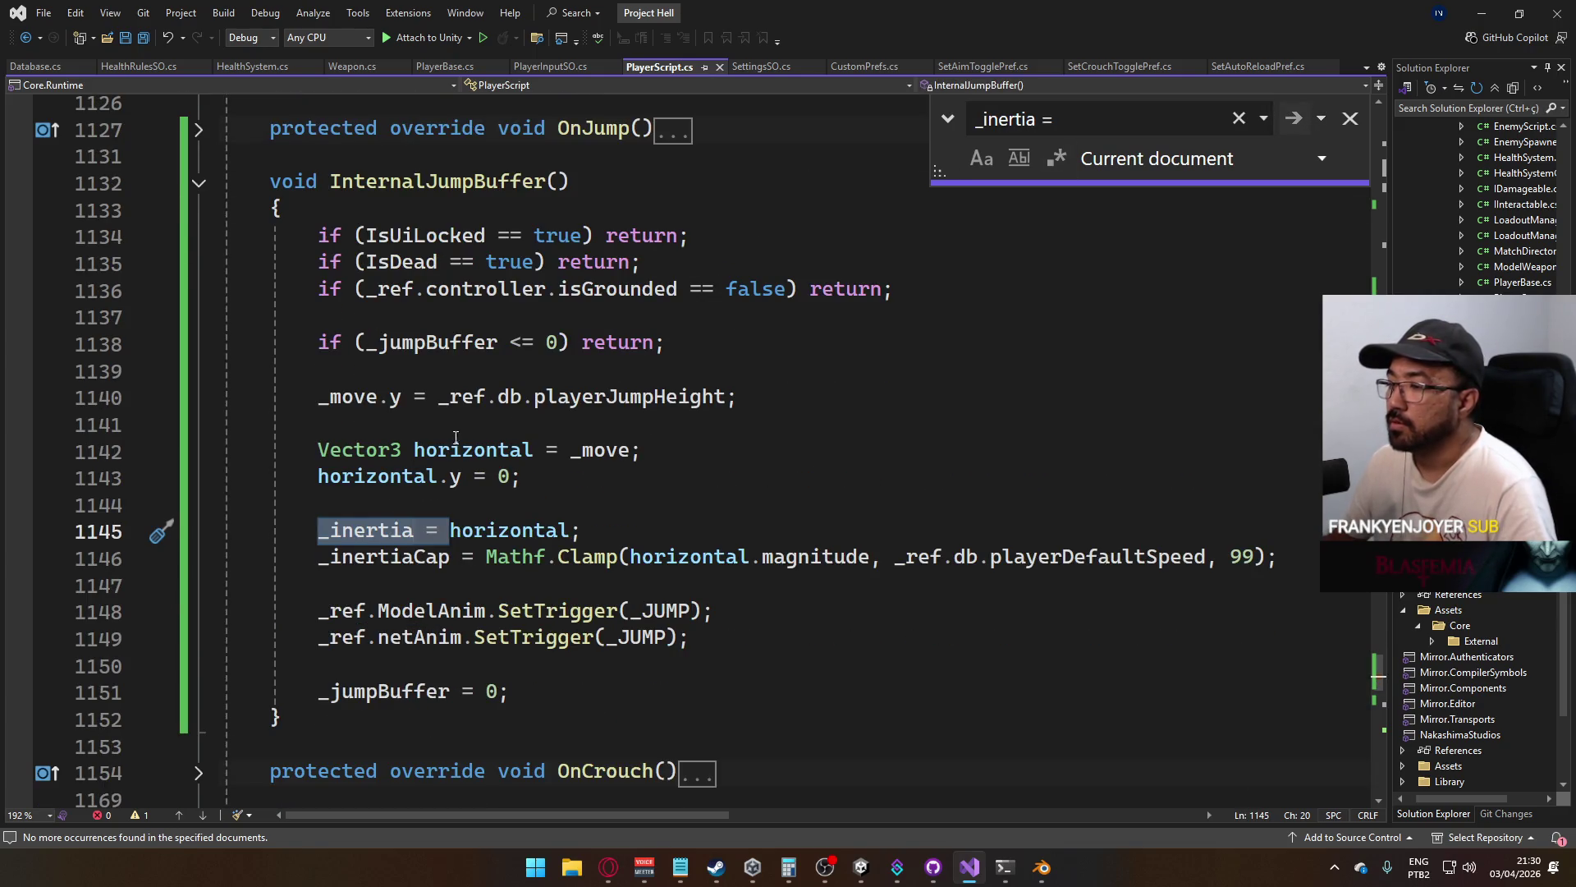